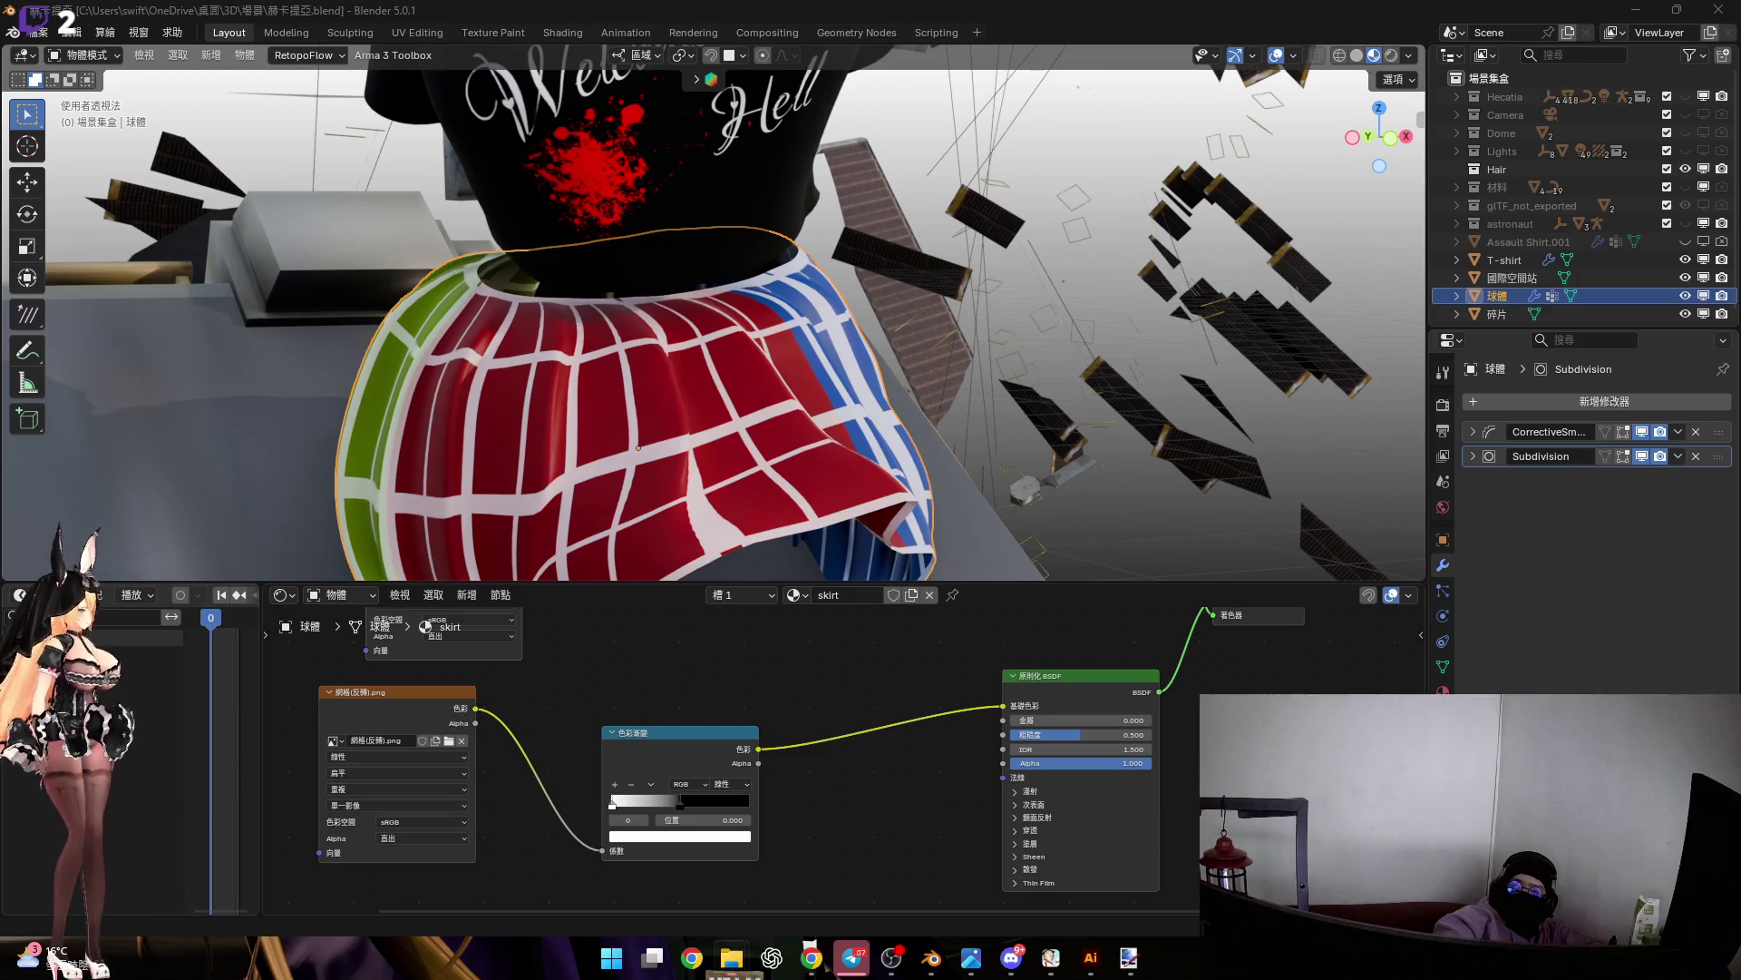
# Delete the emptied Image Texture node and paste the grid image texture node back
pyautogui.scroll(2, 726, 725)
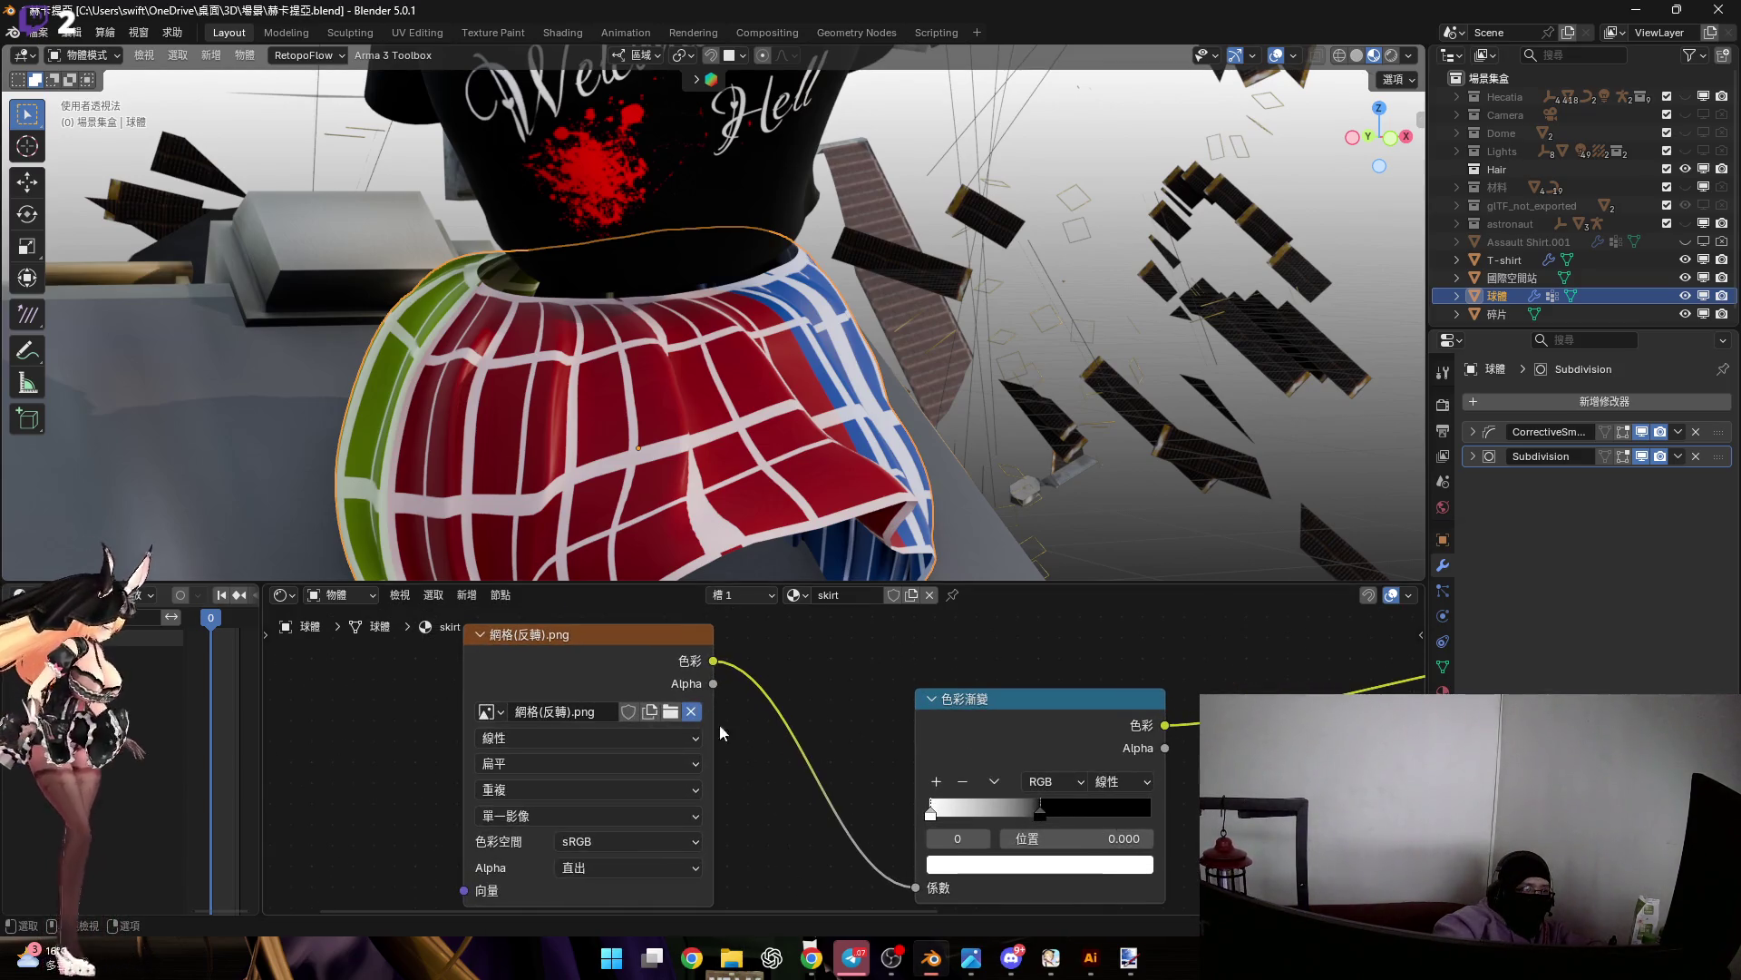
pyautogui.click(691, 712)
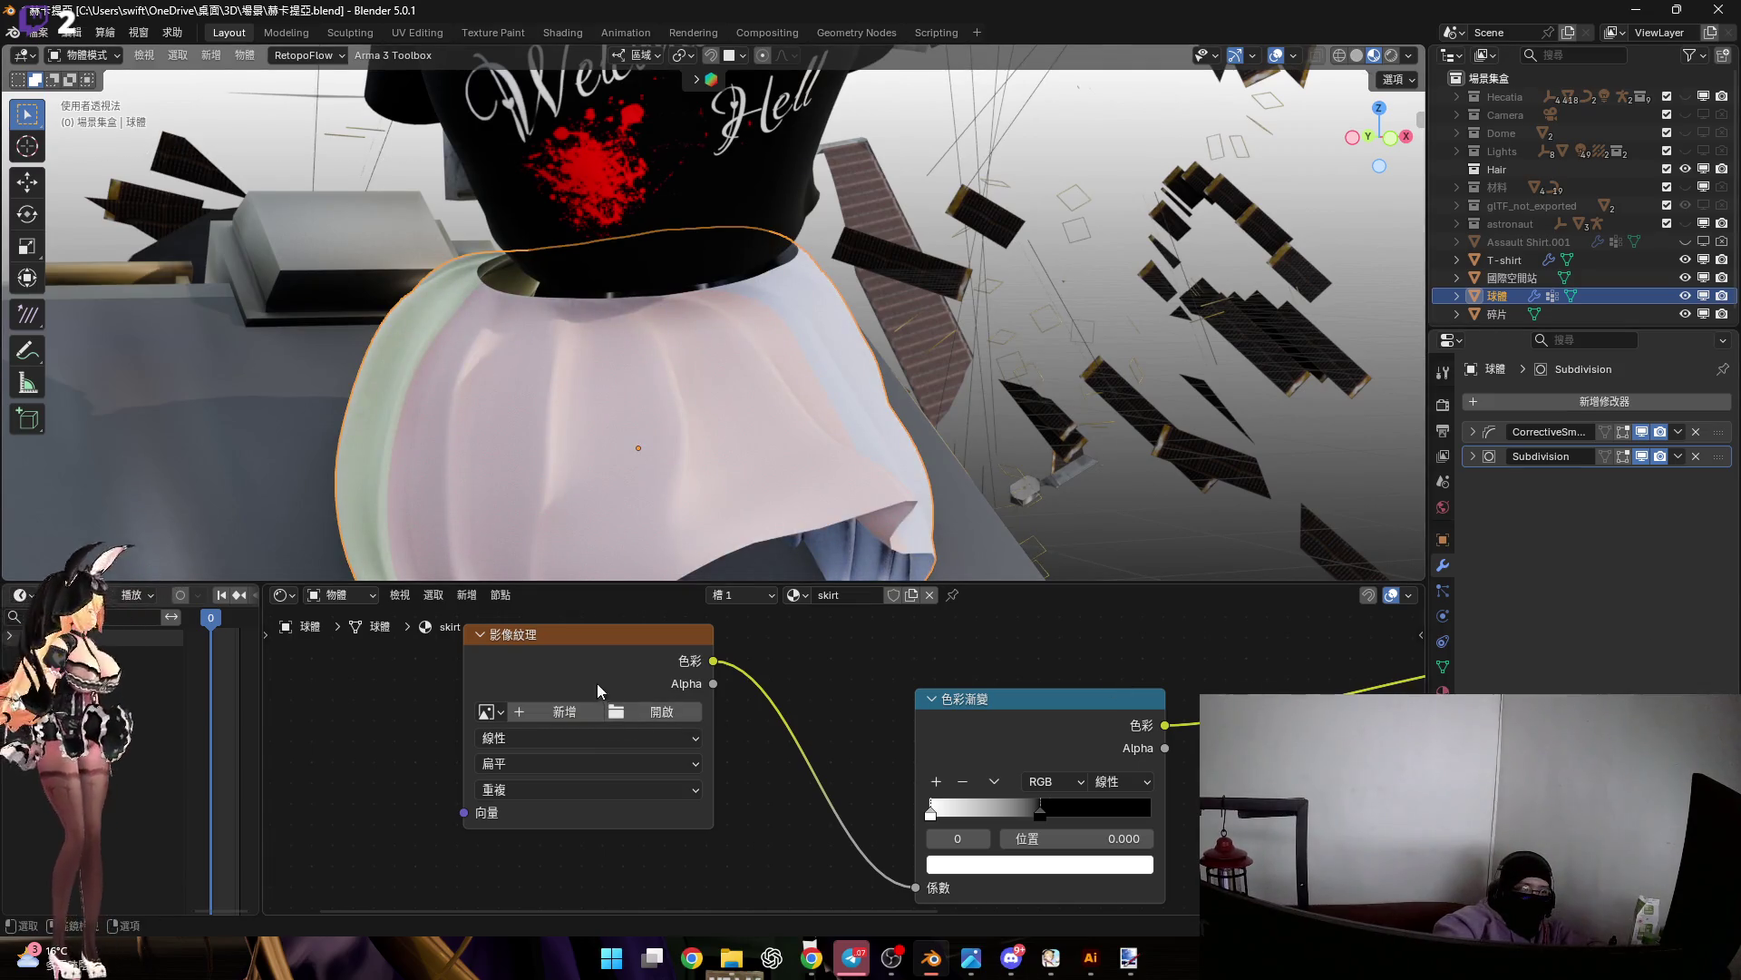
pyautogui.press('x')
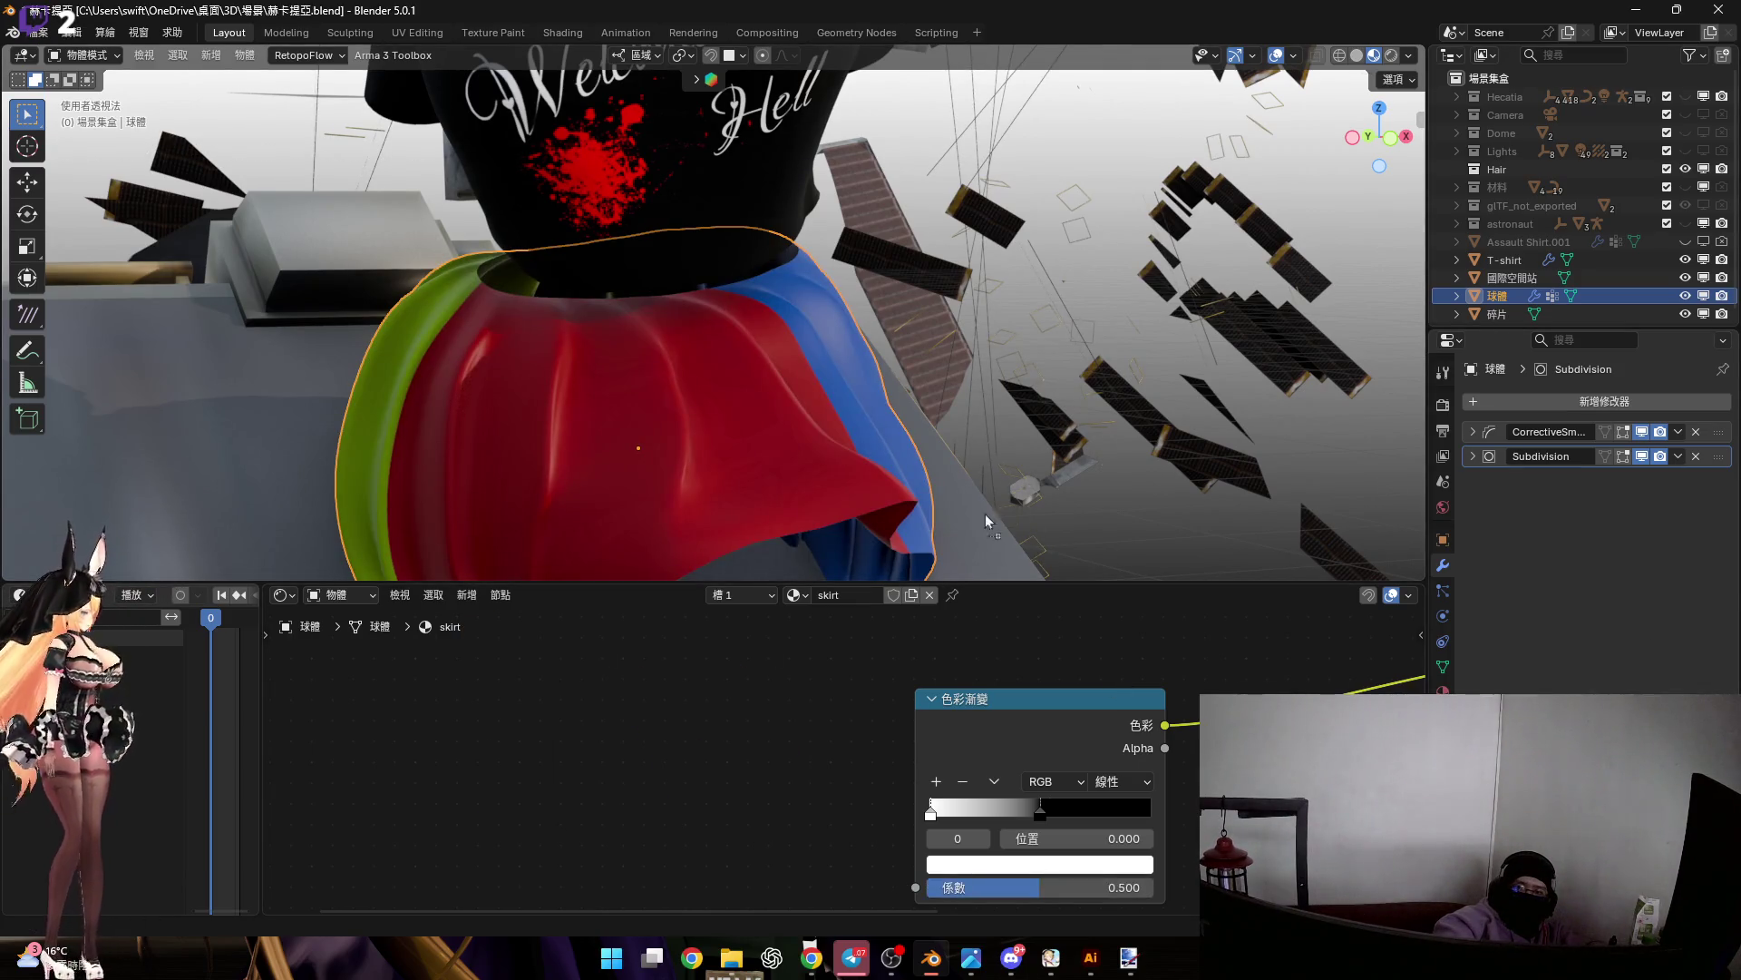
pyautogui.hotkey('ctrl', 'v')
# Link the grid image to the Color Ramp Fac and move the white stop to 1.0, turning the skirt red
pyautogui.scroll(1, 756, 769)
pyautogui.moveTo(728, 719); pyautogui.dragTo(804, 832)
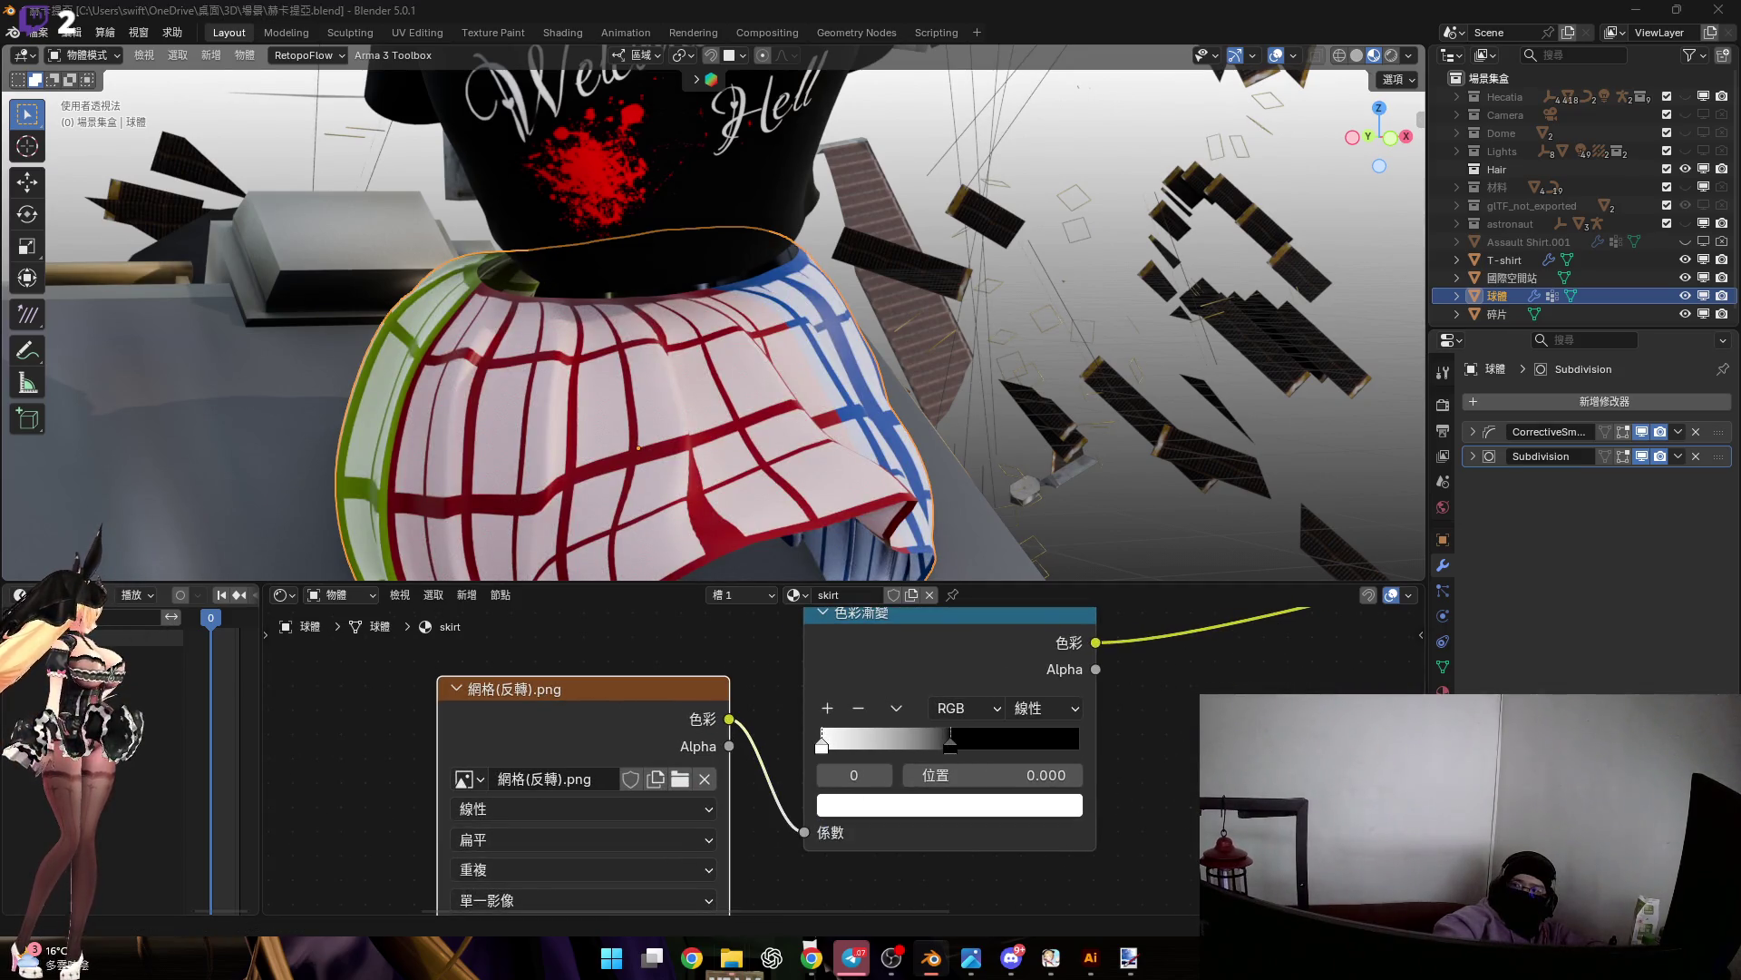
pyautogui.scroll(-3, 809, 771)
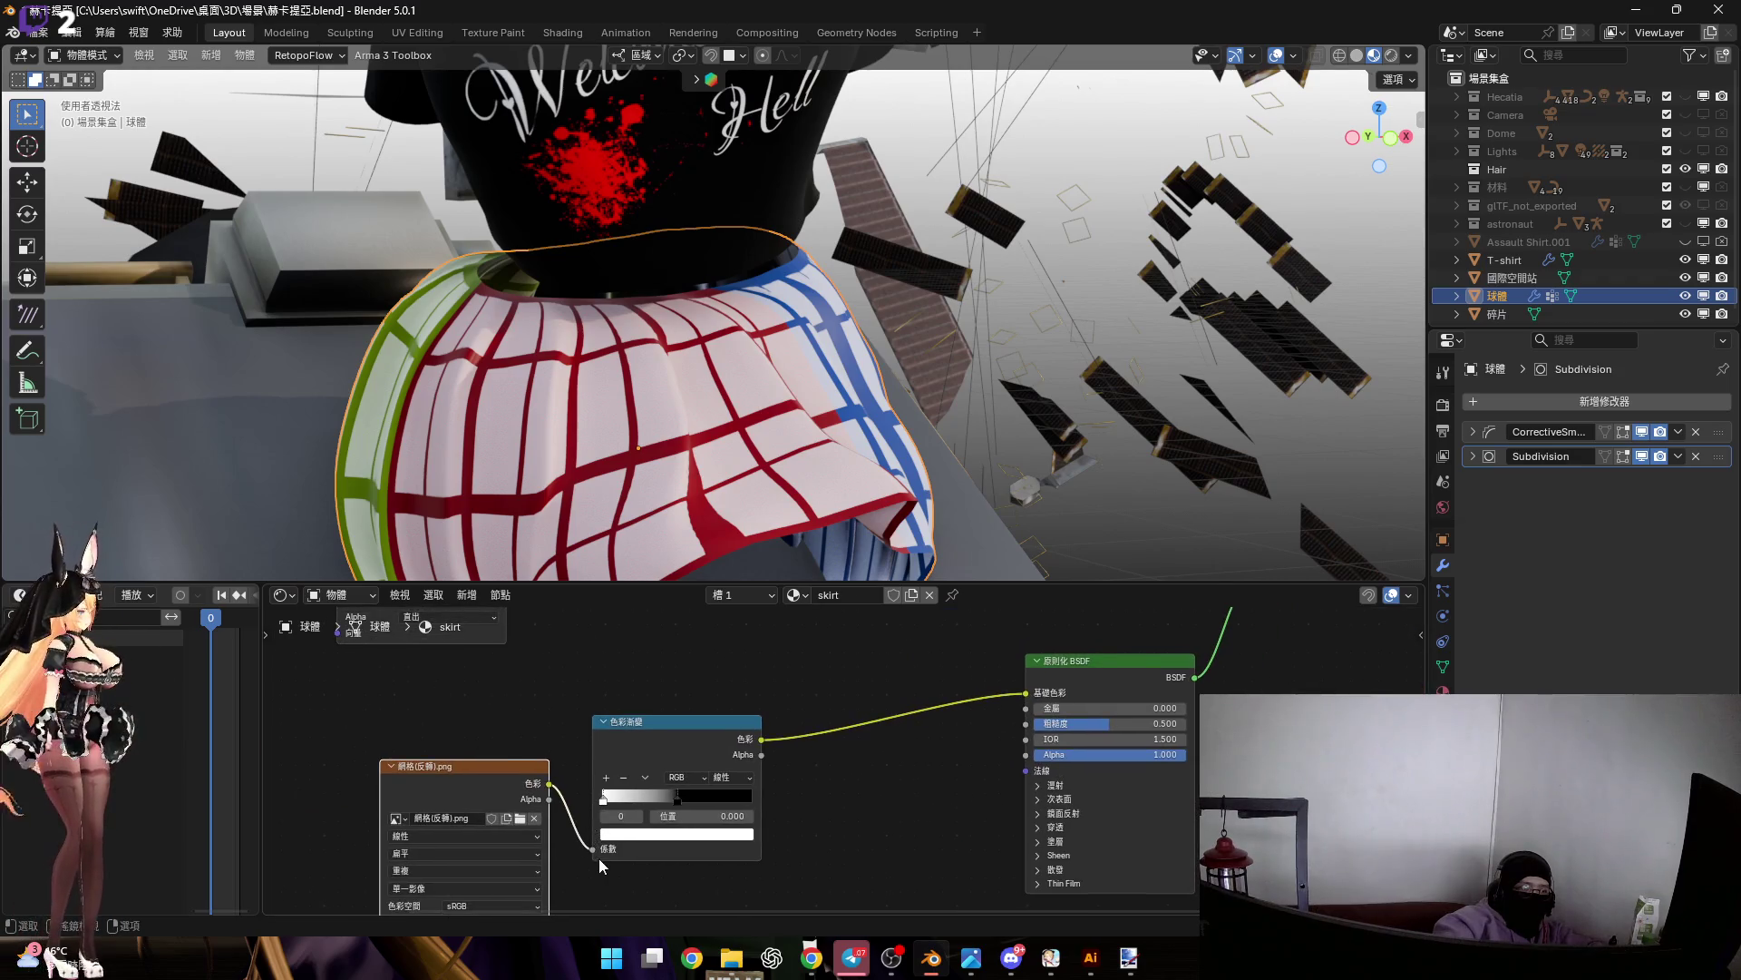
pyautogui.scroll(2, 580, 844)
pyautogui.moveTo(575, 825); pyautogui.dragTo(814, 827)
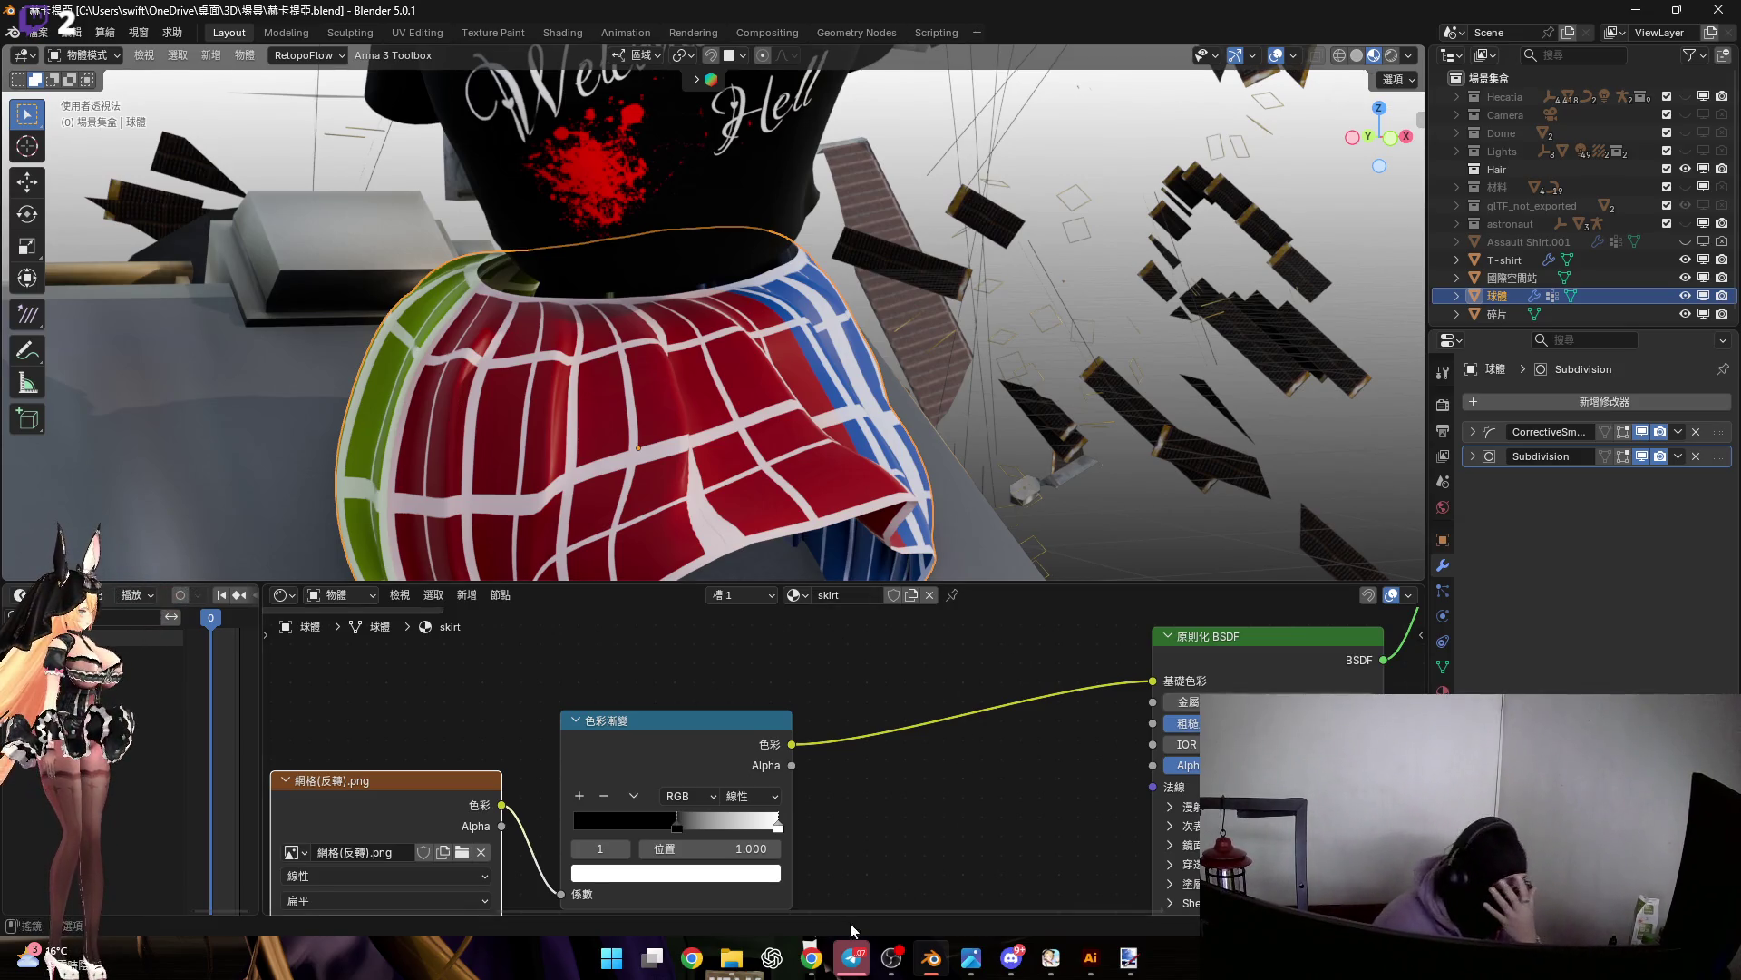
# Try sliding the white ramp stop to the far left, then undo it
pyautogui.moveTo(731, 957)
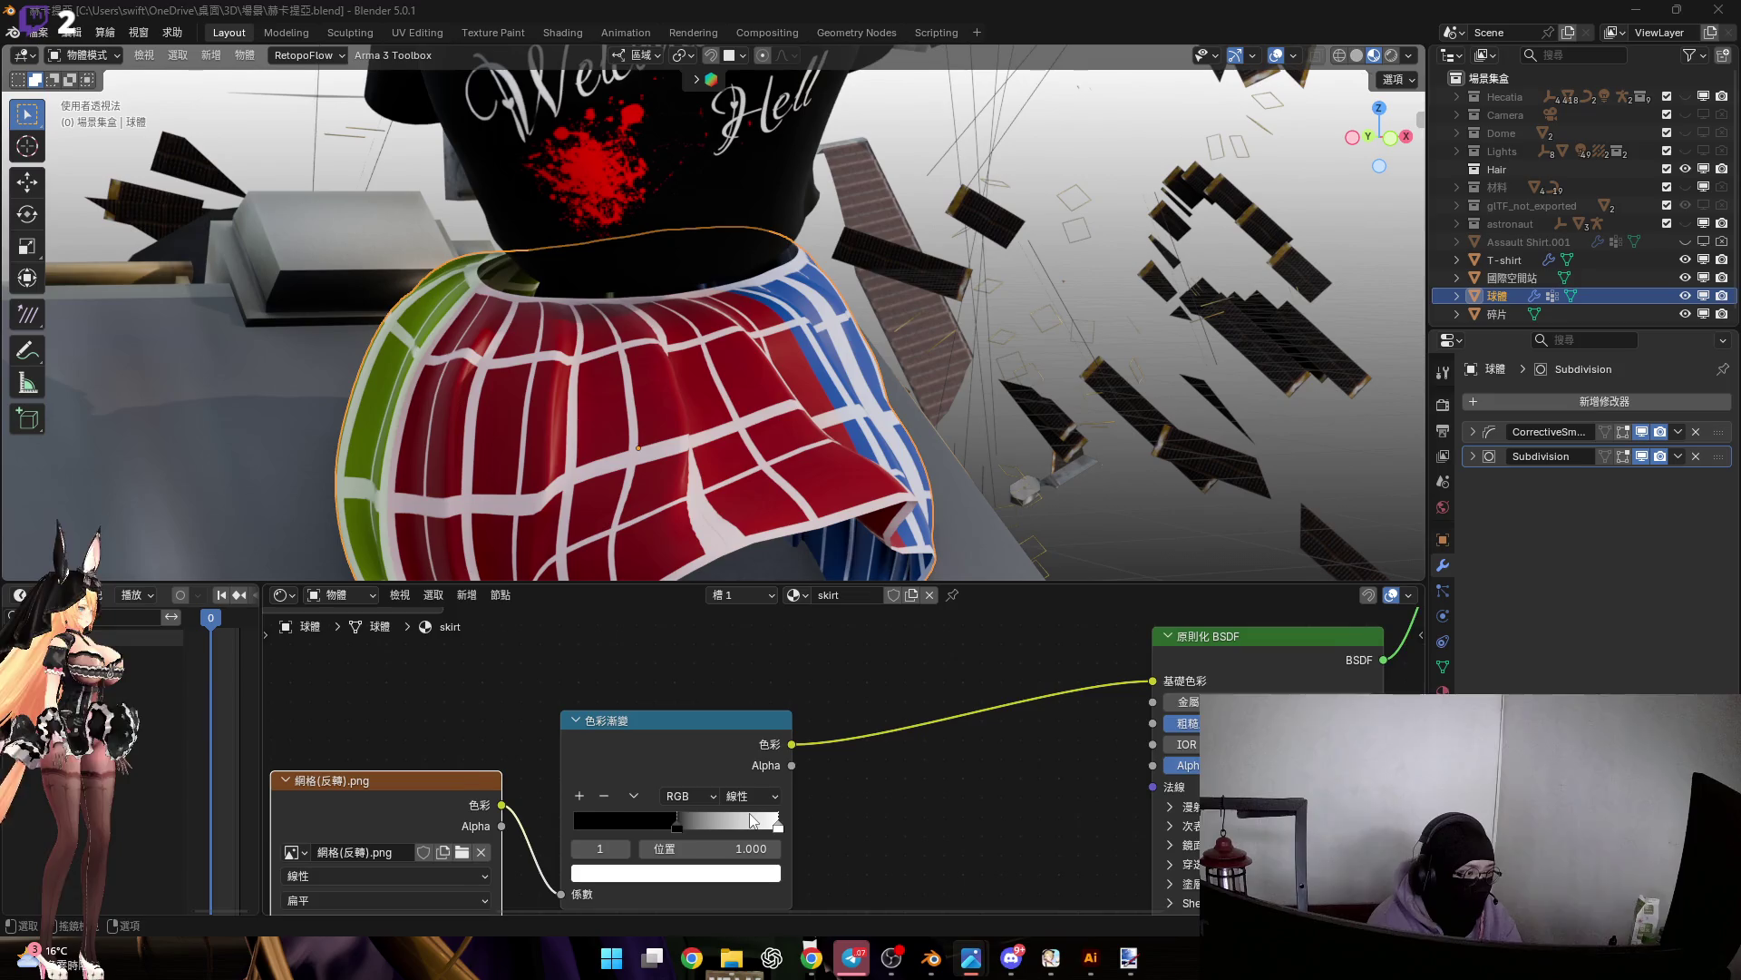
pyautogui.moveTo(770, 821); pyautogui.dragTo(792, 826, button='middle')
pyautogui.moveTo(800, 829); pyautogui.dragTo(594, 838)
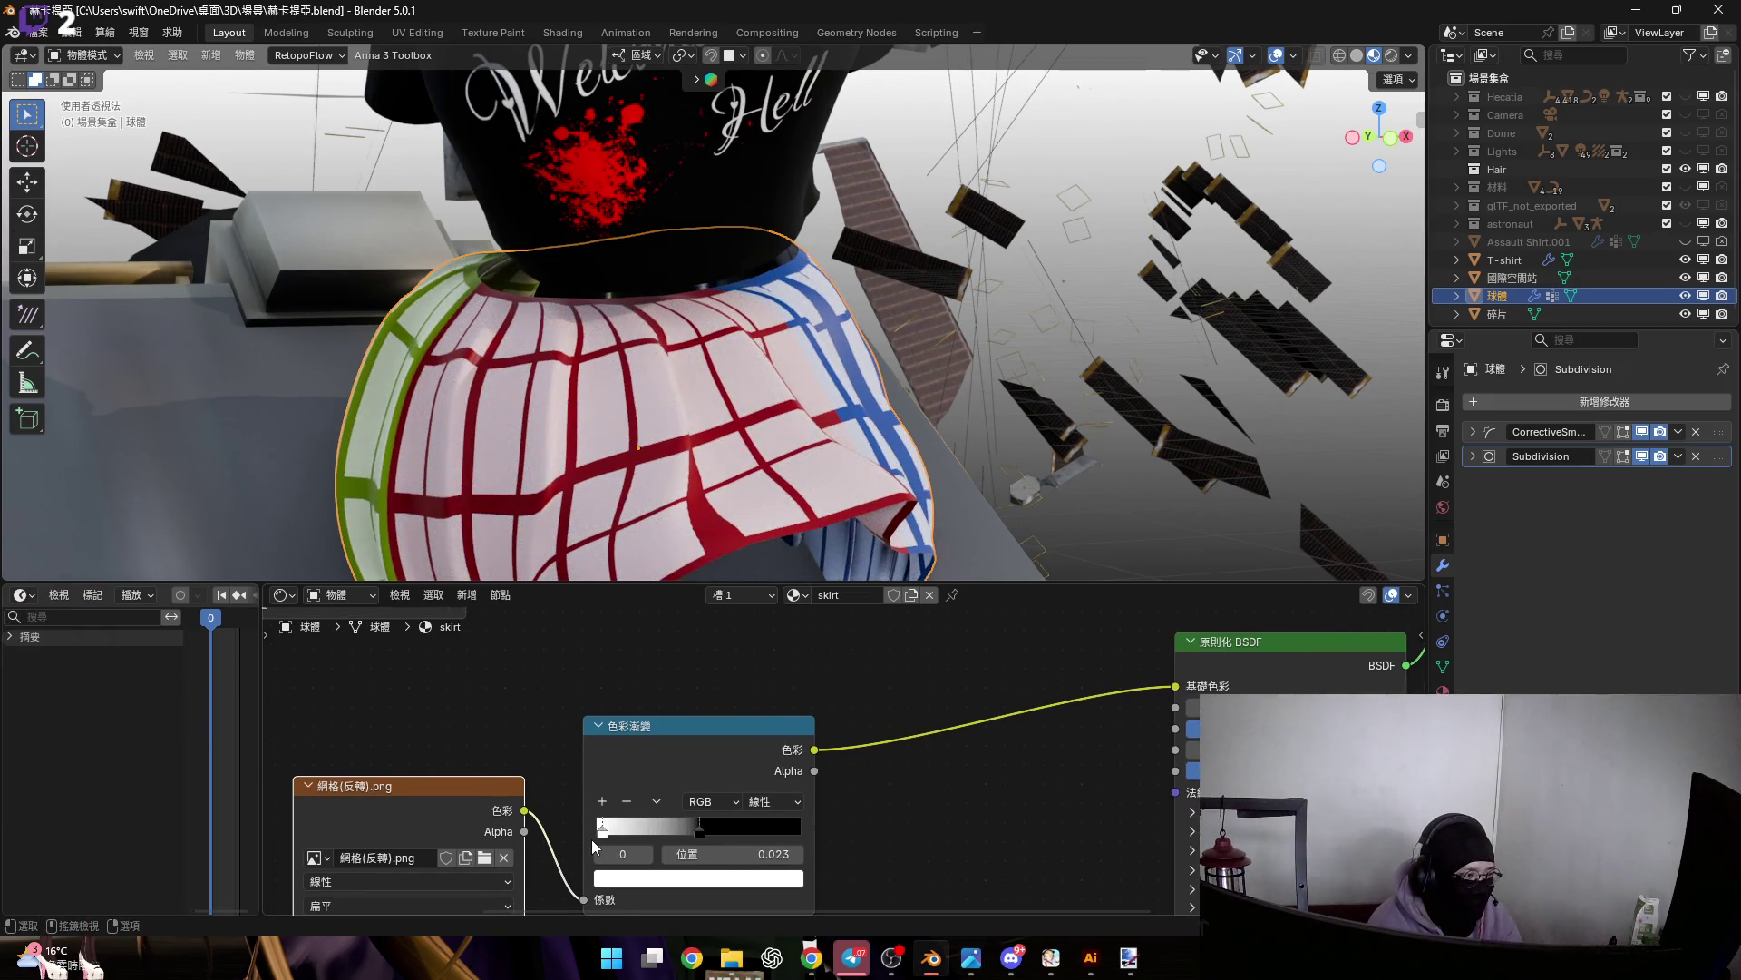
pyautogui.hotkey('ctrl', 'z')
# Set the Mix Shader factor to 0 and move the white ramp stop to position 0
pyautogui.scroll(-4, 902, 749)
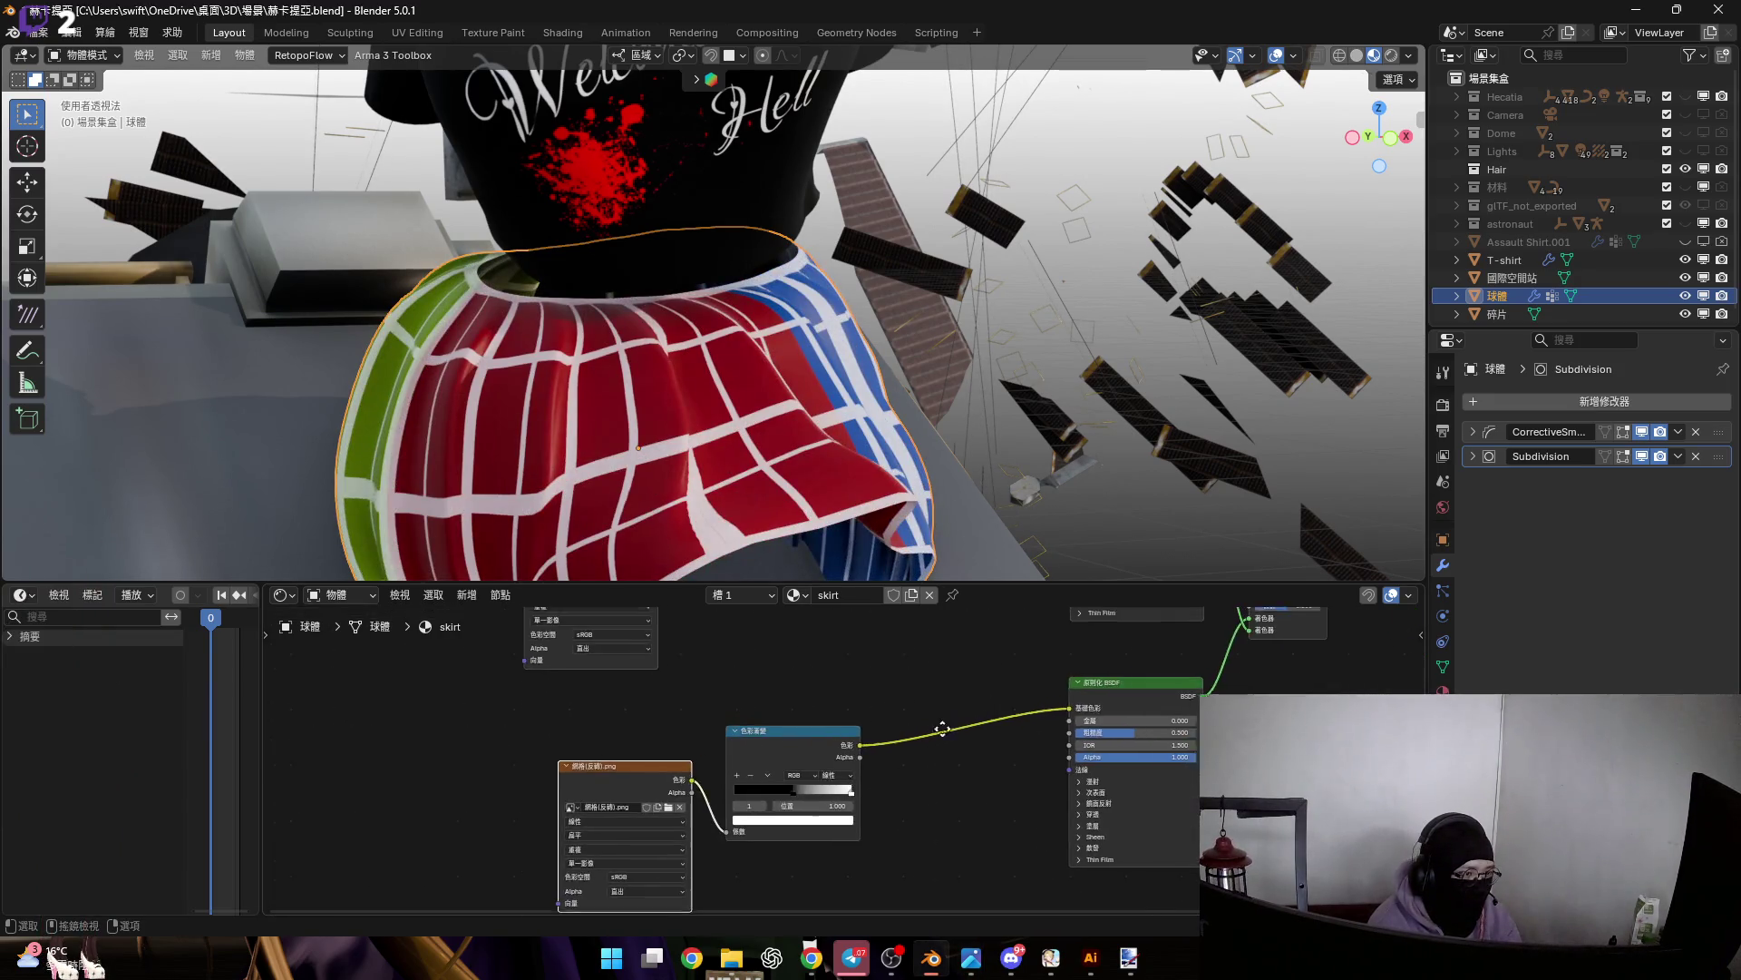
pyautogui.scroll(3, 918, 783)
pyautogui.moveTo(916, 762); pyautogui.dragTo(870, 762)
pyautogui.moveTo(372, 617)
pyautogui.mouseDown(button='middle')
pyautogui.moveTo(707, 765)
pyautogui.moveTo(857, 666)
pyautogui.mouseUp(button='middle')
pyautogui.scroll(3, 857, 666)
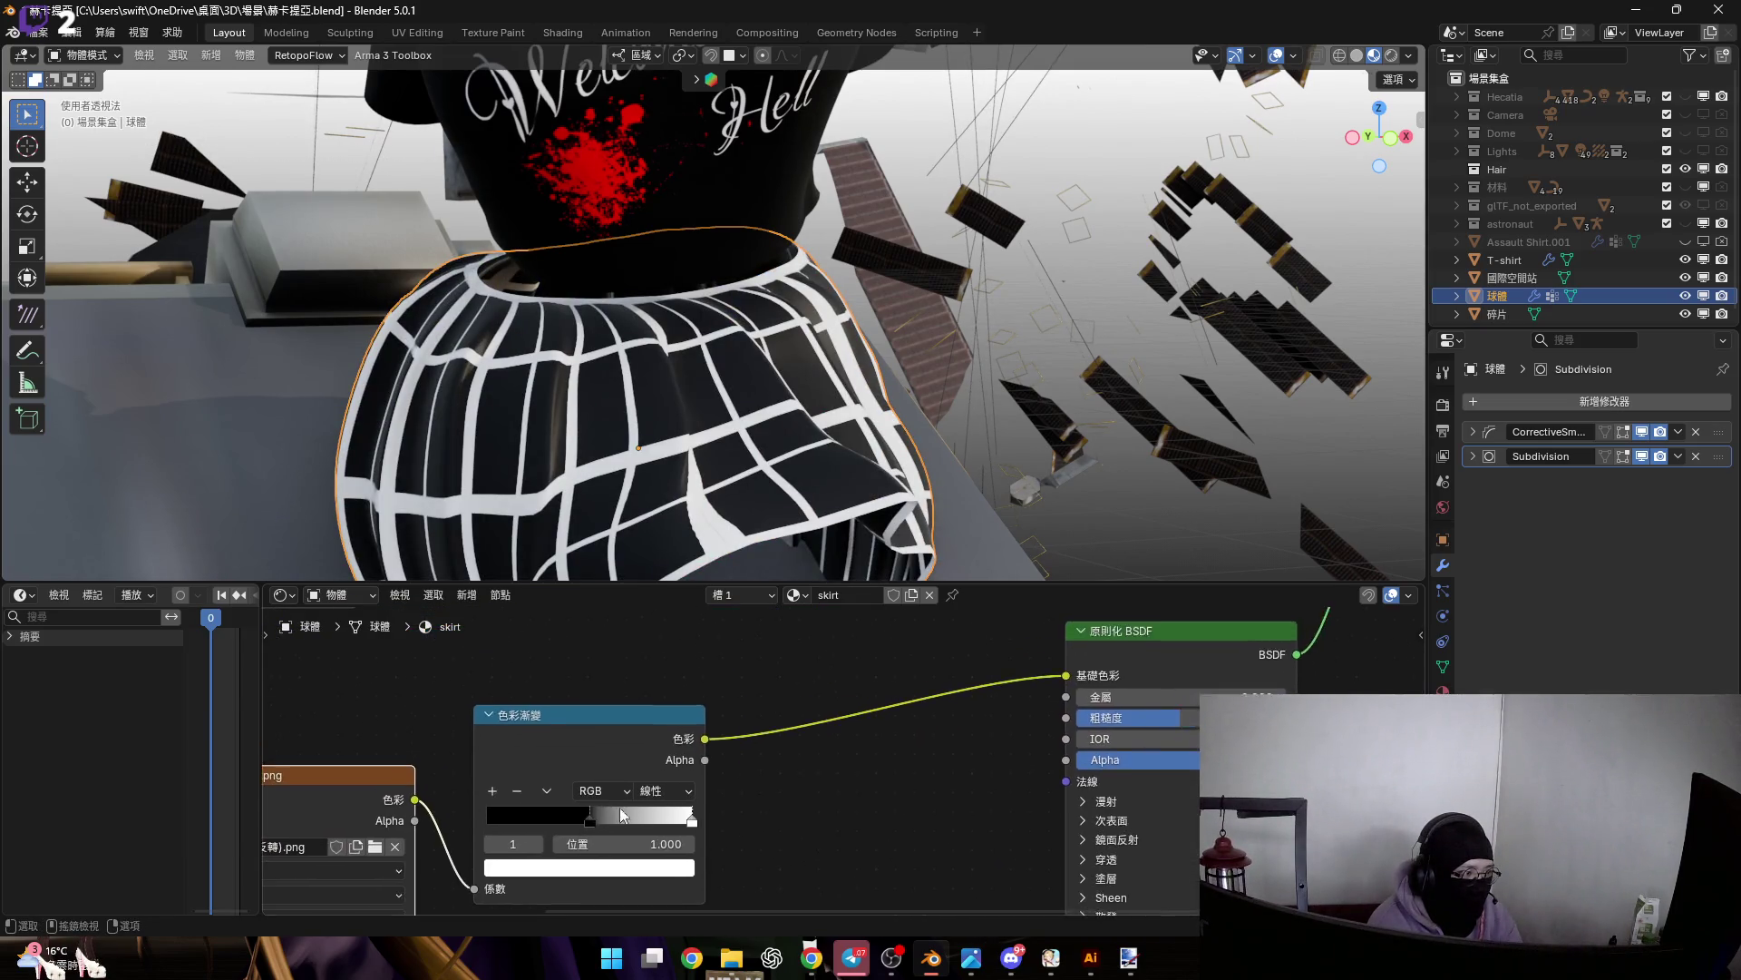
pyautogui.moveTo(715, 827); pyautogui.dragTo(443, 821)
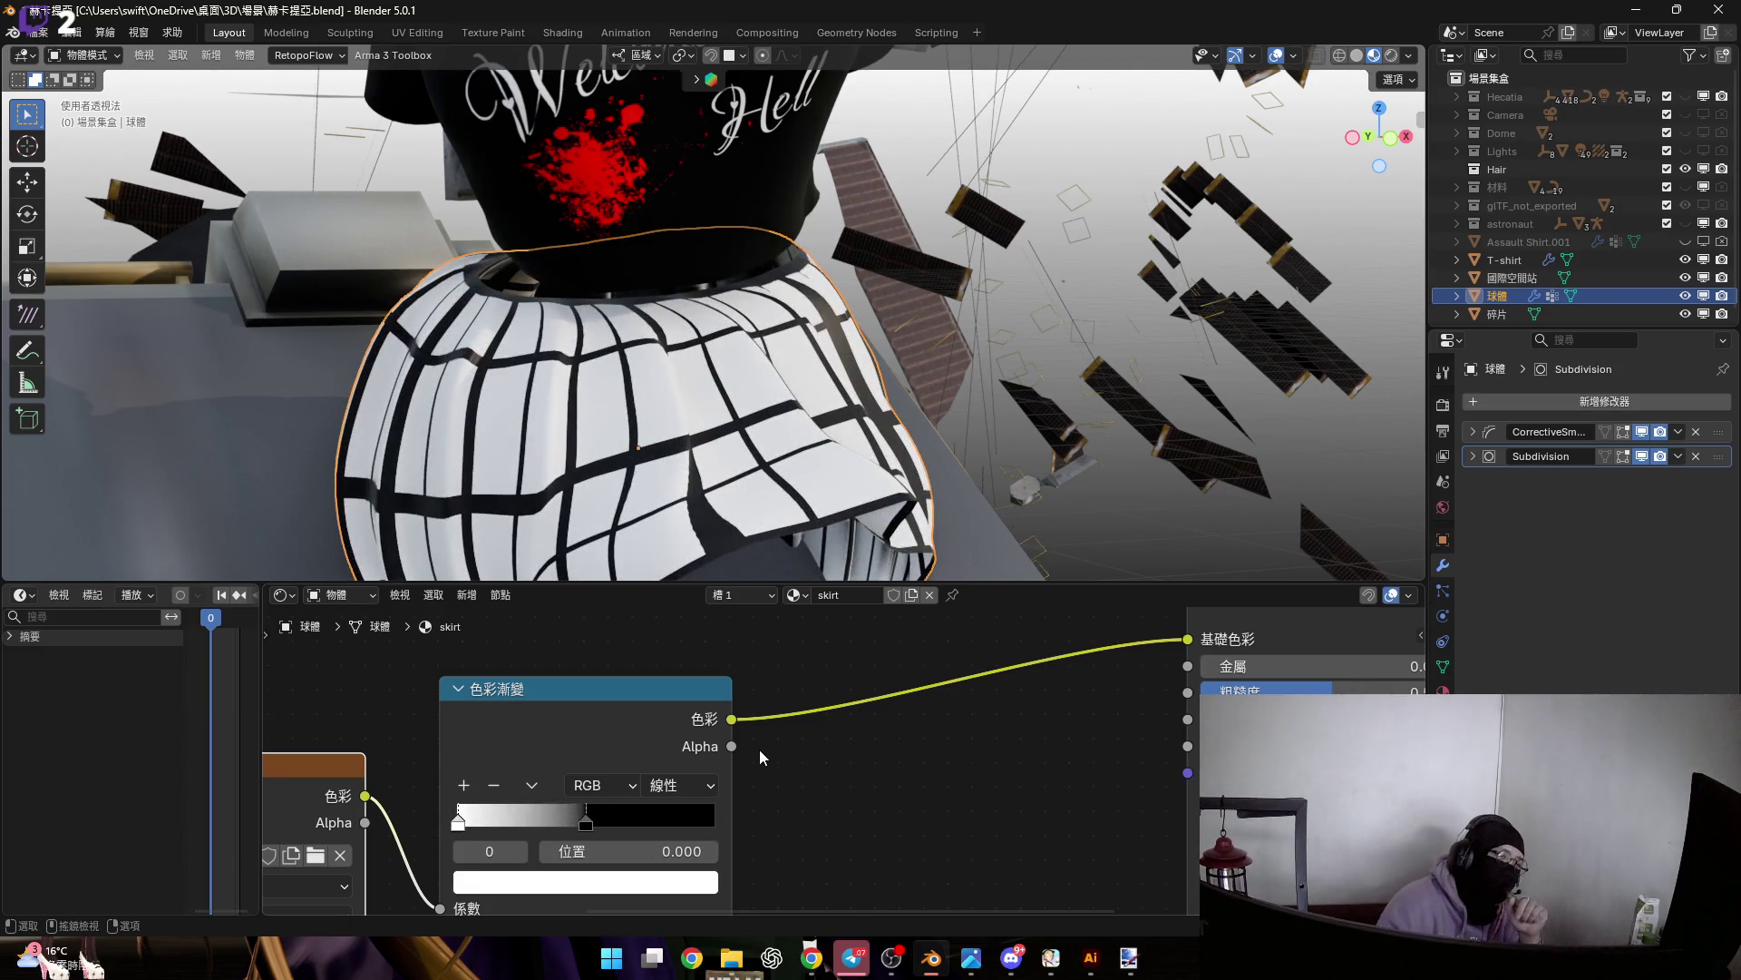
pyautogui.scroll(-2, 771, 746)
pyautogui.moveTo(911, 696)
pyautogui.mouseDown(button='middle')
pyautogui.moveTo(813, 789)
pyautogui.moveTo(662, 782)
pyautogui.mouseUp(button='middle')
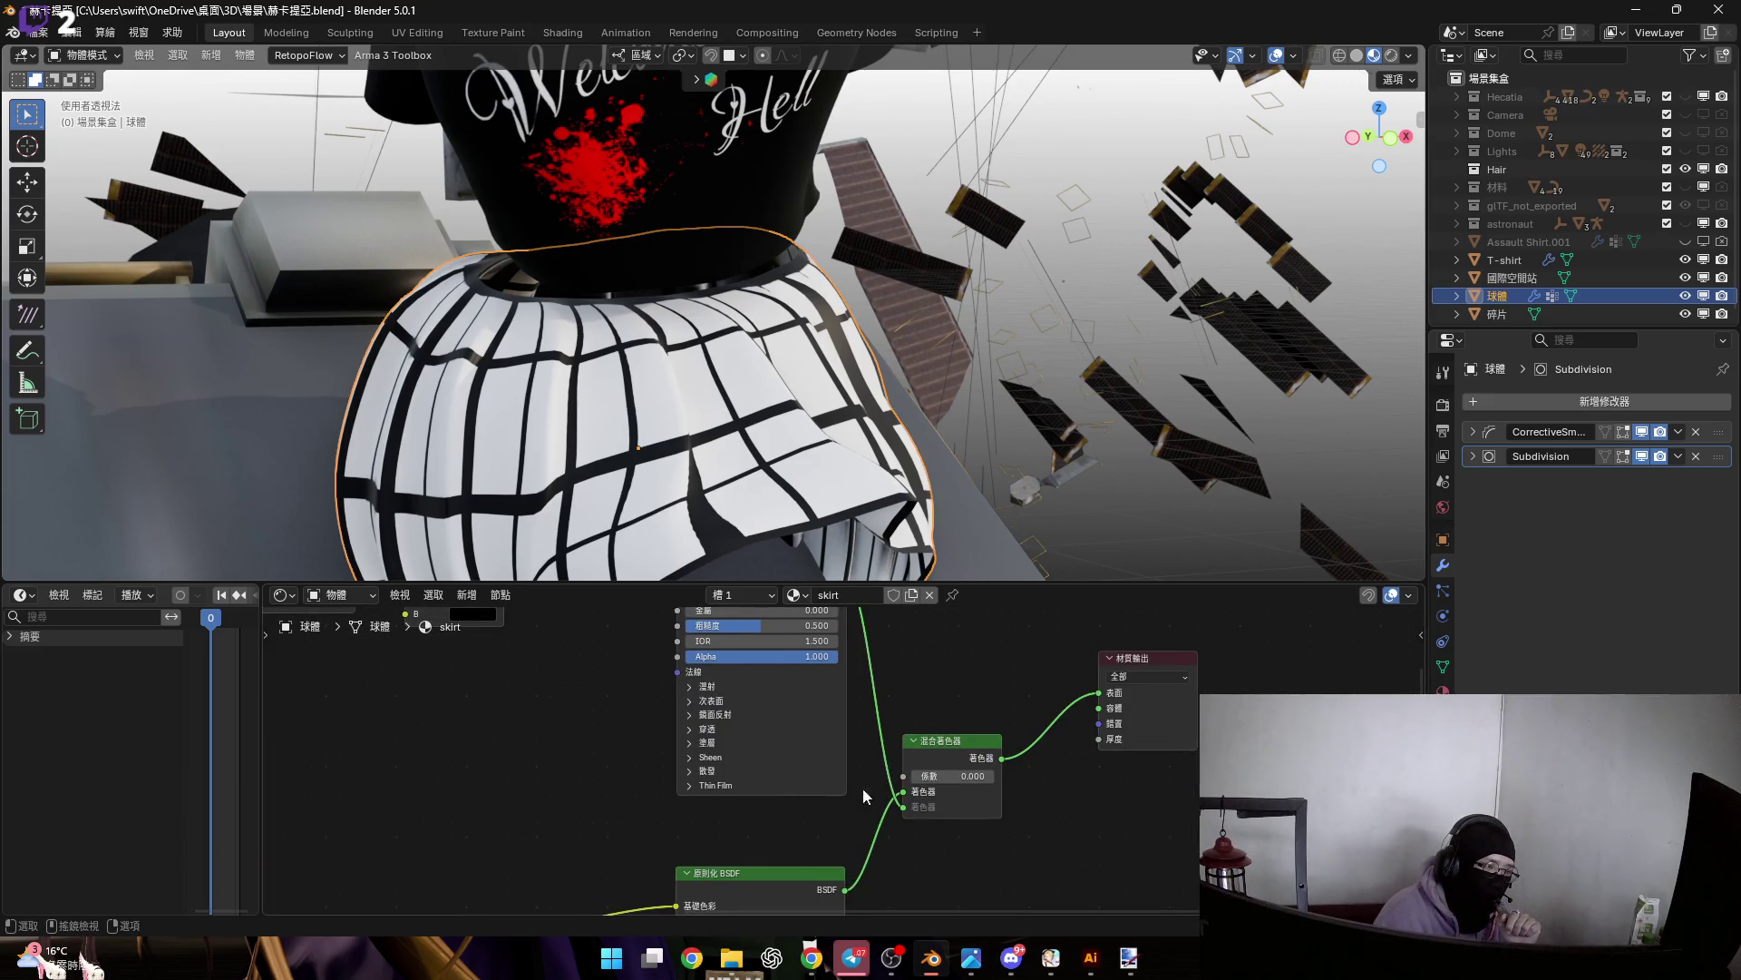
# Nudge the Mix Shader factor, cancel back to 0, and reposition the view on the Mix nodes
pyautogui.scroll(4, 951, 766)
pyautogui.moveTo(943, 768); pyautogui.dragTo(979, 767)
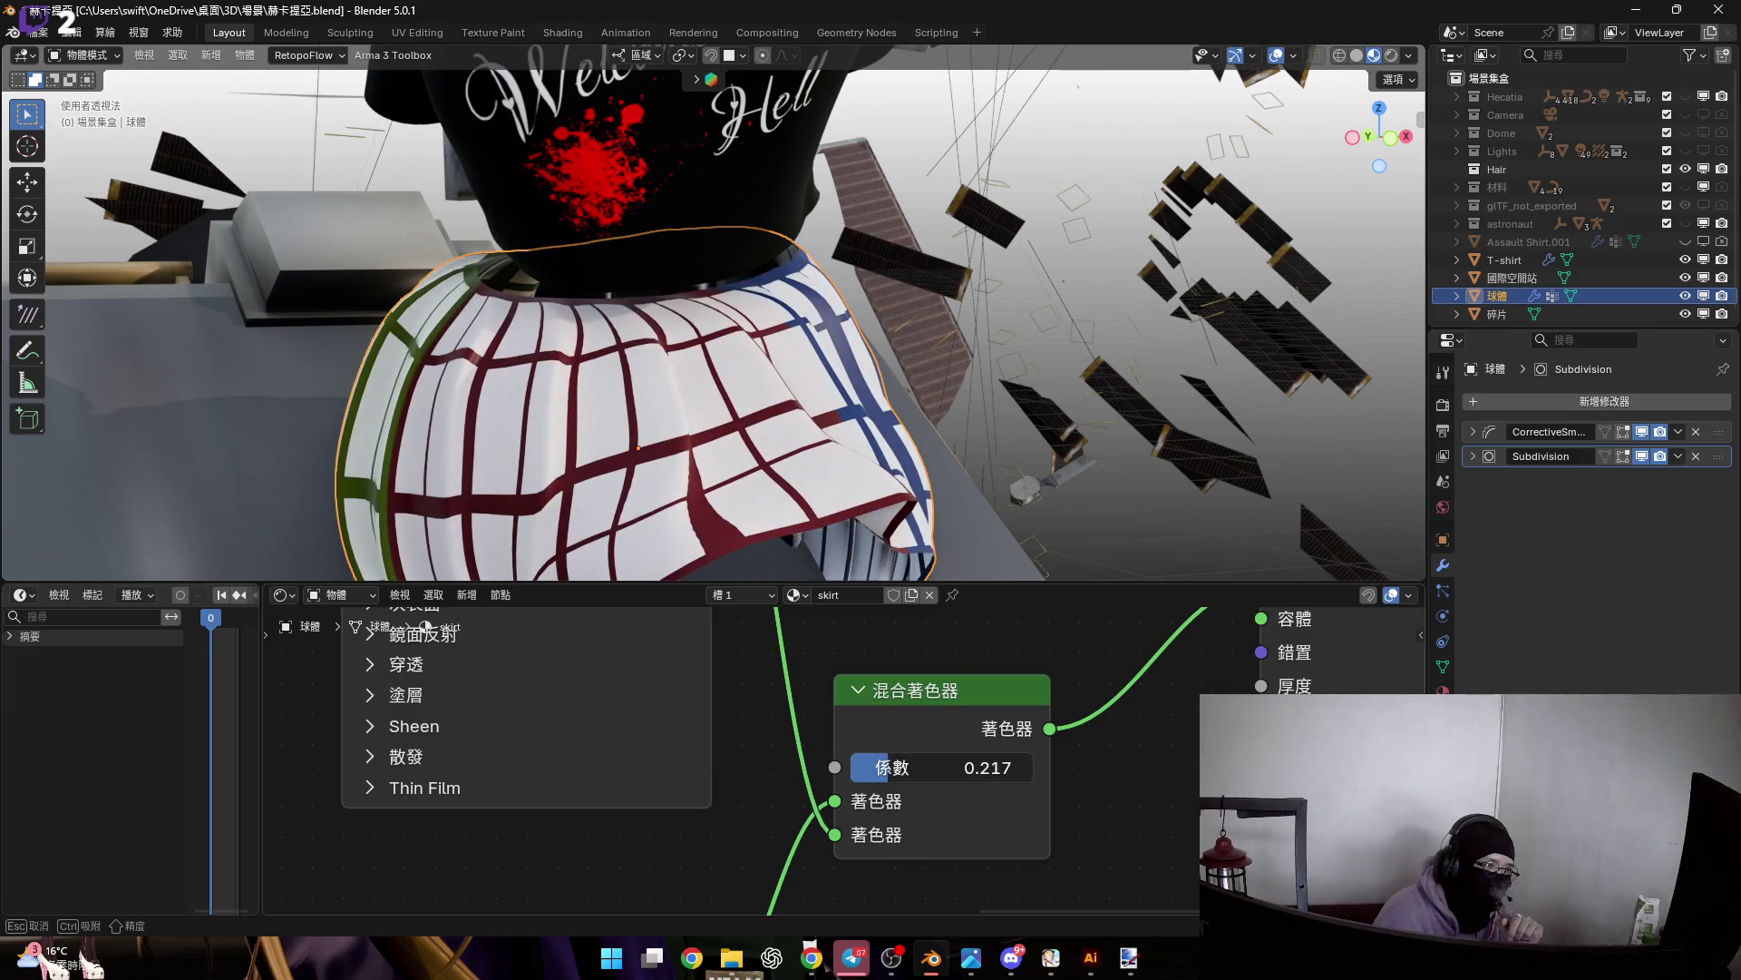
pyautogui.press('Escape')
pyautogui.scroll(-3, 775, 757)
pyautogui.scroll(-3, 1003, 802)
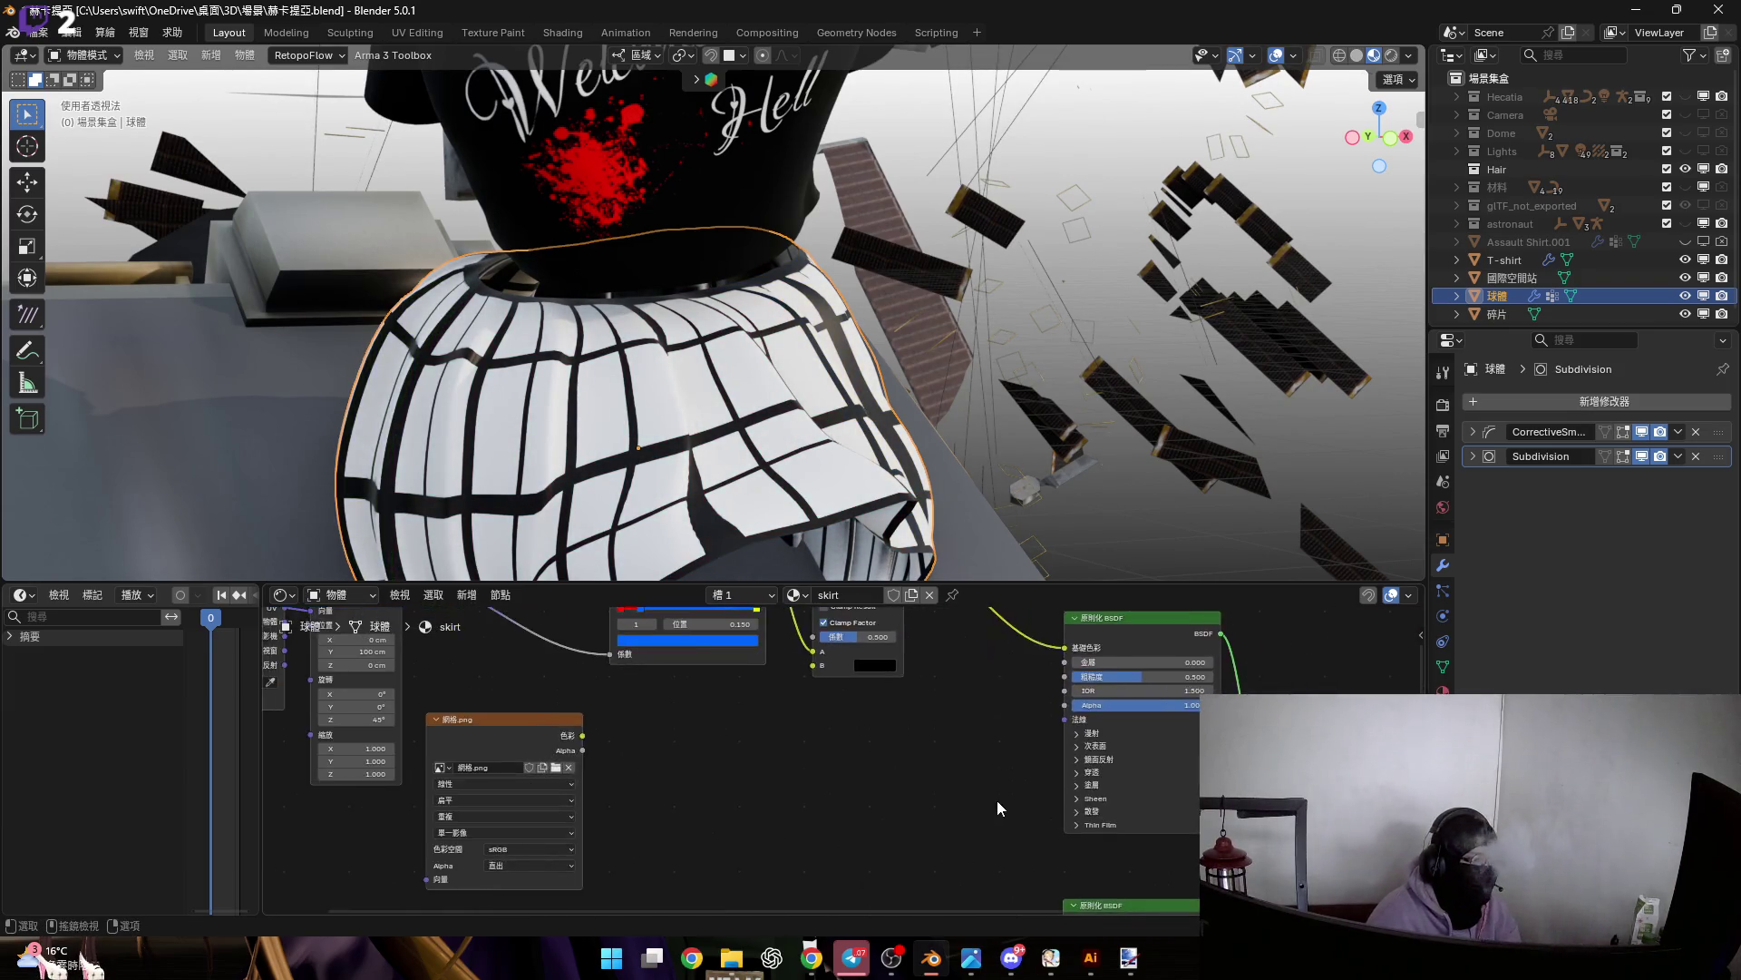
pyautogui.scroll(2, 913, 732)
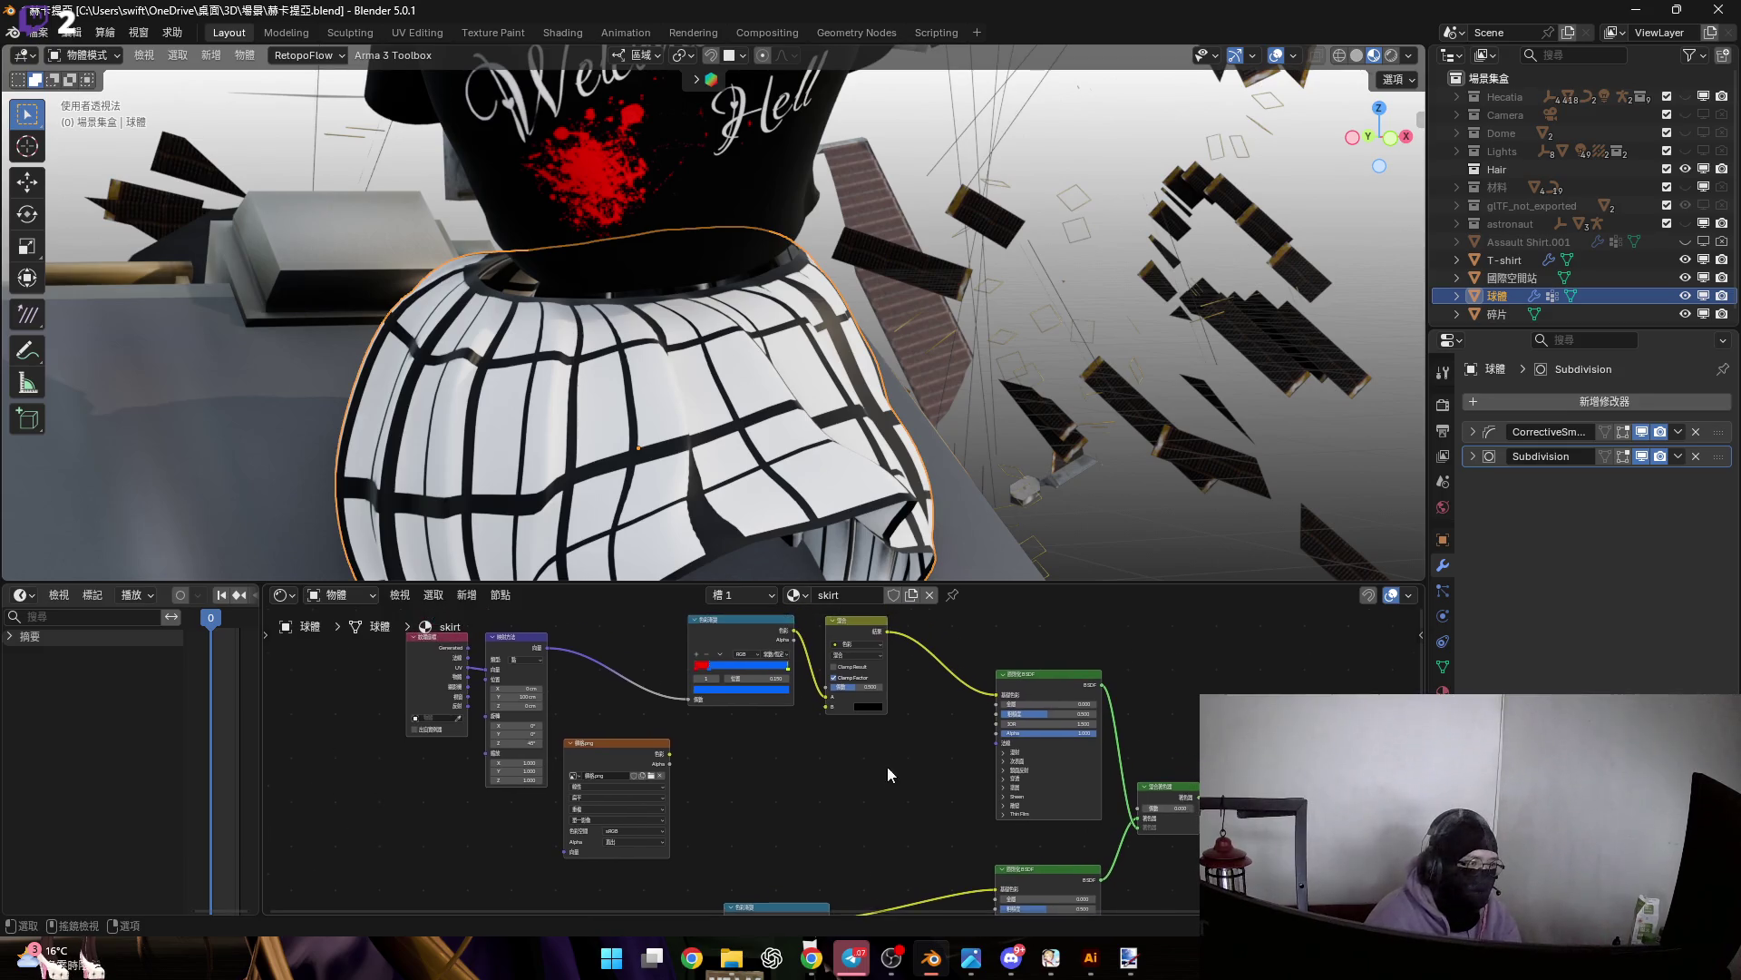
pyautogui.moveTo(865, 808); pyautogui.dragTo(878, 706, button='middle')
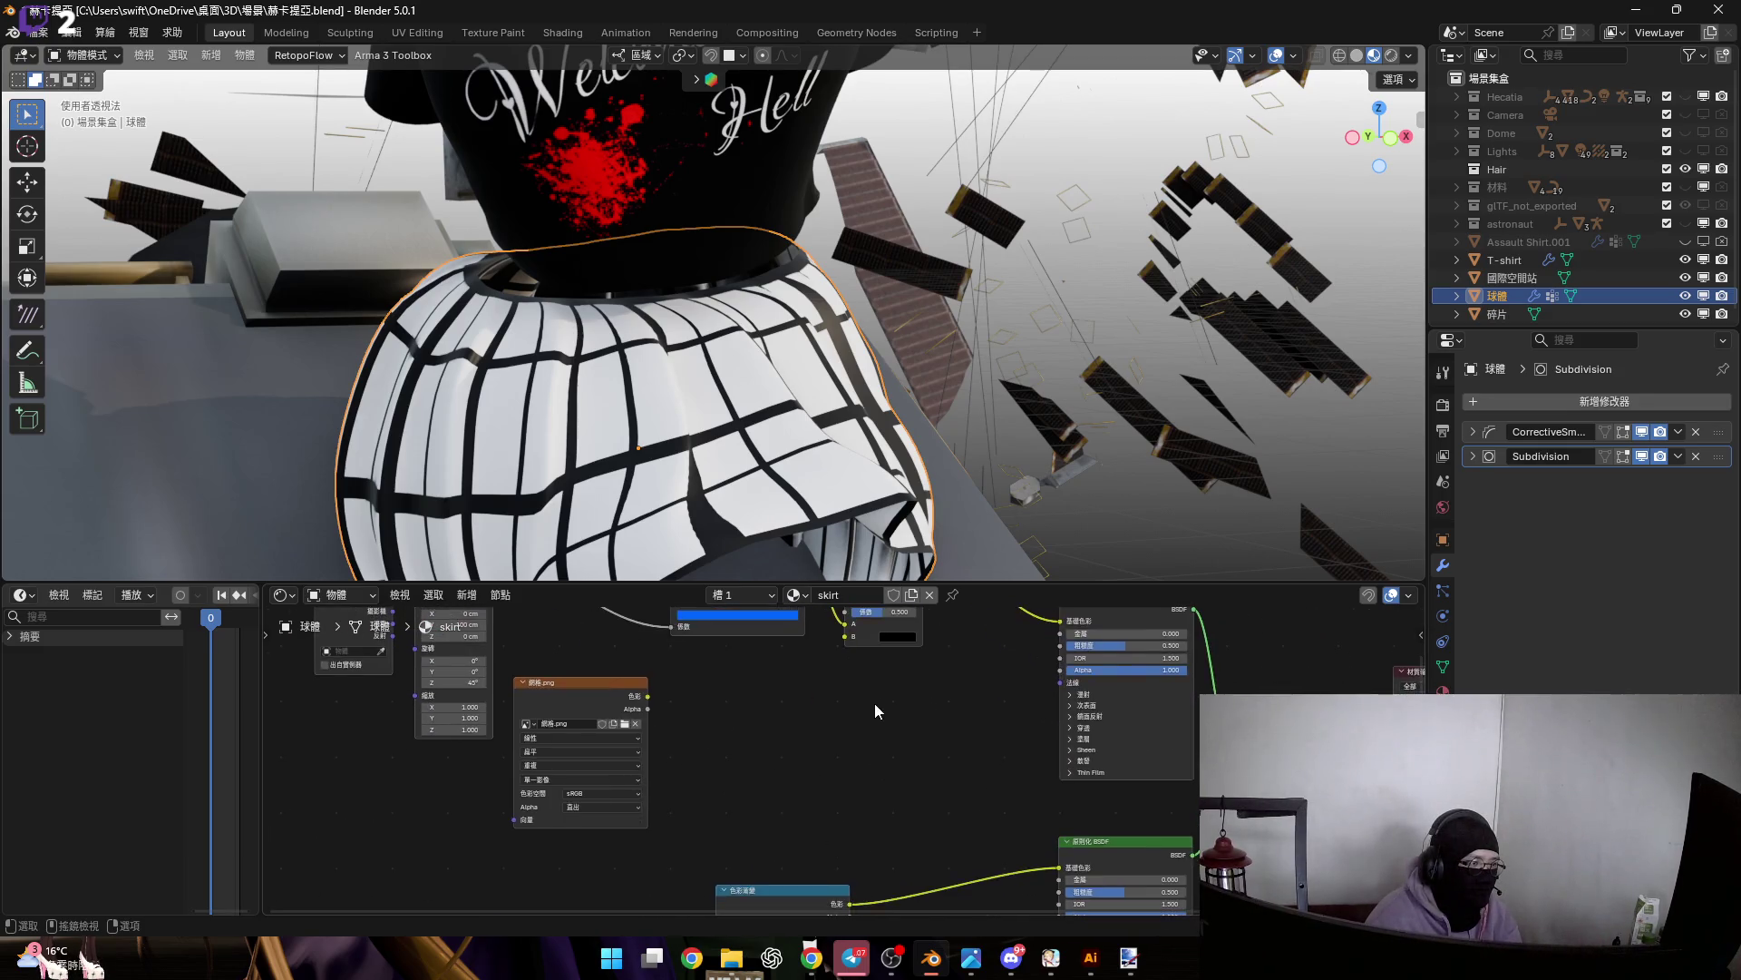
pyautogui.scroll(2, 803, 780)
pyautogui.moveTo(836, 797)
pyautogui.mouseDown(button='middle')
pyautogui.moveTo(1035, 755)
pyautogui.moveTo(878, 858)
pyautogui.moveTo(871, 708)
pyautogui.moveTo(836, 751)
pyautogui.mouseUp(button='middle')
pyautogui.scroll(-2, 998, 771)
pyautogui.scroll(3, 835, 751)
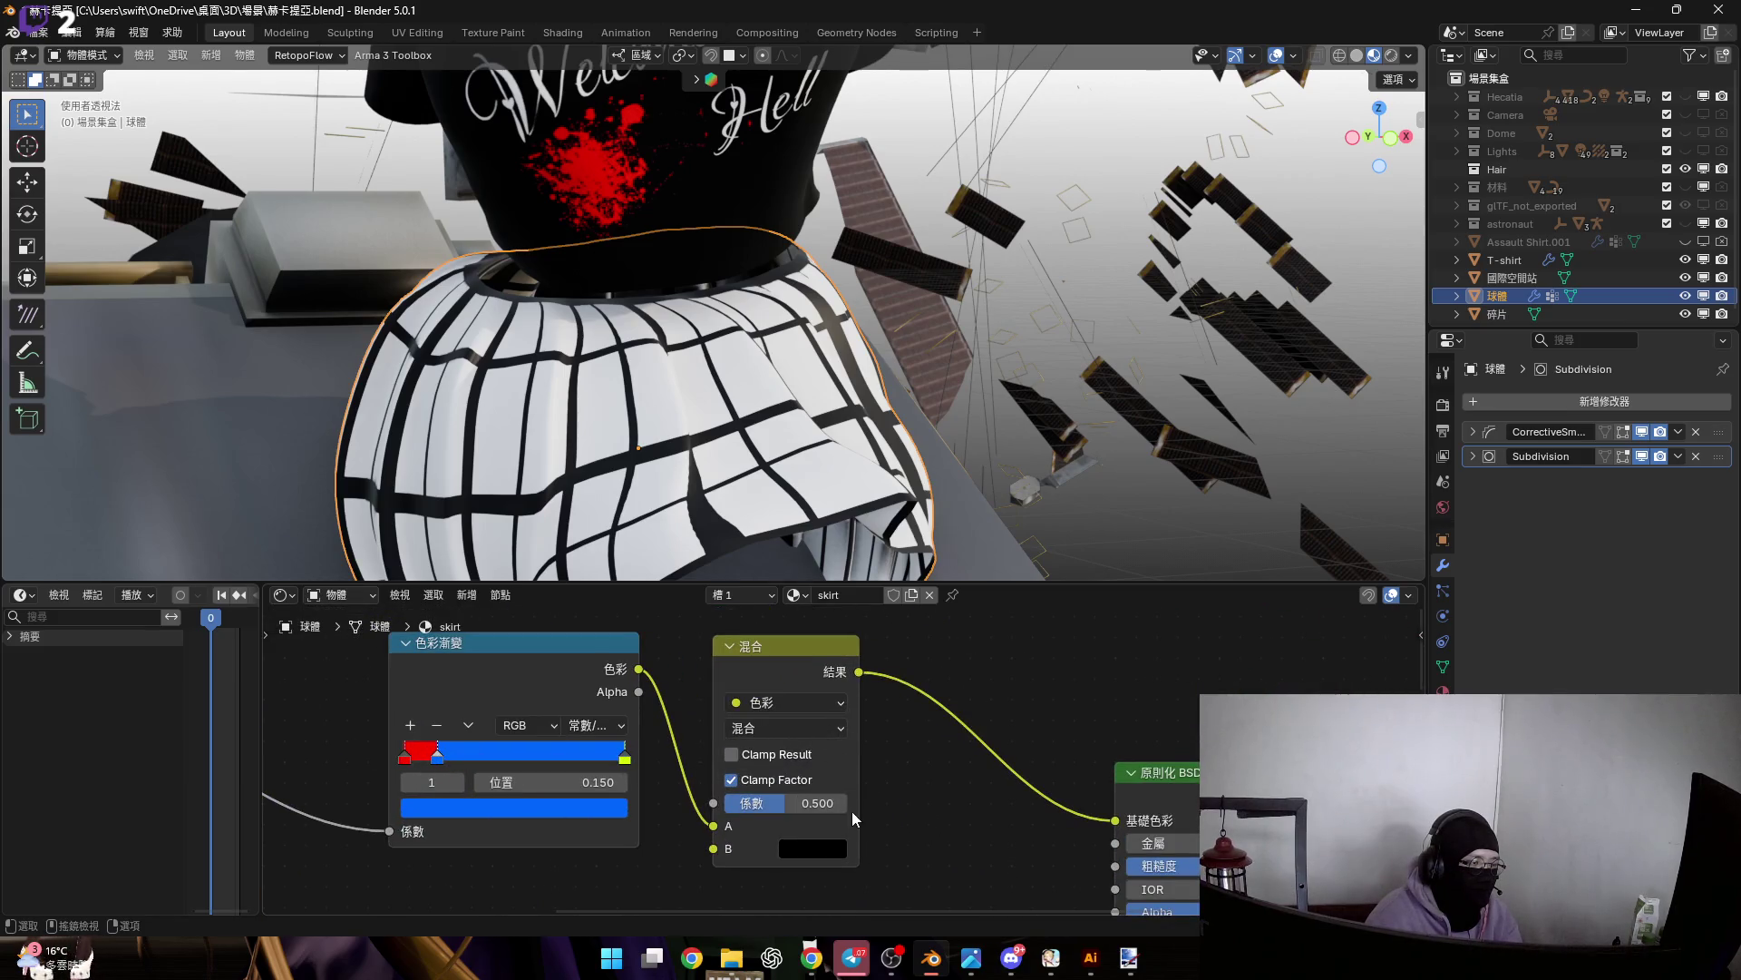
pyautogui.scroll(-2, 853, 735)
pyautogui.moveTo(853, 734); pyautogui.dragTo(1065, 883, button='middle')
pyautogui.scroll(4, 1064, 884)
# Enter exactly 0.5 as the Mix Shader factor
pyautogui.moveTo(878, 838); pyautogui.dragTo(942, 838)
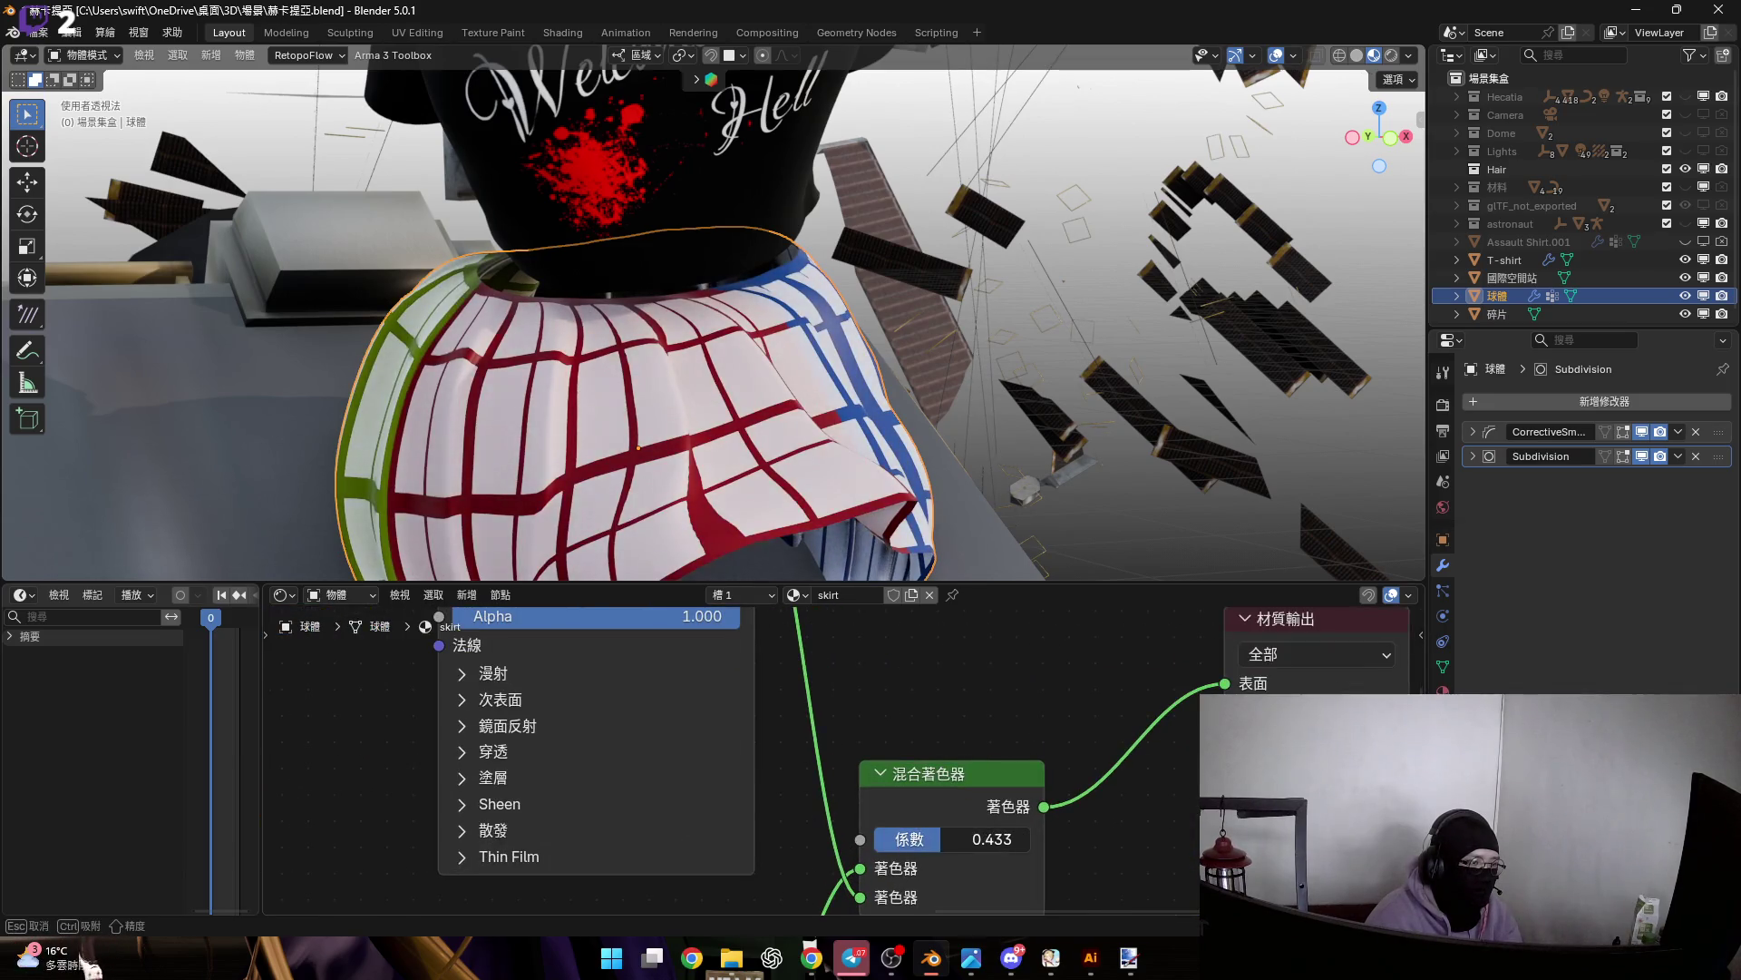
pyautogui.click(941, 838)
pyautogui.write('.5')
pyautogui.press('Return')
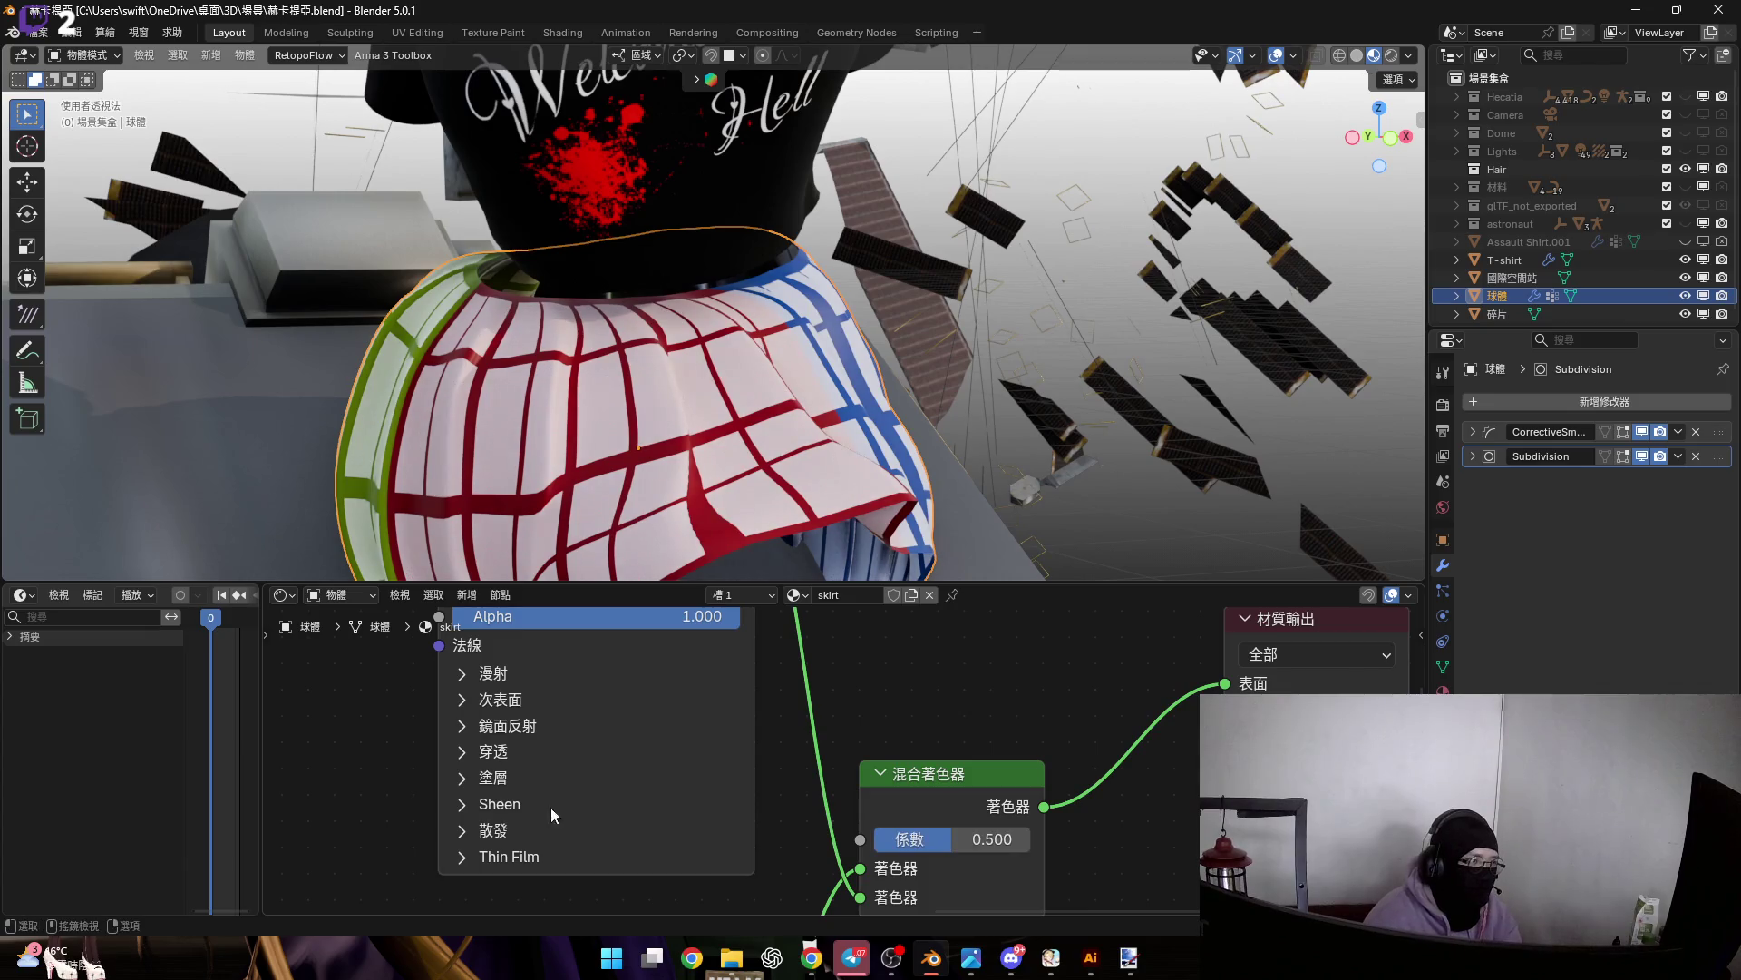
pyautogui.moveTo(558, 801); pyautogui.dragTo(868, 726, button='middle')
pyautogui.scroll(-2, 868, 725)
pyautogui.scroll(2, 868, 726)
pyautogui.scroll(1, 634, 782)
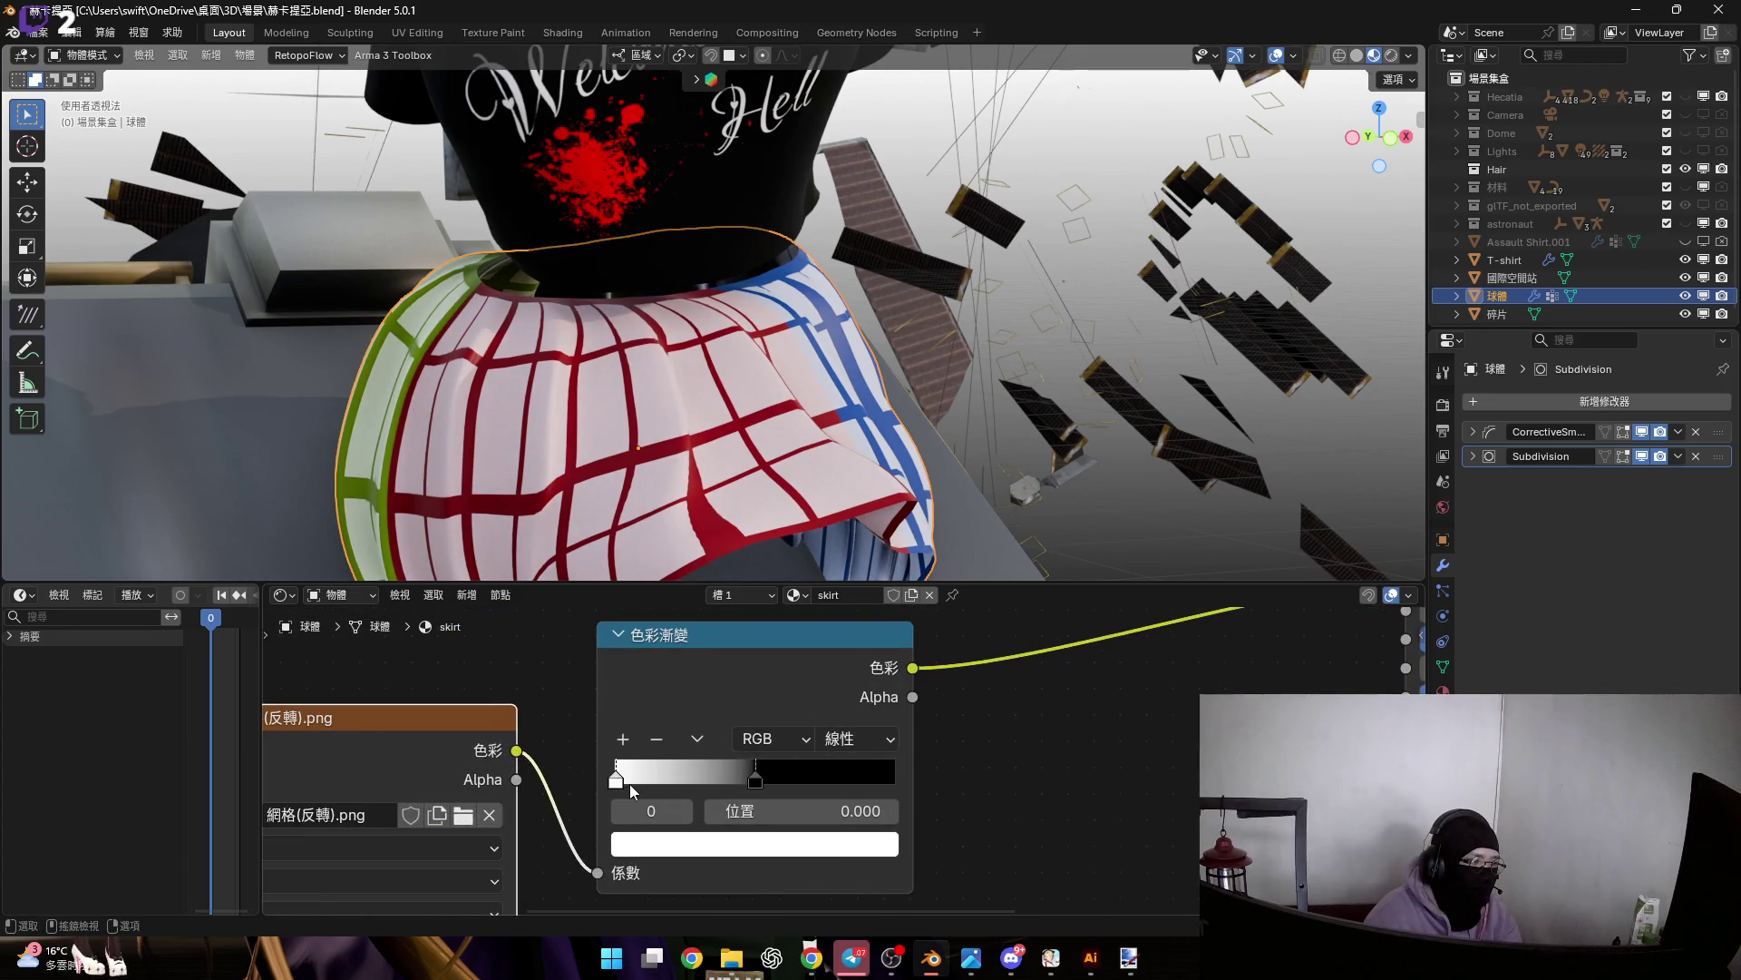
# Shift a ramp stop right and switch the Mix node's blend mode to Exclusion
pyautogui.moveTo(634, 782); pyautogui.dragTo(900, 786)
pyautogui.scroll(3, 878, 747)
pyautogui.scroll(-3, 877, 757)
pyautogui.moveTo(886, 653); pyautogui.dragTo(845, 758, button='middle')
pyautogui.scroll(3, 844, 738)
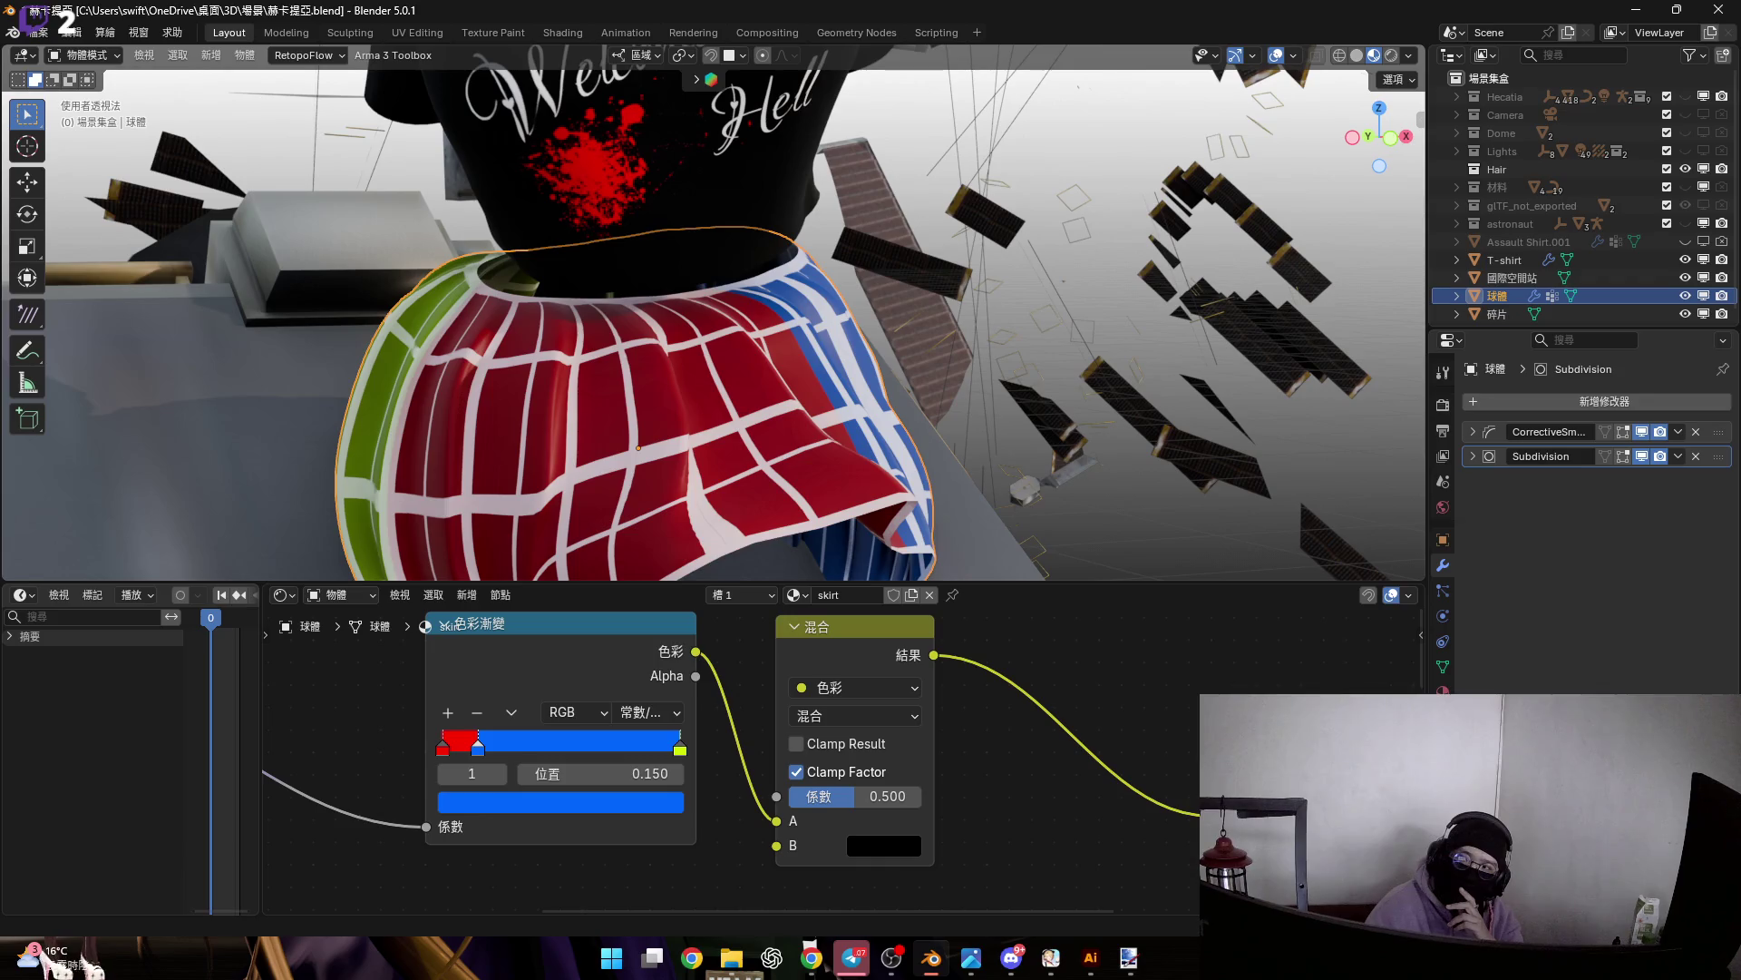
pyautogui.click(871, 715)
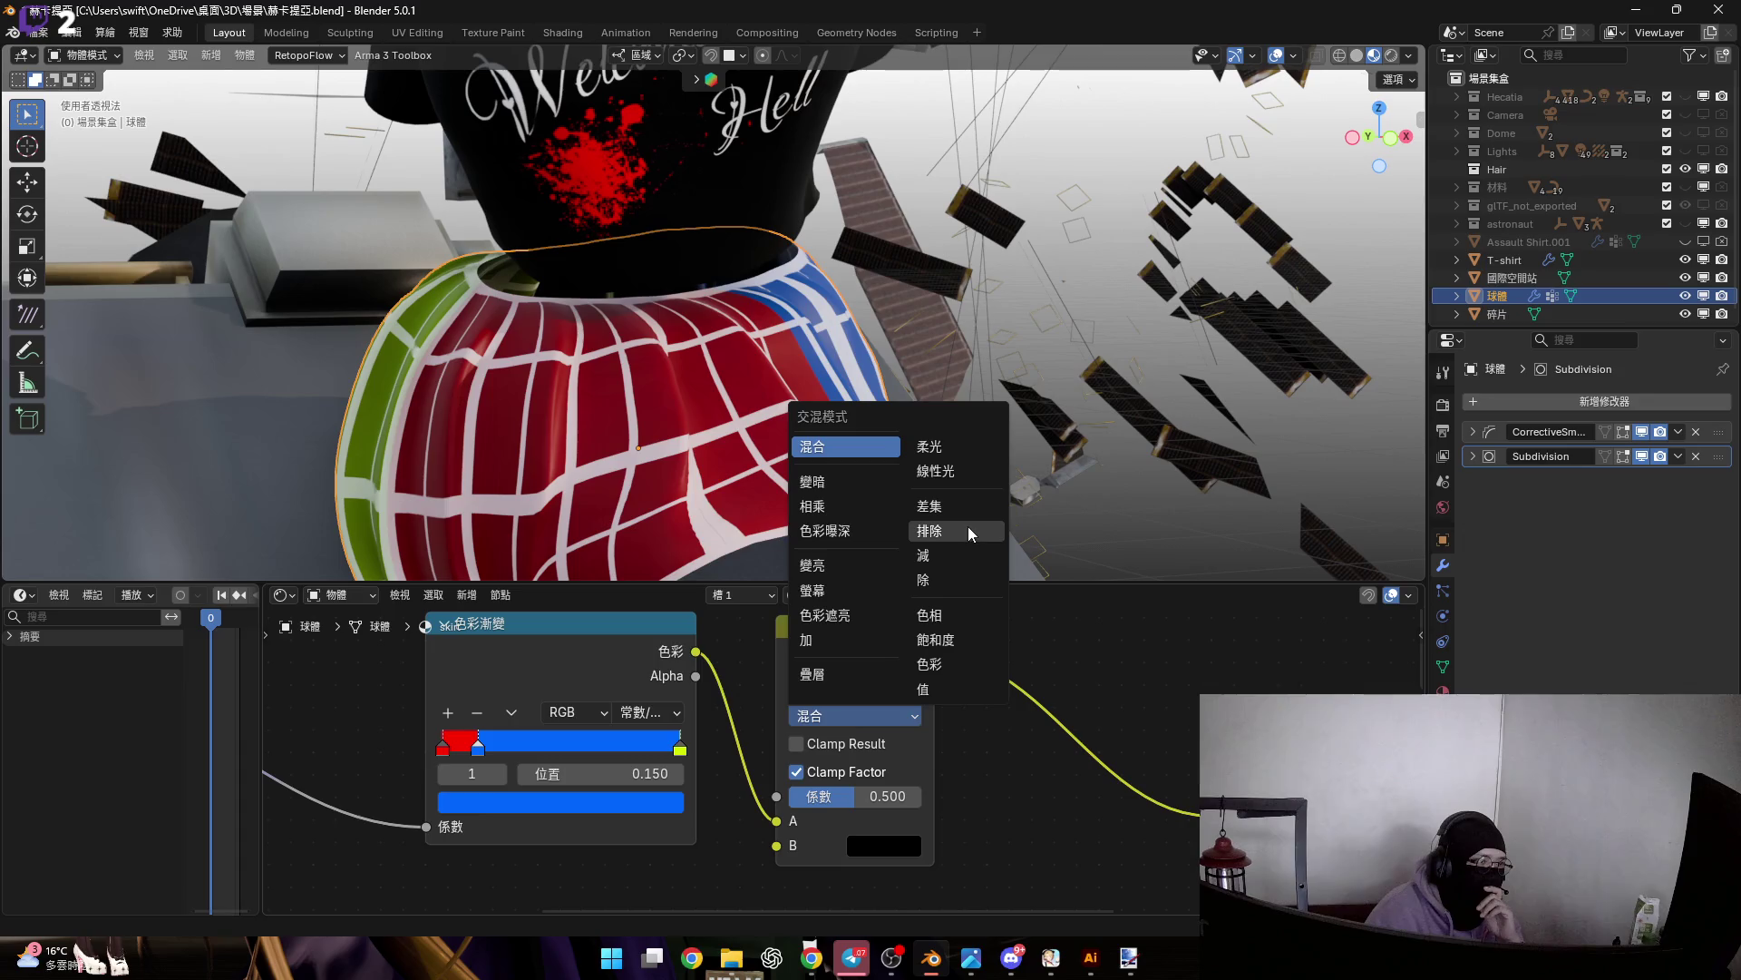
pyautogui.click(929, 531)
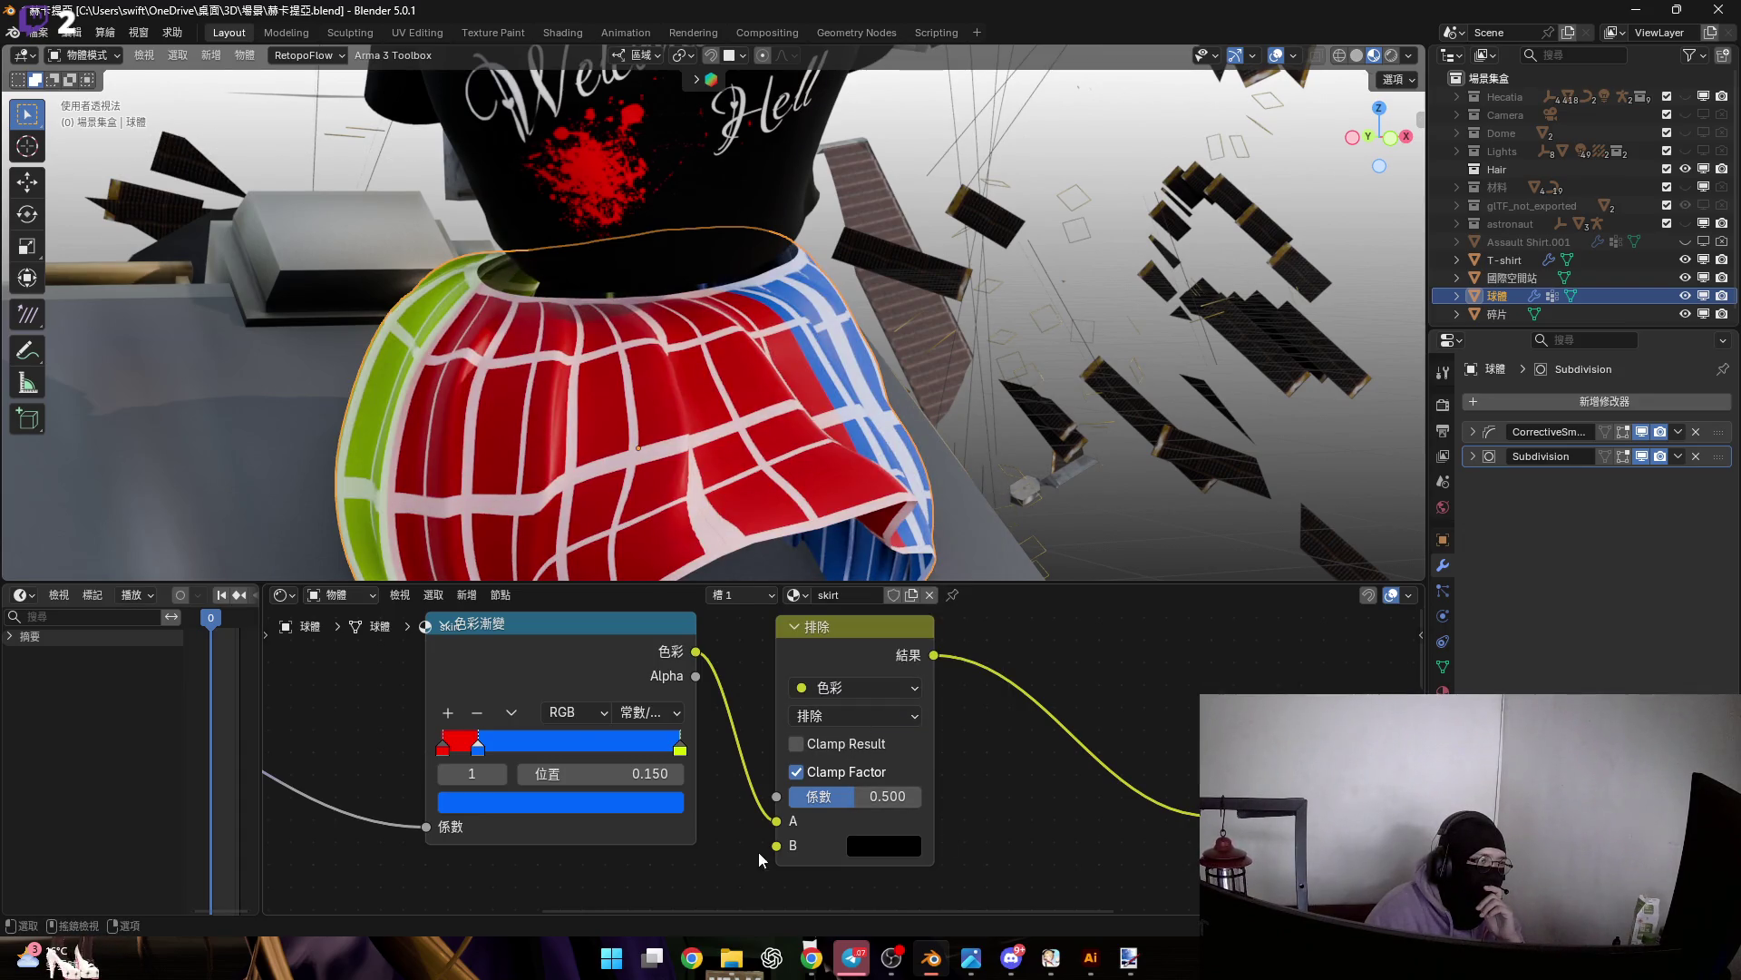
# Move the ramp link from input A to B and set input A's colour to black
pyautogui.moveTo(777, 821); pyautogui.dragTo(777, 846)
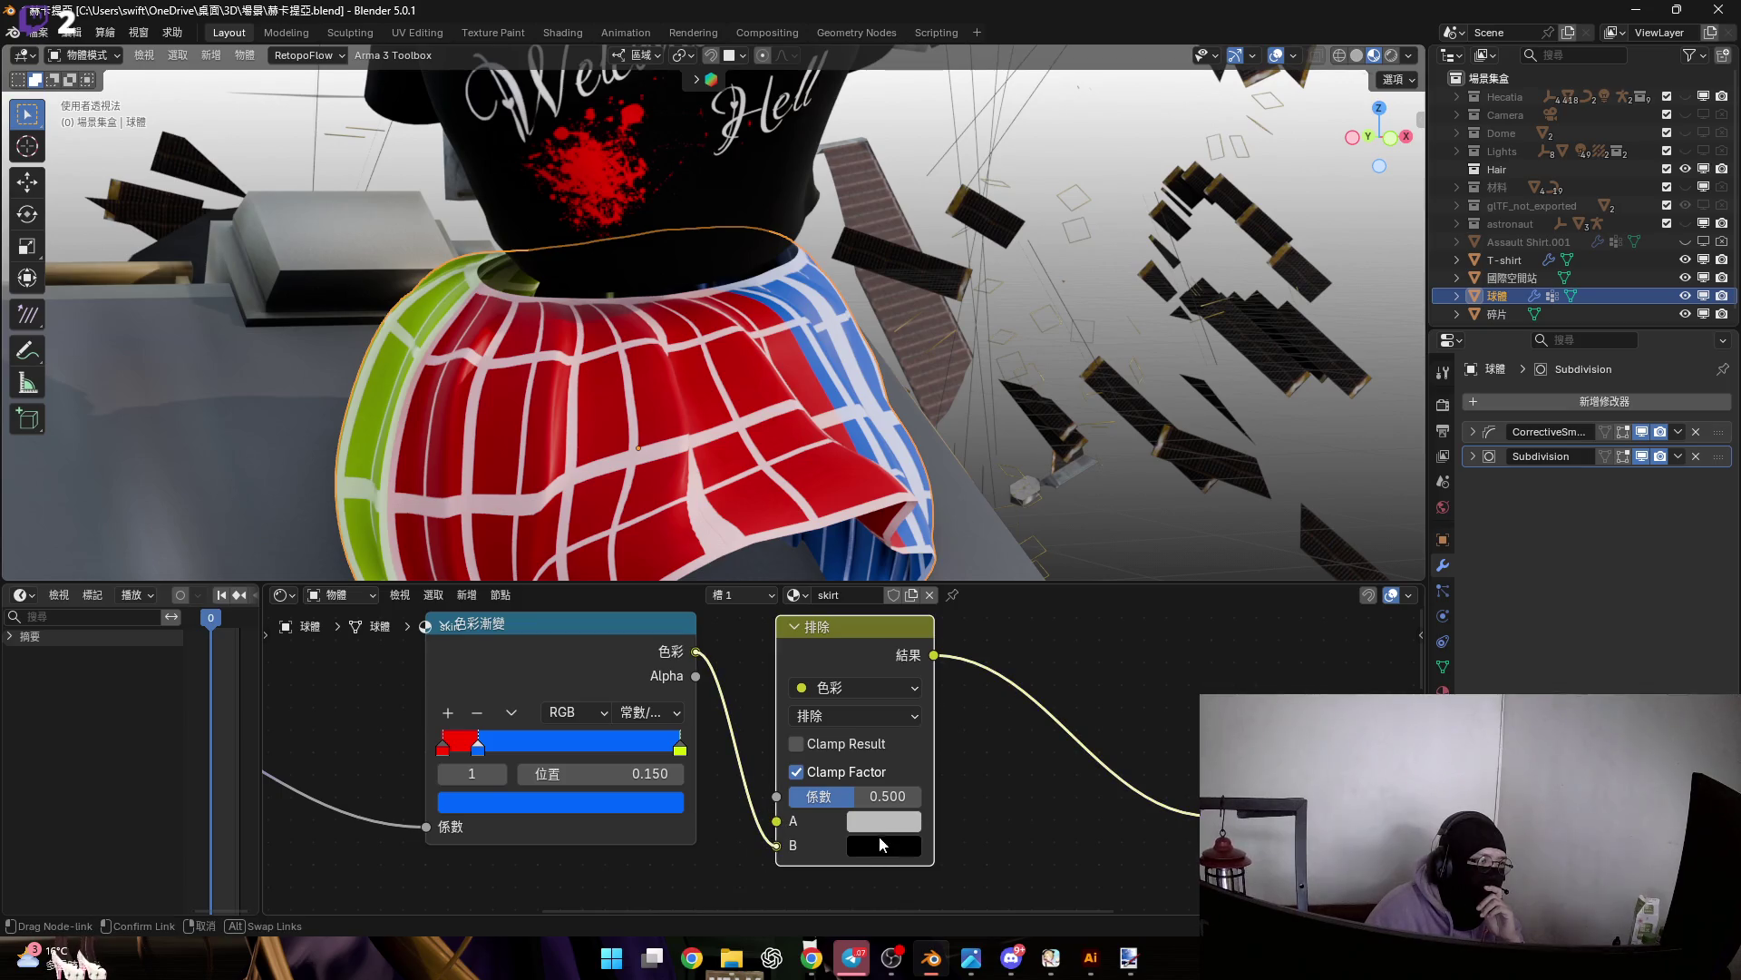
pyautogui.click(876, 821)
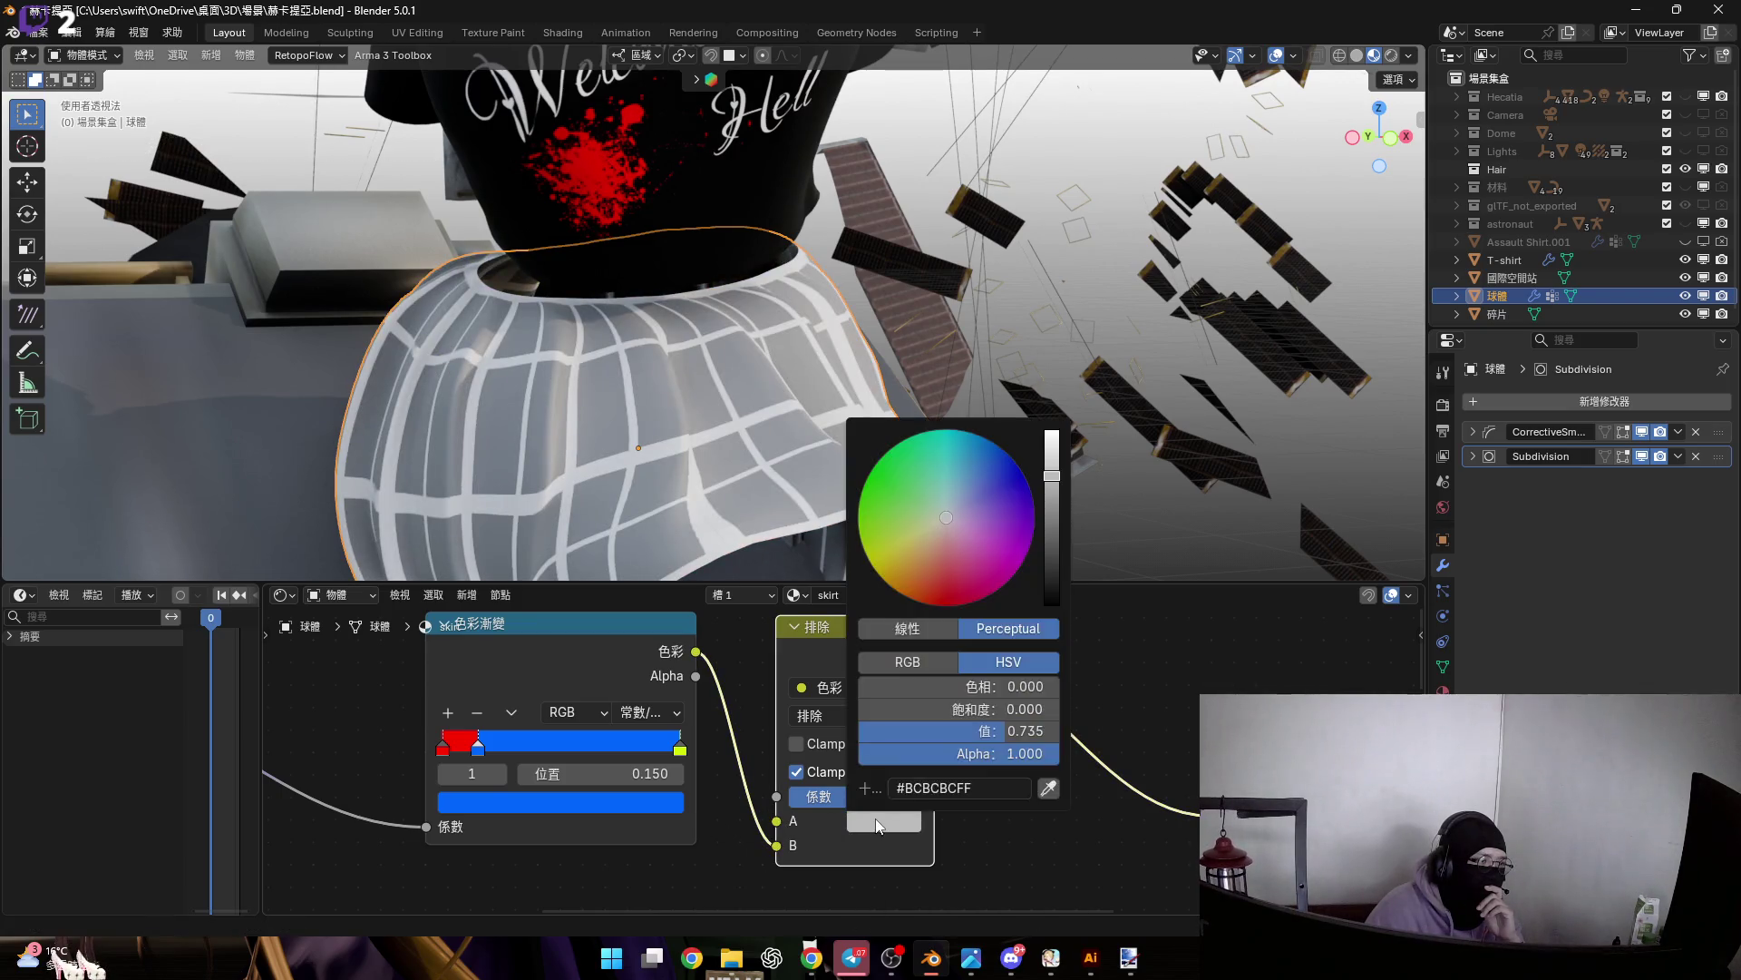
pyautogui.moveTo(1057, 534); pyautogui.dragTo(1052, 617)
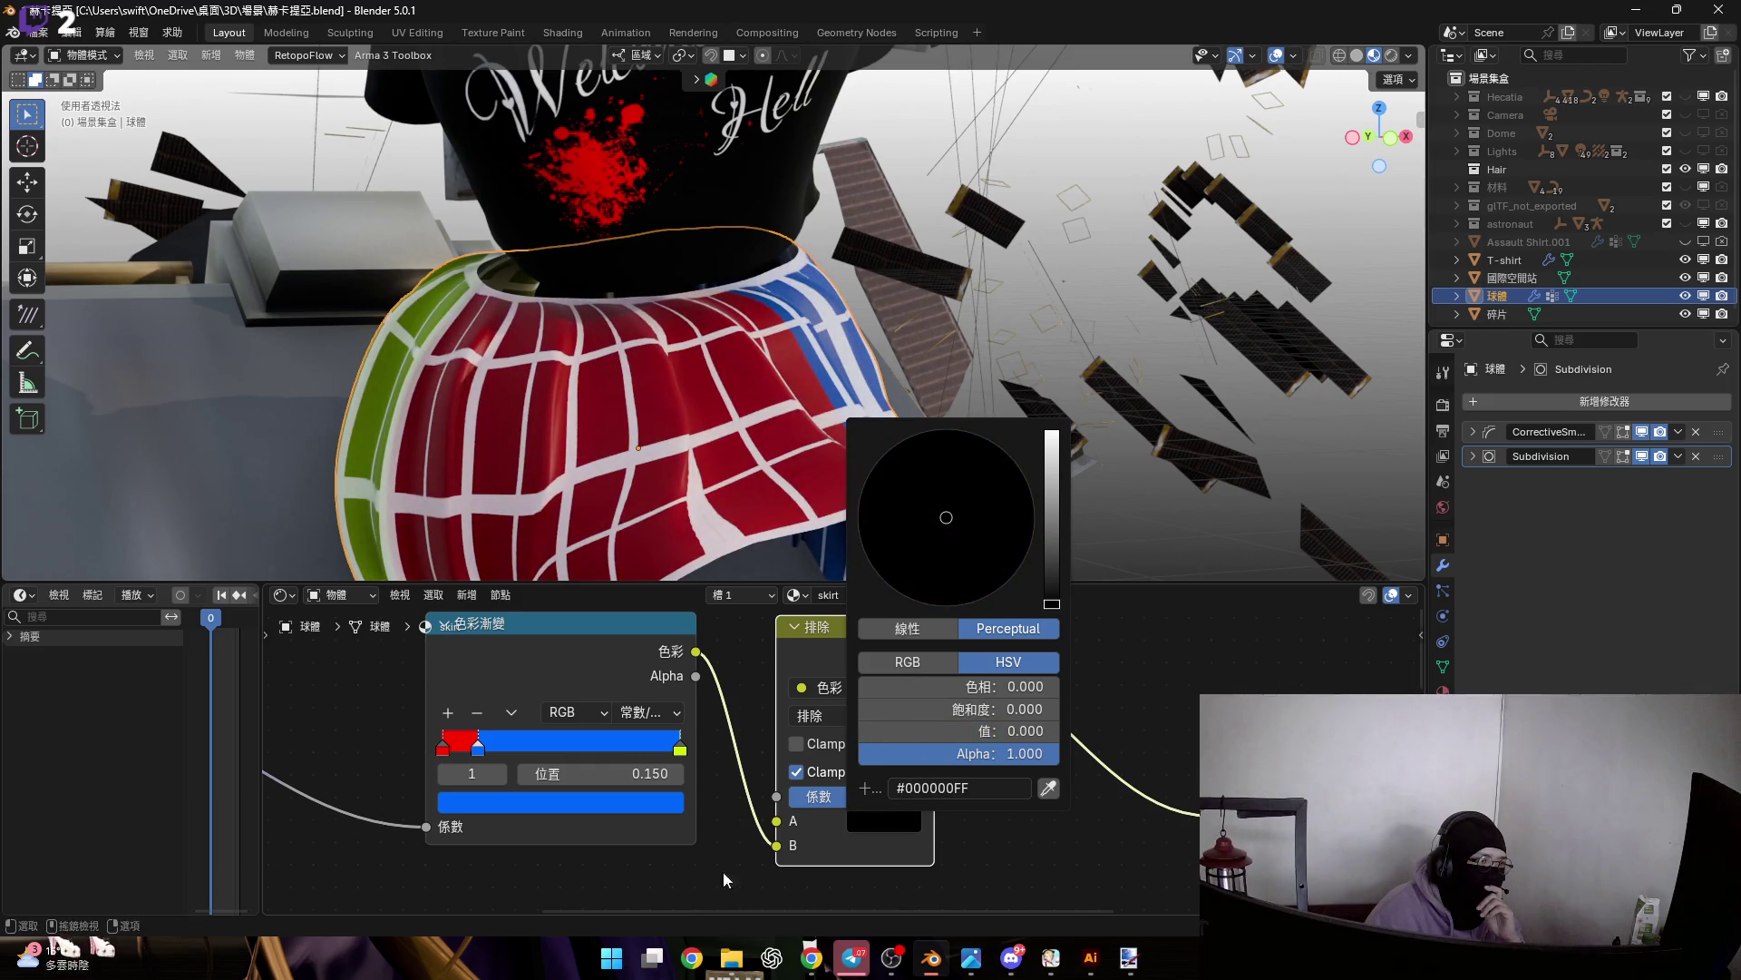
pyautogui.scroll(2, 880, 817)
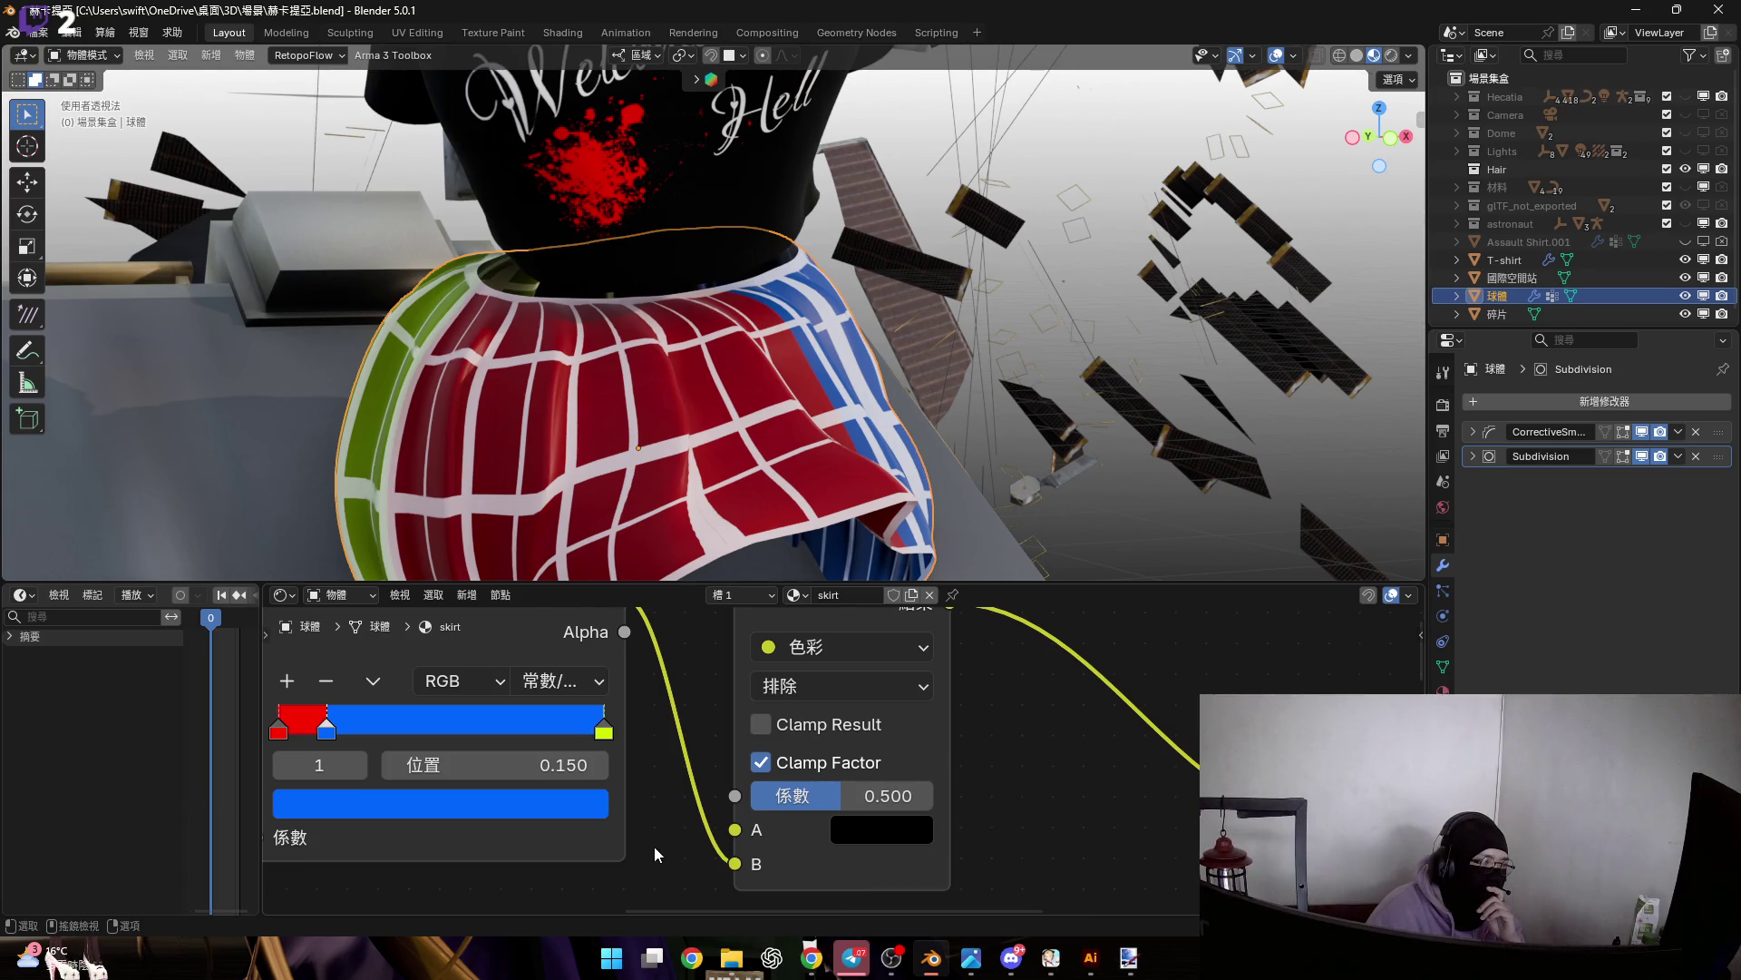
pyautogui.scroll(-5, 655, 846)
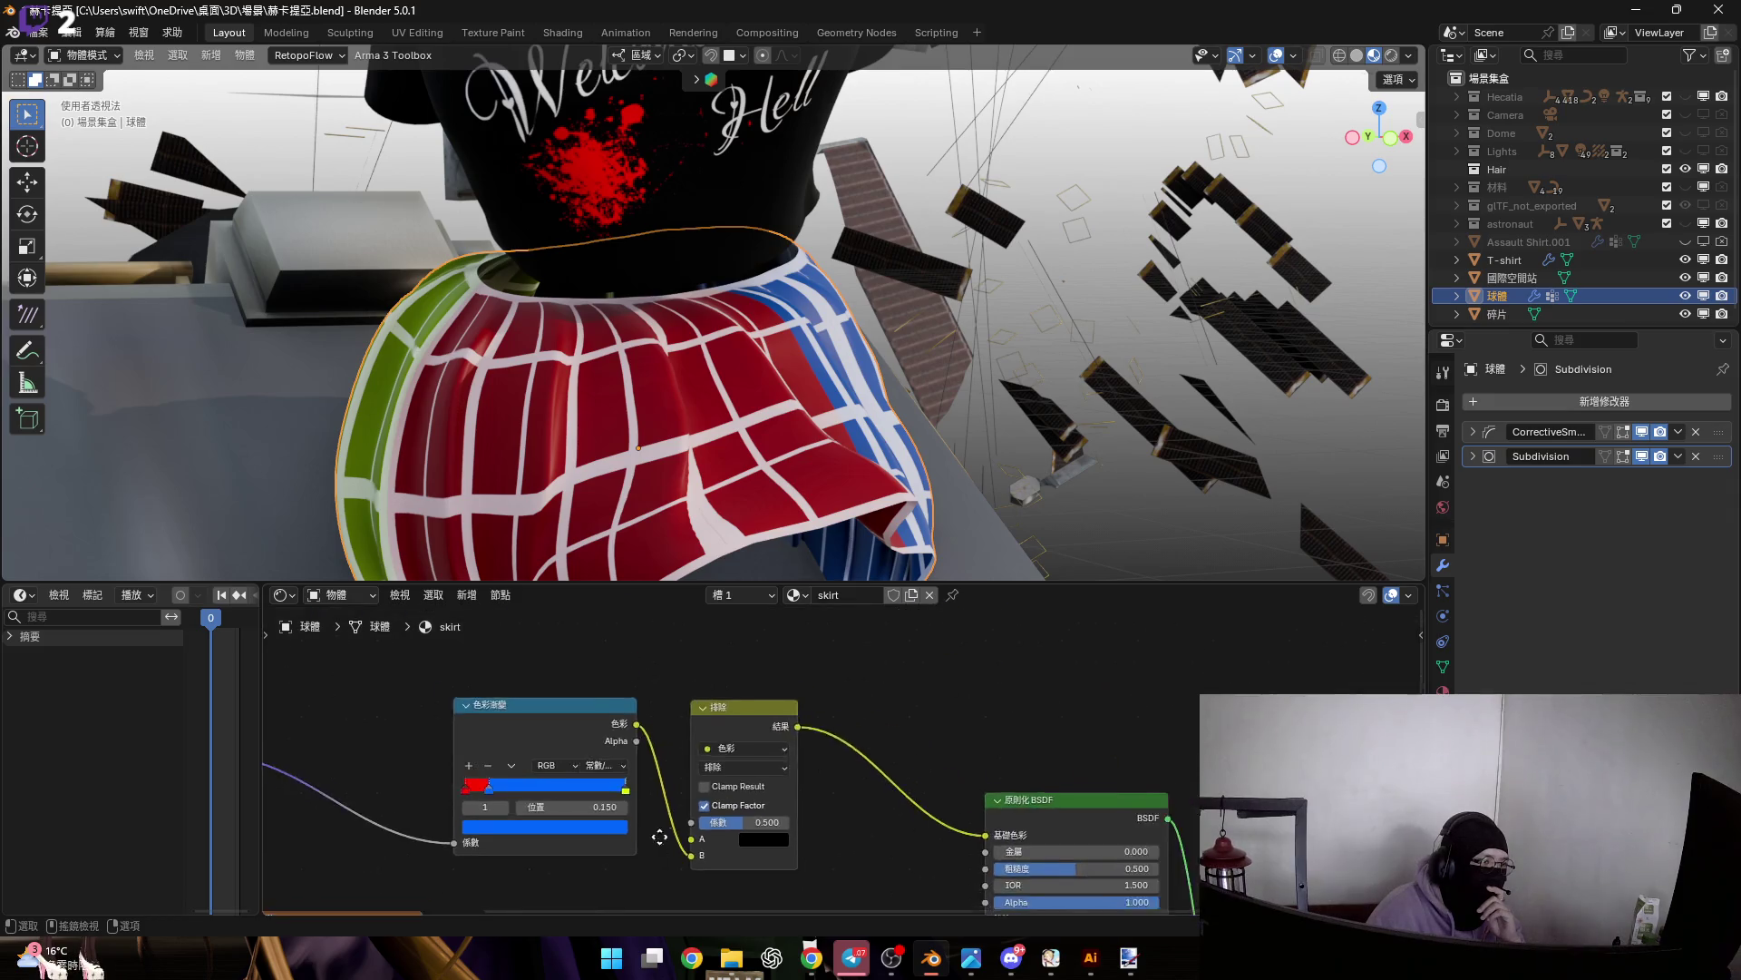
# Plug the second BSDF into the surface output, detach the ramp from base colour, and feed the pattern into the Mix node
pyautogui.keyDown('ctrl'); pyautogui.hscroll(5, 1020, 678); pyautogui.keyUp('ctrl')
pyautogui.scroll(2, 958, 785)
pyautogui.moveTo(936, 786)
pyautogui.mouseDown()
pyautogui.moveTo(1158, 671)
pyautogui.moveTo(1145, 663)
pyautogui.mouseUp()
pyautogui.moveTo(678, 764)
pyautogui.mouseDown(button='middle')
pyautogui.moveTo(1042, 700)
pyautogui.moveTo(889, 755)
pyautogui.moveTo(1094, 738)
pyautogui.mouseUp(button='middle')
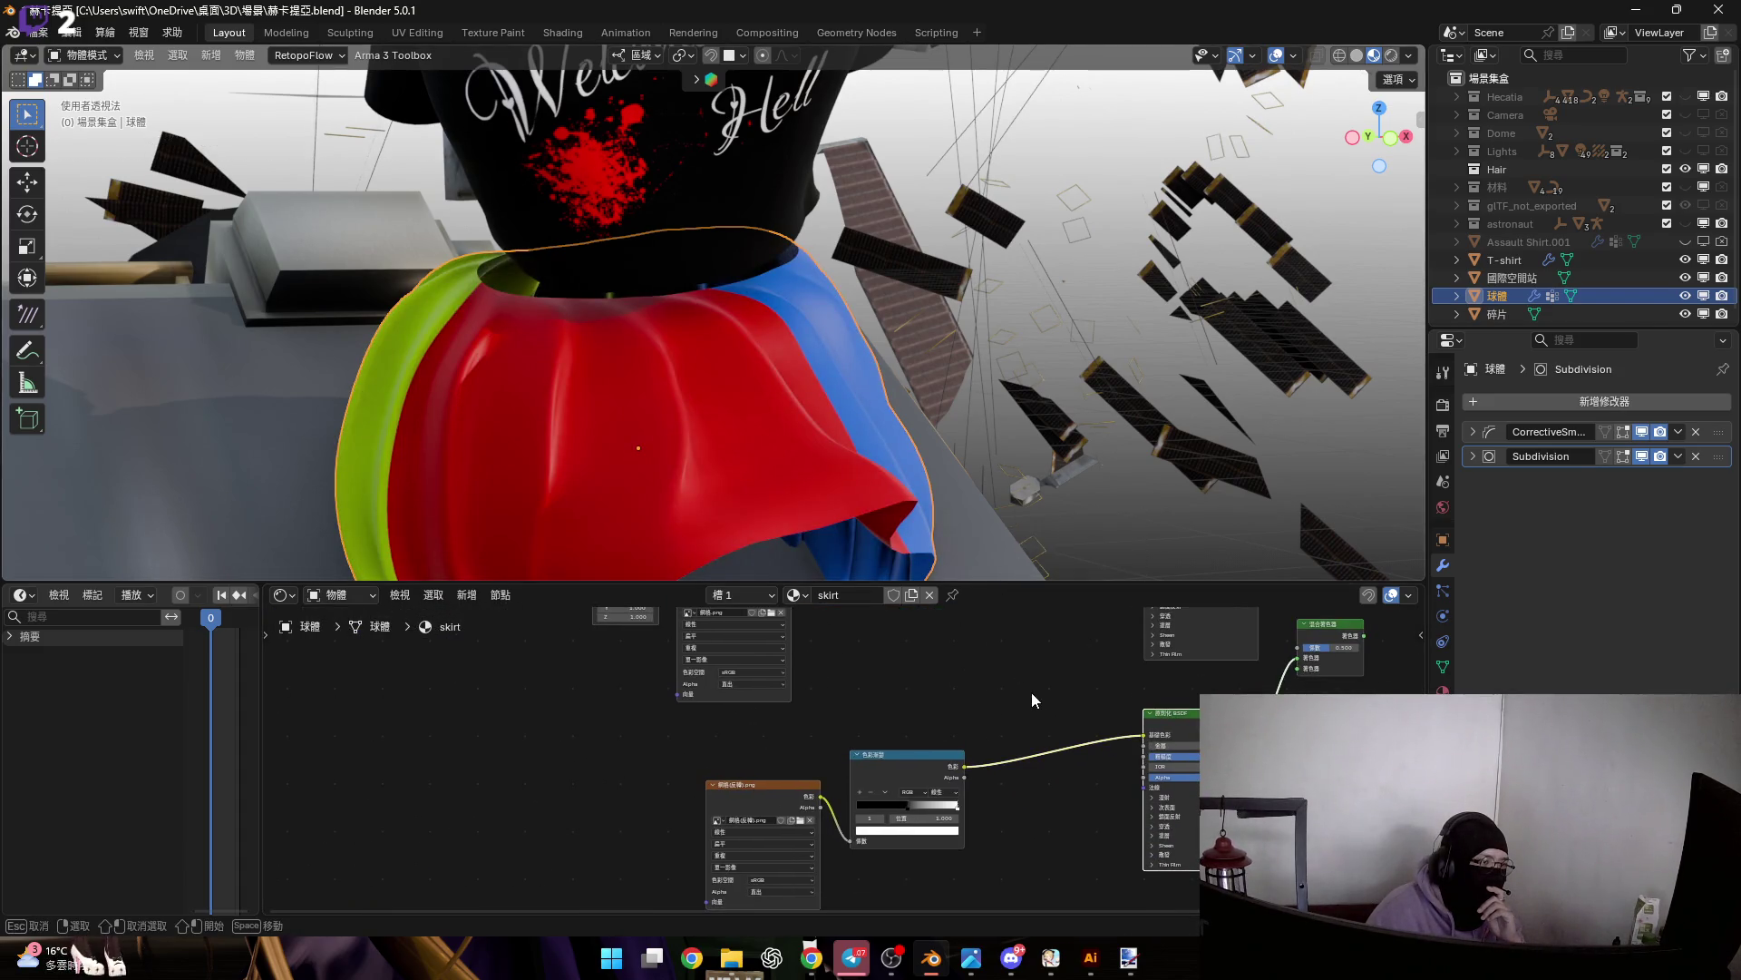
pyautogui.moveTo(1144, 735); pyautogui.dragTo(1057, 672)
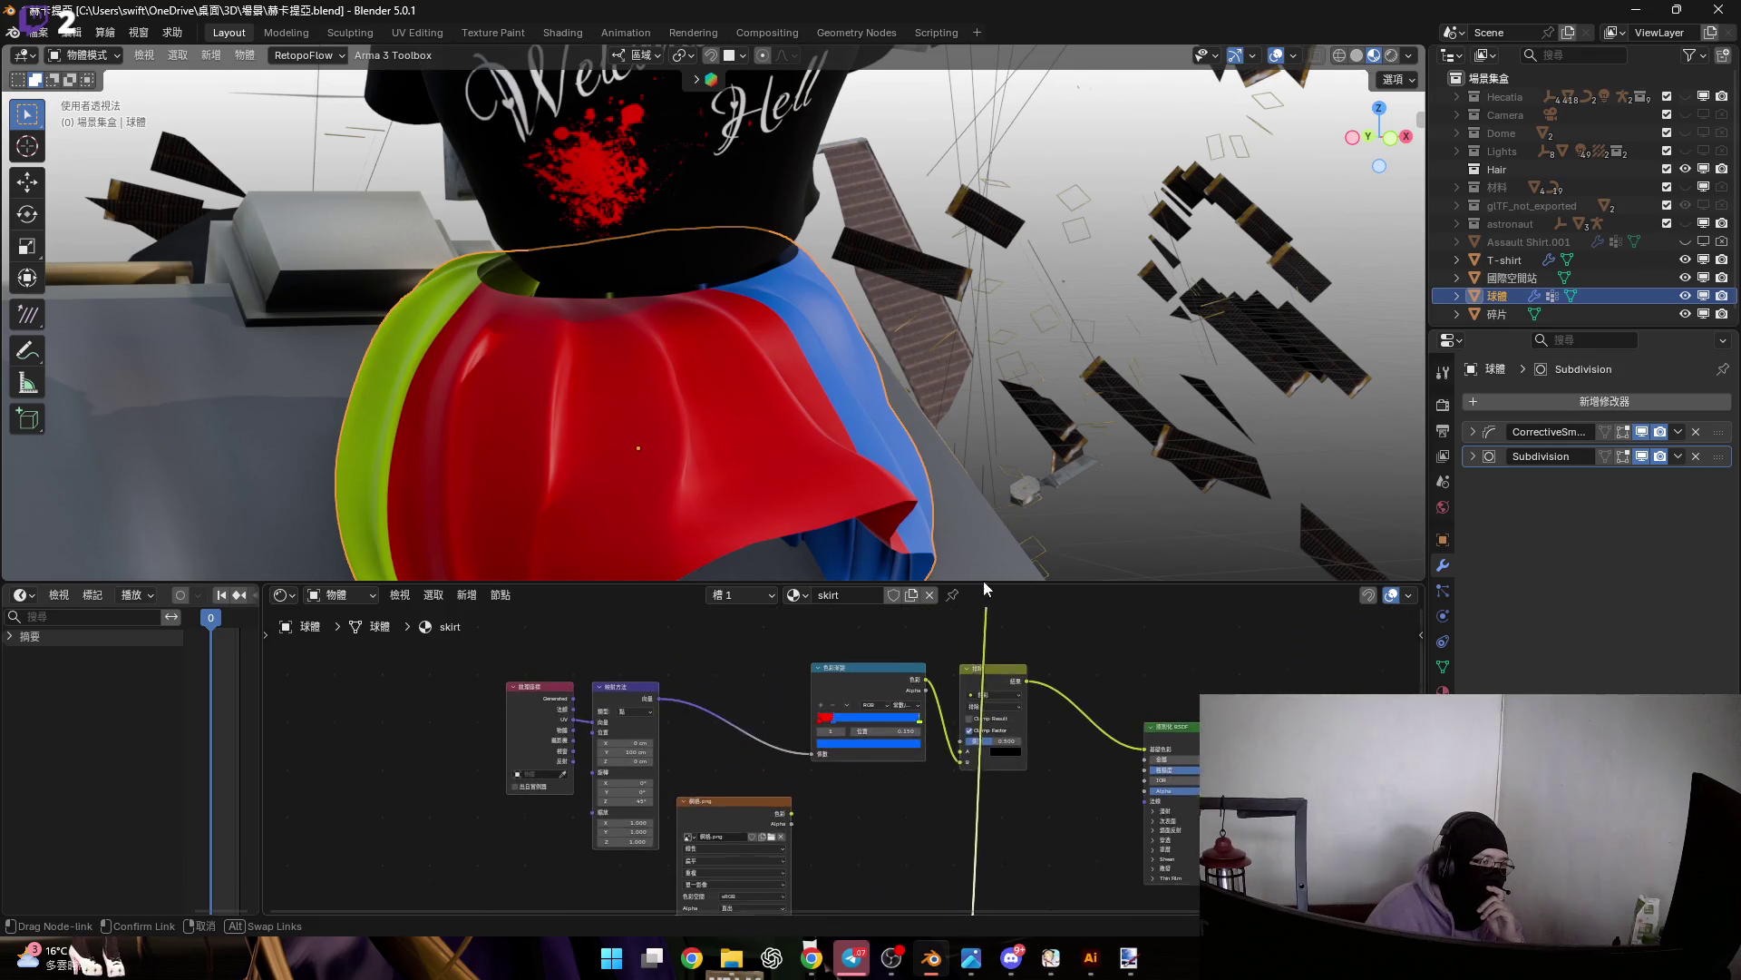
pyautogui.moveTo(1027, 845); pyautogui.dragTo(949, 825)
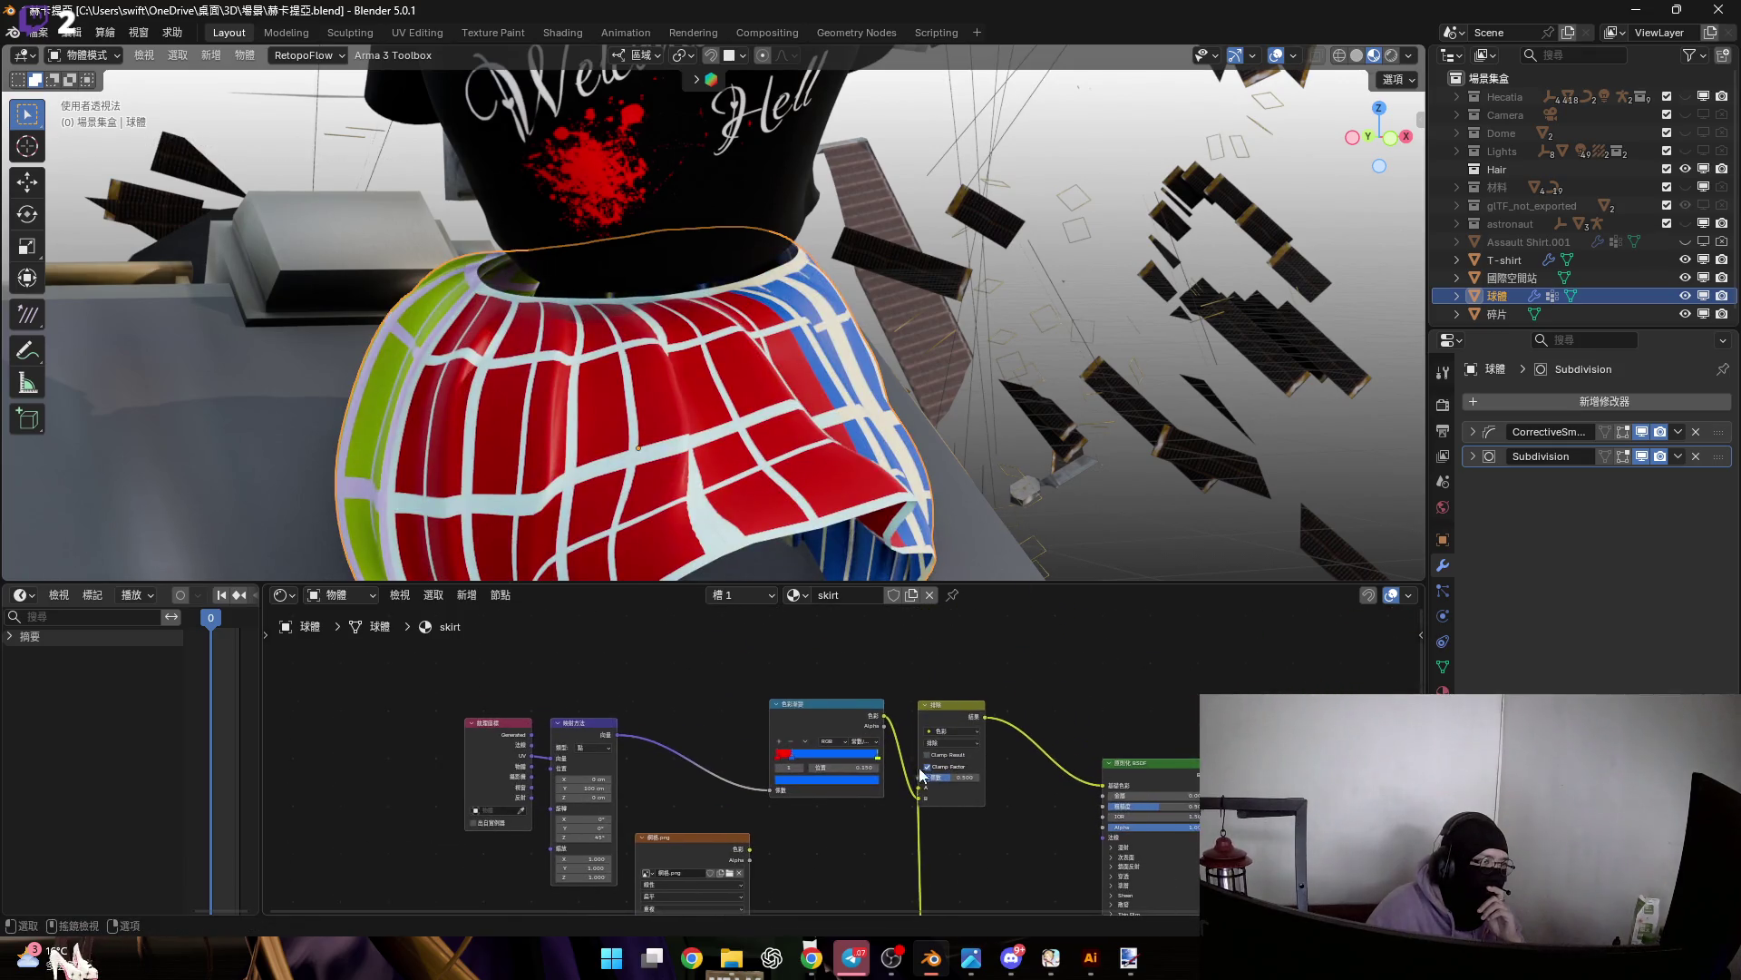
# Switch the Mix blend mode to Difference, then Color, and lower the factor to about 0.367
pyautogui.scroll(6, 949, 826)
pyautogui.scroll(-3, 910, 765)
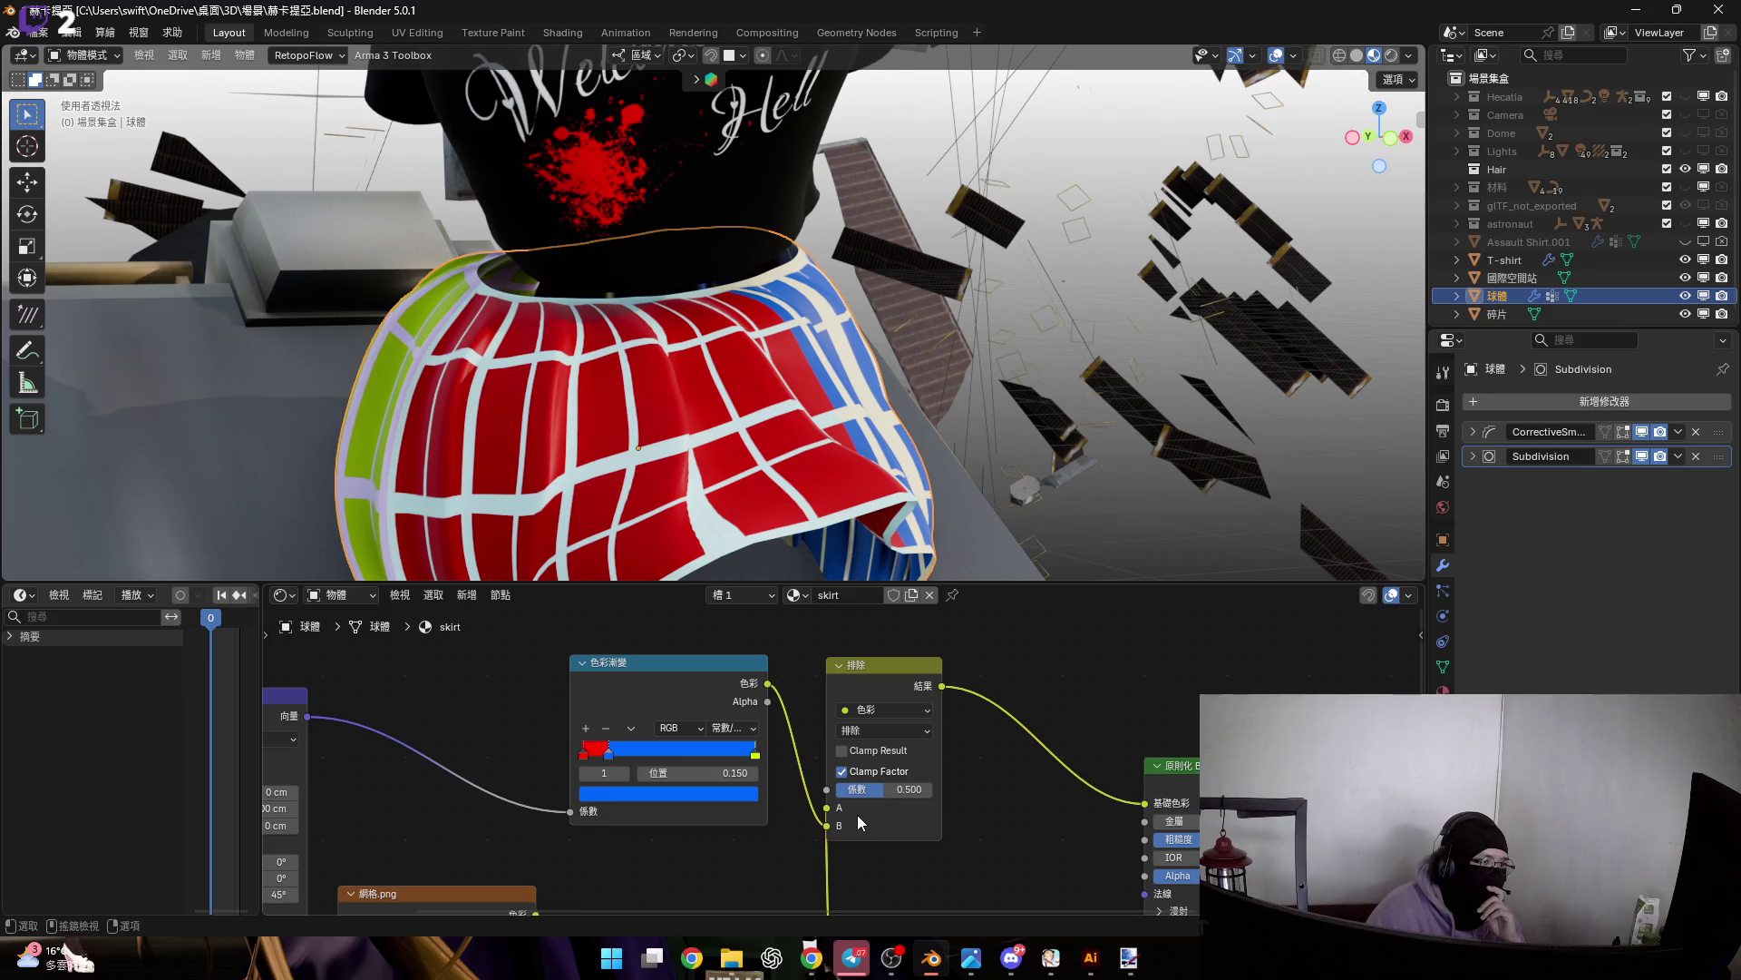
pyautogui.scroll(4, 857, 814)
pyautogui.click(907, 716)
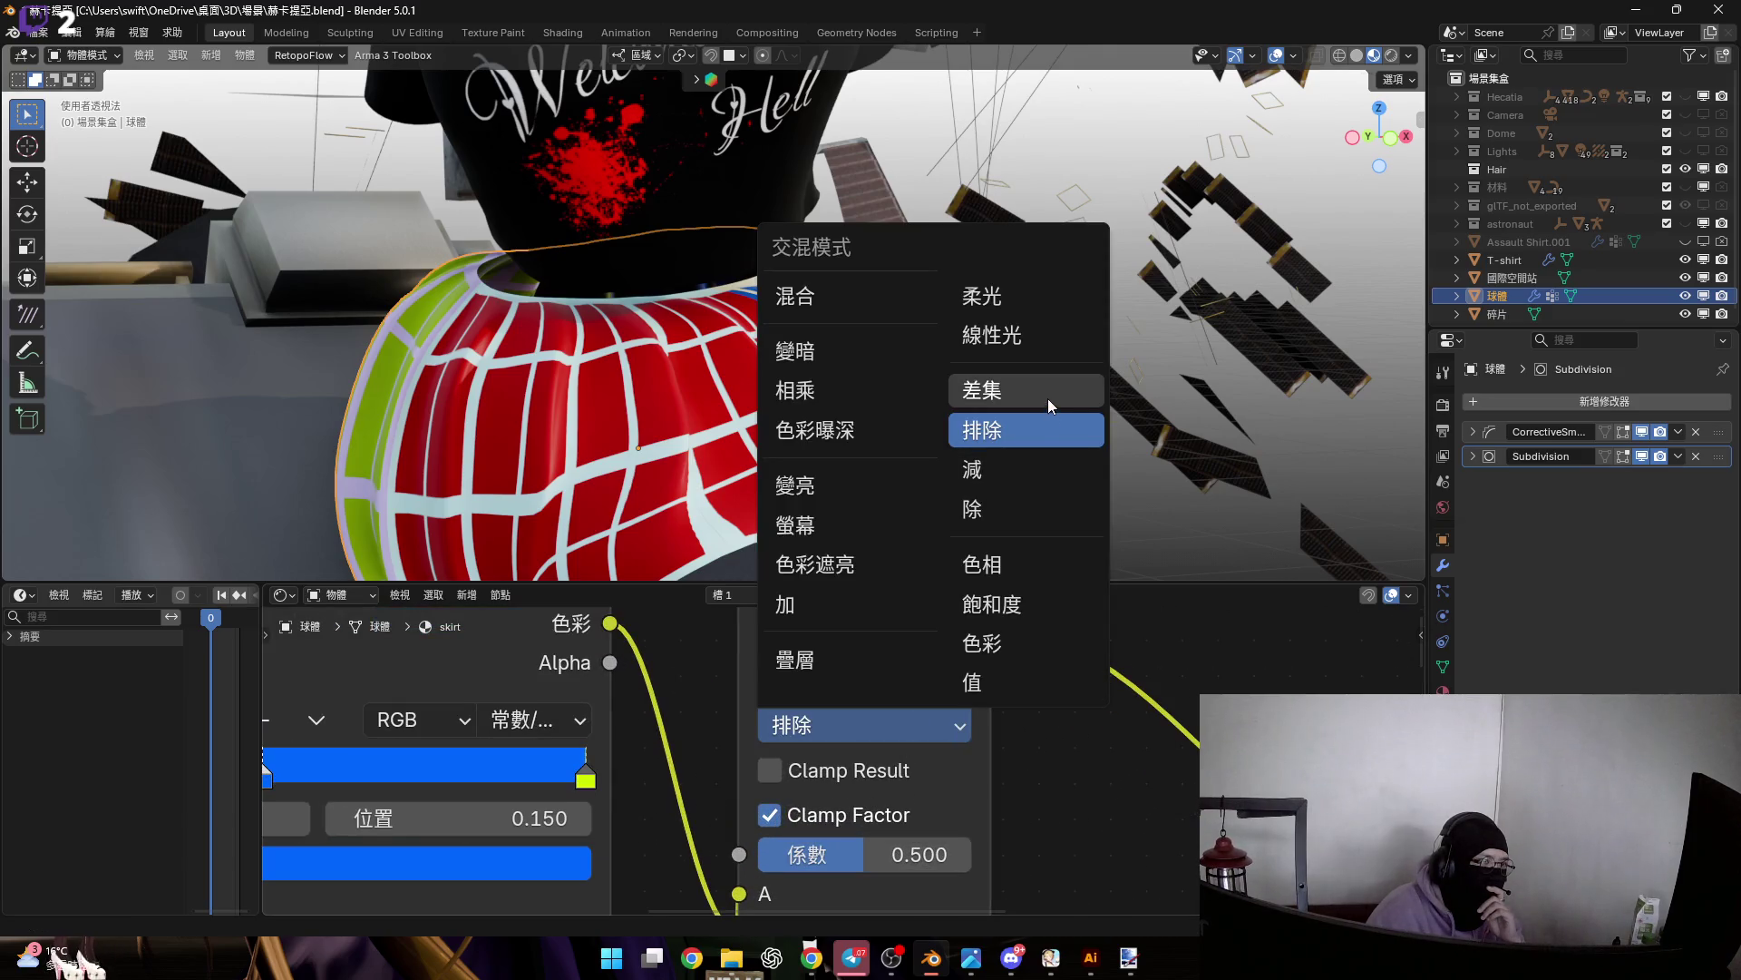
pyautogui.press('Return')
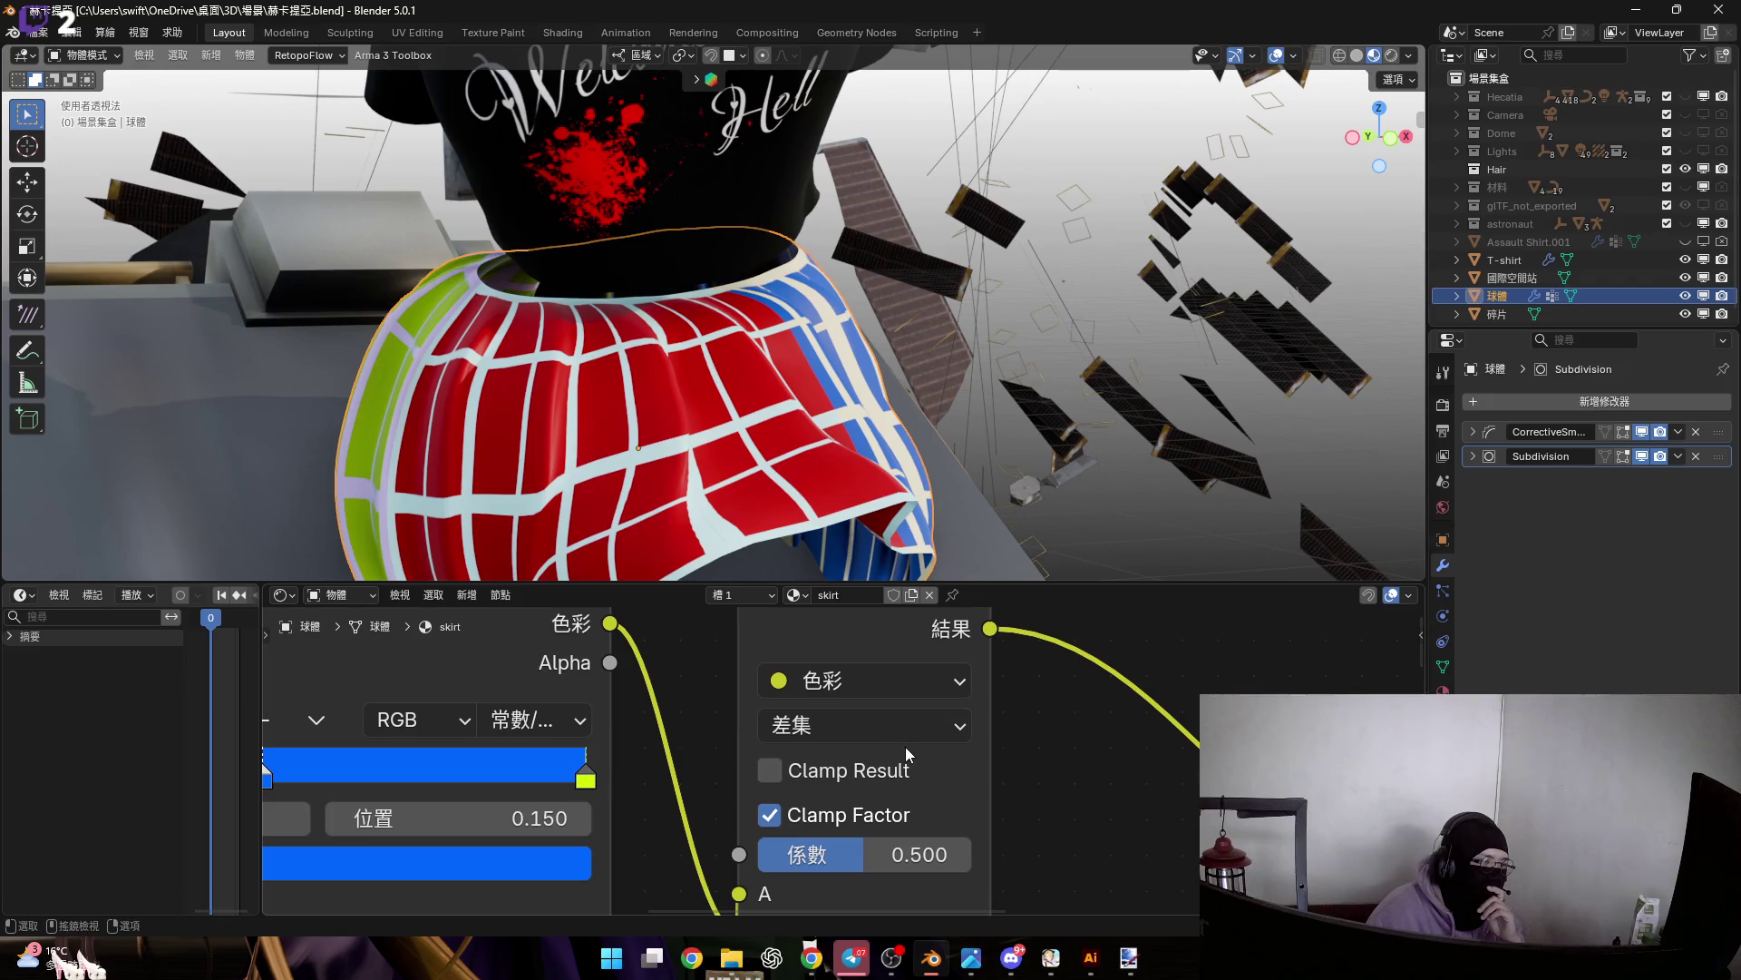
pyautogui.click(917, 720)
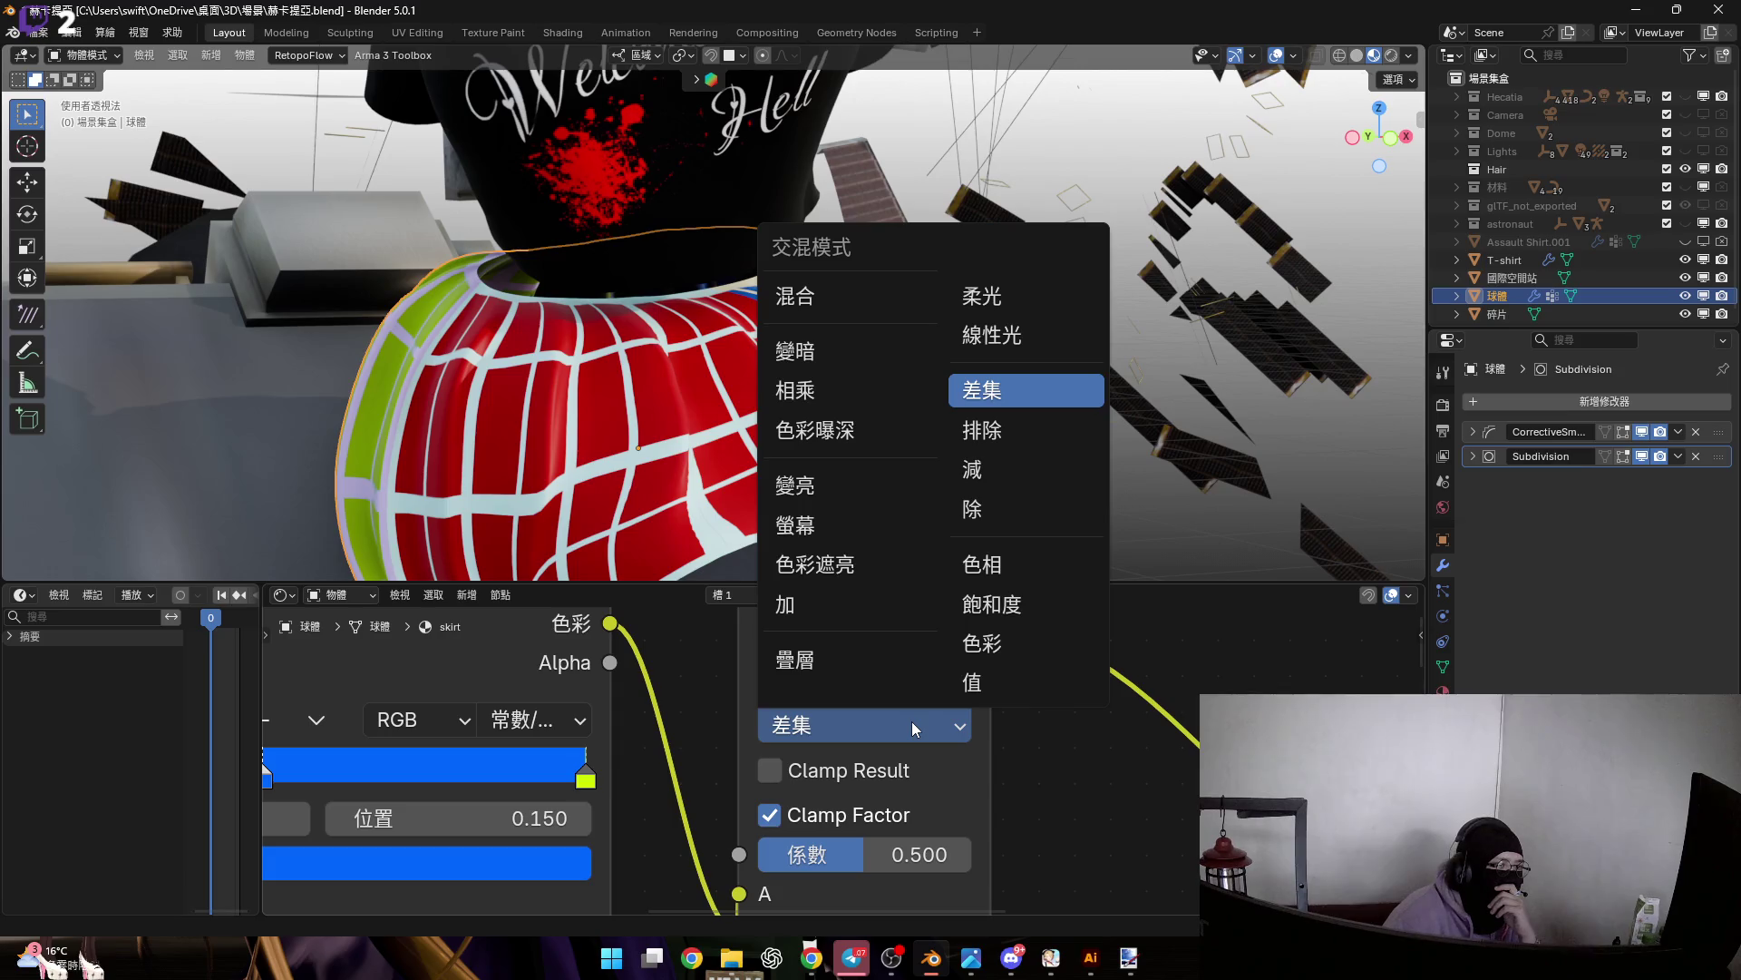
pyautogui.click(1006, 650)
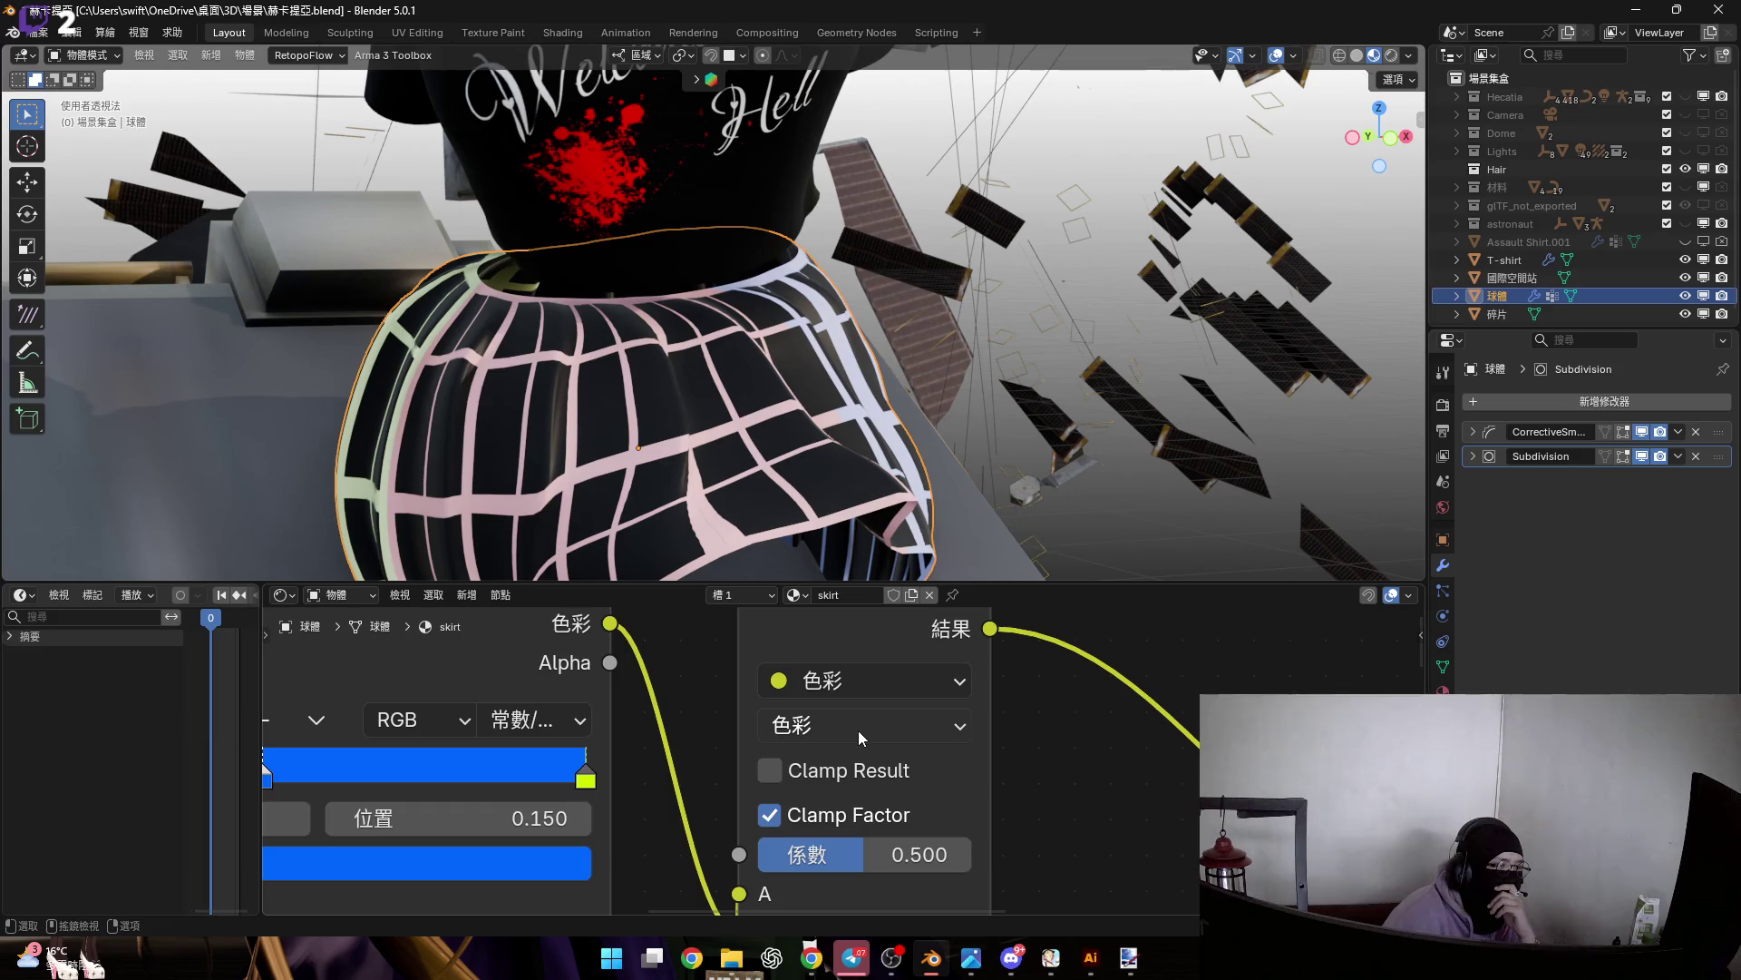
pyautogui.moveTo(857, 731); pyautogui.dragTo(909, 626, button='middle')
pyautogui.moveTo(943, 742)
pyautogui.mouseDown()
pyautogui.moveTo(907, 742)
pyautogui.moveTo(943, 742)
pyautogui.mouseUp()
pyautogui.scroll(-4, 875, 696)
pyautogui.moveTo(875, 877); pyautogui.dragTo(875, 696, button='middle')
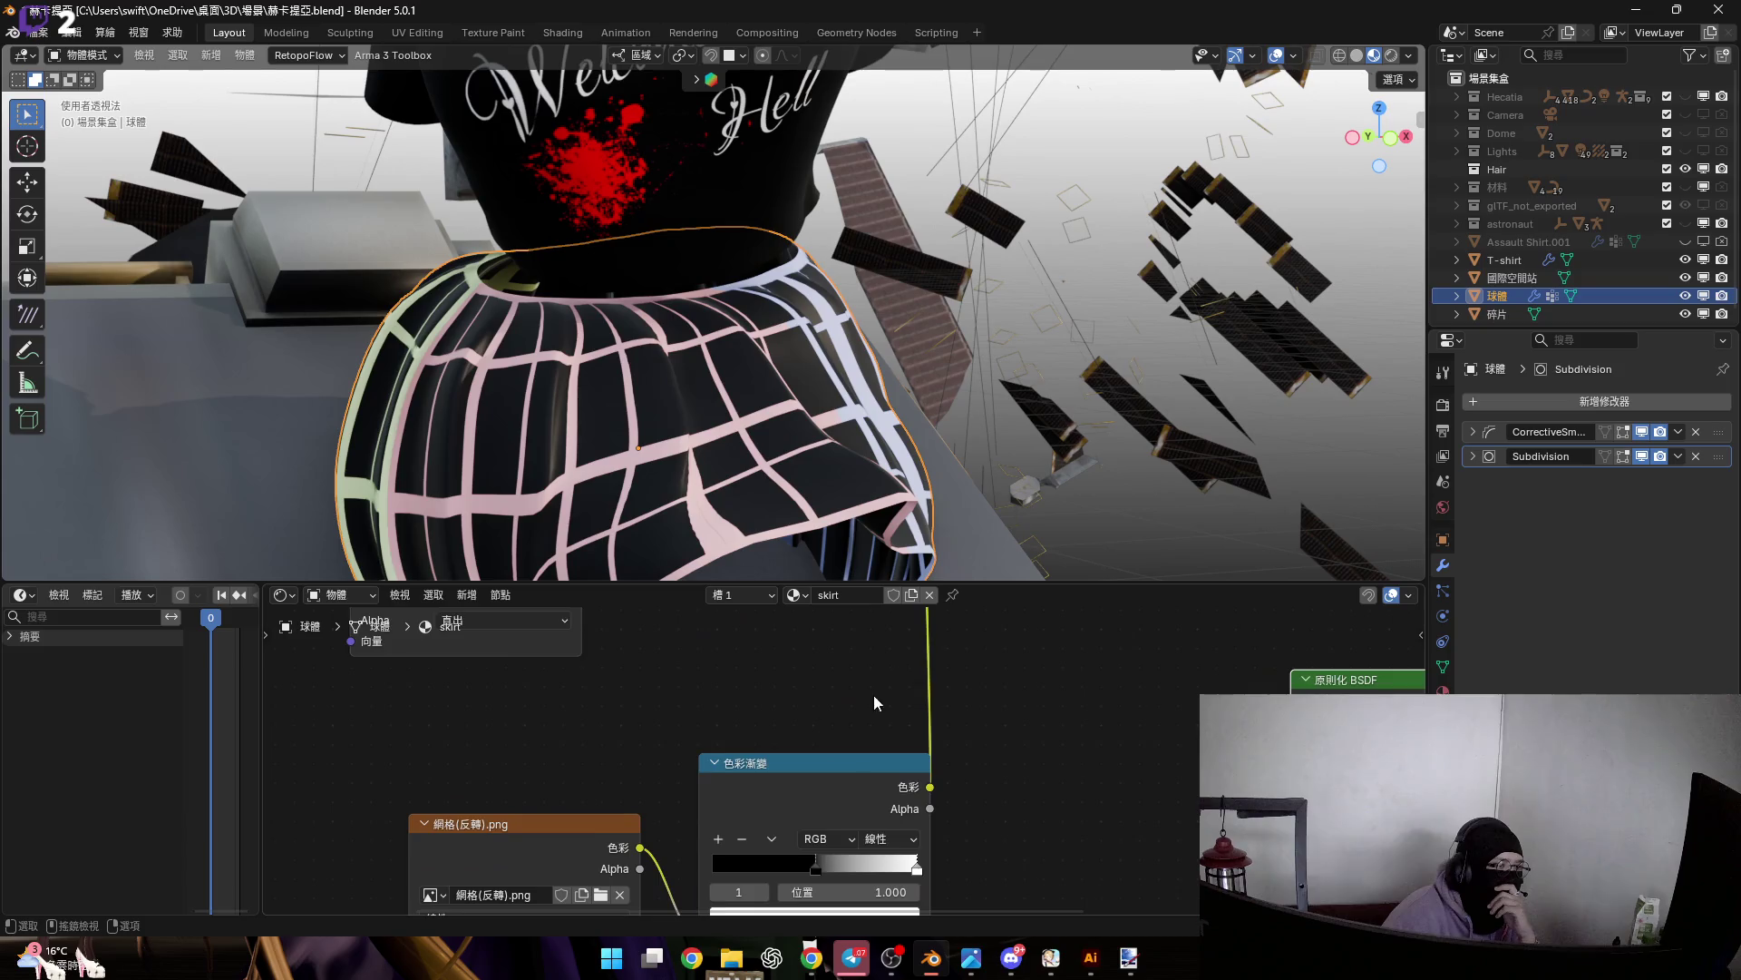
# Try moving the white ramp stop to 0.000 and rewiring, then undo back to the red-blue ramp setup
pyautogui.scroll(2, 928, 778)
pyautogui.moveTo(953, 810); pyautogui.dragTo(612, 807)
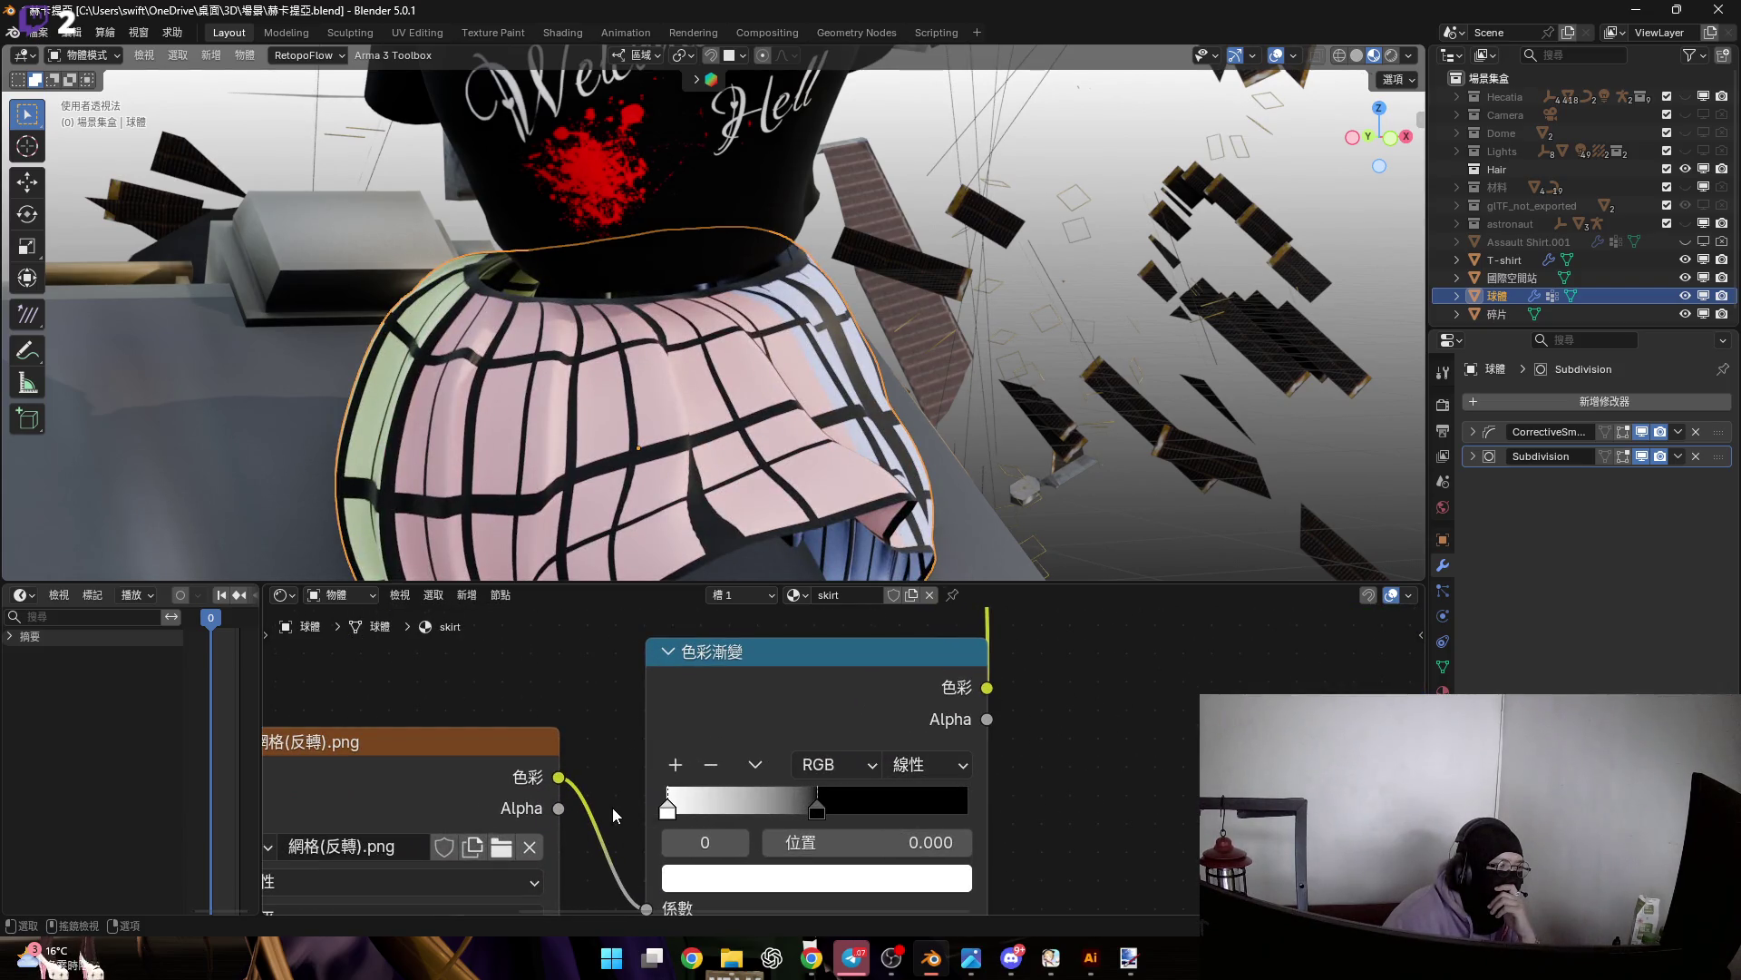
pyautogui.hotkey('ctrl', 'z')
pyautogui.scroll(-3, 634, 843)
pyautogui.moveTo(619, 908); pyautogui.dragTo(760, 482)
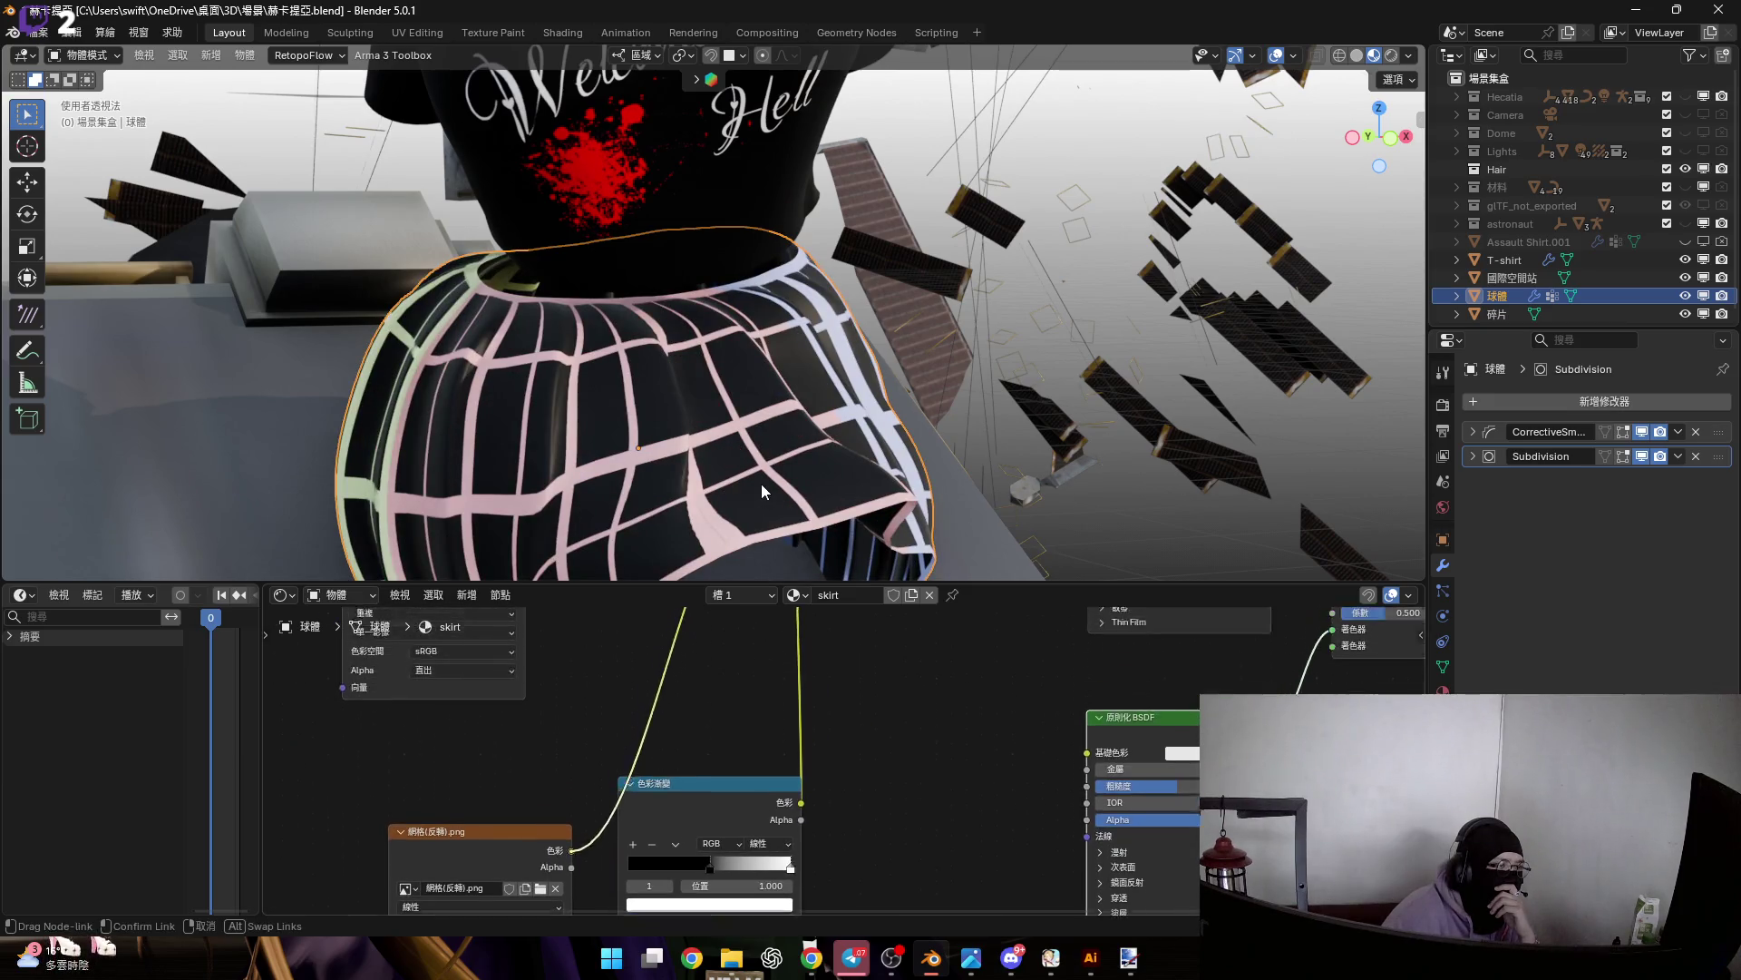
pyautogui.hotkey('ctrl', 'z')
pyautogui.hotkey('ctrl', 'z')
pyautogui.moveTo(856, 731); pyautogui.dragTo(856, 733)
# Link the 網格.png image's Color into the Mix node's A input and set the factor to about 0.79
pyautogui.scroll(5, 844, 740)
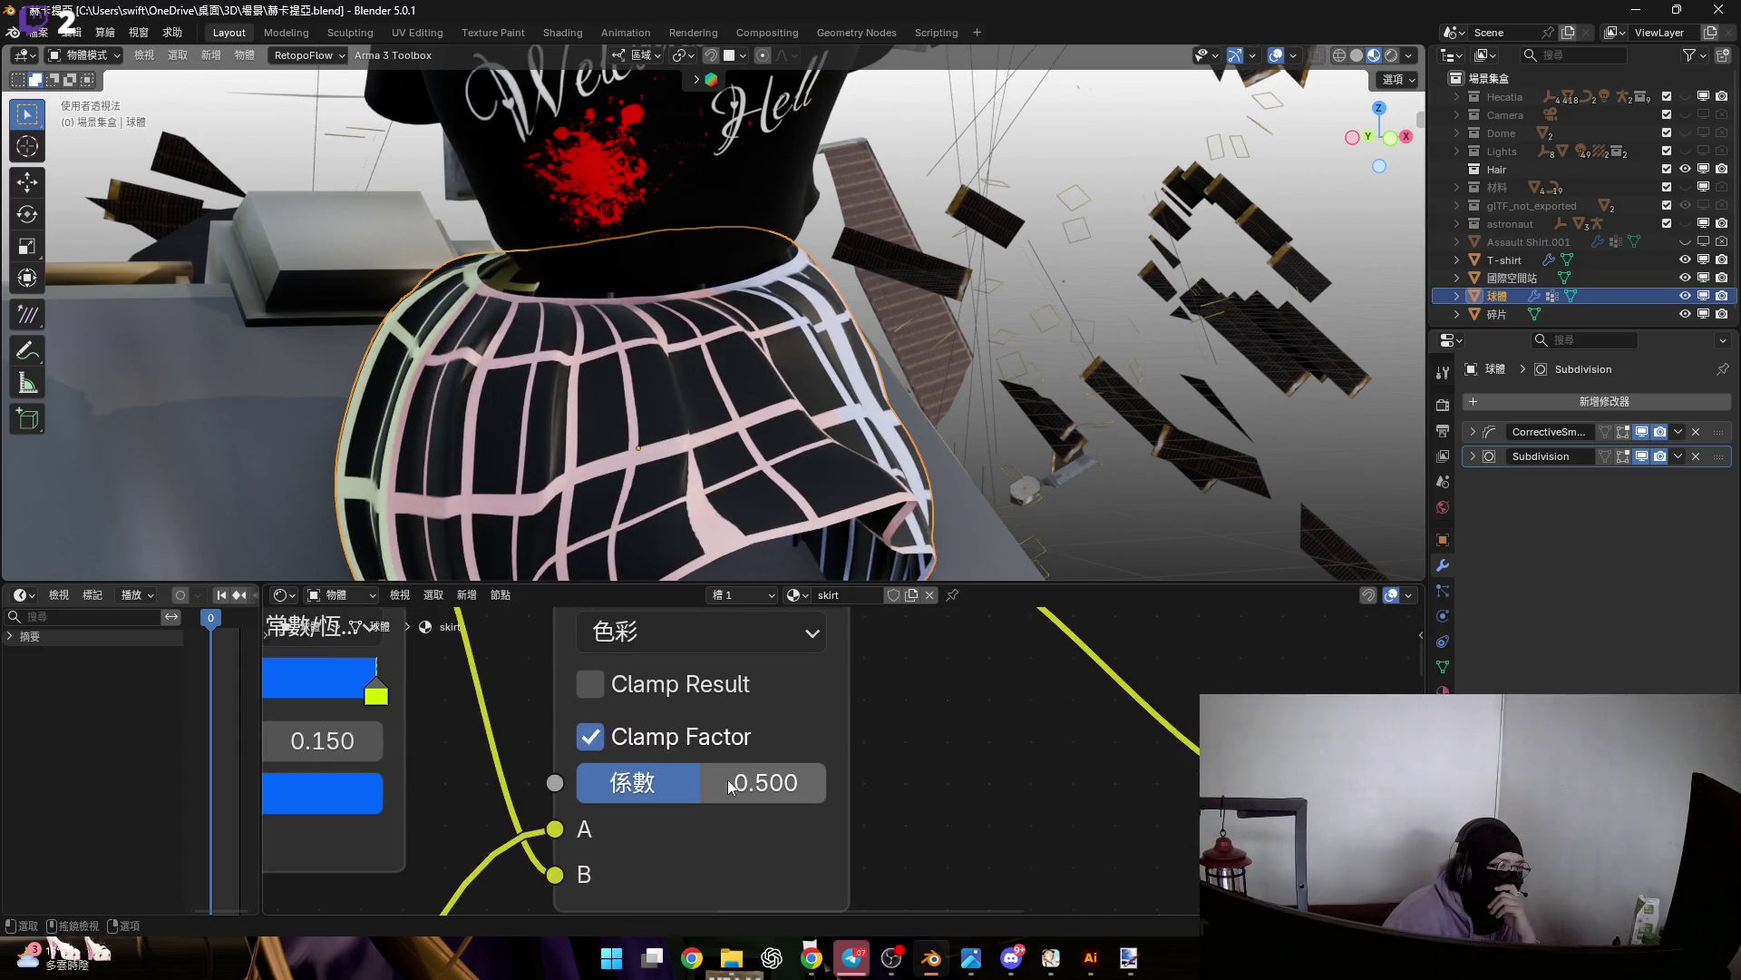
pyautogui.scroll(-5, 732, 786)
pyautogui.moveTo(789, 785); pyautogui.dragTo(735, 847, button='middle')
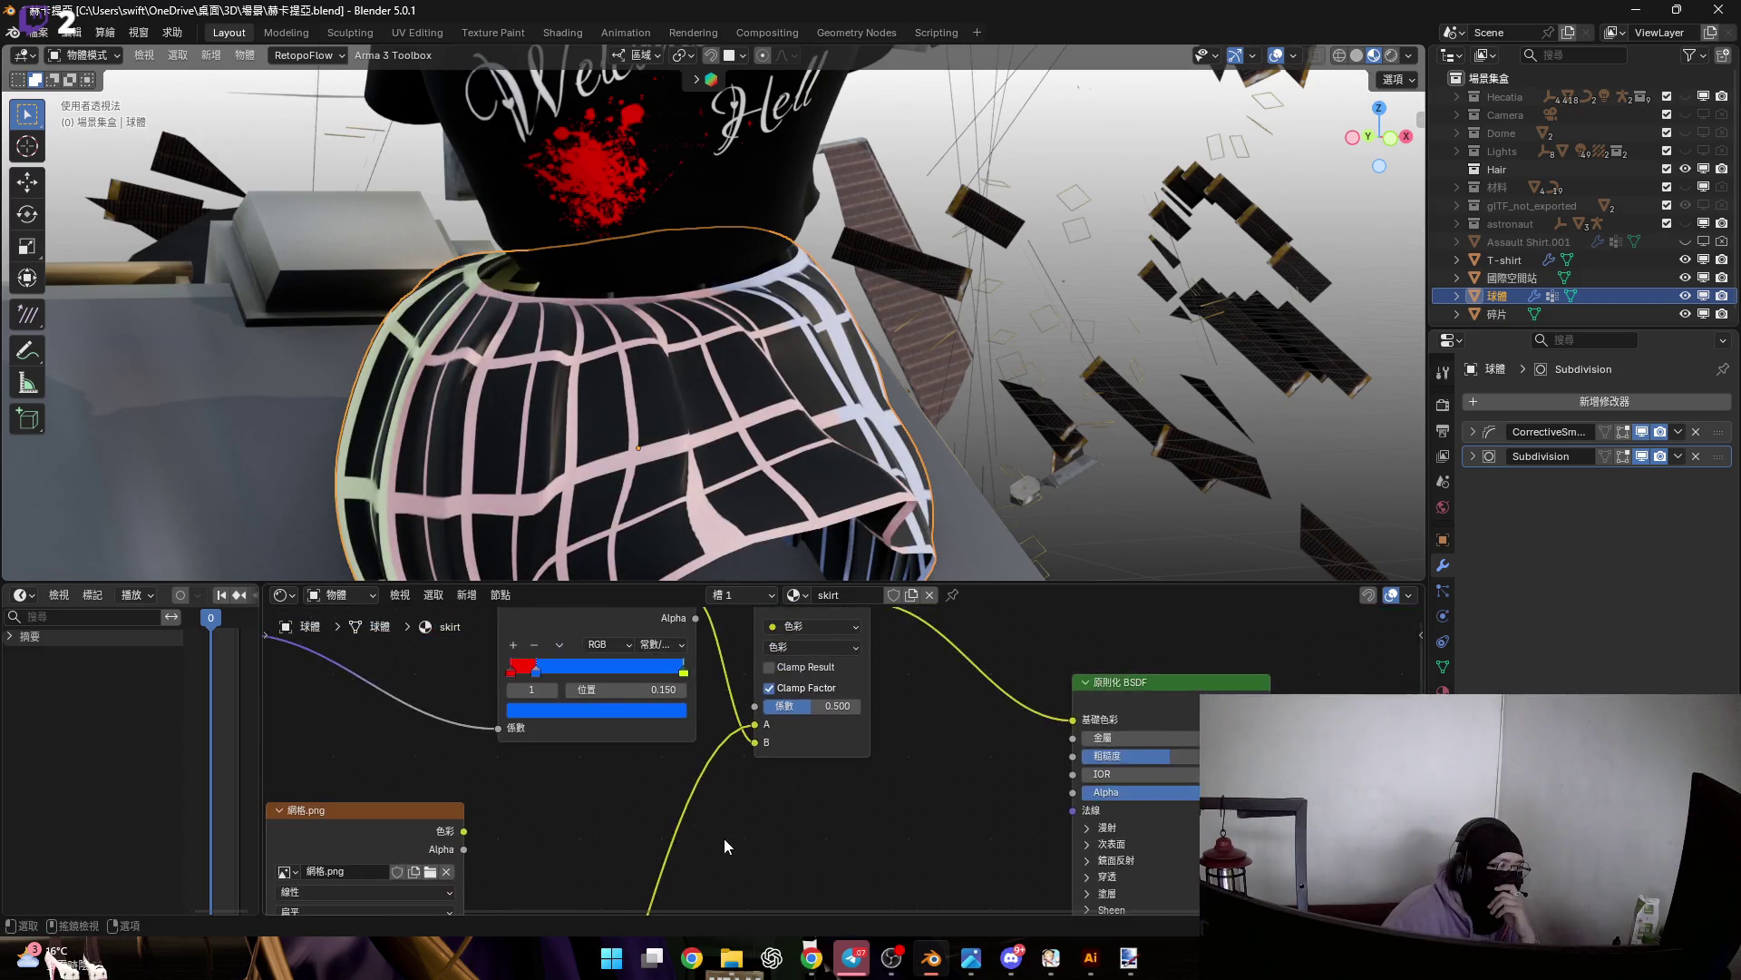
pyautogui.moveTo(484, 815); pyautogui.dragTo(648, 701, button='middle')
pyautogui.click(626, 717)
pyautogui.press('b')
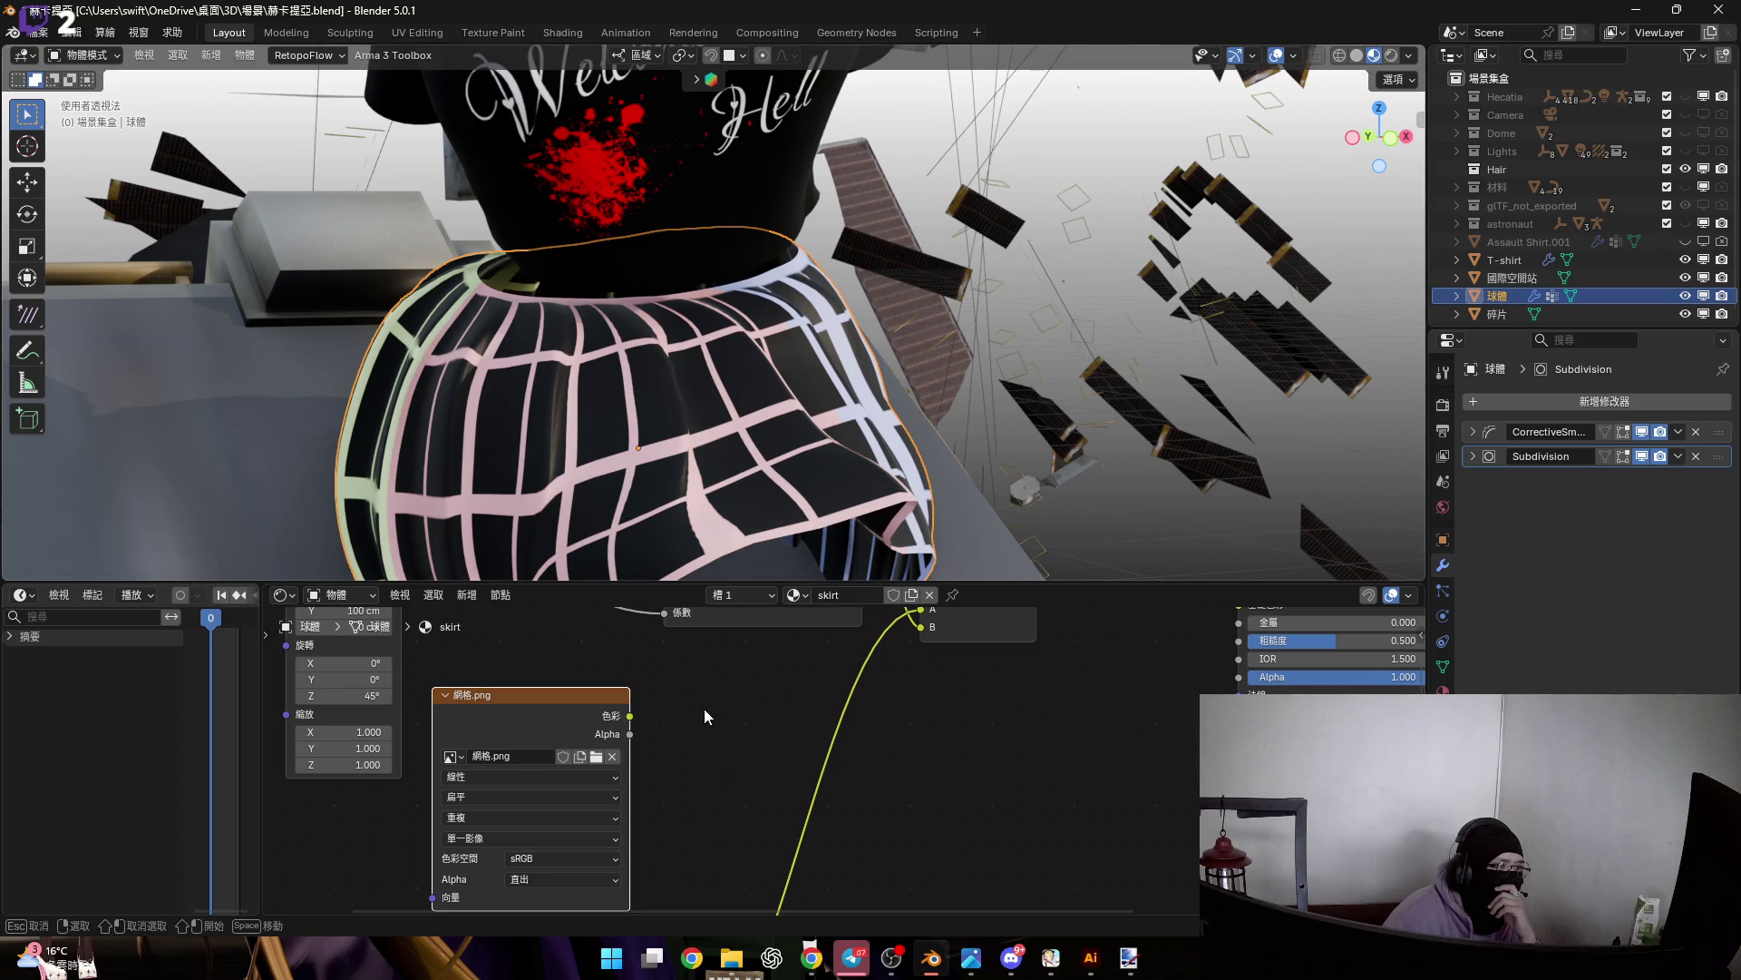
pyautogui.moveTo(630, 716); pyautogui.dragTo(921, 610)
pyautogui.moveTo(982, 663); pyautogui.dragTo(982, 742, button='middle')
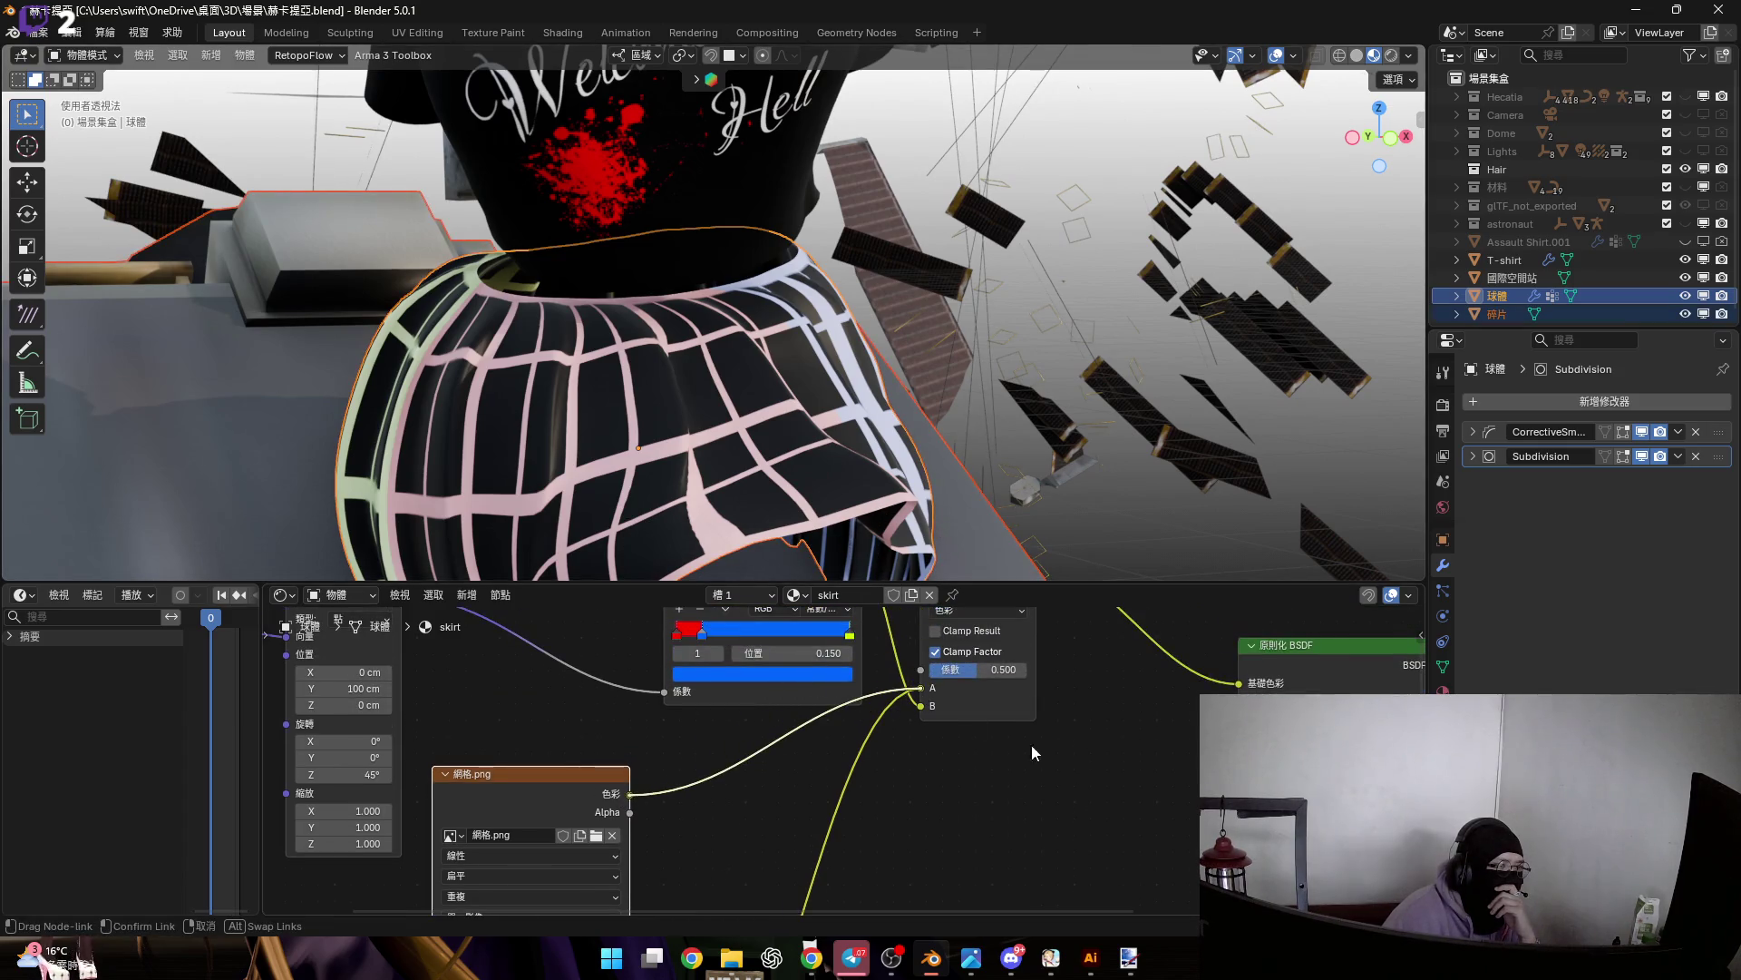
pyautogui.scroll(4, 761, 791)
pyautogui.moveTo(748, 835)
pyautogui.mouseDown()
pyautogui.moveTo(671, 835)
pyautogui.moveTo(853, 840)
pyautogui.mouseUp()
# Zoom out over the space station, then orbit and zoom back in to inspect the dark skirt
pyautogui.scroll(-10, 967, 372)
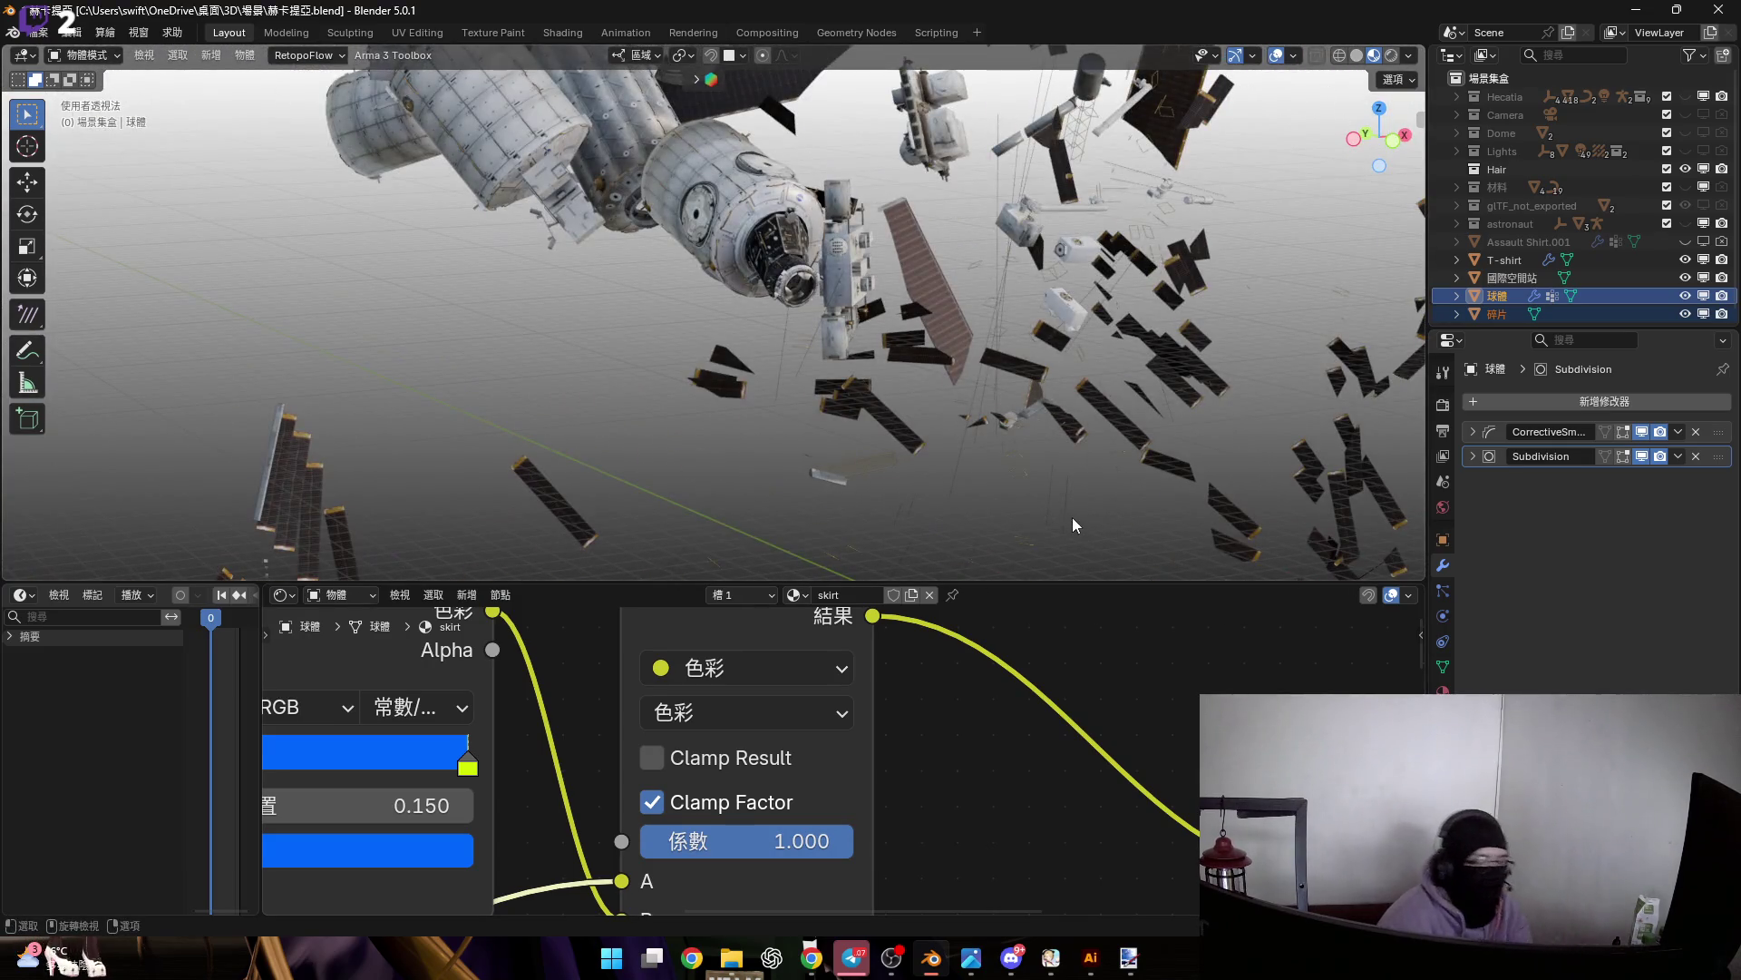
pyautogui.moveTo(1072, 518); pyautogui.dragTo(838, 459, button='middle')
pyautogui.scroll(10, 838, 458)
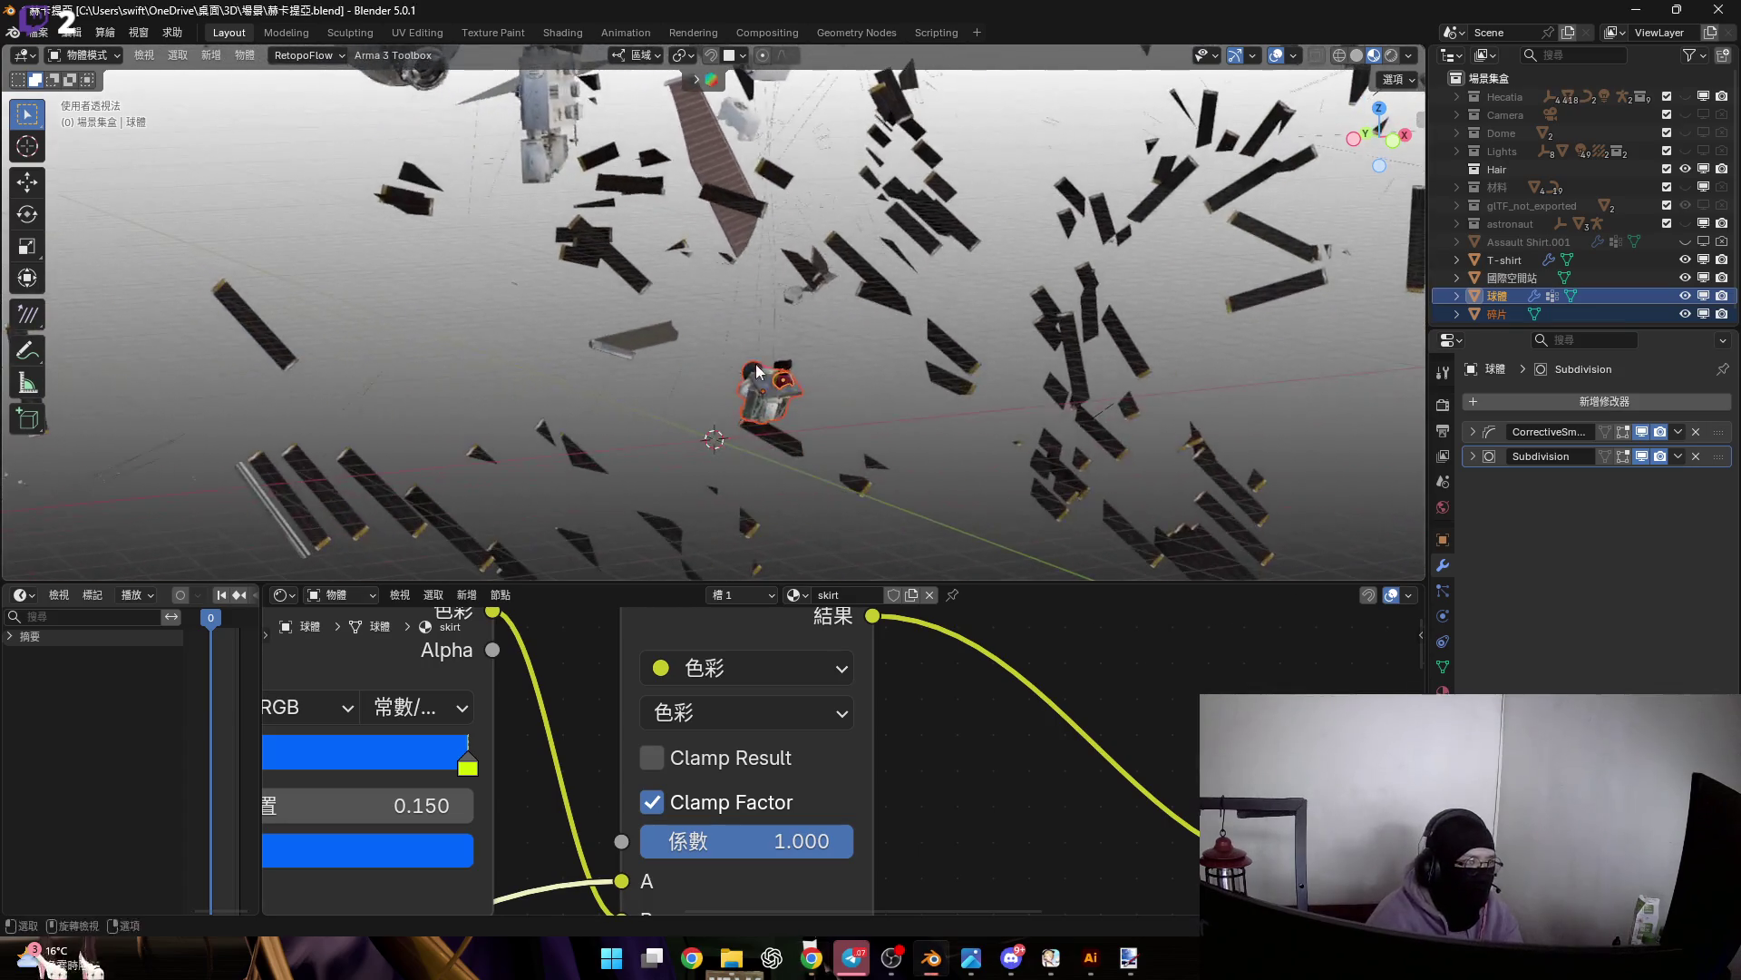
pyautogui.scroll(4, 807, 405)
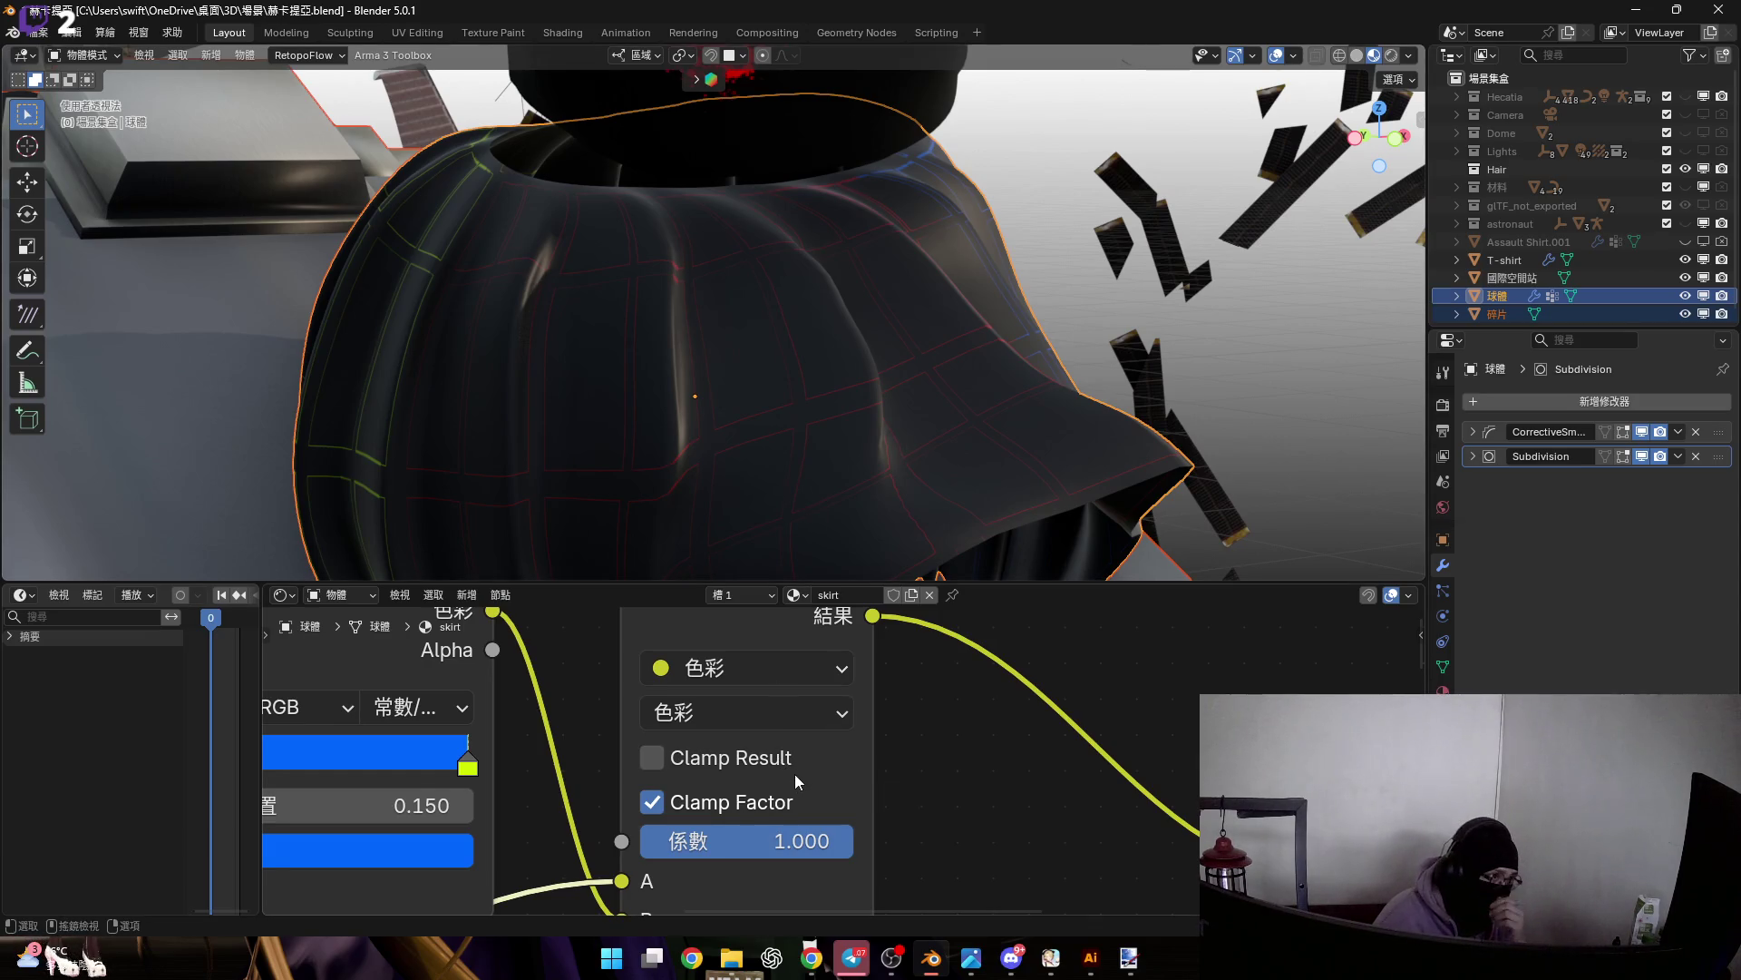
pyautogui.moveTo(844, 428)
pyautogui.mouseDown(button='middle')
pyautogui.moveTo(775, 432)
pyautogui.moveTo(857, 669)
pyautogui.mouseUp(button='middle')
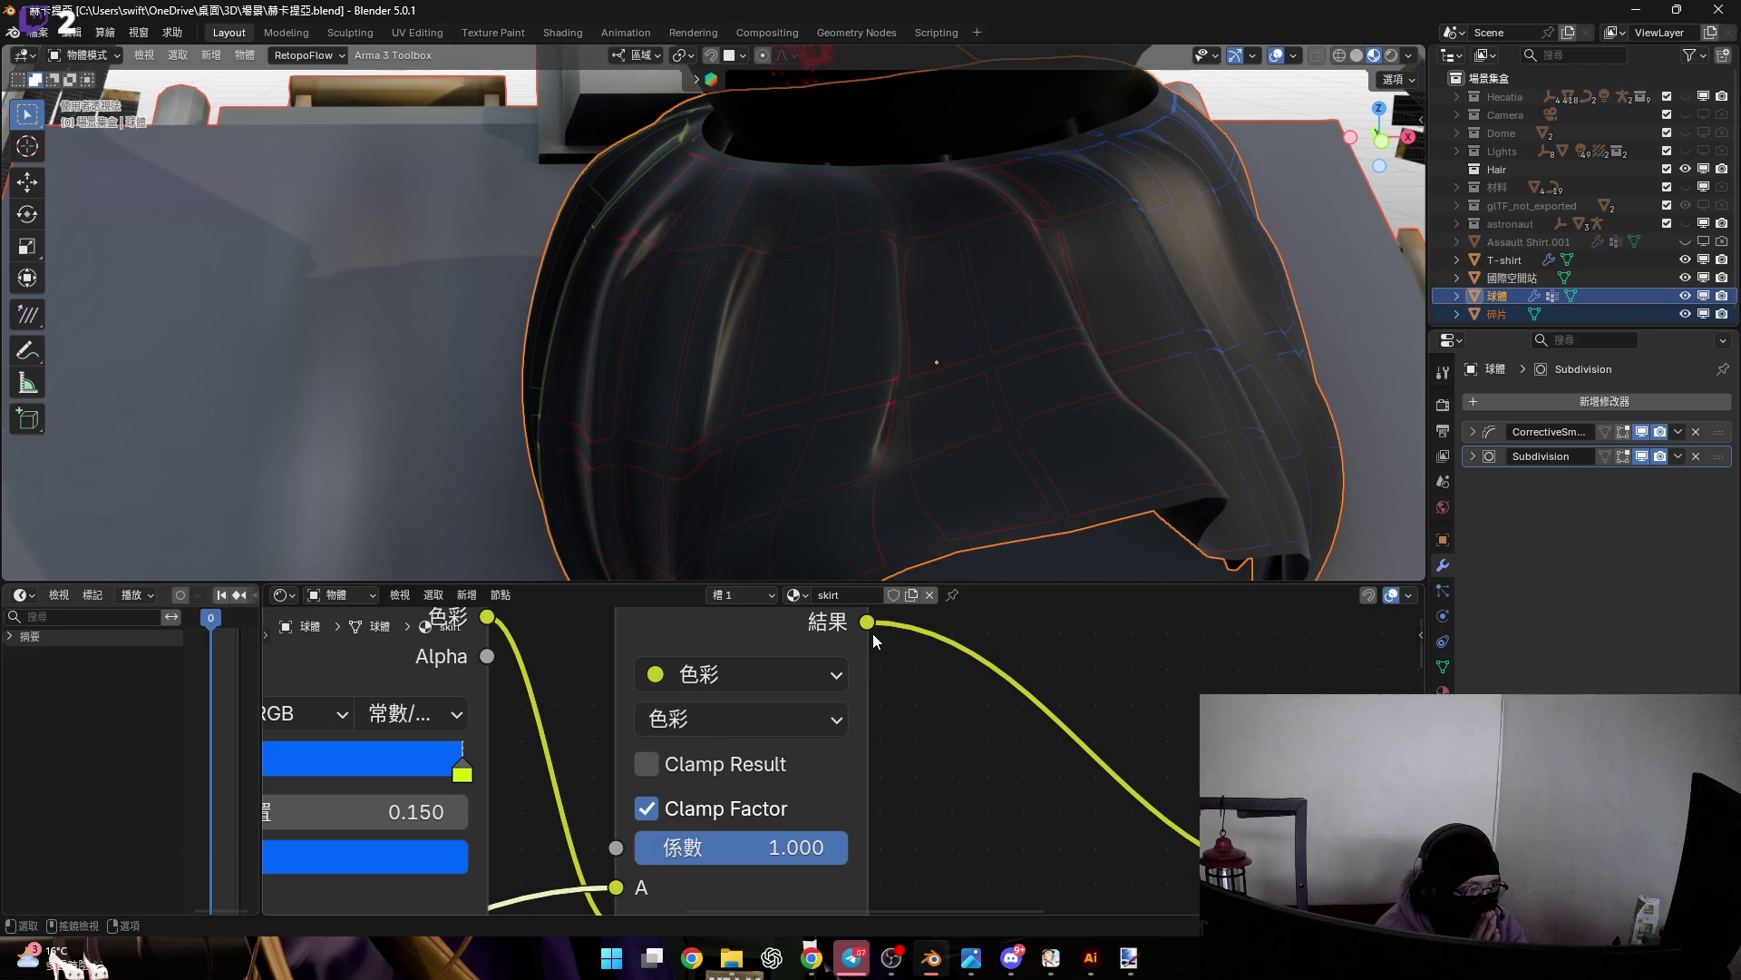
pyautogui.scroll(-6, 872, 633)
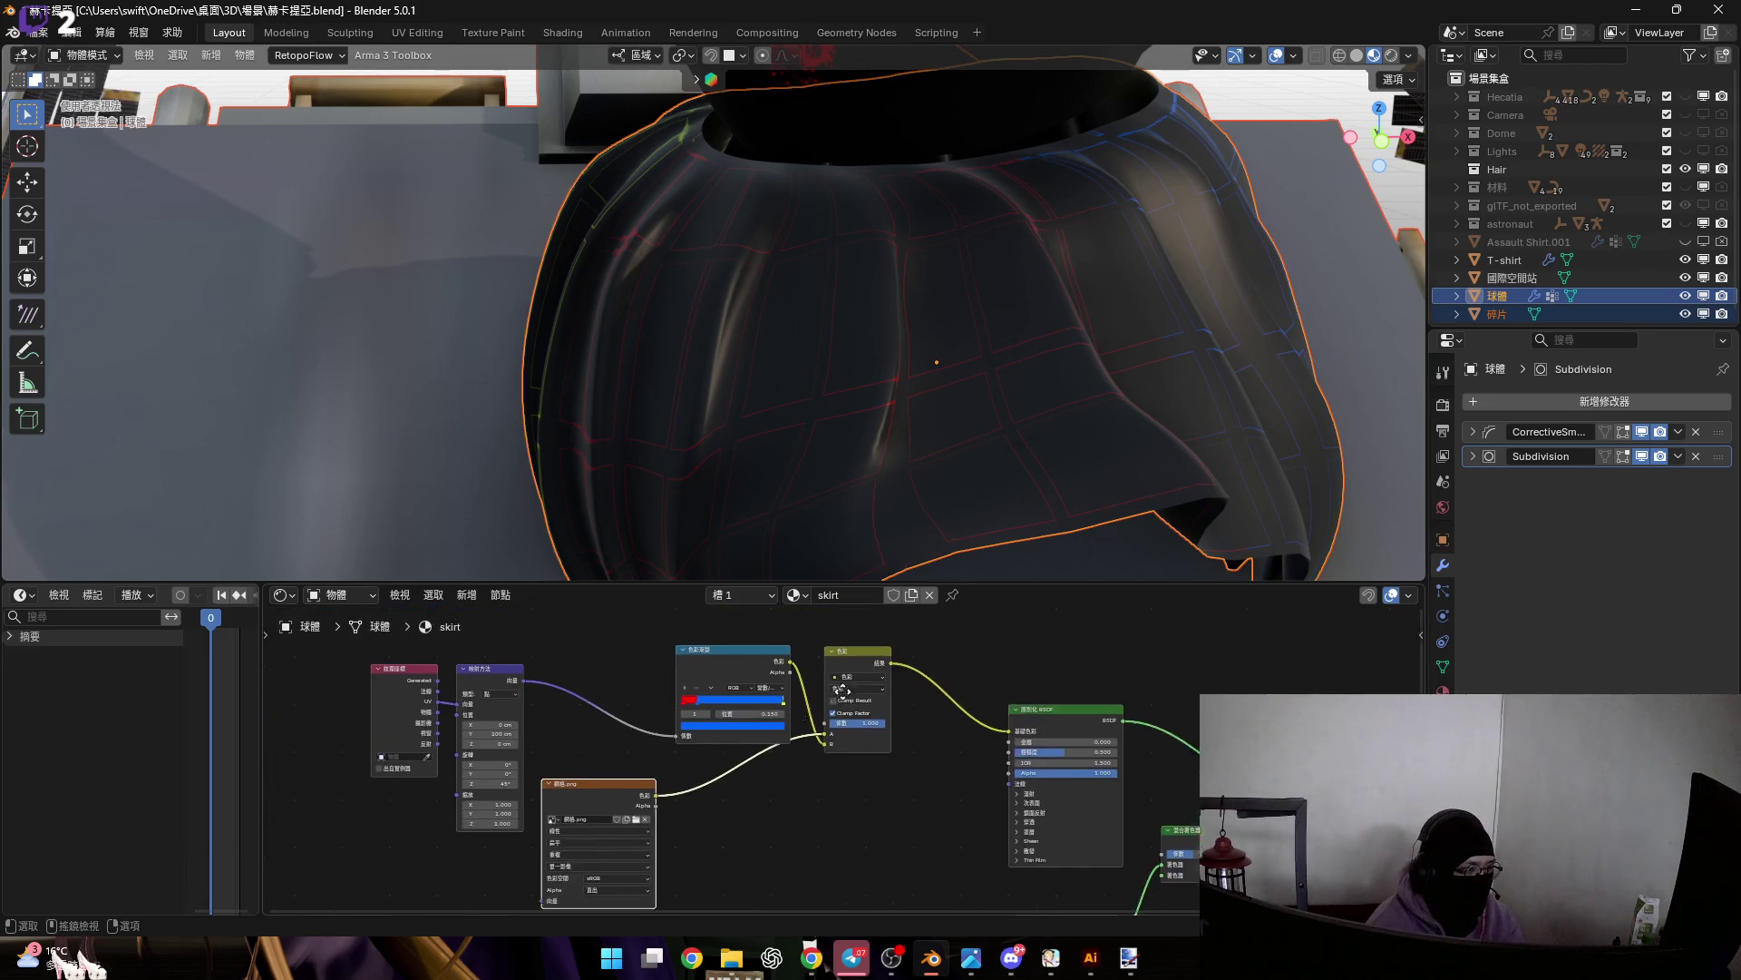
# Box-select the image and ramp nodes and move them into a tidier, closer layout
pyautogui.scroll(-1, 825, 700)
pyautogui.moveTo(457, 641); pyautogui.dragTo(901, 783)
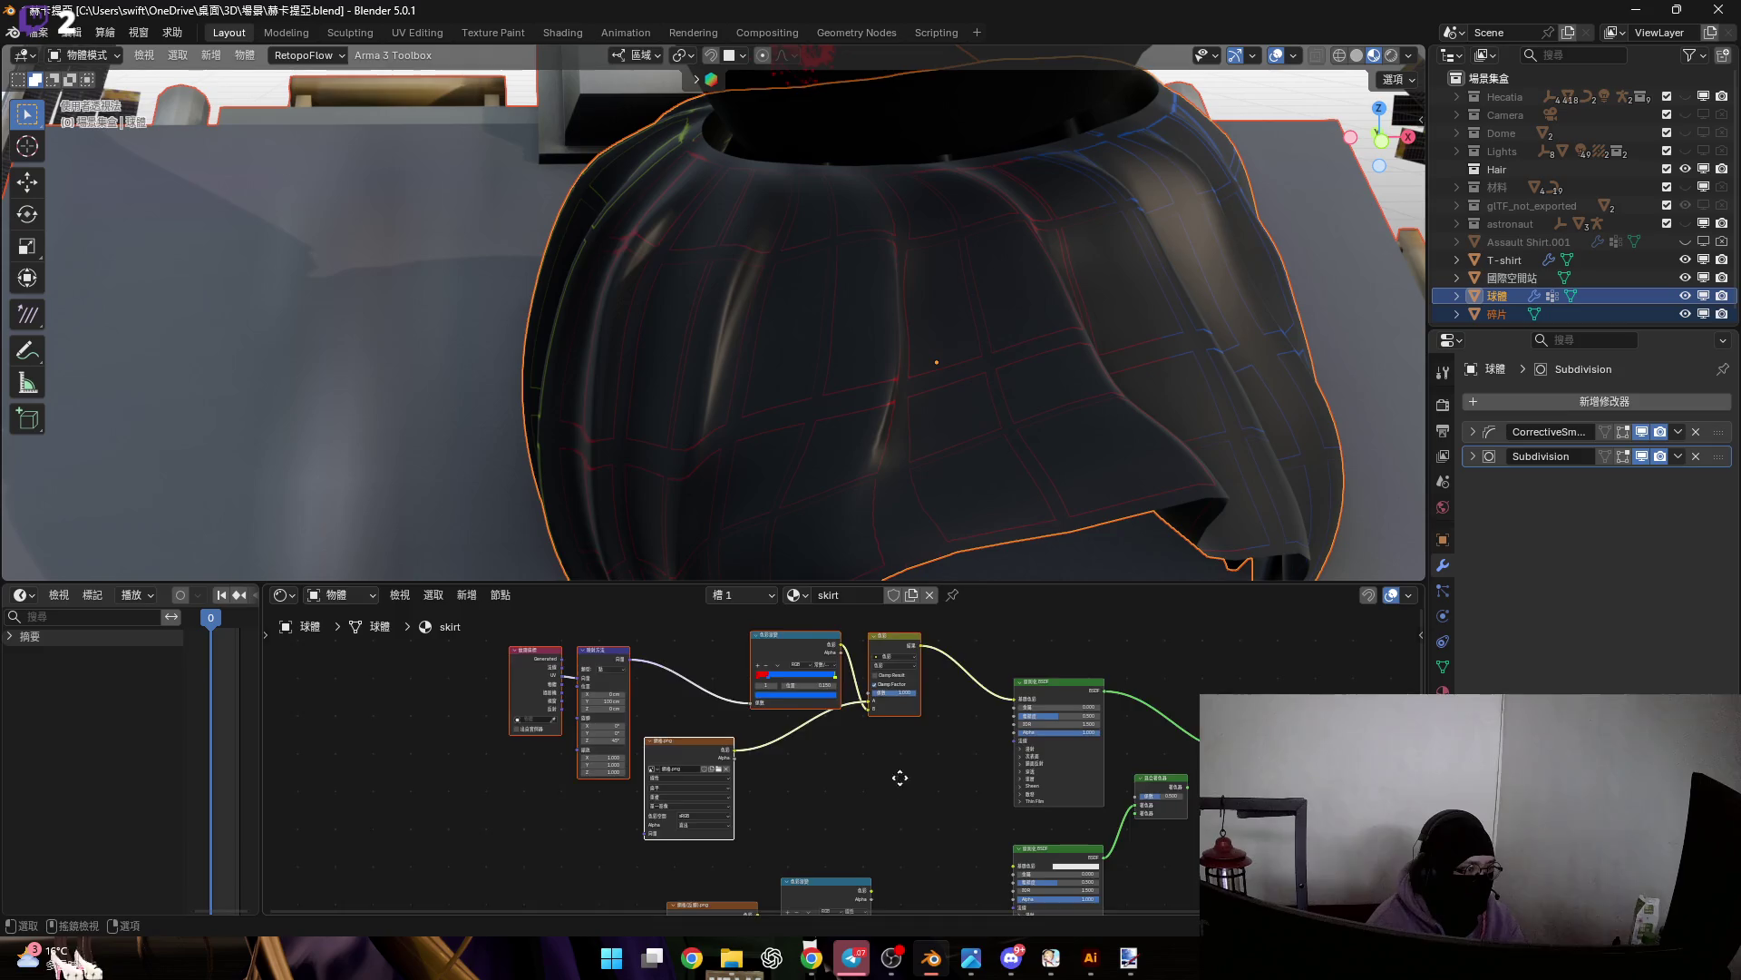
pyautogui.moveTo(901, 783); pyautogui.dragTo(911, 630, button='middle')
pyautogui.moveTo(581, 754); pyautogui.dragTo(876, 874)
pyautogui.press('g')
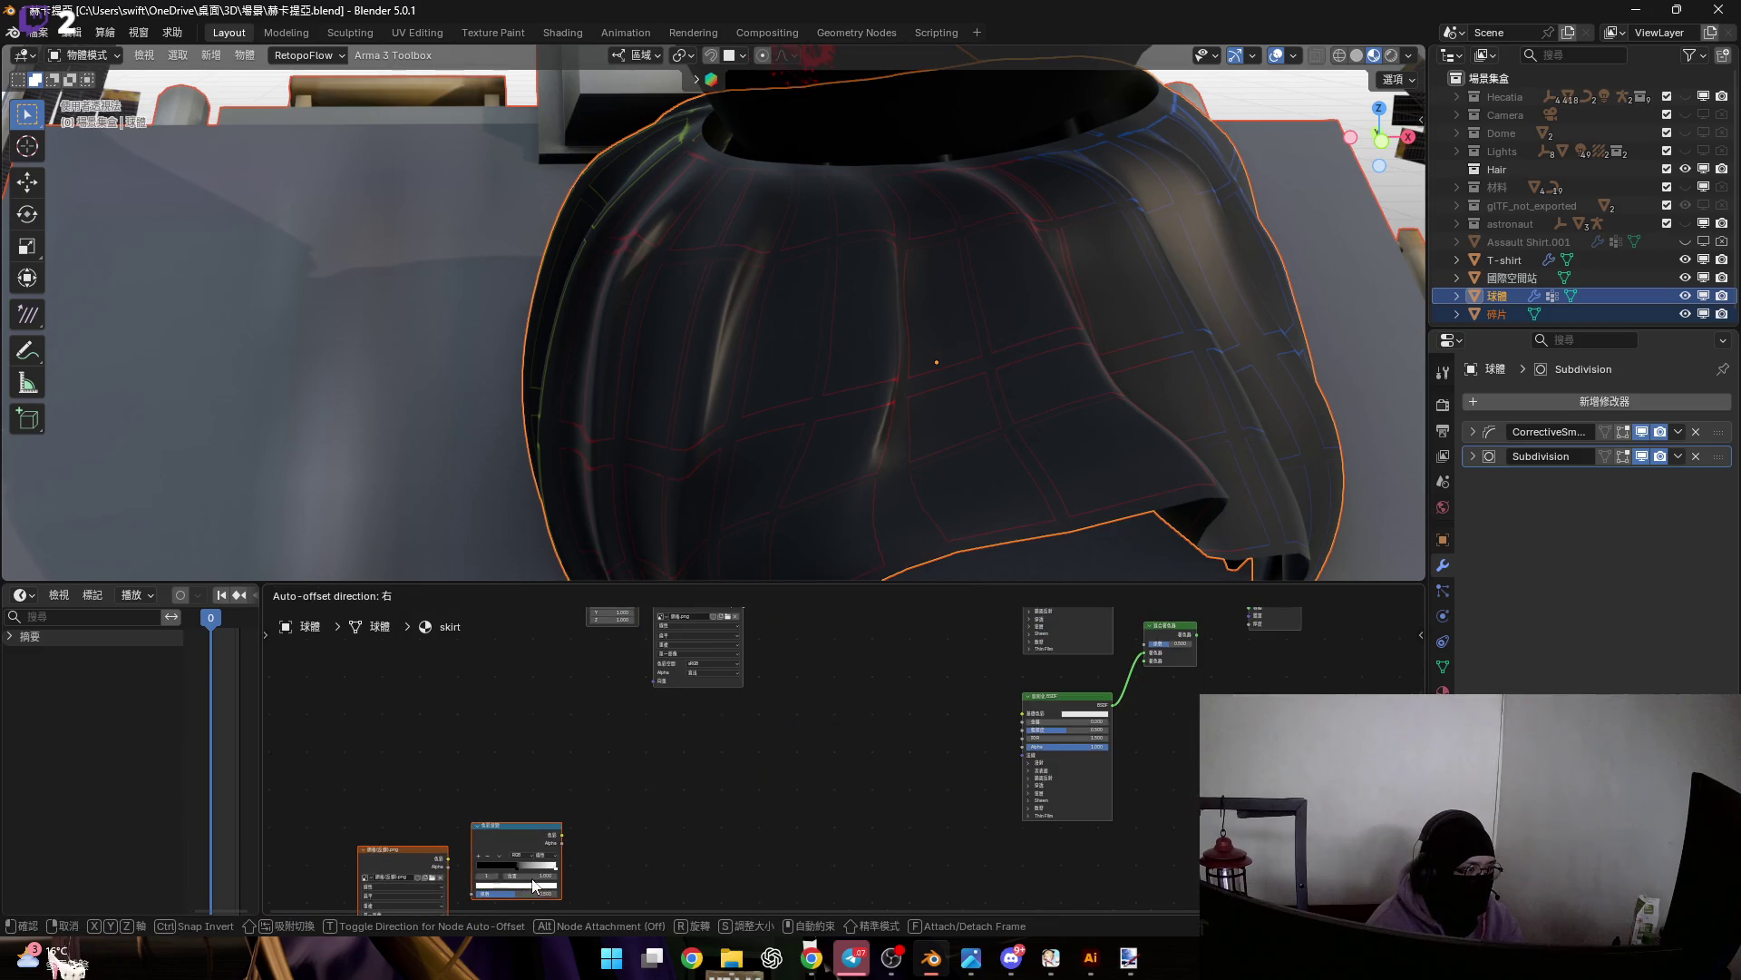
pyautogui.click(849, 683)
pyautogui.moveTo(459, 626)
pyautogui.mouseDown()
pyautogui.moveTo(885, 742)
pyautogui.moveTo(887, 726)
pyautogui.mouseUp()
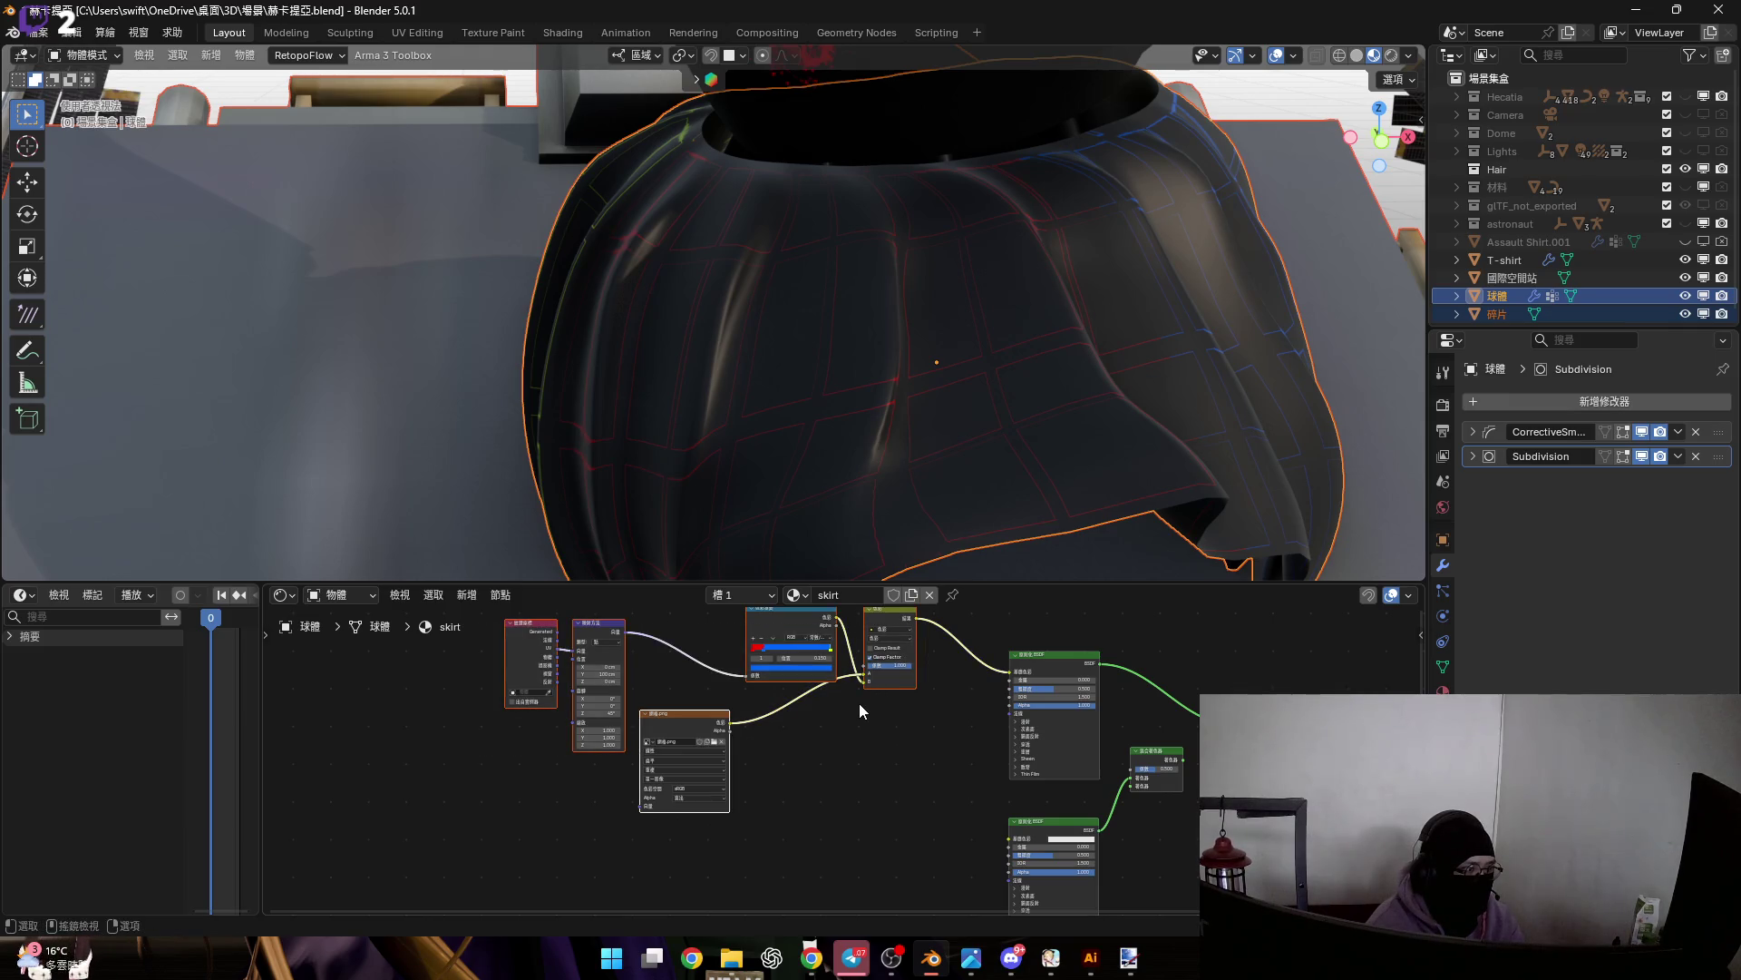
# Set the Mix node factor to about 0.59
pyautogui.scroll(8, 849, 704)
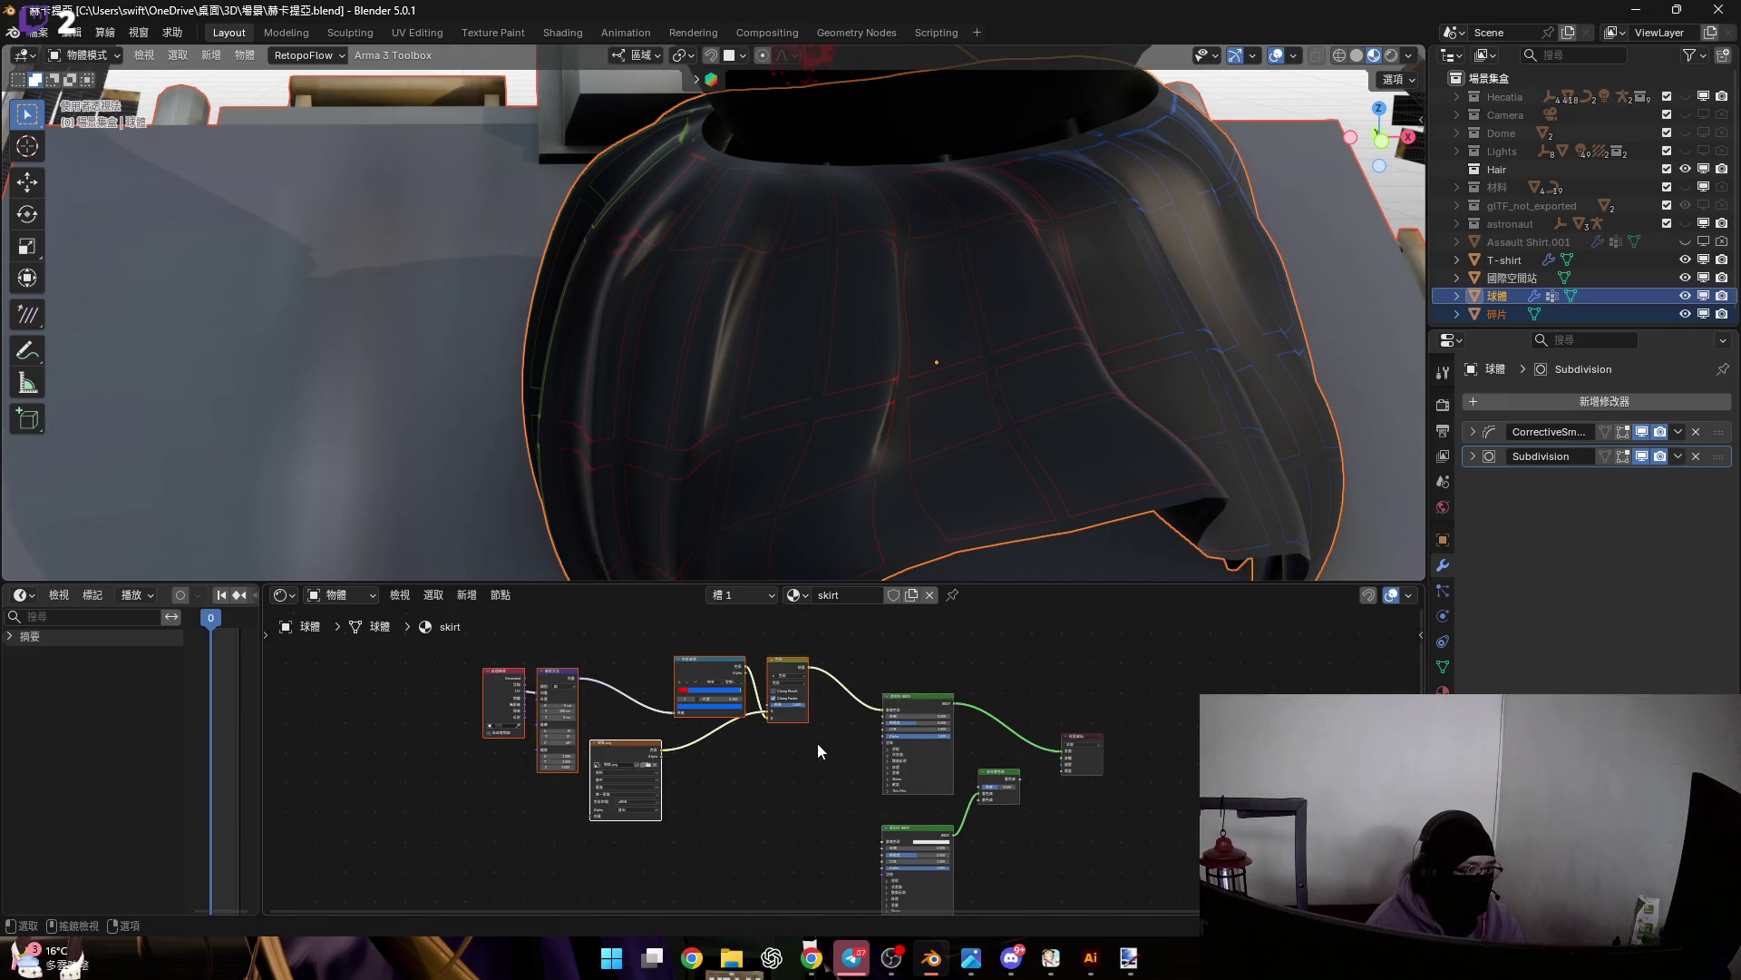
pyautogui.moveTo(873, 778)
pyautogui.mouseDown()
pyautogui.moveTo(635, 779)
pyautogui.moveTo(775, 779)
pyautogui.moveTo(902, 740)
pyautogui.mouseUp()
pyautogui.keyDown('shift'); pyautogui.scroll(3, 902, 740); pyautogui.keyUp('shift')
# Try Value, Overlay and Color Burn blend modes on the Mix node, settling on Linear Light
pyautogui.click(829, 708)
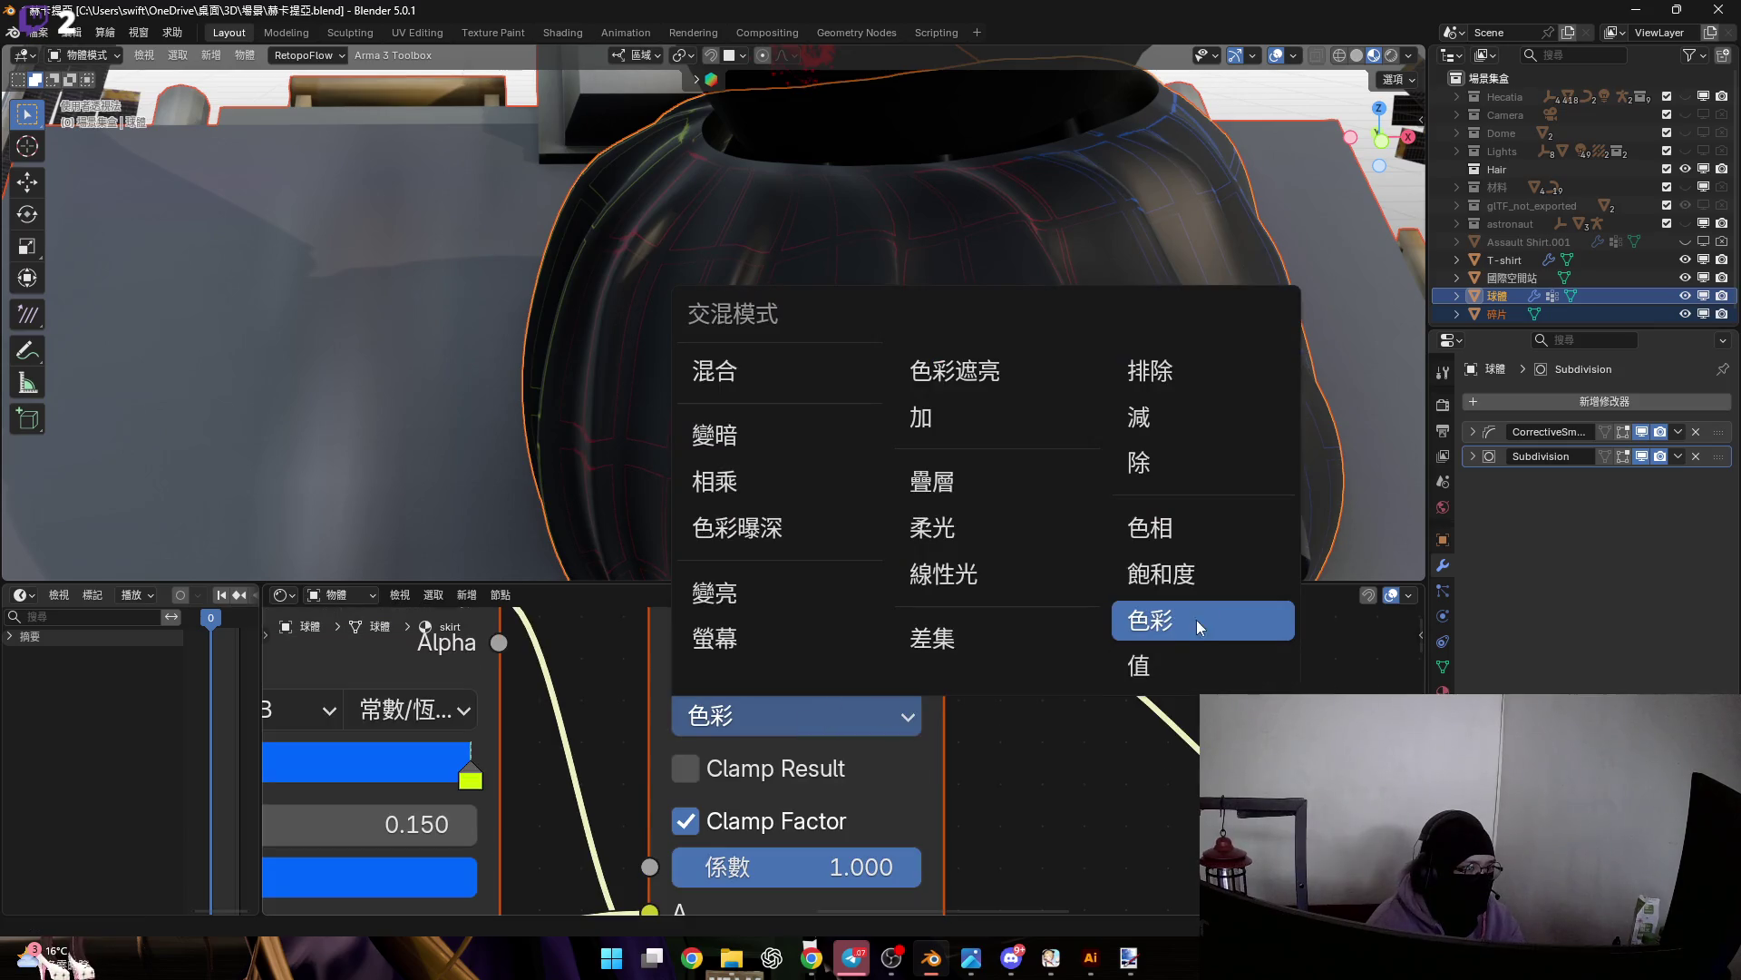
pyautogui.click(1184, 657)
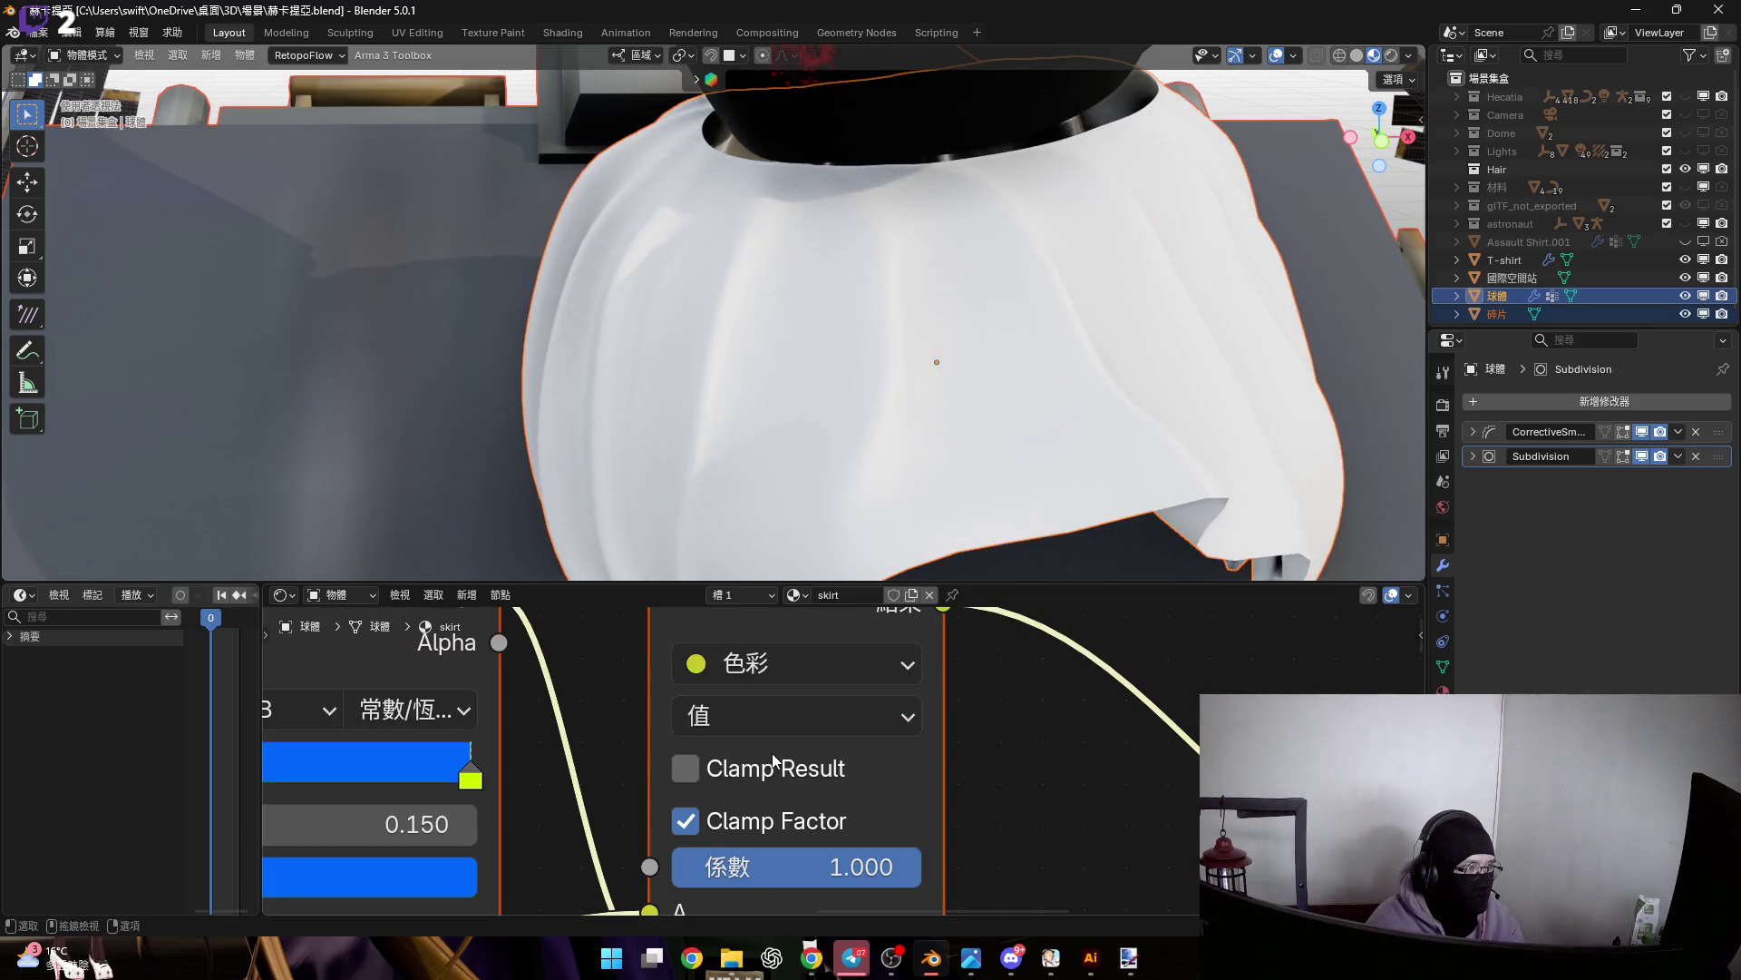
pyautogui.scroll(-2, 838, 739)
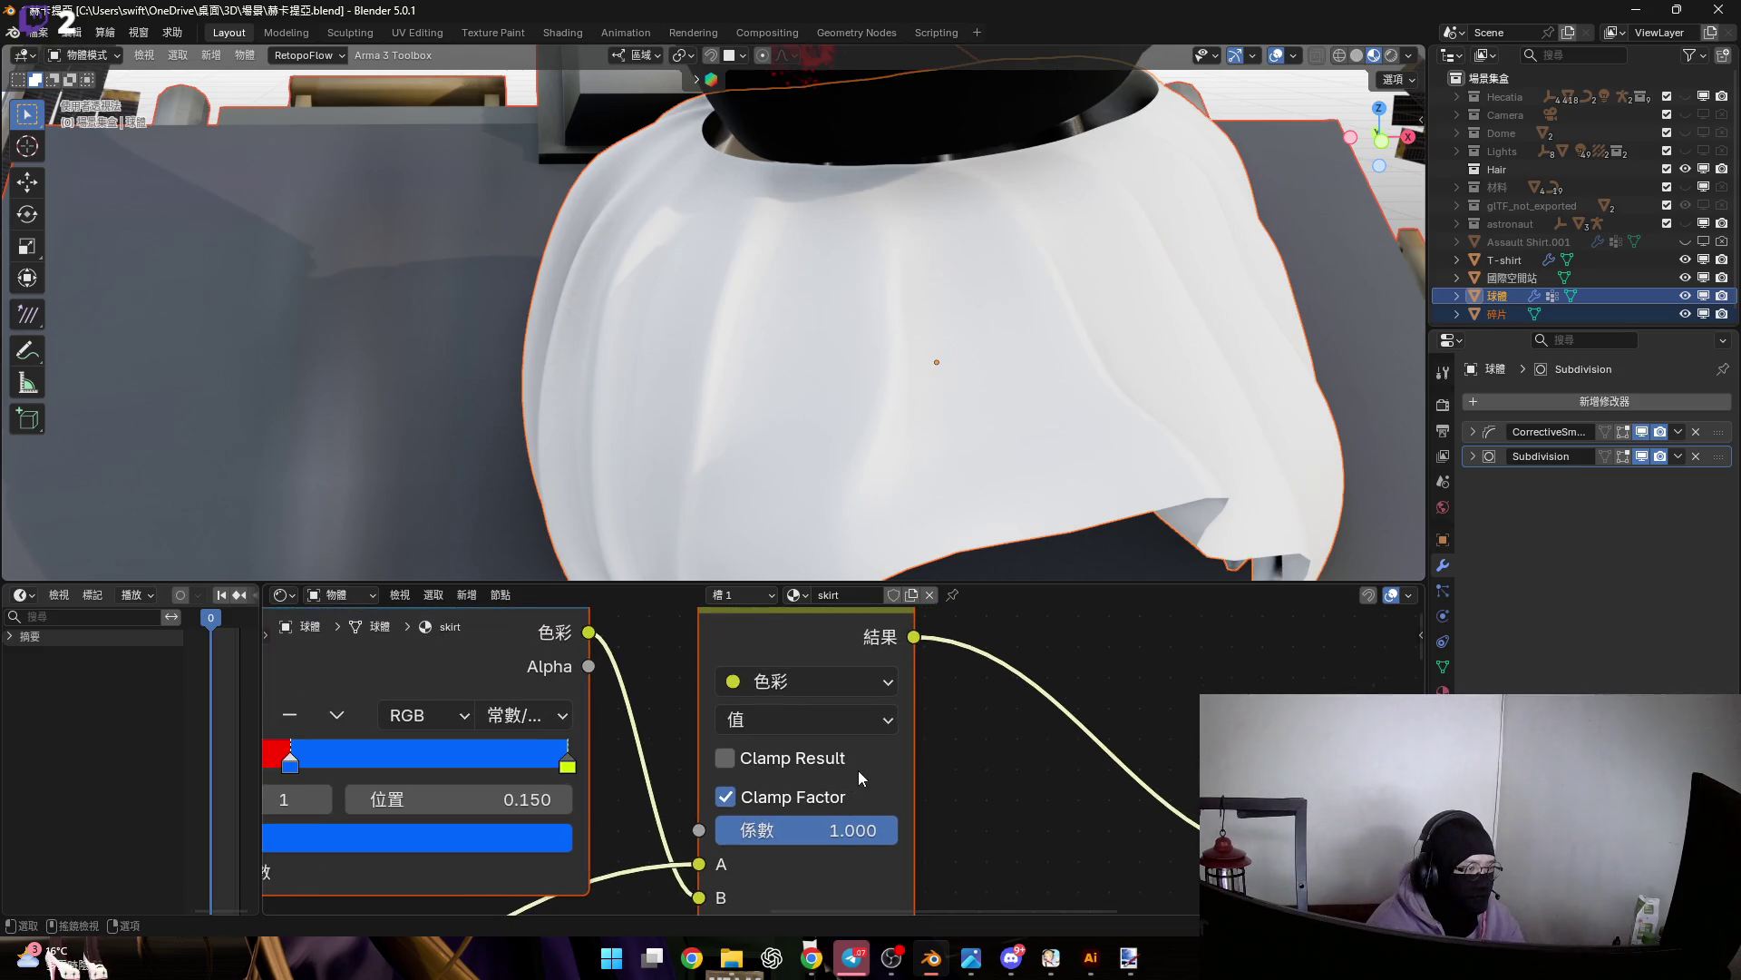
pyautogui.click(866, 717)
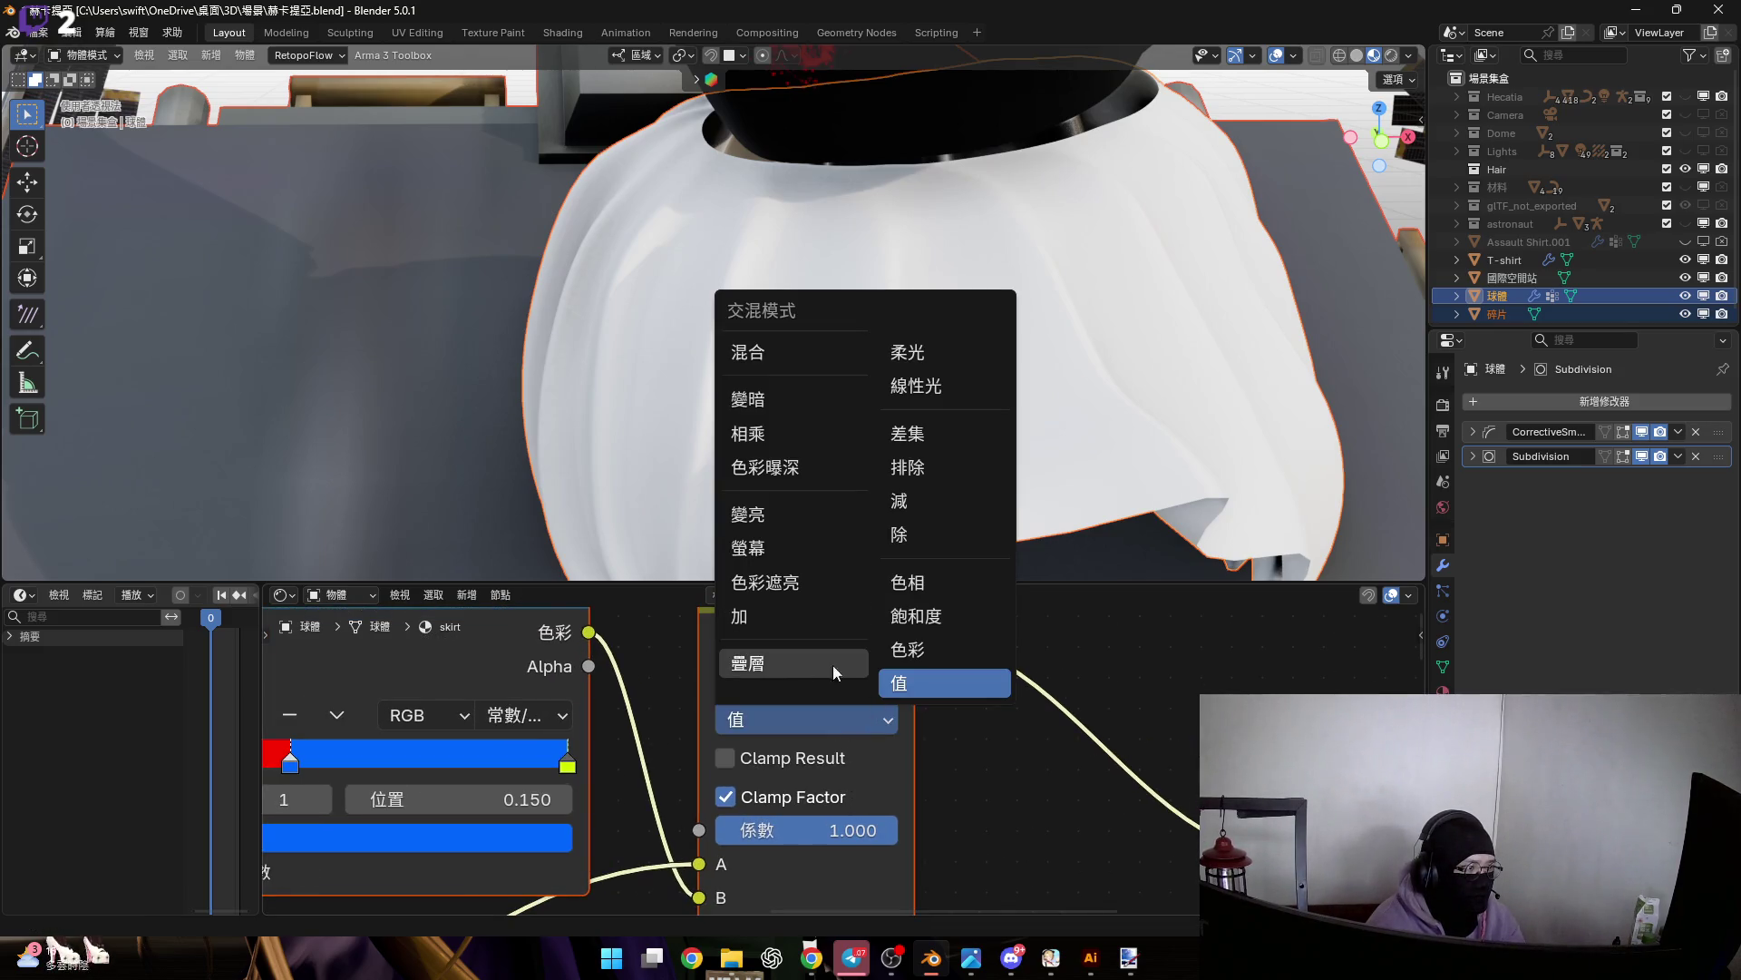
pyautogui.click(809, 663)
pyautogui.moveTo(932, 421)
pyautogui.mouseDown(button='middle')
pyautogui.moveTo(816, 412)
pyautogui.moveTo(901, 411)
pyautogui.moveTo(947, 465)
pyautogui.moveTo(754, 421)
pyautogui.moveTo(1003, 388)
pyautogui.moveTo(809, 655)
pyautogui.mouseUp(button='middle')
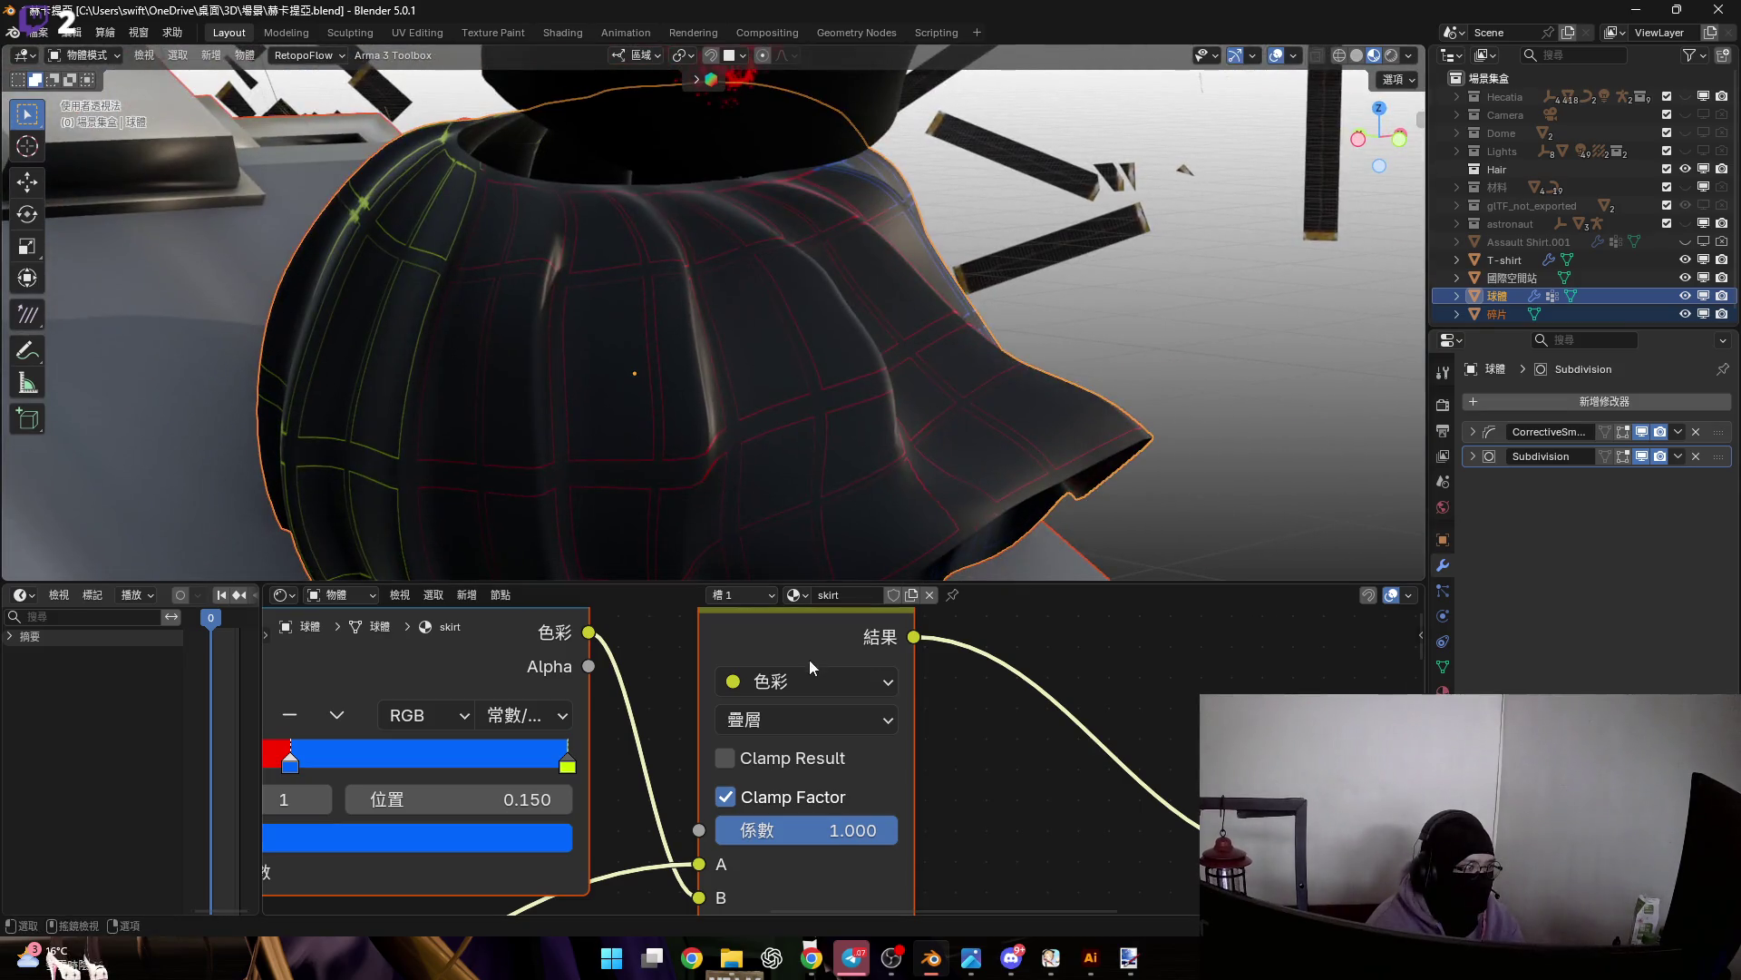
pyautogui.click(820, 716)
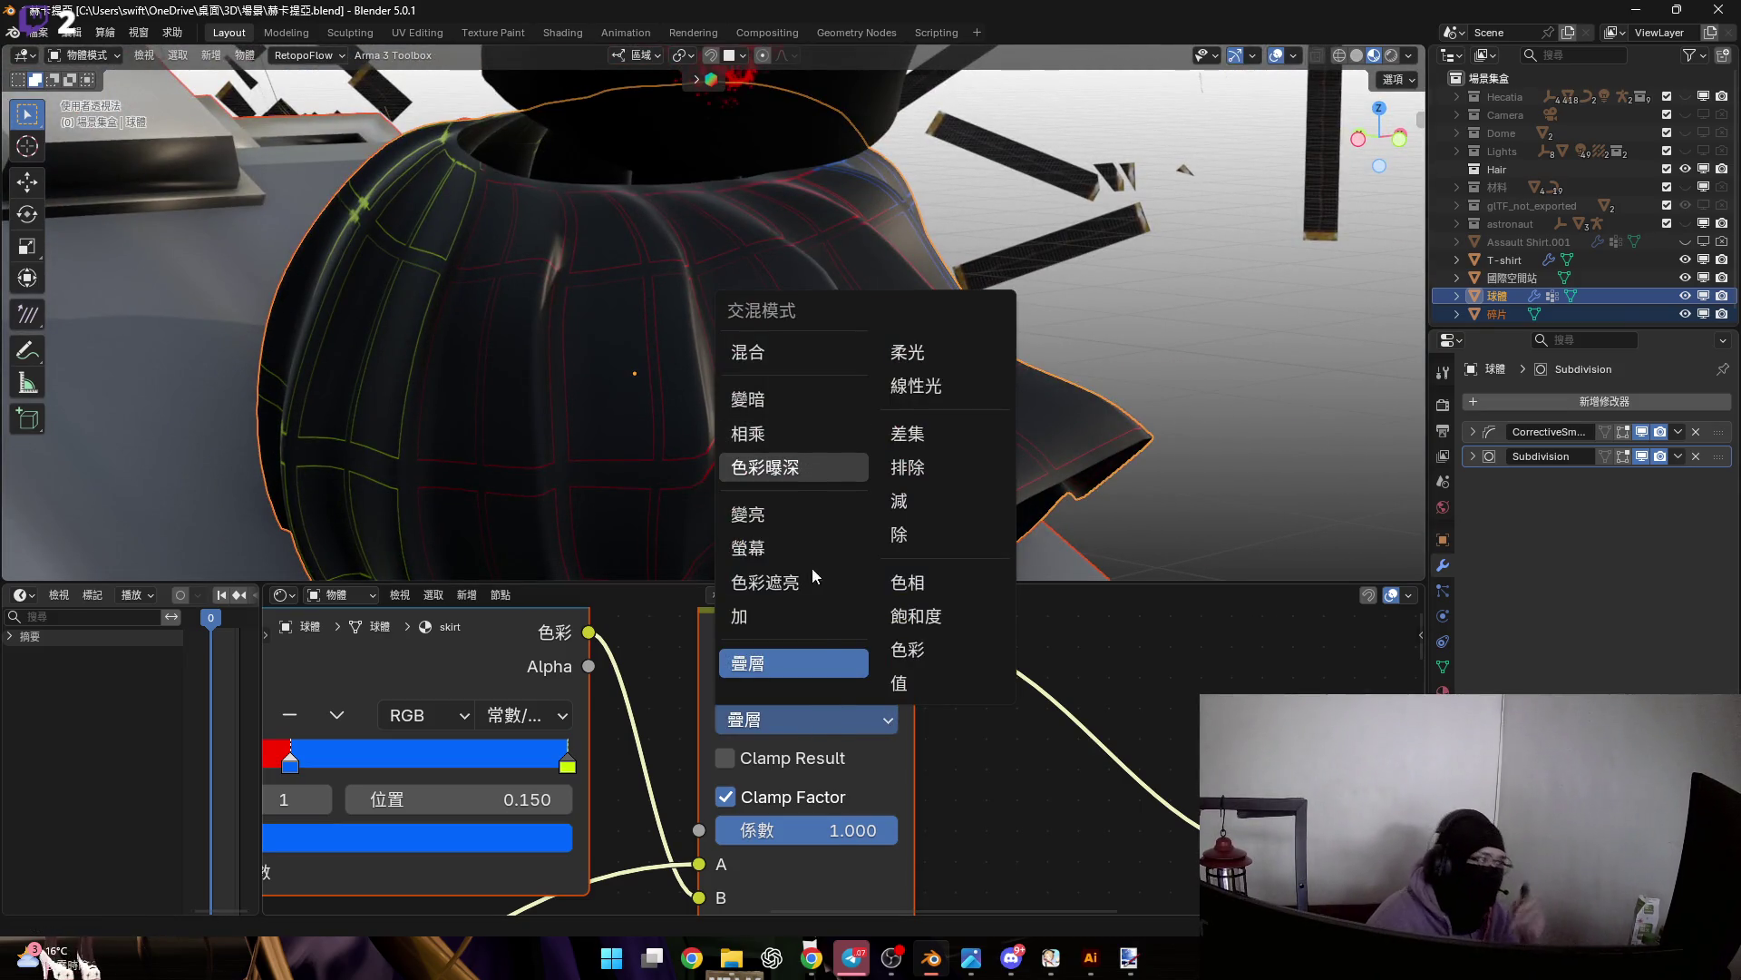
pyautogui.click(812, 533)
pyautogui.click(822, 715)
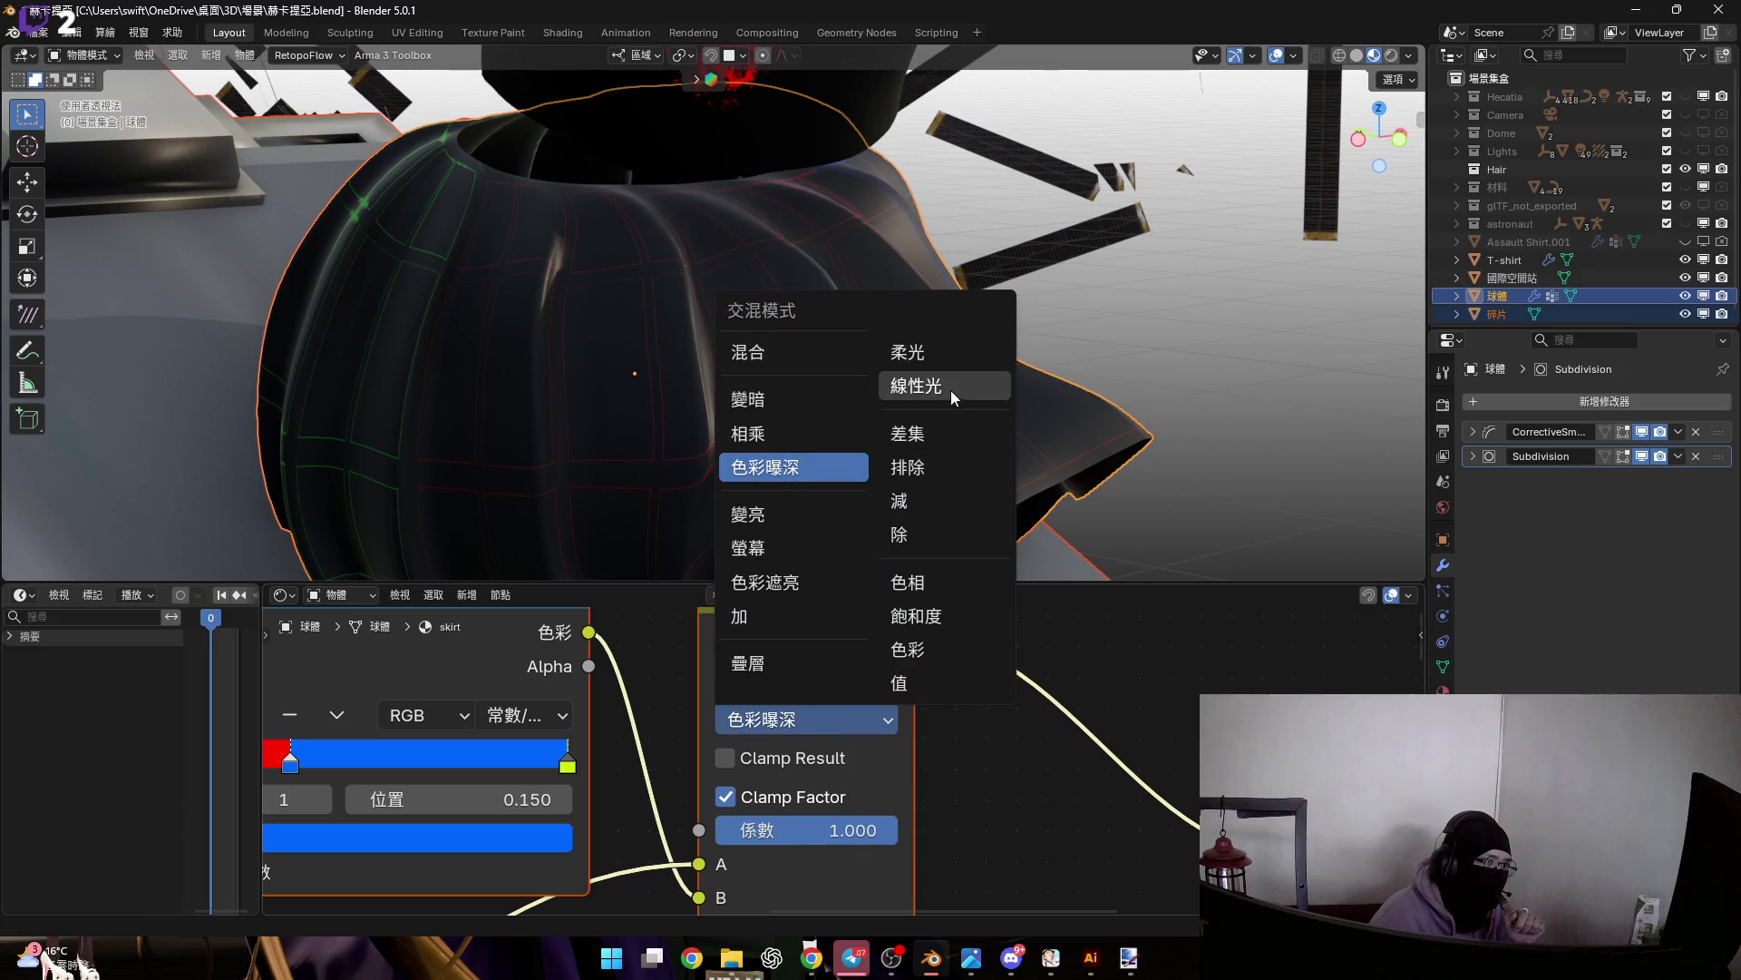
pyautogui.press('Return')
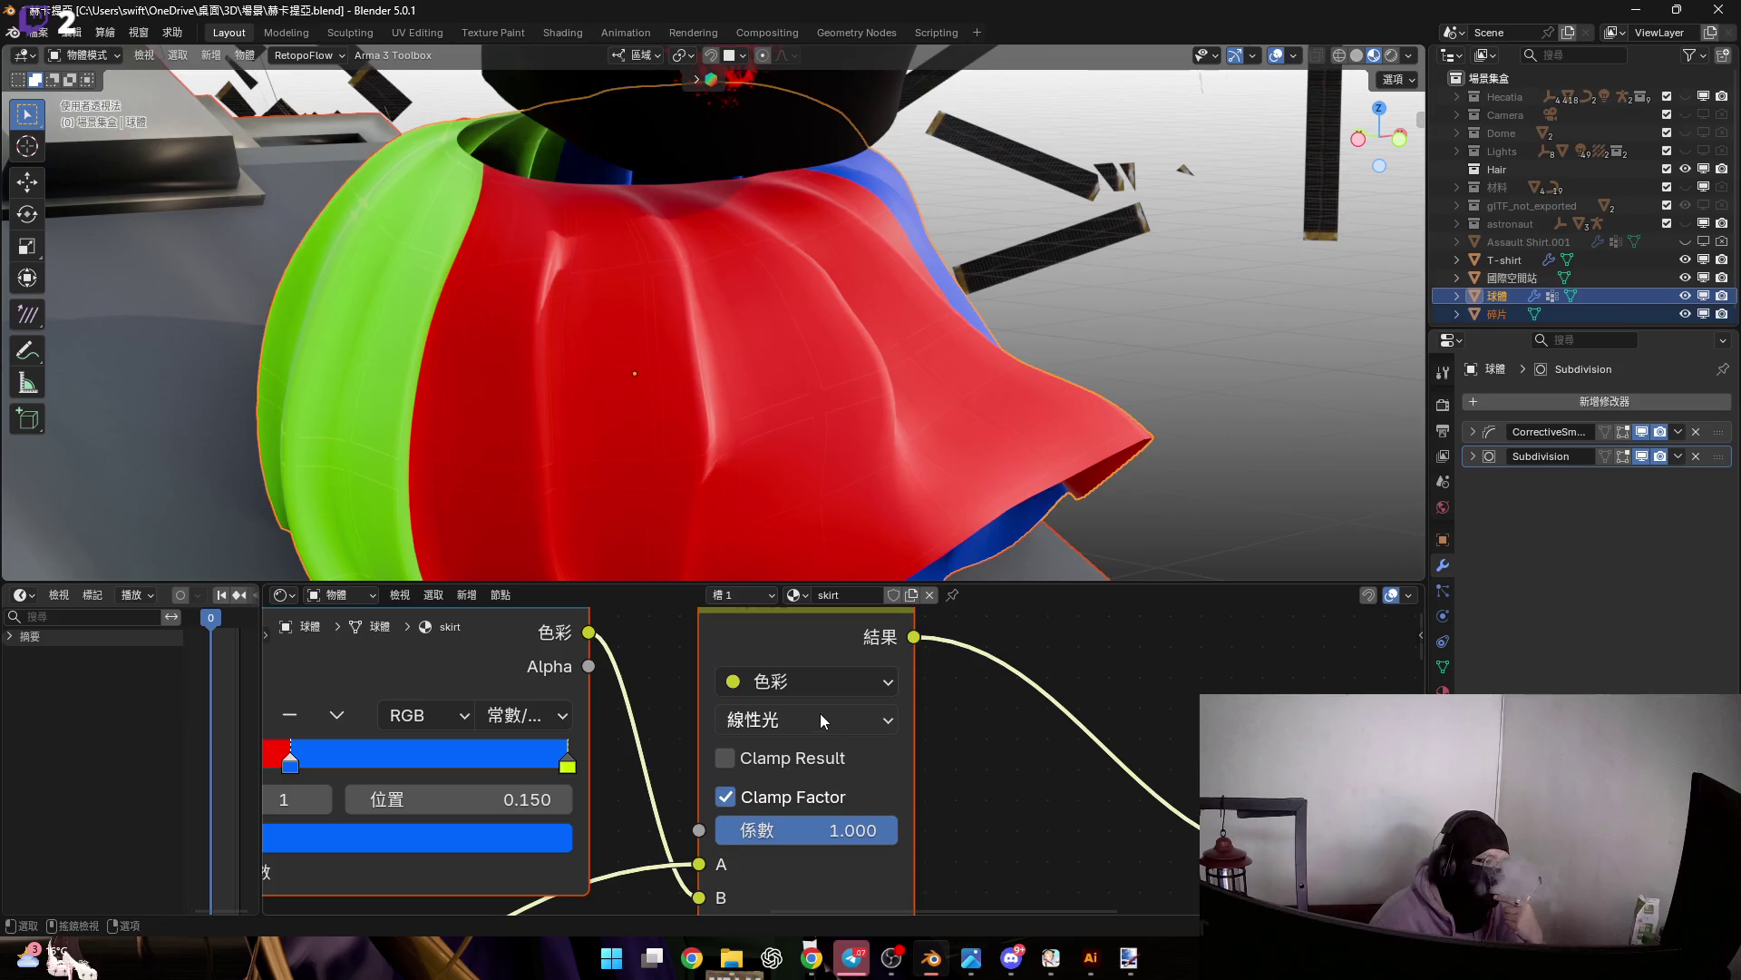
# Duplicate the image texture and Color Ramp nodes
pyautogui.scroll(-5, 820, 713)
pyautogui.scroll(-2, 632, 795)
pyautogui.hotkey('shift', 'd')
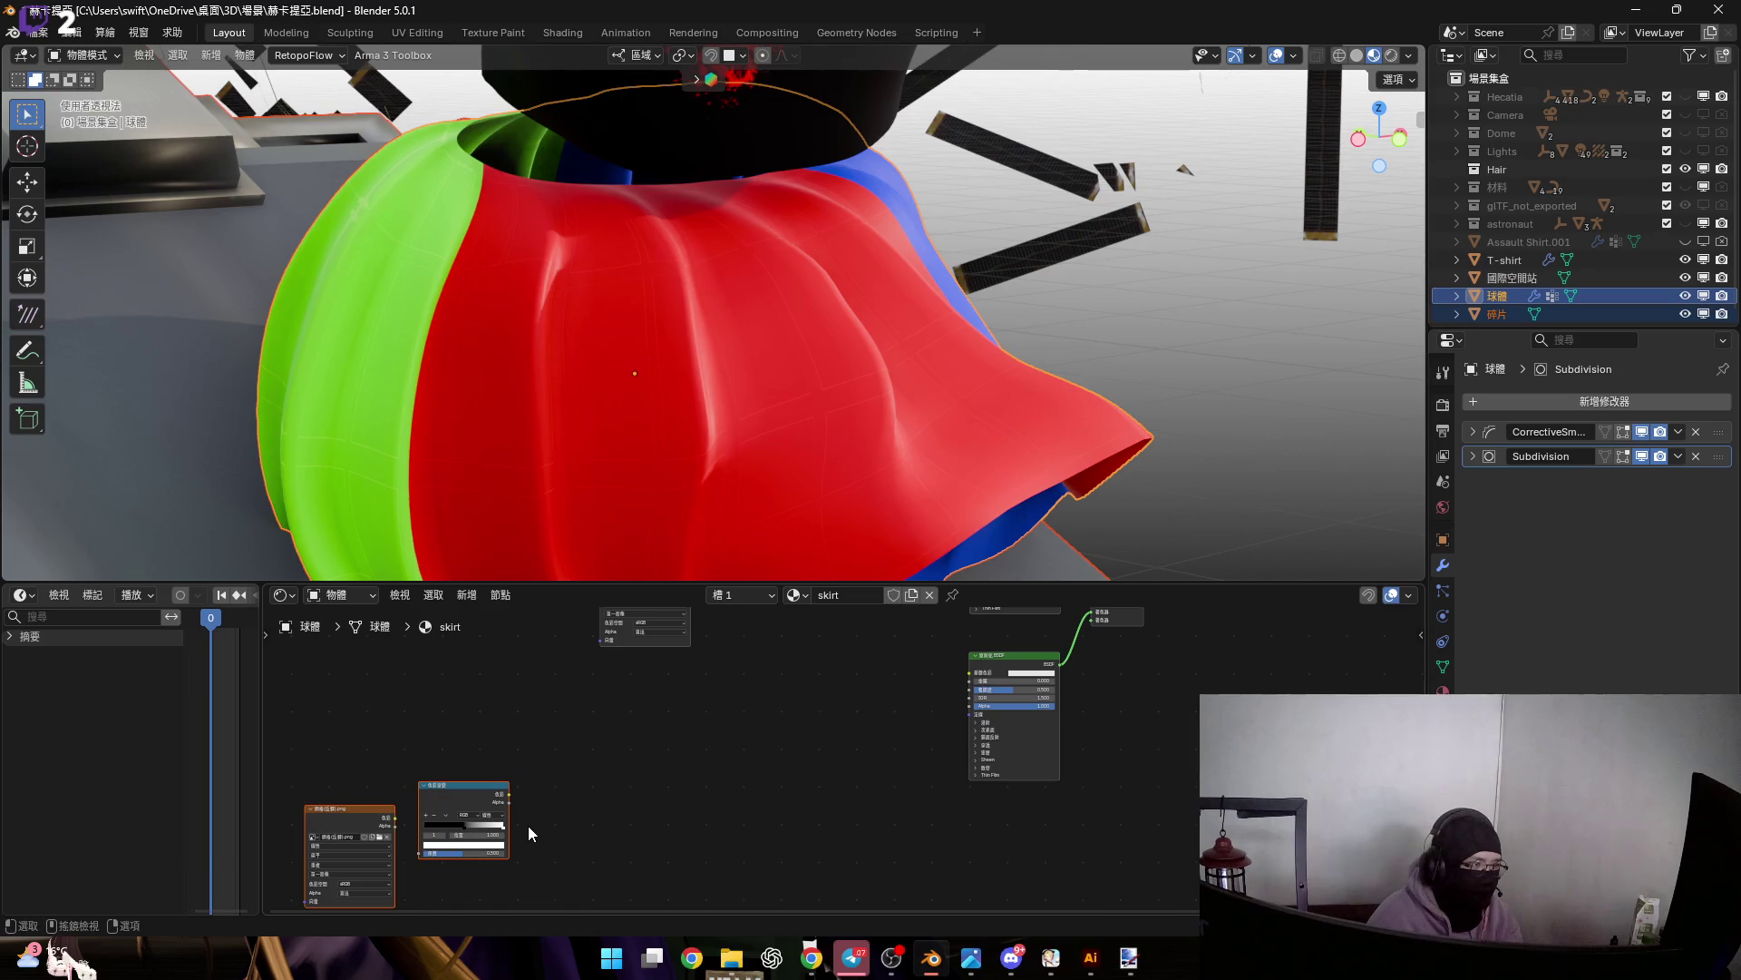
# Place the duplicates, plug 網格(反轉).png into the Mix node's A input, and set factor to about 0.5
pyautogui.click(762, 704)
pyautogui.scroll(3, 753, 716)
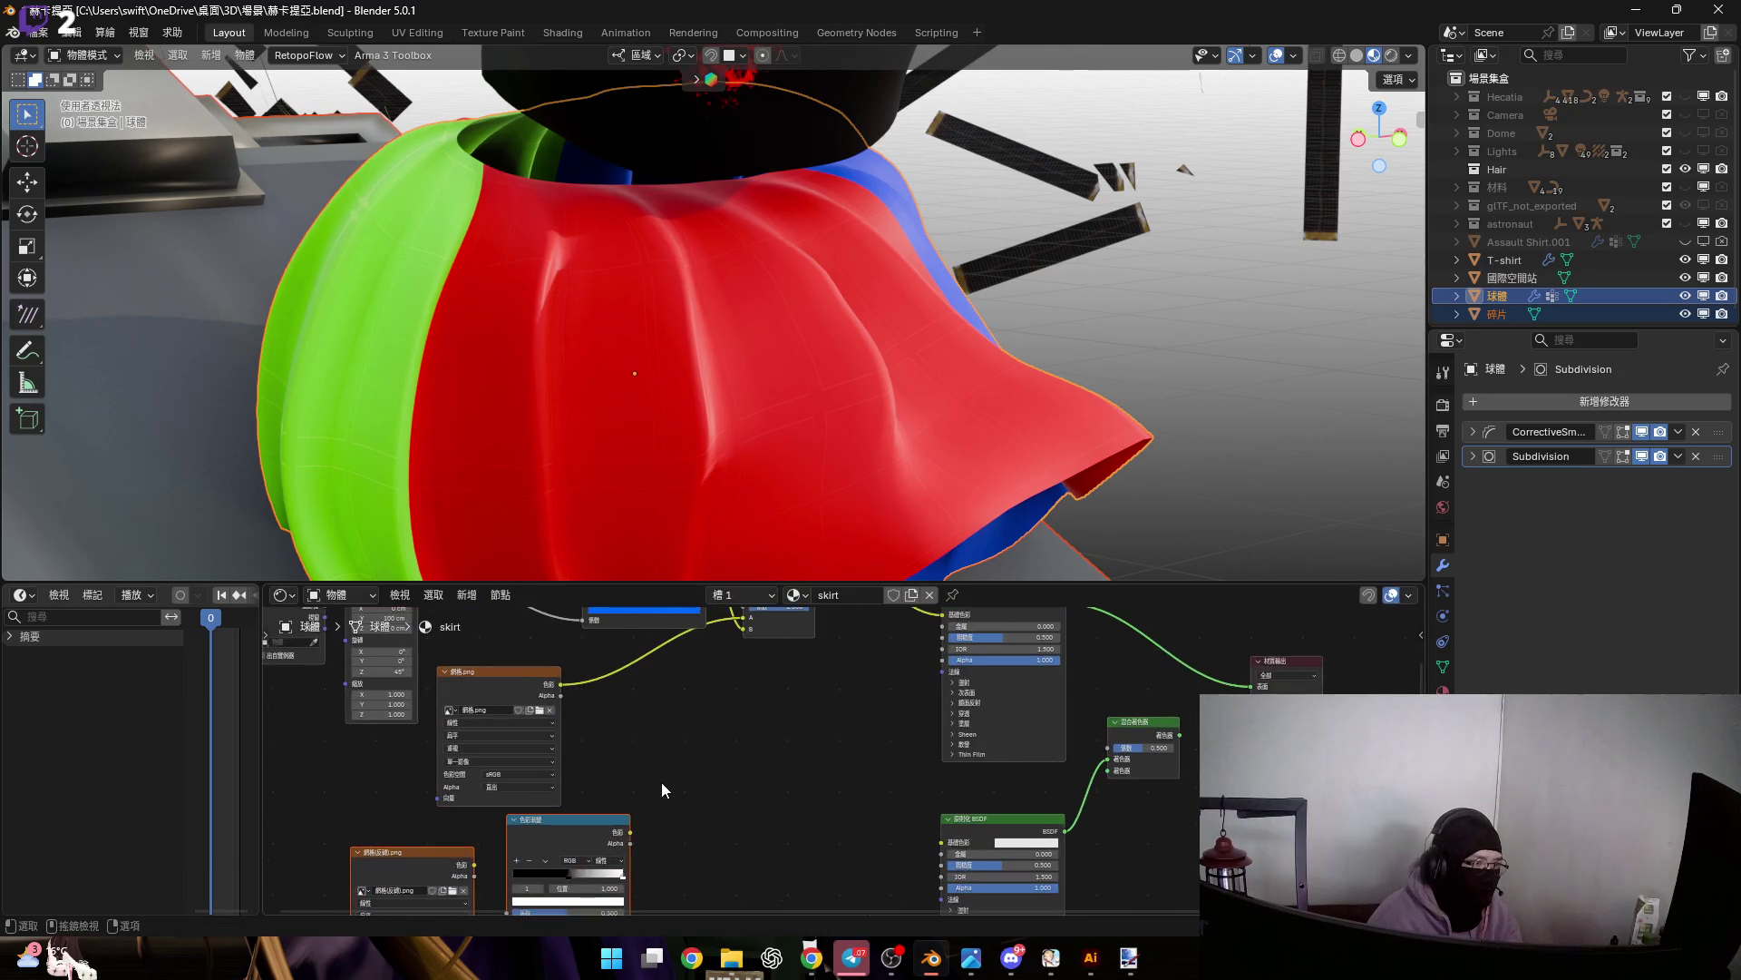
pyautogui.scroll(2, 669, 790)
pyautogui.moveTo(460, 880)
pyautogui.mouseDown()
pyautogui.moveTo(722, 527)
pyautogui.moveTo(780, 716)
pyautogui.moveTo(813, 733)
pyautogui.mouseUp()
pyautogui.moveTo(816, 671); pyautogui.dragTo(819, 649)
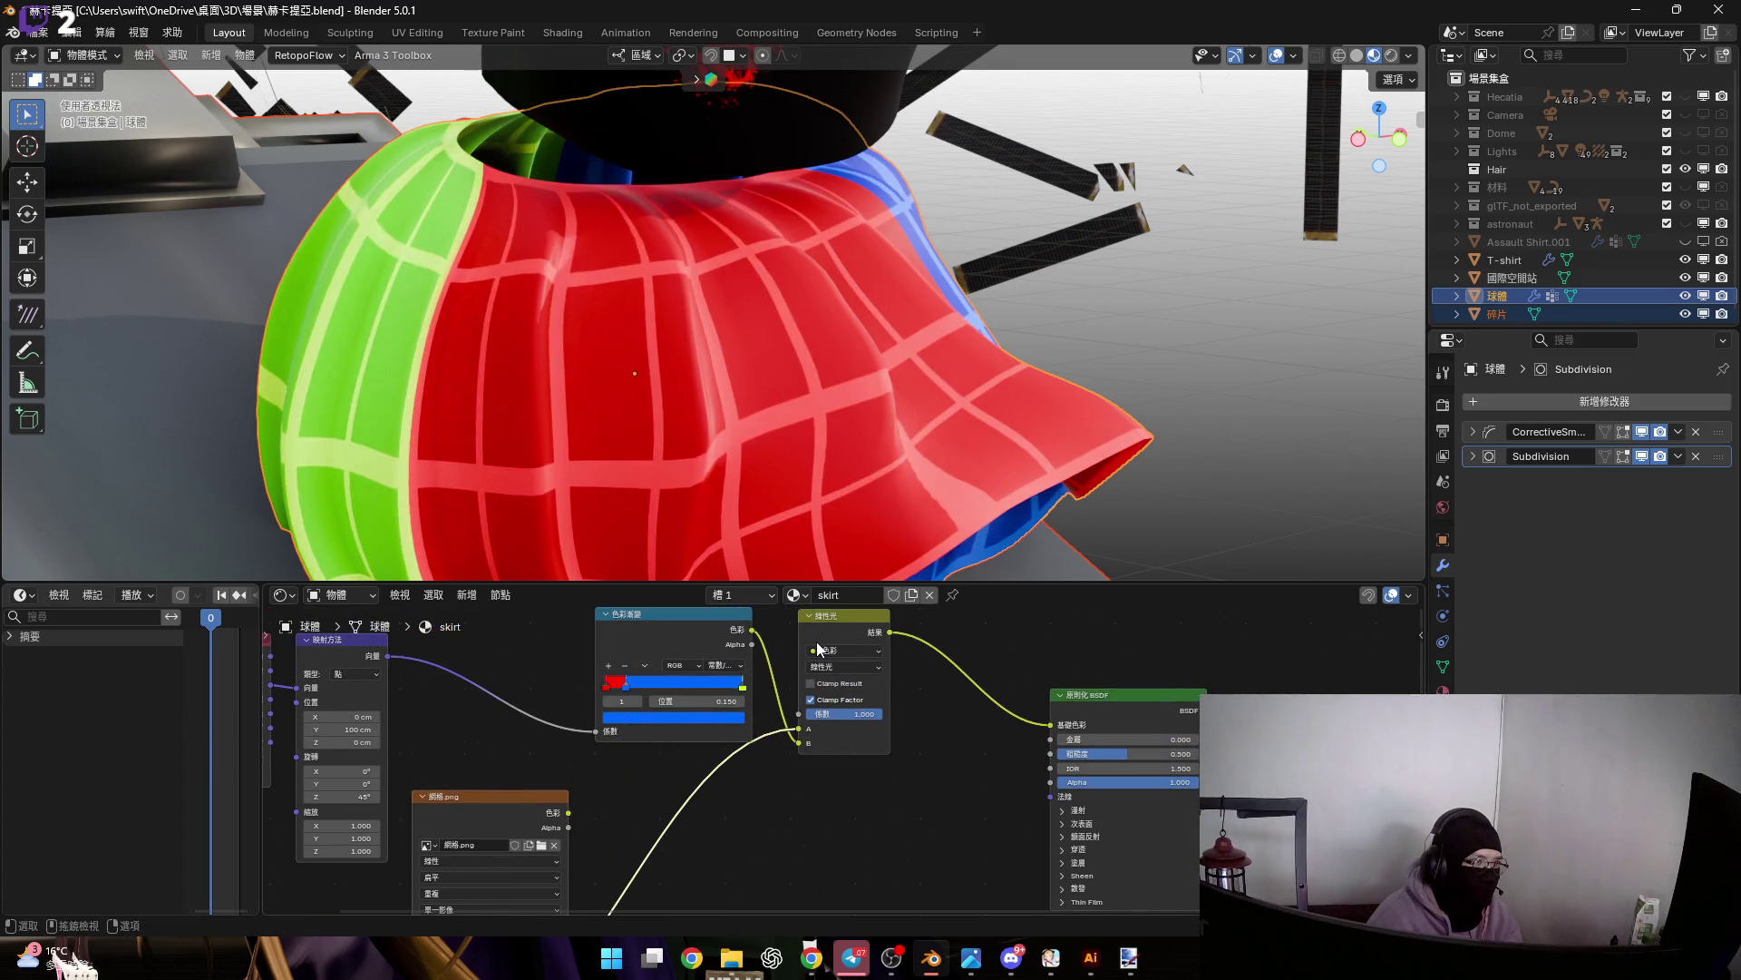
pyautogui.scroll(3, 898, 736)
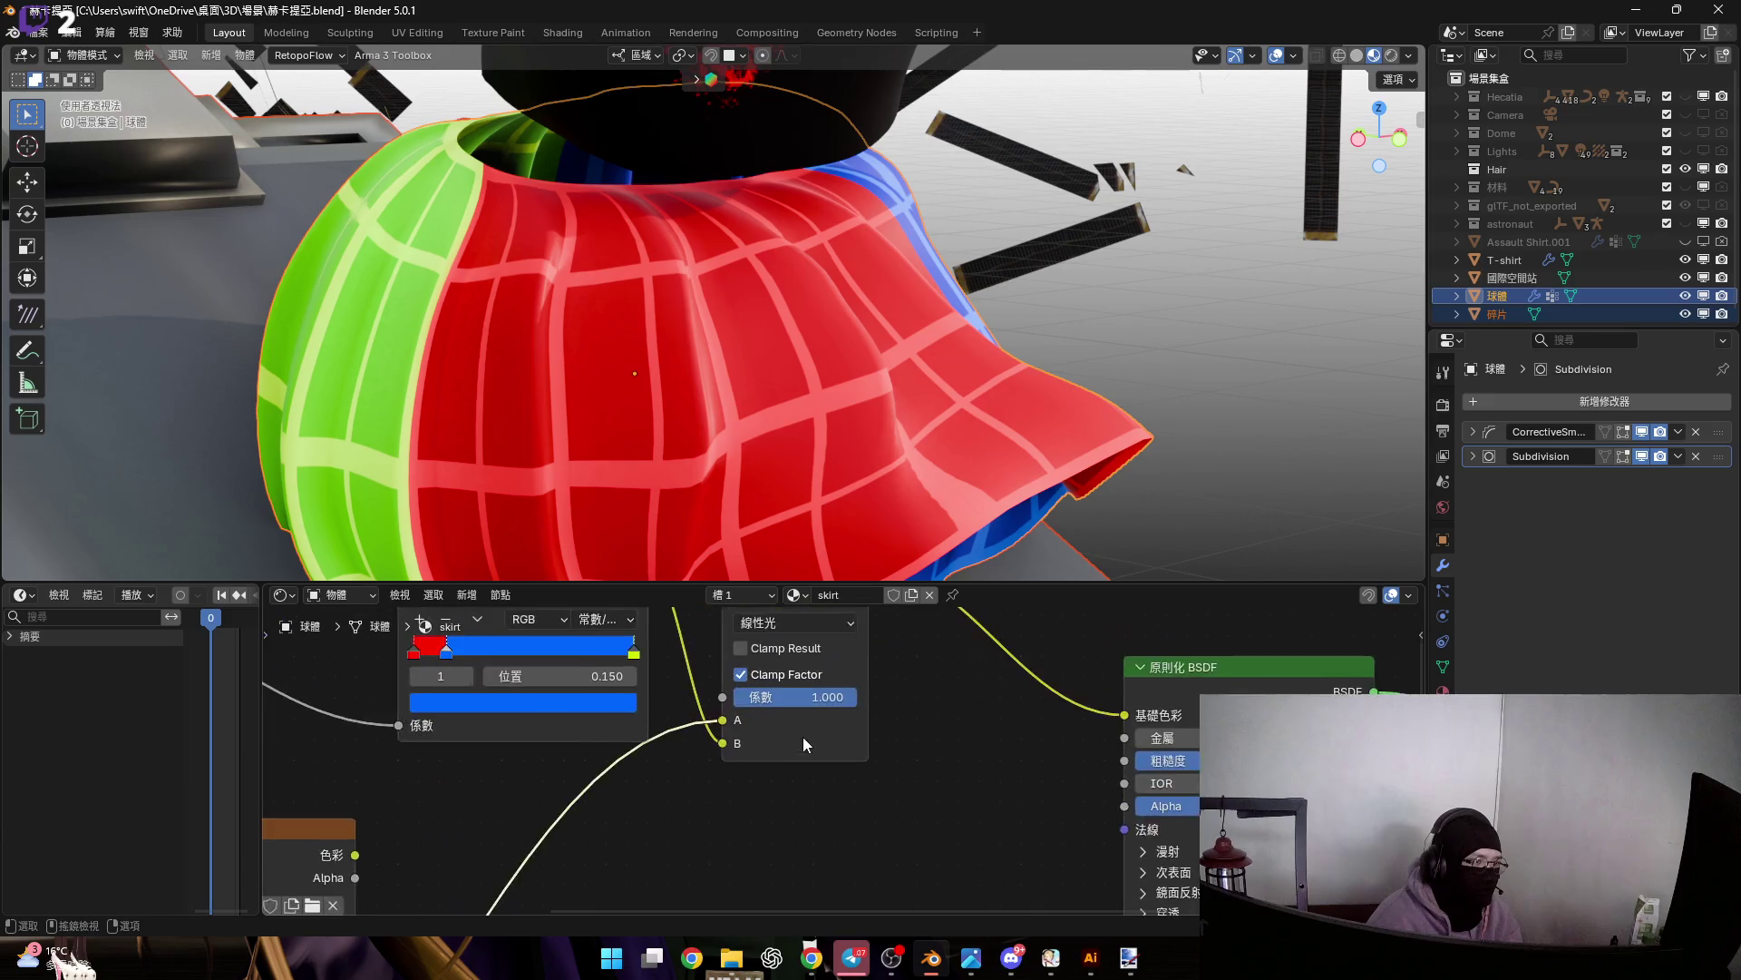
pyautogui.moveTo(864, 693); pyautogui.dragTo(790, 694)
# Connect the copied colour ramp to the Mix node's B input
pyautogui.scroll(-5, 697, 780)
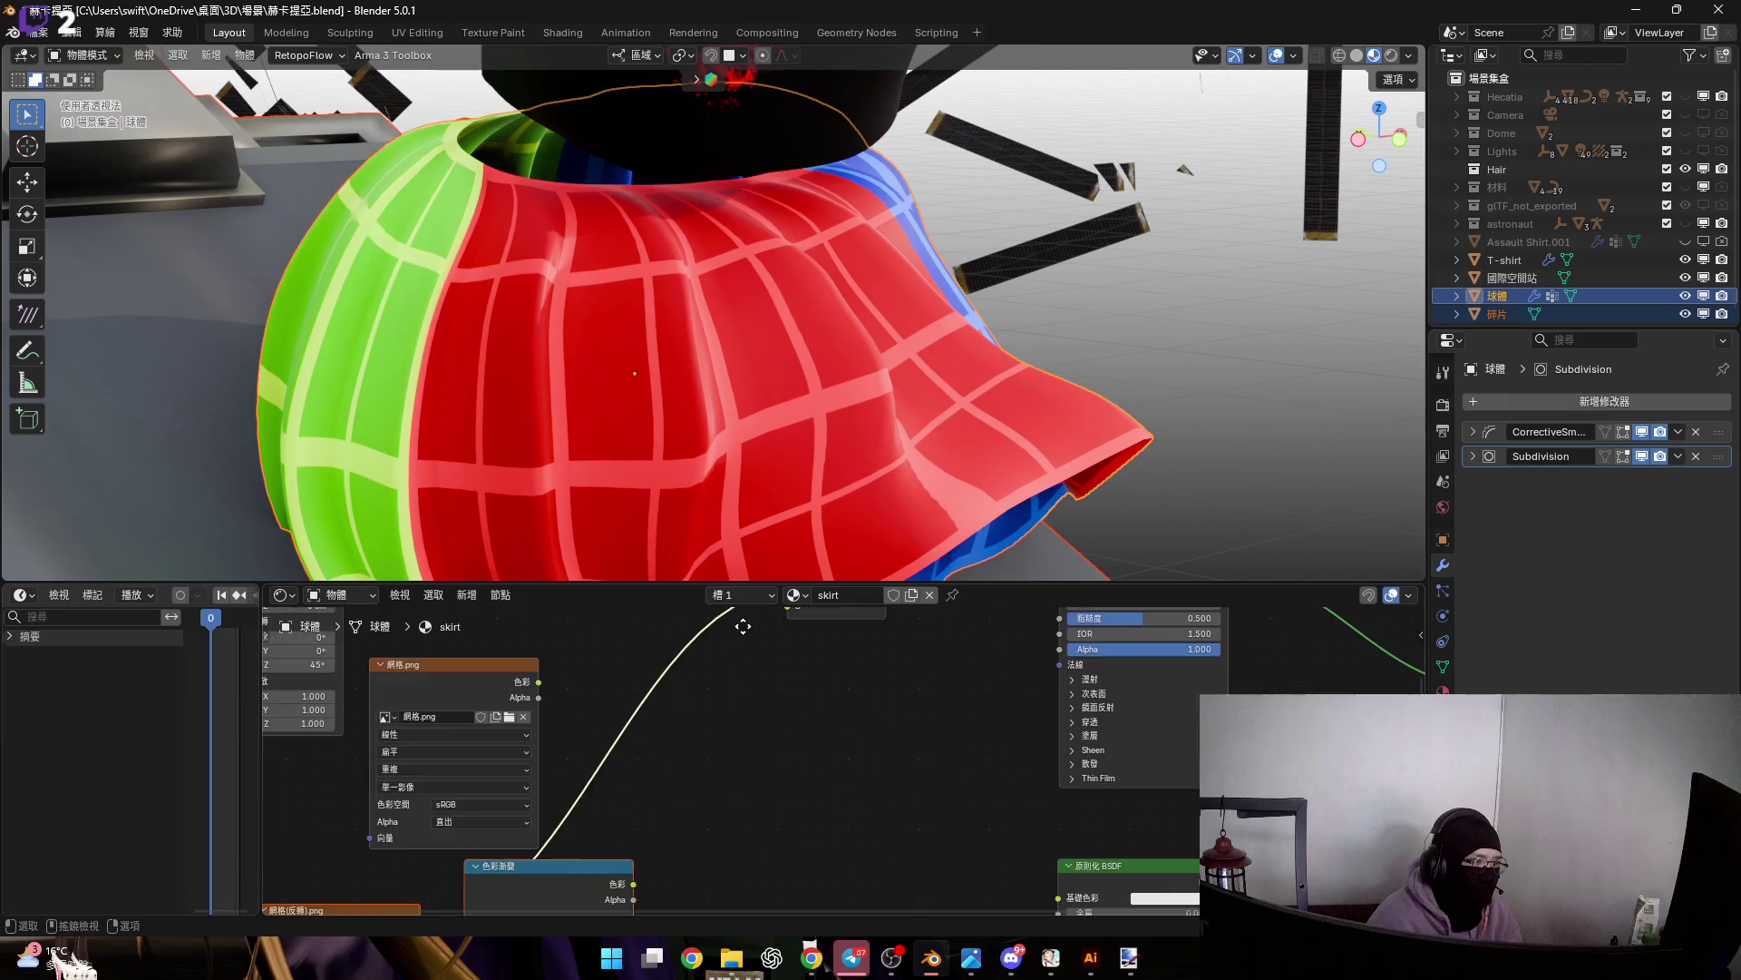
pyautogui.moveTo(778, 612); pyautogui.dragTo(792, 628, button='middle')
pyautogui.moveTo(518, 871)
pyautogui.mouseDown()
pyautogui.moveTo(562, 873)
pyautogui.moveTo(539, 934)
pyautogui.moveTo(547, 835)
pyautogui.mouseUp()
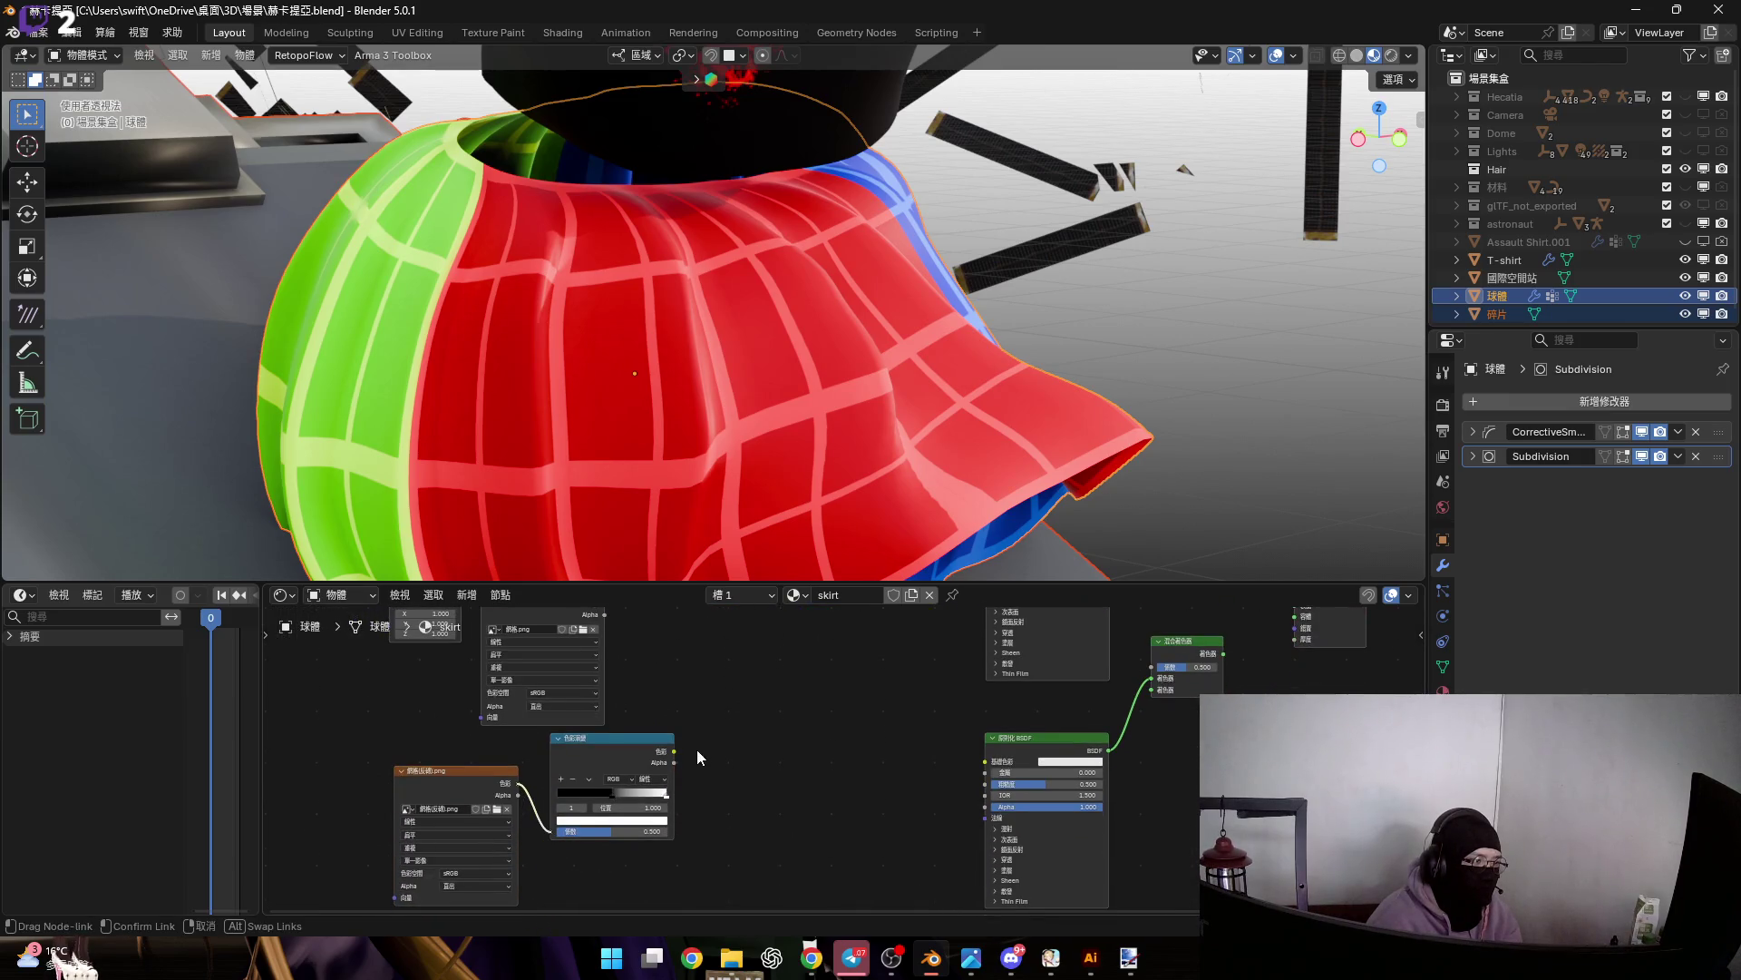
pyautogui.moveTo(699, 749); pyautogui.dragTo(639, 858, button='middle')
pyautogui.moveTo(624, 864)
pyautogui.mouseDown()
pyautogui.moveTo(675, 704)
pyautogui.moveTo(746, 661)
pyautogui.mouseUp()
pyautogui.moveTo(712, 775); pyautogui.dragTo(723, 755, button='middle')
# Delete the copied colour ramp and drag a link from the inverted grid image into node search
pyautogui.scroll(2, 723, 755)
pyautogui.scroll(-2, 686, 780)
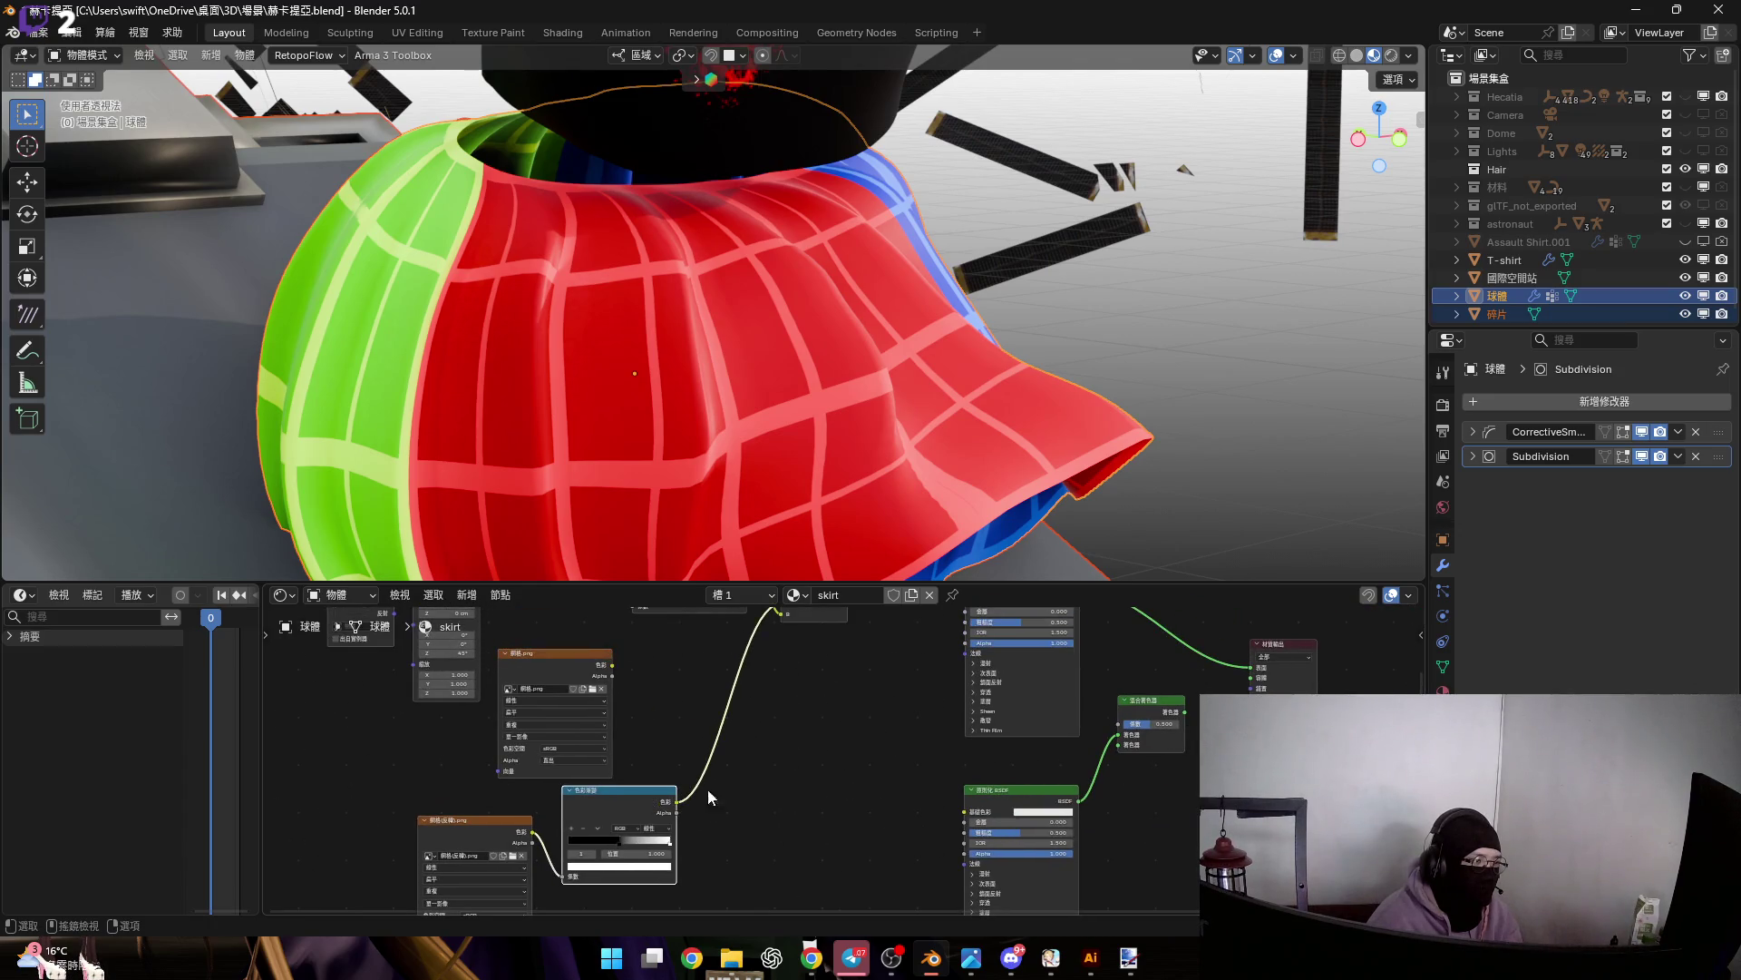
pyautogui.press('x')
pyautogui.moveTo(677, 797); pyautogui.dragTo(721, 729, button='middle')
pyautogui.moveTo(575, 763); pyautogui.dragTo(725, 753)
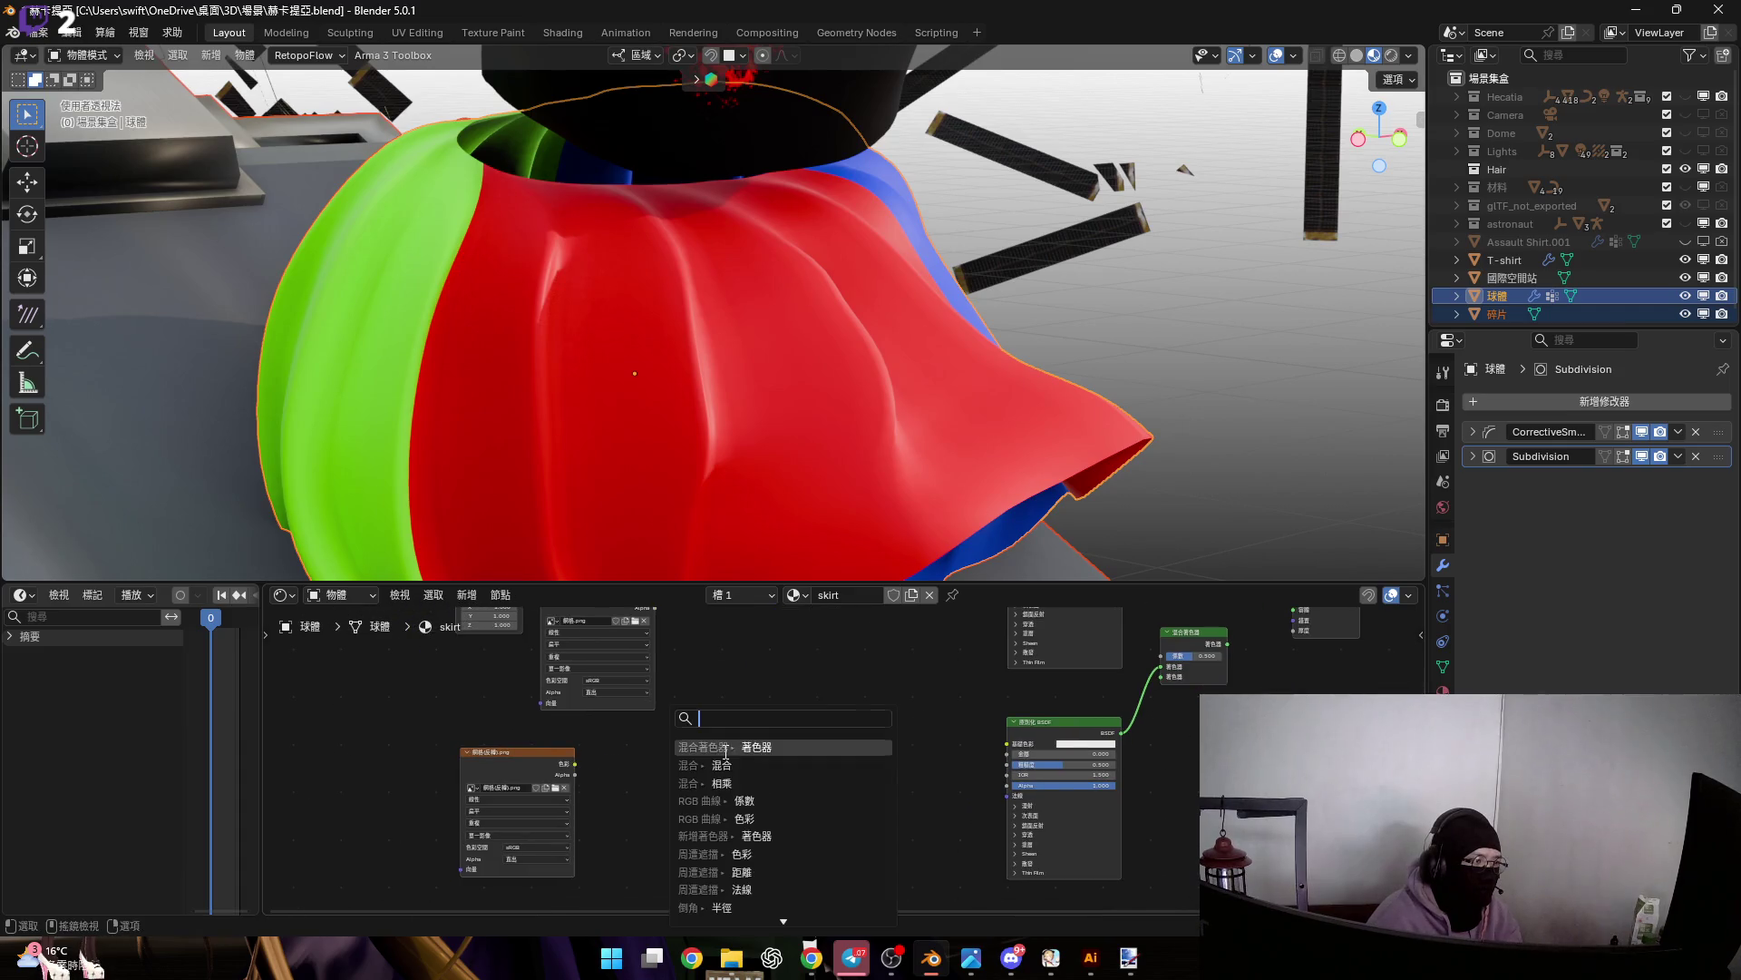
# Add a new Mix node and set its B colour to black
pyautogui.click(759, 764)
pyautogui.click(755, 748)
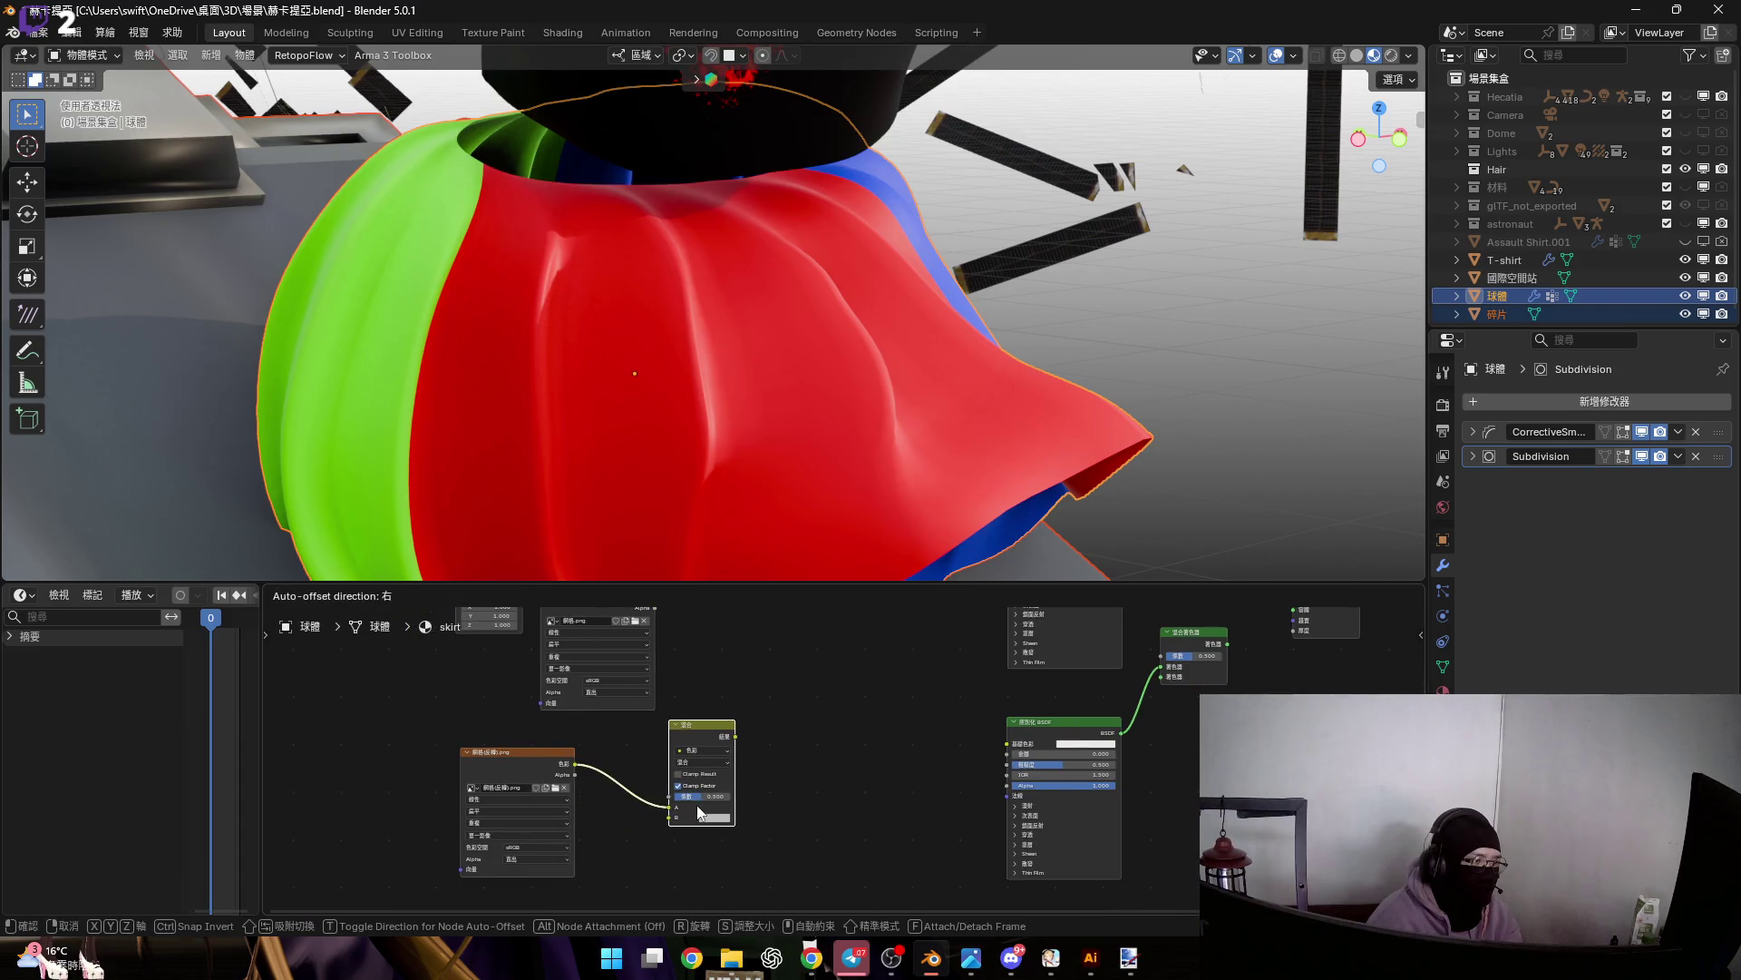
pyautogui.scroll(2, 701, 812)
pyautogui.click(688, 860)
pyautogui.moveTo(802, 706); pyautogui.dragTo(802, 714)
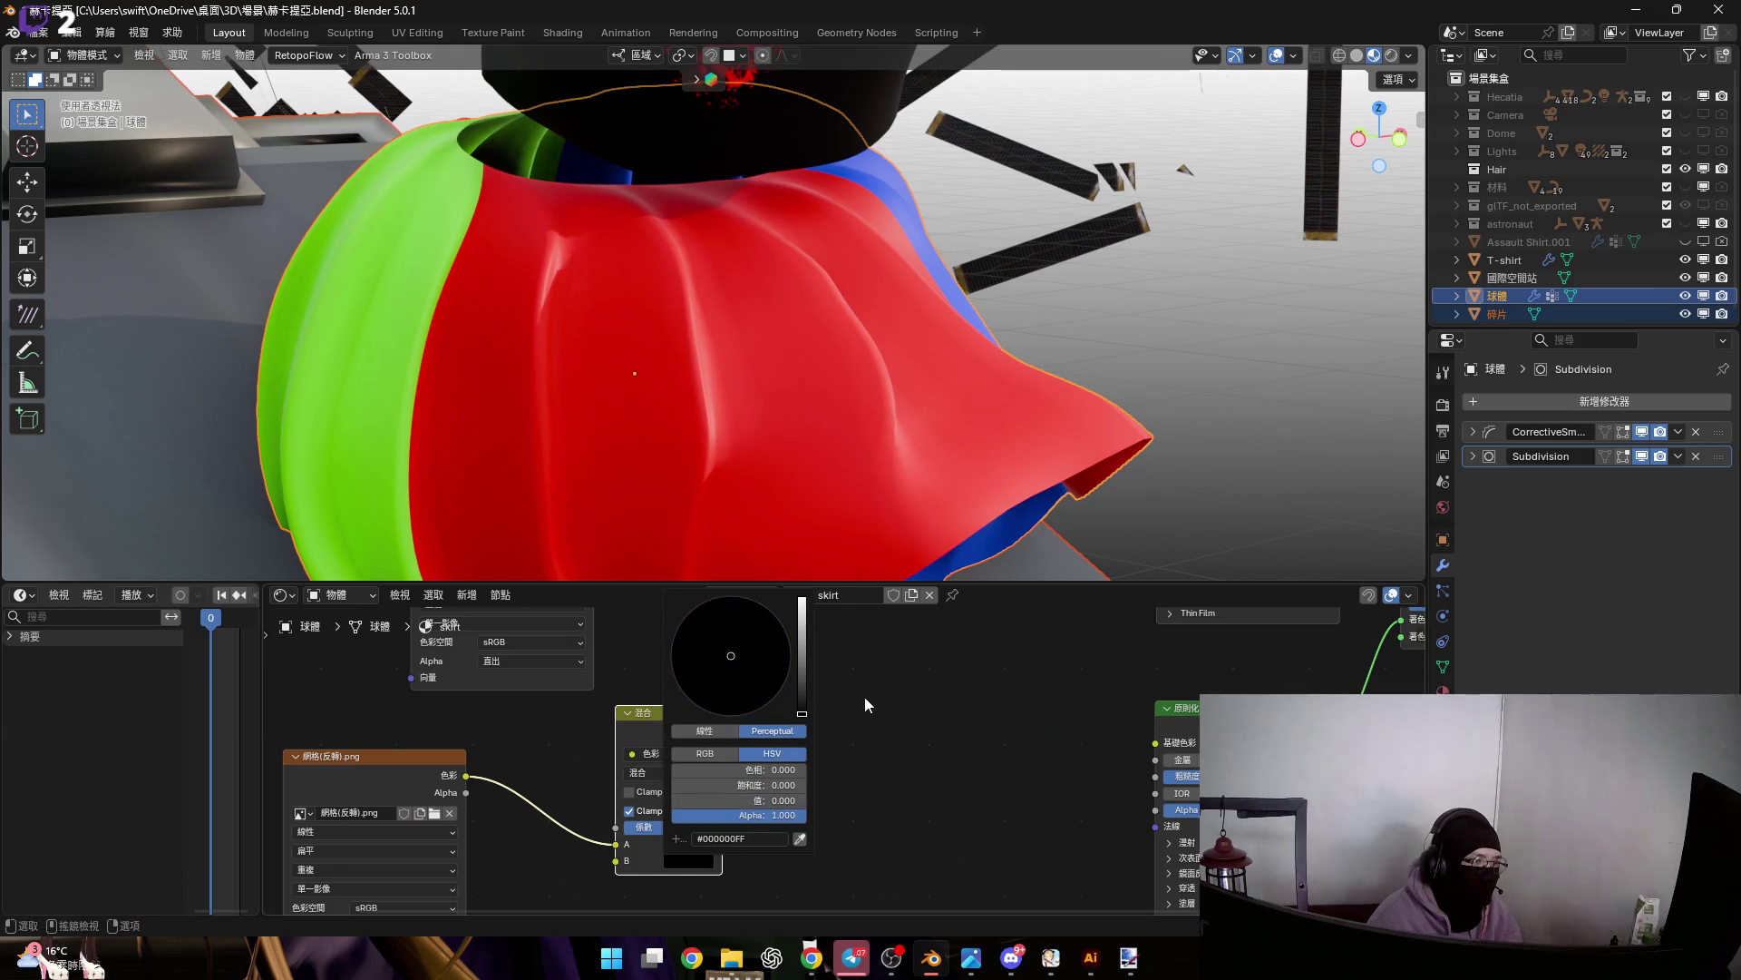
pyautogui.scroll(-2, 789, 770)
# Feed the new Mix node into the Linear Light mix's B input and set that mix's factor to 0.500
pyautogui.moveTo(679, 832)
pyautogui.mouseDown()
pyautogui.moveTo(733, 609)
pyautogui.moveTo(773, 662)
pyautogui.mouseUp()
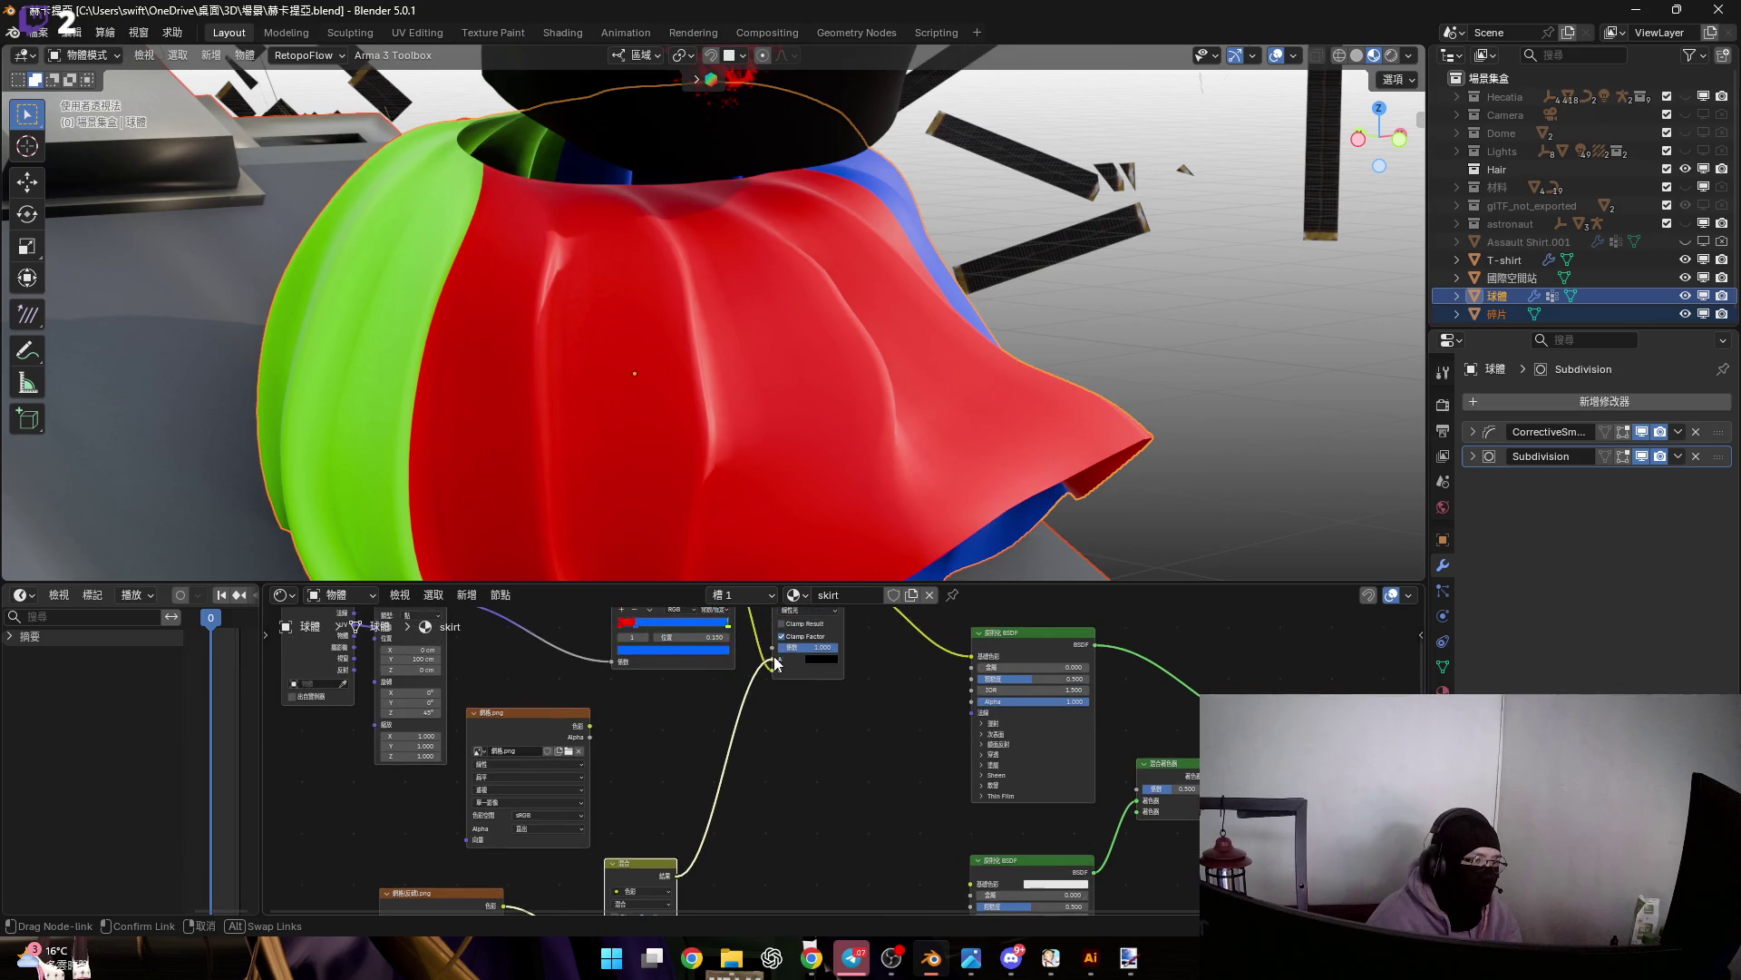
pyautogui.moveTo(688, 792); pyautogui.dragTo(835, 684)
pyautogui.scroll(4, 706, 817)
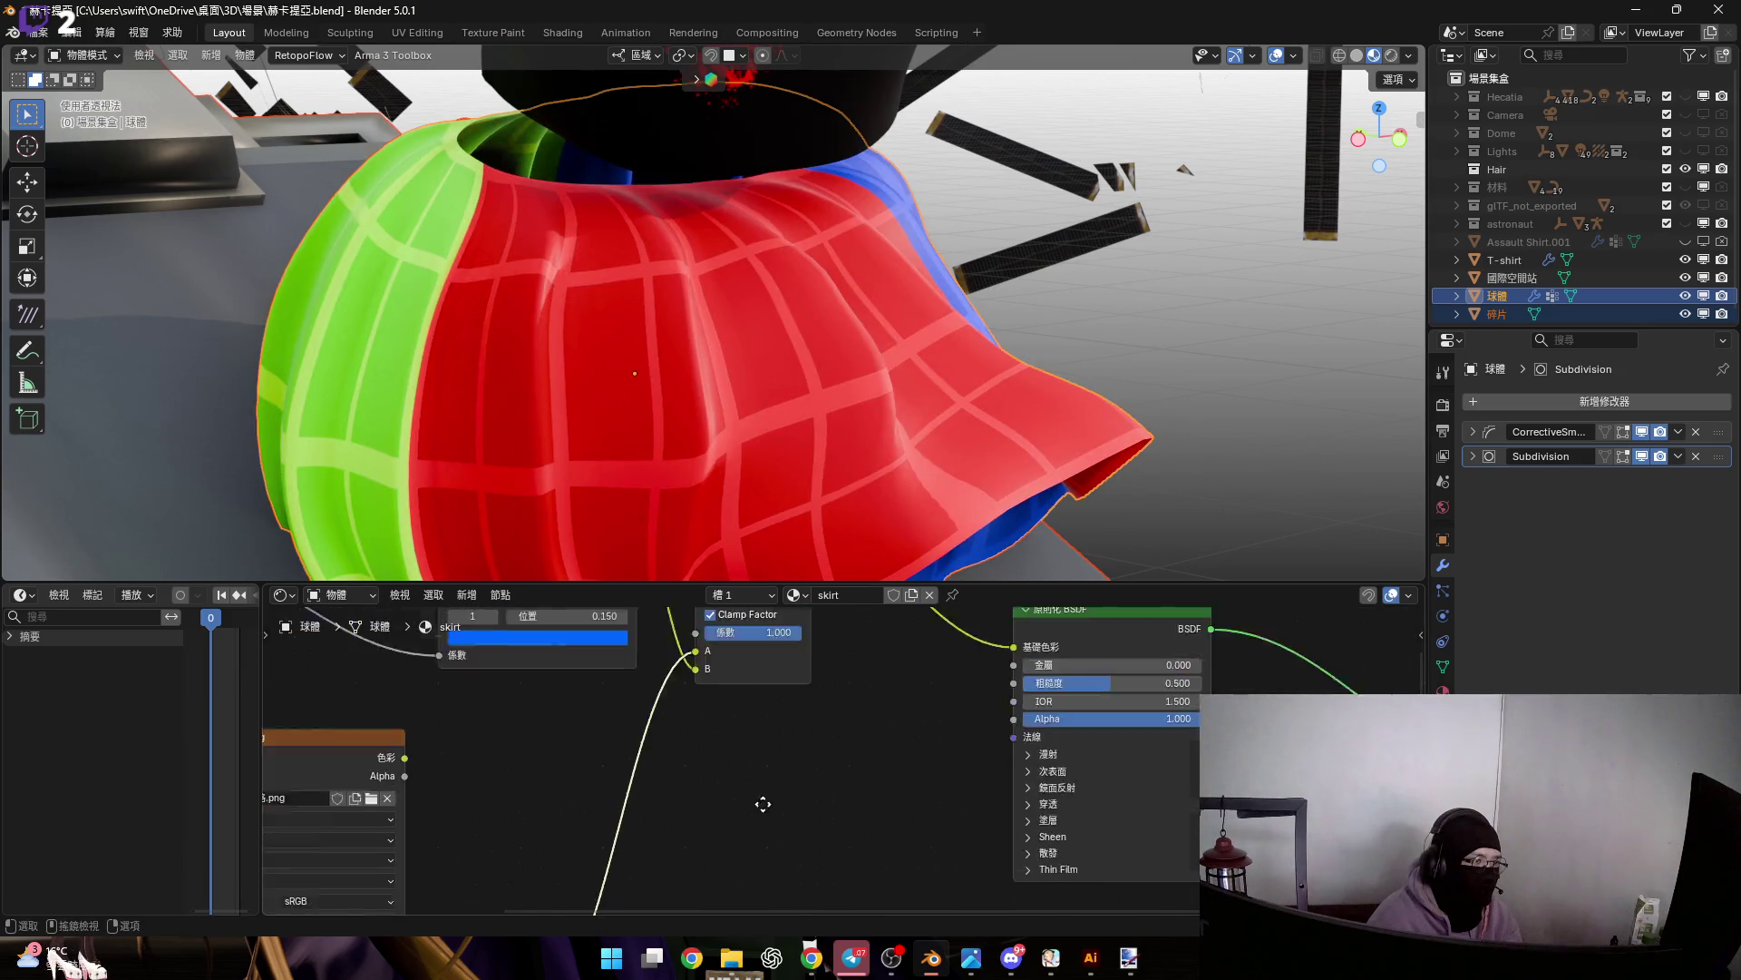
pyautogui.scroll(2, 706, 816)
pyautogui.moveTo(706, 823)
pyautogui.mouseDown()
pyautogui.moveTo(590, 824)
pyautogui.moveTo(672, 833)
pyautogui.mouseUp()
pyautogui.press('Return')
pyautogui.scroll(-3, 671, 833)
pyautogui.keyDown('shift'); pyautogui.moveTo(694, 714); pyautogui.dragTo(777, 632, button='middle'); pyautogui.keyUp('shift')
pyautogui.scroll(3, 726, 748)
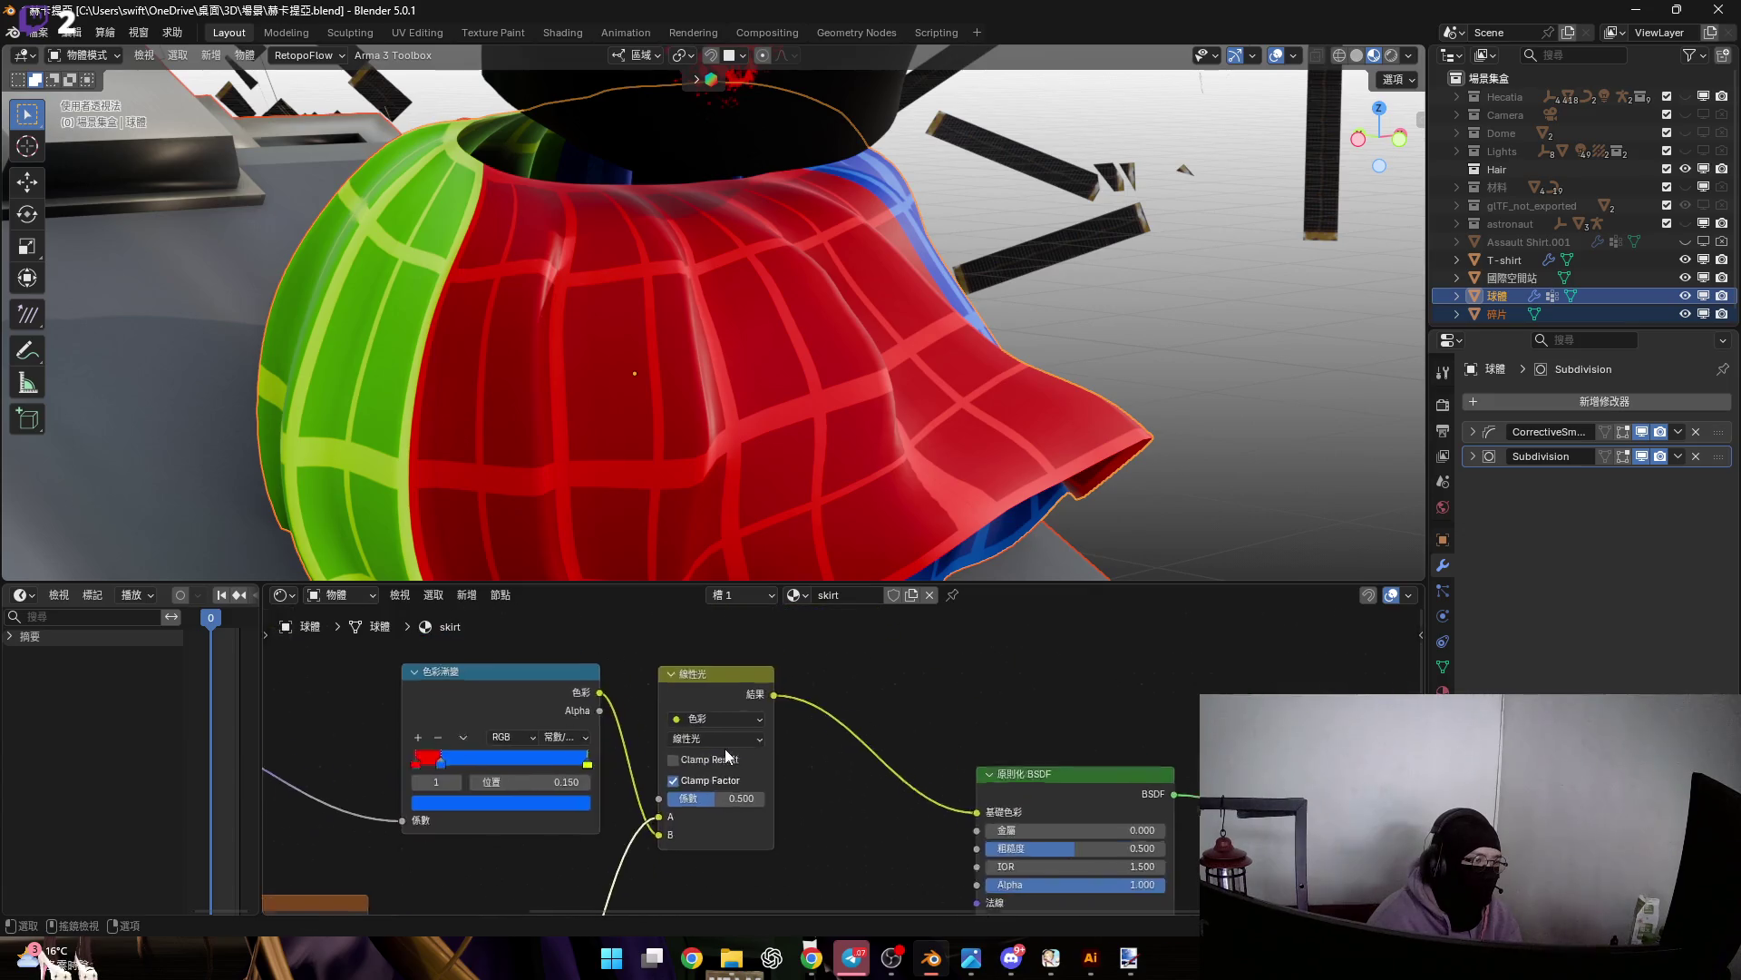
# Try the Soft Light blend on the skirt mix, then return it to Linear Light
pyautogui.click(728, 730)
pyautogui.click(798, 415)
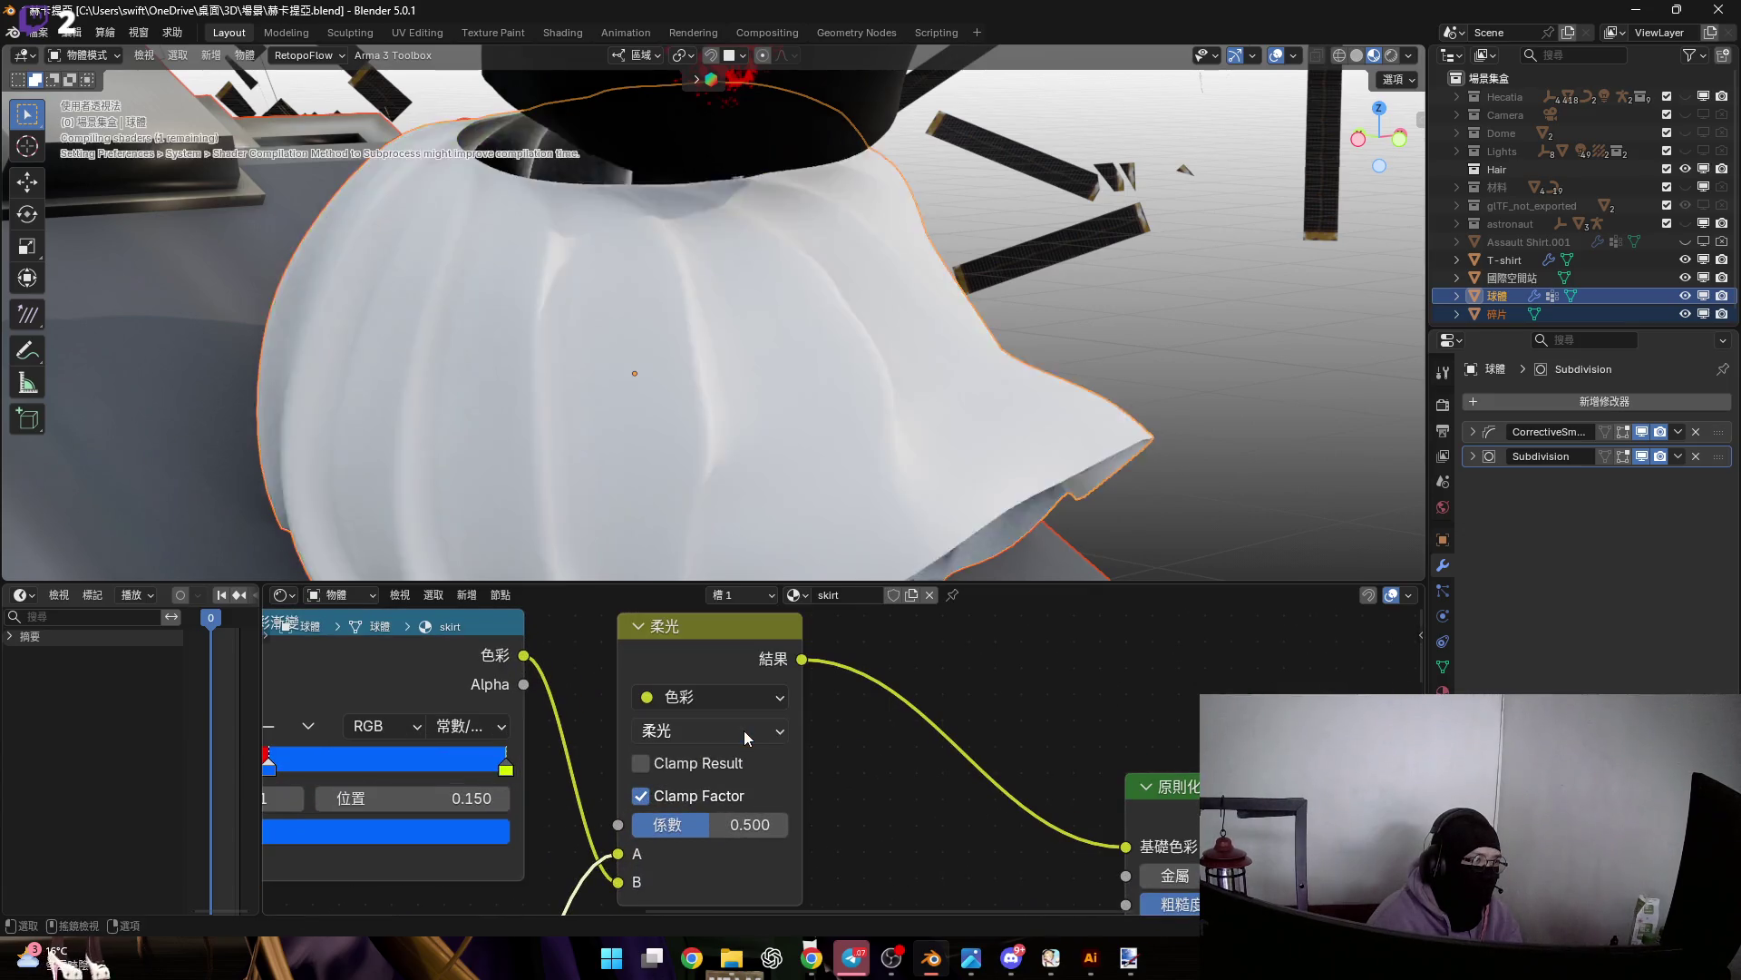
pyautogui.click(731, 731)
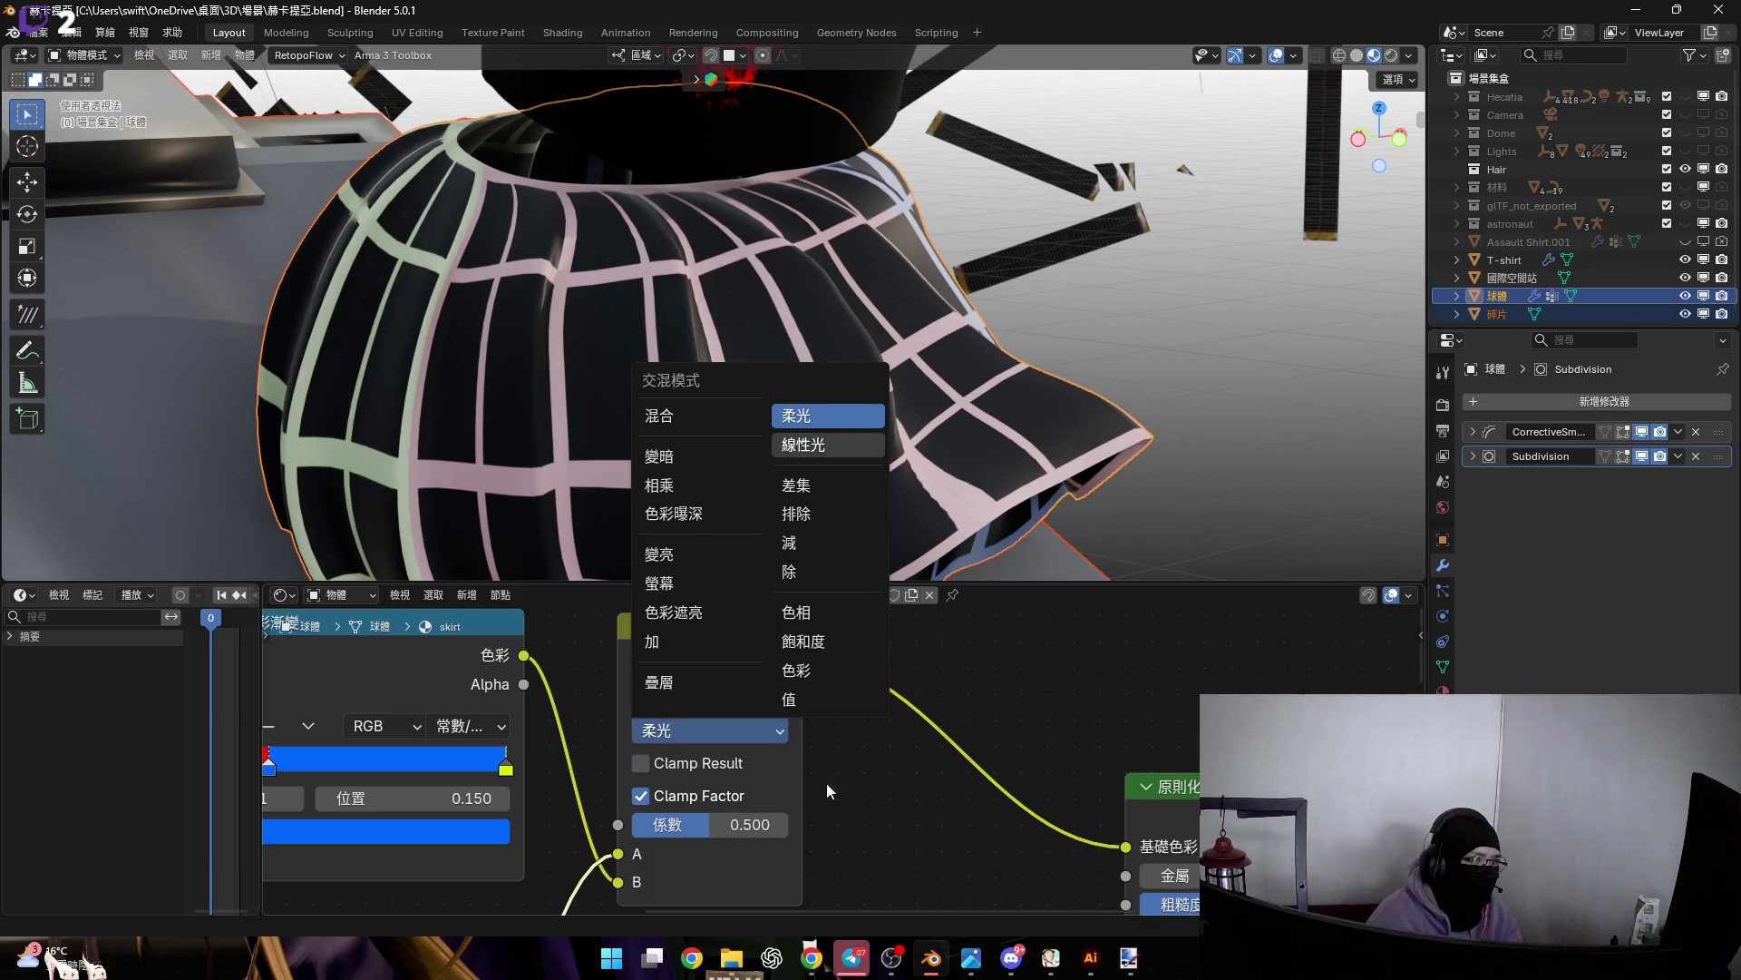
pyautogui.click(803, 445)
pyautogui.scroll(-3, 863, 739)
pyautogui.scroll(2, 742, 764)
# Turn on Clamp Result and turn off Clamp Factor on the Linear Light mix
pyautogui.click(744, 762)
pyautogui.scroll(-2, 870, 817)
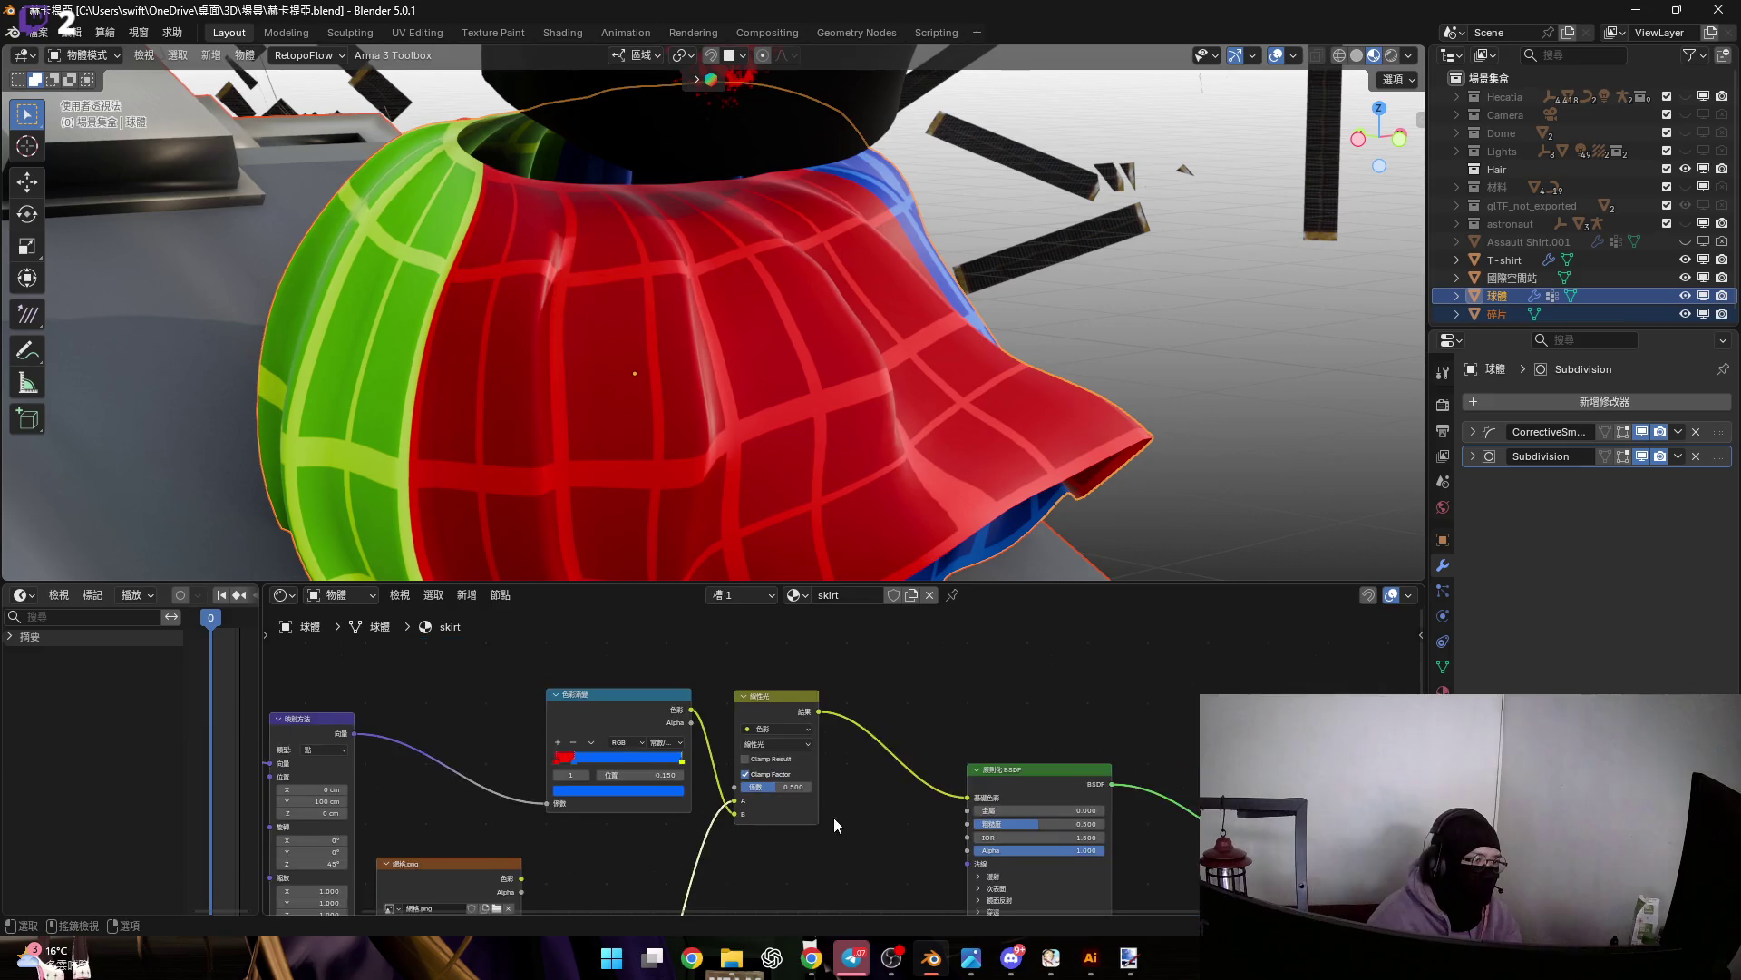
pyautogui.click(747, 709)
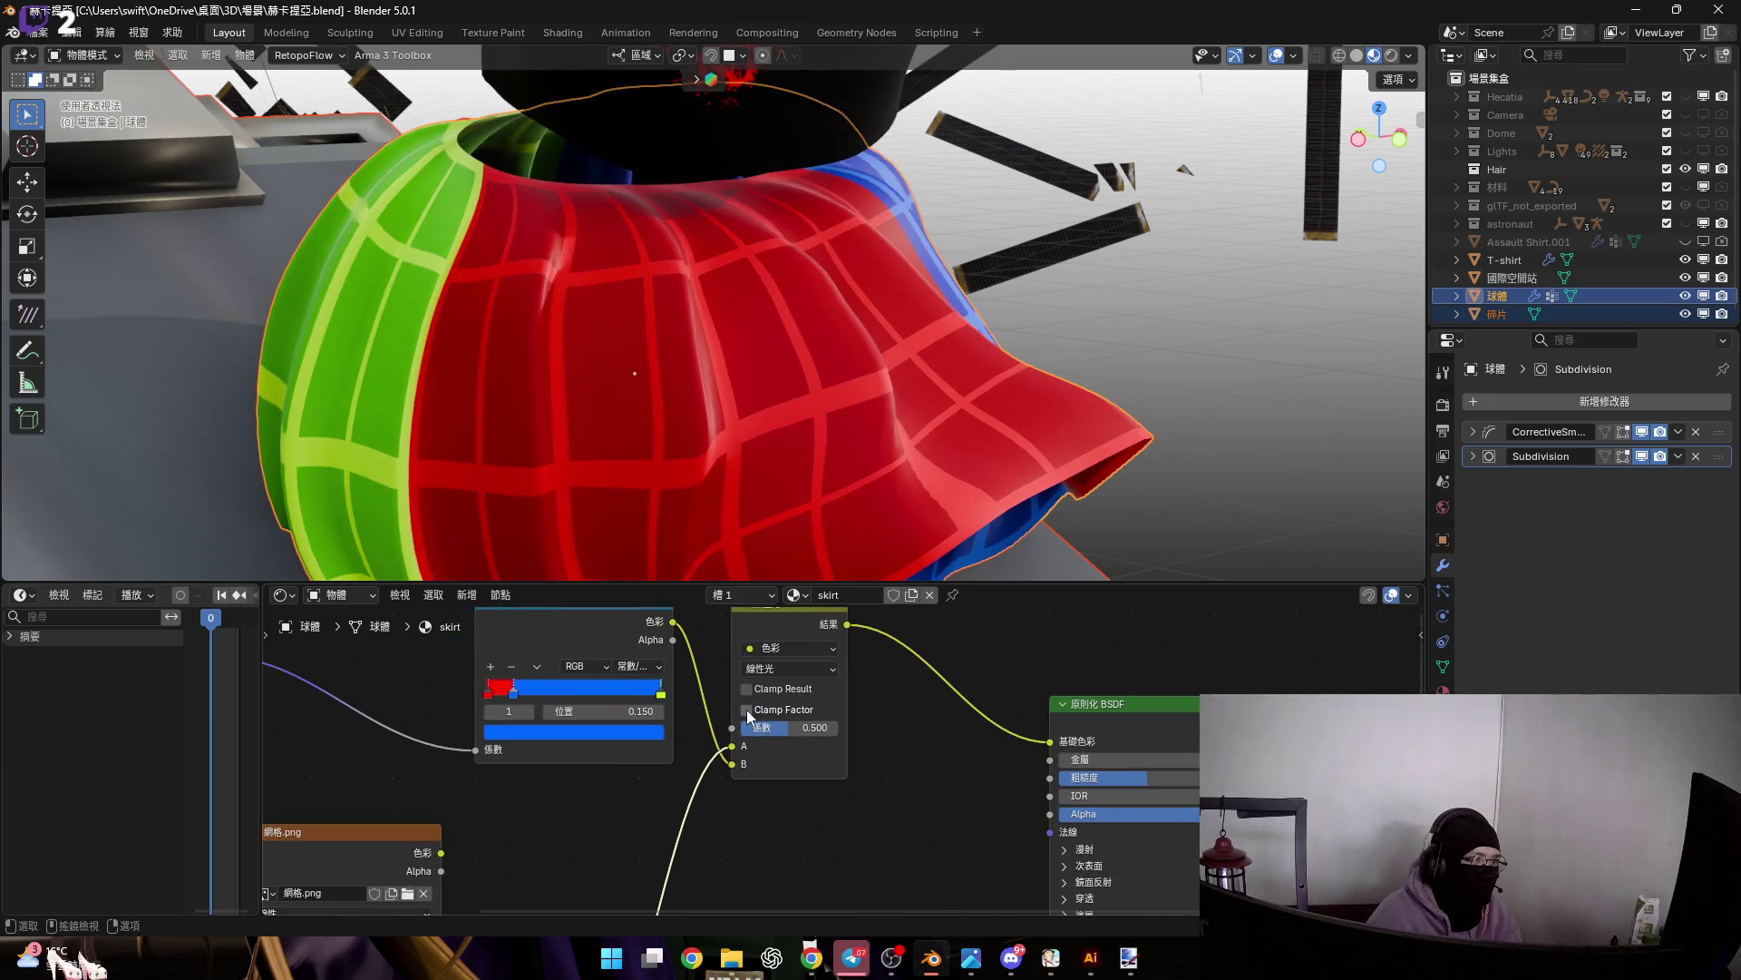
pyautogui.moveTo(762, 907); pyautogui.dragTo(816, 848, button='middle')
pyautogui.scroll(3, 816, 848)
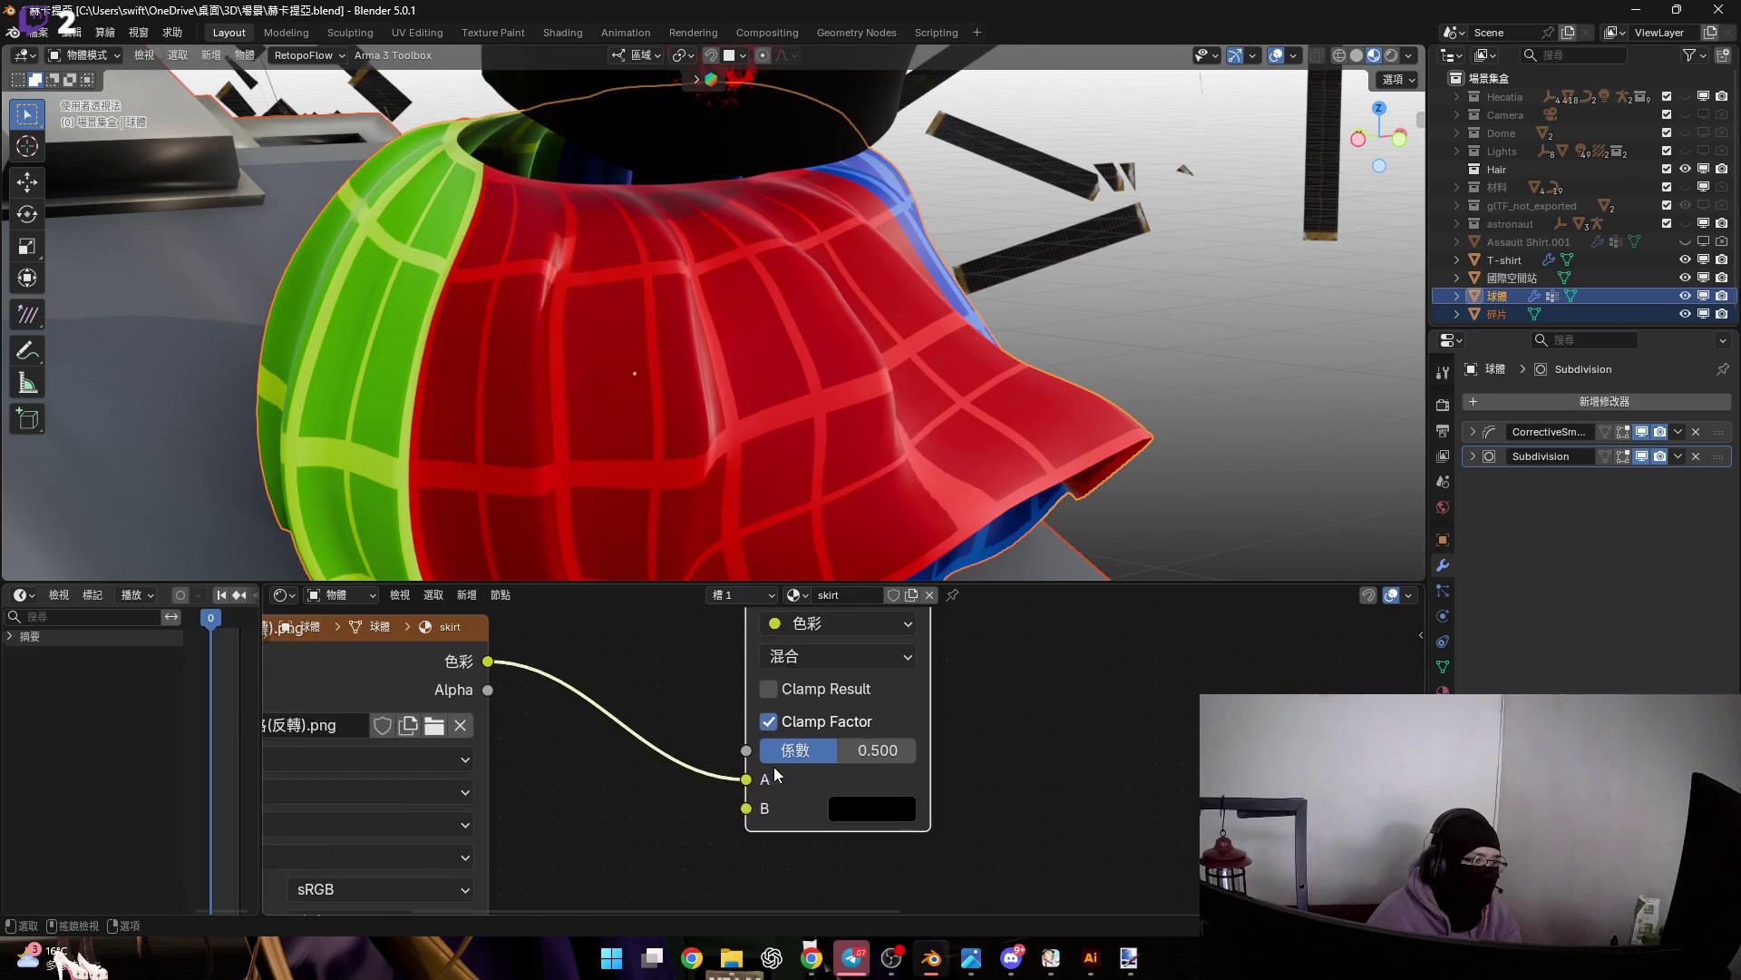
# Brighten the grid Mix node's B colour, switch its blend to Subtract and shift it right
pyautogui.click(947, 785)
pyautogui.moveTo(1019, 696)
pyautogui.mouseDown()
pyautogui.moveTo(1134, 696)
pyautogui.moveTo(998, 696)
pyautogui.mouseUp()
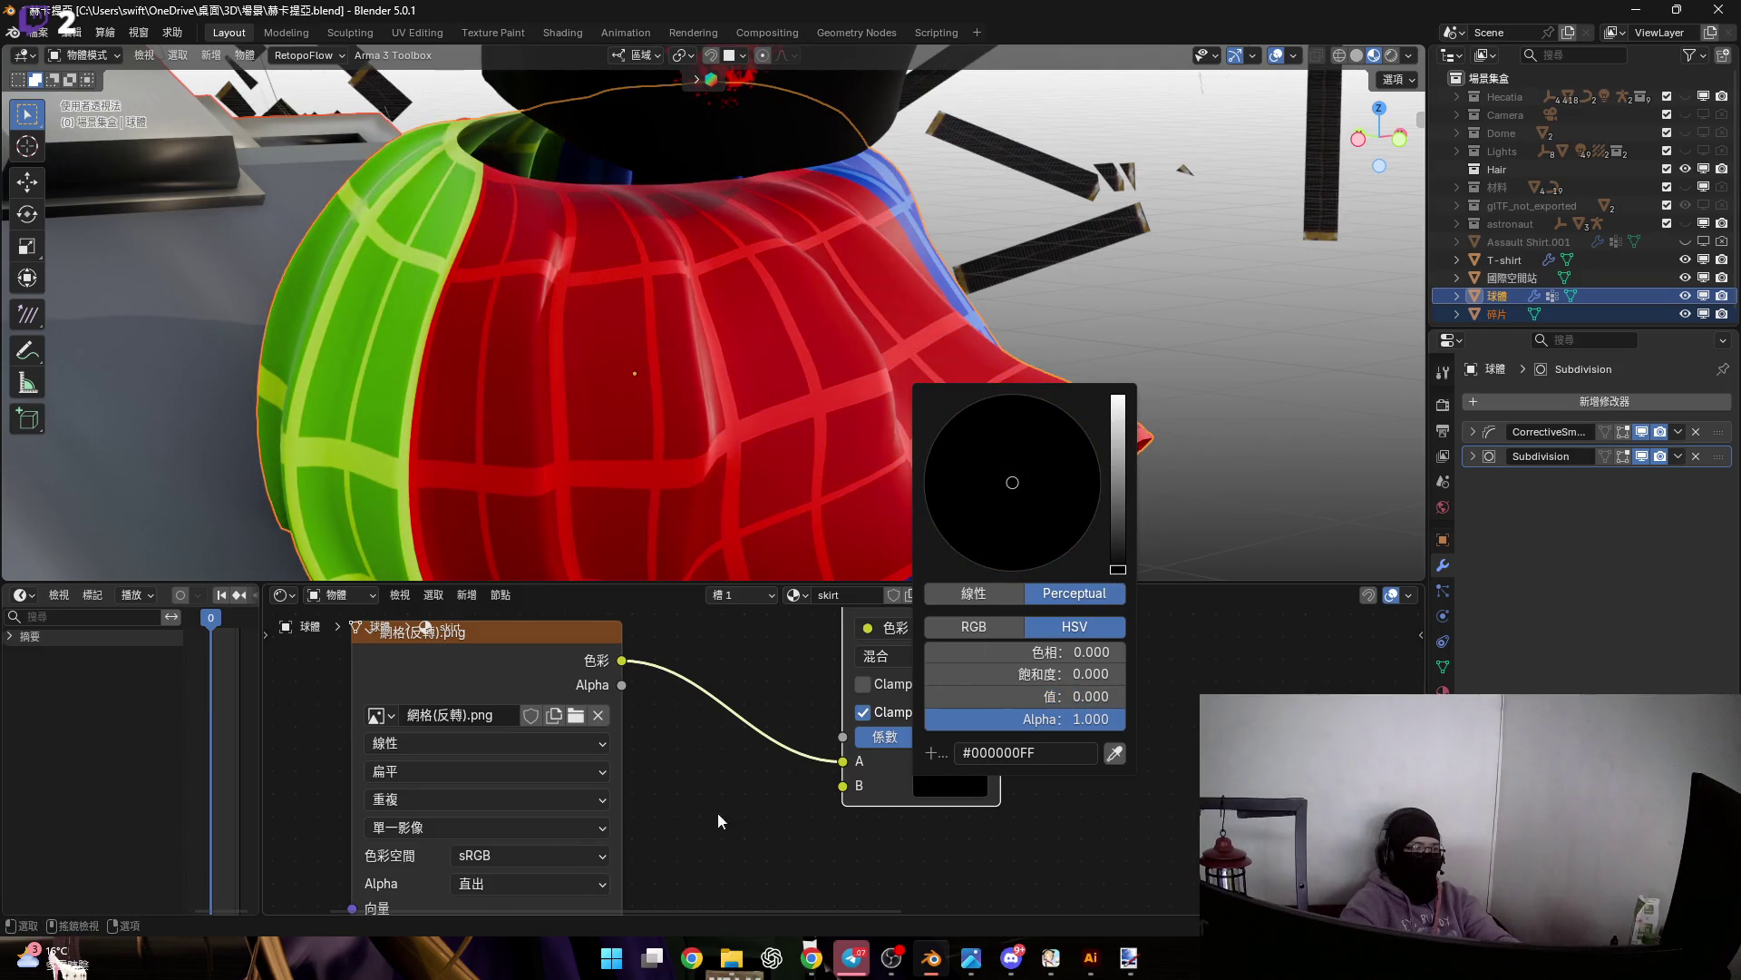
pyautogui.scroll(-1, 745, 798)
pyautogui.click(784, 751)
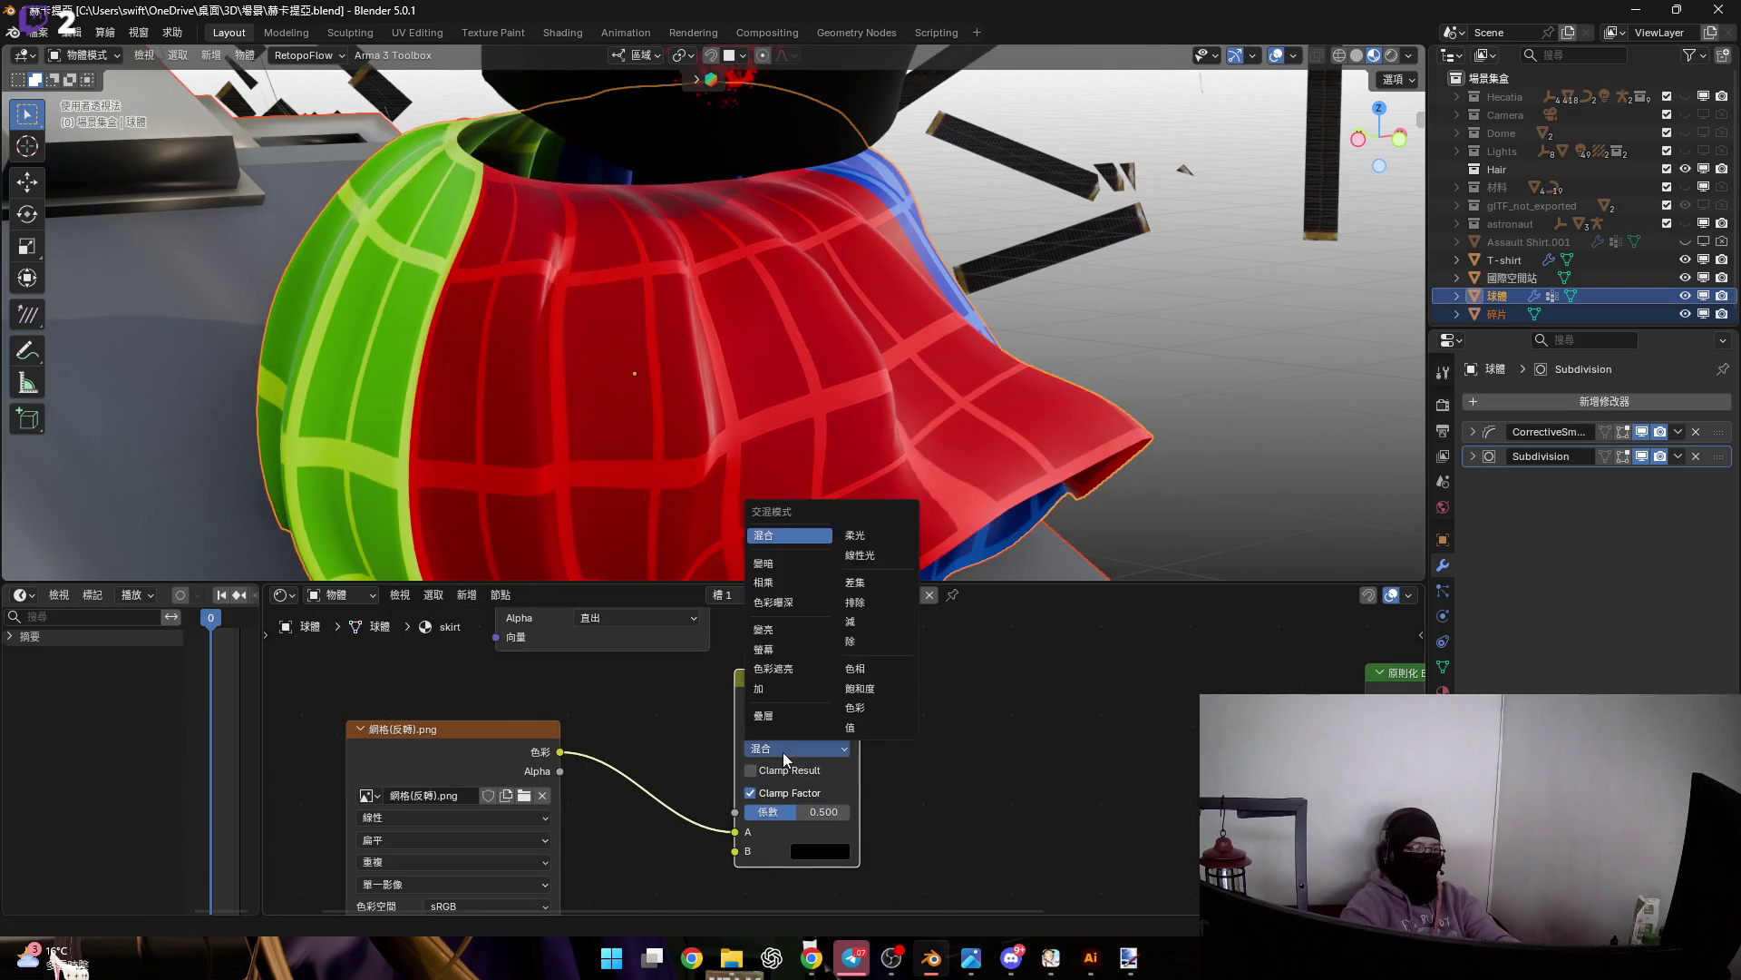
pyautogui.click(878, 624)
pyautogui.moveTo(791, 681)
pyautogui.mouseDown()
pyautogui.moveTo(860, 673)
pyautogui.moveTo(844, 673)
pyautogui.mouseUp()
pyautogui.scroll(2, 889, 812)
# Try Difference, Darken and Color Dodge on the grid Mix node, settling on Linear Light
pyautogui.click(879, 769)
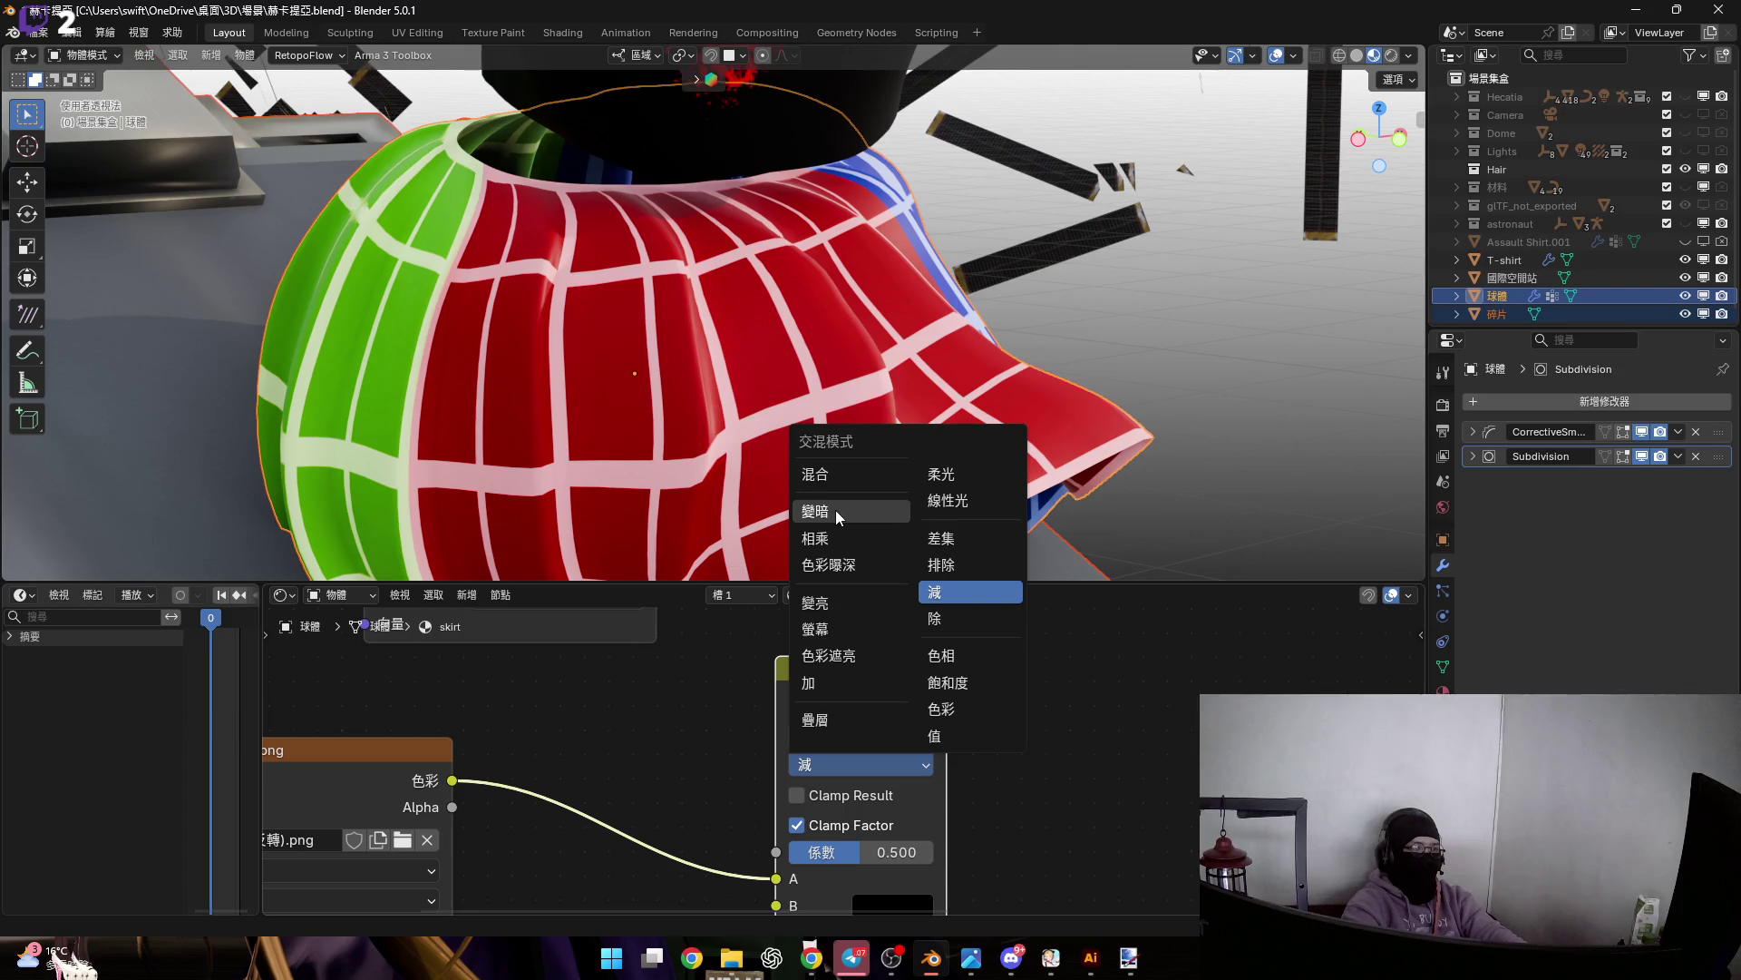
pyautogui.click(967, 538)
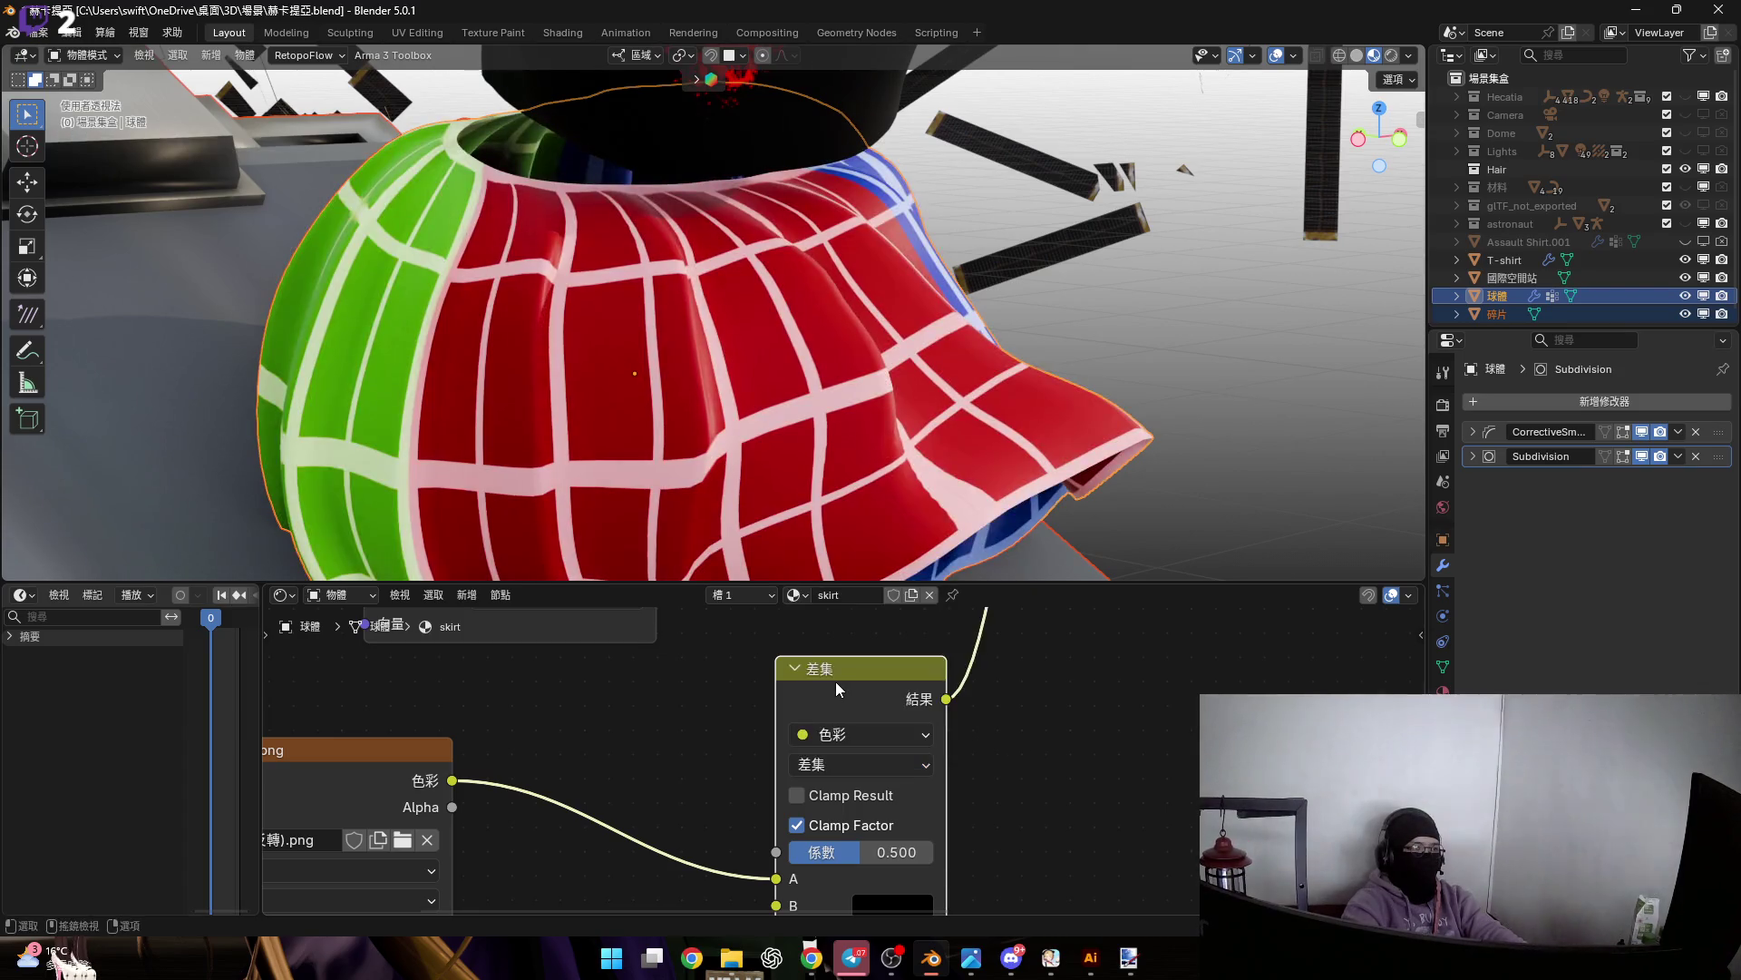
pyautogui.click(898, 765)
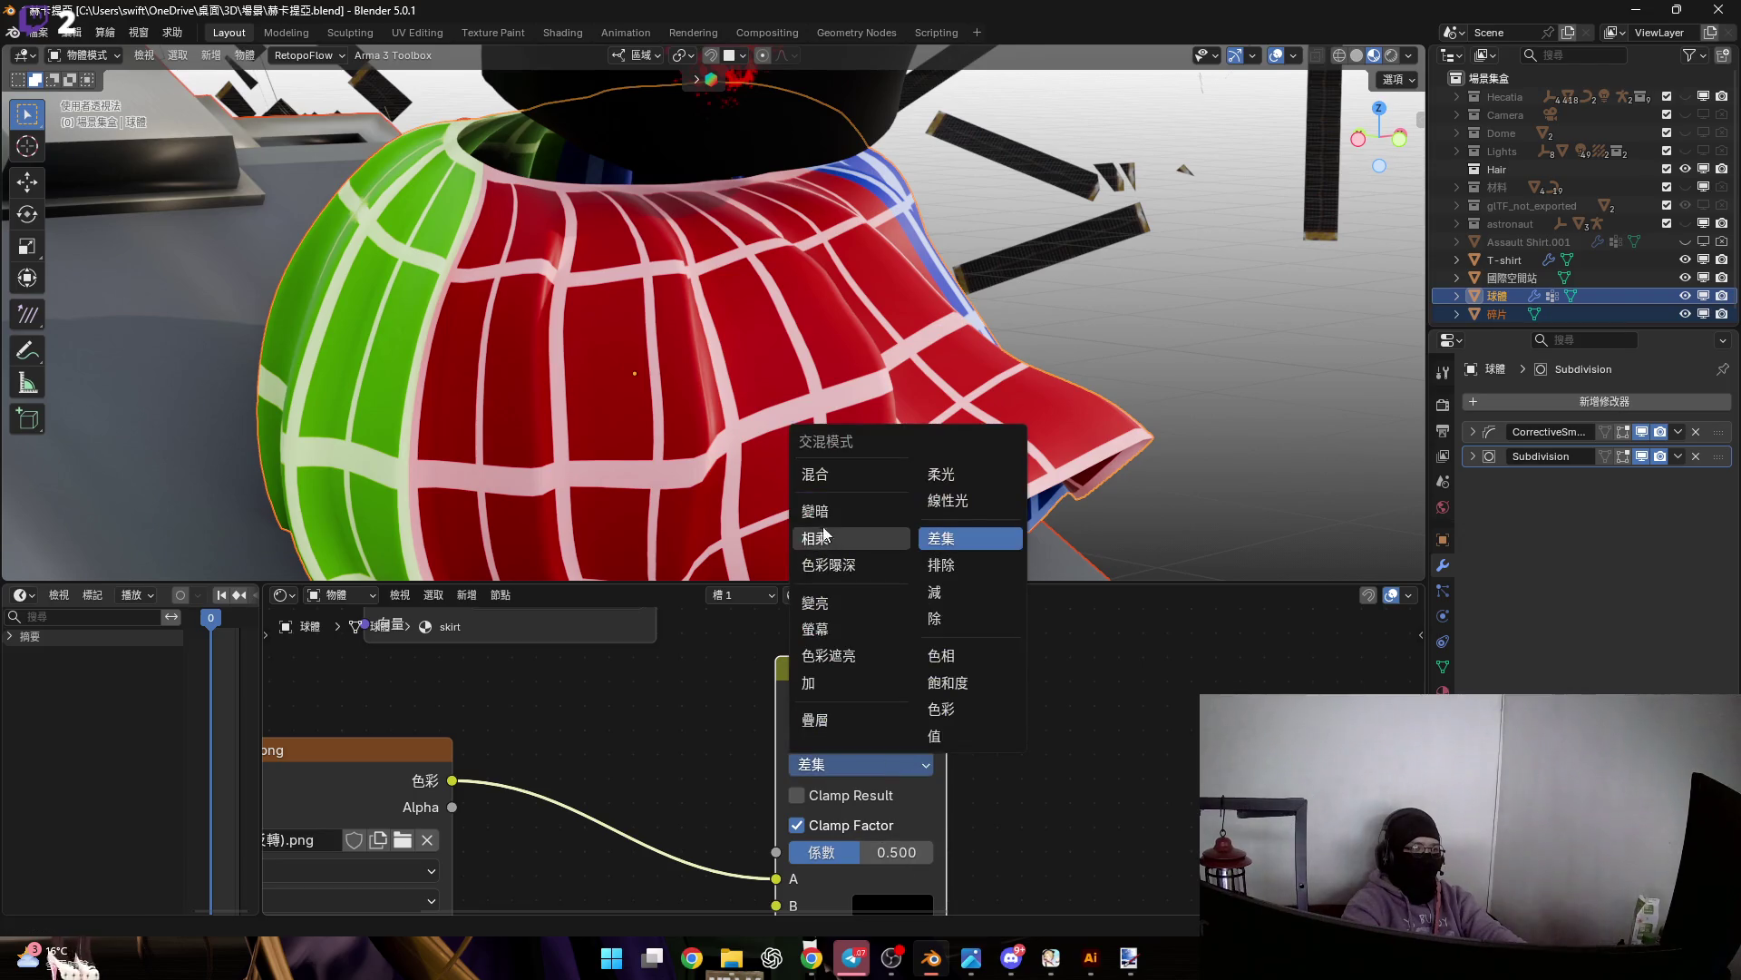
pyautogui.click(851, 511)
pyautogui.moveTo(817, 771)
pyautogui.mouseDown(button='middle')
pyautogui.moveTo(1071, 753)
pyautogui.moveTo(916, 753)
pyautogui.mouseUp(button='middle')
pyautogui.click(987, 744)
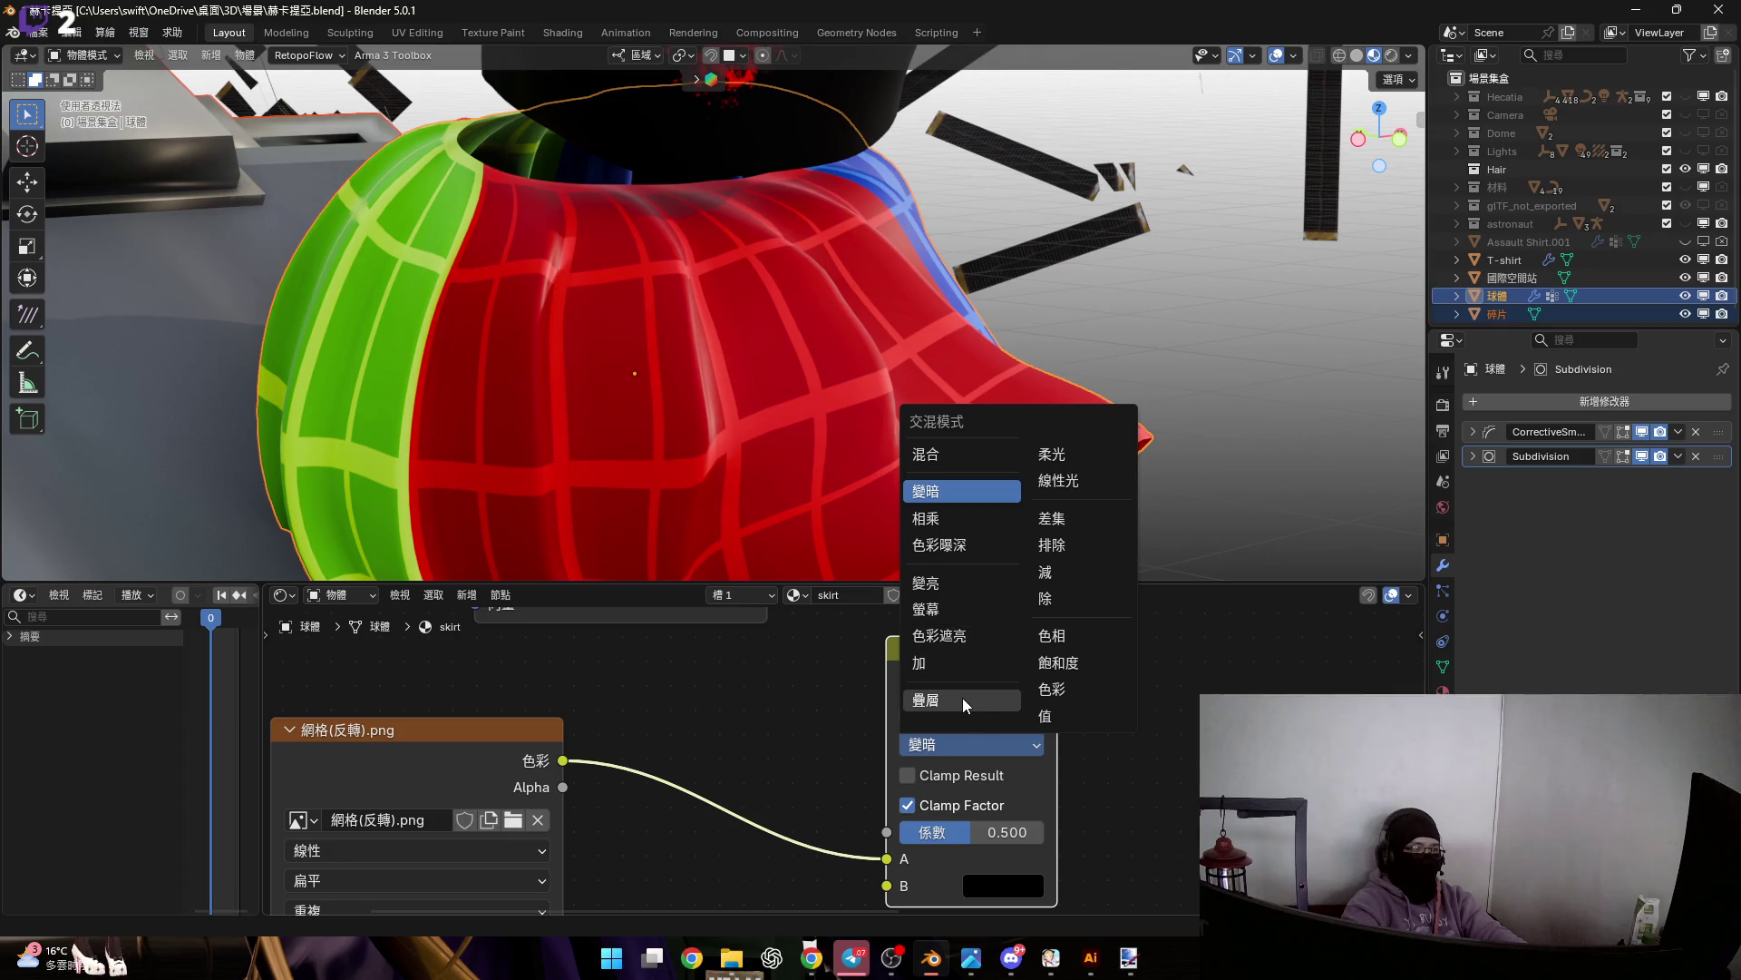
pyautogui.click(954, 662)
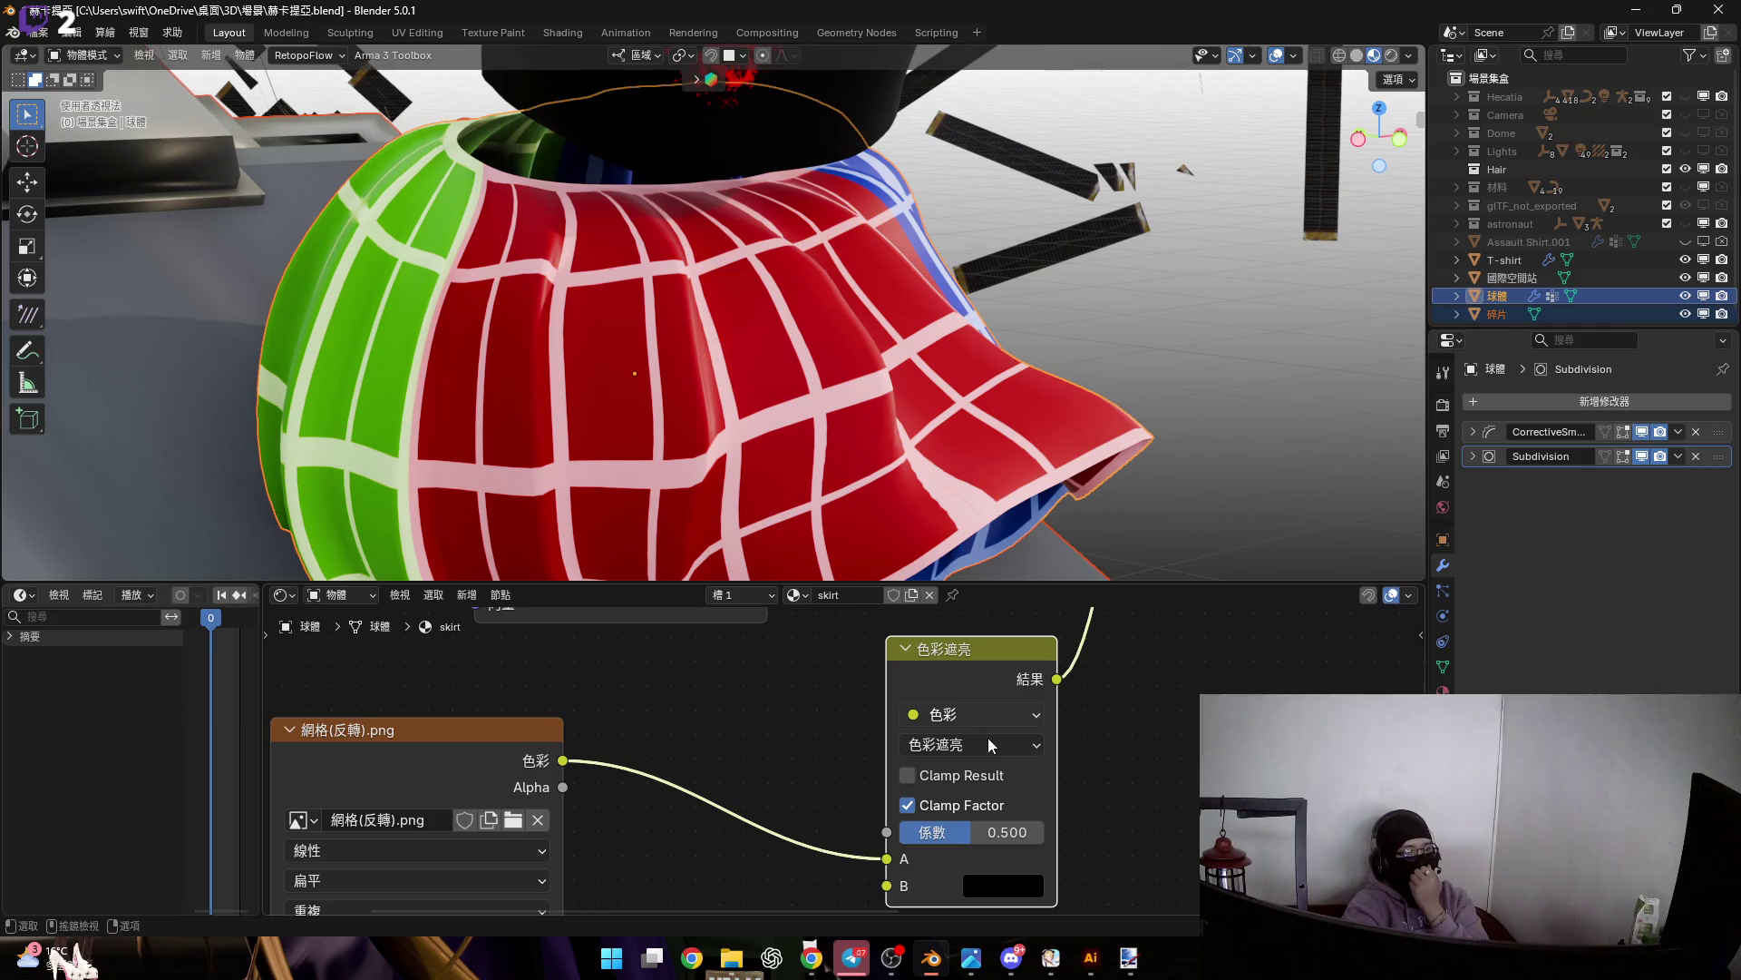
pyautogui.click(988, 744)
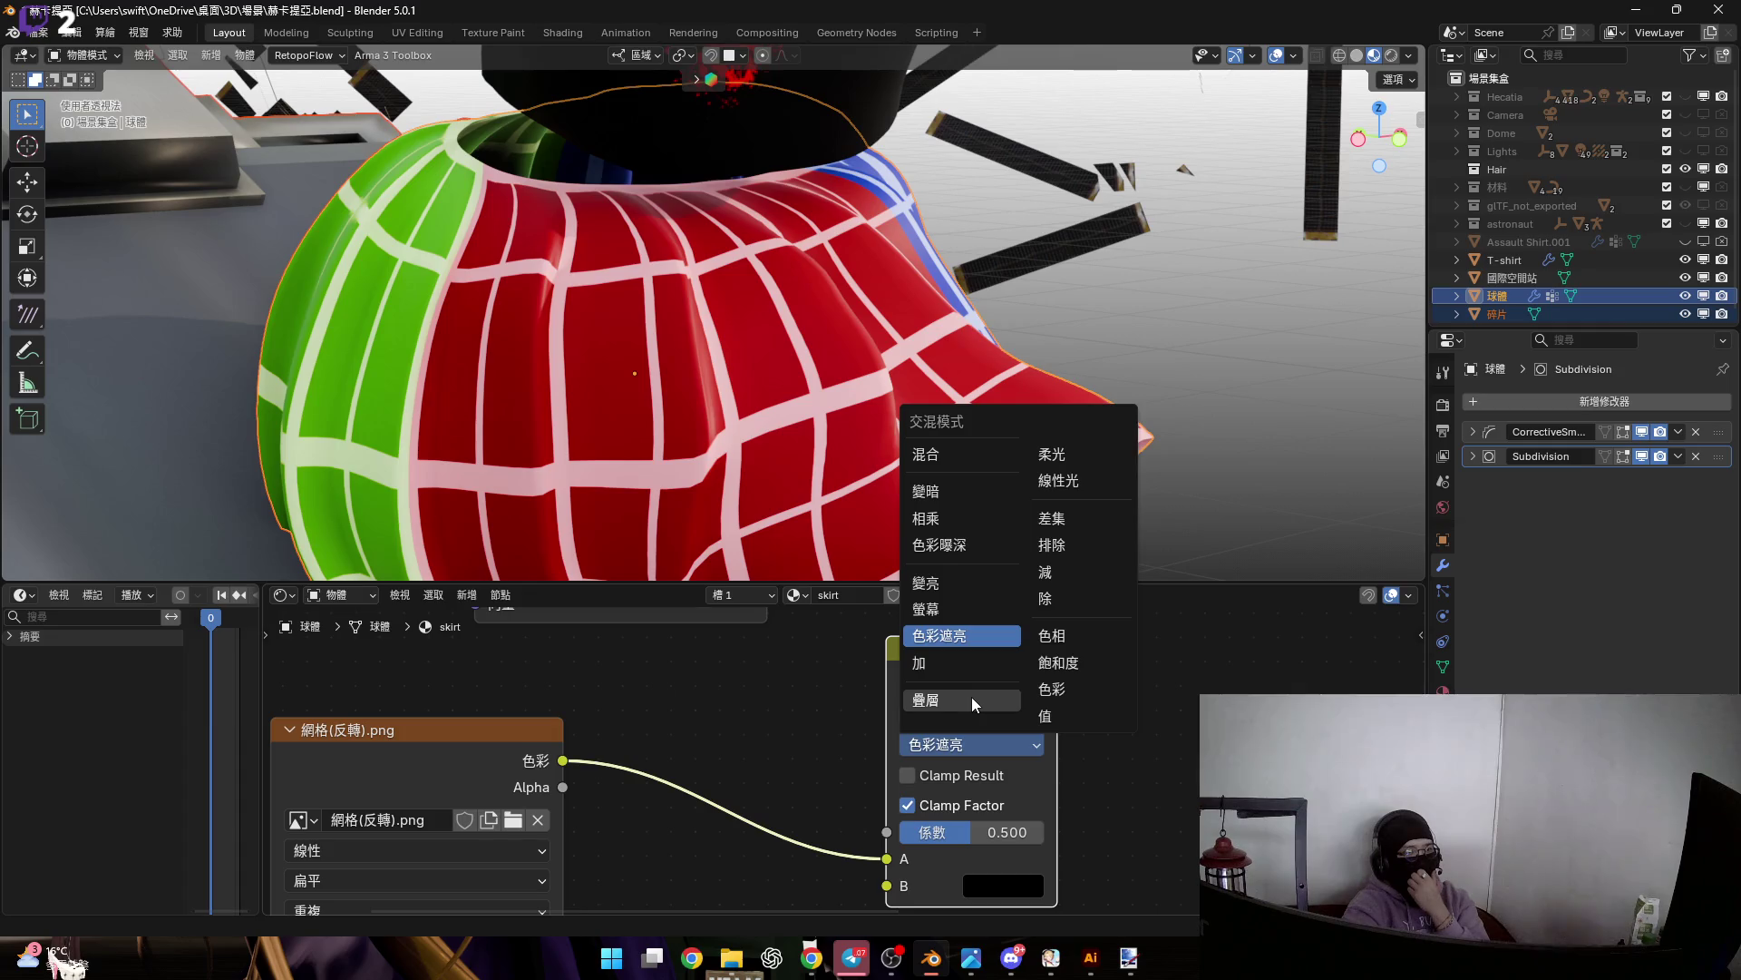
pyautogui.click(1078, 482)
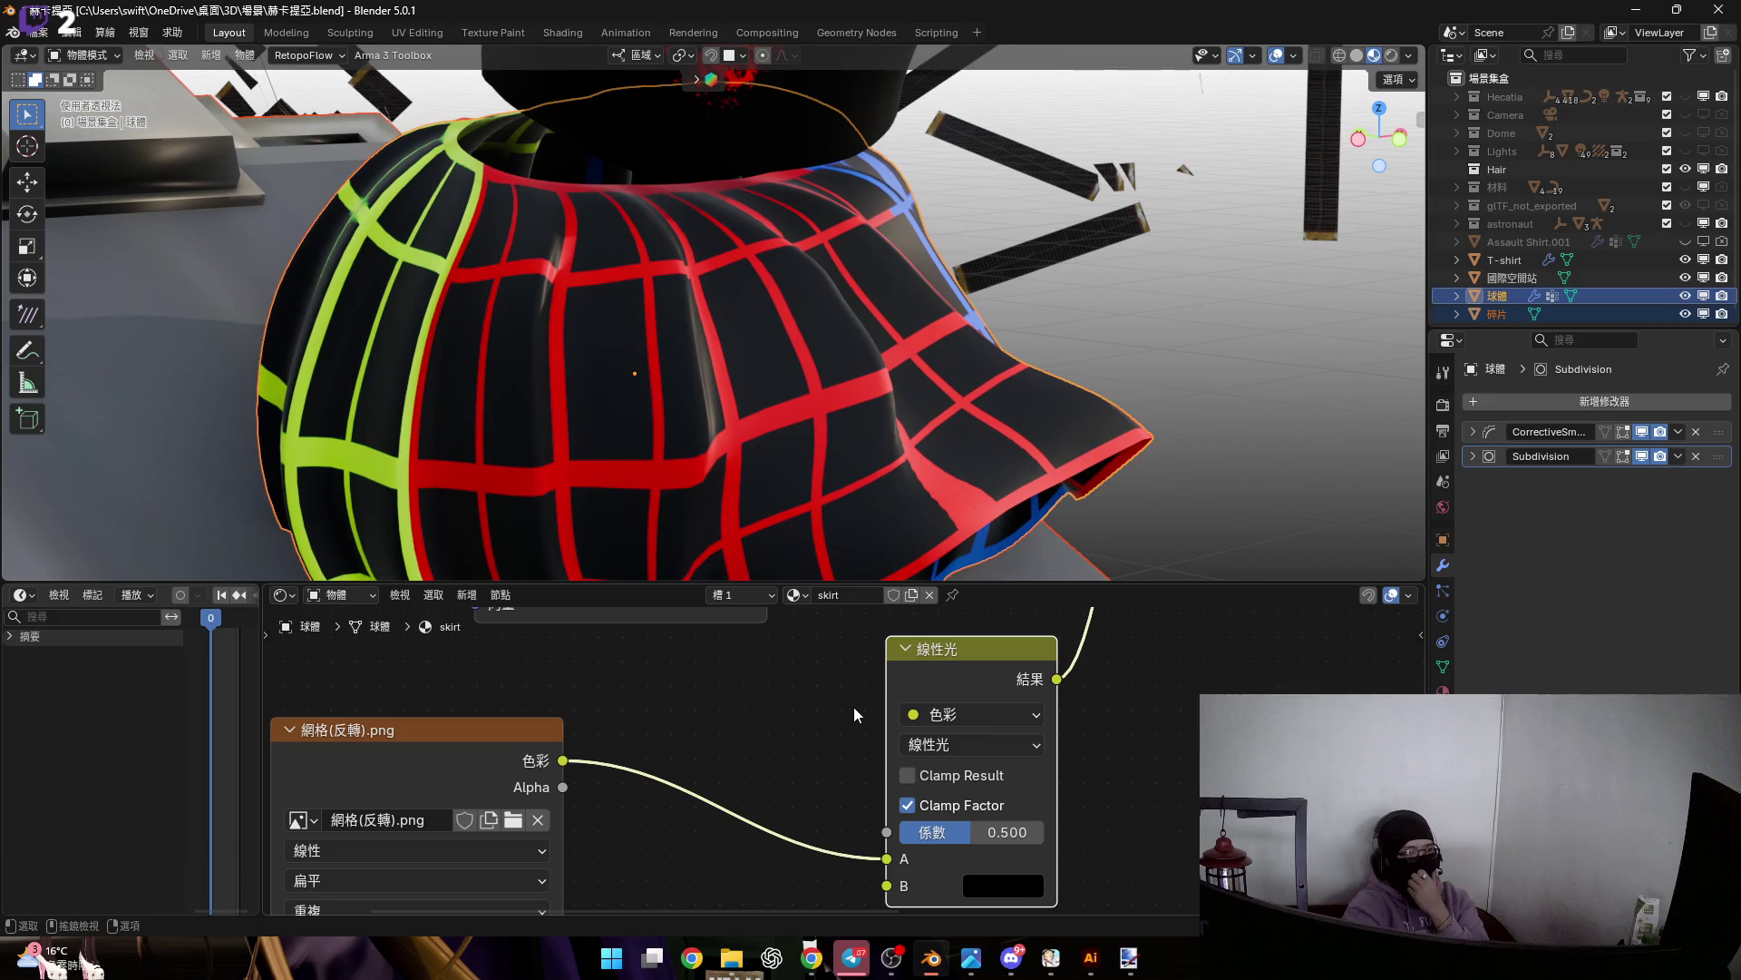
# Test a brighter B colour on the grid mix, then keep it black
pyautogui.moveTo(773, 544)
pyautogui.mouseDown(button='middle')
pyautogui.moveTo(767, 406)
pyautogui.moveTo(689, 406)
pyautogui.moveTo(716, 453)
pyautogui.mouseUp(button='middle')
pyautogui.scroll(2, 803, 767)
pyautogui.click(895, 845)
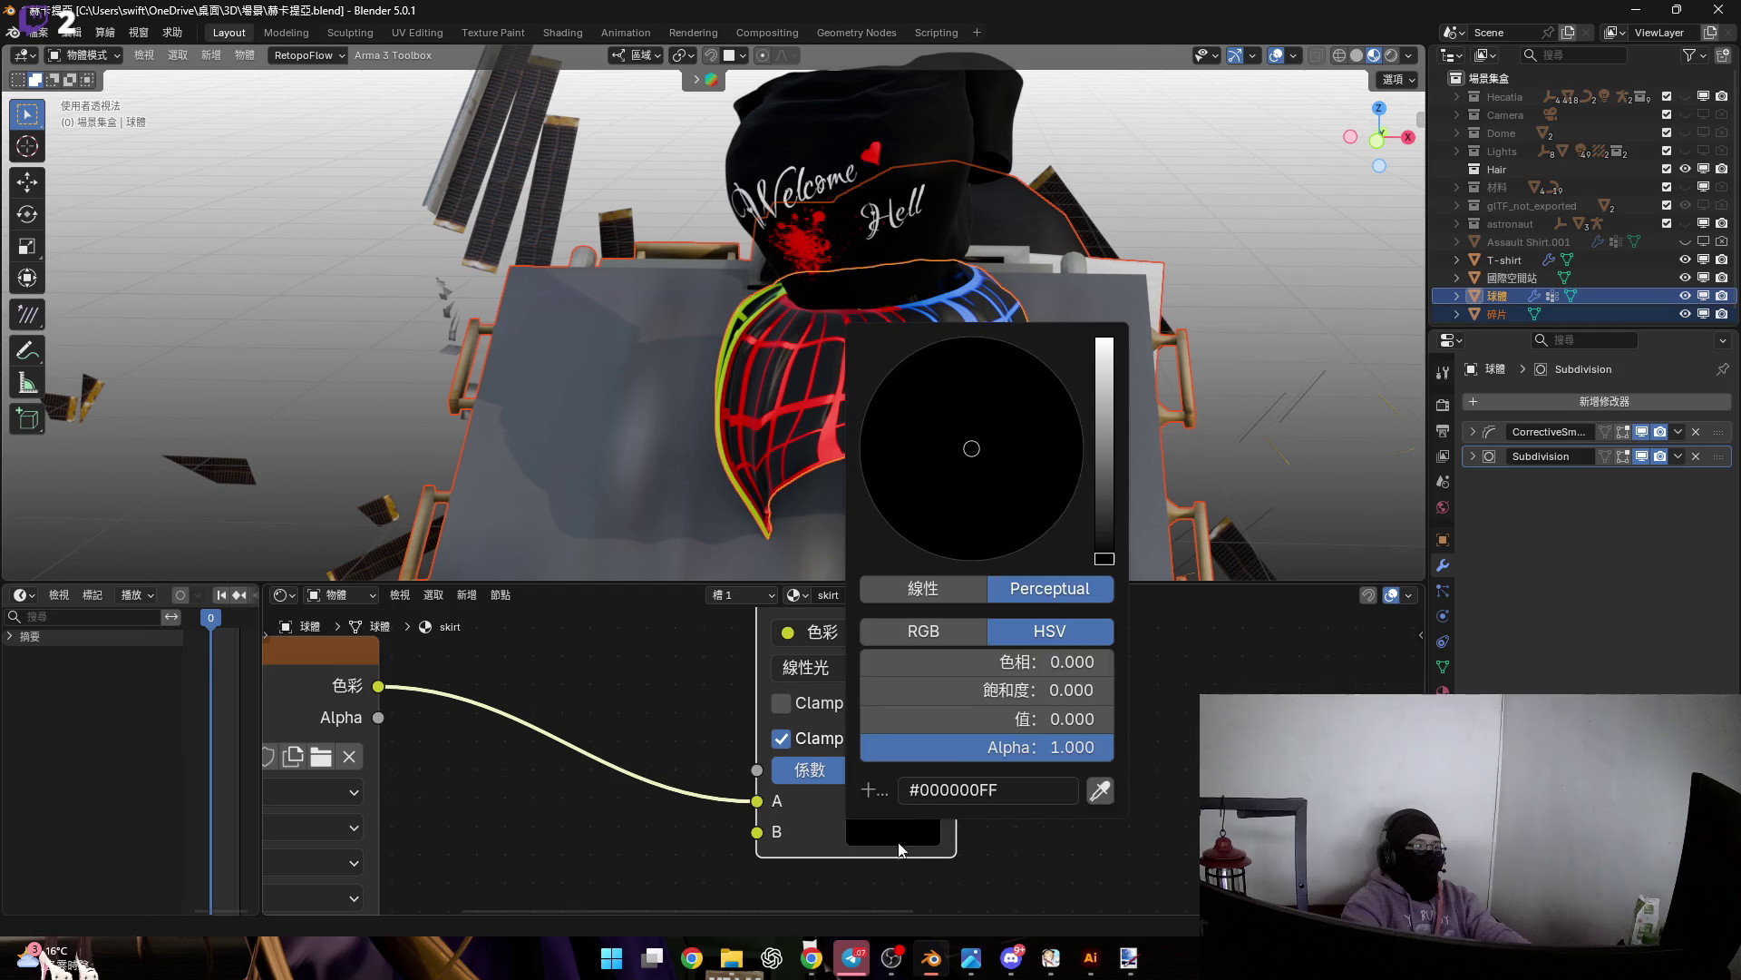
pyautogui.moveTo(1091, 504)
pyautogui.mouseDown()
pyautogui.moveTo(1102, 337)
pyautogui.moveTo(1117, 566)
pyautogui.mouseUp()
pyautogui.scroll(-1, 1162, 695)
# Move the Linear Light grid node left and down
pyautogui.moveTo(1100, 708); pyautogui.dragTo(1004, 746, button='middle')
pyautogui.scroll(-2, 1003, 746)
pyautogui.moveTo(925, 433)
pyautogui.mouseDown(button='middle')
pyautogui.moveTo(765, 430)
pyautogui.moveTo(988, 435)
pyautogui.mouseUp(button='middle')
pyautogui.scroll(-1, 926, 721)
pyautogui.moveTo(889, 713); pyautogui.dragTo(824, 737)
pyautogui.click(954, 700)
pyautogui.hotkey('shift', 'a')
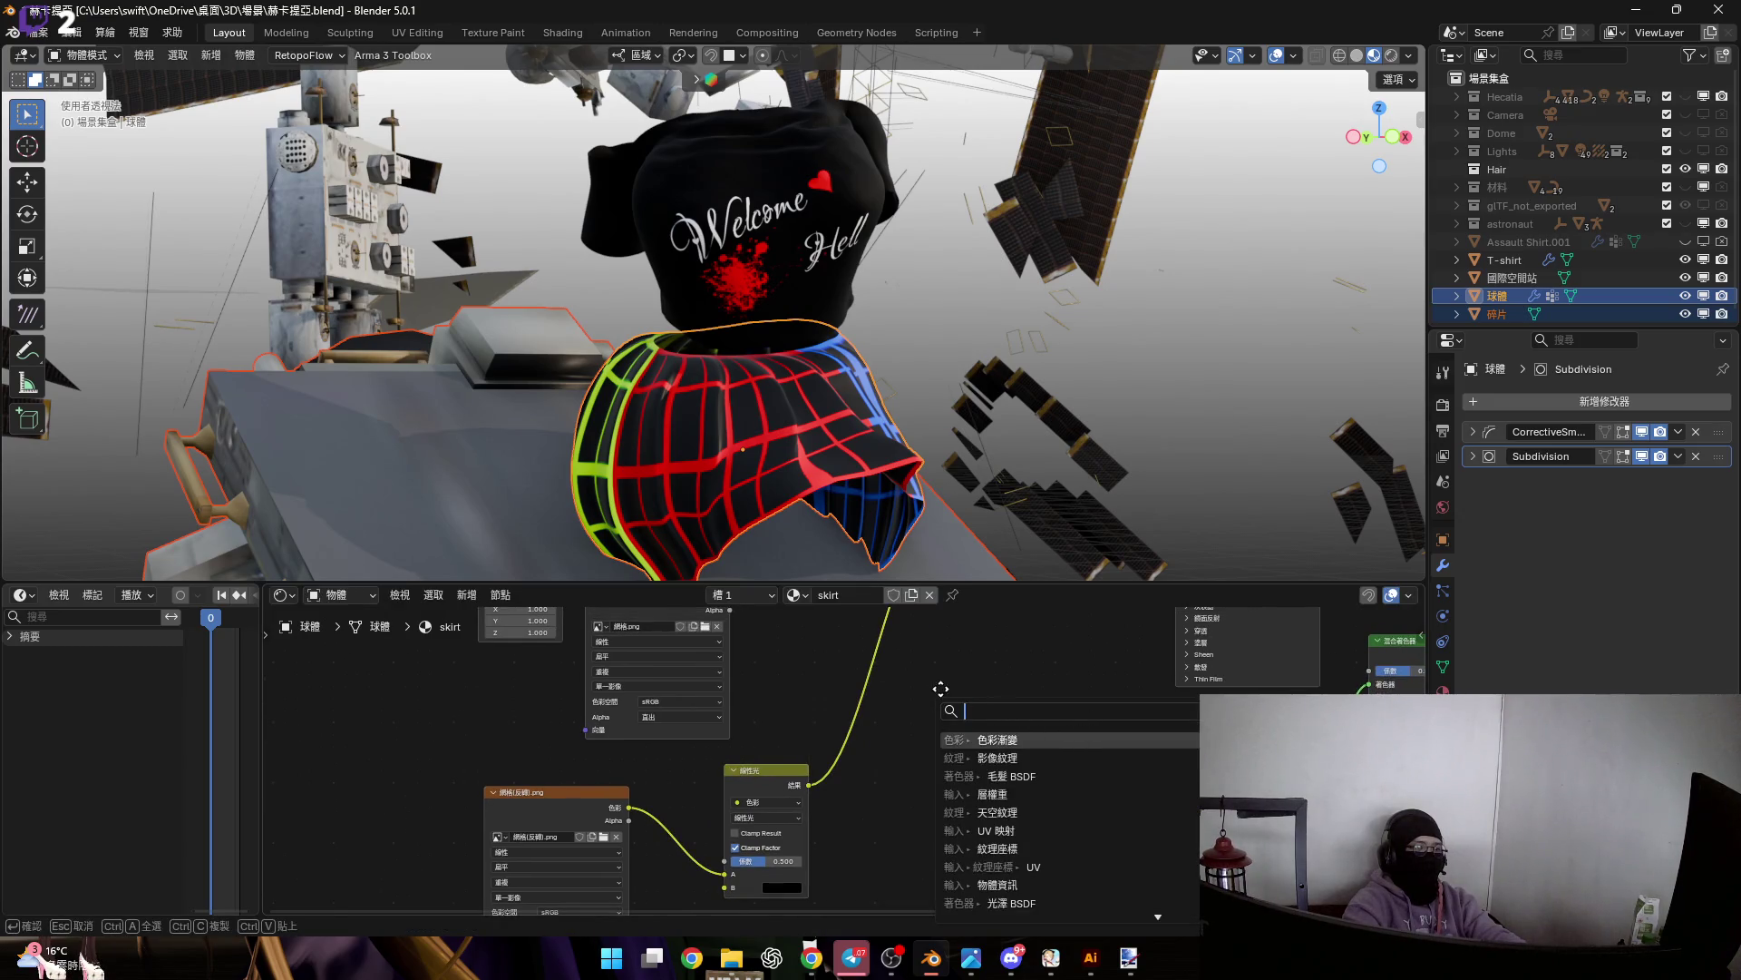
# Add a Color Ramp on the mix output link and slide its dark stop toward the middle
pyautogui.press('Return')
pyautogui.click(944, 714)
pyautogui.scroll(1, 959, 764)
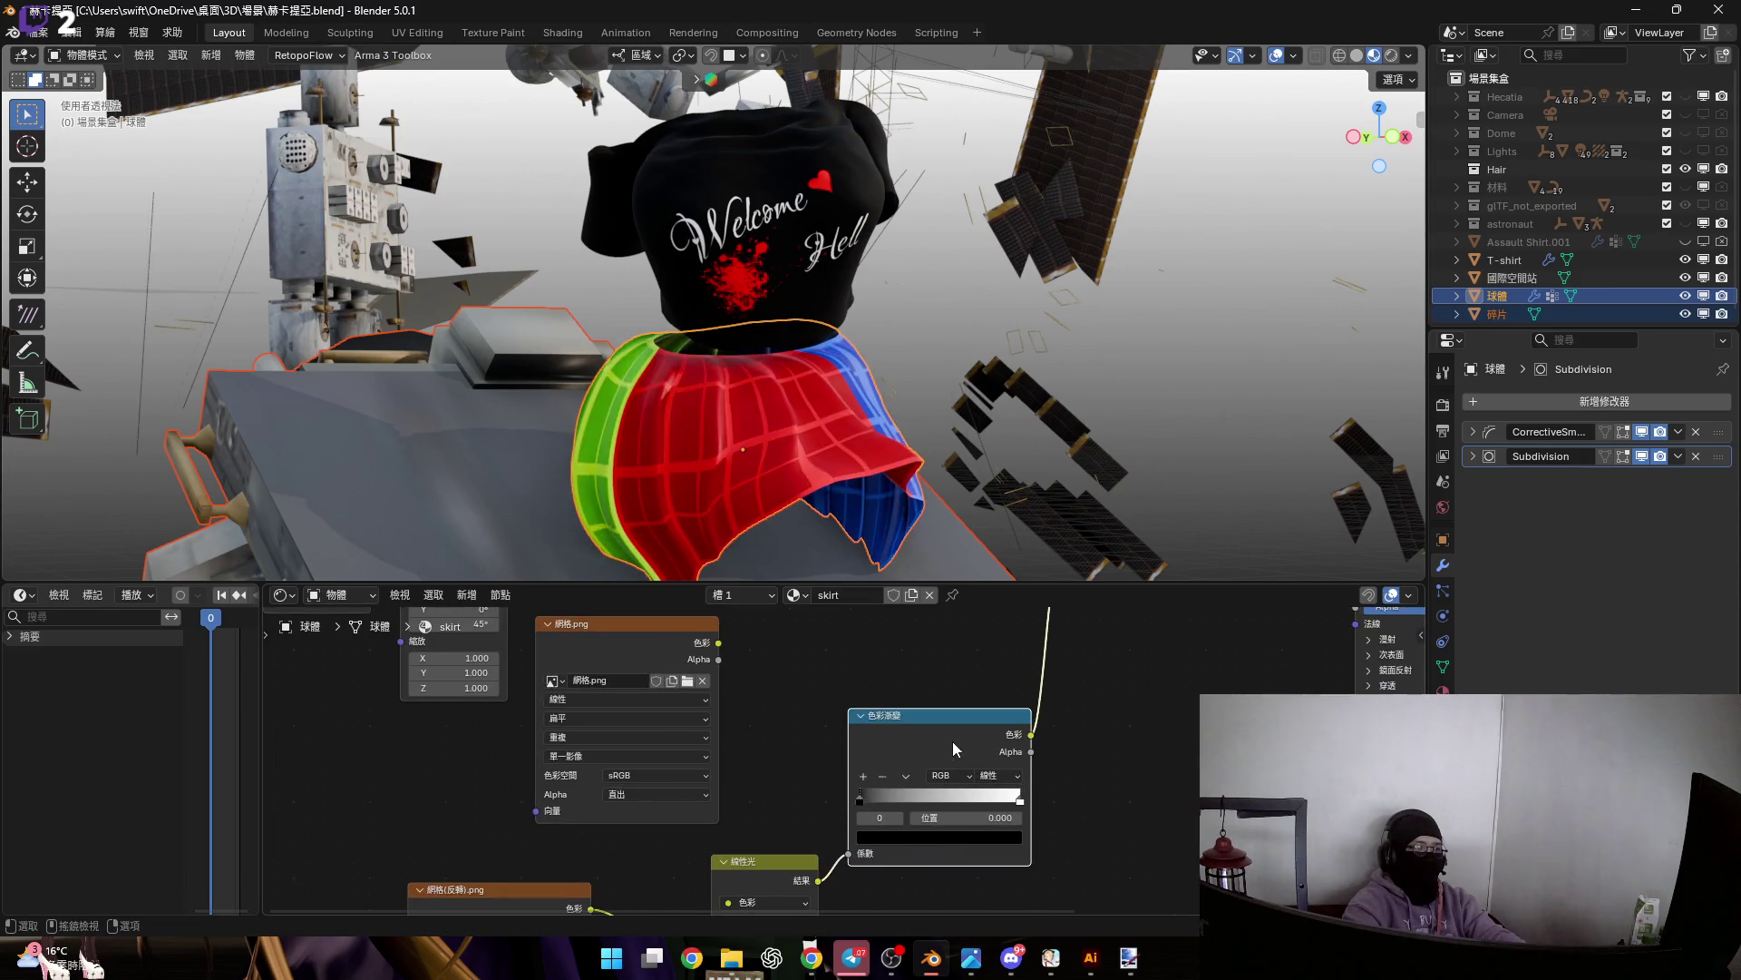
pyautogui.scroll(1, 1018, 785)
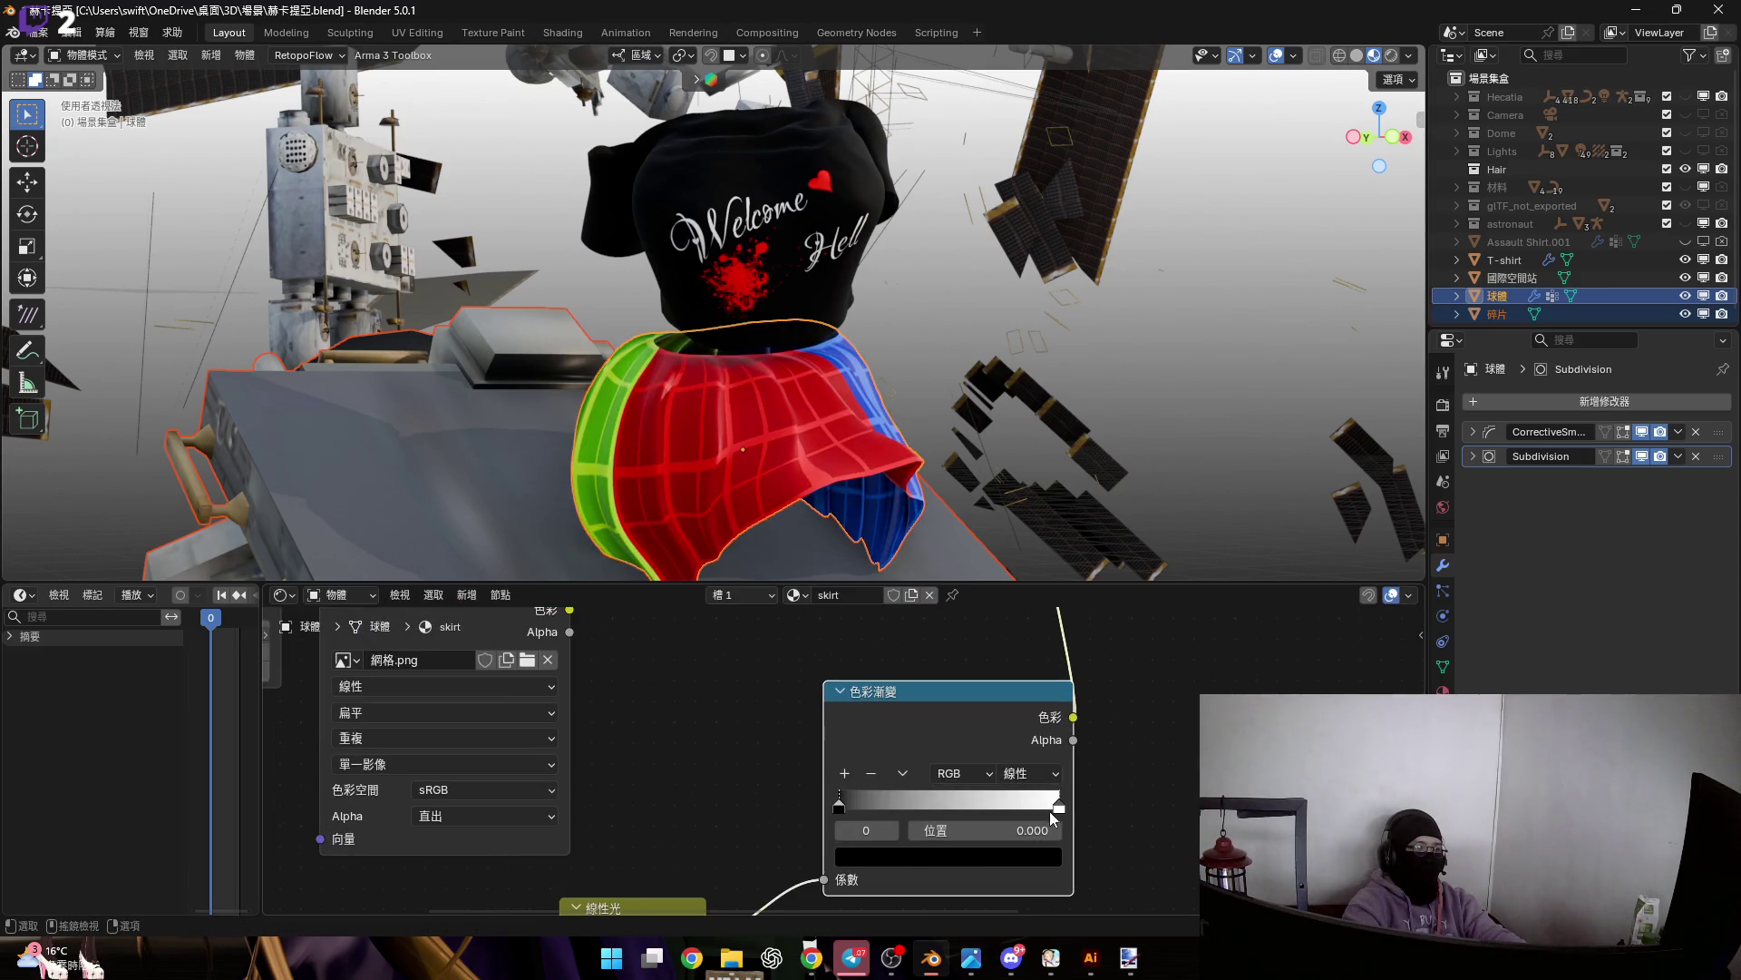
pyautogui.moveTo(862, 802)
pyautogui.mouseDown()
pyautogui.moveTo(976, 802)
pyautogui.moveTo(844, 803)
pyautogui.moveTo(1066, 804)
pyautogui.mouseUp()
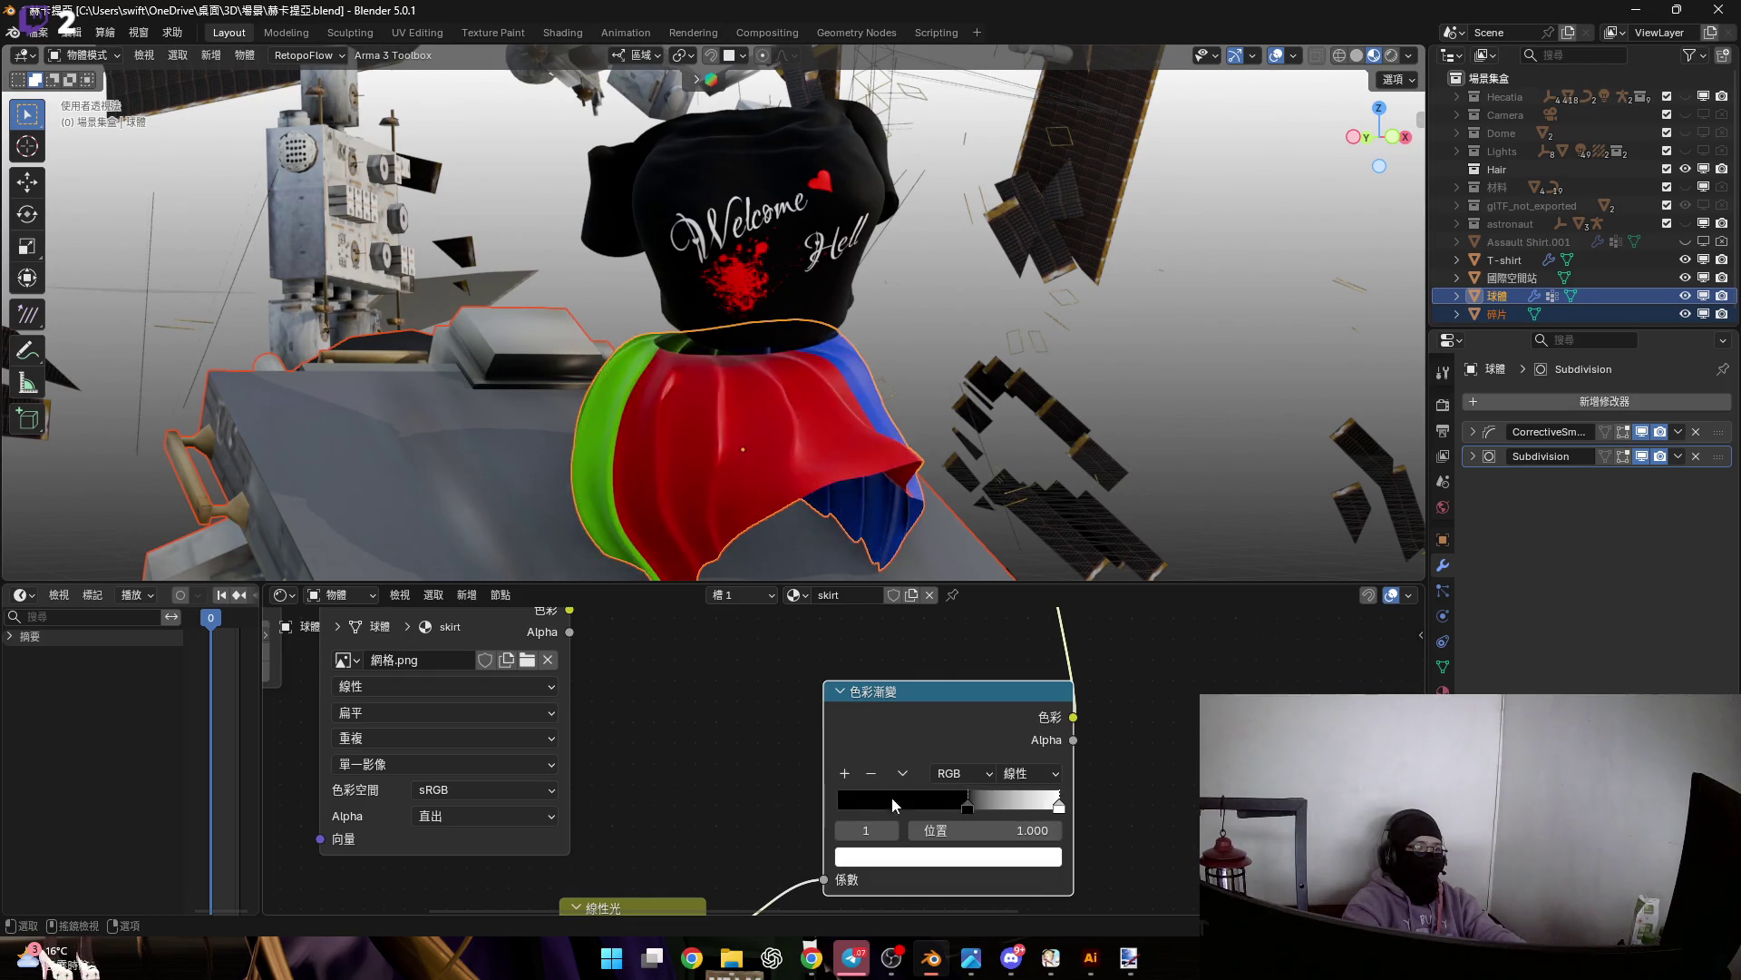
pyautogui.scroll(-3, 928, 756)
pyautogui.scroll(-2, 829, 809)
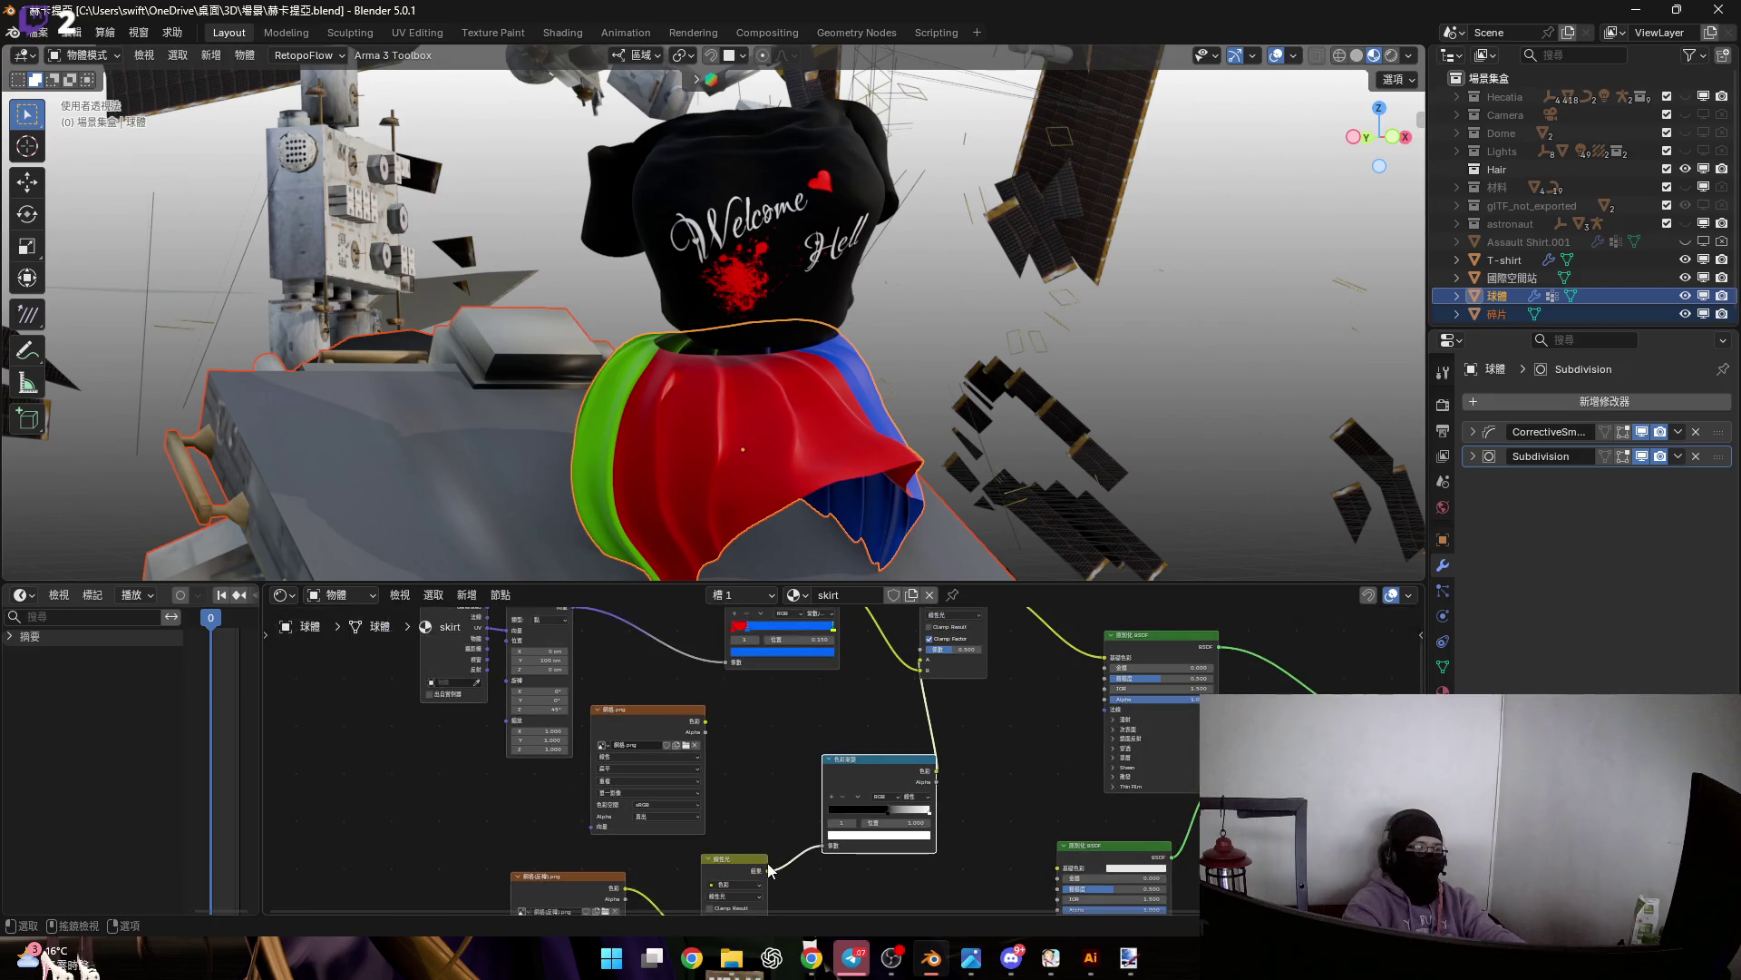
pyautogui.moveTo(925, 662); pyautogui.dragTo(901, 783)
# Reinsert the Color Ramp directly after the inverted grid image, moving the mix node aside
pyautogui.moveTo(846, 838); pyautogui.dragTo(890, 711, button='middle')
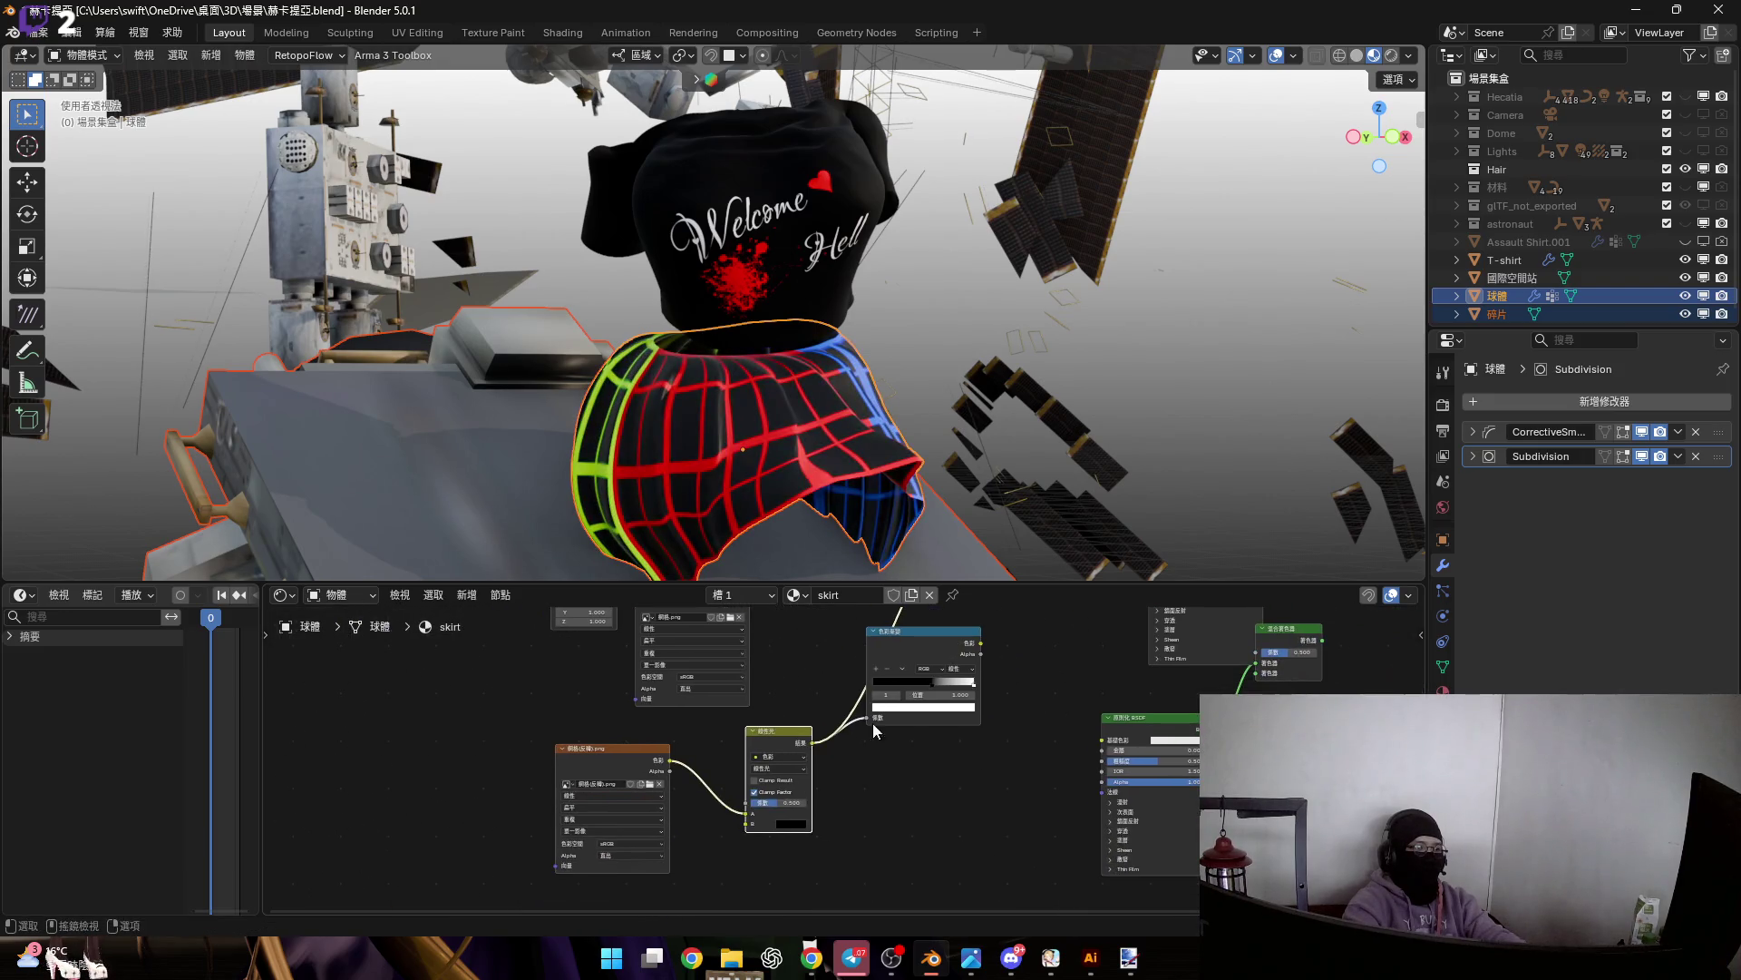
pyautogui.moveTo(786, 739); pyautogui.dragTo(873, 760)
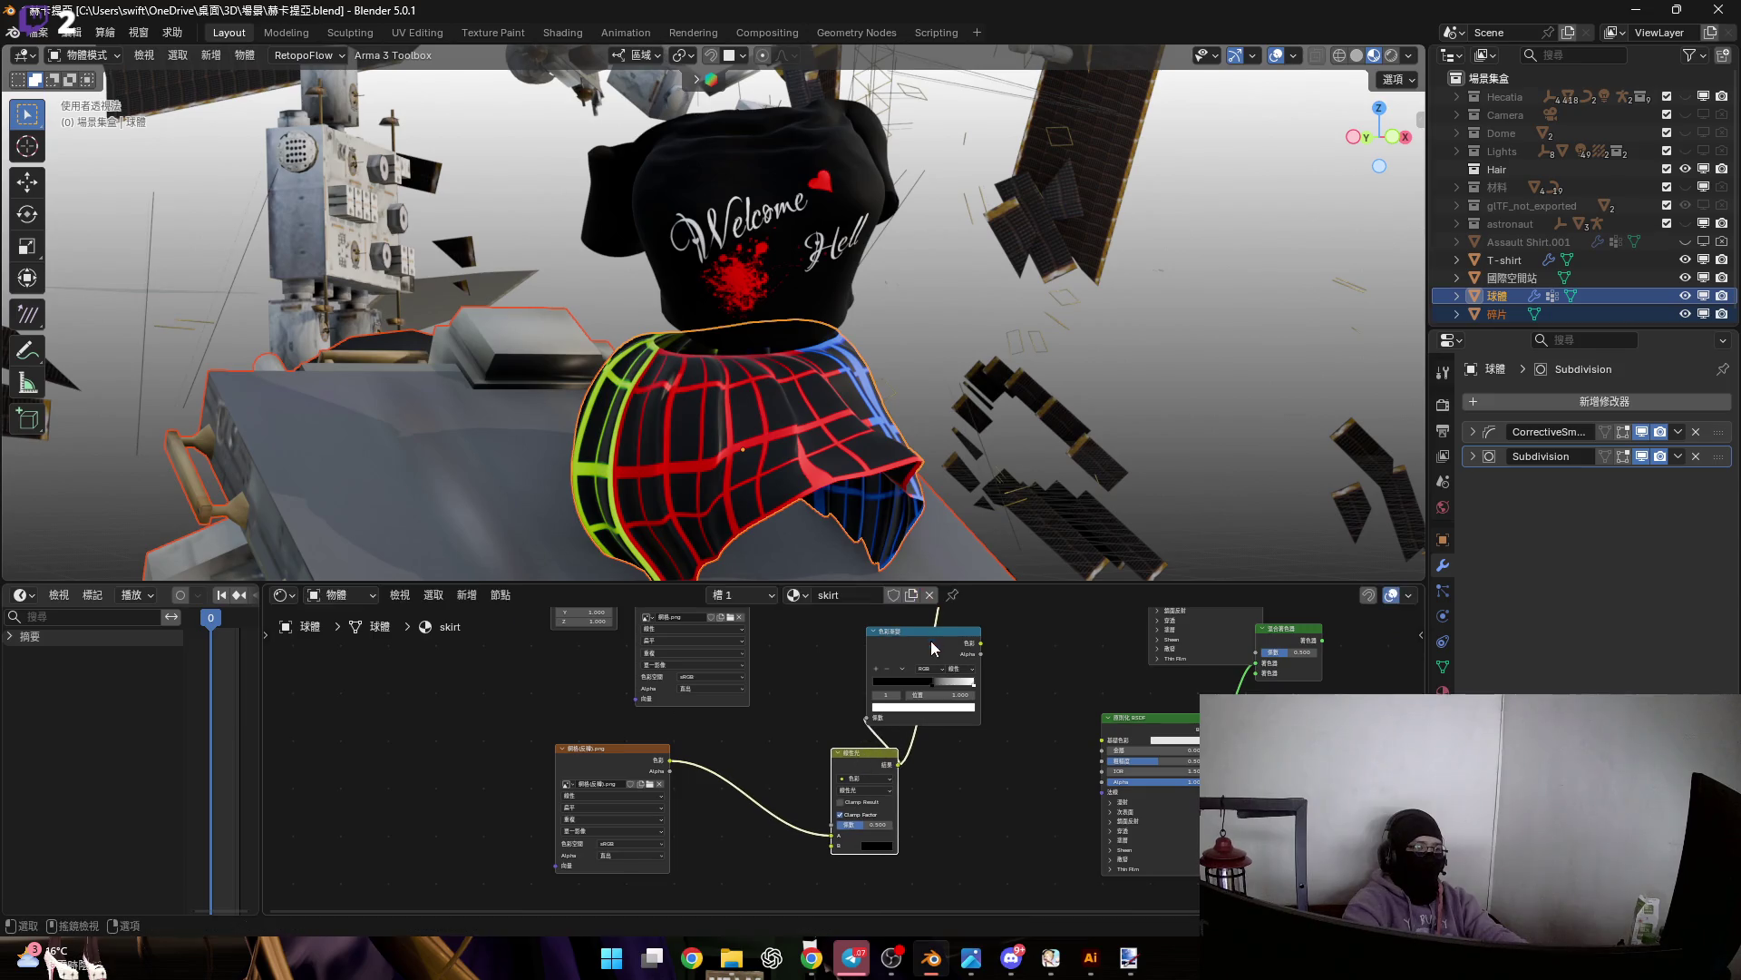
pyautogui.scroll(3, 837, 716)
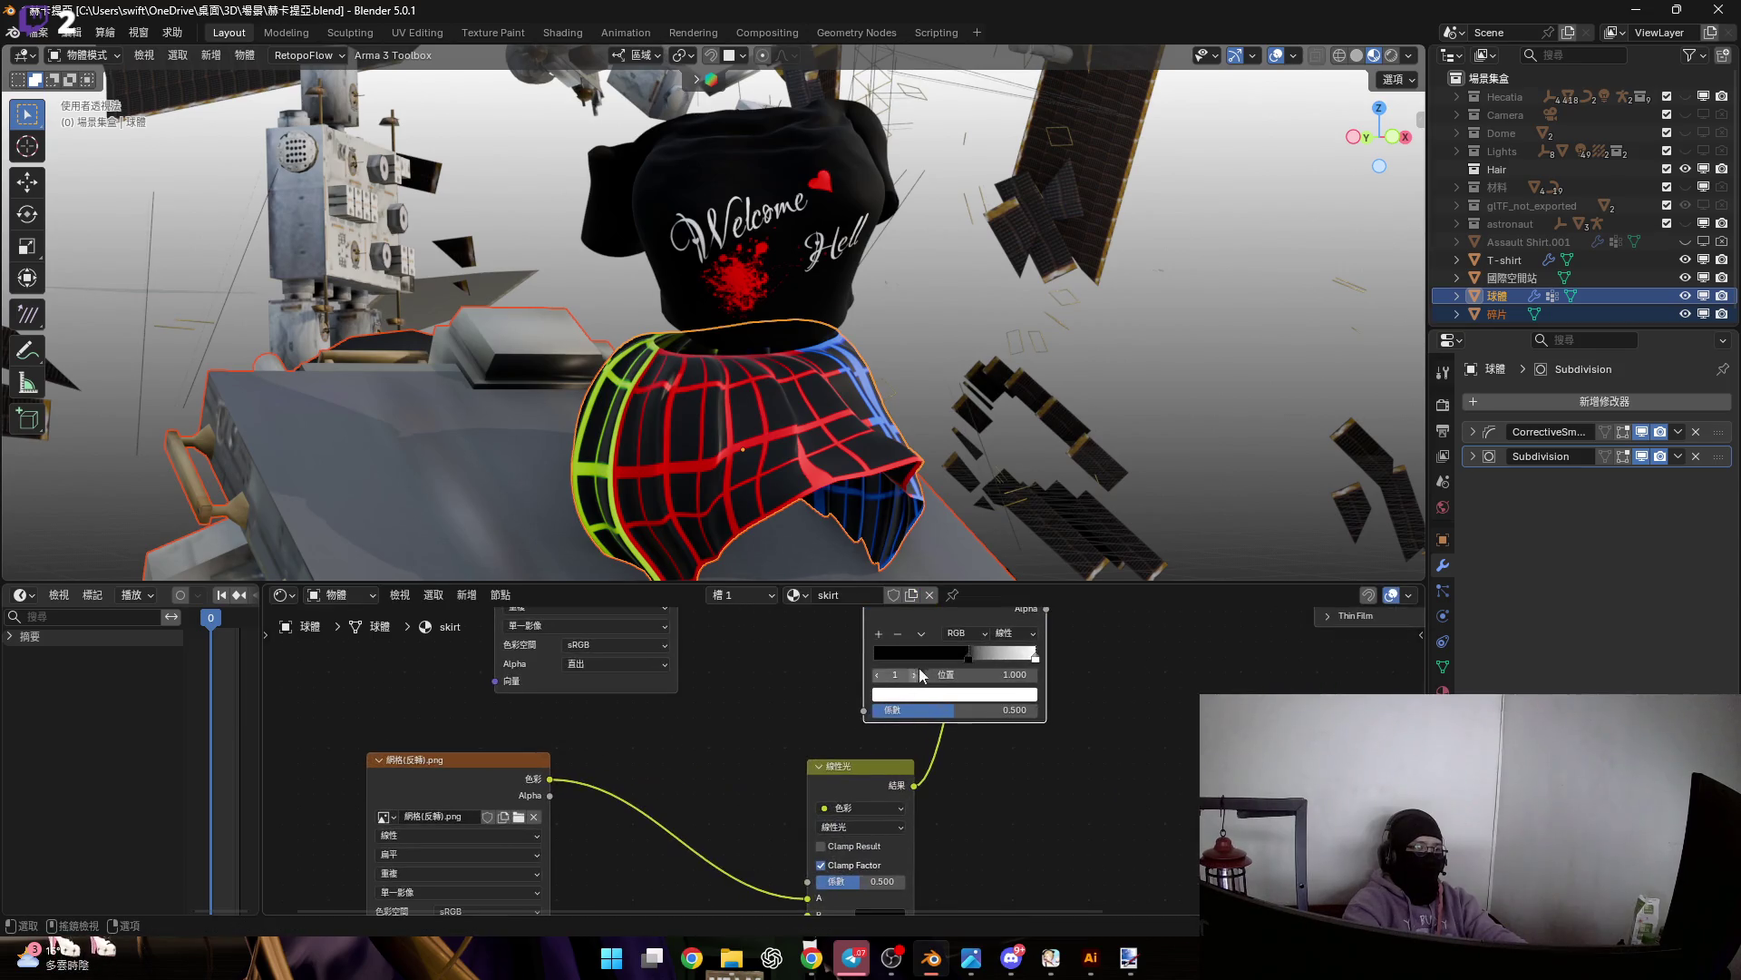
pyautogui.moveTo(940, 631); pyautogui.dragTo(660, 818)
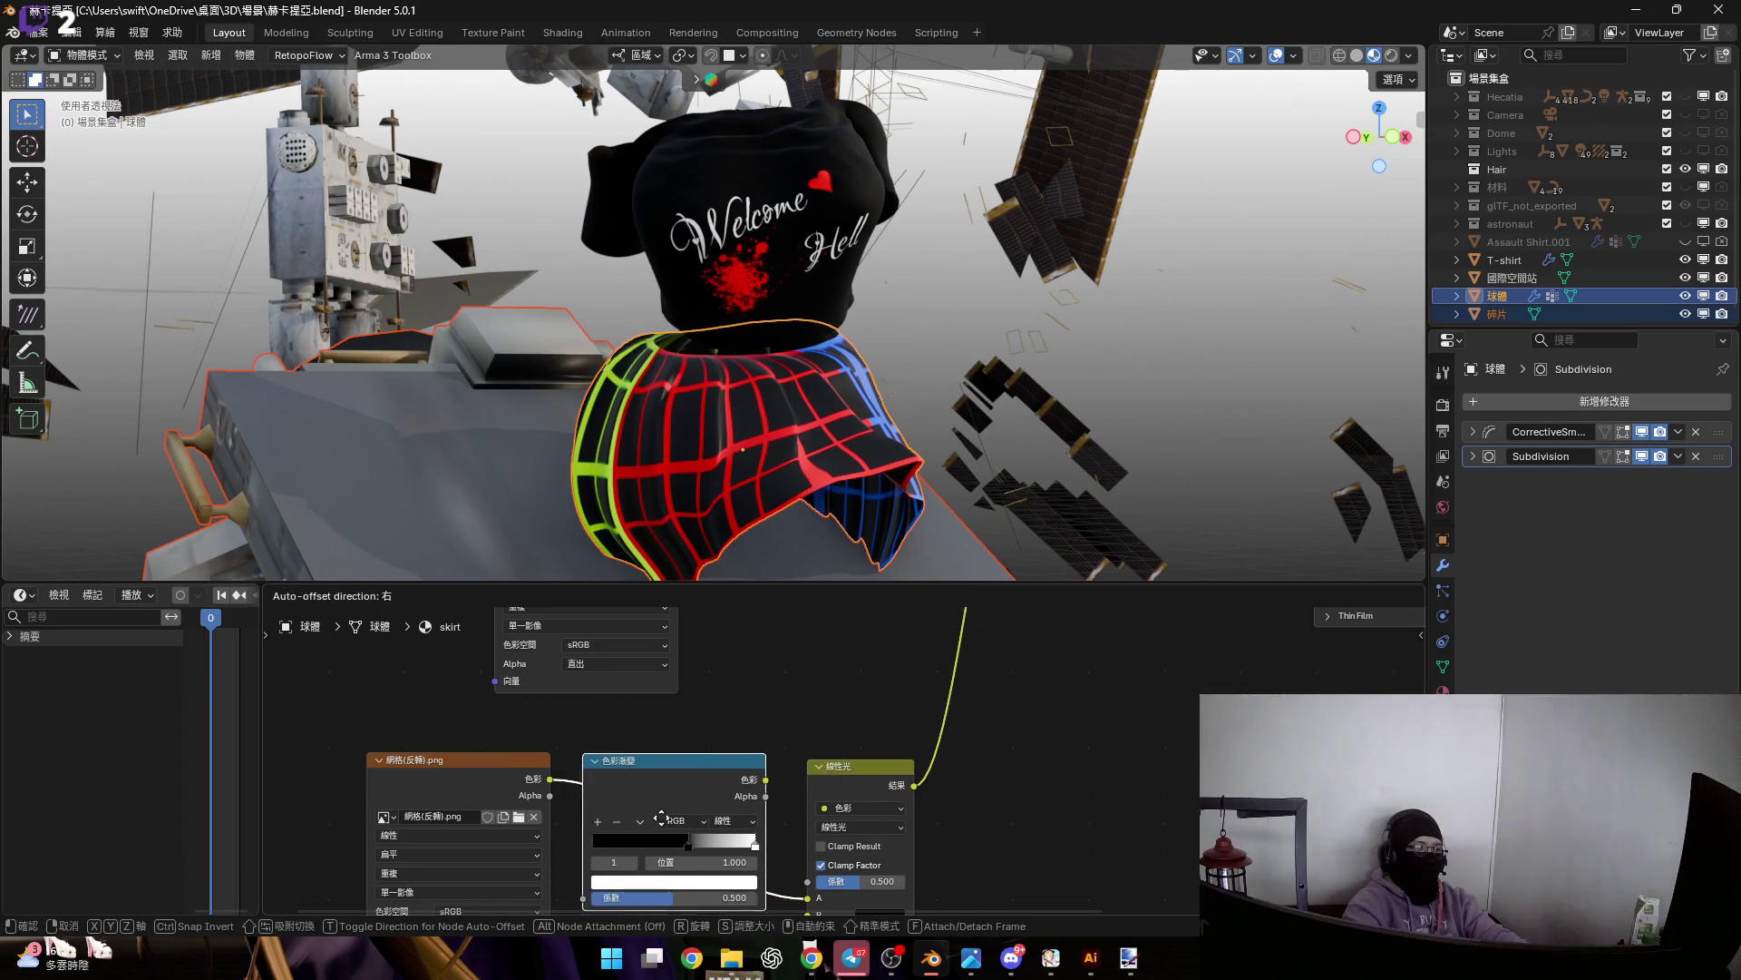
pyautogui.scroll(4, 773, 817)
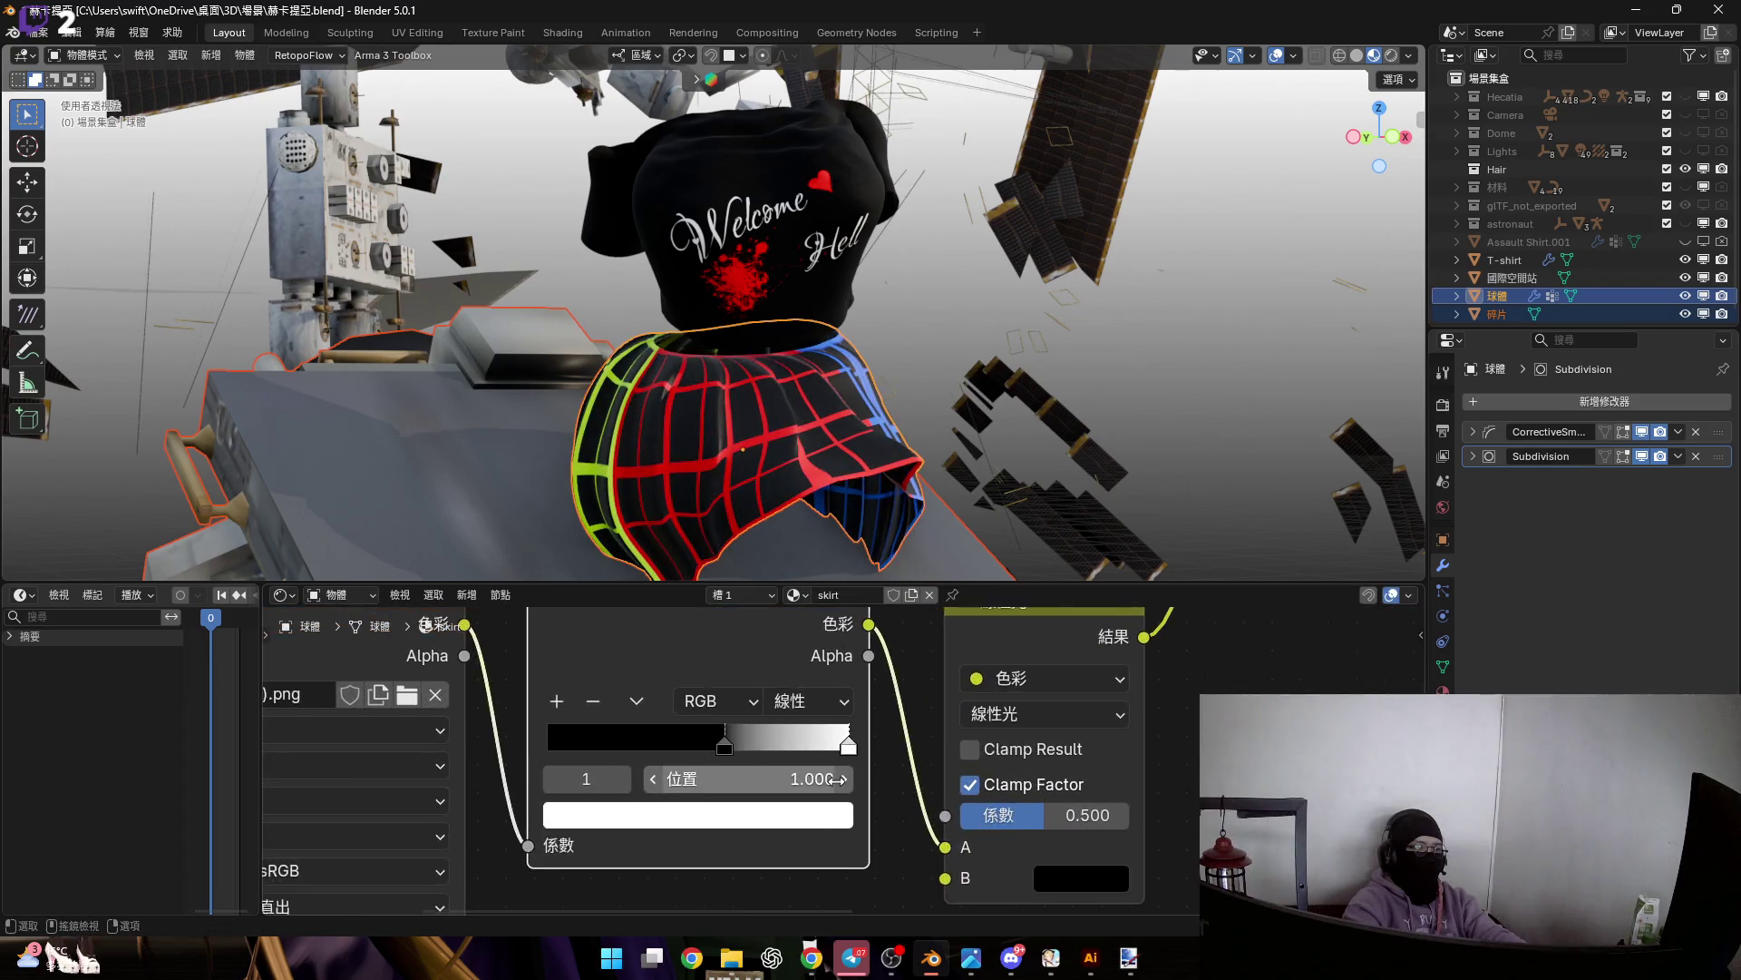
pyautogui.moveTo(946, 761); pyautogui.dragTo(557, 759)
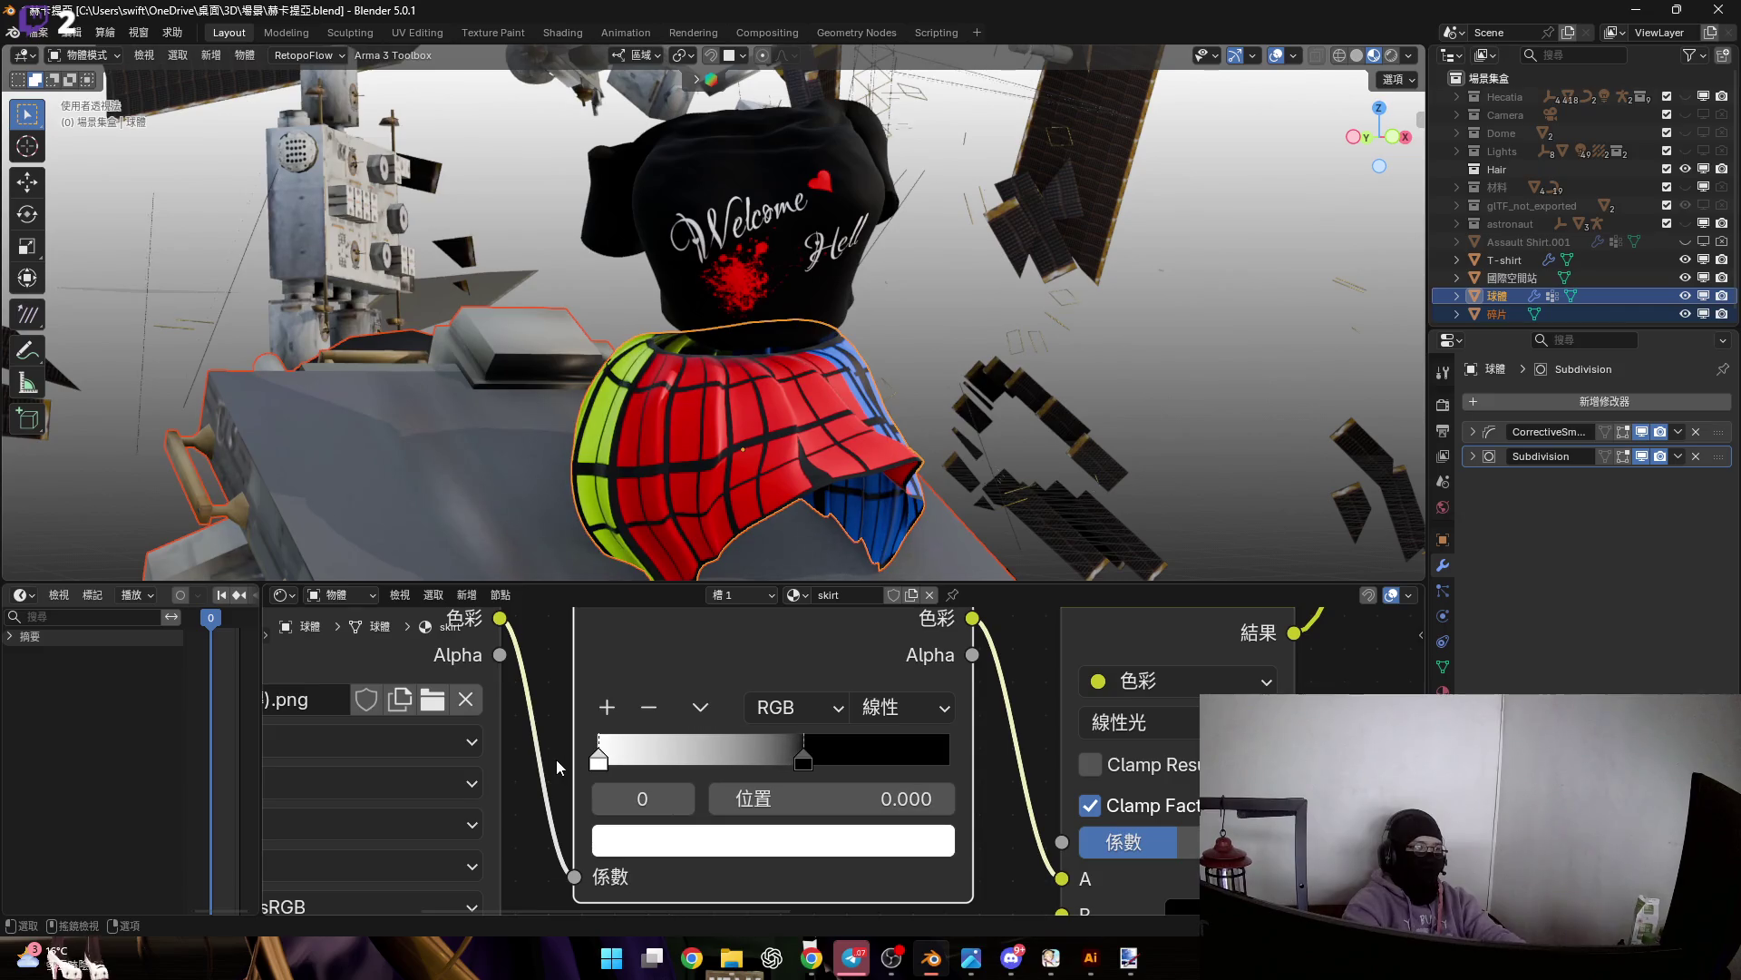
pyautogui.scroll(1, 808, 755)
# Set the Color Ramp's black stop position to 0.5
pyautogui.click(871, 762)
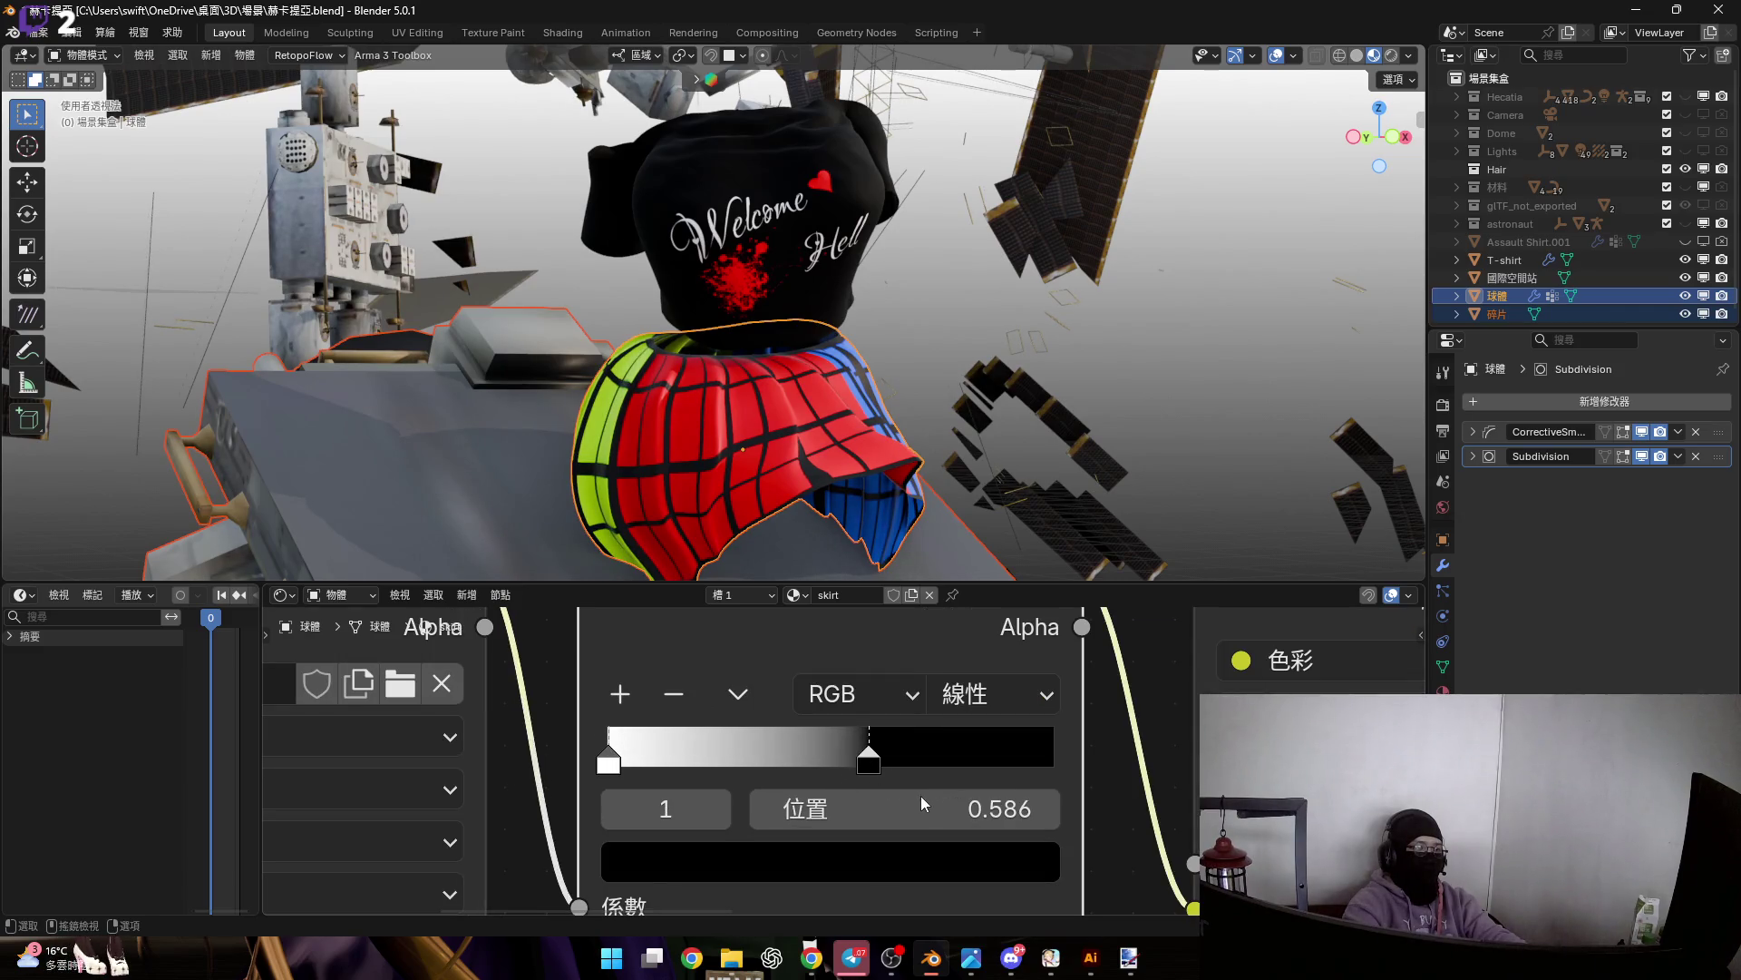
pyautogui.click(921, 796)
pyautogui.write('.5')
pyautogui.press('Return')
pyautogui.scroll(-5, 944, 746)
pyautogui.moveTo(887, 492)
pyautogui.mouseDown(button='middle')
pyautogui.moveTo(695, 483)
pyautogui.moveTo(871, 443)
pyautogui.moveTo(728, 448)
pyautogui.moveTo(889, 544)
pyautogui.mouseUp(button='middle')
pyautogui.moveTo(1064, 691)
pyautogui.mouseDown(button='middle')
pyautogui.moveTo(859, 804)
pyautogui.moveTo(836, 731)
pyautogui.mouseUp(button='middle')
pyautogui.scroll(3, 837, 731)
pyautogui.click(720, 804)
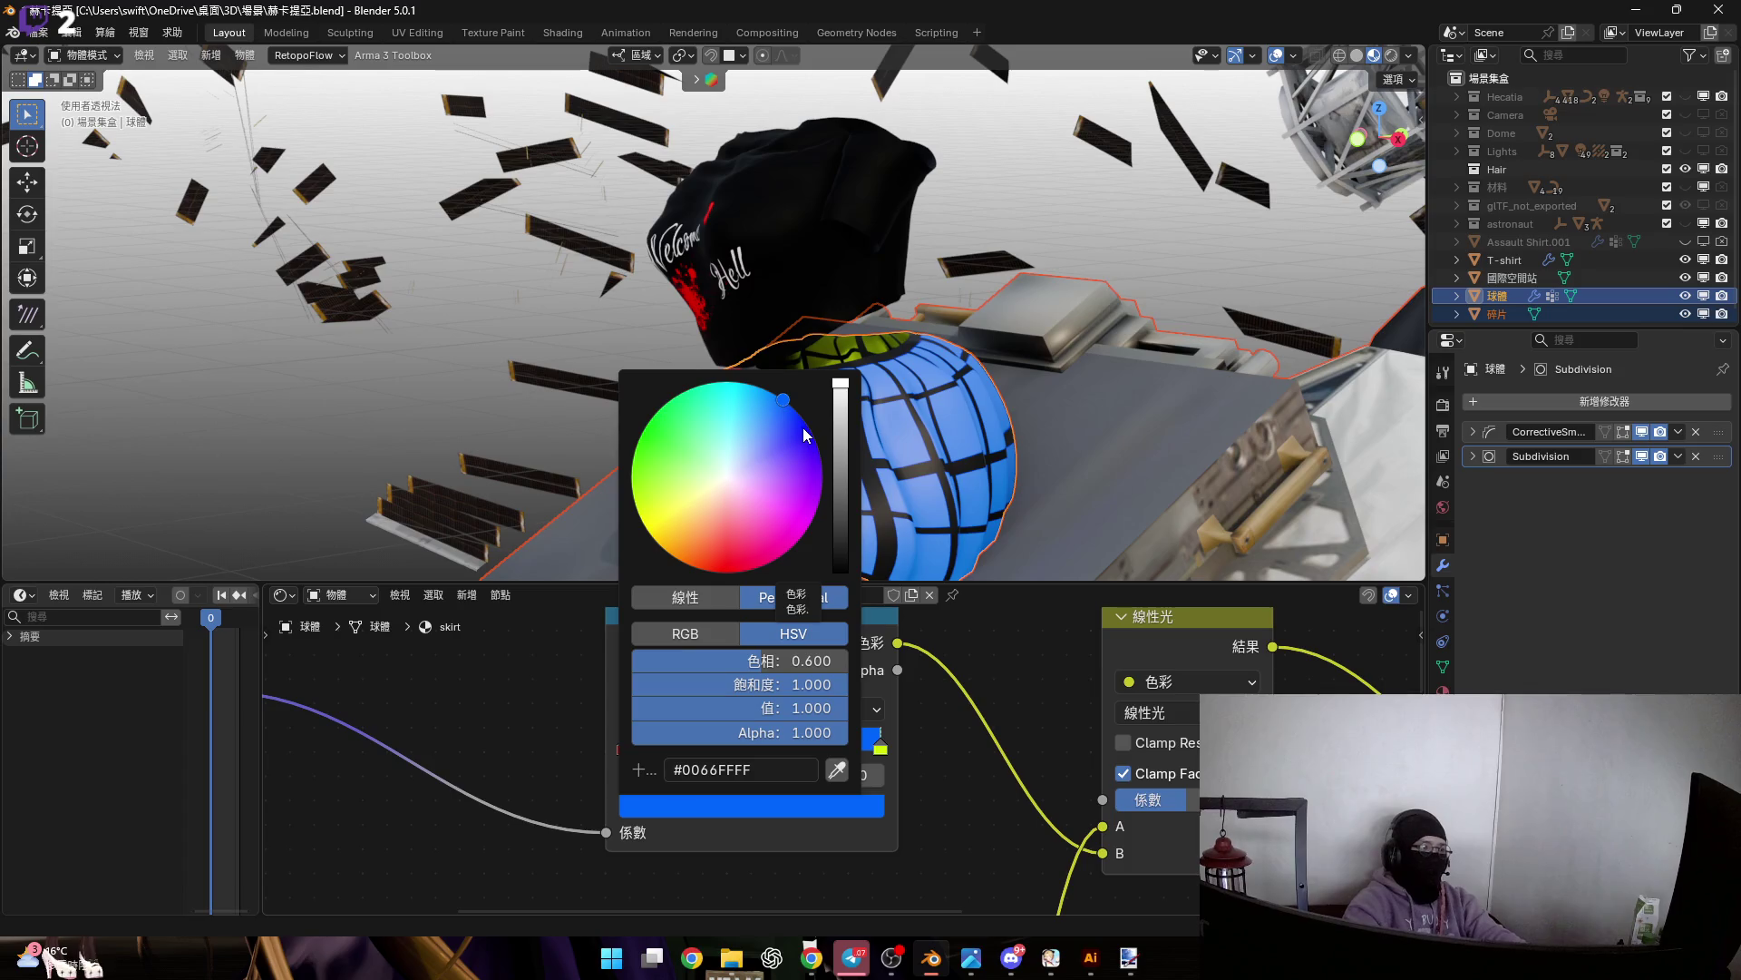
# Change the ramp's blue stop to hue 0.680 and value 0.8, giving #1000CC
pyautogui.moveTo(778, 660); pyautogui.dragTo(802, 660)
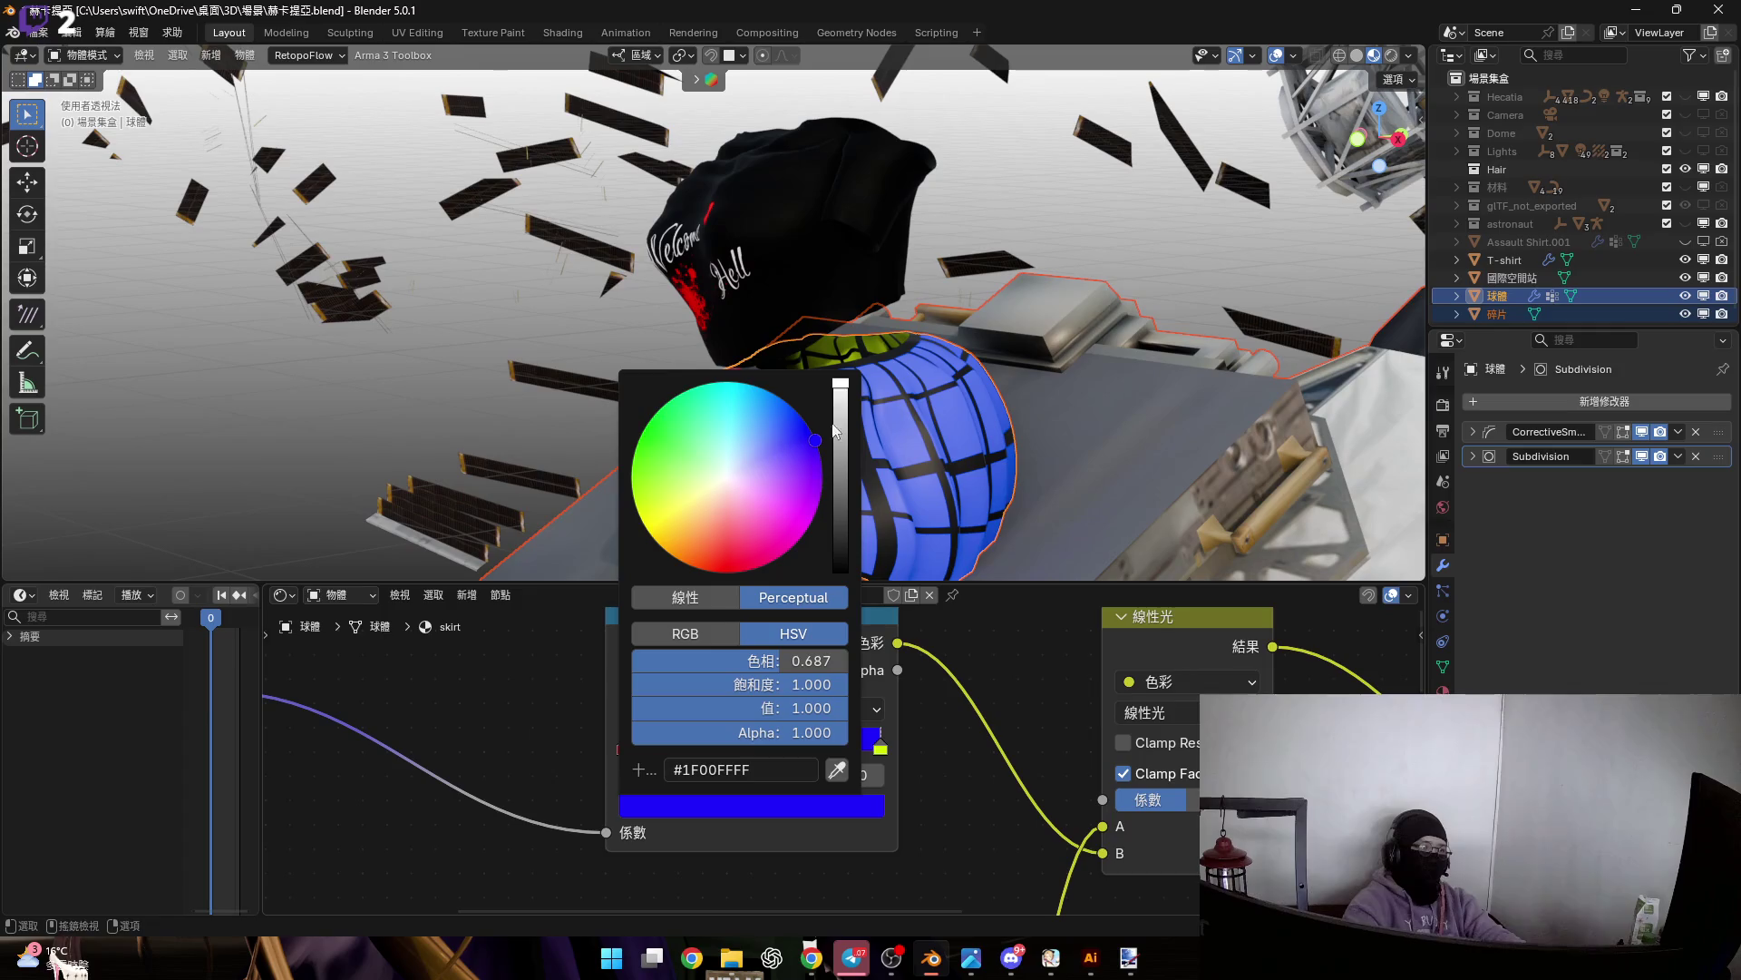
pyautogui.moveTo(842, 442)
pyautogui.mouseDown()
pyautogui.moveTo(841, 390)
pyautogui.moveTo(841, 412)
pyautogui.mouseUp()
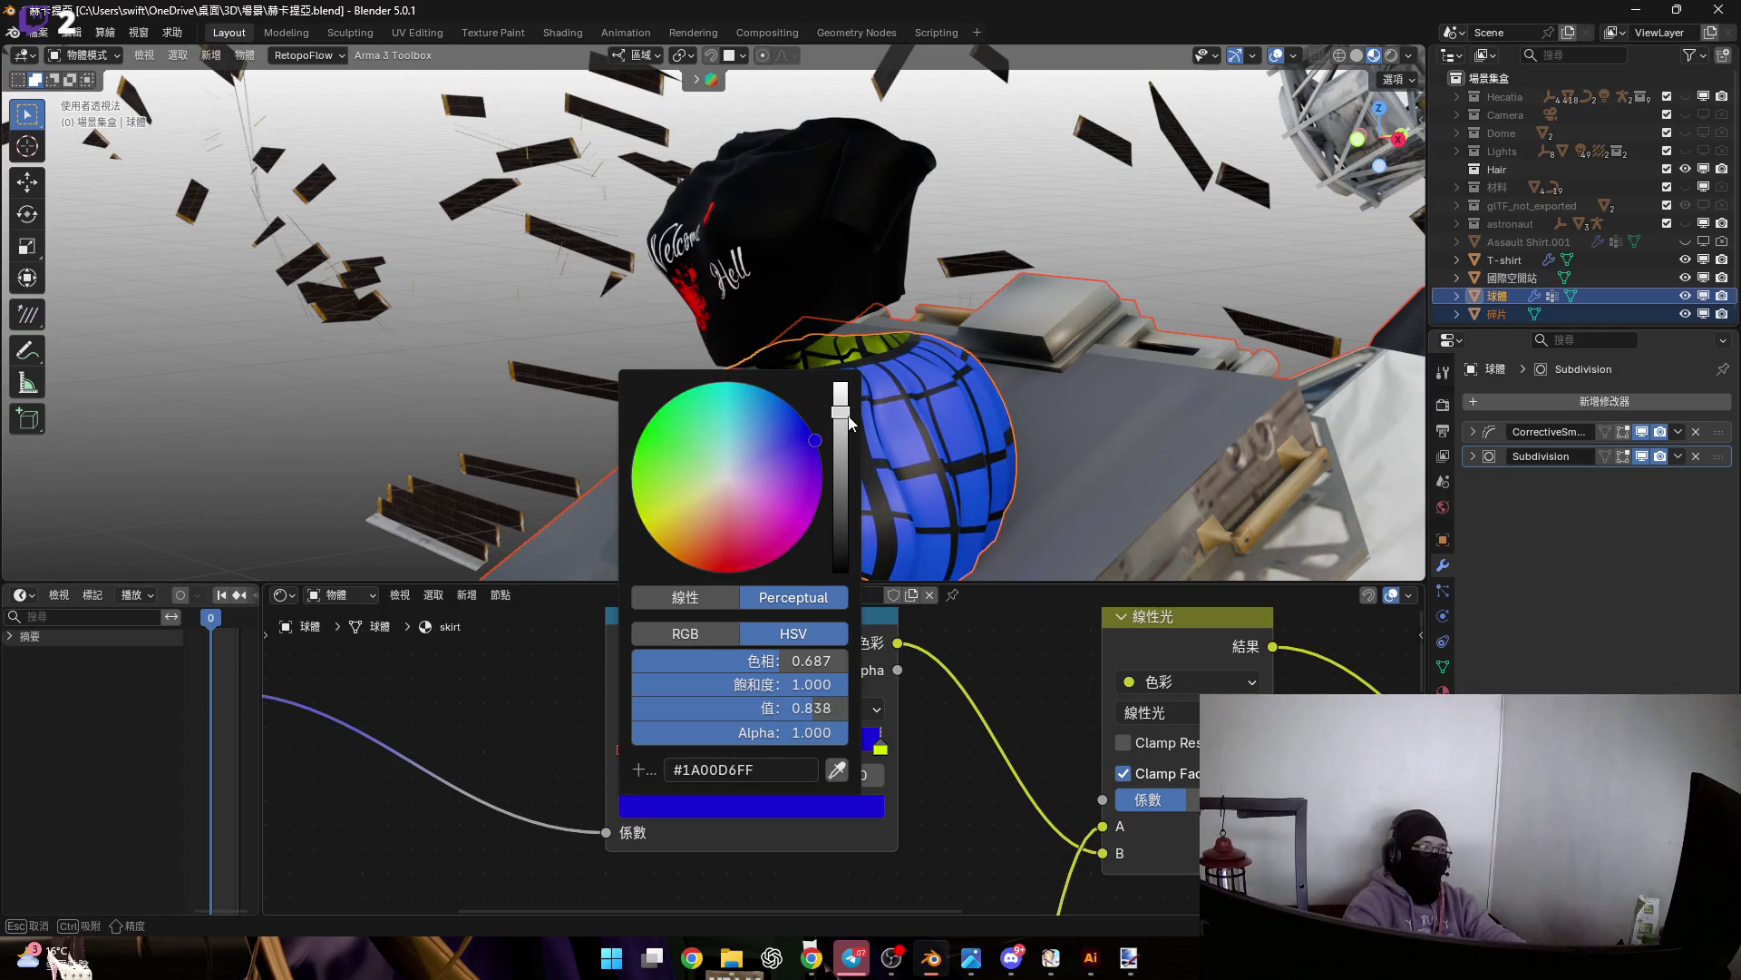
pyautogui.click(808, 708)
pyautogui.write('0.8')
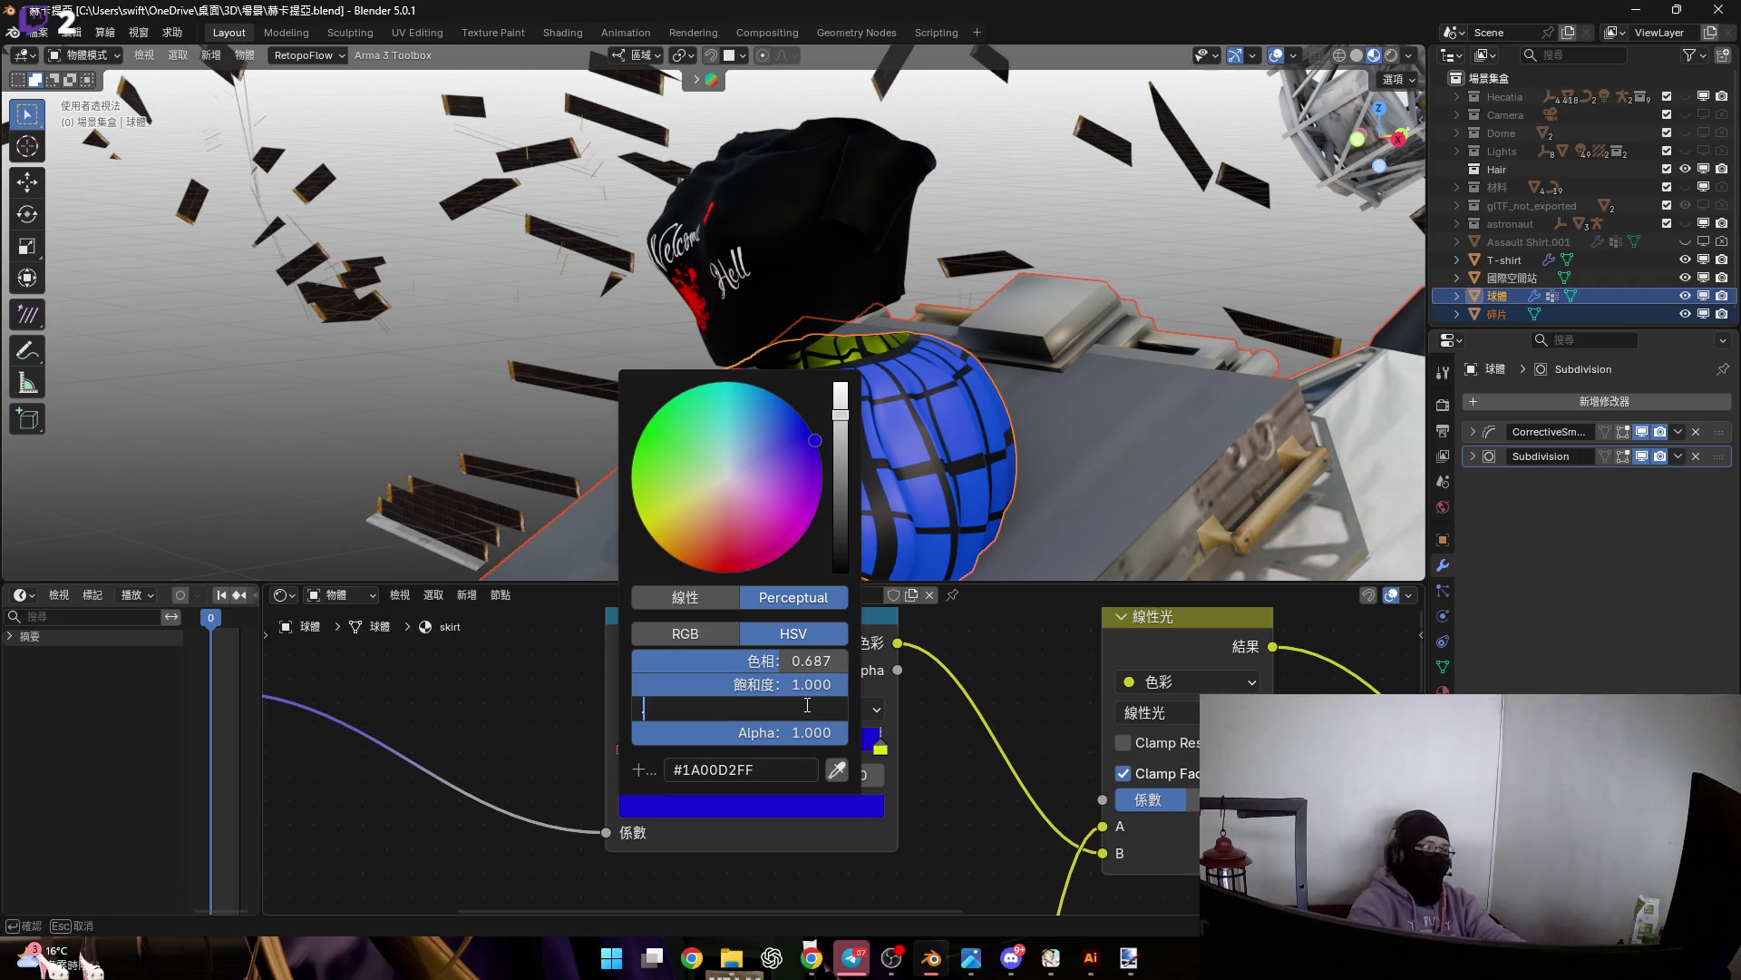
pyautogui.press('Return')
pyautogui.click(800, 663)
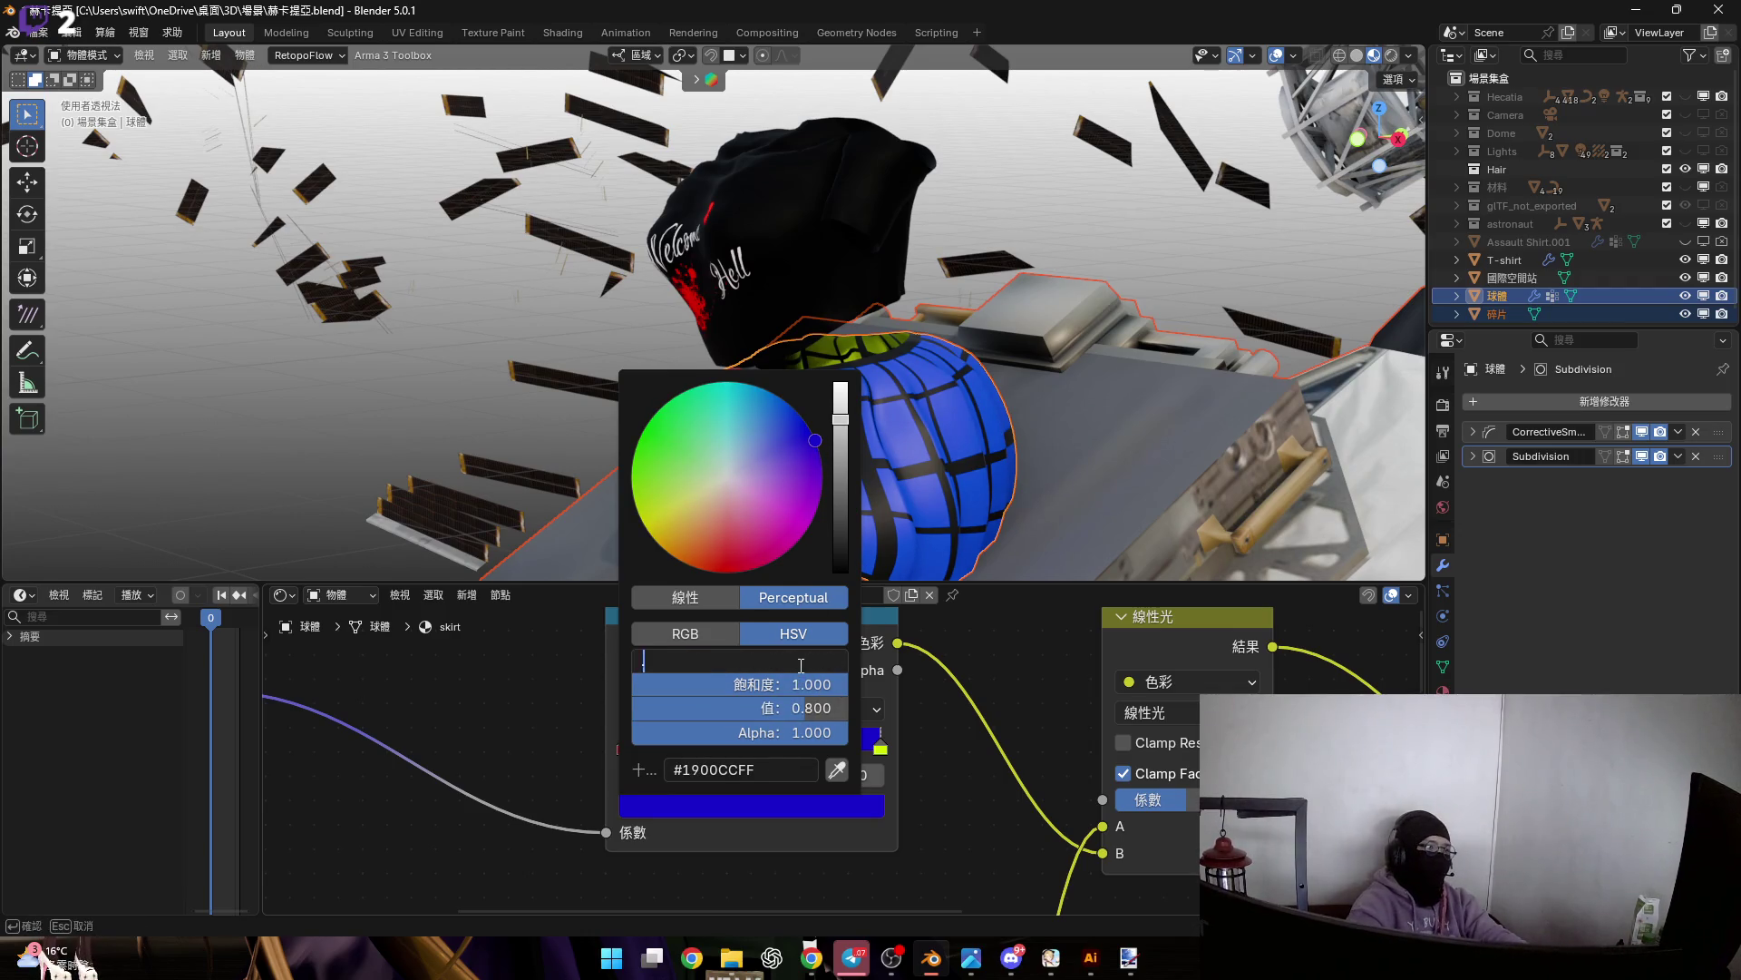
pyautogui.write('0.65')
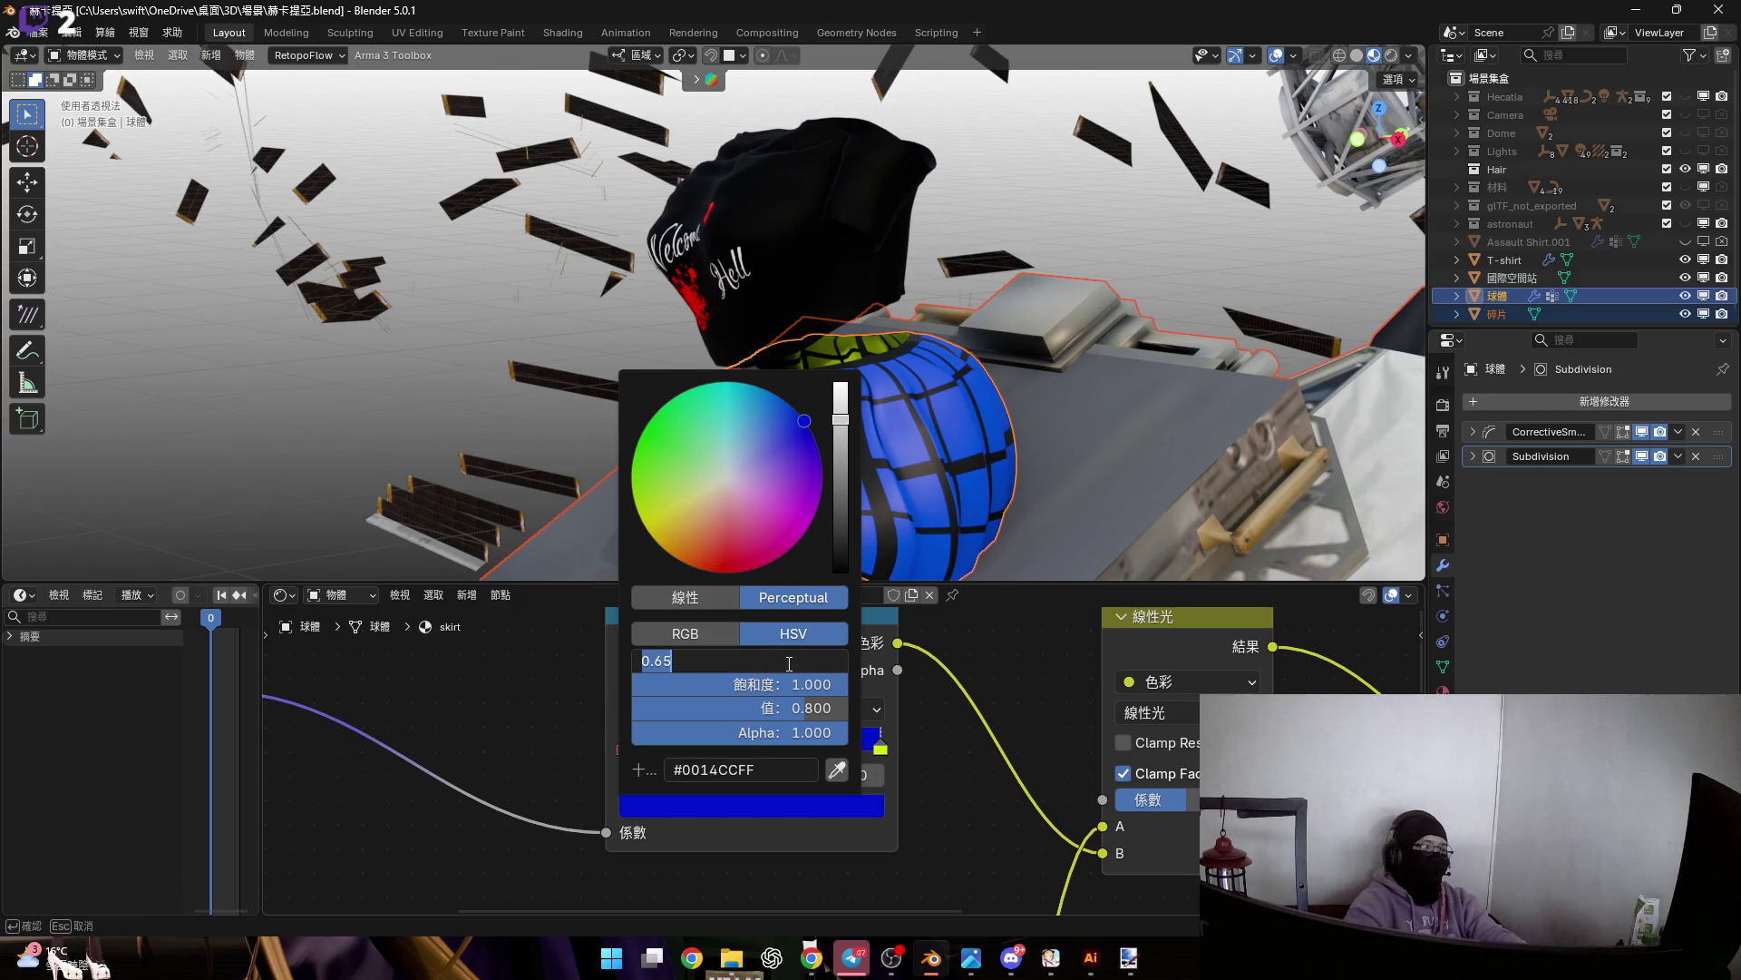
pyautogui.write('0.7')
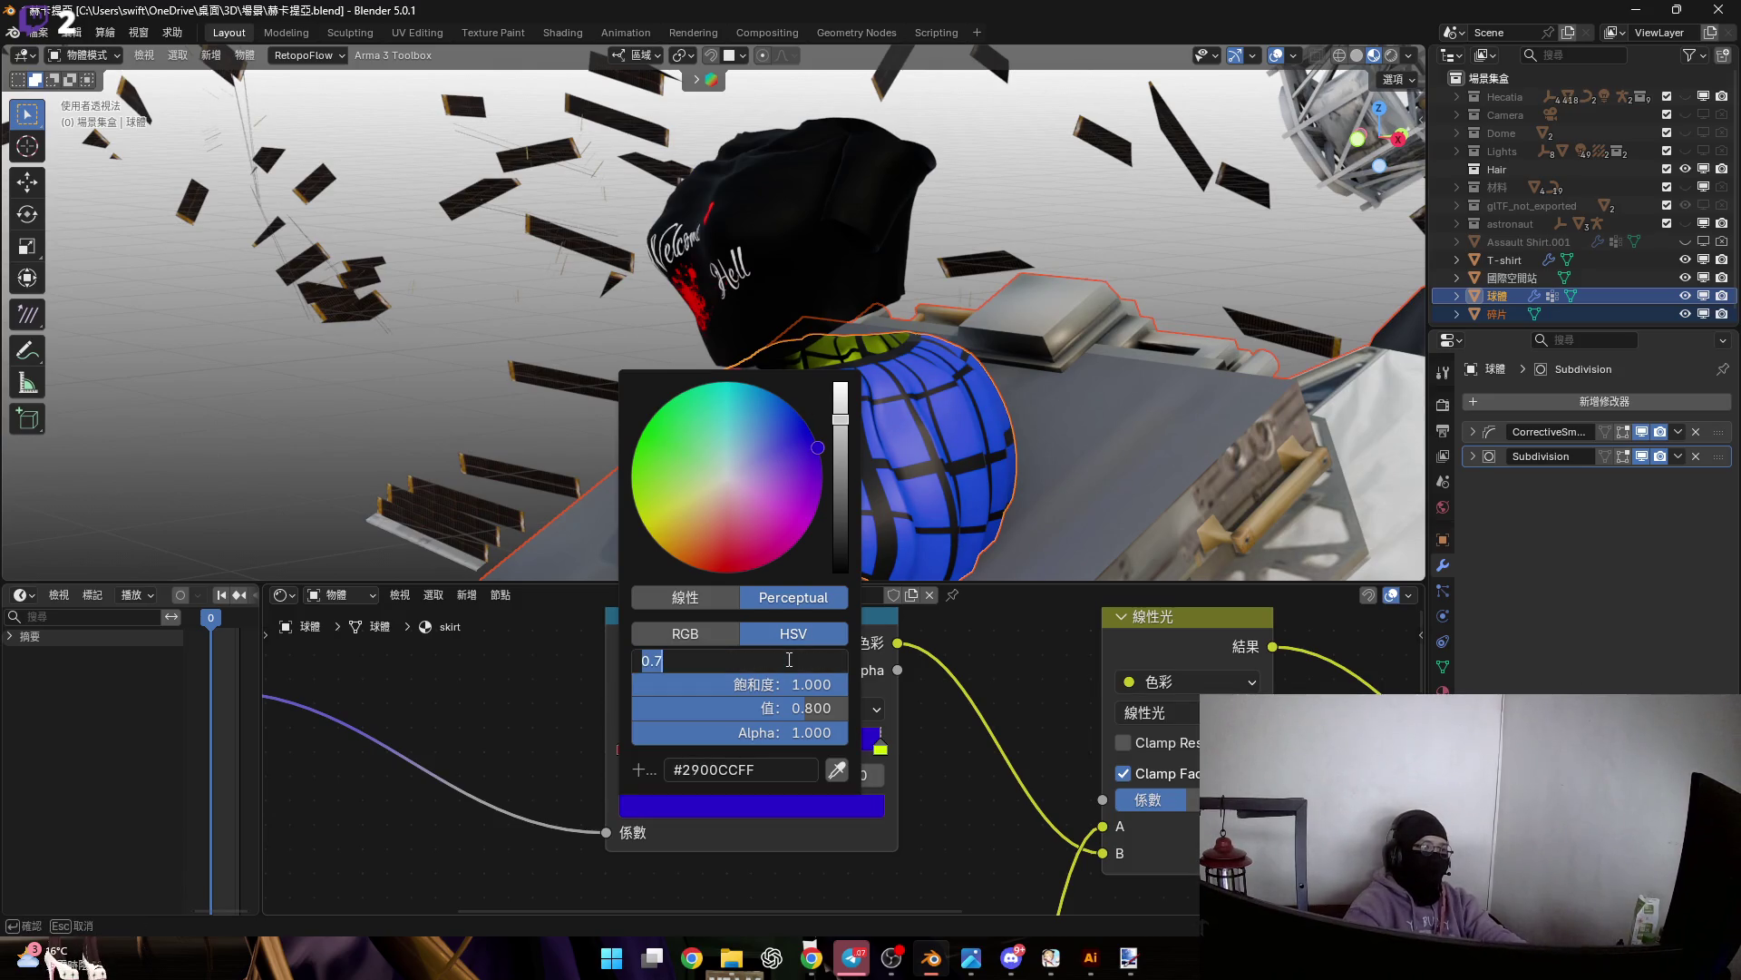
pyautogui.press('Return')
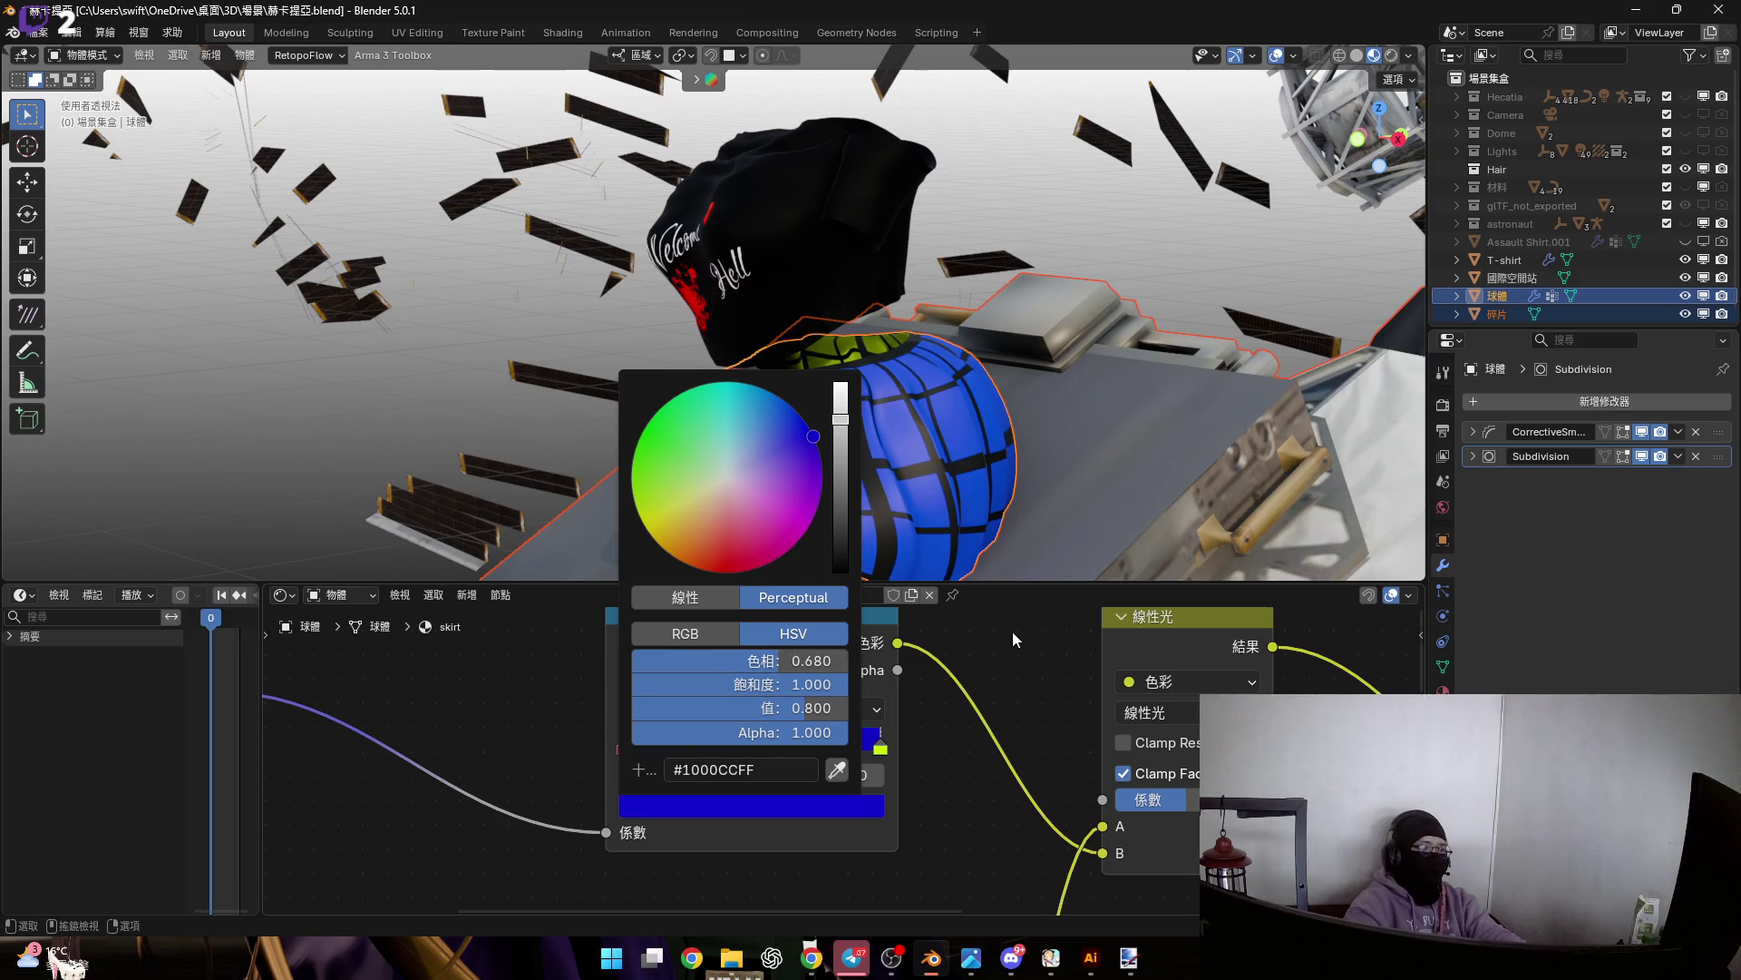
pyautogui.press('KP_1')
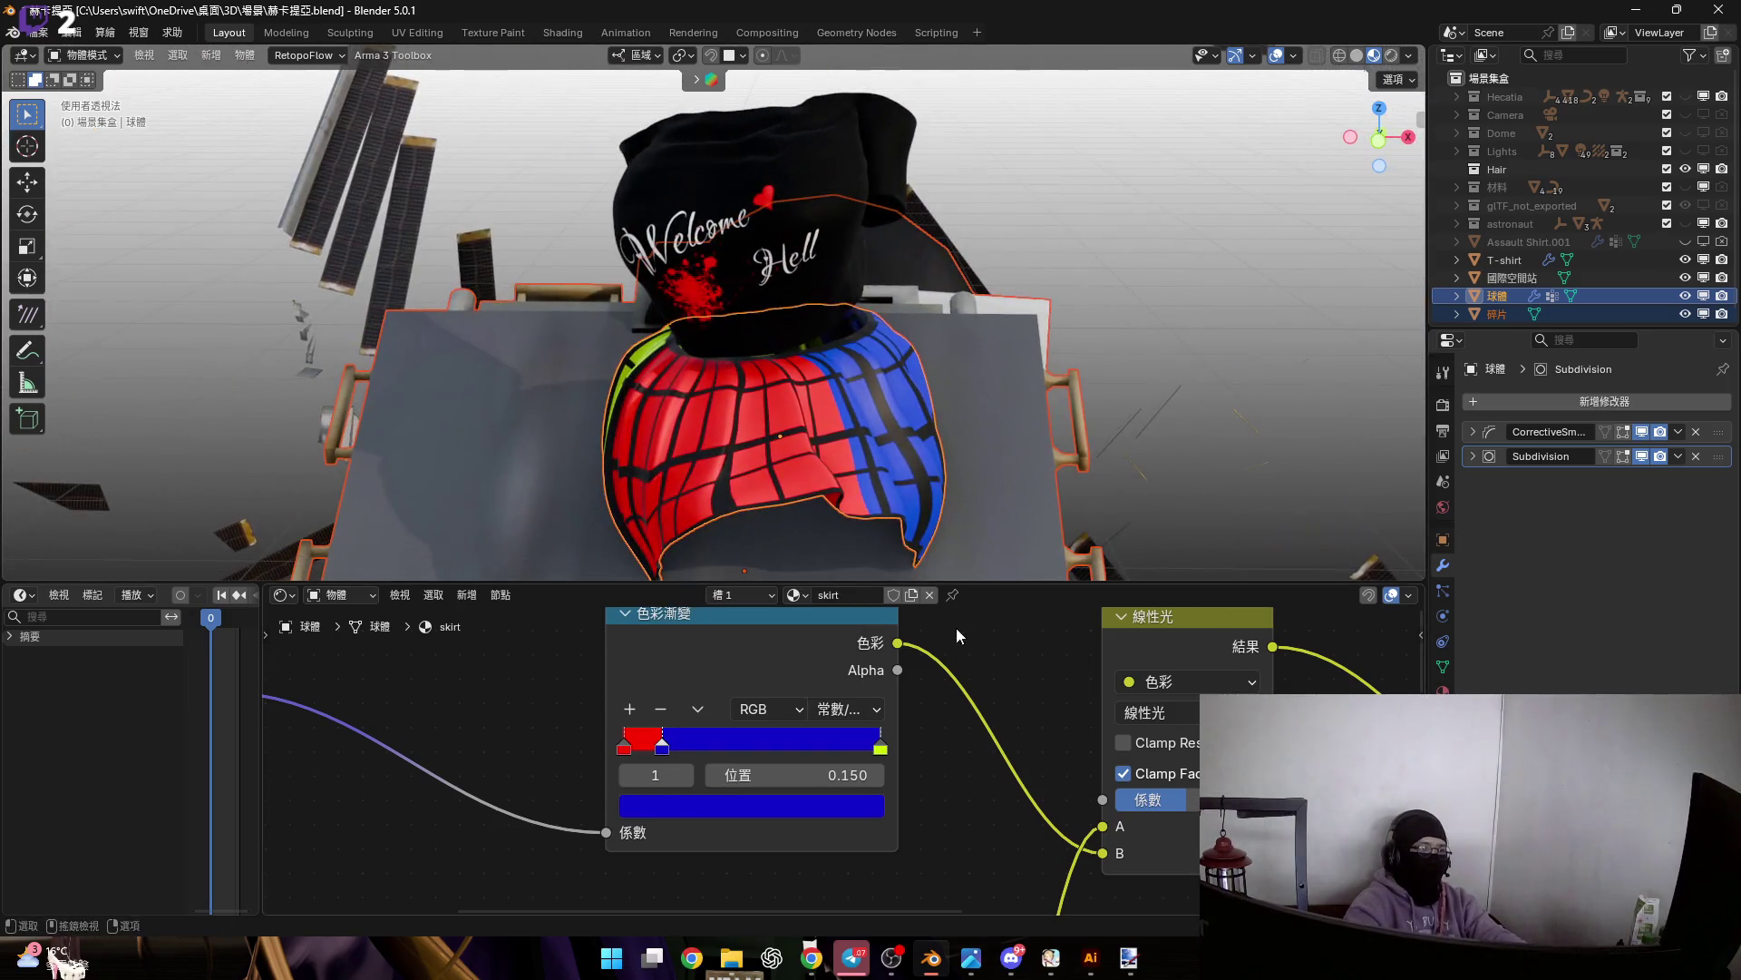
# Duplicate the Linear Light mix node and feed the 網格.png colour into the copy
pyautogui.scroll(-3, 959, 628)
pyautogui.scroll(3, 738, 720)
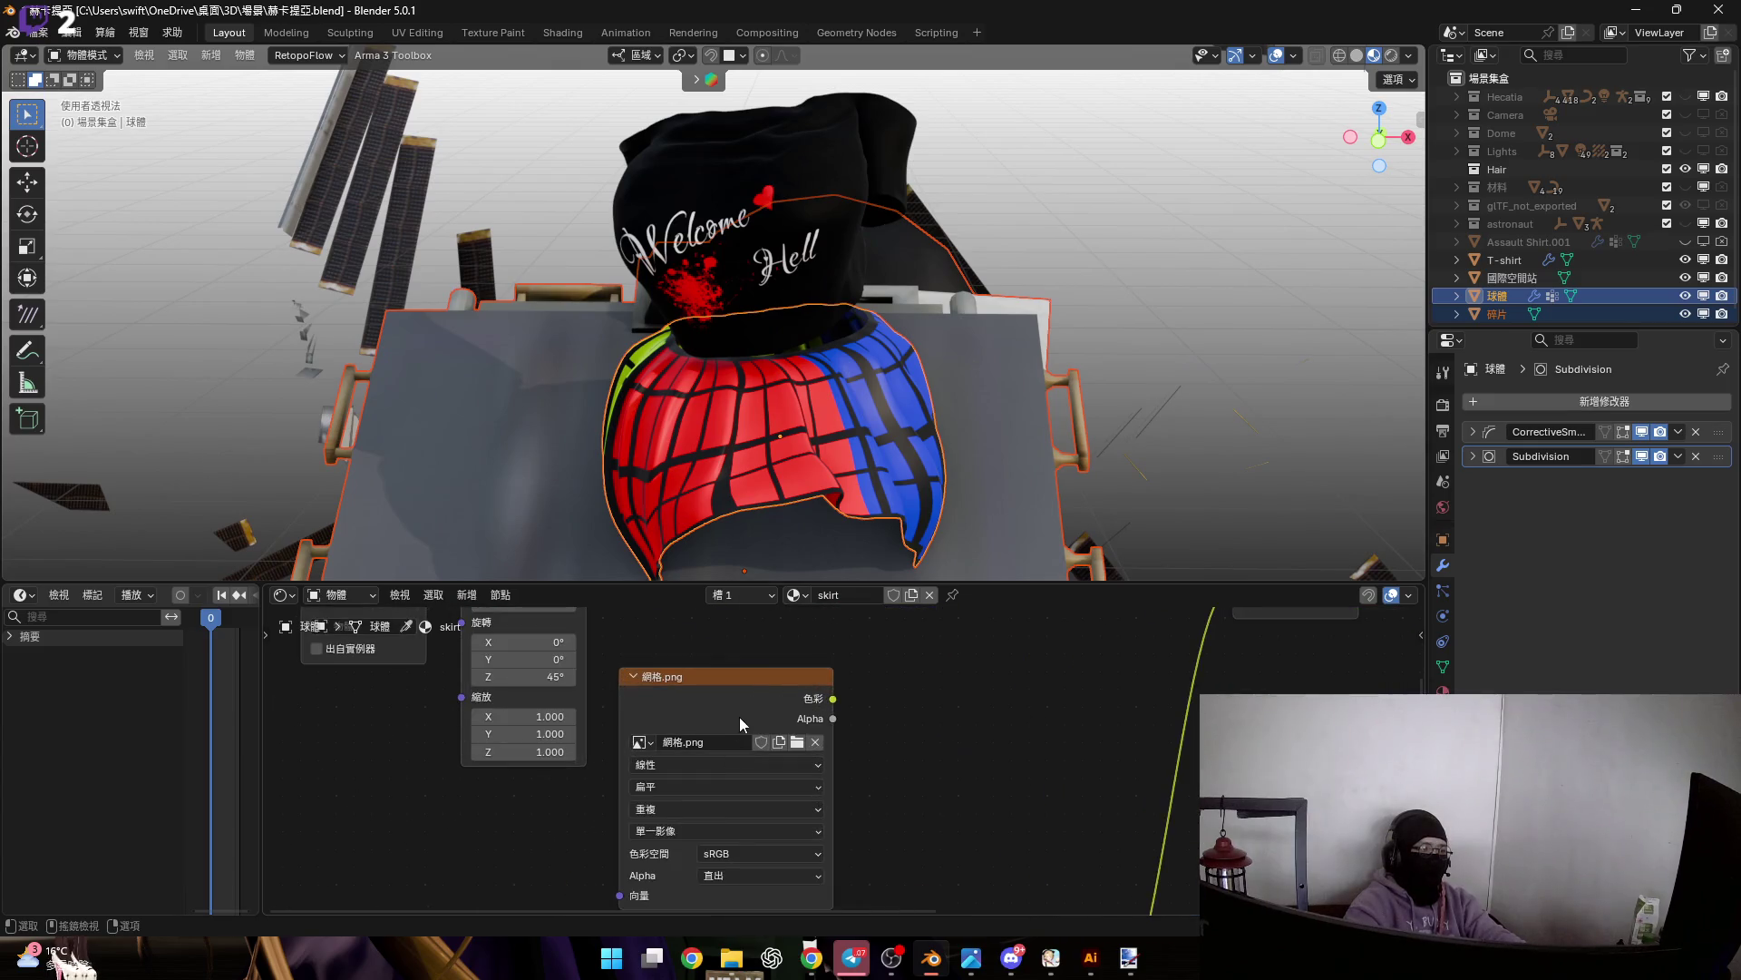
pyautogui.moveTo(916, 658); pyautogui.dragTo(628, 791, button='middle')
pyautogui.scroll(-2, 737, 752)
pyautogui.keyDown('ctrl'); pyautogui.scroll(-2, 727, 740); pyautogui.keyUp('ctrl')
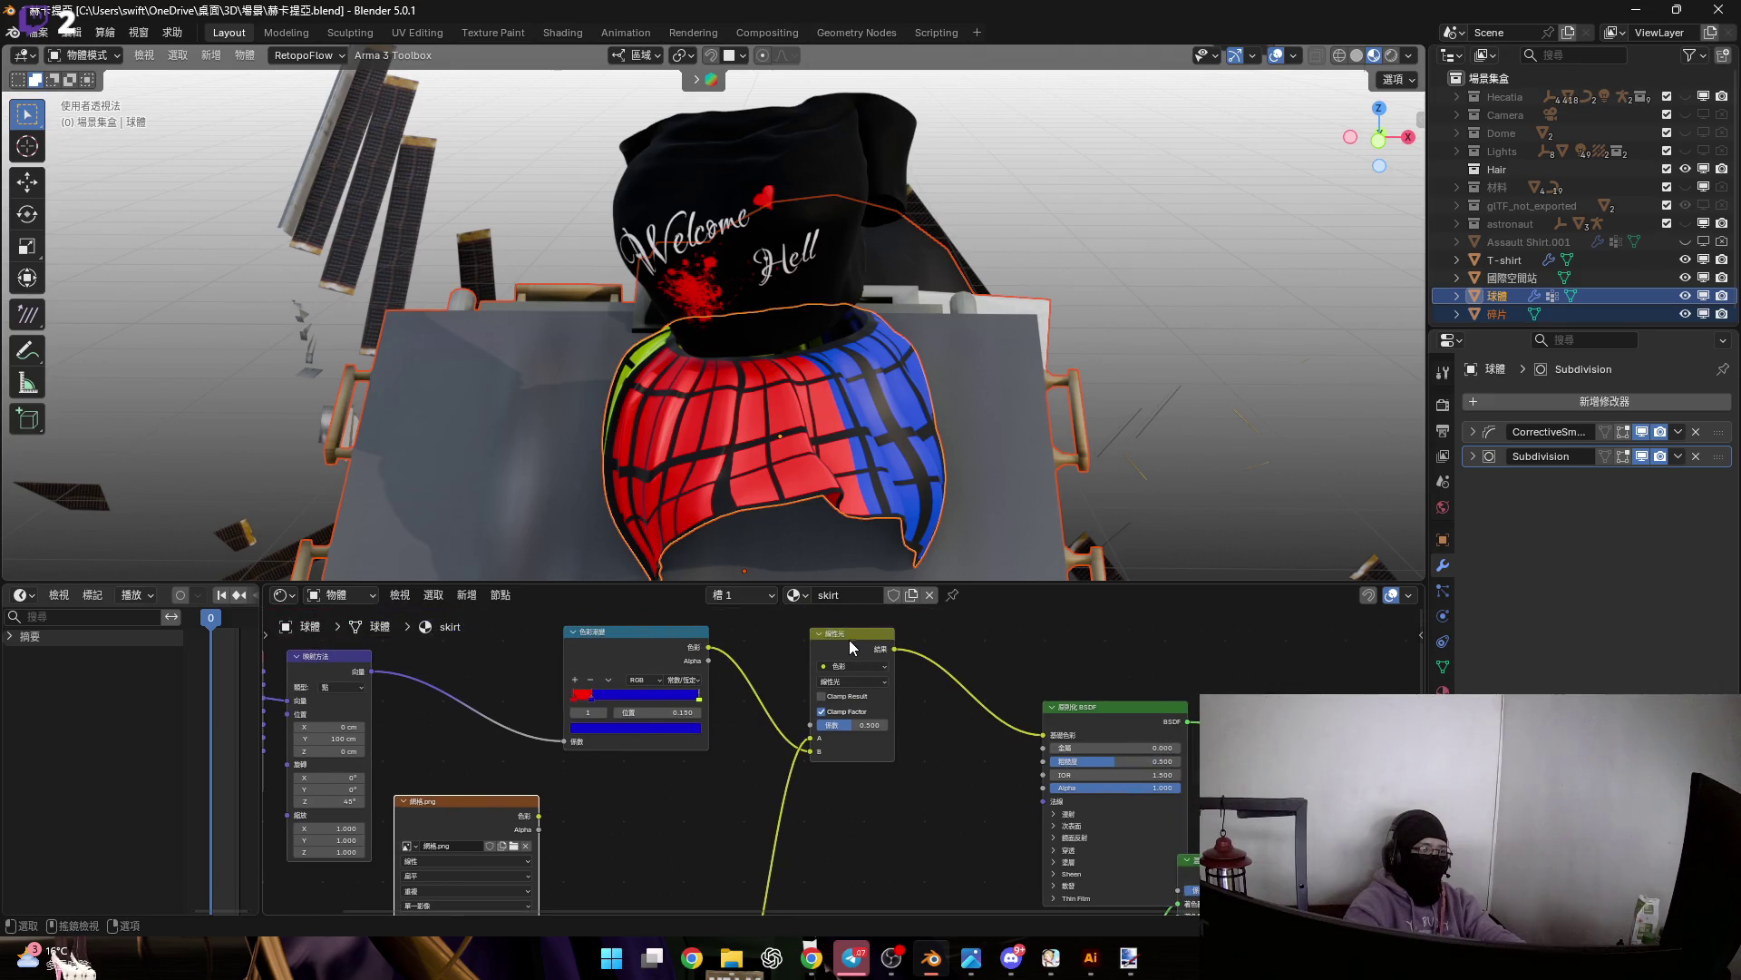
pyautogui.hotkey('shift', 'd')
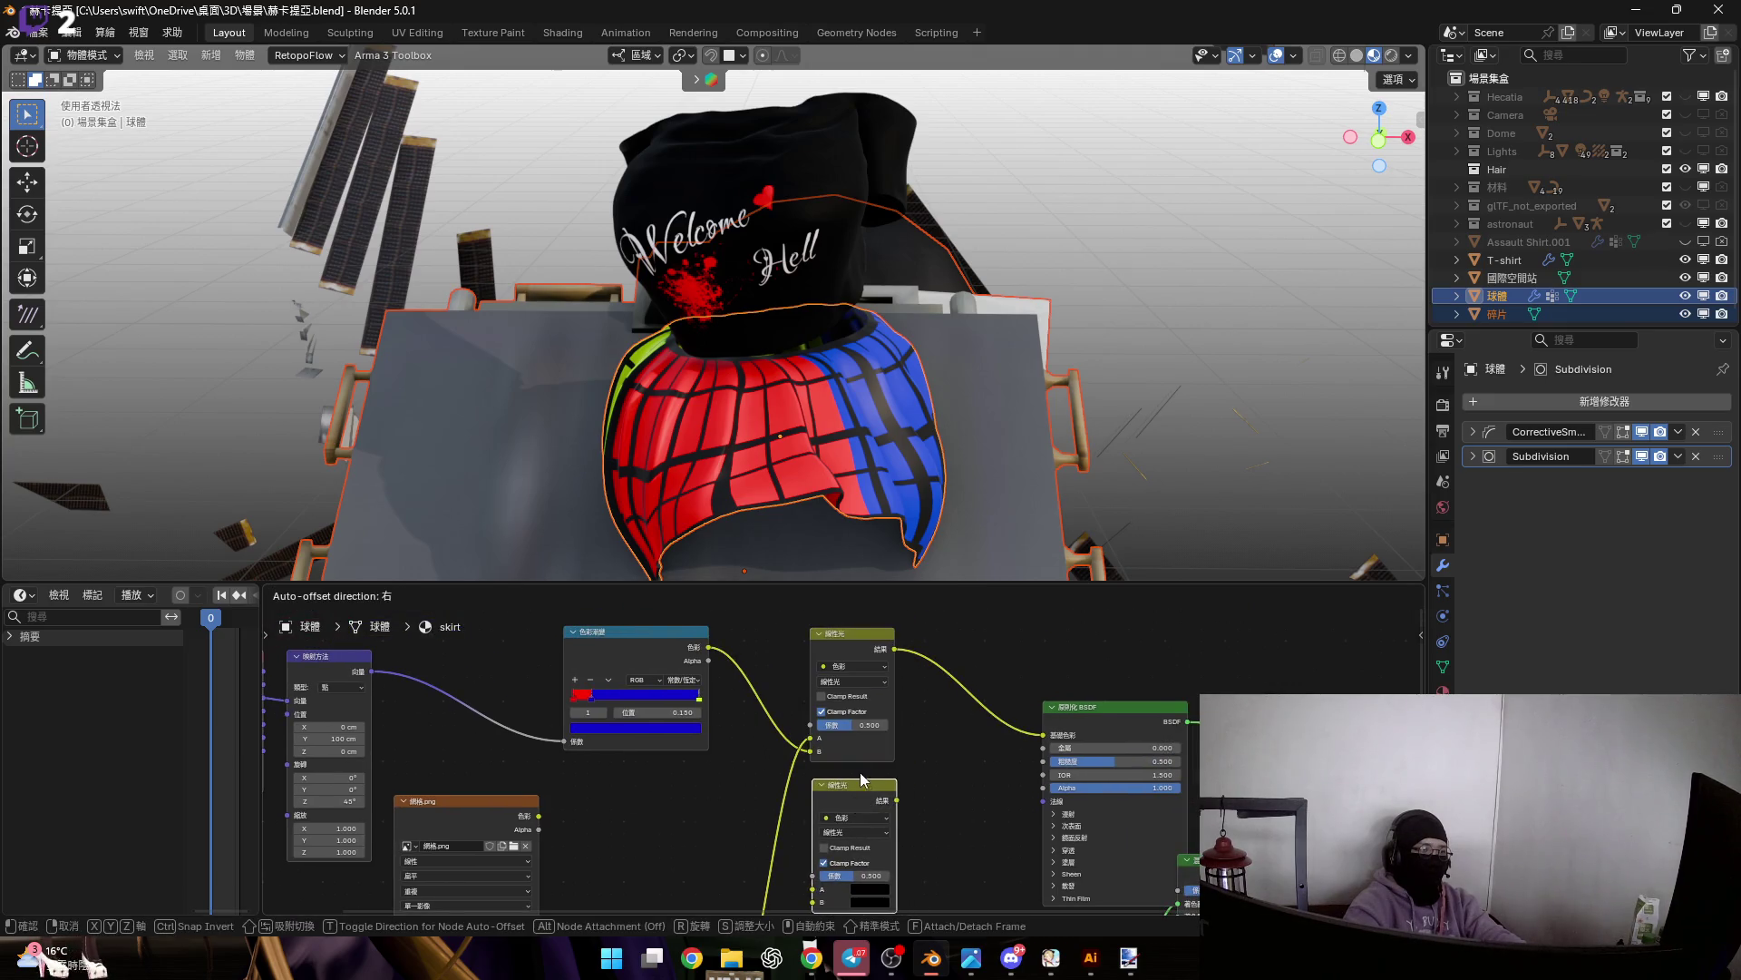
pyautogui.click(862, 782)
pyautogui.scroll(1, 624, 759)
pyautogui.moveTo(518, 762)
pyautogui.mouseDown()
pyautogui.moveTo(880, 861)
pyautogui.moveTo(928, 813)
pyautogui.mouseUp()
# Link the duplicated mix's Result to the Principled BSDF Base Color
pyautogui.scroll(-2, 929, 814)
pyautogui.moveTo(785, 792); pyautogui.dragTo(888, 668)
pyautogui.scroll(2, 890, 673)
pyautogui.moveTo(837, 773); pyautogui.dragTo(825, 814)
pyautogui.moveTo(950, 696); pyautogui.dragTo(952, 679)
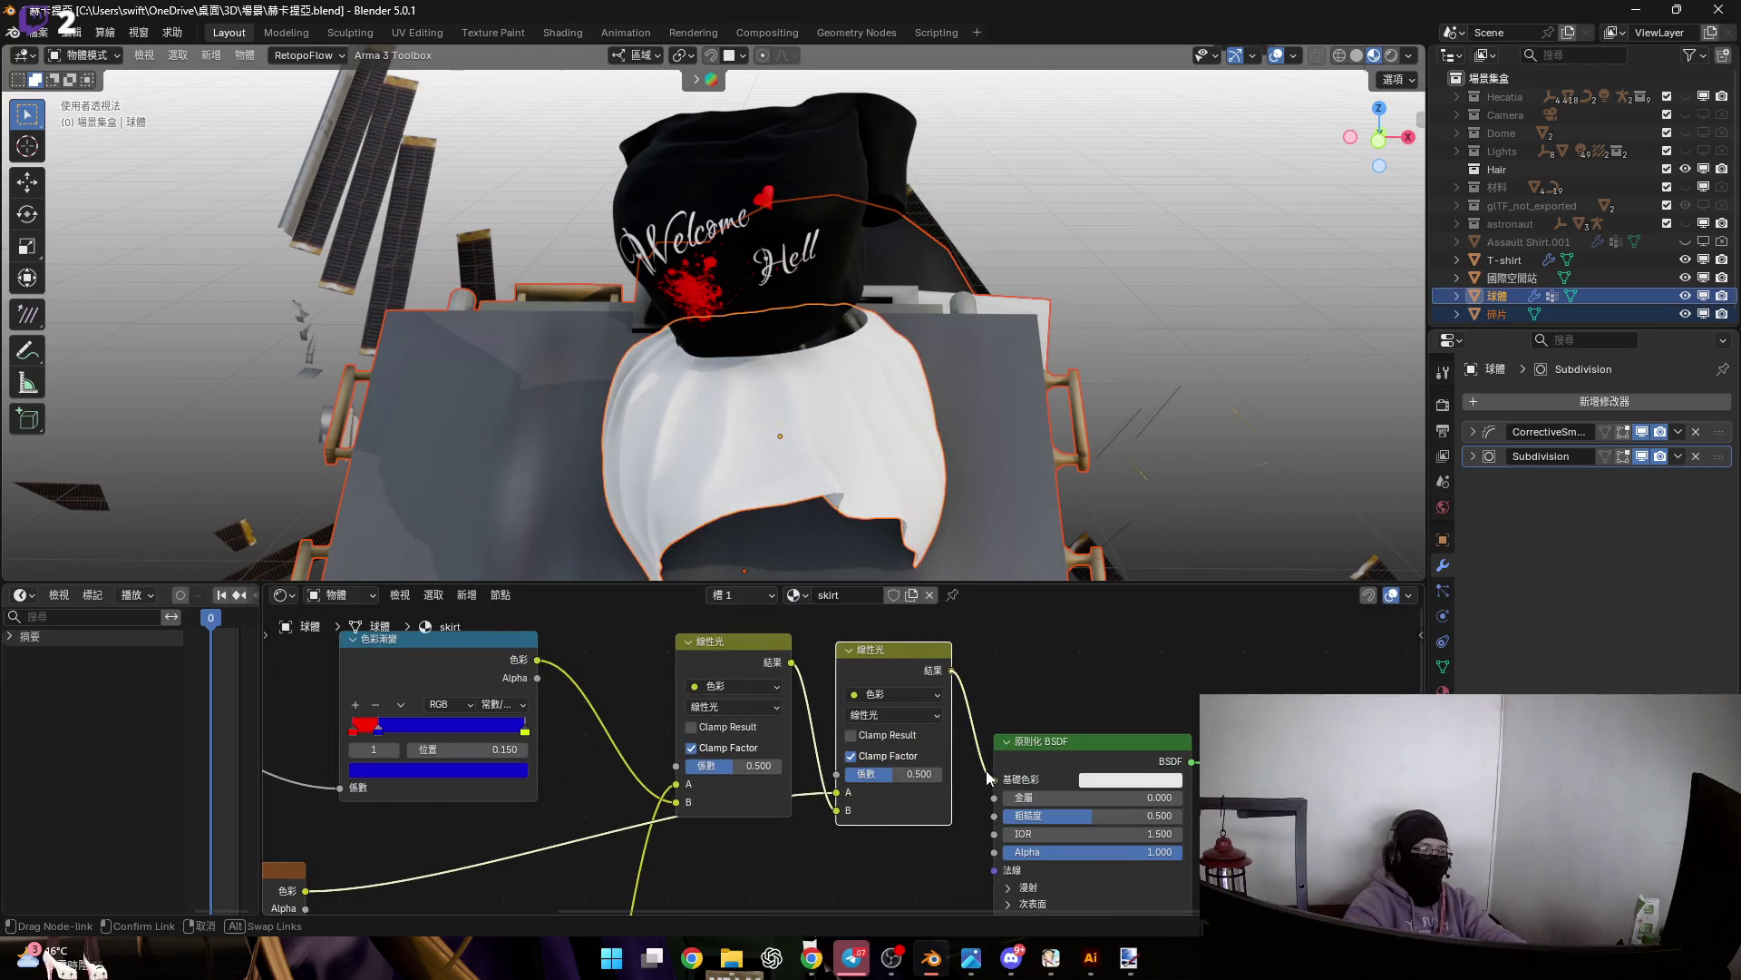
# Try the 疊層 blend on the second mix node, then return it to 線性光
pyautogui.scroll(5, 821, 445)
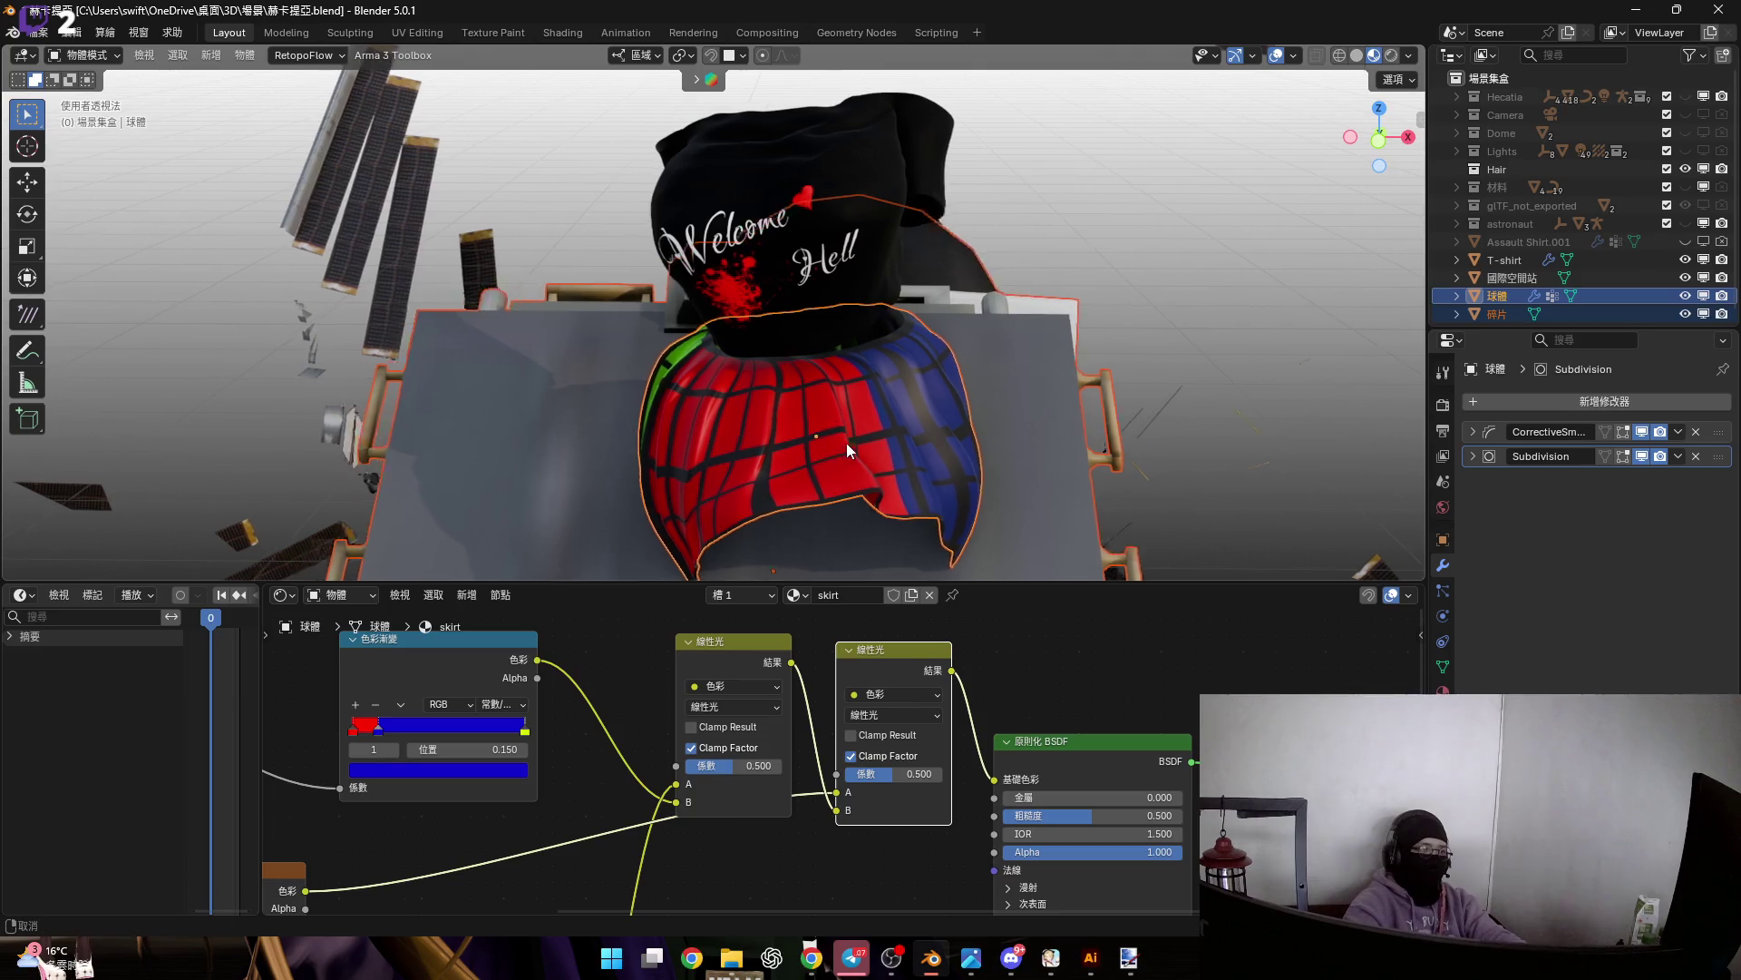
pyautogui.scroll(-3, 825, 434)
pyautogui.scroll(3, 858, 699)
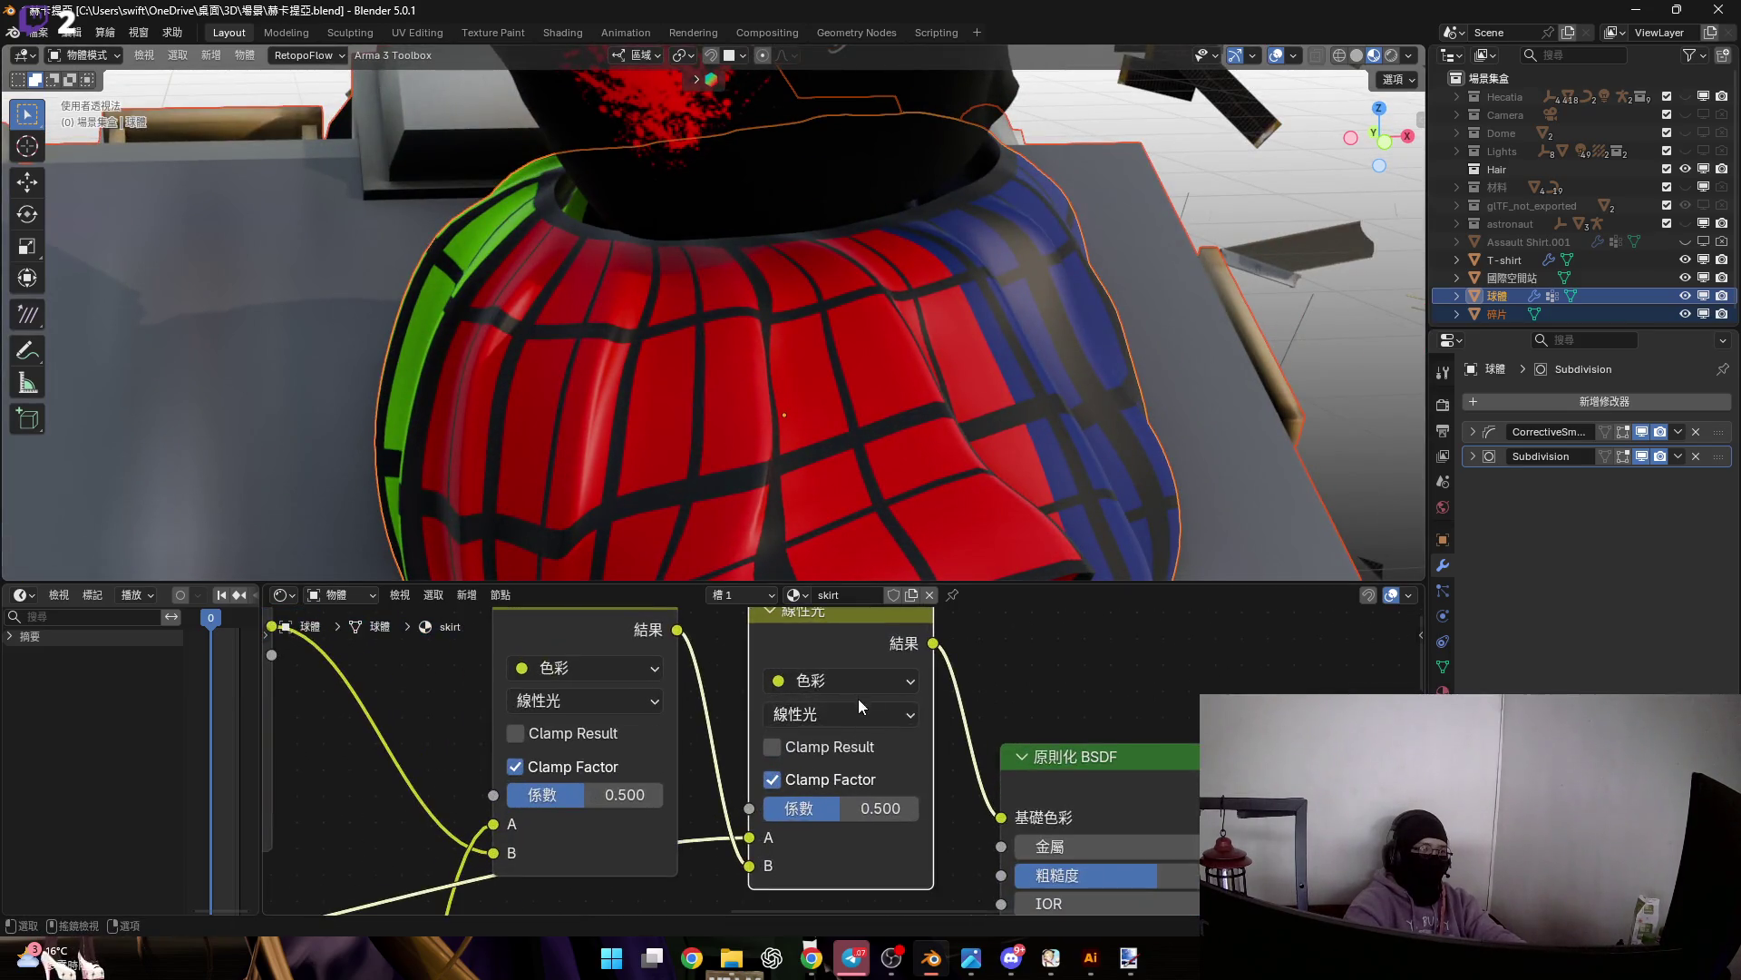
pyautogui.click(852, 738)
pyautogui.click(842, 688)
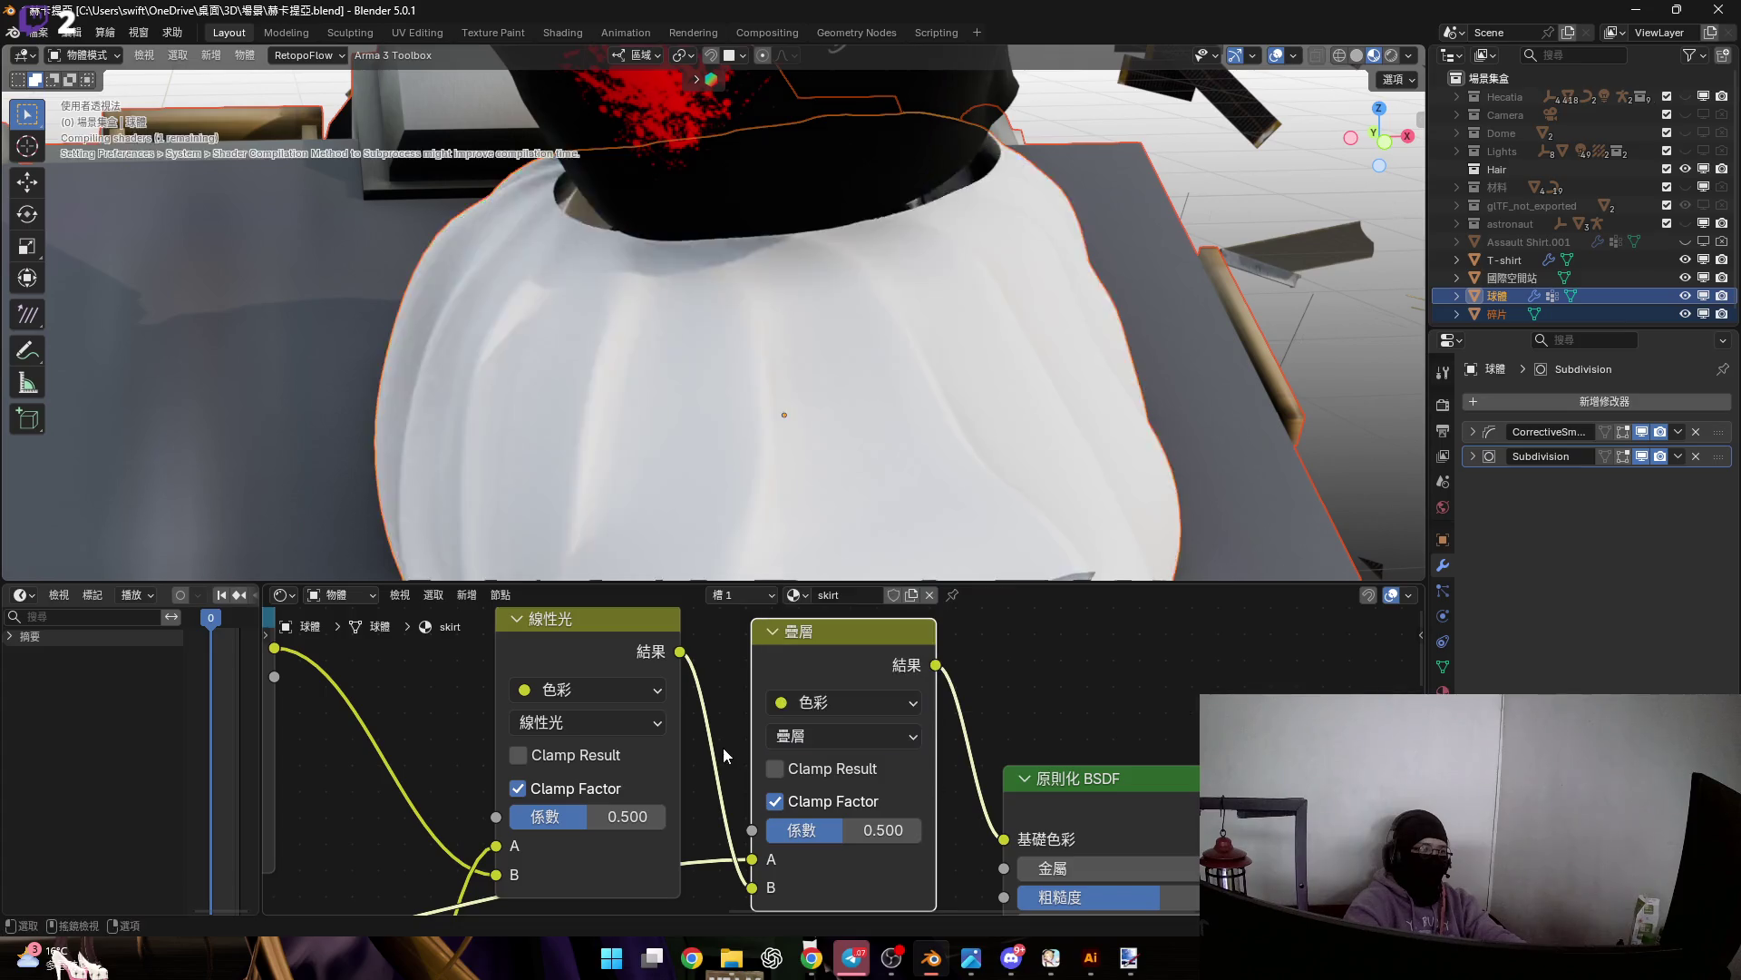
pyautogui.scroll(-1, 837, 744)
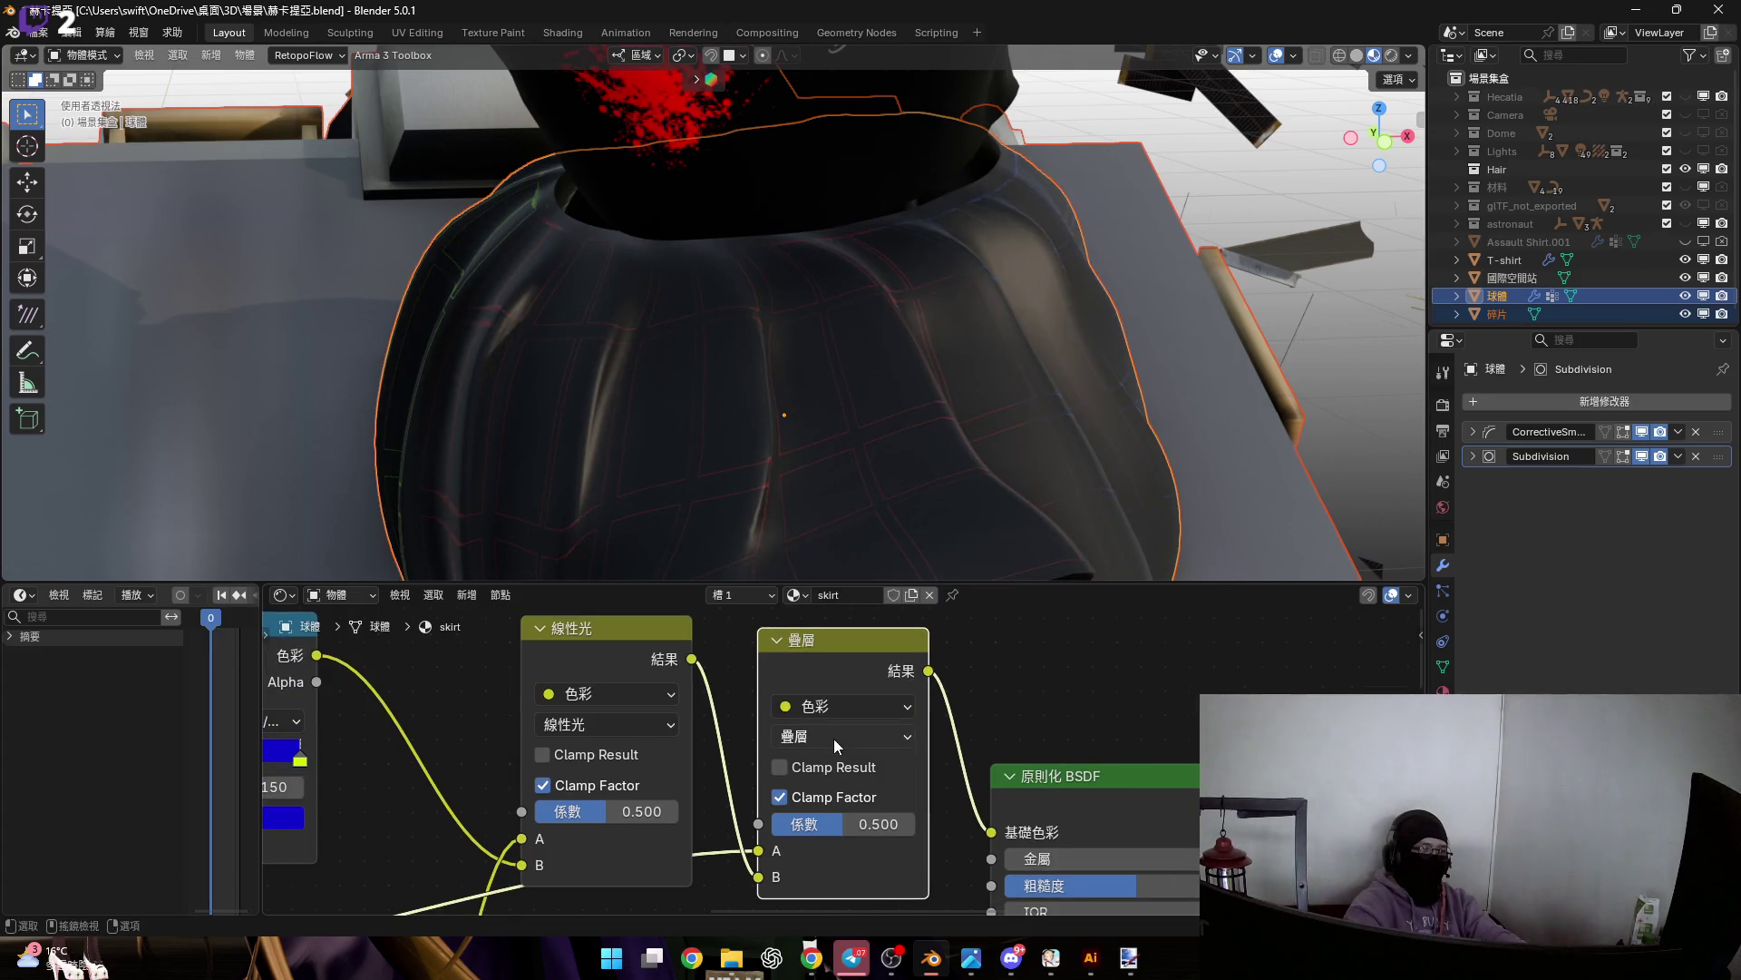
pyautogui.click(833, 738)
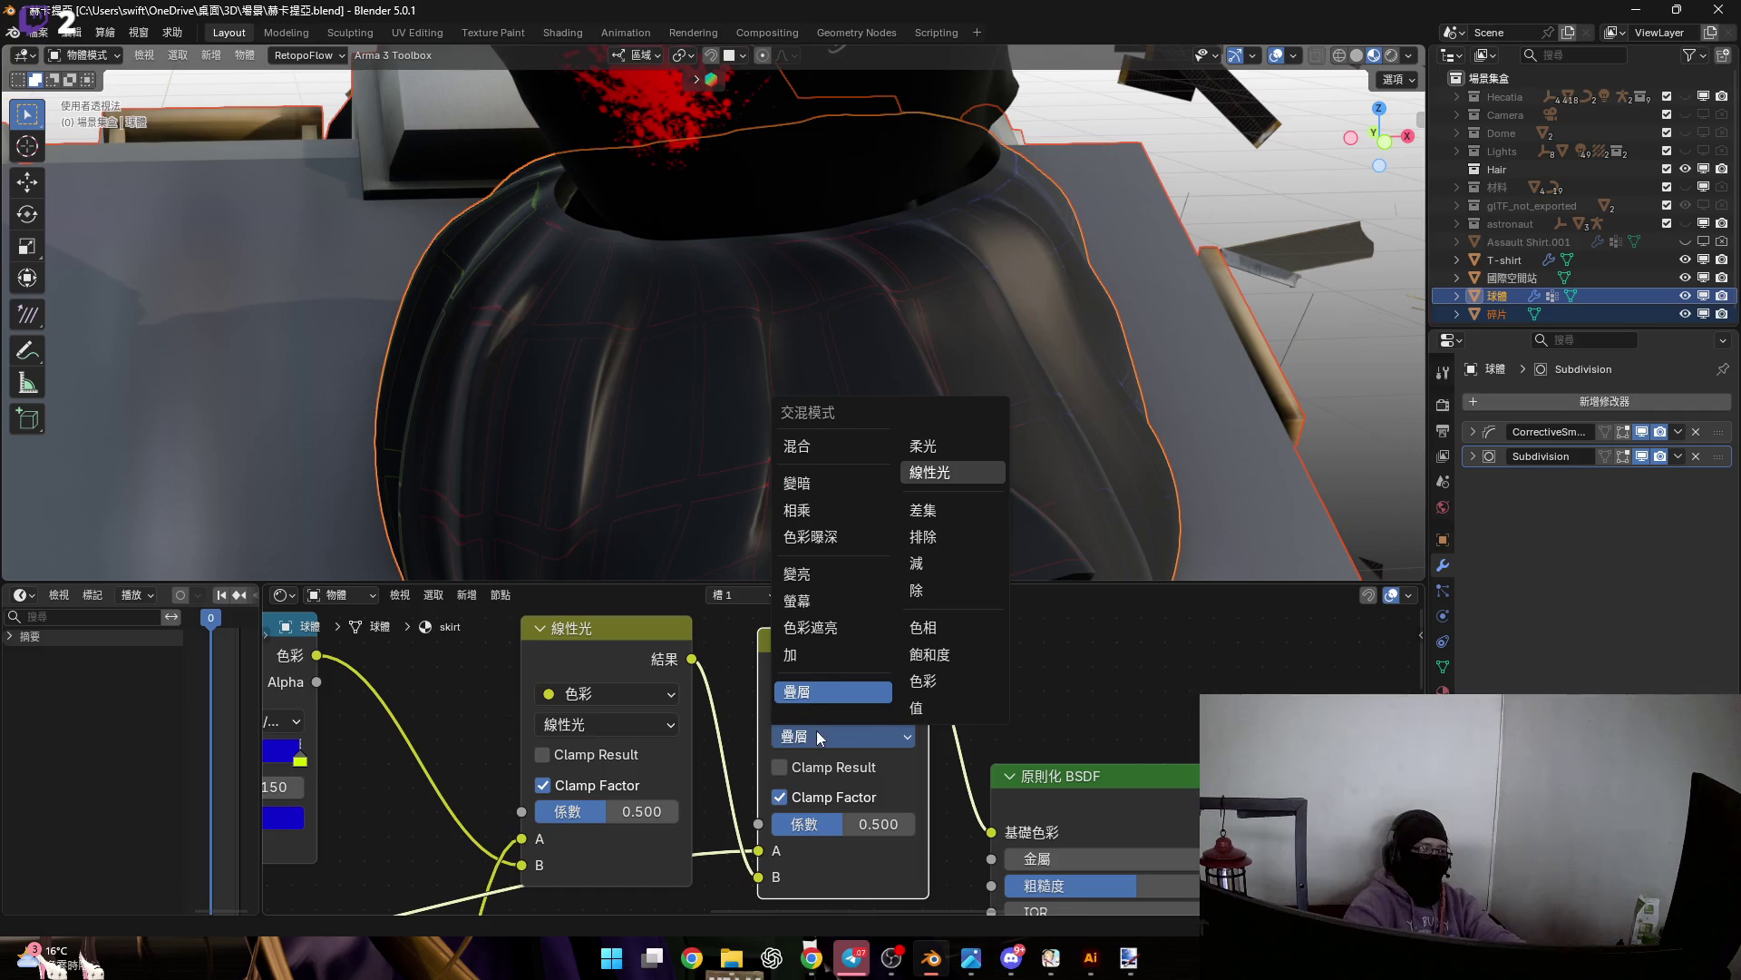
pyautogui.click(930, 472)
pyautogui.scroll(-3, 635, 678)
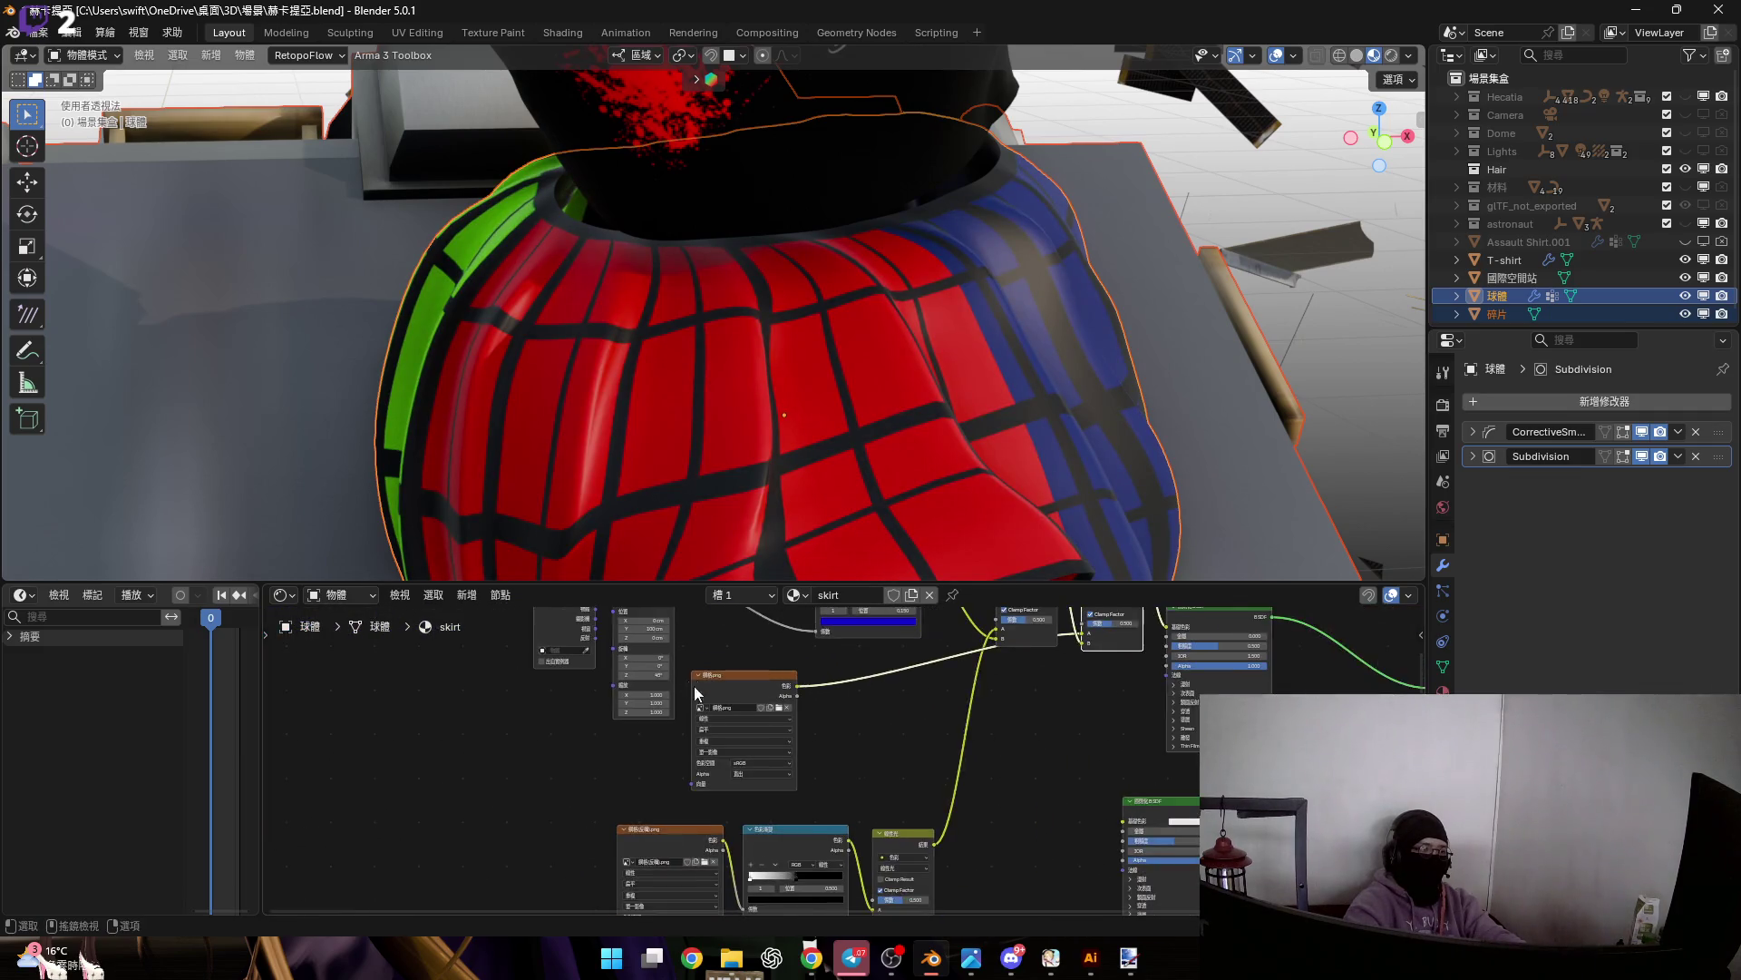
# Move the Texture Coordinate and Mapping nodes down and to the left
pyautogui.moveTo(696, 690); pyautogui.dragTo(744, 703, button='middle')
pyautogui.moveTo(716, 753); pyautogui.dragTo(580, 671)
pyautogui.moveTo(697, 716); pyautogui.dragTo(555, 853)
pyautogui.scroll(3, 596, 760)
# Move the first mix's link from B to A and connect 網格.png Color to the second Mix's B
pyautogui.moveTo(949, 728); pyautogui.dragTo(944, 731)
pyautogui.moveTo(807, 551)
pyautogui.mouseDown(button='middle')
pyautogui.moveTo(769, 439)
pyautogui.moveTo(667, 737)
pyautogui.mouseUp(button='middle')
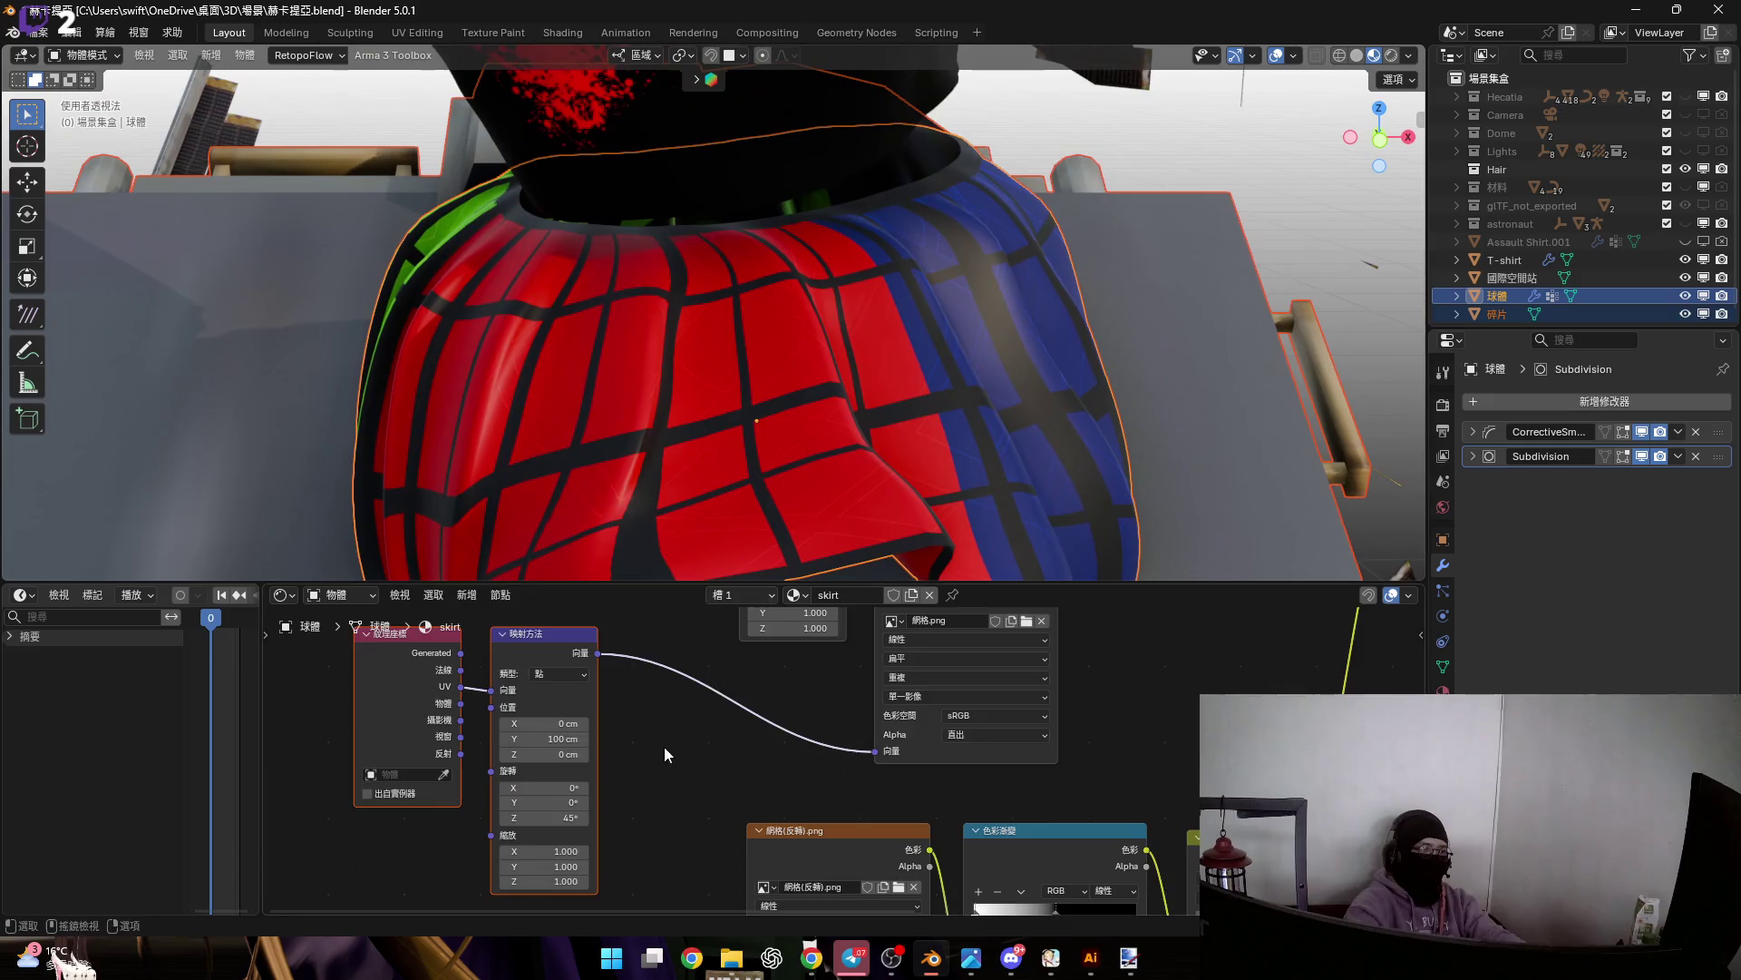
pyautogui.scroll(-3, 668, 738)
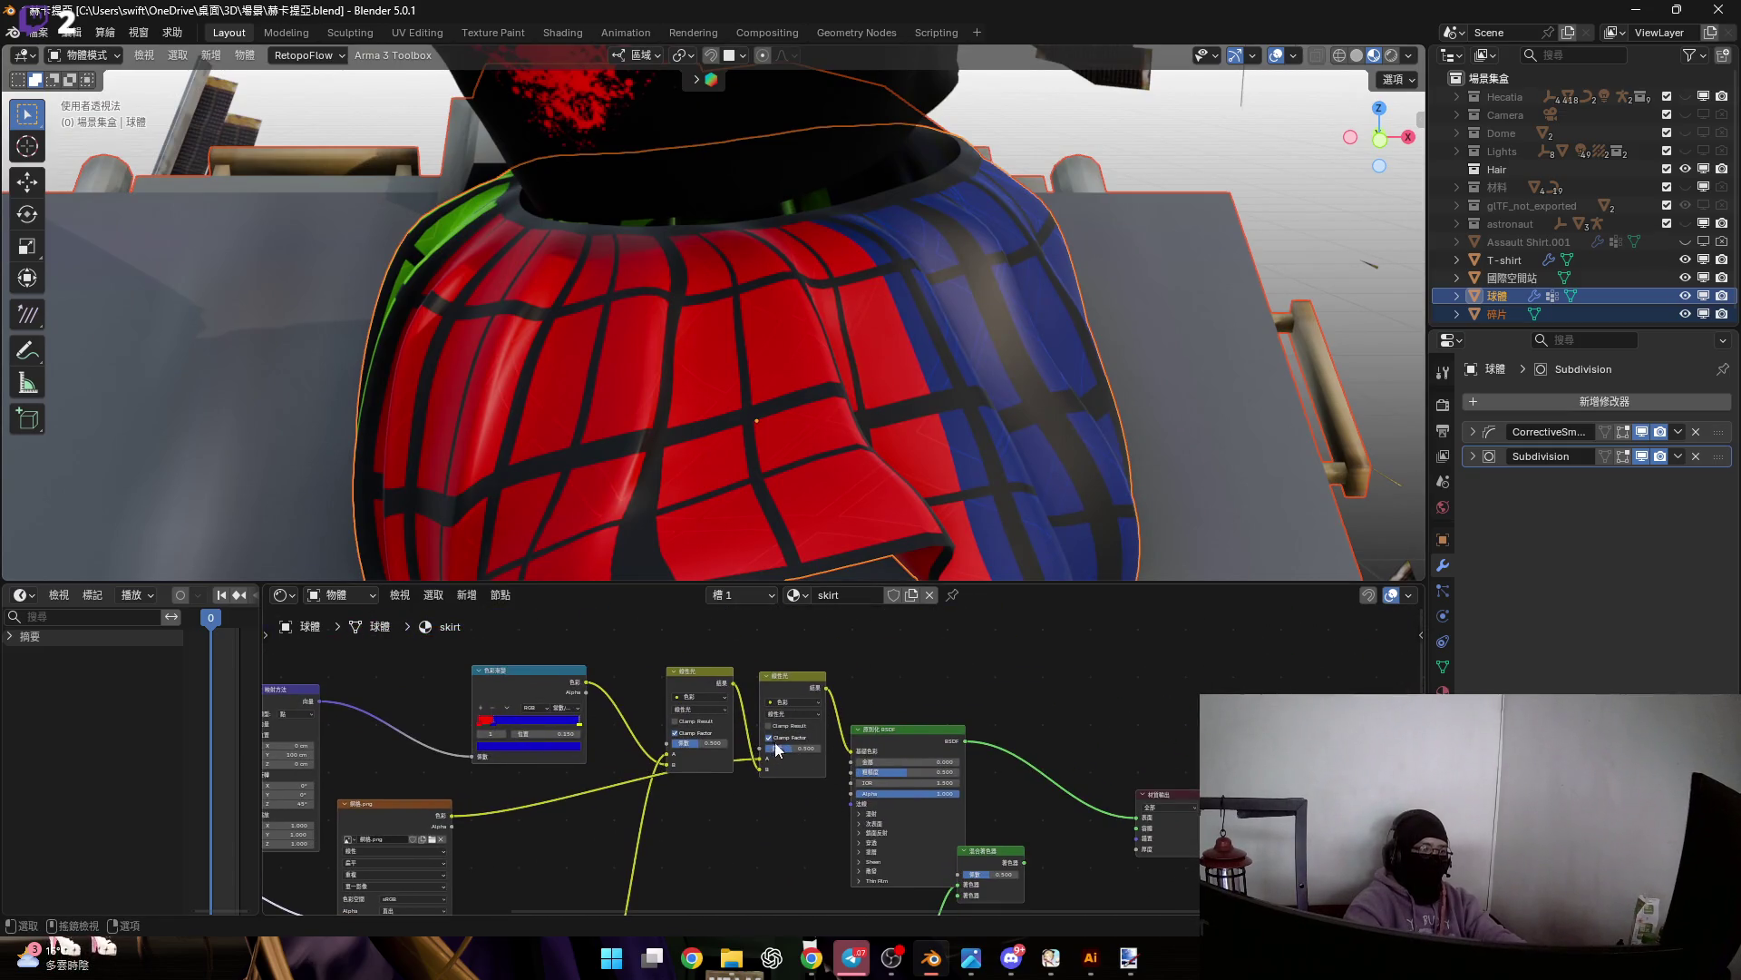
pyautogui.scroll(5, 776, 748)
pyautogui.moveTo(752, 834); pyautogui.dragTo(753, 799)
pyautogui.scroll(-5, 771, 726)
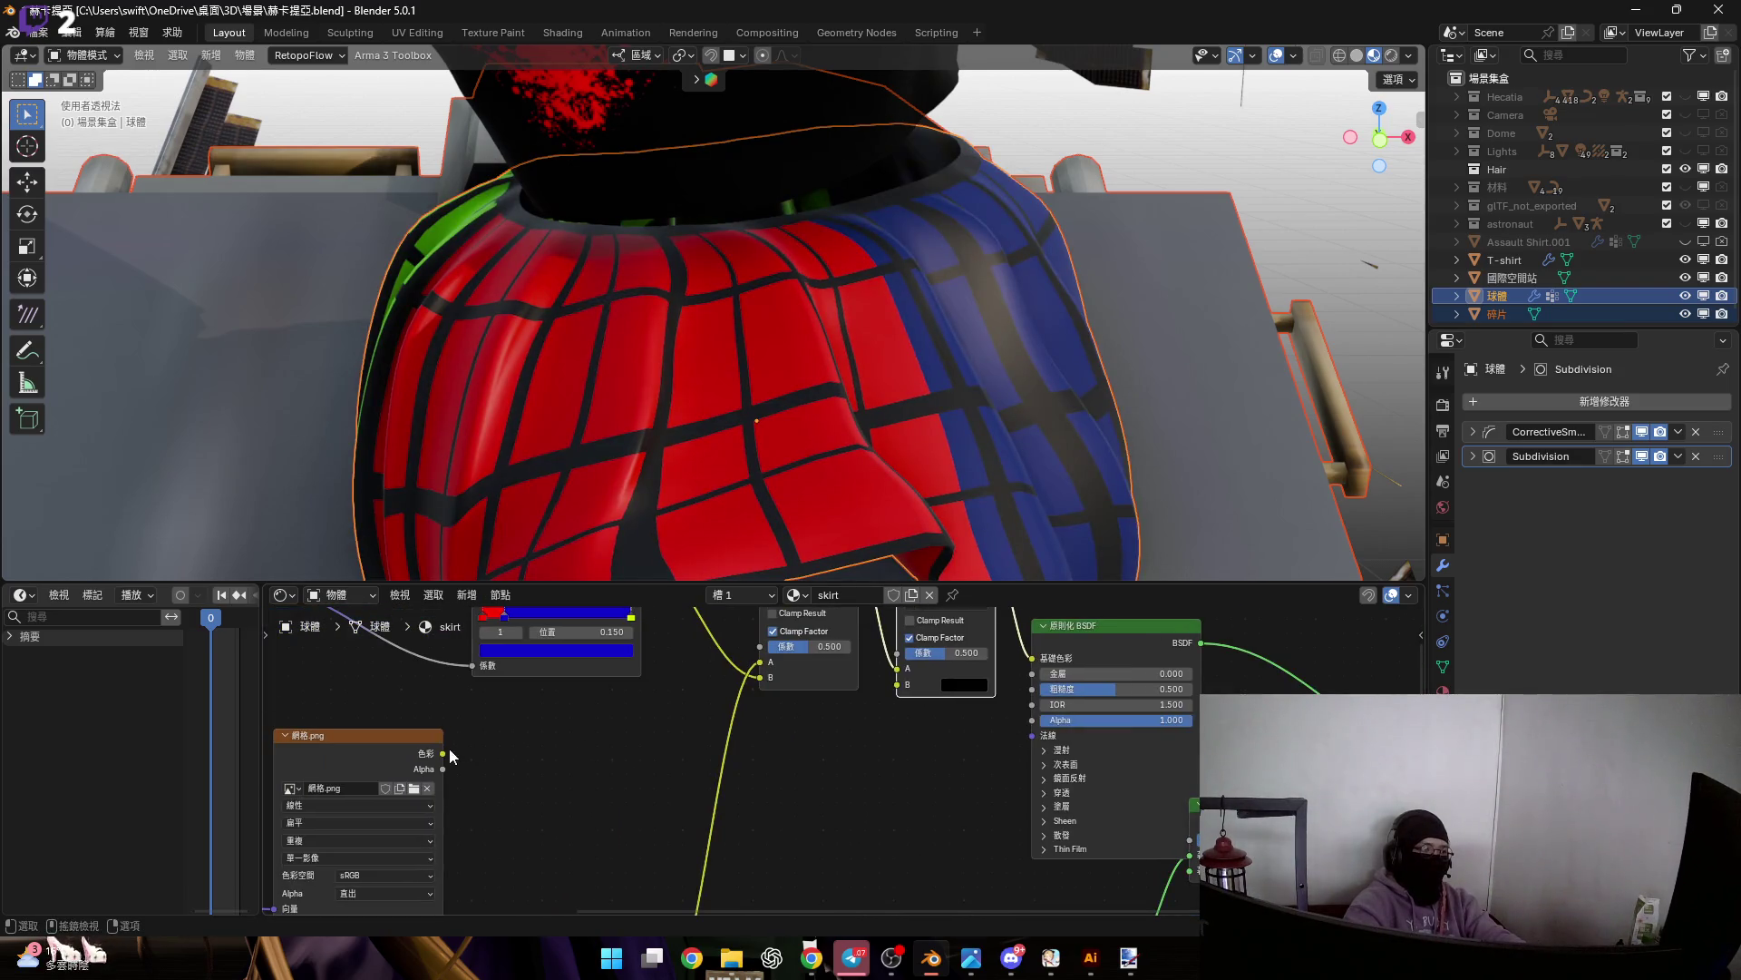
pyautogui.moveTo(849, 694); pyautogui.dragTo(889, 688)
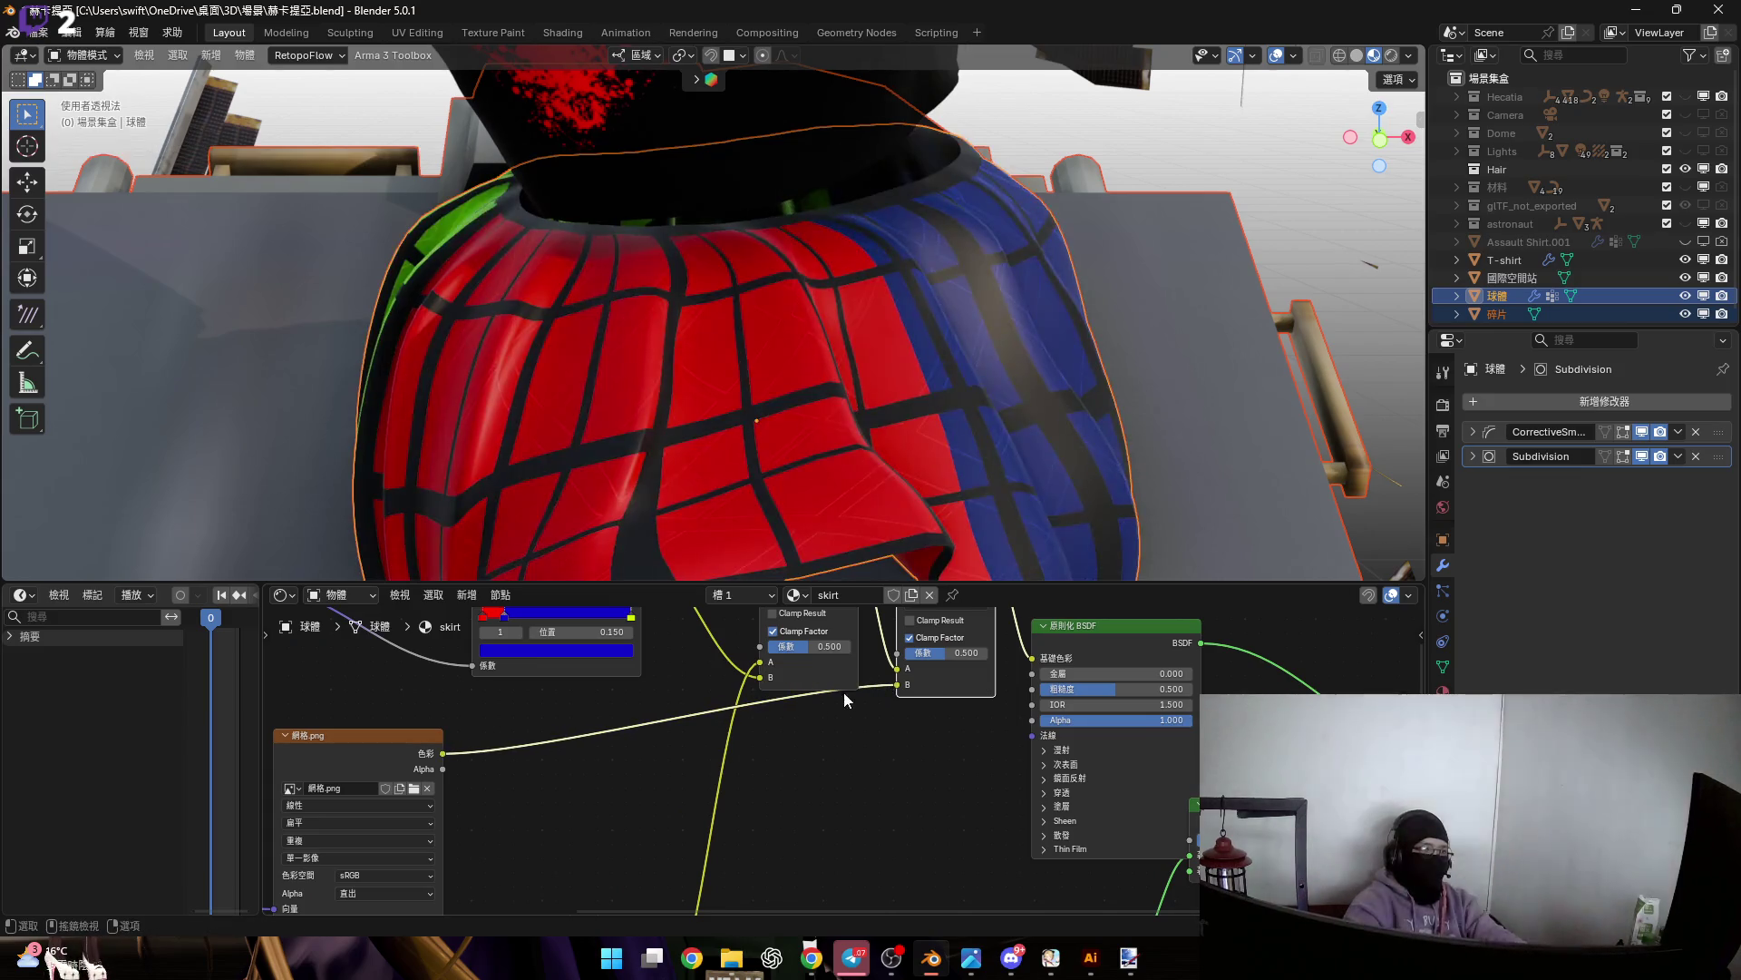
pyautogui.scroll(4, 704, 765)
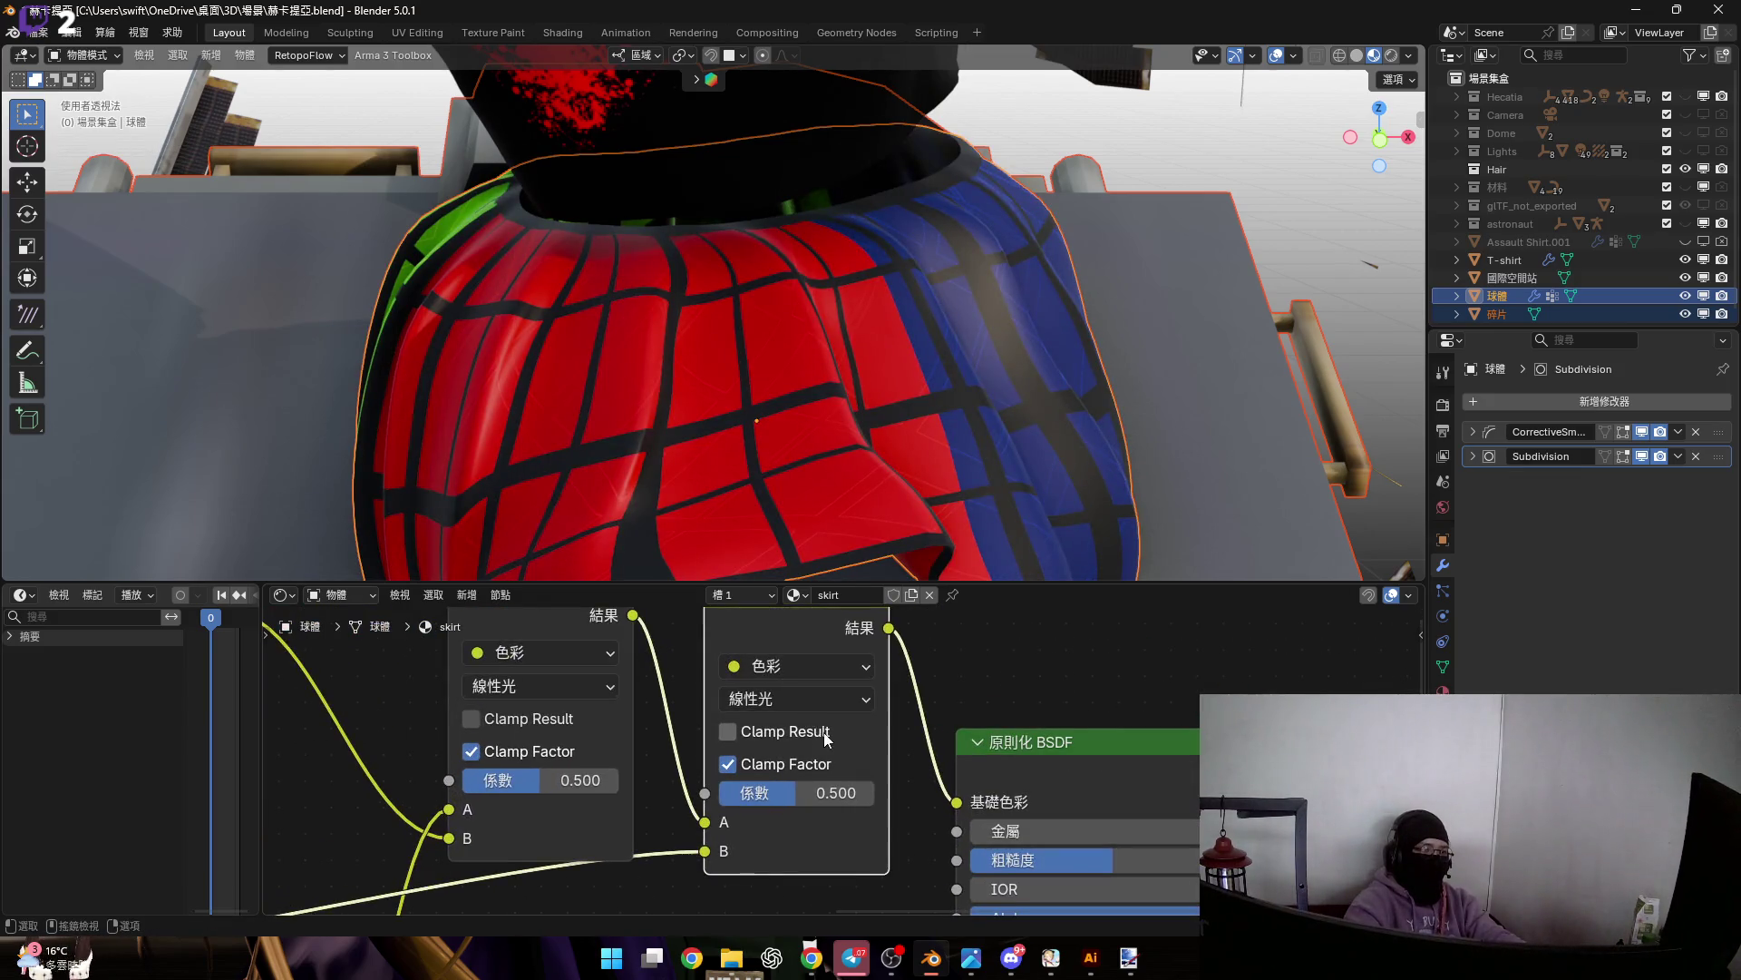
# Zero the Mapping node's Location Y and Rotation Z, and set its Scale to 2.000
pyautogui.scroll(-3, 401, 798)
pyautogui.moveTo(401, 798); pyautogui.dragTo(720, 771, button='middle')
pyautogui.scroll(4, 720, 771)
pyautogui.scroll(3, 689, 739)
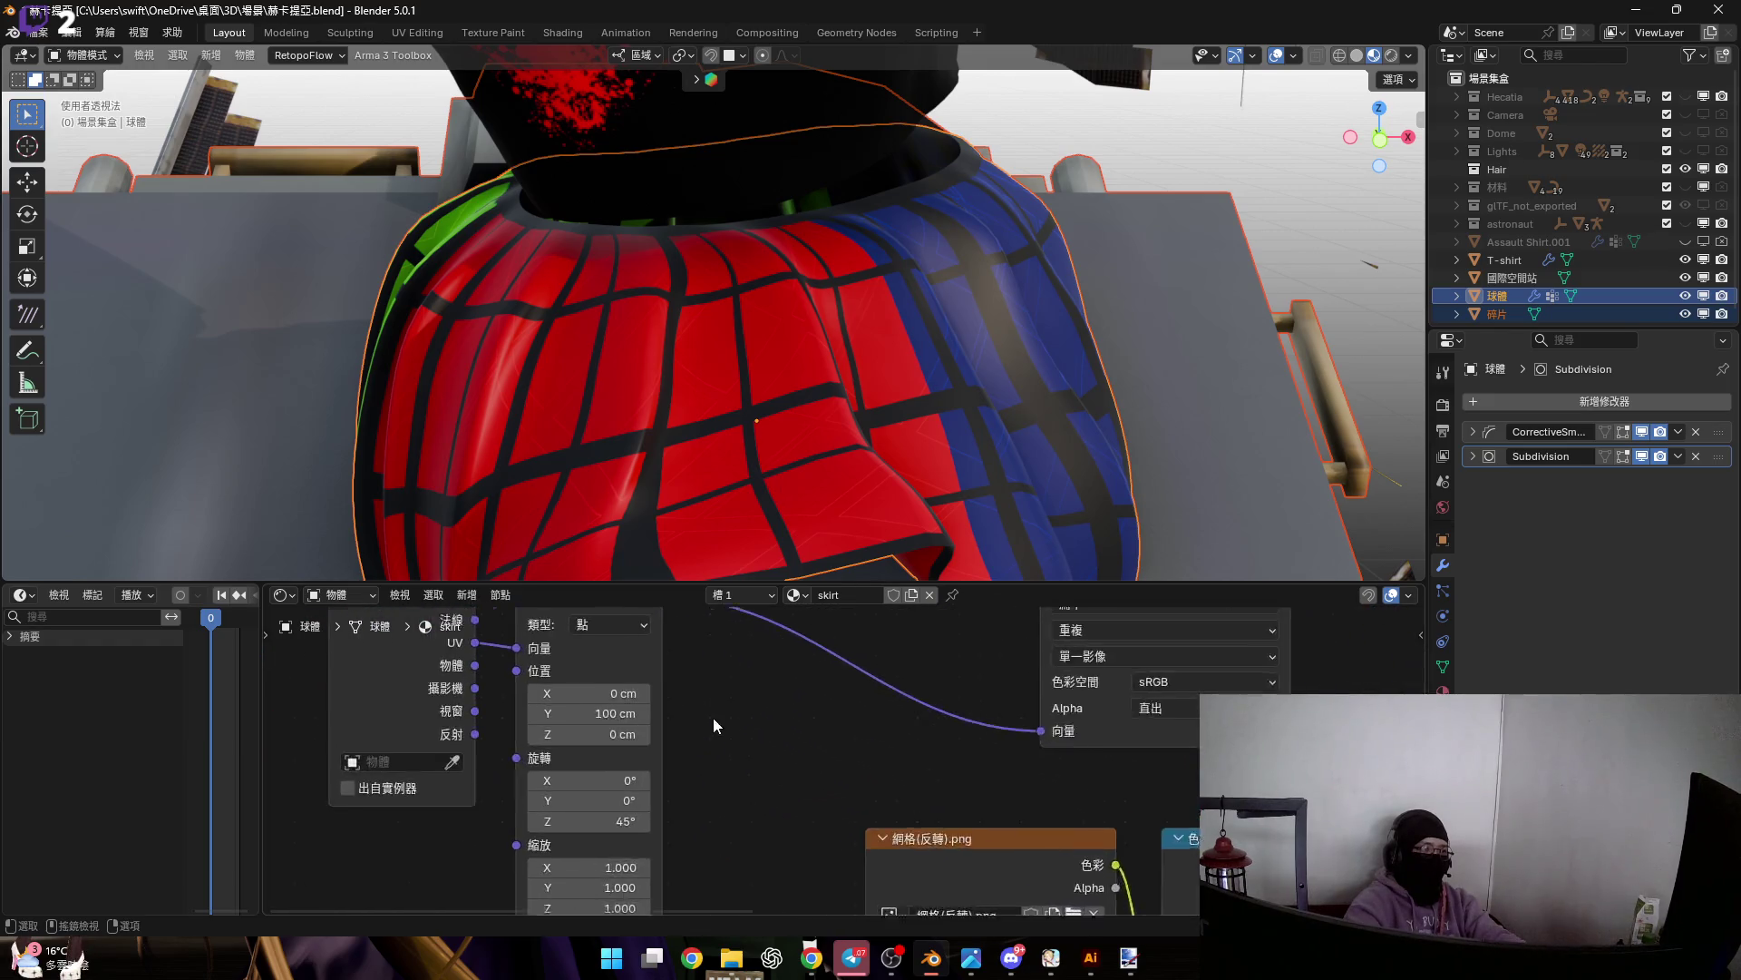
pyautogui.click(622, 669)
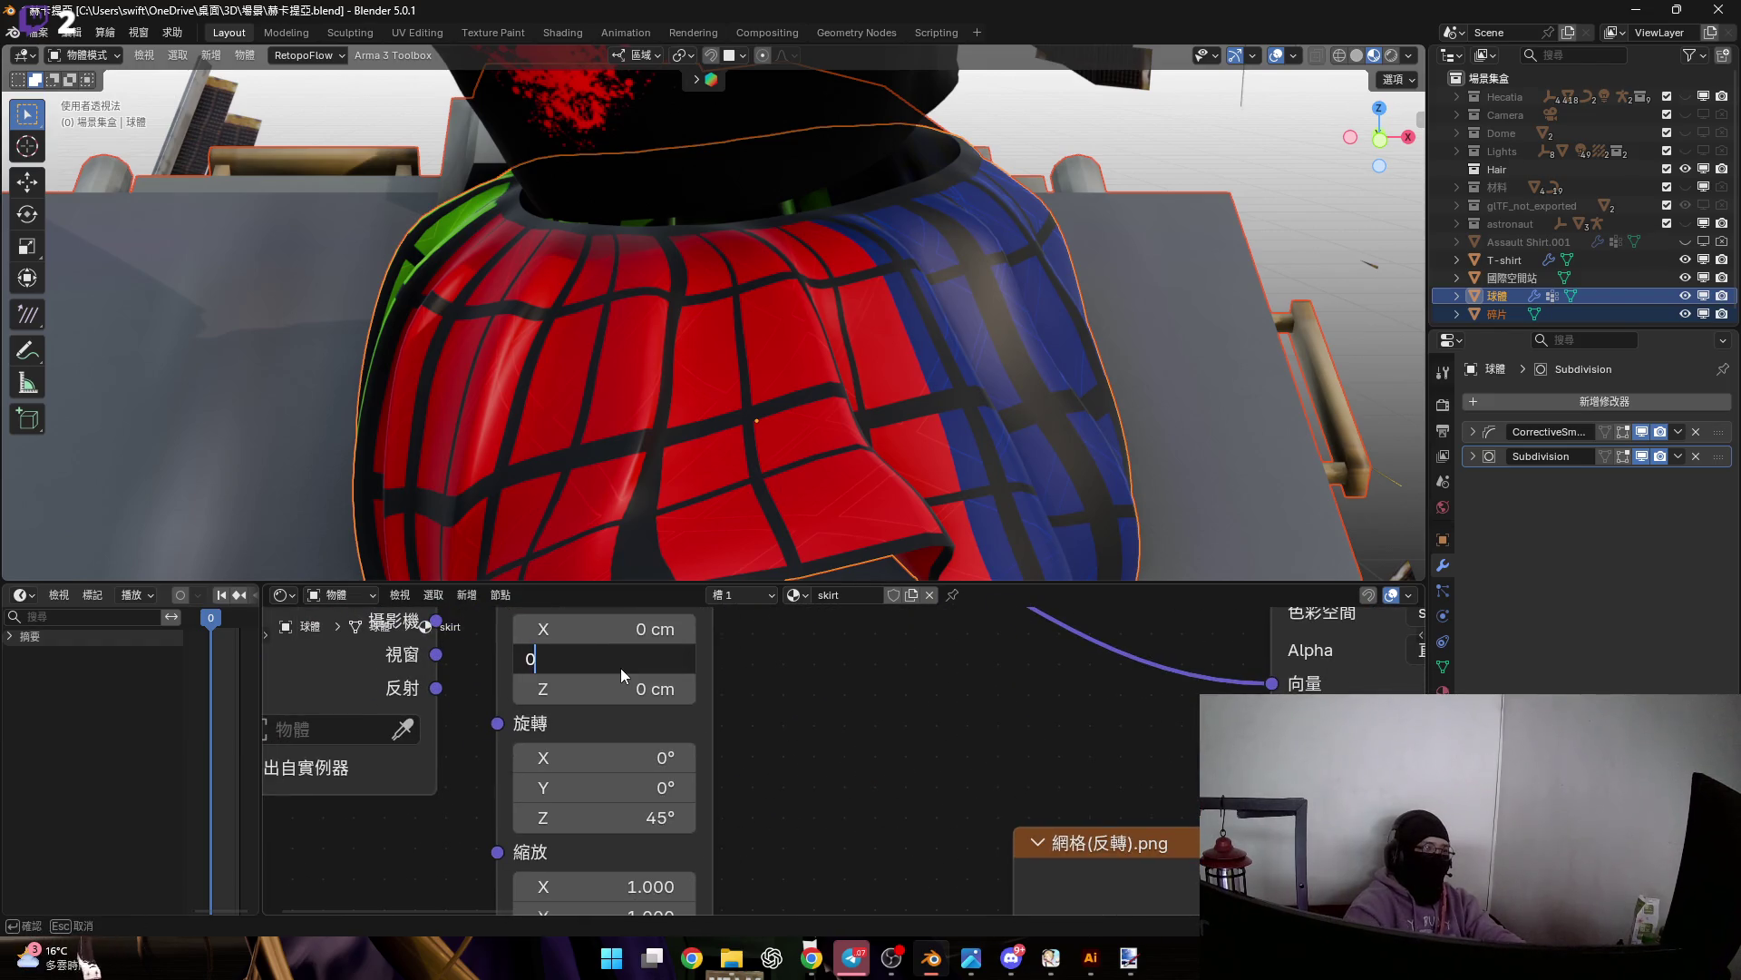
pyautogui.press('Return')
pyautogui.click(615, 810)
pyautogui.write('0d')
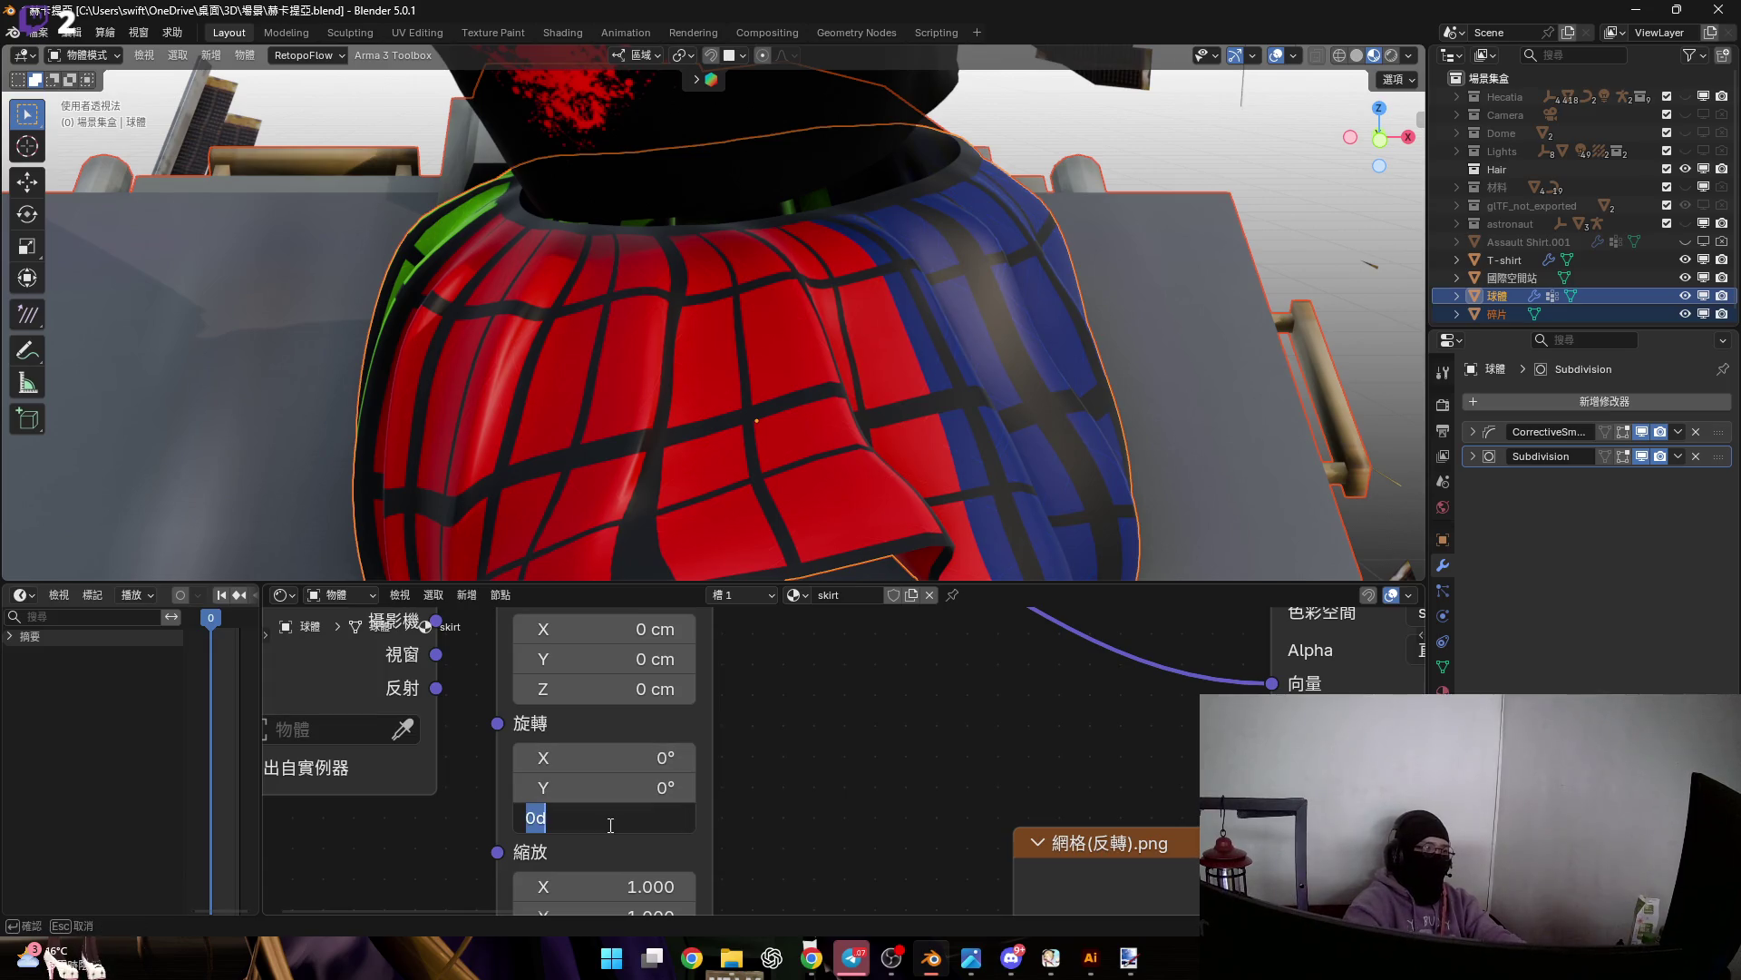
pyautogui.press('Return')
pyautogui.scroll(-1, 798, 771)
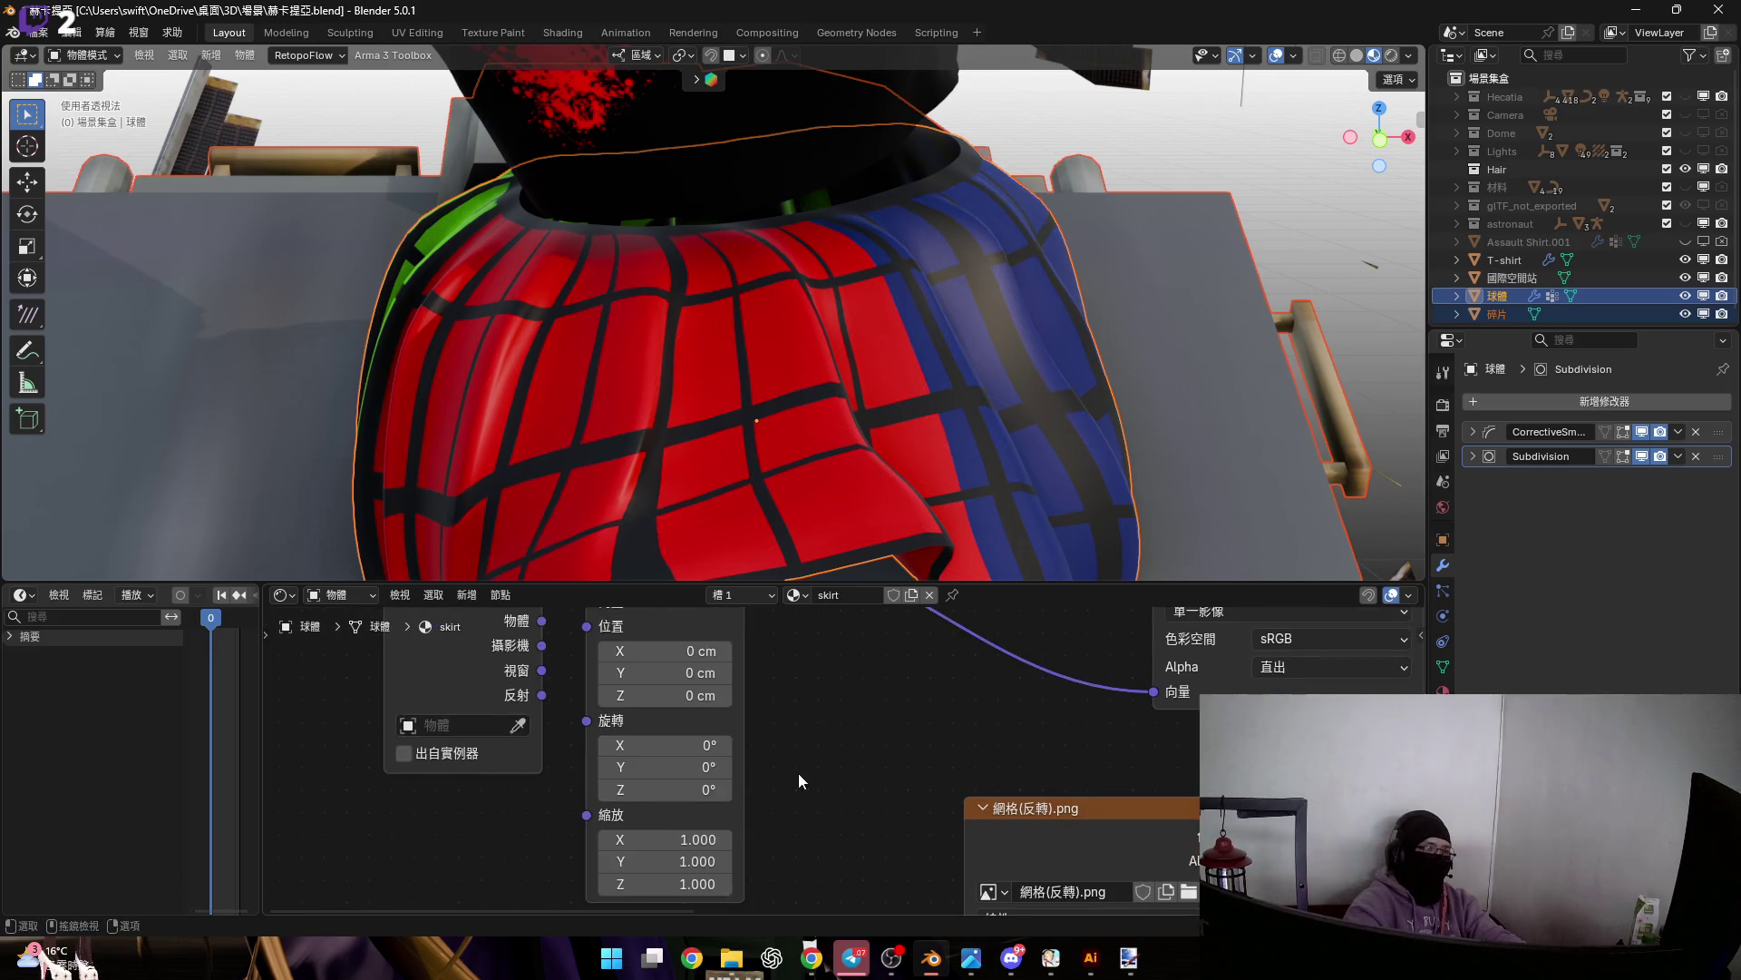
pyautogui.scroll(2, 671, 807)
pyautogui.click(651, 800)
pyautogui.moveTo(651, 800)
pyautogui.mouseDown()
pyautogui.moveTo(671, 809)
pyautogui.moveTo(675, 866)
pyautogui.moveTo(674, 801)
pyautogui.mouseUp()
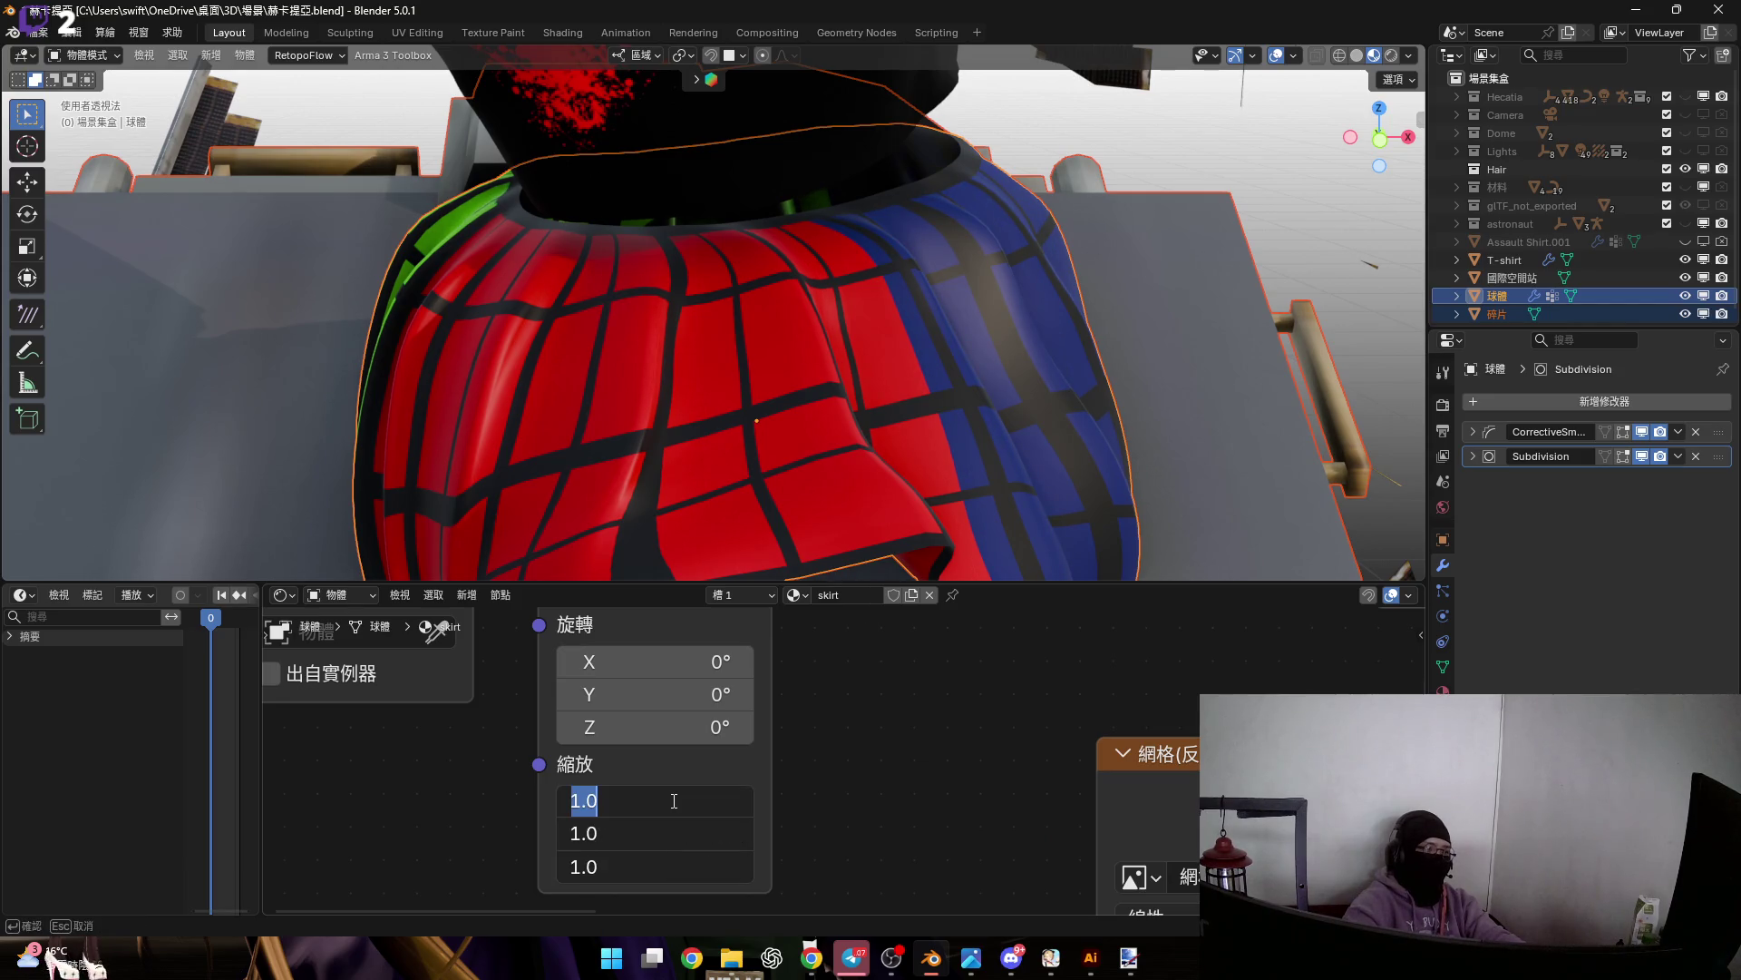
pyautogui.write('2')
pyautogui.press('Return')
# Set the Mapping Location X to 10 cm, keeping Location Y at 0 cm
pyautogui.scroll(-3, 758, 762)
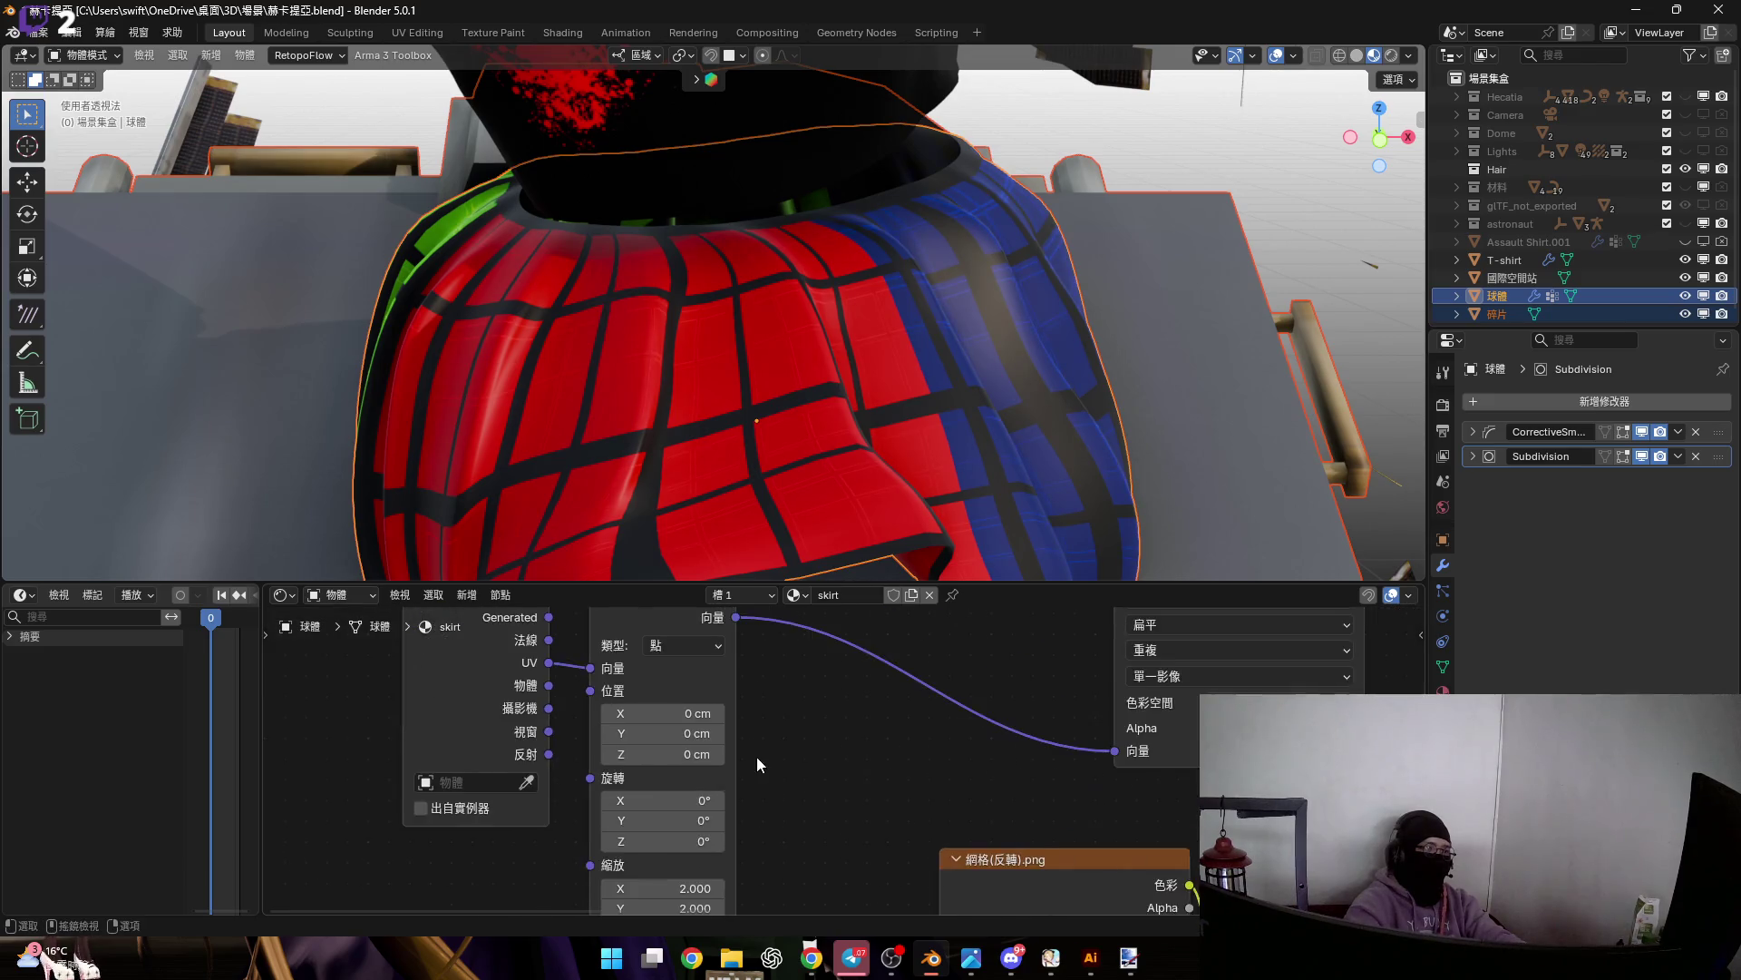
pyautogui.scroll(3, 736, 809)
pyautogui.scroll(-4, 737, 818)
pyautogui.scroll(2, 758, 723)
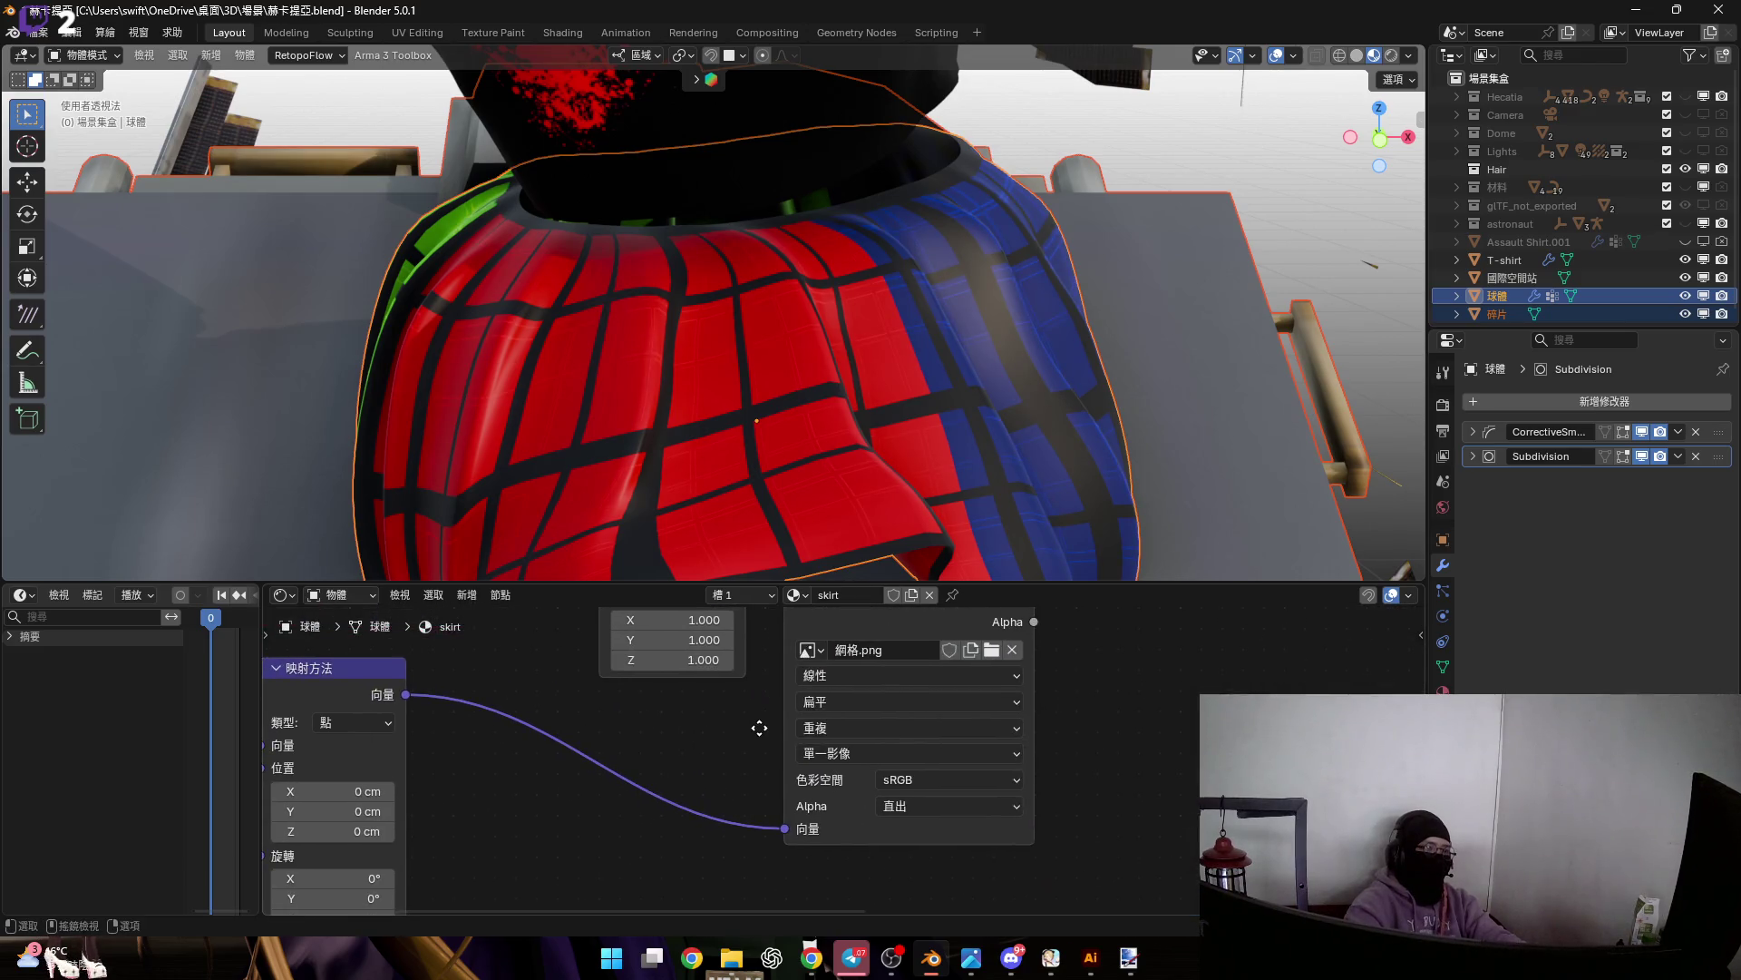
pyautogui.moveTo(893, 706); pyautogui.dragTo(1270, 585, button='middle')
pyautogui.scroll(3, 749, 717)
pyautogui.moveTo(748, 685)
pyautogui.mouseDown()
pyautogui.moveTo(694, 685)
pyautogui.moveTo(744, 684)
pyautogui.moveTo(753, 649)
pyautogui.mouseUp()
pyautogui.scroll(6, 780, 436)
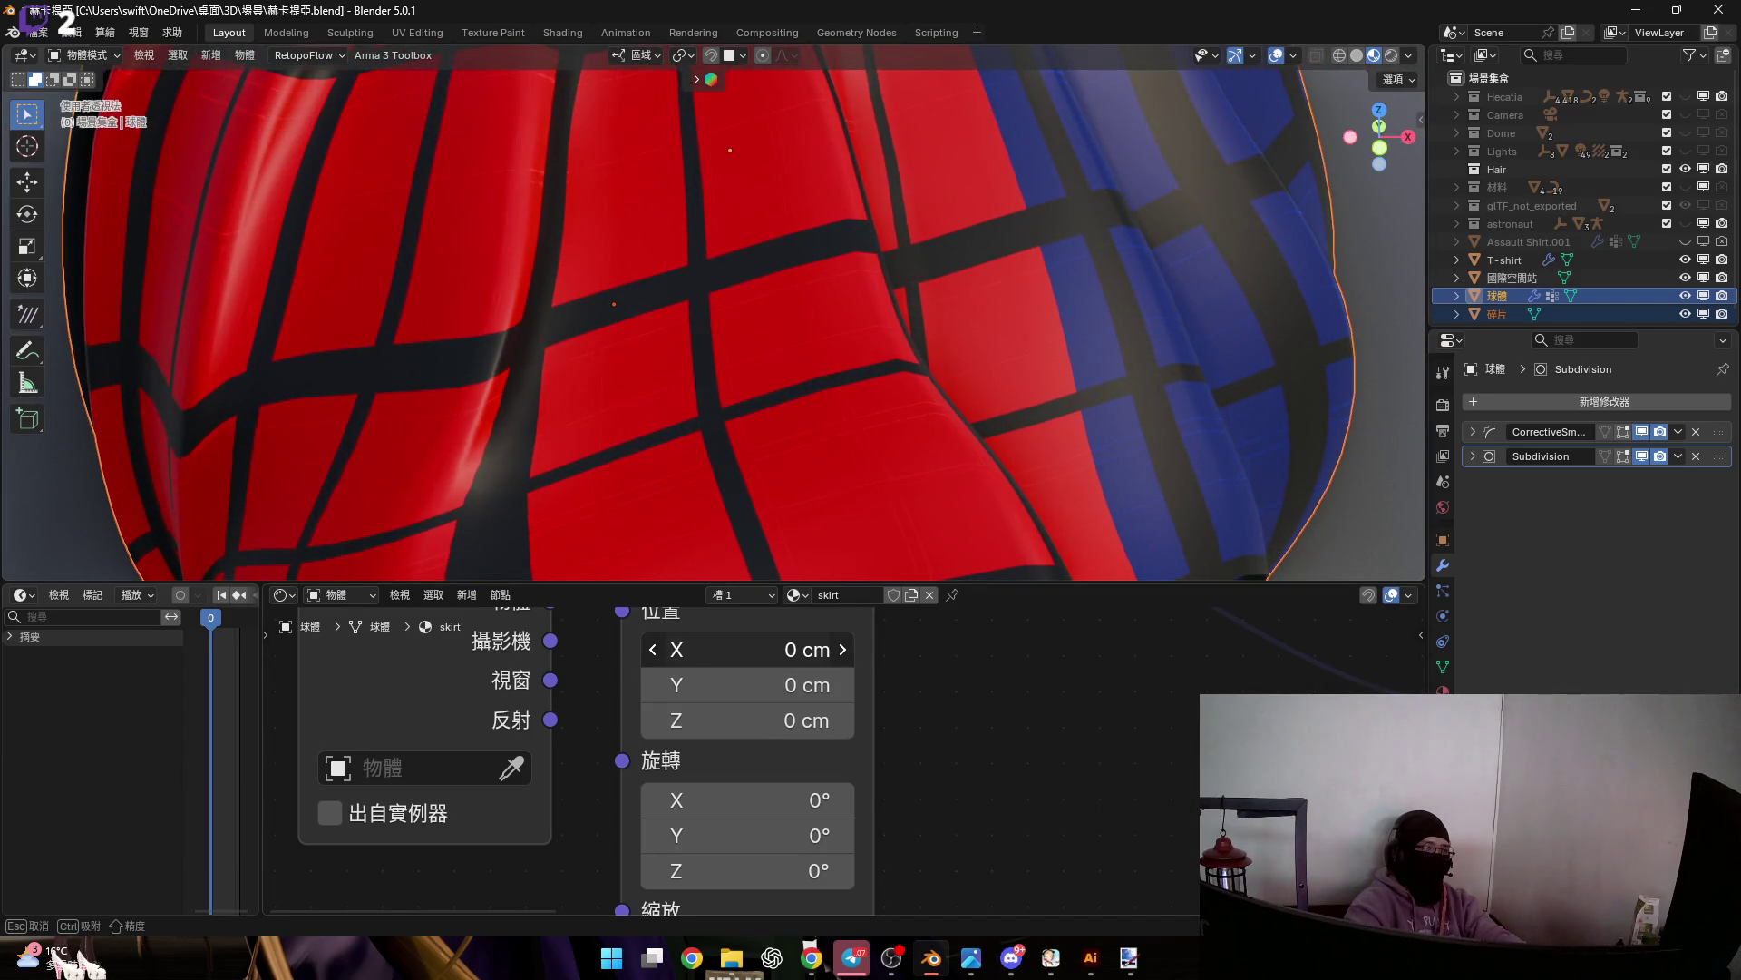
pyautogui.moveTo(759, 651); pyautogui.dragTo(759, 651)
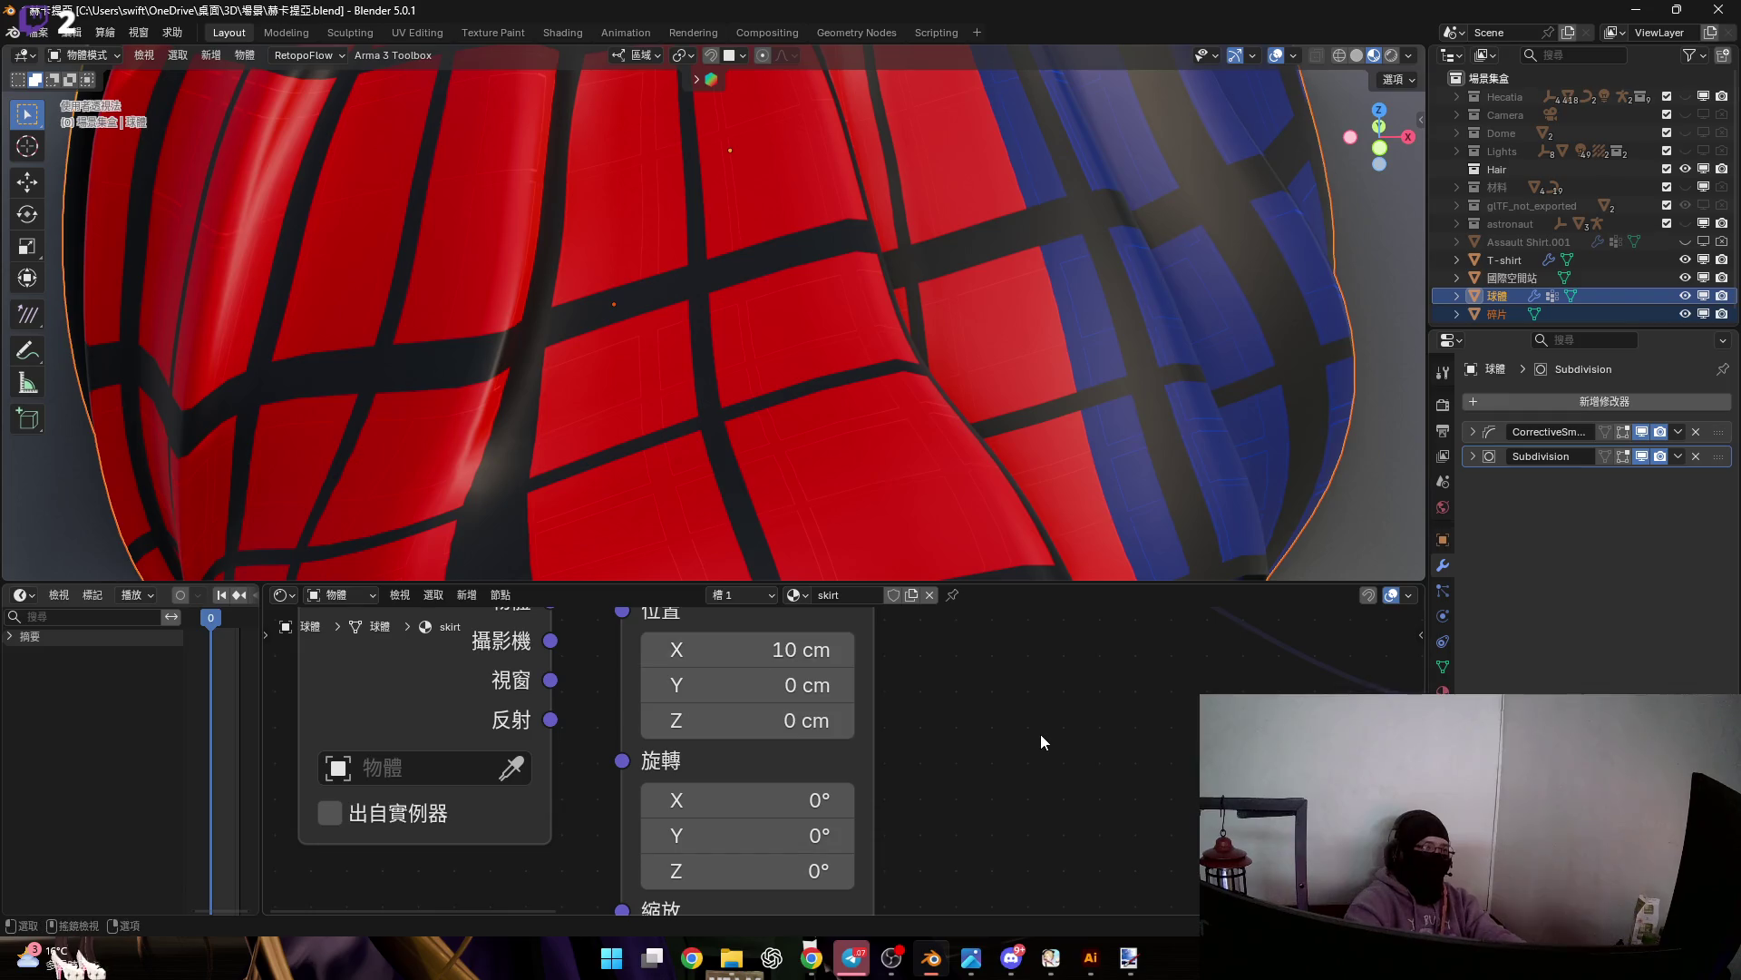
pyautogui.scroll(-6, 1040, 733)
pyautogui.scroll(8, 966, 662)
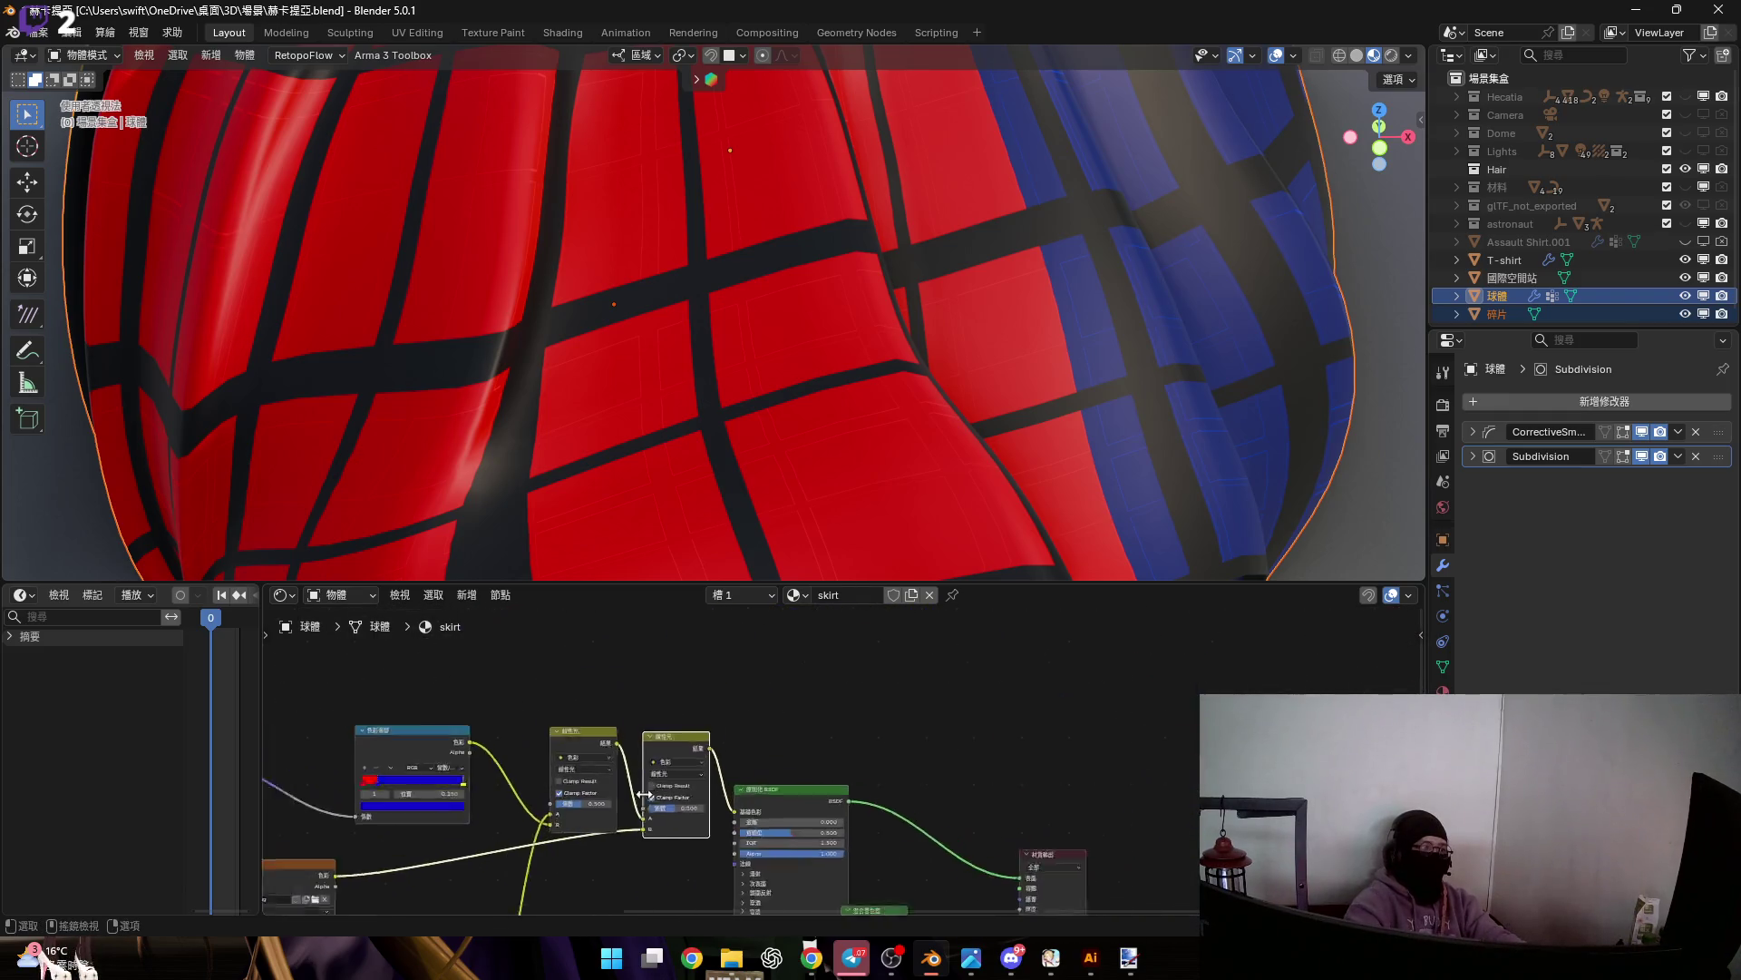
pyautogui.scroll(-8, 797, 725)
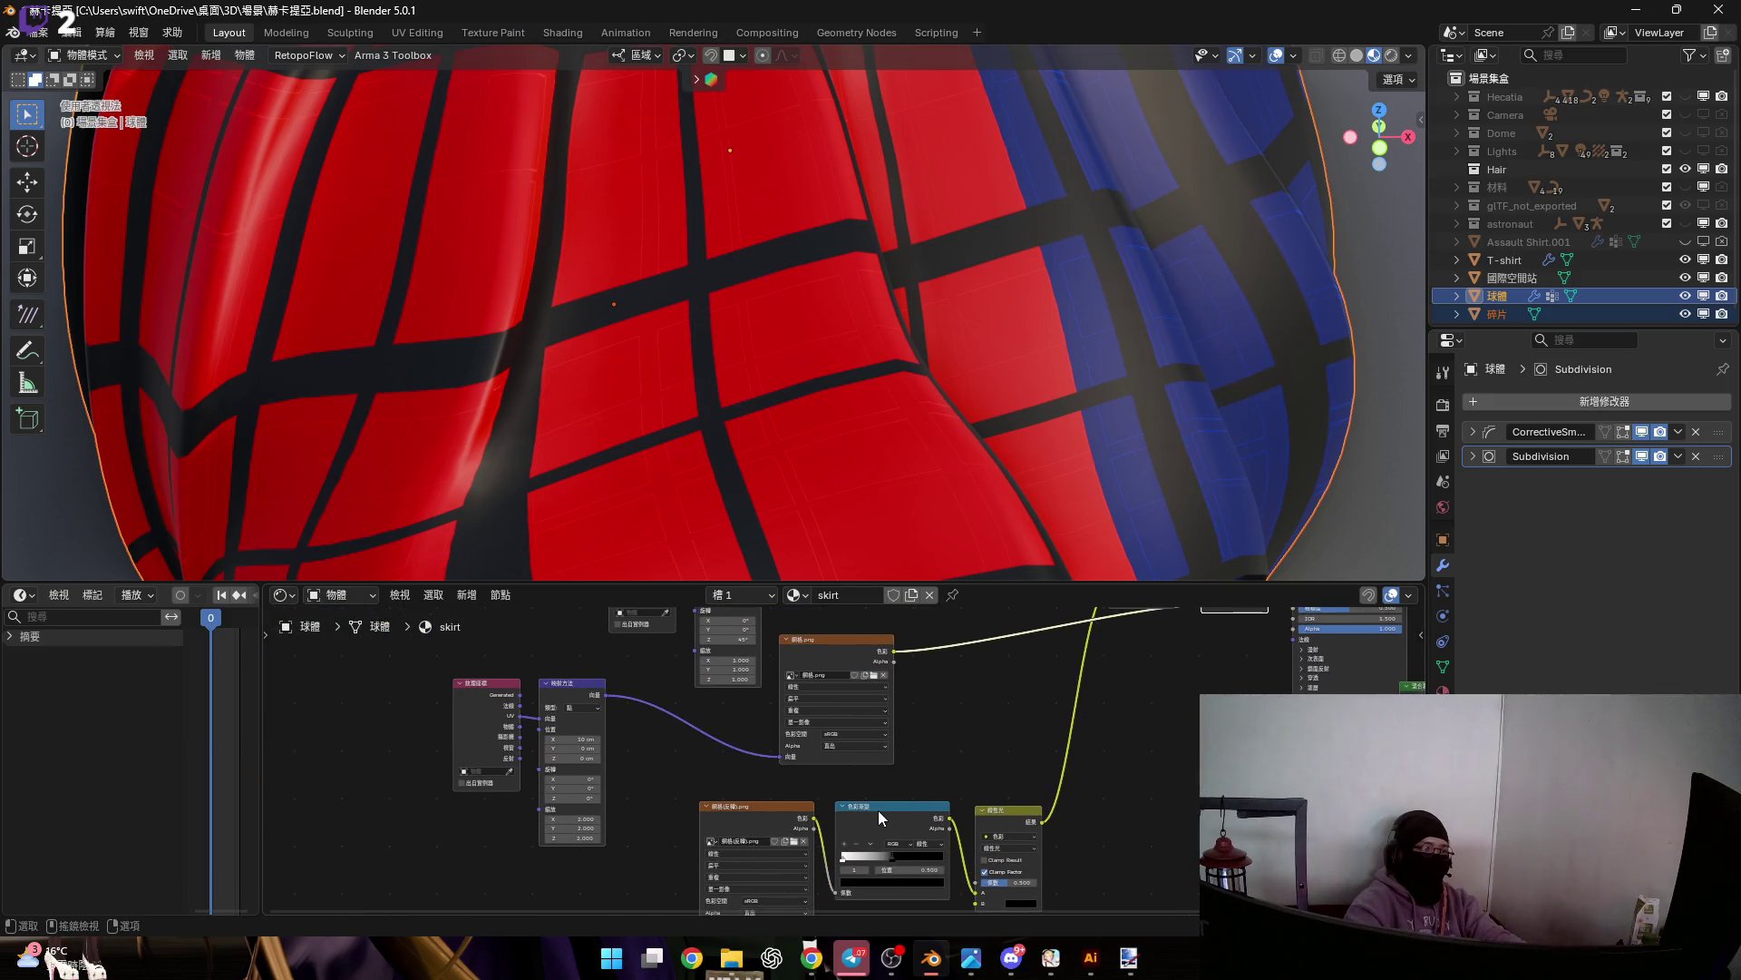
# Duplicate a ColorRamp and test it on the mapping and grid image links, undoing the inverted stops
pyautogui.hotkey('shift', 'd')
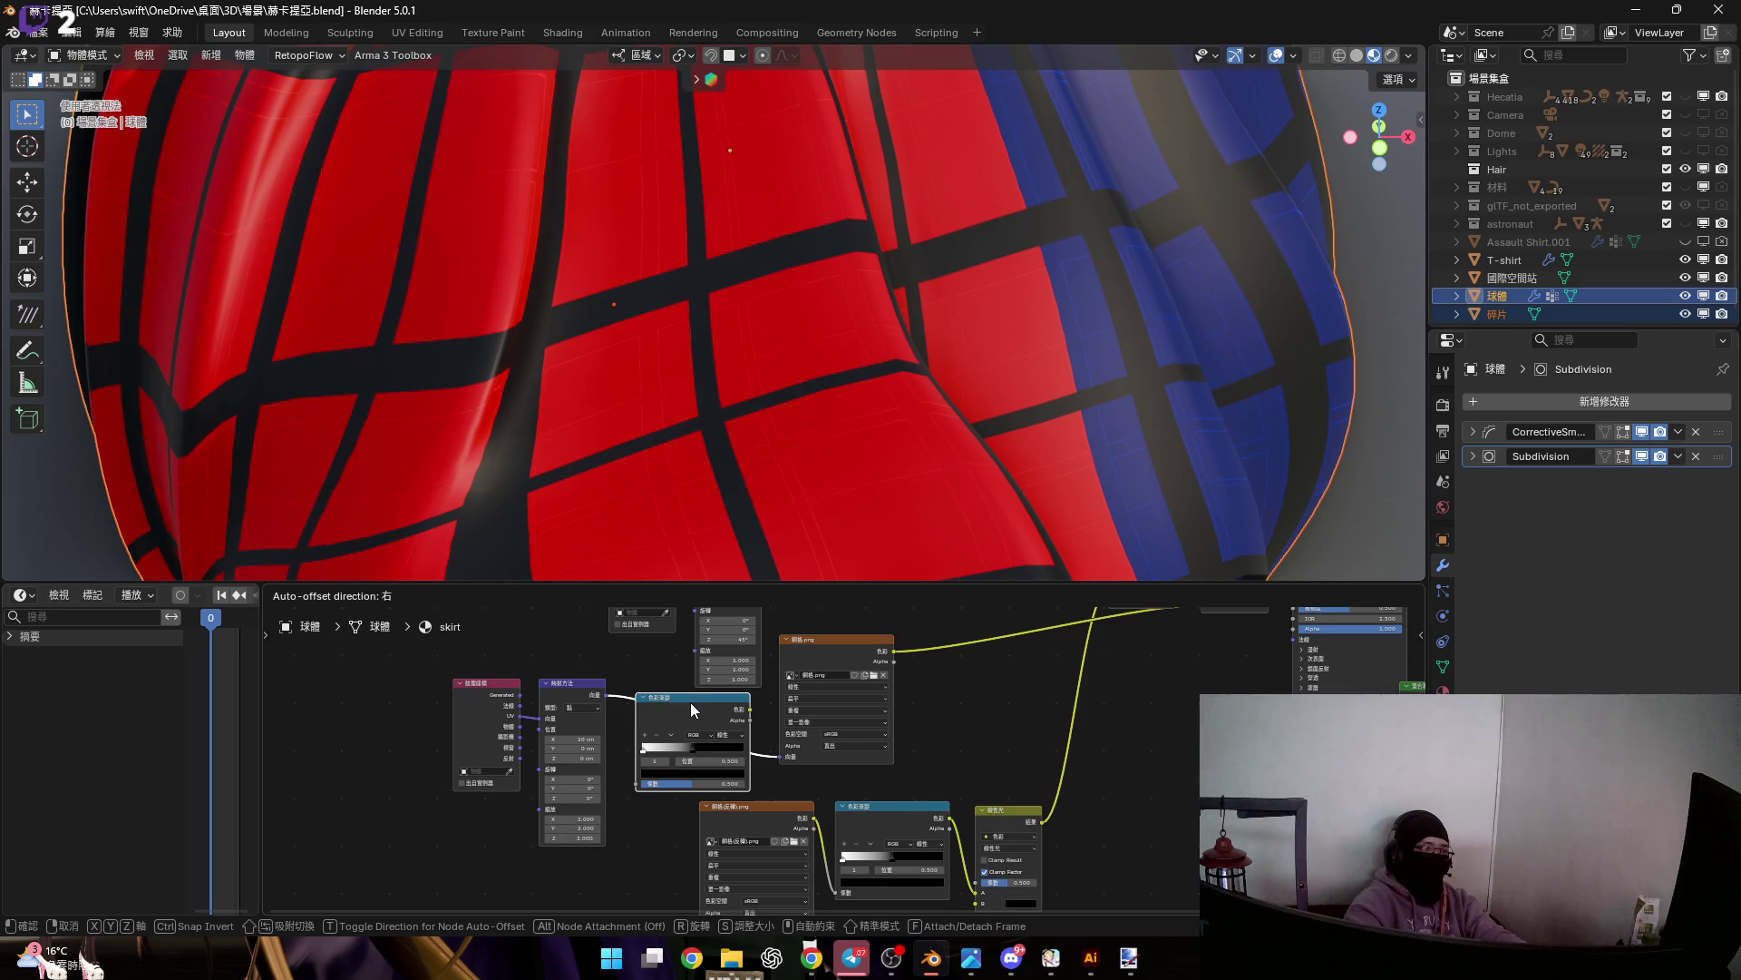
pyautogui.click(688, 702)
pyautogui.scroll(3, 780, 739)
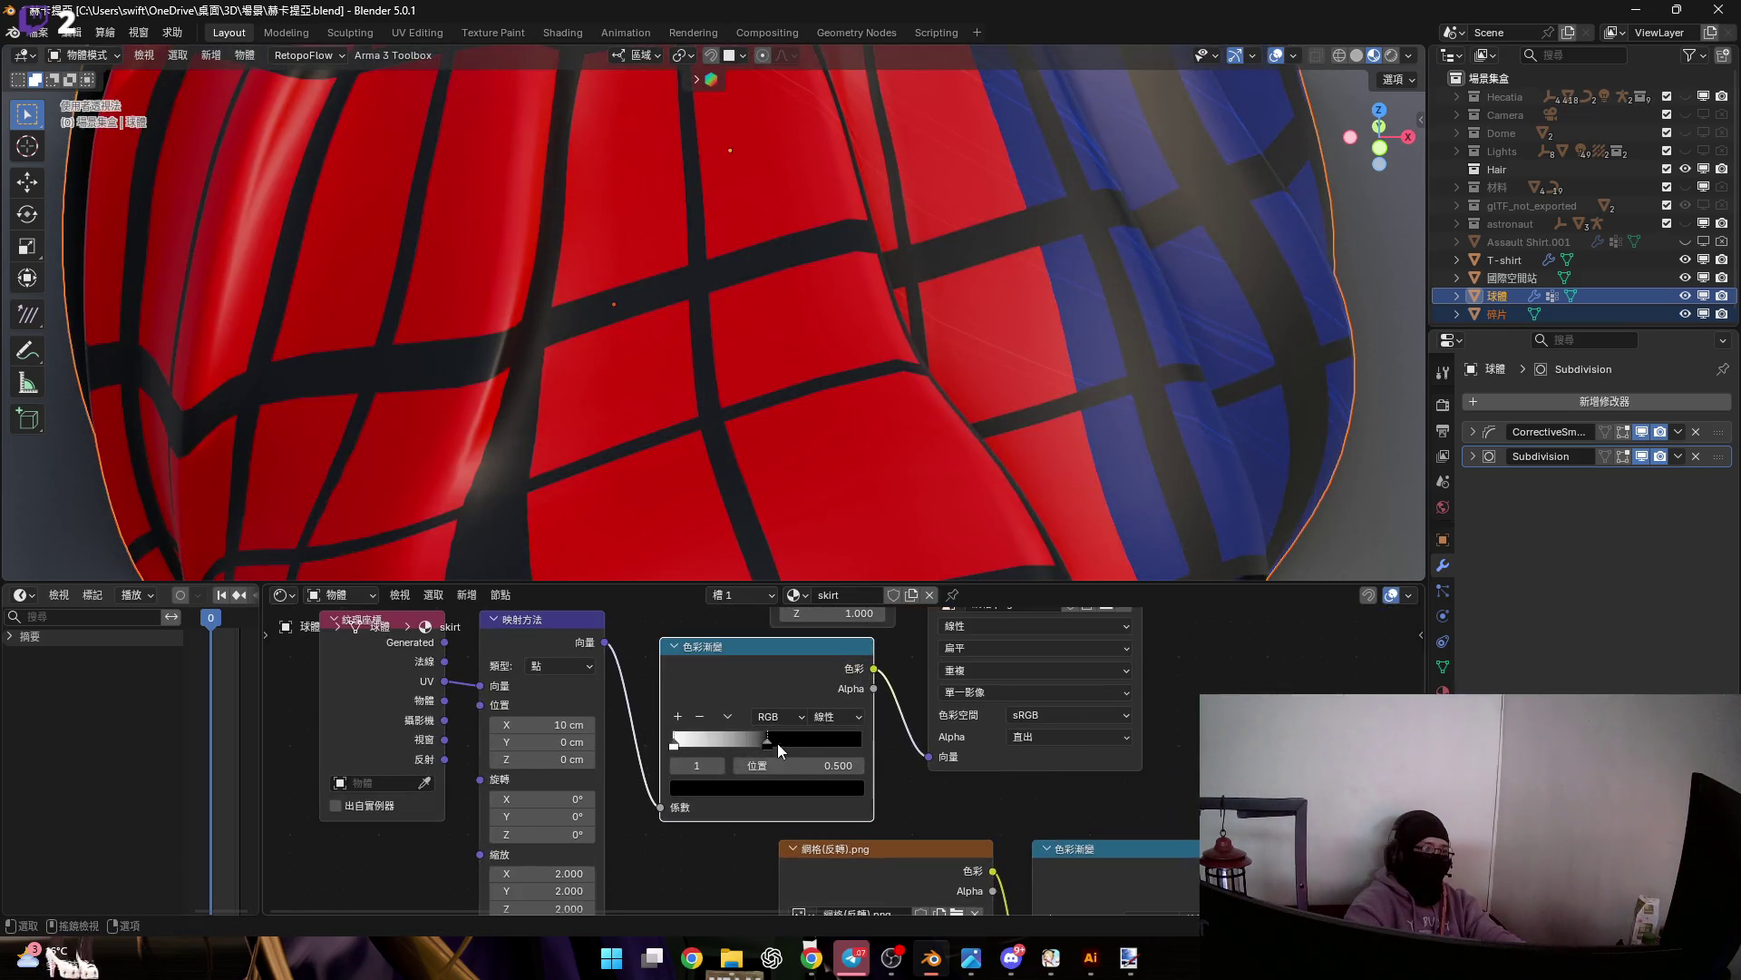
pyautogui.moveTo(778, 744)
pyautogui.mouseDown()
pyautogui.moveTo(654, 744)
pyautogui.moveTo(824, 740)
pyautogui.mouseUp()
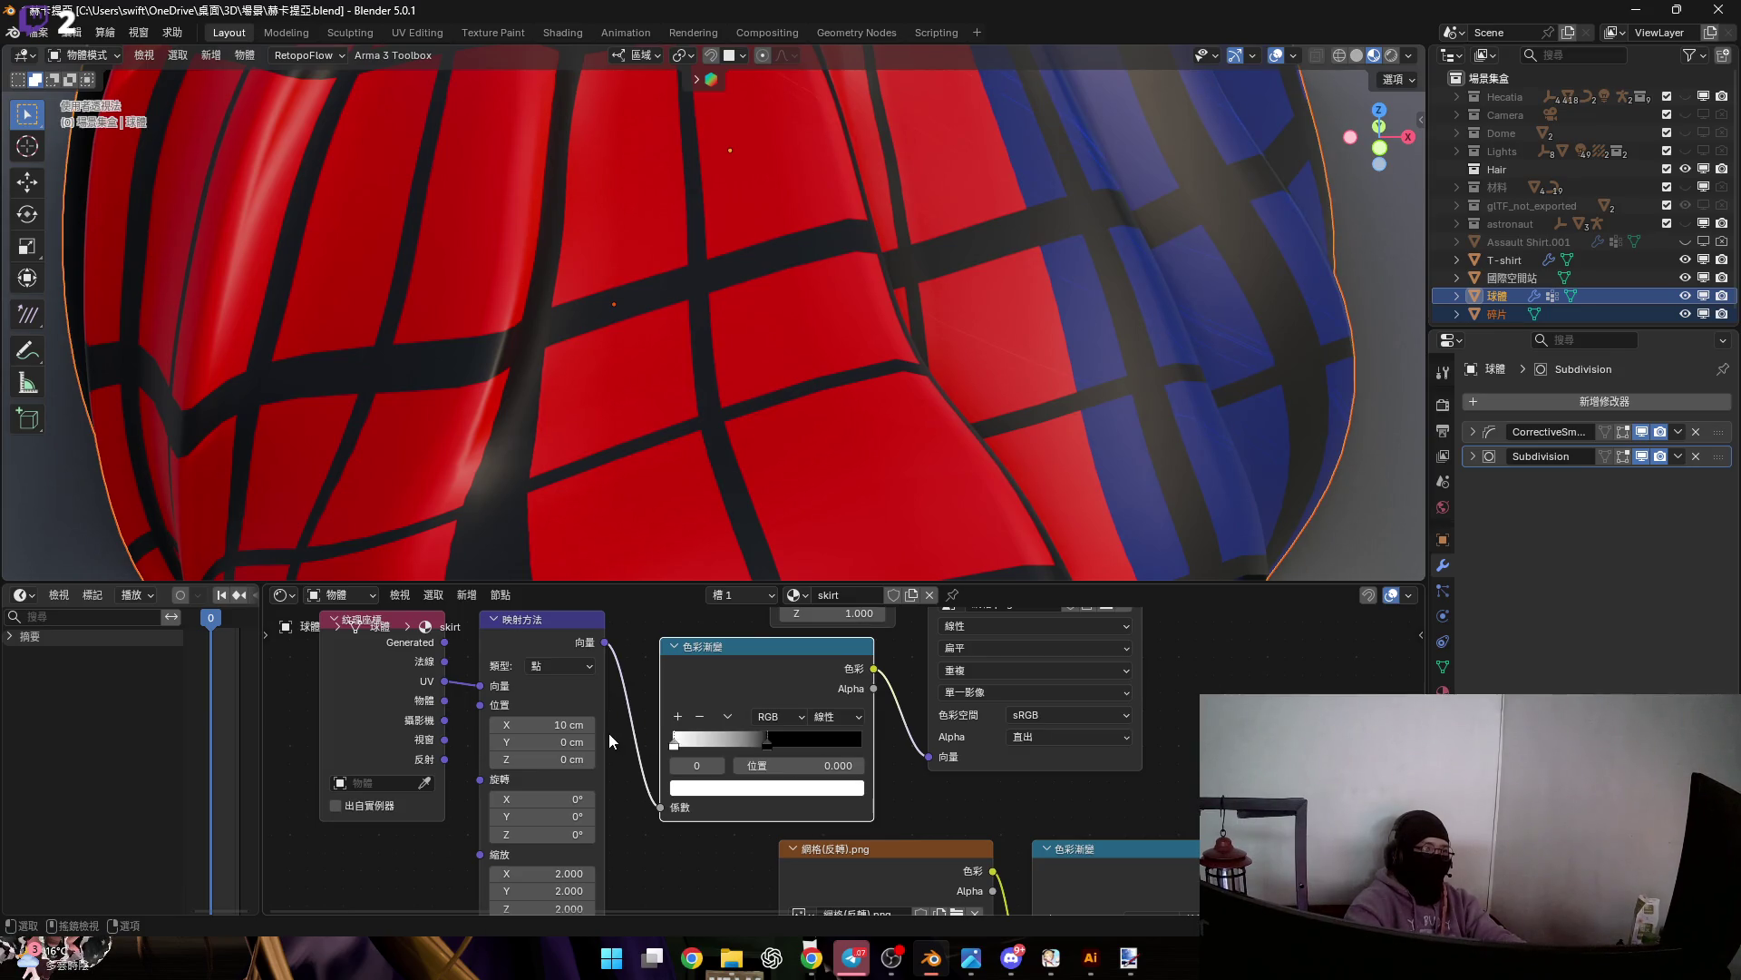
pyautogui.scroll(-3, 778, 694)
pyautogui.moveTo(731, 718); pyautogui.dragTo(615, 834, button='middle')
pyautogui.hotkey('alt', 'd')
pyautogui.click(1001, 681)
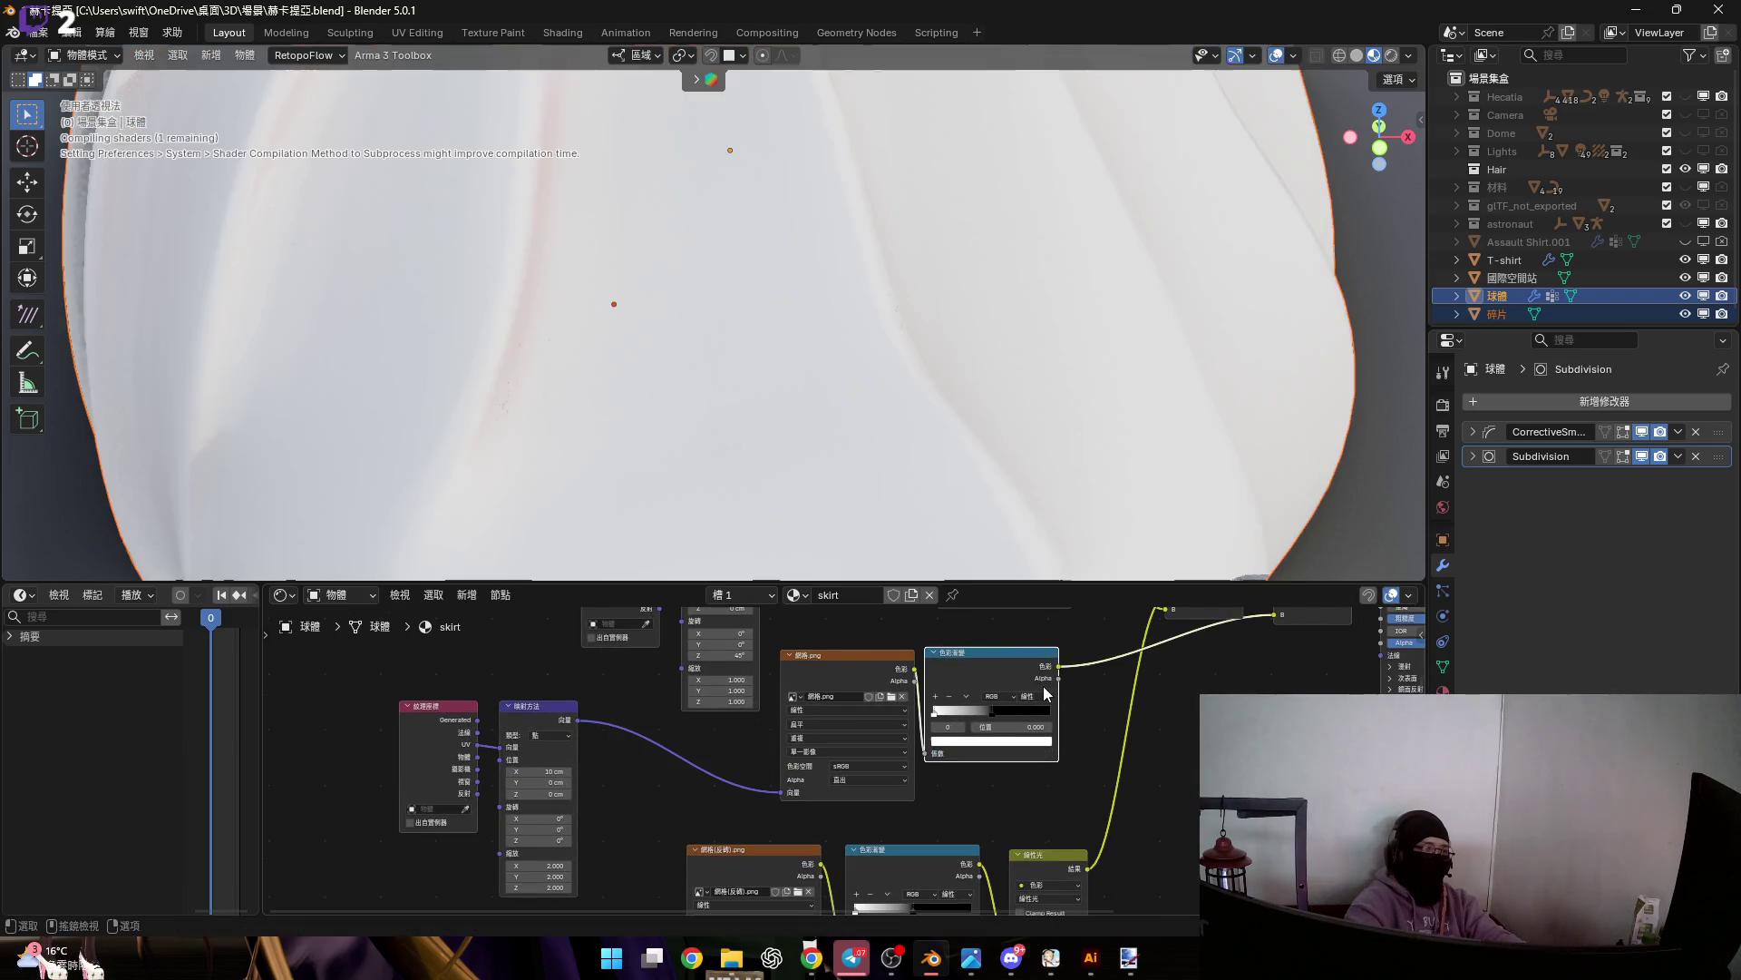
pyautogui.moveTo(1002, 681); pyautogui.dragTo(937, 713, button='middle')
pyautogui.scroll(2, 853, 778)
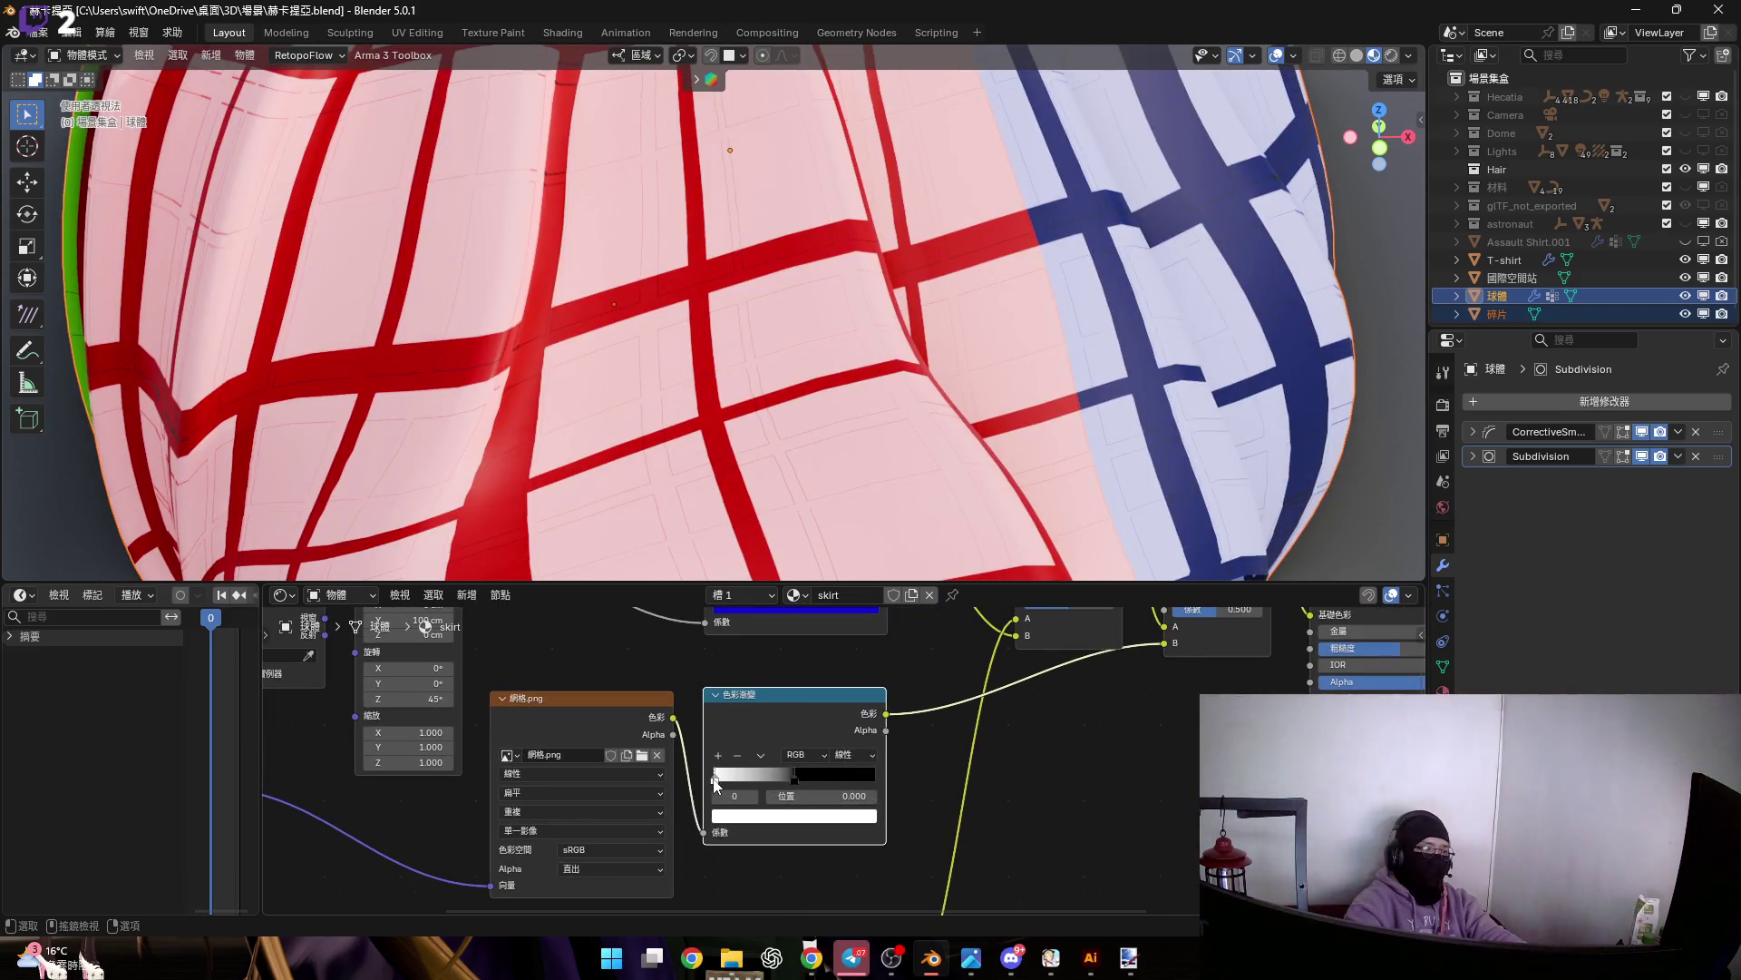
pyautogui.moveTo(715, 786); pyautogui.dragTo(903, 776)
pyautogui.hotkey('ctrl', 'z')
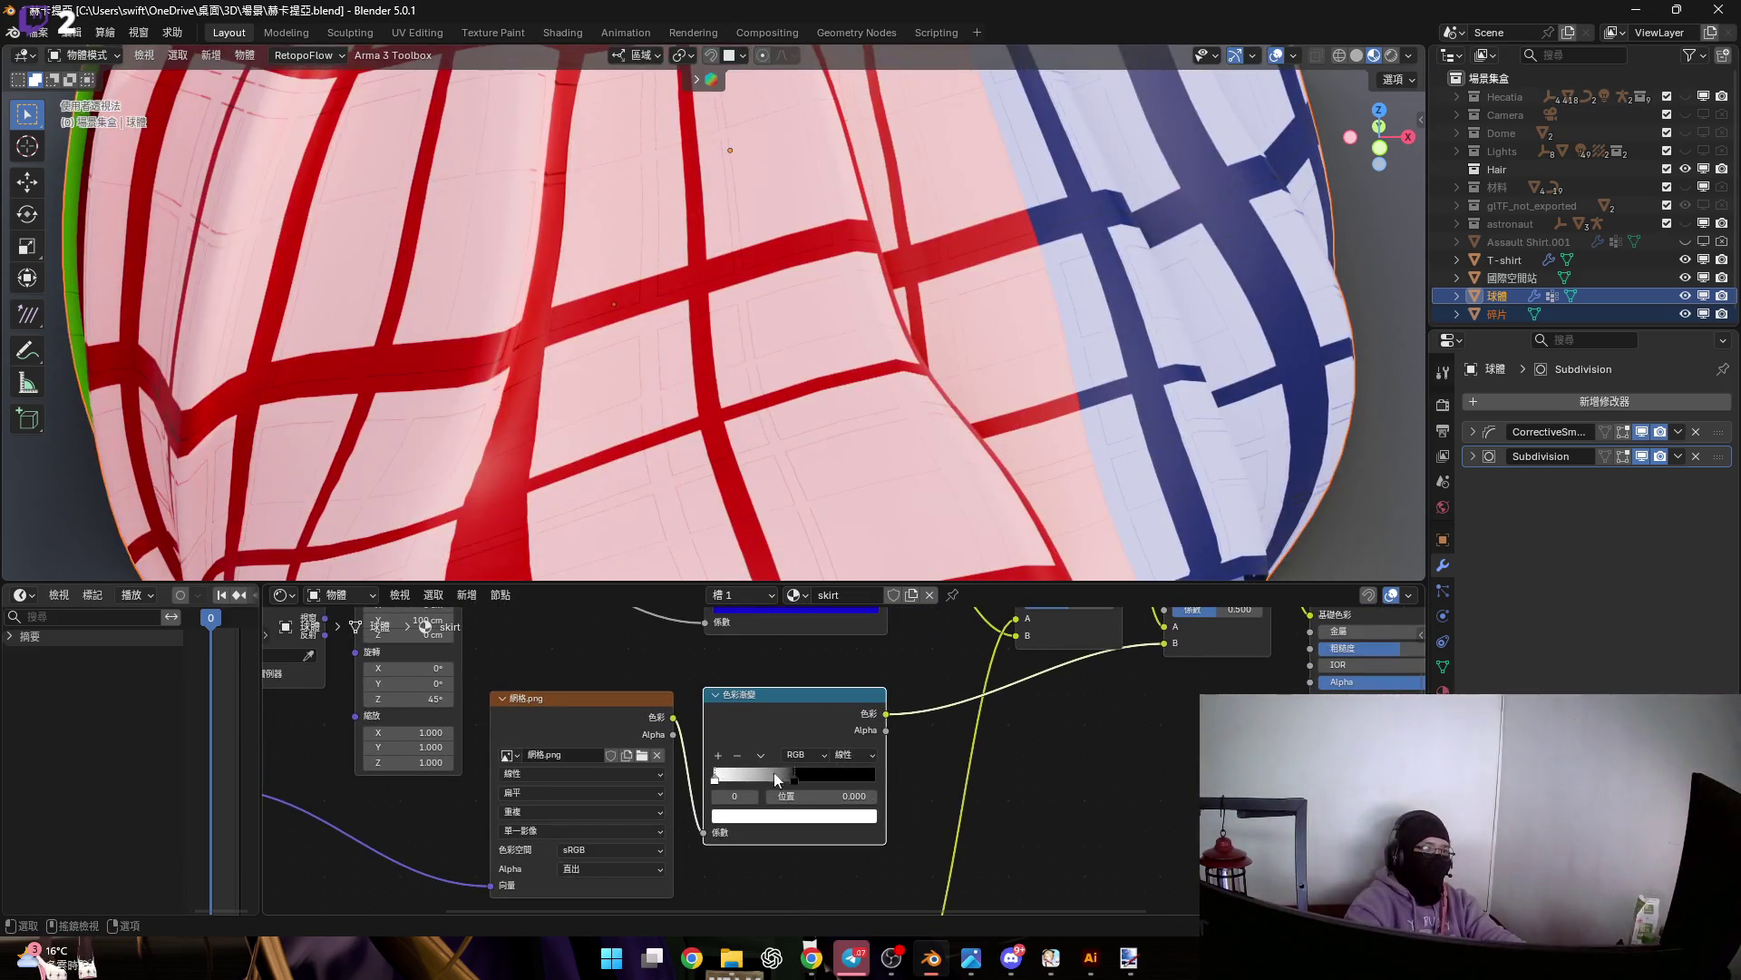
# Connect the grid image colour directly to the Mix node's B input and delete the ColorRamp
pyautogui.scroll(-2, 879, 760)
pyautogui.scroll(-5, 836, 395)
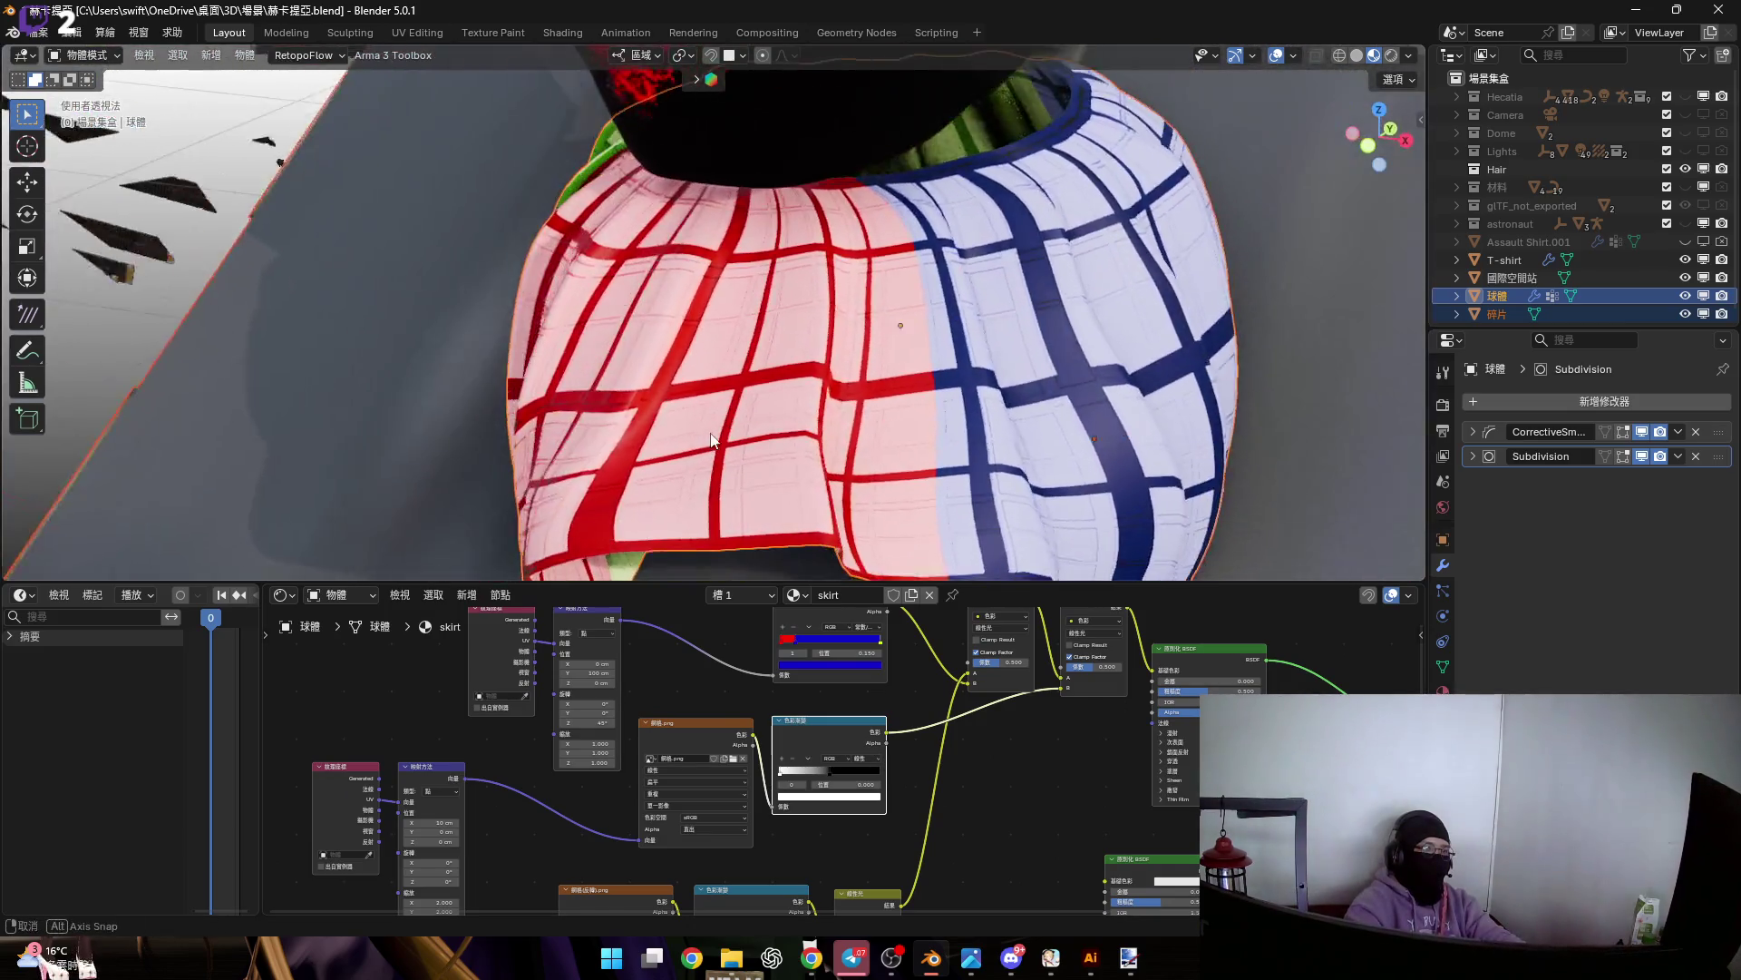
pyautogui.scroll(2, 1065, 724)
pyautogui.moveTo(596, 856)
pyautogui.mouseDown()
pyautogui.moveTo(1045, 672)
pyautogui.moveTo(683, 748)
pyautogui.moveTo(682, 726)
pyautogui.mouseUp()
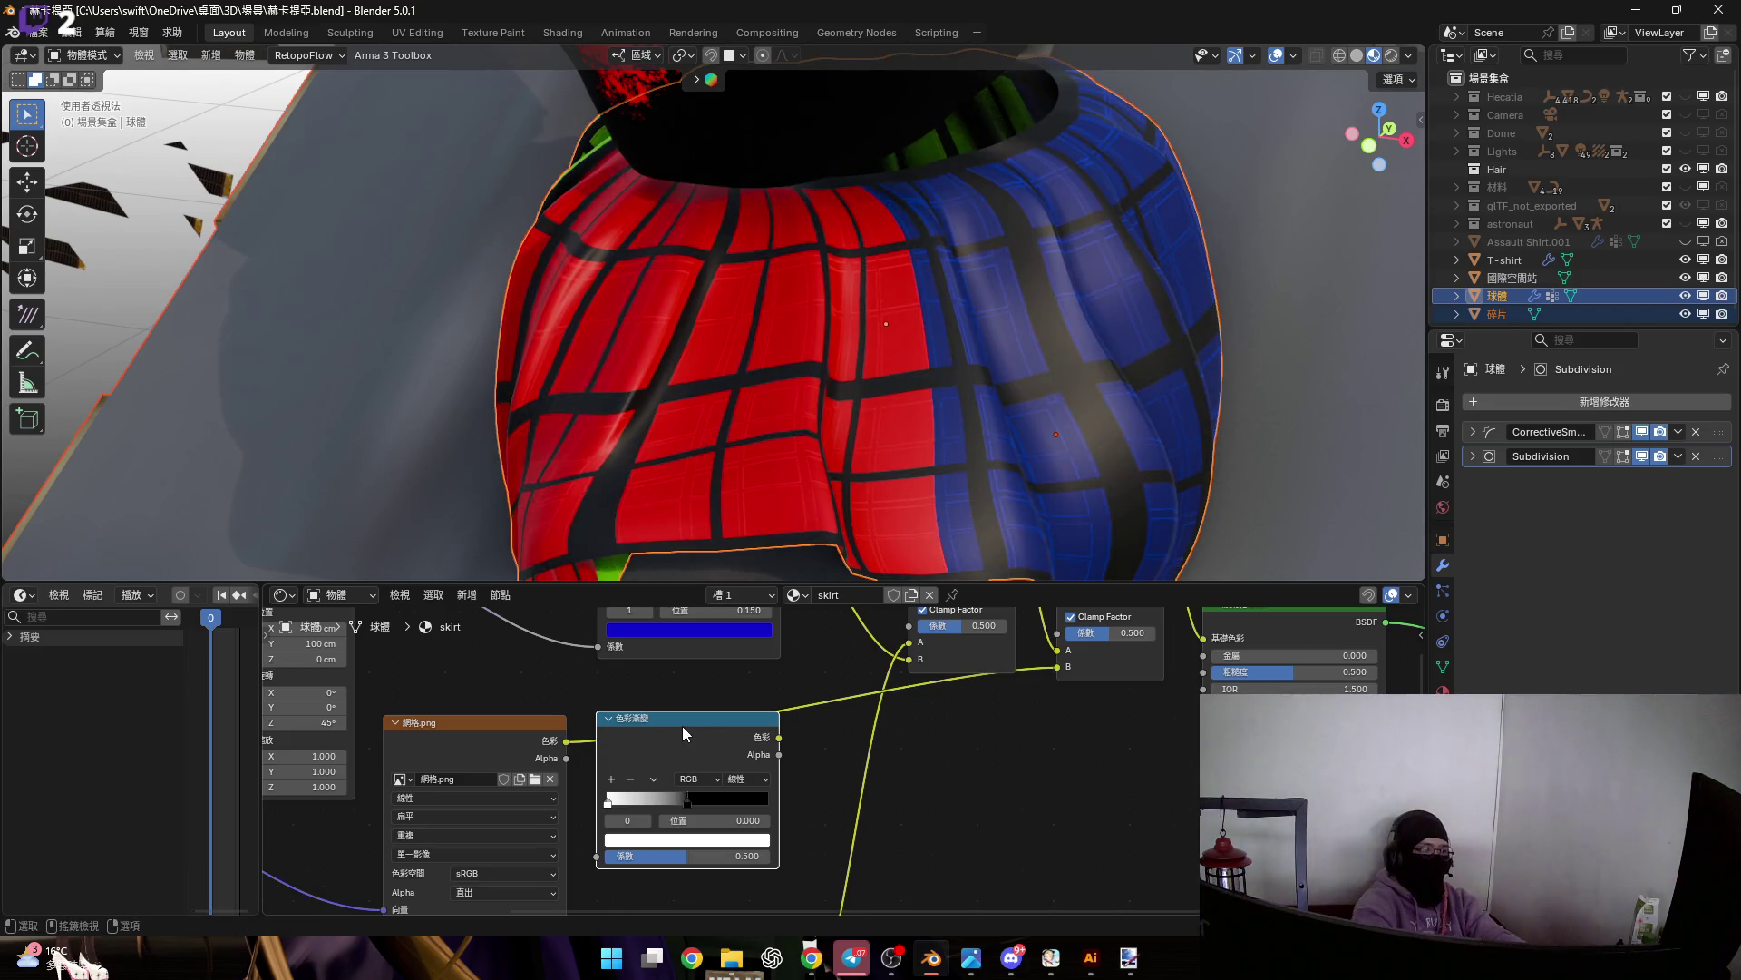
pyautogui.press('x')
pyautogui.moveTo(1090, 642); pyautogui.dragTo(791, 748, button='middle')
pyautogui.scroll(5, 791, 748)
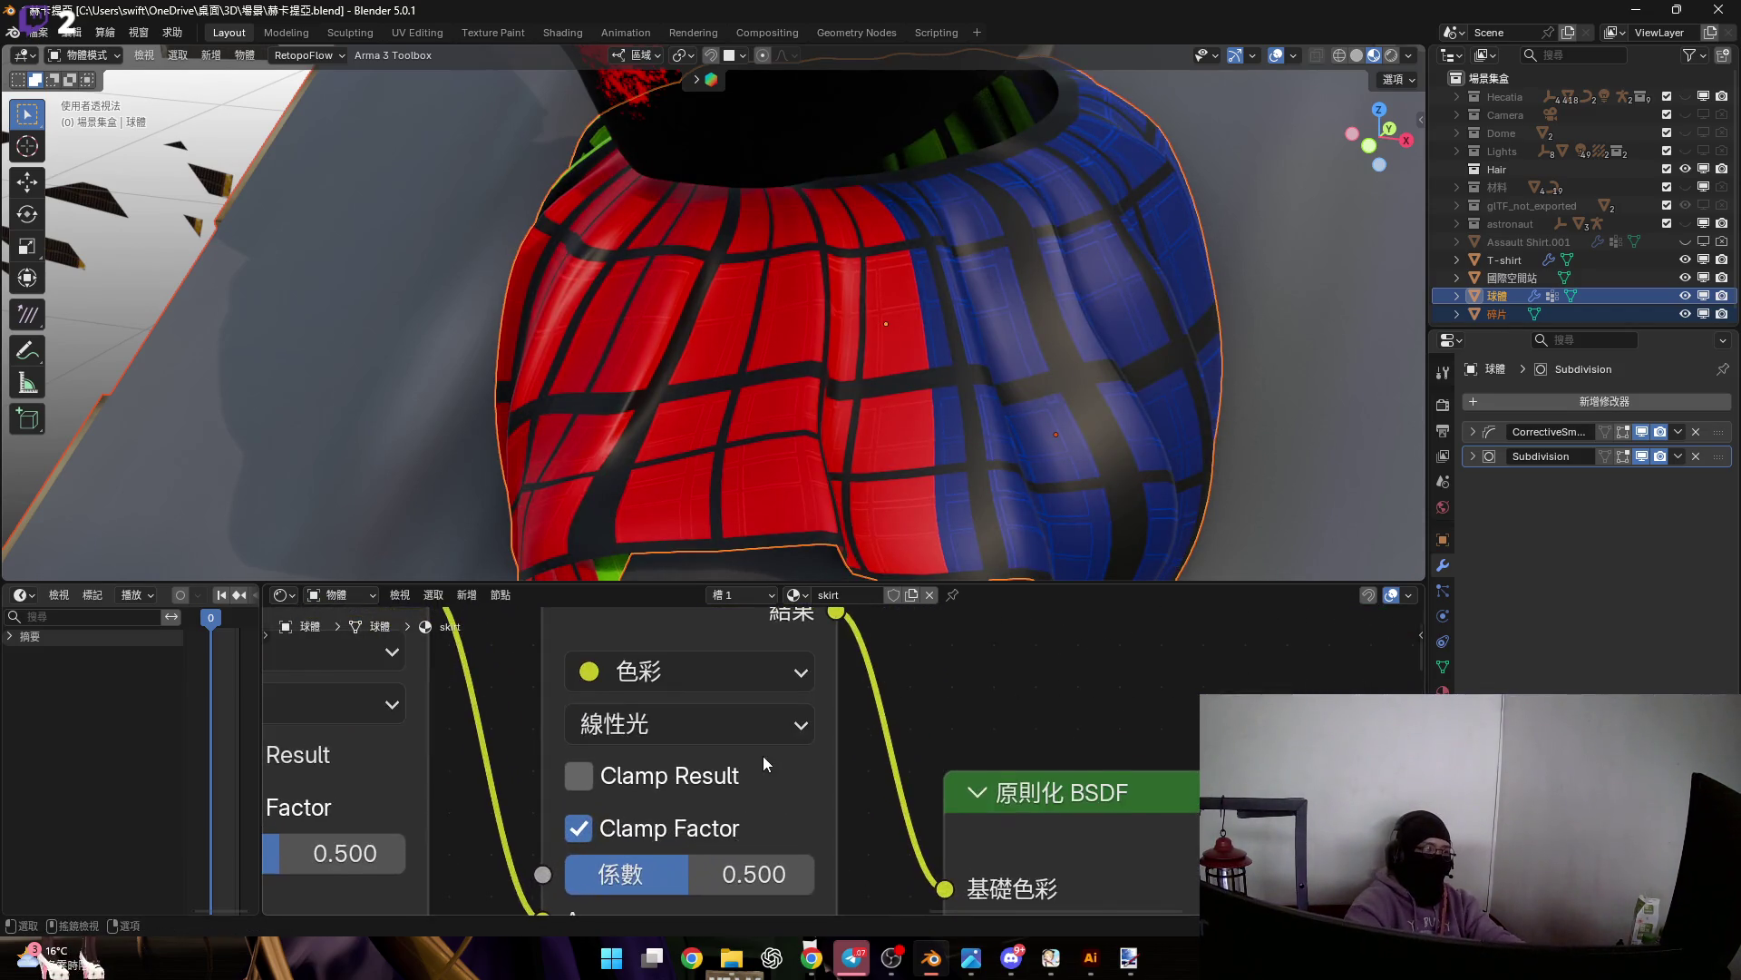
# Try Exclusion, then set the second Mix node's blend mode to Divide and inspect the skirt
pyautogui.click(802, 745)
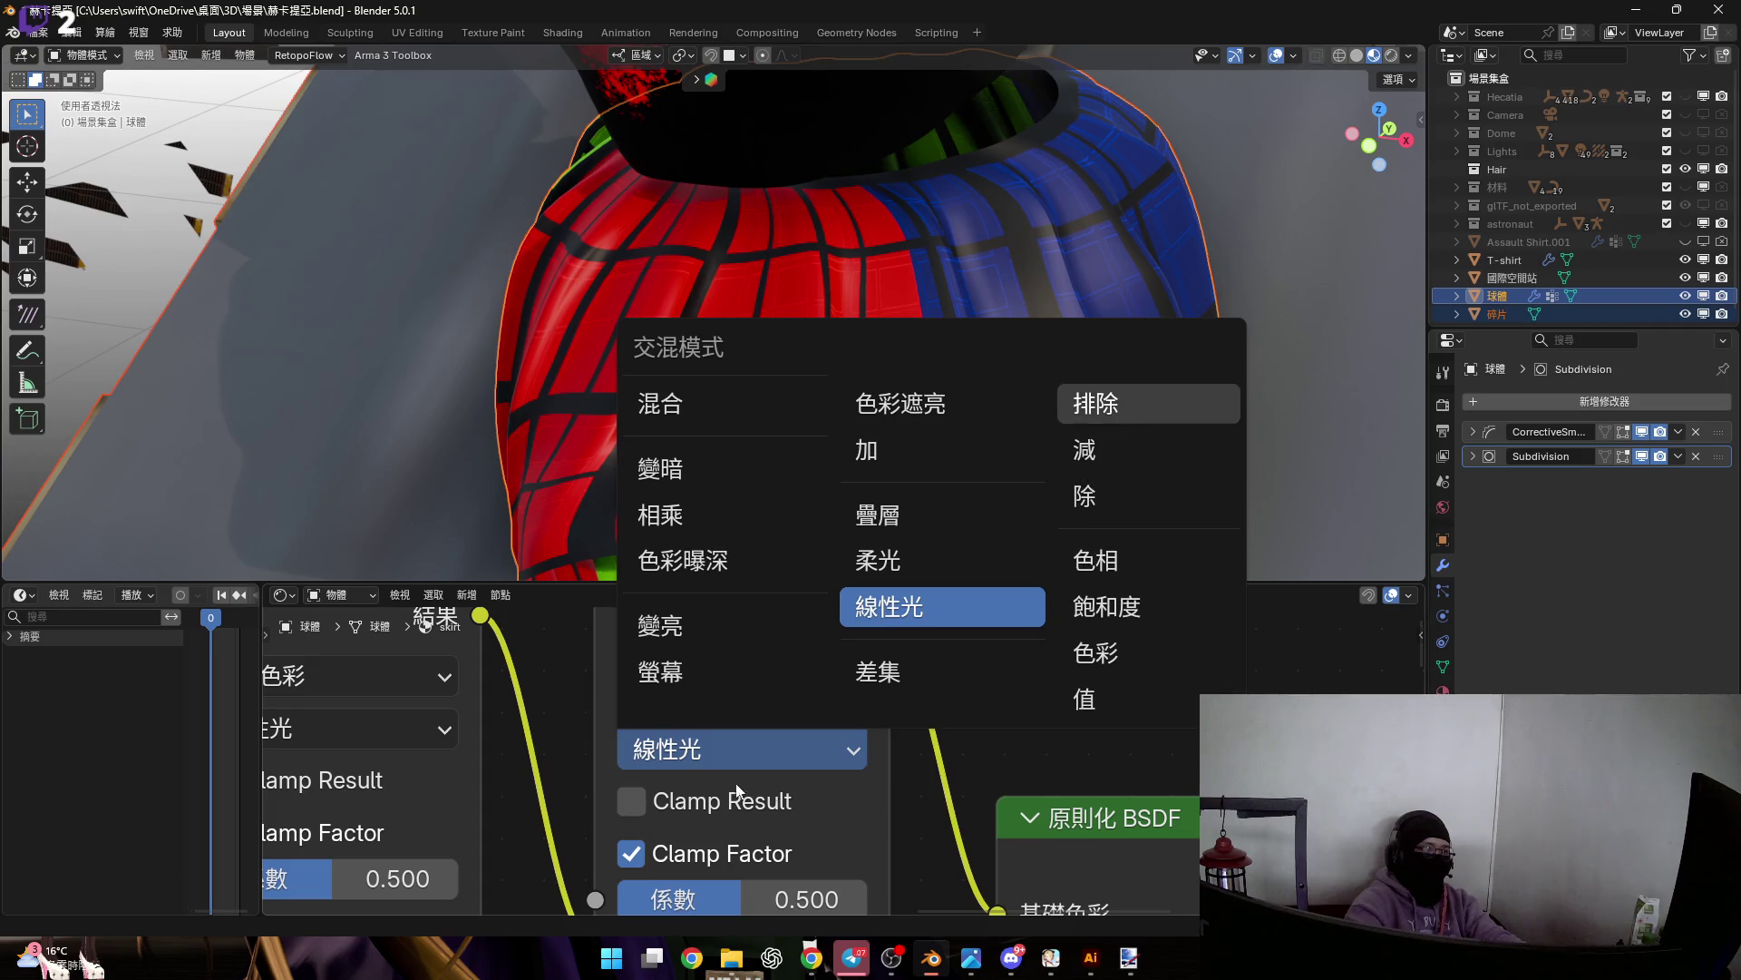
pyautogui.click(1111, 407)
pyautogui.moveTo(871, 490)
pyautogui.mouseDown(button='middle')
pyautogui.moveTo(875, 464)
pyautogui.moveTo(911, 463)
pyautogui.mouseUp(button='middle')
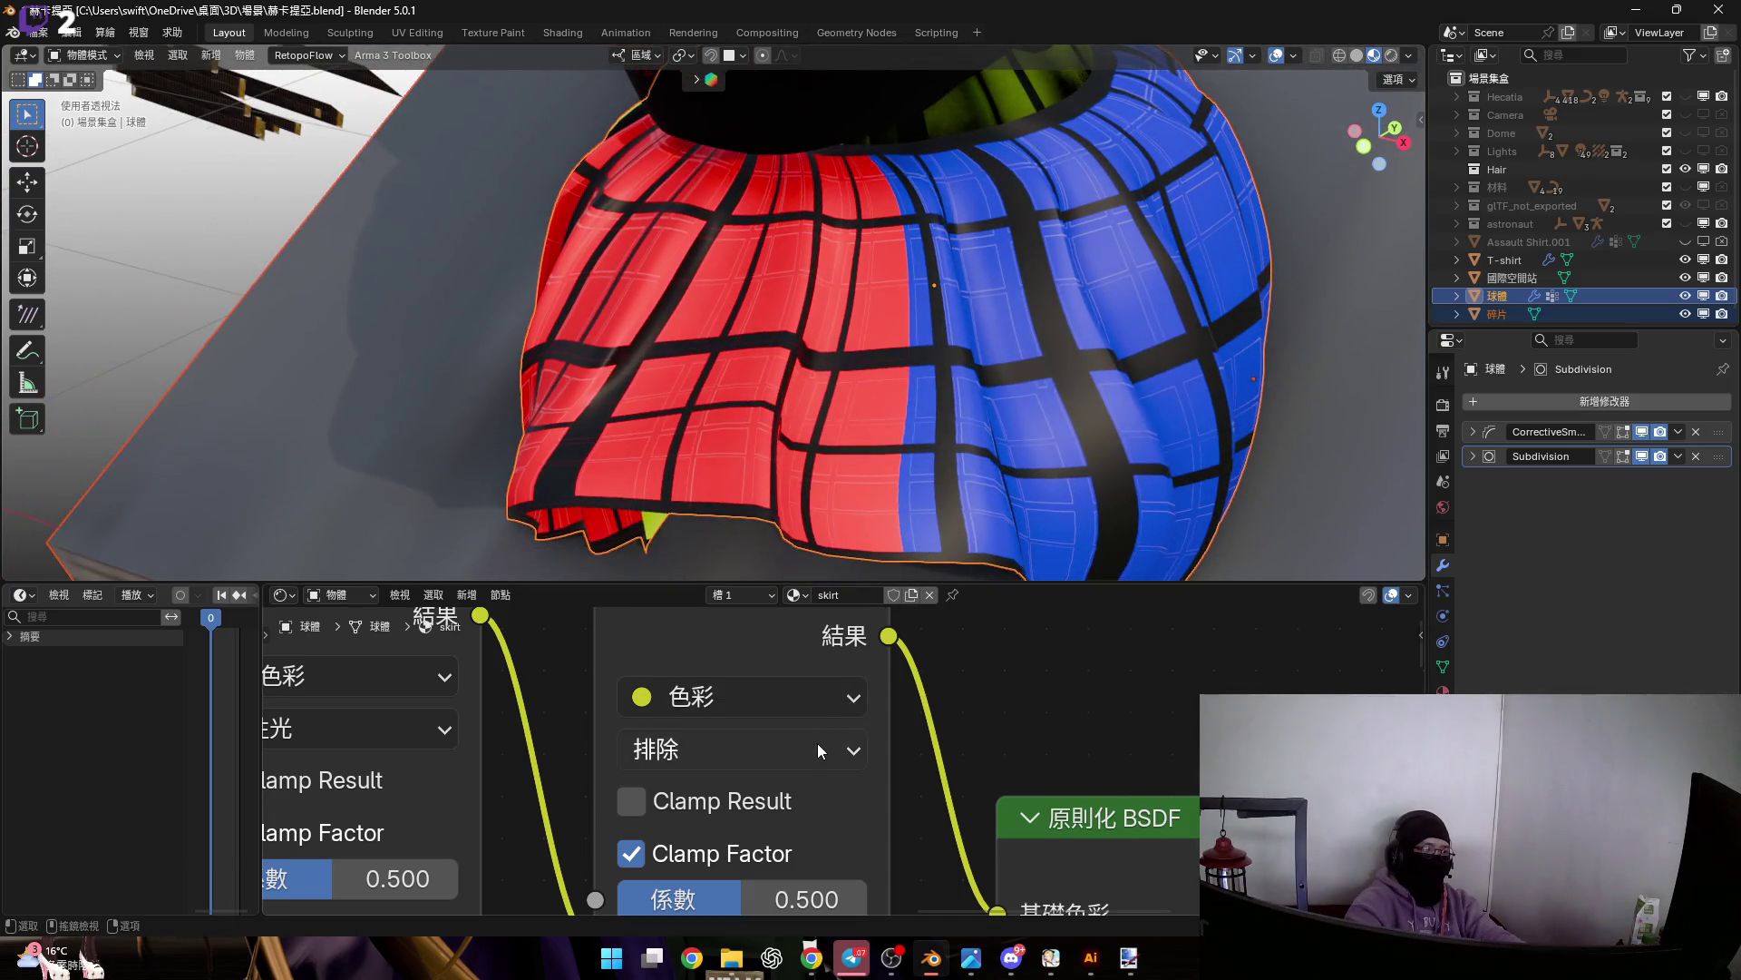
pyautogui.click(818, 743)
pyautogui.click(1087, 504)
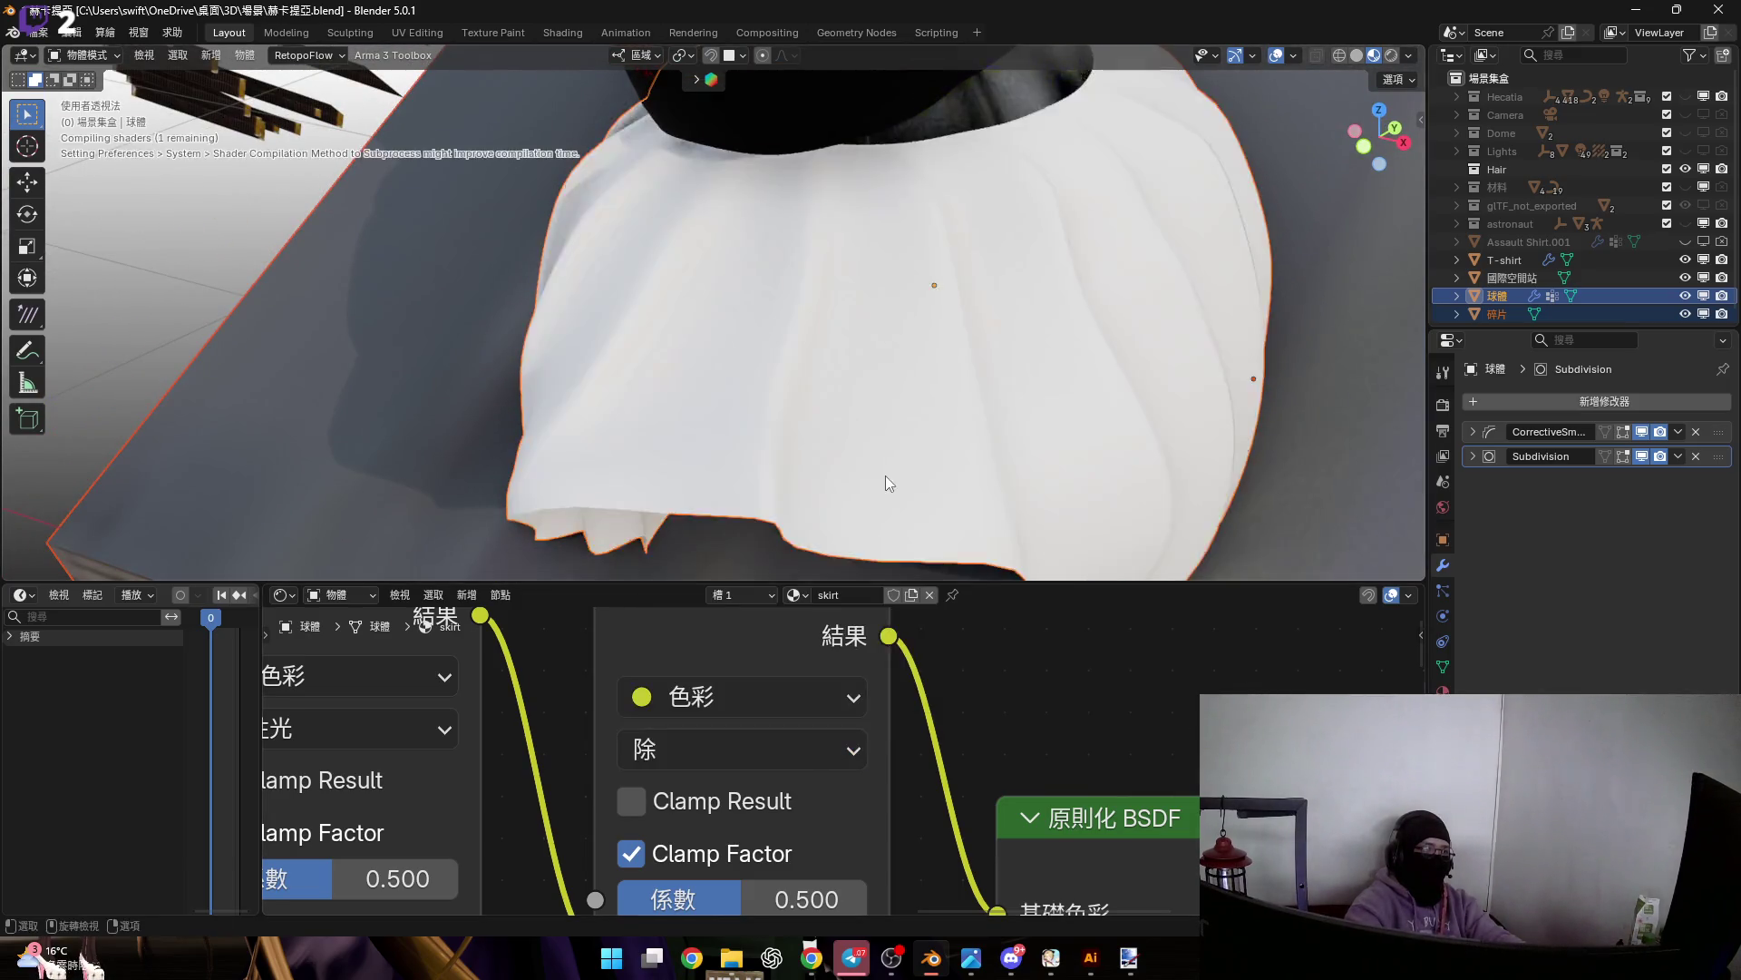
pyautogui.scroll(-3, 898, 458)
pyautogui.moveTo(876, 456)
pyautogui.mouseDown(button='middle')
pyautogui.moveTo(1009, 330)
pyautogui.moveTo(831, 401)
pyautogui.moveTo(819, 379)
pyautogui.moveTo(829, 419)
pyautogui.moveTo(900, 400)
pyautogui.moveTo(702, 406)
pyautogui.moveTo(811, 423)
pyautogui.moveTo(821, 485)
pyautogui.mouseUp(button='middle')
pyautogui.scroll(-2, 707, 706)
pyautogui.scroll(-3, 1069, 855)
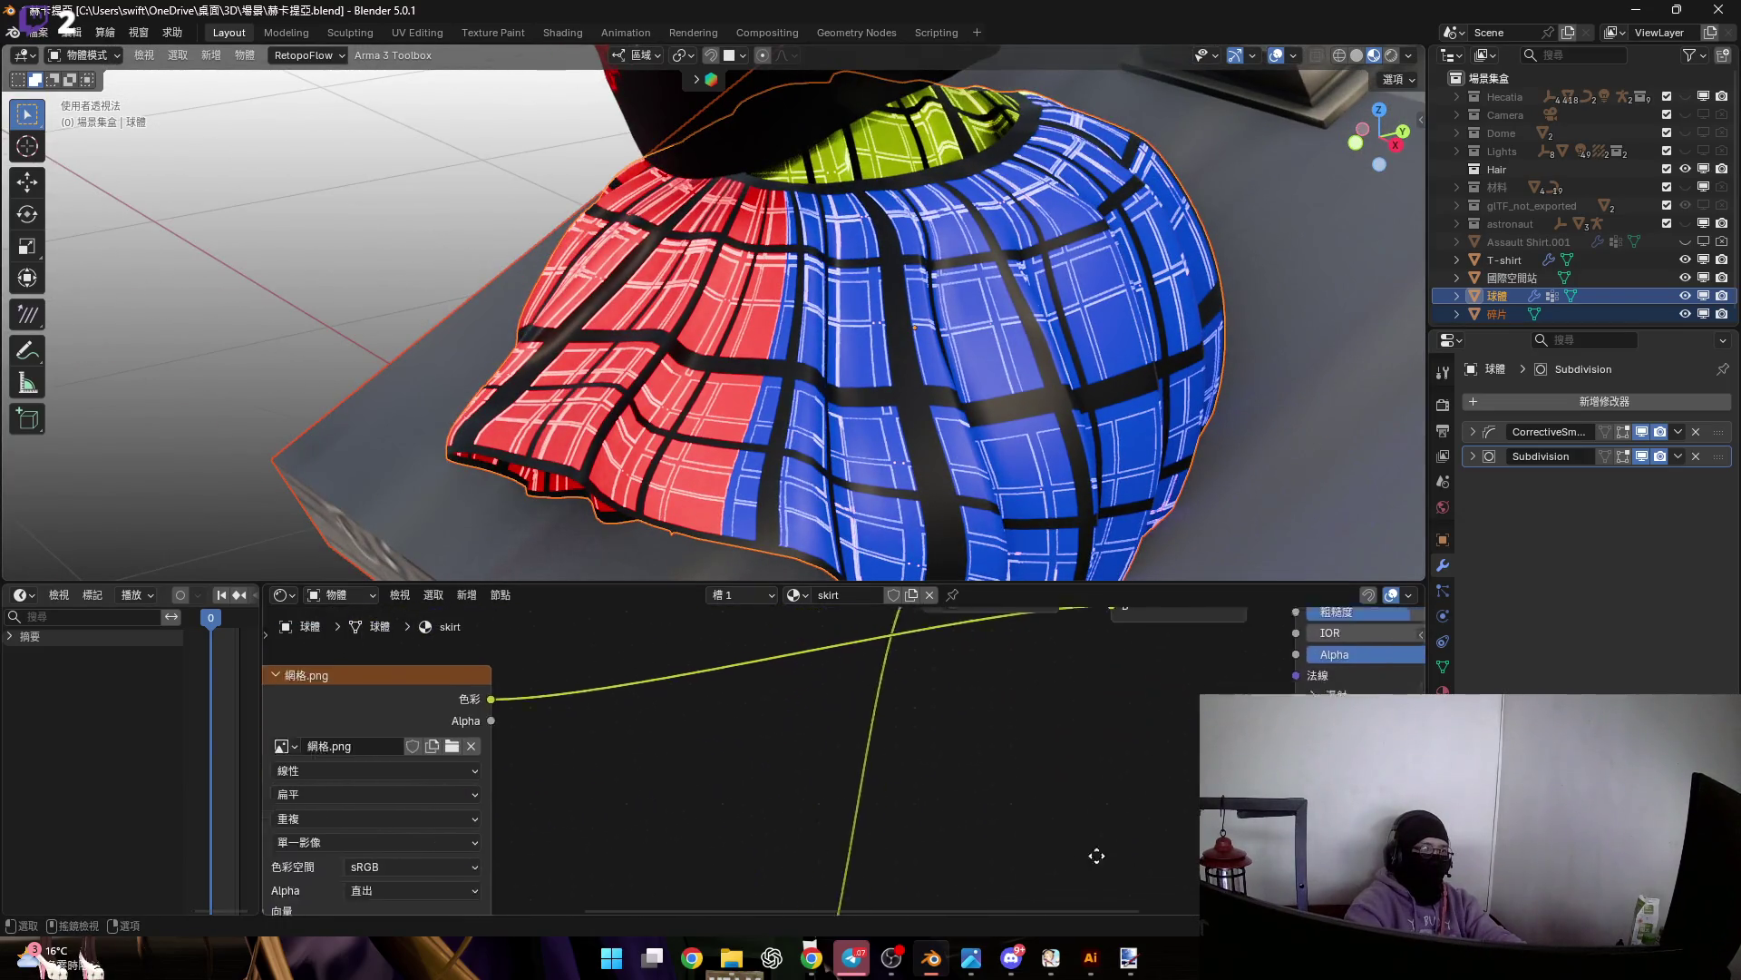
pyautogui.moveTo(1068, 855); pyautogui.dragTo(1041, 723, button='middle')
pyautogui.moveTo(552, 658)
pyautogui.mouseDown(button='middle')
pyautogui.moveTo(956, 637)
pyautogui.moveTo(960, 728)
pyautogui.mouseUp(button='middle')
pyautogui.scroll(3, 765, 798)
pyautogui.click(646, 777)
pyautogui.moveTo(646, 776); pyautogui.dragTo(600, 777)
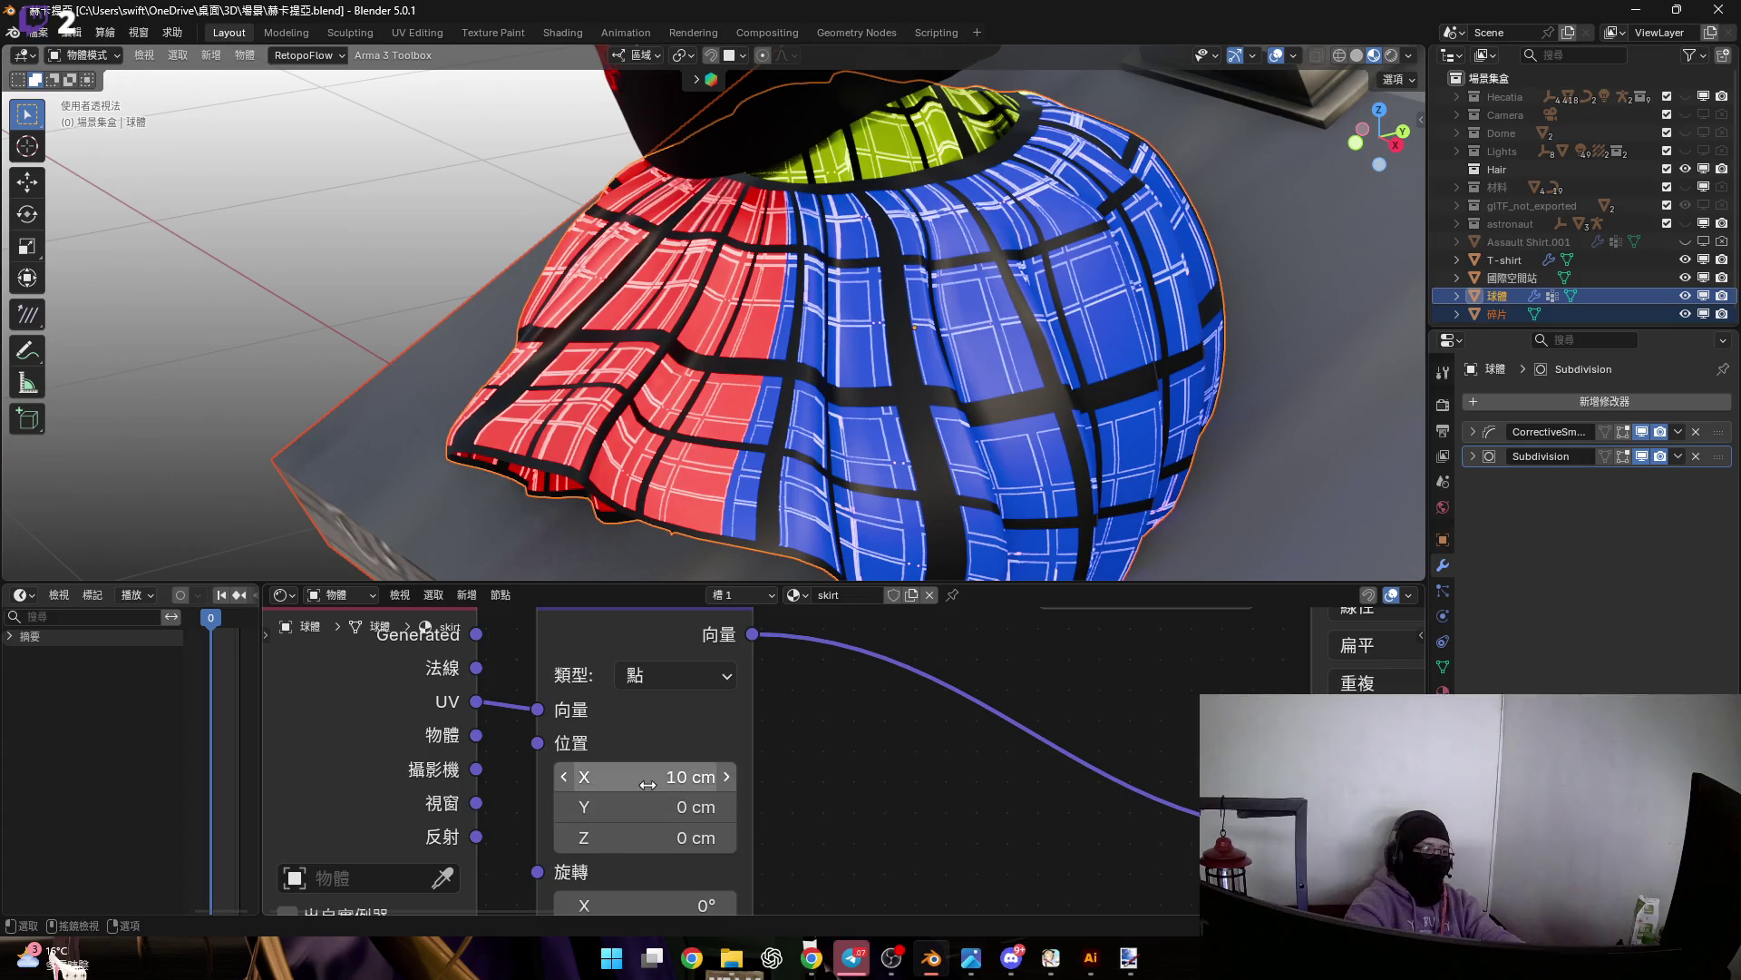
pyautogui.moveTo(642, 777)
pyautogui.mouseDown()
pyautogui.moveTo(681, 776)
pyautogui.moveTo(642, 807)
pyautogui.moveTo(459, 807)
pyautogui.moveTo(628, 807)
pyautogui.moveTo(591, 806)
pyautogui.mouseUp()
pyautogui.scroll(5, 878, 503)
pyautogui.scroll(-8, 916, 425)
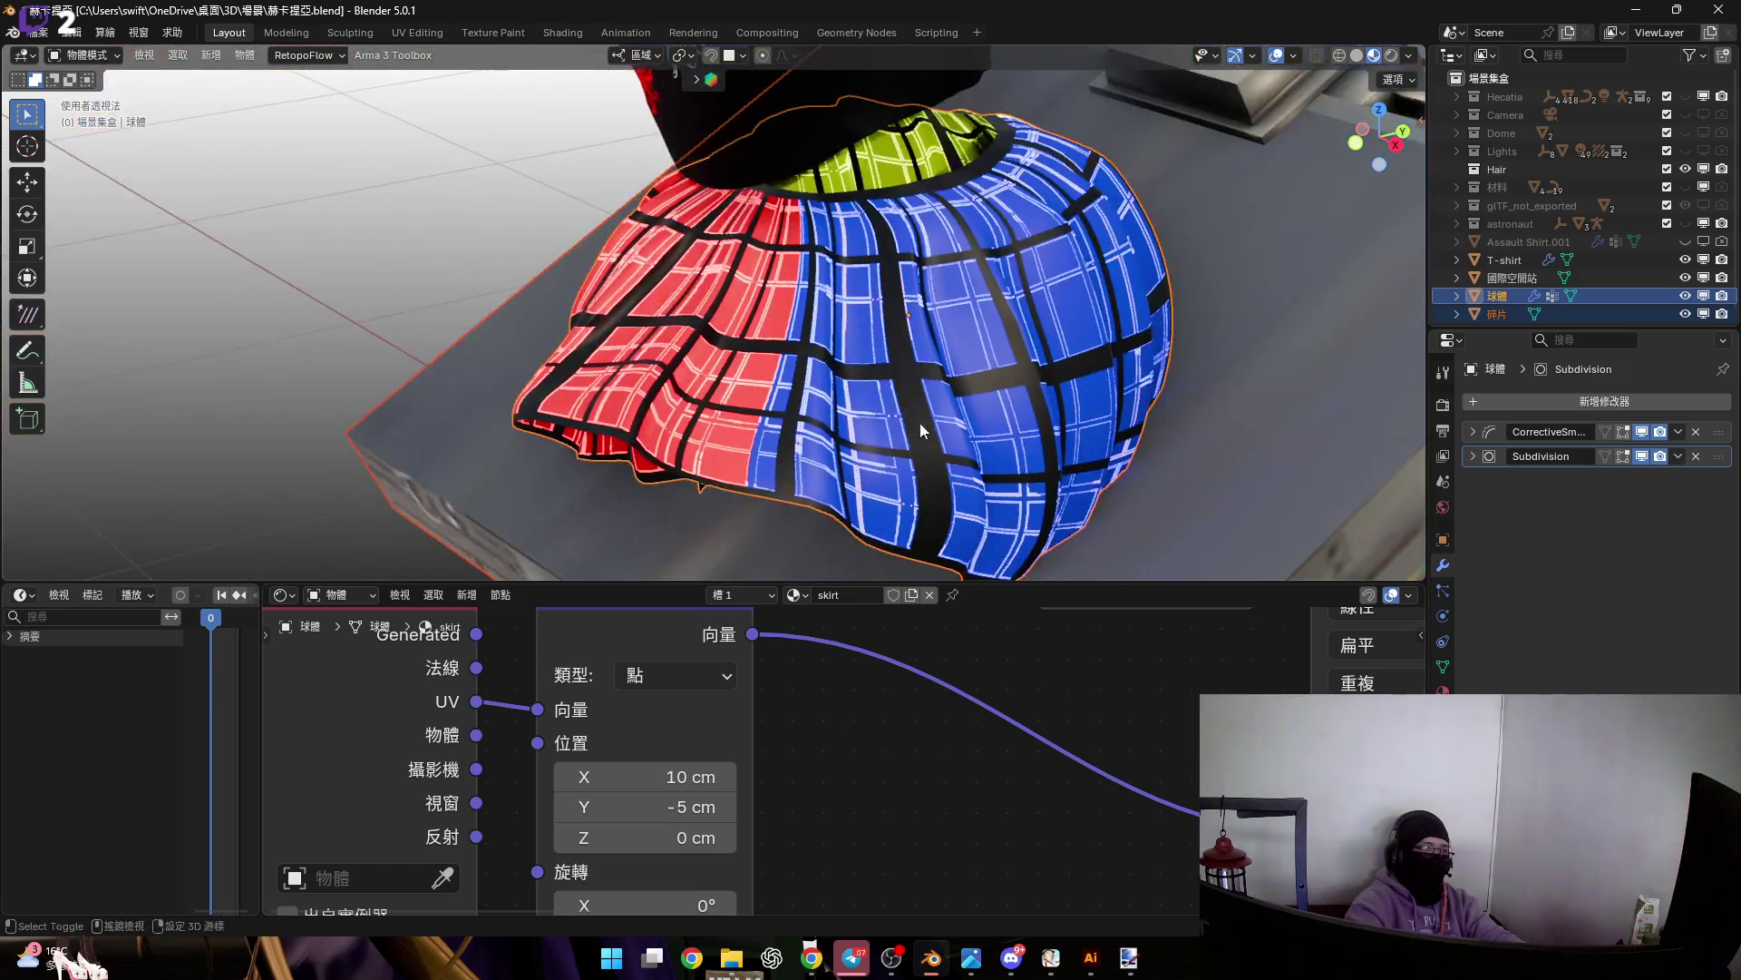
pyautogui.scroll(-4, 817, 770)
pyautogui.scroll(4, 725, 725)
pyautogui.moveTo(912, 382); pyautogui.dragTo(922, 368, button='middle')
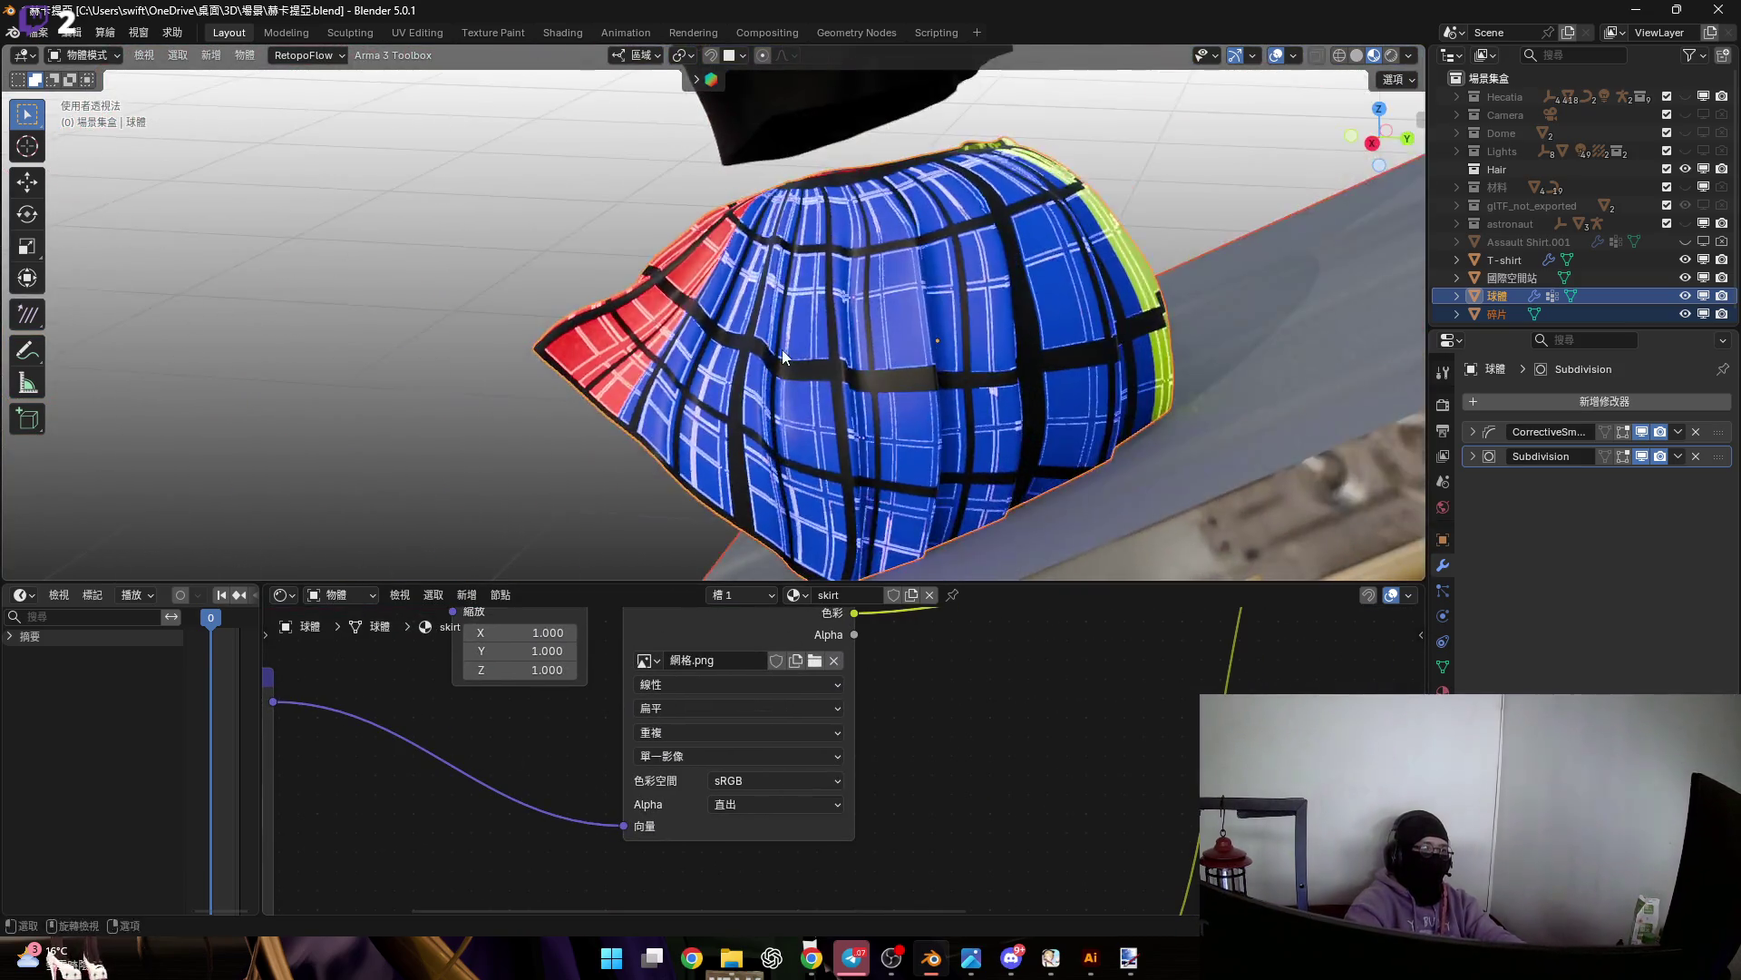
pyautogui.scroll(3, 921, 367)
pyautogui.scroll(-3, 965, 706)
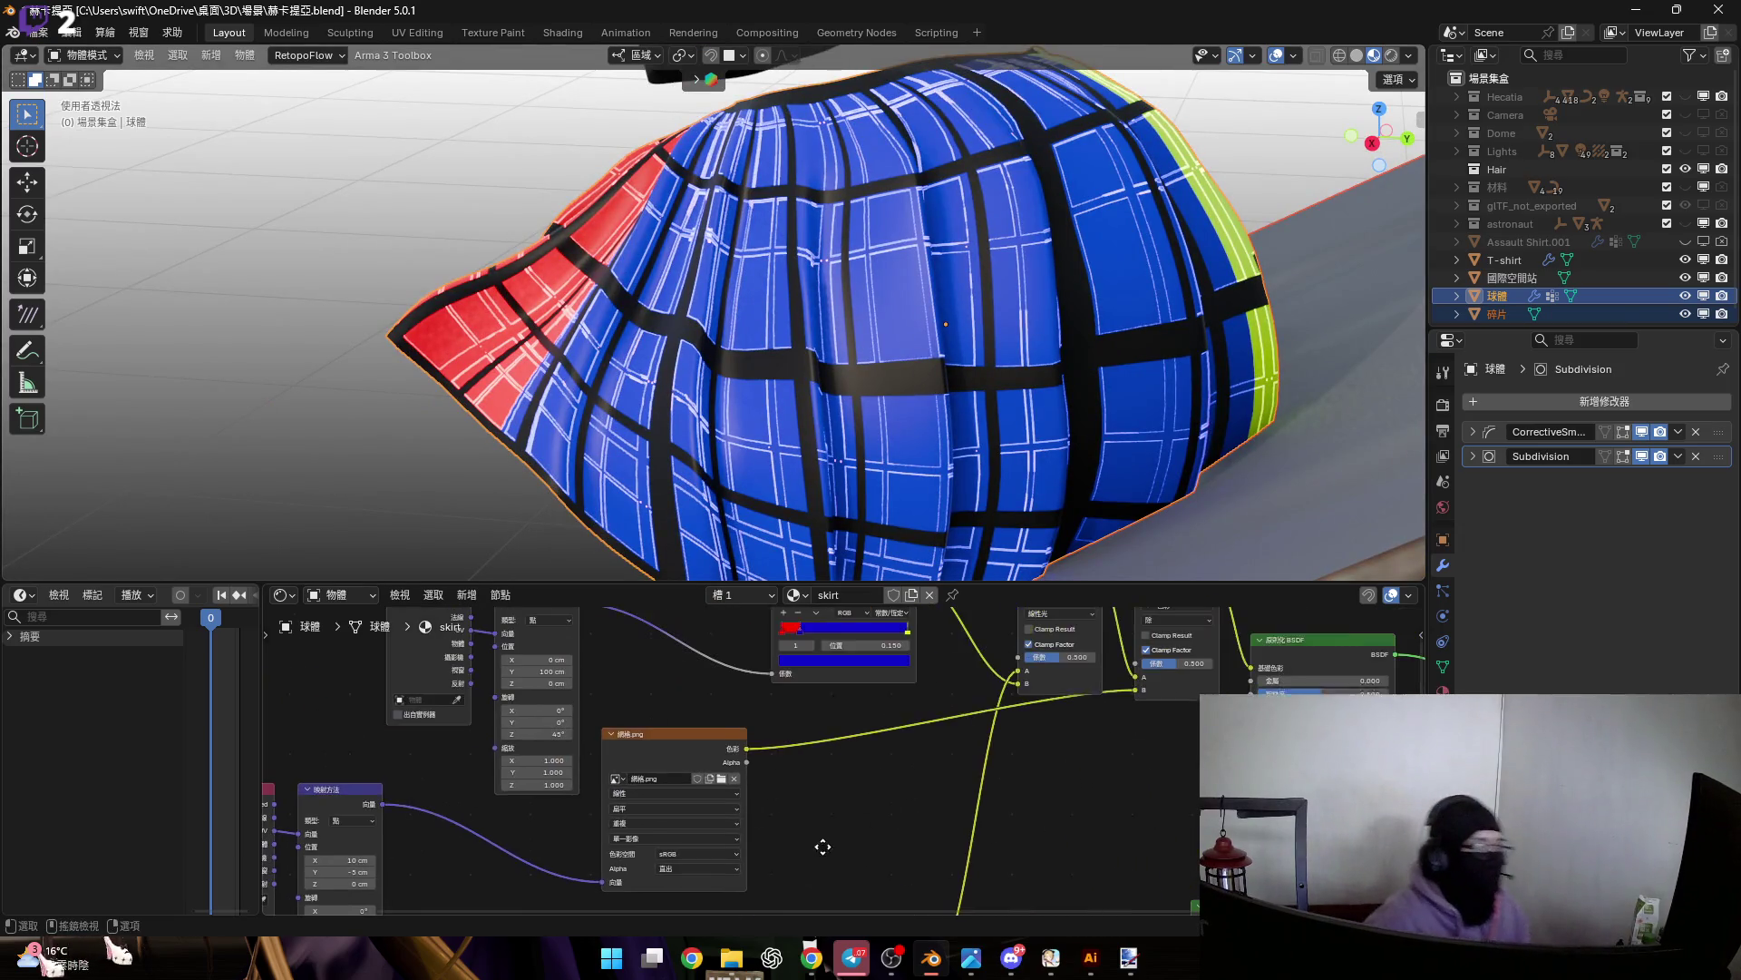
# Switch the Mix blend mode to Difference (差集), then Darken (變暗), keeping the factor at 0.500
pyautogui.scroll(8, 848, 769)
pyautogui.scroll(-2, 1005, 743)
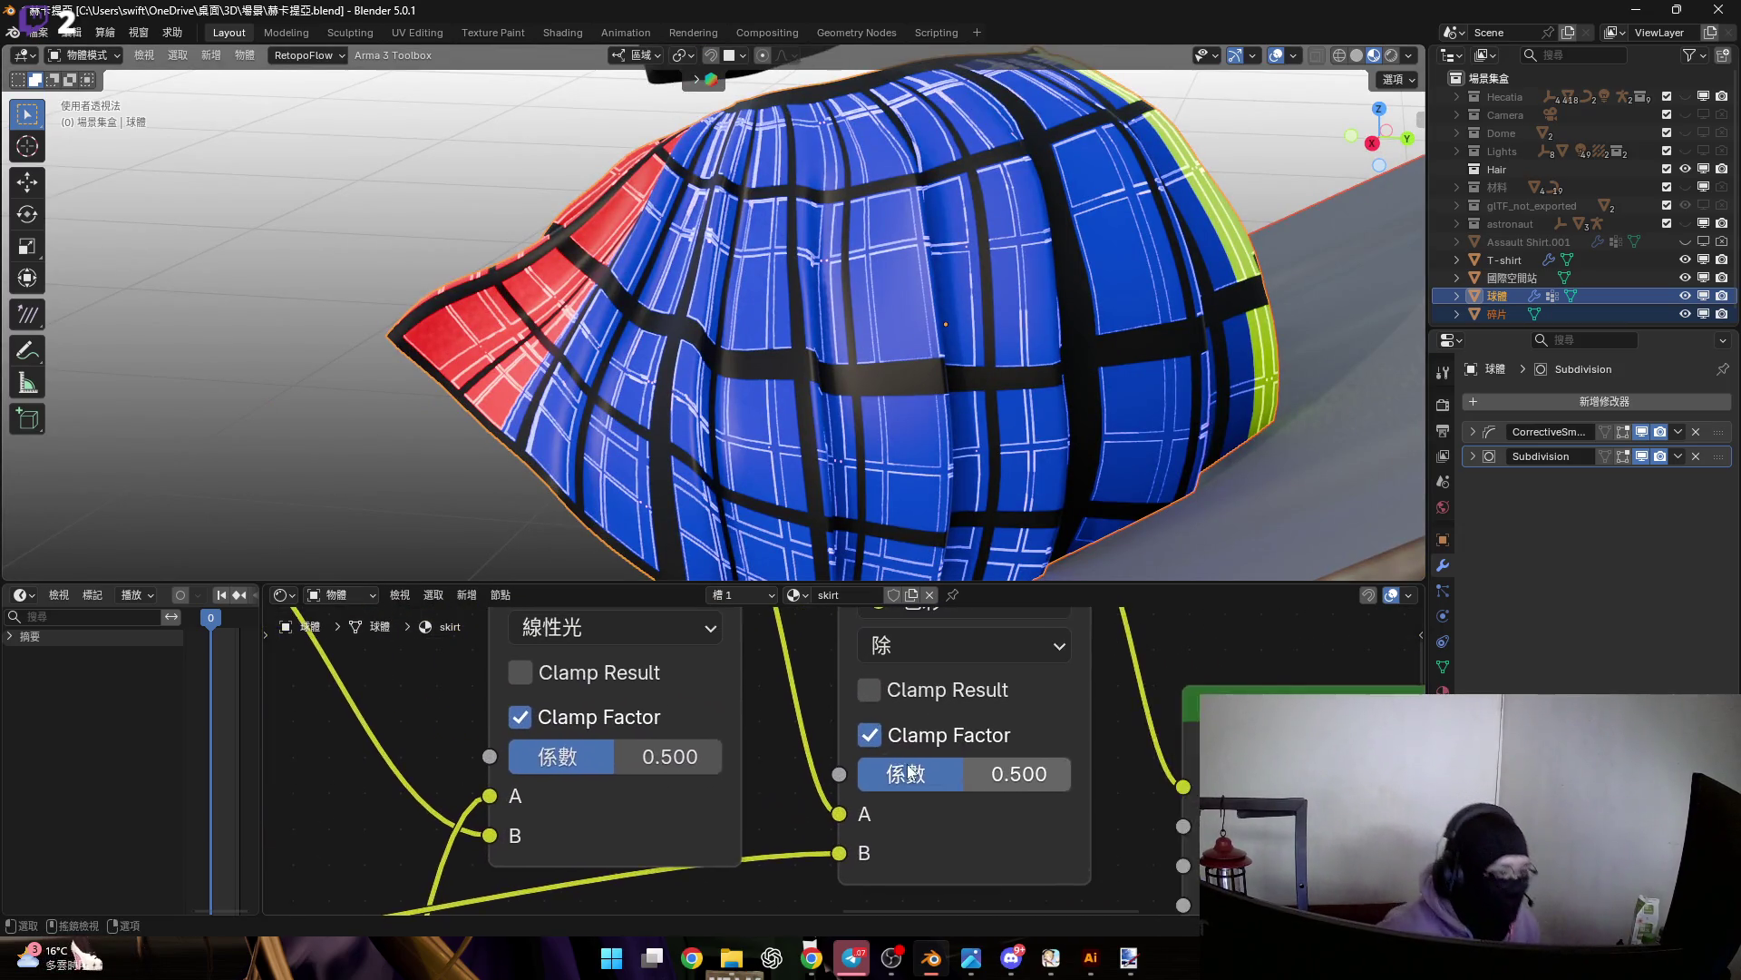
pyautogui.scroll(2, 980, 739)
pyautogui.click(961, 735)
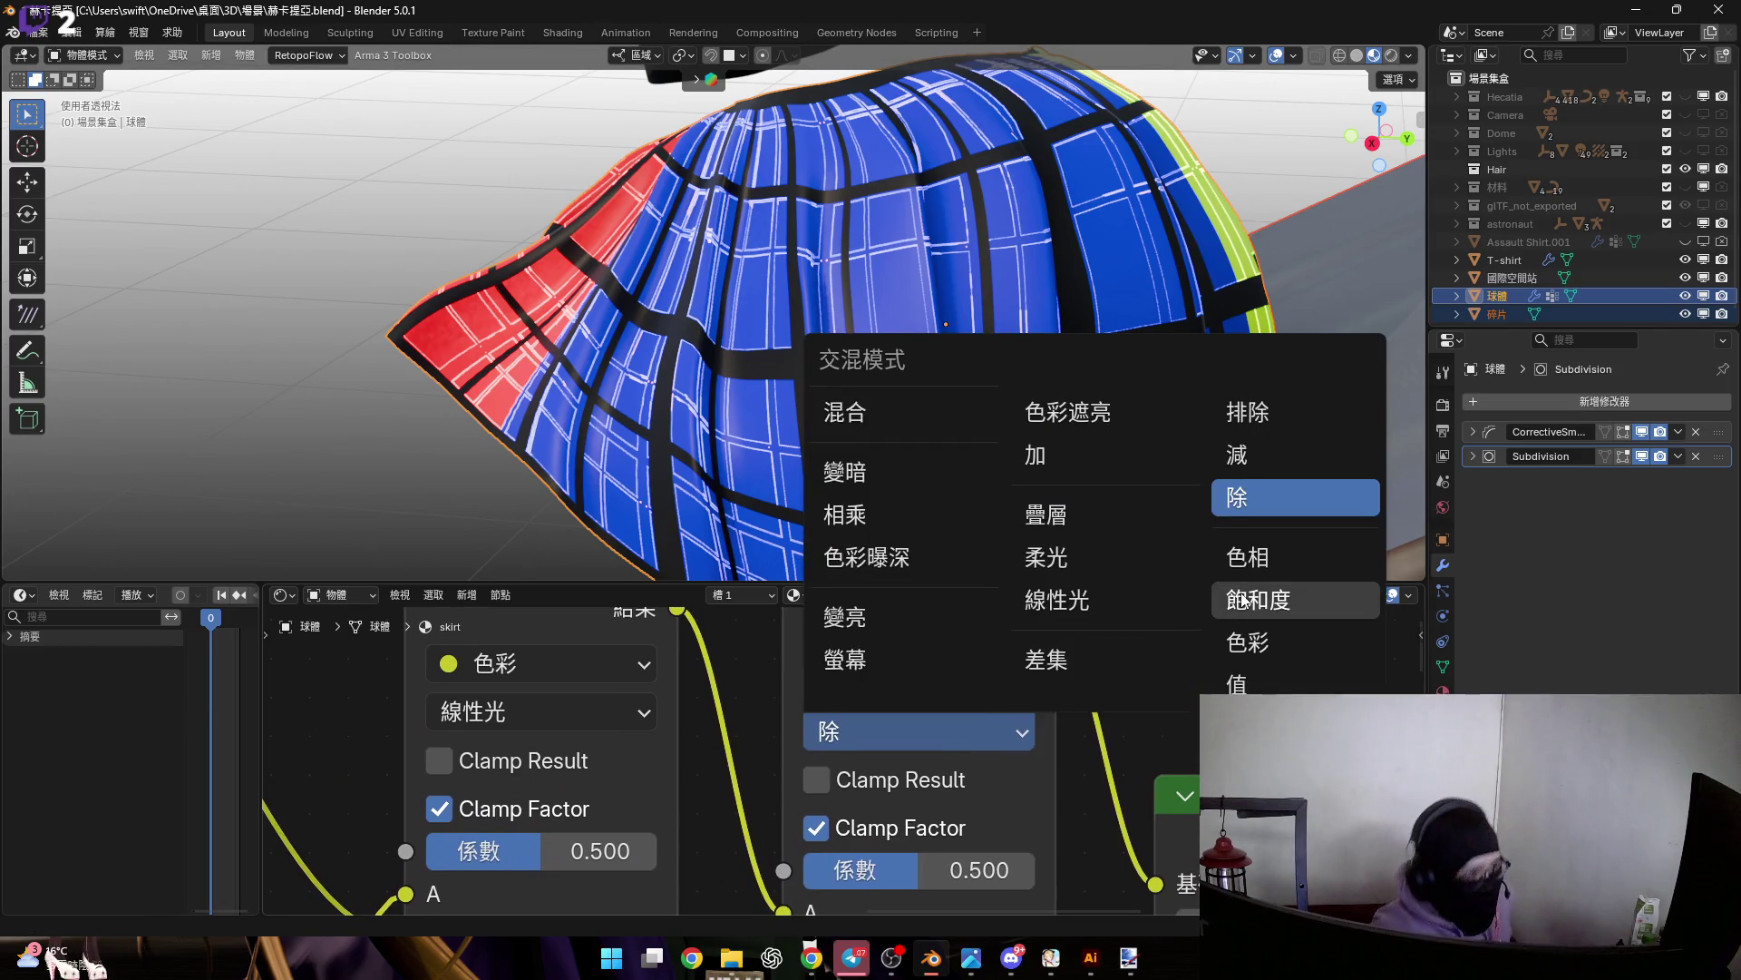
pyautogui.click(1071, 665)
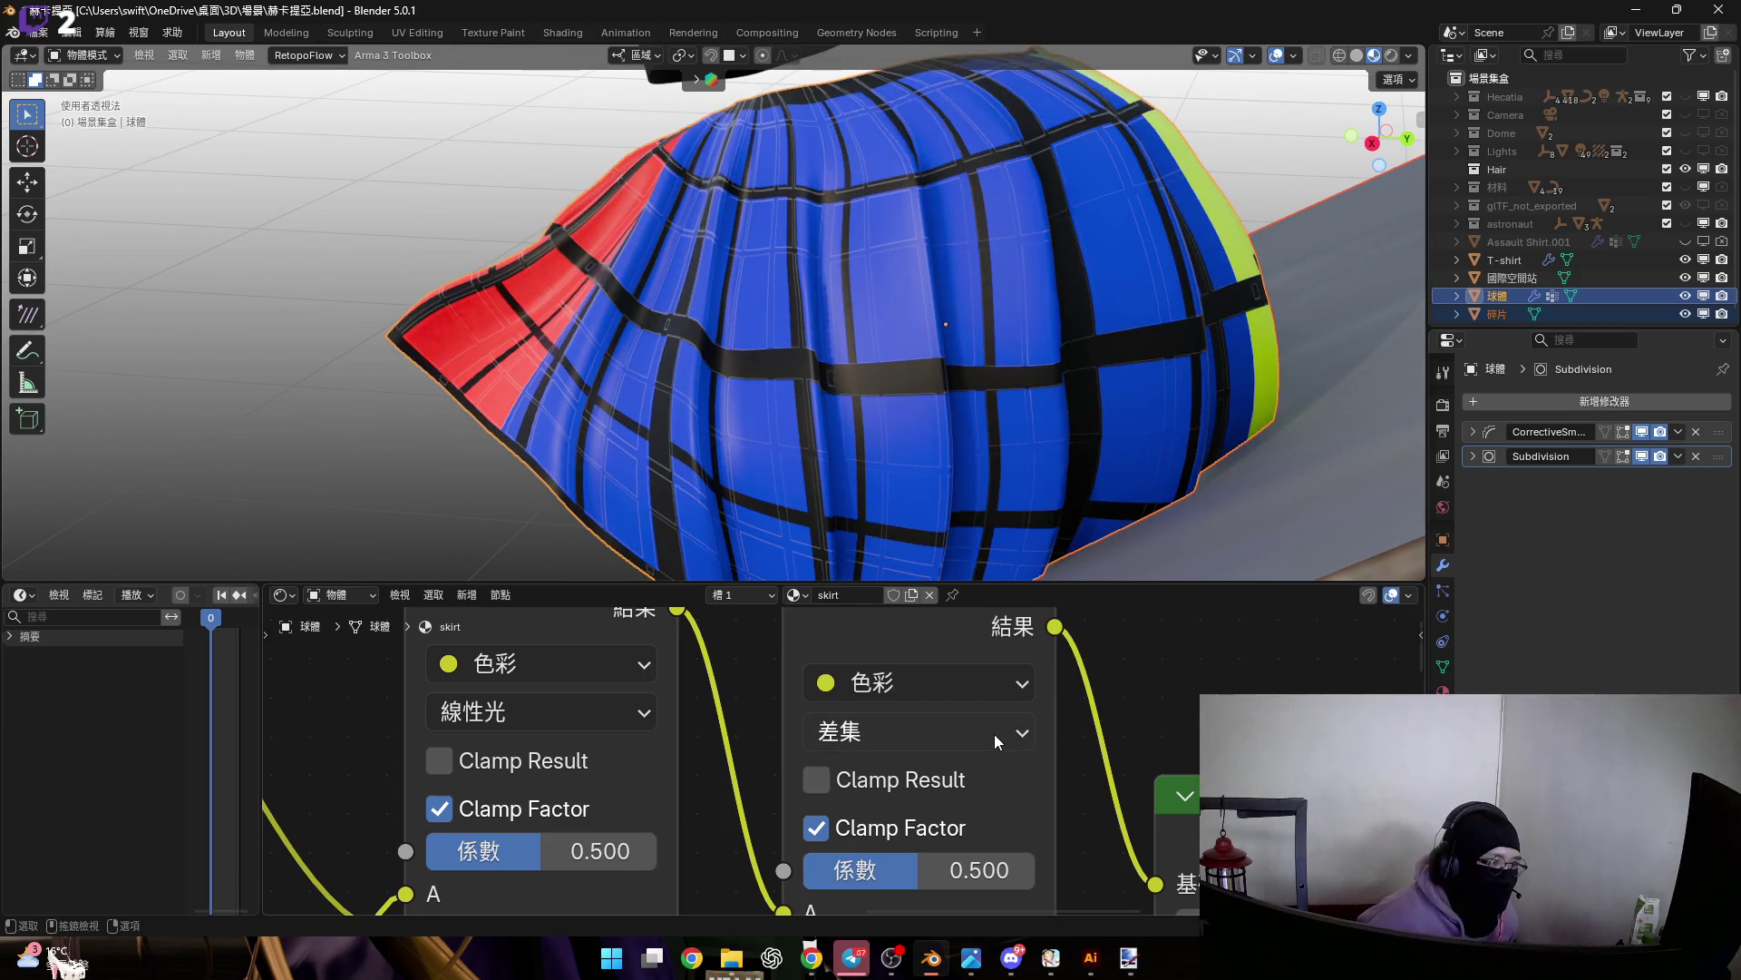
pyautogui.click(995, 733)
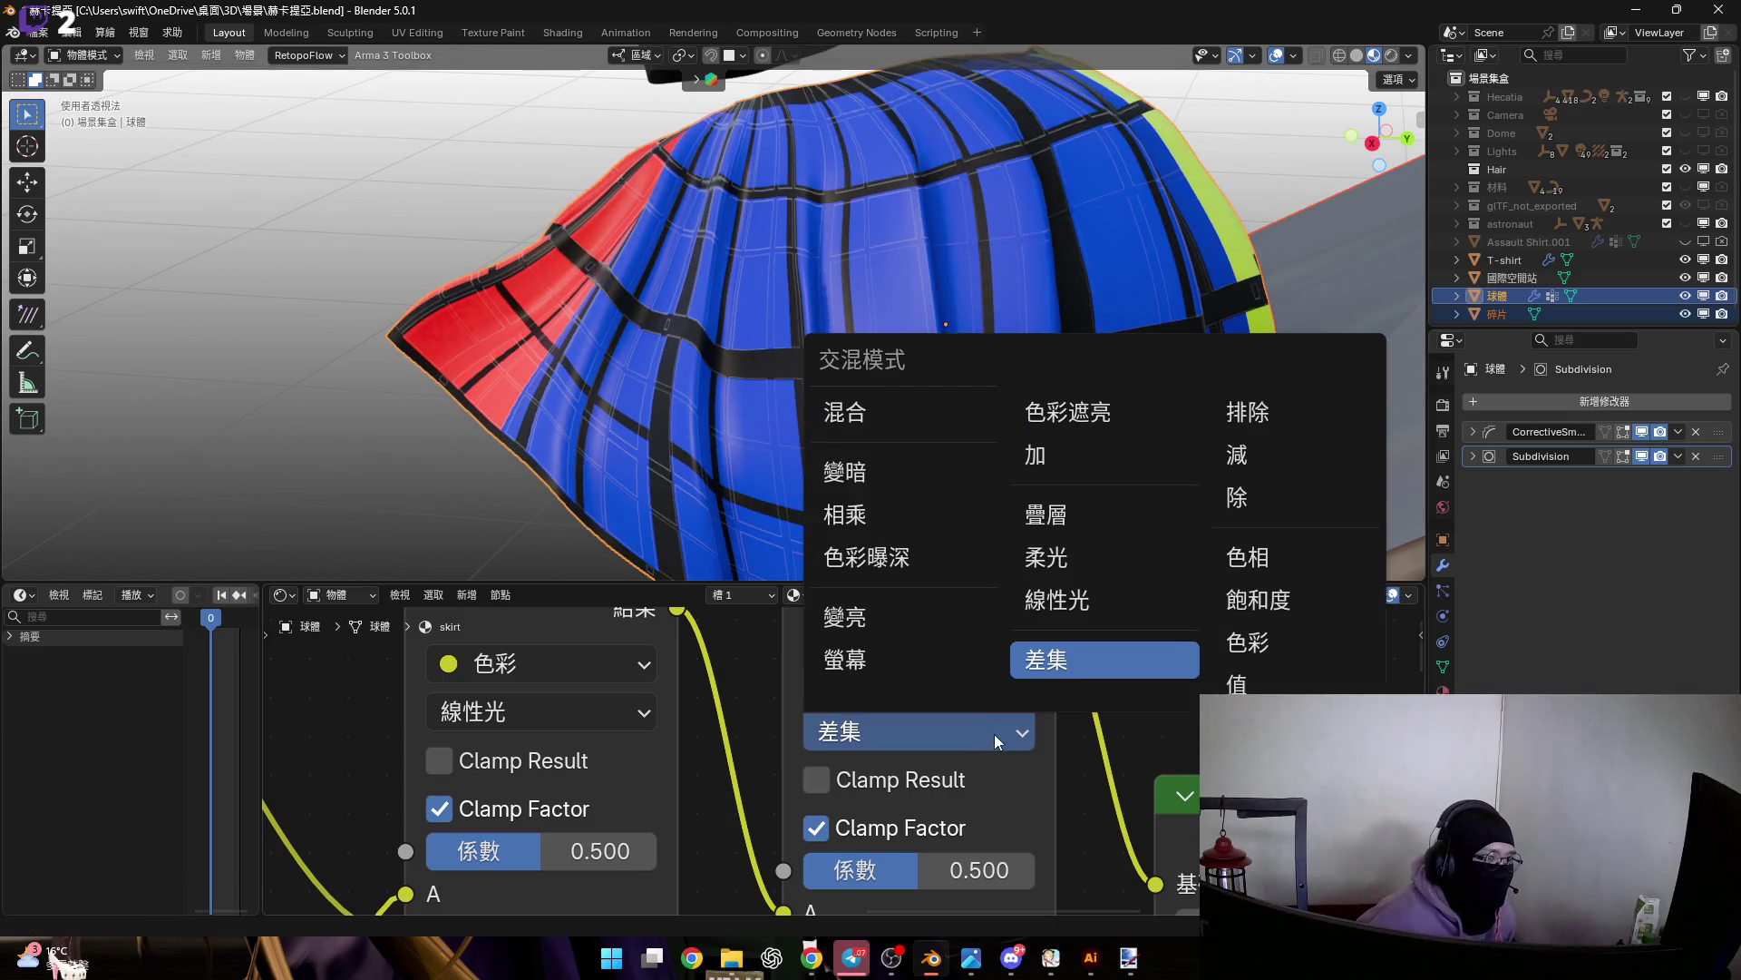
pyautogui.click(881, 468)
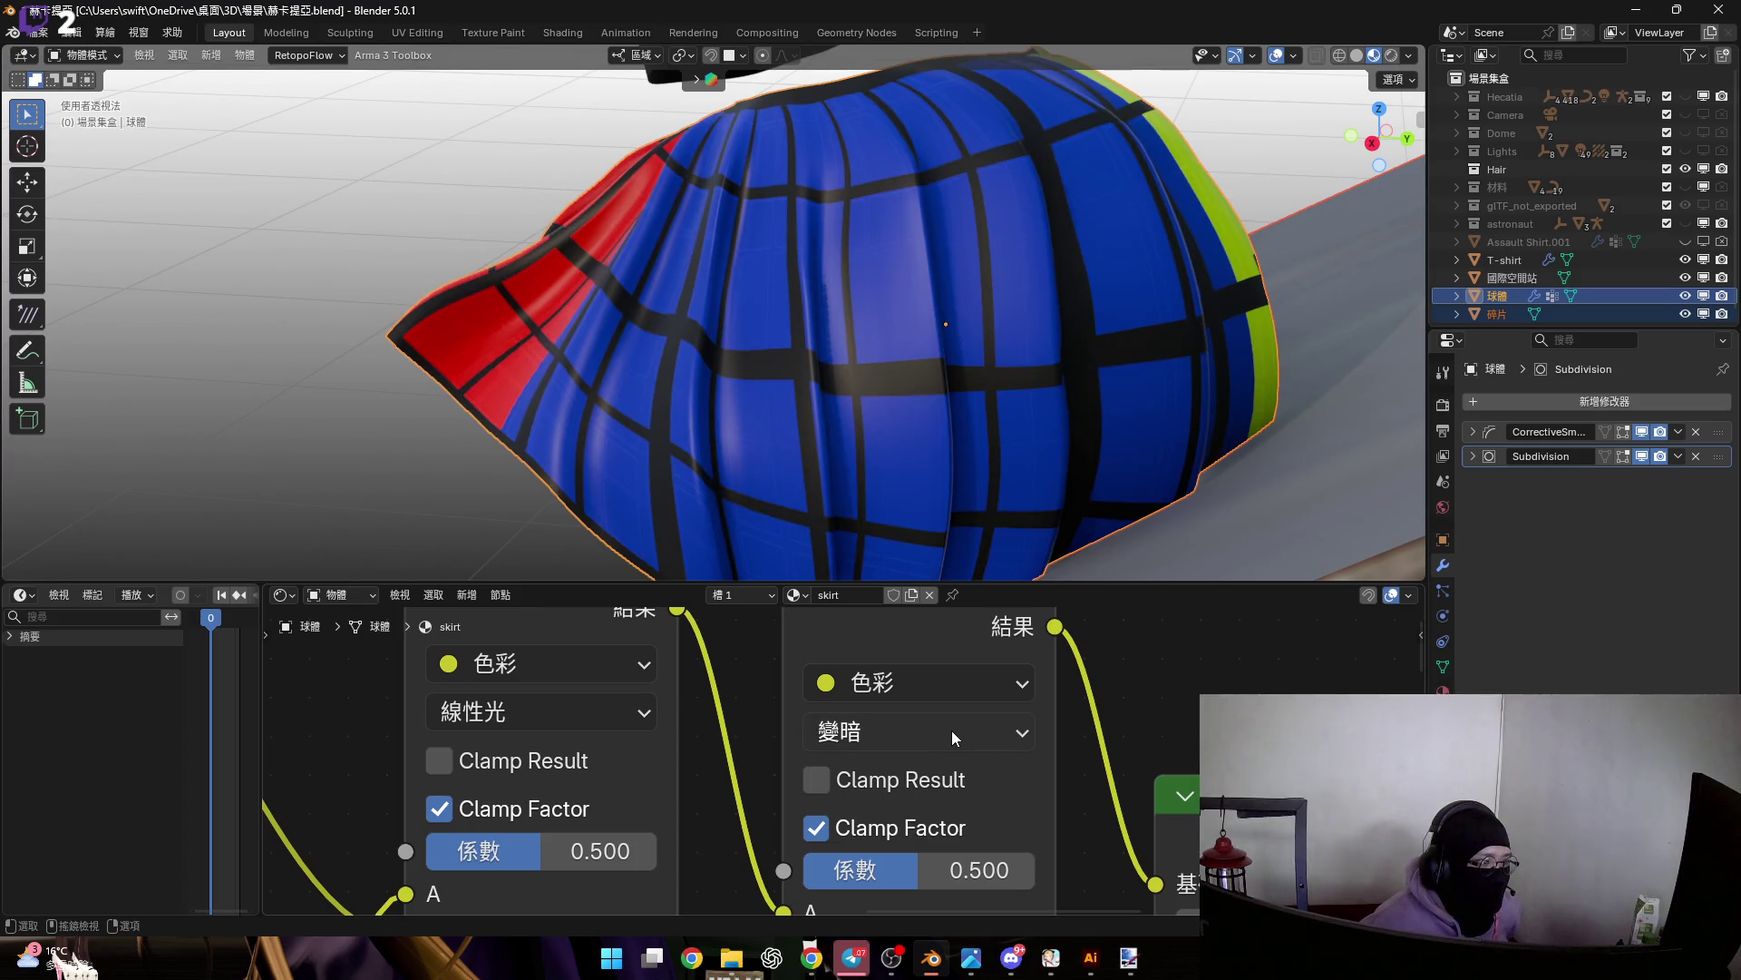
pyautogui.moveTo(927, 854); pyautogui.dragTo(998, 853)
pyautogui.press('Escape')
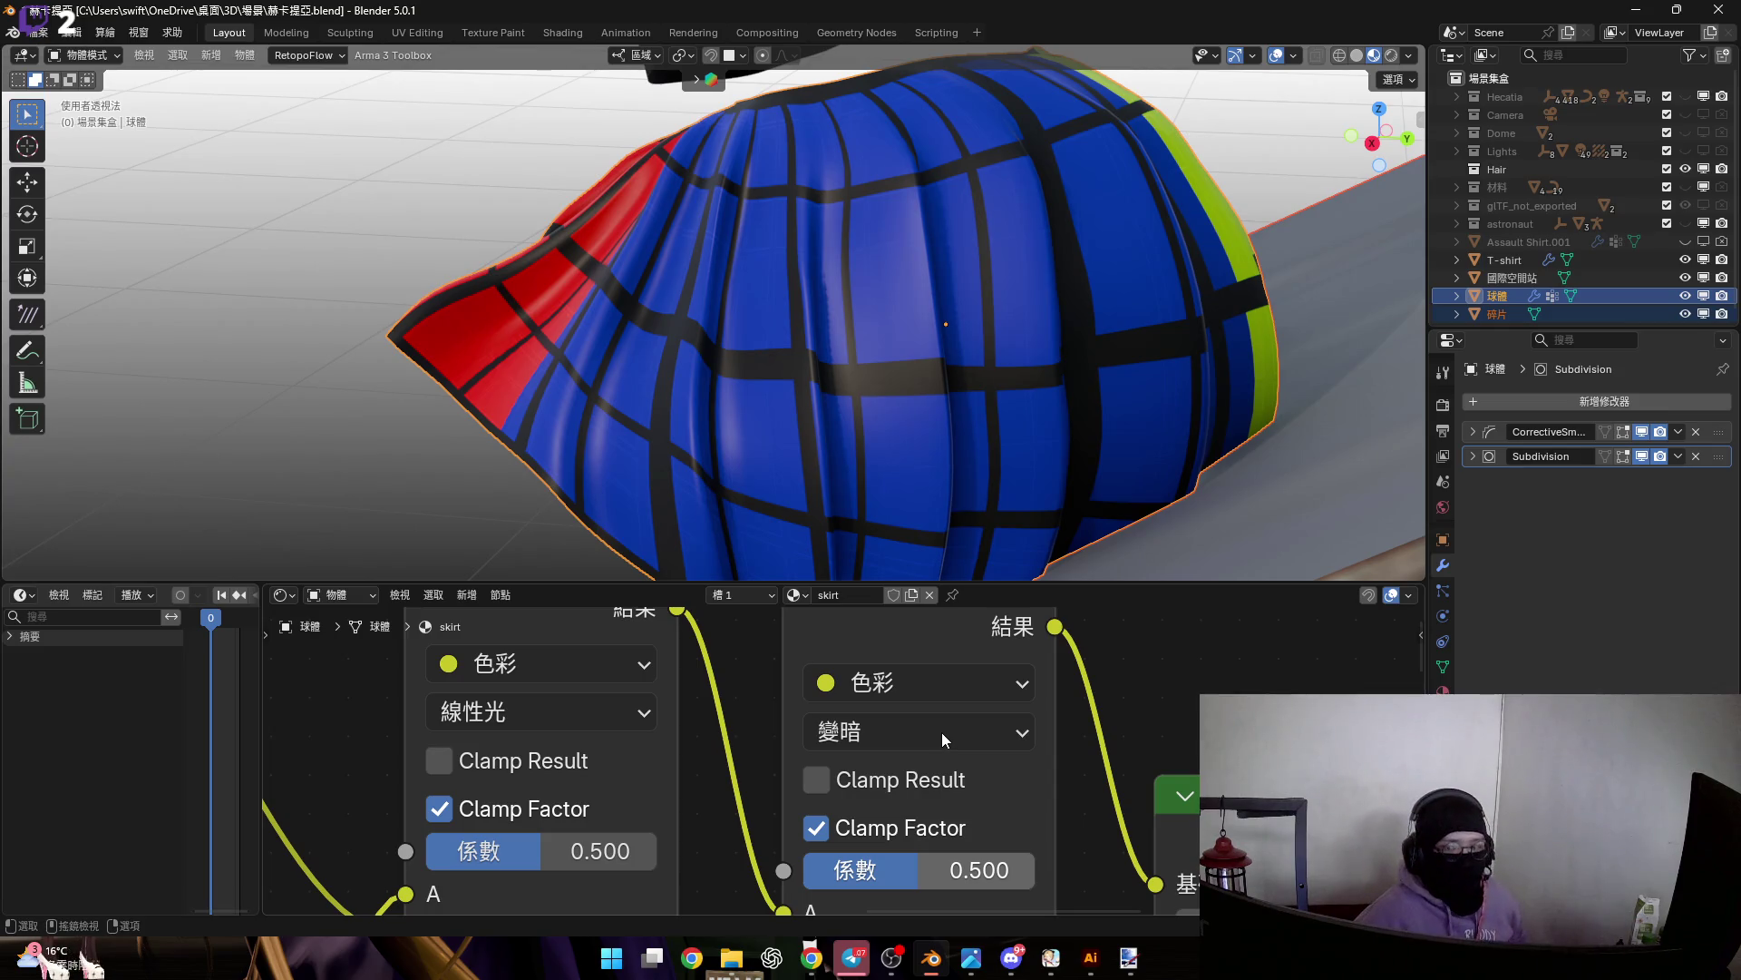
# Move the 變暗 node below the 線性光 (Linear Light) node
pyautogui.scroll(-2, 941, 732)
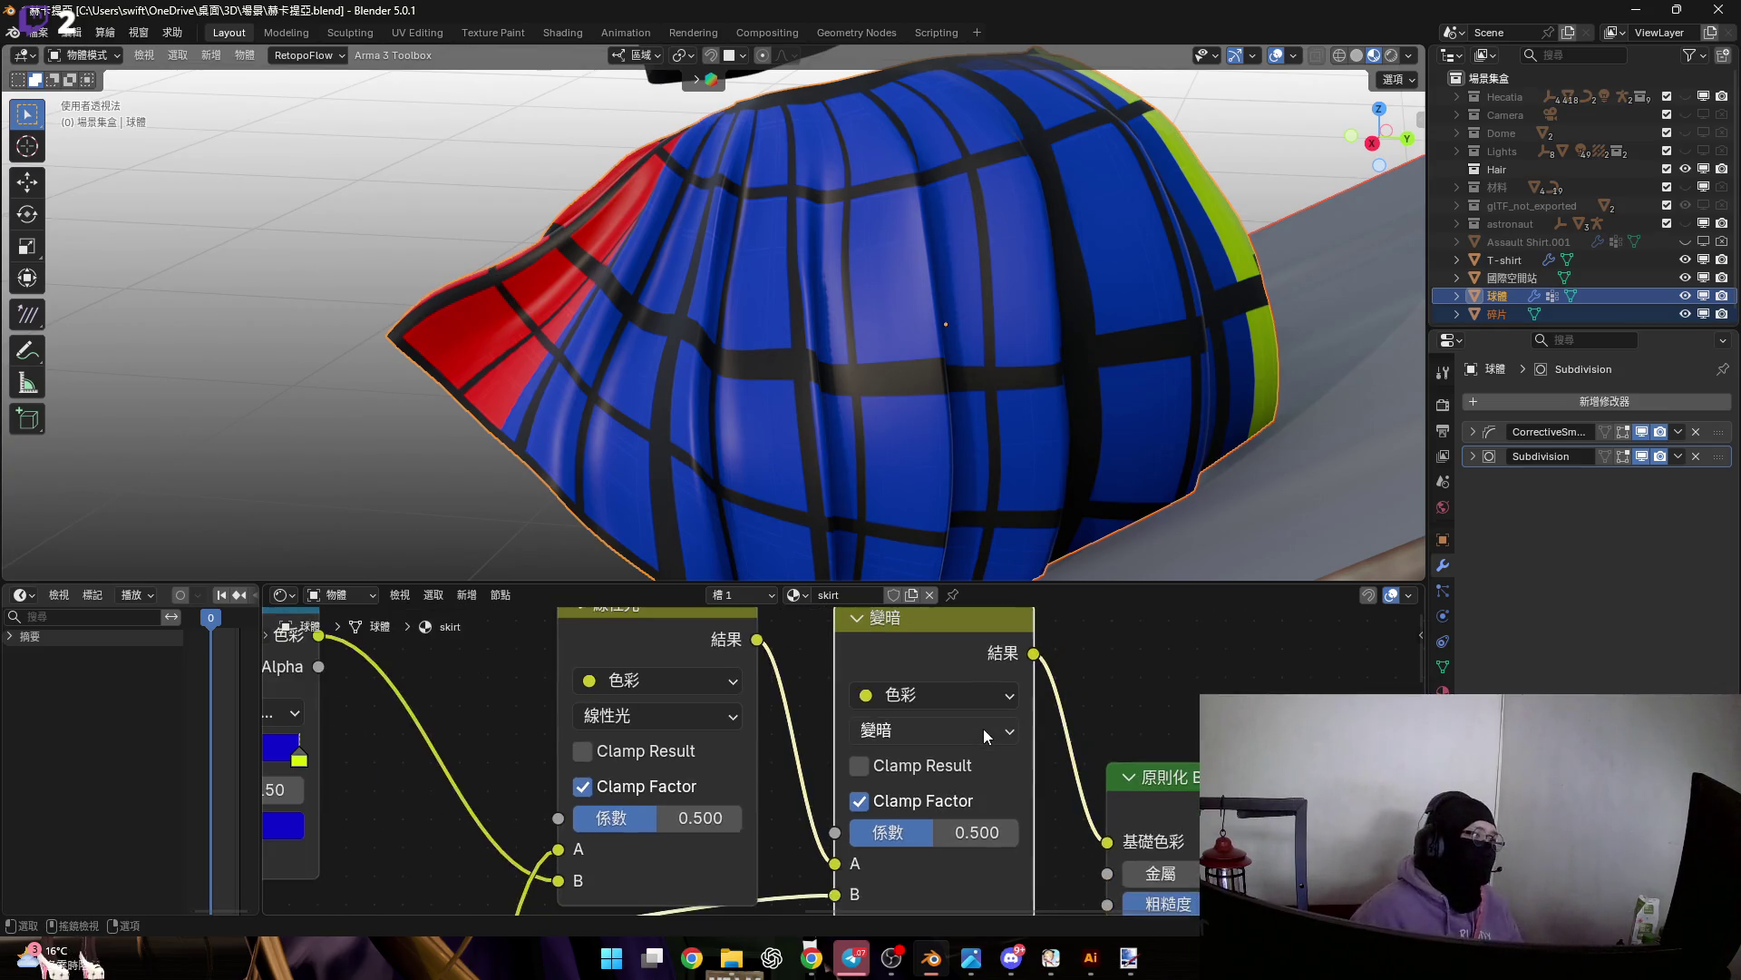
pyautogui.scroll(-2, 964, 738)
pyautogui.scroll(-2, 1008, 659)
pyautogui.scroll(2, 1029, 695)
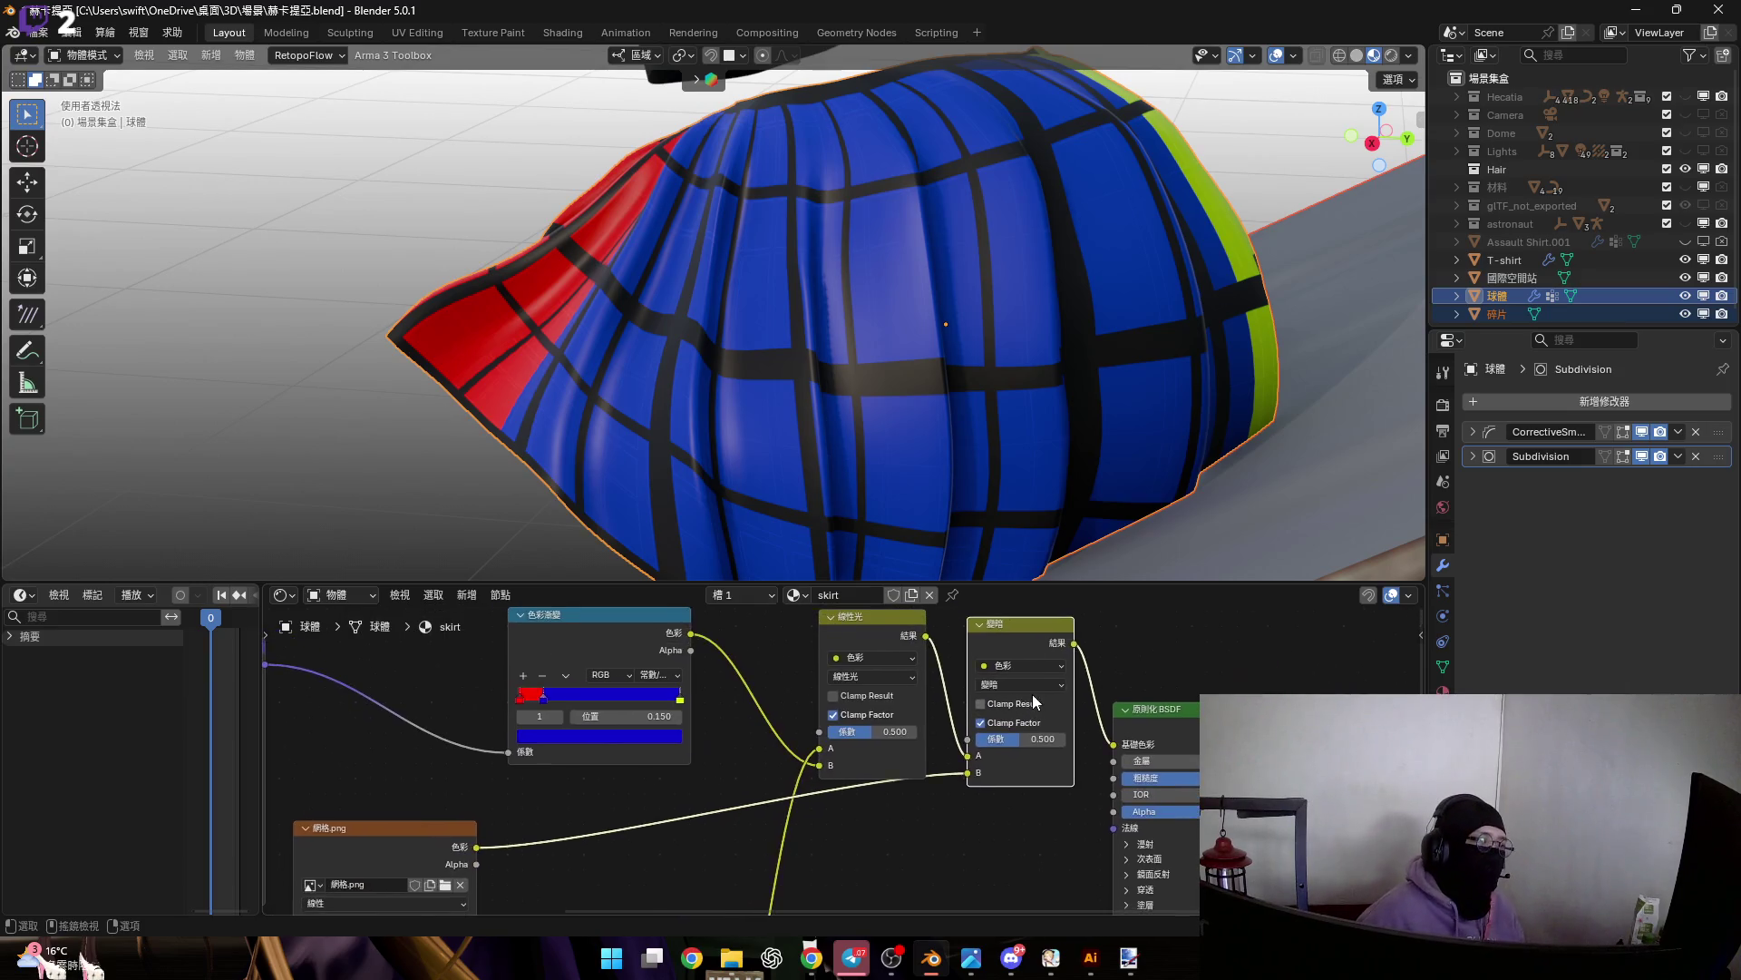
pyautogui.scroll(-2, 1025, 693)
pyautogui.moveTo(1020, 644)
pyautogui.mouseDown()
pyautogui.moveTo(948, 775)
pyautogui.moveTo(911, 782)
pyautogui.moveTo(931, 789)
pyautogui.mouseUp()
pyautogui.scroll(3, 890, 782)
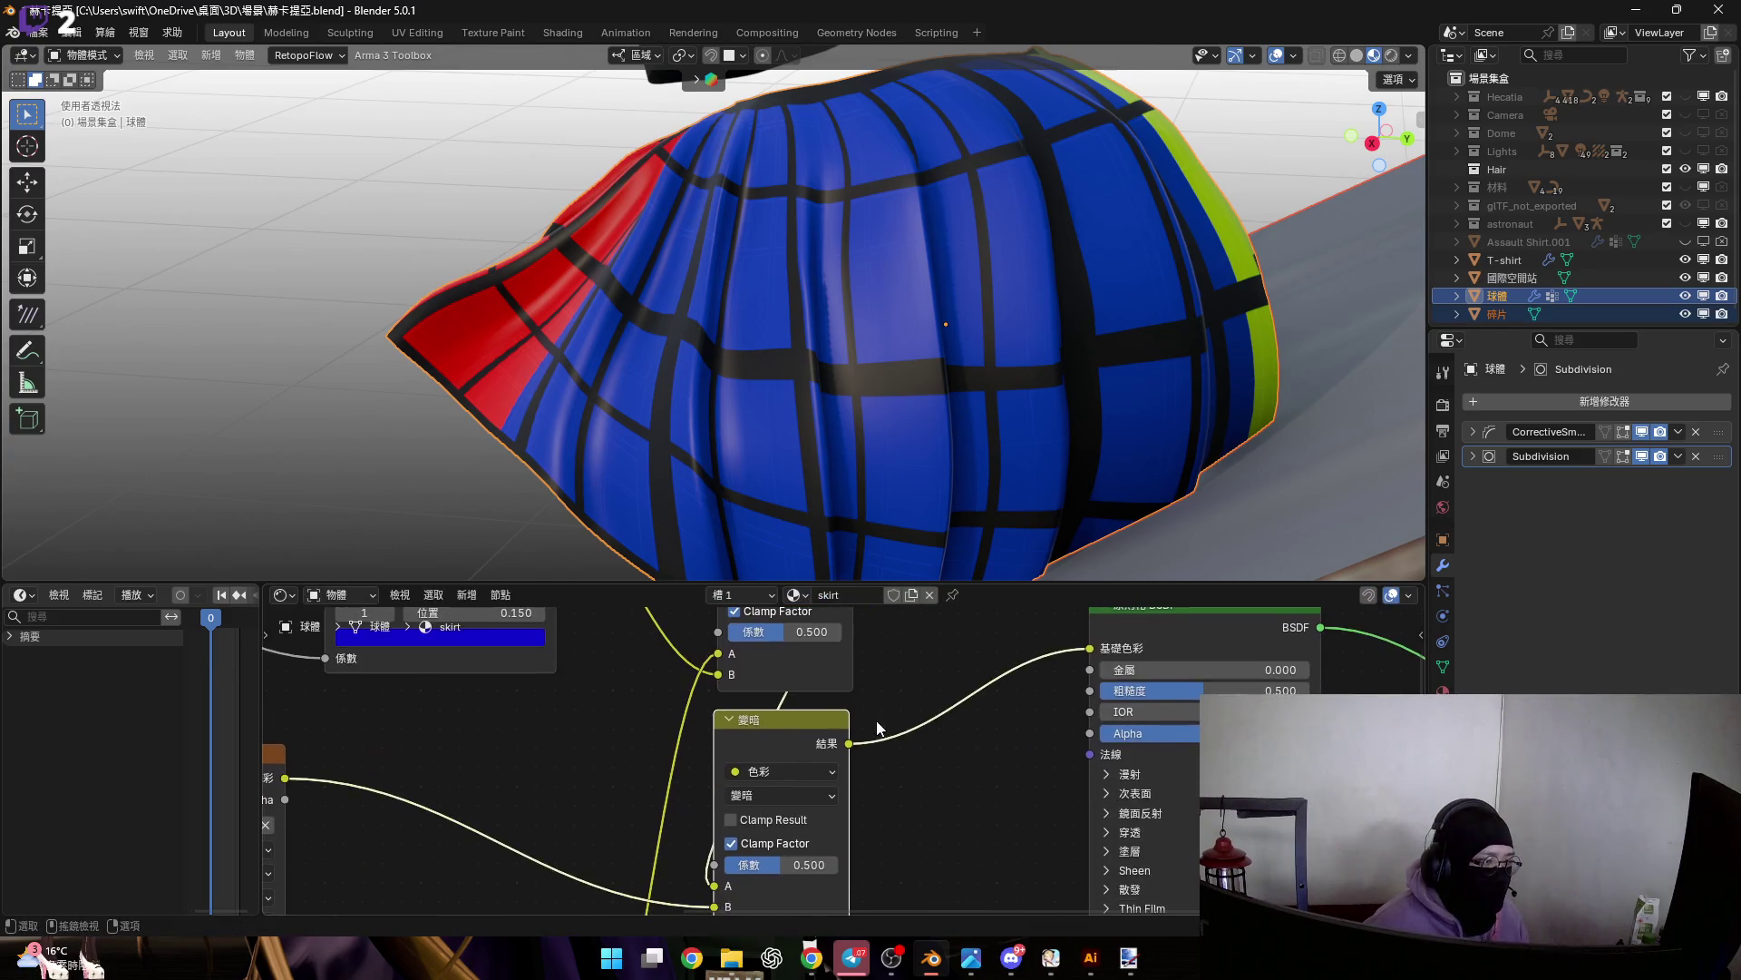
# Move the 變暗 node's incoming link from input A to input B
pyautogui.moveTo(714, 885)
pyautogui.mouseDown()
pyautogui.moveTo(925, 646)
pyautogui.moveTo(878, 728)
pyautogui.moveTo(807, 762)
pyautogui.moveTo(759, 829)
pyautogui.moveTo(771, 804)
pyautogui.mouseUp()
pyautogui.scroll(3, 808, 762)
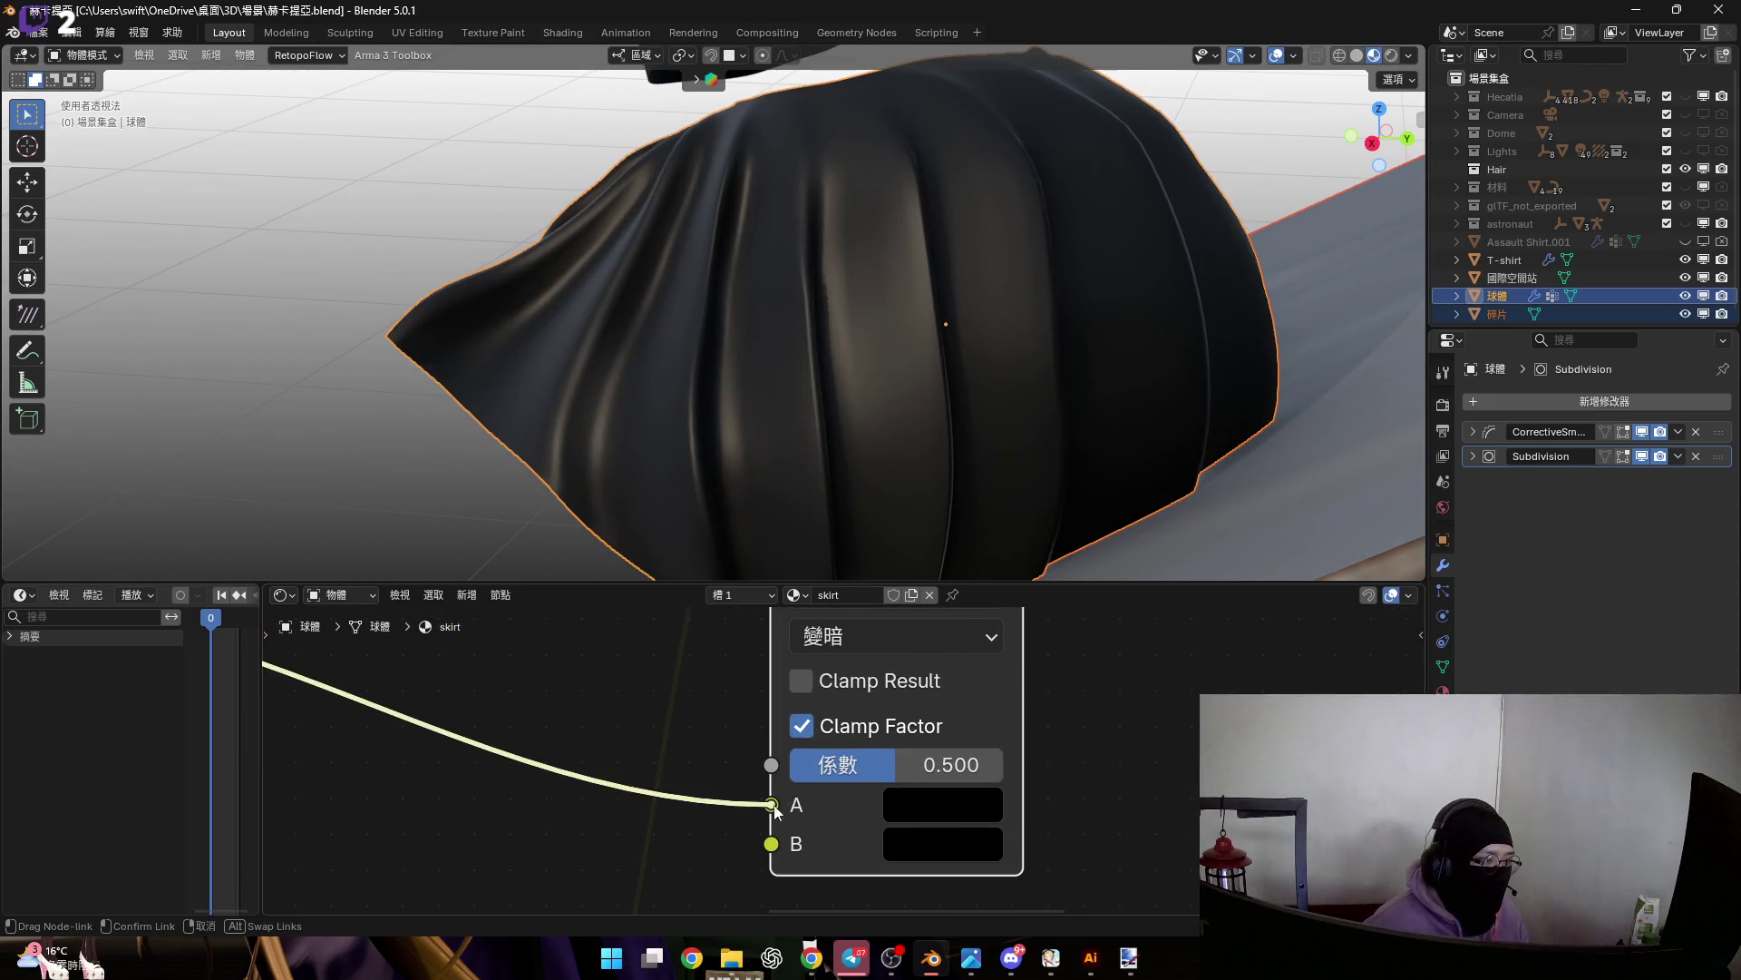
pyautogui.moveTo(921, 846); pyautogui.dragTo(943, 840)
pyautogui.scroll(-3, 943, 840)
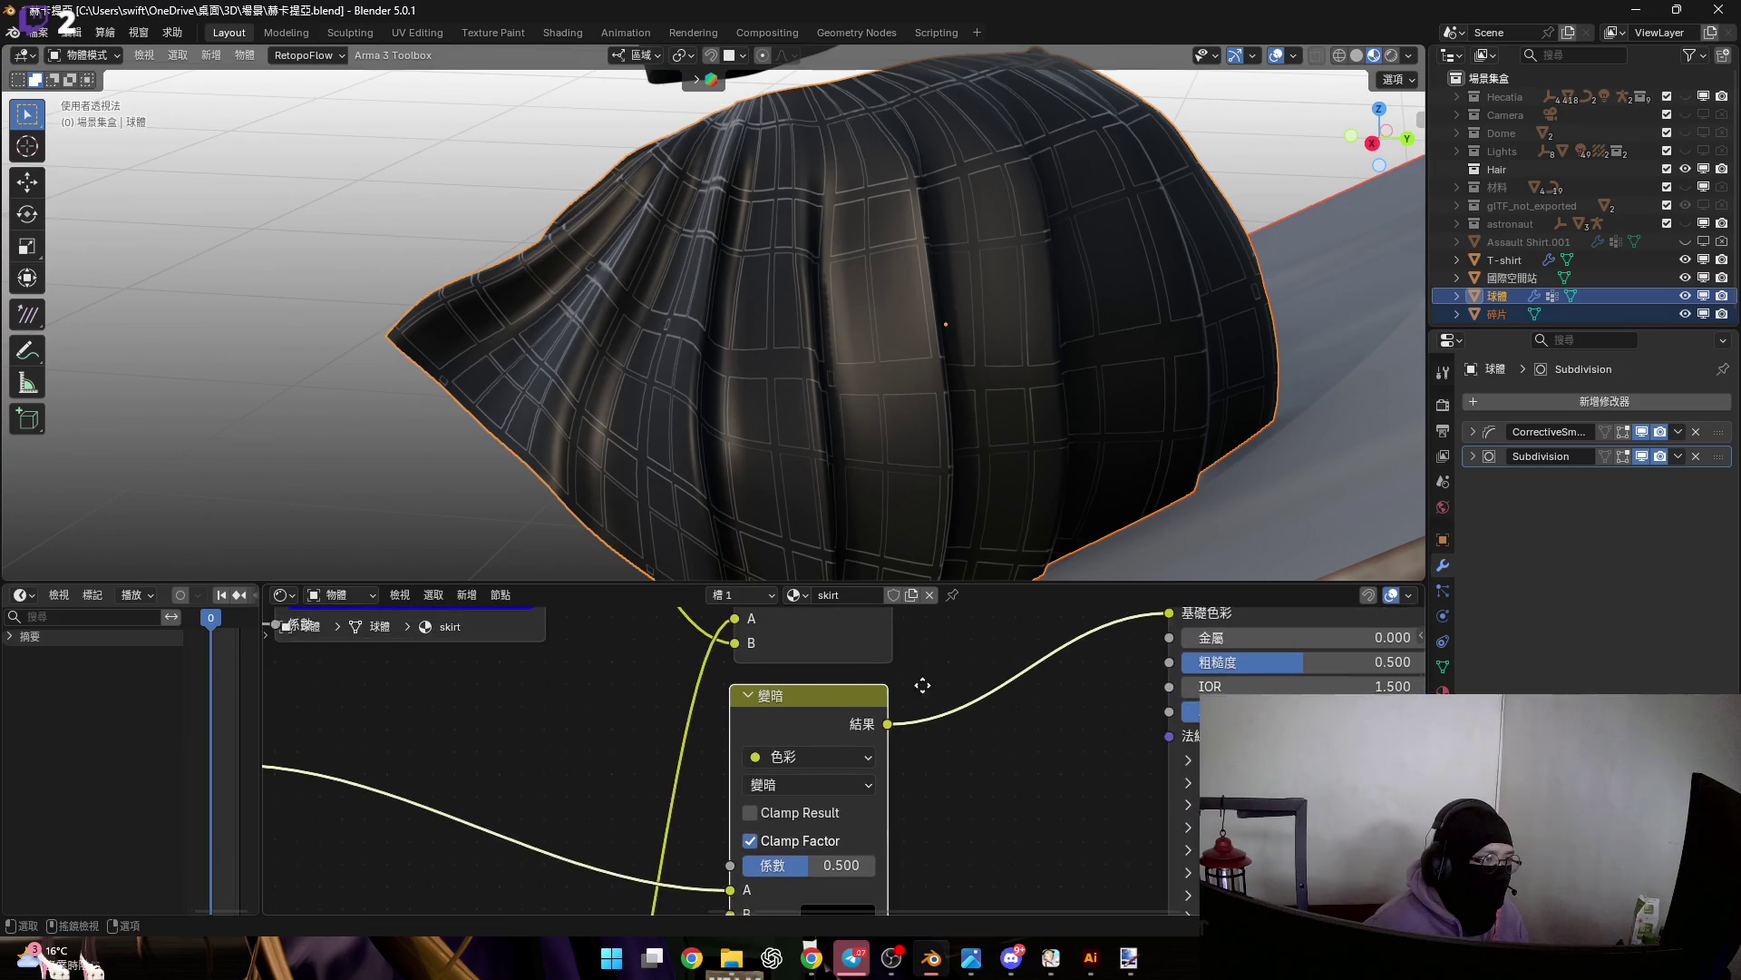
pyautogui.scroll(1, 917, 695)
pyautogui.scroll(-2, 912, 700)
pyautogui.scroll(5, 900, 764)
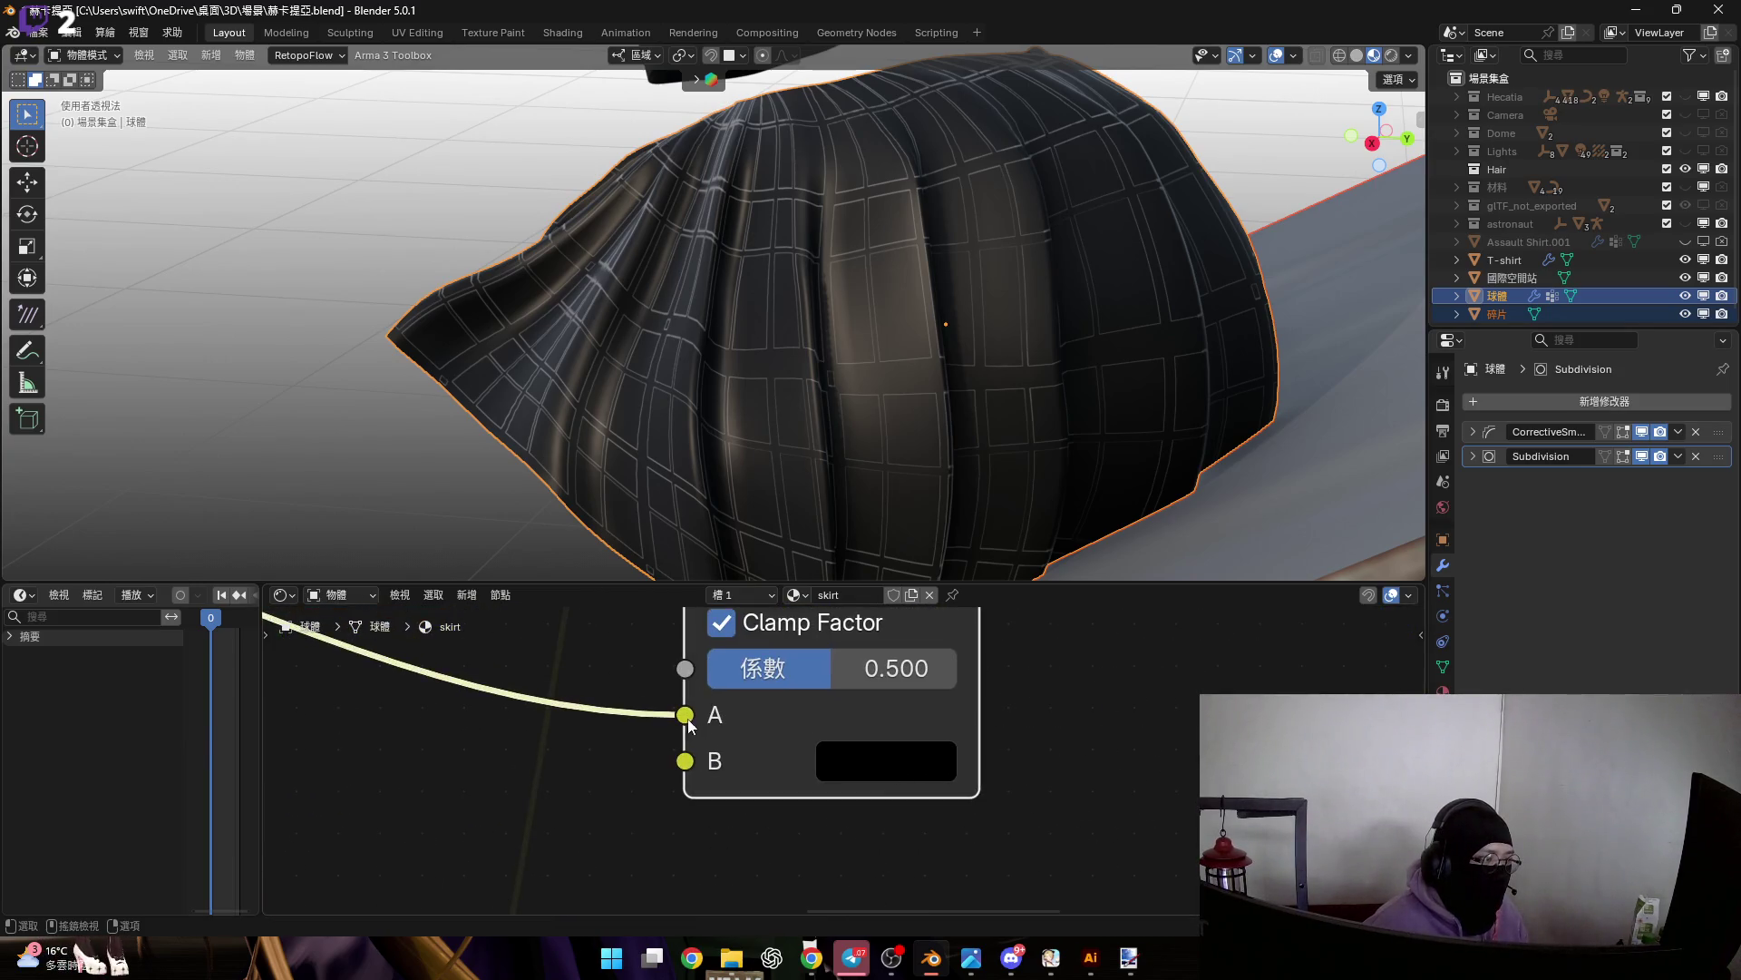
pyautogui.moveTo(688, 720); pyautogui.dragTo(701, 756)
# Test a white colour on input A, then undo it and the link move
pyautogui.moveTo(862, 725); pyautogui.dragTo(862, 725)
pyautogui.click(862, 725)
pyautogui.moveTo(1197, 379); pyautogui.dragTo(1197, 53)
pyautogui.hotkey('ctrl', 'z')
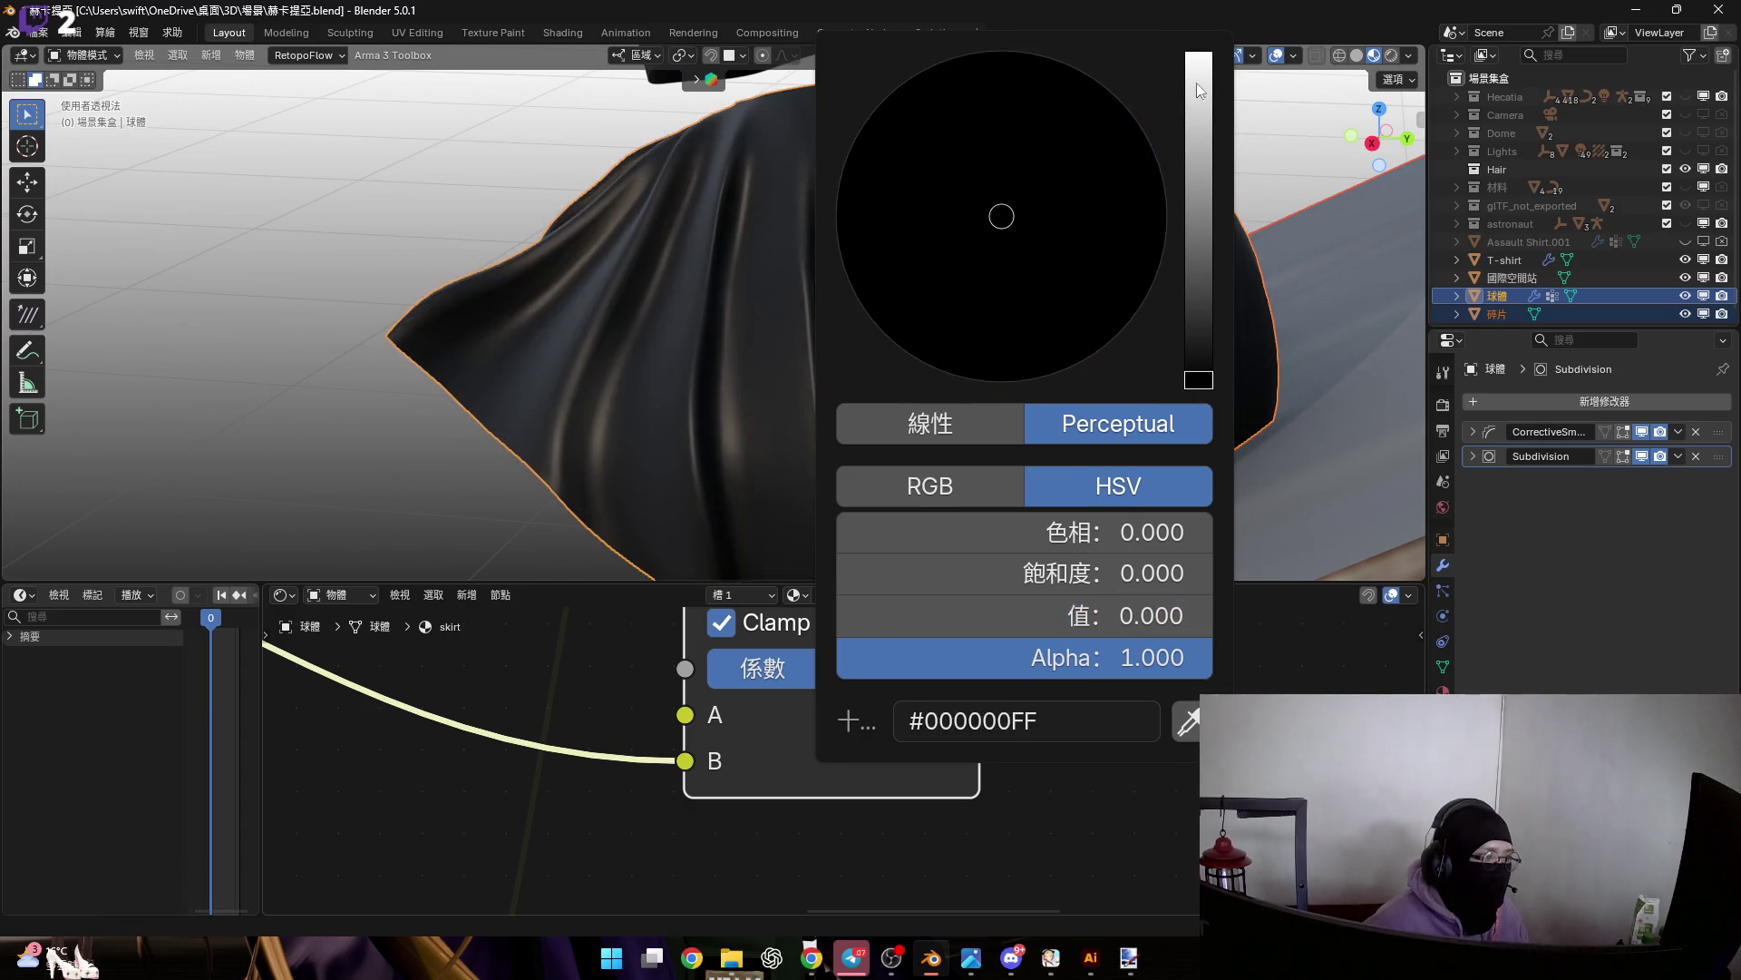
pyautogui.hotkey('ctrl', 'z')
# Reattach the link to the 變暗 node and drag a new link from the 線性光 Result
pyautogui.moveTo(928, 667); pyautogui.dragTo(929, 668)
pyautogui.scroll(-3, 929, 668)
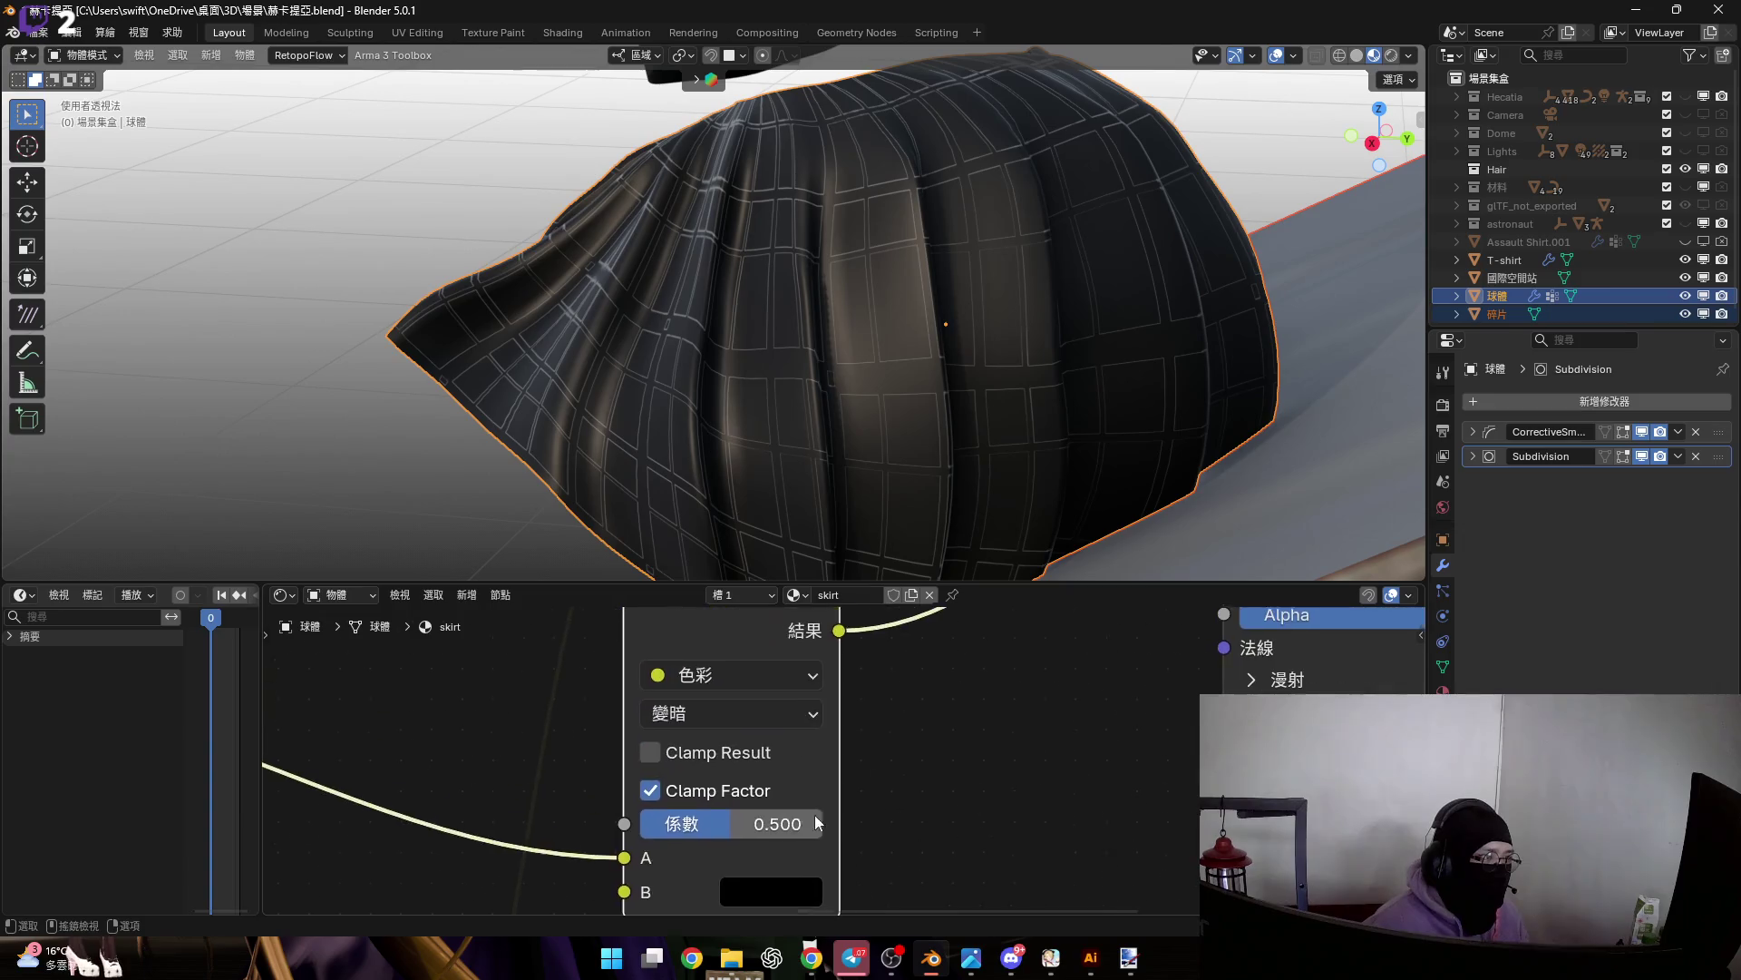
pyautogui.scroll(-2, 919, 638)
pyautogui.keyDown('shift'); pyautogui.scroll(3, 903, 723); pyautogui.keyUp('shift')
pyautogui.keyDown('ctrl'); pyautogui.scroll(-2, 802, 692); pyautogui.keyUp('ctrl')
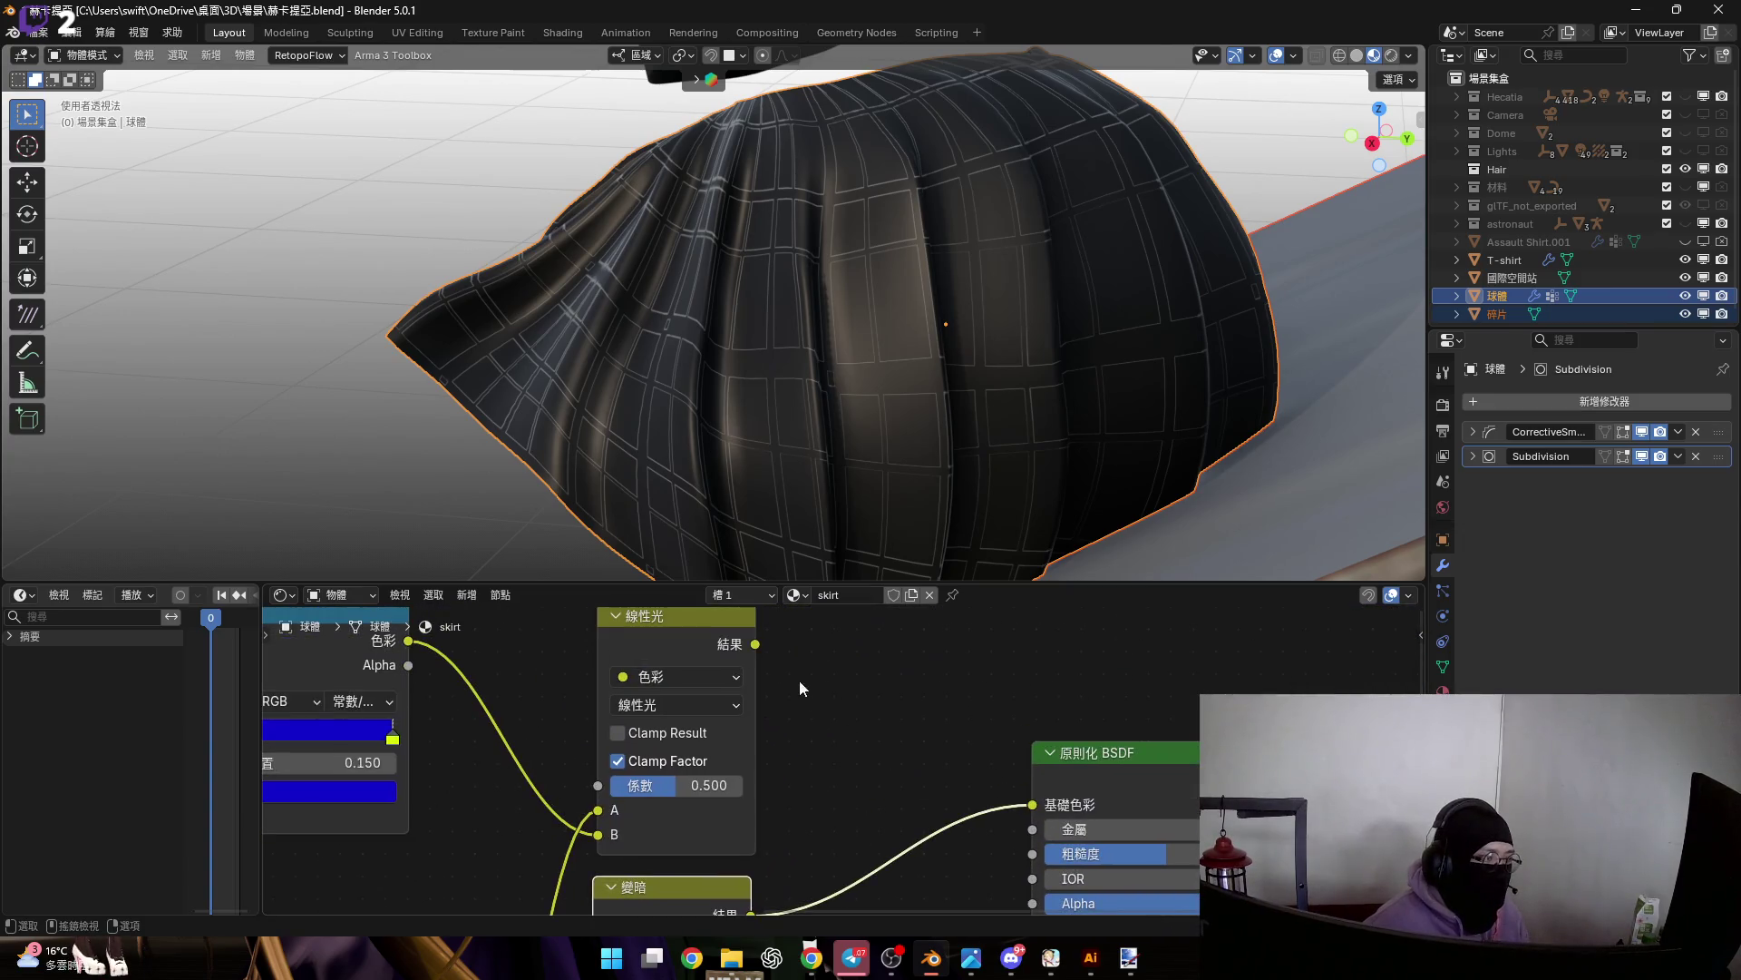
pyautogui.moveTo(753, 646); pyautogui.dragTo(871, 743)
# Add a Mix node from the 線性光 Result into Base Color, with 變暗 feeding its B input
pyautogui.click(916, 740)
pyautogui.click(987, 736)
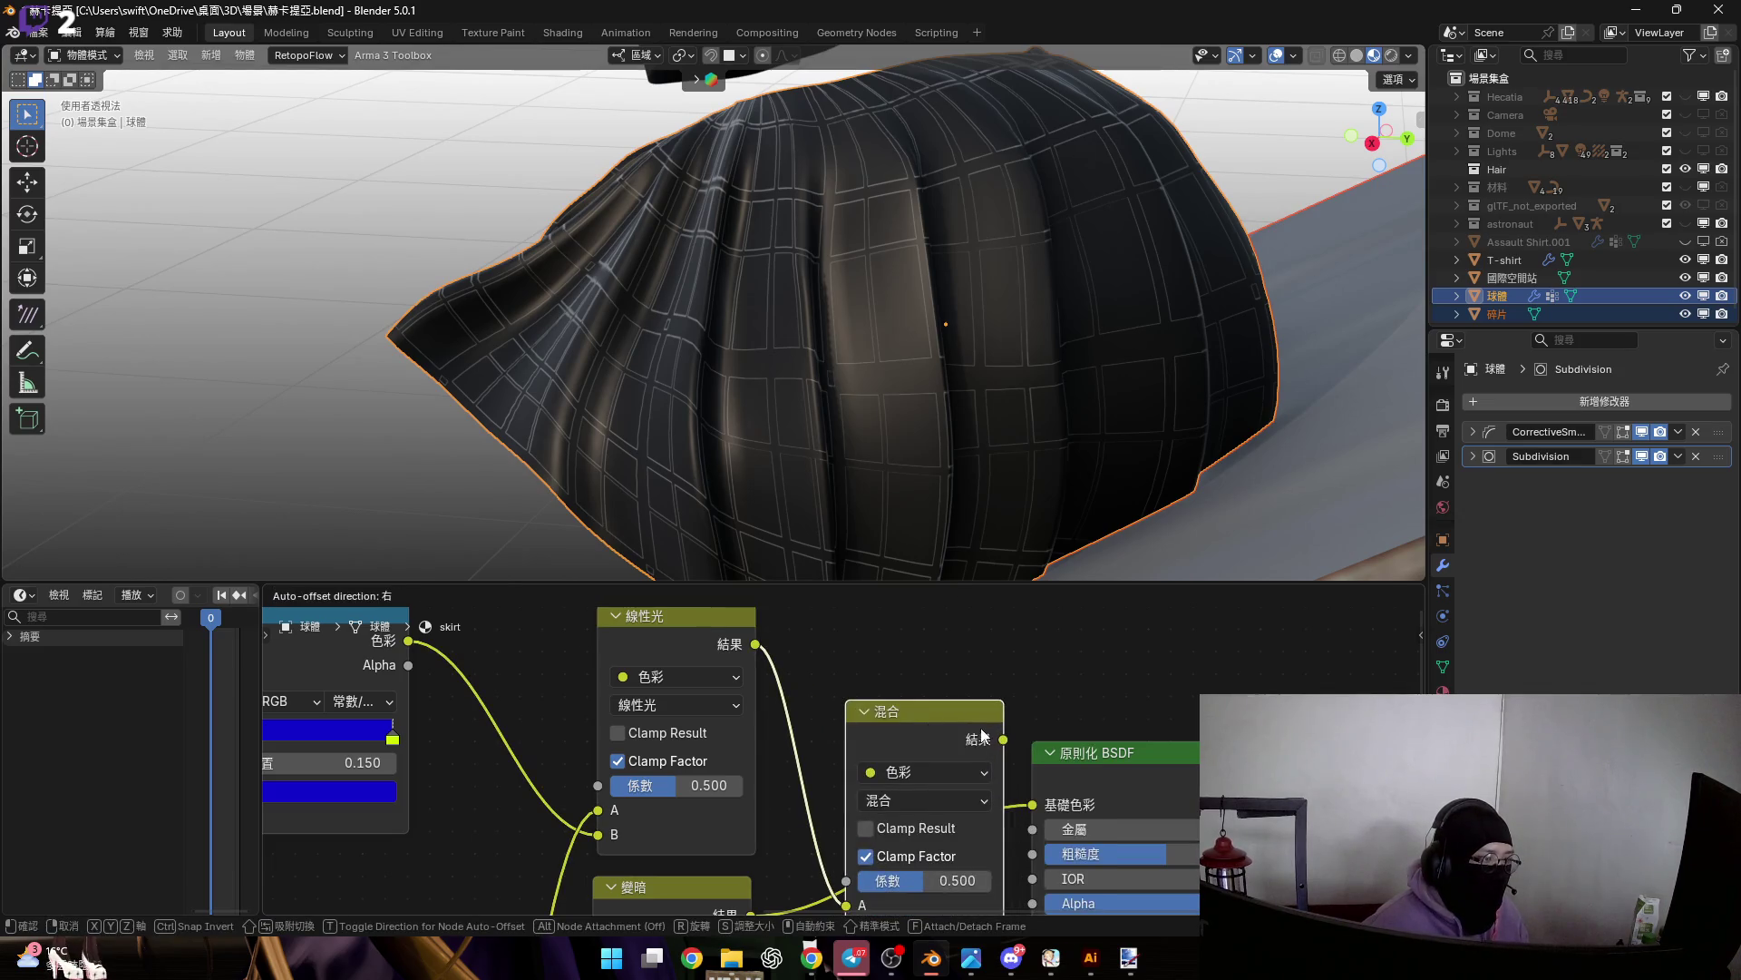
pyautogui.moveTo(1004, 740); pyautogui.dragTo(1039, 800)
pyautogui.scroll(2, 797, 781)
pyautogui.moveTo(937, 825); pyautogui.dragTo(783, 781)
pyautogui.moveTo(783, 781); pyautogui.dragTo(706, 879, button='middle')
# Experiment with the 變暗 node's factor, trying 0.733 and then 0.208
pyautogui.moveTo(943, 544)
pyautogui.mouseDown(button='middle')
pyautogui.moveTo(882, 406)
pyautogui.moveTo(1006, 403)
pyautogui.moveTo(825, 404)
pyautogui.moveTo(830, 459)
pyautogui.moveTo(870, 427)
pyautogui.mouseUp(button='middle')
pyautogui.moveTo(668, 907)
pyautogui.mouseDown(button='middle')
pyautogui.moveTo(857, 762)
pyautogui.moveTo(810, 779)
pyautogui.moveTo(971, 608)
pyautogui.moveTo(1003, 661)
pyautogui.mouseUp(button='middle')
pyautogui.scroll(2, 810, 778)
pyautogui.moveTo(998, 703)
pyautogui.mouseDown()
pyautogui.moveTo(1053, 704)
pyautogui.moveTo(935, 704)
pyautogui.mouseUp()
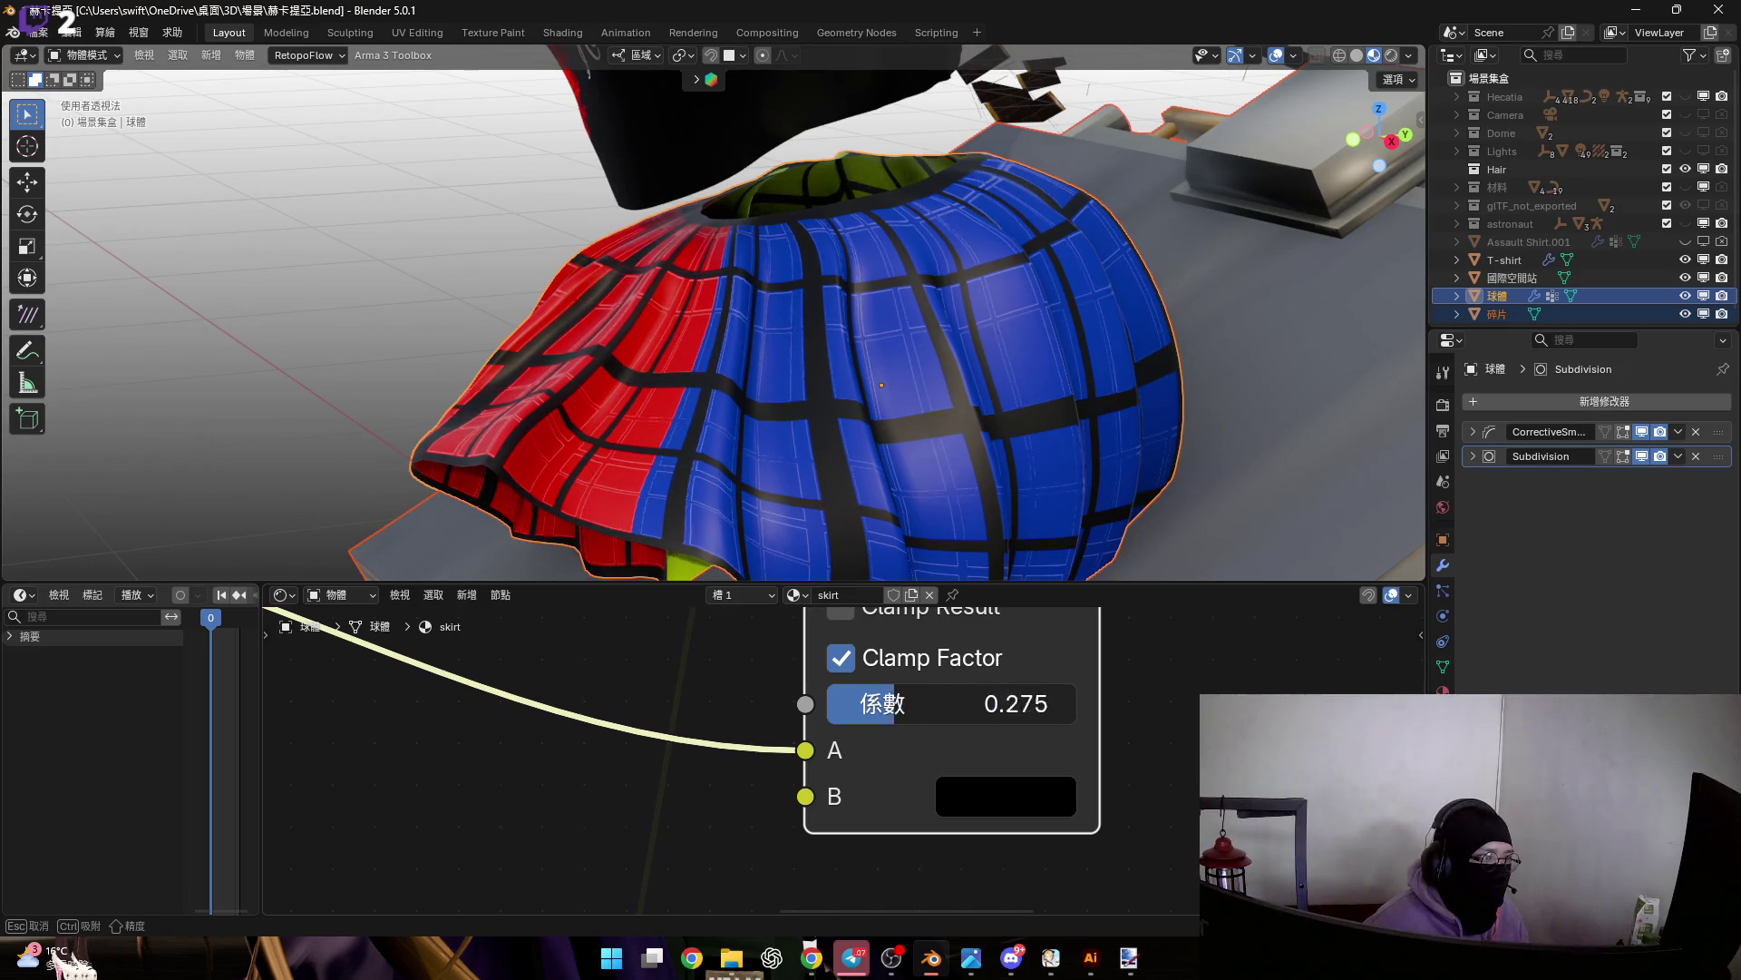
pyautogui.press('Escape')
pyautogui.moveTo(1102, 649); pyautogui.dragTo(1102, 695, button='middle')
pyautogui.scroll(-3, 1102, 695)
# Move the 紋理座標 and 映射方法 nodes together further right
pyautogui.moveTo(848, 714); pyautogui.dragTo(851, 668, button='middle')
pyautogui.scroll(-2, 948, 713)
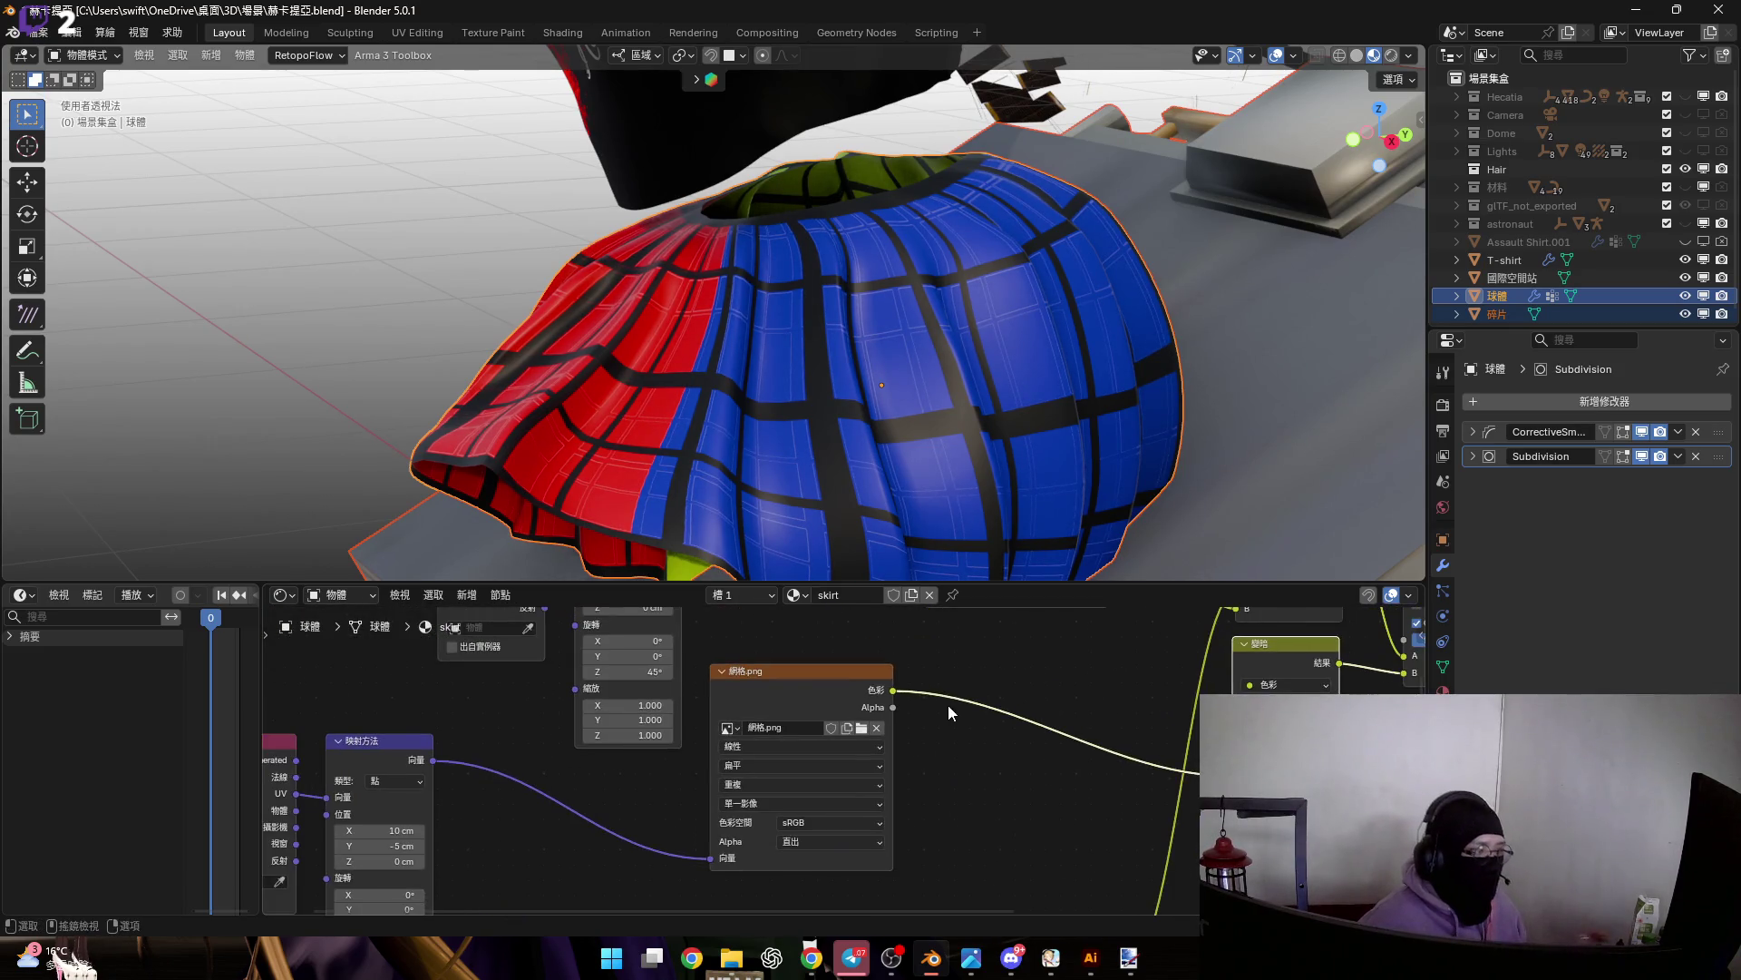
pyautogui.moveTo(161, 803); pyautogui.dragTo(427, 725, button='middle')
pyautogui.moveTo(422, 723); pyautogui.dragTo(699, 766)
pyautogui.press('g')
pyautogui.click(799, 766)
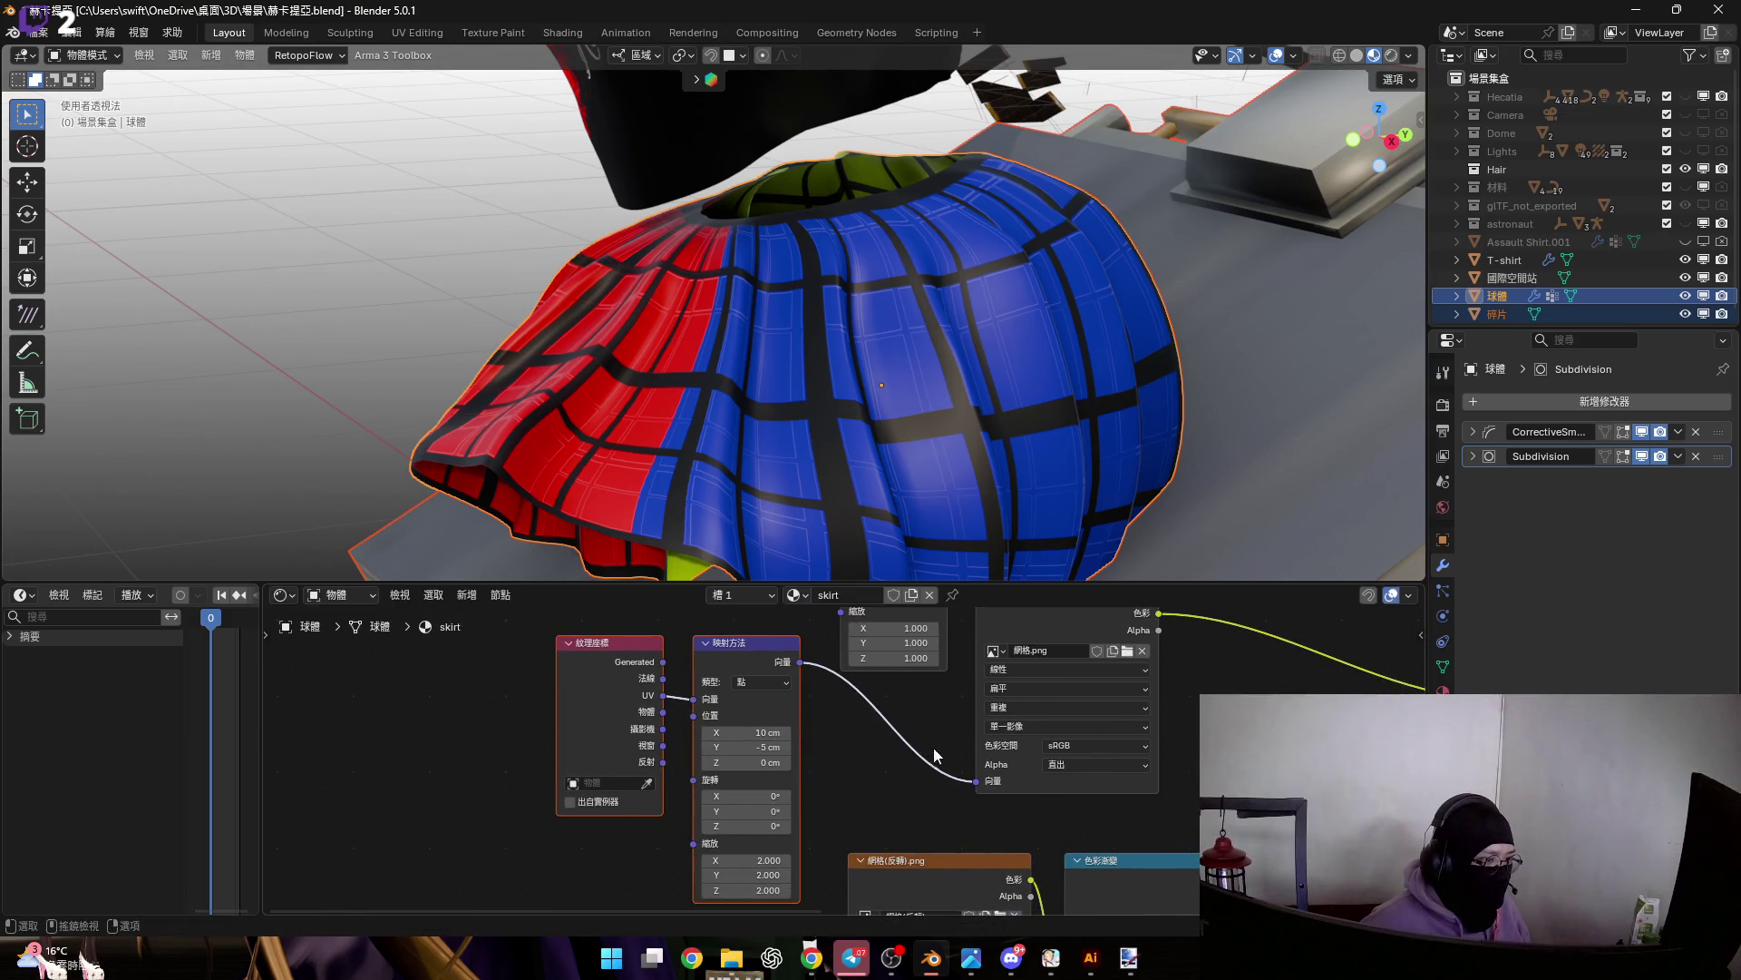
pyautogui.scroll(-2, 852, 733)
pyautogui.scroll(1, 853, 732)
pyautogui.scroll(1, 845, 754)
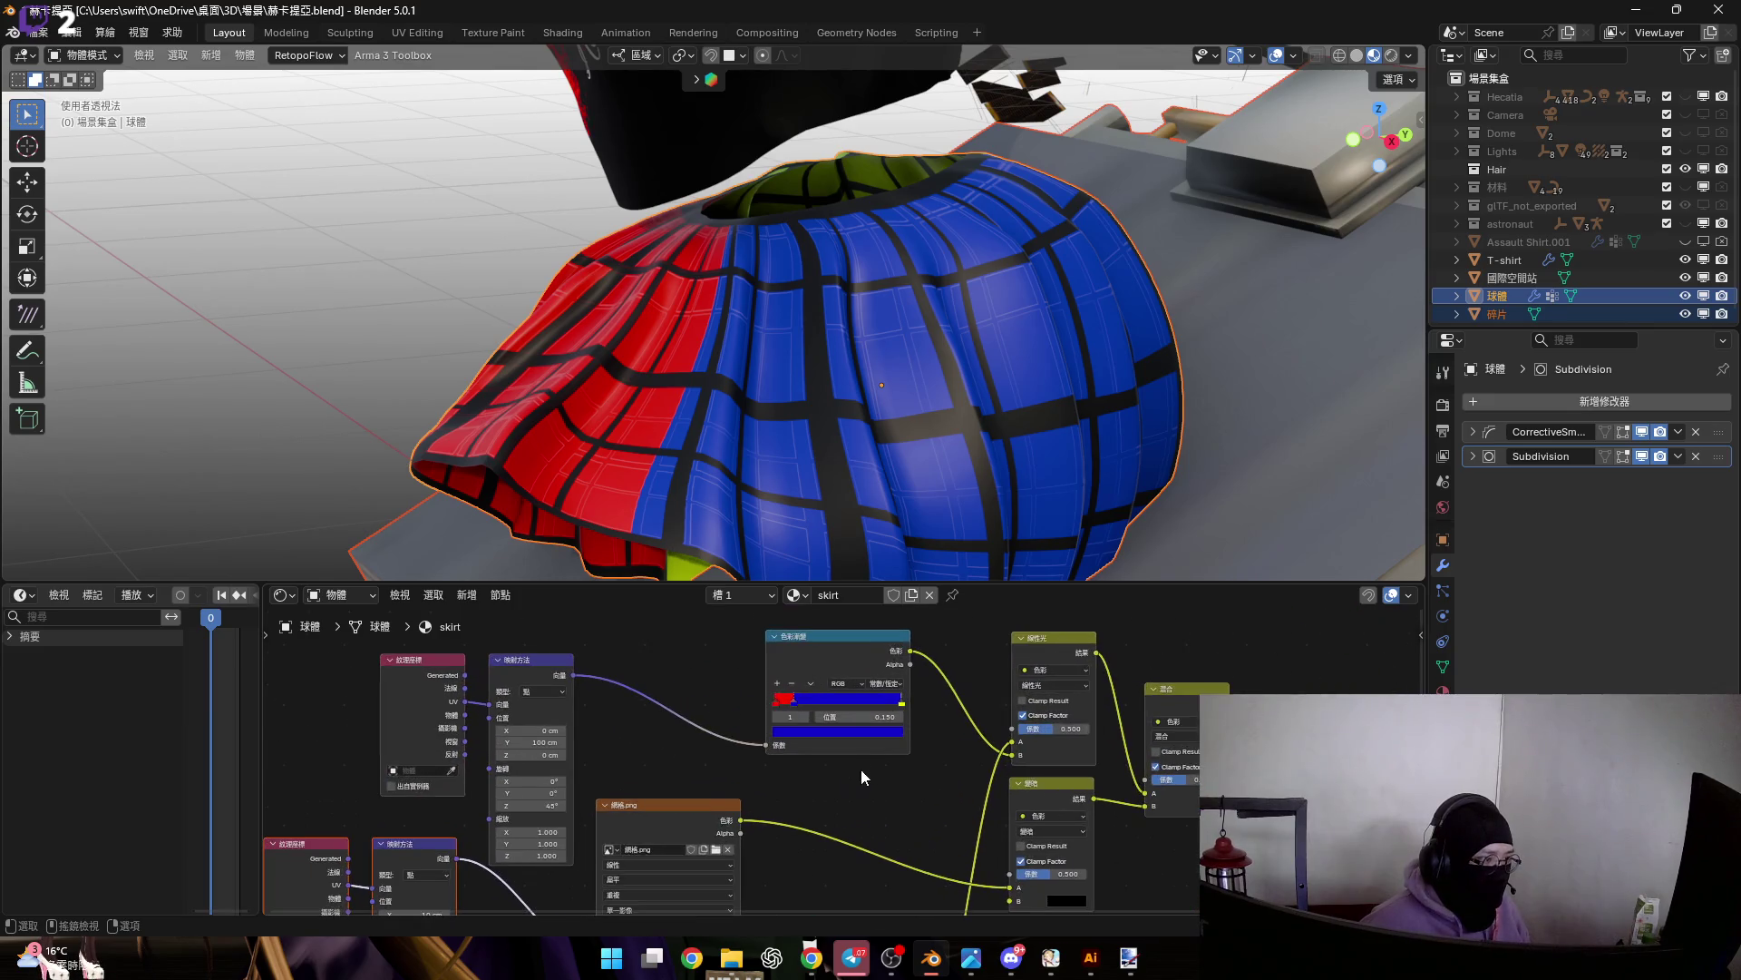
pyautogui.scroll(5, 820, 454)
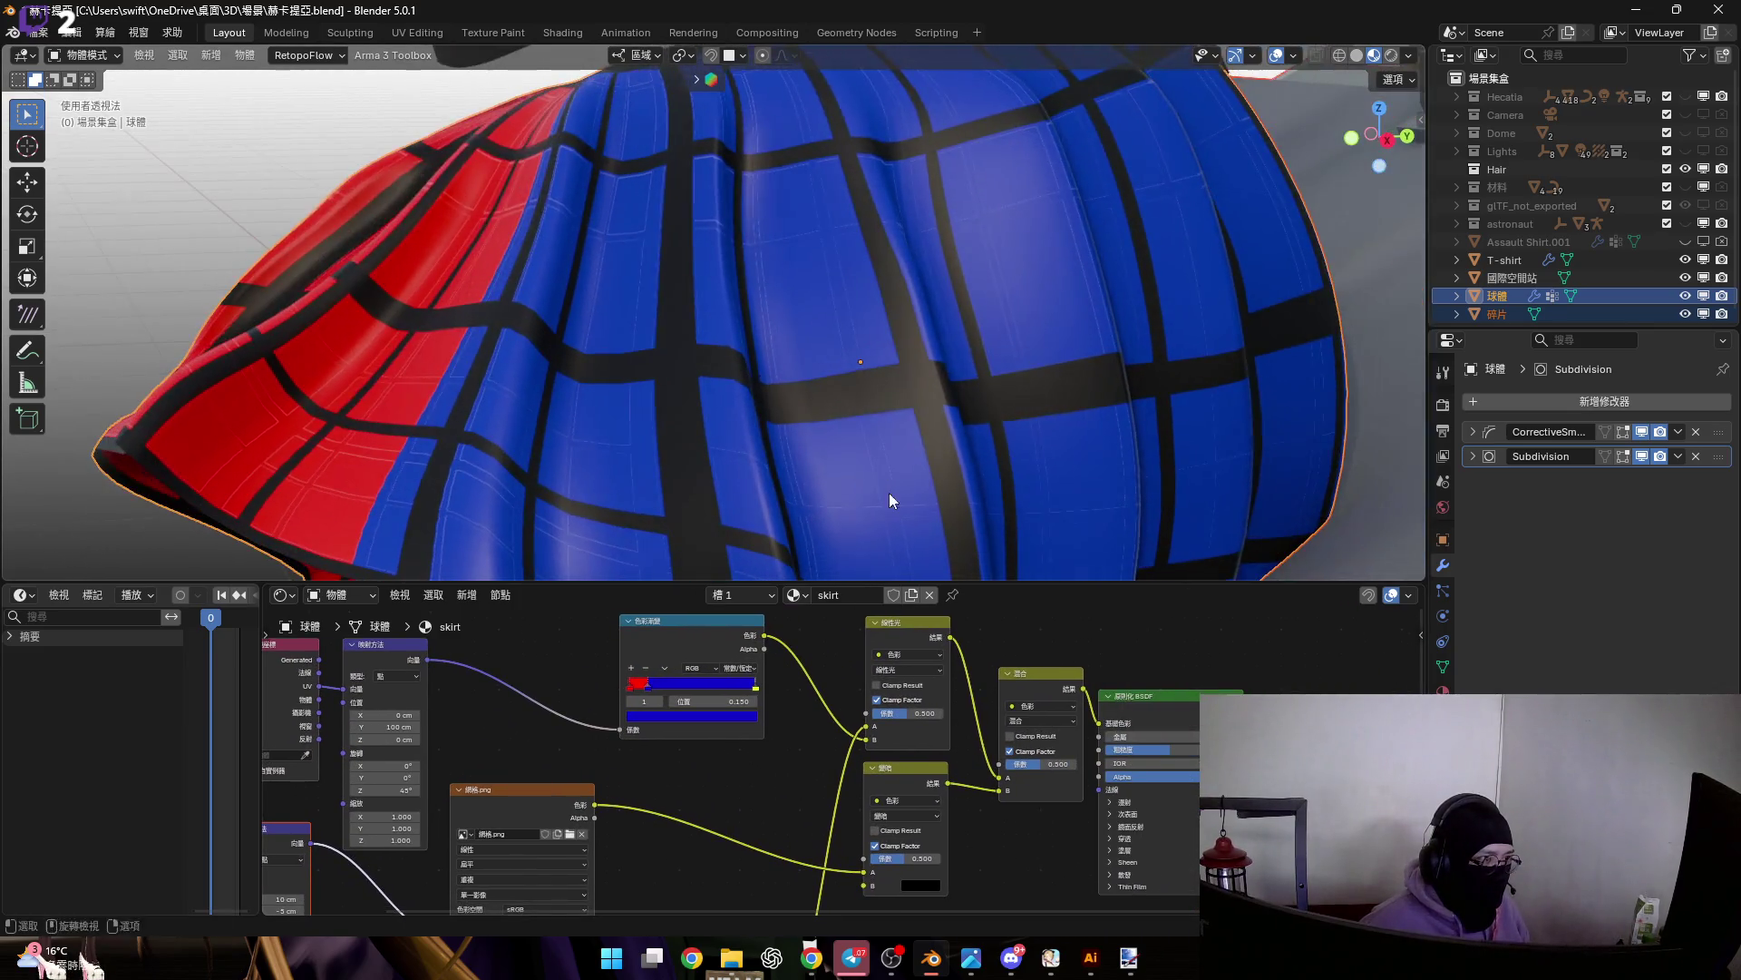
pyautogui.scroll(4, 874, 765)
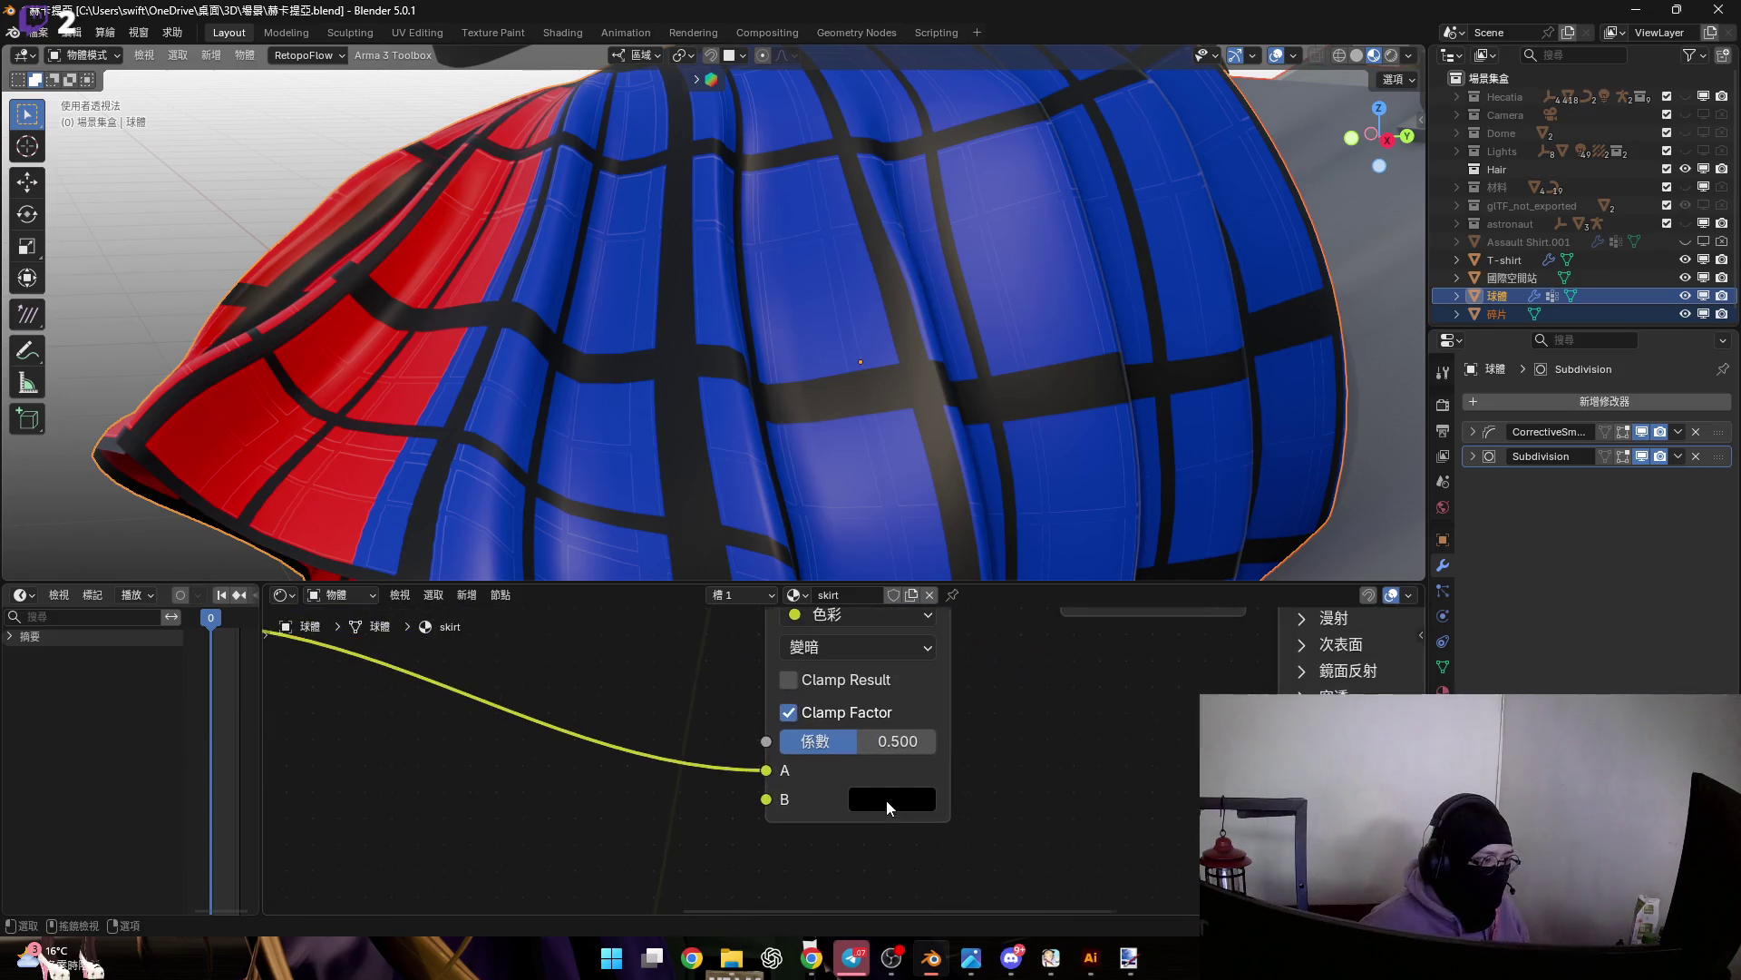
# Set the 變暗 node's B colour to white, then show the Hecatia collection
pyautogui.click(885, 800)
pyautogui.moveTo(1086, 540); pyautogui.dragTo(1087, 343)
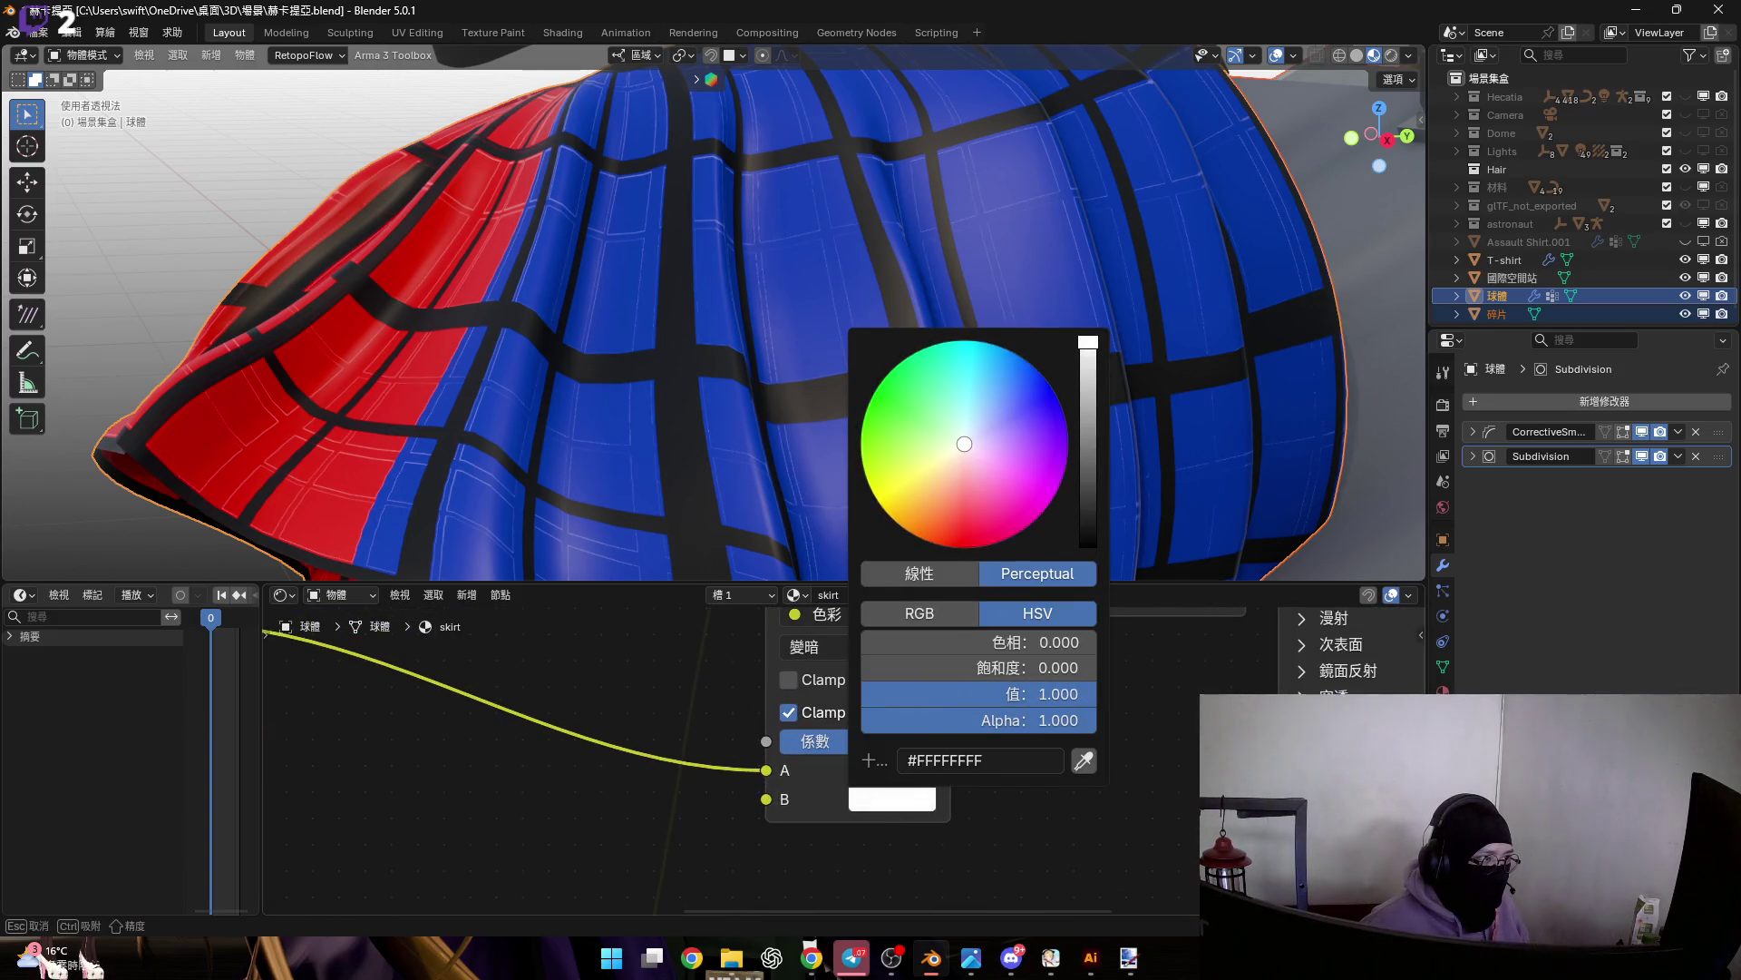
pyautogui.moveTo(1003, 443)
pyautogui.mouseDown()
pyautogui.moveTo(1007, 490)
pyautogui.moveTo(916, 399)
pyautogui.moveTo(964, 443)
pyautogui.mouseUp()
pyautogui.moveTo(1093, 415); pyautogui.dragTo(1107, 586)
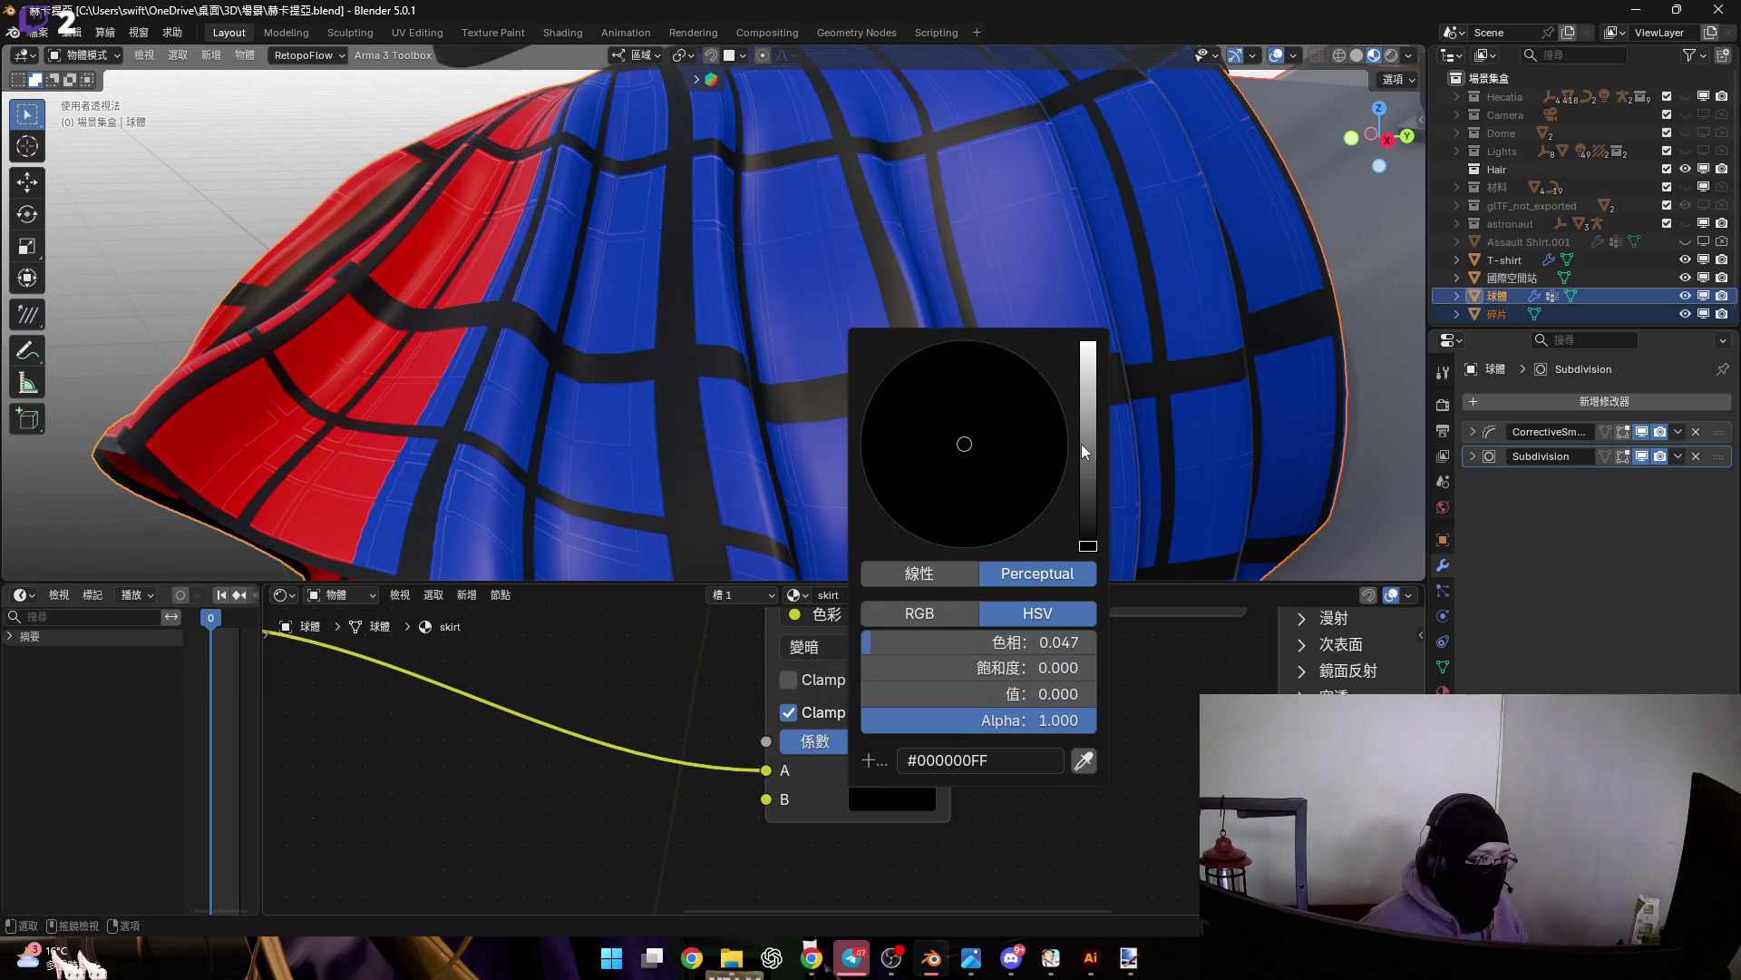
pyautogui.moveTo(1086, 452); pyautogui.dragTo(1089, 341)
pyautogui.moveTo(967, 316)
pyautogui.mouseDown(button='middle')
pyautogui.moveTo(1009, 334)
pyautogui.moveTo(836, 350)
pyautogui.moveTo(905, 318)
pyautogui.mouseUp(button='middle')
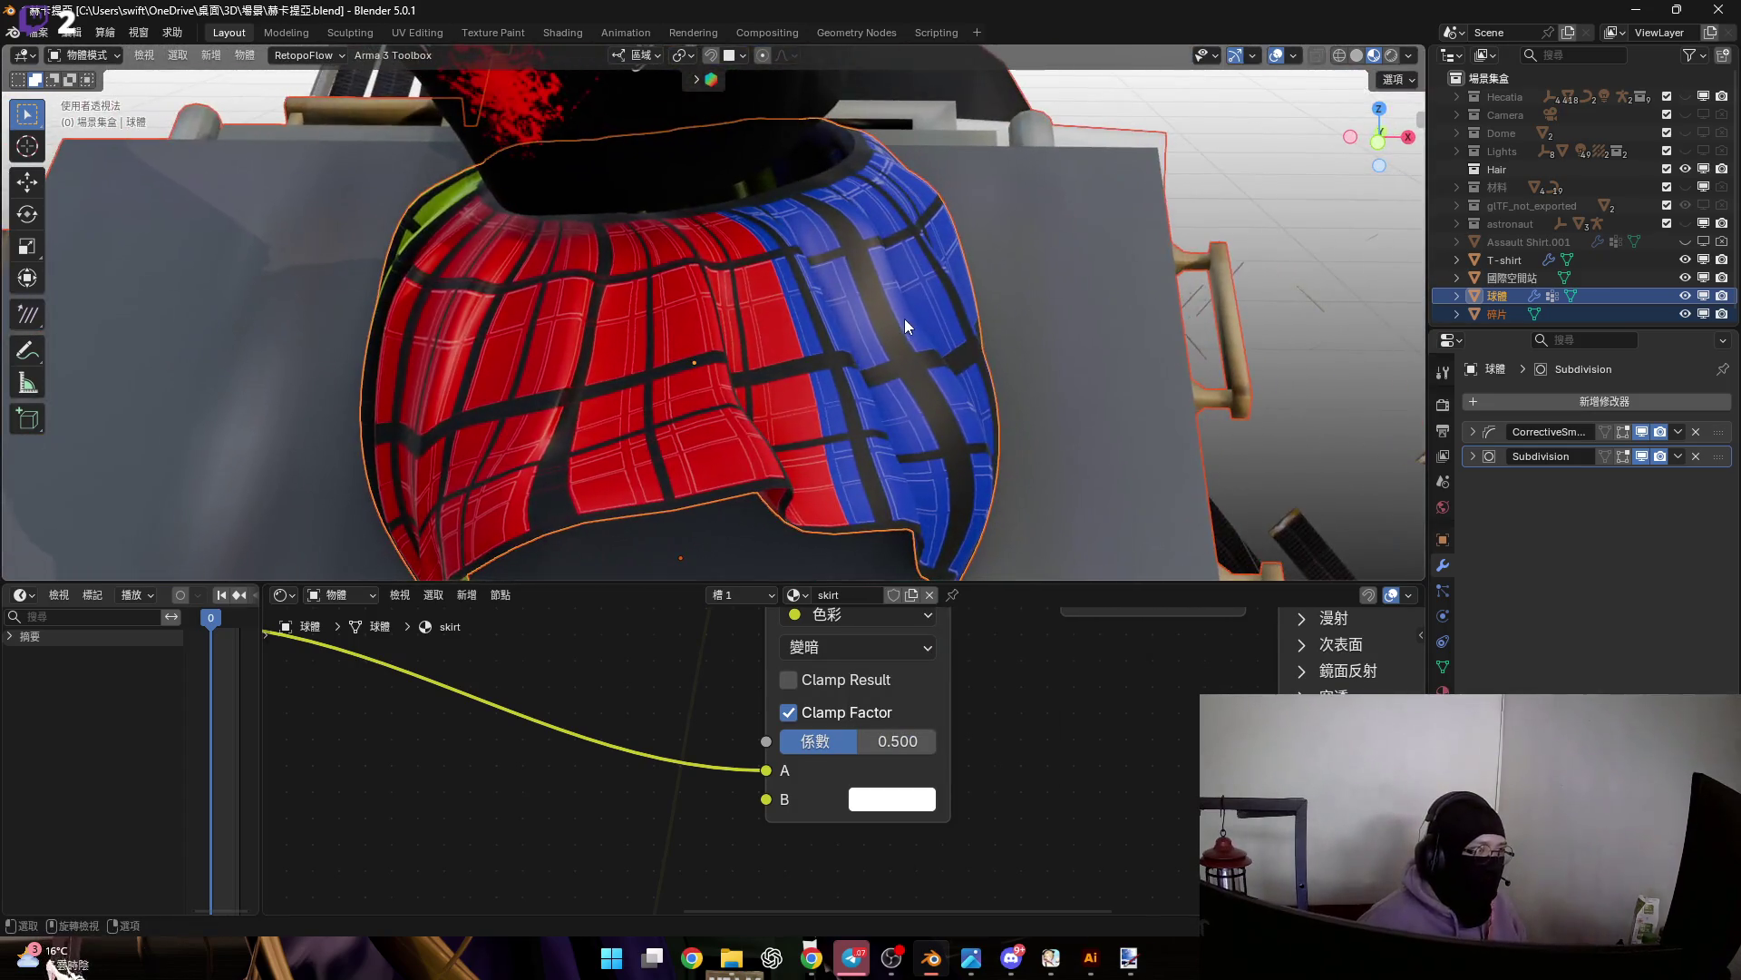
pyautogui.click(1687, 97)
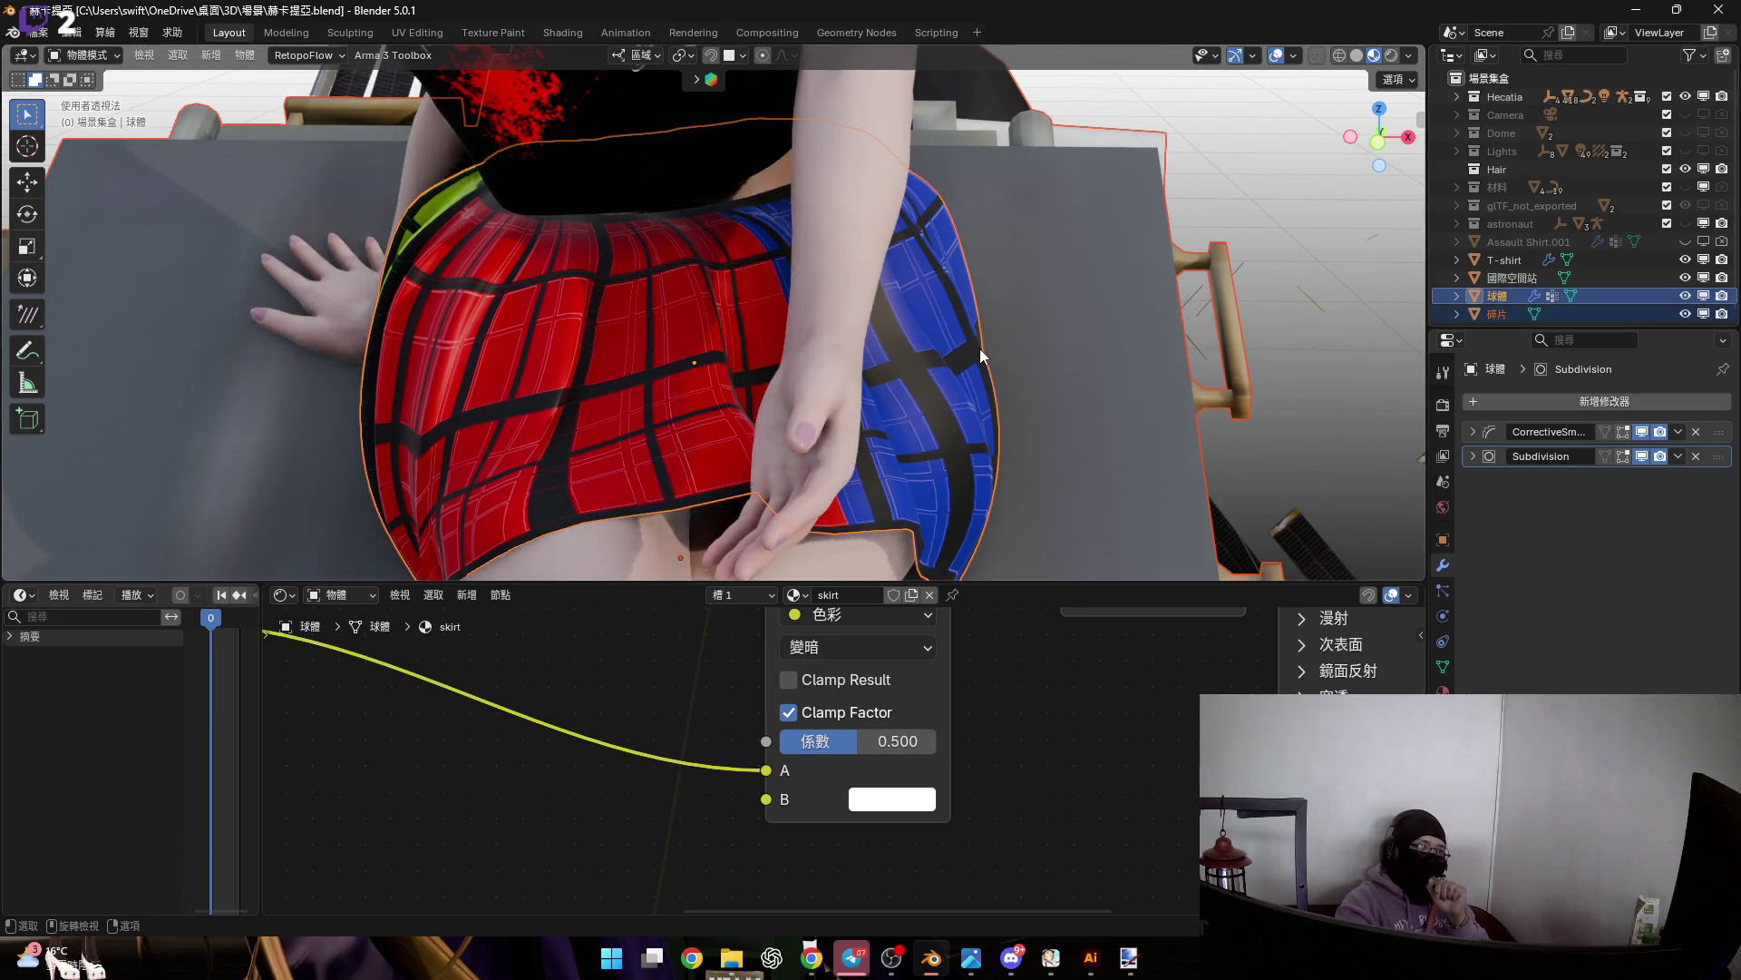
# Make the astronaut collection visible and collapse the timeline to enlarge the working areas
pyautogui.moveTo(872, 426); pyautogui.dragTo(933, 407, button='middle')
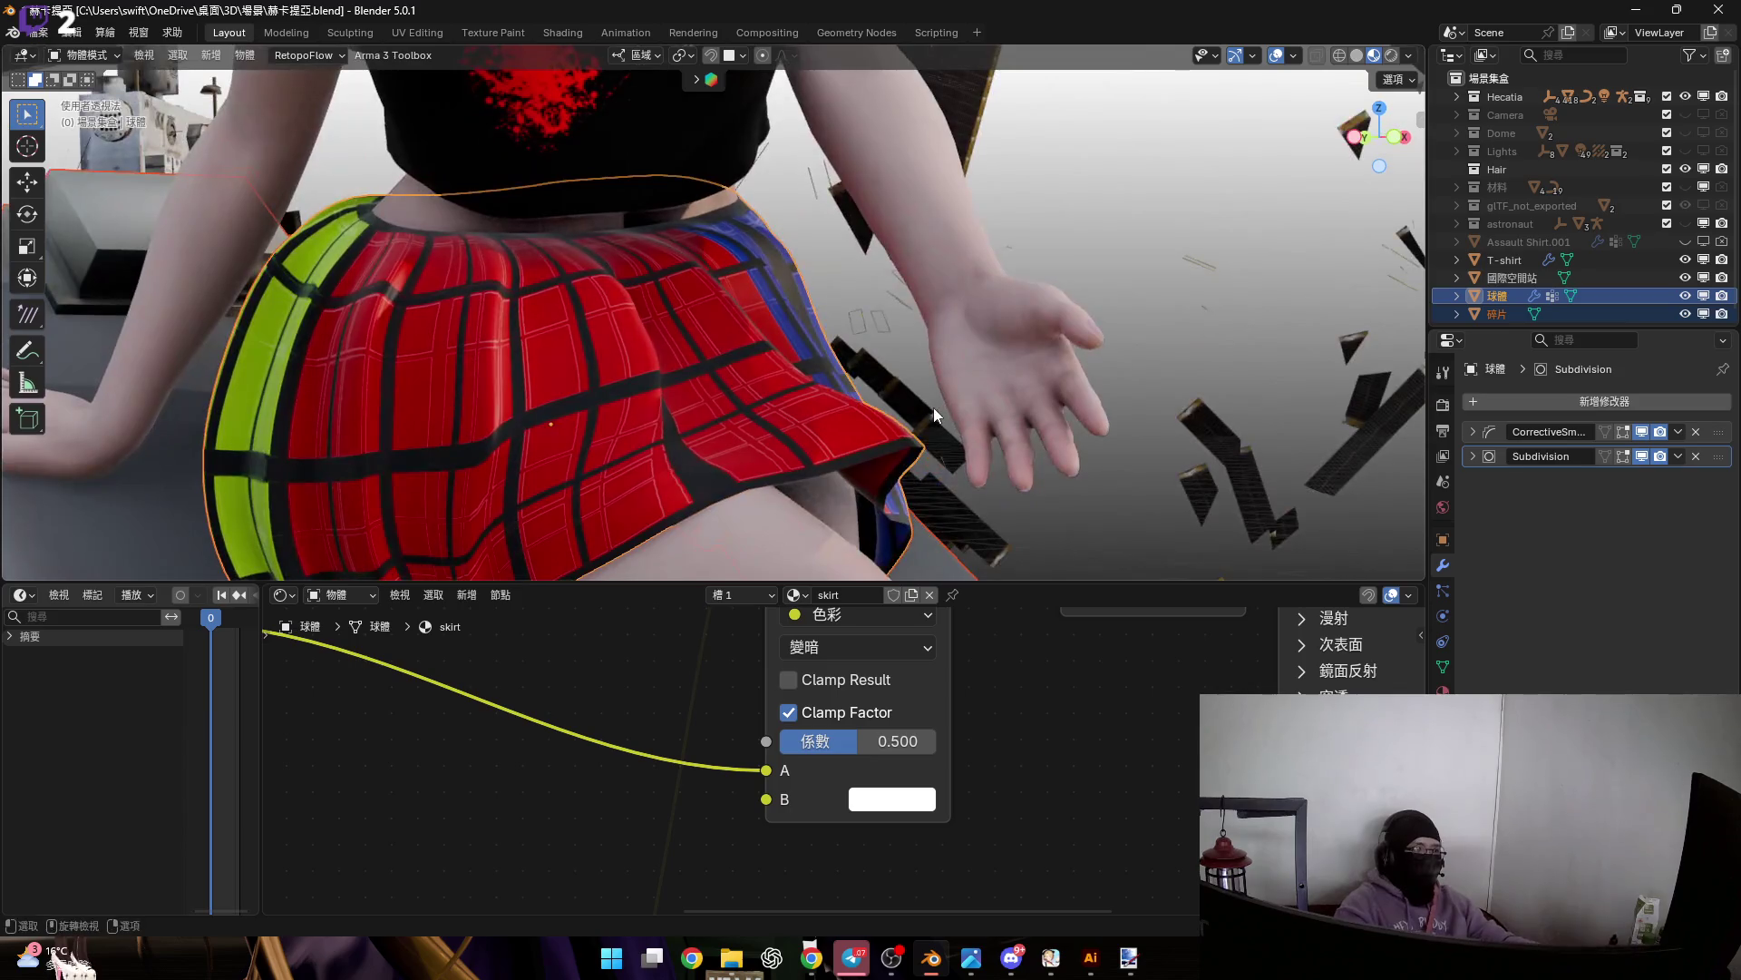
pyautogui.moveTo(1032, 583); pyautogui.dragTo(1043, 672)
pyautogui.moveTo(265, 769); pyautogui.dragTo(25, 769)
pyautogui.moveTo(617, 454); pyautogui.dragTo(666, 385, button='middle')
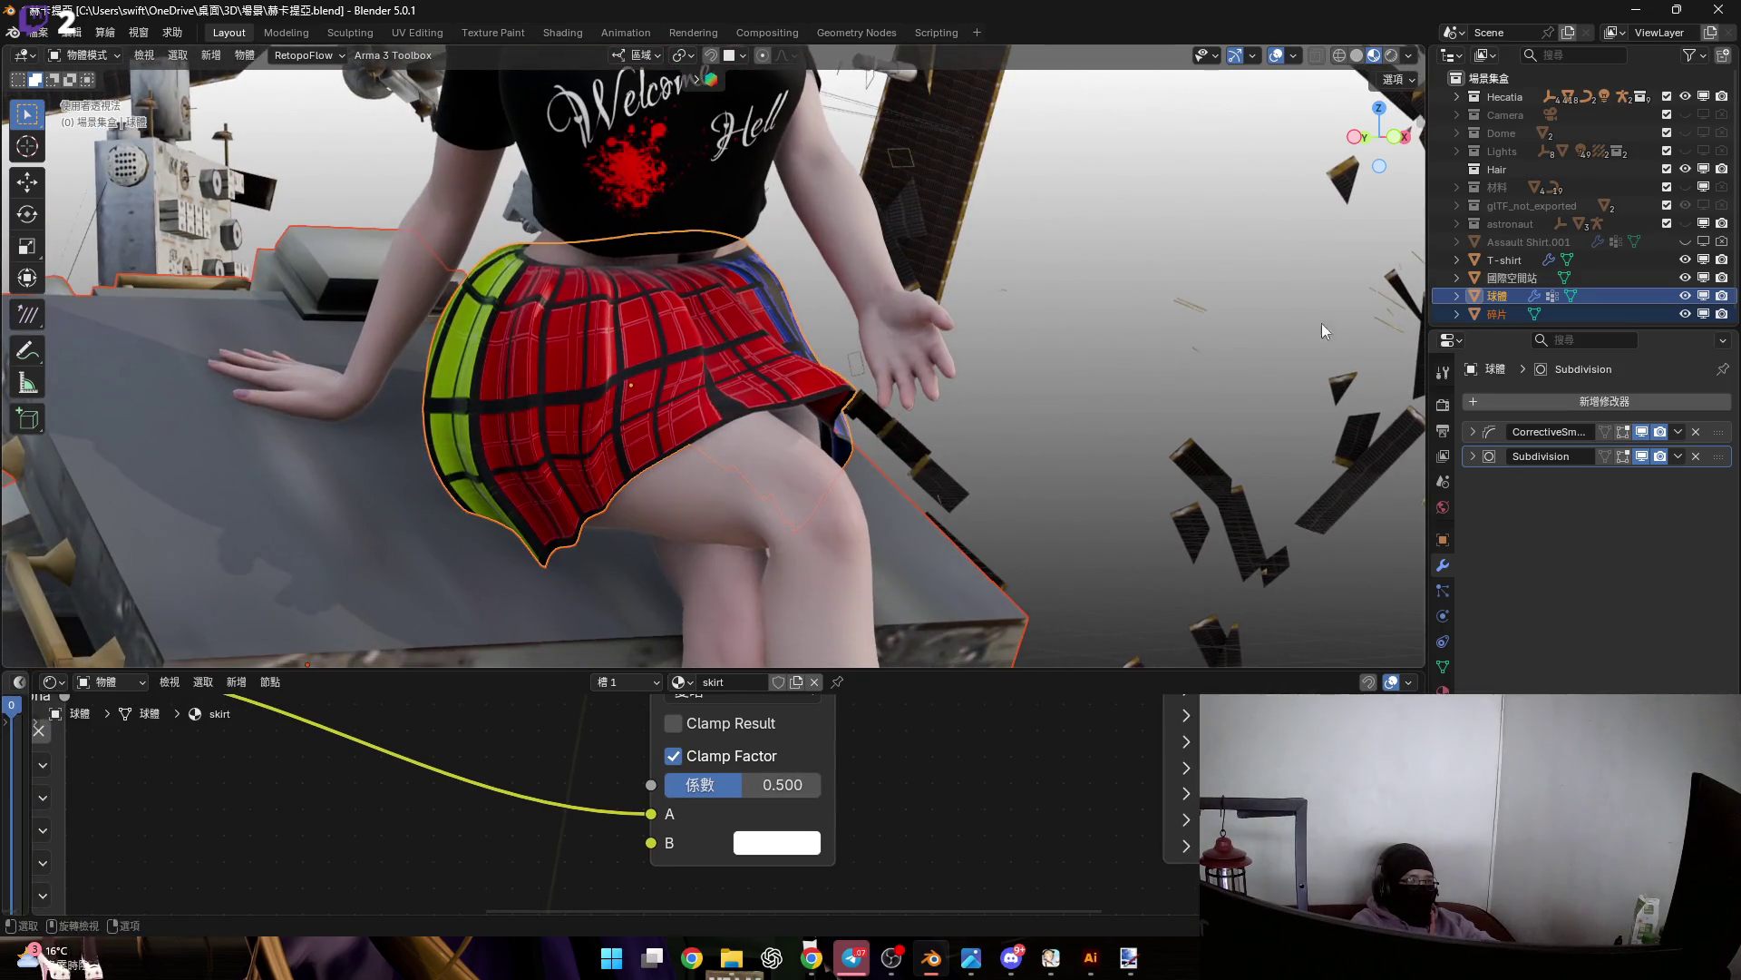
pyautogui.click(1685, 223)
pyautogui.moveTo(787, 452)
pyautogui.mouseDown(button='middle')
pyautogui.moveTo(917, 340)
pyautogui.moveTo(891, 345)
pyautogui.moveTo(869, 422)
pyautogui.moveTo(758, 254)
pyautogui.moveTo(759, 335)
pyautogui.moveTo(697, 322)
pyautogui.moveTo(861, 343)
pyautogui.moveTo(823, 375)
pyautogui.moveTo(866, 377)
pyautogui.mouseUp(button='middle')
pyautogui.scroll(5, 896, 401)
pyautogui.scroll(4, 862, 343)
pyautogui.scroll(-3, 866, 377)
pyautogui.moveTo(1108, 328)
pyautogui.mouseDown(button='middle')
pyautogui.moveTo(1075, 421)
pyautogui.moveTo(874, 395)
pyautogui.moveTo(891, 405)
pyautogui.moveTo(853, 361)
pyautogui.moveTo(869, 383)
pyautogui.mouseUp(button='middle')
pyautogui.scroll(3, 852, 361)
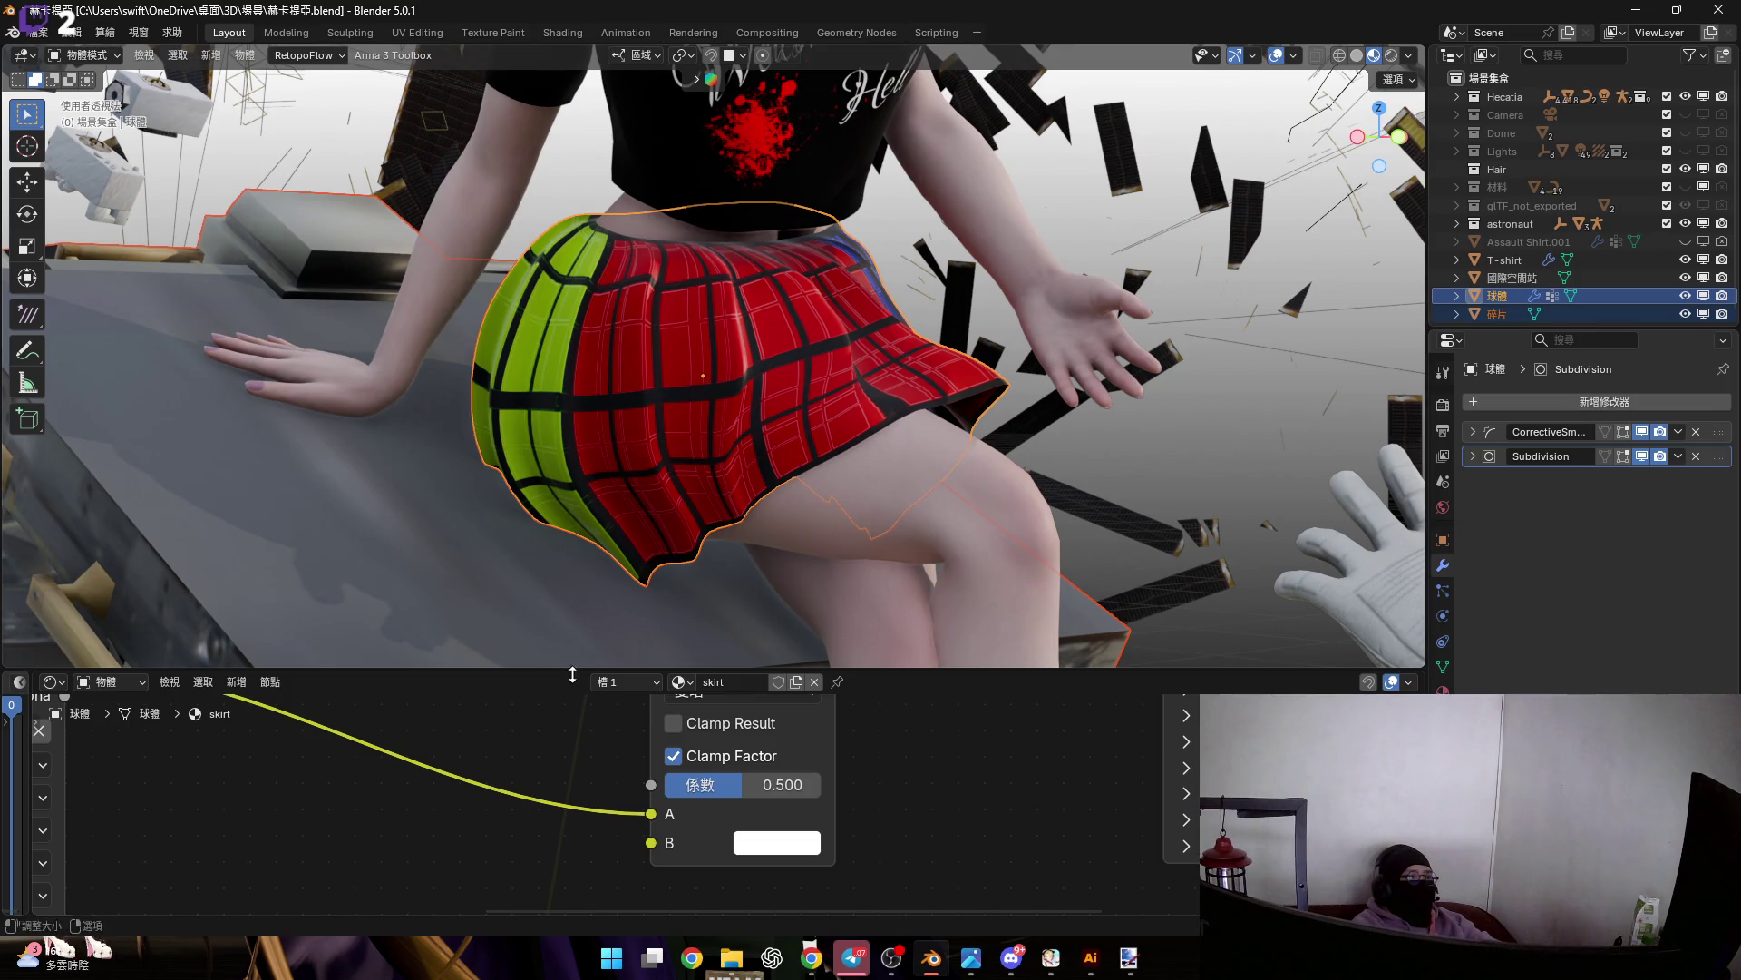
# Shrink the node editor to a strip and split the 3D view, making the left half an Image Editor
pyautogui.moveTo(562, 666); pyautogui.dragTo(562, 889)
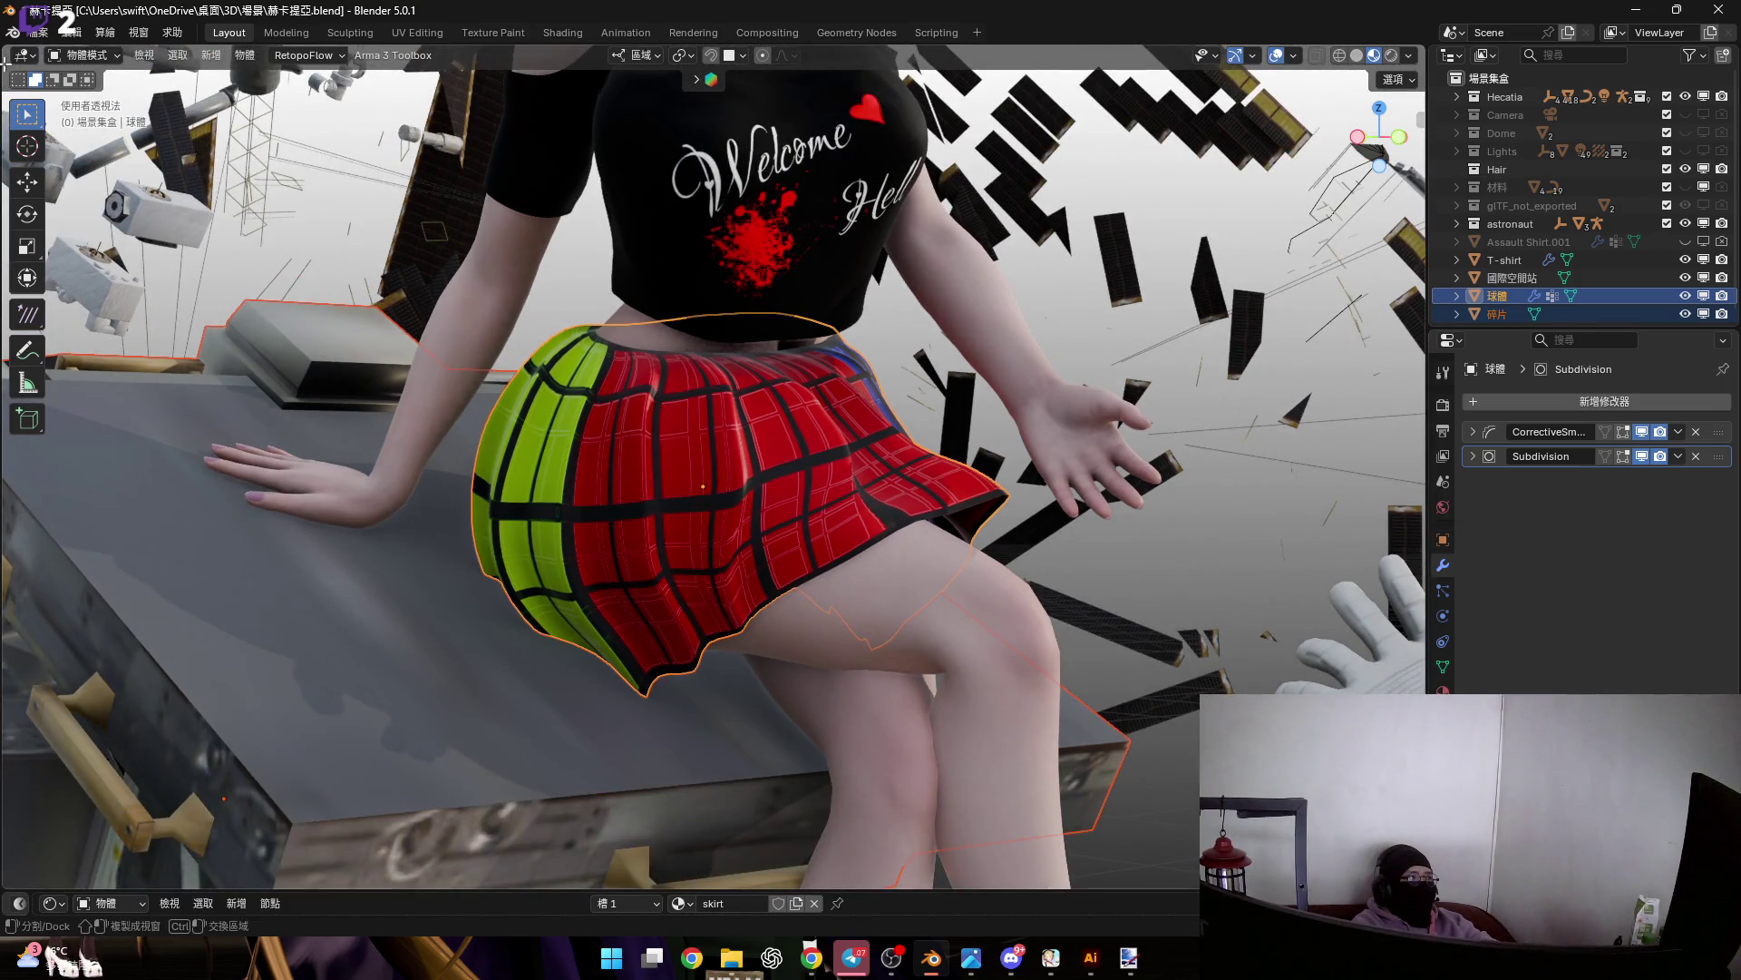
pyautogui.moveTo(5, 49)
pyautogui.mouseDown()
pyautogui.moveTo(56, 91)
pyautogui.moveTo(265, 109)
pyautogui.mouseUp()
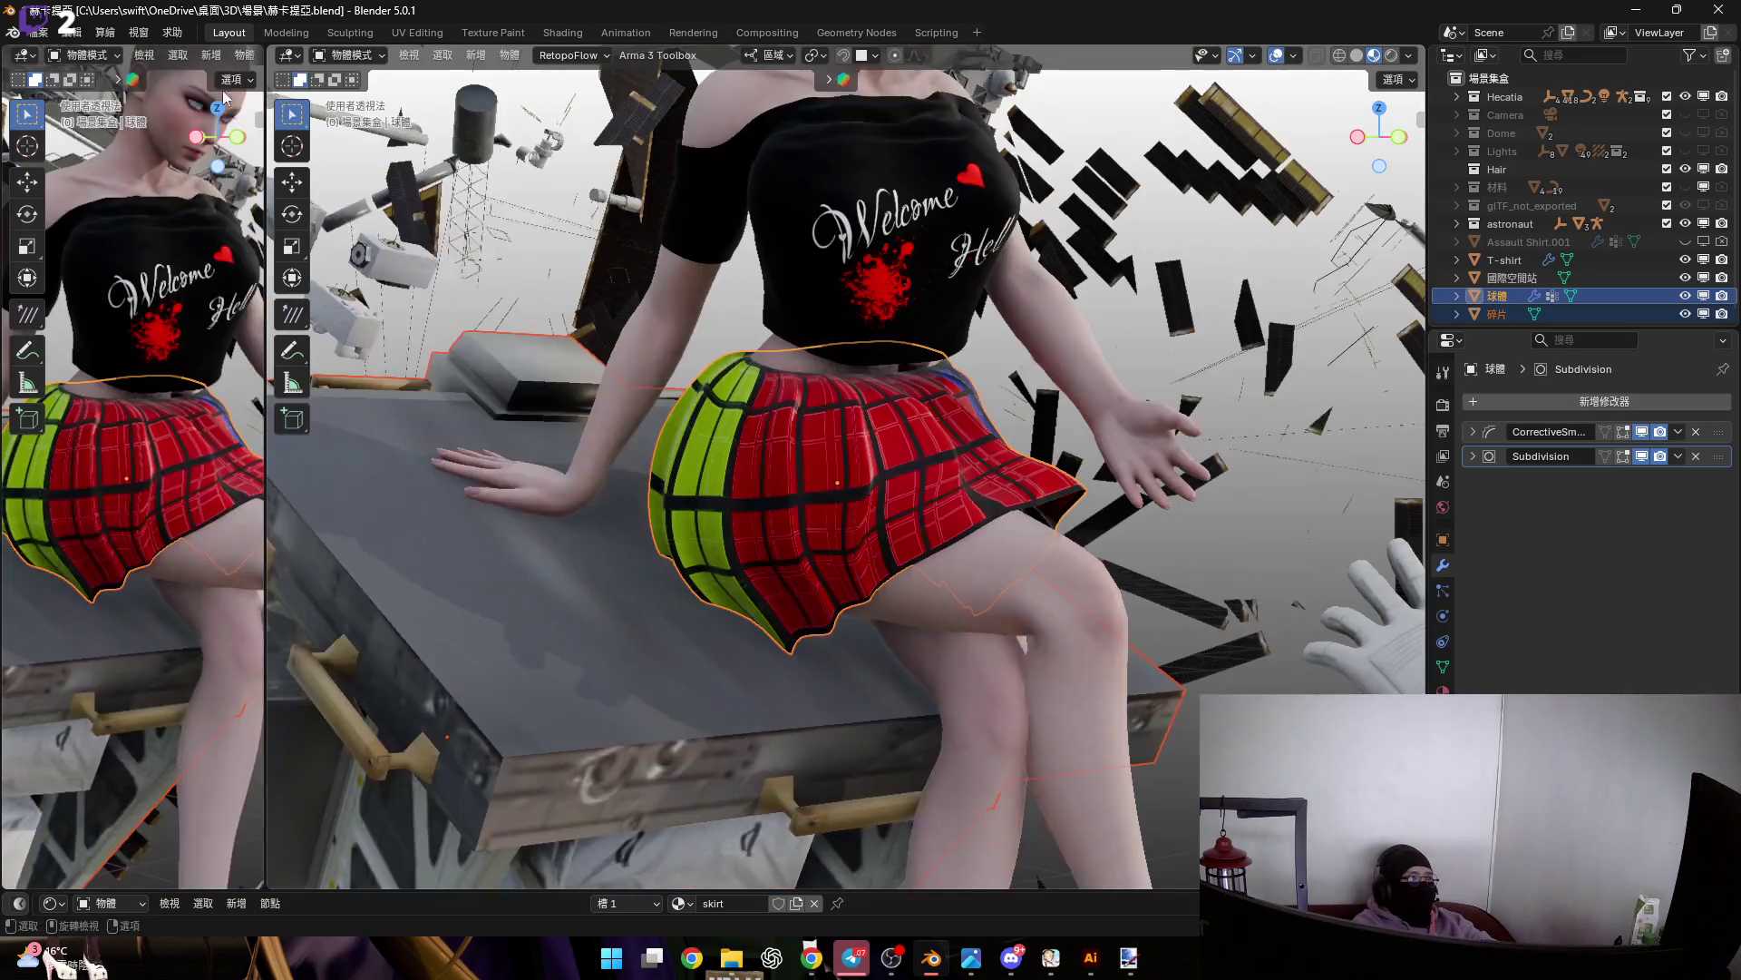
pyautogui.click(25, 54)
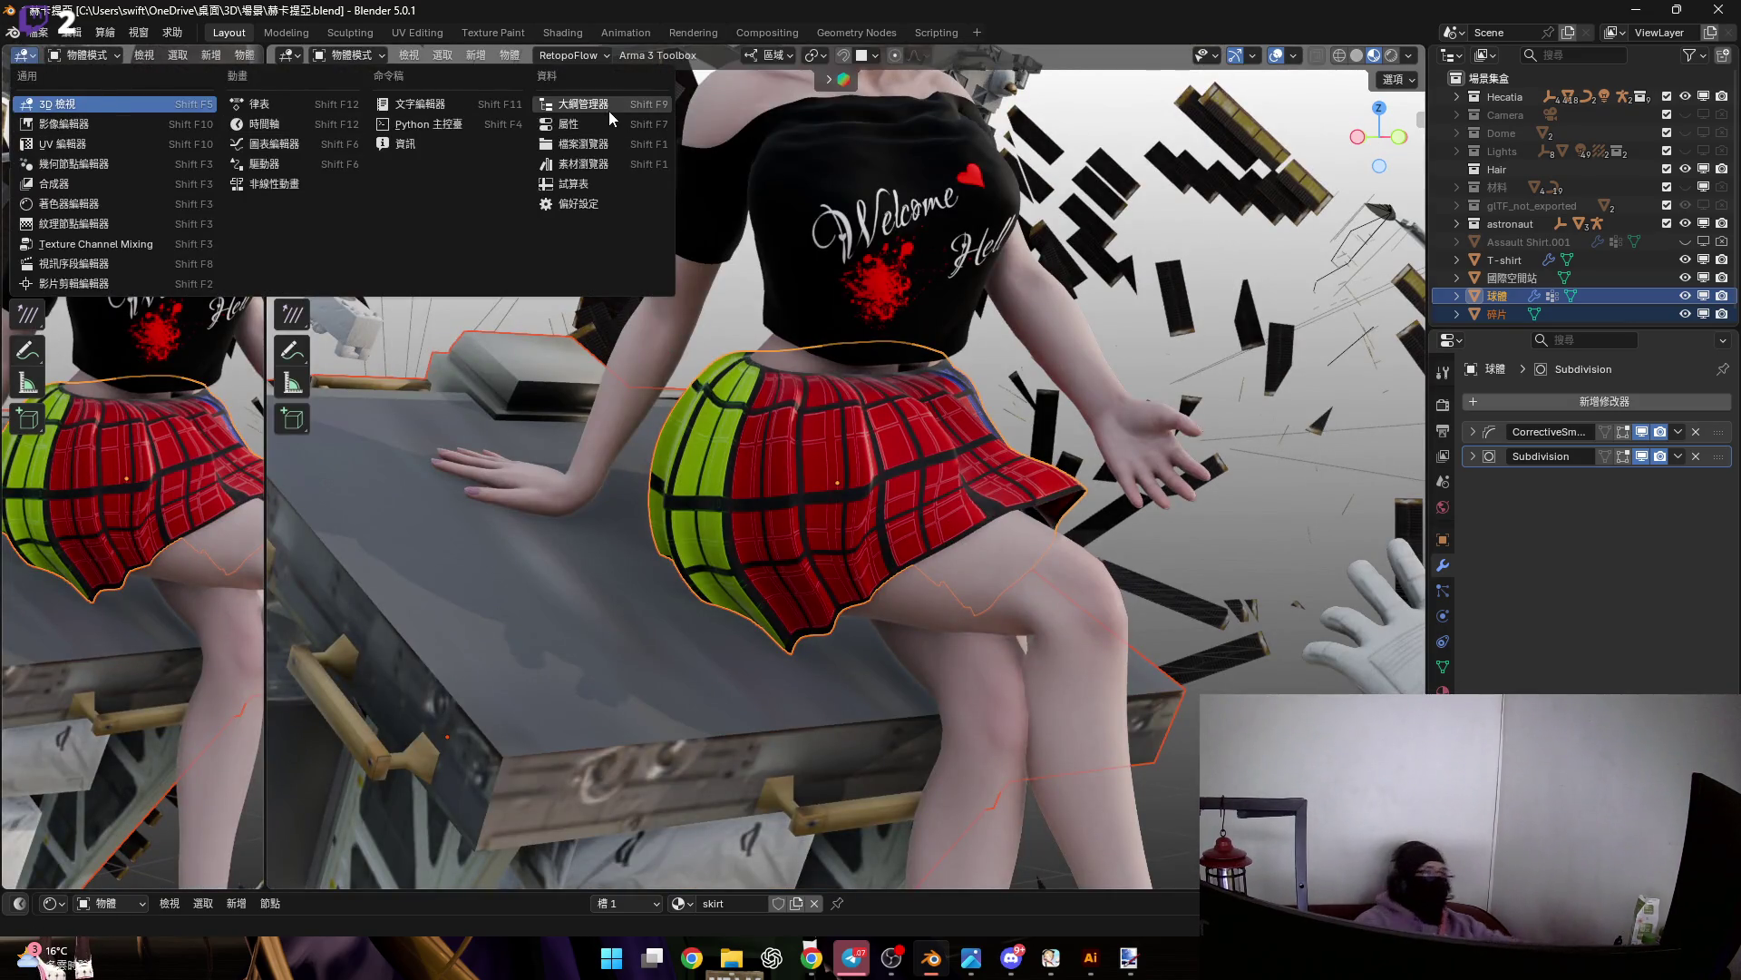
pyautogui.click(163, 124)
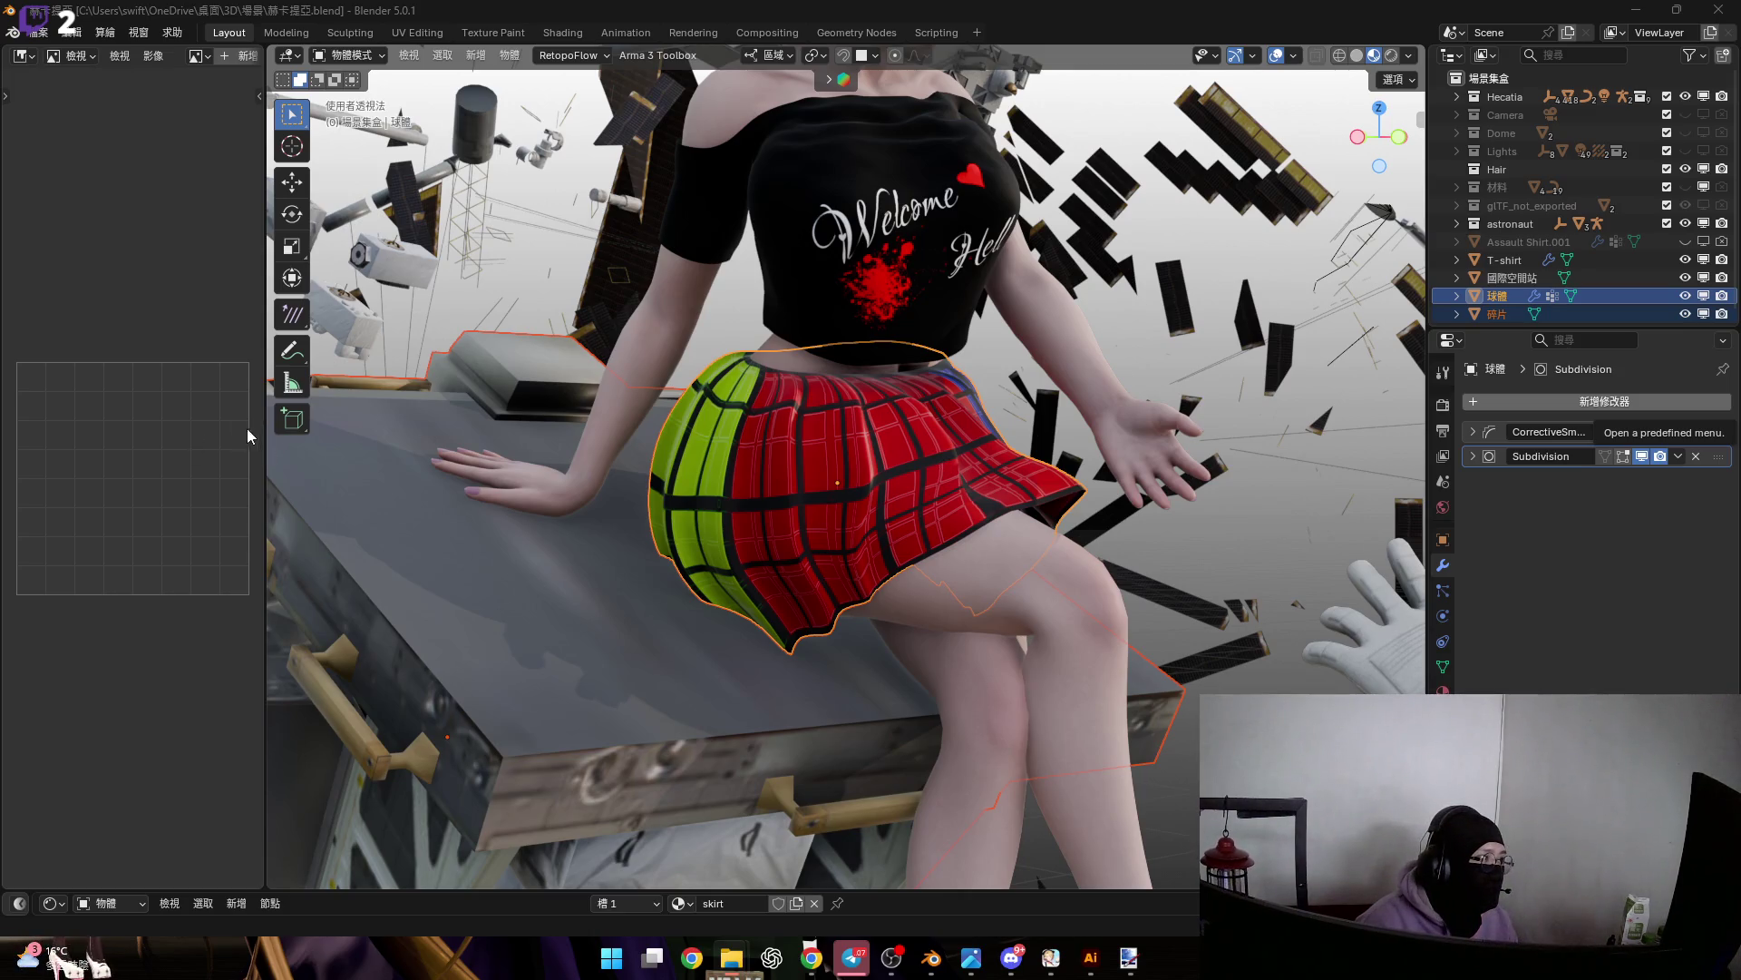
# Paste the 81046695_p0.jpg reference artwork into the left Image Editor and widen that panel
pyautogui.hotkey('ctrl', 'v')
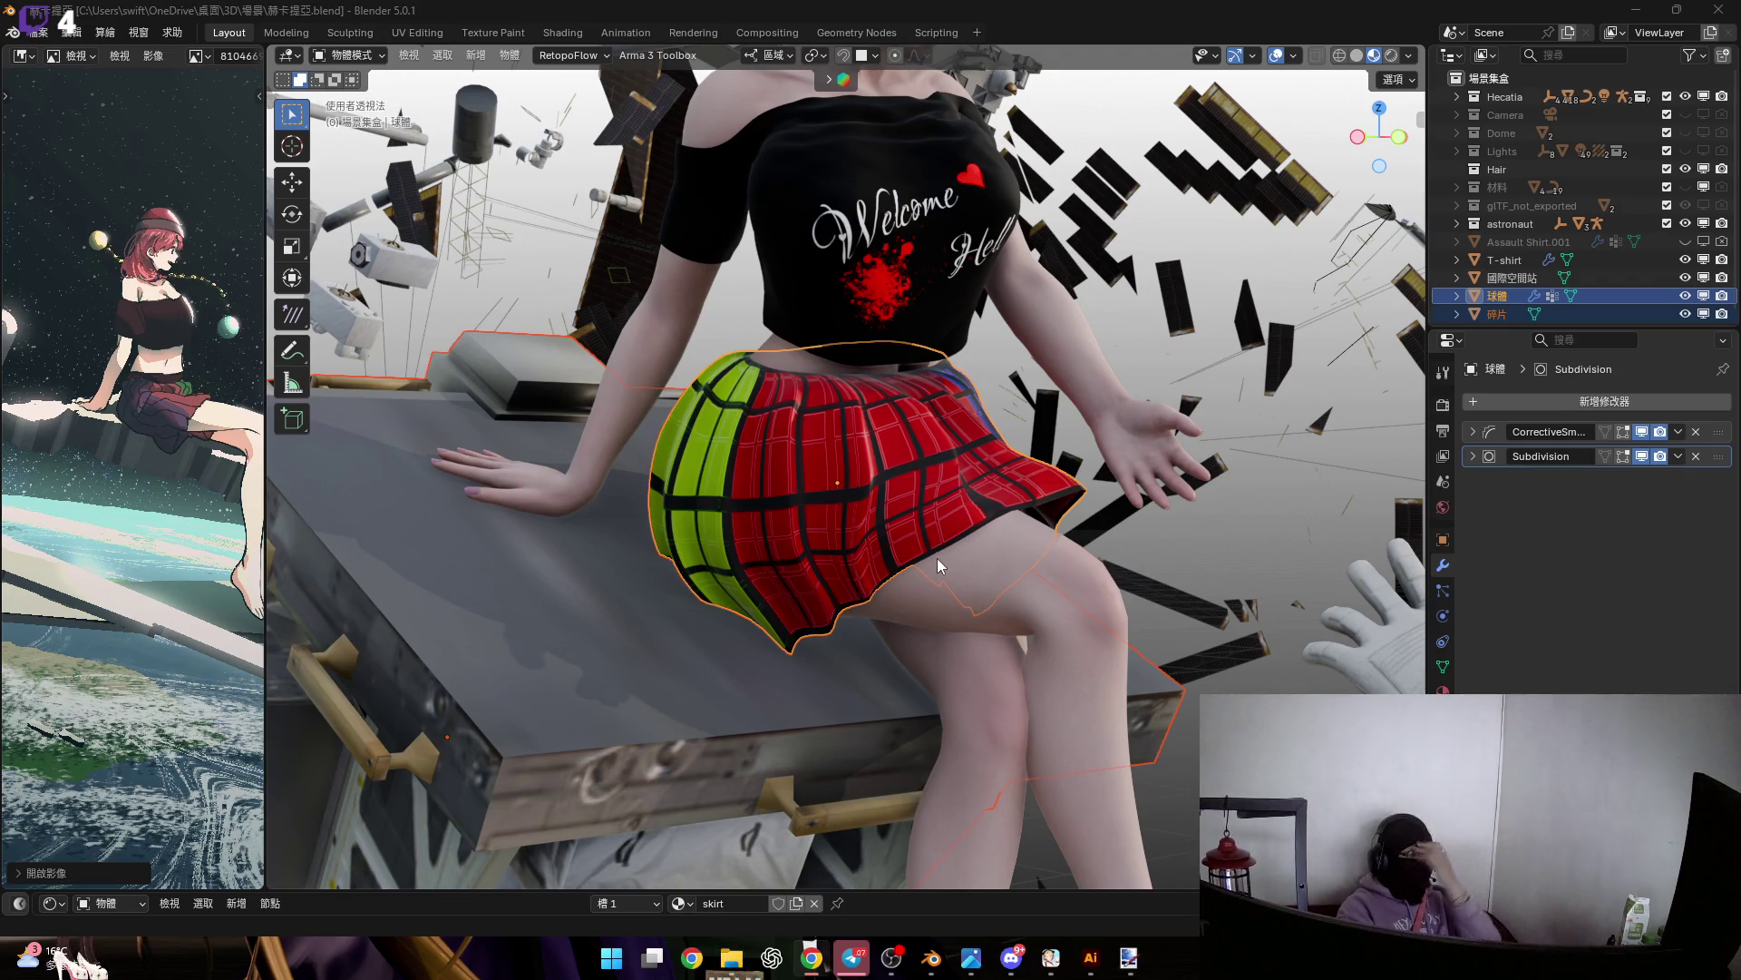
pyautogui.moveTo(909, 536)
pyautogui.mouseDown(button='middle')
pyautogui.moveTo(834, 549)
pyautogui.moveTo(207, 485)
pyautogui.mouseUp(button='middle')
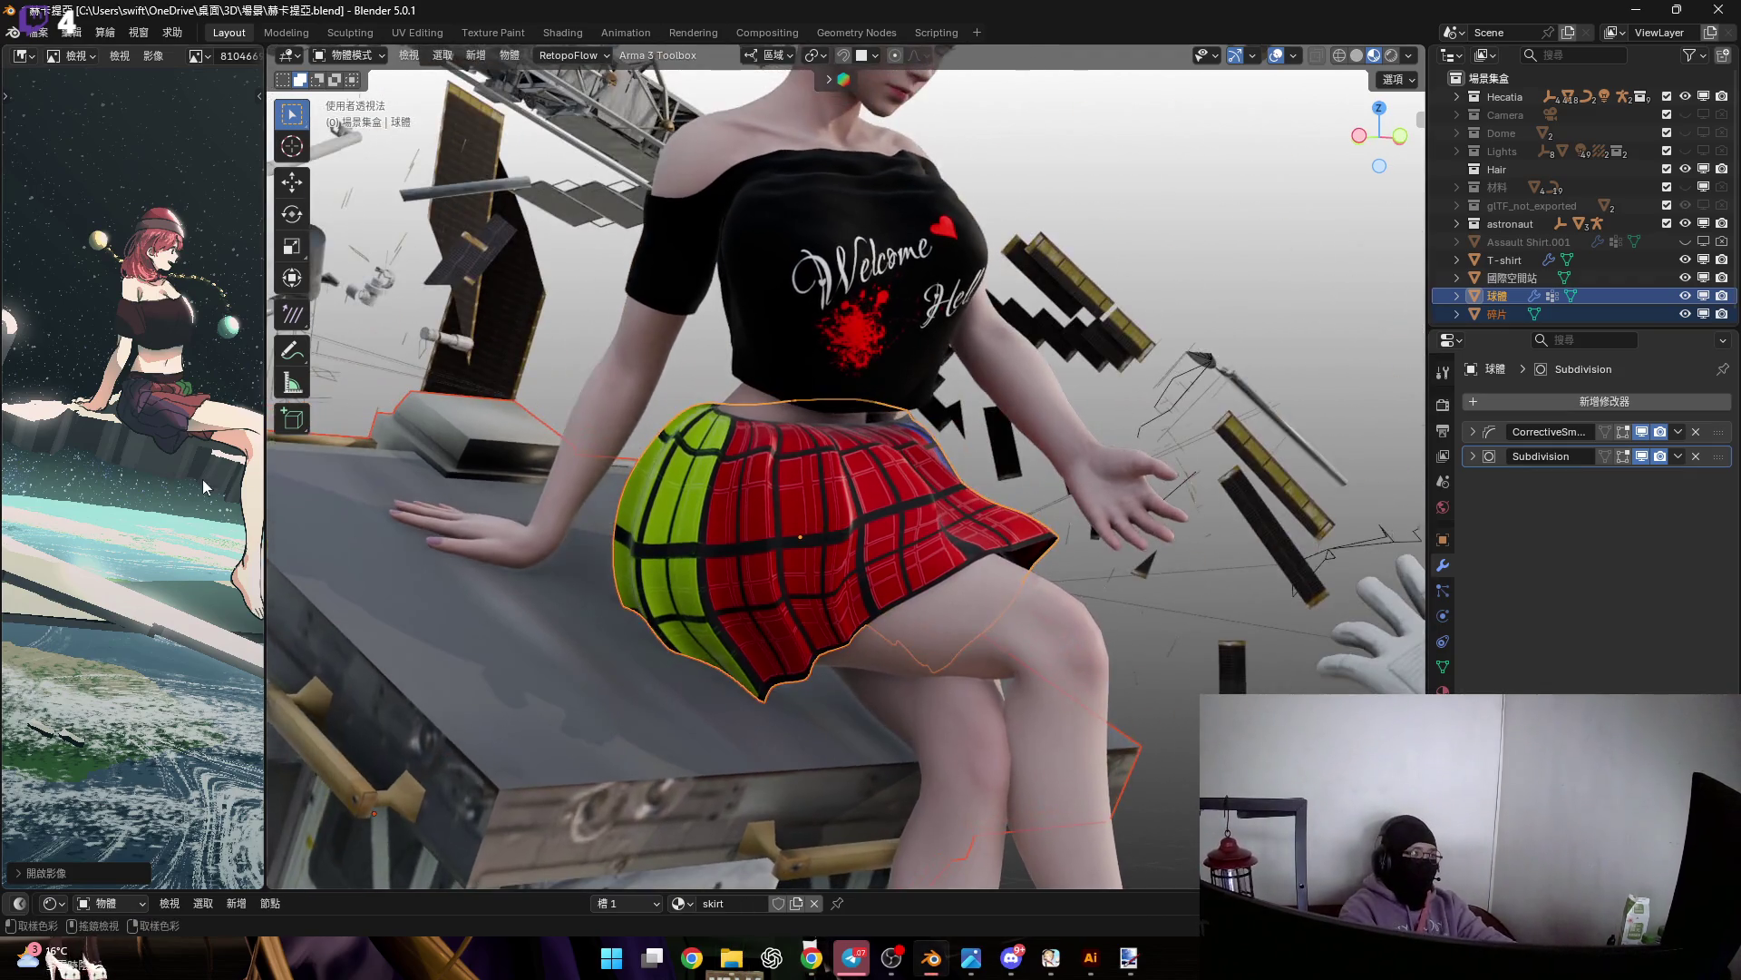
pyautogui.scroll(-4, 207, 485)
pyautogui.moveTo(264, 488); pyautogui.dragTo(516, 497)
pyautogui.scroll(2, 481, 497)
# Check the seated figure from back, left and front views, then return to a perspective view
pyautogui.moveTo(870, 453)
pyautogui.mouseDown(button='middle')
pyautogui.moveTo(905, 405)
pyautogui.moveTo(926, 450)
pyautogui.mouseUp(button='middle')
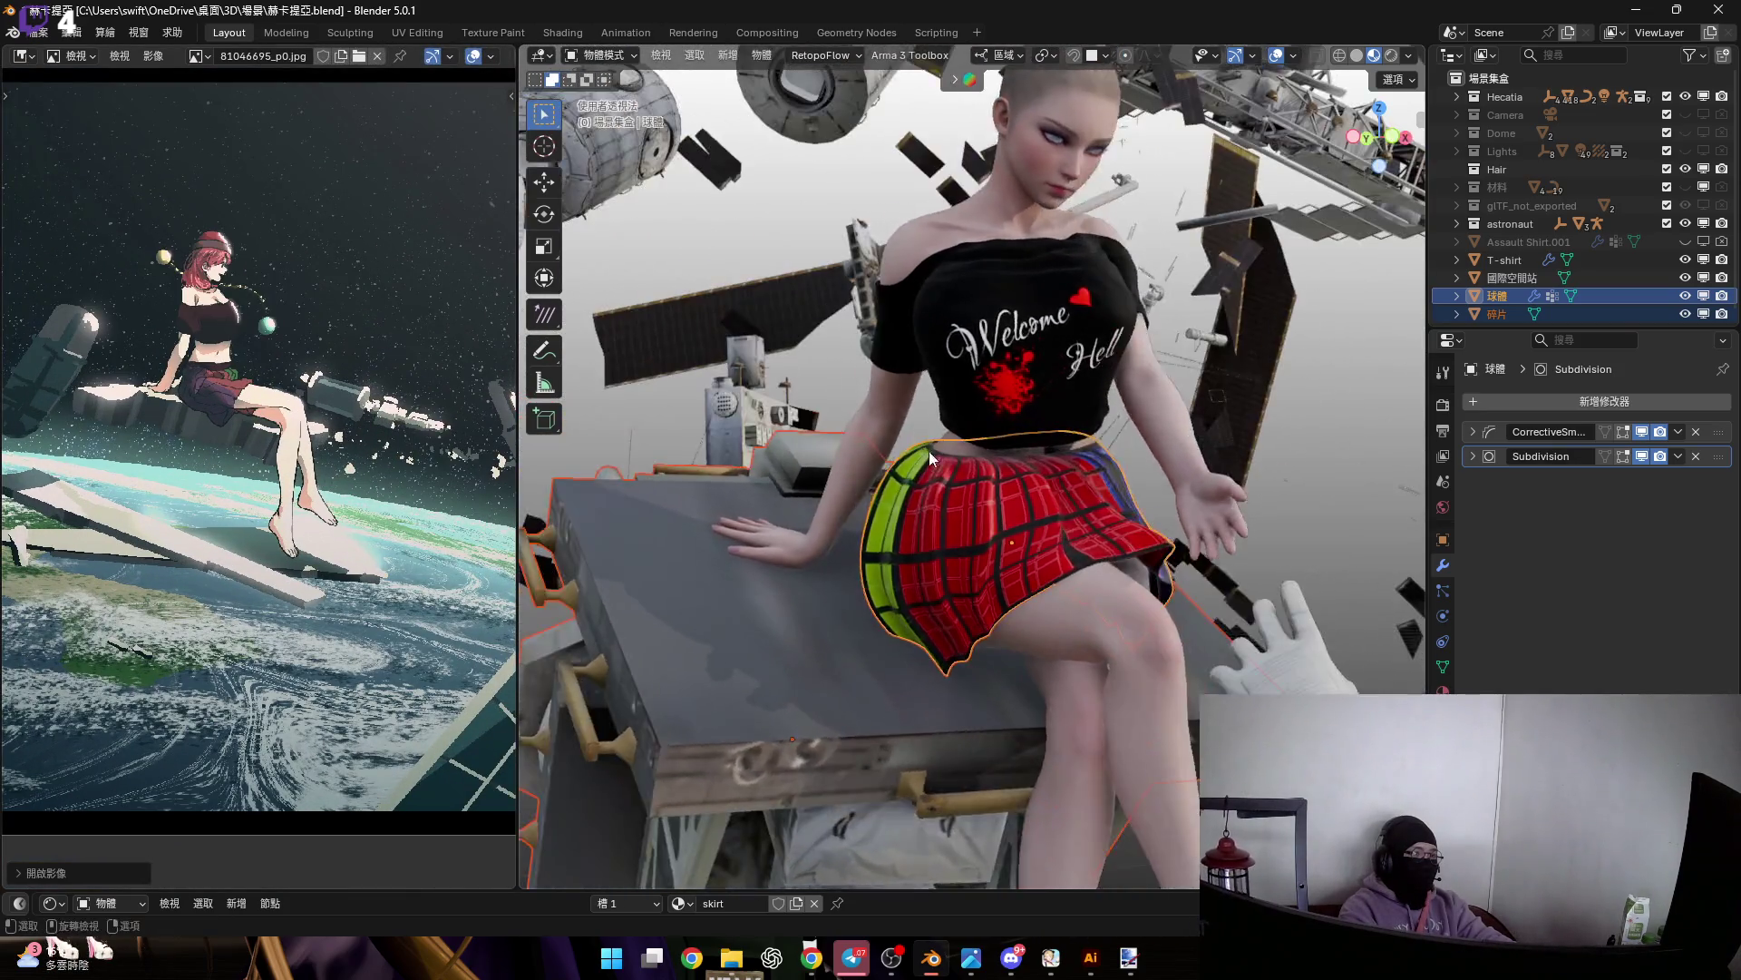
pyautogui.scroll(-8, 931, 440)
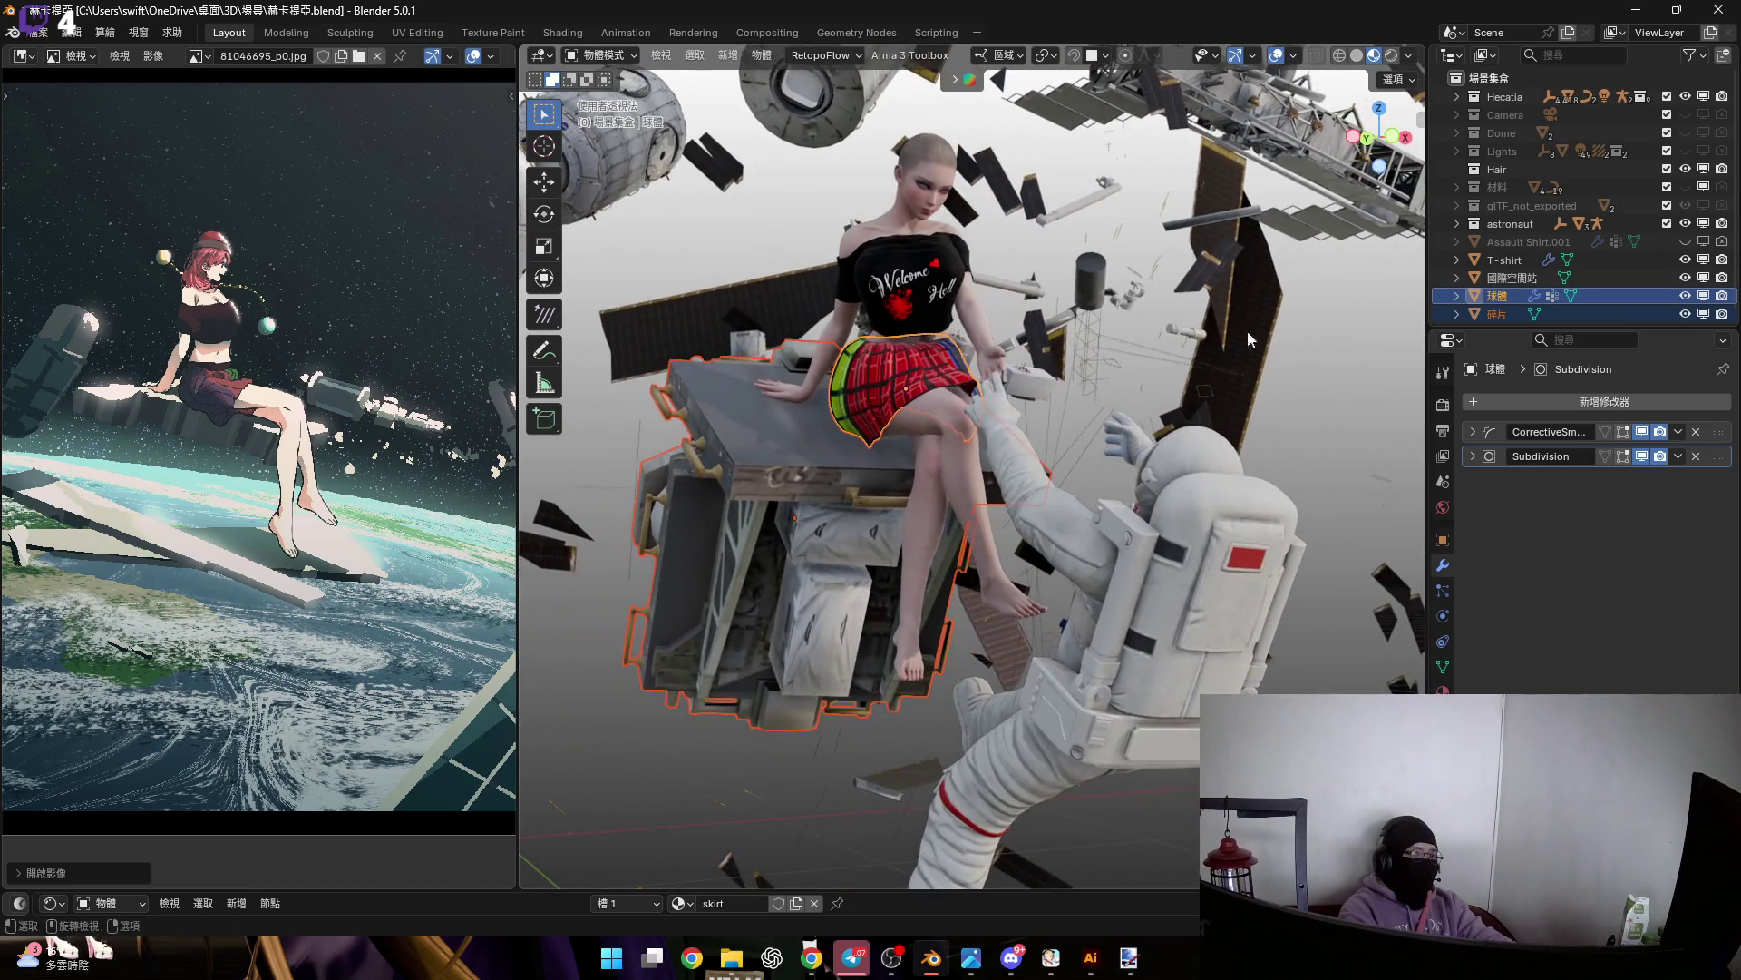
pyautogui.click(1367, 136)
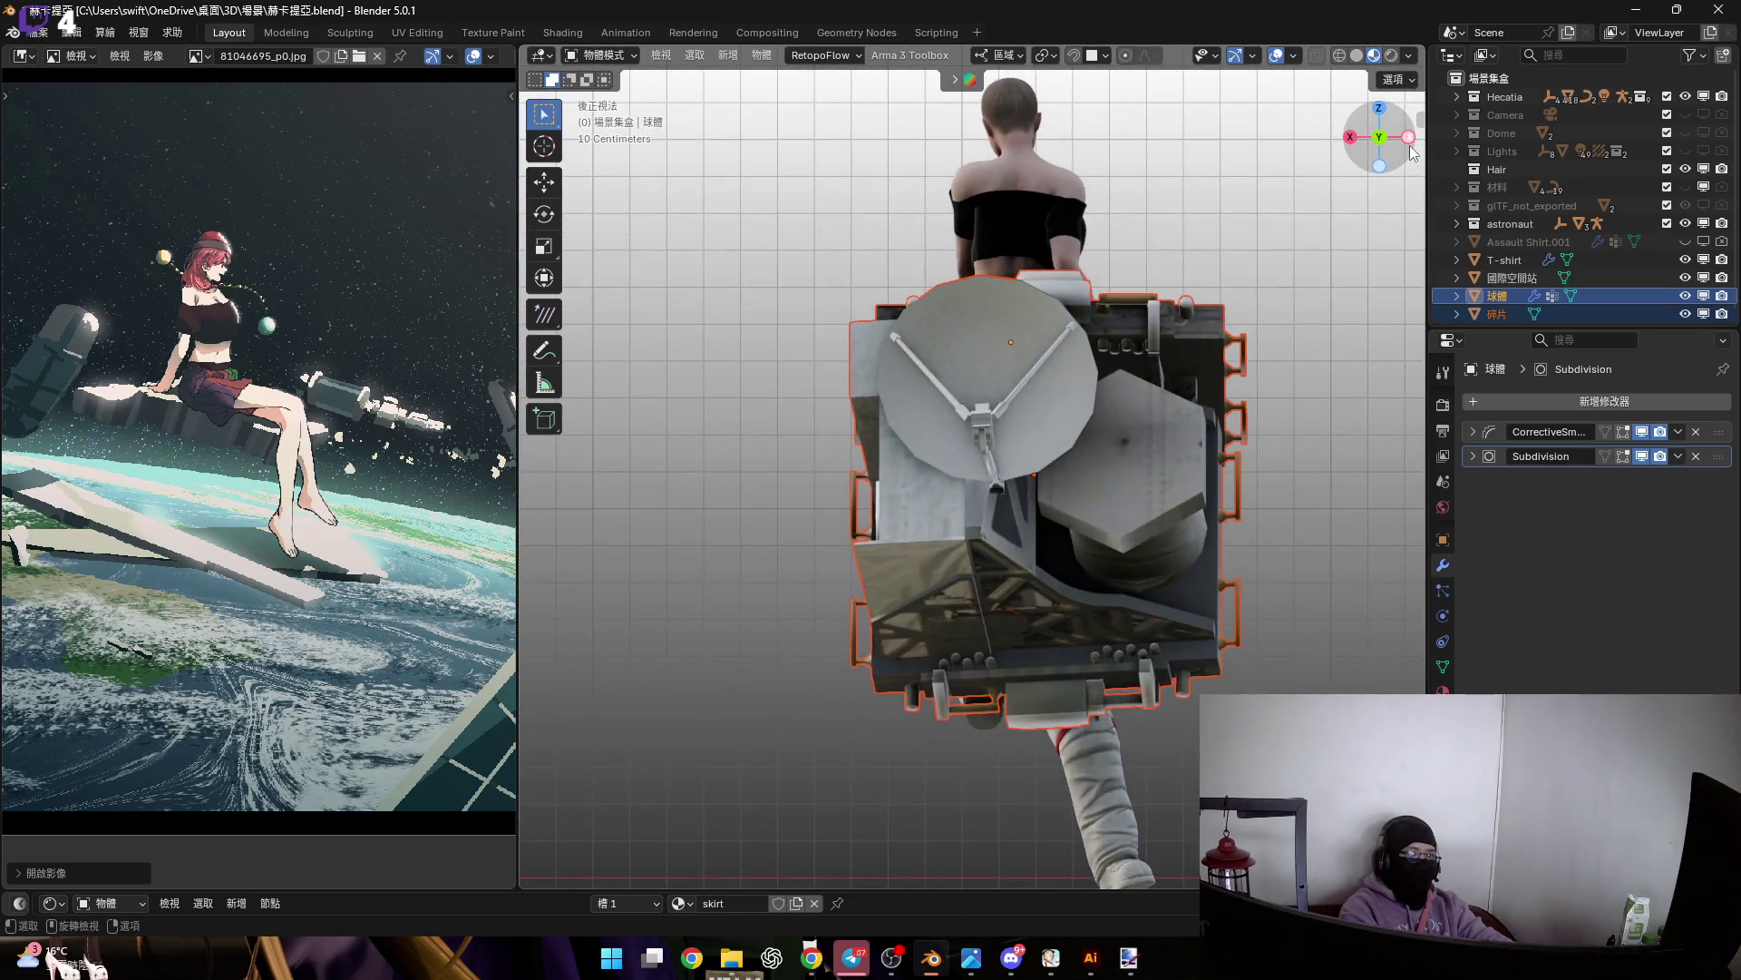
pyautogui.click(1408, 138)
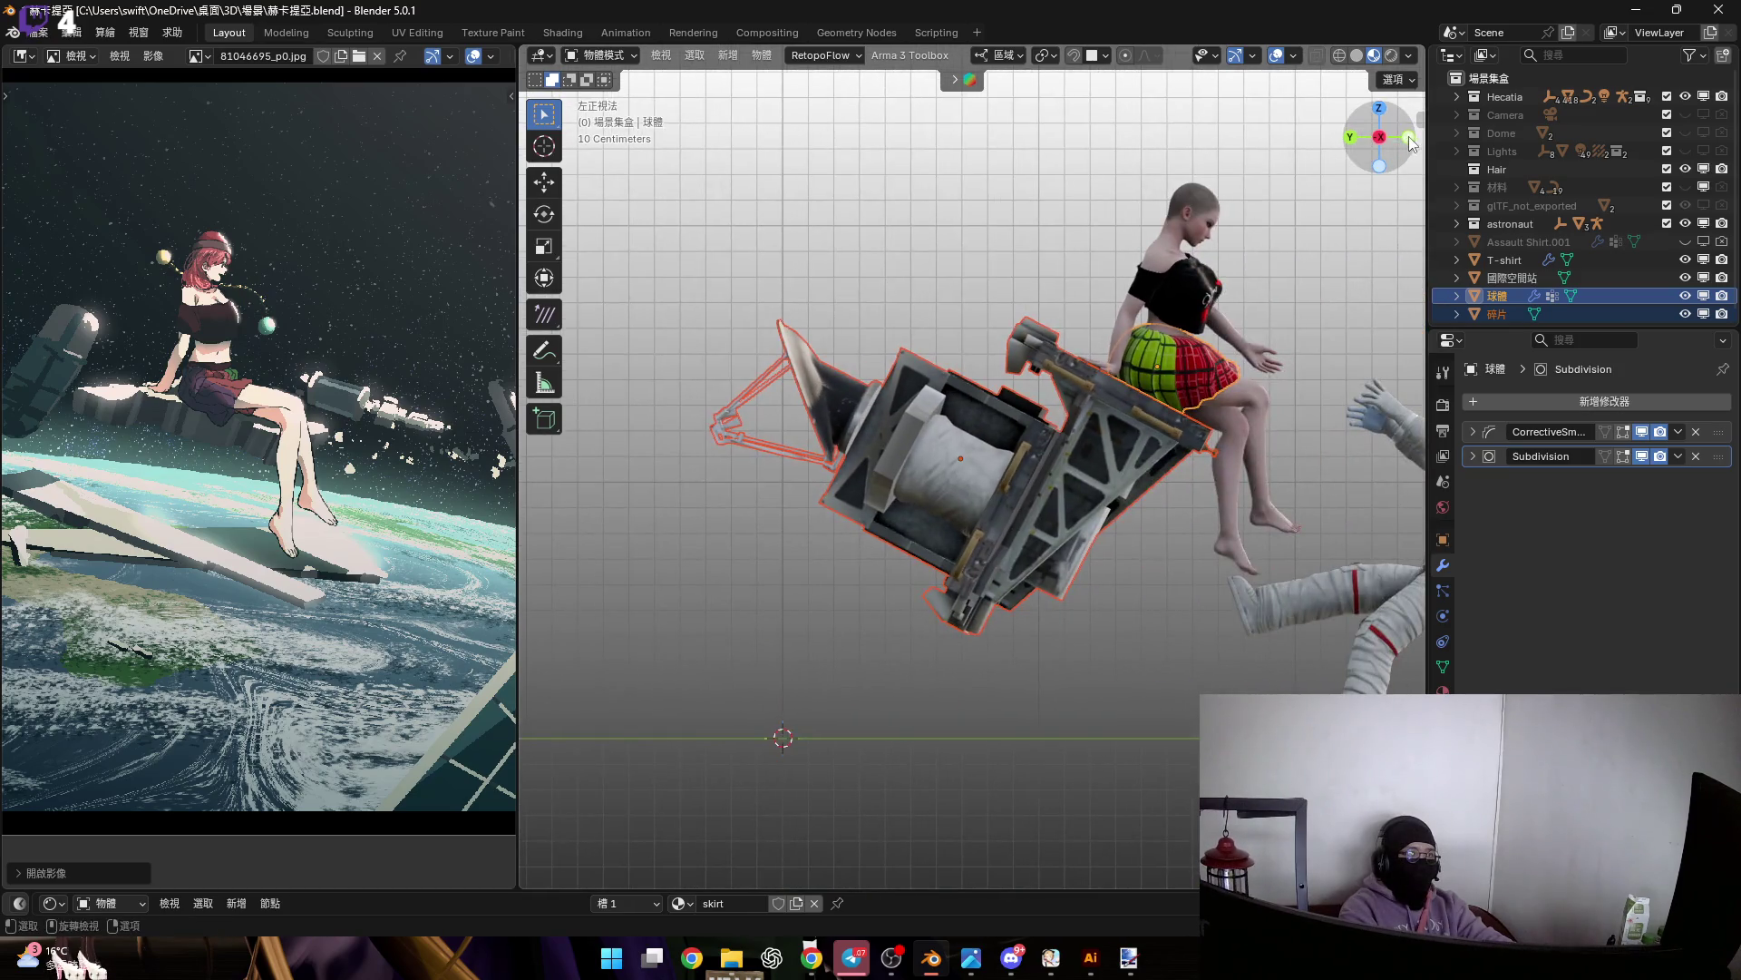
pyautogui.click(1411, 143)
pyautogui.moveTo(1411, 143)
pyautogui.mouseDown()
pyautogui.moveTo(986, 445)
pyautogui.moveTo(973, 493)
pyautogui.mouseUp()
pyautogui.scroll(3, 988, 410)
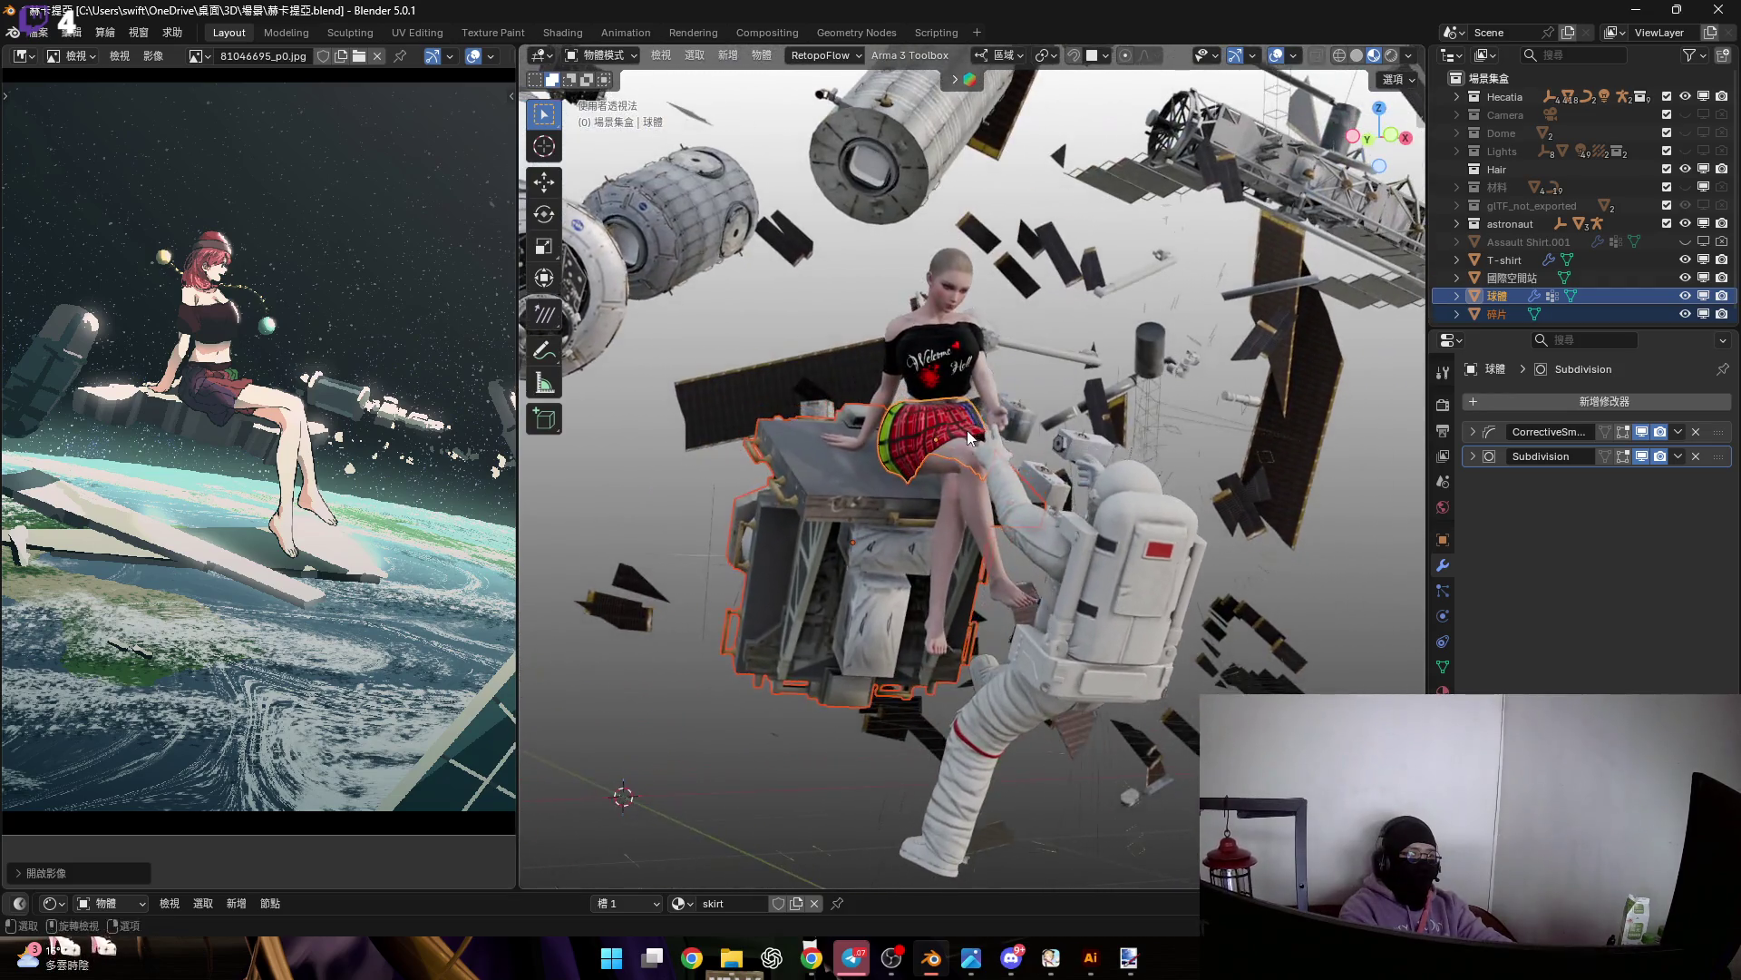
pyautogui.scroll(2, 969, 436)
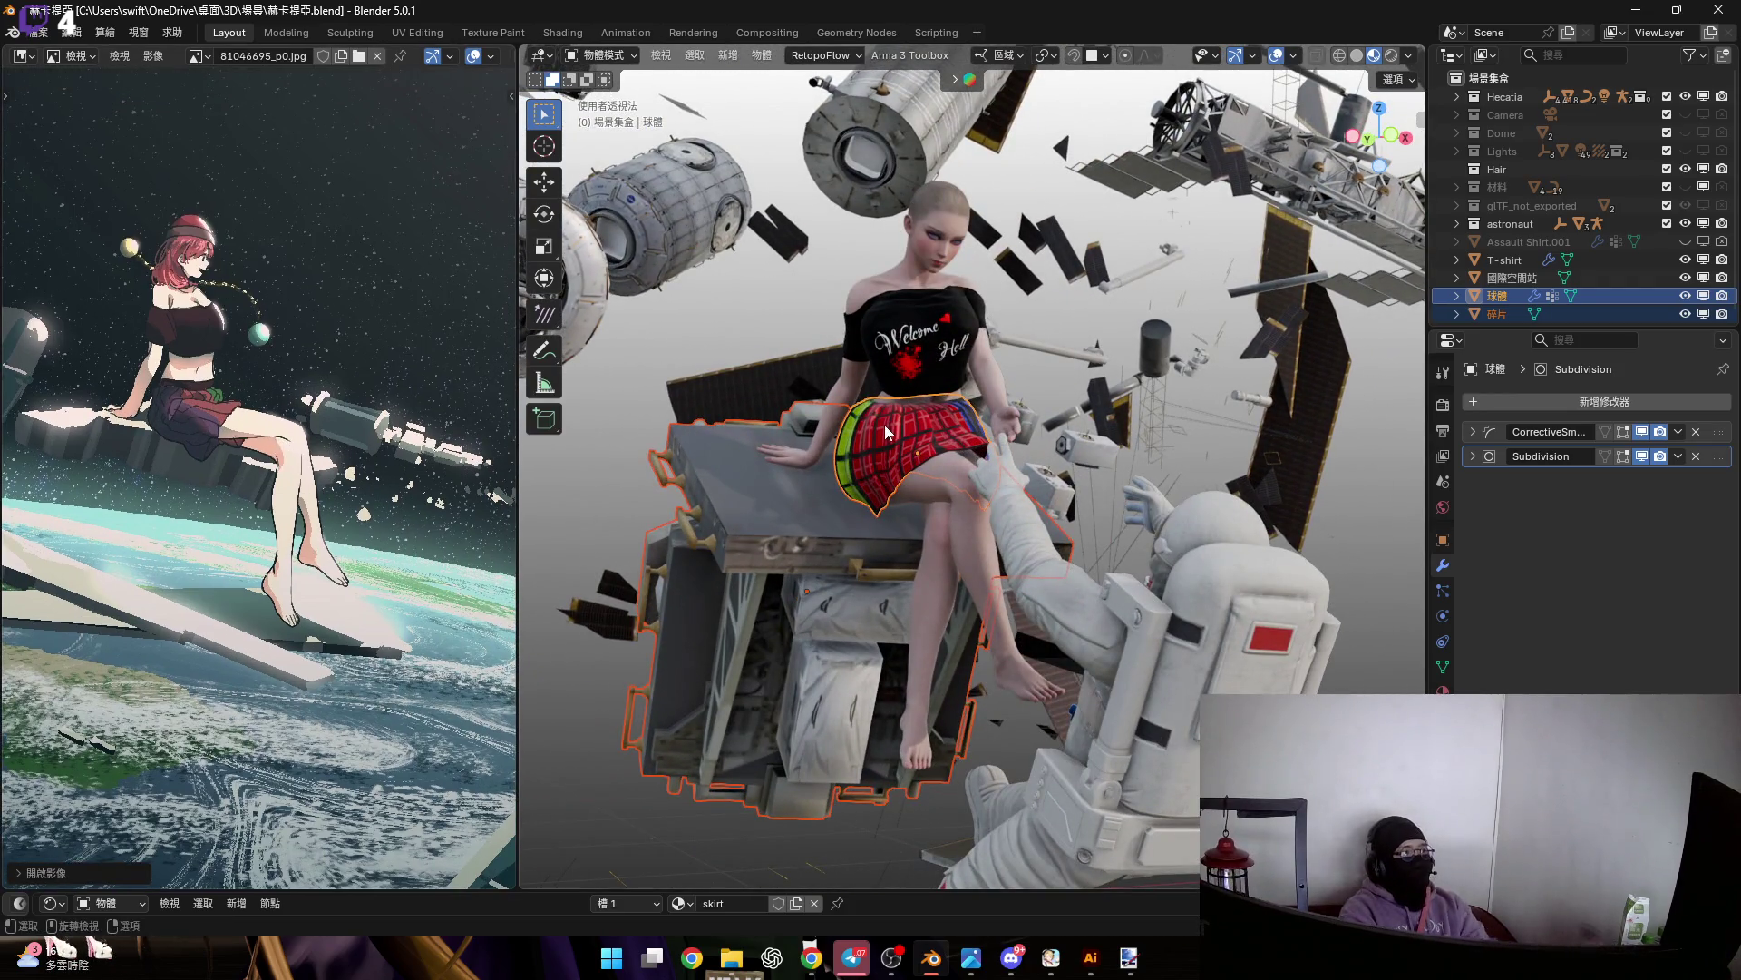
pyautogui.scroll(3, 885, 406)
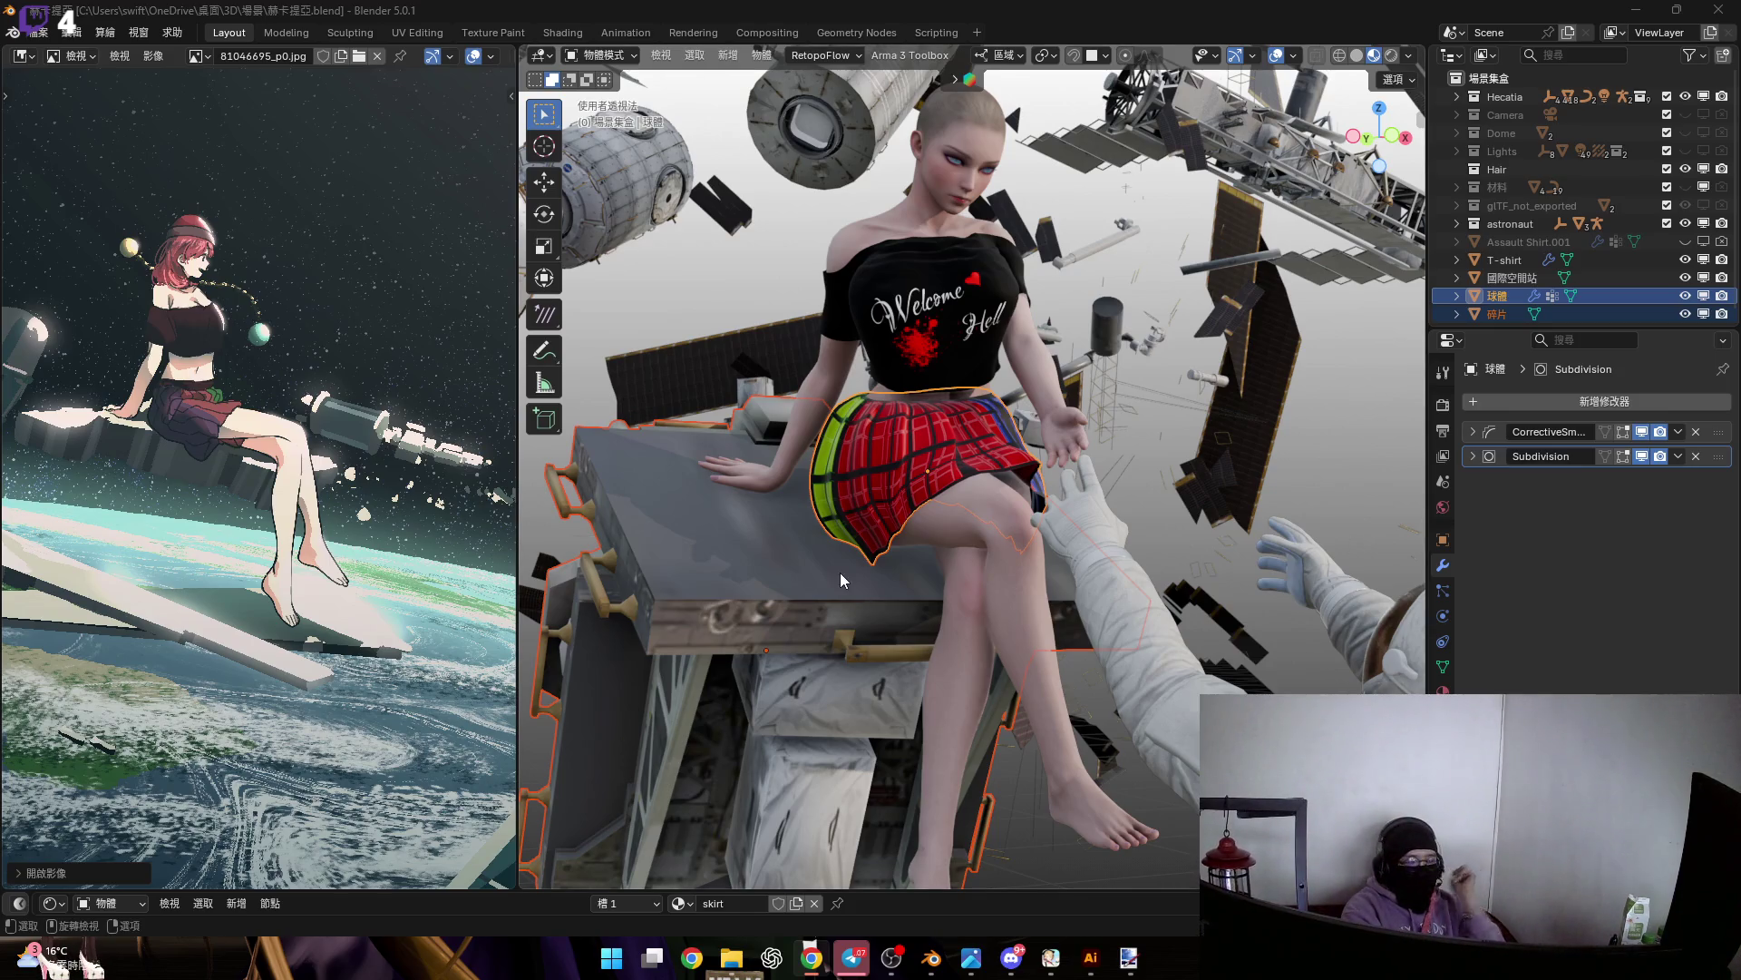
pyautogui.scroll(2, 254, 381)
pyautogui.scroll(5, 1005, 410)
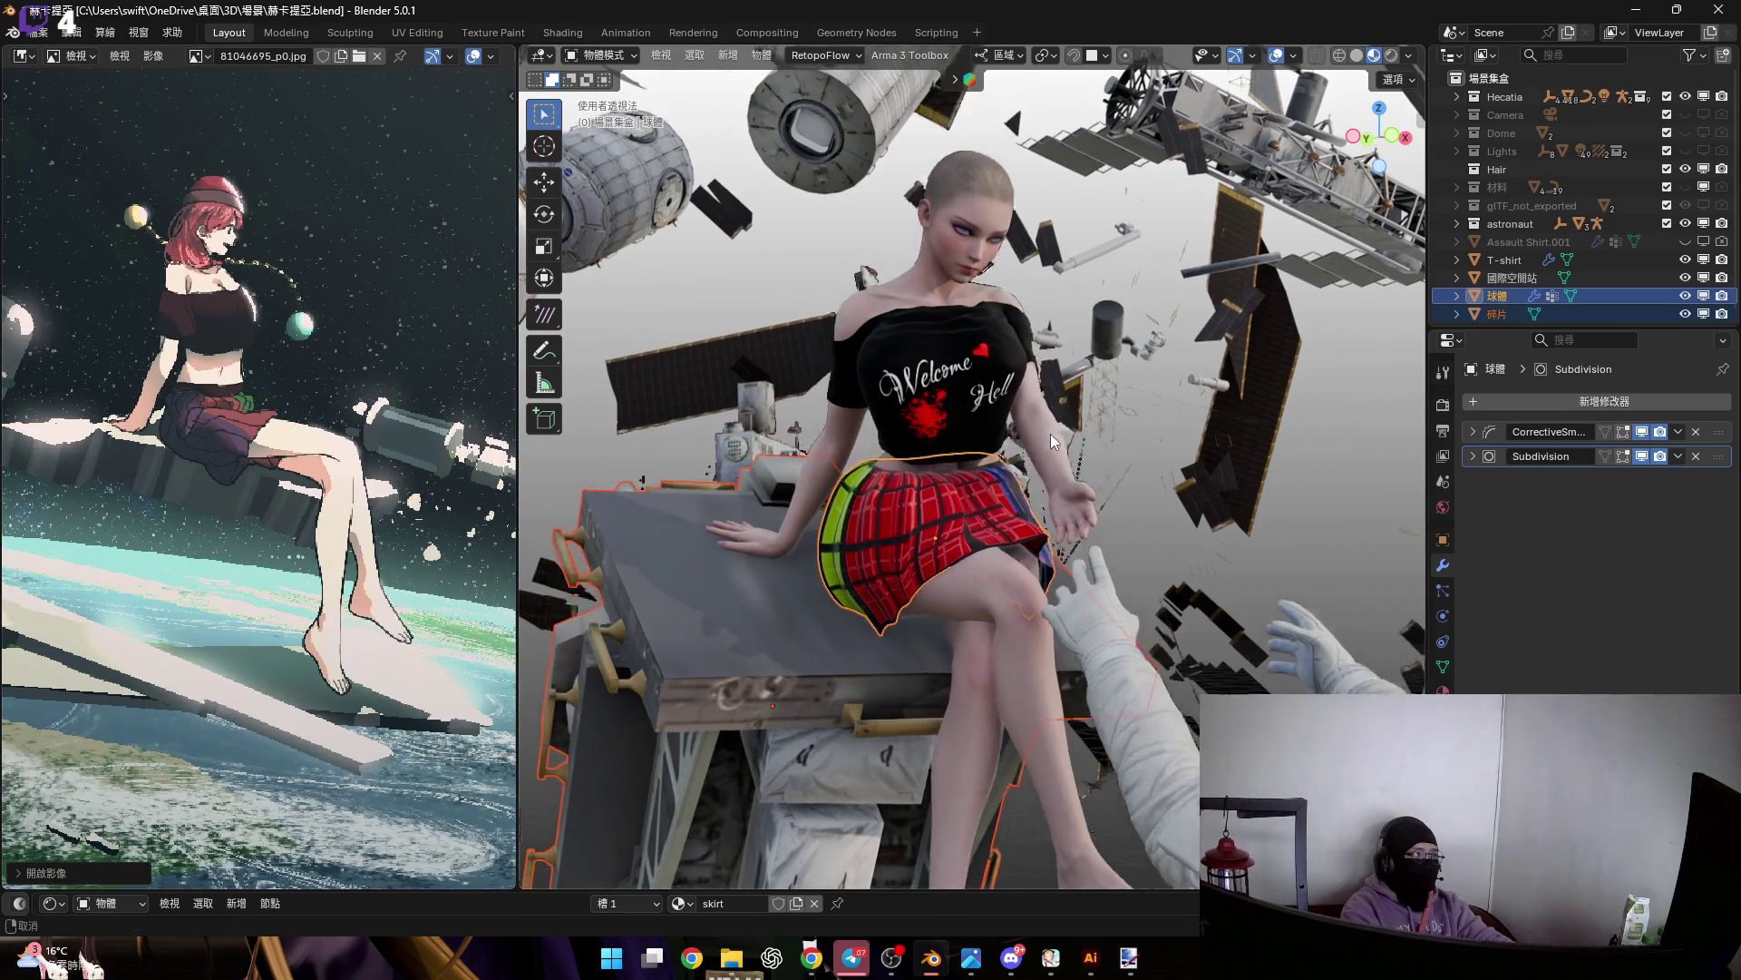
pyautogui.moveTo(1005, 410)
pyautogui.mouseDown(button='middle')
pyautogui.moveTo(940, 423)
pyautogui.moveTo(894, 383)
pyautogui.moveTo(1214, 601)
pyautogui.mouseUp(button='middle')
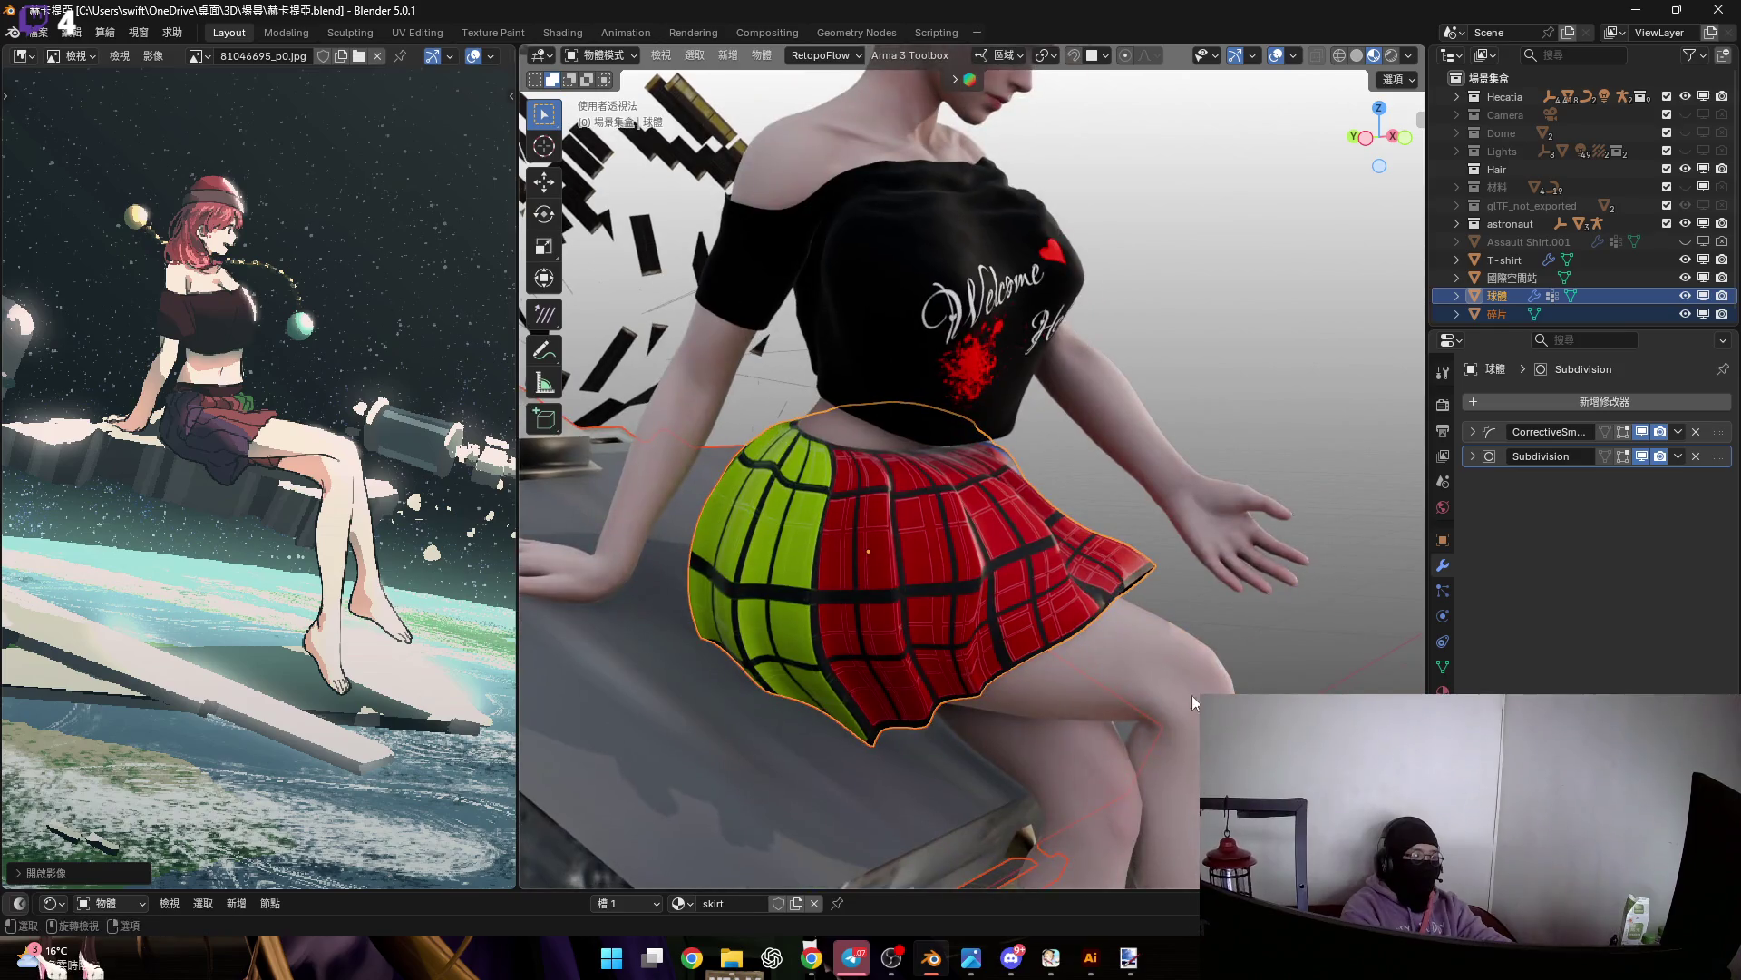
# Raise the Shader Editor below the viewport and pan across the skirt's material nodes
pyautogui.moveTo(949, 892); pyautogui.dragTo(948, 682)
pyautogui.scroll(-4, 694, 771)
pyautogui.moveTo(694, 770)
pyautogui.mouseDown(button='middle')
pyautogui.moveTo(788, 774)
pyautogui.moveTo(764, 728)
pyautogui.moveTo(833, 800)
pyautogui.moveTo(840, 760)
pyautogui.mouseUp(button='middle')
pyautogui.scroll(4, 788, 774)
pyautogui.scroll(-5, 764, 728)
pyautogui.moveTo(961, 848); pyautogui.dragTo(778, 772)
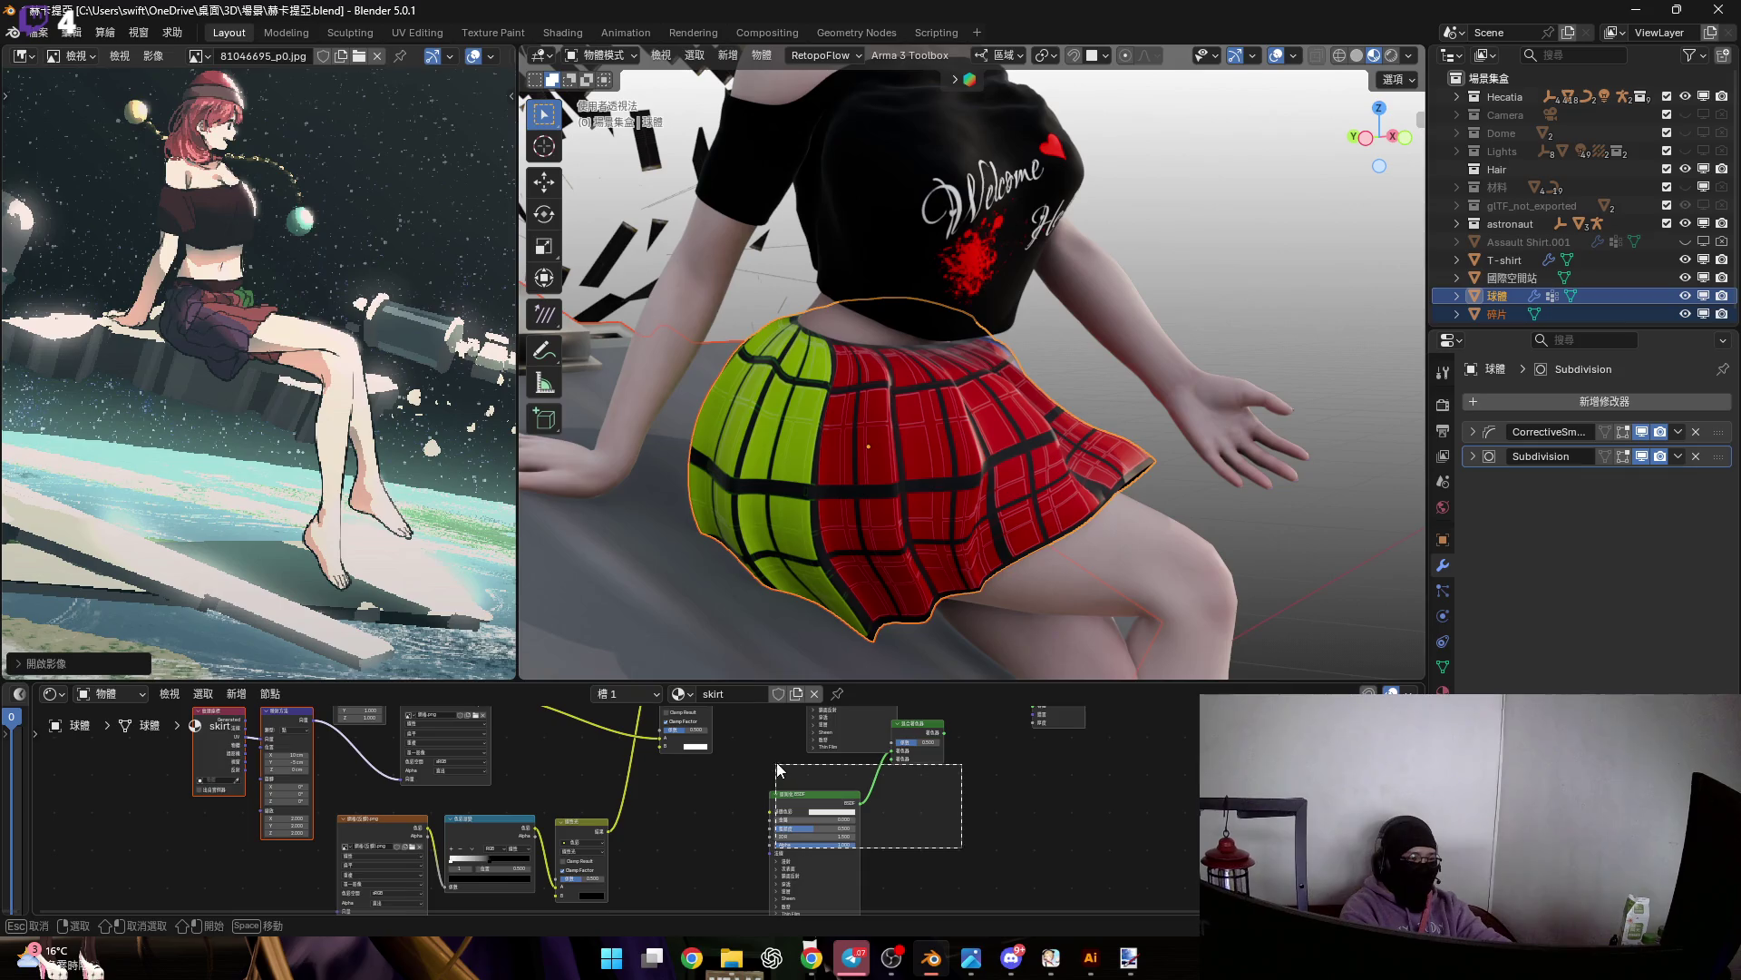
pyautogui.scroll(2, 916, 812)
pyautogui.scroll(-3, 939, 757)
pyautogui.moveTo(939, 758); pyautogui.dragTo(958, 847, button='middle')
pyautogui.keyDown('shift'); pyautogui.moveTo(916, 334); pyautogui.dragTo(880, 456, button='middle'); pyautogui.keyUp('shift')
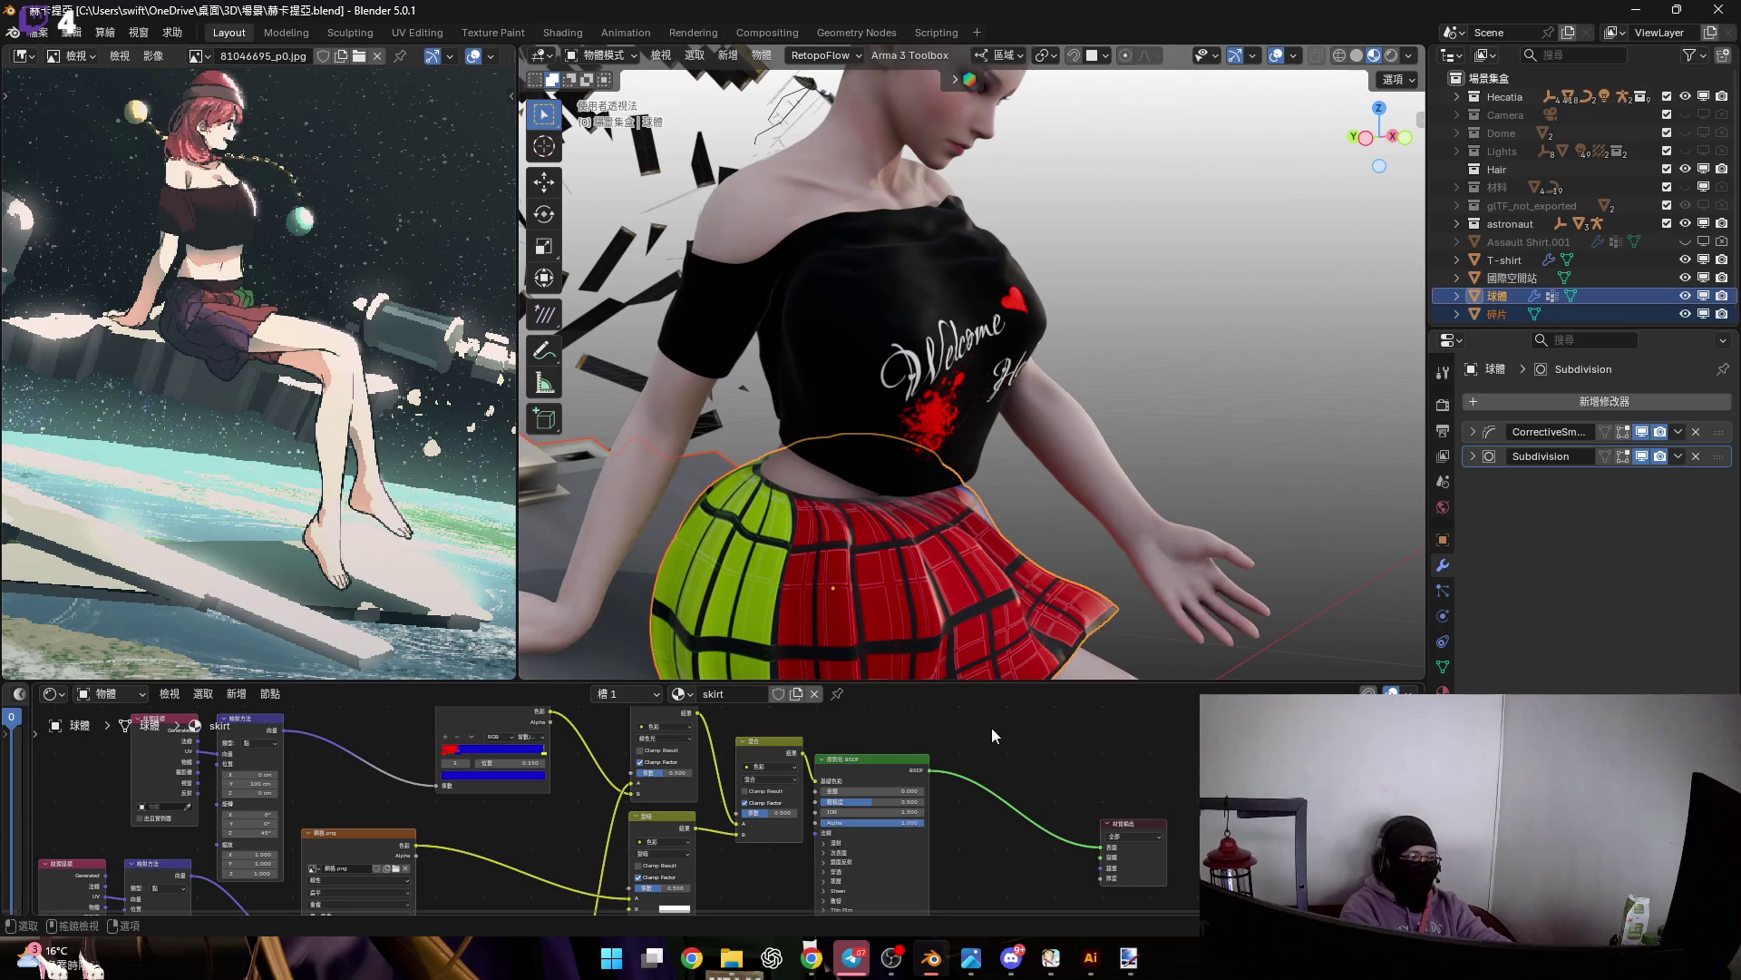
pyautogui.keyDown('shift'); pyautogui.moveTo(771, 400); pyautogui.dragTo(773, 432, button='middle'); pyautogui.keyUp('shift')
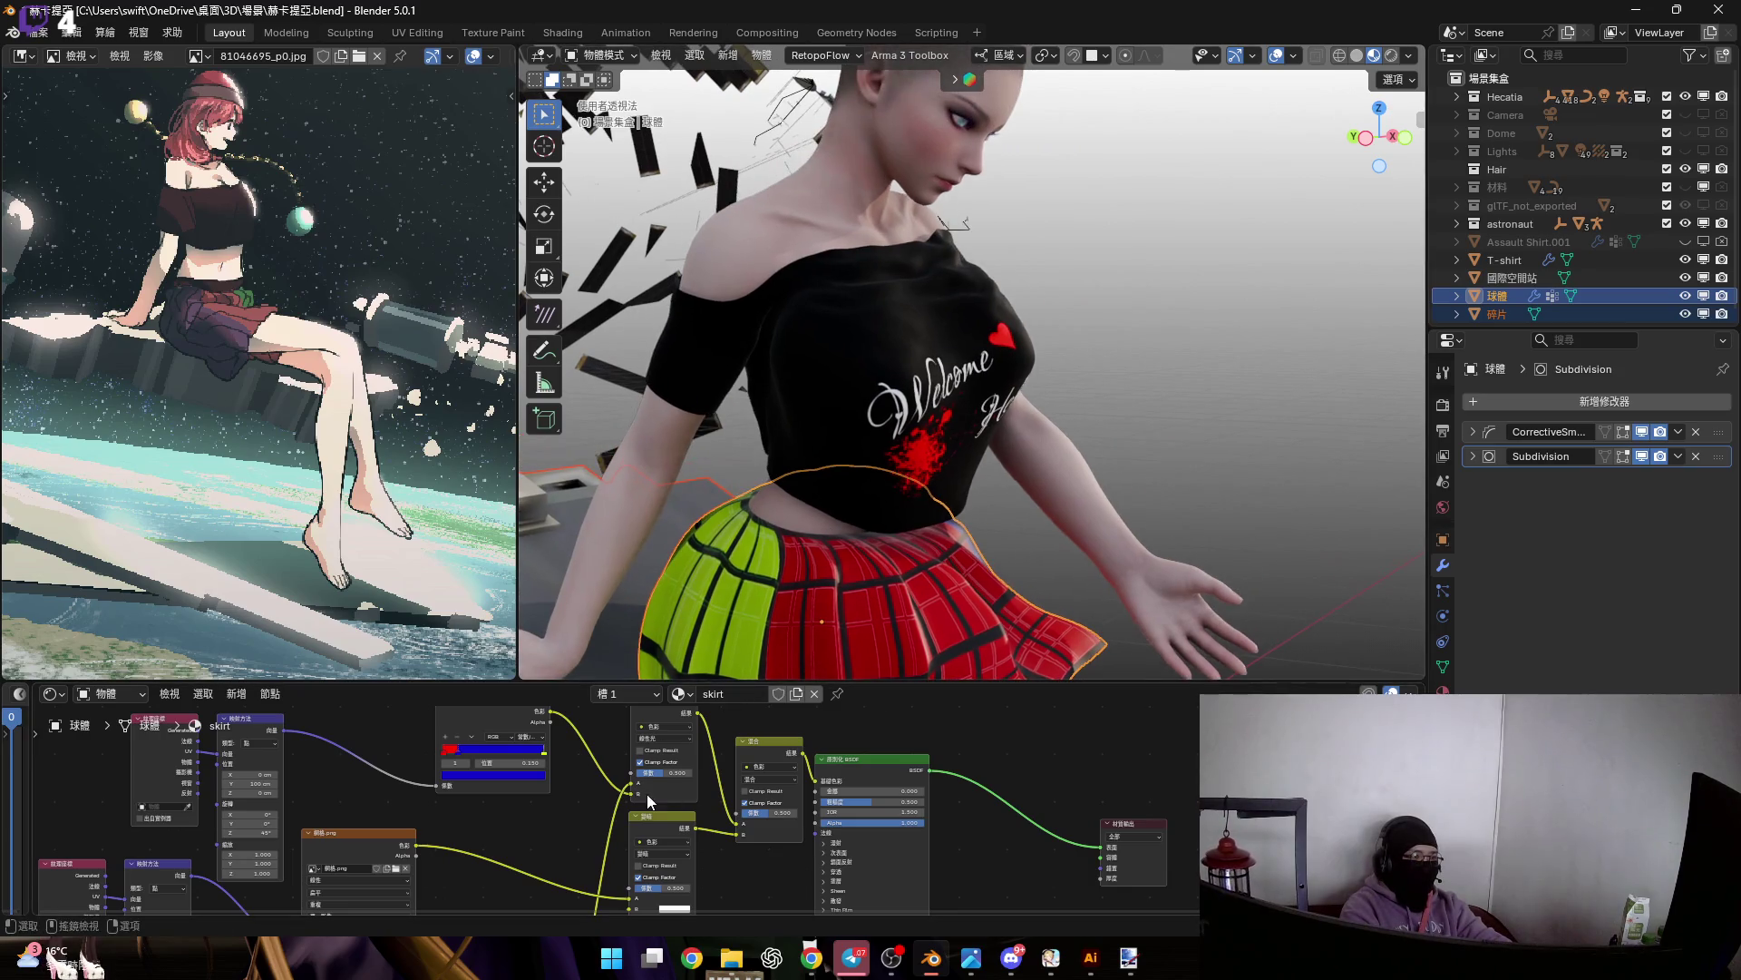
pyautogui.scroll(1, 646, 792)
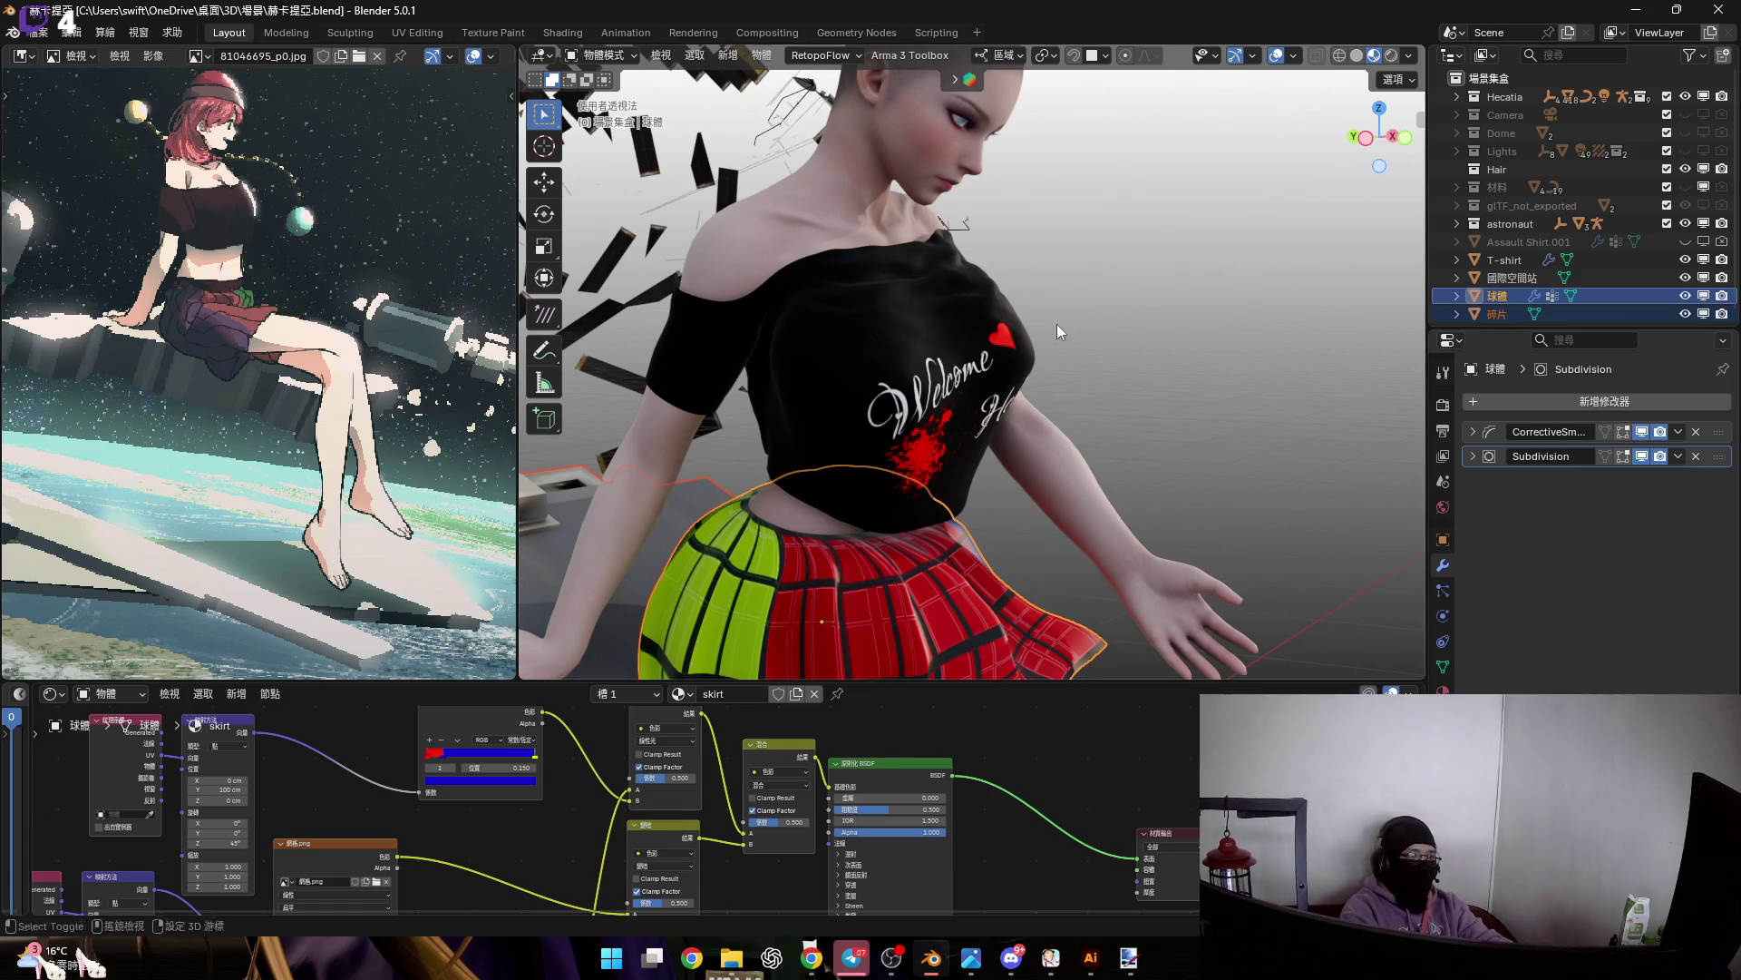
pyautogui.scroll(3, 1057, 329)
pyautogui.click(992, 247)
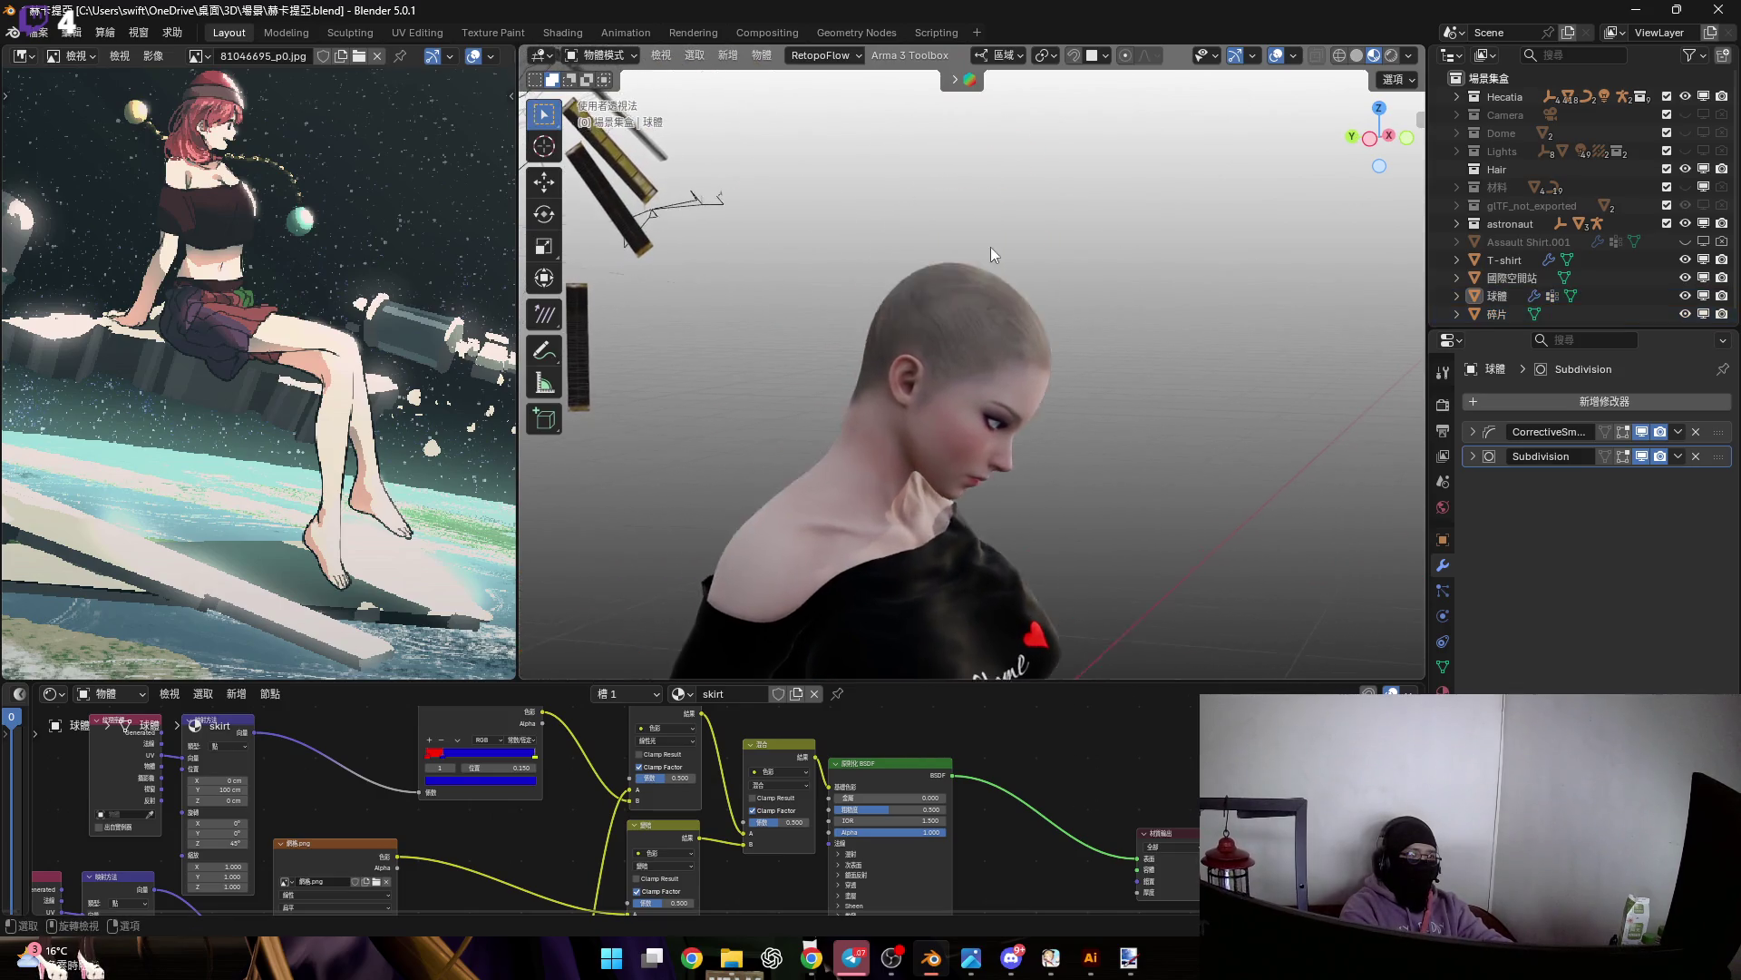
pyautogui.scroll(5, 976, 285)
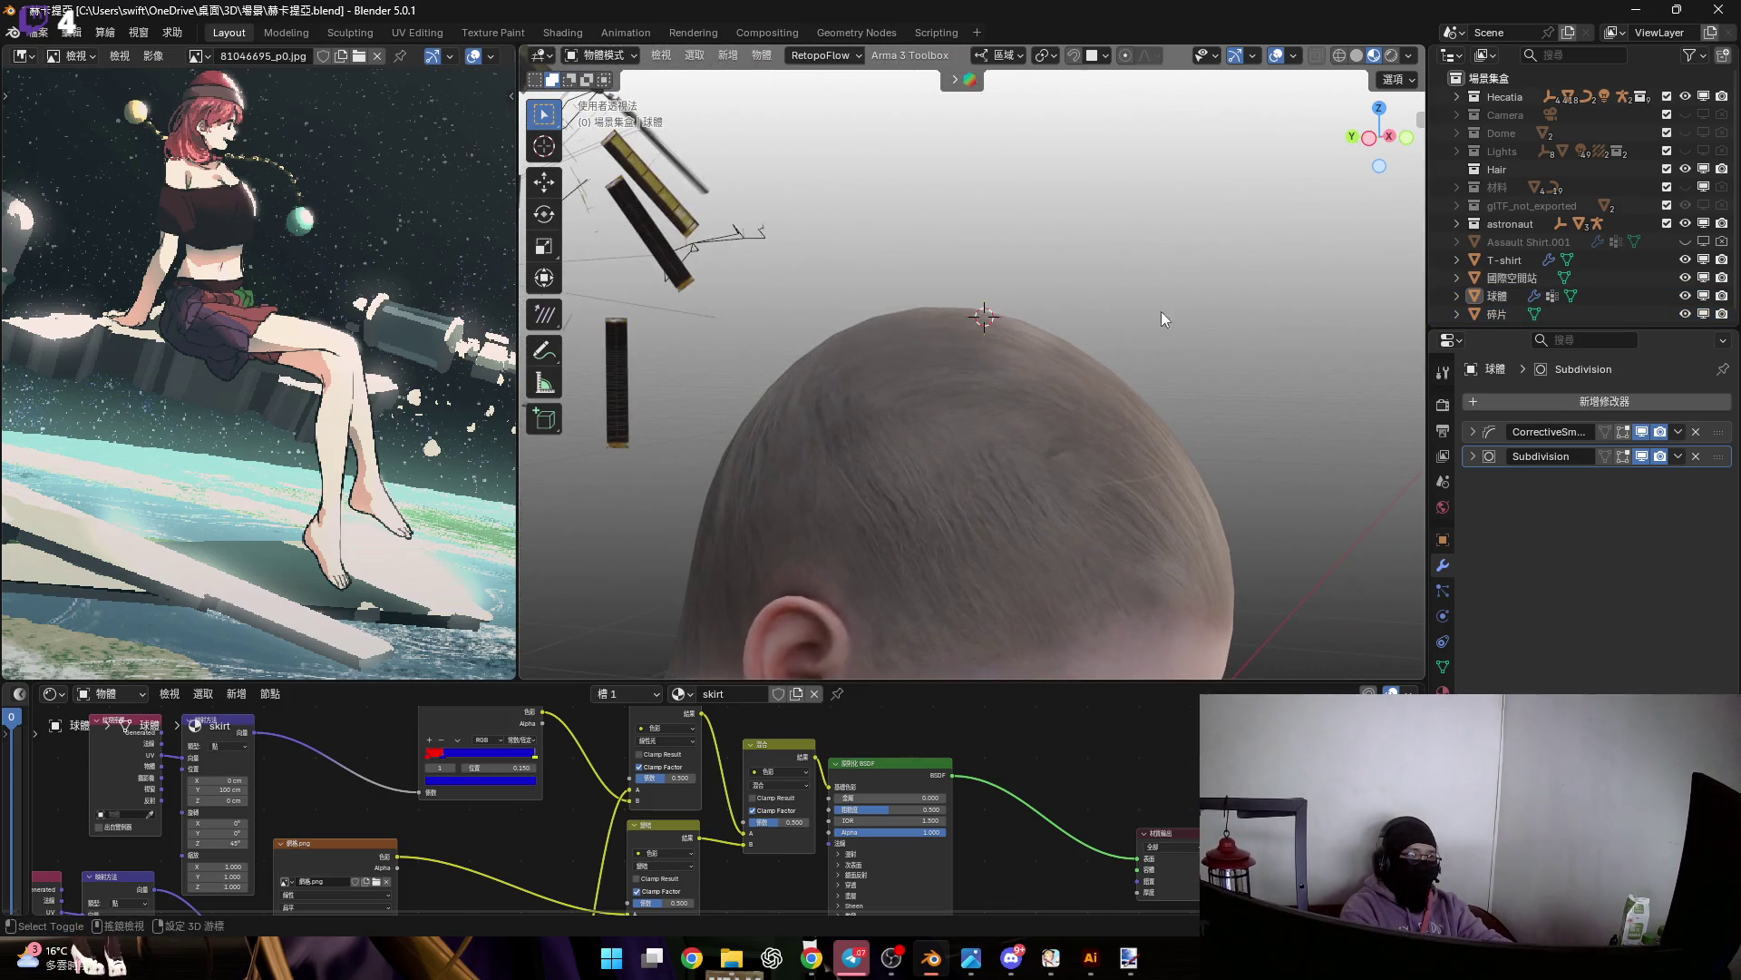
pyautogui.hotkey('shift', 'a')
# Collapse the shader editor to enlarge the 3D view and add a cylinder for the hat
pyautogui.moveTo(1078, 333)
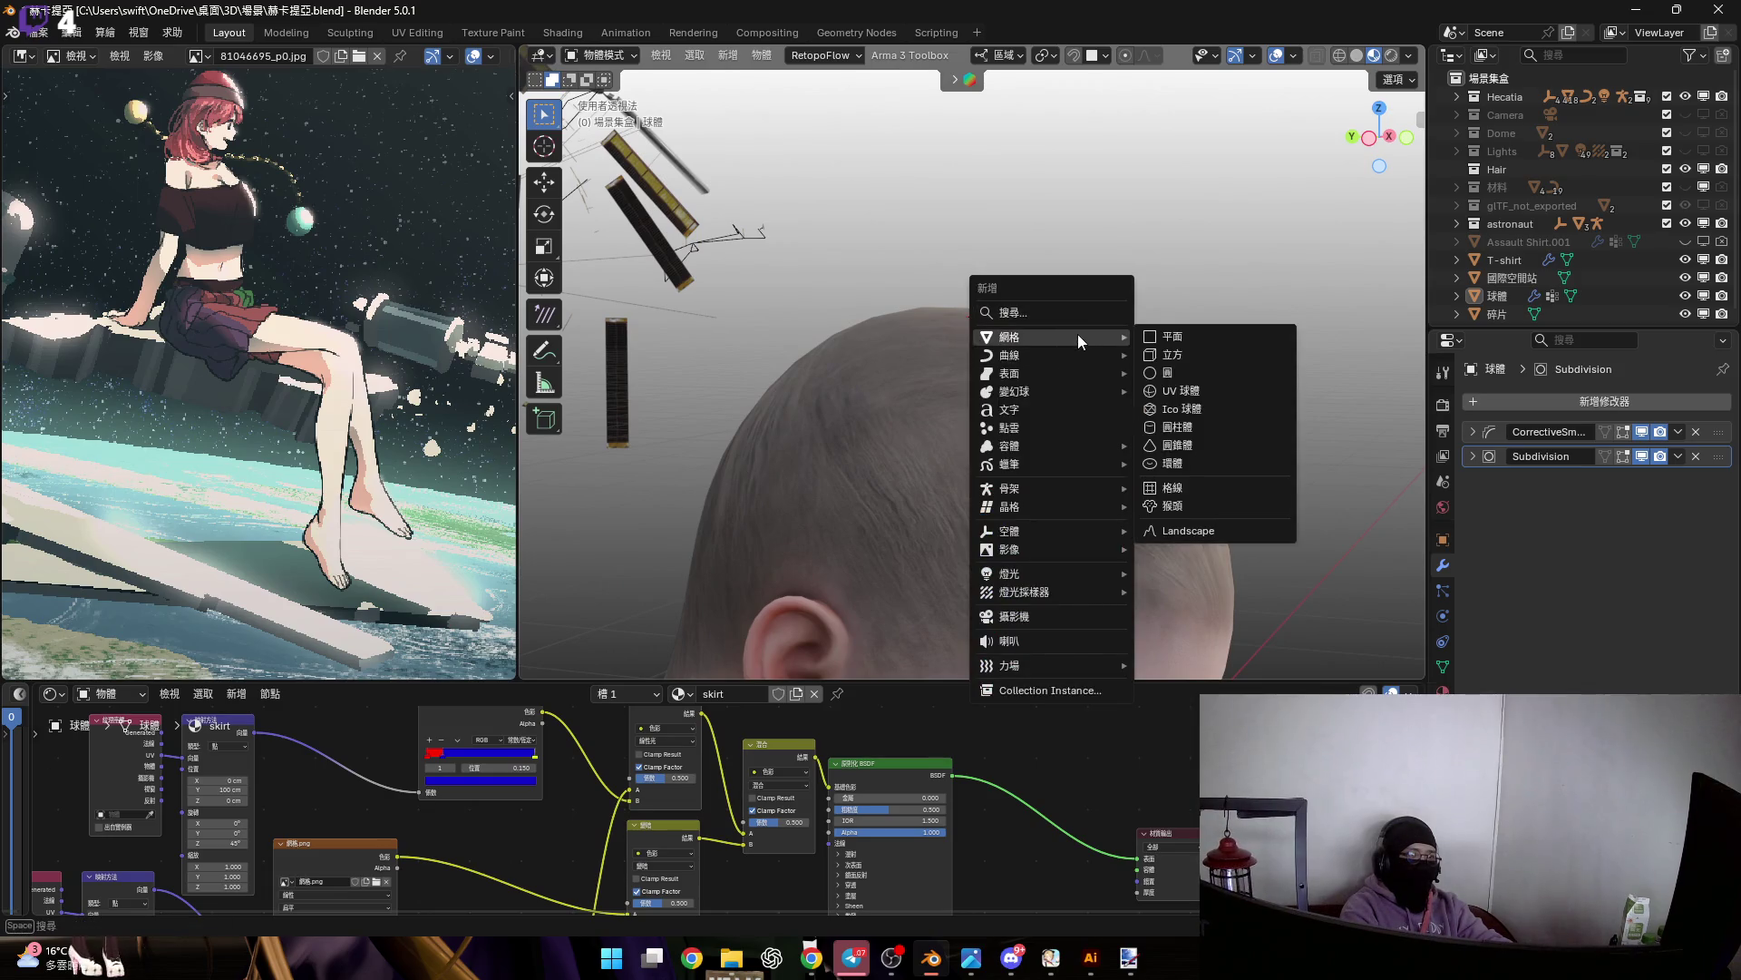
pyautogui.moveTo(1043, 682); pyautogui.dragTo(1043, 893)
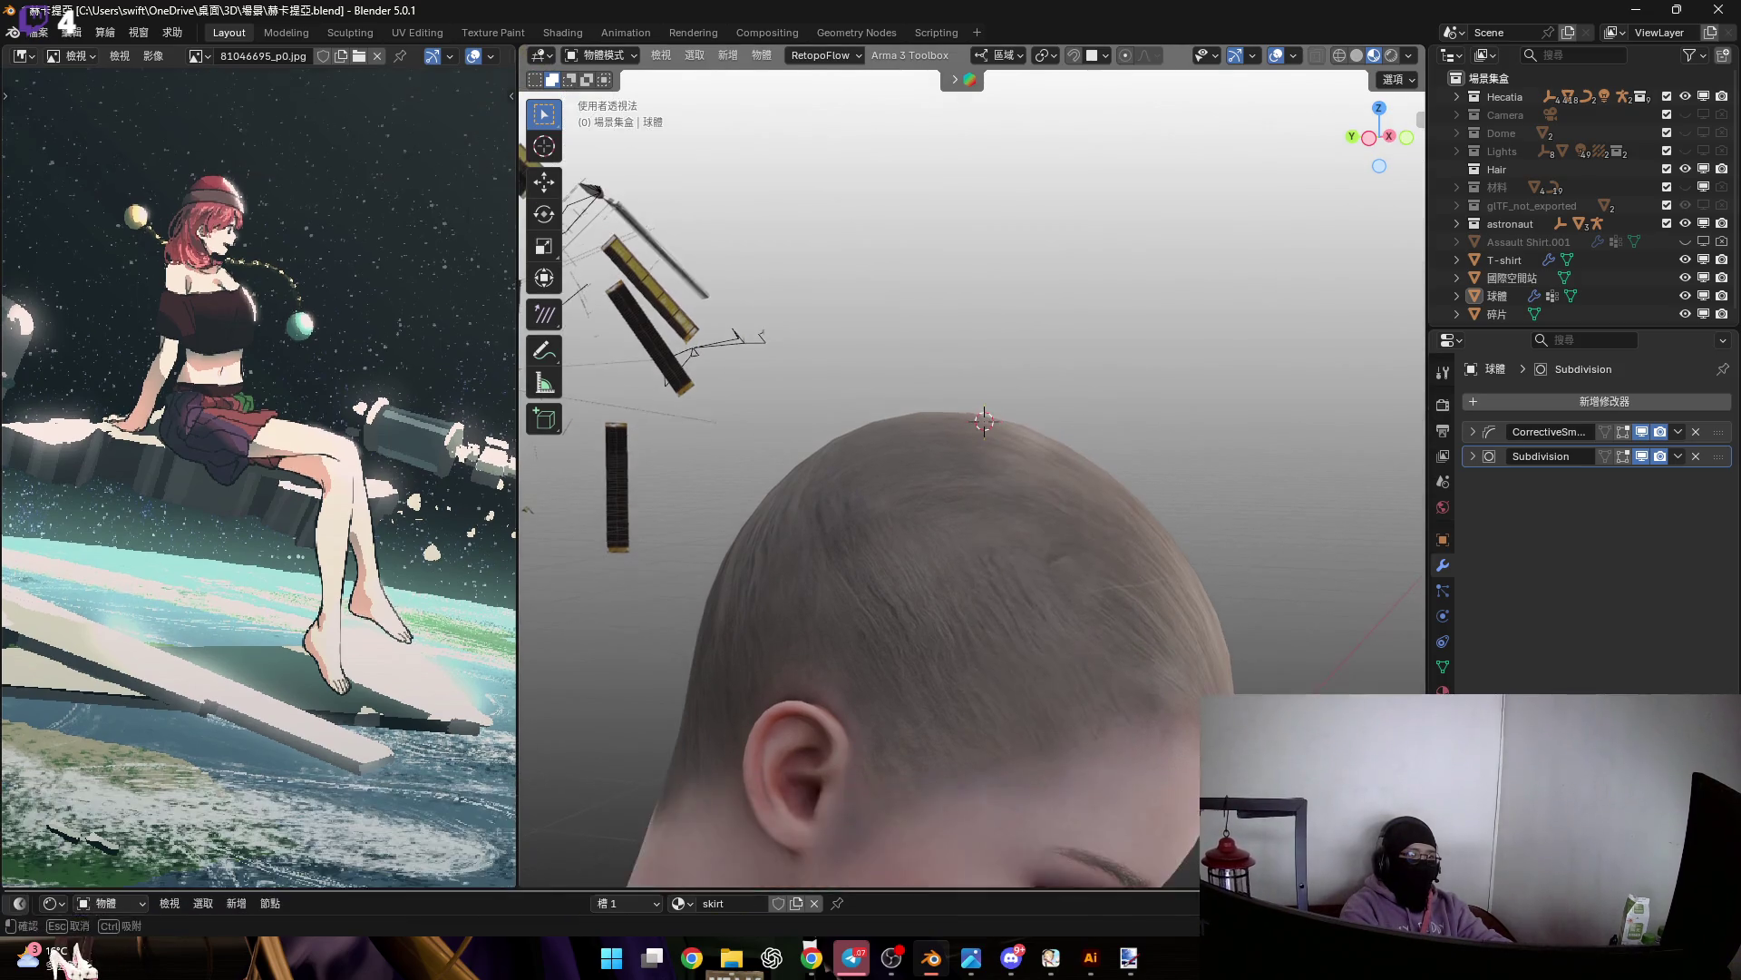
pyautogui.hotkey('shift', 'a')
pyautogui.moveTo(1057, 375)
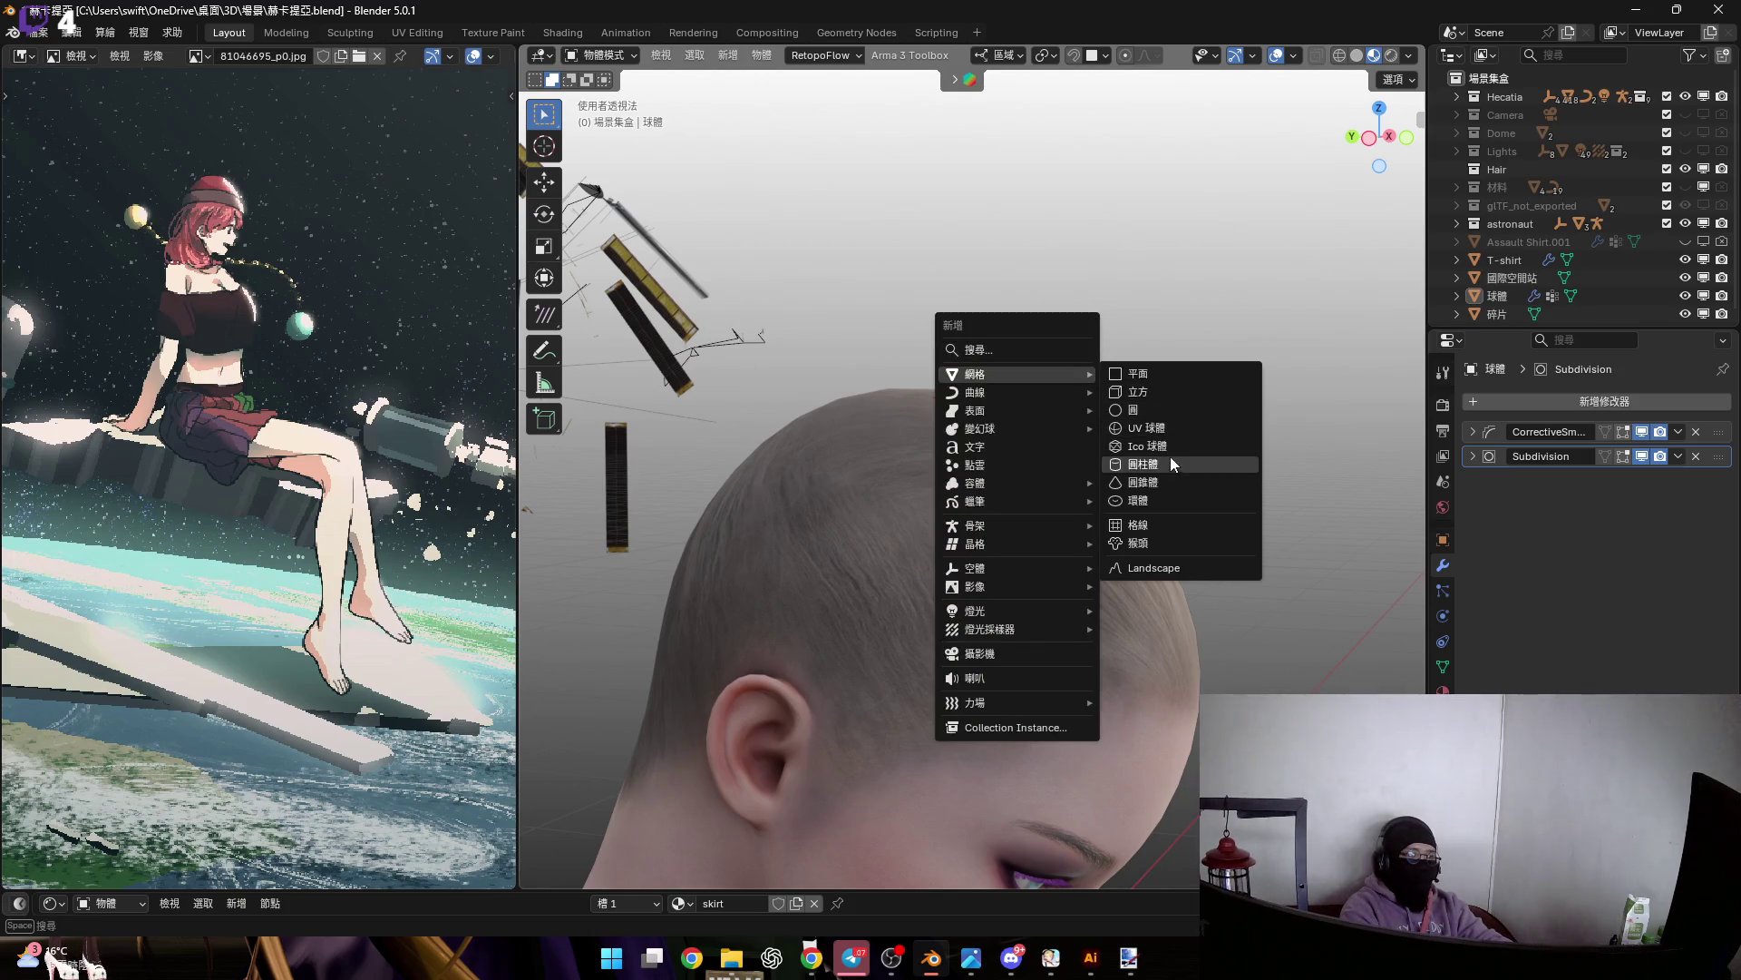
pyautogui.click(1173, 464)
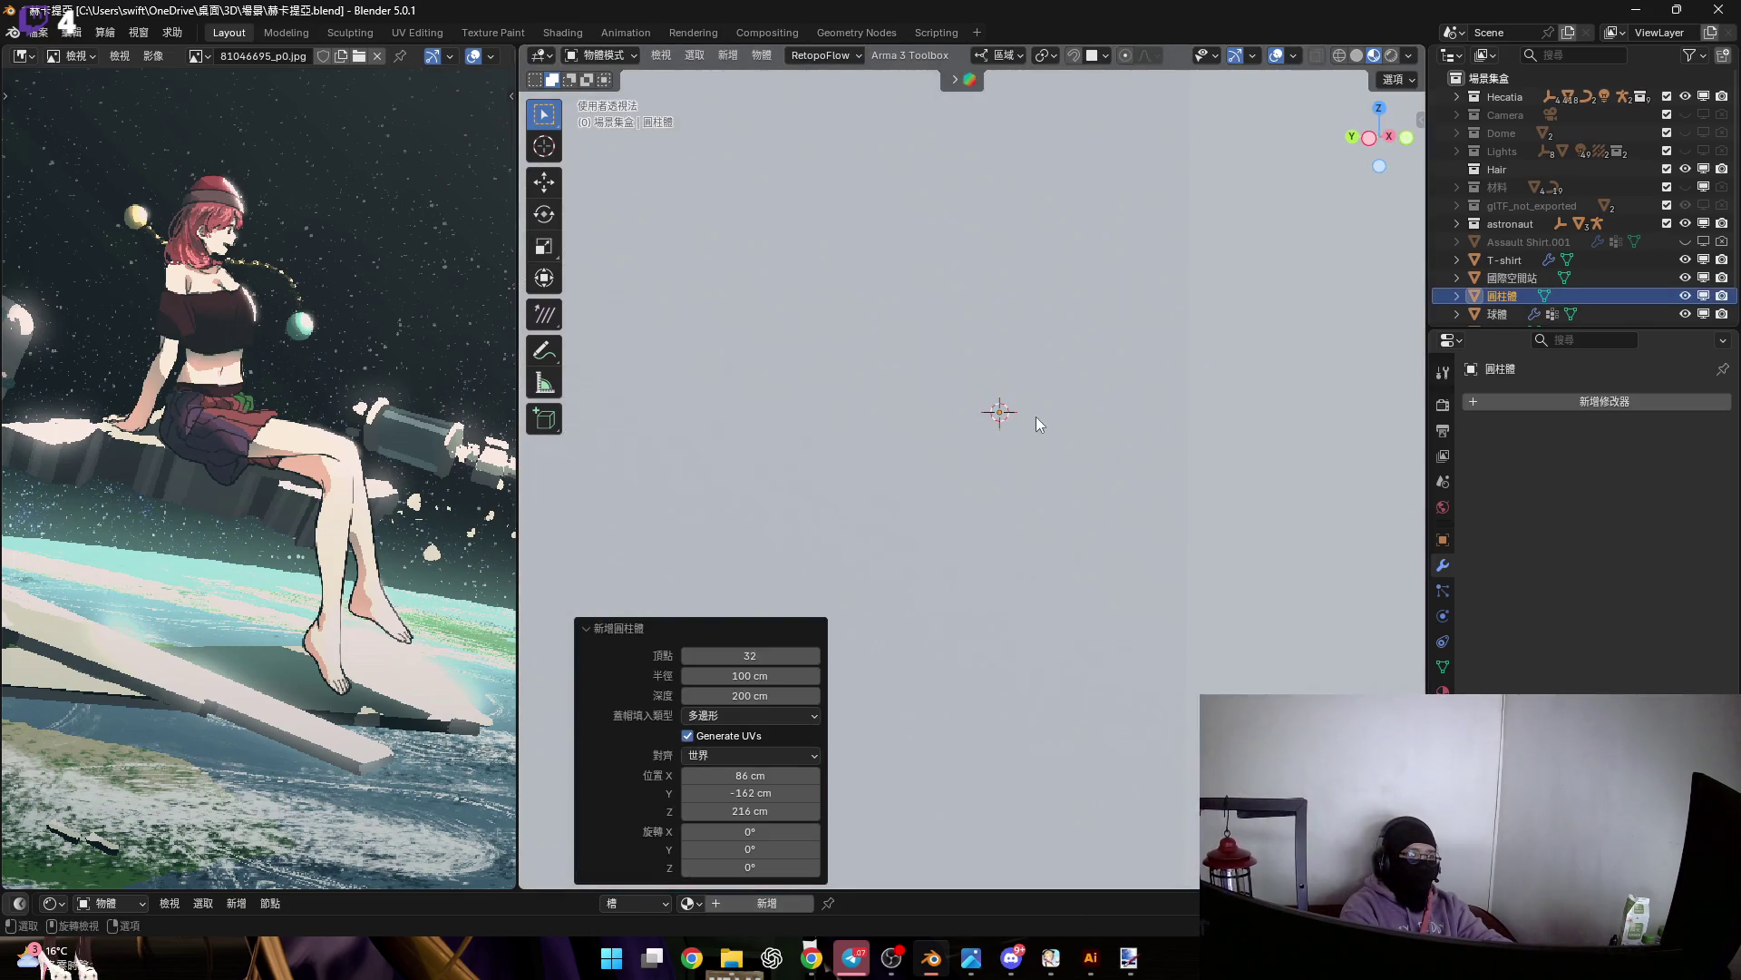
# Flatten the cylinder to about a tenth of its height, then shrink it to 0.195 and 0.566
pyautogui.press('s')
pyautogui.press('z')
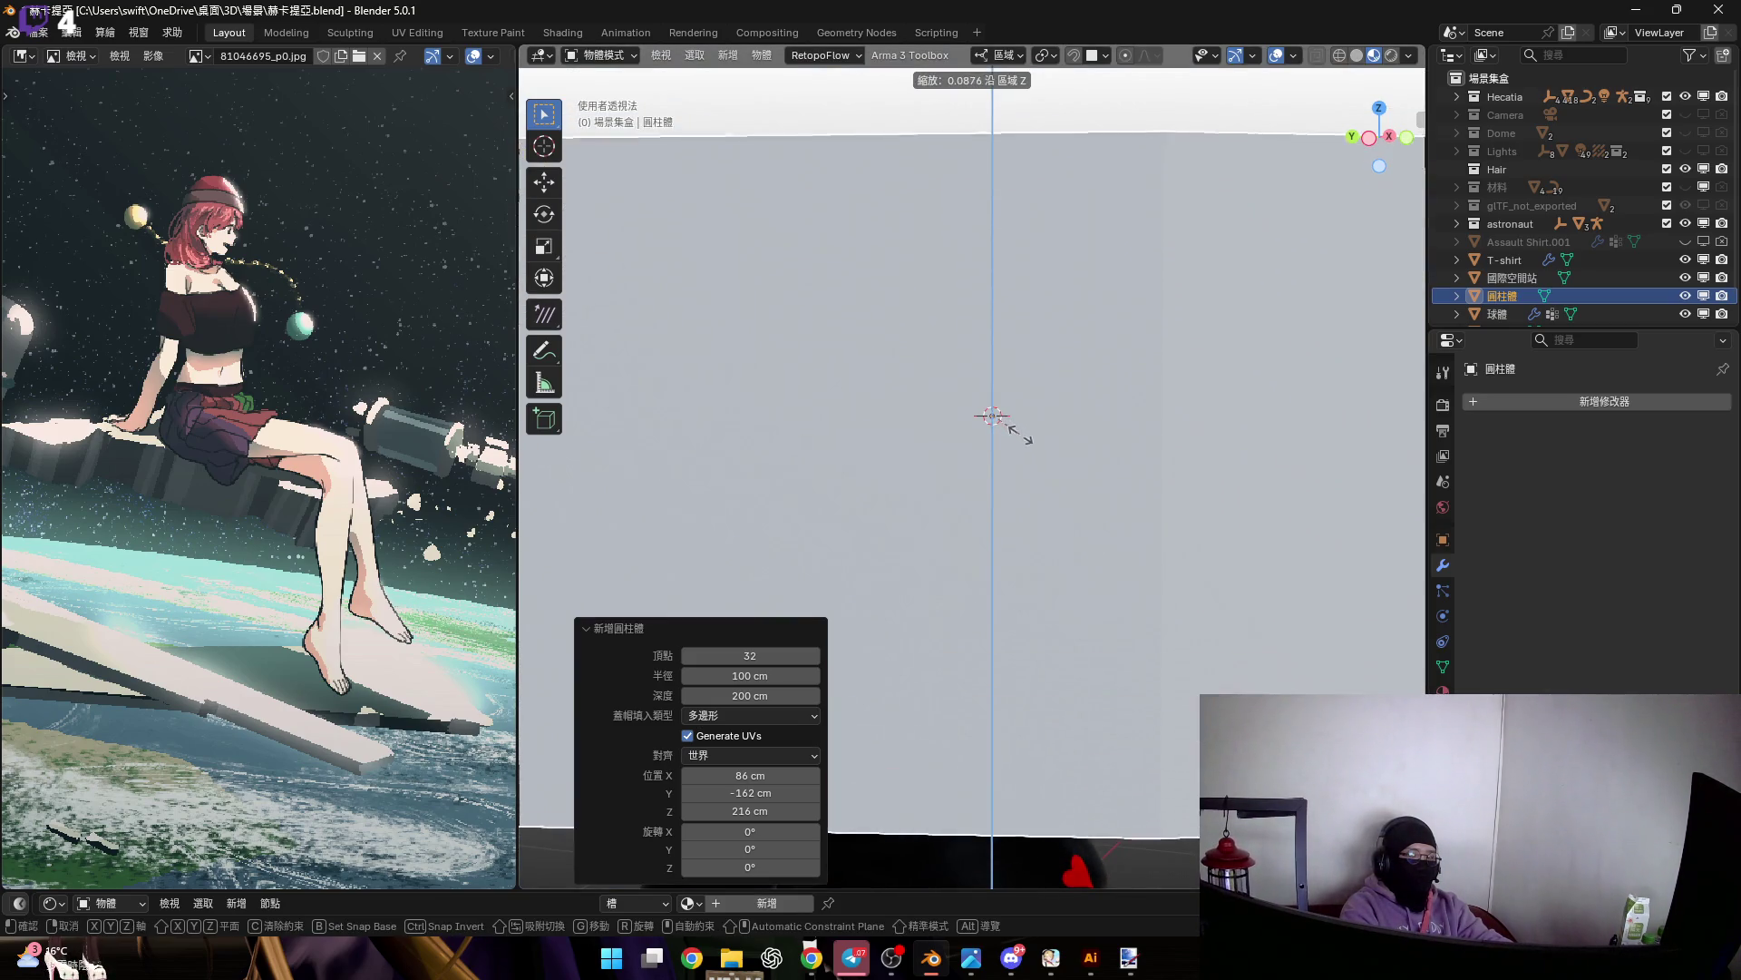
pyautogui.click(1043, 454)
pyautogui.press('s')
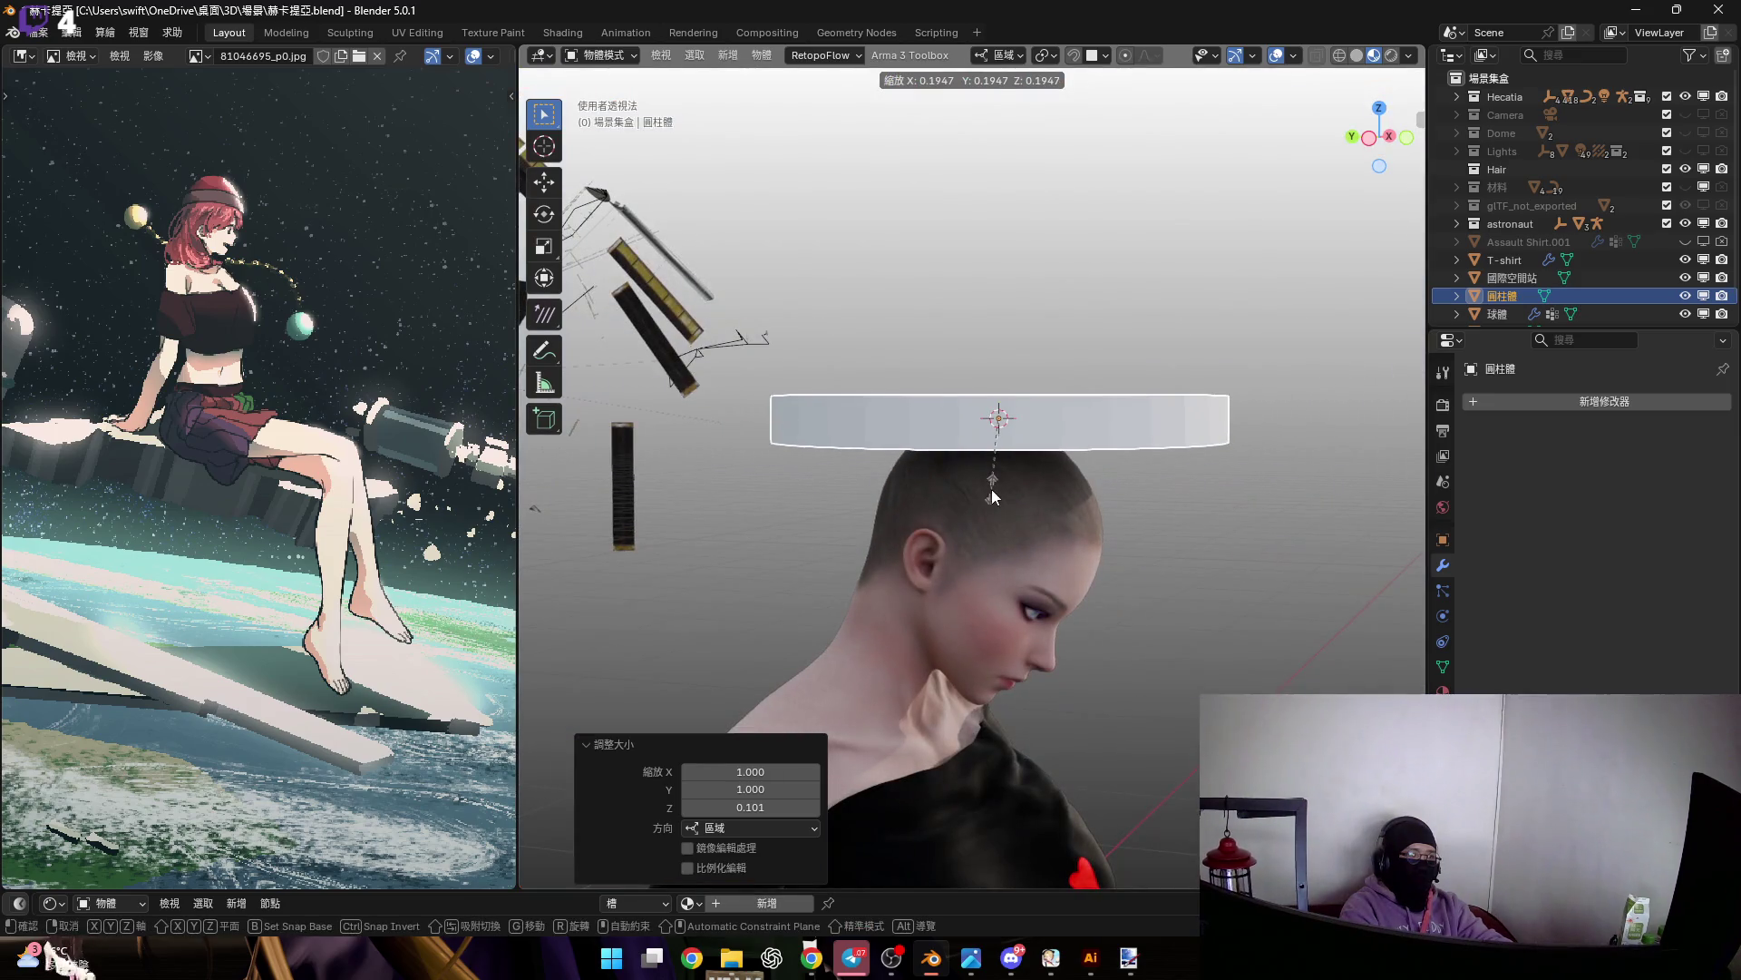
pyautogui.click(1010, 476)
pyautogui.moveTo(1011, 477); pyautogui.dragTo(1010, 466, button='middle')
pyautogui.scroll(3, 1011, 466)
pyautogui.press('s')
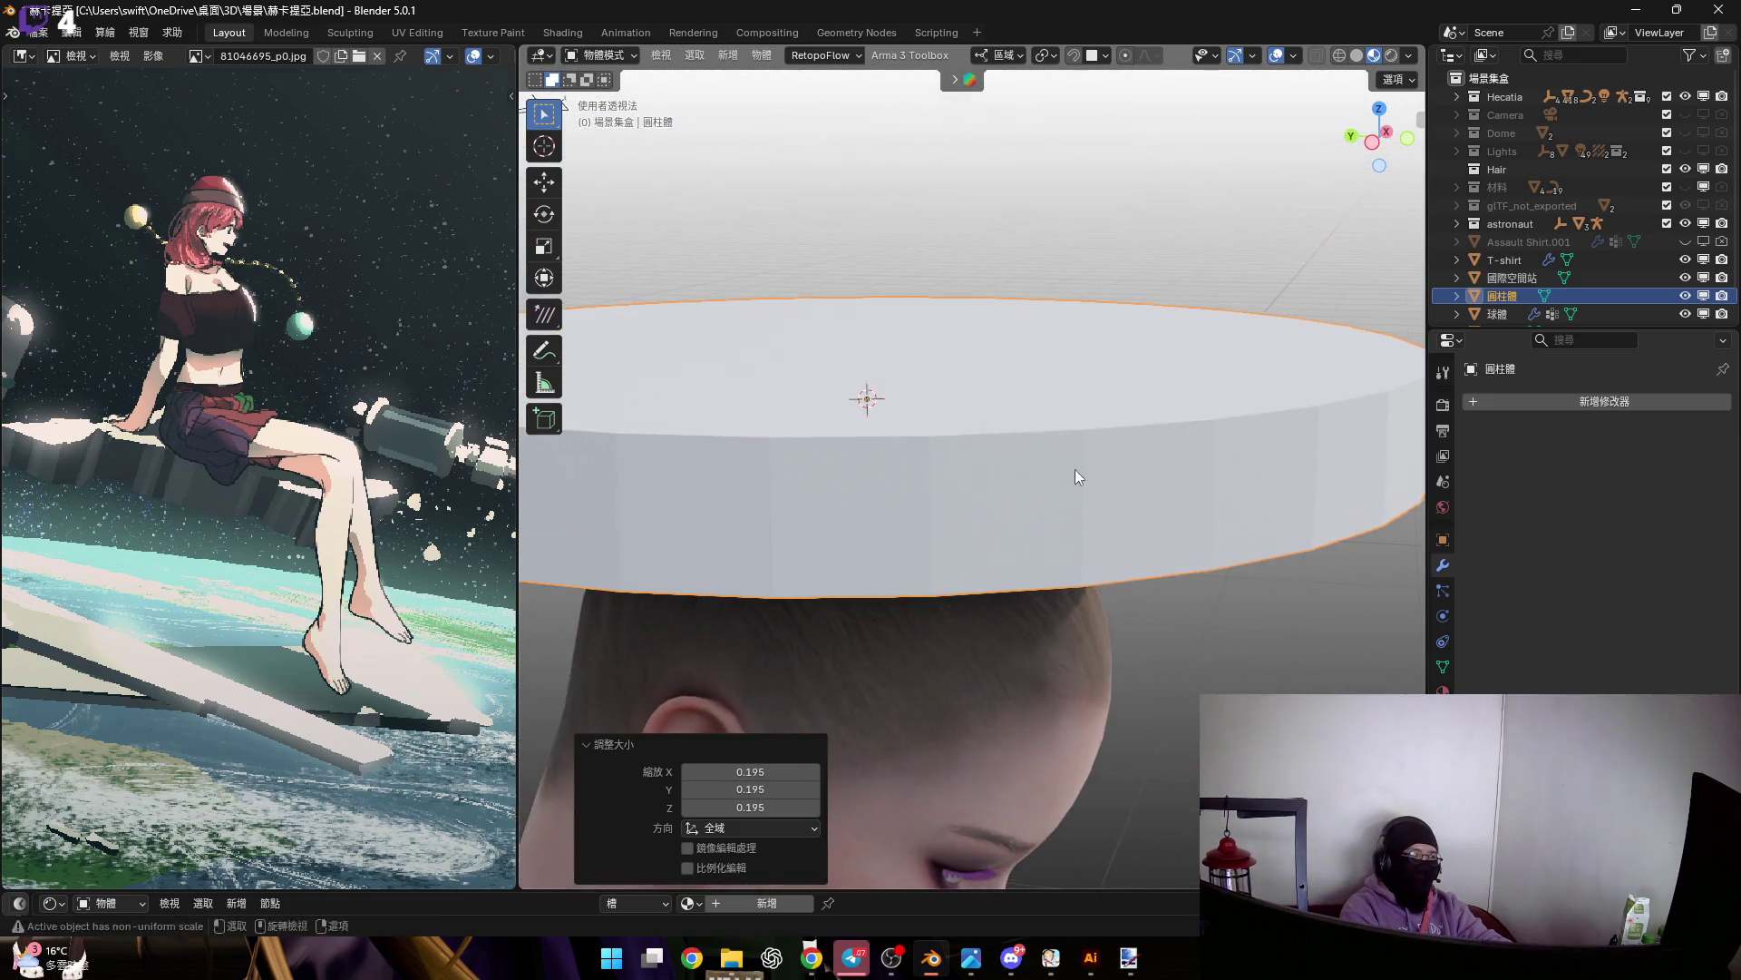
pyautogui.click(1117, 519)
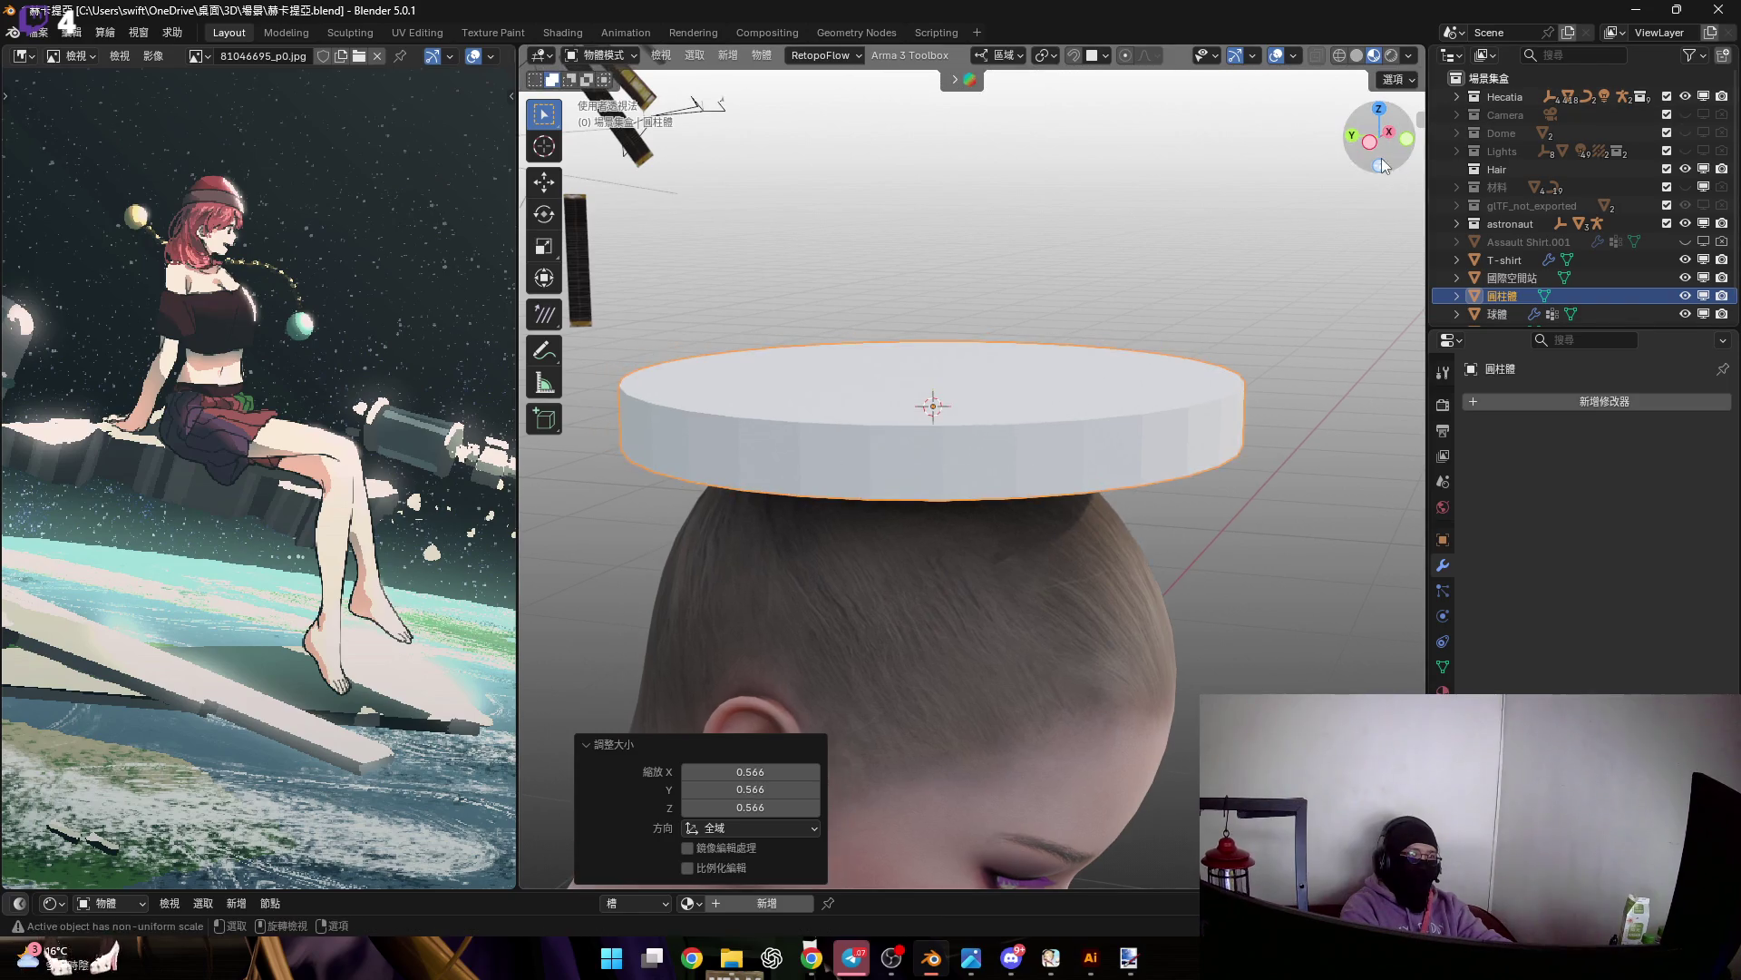
# From the left view, lower the cylinder onto the head and shift it 1.72 cm along Y
pyautogui.click(1370, 142)
pyautogui.scroll(3, 1055, 417)
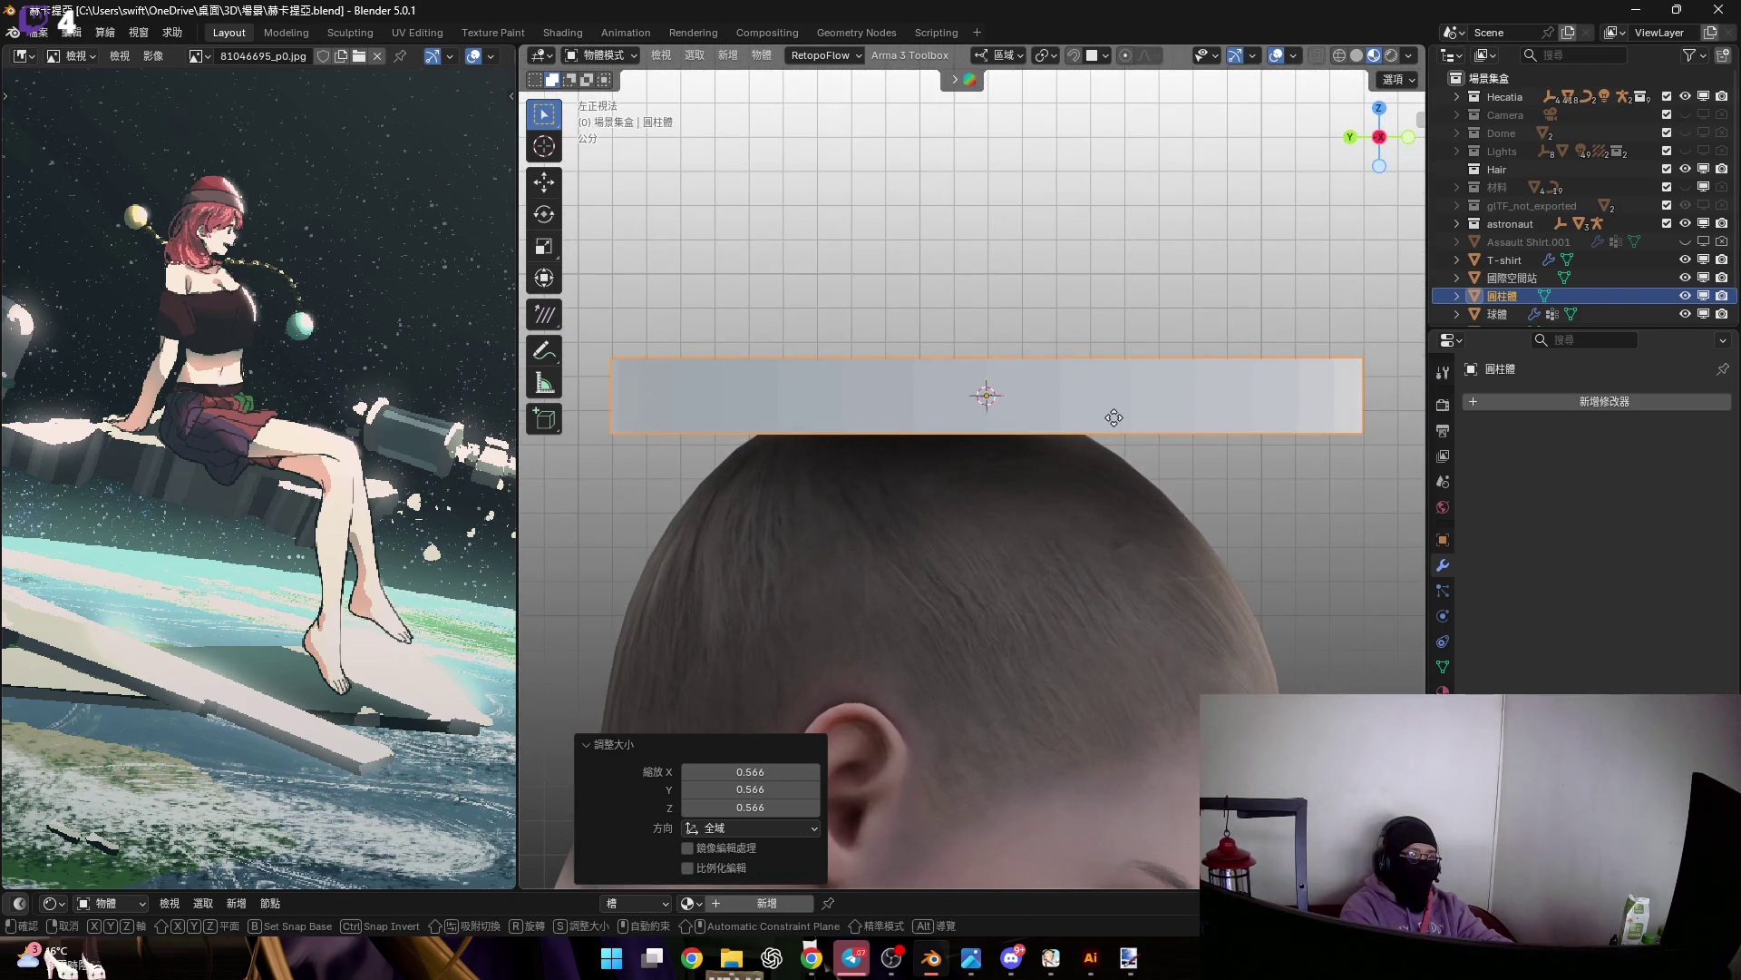
pyautogui.press('g')
pyautogui.press('z')
pyautogui.click(1103, 506)
pyautogui.scroll(4, 1103, 509)
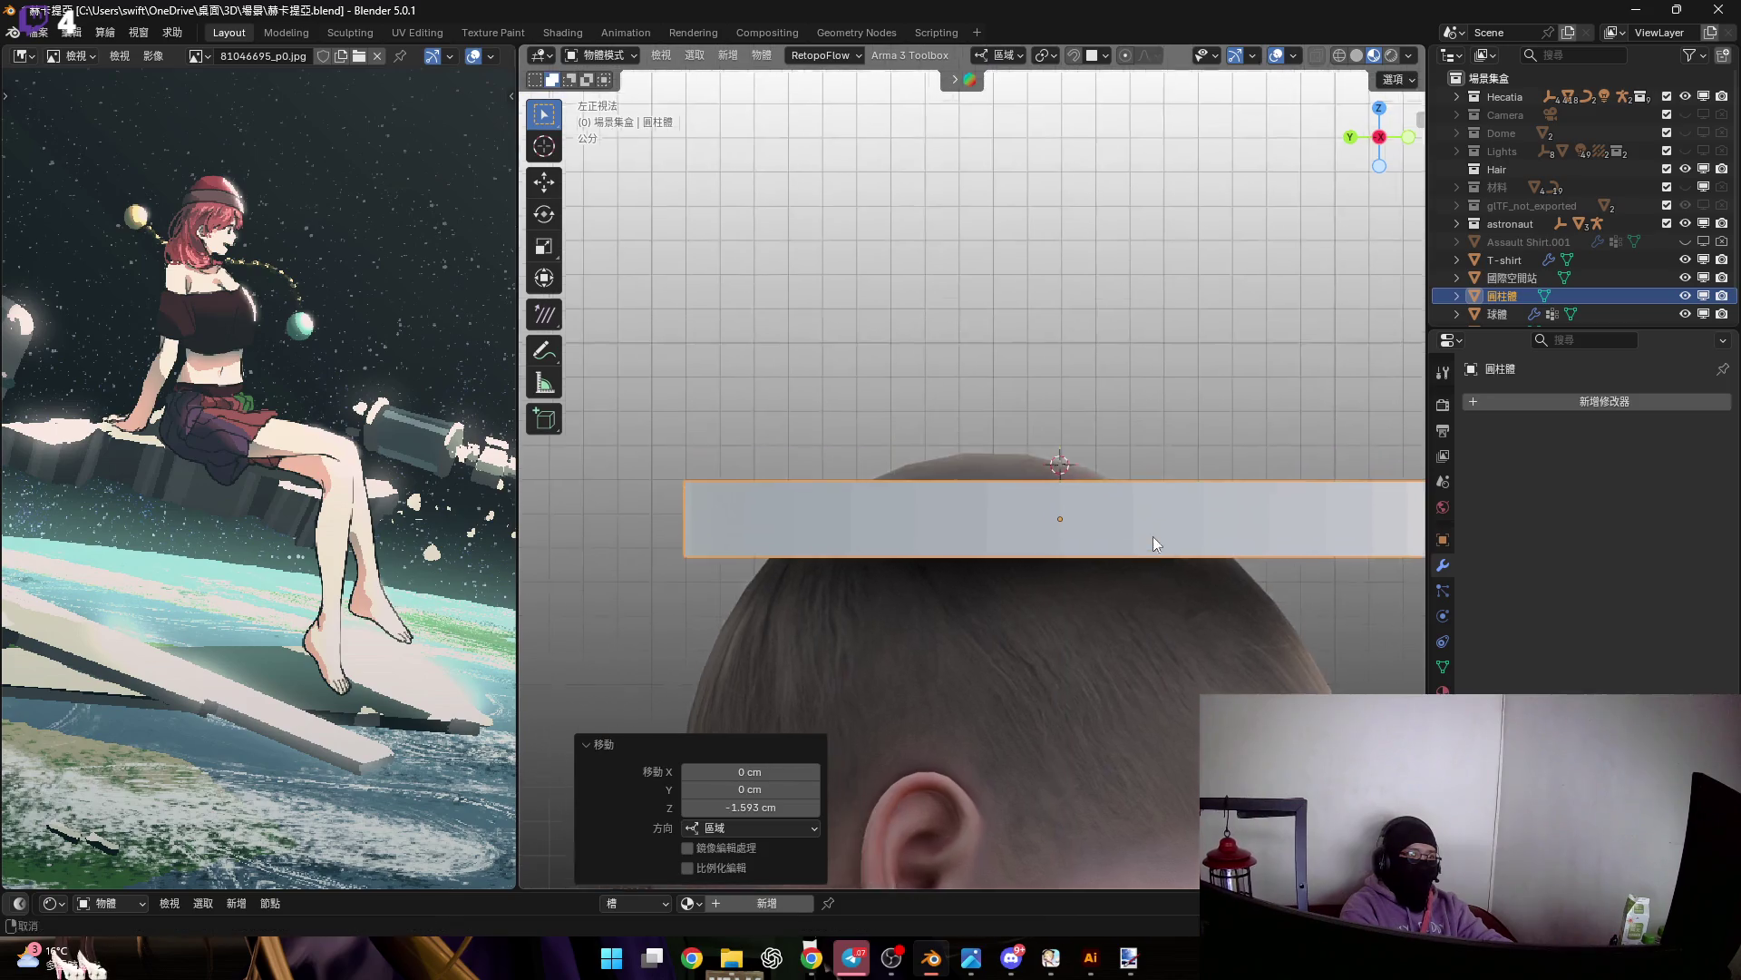
pyautogui.keyDown('shift'); pyautogui.moveTo(1045, 502); pyautogui.dragTo(1000, 497, button='middle'); pyautogui.keyUp('shift')
pyautogui.press('g')
pyautogui.press('y')
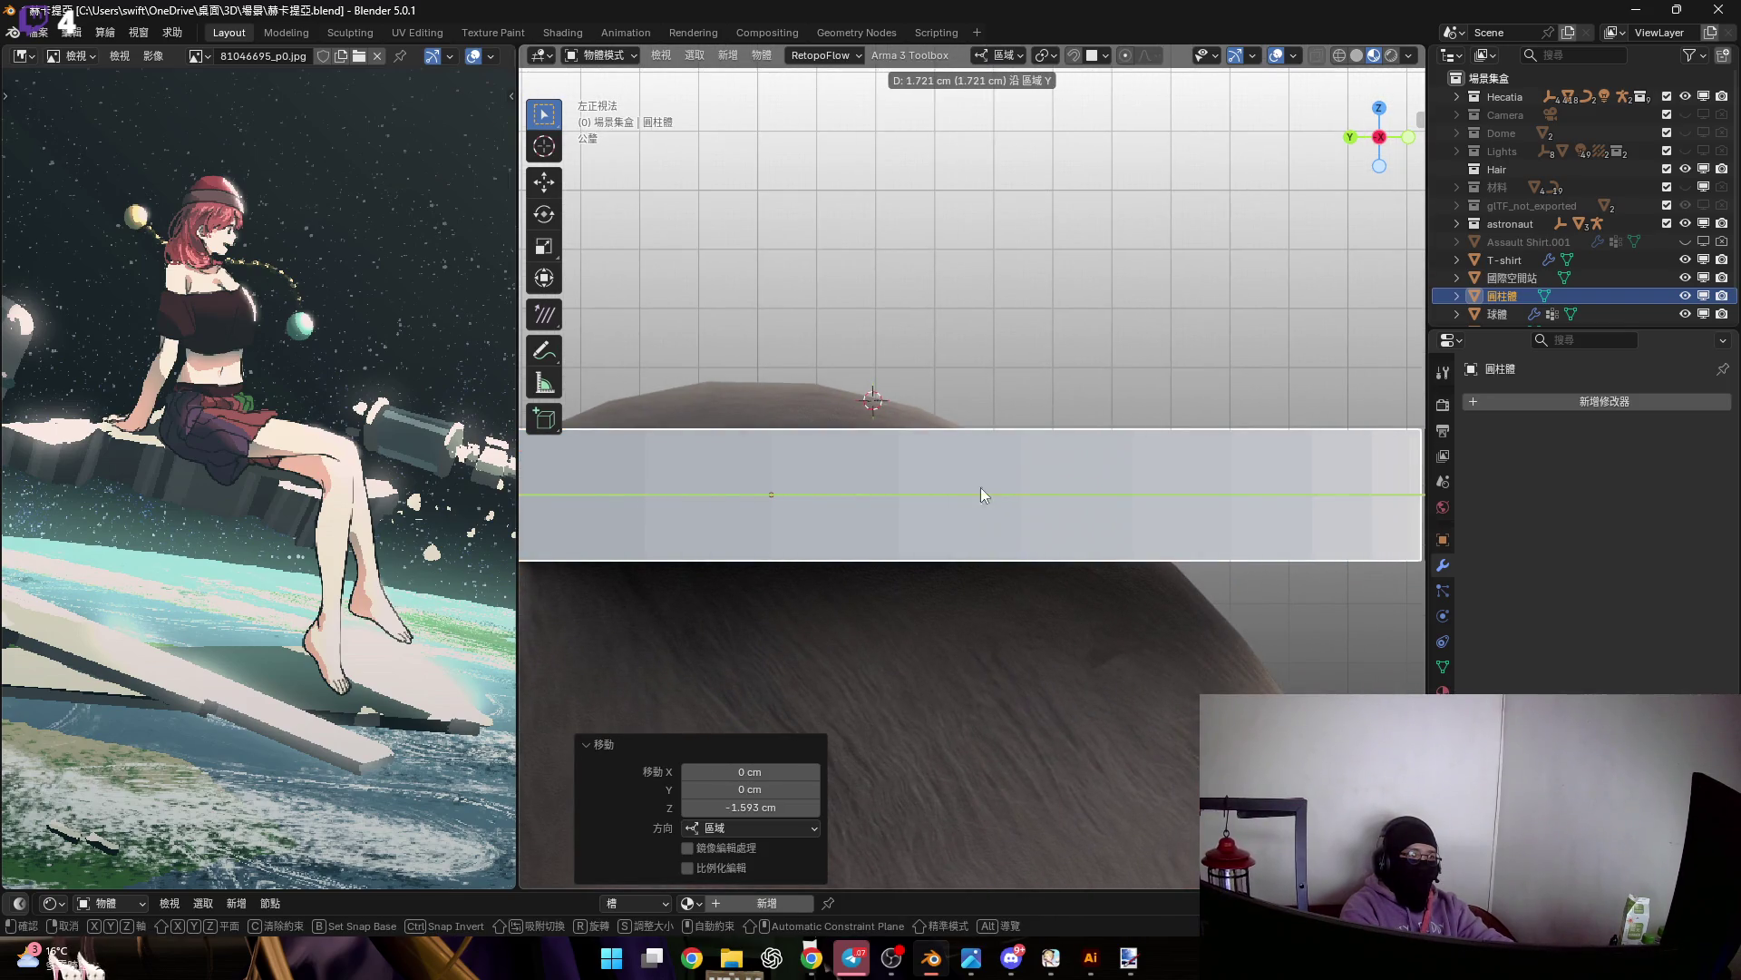
pyautogui.click(965, 492)
pyautogui.scroll(-3, 1103, 431)
# From the top view, center the cylinder over the head along the X axis
pyautogui.click(1379, 107)
pyautogui.scroll(4, 998, 444)
pyautogui.scroll(-3, 978, 508)
pyautogui.scroll(5, 1007, 508)
pyautogui.press('g')
pyautogui.press('x')
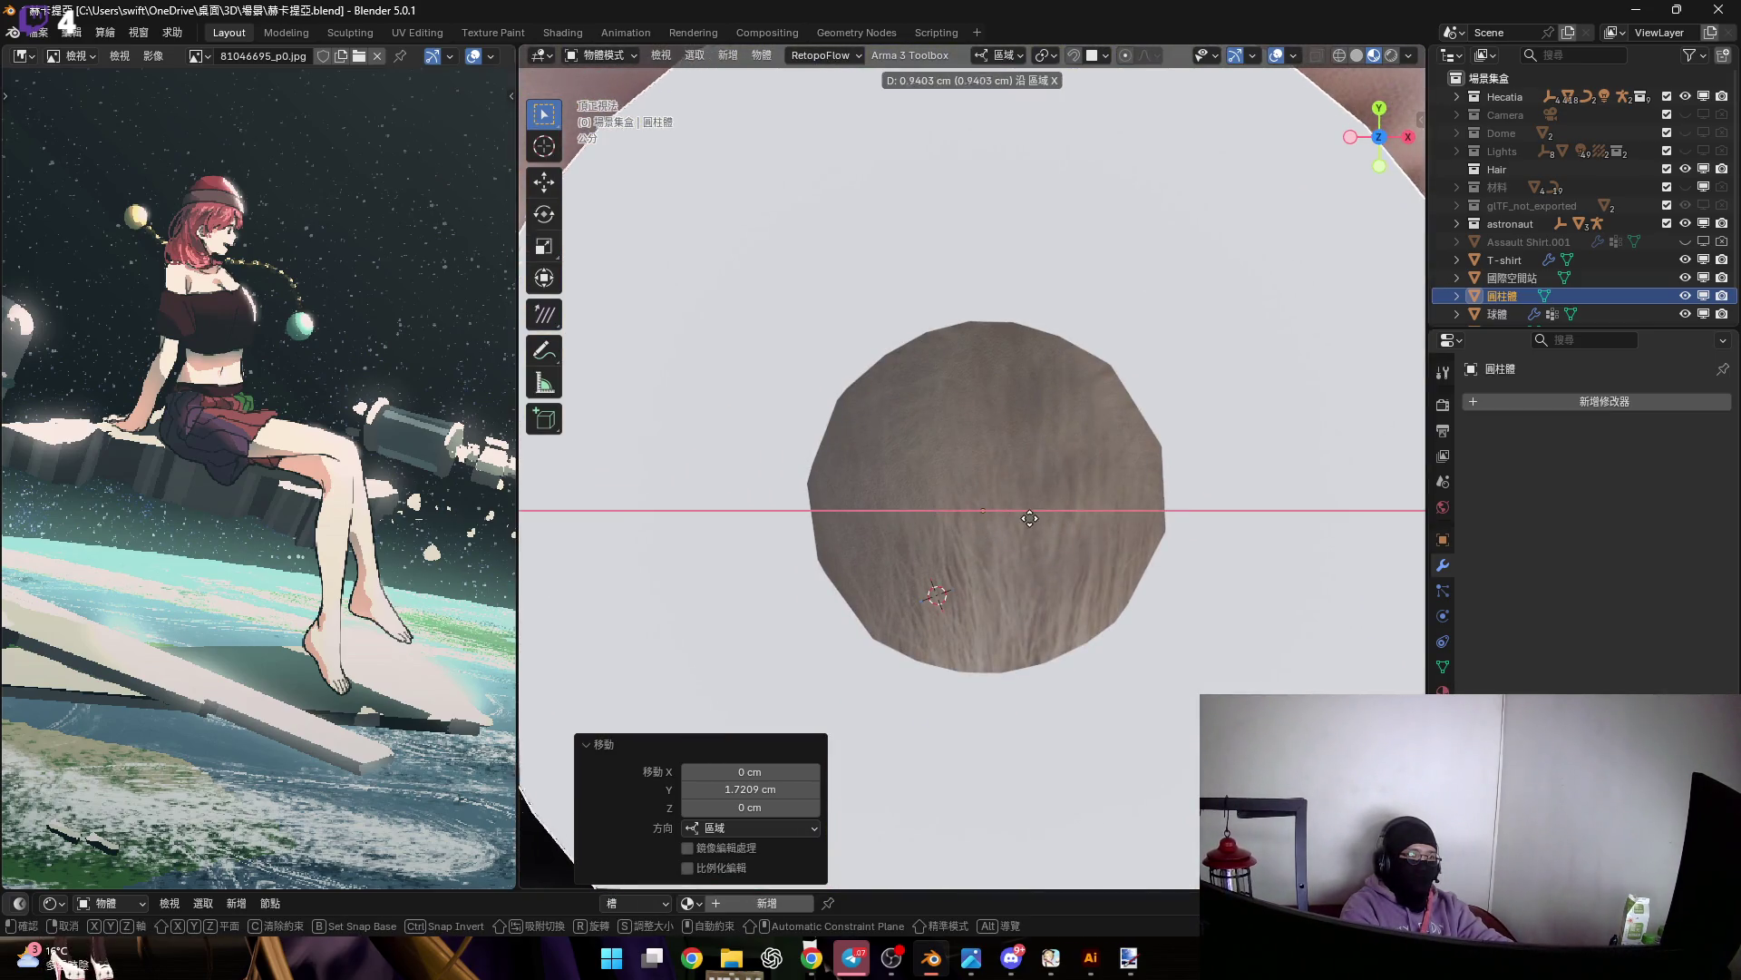
pyautogui.click(1230, 253)
# Scale the disc taller along Z so it forms a hat band
pyautogui.moveTo(1230, 253)
pyautogui.mouseDown(button='middle')
pyautogui.moveTo(1320, 215)
pyautogui.moveTo(1184, 310)
pyautogui.moveTo(1041, 258)
pyautogui.mouseUp(button='middle')
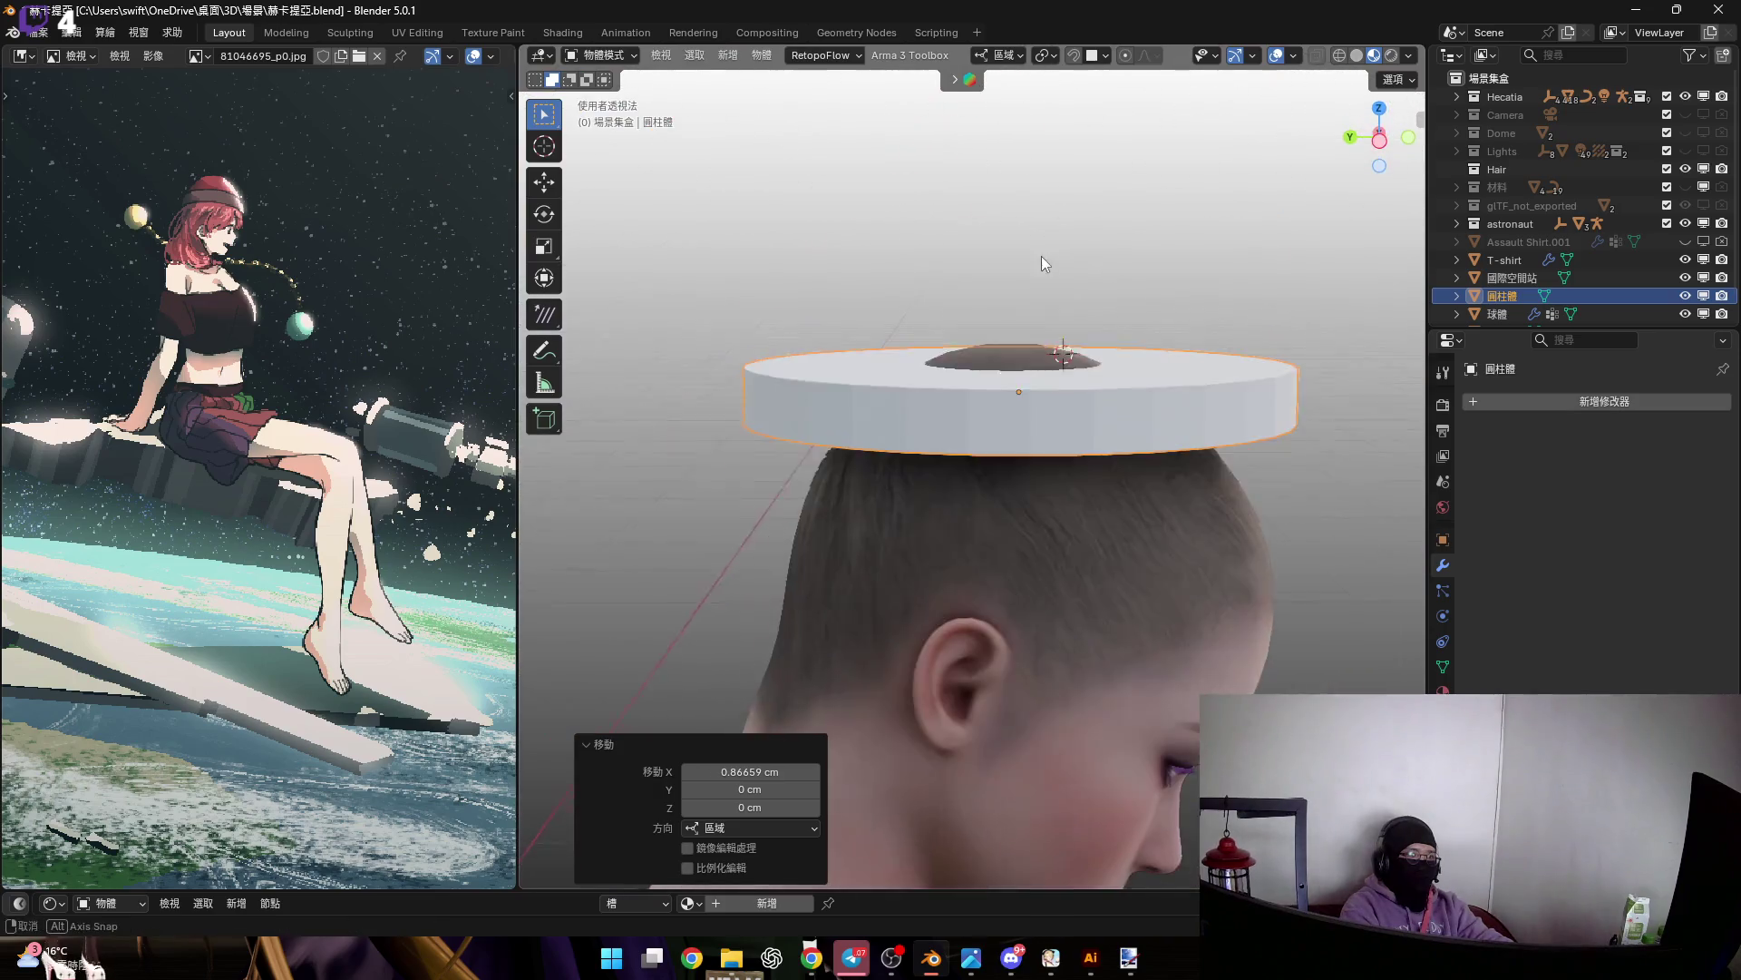
pyautogui.scroll(3, 1040, 392)
pyautogui.press('s')
pyautogui.press('z')
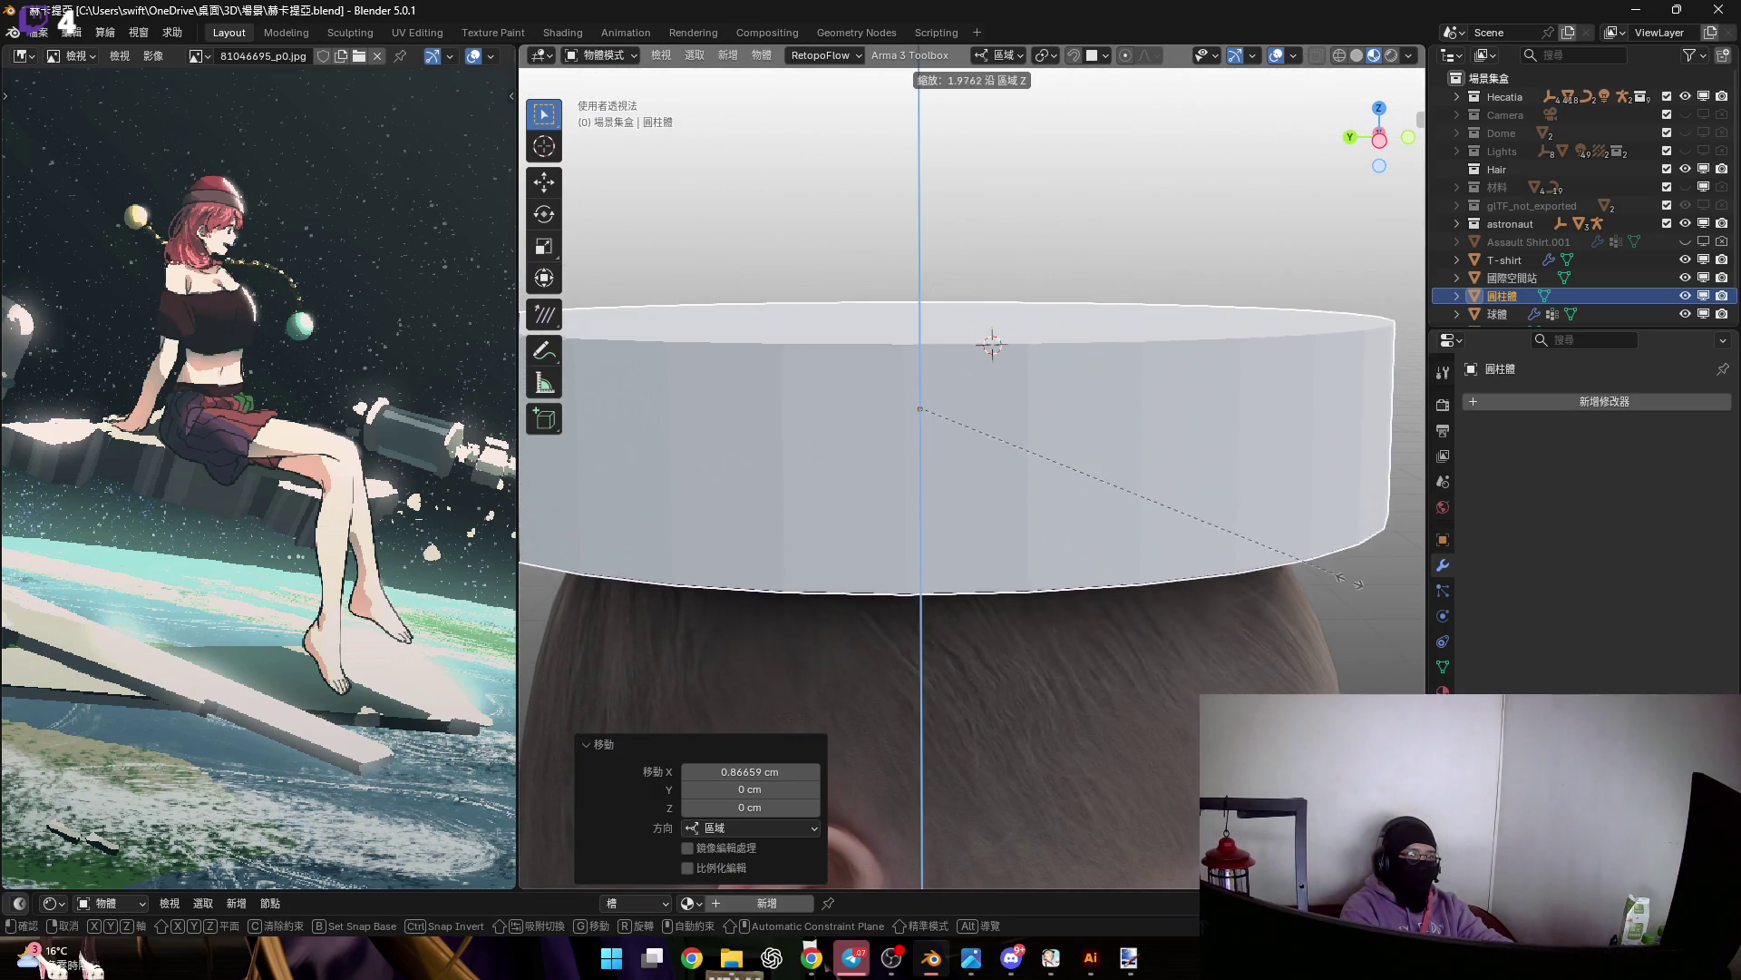
pyautogui.click(956, 473)
pyautogui.keyDown('shift'); pyautogui.moveTo(1008, 412); pyautogui.dragTo(956, 486, button='middle'); pyautogui.keyUp('shift')
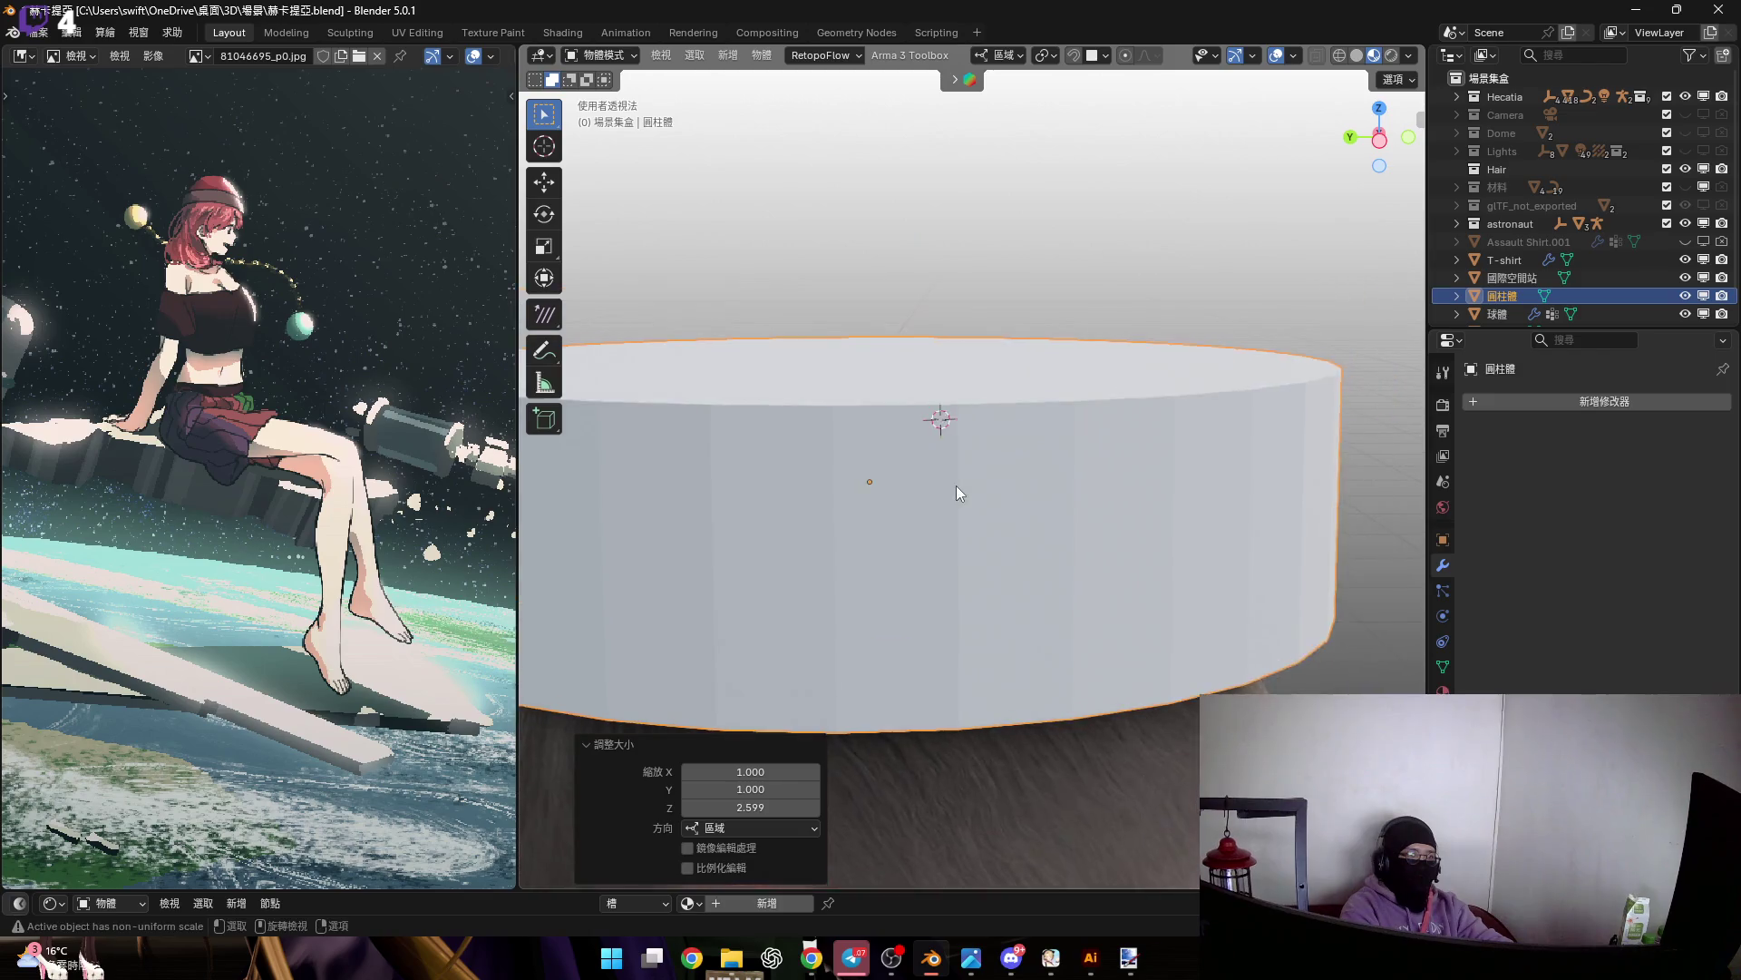
pyautogui.scroll(-2, 1009, 405)
# Add 10 centered loop cuts around the cylinder in Edit Mode
pyautogui.press('Tab')
pyautogui.hotkey('ctrl', 'r')
pyautogui.click(982, 505)
pyautogui.rightClick(983, 506)
pyautogui.click(759, 712)
pyautogui.write('10')
pyautogui.press('Return')
pyautogui.click(768, 706)
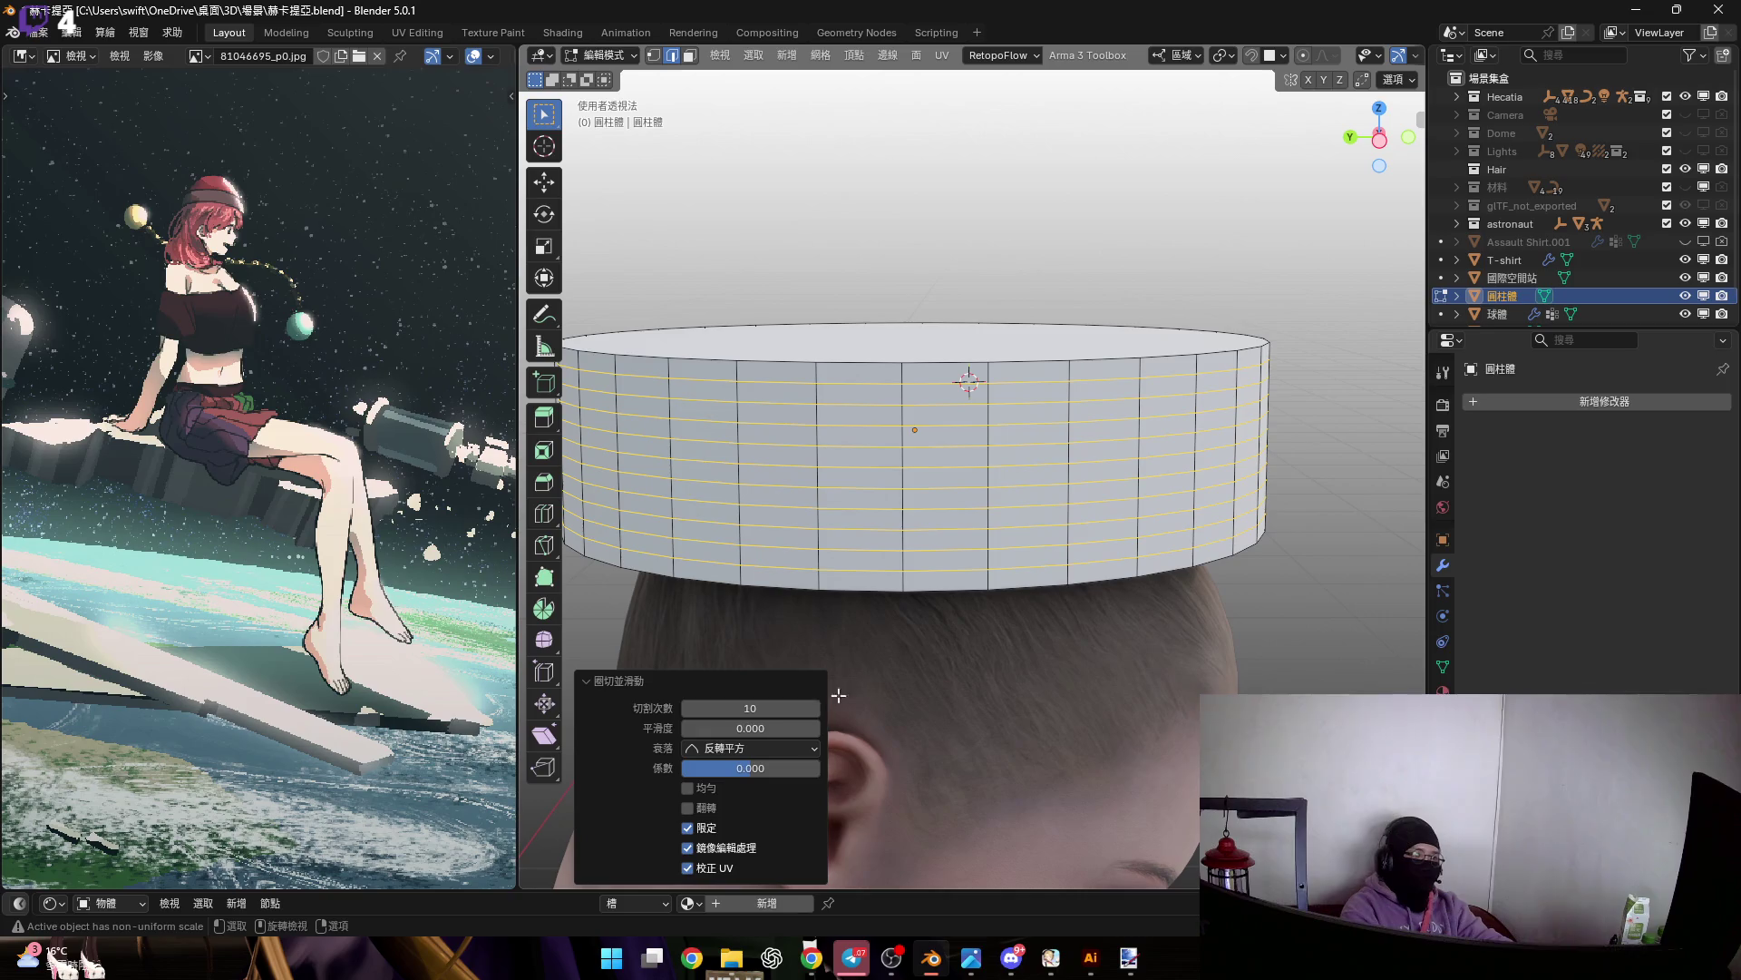
pyautogui.press('Return')
# Delete the cylinder's top face to leave the hat open-topped, then return to Object Mode
pyautogui.moveTo(964, 378)
pyautogui.mouseDown(button='middle')
pyautogui.moveTo(952, 416)
pyautogui.moveTo(1092, 458)
pyautogui.moveTo(1057, 511)
pyautogui.moveTo(1179, 399)
pyautogui.moveTo(1161, 467)
pyautogui.moveTo(1126, 492)
pyautogui.mouseUp(button='middle')
pyautogui.press('3')
pyautogui.rightClick(1179, 399)
pyautogui.press('Tab')
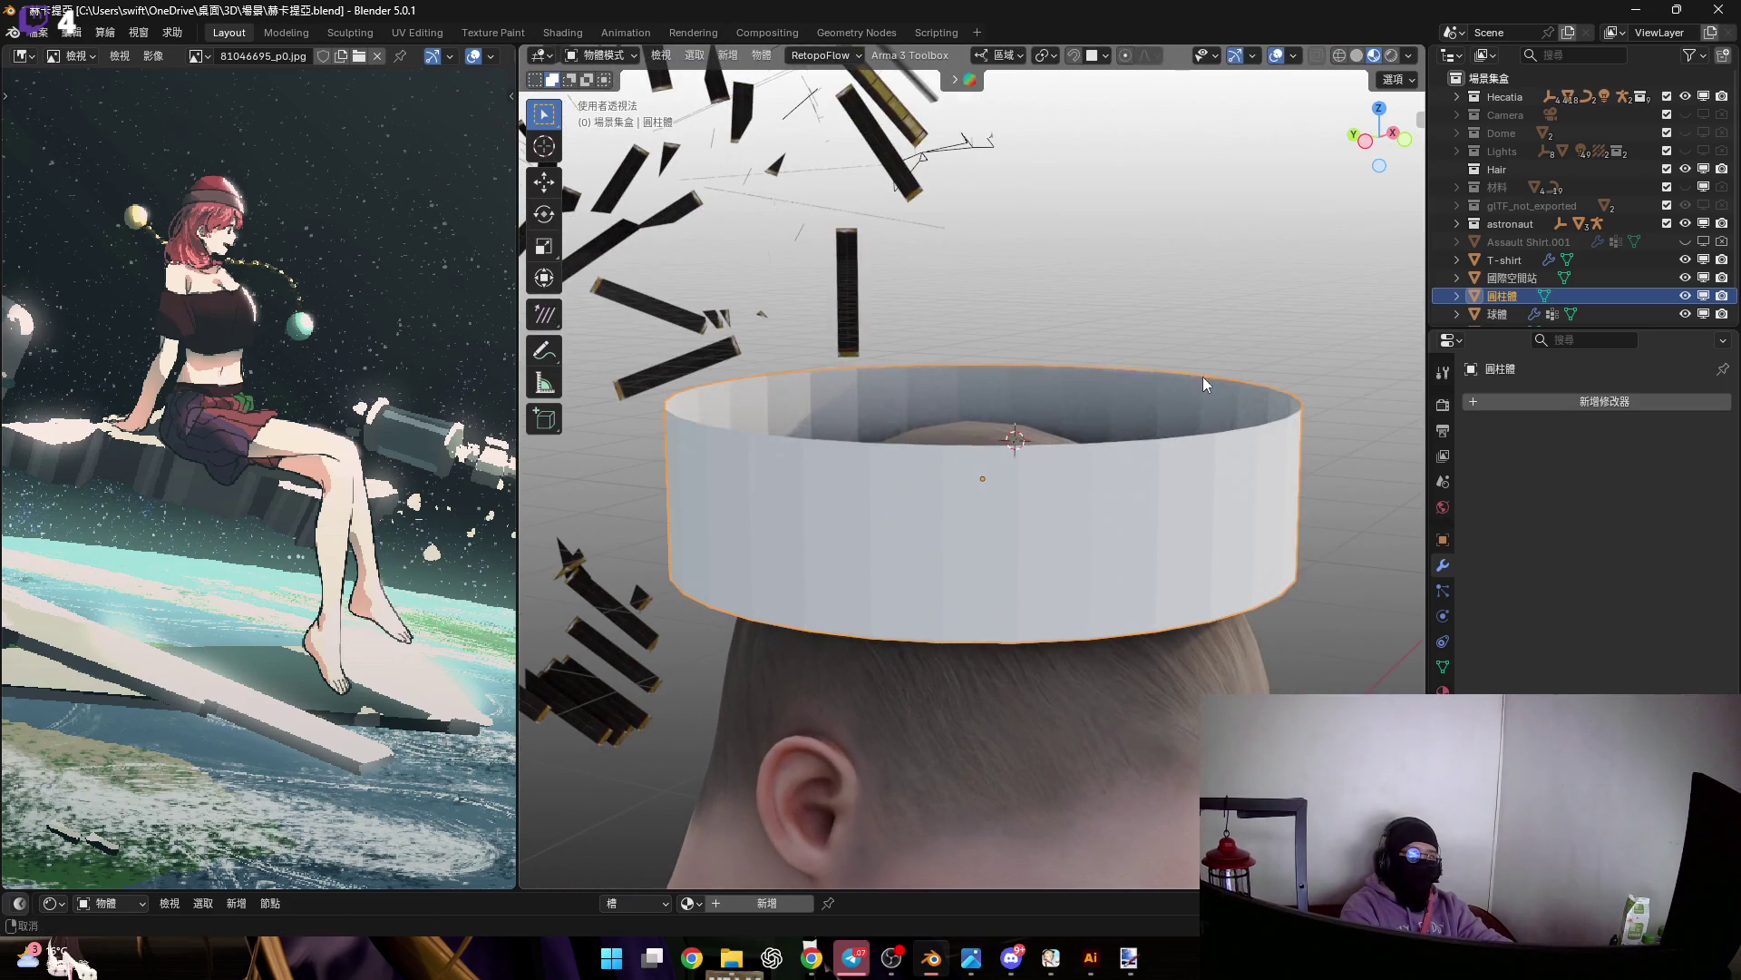
# Show the 材料 collection's objects and look down on the hair curves
pyautogui.scroll(-4, 1092, 486)
pyautogui.scroll(6, 1003, 464)
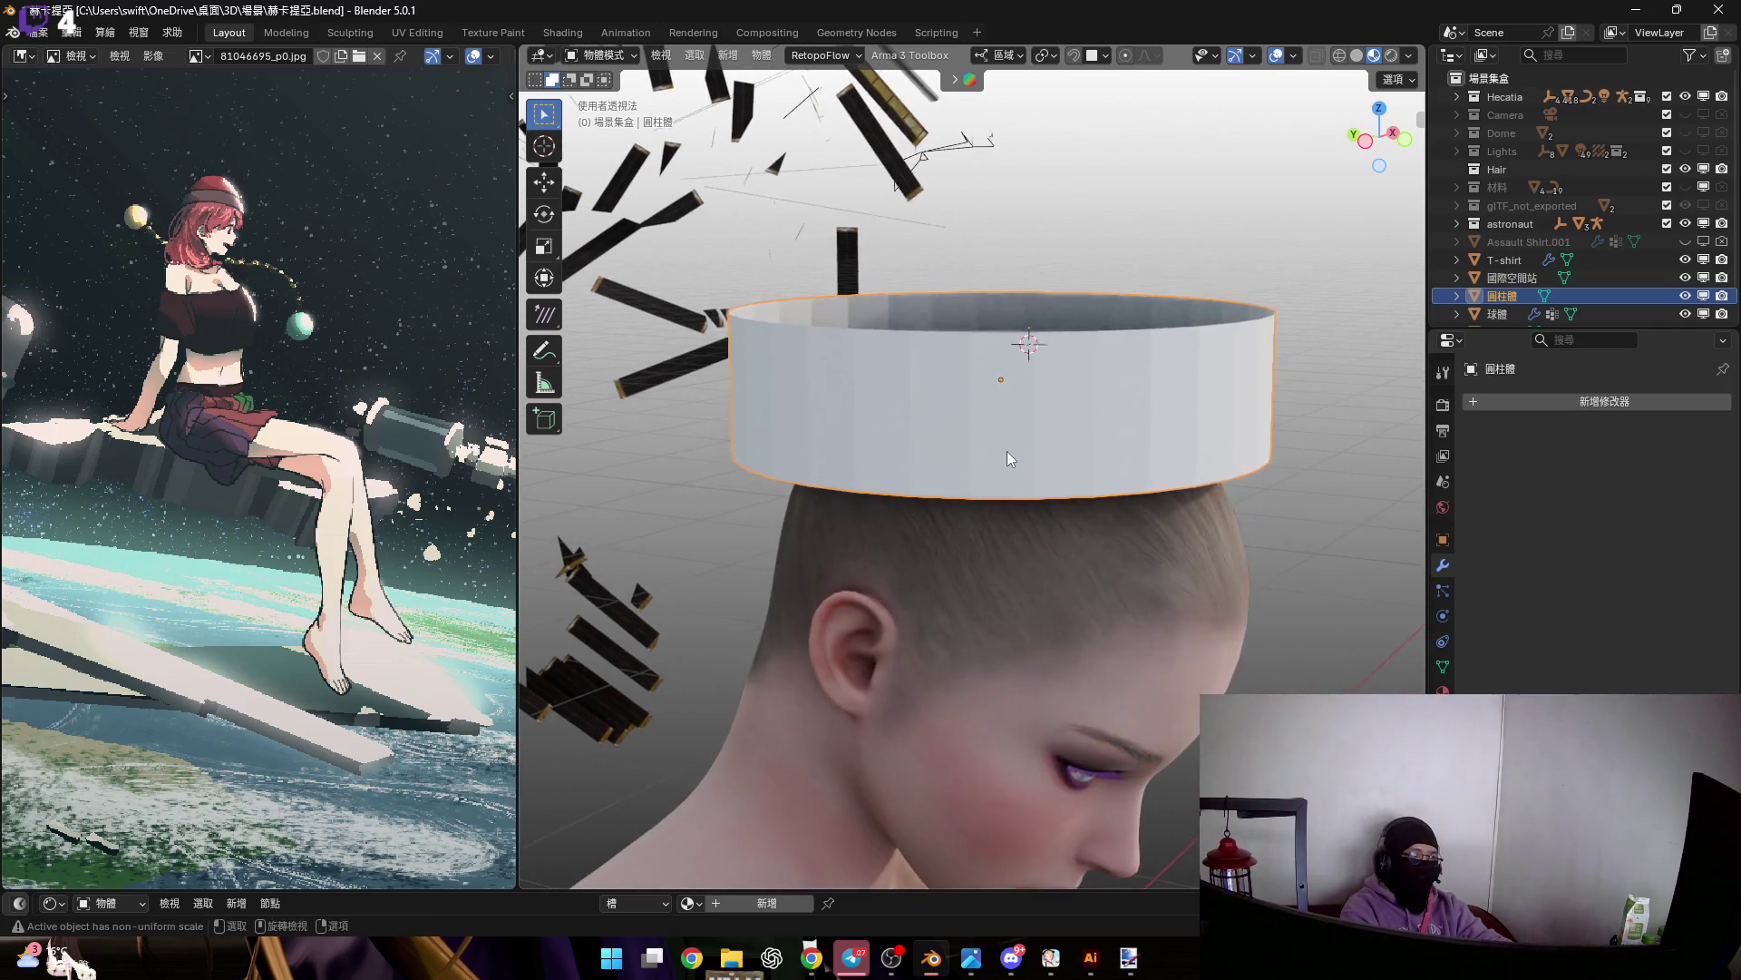
pyautogui.scroll(-2, 1100, 412)
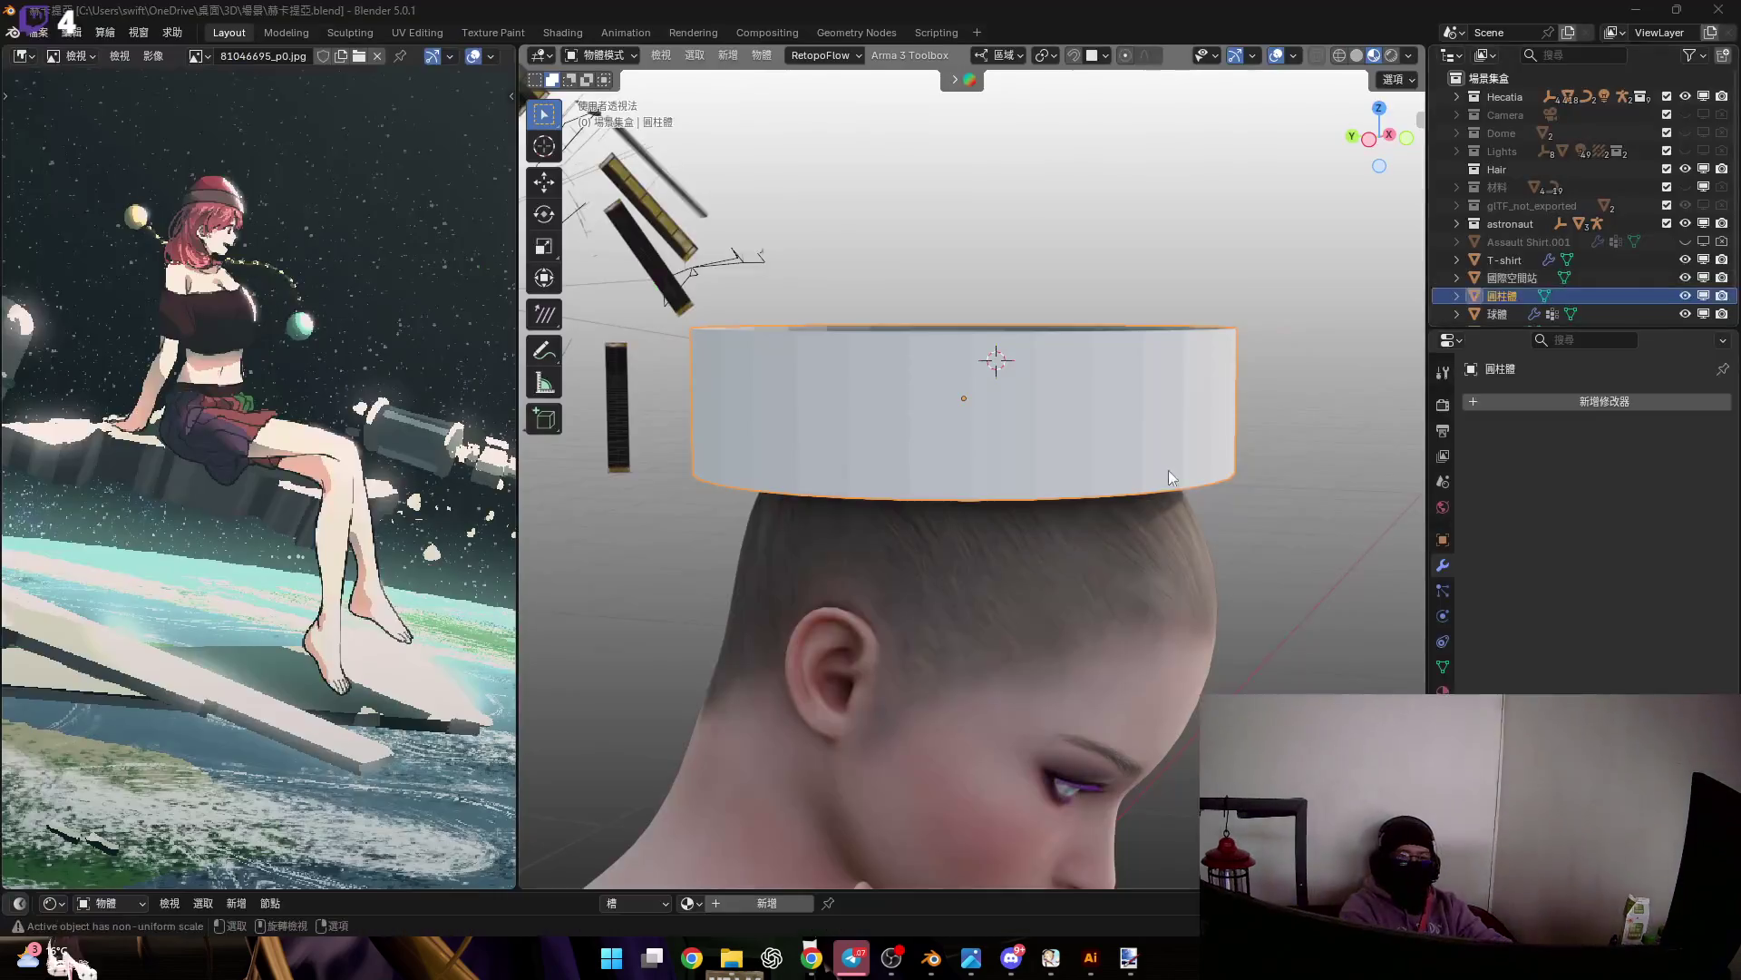
pyautogui.keyDown('shift'); pyautogui.moveTo(1200, 559); pyautogui.dragTo(823, 515, button='middle'); pyautogui.keyUp('shift')
pyautogui.scroll(-3, 824, 516)
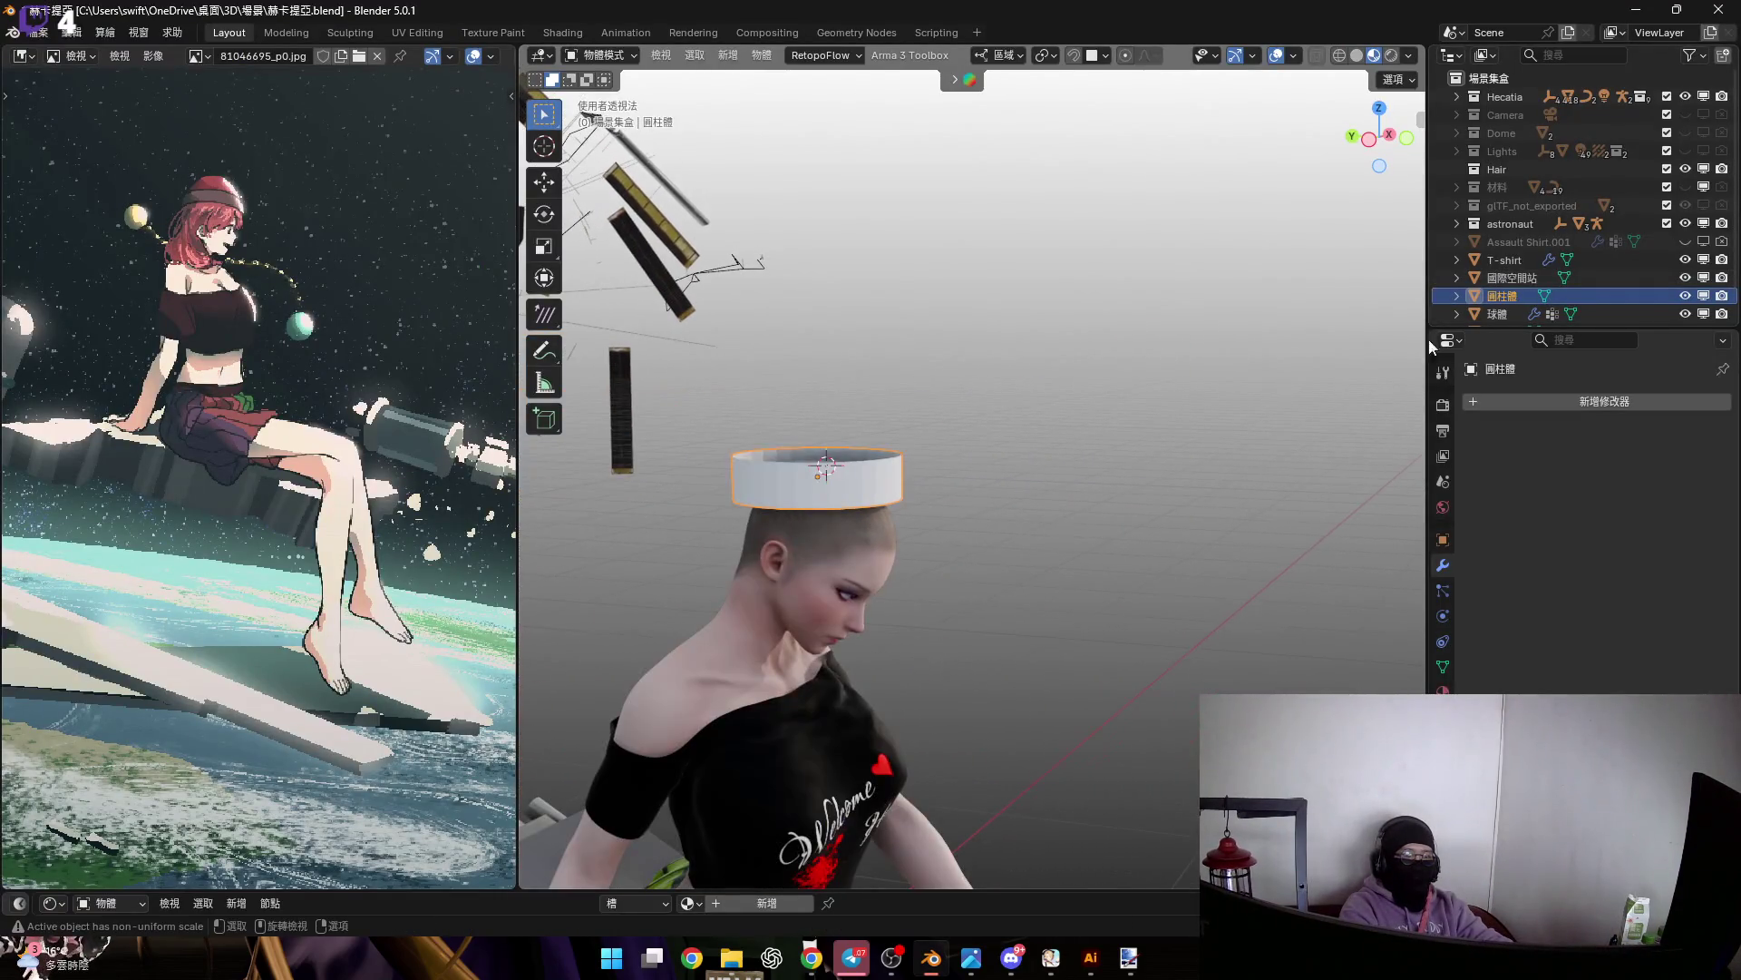
pyautogui.click(1701, 189)
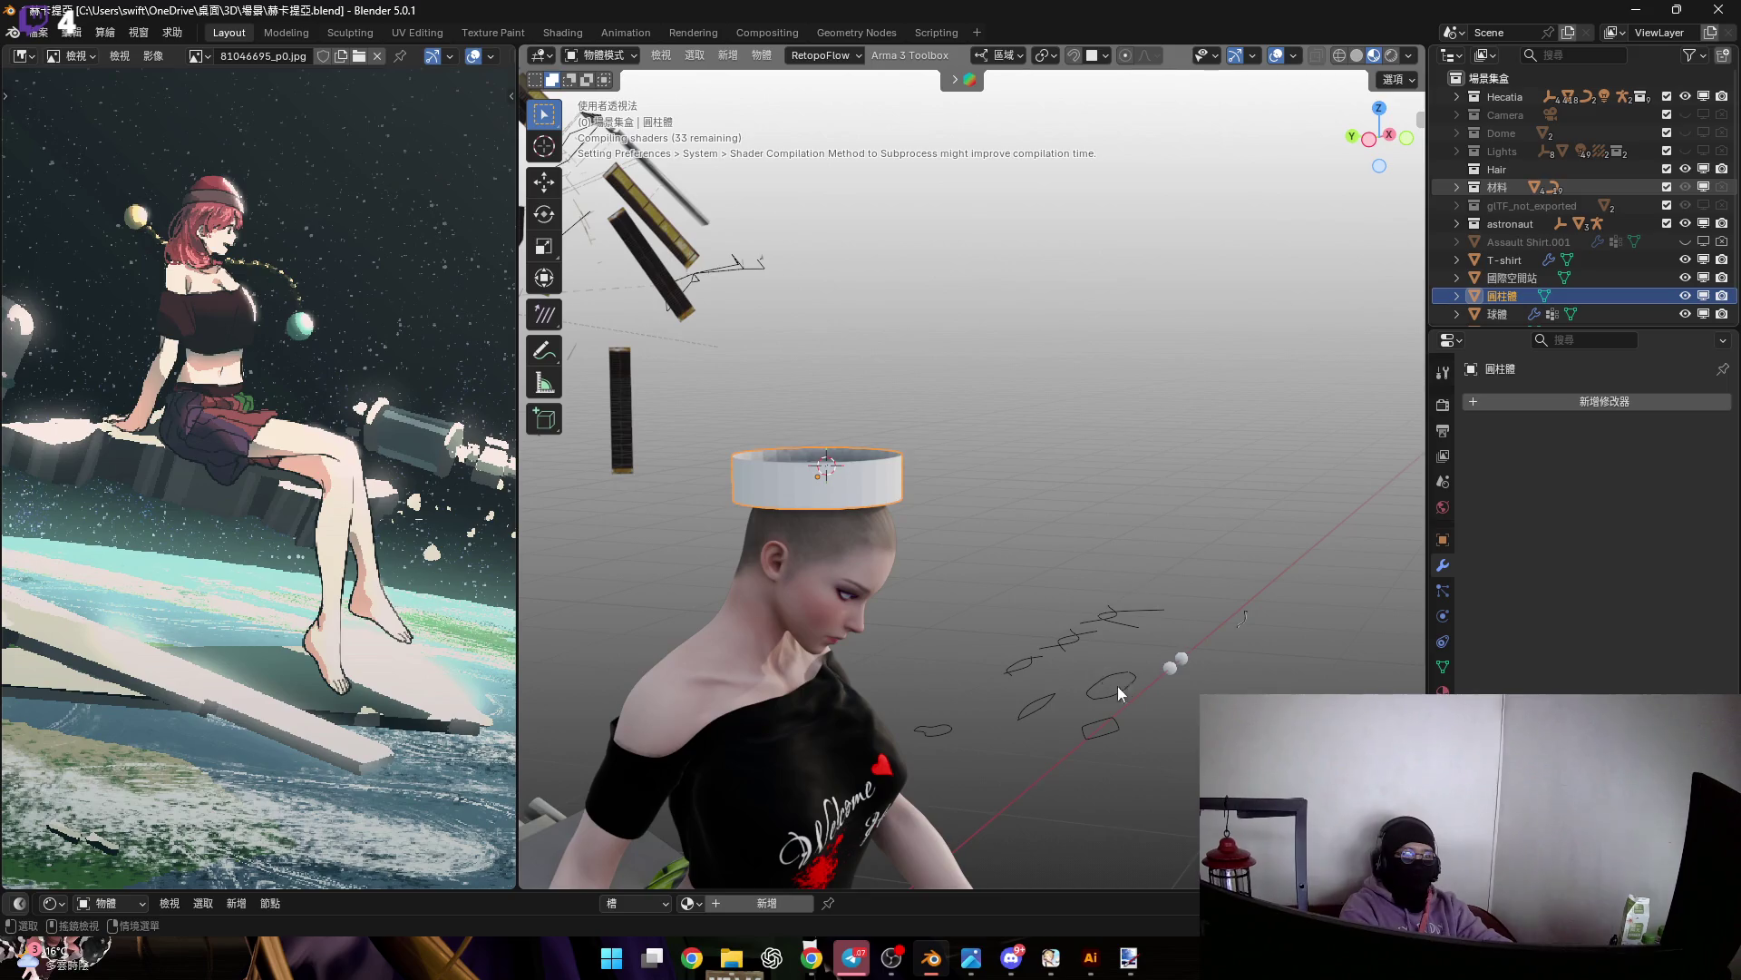
pyautogui.scroll(5, 1112, 684)
pyautogui.moveTo(1119, 678)
pyautogui.mouseDown(button='middle')
pyautogui.moveTo(1151, 647)
pyautogui.moveTo(1007, 624)
pyautogui.moveTo(1009, 645)
pyautogui.moveTo(971, 621)
pyautogui.moveTo(1036, 624)
pyautogui.moveTo(940, 618)
pyautogui.moveTo(1048, 606)
pyautogui.moveTo(1043, 626)
pyautogui.mouseUp(button='middle')
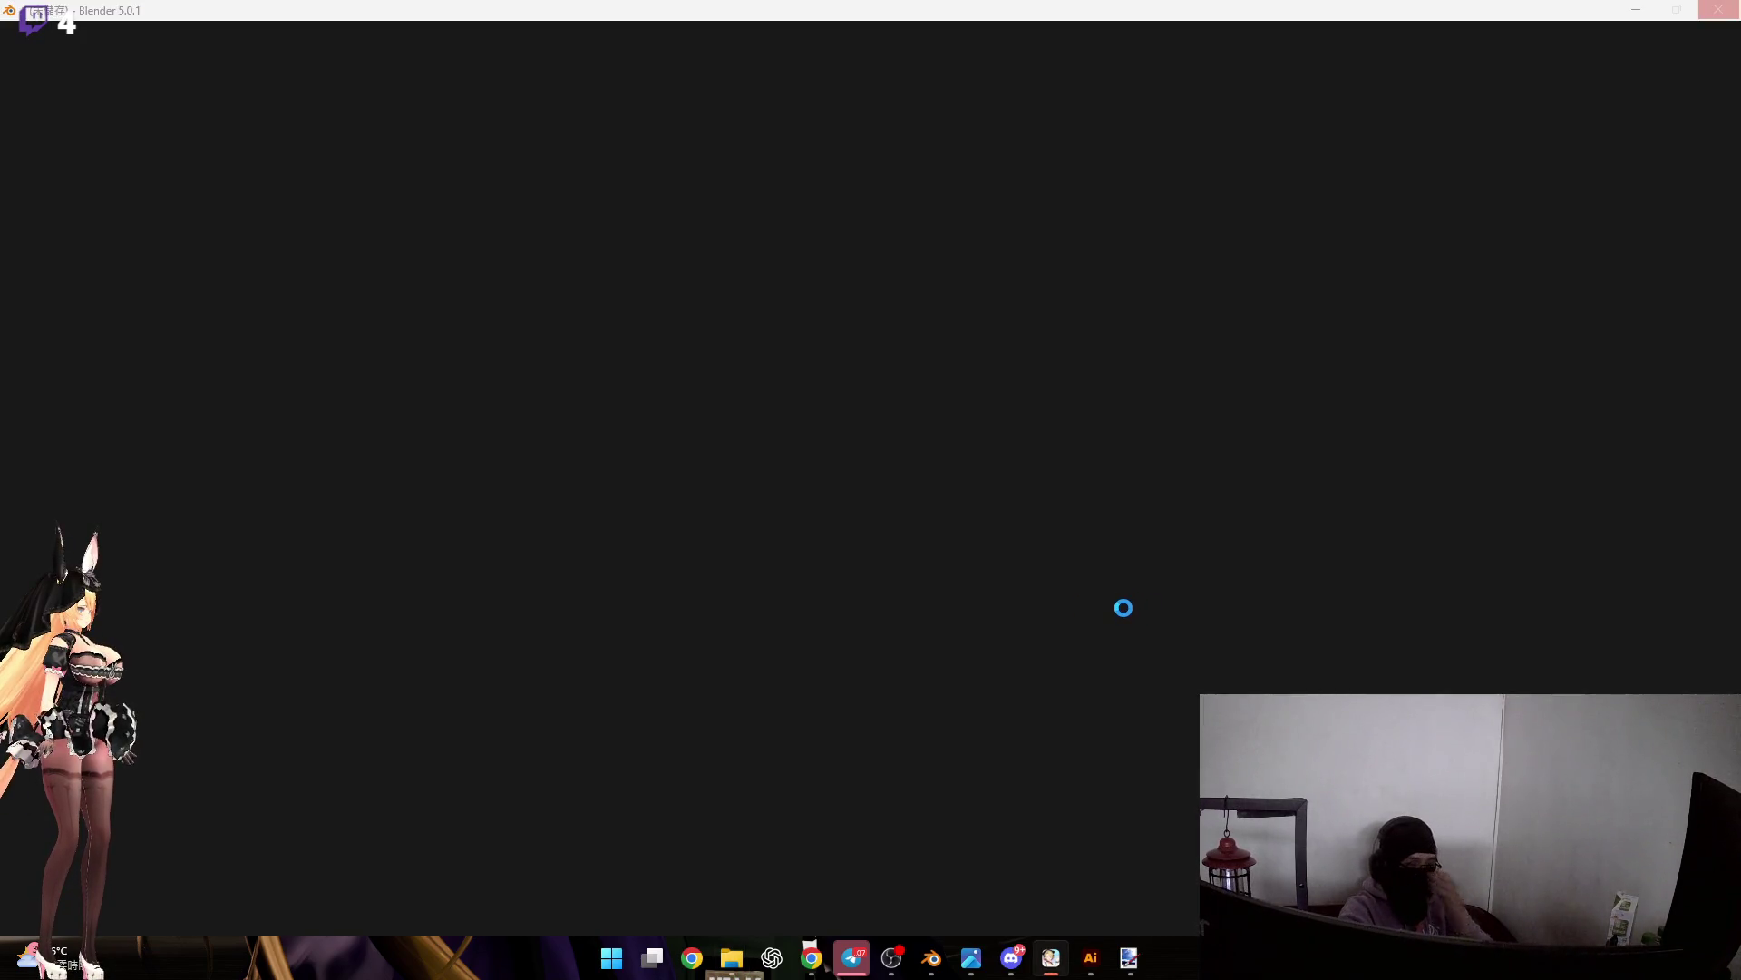
# Bring the 赫卡提亞 project window forward and orbit around the space scene
pyautogui.moveTo(933, 958)
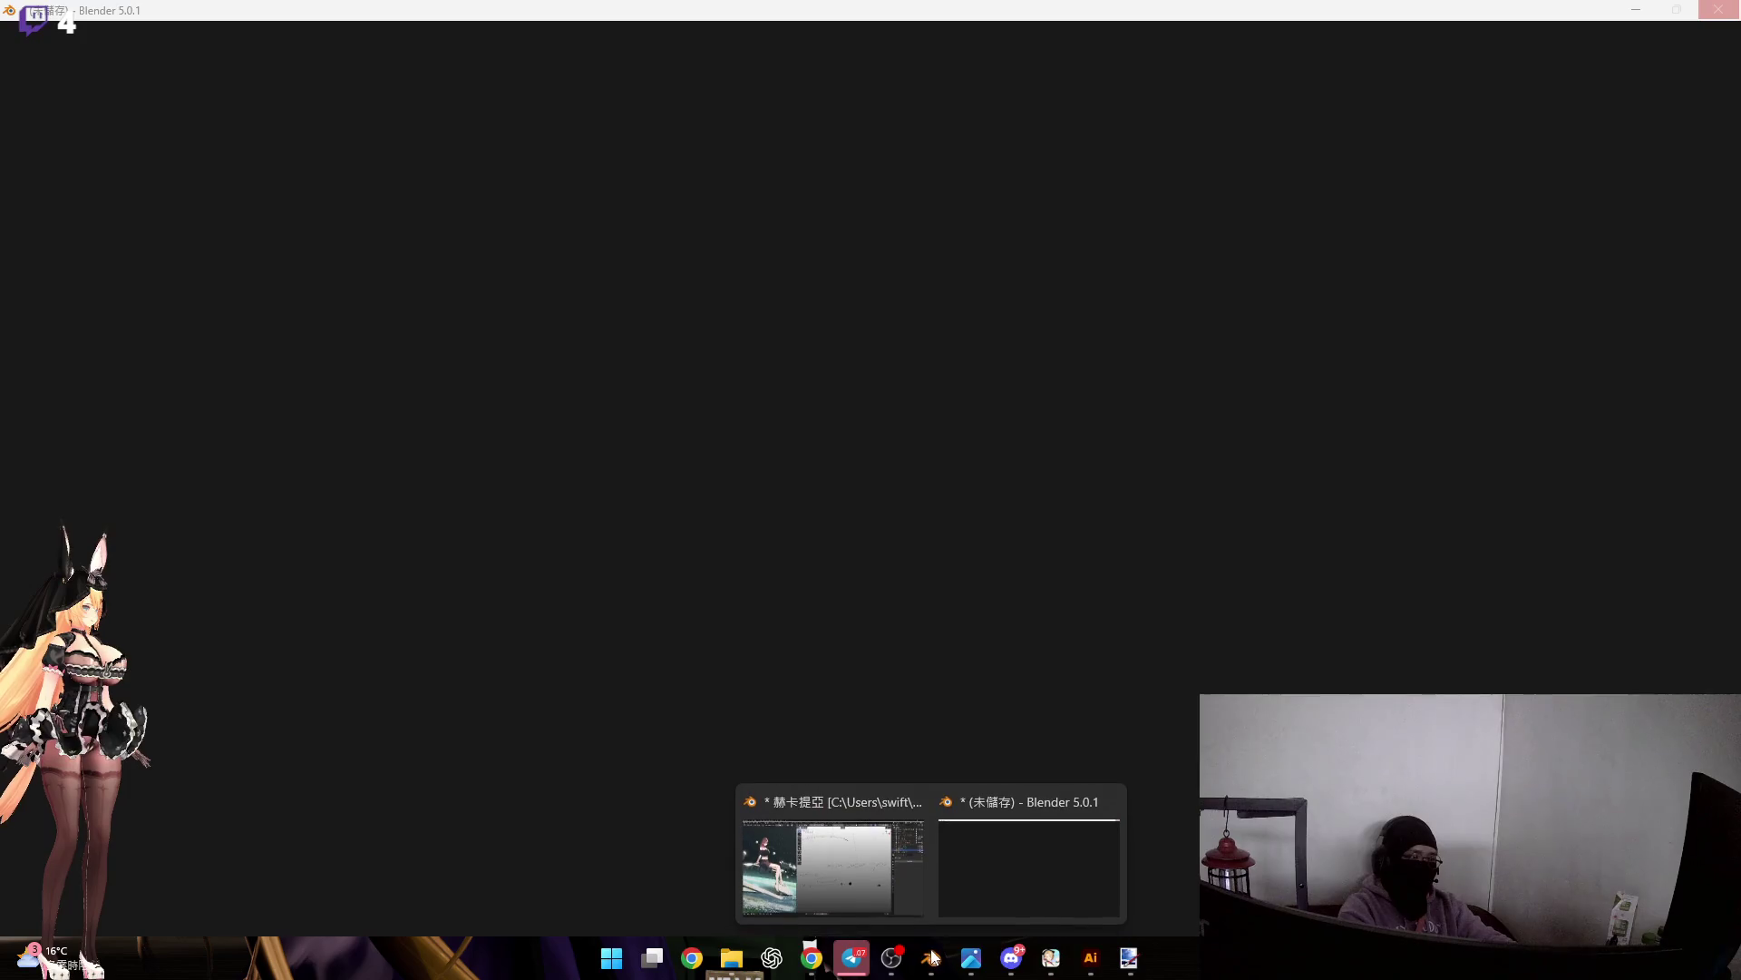
pyautogui.click(833, 866)
pyautogui.moveTo(978, 563)
pyautogui.mouseDown(button='middle')
pyautogui.moveTo(885, 563)
pyautogui.moveTo(1042, 553)
pyautogui.moveTo(1009, 613)
pyautogui.moveTo(1020, 634)
pyautogui.moveTo(942, 543)
pyautogui.moveTo(1140, 548)
pyautogui.moveTo(1159, 438)
pyautogui.moveTo(956, 437)
pyautogui.moveTo(982, 491)
pyautogui.moveTo(1112, 534)
pyautogui.moveTo(1189, 486)
pyautogui.moveTo(1188, 517)
pyautogui.moveTo(1121, 493)
pyautogui.moveTo(1157, 541)
pyautogui.moveTo(875, 389)
pyautogui.moveTo(967, 541)
pyautogui.moveTo(917, 526)
pyautogui.moveTo(885, 555)
pyautogui.moveTo(798, 558)
pyautogui.moveTo(943, 753)
pyautogui.mouseUp(button='middle')
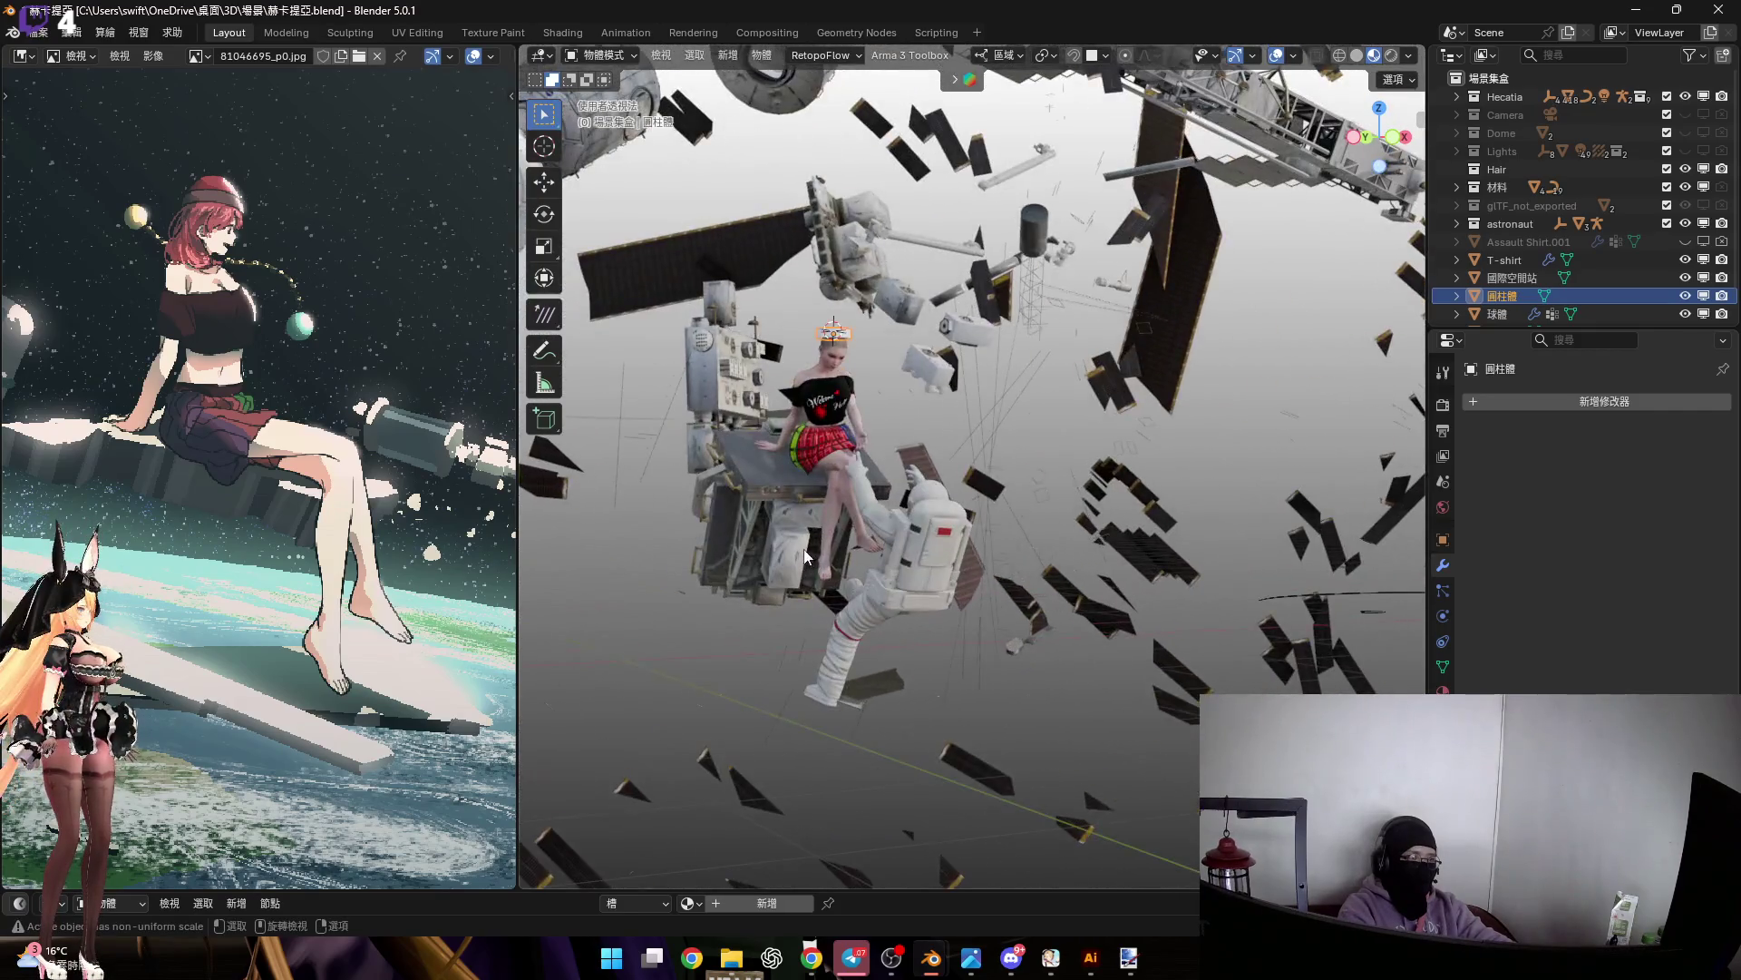
# Switch to the Luna file, isolate and frame its hair curves, and view them from near the top
pyautogui.moveTo(927, 960)
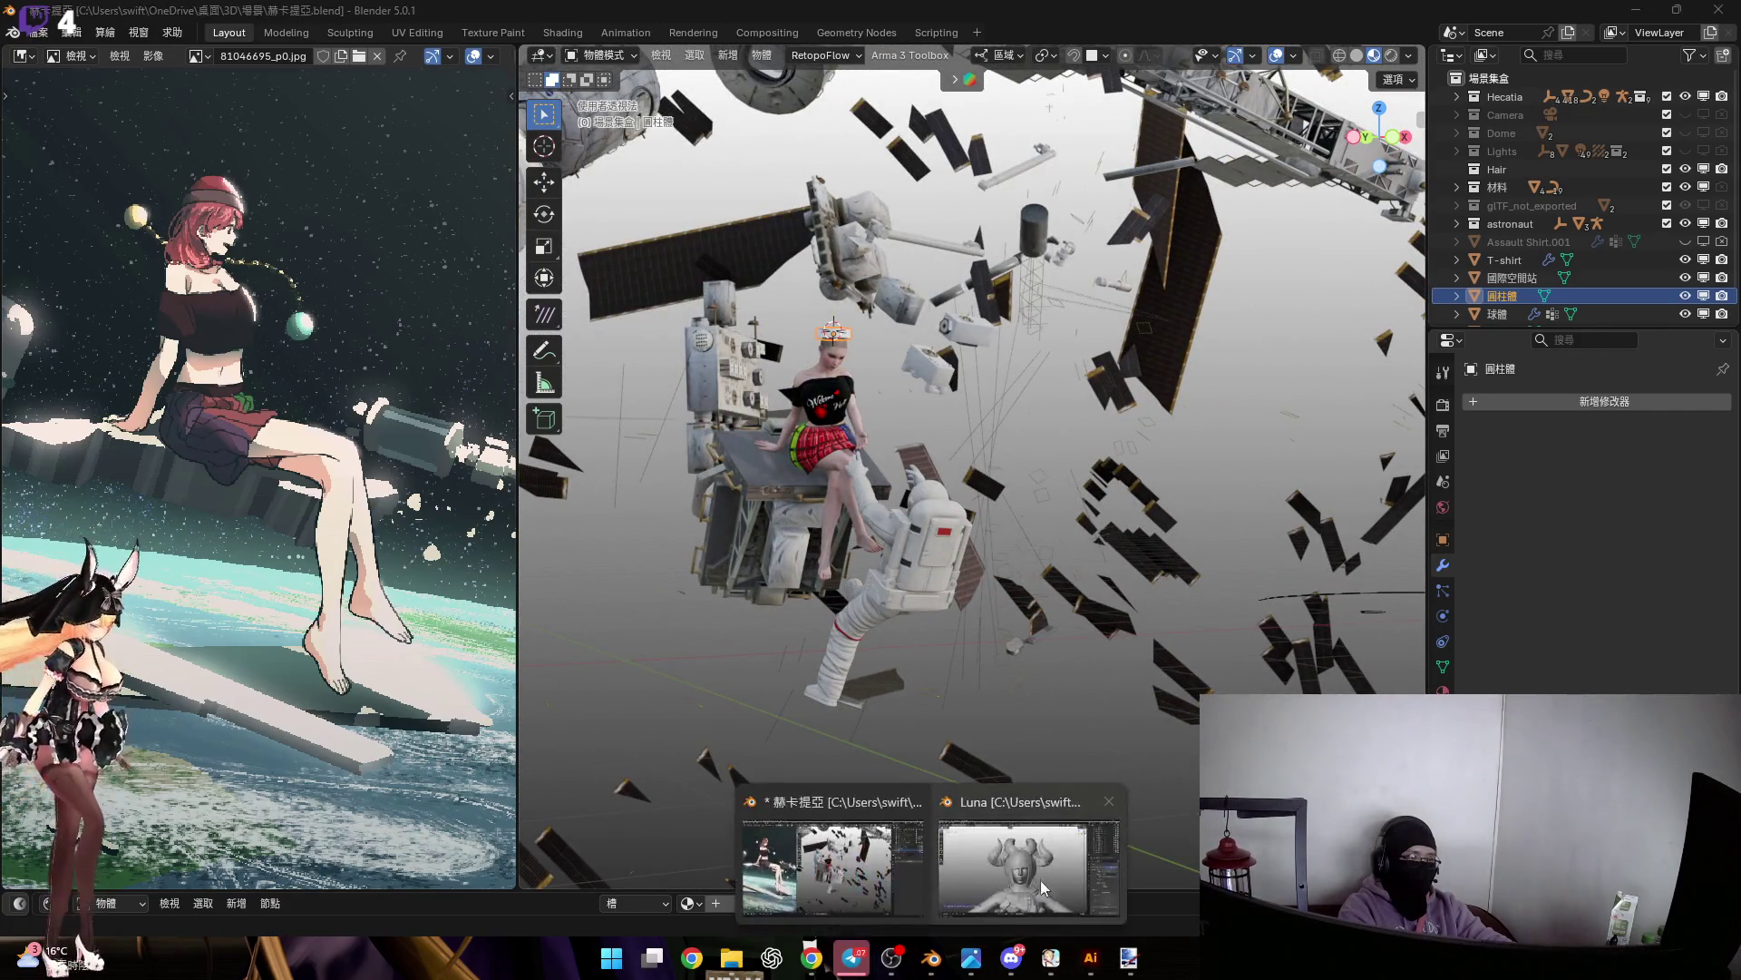
pyautogui.click(1007, 866)
pyautogui.hotkey('shift', 'h')
pyautogui.press('KP_Decimal')
pyautogui.moveTo(748, 568)
pyautogui.mouseDown(button='middle')
pyautogui.moveTo(911, 526)
pyautogui.moveTo(975, 568)
pyautogui.moveTo(992, 536)
pyautogui.moveTo(961, 525)
pyautogui.moveTo(1199, 622)
pyautogui.moveTo(1255, 668)
pyautogui.mouseUp(button='middle')
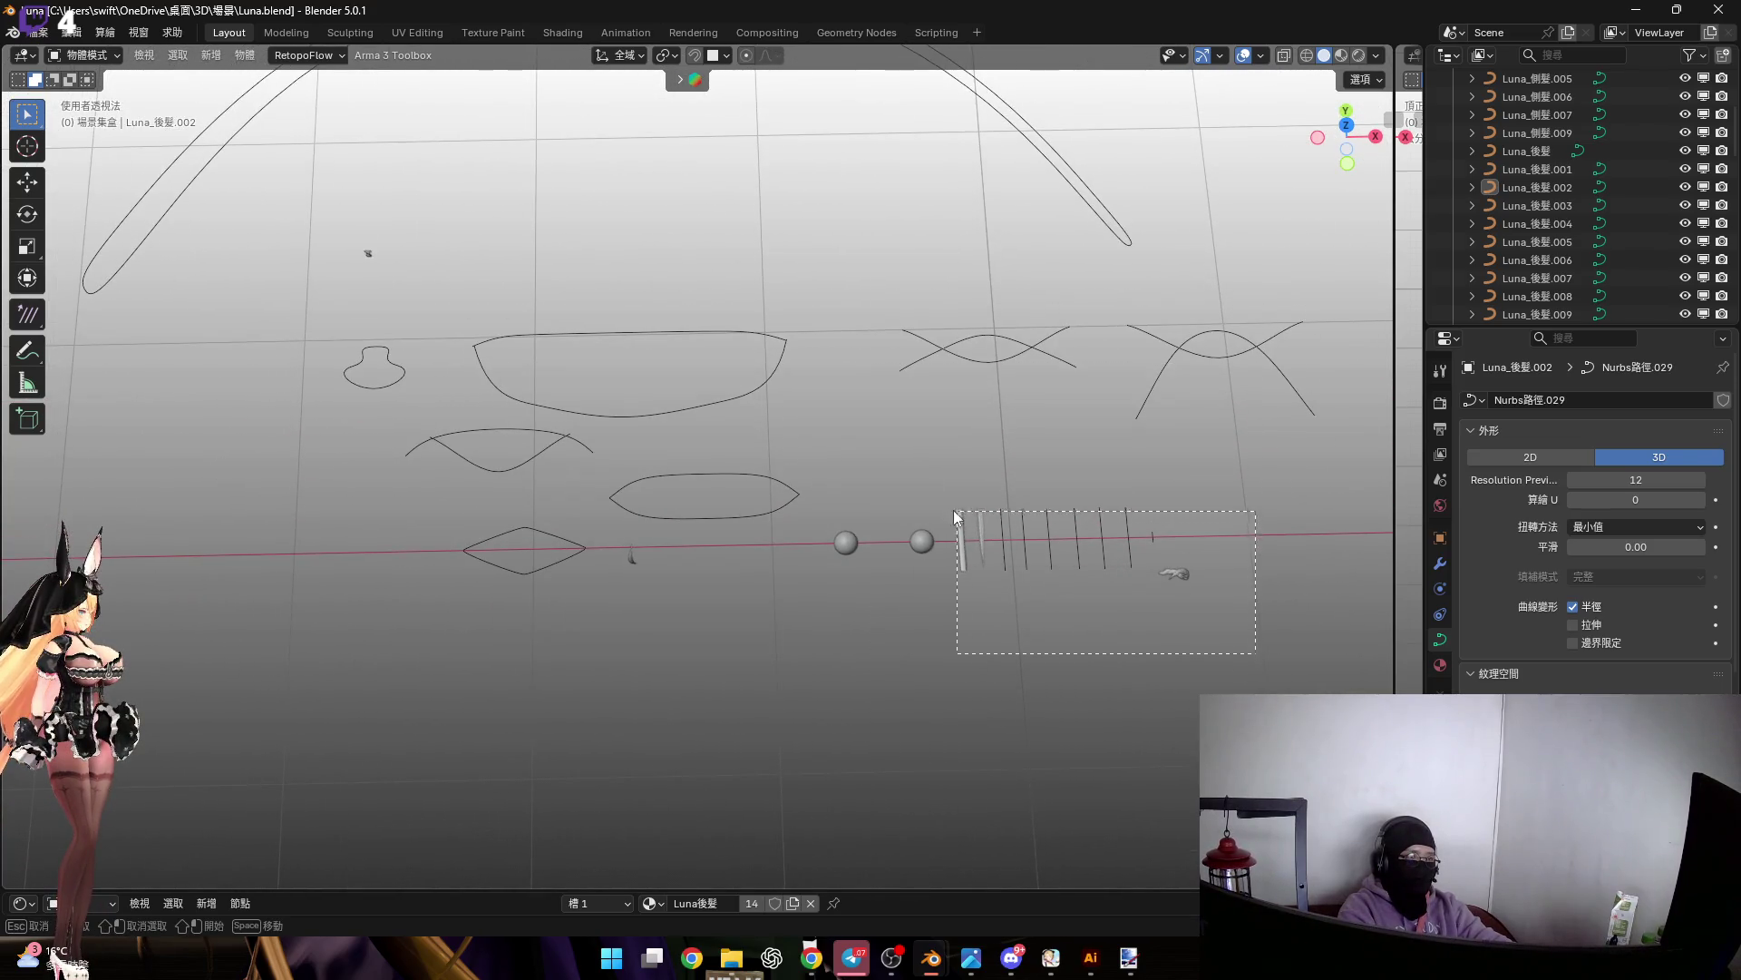
# Select the single hair tube curve and start enlarging the shader editor
pyautogui.moveTo(978, 541); pyautogui.dragTo(971, 543)
pyautogui.scroll(3, 967, 543)
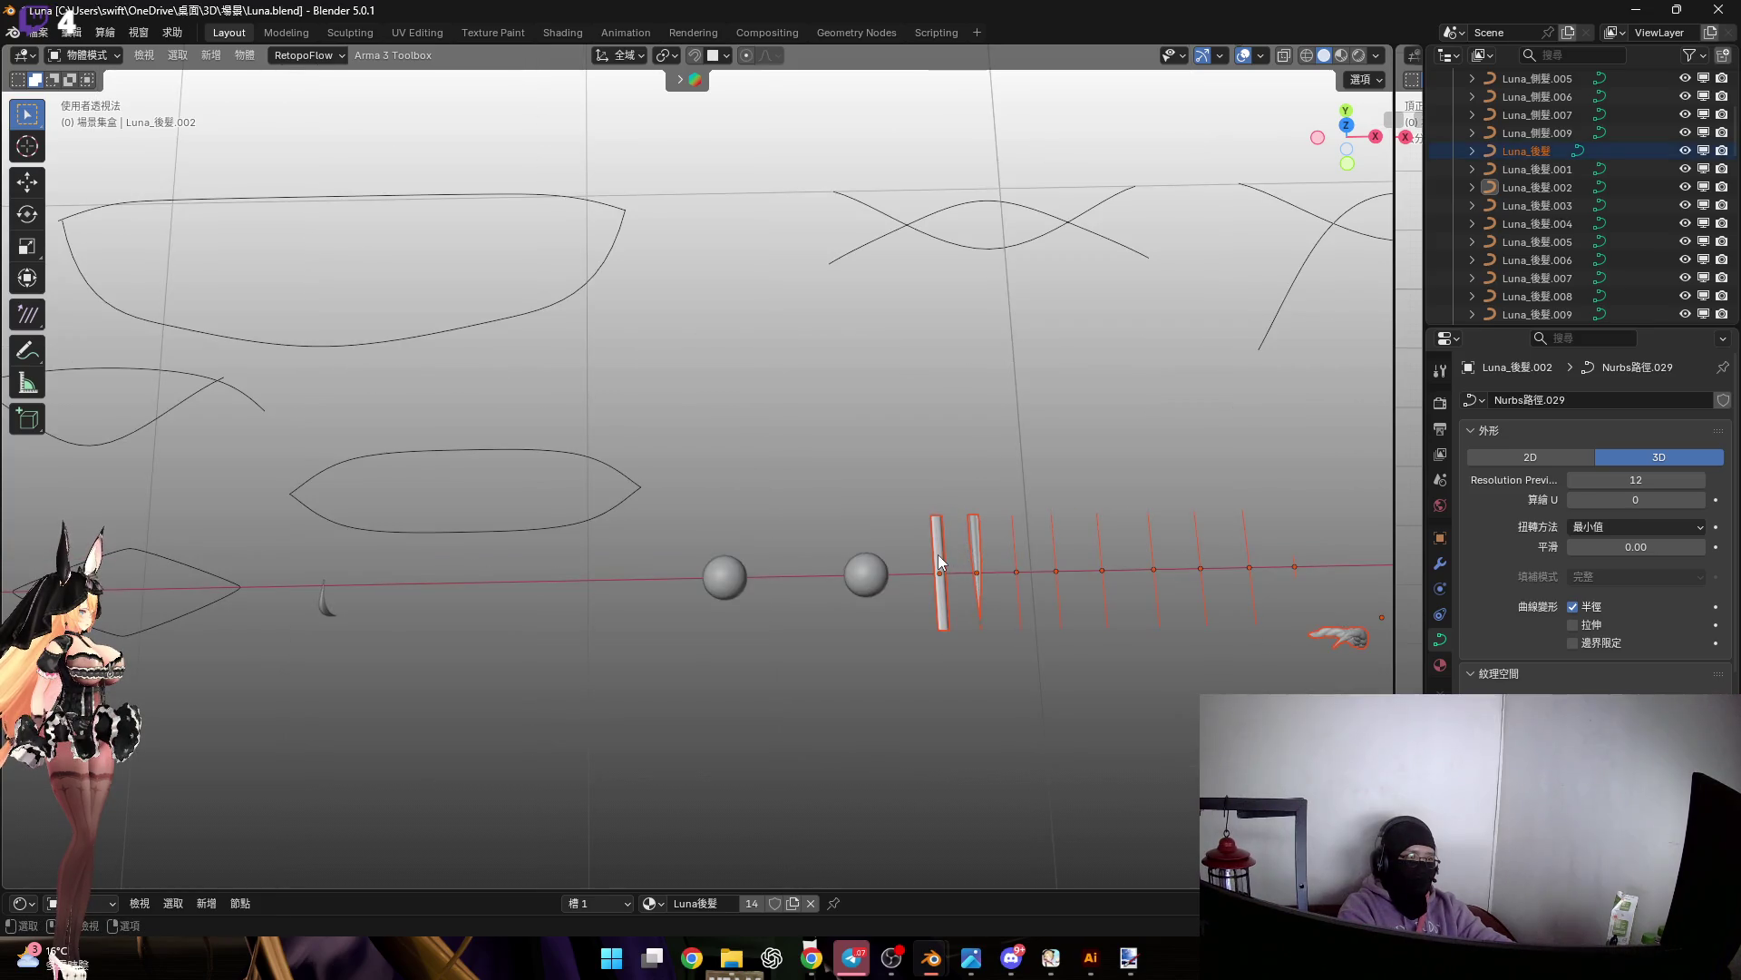
pyautogui.click(939, 555)
pyautogui.moveTo(925, 888)
pyautogui.mouseDown()
pyautogui.moveTo(925, 469)
pyautogui.moveTo(1014, 575)
pyautogui.moveTo(1014, 893)
pyautogui.mouseUp()
pyautogui.scroll(-5, 909, 739)
pyautogui.scroll(5, 722, 480)
pyautogui.scroll(-8, 642, 460)
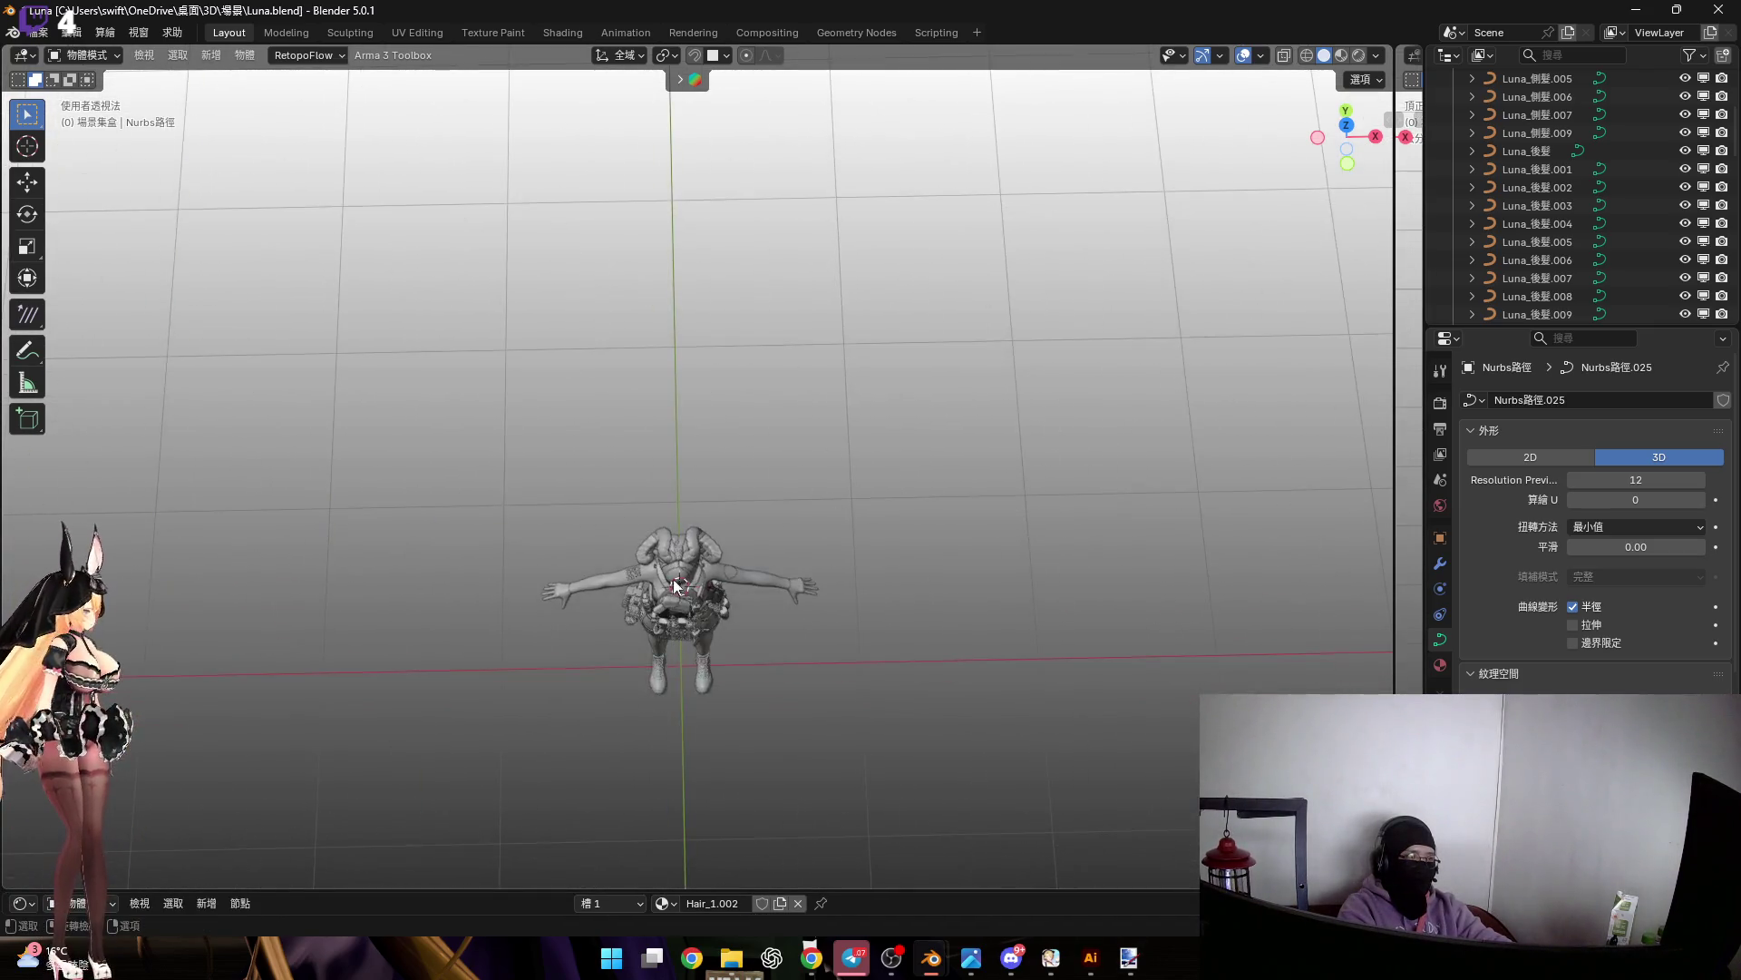
pyautogui.scroll(8, 690, 567)
# Orbit to the side of the head and select the side hair strip Luna_側髮.007
pyautogui.moveTo(706, 577)
pyautogui.mouseDown(button='middle')
pyautogui.moveTo(676, 497)
pyautogui.moveTo(637, 508)
pyautogui.mouseUp(button='middle')
pyautogui.scroll(3, 636, 508)
pyautogui.click(677, 537)
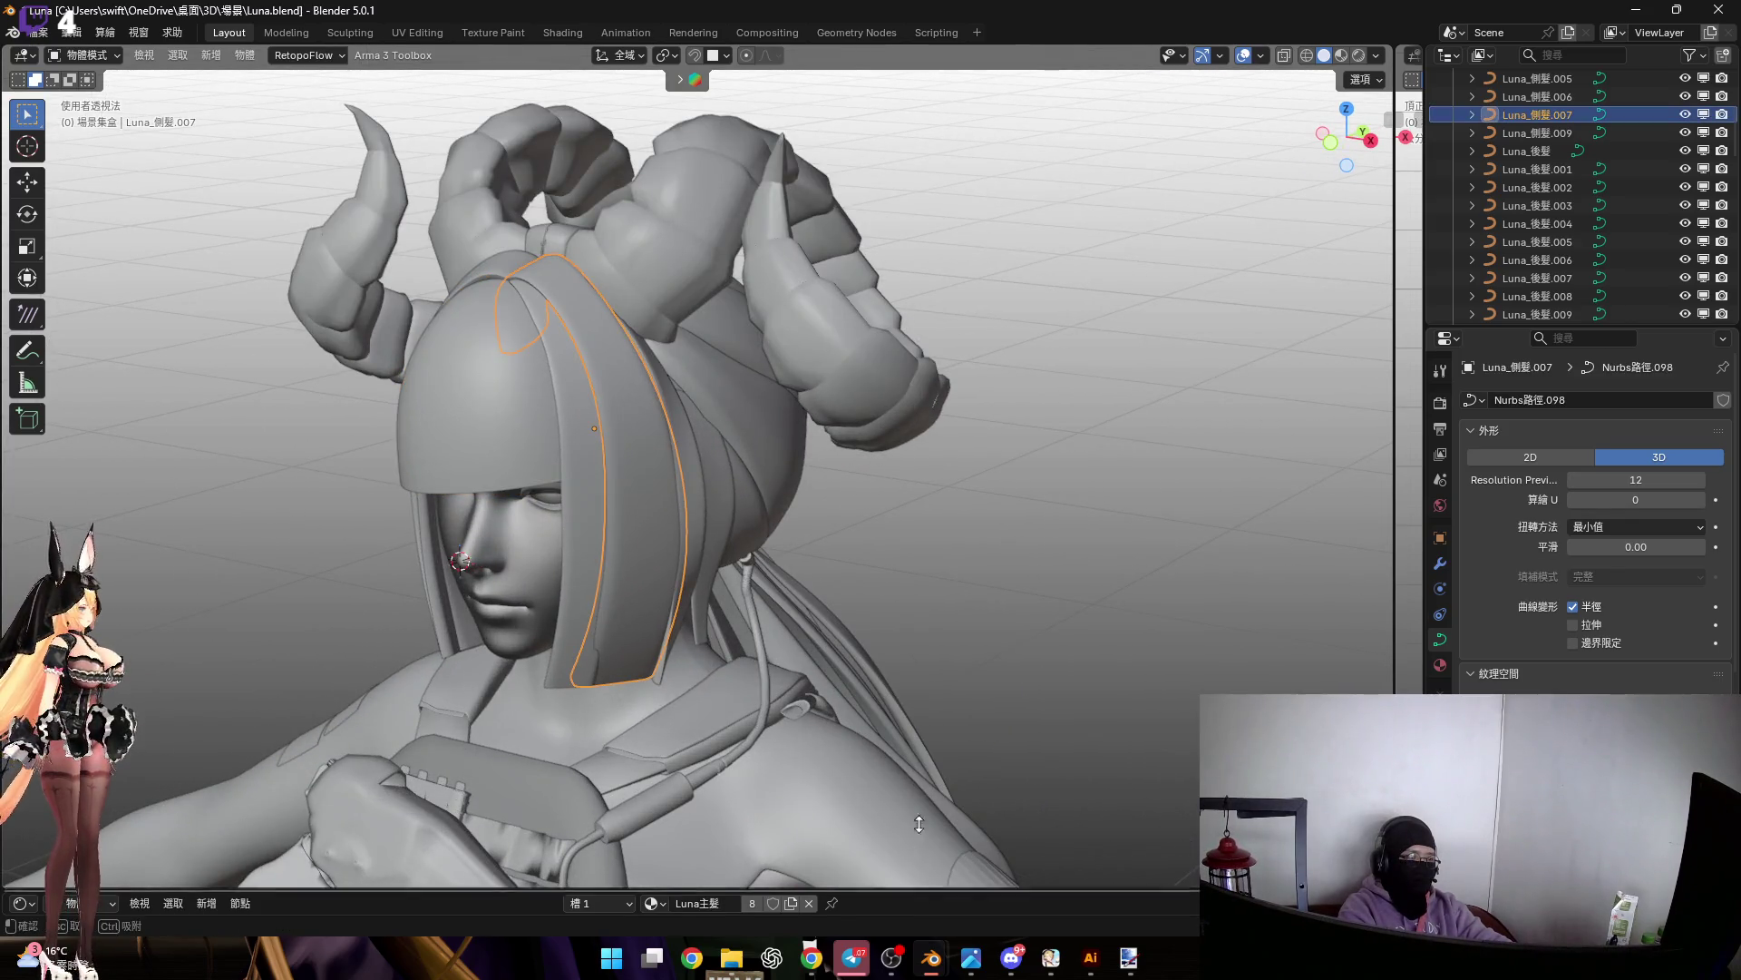
# Expand the shader editor to the lower half and select the tube curve using Hair_1.002
pyautogui.moveTo(921, 896); pyautogui.dragTo(916, 572)
pyautogui.moveTo(1039, 455)
pyautogui.mouseDown(button='middle')
pyautogui.moveTo(843, 419)
pyautogui.moveTo(1053, 385)
pyautogui.moveTo(1053, 435)
pyautogui.moveTo(891, 311)
pyautogui.moveTo(676, 298)
pyautogui.moveTo(1005, 393)
pyautogui.moveTo(872, 205)
pyautogui.moveTo(846, 415)
pyautogui.moveTo(869, 423)
pyautogui.moveTo(483, 227)
pyautogui.mouseUp(button='middle')
pyautogui.moveTo(1043, 428)
pyautogui.mouseDown()
pyautogui.moveTo(1184, 486)
pyautogui.moveTo(585, 421)
pyautogui.moveTo(569, 439)
pyautogui.moveTo(661, 452)
pyautogui.moveTo(581, 443)
pyautogui.mouseUp()
pyautogui.click(514, 406)
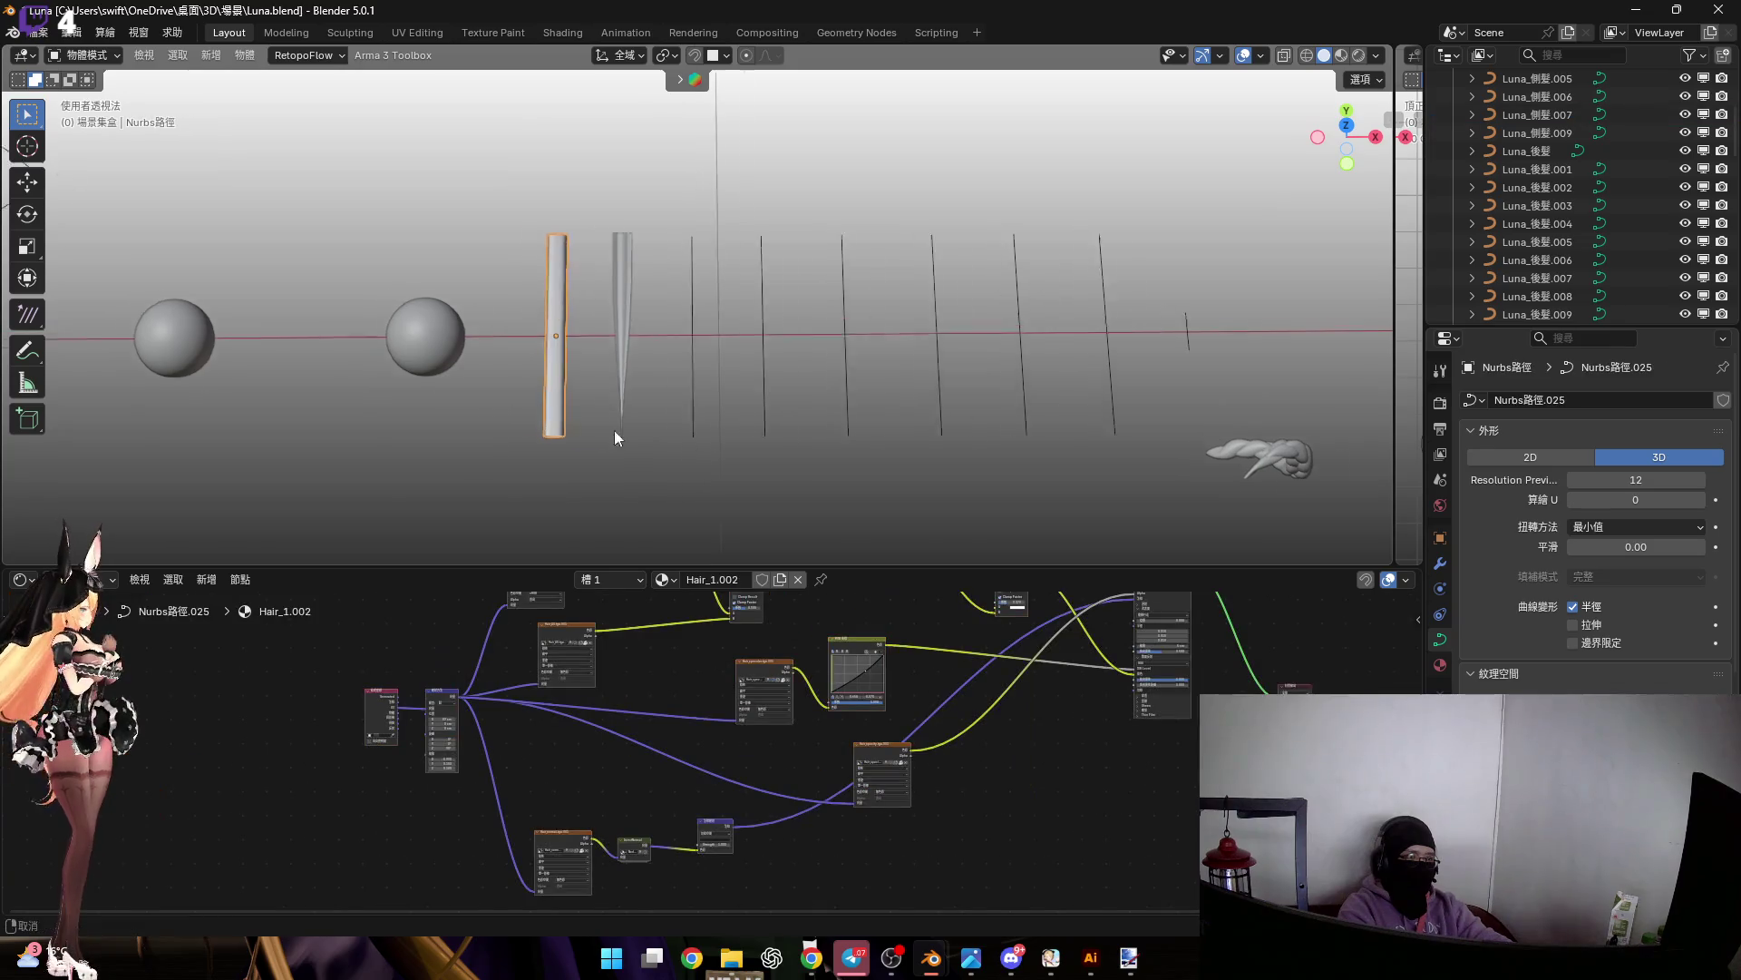
# Duplicate the hair tube curve and place the copy below the original
pyautogui.keyDown('shift'); pyautogui.moveTo(811, 455); pyautogui.dragTo(1031, 426, button='middle'); pyautogui.keyUp('shift')
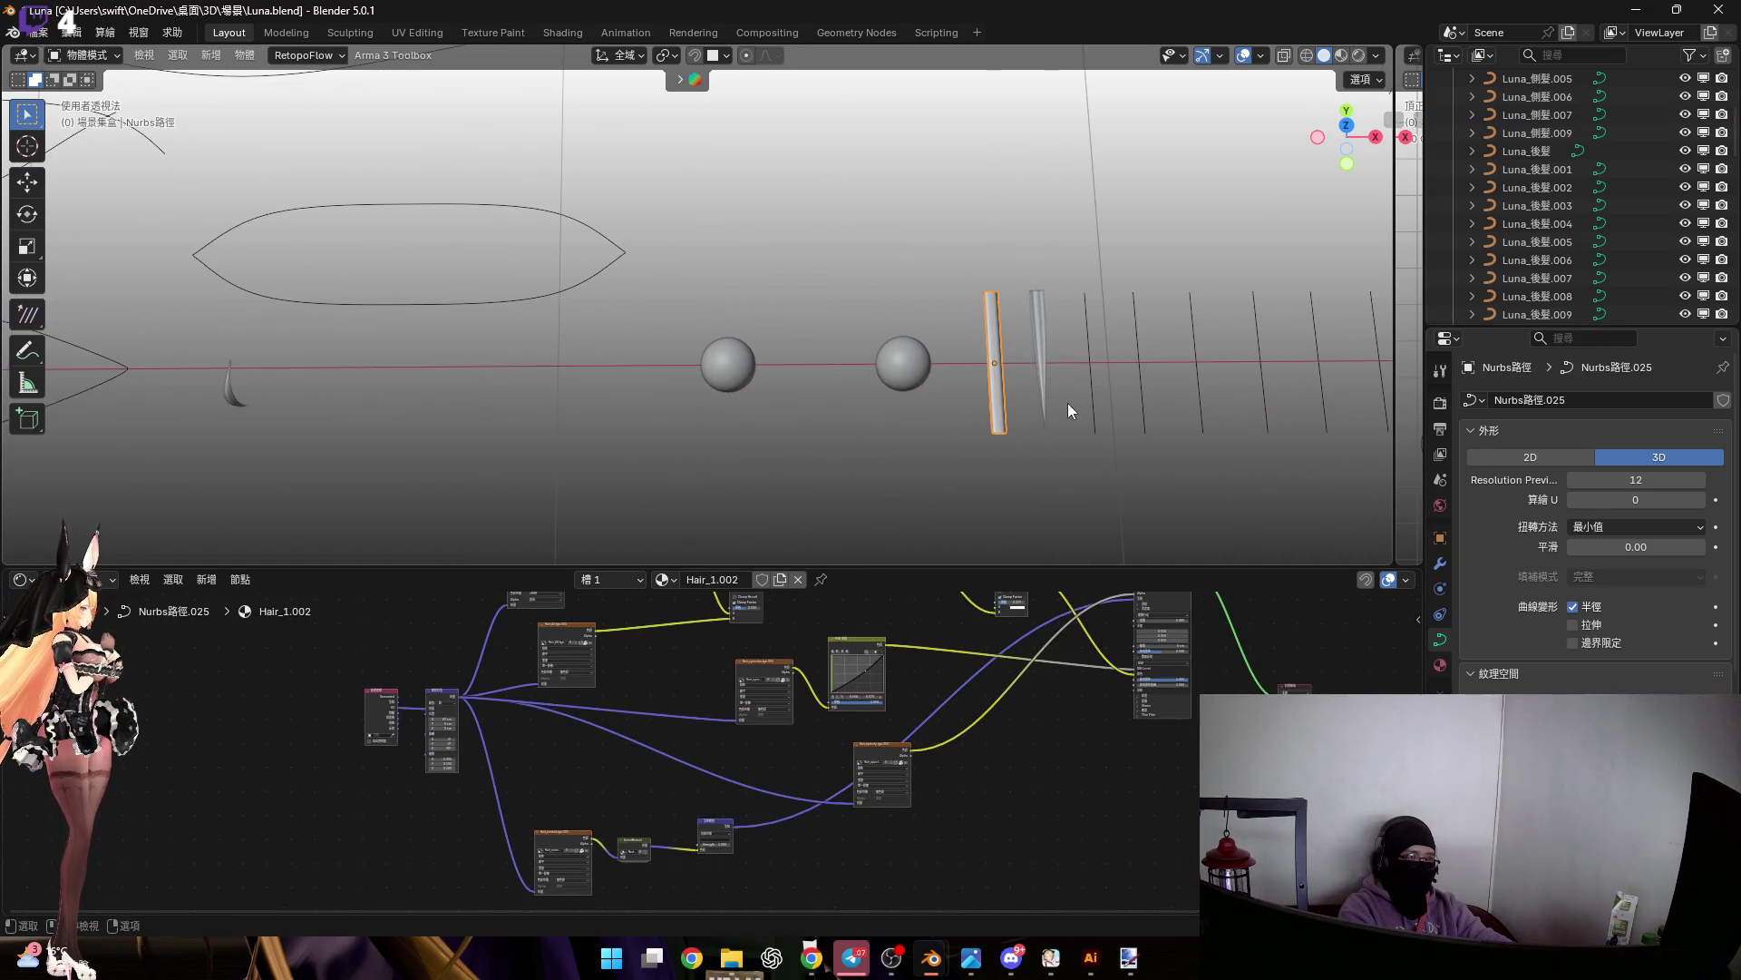
pyautogui.press('Home')
pyautogui.hotkey('shift', 'd')
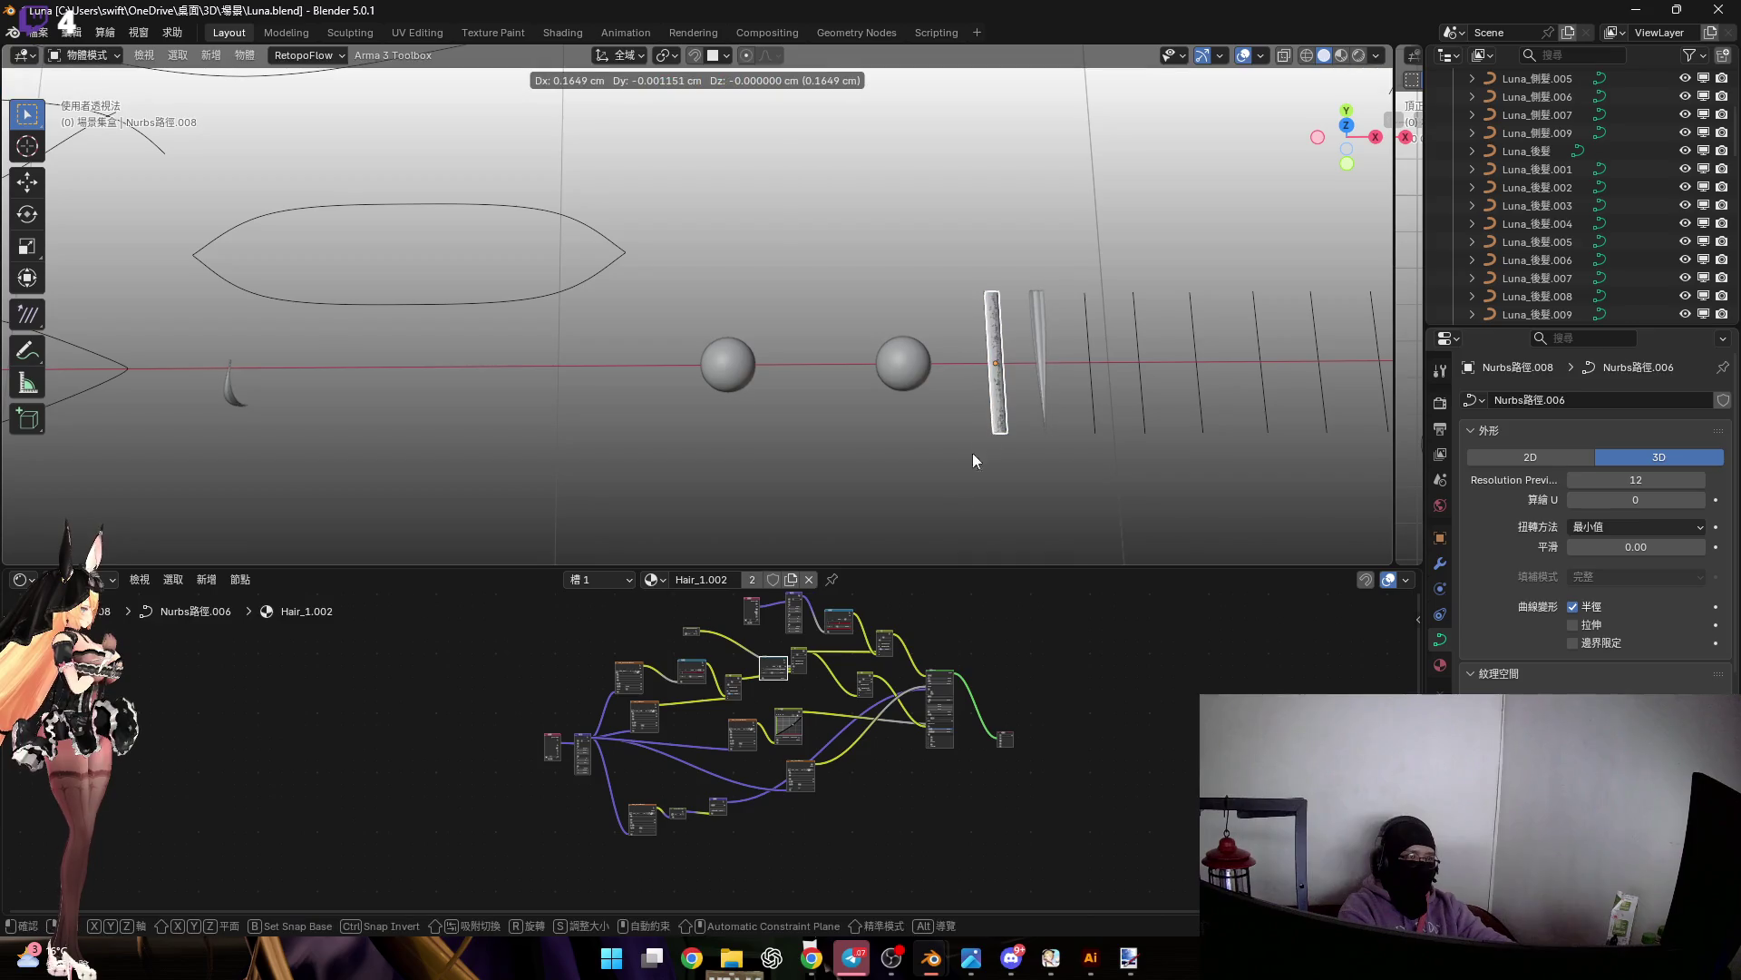
pyautogui.keyDown('shift'); pyautogui.moveTo(982, 361); pyautogui.dragTo(995, 272, button='middle'); pyautogui.keyUp('shift')
pyautogui.click(768, 514)
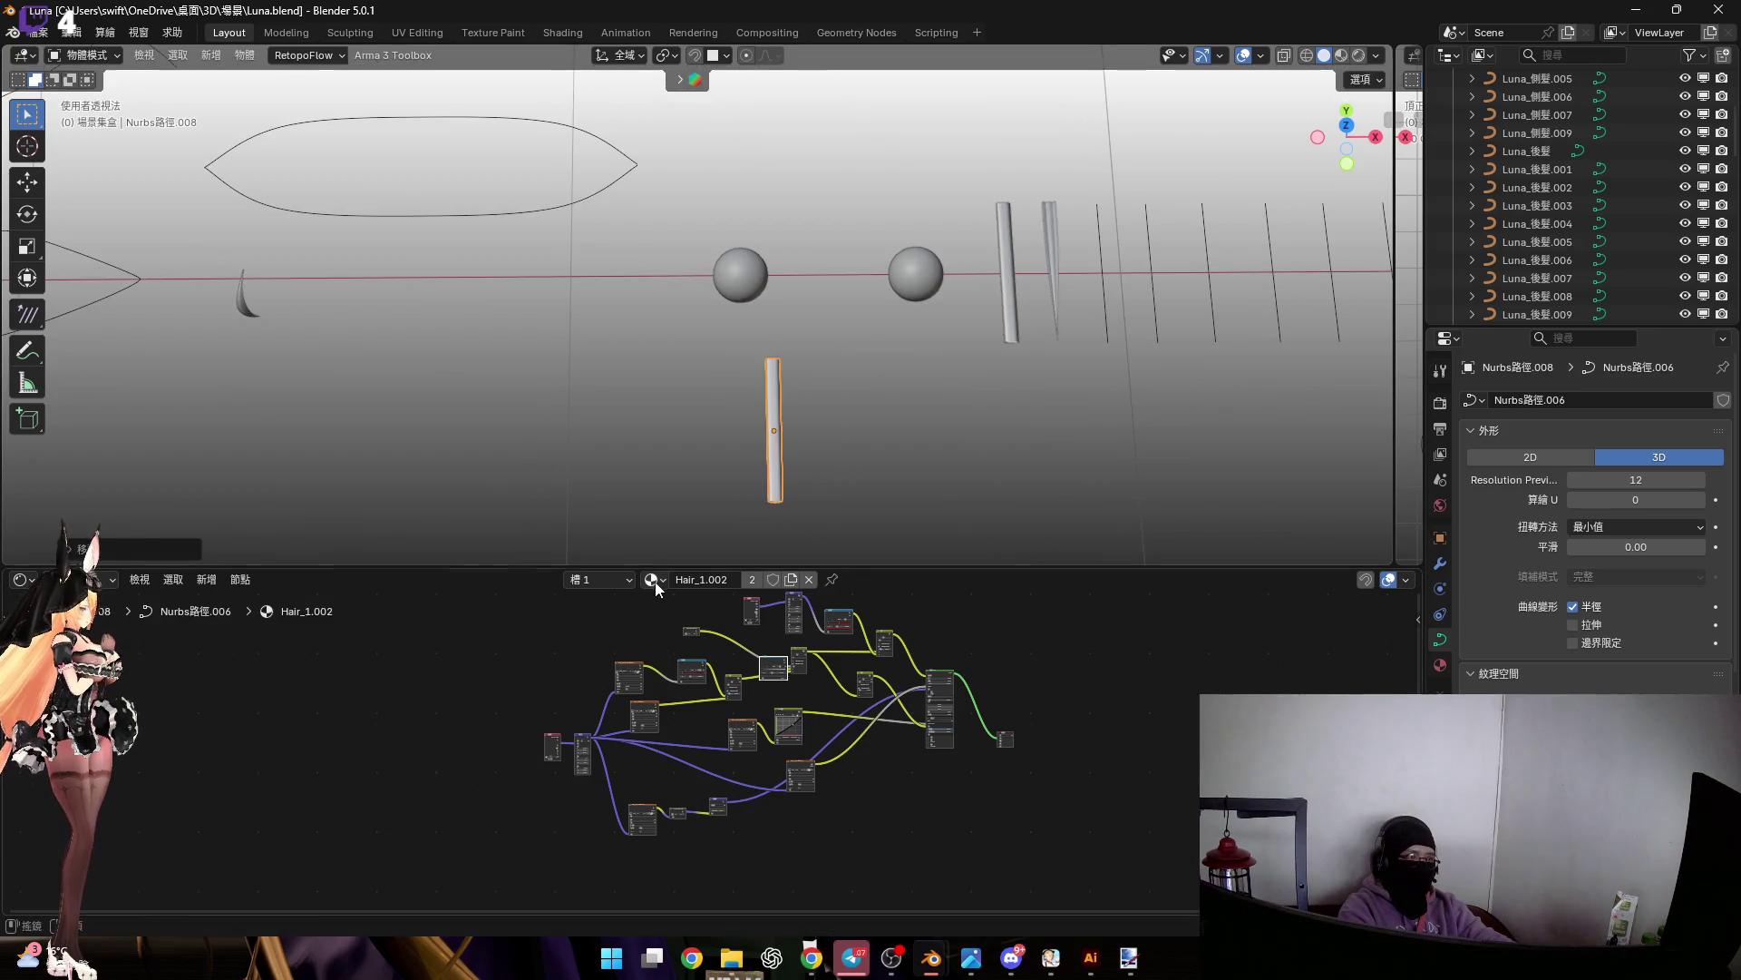
# Search the material list for 主 and assign Luna主髮 to the curve
pyautogui.click(654, 580)
pyautogui.click(712, 580)
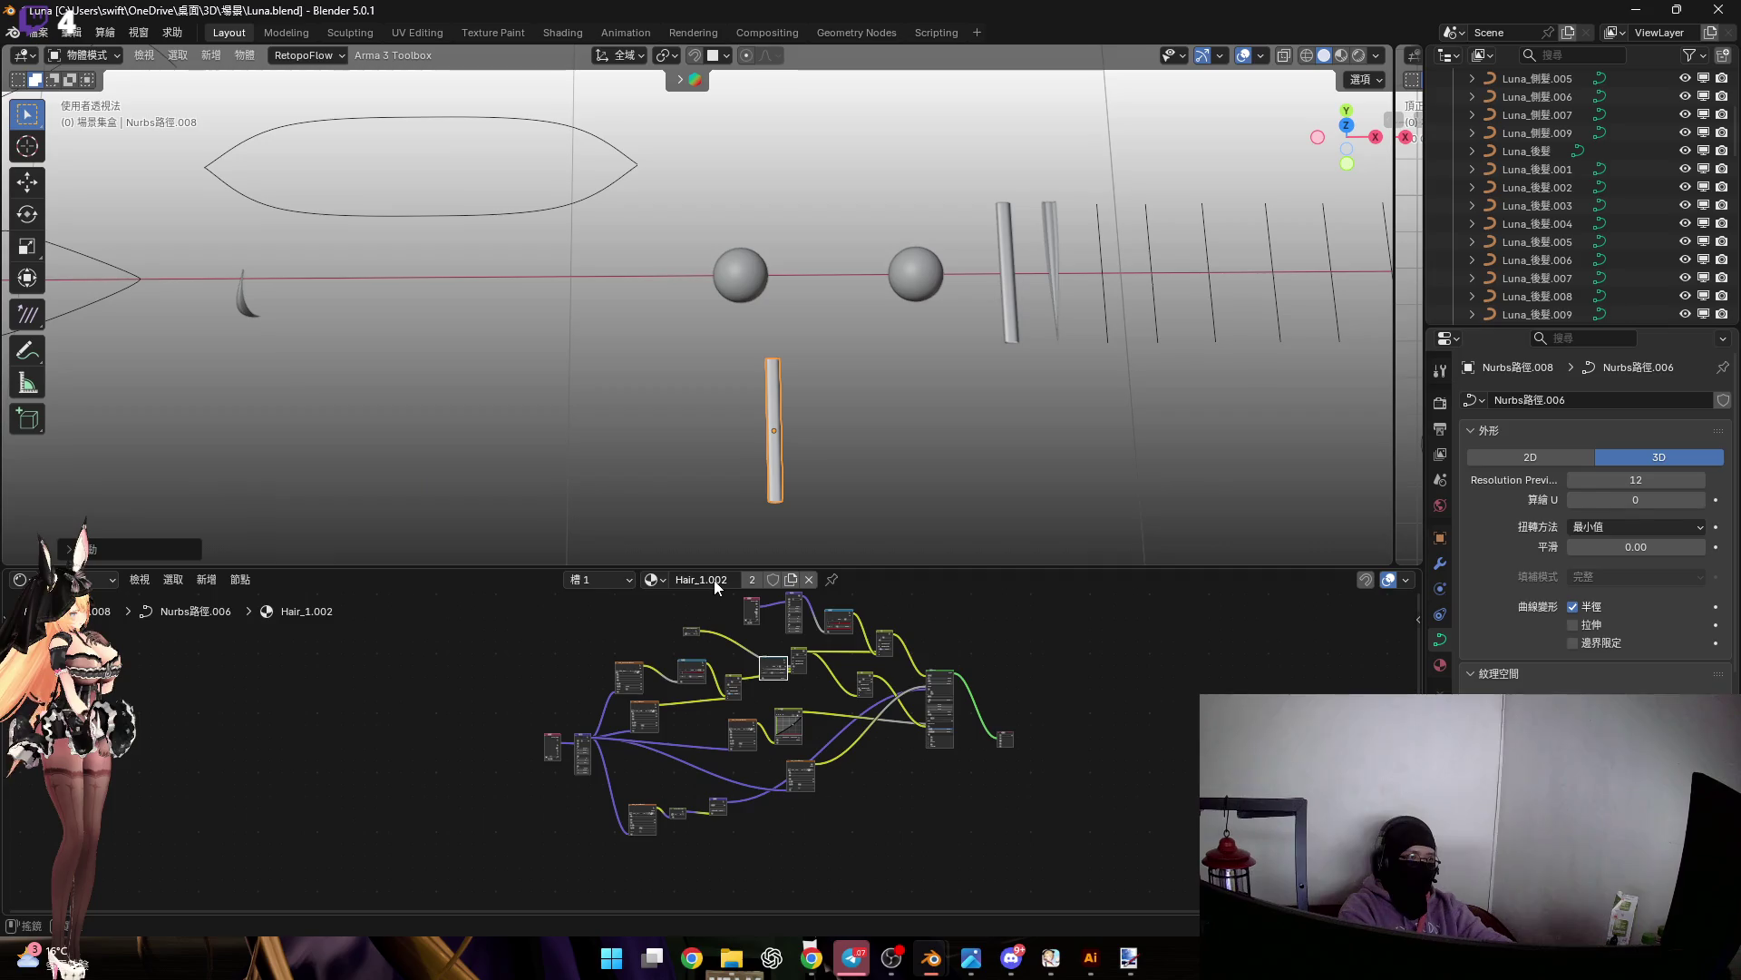
pyautogui.click(712, 580)
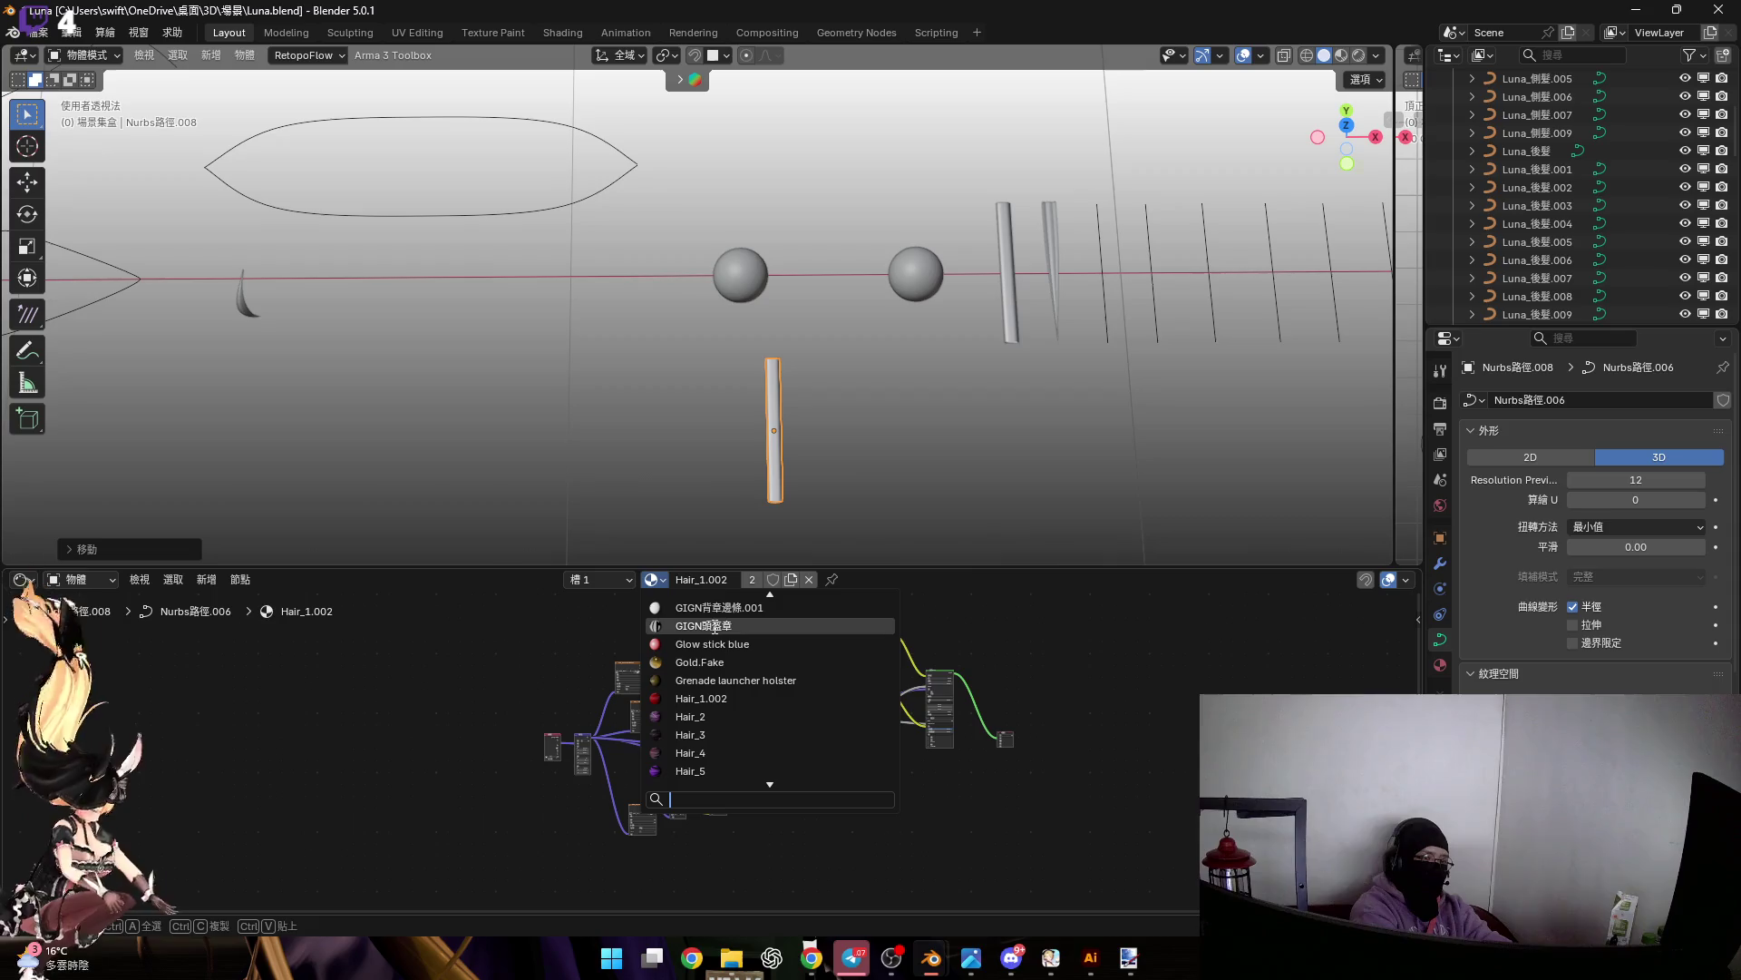
pyautogui.write('5j3')
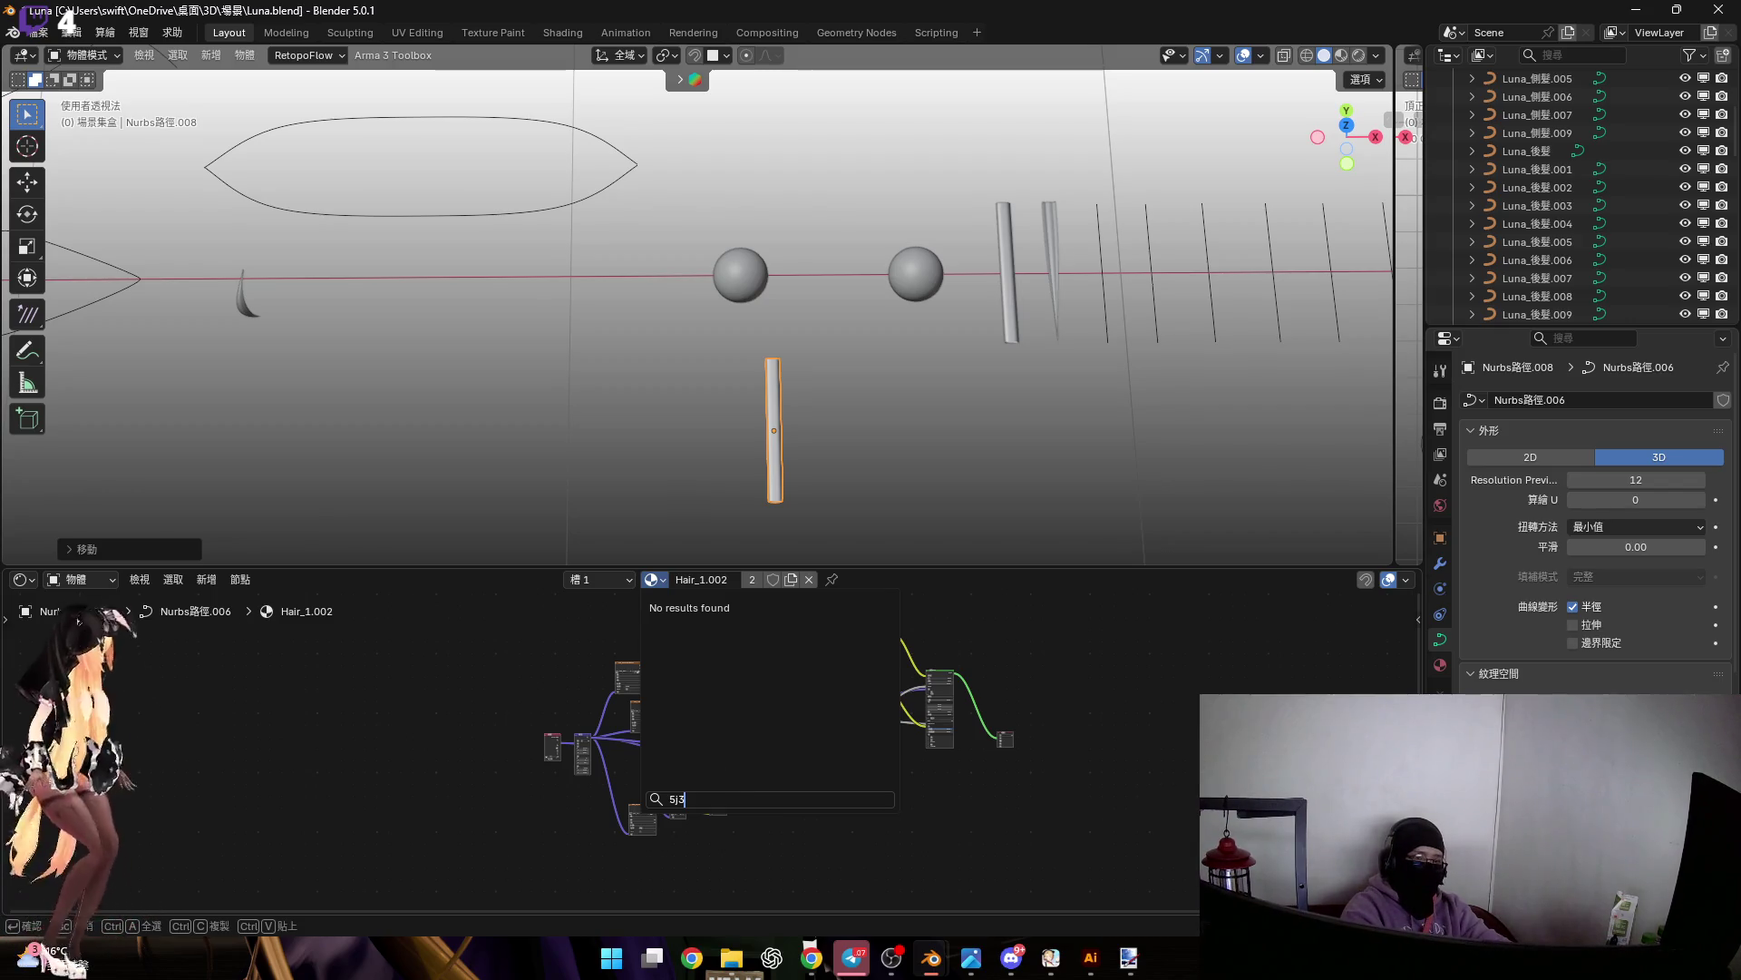
pyautogui.press('BackSpace')
pyautogui.press('BackSpace')
pyautogui.press('BackSpace')
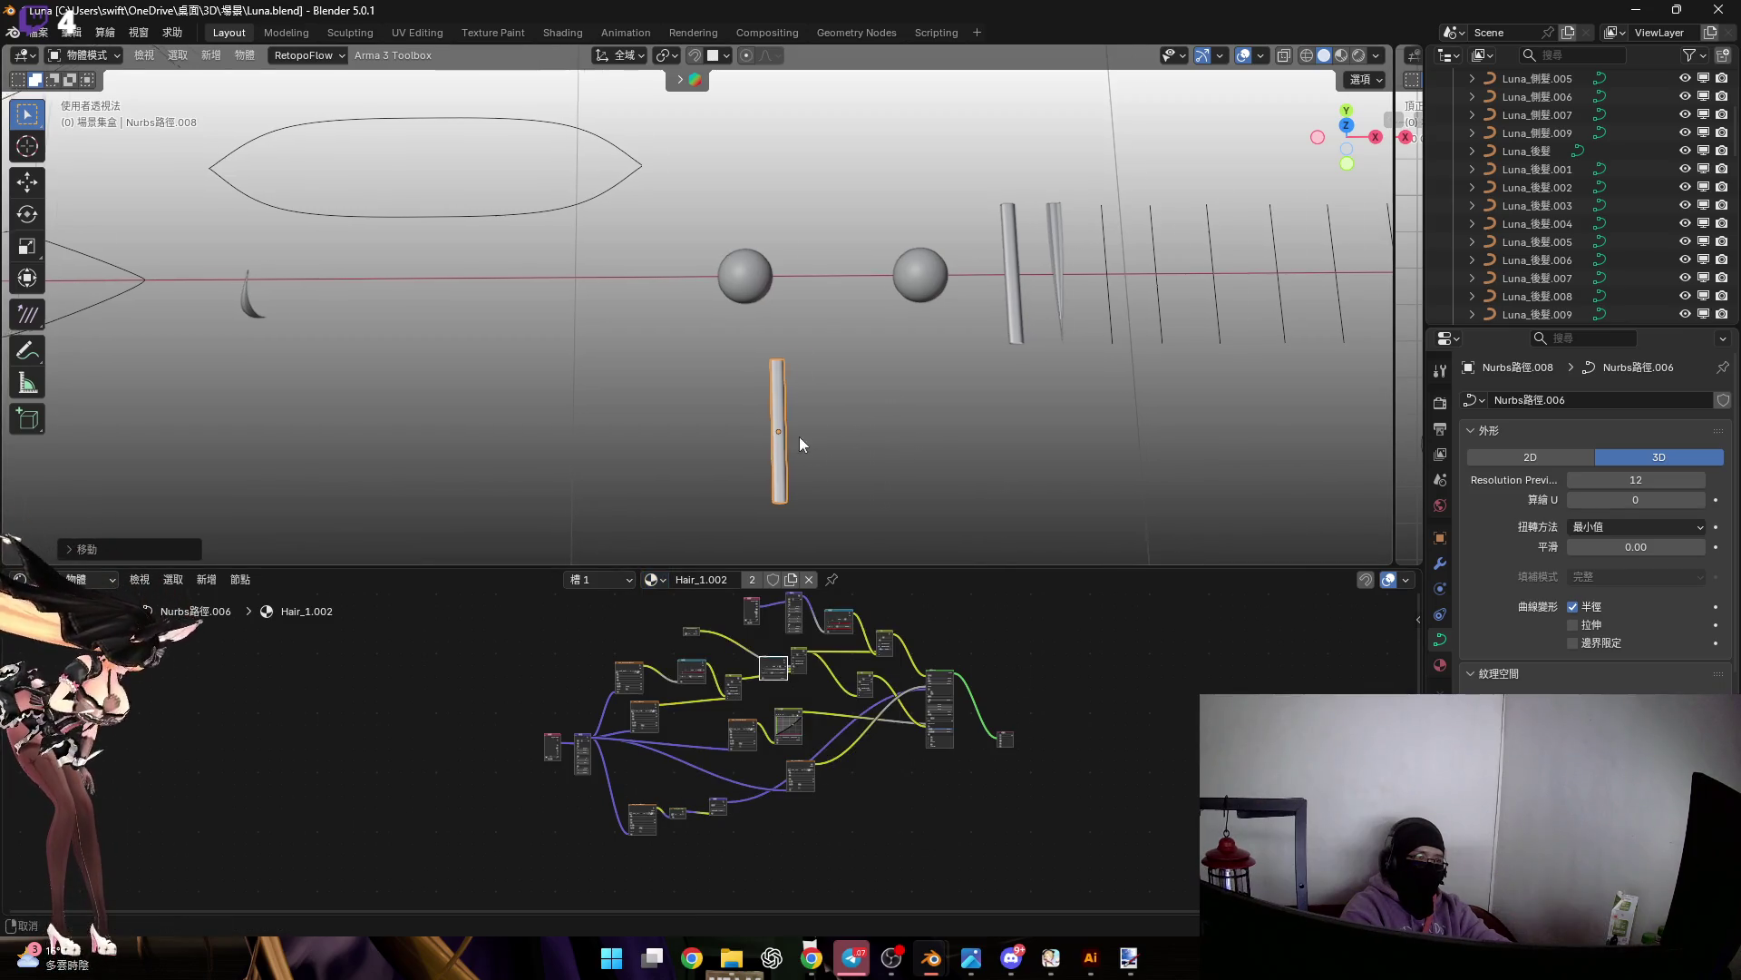
pyautogui.scroll(4, 791, 438)
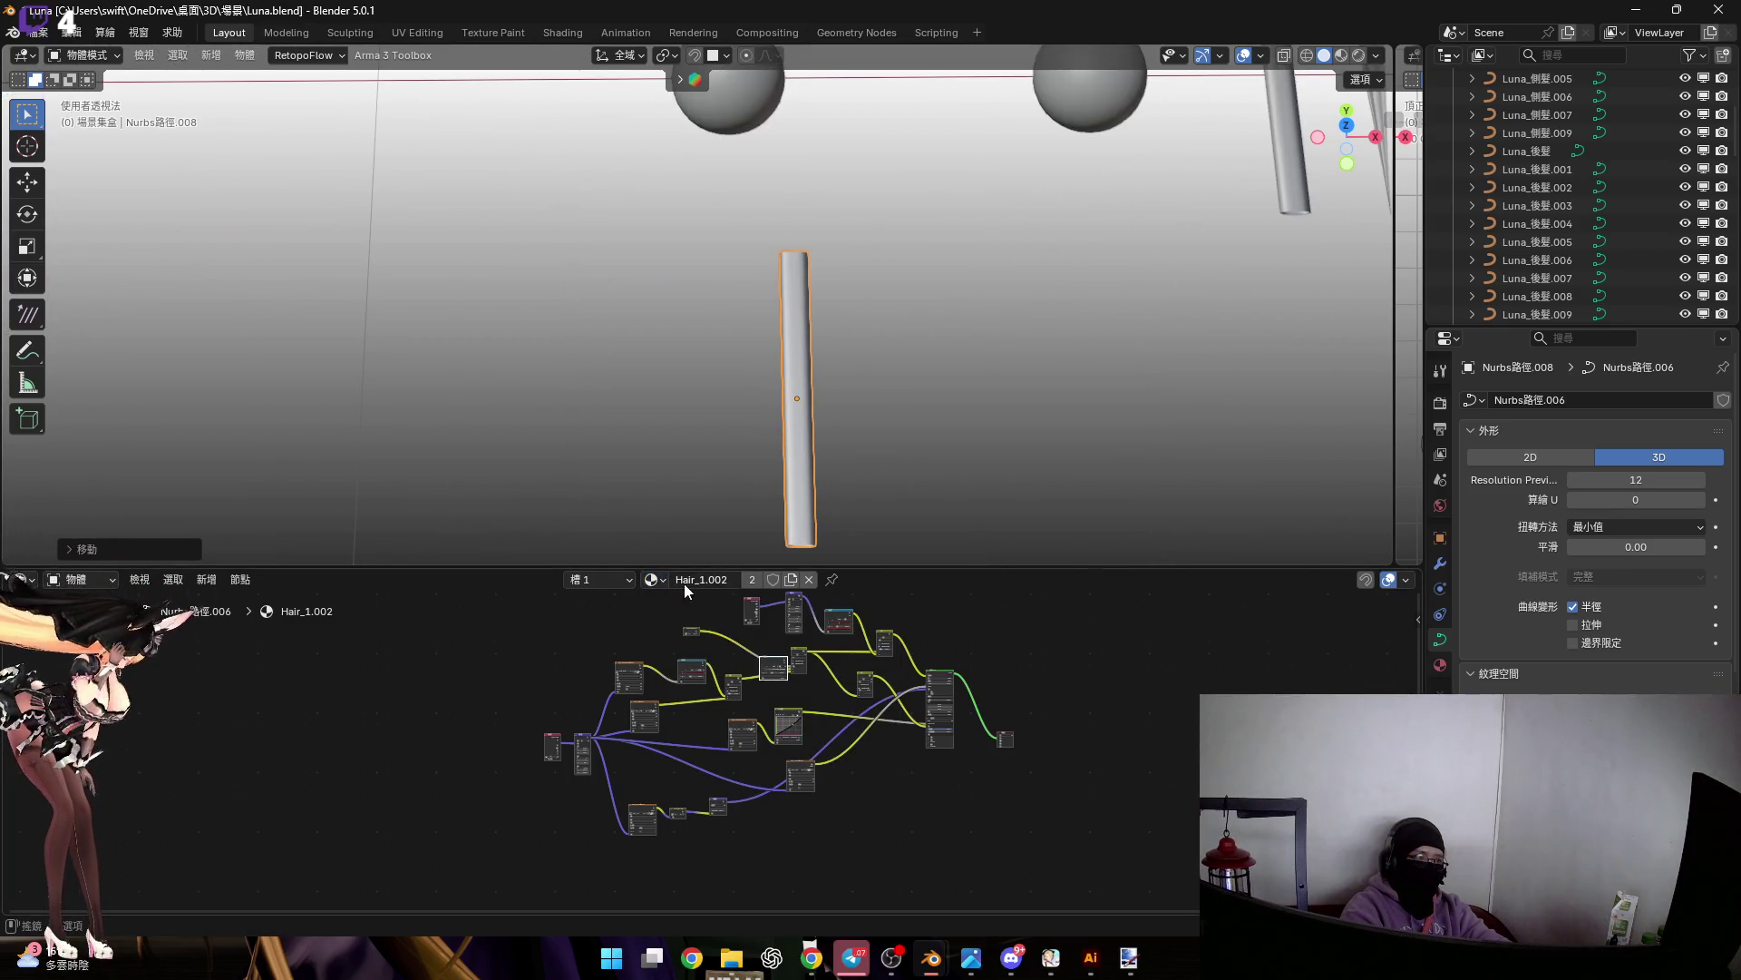
pyautogui.click(653, 579)
pyautogui.write('ㄓㄨ')
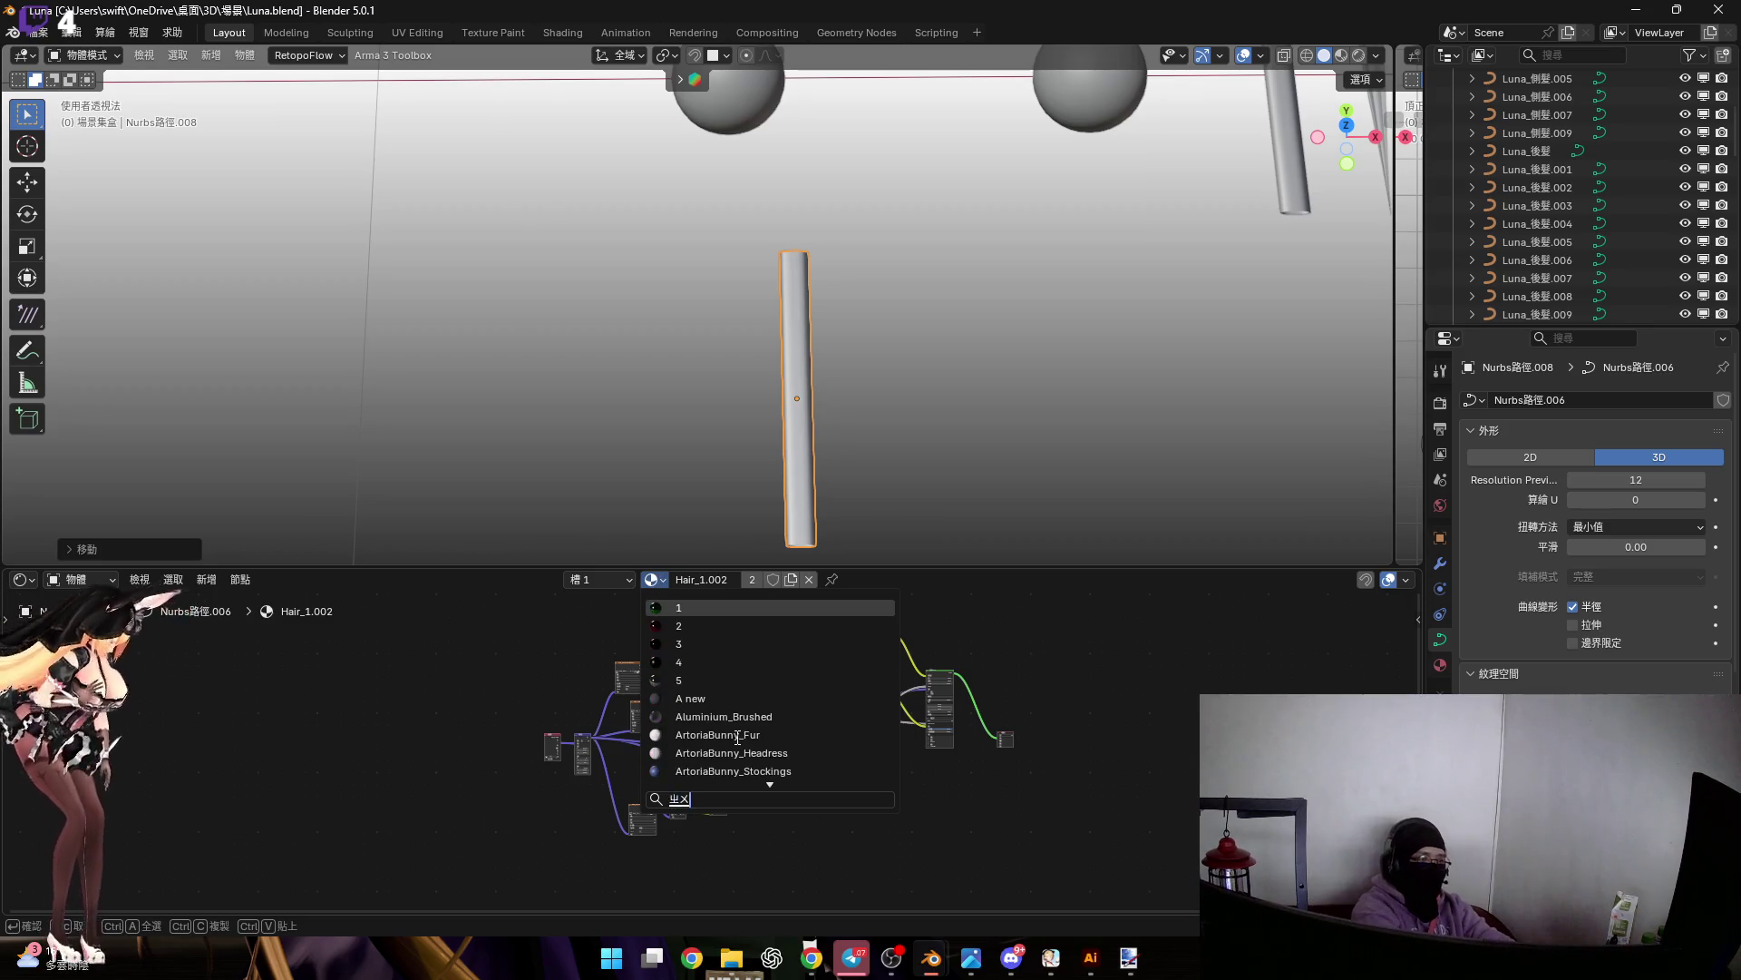
pyautogui.write('主')
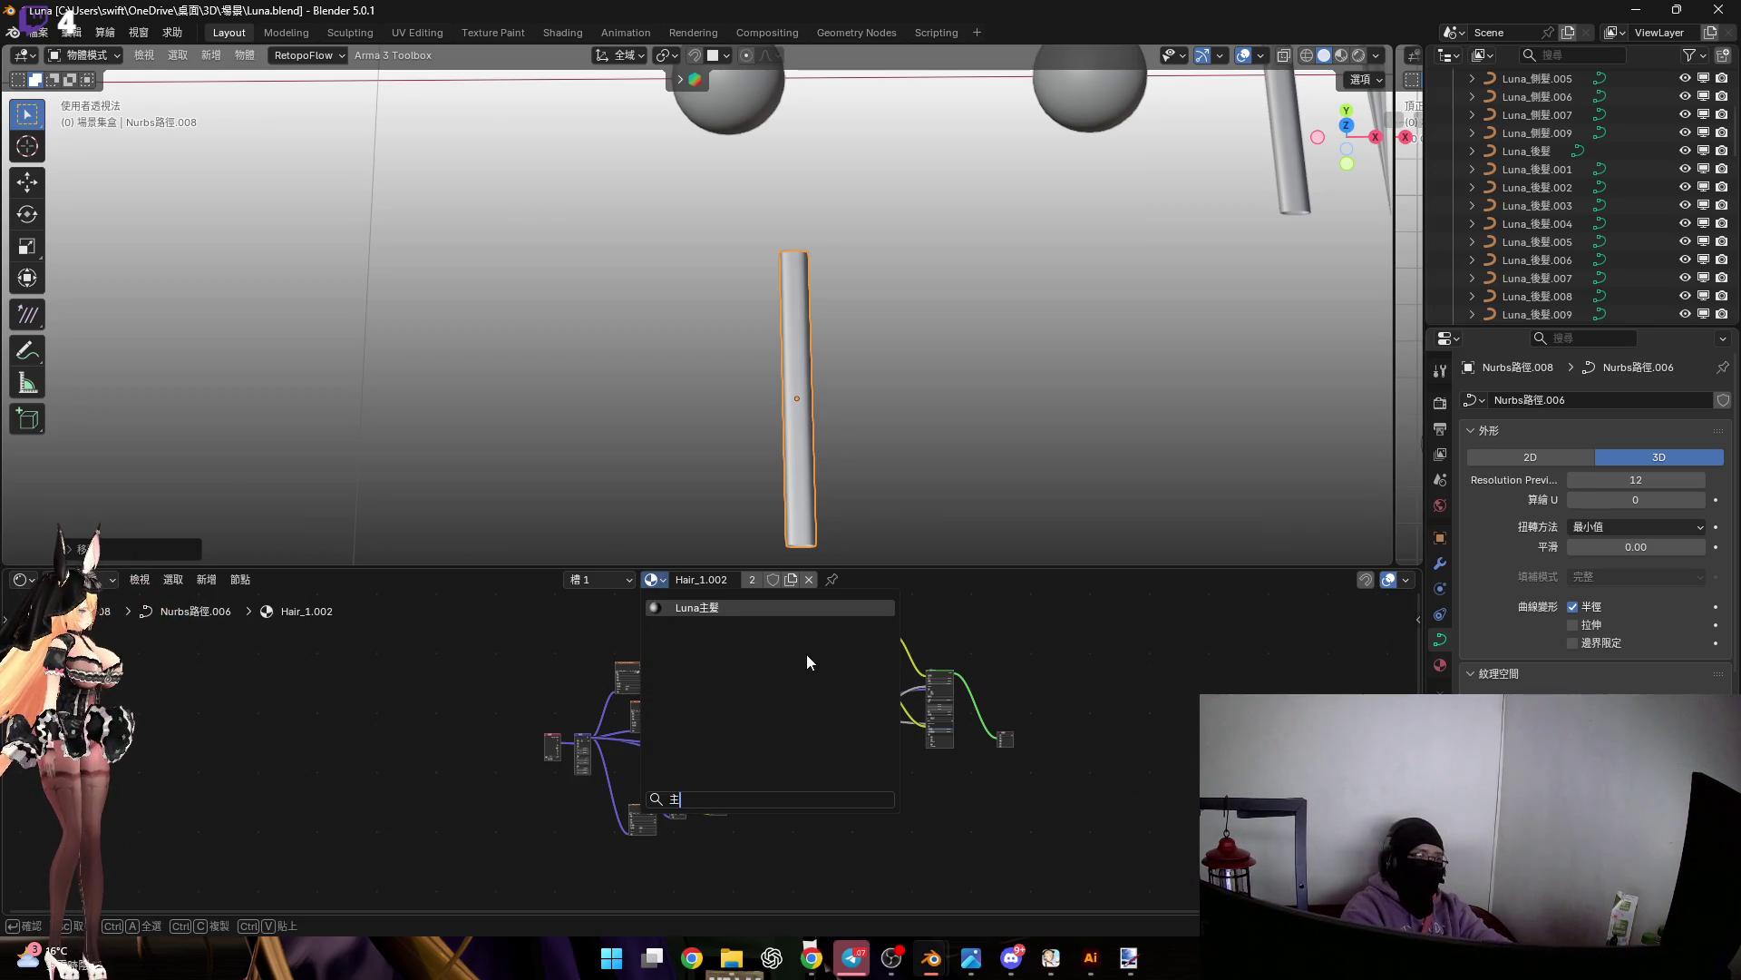
pyautogui.press('Return')
# Rename the material from Luna主髮 to 主髮
pyautogui.scroll(3, 742, 660)
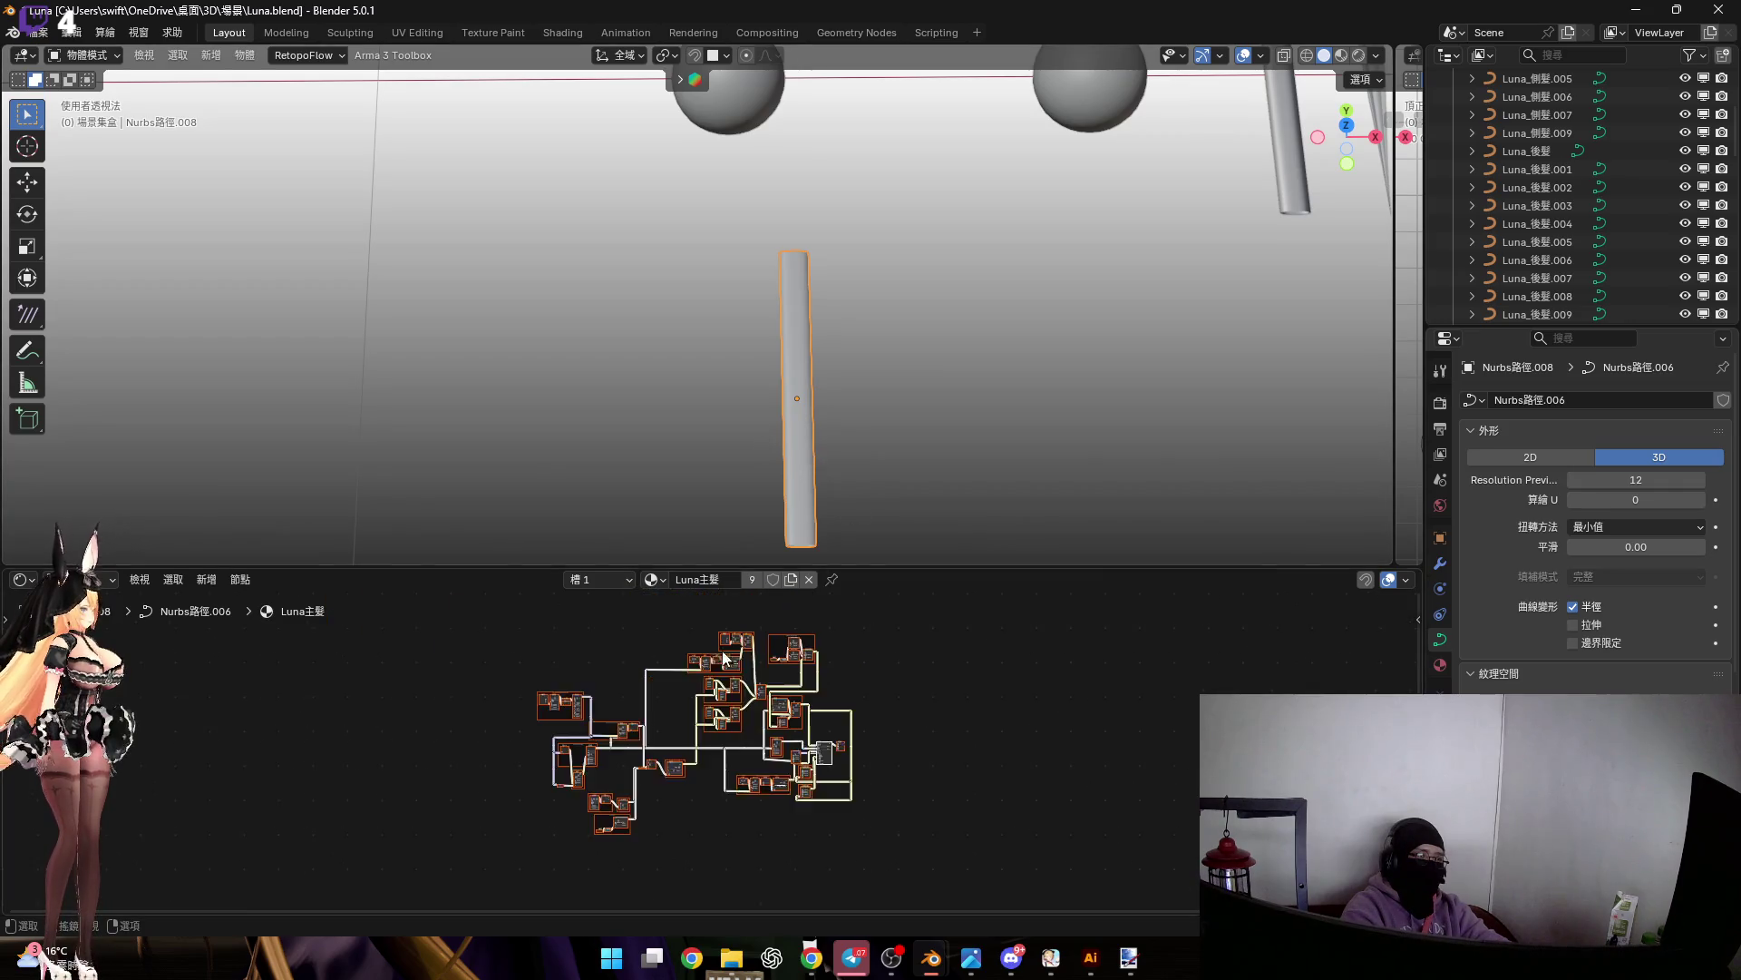
pyautogui.click(702, 585)
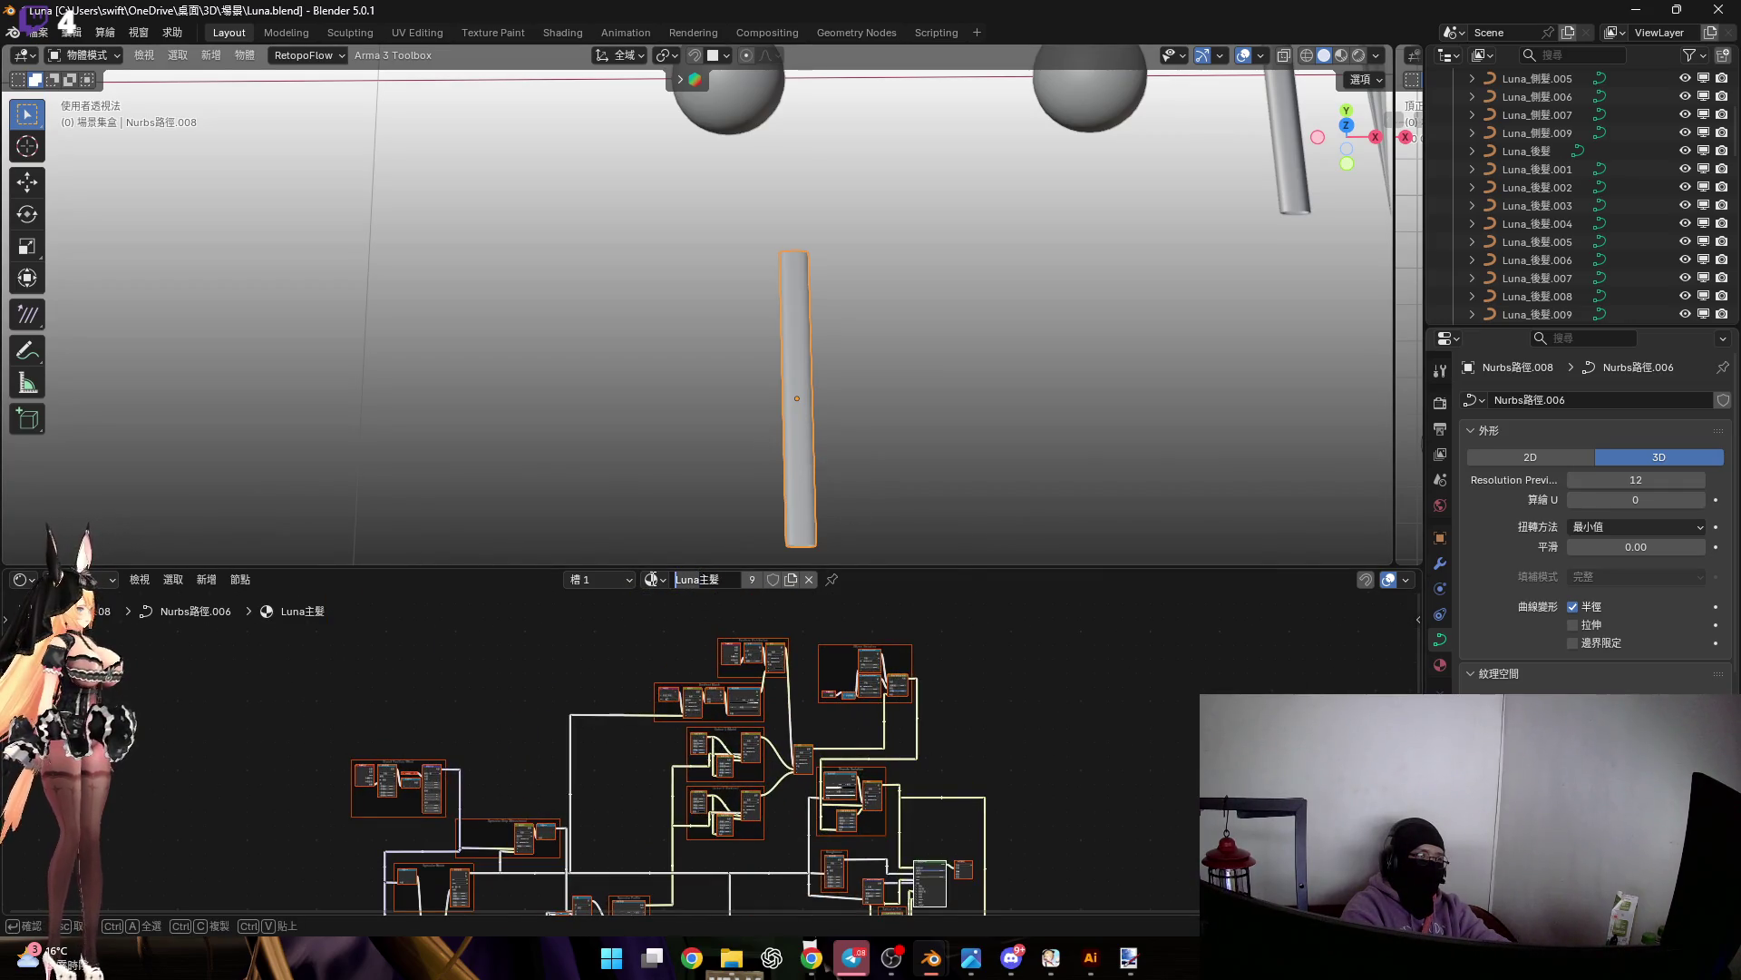
pyautogui.press('Delete')
pyautogui.press('Delete')
pyautogui.press('Delete')
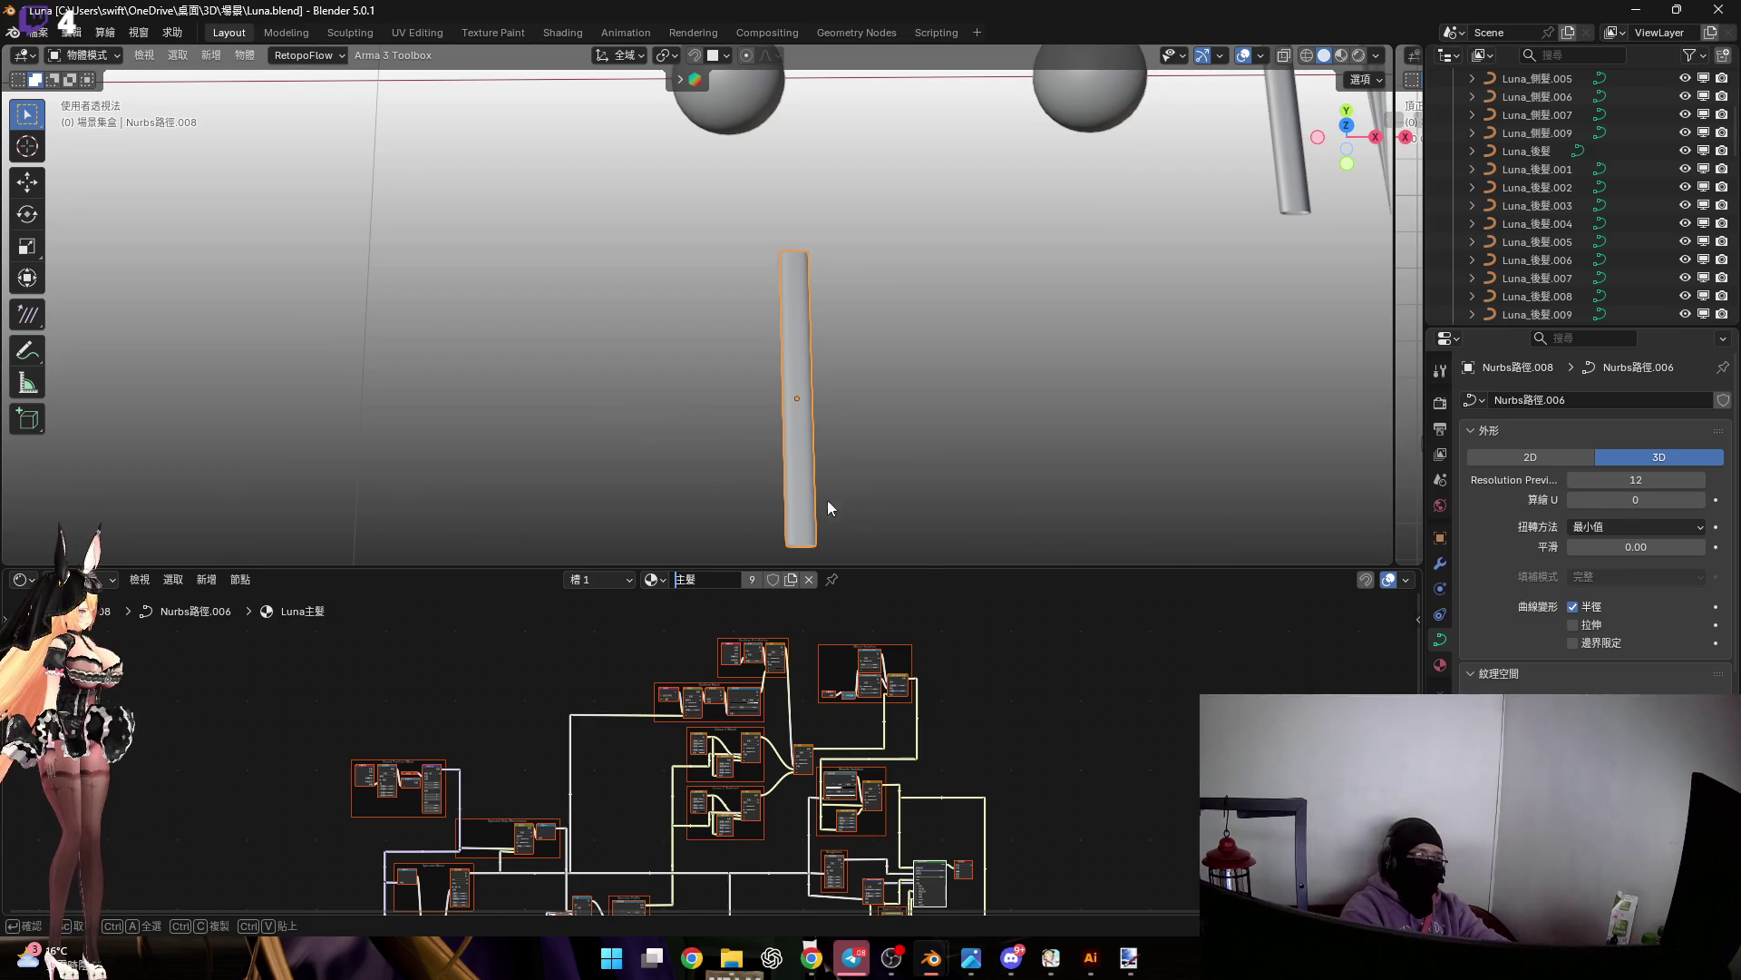
pyautogui.press('Return')
# Copy the selected curve and bring the 赫卡提亞 scene window to the front
pyautogui.hotkey('ctrl', 'c')
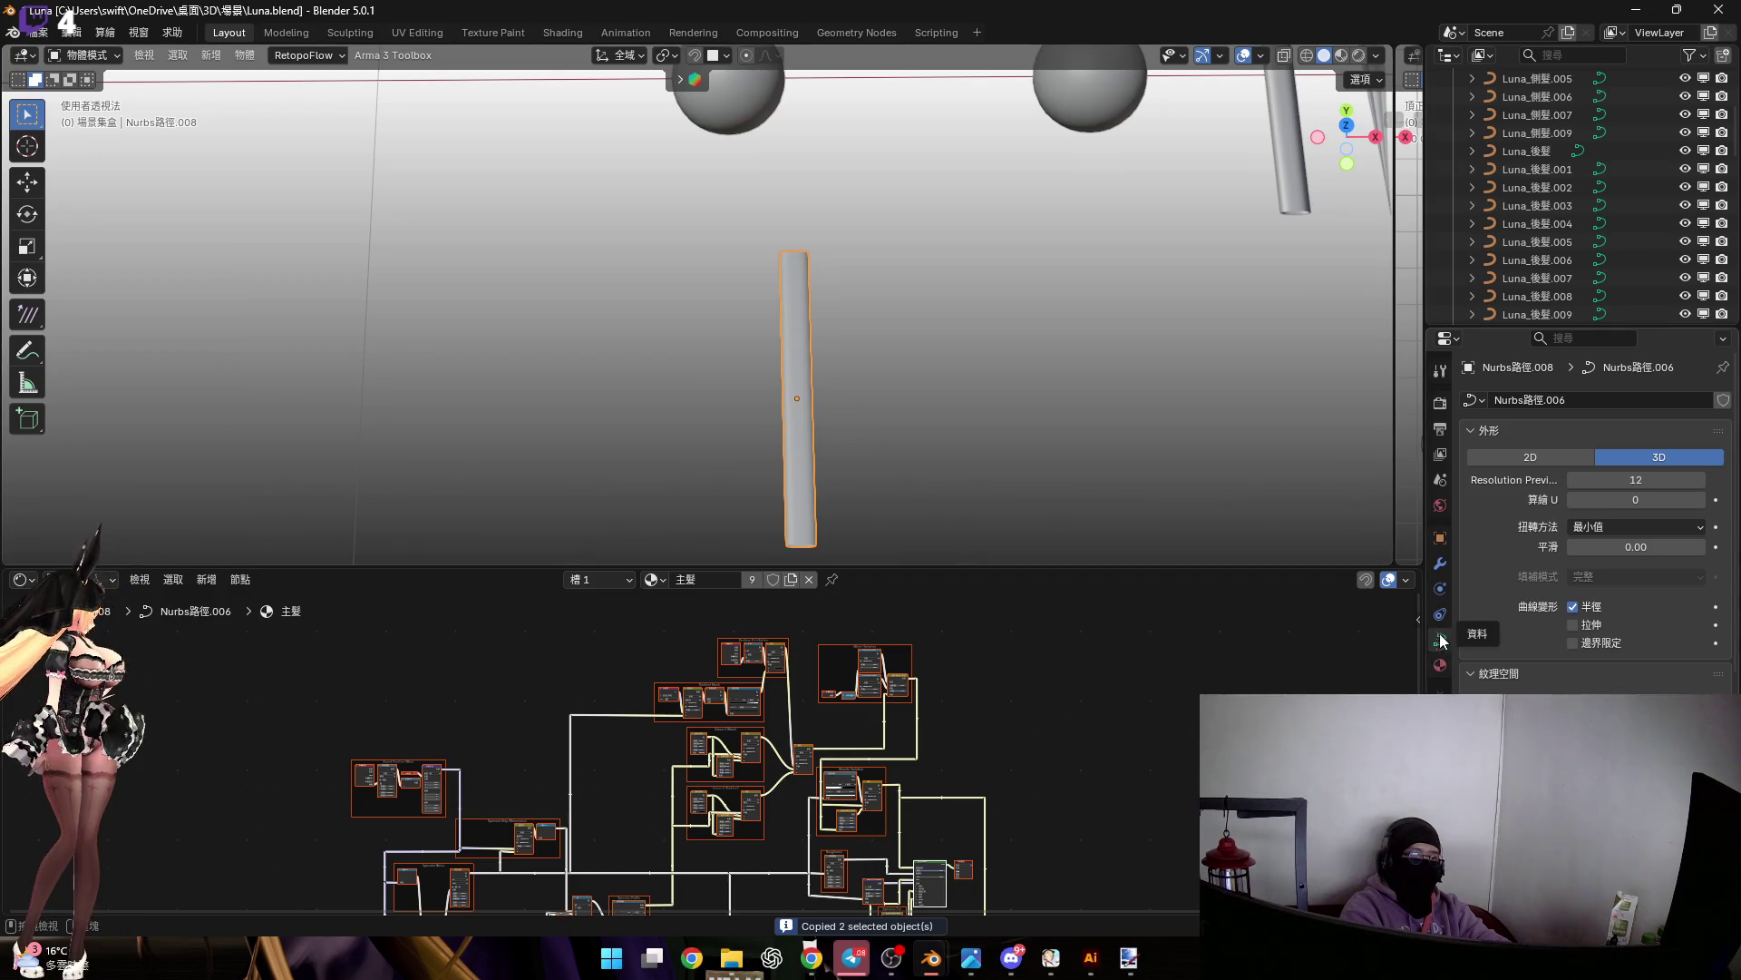
pyautogui.scroll(-5, 1479, 660)
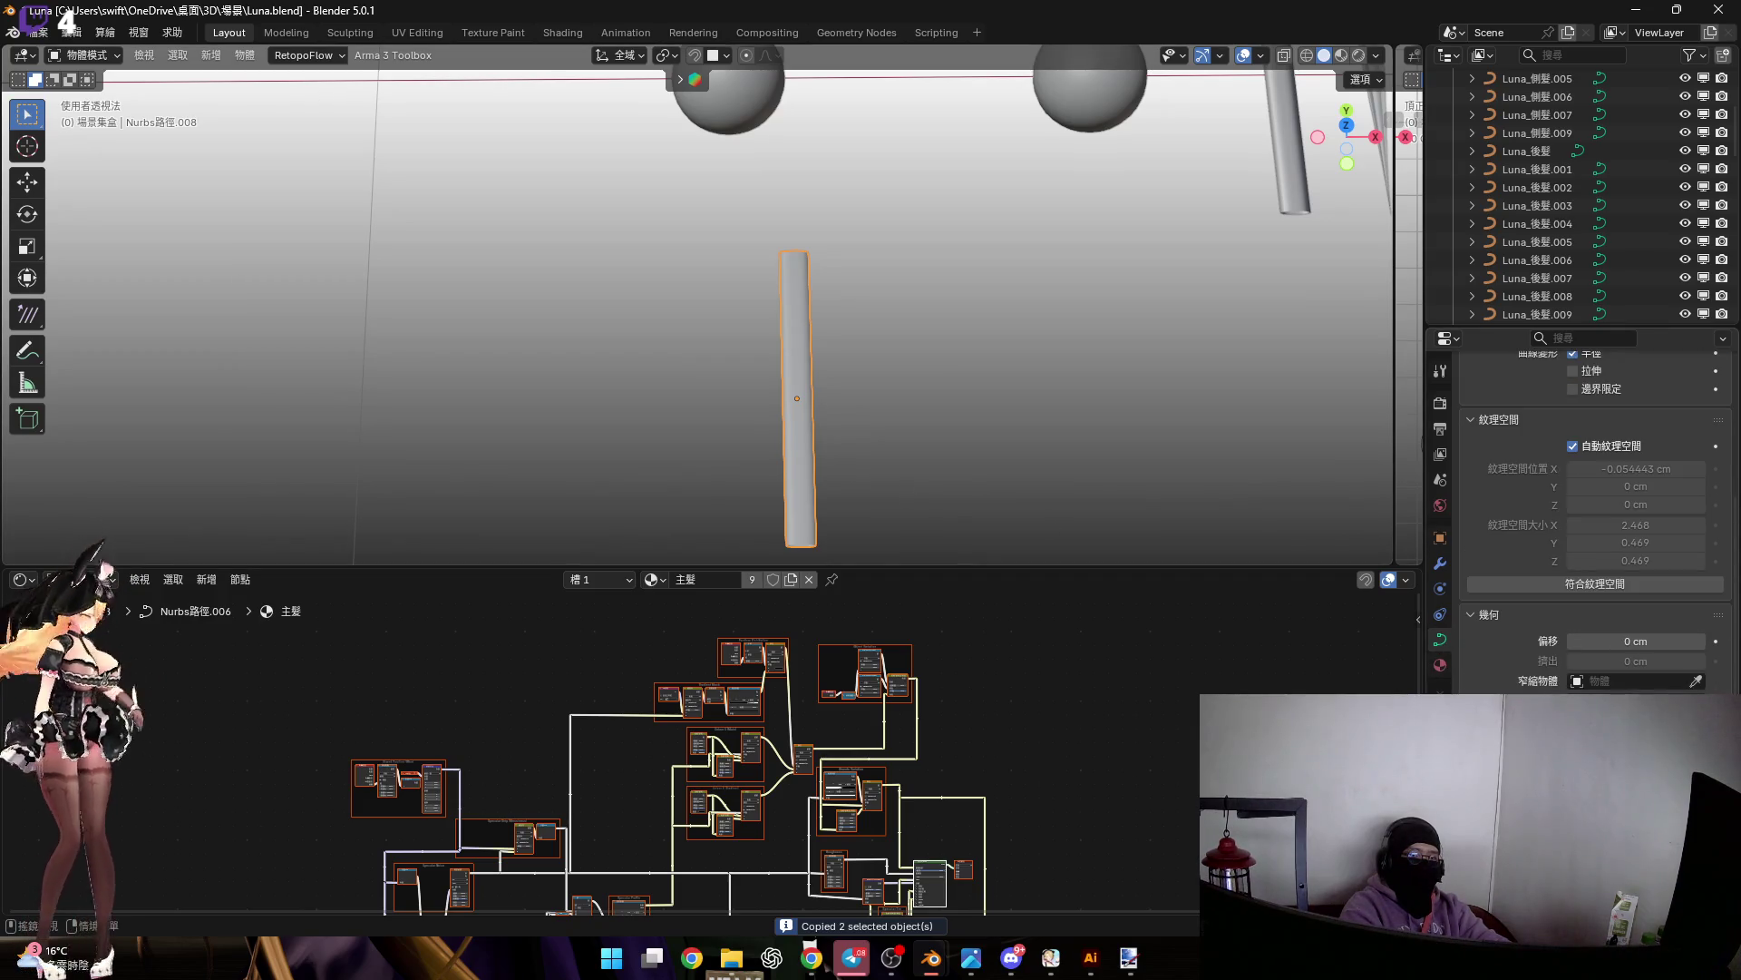
pyautogui.moveTo(676, 400); pyautogui.dragTo(918, 508)
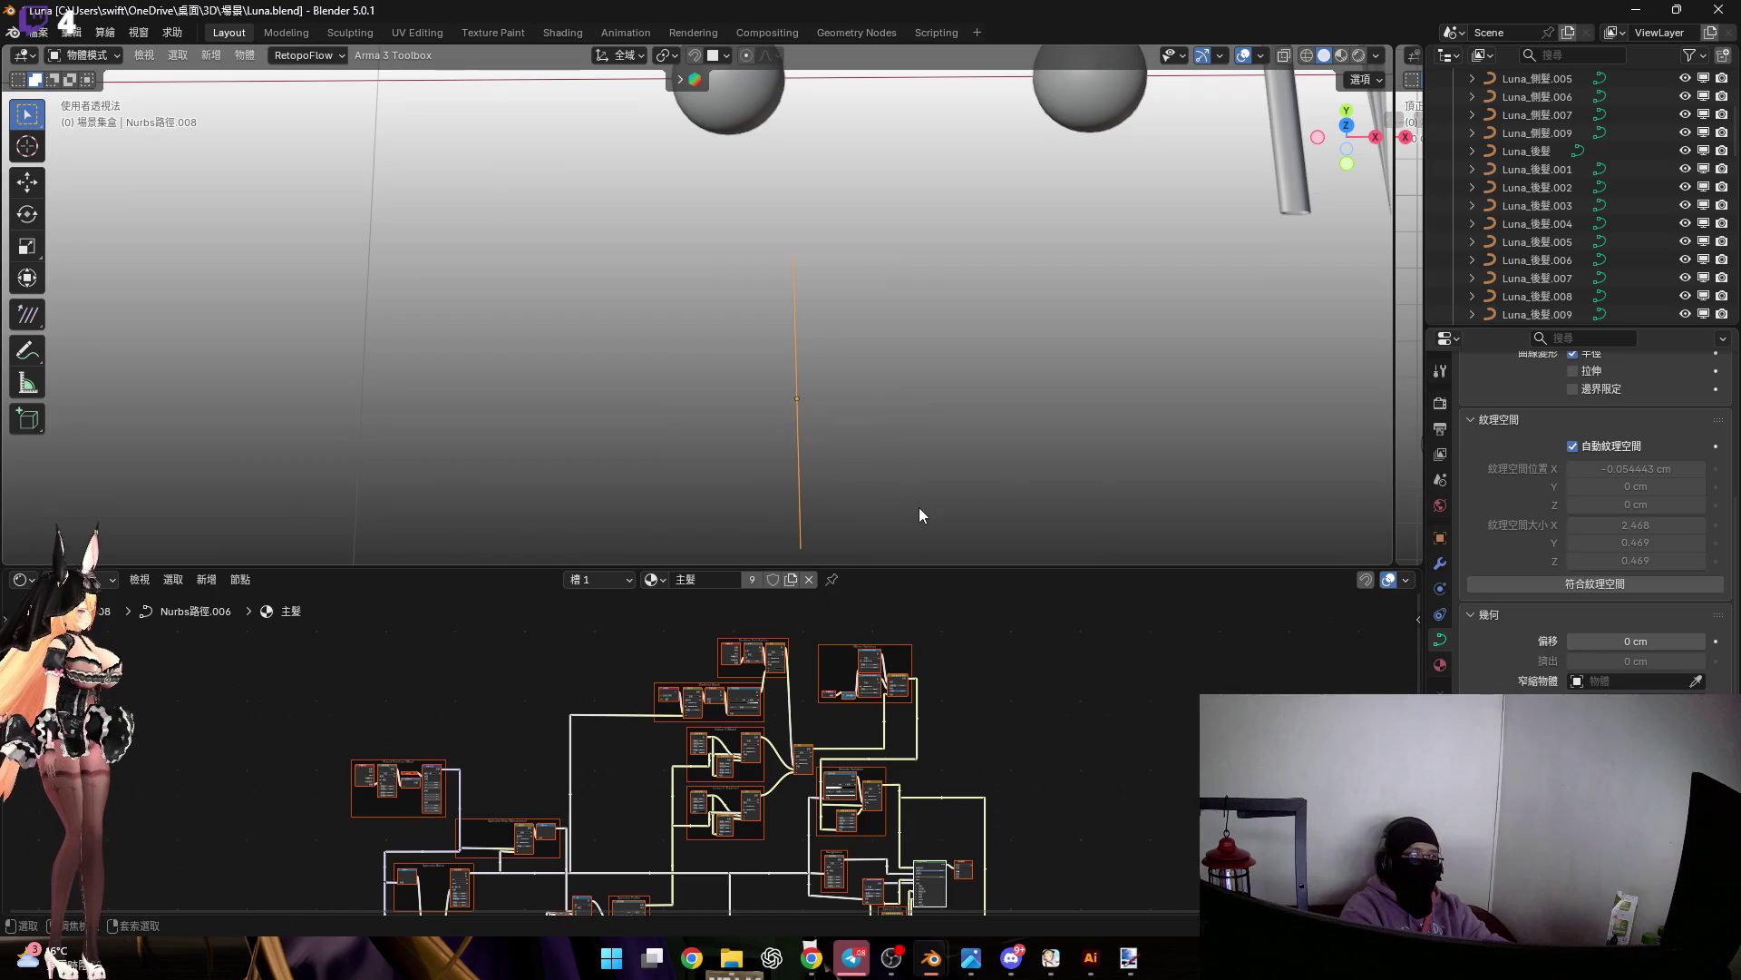
pyautogui.moveTo(931, 957)
pyautogui.click(819, 872)
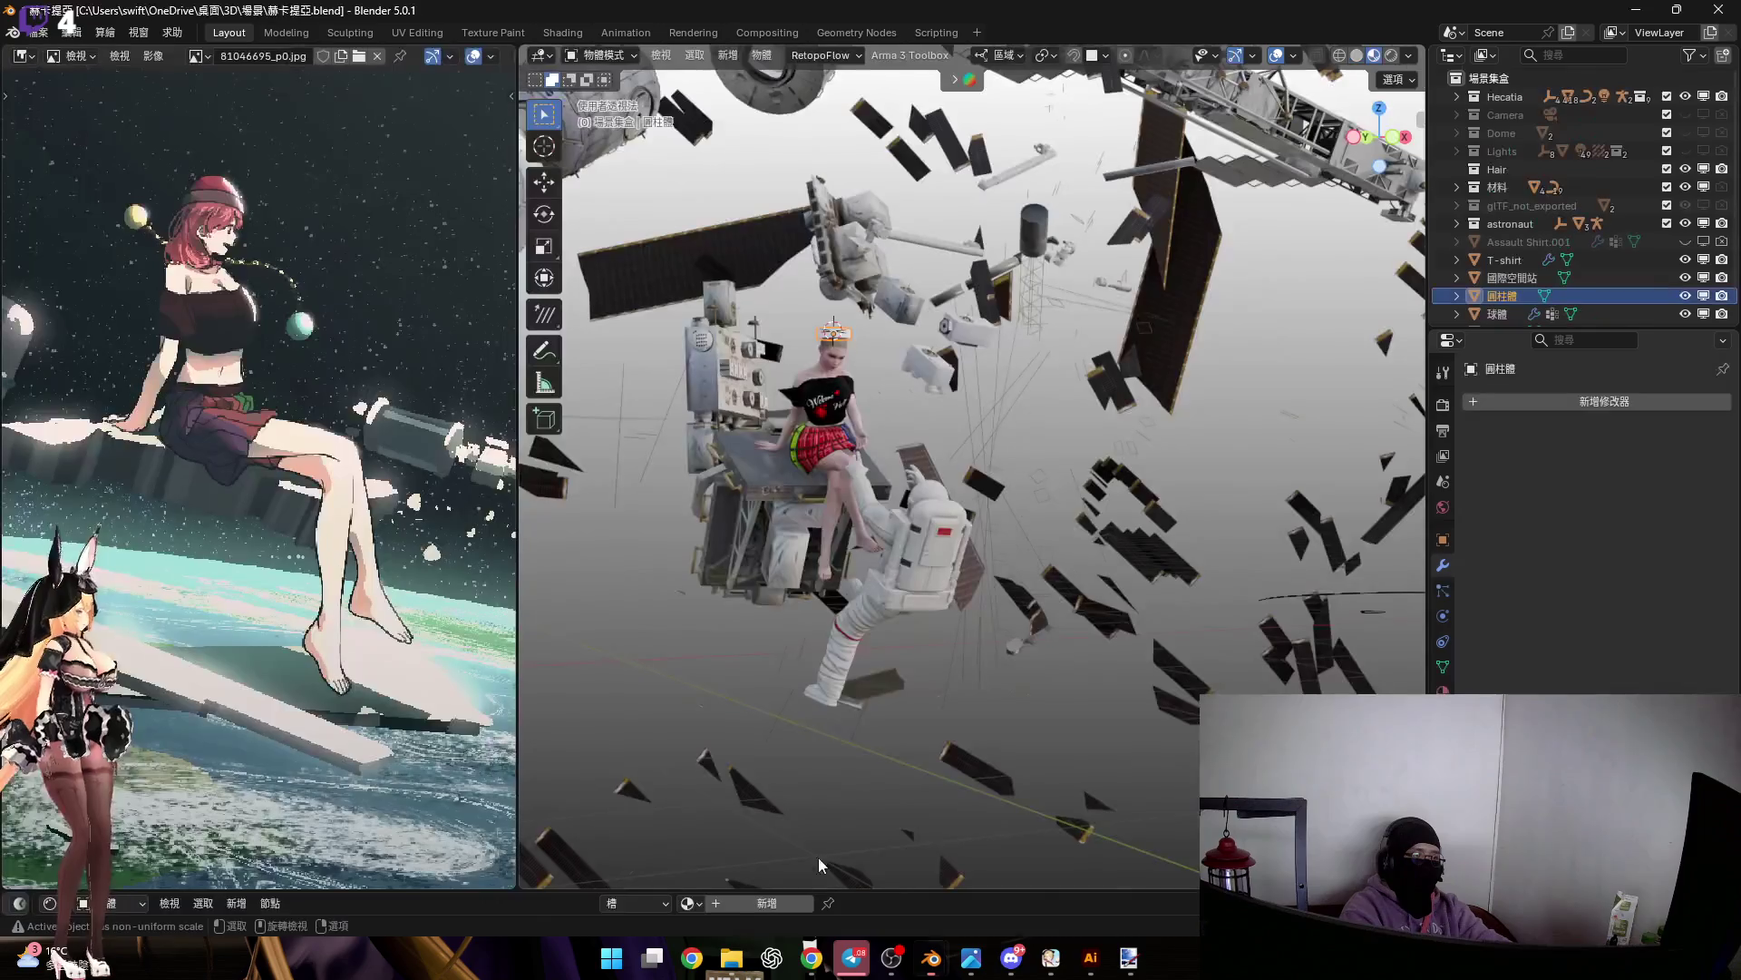
# Paste the copied hair curve Nurbs路徑.009 into the 赫卡提亞 scene
pyautogui.scroll(-10, 1016, 579)
pyautogui.moveTo(949, 541)
pyautogui.mouseDown(button='middle')
pyautogui.moveTo(914, 617)
pyautogui.moveTo(1004, 576)
pyautogui.moveTo(940, 515)
pyautogui.mouseUp(button='middle')
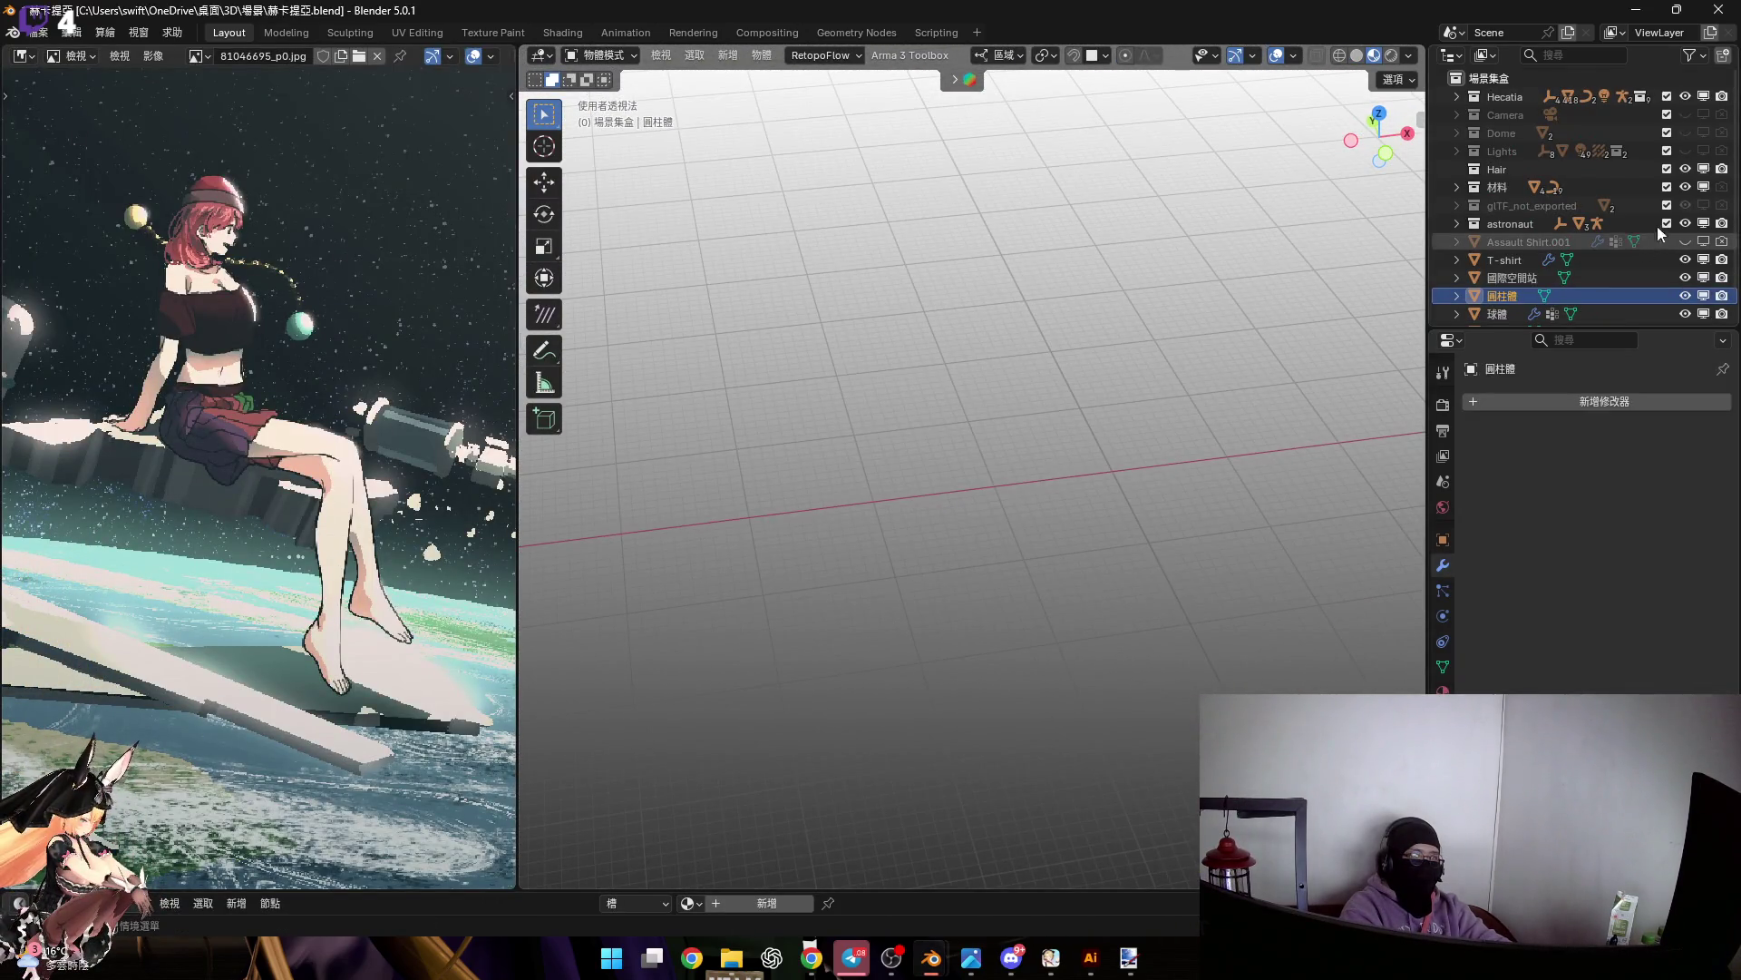
pyautogui.scroll(10, 869, 490)
pyautogui.scroll(8, 1026, 510)
pyautogui.scroll(-4, 1027, 588)
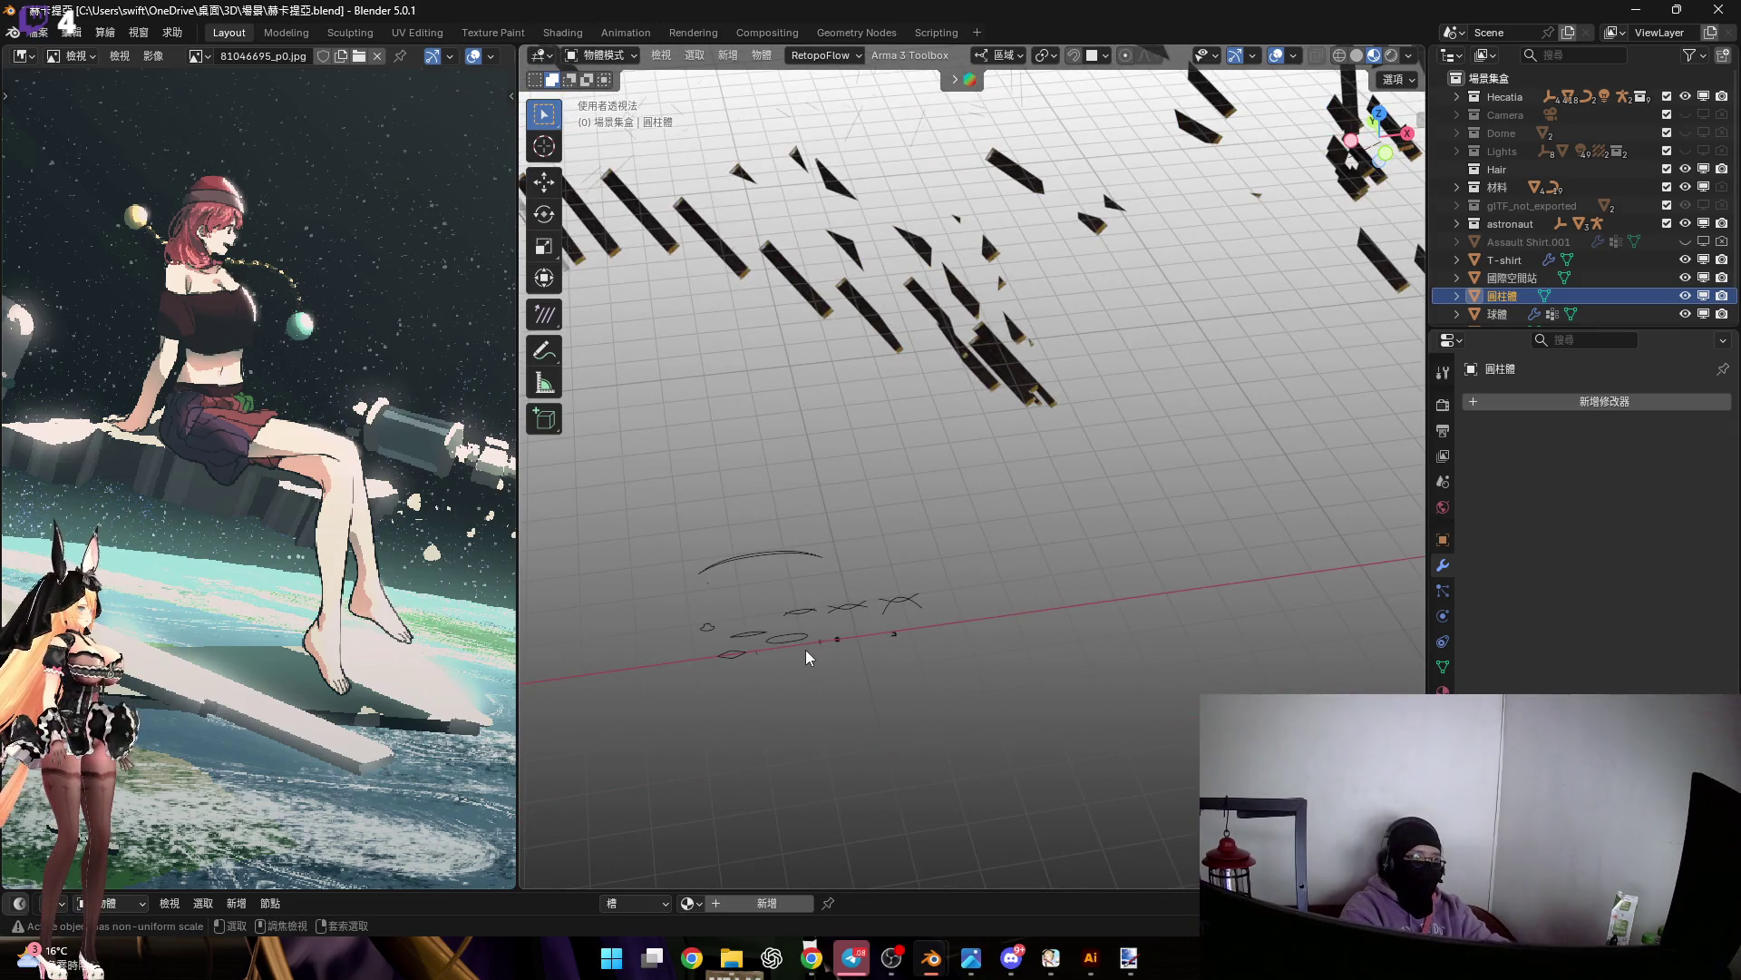
pyautogui.hotkey('ctrl', 'v')
pyautogui.scroll(3, 823, 665)
pyautogui.moveTo(897, 599)
pyautogui.mouseDown(button='middle')
pyautogui.moveTo(841, 592)
pyautogui.moveTo(1181, 500)
pyautogui.moveTo(996, 653)
pyautogui.mouseUp(button='middle')
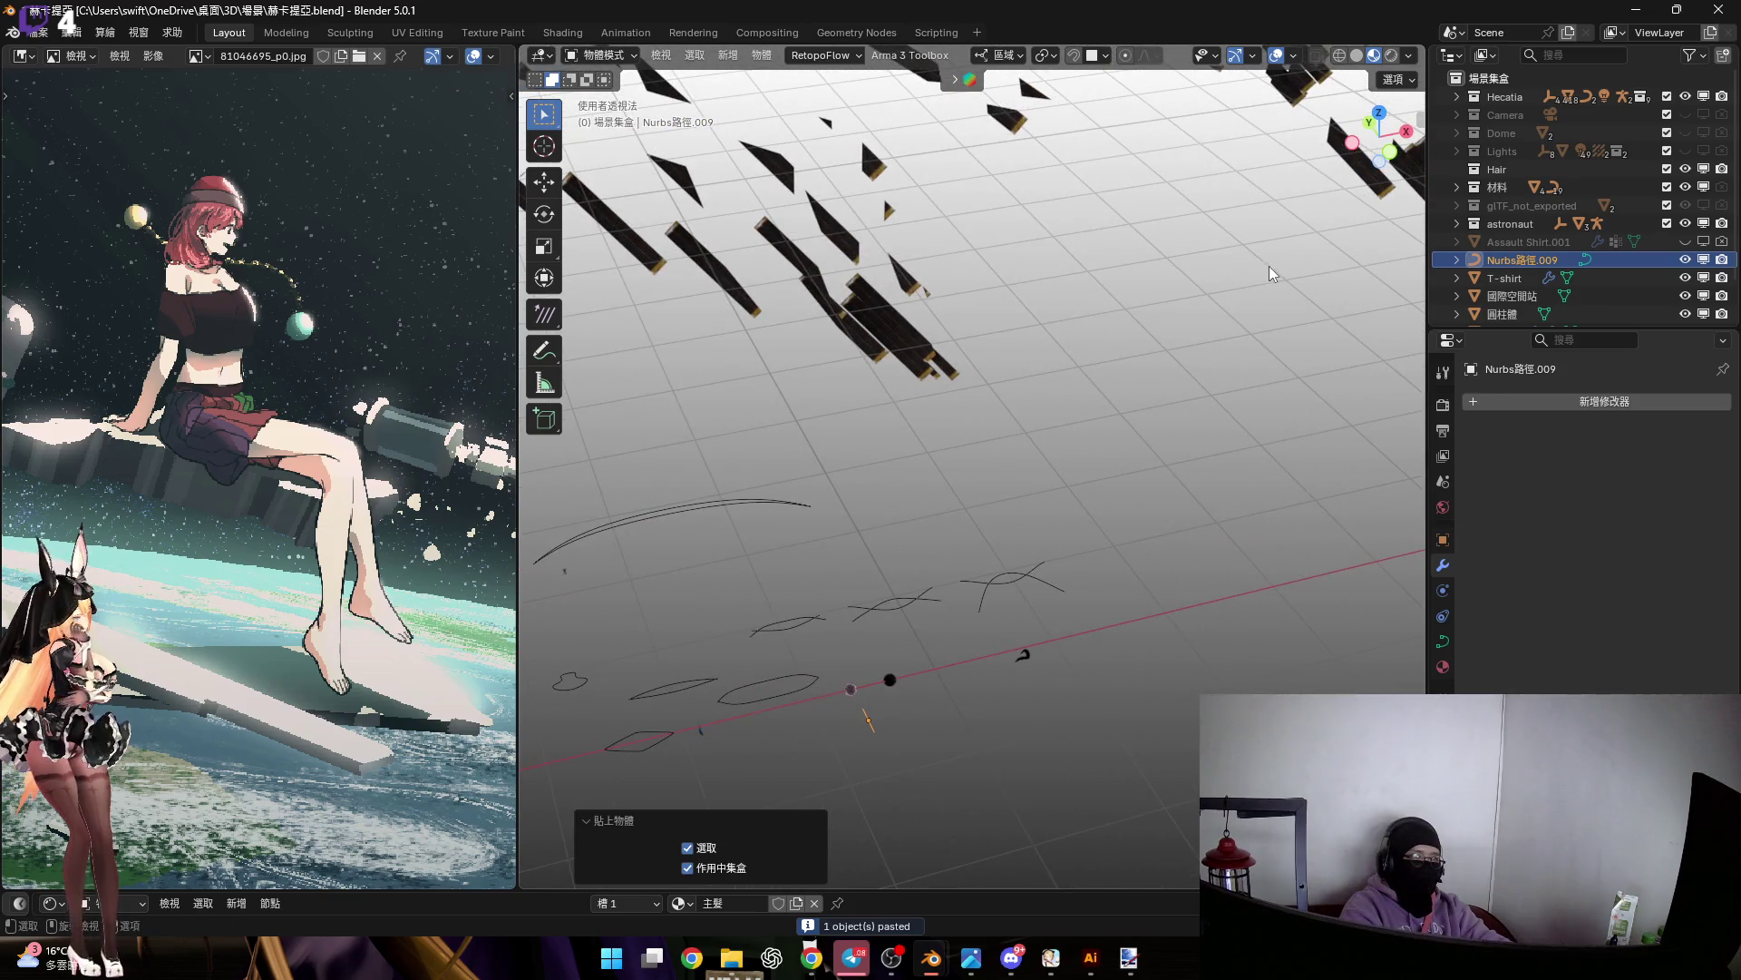
# Hide the 國際空間站 space-station debris and frame the spheres and pasted curve
pyautogui.click(1686, 297)
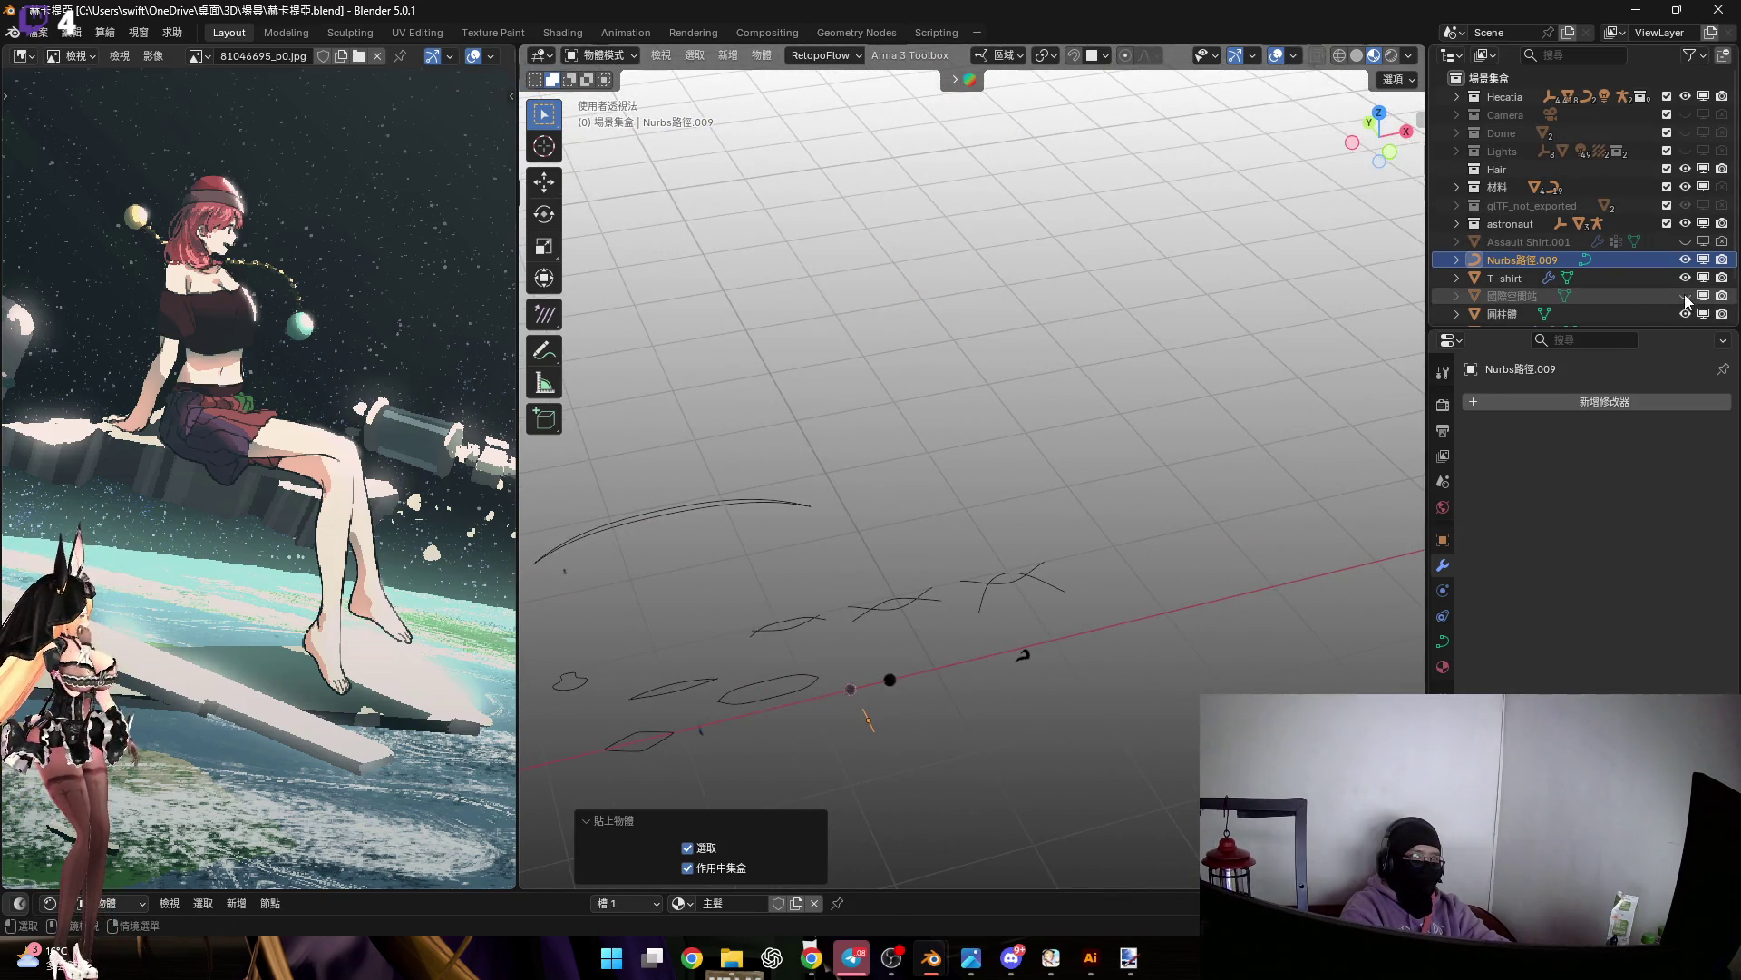
pyautogui.scroll(5, 962, 574)
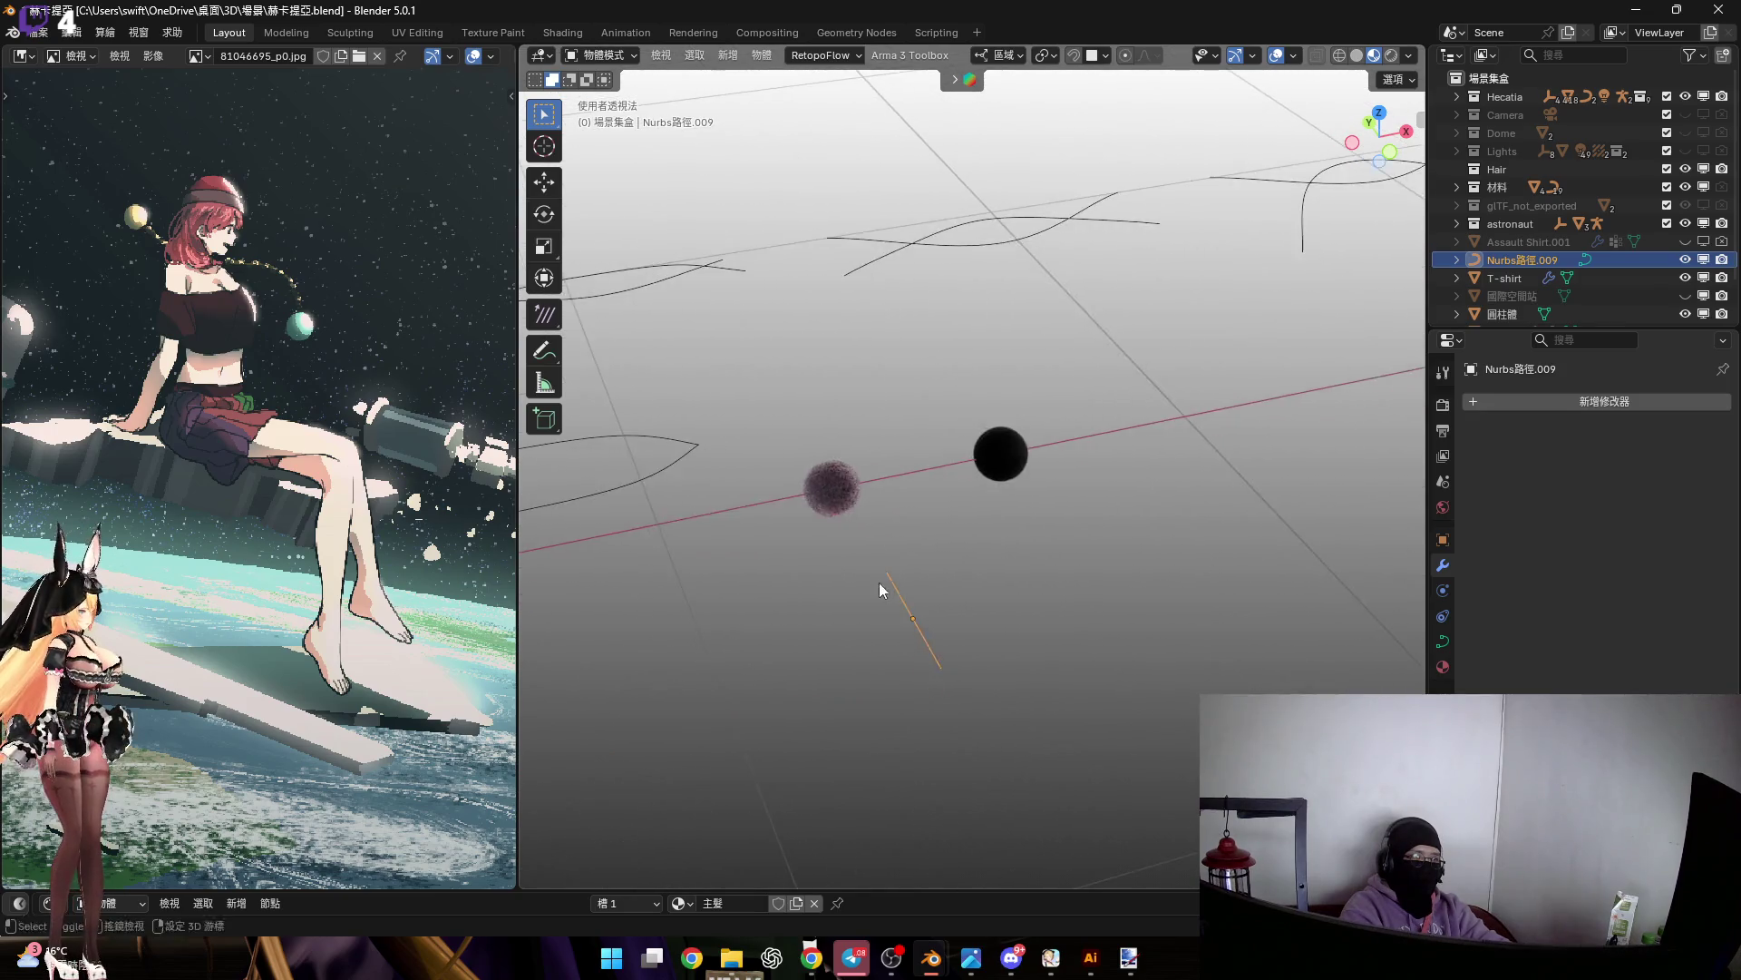
pyautogui.moveTo(879, 580); pyautogui.dragTo(983, 513, button='middle')
# Set the pasted hair curve's Location Z to 0 cm in the sidebar Item tab
pyautogui.press('n')
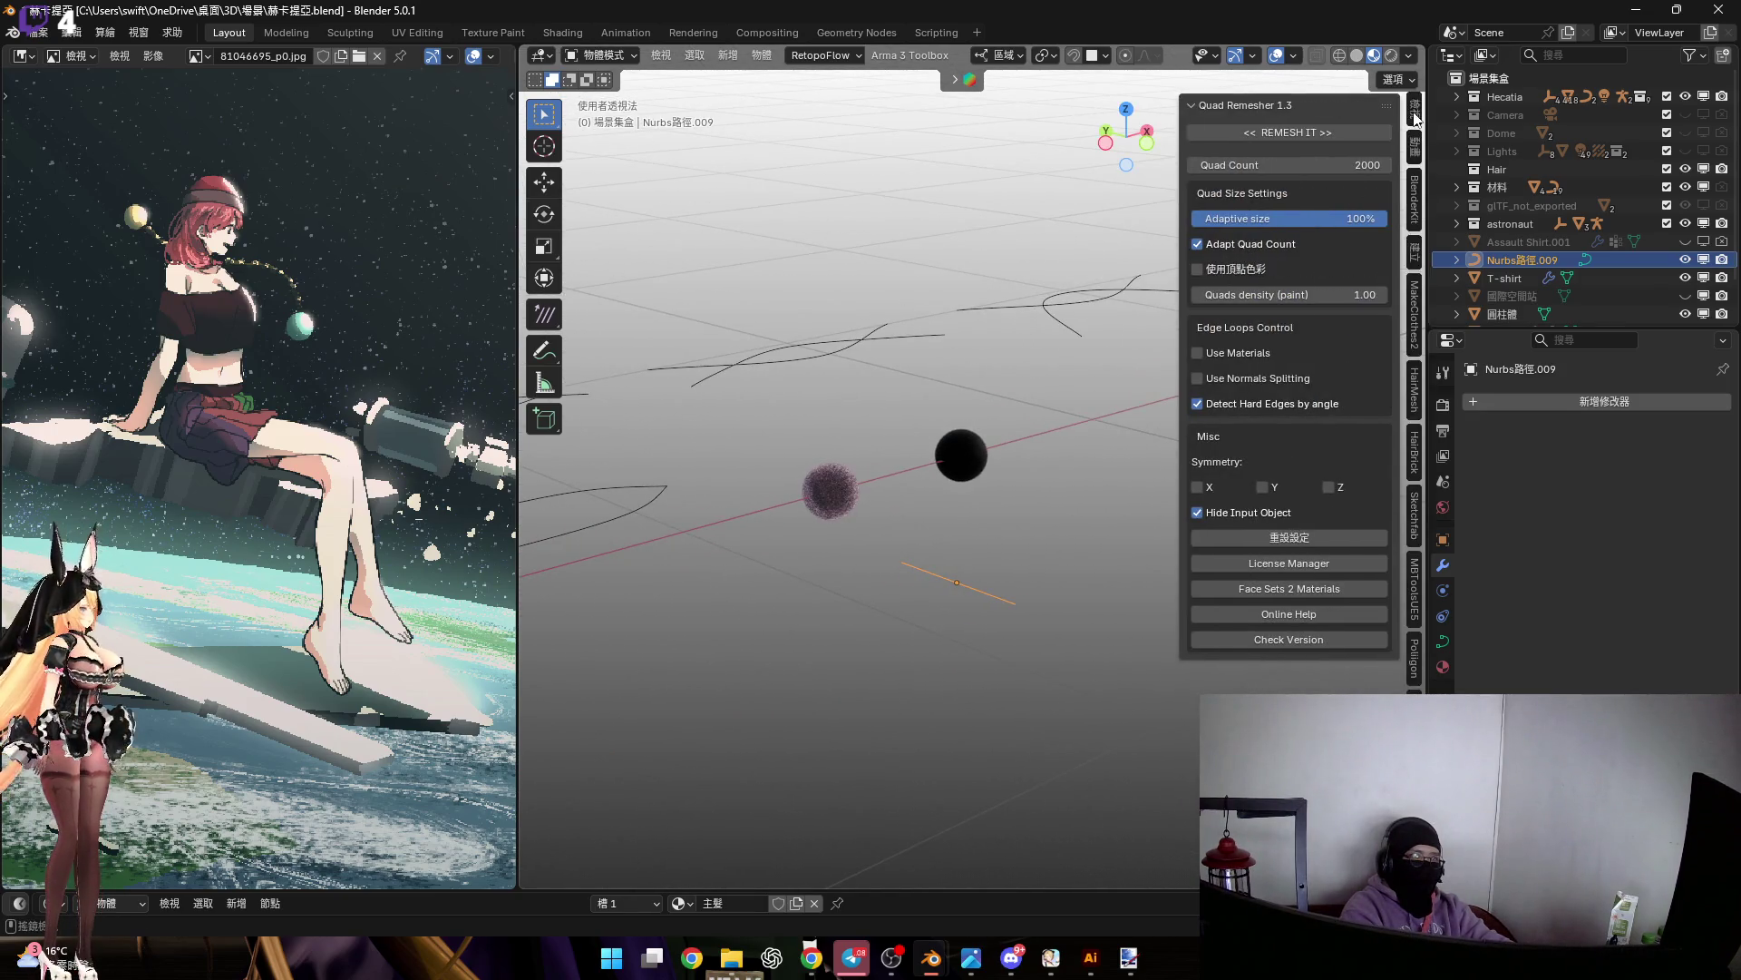
pyautogui.click(1416, 115)
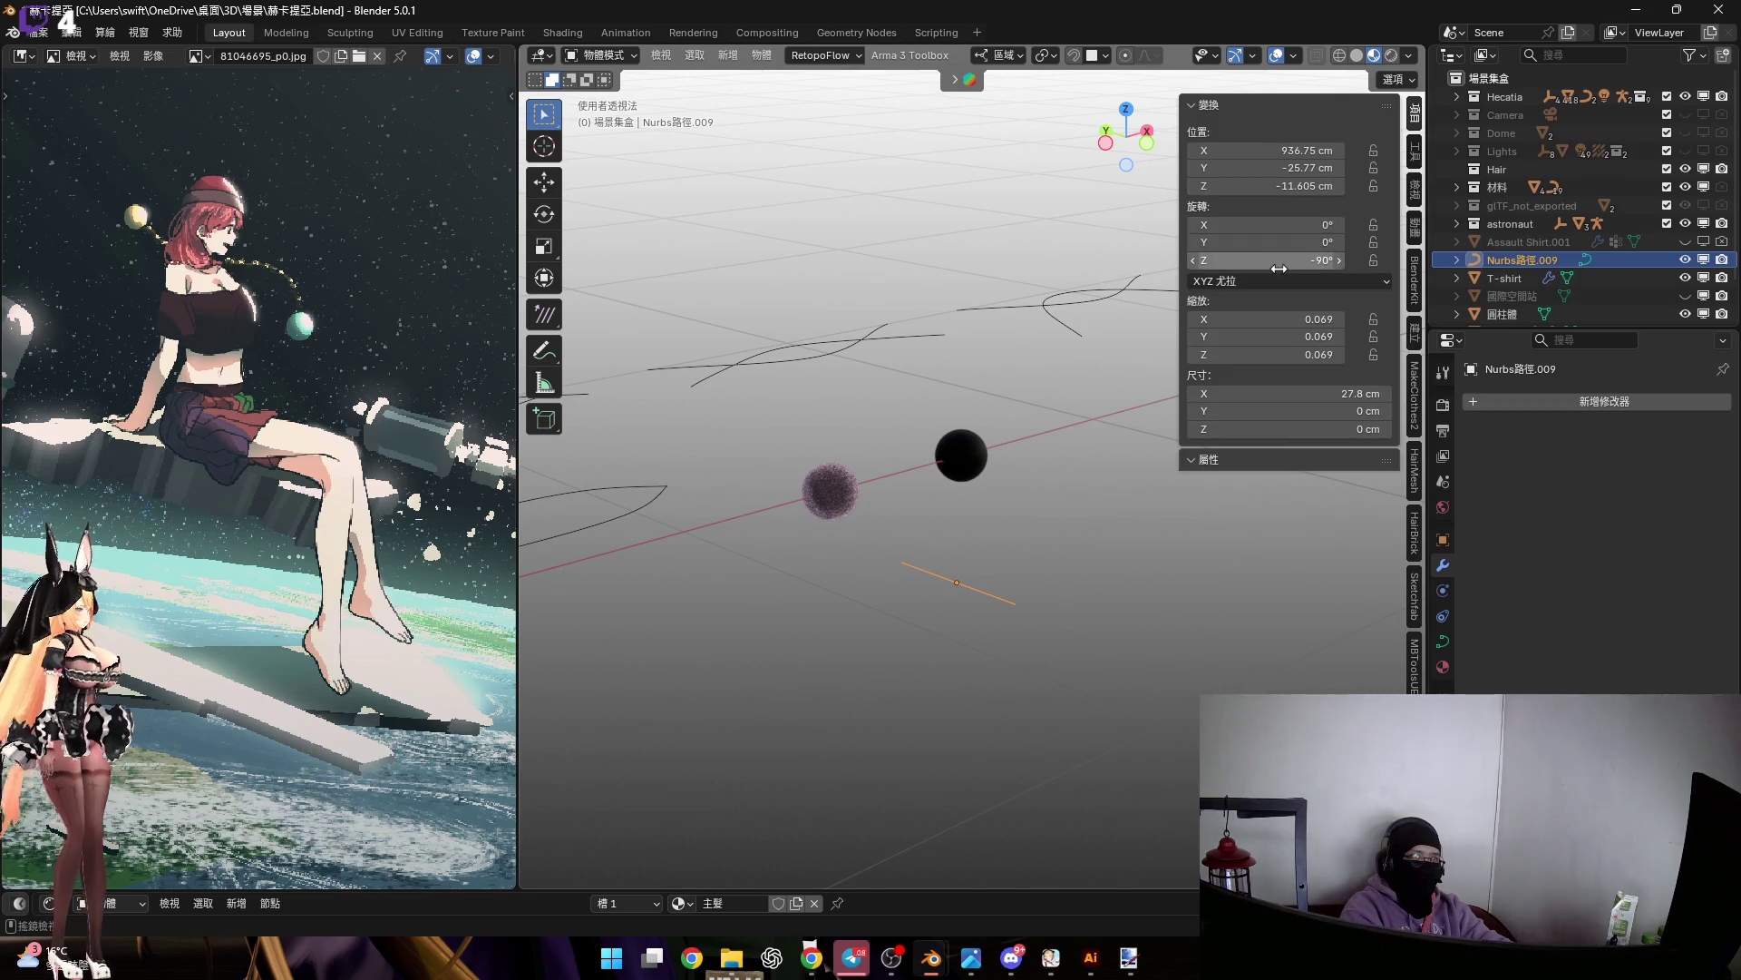
pyautogui.click(1279, 192)
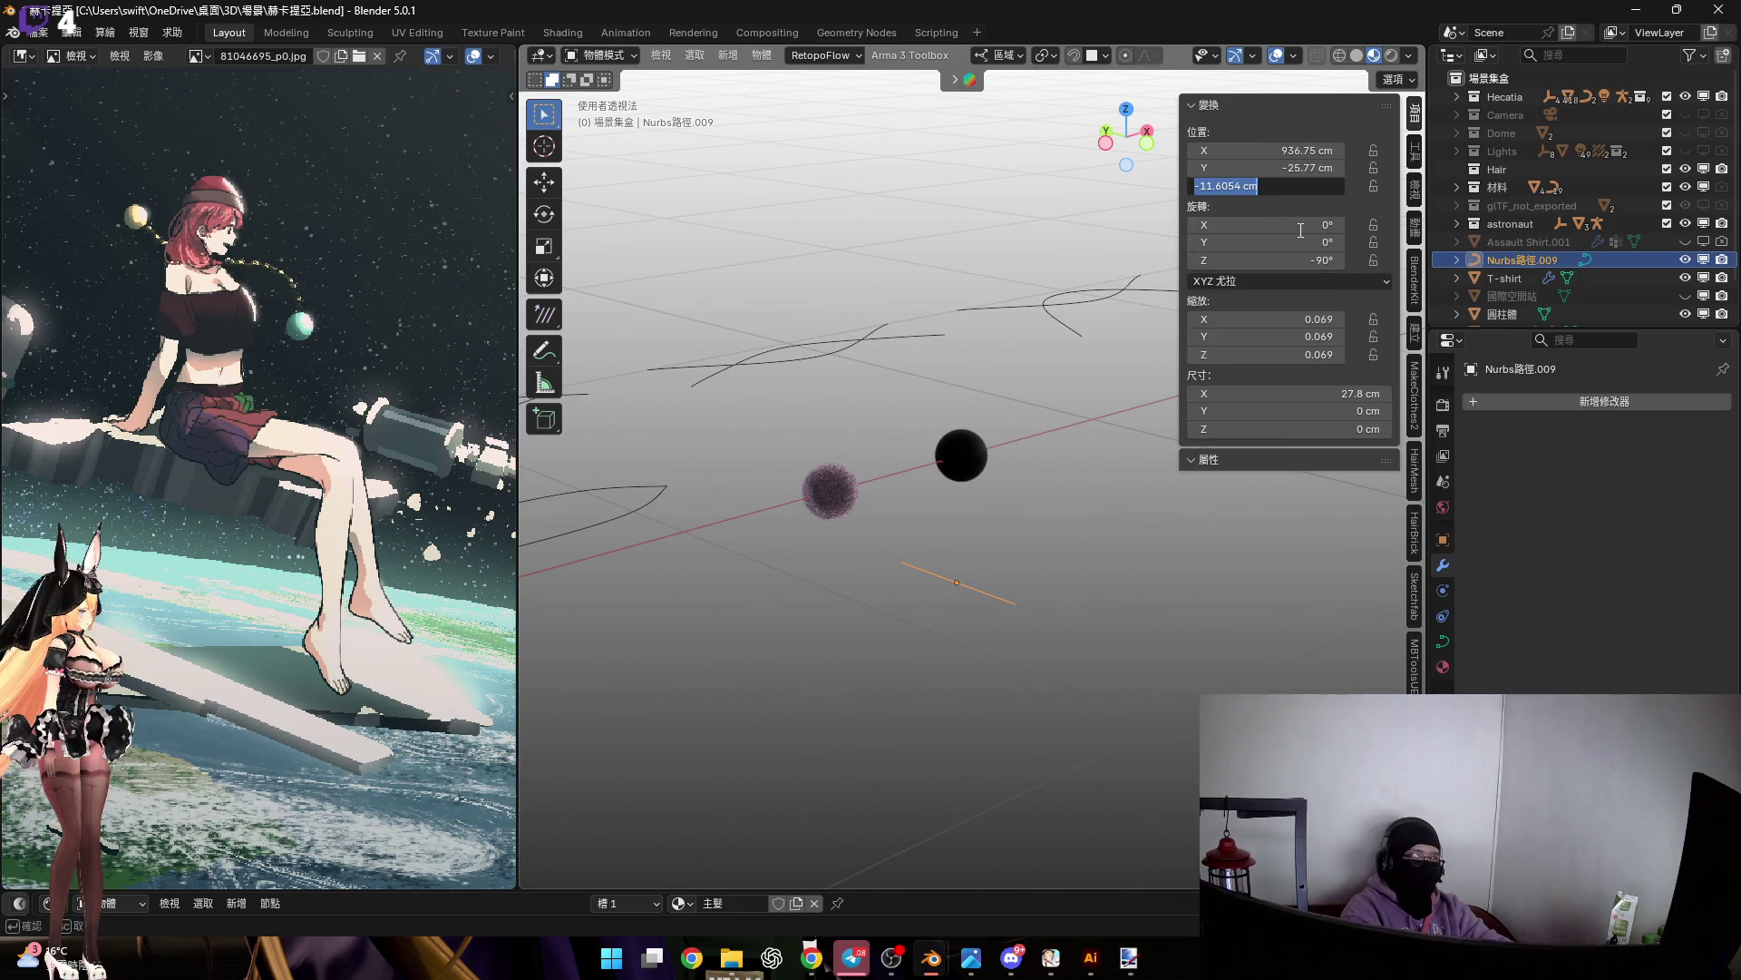
pyautogui.write('0')
pyautogui.press('Return')
# Hide the sidebar and show the curve's Object Data properties
pyautogui.moveTo(1081, 433)
pyautogui.mouseDown(button='middle')
pyautogui.moveTo(989, 460)
pyautogui.moveTo(982, 530)
pyautogui.moveTo(934, 562)
pyautogui.mouseUp(button='middle')
pyautogui.press('n')
pyautogui.click(1442, 641)
pyautogui.keyDown('shift'); pyautogui.moveTo(1061, 655); pyautogui.dragTo(1197, 611, button='middle'); pyautogui.keyUp('shift')
pyautogui.scroll(-5, 1596, 545)
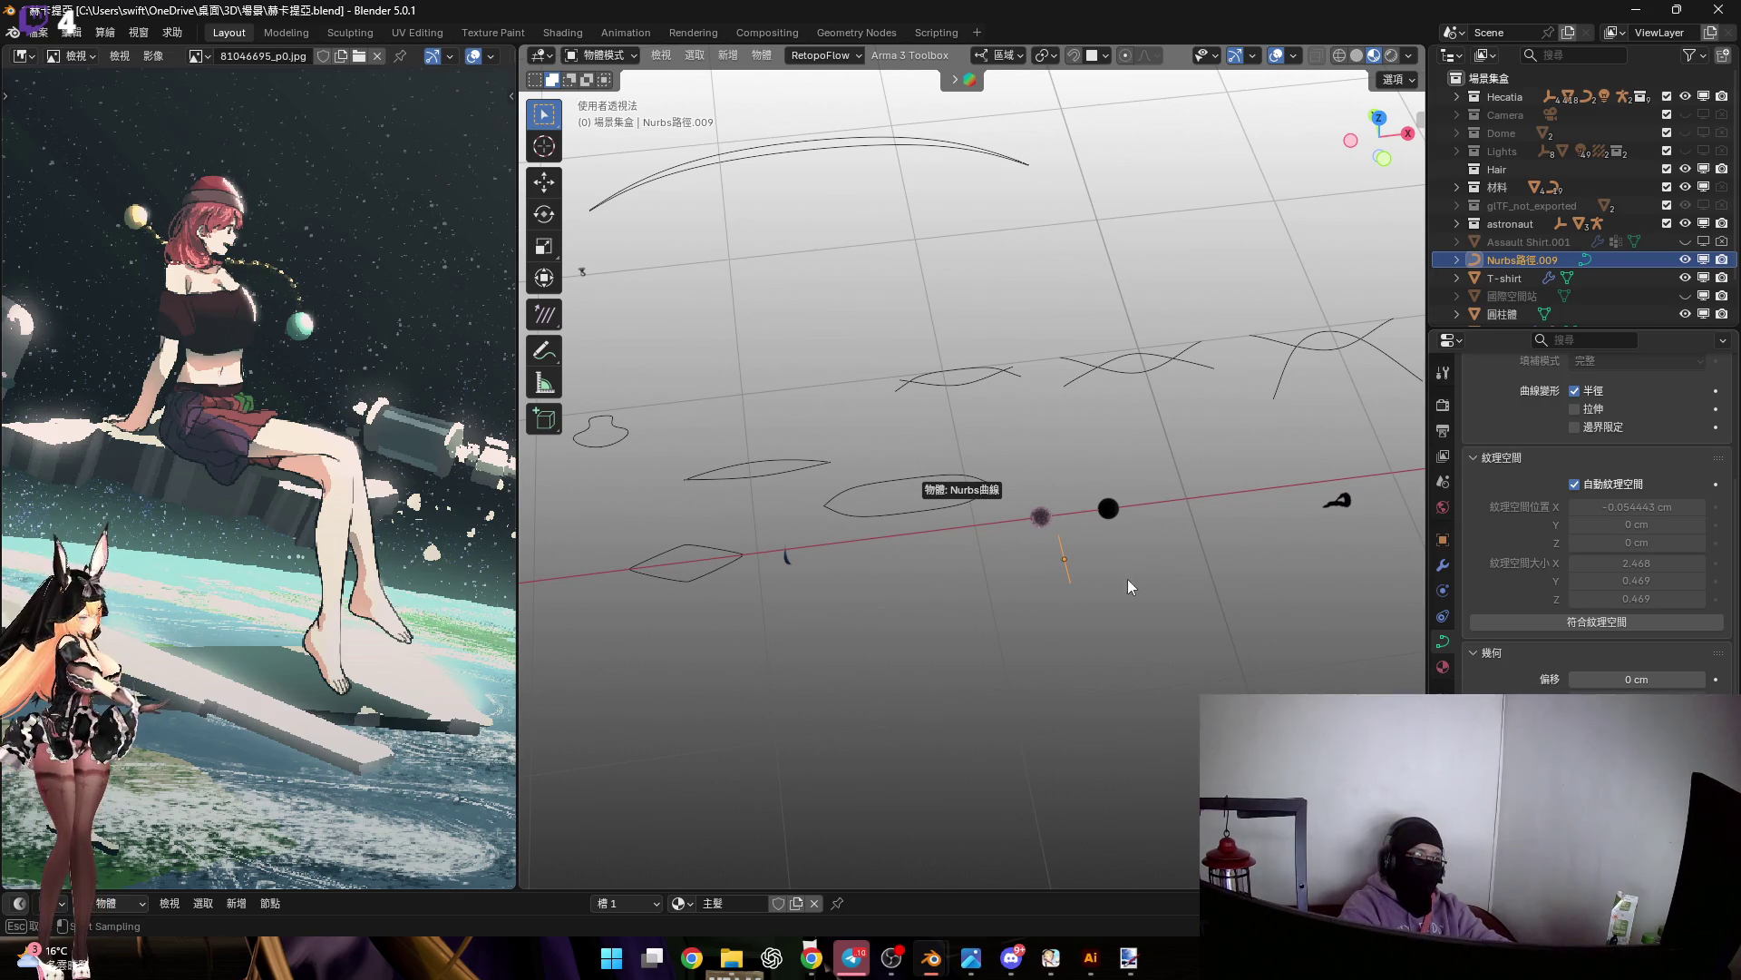
# Frame the hair curve in the viewport and enlarge the Shader Editor showing the 主髮 nodes
pyautogui.moveTo(1072, 566); pyautogui.dragTo(1058, 568, button='middle')
pyautogui.press('KP_Decimal')
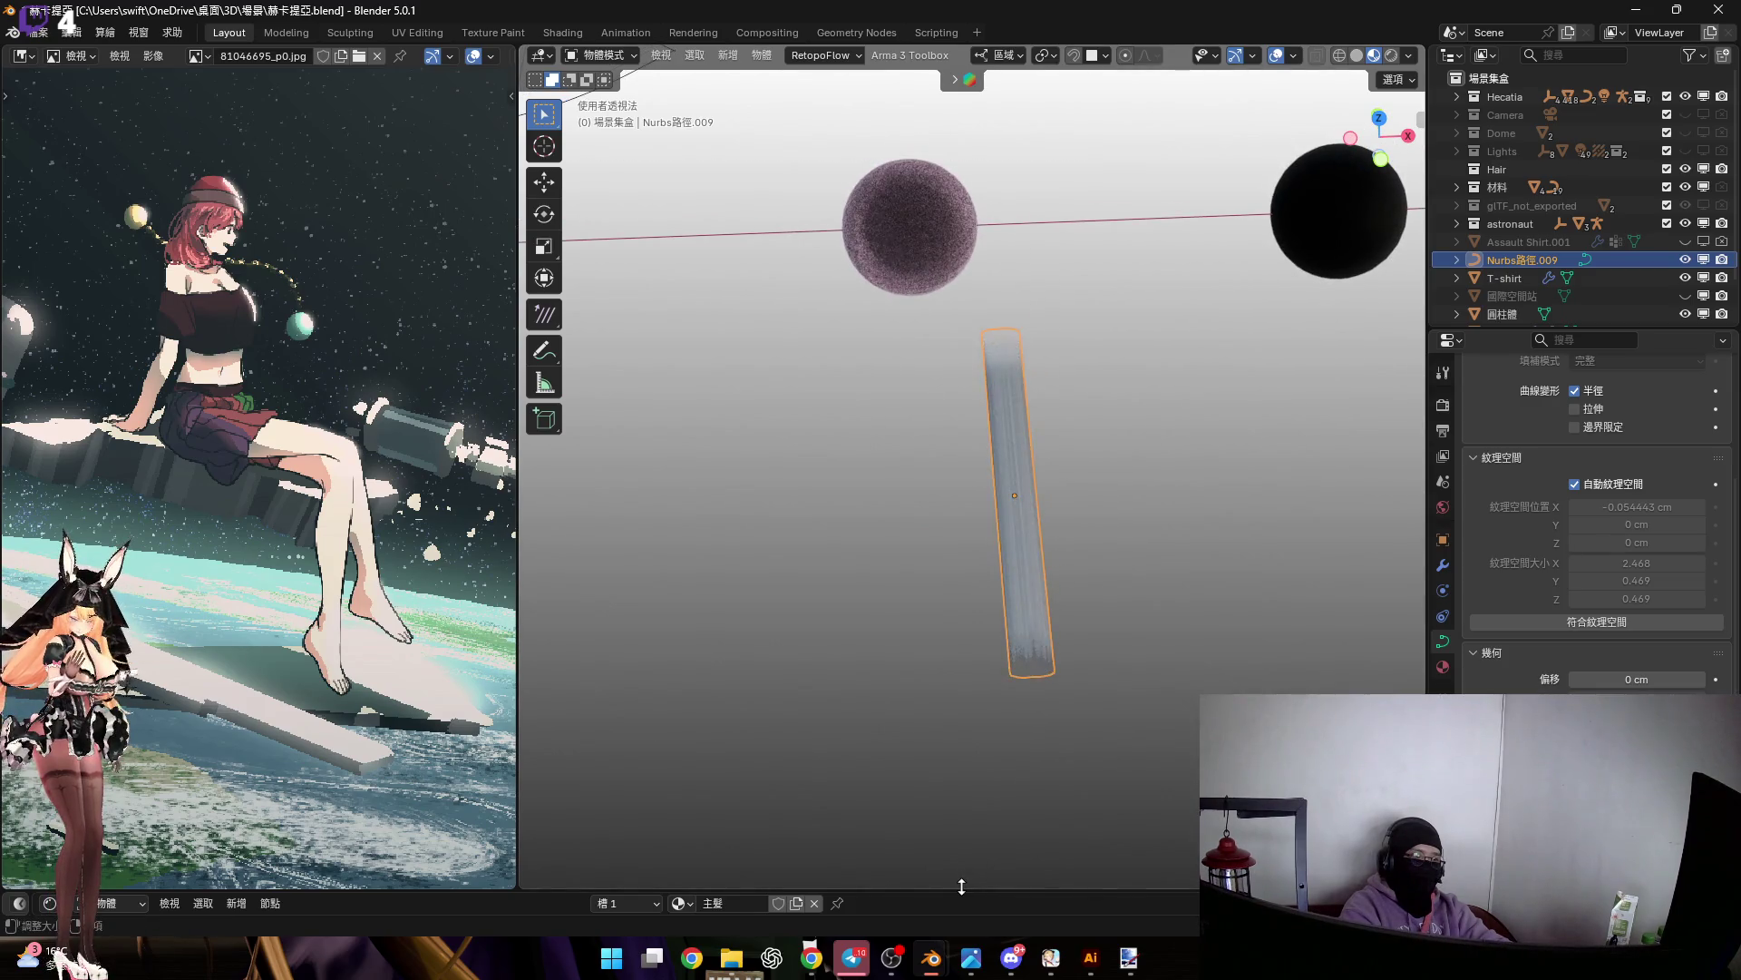
pyautogui.moveTo(965, 890); pyautogui.dragTo(965, 698)
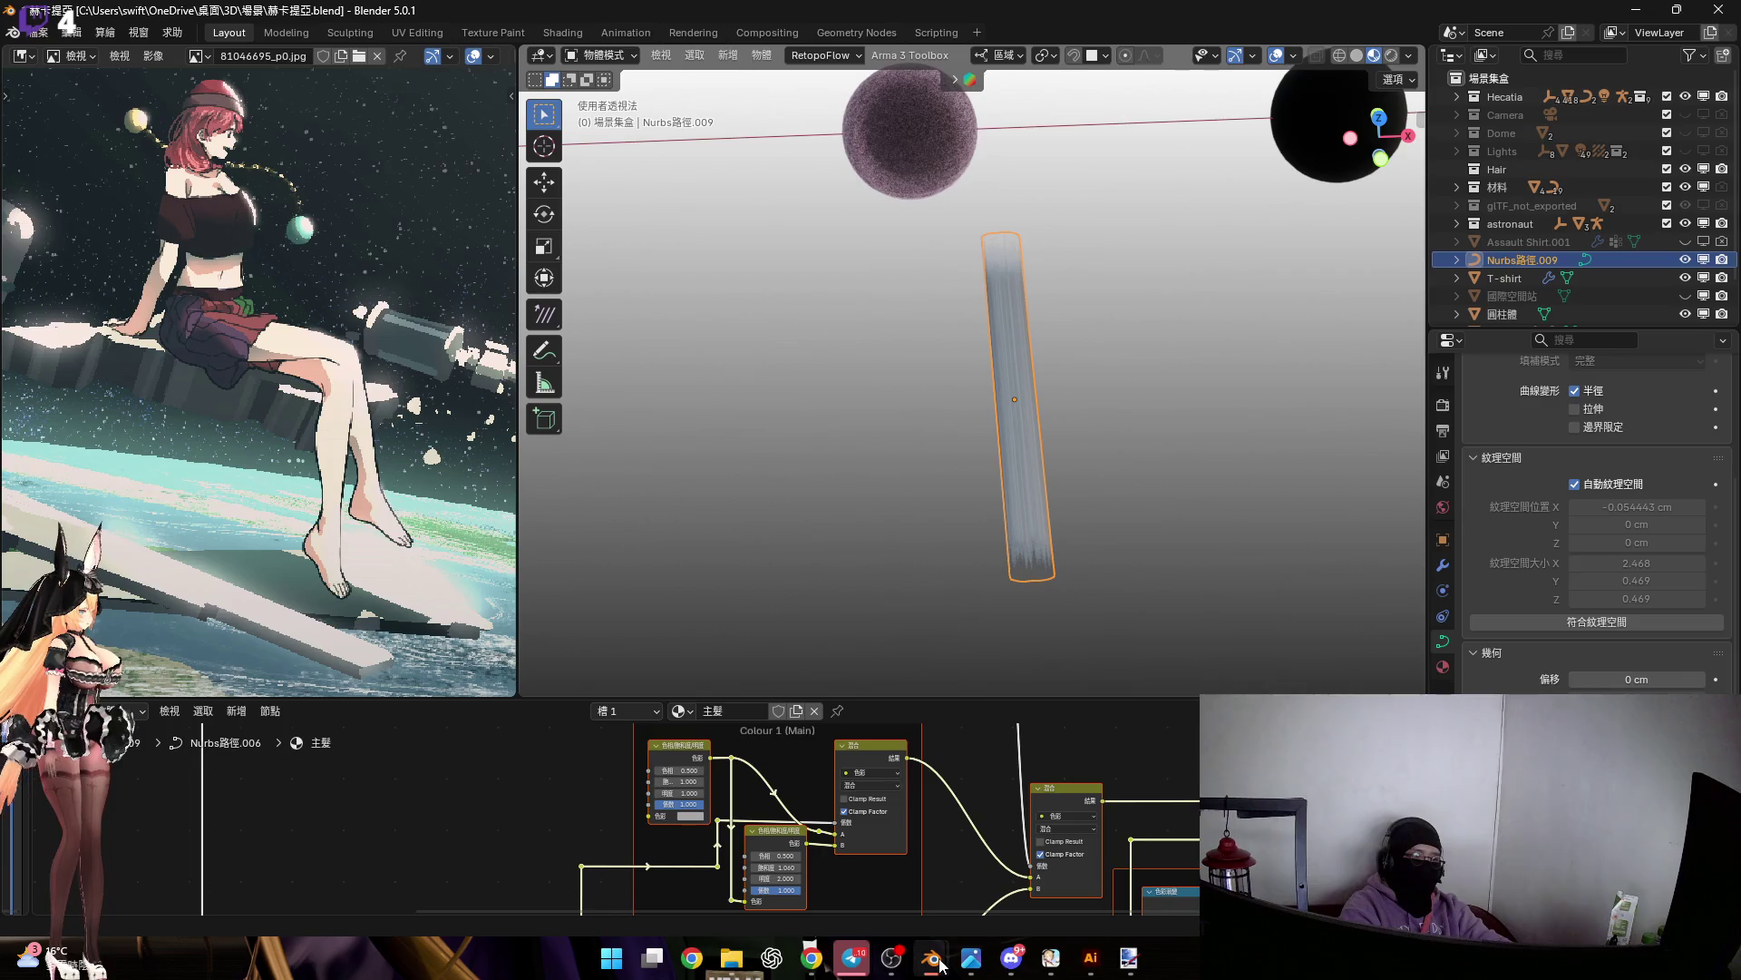
# Close the Luna.blend window and confirm
pyautogui.moveTo(934, 959)
pyautogui.click(1034, 857)
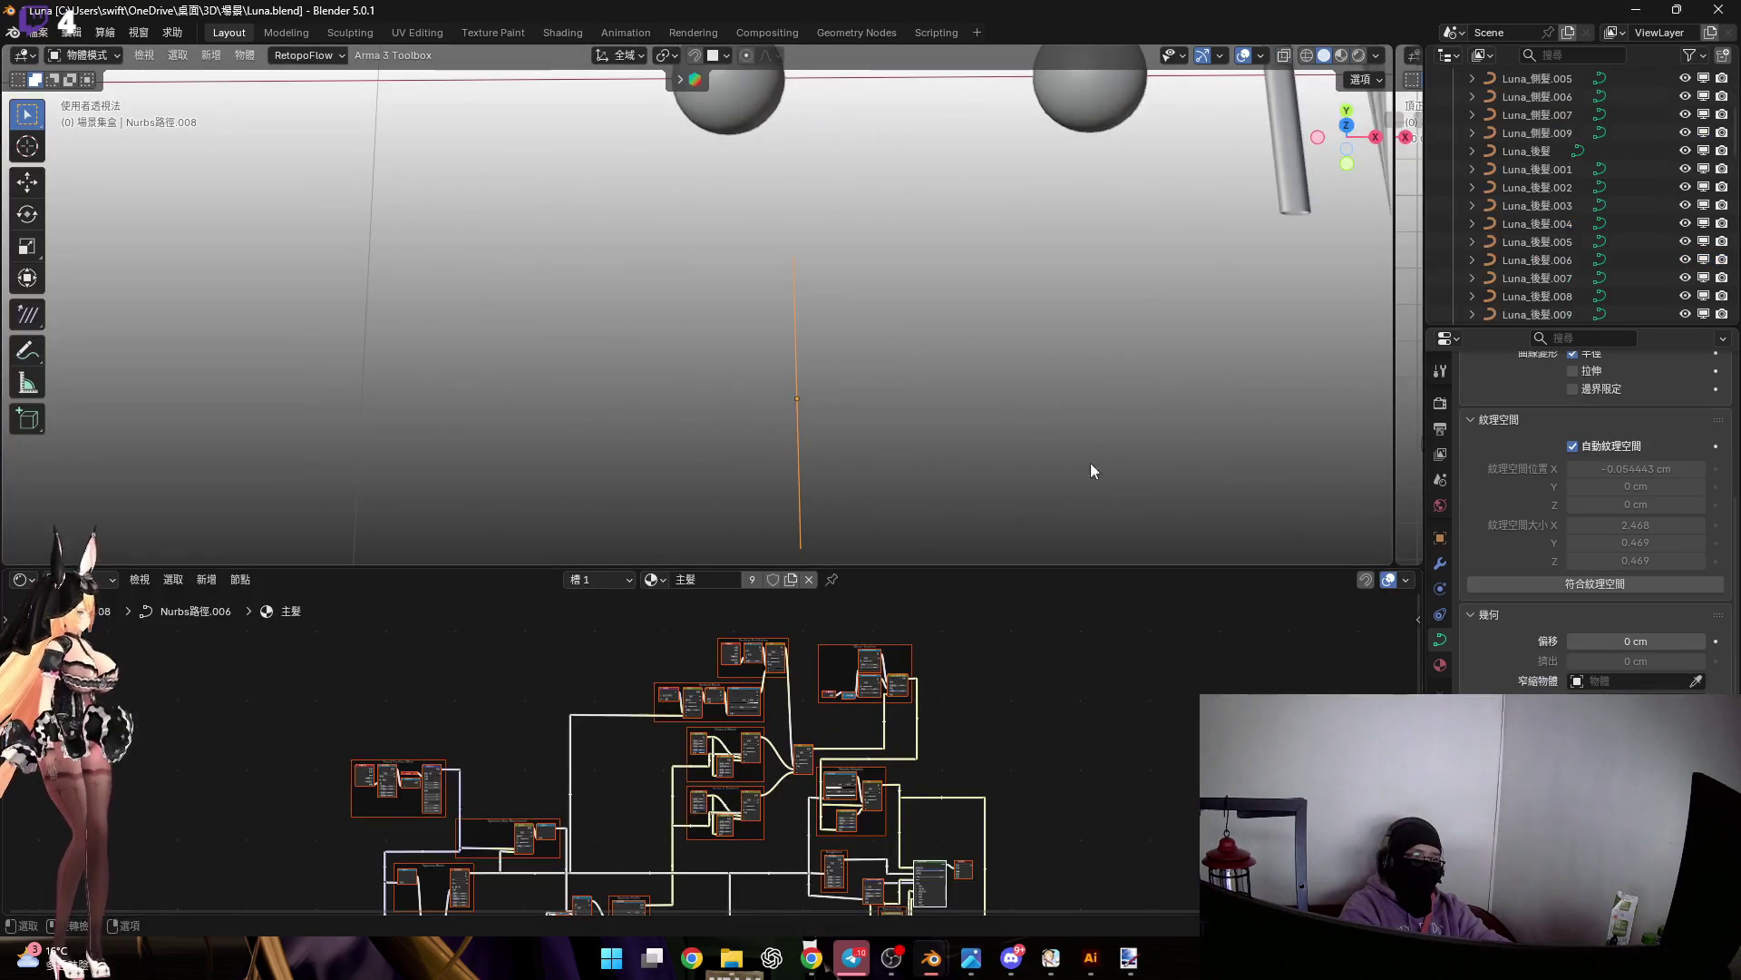
pyautogui.click(1717, 13)
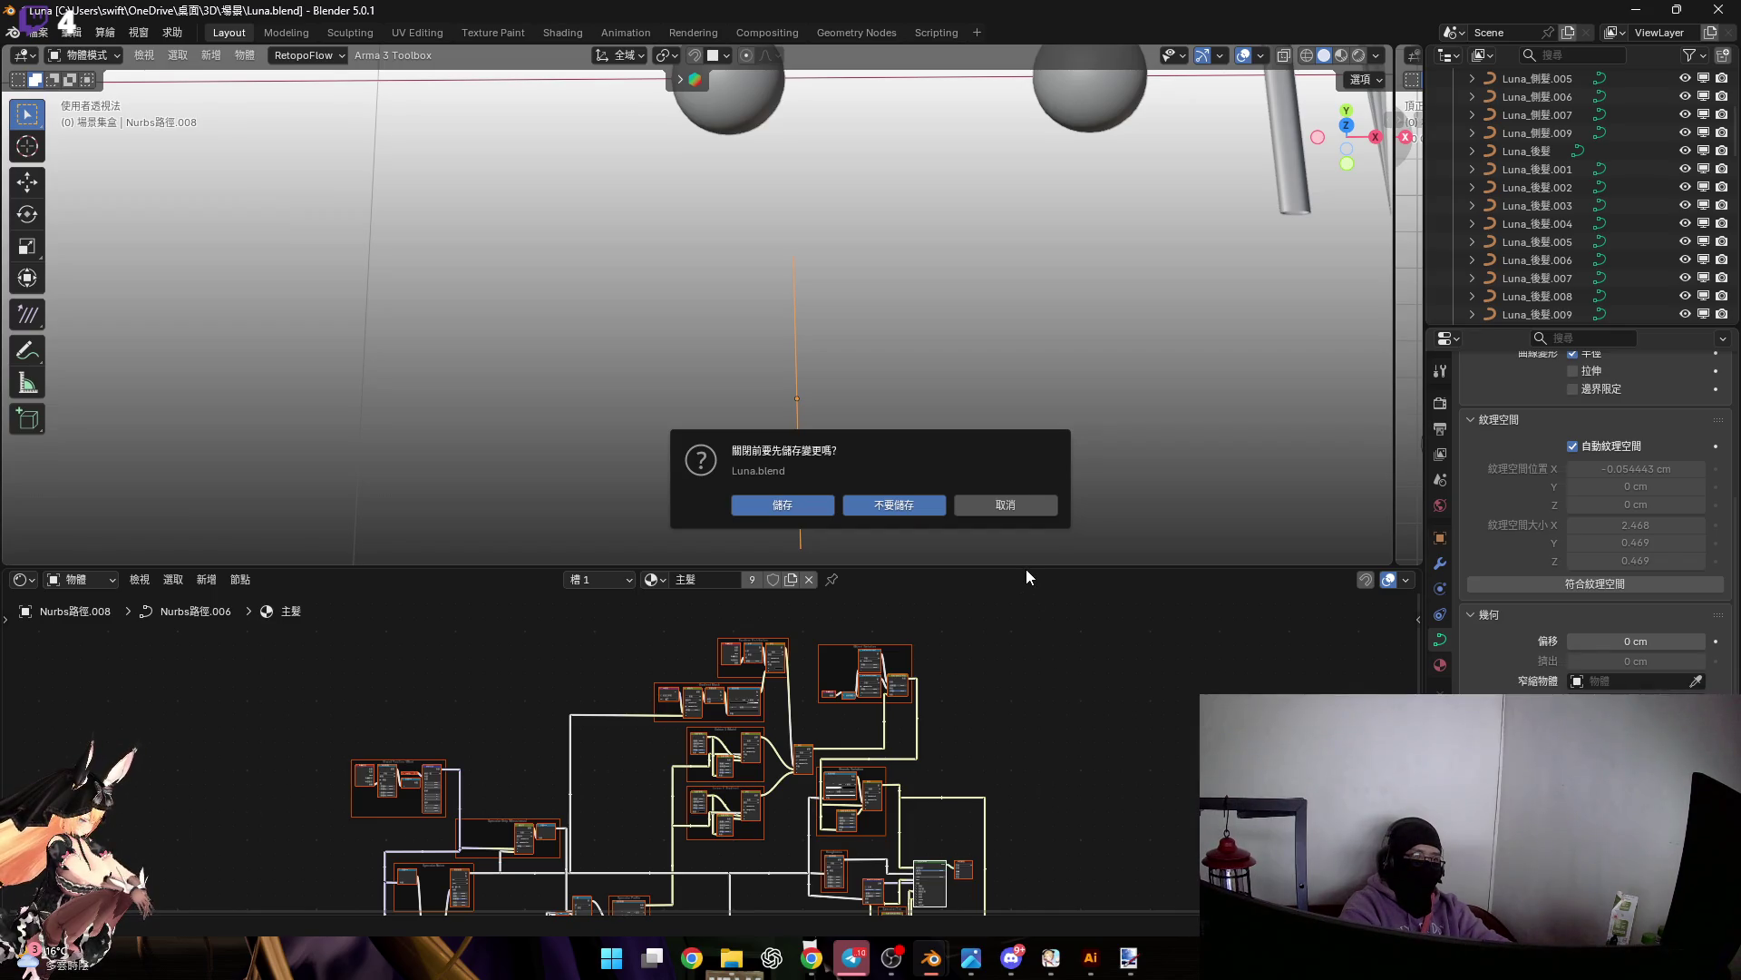
pyautogui.press('Return')
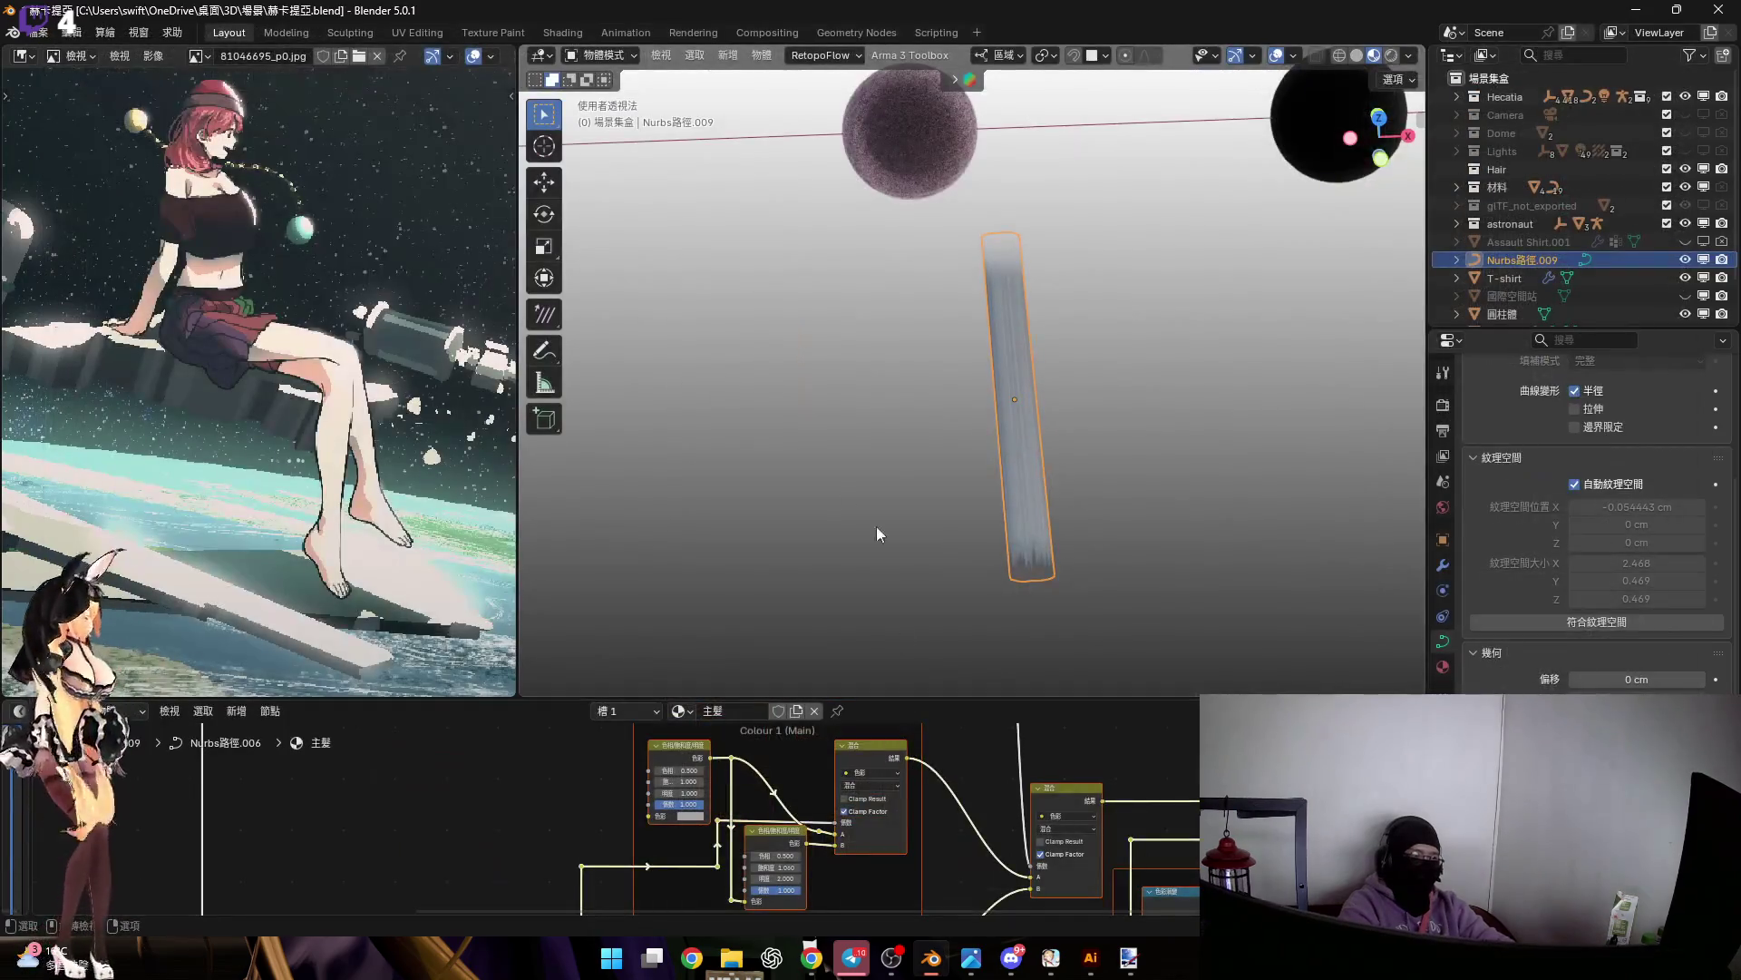
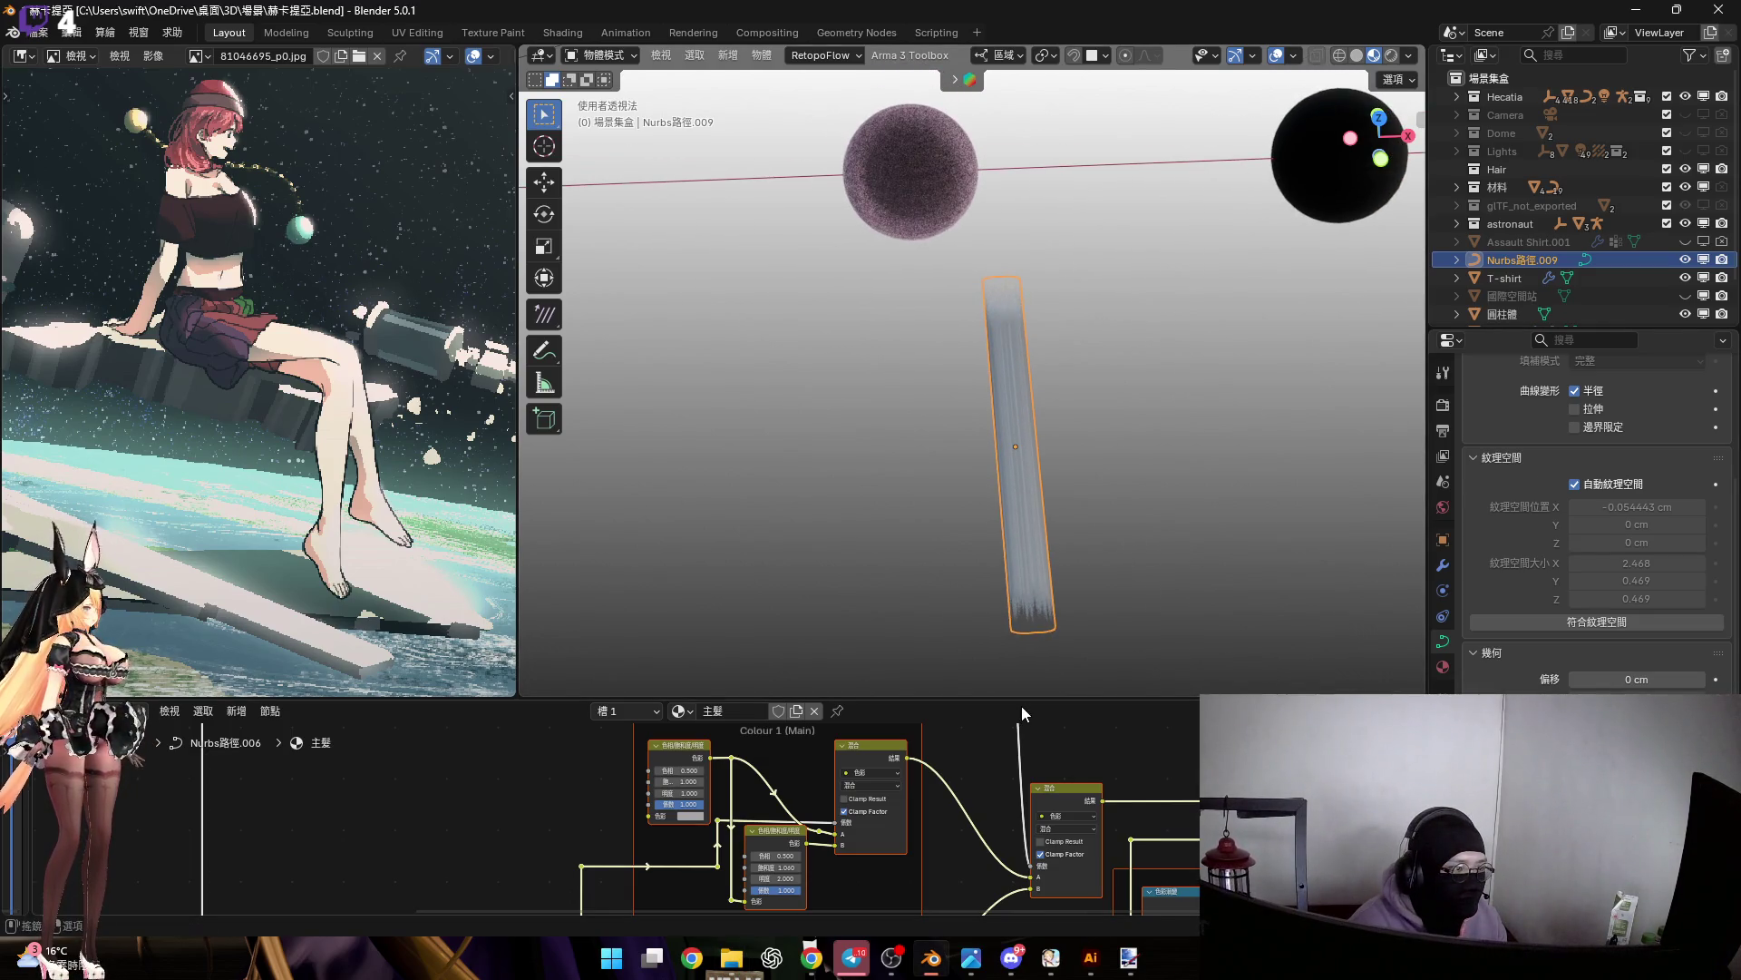
# Enlarge and pan the shader node tree to reach the Colour 1 (Main) frame
pyautogui.moveTo(1022, 700); pyautogui.dragTo(1063, 462)
pyautogui.scroll(-2, 998, 680)
pyautogui.moveTo(980, 653)
pyautogui.mouseDown(button='middle')
pyautogui.moveTo(928, 682)
pyautogui.moveTo(1100, 562)
pyautogui.moveTo(593, 568)
pyautogui.moveTo(737, 691)
pyautogui.moveTo(1030, 704)
pyautogui.moveTo(1039, 541)
pyautogui.moveTo(829, 787)
pyautogui.mouseUp(button='middle')
pyautogui.scroll(4, 990, 704)
pyautogui.scroll(-4, 1005, 668)
pyautogui.scroll(5, 1039, 541)
pyautogui.scroll(-3, 829, 787)
pyautogui.moveTo(909, 648); pyautogui.dragTo(986, 726, button='middle')
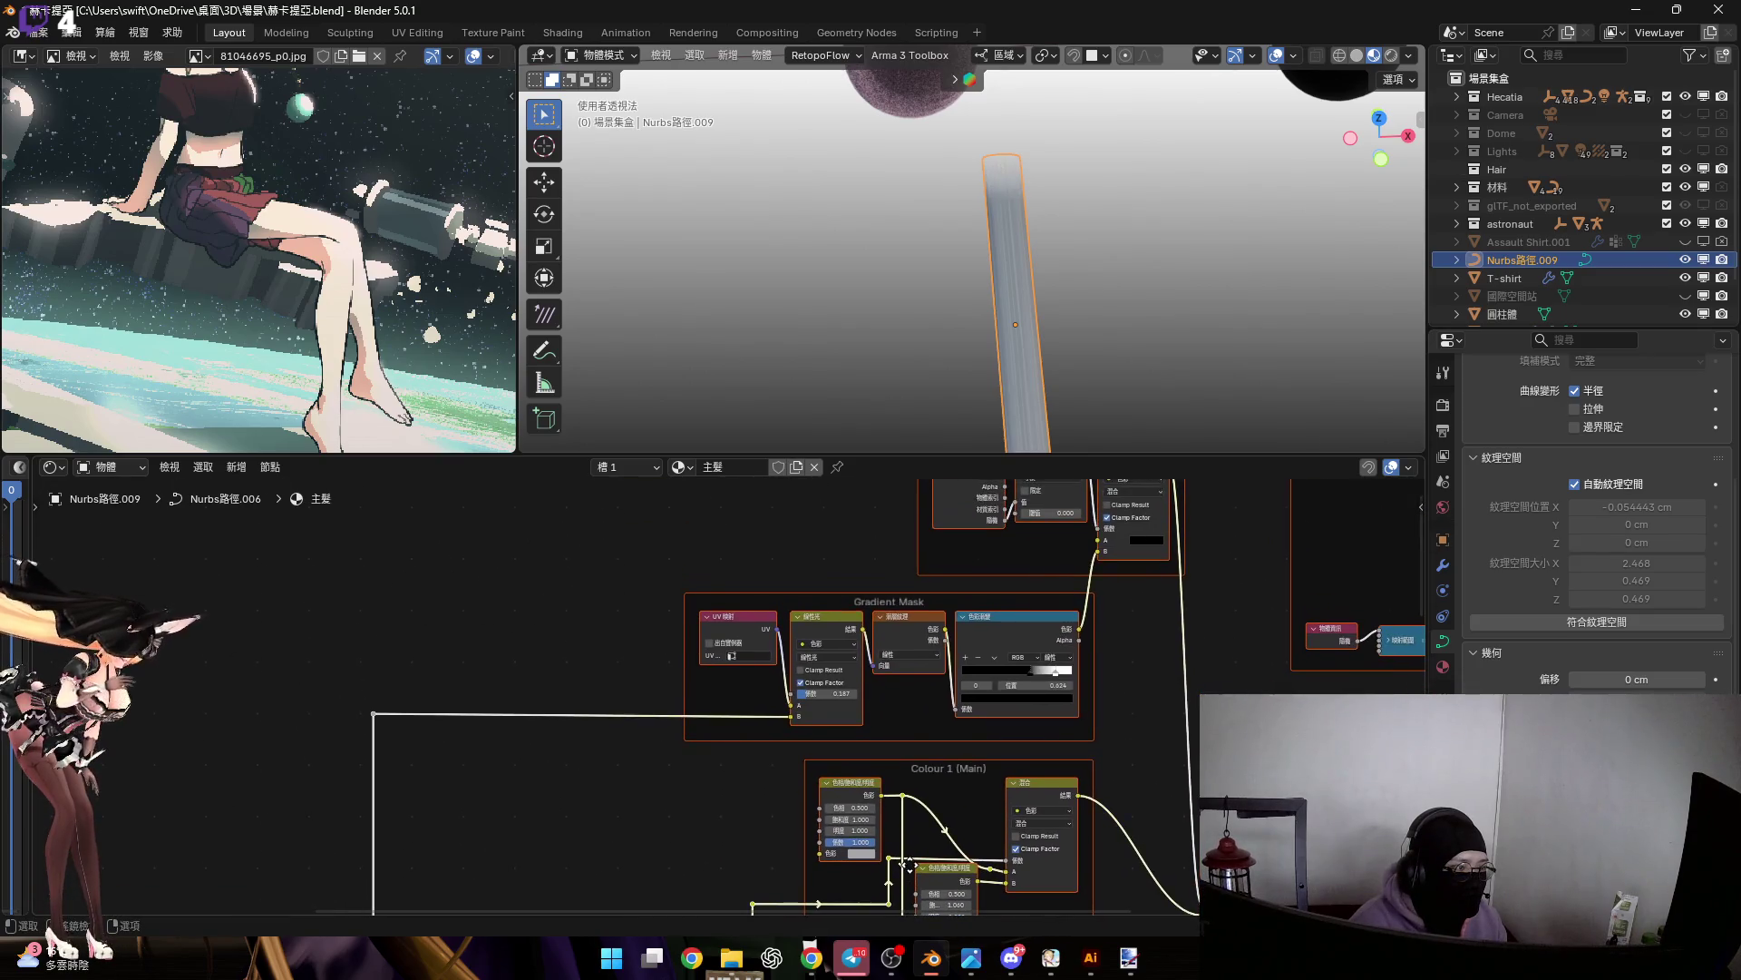
pyautogui.scroll(-4, 987, 725)
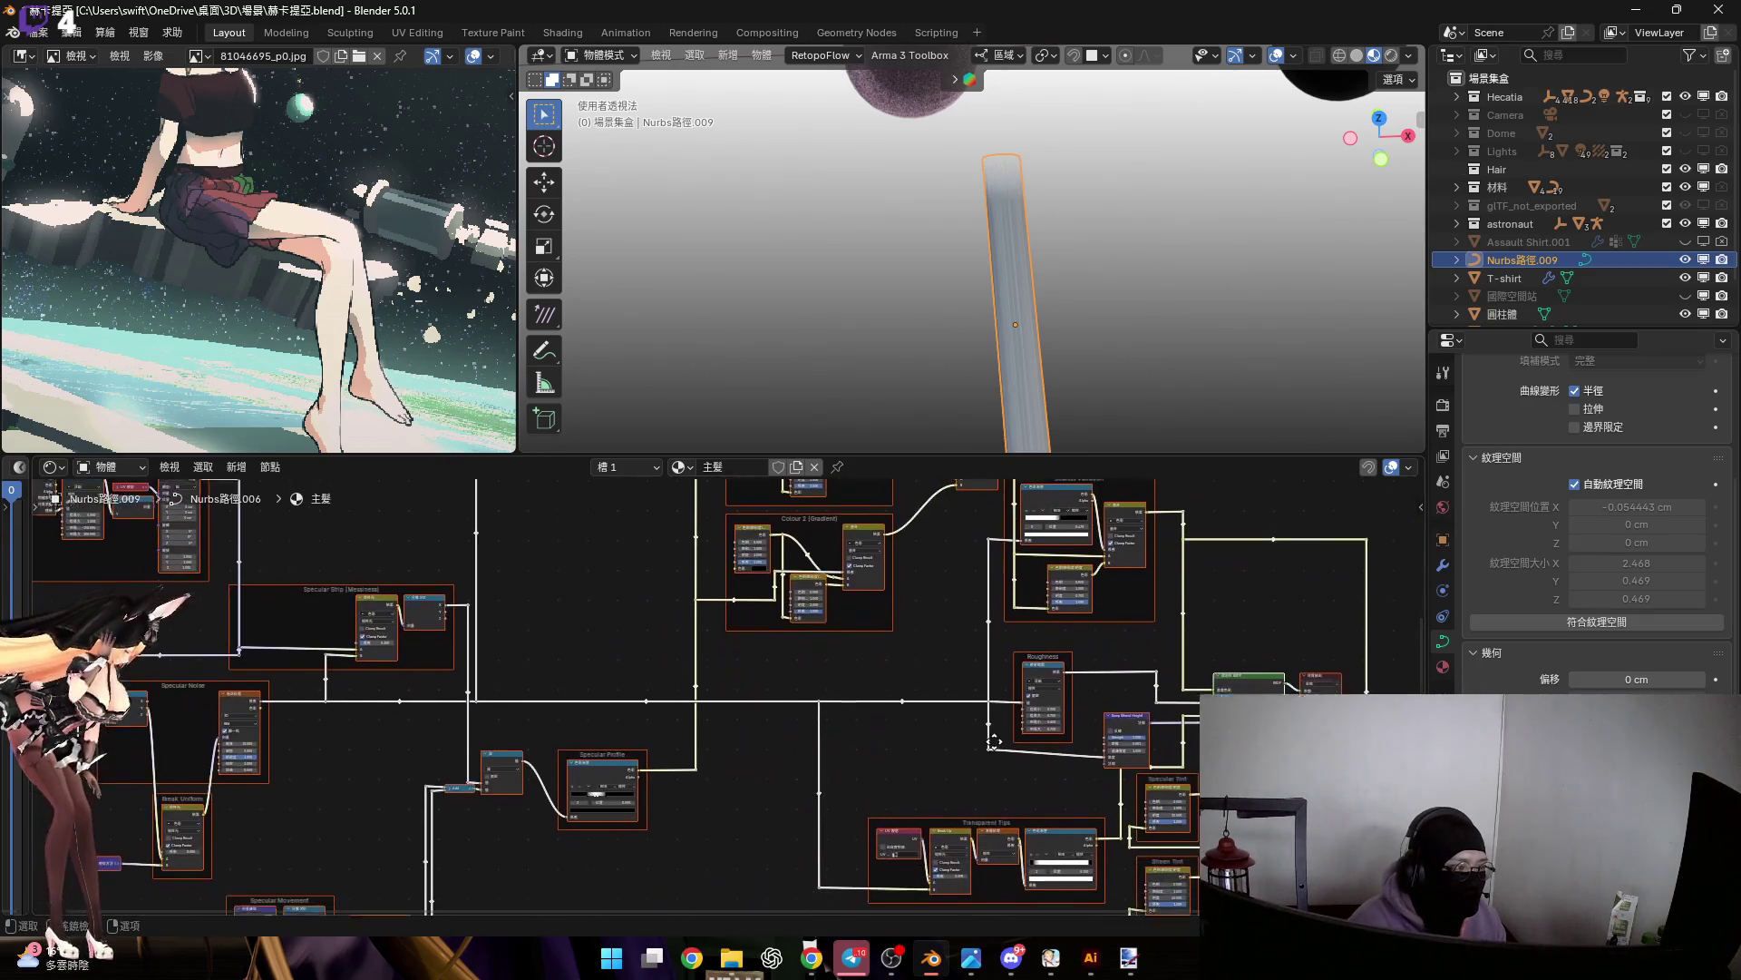
pyautogui.moveTo(996, 723)
pyautogui.mouseDown(button='middle')
pyautogui.moveTo(1223, 592)
pyautogui.moveTo(894, 597)
pyautogui.mouseUp(button='middle')
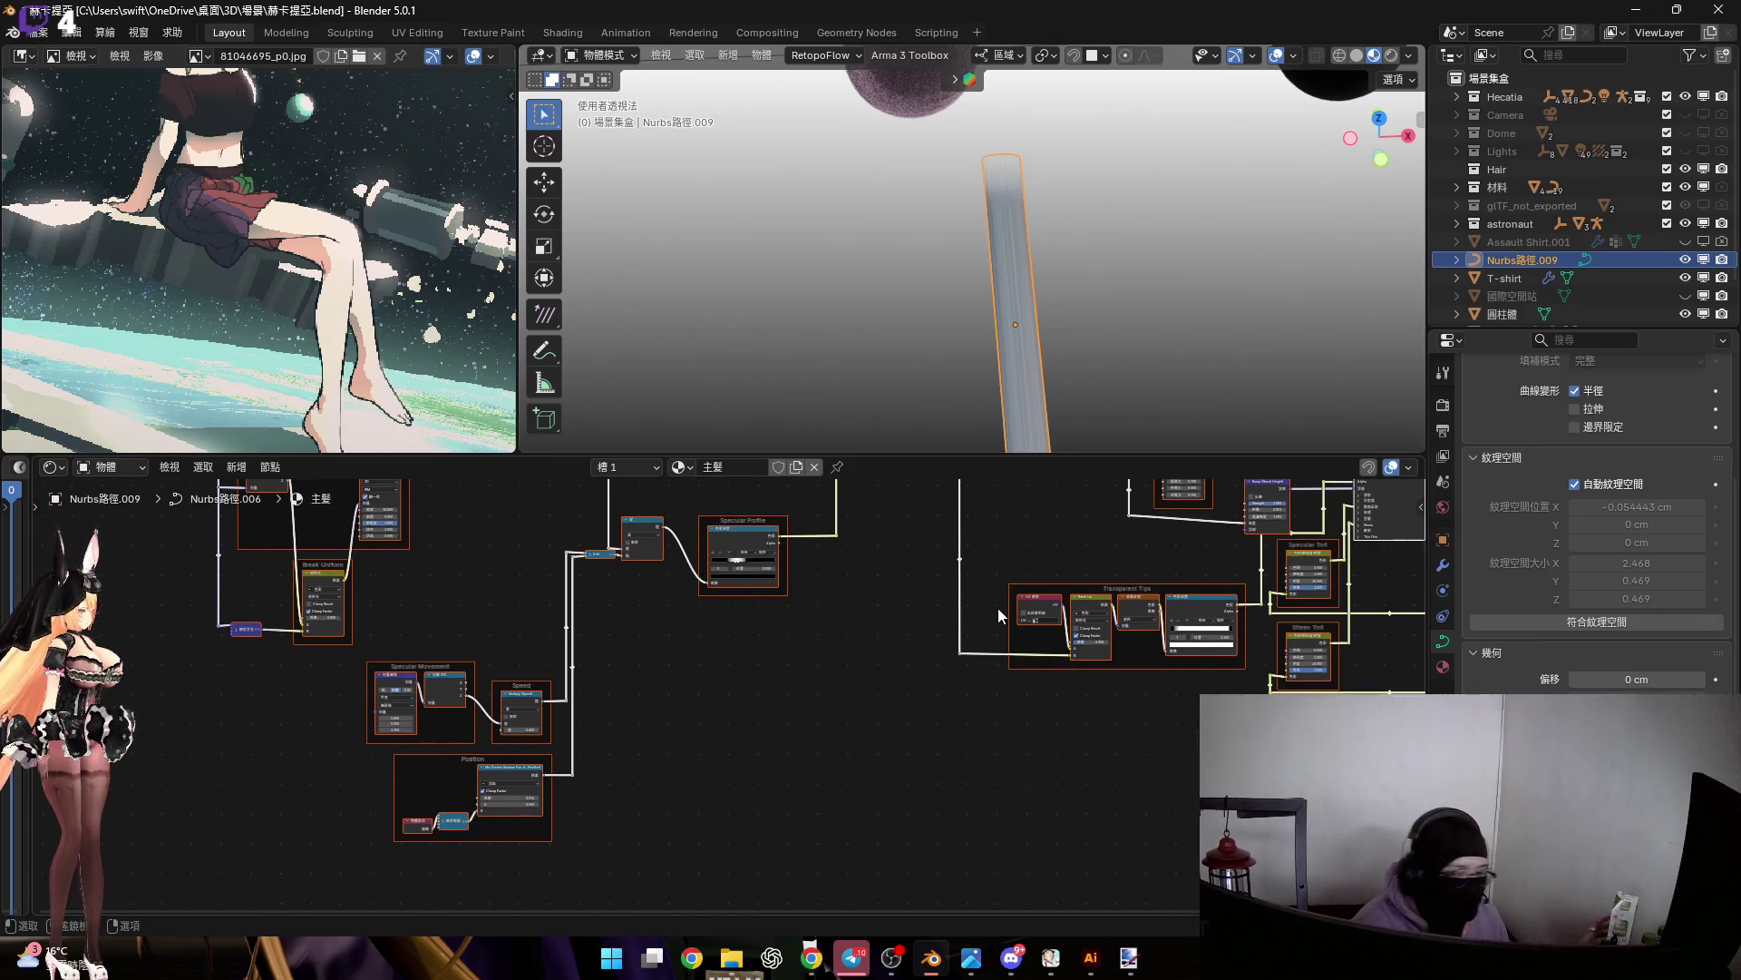
pyautogui.scroll(5, 1084, 780)
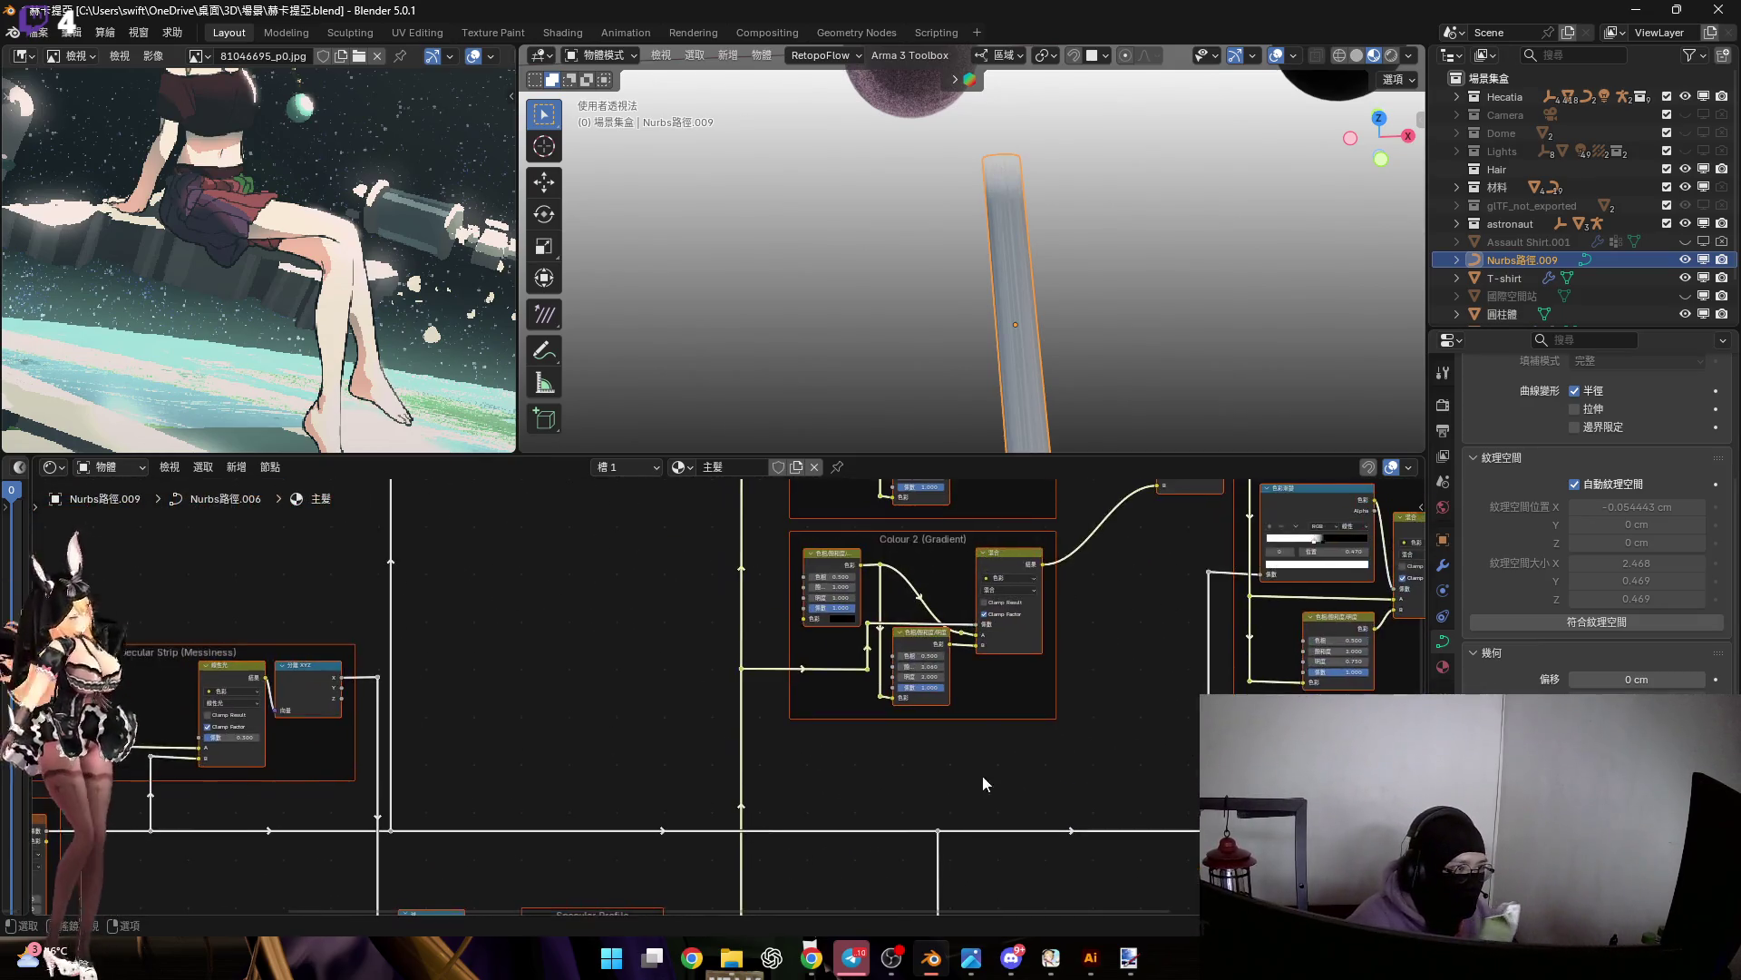
pyautogui.scroll(3, 987, 796)
pyautogui.moveTo(835, 345); pyautogui.dragTo(835, 566, button='middle')
pyautogui.scroll(2, 836, 566)
# Set the main hair colour to deep red (#A70000) and shrink the node editor
pyautogui.click(888, 746)
pyautogui.moveTo(977, 263); pyautogui.dragTo(979, 404)
pyautogui.moveTo(1059, 535); pyautogui.dragTo(1097, 535)
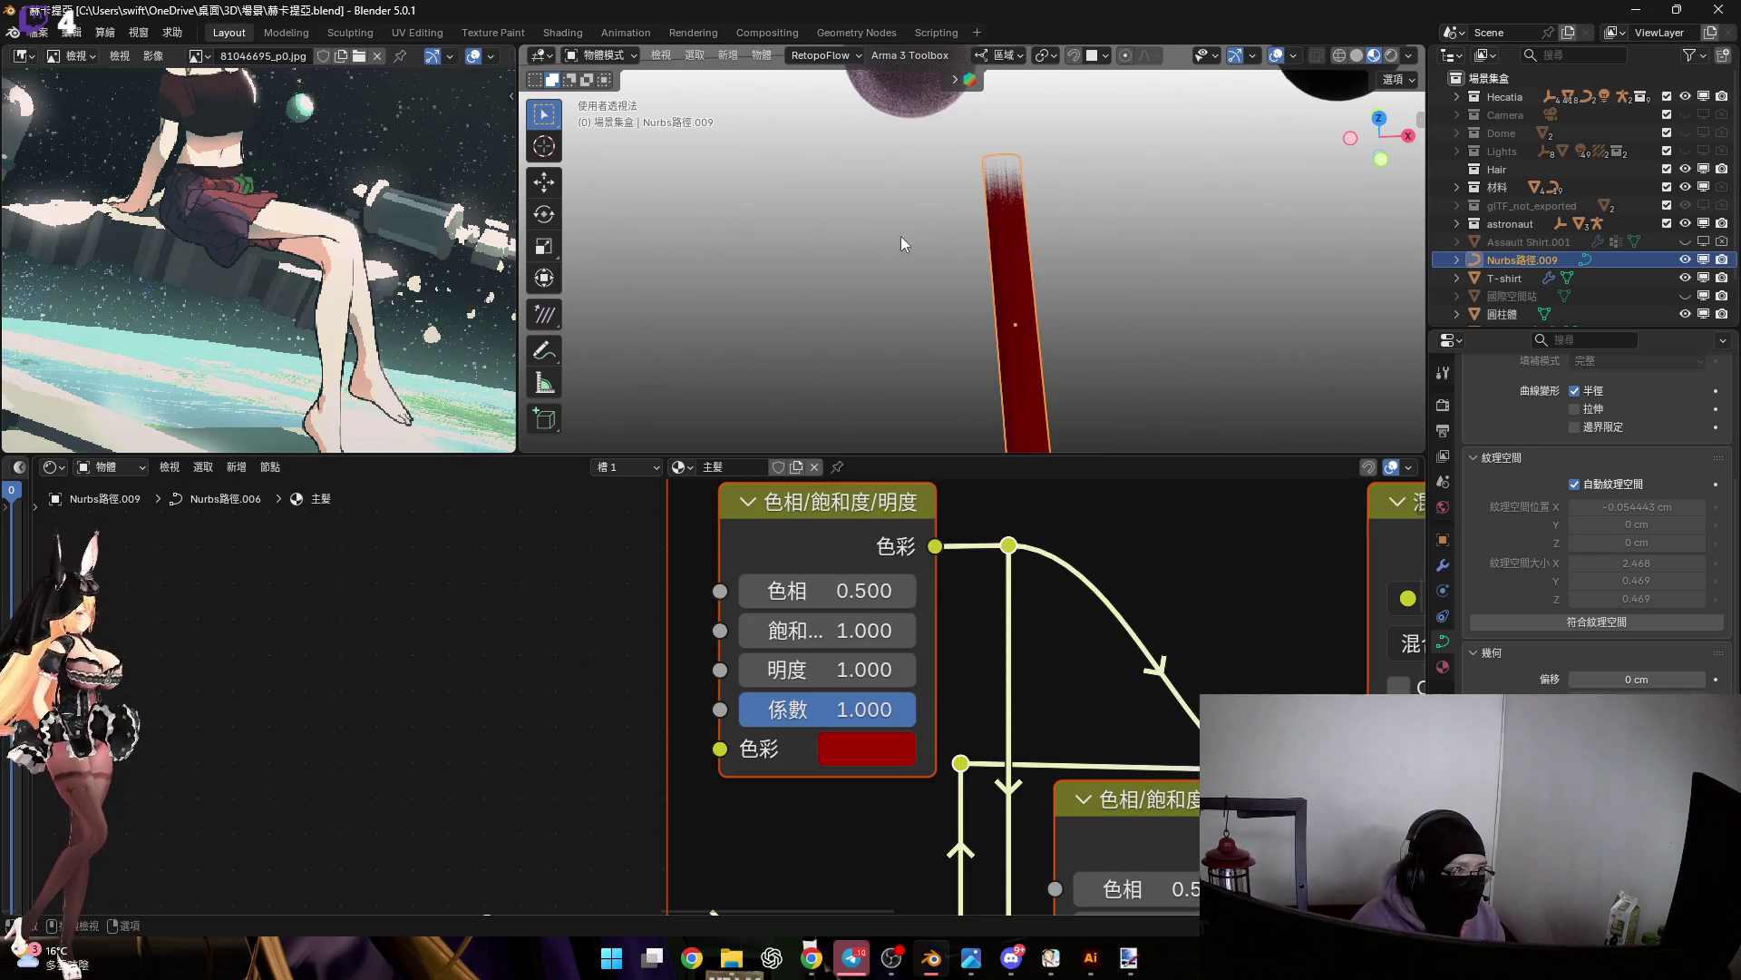
pyautogui.moveTo(902, 238); pyautogui.dragTo(938, 296, button='middle')
pyautogui.moveTo(1067, 458); pyautogui.dragTo(1067, 892)
pyautogui.moveTo(971, 491)
pyautogui.mouseDown(button='middle')
pyautogui.moveTo(943, 467)
pyautogui.moveTo(971, 444)
pyautogui.mouseUp(button='middle')
# Rename the Nurbs路徑.009 strip to Hair
pyautogui.doubleClick(1531, 263)
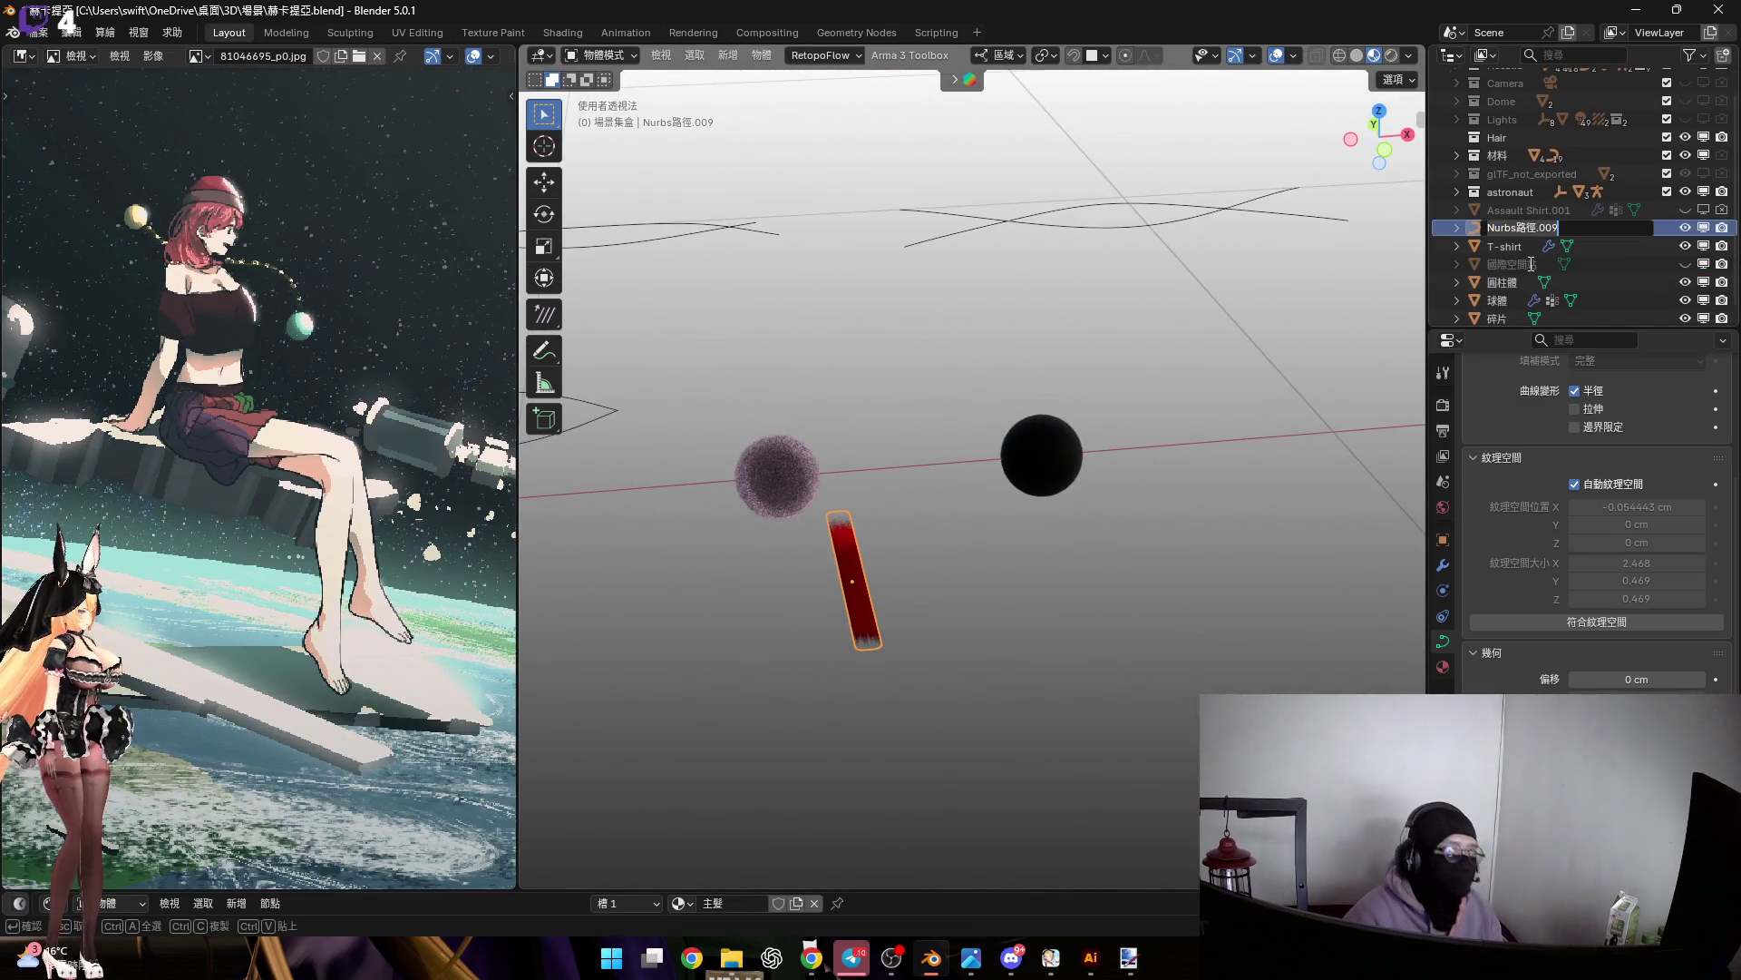
pyautogui.write('w')
pyautogui.write('Hari')
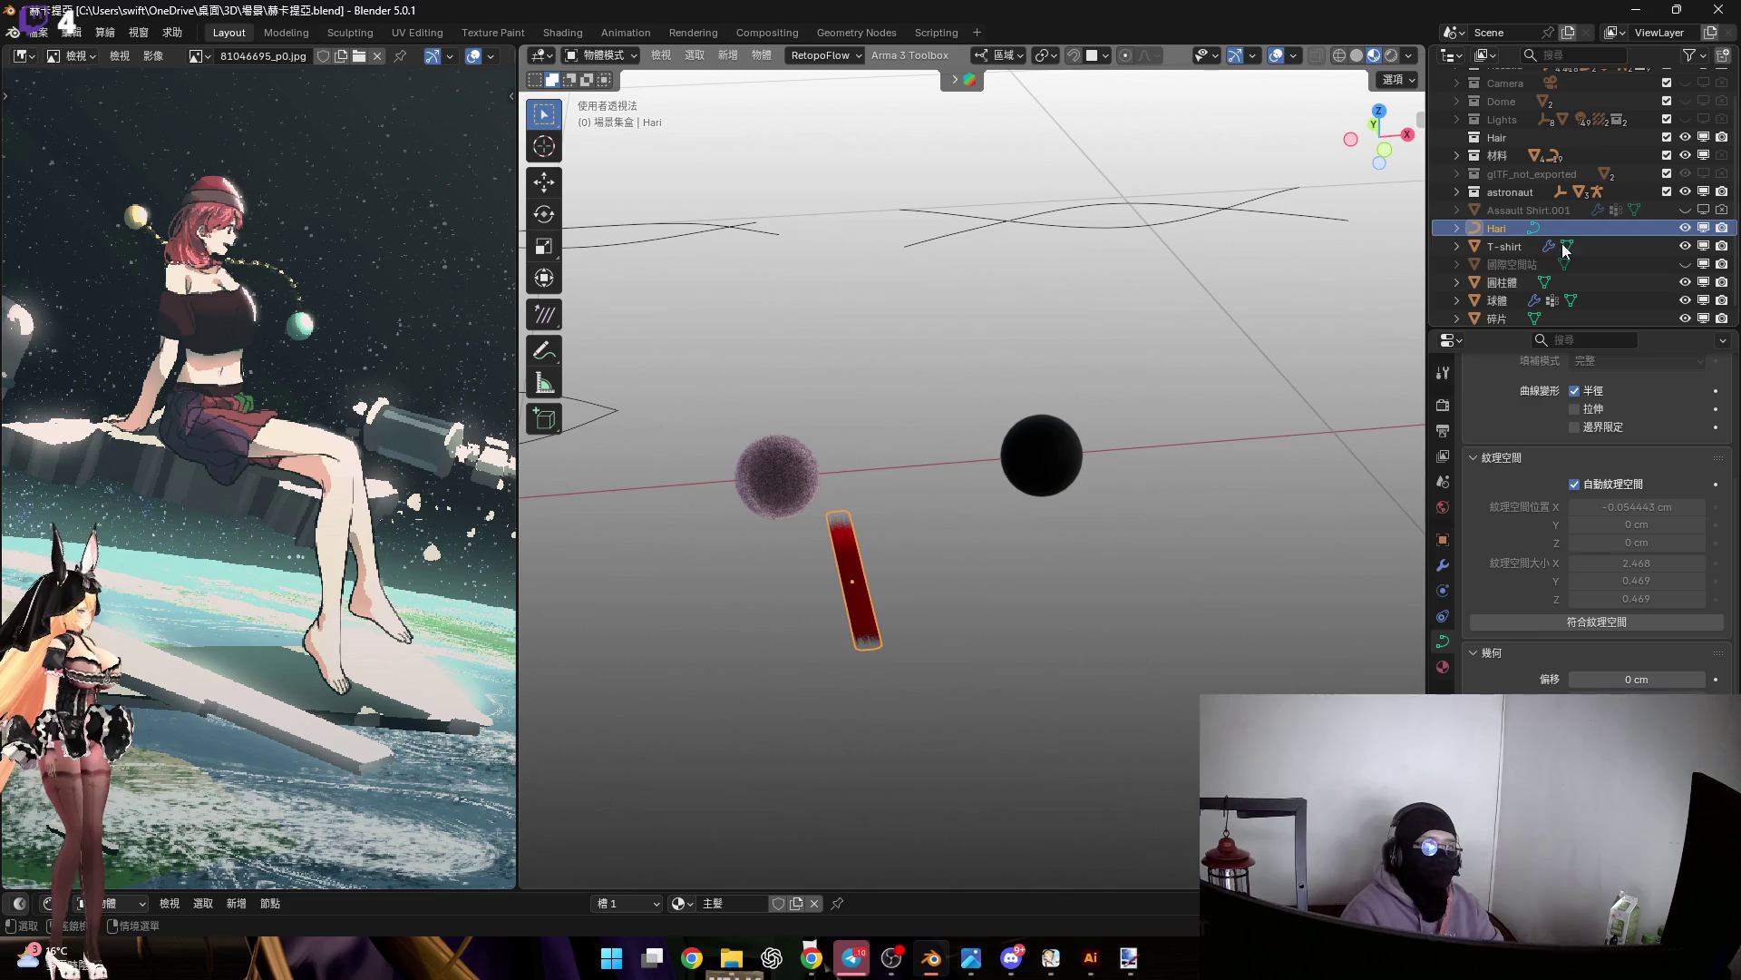
pyautogui.press('BackSpace')
pyautogui.press('BackSpace')
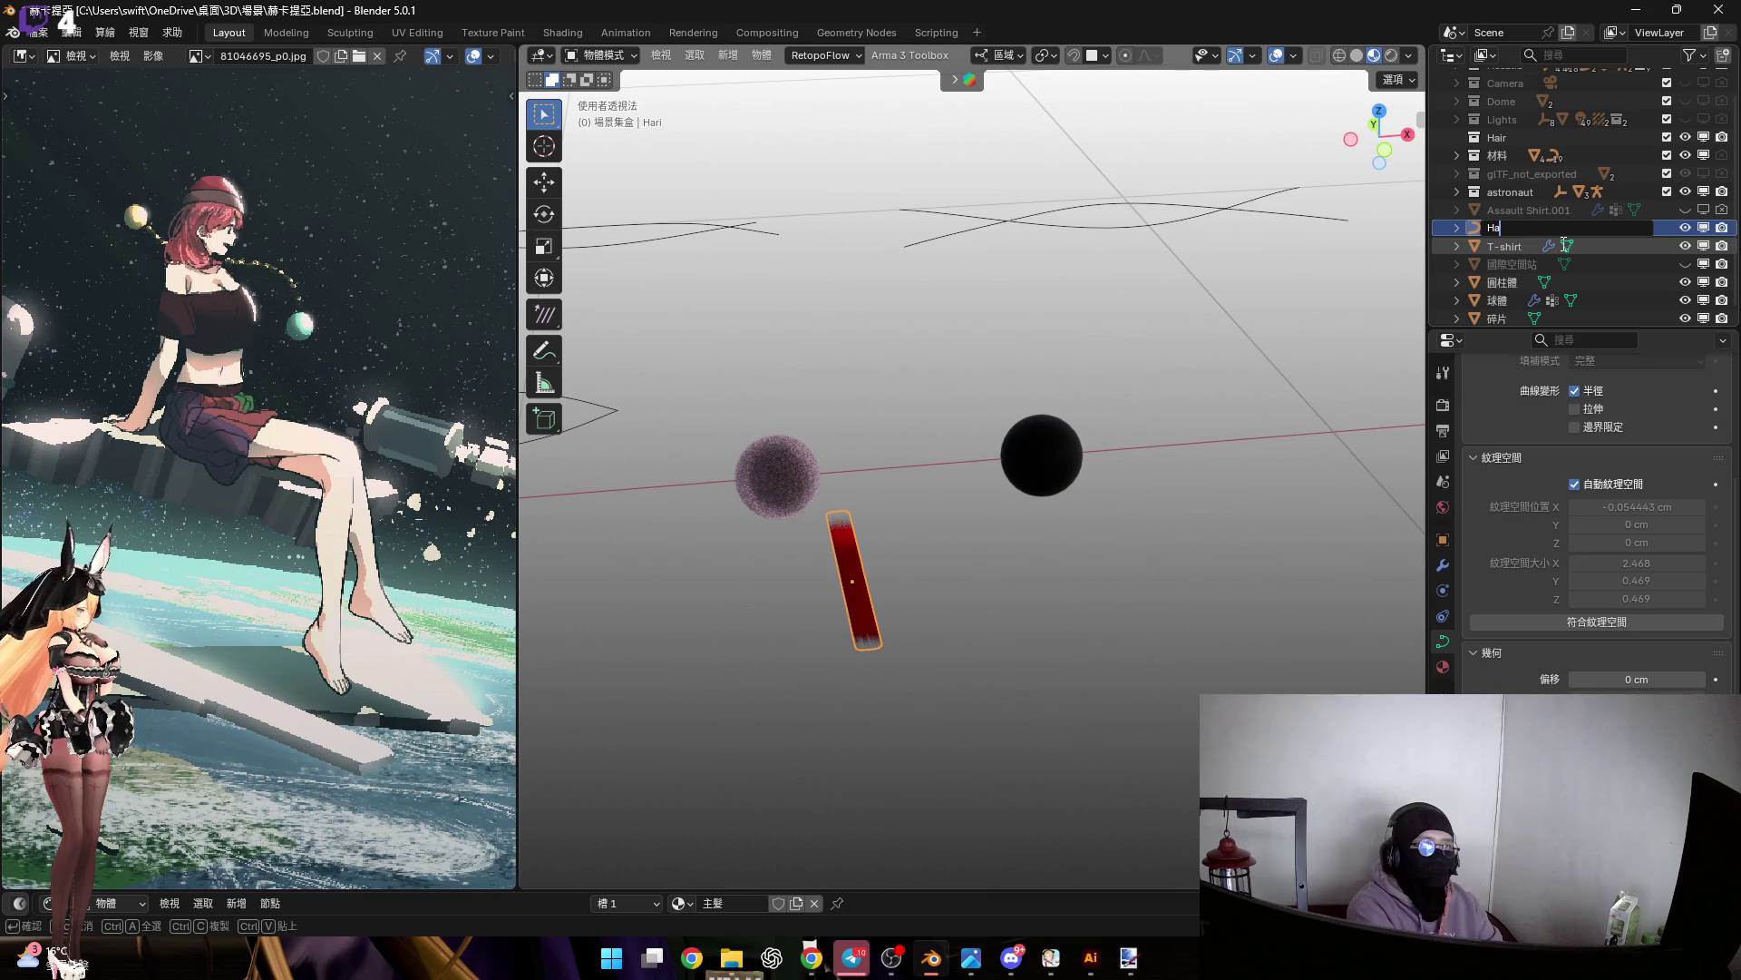
pyautogui.press('Return')
# Move the Hair object into the 材料 collection
pyautogui.moveTo(1542, 227); pyautogui.dragTo(1505, 162)
pyautogui.moveTo(1070, 408)
pyautogui.mouseDown(button='middle')
pyautogui.moveTo(973, 519)
pyautogui.moveTo(1008, 456)
pyautogui.moveTo(1015, 491)
pyautogui.moveTo(1120, 425)
pyautogui.moveTo(1216, 401)
pyautogui.moveTo(898, 404)
pyautogui.moveTo(780, 363)
pyautogui.moveTo(799, 356)
pyautogui.moveTo(771, 399)
pyautogui.moveTo(873, 301)
pyautogui.moveTo(1005, 324)
pyautogui.moveTo(1073, 279)
pyautogui.mouseUp(button='middle')
pyautogui.scroll(-3, 1016, 408)
pyautogui.rightClick(1072, 274)
pyautogui.press('Escape')
# Snap the 3D cursor back to the world origin
pyautogui.hotkey('shift', 's')
pyautogui.click(1044, 318)
pyautogui.moveTo(1043, 317)
pyautogui.keyDown('ctrl'); pyautogui.mouseDown(button='middle')
pyautogui.moveTo(976, 285)
pyautogui.moveTo(909, 405)
pyautogui.mouseUp(button='middle'); pyautogui.keyUp('ctrl')
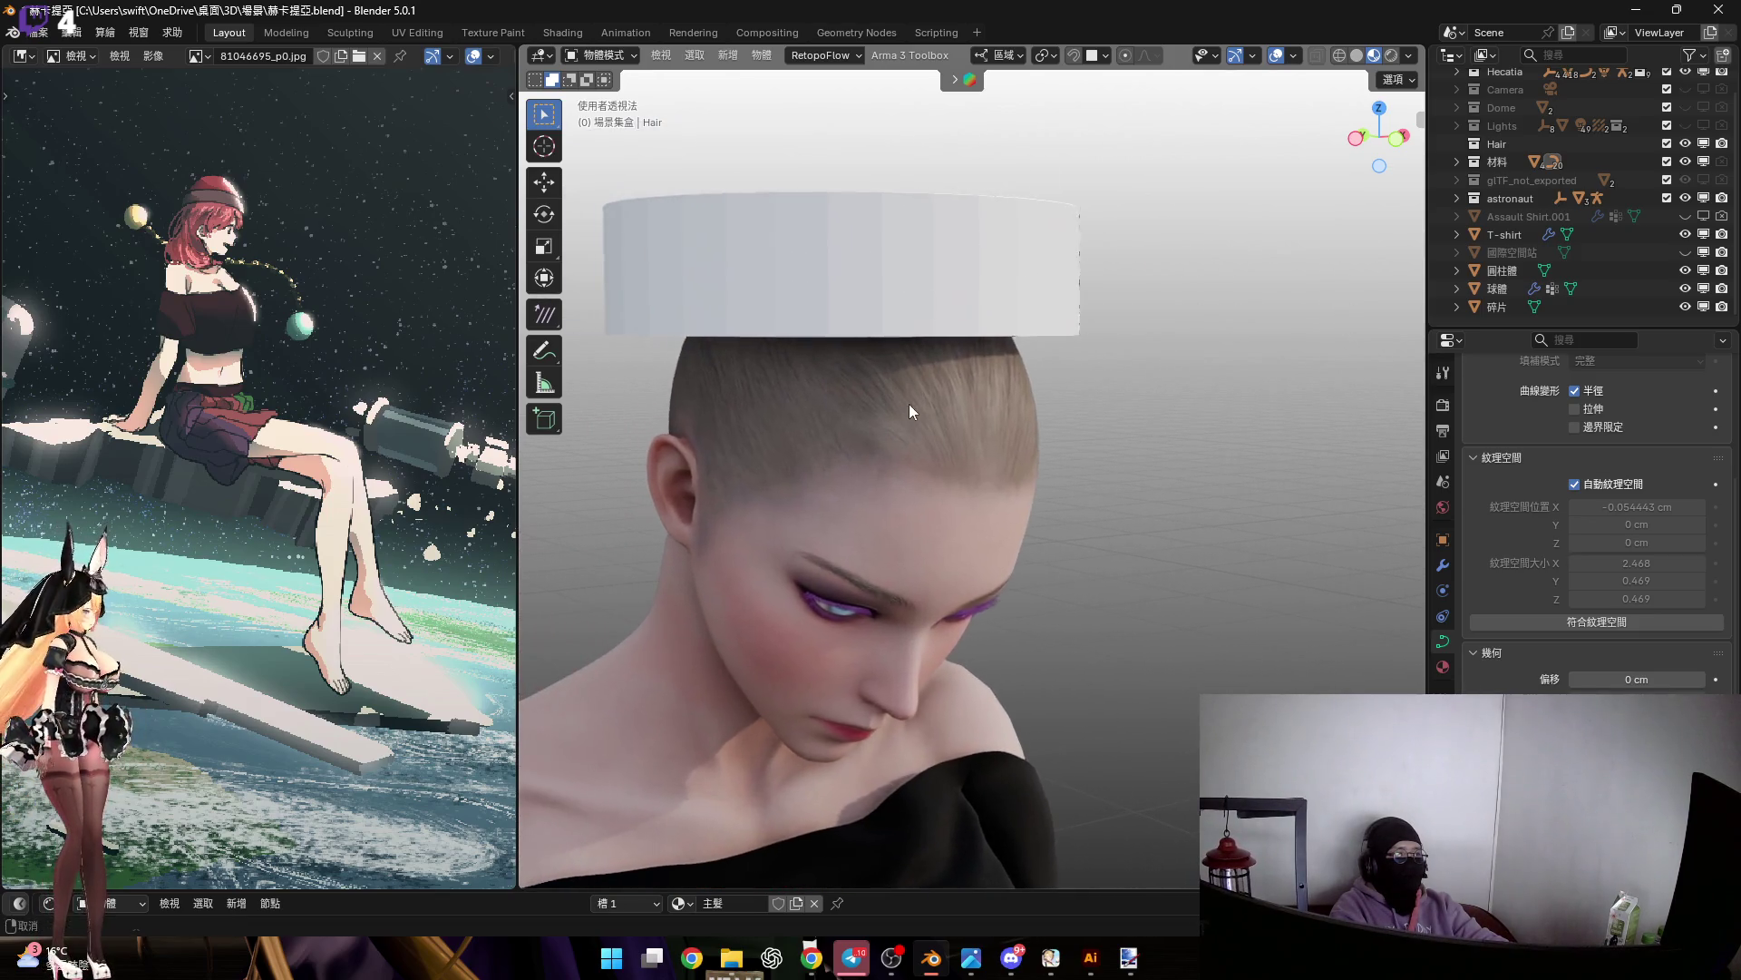
# Select the character's body and switch its material slot to Eyelashes
pyautogui.click(894, 742)
pyautogui.moveTo(951, 890); pyautogui.dragTo(816, 574)
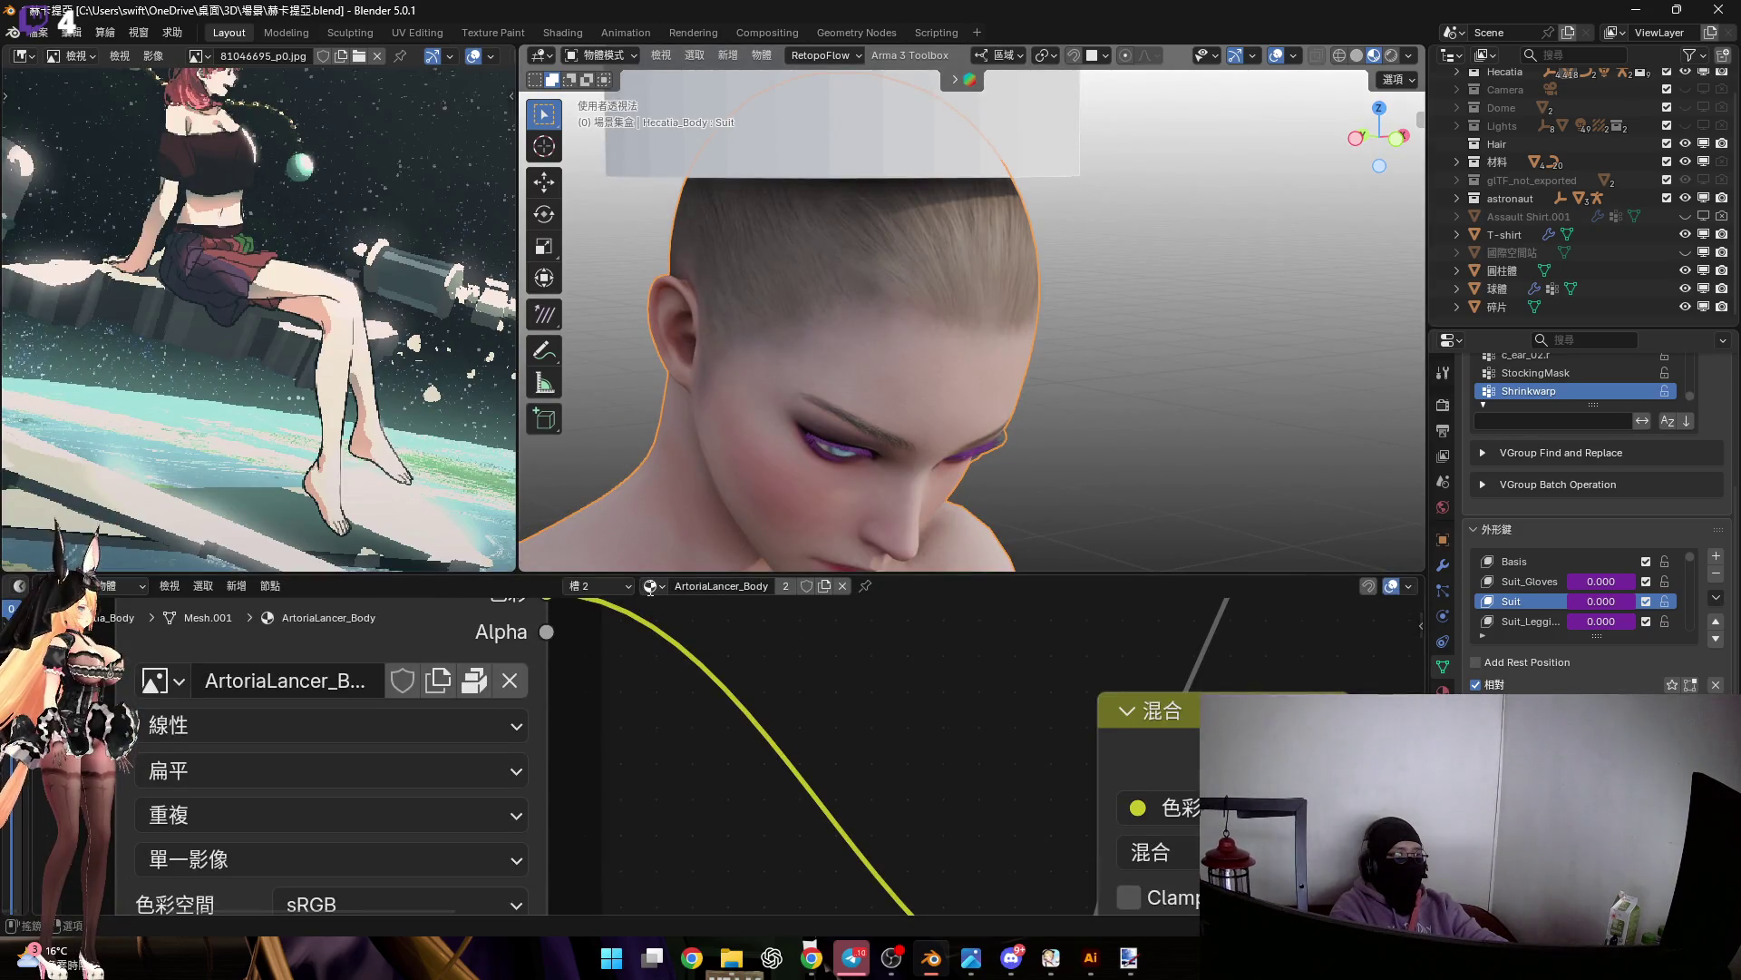
pyautogui.click(649, 586)
pyautogui.click(601, 586)
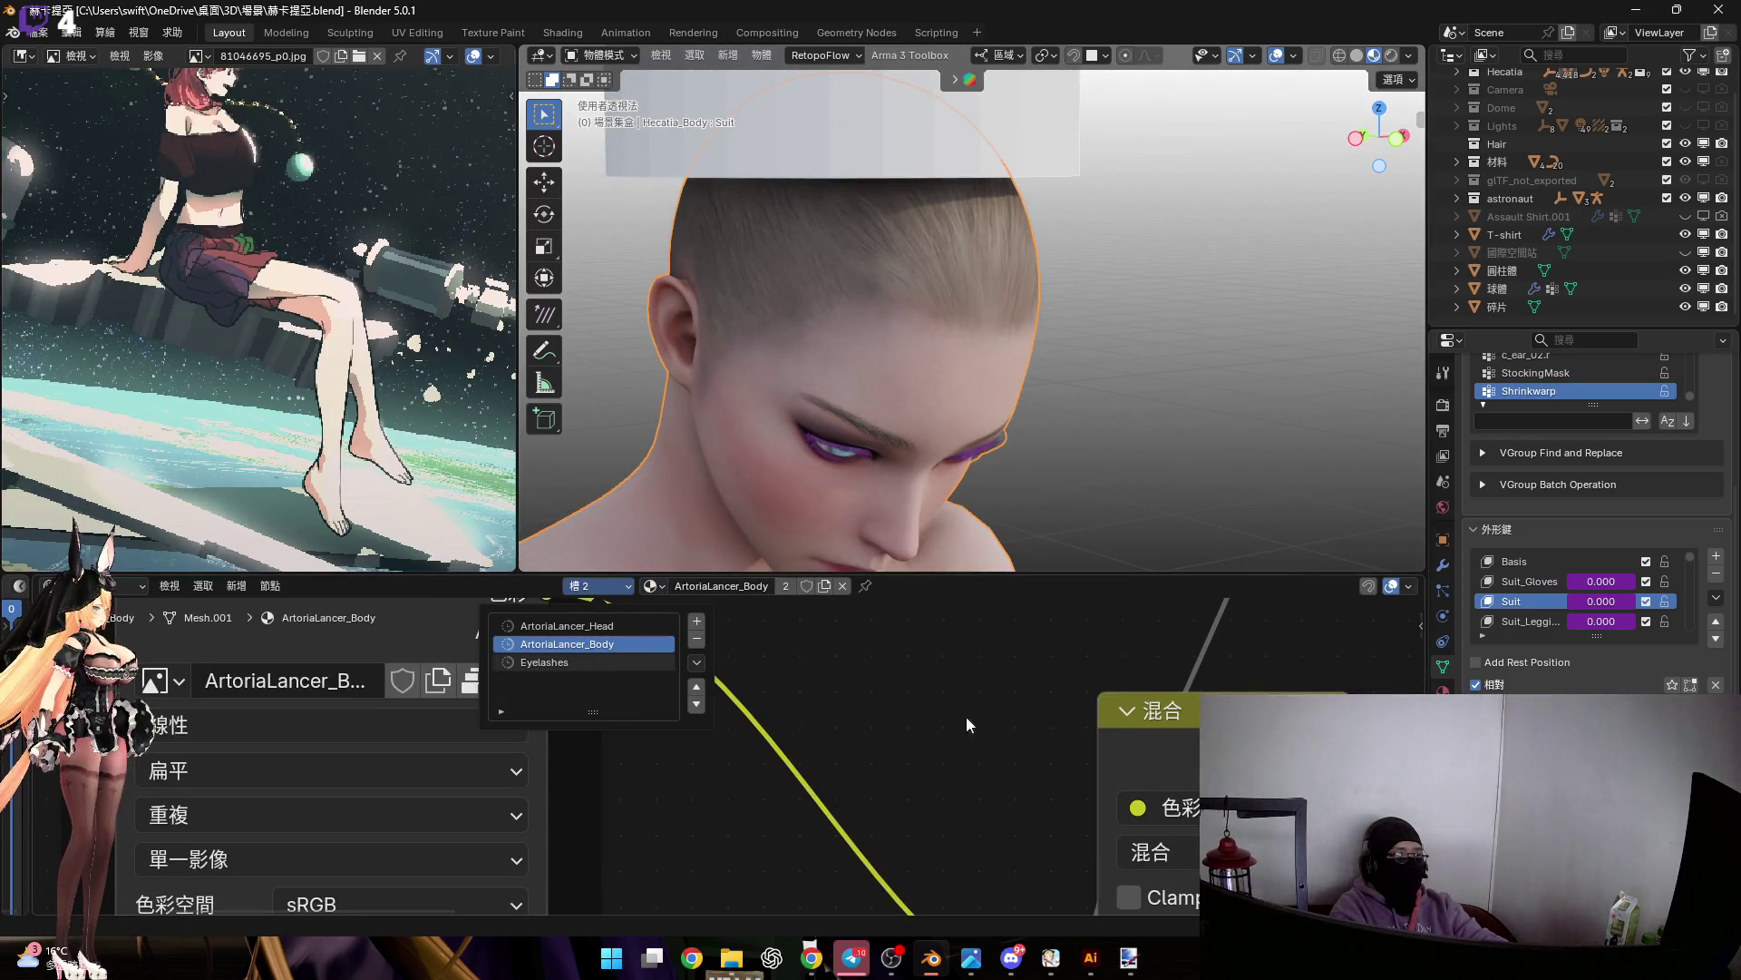
pyautogui.click(591, 663)
# Set the Eyelashes Mix node's B colour to pure black (Value 0)
pyautogui.moveTo(1025, 775)
pyautogui.keyDown('ctrl'); pyautogui.mouseDown(button='middle')
pyautogui.moveTo(1077, 750)
pyautogui.moveTo(803, 699)
pyautogui.moveTo(653, 771)
pyautogui.moveTo(704, 843)
pyautogui.moveTo(860, 827)
pyautogui.mouseUp(button='middle'); pyautogui.keyUp('ctrl')
pyautogui.click(860, 827)
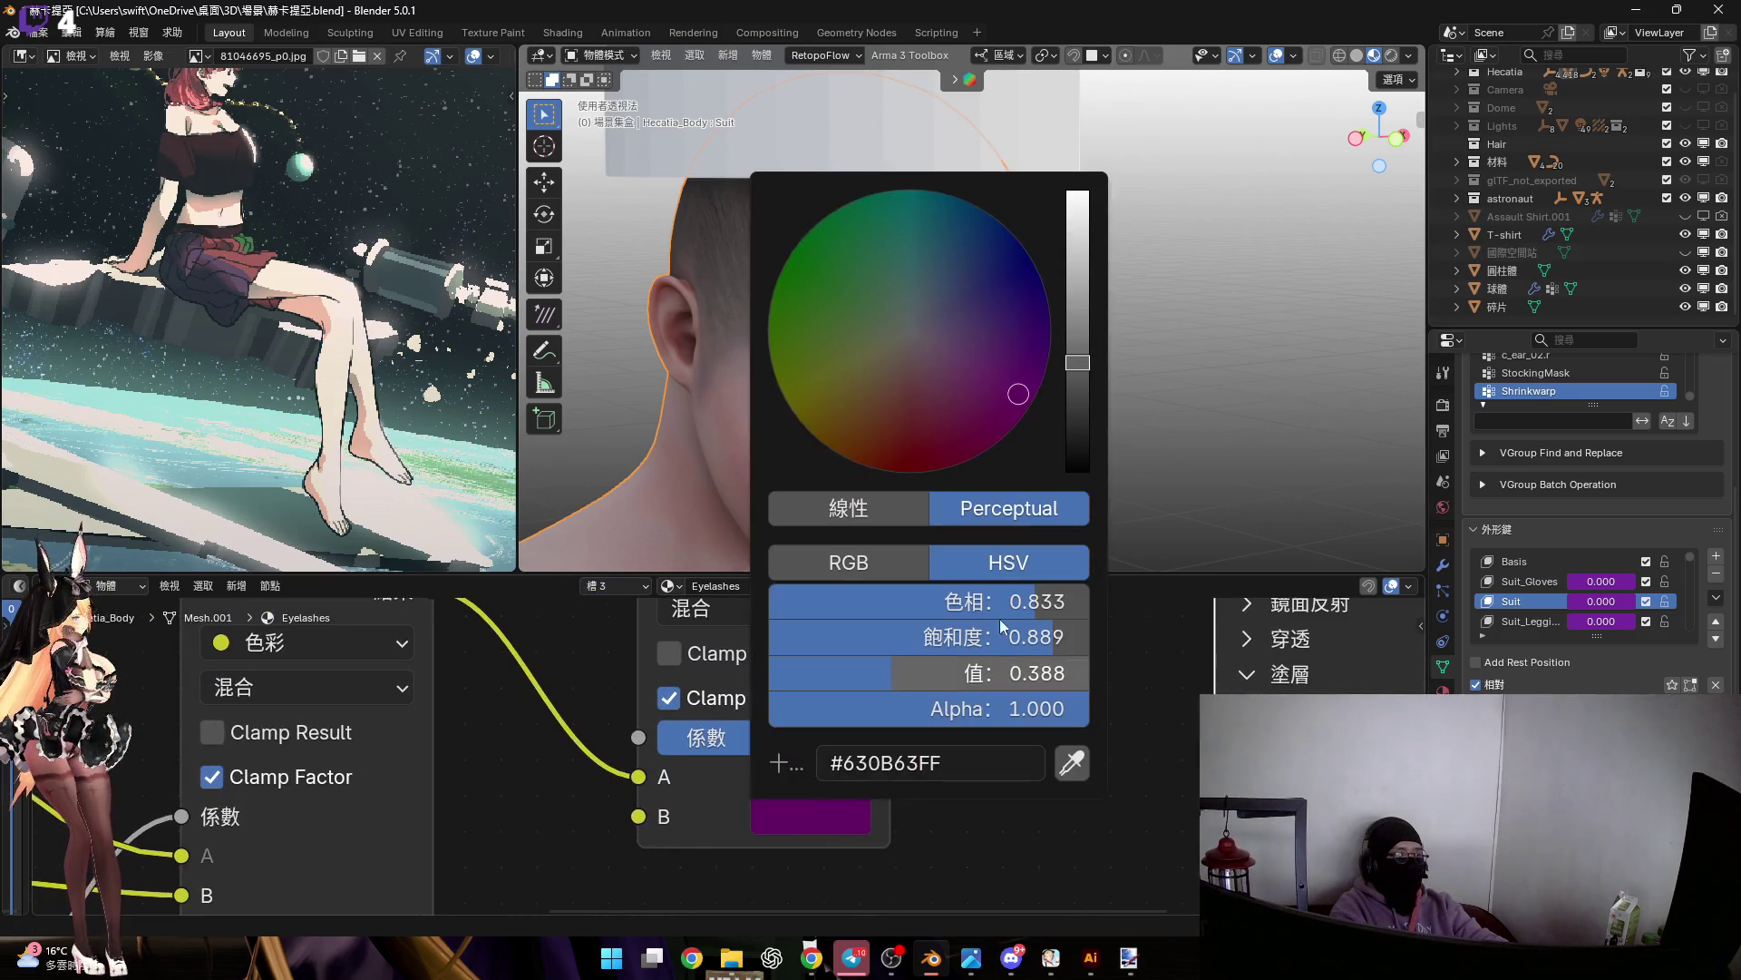
pyautogui.click(1077, 467)
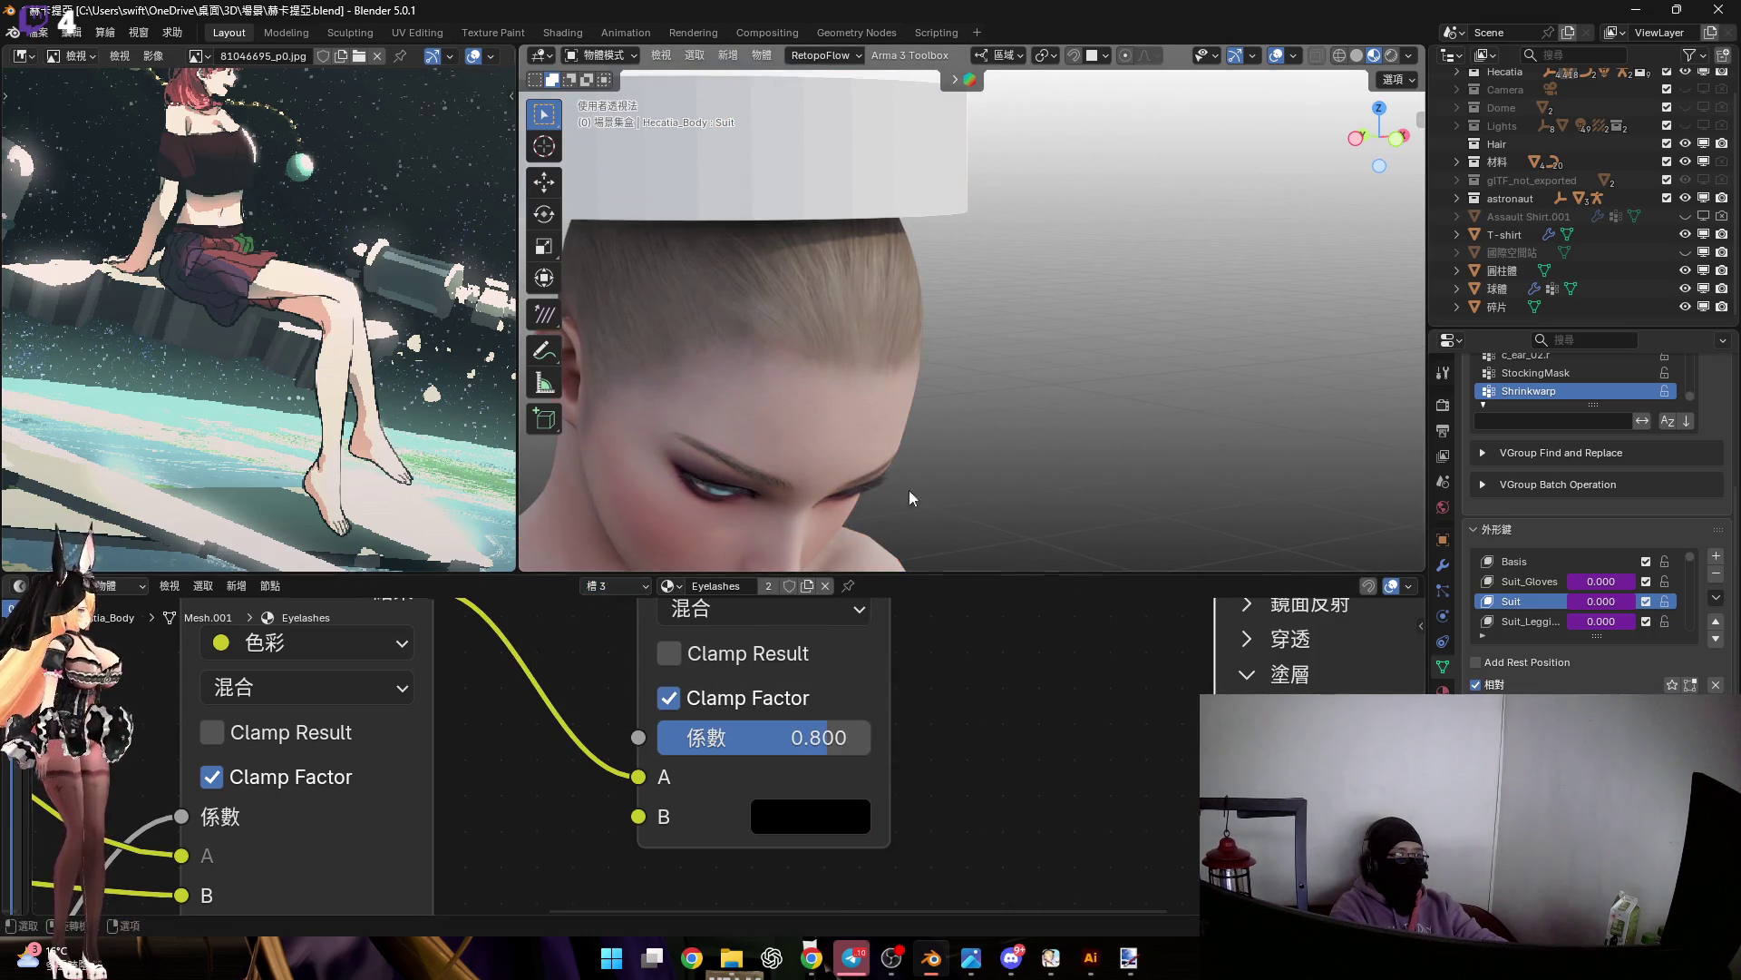
# Enlarge the 3D view and select the small red hair curve
pyautogui.moveTo(914, 575); pyautogui.dragTo(934, 894)
pyautogui.moveTo(940, 631)
pyautogui.mouseDown(button='middle')
pyautogui.moveTo(666, 503)
pyautogui.moveTo(1298, 383)
pyautogui.mouseUp(button='middle')
pyautogui.moveTo(1087, 497)
pyautogui.mouseDown(button='middle')
pyautogui.moveTo(1292, 540)
pyautogui.moveTo(945, 617)
pyautogui.moveTo(1123, 563)
pyautogui.moveTo(814, 446)
pyautogui.moveTo(861, 446)
pyautogui.mouseUp(button='middle')
pyautogui.click(1312, 513)
# With snapping on, duplicate the hair curve and move Hair.001 30.113 cm along local X
pyautogui.scroll(5, 1075, 169)
pyautogui.click(1079, 60)
pyautogui.hotkey('shift', 'd')
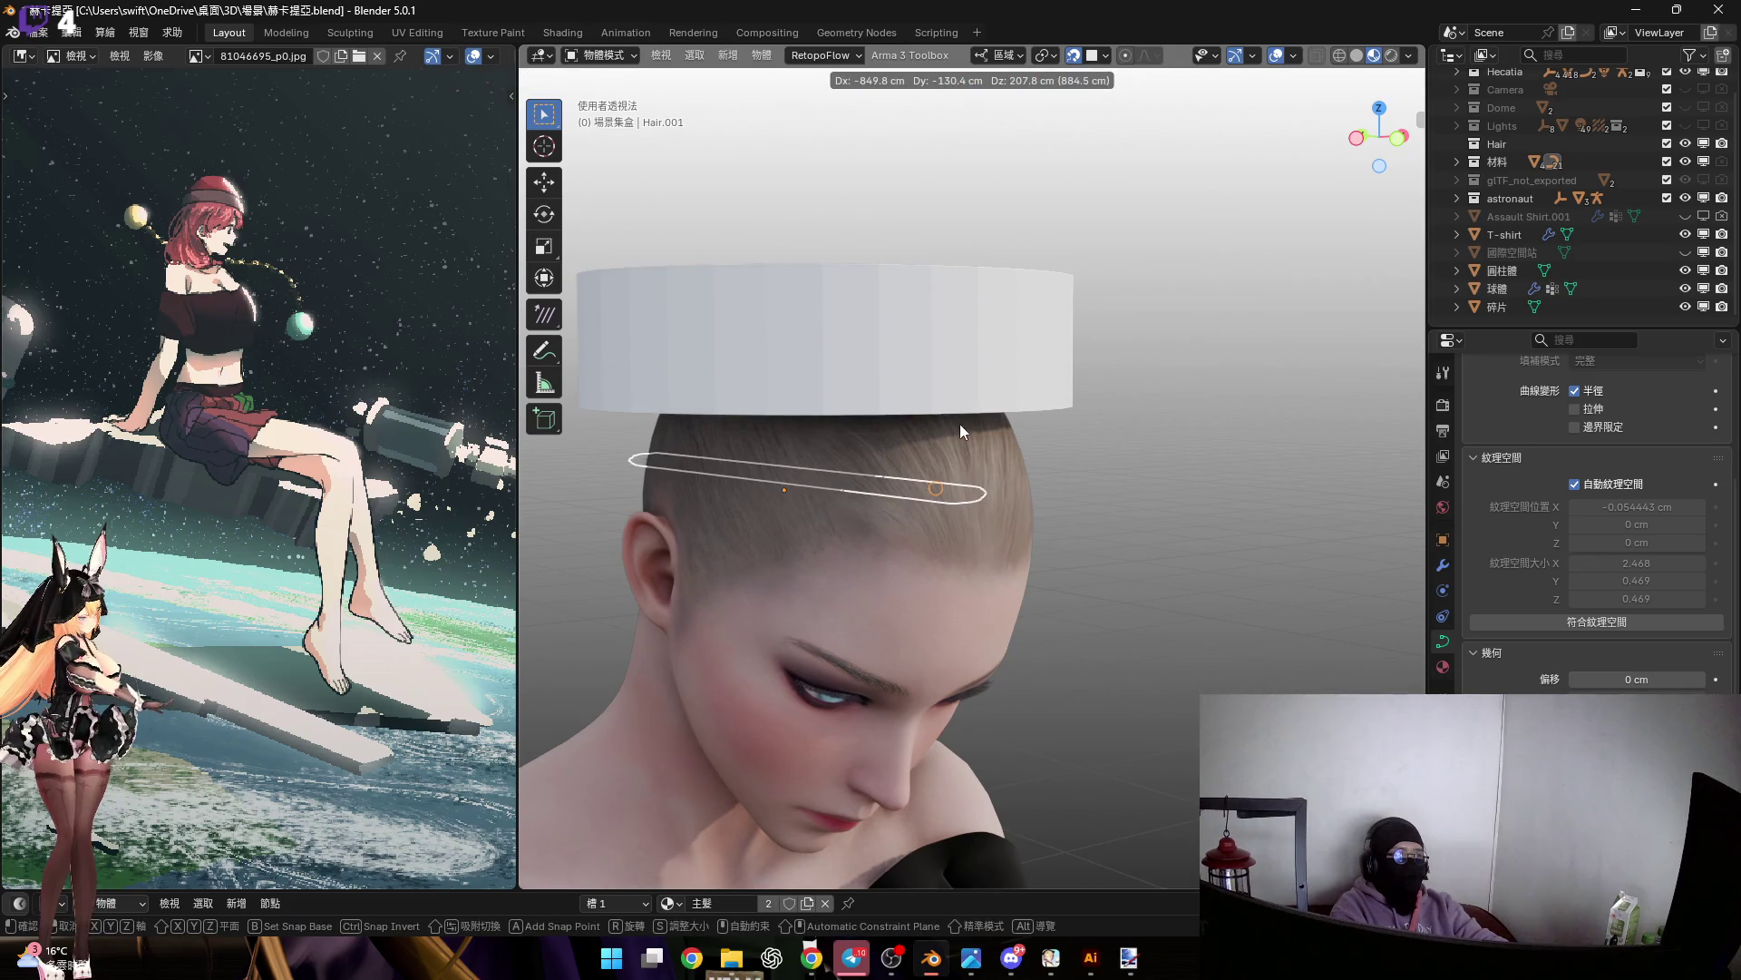
pyautogui.click(959, 423)
pyautogui.moveTo(1016, 164)
pyautogui.mouseDown(button='middle')
pyautogui.moveTo(884, 382)
pyautogui.moveTo(801, 468)
pyautogui.mouseUp(button='middle')
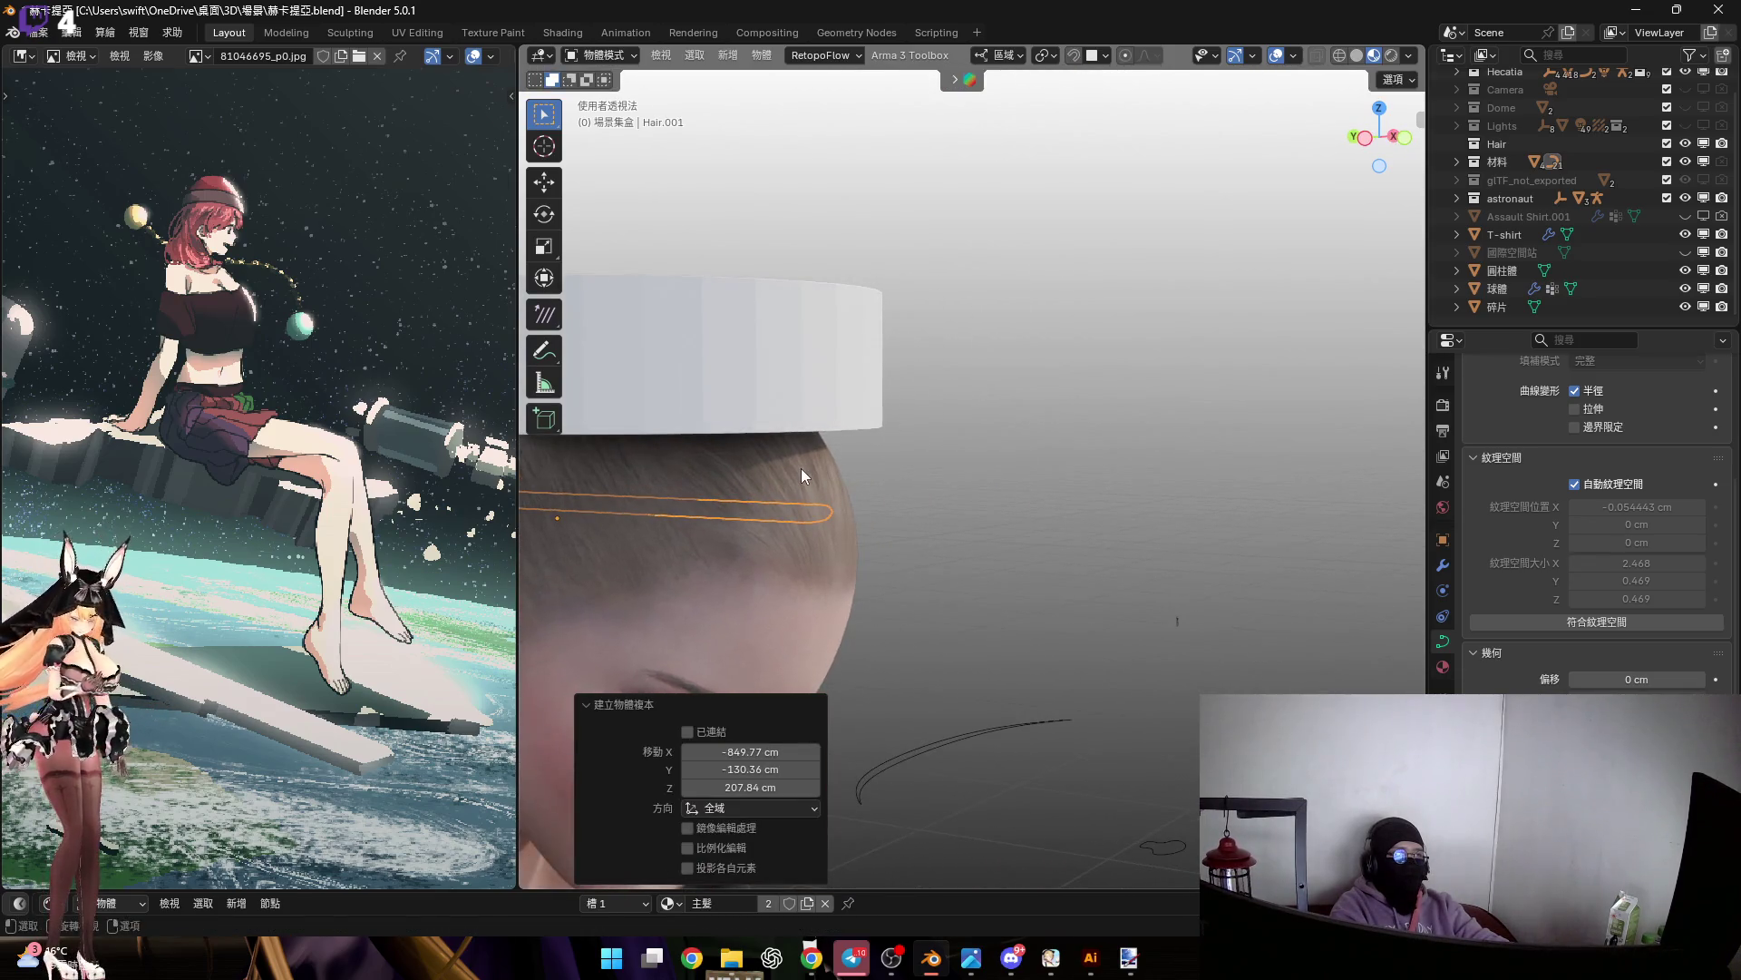
pyautogui.press('g')
pyautogui.press('y')
pyautogui.press('x')
pyautogui.moveTo(1053, 510)
pyautogui.mouseDown(button='middle')
pyautogui.moveTo(1125, 522)
pyautogui.moveTo(1112, 497)
pyautogui.mouseUp(button='middle')
pyautogui.click(1180, 533)
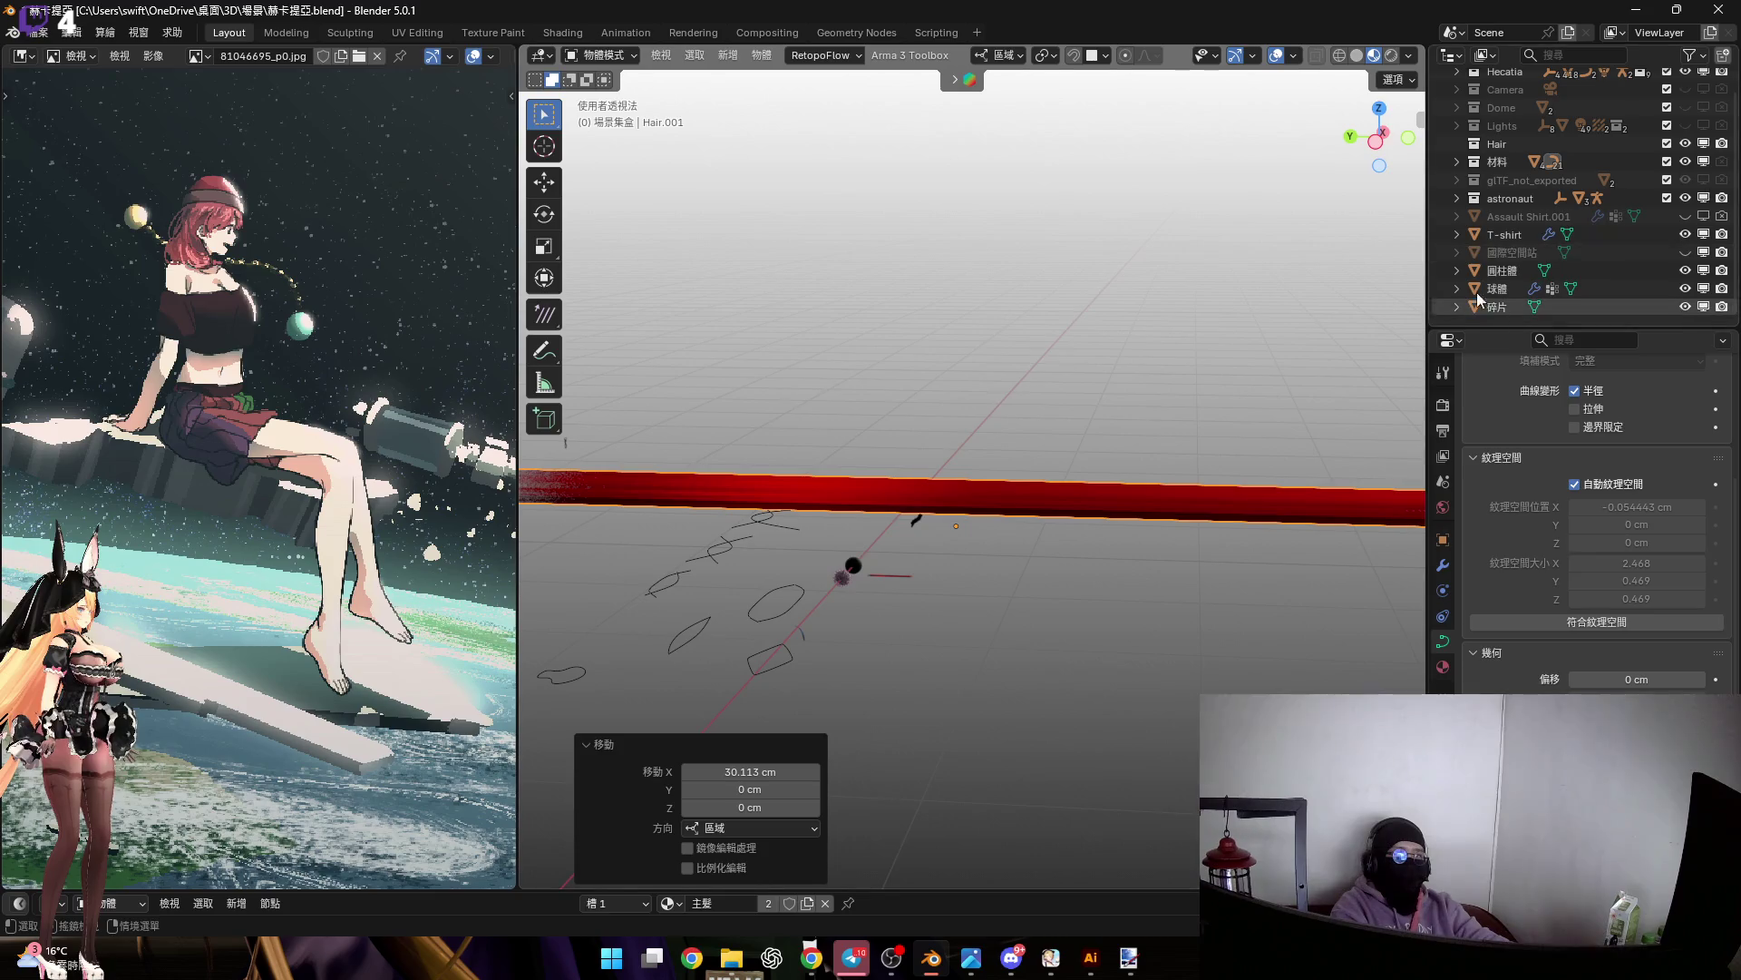
# Move Hair.001 from 材料 into the Hair collection and collapse both collections
pyautogui.click(1459, 161)
pyautogui.moveTo(1538, 211)
pyautogui.mouseDown()
pyautogui.moveTo(1529, 258)
pyautogui.moveTo(1544, 261)
pyautogui.moveTo(1498, 167)
pyautogui.moveTo(1478, 190)
pyautogui.mouseUp()
pyautogui.scroll(5, 1531, 238)
pyautogui.scroll(3, 1529, 258)
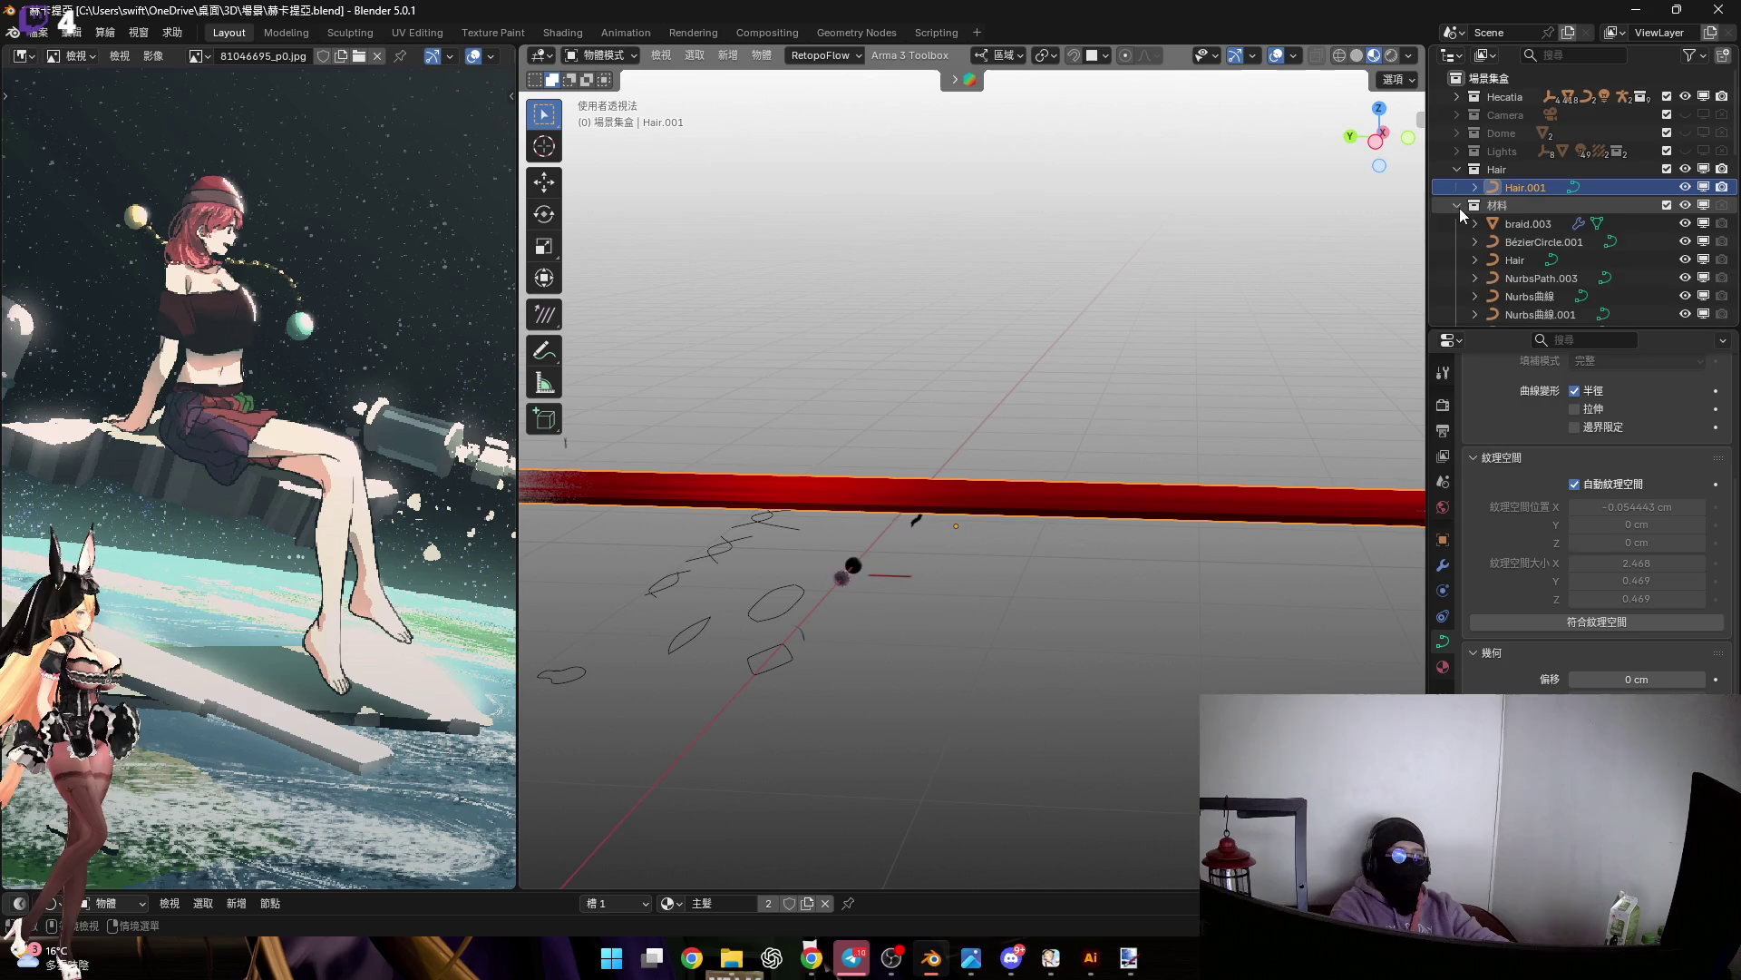
pyautogui.click(1457, 206)
pyautogui.click(1456, 170)
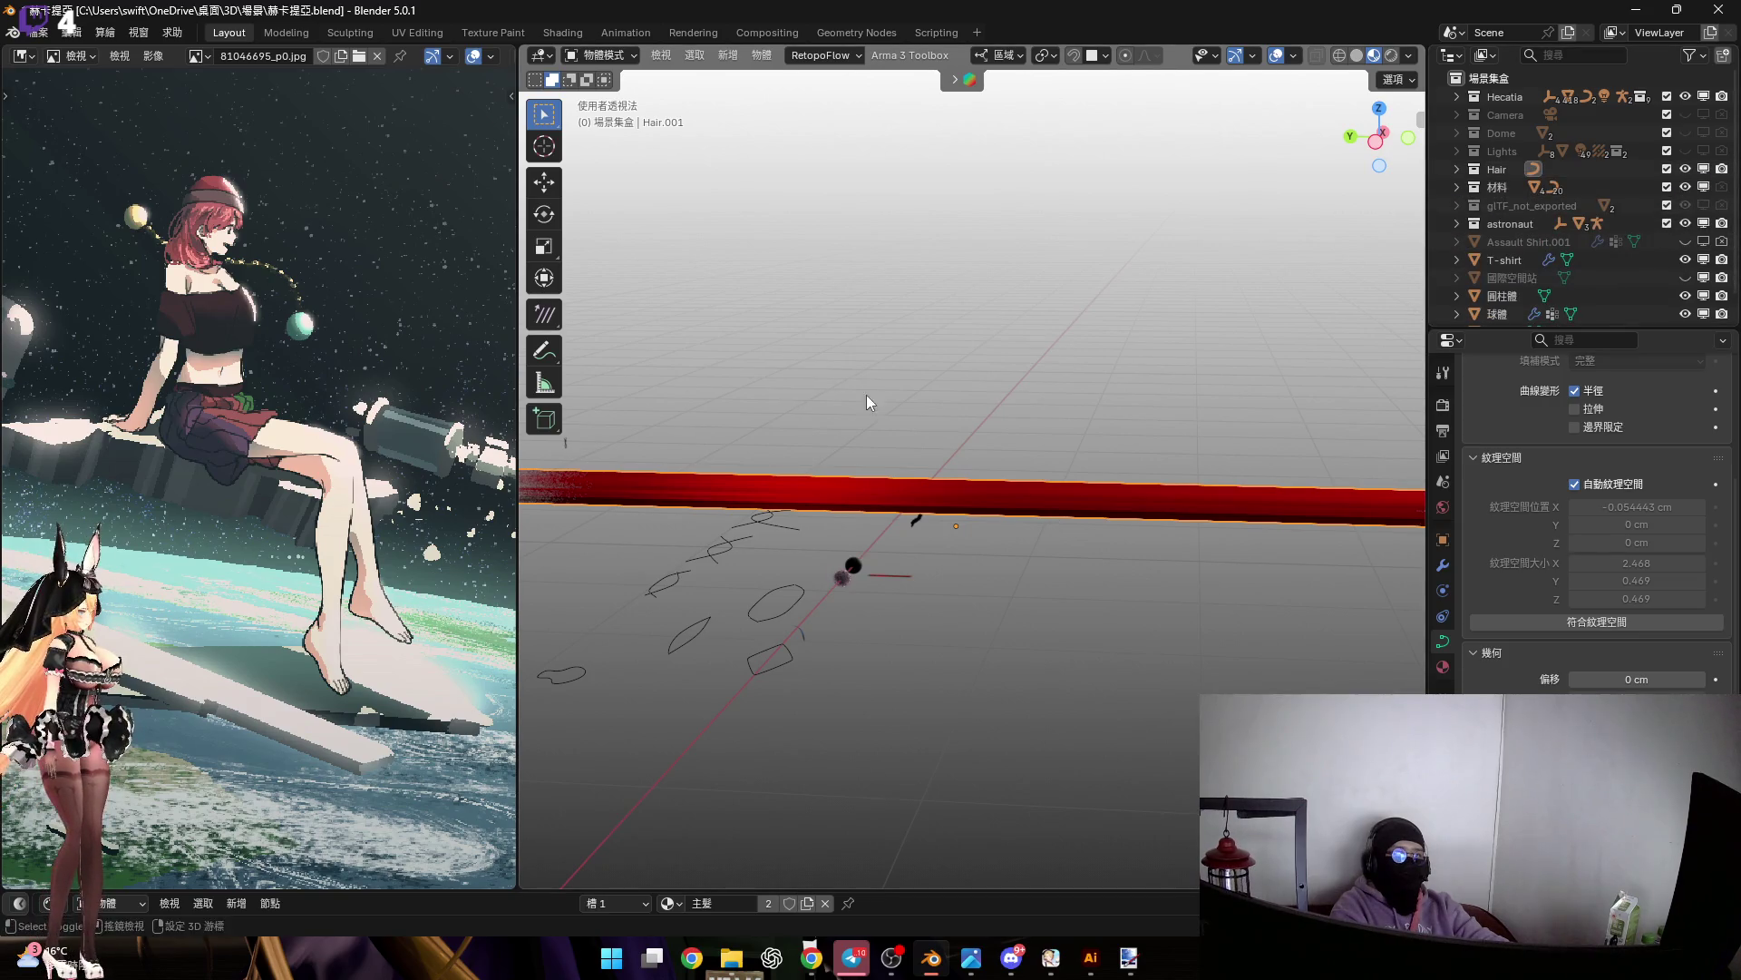
pyautogui.scroll(-2, 907, 399)
pyautogui.click(1377, 139)
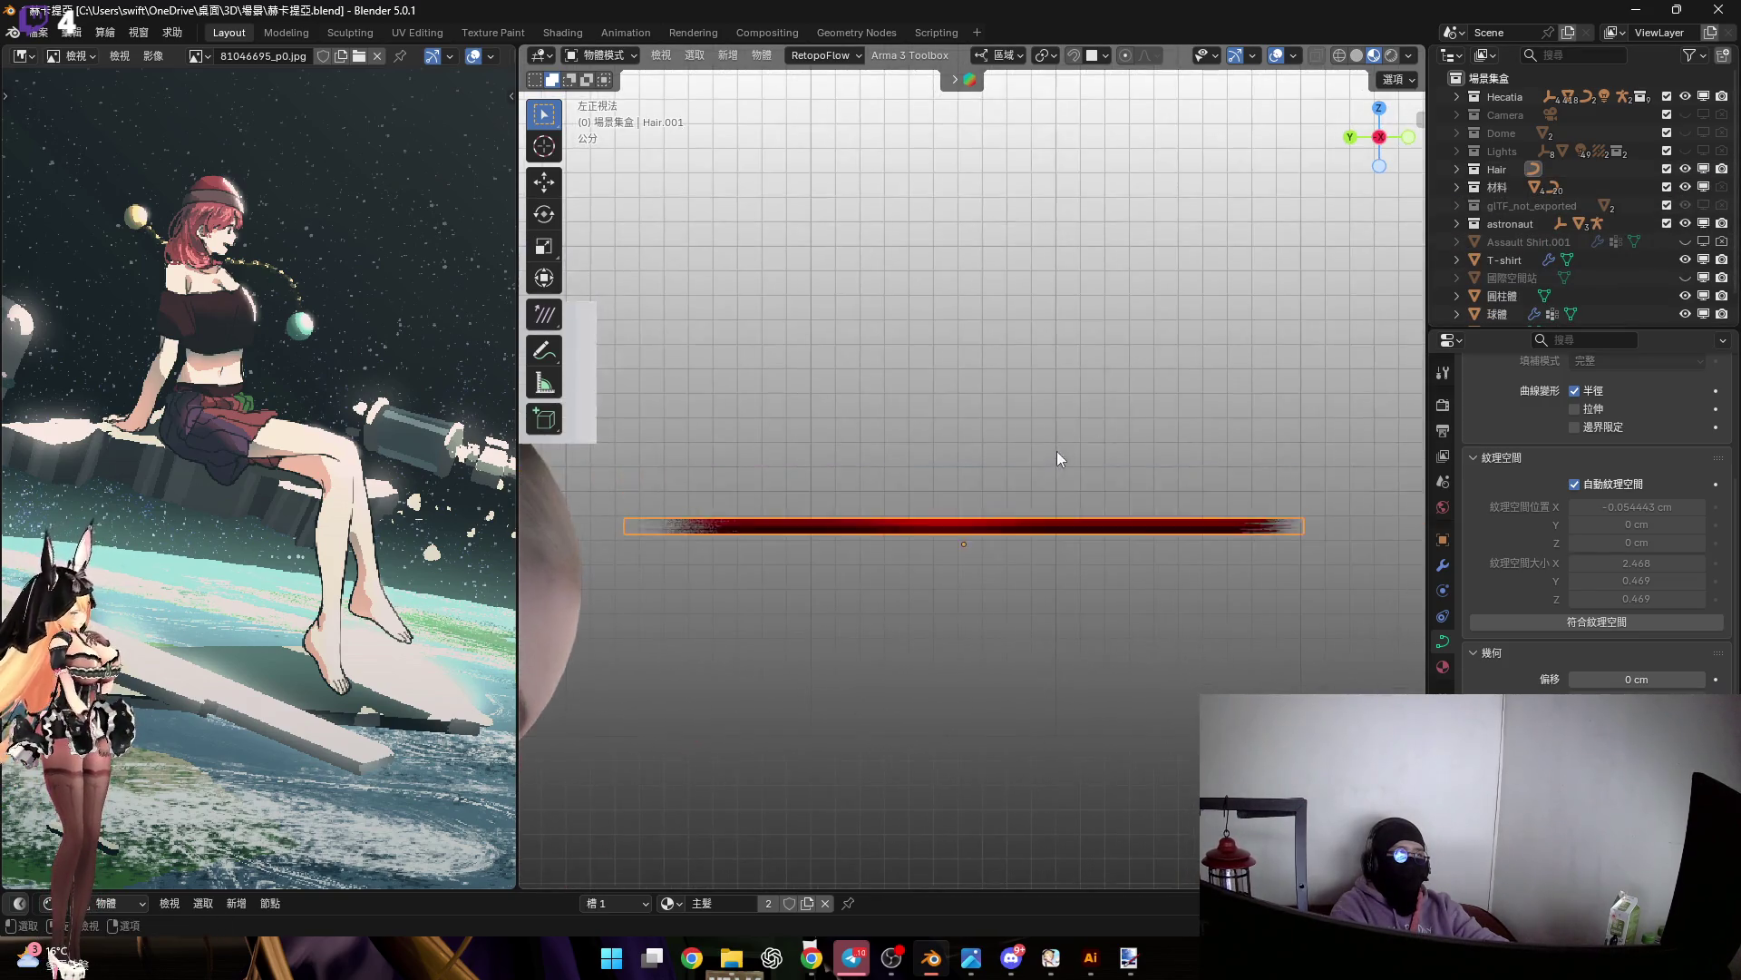
# Rotate Hair.001 90° about Y and check it in front view
pyautogui.write('rx')
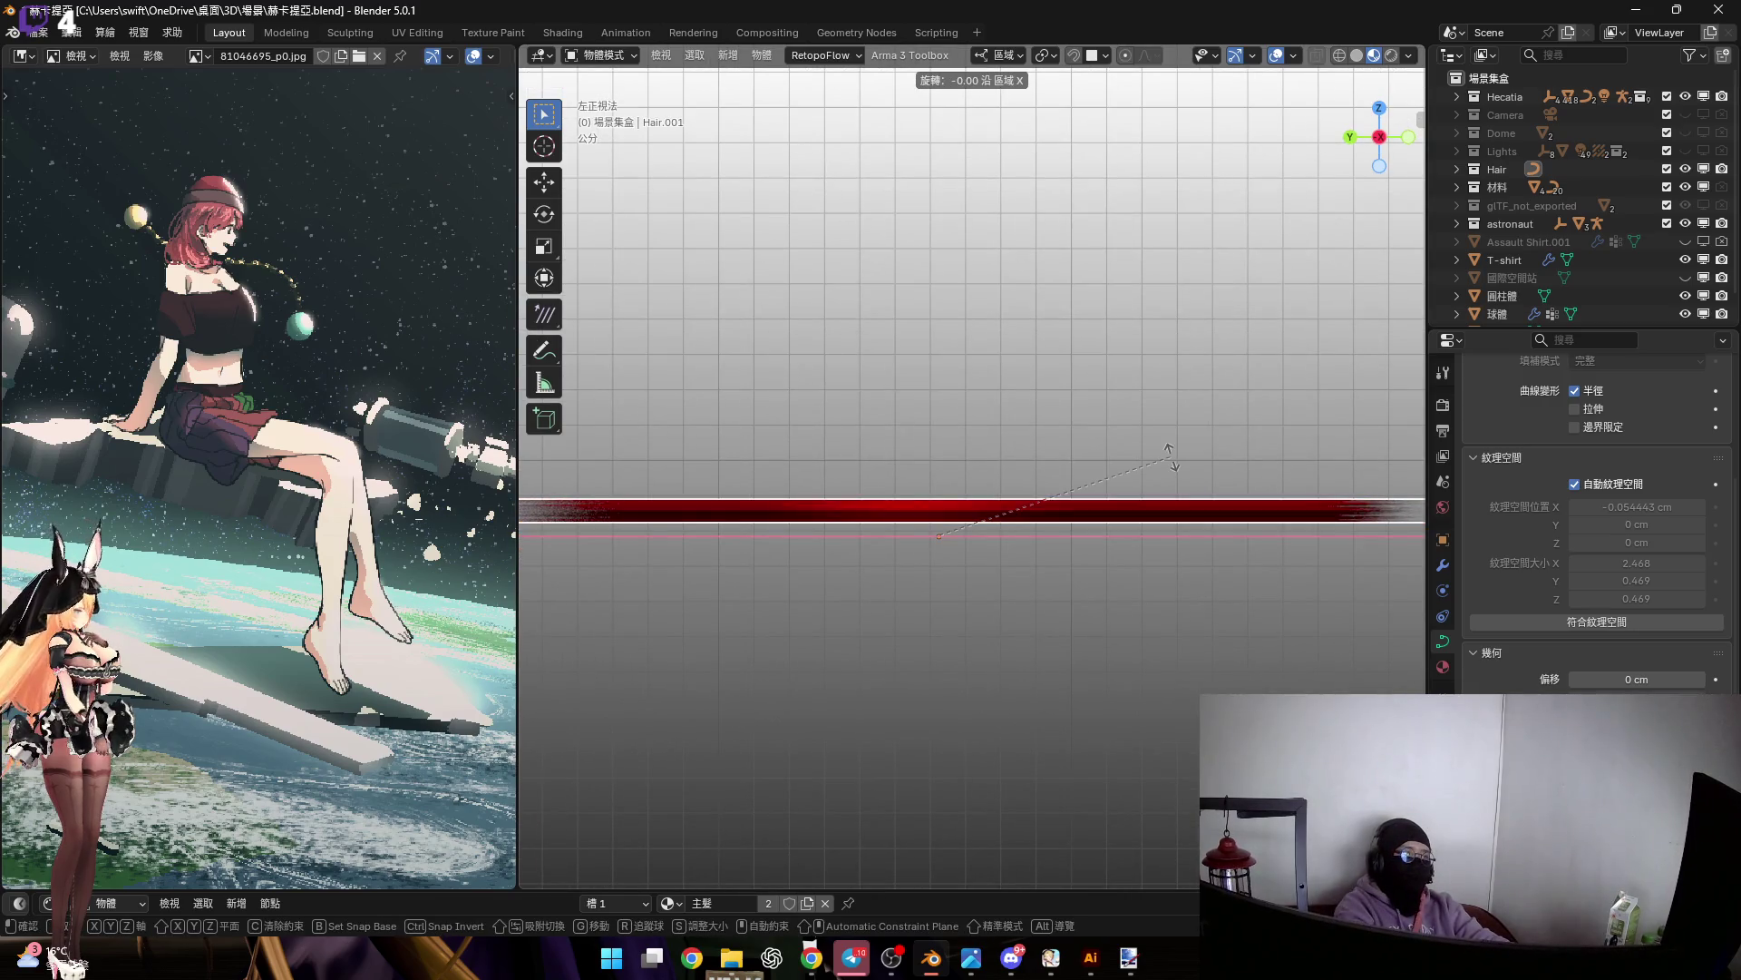
pyautogui.write('y90')
pyautogui.press('Return')
pyautogui.moveTo(1168, 449)
pyautogui.mouseDown(button='middle')
pyautogui.moveTo(933, 436)
pyautogui.moveTo(961, 405)
pyautogui.moveTo(1054, 455)
pyautogui.moveTo(1228, 673)
pyautogui.mouseUp(button='middle')
pyautogui.moveTo(1065, 515)
pyautogui.mouseDown(button='middle')
pyautogui.moveTo(1043, 453)
pyautogui.moveTo(1052, 408)
pyautogui.moveTo(825, 420)
pyautogui.moveTo(812, 405)
pyautogui.mouseUp(button='middle')
pyautogui.press('KP_1')
# Move Hair.001 26.922 cm along its local Y axis
pyautogui.press('g')
pyautogui.press('y')
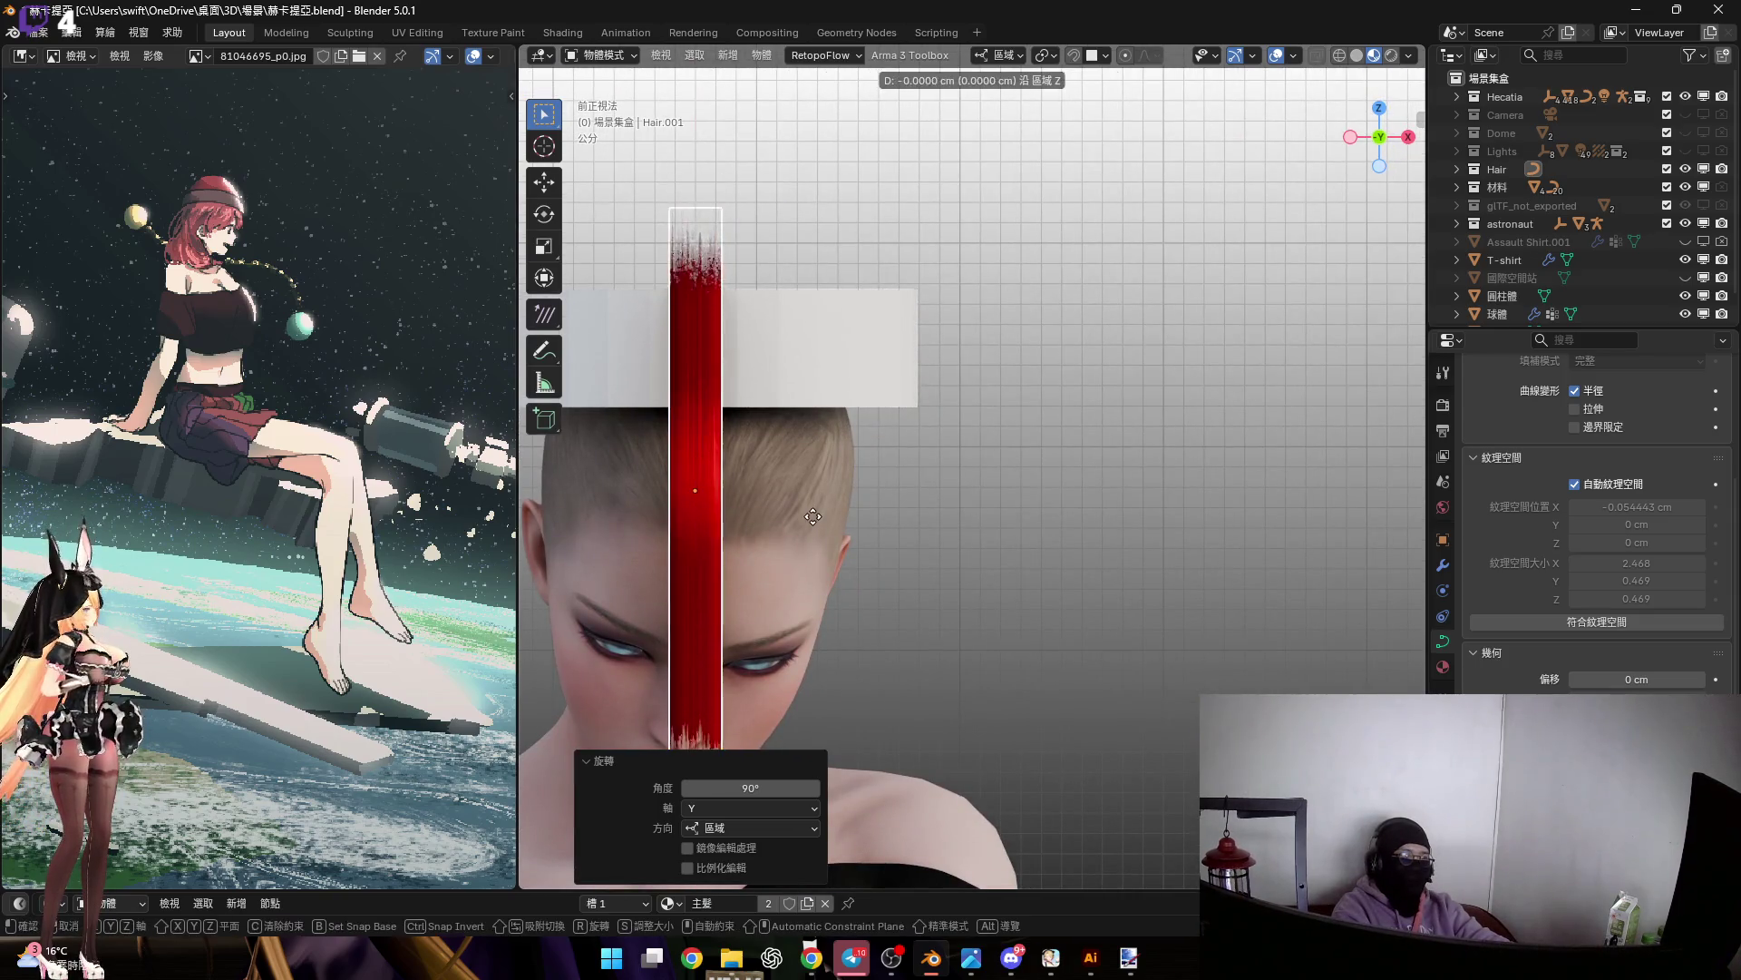
pyautogui.press('y')
pyautogui.click(974, 454)
pyautogui.scroll(2, 974, 453)
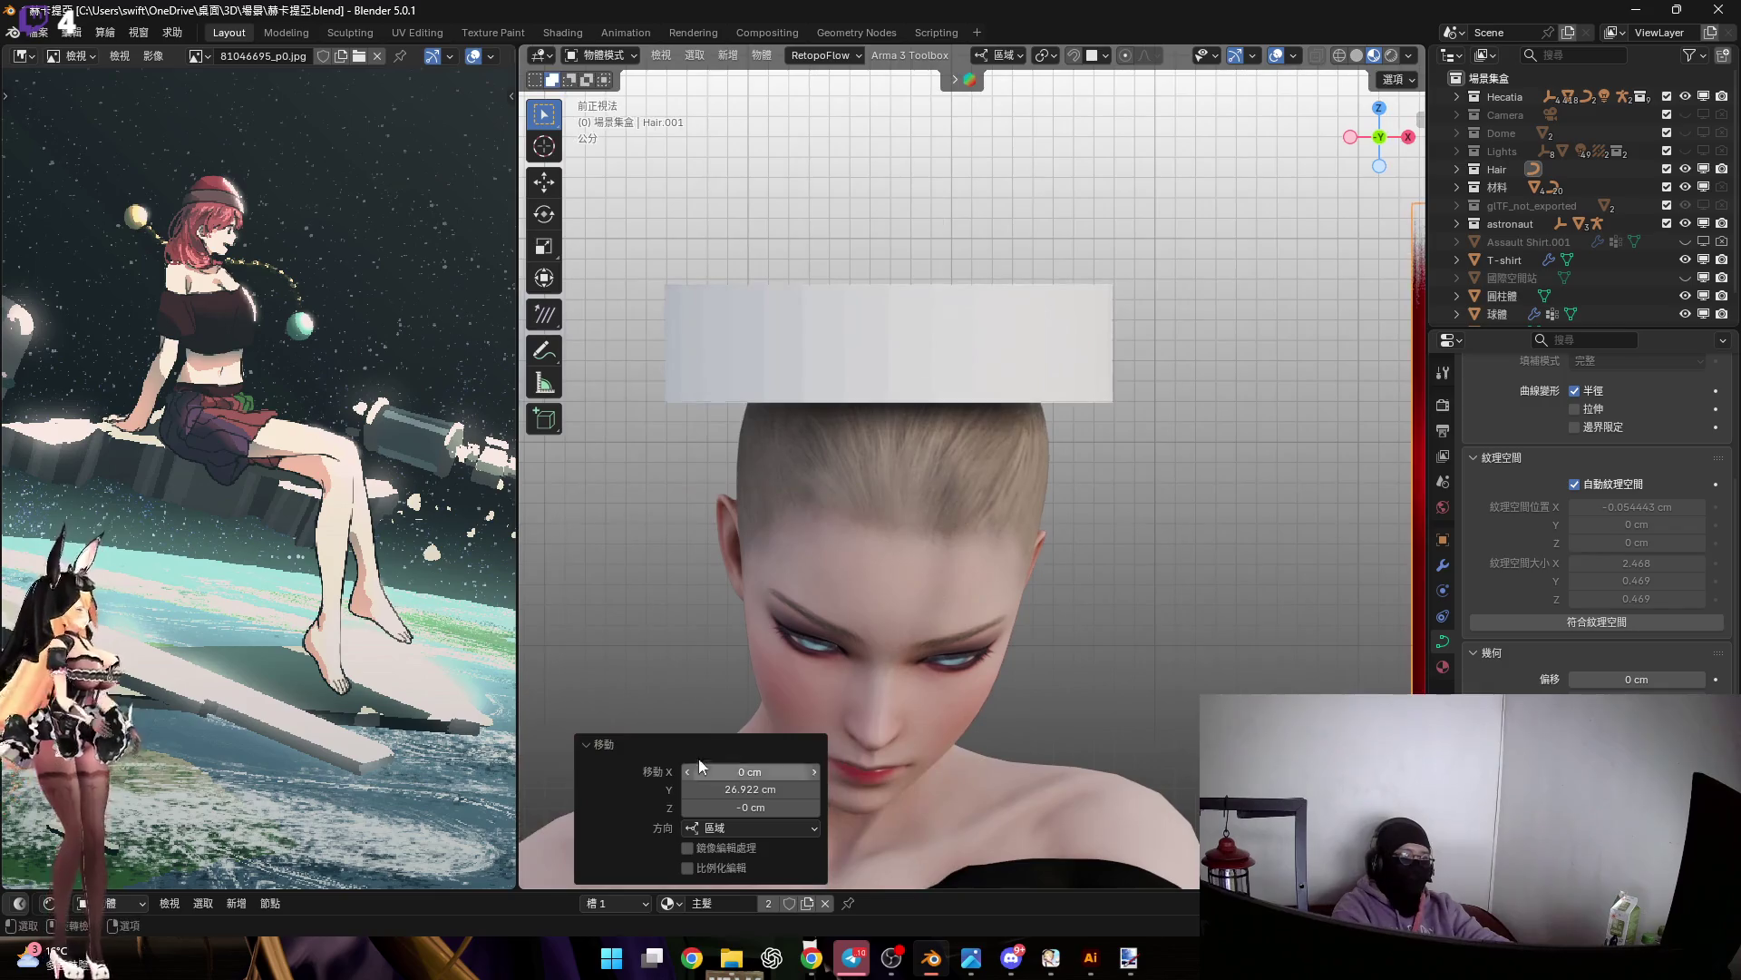
pyautogui.scroll(1, 1087, 417)
pyautogui.scroll(-1, 1634, 269)
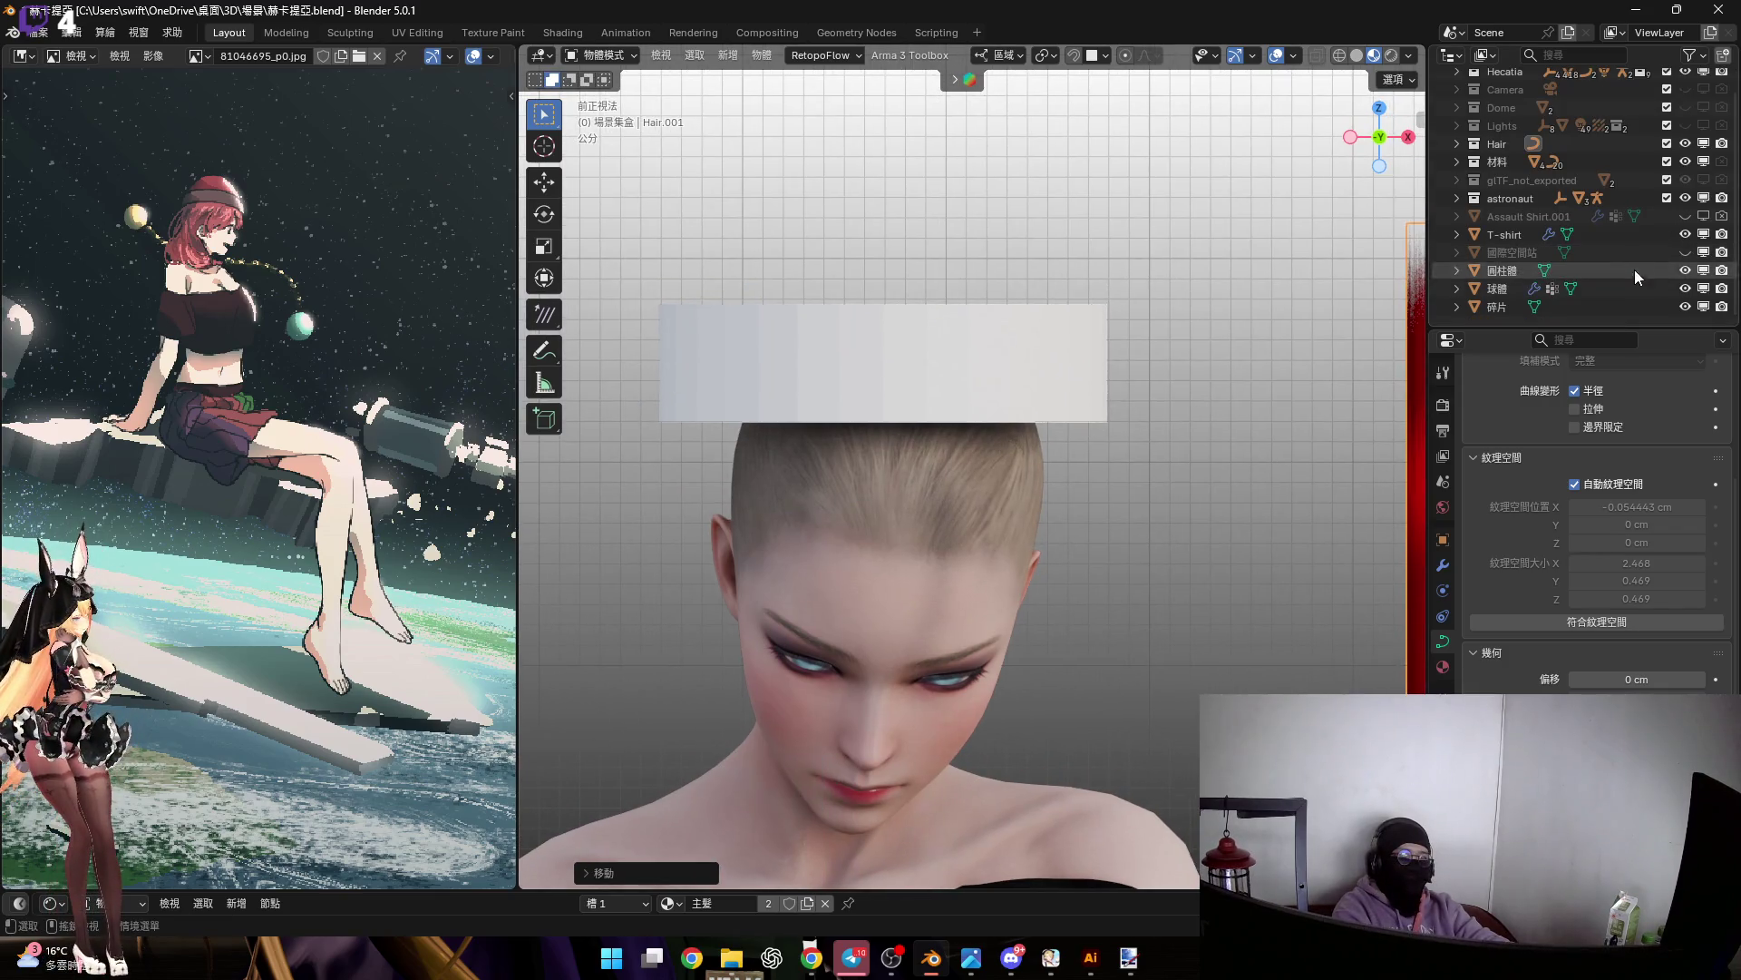
# Hide the 圓柱體 cylinder ring and flip the hair card 180° about local Y
pyautogui.click(1684, 271)
pyautogui.keyDown('shift'); pyautogui.moveTo(1158, 451); pyautogui.dragTo(1009, 451, button='middle'); pyautogui.keyUp('shift')
pyautogui.moveTo(1243, 434)
pyautogui.mouseDown(button='middle')
pyautogui.moveTo(1104, 454)
pyautogui.moveTo(1094, 308)
pyautogui.moveTo(1096, 366)
pyautogui.moveTo(1059, 372)
pyautogui.moveTo(1112, 424)
pyautogui.moveTo(1113, 502)
pyautogui.mouseUp(button='middle')
pyautogui.press('r')
pyautogui.press('x')
pyautogui.press('x')
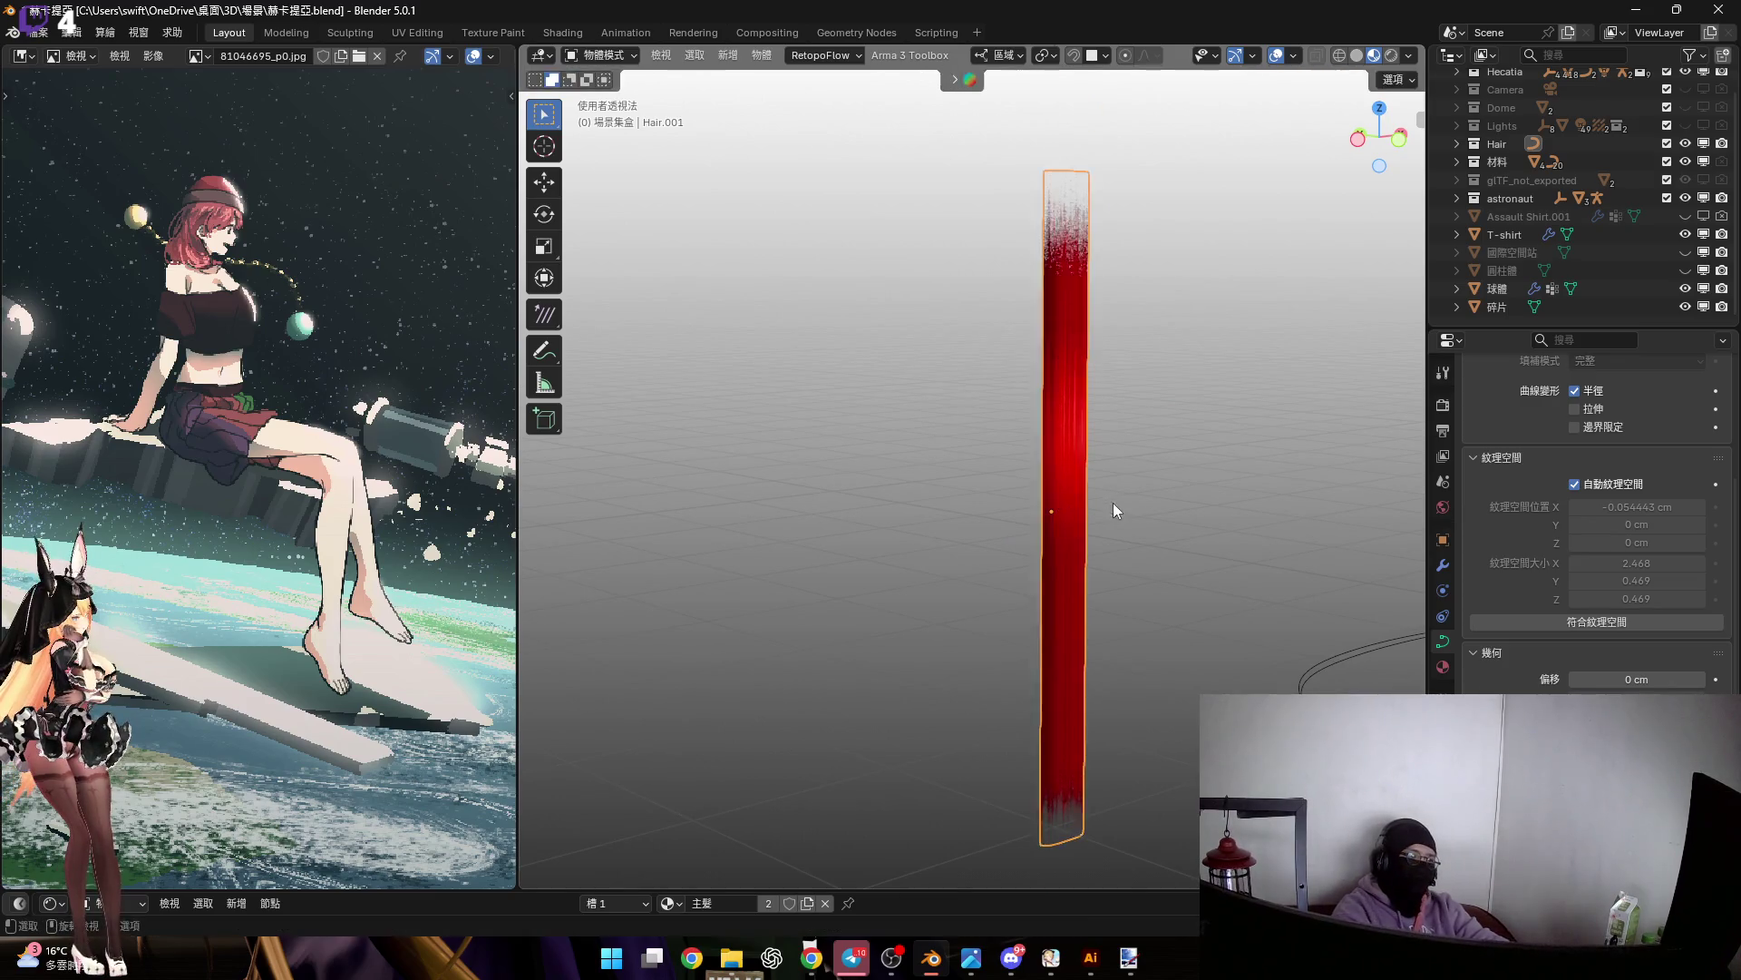
pyautogui.press('y')
pyautogui.press('y')
pyautogui.write('180')
pyautogui.press('Return')
# Orbit and zoom around the flipped card and head, panning the reference picture
pyautogui.moveTo(1070, 403)
pyautogui.mouseDown(button='middle')
pyautogui.moveTo(1016, 417)
pyautogui.moveTo(1027, 303)
pyautogui.moveTo(1009, 326)
pyautogui.moveTo(1017, 513)
pyautogui.moveTo(1068, 537)
pyautogui.mouseUp(button='middle')
pyautogui.scroll(-3, 272, 418)
pyautogui.scroll(2, 292, 426)
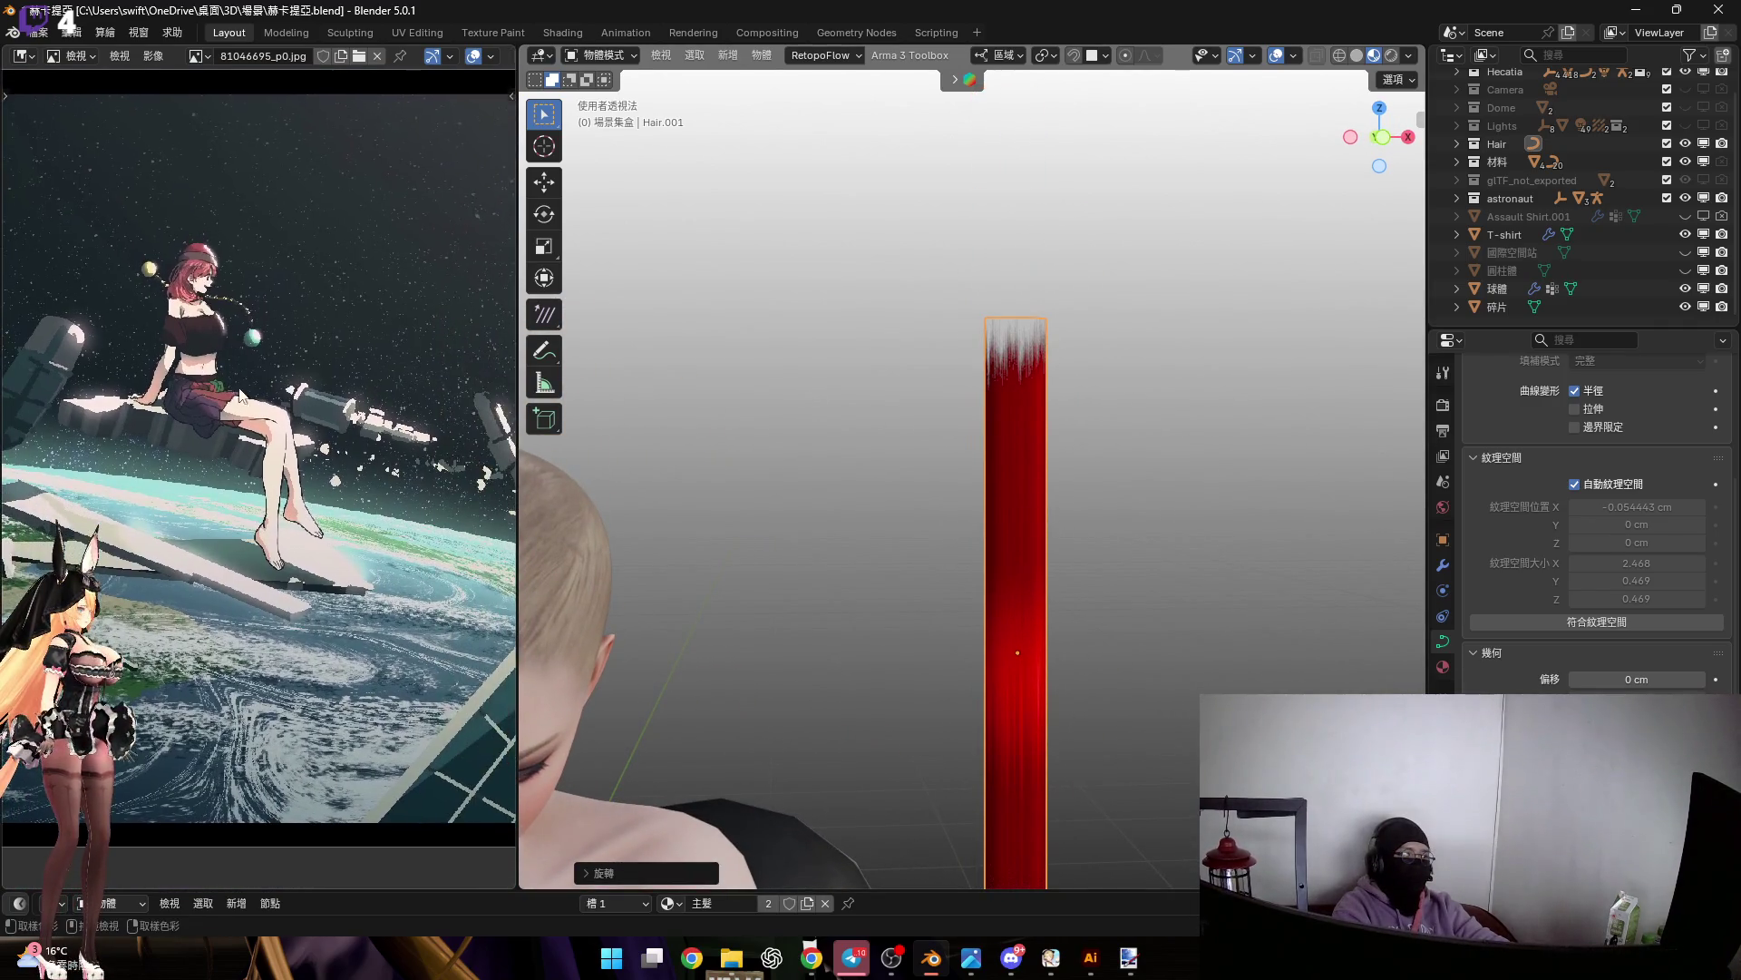
pyautogui.scroll(2, 291, 427)
pyautogui.scroll(-2, 353, 427)
pyautogui.moveTo(896, 537)
pyautogui.mouseDown(button='middle')
pyautogui.moveTo(900, 492)
pyautogui.moveTo(970, 403)
pyautogui.mouseUp(button='middle')
pyautogui.scroll(2, 325, 599)
pyautogui.moveTo(322, 627); pyautogui.dragTo(285, 724, button='middle')
pyautogui.moveTo(1161, 453)
pyautogui.mouseDown(button='middle')
pyautogui.moveTo(928, 366)
pyautogui.moveTo(878, 414)
pyautogui.moveTo(967, 345)
pyautogui.moveTo(855, 403)
pyautogui.mouseUp(button='middle')
# With snapping on, duplicate the hair card as Hair.002 and view the head from the front
pyautogui.click(1078, 56)
pyautogui.hotkey('shift', 'd')
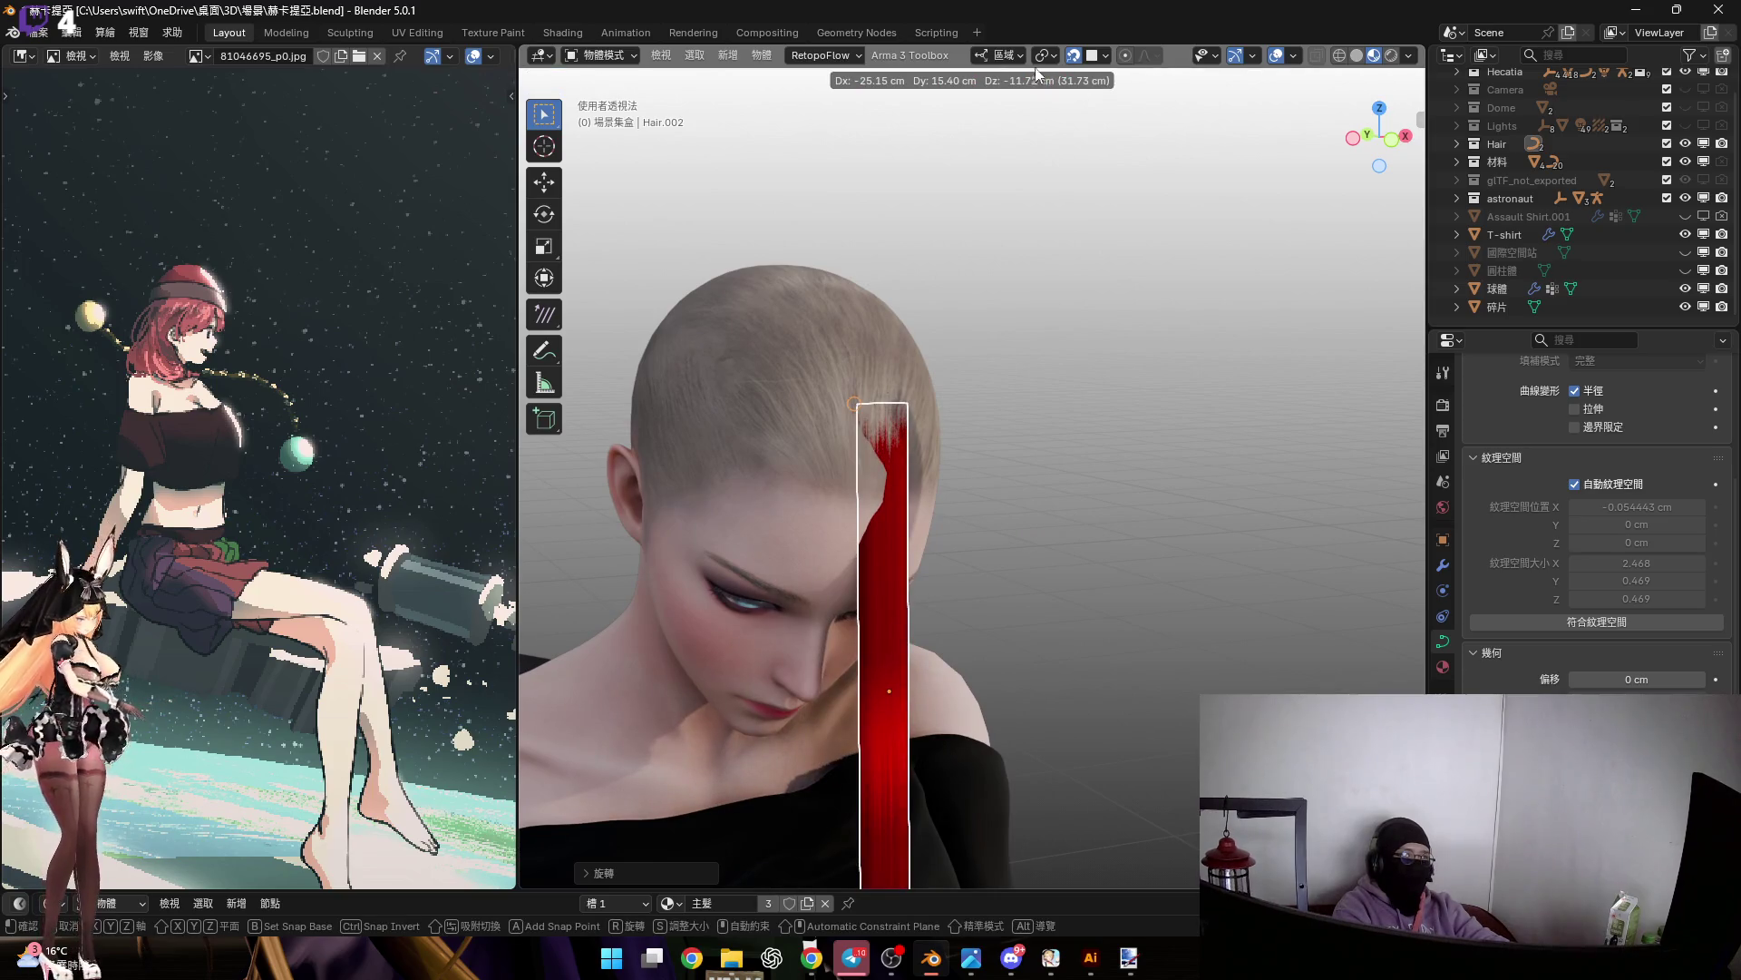
pyautogui.click(1032, 69)
pyautogui.click(1392, 138)
pyautogui.scroll(4, 878, 444)
pyautogui.scroll(-3, 878, 444)
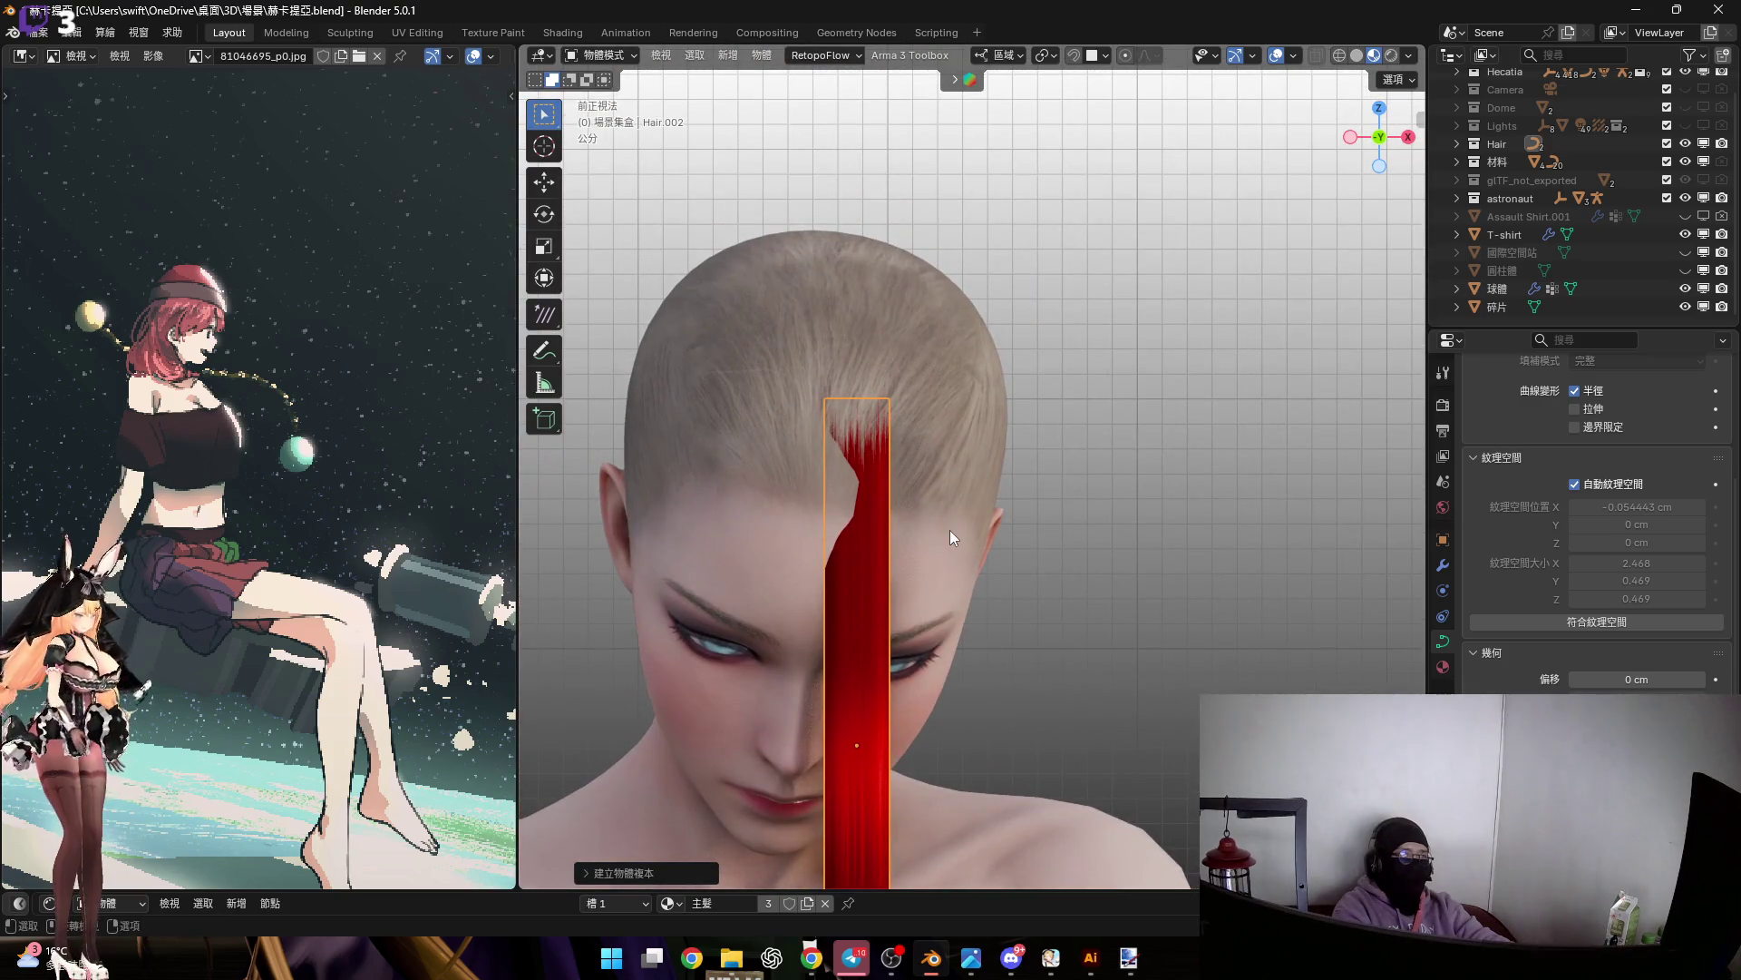
pyautogui.keyDown('shift'); pyautogui.moveTo(949, 529); pyautogui.dragTo(911, 481, button='middle'); pyautogui.keyUp('shift')
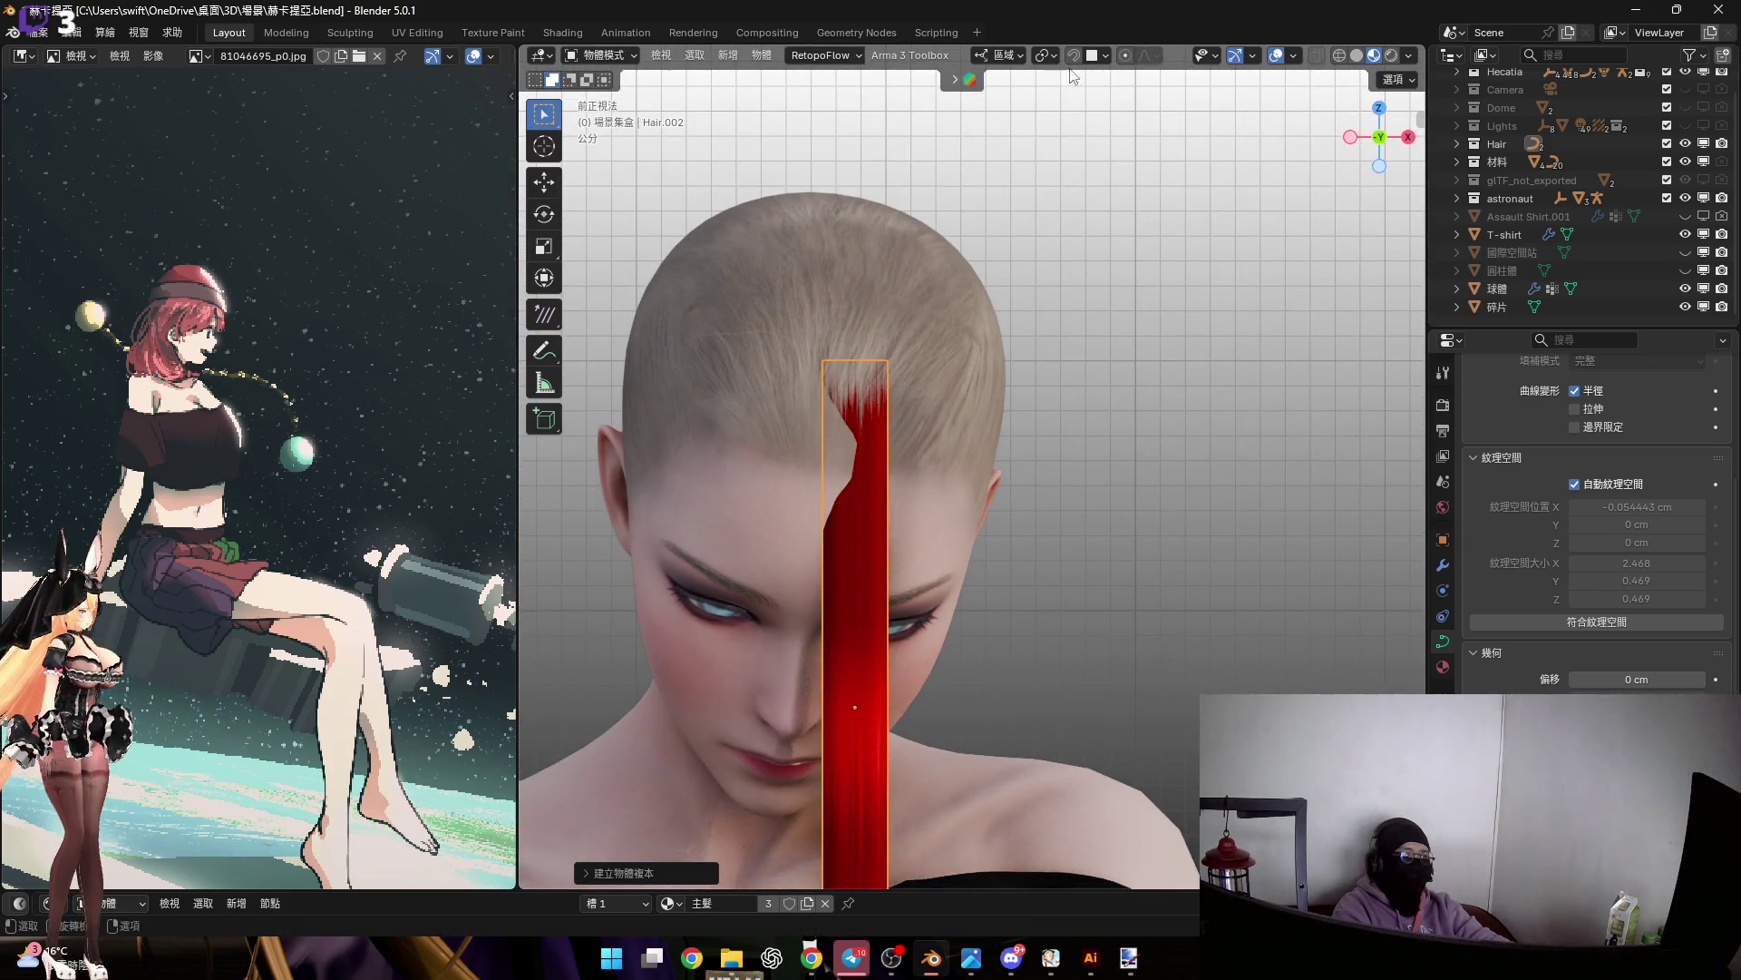
# Move Hair.002 vertically along Z to a new height
pyautogui.click(985, 58)
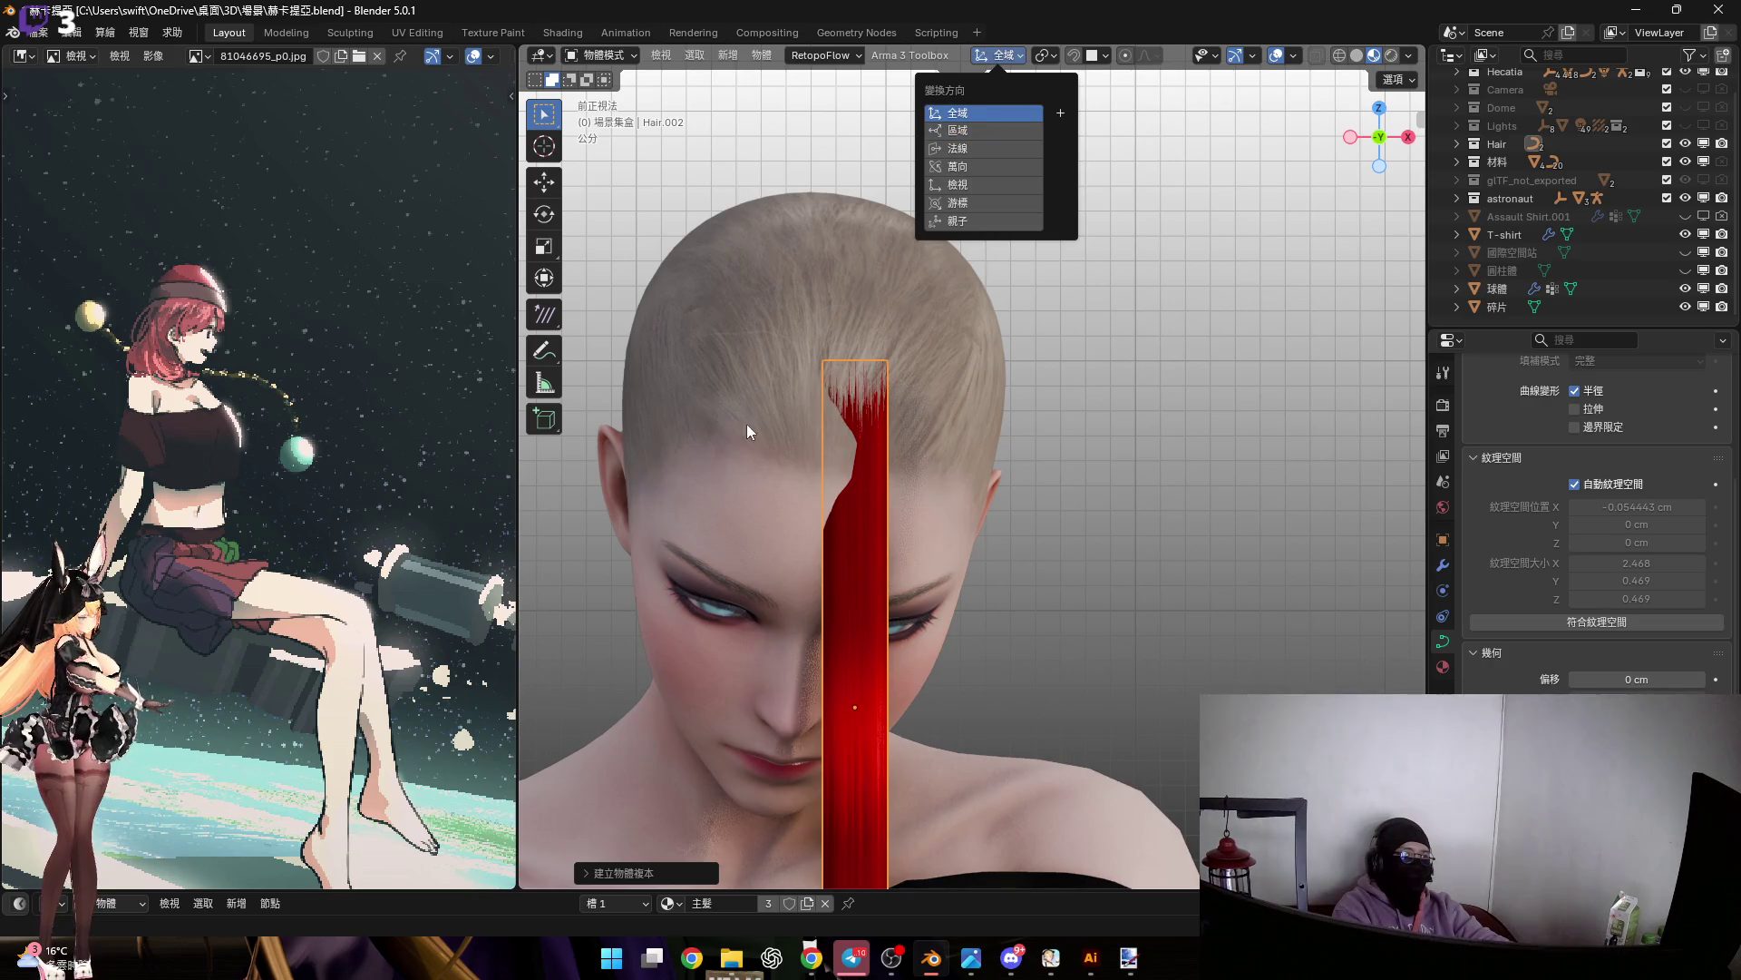
pyautogui.keyDown('shift'); pyautogui.moveTo(787, 435); pyautogui.dragTo(757, 460, button='middle'); pyautogui.keyUp('shift')
pyautogui.press('g')
pyautogui.press('z')
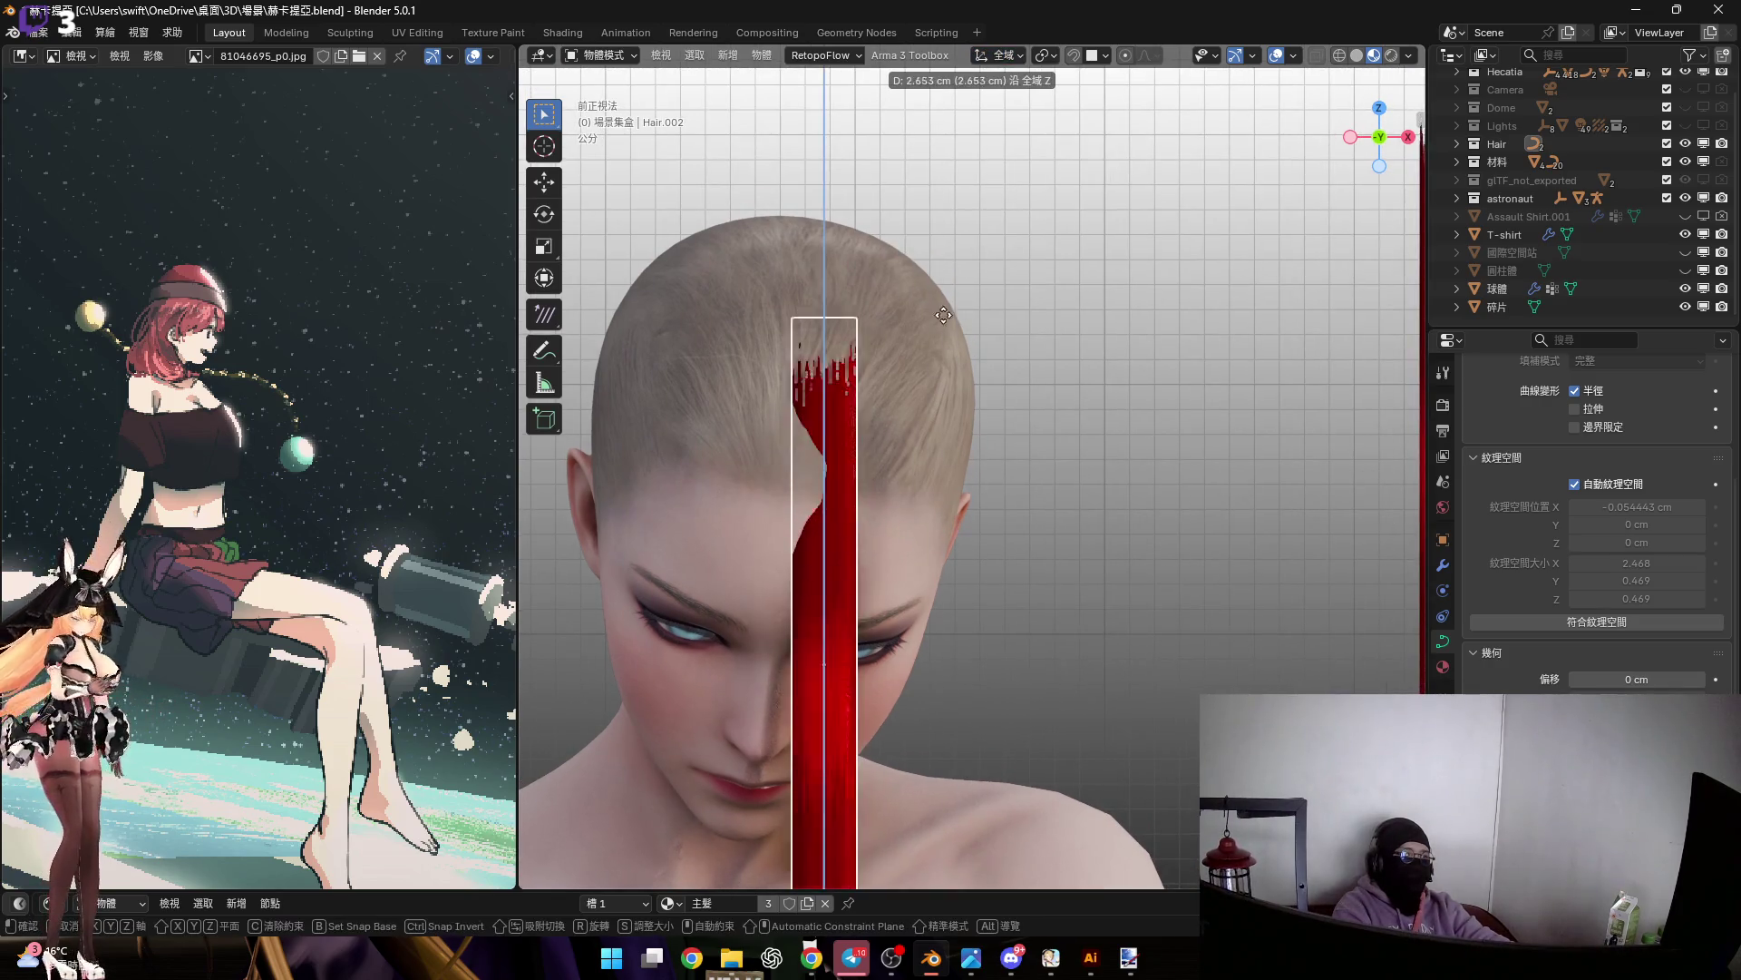
pyautogui.click(923, 285)
pyautogui.keyDown('shift'); pyautogui.moveTo(924, 285); pyautogui.dragTo(874, 296, button='middle'); pyautogui.keyUp('shift')
# Raise Hair.002 further along its local Z so it stands upright beside the head
pyautogui.click(993, 56)
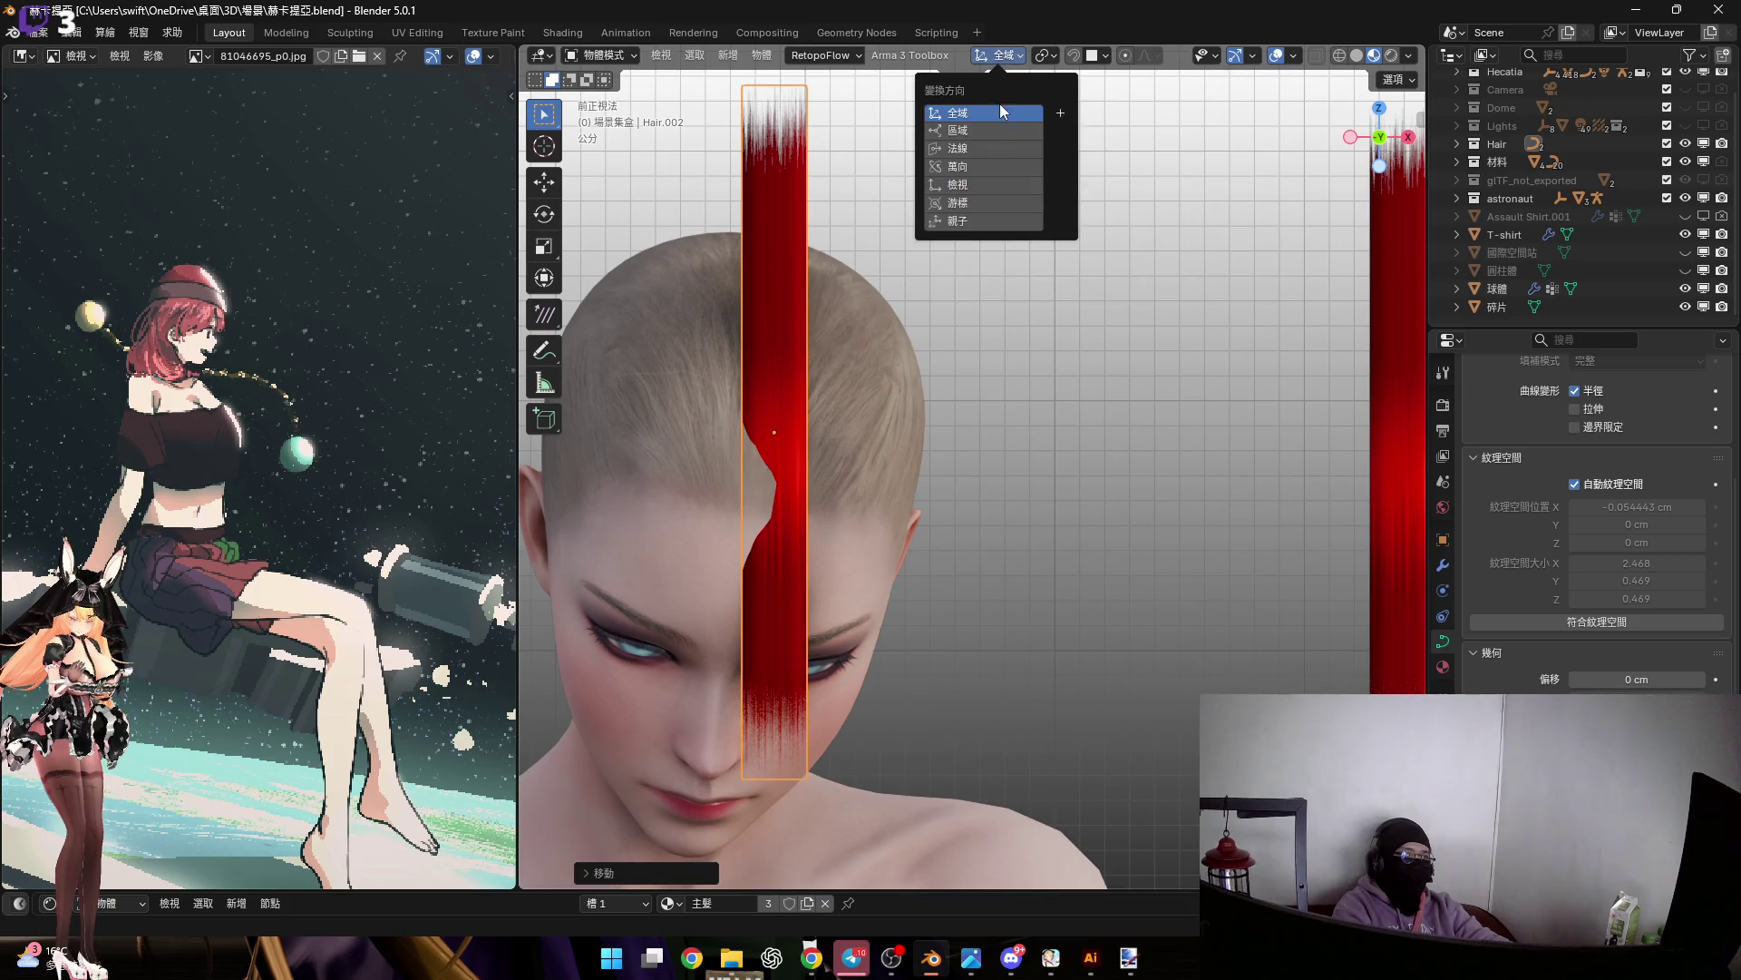
pyautogui.moveTo(859, 367)
pyautogui.mouseDown(button='middle')
pyautogui.moveTo(802, 395)
pyautogui.moveTo(897, 381)
pyautogui.moveTo(867, 395)
pyautogui.moveTo(884, 432)
pyautogui.moveTo(898, 404)
pyautogui.moveTo(863, 391)
pyautogui.mouseUp(button='middle')
pyautogui.scroll(-3, 802, 394)
pyautogui.scroll(3, 882, 359)
pyautogui.press('g')
pyautogui.press('z')
pyautogui.press('z')
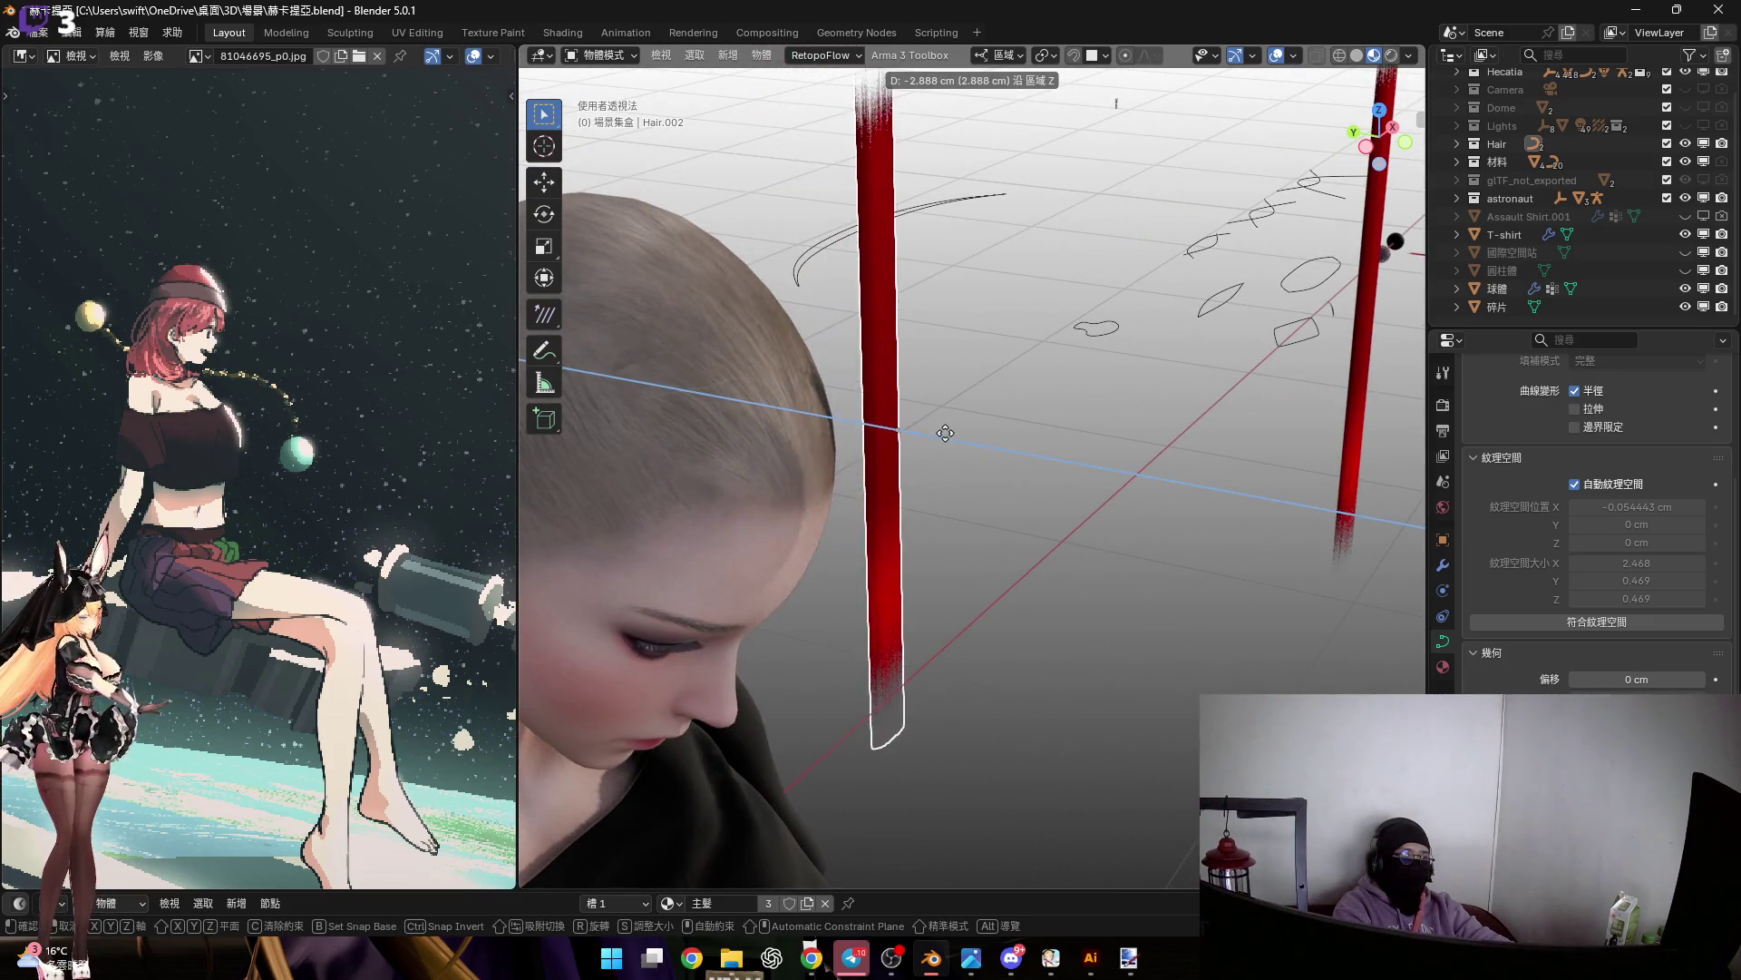
pyautogui.click(831, 367)
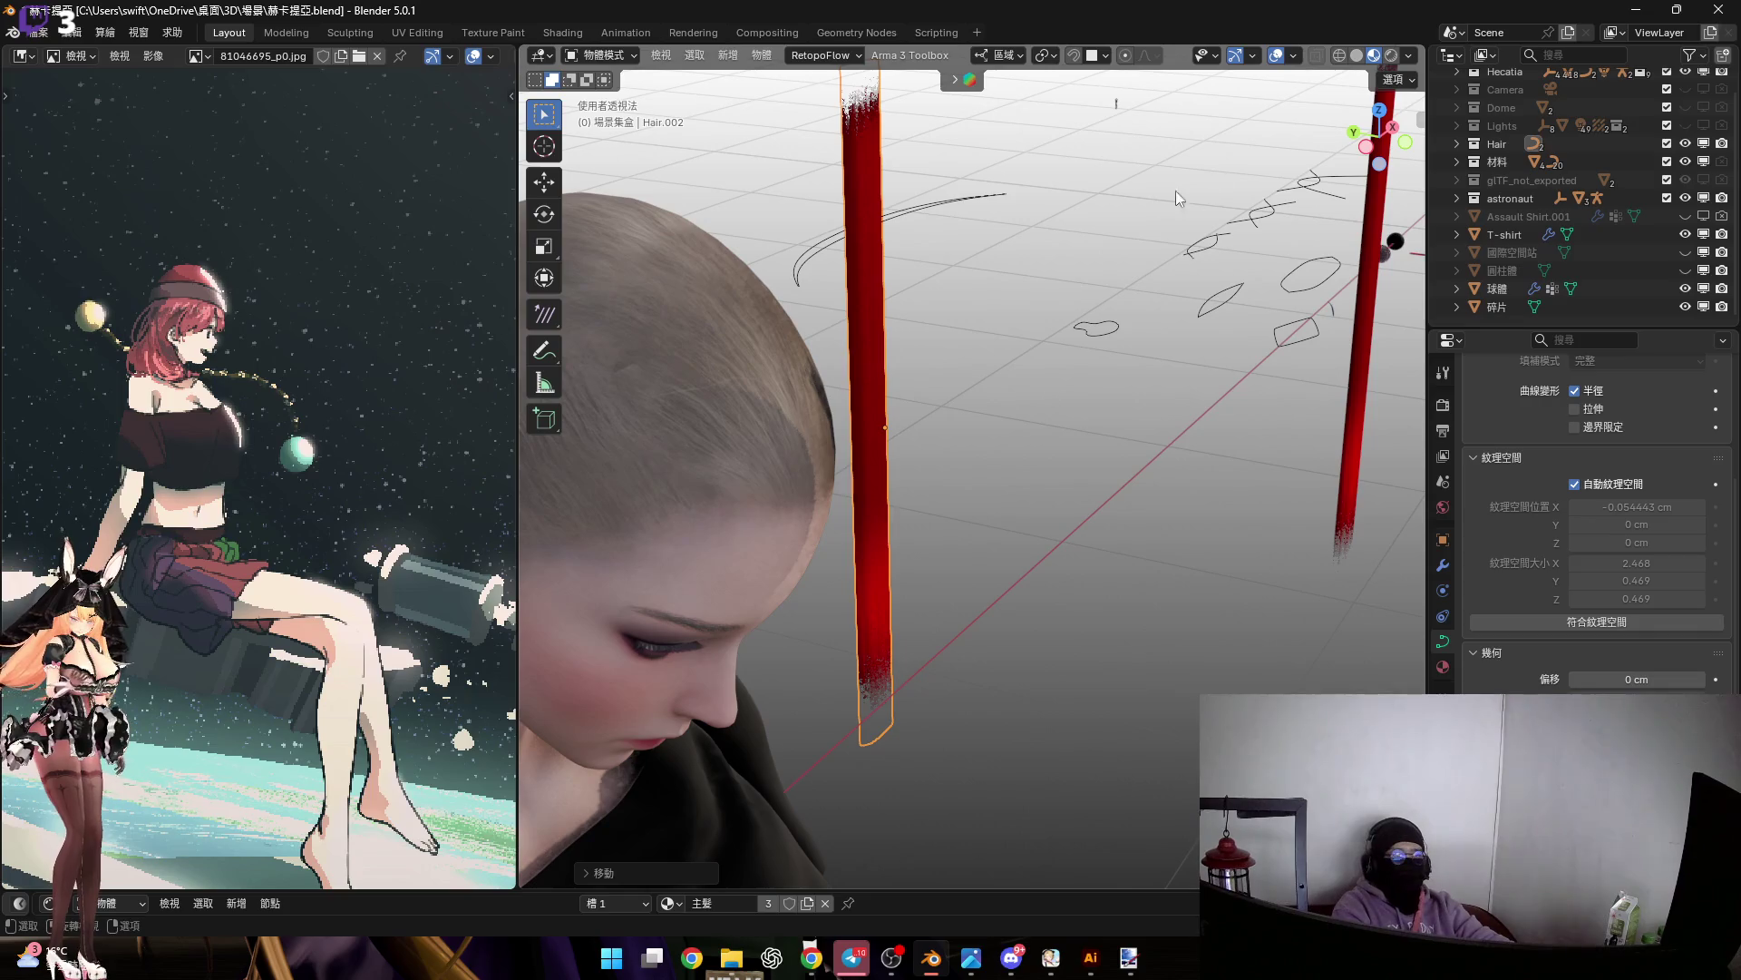
pyautogui.click(1366, 147)
pyautogui.press('Tab')
# Set the pivot to Active Element and rotate the strand's top point forward over the head
pyautogui.scroll(5, 1034, 299)
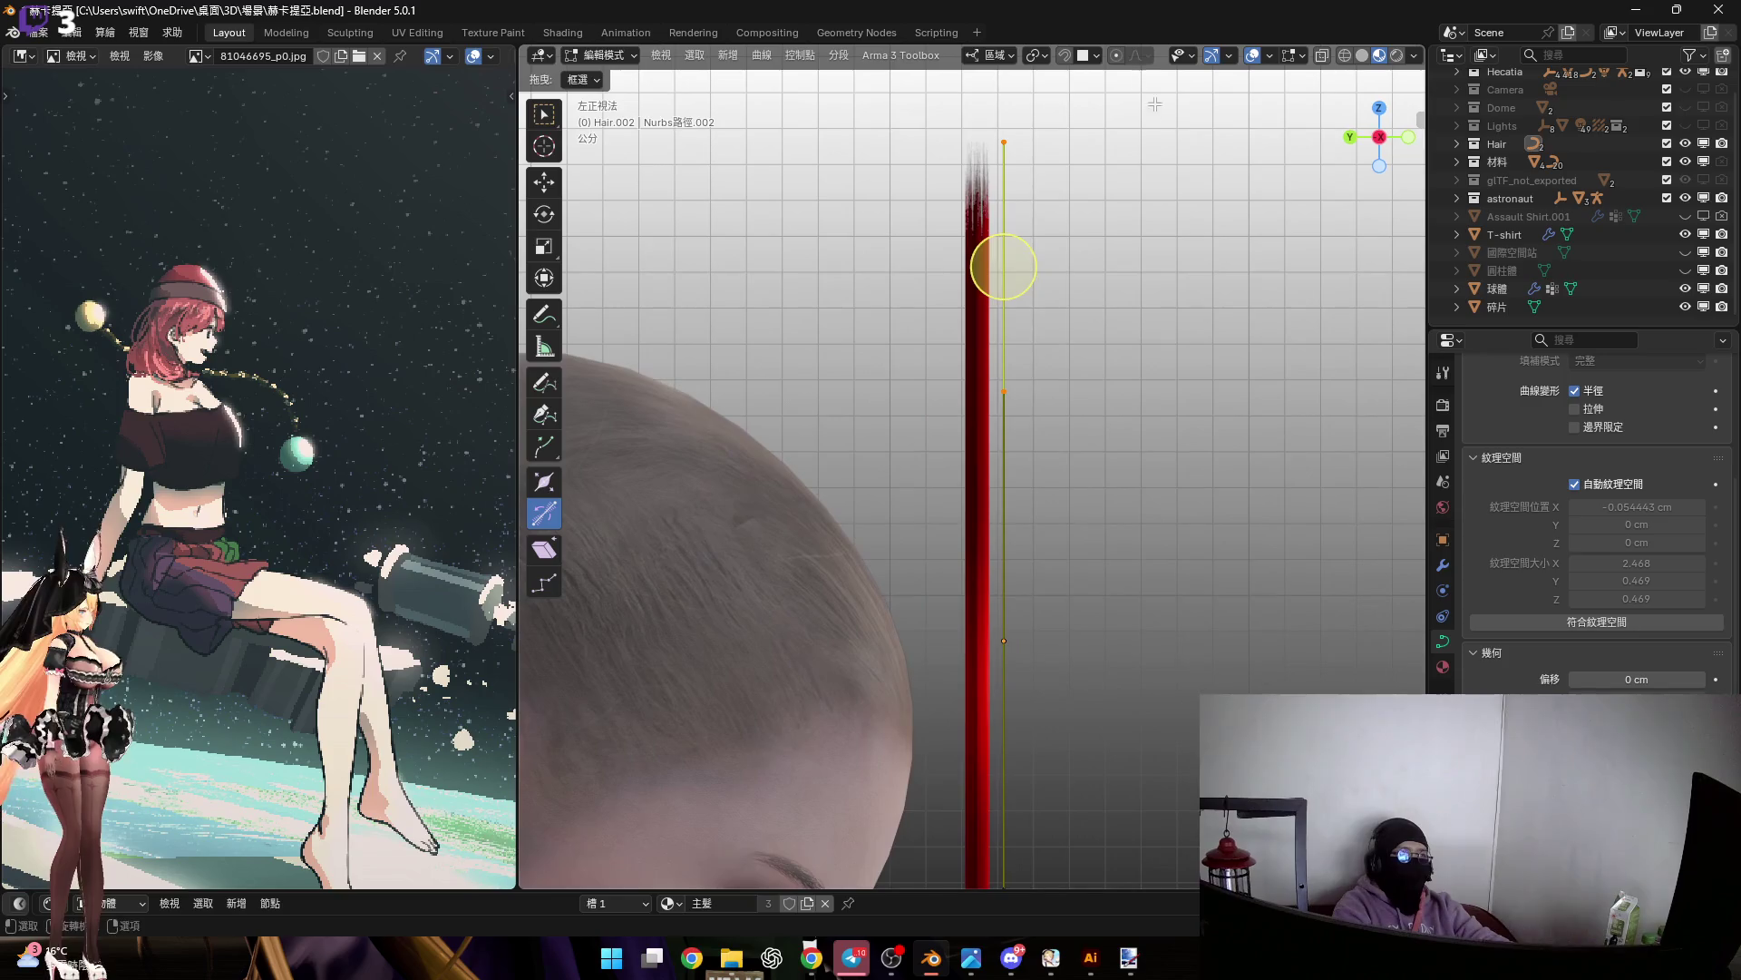
pyautogui.click(1034, 56)
pyautogui.click(1071, 160)
pyautogui.moveTo(976, 315)
pyautogui.keyDown('shift'); pyautogui.mouseDown(button='middle')
pyautogui.moveTo(961, 282)
pyautogui.moveTo(932, 318)
pyautogui.moveTo(1024, 438)
pyautogui.mouseUp(button='middle'); pyautogui.keyUp('shift')
pyautogui.scroll(-3, 962, 282)
pyautogui.scroll(3, 1059, 415)
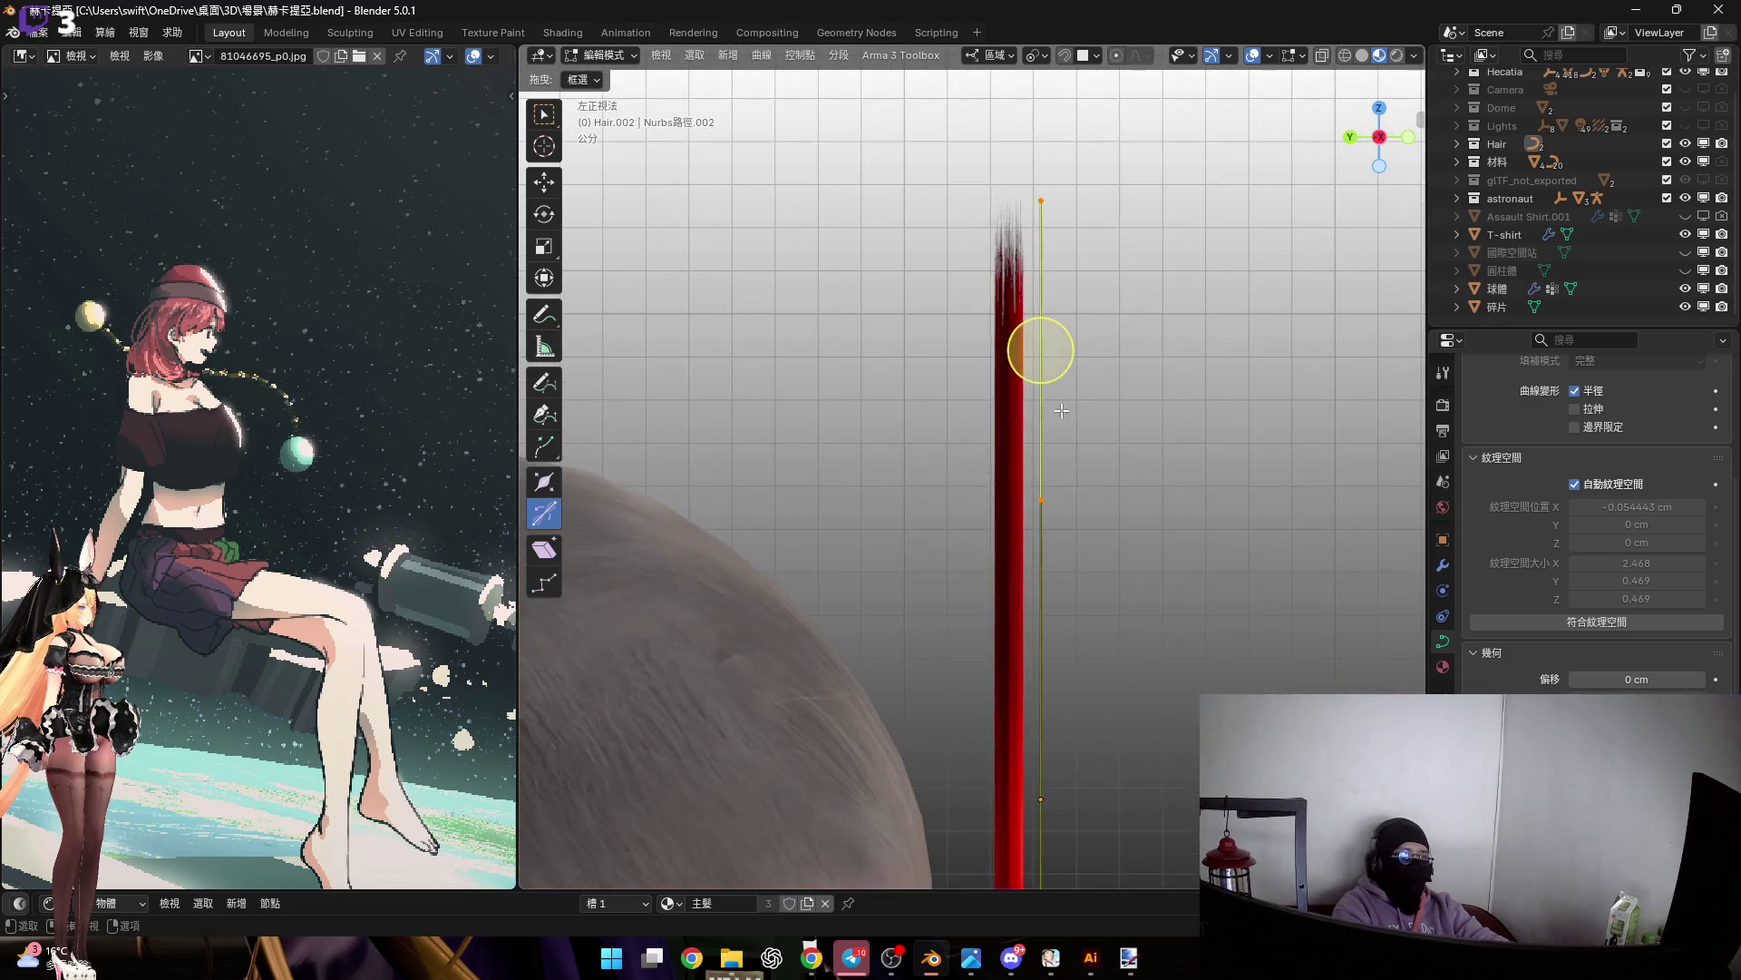
pyautogui.press('r')
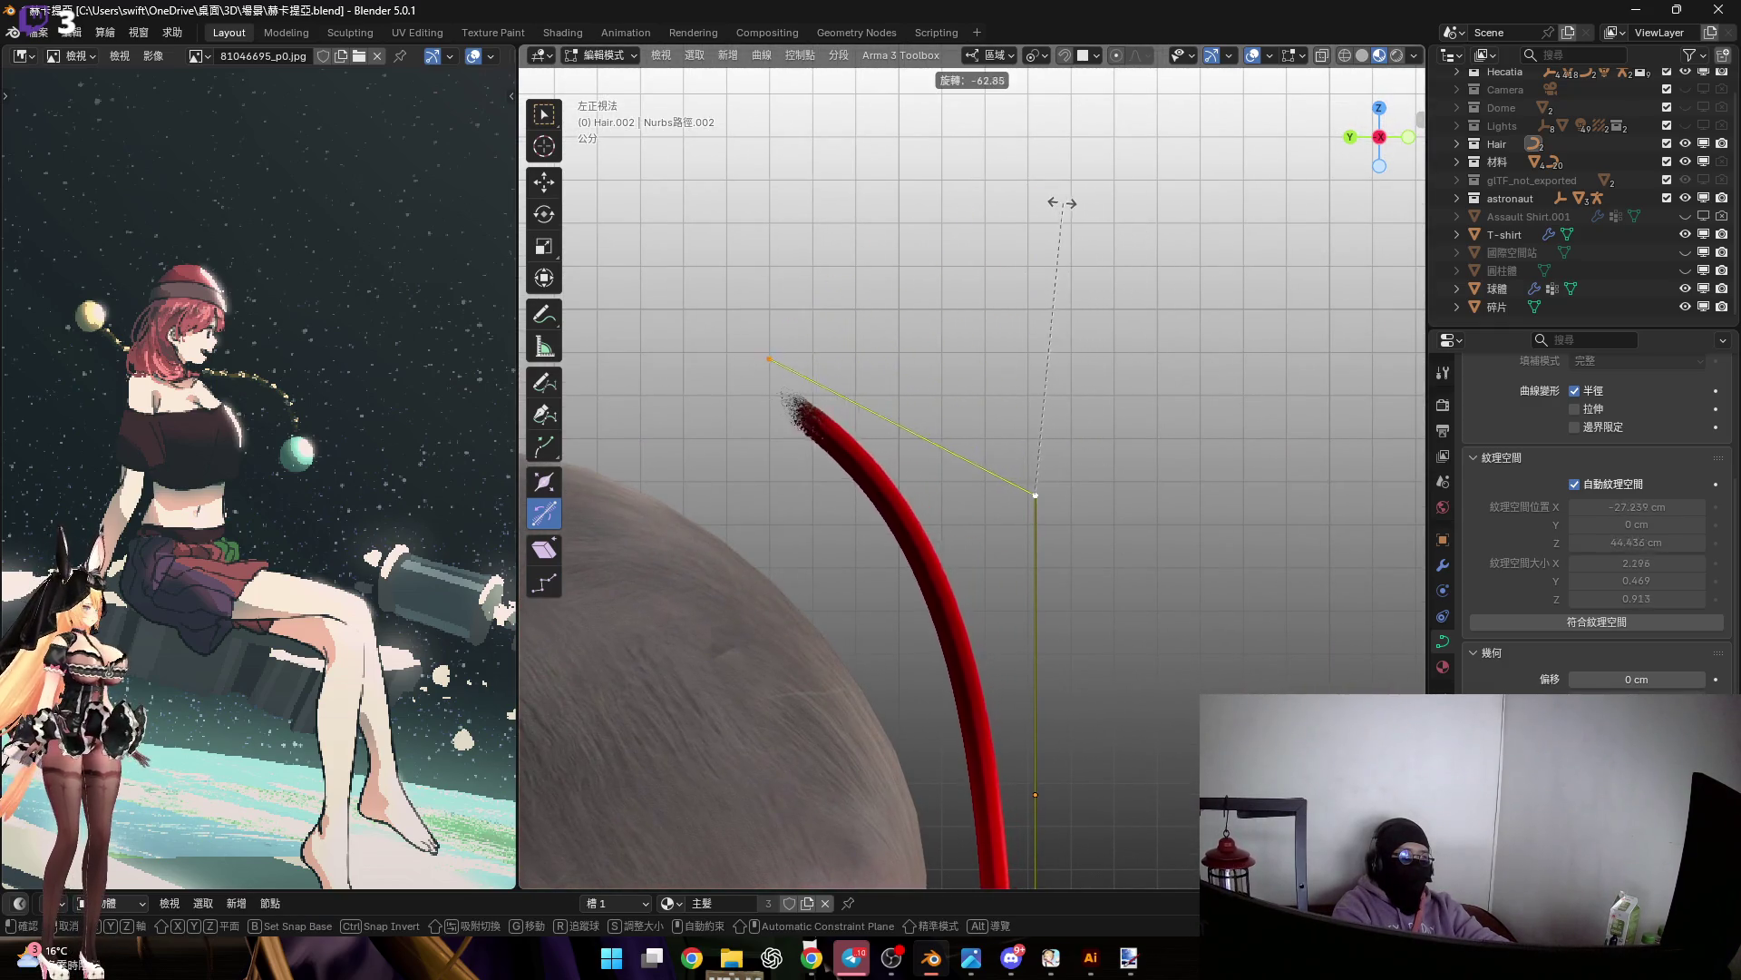
pyautogui.click(1058, 203)
# Check the bent strand in front view, trying then cancelling a rotation at its middle point
pyautogui.keyDown('shift'); pyautogui.moveTo(1093, 542); pyautogui.dragTo(1097, 436, button='middle'); pyautogui.keyUp('shift')
pyautogui.scroll(-3, 1096, 436)
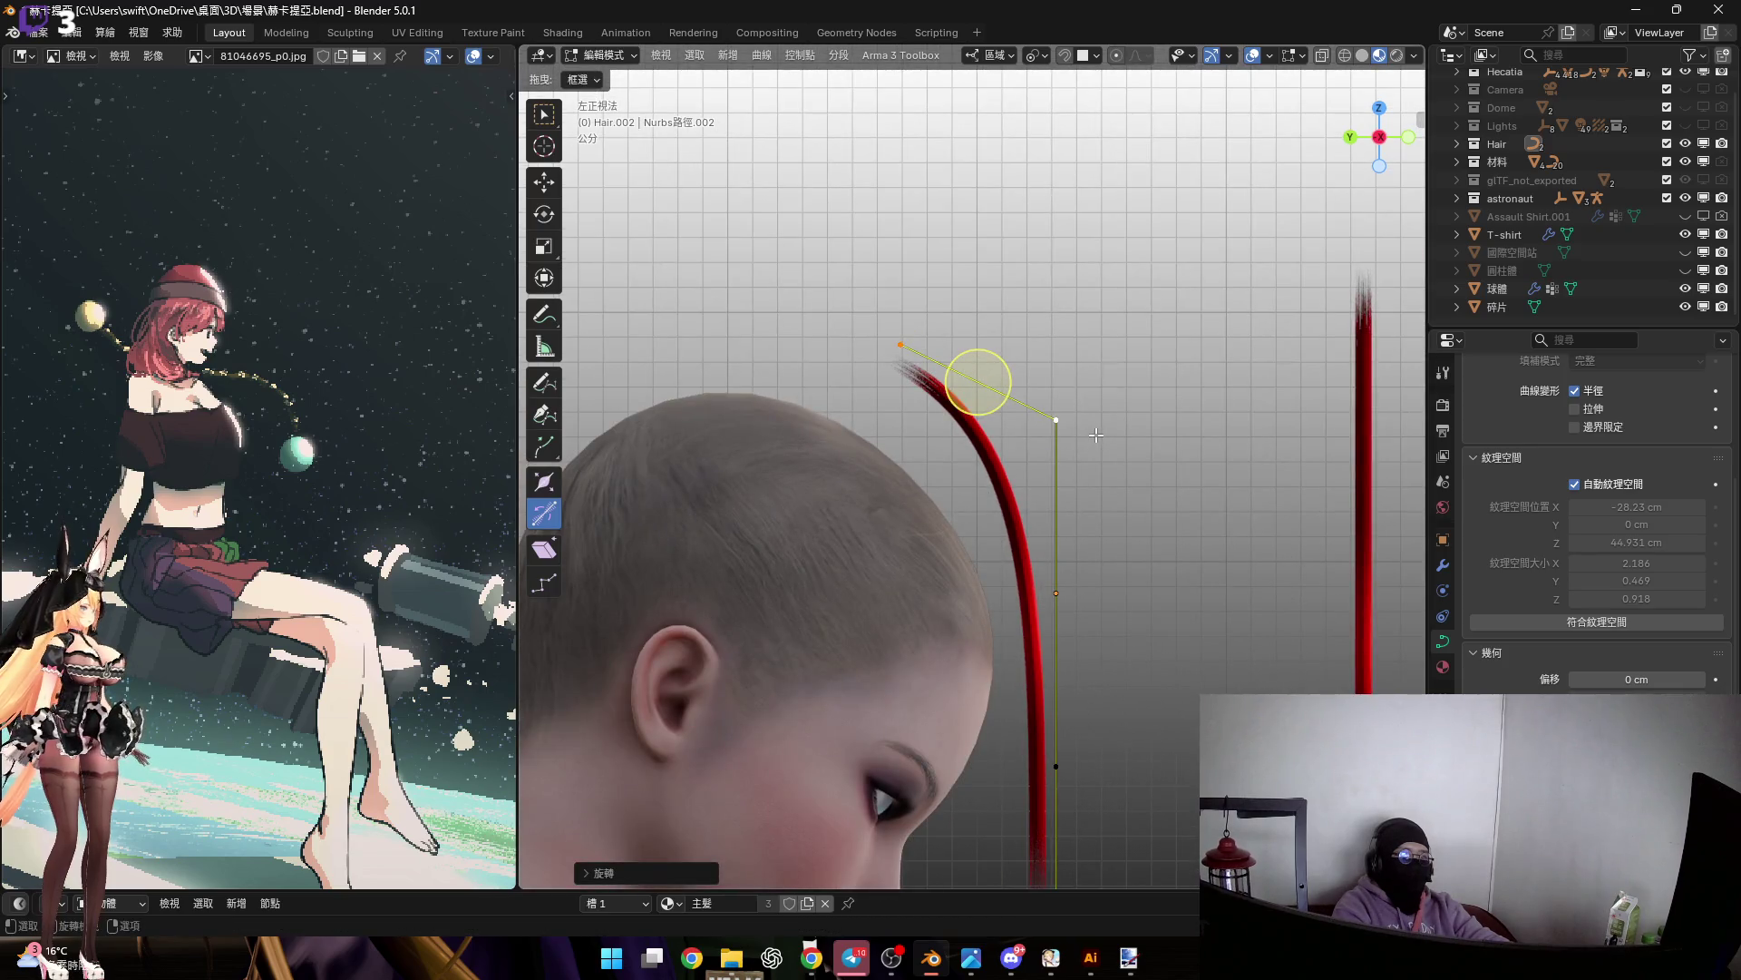
pyautogui.click(1408, 137)
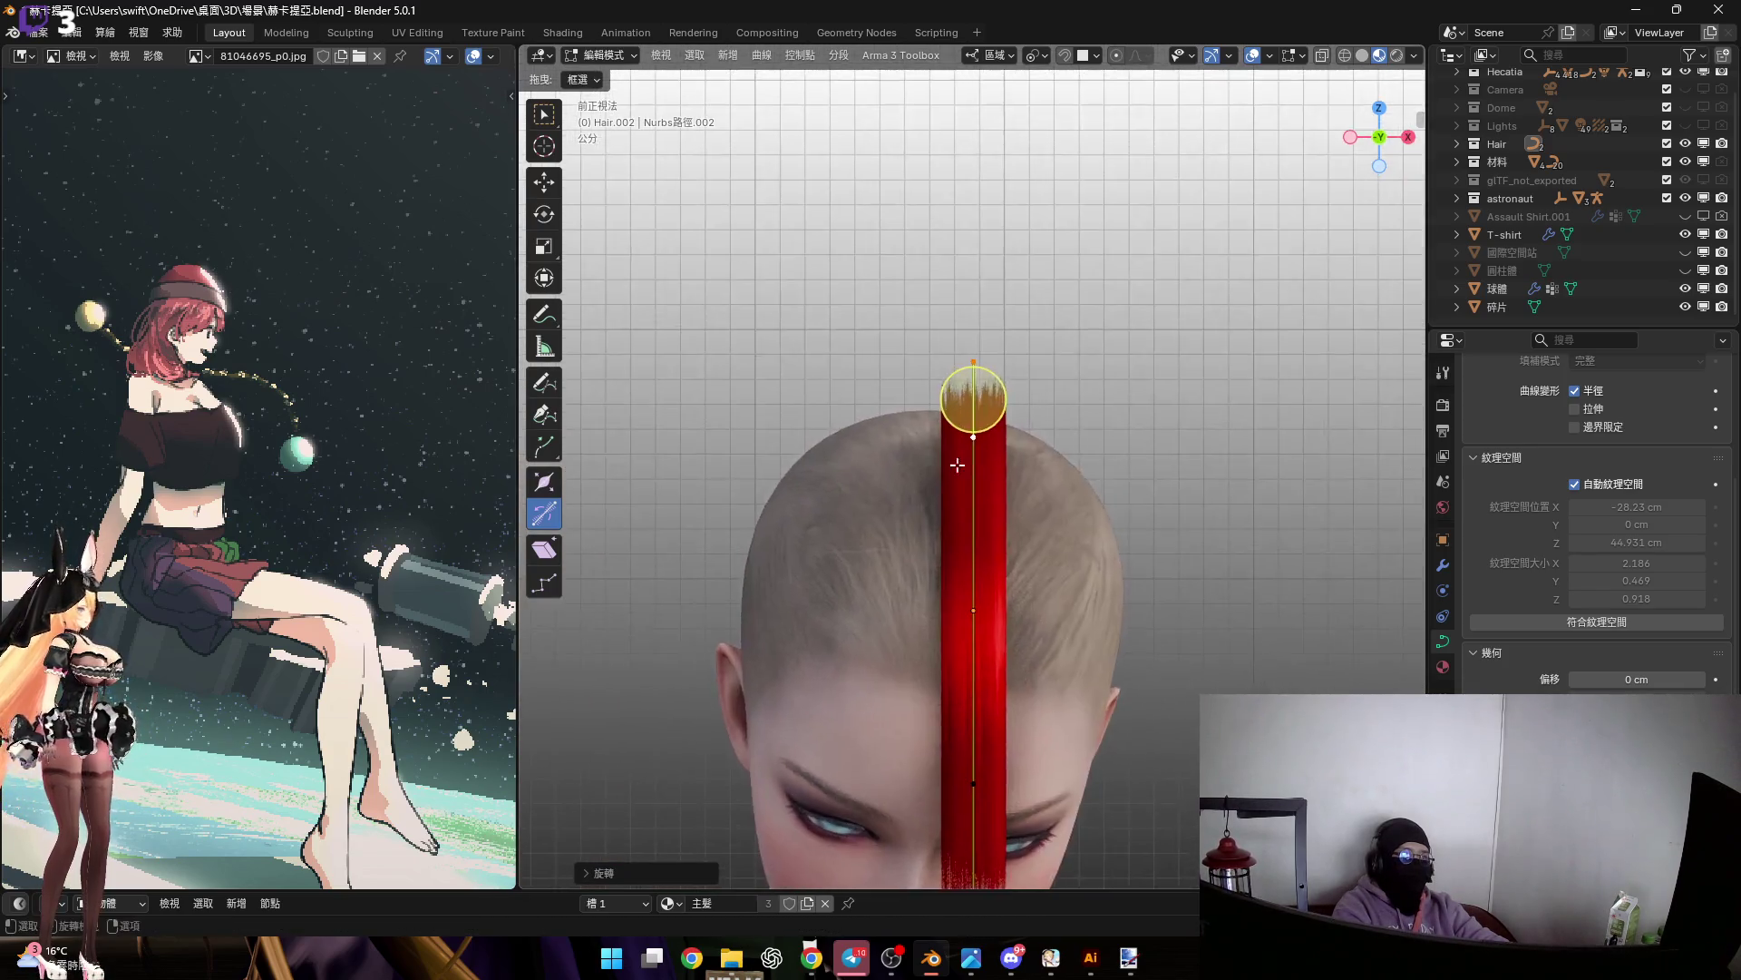
pyautogui.scroll(3, 588, 489)
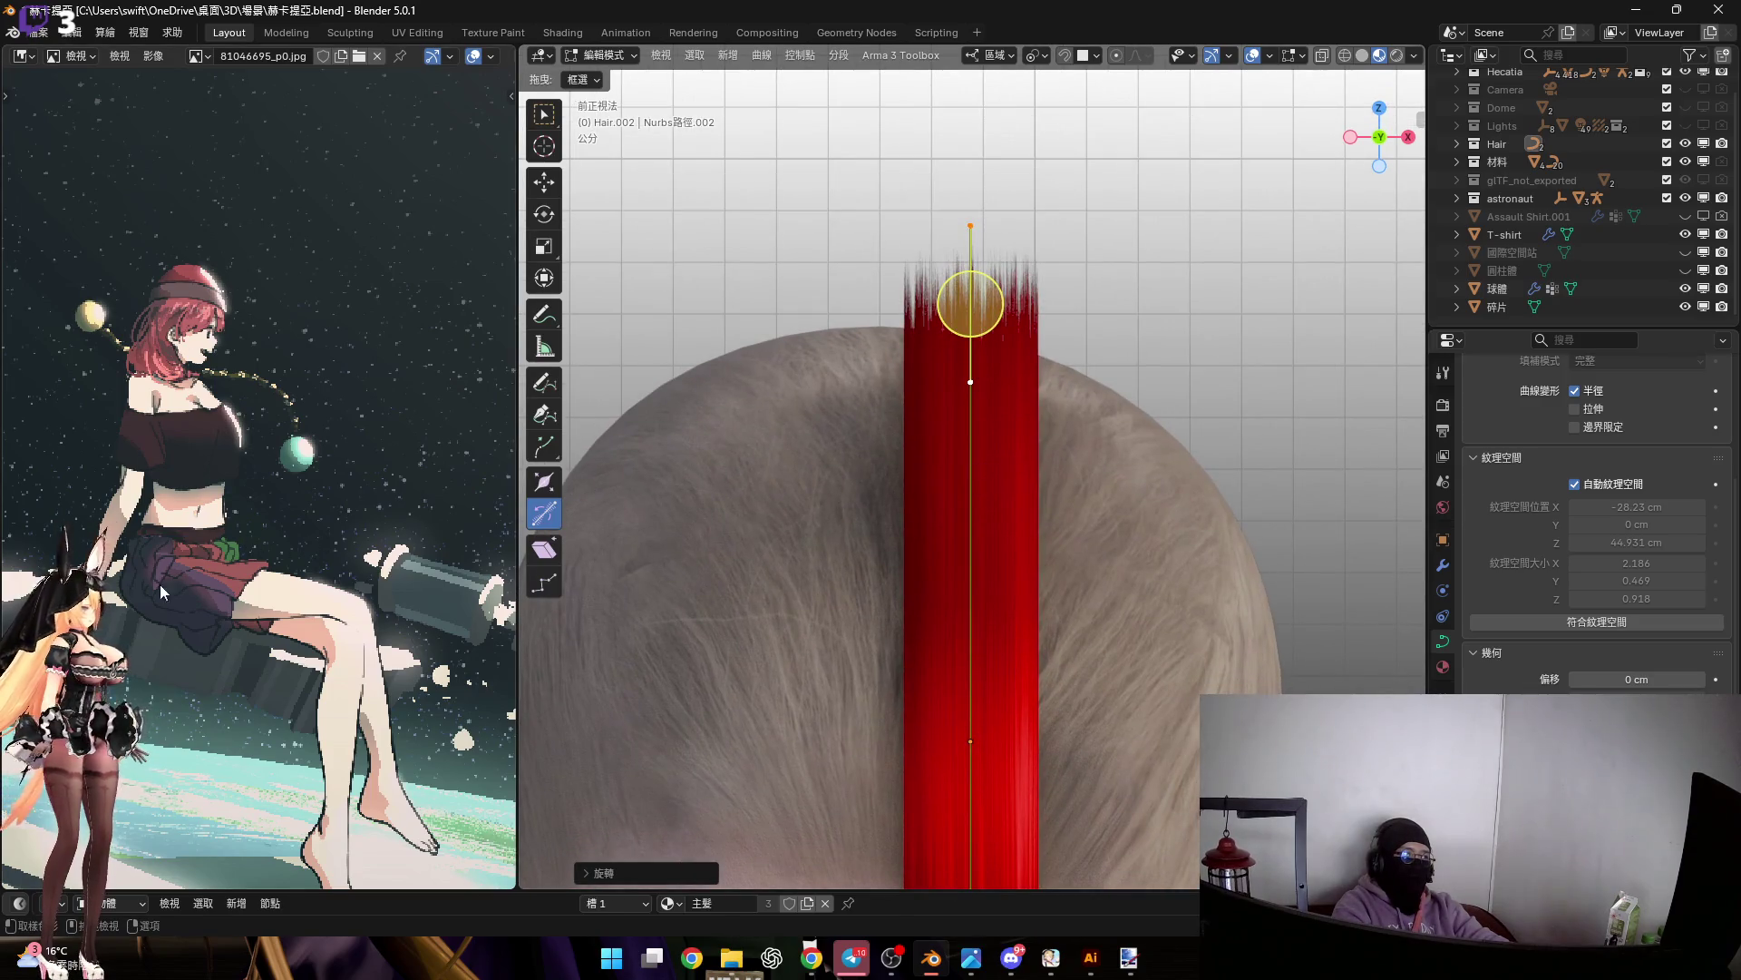
pyautogui.scroll(-3, 849, 456)
pyautogui.keyDown('shift'); pyautogui.moveTo(871, 453); pyautogui.dragTo(916, 390, button='middle'); pyautogui.keyUp('shift')
pyautogui.scroll(3, 918, 478)
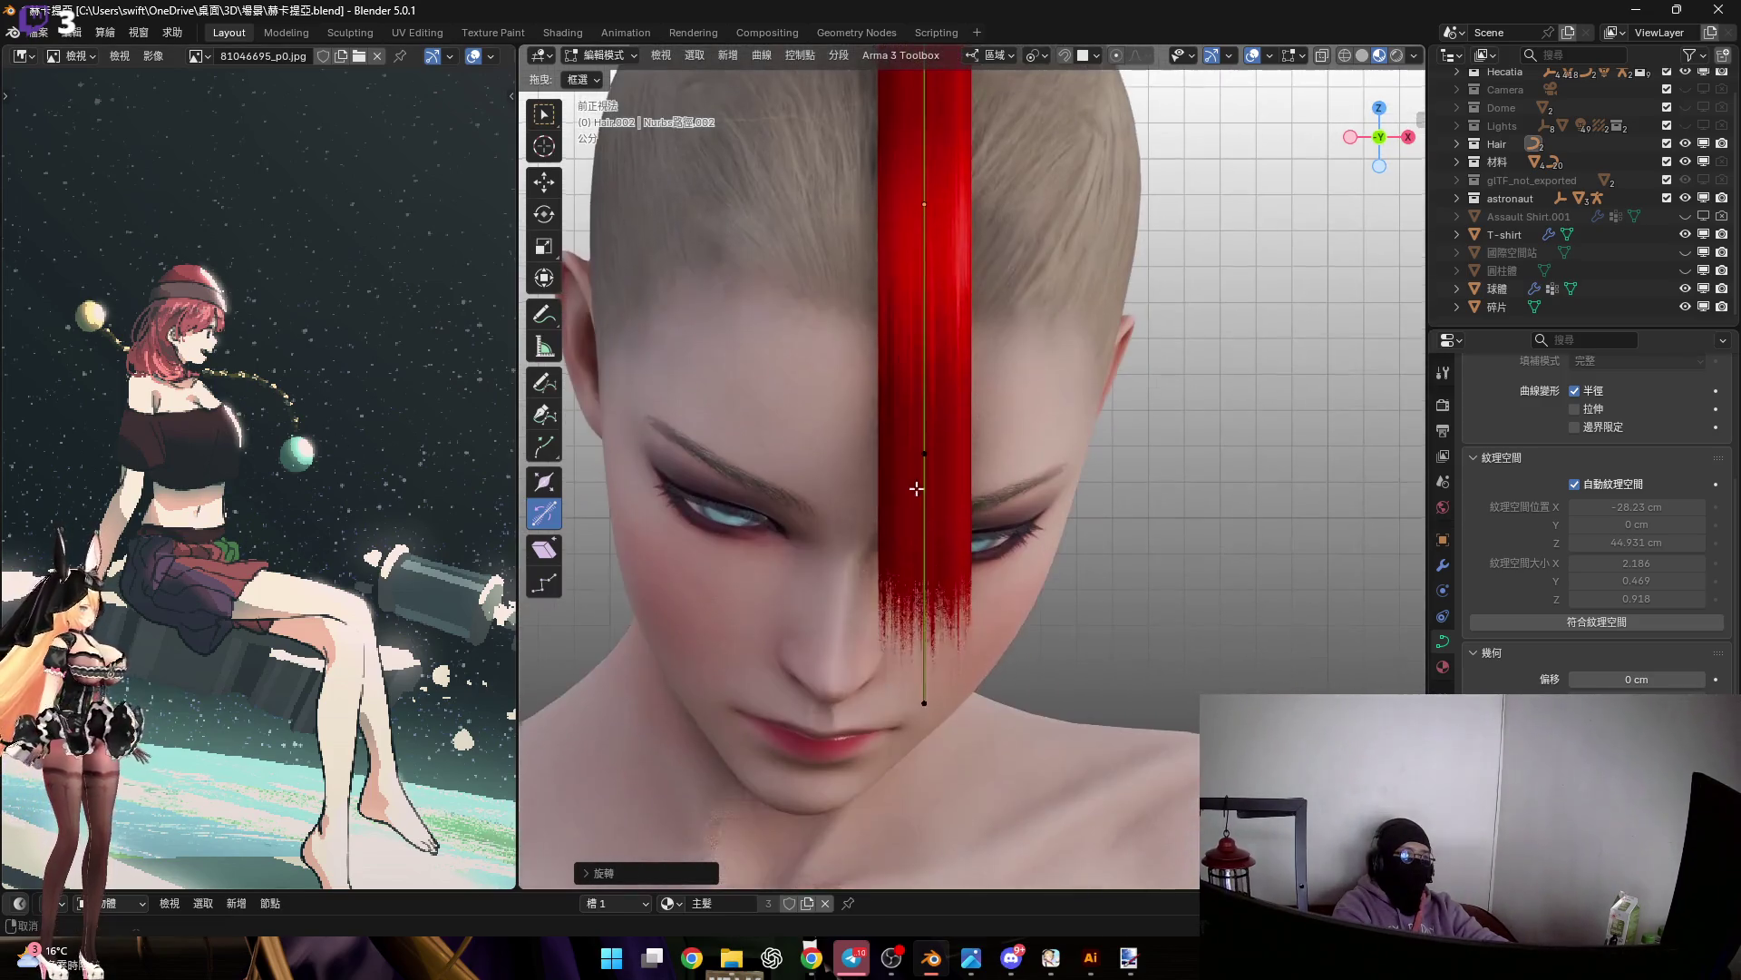
pyautogui.keyDown('shift'); pyautogui.moveTo(988, 522); pyautogui.dragTo(979, 571, button='middle'); pyautogui.keyUp('shift')
pyautogui.keyDown('shift'); pyautogui.click(915, 502); pyautogui.keyUp('shift')
pyautogui.press('r')
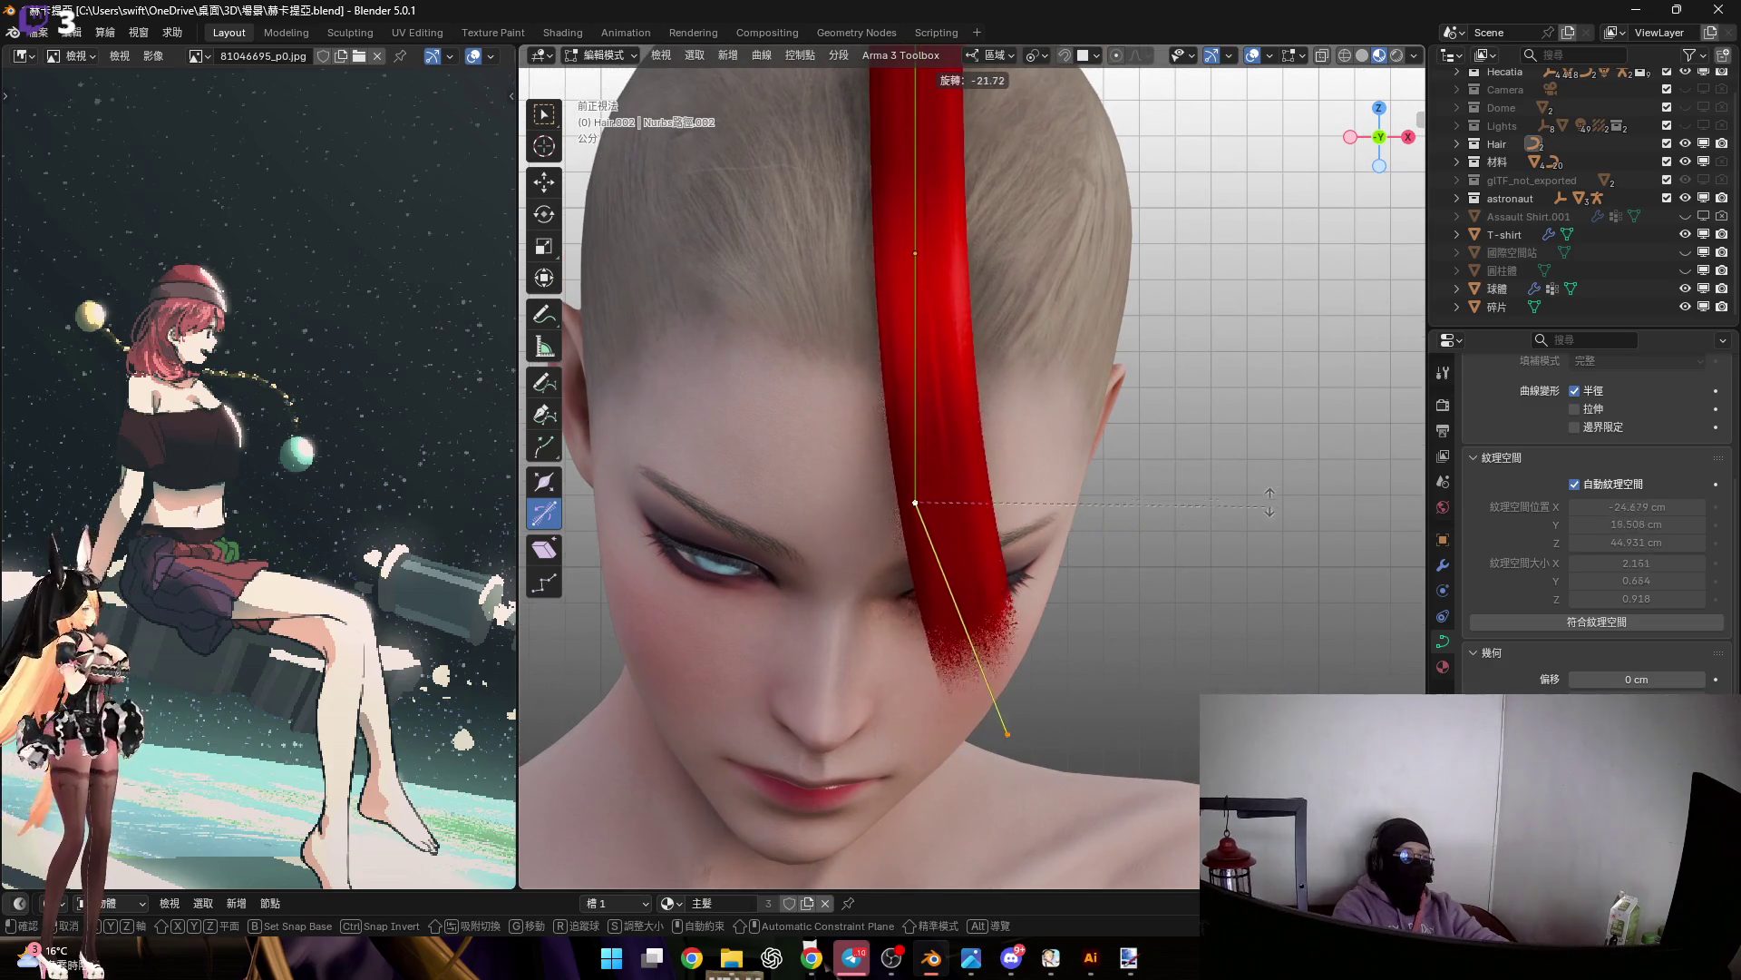
pyautogui.press('Escape')
pyautogui.keyDown('shift'); pyautogui.moveTo(1057, 529); pyautogui.dragTo(1043, 543, button='middle'); pyautogui.keyUp('shift')
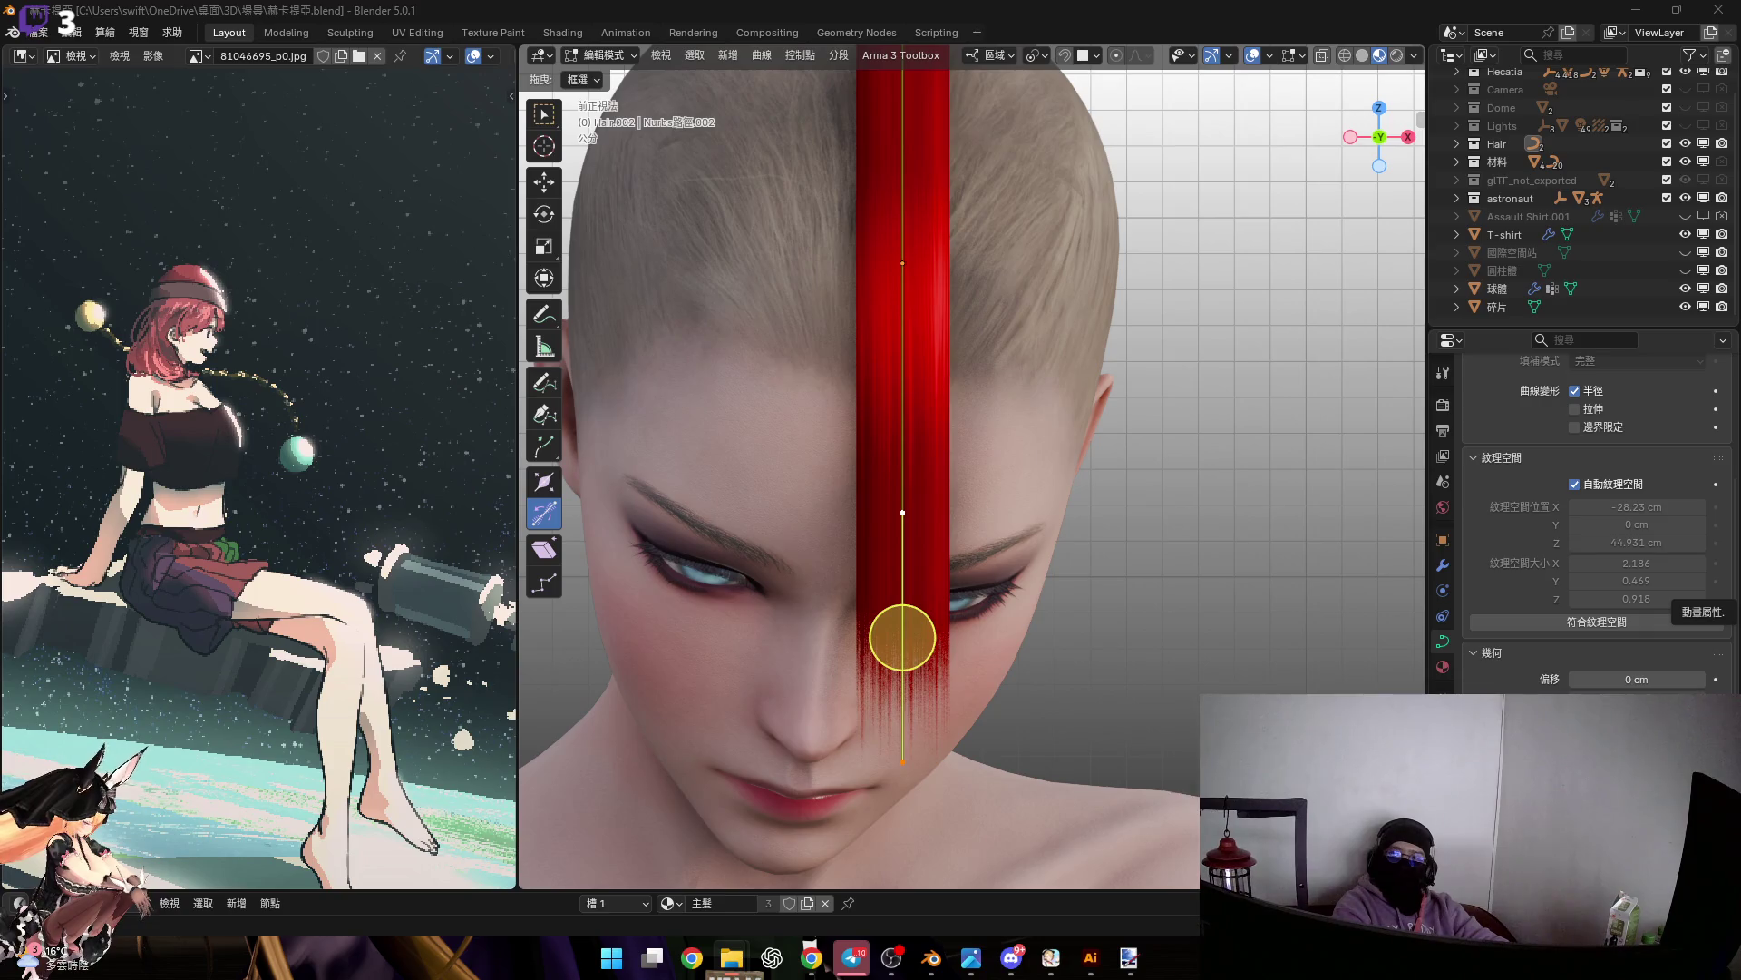
# Frame the character in the 84883438_p0.jpg reference, then switch to Front Orthographic view
pyautogui.keyDown('ctrl'); pyautogui.scroll(-1, 332, 419); pyautogui.keyUp('ctrl')
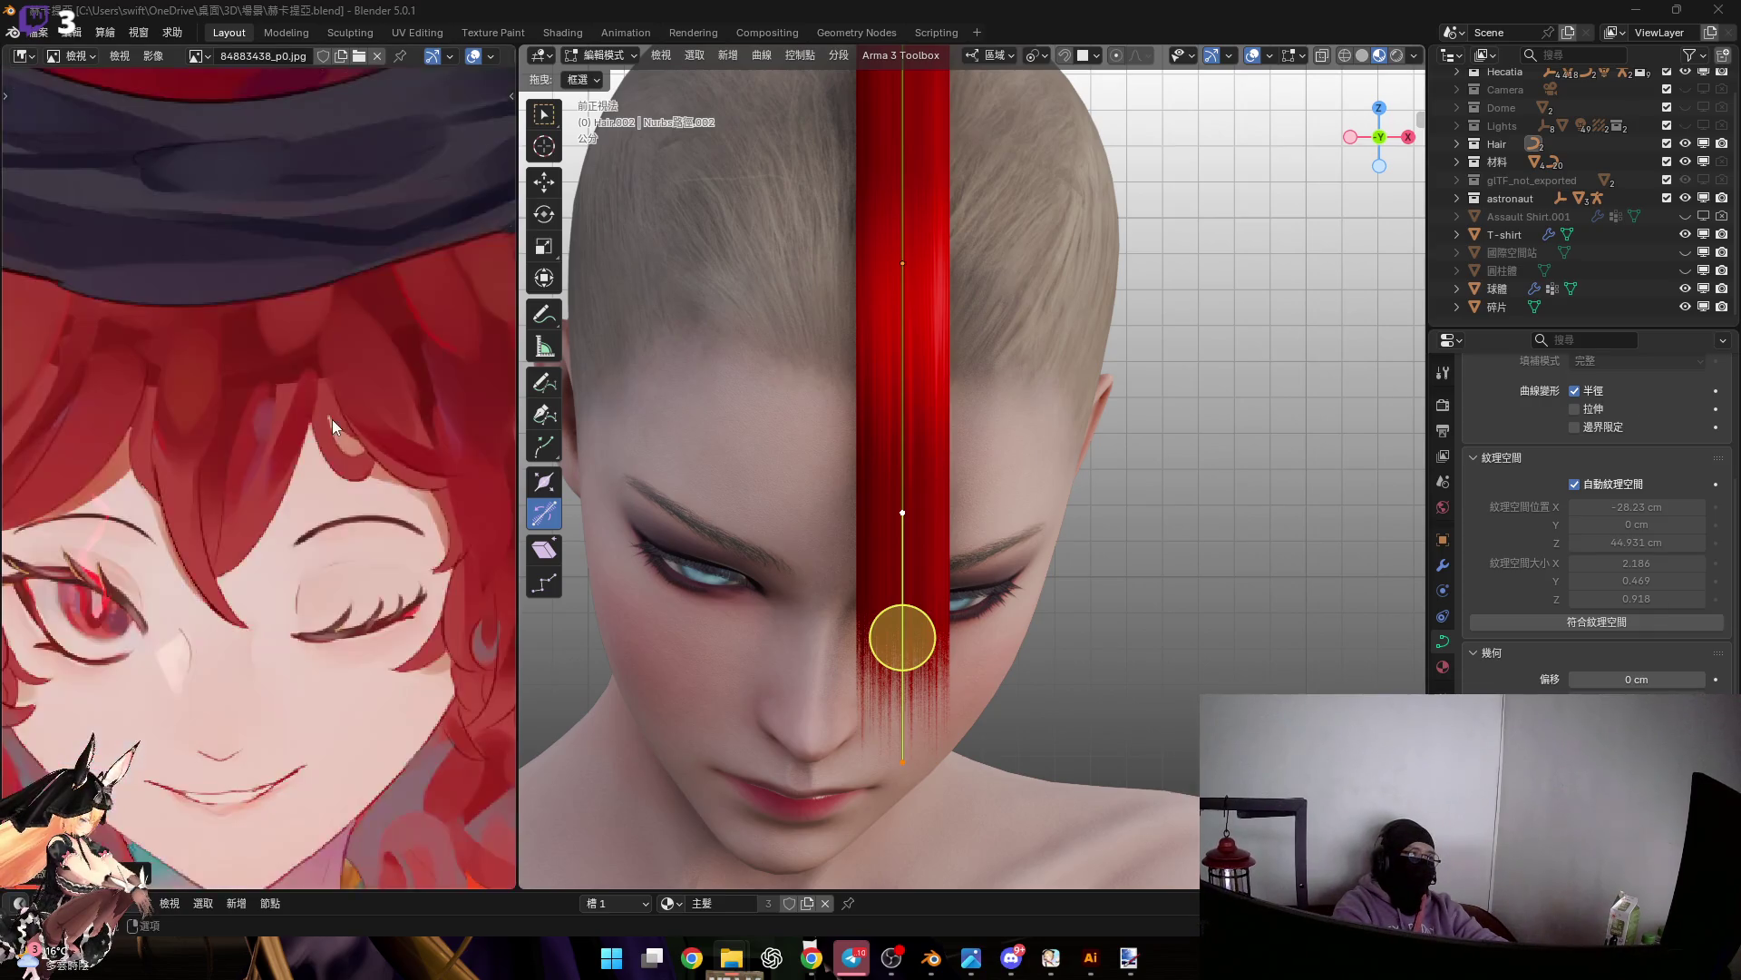
pyautogui.scroll(-4, 332, 419)
pyautogui.scroll(3, 423, 421)
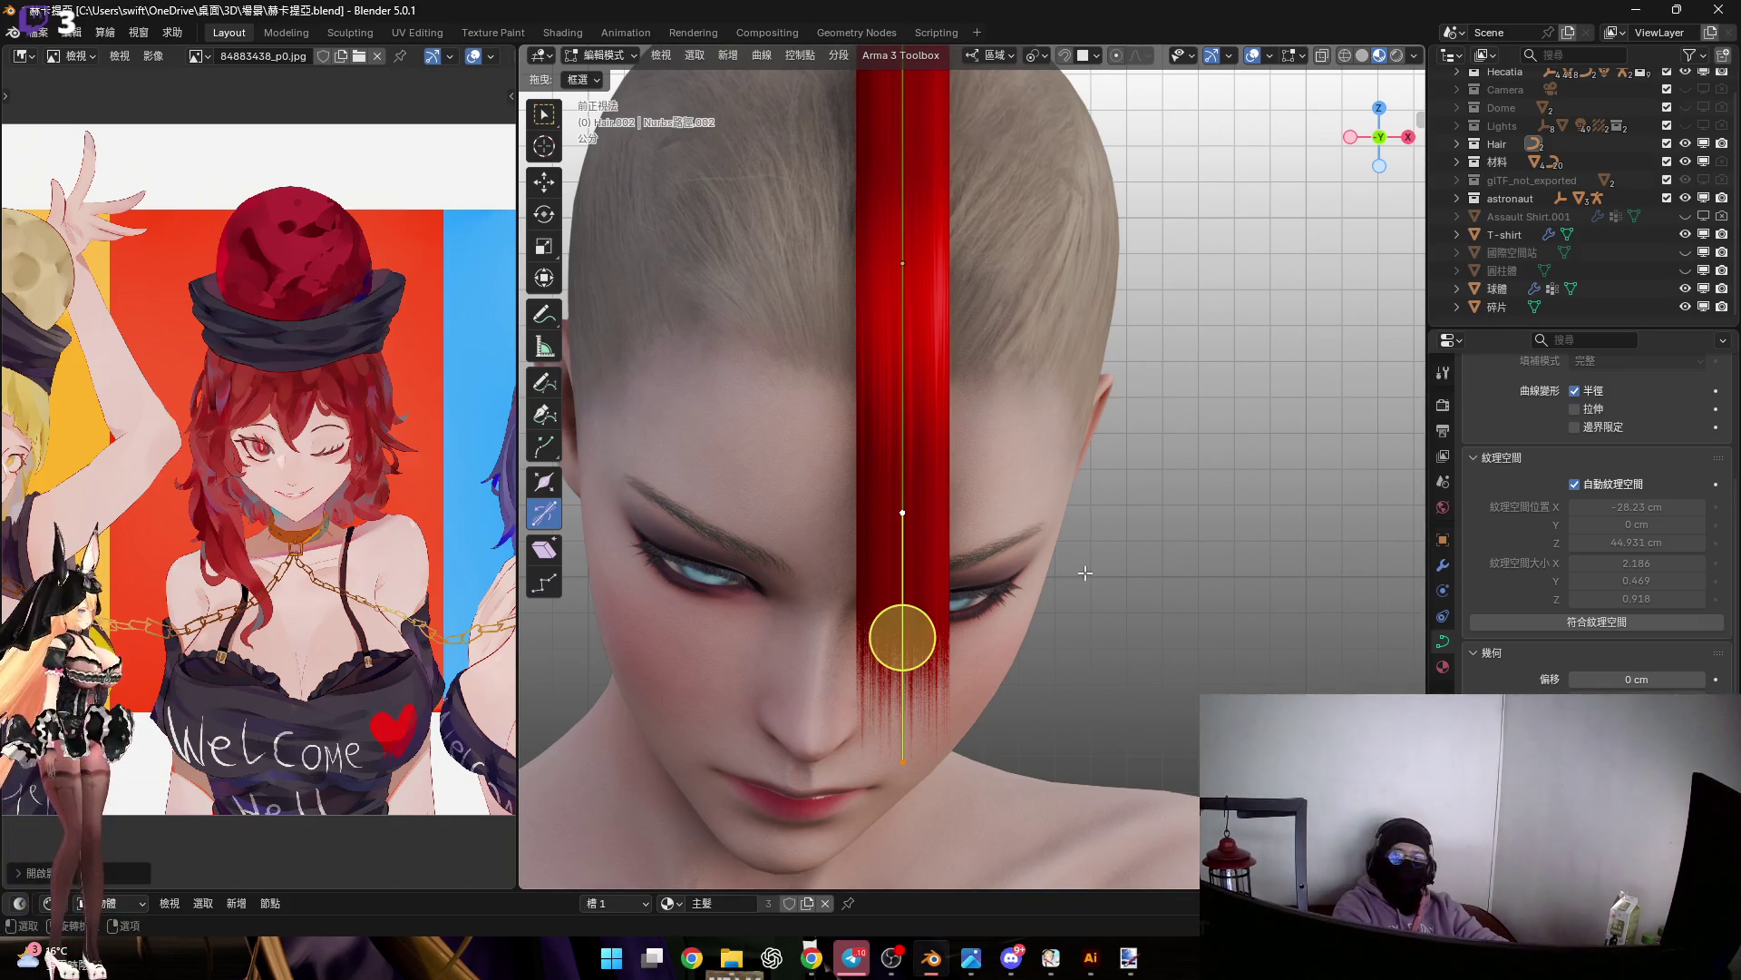
pyautogui.scroll(-2, 363, 441)
pyautogui.moveTo(900, 335)
pyautogui.keyDown('shift'); pyautogui.mouseDown(button='middle')
pyautogui.moveTo(904, 421)
pyautogui.moveTo(963, 414)
pyautogui.moveTo(925, 381)
pyautogui.moveTo(914, 416)
pyautogui.moveTo(904, 384)
pyautogui.mouseUp(button='middle'); pyautogui.keyUp('shift')
pyautogui.scroll(3, 453, 490)
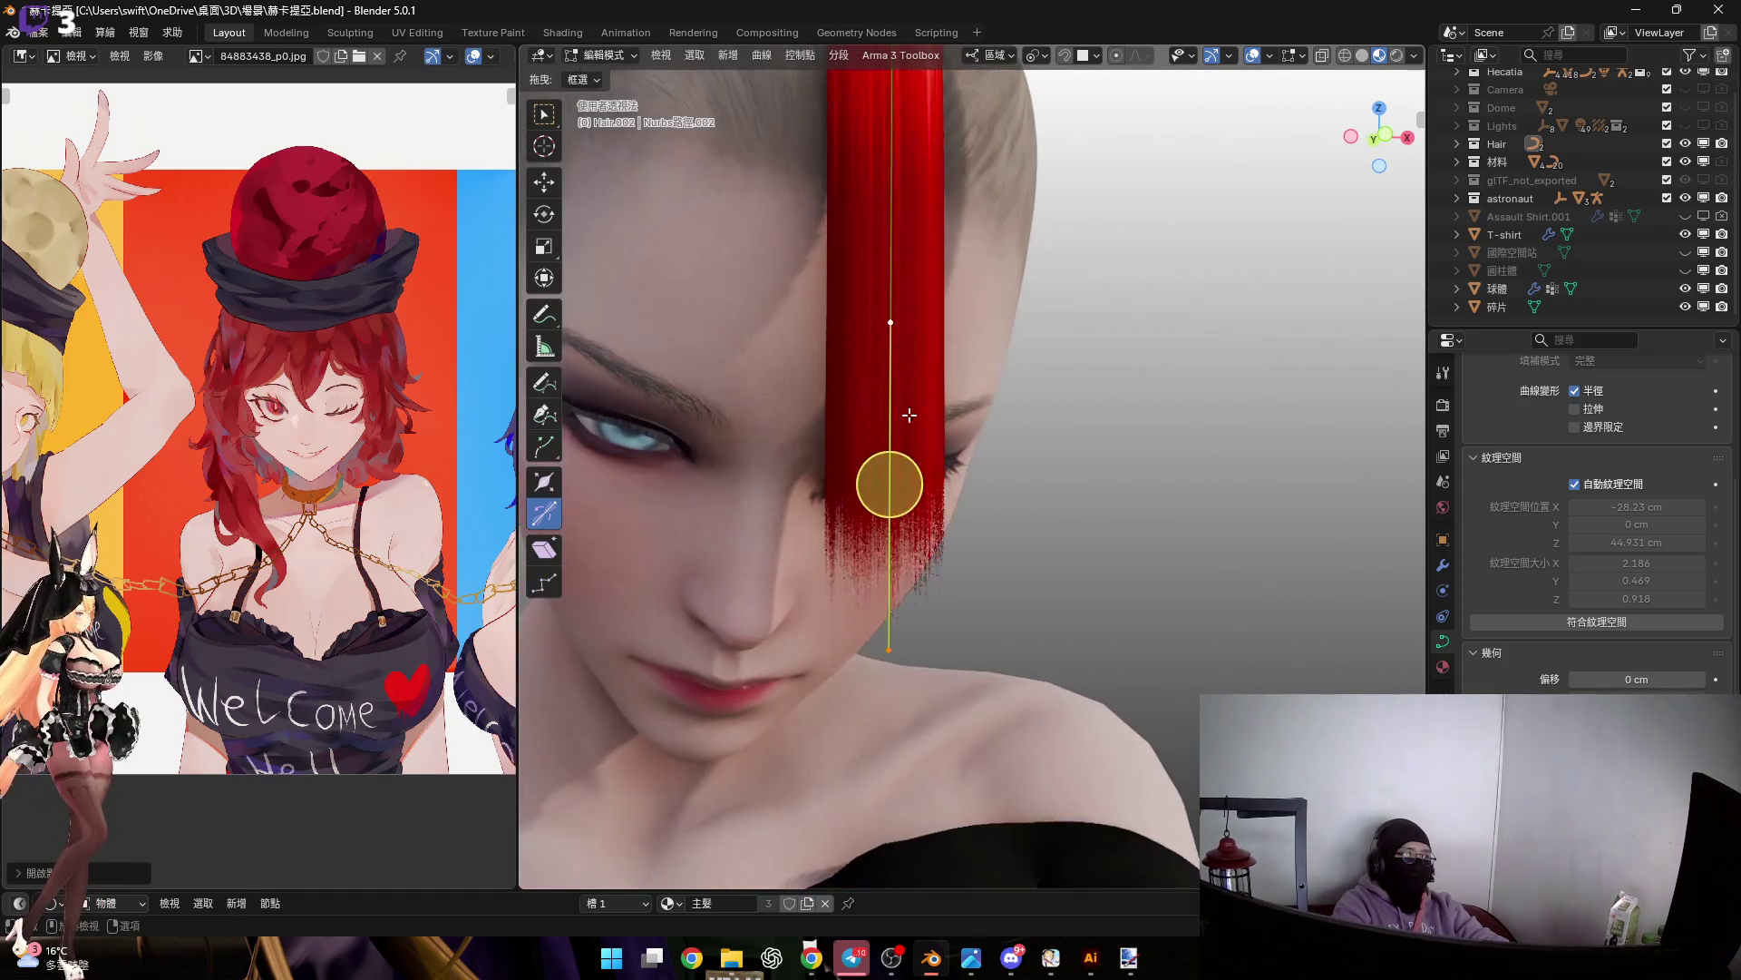
pyautogui.click(1385, 141)
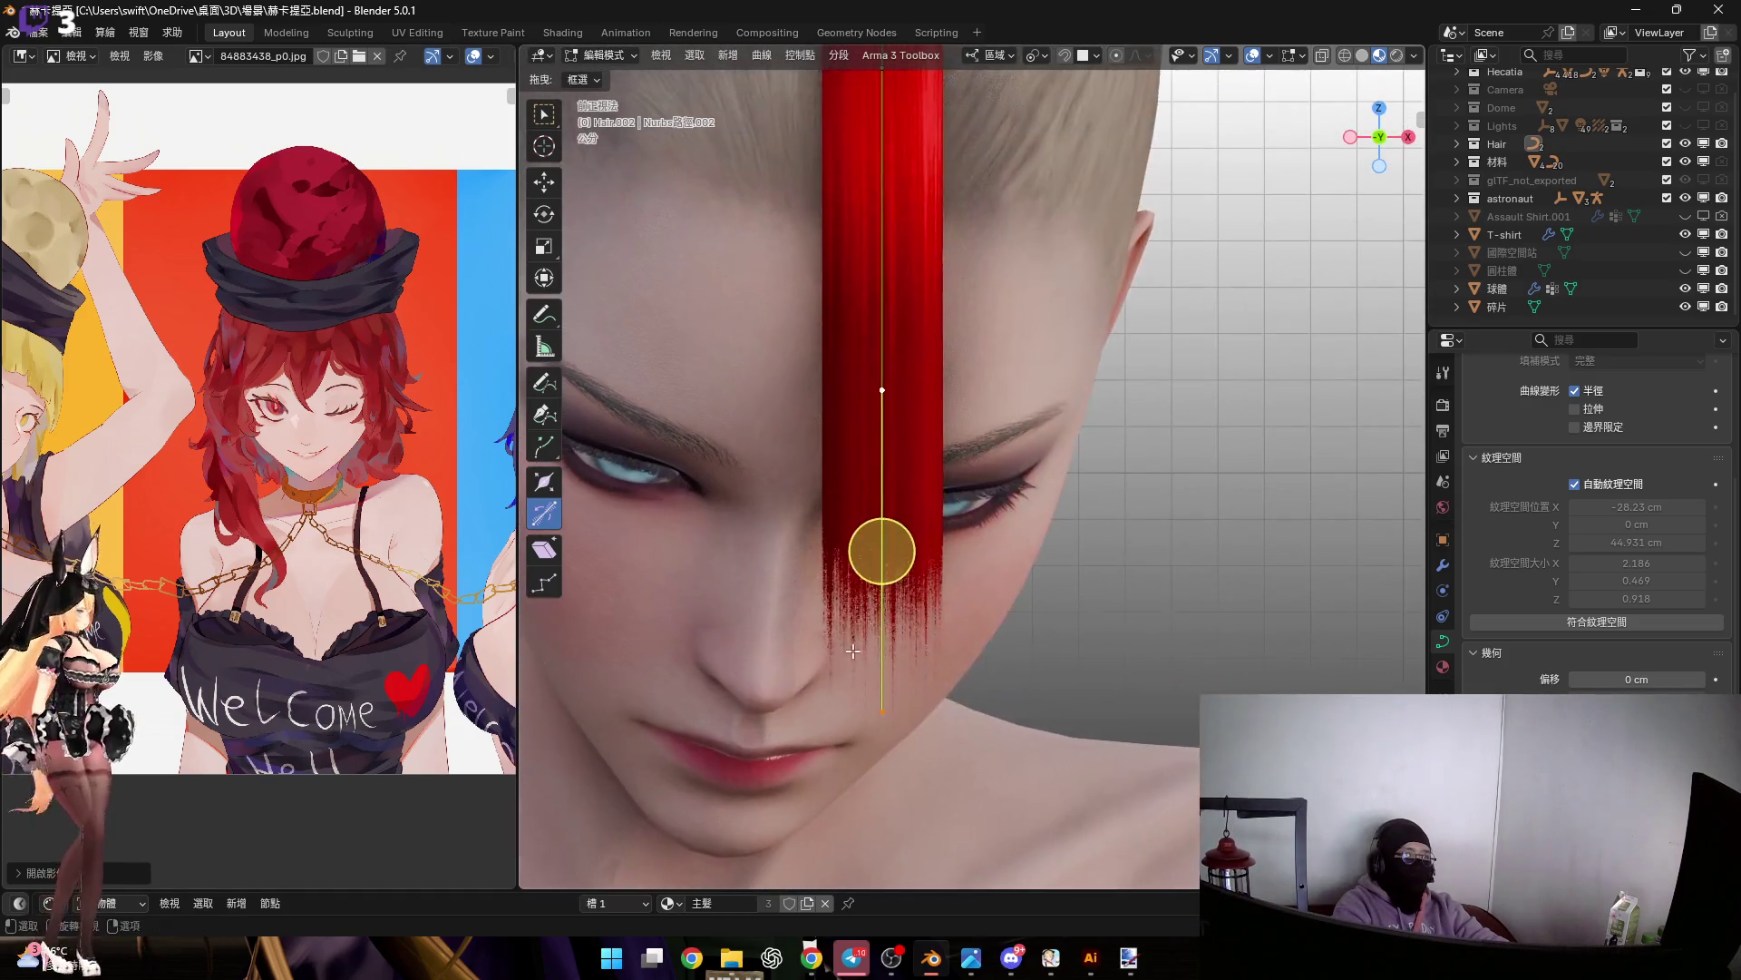
# Narrow the red strand's tip and reposition a middle control point
pyautogui.press('s')
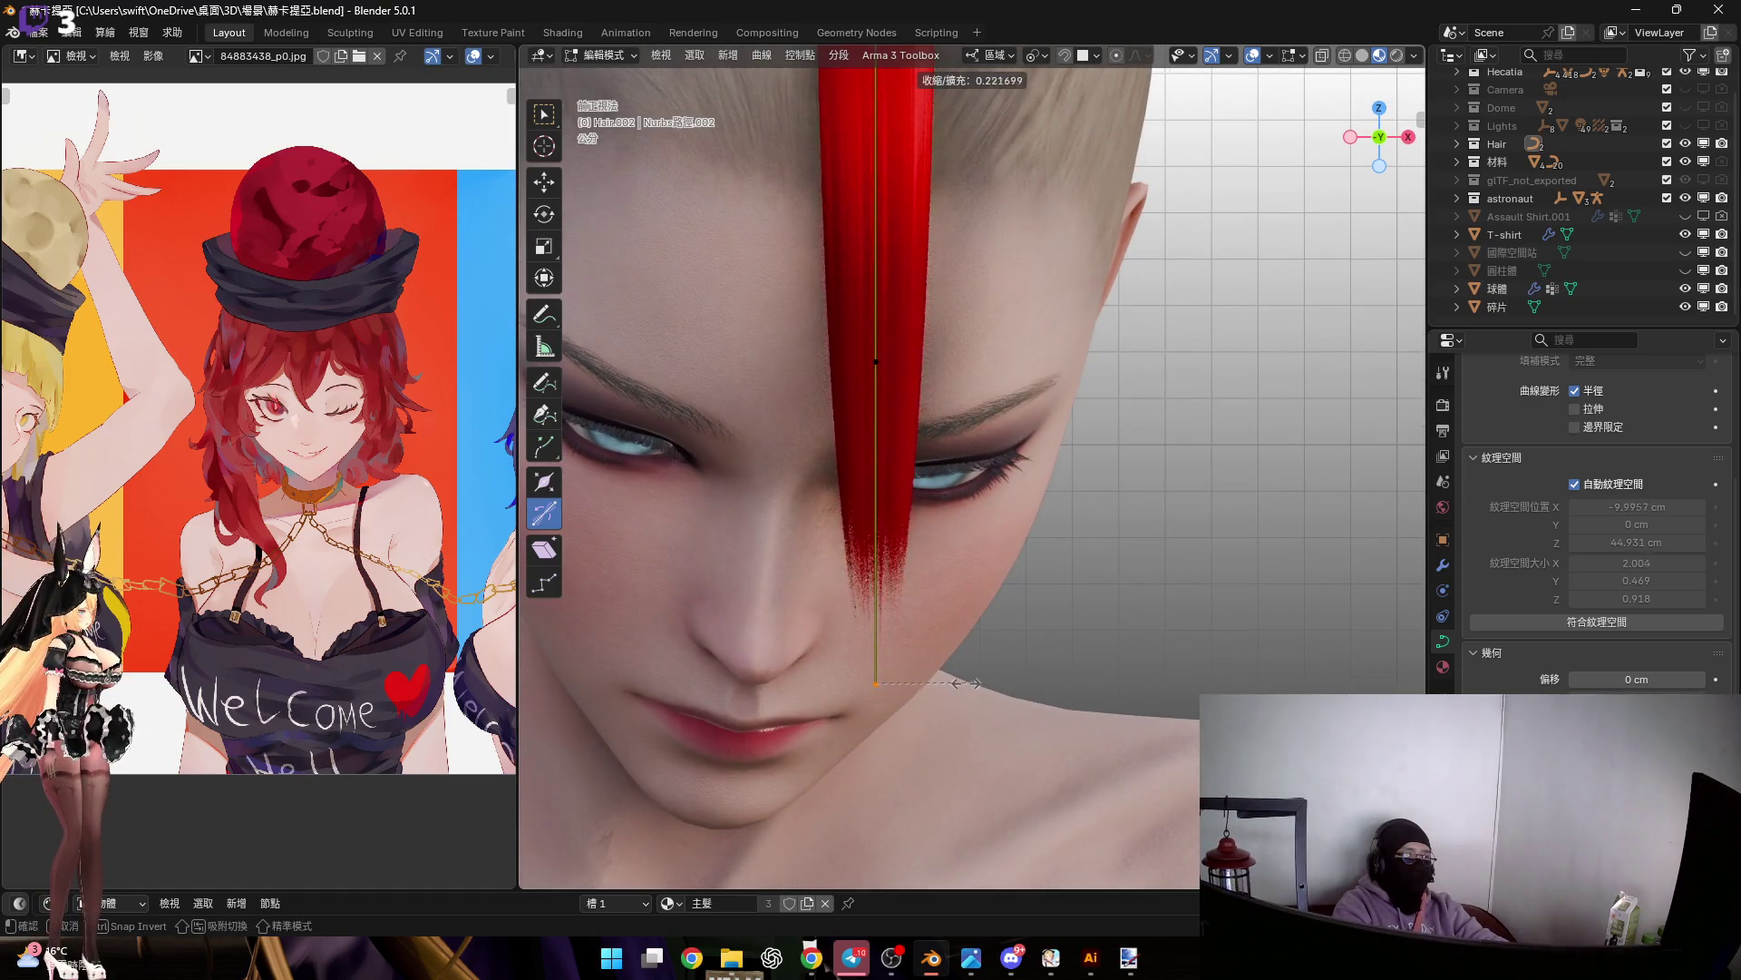
pyautogui.click(935, 676)
pyautogui.scroll(3, 952, 847)
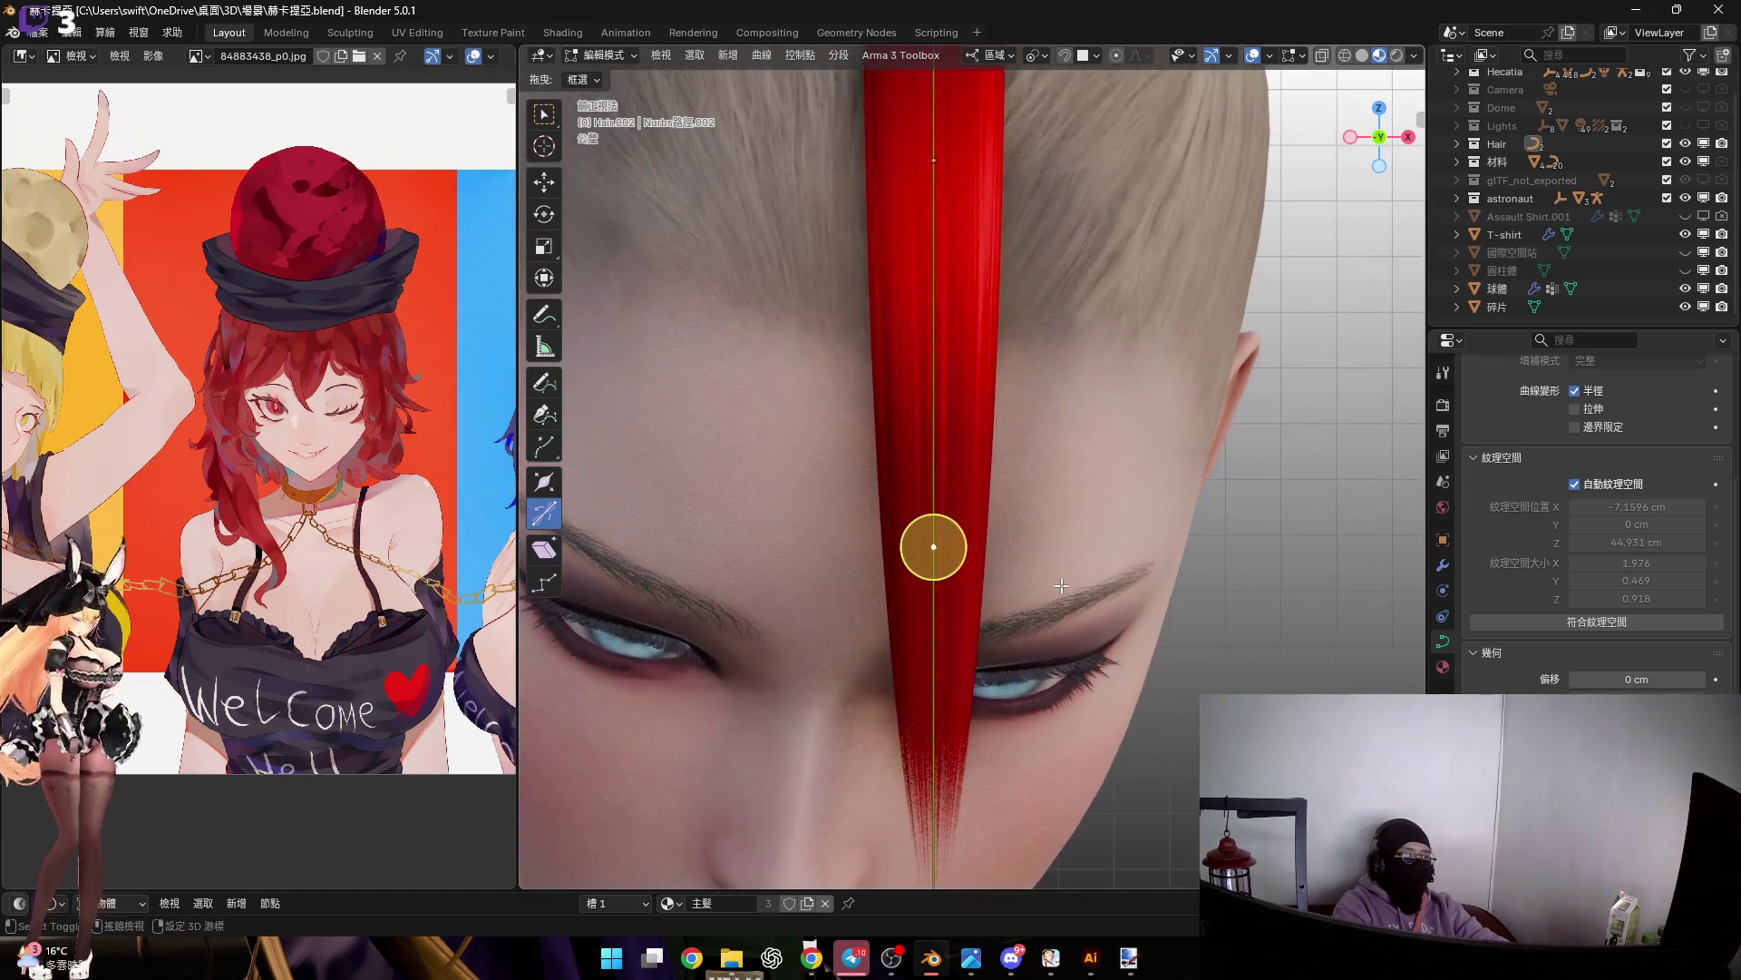
pyautogui.click(945, 563)
pyautogui.press('g')
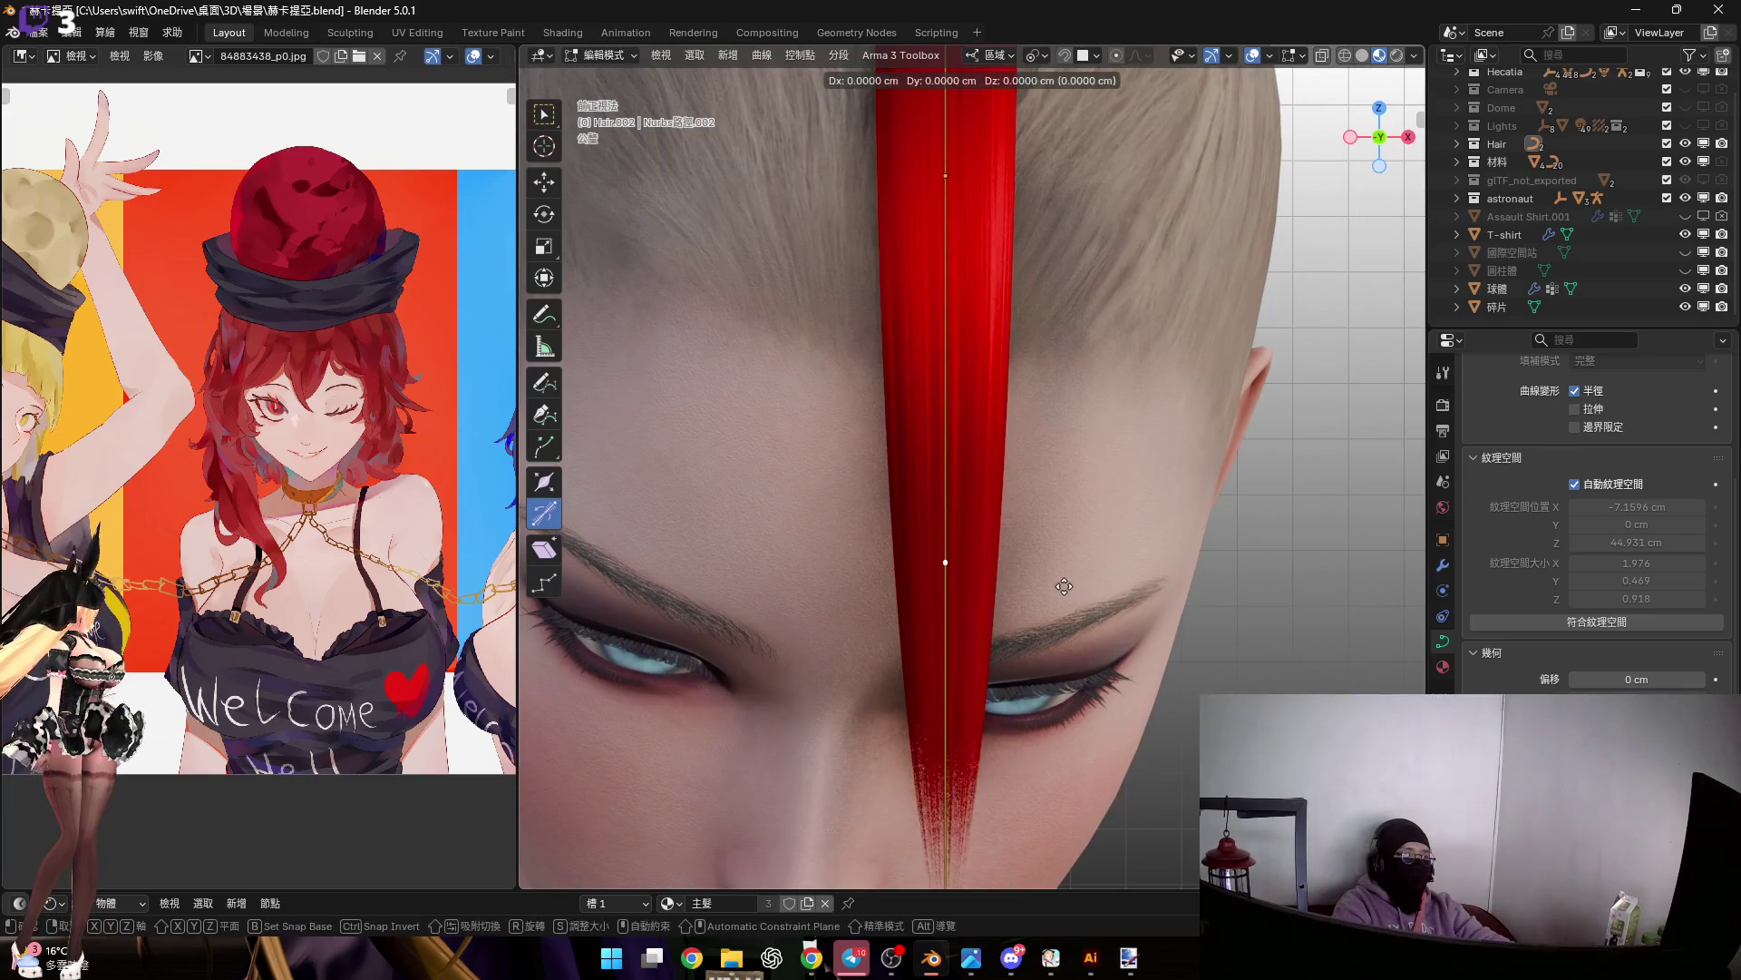
pyautogui.click(891, 588)
# Move a hair point along the Y axis near the top of the head
pyautogui.moveTo(892, 588)
pyautogui.mouseDown(button='middle')
pyautogui.moveTo(726, 400)
pyautogui.moveTo(719, 361)
pyautogui.moveTo(921, 878)
pyautogui.mouseUp(button='middle')
pyautogui.scroll(-3, 960, 495)
pyautogui.moveTo(960, 494)
pyautogui.keyDown('shift'); pyautogui.mouseDown(button='middle')
pyautogui.moveTo(1062, 590)
pyautogui.moveTo(880, 441)
pyautogui.moveTo(981, 518)
pyautogui.mouseUp(button='middle'); pyautogui.keyUp('shift')
pyautogui.press('g')
pyautogui.press('y')
pyautogui.click(1047, 589)
pyautogui.scroll(-2, 1046, 589)
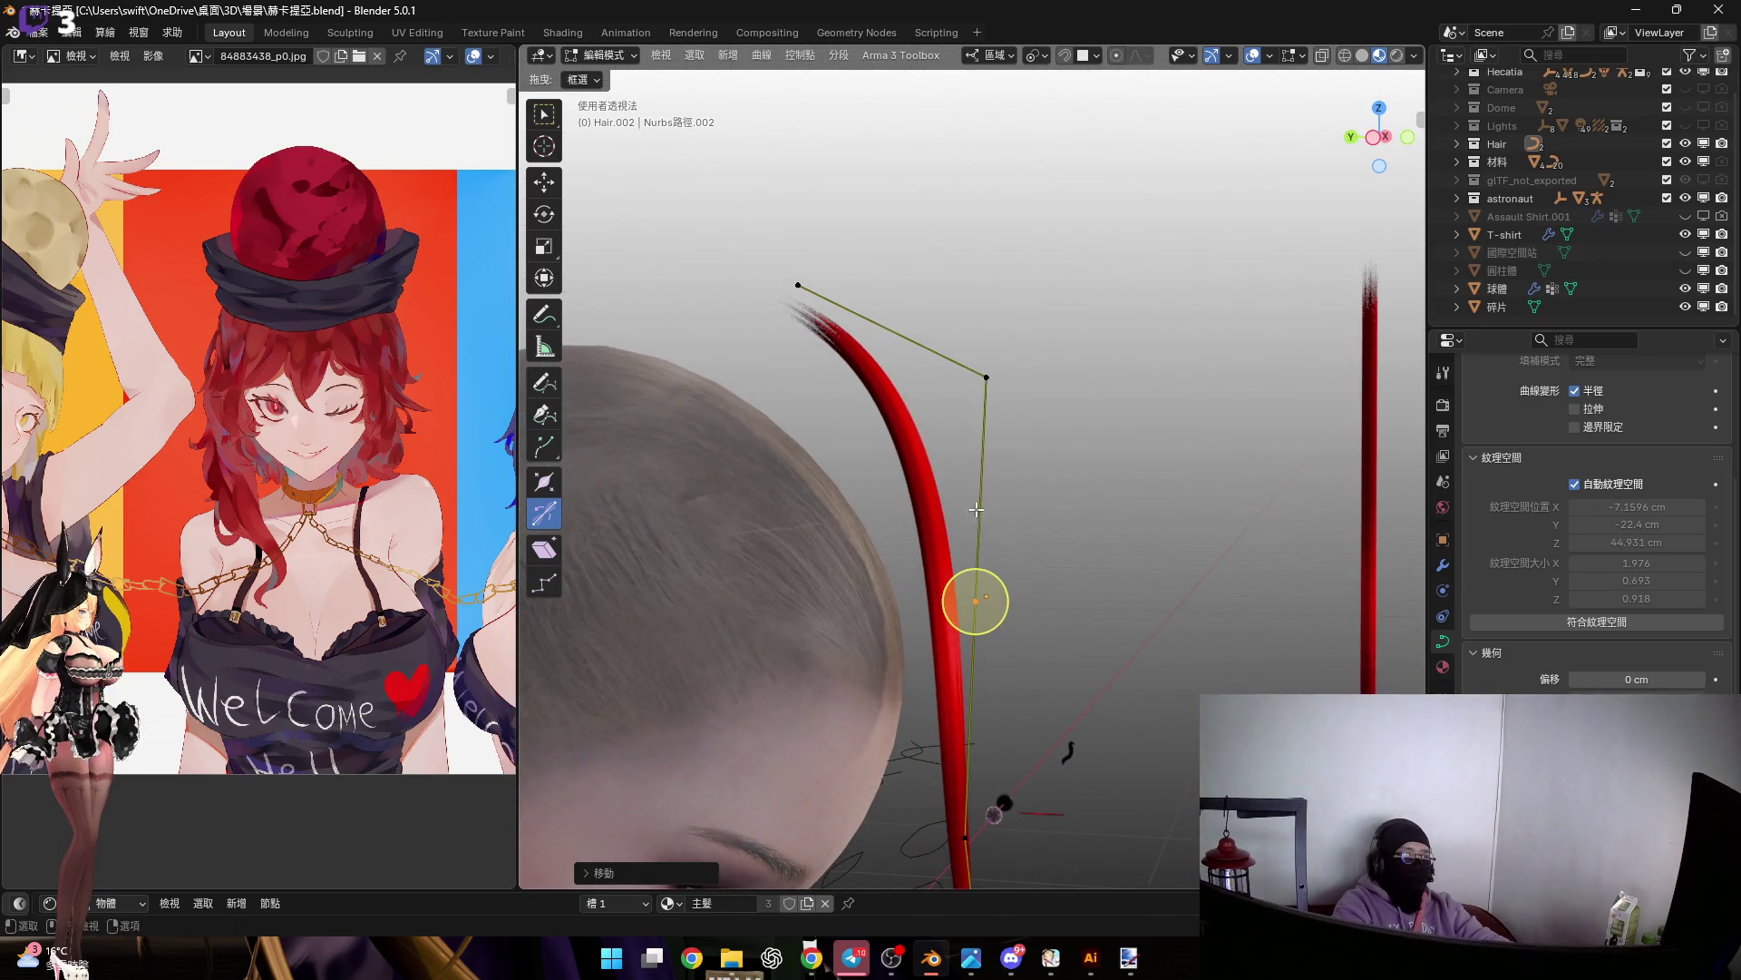
# In Left view, rotate the hair curve and scale it down toward the scalp
pyautogui.click(1373, 137)
pyautogui.scroll(2, 1086, 415)
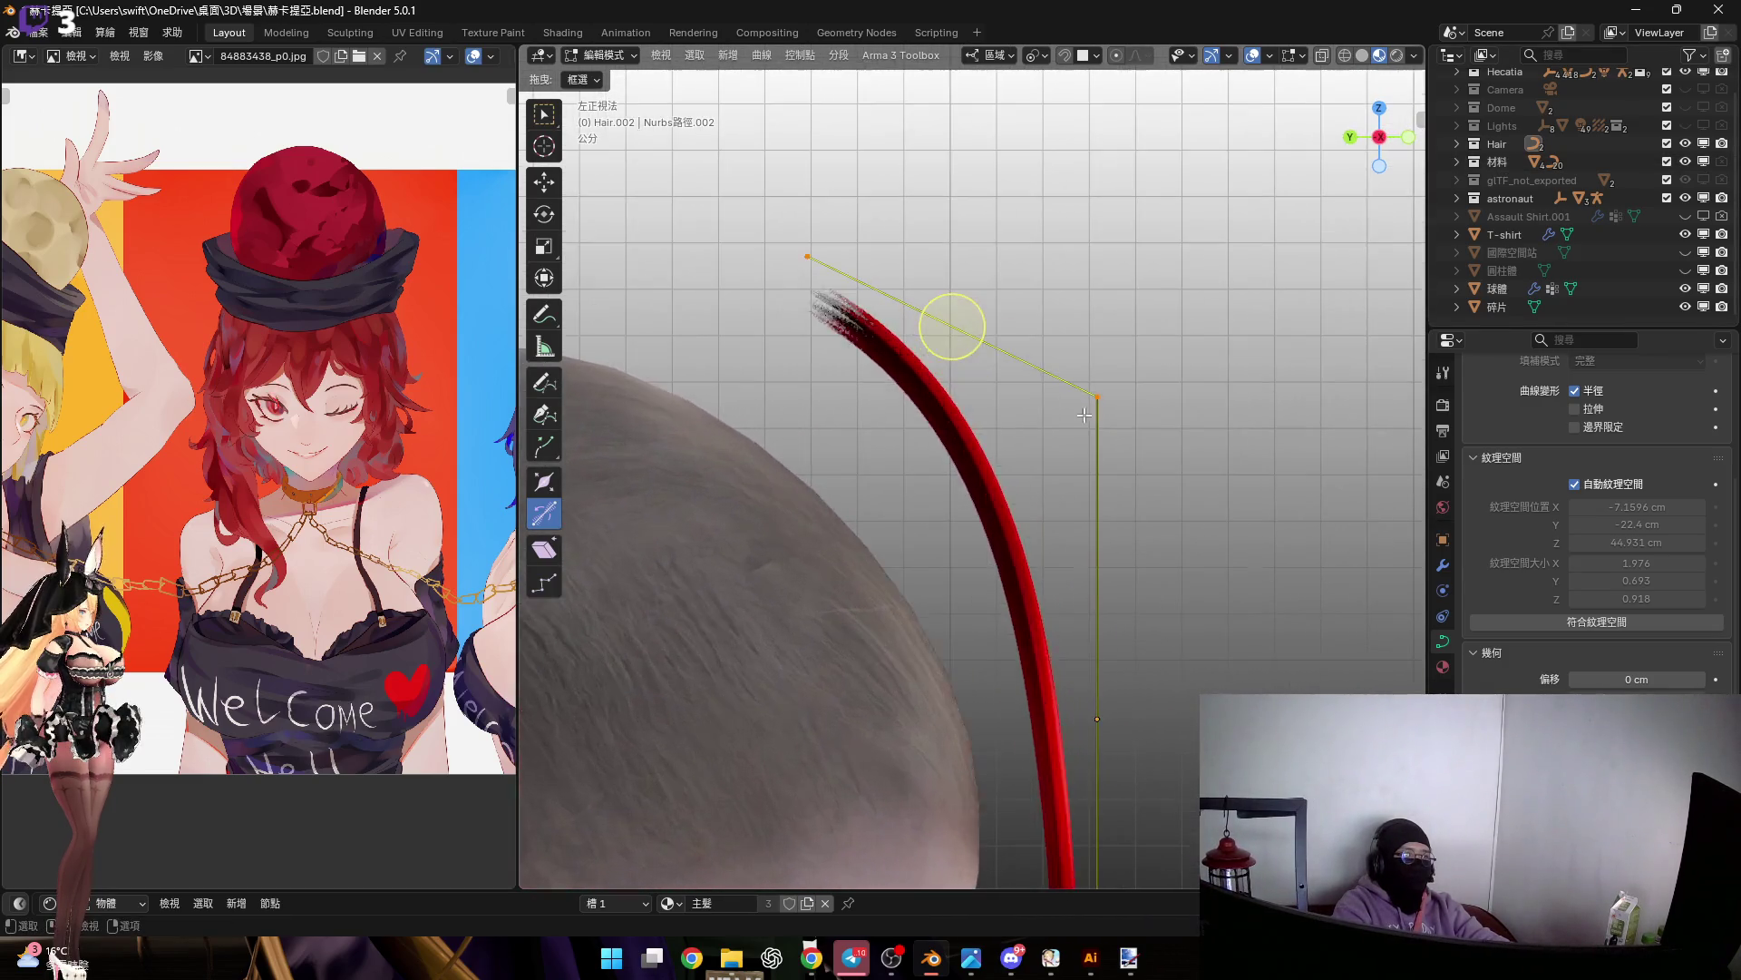
pyautogui.moveTo(1096, 408)
pyautogui.keyDown('shift'); pyautogui.mouseDown(button='middle')
pyautogui.moveTo(1151, 493)
pyautogui.moveTo(1212, 447)
pyautogui.moveTo(1085, 413)
pyautogui.mouseUp(button='middle'); pyautogui.keyUp('shift')
pyautogui.press('r')
pyautogui.click(1211, 448)
pyautogui.scroll(-3, 1211, 448)
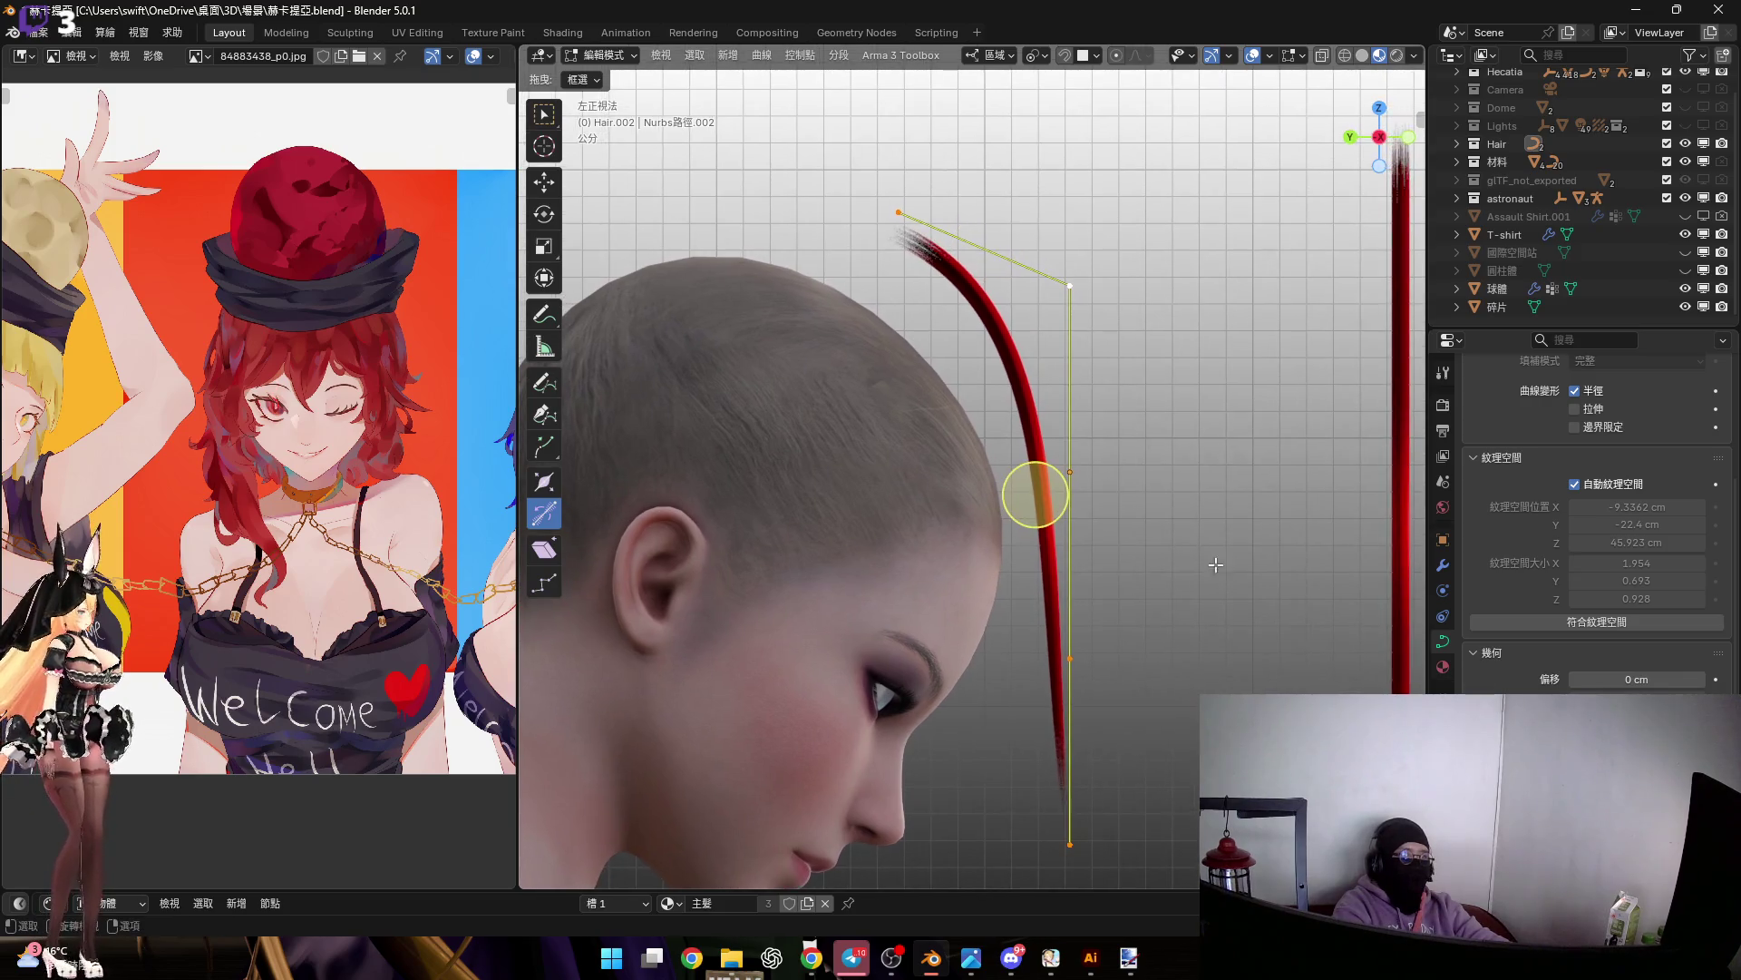
pyautogui.scroll(2, 1185, 541)
pyautogui.scroll(-2, 1185, 540)
pyautogui.press('s')
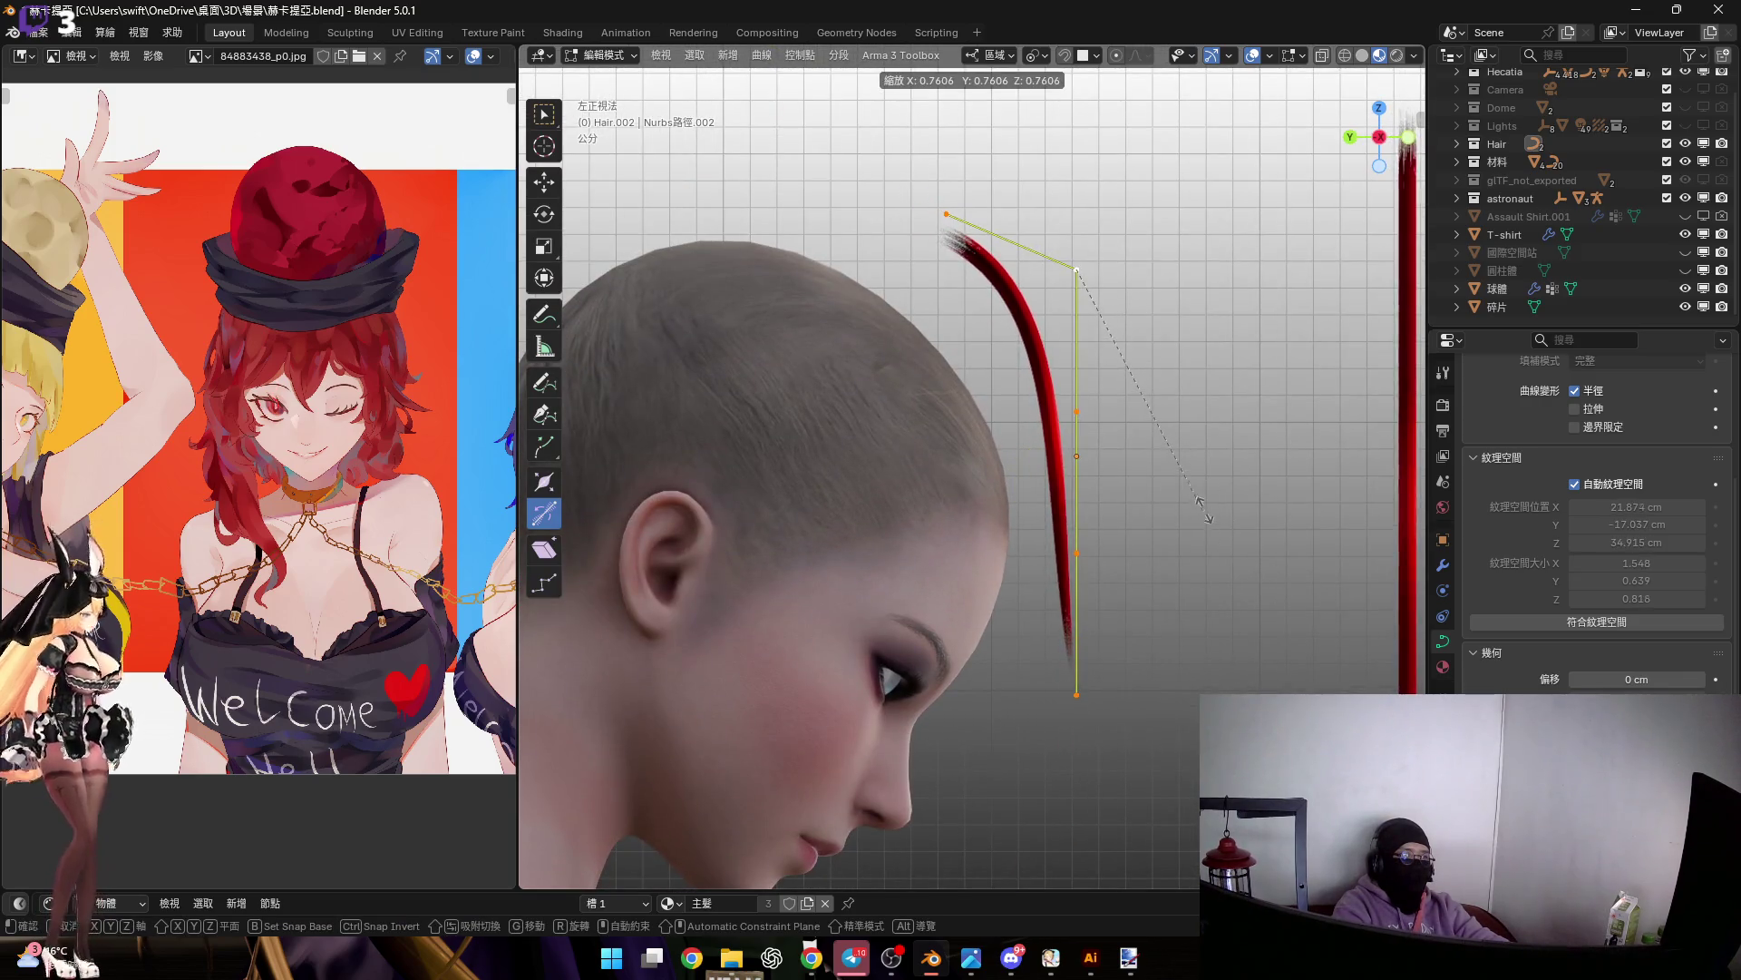
pyautogui.click(1213, 517)
pyautogui.scroll(3, 1107, 448)
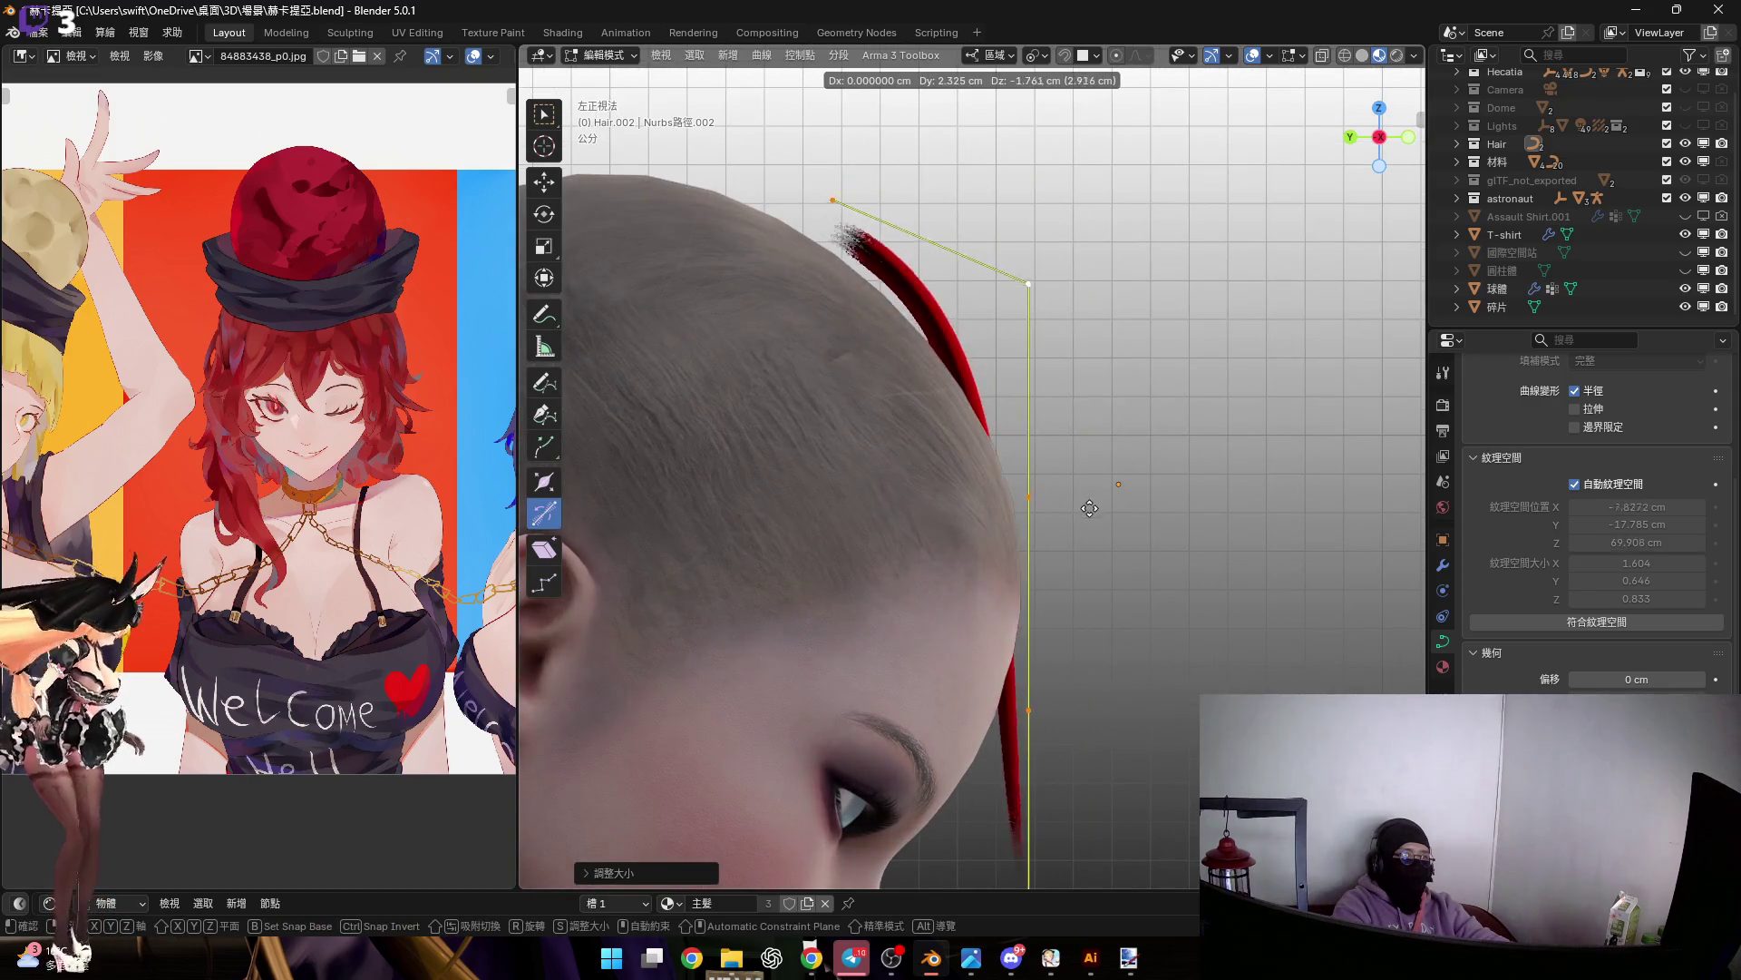
# Box-select the strand's control points and lift a curve point in Left view
pyautogui.click(1411, 138)
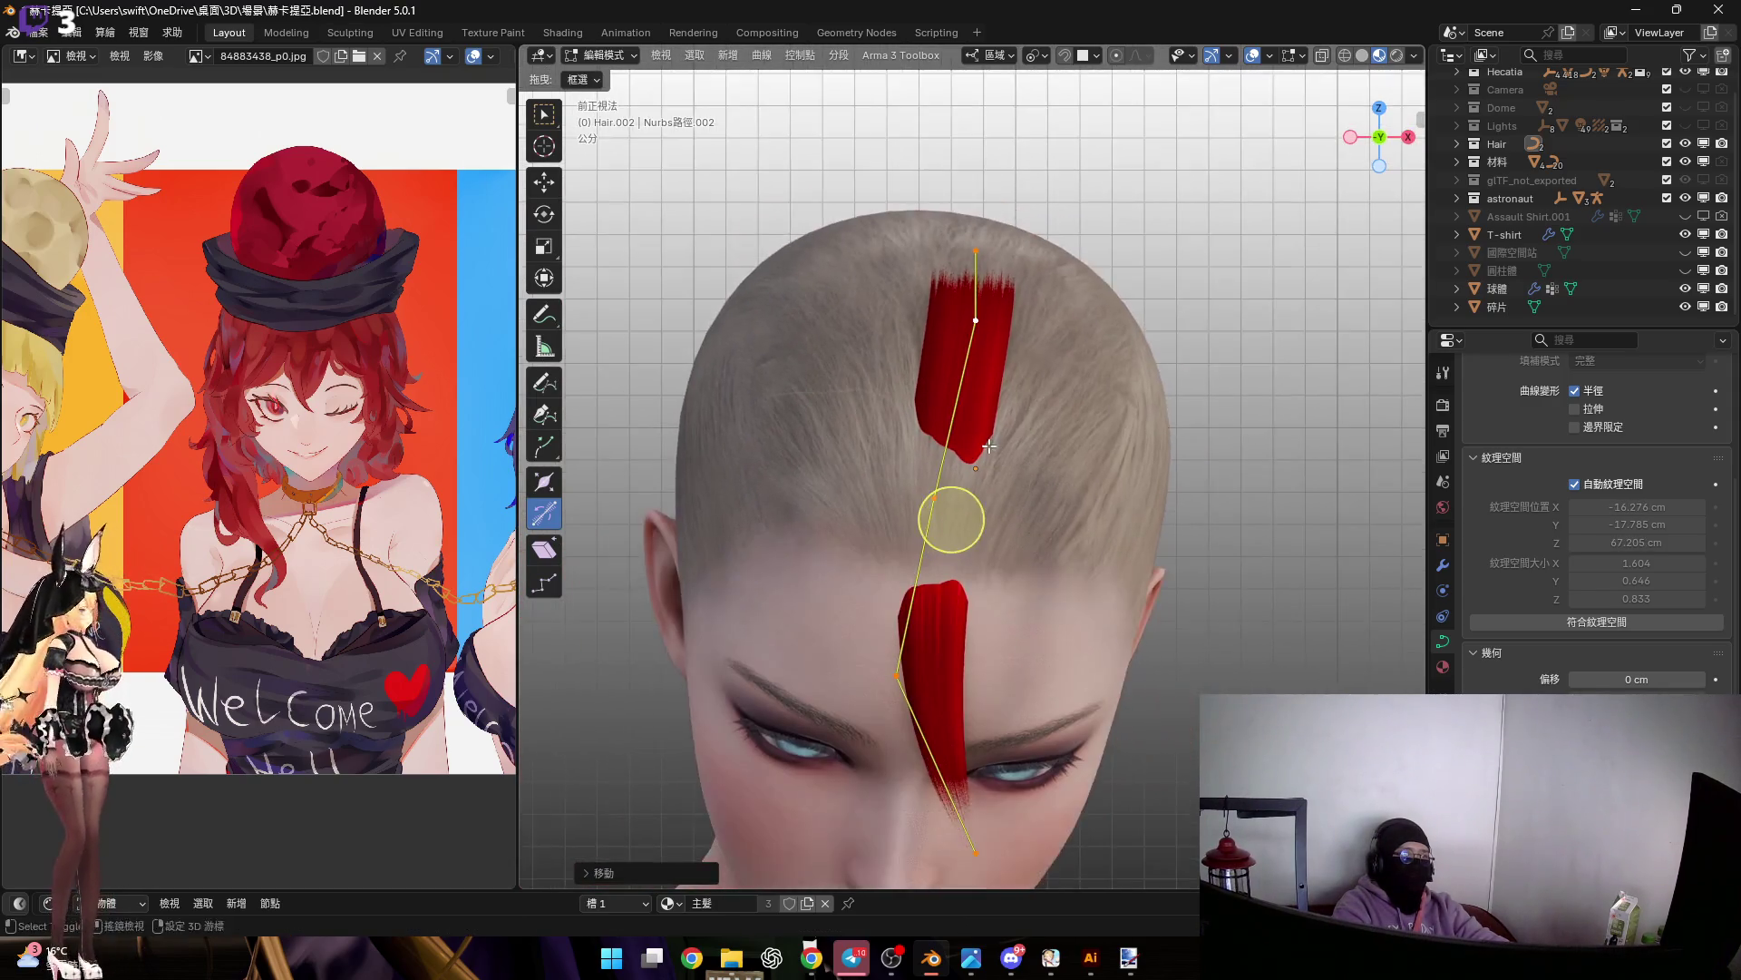
pyautogui.moveTo(856, 422); pyautogui.dragTo(1017, 493)
pyautogui.moveTo(898, 399)
pyautogui.mouseDown(button='middle')
pyautogui.moveTo(916, 426)
pyautogui.moveTo(864, 450)
pyautogui.mouseUp(button='middle')
pyautogui.scroll(2, 864, 451)
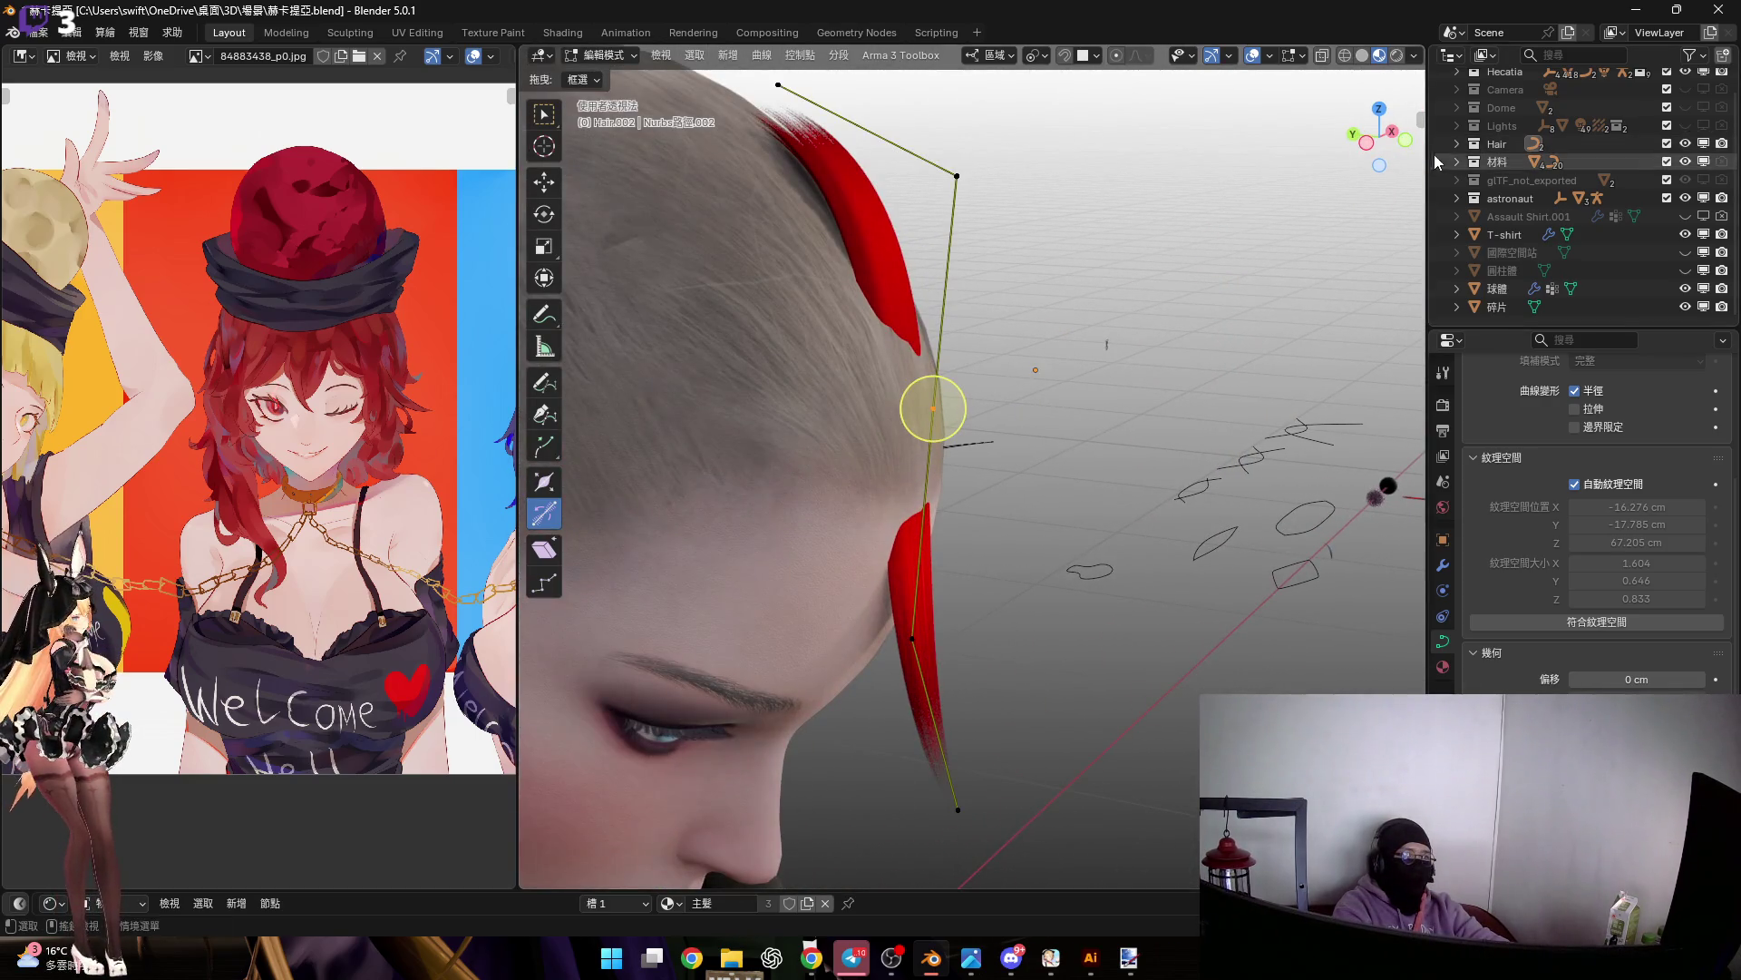
pyautogui.click(1366, 142)
pyautogui.scroll(3, 883, 490)
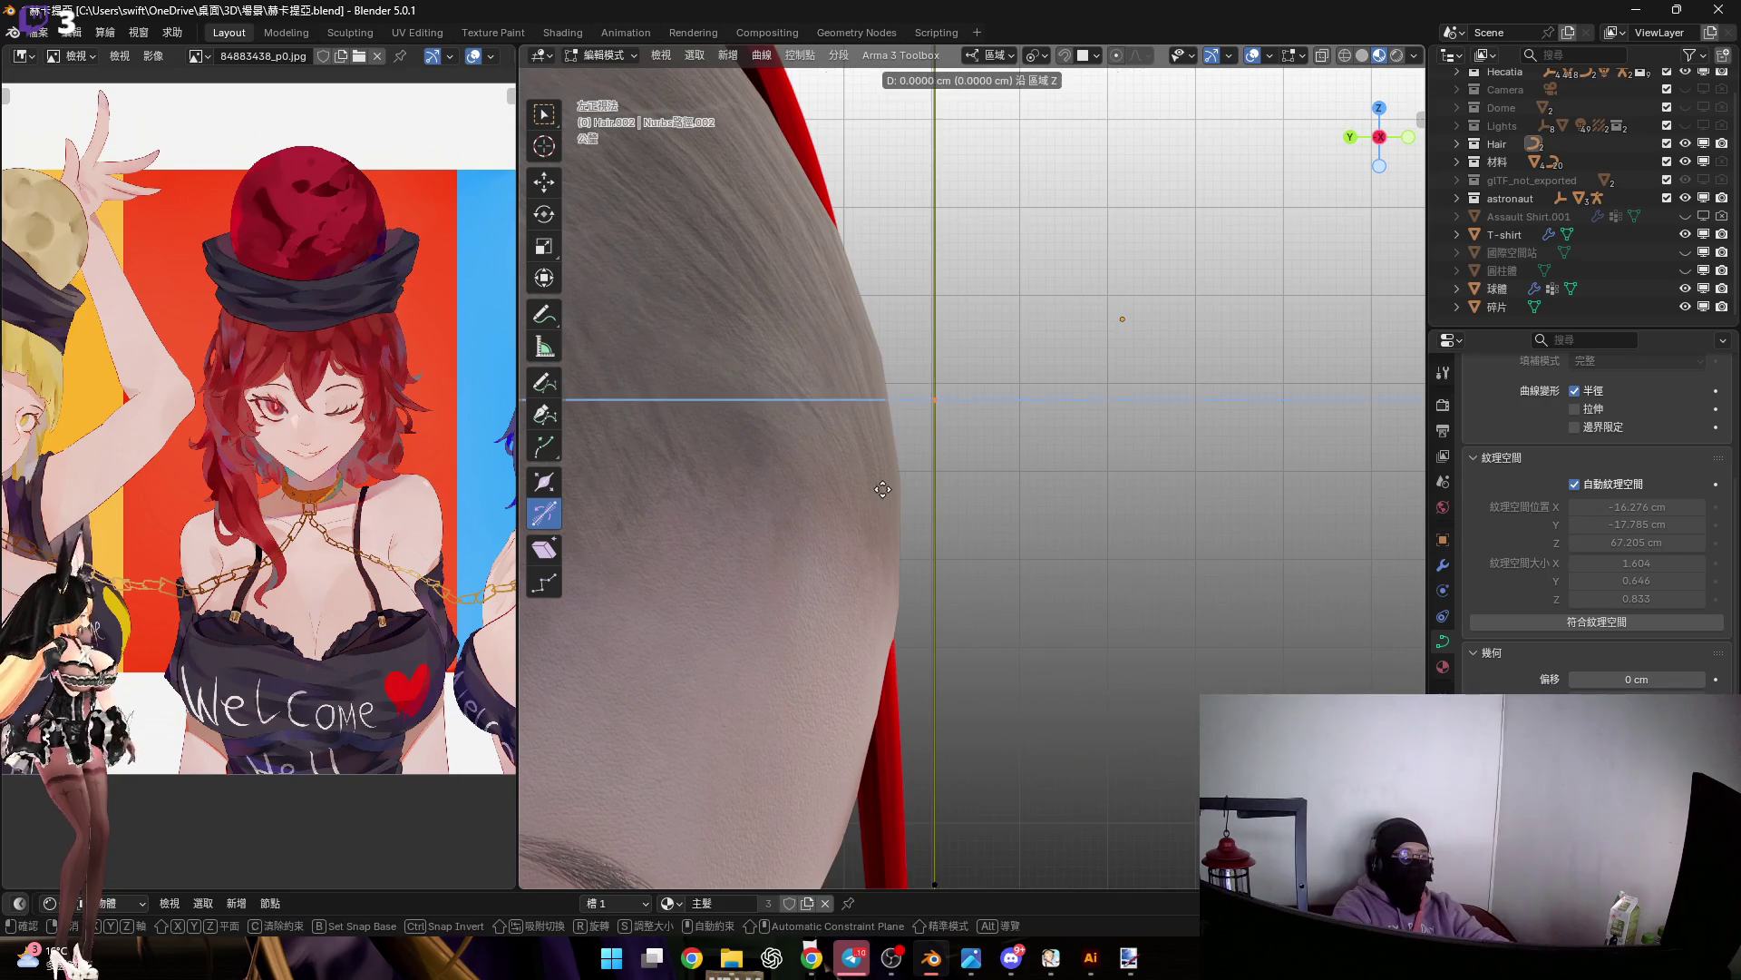
pyautogui.click(1135, 396)
pyautogui.moveTo(1135, 396)
pyautogui.keyDown('shift'); pyautogui.mouseDown(button='middle')
pyautogui.moveTo(1279, 649)
pyautogui.moveTo(1037, 401)
pyautogui.moveTo(980, 531)
pyautogui.moveTo(967, 523)
pyautogui.mouseUp(button='middle'); pyautogui.keyUp('shift')
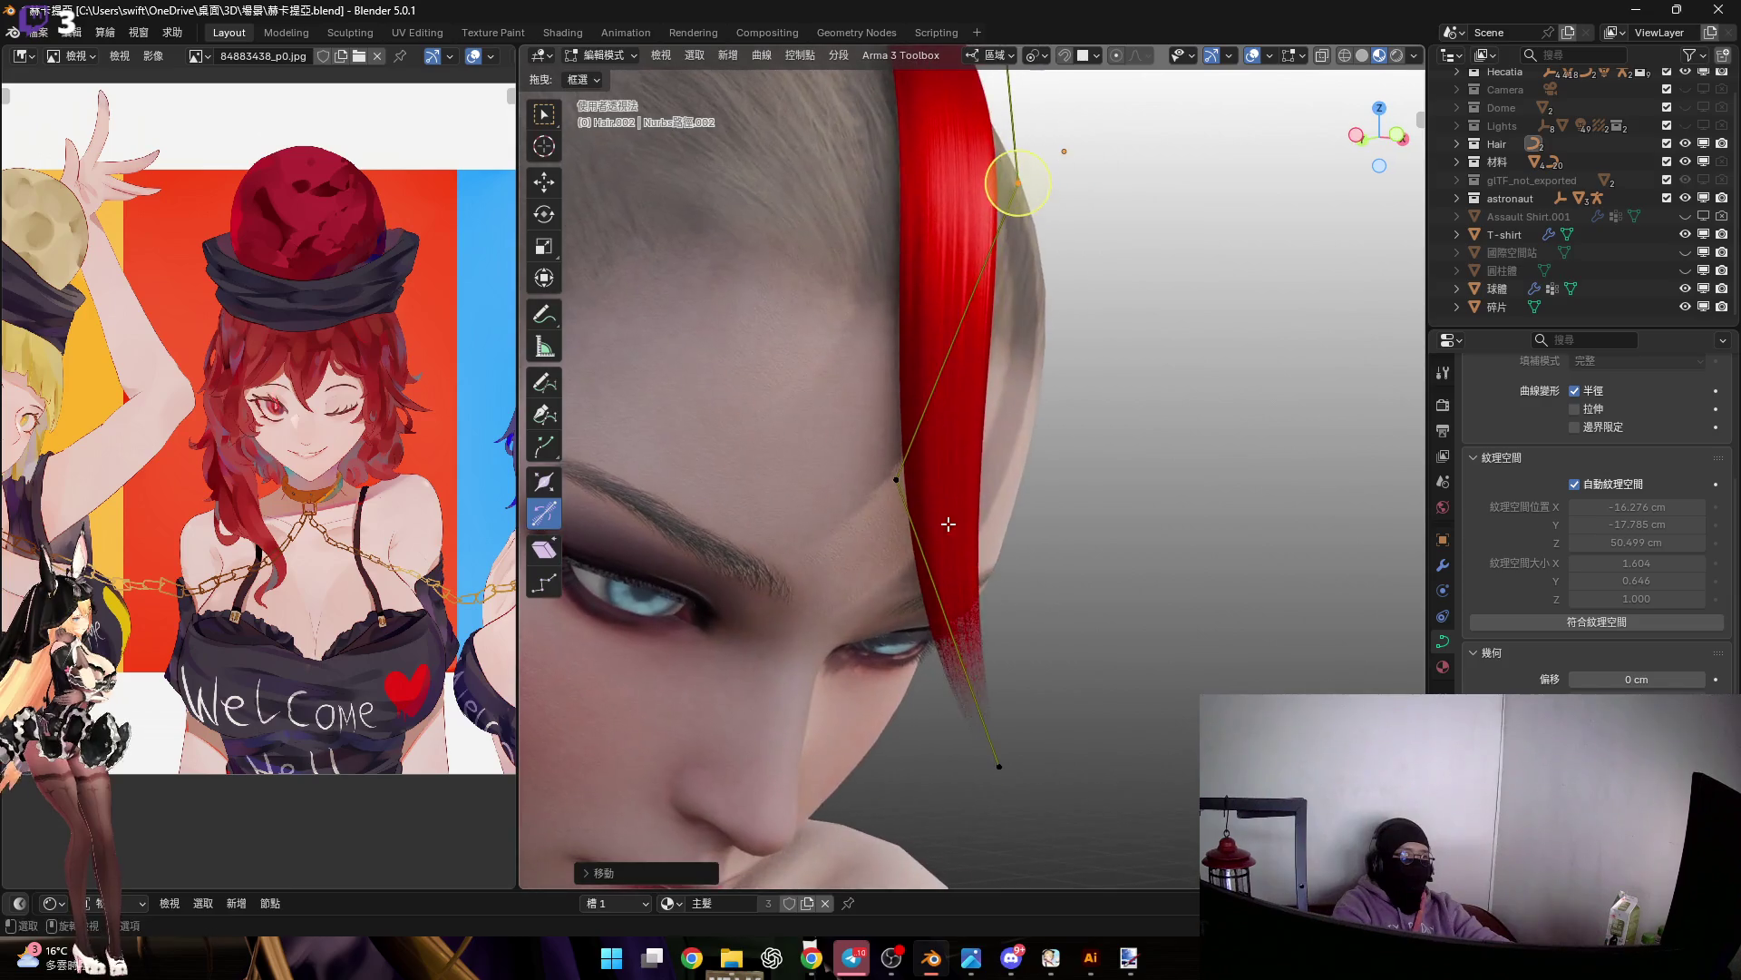
# In front view, move a curve point sideways along the Y axis
pyautogui.moveTo(1402, 148); pyautogui.dragTo(1487, 185)
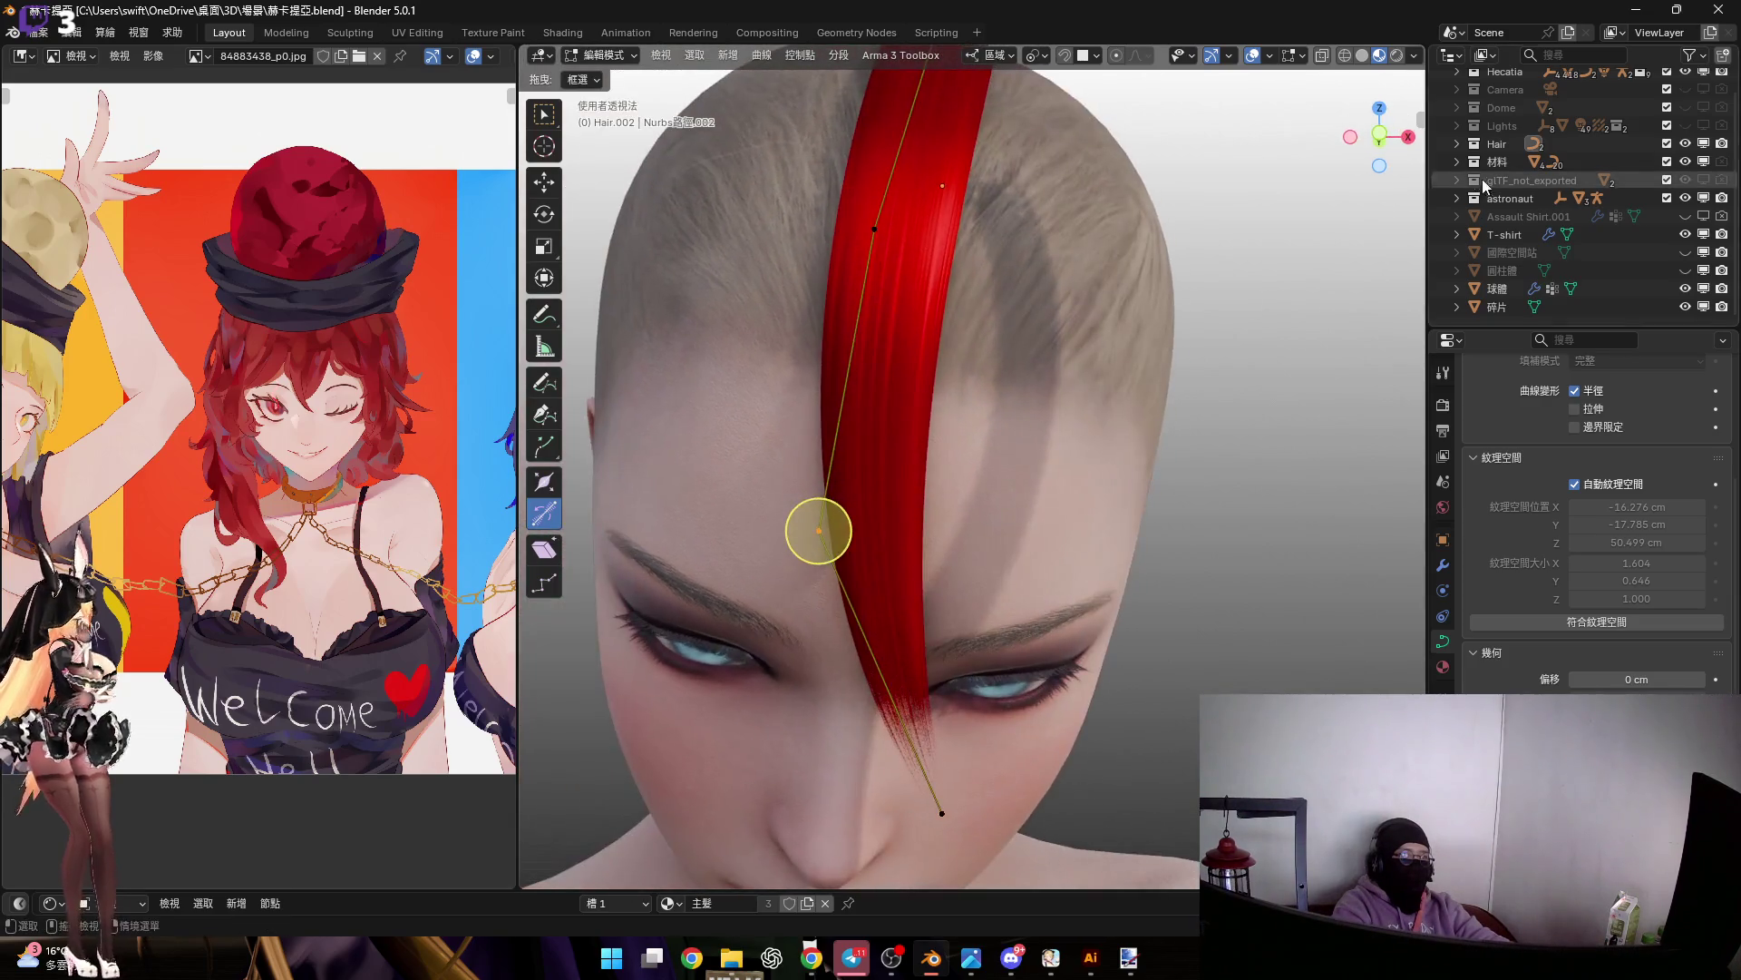
pyautogui.click(1379, 127)
pyautogui.keyDown('shift'); pyautogui.moveTo(905, 617); pyautogui.dragTo(860, 498, button='middle'); pyautogui.keyUp('shift')
pyautogui.scroll(6, 798, 395)
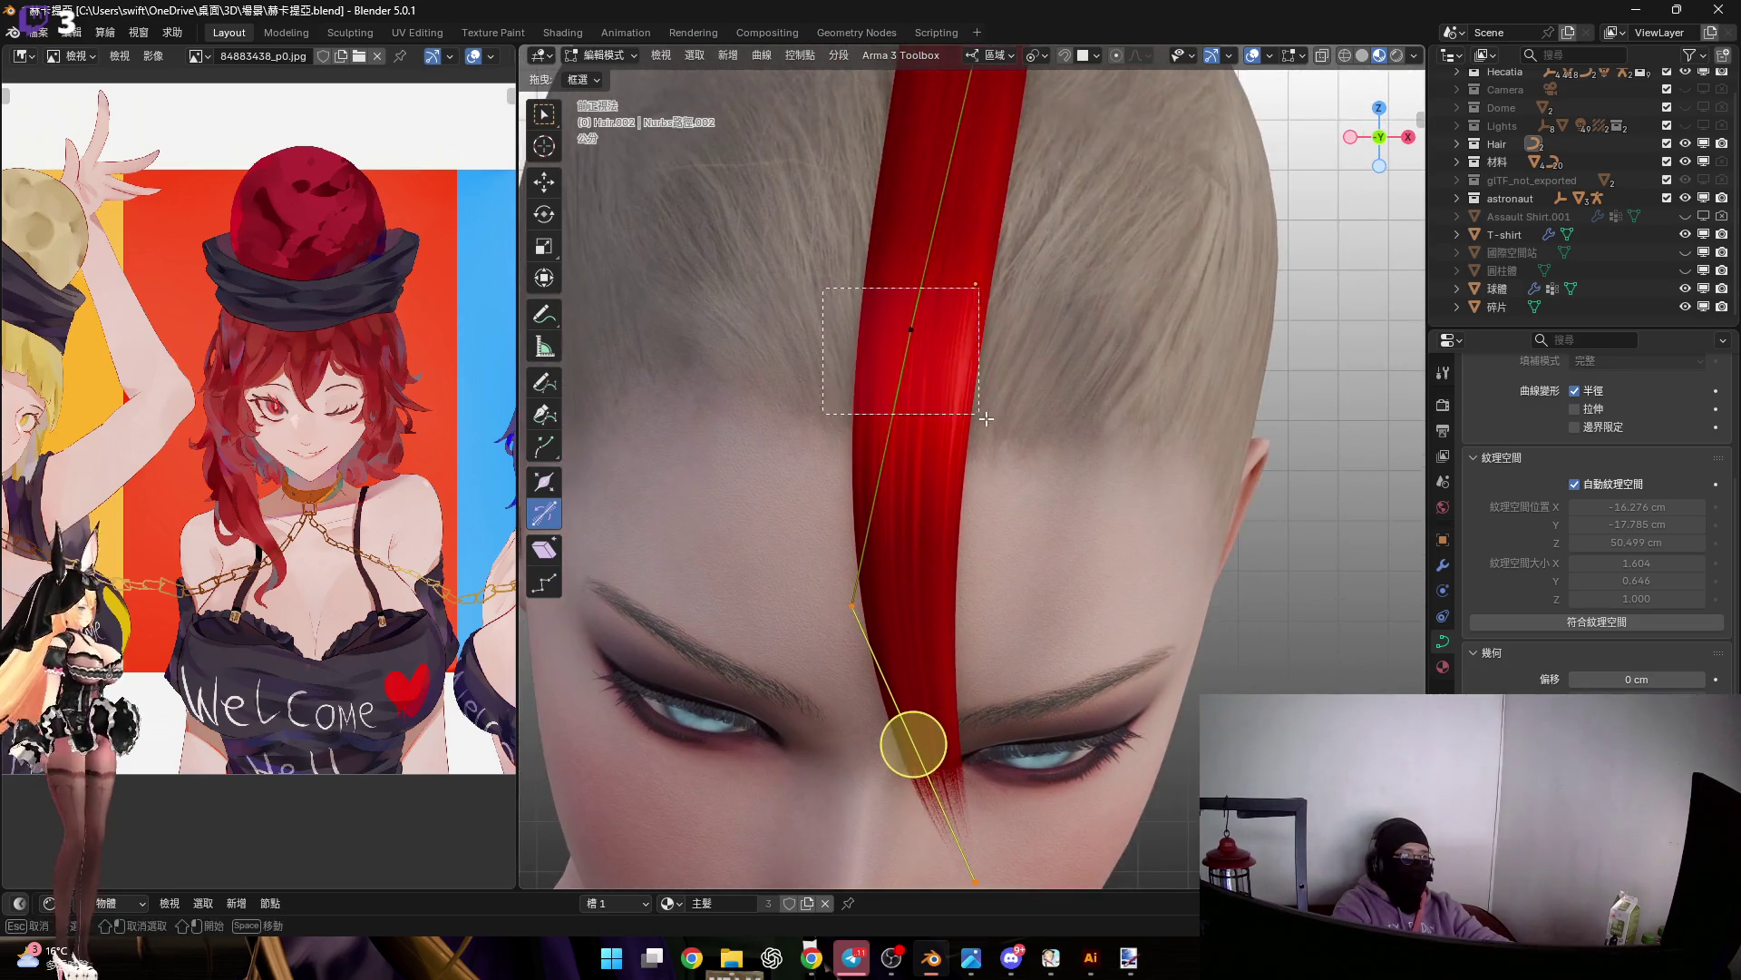
pyautogui.press('g')
pyautogui.press('z')
pyautogui.press('z')
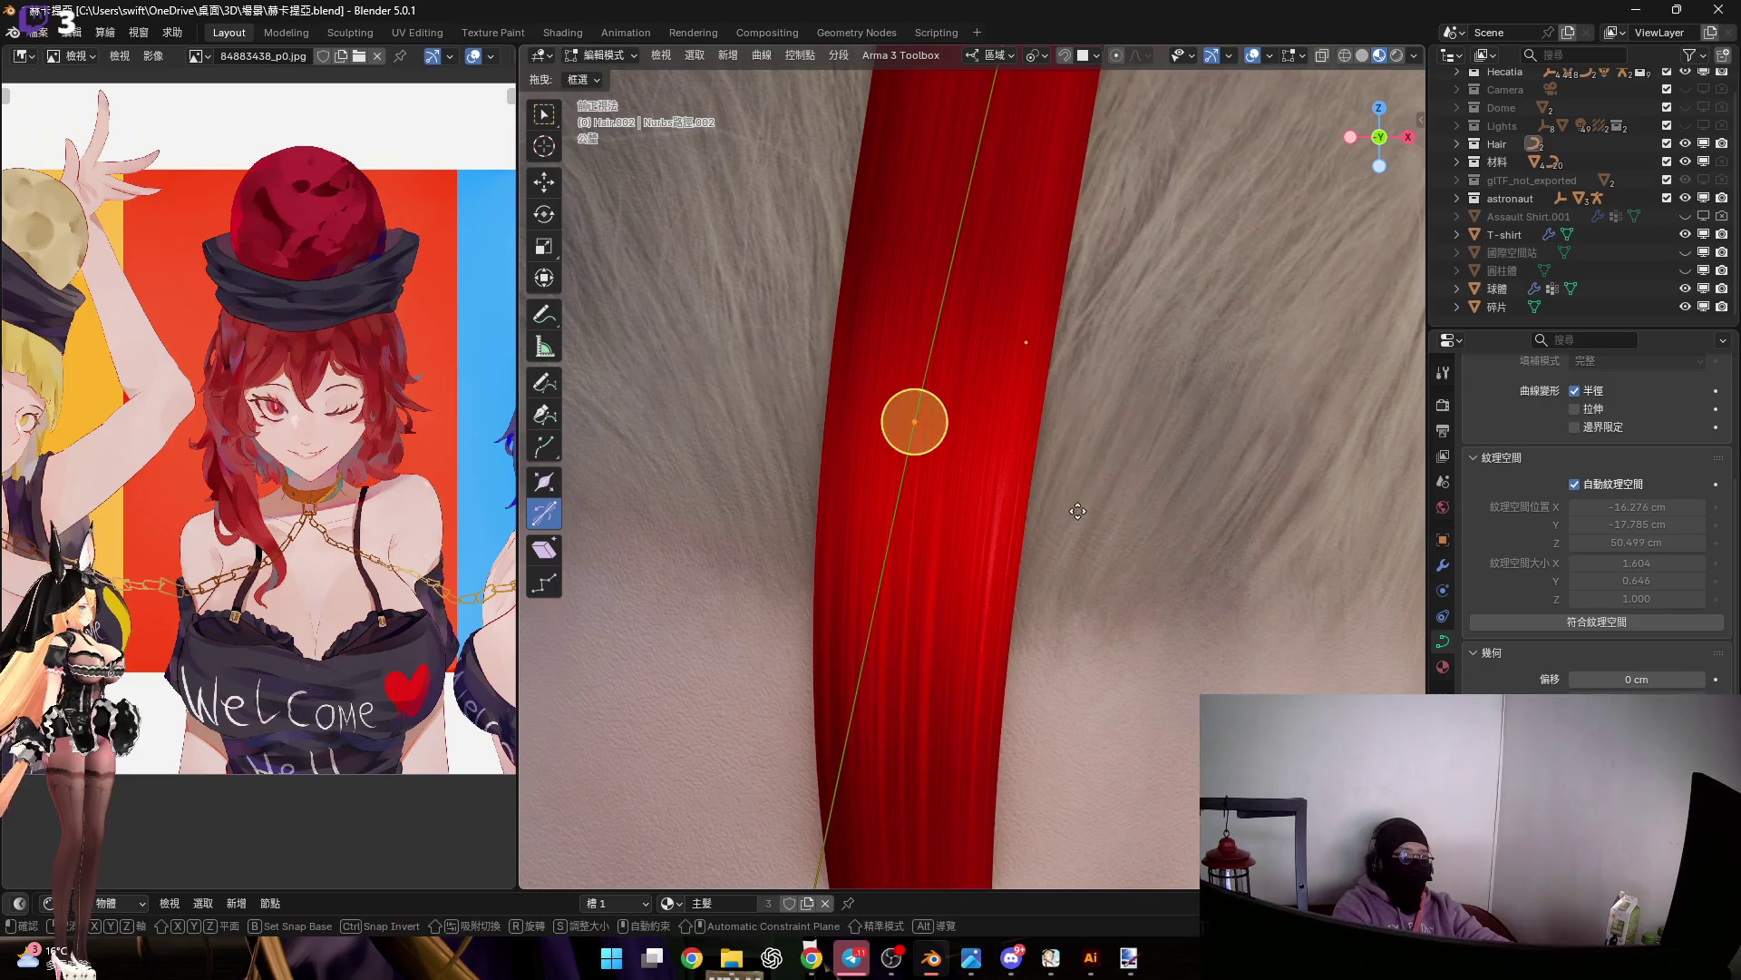
pyautogui.press('y')
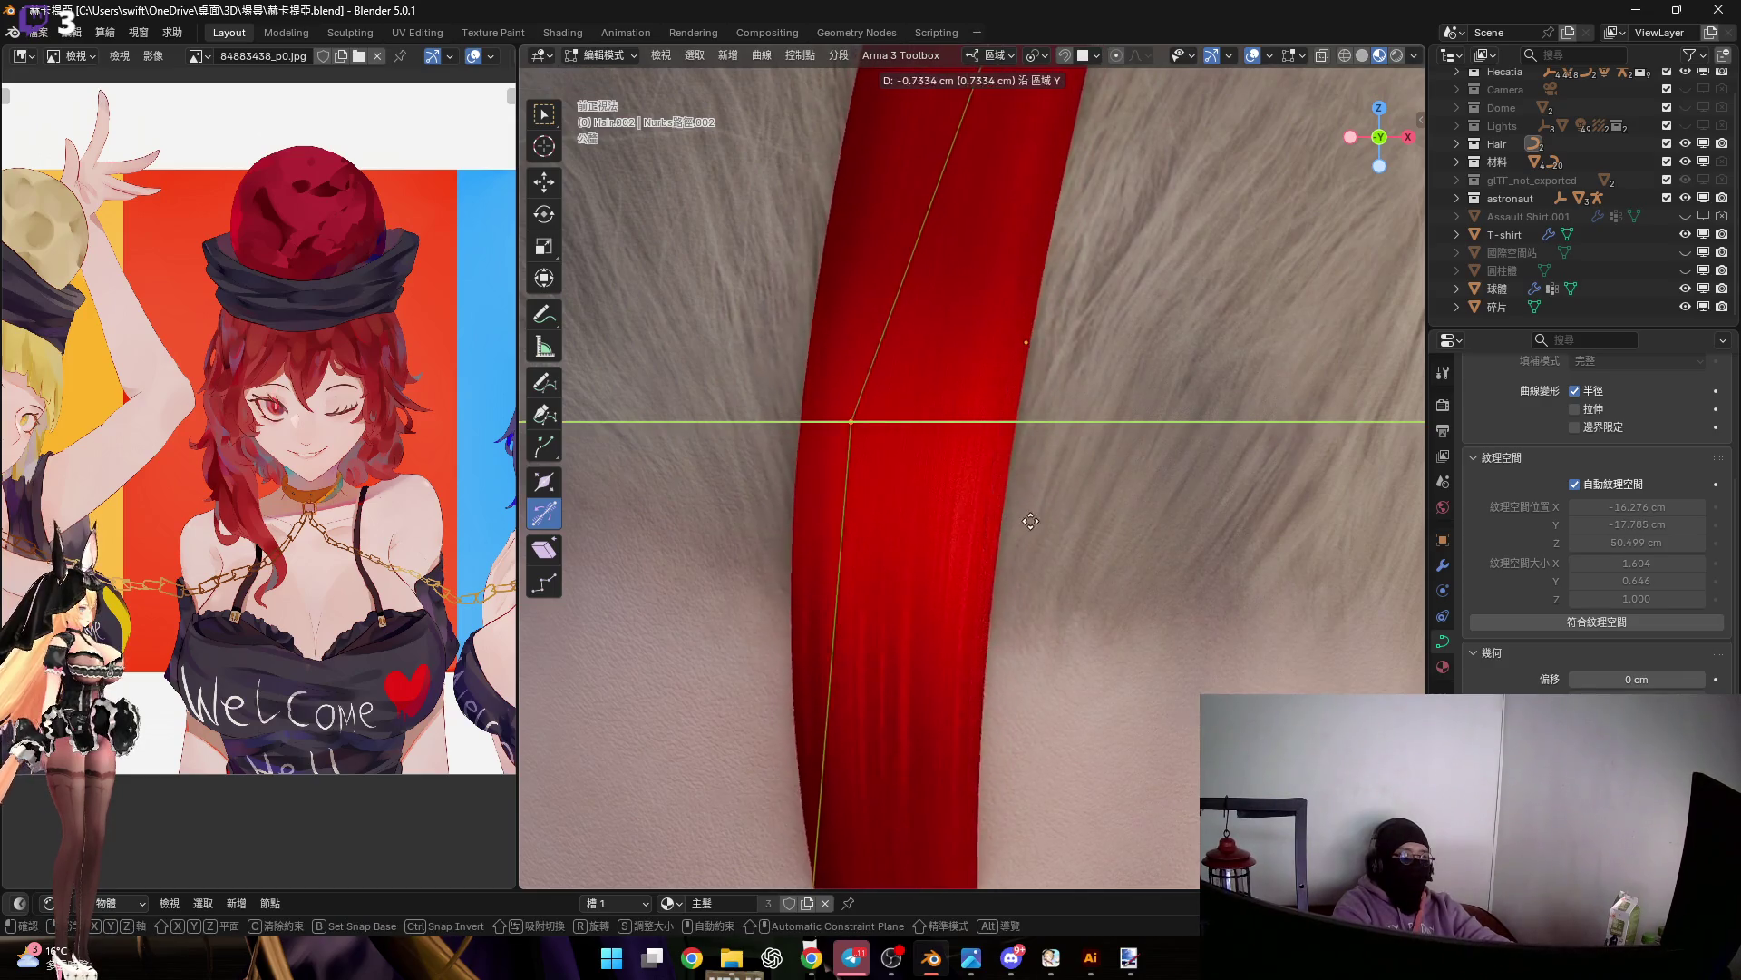
pyautogui.click(997, 523)
pyautogui.scroll(-5, 1007, 535)
# Widen the strand at that point and rotate the selected points about local Y
pyautogui.hotkey('alt', 's')
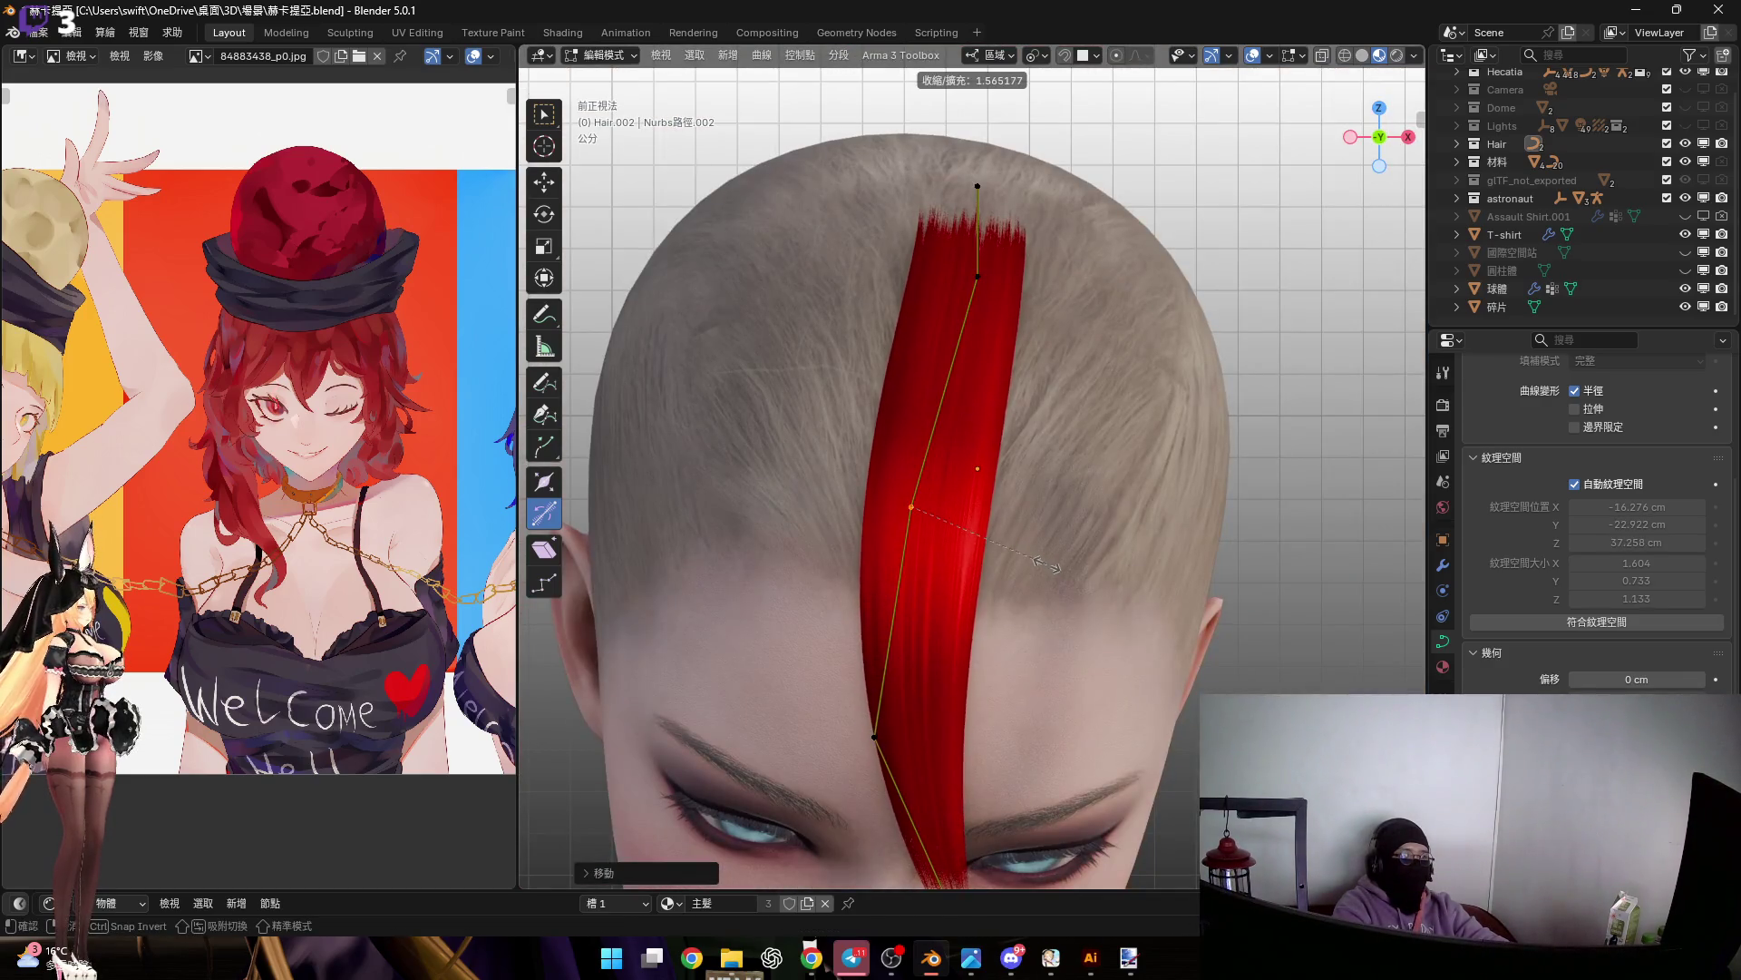
pyautogui.moveTo(1035, 557); pyautogui.dragTo(841, 431, button='middle')
pyautogui.moveTo(978, 532); pyautogui.dragTo(1079, 567, button='middle')
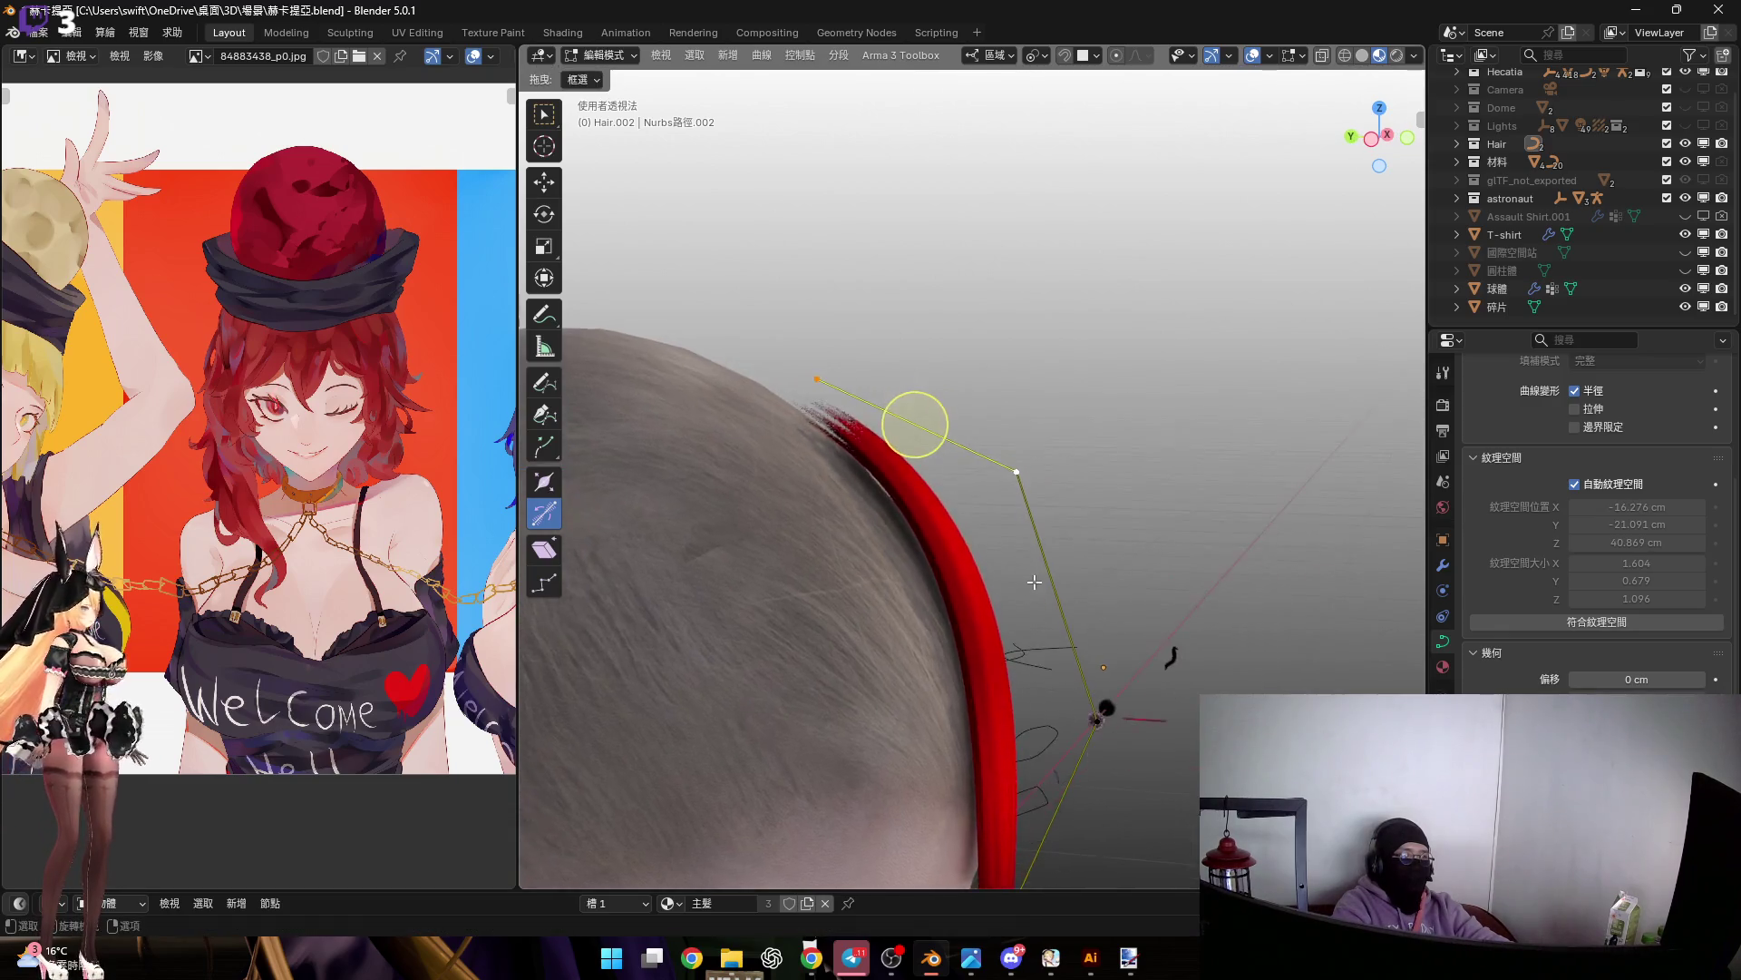
pyautogui.press('r')
pyautogui.press('y')
pyautogui.moveTo(1089, 600)
pyautogui.mouseDown(button='middle')
pyautogui.moveTo(1238, 563)
pyautogui.moveTo(1170, 531)
pyautogui.moveTo(966, 539)
pyautogui.moveTo(1111, 489)
pyautogui.mouseUp(button='middle')
pyautogui.click(1236, 526)
# In side view, swing the strand tip with a Y rotation and reposition a control point
pyautogui.click(1375, 138)
pyautogui.scroll(3, 963, 595)
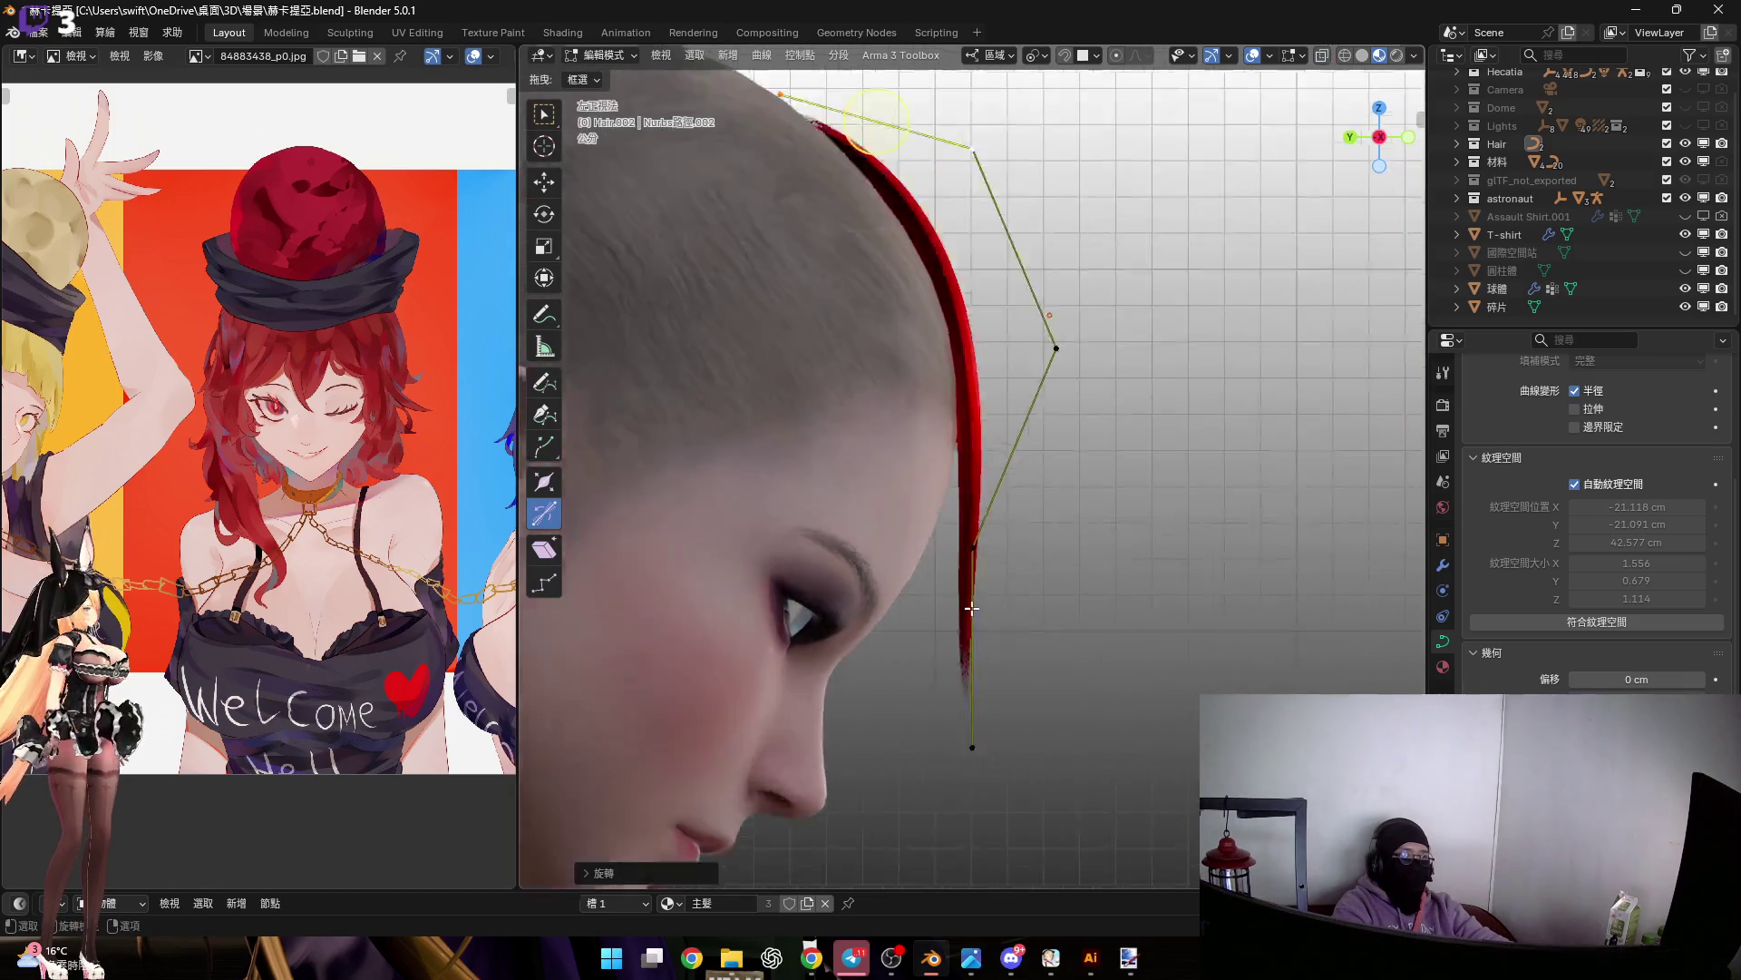
pyautogui.scroll(1, 1080, 581)
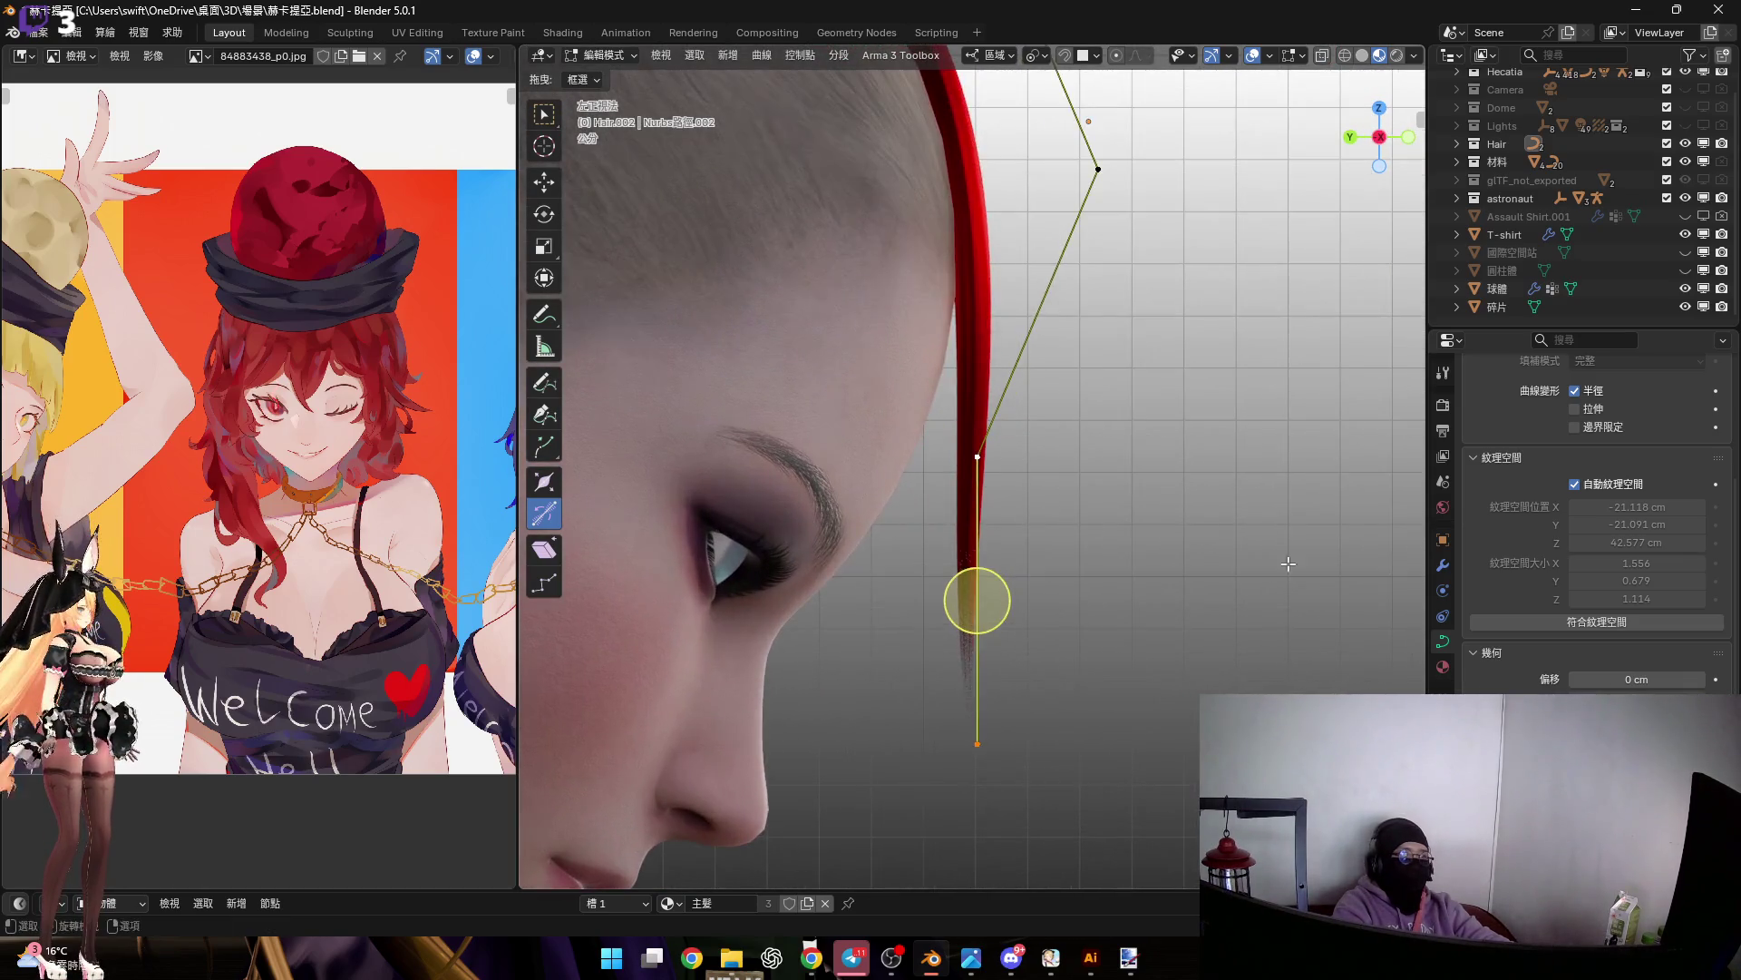
pyautogui.press('r')
pyautogui.press('y')
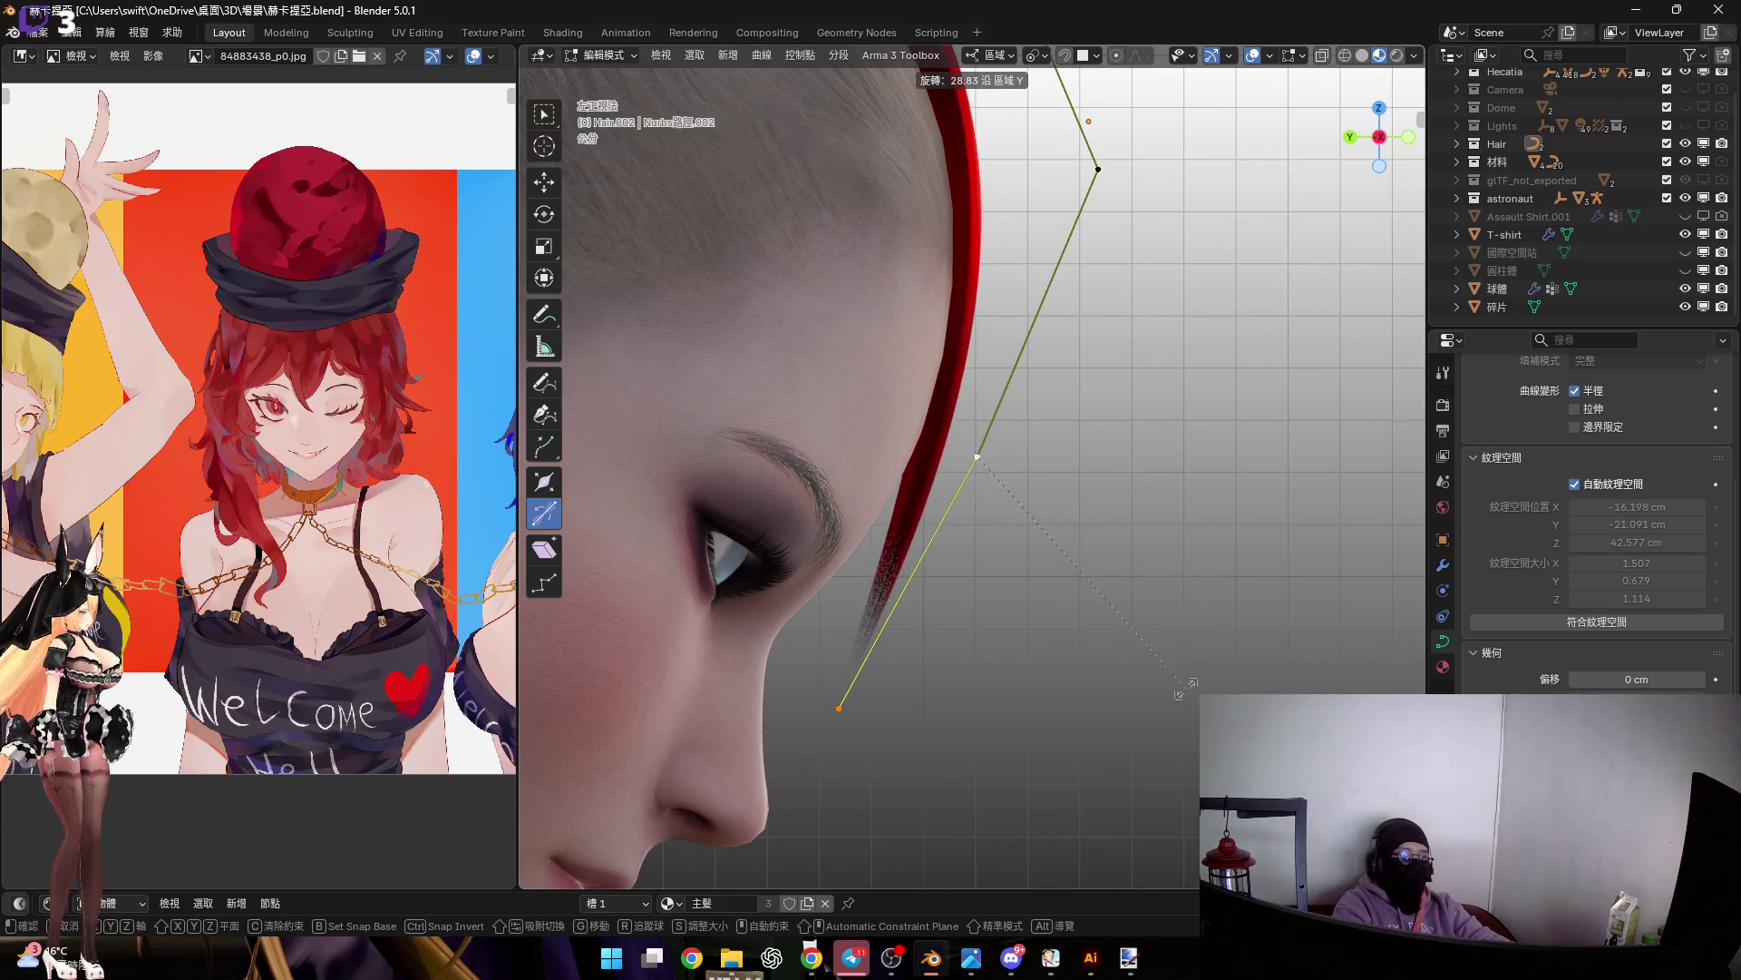
pyautogui.click(1179, 691)
pyautogui.keyDown('shift'); pyautogui.moveTo(905, 582); pyautogui.dragTo(897, 661, button='middle'); pyautogui.keyUp('shift')
pyautogui.press('g')
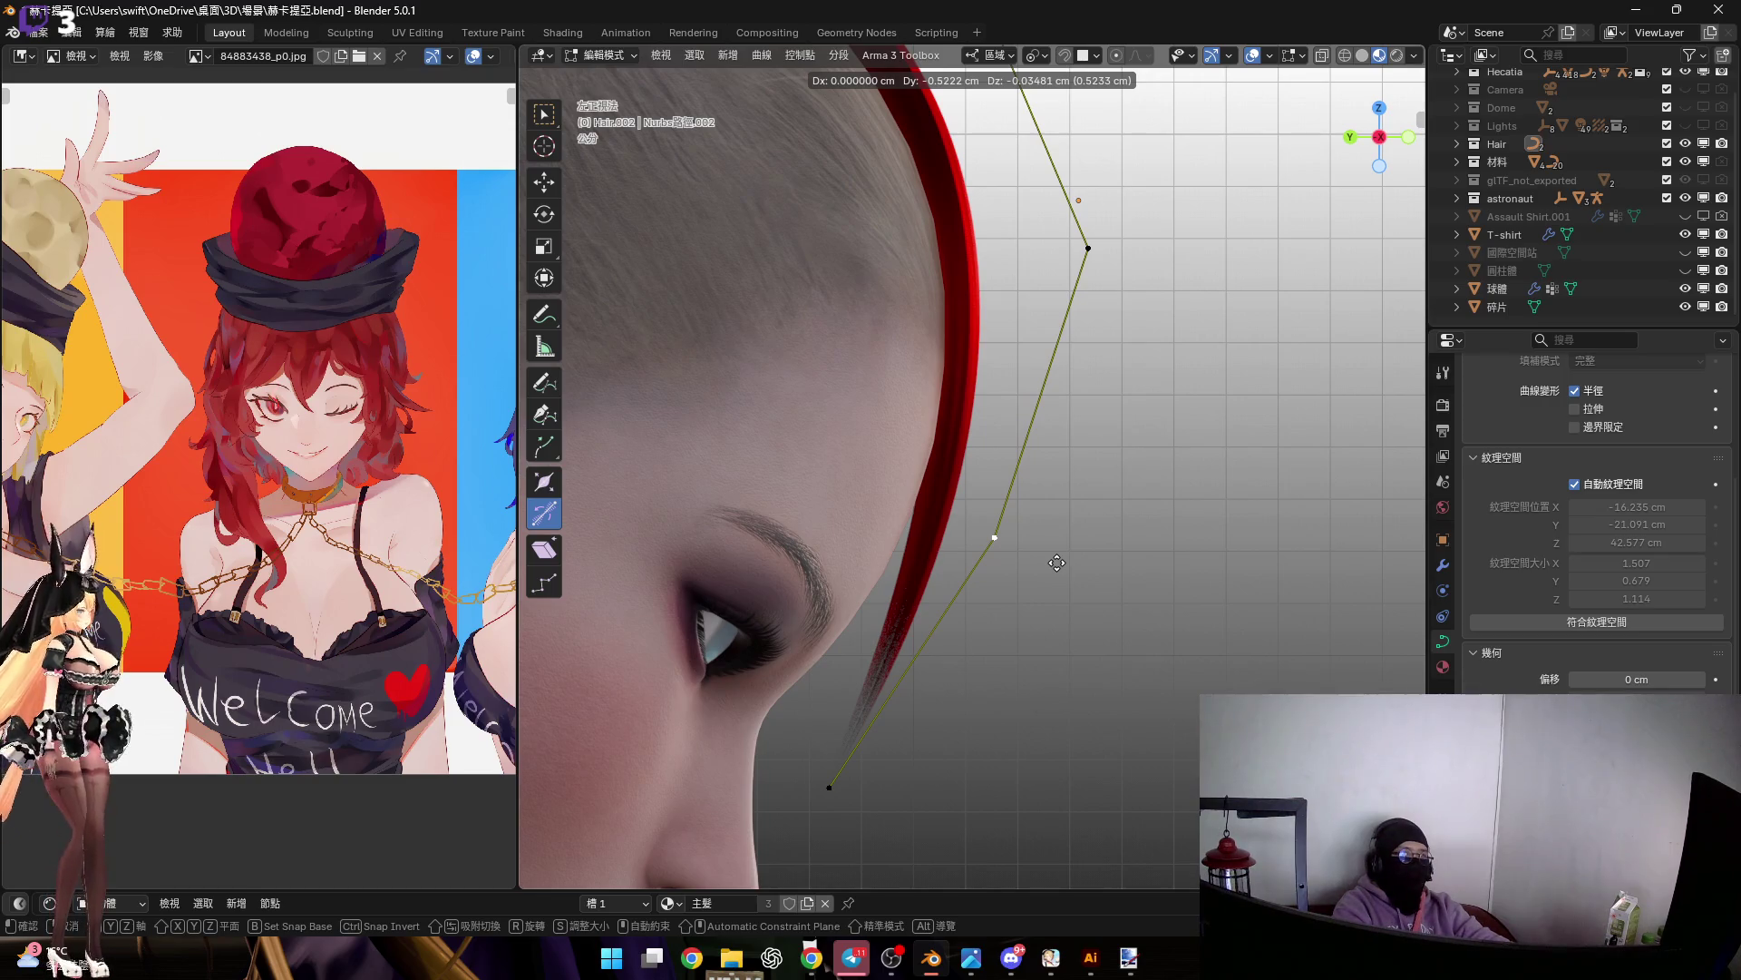
pyautogui.click(1058, 562)
pyautogui.moveTo(1059, 562)
pyautogui.mouseDown(button='middle')
pyautogui.moveTo(873, 471)
pyautogui.moveTo(917, 475)
pyautogui.moveTo(933, 392)
pyautogui.moveTo(1001, 435)
pyautogui.mouseUp(button='middle')
pyautogui.scroll(2, 917, 474)
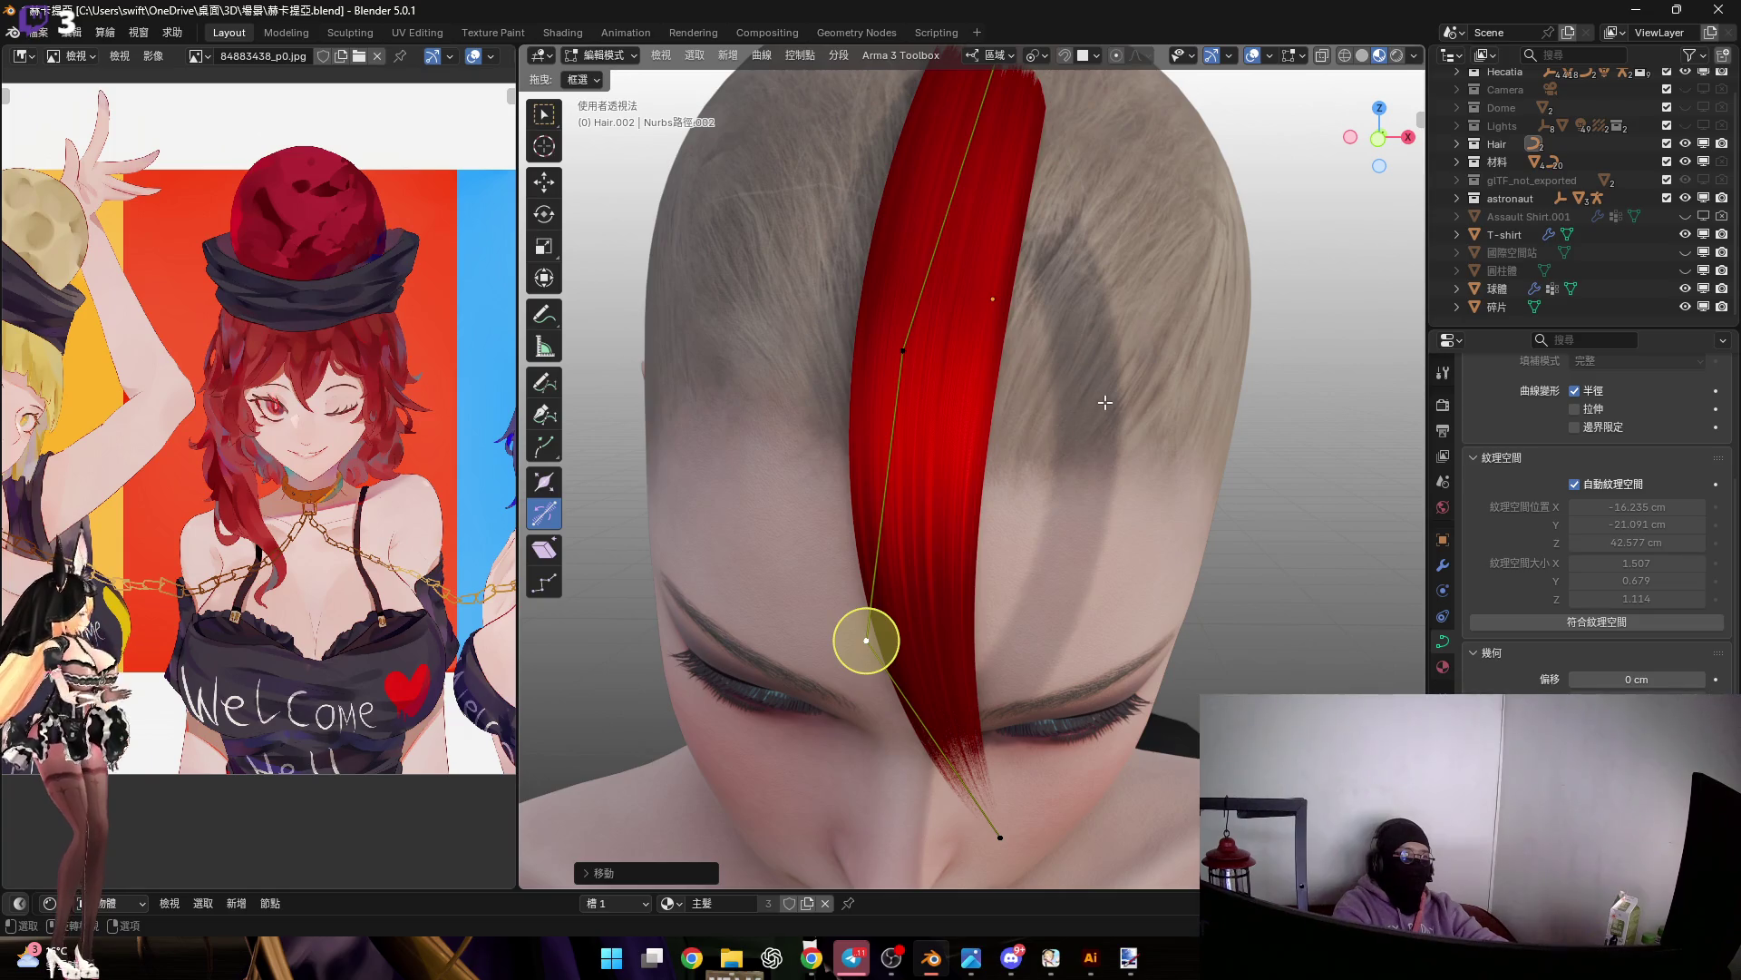
# Return to Object Mode and duplicate the red hair strip with Shift+D
pyautogui.press('Tab')
pyautogui.moveTo(1052, 439)
pyautogui.mouseDown(button='middle')
pyautogui.moveTo(1122, 412)
pyautogui.moveTo(1109, 435)
pyautogui.mouseUp(button='middle')
pyautogui.hotkey('shift', 'd')
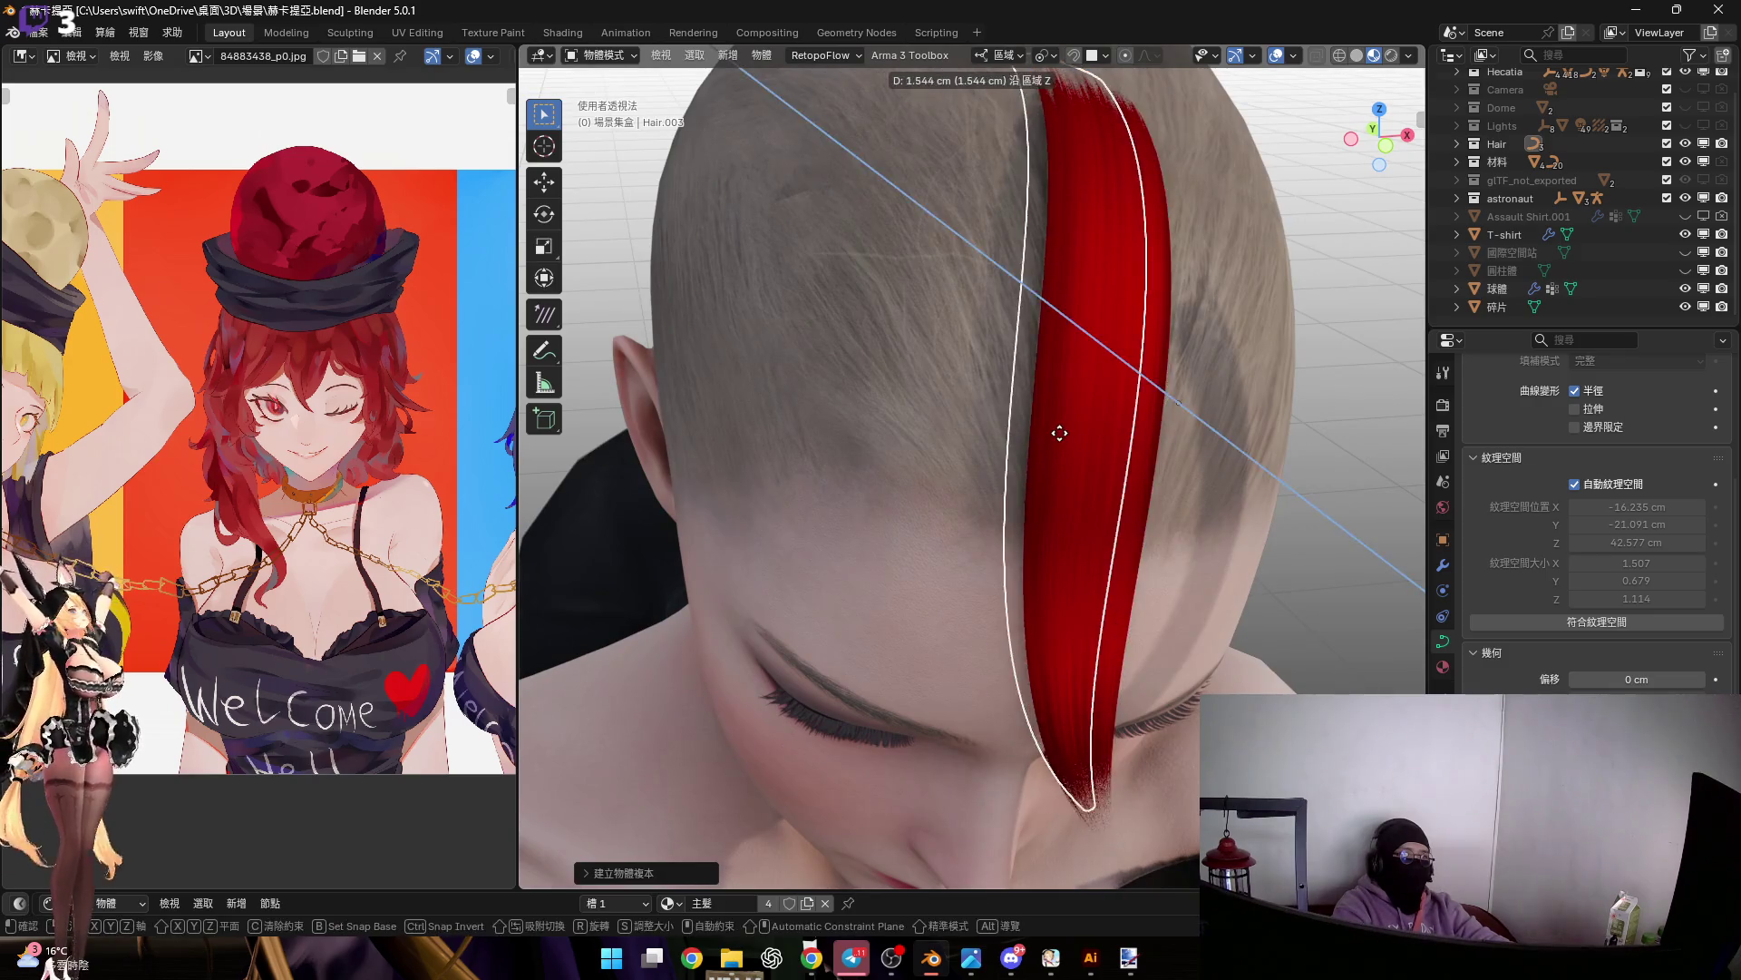
# Place the duplicated strip beside the original one
pyautogui.click(1008, 430)
pyautogui.press('g')
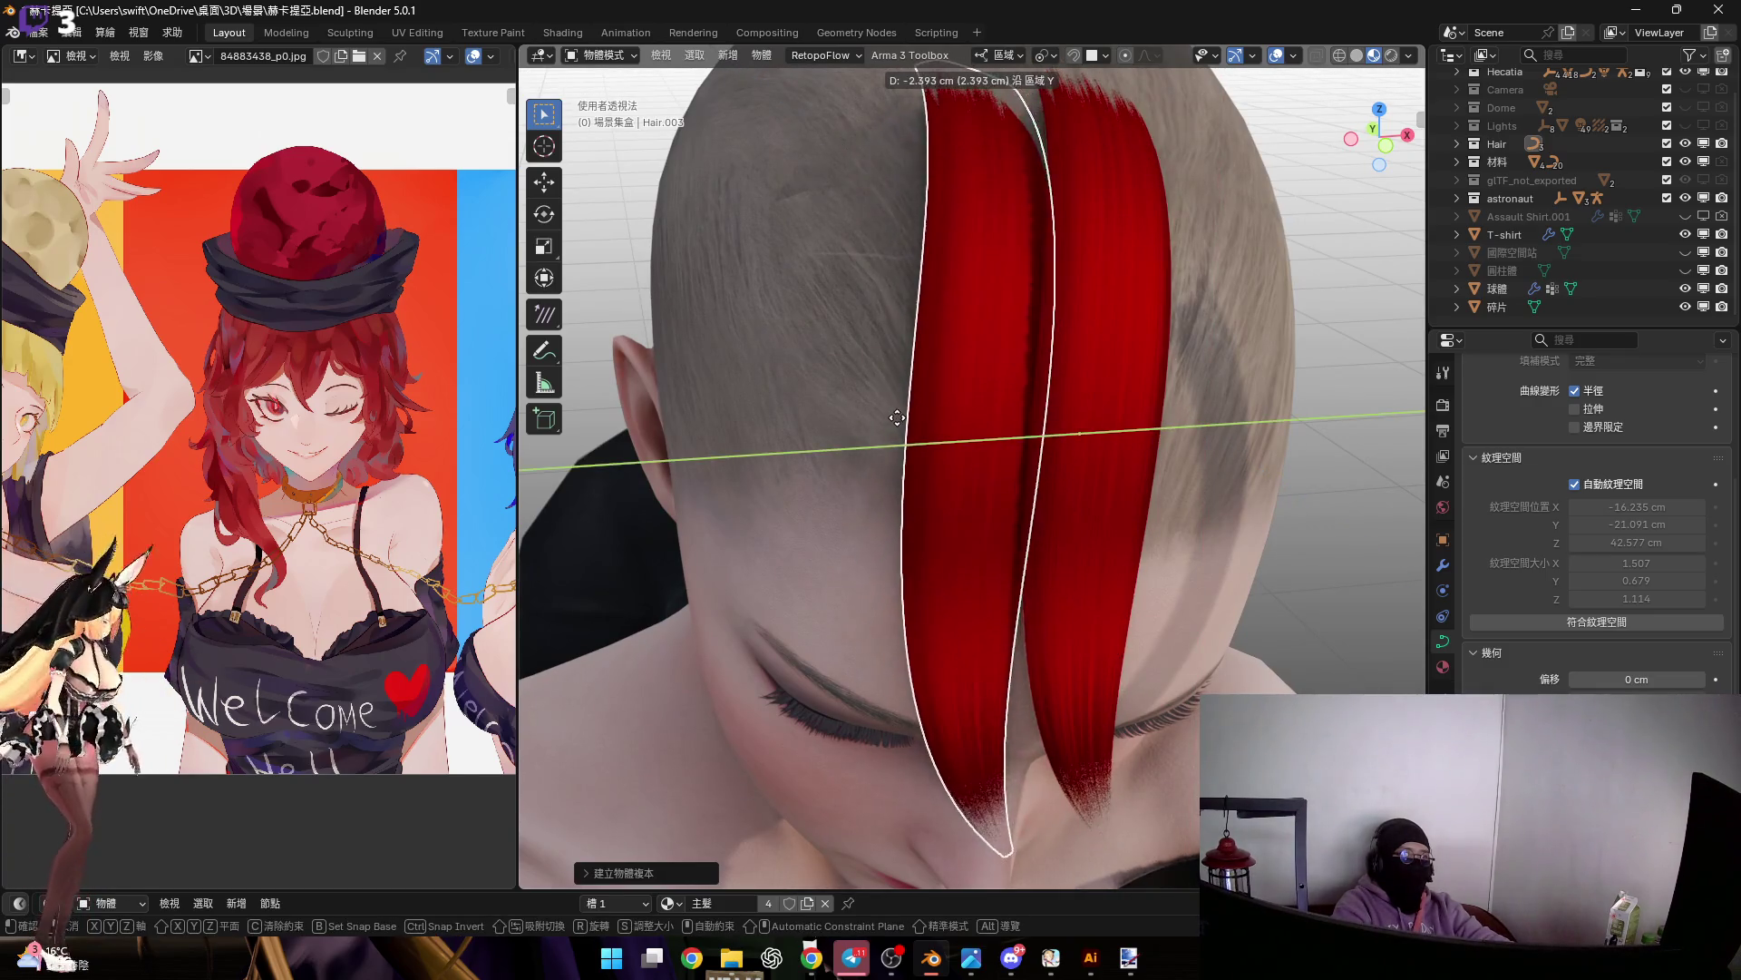
pyautogui.click(922, 409)
pyautogui.moveTo(921, 408)
pyautogui.mouseDown(button='middle')
pyautogui.moveTo(1001, 384)
pyautogui.moveTo(1054, 439)
pyautogui.moveTo(983, 421)
pyautogui.moveTo(967, 396)
pyautogui.moveTo(1118, 350)
pyautogui.mouseUp(button='middle')
# Rotate the copy about its local X axis and slide it about 1.5 cm along Y
pyautogui.click(1118, 350)
pyautogui.press('r')
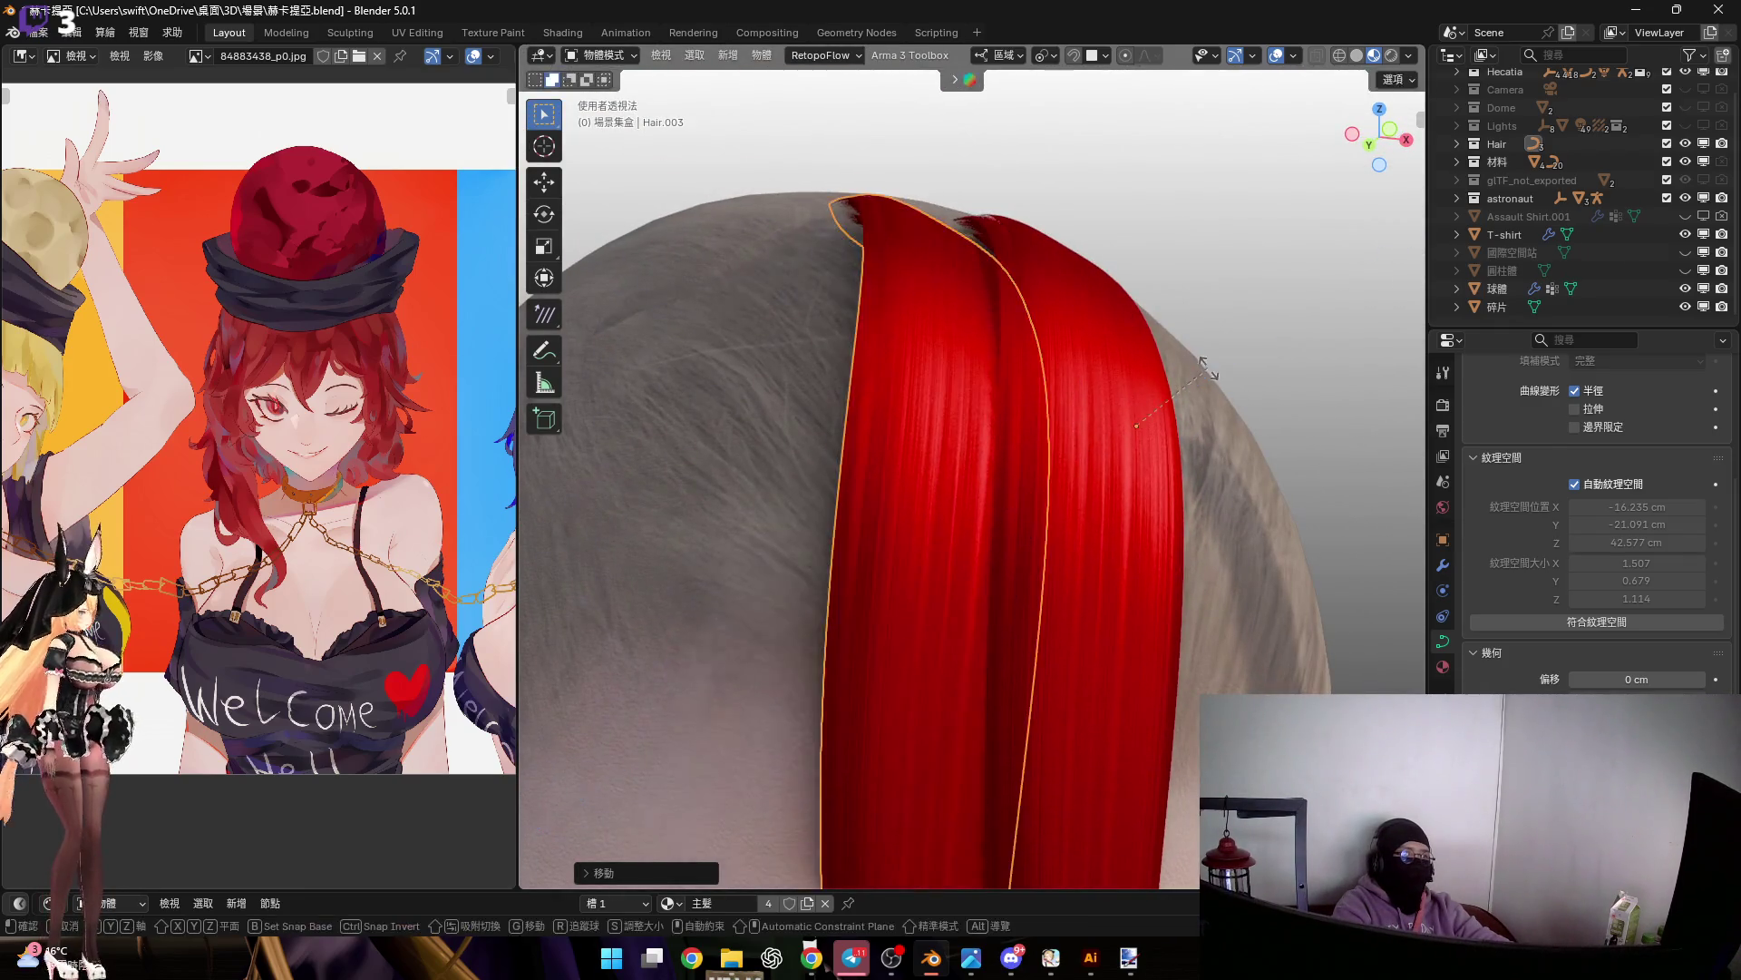
pyautogui.press('x')
pyautogui.press('x')
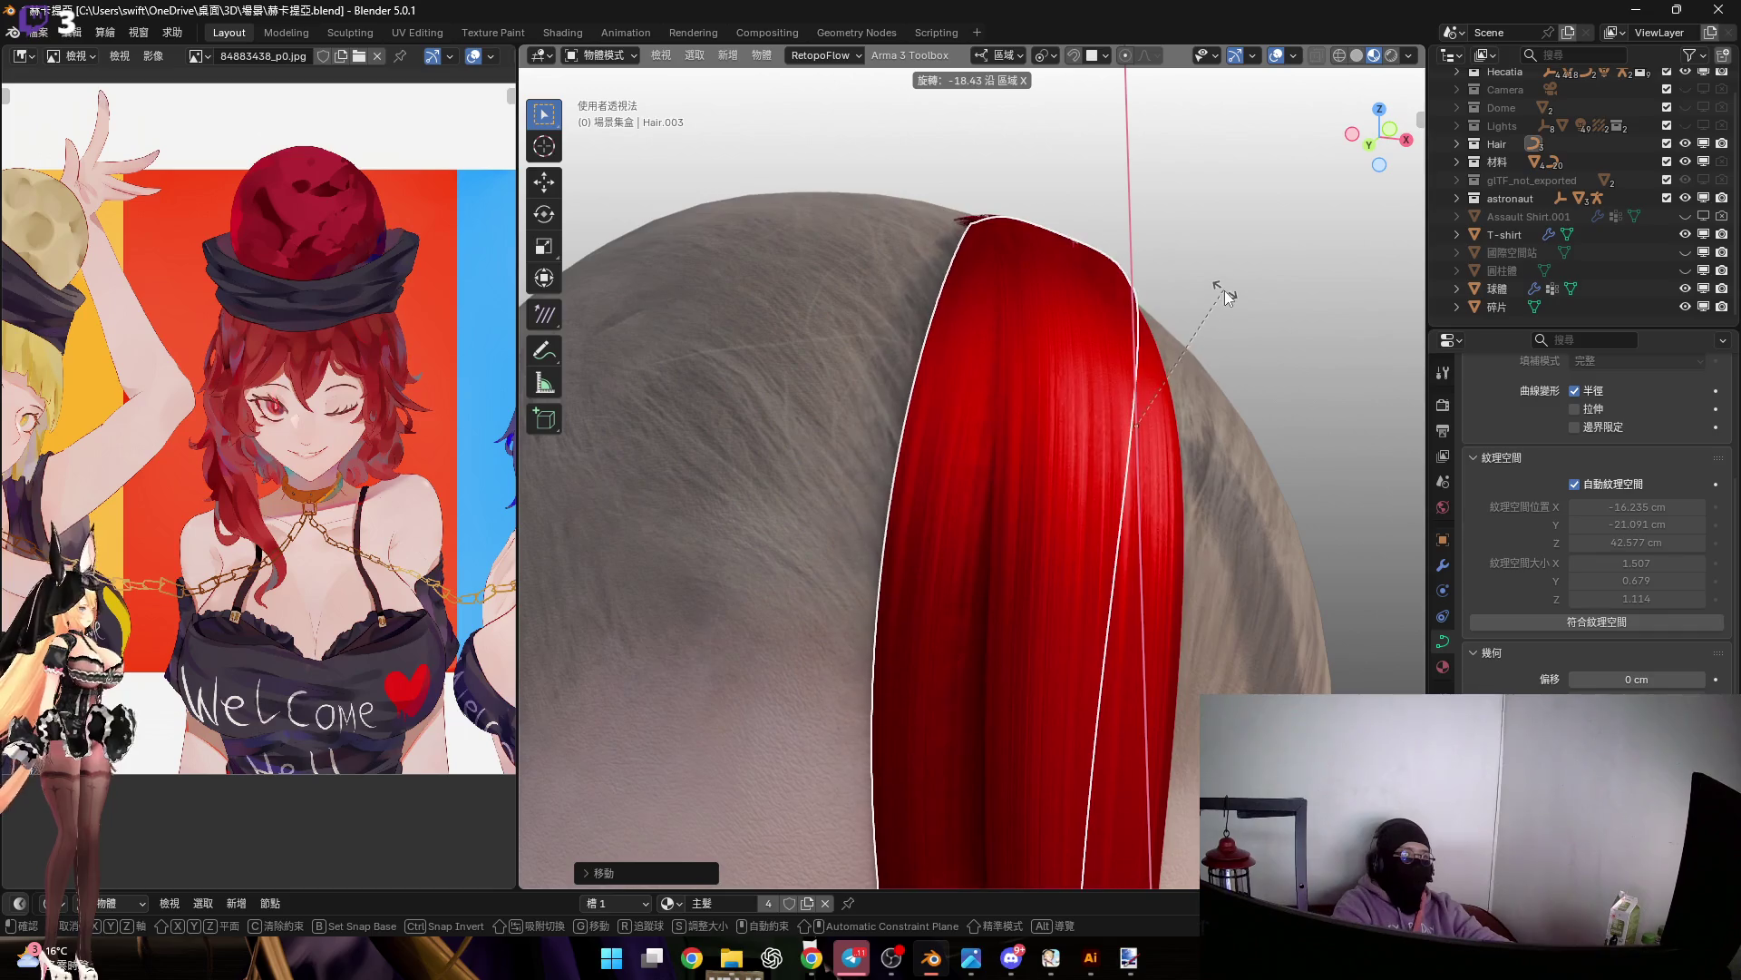
pyautogui.click(1083, 285)
pyautogui.moveTo(1090, 357)
pyautogui.mouseDown(button='middle')
pyautogui.moveTo(1081, 377)
pyautogui.moveTo(1110, 385)
pyautogui.mouseUp(button='middle')
pyautogui.press('g')
pyautogui.press('y')
pyautogui.press('y')
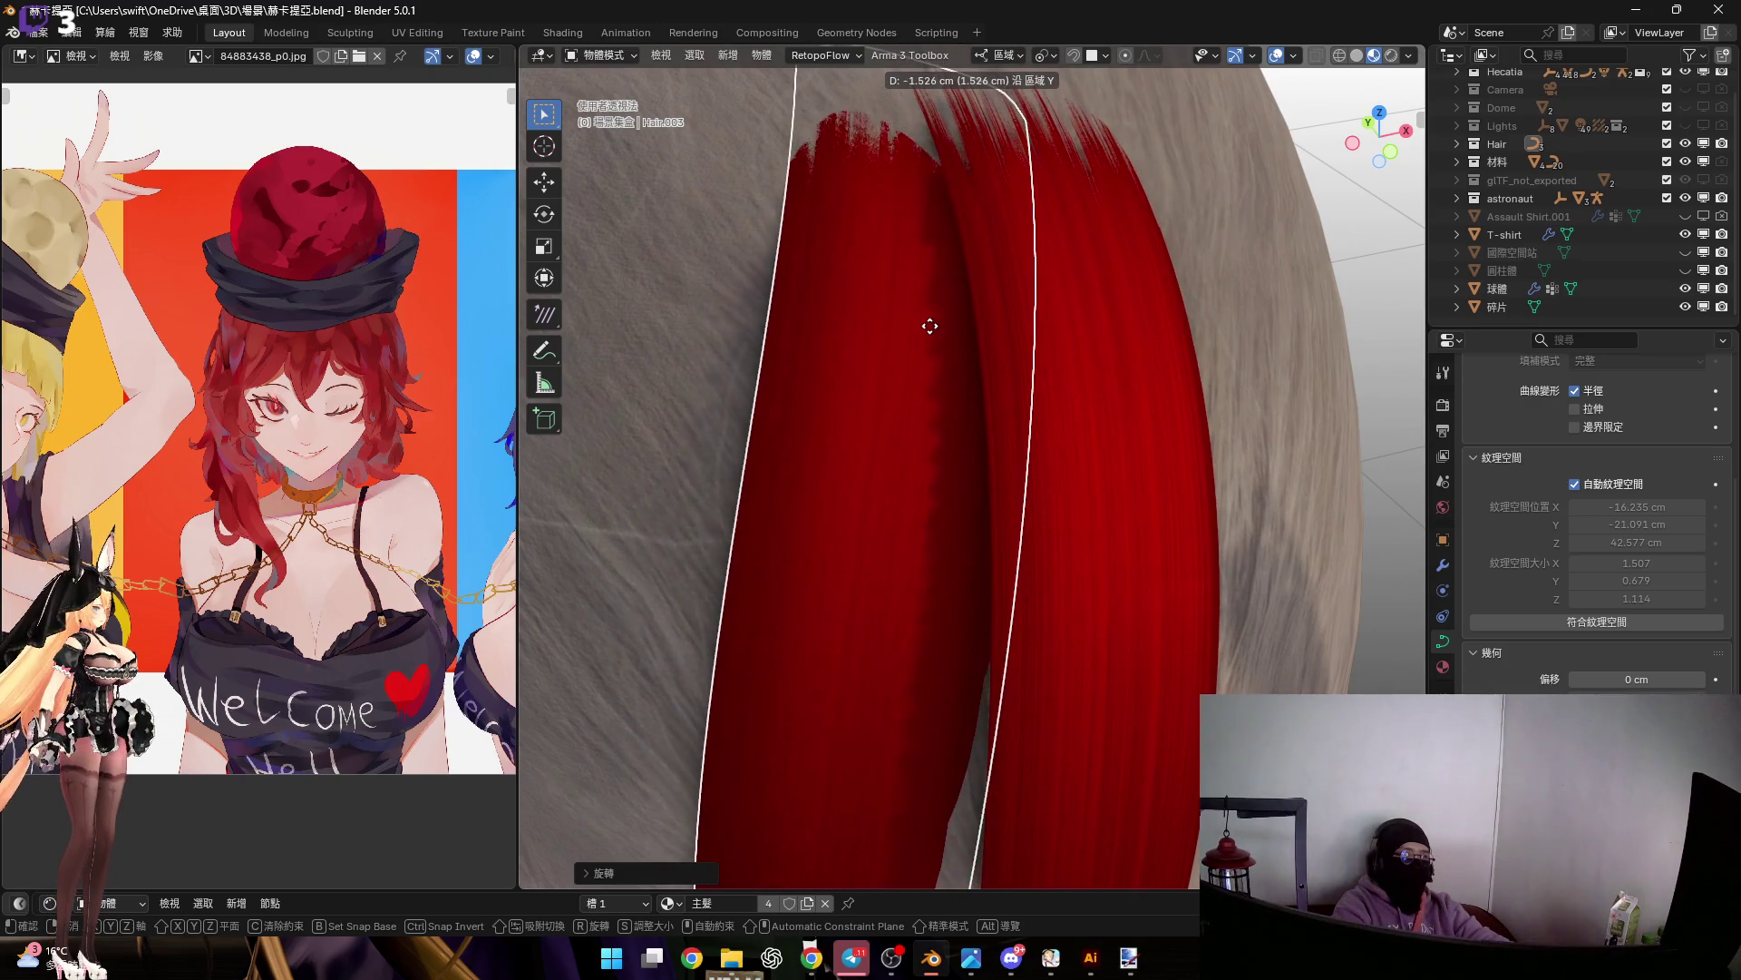
pyautogui.click(994, 330)
# Switch to a side view and enter Edit Mode on the copied strip
pyautogui.moveTo(994, 330)
pyautogui.mouseDown(button='middle')
pyautogui.moveTo(1010, 394)
pyautogui.moveTo(1043, 227)
pyautogui.moveTo(1363, 129)
pyautogui.mouseUp(button='middle')
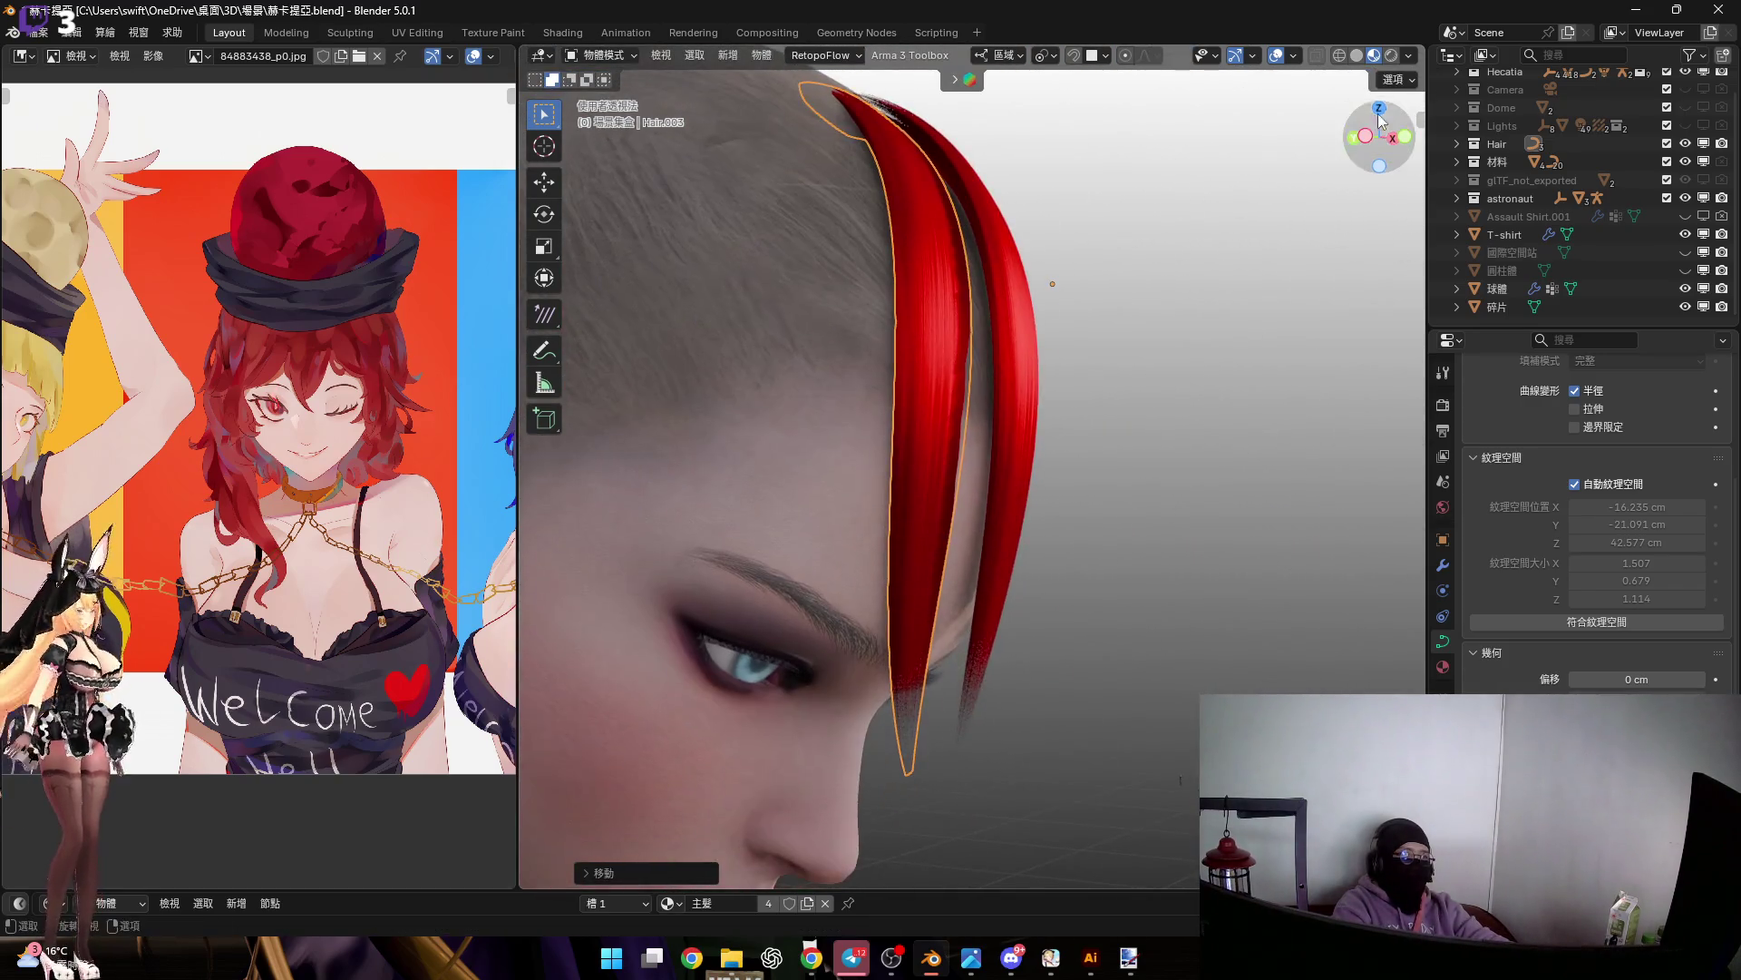
pyautogui.keyDown('shift'); pyautogui.scroll(-3, 1102, 413); pyautogui.keyUp('shift')
pyautogui.click(1367, 138)
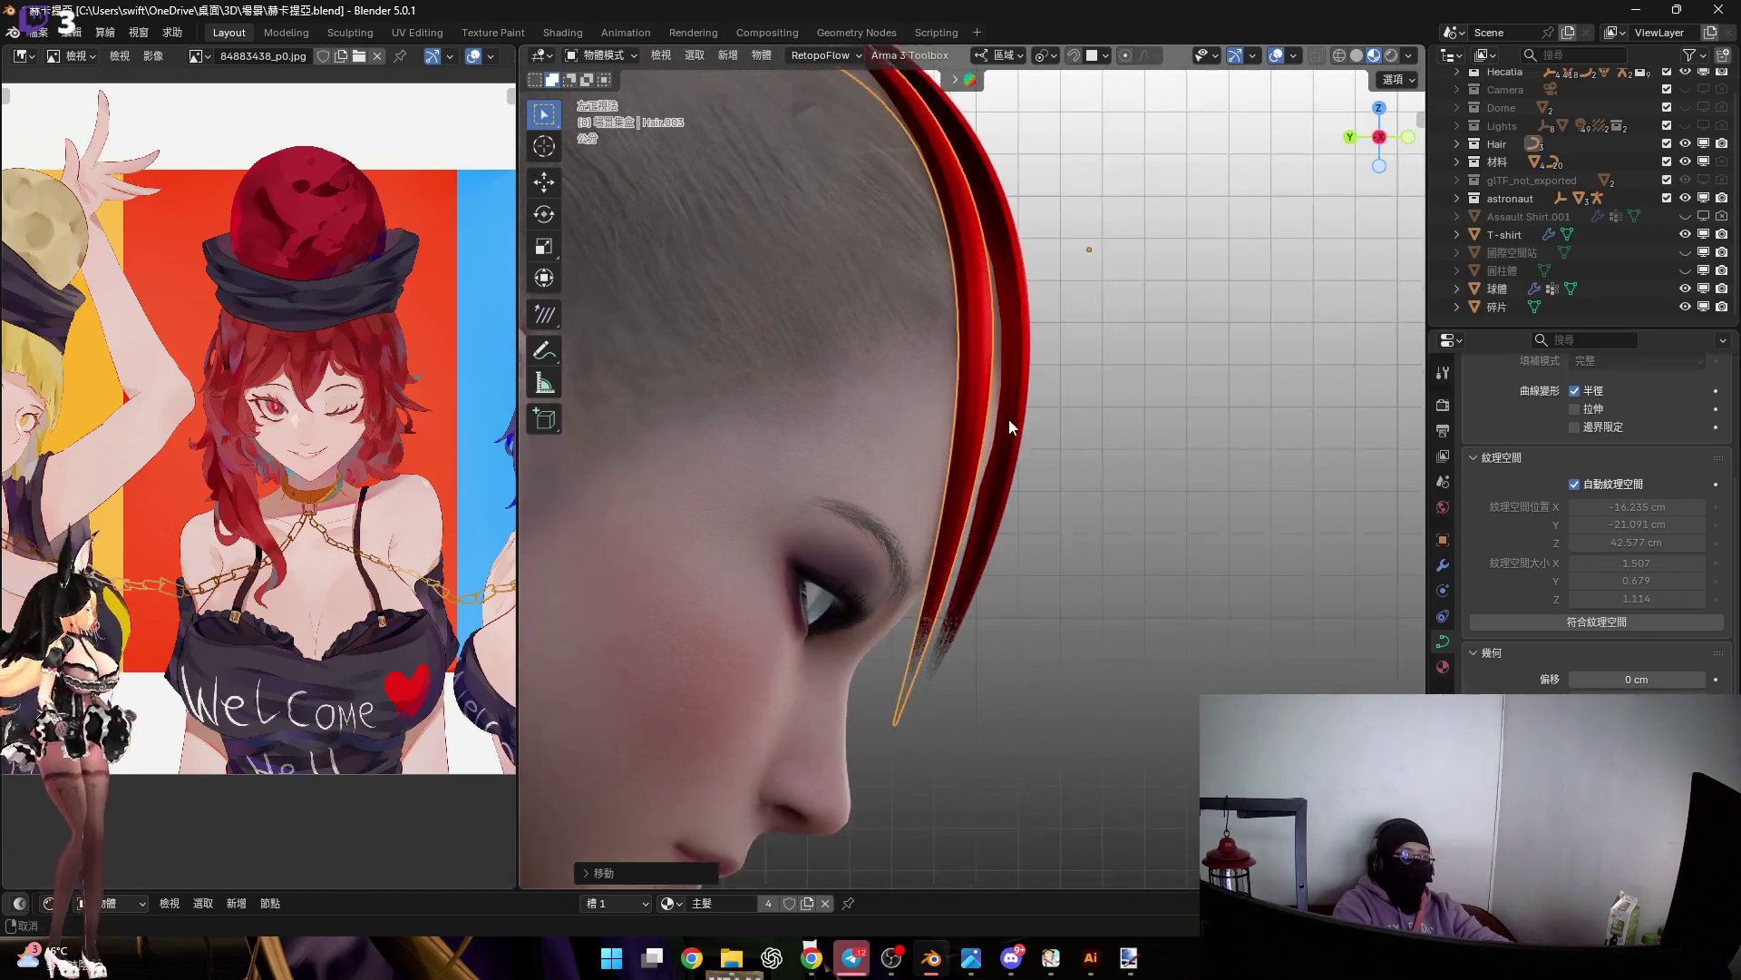
pyautogui.press('Tab')
# Move two control points of the copied strip's curve
pyautogui.scroll(2, 1025, 529)
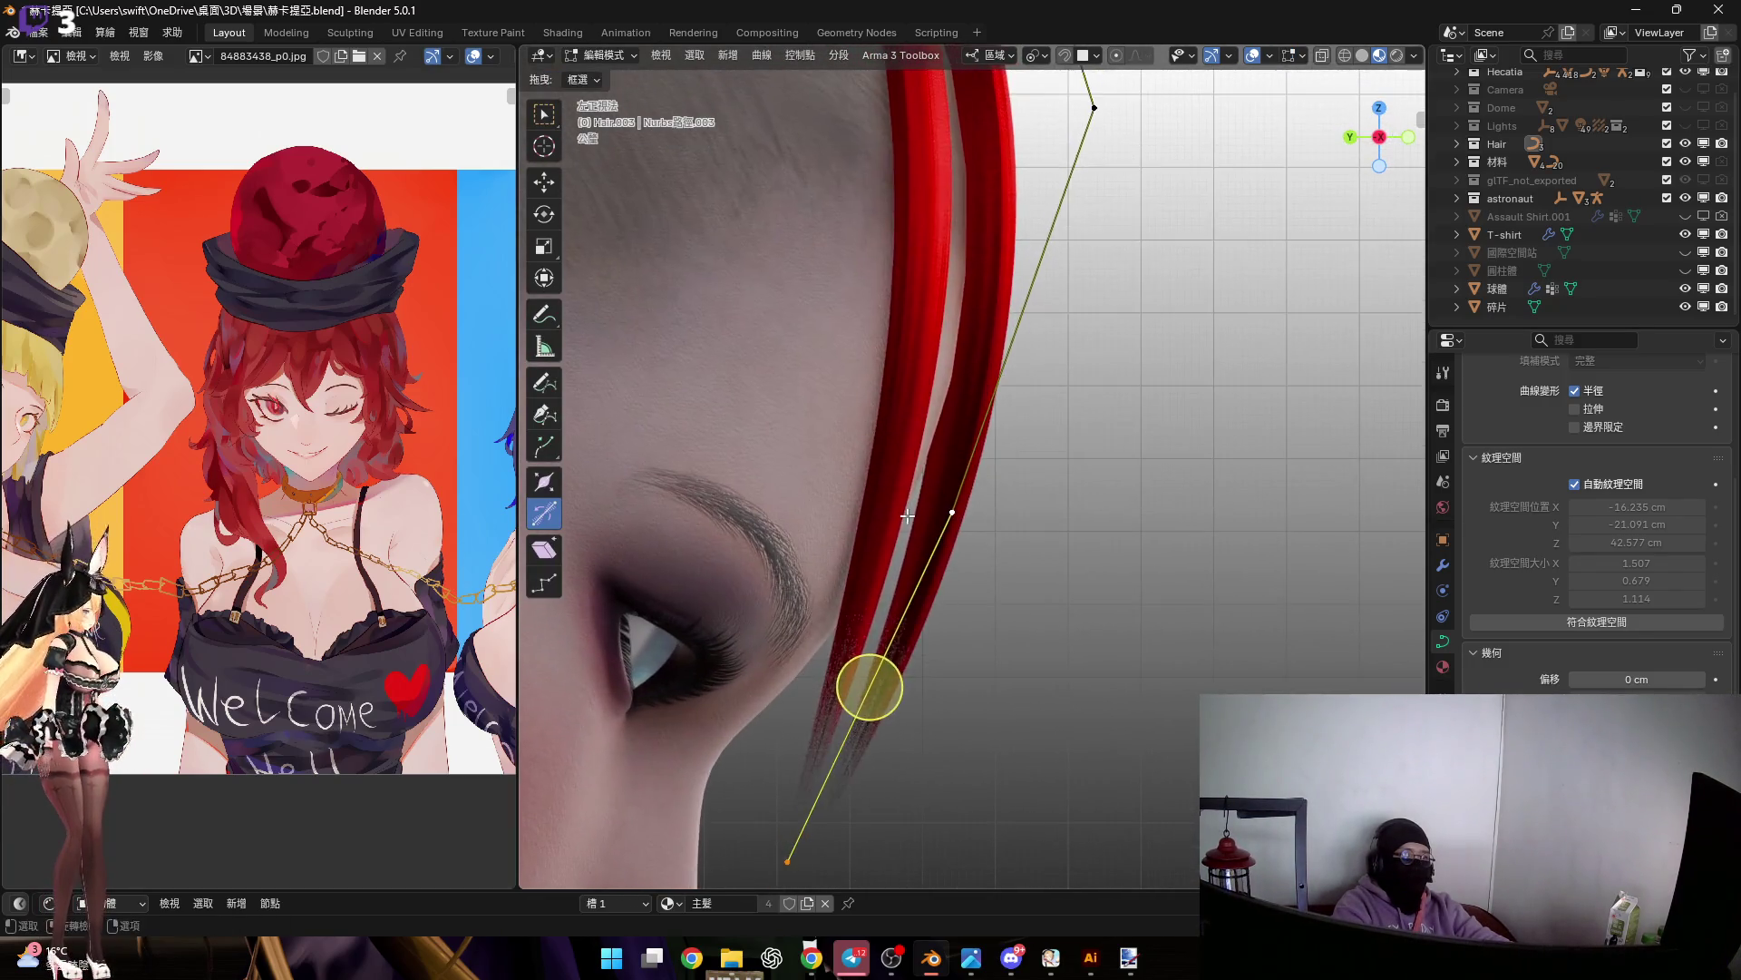
pyautogui.press('g')
pyautogui.click(986, 494)
pyautogui.keyDown('shift'); pyautogui.scroll(10, 949, 448); pyautogui.keyUp('shift')
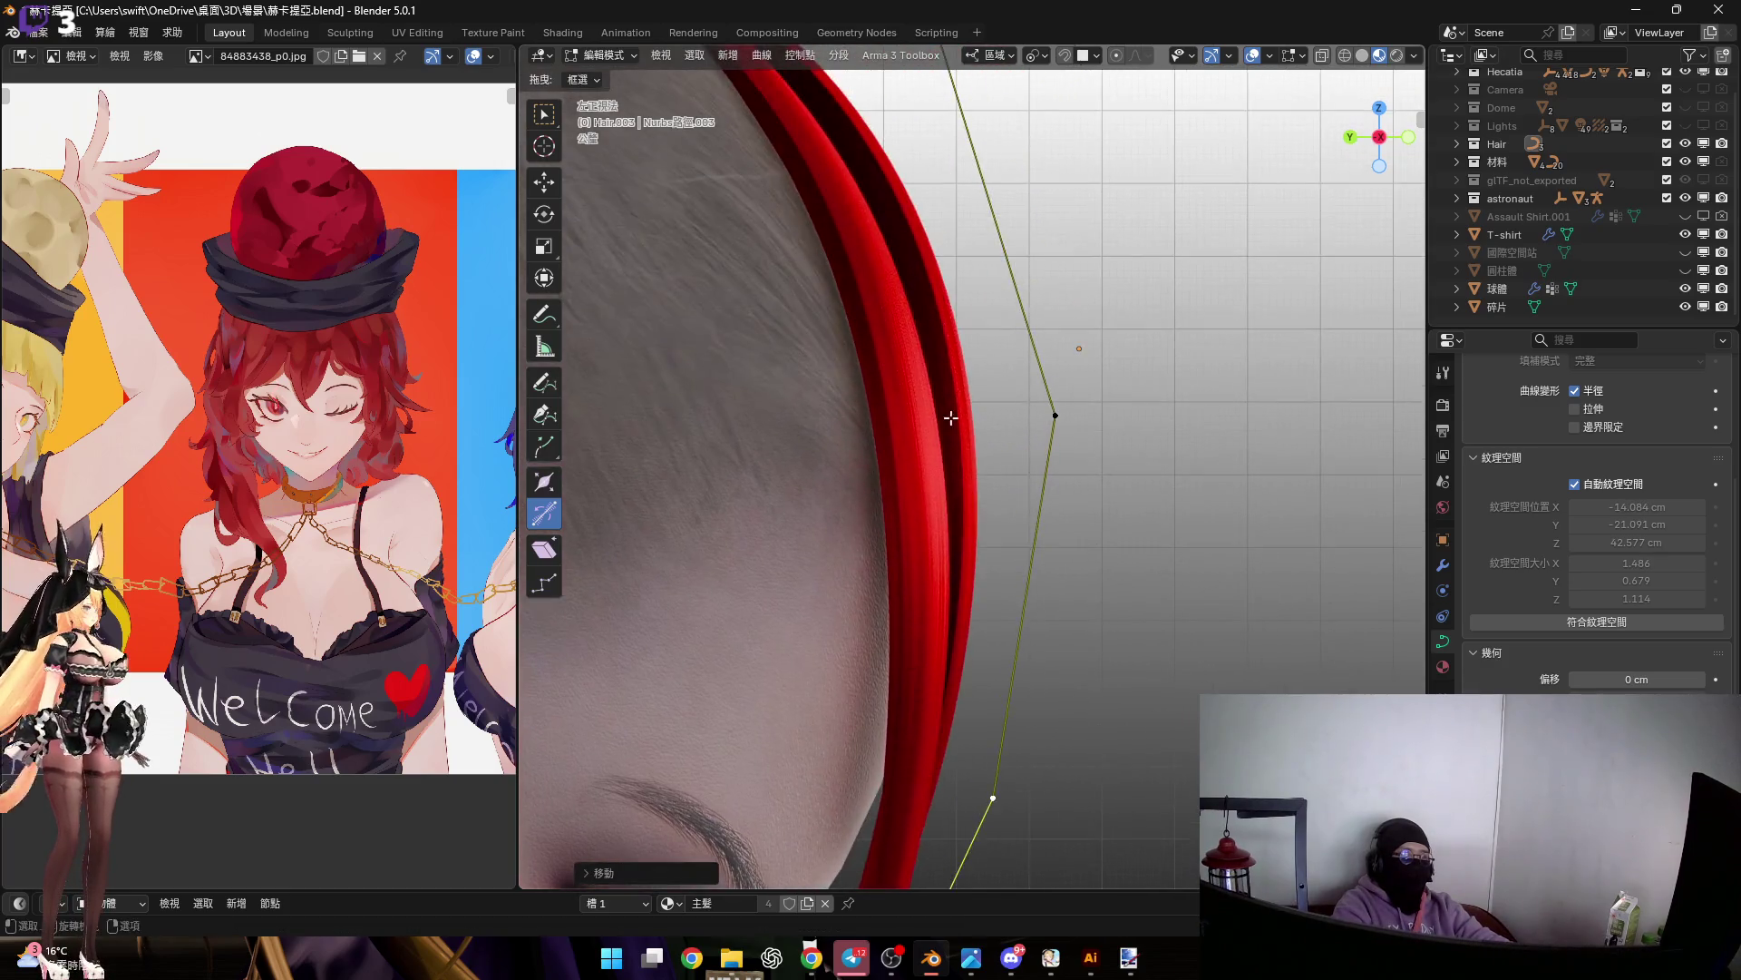
pyautogui.scroll(-2, 993, 442)
pyautogui.press('g')
pyautogui.click(944, 387)
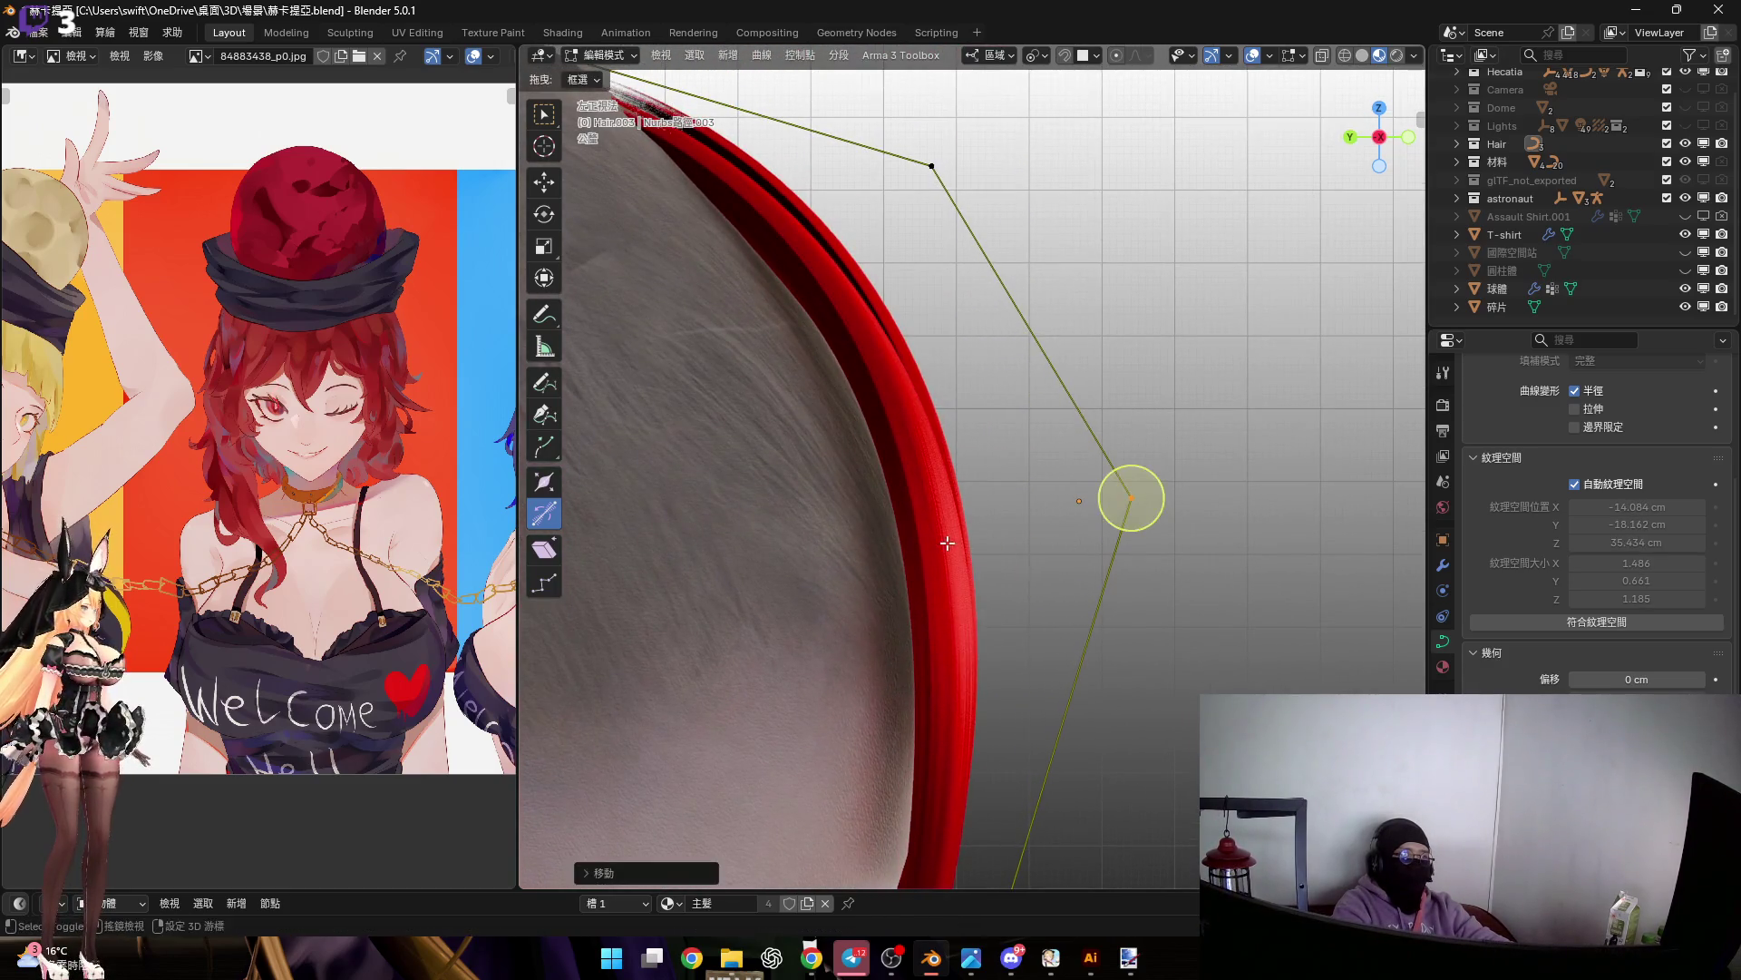
pyautogui.scroll(-1, 943, 387)
pyautogui.moveTo(943, 386); pyautogui.dragTo(1271, 194, button='middle')
pyautogui.click(1379, 150)
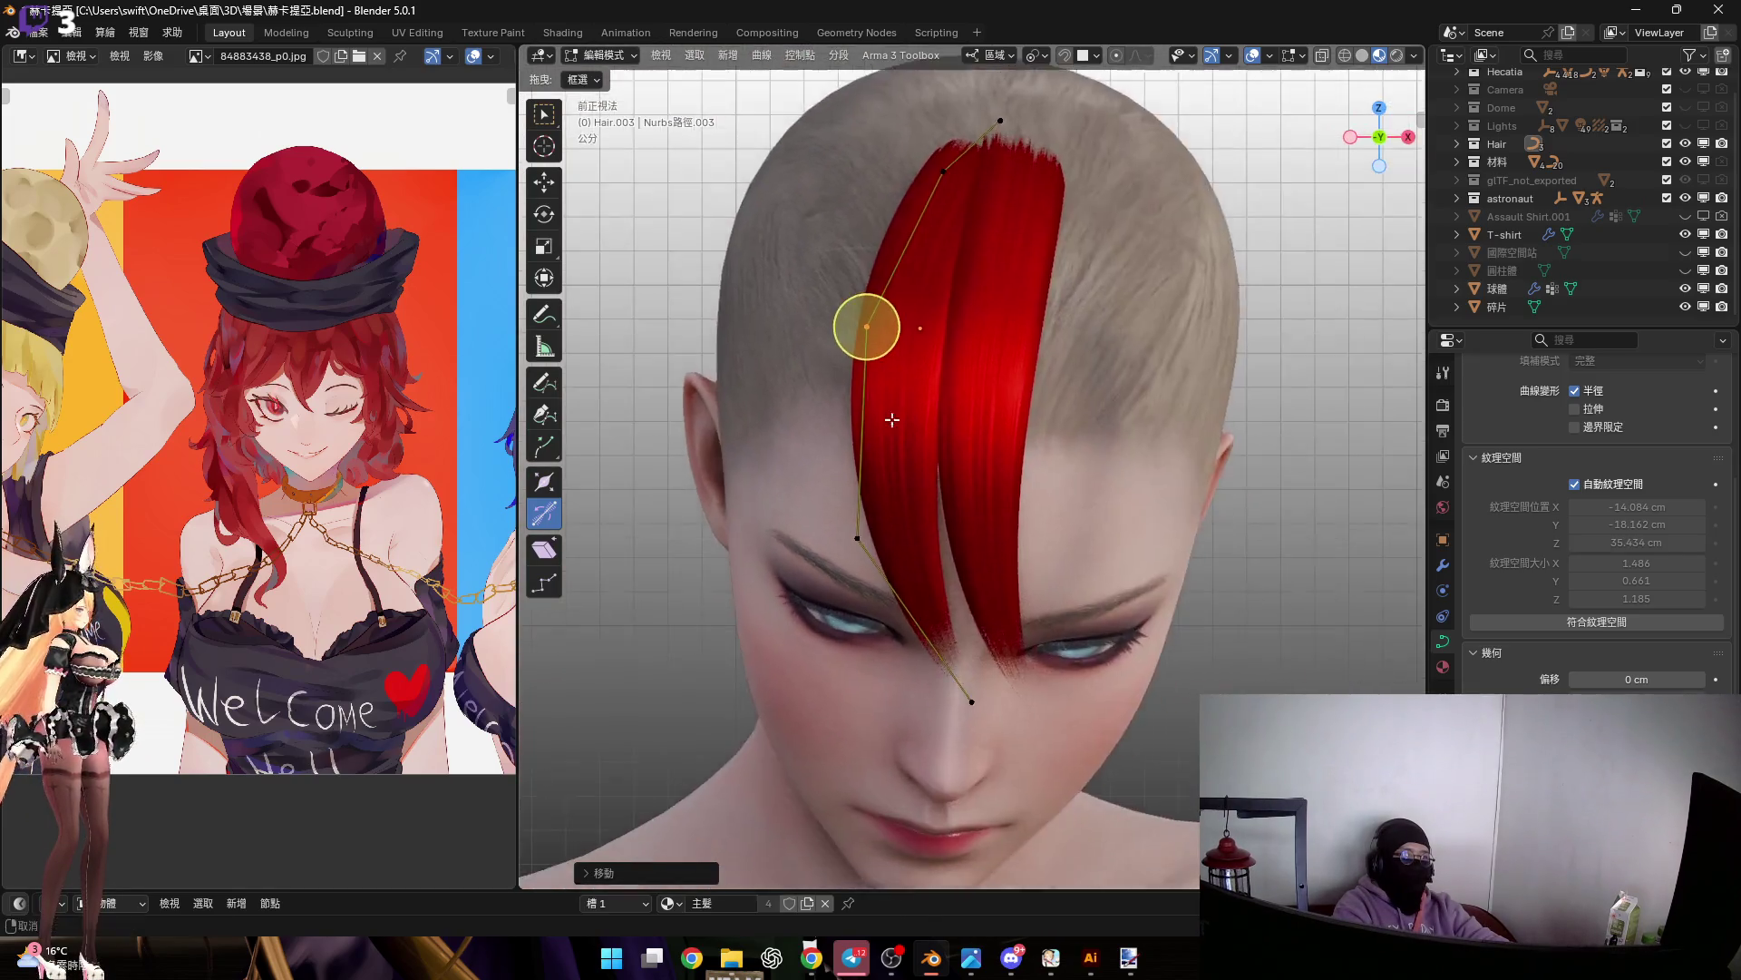
pyautogui.scroll(5, 918, 516)
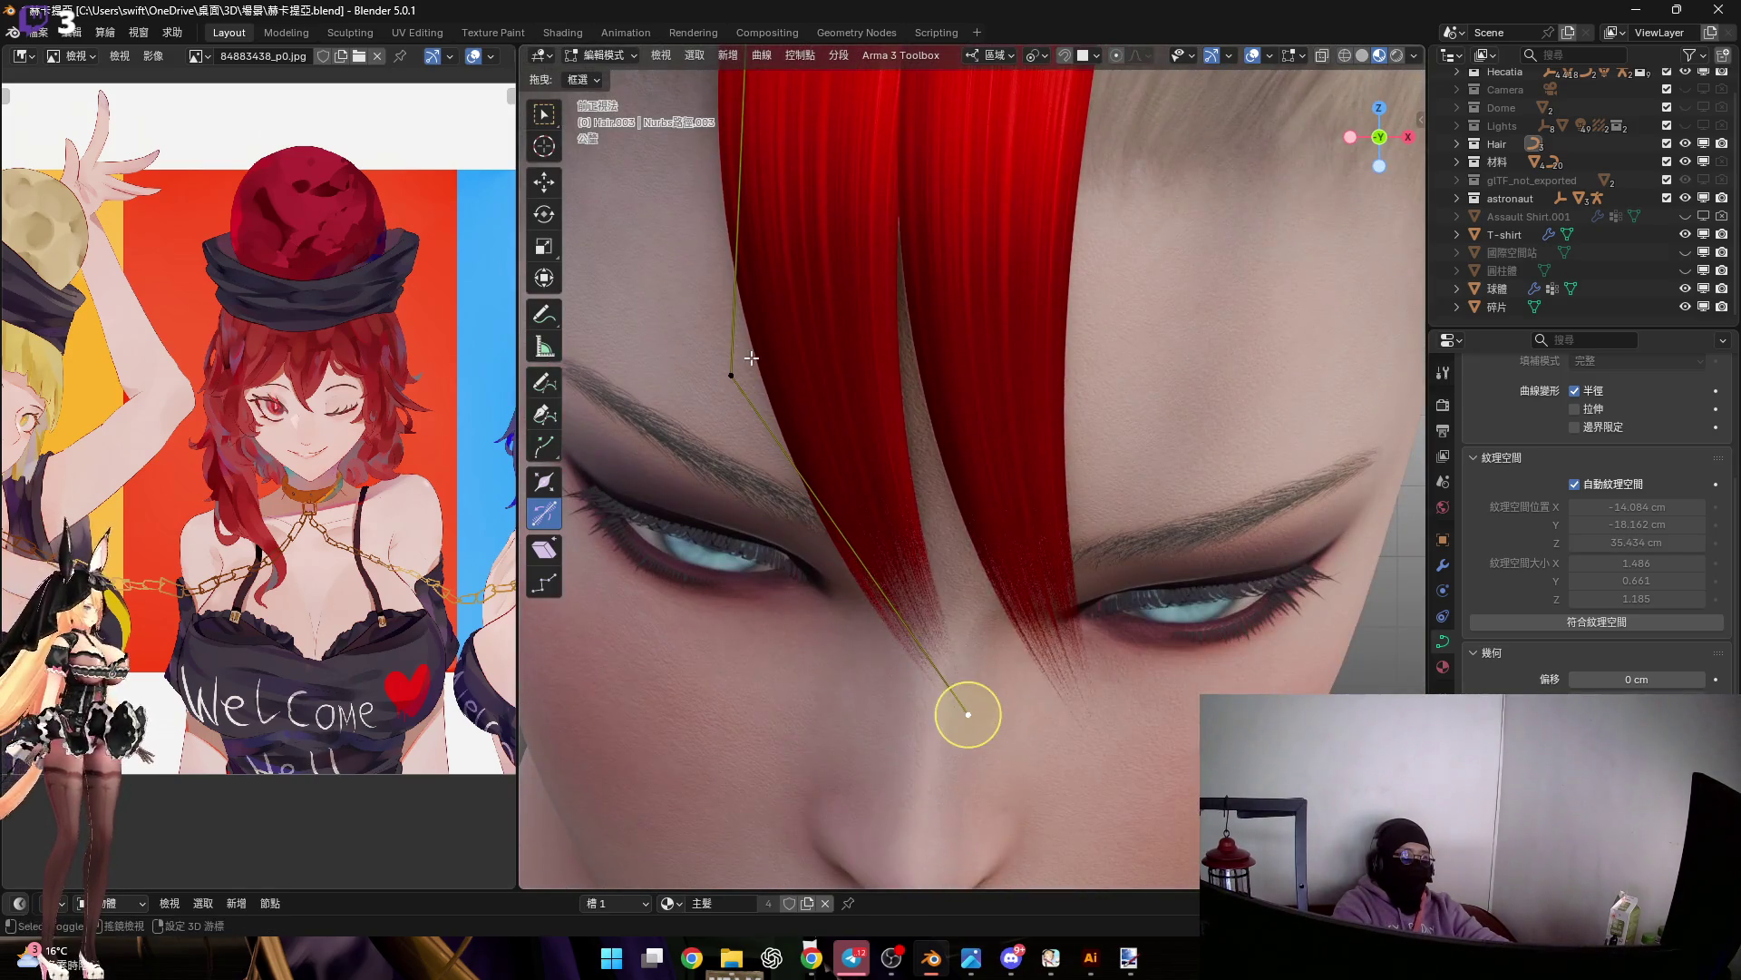
pyautogui.scroll(-1, 752, 361)
# In front view, rotate the selected curve points and adjust the strand's width
pyautogui.press('r')
pyautogui.click(746, 363)
pyautogui.scroll(-2, 745, 363)
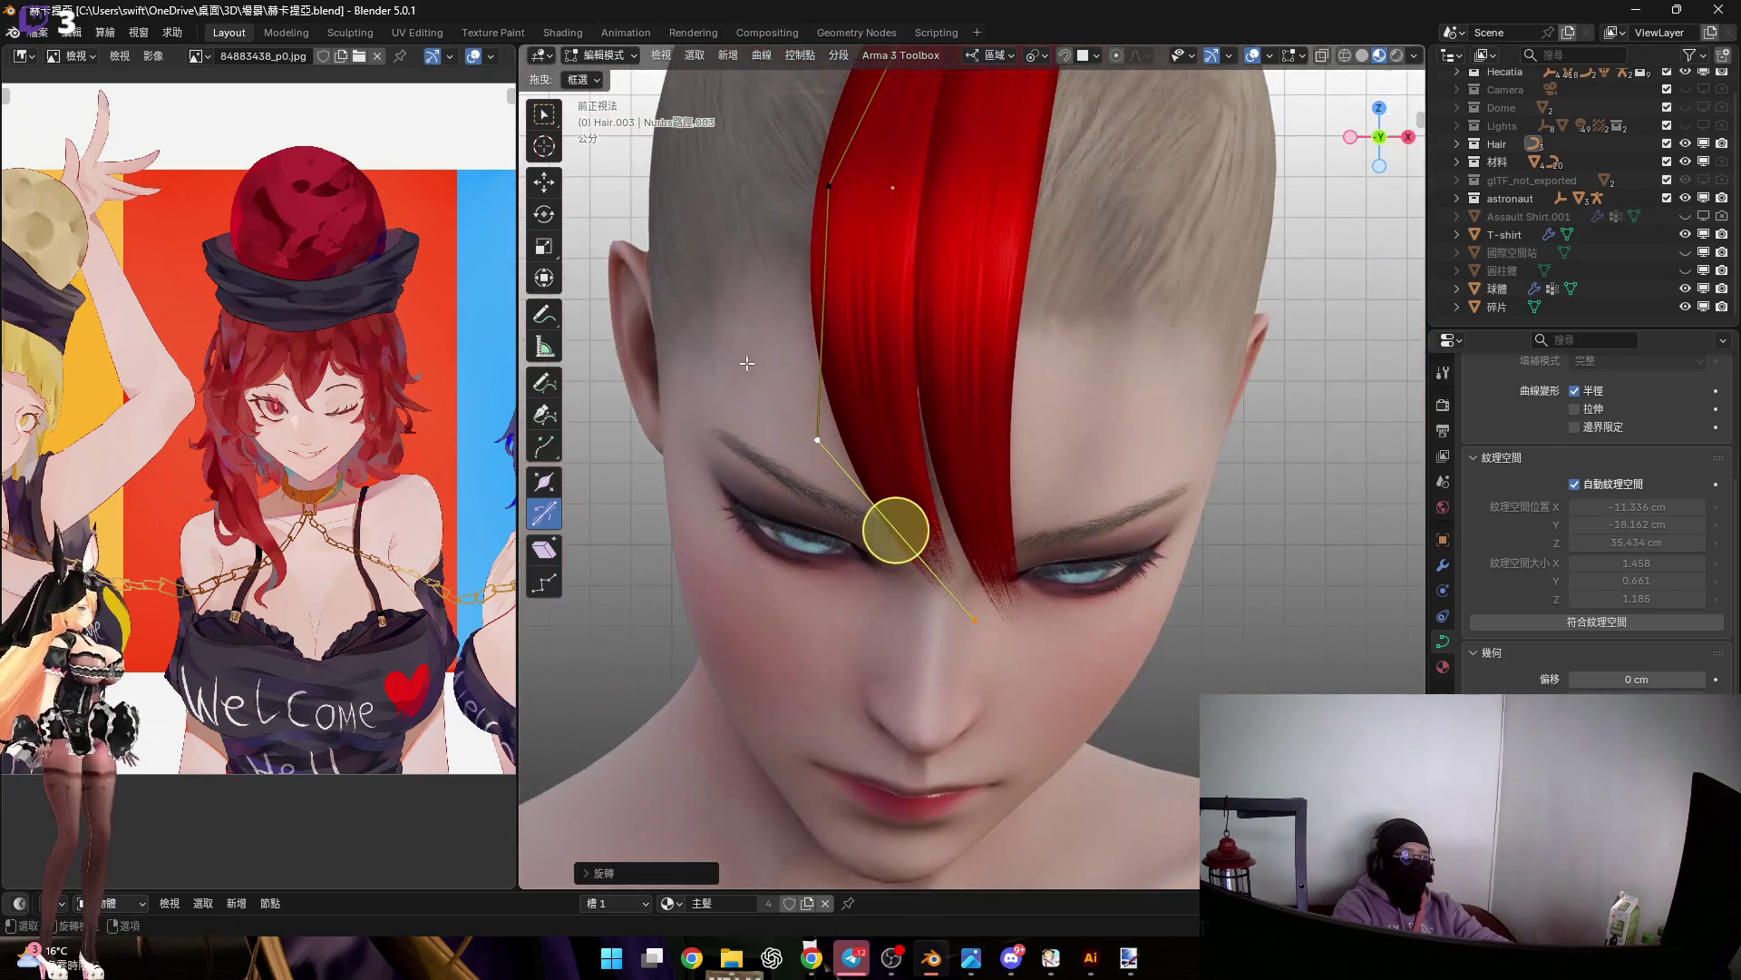
pyautogui.scroll(4, 901, 487)
pyautogui.click(716, 335)
# Select the strand's end point, shrink its radius to narrow the tip, and rotate it
pyautogui.click(1044, 692)
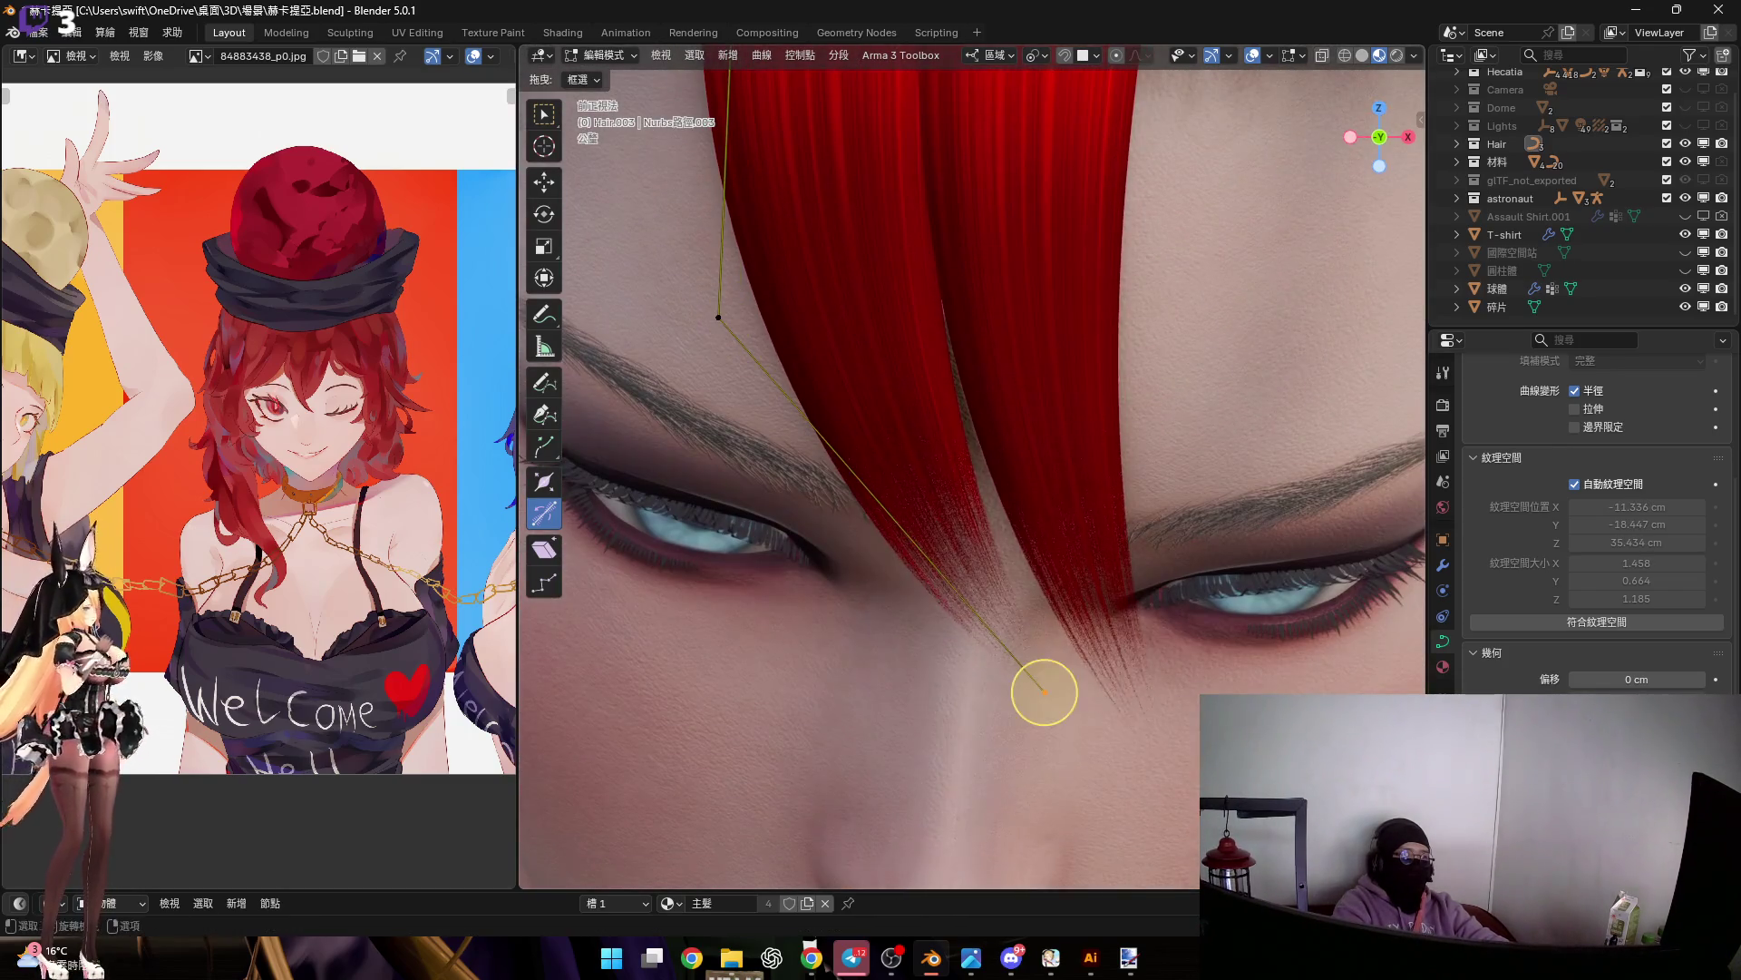
pyautogui.scroll(-2, 1163, 617)
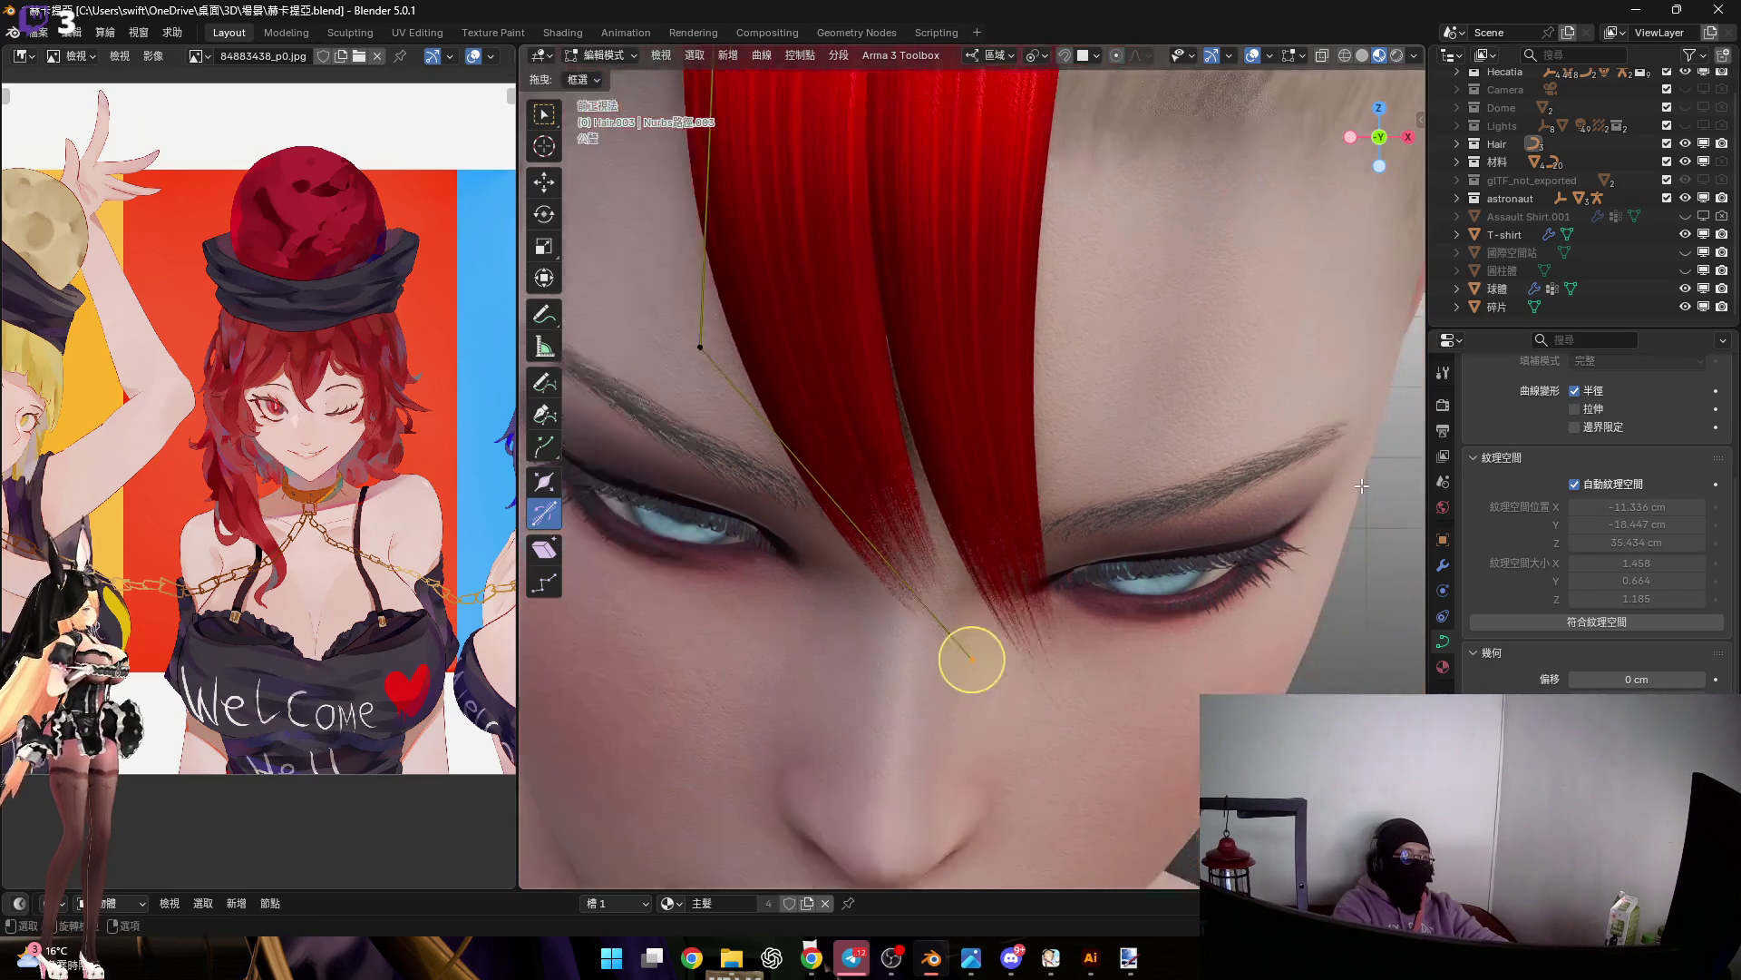
pyautogui.hotkey('alt', 's')
pyautogui.scroll(4, 1159, 544)
pyautogui.press('r')
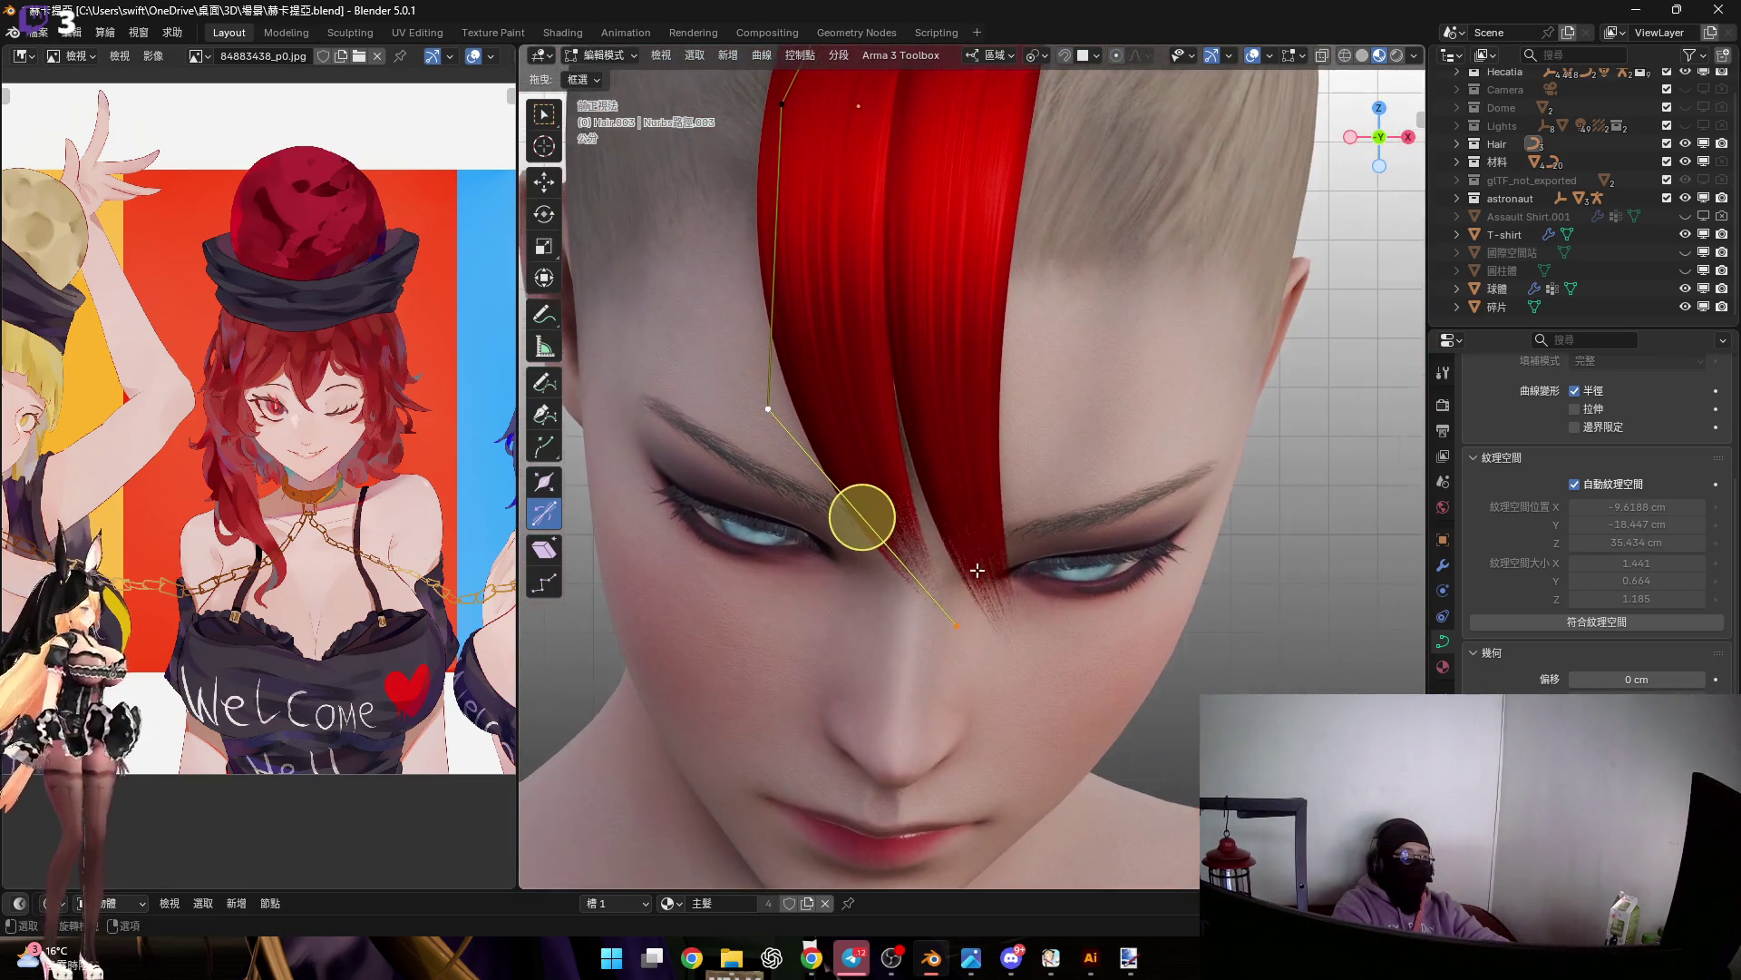
pyautogui.click(1356, 470)
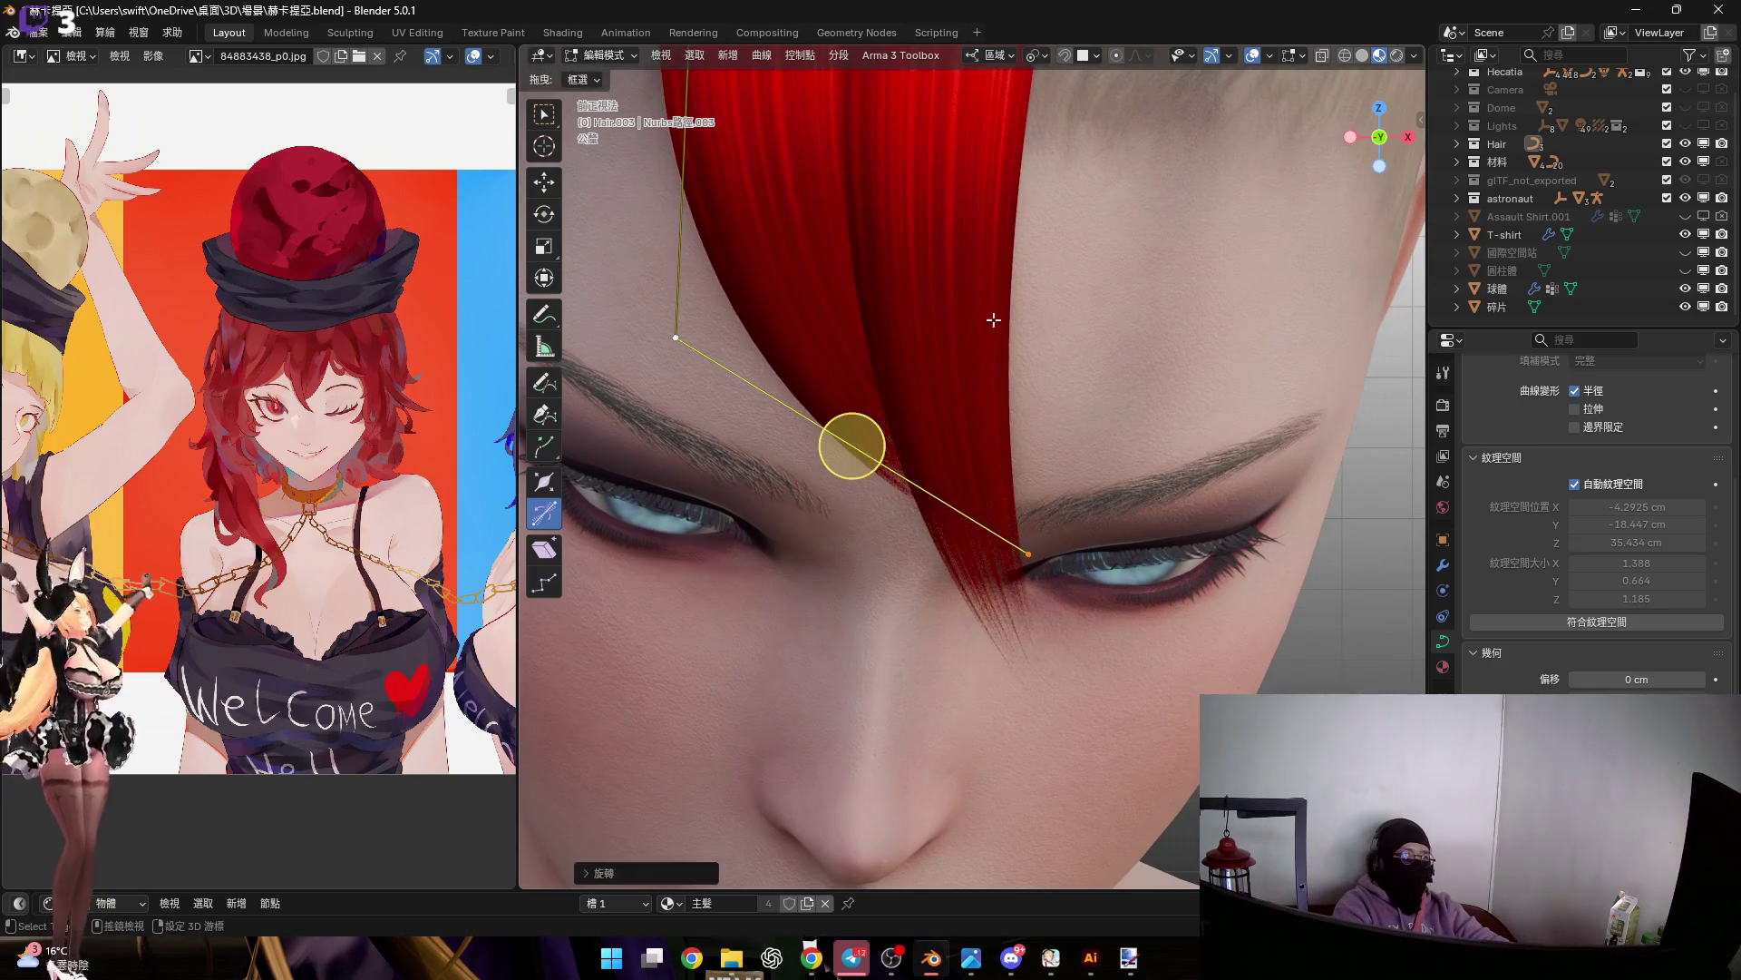
pyautogui.scroll(3, 1179, 508)
# Move a curve point beside the ear
pyautogui.keyDown('shift'); pyautogui.moveTo(1179, 508); pyautogui.dragTo(1063, 506, button='middle'); pyautogui.keyUp('shift')
pyautogui.scroll(1, 1063, 506)
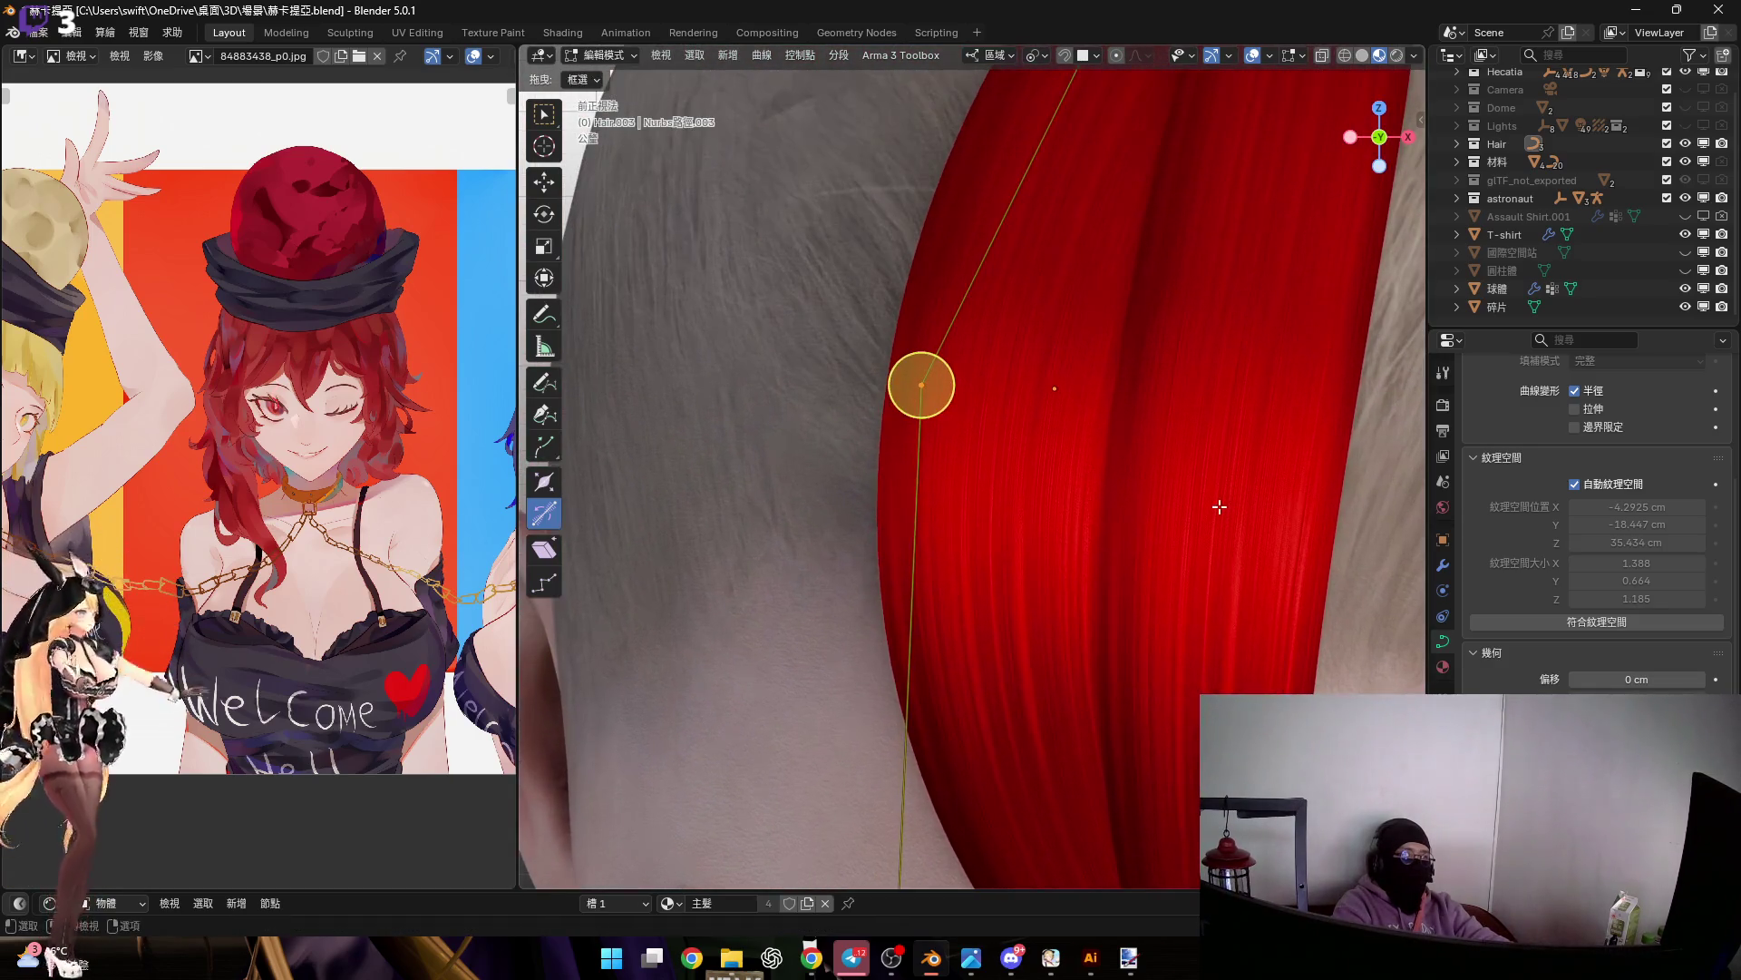
pyautogui.press('g')
pyautogui.click(1130, 499)
pyautogui.scroll(-2, 899, 518)
pyautogui.moveTo(899, 518)
pyautogui.mouseDown(button='middle')
pyautogui.moveTo(963, 474)
pyautogui.moveTo(995, 522)
pyautogui.mouseUp(button='middle')
pyautogui.scroll(3, 919, 544)
pyautogui.scroll(5, 912, 526)
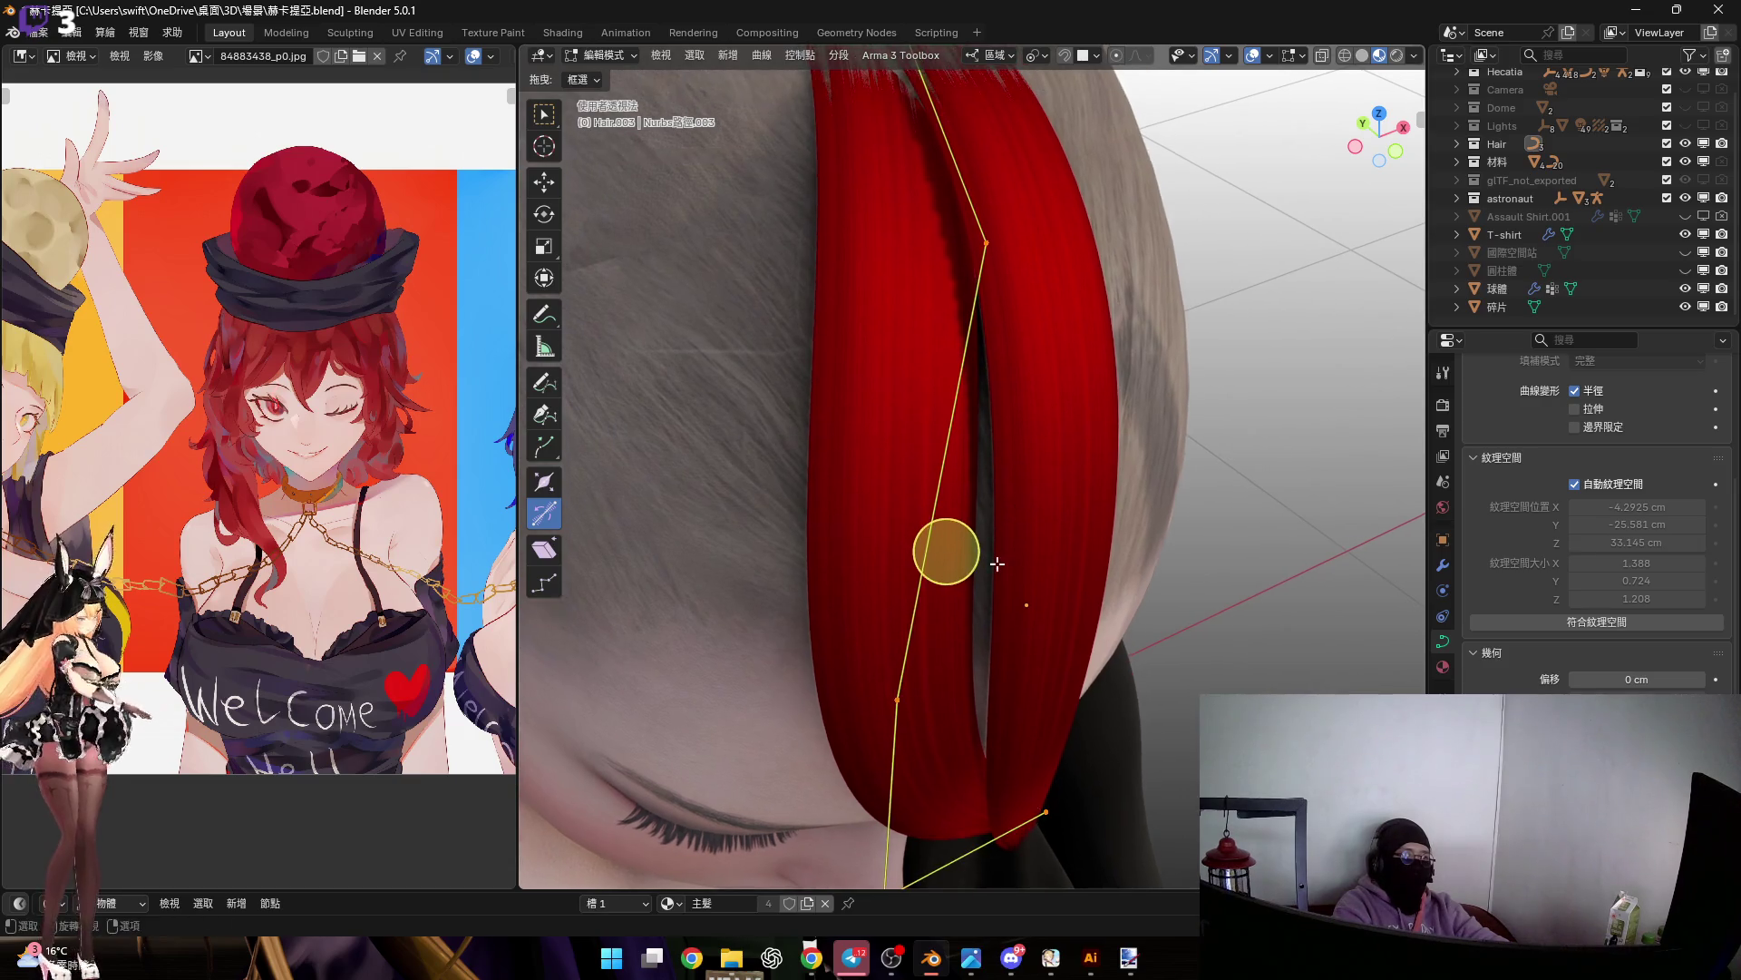
# Tilt the strand about -12° and raise its top point roughly 0.3 cm
pyautogui.hotkey('ctrl', 't')
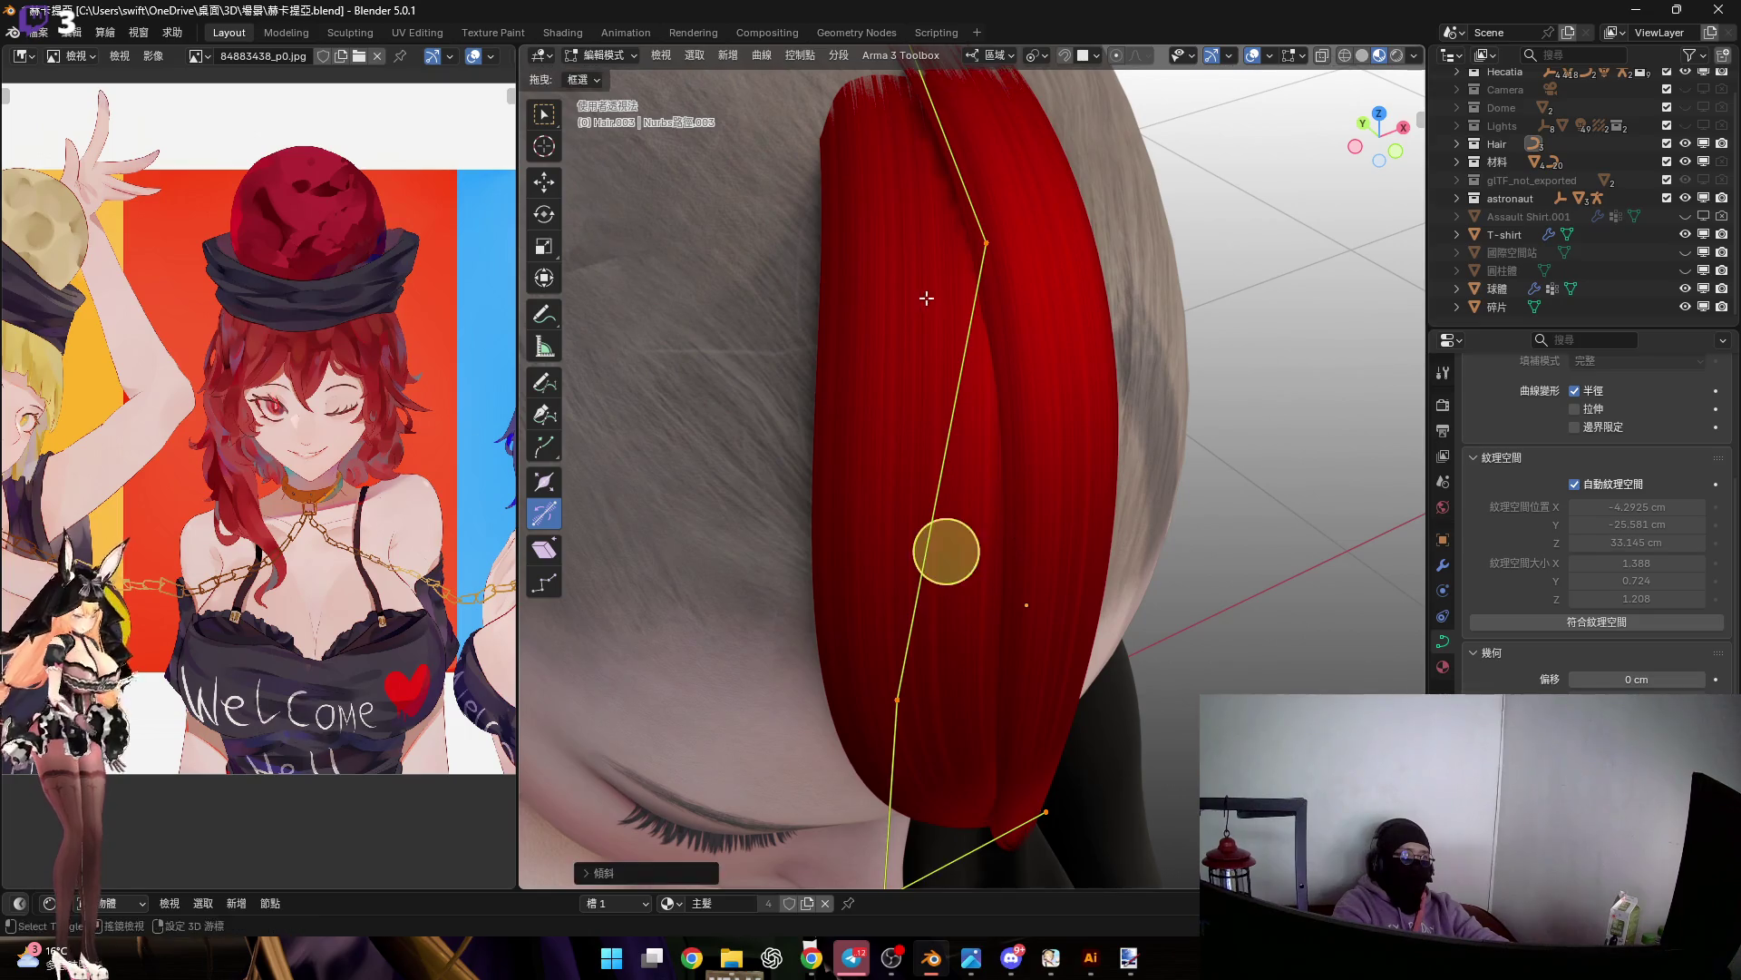
pyautogui.scroll(-3, 928, 305)
pyautogui.moveTo(929, 306); pyautogui.dragTo(889, 236, button='middle')
pyautogui.moveTo(780, 265); pyautogui.dragTo(1170, 490)
pyautogui.moveTo(989, 381)
pyautogui.keyDown('alt'); pyautogui.mouseDown(button='middle')
pyautogui.moveTo(900, 411)
pyautogui.moveTo(945, 253)
pyautogui.moveTo(946, 284)
pyautogui.mouseUp(button='middle'); pyautogui.keyUp('alt')
pyautogui.press('g')
pyautogui.click(900, 429)
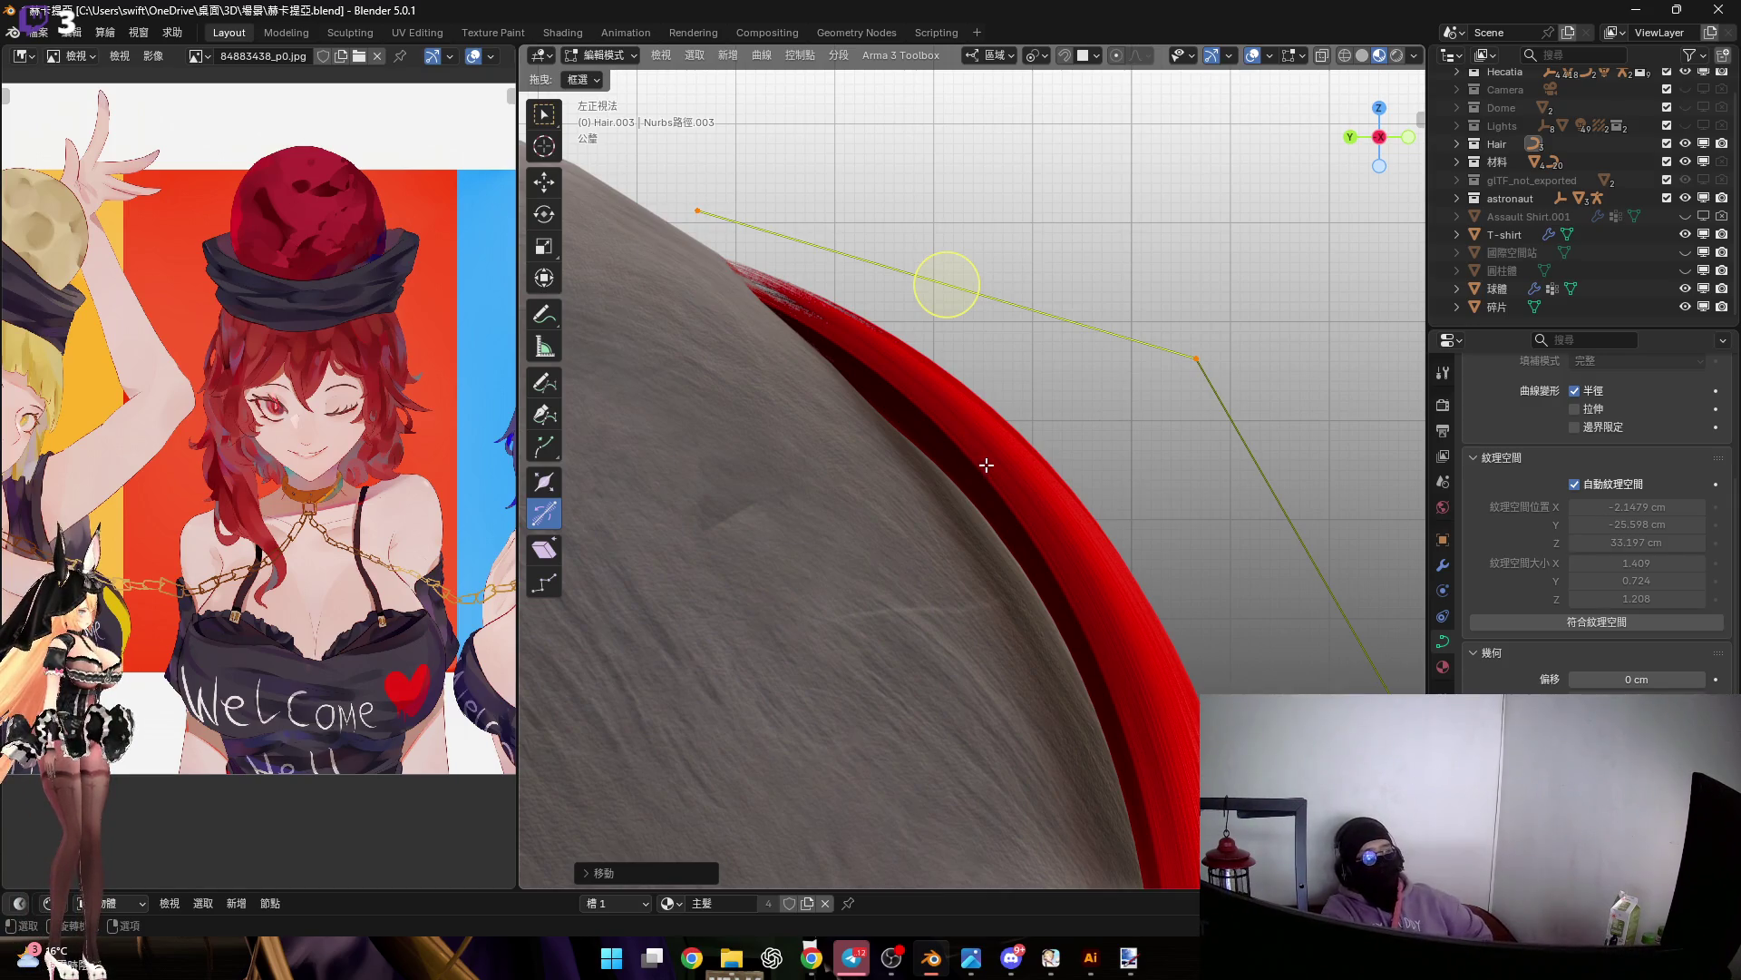
# Scale the curve's end point slightly smaller
pyautogui.moveTo(985, 453)
pyautogui.mouseDown(button='middle')
pyautogui.moveTo(940, 357)
pyautogui.moveTo(961, 471)
pyautogui.moveTo(1001, 507)
pyautogui.moveTo(862, 451)
pyautogui.moveTo(906, 447)
pyautogui.moveTo(890, 508)
pyautogui.moveTo(911, 540)
pyautogui.moveTo(800, 590)
pyautogui.mouseUp(button='middle')
pyautogui.scroll(3, 800, 590)
pyautogui.moveTo(1154, 699)
pyautogui.mouseDown(button='middle')
pyautogui.moveTo(1062, 669)
pyautogui.moveTo(1119, 689)
pyautogui.mouseUp(button='middle')
pyautogui.click(1062, 669)
pyautogui.press('s')
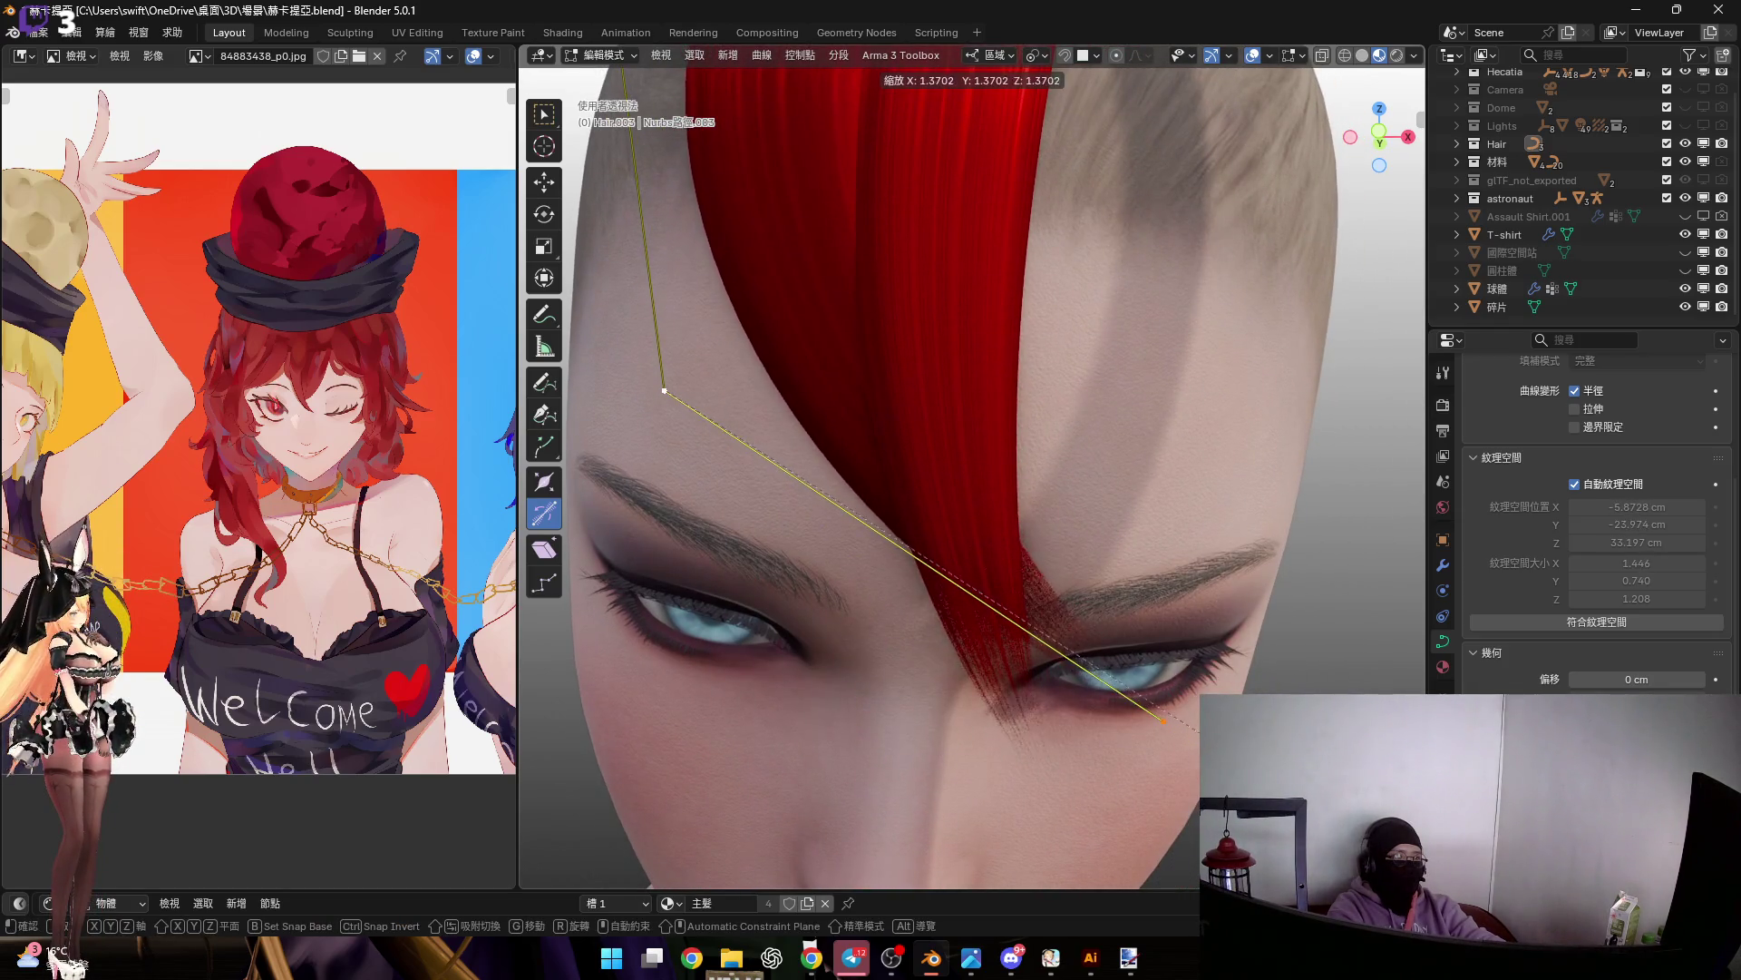
pyautogui.click(918, 555)
pyautogui.moveTo(918, 555)
pyautogui.mouseDown(button='middle')
pyautogui.moveTo(997, 626)
pyautogui.moveTo(943, 581)
pyautogui.moveTo(1004, 331)
pyautogui.moveTo(955, 301)
pyautogui.mouseUp(button='middle')
pyautogui.scroll(-6, 944, 585)
pyautogui.scroll(6, 1004, 331)
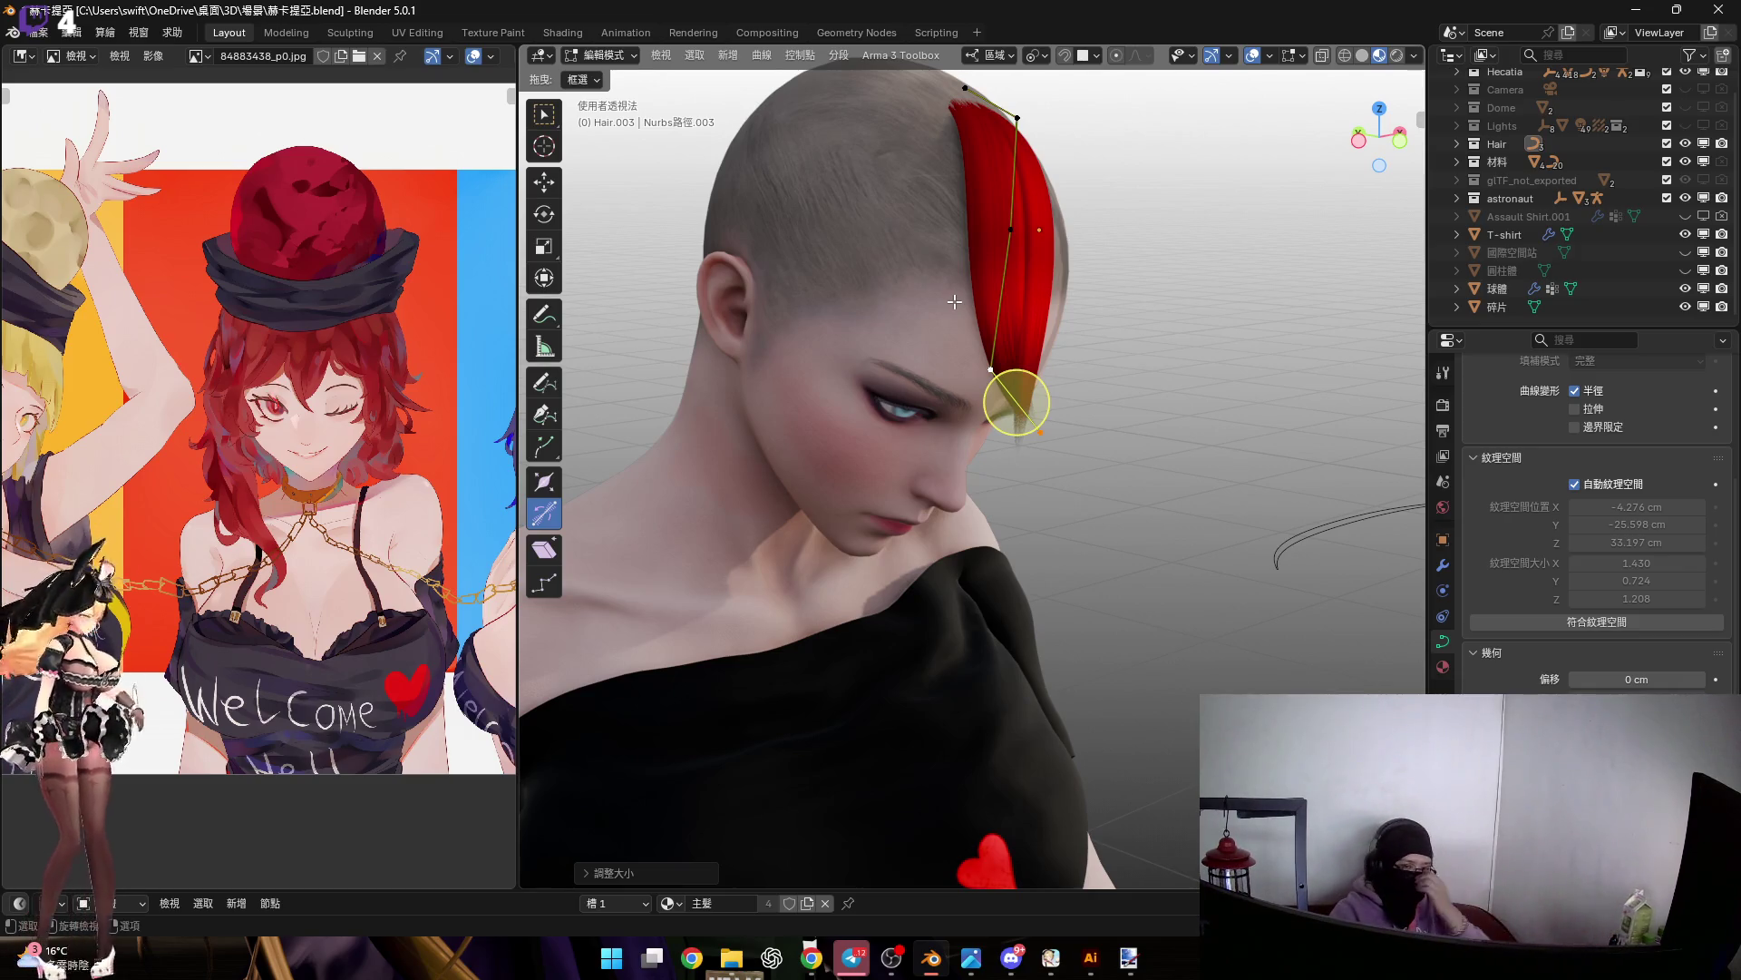
pyautogui.scroll(4, 974, 275)
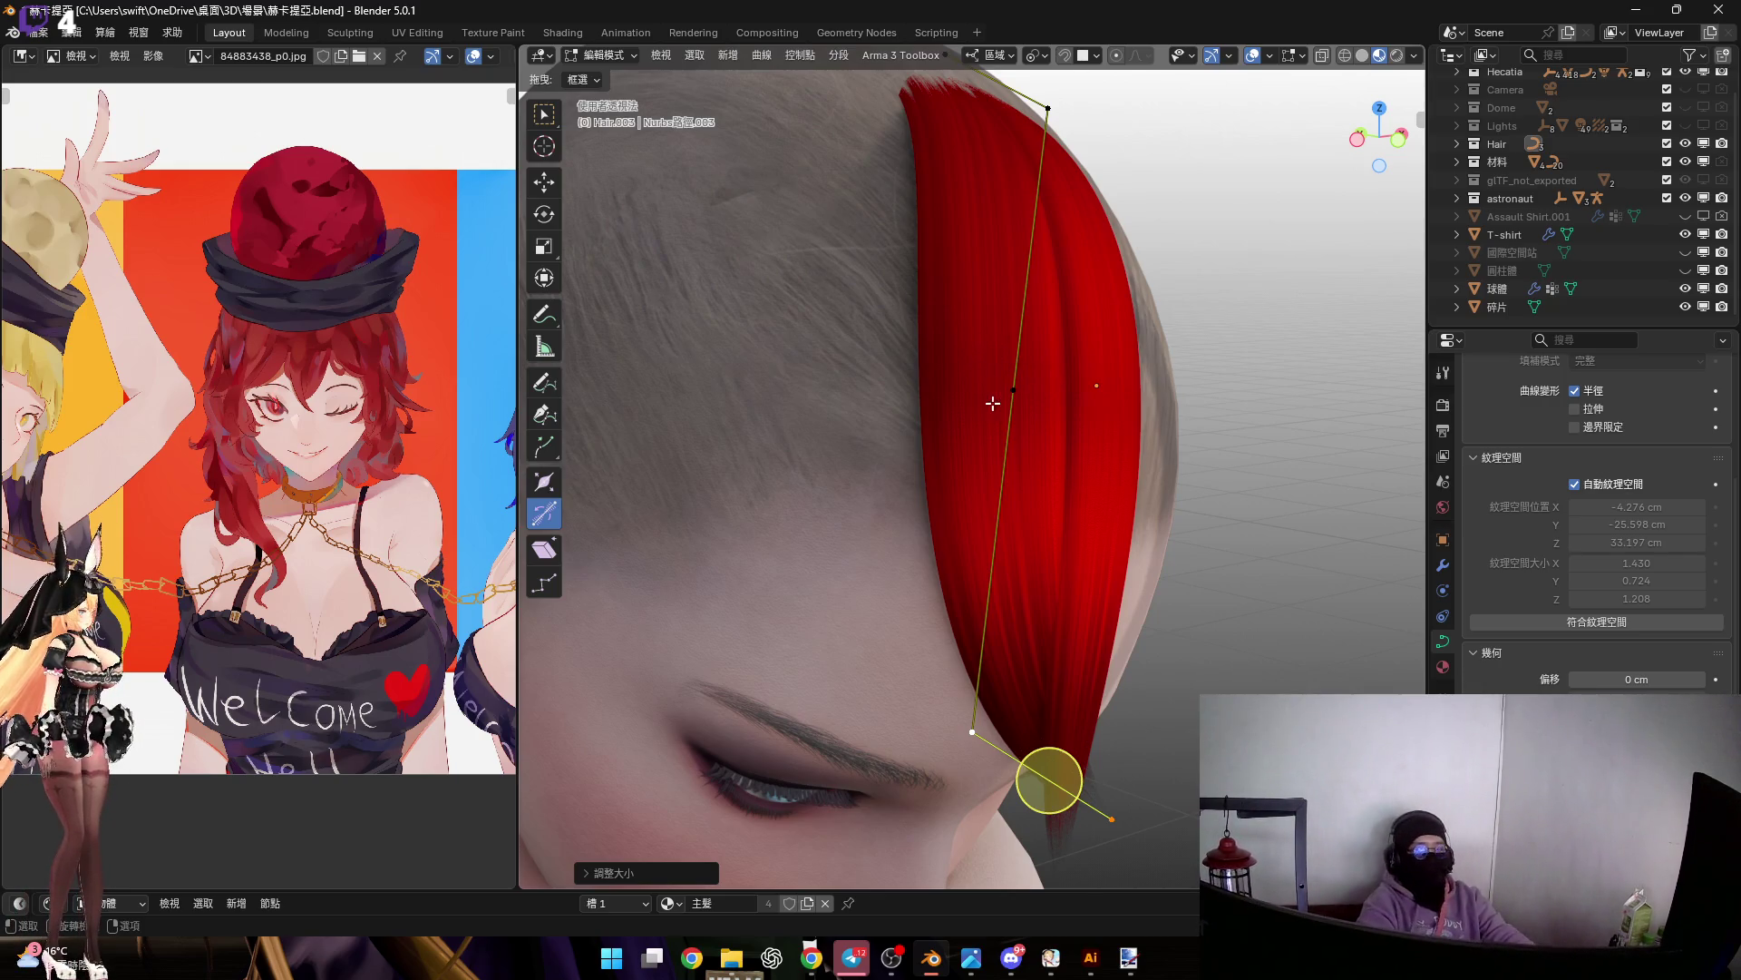
# Move a control point so the strand hugs the scalp, then return to Object Mode
pyautogui.moveTo(1005, 377)
pyautogui.mouseDown(button='middle')
pyautogui.moveTo(945, 361)
pyautogui.moveTo(998, 364)
pyautogui.moveTo(913, 382)
pyautogui.mouseUp(button='middle')
pyautogui.scroll(3, 913, 383)
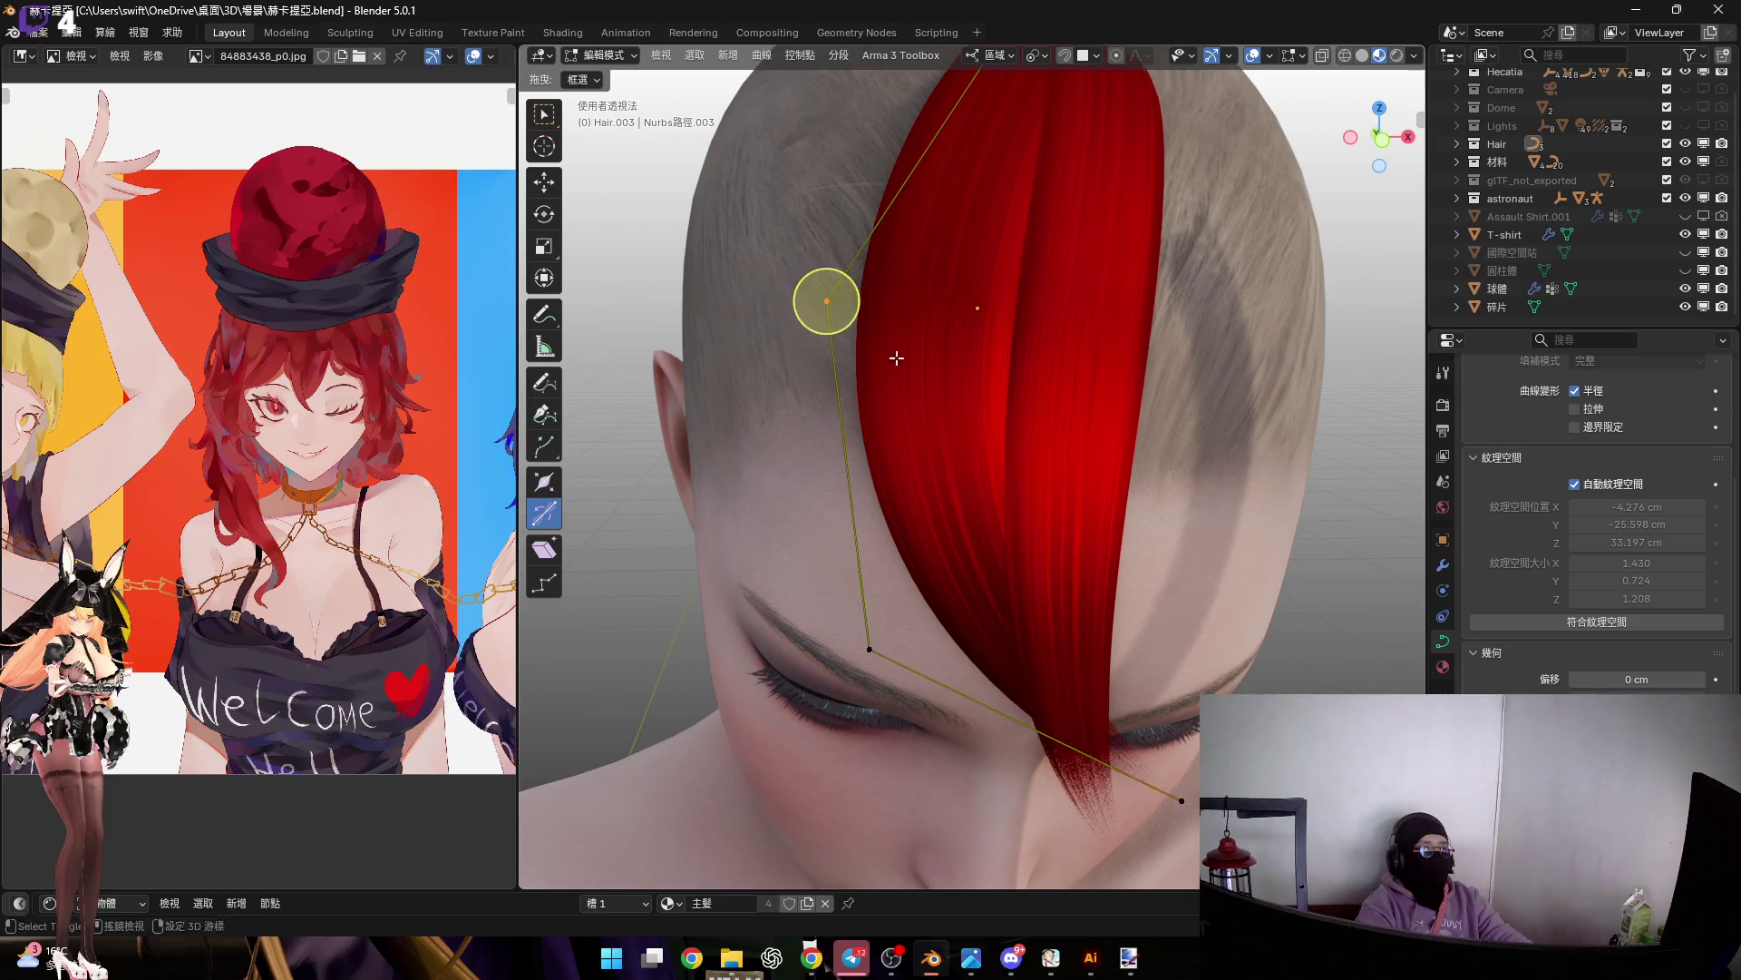
pyautogui.scroll(2, 913, 353)
pyautogui.press('g')
pyautogui.scroll(-3, 923, 319)
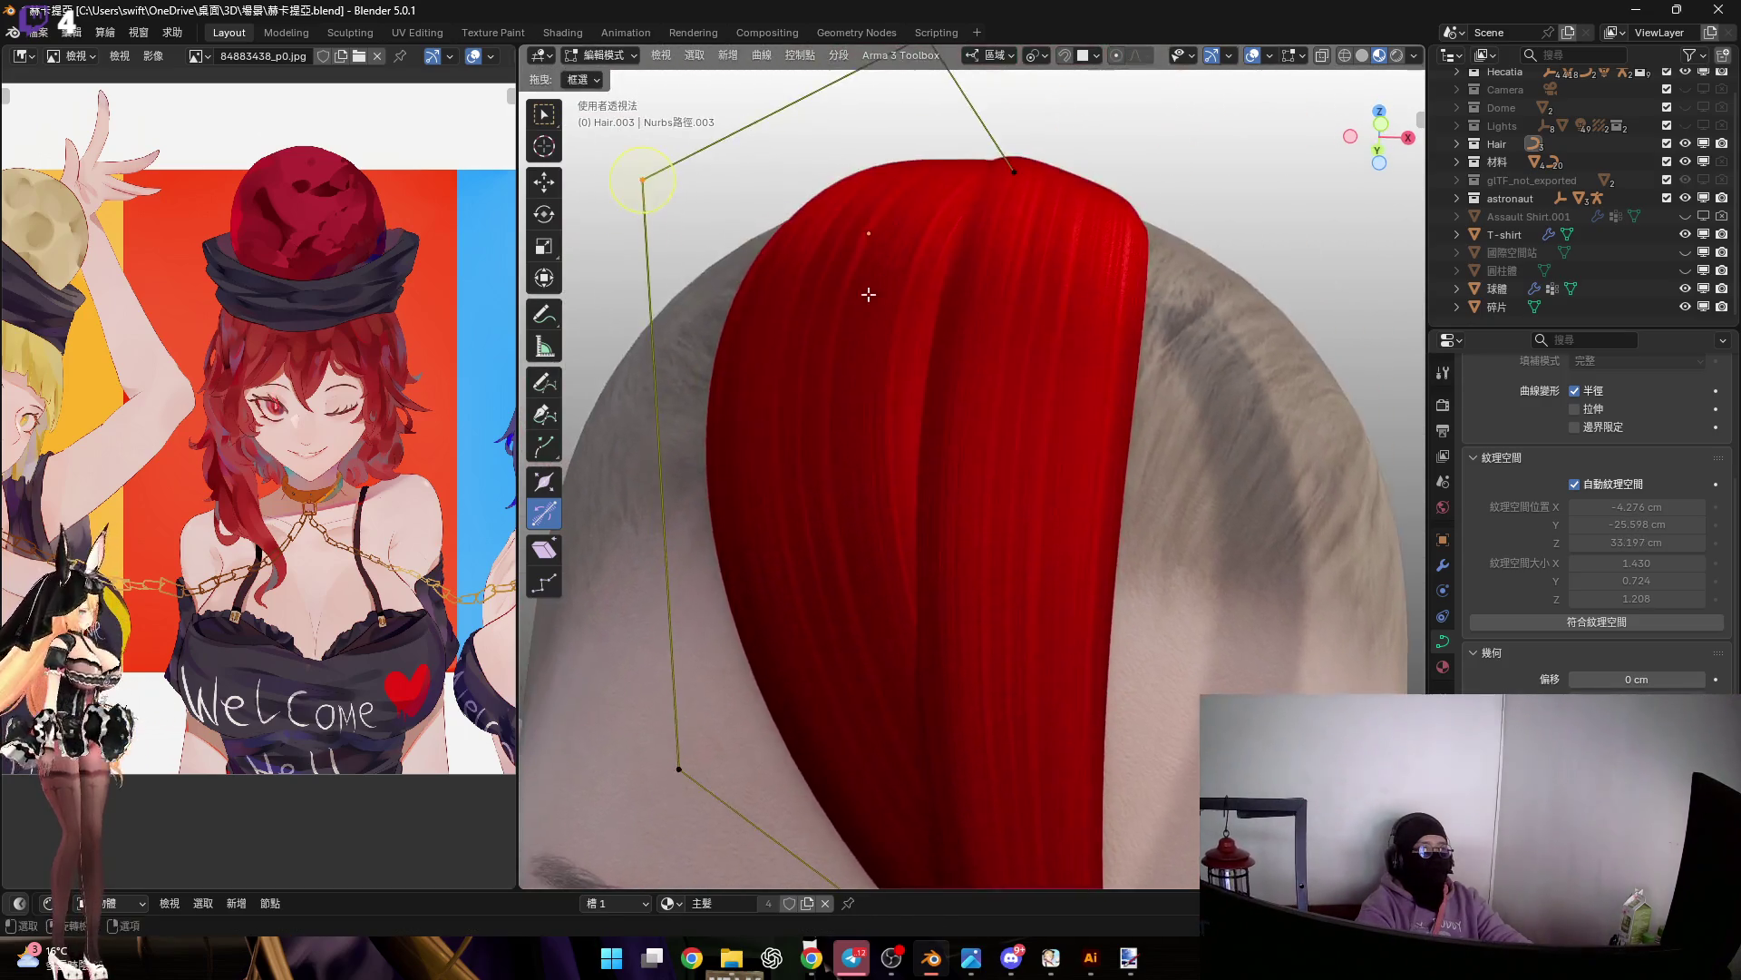
pyautogui.click(863, 404)
pyautogui.moveTo(862, 404)
pyautogui.mouseDown(button='middle')
pyautogui.moveTo(1033, 343)
pyautogui.moveTo(898, 338)
pyautogui.moveTo(906, 400)
pyautogui.moveTo(893, 390)
pyautogui.moveTo(1019, 432)
pyautogui.moveTo(953, 381)
pyautogui.moveTo(937, 335)
pyautogui.moveTo(964, 370)
pyautogui.moveTo(912, 352)
pyautogui.mouseUp(button='middle')
pyautogui.press('Tab')
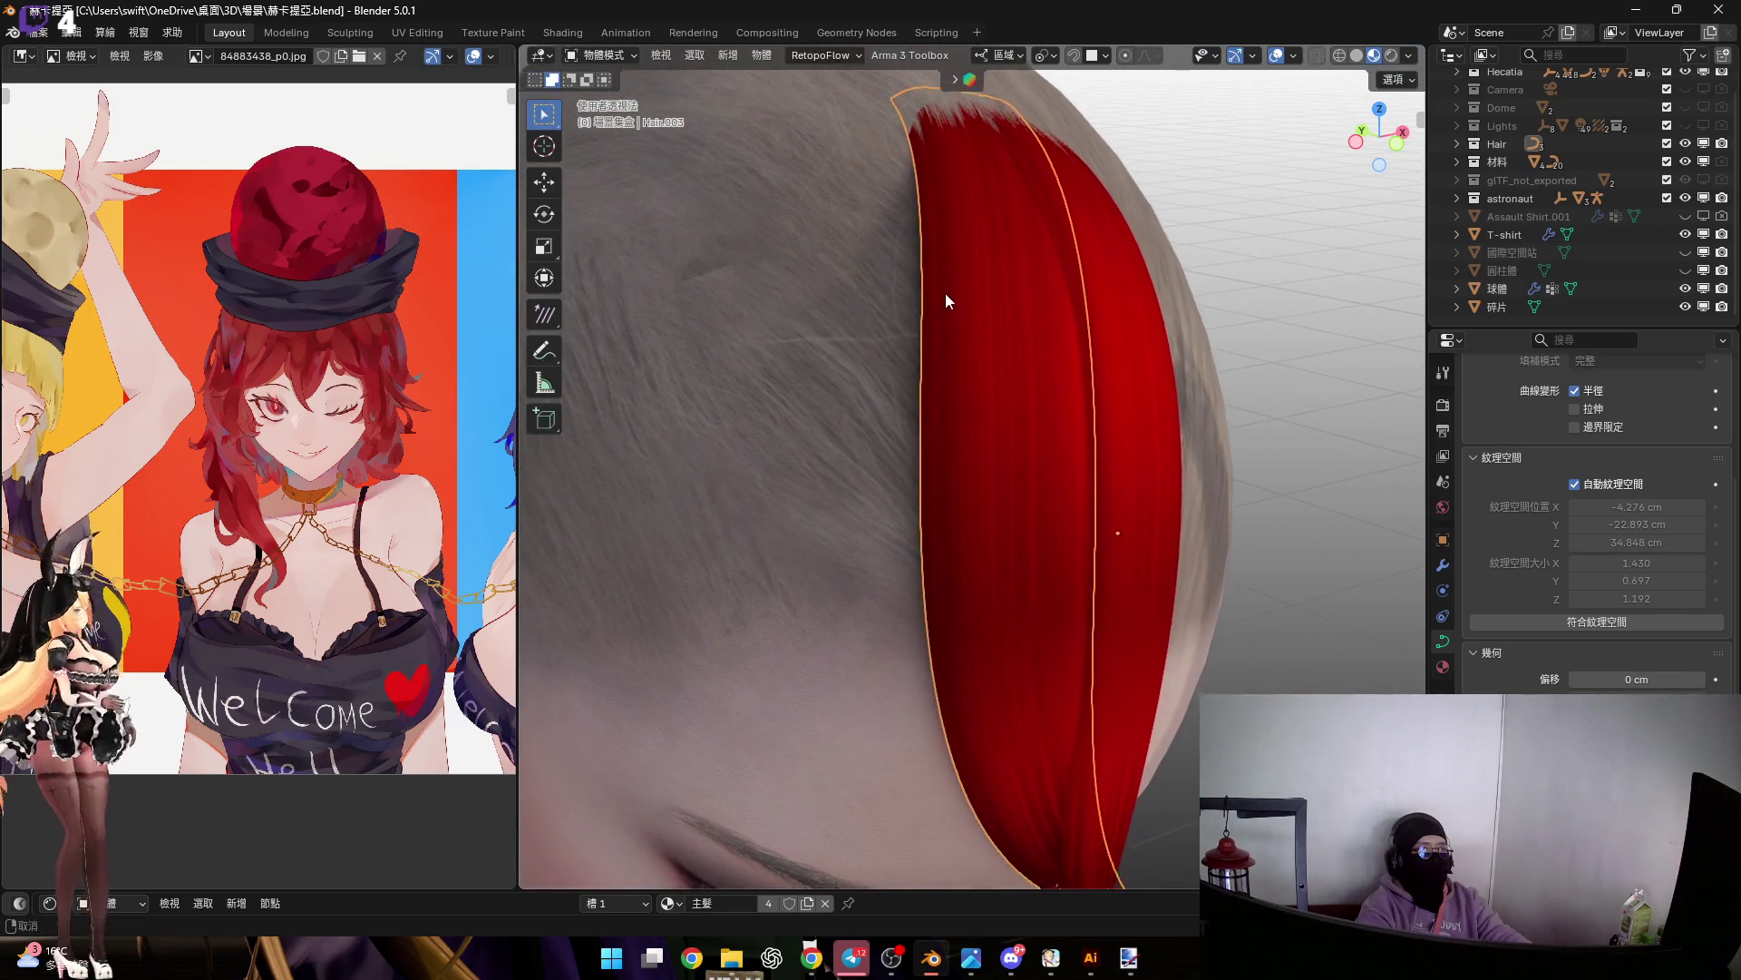
# Duplicate the red strand as Hair.004 and slide it about -1.82 cm along local Y
pyautogui.hotkey('shift', 'd')
pyautogui.press('y')
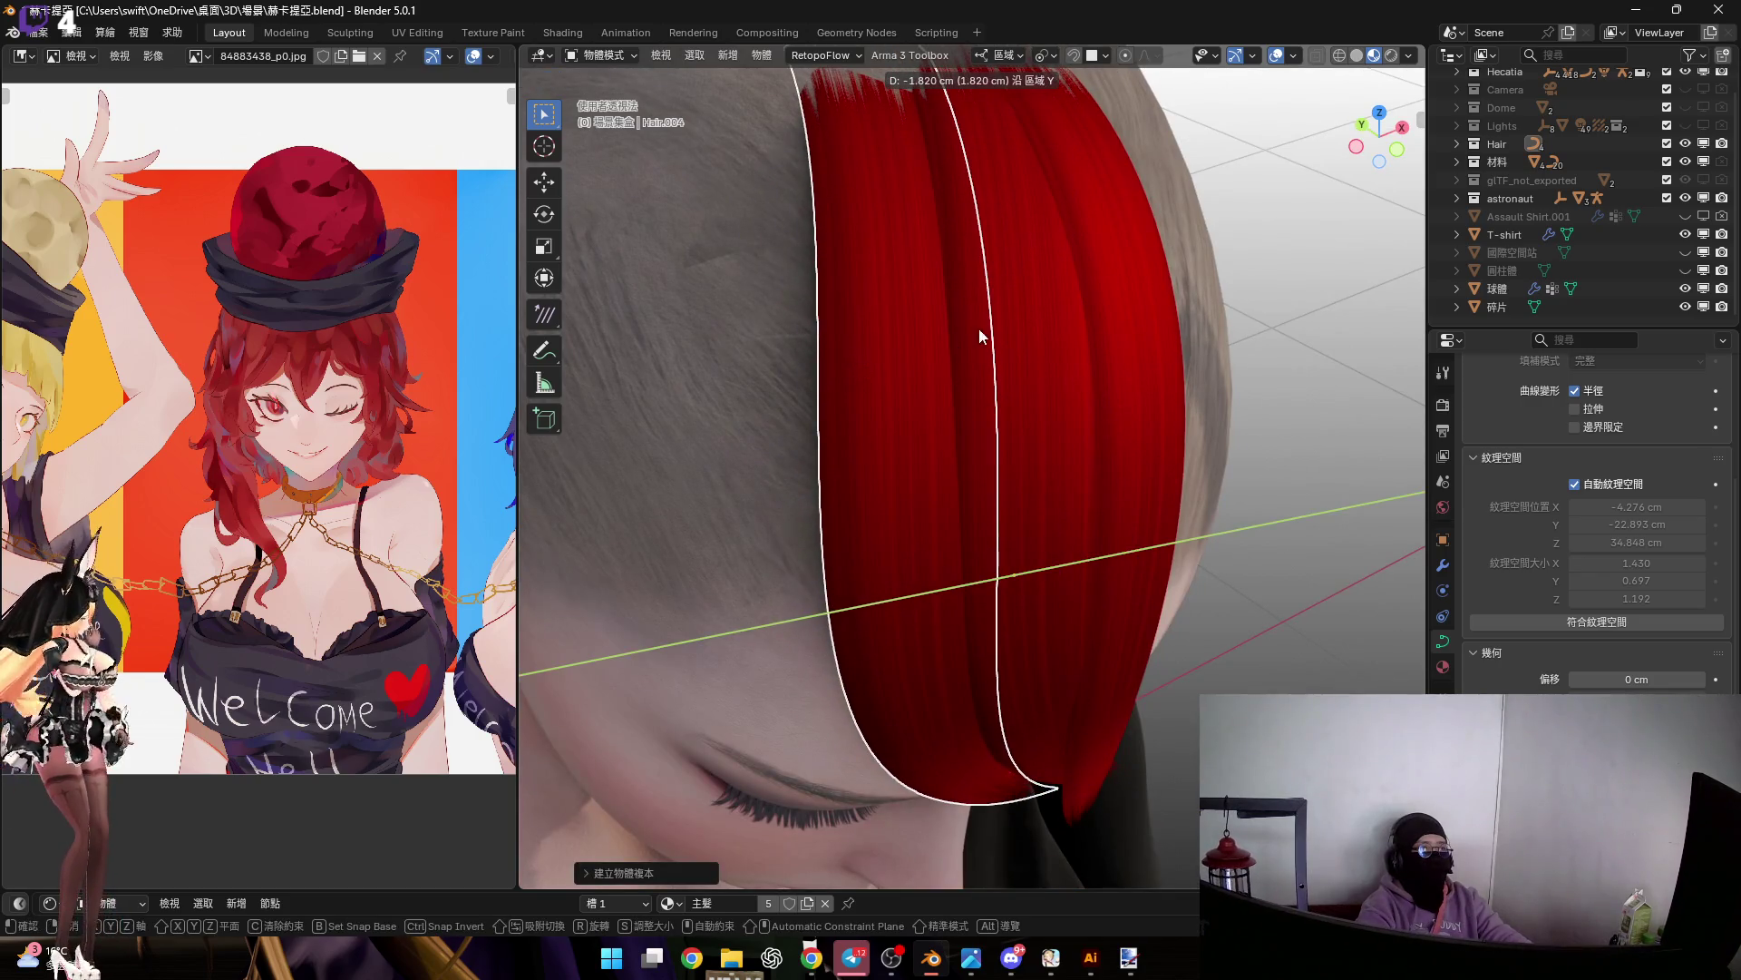
pyautogui.click(980, 336)
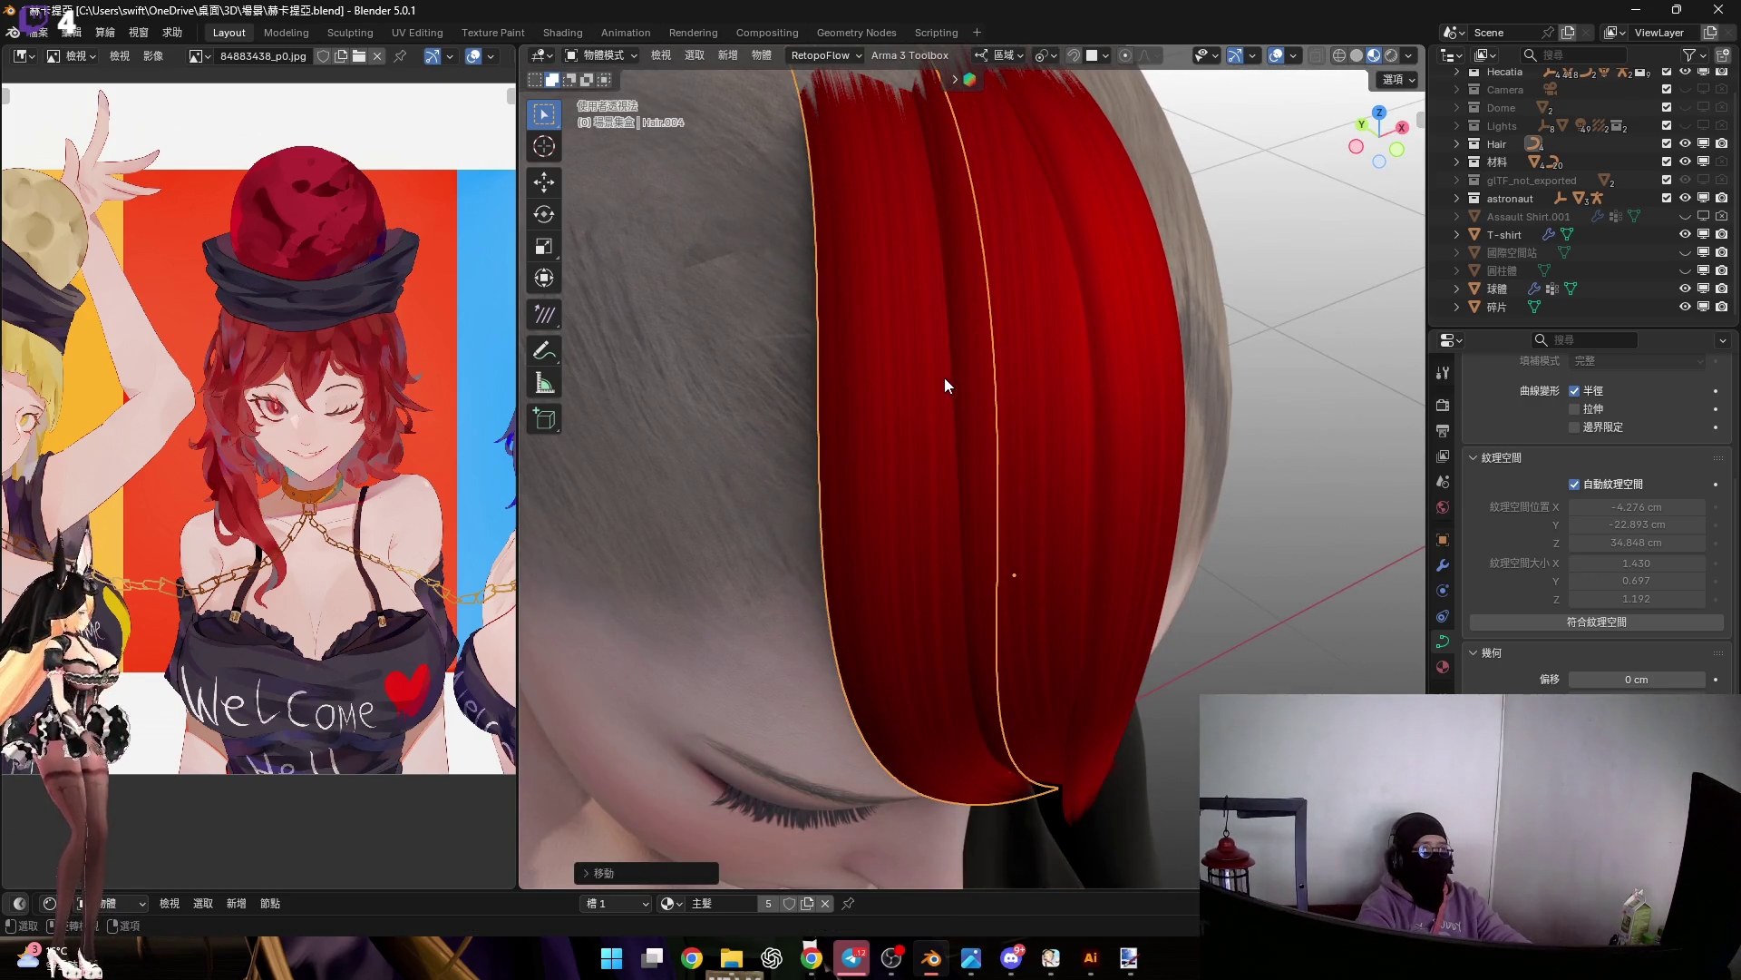
pyautogui.scroll(-5, 949, 341)
pyautogui.moveTo(976, 368)
pyautogui.mouseDown(button='middle')
pyautogui.moveTo(985, 352)
pyautogui.moveTo(1100, 372)
pyautogui.mouseUp(button='middle')
# Tilt the copied strand around local X along the forehead, then enter Edit Mode on its curve
pyautogui.press('r')
pyautogui.press('y')
pyautogui.press('z')
pyautogui.press('Escape')
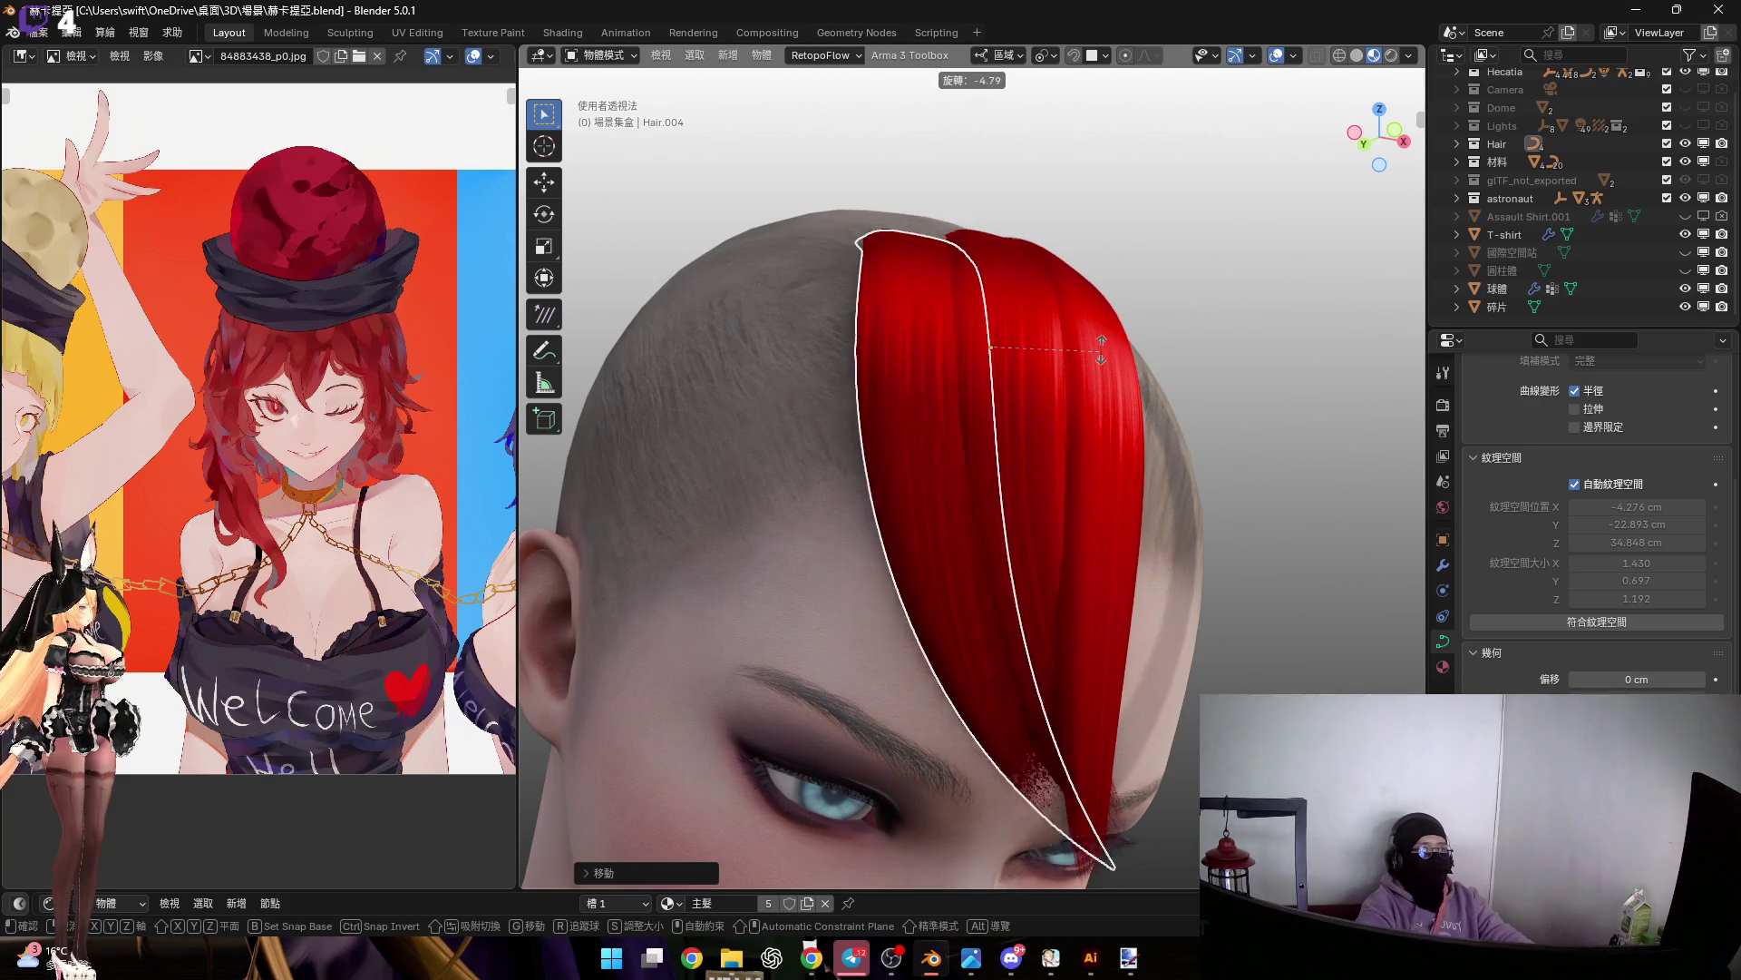
pyautogui.press('y')
pyautogui.press('Escape')
pyautogui.moveTo(1010, 379)
pyautogui.mouseDown(button='middle')
pyautogui.moveTo(1027, 350)
pyautogui.moveTo(1061, 363)
pyautogui.mouseUp(button='middle')
pyautogui.press('r')
pyautogui.press('x')
pyautogui.click(965, 417)
pyautogui.moveTo(965, 417)
pyautogui.mouseDown(button='middle')
pyautogui.moveTo(990, 377)
pyautogui.moveTo(1020, 384)
pyautogui.moveTo(940, 430)
pyautogui.mouseUp(button='middle')
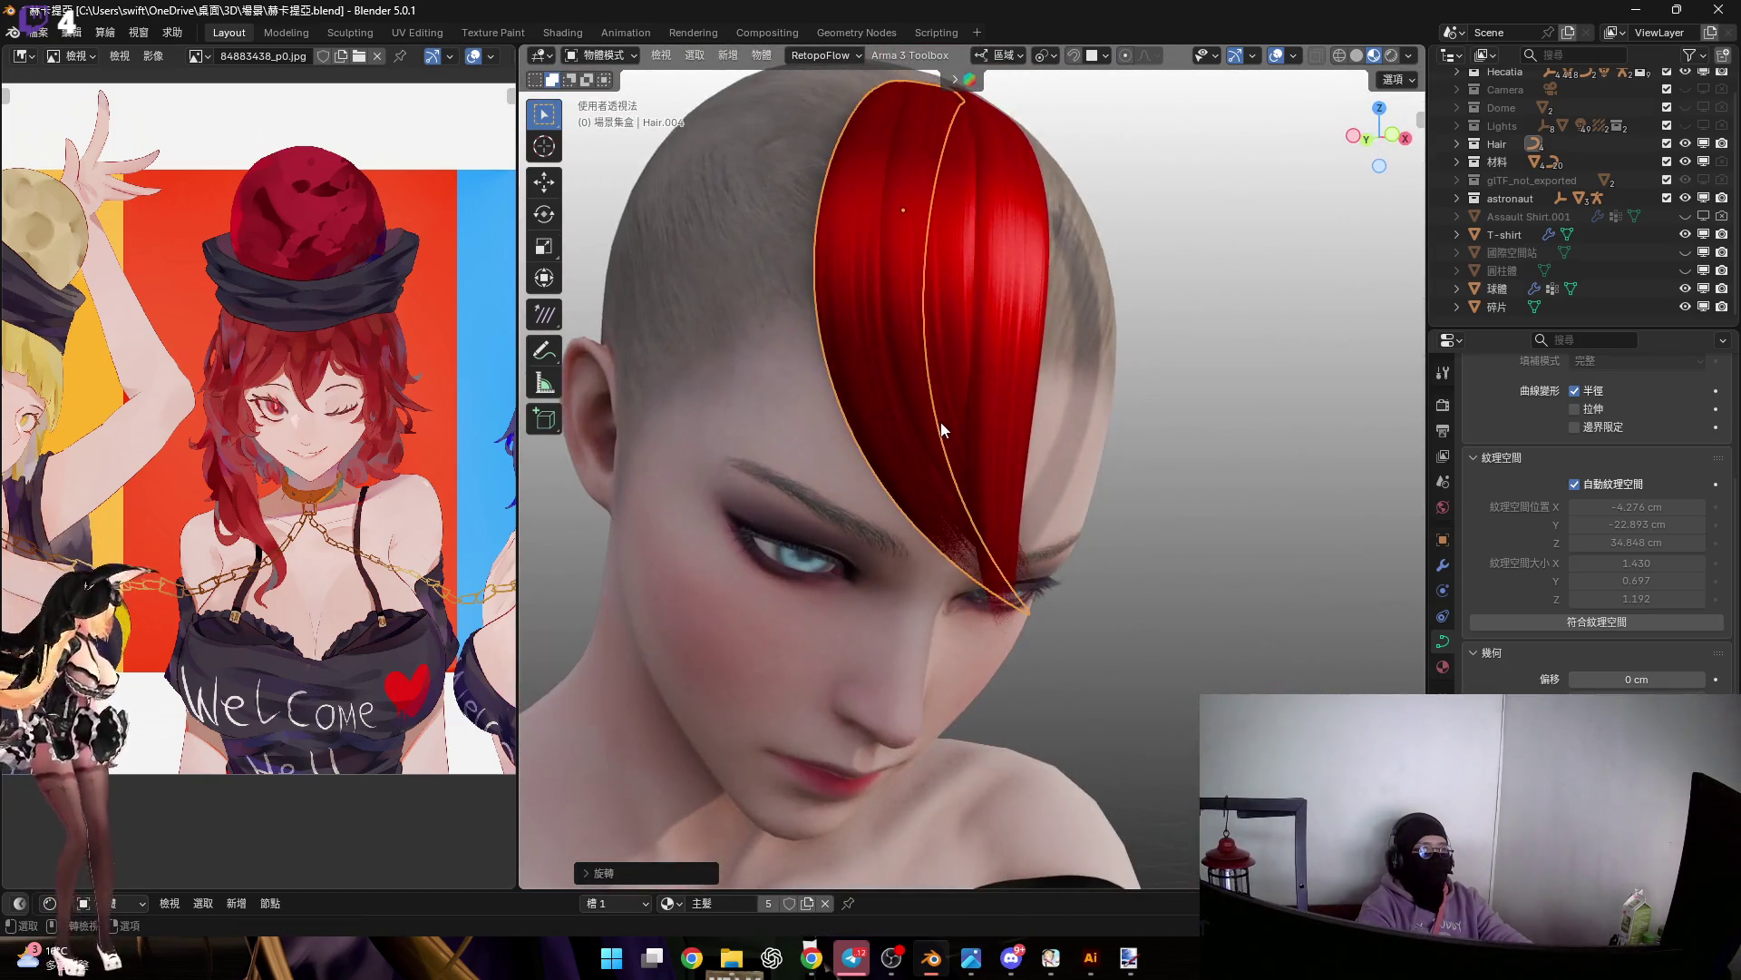
pyautogui.press('Tab')
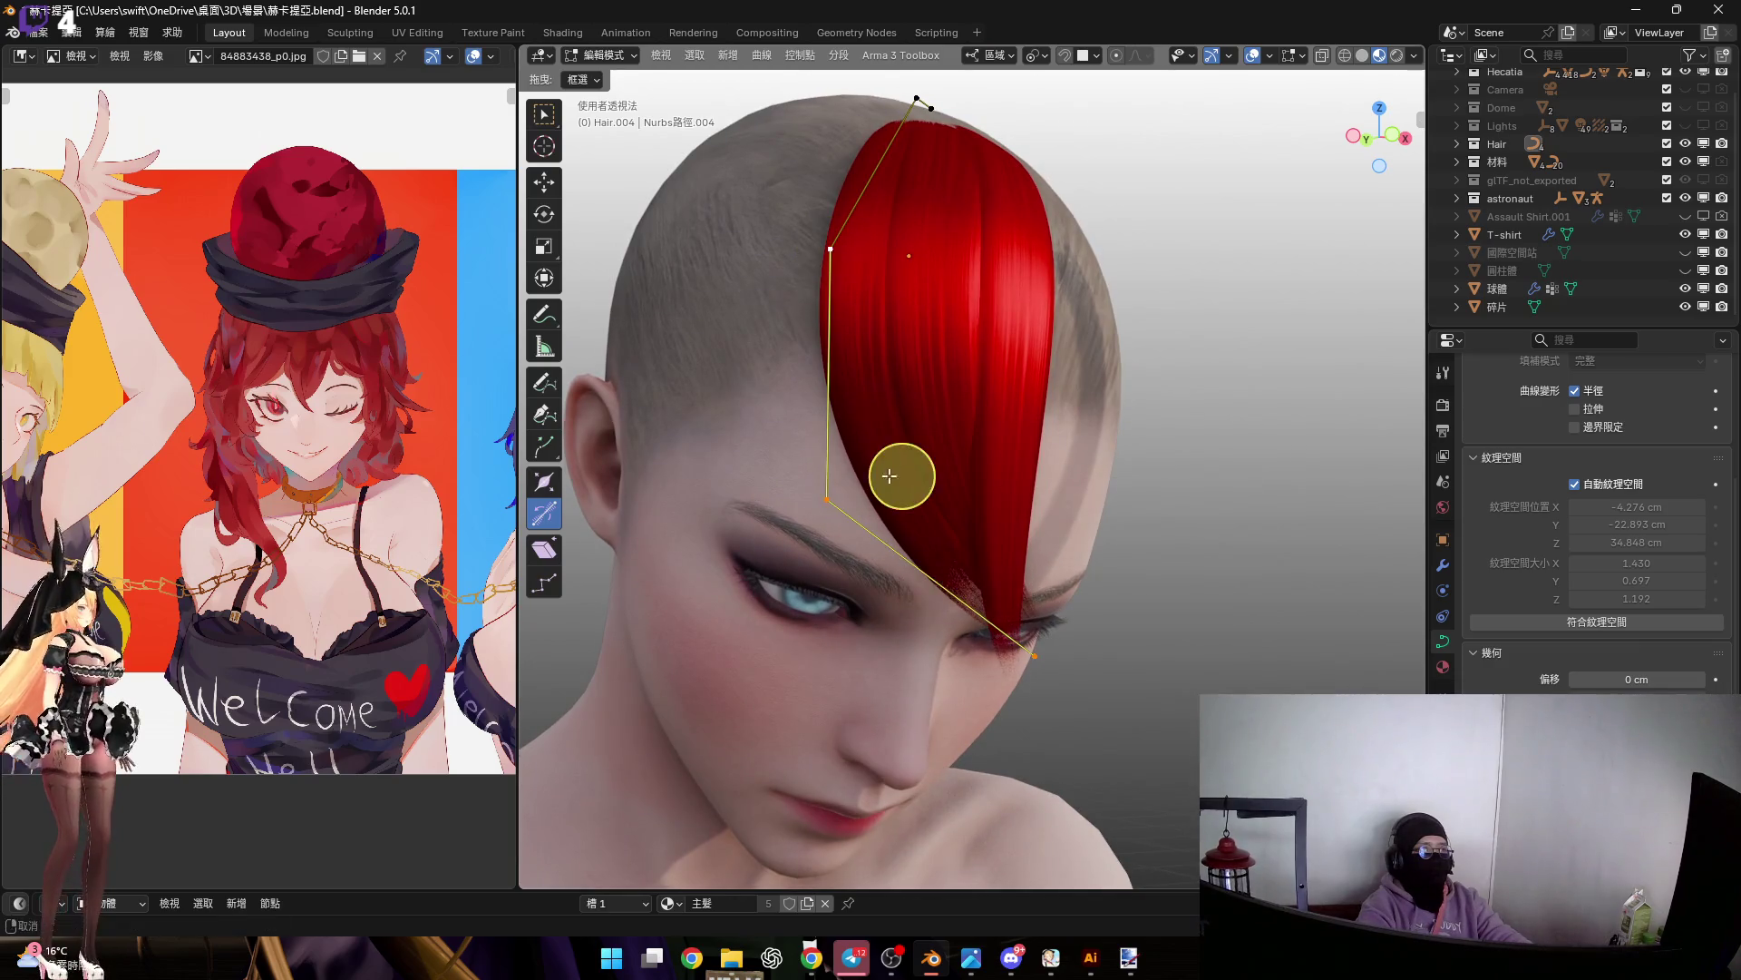
# Scale the selected curve points tighter and rotate them
pyautogui.press('s')
pyautogui.click(1028, 542)
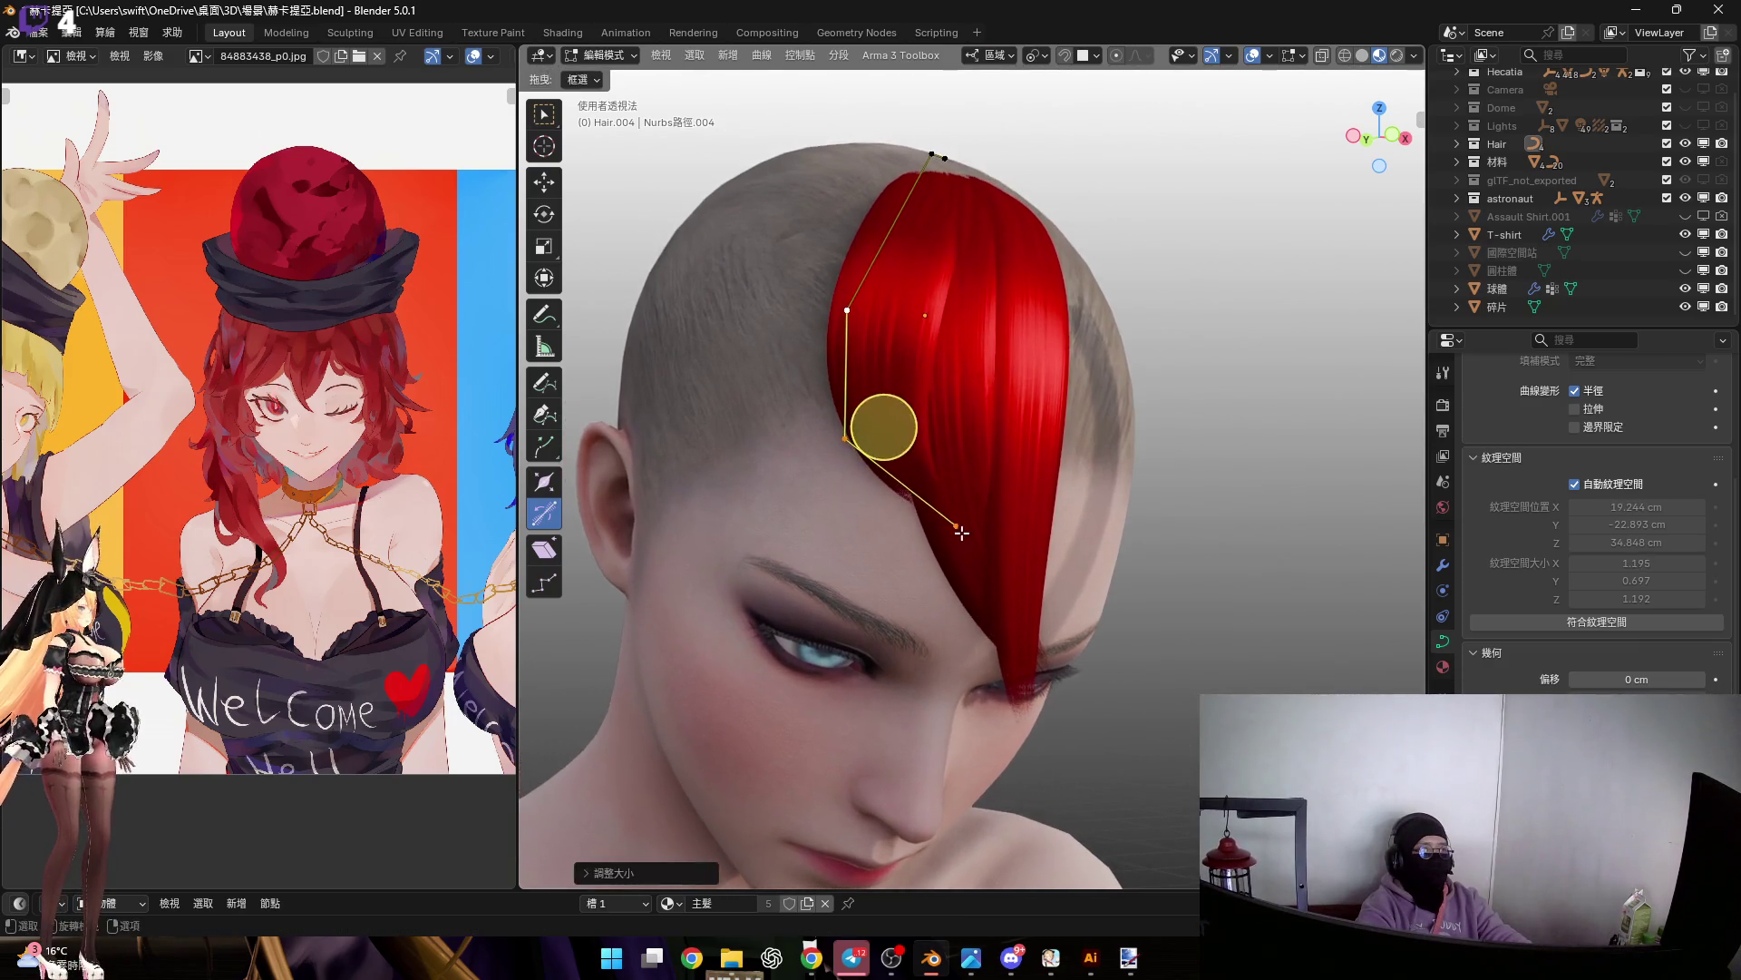
pyautogui.press('r')
pyautogui.click(887, 498)
pyautogui.moveTo(887, 498); pyautogui.dragTo(887, 584, button='middle')
pyautogui.scroll(3, 914, 680)
pyautogui.moveTo(904, 487); pyautogui.dragTo(977, 427, button='middle')
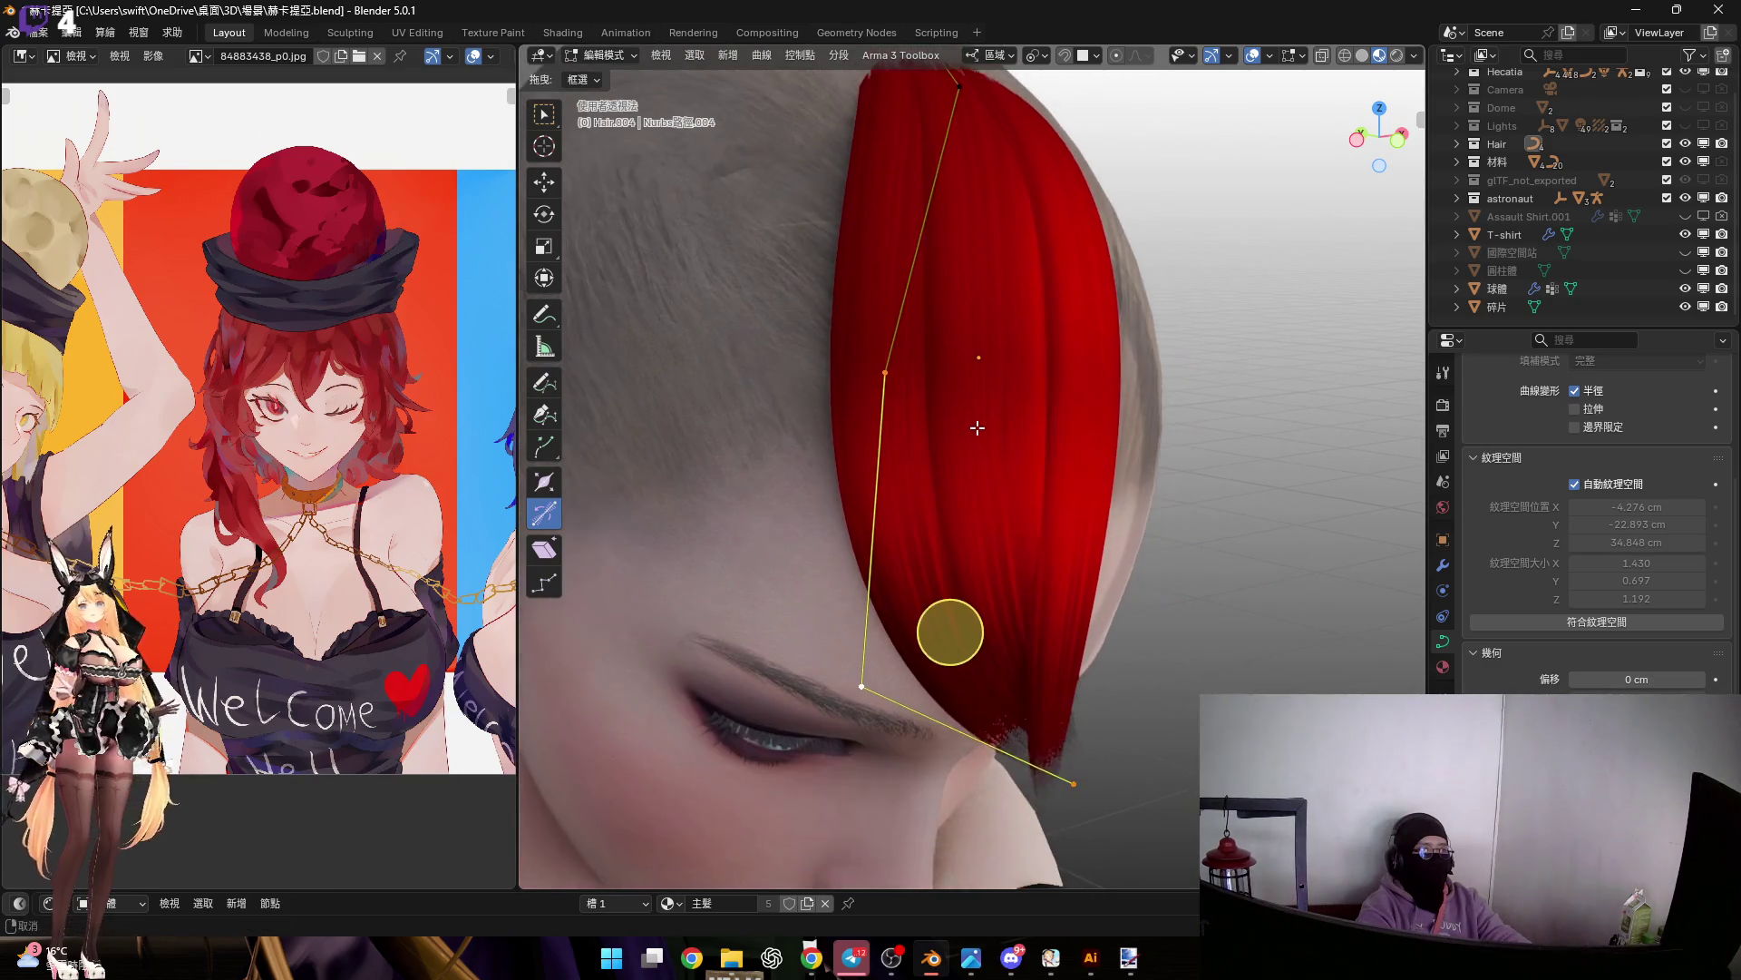
# Mirror the copy's curve points along X and Z so it sweeps the opposite way
pyautogui.hotkey('ctrl', 'm')
pyautogui.press('x')
pyautogui.press('x')
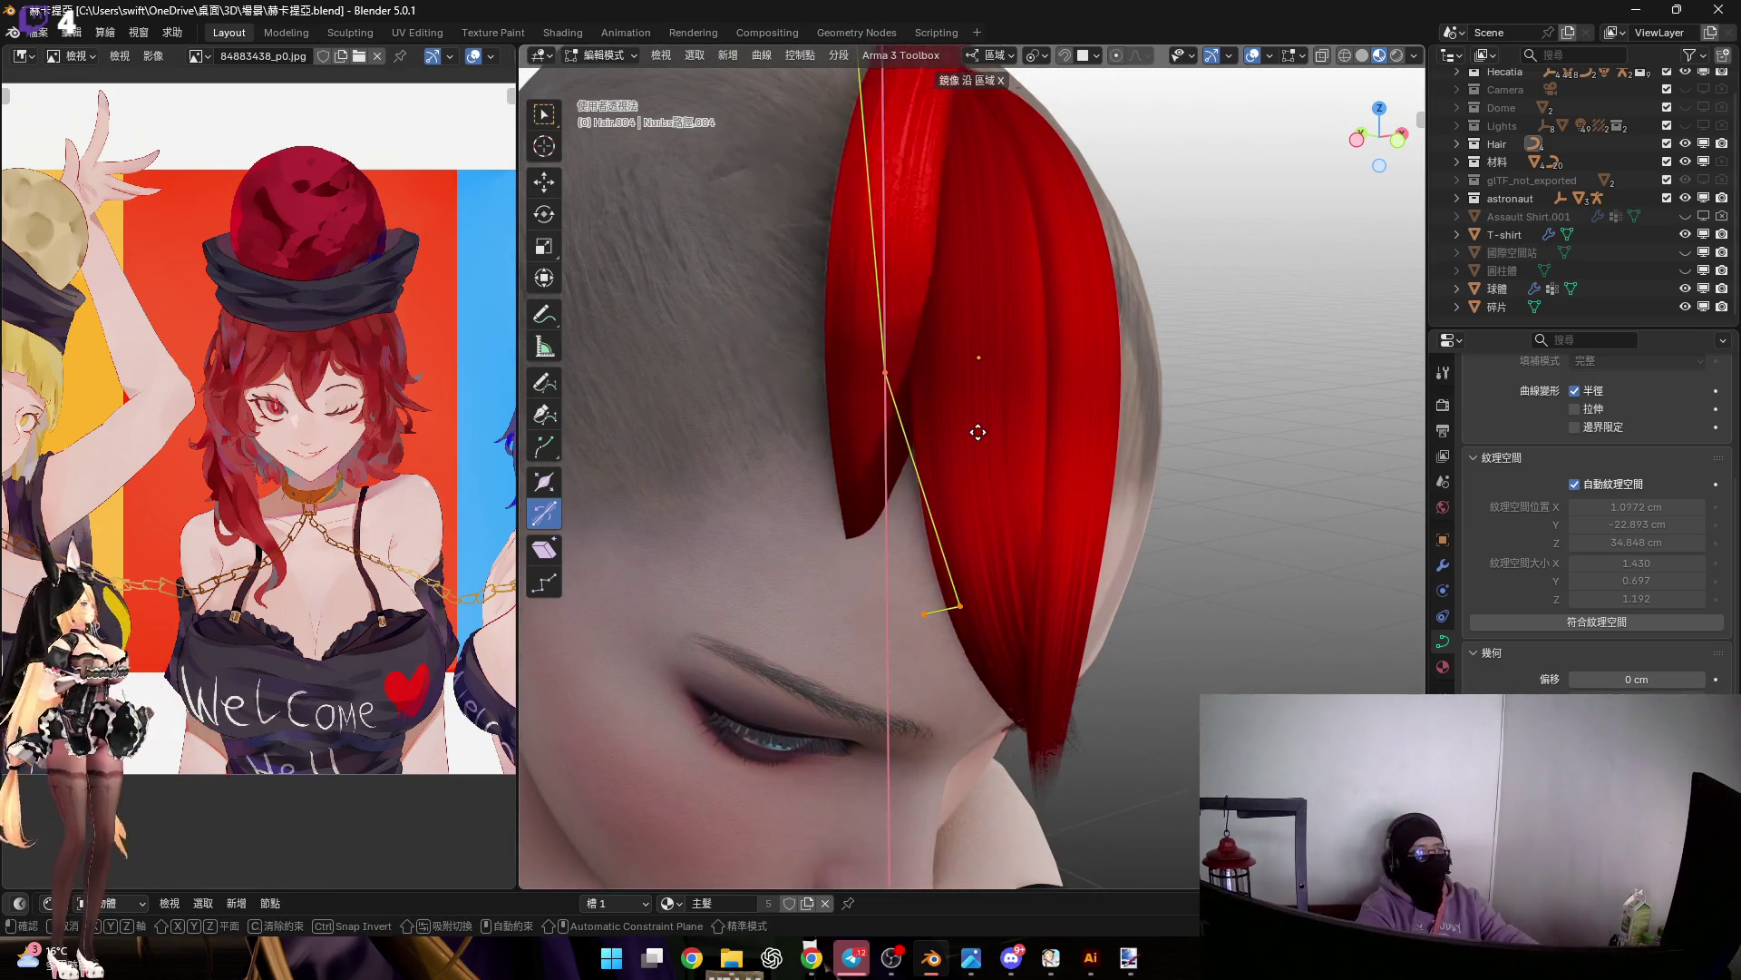
pyautogui.rightClick(977, 431)
pyautogui.moveTo(978, 432)
pyautogui.mouseDown(button='middle')
pyautogui.moveTo(919, 439)
pyautogui.moveTo(985, 446)
pyautogui.mouseUp(button='middle')
pyautogui.click(920, 440)
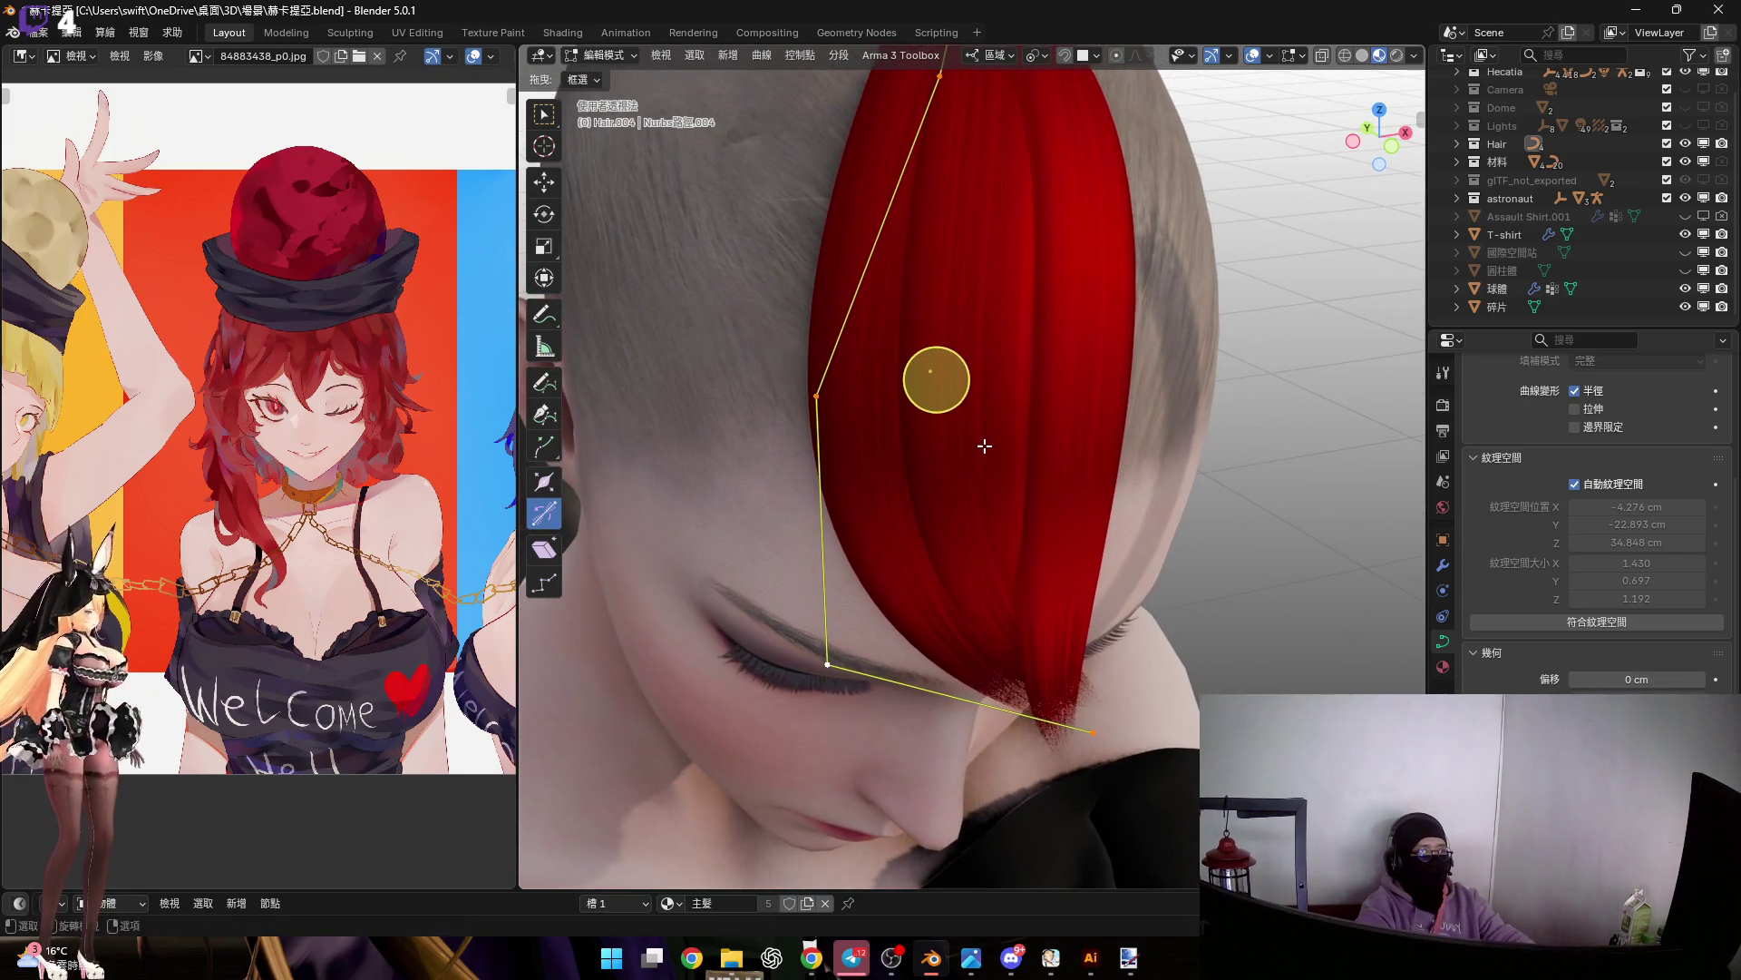
pyautogui.press('z')
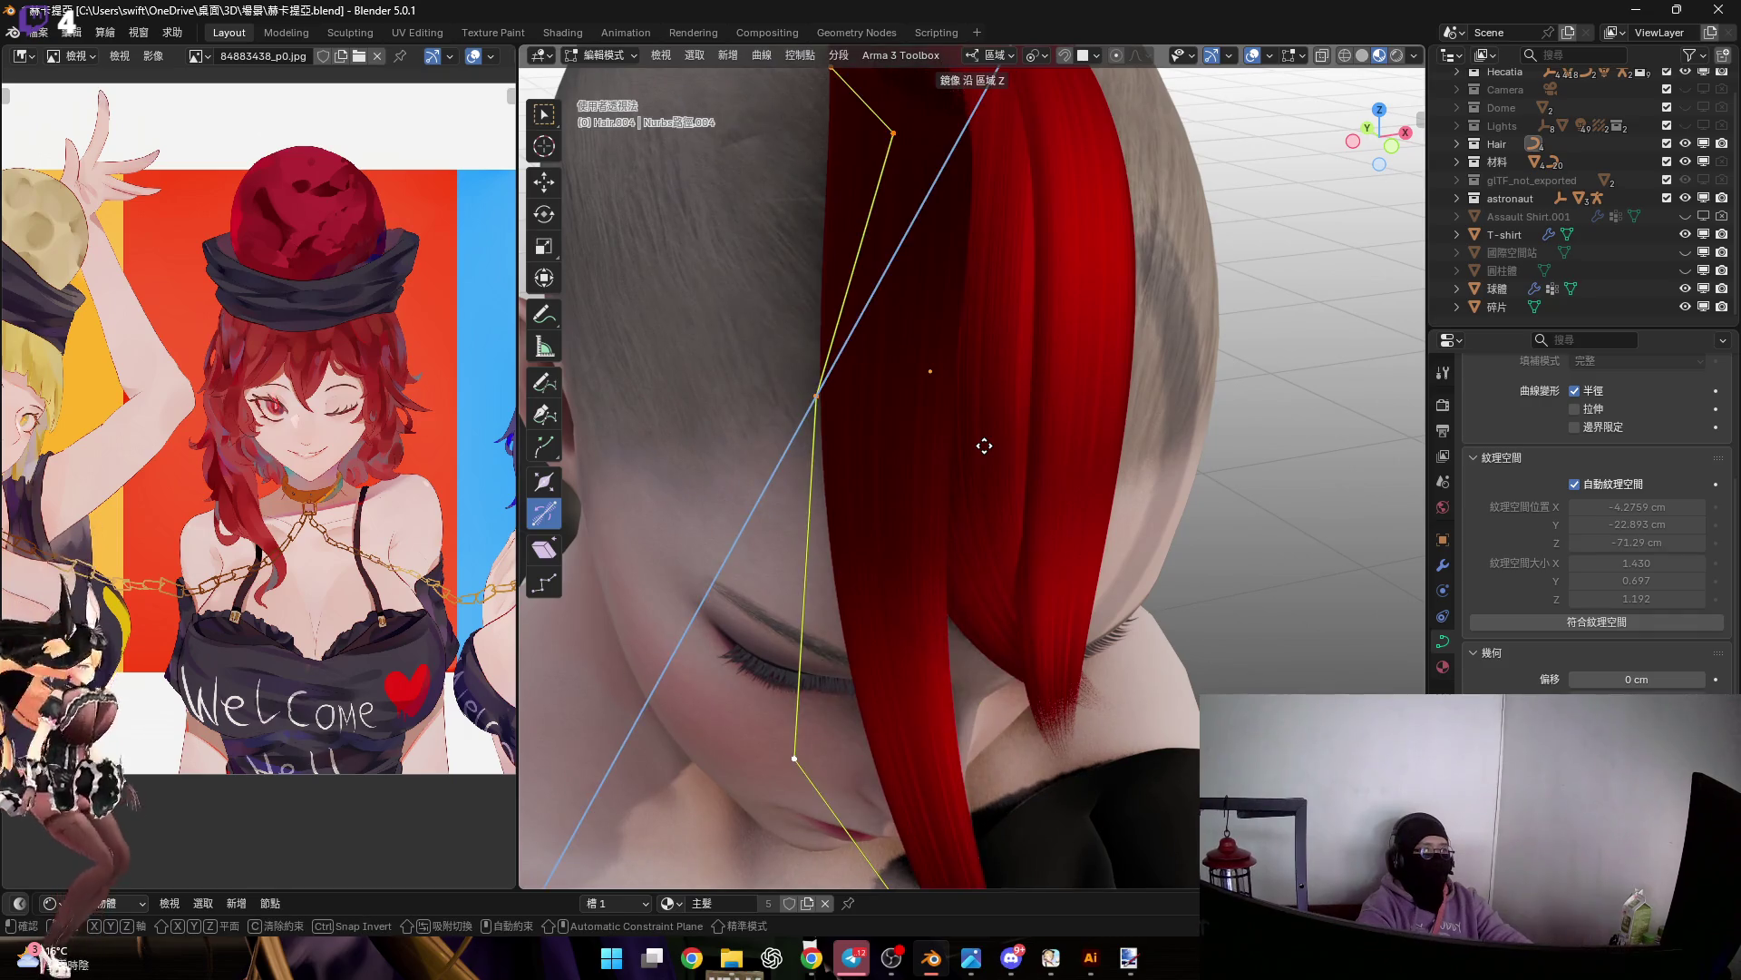
pyautogui.click(984, 445)
pyautogui.scroll(-2, 979, 447)
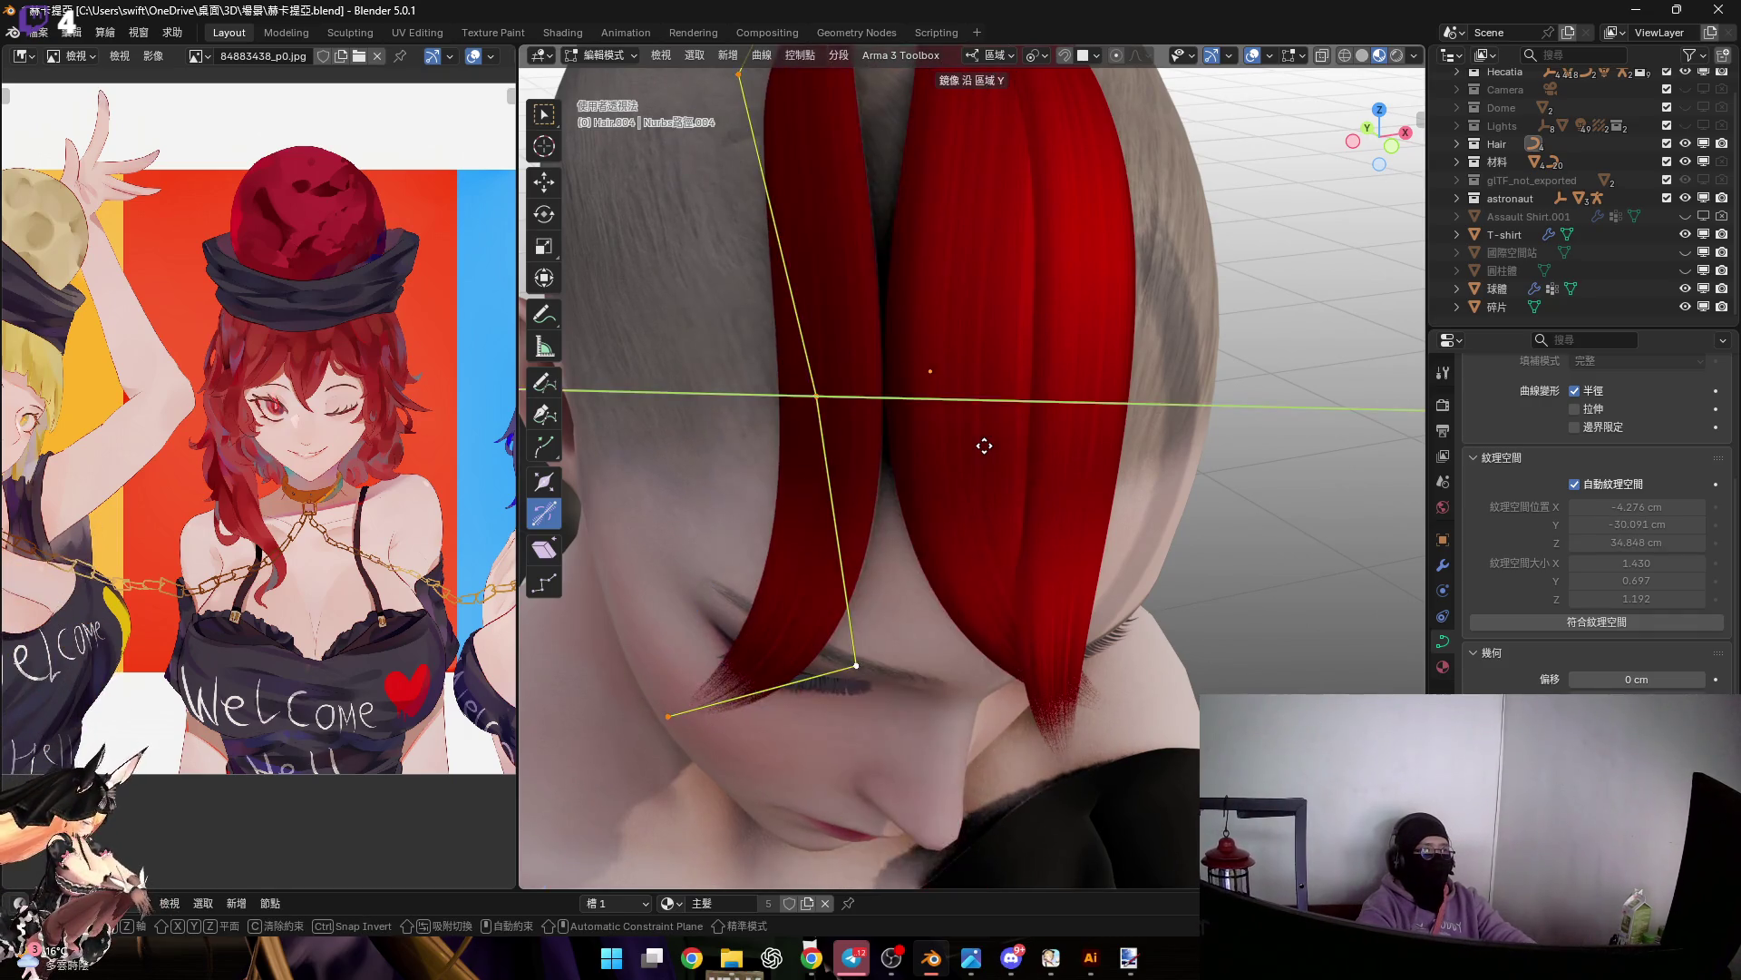
pyautogui.moveTo(979, 447)
pyautogui.mouseDown(button='middle')
pyautogui.moveTo(917, 447)
pyautogui.moveTo(867, 421)
pyautogui.moveTo(916, 399)
pyautogui.moveTo(1016, 404)
pyautogui.mouseUp(button='middle')
pyautogui.scroll(3, 1025, 408)
# Rotate the mirrored curve around Z onto the other side of the parting, then return to Object Mode
pyautogui.press('r')
pyautogui.press('z')
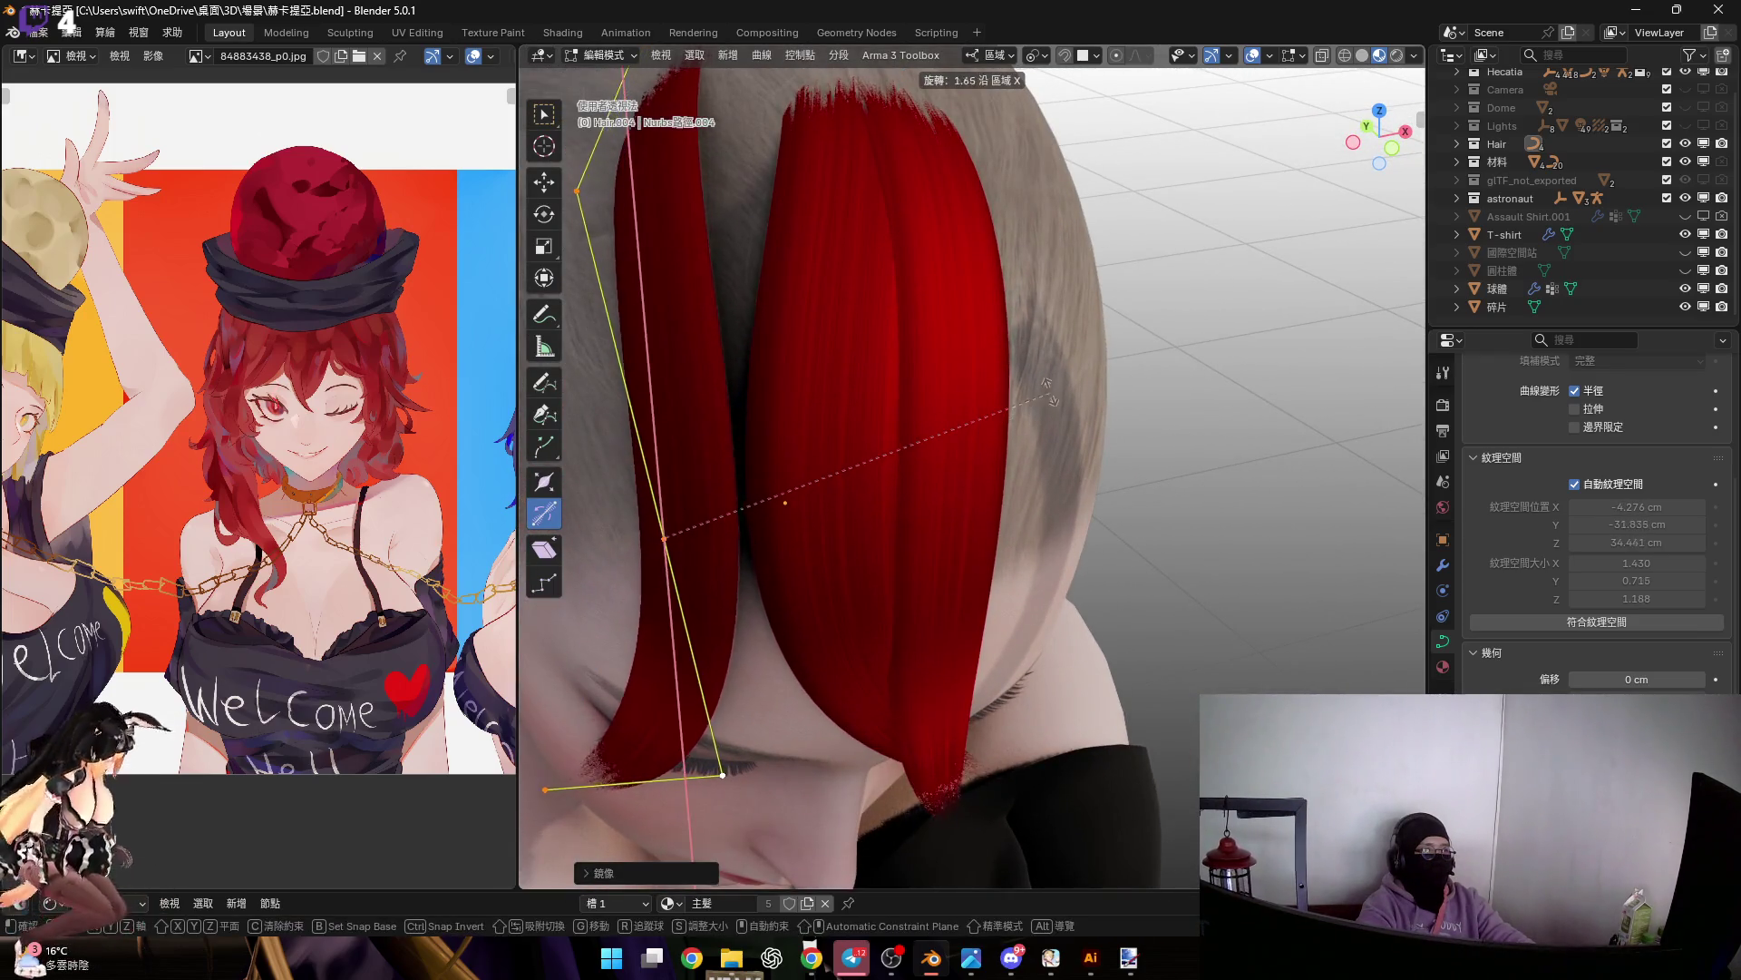
pyautogui.click(724, 408)
pyautogui.scroll(-3, 723, 408)
pyautogui.moveTo(723, 408)
pyautogui.mouseDown(button='middle')
pyautogui.moveTo(816, 449)
pyautogui.moveTo(810, 370)
pyautogui.mouseUp(button='middle')
pyautogui.scroll(2, 818, 426)
pyautogui.press('Tab')
pyautogui.moveTo(870, 461); pyautogui.dragTo(901, 417, button='middle')
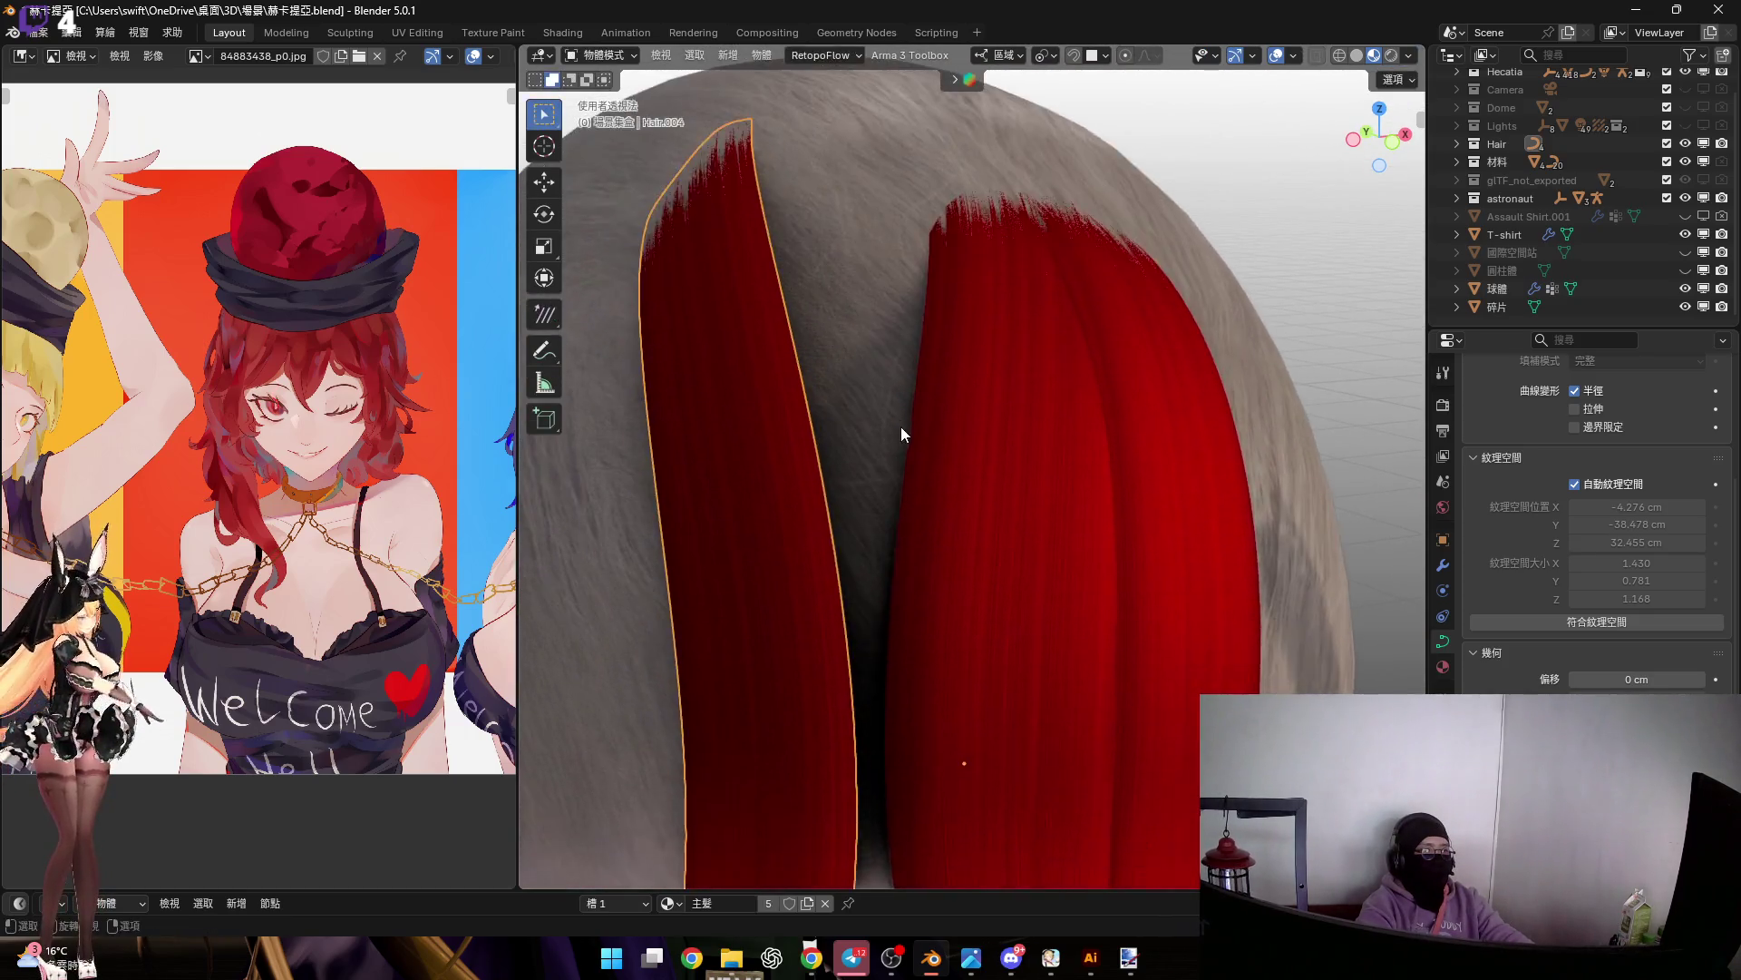
# Rotate the copied strand and shift it sideways along local X
pyautogui.scroll(-2, 900, 418)
pyautogui.press('r')
pyautogui.scroll(2, 871, 345)
pyautogui.click(853, 302)
pyautogui.press('g')
pyautogui.press('x')
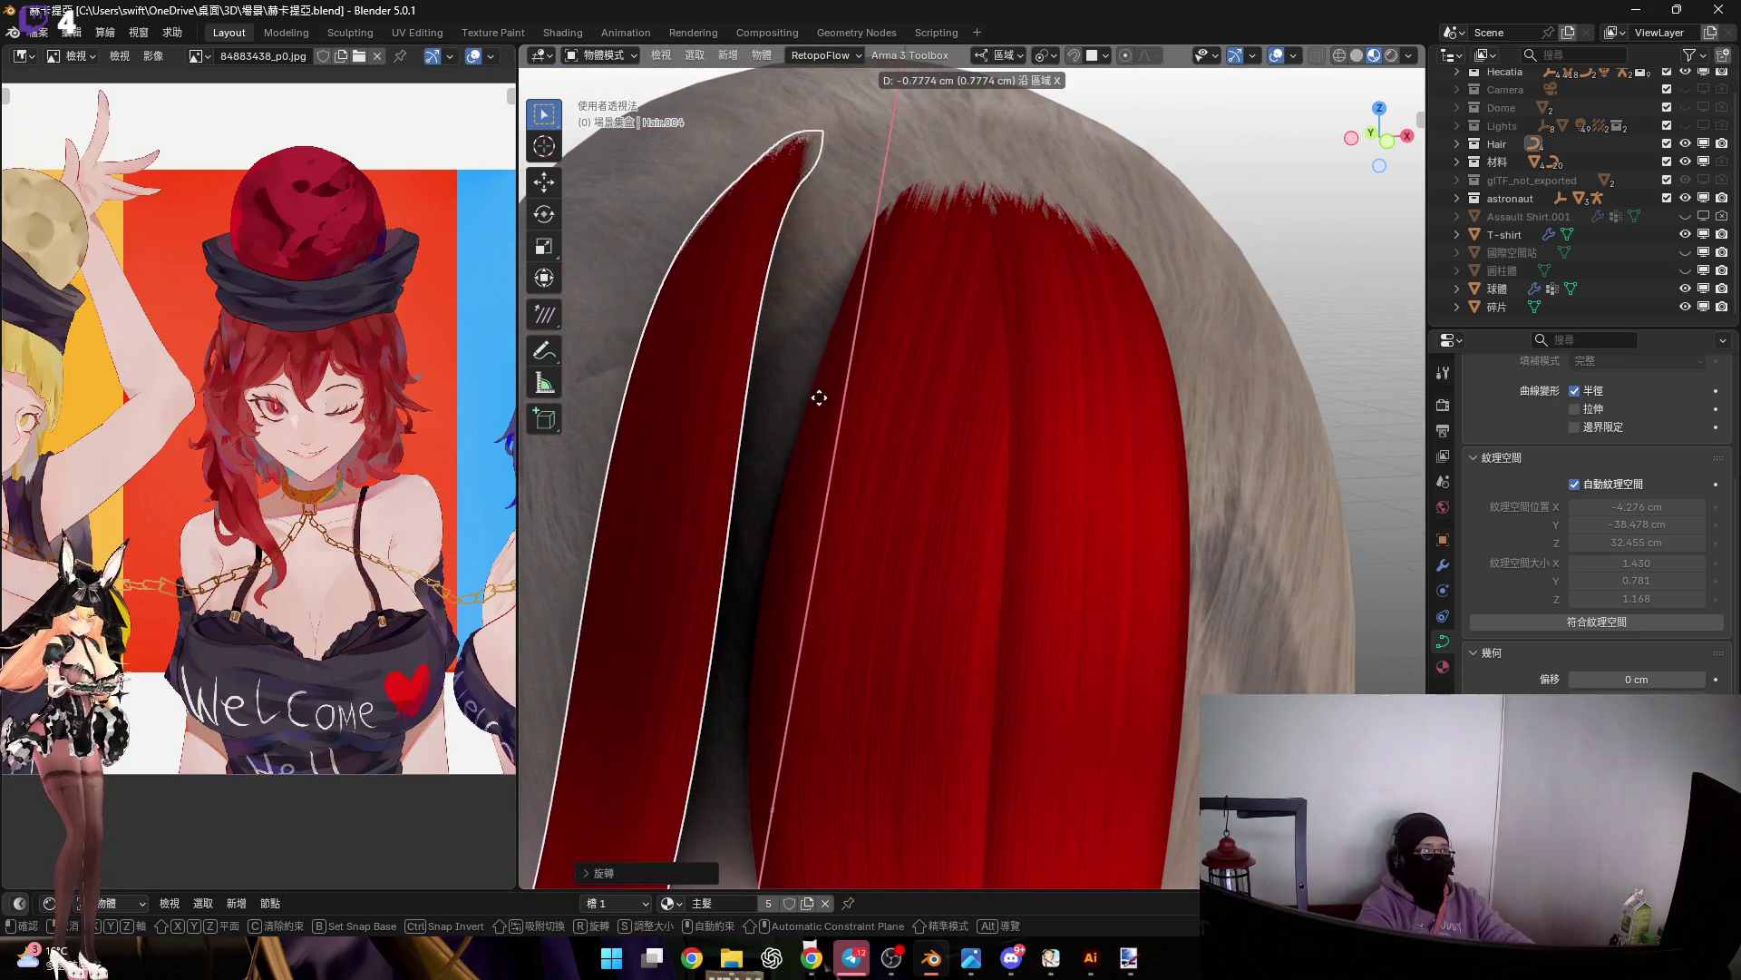
pyautogui.click(923, 253)
# Set Transform Orientation to Global, move the strand along global X, and tilt it 25° on local X
pyautogui.click(1002, 55)
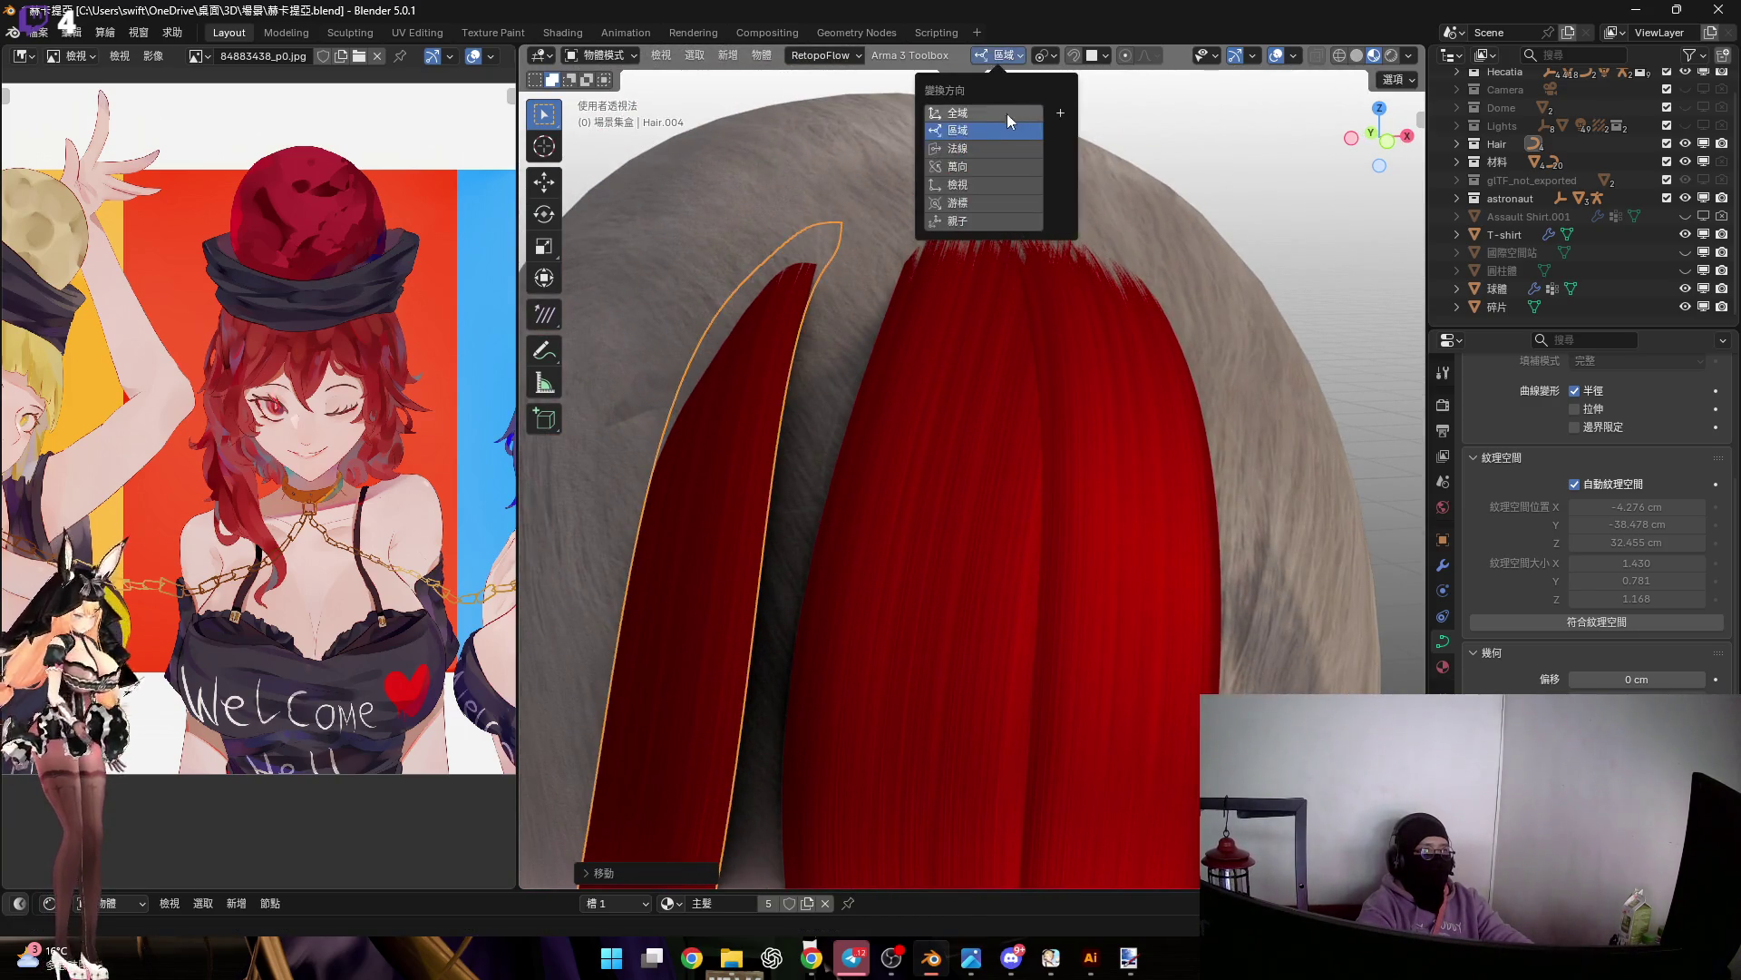
pyautogui.moveTo(786, 249)
pyautogui.mouseDown(button='middle')
pyautogui.moveTo(847, 297)
pyautogui.moveTo(845, 361)
pyautogui.moveTo(802, 305)
pyautogui.moveTo(901, 254)
pyautogui.moveTo(840, 296)
pyautogui.moveTo(966, 314)
pyautogui.moveTo(1167, 381)
pyautogui.mouseUp(button='middle')
pyautogui.press('g')
pyautogui.press('x')
pyautogui.click(925, 359)
pyautogui.press('r')
pyautogui.rightClick(966, 311)
pyautogui.press('r')
pyautogui.press('x')
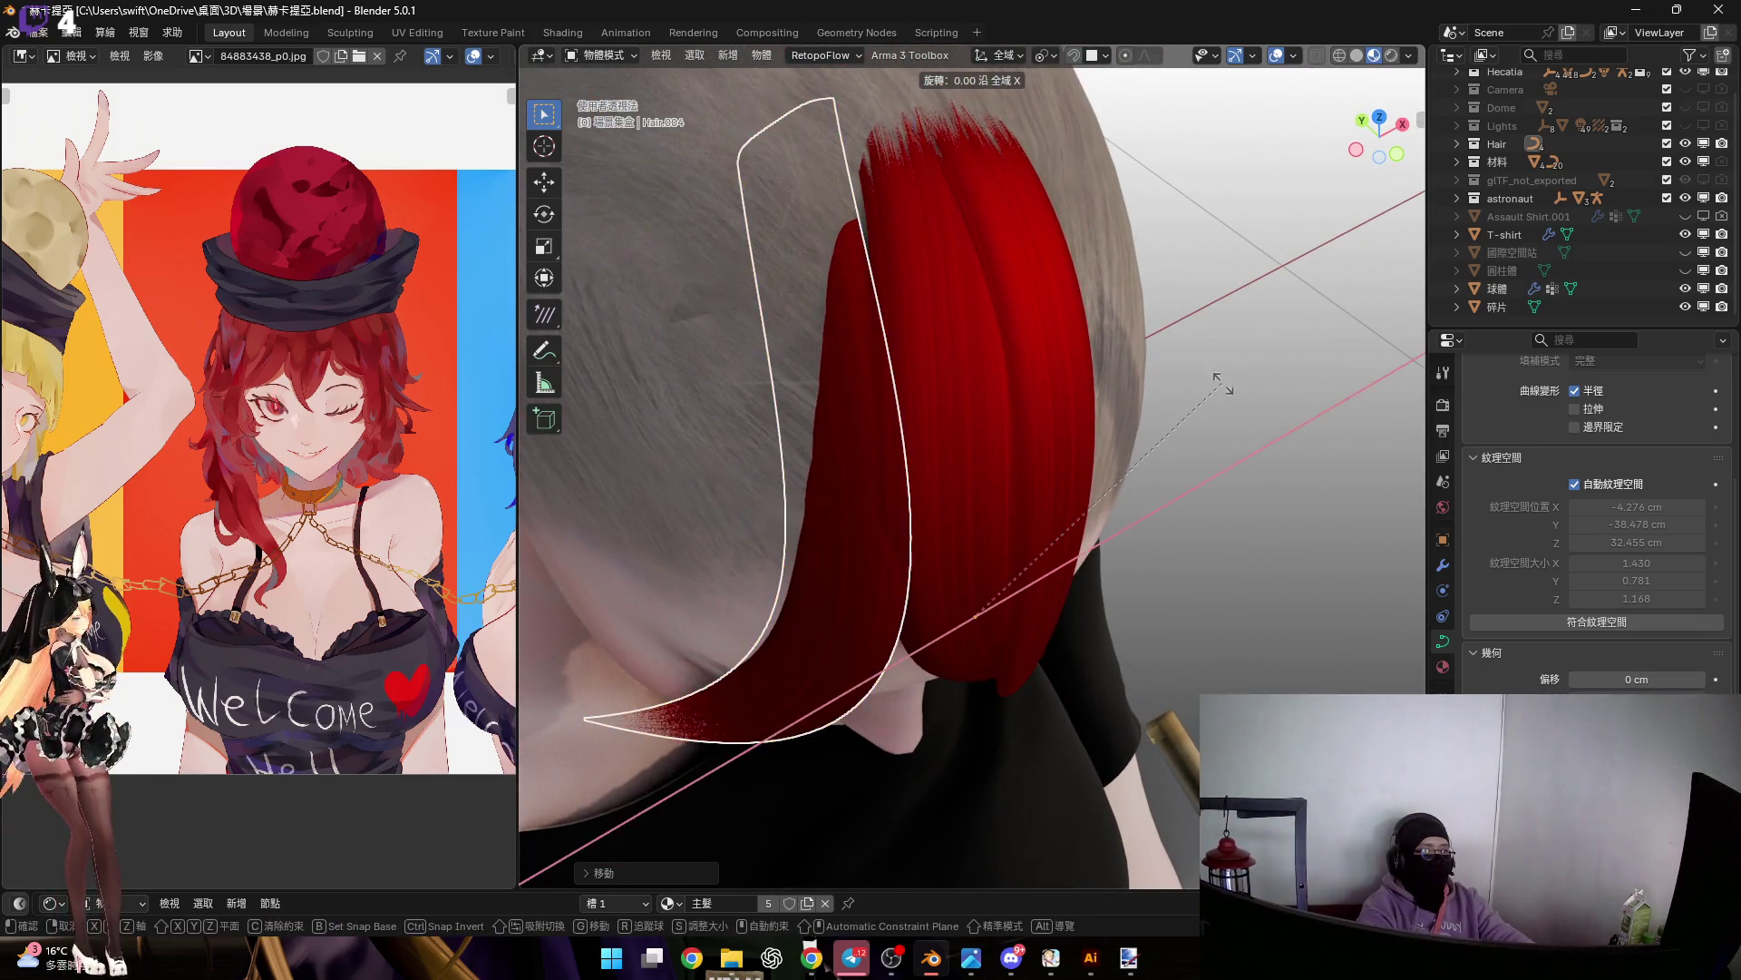
pyautogui.press('x')
pyautogui.click(913, 343)
# From the front view, delete the Hair.004 copy
pyautogui.moveTo(913, 343)
pyautogui.mouseDown(button='middle')
pyautogui.moveTo(965, 368)
pyautogui.moveTo(1204, 315)
pyautogui.mouseUp(button='middle')
pyautogui.click(1396, 146)
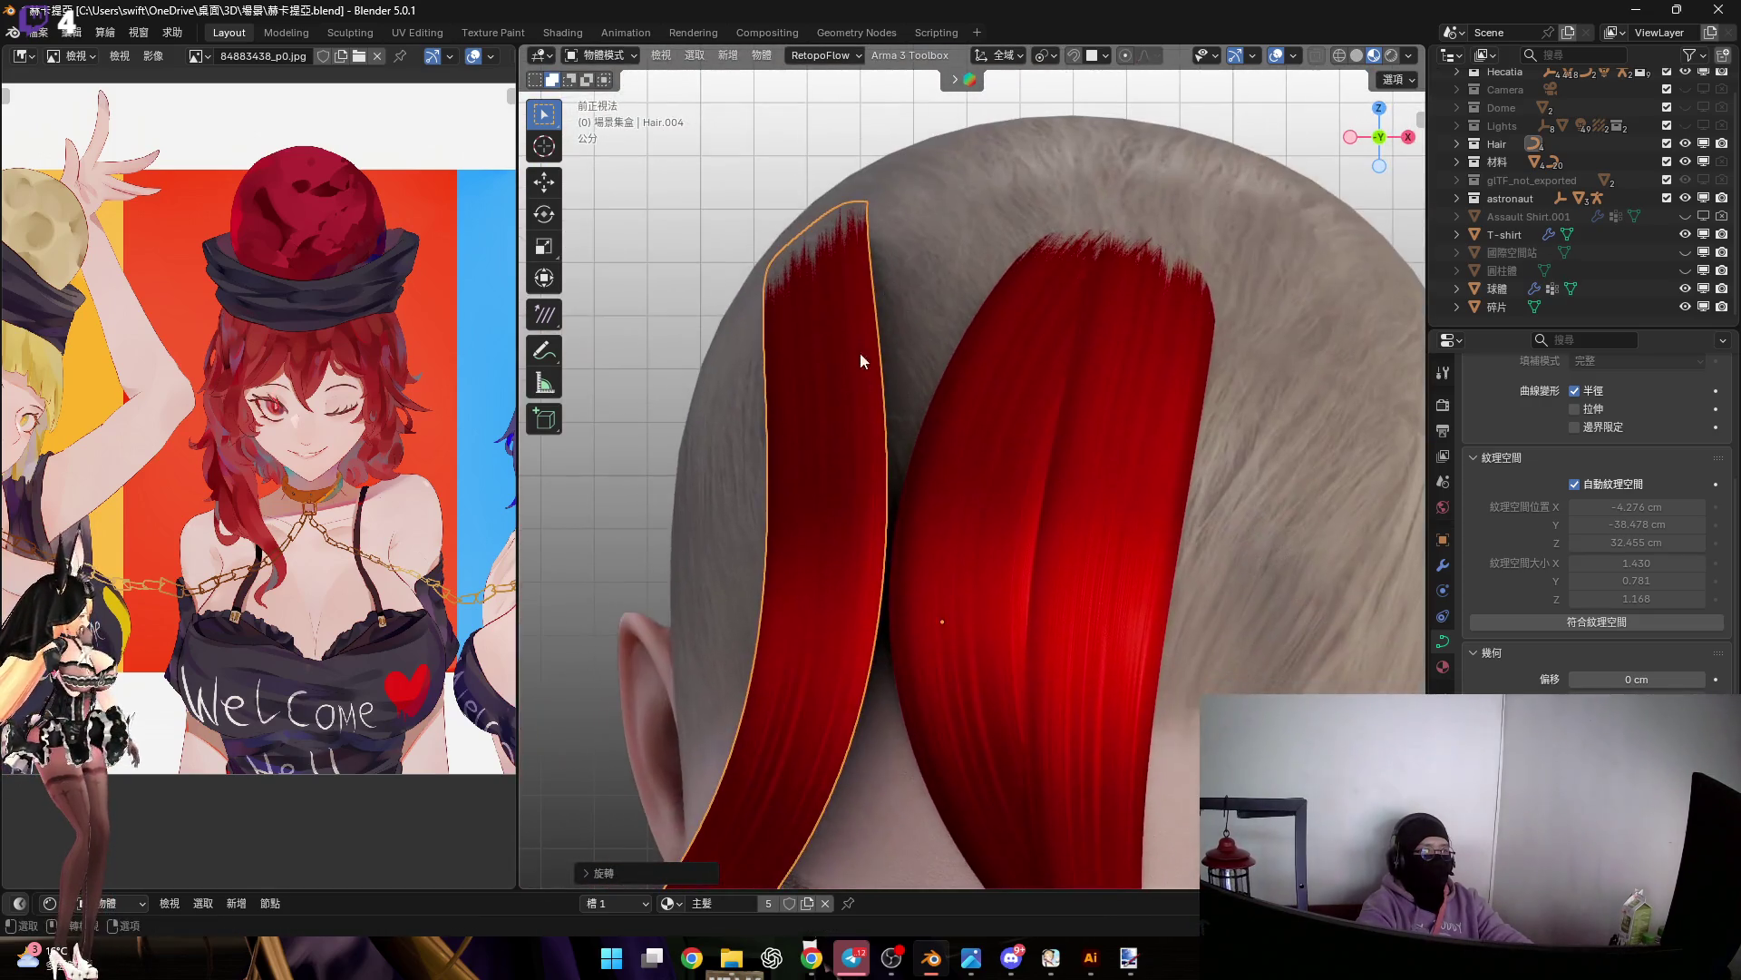
pyautogui.press('Return')
pyautogui.scroll(-5, 947, 461)
pyautogui.scroll(3, 845, 412)
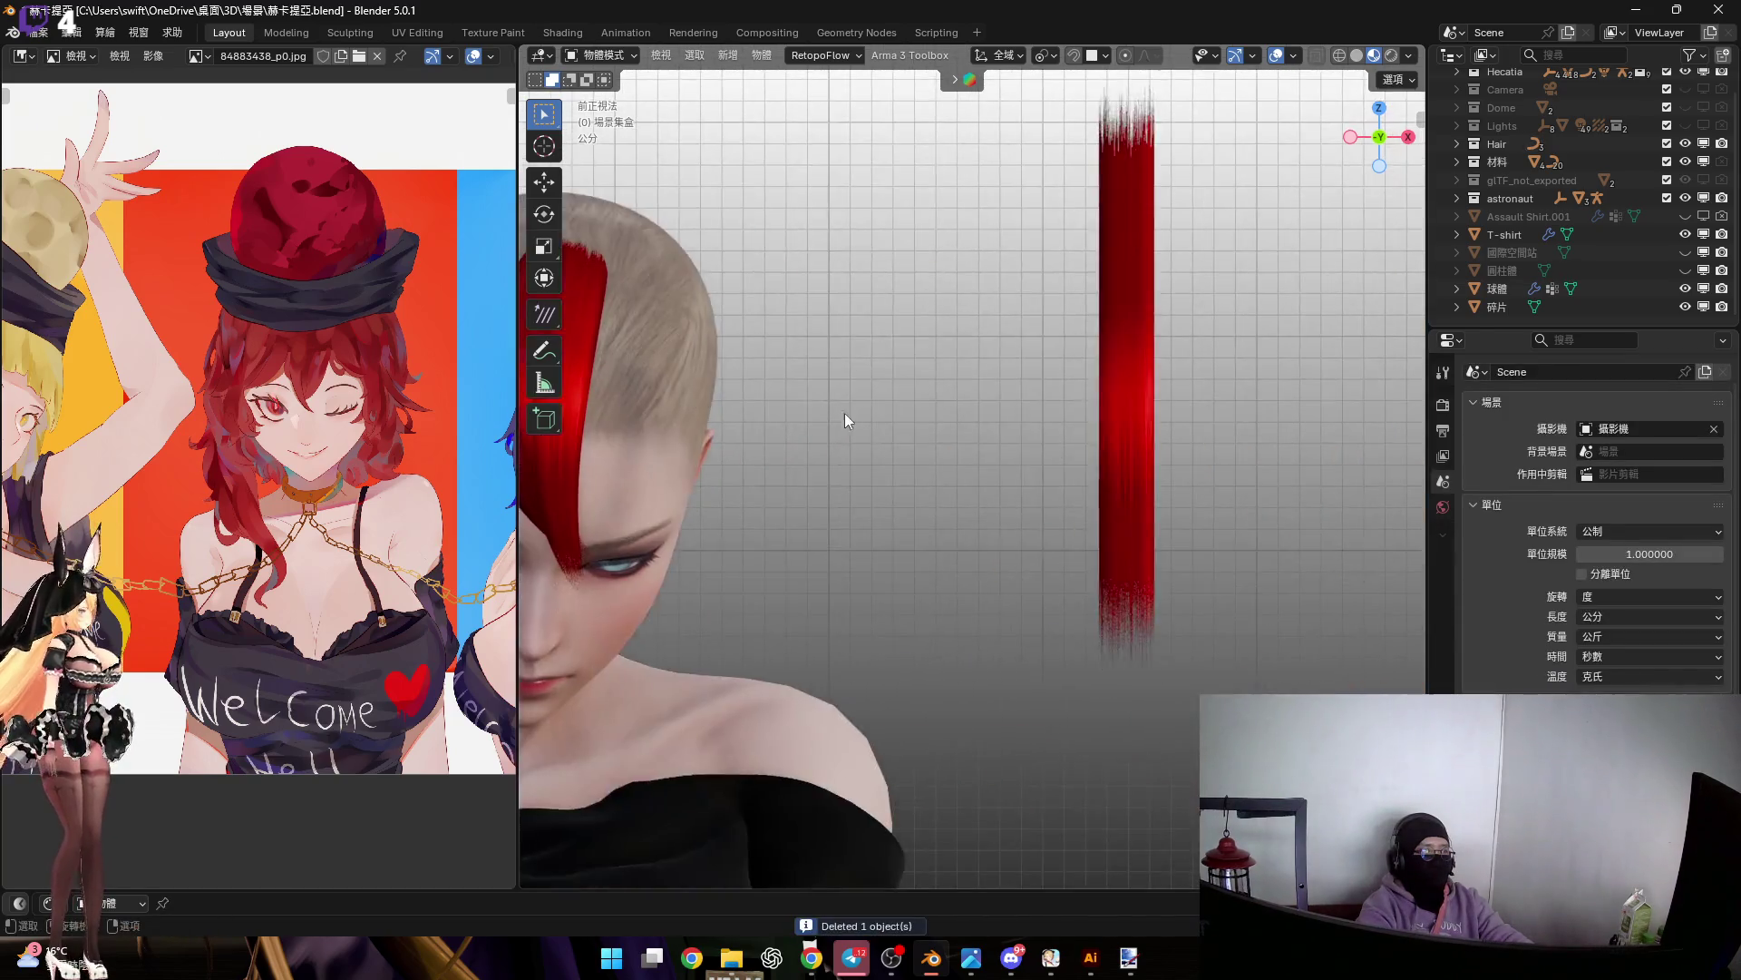
# Duplicate the original strand, raise it along Z, and place it beside the head
pyautogui.scroll(-3, 976, 412)
pyautogui.scroll(4, 938, 432)
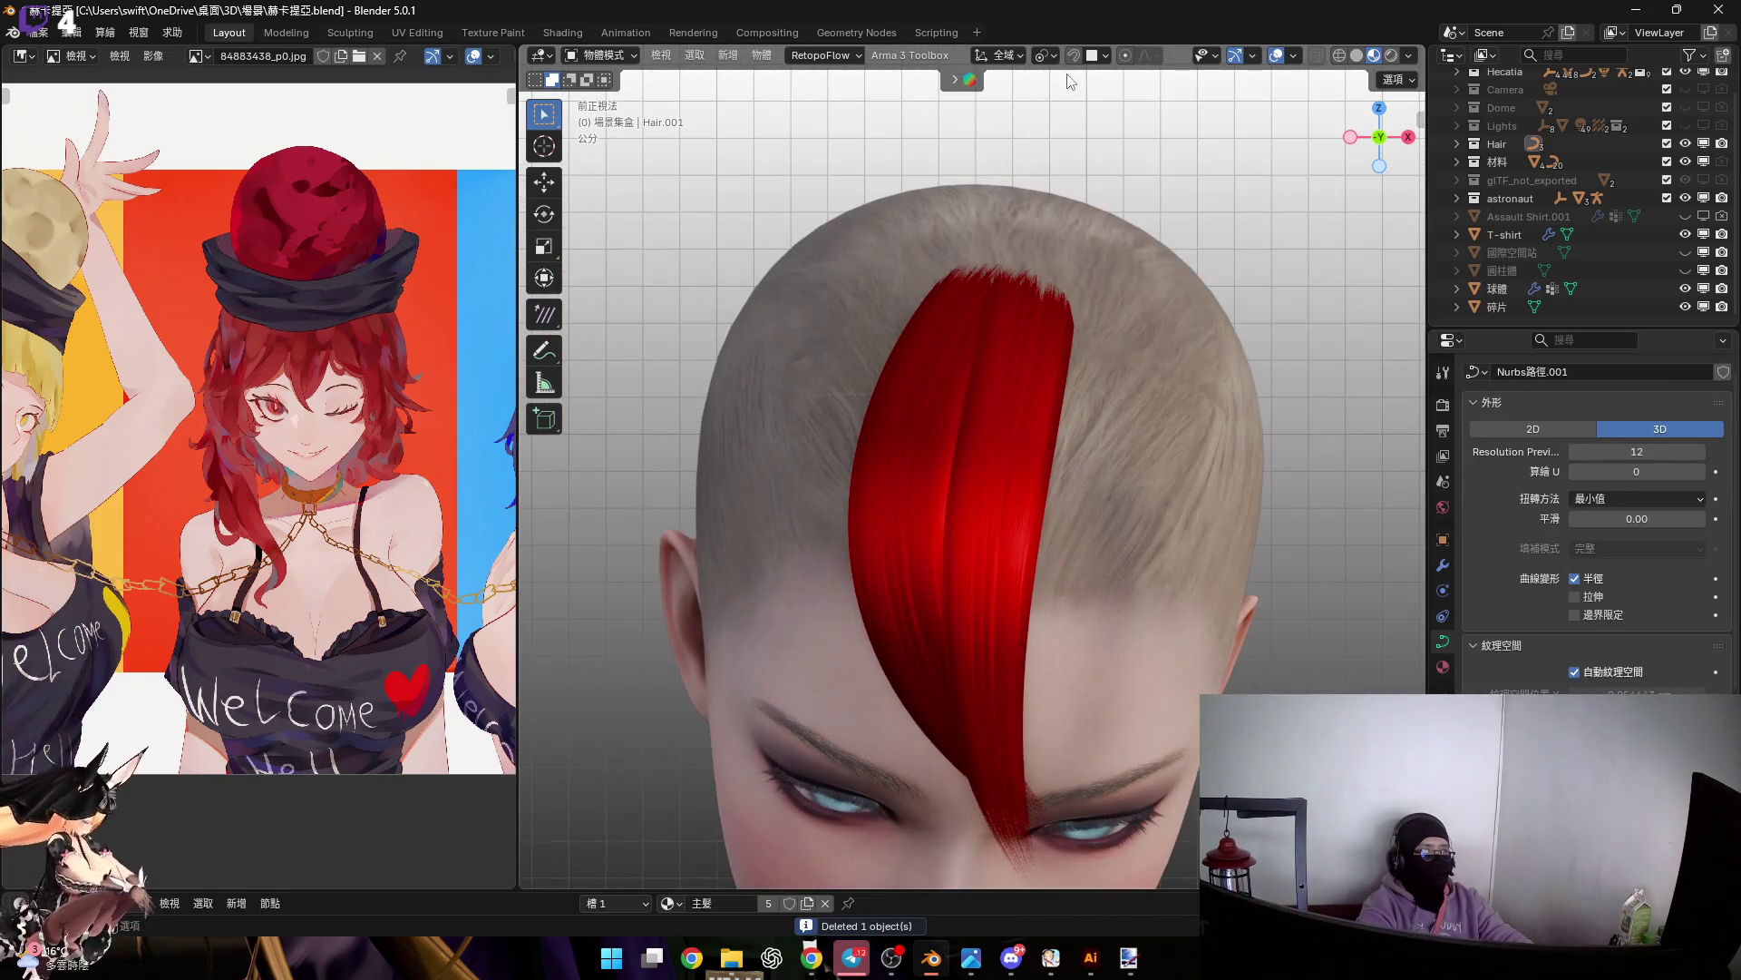
pyautogui.hotkey('shift', 'd')
pyautogui.click(873, 635)
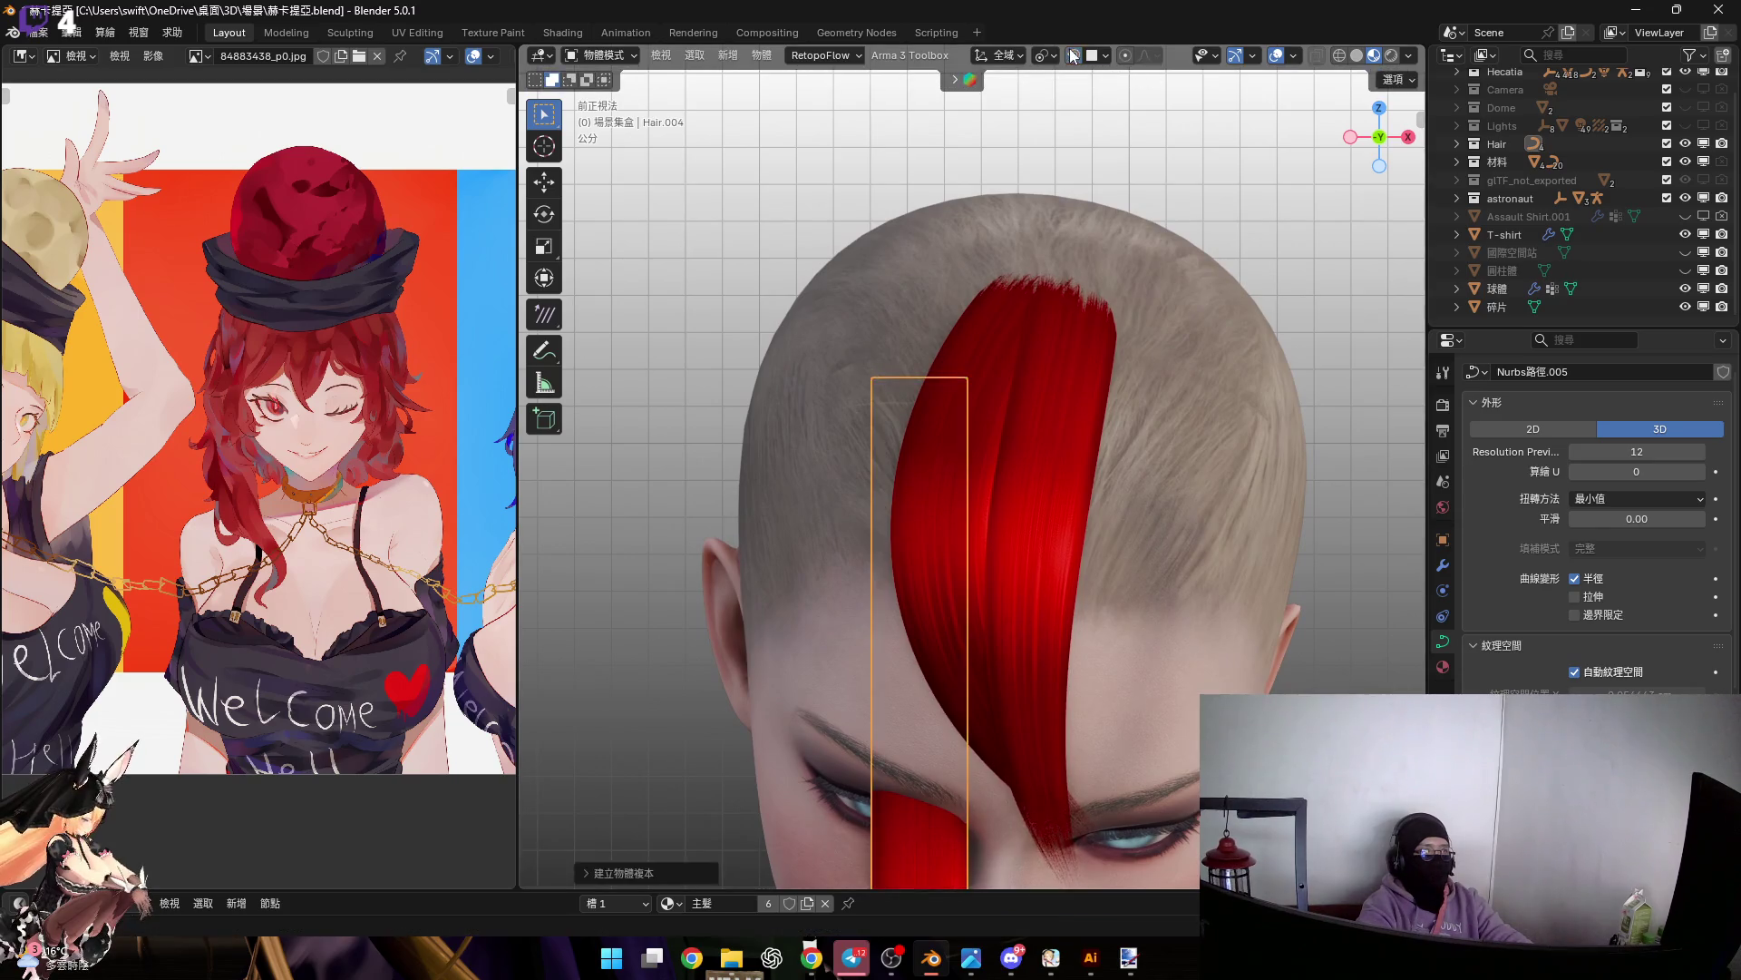
pyautogui.click(1379, 138)
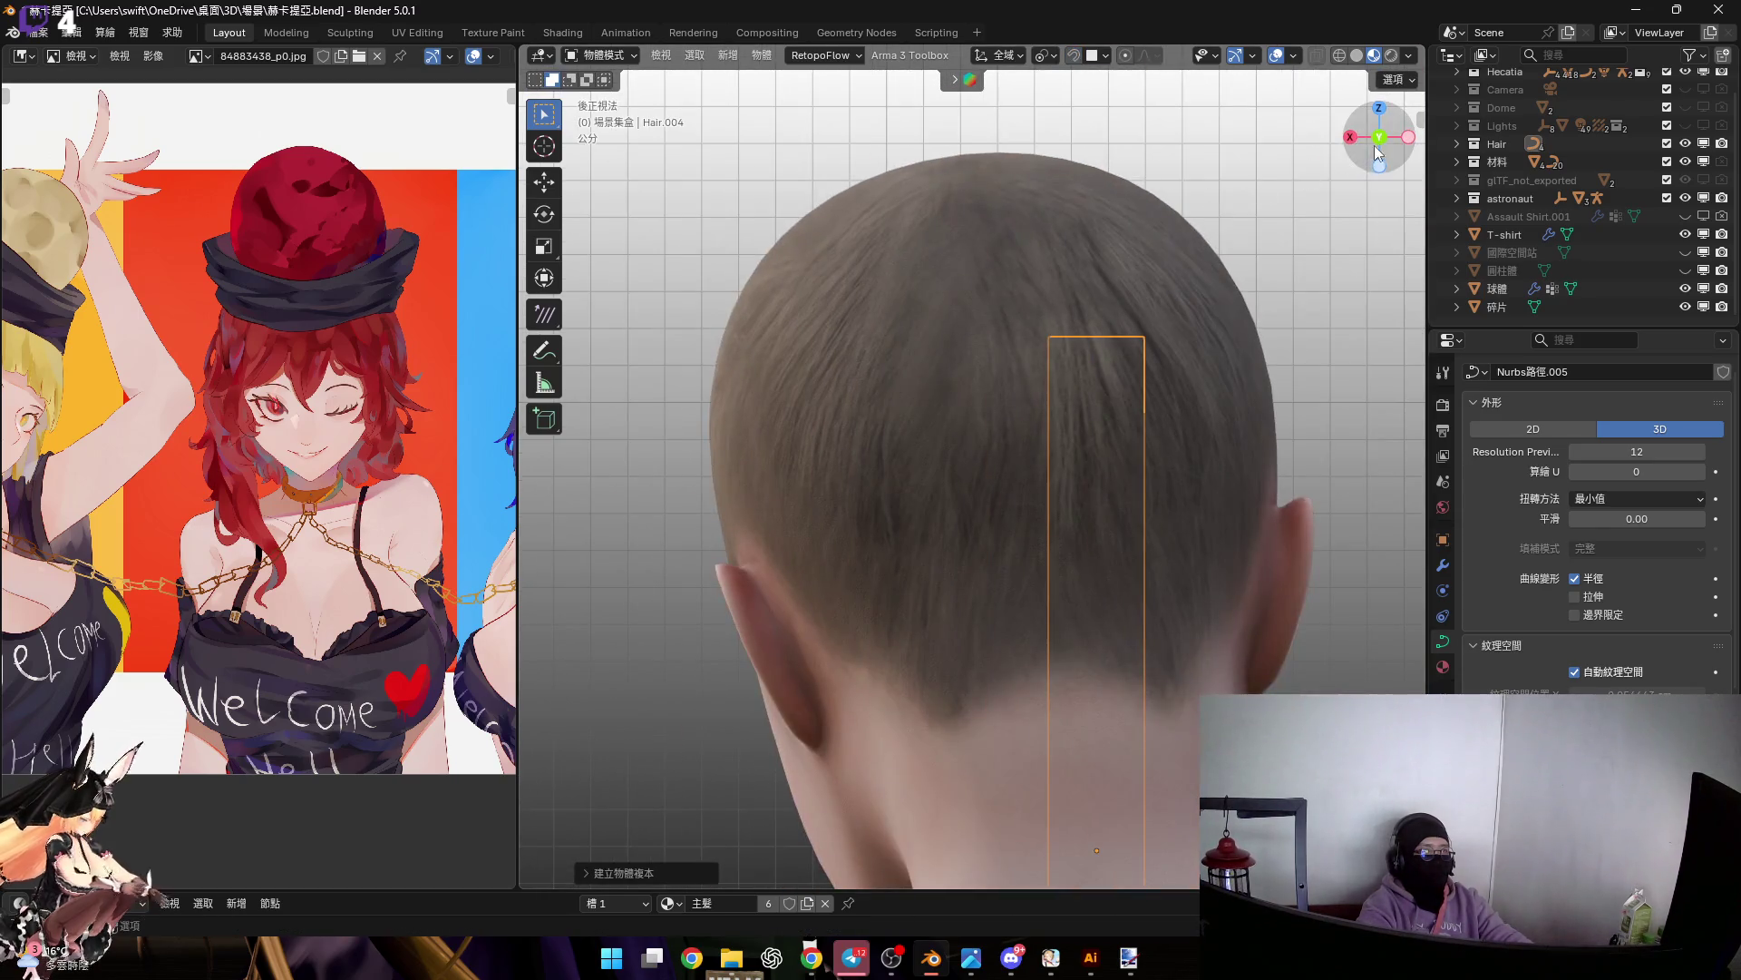
pyautogui.click(1377, 141)
pyautogui.press('g')
pyautogui.press('z')
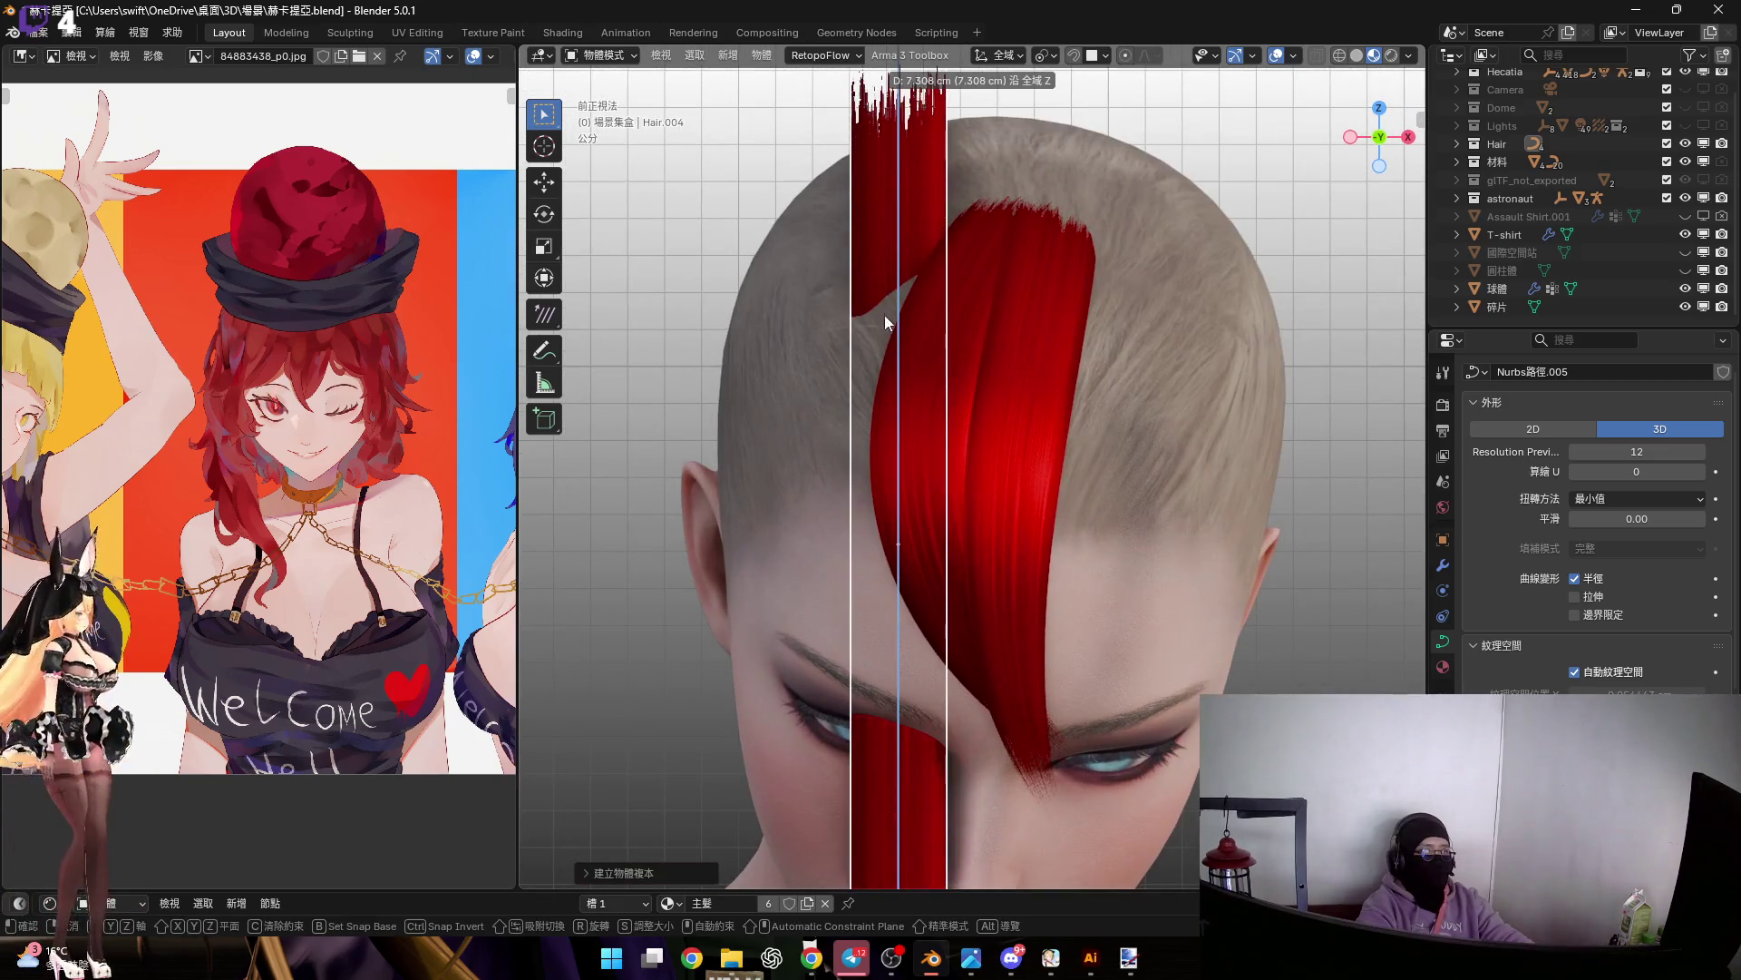
pyautogui.click(884, 313)
pyautogui.keyDown('shift'); pyautogui.moveTo(885, 313); pyautogui.dragTo(842, 424, button='middle'); pyautogui.keyUp('shift')
pyautogui.click(1349, 139)
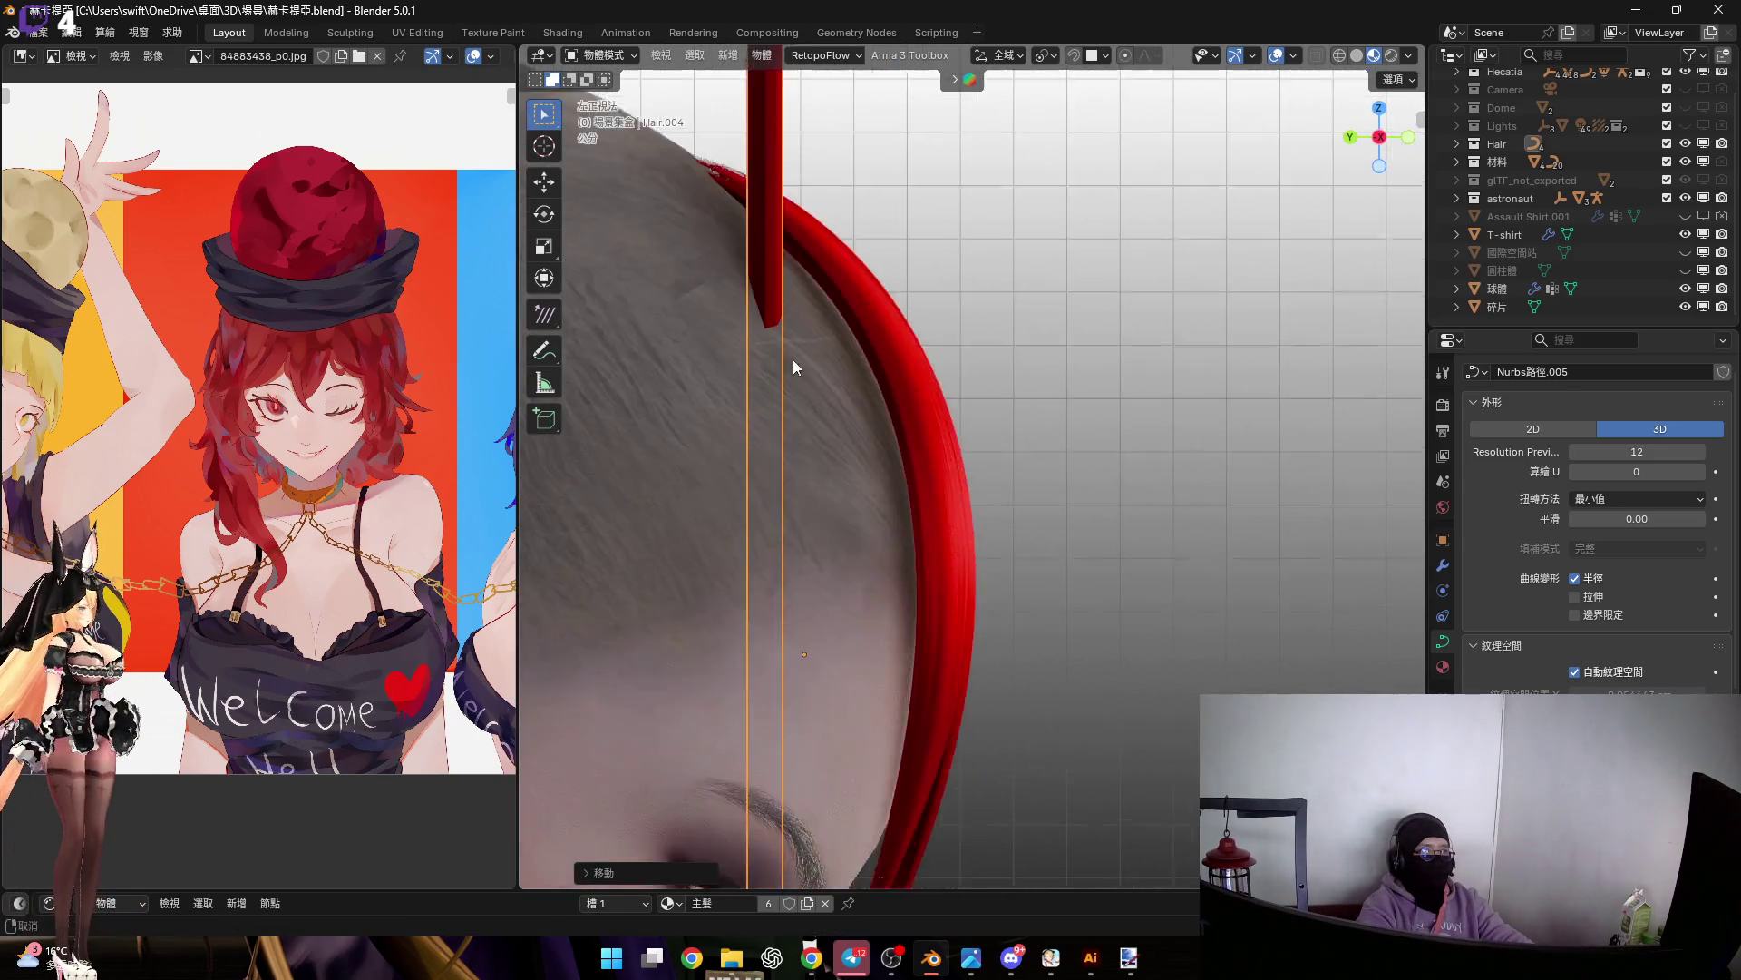
pyautogui.press('g')
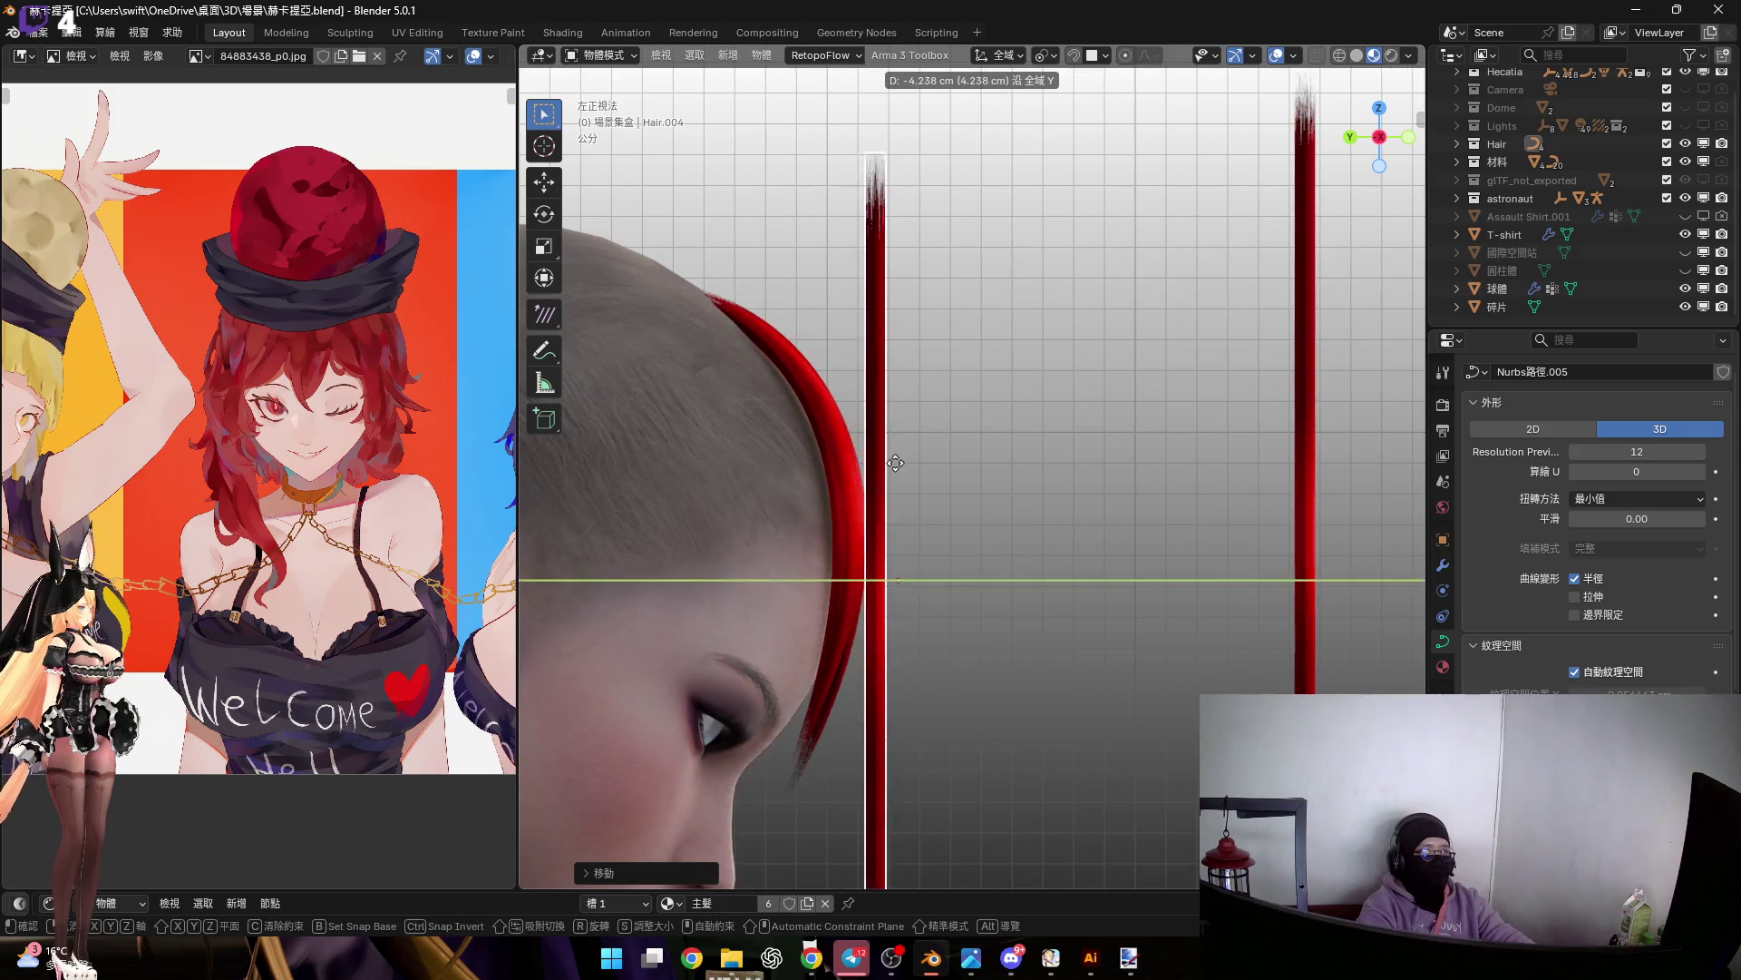
pyautogui.click(885, 459)
# In Edit Mode, bend the curve's top segment over the scalp
pyautogui.press('Tab')
pyautogui.press('r')
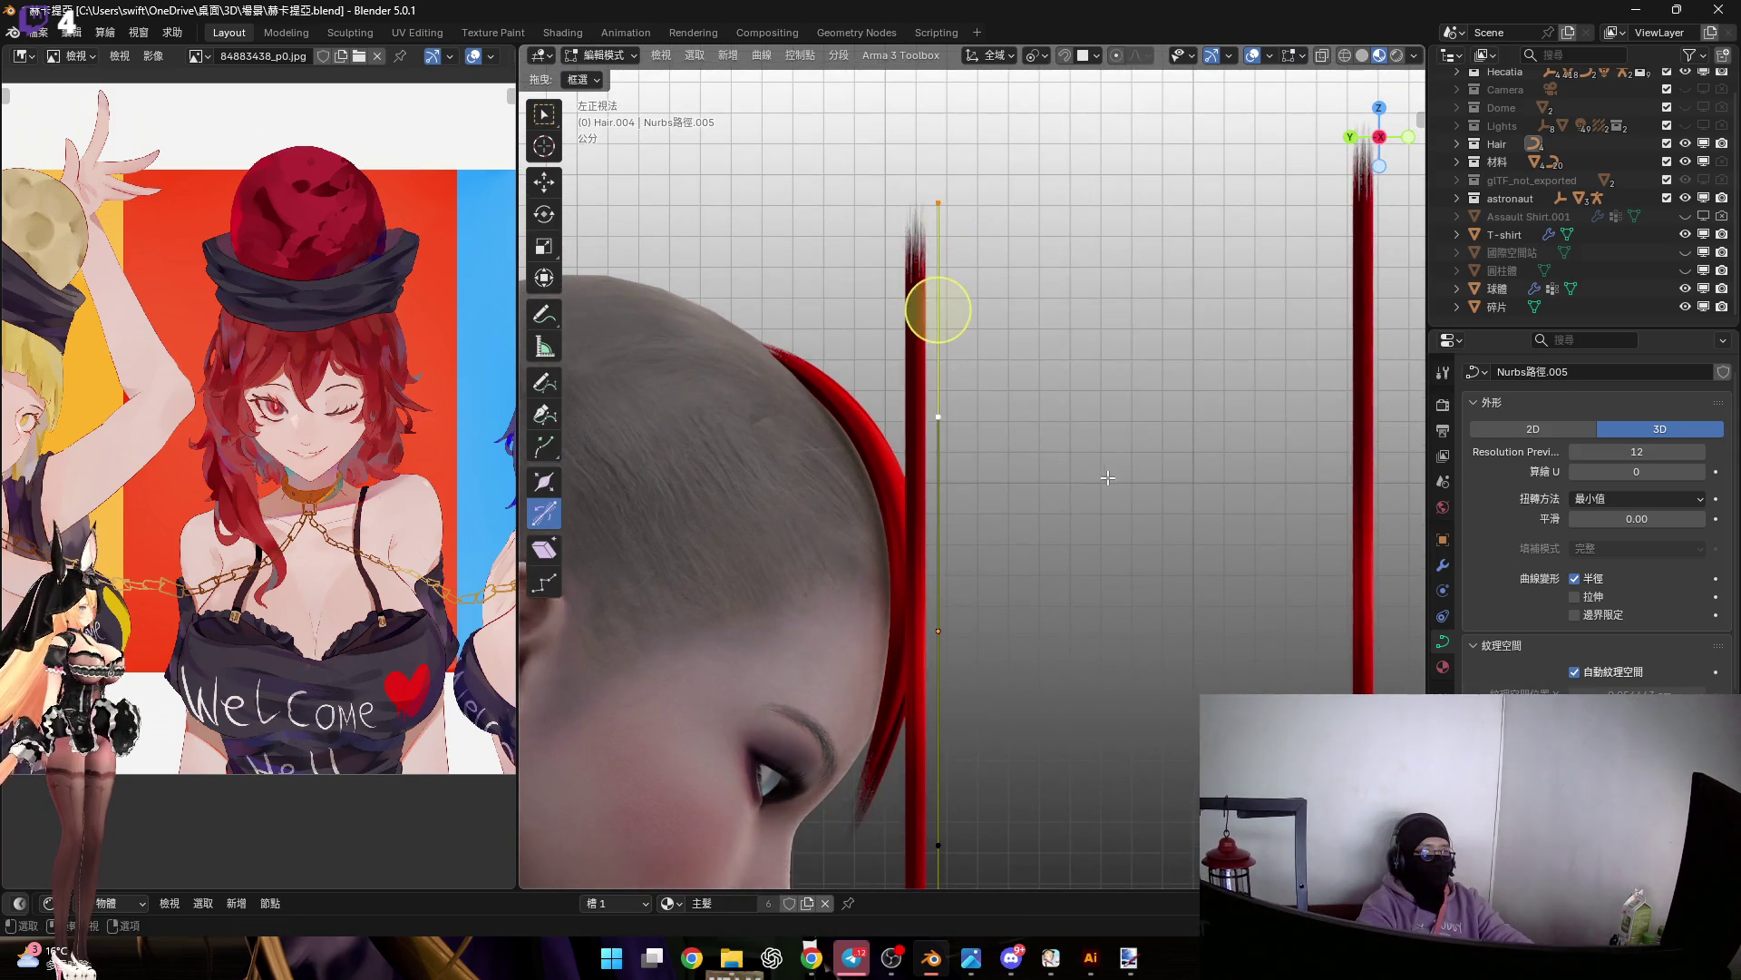
pyautogui.click(998, 282)
pyautogui.keyDown('shift'); pyautogui.moveTo(915, 627); pyautogui.dragTo(915, 443, button='middle'); pyautogui.keyUp('shift')
pyautogui.scroll(-3, 916, 443)
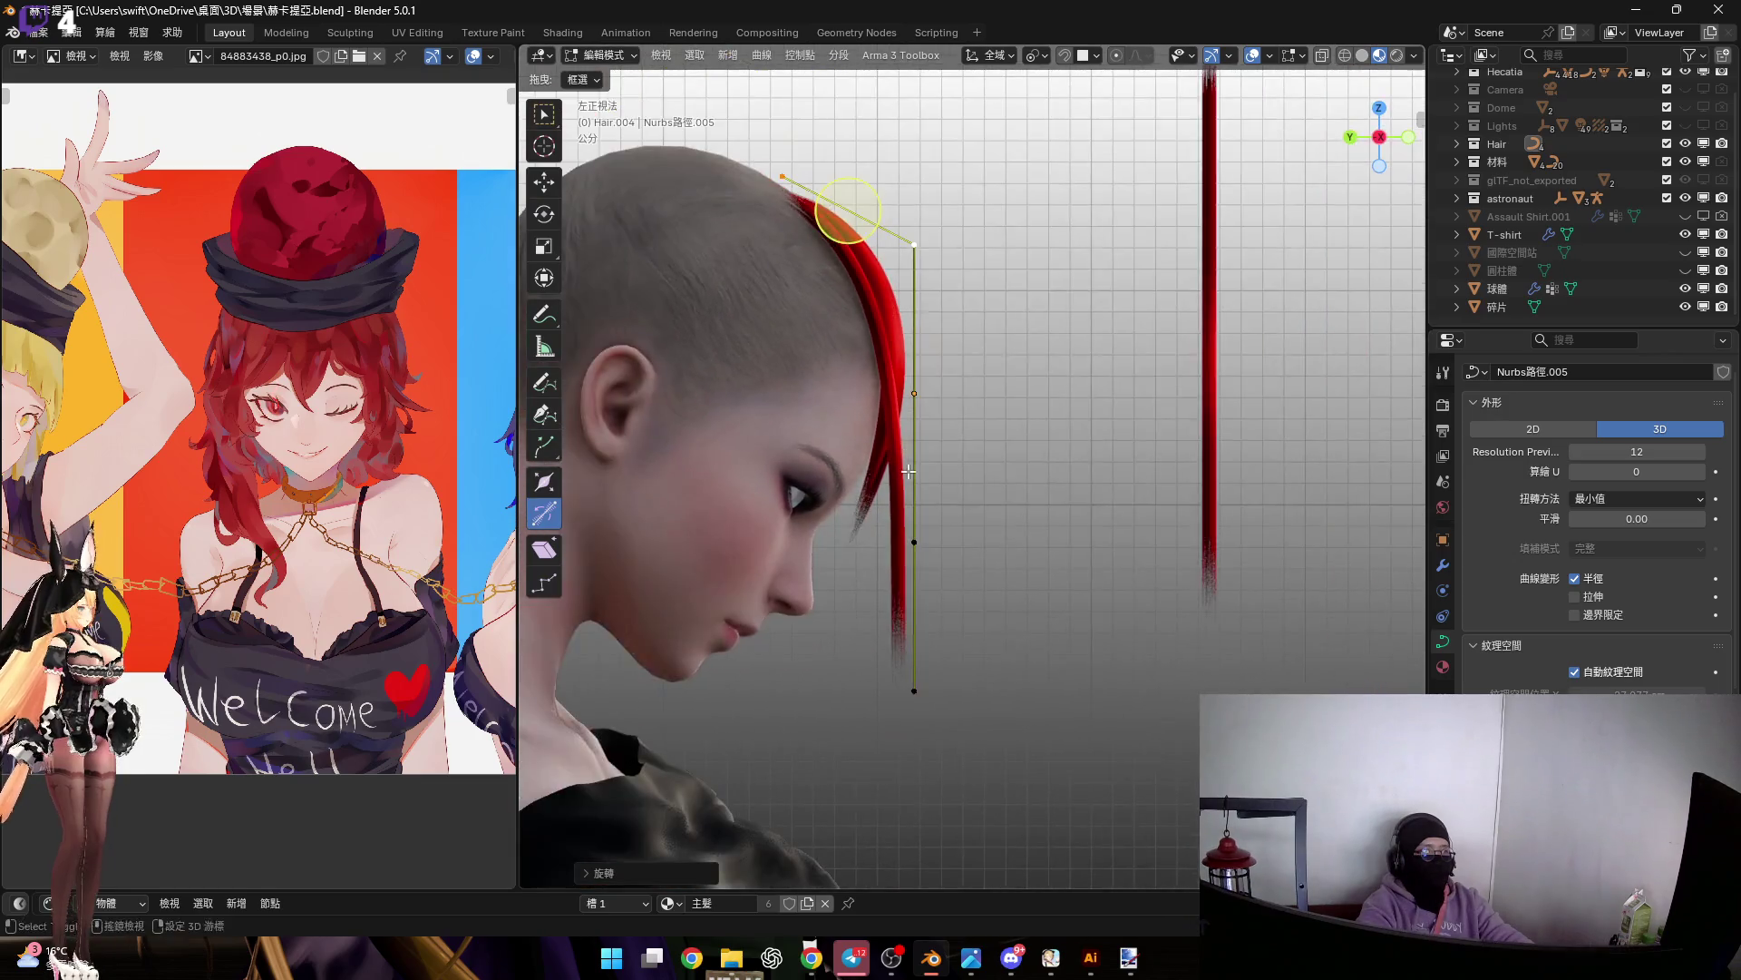
pyautogui.hotkey('ctrl', 'z')
pyautogui.keyDown('shift'); pyautogui.moveTo(873, 277); pyautogui.dragTo(874, 477, button='middle'); pyautogui.keyUp('shift')
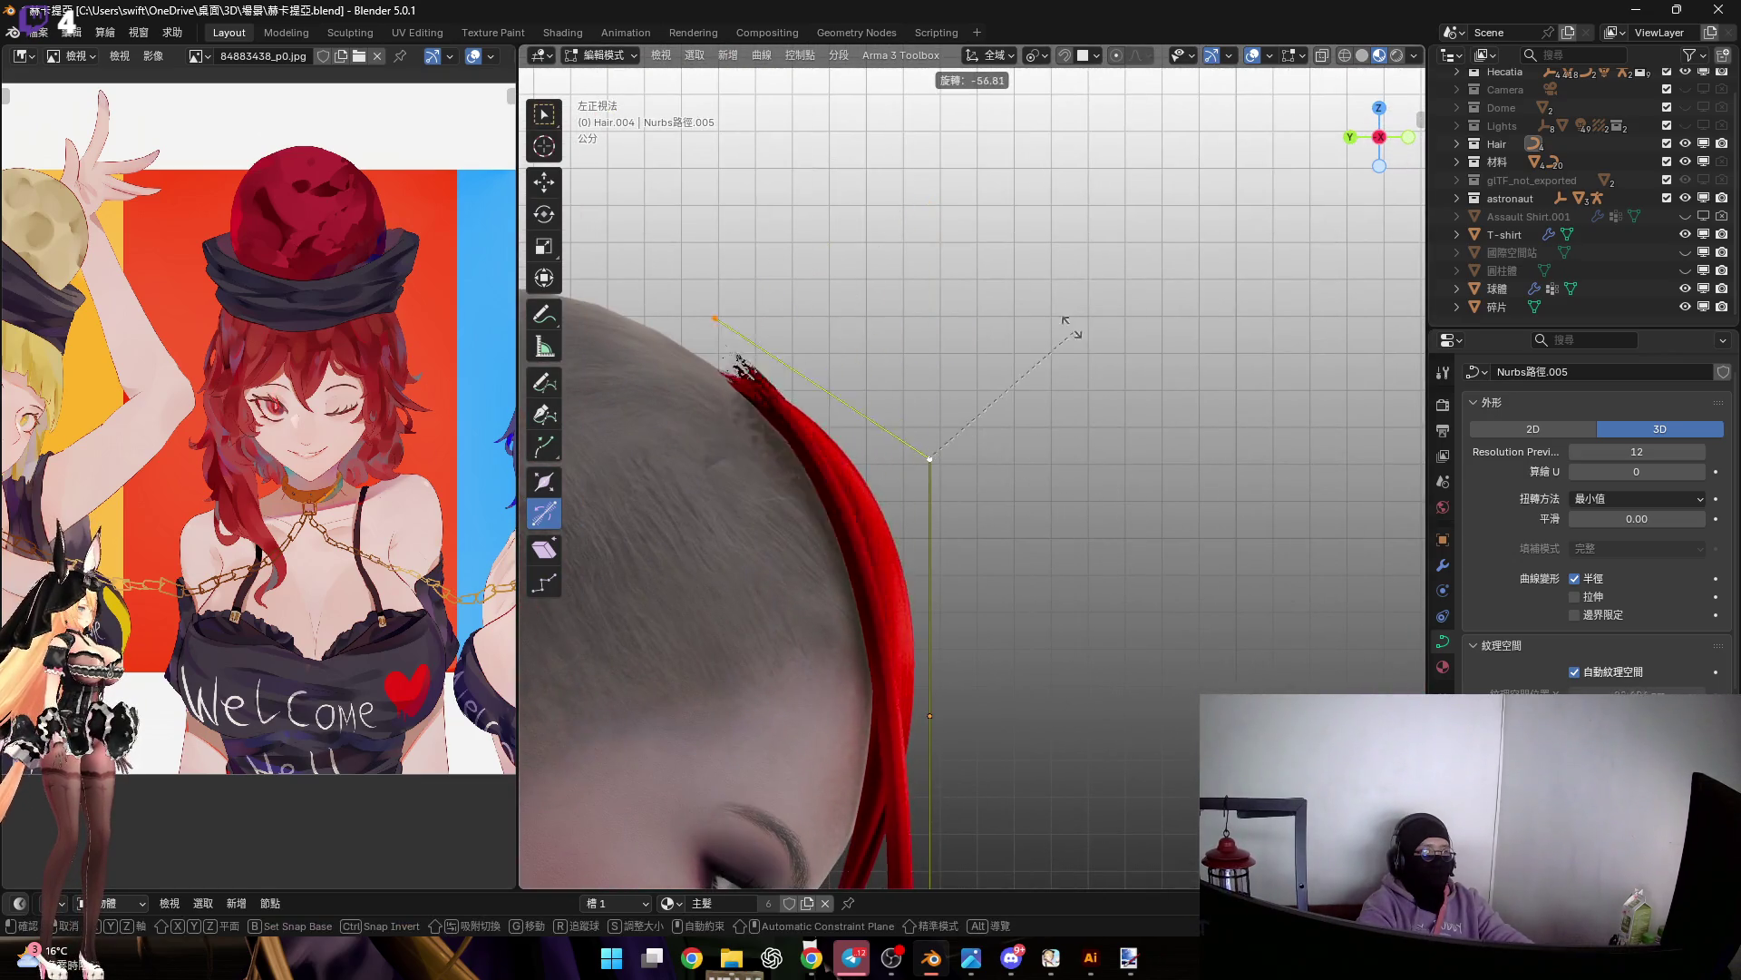
pyautogui.click(907, 345)
# Select the bottom and upper curve points and scale them to shorten the strand
pyautogui.moveTo(897, 737)
pyautogui.keyDown('shift'); pyautogui.mouseDown(button='middle')
pyautogui.moveTo(867, 493)
pyautogui.moveTo(912, 582)
pyautogui.mouseUp(button='middle'); pyautogui.keyUp('shift')
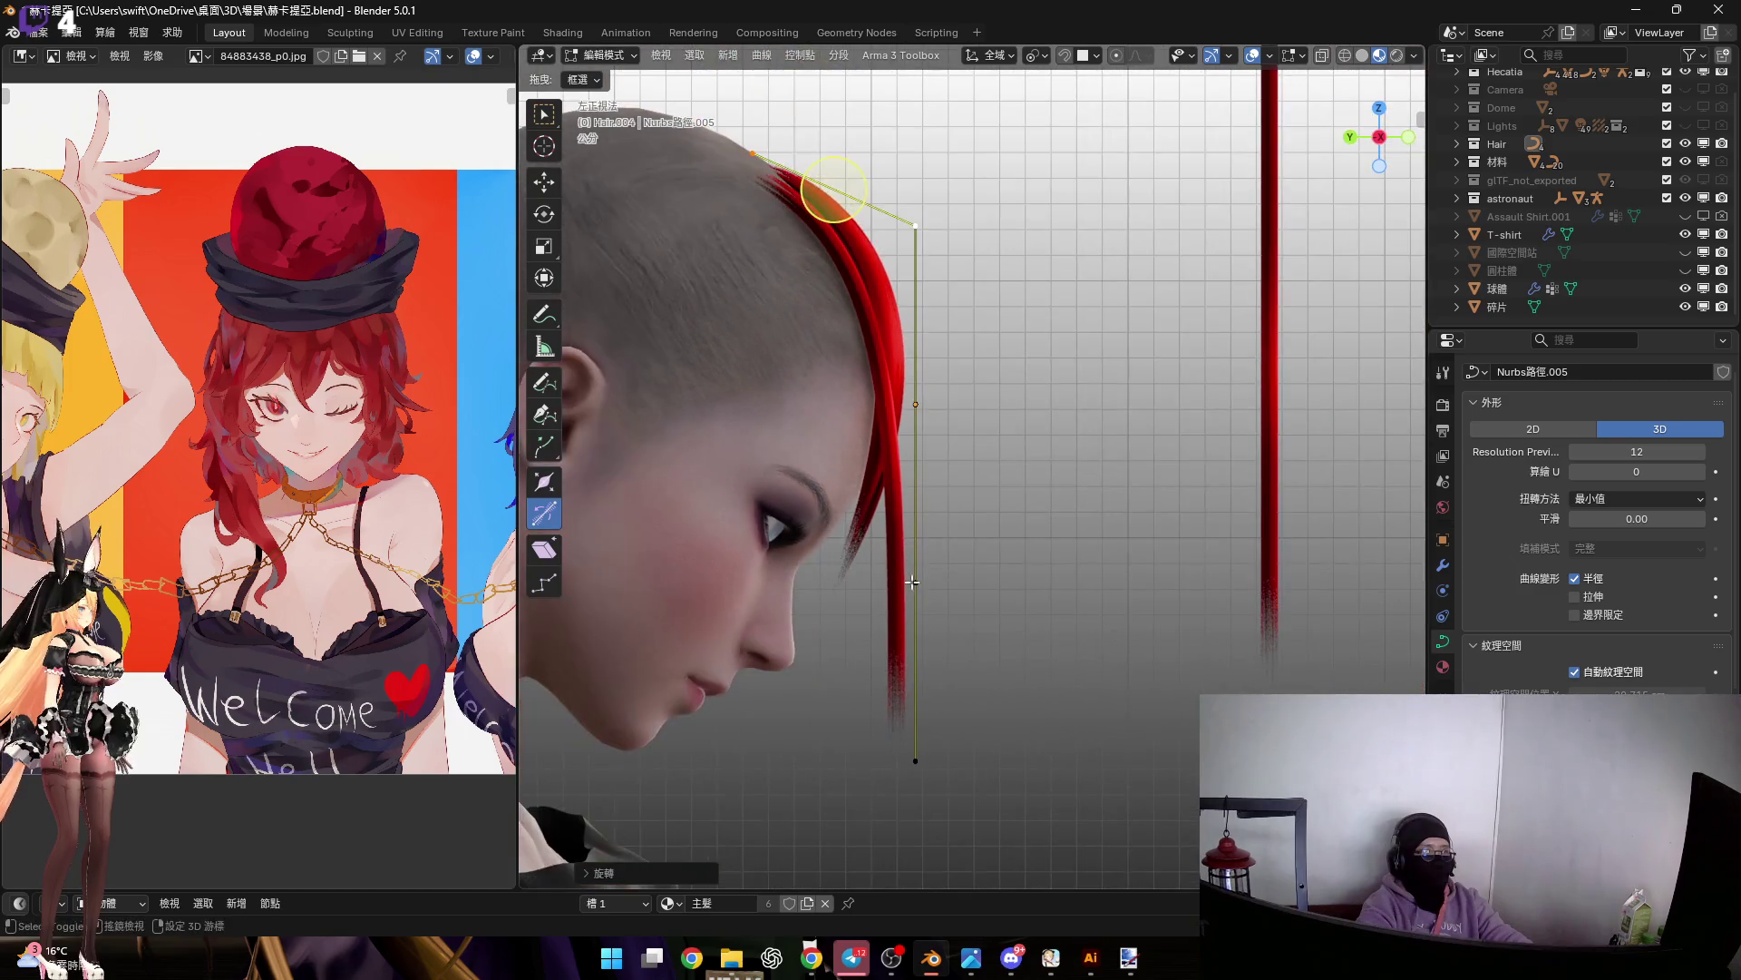
pyautogui.click(915, 760)
pyautogui.press('s')
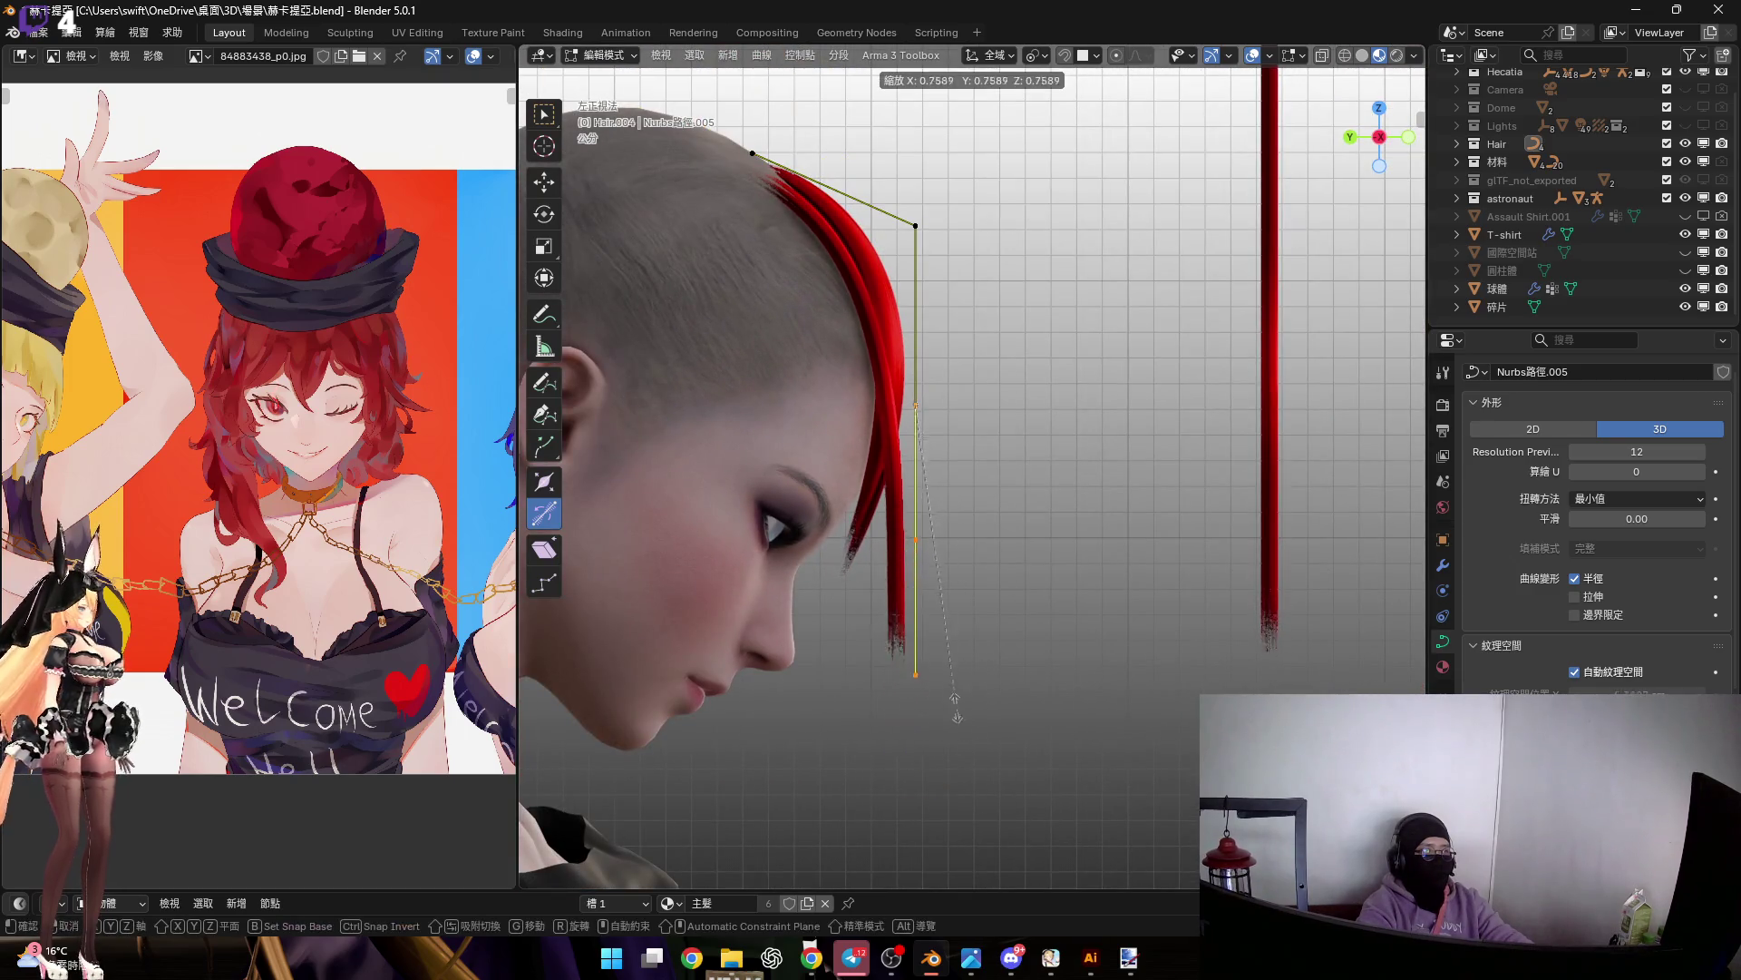
pyautogui.rightClick(931, 639)
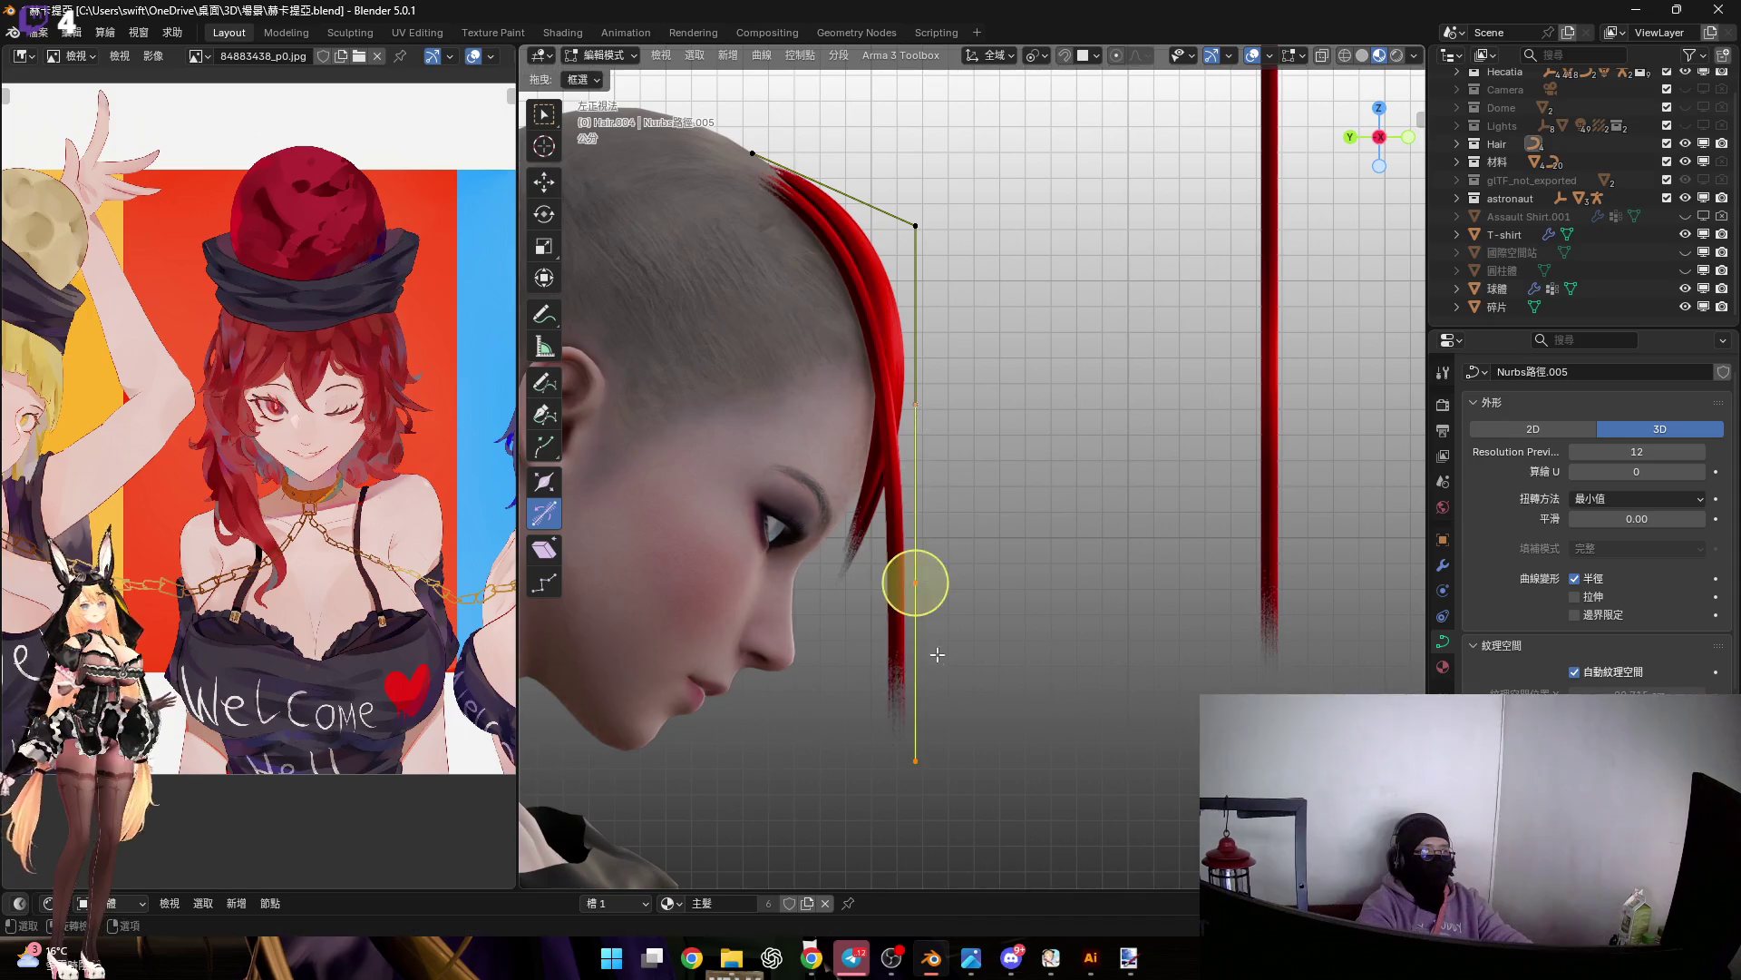
pyautogui.keyDown('shift'); pyautogui.click(916, 225); pyautogui.keyUp('shift')
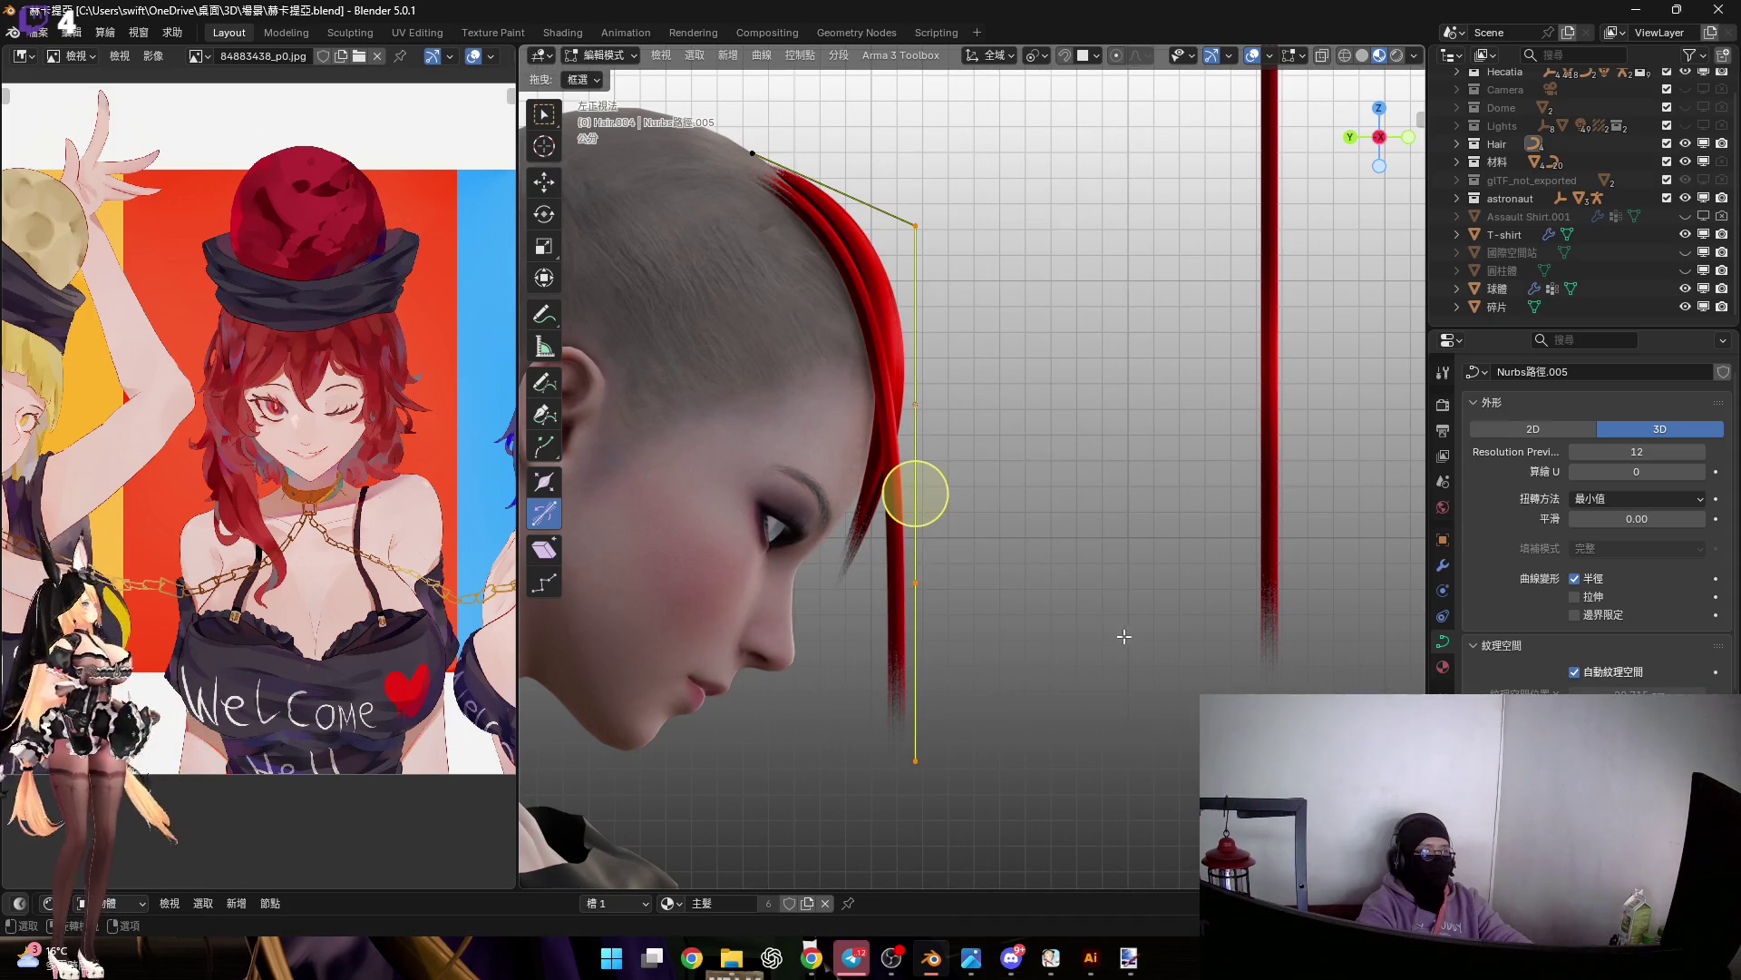
pyautogui.press('s')
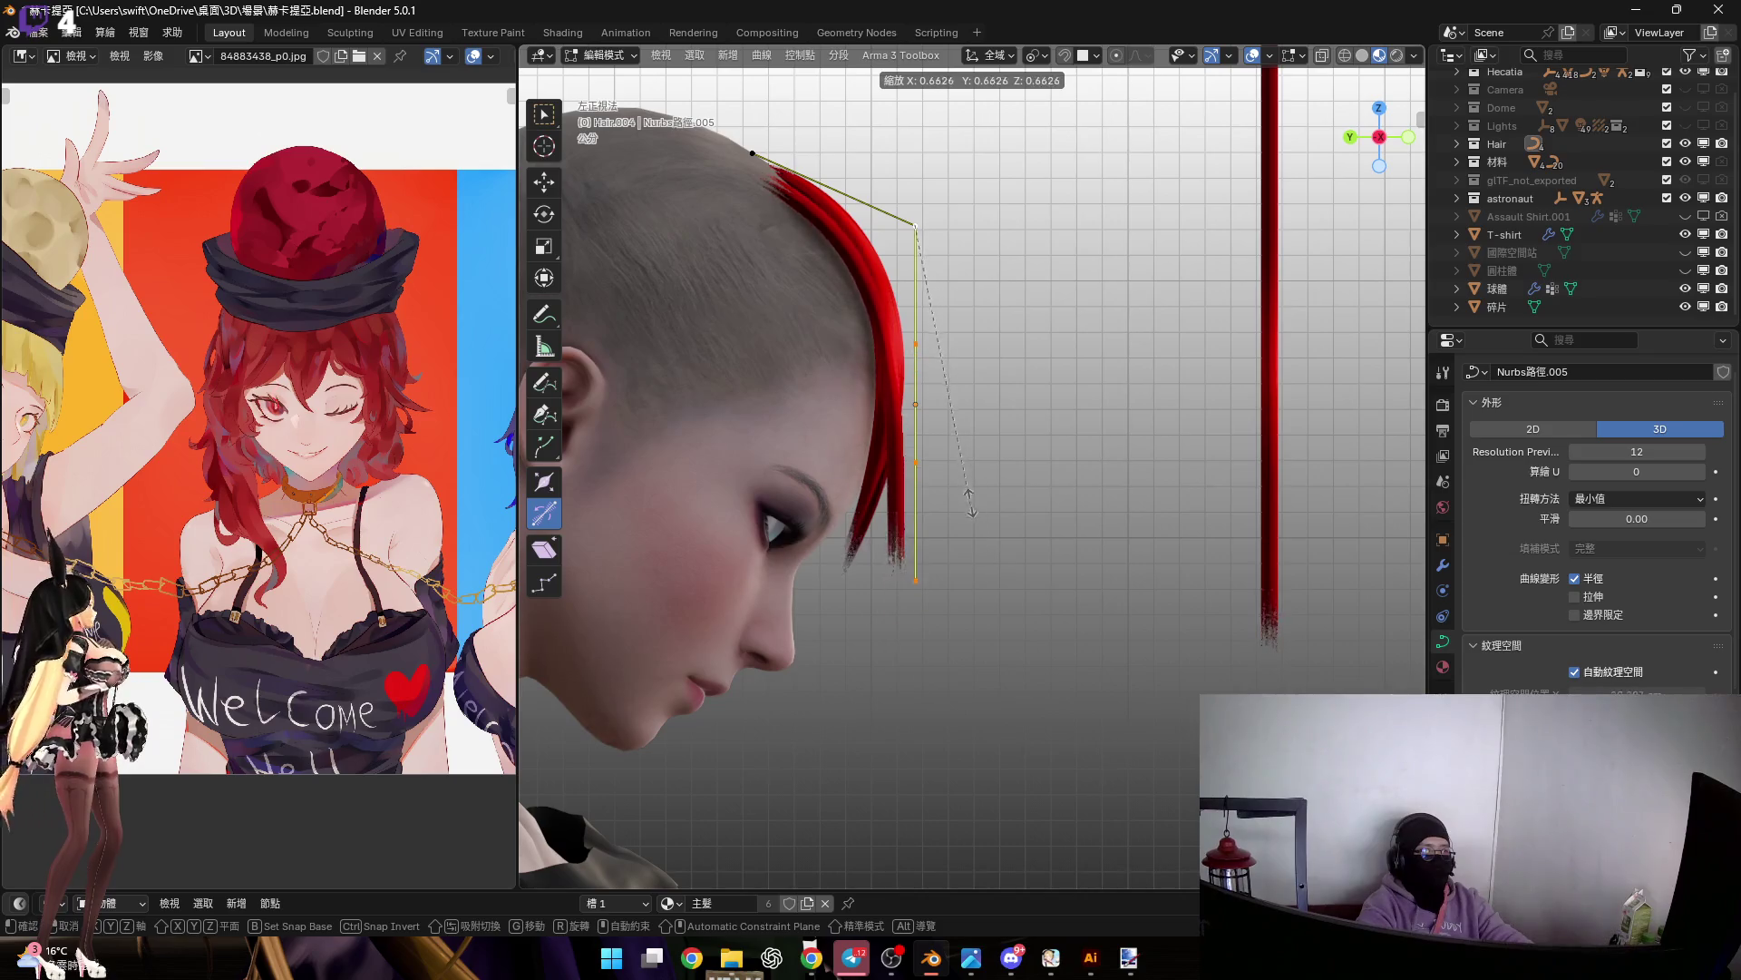
pyautogui.click(971, 513)
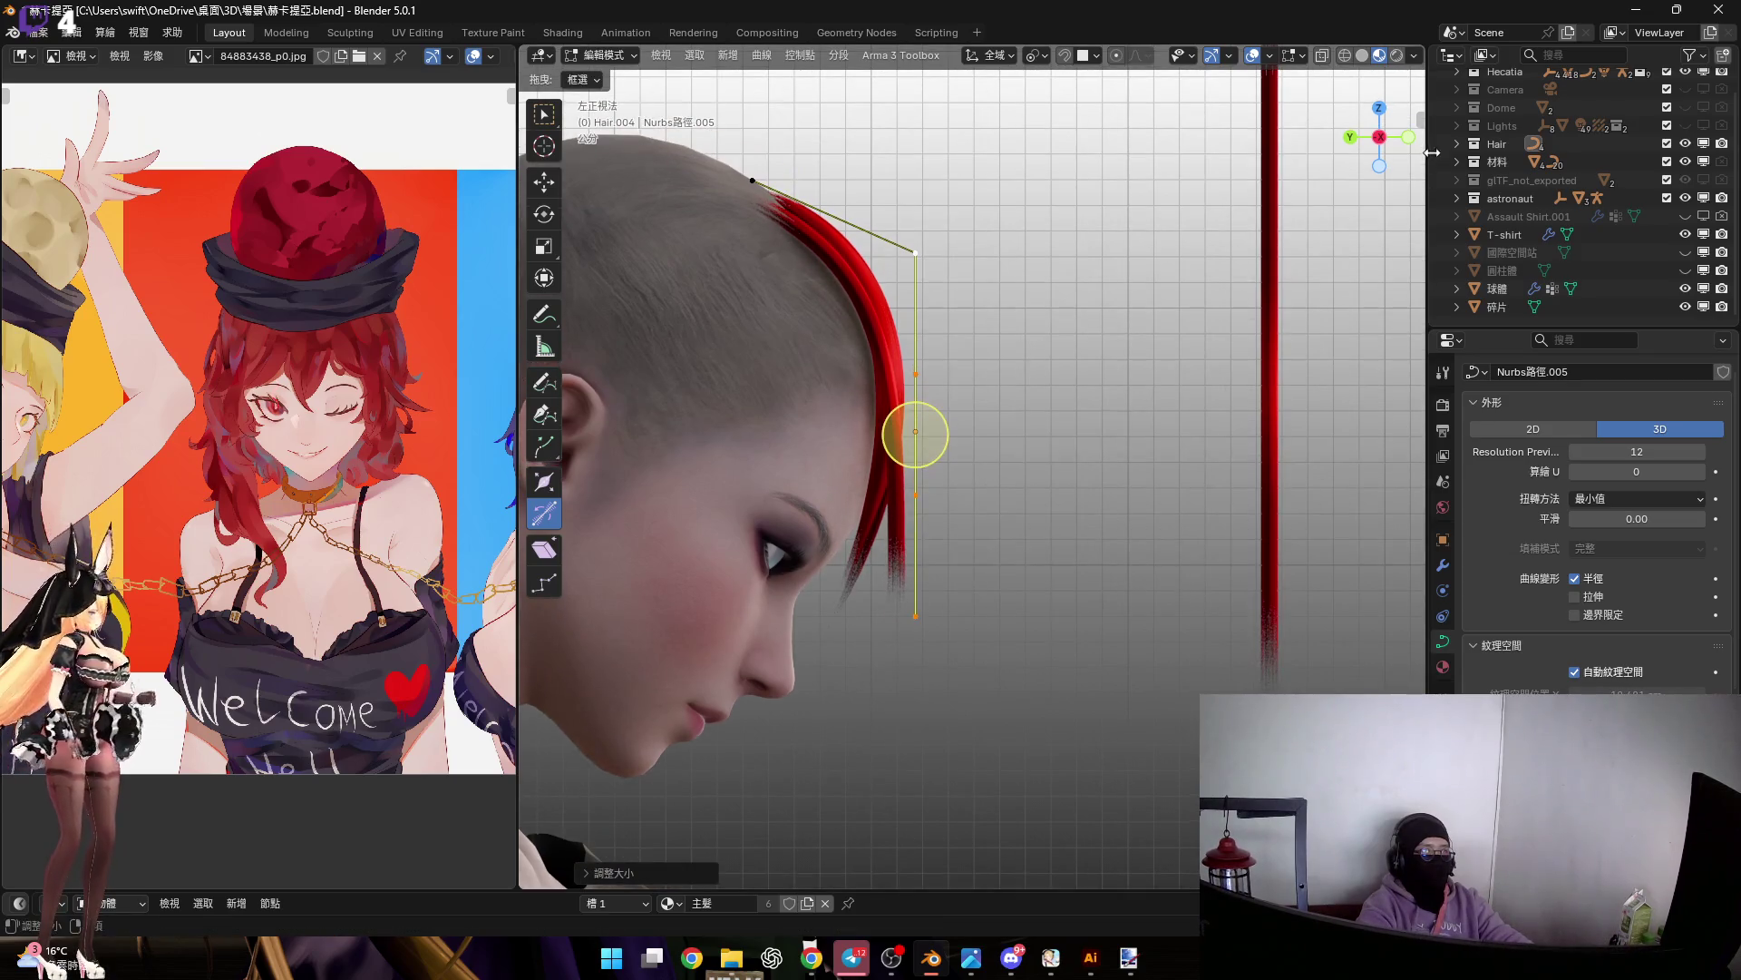
# Taper the strand tip near the eye with Alt+S, then return to Object Mode
pyautogui.click(1409, 137)
pyautogui.scroll(5, 984, 417)
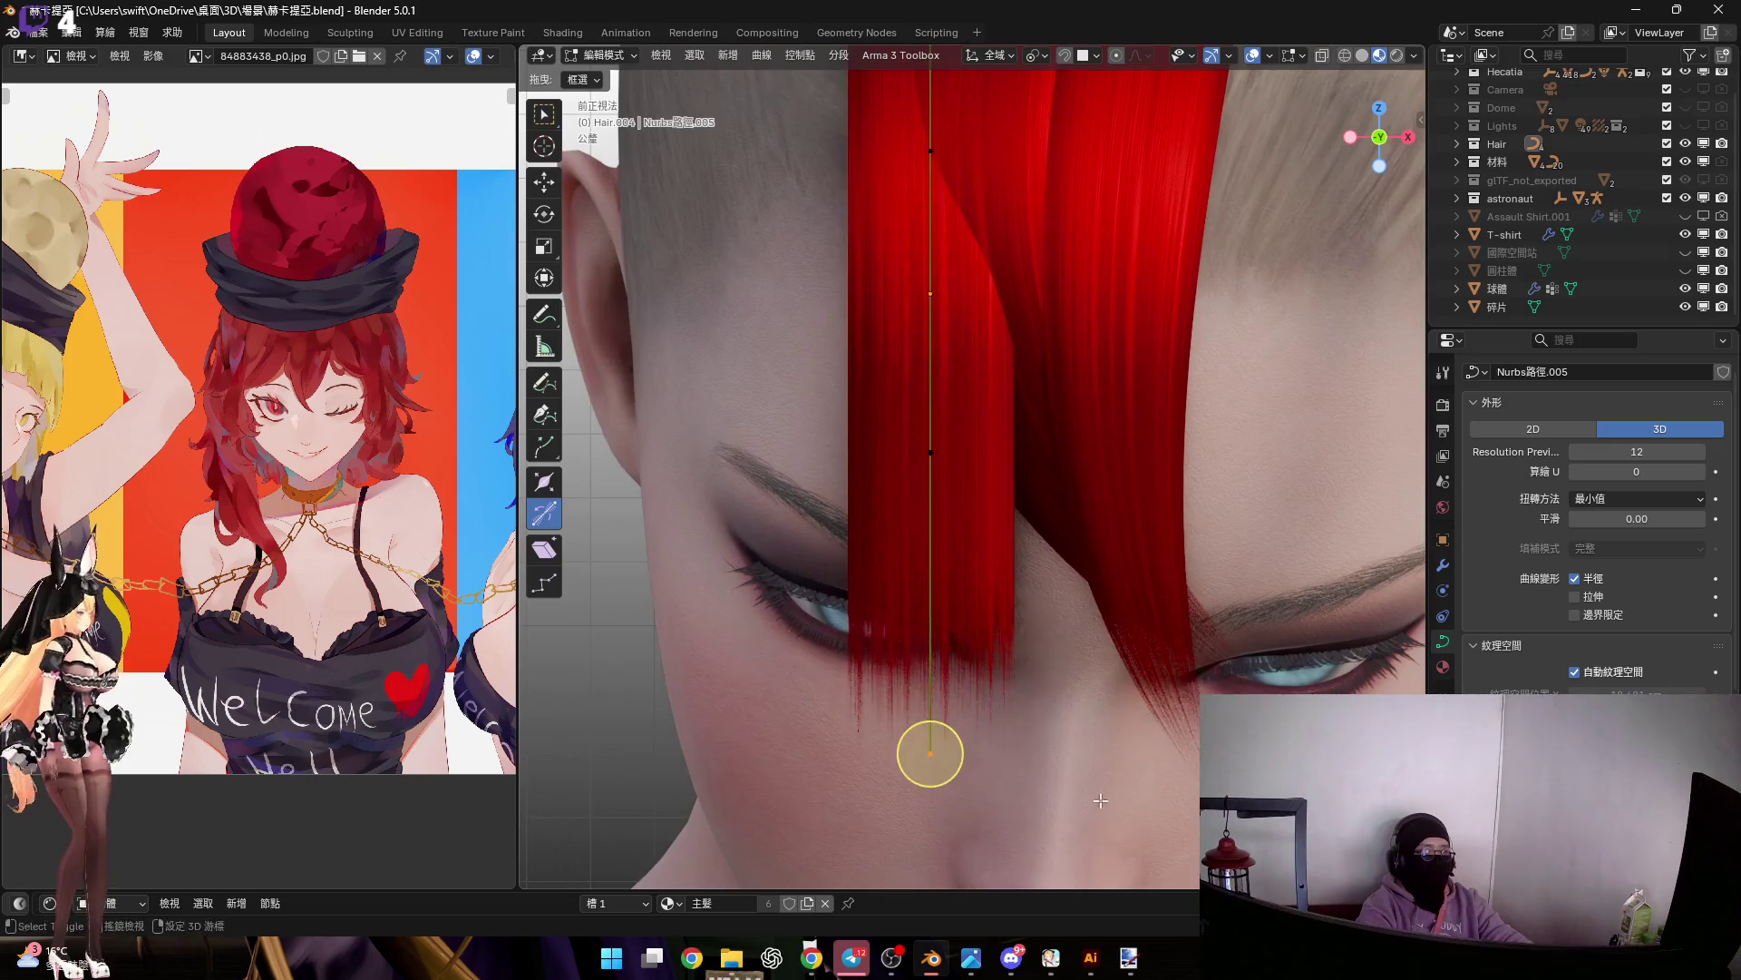
pyautogui.keyDown('shift'); pyautogui.moveTo(925, 758); pyautogui.dragTo(863, 653, button='middle'); pyautogui.keyUp('shift')
pyautogui.hotkey('alt', 's')
pyautogui.click(1052, 645)
pyautogui.moveTo(1002, 495)
pyautogui.keyDown('shift'); pyautogui.mouseDown(button='middle')
pyautogui.moveTo(1016, 610)
pyautogui.moveTo(977, 532)
pyautogui.moveTo(998, 567)
pyautogui.mouseUp(button='middle'); pyautogui.keyUp('shift')
pyautogui.scroll(-3, 1009, 599)
pyautogui.click(917, 416)
pyautogui.keyDown('shift'); pyautogui.moveTo(917, 415); pyautogui.dragTo(955, 426, button='middle'); pyautogui.keyUp('shift')
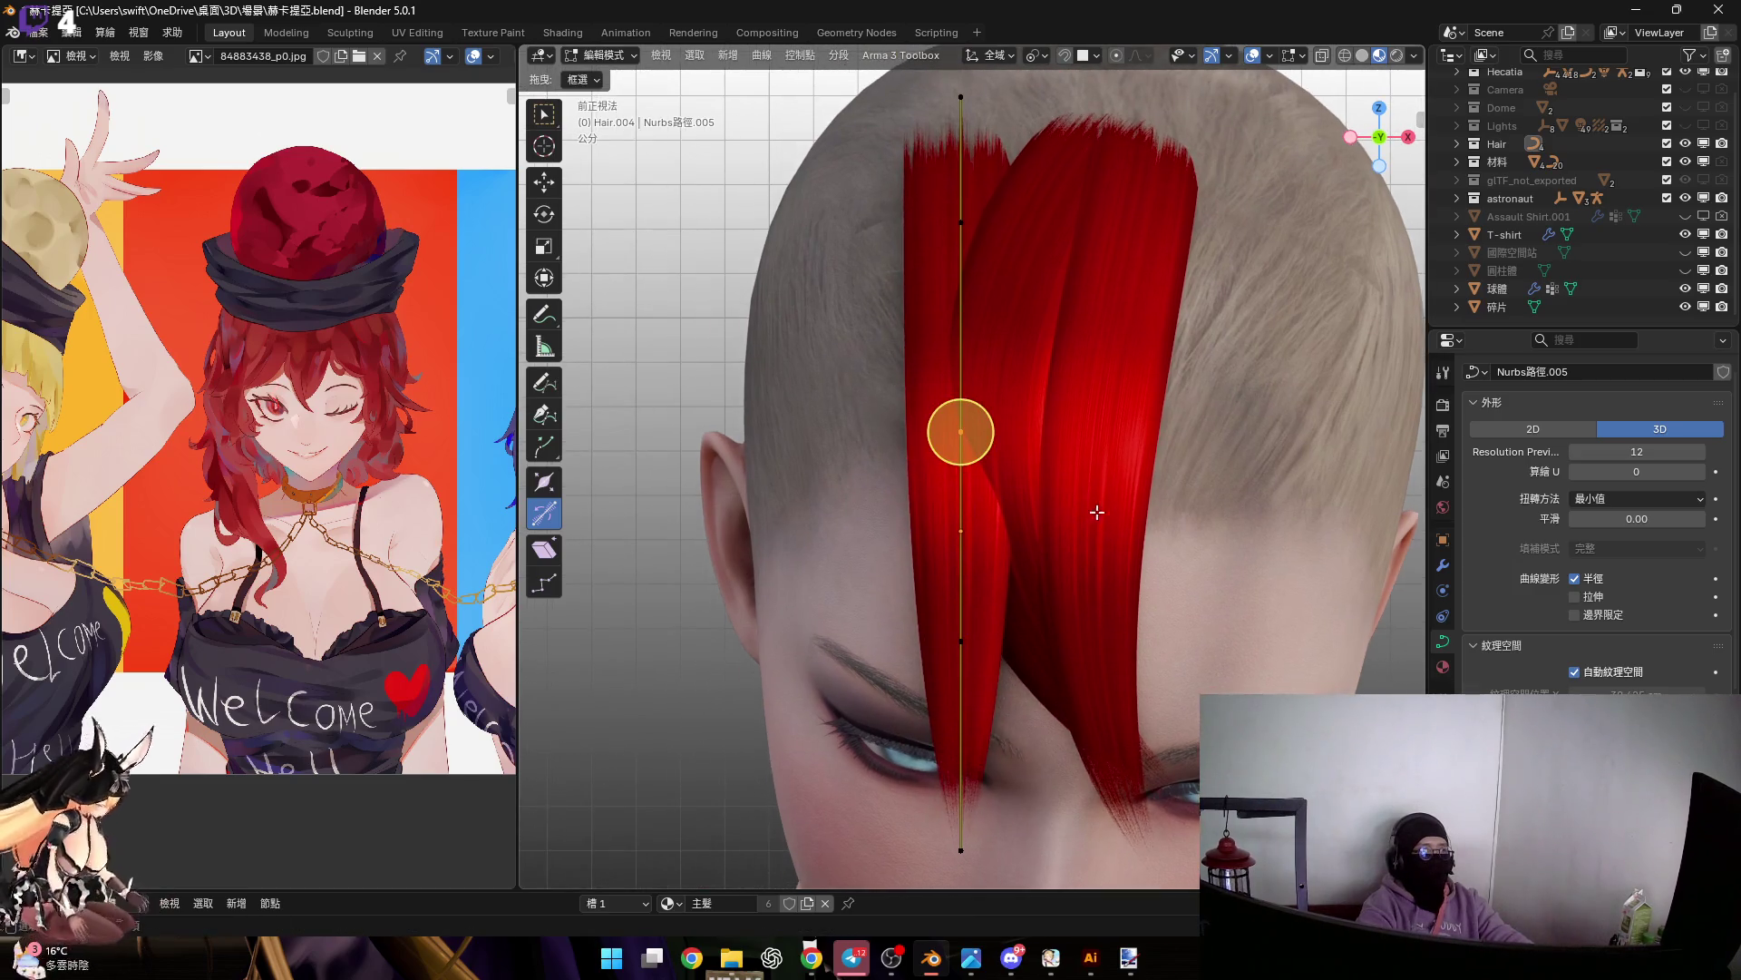
pyautogui.press('g')
pyautogui.rightClick(951, 507)
pyautogui.moveTo(952, 507); pyautogui.dragTo(1076, 500, button='middle')
pyautogui.press('Tab')
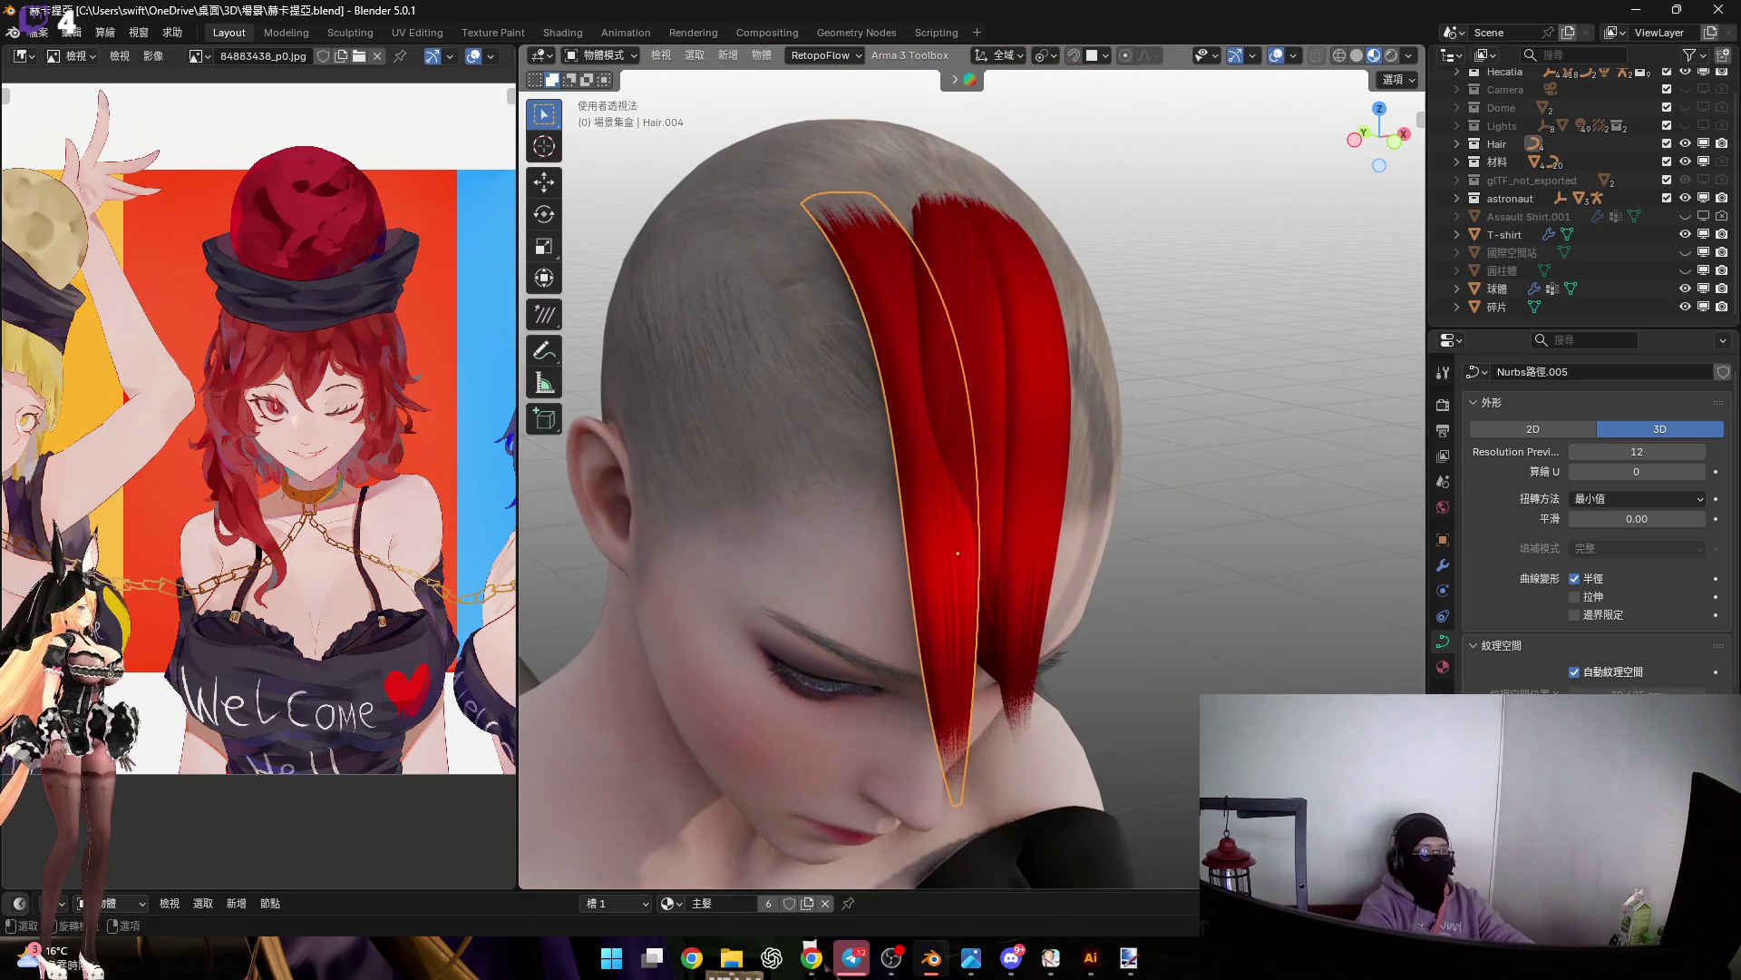
# Rotate Hair.004 around Z and shift it along X beside the second strand
pyautogui.press('r')
pyautogui.press('z')
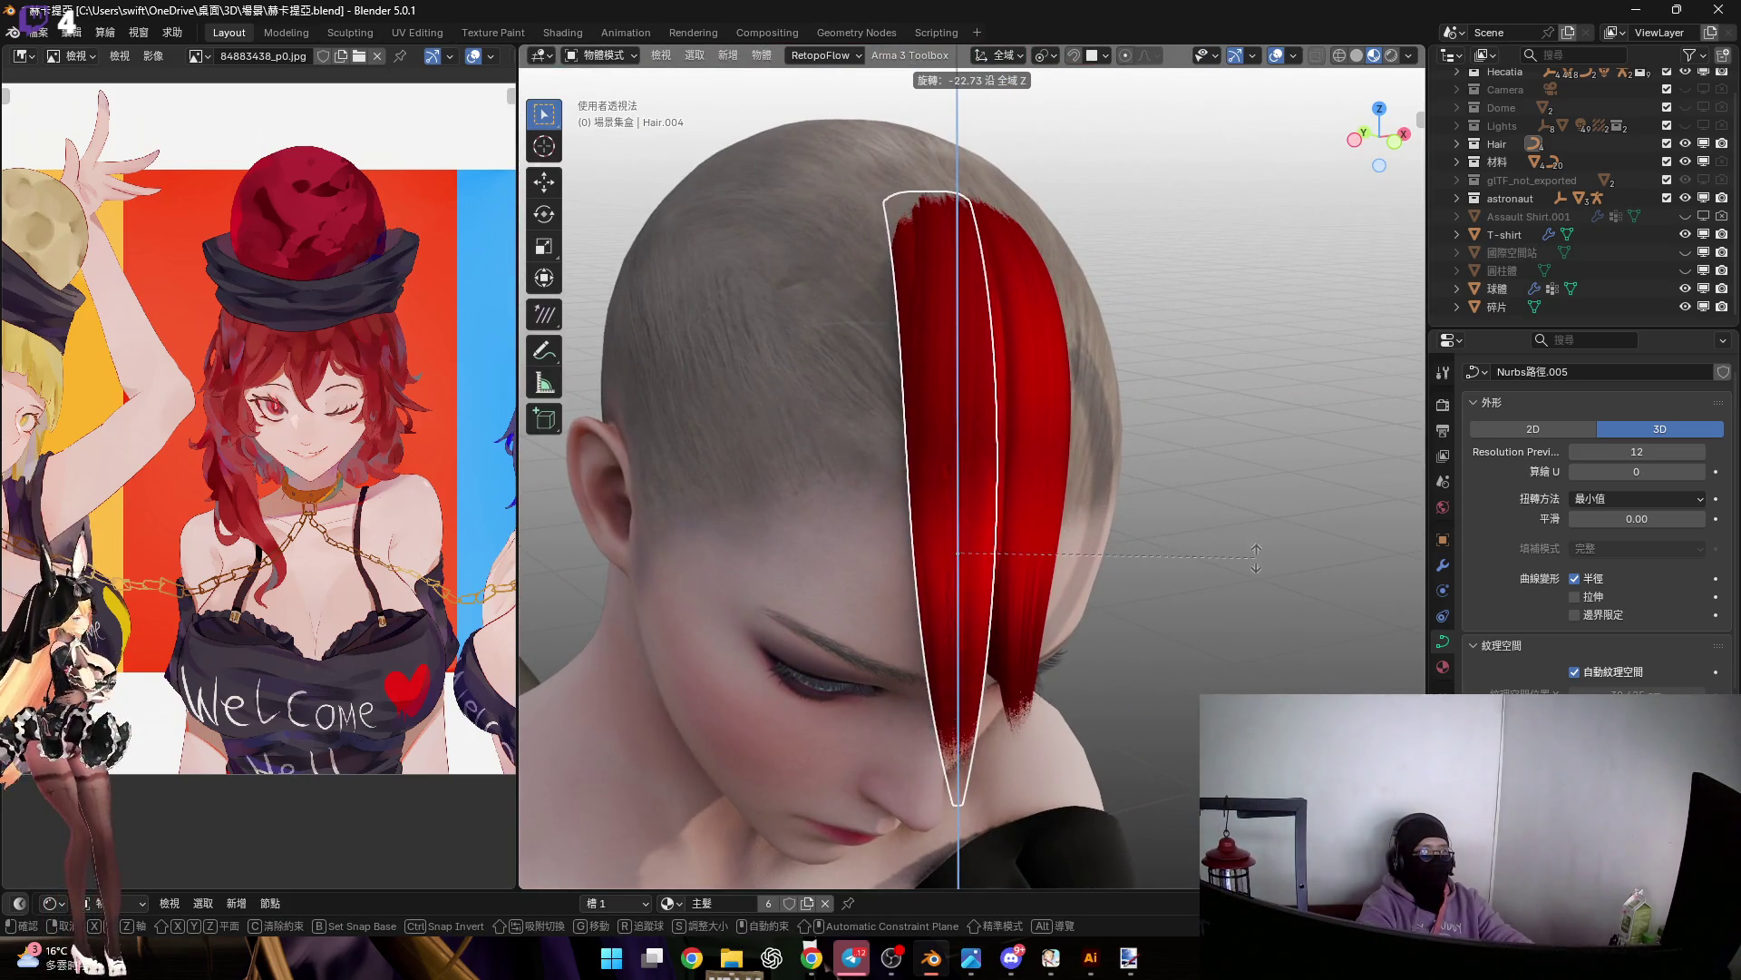
pyautogui.click(1038, 475)
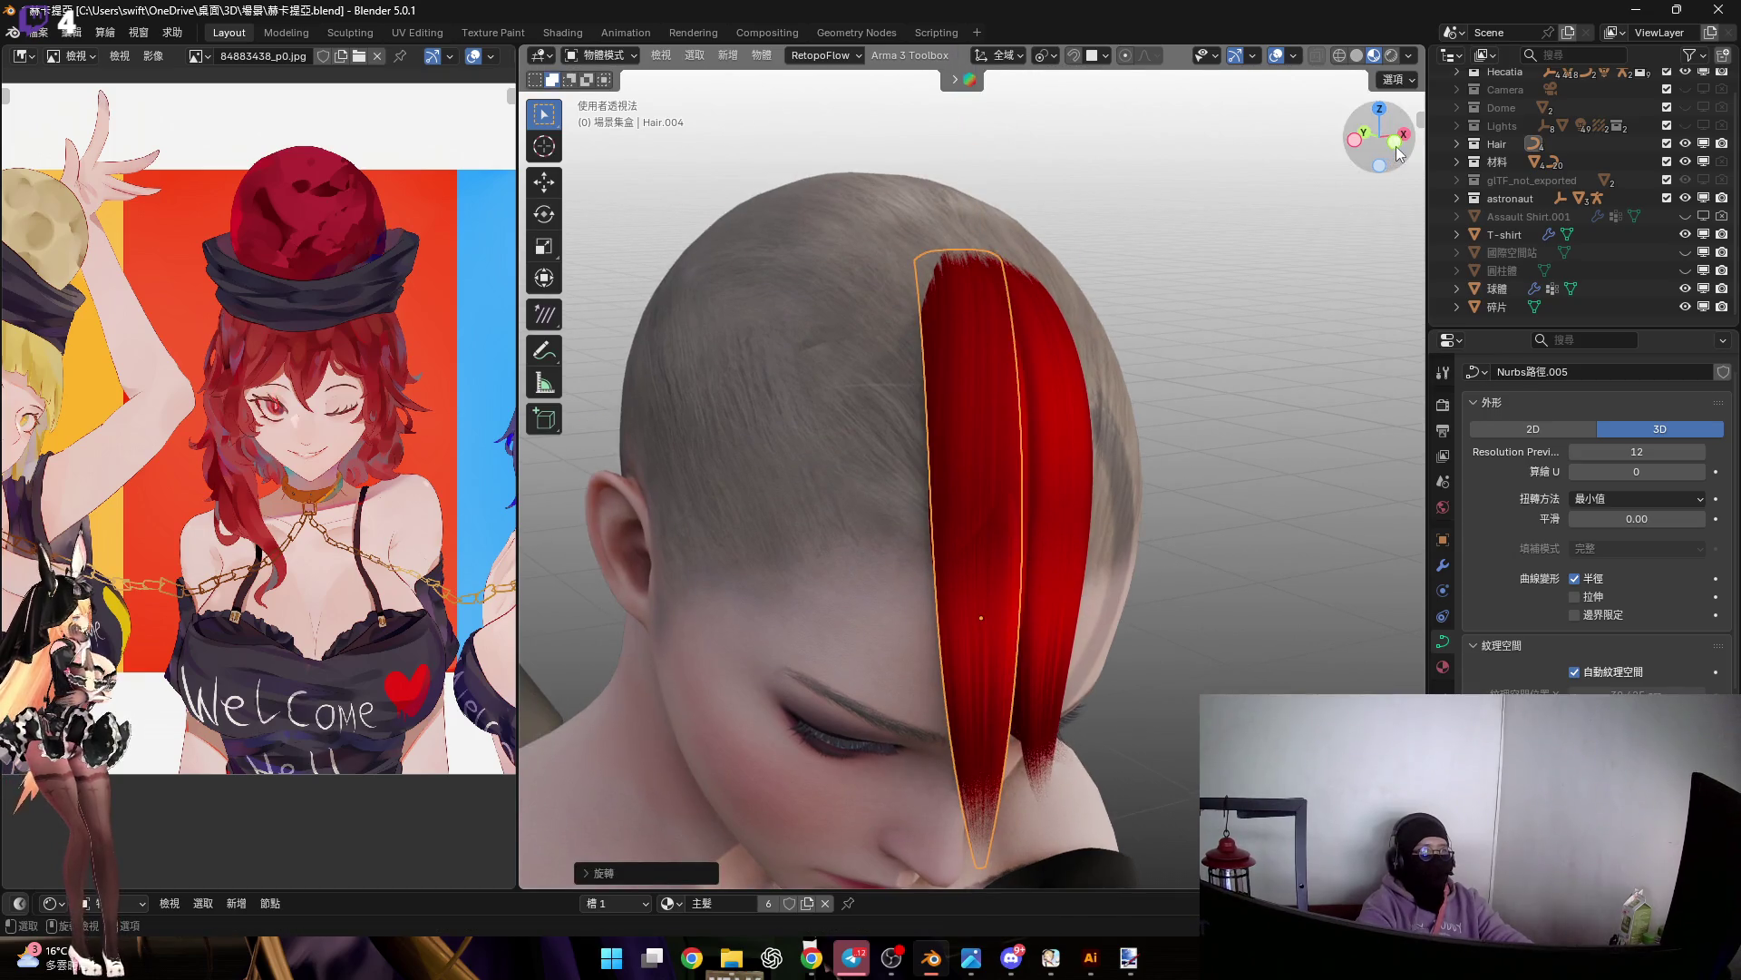
pyautogui.click(1395, 142)
pyautogui.press('g')
pyautogui.press('x')
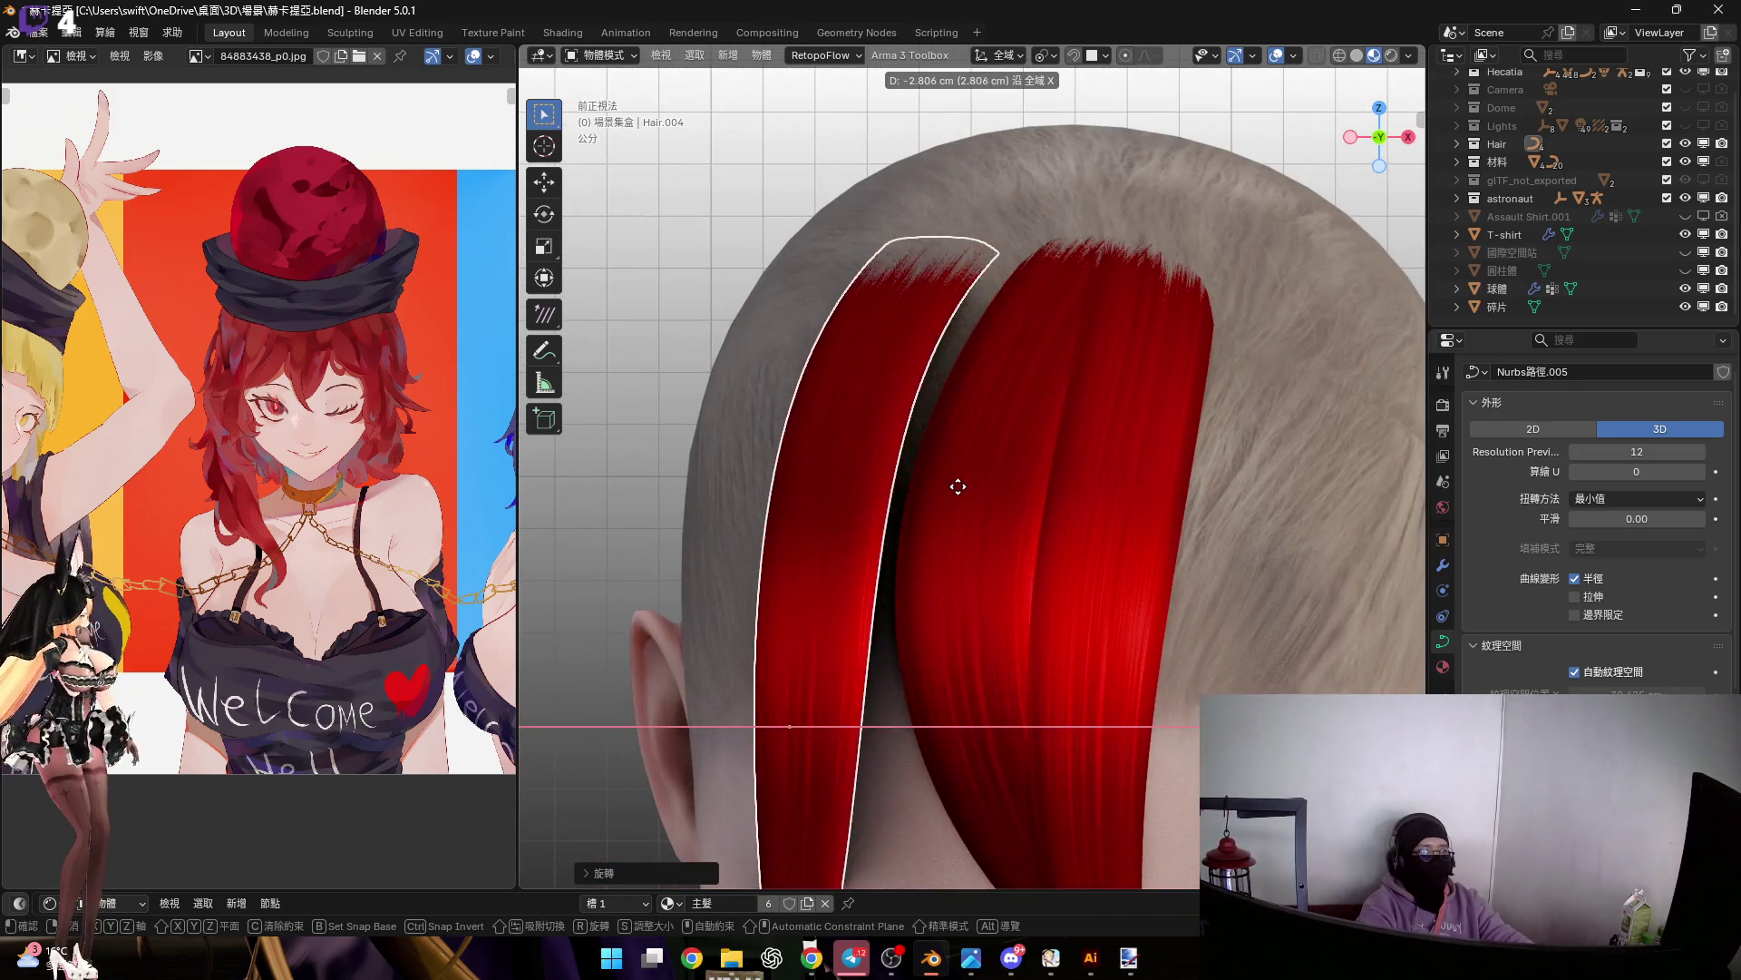
pyautogui.click(1077, 848)
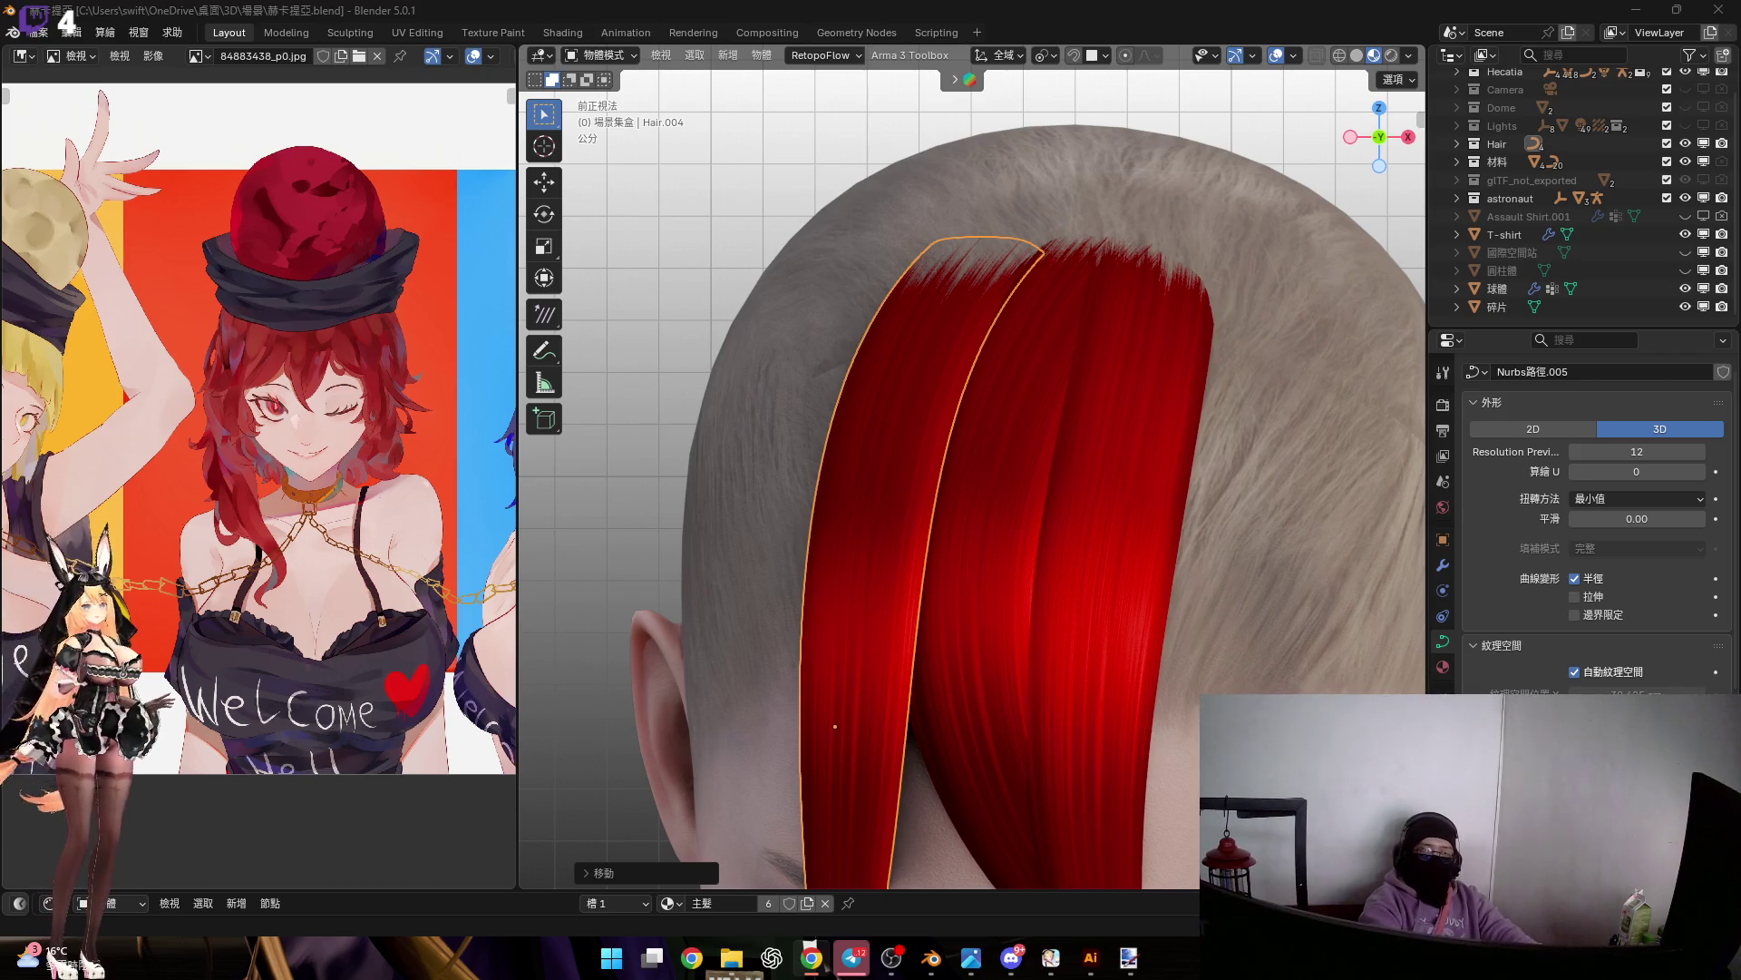
# Zoom out to view the whole figure at an angle, then open the Windows Start menu
pyautogui.scroll(-6, 1080, 508)
pyautogui.moveTo(942, 423)
pyautogui.mouseDown(button='middle')
pyautogui.moveTo(1023, 427)
pyautogui.moveTo(998, 486)
pyautogui.moveTo(1124, 449)
pyautogui.mouseUp(button='middle')
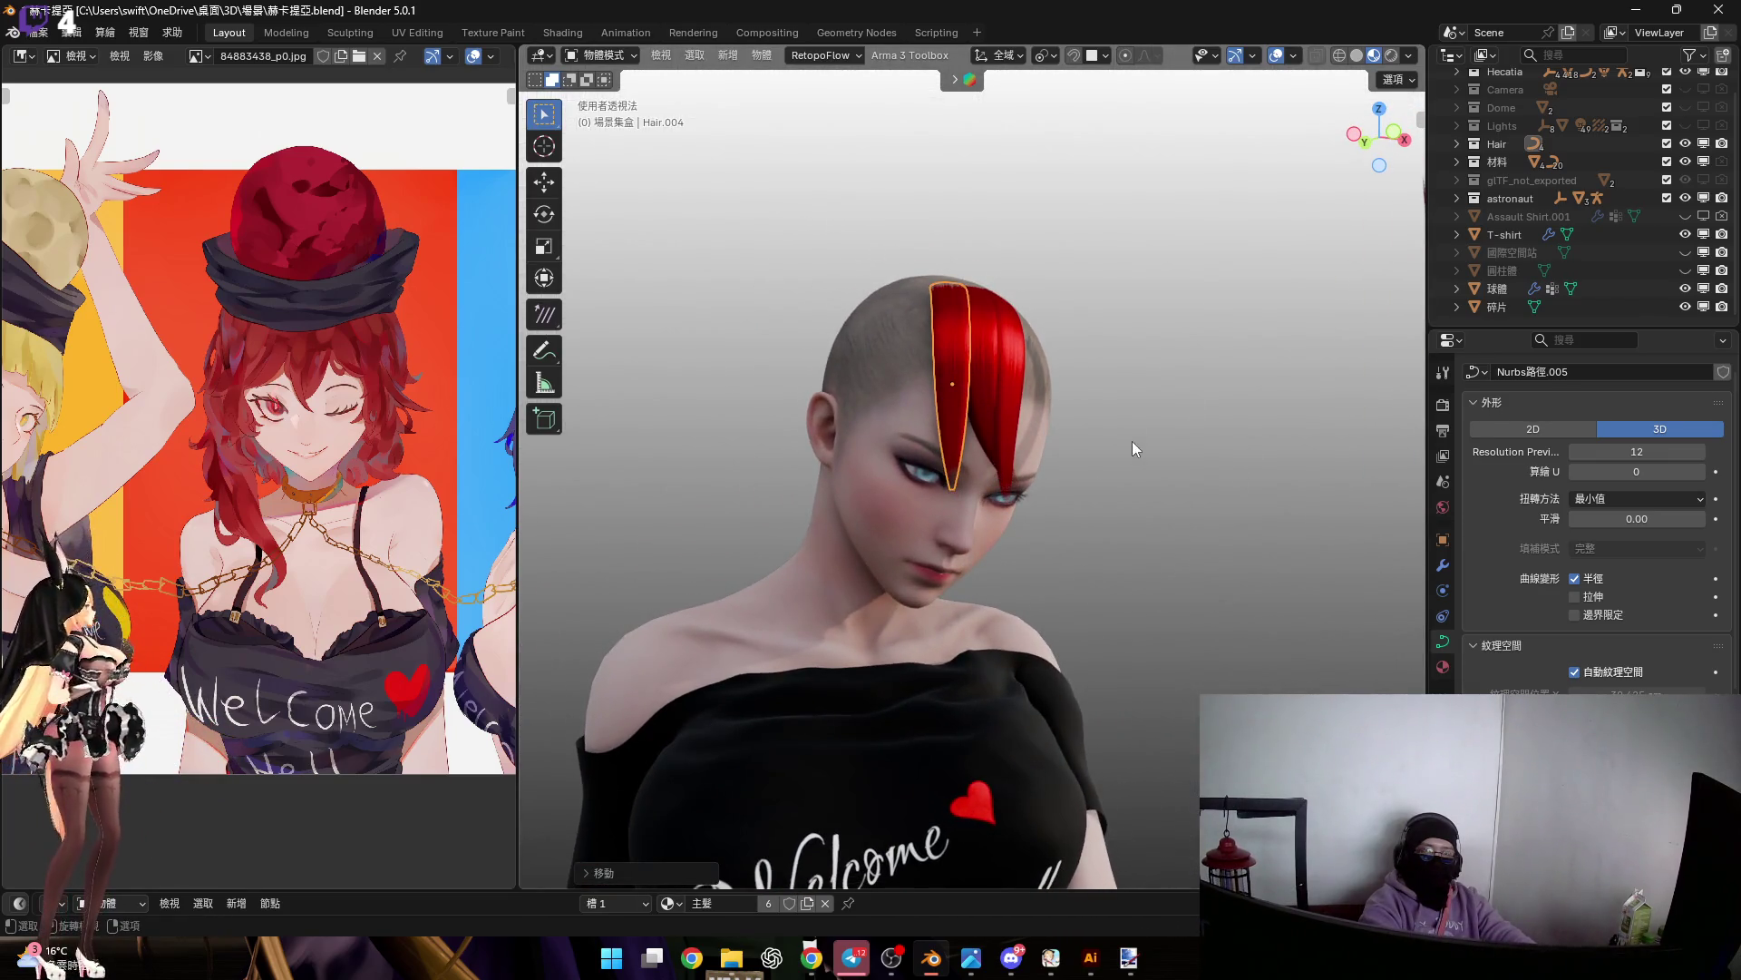
pyautogui.scroll(-5, 989, 361)
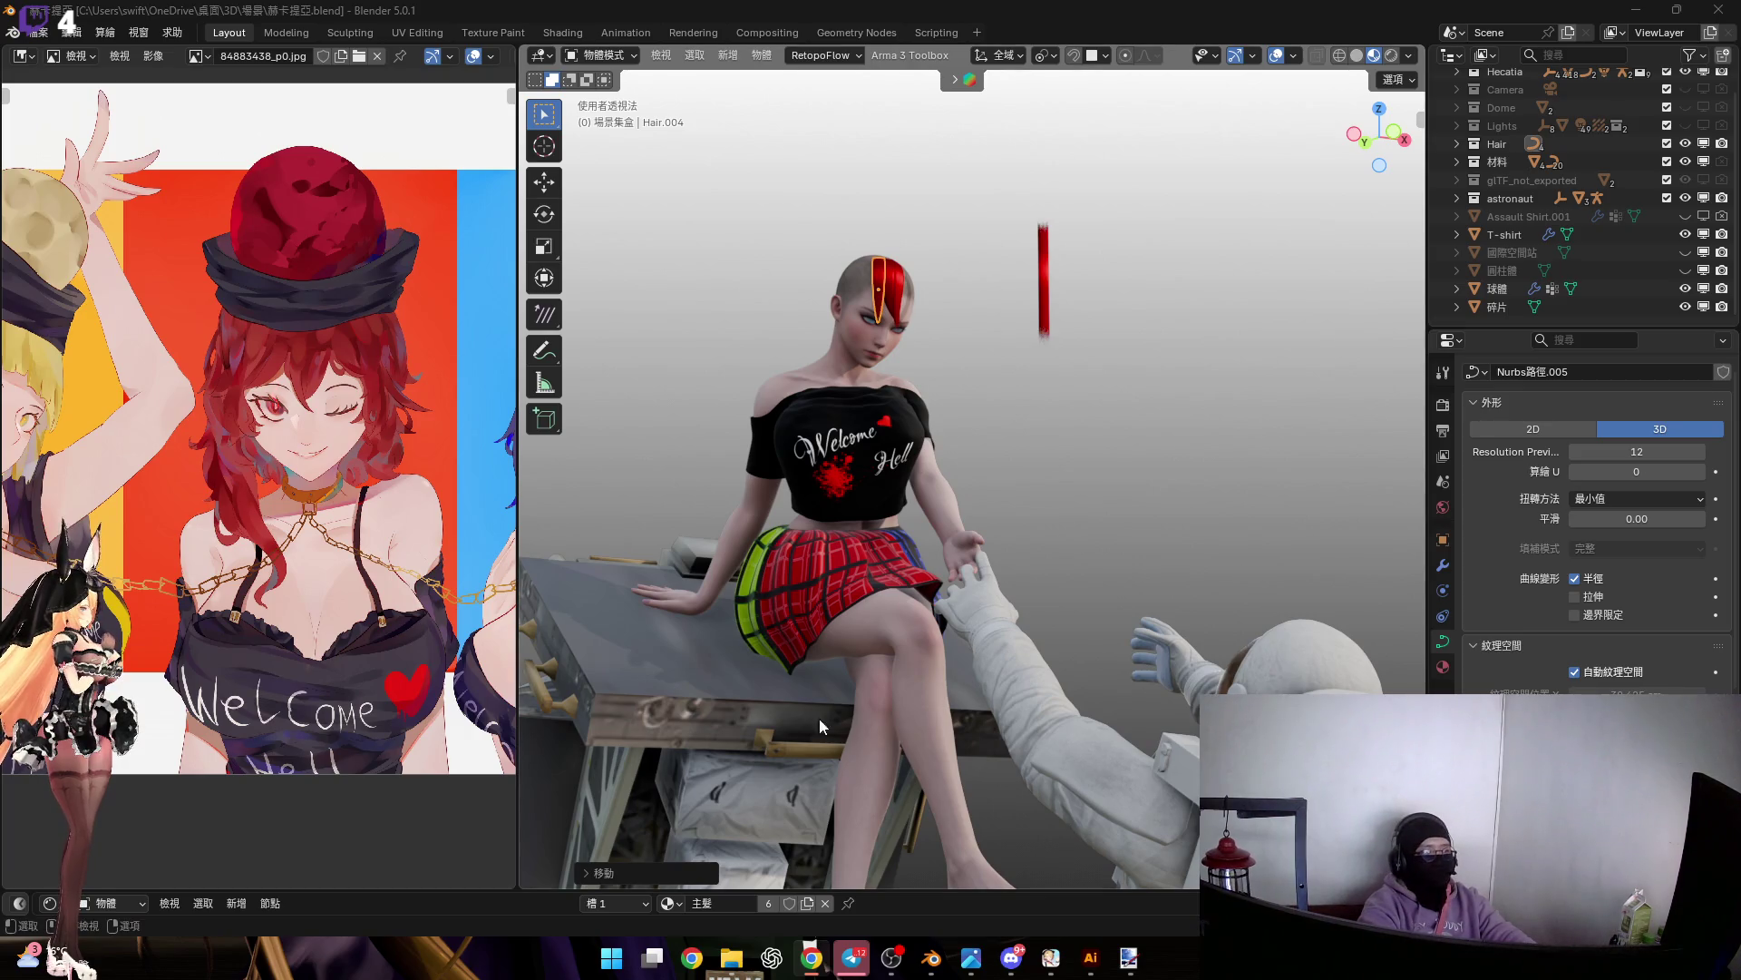
pyautogui.click(611, 957)
pyautogui.click(812, 313)
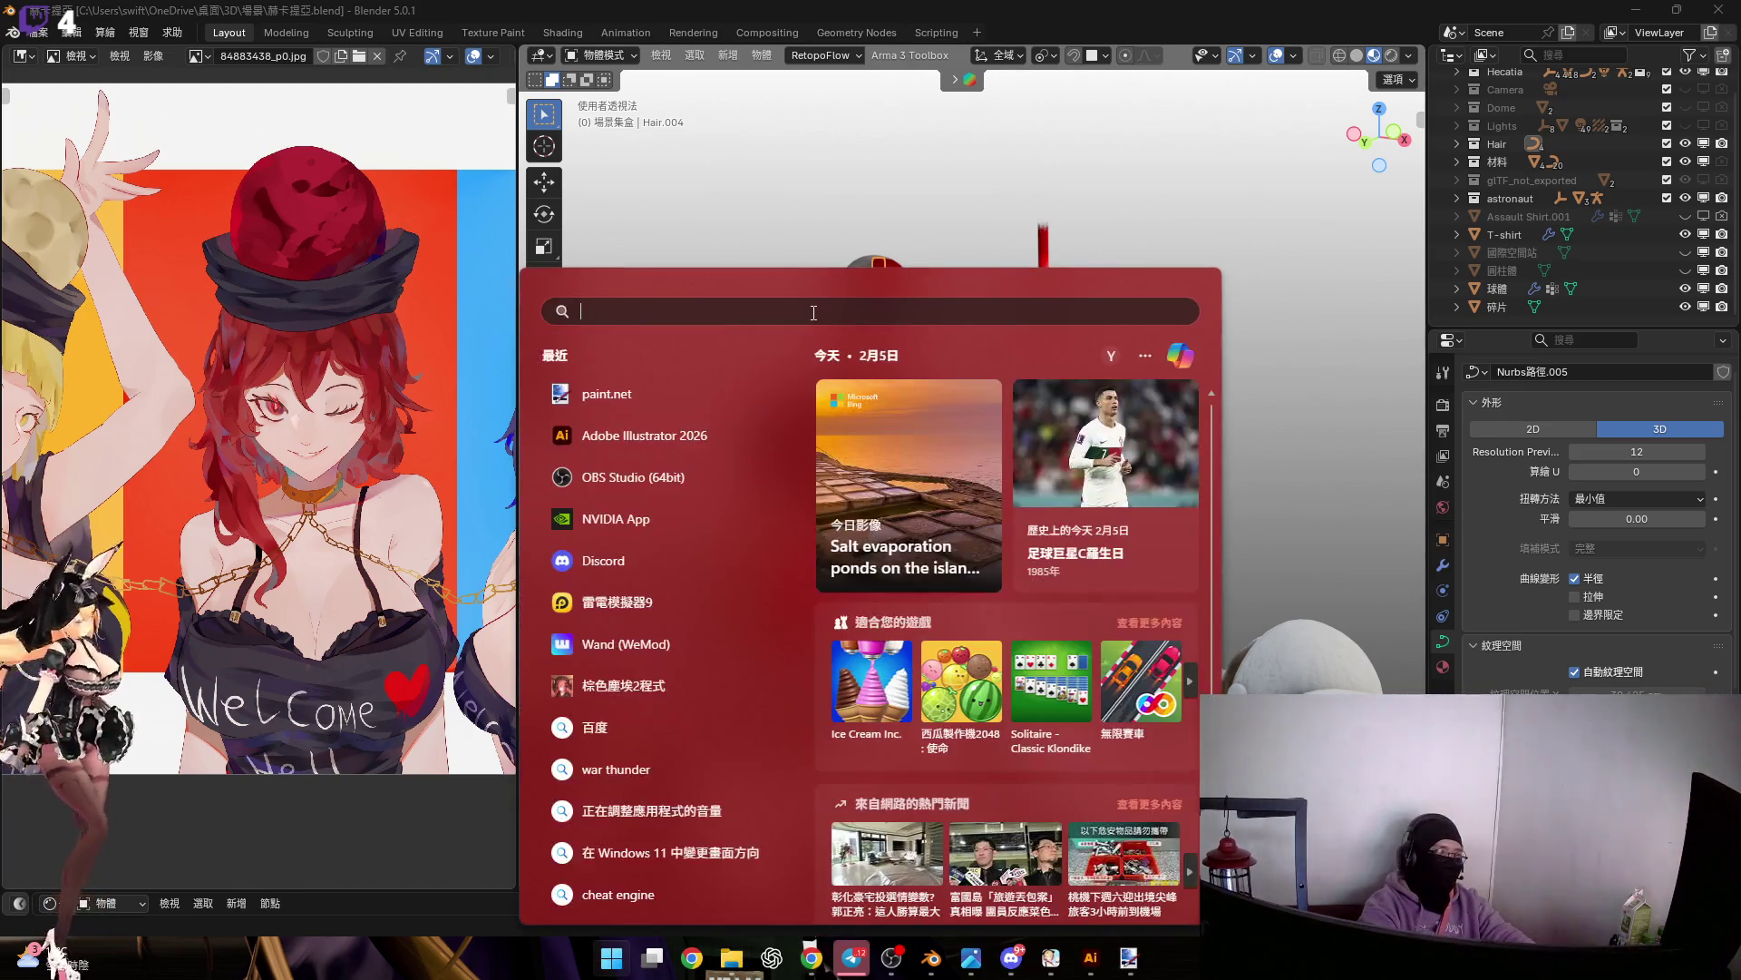
pyautogui.write('c')
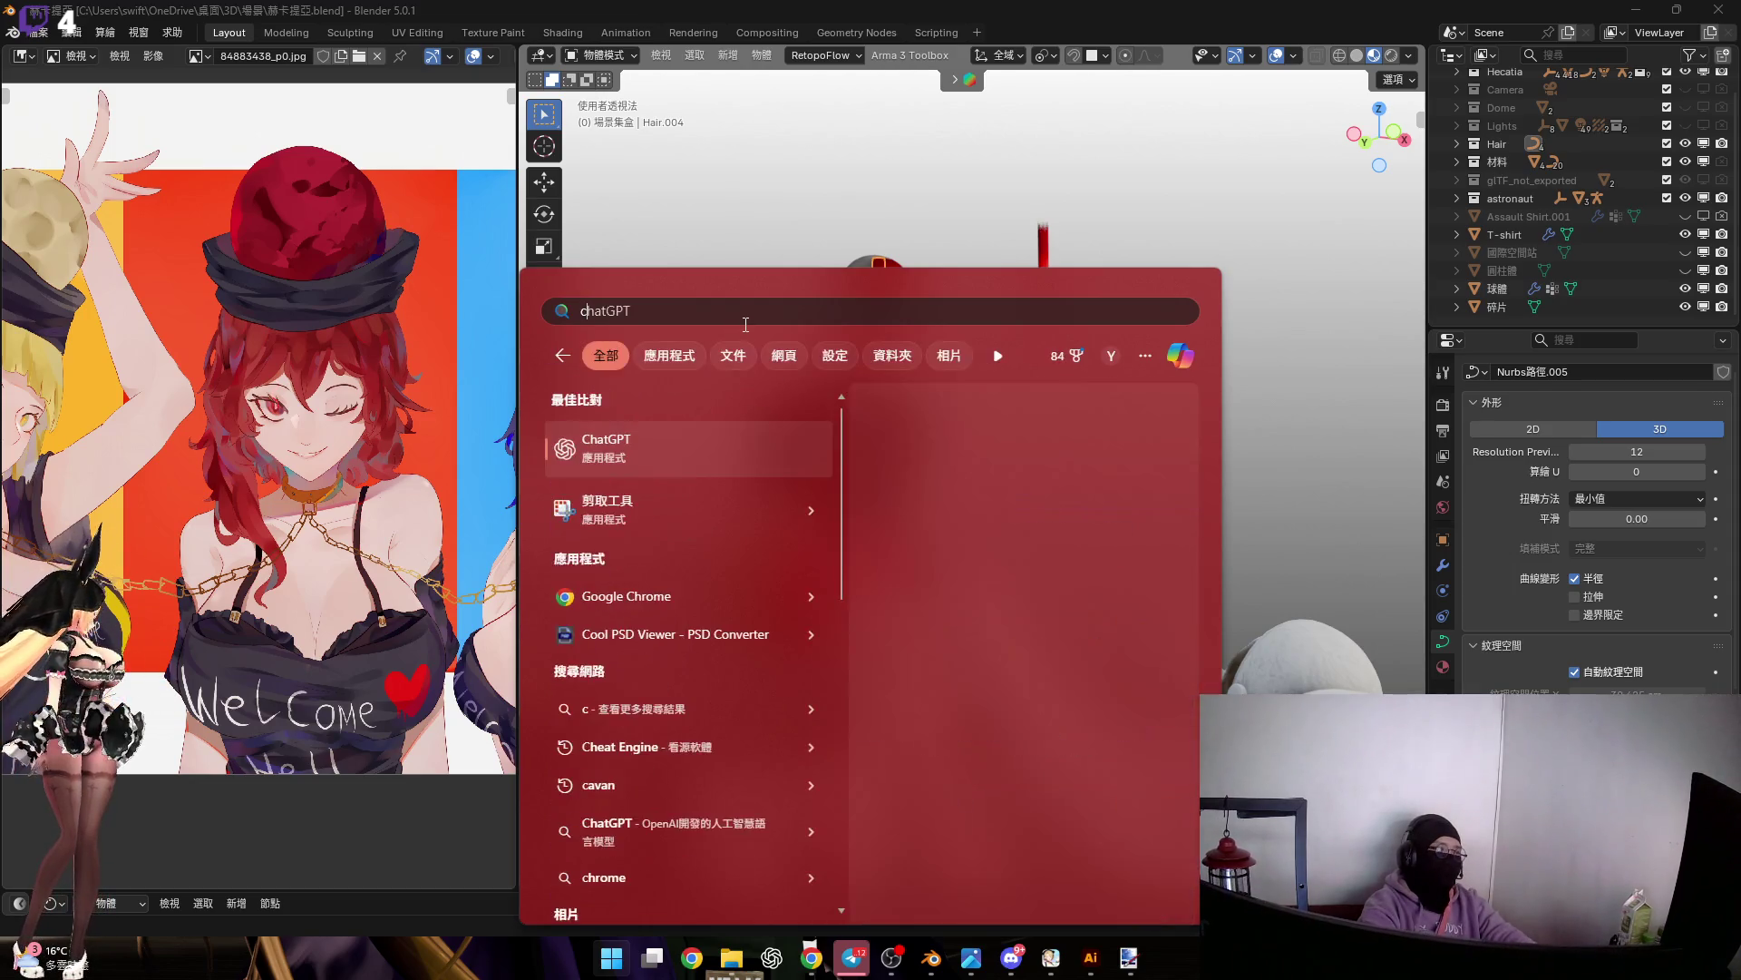
pyautogui.press('BackSpace')
pyautogui.write('g')
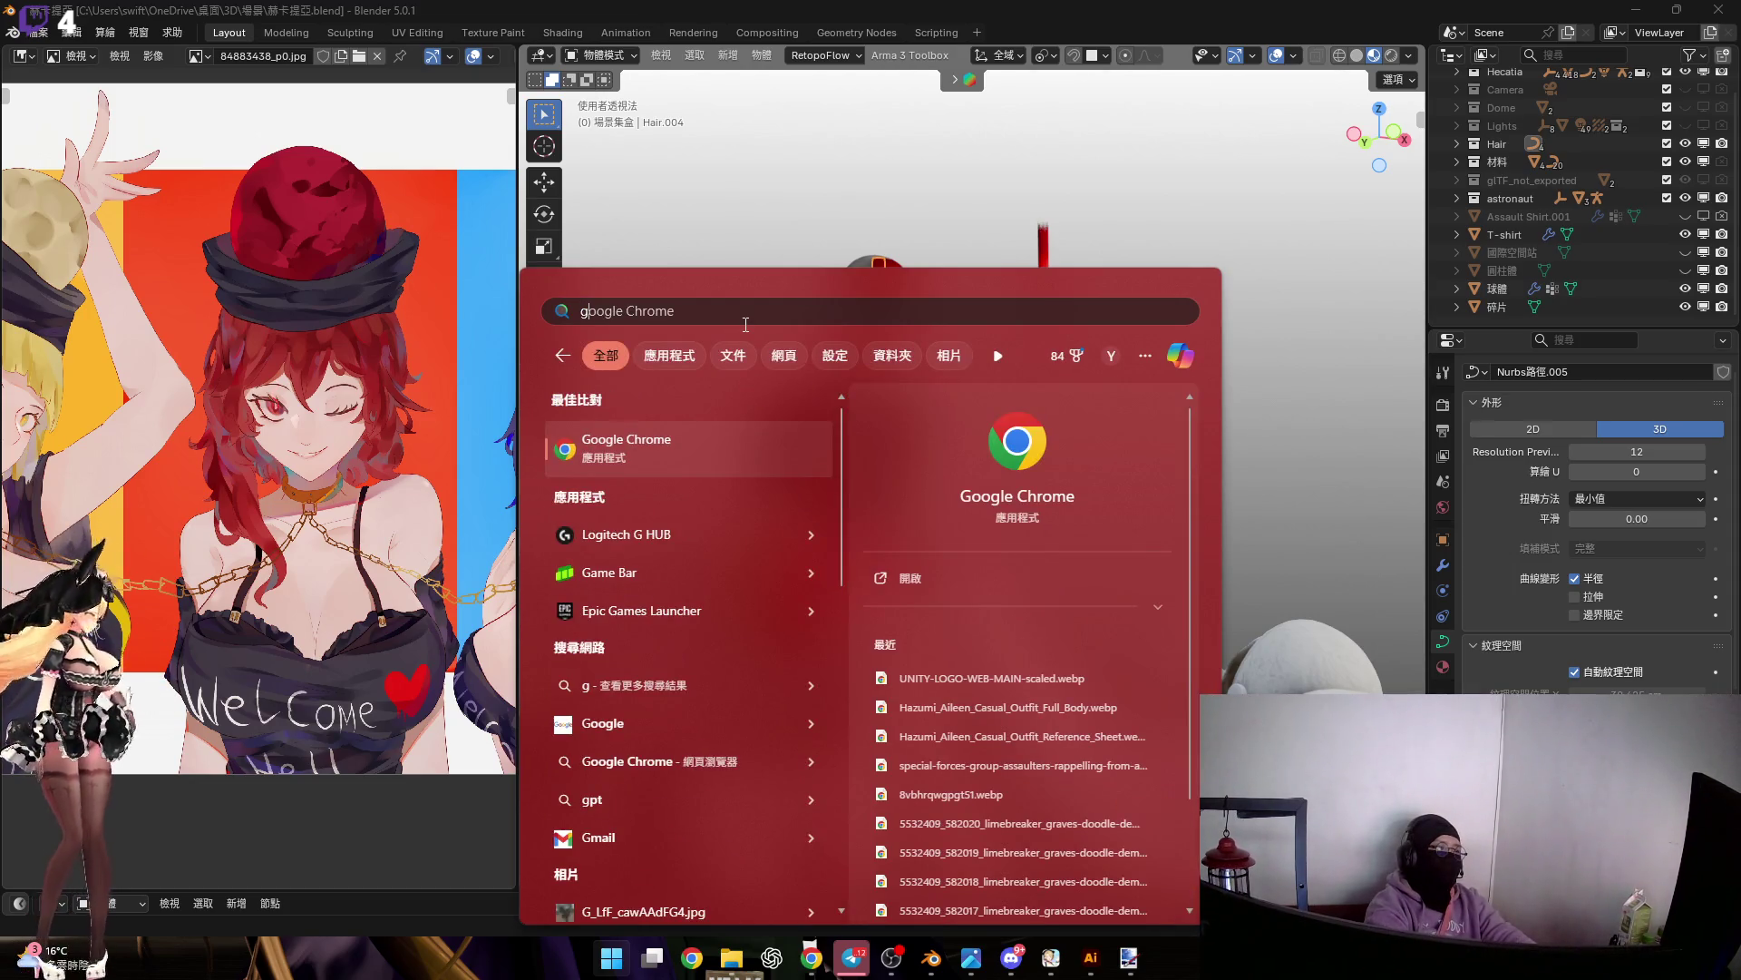
pyautogui.press('Down')
pyautogui.press('Down')
pyautogui.press('Down')
pyautogui.press('BackSpace')
pyautogui.press('BackSpace')
pyautogui.press('BackSpace')
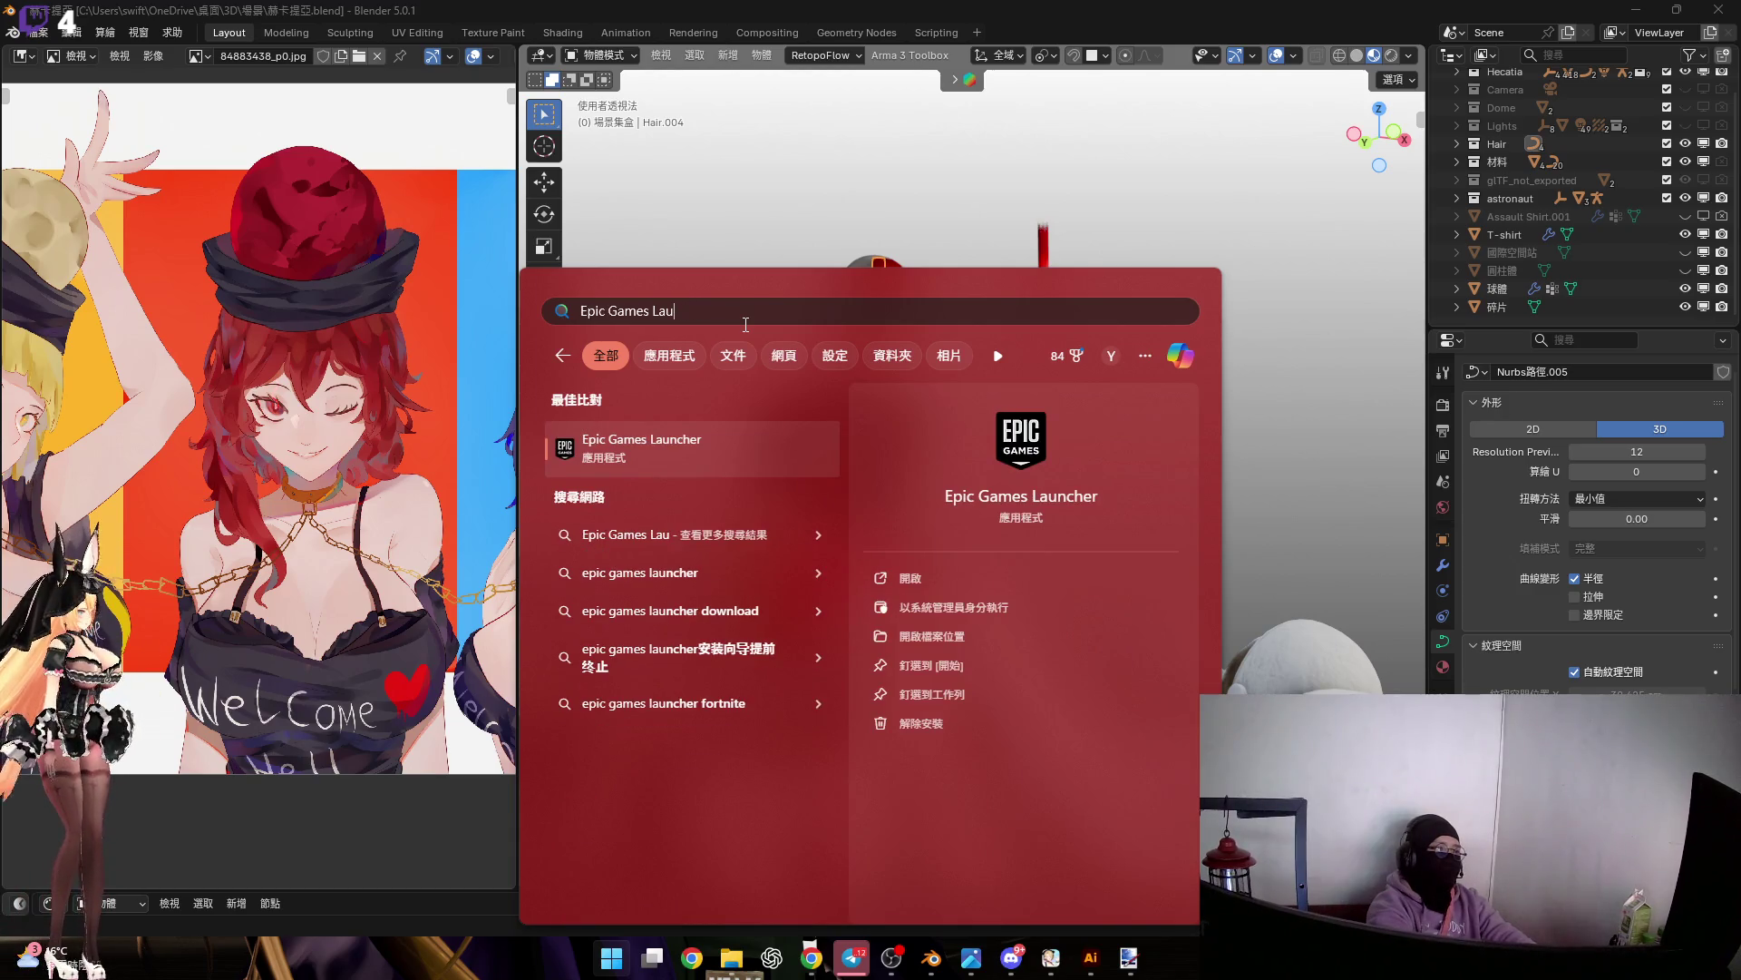
pyautogui.press('BackSpace')
pyautogui.press('BackSpace')
pyautogui.write('明日')
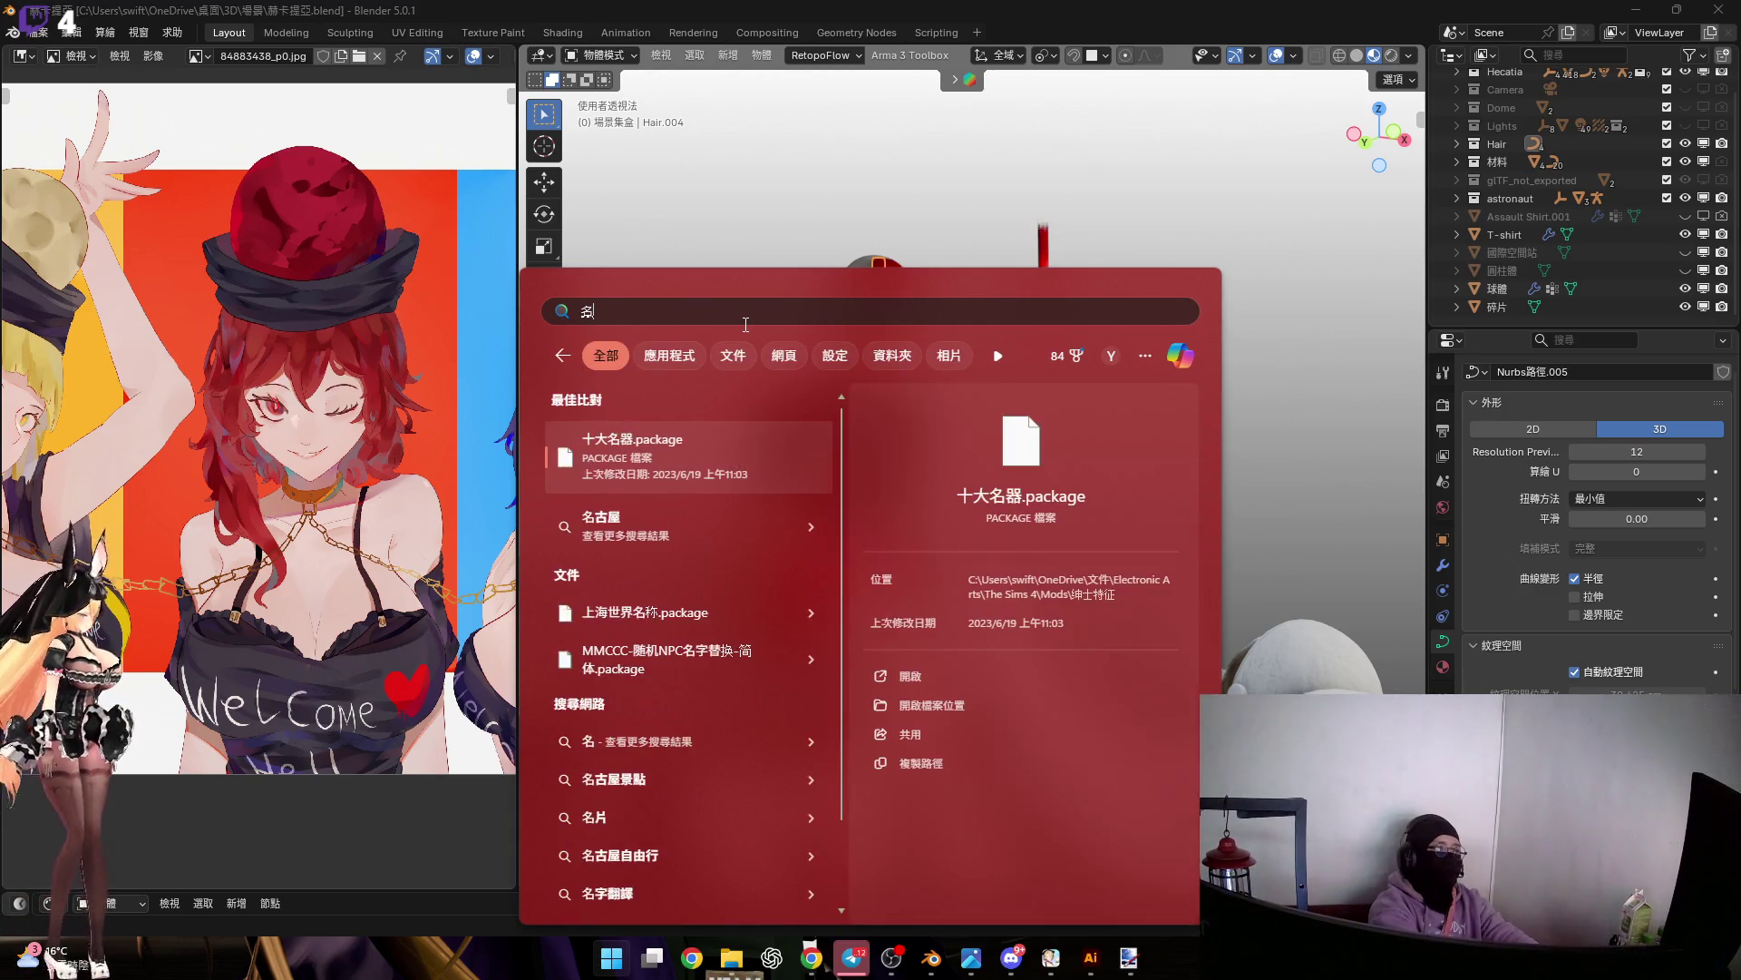
pyautogui.press('Down')
pyautogui.press('Down')
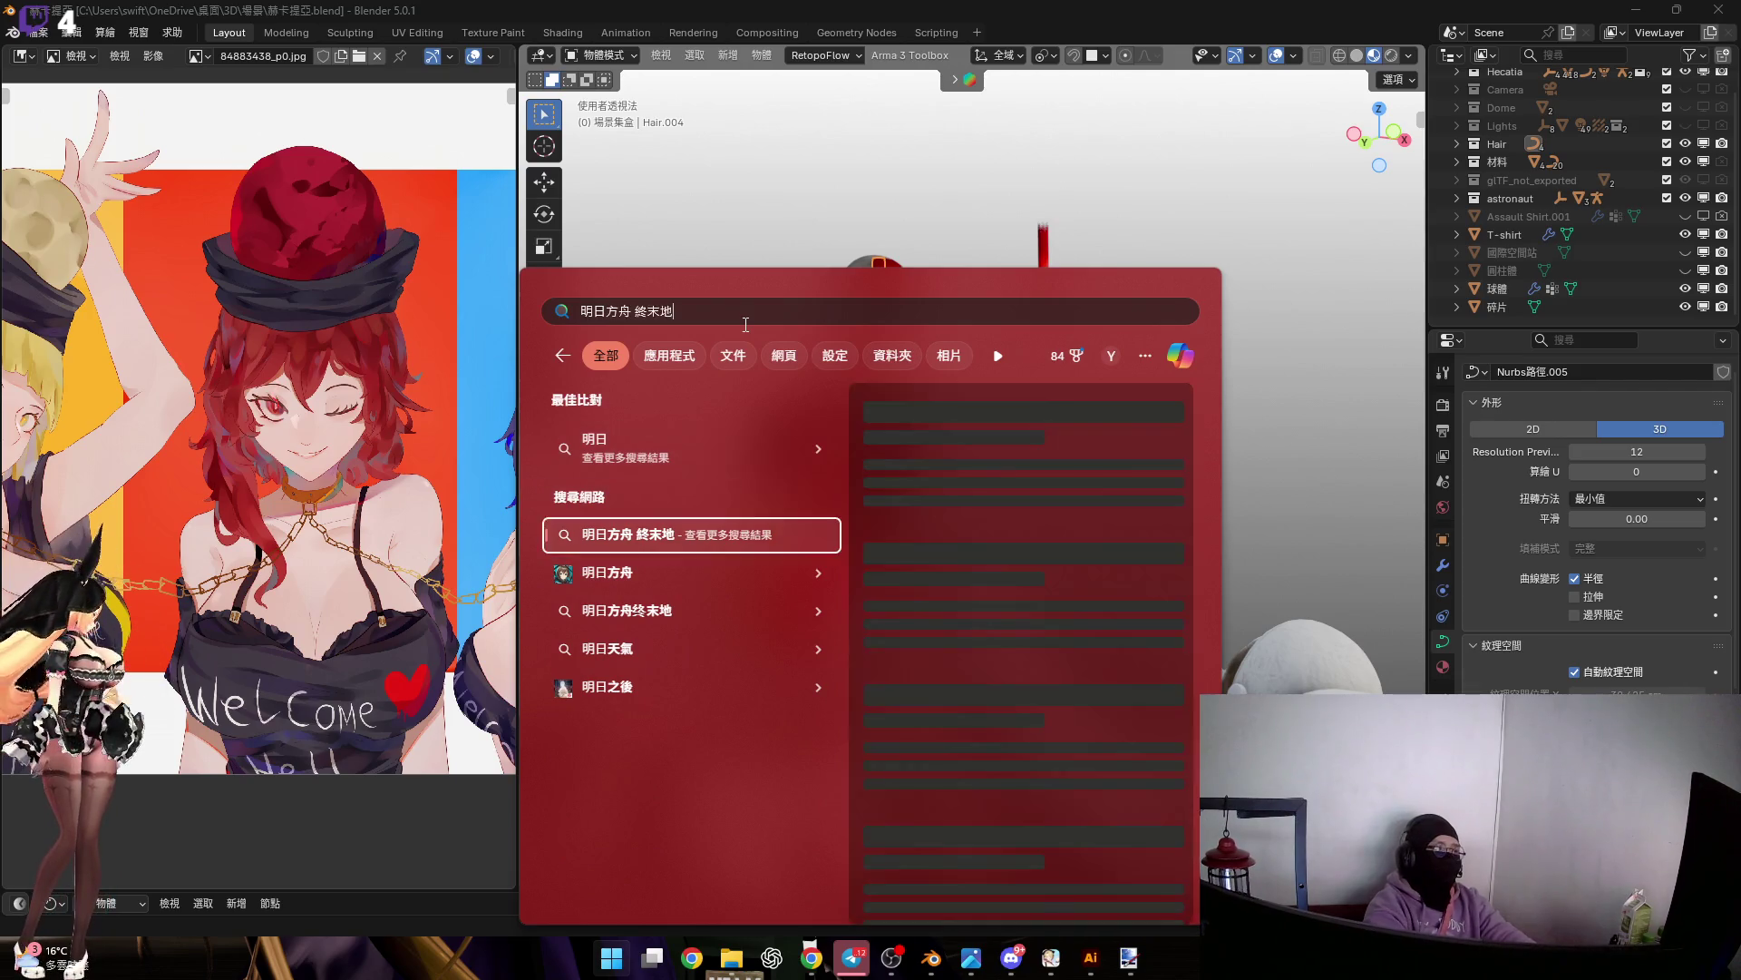
pyautogui.press('BackSpace')
pyautogui.press('BackSpace')
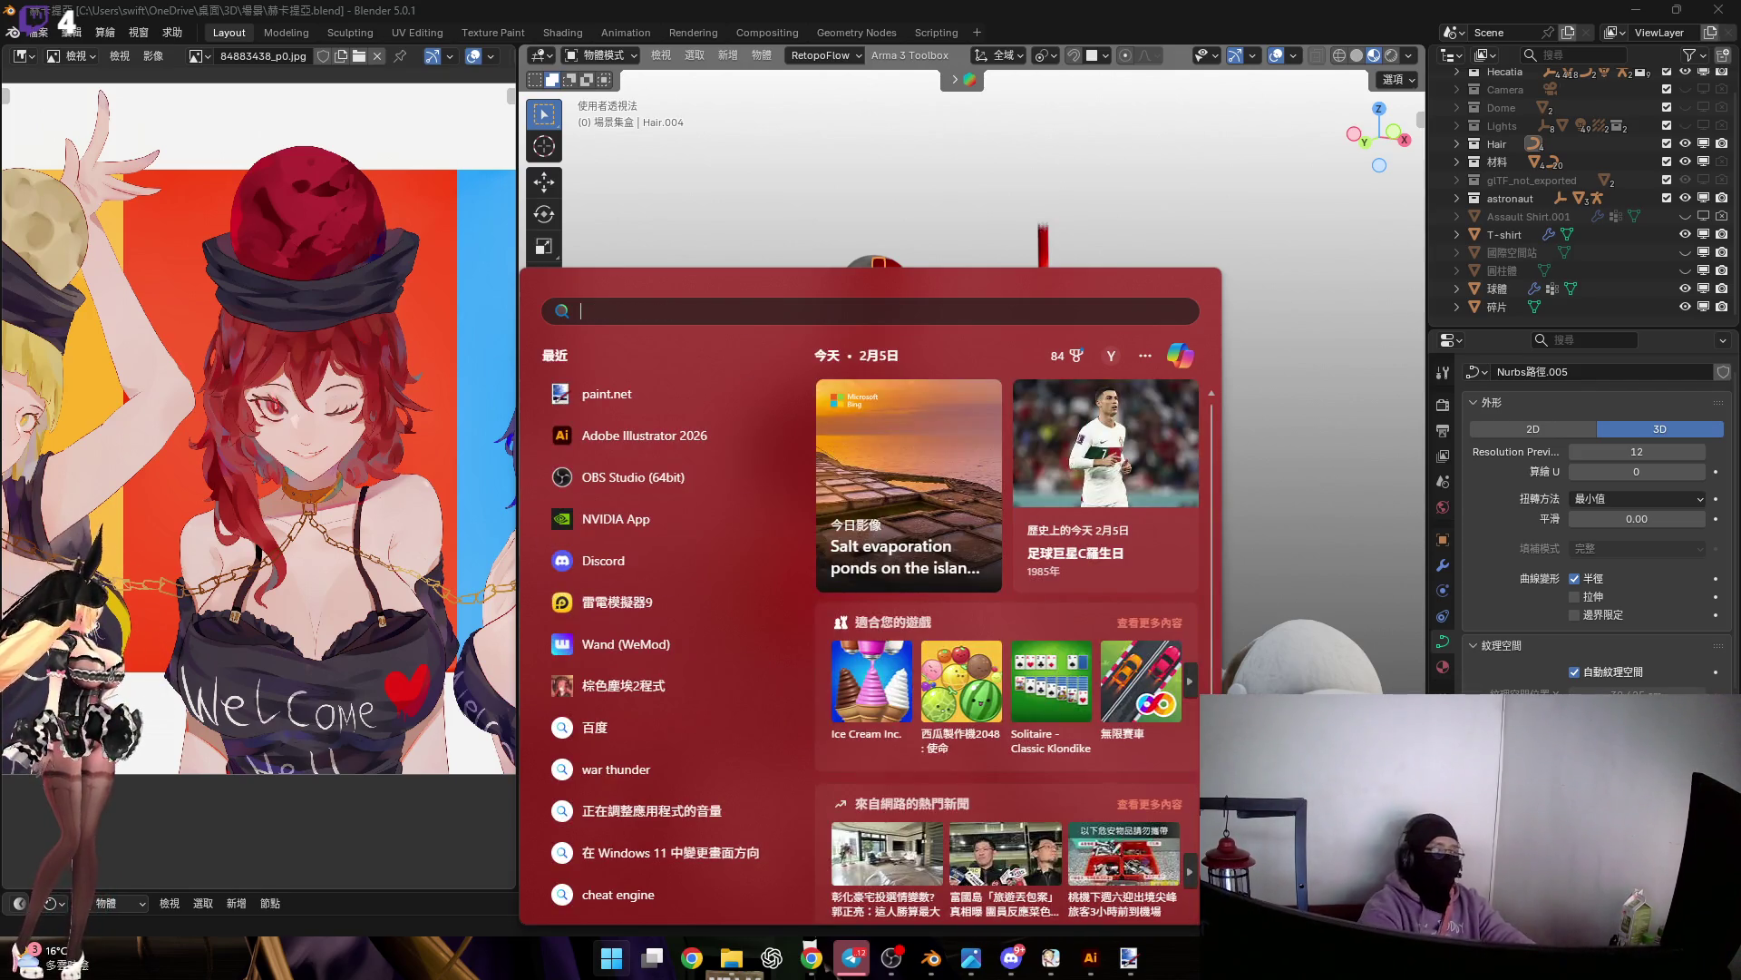
pyautogui.press('Escape')
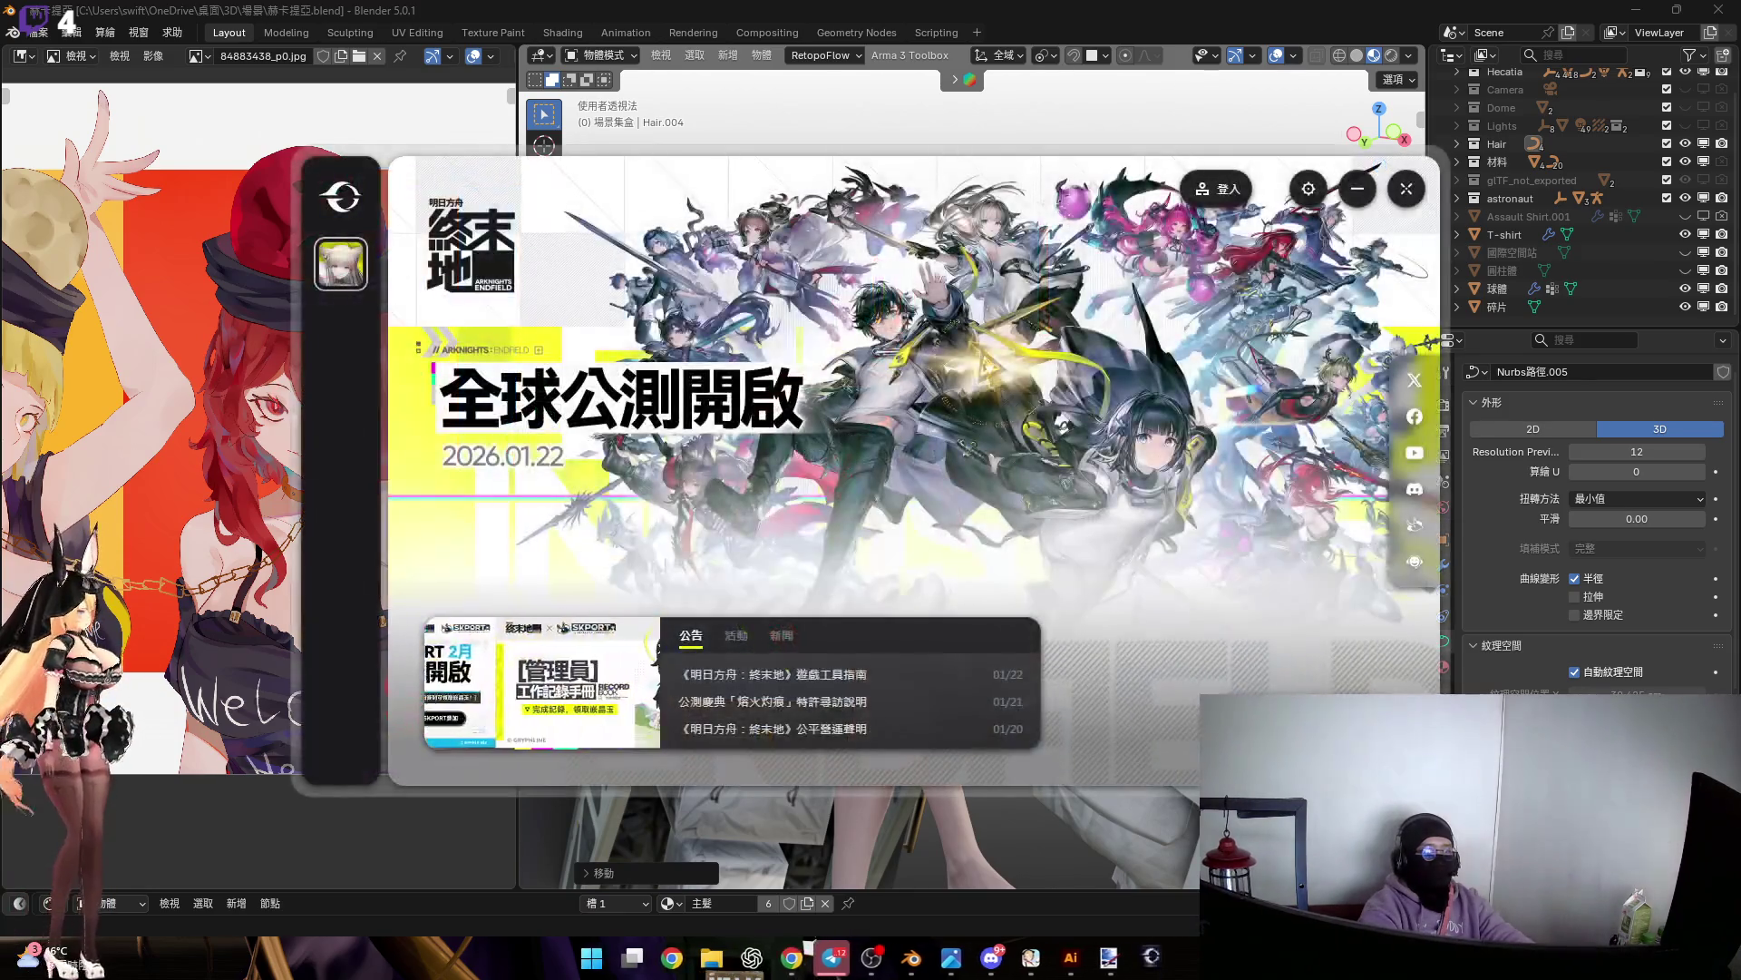
pyautogui.hotkey('alt', 'Tab')
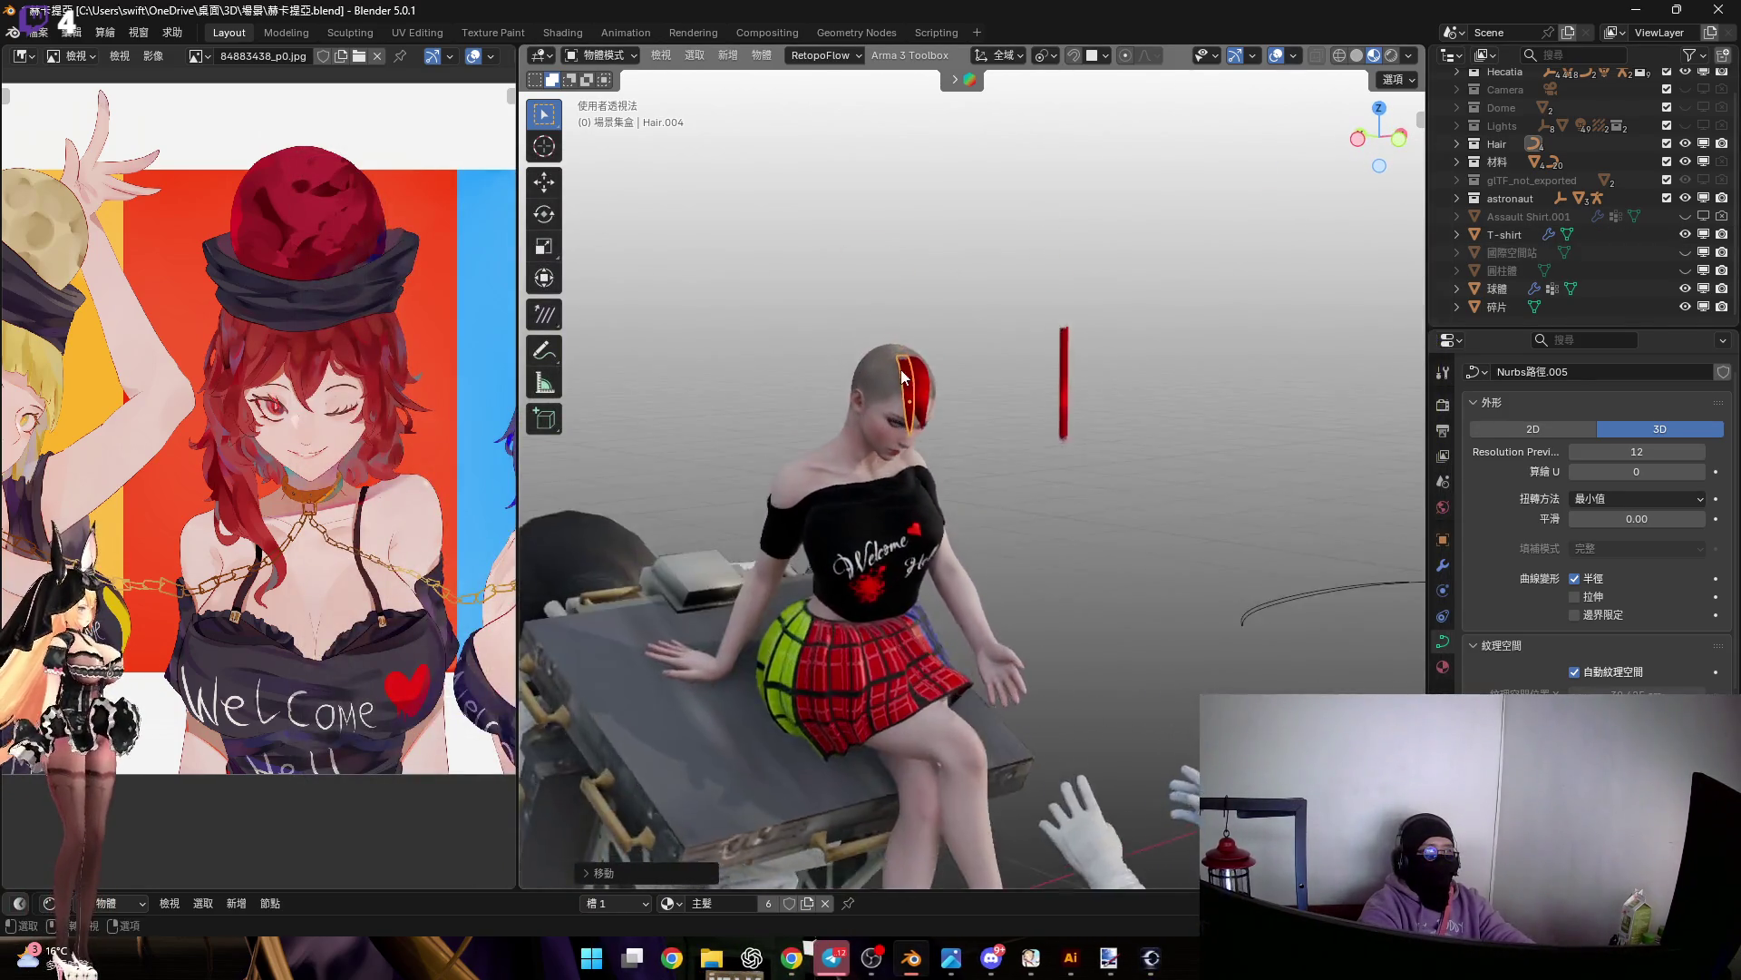
# Frame the red hair strand and view the head from the front
pyautogui.press('KP_Decimal')
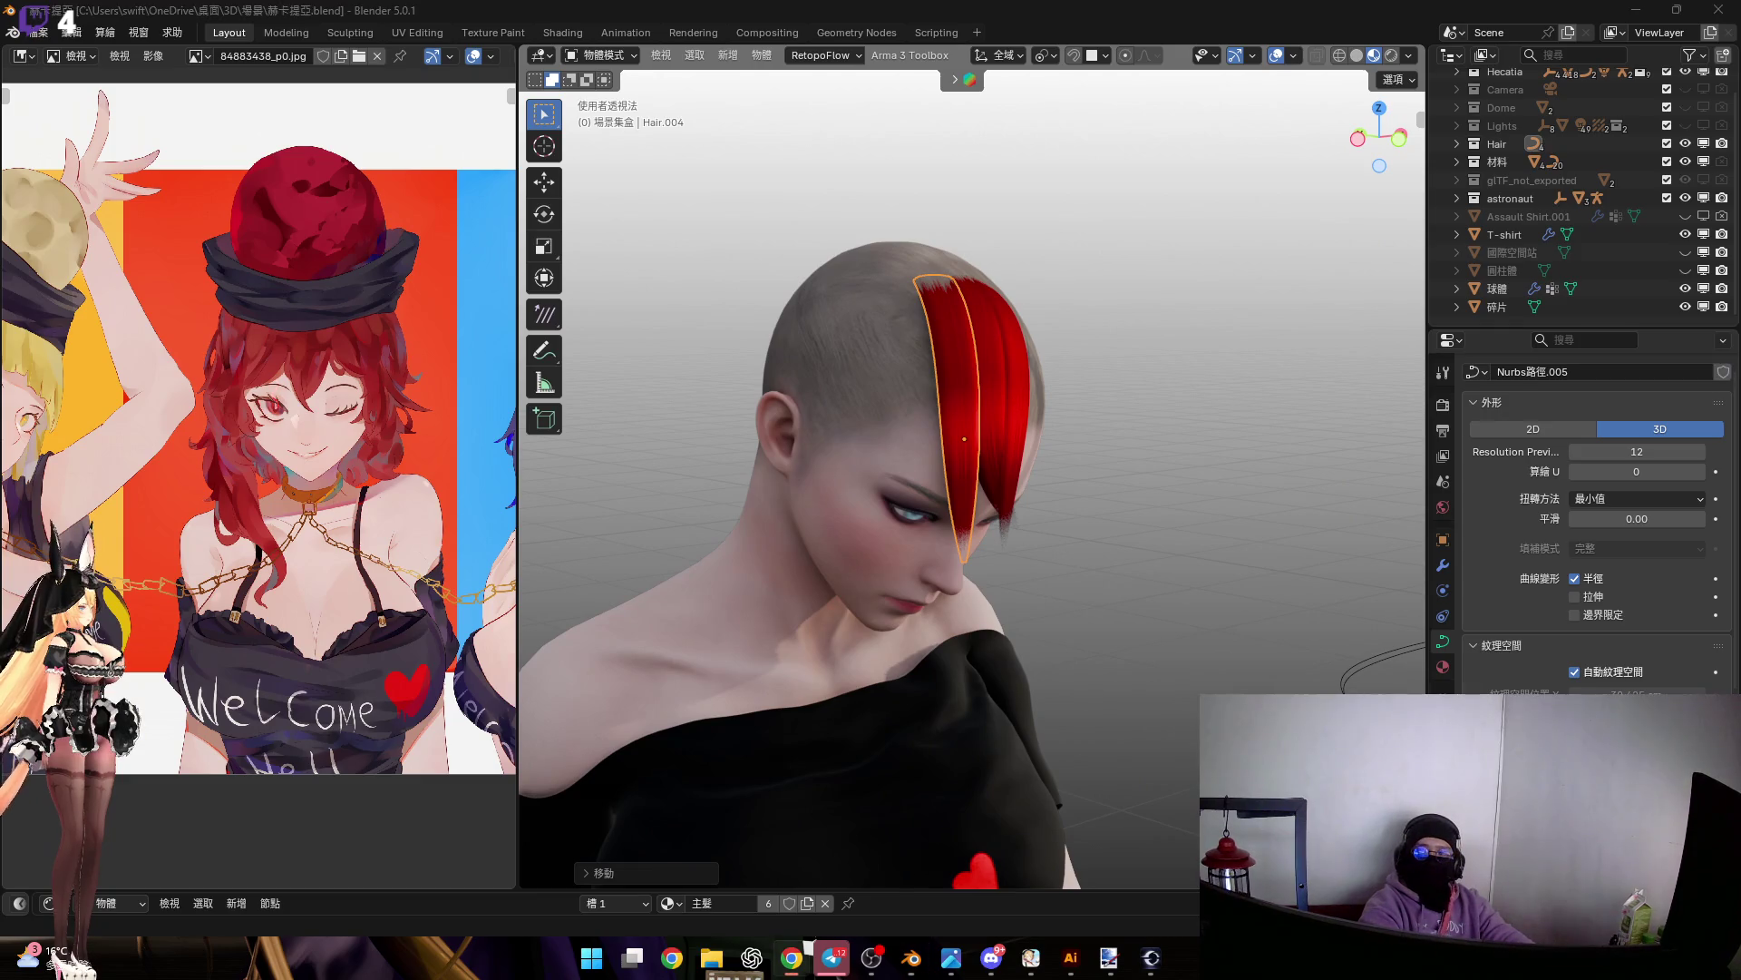
pyautogui.scroll(3, 961, 441)
pyautogui.moveTo(960, 440)
pyautogui.mouseDown(button='middle')
pyautogui.moveTo(911, 421)
pyautogui.moveTo(981, 416)
pyautogui.moveTo(1059, 448)
pyautogui.moveTo(900, 449)
pyautogui.moveTo(862, 351)
pyautogui.moveTo(916, 336)
pyautogui.mouseUp(button='middle')
pyautogui.scroll(3, 933, 497)
pyautogui.press('KP_1')
# Rotate the strand's curve points in Left view and move the tip diagonally across the forehead
pyautogui.press('Tab')
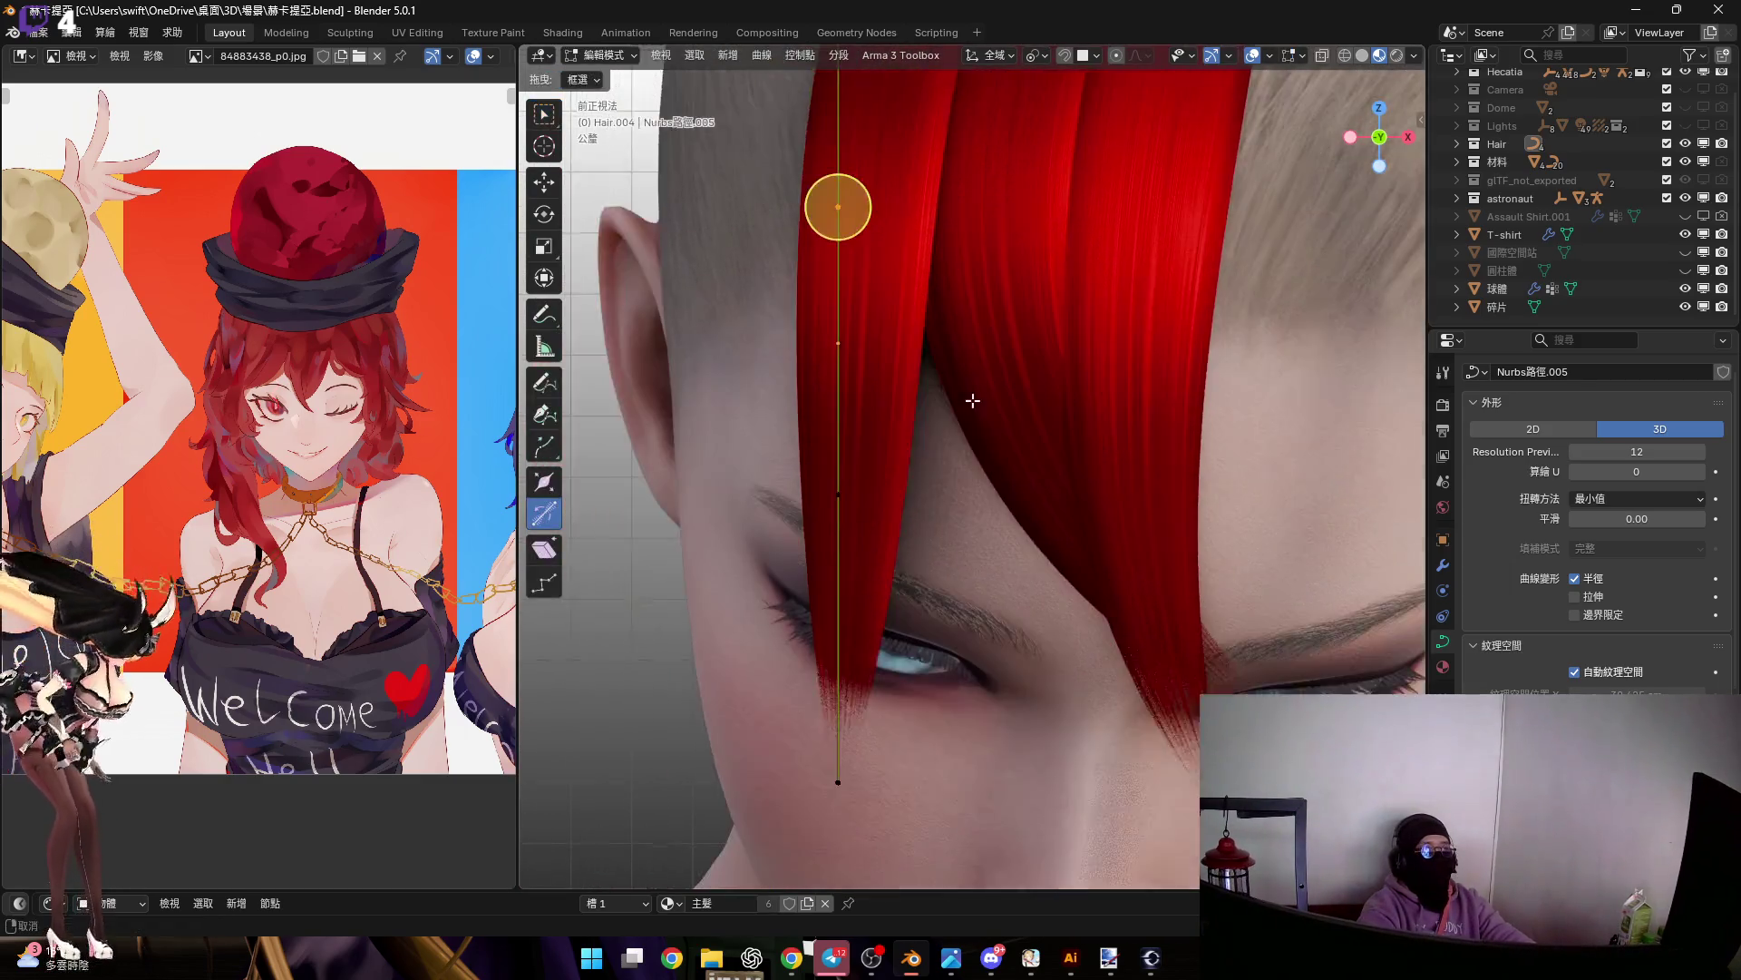
pyautogui.moveTo(757, 448)
pyautogui.mouseDown(button='middle')
pyautogui.moveTo(1004, 493)
pyautogui.moveTo(1063, 456)
pyautogui.mouseUp(button='middle')
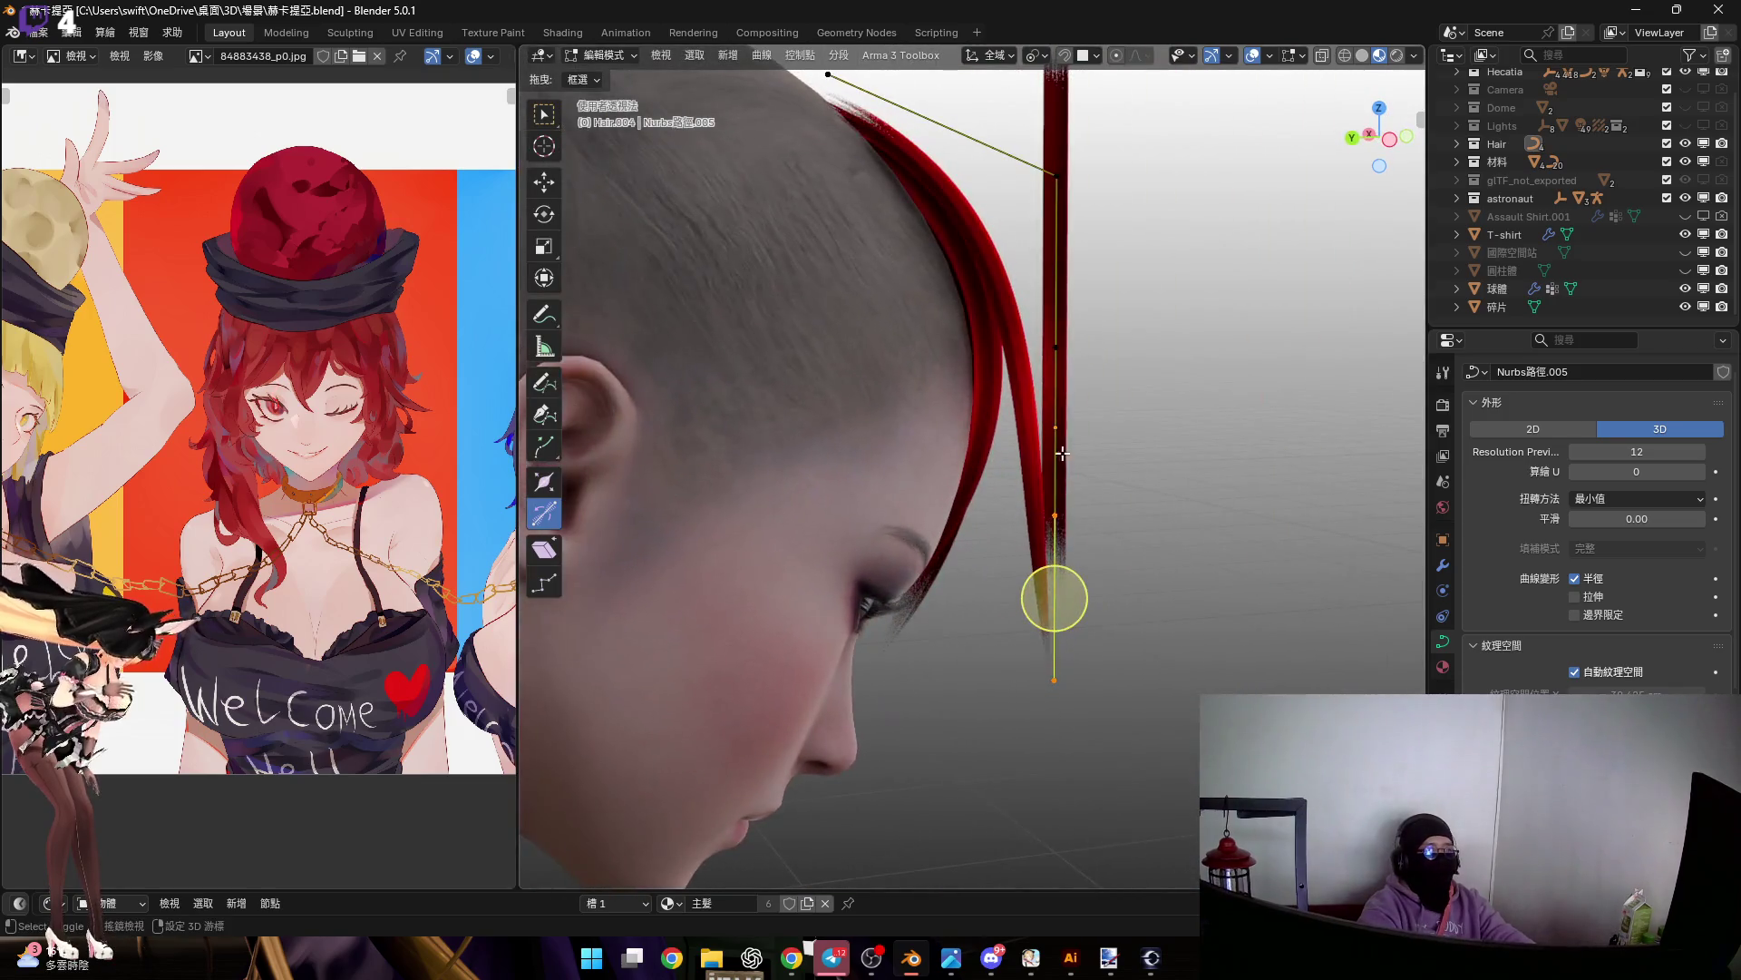
pyautogui.press('ctrl+KP_3')
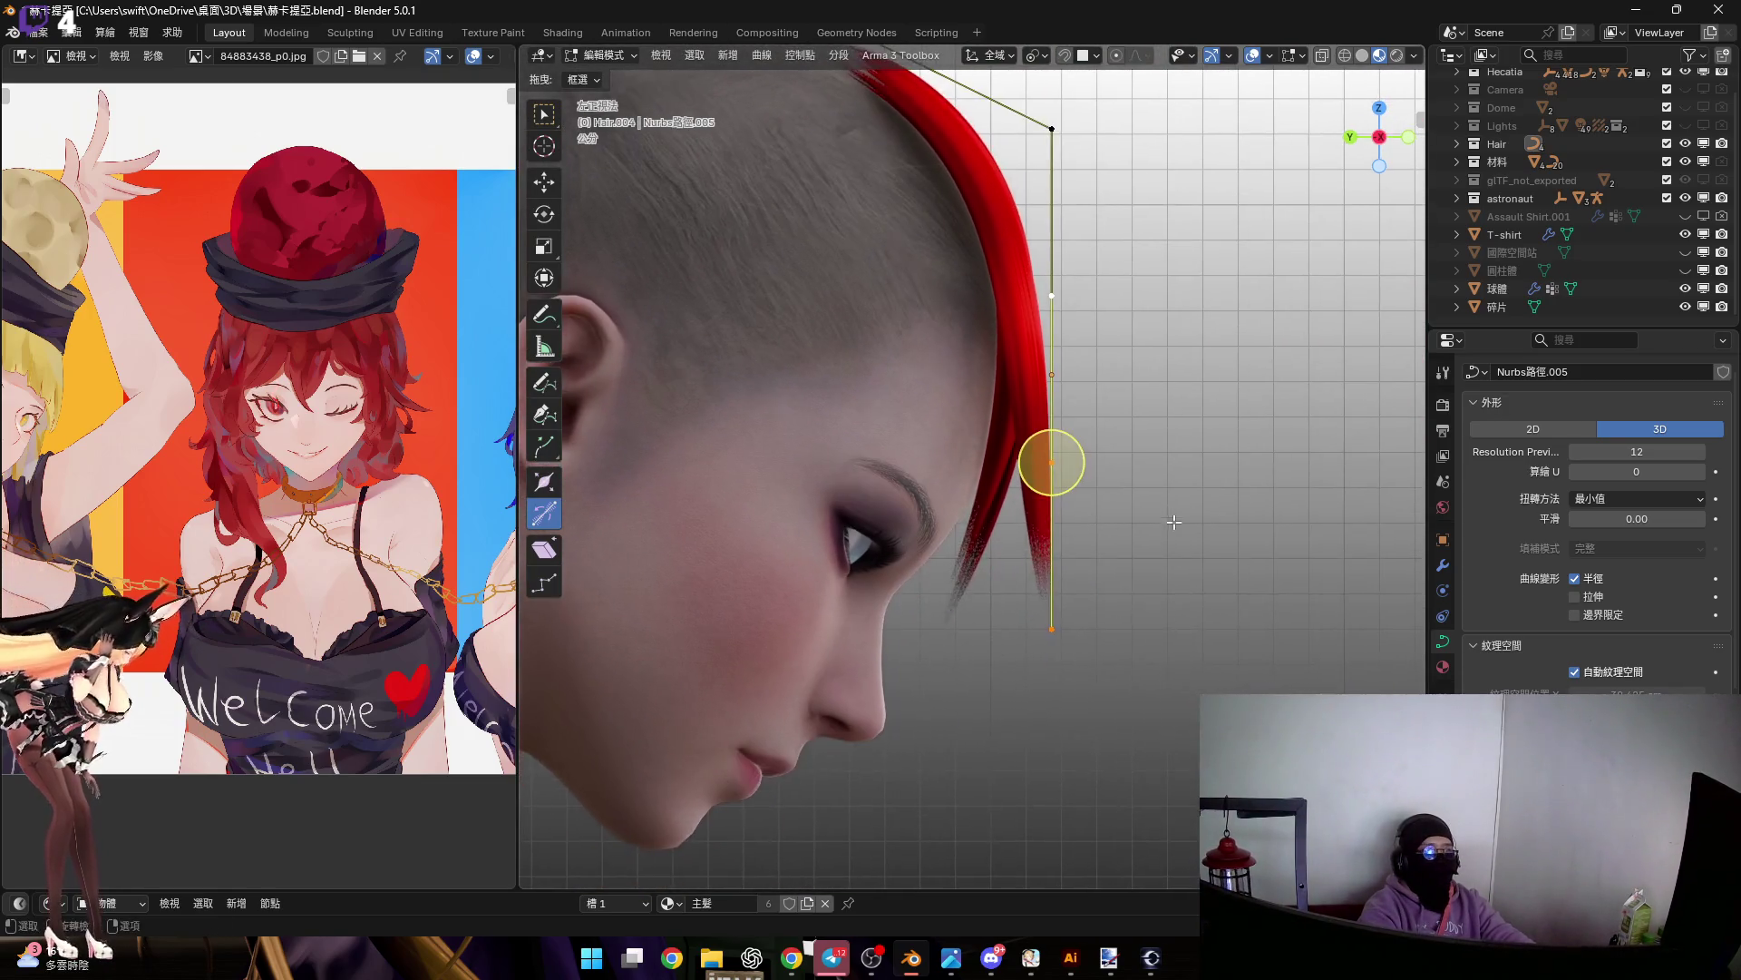
pyautogui.press('r')
pyautogui.click(936, 403)
pyautogui.moveTo(936, 404)
pyautogui.keyDown('shift'); pyautogui.mouseDown(button='middle')
pyautogui.moveTo(961, 472)
pyautogui.moveTo(979, 474)
pyautogui.moveTo(934, 408)
pyautogui.mouseUp(button='middle'); pyautogui.keyUp('shift')
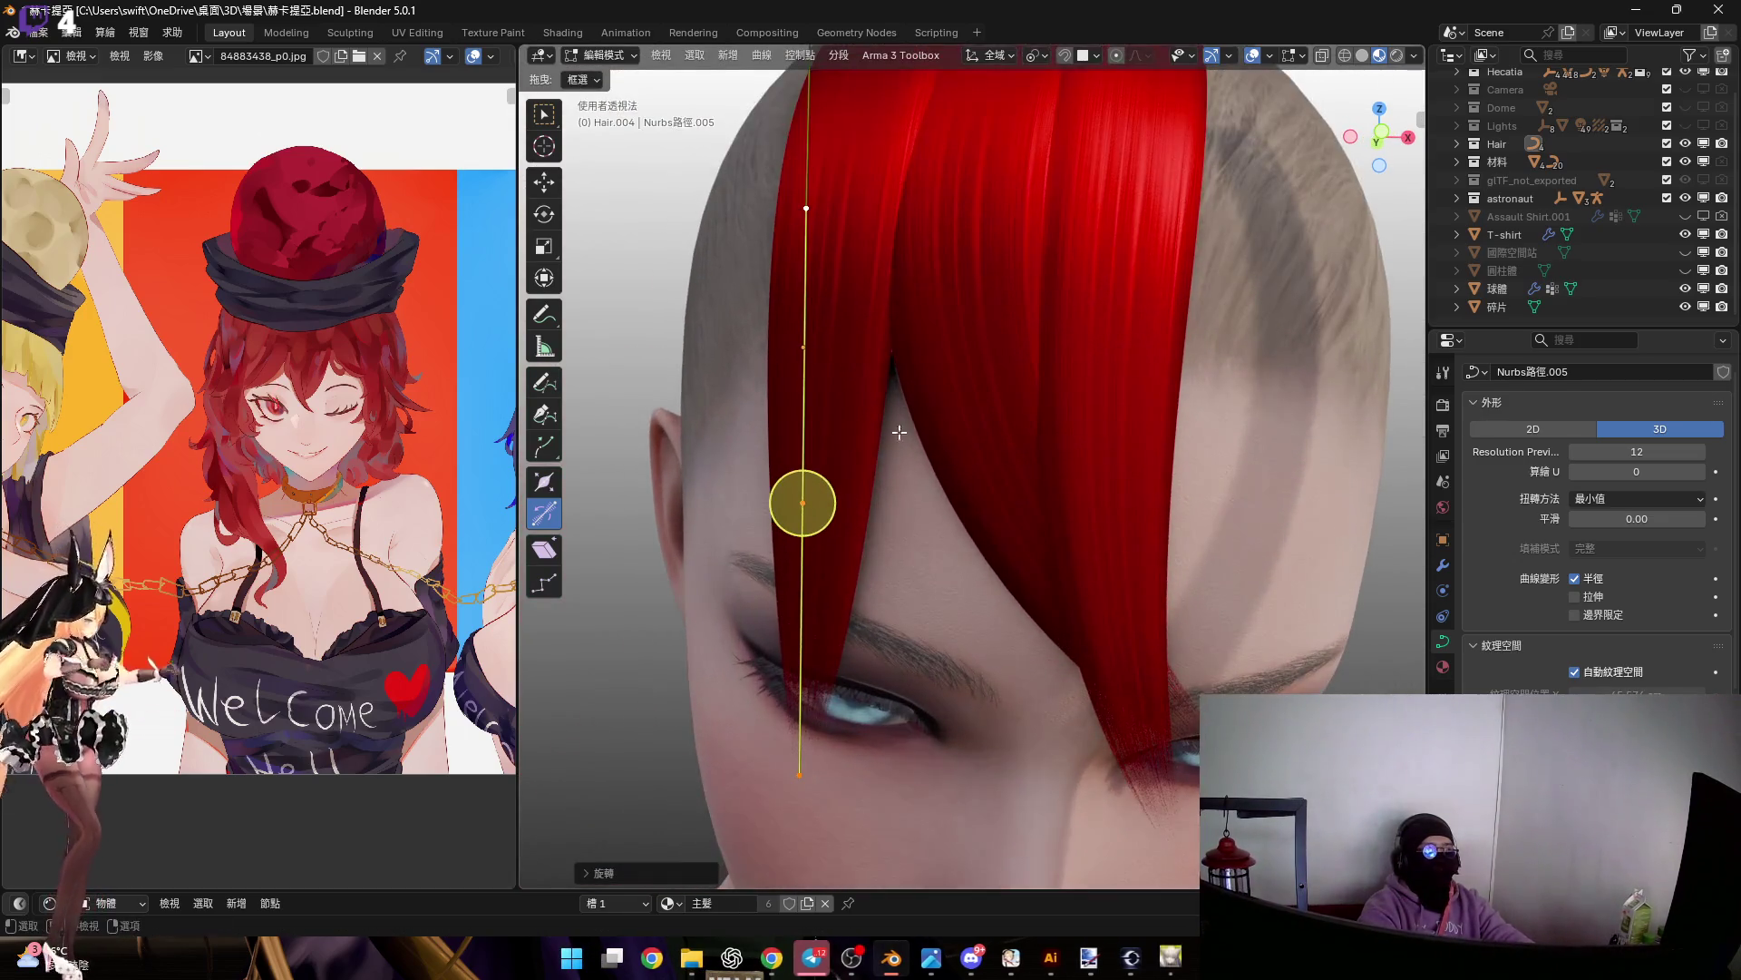
pyautogui.moveTo(895, 533); pyautogui.dragTo(906, 646, button='middle')
pyautogui.click(898, 616)
pyautogui.scroll(-5, 885, 546)
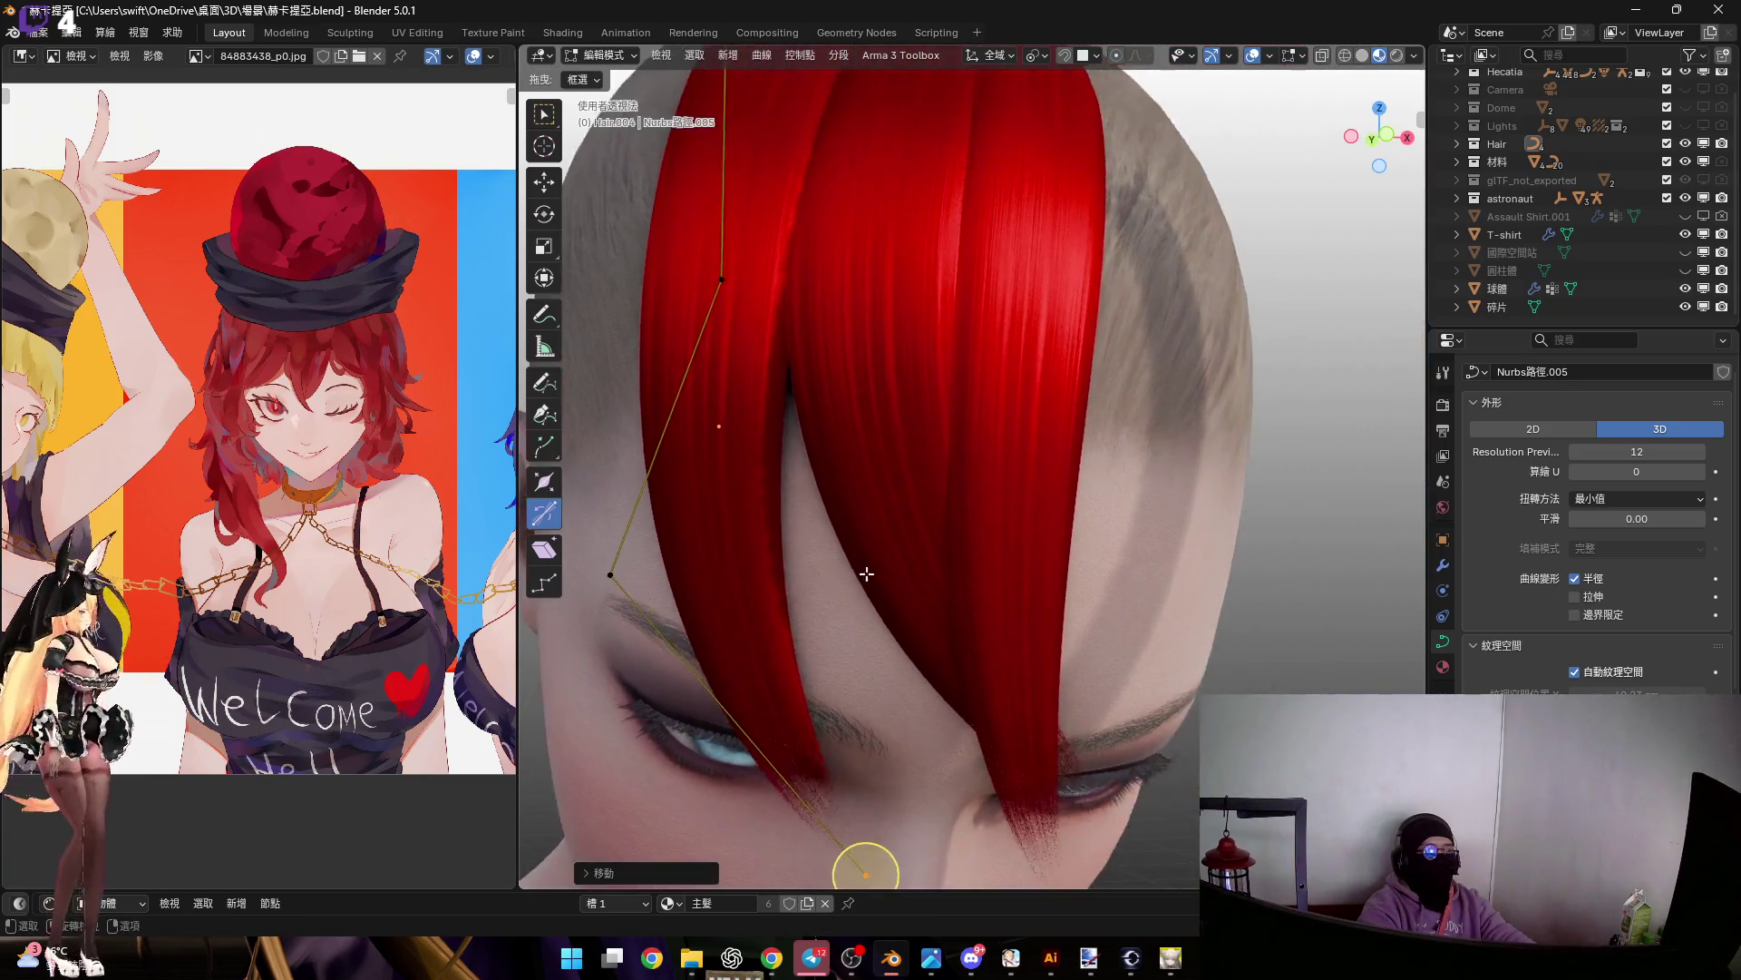
pyautogui.scroll(-3, 884, 546)
pyautogui.press('Tab')
pyautogui.keyDown('shift'); pyautogui.moveTo(1109, 451); pyautogui.dragTo(869, 490, button='middle'); pyautogui.keyUp('shift')
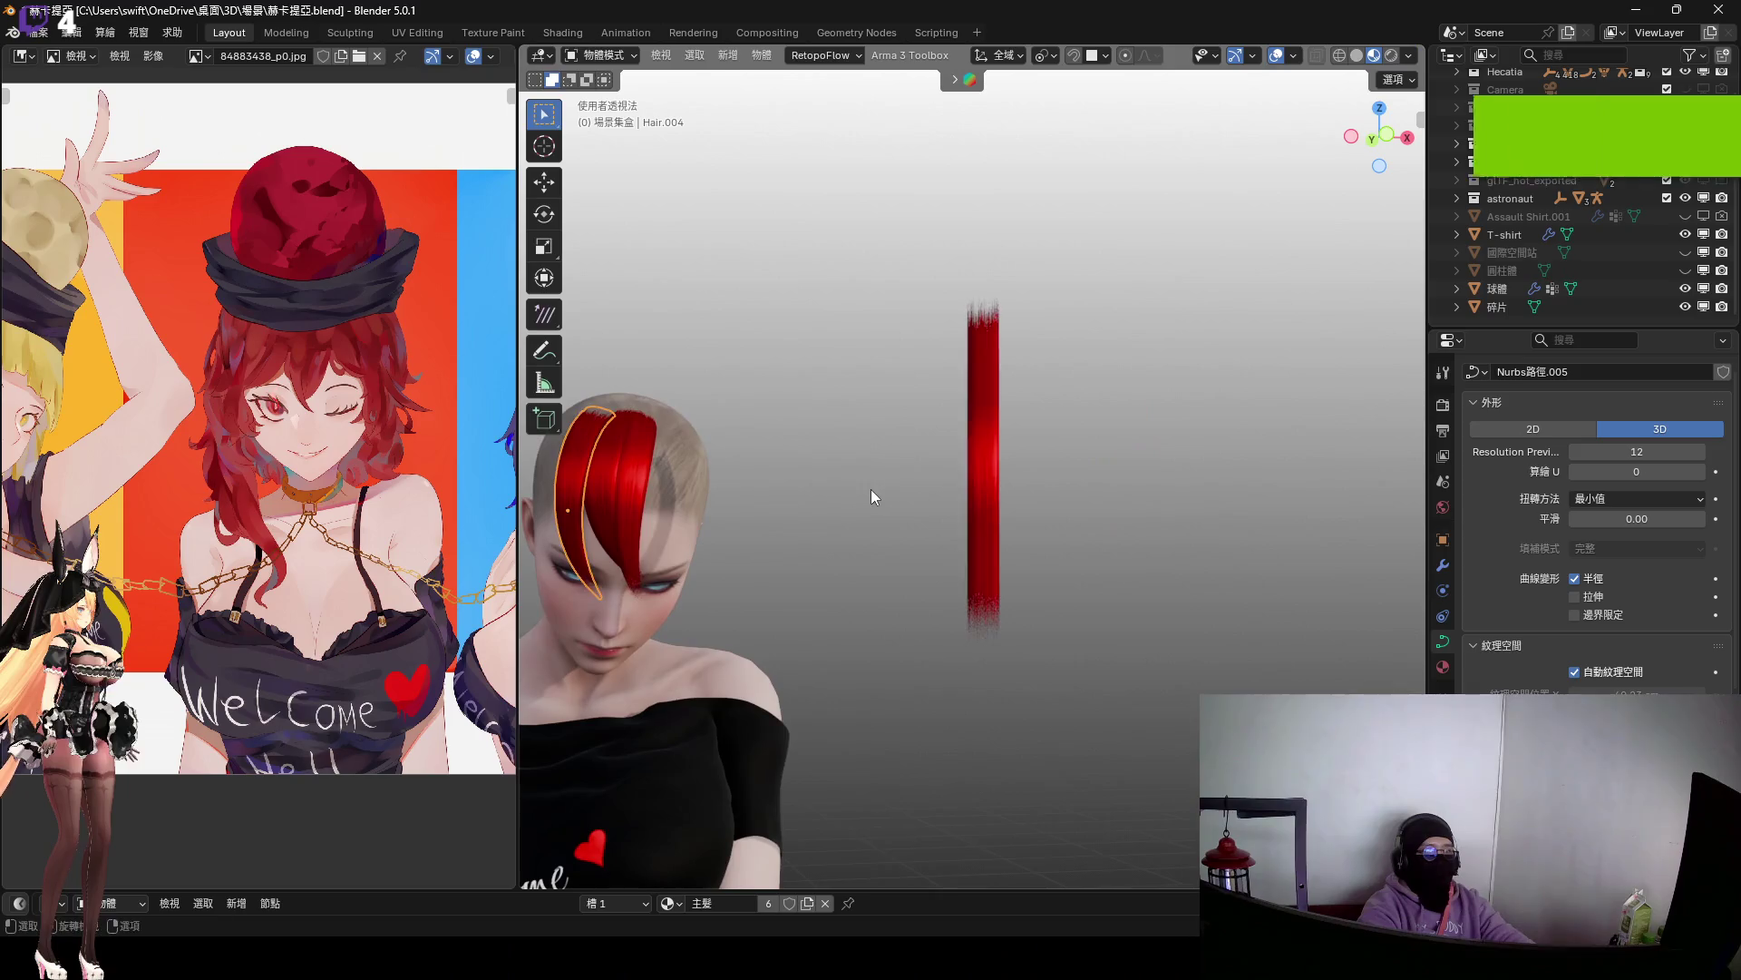
# In front view, duplicate Hair.001 about 7 cm along X and enlarge the shader editor
pyautogui.click(994, 464)
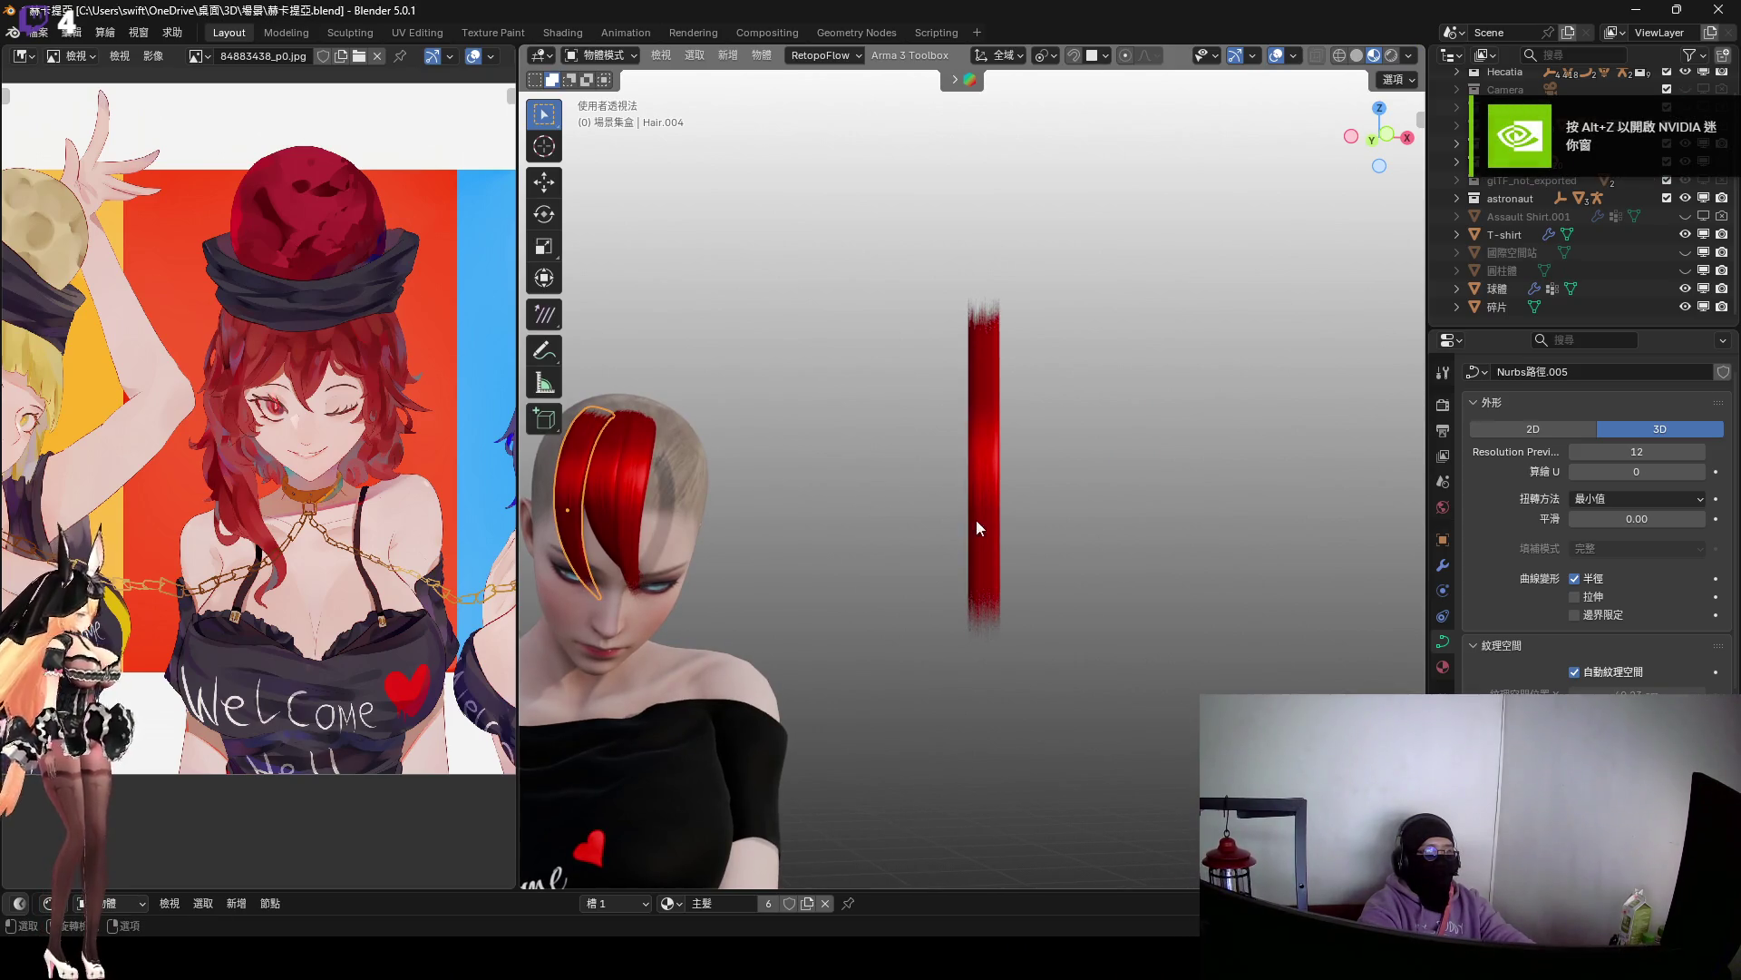
pyautogui.moveTo(979, 535); pyautogui.dragTo(858, 497, button='middle')
pyautogui.click(1353, 155)
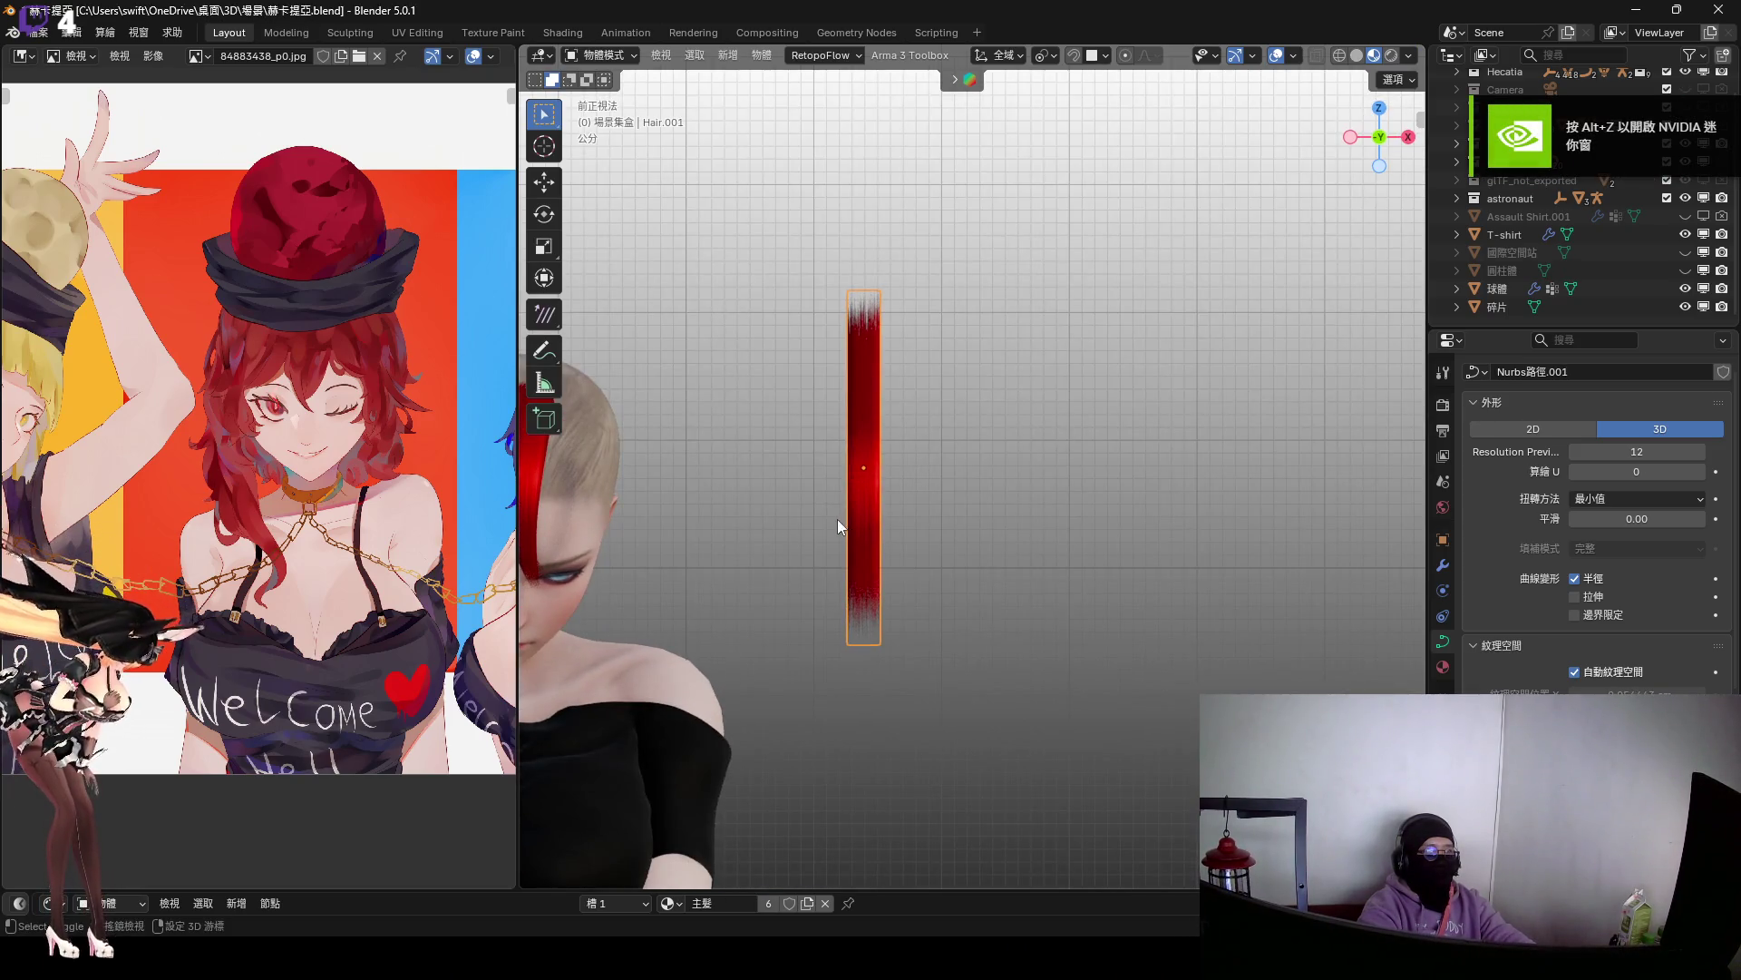
pyautogui.hotkey('shift', 'd')
pyautogui.press('x')
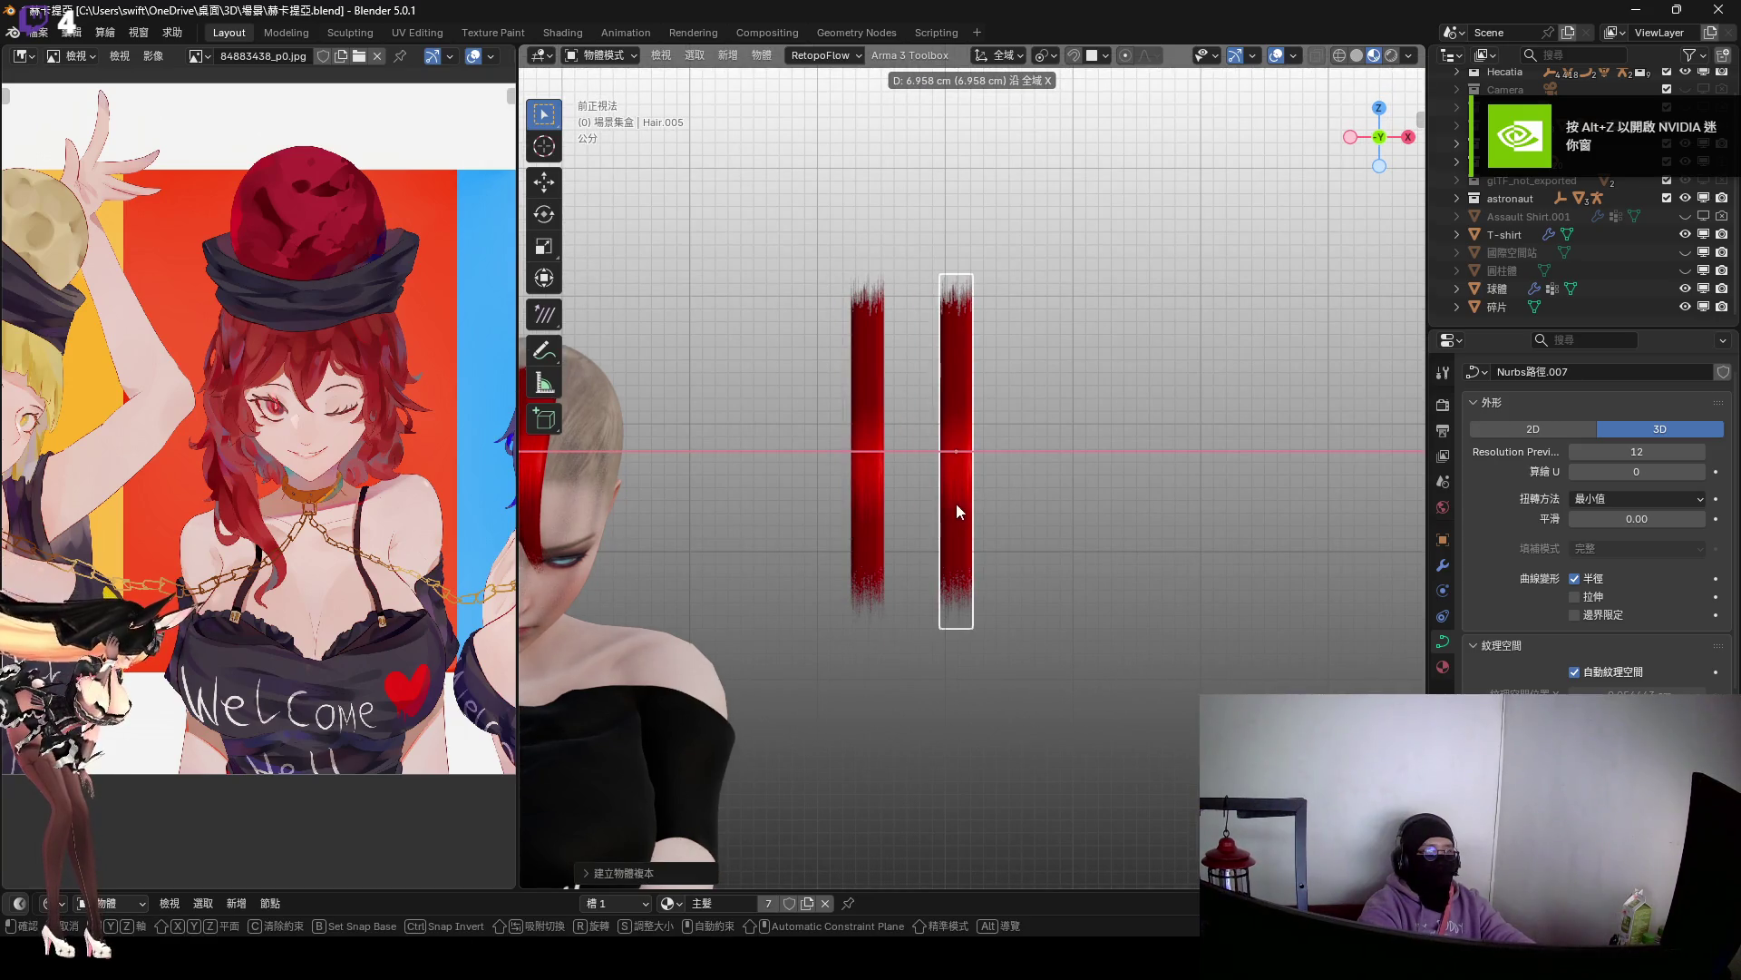
pyautogui.click(956, 517)
pyautogui.moveTo(1021, 892); pyautogui.dragTo(907, 541)
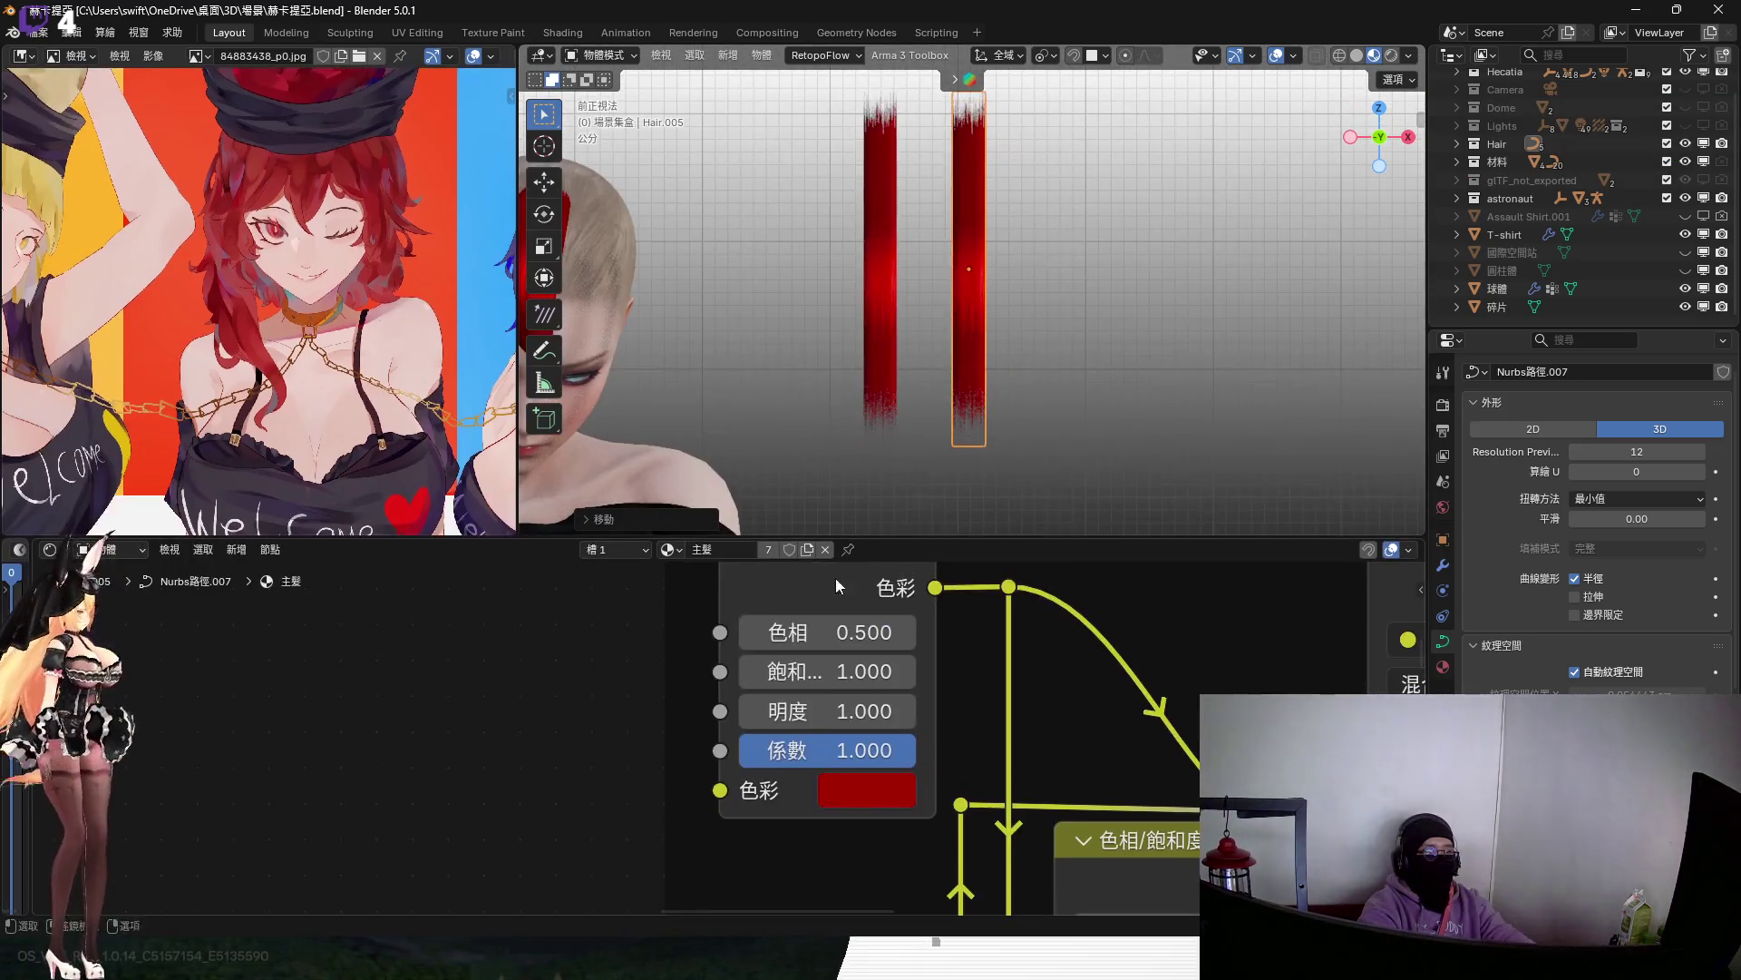
# Try renaming the strip's material to 主髮.2, then undo back to the original 主髮 material
pyautogui.click(729, 550)
pyautogui.write('.2')
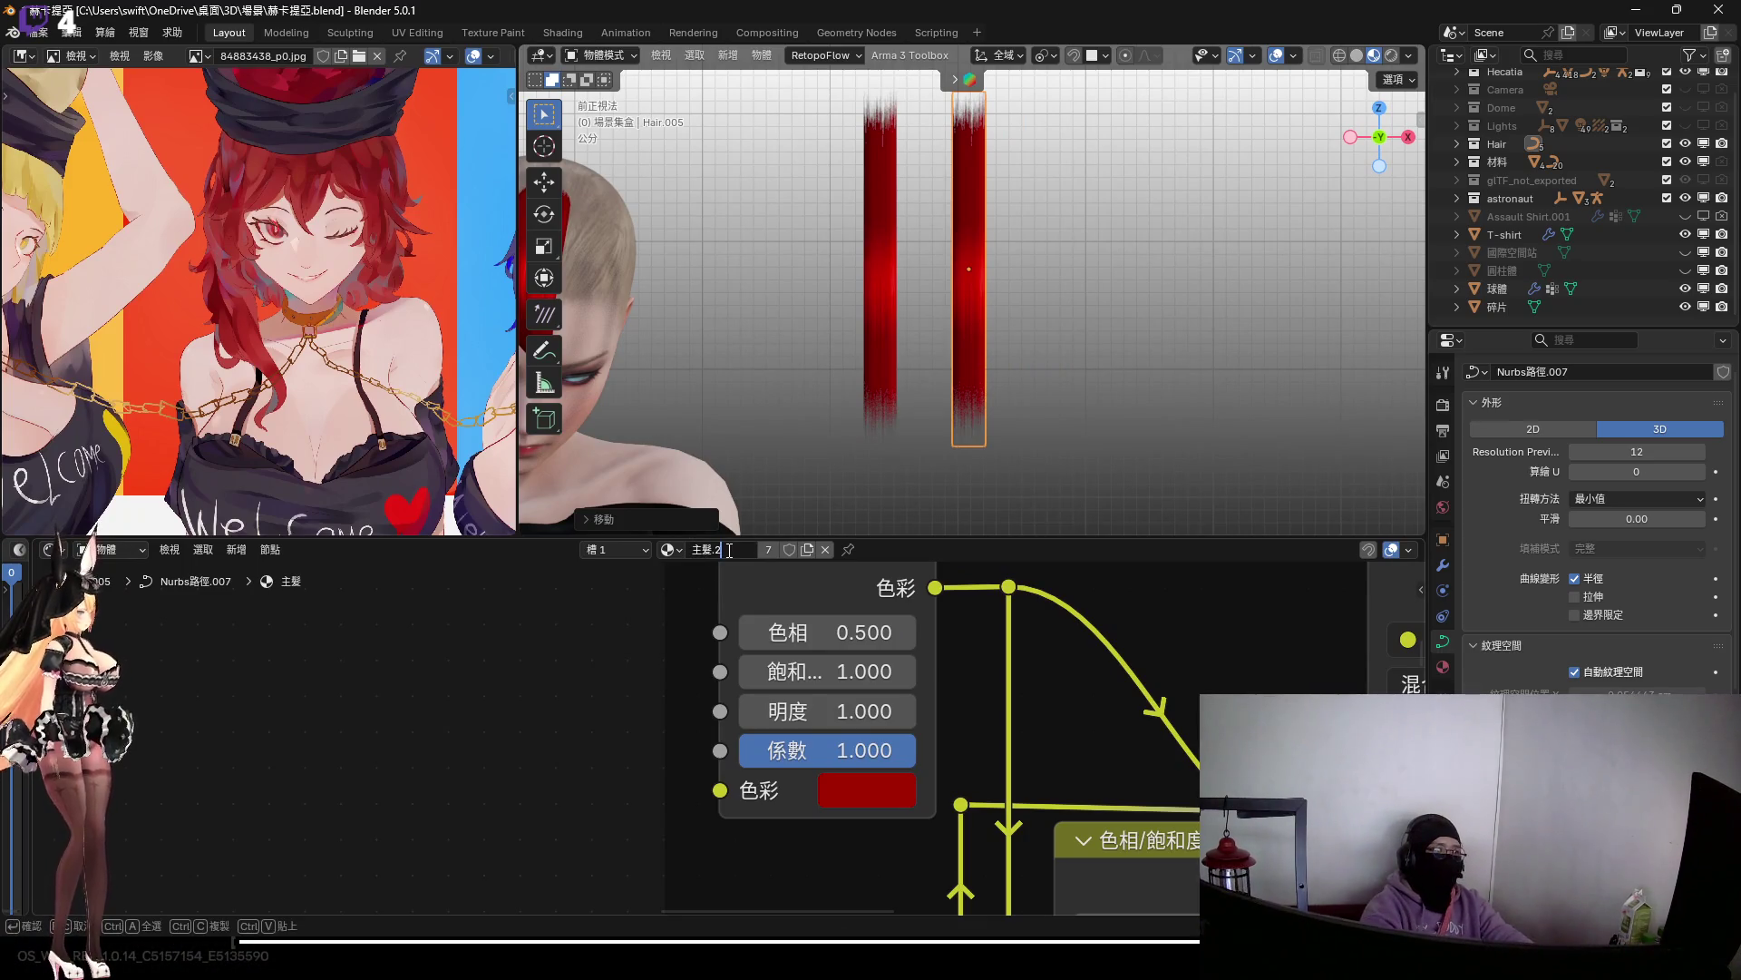
pyautogui.press('Return')
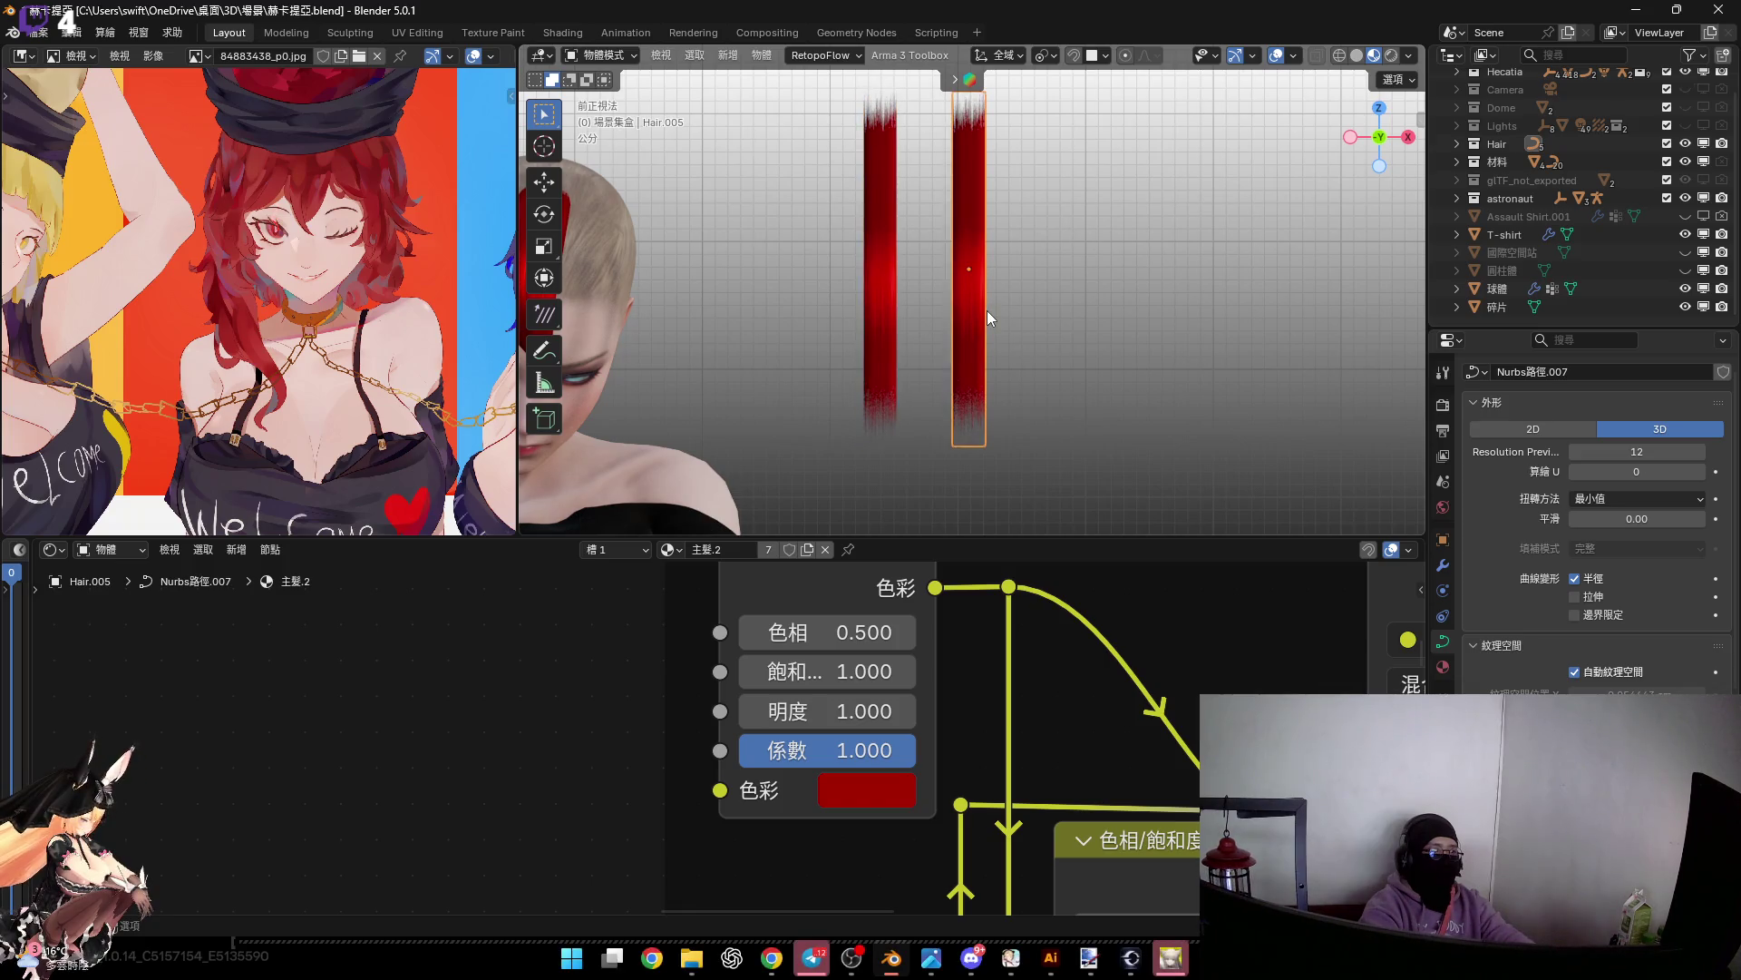
pyautogui.hotkey('ctrl', 'z')
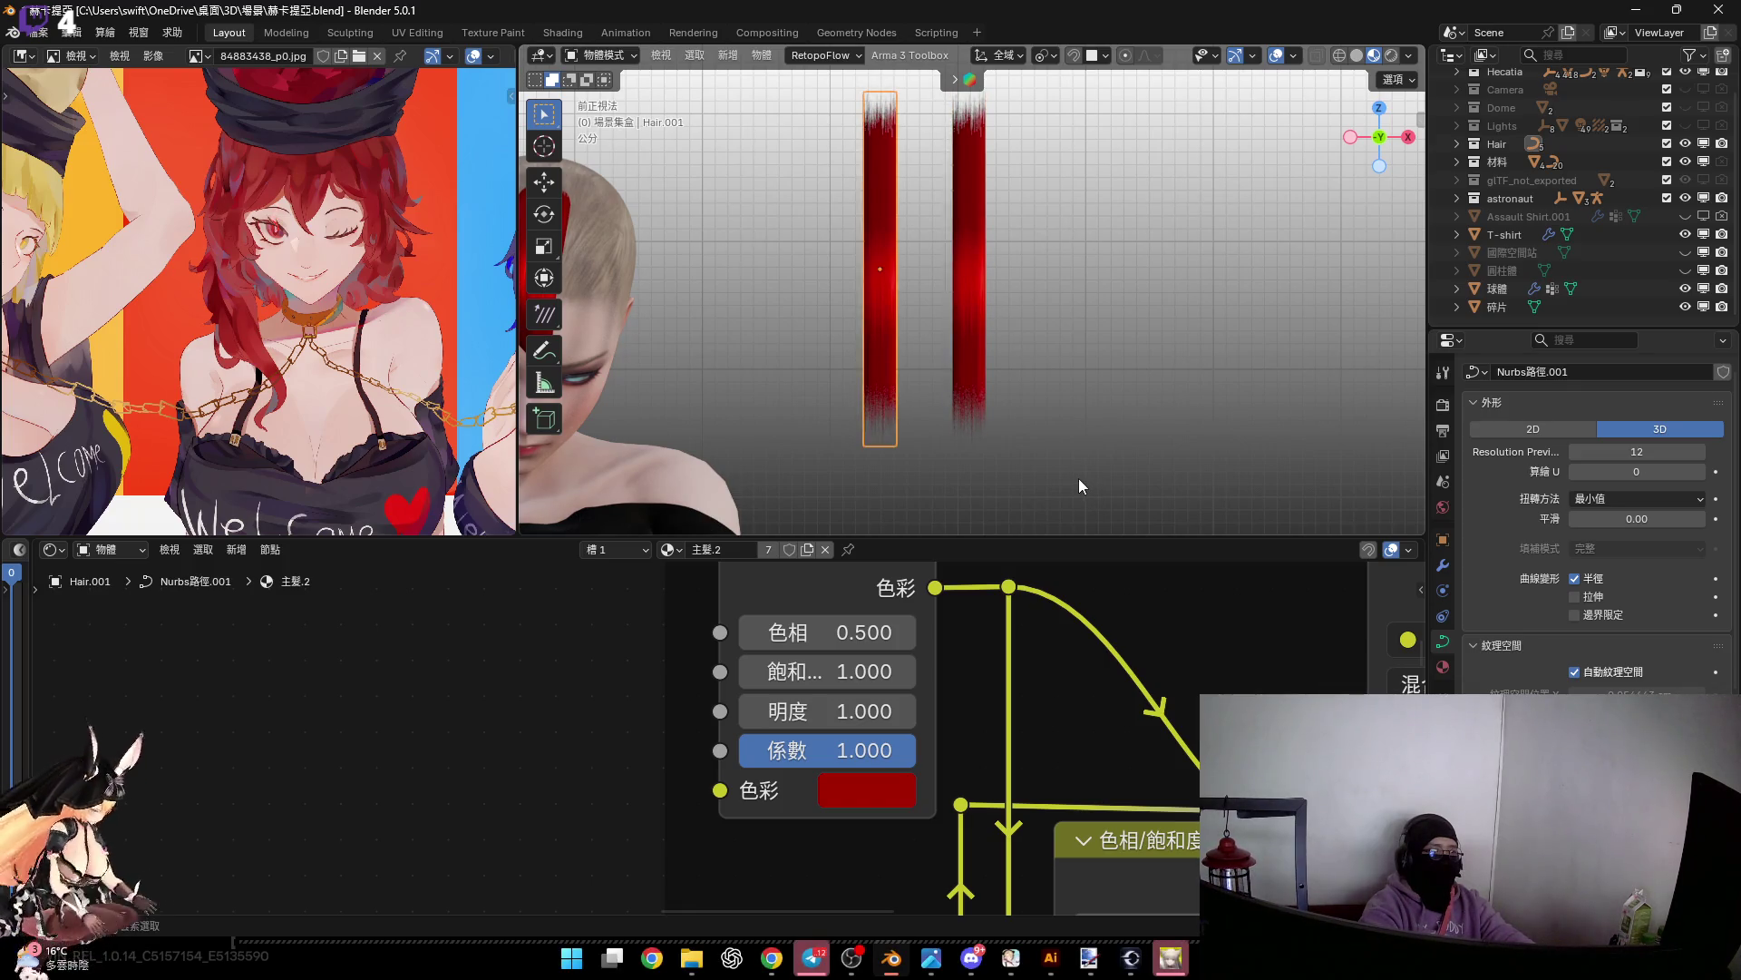
pyautogui.hotkey('ctrl', 'shift', 'z')
pyautogui.hotkey('ctrl', 'z')
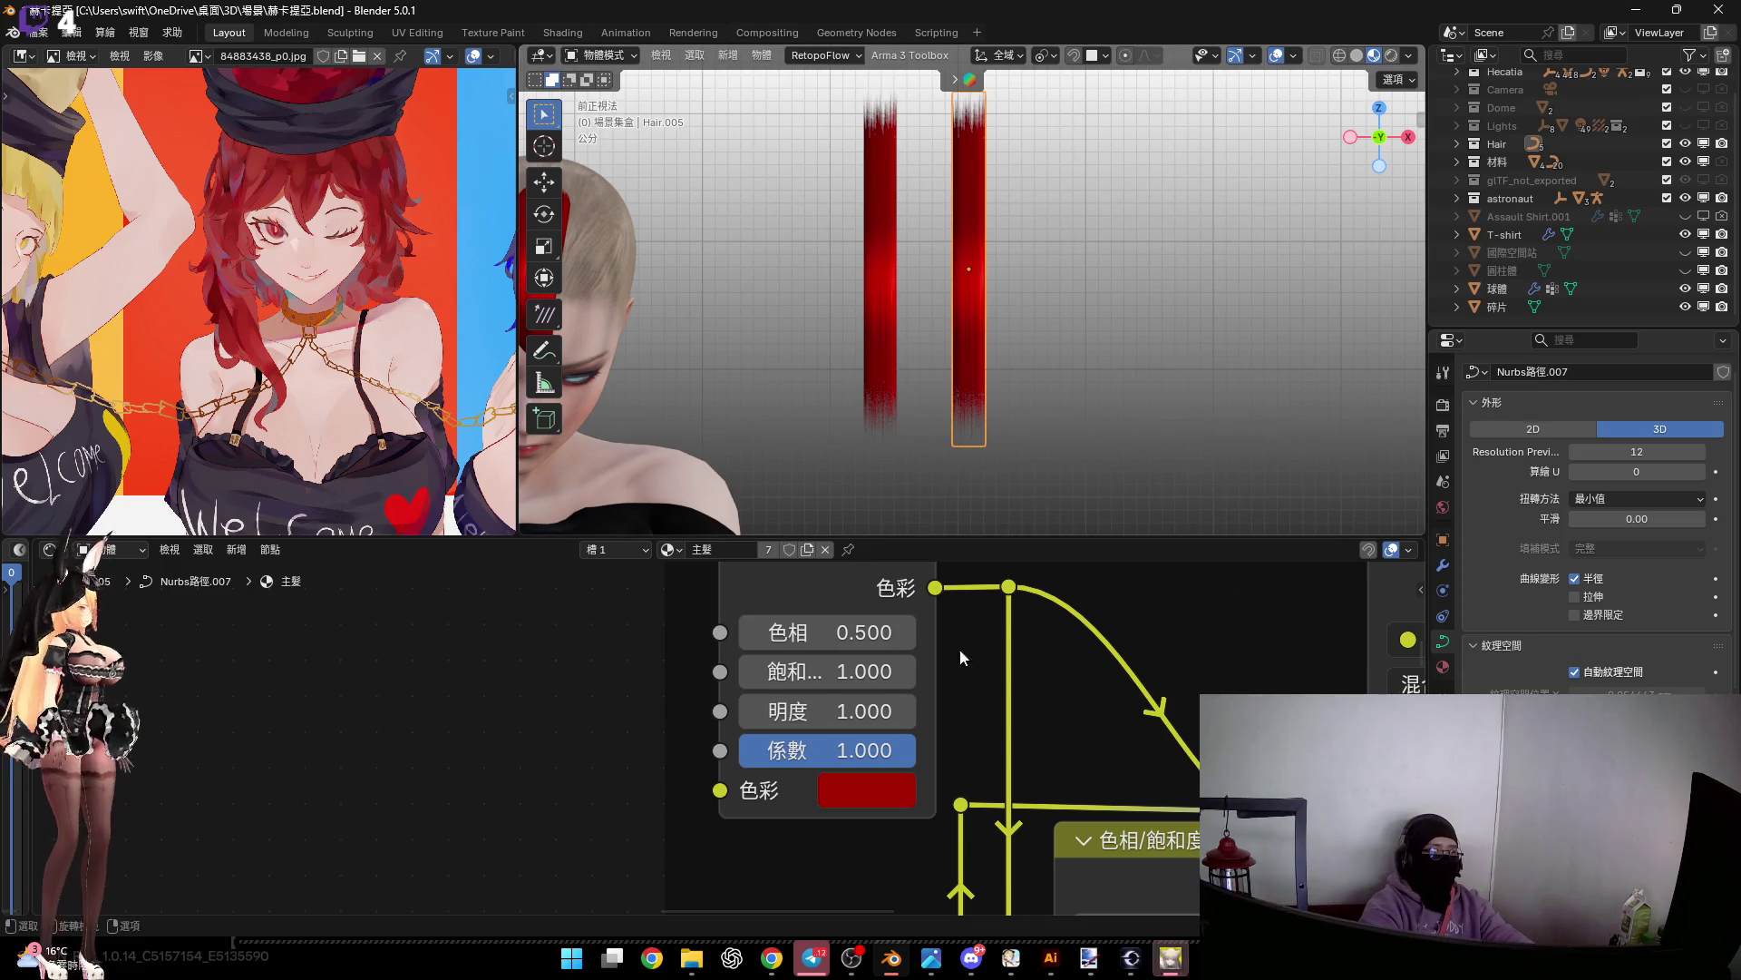
# Box-select the entire 主髮 shader node tree and copy it
pyautogui.scroll(2, 916, 517)
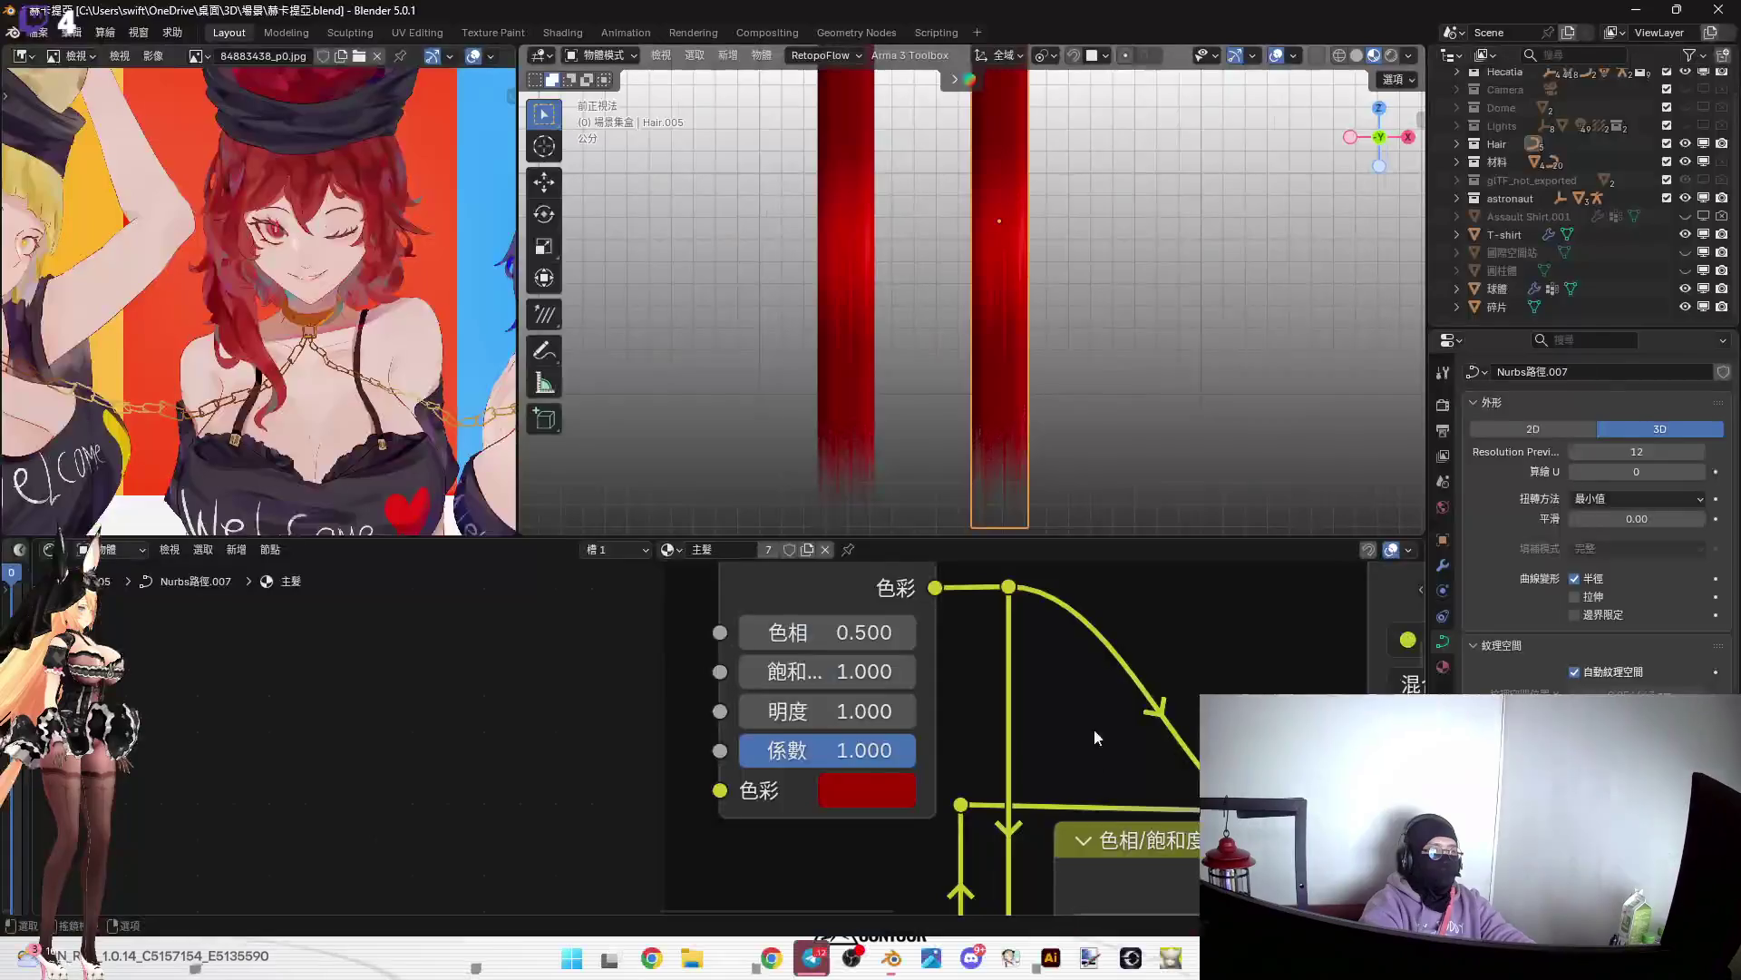
pyautogui.scroll(-3, 1065, 410)
pyautogui.scroll(-8, 617, 696)
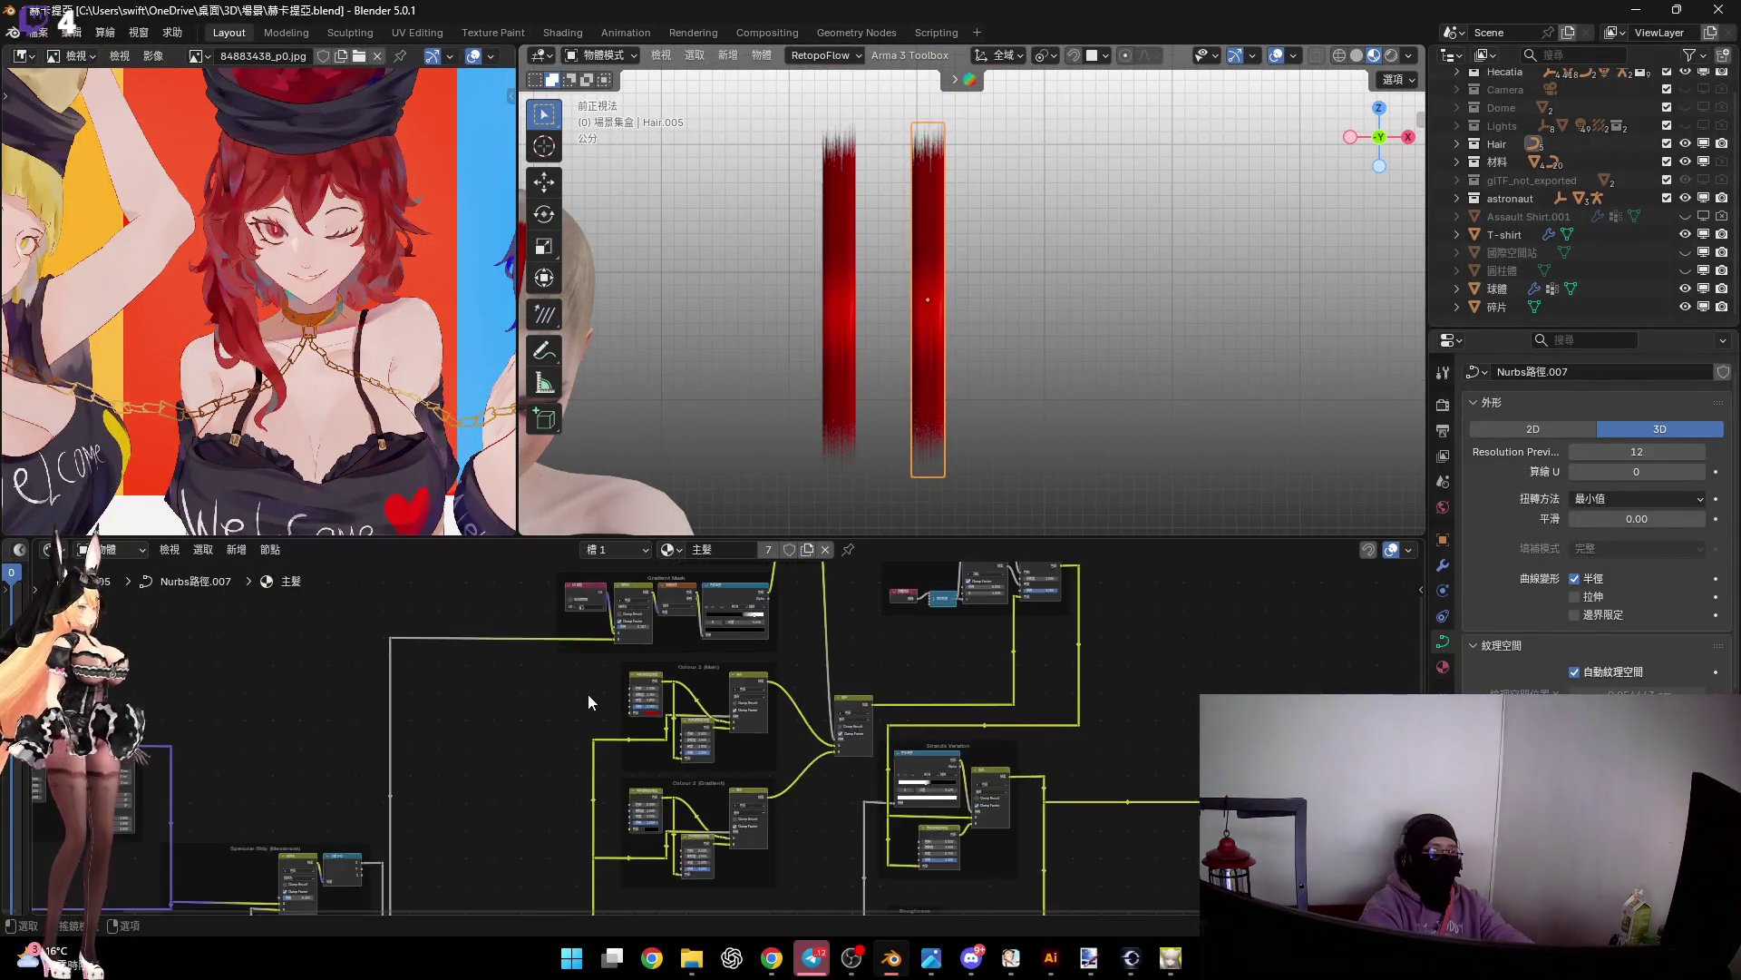
pyautogui.scroll(-5, 588, 698)
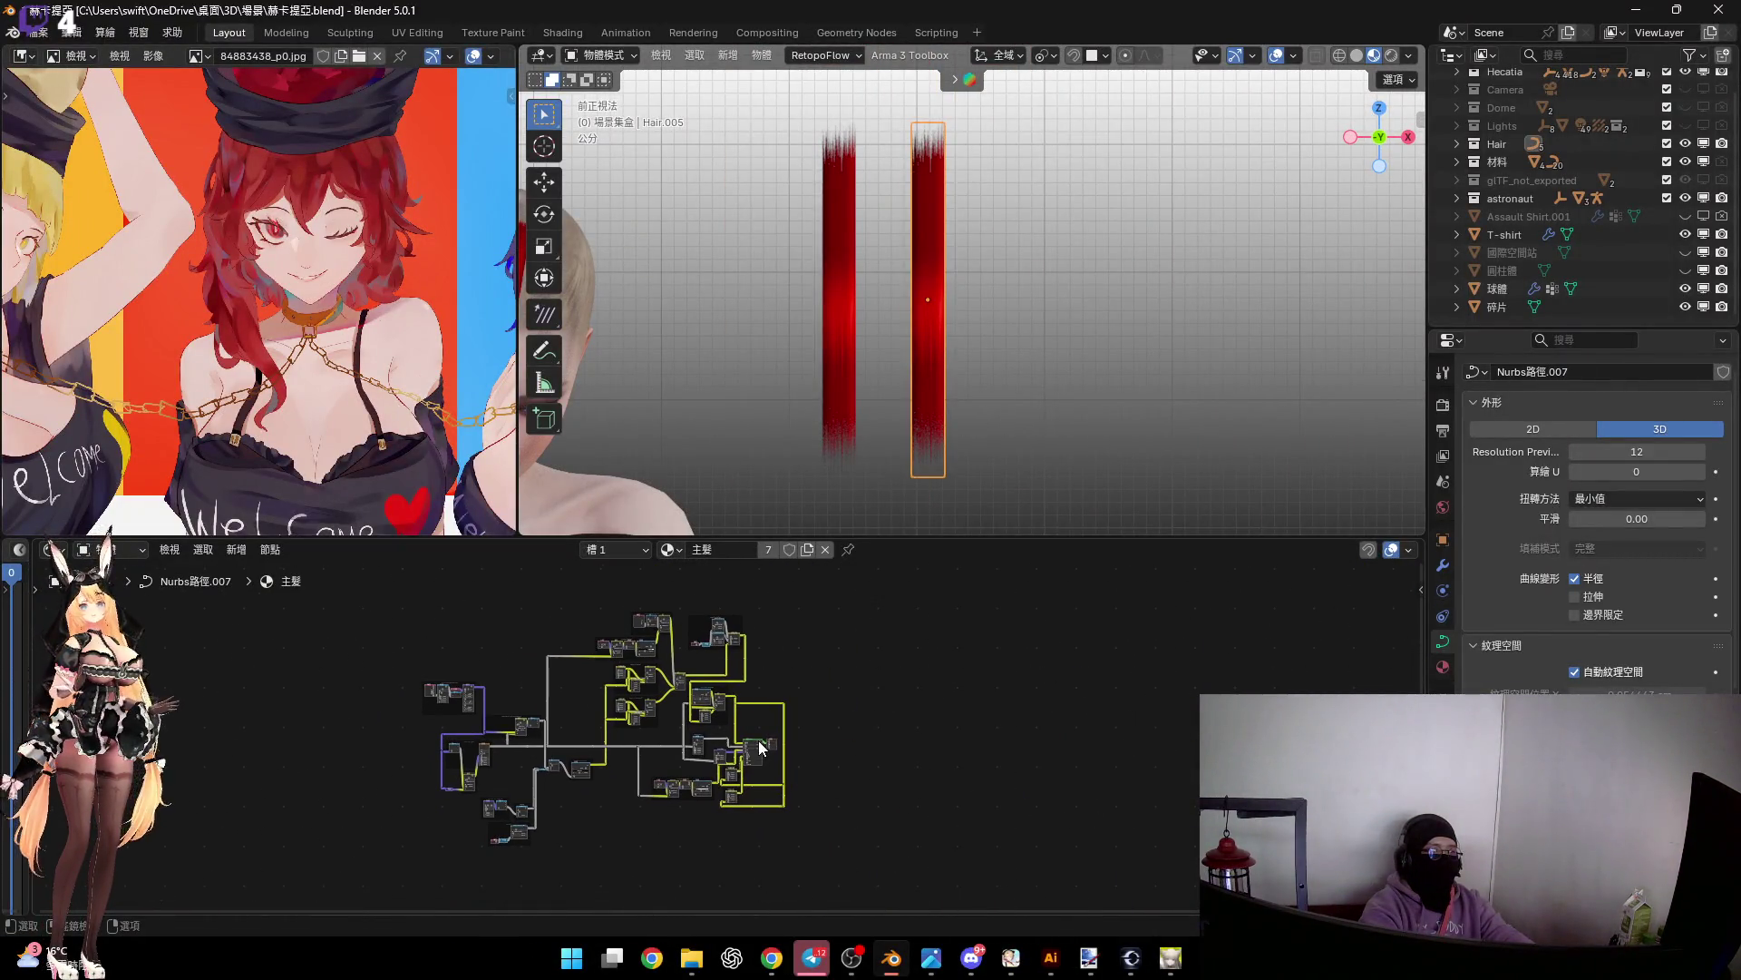
pyautogui.press('a')
pyautogui.press('Home')
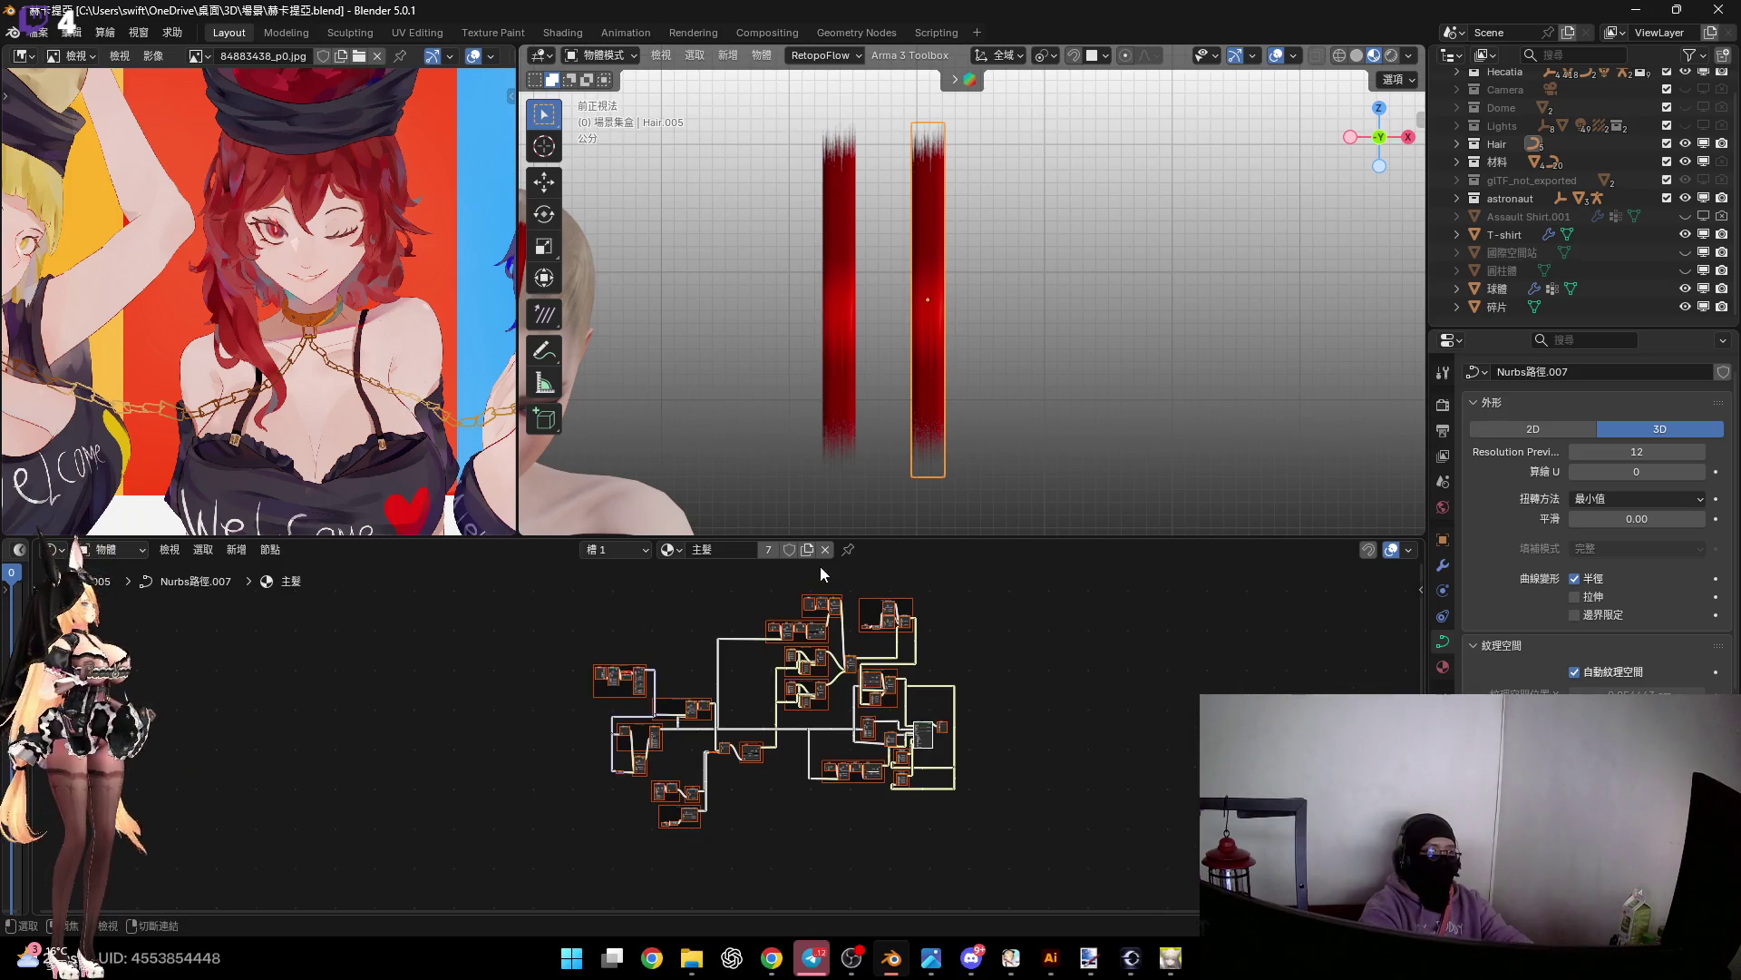
pyautogui.scroll(3, 635, 599)
pyautogui.moveTo(484, 601); pyautogui.dragTo(1157, 889)
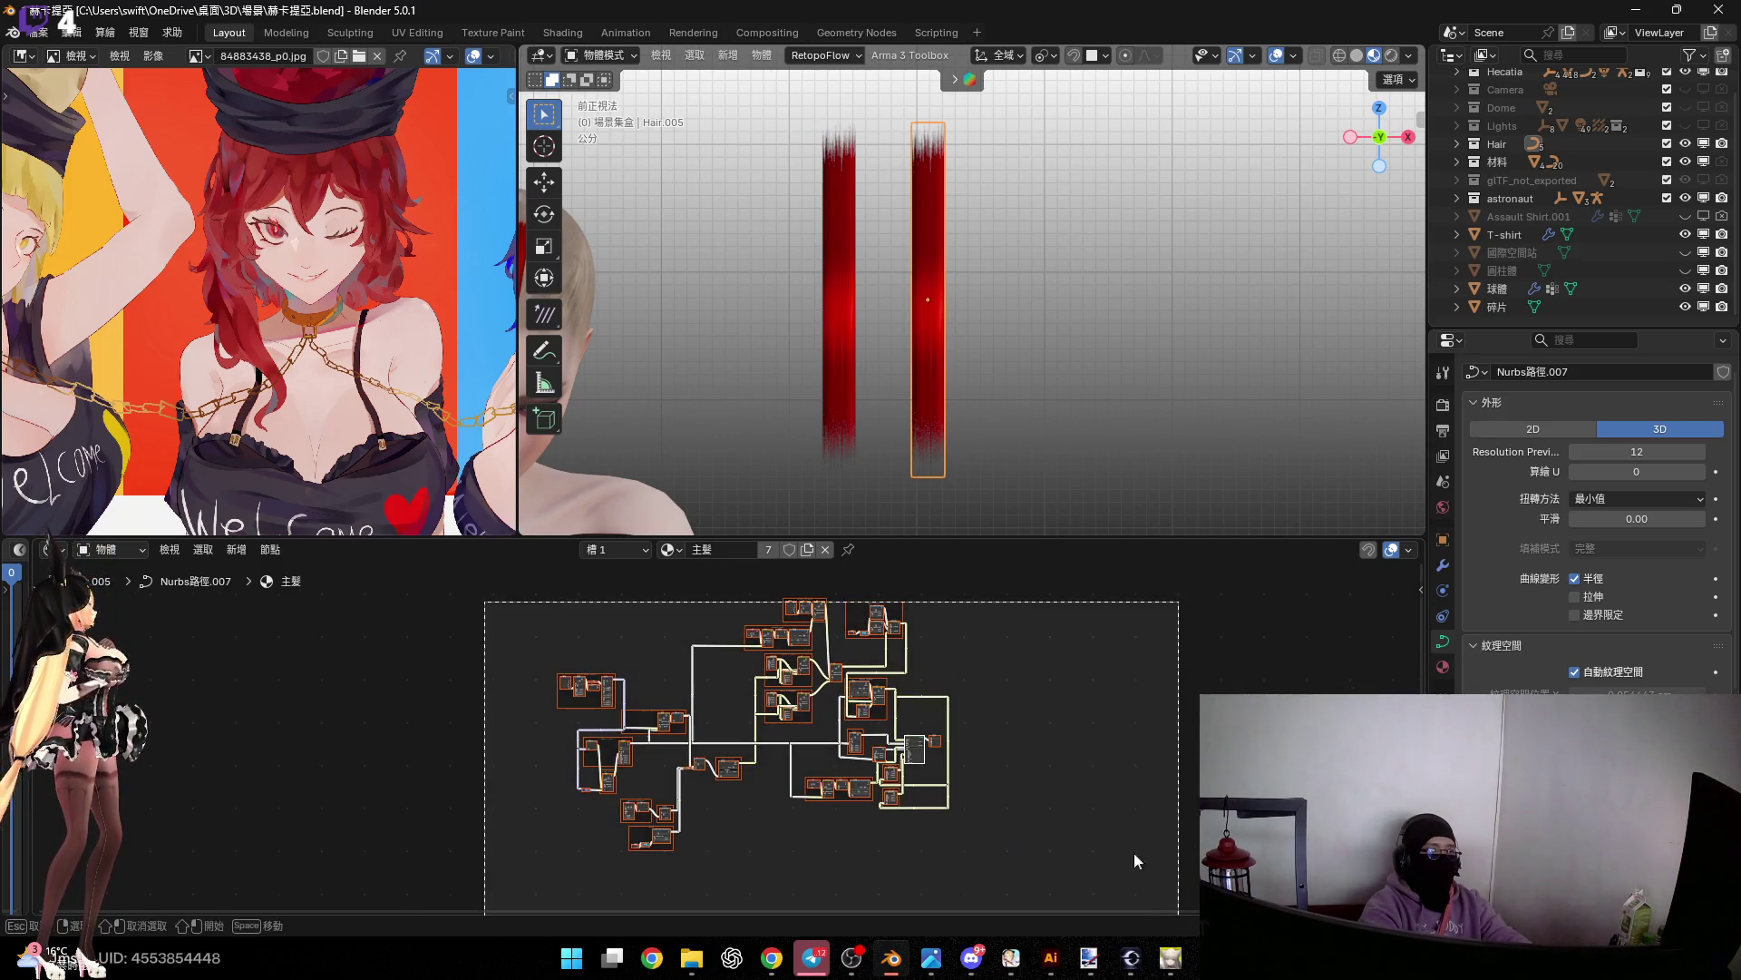
pyautogui.moveTo(976, 693); pyautogui.dragTo(976, 693)
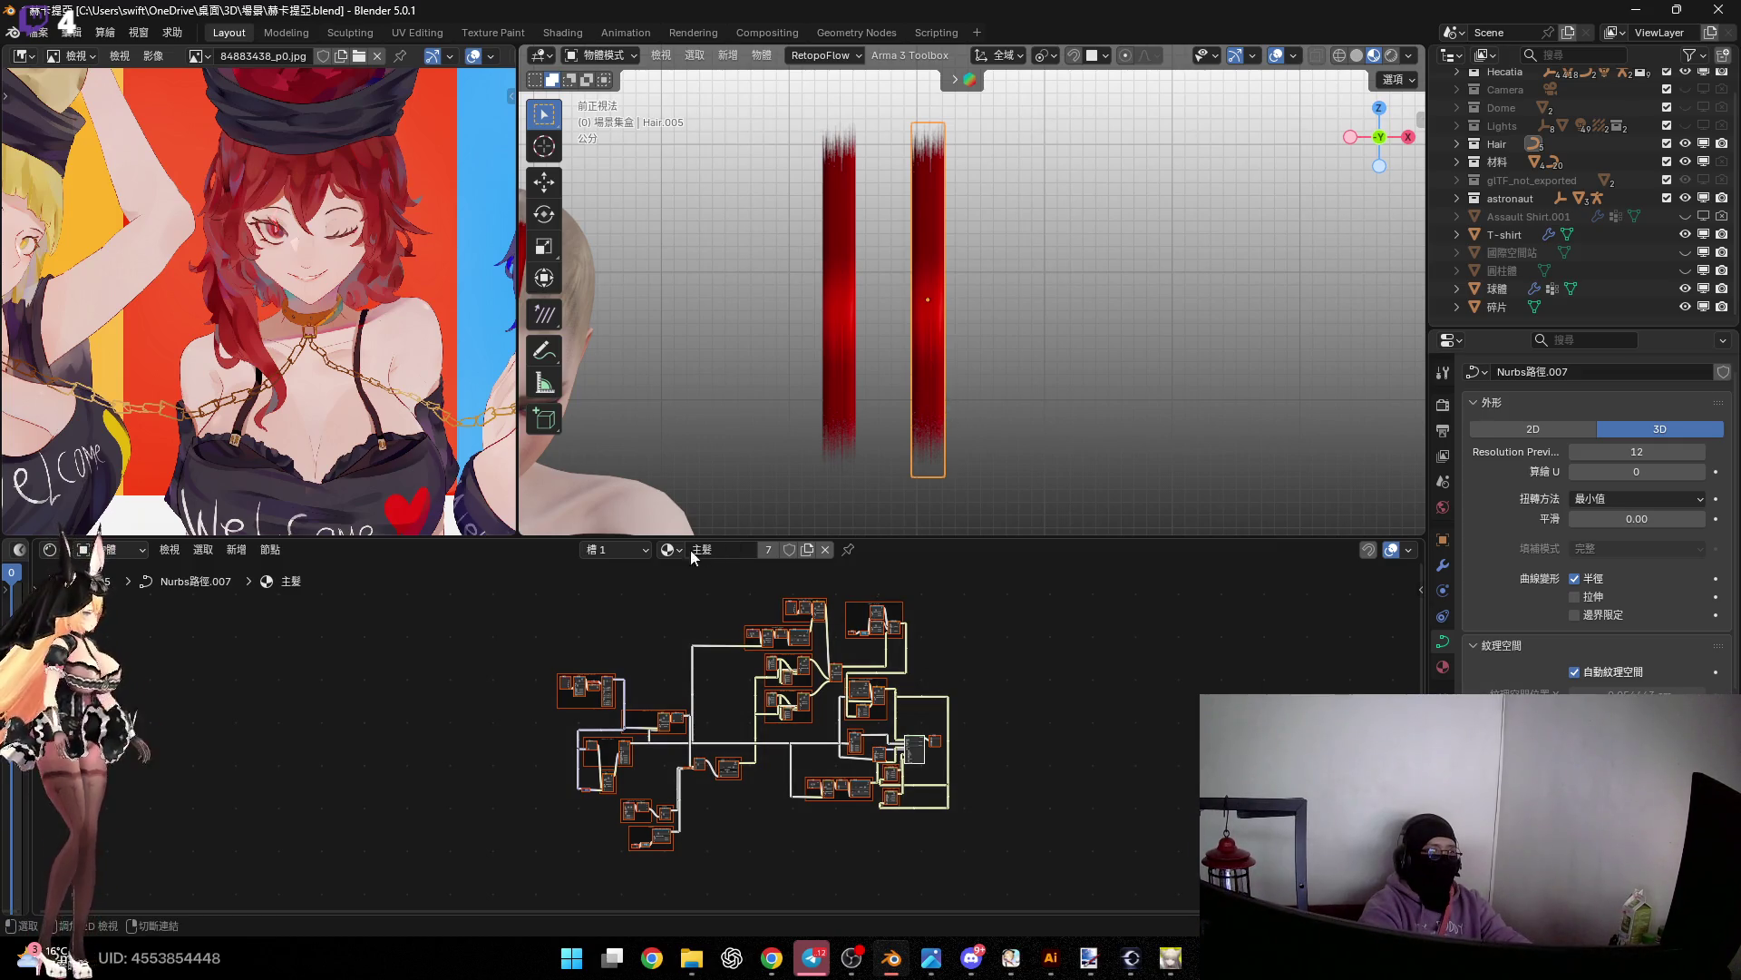
pyautogui.press('Home')
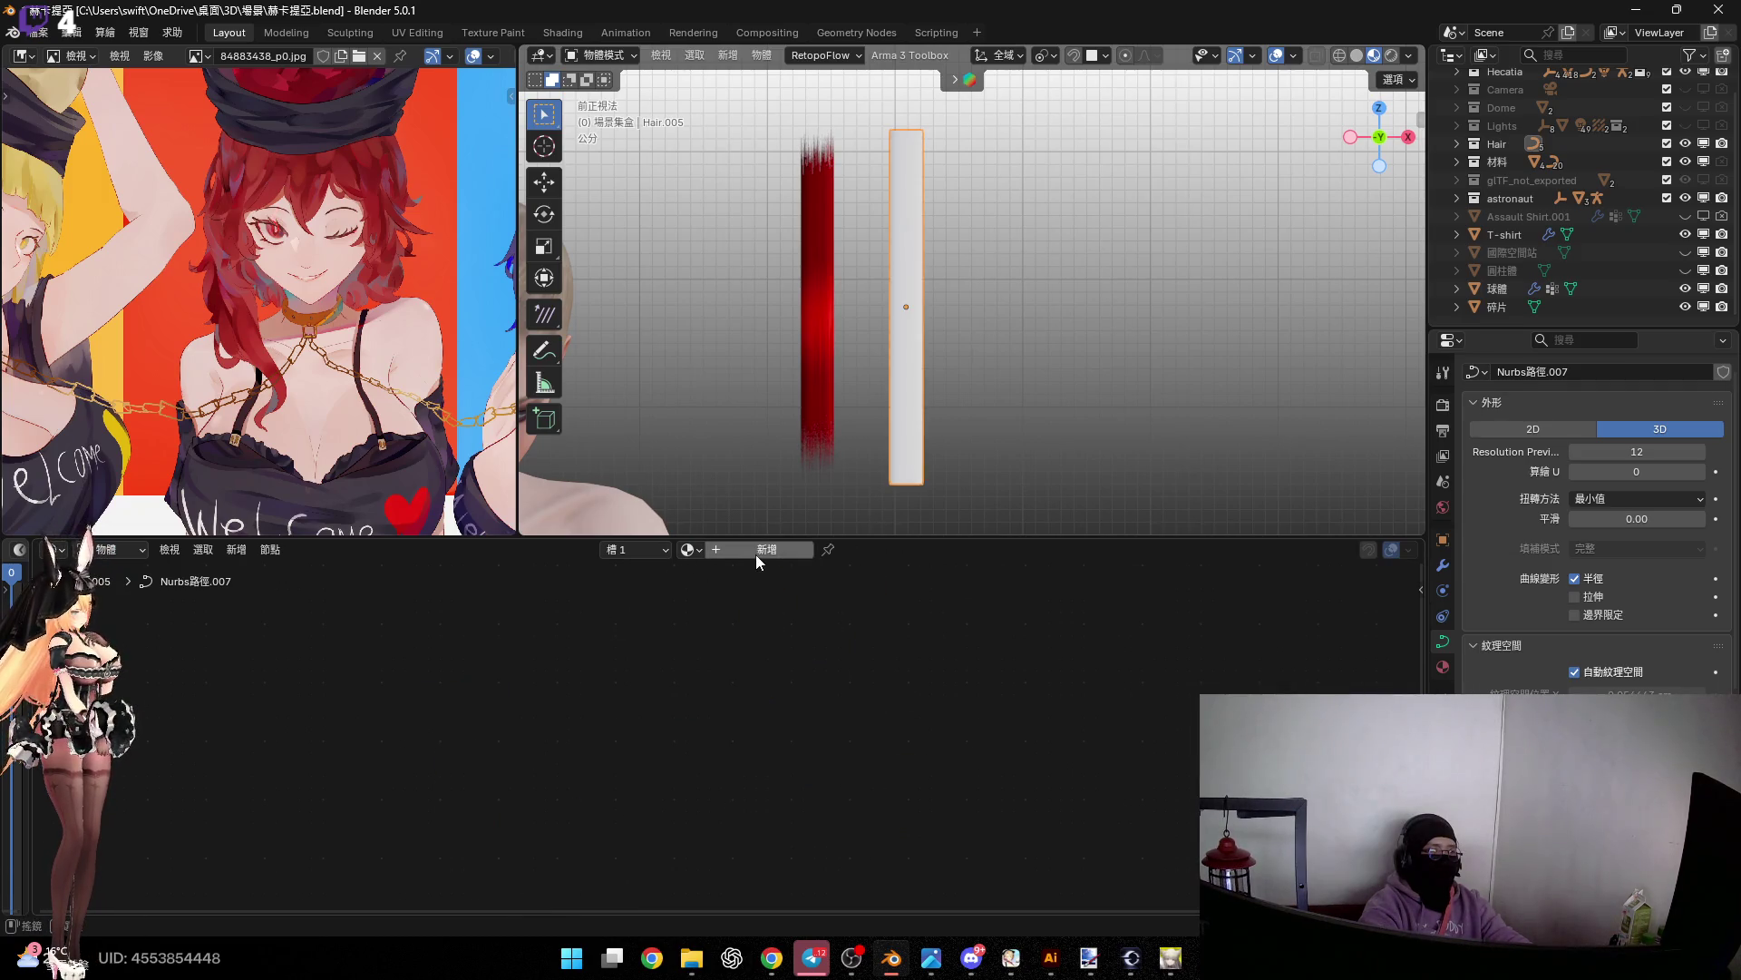
# Give Hair.005 a new material 材質, replacing its default nodes with the pasted hair tree
pyautogui.click(766, 550)
pyautogui.moveTo(579, 675); pyautogui.dragTo(851, 781)
pyautogui.press('Delete')
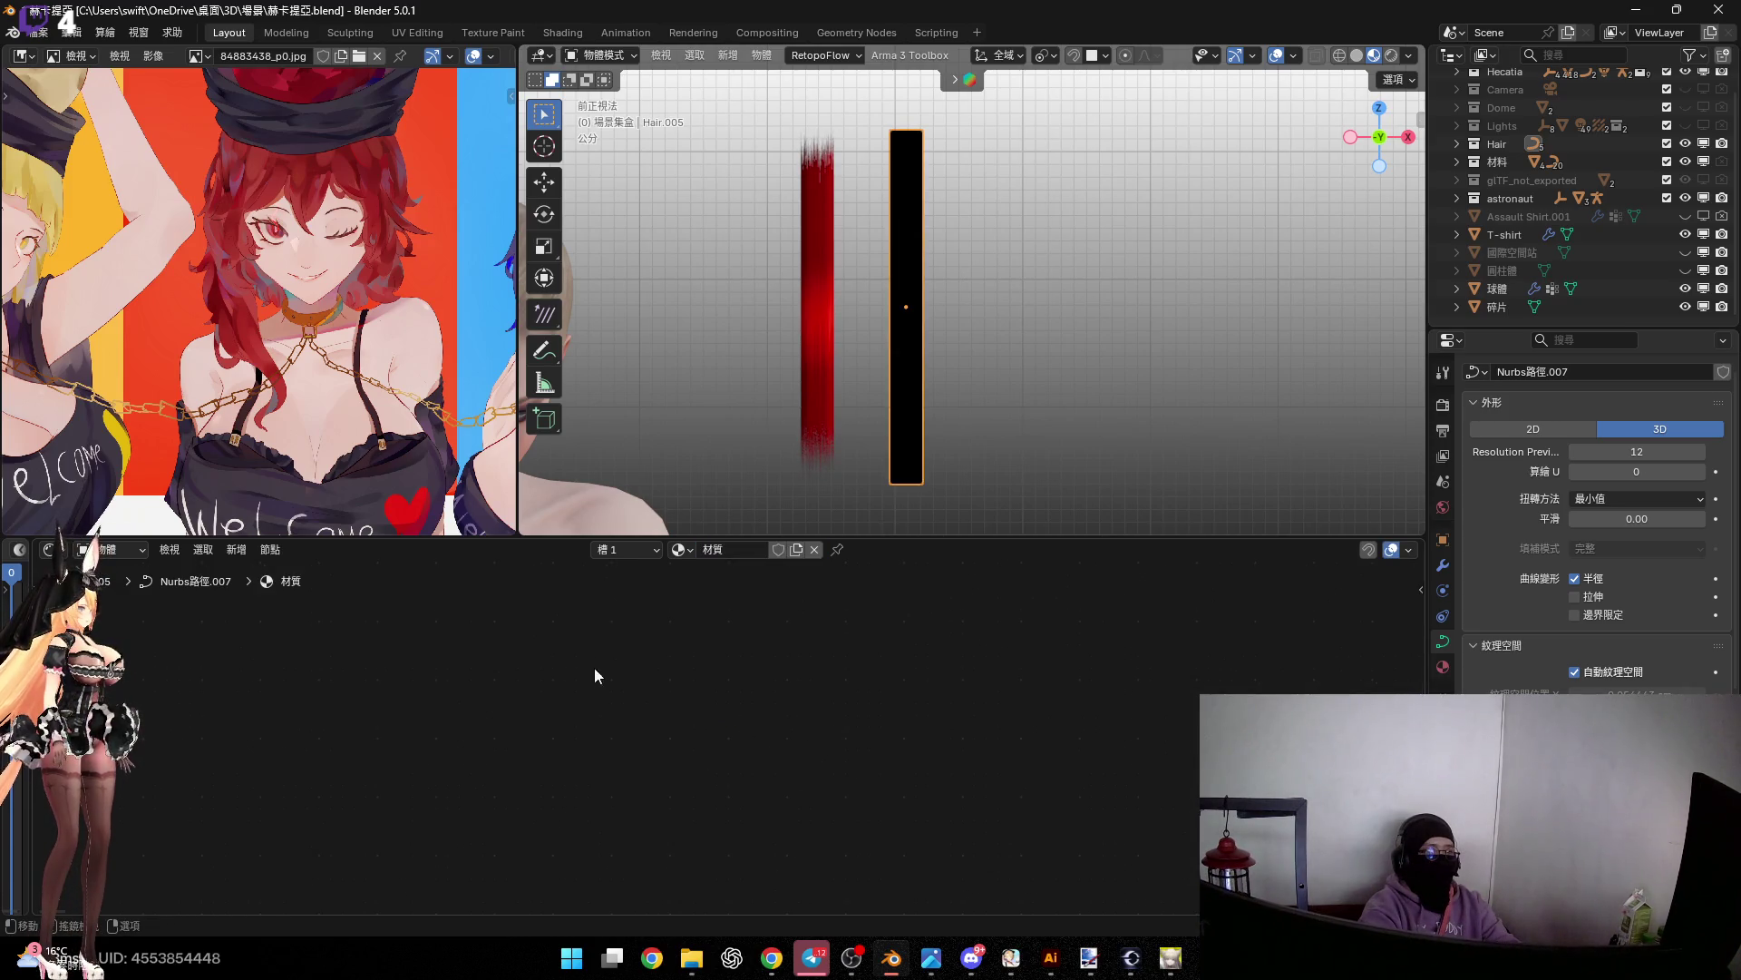
pyautogui.hotkey('ctrl', 'v')
pyautogui.doubleClick(738, 549)
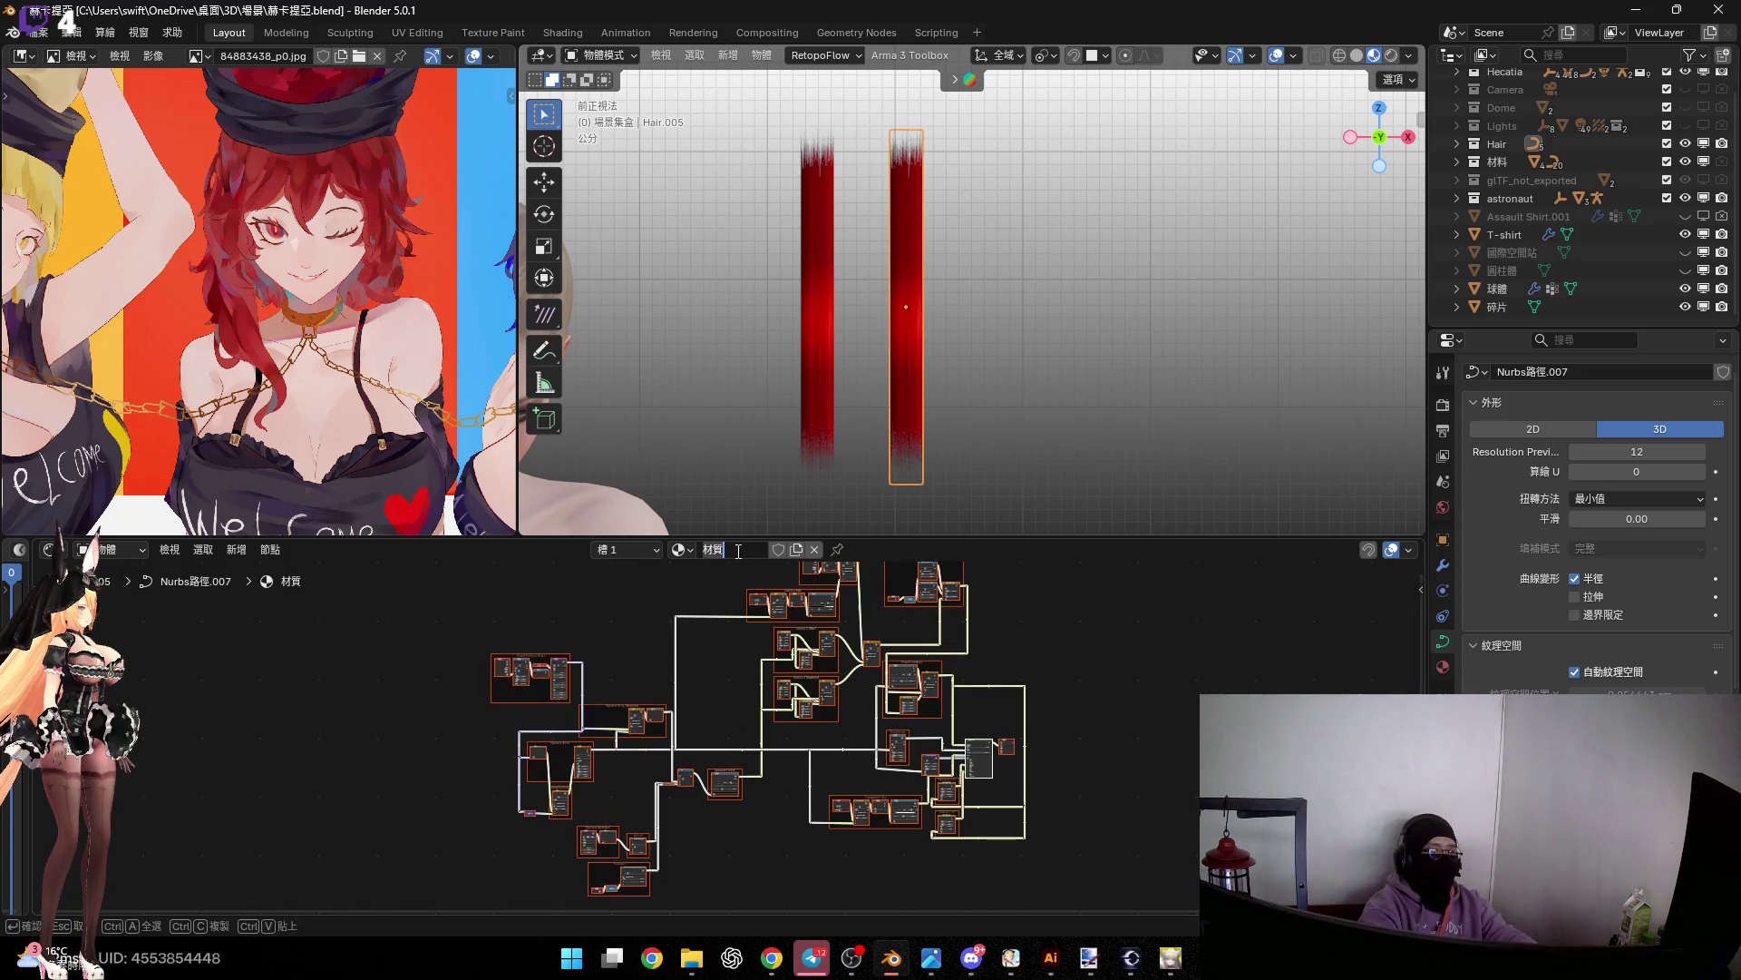
pyautogui.press('Return')
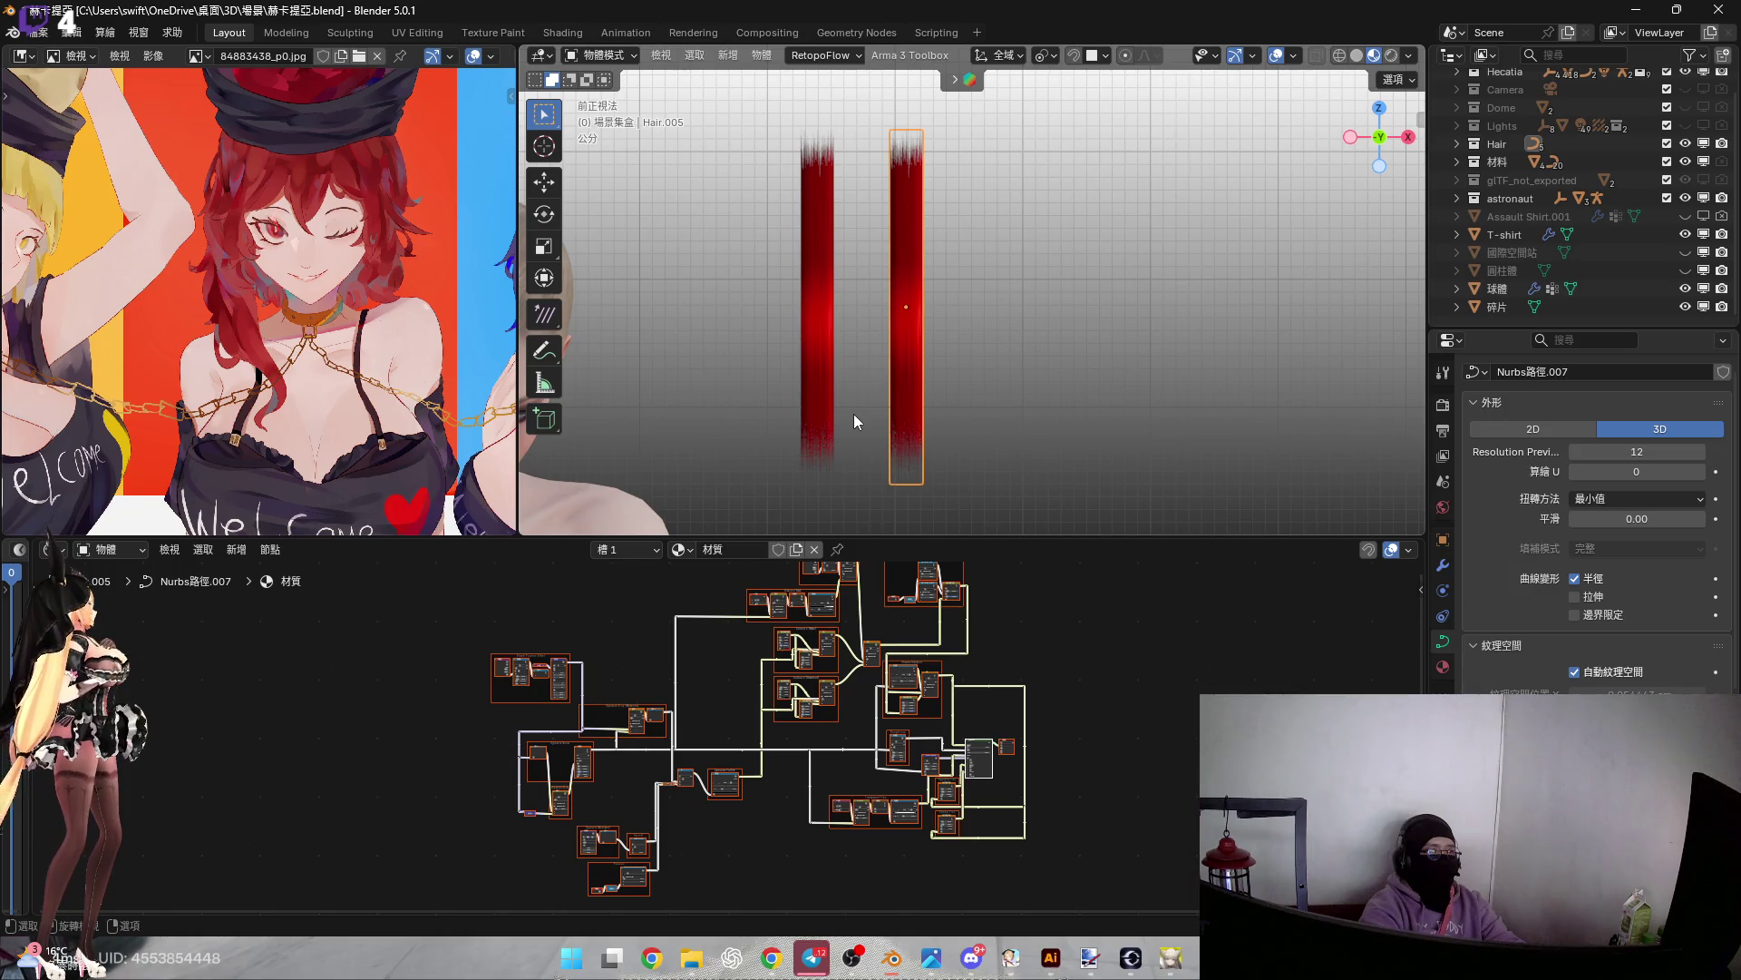
pyautogui.click(1172, 958)
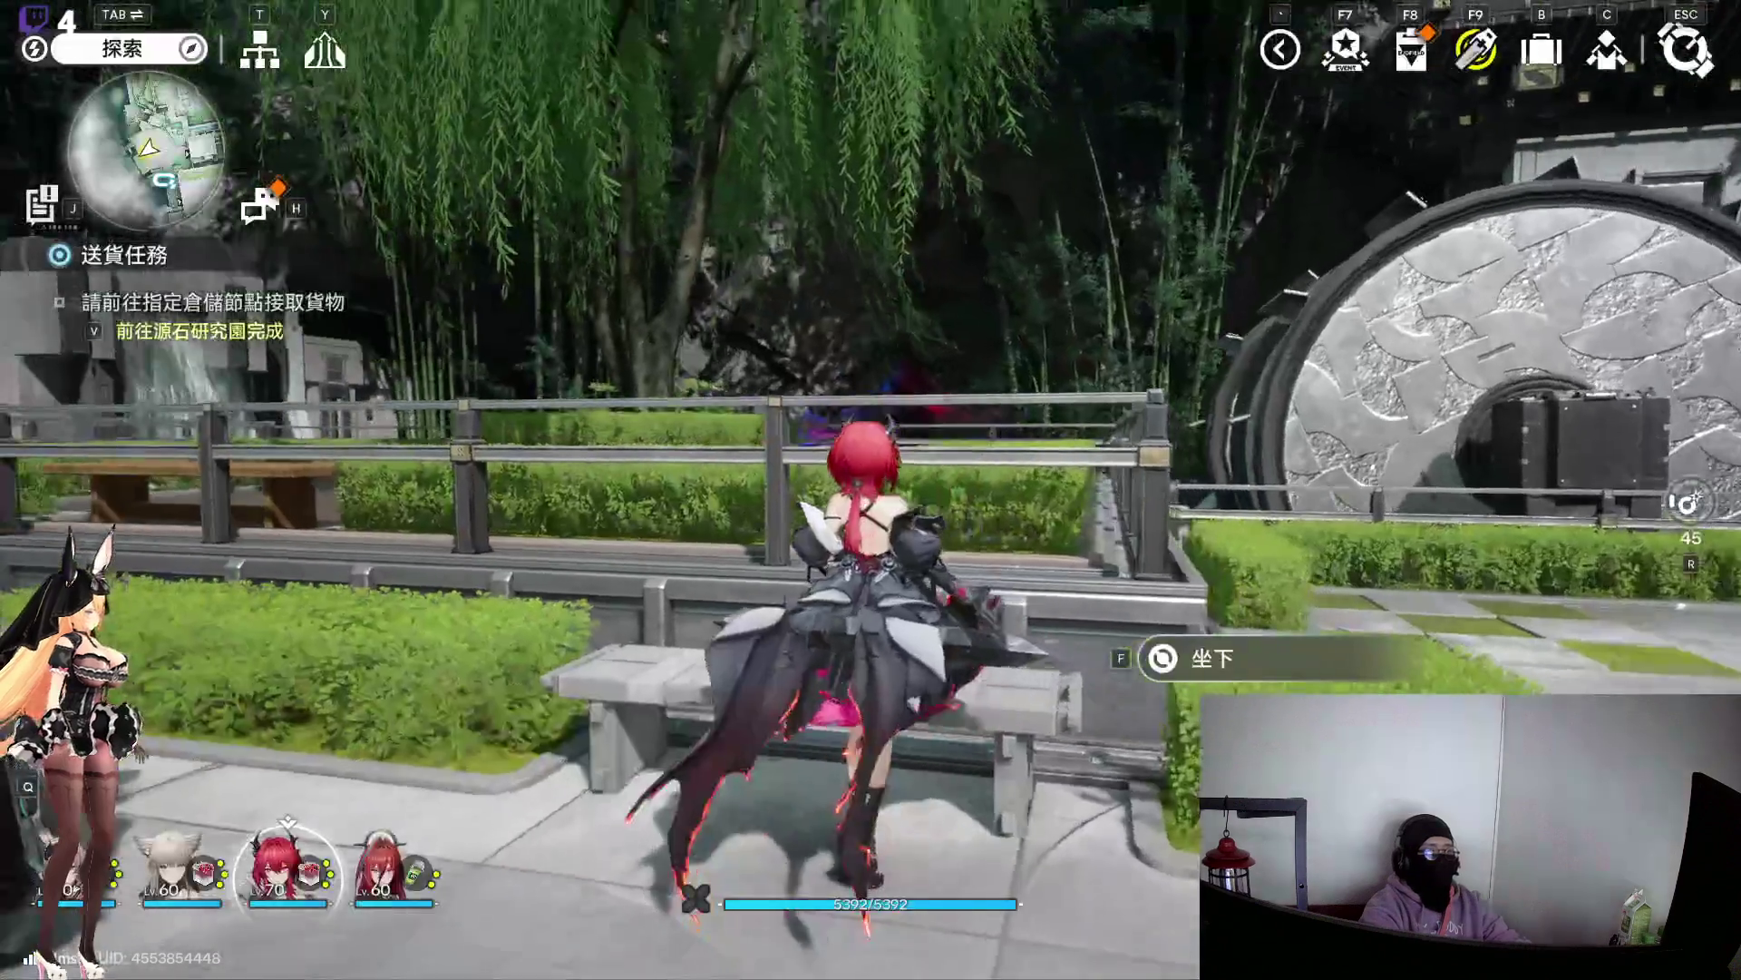
# Browse the action handbook's index of resource stages, then close it
pyautogui.press('c')
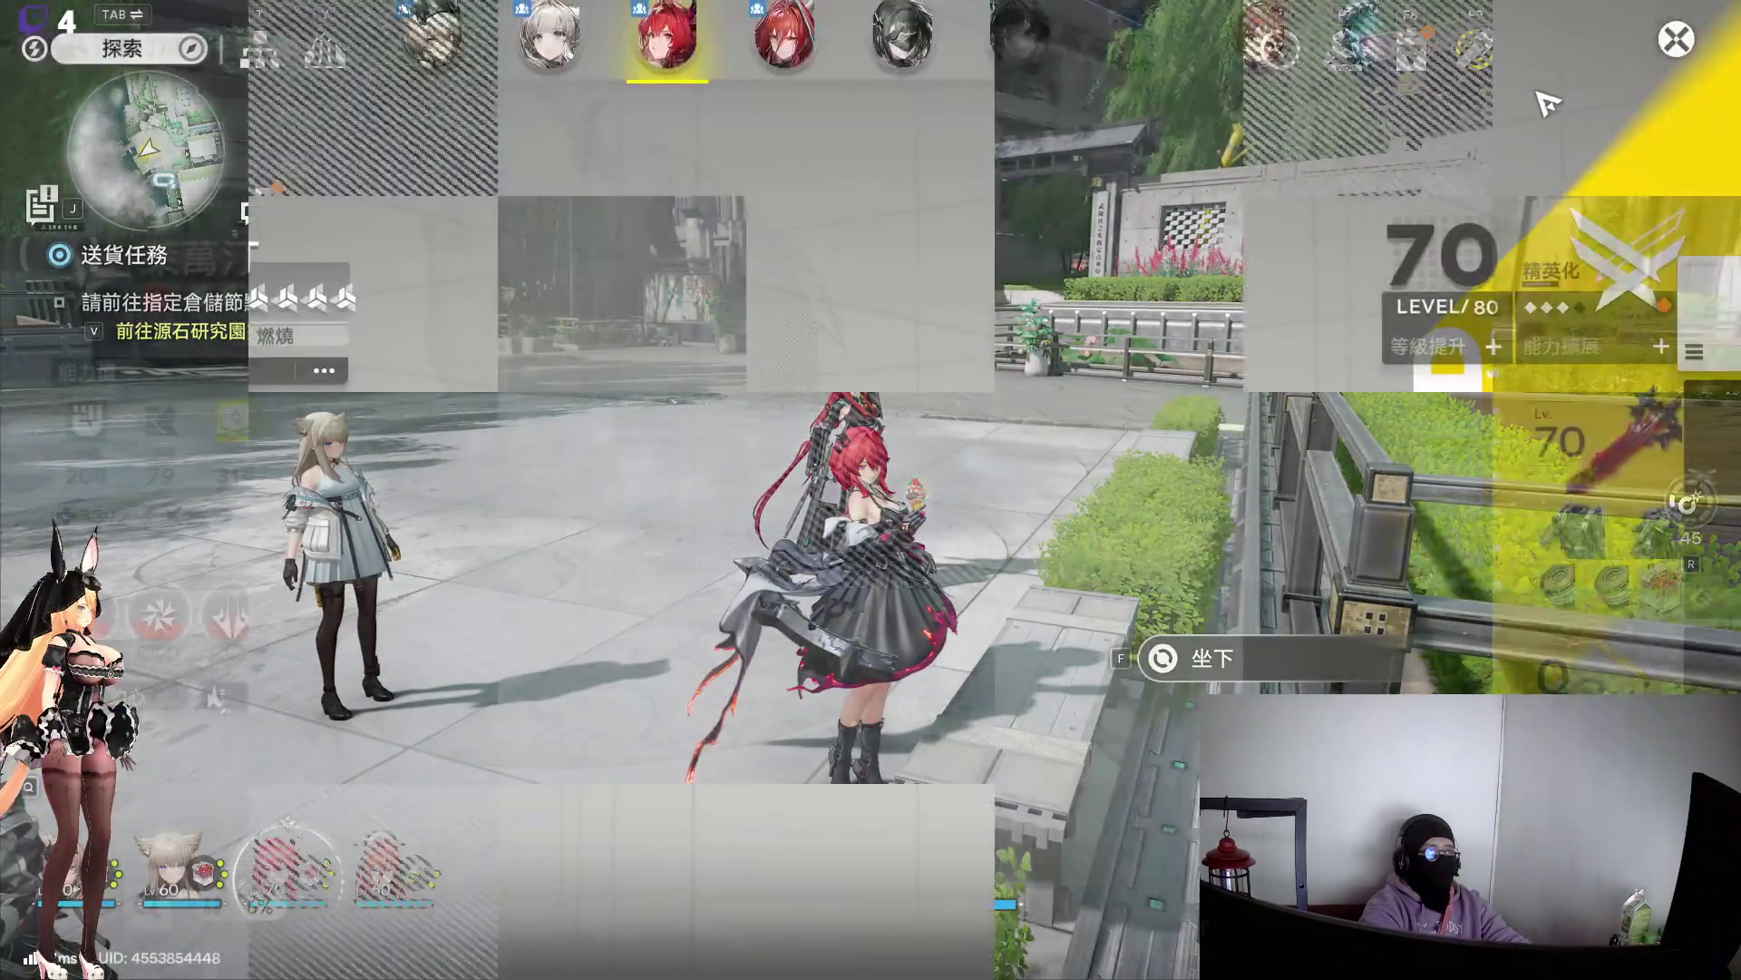
pyautogui.press('F1')
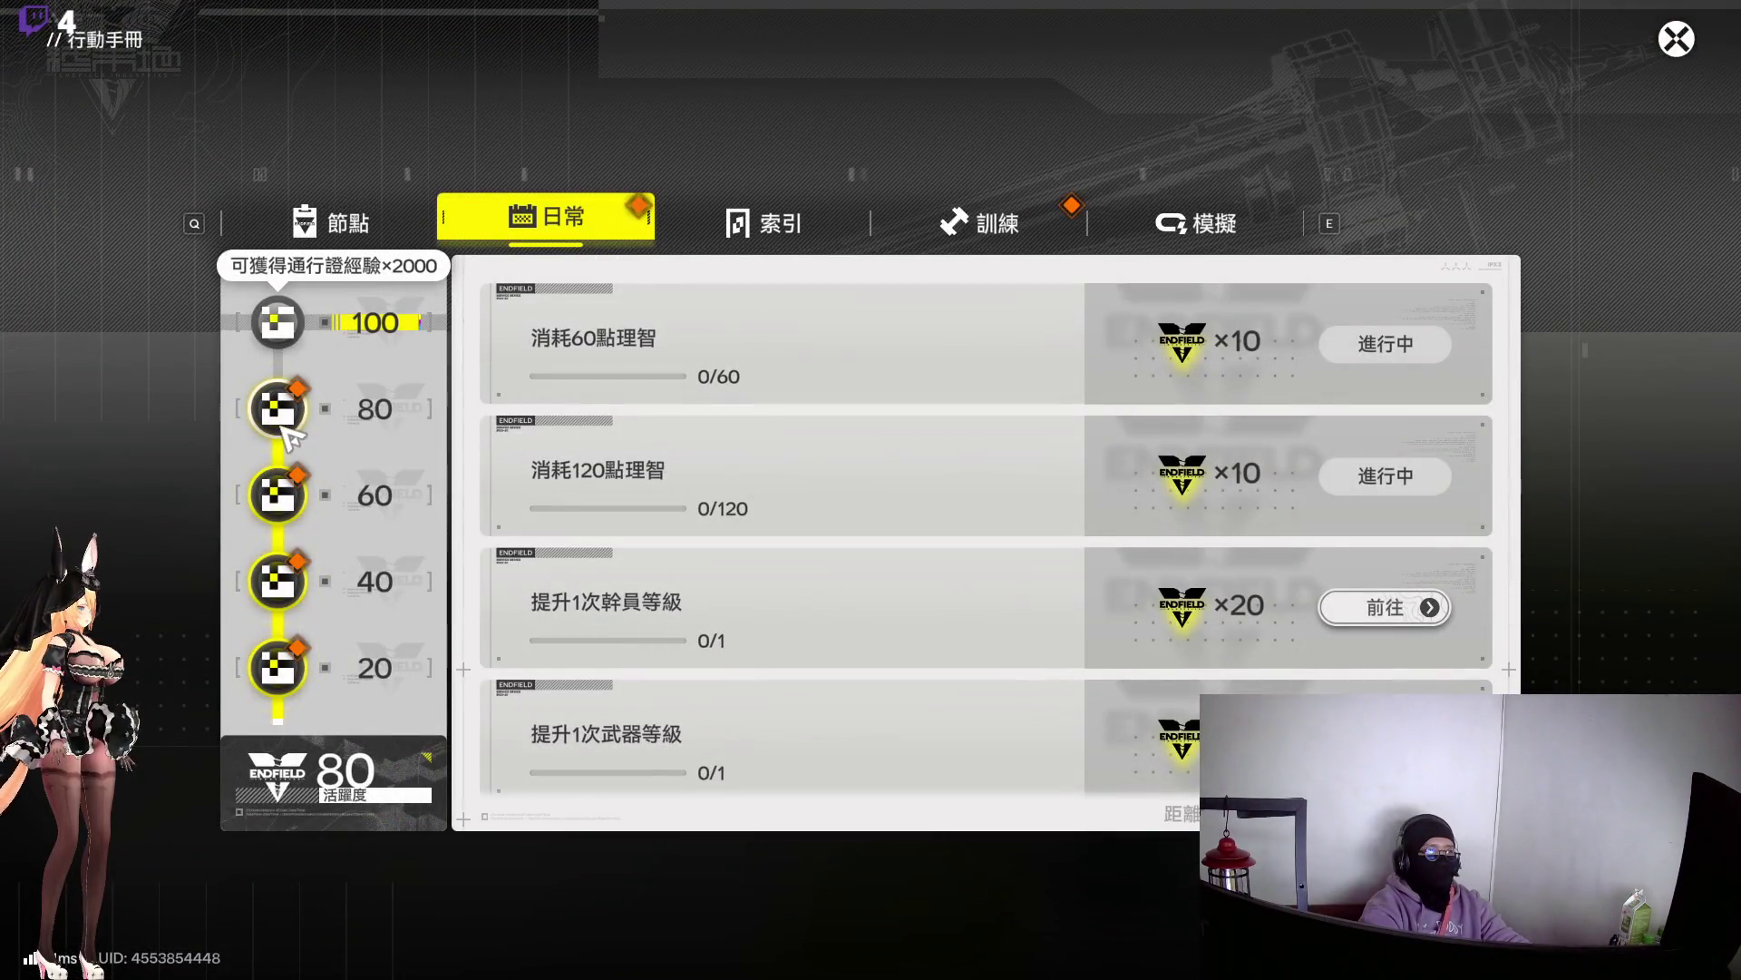
pyautogui.click(1676, 39)
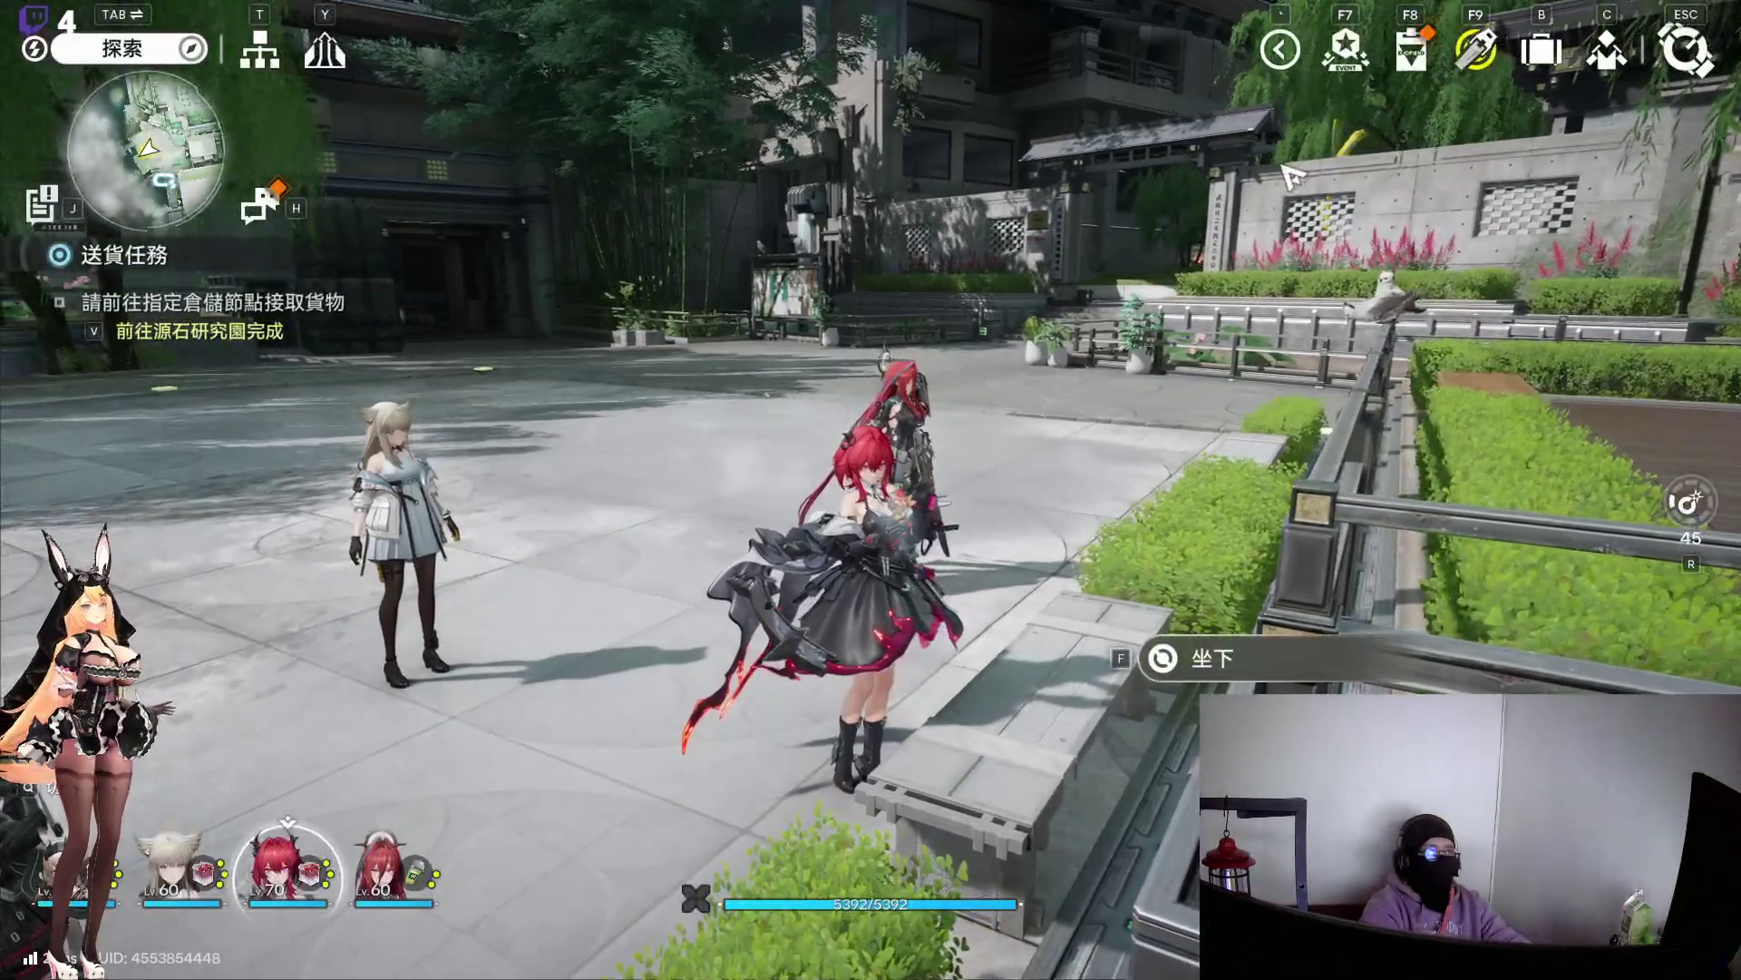
pyautogui.press('F1')
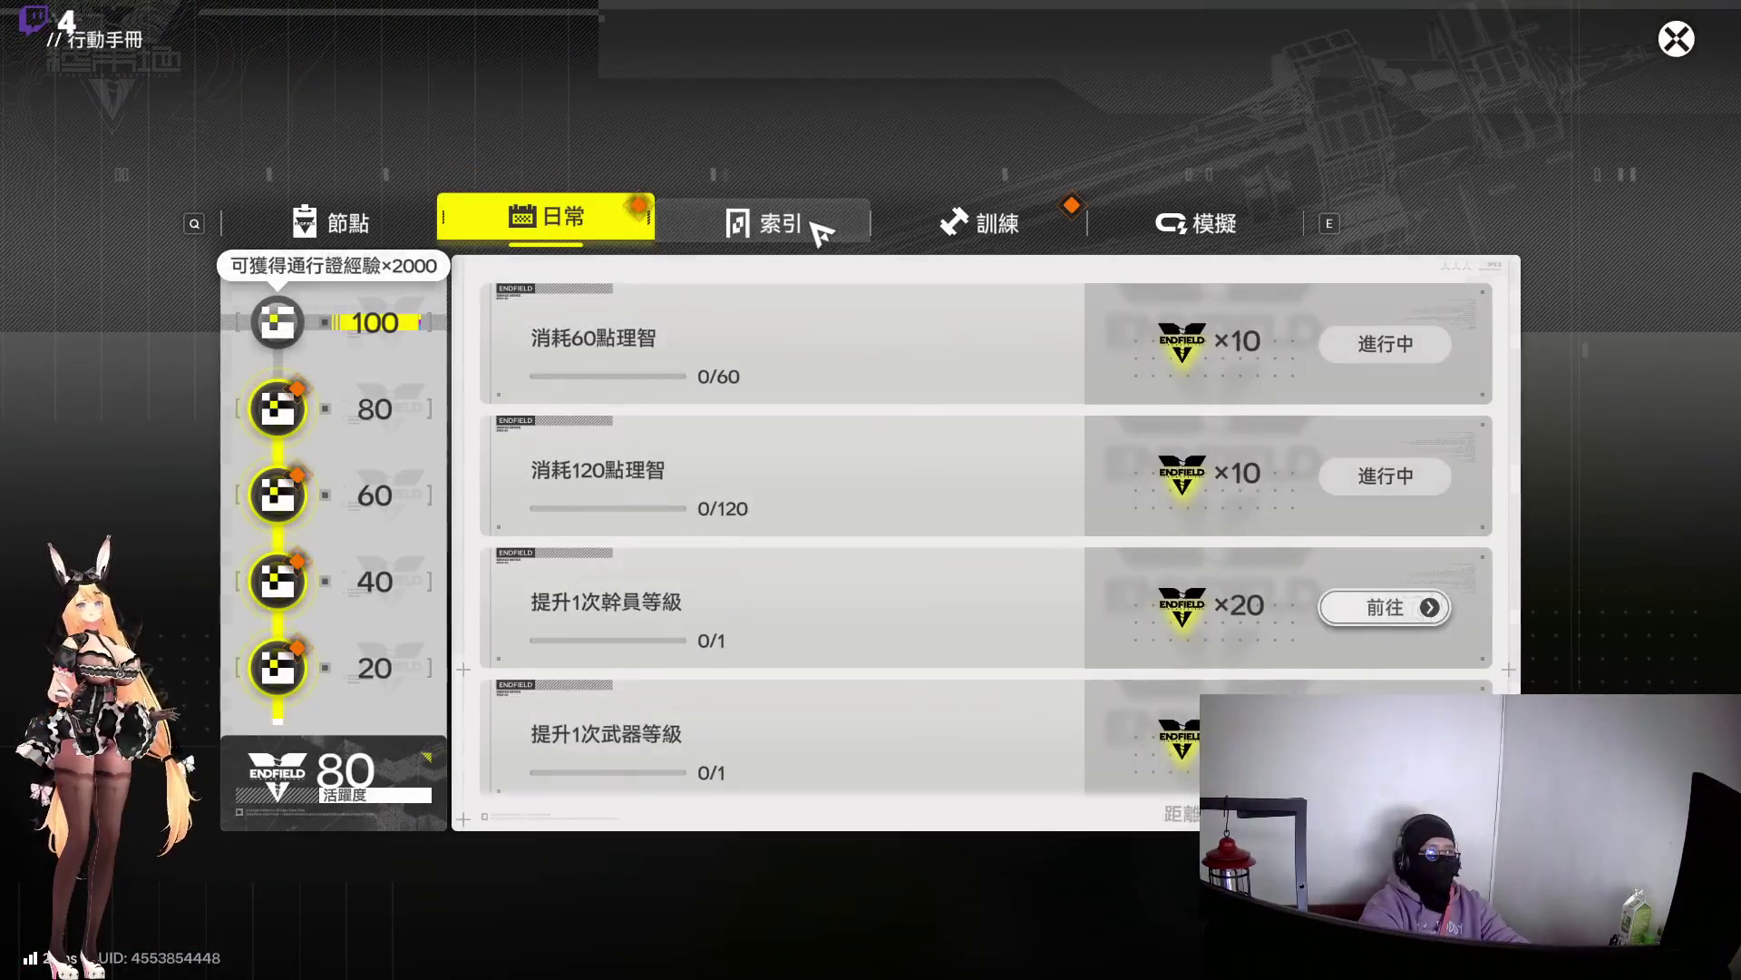
pyautogui.click(816, 226)
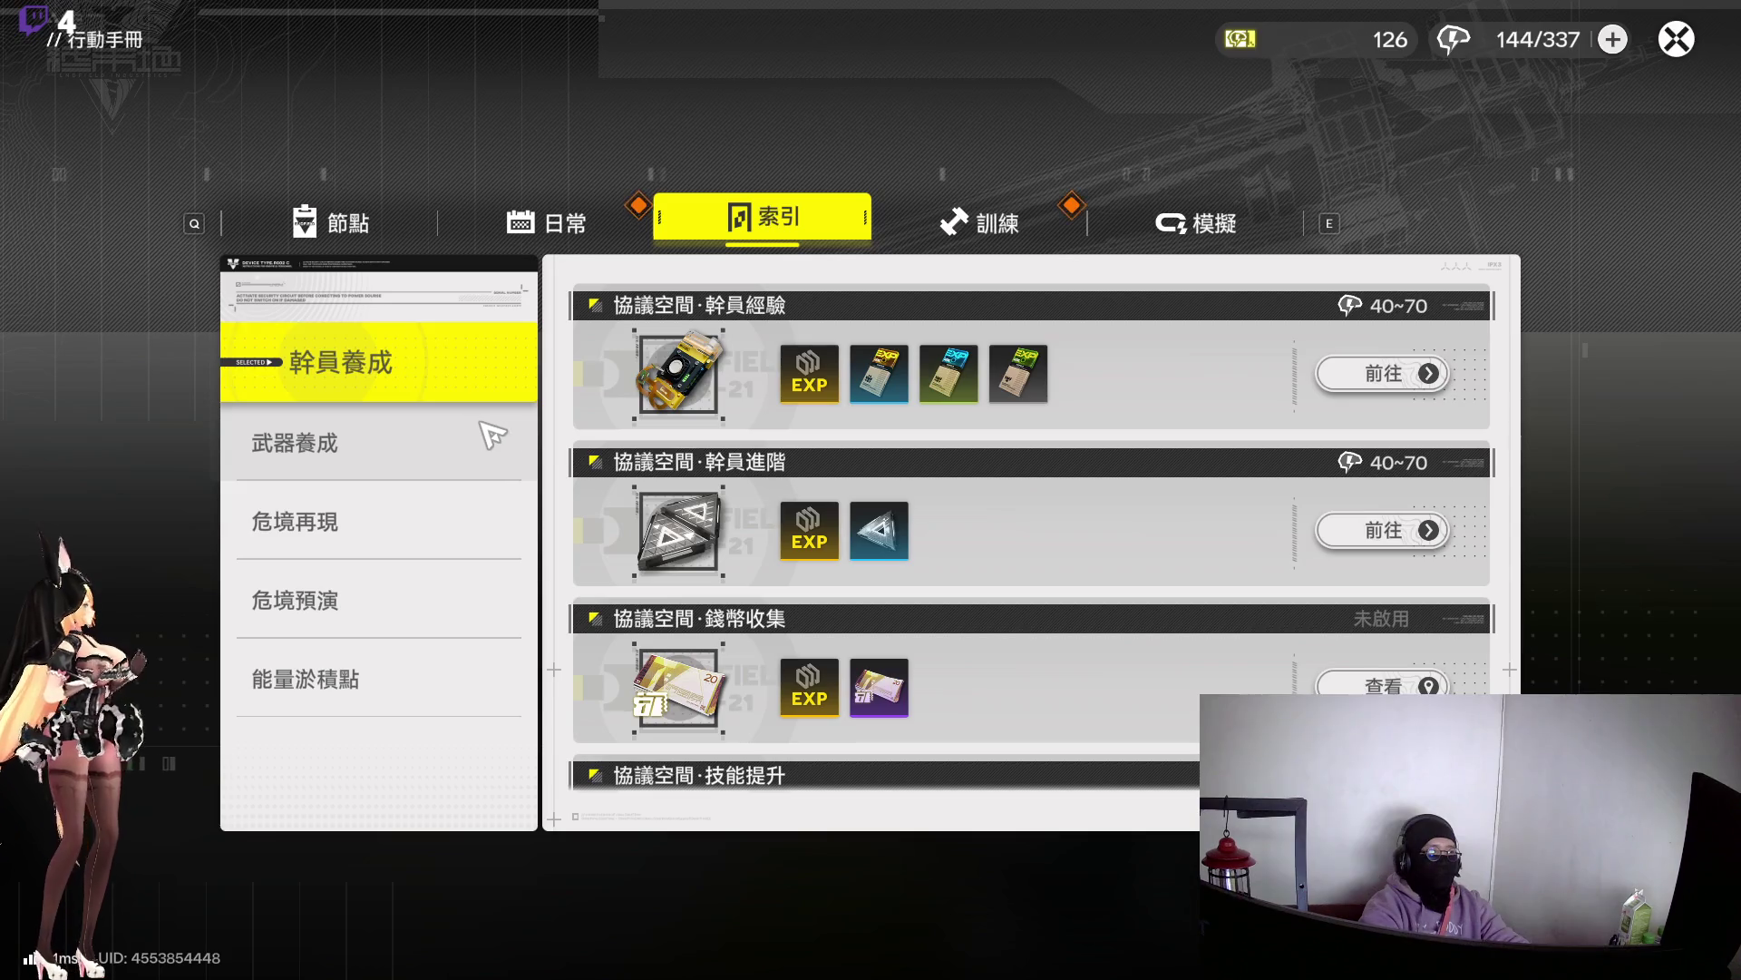
pyautogui.click(1676, 39)
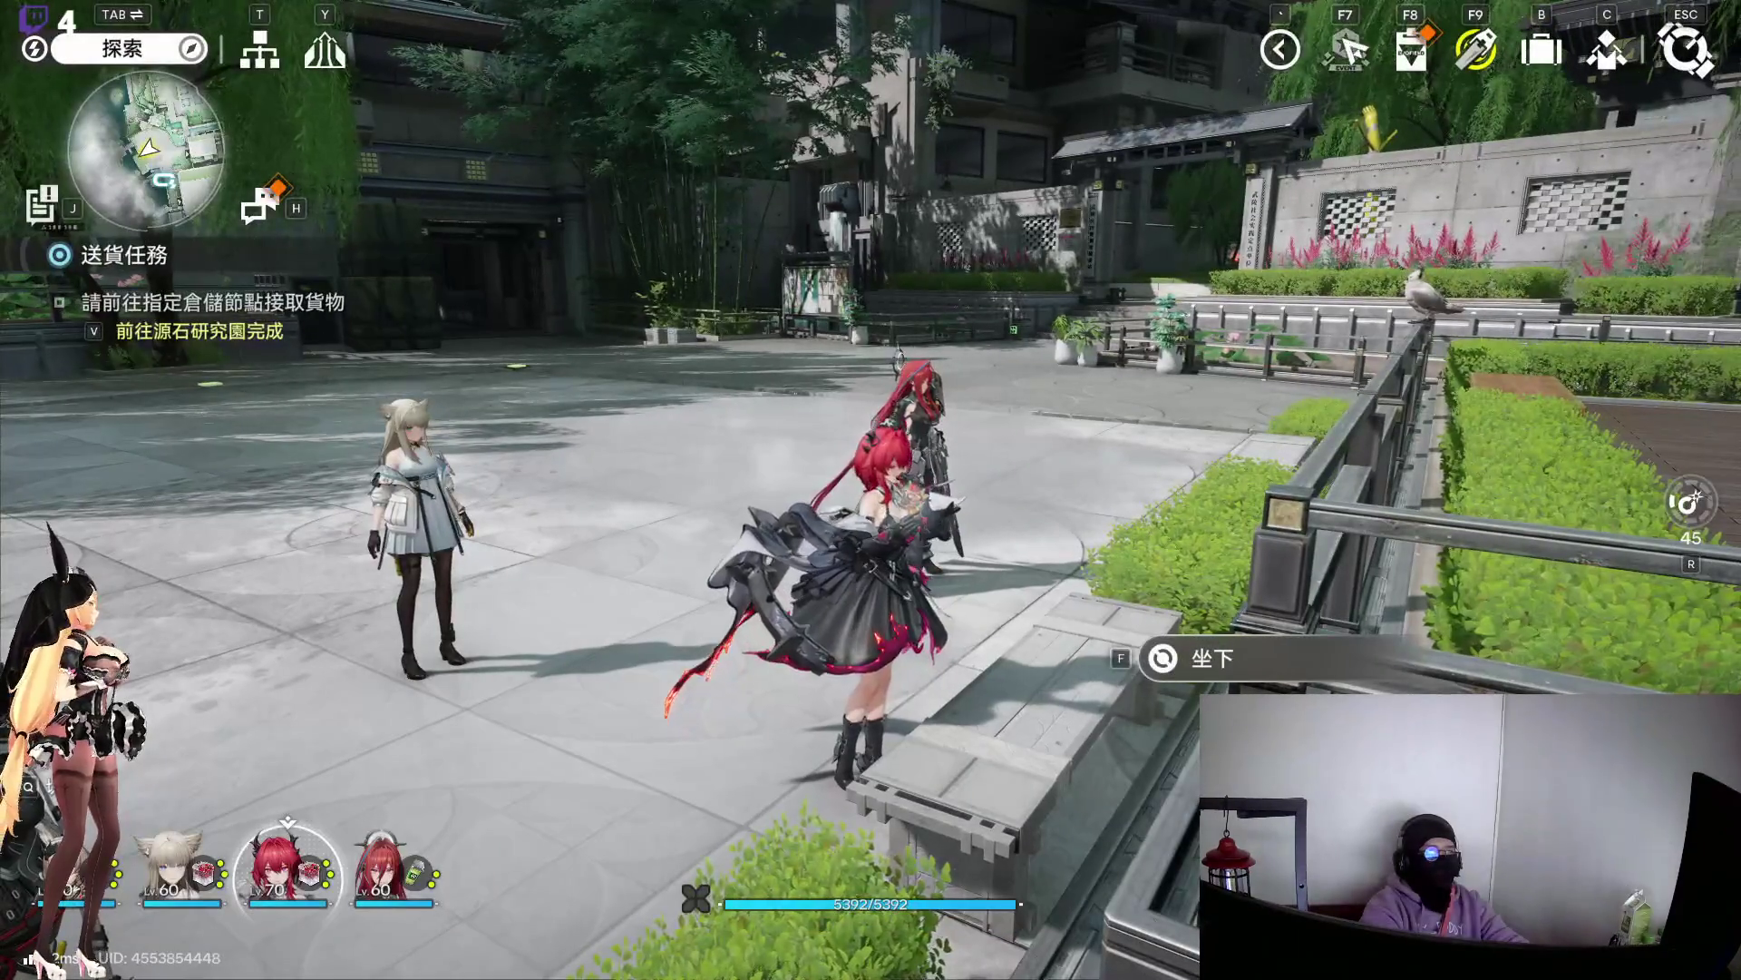
# Upgrade the red-haired operator's 燃燼 skill from RANK 8 to RANK 9
pyautogui.press('c')
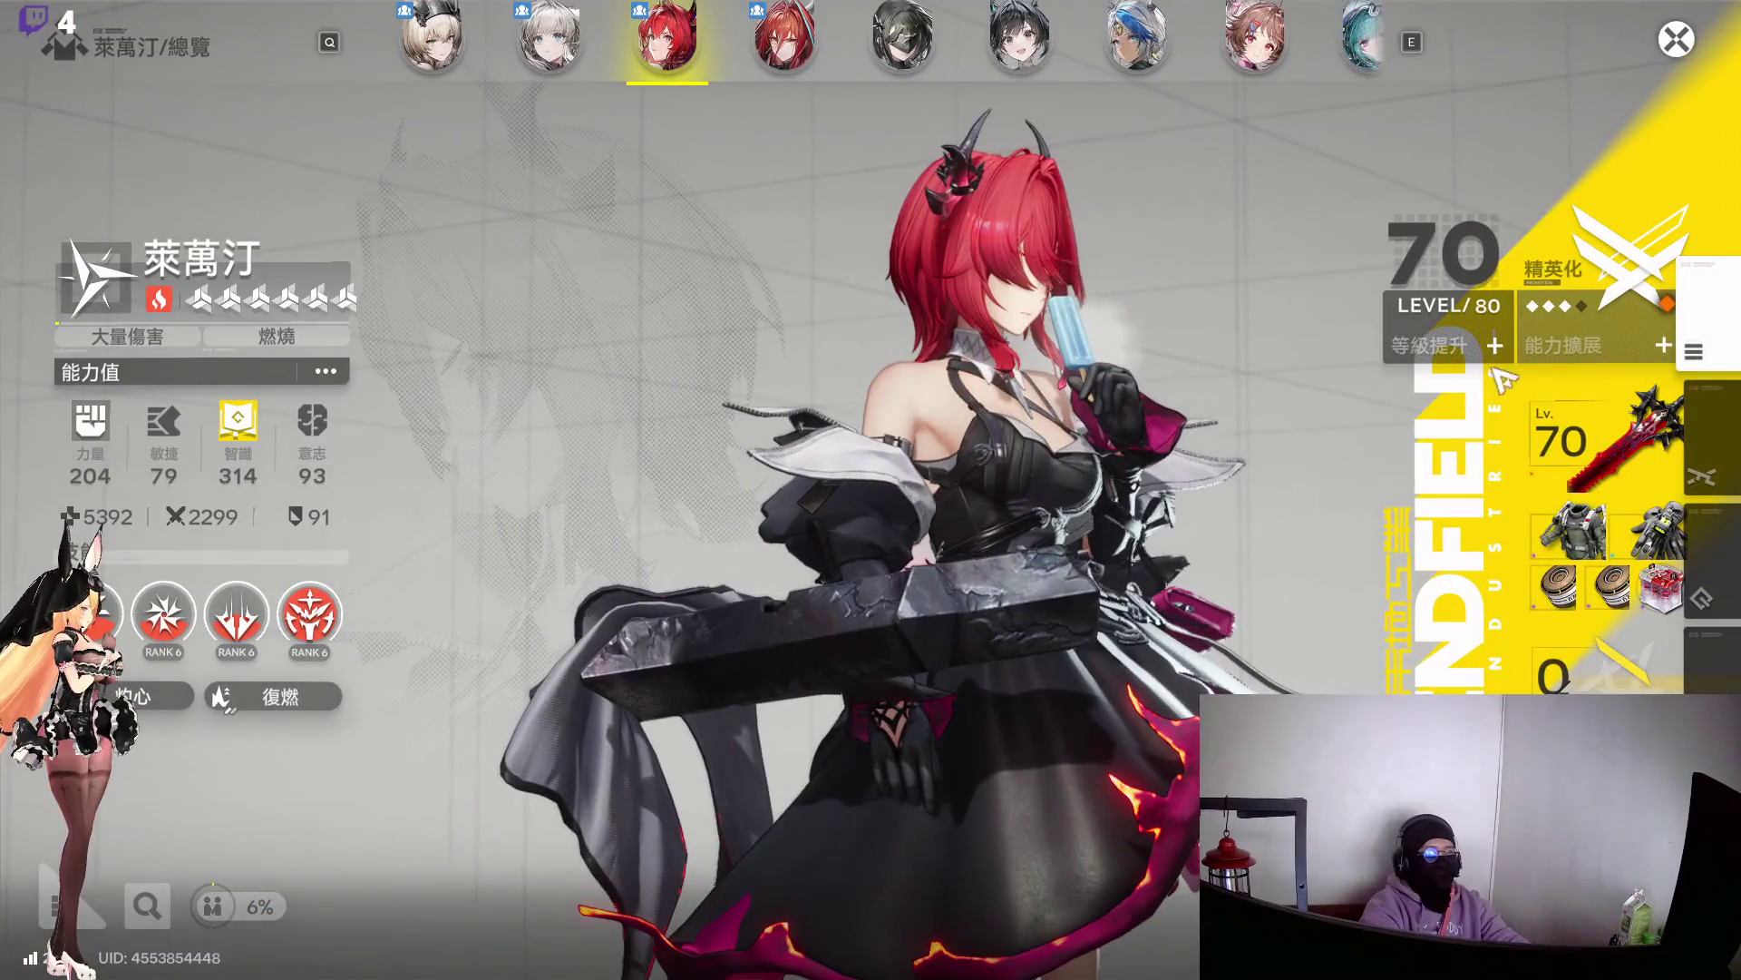
pyautogui.click(1434, 371)
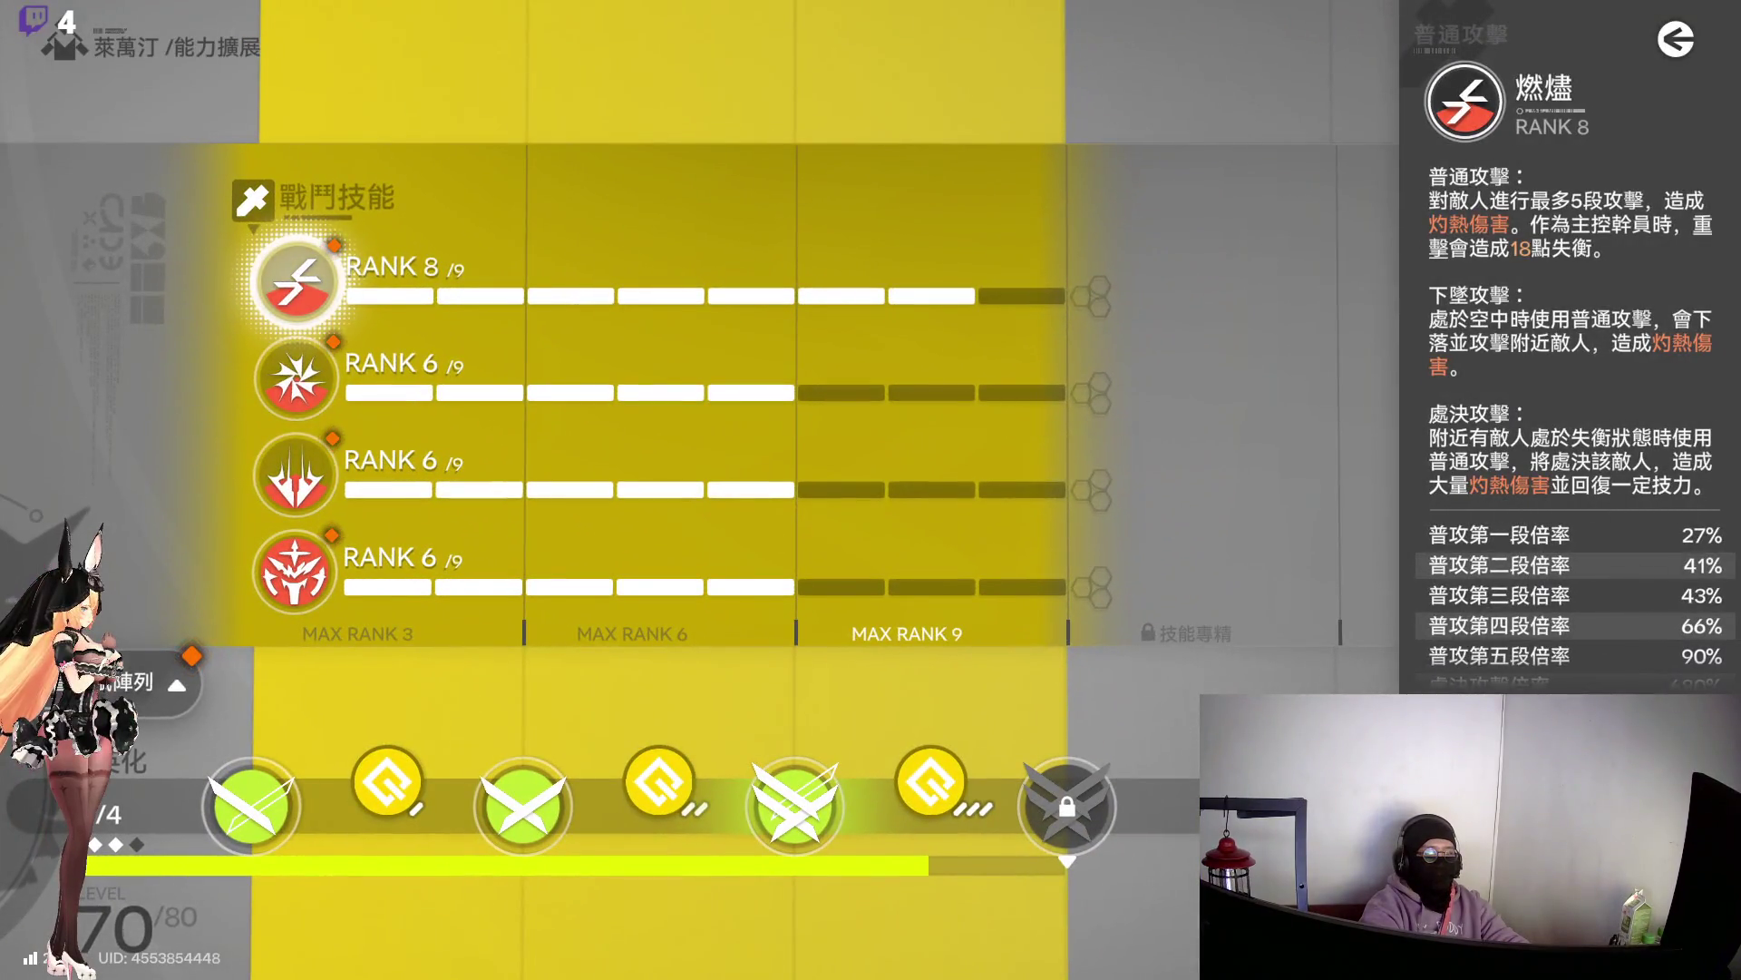
pyautogui.click(762, 466)
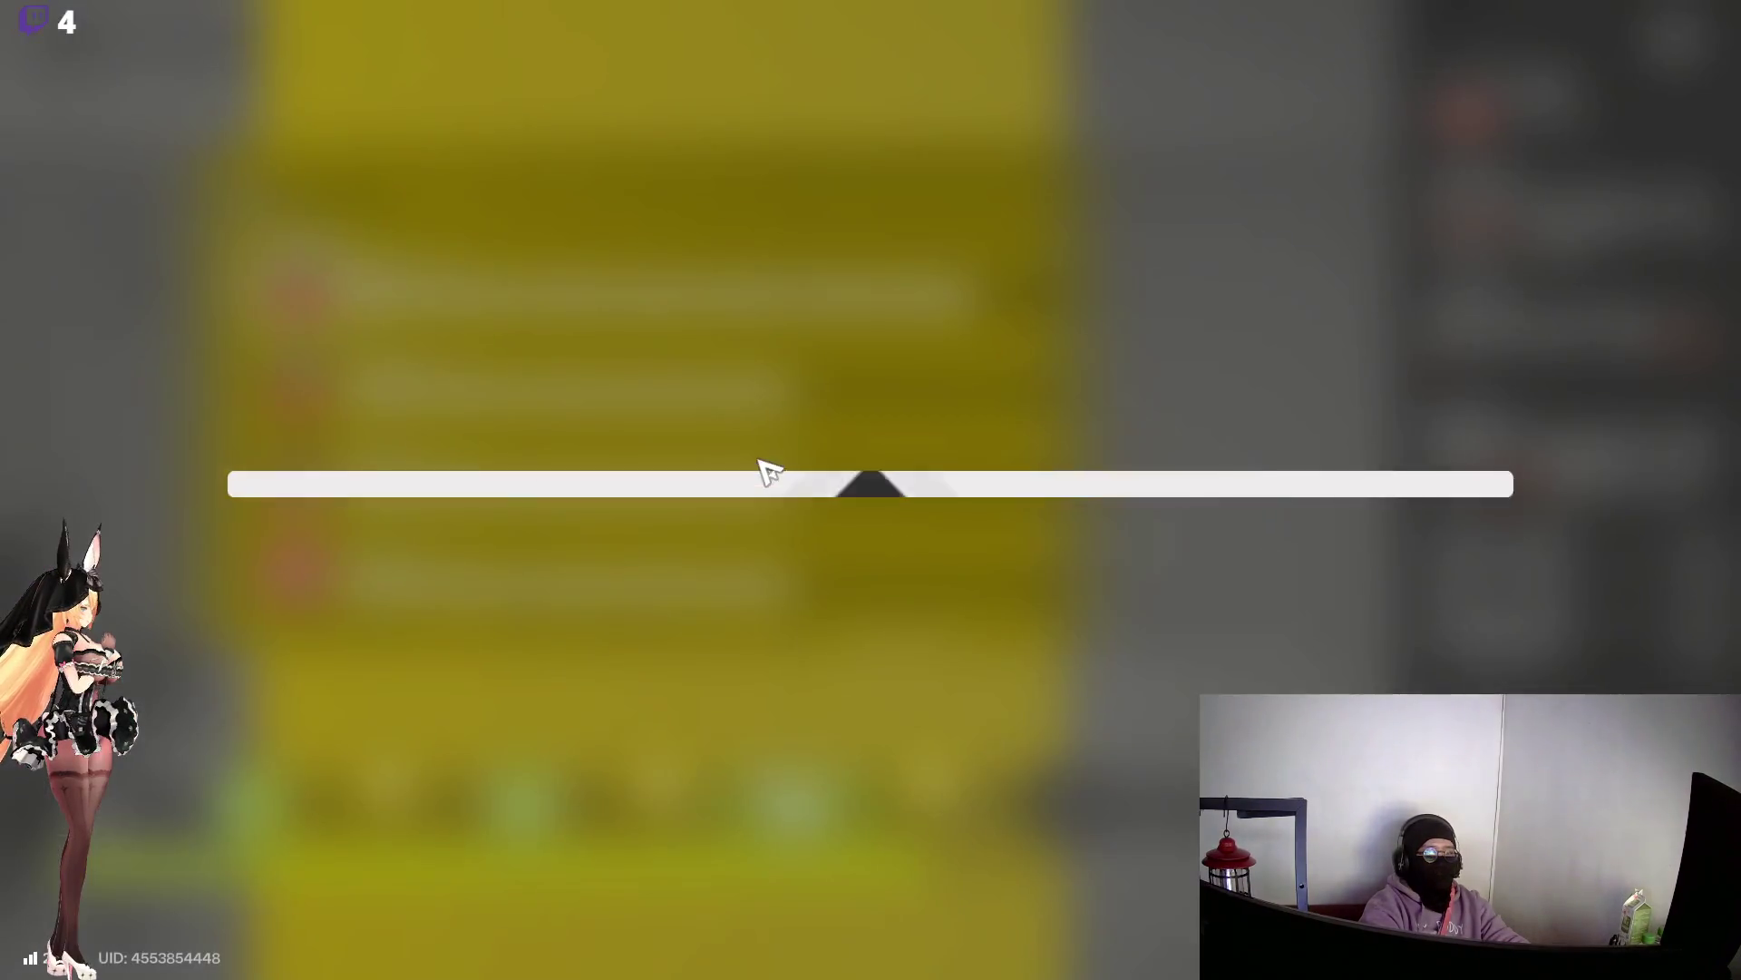
pyautogui.click(560, 163)
# Locate the 協議空間·技能提升 stage via the 協議稜柱組 source, review rewards, and start it
pyautogui.click(1093, 392)
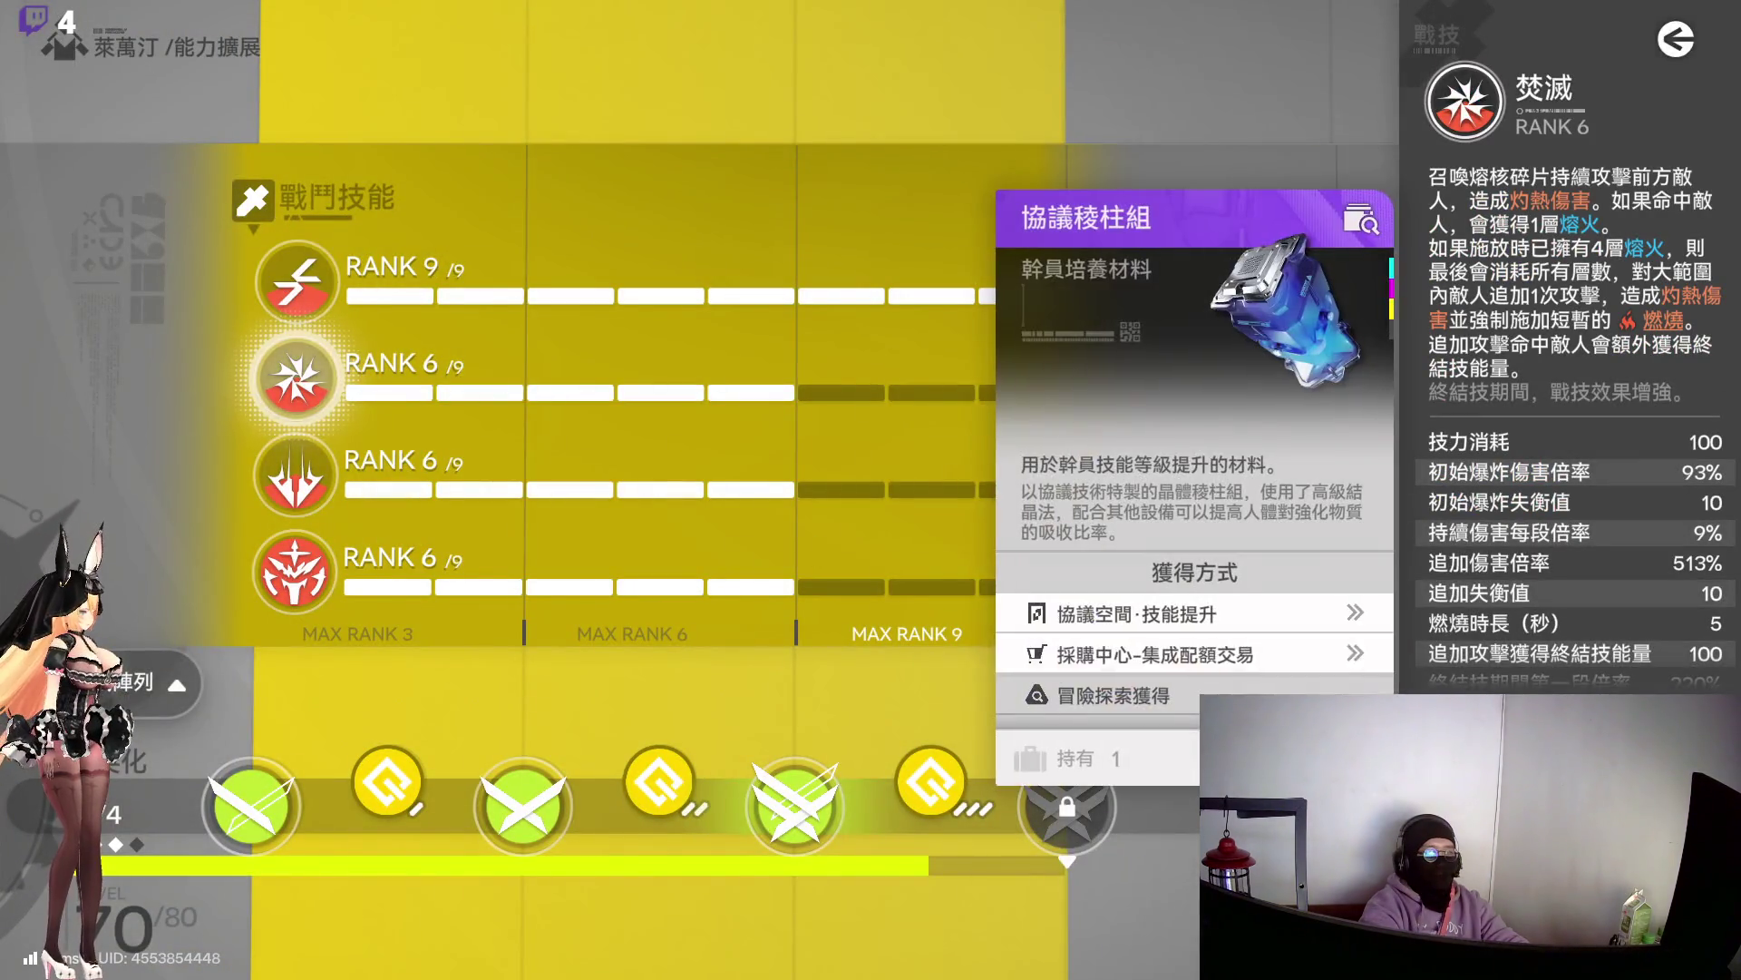
pyautogui.click(1180, 613)
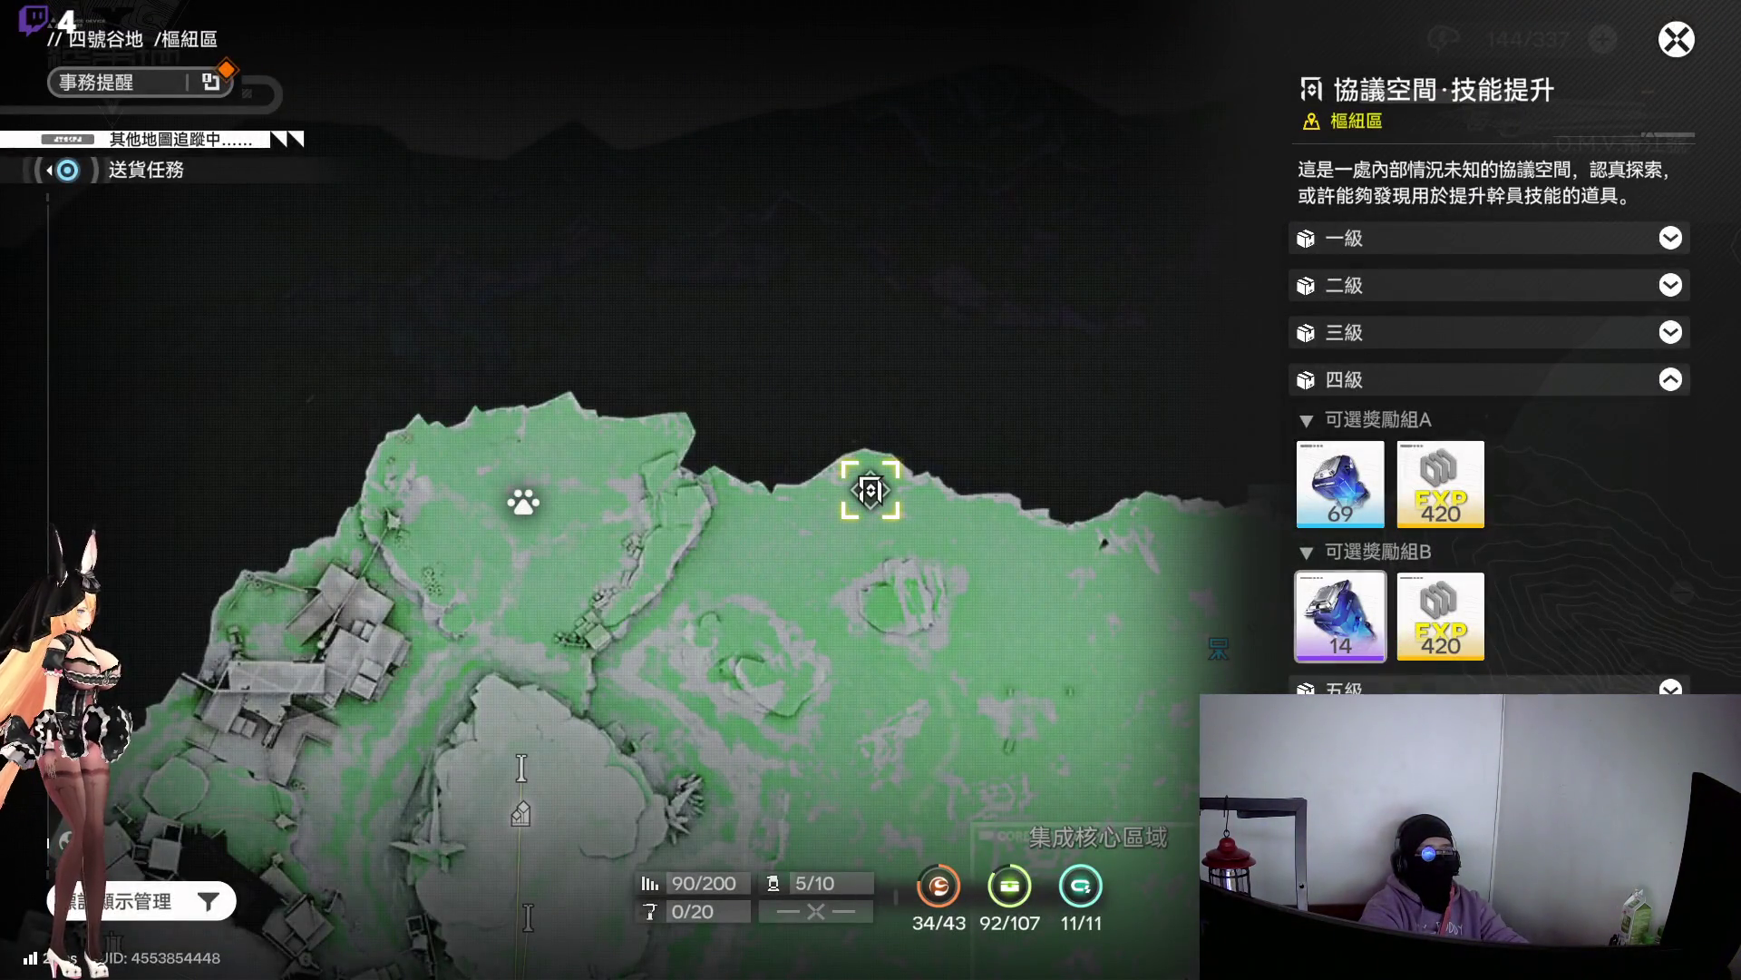
pyautogui.press('f')
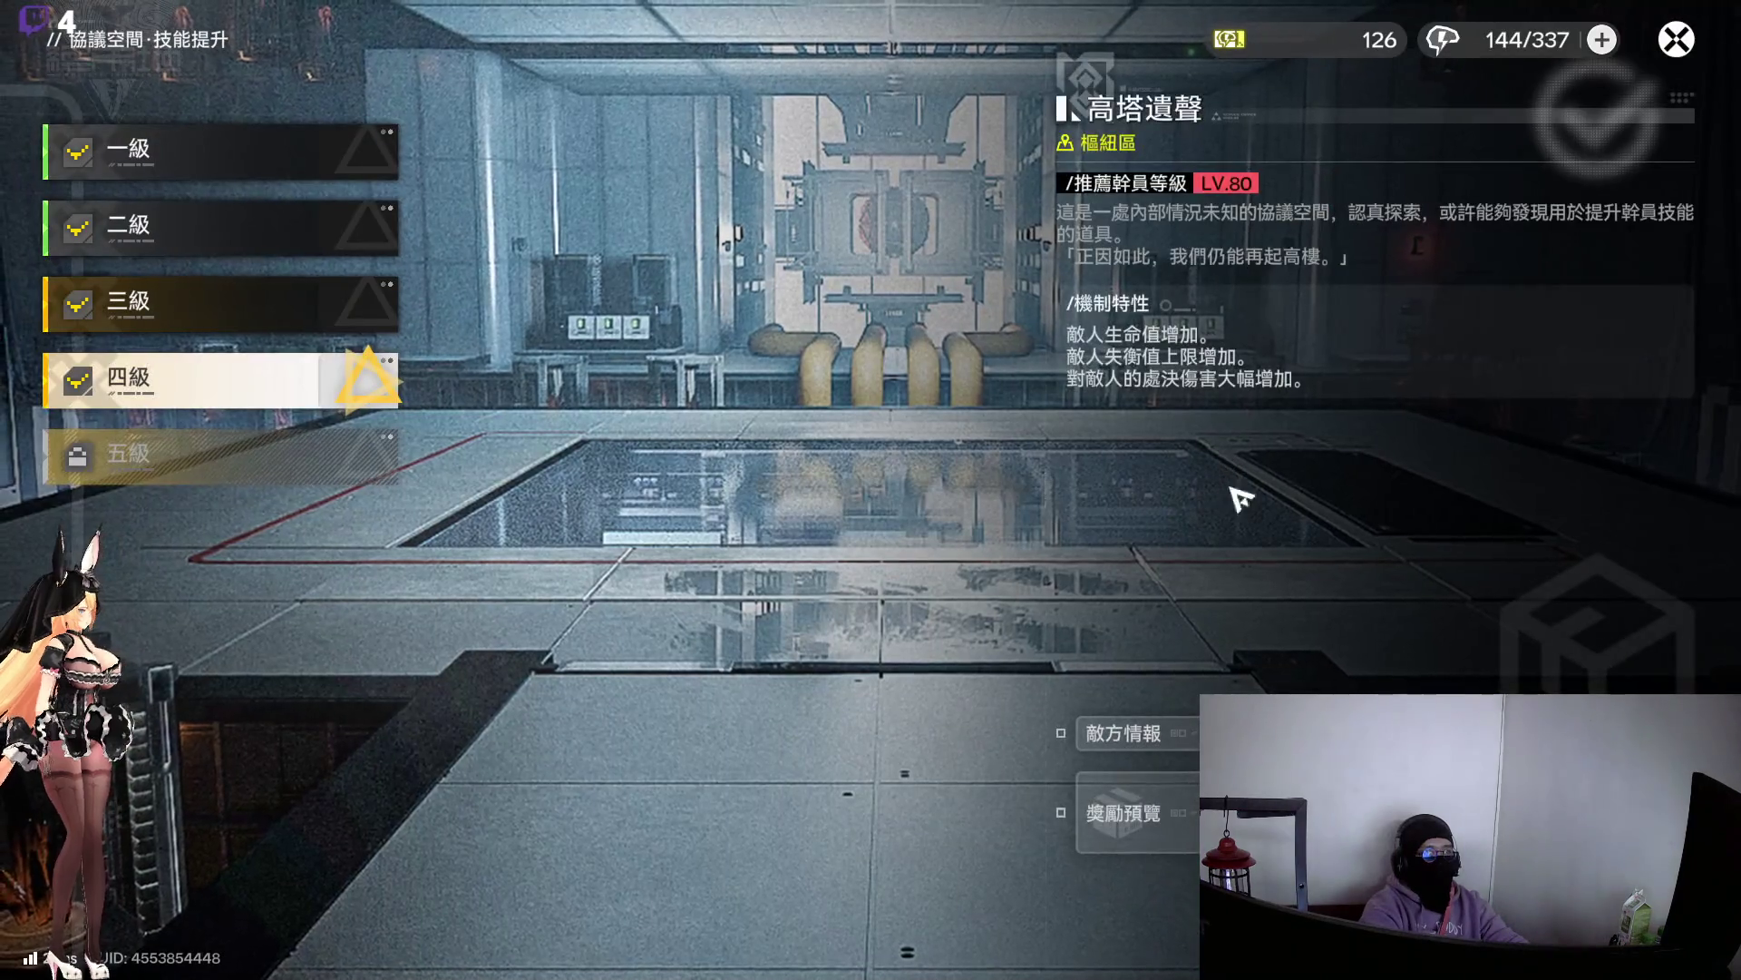
pyautogui.click(1145, 810)
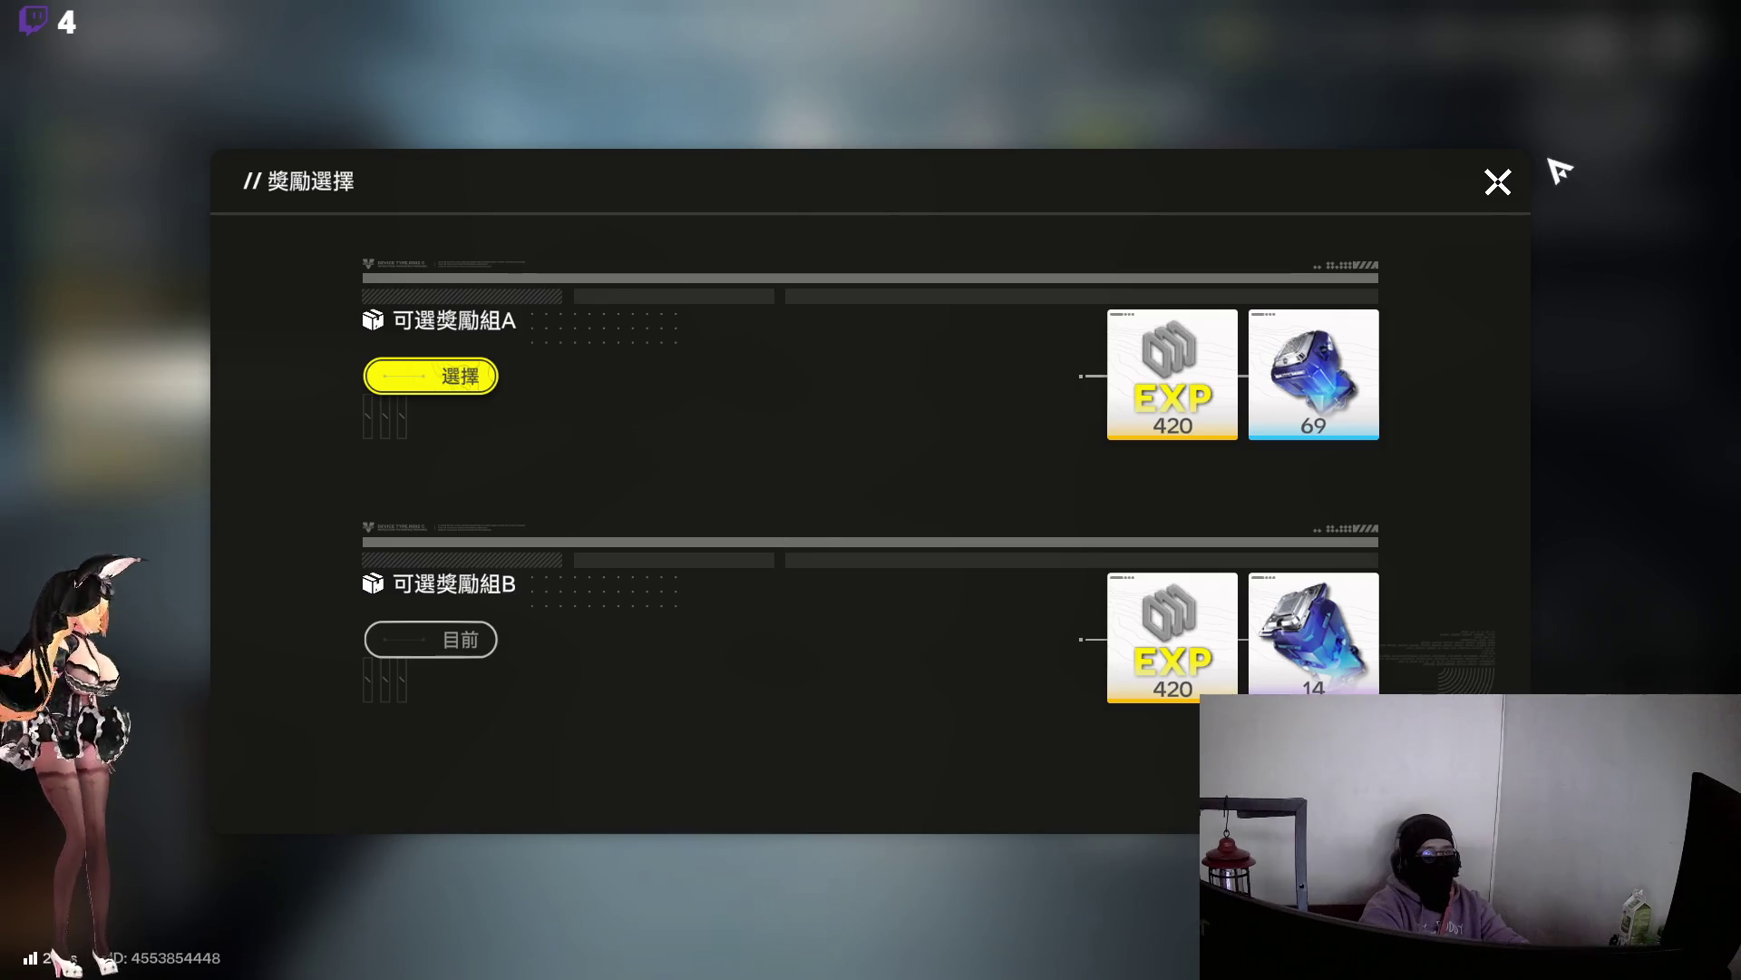
pyautogui.click(1497, 183)
pyautogui.press('Return')
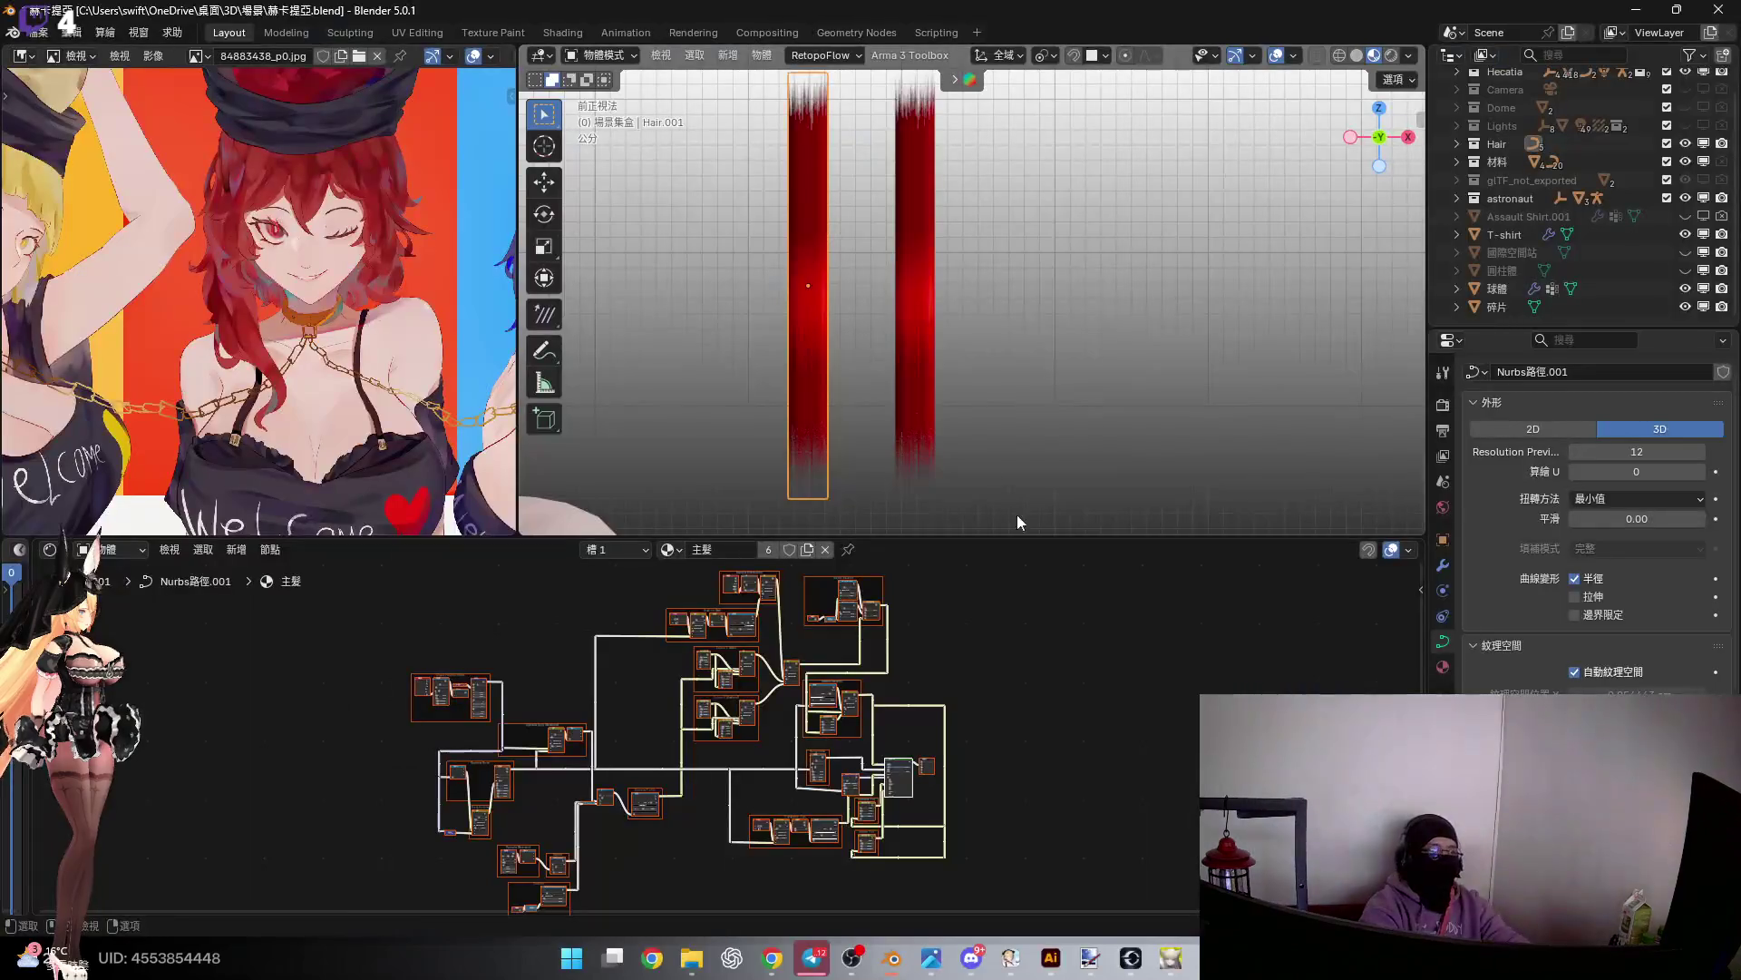
# Rename the right strand's material from 材質 to 主髮, which becomes 主髮.2
pyautogui.keyDown('shift'); pyautogui.moveTo(711, 305); pyautogui.dragTo(727, 347, button='middle'); pyautogui.keyUp('shift')
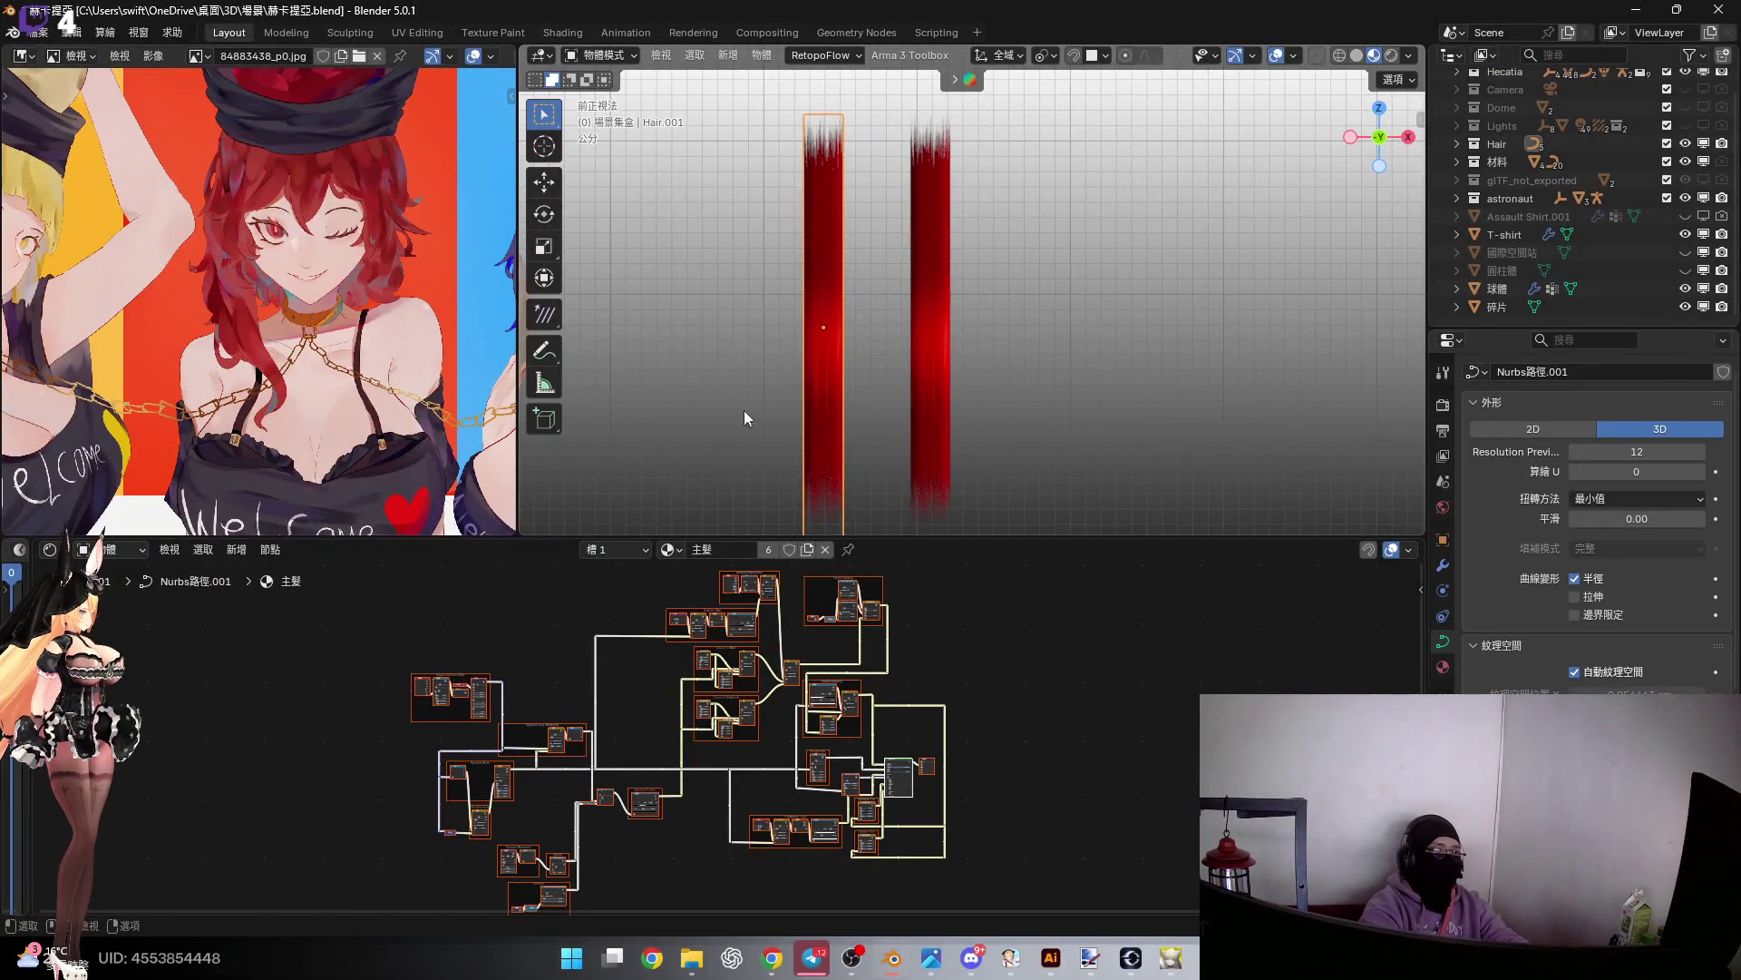
pyautogui.press('Return')
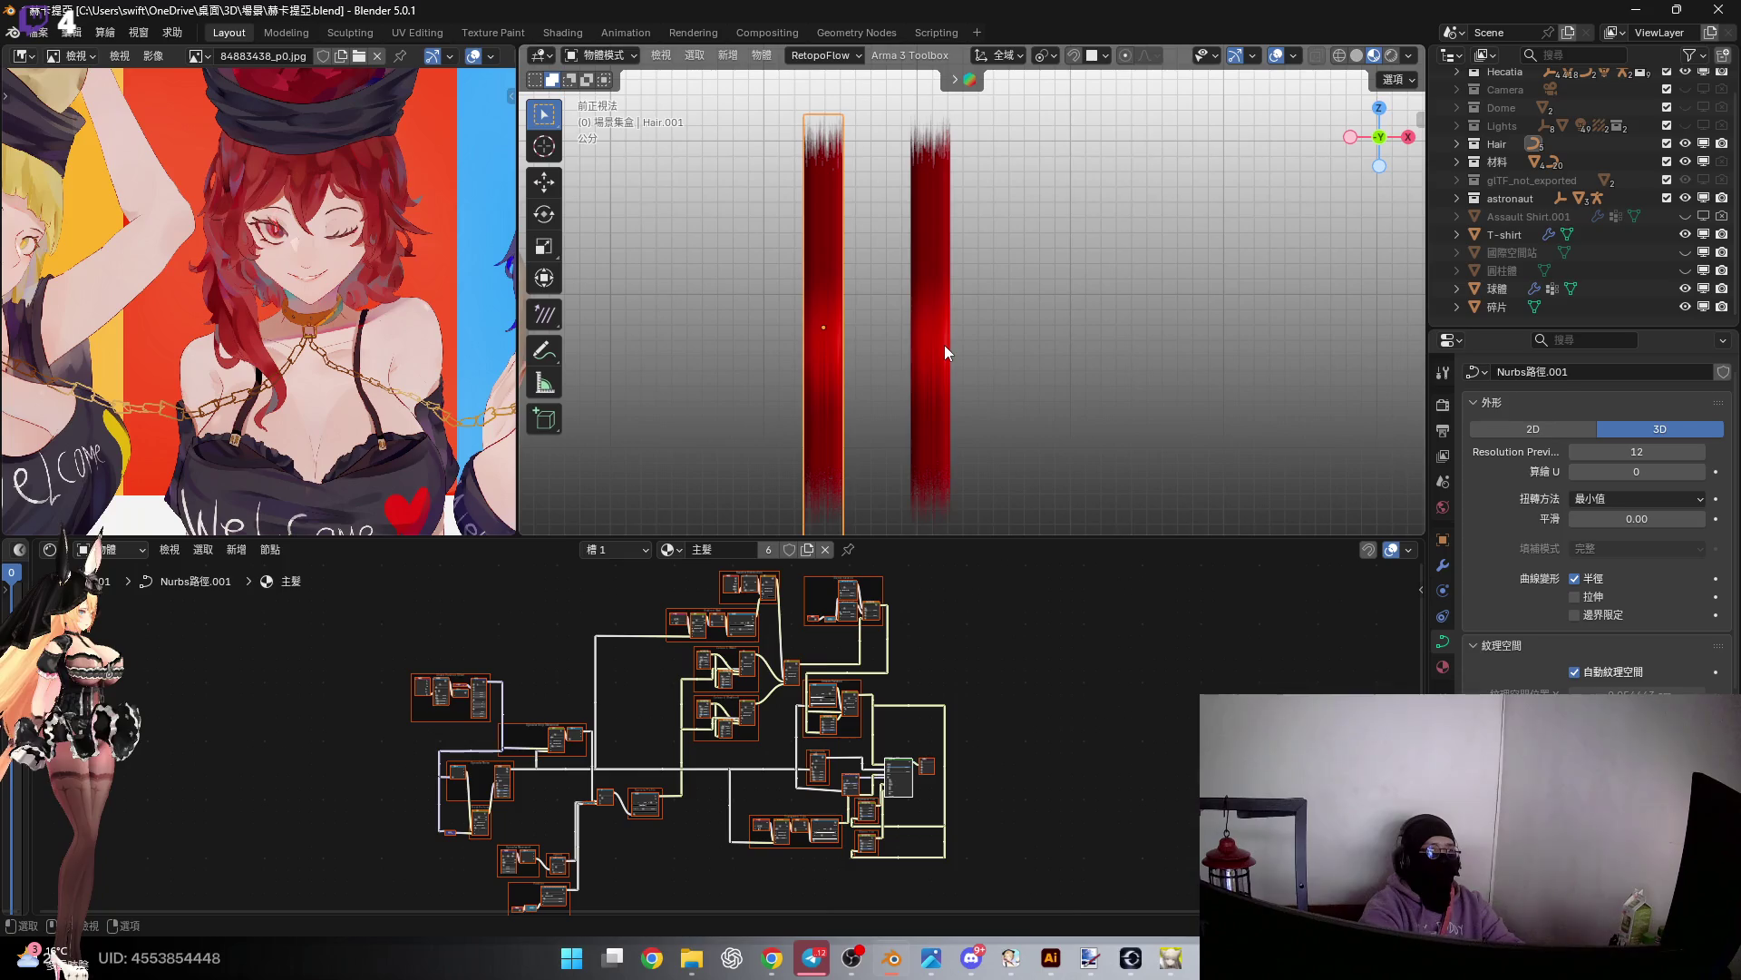
pyautogui.click(944, 345)
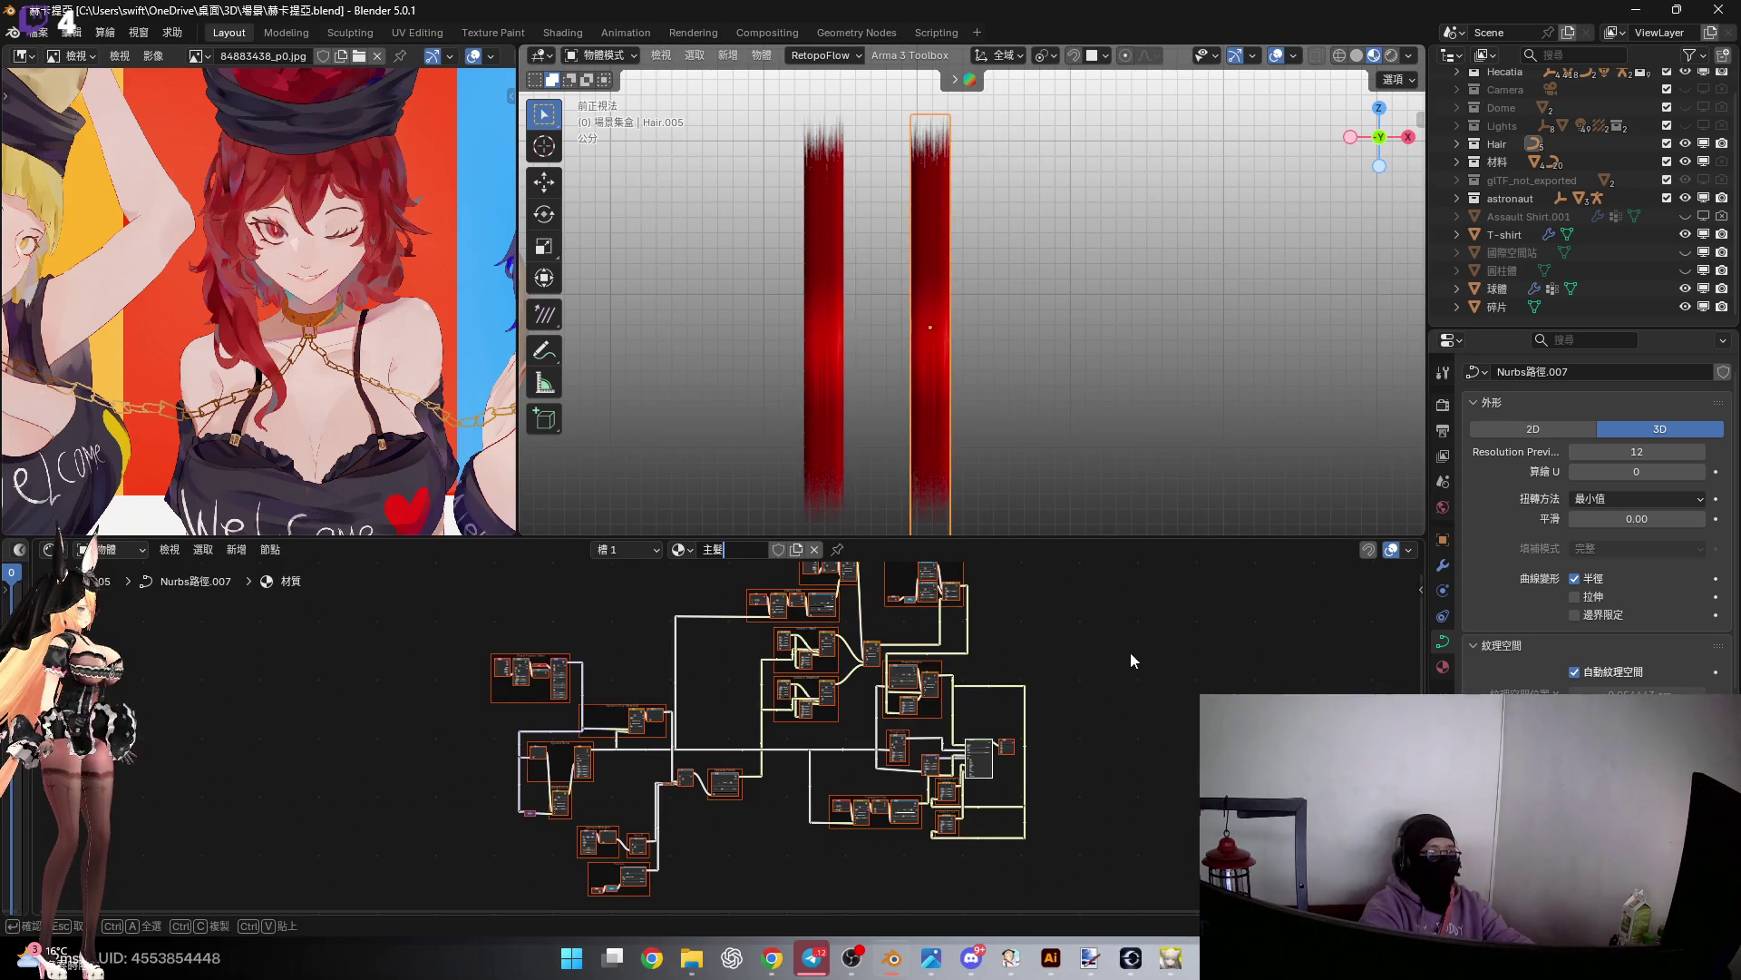
pyautogui.press('Return')
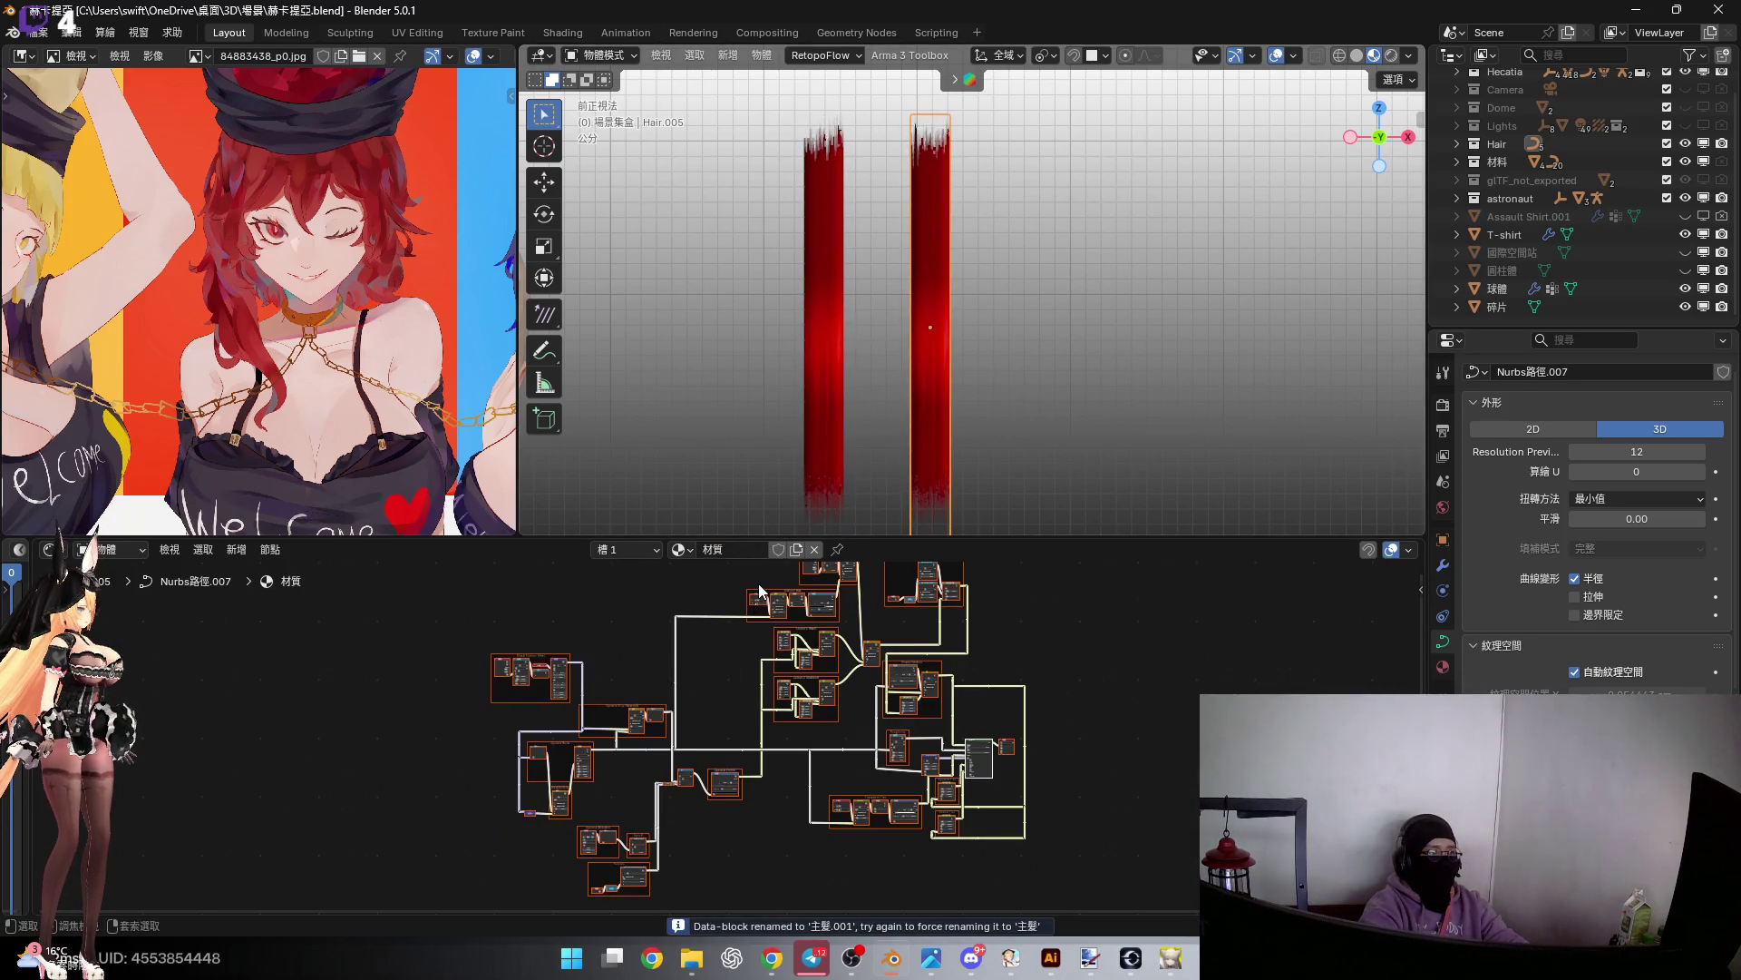
pyautogui.doubleClick(746, 555)
pyautogui.write('主髮.2')
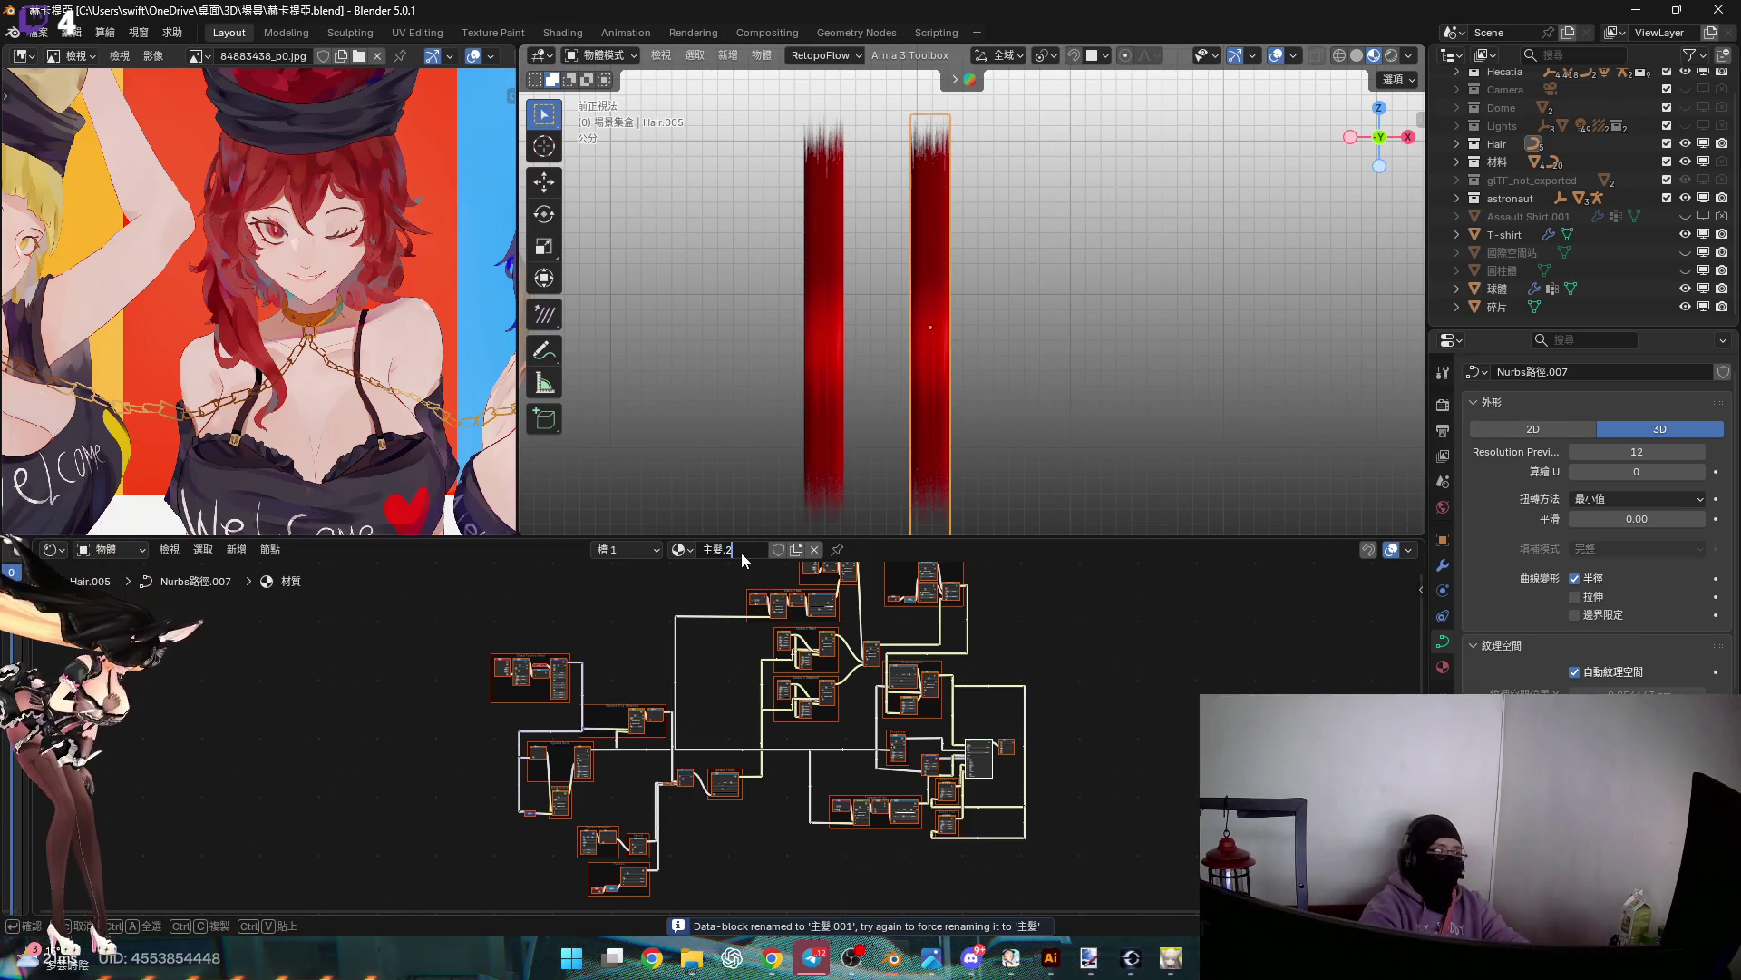
pyautogui.press('Return')
# Set the Colour 1 (Main) red's Value to 0.85, giving #D90000
pyautogui.scroll(6, 829, 738)
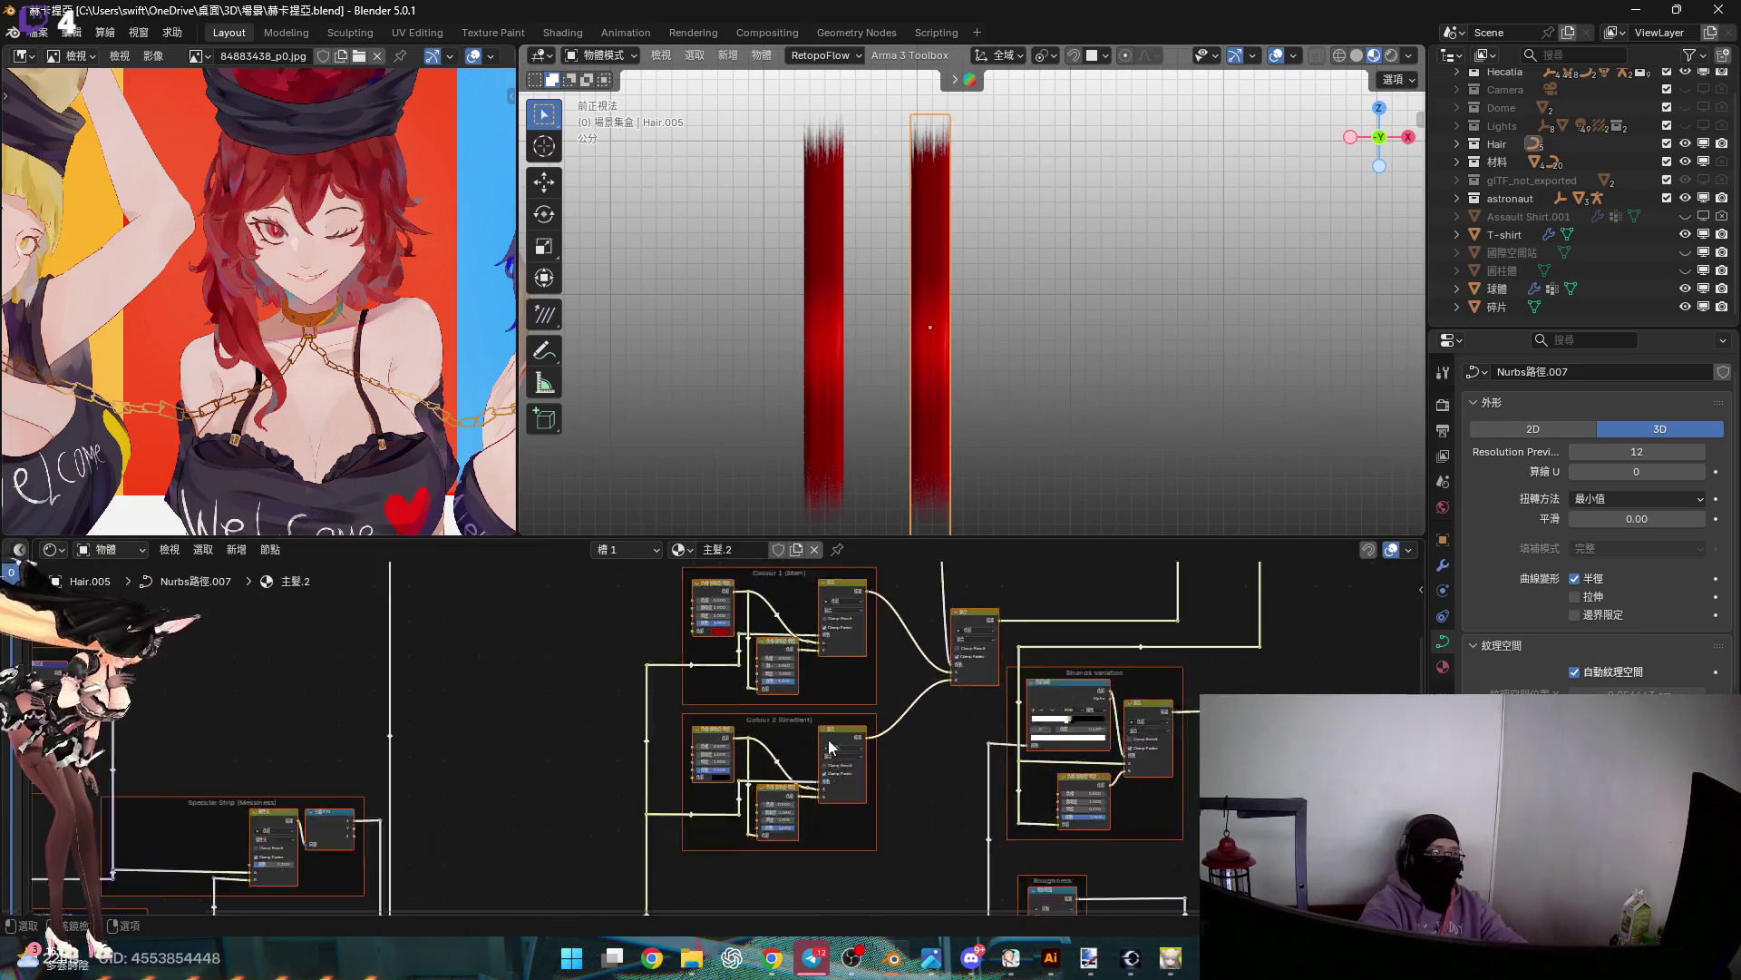
pyautogui.moveTo(762, 738); pyautogui.dragTo(836, 640, button='middle')
pyautogui.scroll(5, 777, 791)
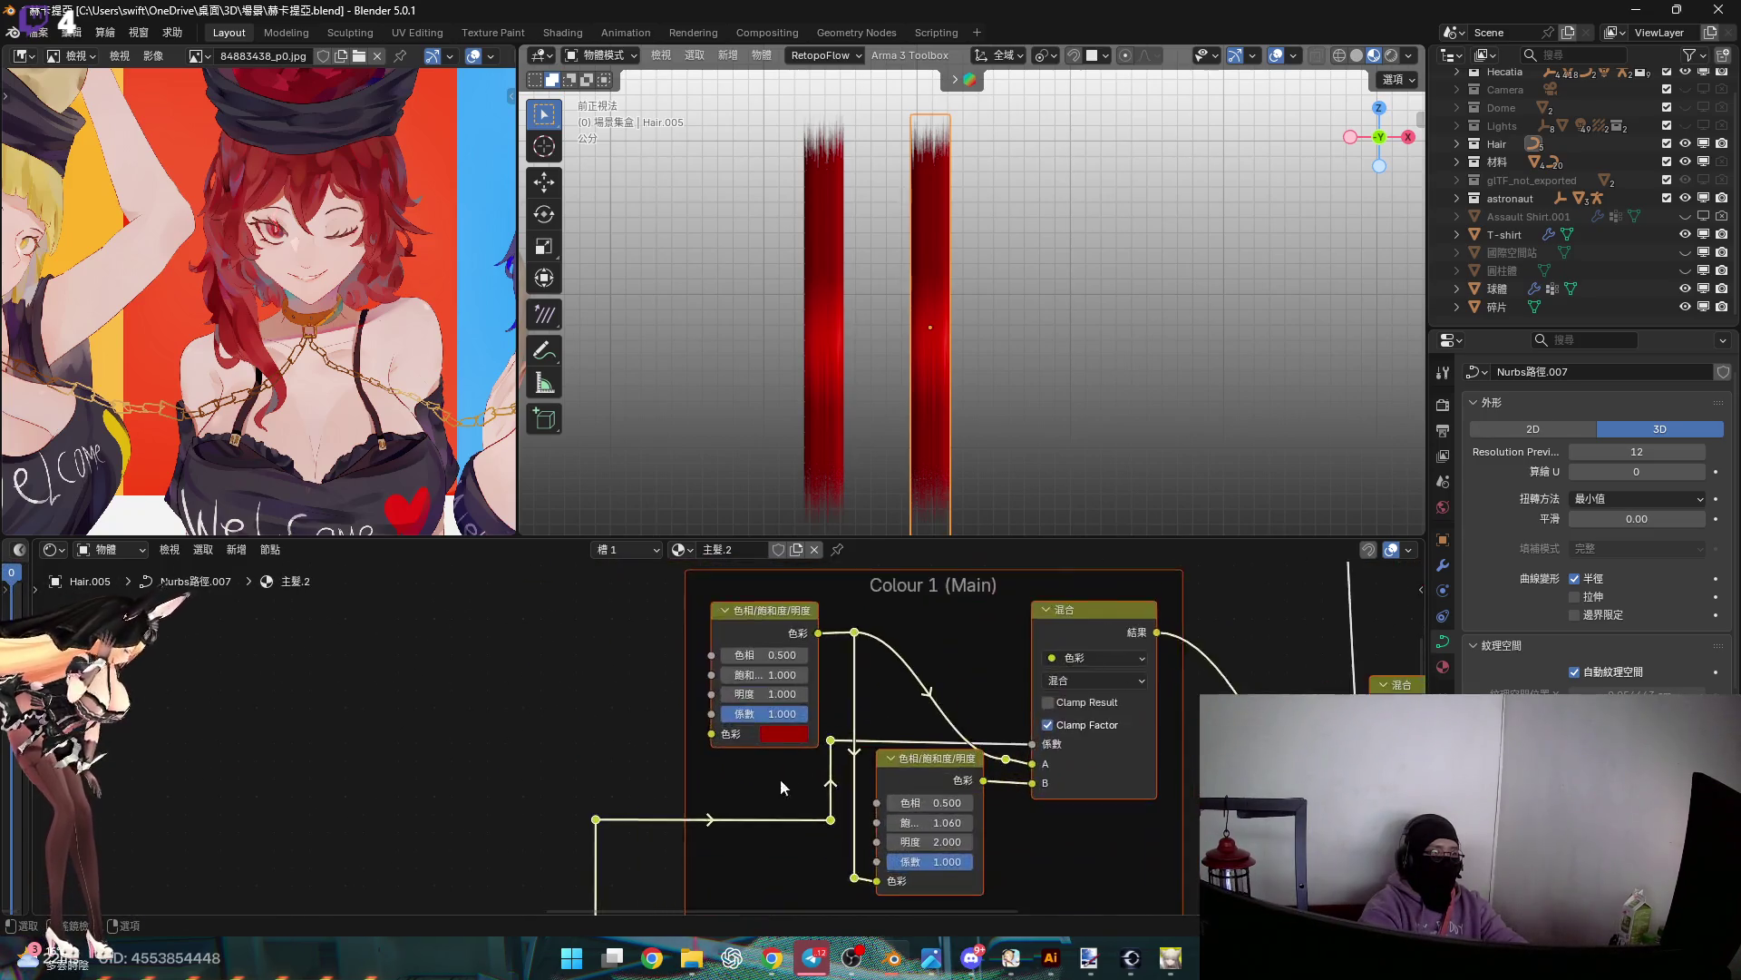
pyautogui.click(797, 710)
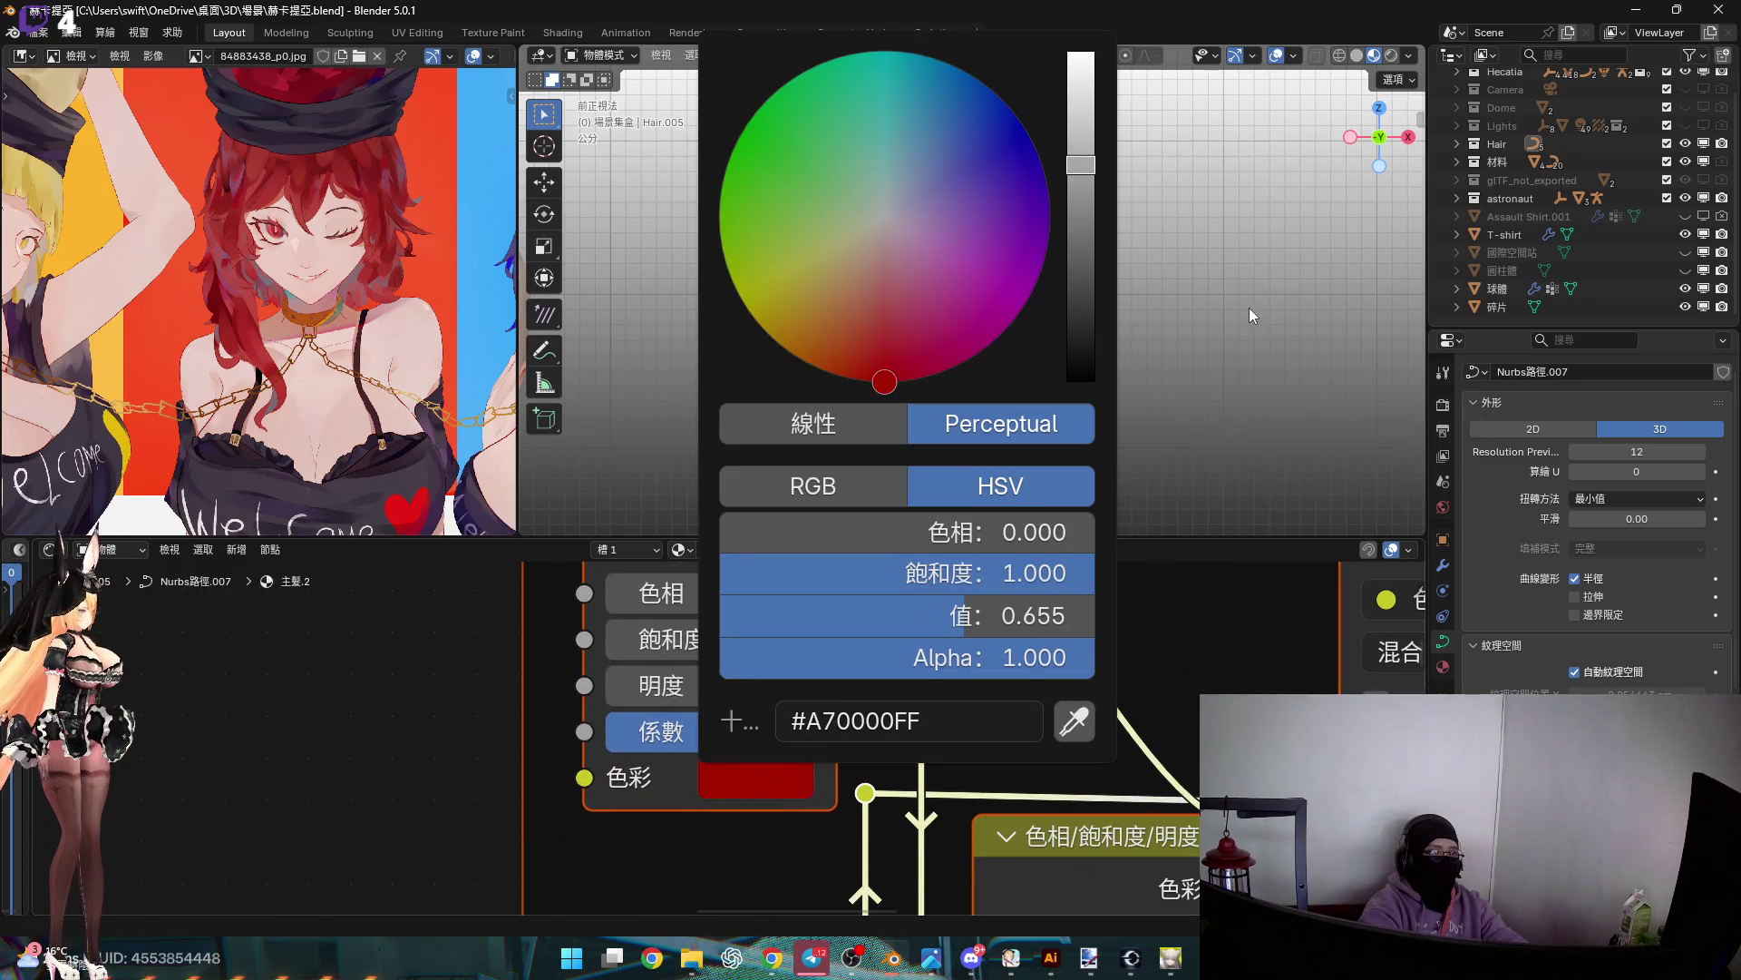
pyautogui.scroll(4, 848, 388)
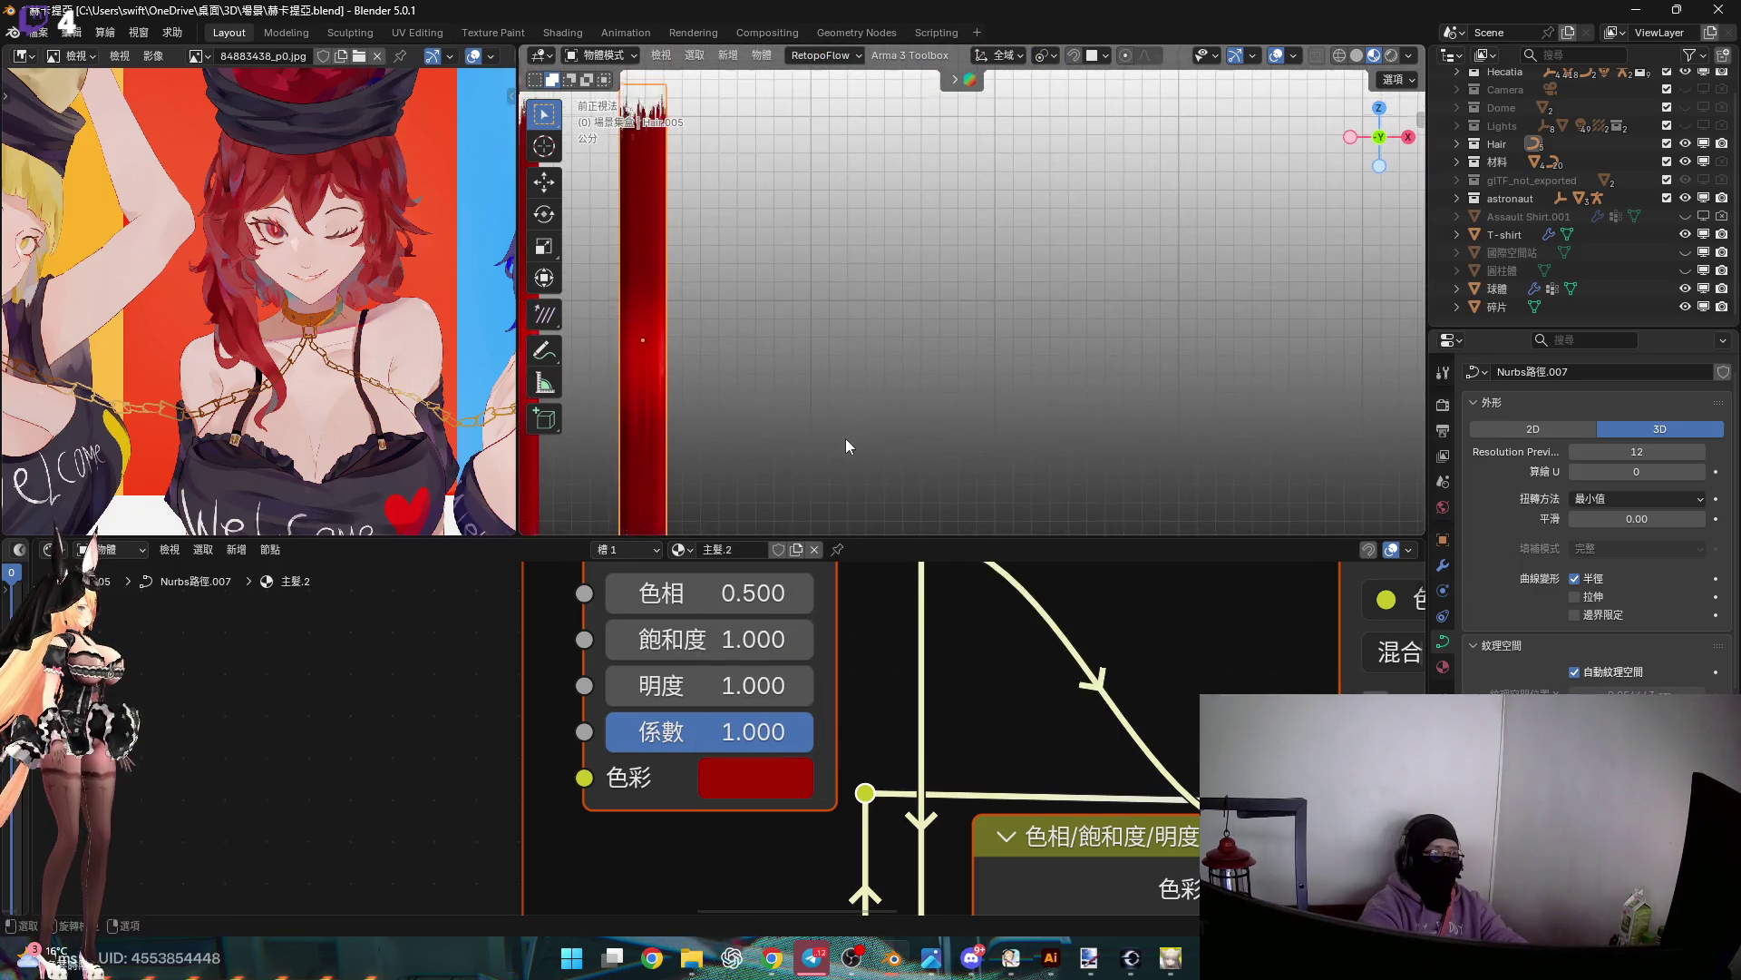
pyautogui.click(770, 777)
pyautogui.moveTo(1081, 165); pyautogui.dragTo(1081, 110)
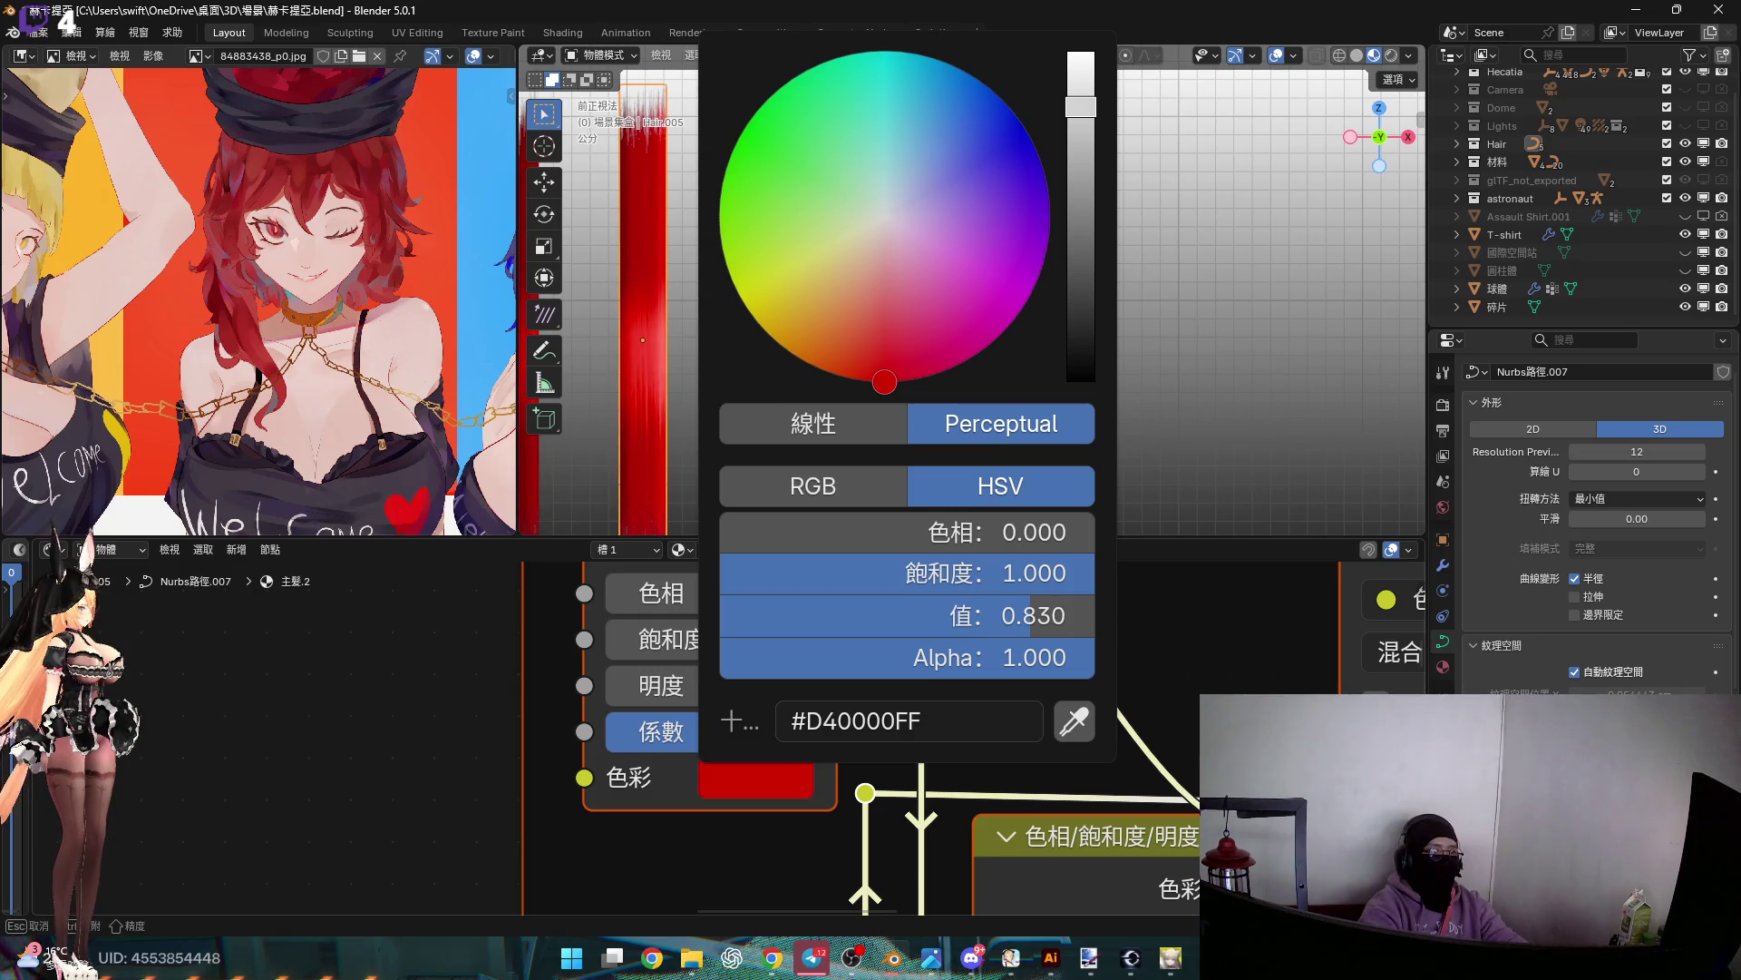
pyautogui.click(1016, 617)
pyautogui.write('.85')
pyautogui.press('Return')
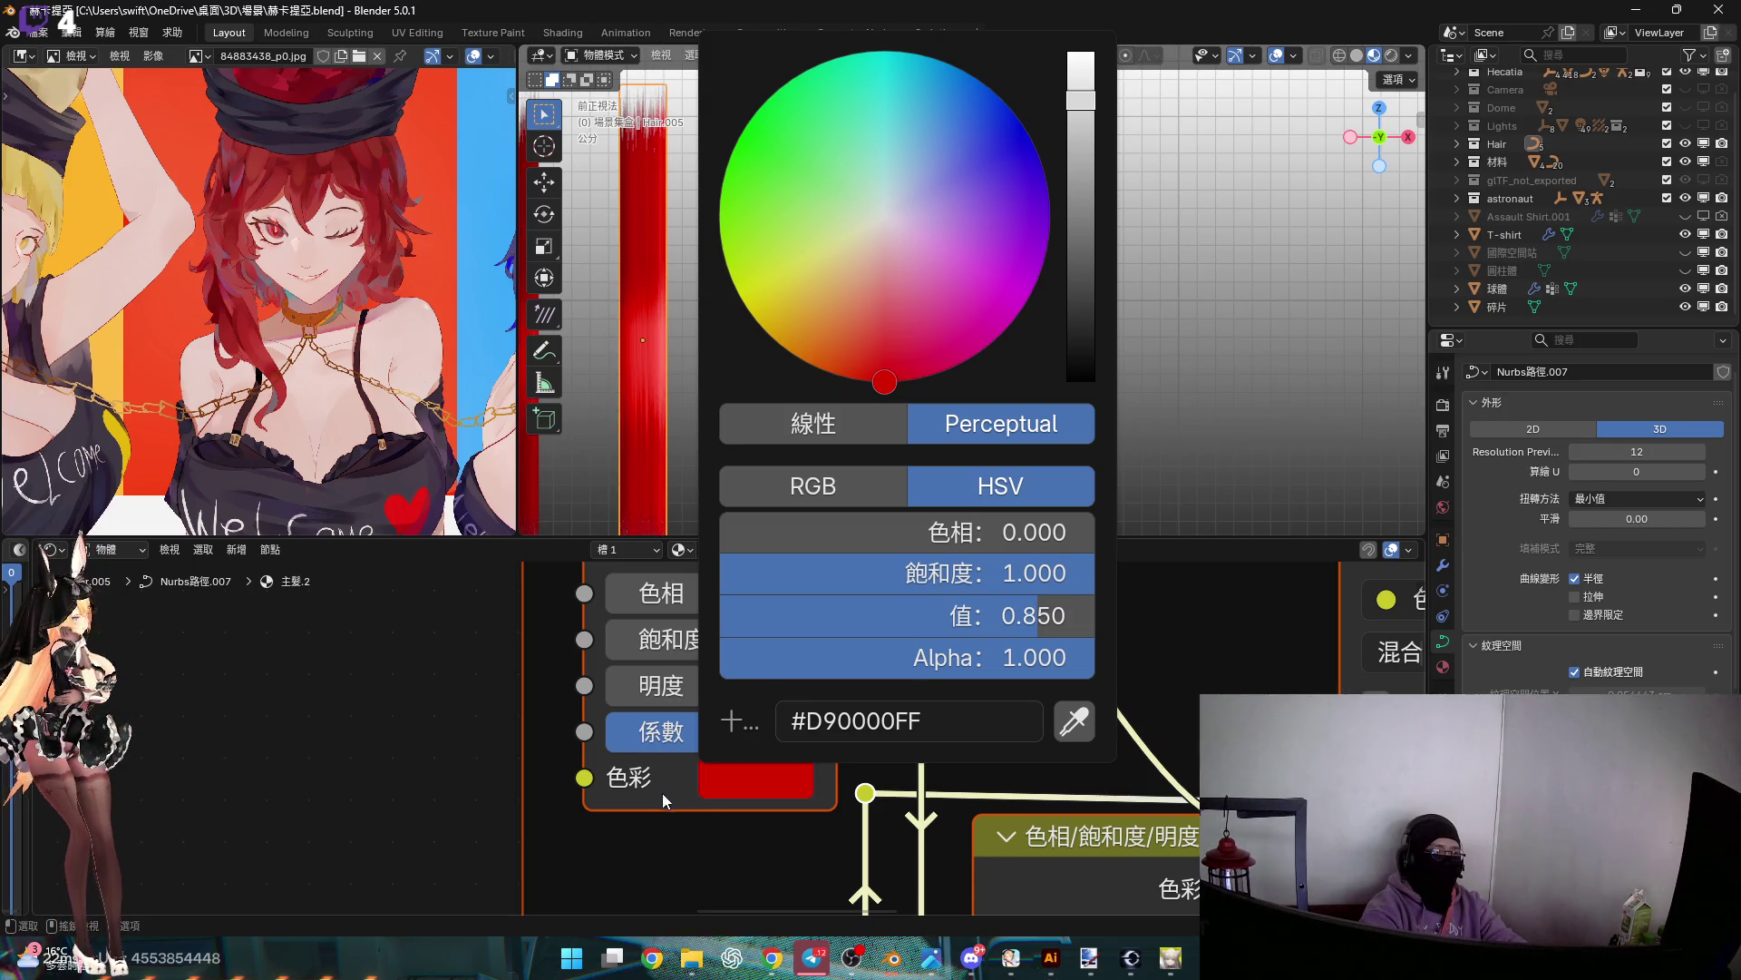
pyautogui.scroll(-3, 817, 771)
pyautogui.moveTo(826, 773)
pyautogui.mouseDown(button='middle')
pyautogui.moveTo(860, 635)
pyautogui.moveTo(759, 785)
pyautogui.mouseUp(button='middle')
pyautogui.scroll(-5, 860, 635)
pyautogui.scroll(7, 759, 785)
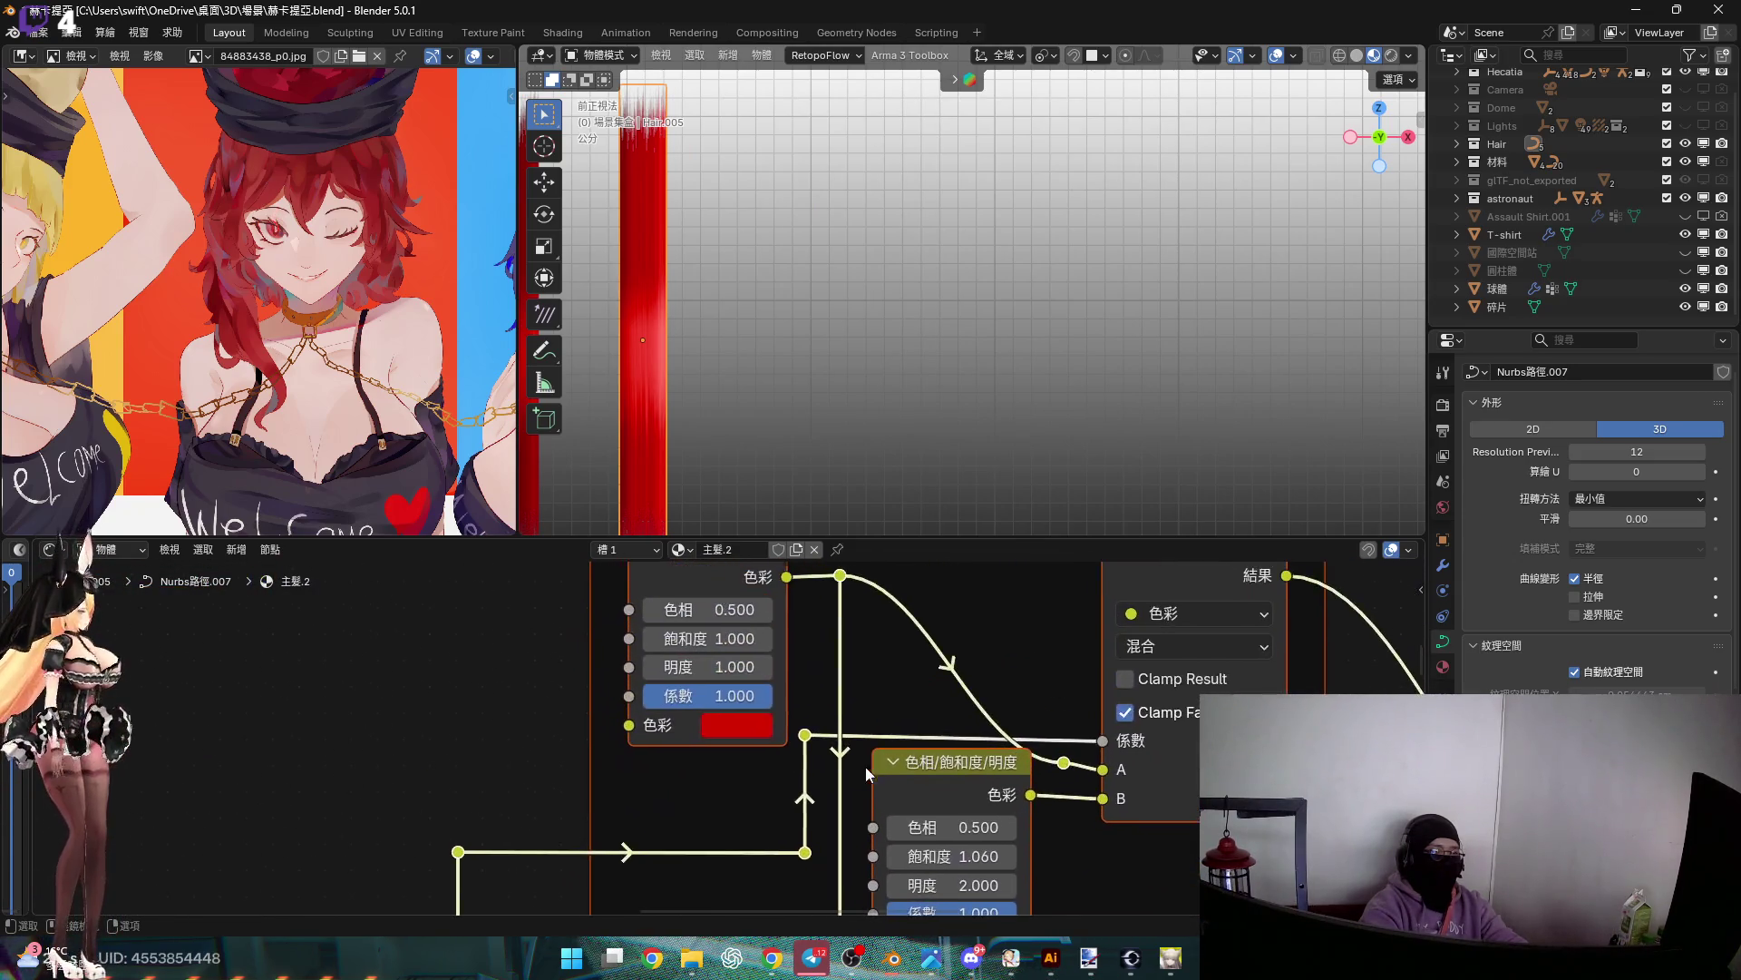
# Set Value to 1.5 on both the Colour 1 and Colour 2 Hue/Saturation/Value nodes
pyautogui.click(919, 776)
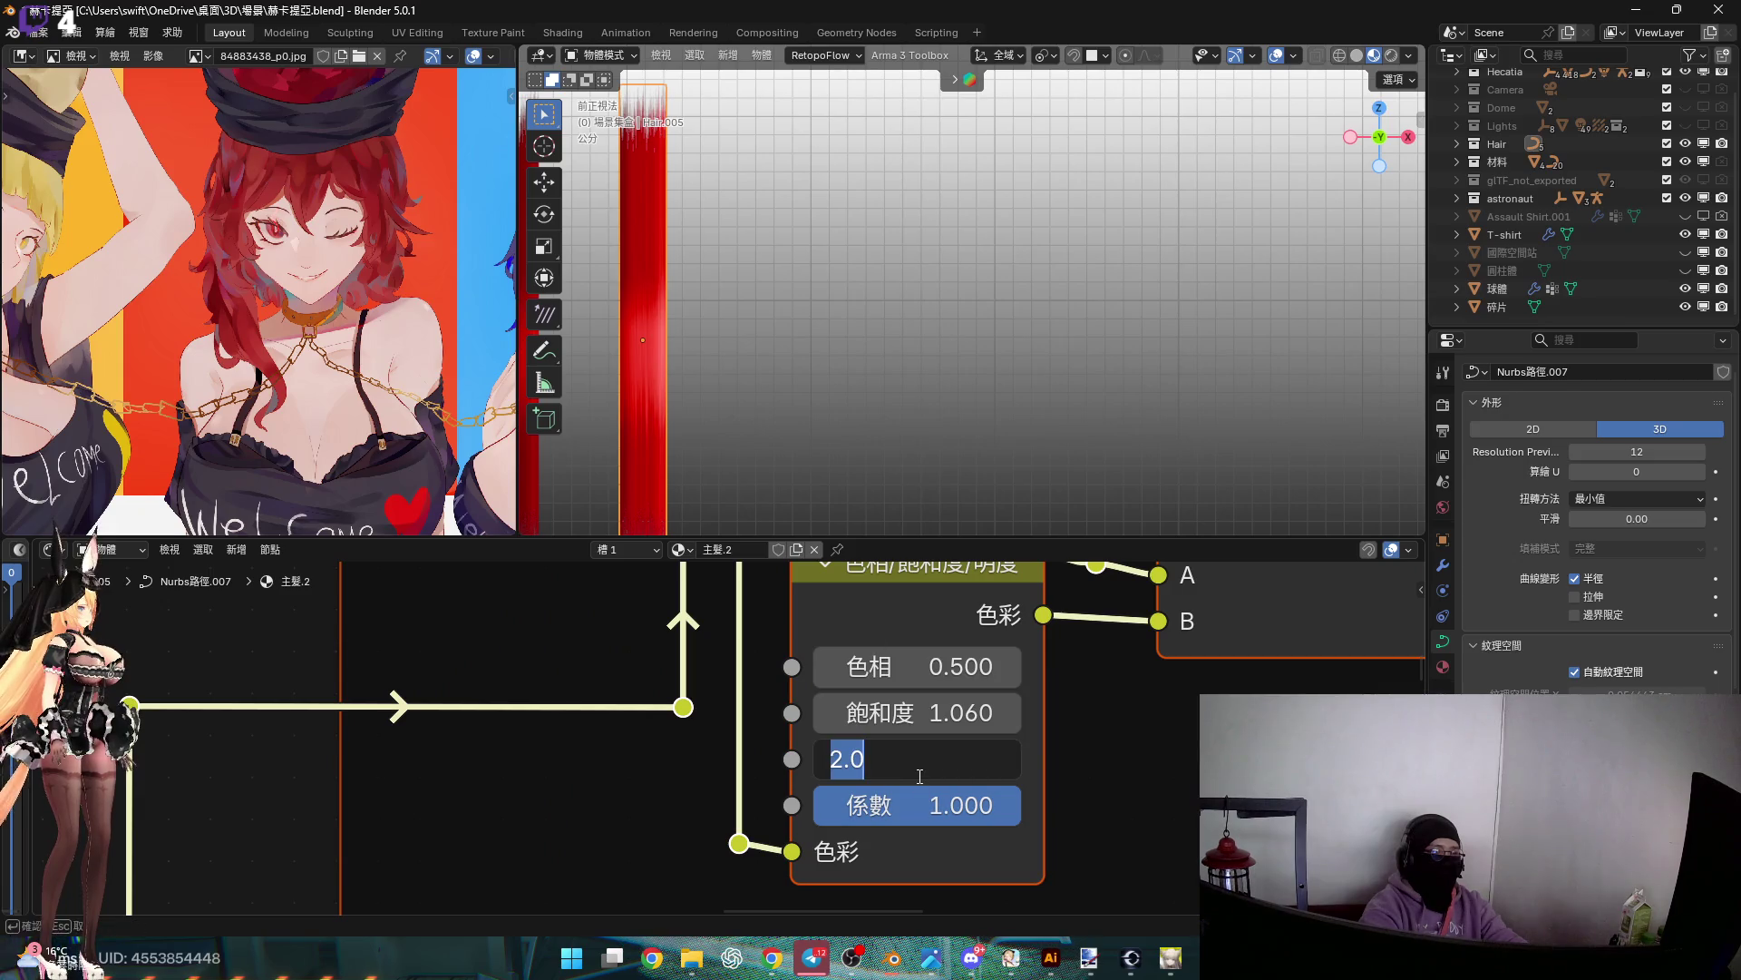
pyautogui.write('1.5')
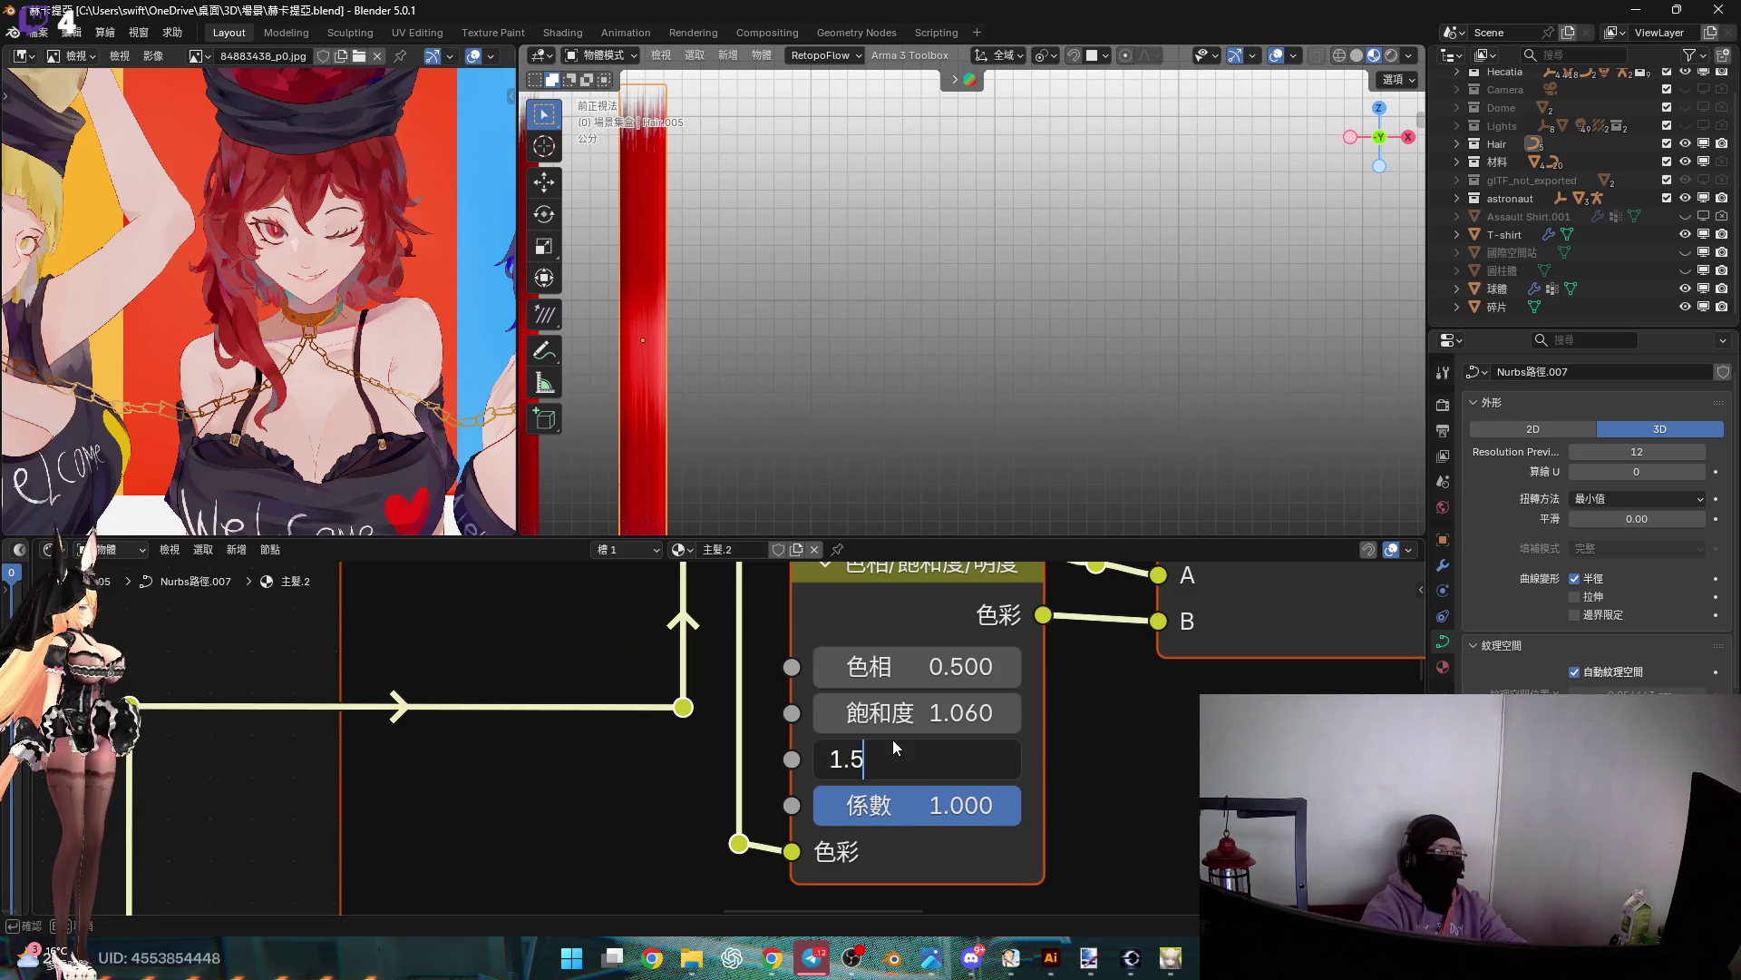
pyautogui.press('Return')
pyautogui.scroll(-5, 829, 646)
pyautogui.keyDown('shift'); pyautogui.moveTo(665, 396); pyautogui.dragTo(759, 426, button='middle'); pyautogui.keyUp('shift')
pyautogui.scroll(-2, 791, 816)
pyautogui.moveTo(792, 907); pyautogui.dragTo(792, 693, button='middle')
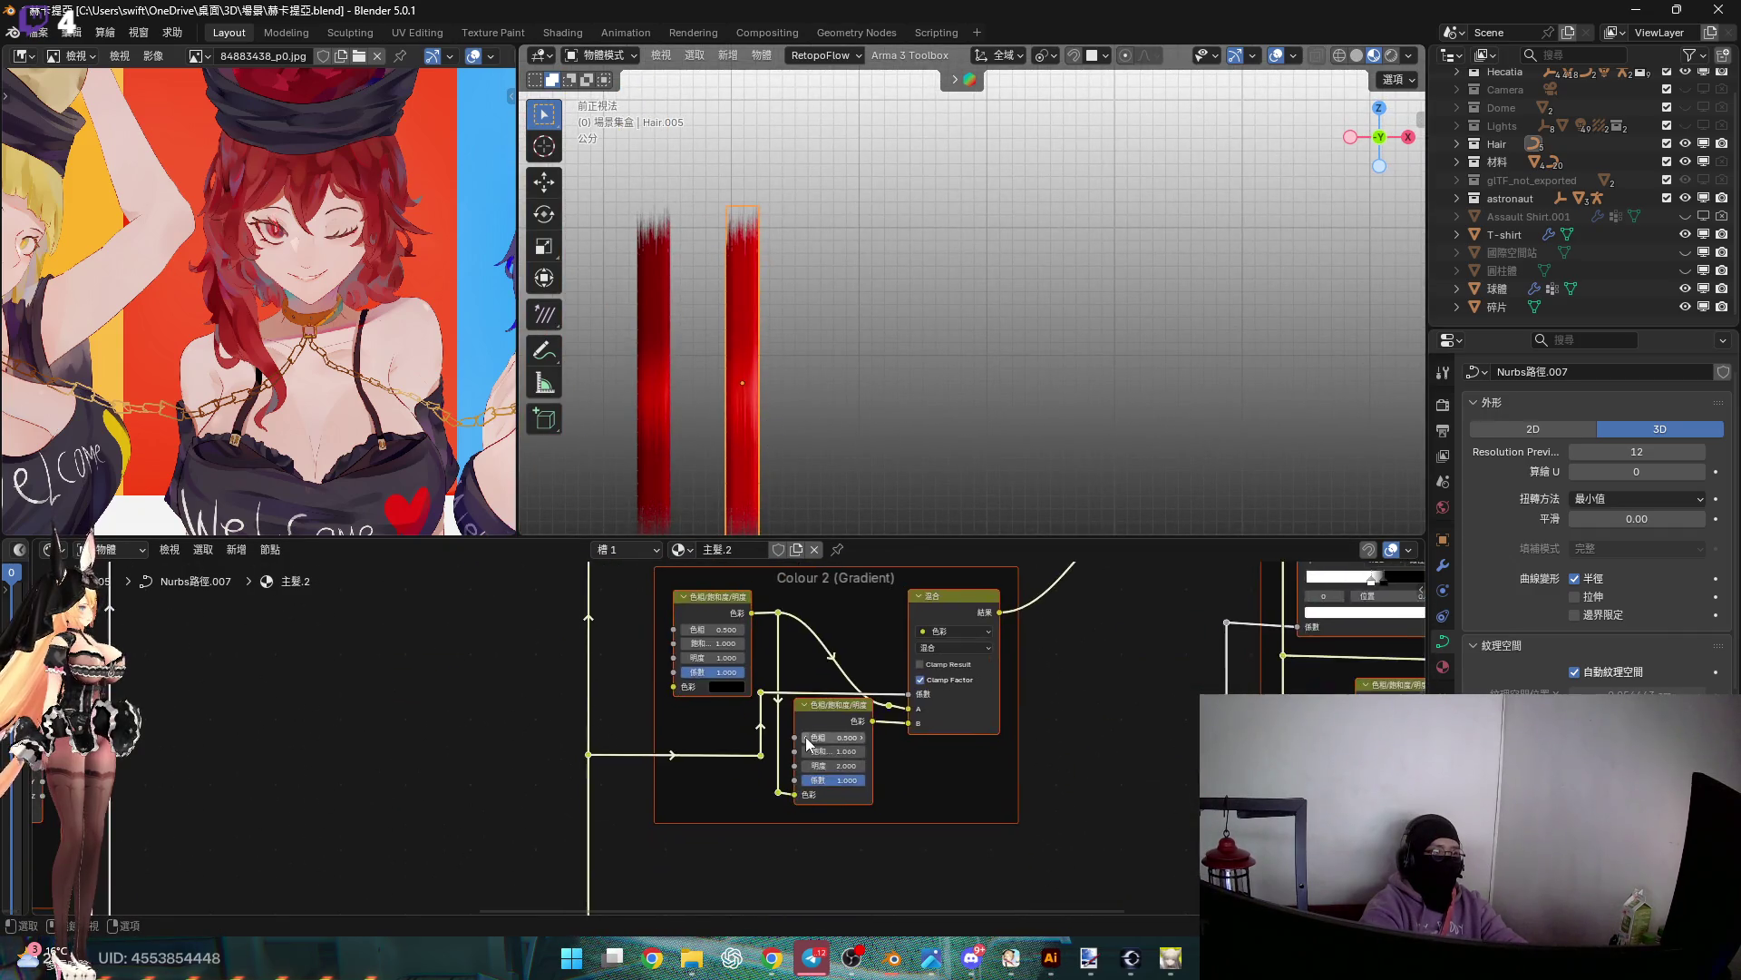
pyautogui.scroll(5, 821, 780)
pyautogui.click(858, 798)
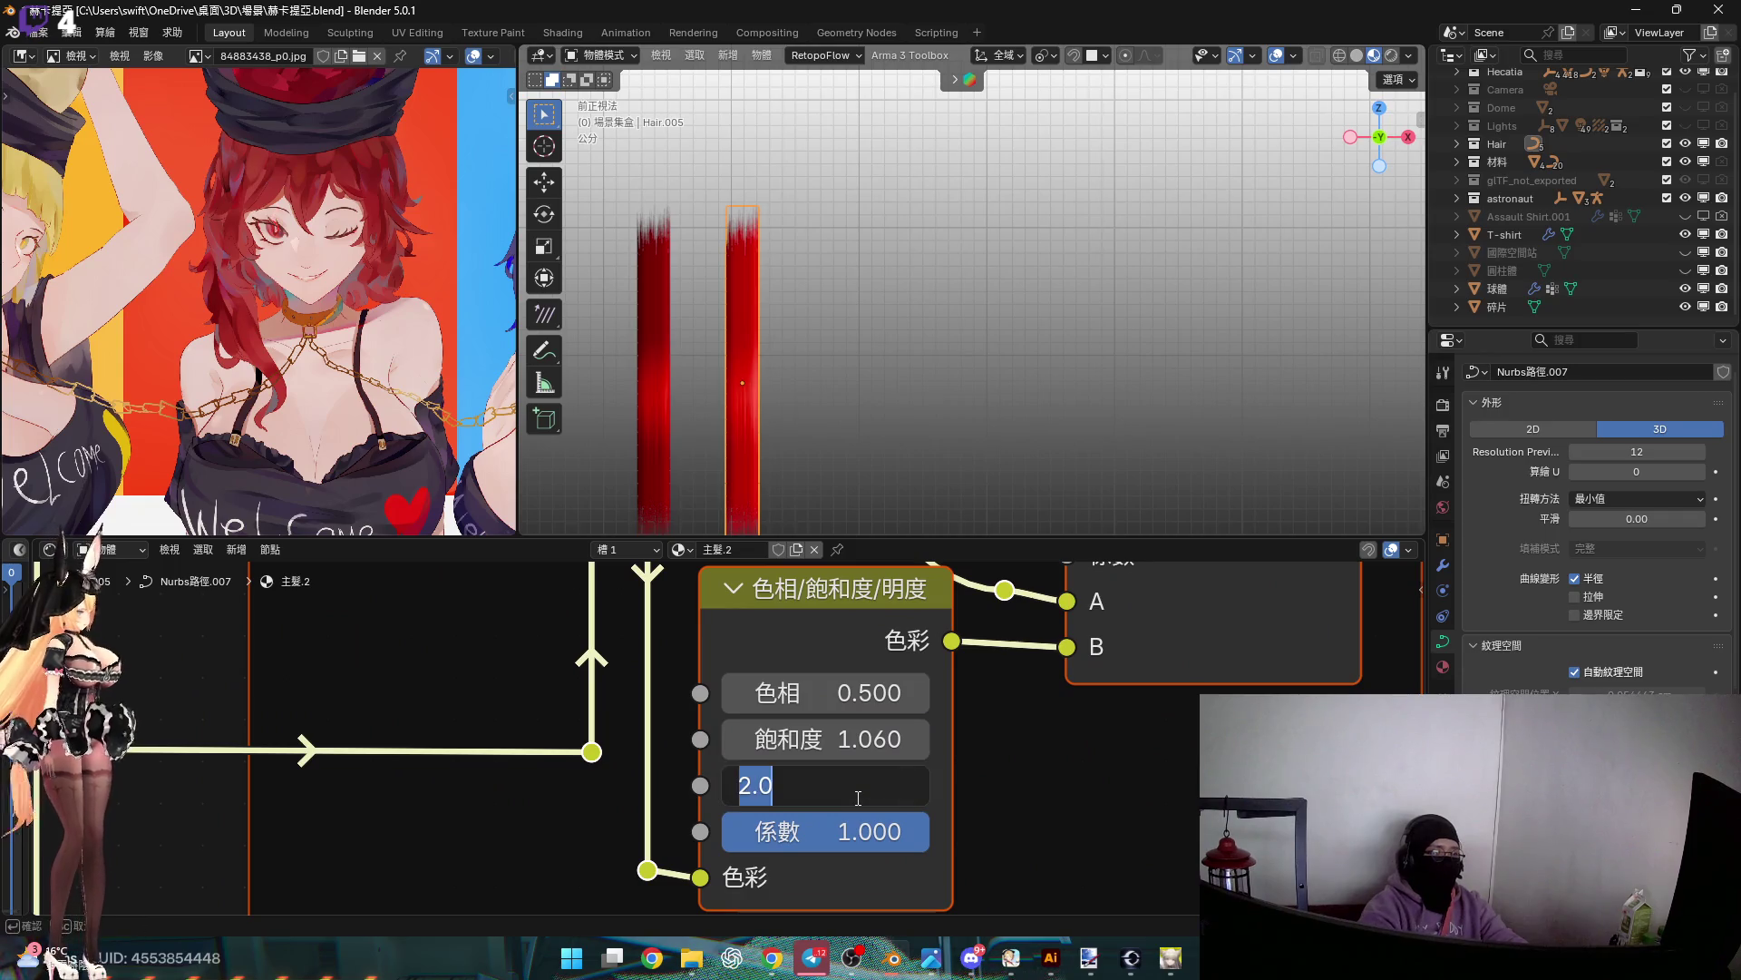
pyautogui.write('1.5')
pyautogui.press('Return')
# Inspect the Transparent Tips ramp area, trying and cancelling Value and ramp-stop changes
pyautogui.scroll(-5, 740, 724)
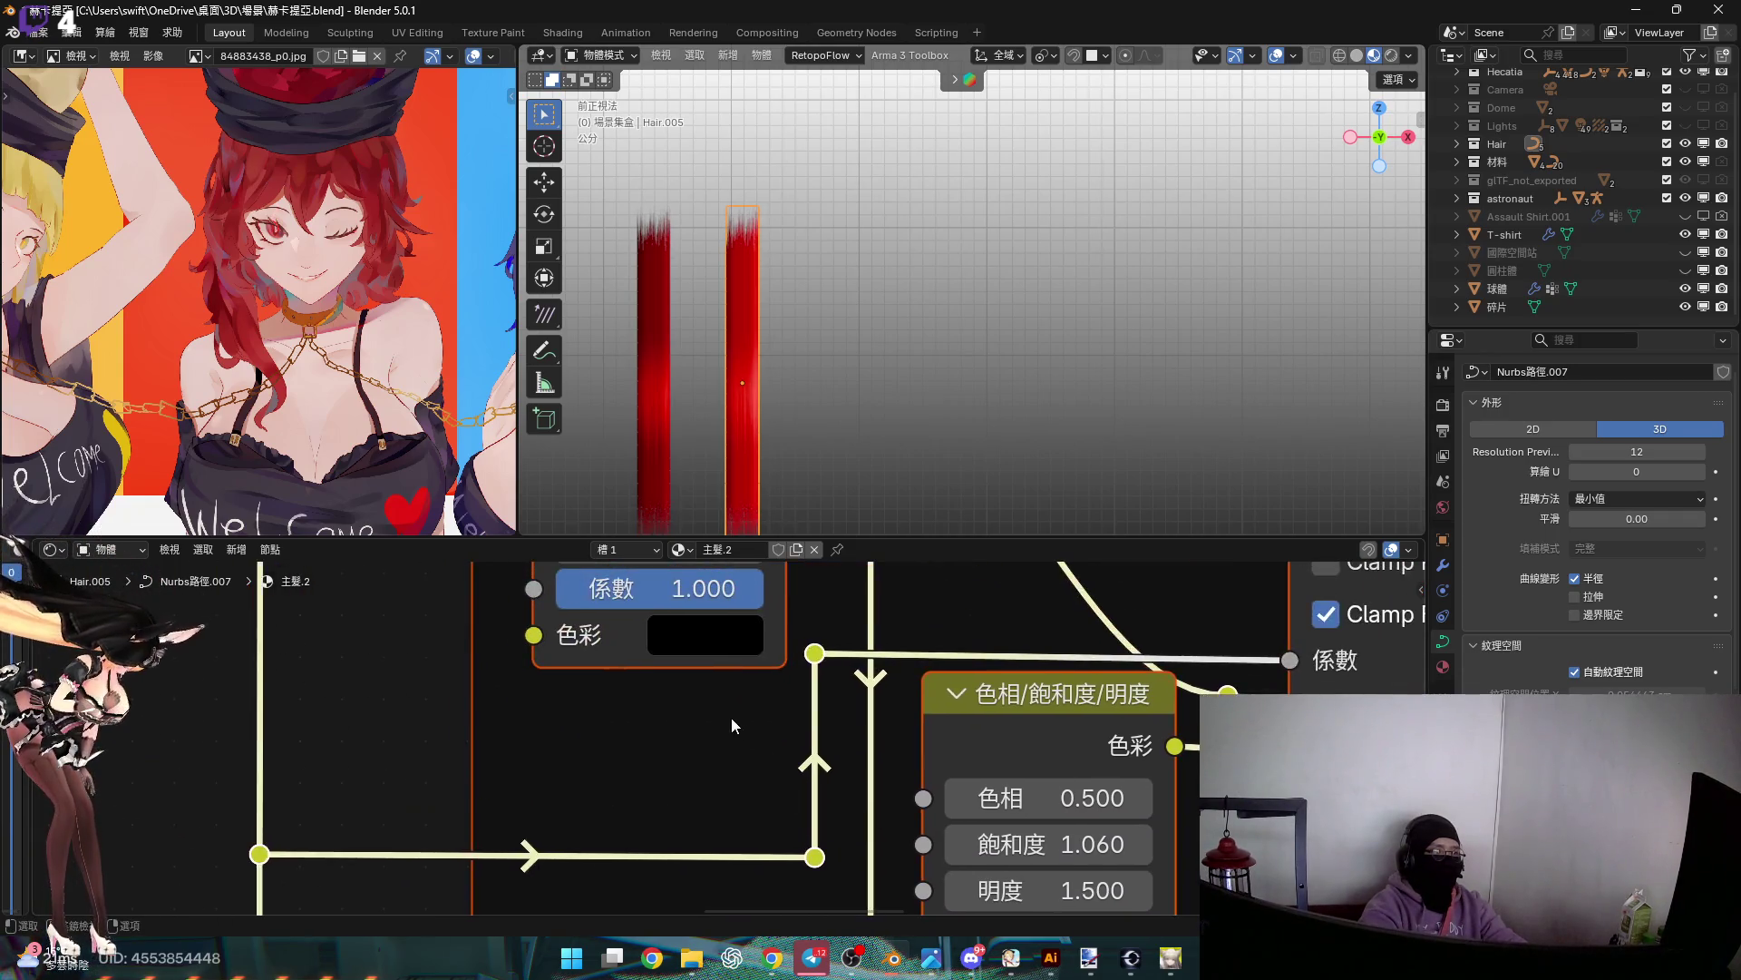
pyautogui.moveTo(728, 768); pyautogui.dragTo(720, 671, button='middle')
pyautogui.scroll(6, 720, 672)
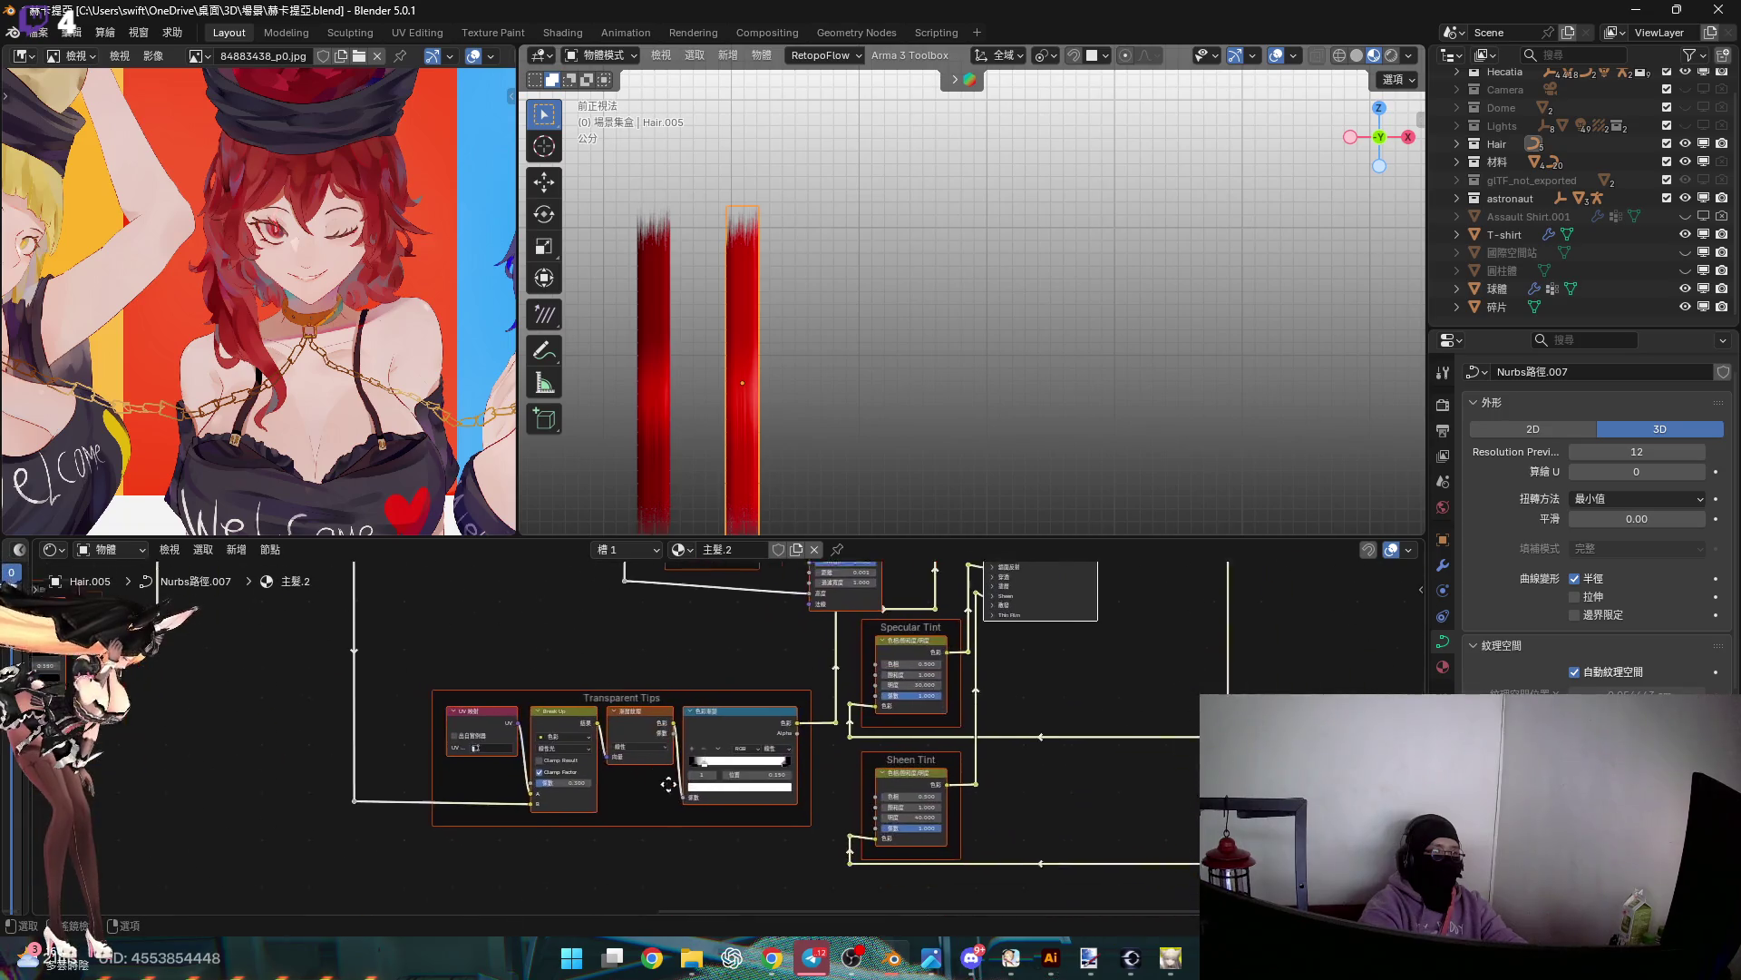
pyautogui.scroll(-3, 716, 679)
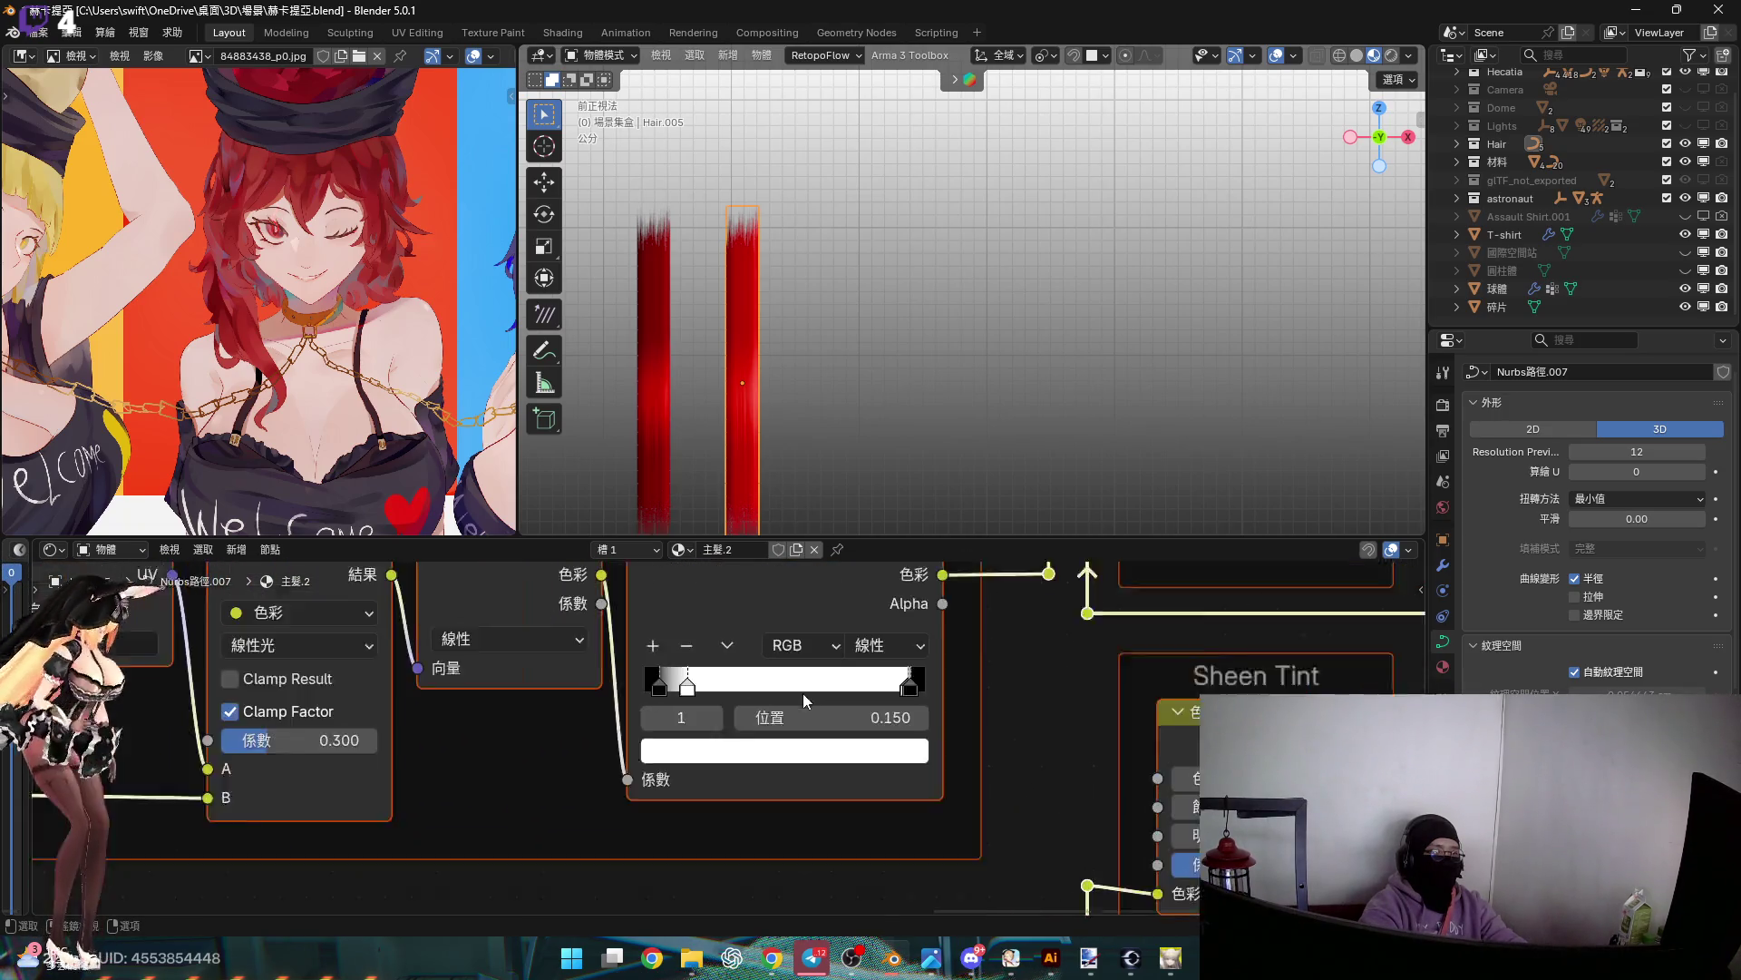
pyautogui.scroll(5, 775, 686)
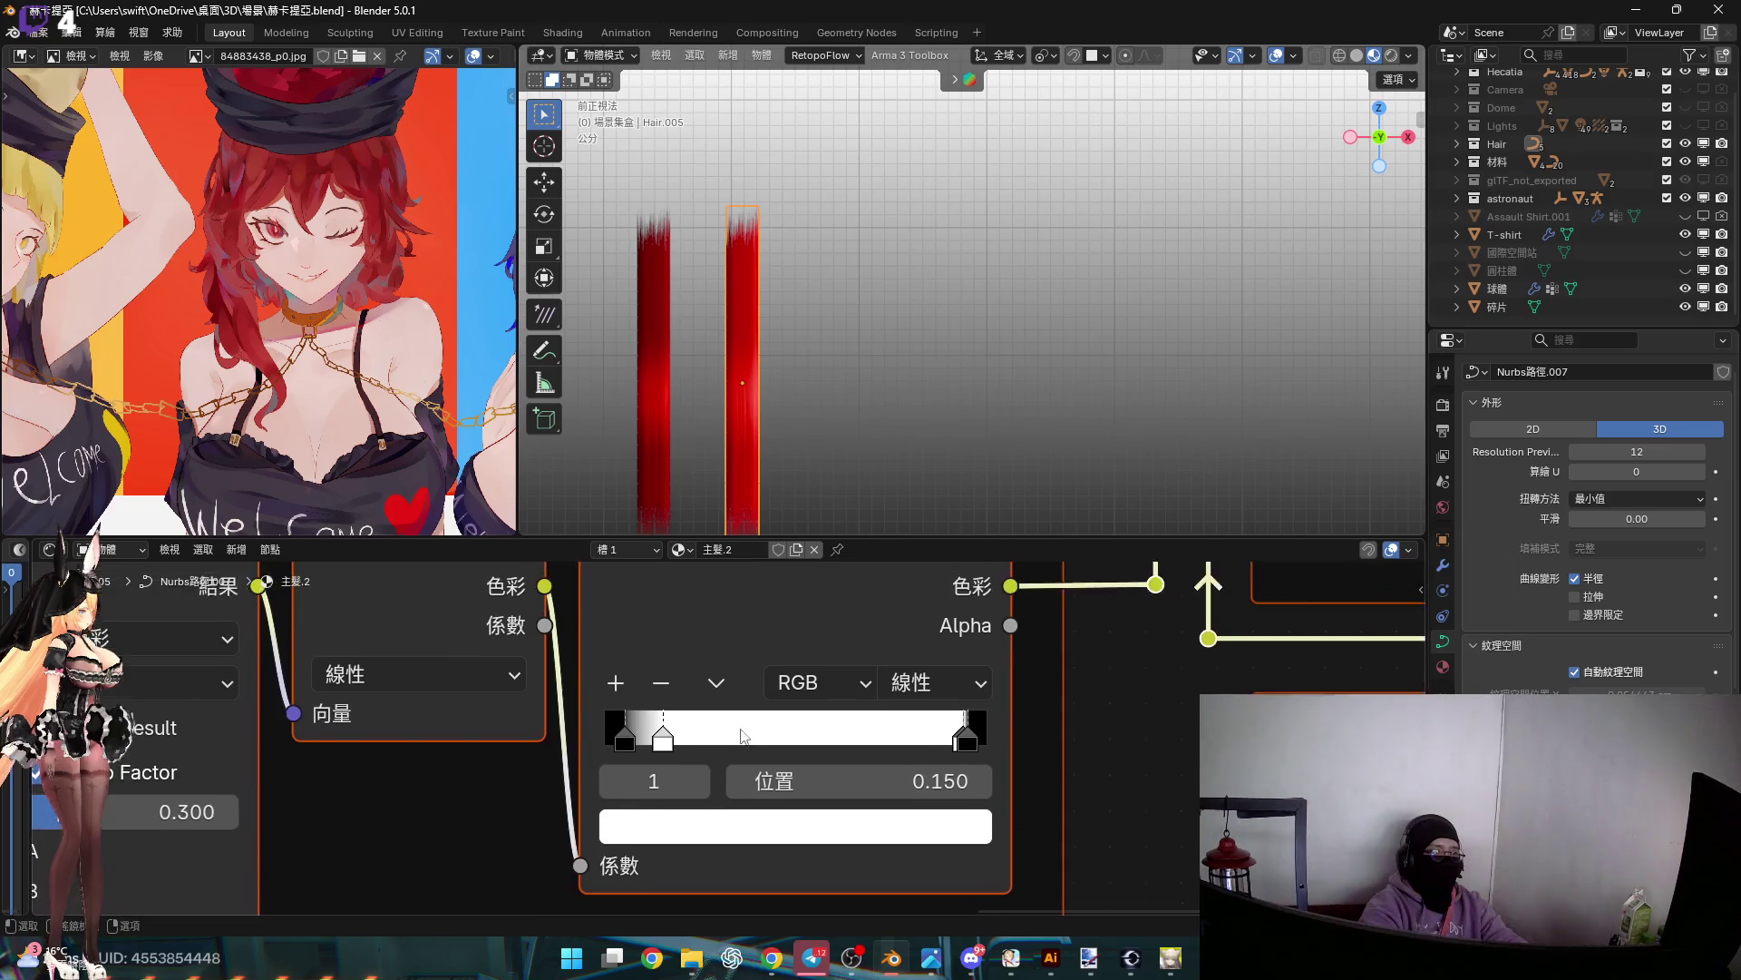
pyautogui.moveTo(570, 613)
pyautogui.mouseDown(button='middle')
pyautogui.moveTo(177, 515)
pyautogui.moveTo(150, 527)
pyautogui.moveTo(138, 503)
pyautogui.mouseUp(button='middle')
pyautogui.moveTo(726, 745); pyautogui.dragTo(698, 745)
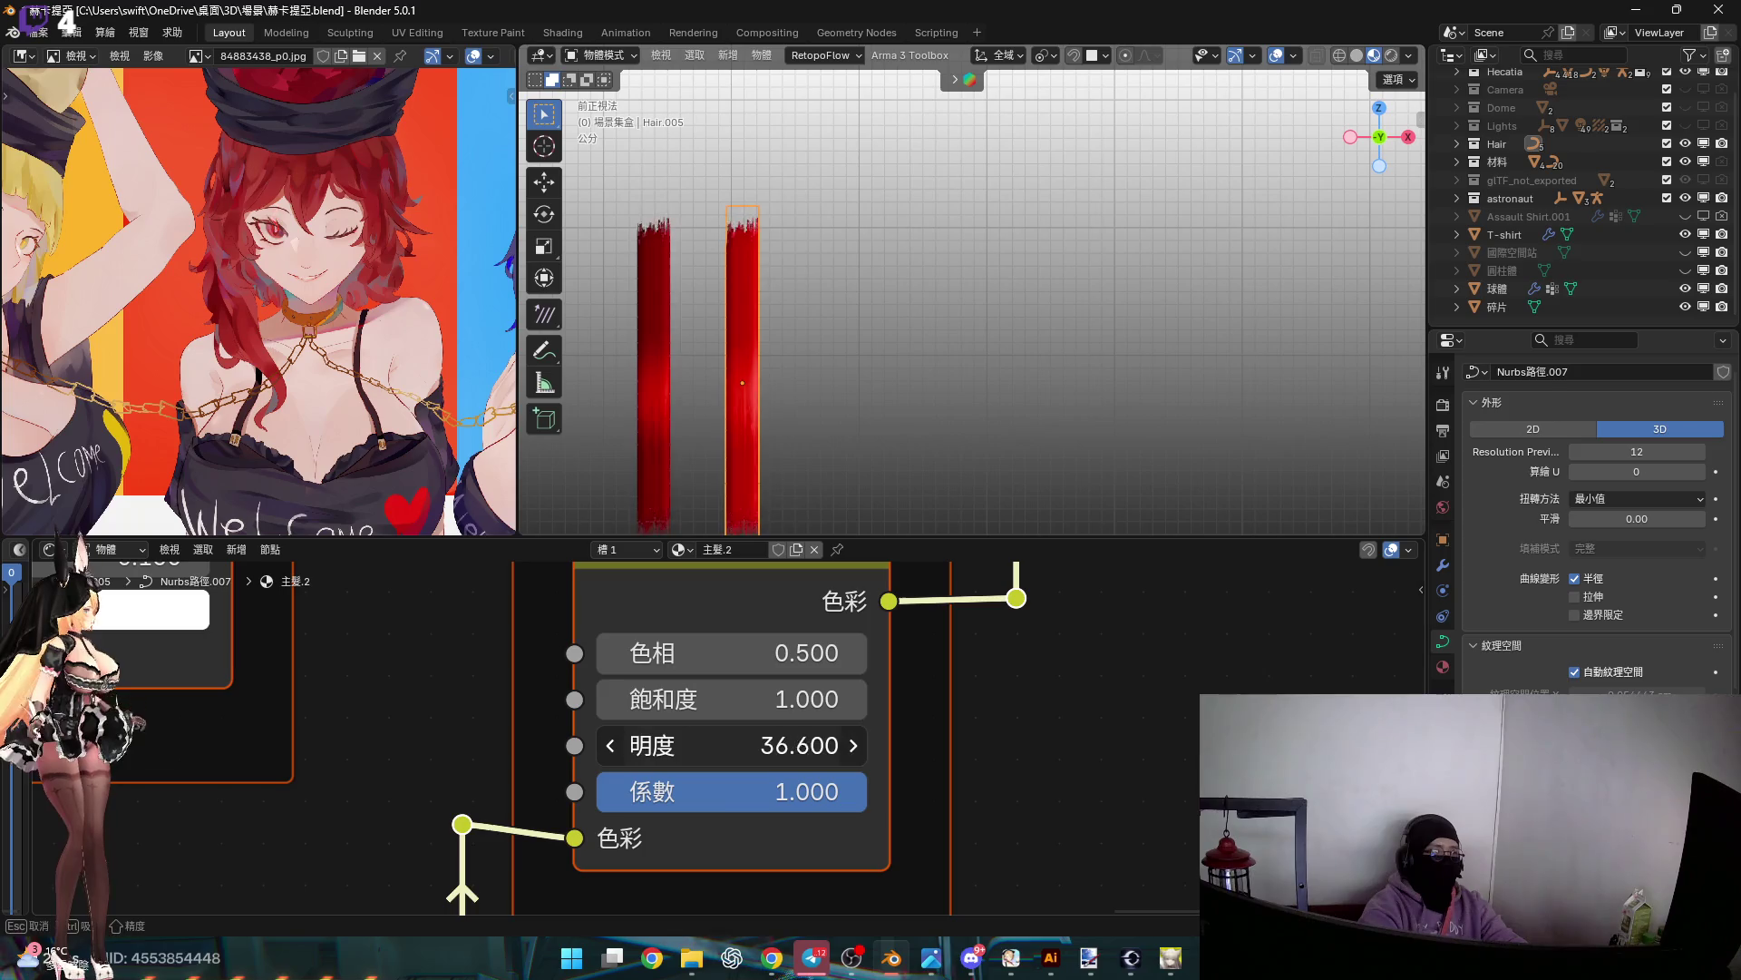
pyautogui.press('Escape')
pyautogui.moveTo(479, 672); pyautogui.dragTo(515, 689, button='middle')
pyautogui.moveTo(516, 689); pyautogui.dragTo(588, 694)
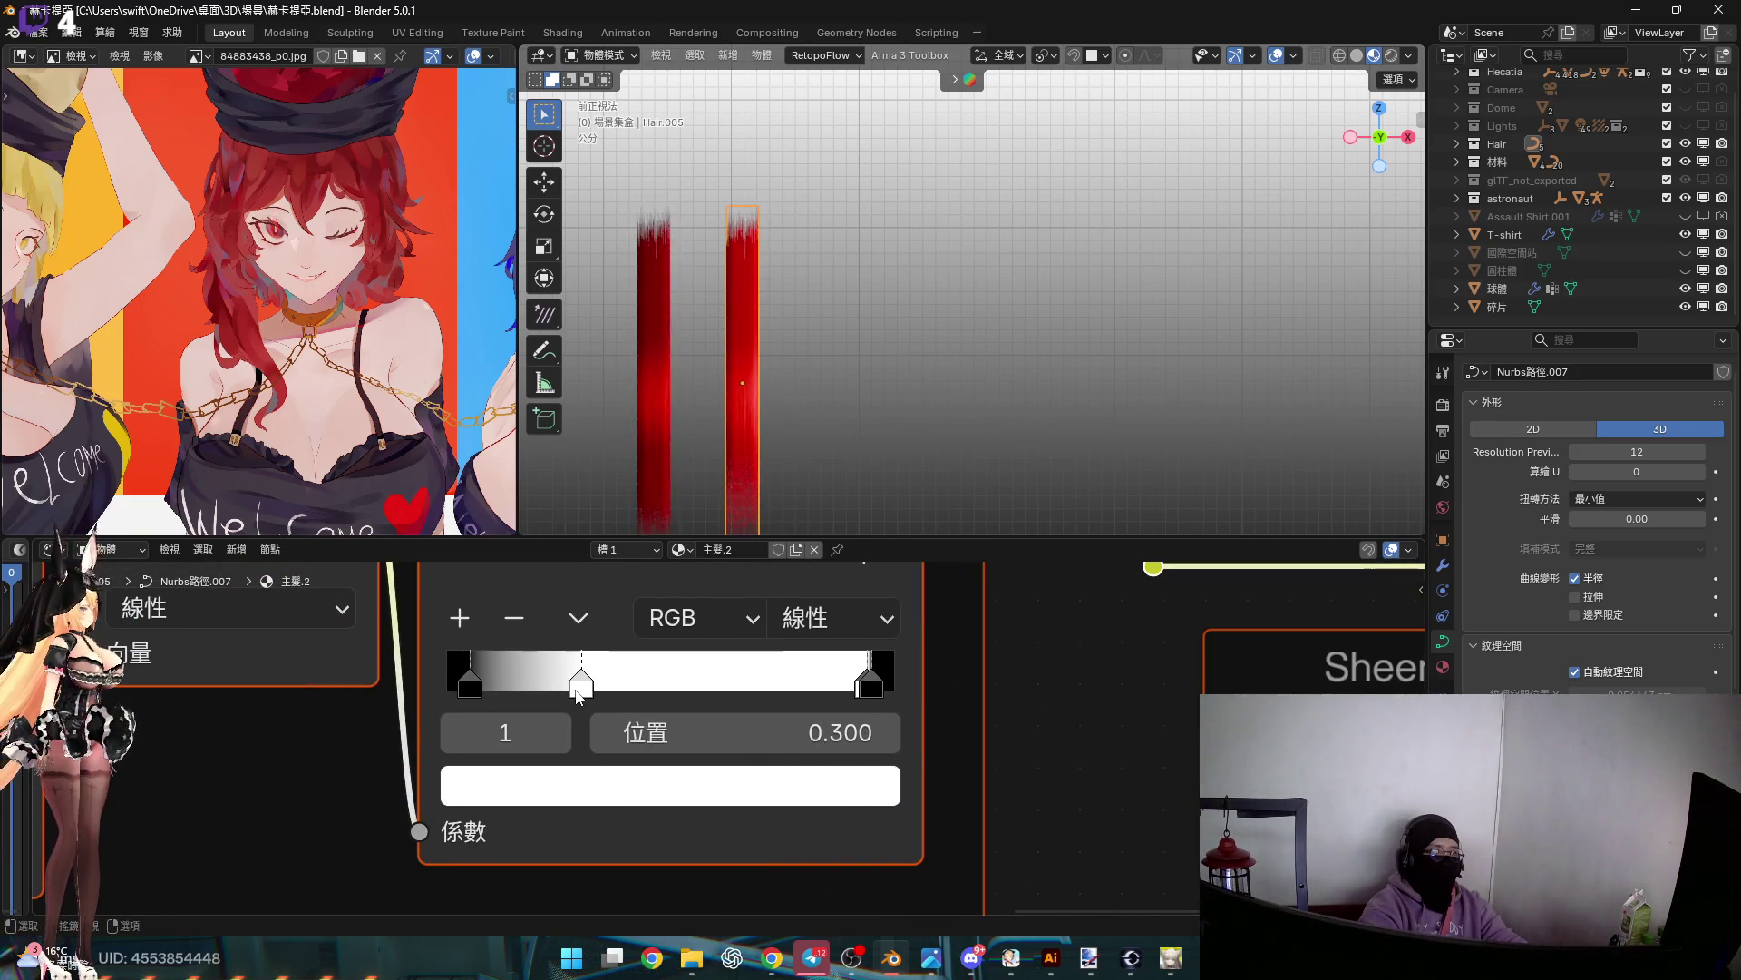
pyautogui.press('Escape')
# Move the top Specular Profile ramp stop to position 0.9
pyautogui.scroll(-5, 797, 706)
pyautogui.moveTo(797, 706)
pyautogui.mouseDown(button='middle')
pyautogui.moveTo(838, 792)
pyautogui.moveTo(861, 717)
pyautogui.moveTo(966, 639)
pyautogui.moveTo(1002, 811)
pyautogui.moveTo(966, 780)
pyautogui.moveTo(663, 761)
pyautogui.moveTo(930, 707)
pyautogui.moveTo(717, 704)
pyautogui.mouseUp(button='middle')
pyautogui.scroll(-2, 784, 788)
pyautogui.scroll(8, 966, 780)
pyautogui.scroll(-5, 664, 762)
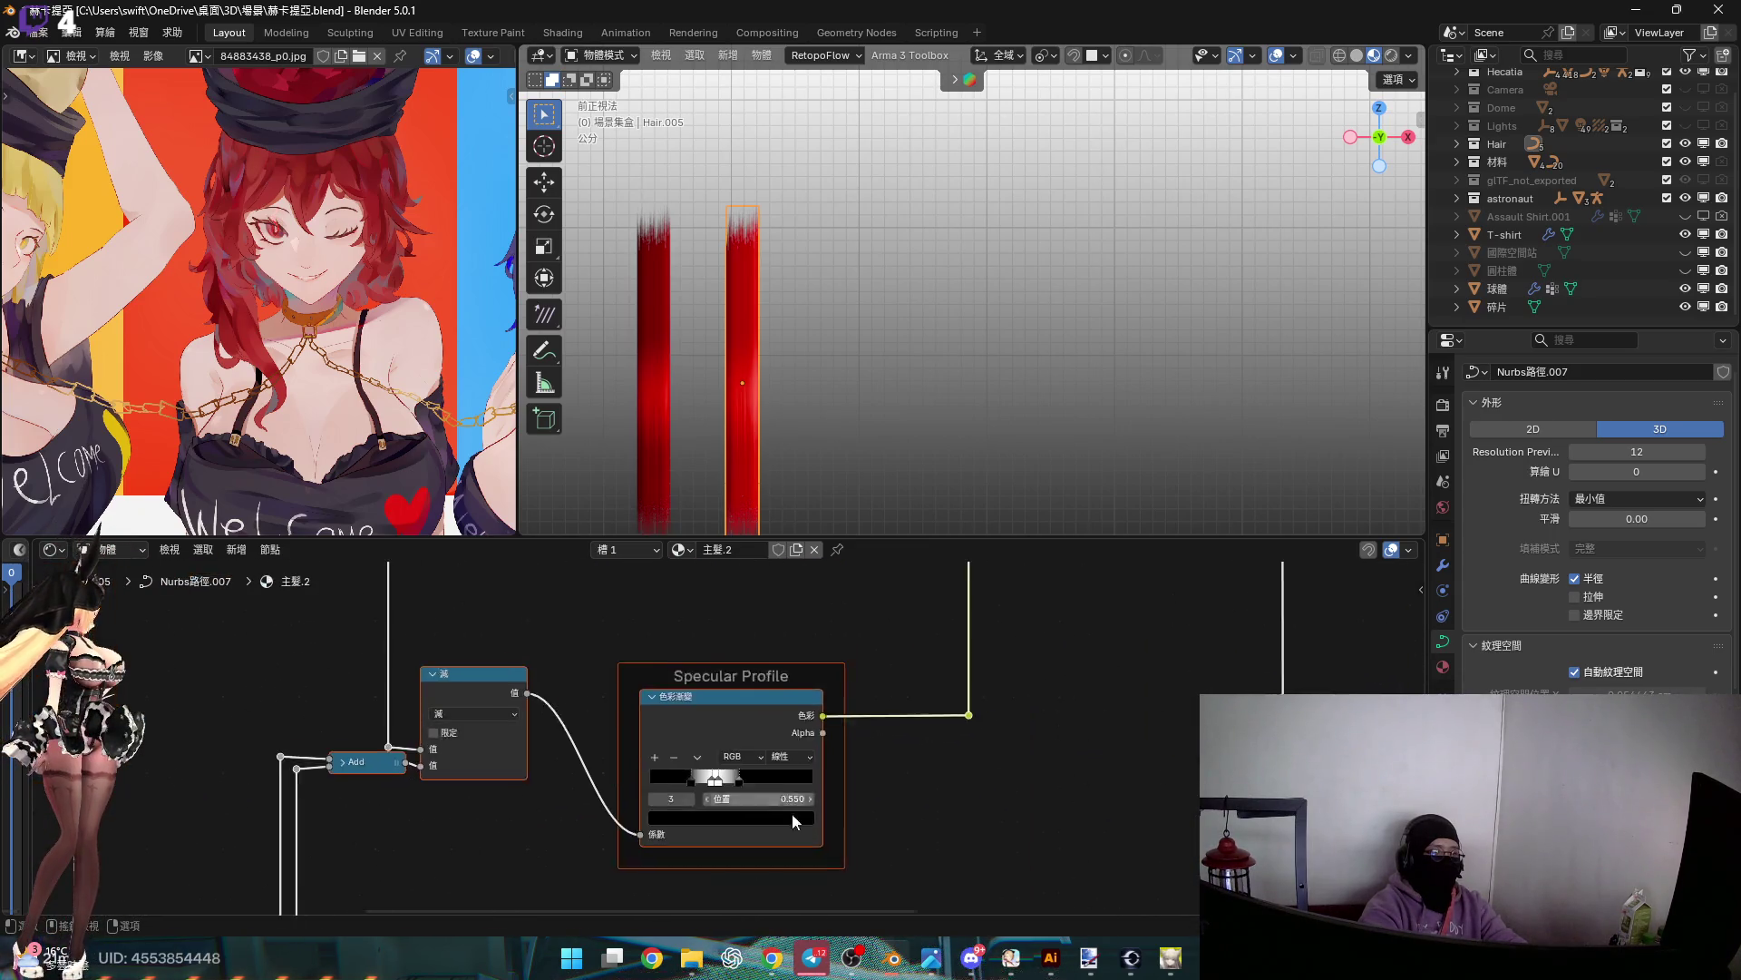
pyautogui.scroll(8, 716, 704)
pyautogui.scroll(4, 744, 421)
pyautogui.scroll(-3, 788, 475)
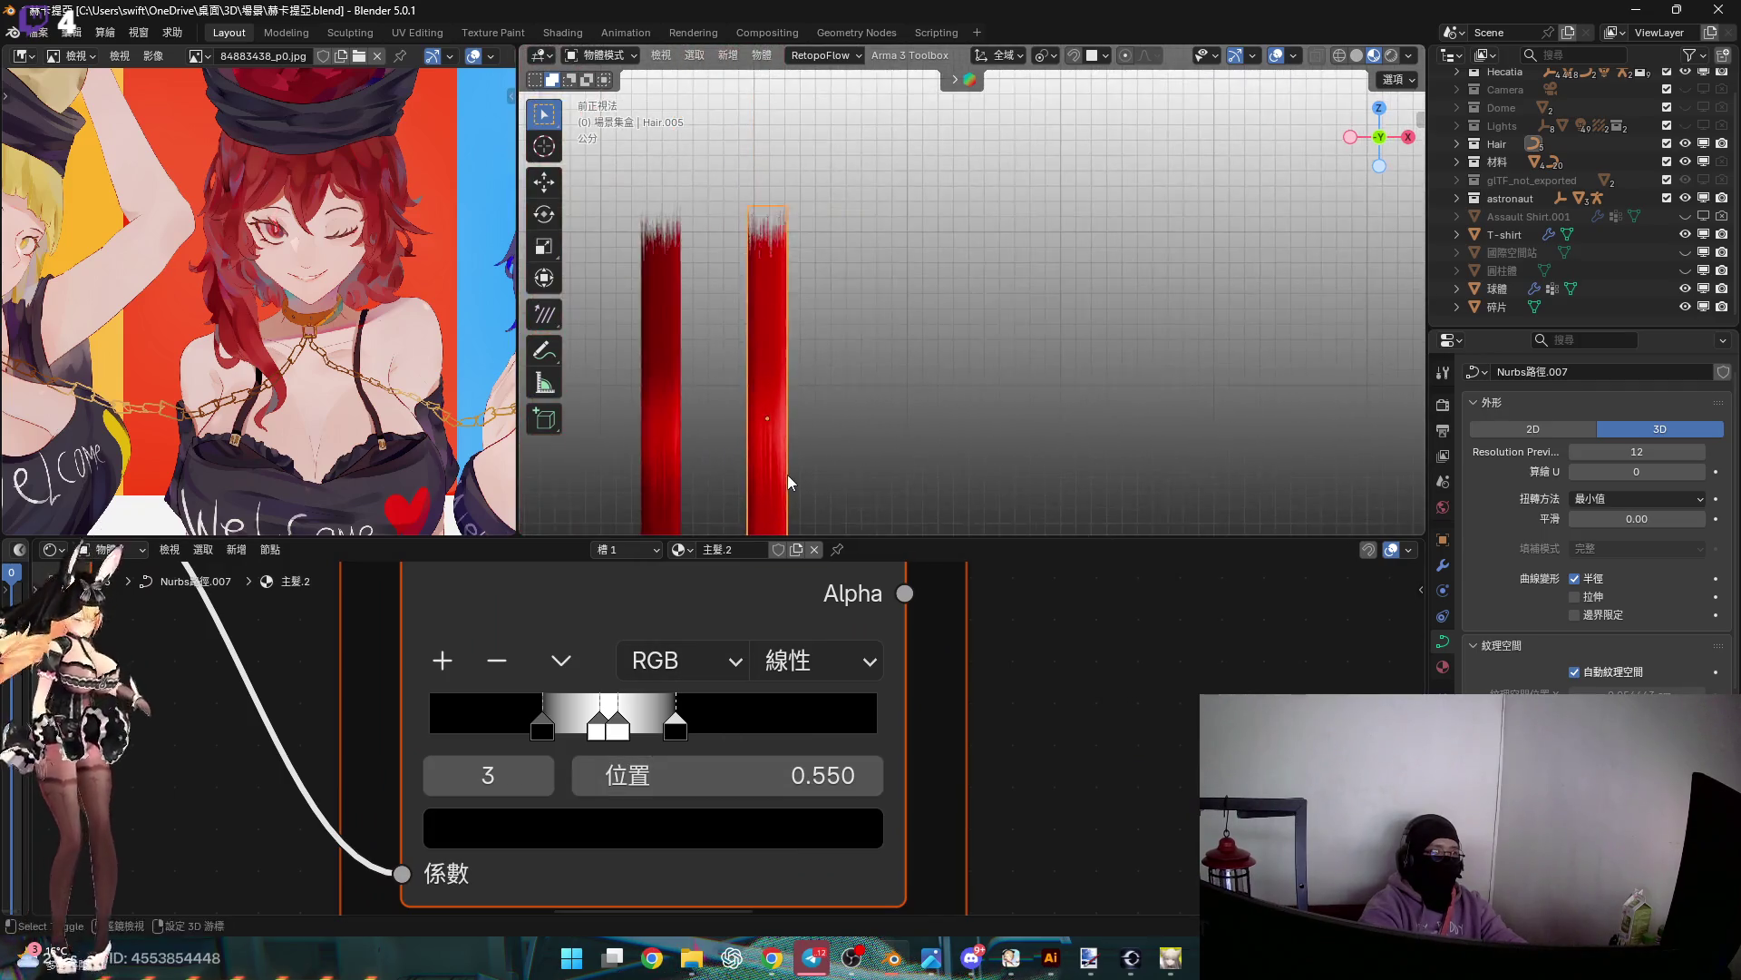
pyautogui.moveTo(751, 726); pyautogui.dragTo(871, 727)
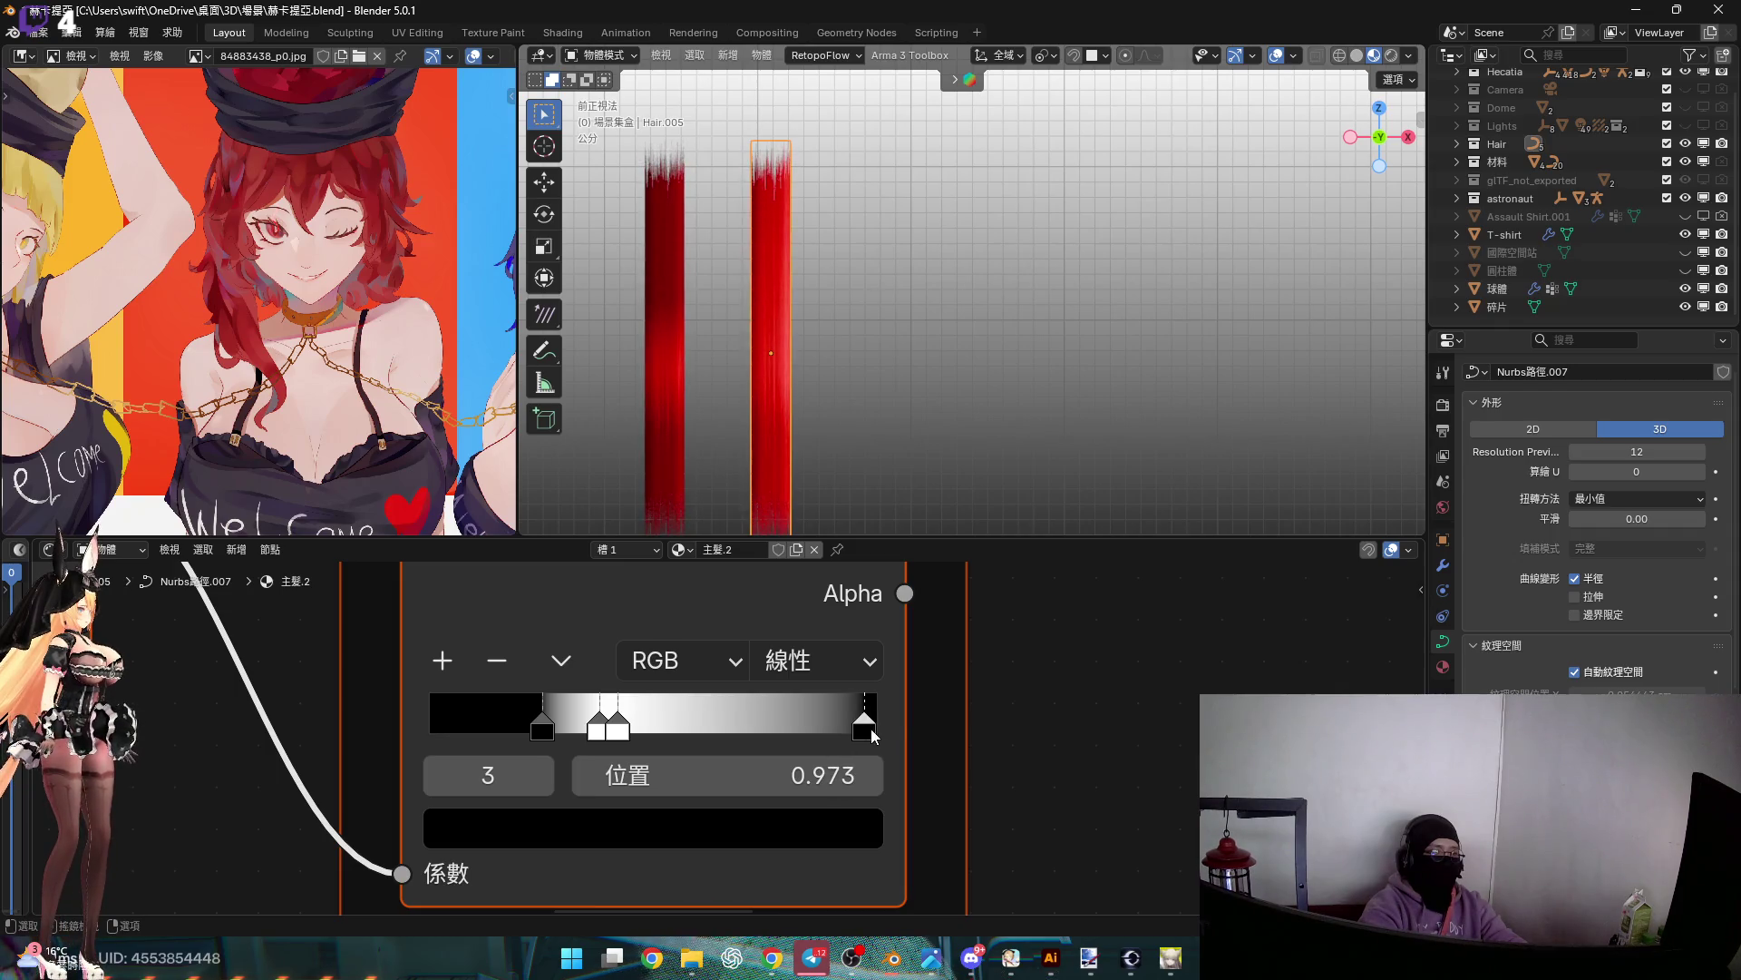
pyautogui.click(834, 774)
pyautogui.write('.9')
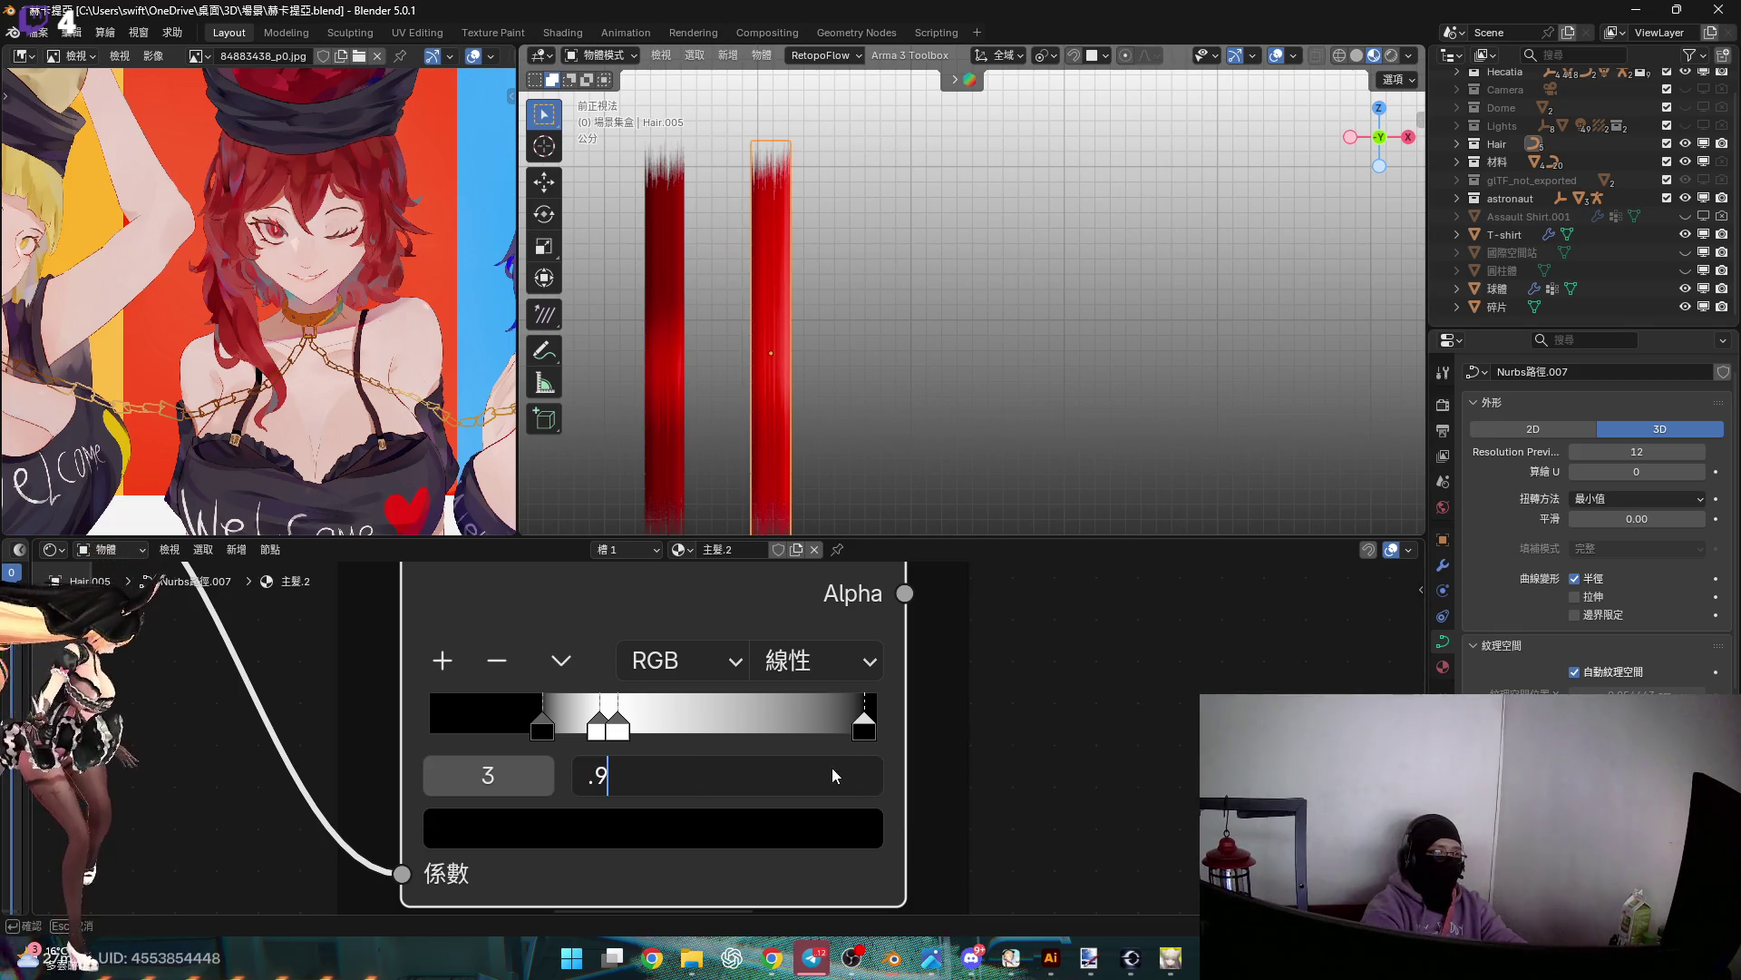
pyautogui.press('Return')
# Set the second Specular Profile ramp stop to position 0.82
pyautogui.click(622, 728)
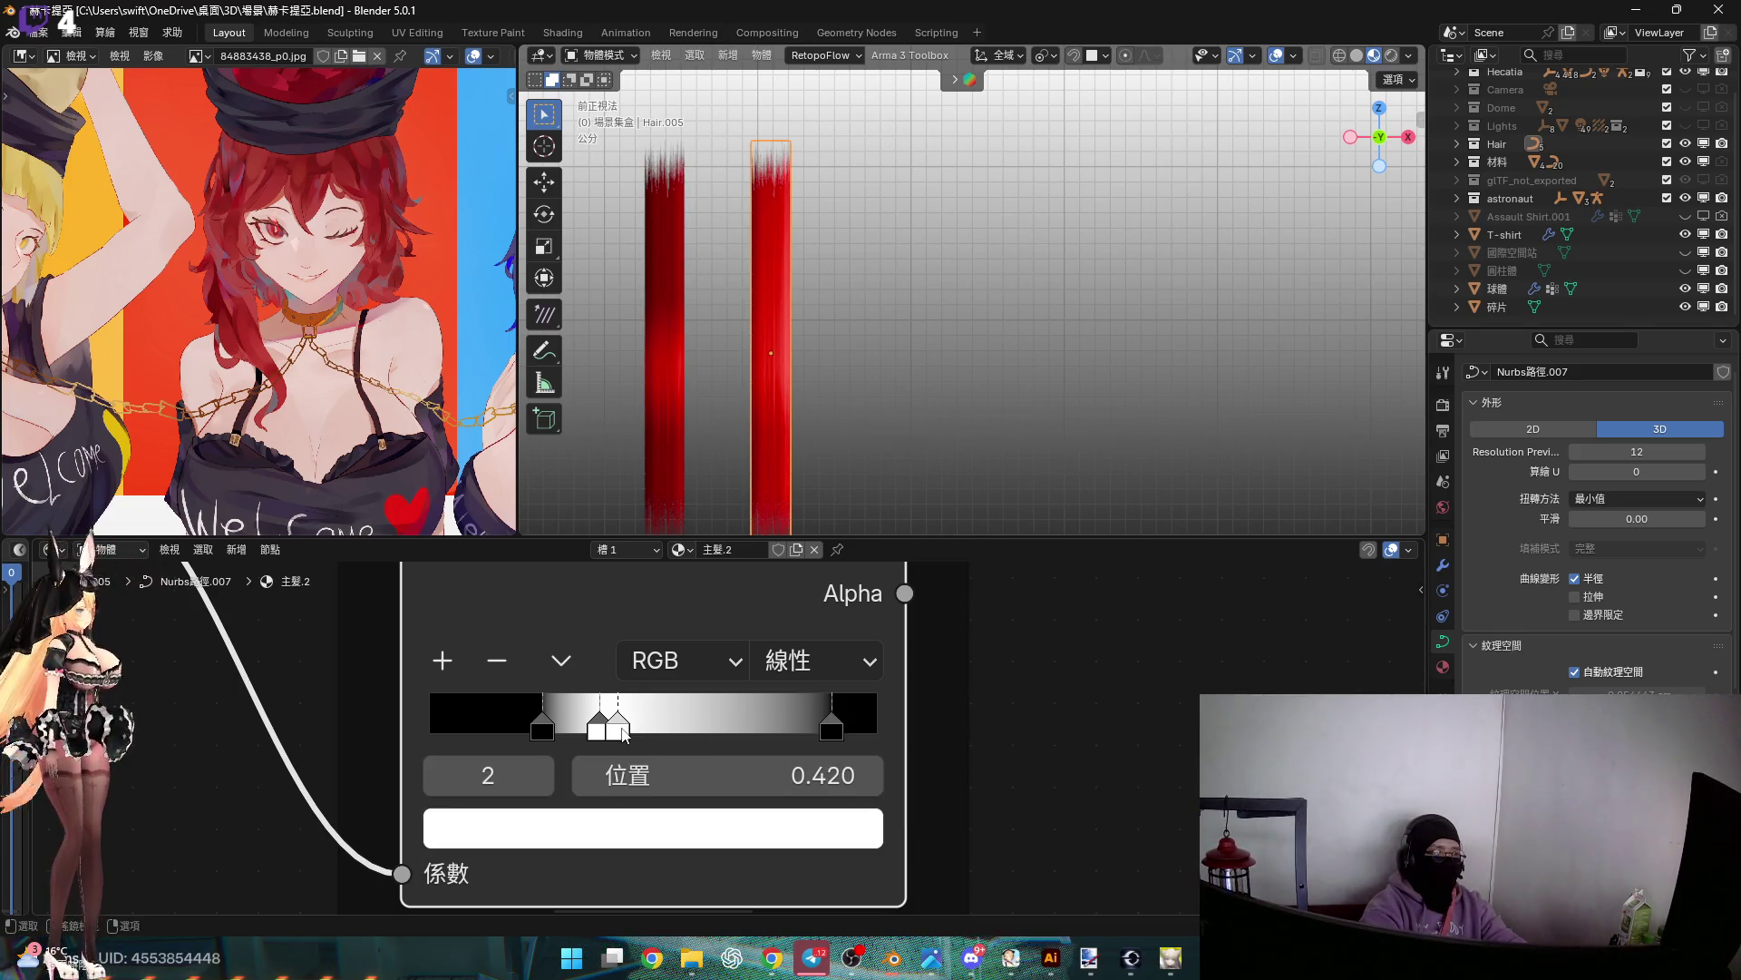
pyautogui.moveTo(624, 734); pyautogui.dragTo(801, 738)
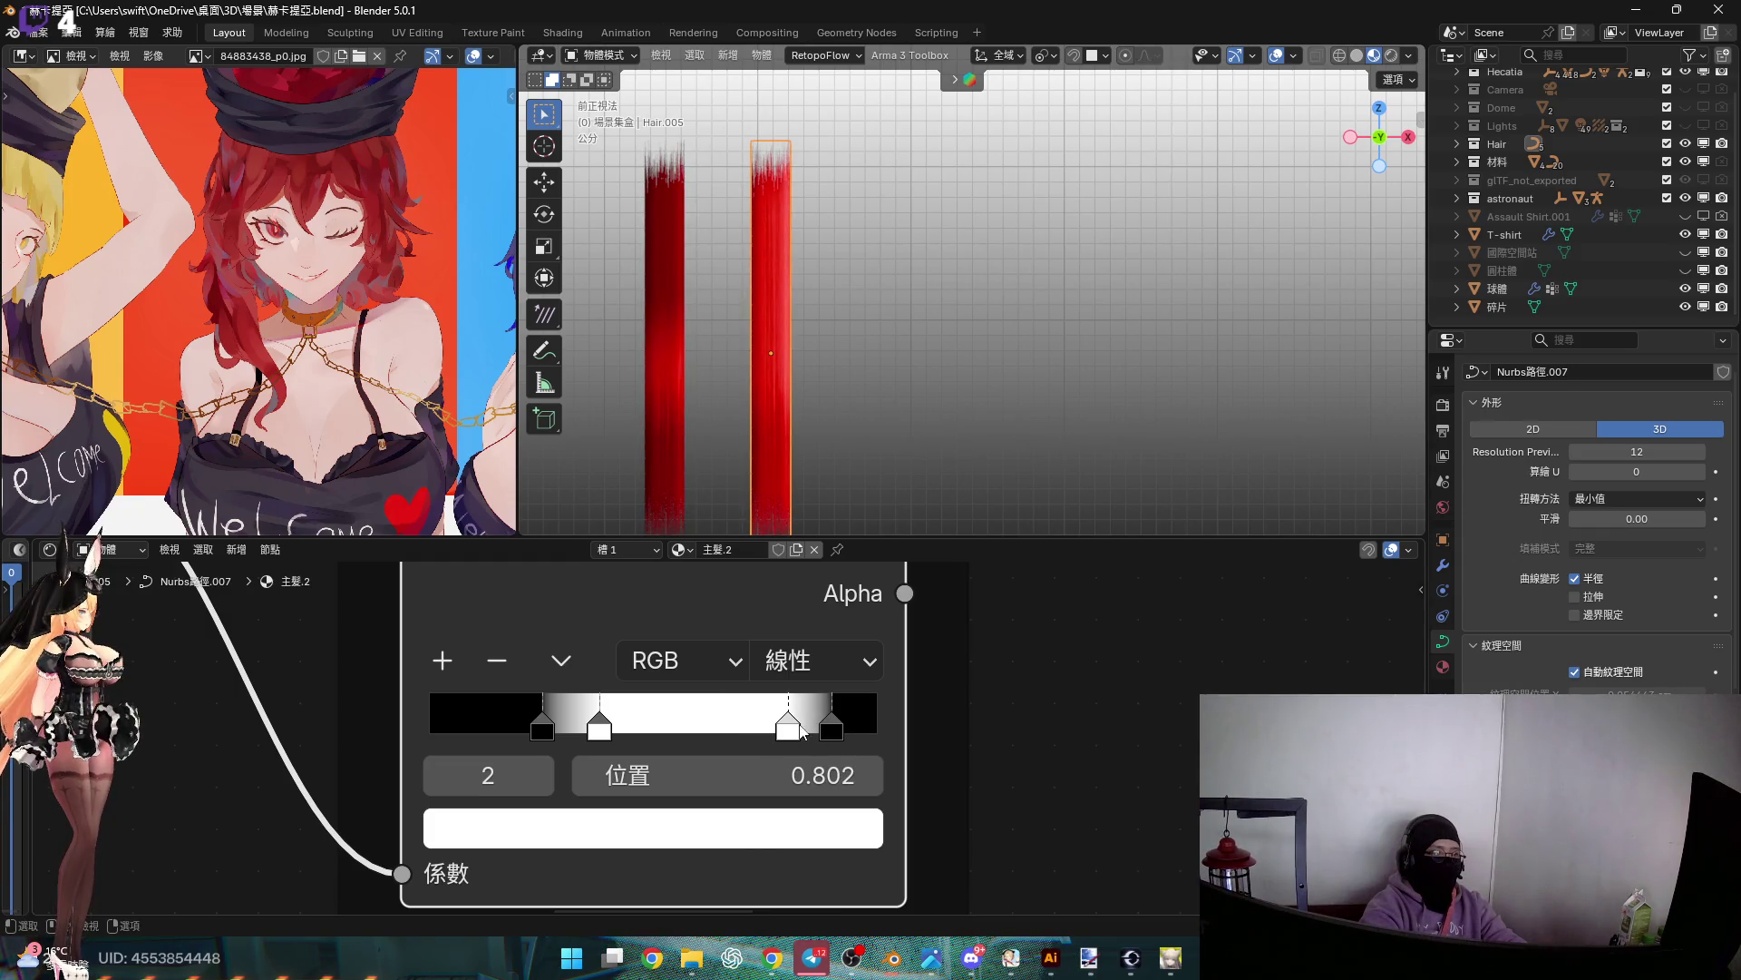
pyautogui.moveTo(772, 767); pyautogui.dragTo(753, 767)
pyautogui.click(776, 765)
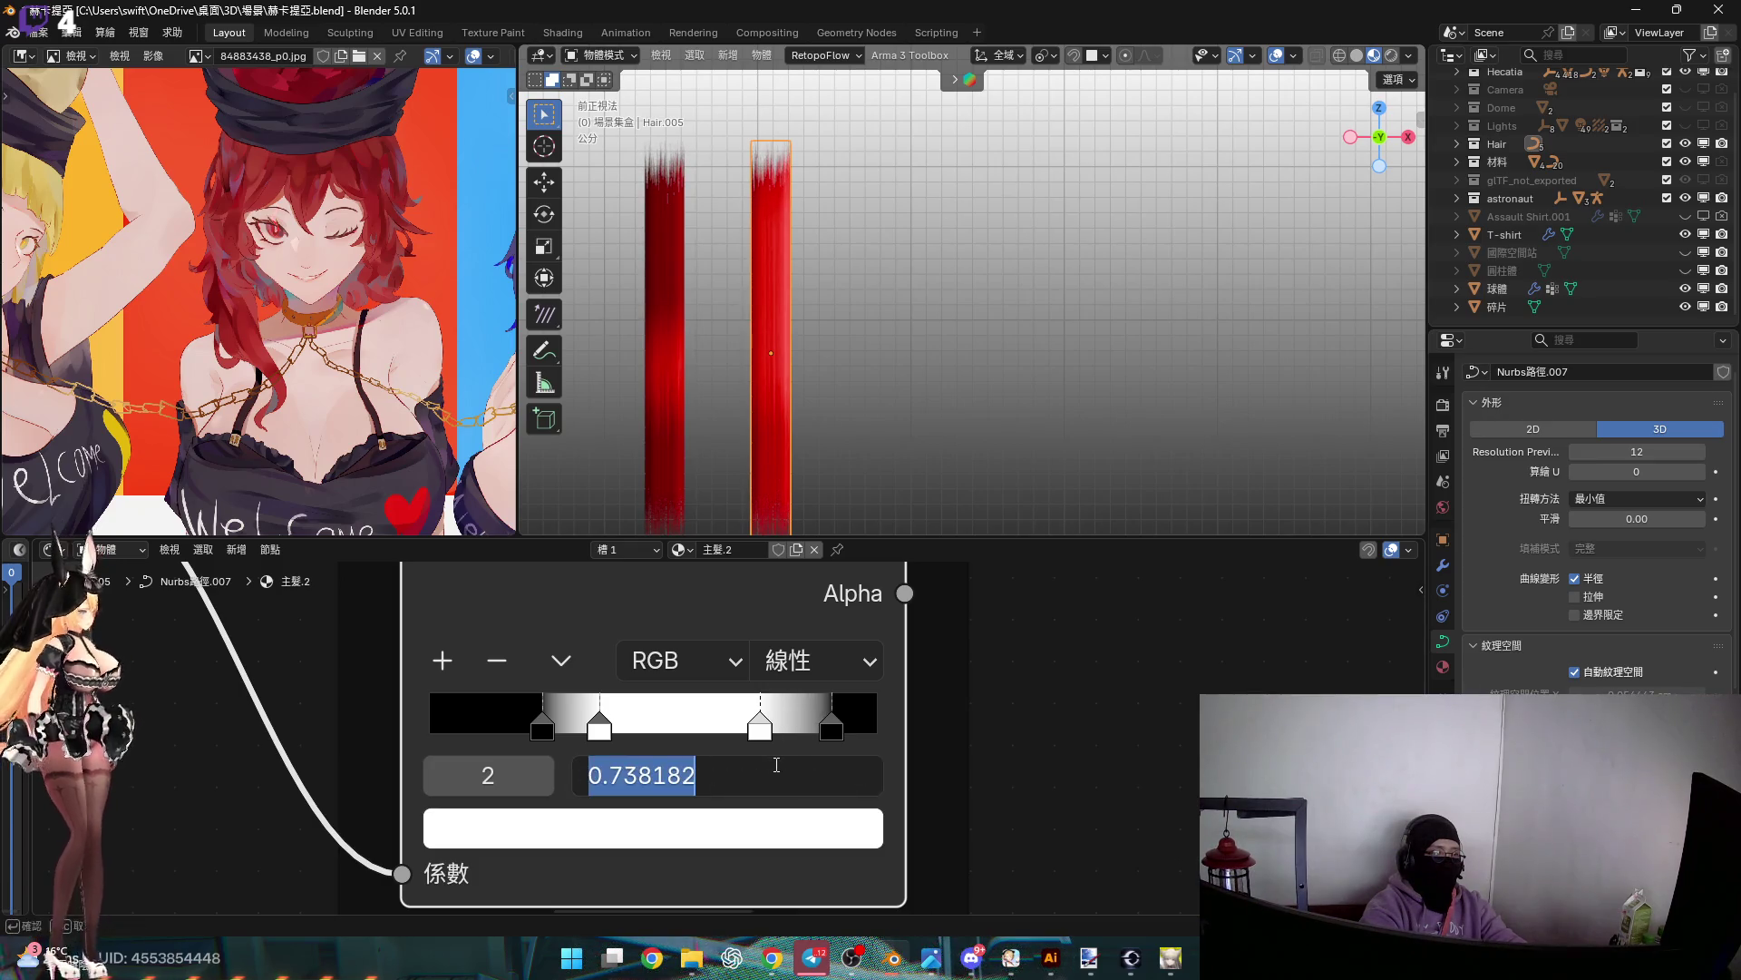
pyautogui.write('.82')
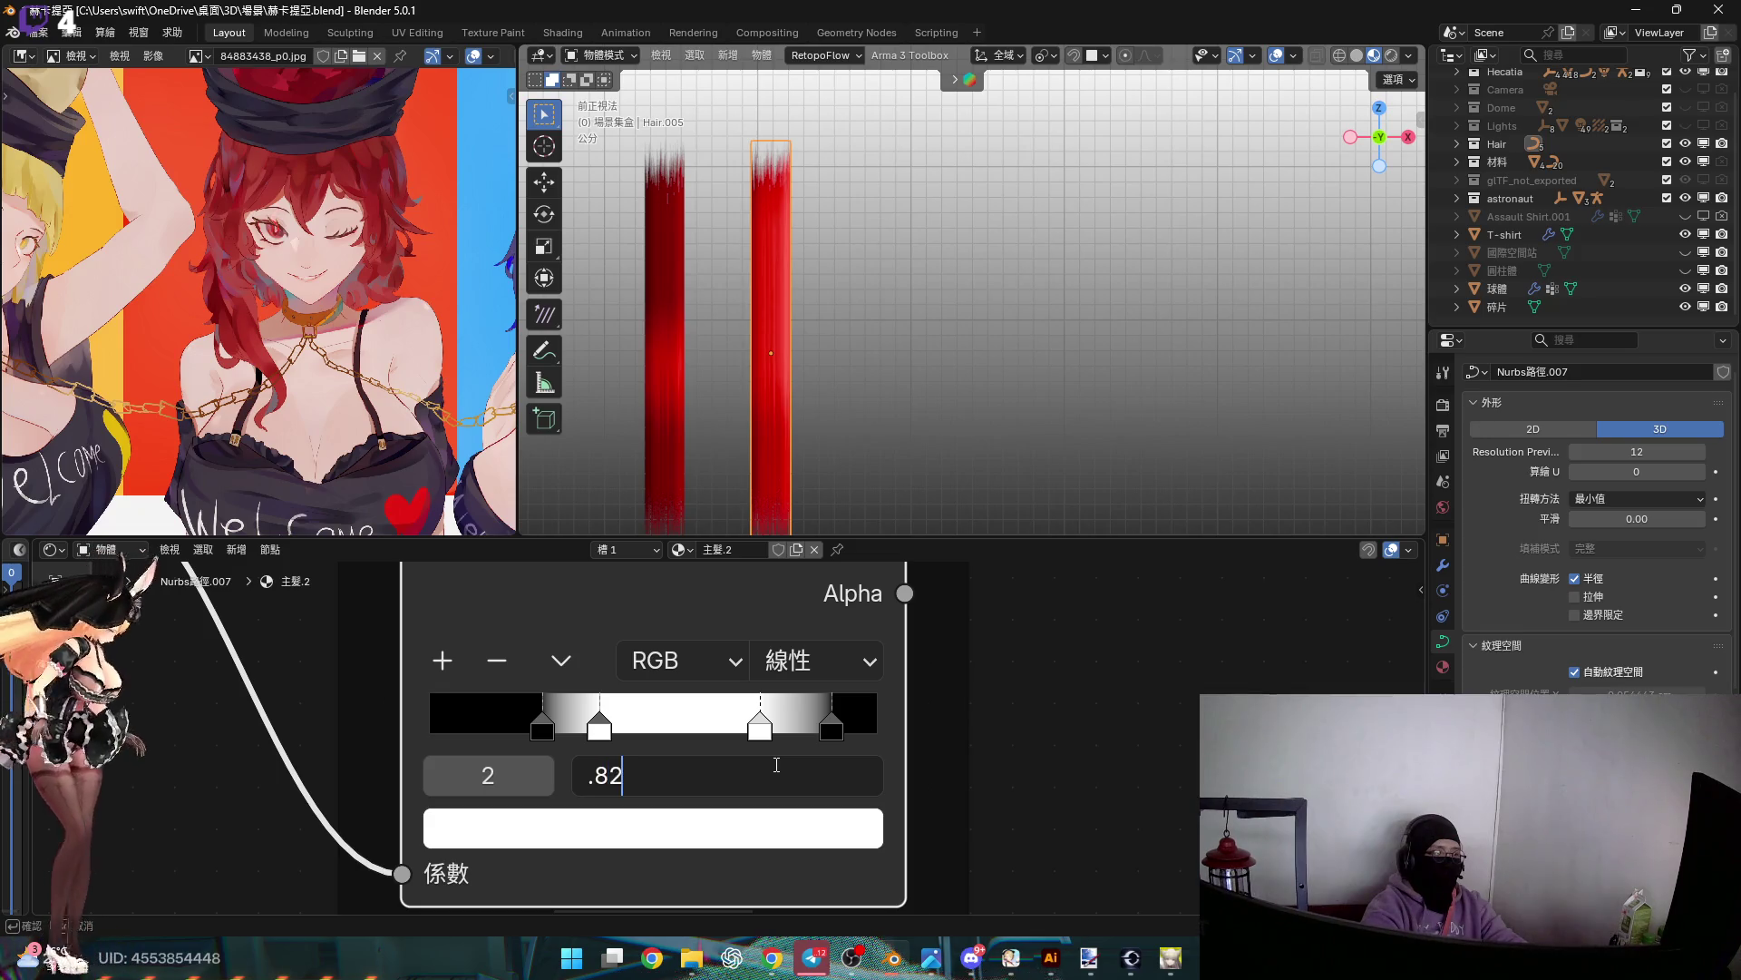
pyautogui.press('Return')
# Set the first Specular Profile stop to 0.78 and the black stop to 0.7
pyautogui.click(599, 730)
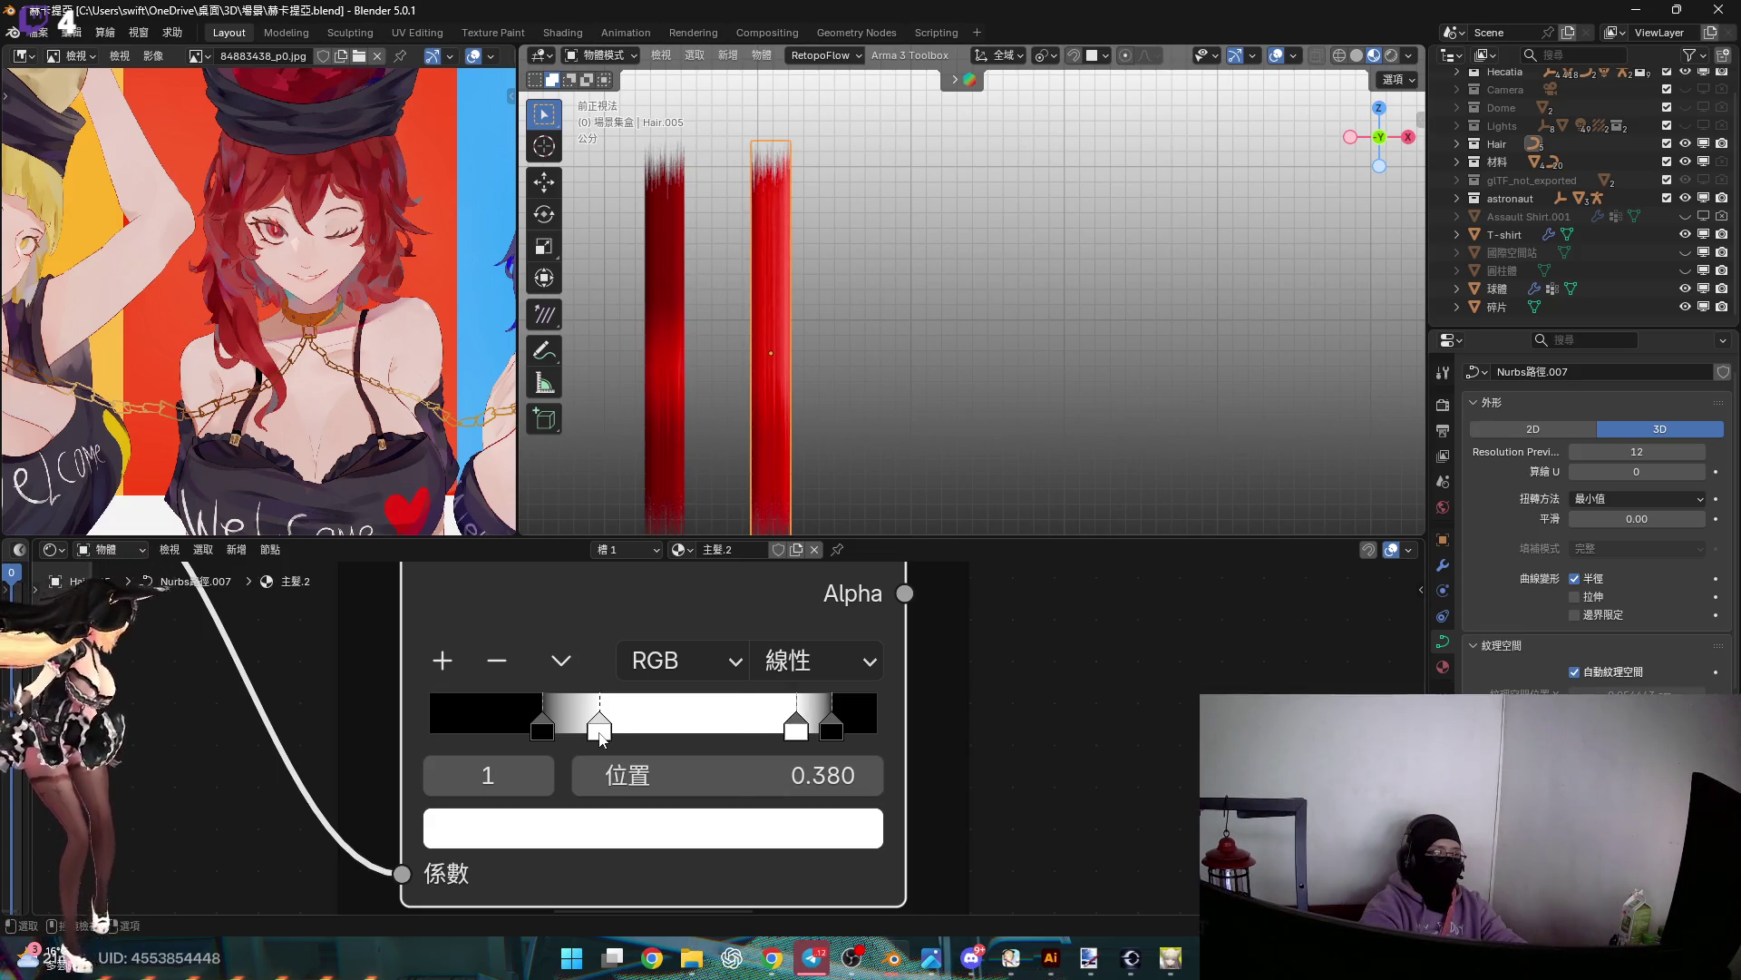
pyautogui.click(735, 782)
pyautogui.write('.78')
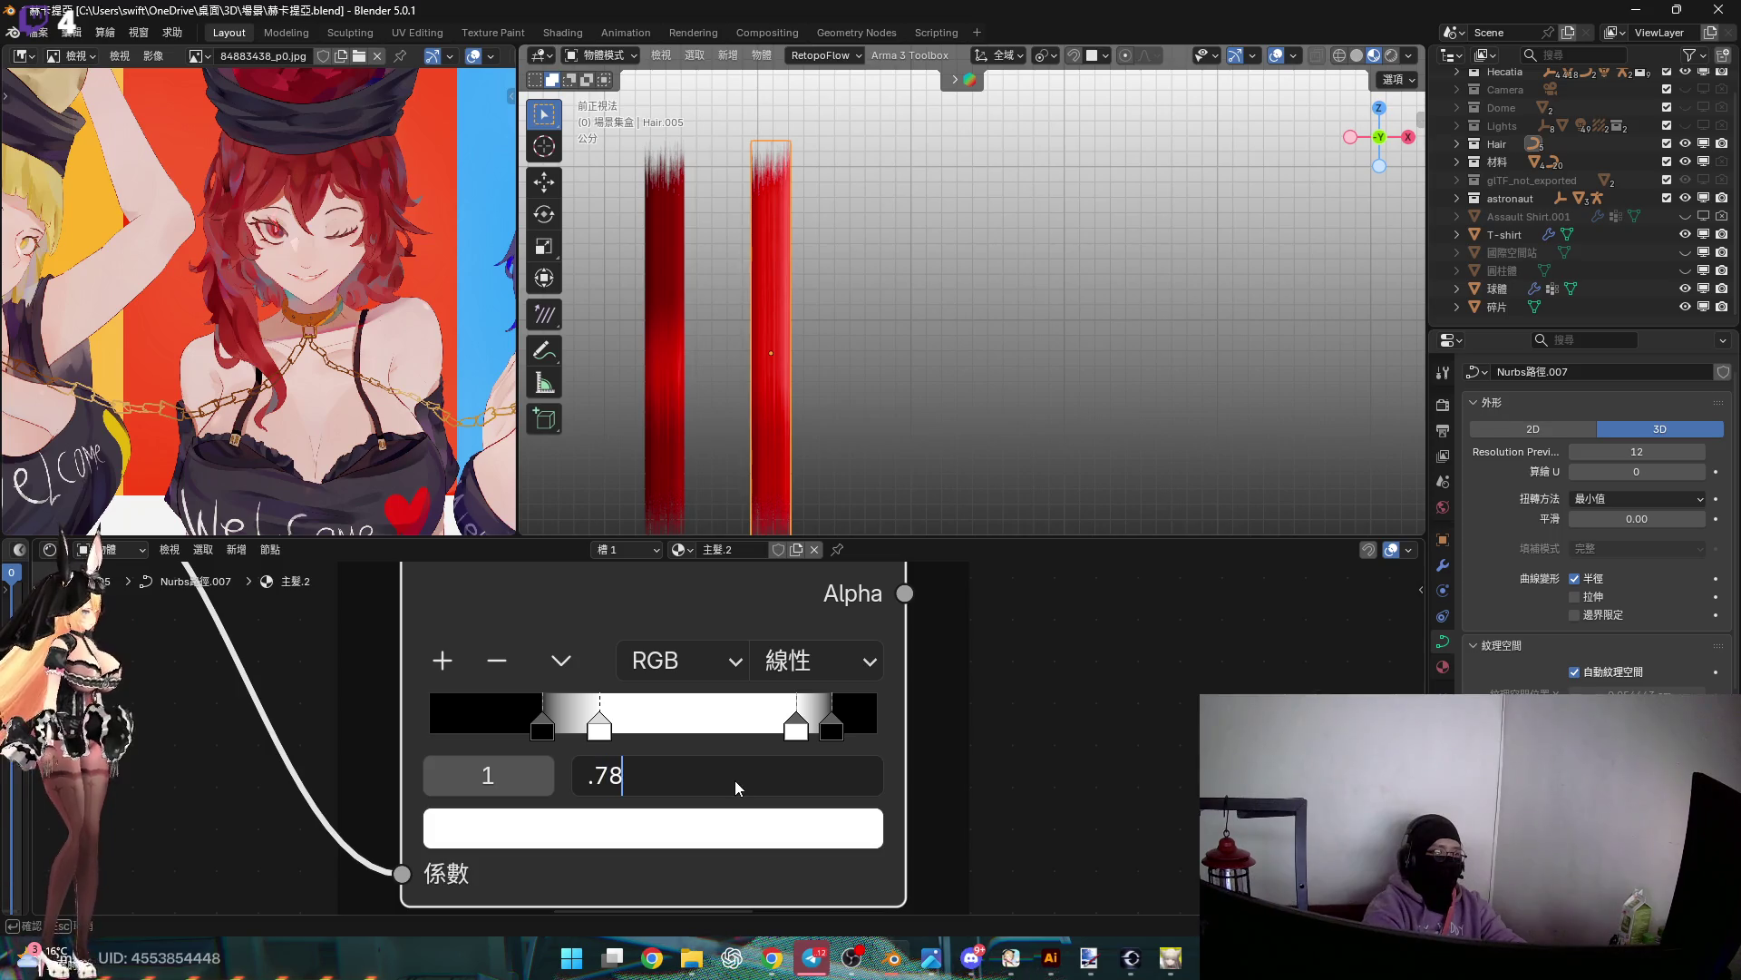
pyautogui.press('Return')
pyautogui.moveTo(537, 747); pyautogui.dragTo(747, 738)
pyautogui.press('Escape')
pyautogui.click(747, 769)
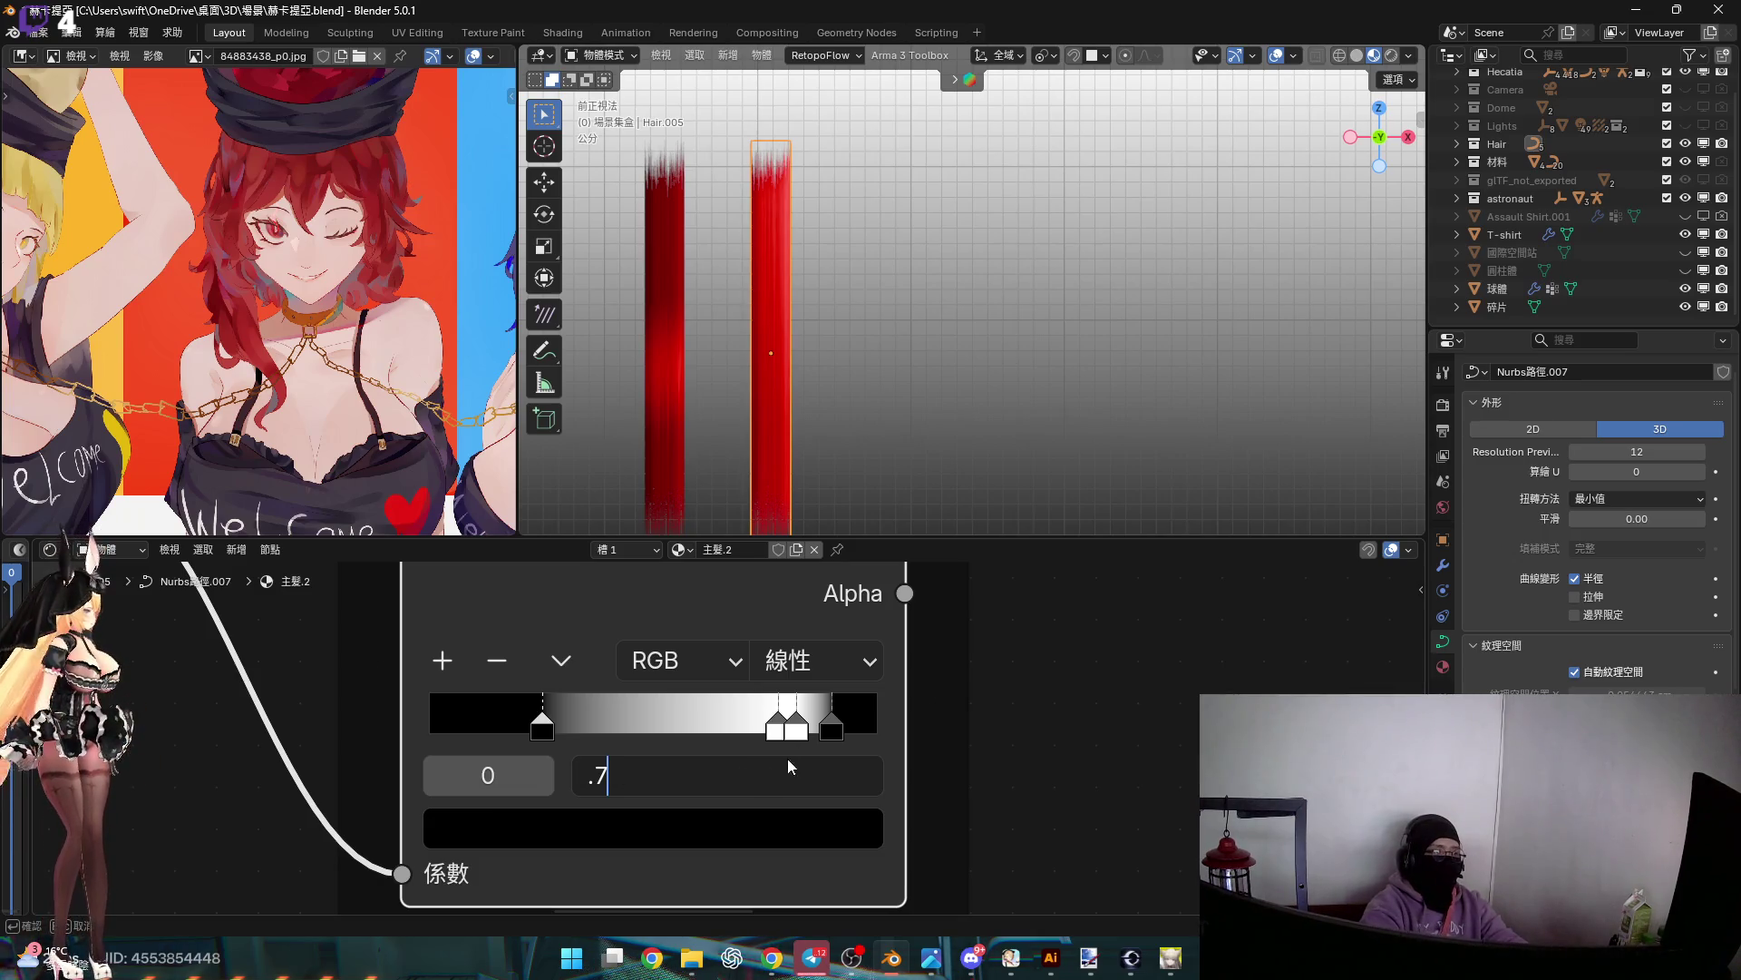
pyautogui.press('Return')
# Orbit the viewport to see the red hair strips in perspective
pyautogui.moveTo(766, 345)
pyautogui.mouseDown(button='middle')
pyautogui.moveTo(823, 314)
pyautogui.moveTo(825, 279)
pyautogui.mouseUp(button='middle')
pyautogui.scroll(5, 771, 201)
pyautogui.scroll(-2, 887, 714)
pyautogui.scroll(-3, 888, 714)
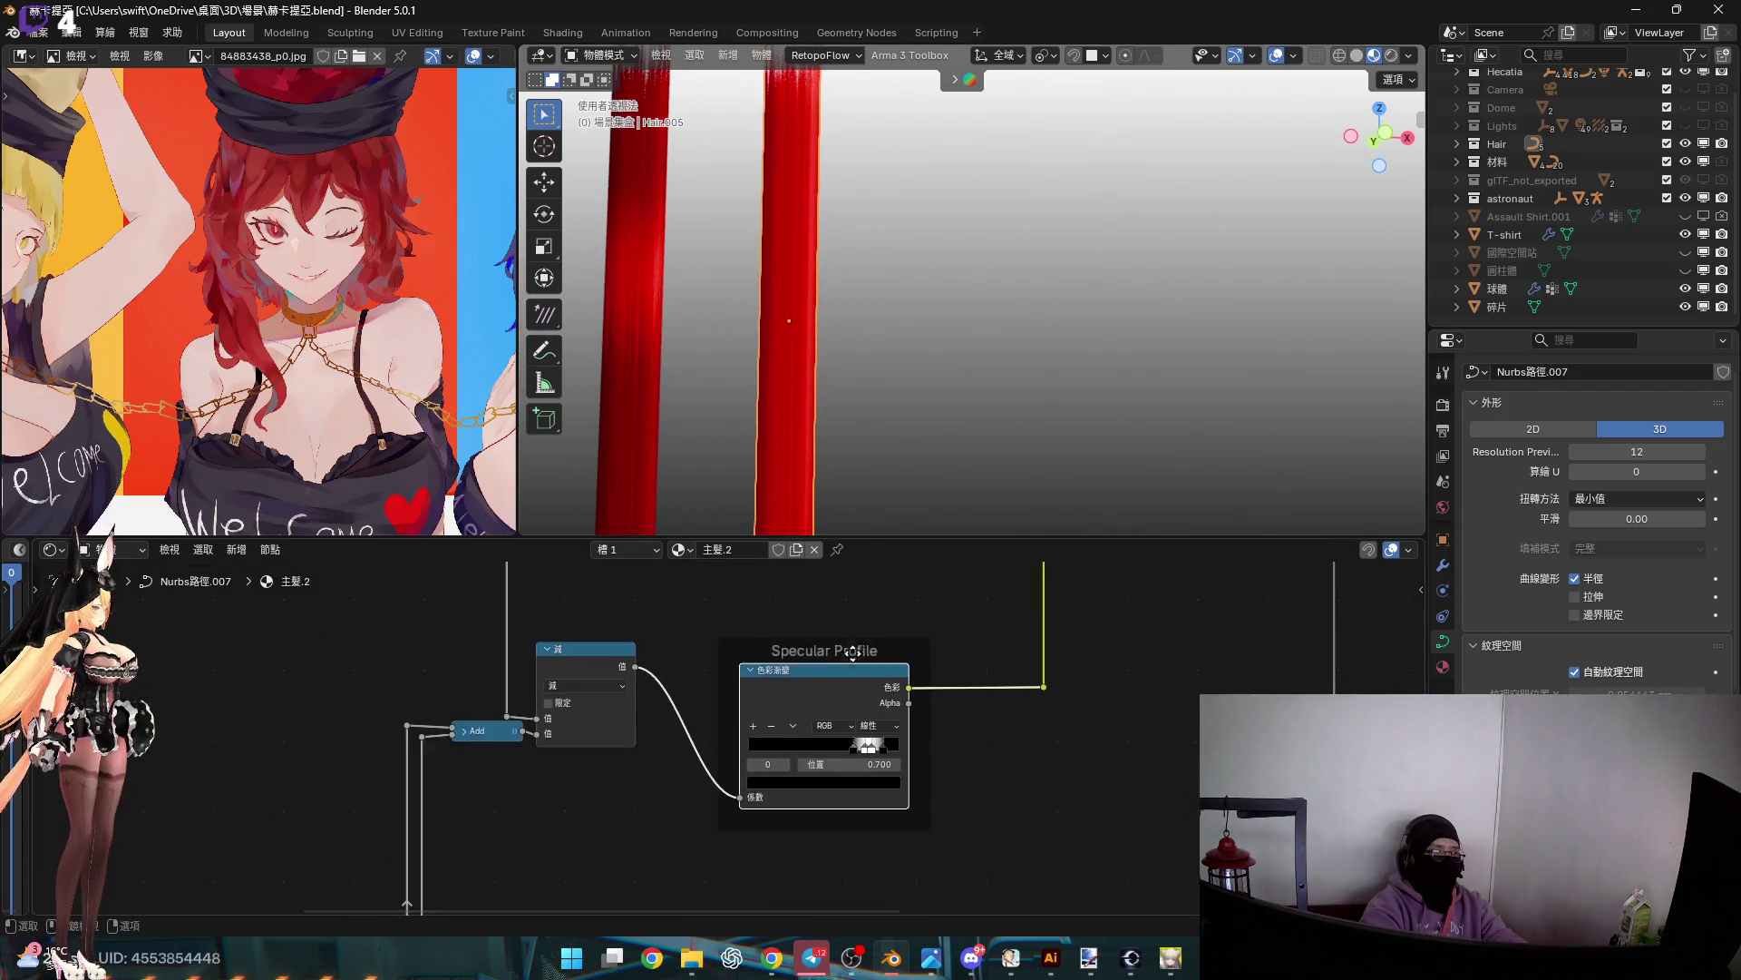
# Set the colour ramp's black stop to 0.65 and its white stop to 0.750
pyautogui.scroll(3, 845, 690)
pyautogui.moveTo(790, 361)
pyautogui.mouseDown(button='middle')
pyautogui.moveTo(787, 427)
pyautogui.moveTo(789, 373)
pyautogui.mouseUp(button='middle')
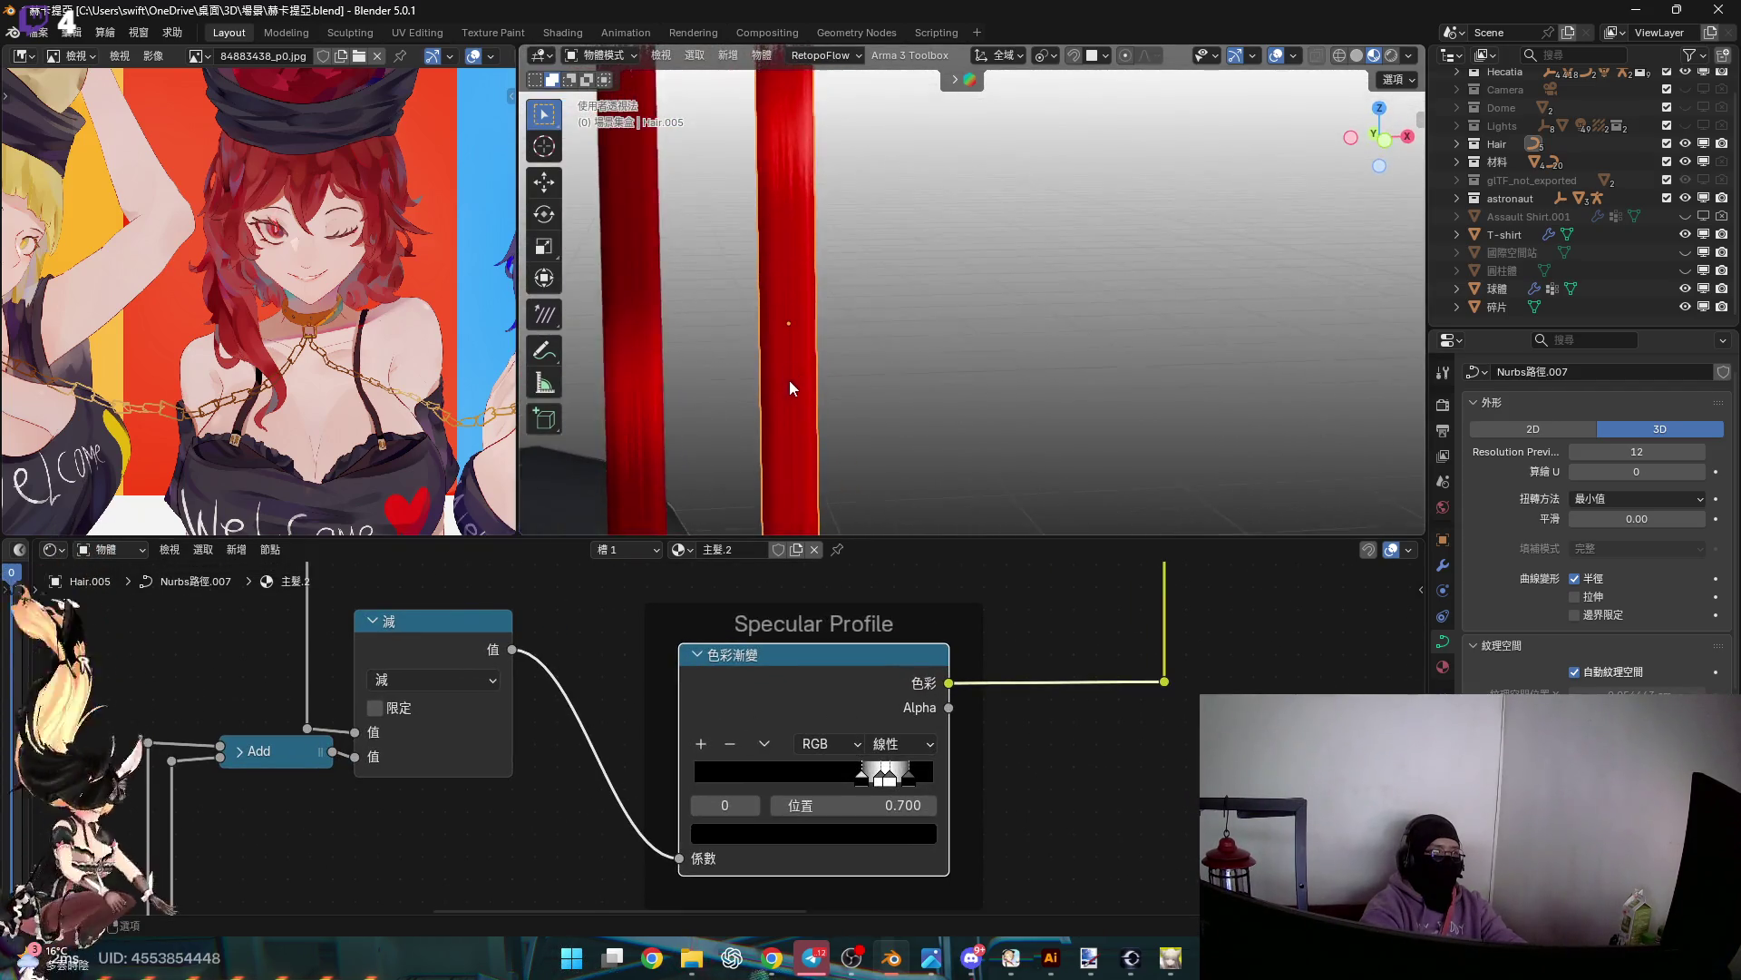
pyautogui.scroll(3, 860, 782)
pyautogui.click(887, 814)
pyautogui.write('.65')
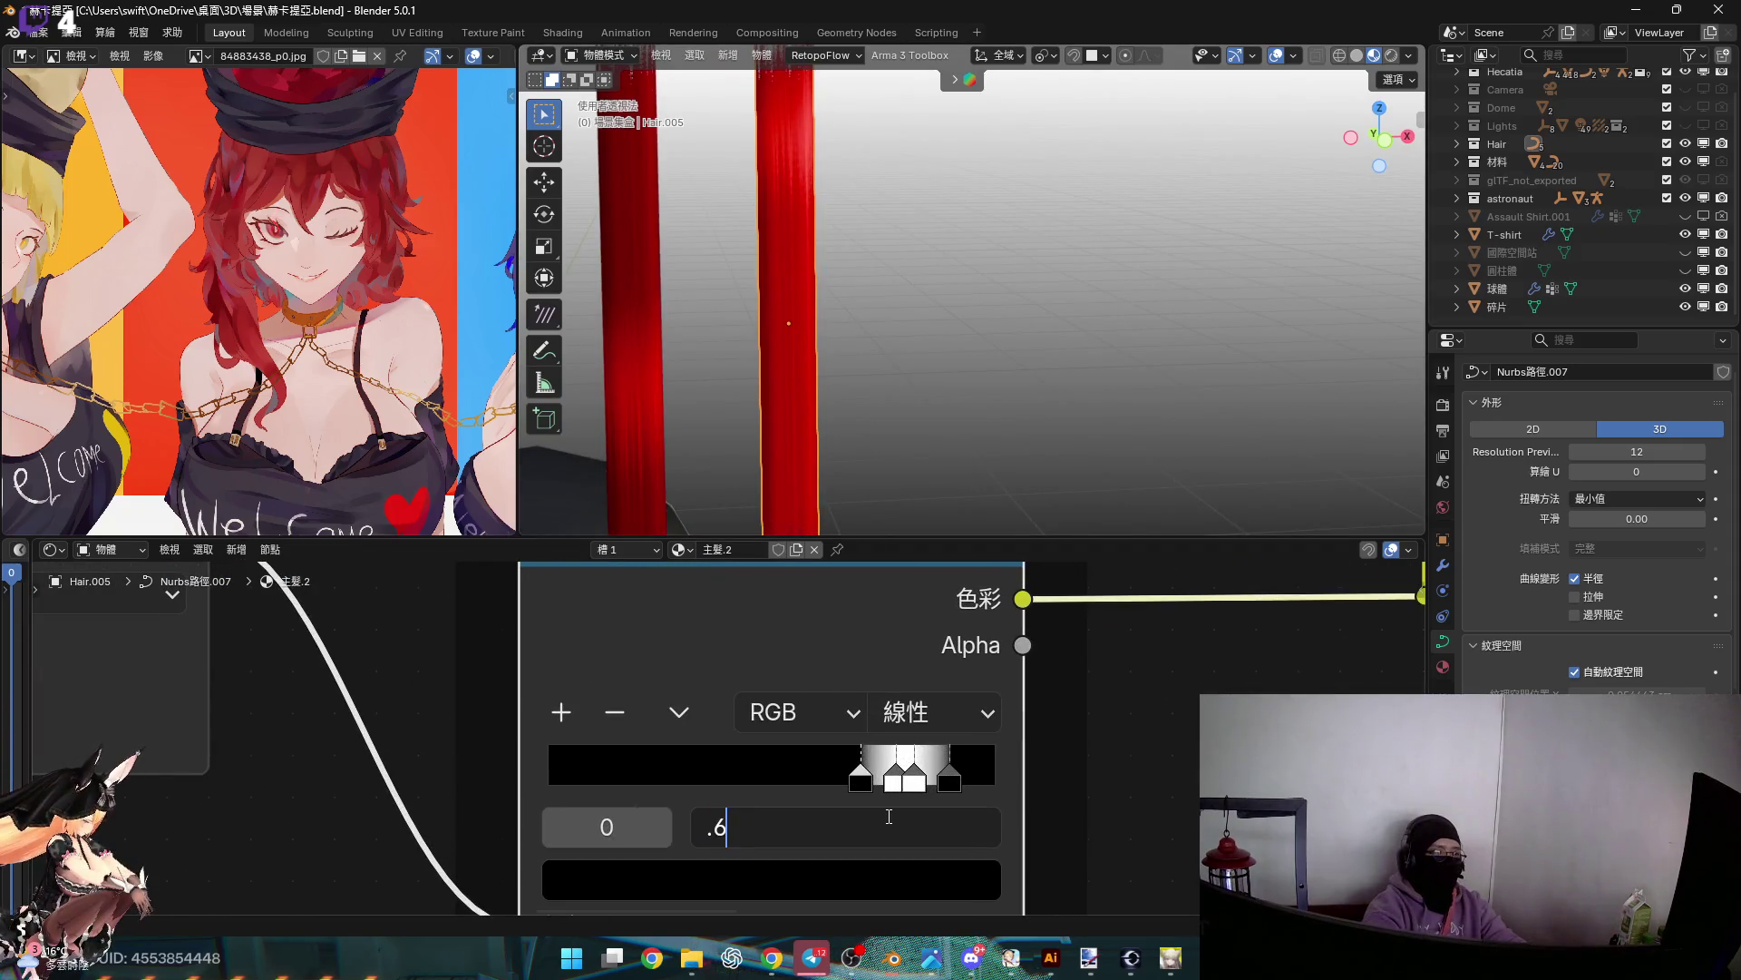
pyautogui.press('Return')
pyautogui.click(884, 782)
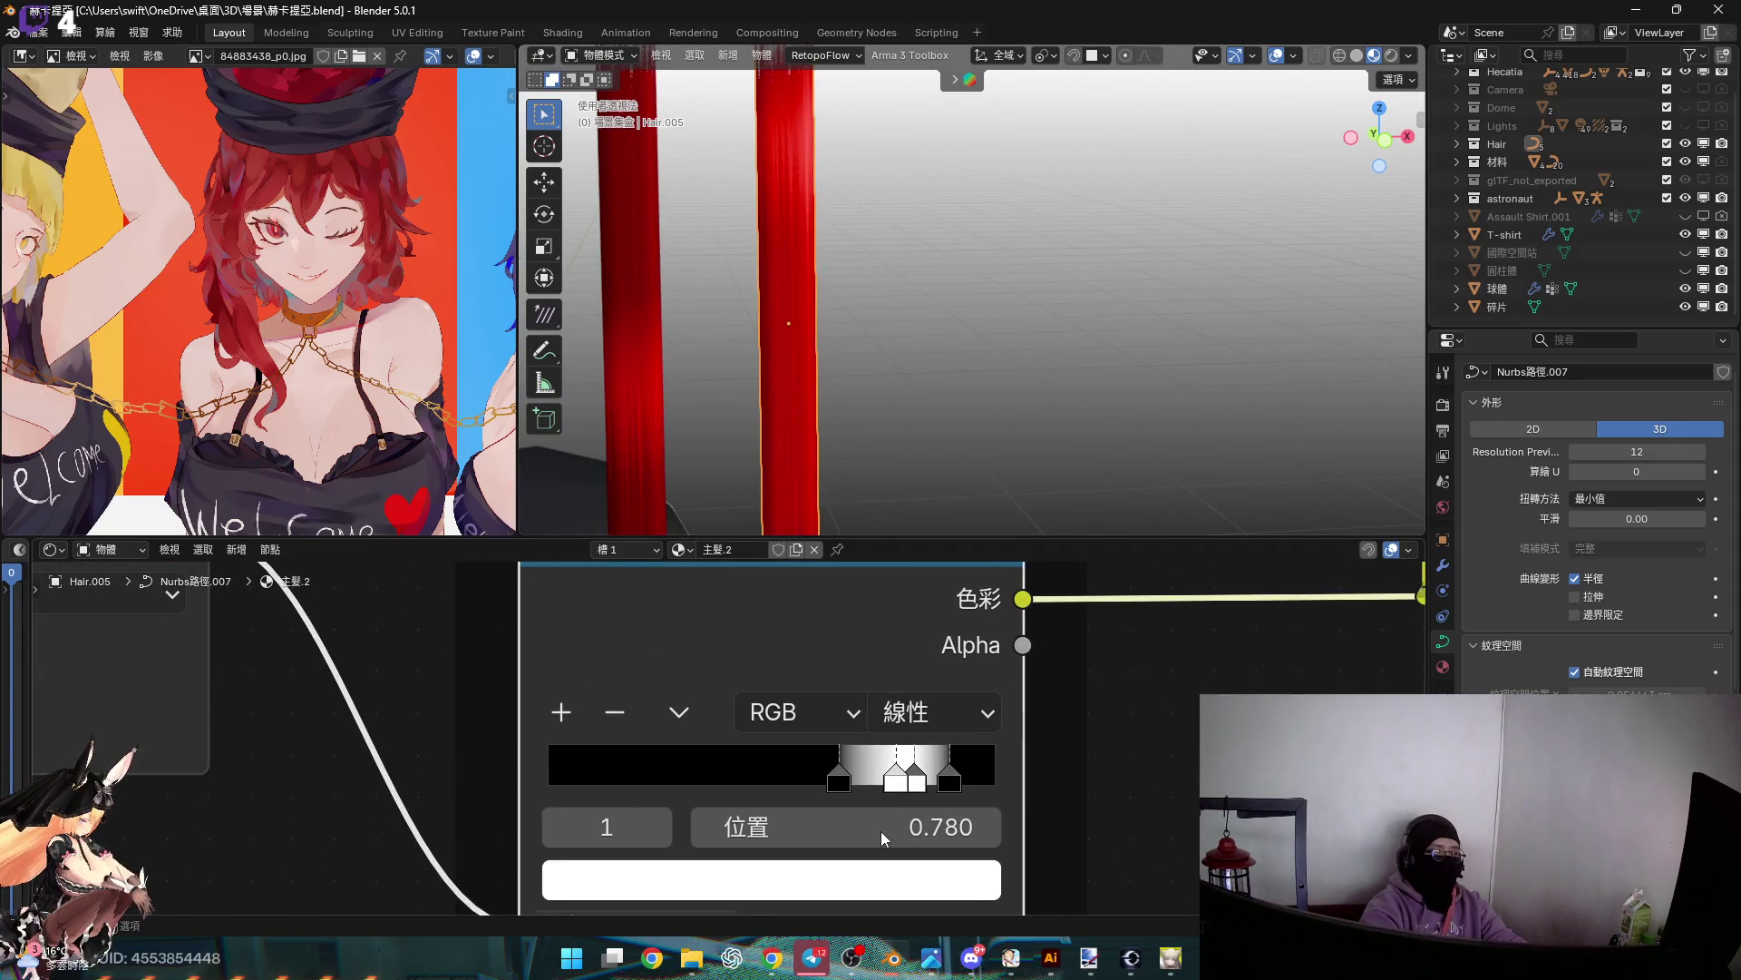
pyautogui.click(880, 831)
pyautogui.write('.75')
pyautogui.press('Return')
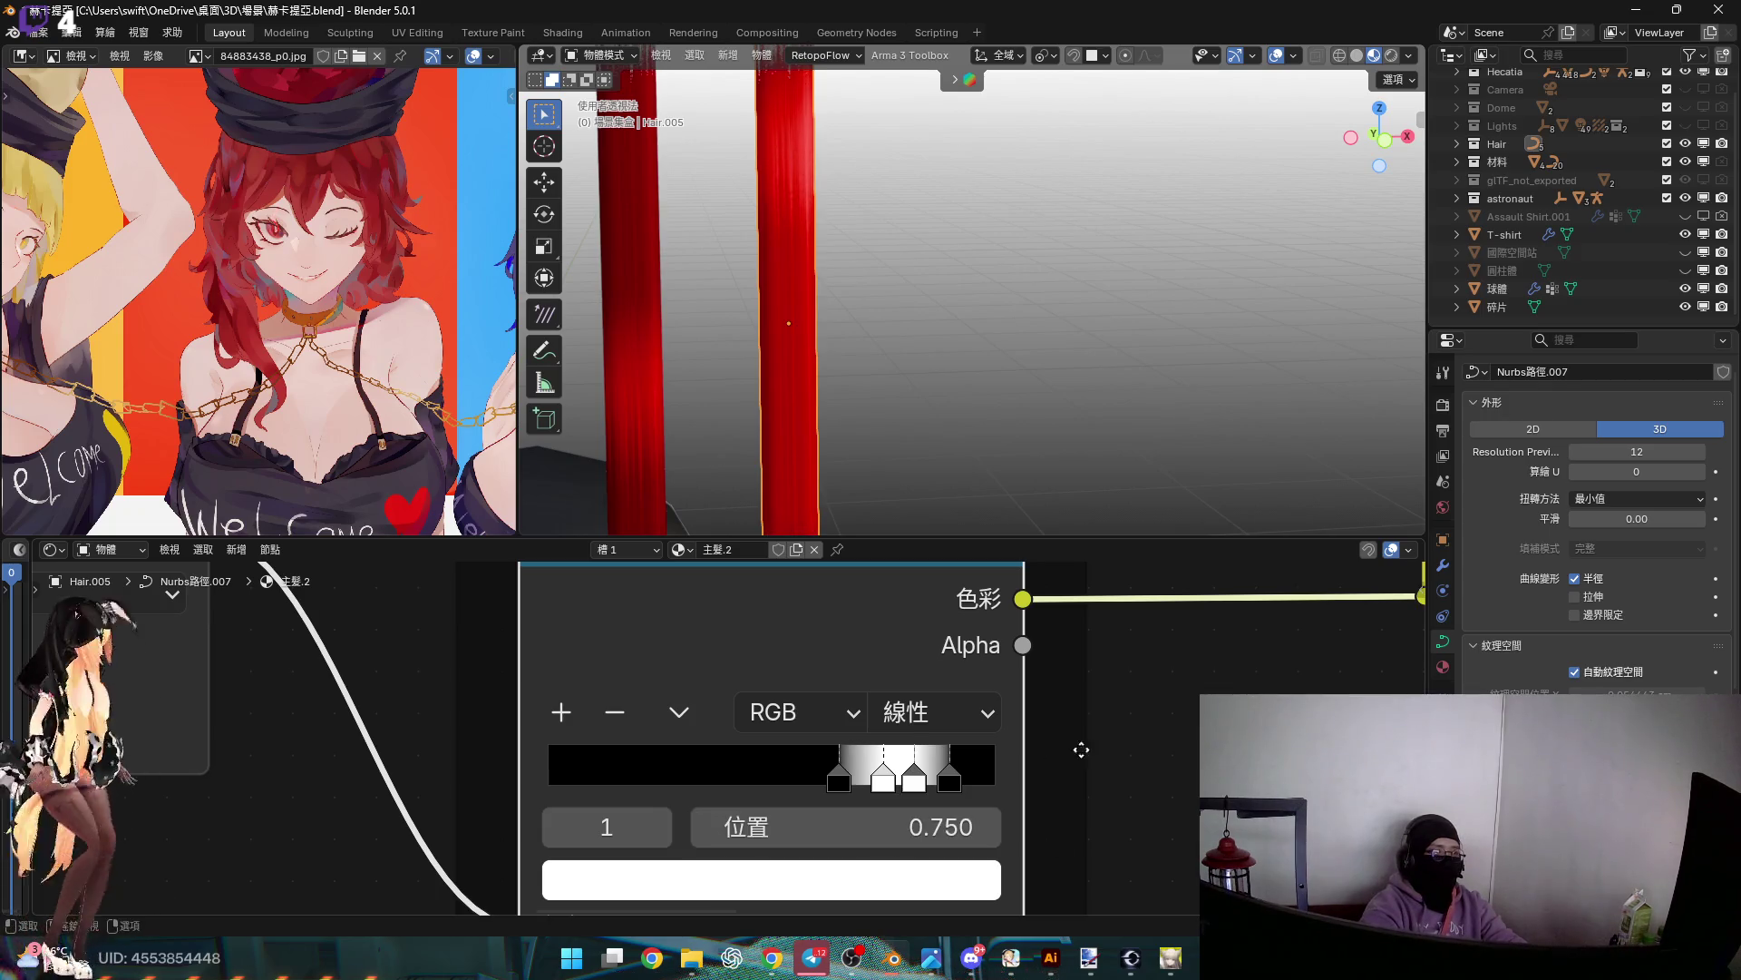
# Darken the hair's base red to value 0.800, giving #CC0000
pyautogui.scroll(-5, 889, 780)
pyautogui.scroll(-3, 952, 681)
pyautogui.scroll(5, 710, 682)
pyautogui.scroll(3, 710, 682)
pyautogui.click(694, 821)
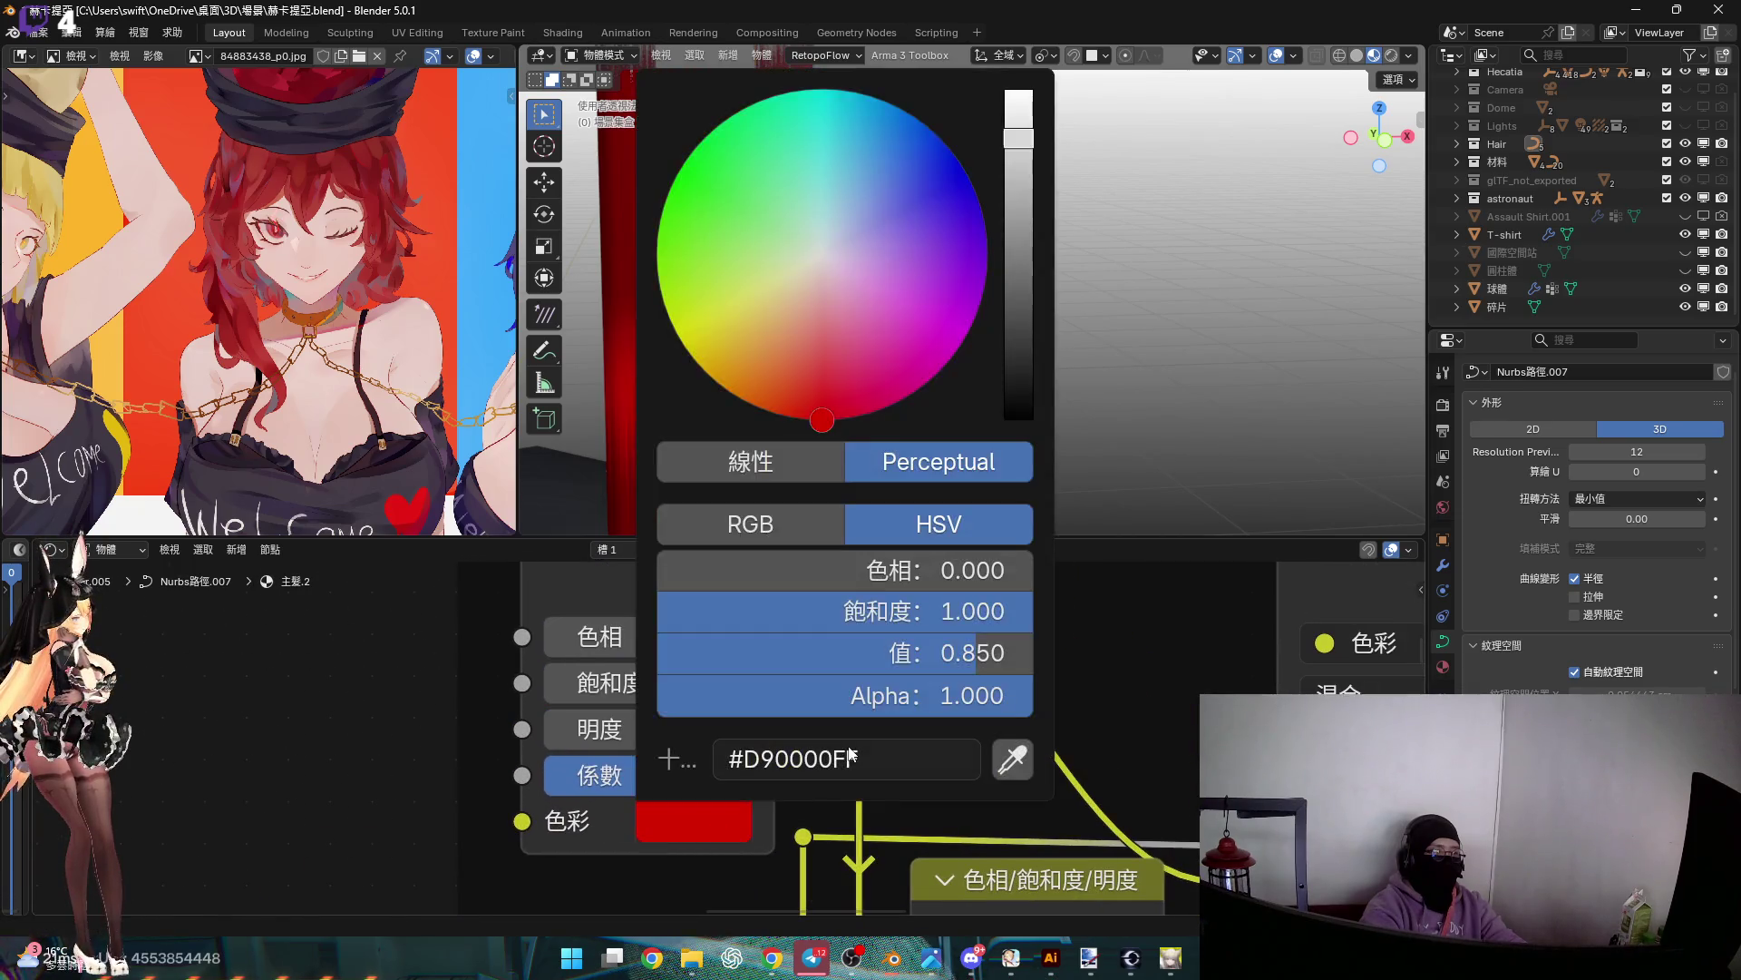
pyautogui.moveTo(972, 655); pyautogui.dragTo(963, 654)
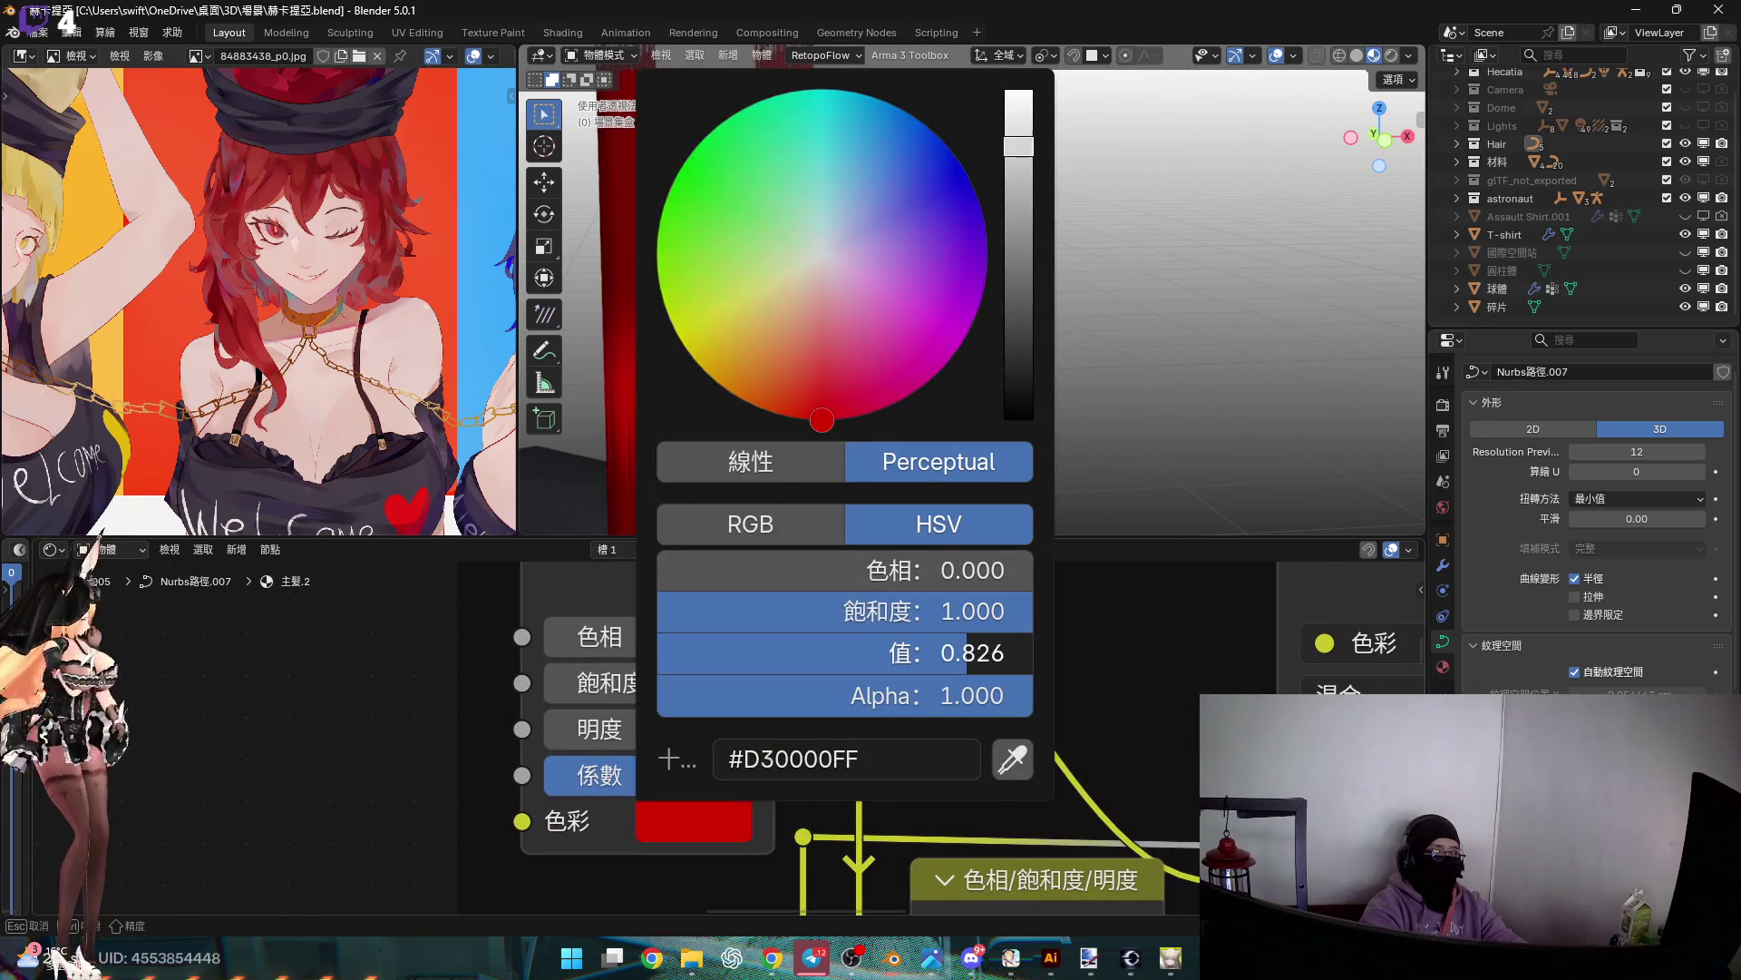
pyautogui.press('Escape')
pyautogui.click(958, 655)
pyautogui.write('.5')
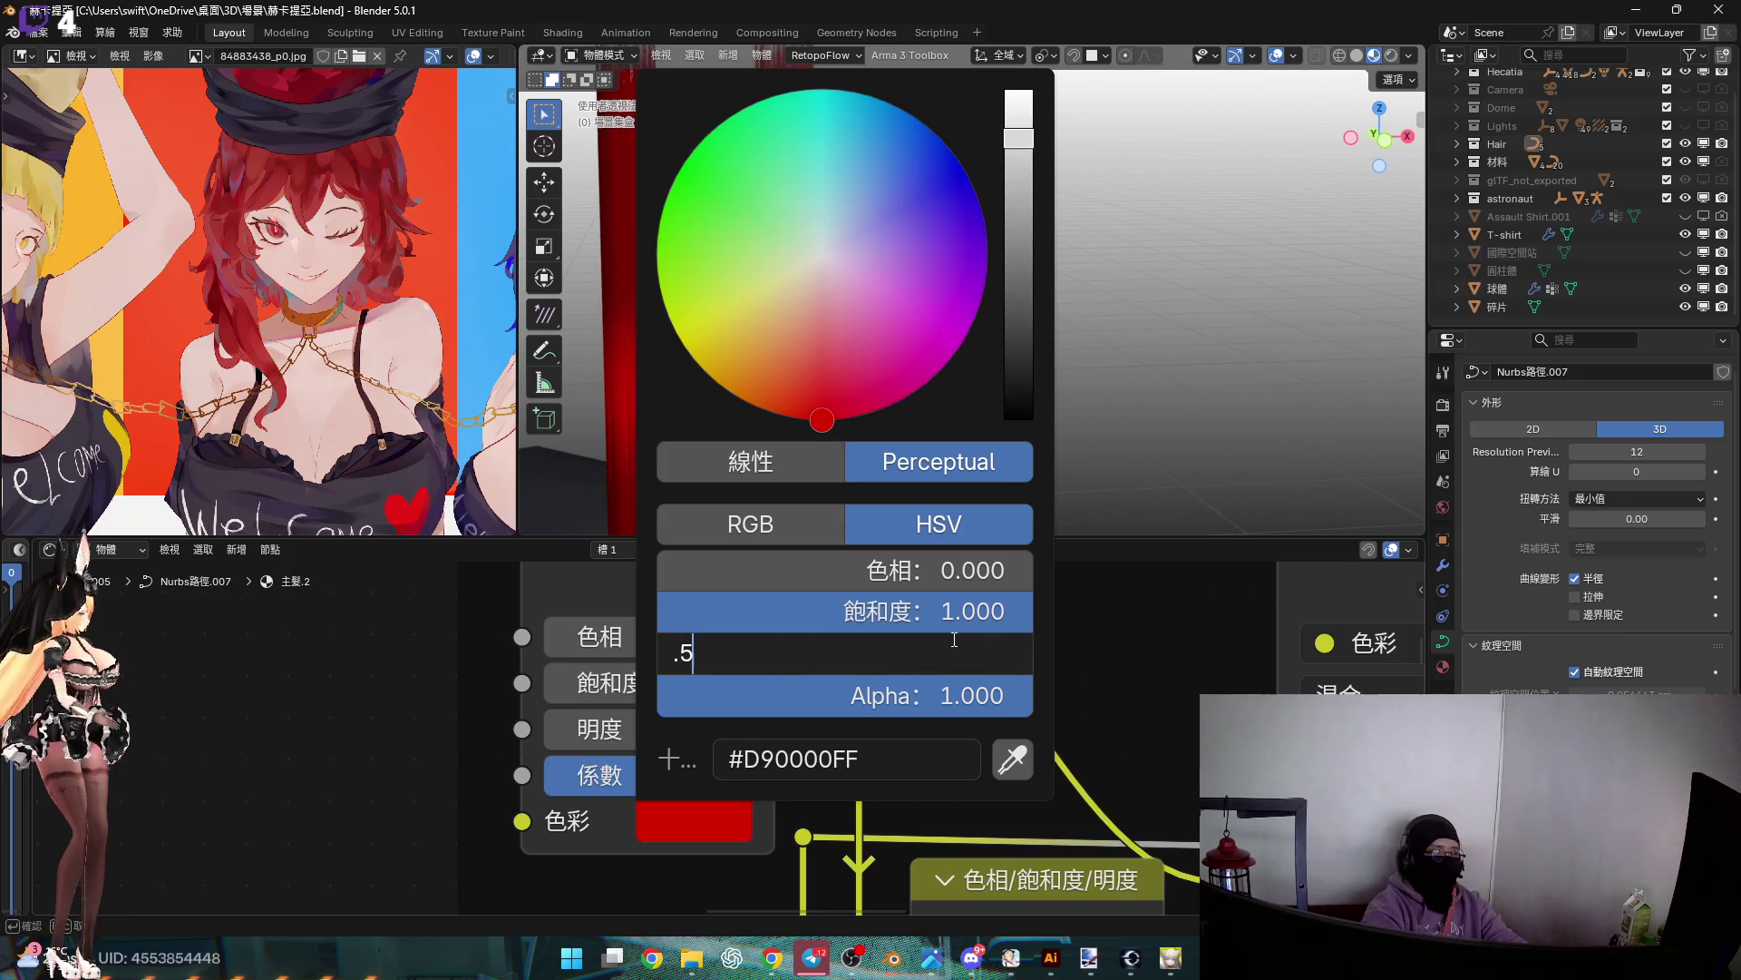
pyautogui.write('8')
pyautogui.press('Return')
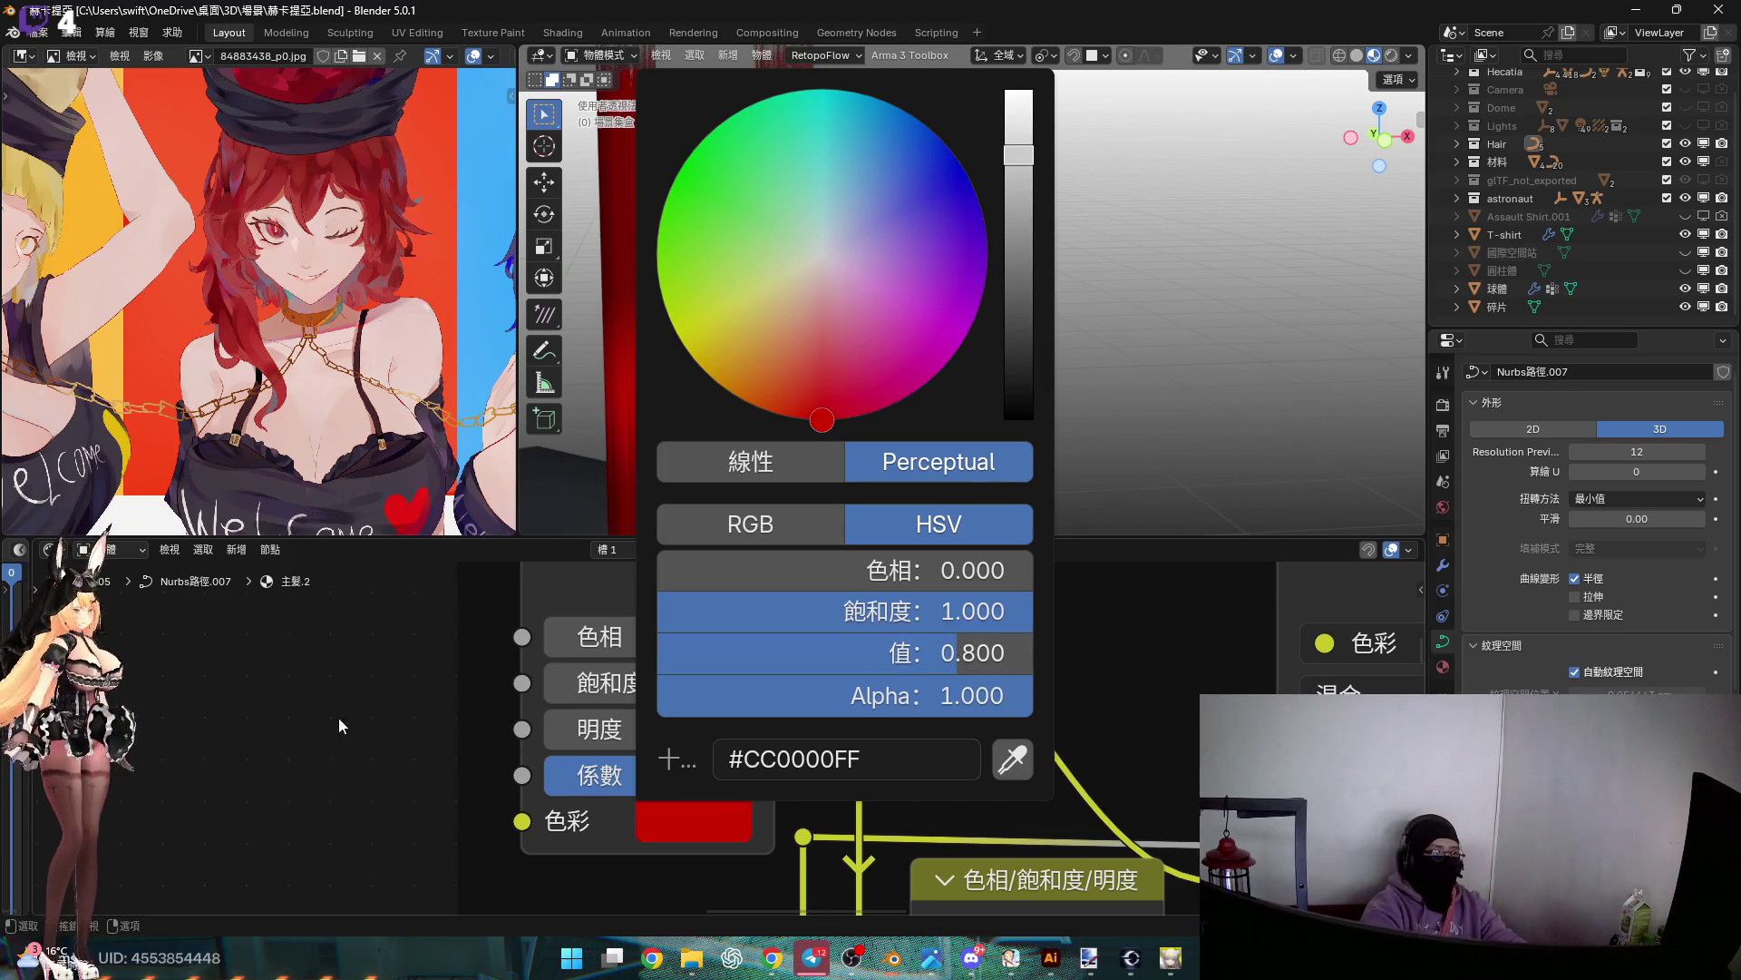
# Move the head object, then switch the viewport to front orthographic view
pyautogui.scroll(-3, 1121, 370)
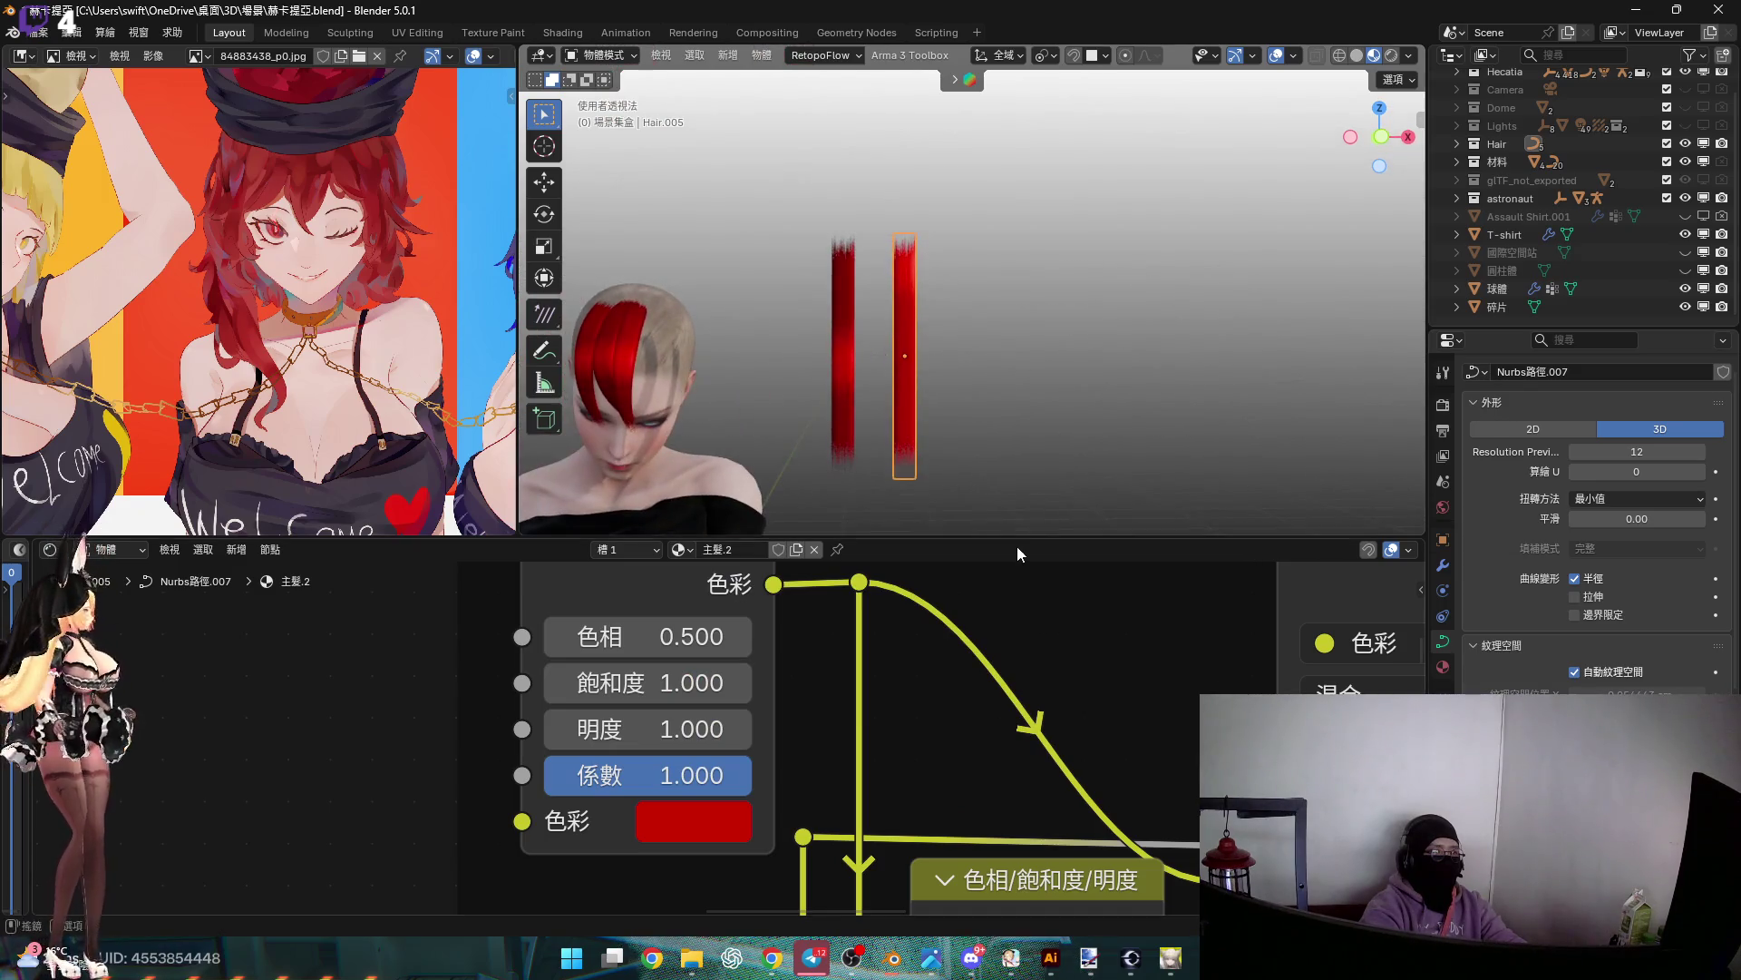
pyautogui.press('g')
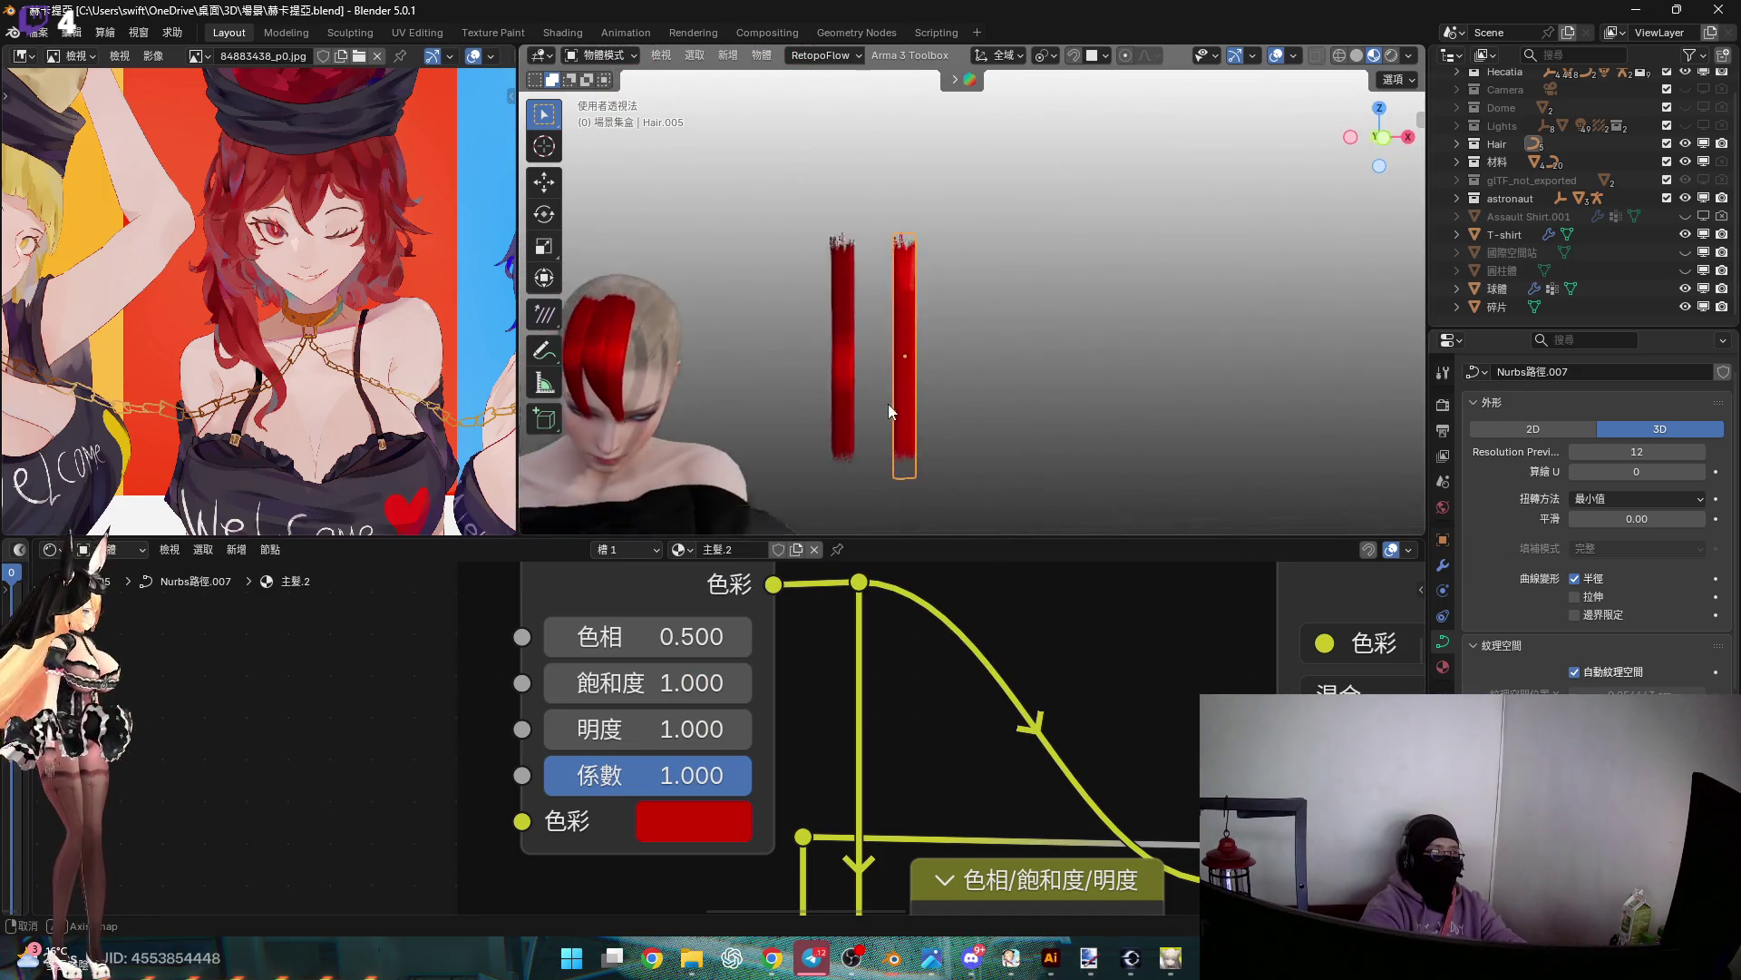
pyautogui.click(879, 414)
pyautogui.scroll(-3, 816, 726)
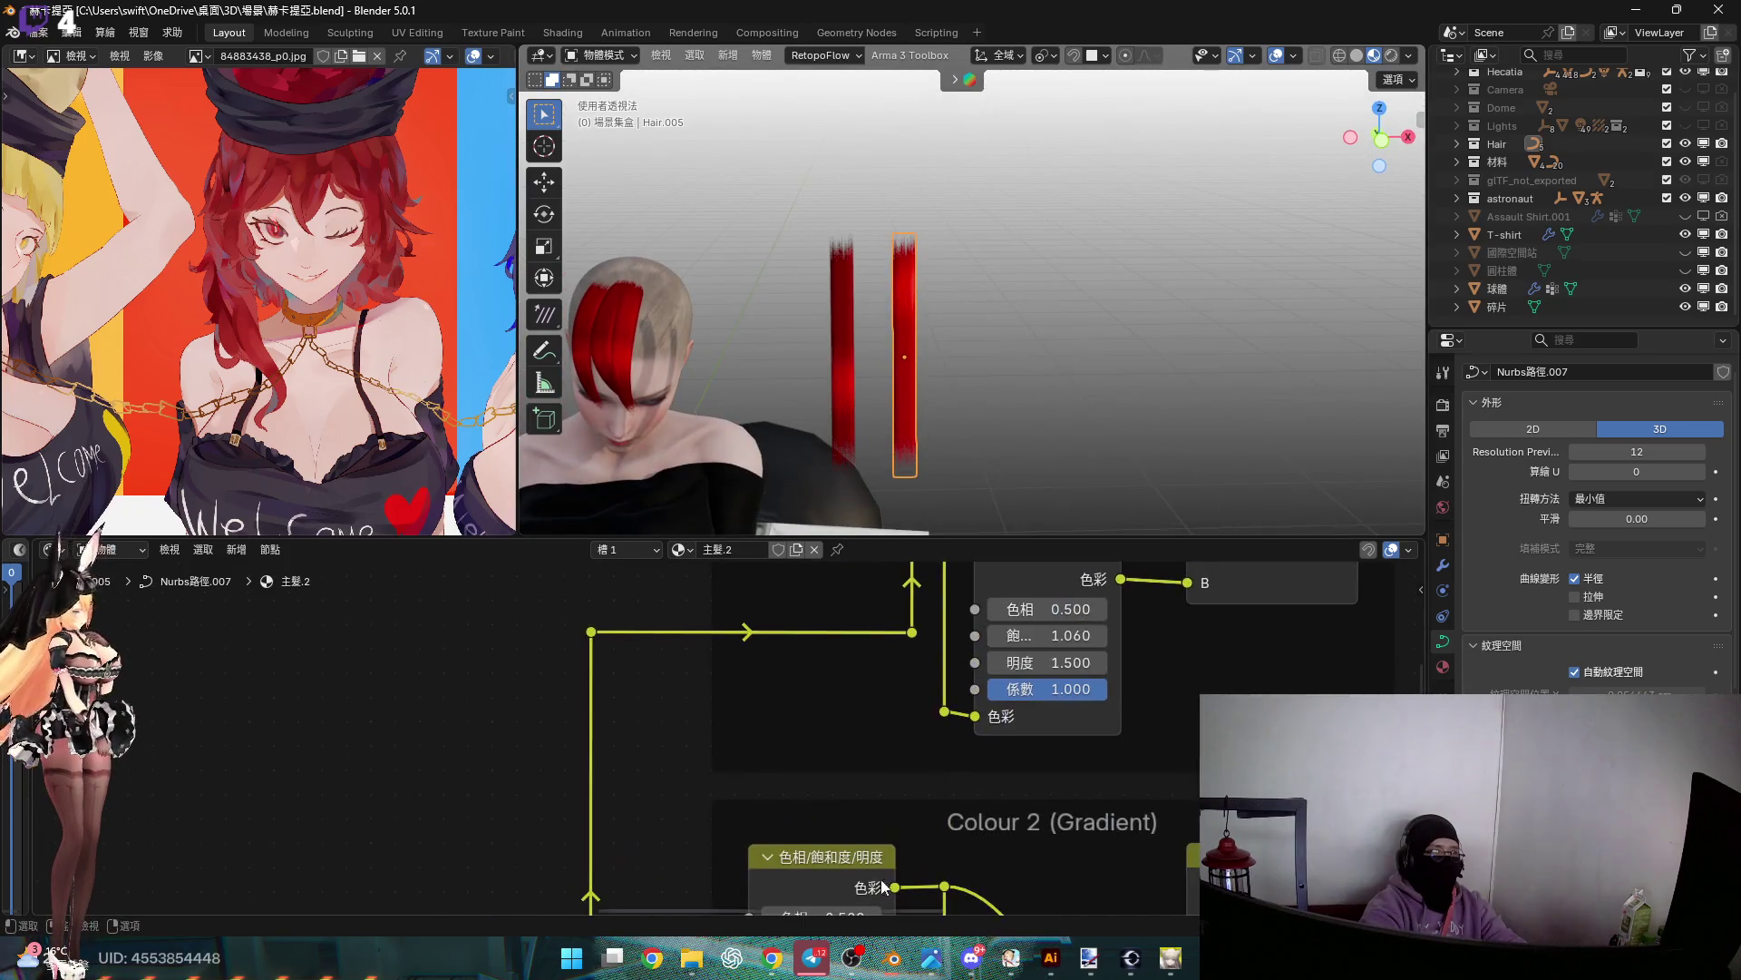
pyautogui.click(1380, 138)
pyautogui.scroll(-3, 902, 638)
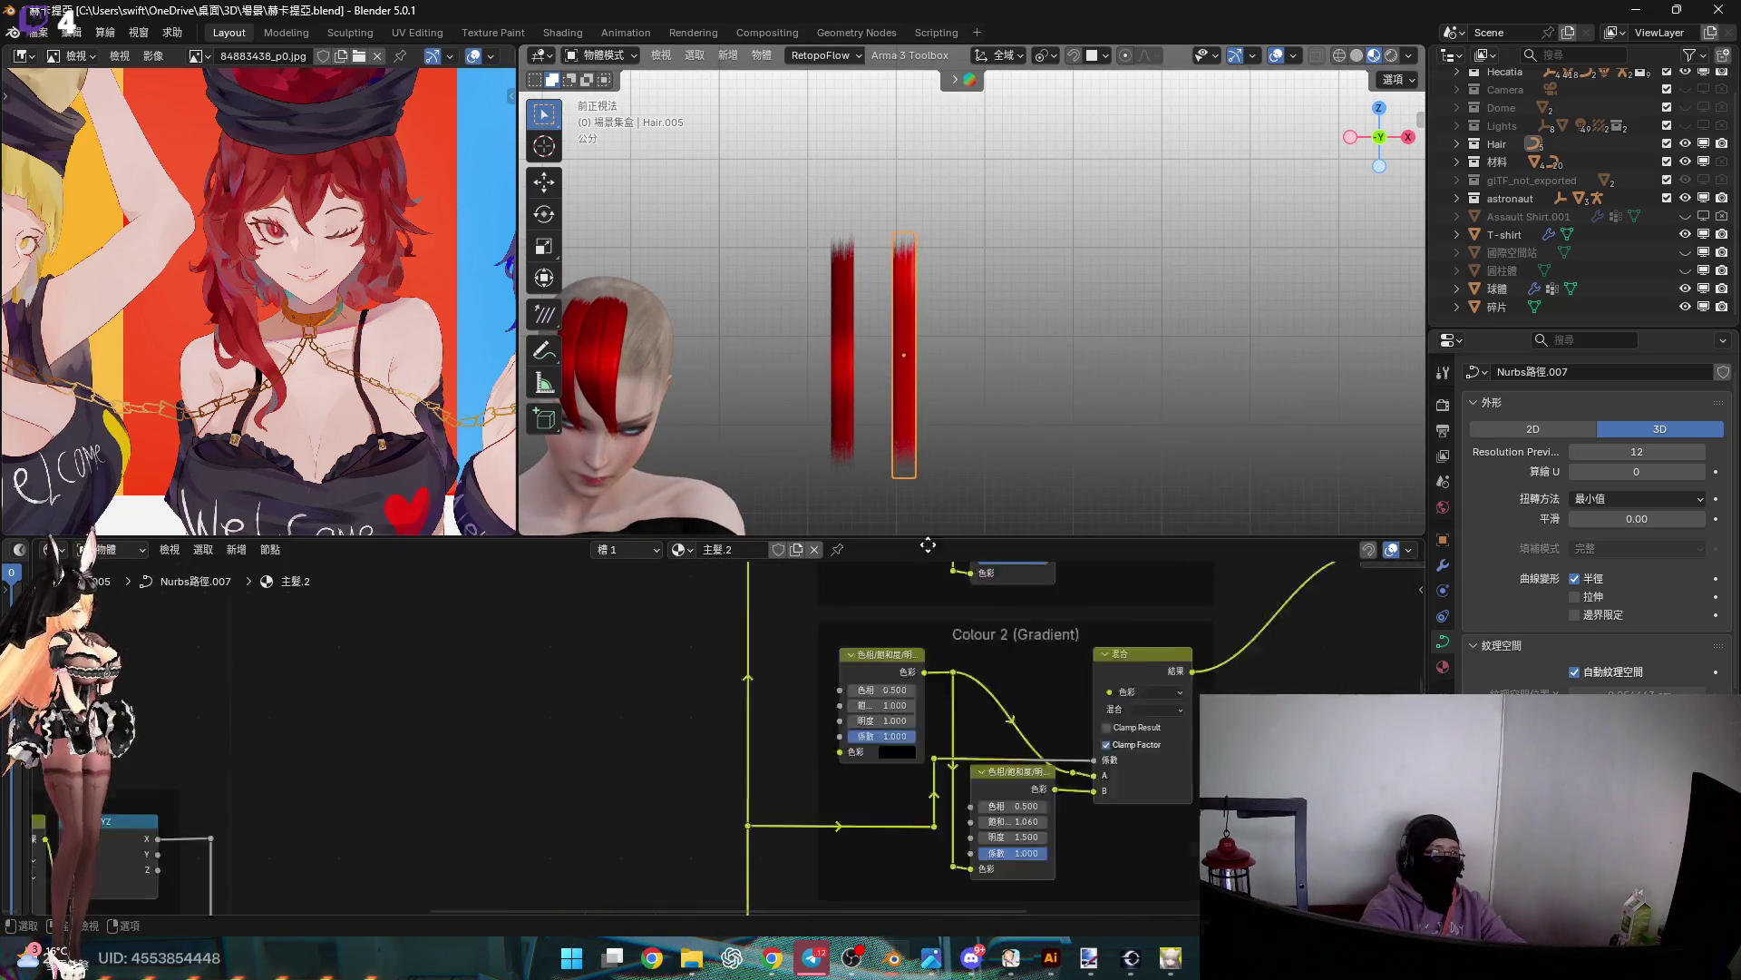
# Position the black ramp stop at 0.500 and the white stop at 0.55
pyautogui.scroll(-2, 902, 629)
pyautogui.moveTo(836, 720); pyautogui.dragTo(989, 601, button='middle')
pyautogui.scroll(5, 998, 671)
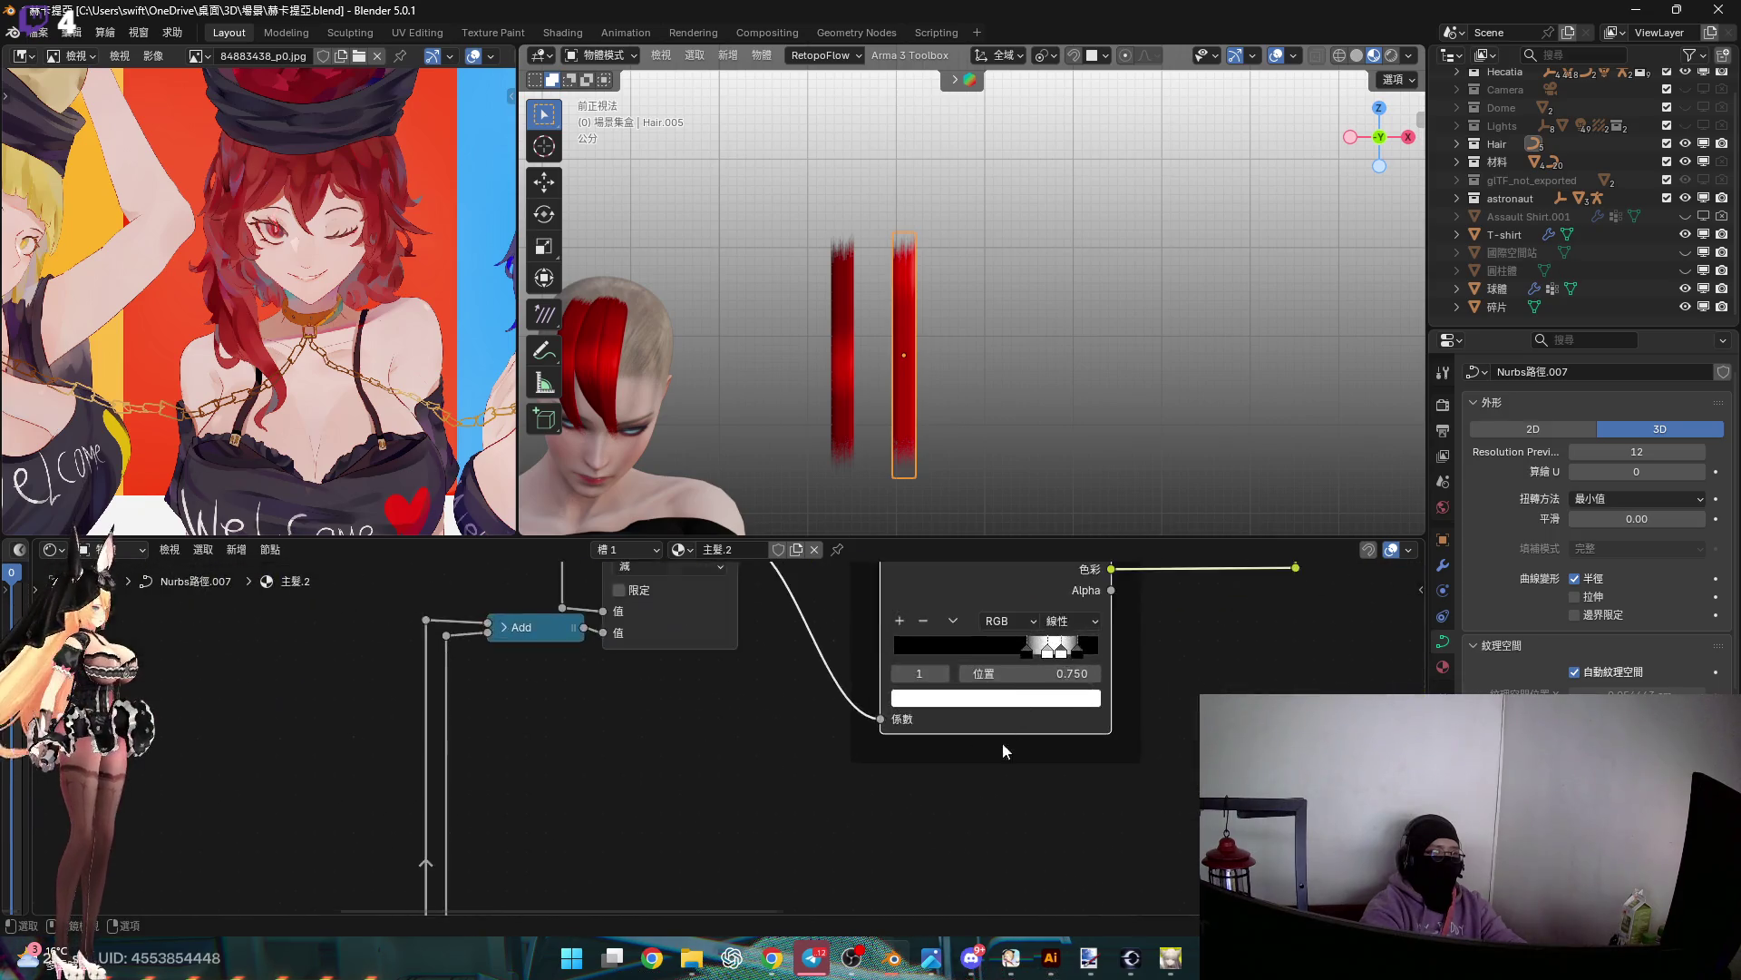
pyautogui.scroll(2, 879, 723)
pyautogui.click(907, 699)
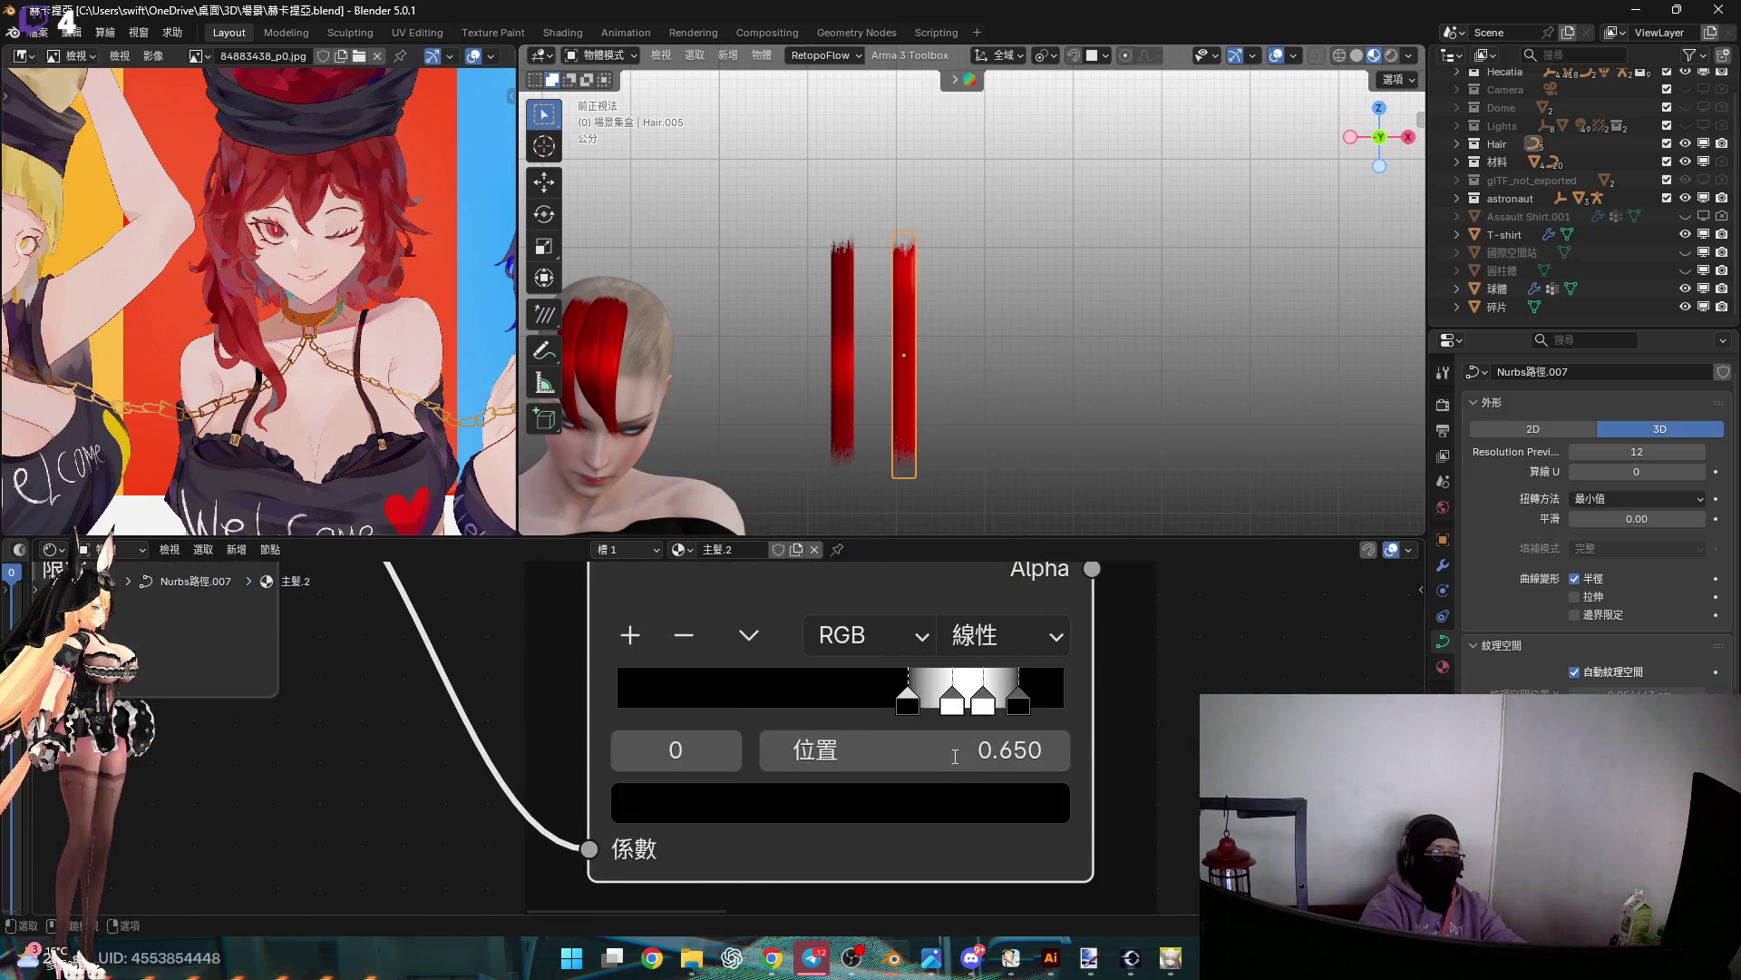
pyautogui.click(955, 755)
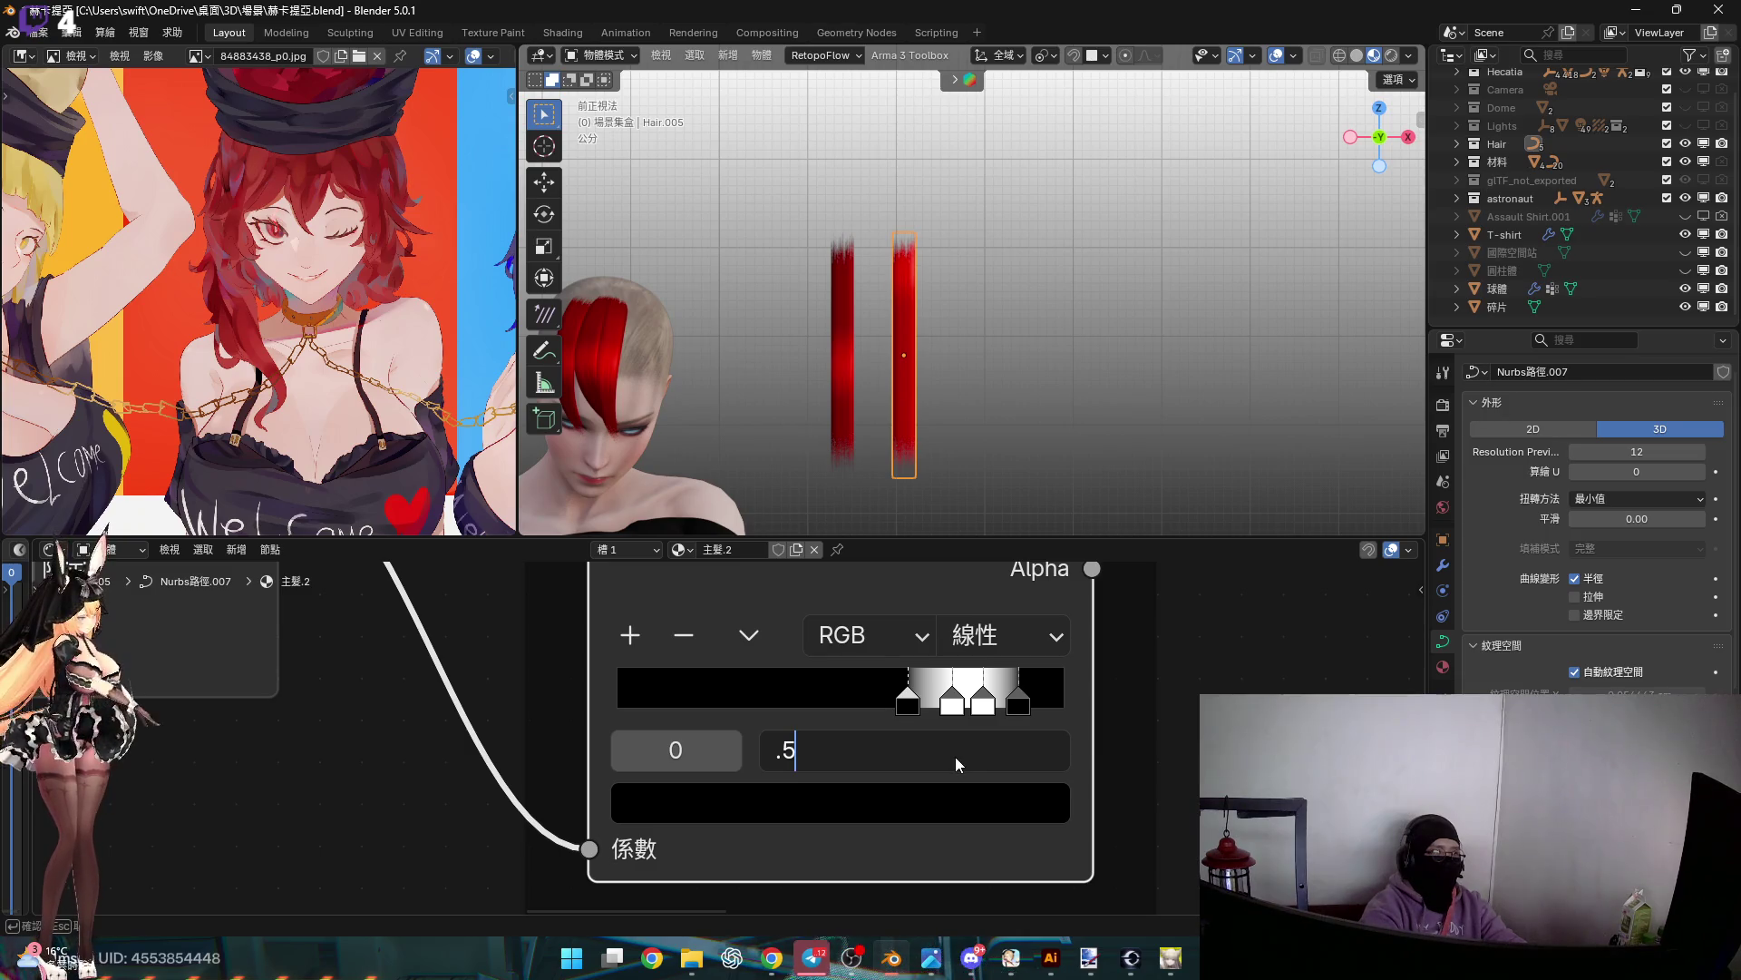
pyautogui.press('Return')
pyautogui.moveTo(948, 714); pyautogui.dragTo(887, 714)
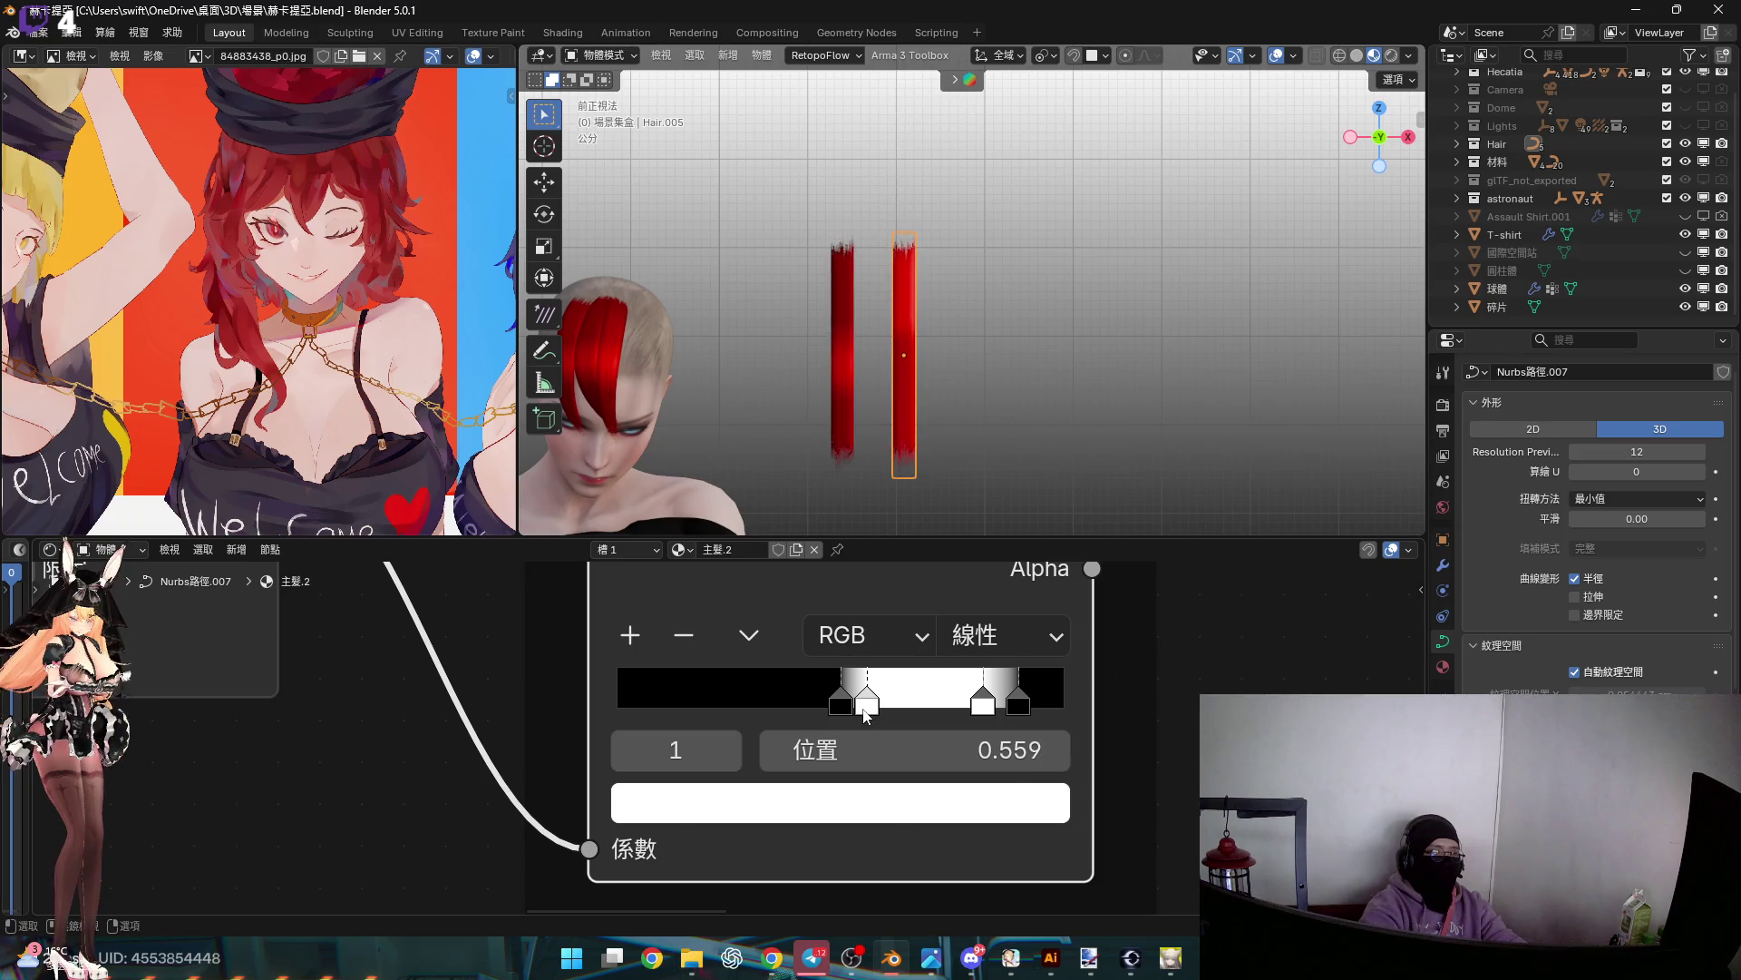
pyautogui.click(945, 758)
pyautogui.write('.')
pyautogui.press('Return')
# Position the third ramp stop at 0.650 and the rightmost stop at 0.750
pyautogui.moveTo(983, 706); pyautogui.dragTo(904, 706)
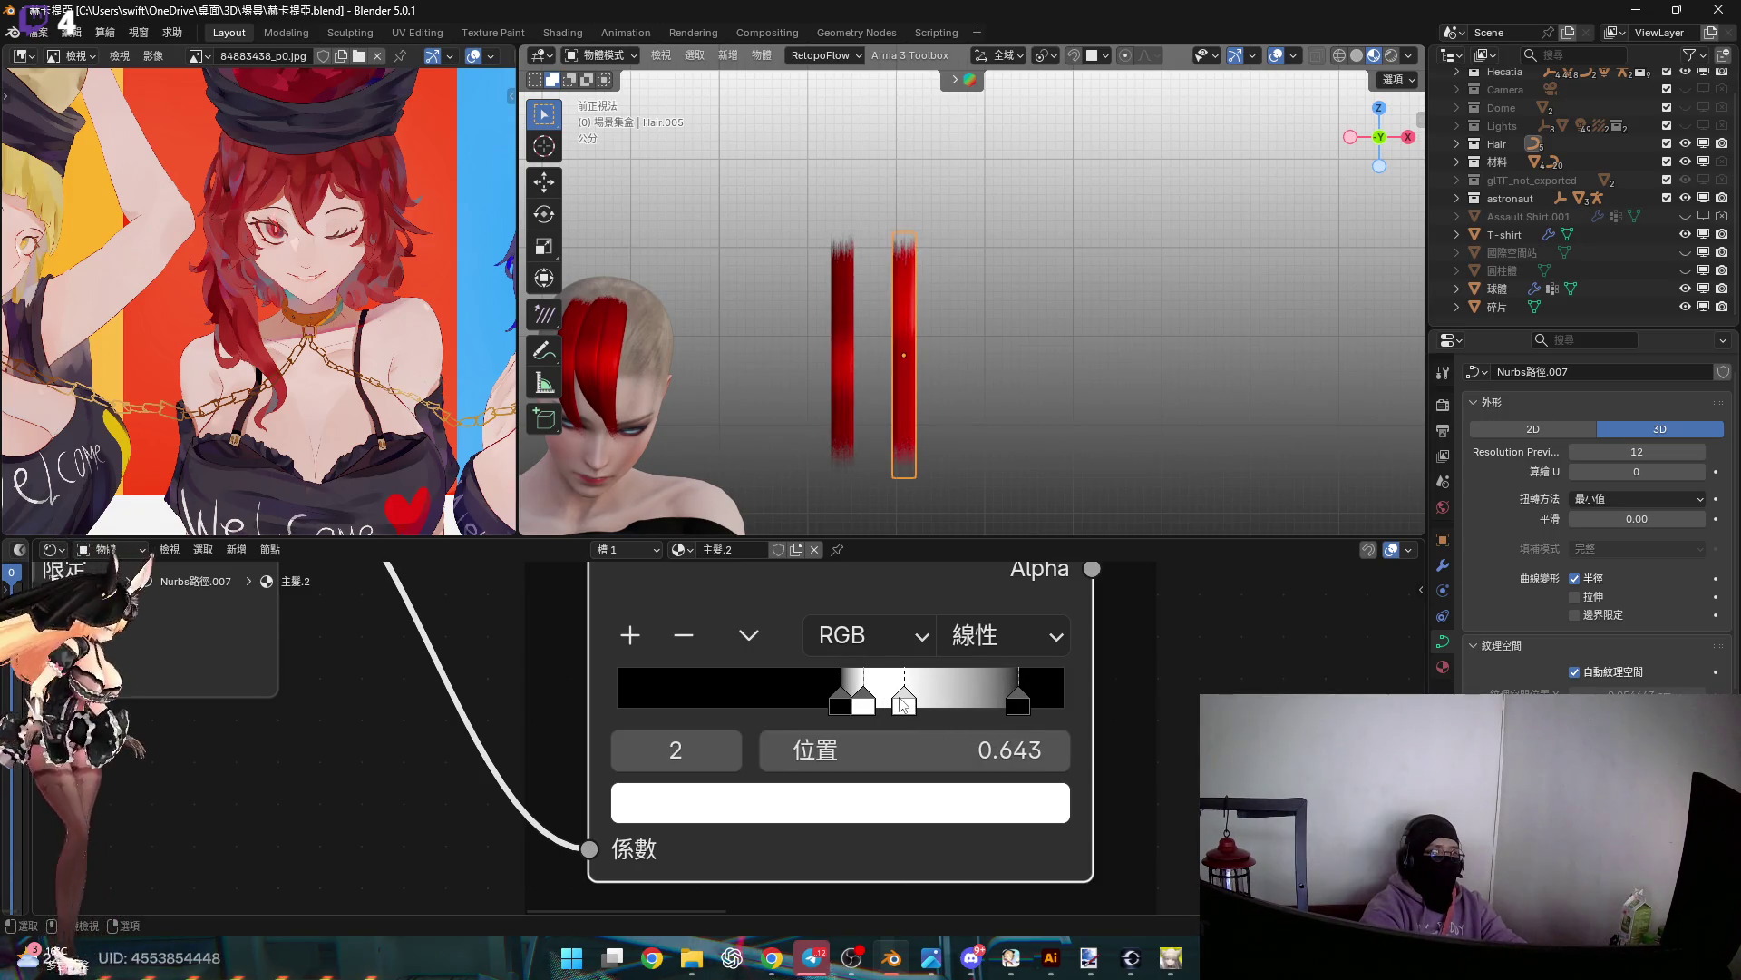
pyautogui.rightClick(913, 706)
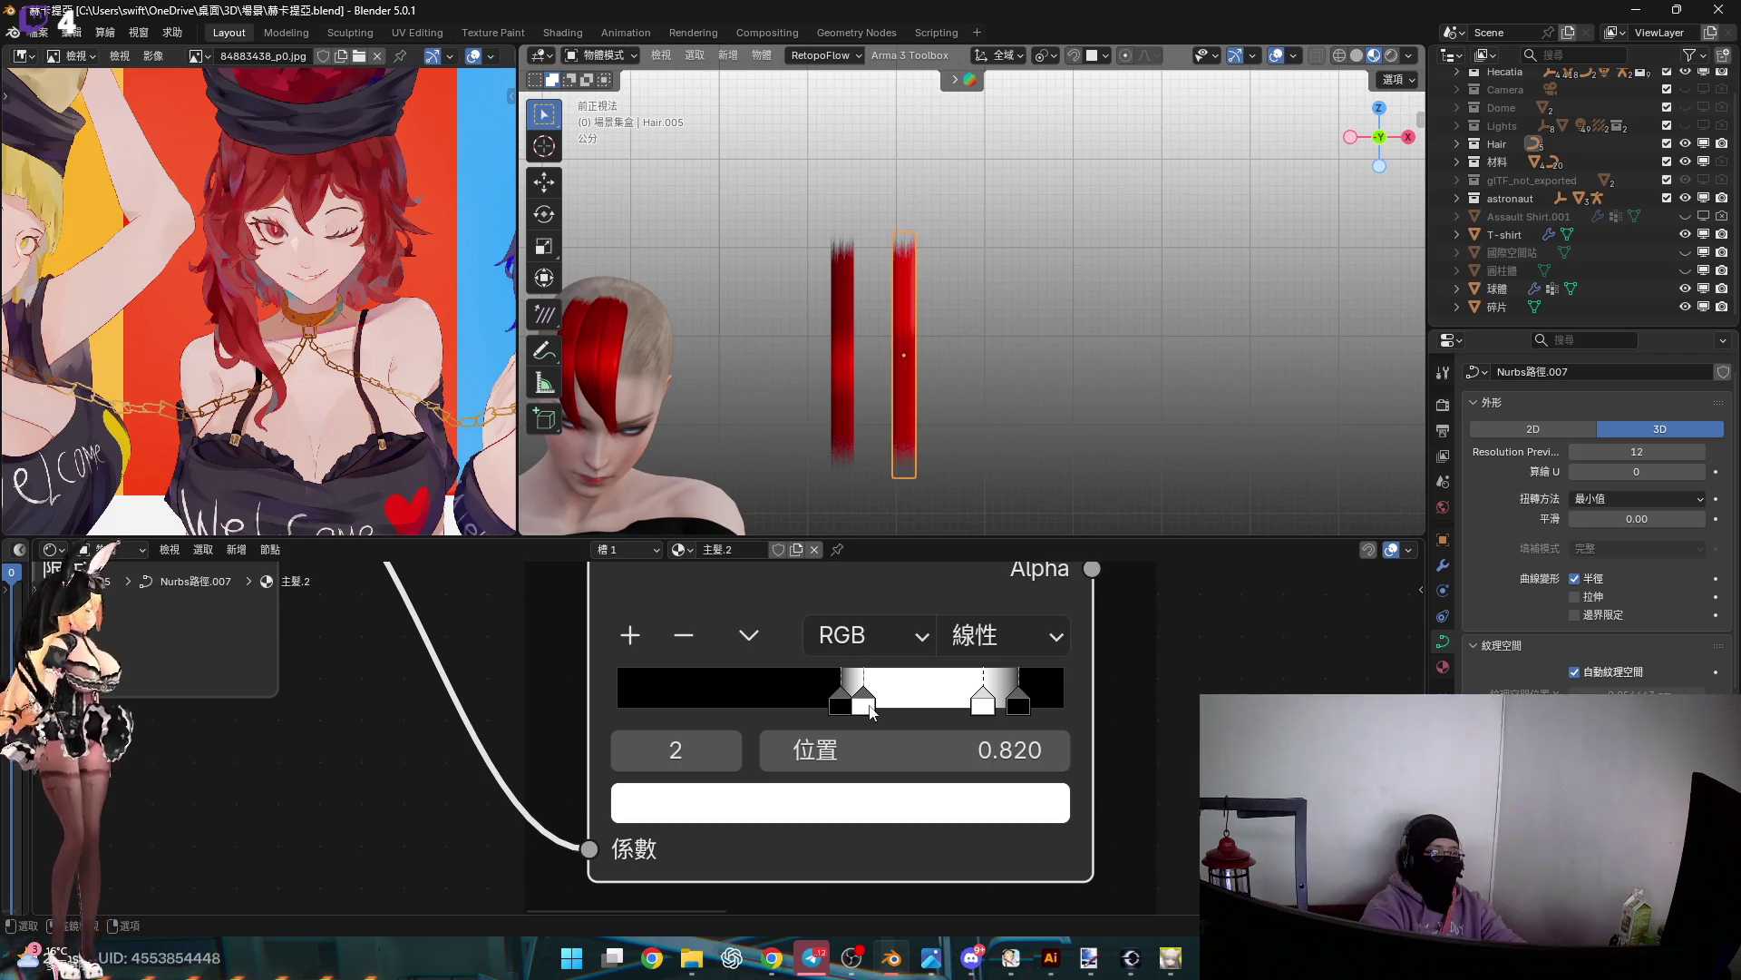
pyautogui.click(926, 736)
pyautogui.write('6')
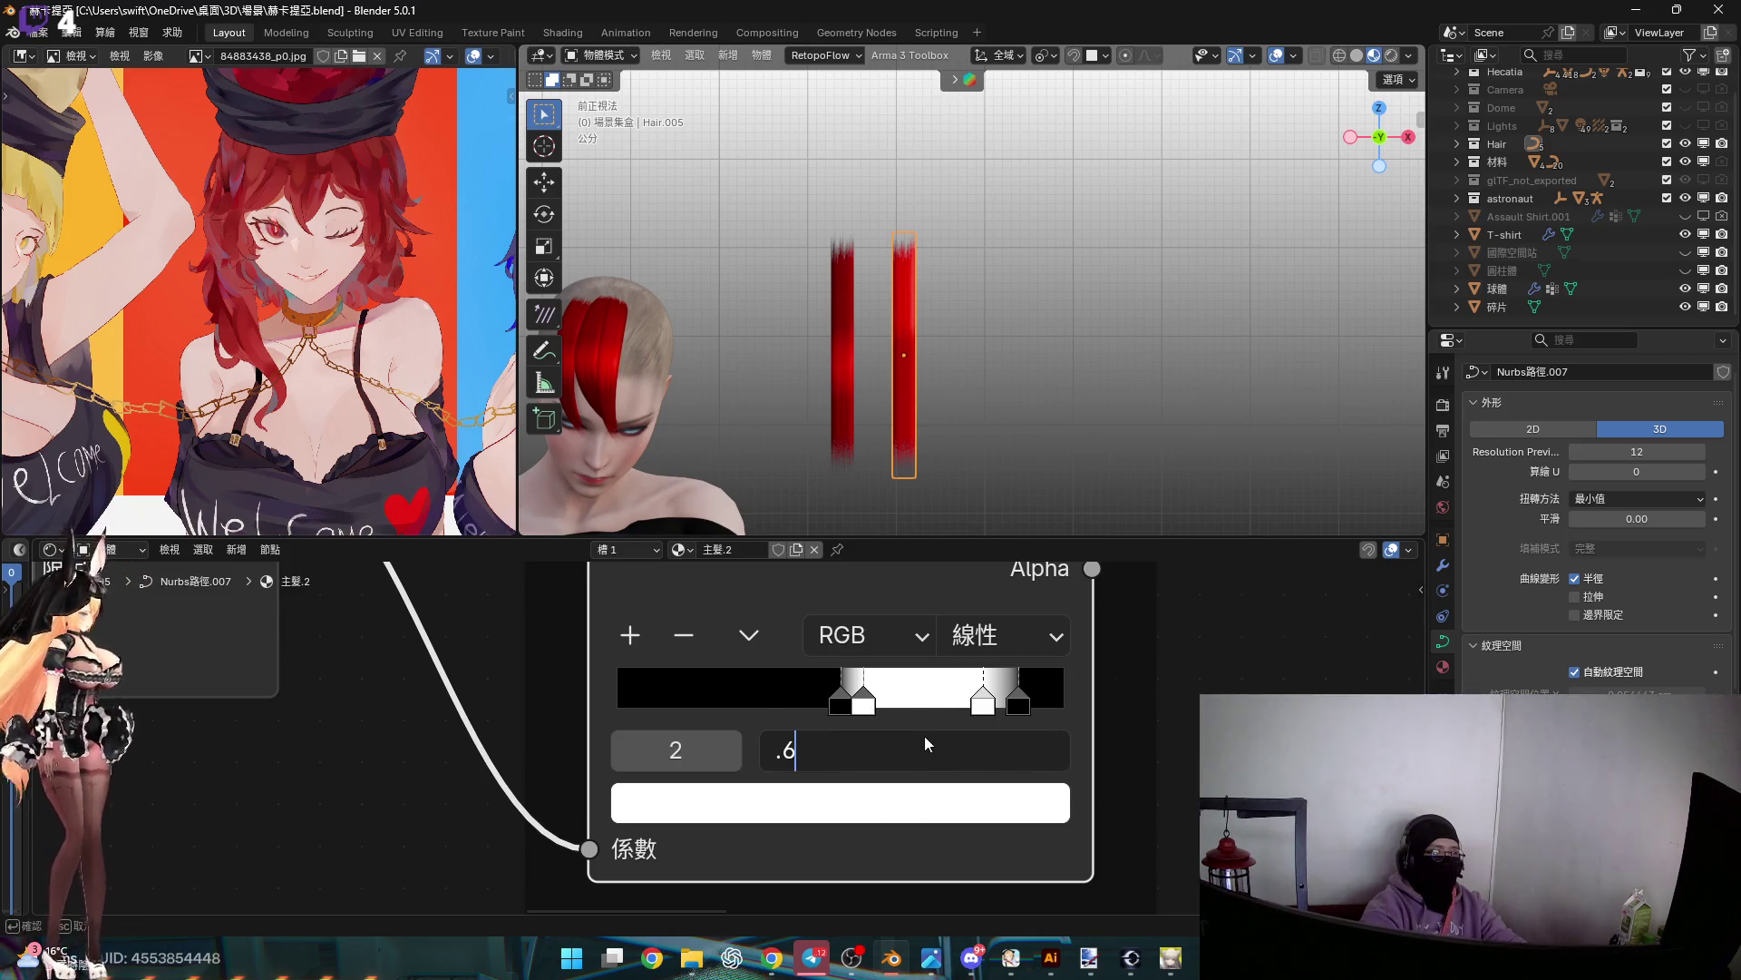
pyautogui.press('Return')
pyautogui.click(916, 742)
pyautogui.write('.6')
pyautogui.press('Return')
pyautogui.moveTo(1025, 700); pyautogui.dragTo(927, 712)
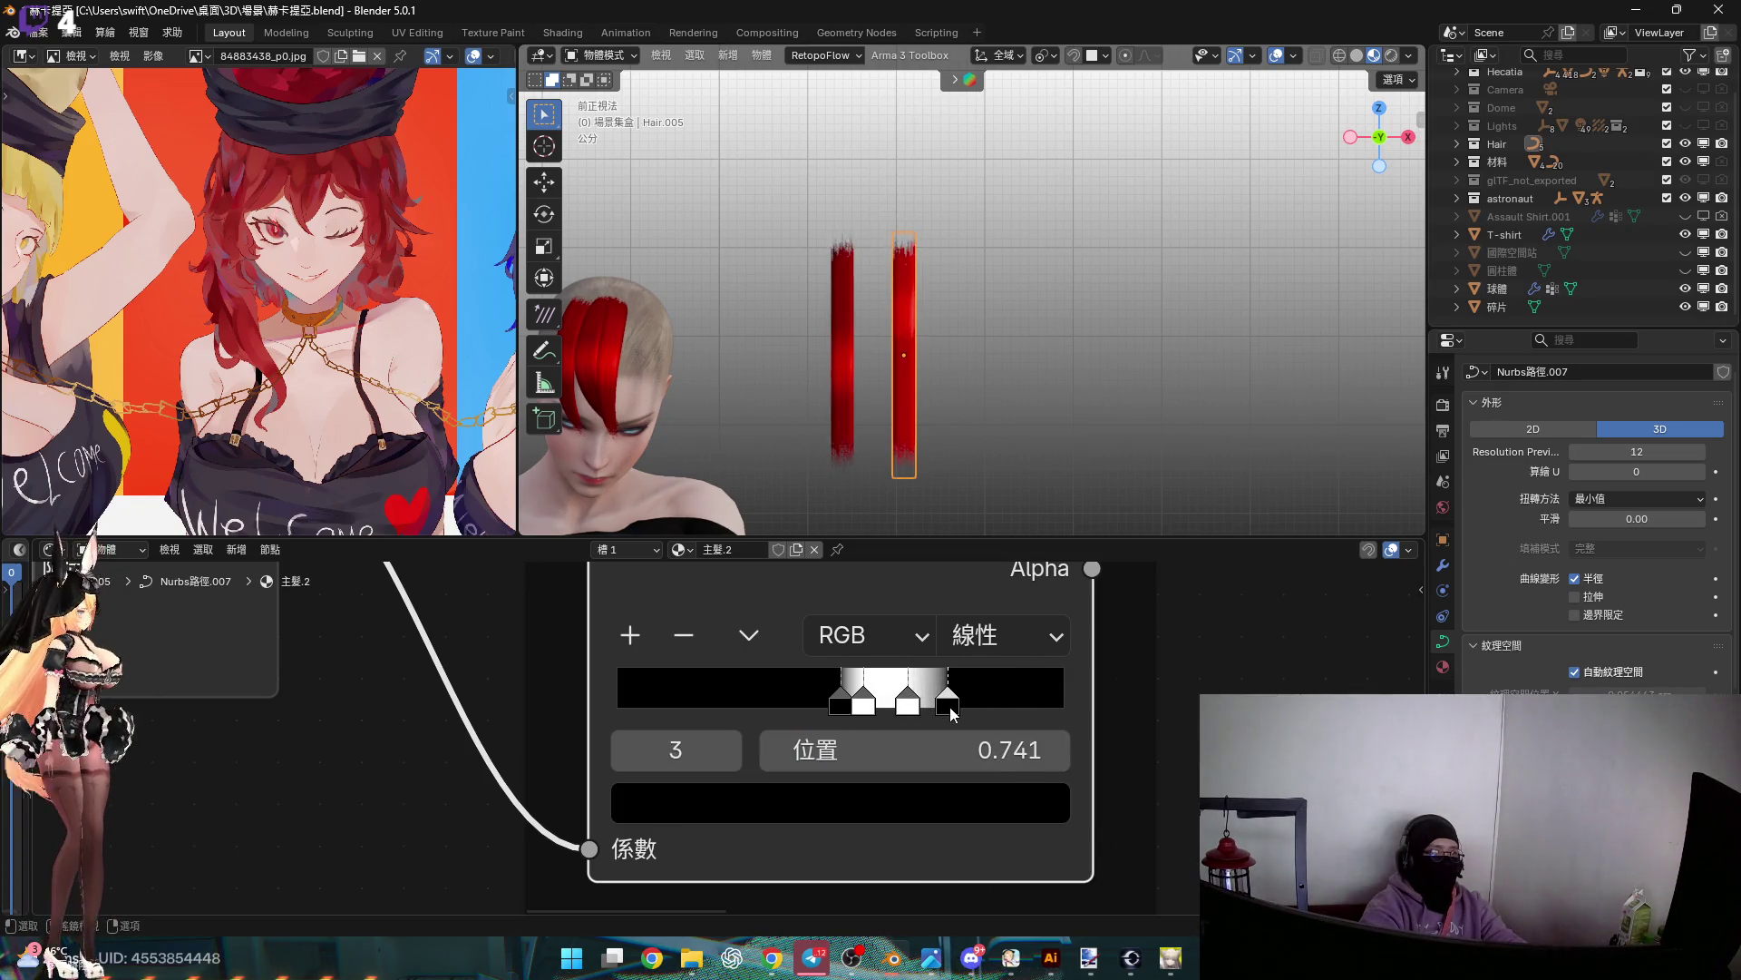
pyautogui.click(969, 755)
pyautogui.write('.')
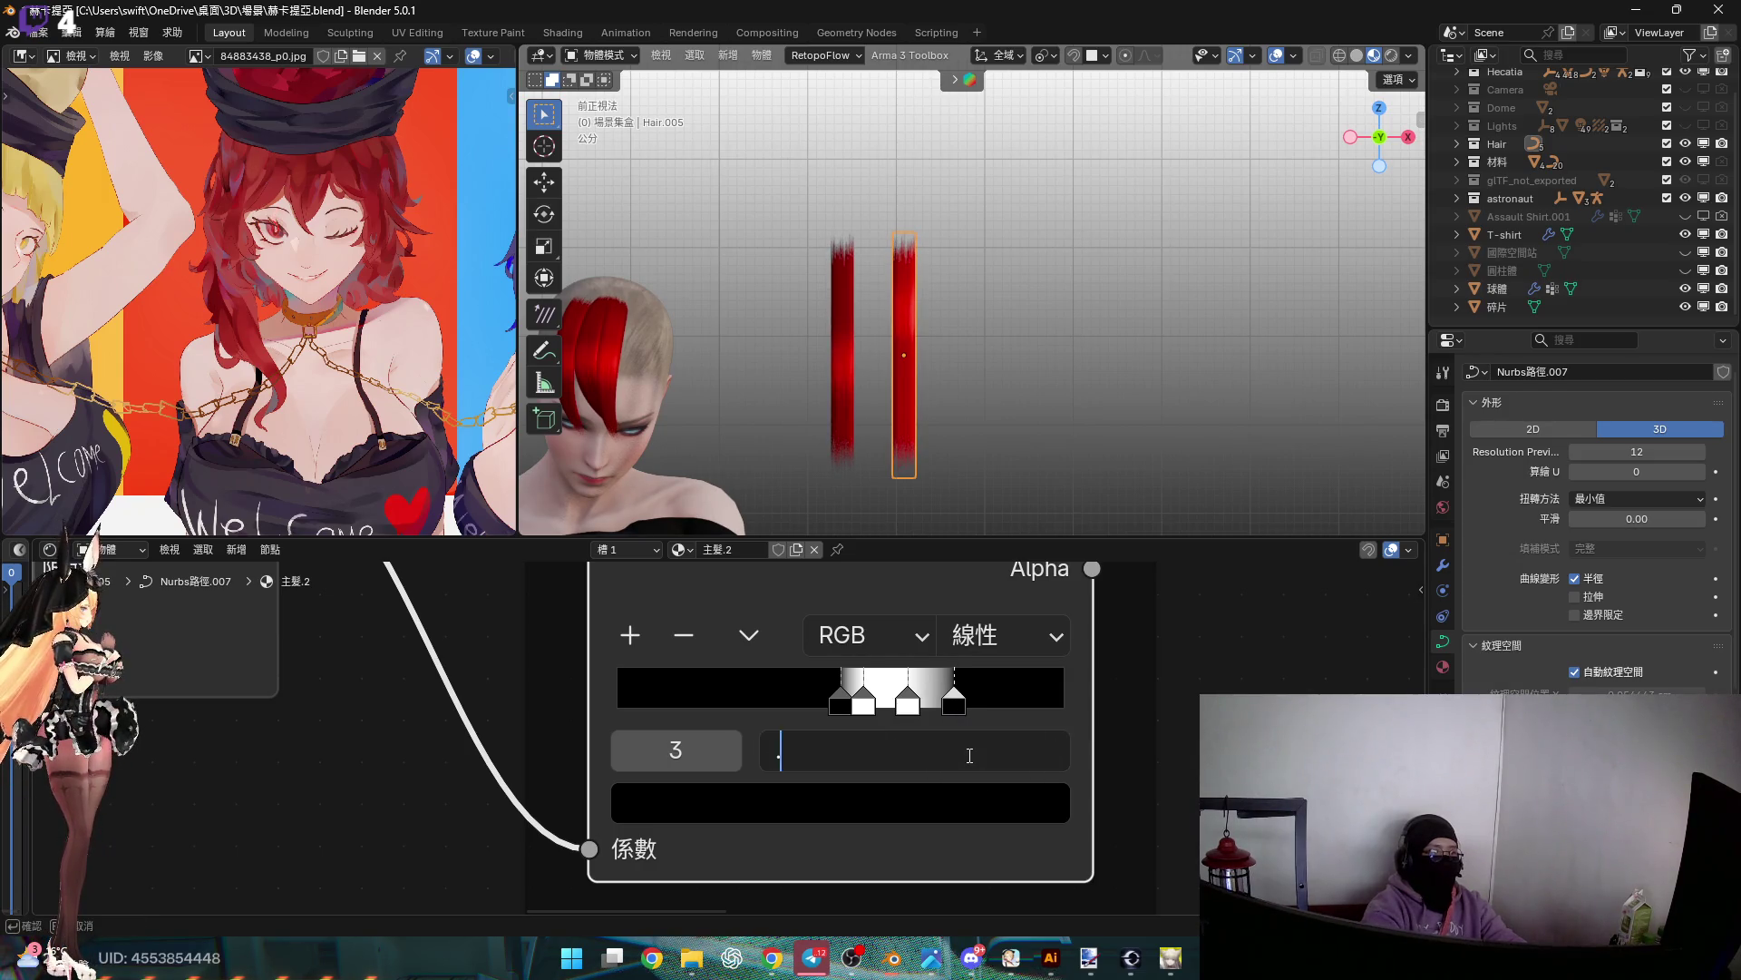
pyautogui.press('Return')
# Enlarge the 3D view onto the red bangs, then switch over to the game
pyautogui.moveTo(989, 390); pyautogui.dragTo(998, 373, button='middle')
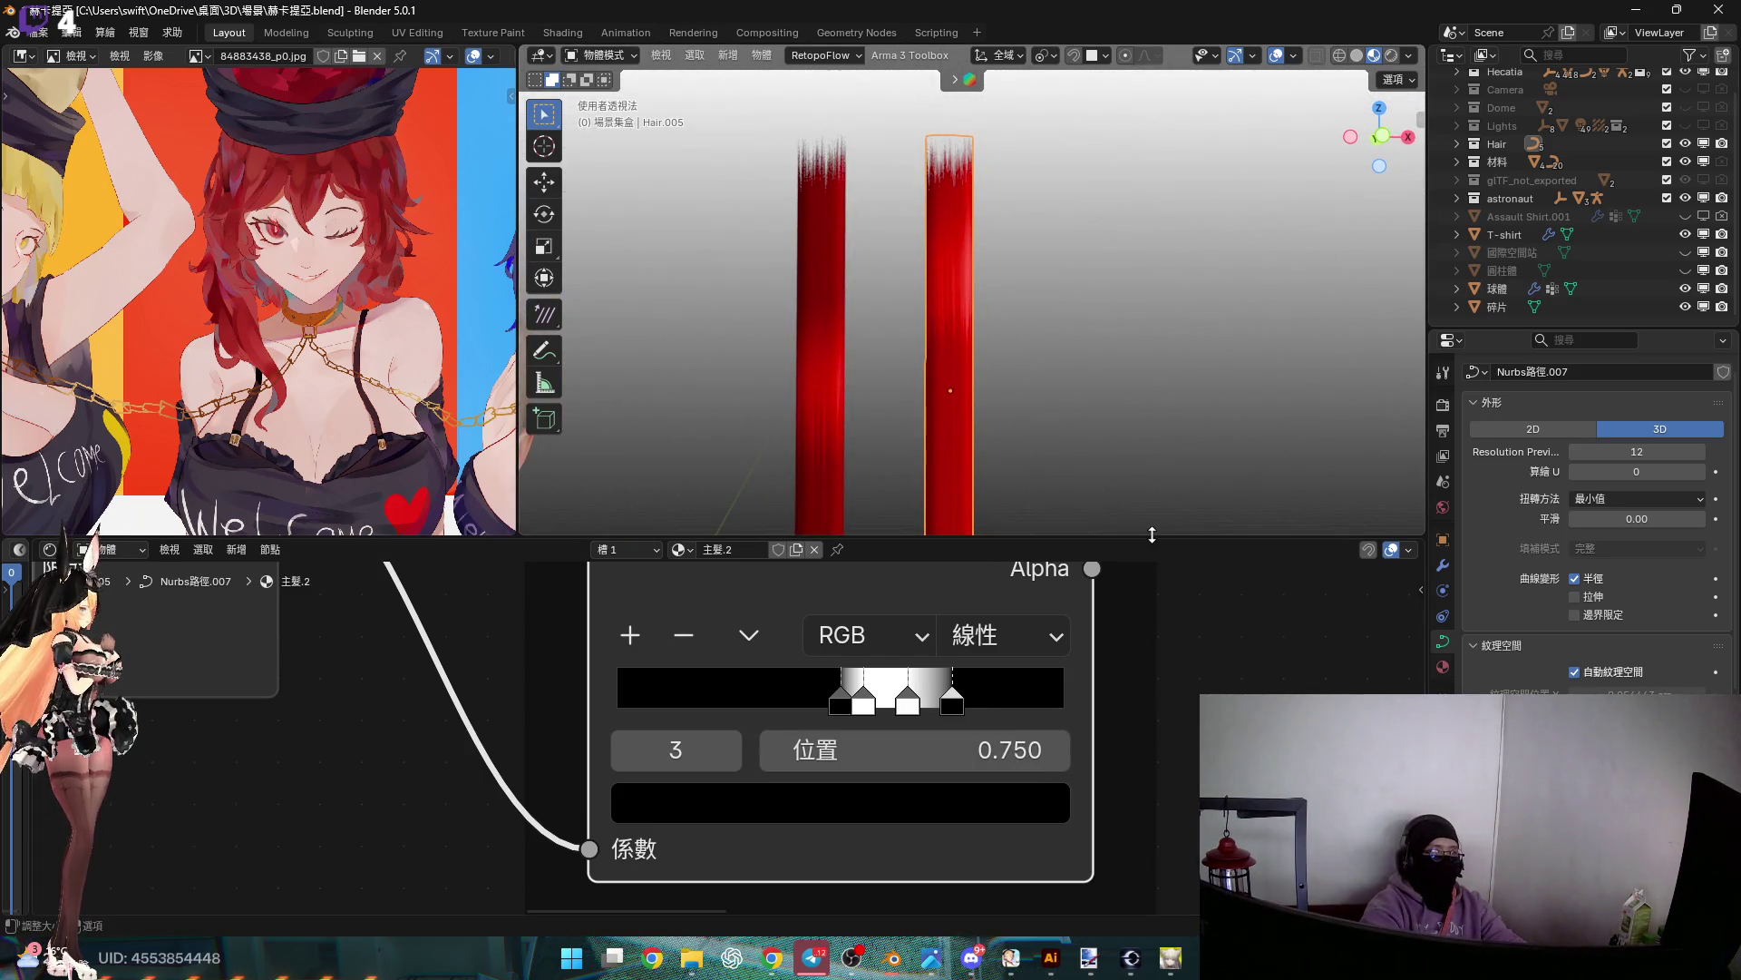
pyautogui.moveTo(1010, 538); pyautogui.dragTo(1011, 894)
pyautogui.scroll(-5, 1014, 555)
pyautogui.scroll(10, 1070, 454)
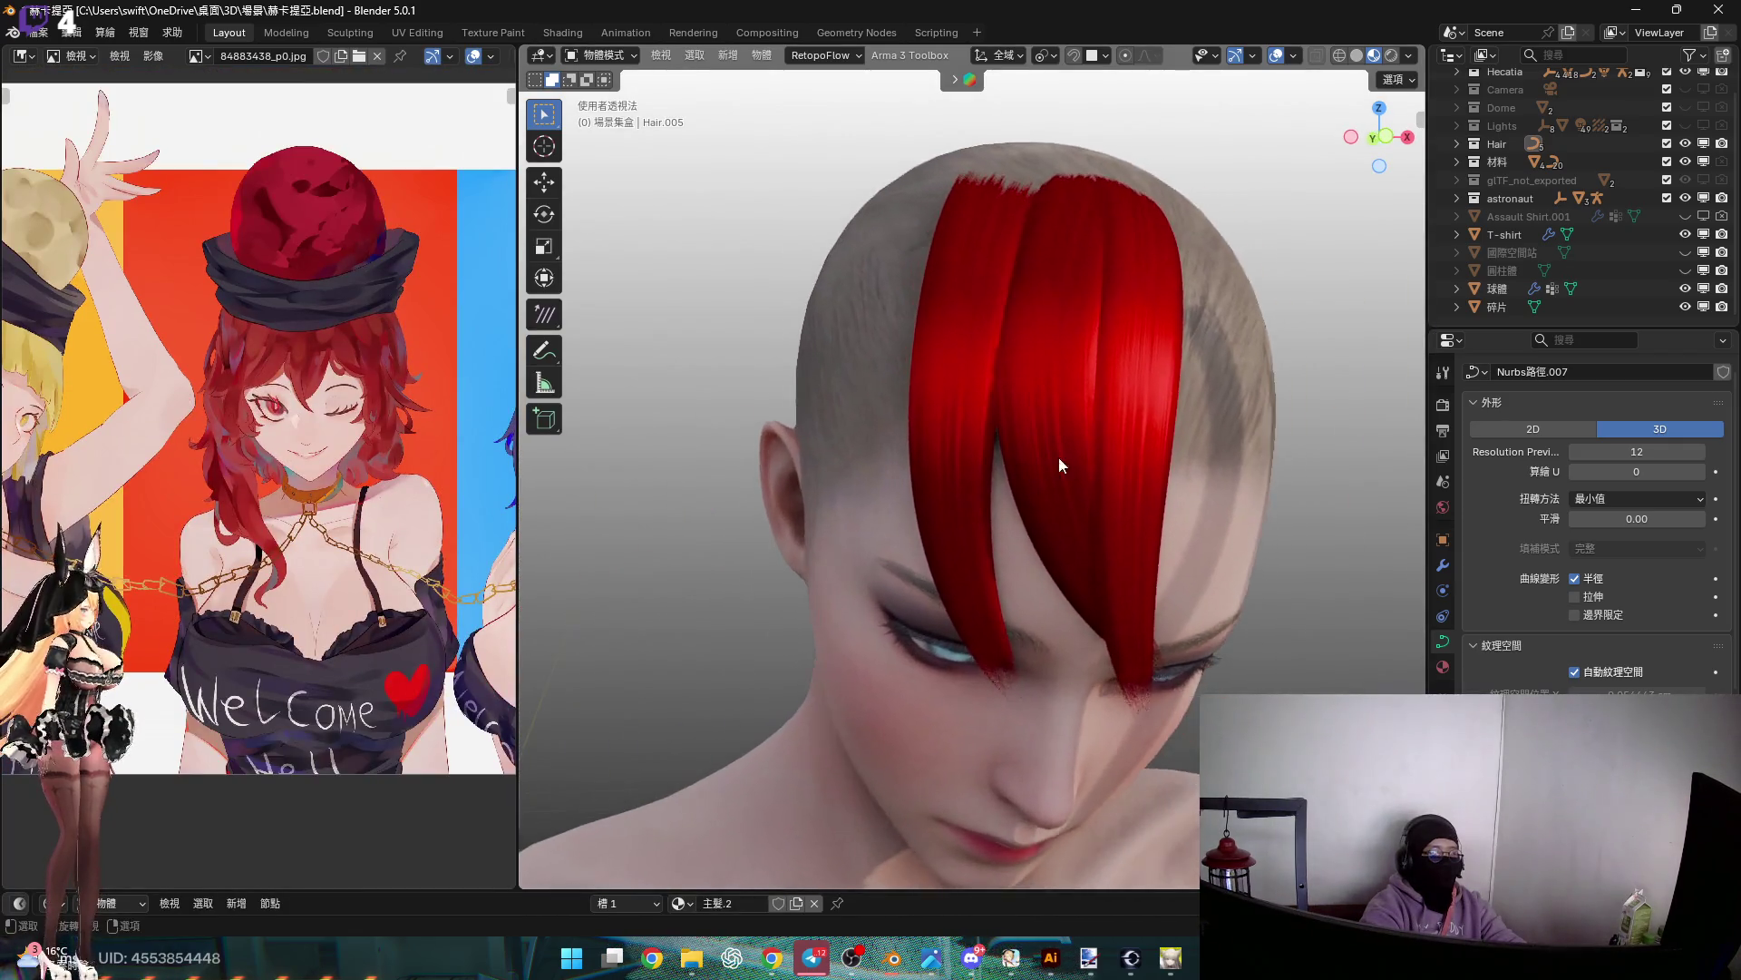
pyautogui.click(1168, 957)
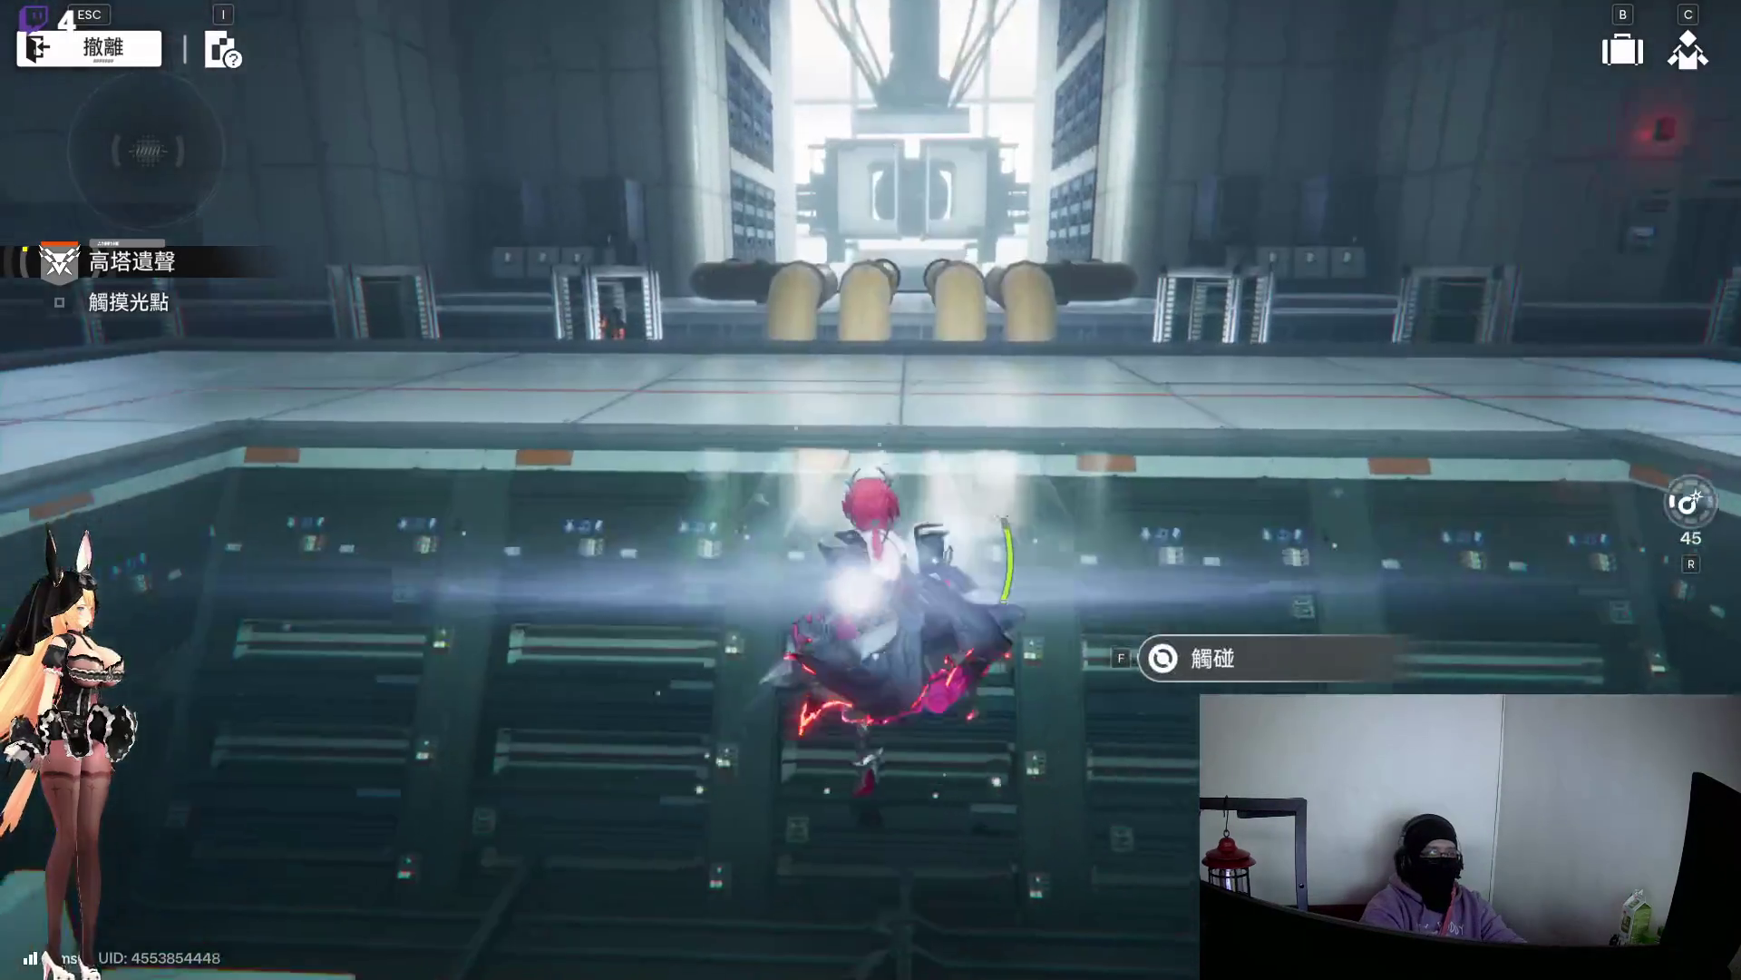
# Switch to the white-haired character and hit the enemy group with lightning and a support attack
pyautogui.press('F1')
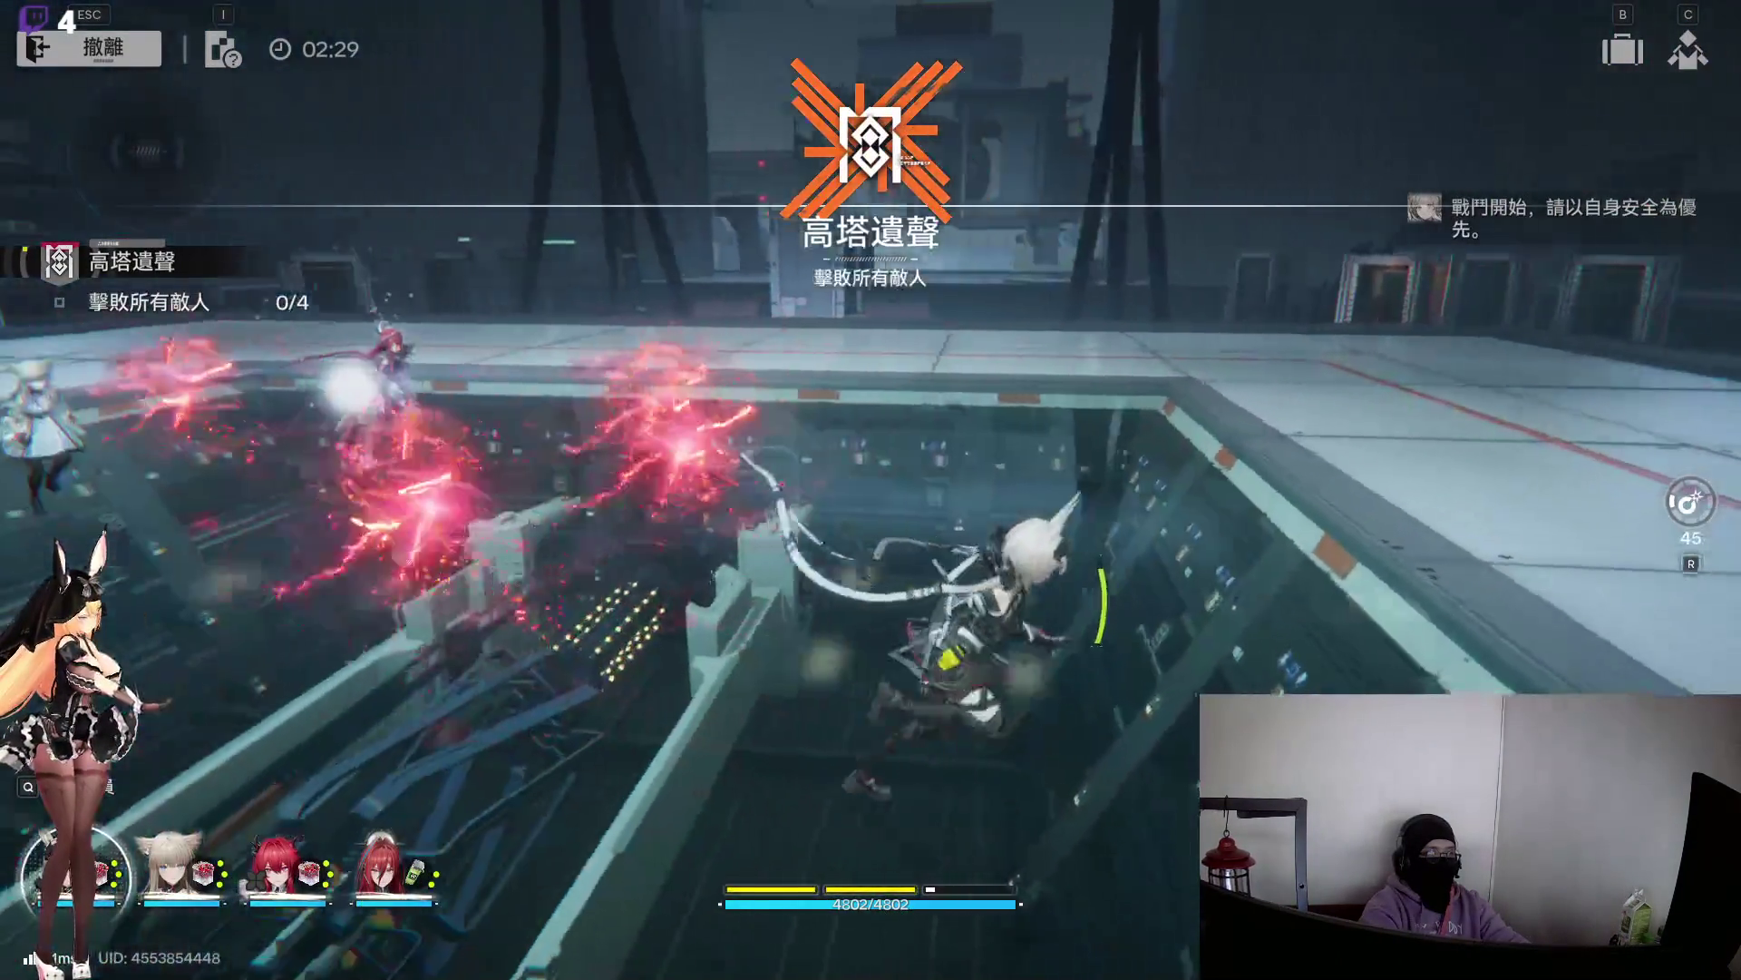
pyautogui.press('e')
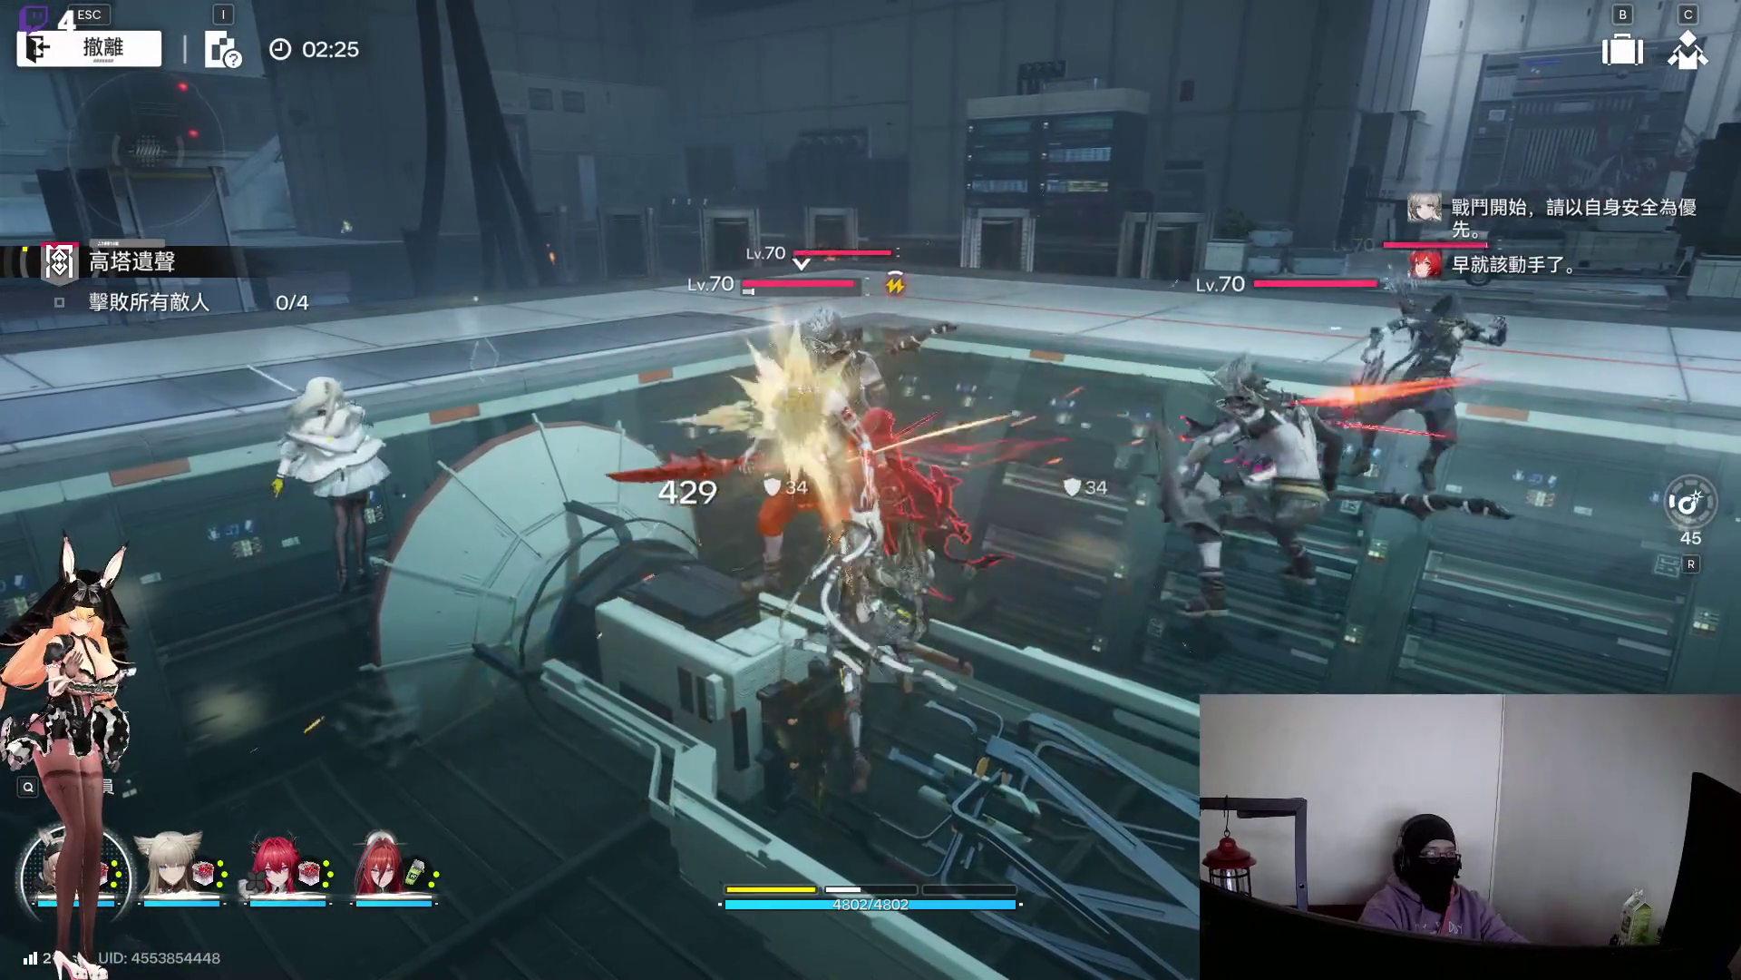
pyautogui.press('e')
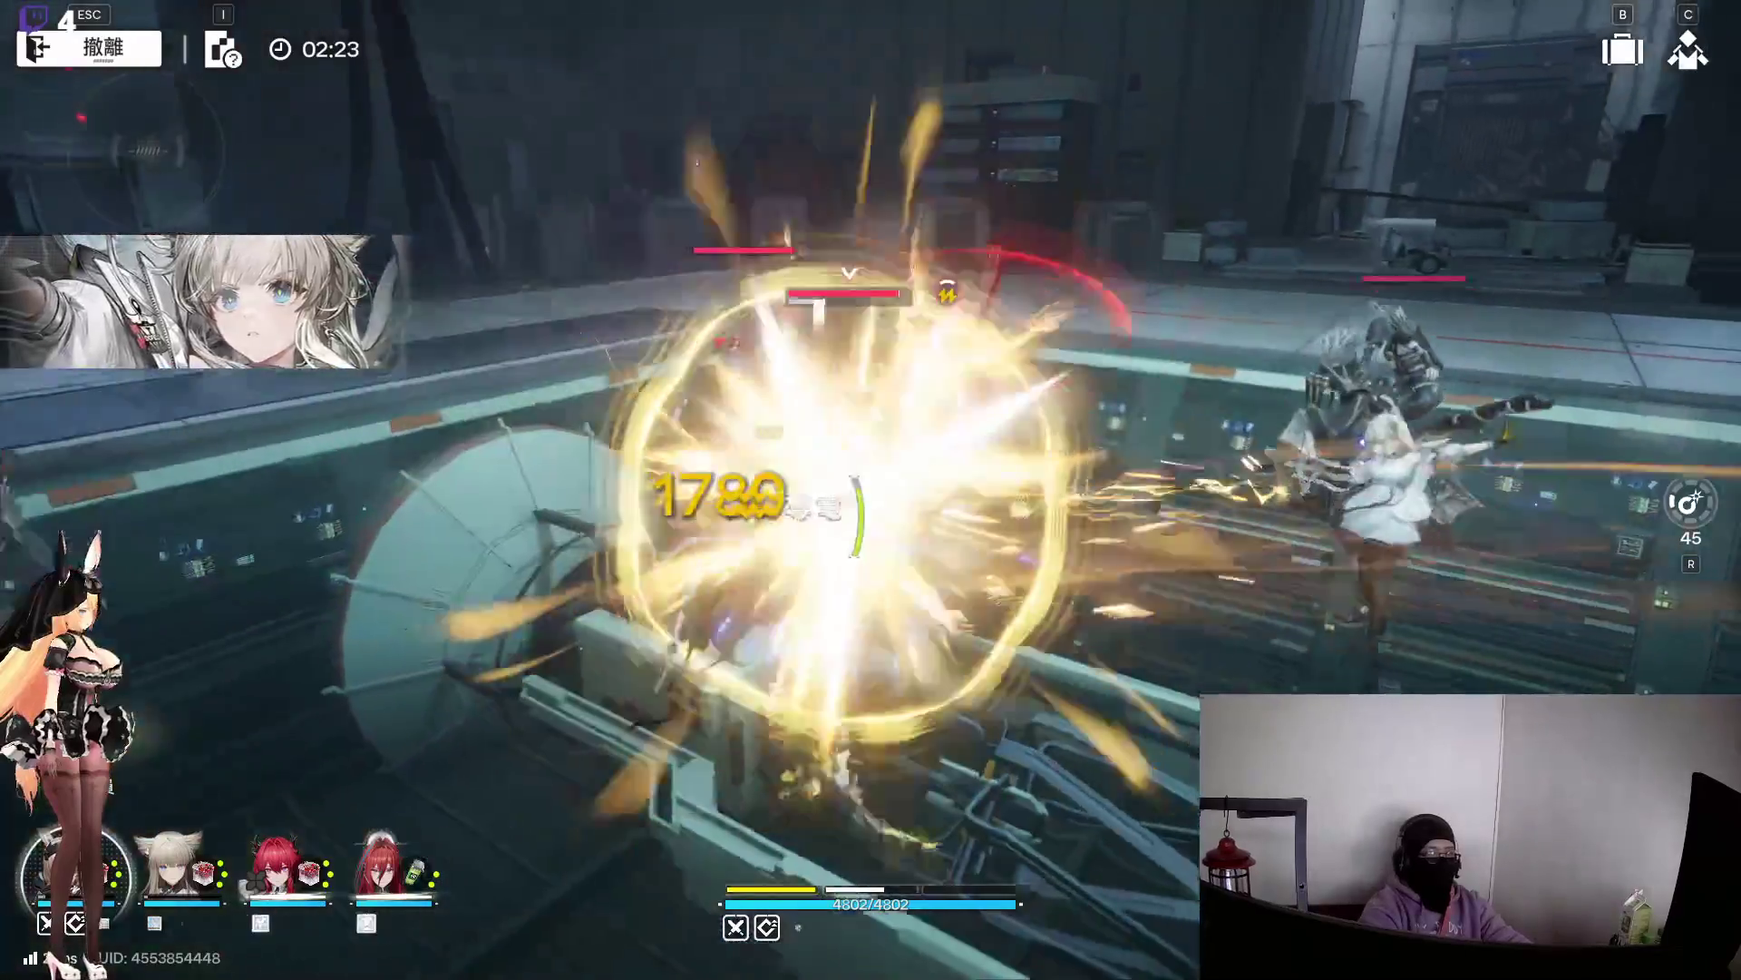
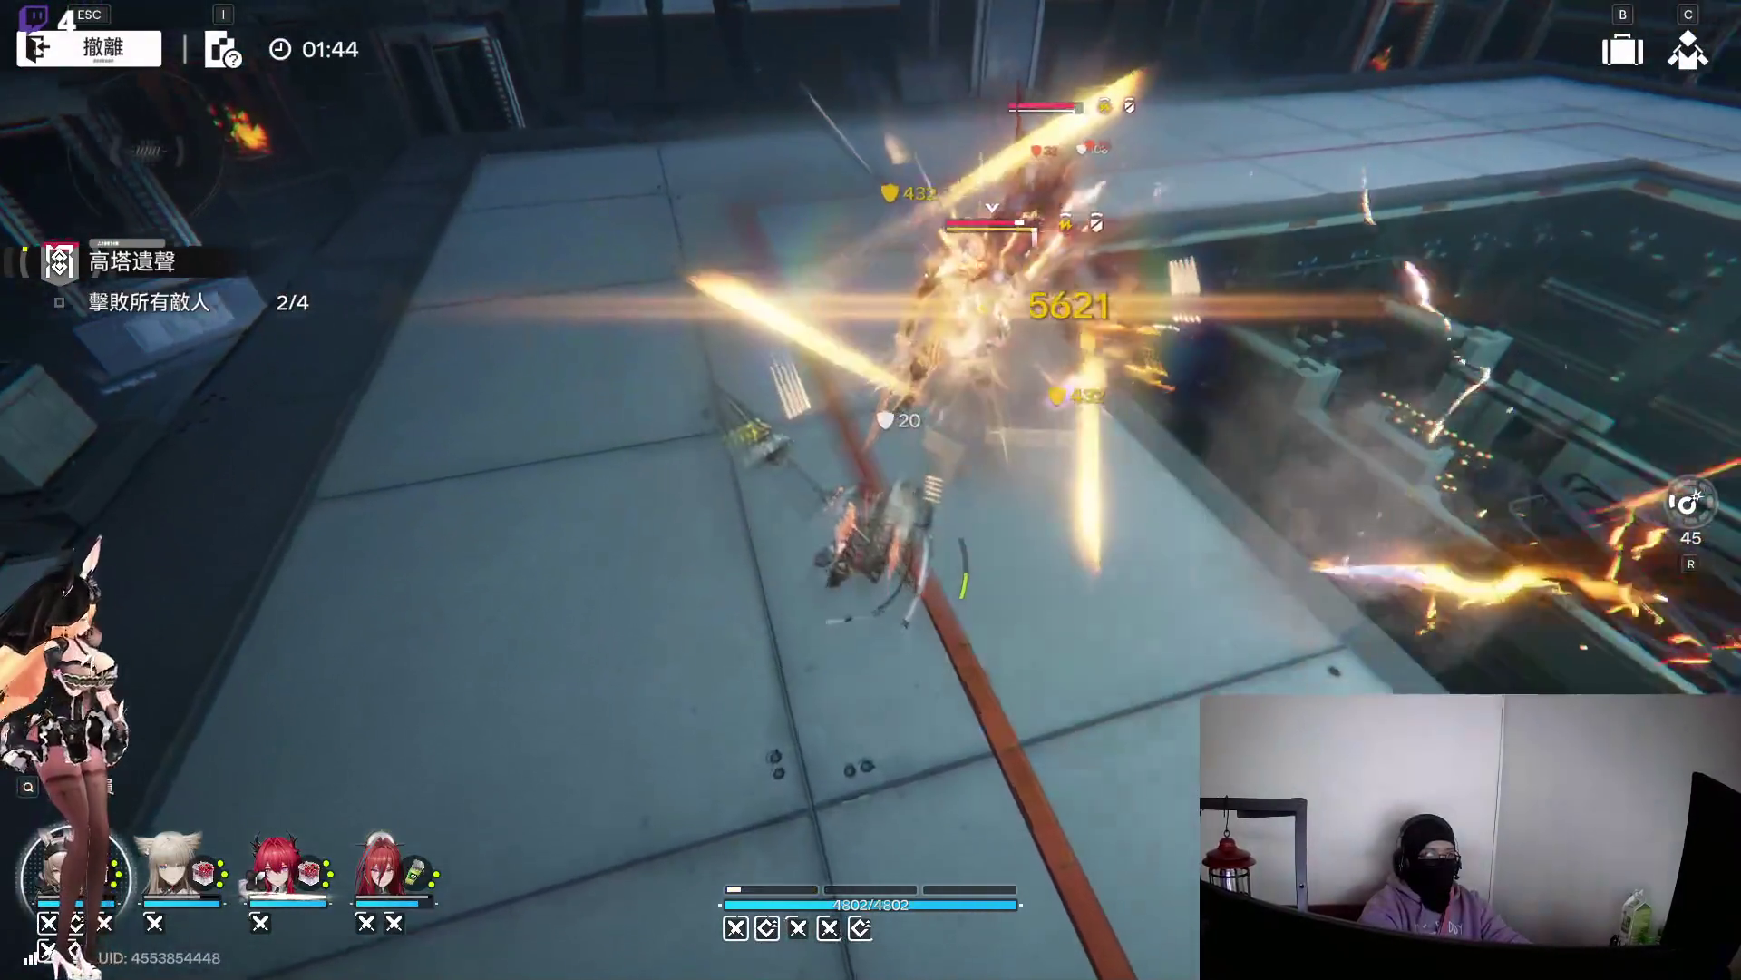
# Attack the tower-stage enemy group until all four are defeated and the objective reads 4/4
pyautogui.click(871, 490)
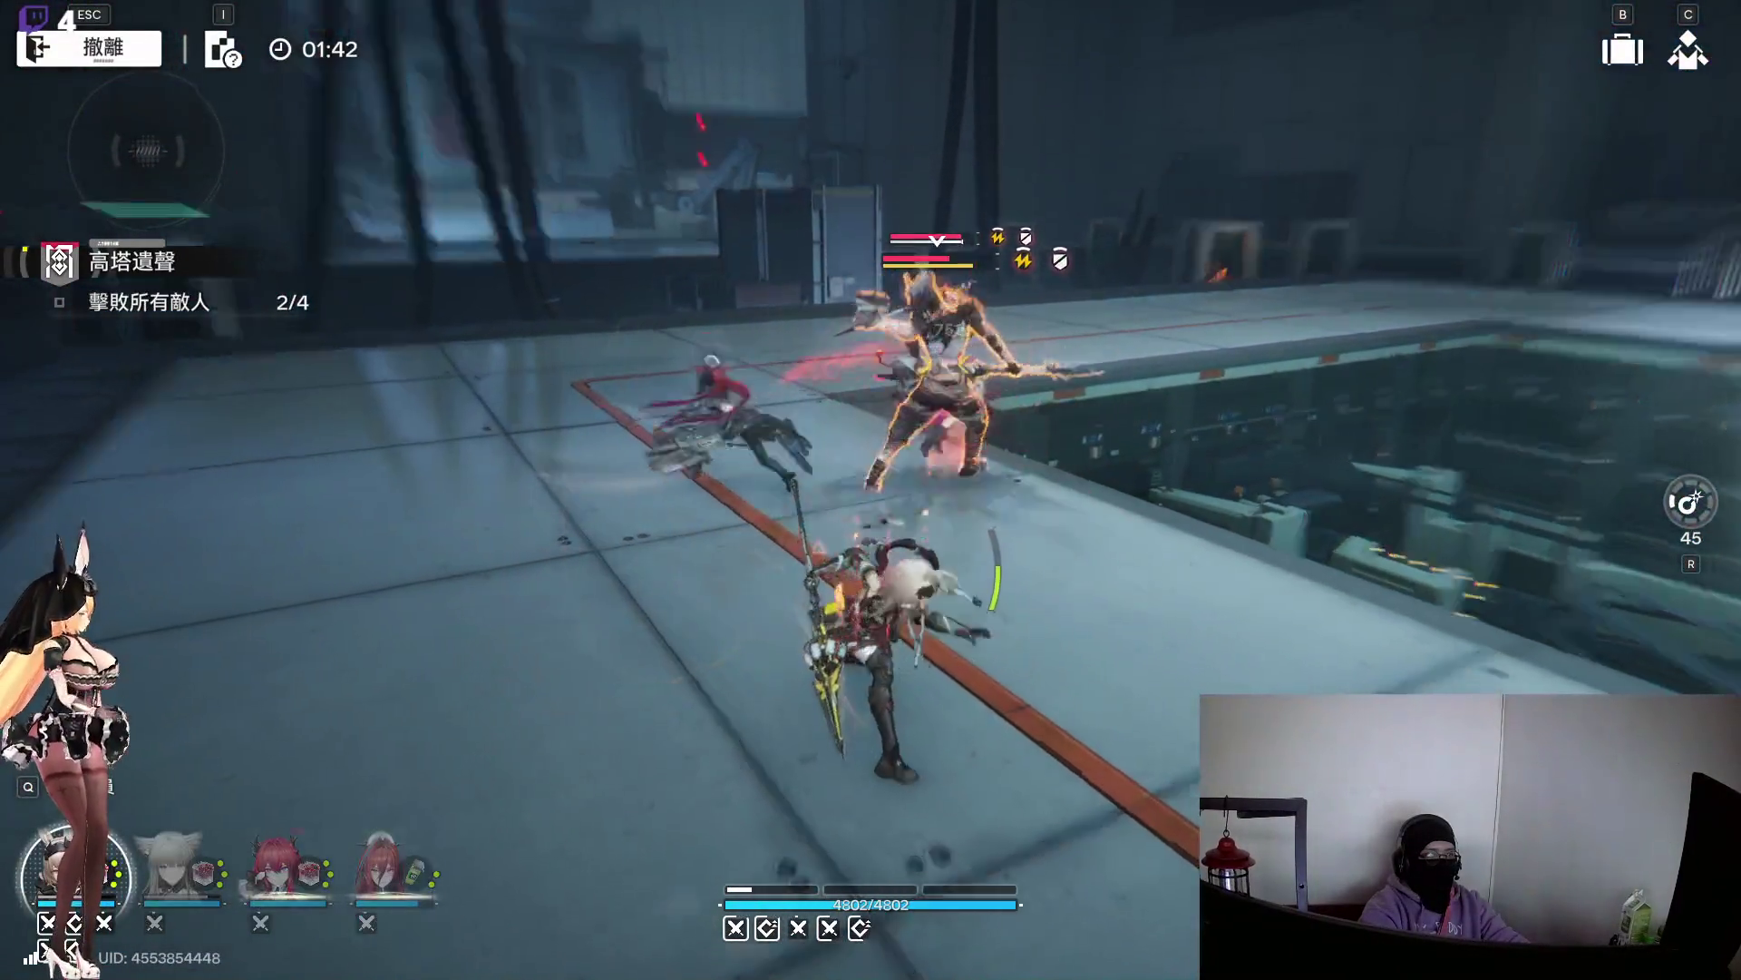
pyautogui.click(870, 490)
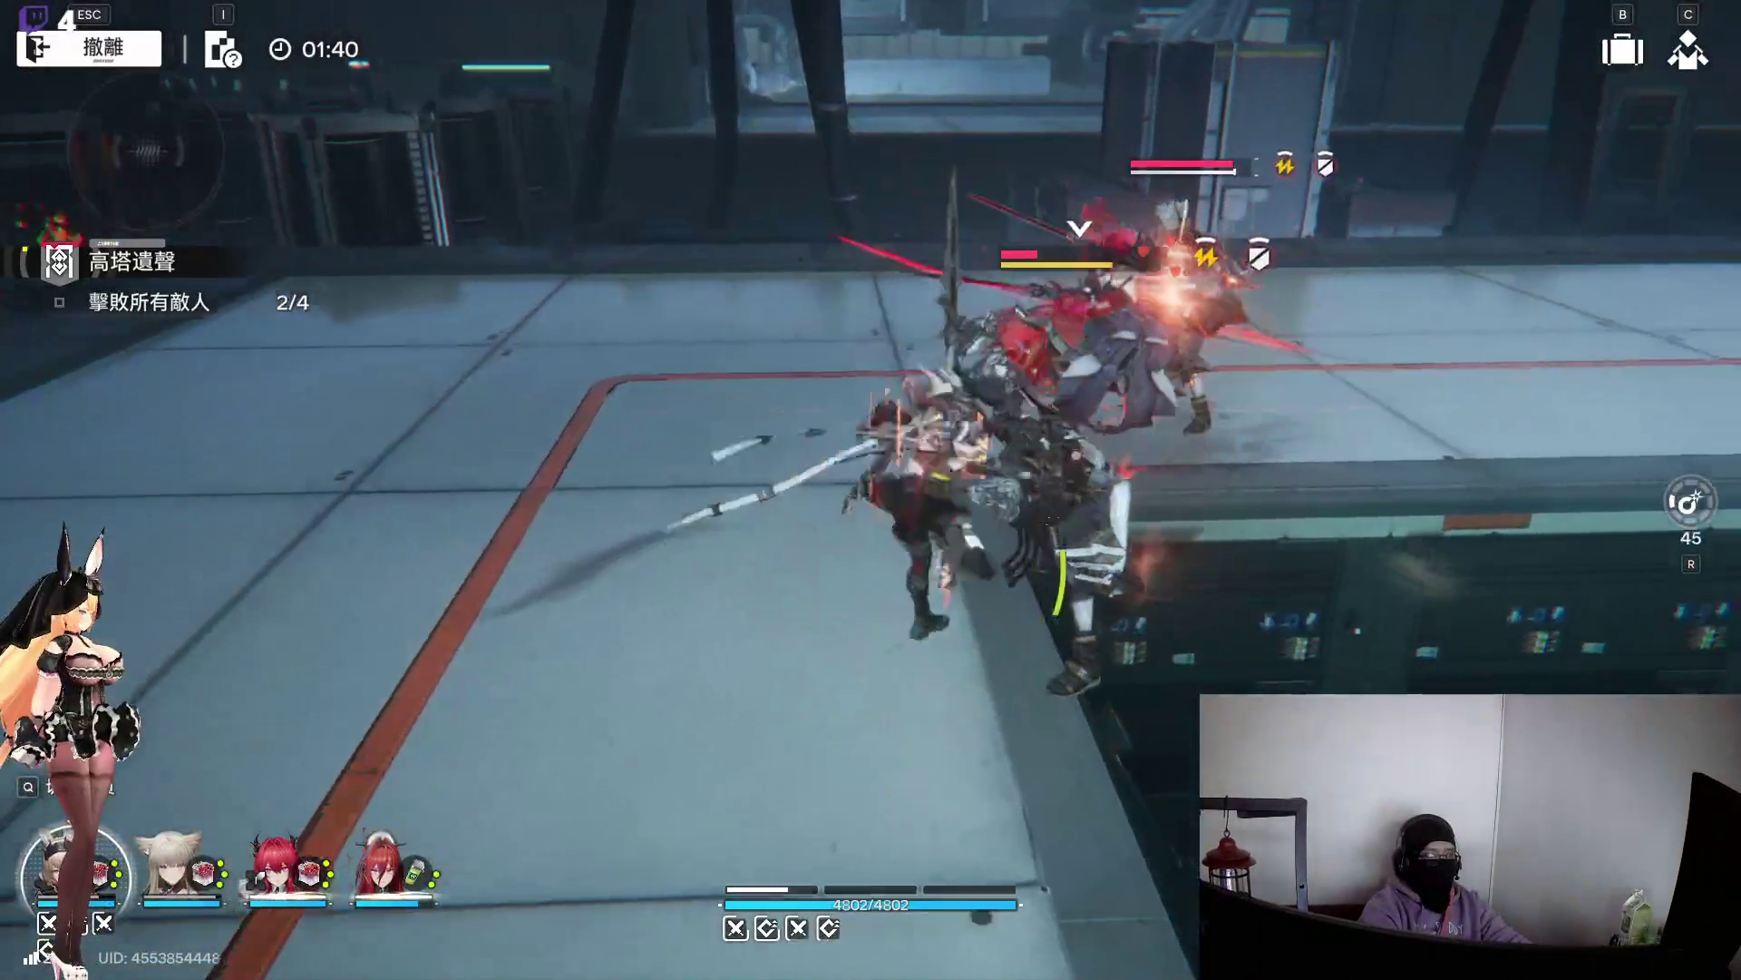
pyautogui.click(871, 490)
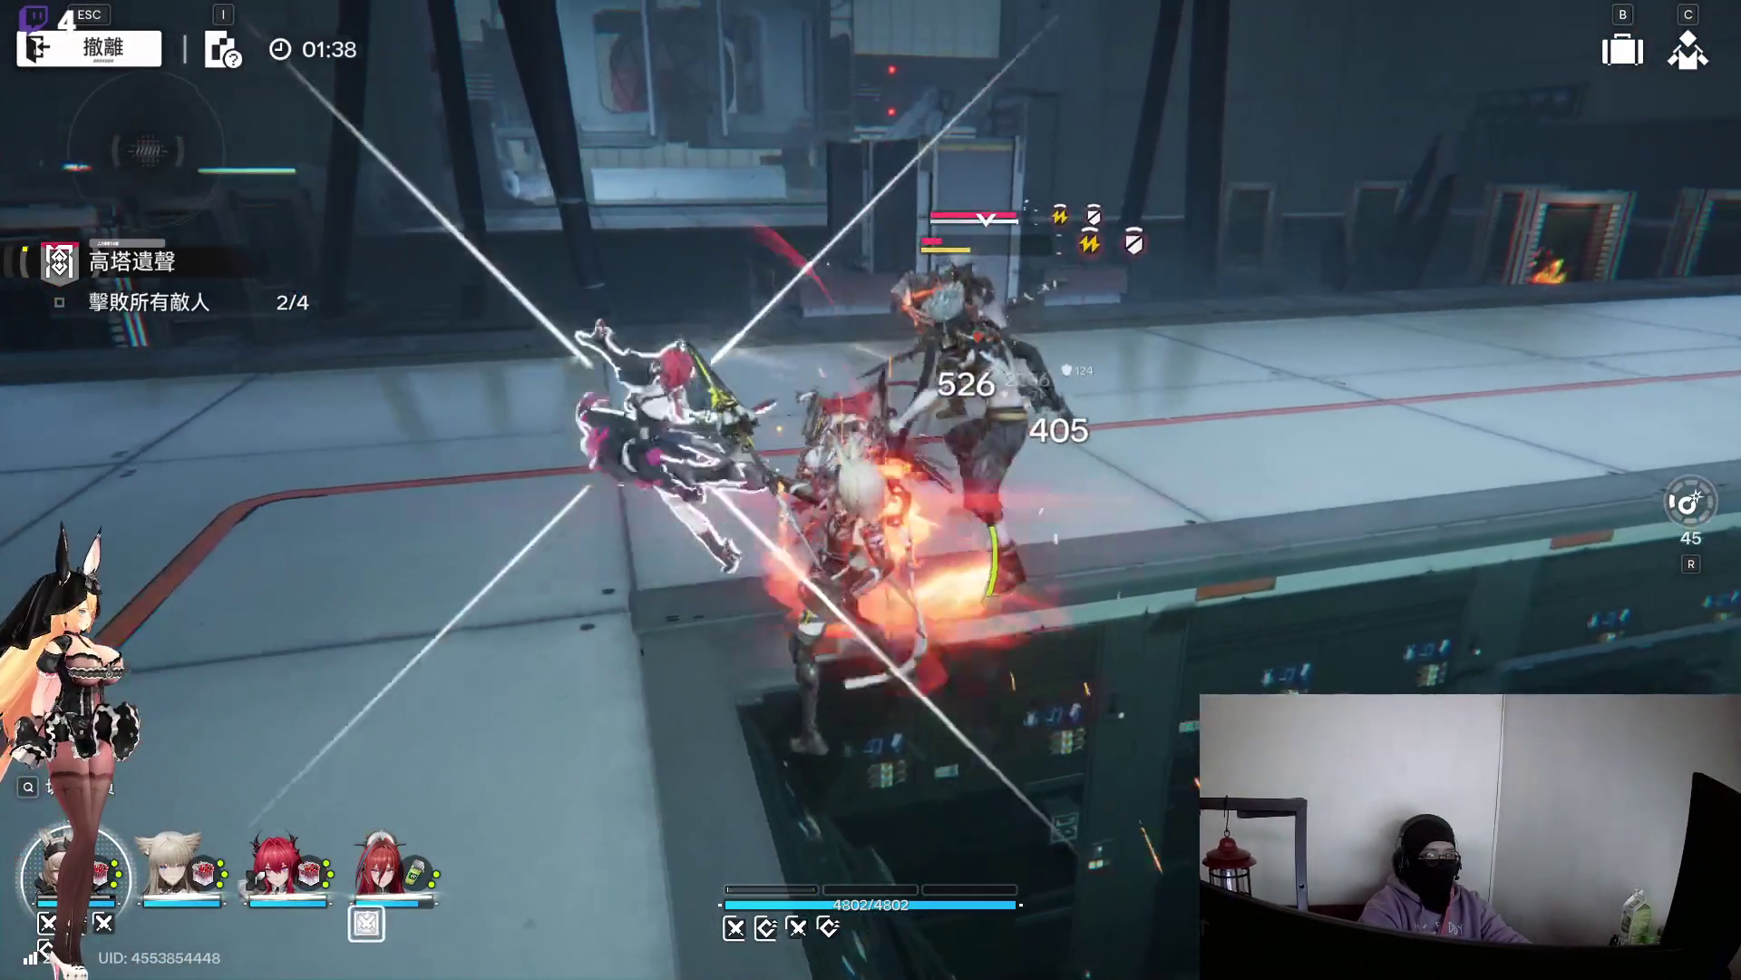
pyautogui.click(871, 490)
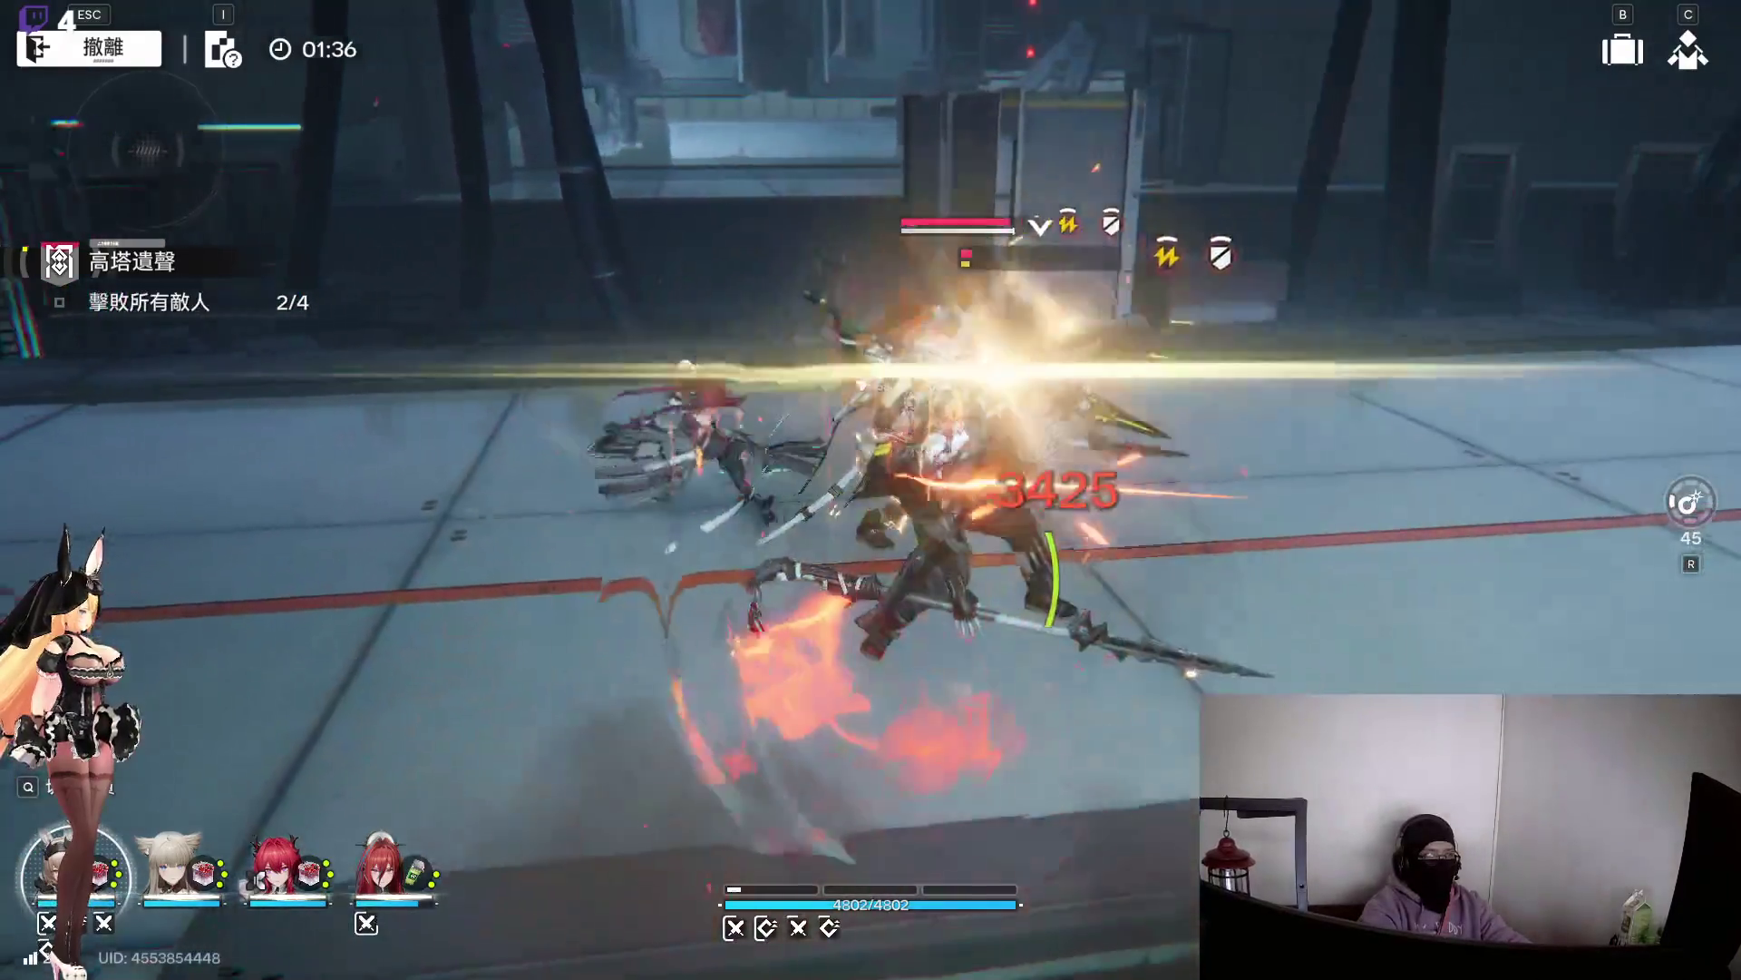
pyautogui.click(871, 489)
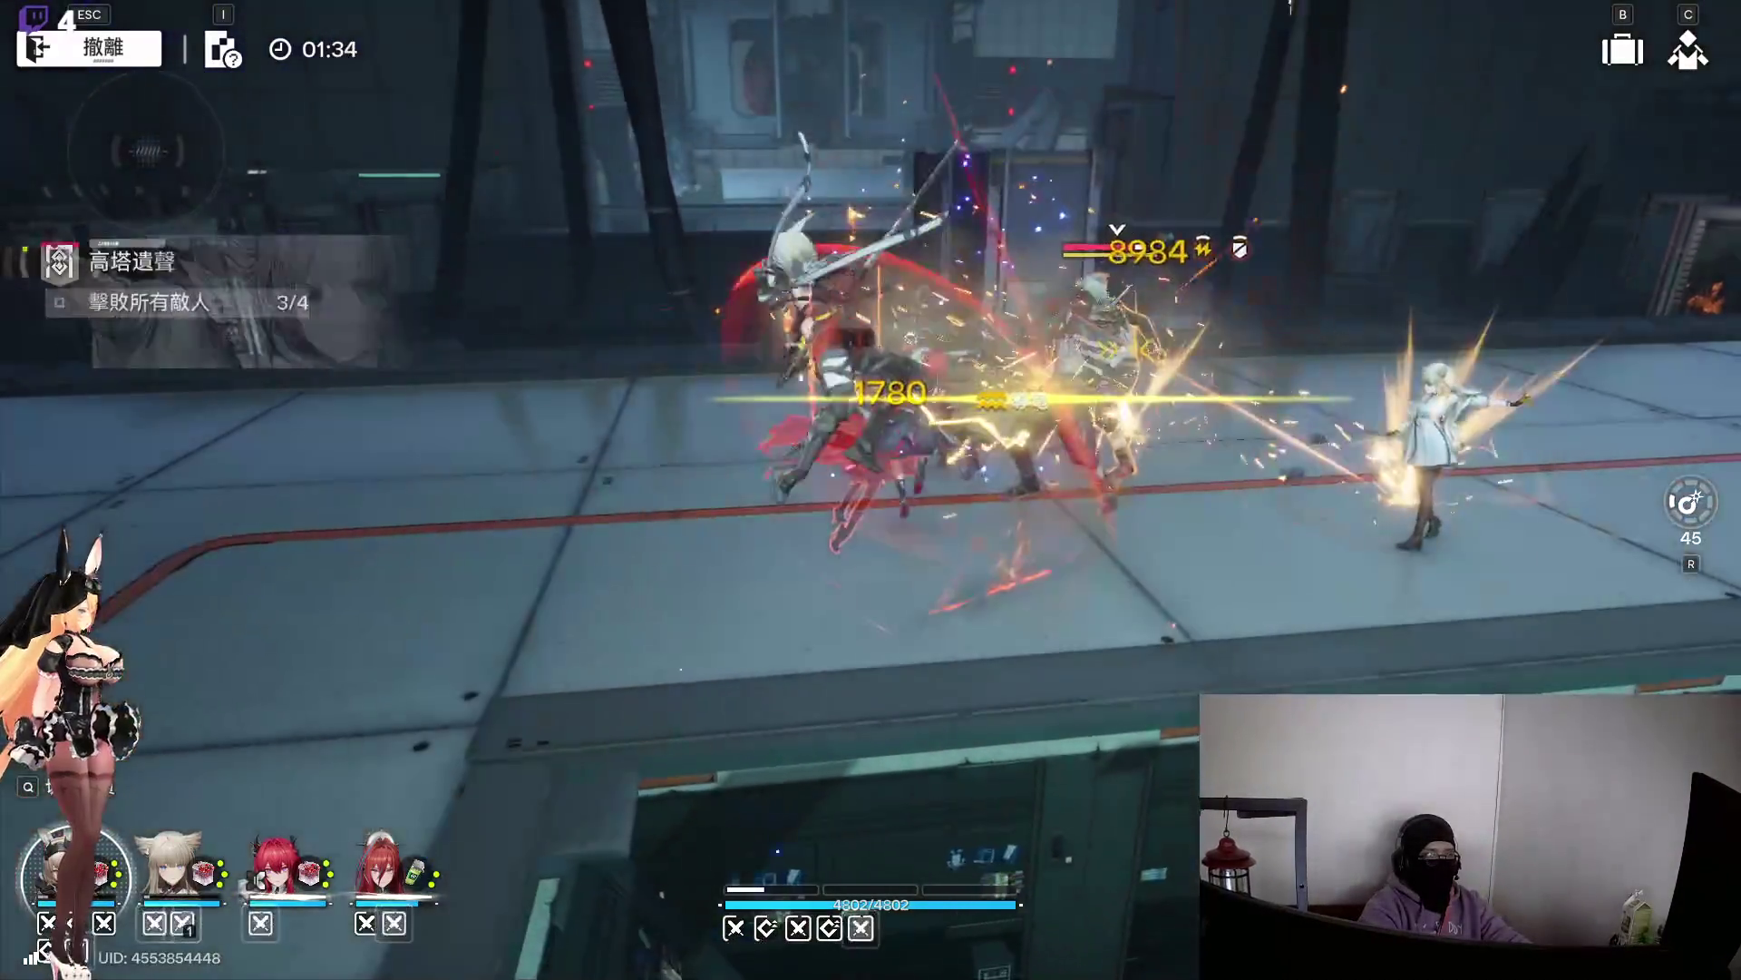
pyautogui.click(871, 490)
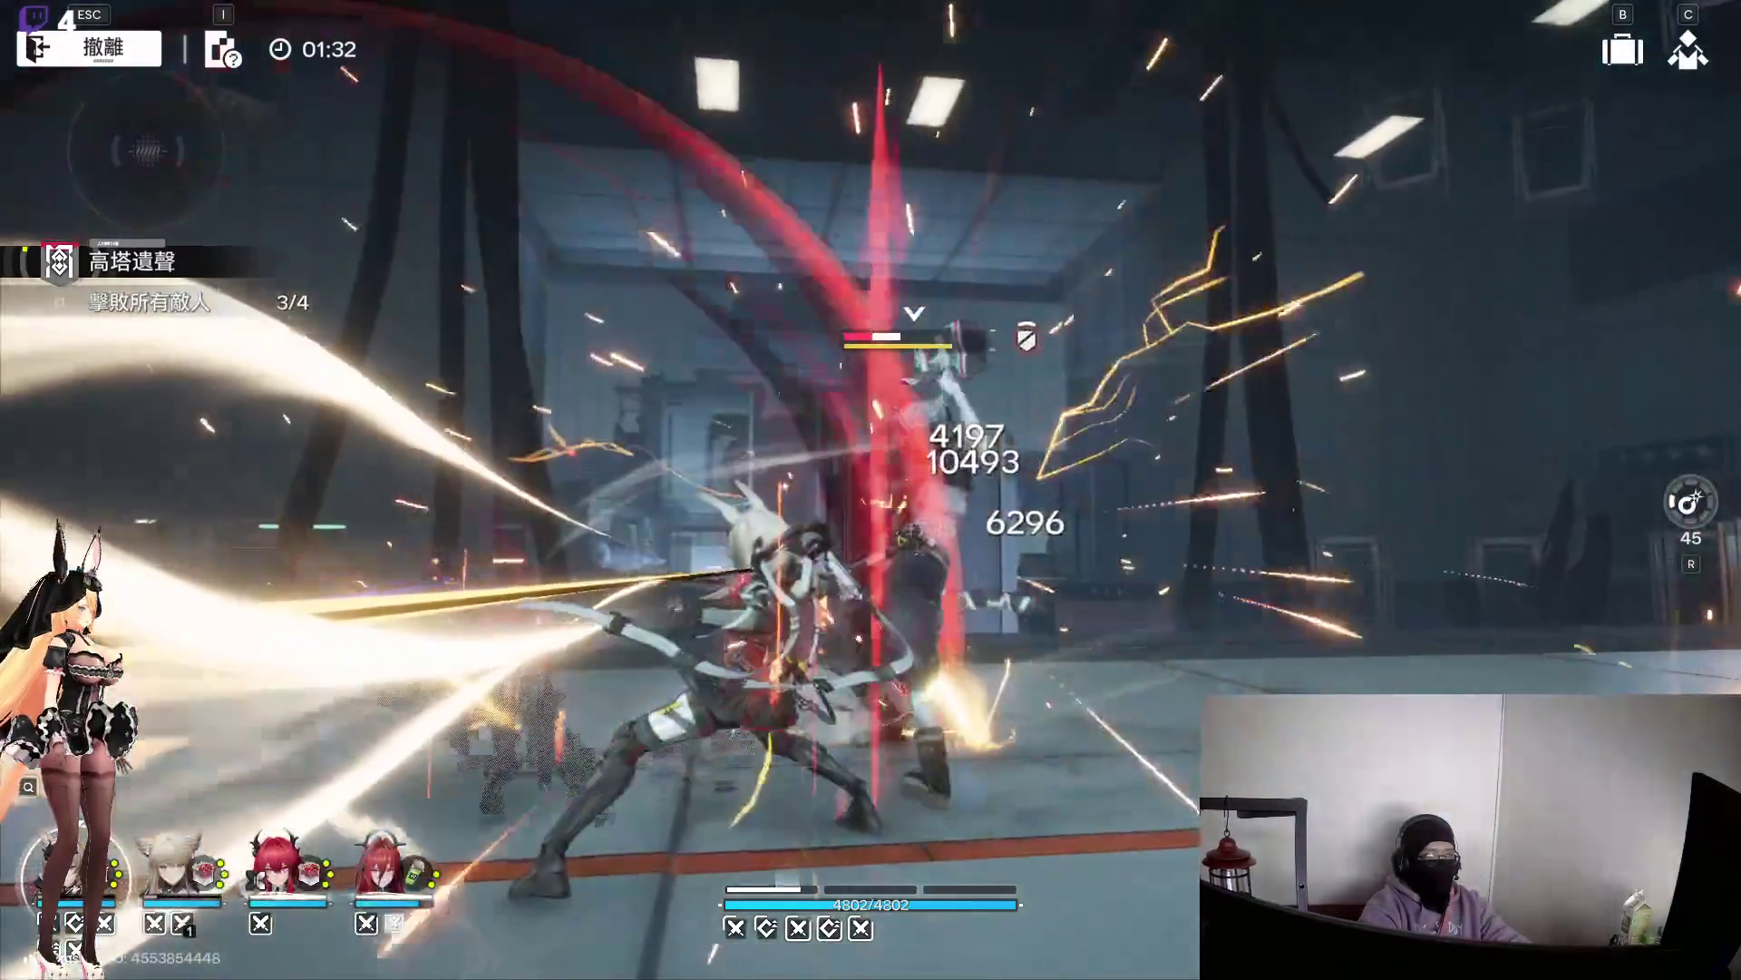
pyautogui.click(871, 490)
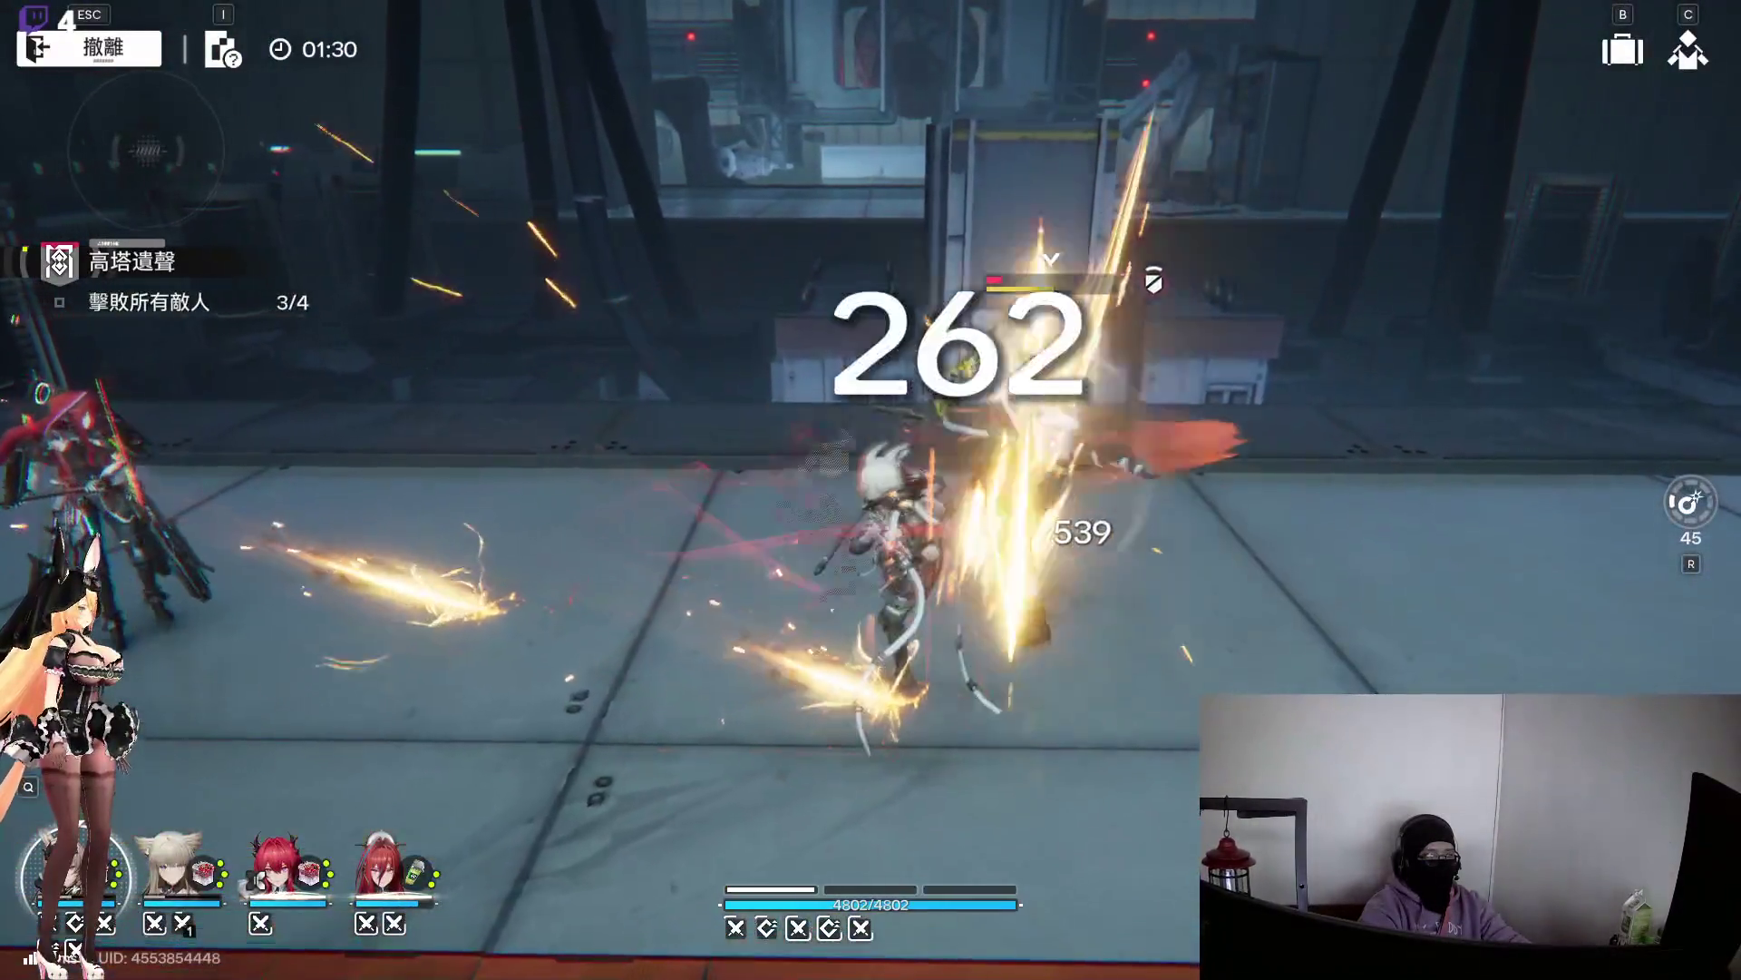
pyautogui.click(871, 490)
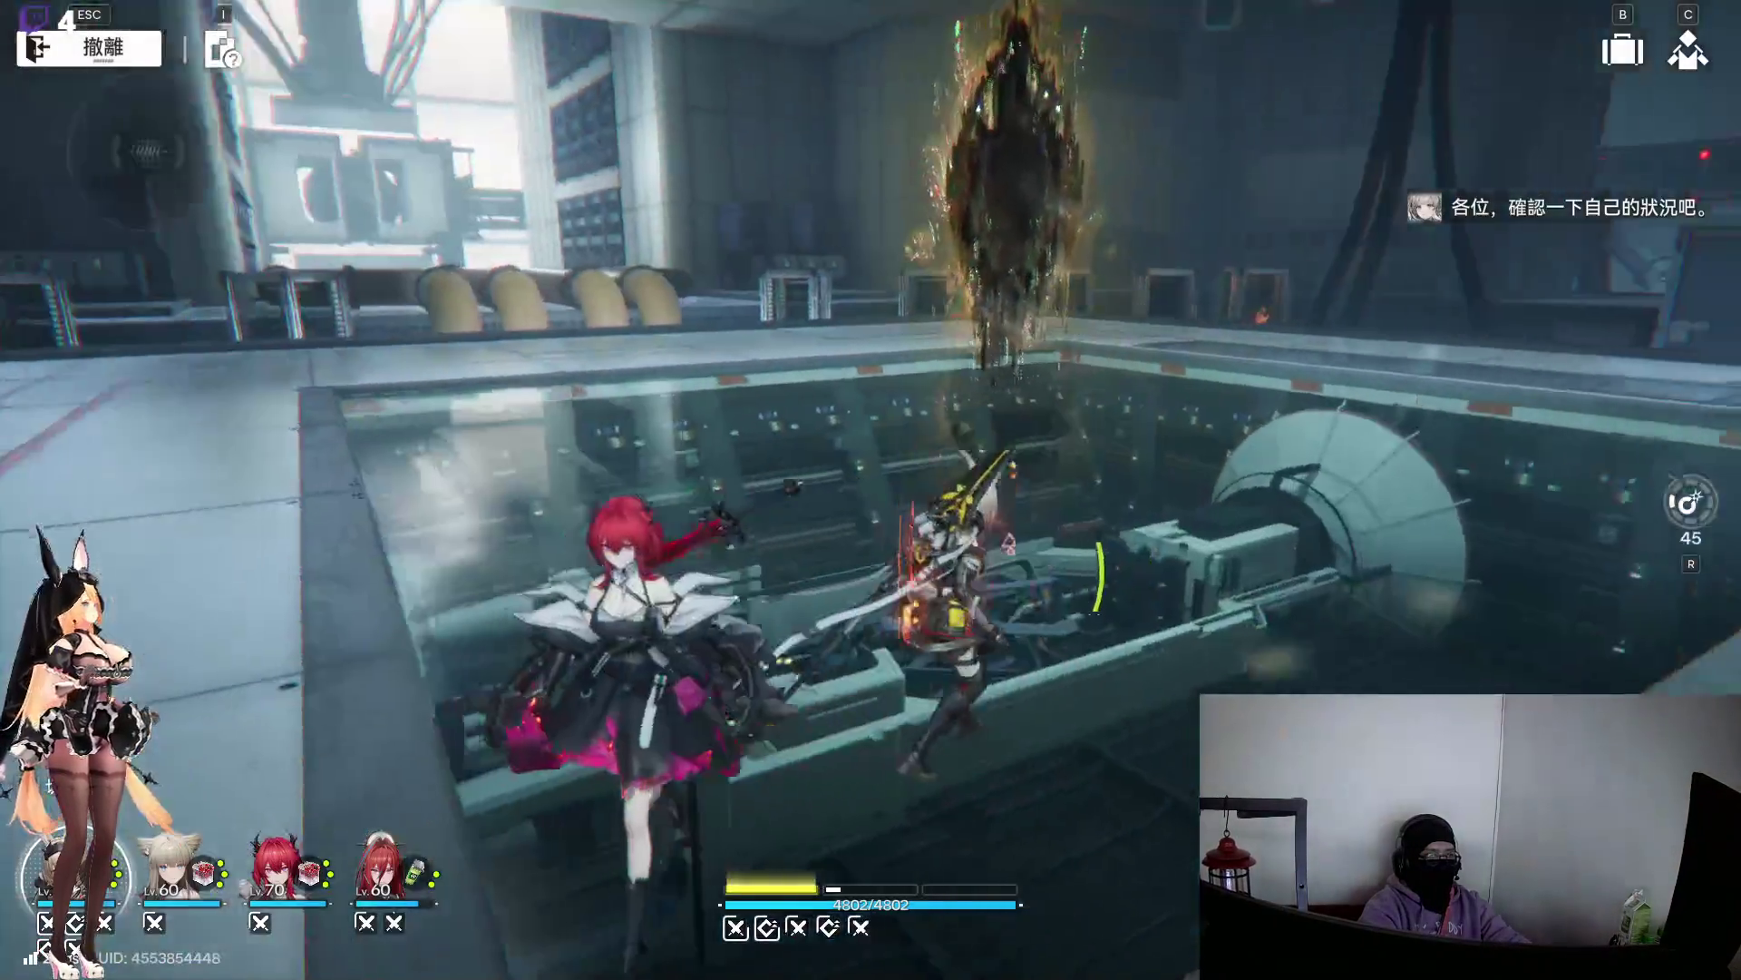
# Run to the portal, claim the ×2 stage reward and leave the reward screen
pyautogui.press('w')
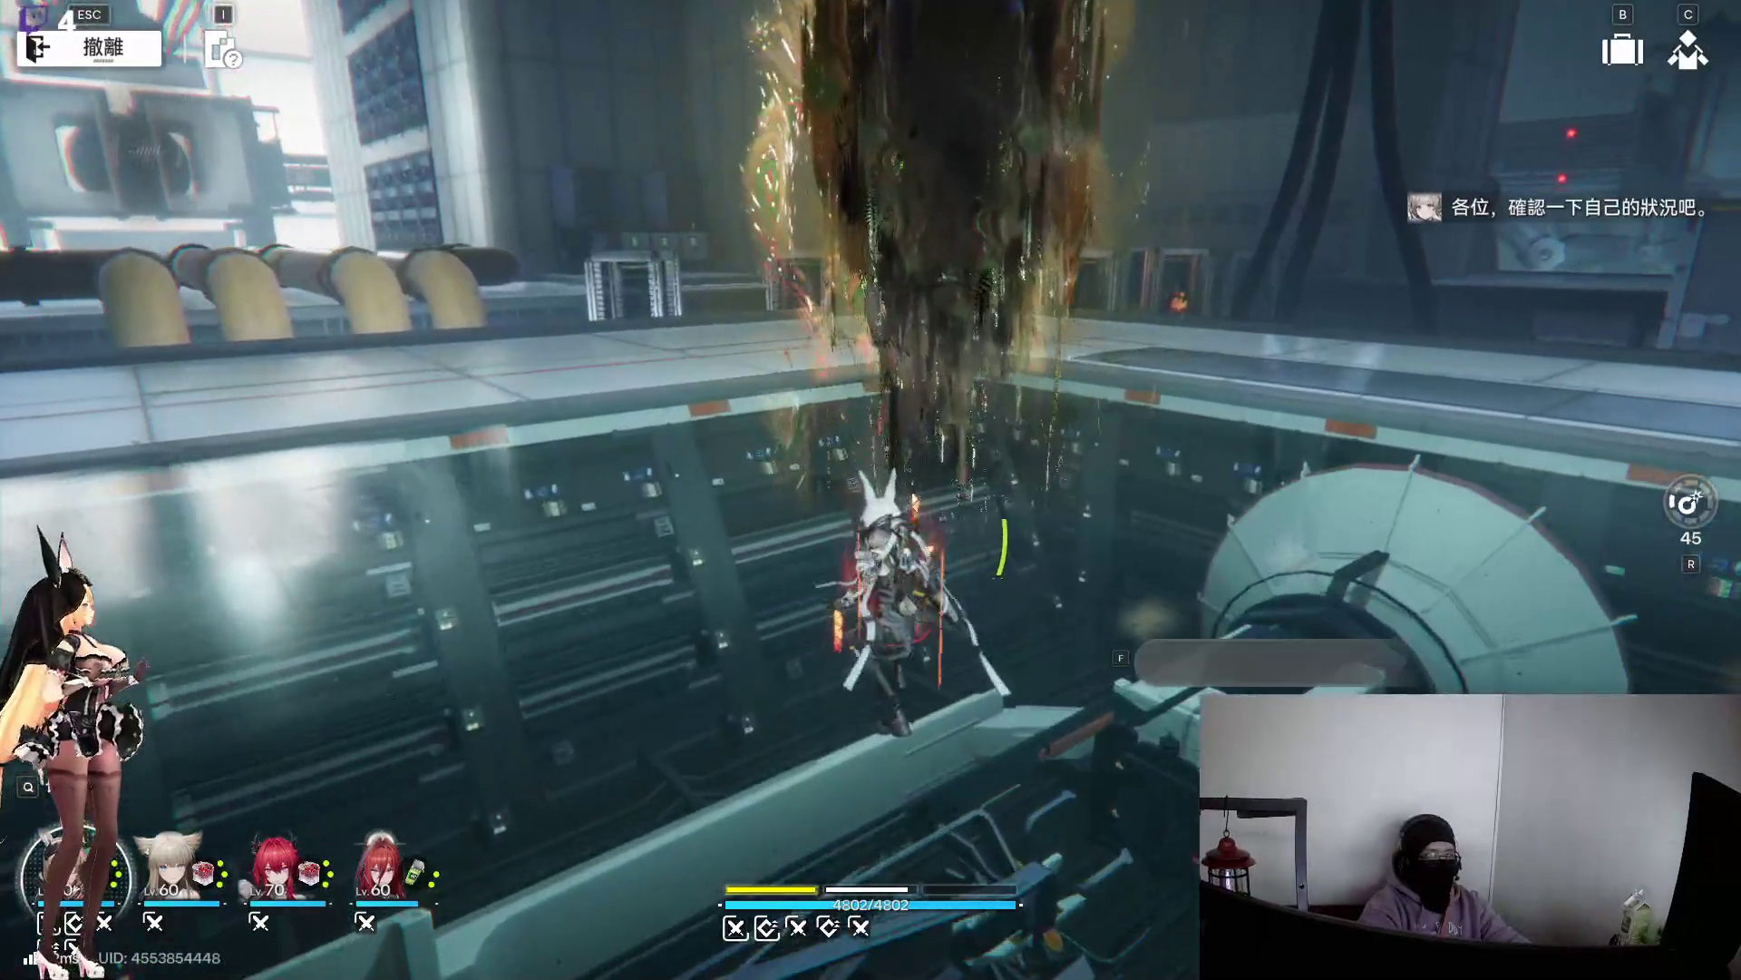
pyautogui.press('f')
pyautogui.click(881, 610)
pyautogui.click(1018, 805)
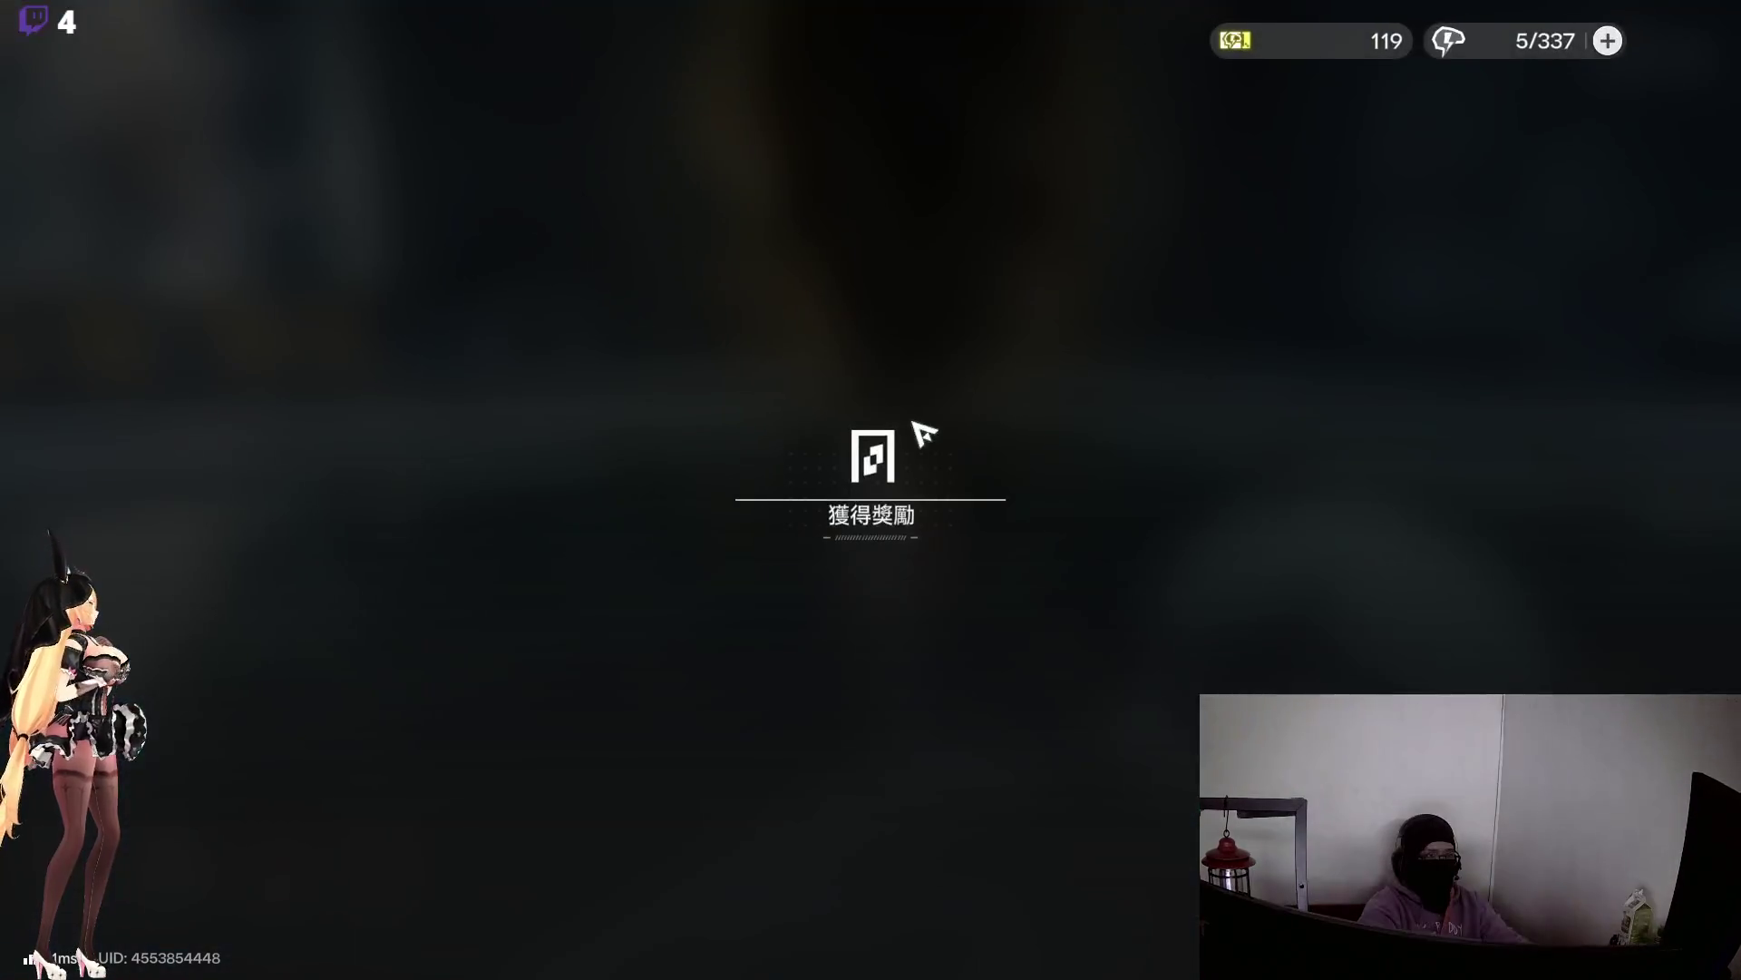
pyautogui.click(1091, 864)
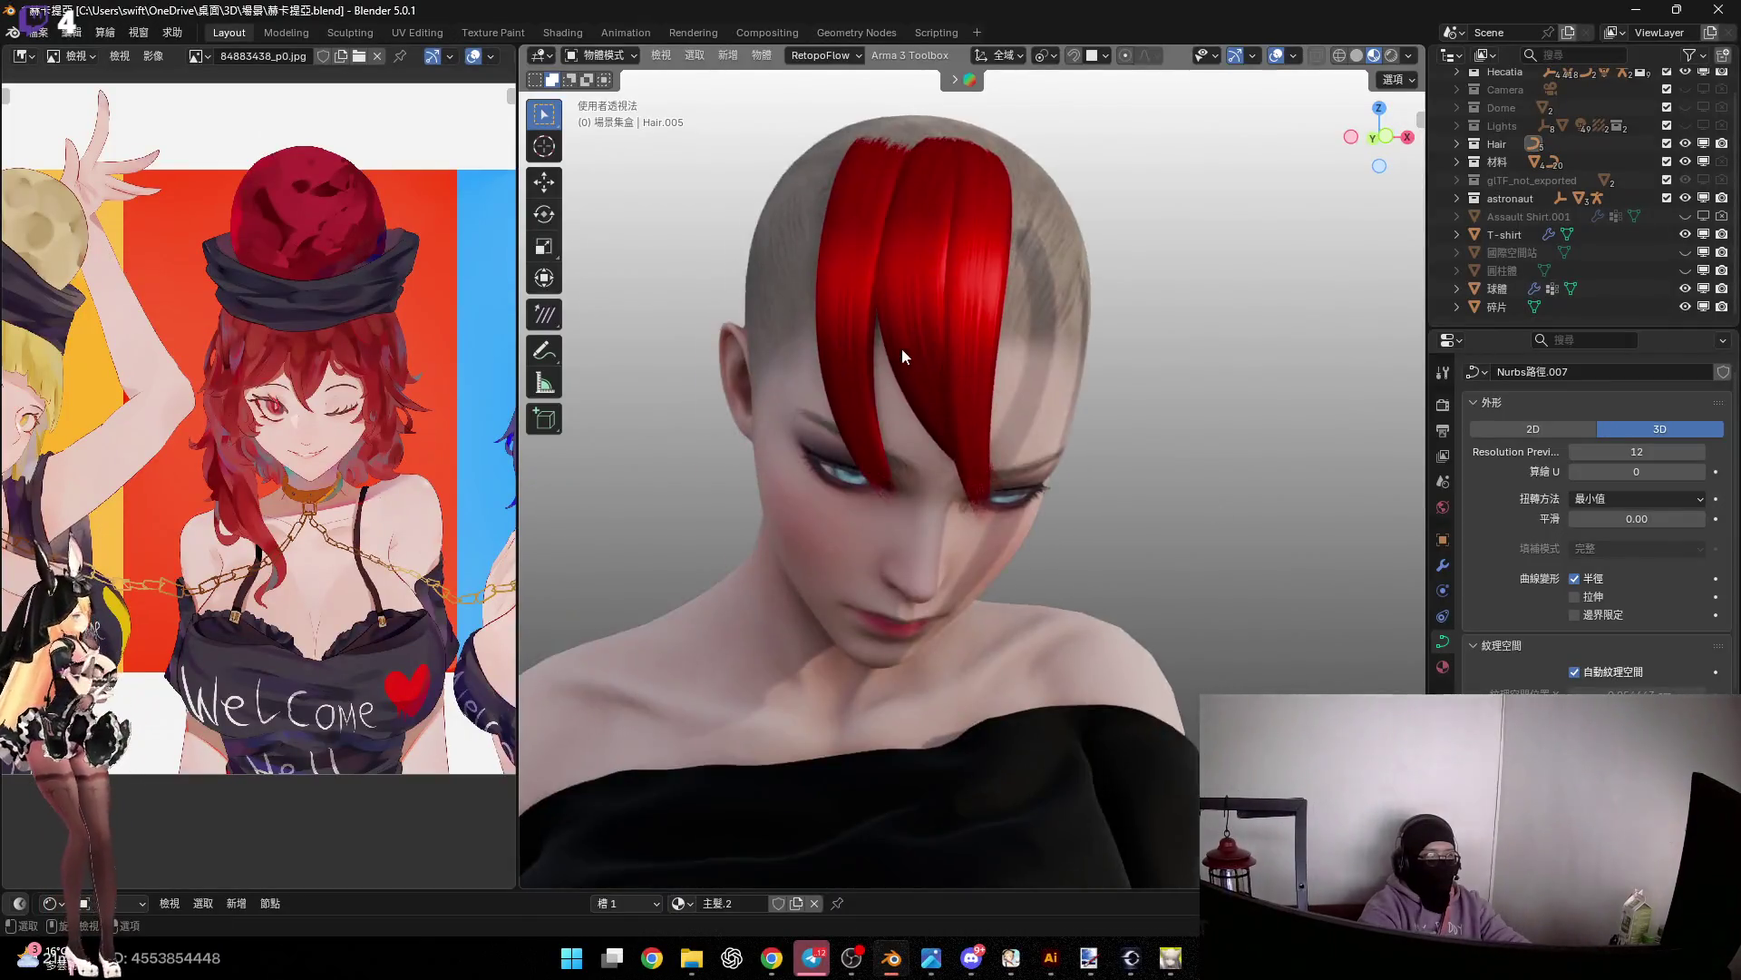
pyautogui.moveTo(901, 348)
pyautogui.mouseDown(button='middle')
pyautogui.moveTo(978, 428)
pyautogui.moveTo(896, 433)
pyautogui.moveTo(926, 468)
pyautogui.moveTo(900, 349)
pyautogui.mouseUp(button='middle')
# Select the Nurbs路徑.005 strand and tilt it on its local X axis
pyautogui.click(964, 389)
pyautogui.scroll(4, 900, 348)
pyautogui.press('r')
pyautogui.press('x')
pyautogui.press('x')
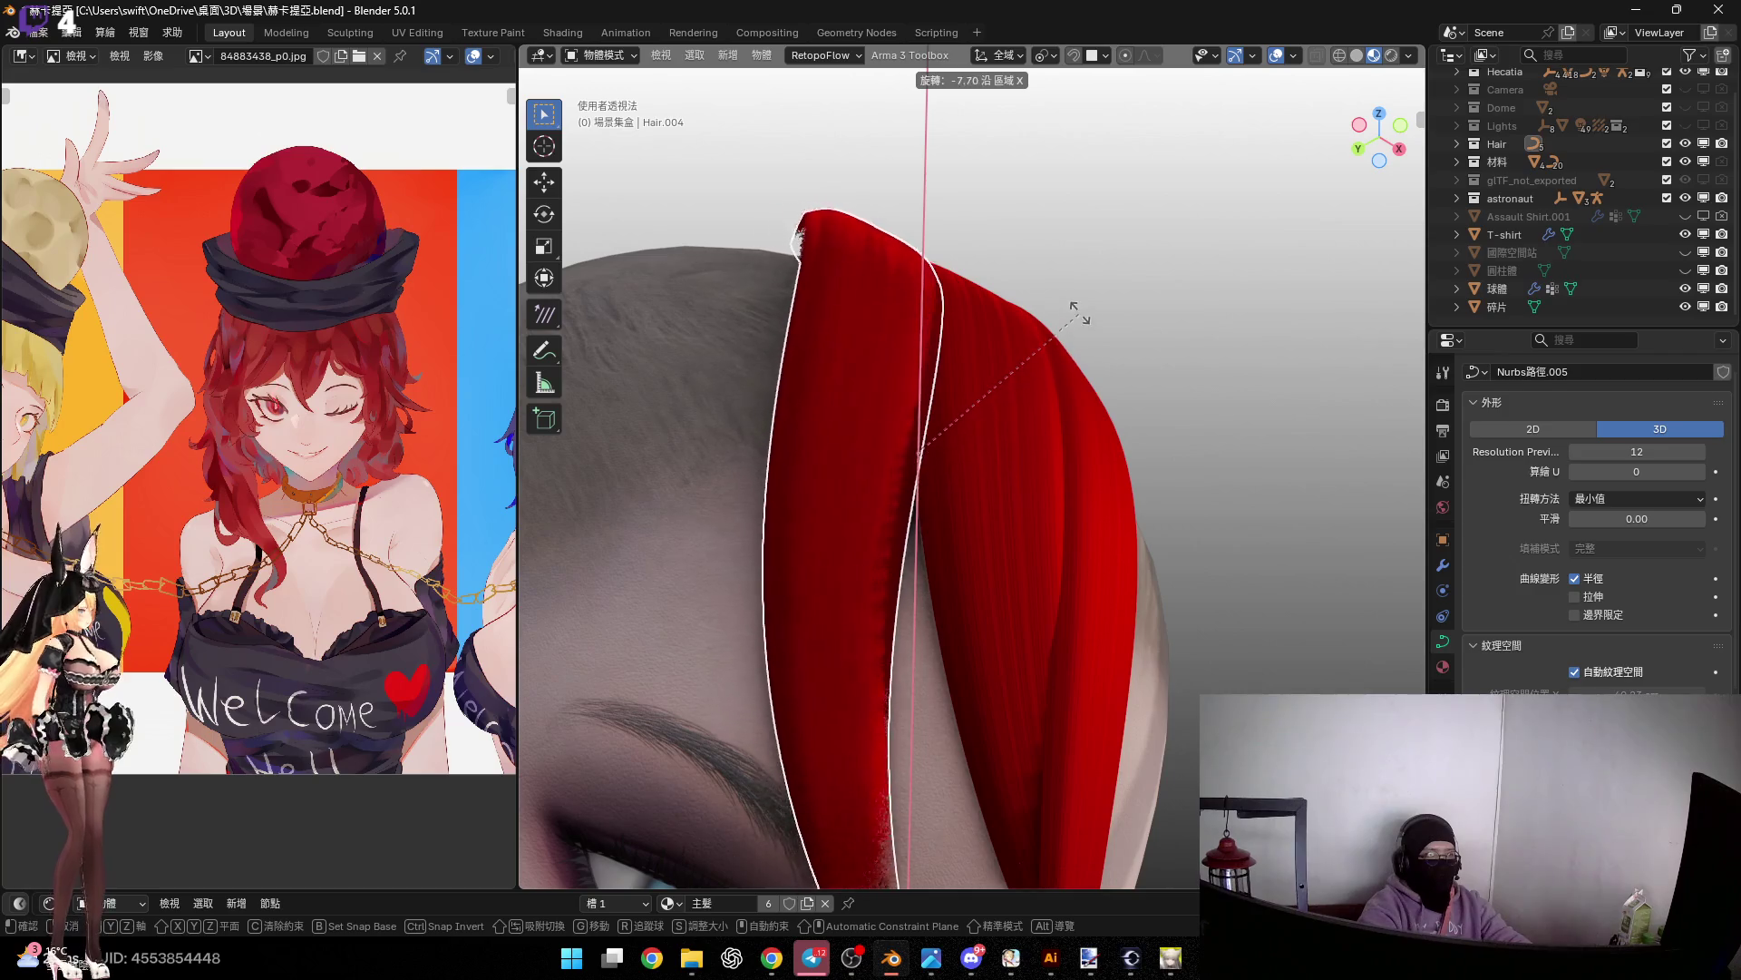
pyautogui.click(1005, 302)
pyautogui.moveTo(1005, 302)
pyautogui.mouseDown(button='middle')
pyautogui.moveTo(1001, 377)
pyautogui.moveTo(857, 367)
pyautogui.moveTo(945, 378)
pyautogui.moveTo(988, 346)
pyautogui.moveTo(1012, 453)
pyautogui.moveTo(1034, 466)
pyautogui.mouseUp(button='middle')
# Shift the Nurbs路徑.005 strand about 1 cm along its local Z axis
pyautogui.press('g')
pyautogui.press('z')
pyautogui.press('z')
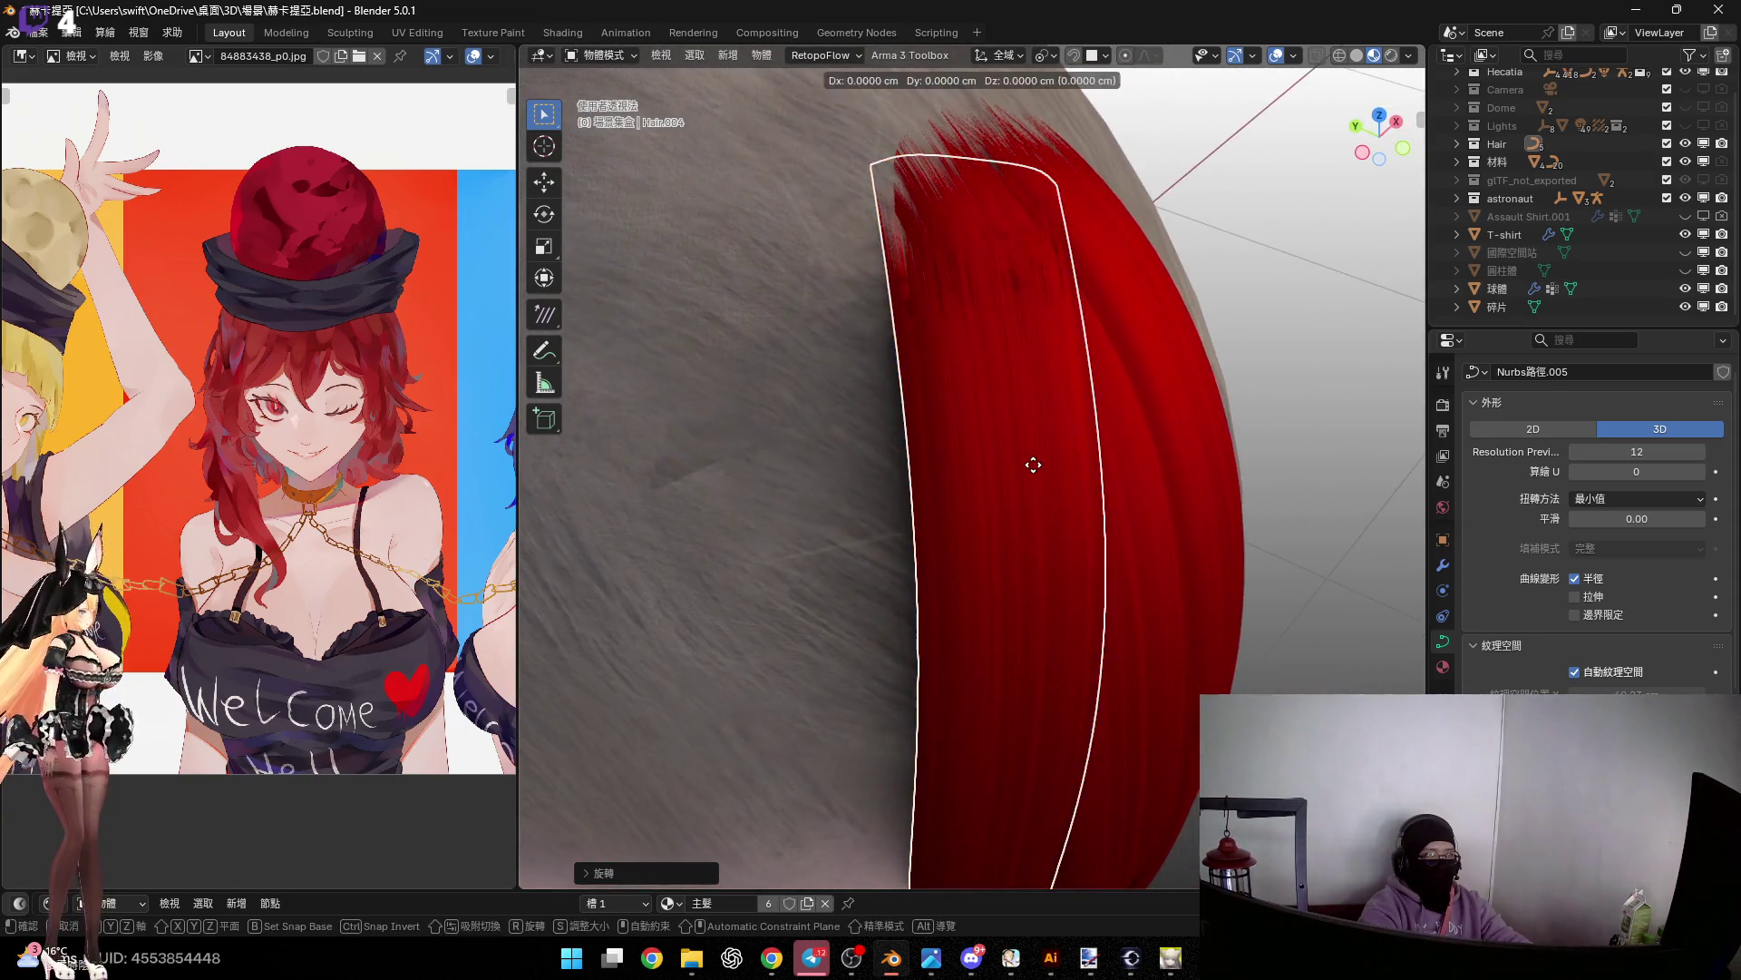
pyautogui.click(1022, 415)
pyautogui.moveTo(1043, 450)
pyautogui.mouseDown(button='middle')
pyautogui.moveTo(921, 399)
pyautogui.moveTo(989, 275)
pyautogui.mouseUp(button='middle')
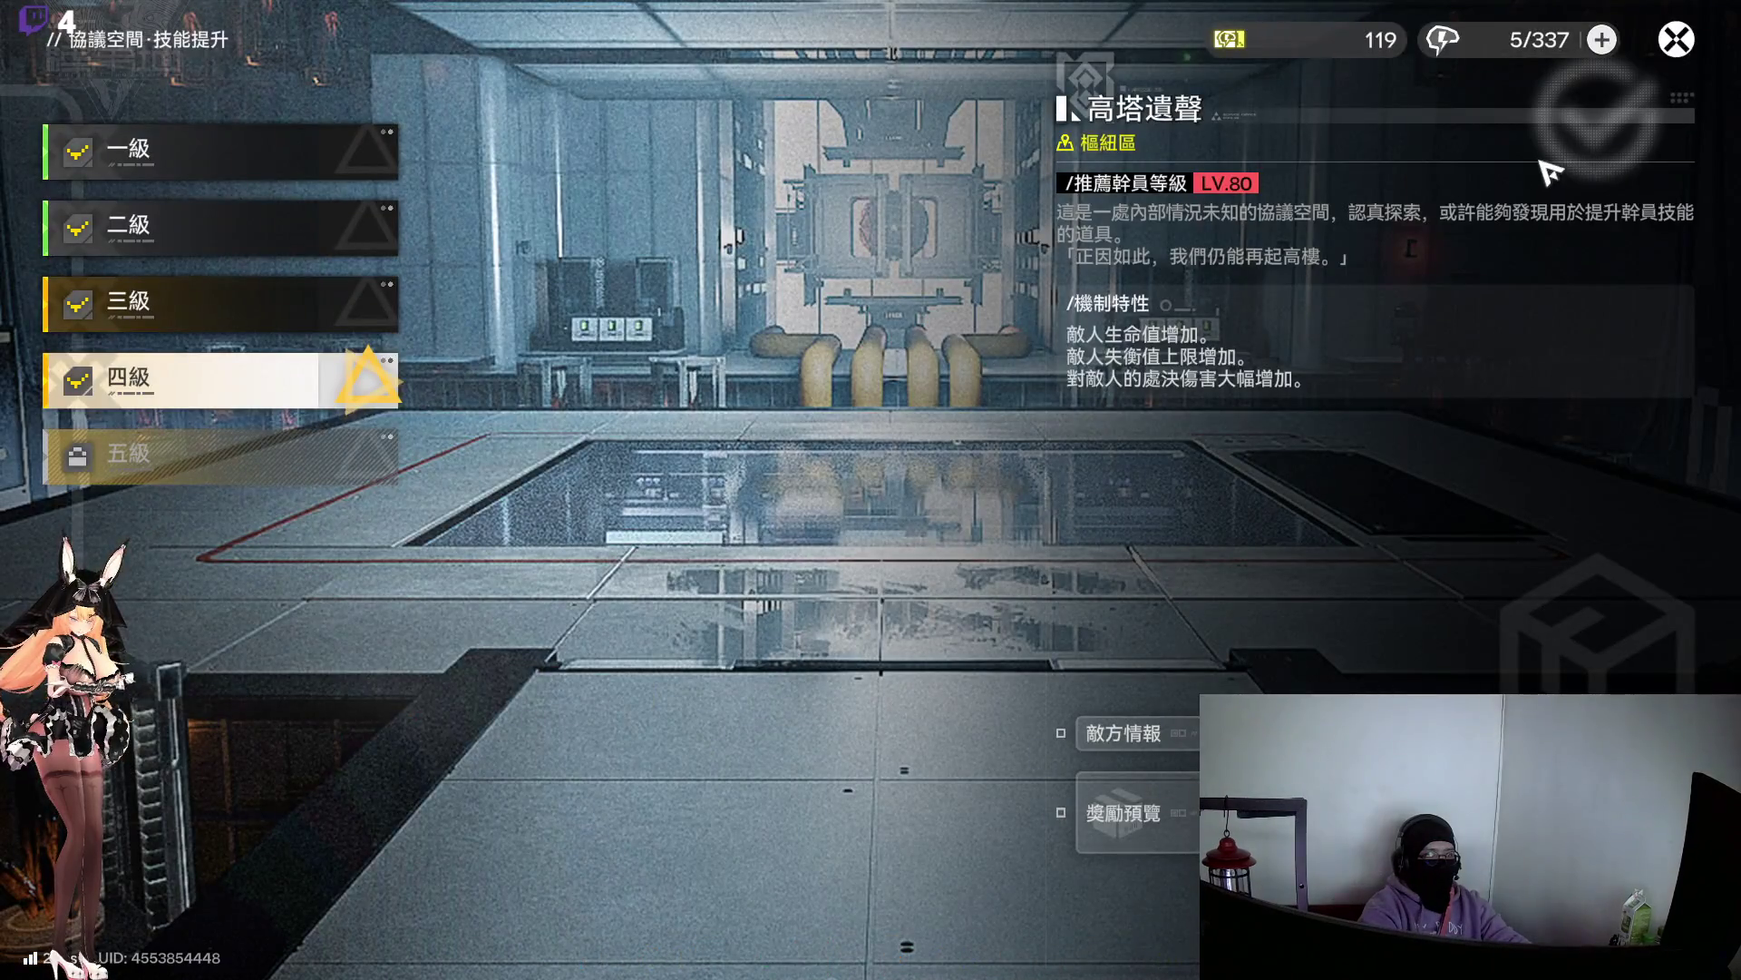
pyautogui.click(1676, 39)
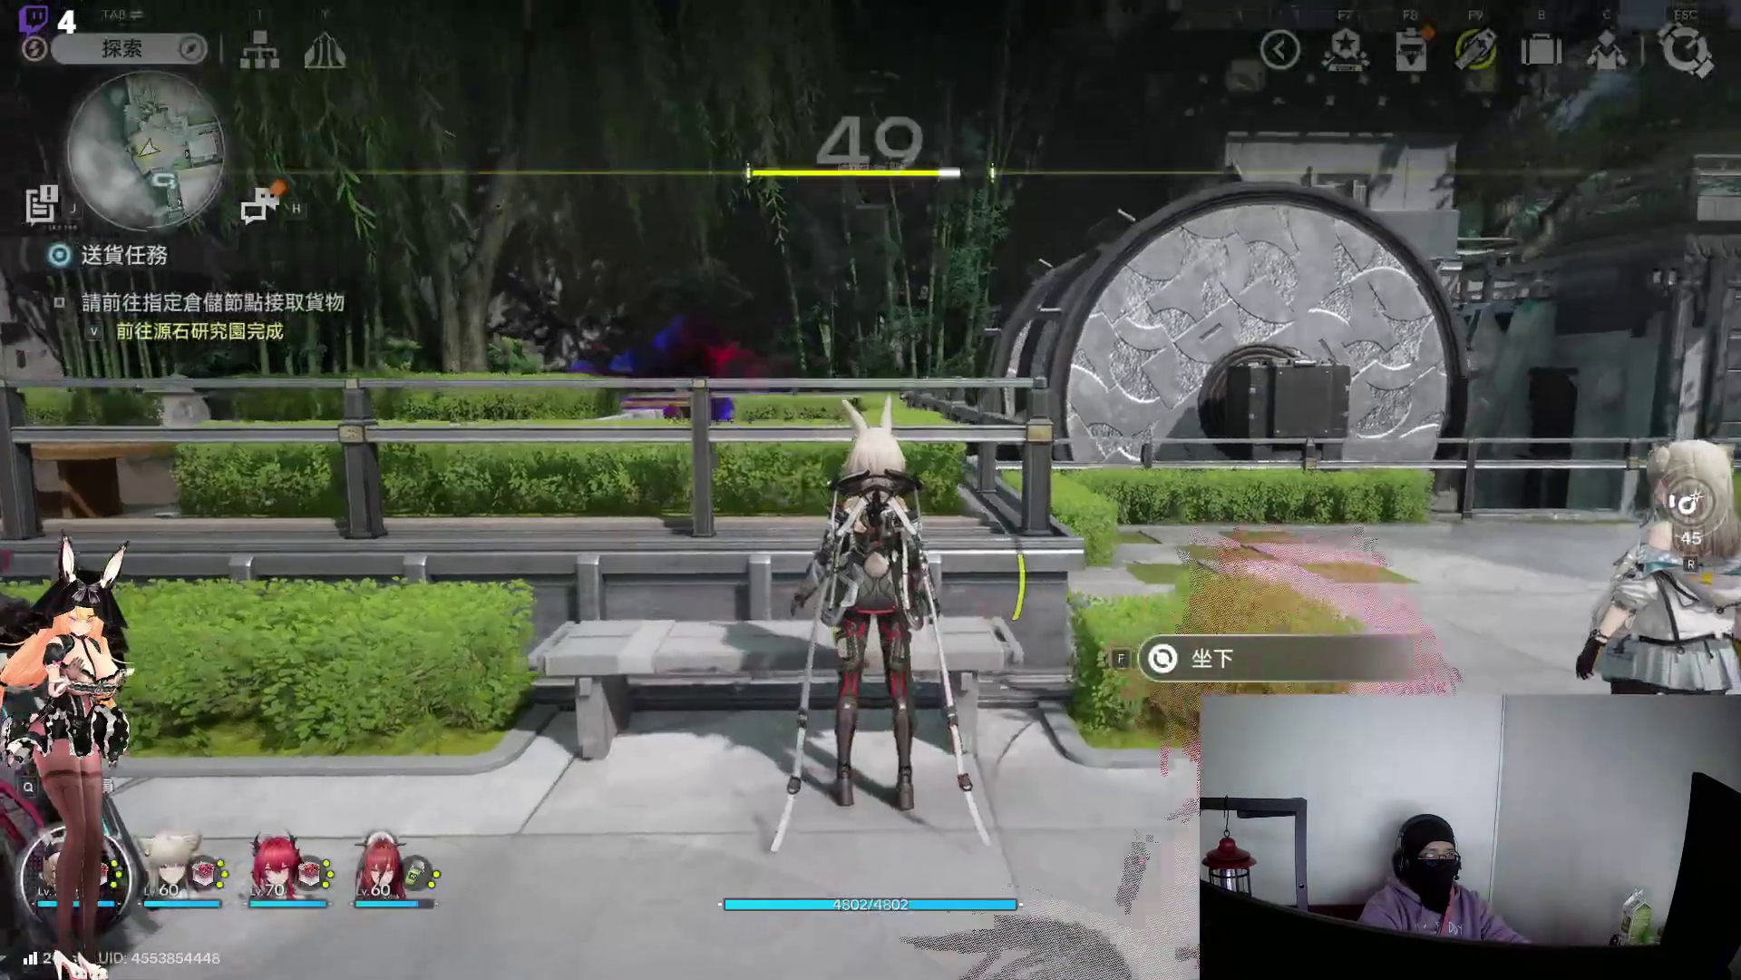
# Claim the completed daily tasks and the 100-activity reward in the 行動手冊
pyautogui.press('j')
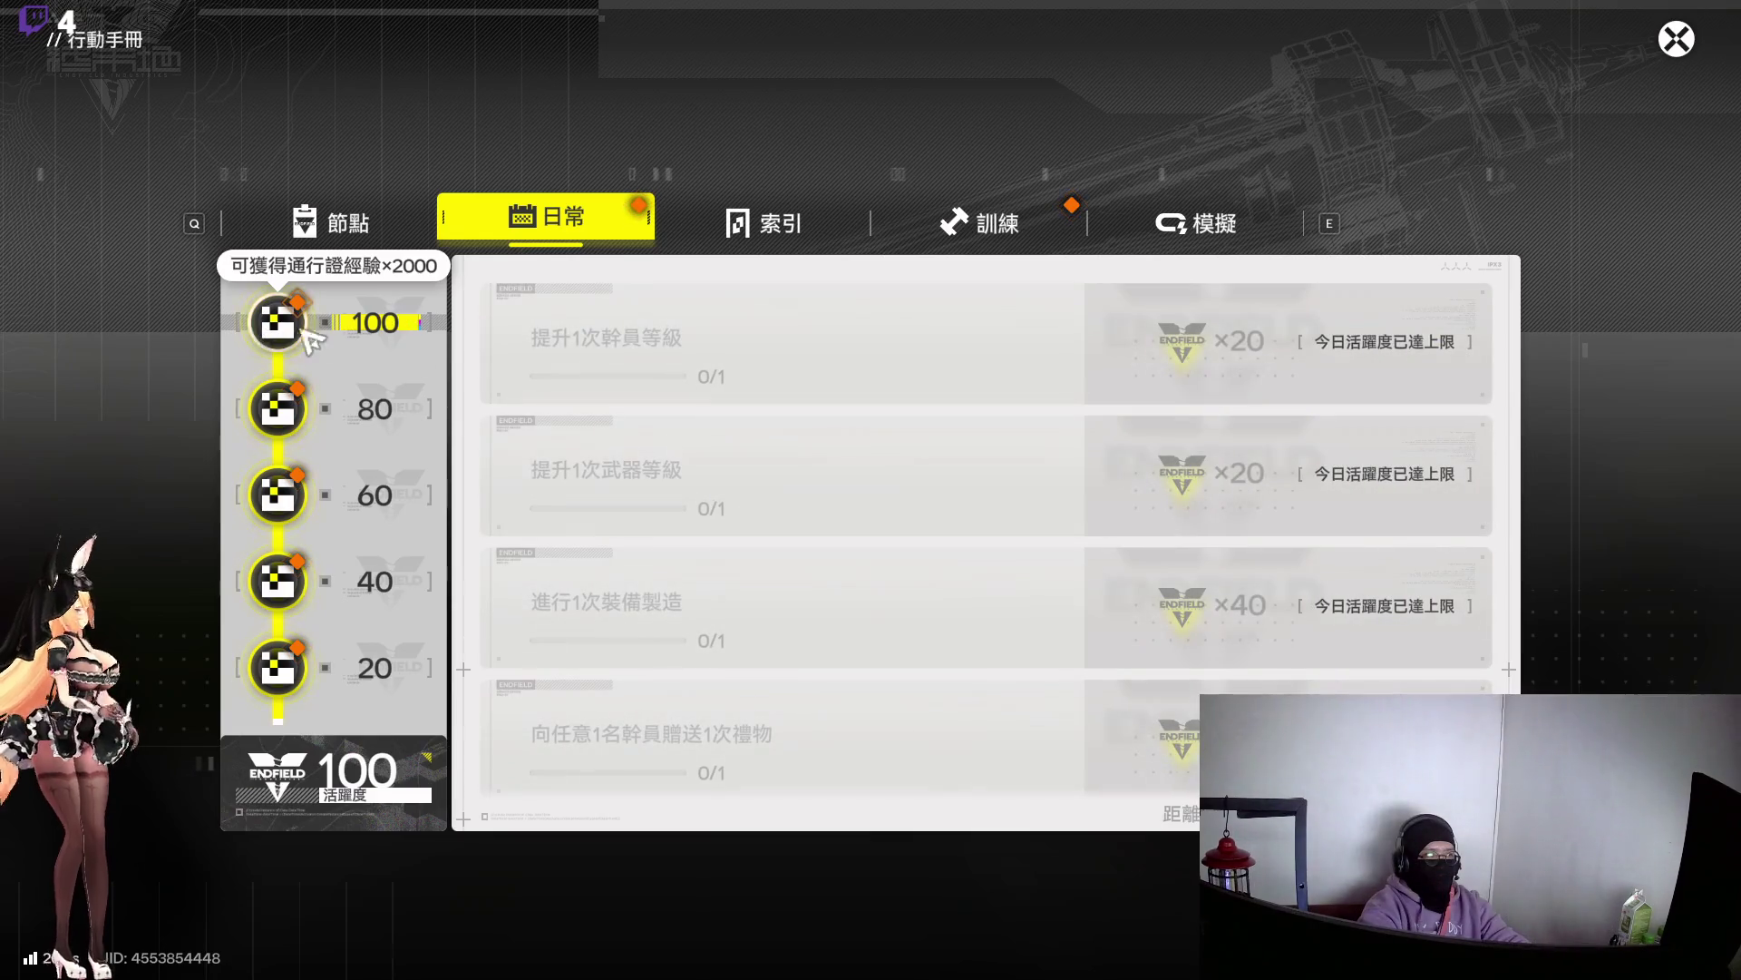
pyautogui.click(305, 332)
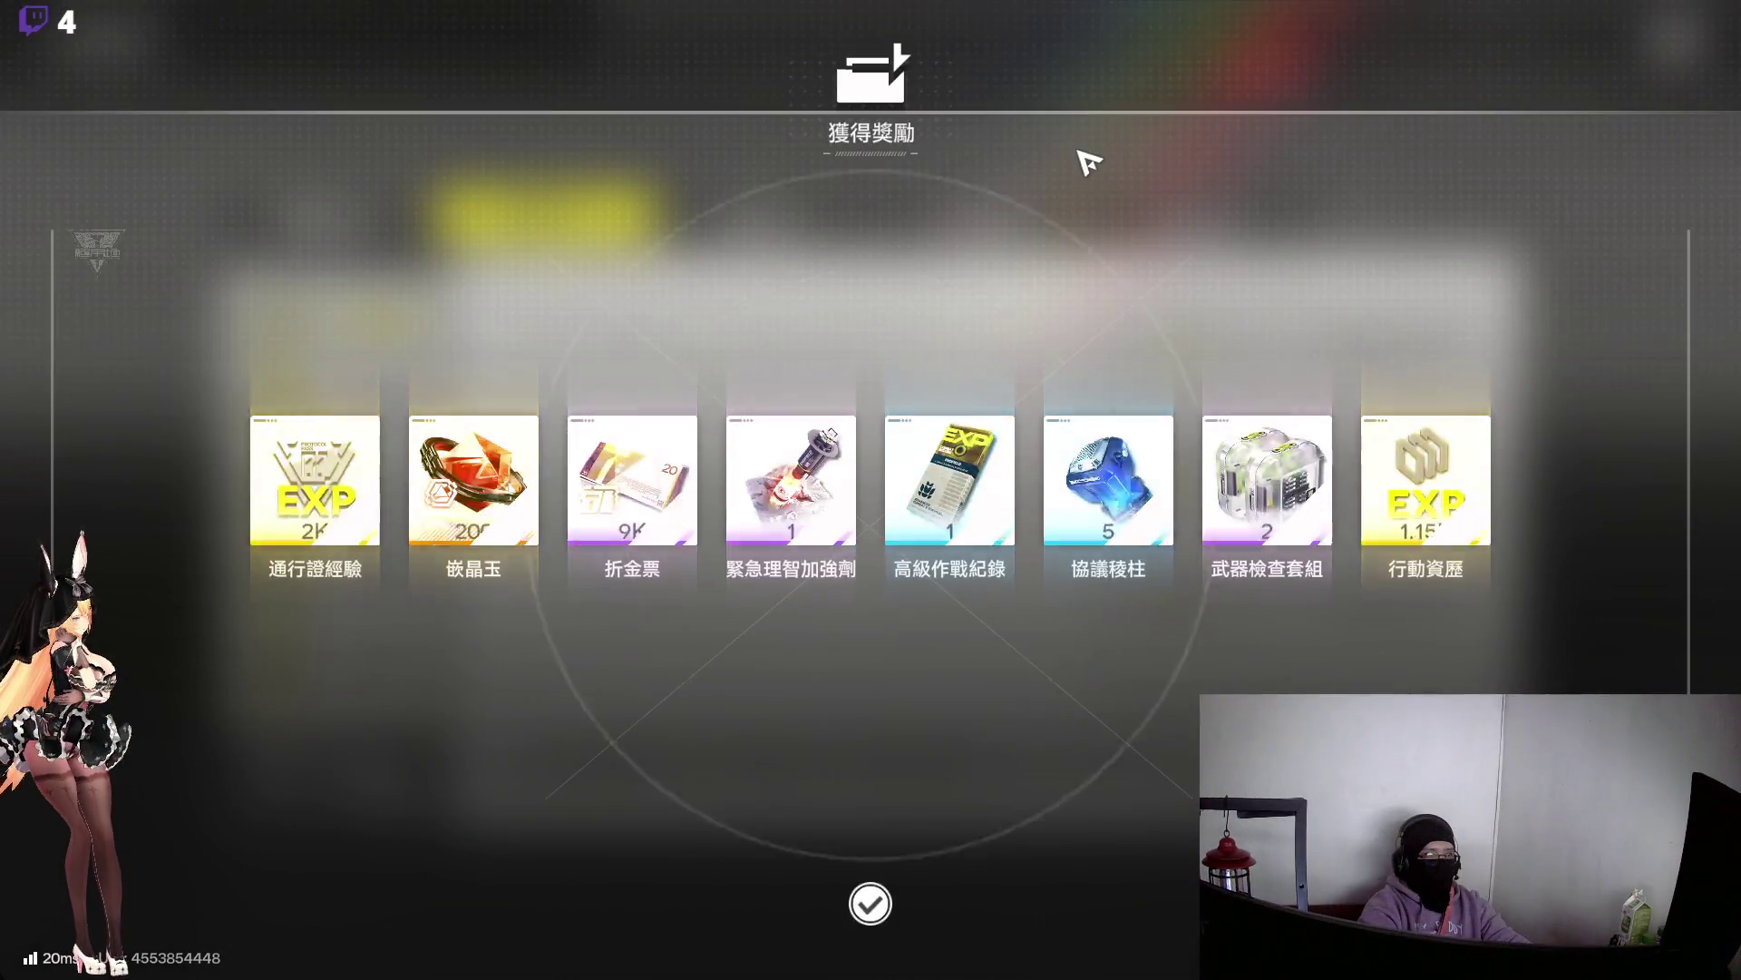
pyautogui.click(1667, 58)
pyautogui.click(1668, 56)
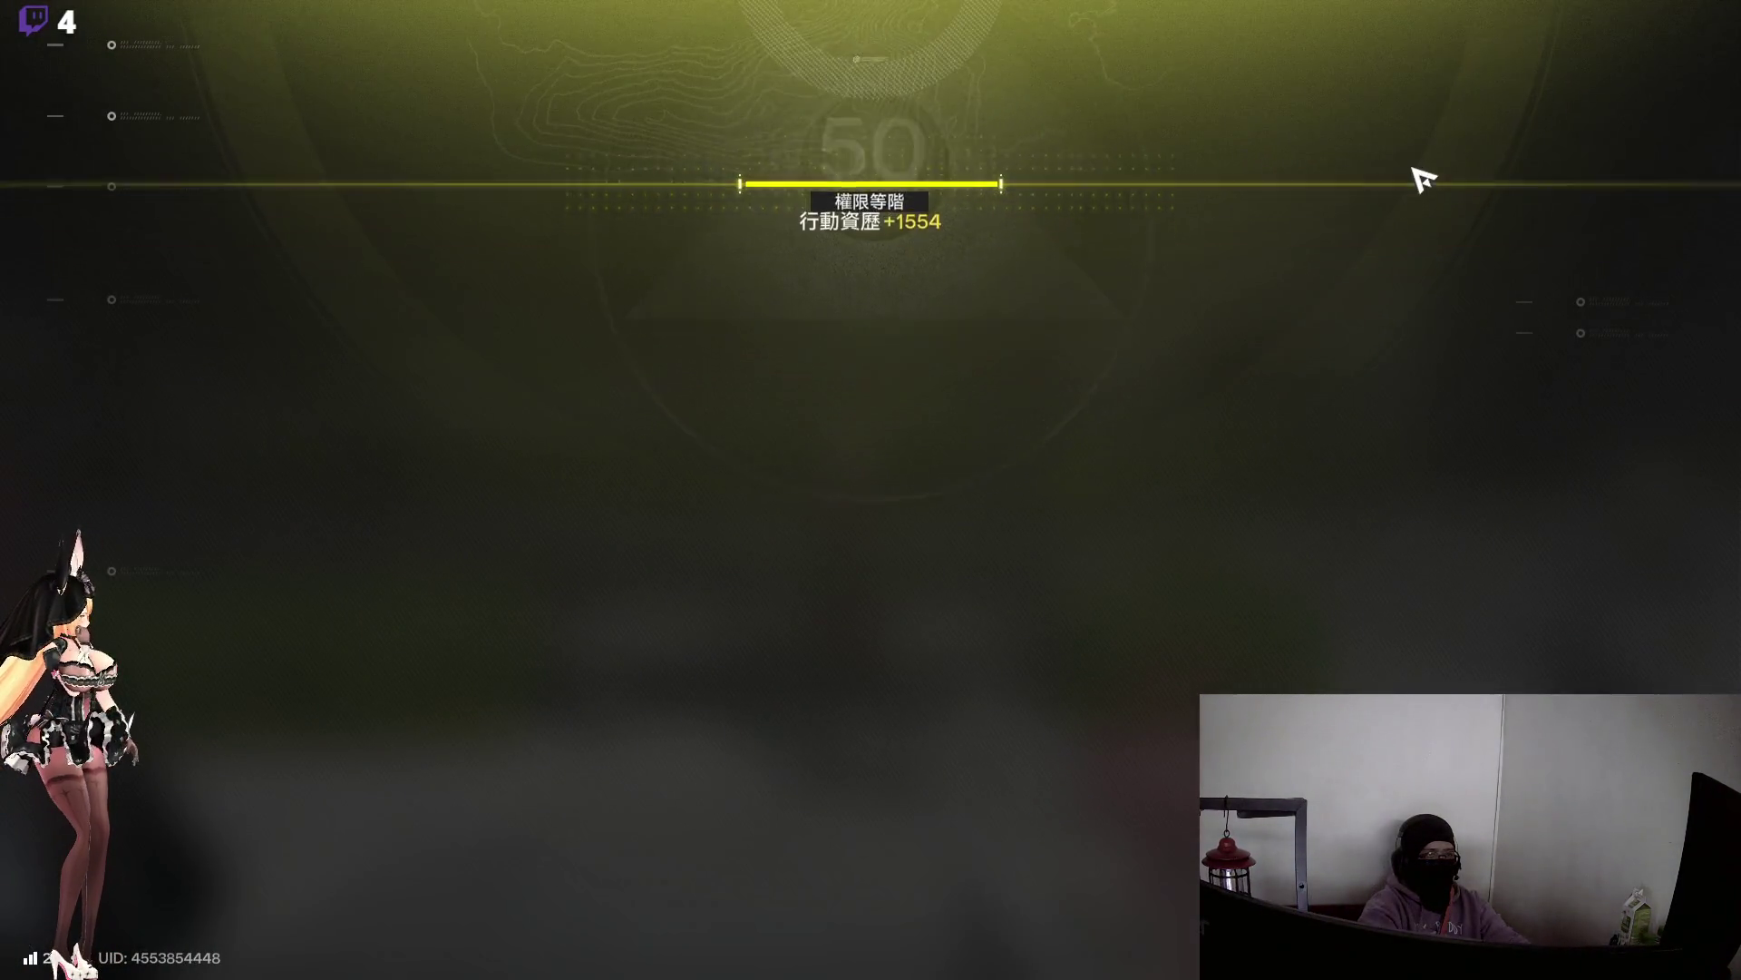
pyautogui.click(1422, 414)
# Return from the main menu to the login screen
pyautogui.press('Escape')
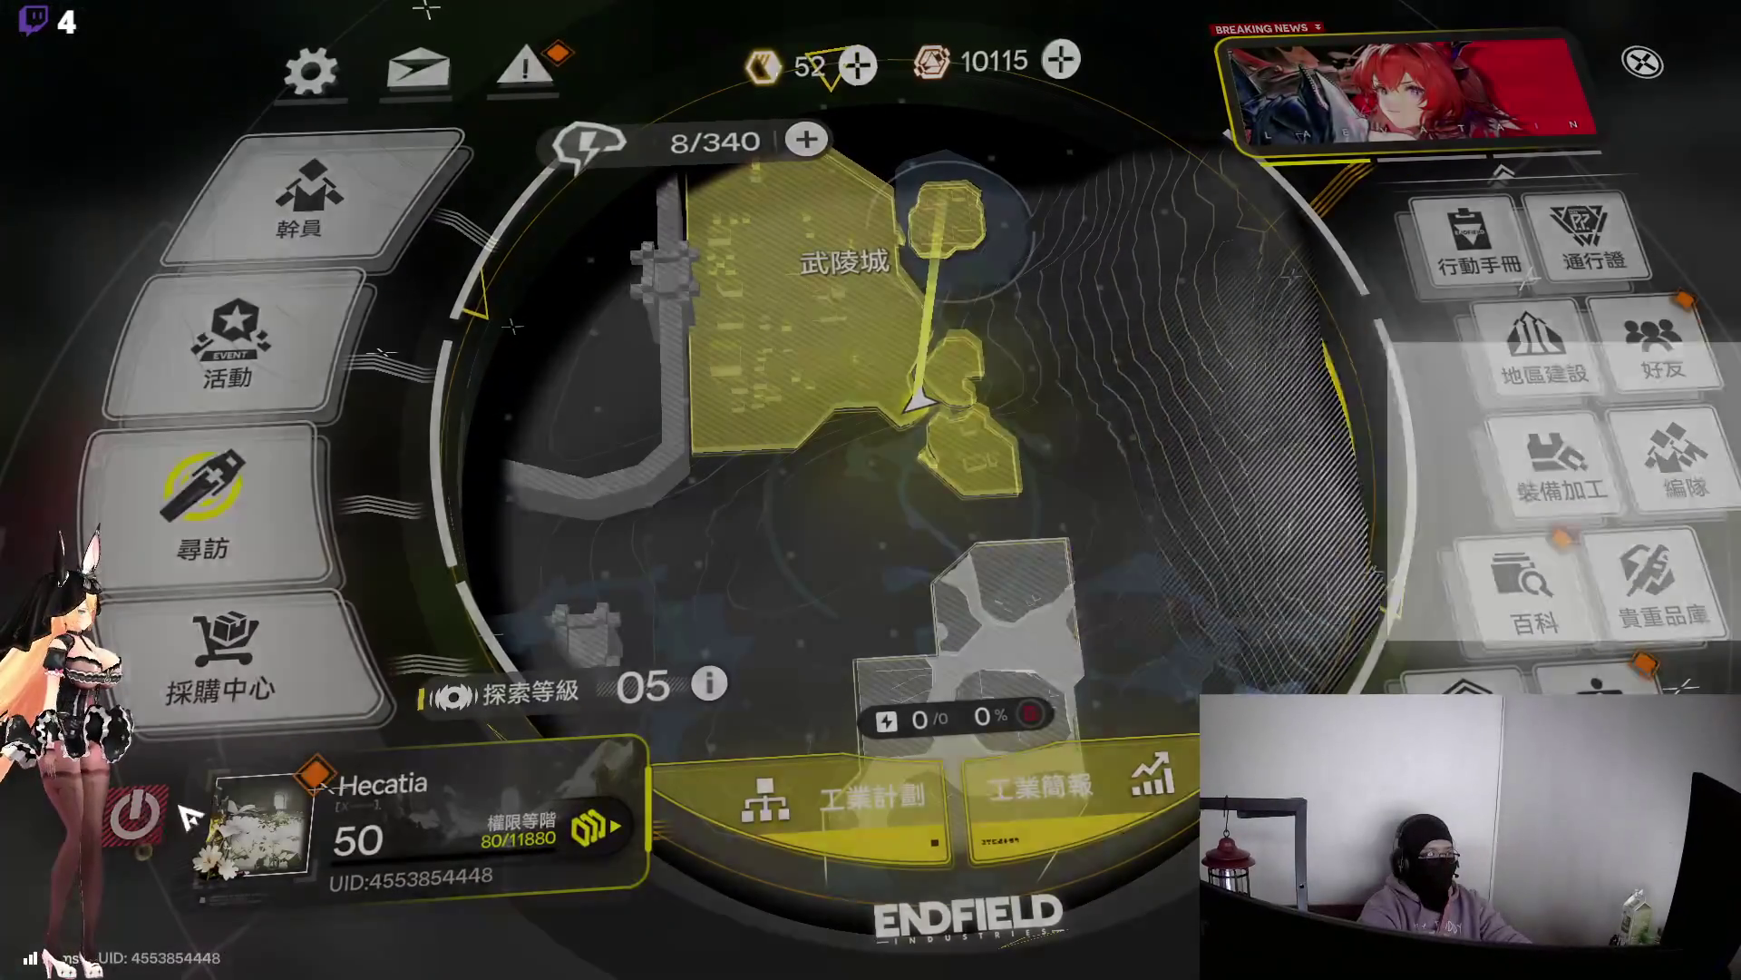
pyautogui.click(136, 814)
pyautogui.click(916, 635)
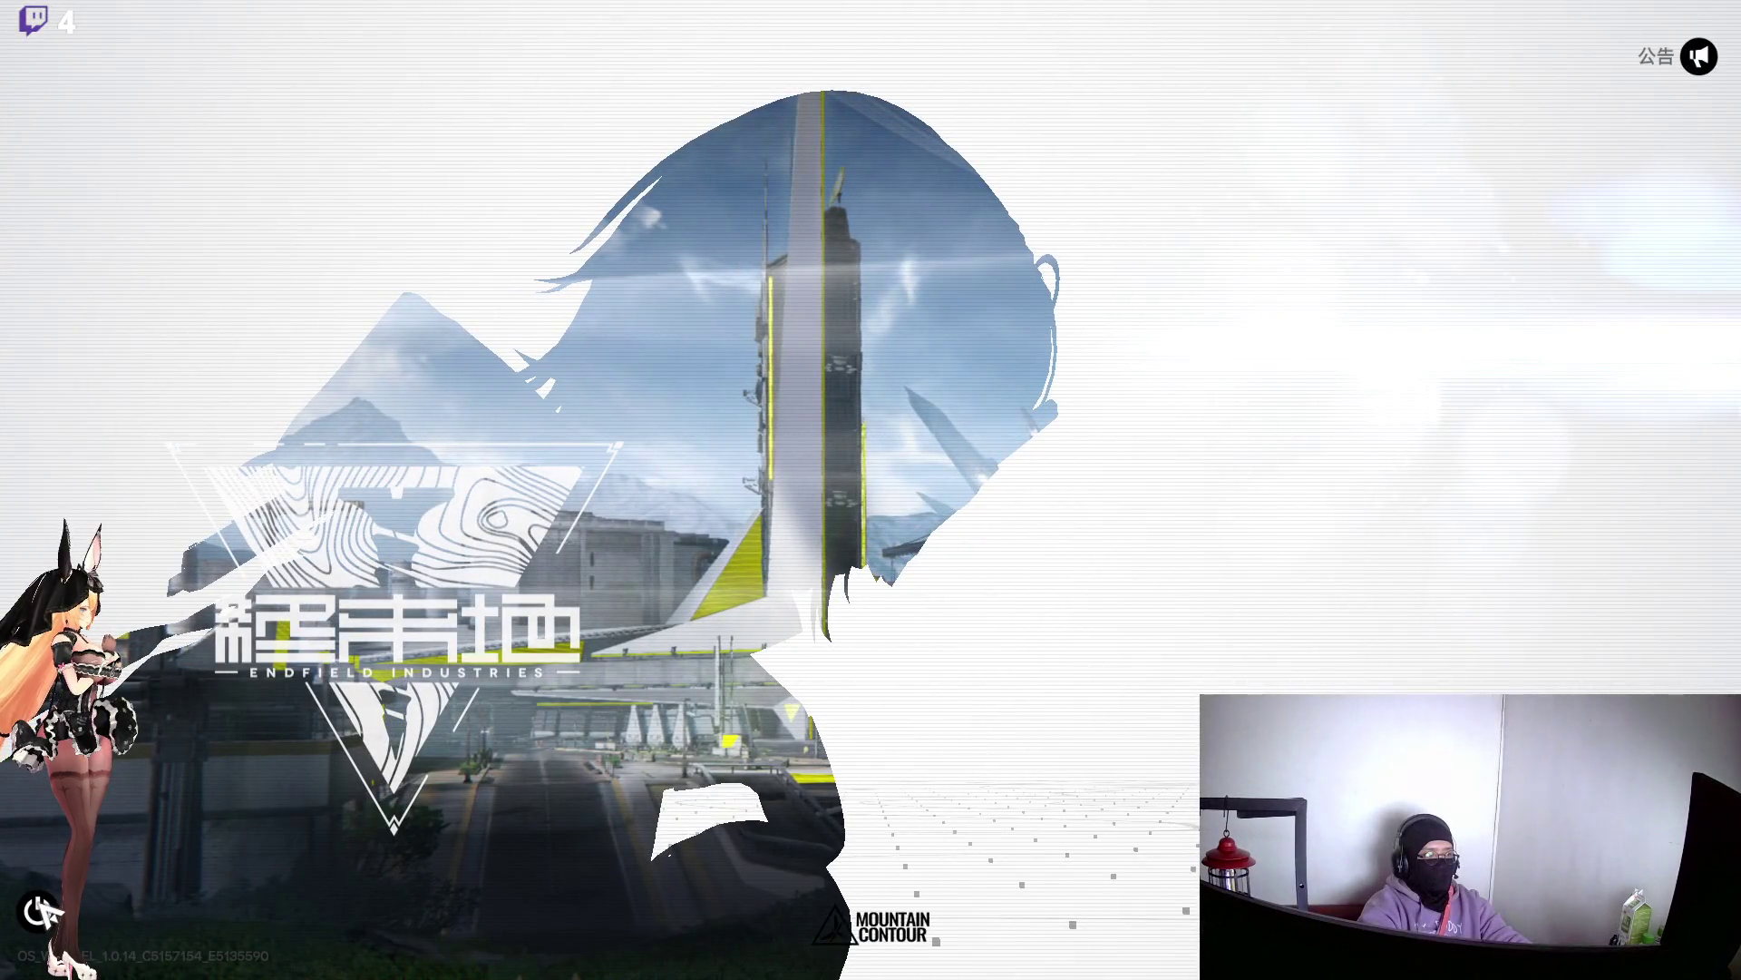
# Exit Arknights: Endfield with 確定 and close its launcher window
pyautogui.click(38, 911)
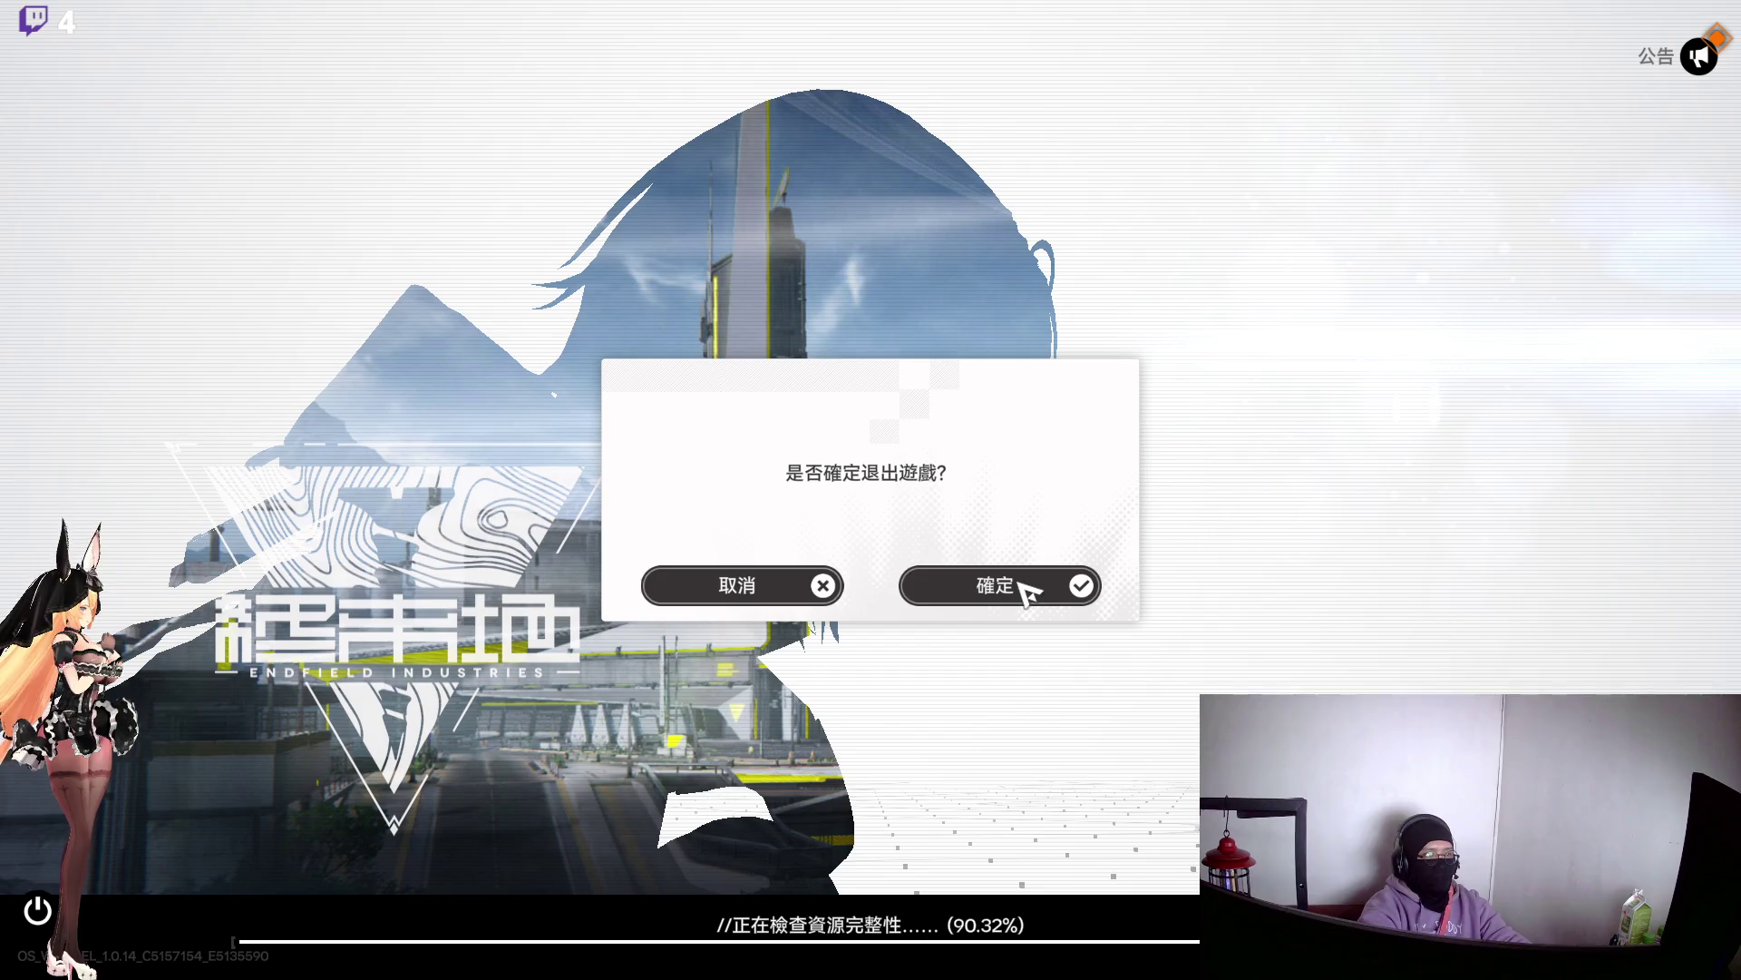
pyautogui.click(1025, 591)
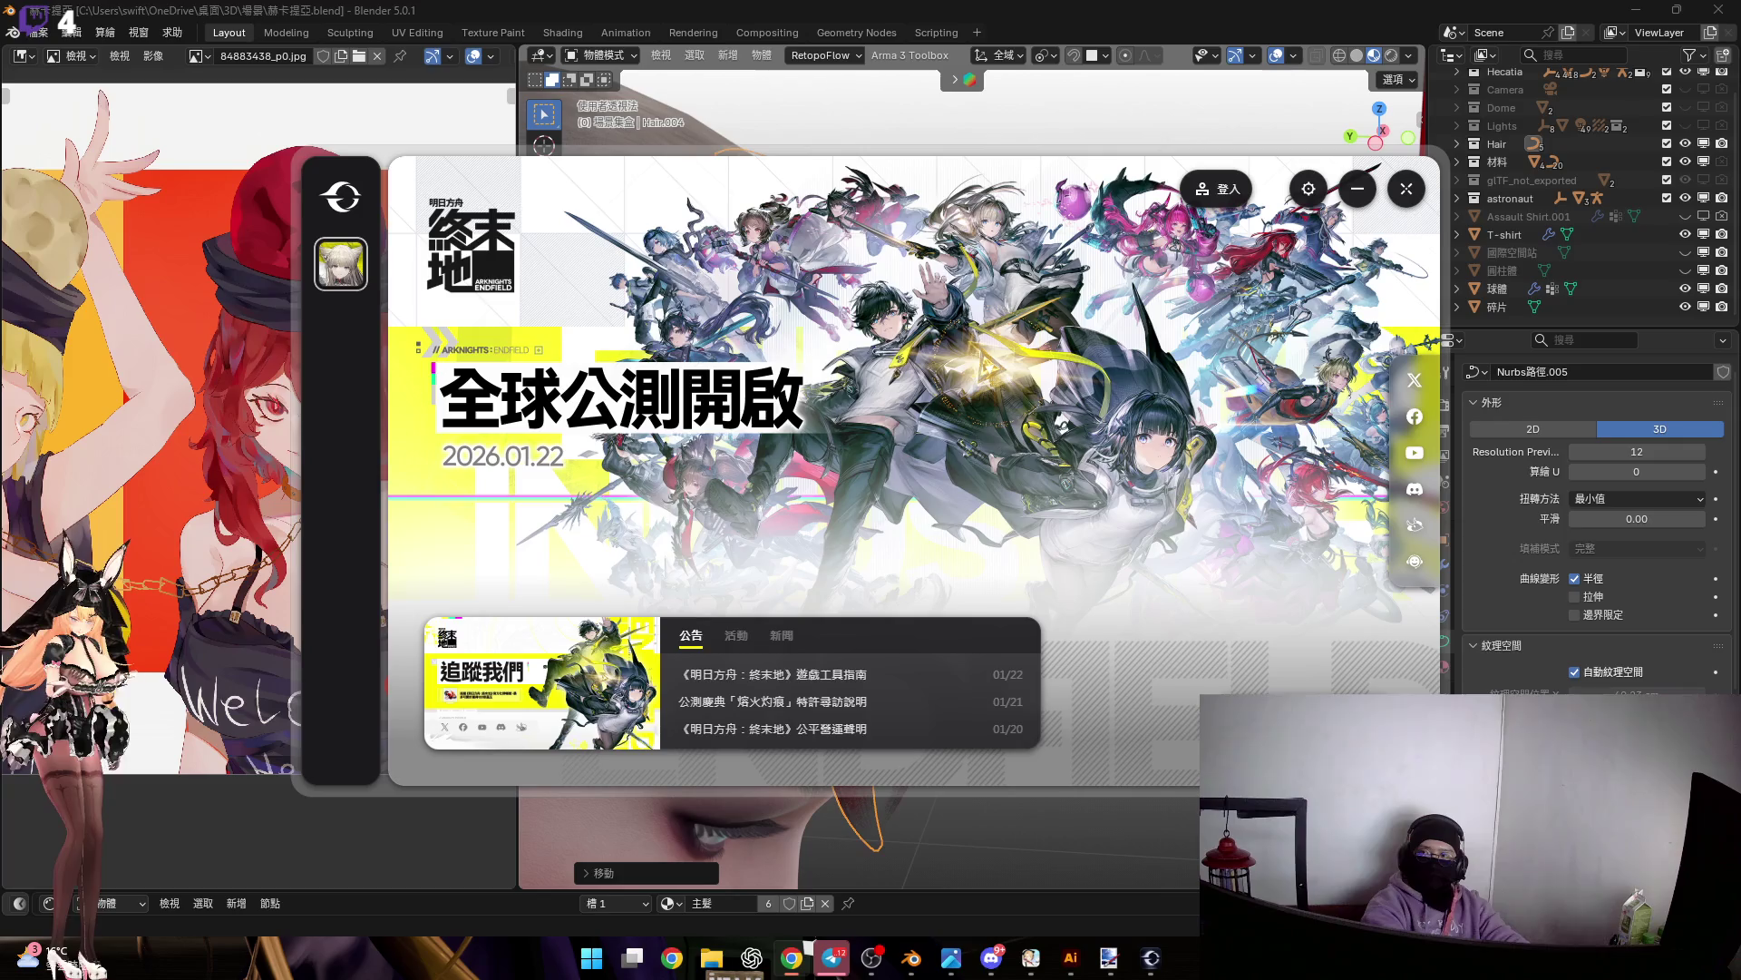
pyautogui.click(1407, 189)
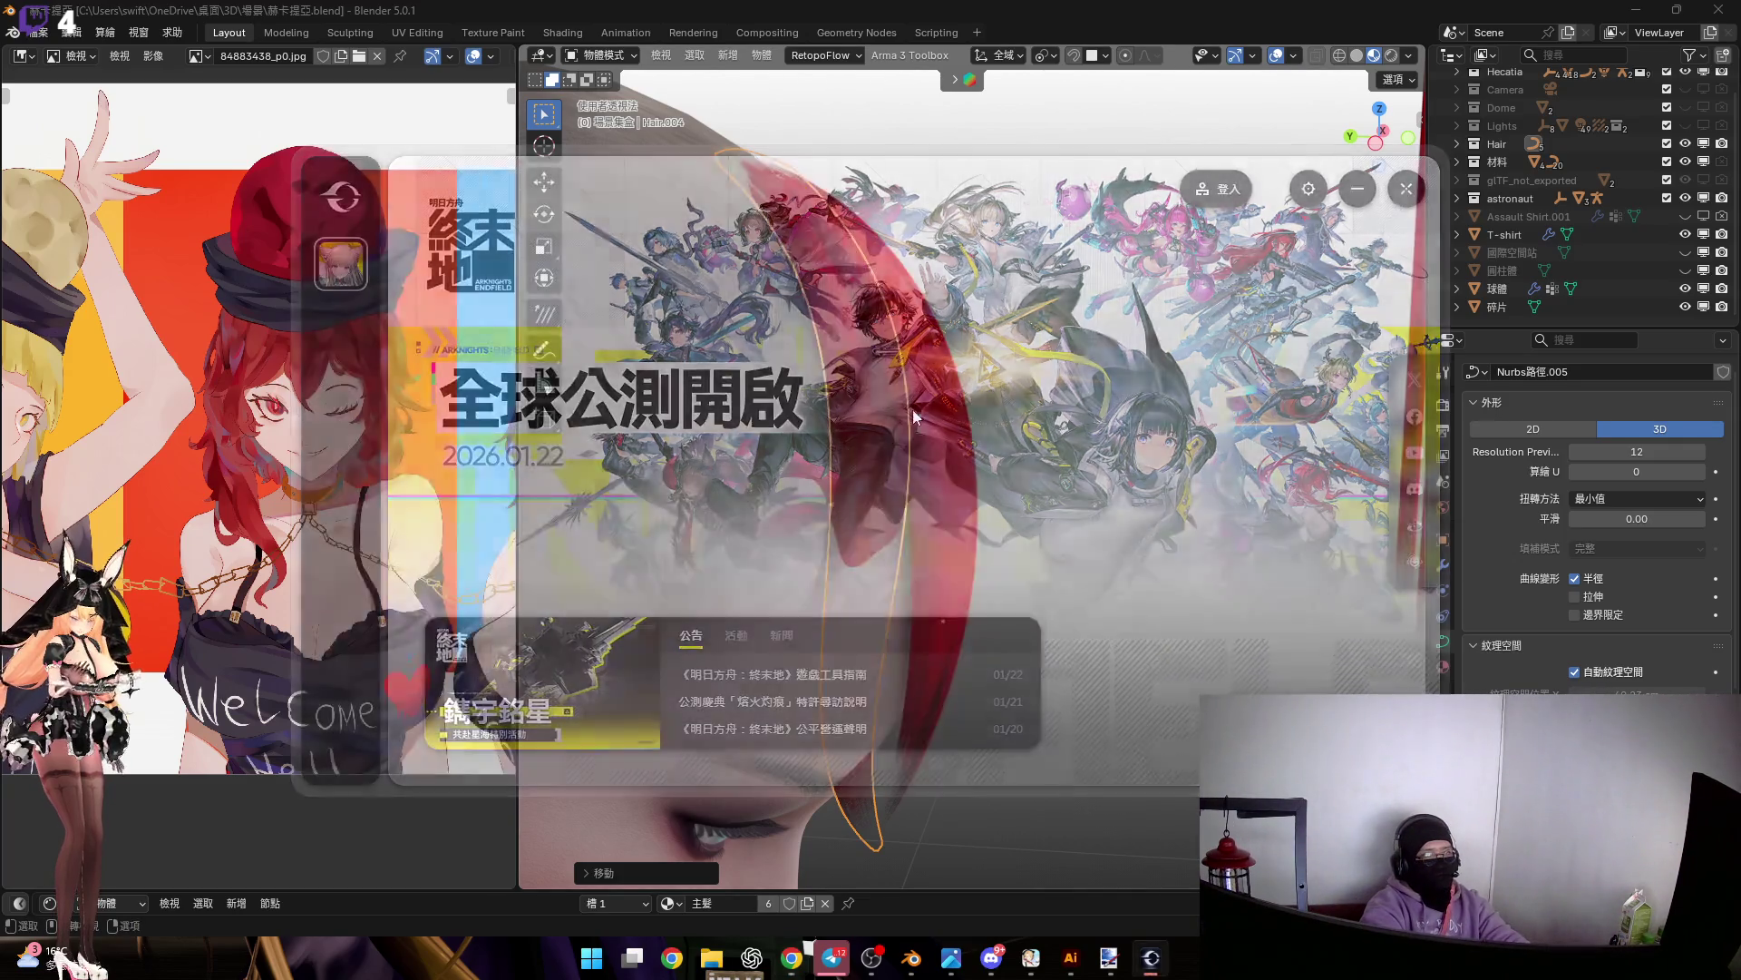
pyautogui.moveTo(793, 299)
pyautogui.mouseDown(button='middle')
pyautogui.moveTo(932, 372)
pyautogui.moveTo(906, 399)
pyautogui.mouseUp(button='middle')
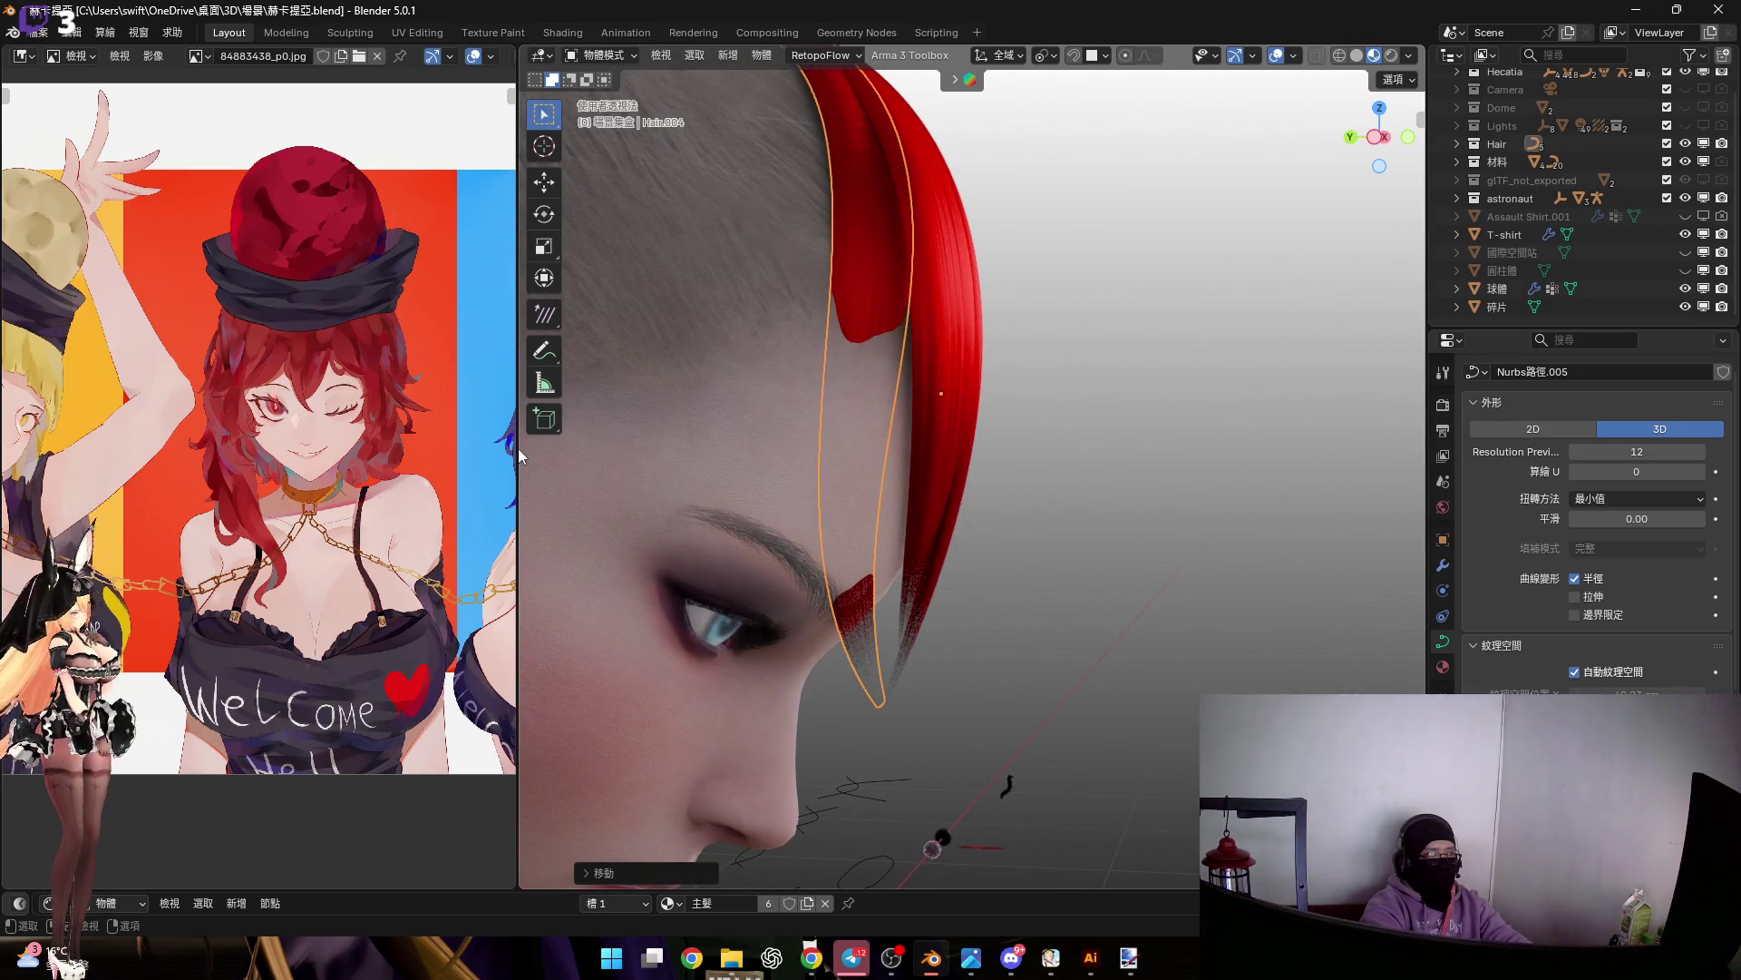
# In Edit Mode and Right Ortho view, select the side-lock strand's middle control point
pyautogui.press('Tab')
pyautogui.moveTo(521, 454); pyautogui.dragTo(319, 453)
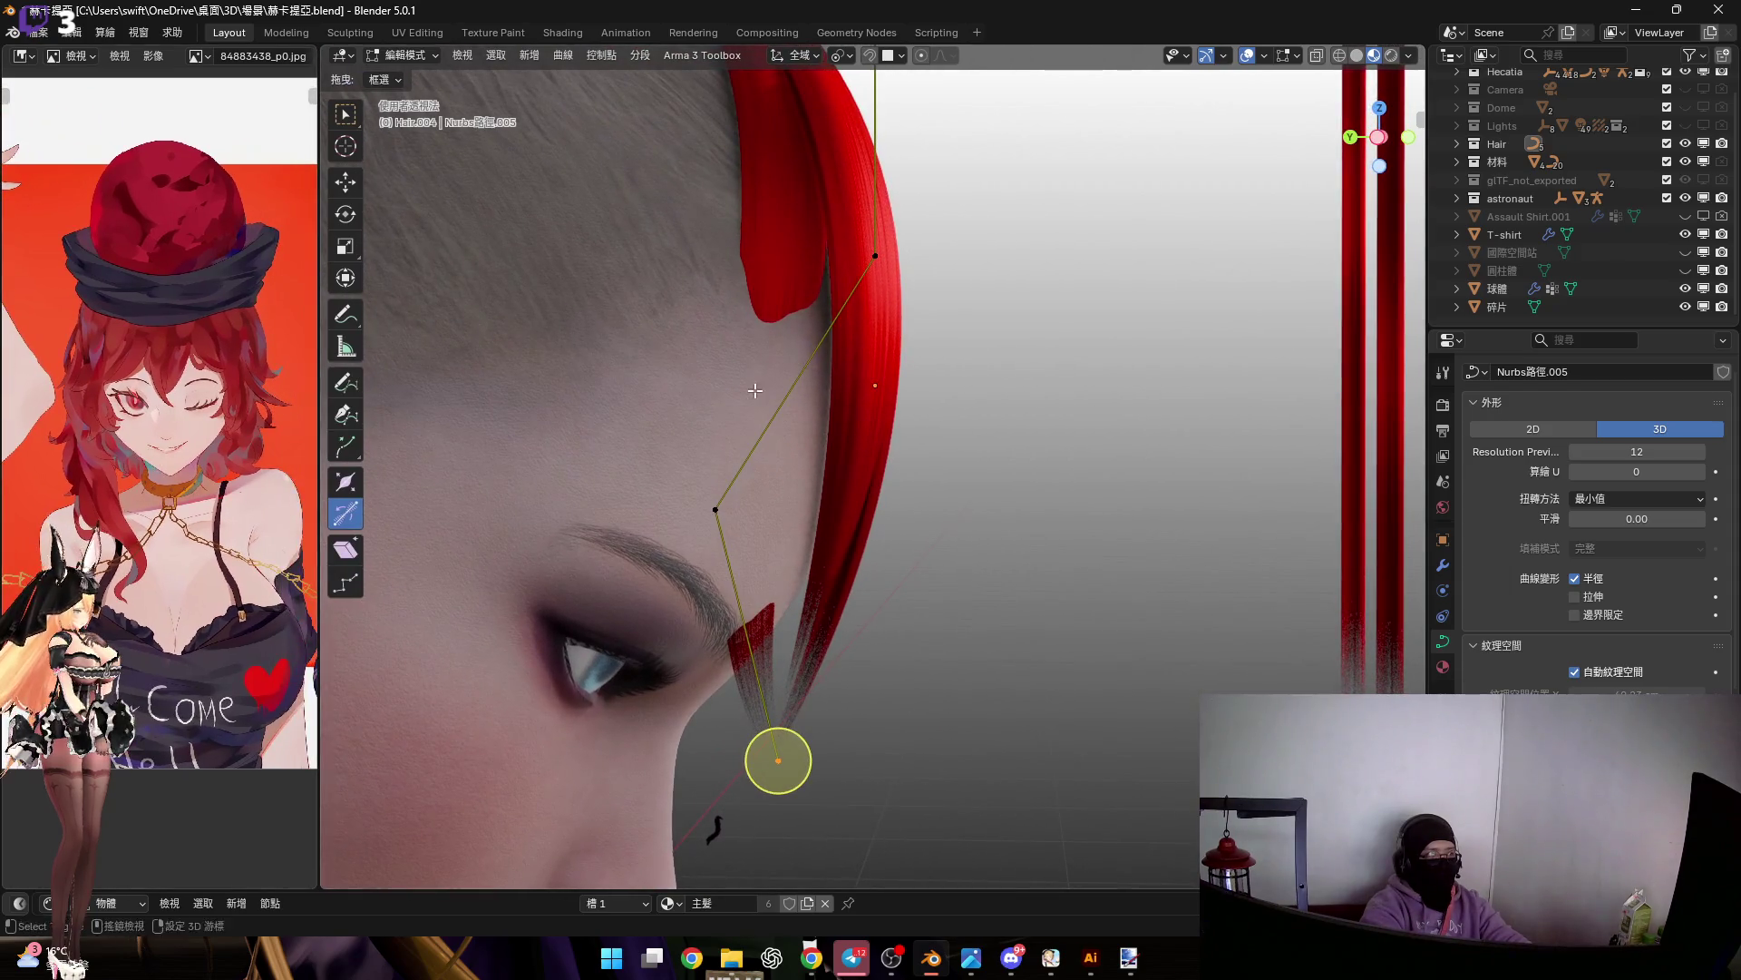
pyautogui.moveTo(756, 390); pyautogui.dragTo(671, 531, button='middle')
pyautogui.click(664, 537)
pyautogui.click(1378, 137)
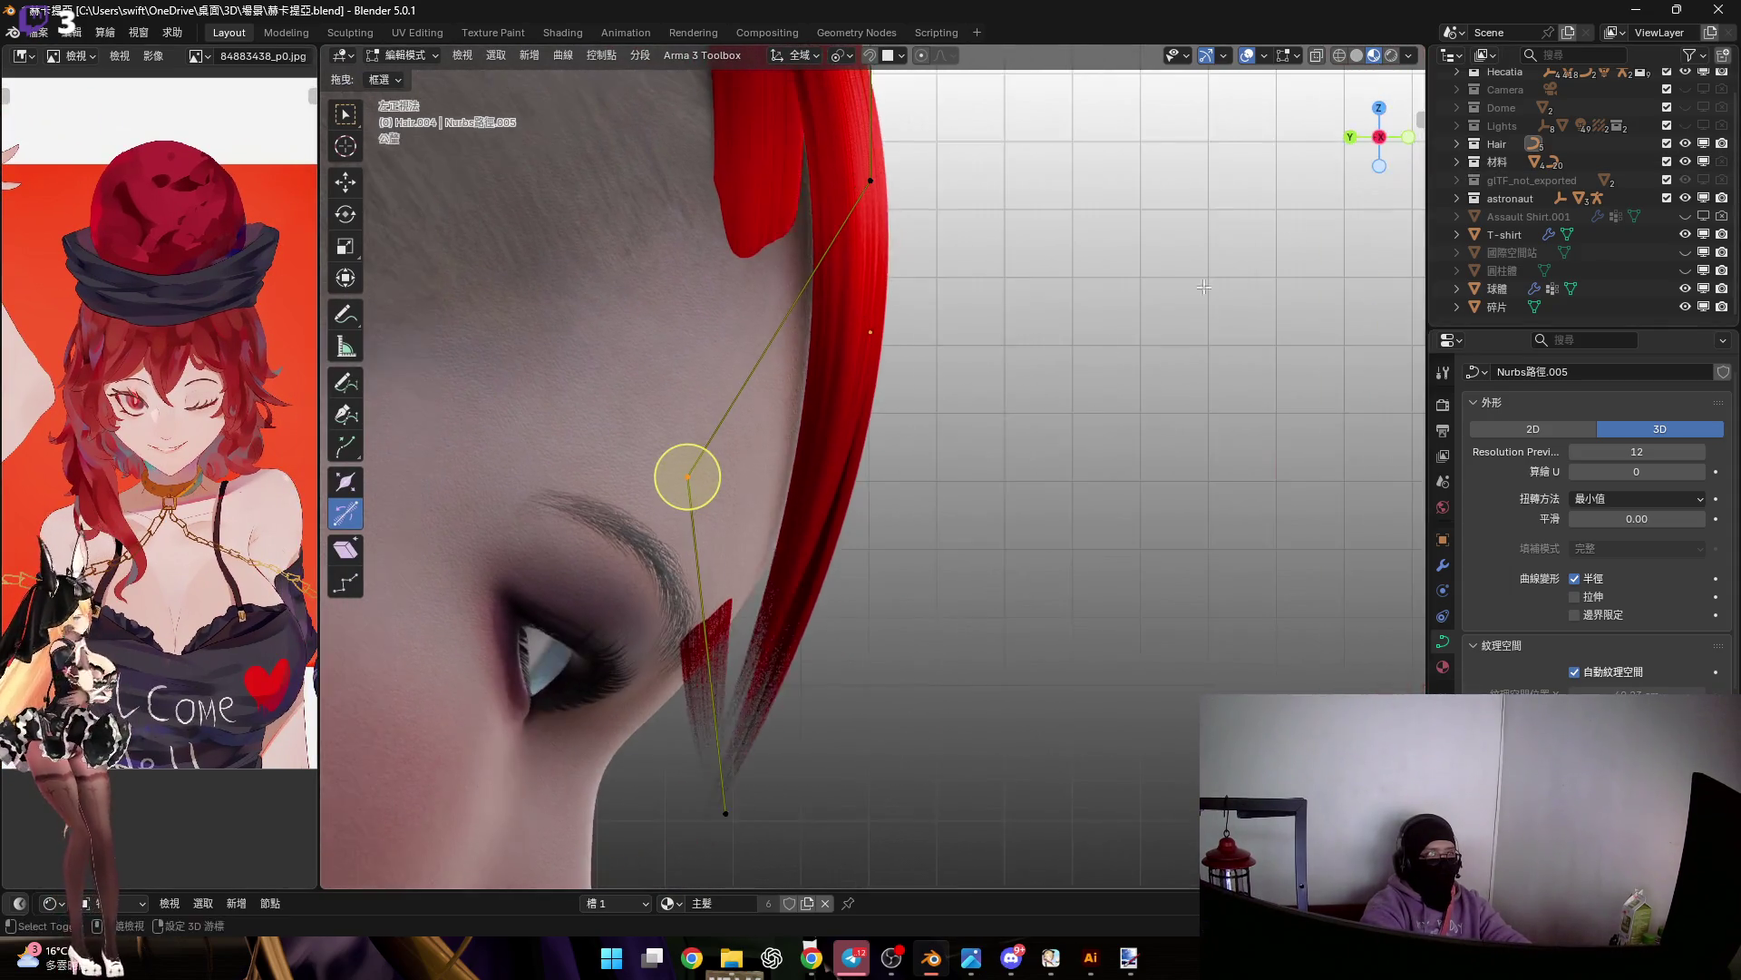
pyautogui.press('f')
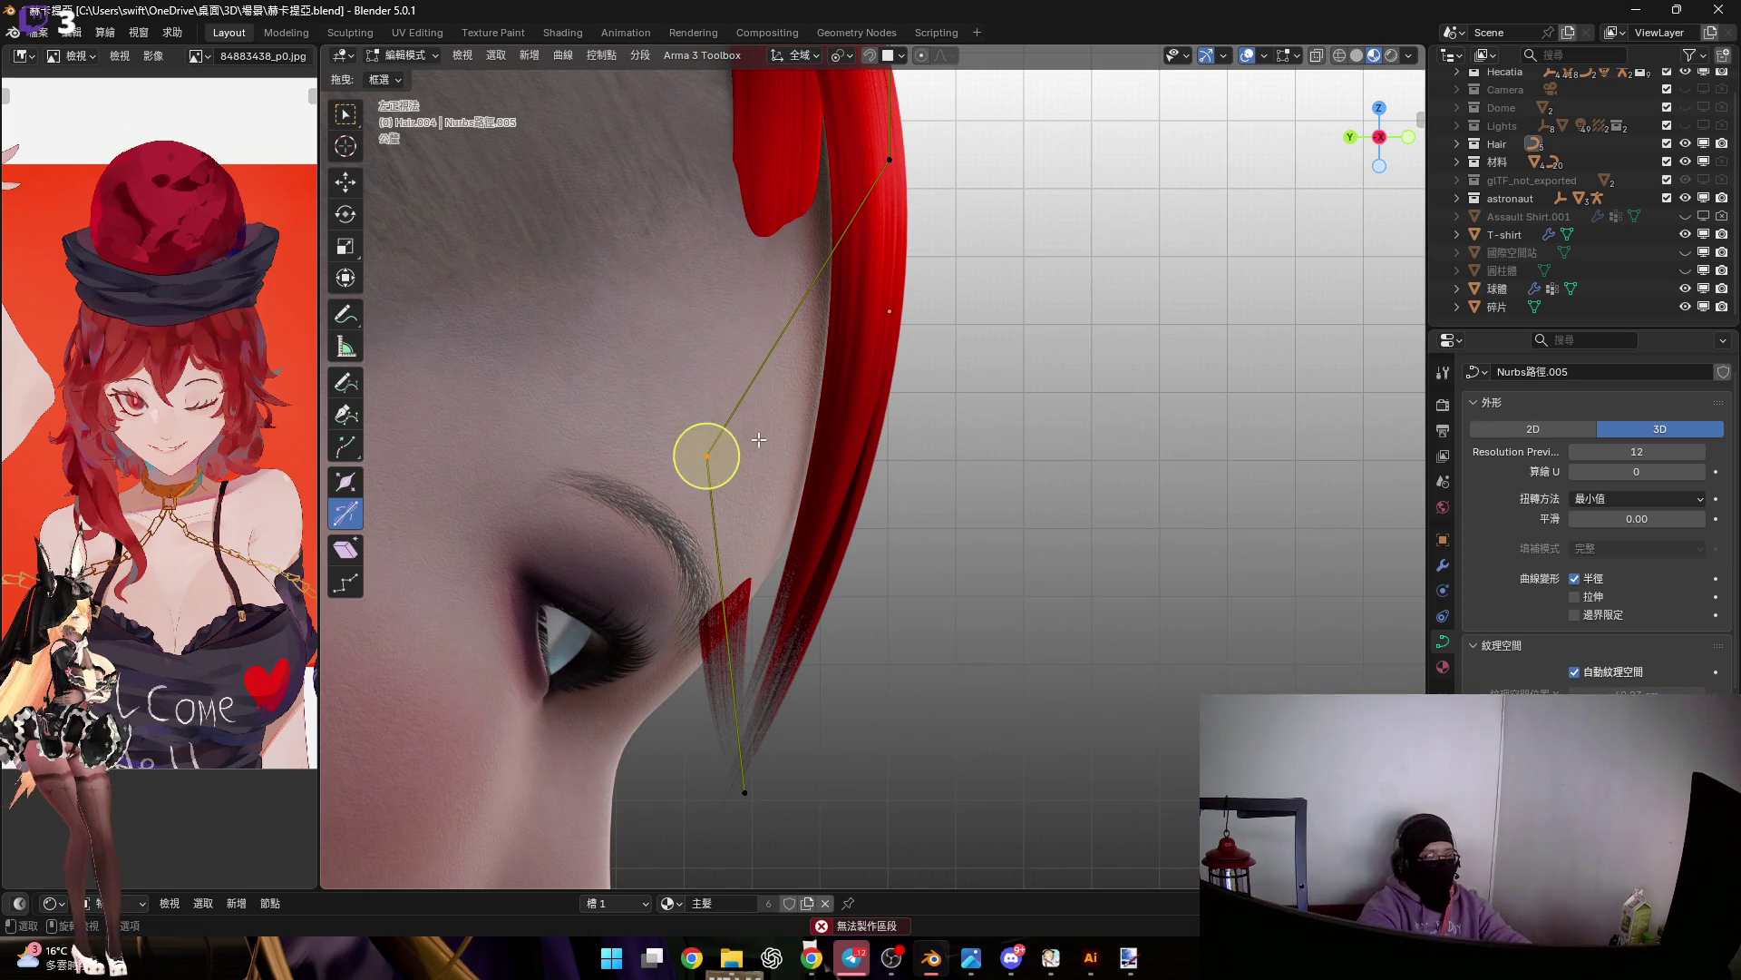
# Pull the middle control point about 2 cm outward so the strand clears the temple
pyautogui.press('g')
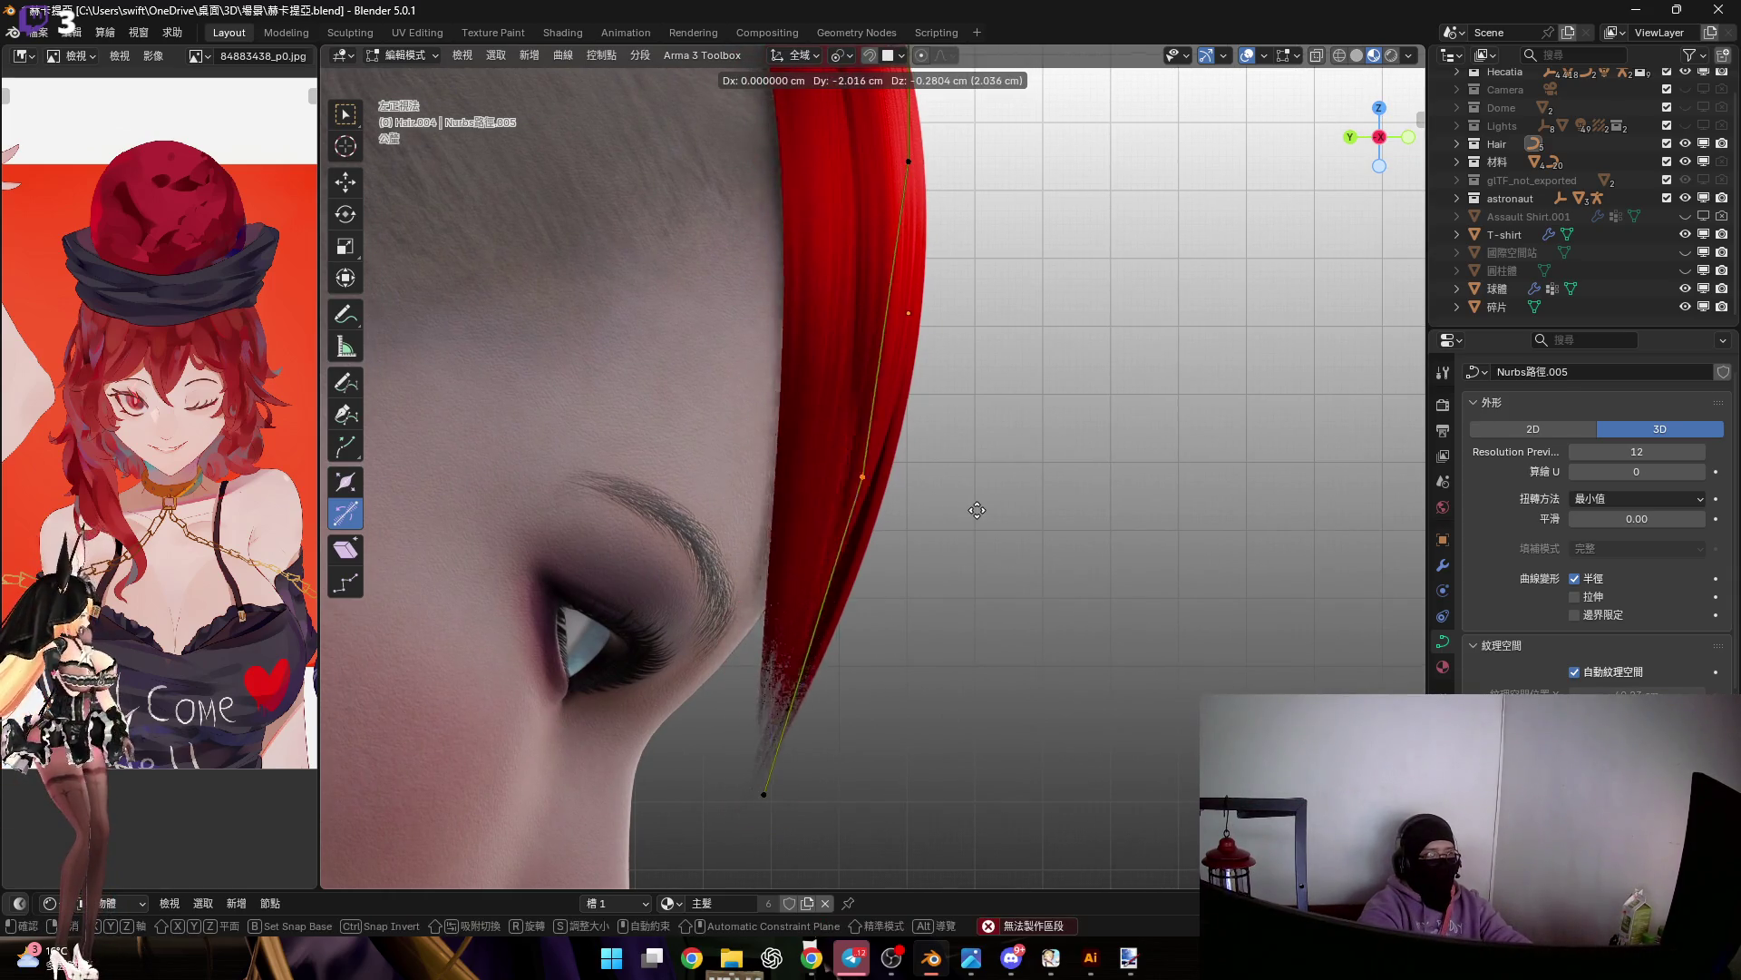
pyautogui.click(973, 510)
pyautogui.scroll(-2, 1355, 204)
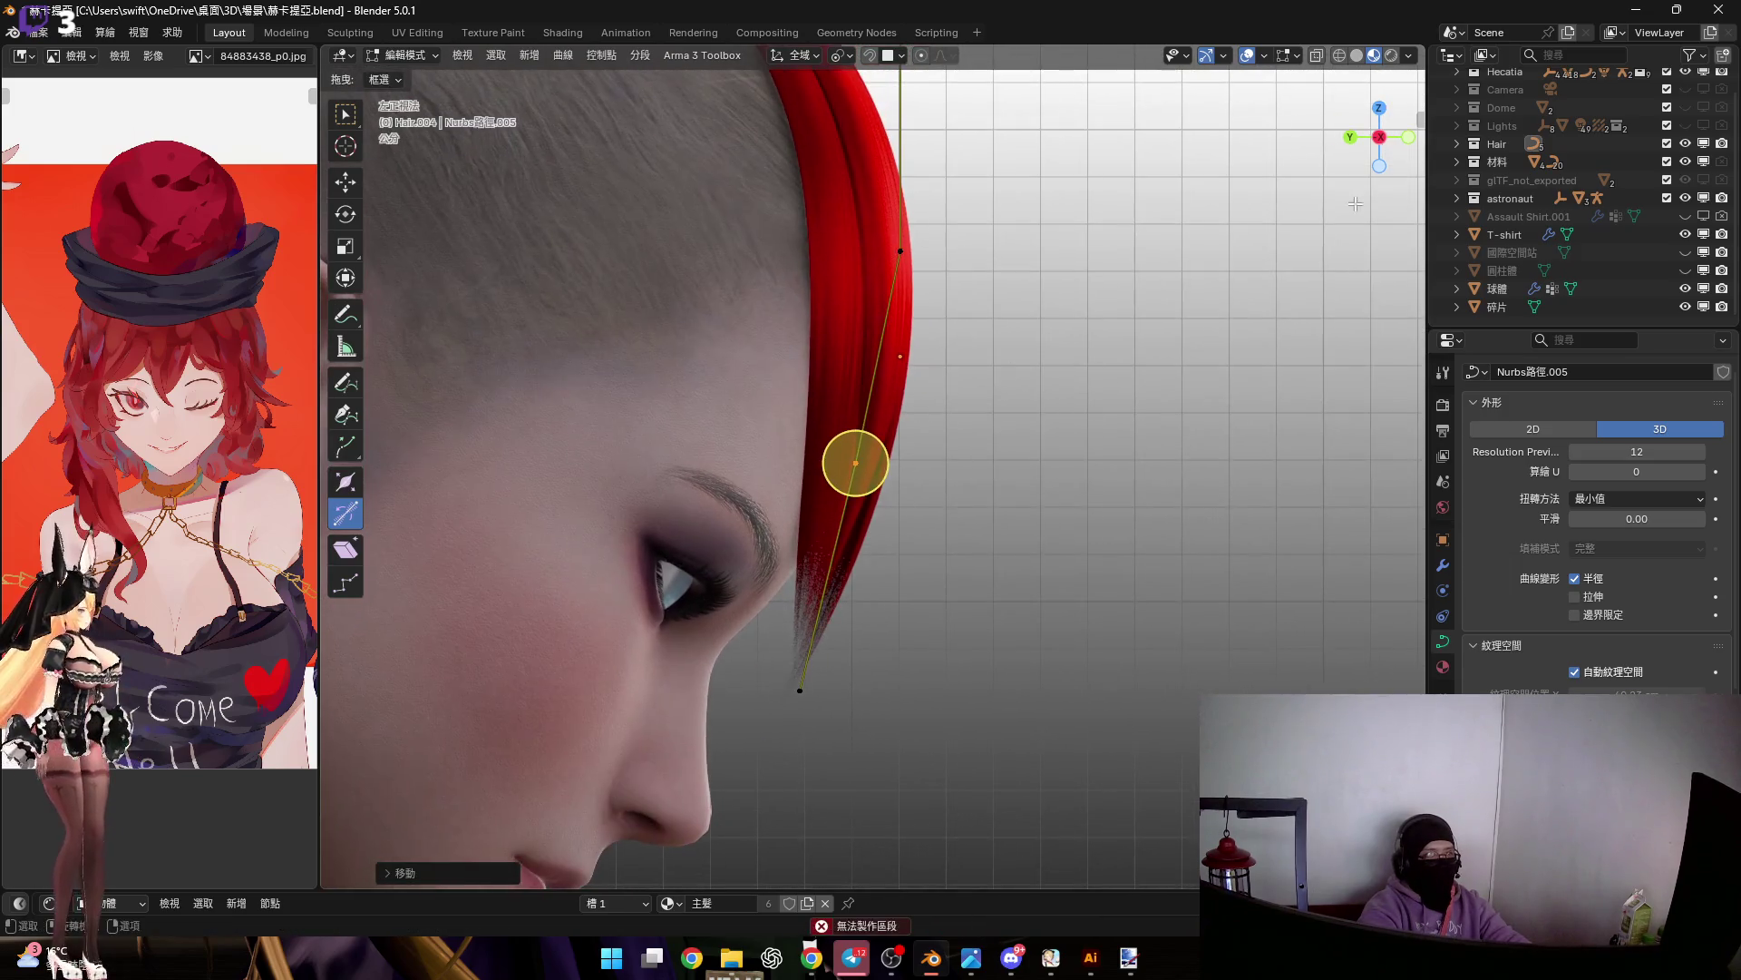
pyautogui.scroll(4, 925, 484)
pyautogui.moveTo(925, 484); pyautogui.dragTo(970, 471)
pyautogui.keyDown('shift'); pyautogui.moveTo(971, 472); pyautogui.dragTo(982, 610, button='middle'); pyautogui.keyUp('shift')
pyautogui.moveTo(886, 315); pyautogui.dragTo(1158, 418)
pyautogui.keyDown('shift'); pyautogui.moveTo(1297, 283); pyautogui.dragTo(1350, 182, button='middle'); pyautogui.keyUp('shift')
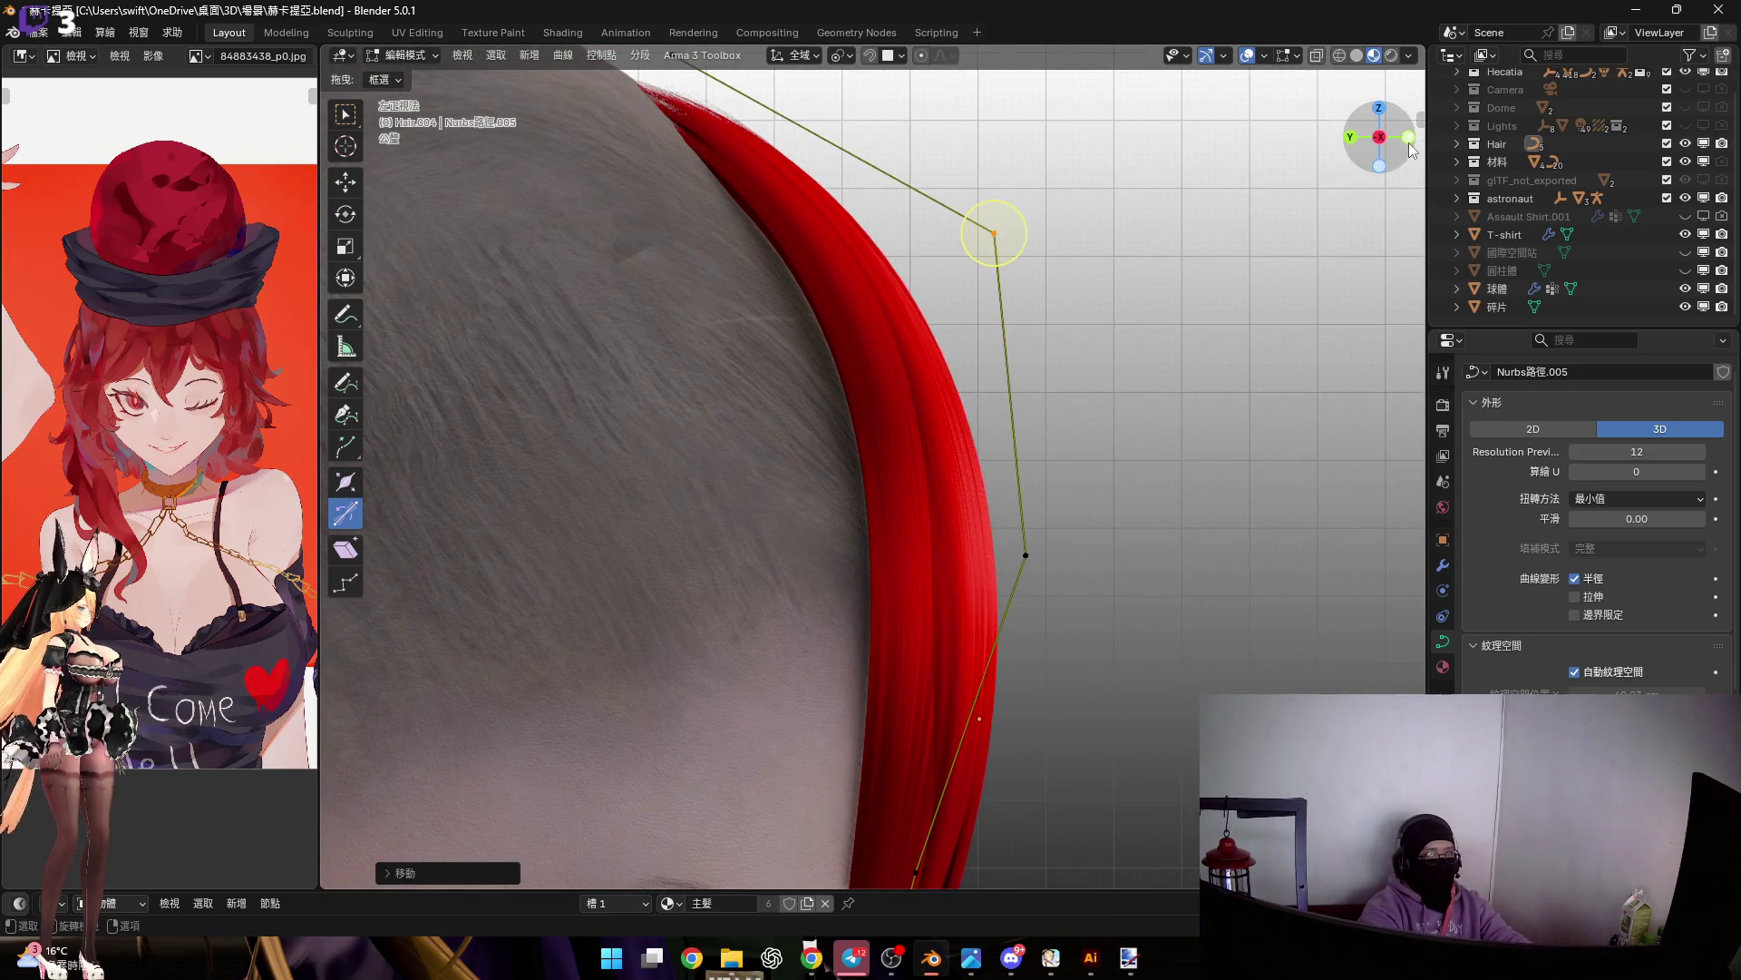
# Compare the last point adjustment from the front and select both Hair.004 control points
pyautogui.click(1407, 138)
pyautogui.scroll(5, 979, 274)
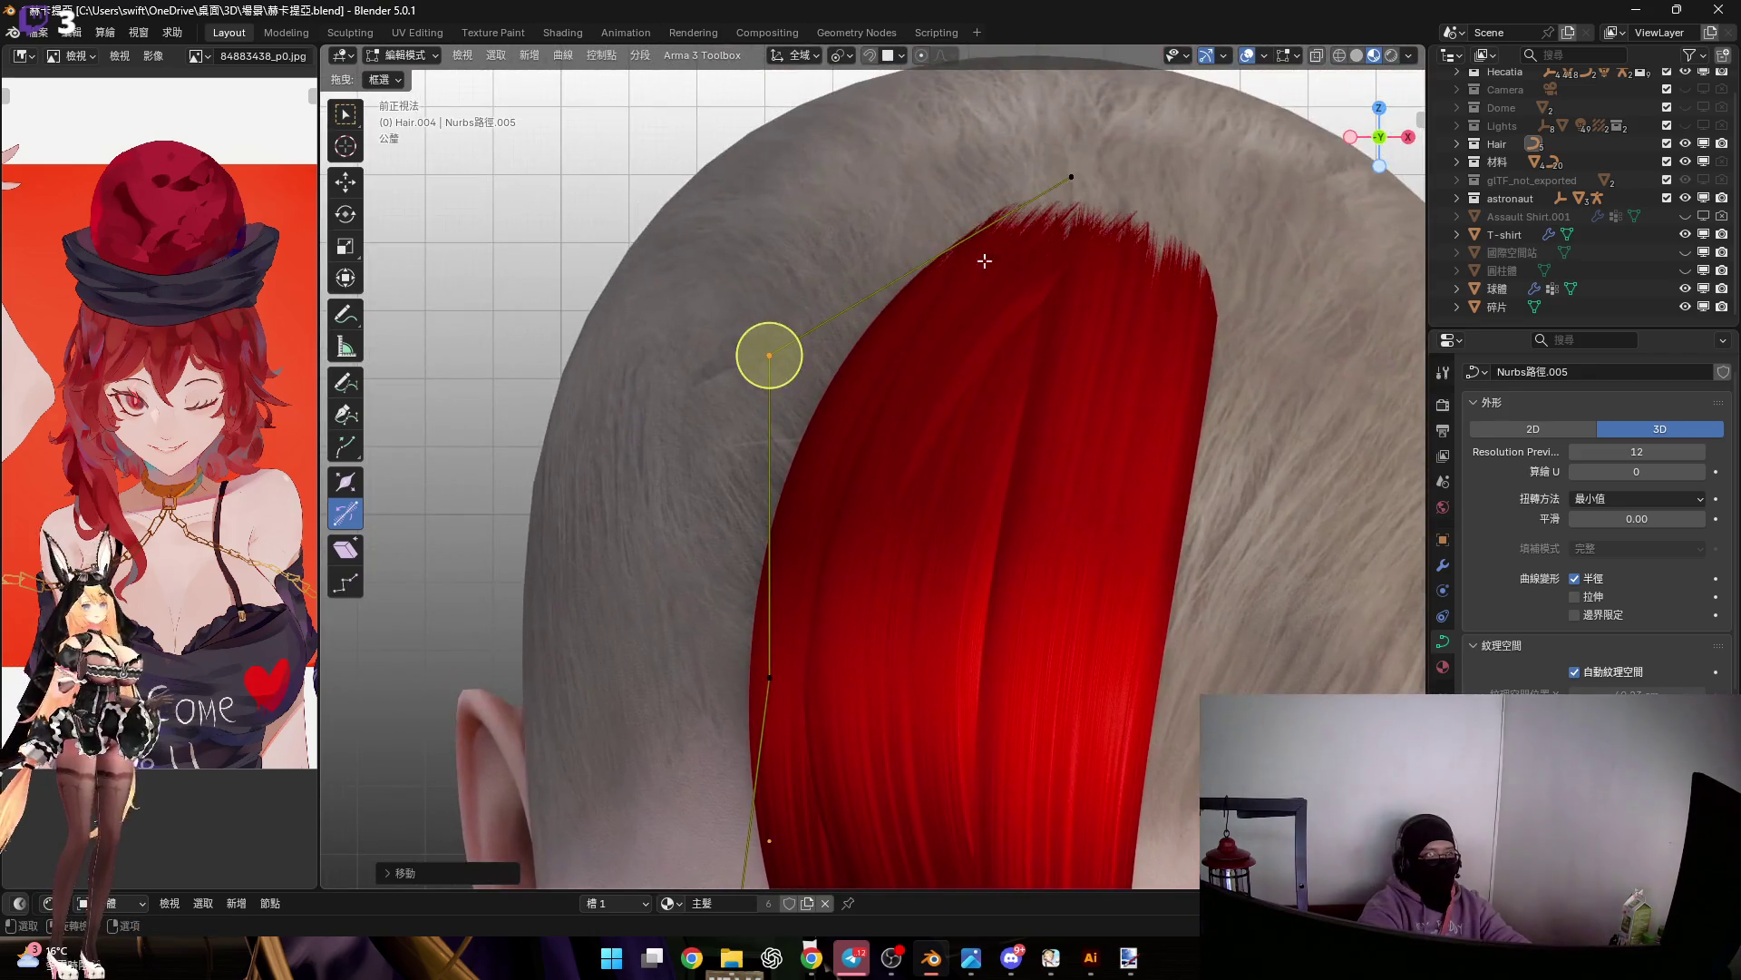
pyautogui.hotkey('ctrl', 'z')
pyautogui.hotkey('ctrl', 'shift', 'z')
pyautogui.hotkey('ctrl', 'z')
pyautogui.hotkey('ctrl', 'shift', 'z')
pyautogui.moveTo(767, 159); pyautogui.dragTo(1206, 474)
# Thin the Hair.004 strand with Alt+S and slightly shrink its points
pyautogui.hotkey('alt', 's')
pyautogui.click(1114, 422)
pyautogui.click(732, 348)
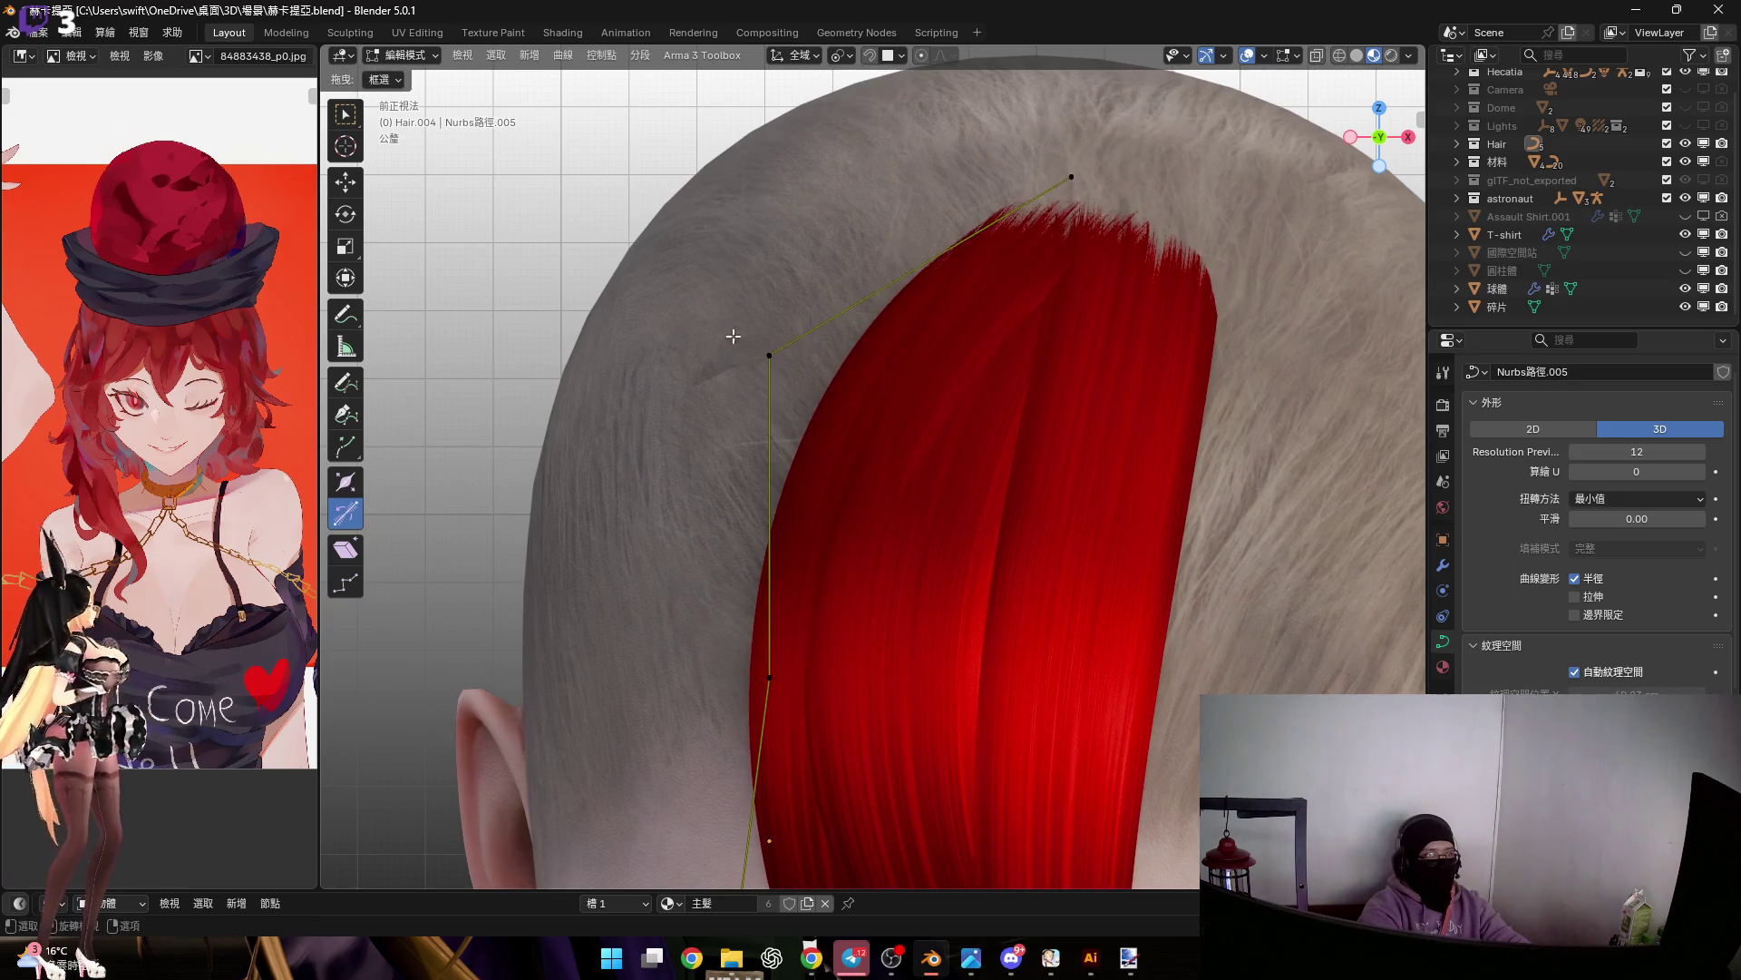
pyautogui.press('s')
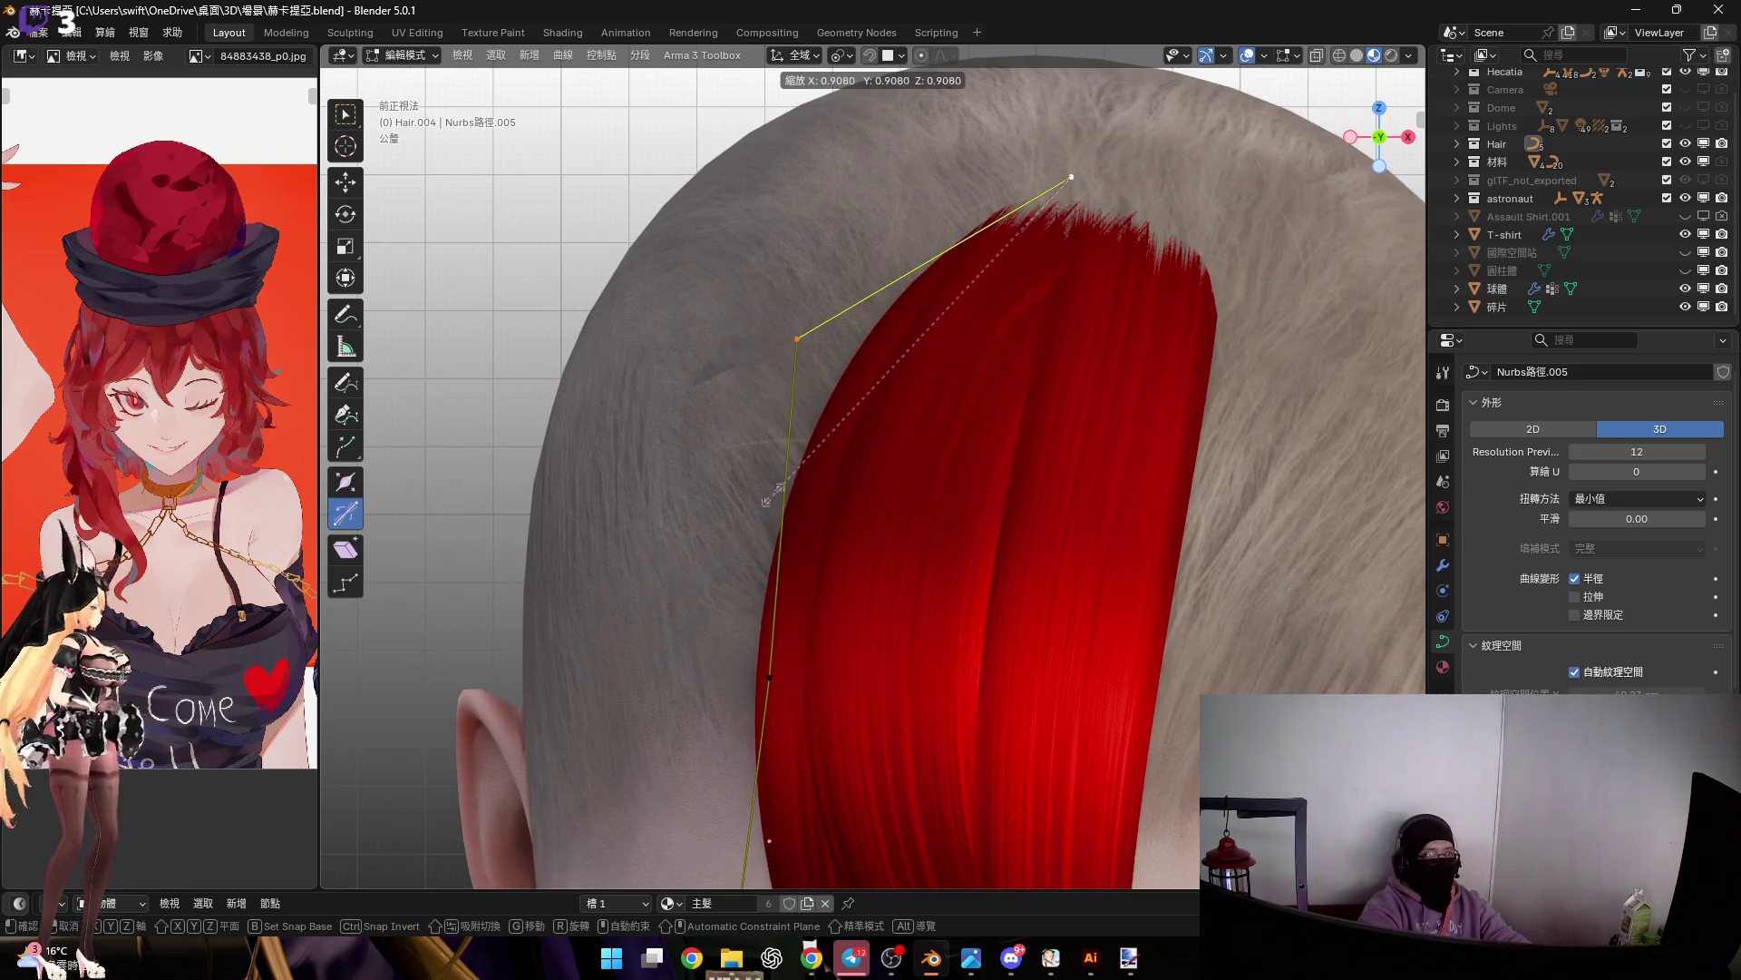
pyautogui.click(742, 500)
# Scale the strand's control points and reduce the root thickness with Alt+S
pyautogui.moveTo(916, 381); pyautogui.dragTo(981, 325, button='middle')
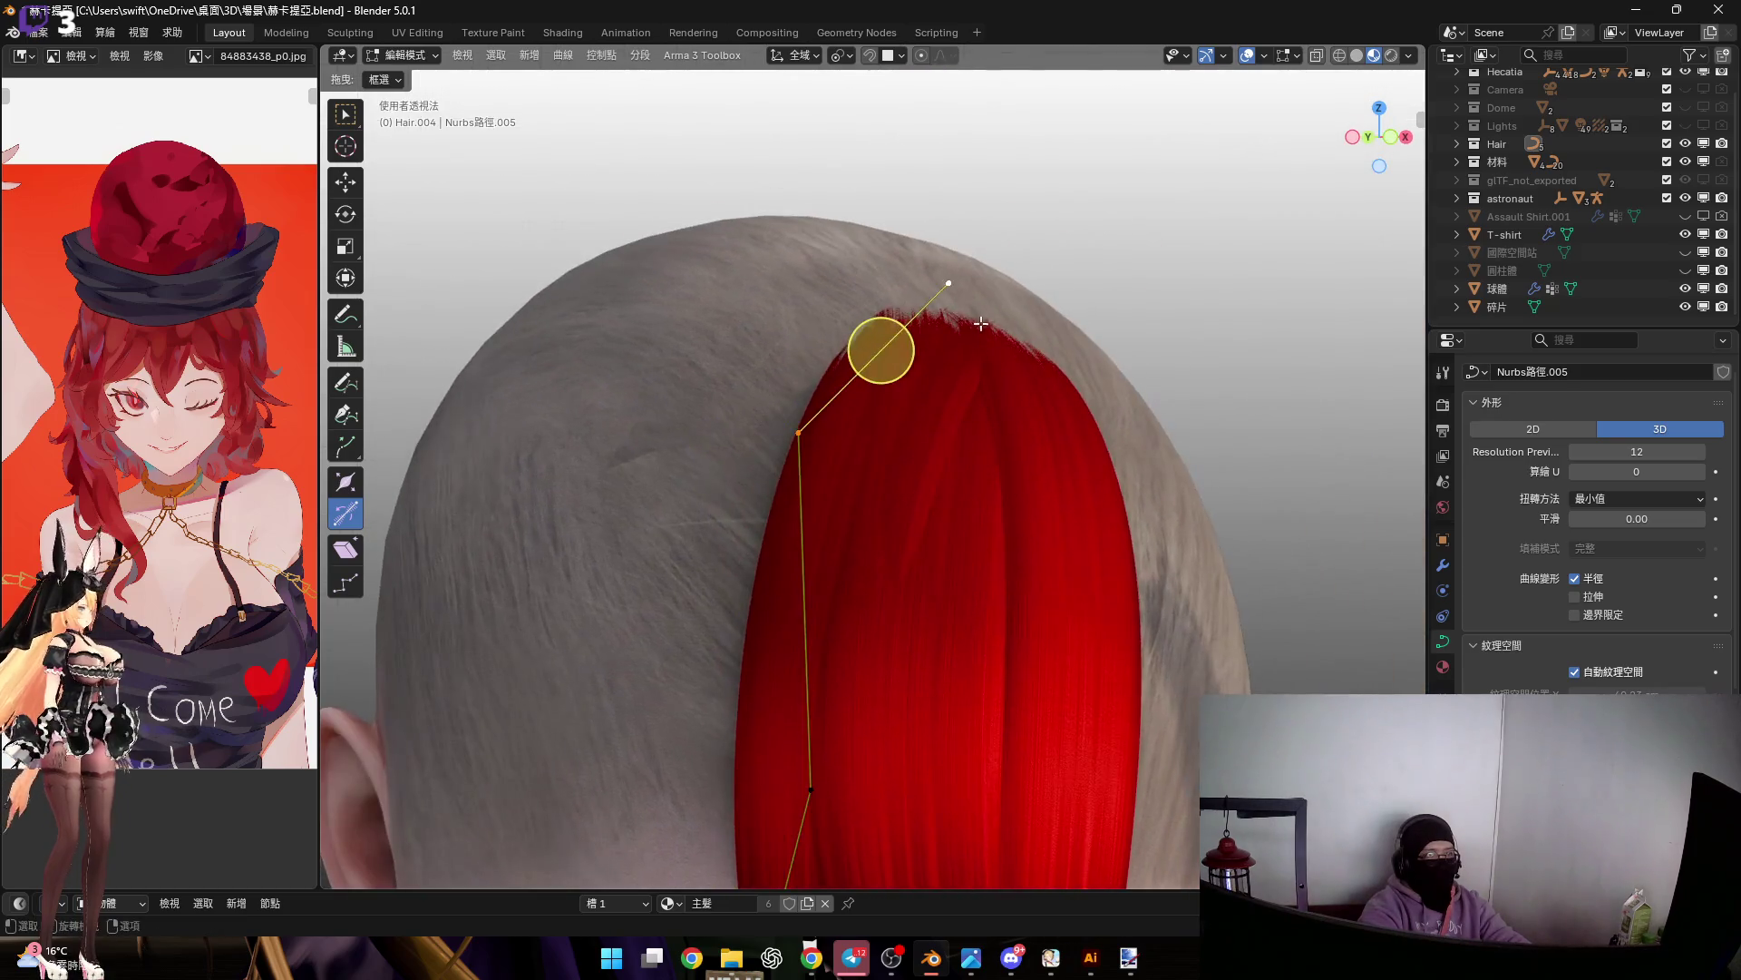
pyautogui.moveTo(806, 436); pyautogui.dragTo(1043, 462, button='middle')
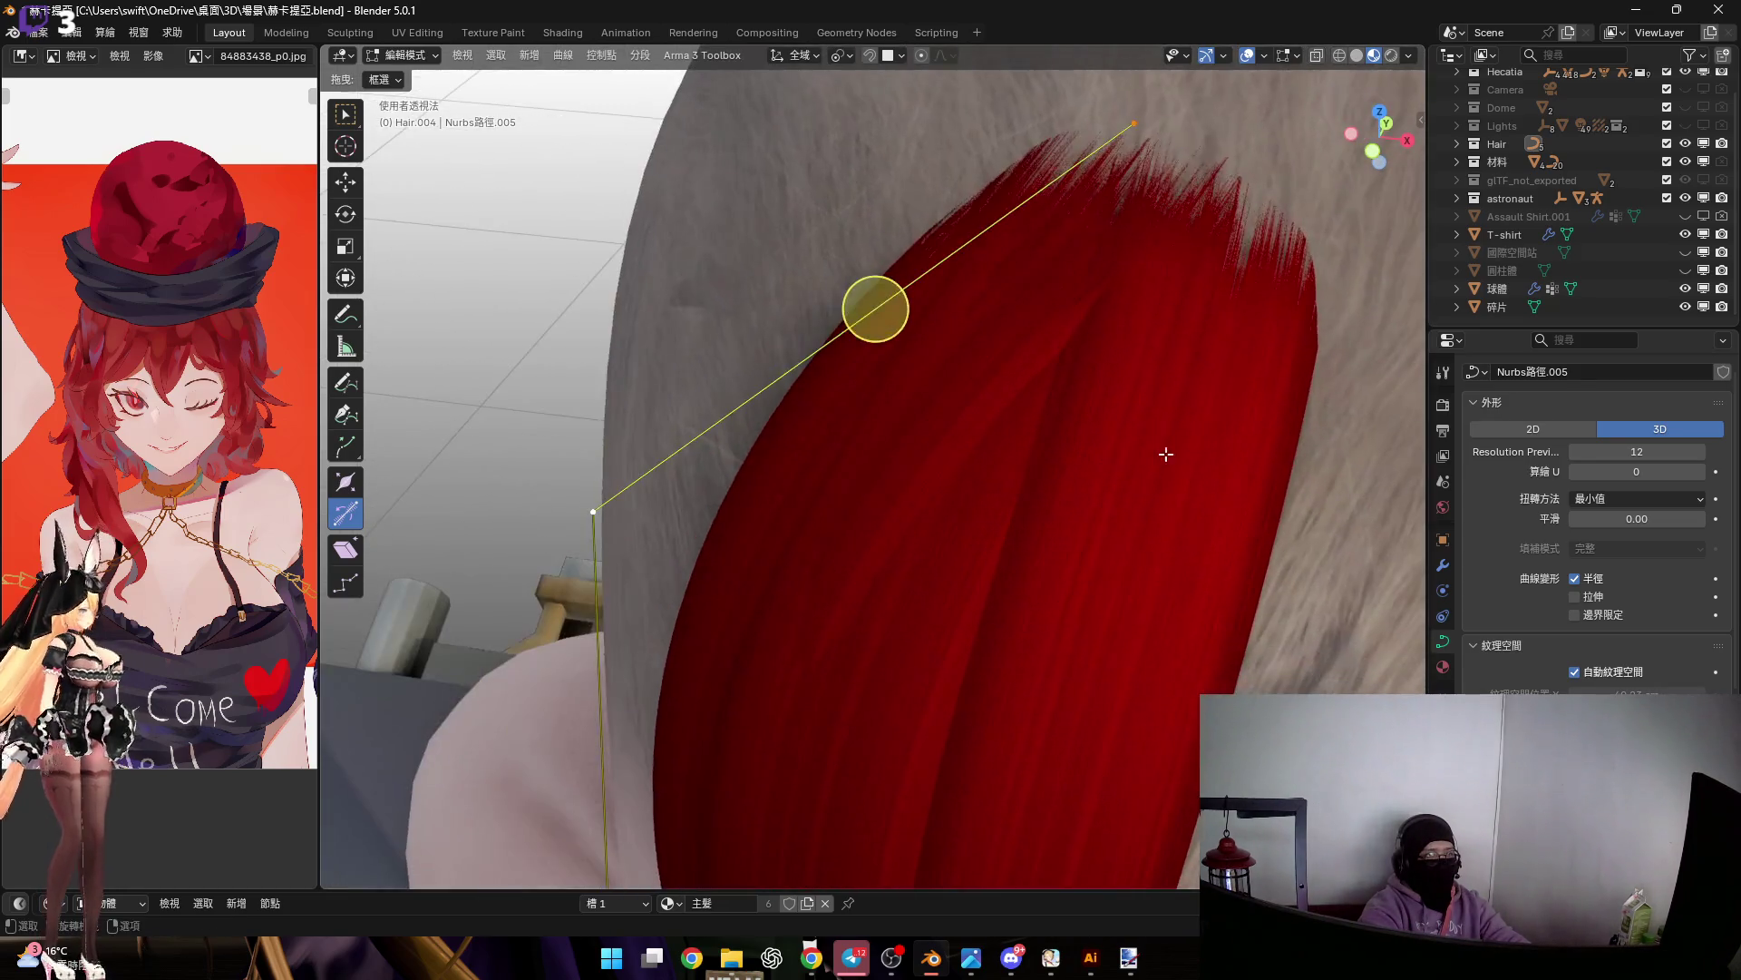
pyautogui.press('s')
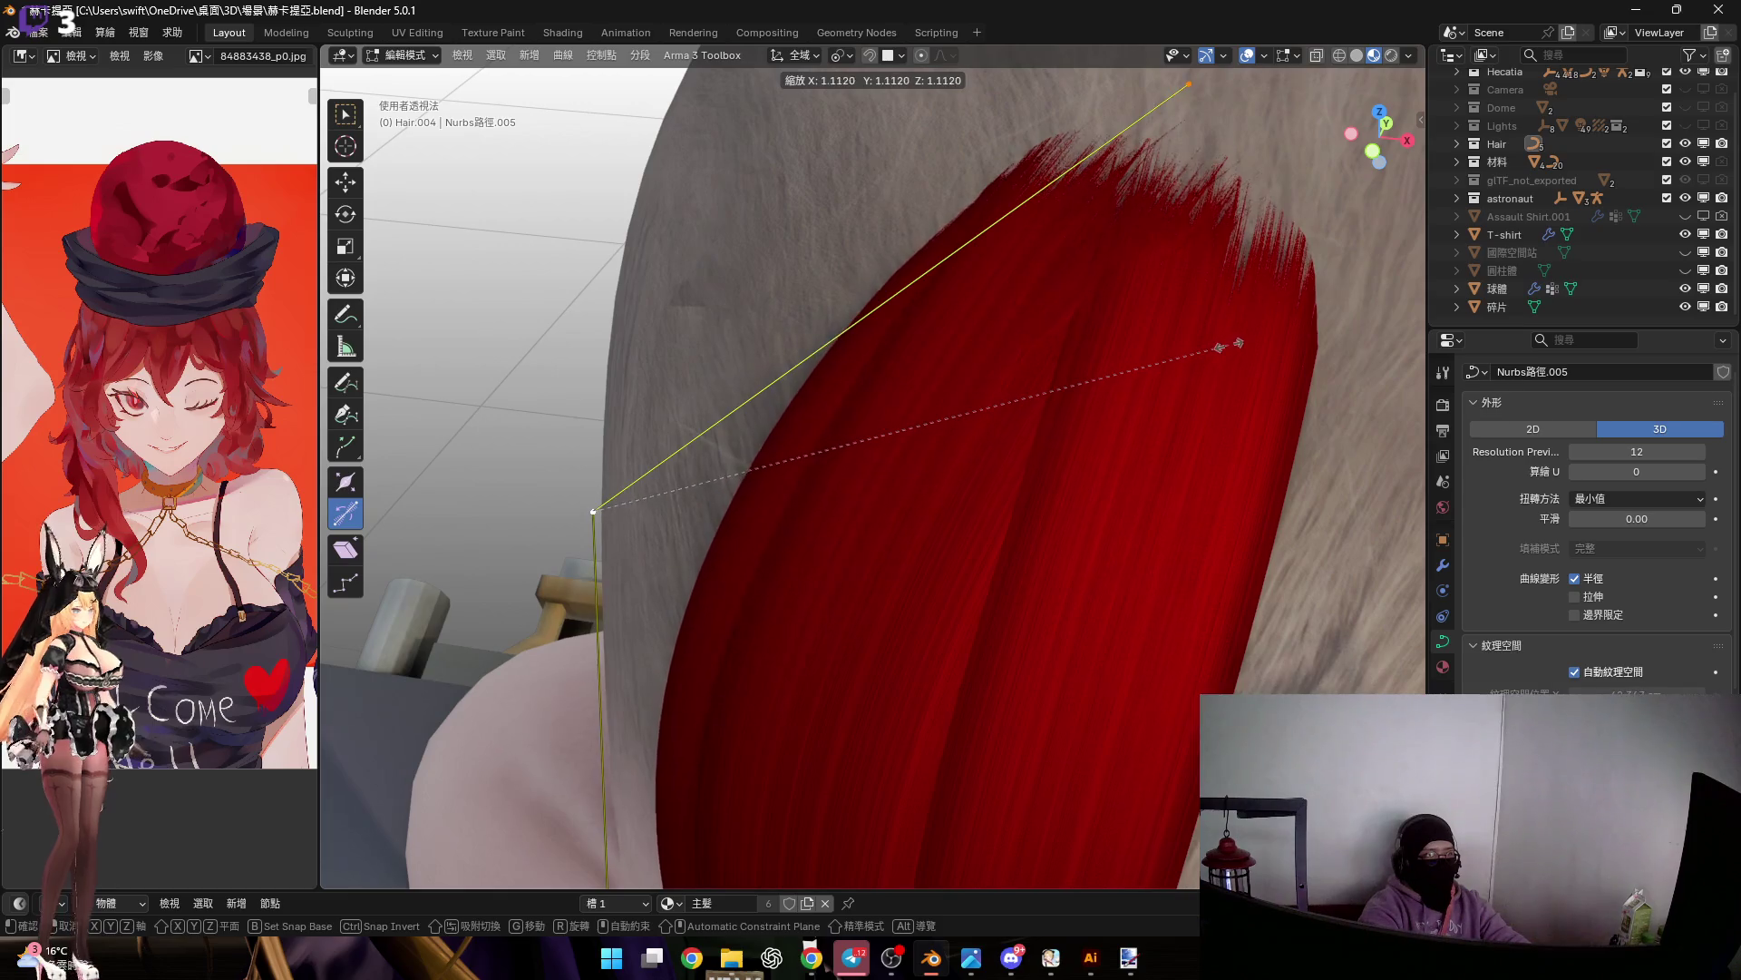
pyautogui.click(1233, 341)
pyautogui.moveTo(875, 303); pyautogui.dragTo(828, 378, button='middle')
pyautogui.hotkey('alt', 's')
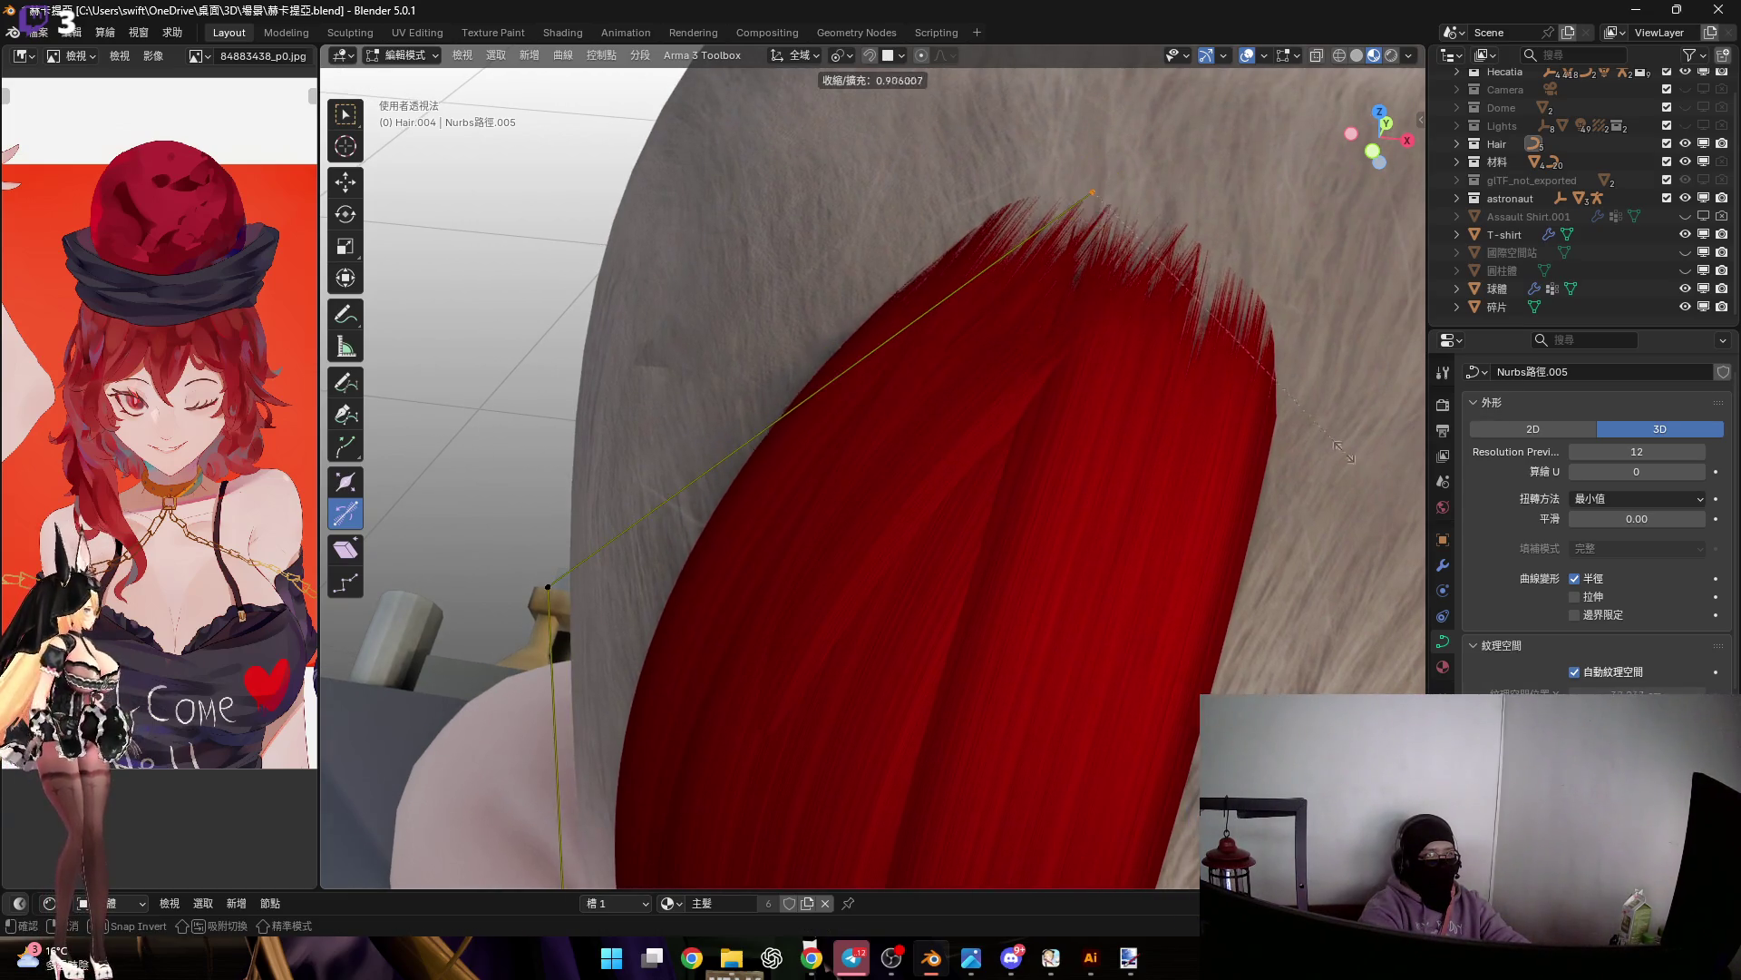
pyautogui.moveTo(1160, 328)
pyautogui.mouseDown(button='middle')
pyautogui.moveTo(1014, 358)
pyautogui.moveTo(1083, 532)
pyautogui.moveTo(1139, 508)
pyautogui.mouseUp(button='middle')
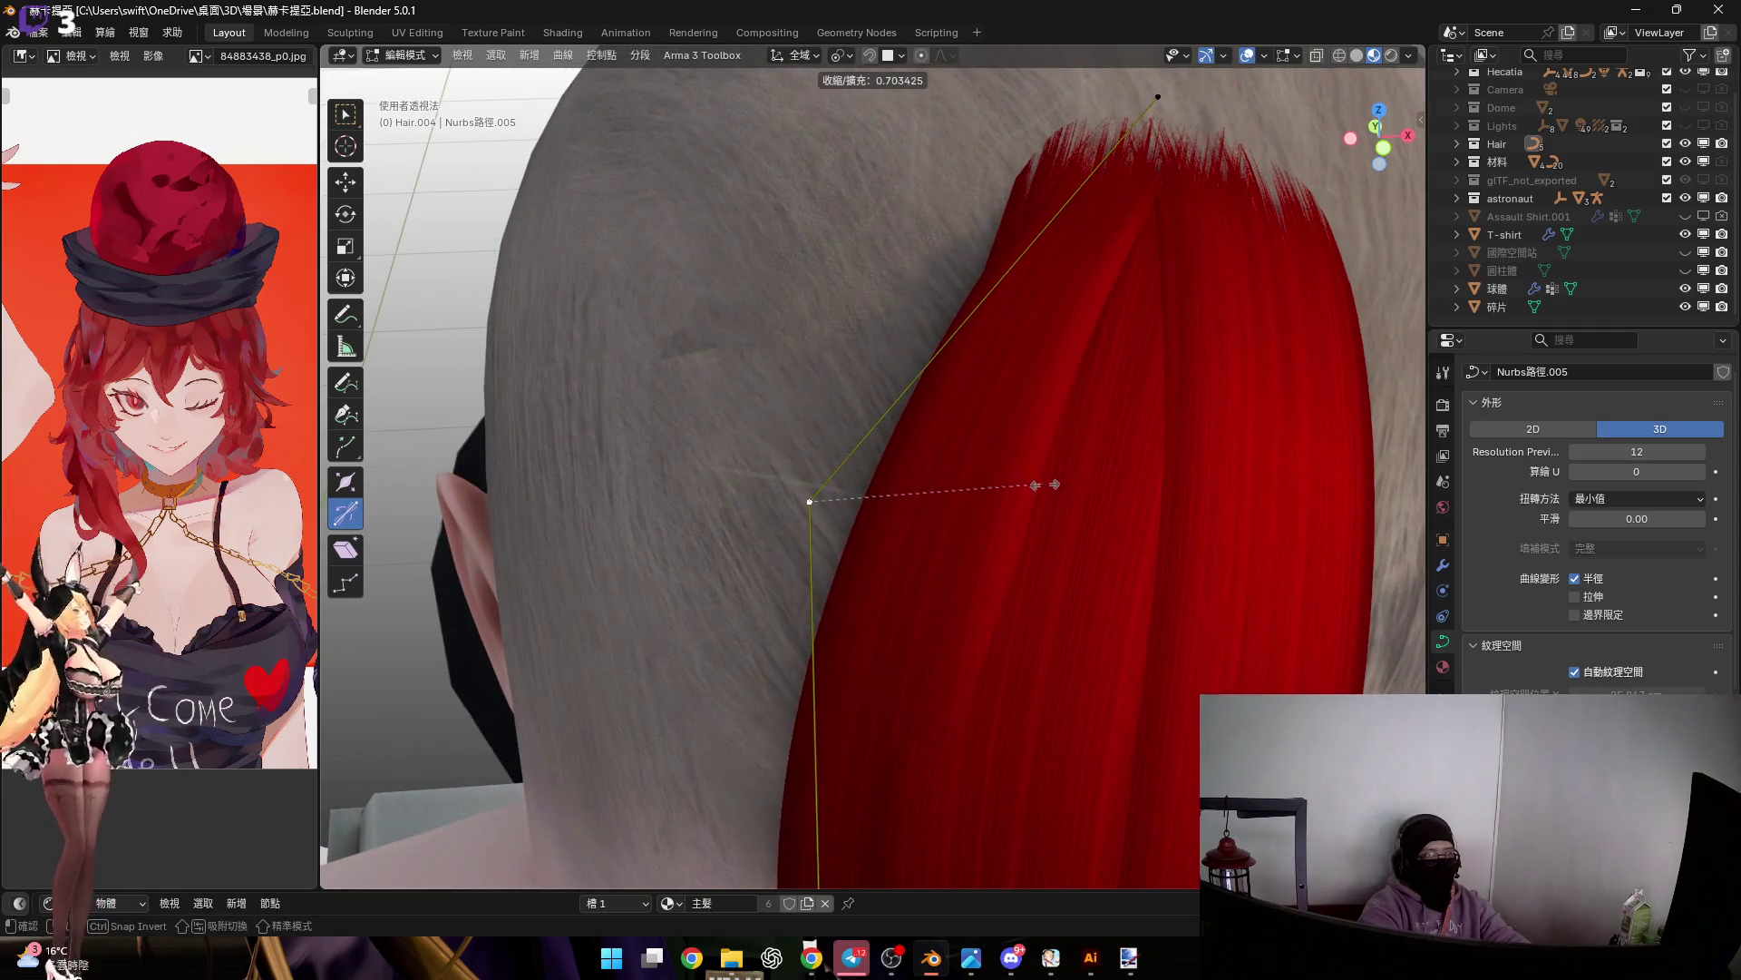
pyautogui.click(1042, 482)
# Twist the strand at its root and move a control point along Y
pyautogui.moveTo(808, 373); pyautogui.dragTo(844, 272, button='middle')
pyautogui.hotkey('ctrl', 't')
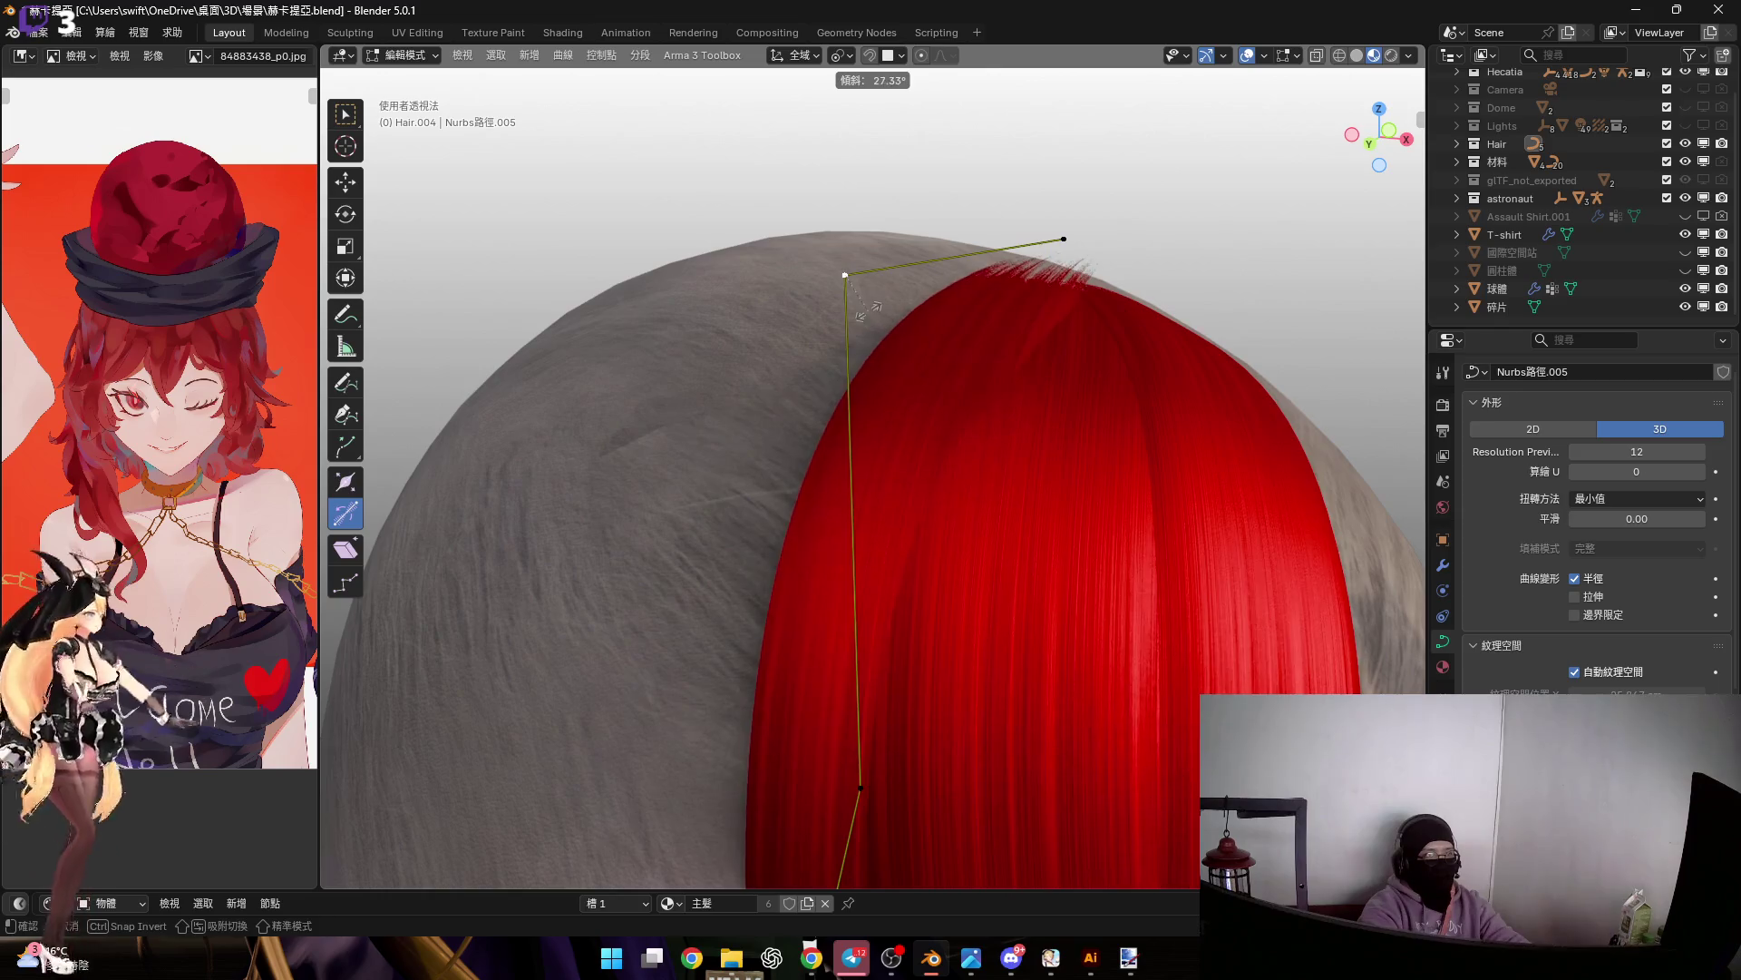
pyautogui.click(871, 300)
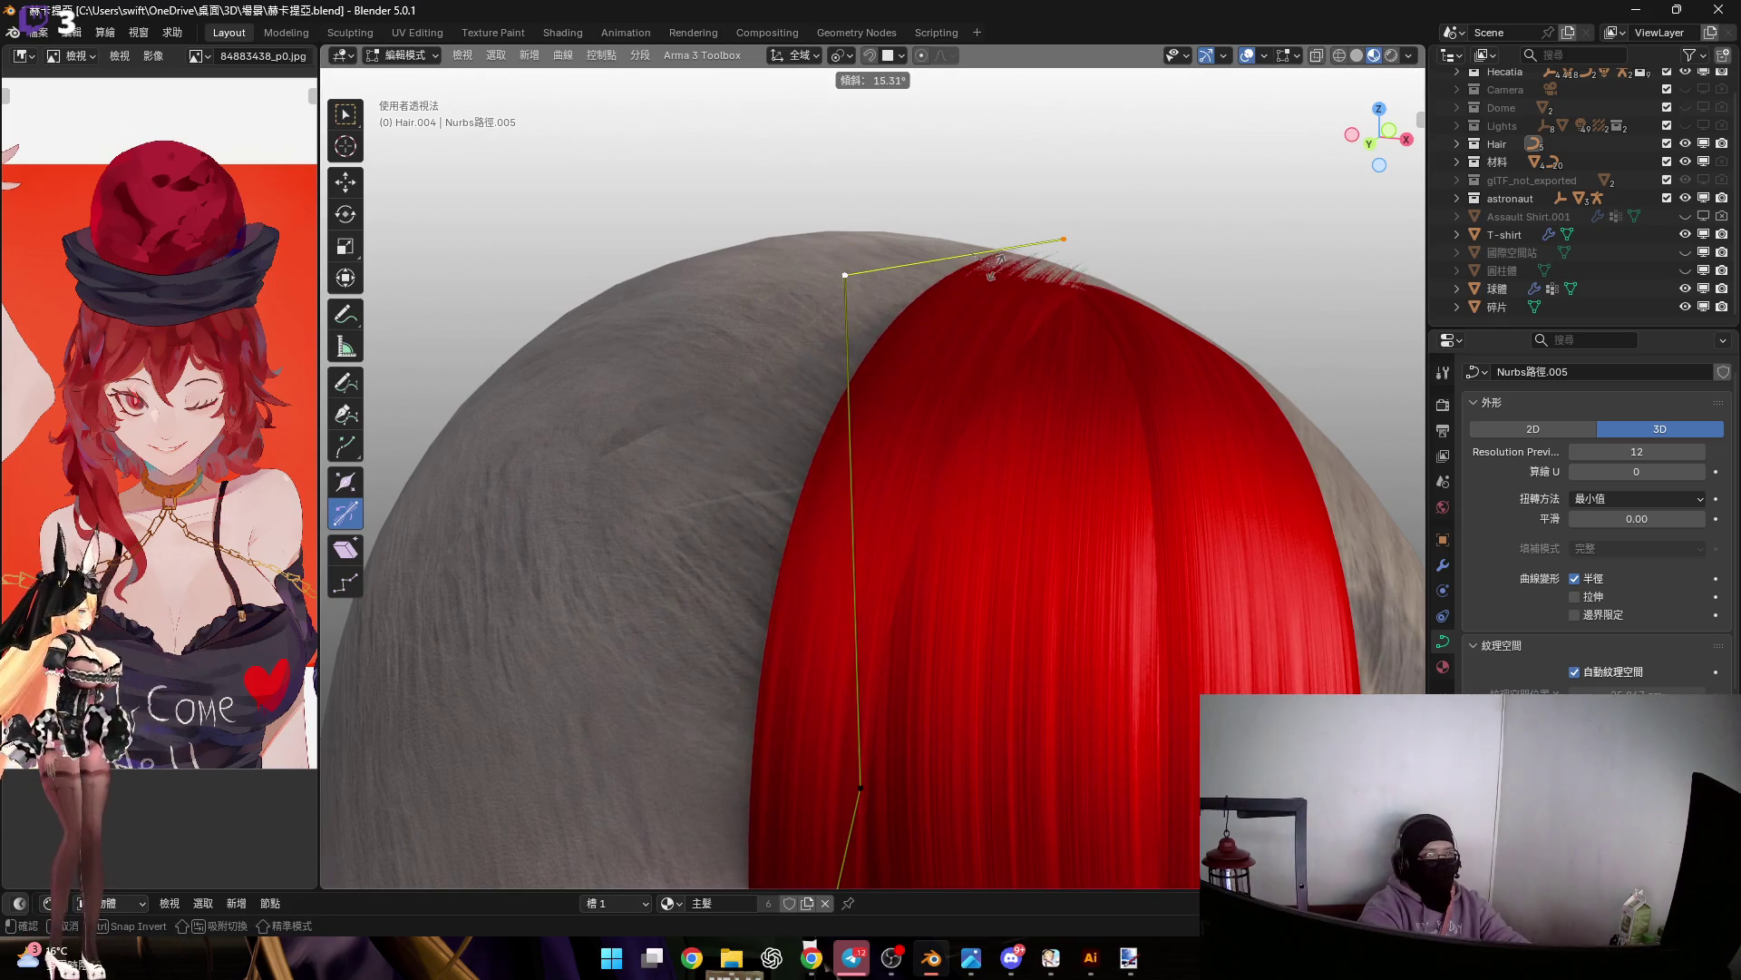
pyautogui.moveTo(972, 257); pyautogui.dragTo(1057, 439, button='middle')
pyautogui.press('g')
pyautogui.press('y')
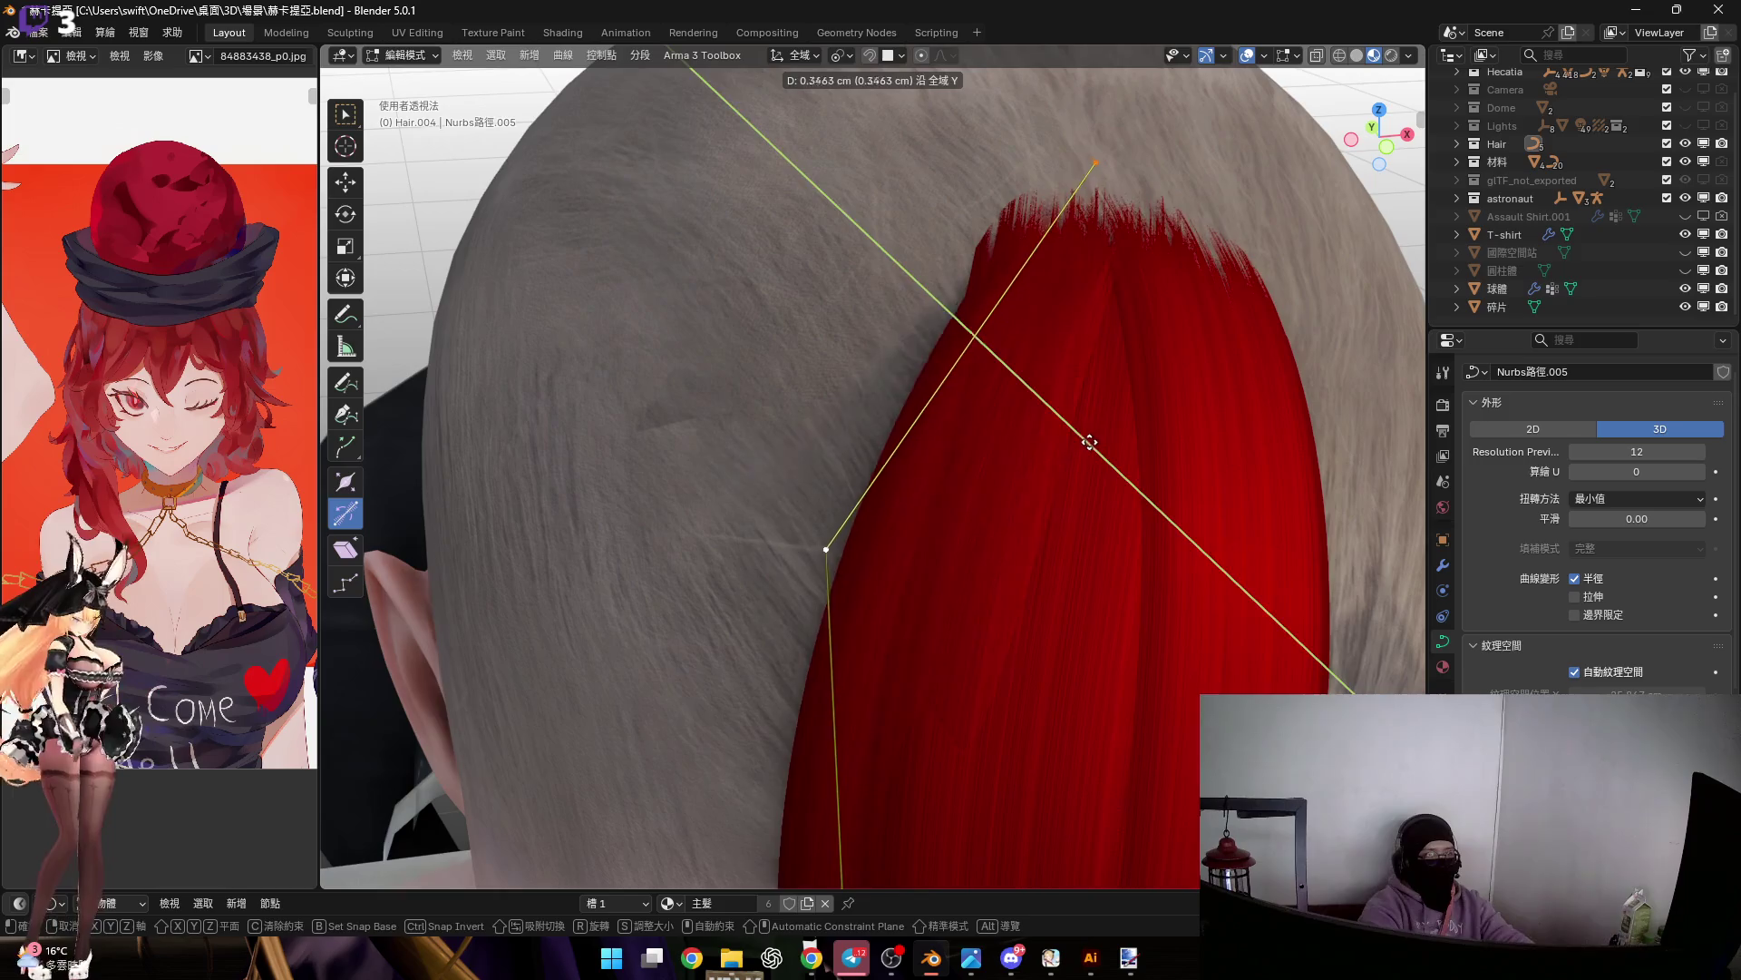
pyautogui.click(1089, 445)
# In front view, pull the strand's lower end toward the point beside the eyebrow
pyautogui.moveTo(1085, 443)
pyautogui.mouseDown(button='middle')
pyautogui.moveTo(1019, 369)
pyautogui.moveTo(926, 337)
pyautogui.mouseUp(button='middle')
pyautogui.scroll(-4, 1017, 371)
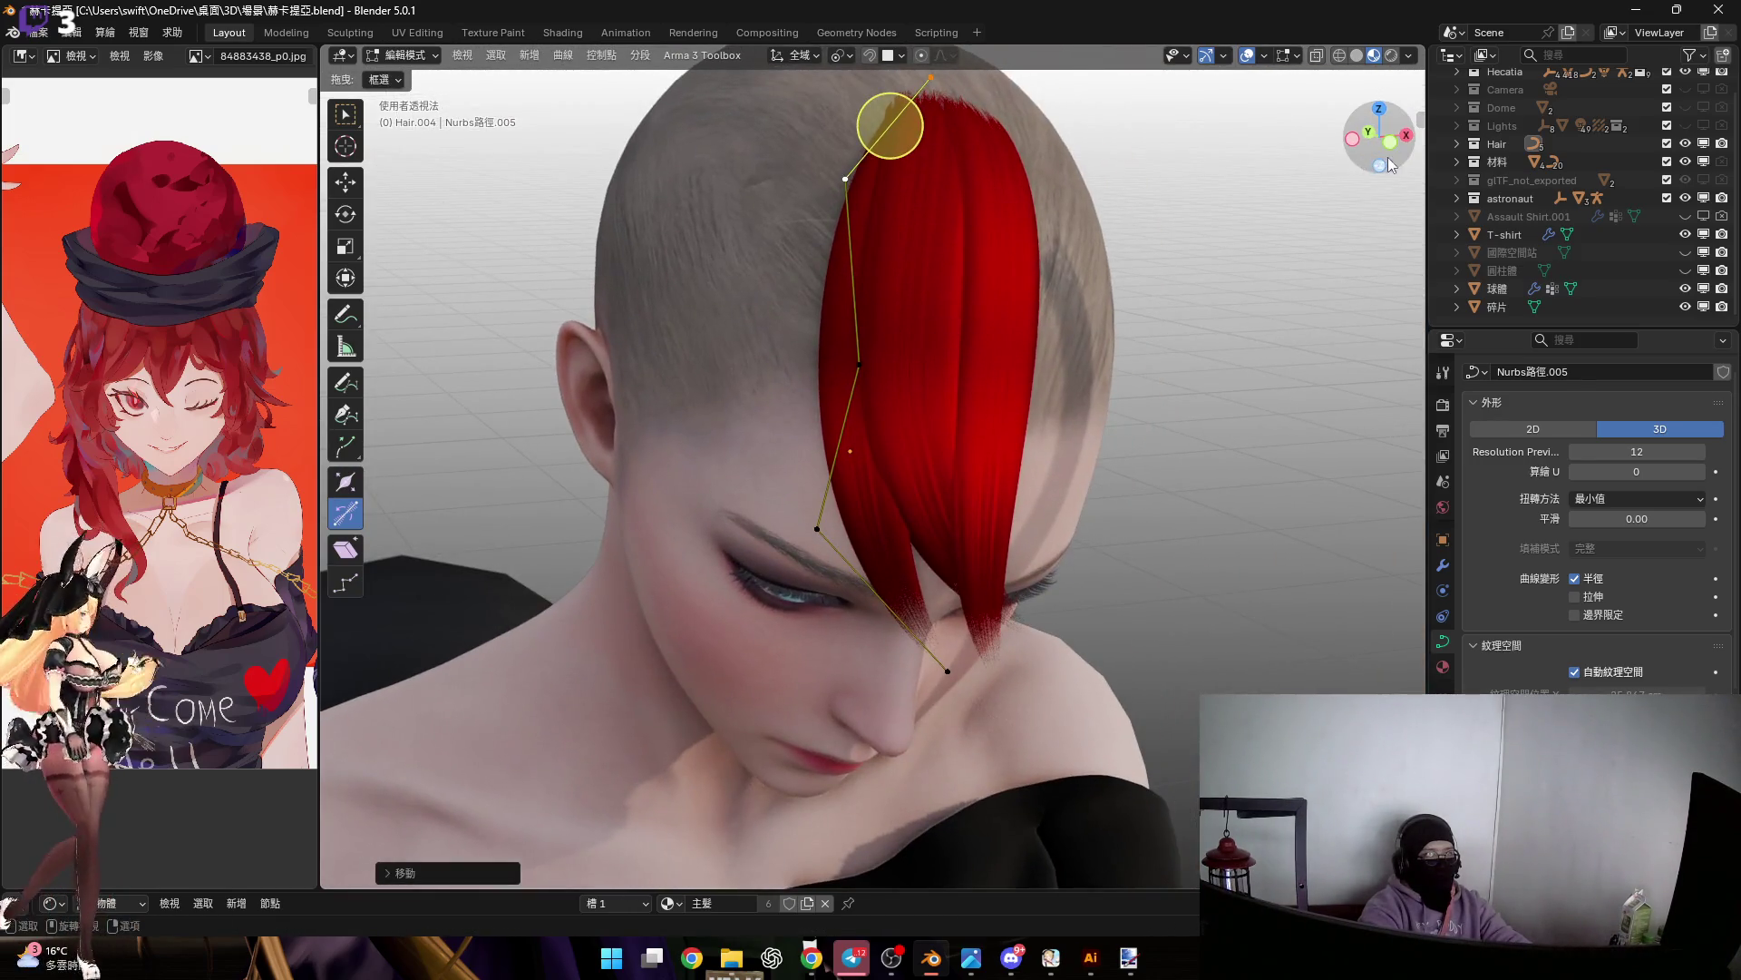
pyautogui.press('KP_1')
pyautogui.scroll(4, 898, 527)
pyautogui.click(845, 491)
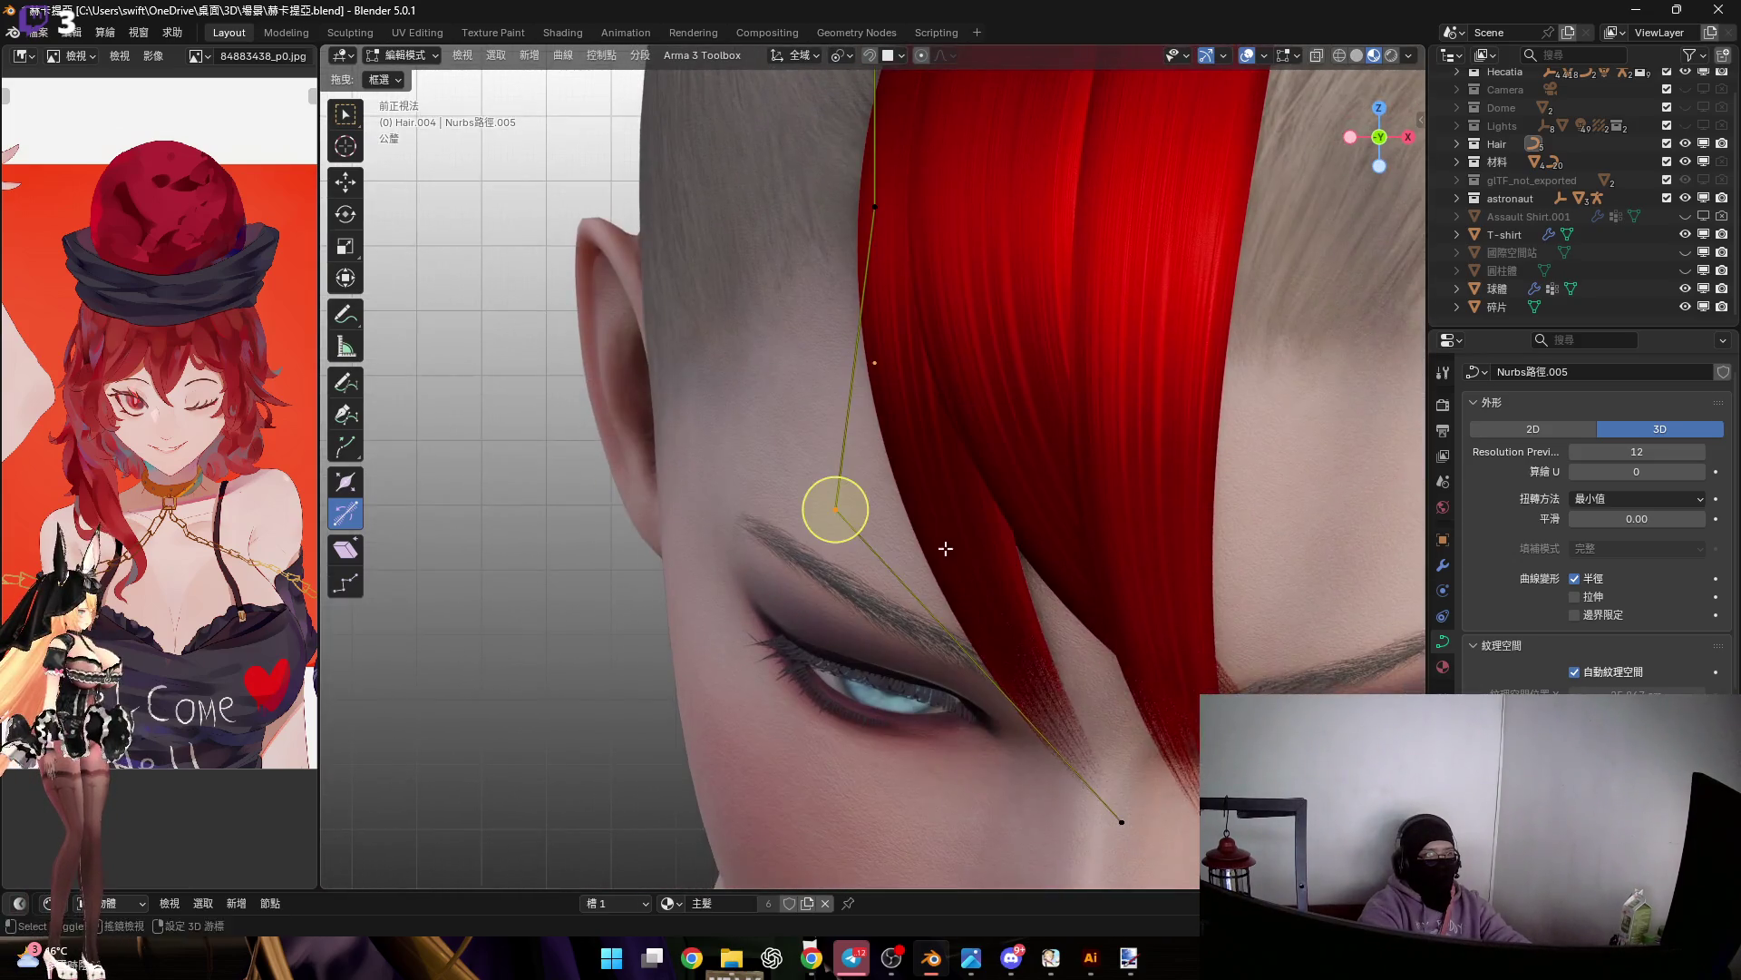
pyautogui.keyDown('shift'); pyautogui.moveTo(949, 537); pyautogui.dragTo(933, 410, button='middle'); pyautogui.keyUp('shift')
pyautogui.keyDown('shift'); pyautogui.click(1097, 723); pyautogui.keyUp('shift')
pyautogui.moveTo(961, 553)
pyautogui.keyDown('shift'); pyautogui.mouseDown(button='middle')
pyautogui.moveTo(921, 584)
pyautogui.moveTo(1074, 705)
pyautogui.moveTo(1020, 654)
pyautogui.moveTo(1034, 649)
pyautogui.moveTo(963, 715)
pyautogui.mouseUp(button='middle'); pyautogui.keyUp('shift')
pyautogui.press('s')
pyautogui.click(894, 552)
# Twist the strand's lower end to about 29 degrees
pyautogui.hotkey('ctrl', 't')
pyautogui.click(1022, 661)
pyautogui.moveTo(938, 760); pyautogui.dragTo(943, 771)
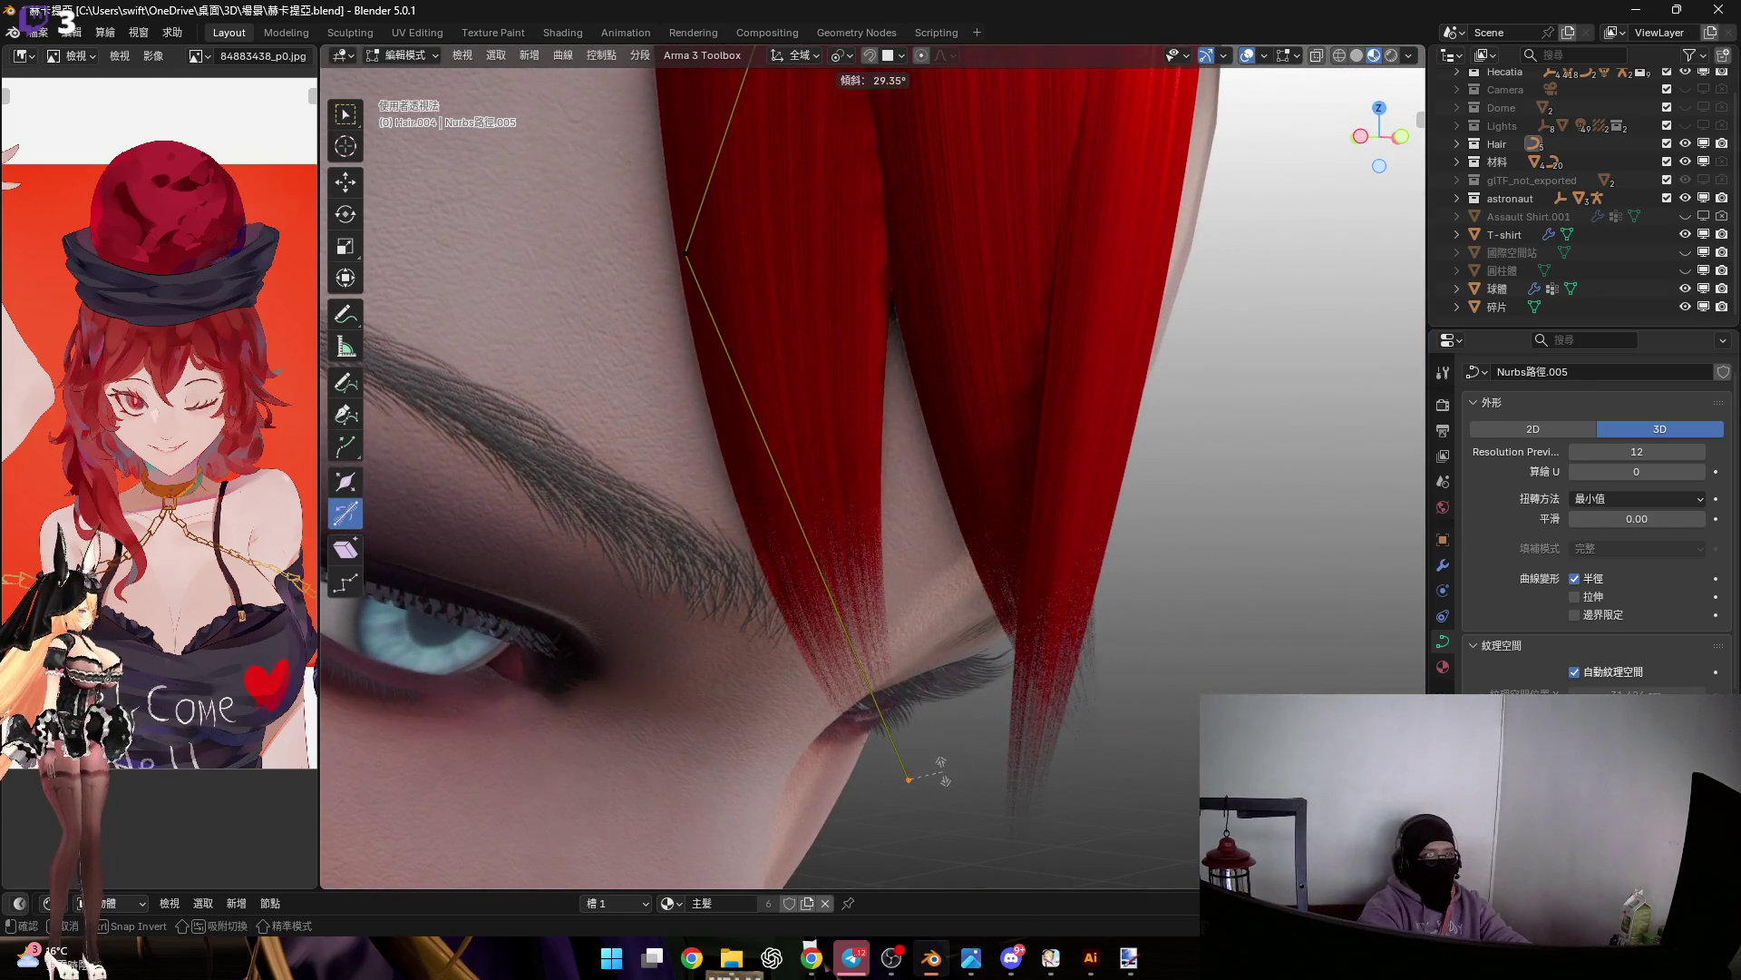
pyautogui.click(943, 775)
pyautogui.moveTo(943, 775)
pyautogui.mouseDown(button='middle')
pyautogui.moveTo(886, 602)
pyautogui.moveTo(908, 574)
pyautogui.mouseUp(button='middle')
pyautogui.moveTo(1023, 534)
pyautogui.mouseDown(button='middle')
pyautogui.moveTo(1104, 536)
pyautogui.moveTo(1066, 494)
pyautogui.moveTo(1109, 490)
pyautogui.moveTo(1086, 483)
pyautogui.moveTo(1257, 521)
pyautogui.mouseUp(button='middle')
# Reposition curve points away from the scalp over the forehead, then leave Edit Mode
pyautogui.press('g')
pyautogui.click(1029, 480)
pyautogui.moveTo(1365, 179)
pyautogui.mouseDown(button='middle')
pyautogui.moveTo(1151, 462)
pyautogui.moveTo(1030, 439)
pyautogui.mouseUp(button='middle')
pyautogui.press('g')
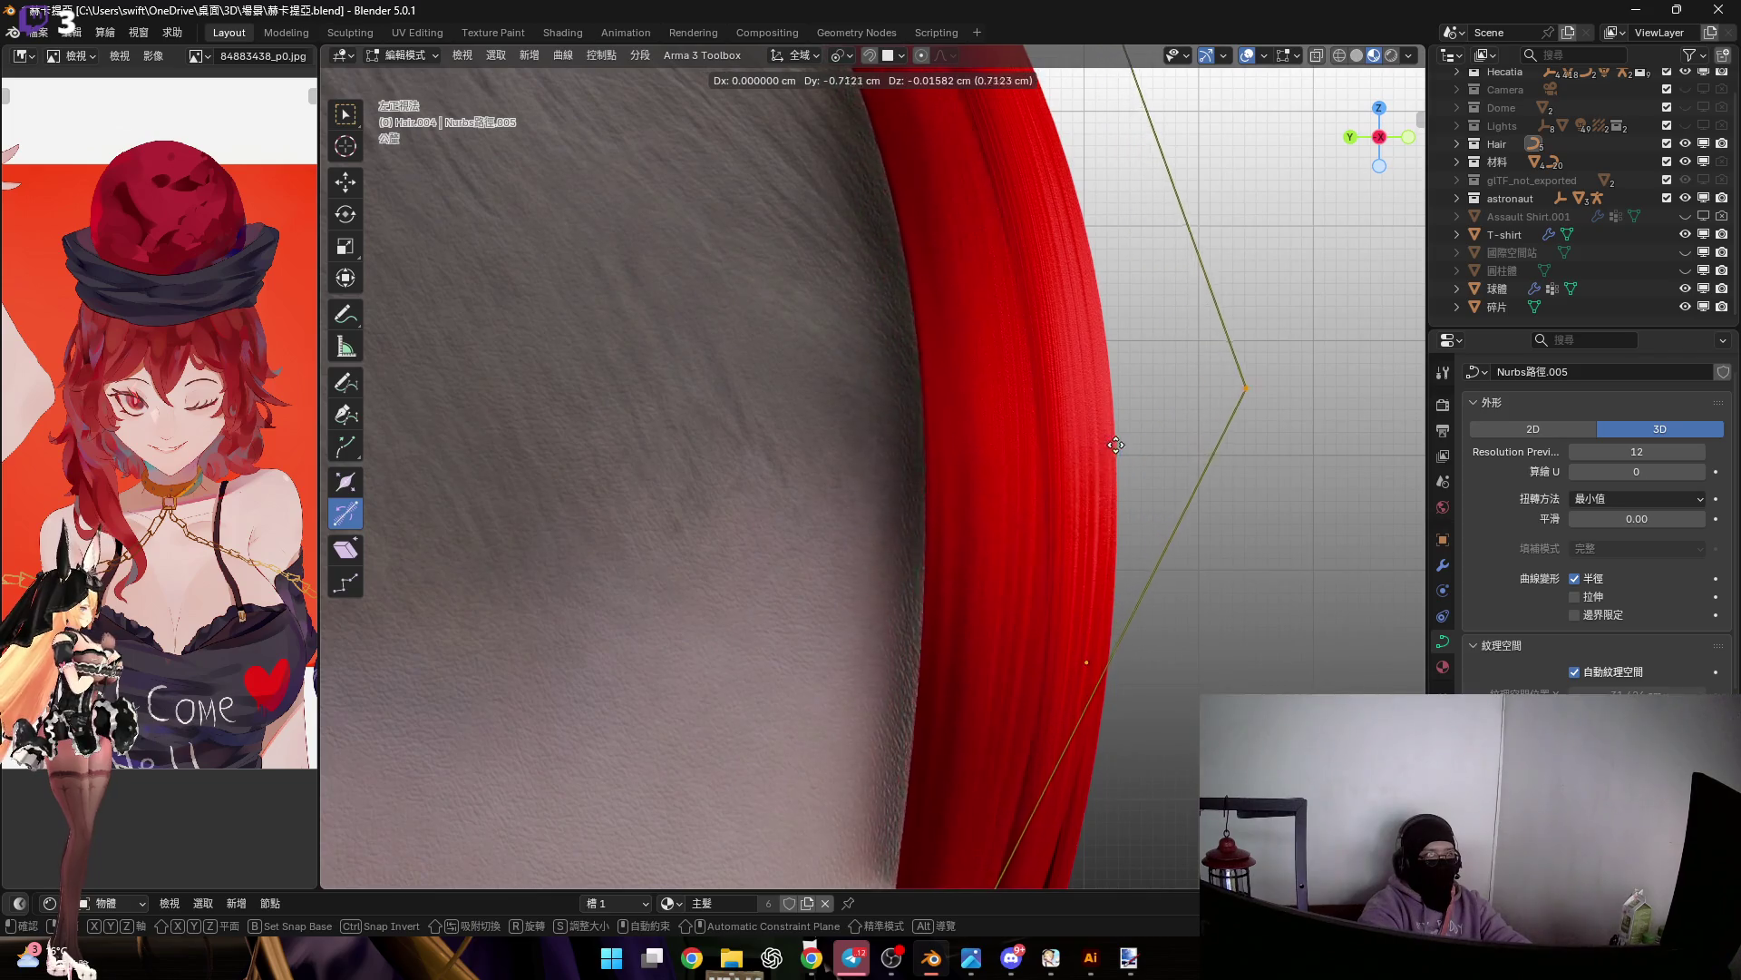
pyautogui.click(1210, 391)
pyautogui.click(1223, 392)
pyautogui.moveTo(1222, 392)
pyautogui.mouseDown(button='middle')
pyautogui.moveTo(914, 455)
pyautogui.moveTo(952, 508)
pyautogui.moveTo(1042, 490)
pyautogui.moveTo(1073, 552)
pyautogui.moveTo(1037, 509)
pyautogui.moveTo(906, 459)
pyautogui.moveTo(910, 384)
pyautogui.moveTo(927, 603)
pyautogui.moveTo(914, 486)
pyautogui.moveTo(961, 490)
pyautogui.moveTo(938, 350)
pyautogui.mouseUp(button='middle')
pyautogui.press('g')
pyautogui.click(1028, 517)
pyautogui.press('Tab')
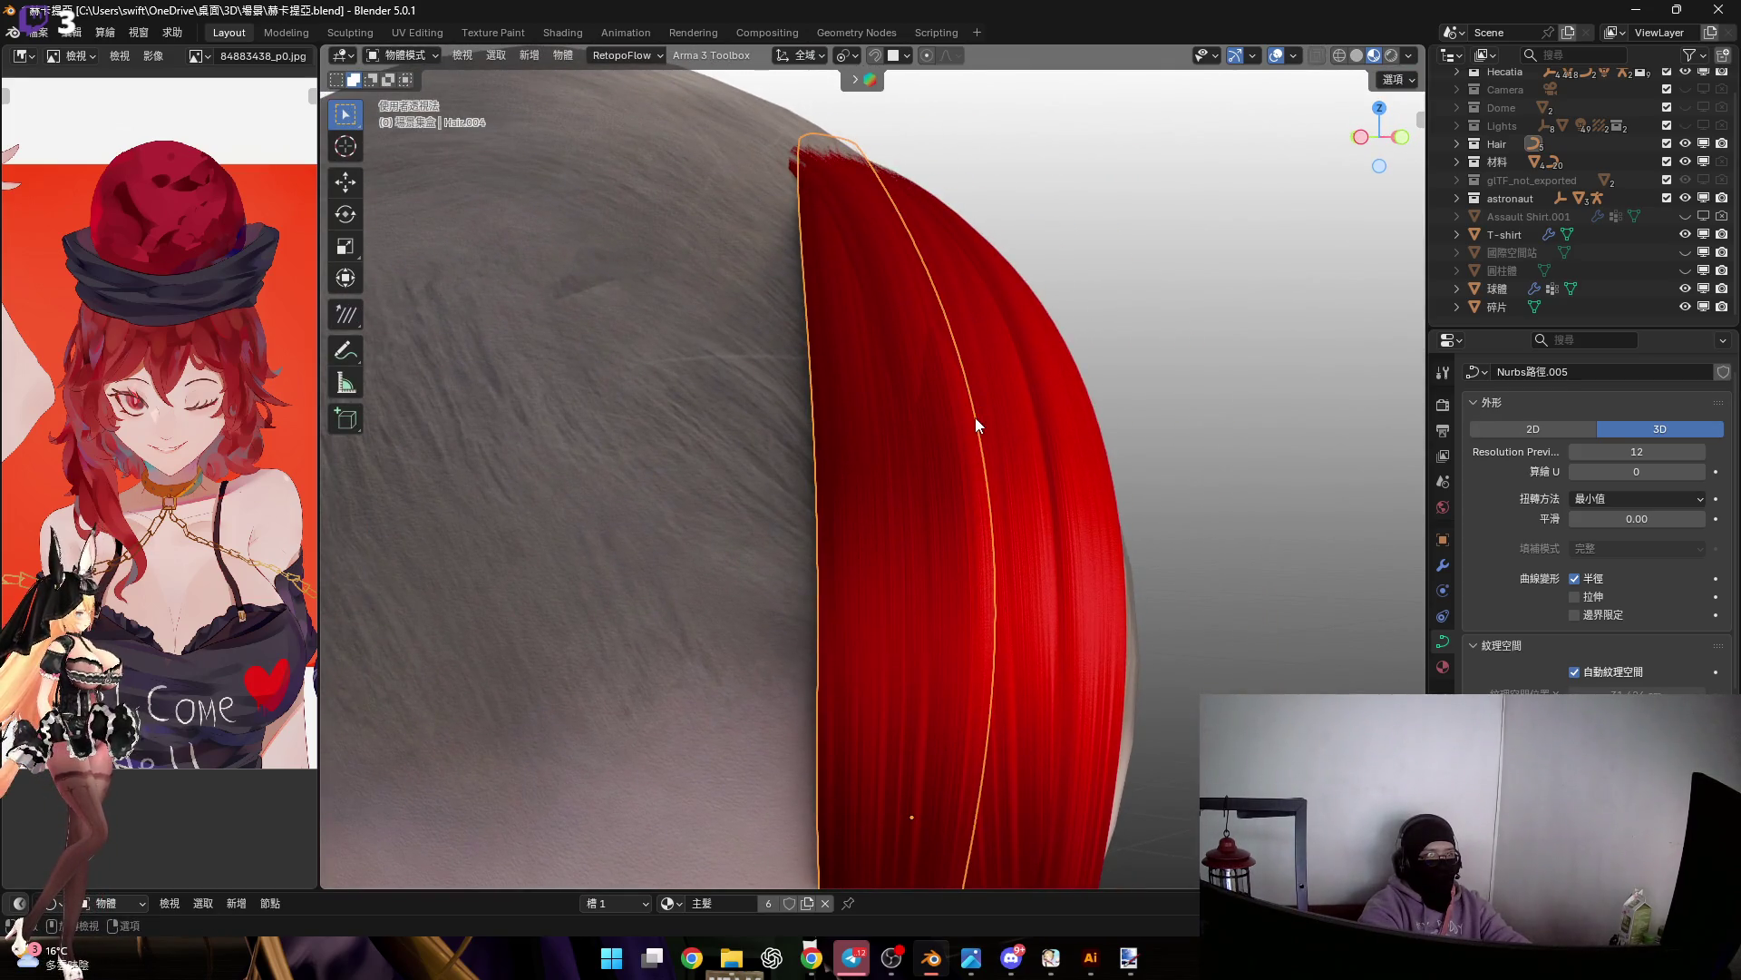
# Select Hair.003 in Edit Mode and change its thickness
pyautogui.click(975, 417)
pyautogui.press('Tab')
pyautogui.moveTo(976, 417); pyautogui.dragTo(917, 295, button='middle')
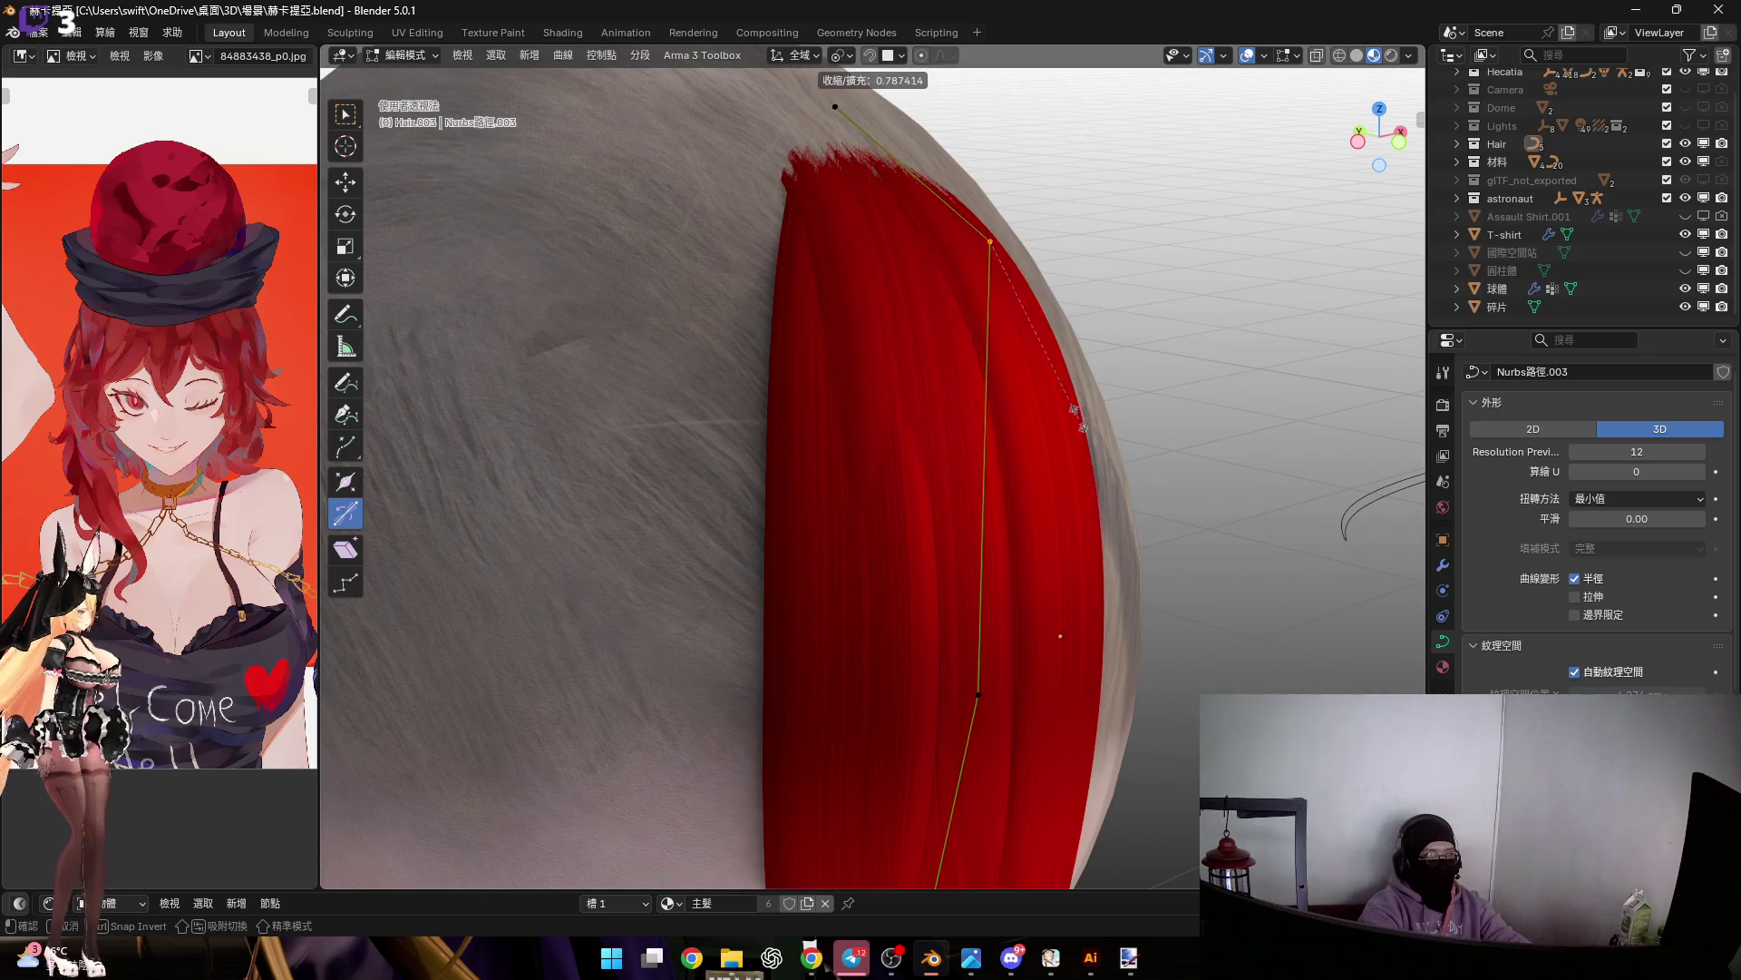
pyautogui.click(1078, 413)
pyautogui.moveTo(1077, 413); pyautogui.dragTo(958, 462, button='middle')
pyautogui.moveTo(1064, 530); pyautogui.dragTo(827, 180, button='middle')
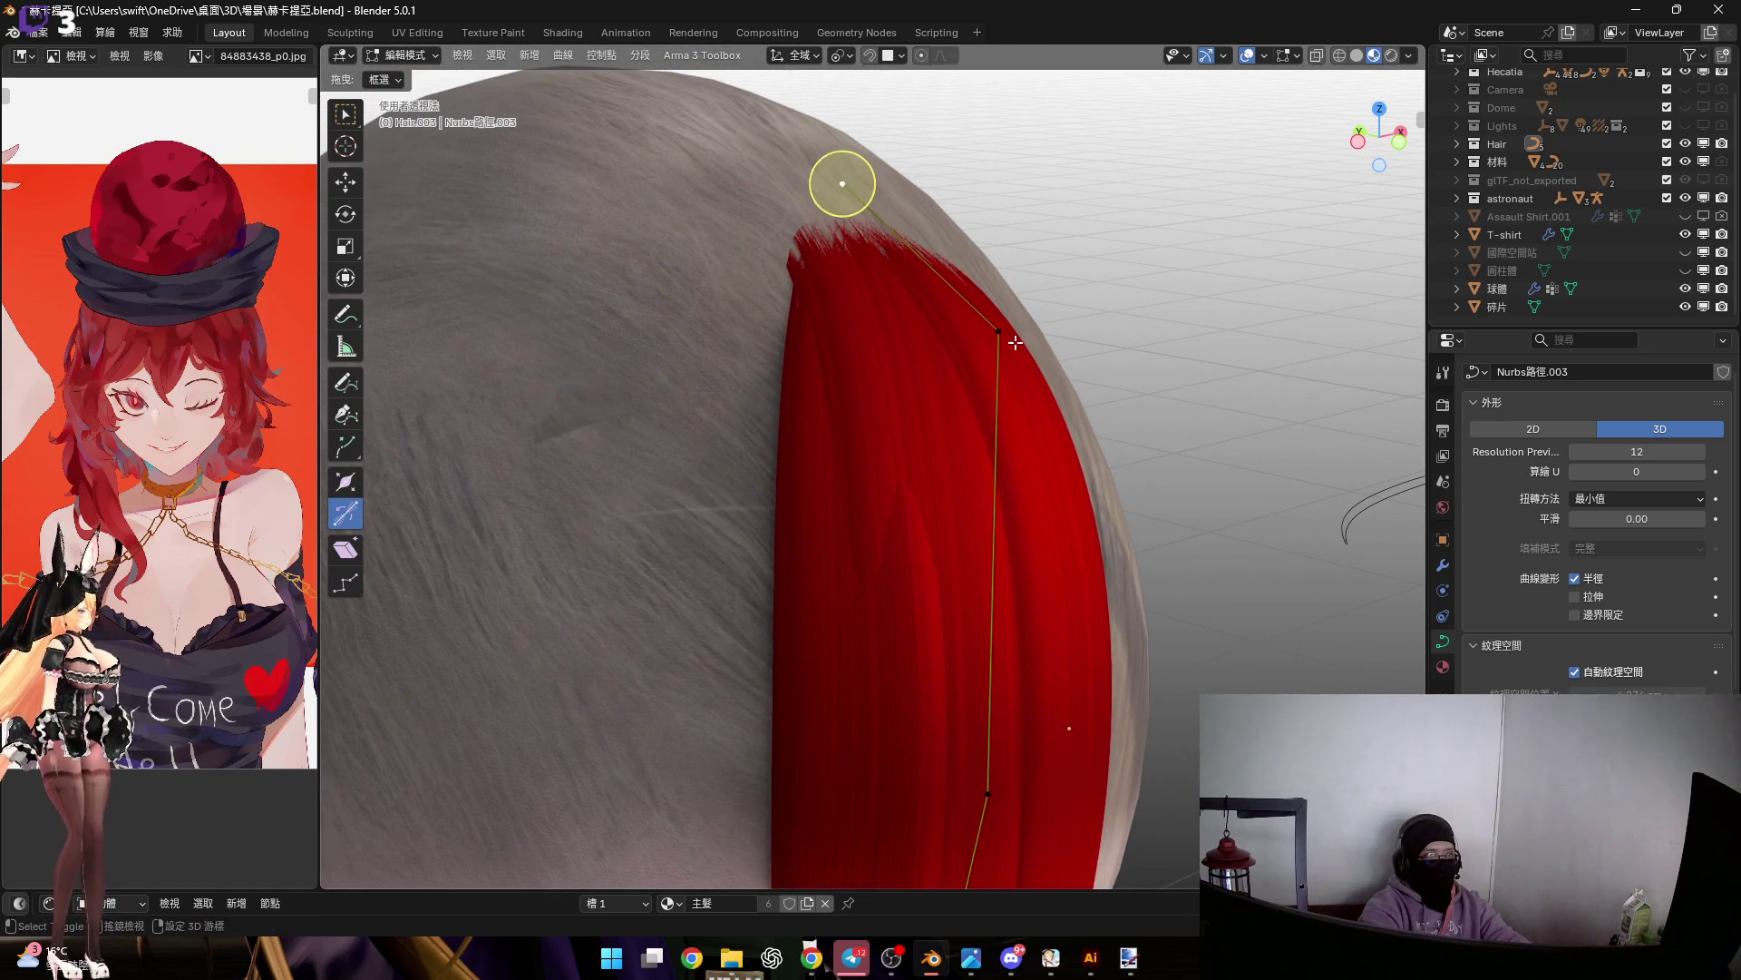
pyautogui.moveTo(907, 508); pyautogui.dragTo(898, 502, button='middle')
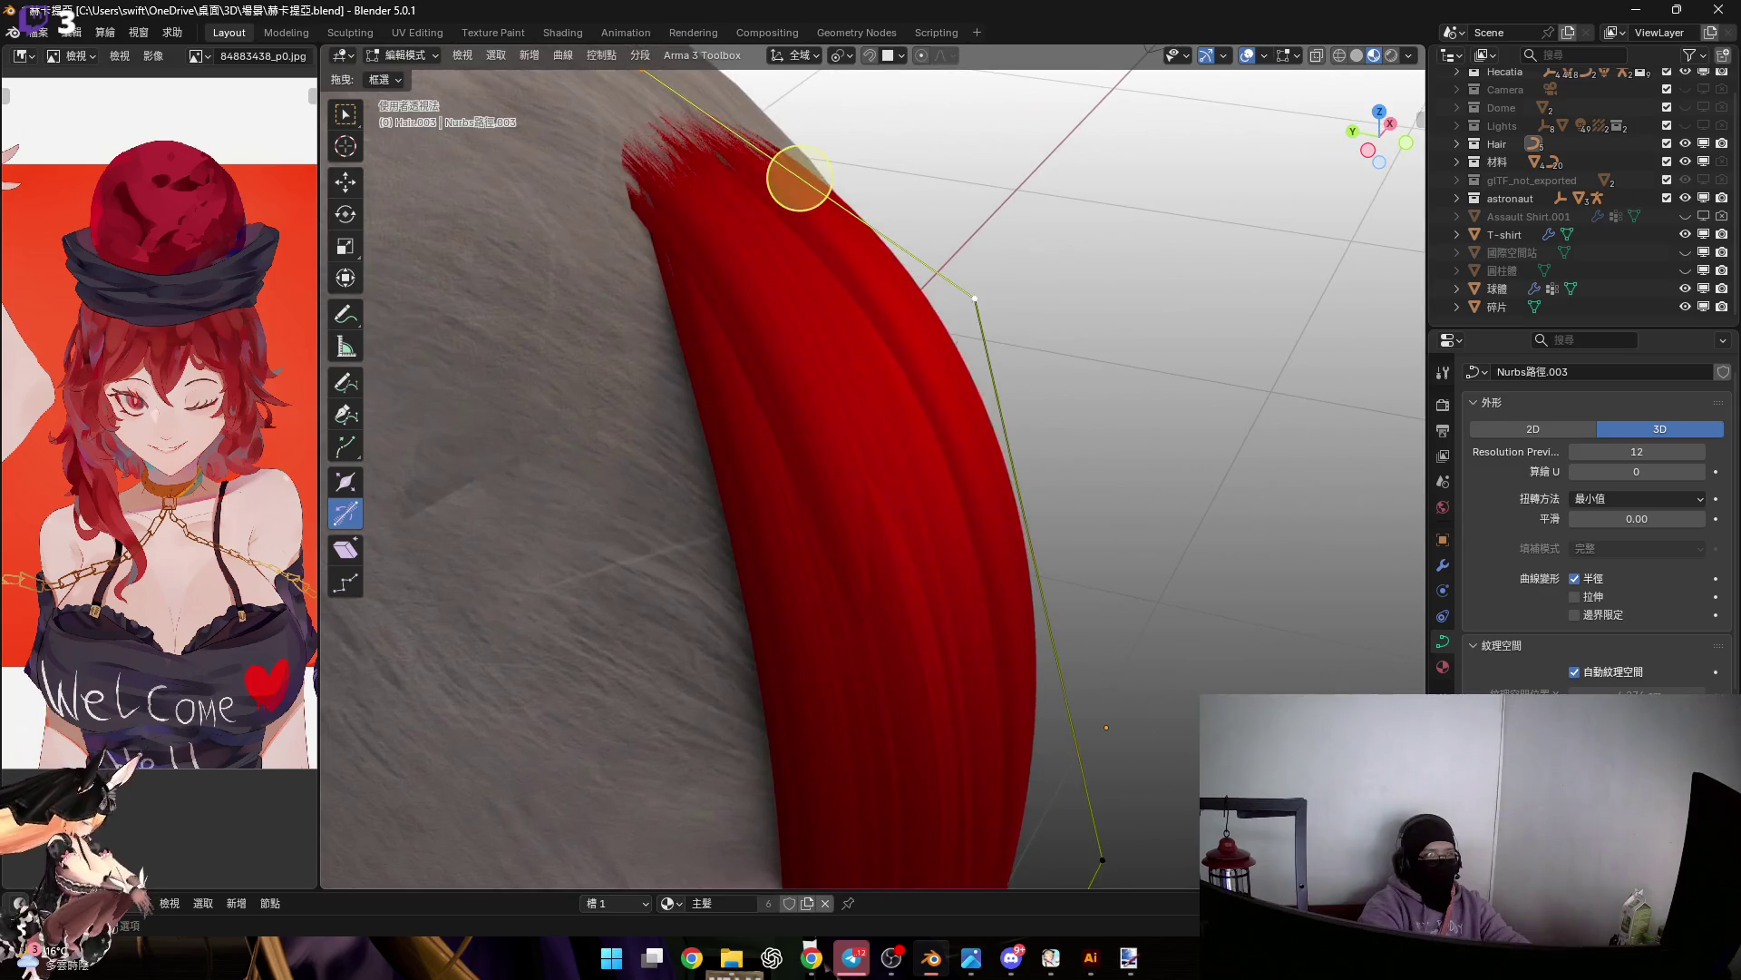
# Widen the Hair.003 root points and pull the curve end inward
pyautogui.press('s')
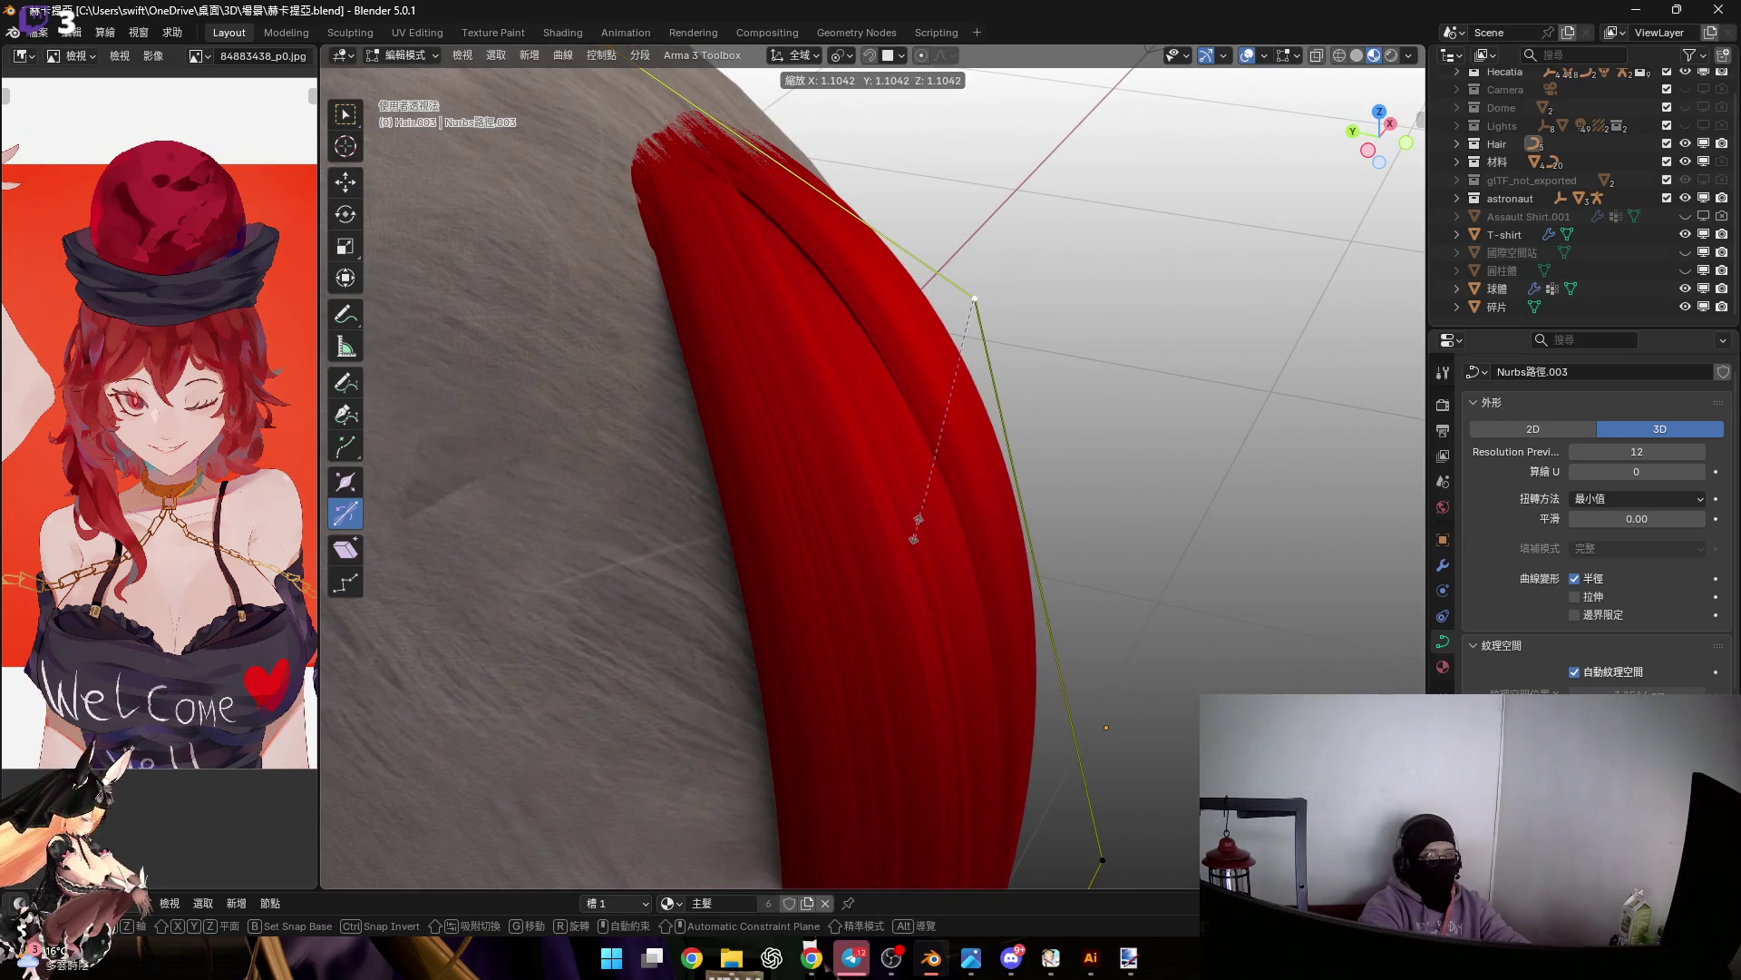
pyautogui.click(796, 175)
pyautogui.moveTo(796, 175)
pyautogui.mouseDown(button='middle')
pyautogui.moveTo(1069, 669)
pyautogui.moveTo(1070, 797)
pyautogui.moveTo(1045, 733)
pyautogui.mouseUp(button='middle')
pyautogui.press('s')
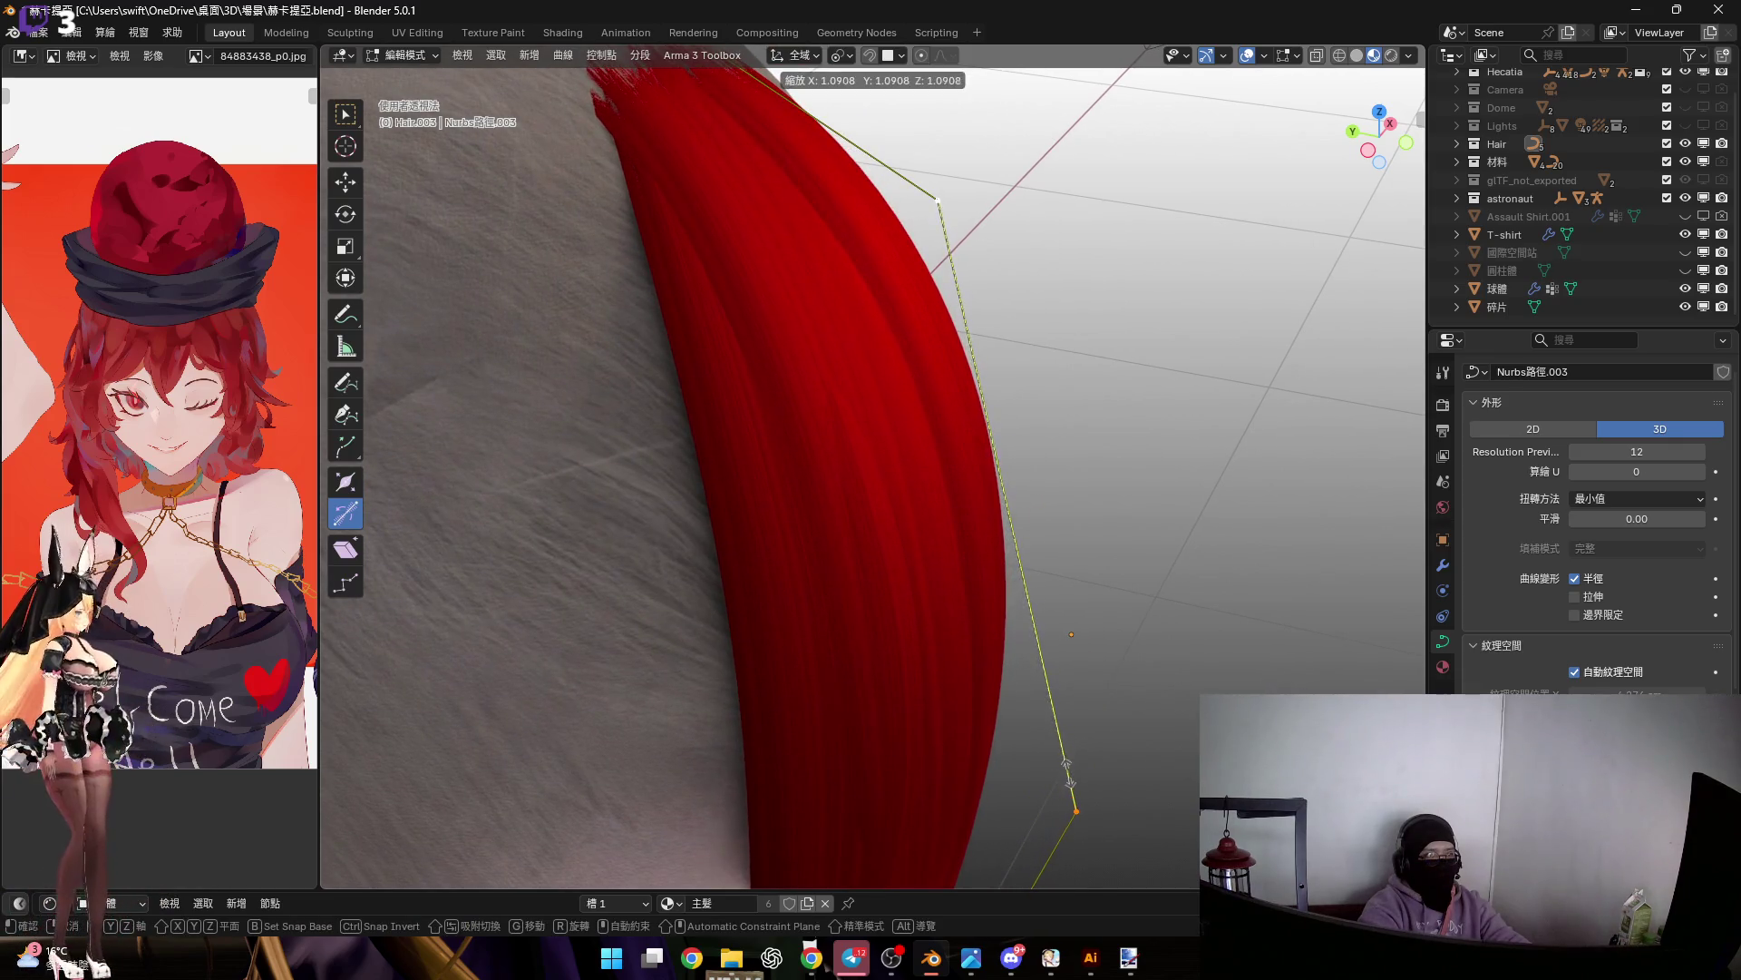
pyautogui.click(1073, 775)
pyautogui.moveTo(1008, 498)
pyautogui.mouseDown(button='middle')
pyautogui.moveTo(980, 374)
pyautogui.moveTo(999, 627)
pyautogui.moveTo(1055, 595)
pyautogui.moveTo(692, 462)
pyautogui.moveTo(774, 447)
pyautogui.moveTo(924, 502)
pyautogui.moveTo(907, 522)
pyautogui.mouseUp(button='middle')
# Move a Hair.003 point along Y, twist the tip over the eyebrow, and exit Edit Mode
pyautogui.press('g')
pyautogui.press('y')
pyautogui.click(1052, 573)
pyautogui.scroll(2, 848, 576)
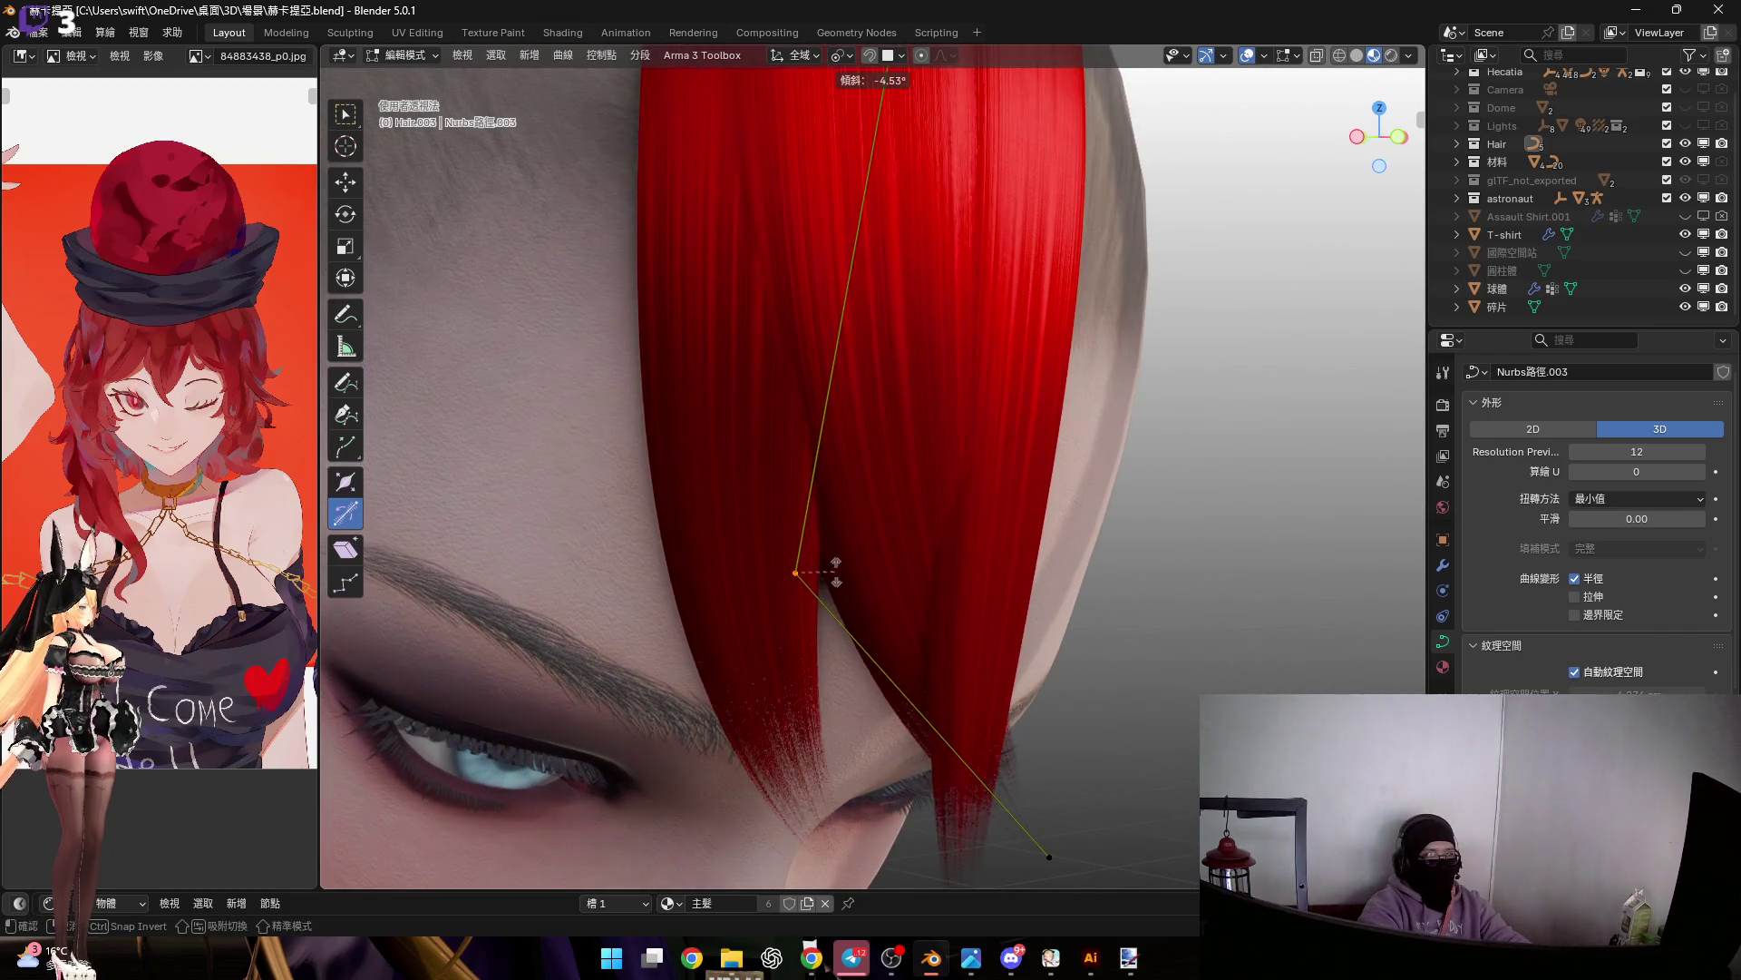
pyautogui.click(833, 581)
pyautogui.scroll(-3, 840, 513)
pyautogui.moveTo(840, 514)
pyautogui.mouseDown(button='middle')
pyautogui.moveTo(773, 704)
pyautogui.moveTo(808, 704)
pyautogui.moveTo(956, 526)
pyautogui.moveTo(928, 428)
pyautogui.moveTo(955, 459)
pyautogui.mouseUp(button='middle')
pyautogui.press('Tab')
# Inspect the hair from front and above, then select the Hair.005 hanging strip
pyautogui.scroll(2, 996, 497)
pyautogui.scroll(-3, 996, 497)
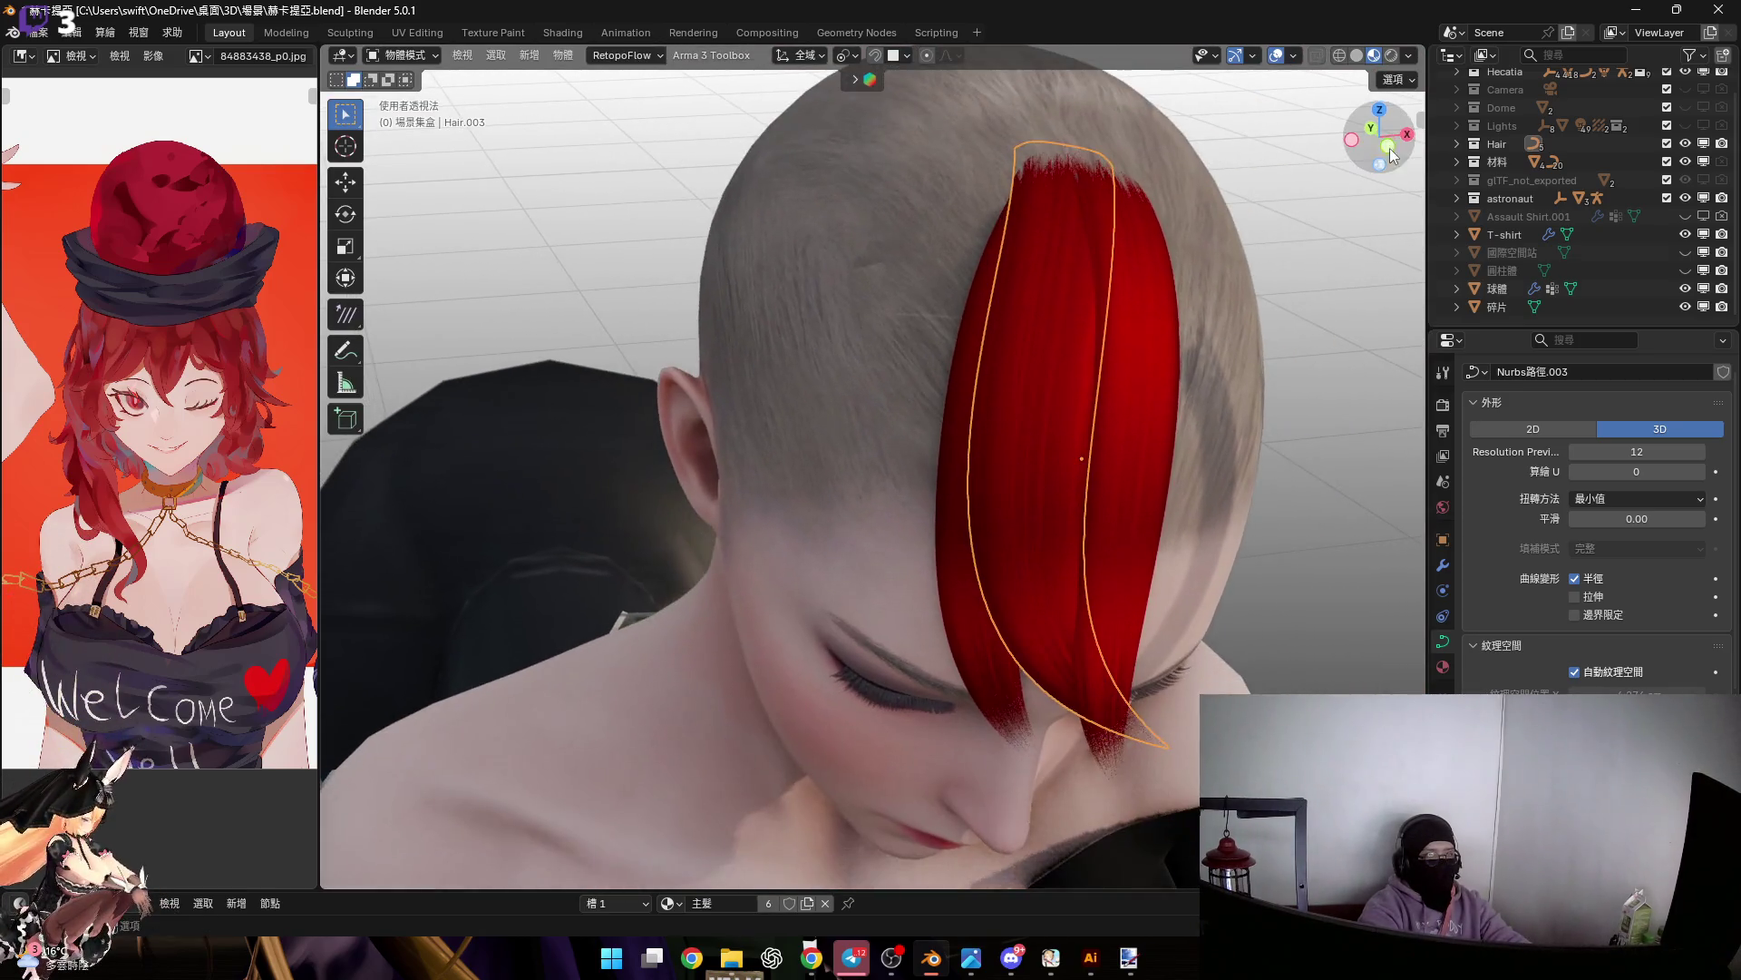
pyautogui.click(1373, 154)
pyautogui.scroll(3, 1025, 449)
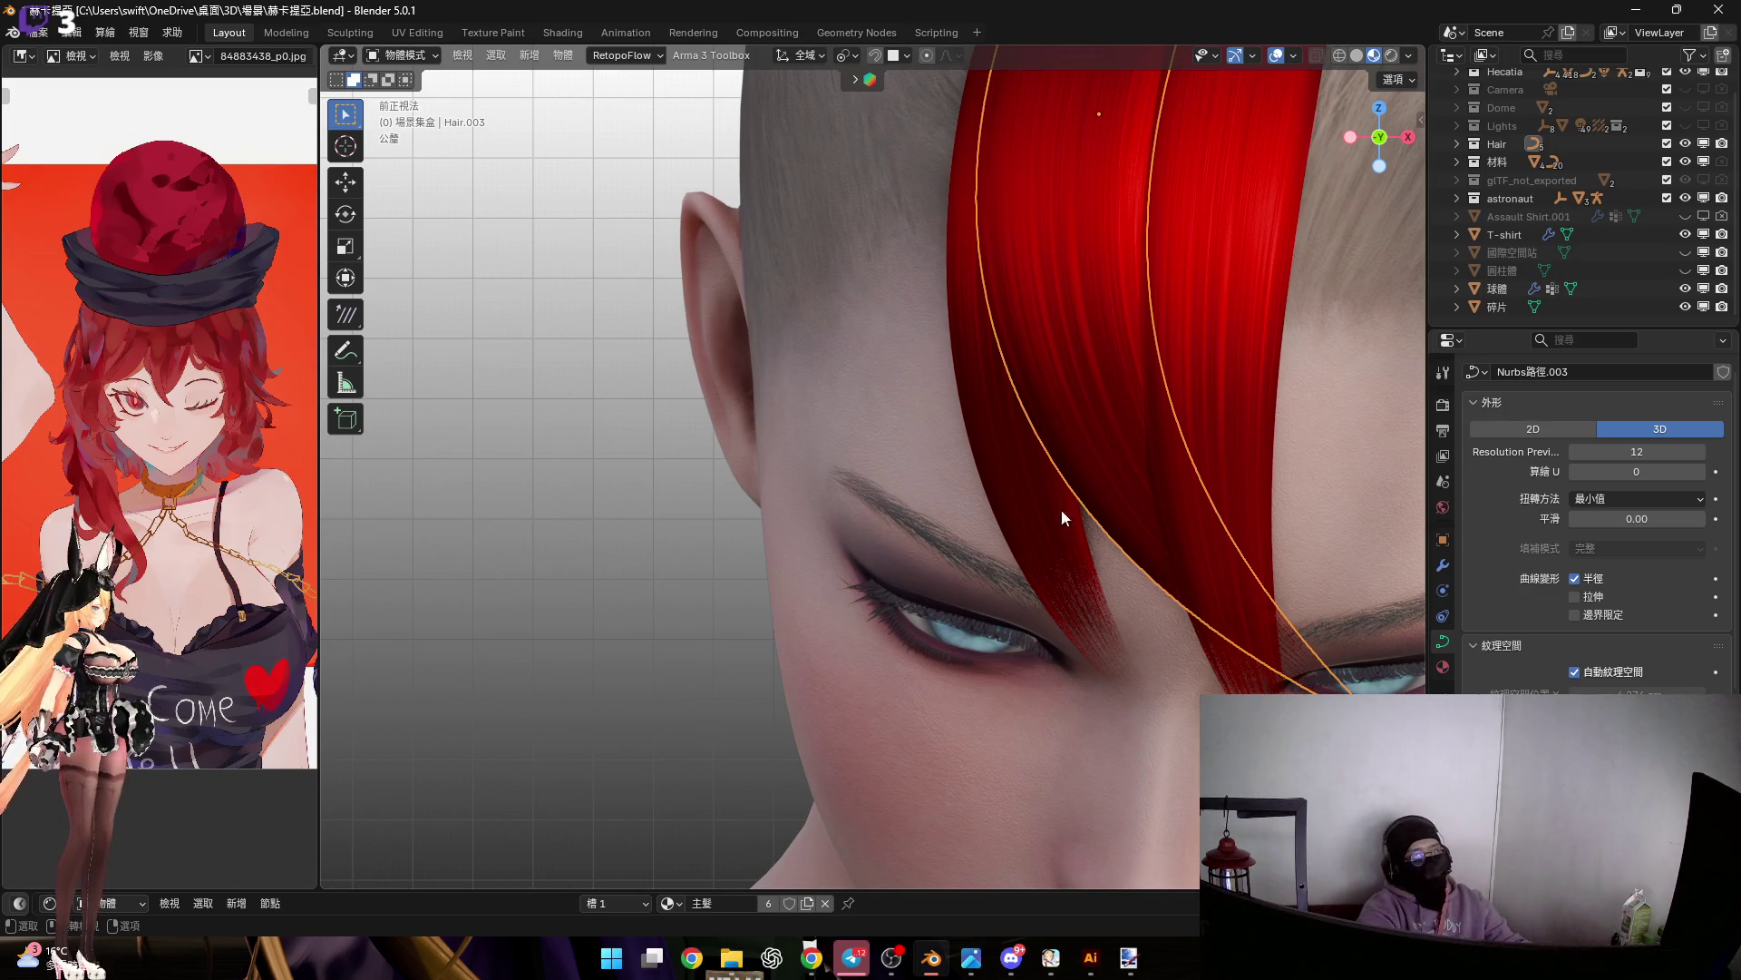
pyautogui.scroll(-6, 1049, 544)
pyautogui.moveTo(955, 459); pyautogui.dragTo(949, 274, button='middle')
pyautogui.scroll(8, 949, 274)
pyautogui.moveTo(958, 347)
pyautogui.mouseDown(button='middle')
pyautogui.moveTo(974, 336)
pyautogui.moveTo(971, 365)
pyautogui.moveTo(1025, 396)
pyautogui.mouseUp(button='middle')
pyautogui.scroll(2, 1025, 396)
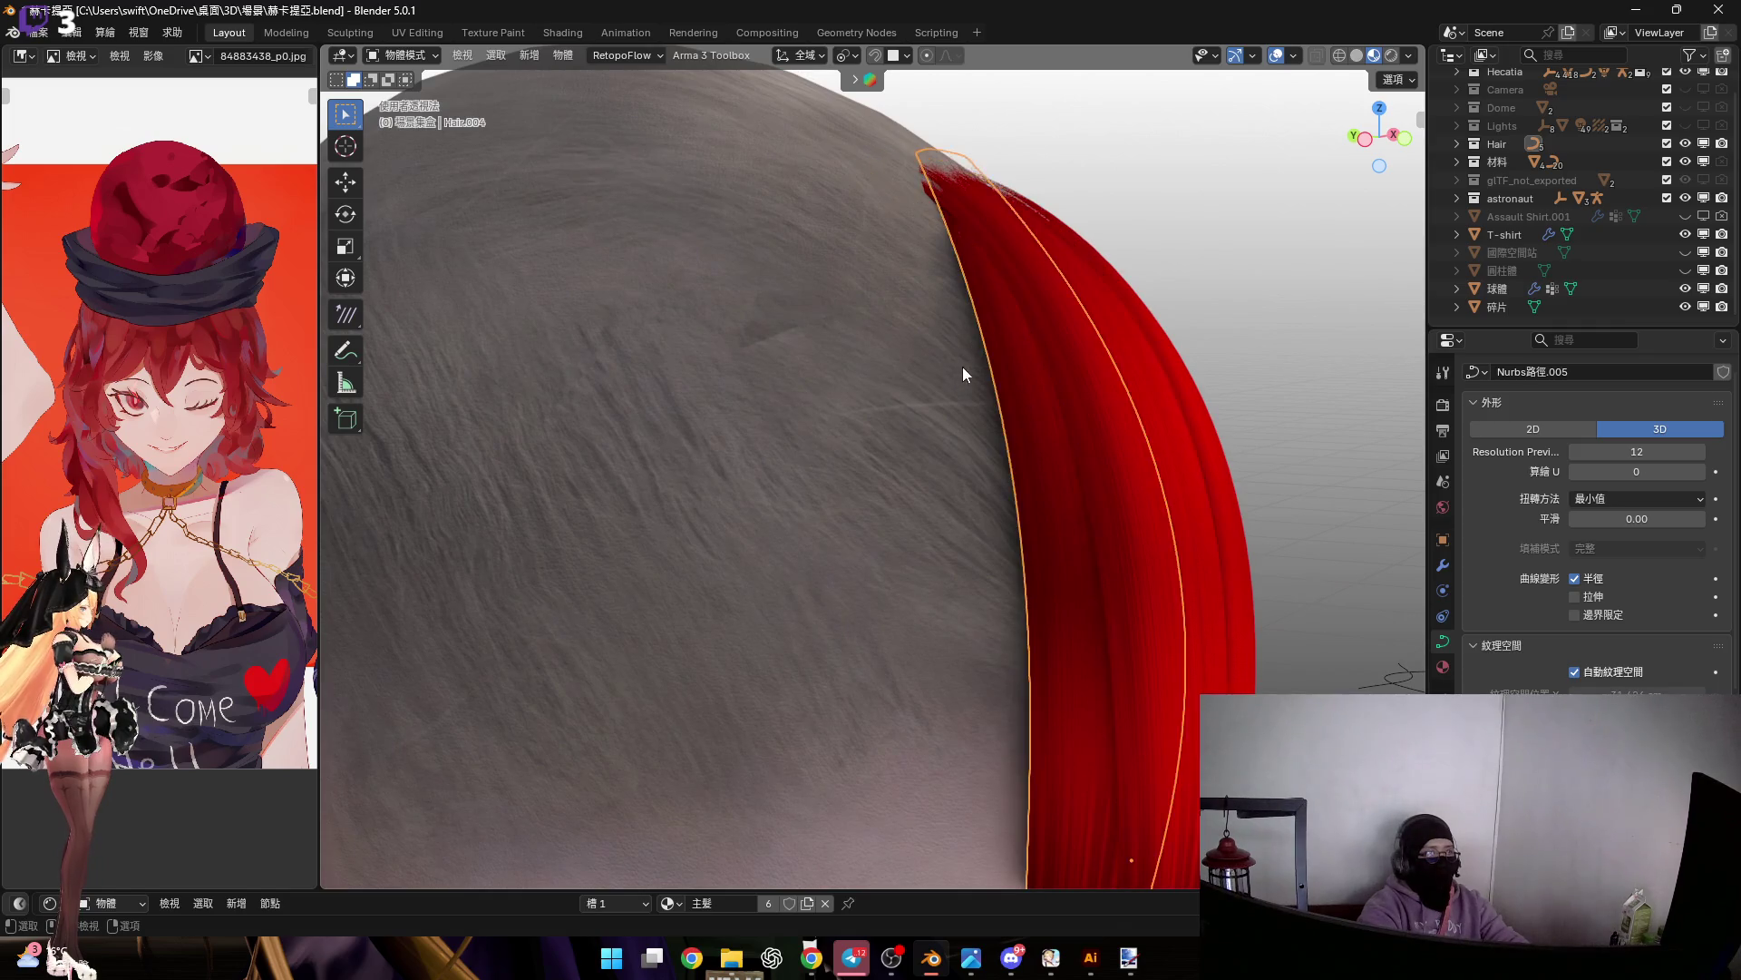
pyautogui.scroll(-5, 957, 372)
pyautogui.moveTo(933, 356); pyautogui.dragTo(1034, 380, button='middle')
pyautogui.click(984, 300)
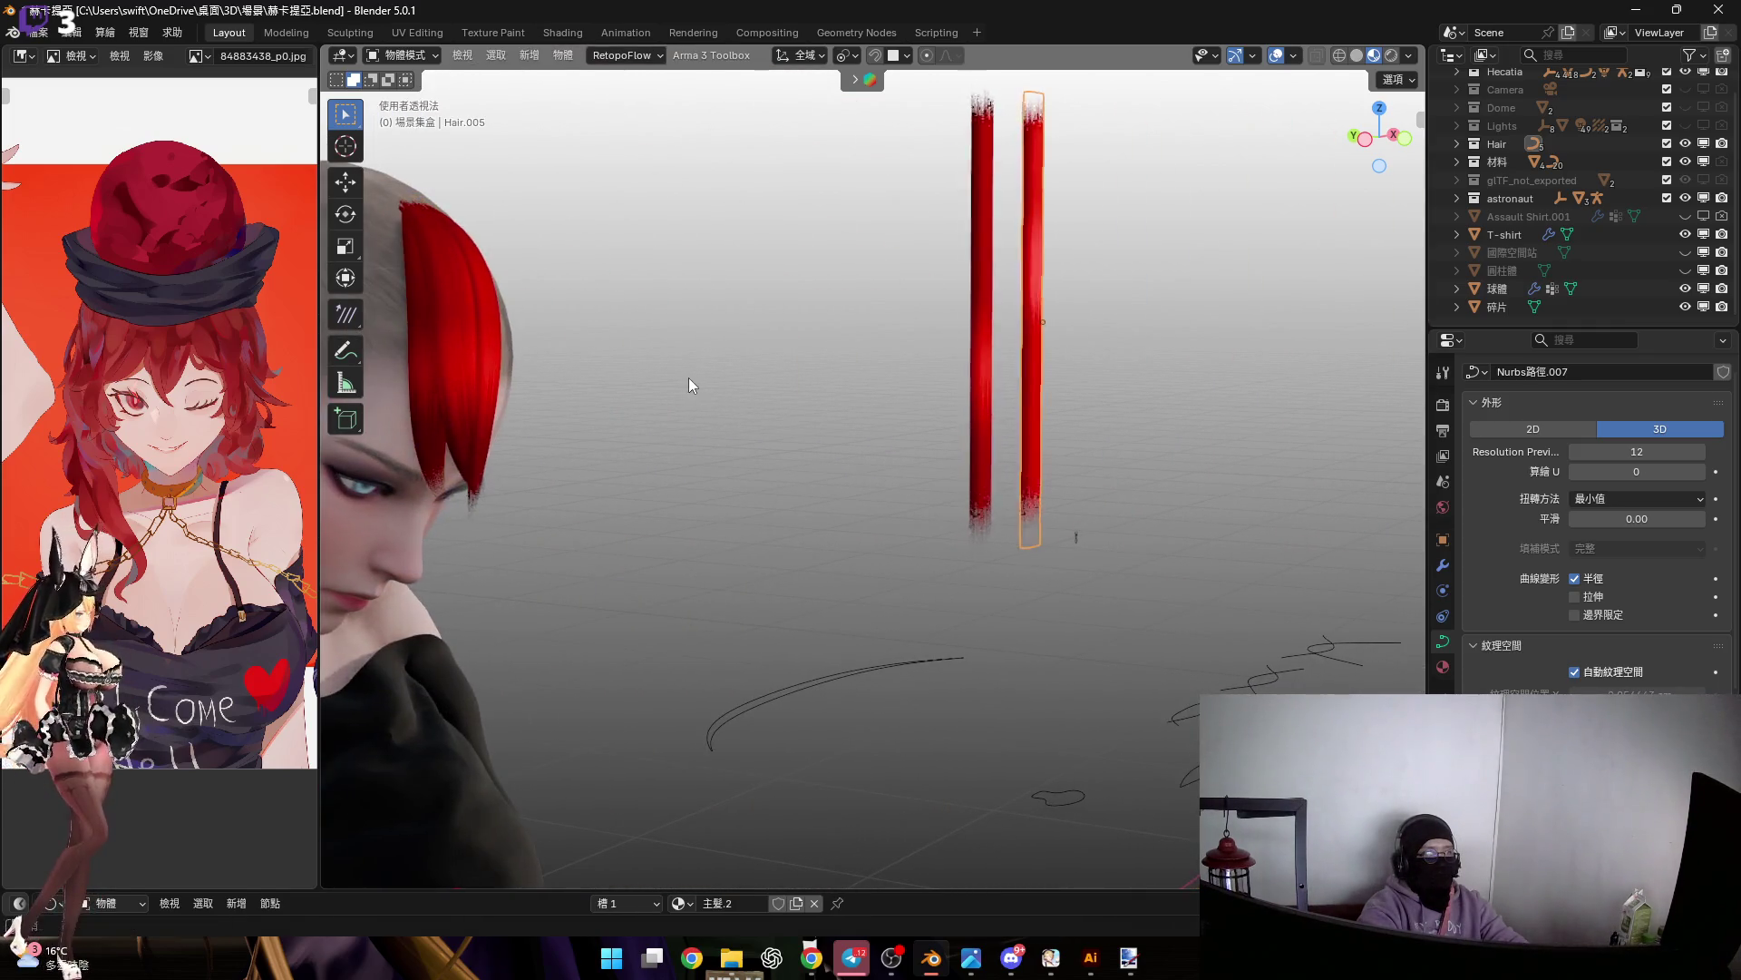
# Duplicate the hanging hair strip, leaving the copy in its original spot
pyautogui.moveTo(686, 379); pyautogui.dragTo(760, 388, button='middle')
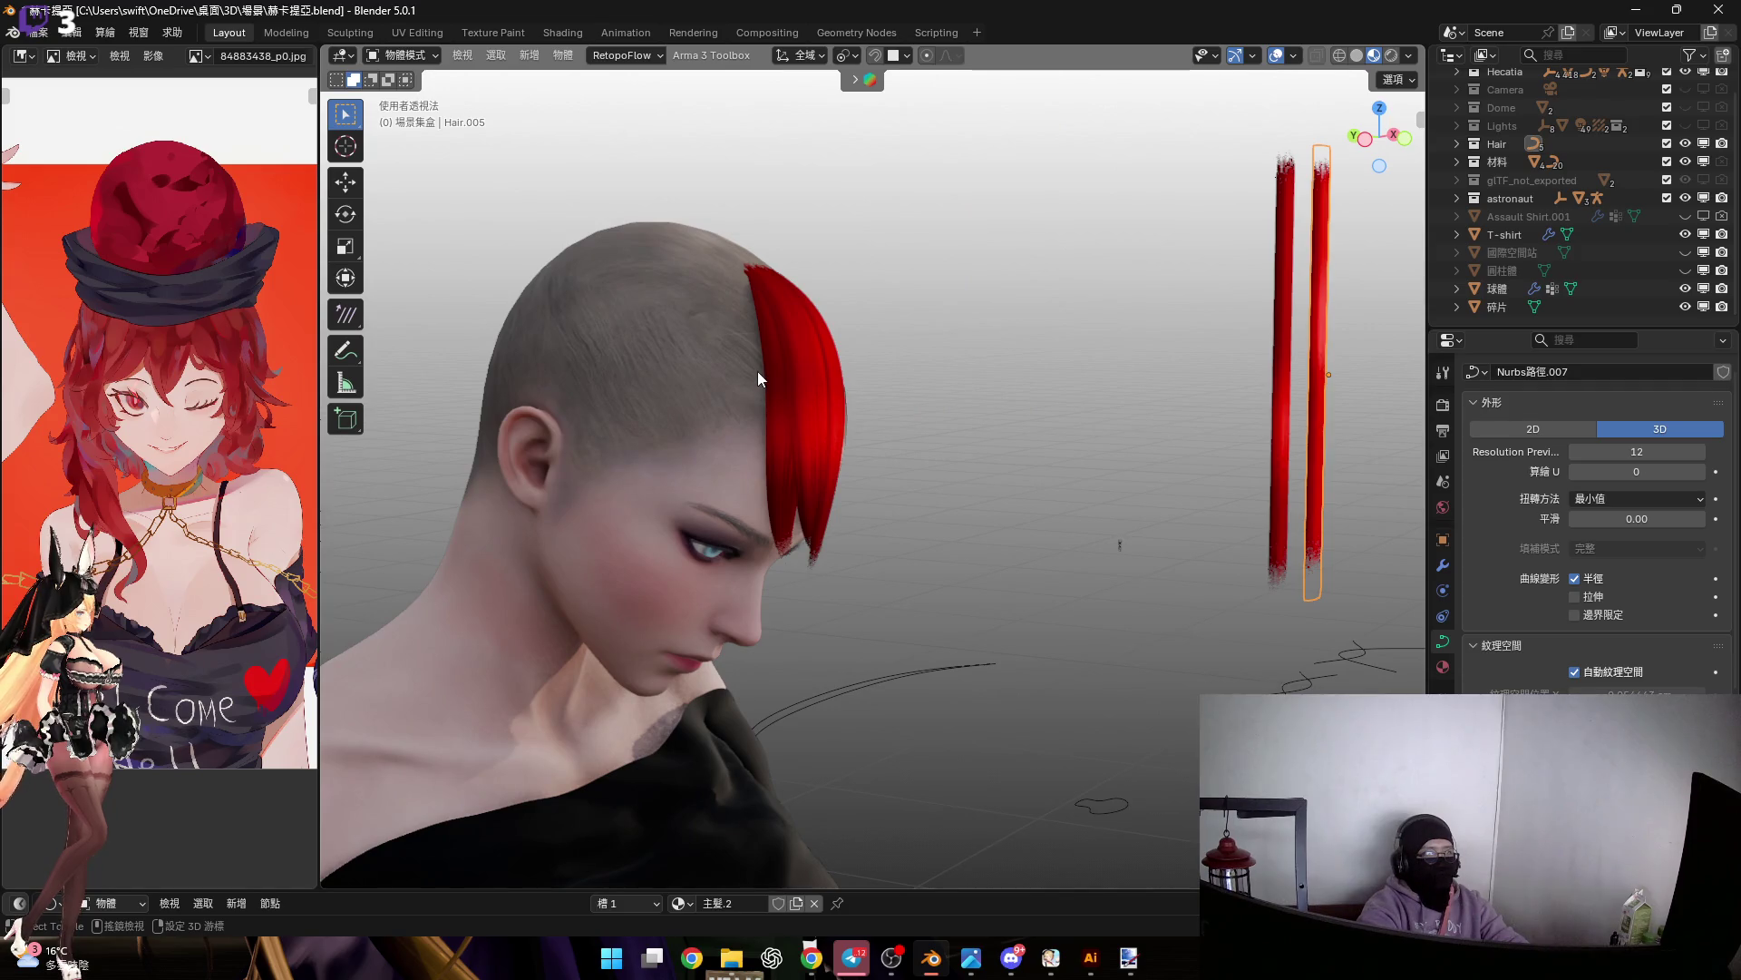
pyautogui.scroll(5, 764, 367)
pyautogui.scroll(-3, 848, 377)
pyautogui.moveTo(1078, 471); pyautogui.dragTo(989, 465, button='middle')
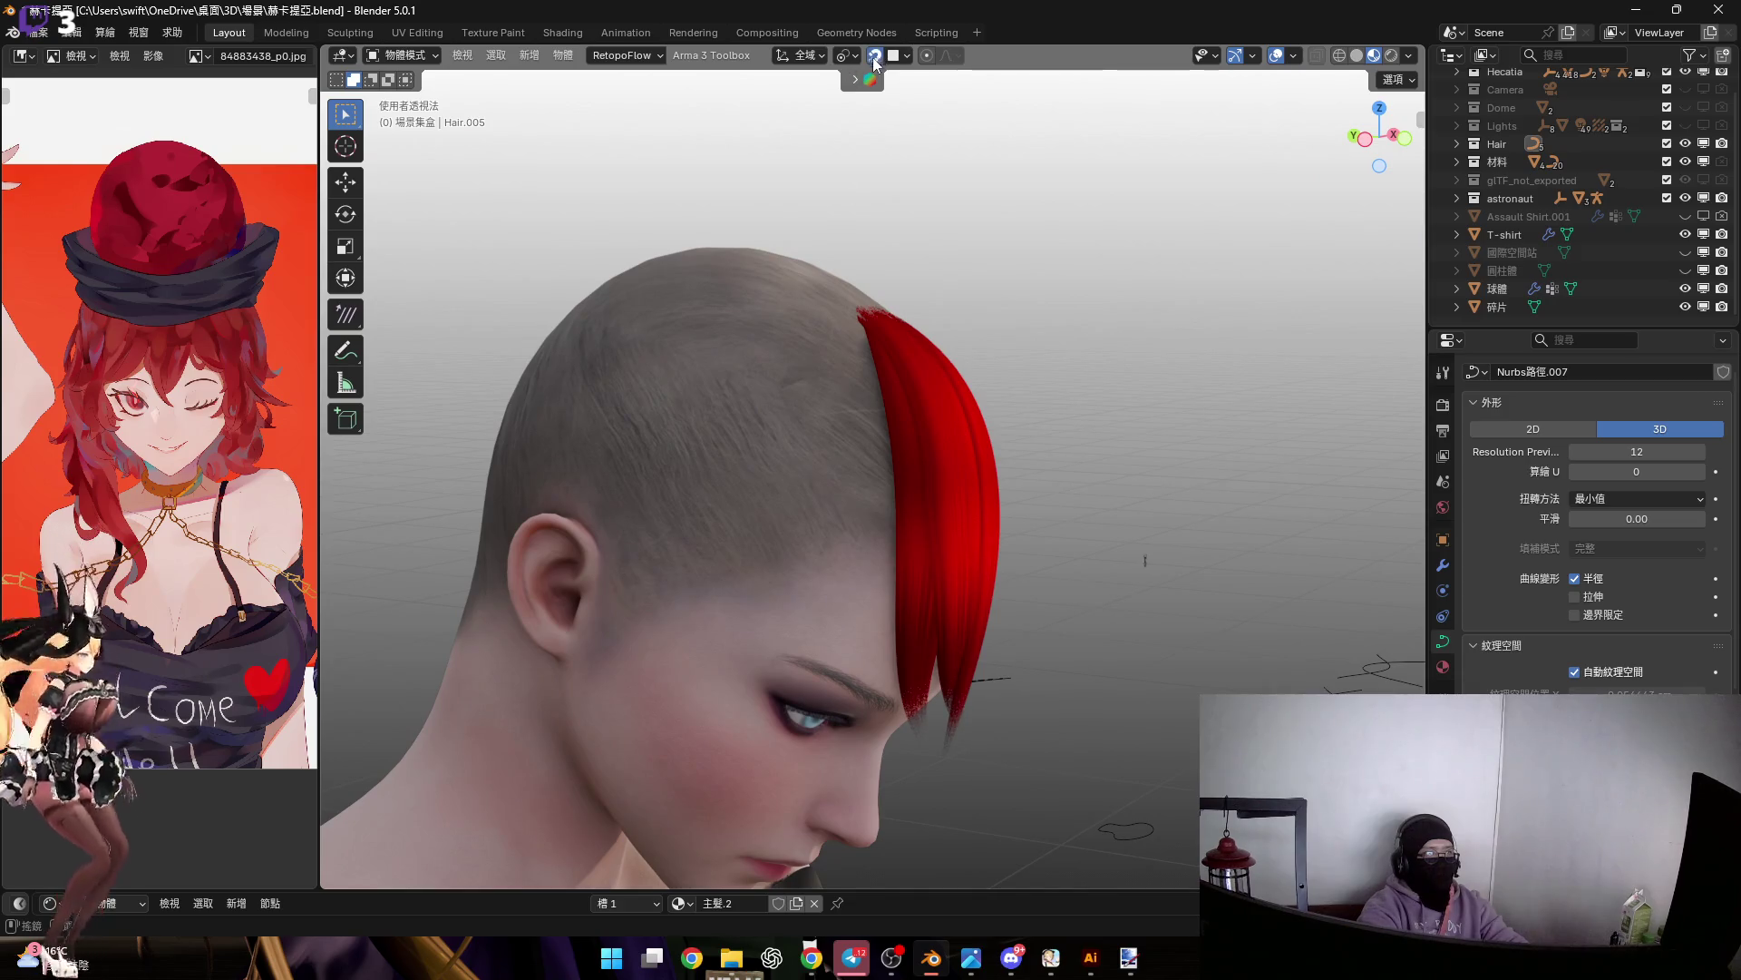
pyautogui.hotkey('shift', 'd')
pyautogui.rightClick(868, 58)
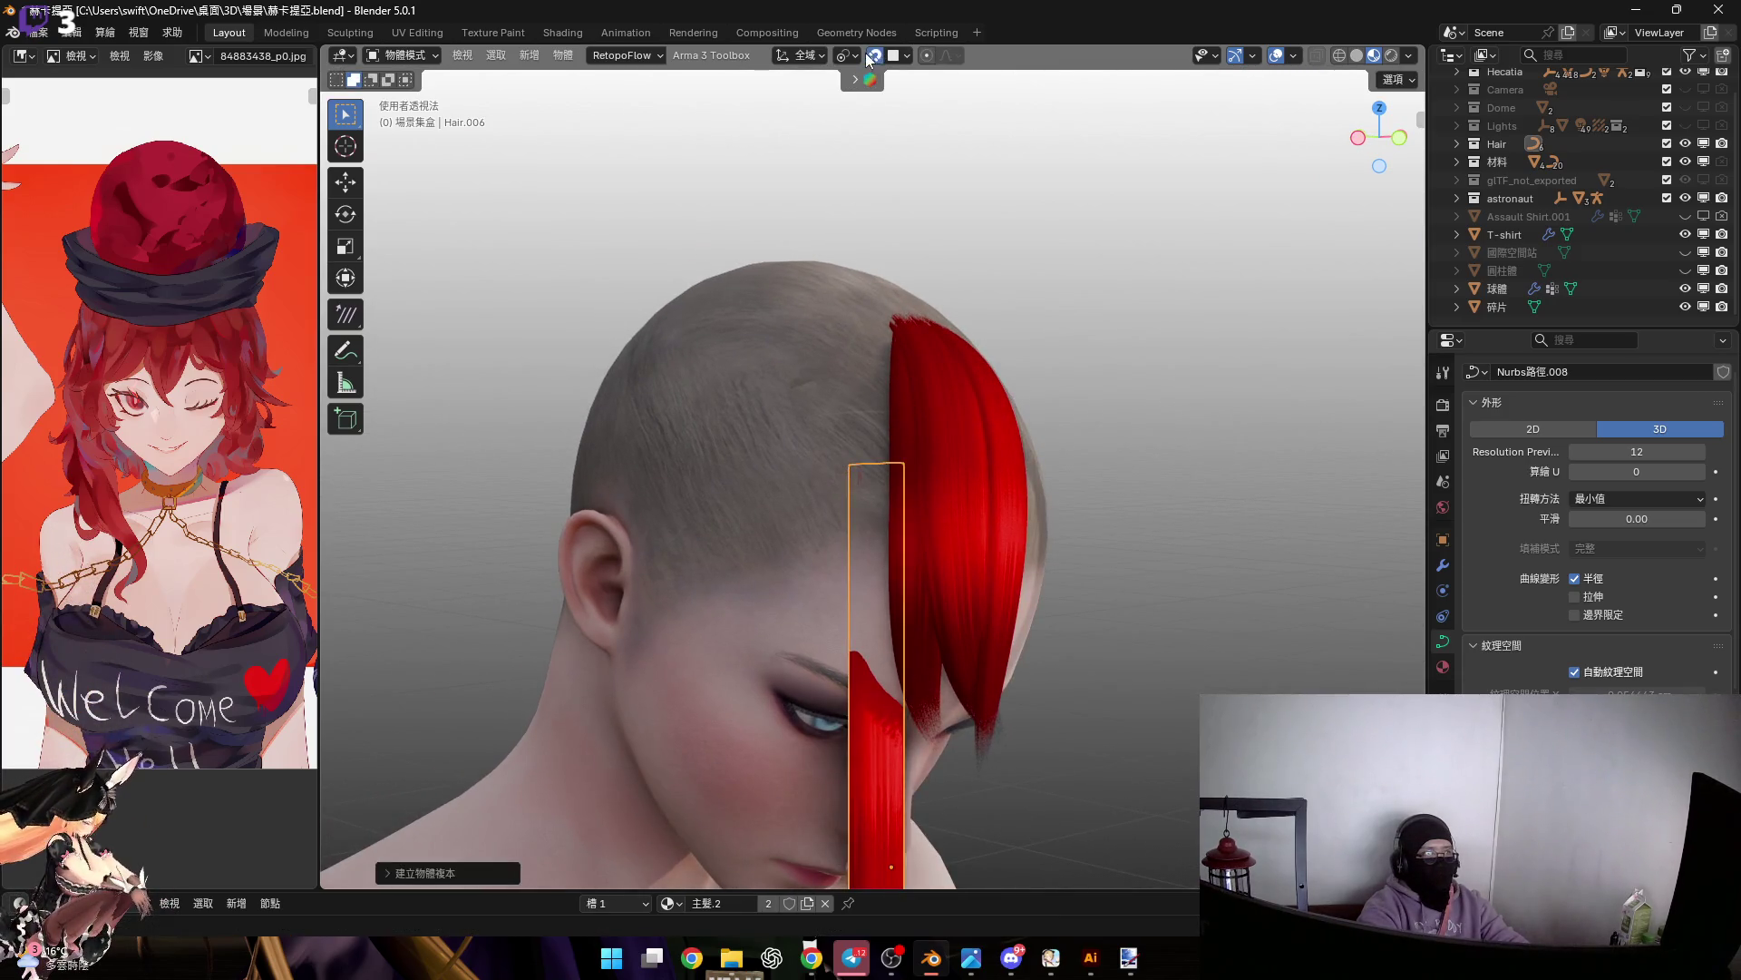
# In side view, raise the copied strip and slide it along Y beside the face
pyautogui.click(1358, 140)
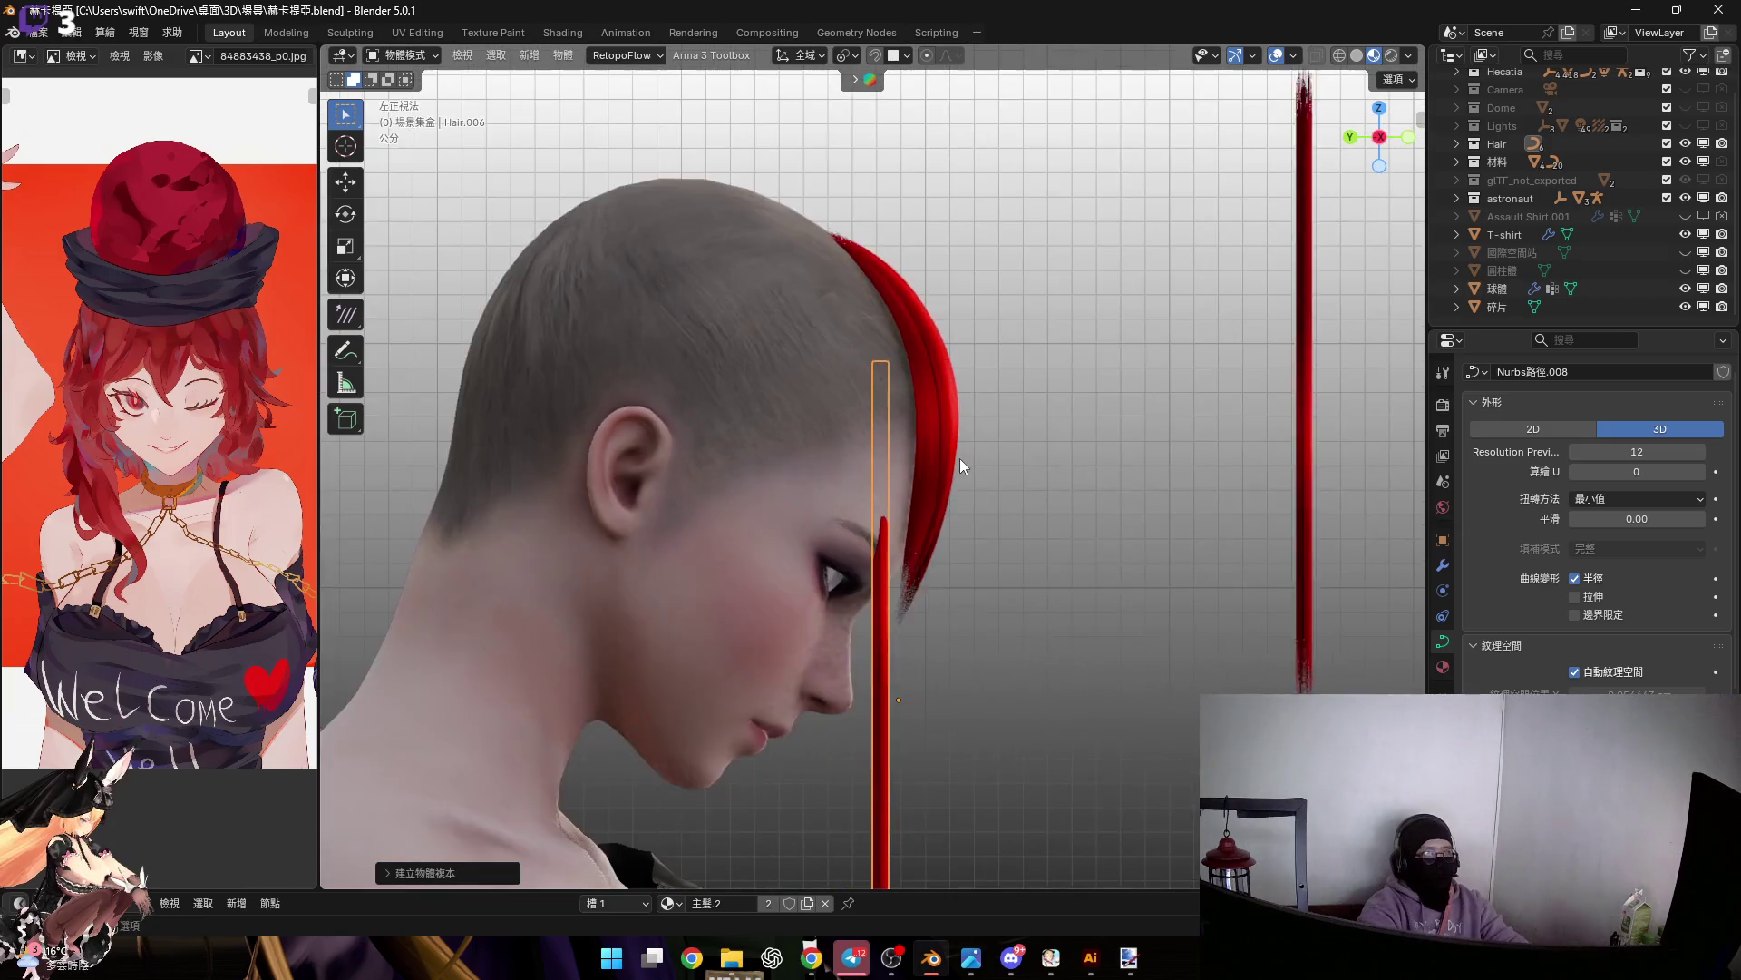
pyautogui.press('g')
pyautogui.click(977, 184)
pyautogui.keyDown('shift'); pyautogui.moveTo(943, 360); pyautogui.dragTo(929, 455, button='middle'); pyautogui.keyUp('shift')
pyautogui.press('g')
pyautogui.press('y')
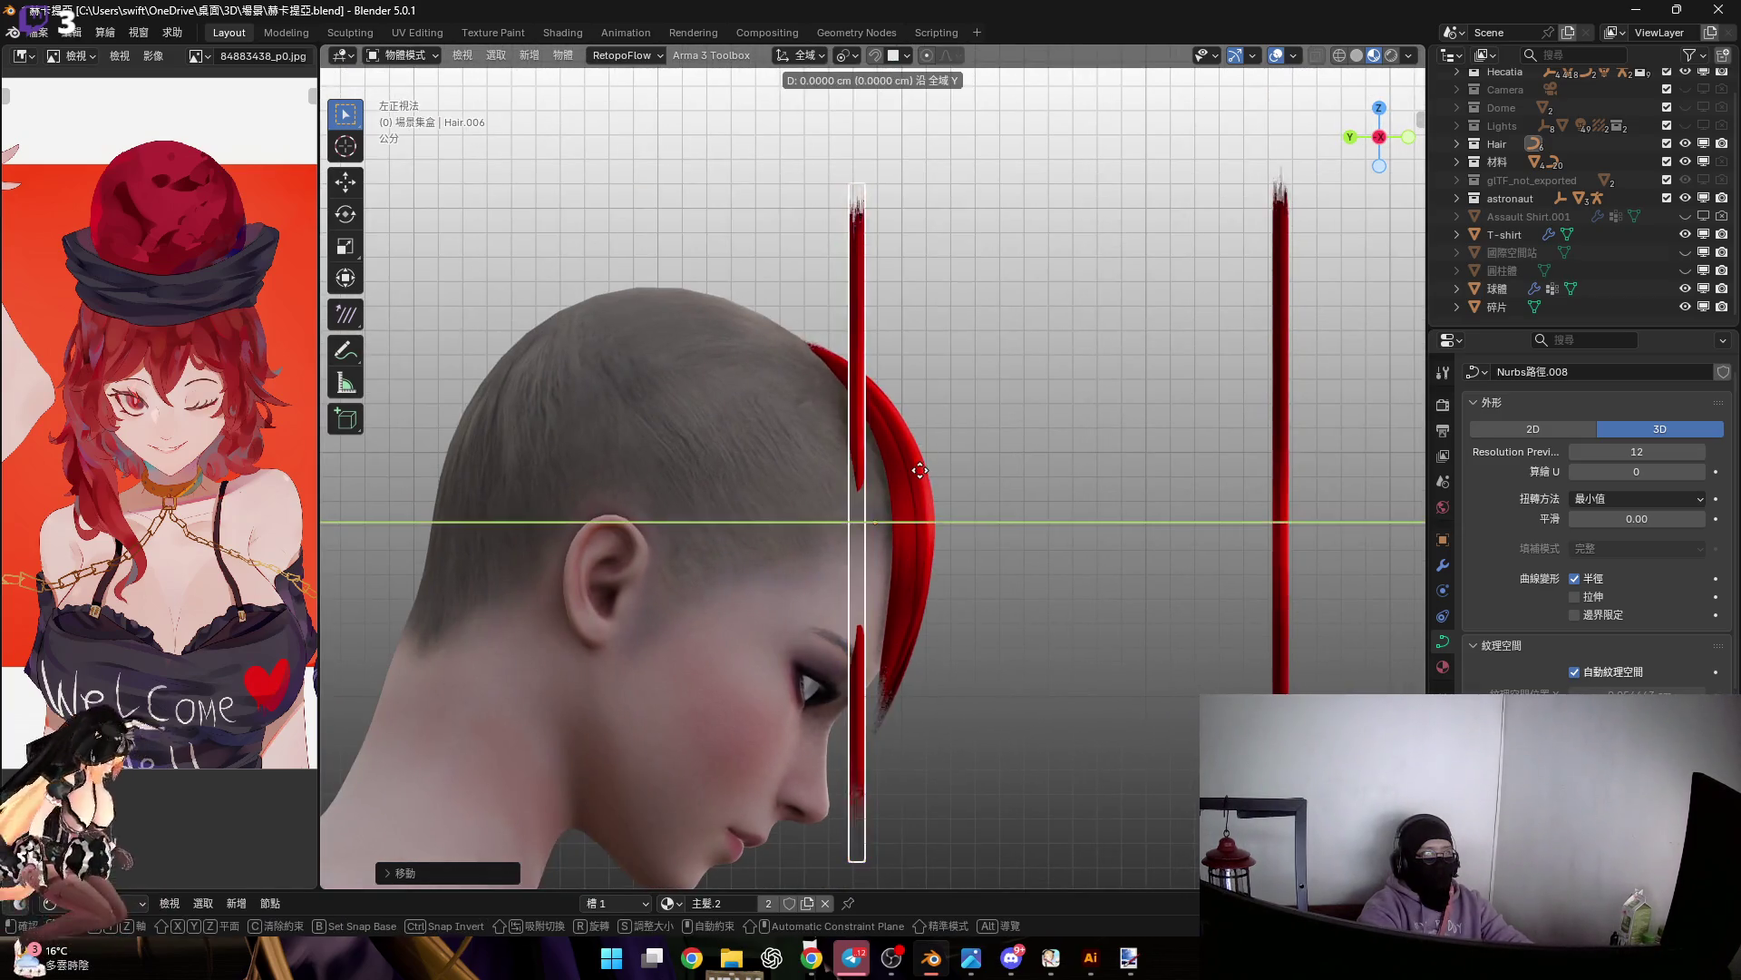
pyautogui.click(1043, 423)
pyautogui.click(1407, 137)
# Box-select the copy's control points in Edit Mode and shrink the tip with Alt+S
pyautogui.press('Tab')
pyautogui.press('b')
pyautogui.moveTo(774, 150); pyautogui.dragTo(1035, 347)
pyautogui.keyDown('shift'); pyautogui.moveTo(945, 378); pyautogui.dragTo(948, 441, button='middle'); pyautogui.keyUp('shift')
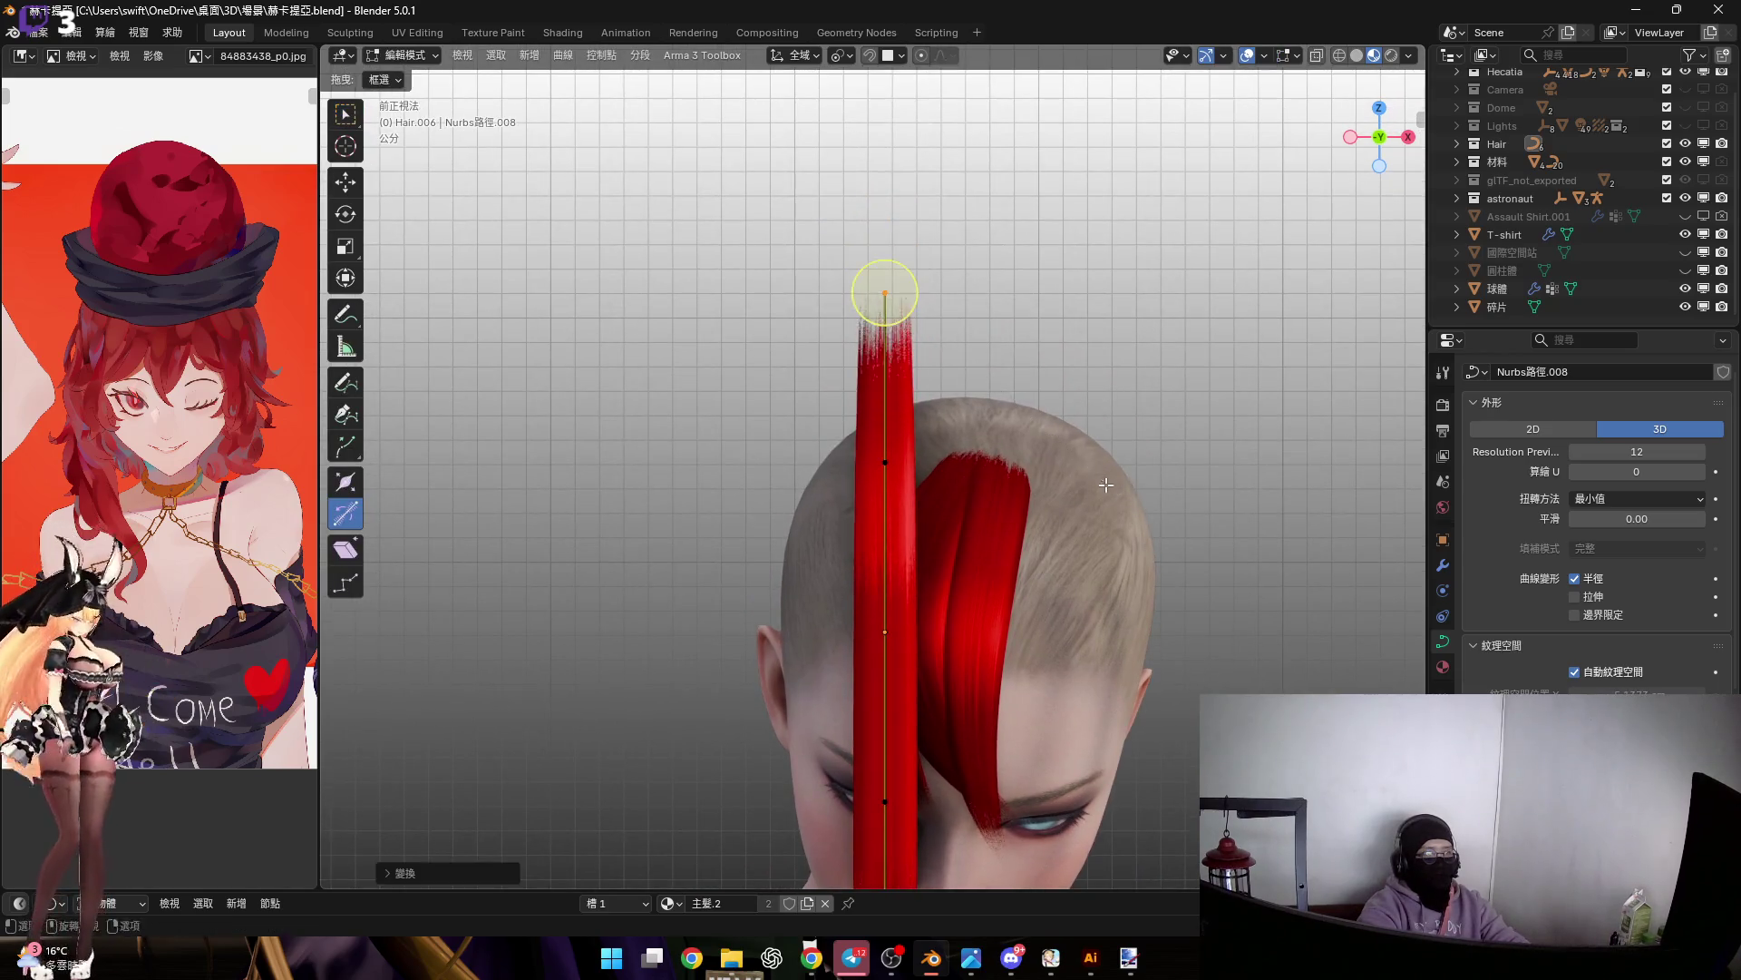
pyautogui.keyDown('shift'); pyautogui.scroll(-8, 865, 581); pyautogui.keyUp('shift')
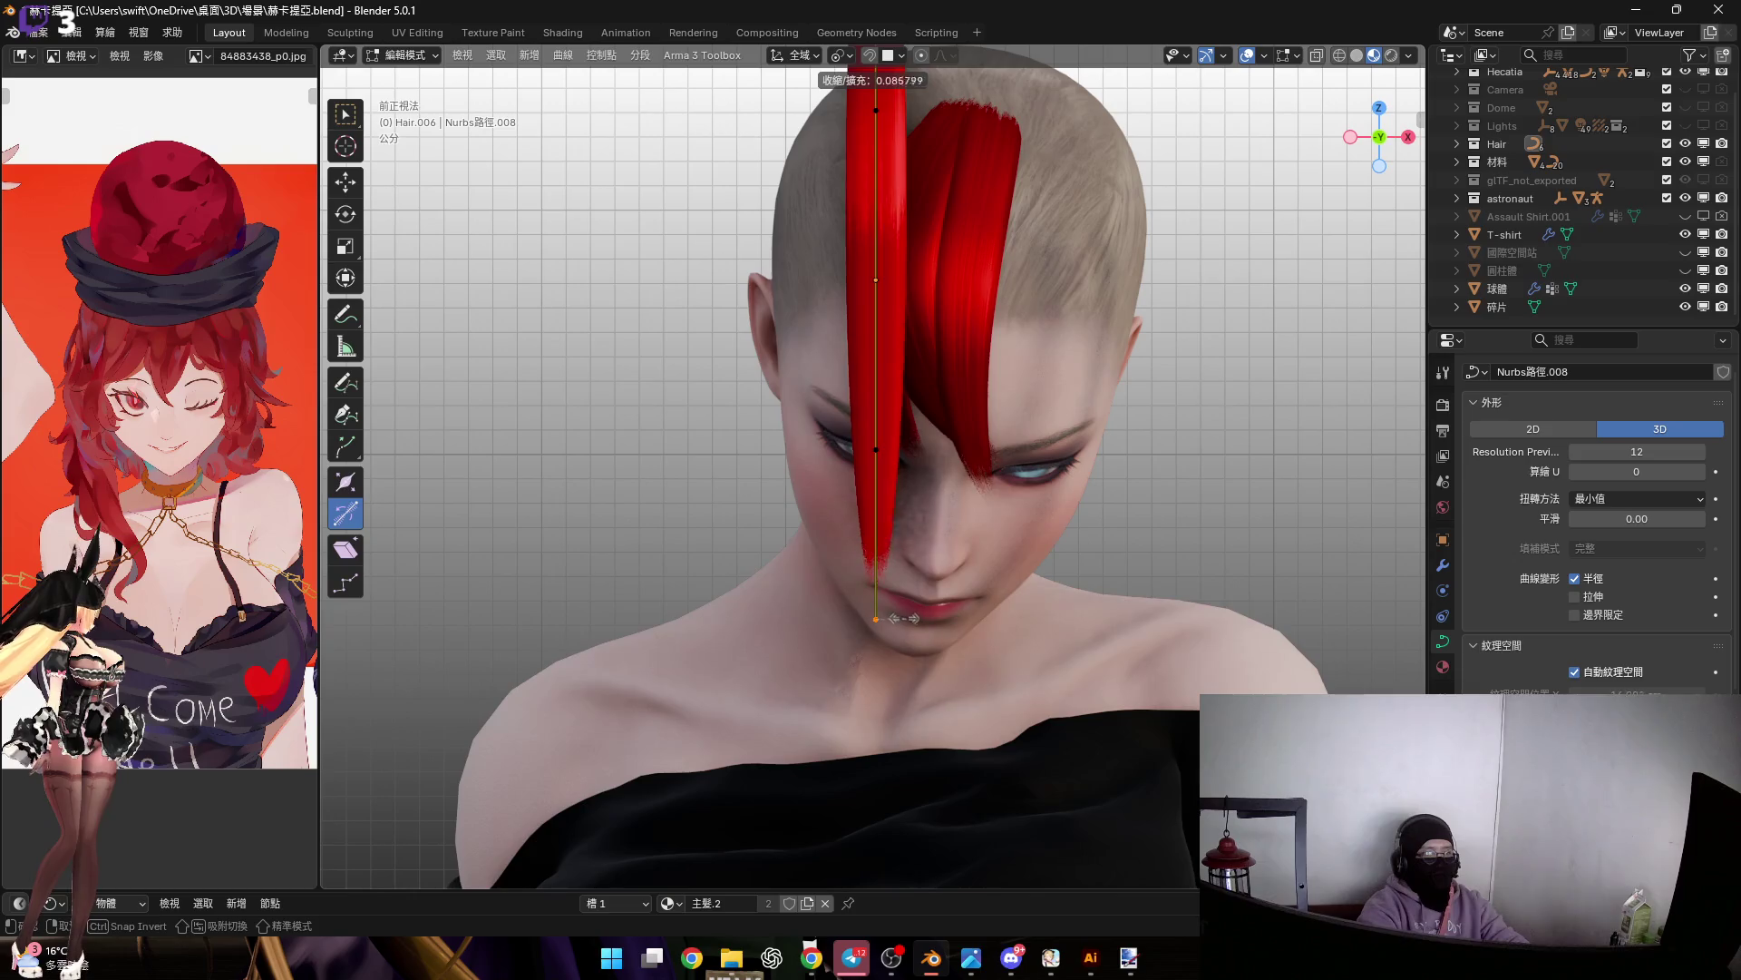
pyautogui.click(905, 618)
pyautogui.keyDown('shift'); pyautogui.scroll(1, 969, 614); pyautogui.keyUp('shift')
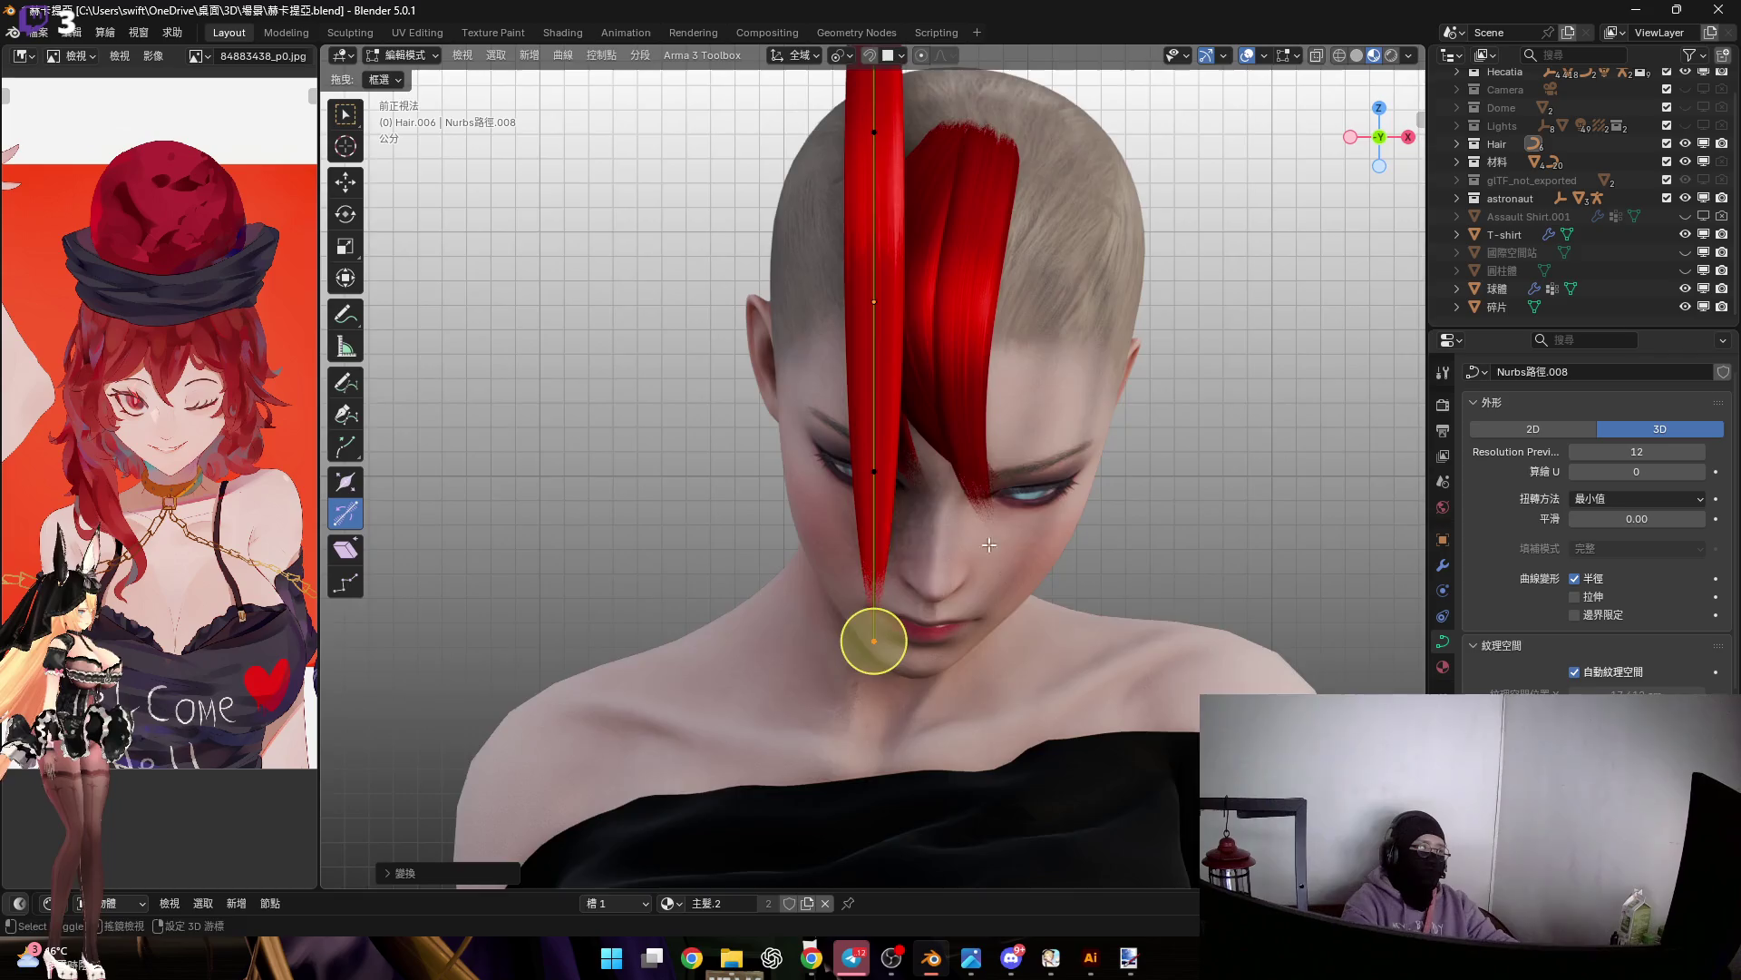
# Bend the strand into an arc by moving its lower control point in Left view
pyautogui.moveTo(1168, 669); pyautogui.dragTo(993, 500, button='middle')
pyautogui.scroll(4, 993, 500)
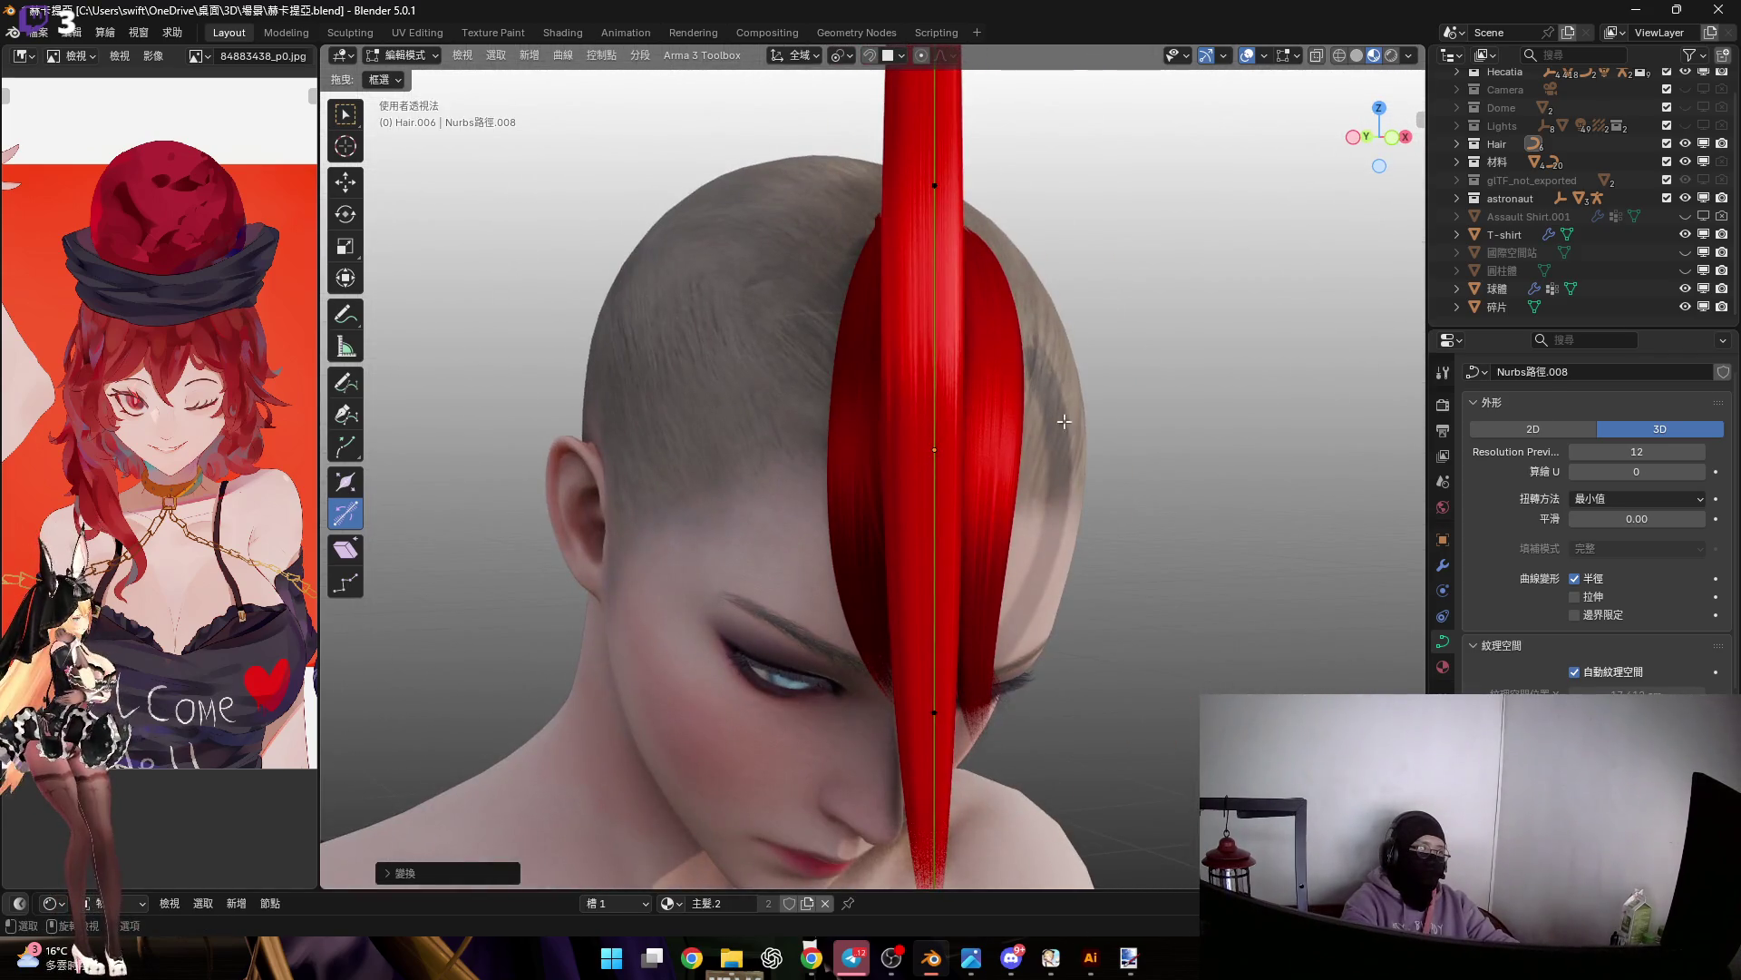
pyautogui.click(1392, 132)
pyautogui.click(1405, 136)
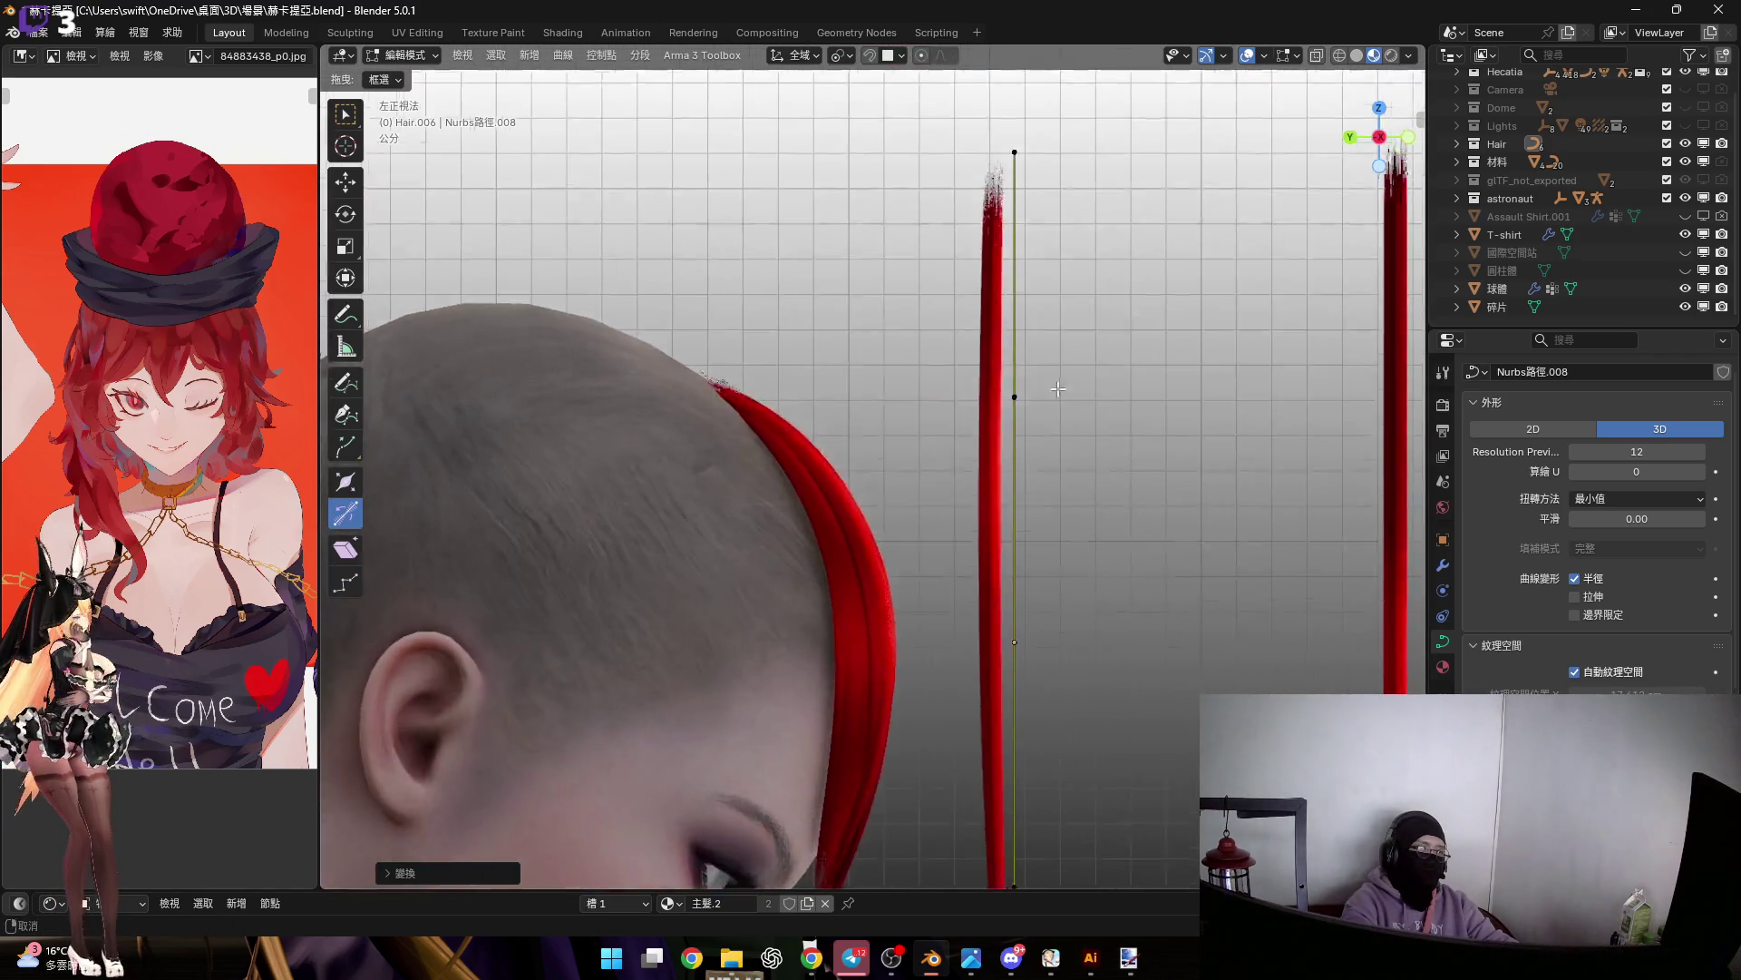
pyautogui.press('r')
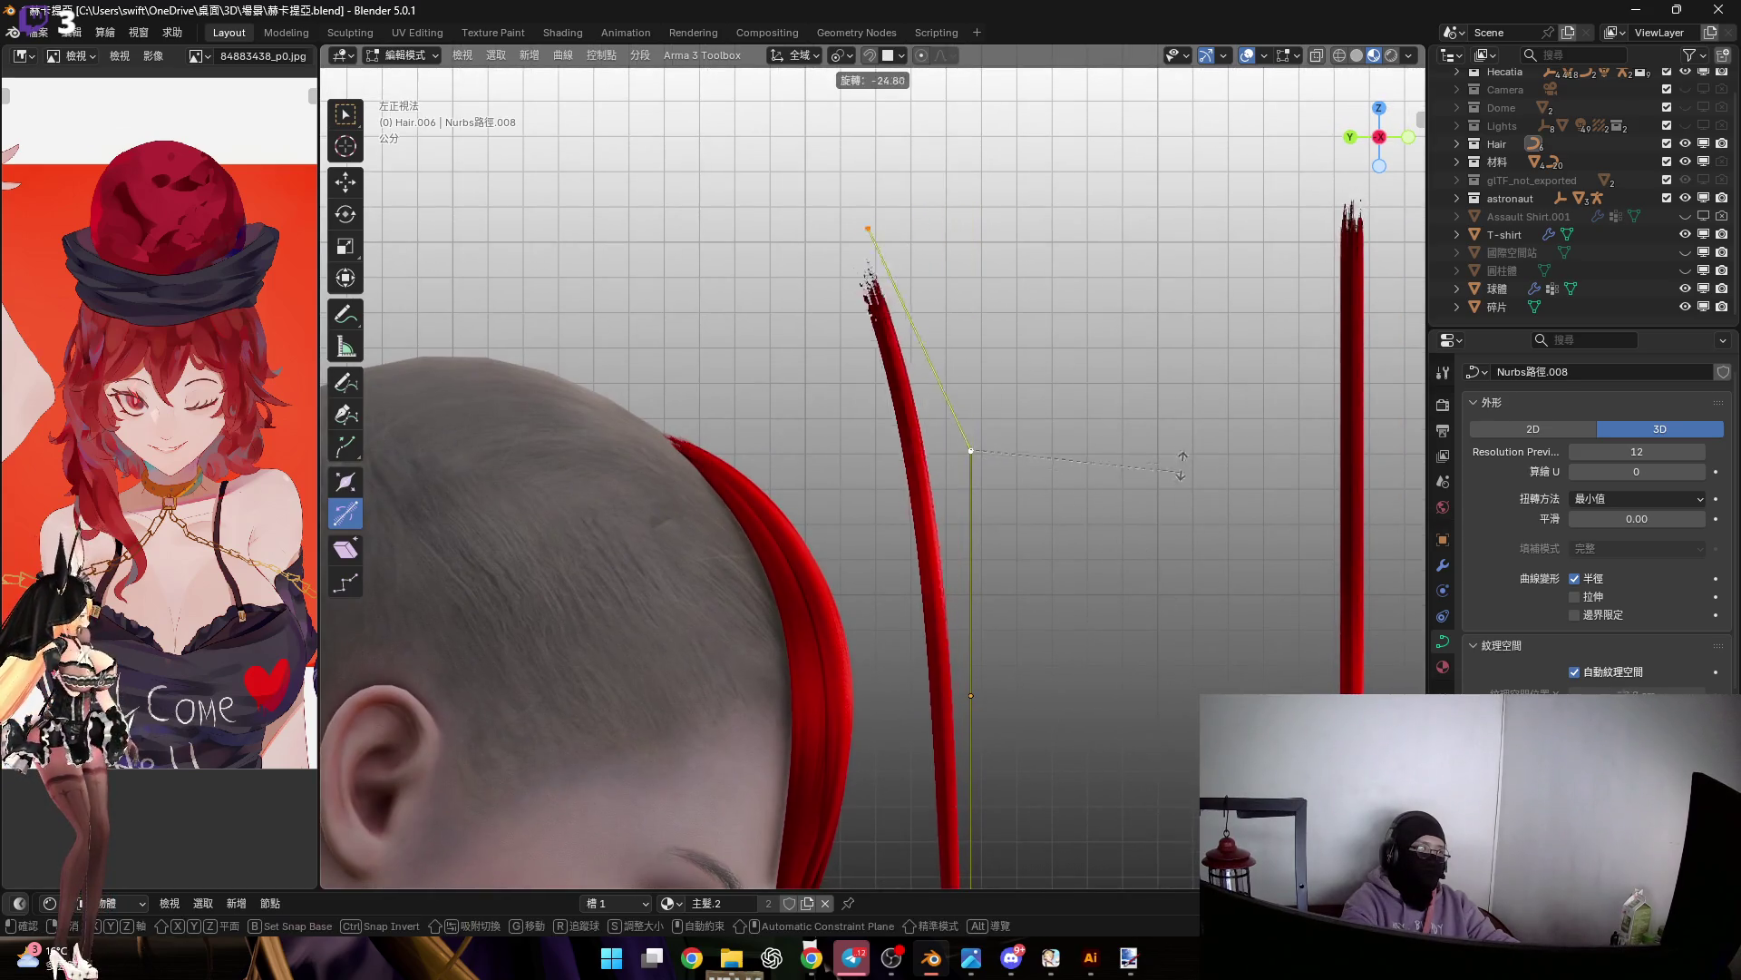
pyautogui.rightClick(863, 381)
pyautogui.keyDown('shift'); pyautogui.scroll(-5, 863, 381); pyautogui.keyUp('shift')
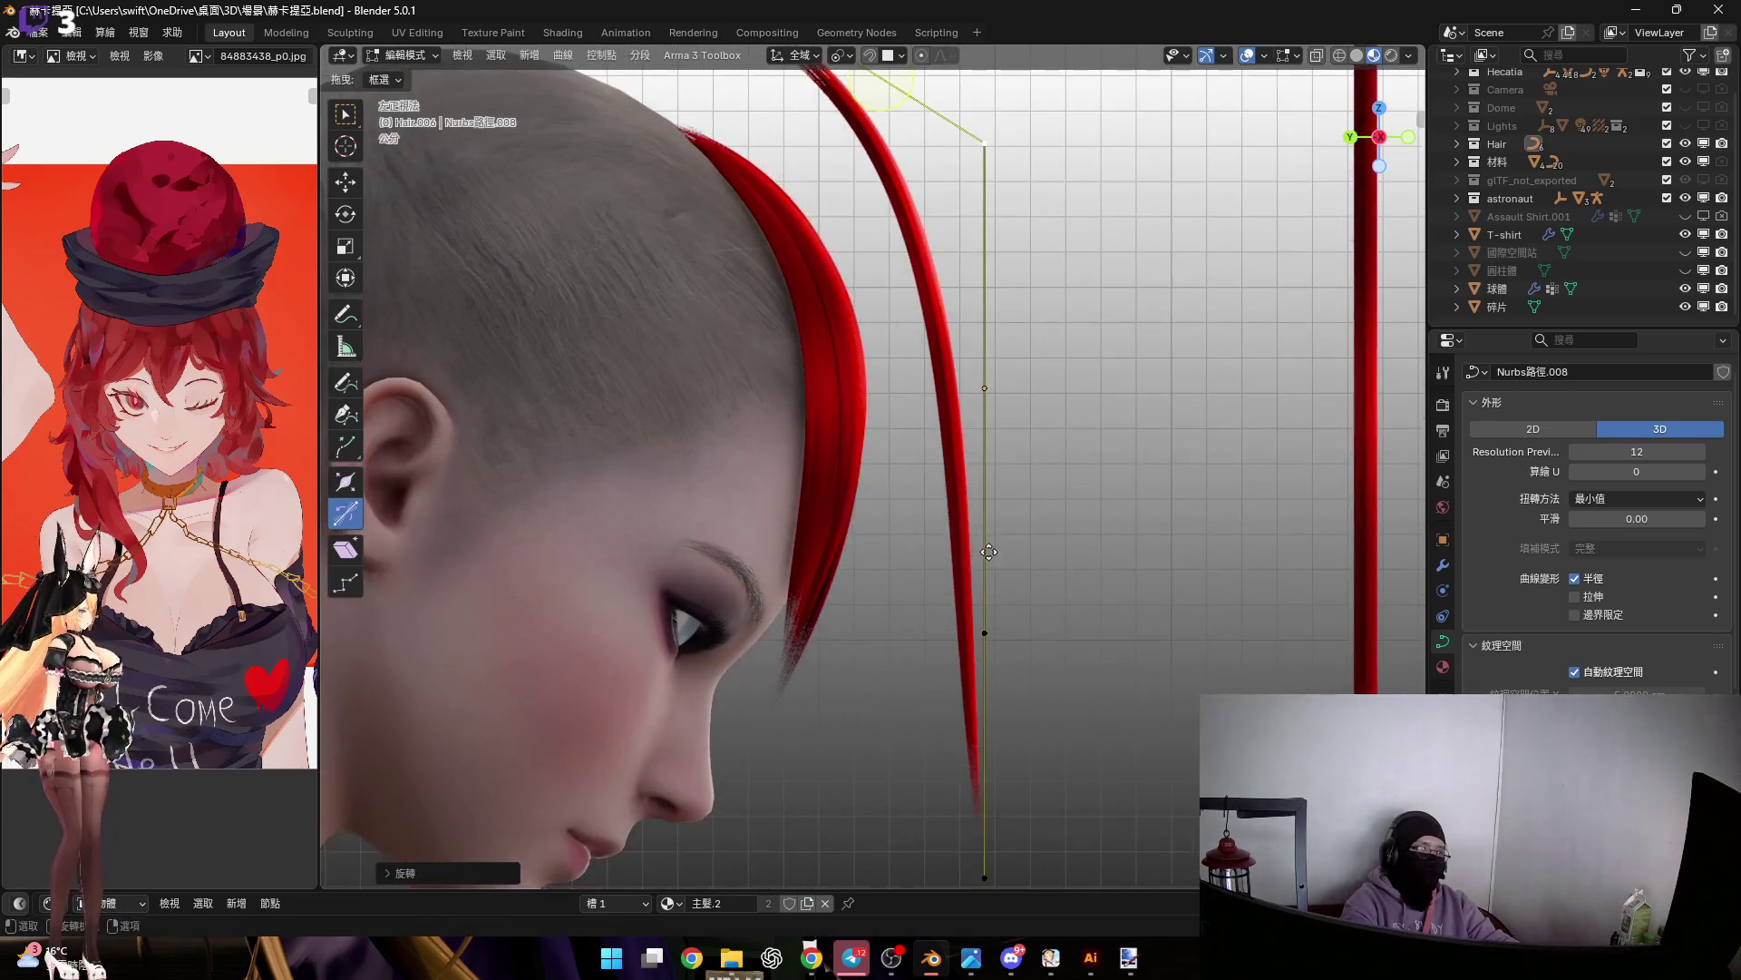
pyautogui.click(960, 549)
pyautogui.press('g')
pyautogui.scroll(1, 1089, 726)
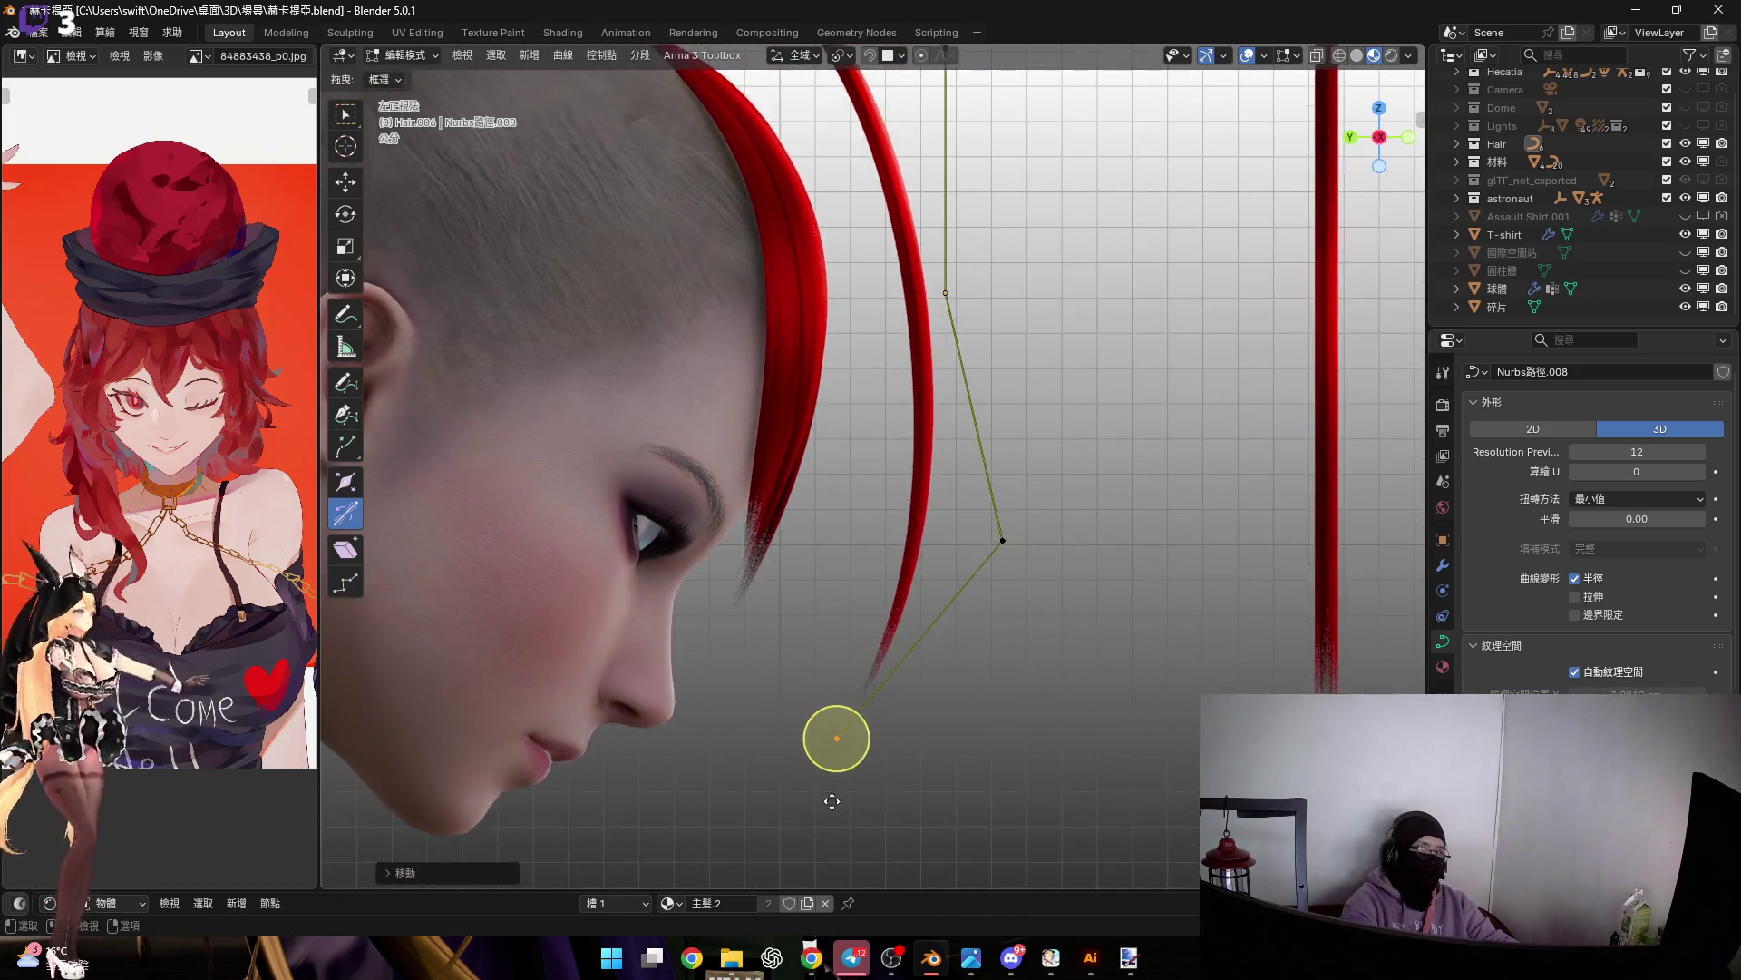
pyautogui.scroll(-3, 840, 808)
pyautogui.click(1040, 499)
pyautogui.moveTo(951, 317)
pyautogui.keyDown('shift'); pyautogui.mouseDown(button='middle')
pyautogui.moveTo(920, 390)
pyautogui.moveTo(959, 302)
pyautogui.mouseUp(button='middle'); pyautogui.keyUp('shift')
# Scale the selected part of the strand, then leave Edit Mode
pyautogui.press('s')
pyautogui.press('Return')
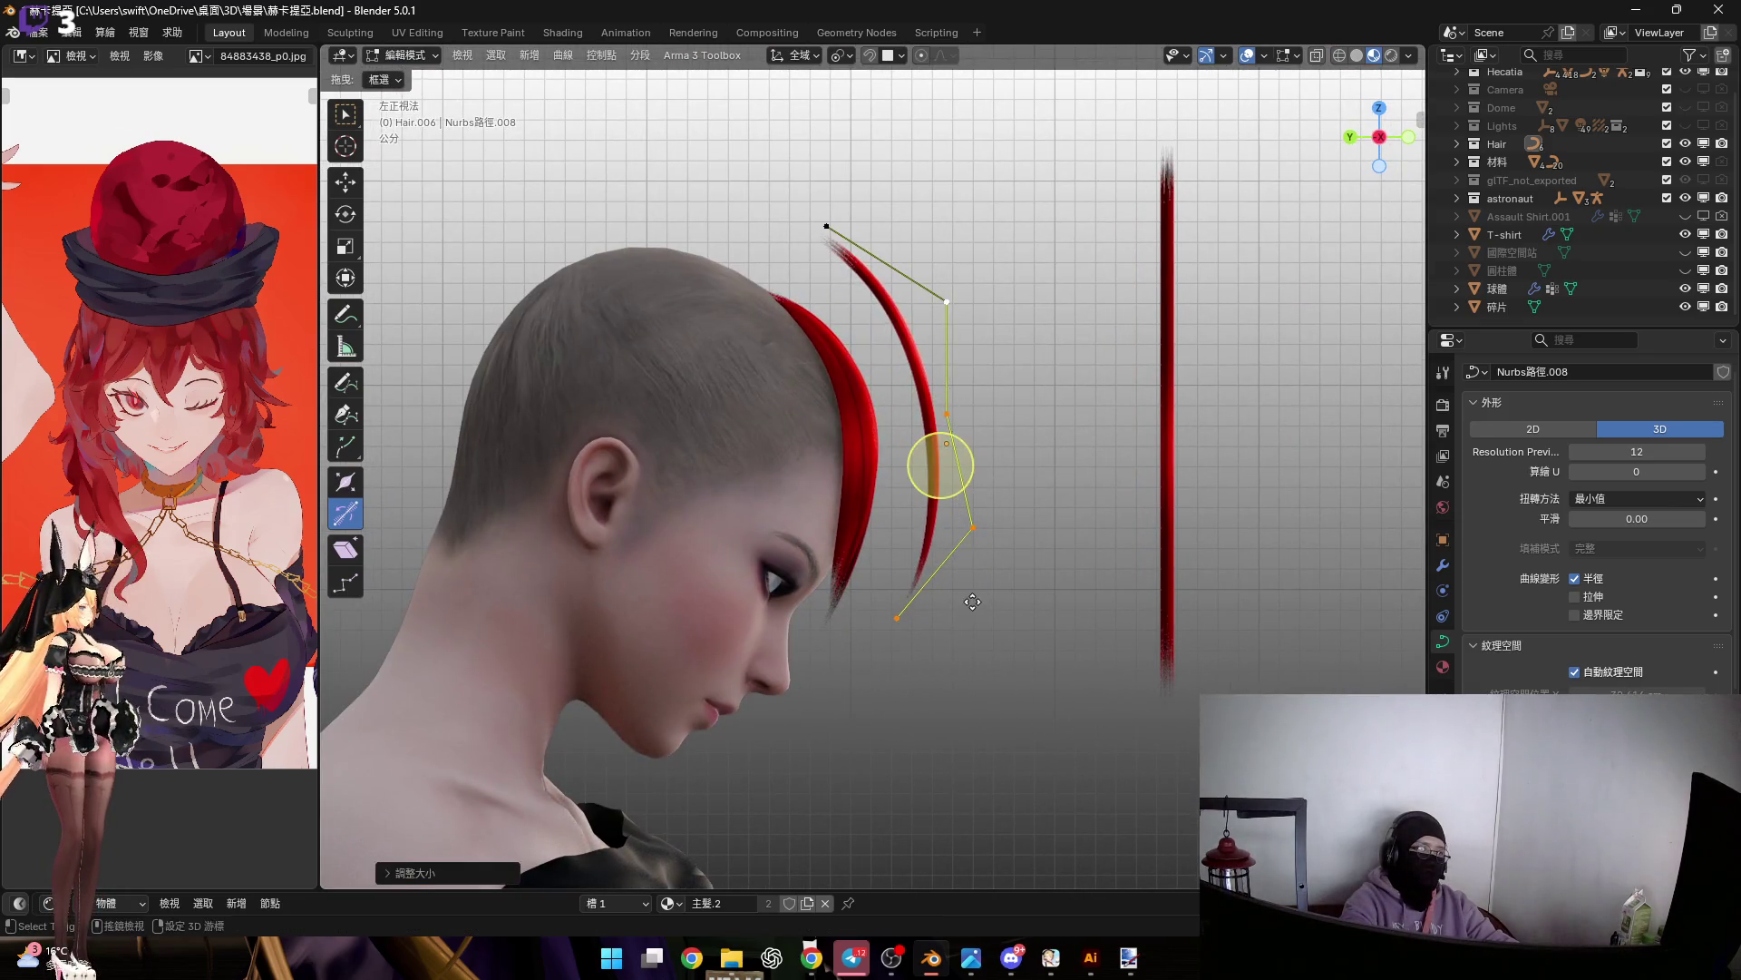
pyautogui.press('KP_1')
pyautogui.scroll(4, 987, 413)
pyautogui.moveTo(910, 425)
pyautogui.keyDown('shift'); pyautogui.mouseDown(button='middle')
pyautogui.moveTo(855, 195)
pyautogui.moveTo(1022, 320)
pyautogui.moveTo(981, 338)
pyautogui.mouseUp(button='middle'); pyautogui.keyUp('shift')
pyautogui.scroll(-5, 981, 337)
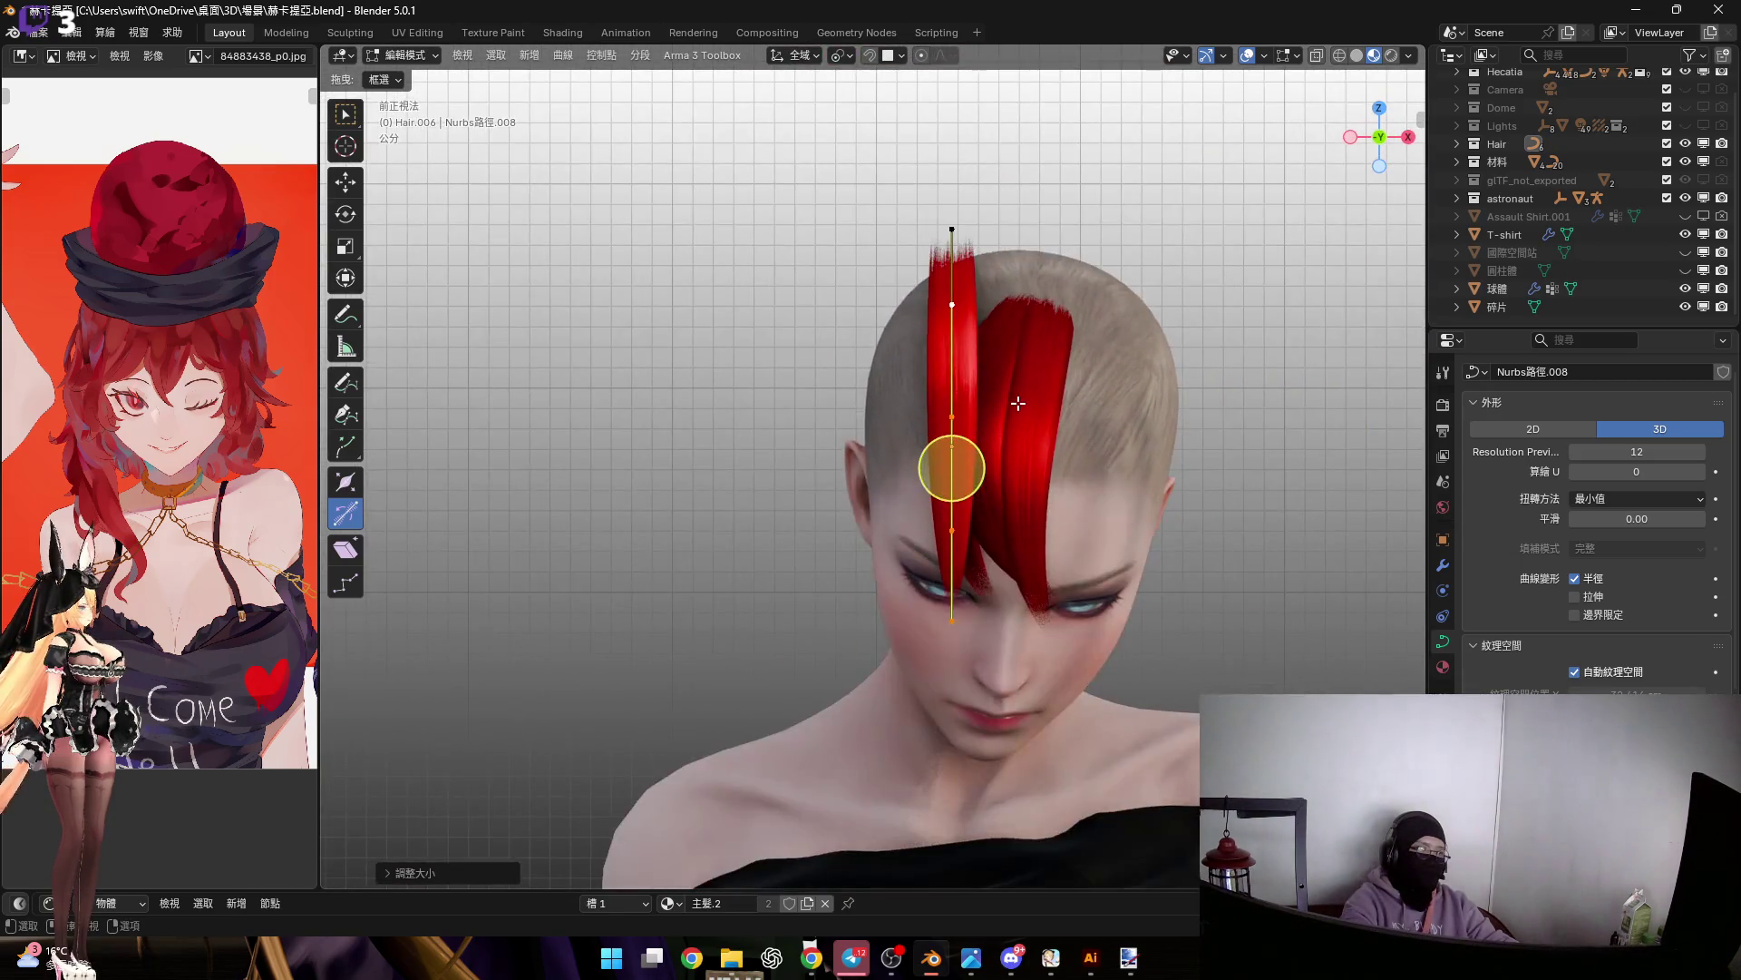
pyautogui.press('Tab')
# Move the whole strand along Y against the head
pyautogui.moveTo(936, 395)
pyautogui.mouseDown(button='middle')
pyautogui.moveTo(922, 385)
pyautogui.moveTo(1049, 408)
pyautogui.moveTo(1018, 408)
pyautogui.moveTo(1066, 399)
pyautogui.moveTo(1070, 368)
pyautogui.moveTo(965, 438)
pyautogui.moveTo(1170, 451)
pyautogui.mouseUp(button='middle')
pyautogui.press('g')
pyautogui.press('y')
pyautogui.click(1172, 451)
# Rotate the strand around X, then around Y in front view
pyautogui.press('r')
pyautogui.press('x')
pyautogui.press('x')
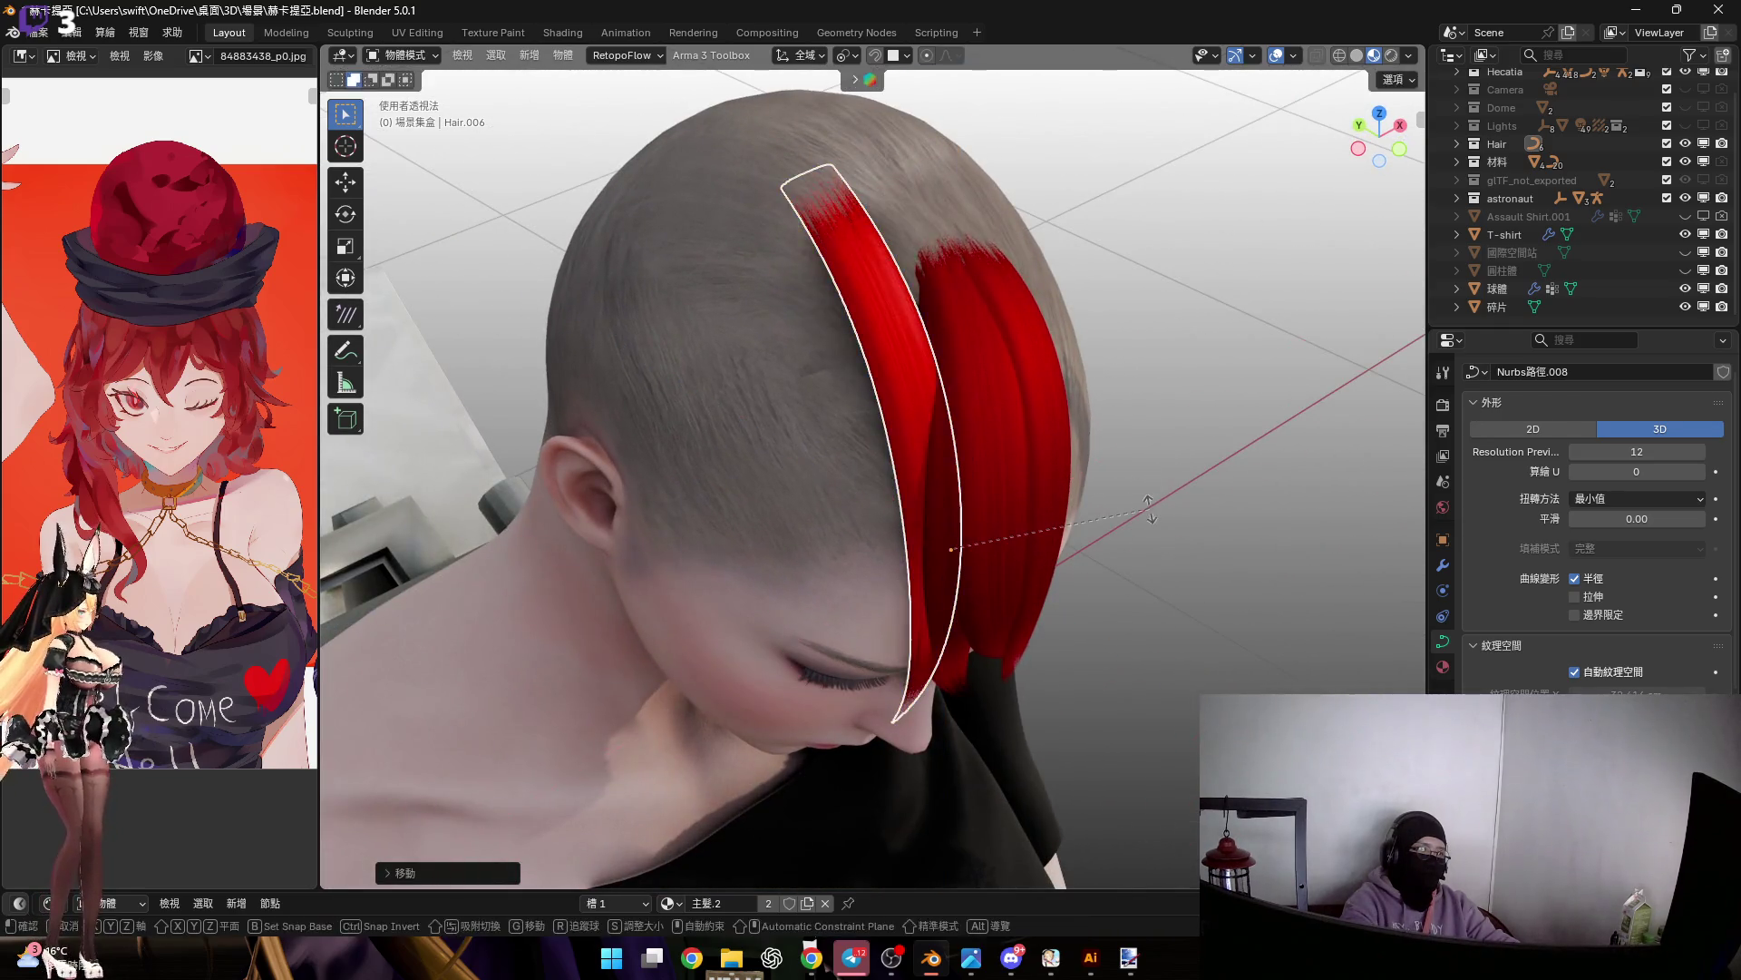
pyautogui.click(1076, 421)
pyautogui.click(1400, 150)
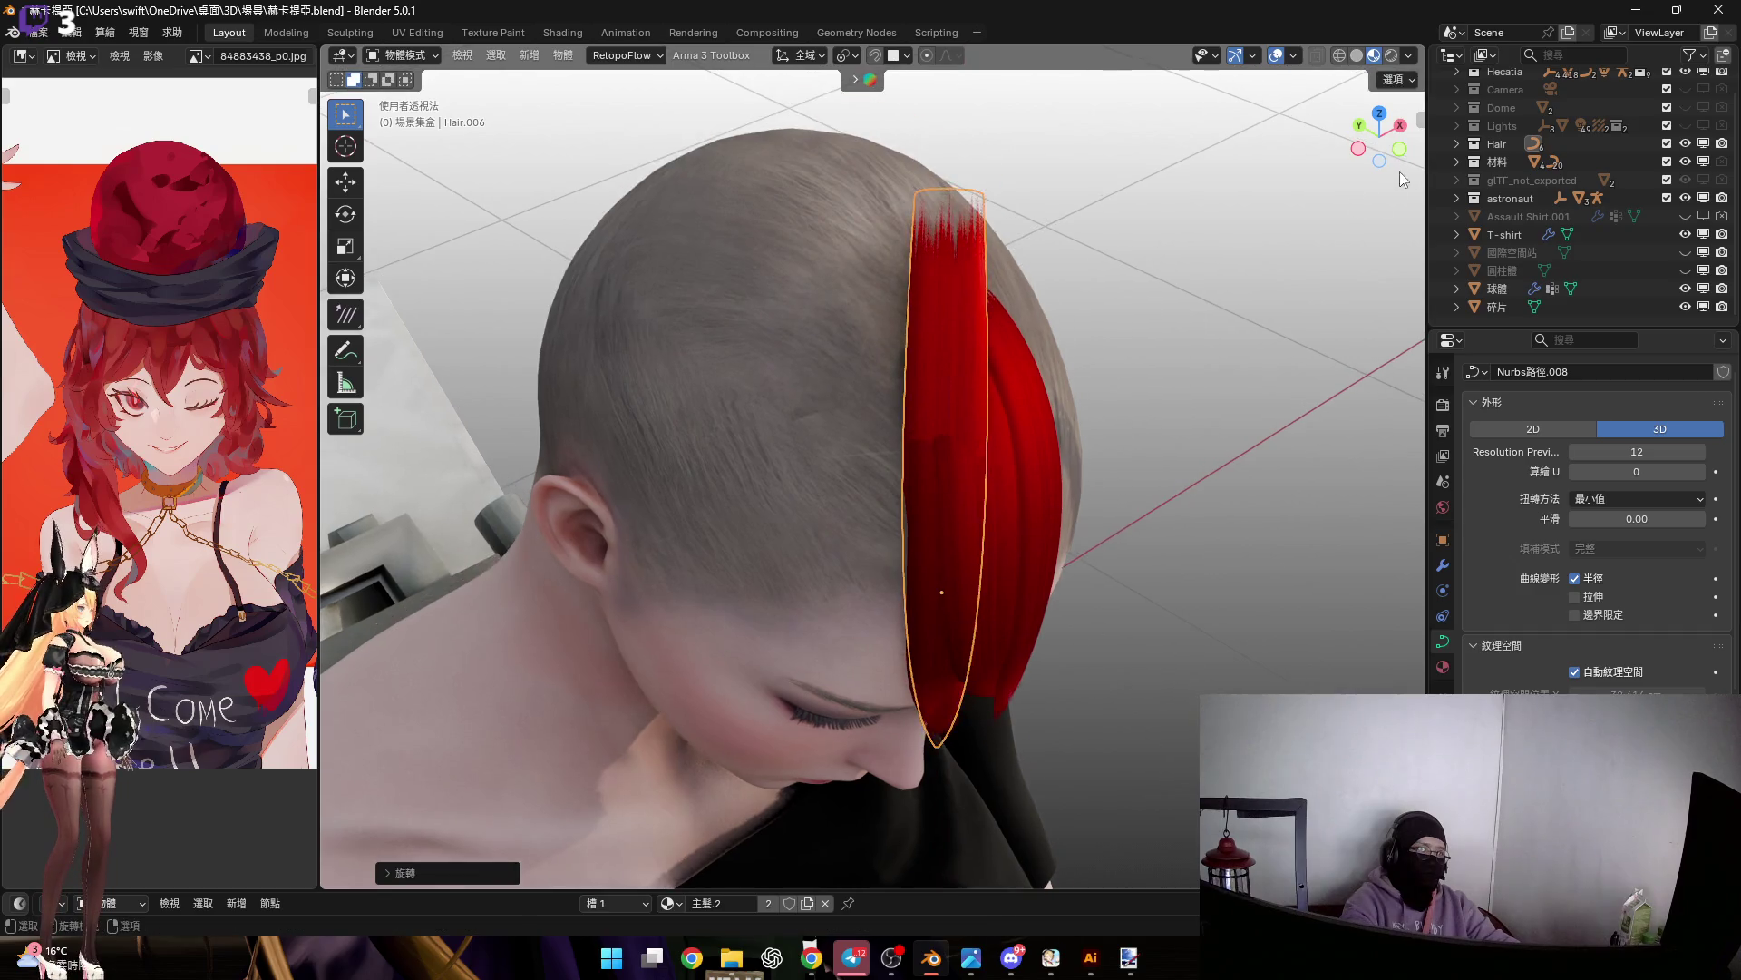
pyautogui.scroll(2, 1098, 274)
pyautogui.scroll(-3, 1097, 274)
pyautogui.press('r')
pyautogui.press('y')
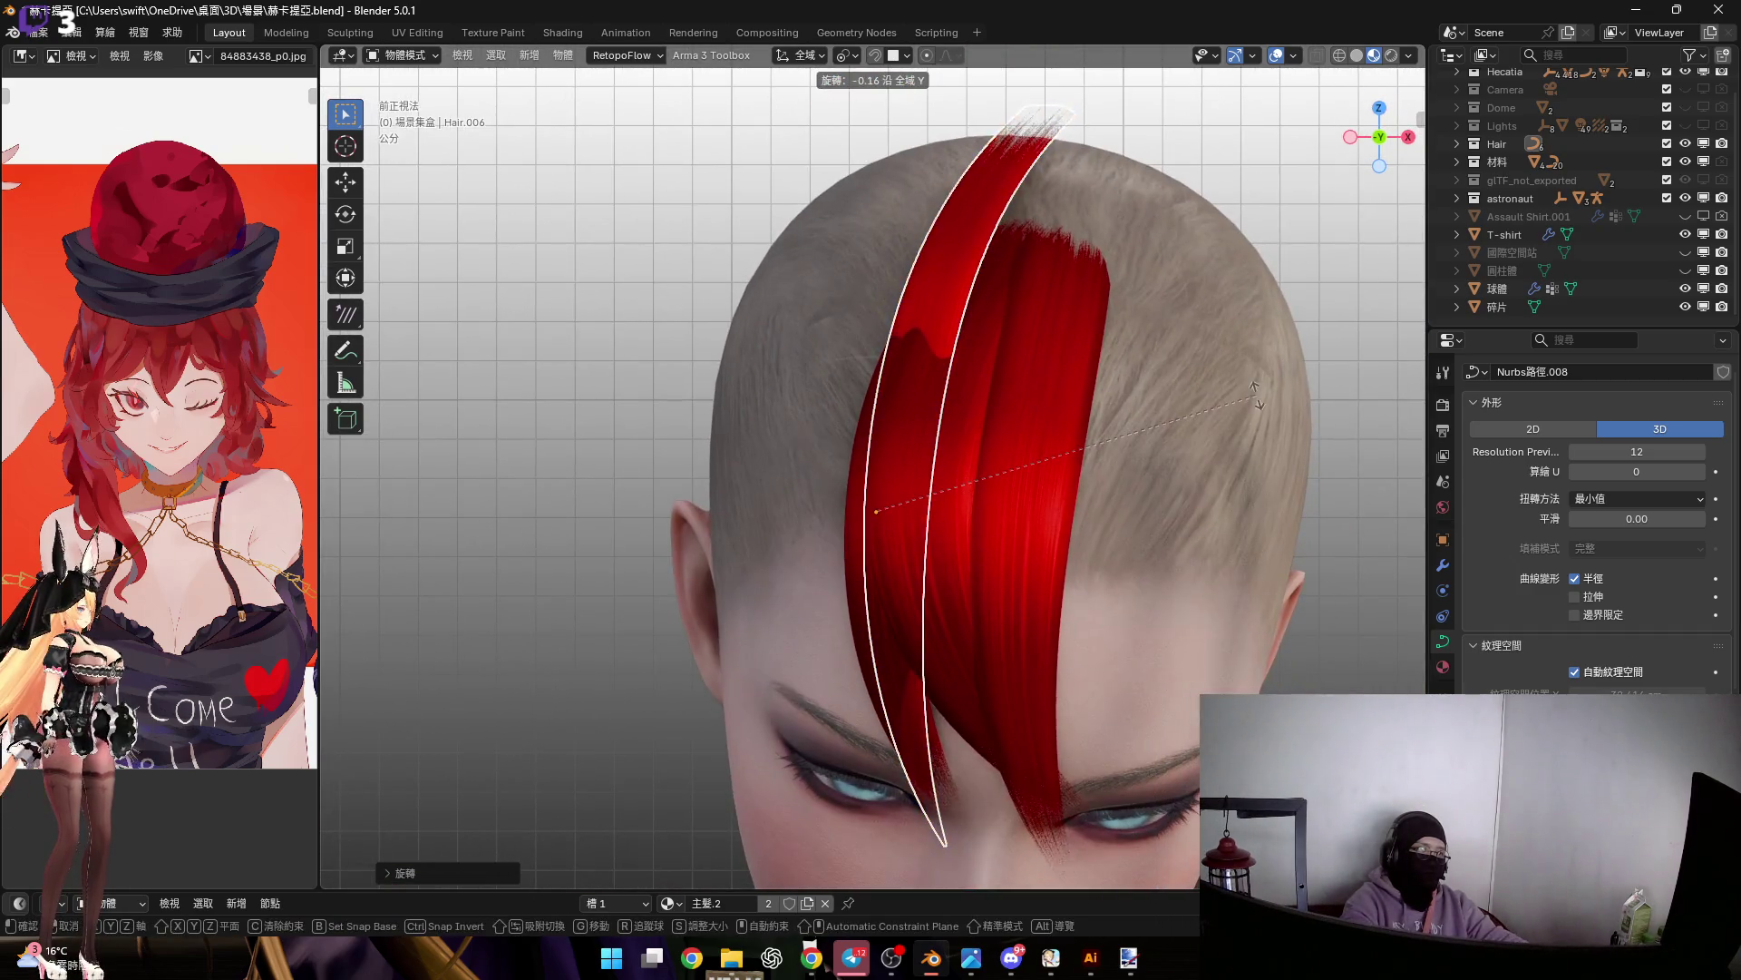
pyautogui.click(1112, 421)
pyautogui.moveTo(1112, 421)
pyautogui.mouseDown(button='middle')
pyautogui.moveTo(1198, 460)
pyautogui.moveTo(1118, 444)
pyautogui.moveTo(1131, 488)
pyautogui.mouseUp(button='middle')
# Move the strand along its local Y axis toward the scalp
pyautogui.press('g')
pyautogui.press('z')
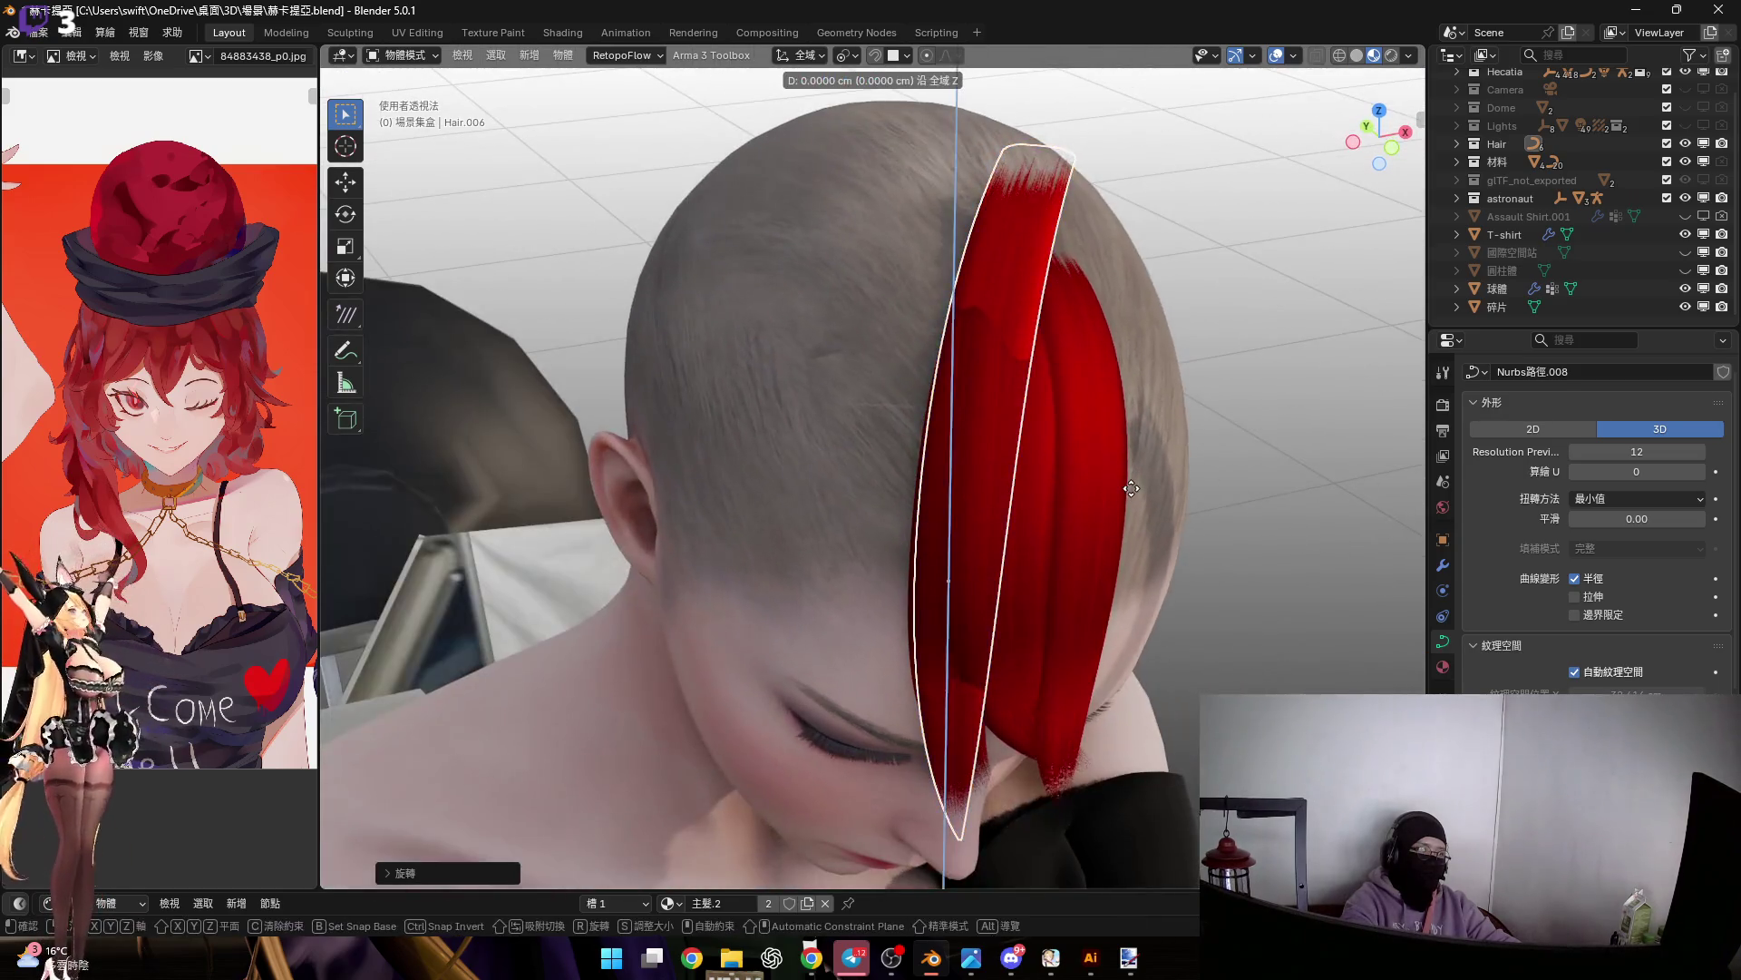
pyautogui.press('x')
pyautogui.press('y')
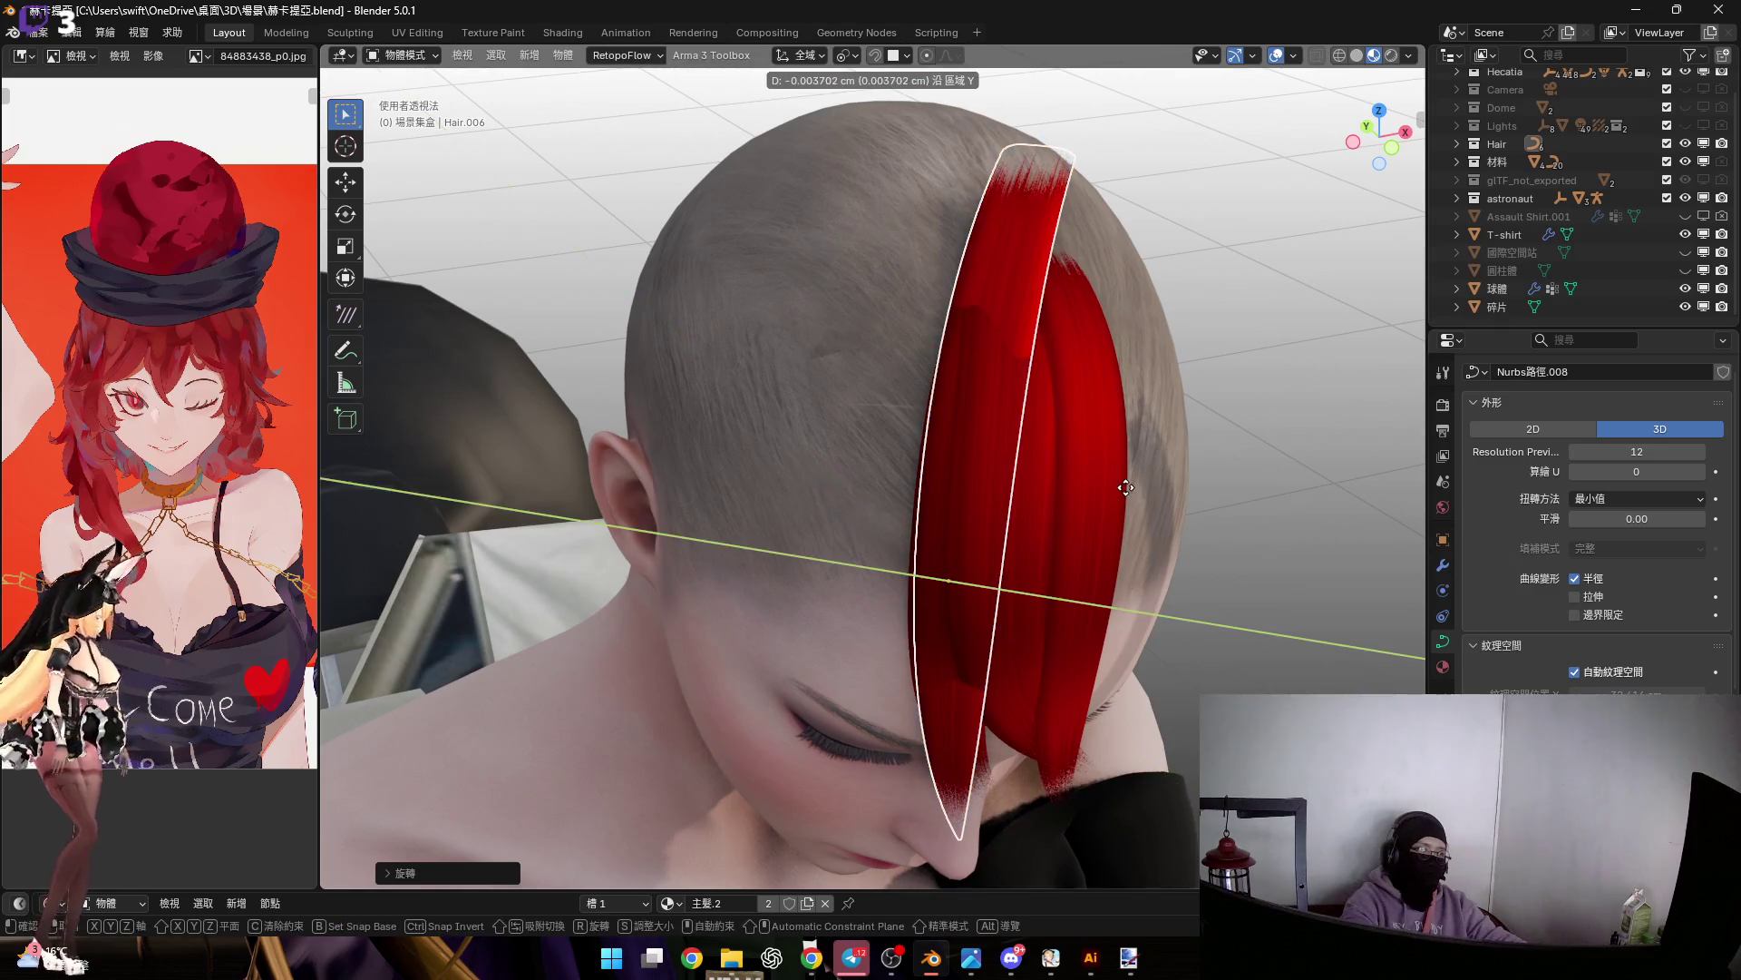
pyautogui.press('y')
pyautogui.click(1015, 462)
pyautogui.moveTo(1152, 256)
pyautogui.mouseDown(button='middle')
pyautogui.moveTo(1036, 340)
pyautogui.moveTo(983, 321)
pyautogui.moveTo(963, 351)
pyautogui.moveTo(918, 339)
pyautogui.mouseUp(button='middle')
# Rotate the strand again around the Y axis for a better fit
pyautogui.press('Tab')
pyautogui.moveTo(1378, 161)
pyautogui.mouseDown()
pyautogui.moveTo(1022, 400)
pyautogui.moveTo(859, 425)
pyautogui.mouseUp()
pyautogui.press('Tab')
pyautogui.moveTo(987, 470)
pyautogui.mouseDown(button='middle')
pyautogui.moveTo(938, 437)
pyautogui.moveTo(978, 391)
pyautogui.mouseUp(button='middle')
pyautogui.press('r')
pyautogui.press('x')
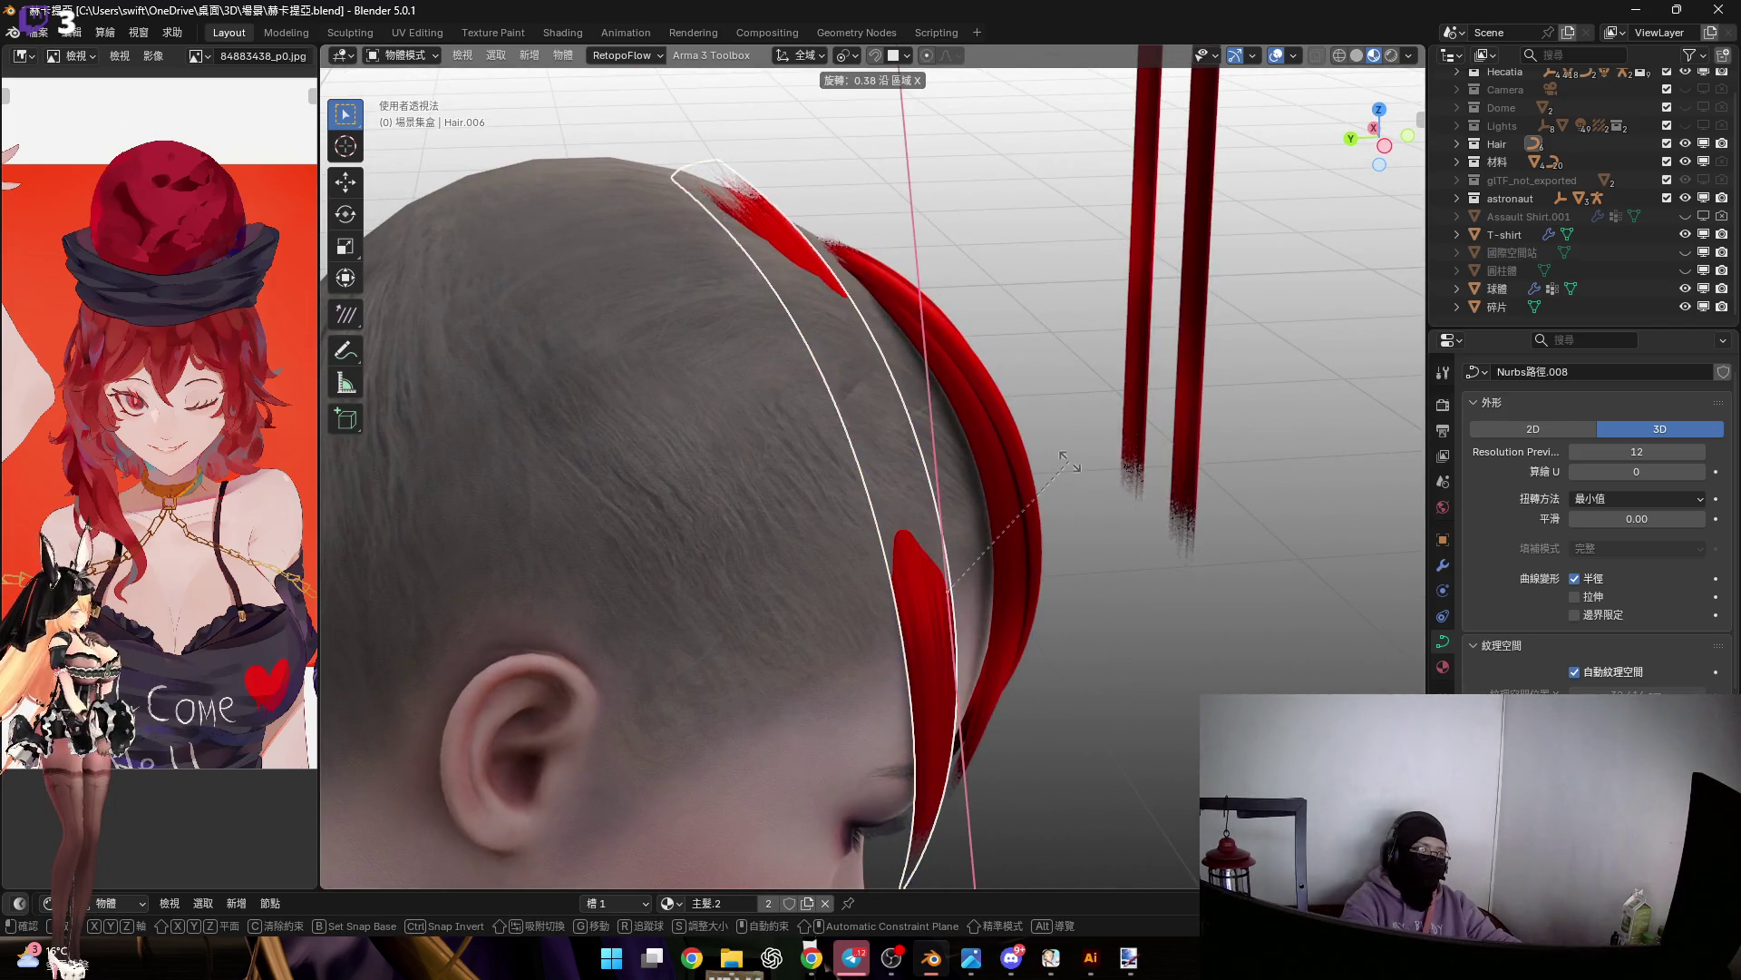
pyautogui.press('z')
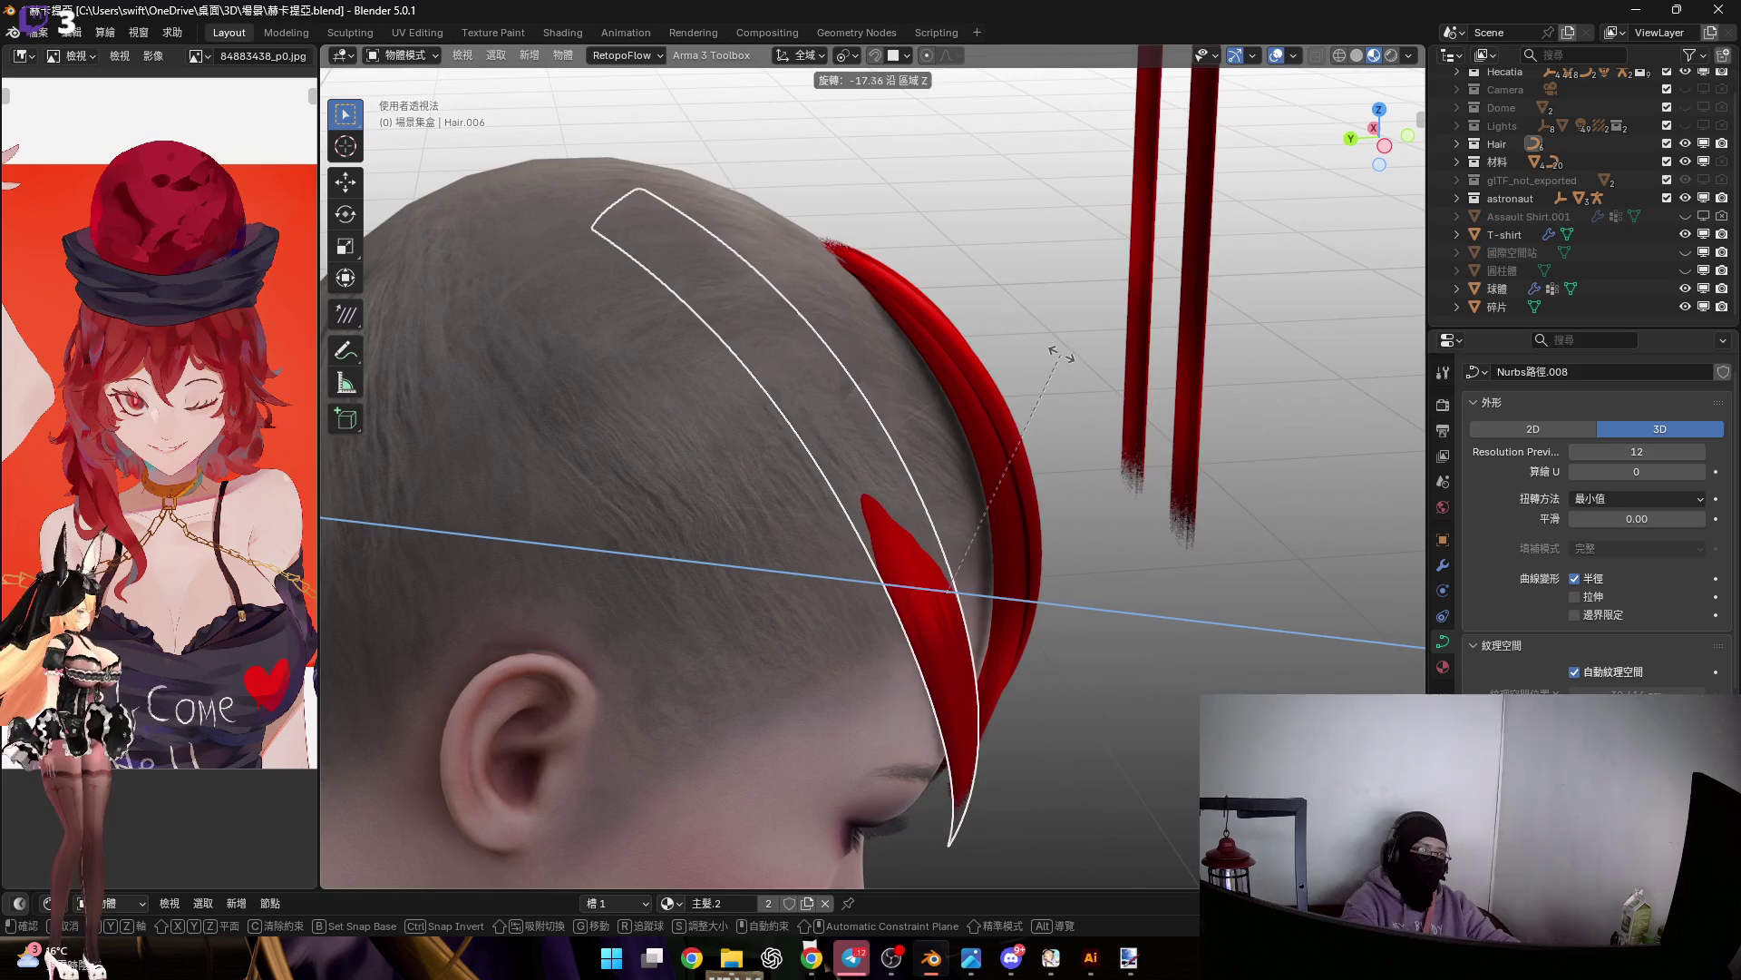
pyautogui.press('Escape')
pyautogui.press('r')
pyautogui.press('y')
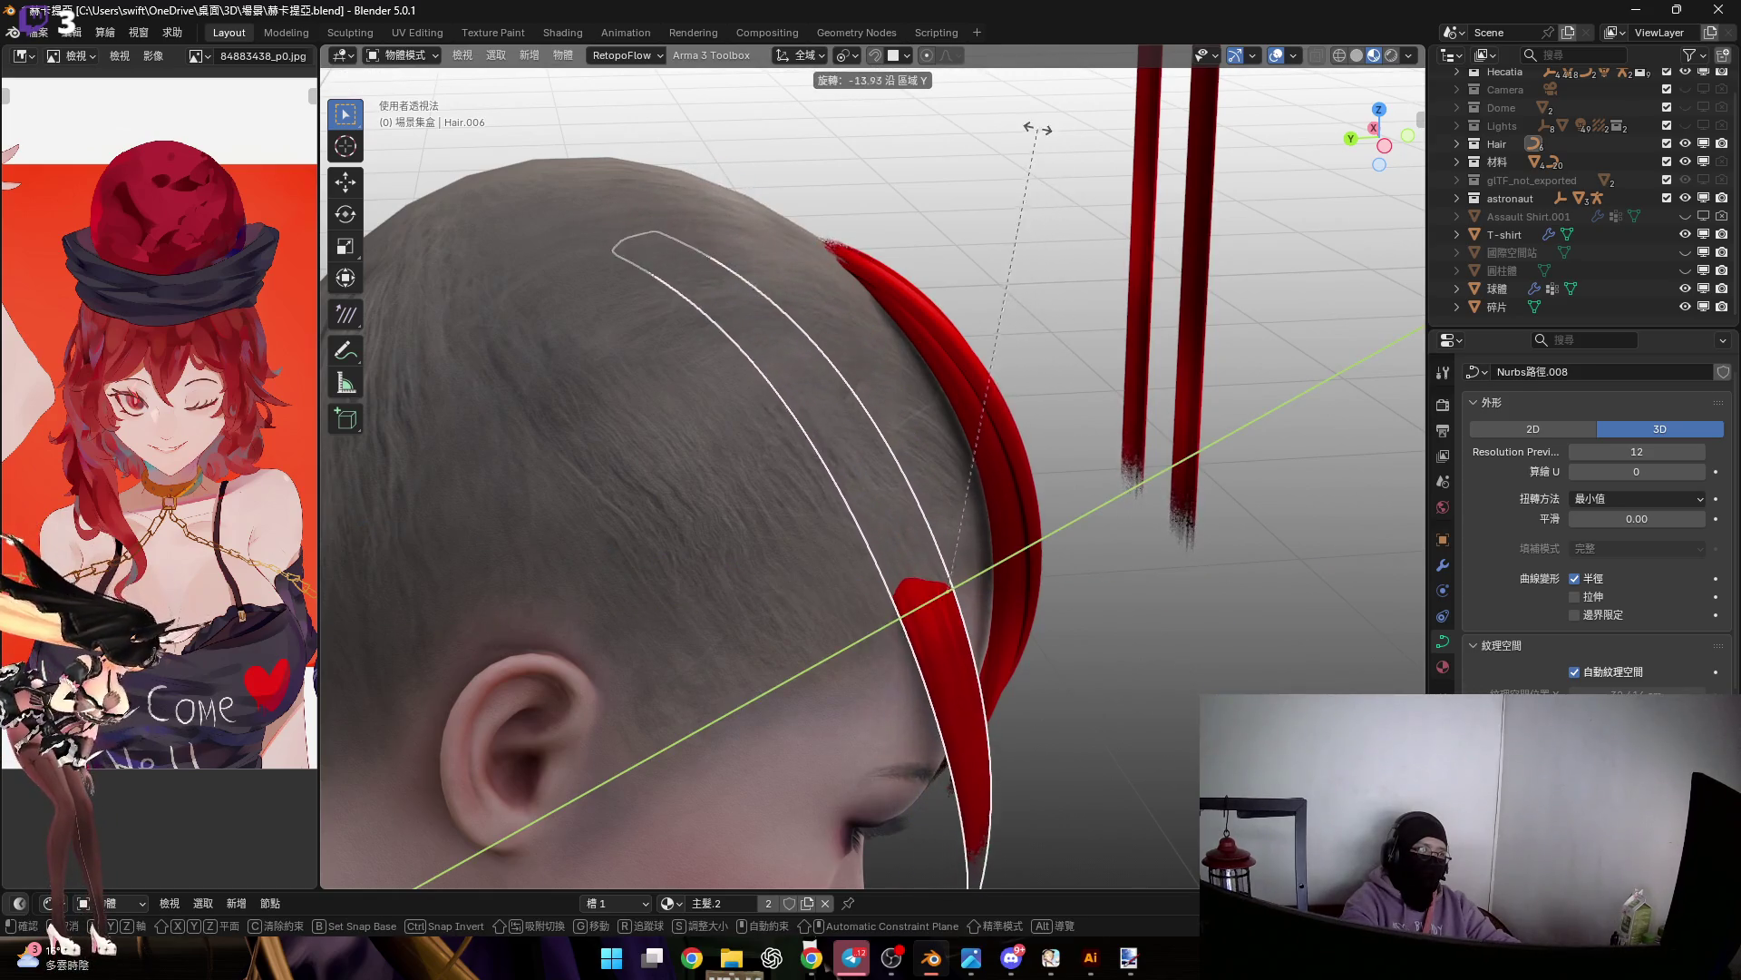
pyautogui.click(945, 416)
pyautogui.moveTo(944, 415)
pyautogui.mouseDown(button='middle')
pyautogui.moveTo(927, 442)
pyautogui.moveTo(949, 474)
pyautogui.mouseUp(button='middle')
# Slide the strand along its local Z axis into place on the head
pyautogui.press('g')
pyautogui.press('z')
pyautogui.press('z')
pyautogui.click(1064, 499)
pyautogui.moveTo(1064, 499)
pyautogui.mouseDown(button='middle')
pyautogui.moveTo(933, 476)
pyautogui.moveTo(1030, 461)
pyautogui.moveTo(940, 357)
pyautogui.moveTo(896, 352)
pyautogui.moveTo(1015, 456)
pyautogui.moveTo(1226, 459)
pyautogui.moveTo(1009, 421)
pyautogui.mouseUp(button='middle')
# Reset Hair.005's origin to its geometry with Set Origin
pyautogui.click(1226, 459)
pyautogui.rightClick(1012, 424)
pyautogui.moveTo(1016, 426)
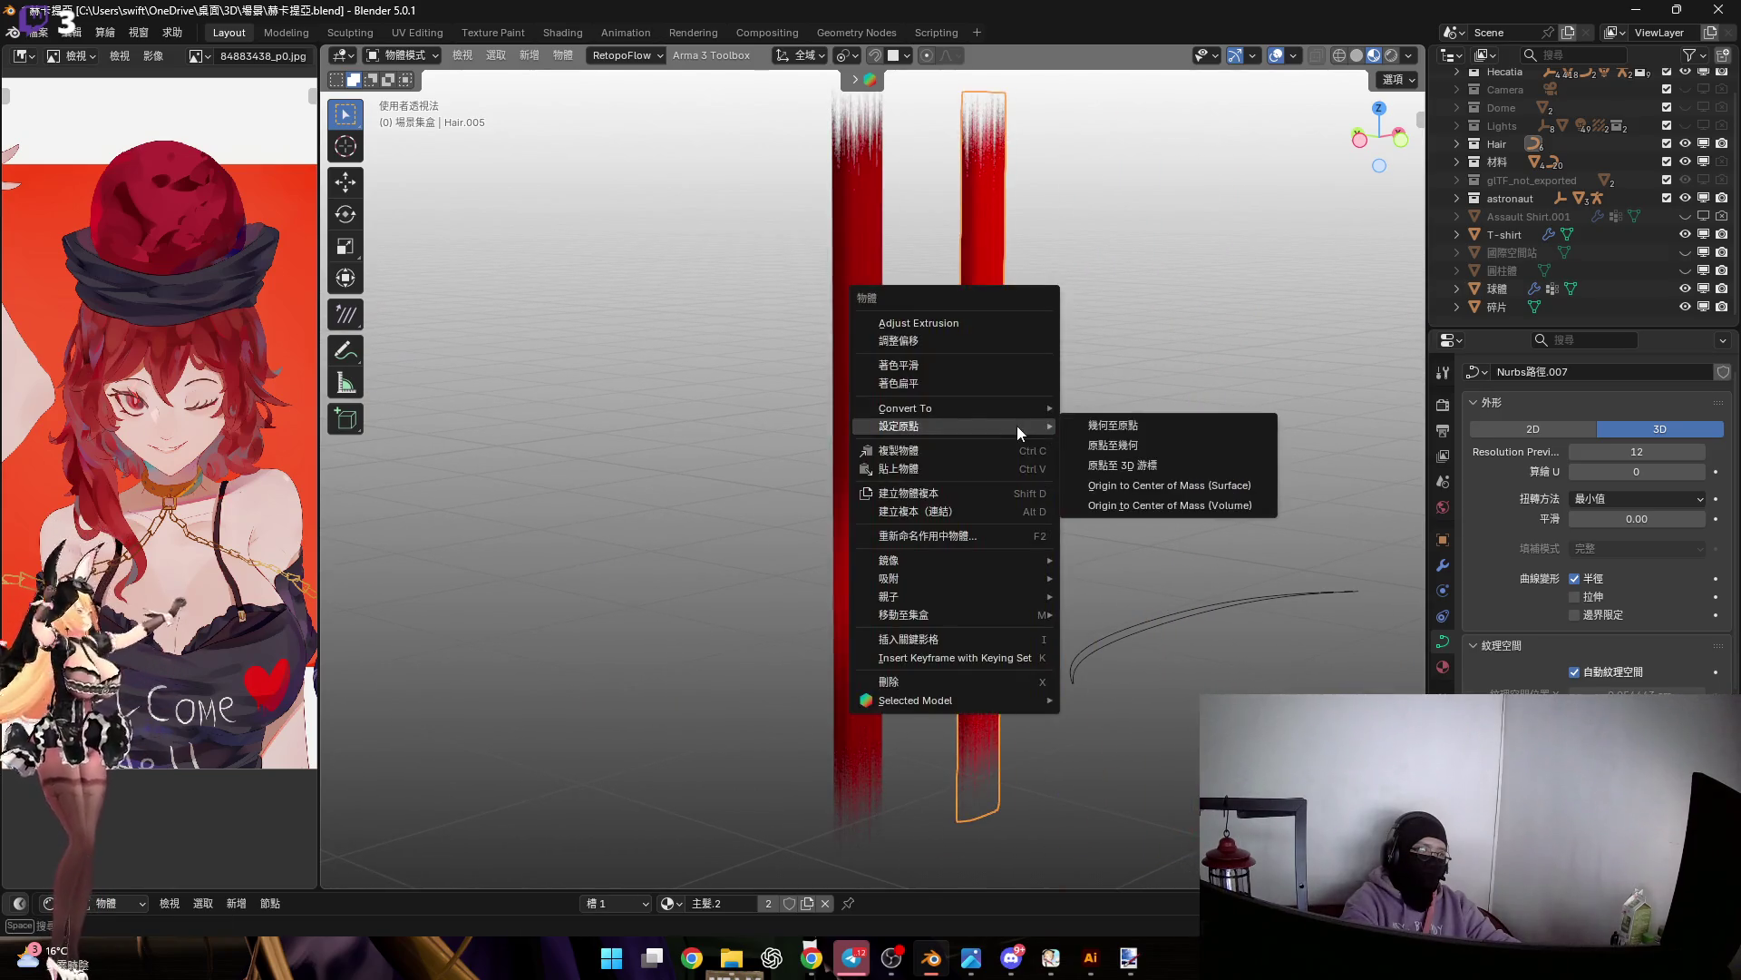
pyautogui.click(1113, 444)
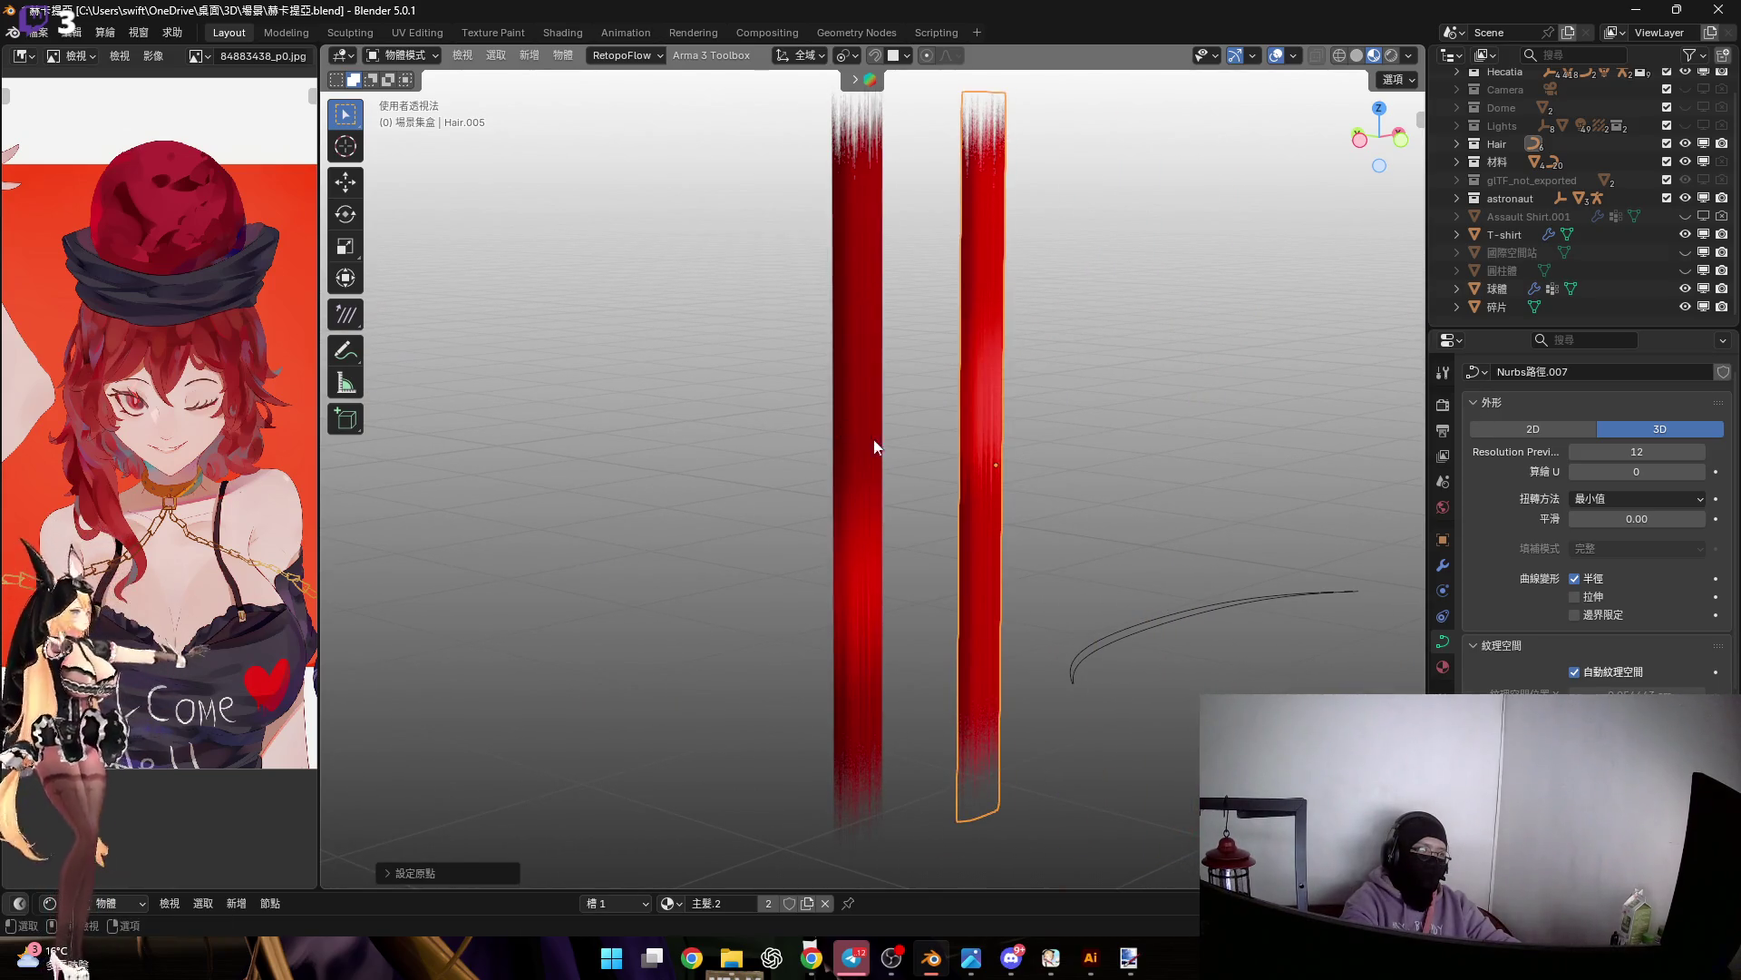
pyautogui.rightClick(883, 438)
pyautogui.click(1037, 467)
pyautogui.moveTo(1107, 611)
pyautogui.mouseDown(button='middle')
pyautogui.moveTo(889, 491)
pyautogui.moveTo(1073, 486)
pyautogui.moveTo(995, 478)
pyautogui.moveTo(1404, 193)
pyautogui.mouseUp(button='middle')
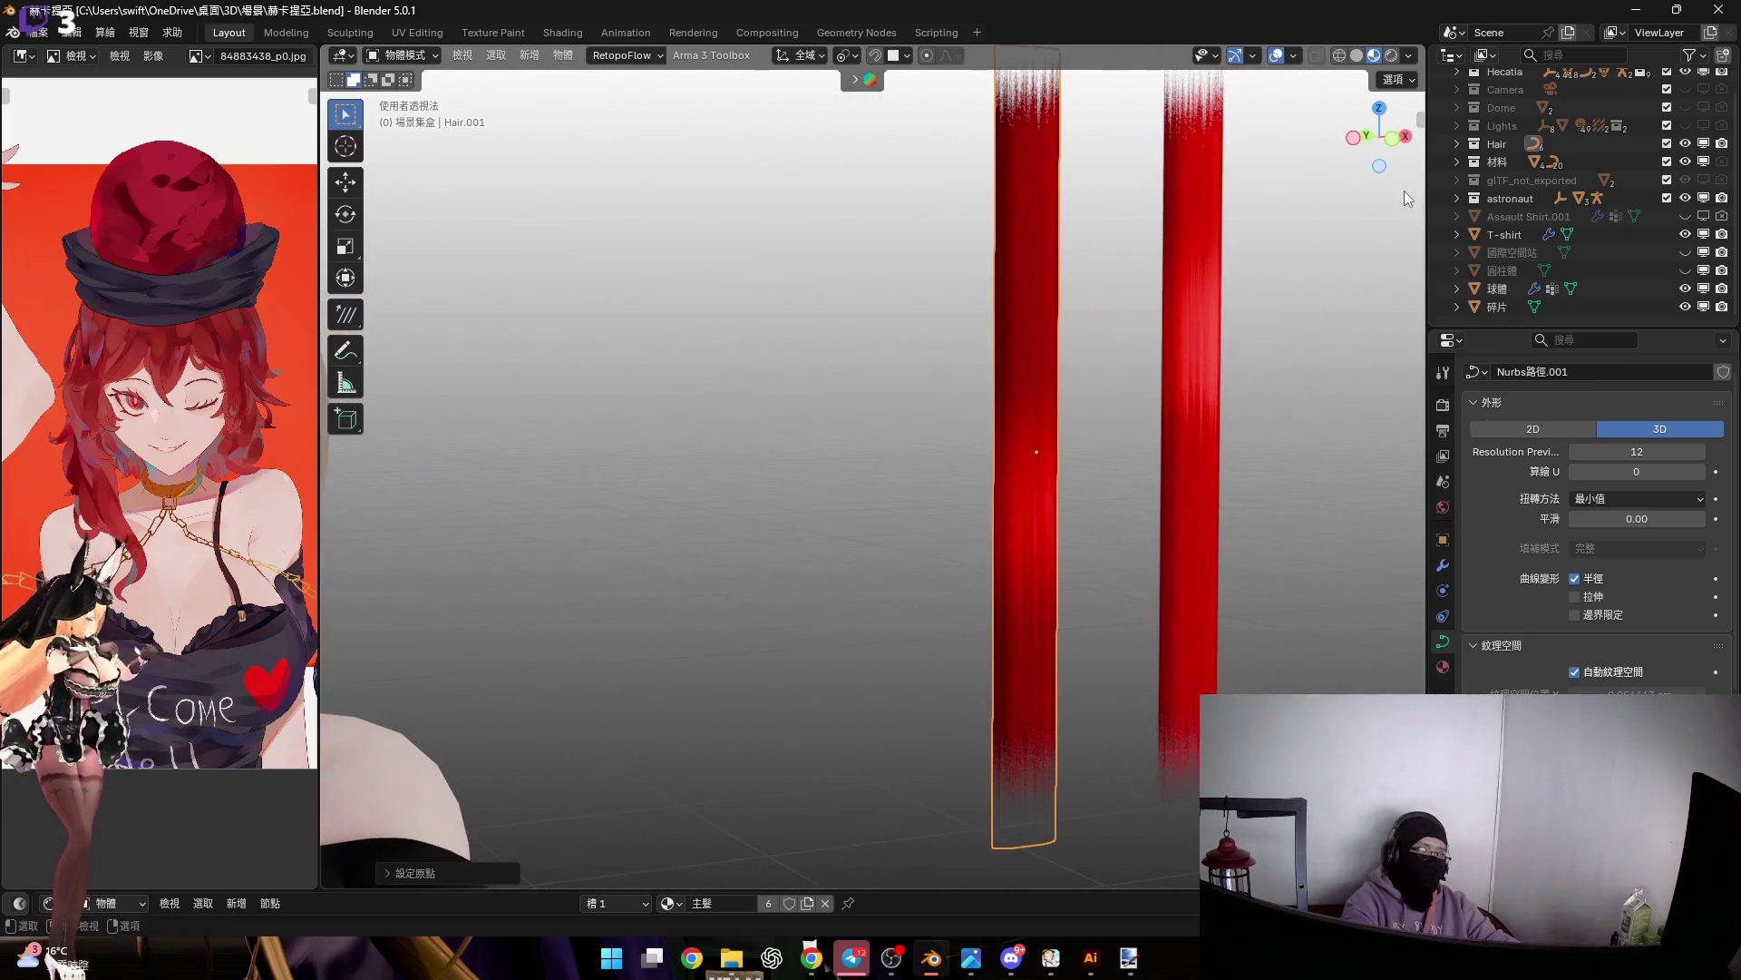
# Inspect Hair.001's control points in Edit Mode, then exit
pyautogui.click(1402, 138)
pyautogui.press('Tab')
pyautogui.scroll(3, 1004, 384)
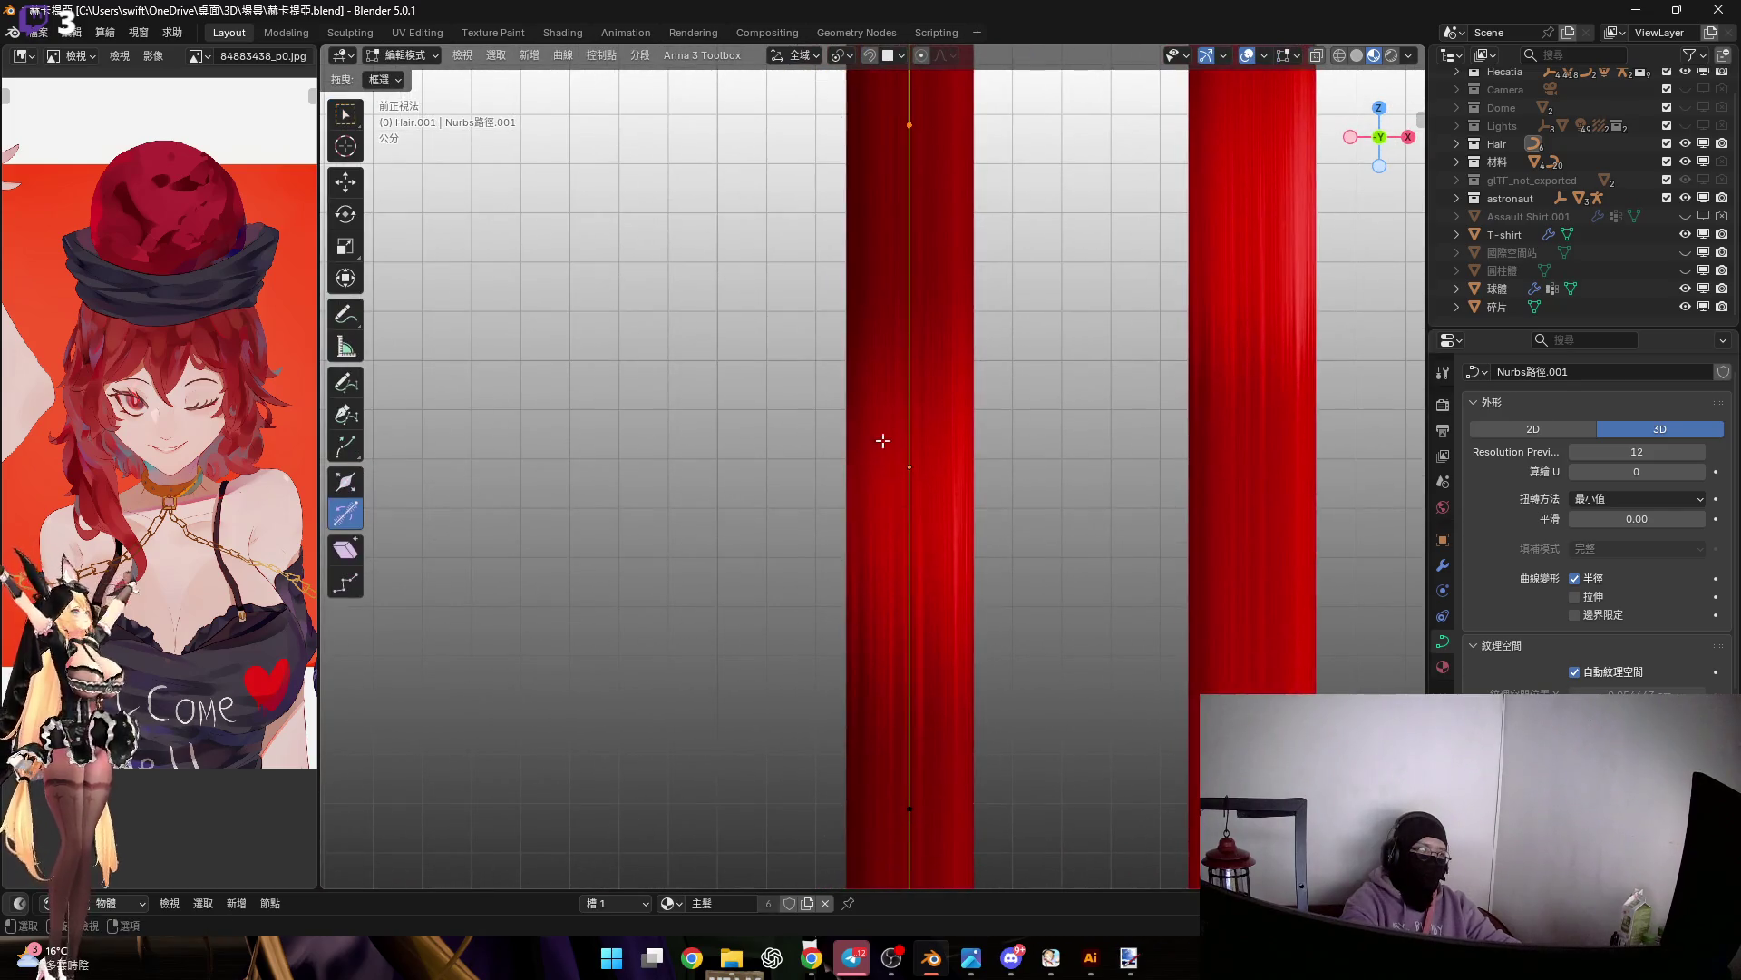
pyautogui.moveTo(946, 495)
pyautogui.mouseDown(button='middle')
pyautogui.moveTo(1058, 497)
pyautogui.moveTo(1003, 494)
pyautogui.moveTo(1030, 471)
pyautogui.moveTo(1046, 483)
pyautogui.moveTo(1025, 499)
pyautogui.moveTo(986, 454)
pyautogui.mouseUp(button='middle')
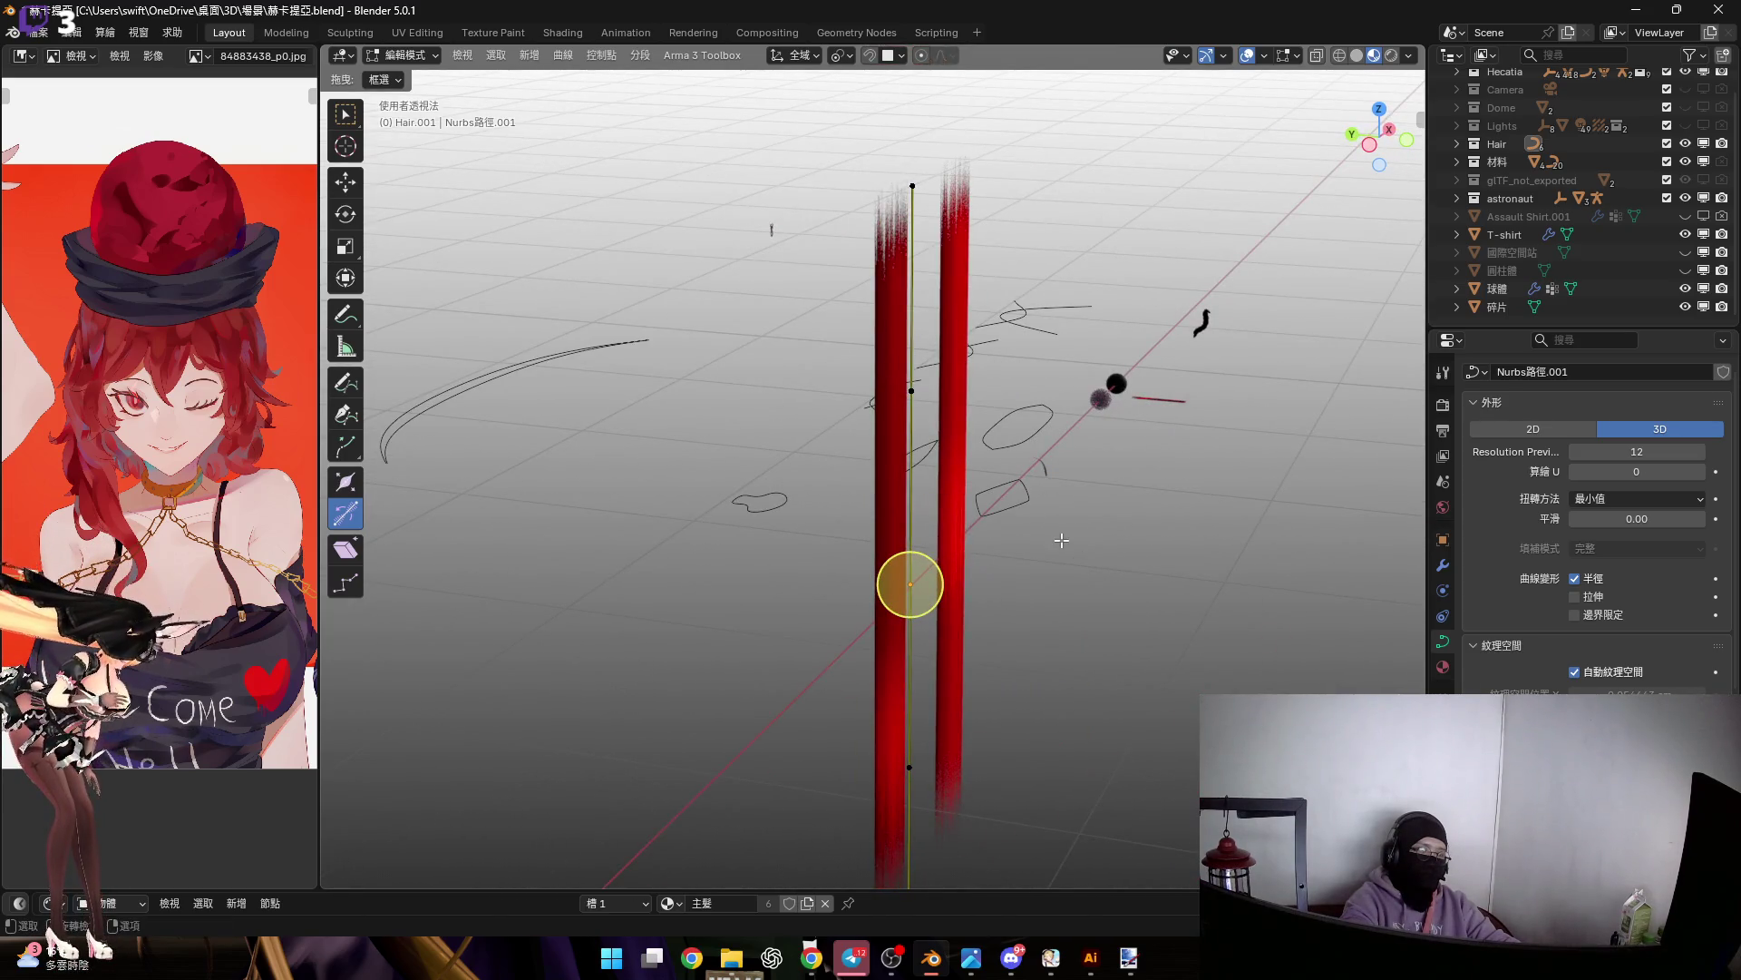
pyautogui.press('Tab')
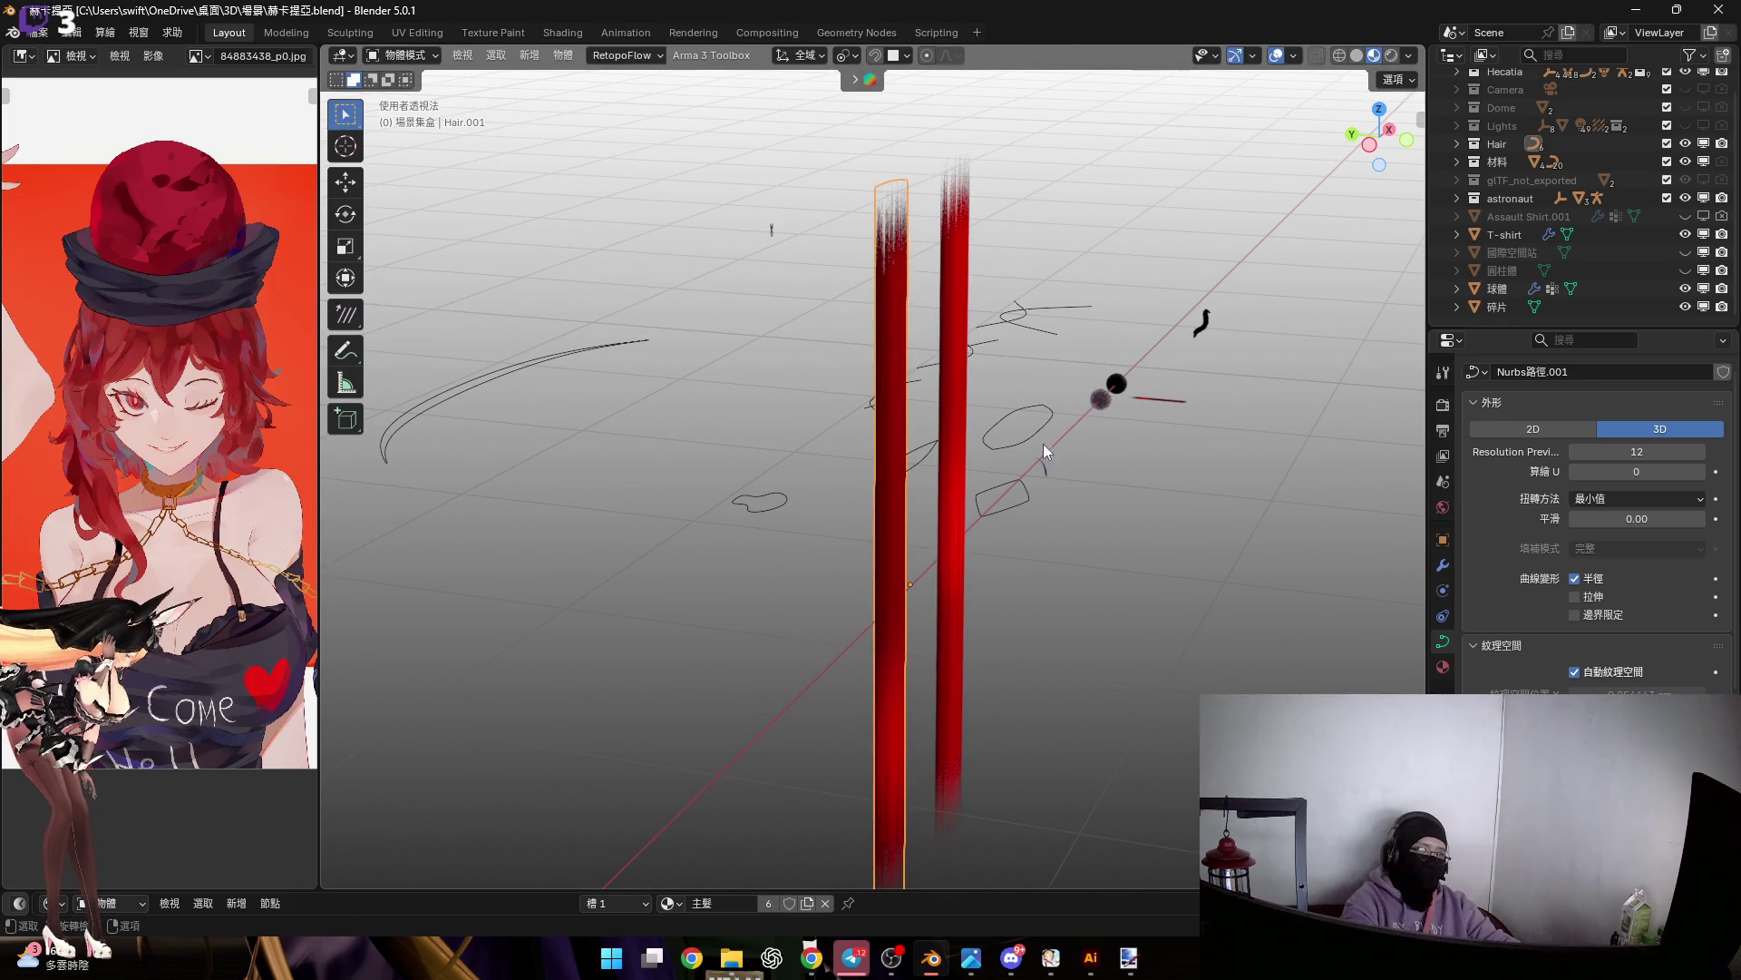
# Snap the 3D cursor to the two points at the Nurbs curve's left end
pyautogui.press('Tab')
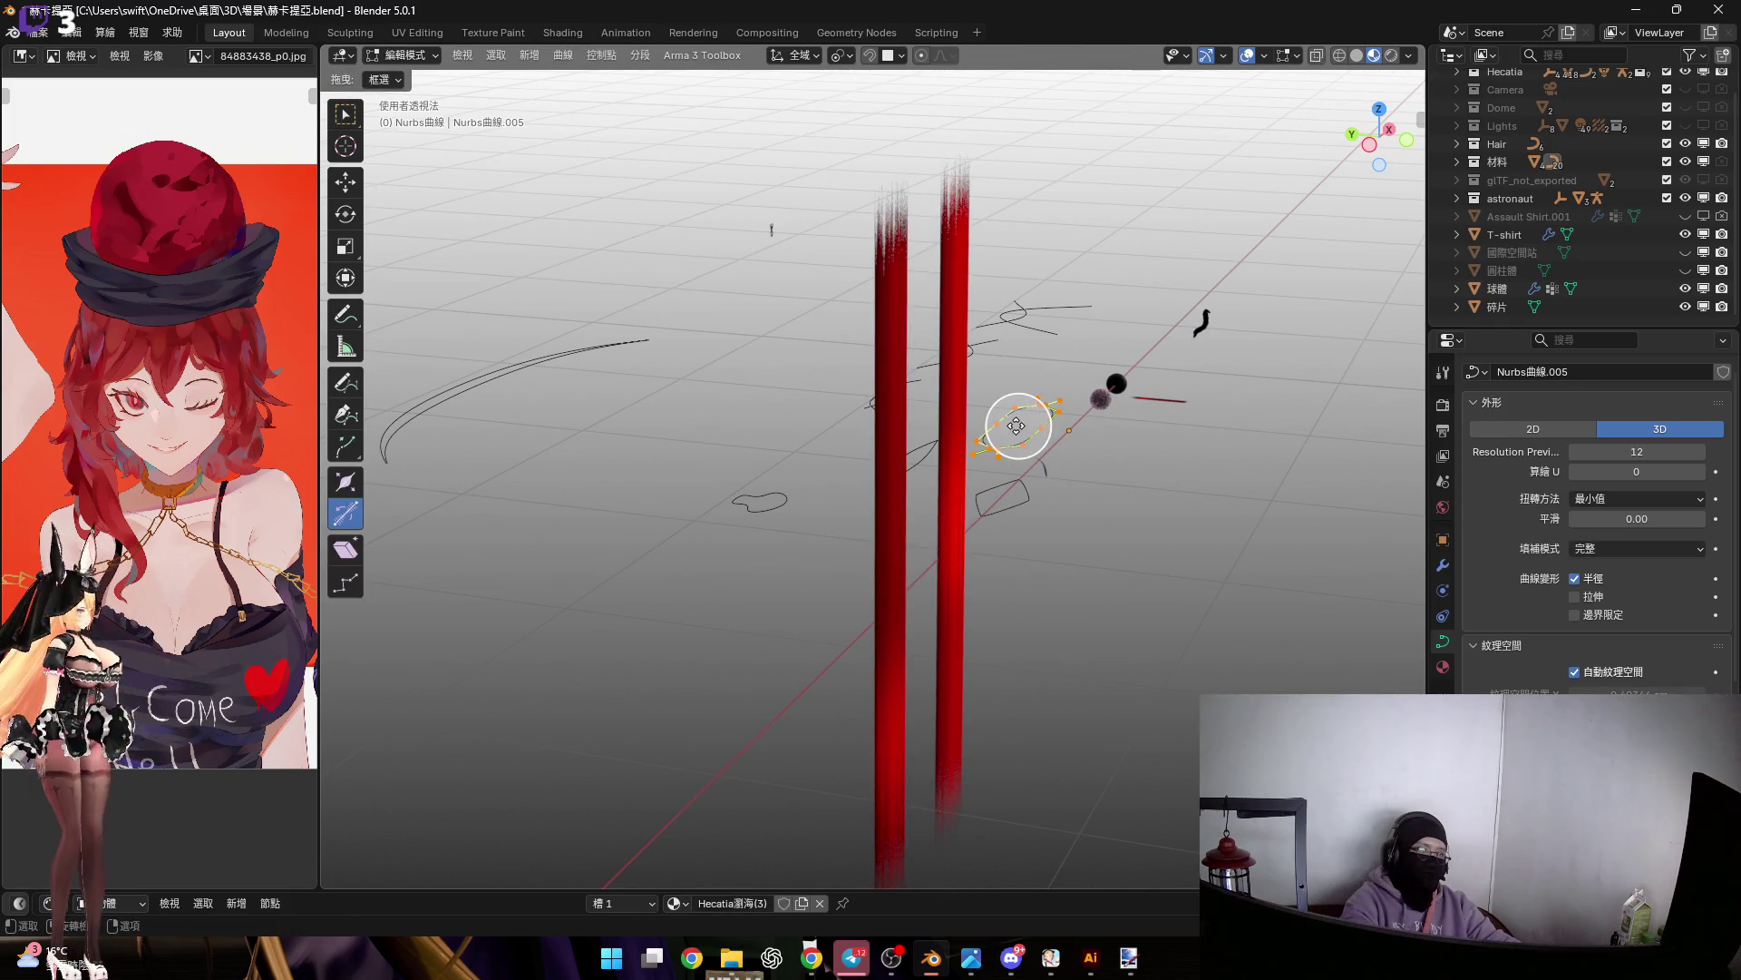
pyautogui.scroll(10, 1016, 427)
pyautogui.scroll(6, 1030, 472)
pyautogui.moveTo(840, 433); pyautogui.dragTo(730, 518, button='middle')
pyautogui.moveTo(709, 613); pyautogui.dragTo(709, 613)
pyautogui.keyDown('shift'); pyautogui.moveTo(1218, 455); pyautogui.dragTo(1050, 513, button='middle'); pyautogui.keyUp('shift')
pyautogui.hotkey('shift', 's')
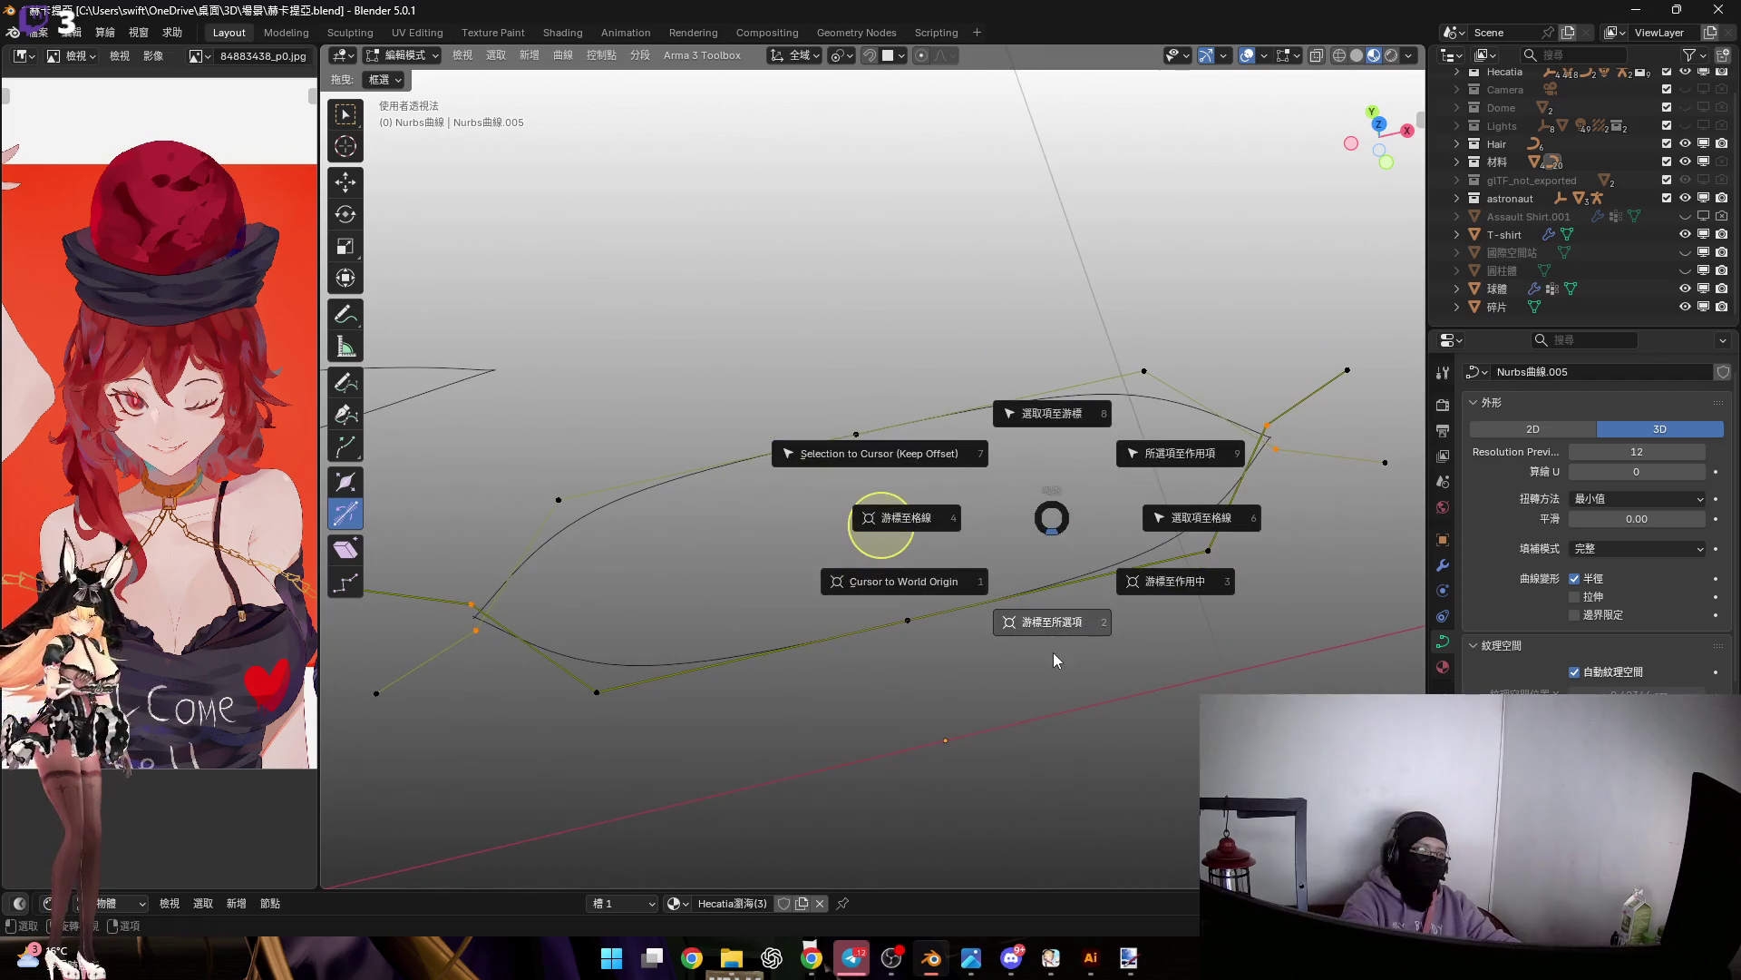
# Set the Nurbs curve's origin to the 3D cursor, then reselect Hair.001
pyautogui.press('Tab')
pyautogui.rightClick(1085, 568)
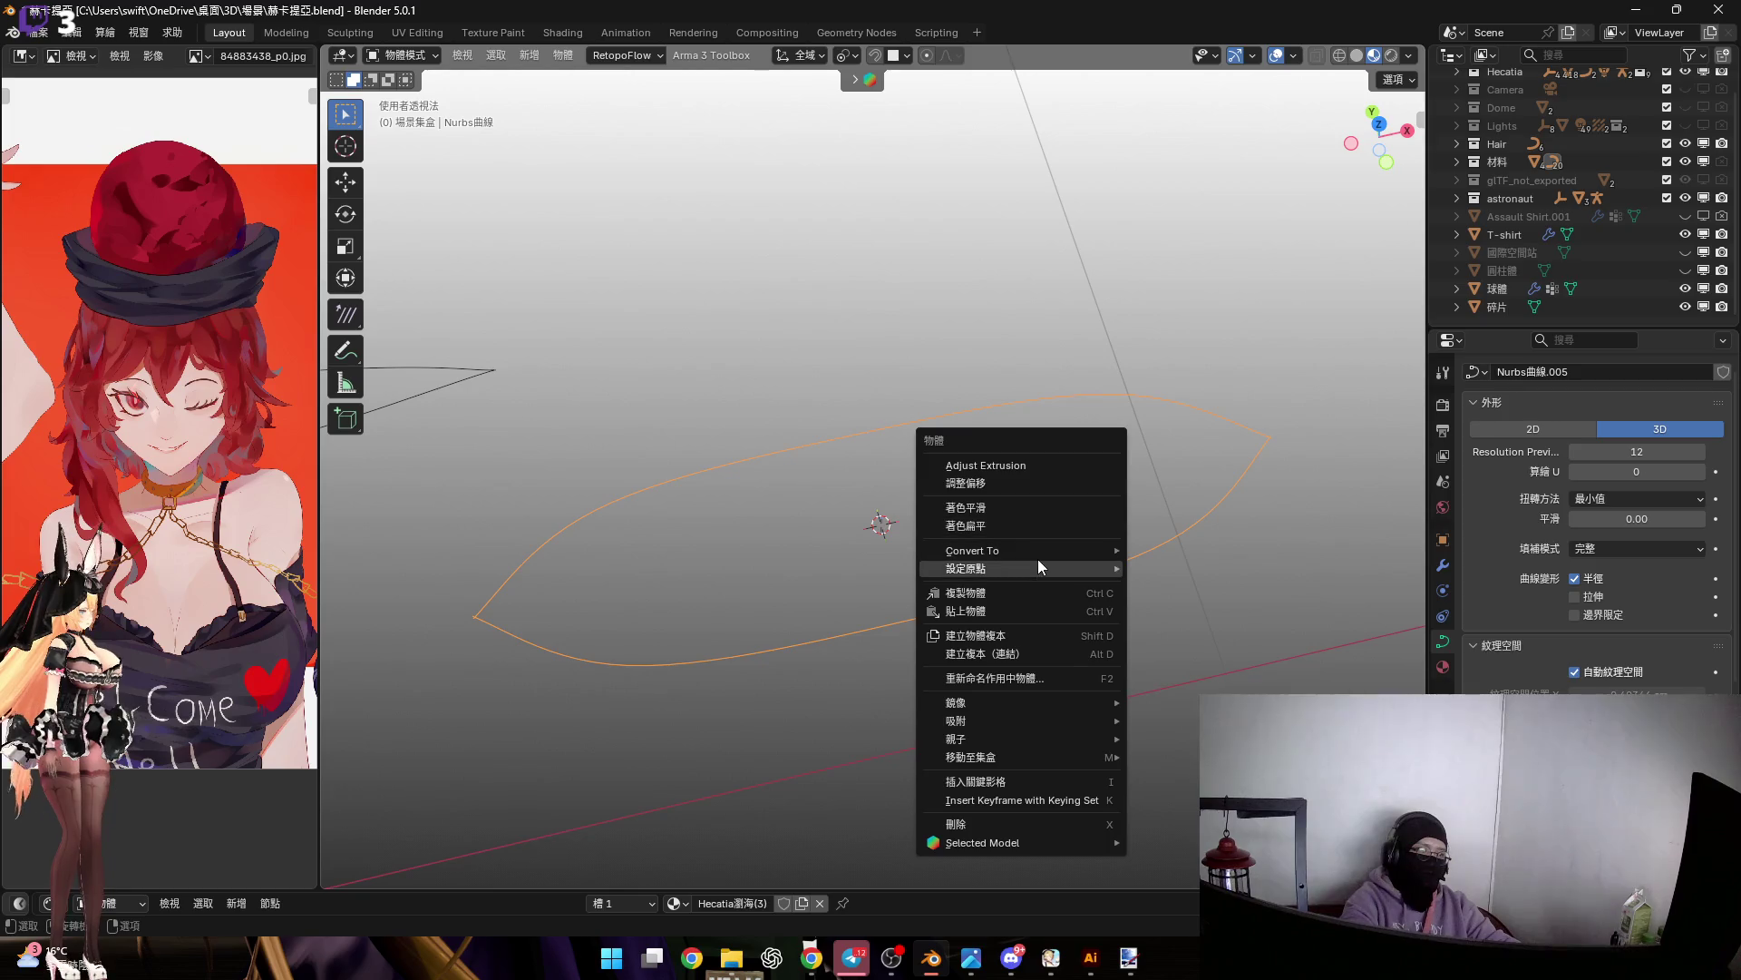
pyautogui.moveTo(1038, 566)
pyautogui.click(1212, 611)
pyautogui.moveTo(819, 553)
pyautogui.mouseDown(button='middle')
pyautogui.moveTo(825, 499)
pyautogui.moveTo(1204, 421)
pyautogui.moveTo(961, 381)
pyautogui.moveTo(693, 649)
pyautogui.moveTo(797, 419)
pyautogui.moveTo(657, 487)
pyautogui.moveTo(551, 439)
pyautogui.moveTo(567, 437)
pyautogui.mouseUp(button='middle')
pyautogui.scroll(-3, 1251, 417)
pyautogui.scroll(8, 796, 419)
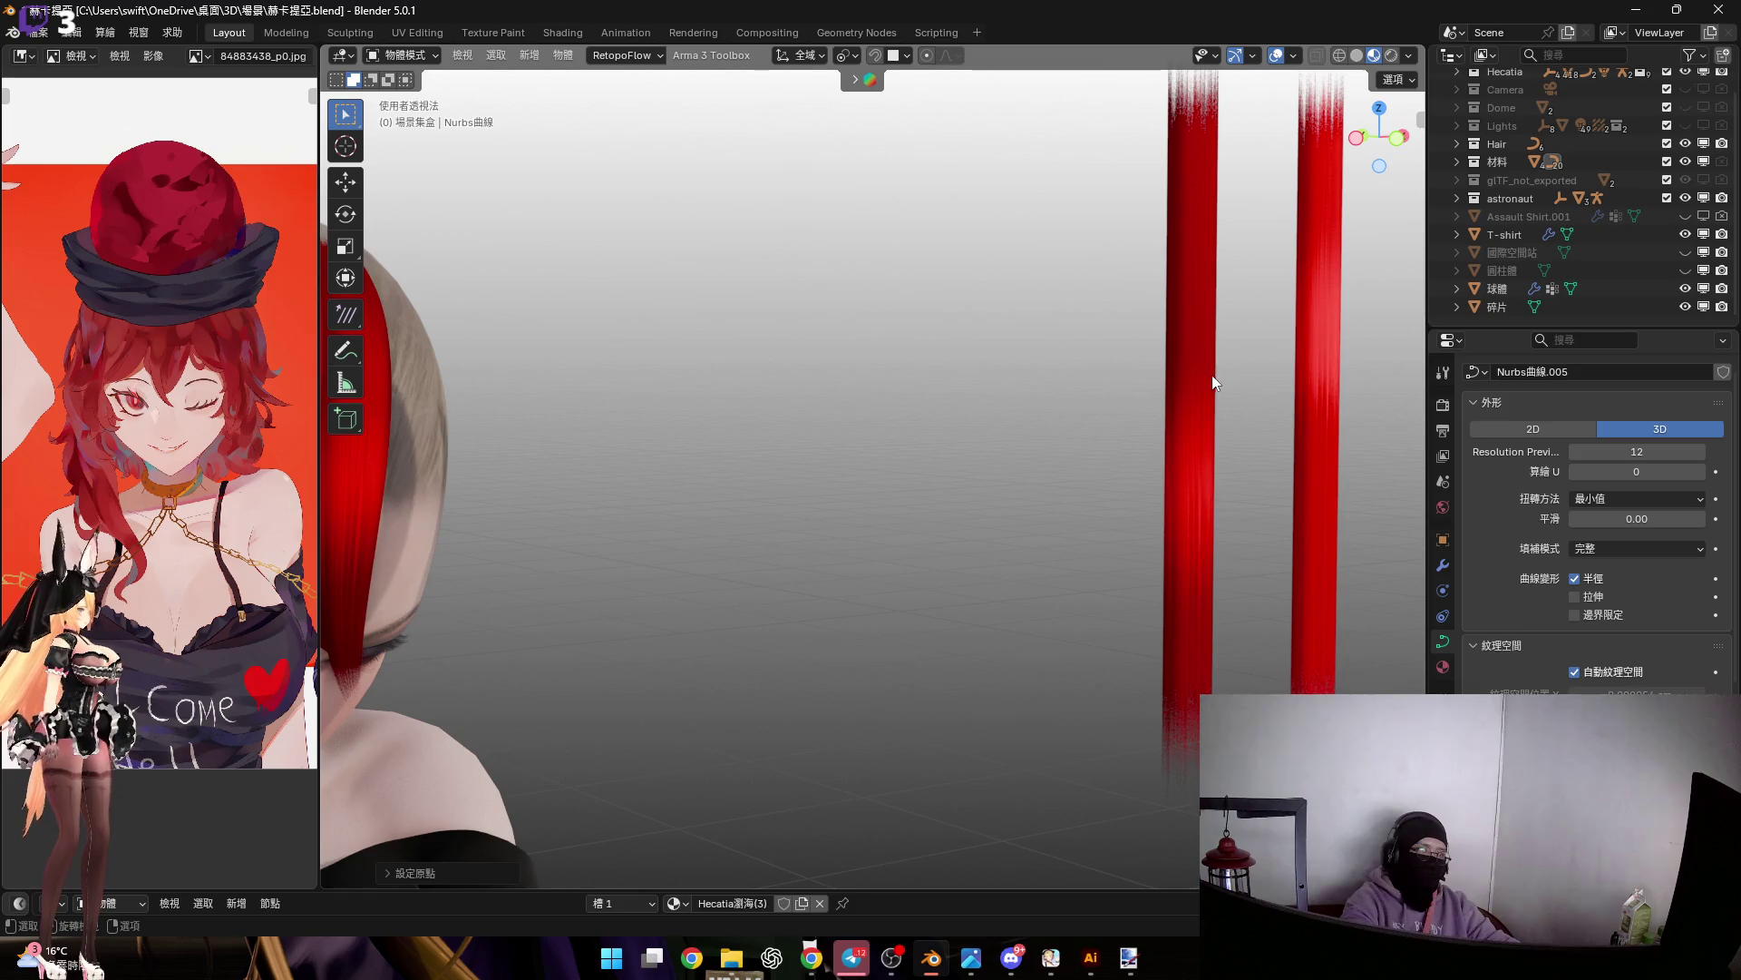
pyautogui.click(1077, 461)
# Select Hair.002 and move it along the Y axis
pyautogui.scroll(-1, 1079, 463)
pyautogui.moveTo(1079, 465)
pyautogui.mouseDown(button='middle')
pyautogui.moveTo(926, 443)
pyautogui.moveTo(1009, 454)
pyautogui.moveTo(880, 461)
pyautogui.moveTo(836, 408)
pyautogui.moveTo(916, 448)
pyautogui.mouseUp(button='middle')
pyautogui.scroll(-3, 1009, 454)
pyautogui.click(859, 447)
pyautogui.scroll(2, 907, 452)
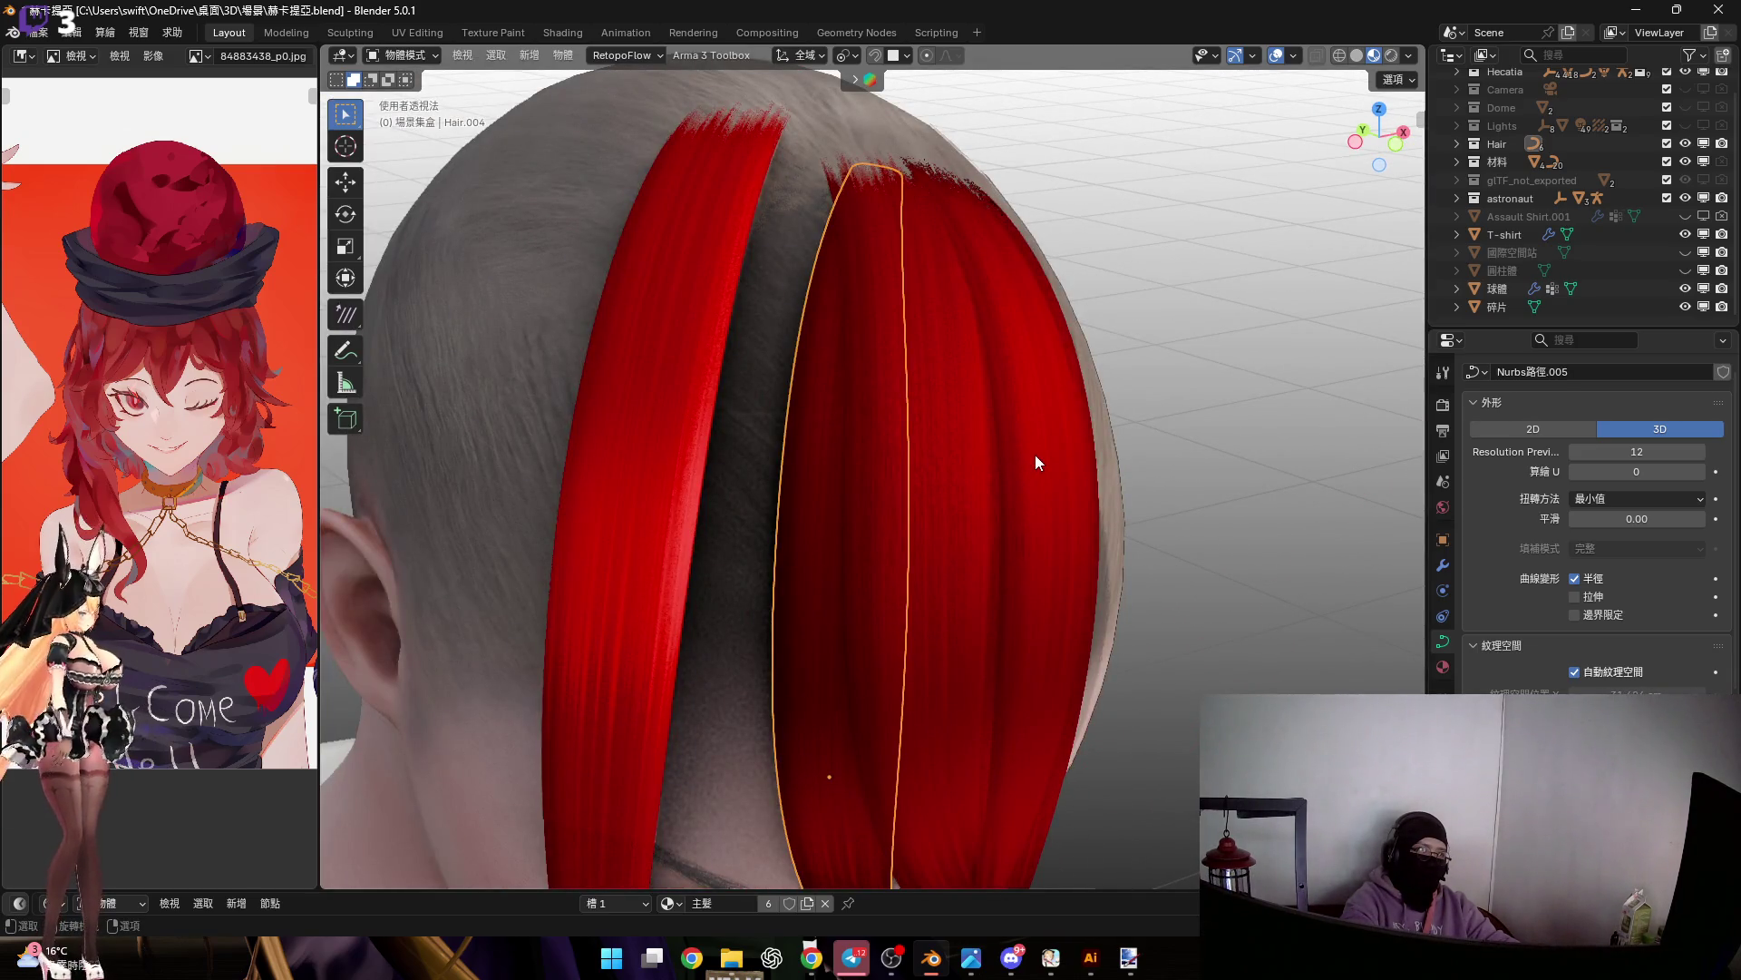
pyautogui.click(925, 451)
pyautogui.scroll(-2, 930, 454)
pyautogui.moveTo(937, 458)
pyautogui.mouseDown(button='middle')
pyautogui.moveTo(699, 358)
pyautogui.moveTo(706, 497)
pyautogui.mouseUp(button='middle')
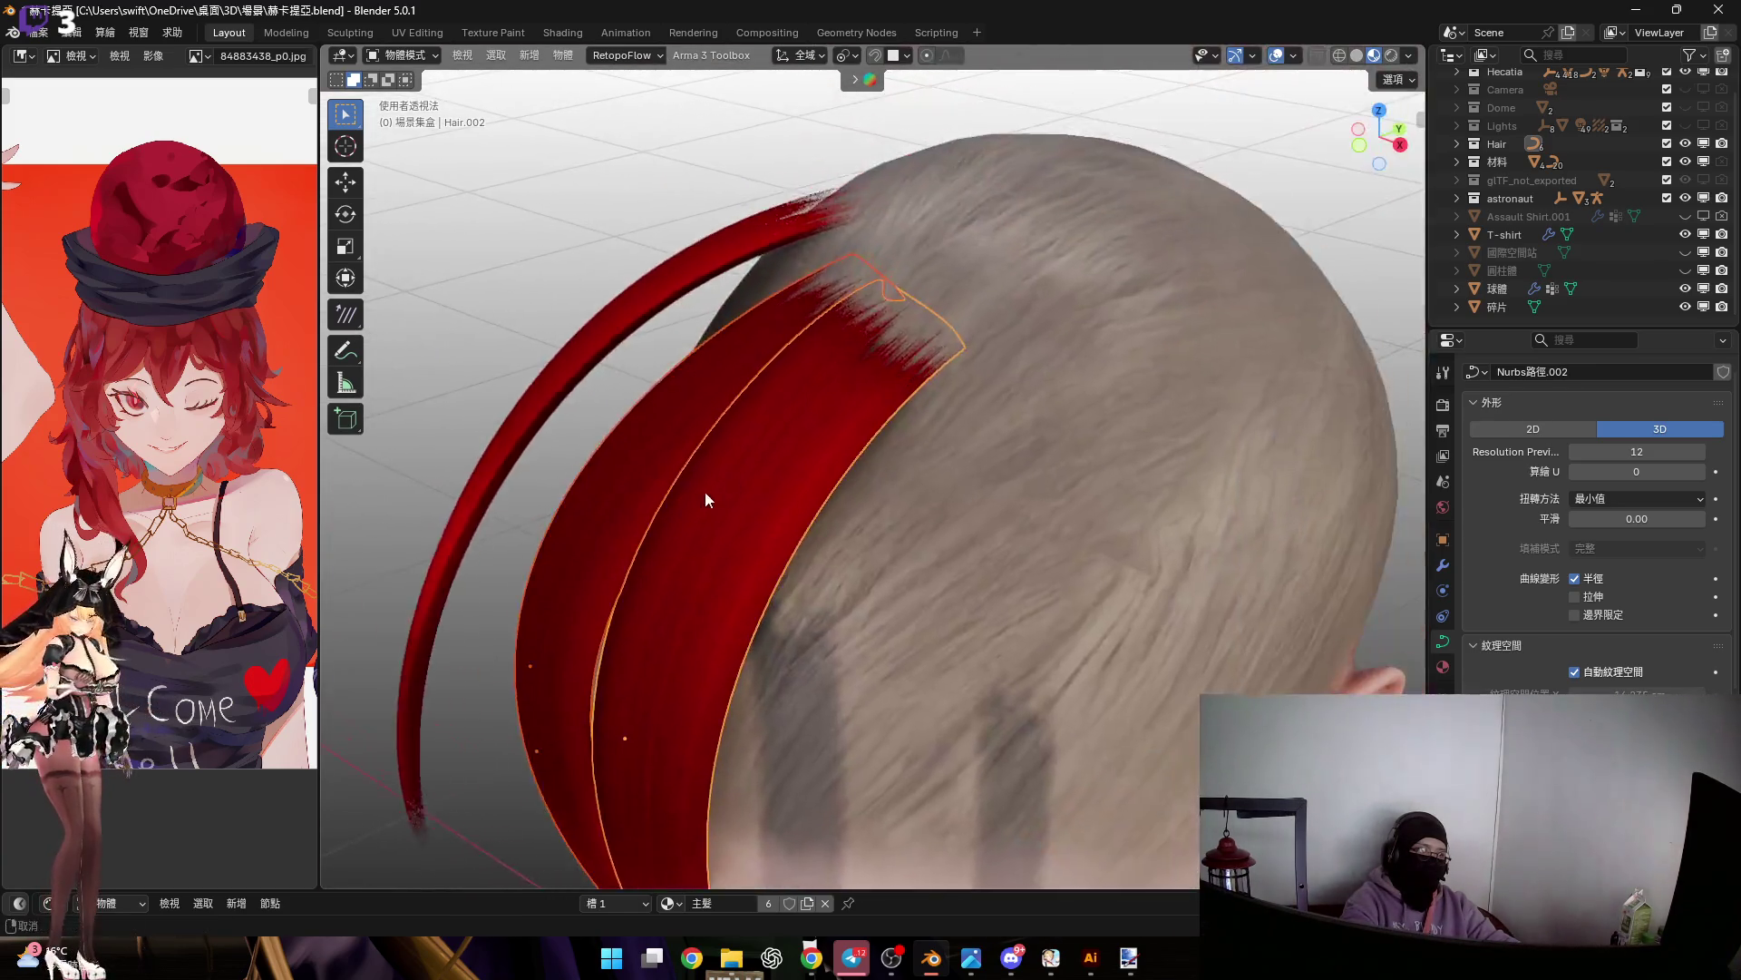
pyautogui.scroll(2, 825, 463)
pyautogui.press('g')
pyautogui.press('y')
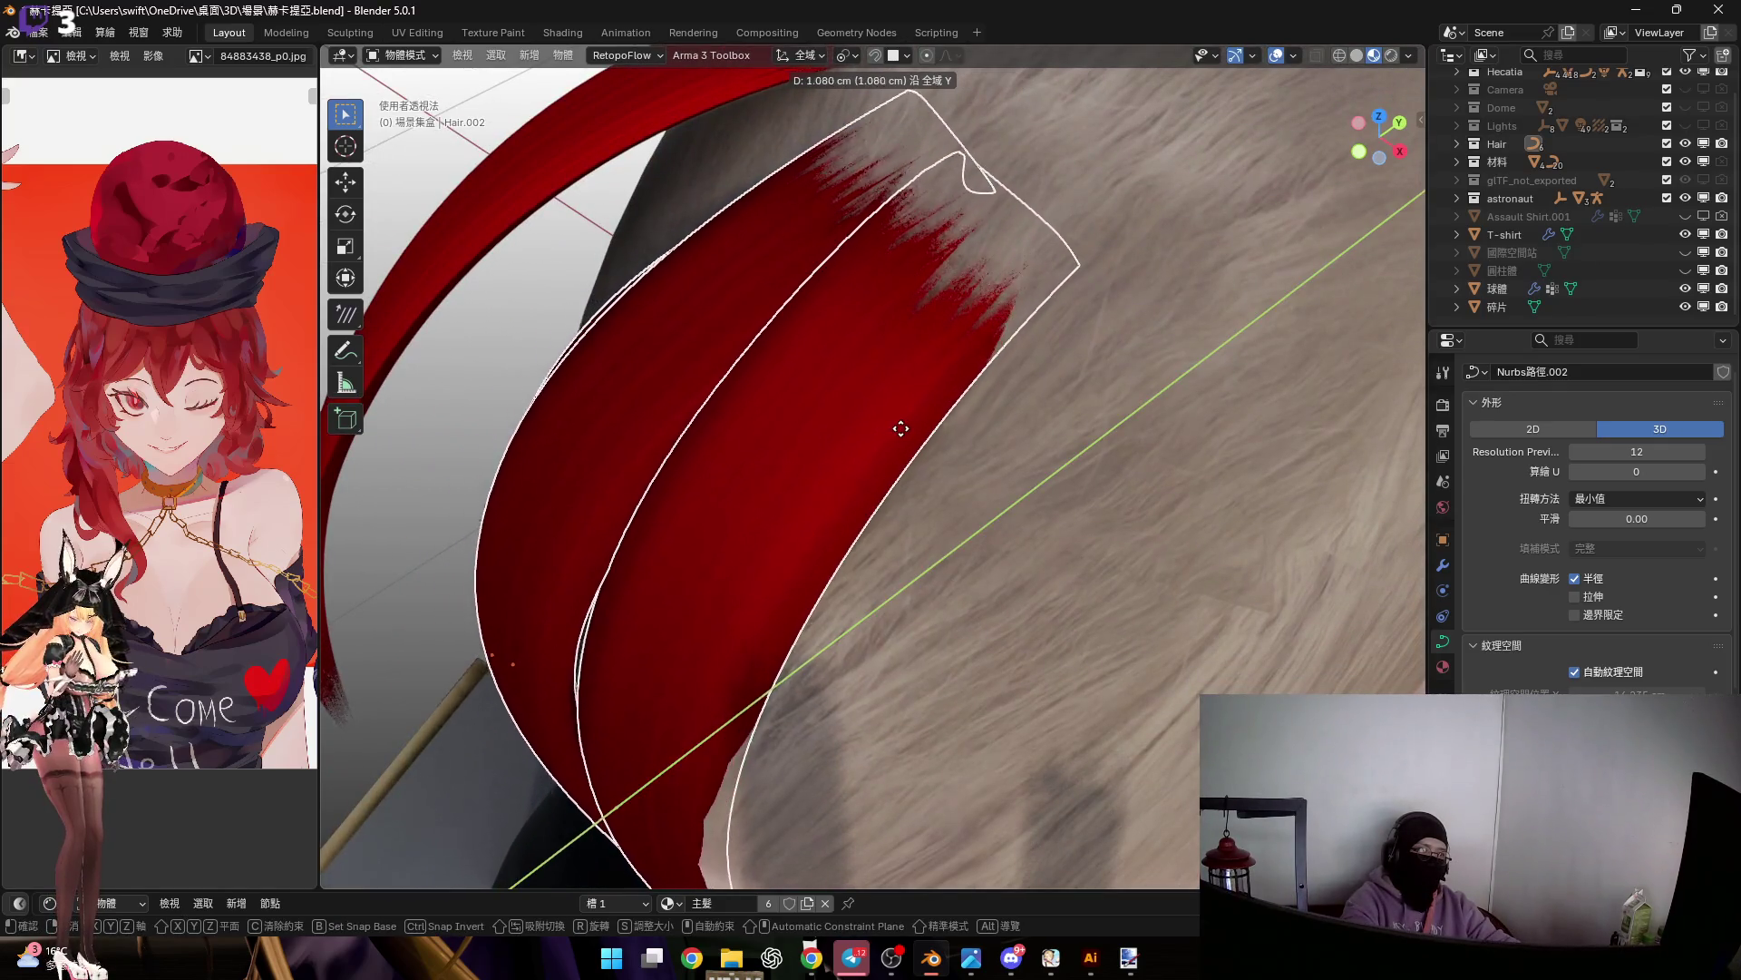
pyautogui.click(836, 488)
# Move Hair.006 along Z against the scalp, then open its curve in Edit Mode
pyautogui.scroll(2, 826, 462)
pyautogui.scroll(-5, 820, 461)
pyautogui.moveTo(820, 460)
pyautogui.mouseDown(button='middle')
pyautogui.moveTo(955, 328)
pyautogui.moveTo(950, 490)
pyautogui.moveTo(843, 494)
pyautogui.moveTo(875, 585)
pyautogui.mouseUp(button='middle')
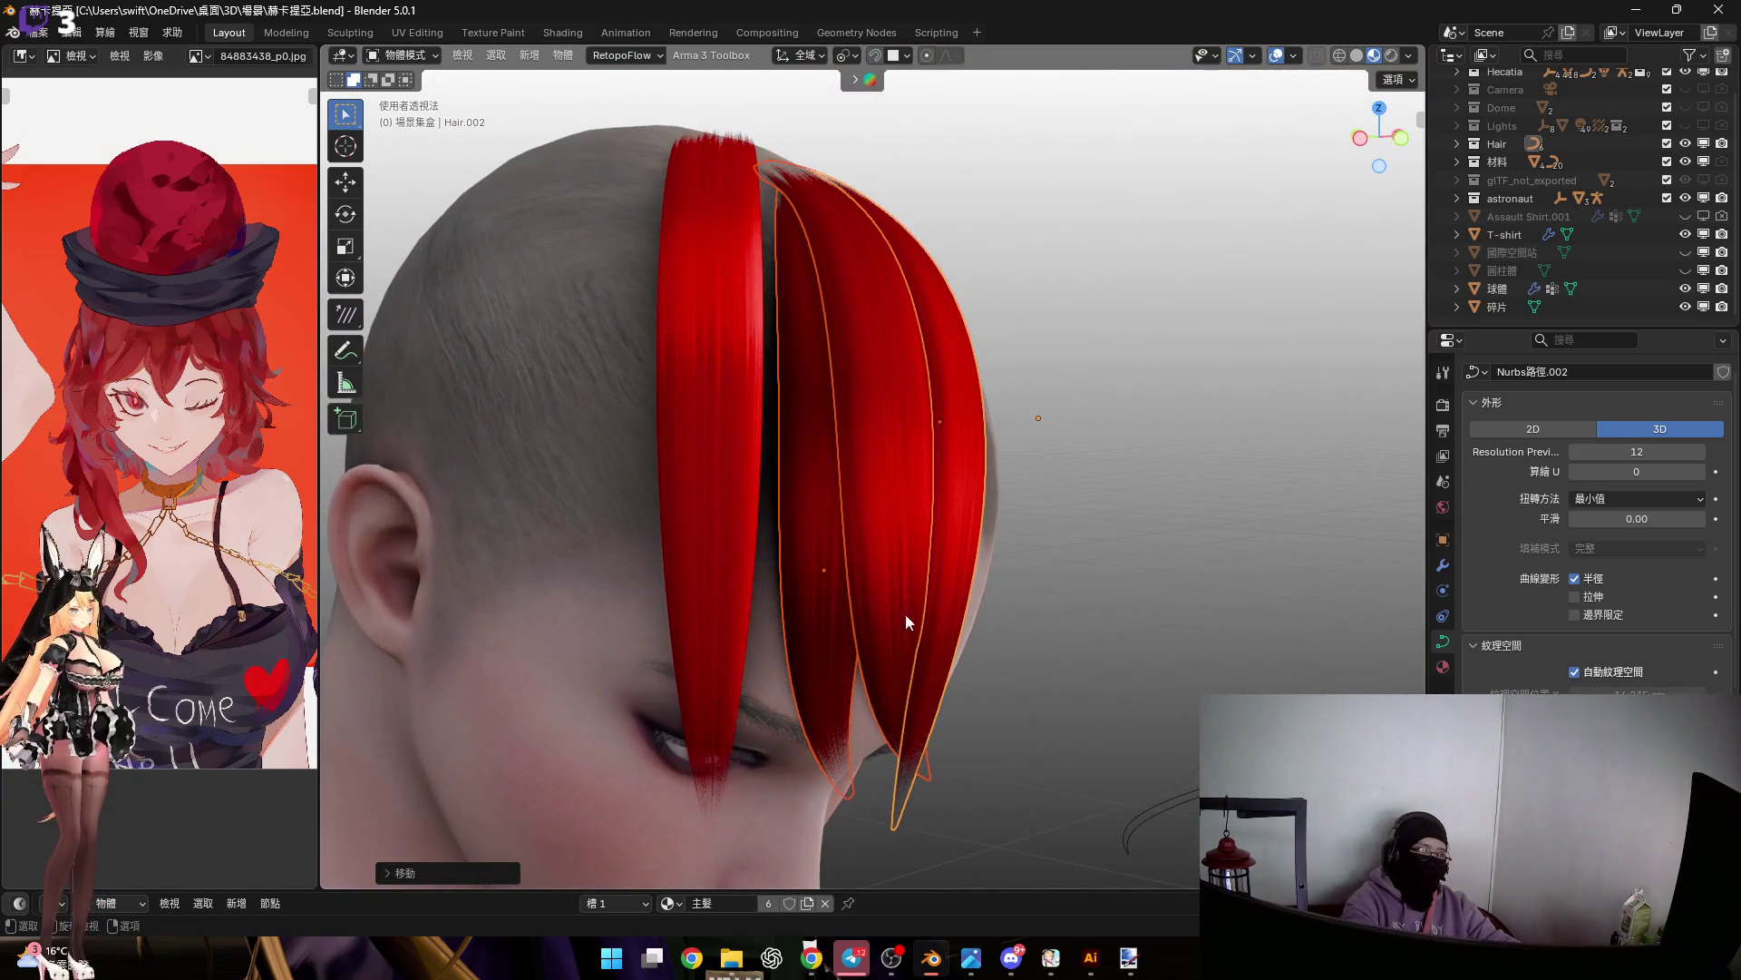
pyautogui.click(809, 438)
pyautogui.moveTo(809, 437); pyautogui.dragTo(842, 460, button='middle')
pyautogui.moveTo(925, 483)
pyautogui.mouseDown(button='middle')
pyautogui.moveTo(965, 465)
pyautogui.moveTo(738, 307)
pyautogui.mouseUp(button='middle')
pyautogui.scroll(4, 795, 368)
pyautogui.press('g')
pyautogui.moveTo(892, 476)
pyautogui.keyDown('alt'); pyautogui.mouseDown(button='middle')
pyautogui.moveTo(820, 474)
pyautogui.moveTo(818, 524)
pyautogui.mouseUp(button='middle'); pyautogui.keyUp('alt')
pyautogui.press('z')
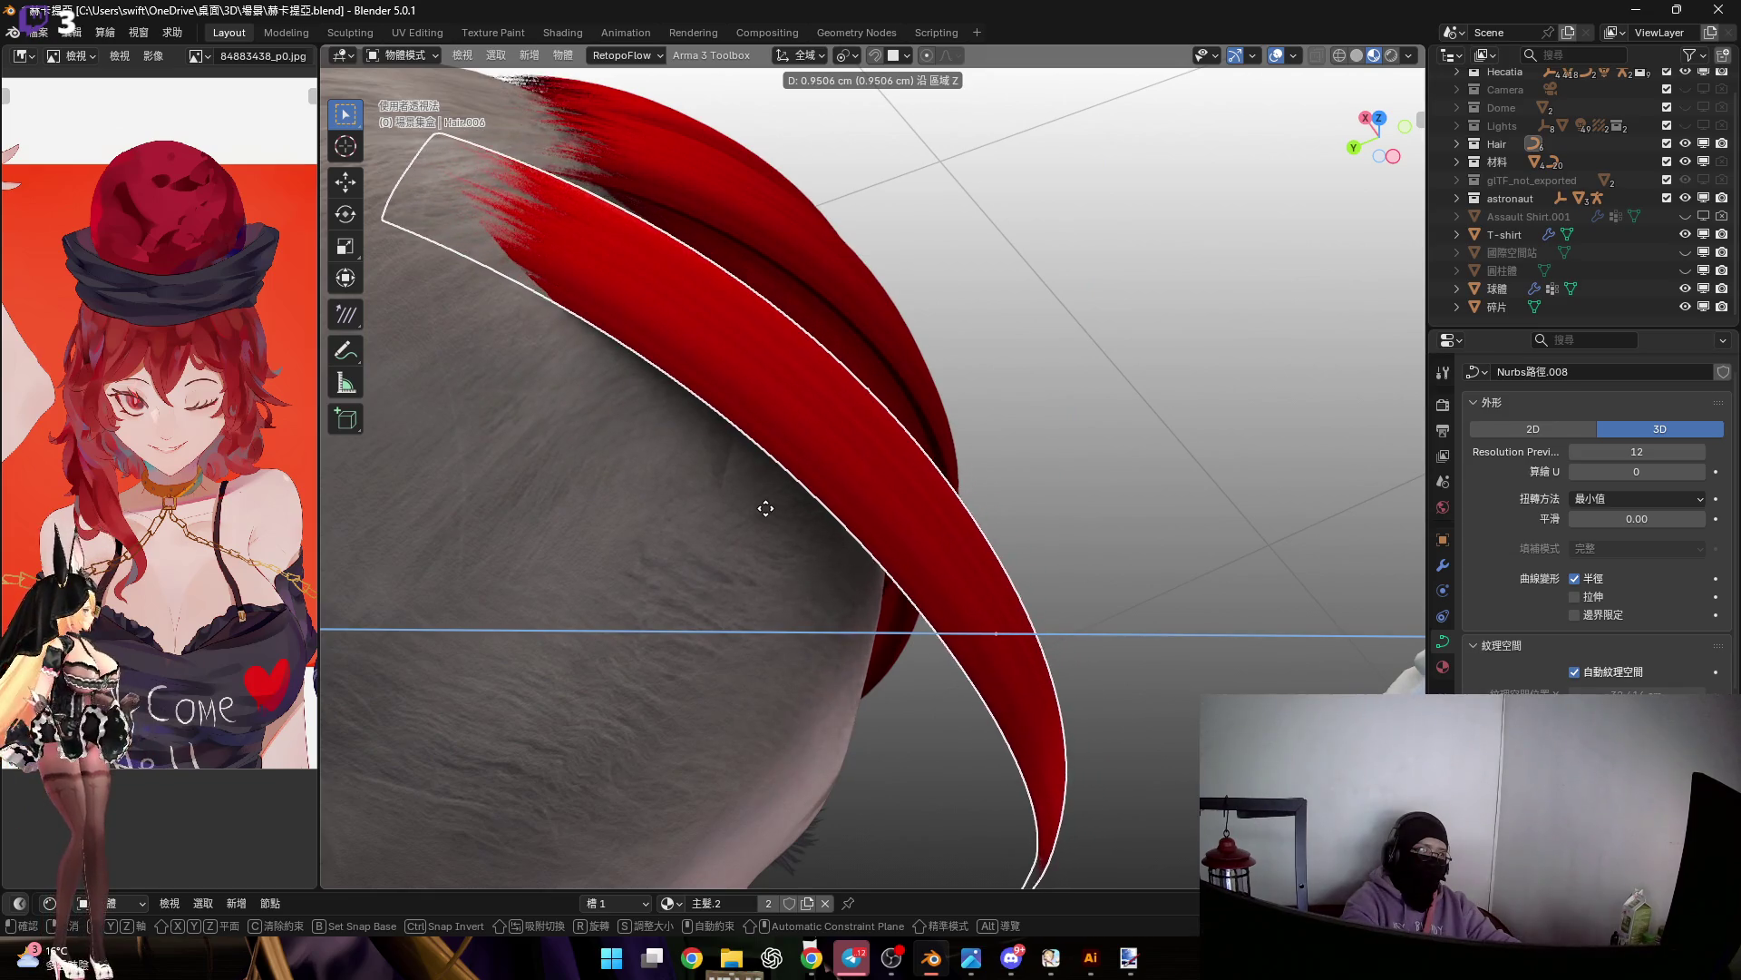
pyautogui.click(733, 399)
pyautogui.moveTo(733, 399); pyautogui.dragTo(815, 440, button='middle')
pyautogui.press('Tab')
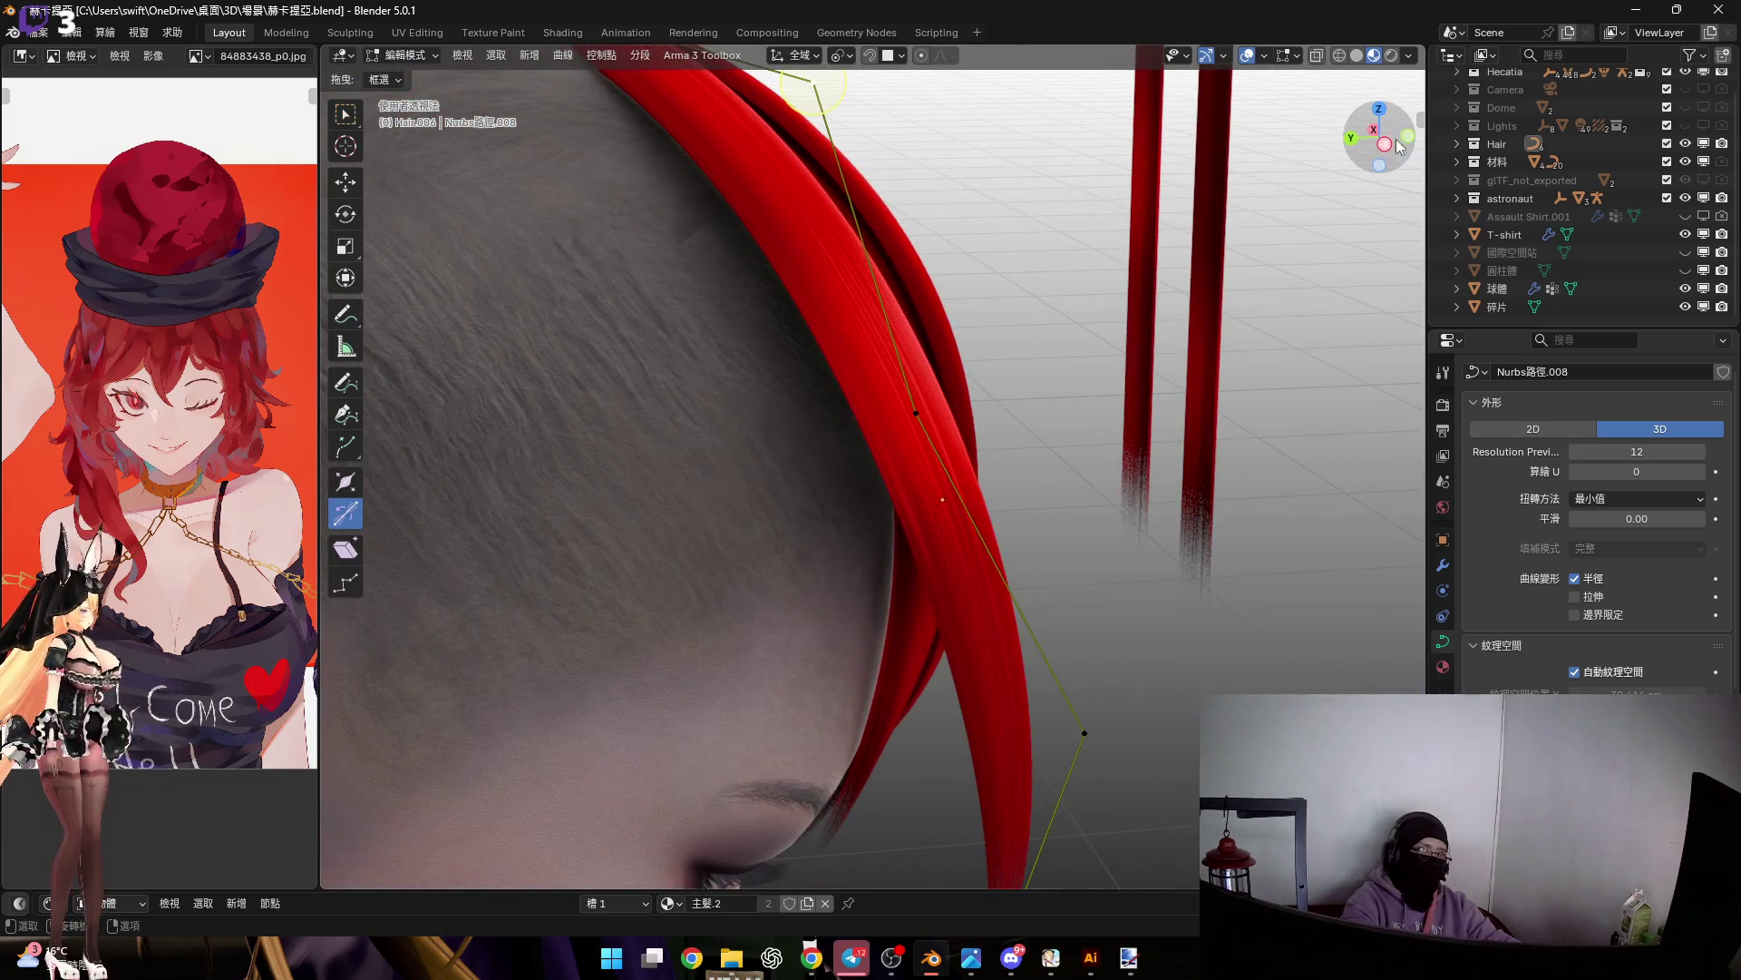
# From the front view, rotate the whole Hair.006 curve so it leans toward the forehead
pyautogui.click(1402, 141)
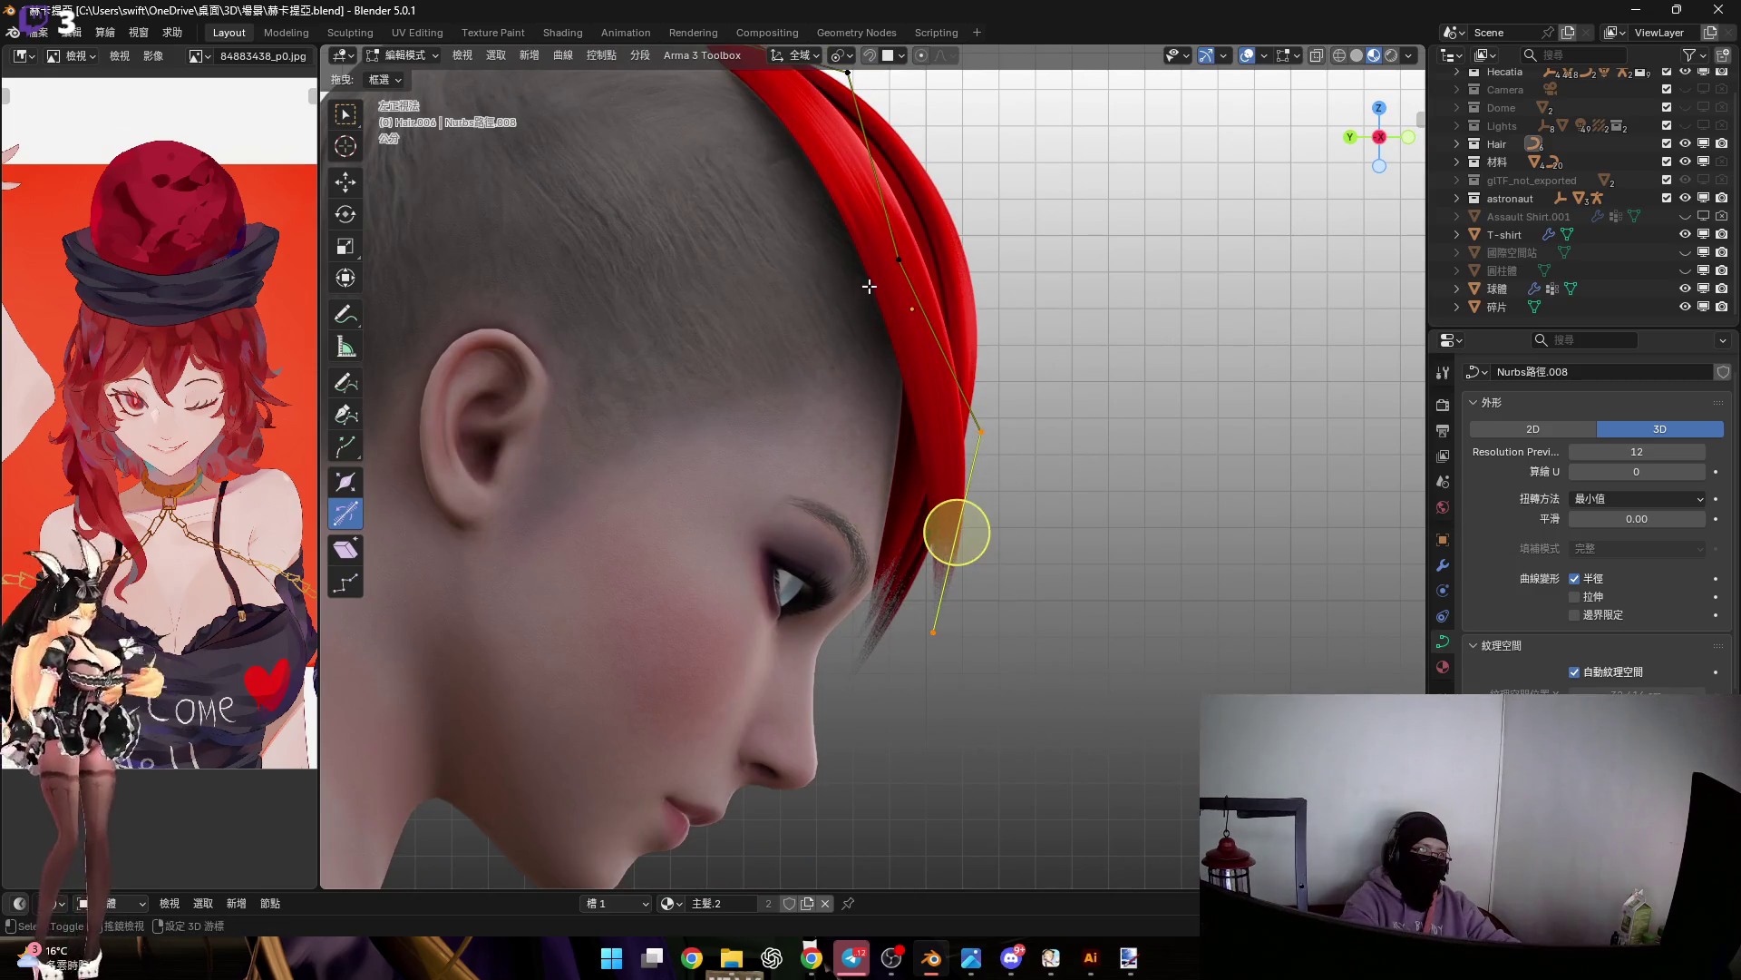
pyautogui.click(1409, 137)
pyautogui.press('r')
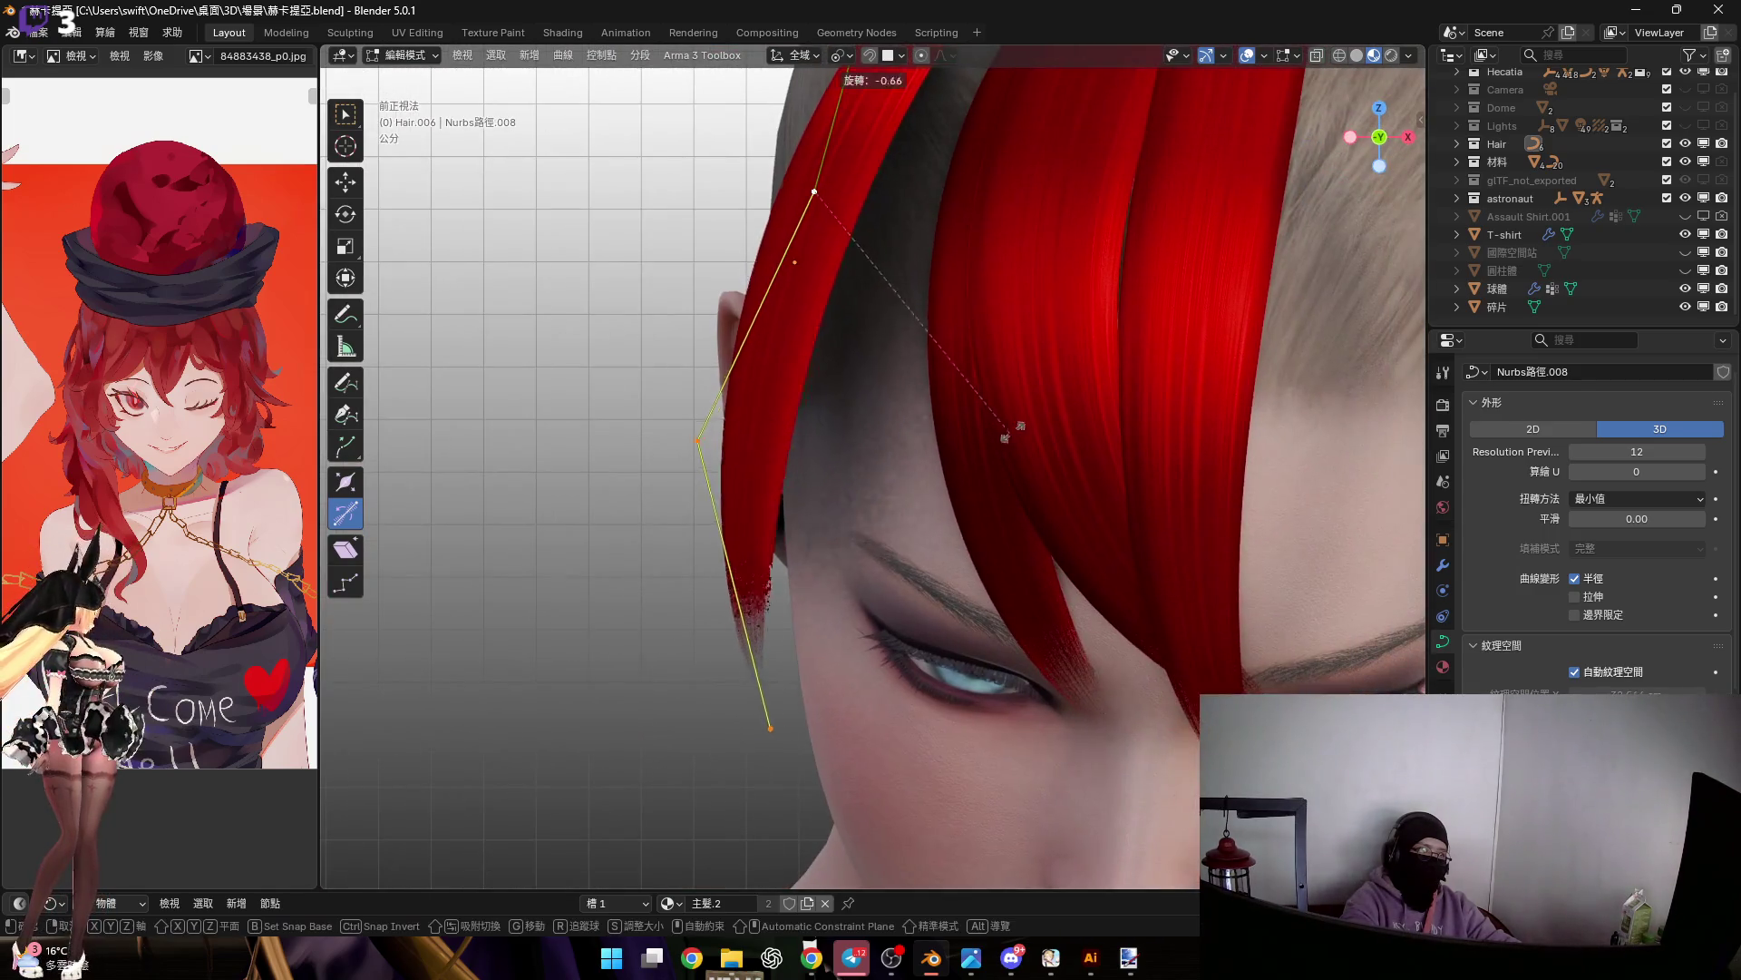
pyautogui.press('z')
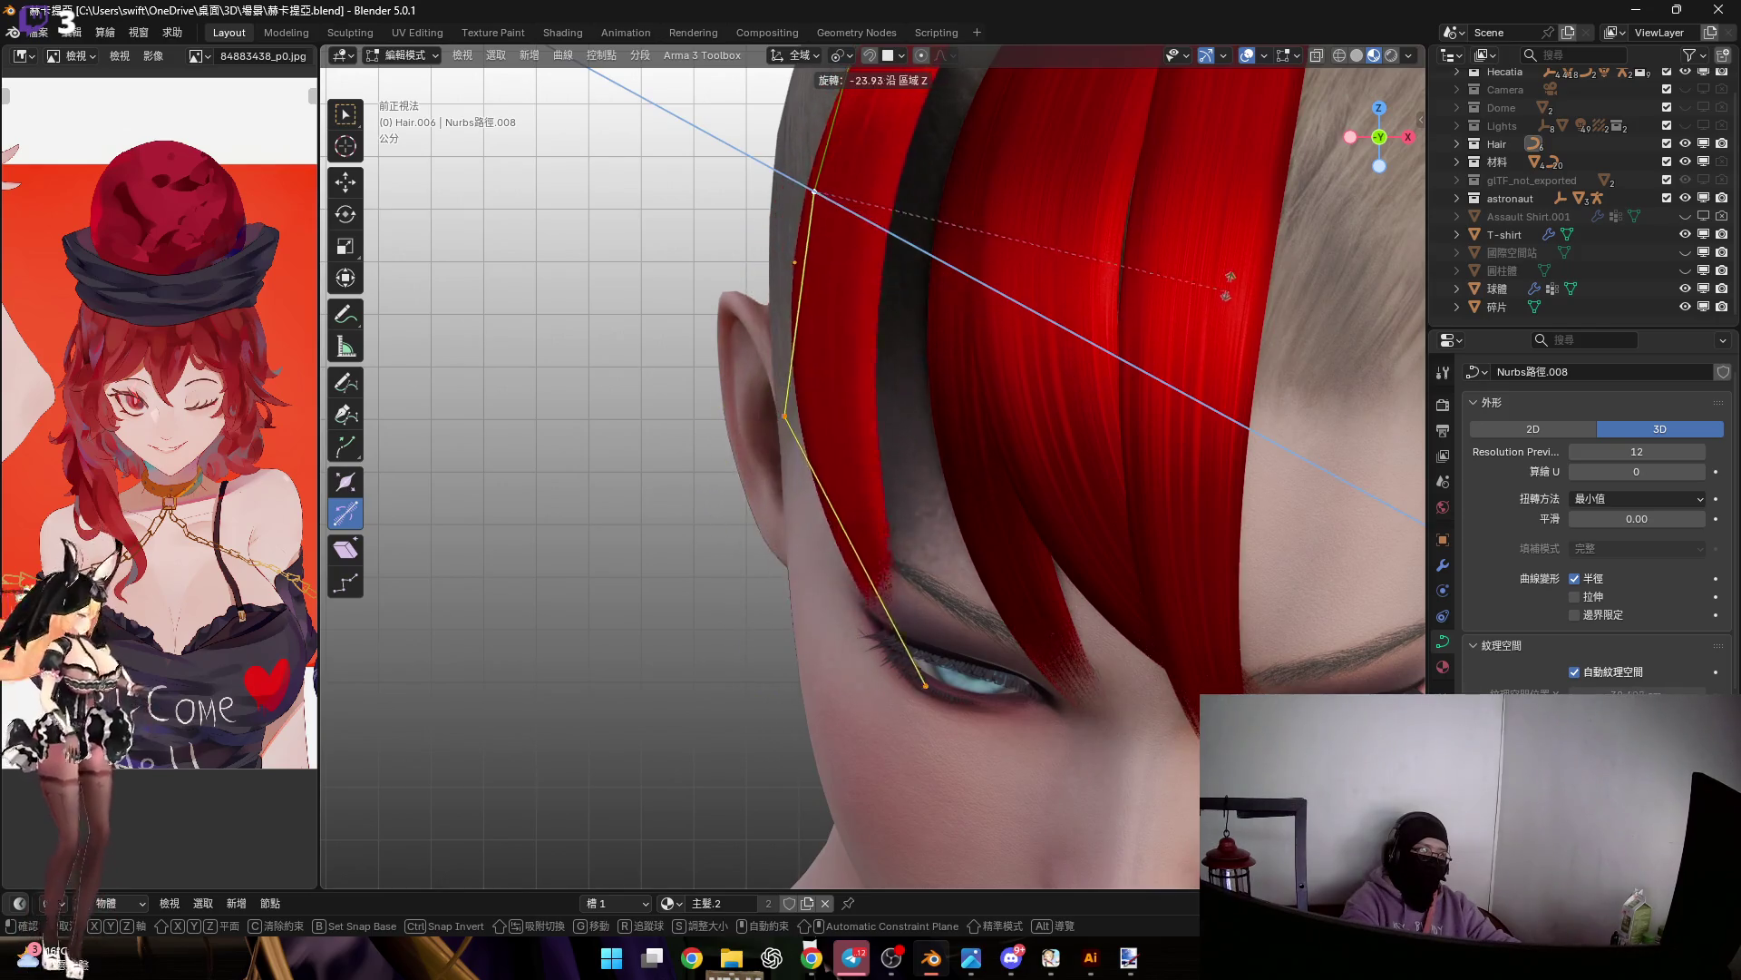
pyautogui.moveTo(1247, 258)
pyautogui.keyDown('alt'); pyautogui.mouseDown(button='middle')
pyautogui.moveTo(937, 478)
pyautogui.moveTo(980, 408)
pyautogui.mouseUp(button='middle'); pyautogui.keyUp('alt')
pyautogui.press('z')
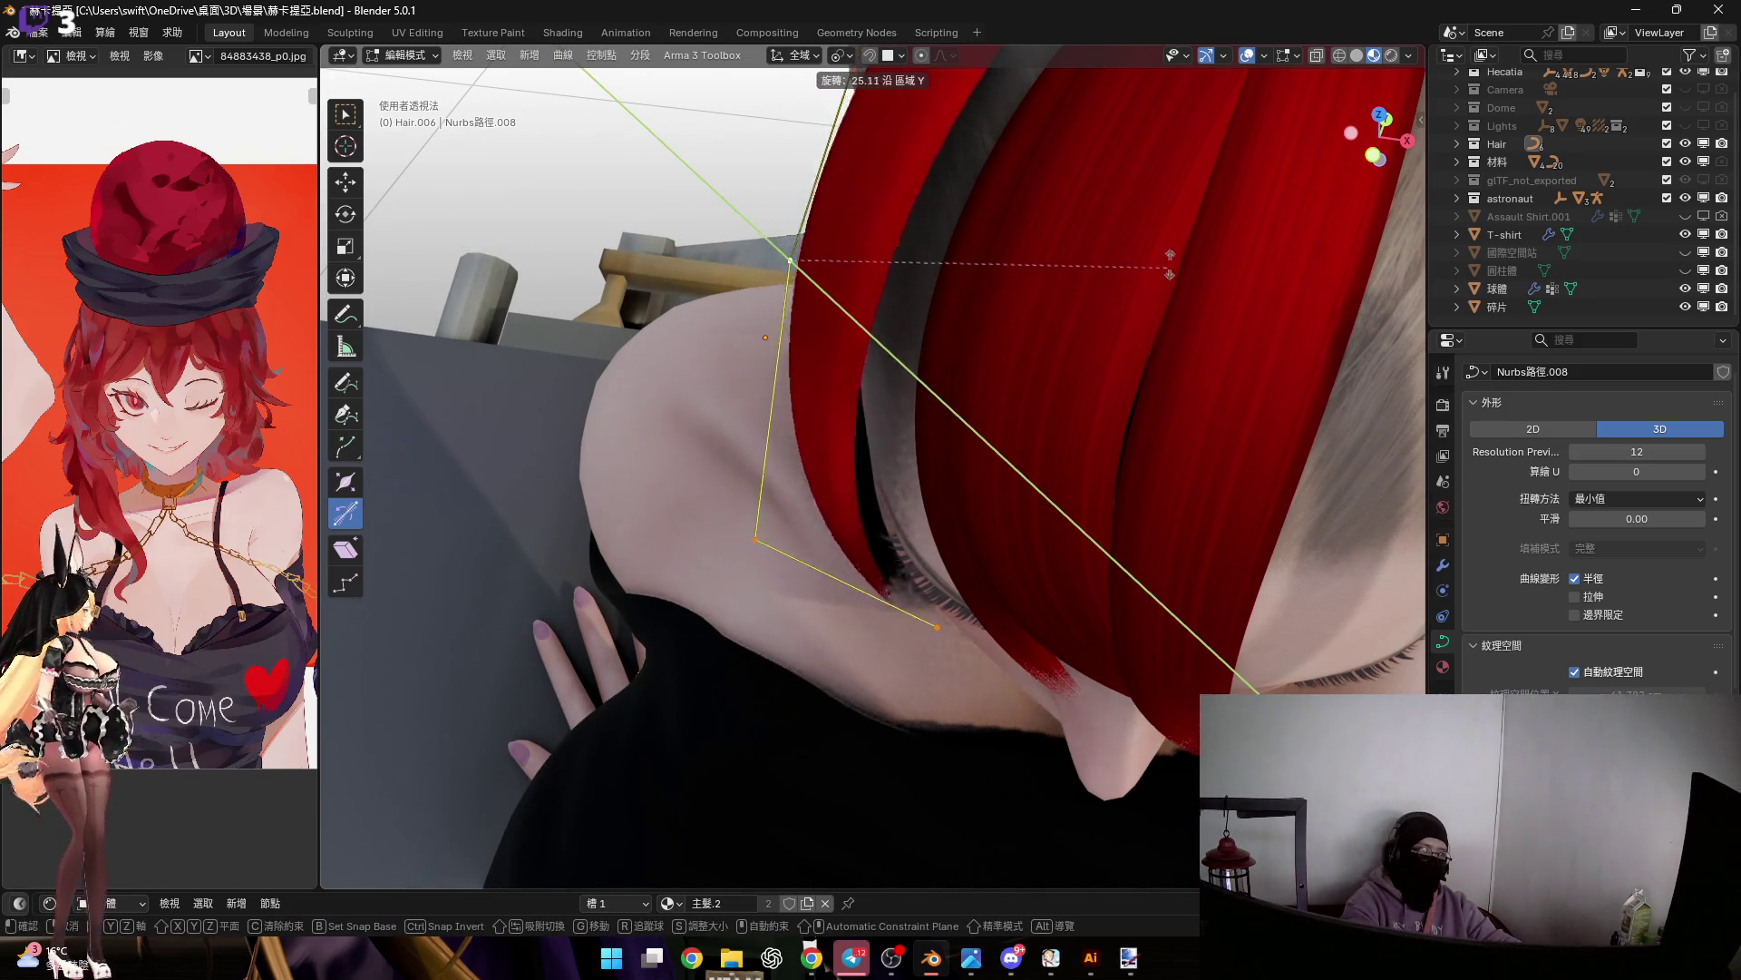
pyautogui.click(823, 515)
# Check the strand in straight side and front views, then rotate its points again
pyautogui.moveTo(992, 438); pyautogui.dragTo(1135, 321, button='middle')
pyautogui.scroll(2, 1134, 321)
pyautogui.click(1384, 139)
pyautogui.moveTo(961, 708); pyautogui.dragTo(1003, 502, button='middle')
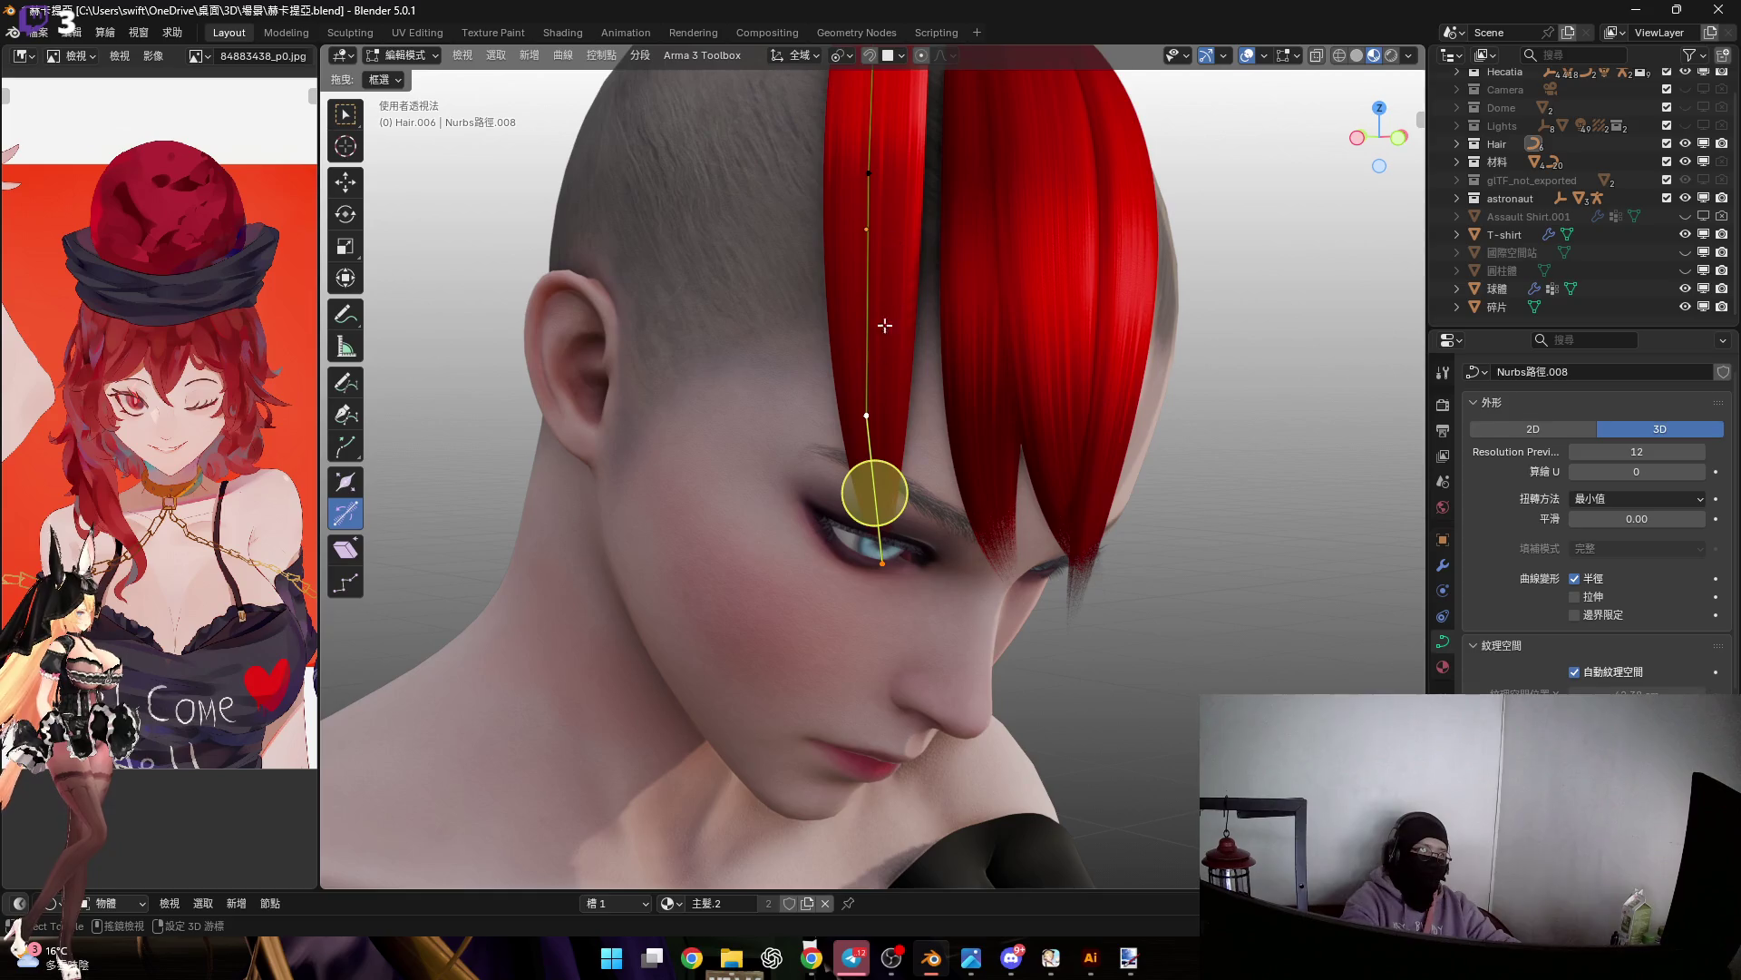
pyautogui.click(1396, 141)
pyautogui.scroll(2, 879, 420)
pyautogui.press('r')
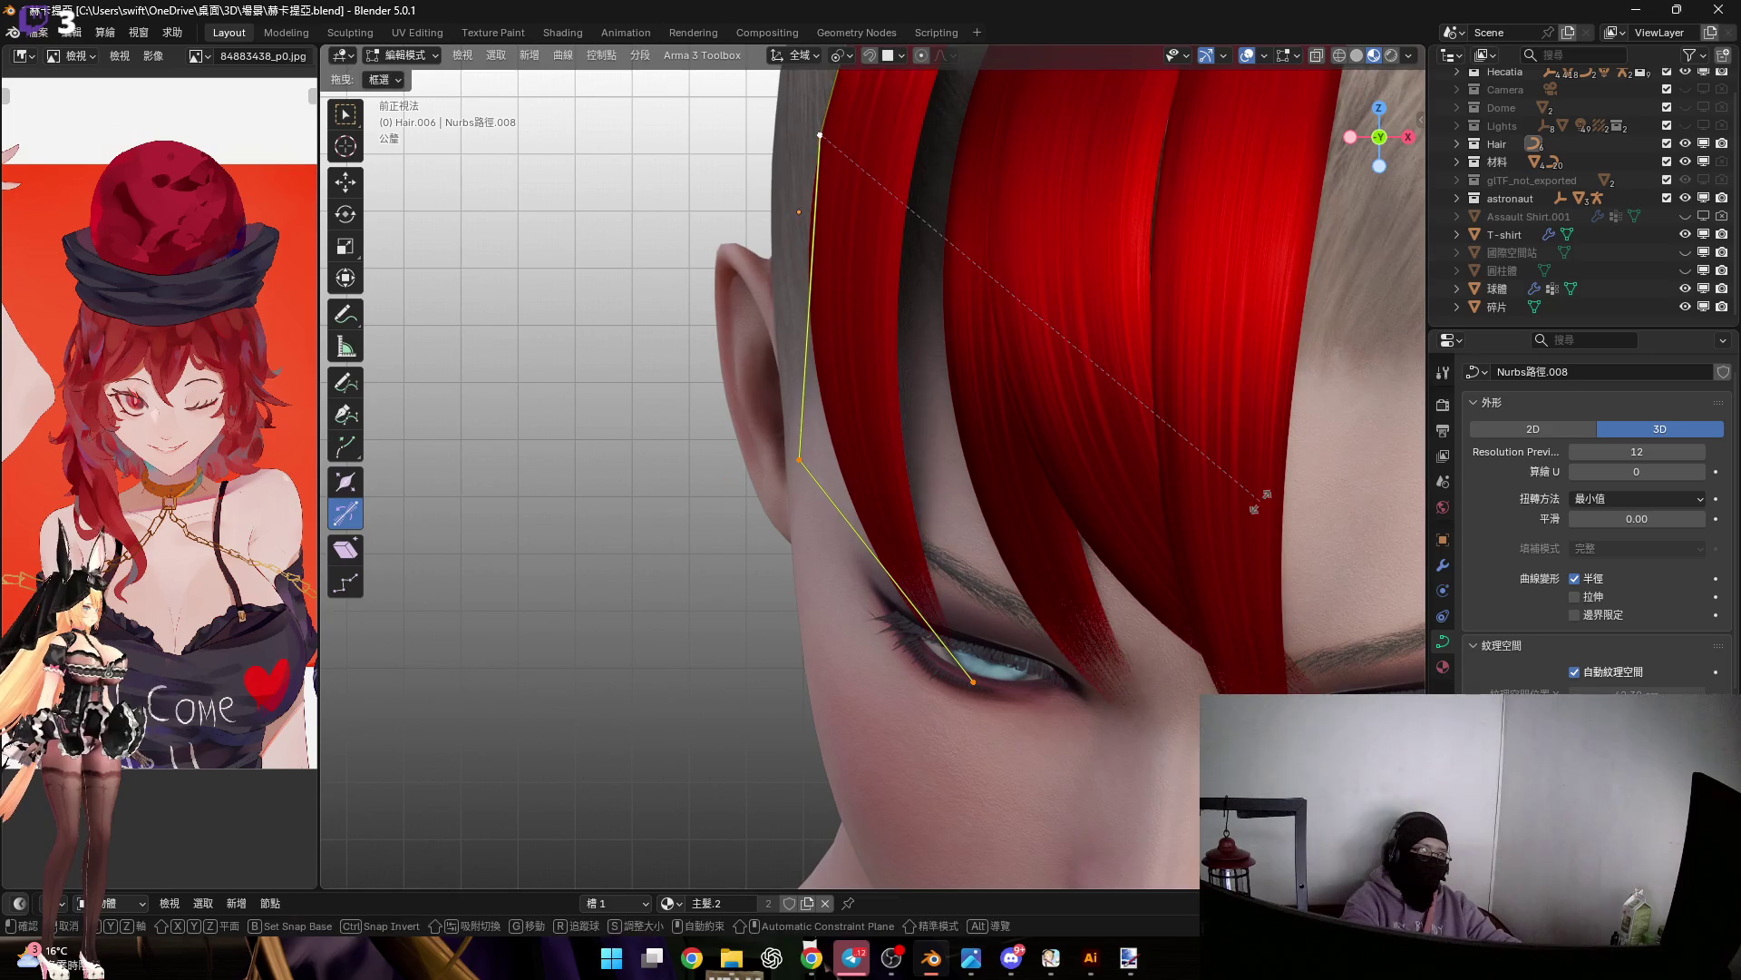
pyautogui.click(812, 425)
# Select the strand's lower control points and rotate them around the Y axis
pyautogui.moveTo(813, 425)
pyautogui.mouseDown(button='middle')
pyautogui.moveTo(789, 689)
pyautogui.moveTo(786, 327)
pyautogui.moveTo(920, 426)
pyautogui.moveTo(901, 440)
pyautogui.mouseUp(button='middle')
pyautogui.moveTo(1093, 480)
pyautogui.mouseDown(button='middle')
pyautogui.moveTo(722, 475)
pyautogui.moveTo(767, 497)
pyautogui.mouseUp(button='middle')
pyautogui.moveTo(767, 497); pyautogui.dragTo(635, 653)
pyautogui.moveTo(635, 653)
pyautogui.mouseDown(button='middle')
pyautogui.moveTo(777, 692)
pyautogui.moveTo(849, 556)
pyautogui.mouseUp(button='middle')
pyautogui.moveTo(759, 492); pyautogui.dragTo(752, 480, button='middle')
pyautogui.press('r')
pyautogui.press('y')
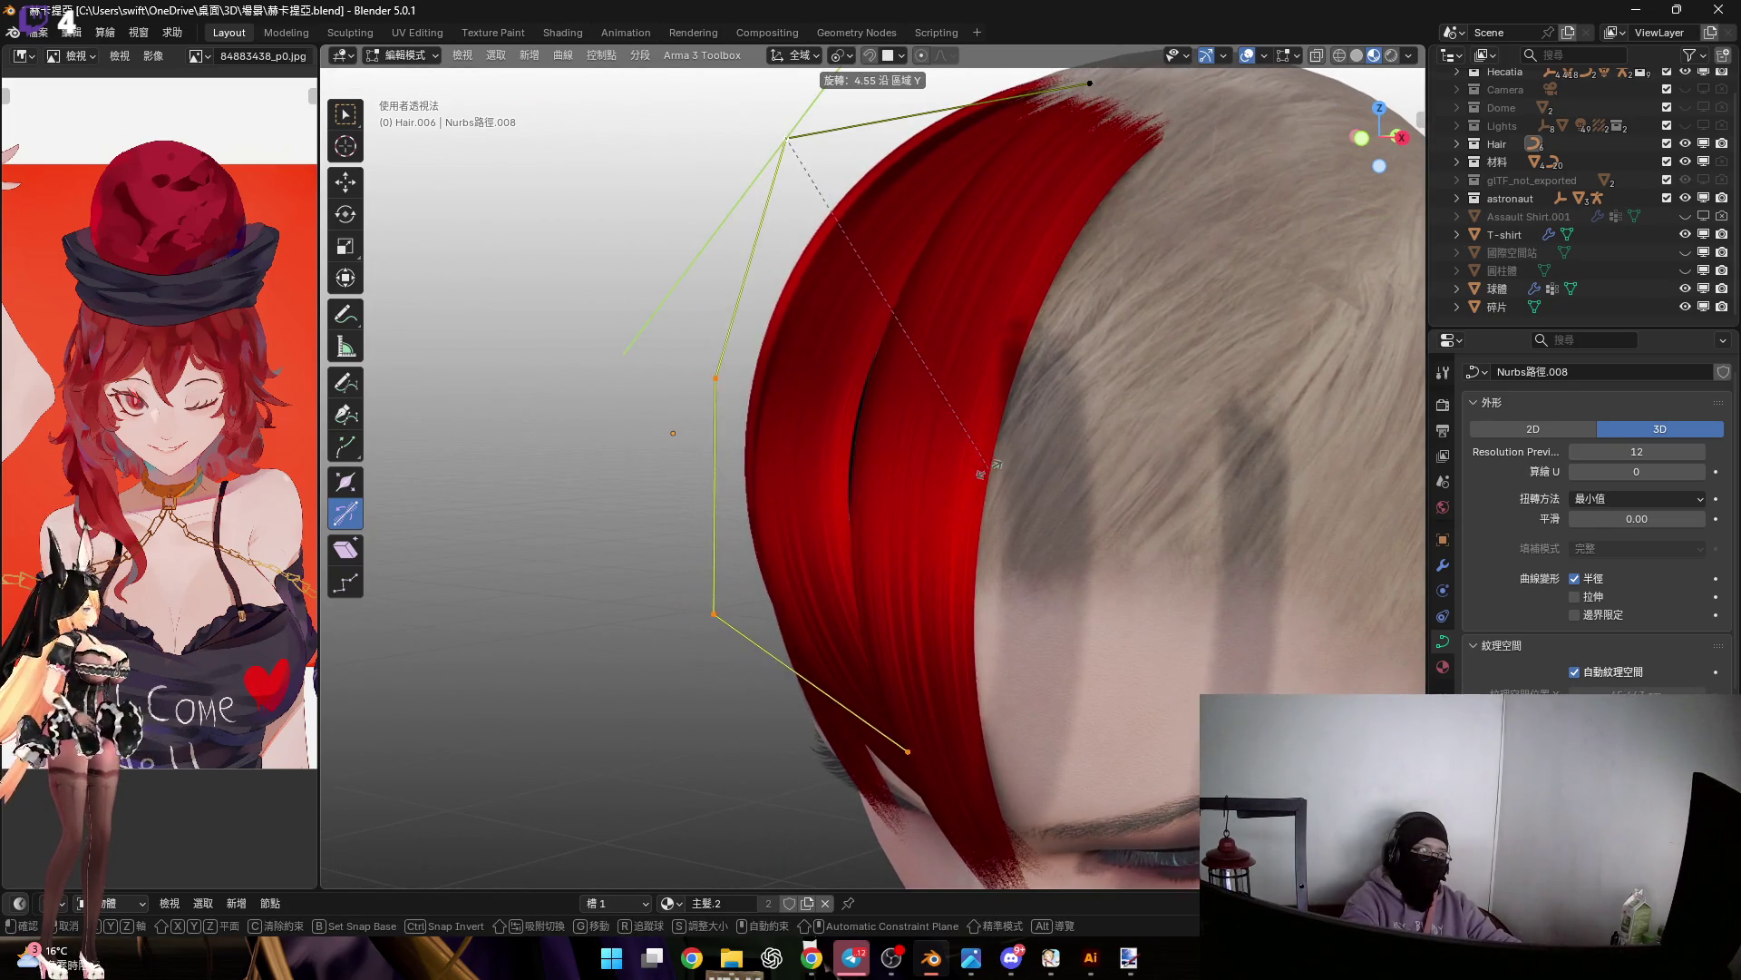
pyautogui.click(970, 463)
# Select the top two control points and move them along X toward the crown
pyautogui.scroll(-2, 941, 438)
pyautogui.moveTo(1251, 444); pyautogui.dragTo(1252, 443)
pyautogui.moveTo(1251, 444)
pyautogui.mouseDown(button='middle')
pyautogui.moveTo(917, 318)
pyautogui.moveTo(855, 370)
pyautogui.moveTo(920, 420)
pyautogui.moveTo(792, 335)
pyautogui.moveTo(901, 379)
pyautogui.moveTo(786, 354)
pyautogui.moveTo(657, 257)
pyautogui.moveTo(634, 280)
pyautogui.moveTo(701, 311)
pyautogui.moveTo(816, 439)
pyautogui.moveTo(937, 517)
pyautogui.moveTo(868, 476)
pyautogui.moveTo(776, 353)
pyautogui.moveTo(848, 436)
pyautogui.moveTo(860, 579)
pyautogui.moveTo(914, 416)
pyautogui.moveTo(921, 548)
pyautogui.moveTo(892, 381)
pyautogui.moveTo(940, 396)
pyautogui.moveTo(921, 303)
pyautogui.mouseUp(button='middle')
pyautogui.press('g')
pyautogui.press('z')
pyautogui.press('x')
pyautogui.click(902, 414)
# Adjust the root point's tilt and radius so the strand tapers into the crown
pyautogui.rightClick(701, 354)
pyautogui.click(719, 363)
pyautogui.click(943, 423)
pyautogui.moveTo(881, 540)
pyautogui.mouseDown(button='middle')
pyautogui.moveTo(962, 408)
pyautogui.moveTo(848, 350)
pyautogui.moveTo(852, 303)
pyautogui.moveTo(910, 358)
pyautogui.mouseUp(button='middle')
# Move the selected lower point freely, then rotate it to drop the lock lower
pyautogui.press('g')
pyautogui.press('z')
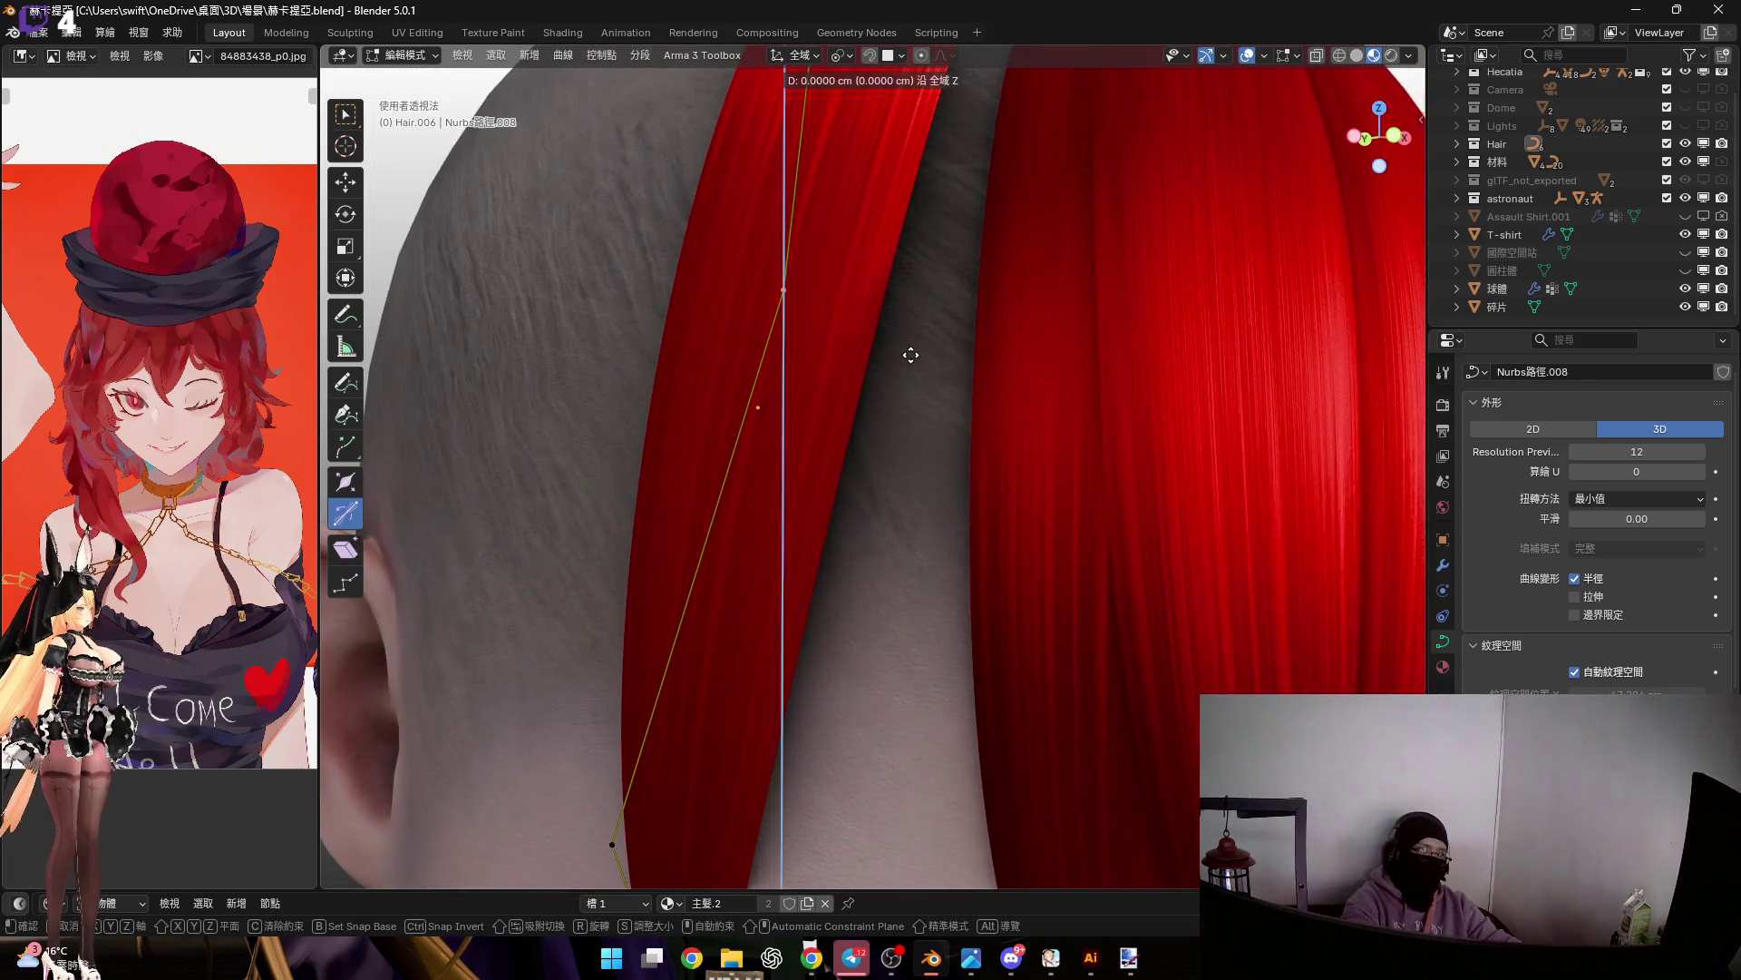
pyautogui.press('z')
pyautogui.moveTo(1001, 417)
pyautogui.keyDown('alt'); pyautogui.mouseDown(button='middle')
pyautogui.moveTo(840, 405)
pyautogui.moveTo(862, 357)
pyautogui.mouseUp(button='middle'); pyautogui.keyUp('alt')
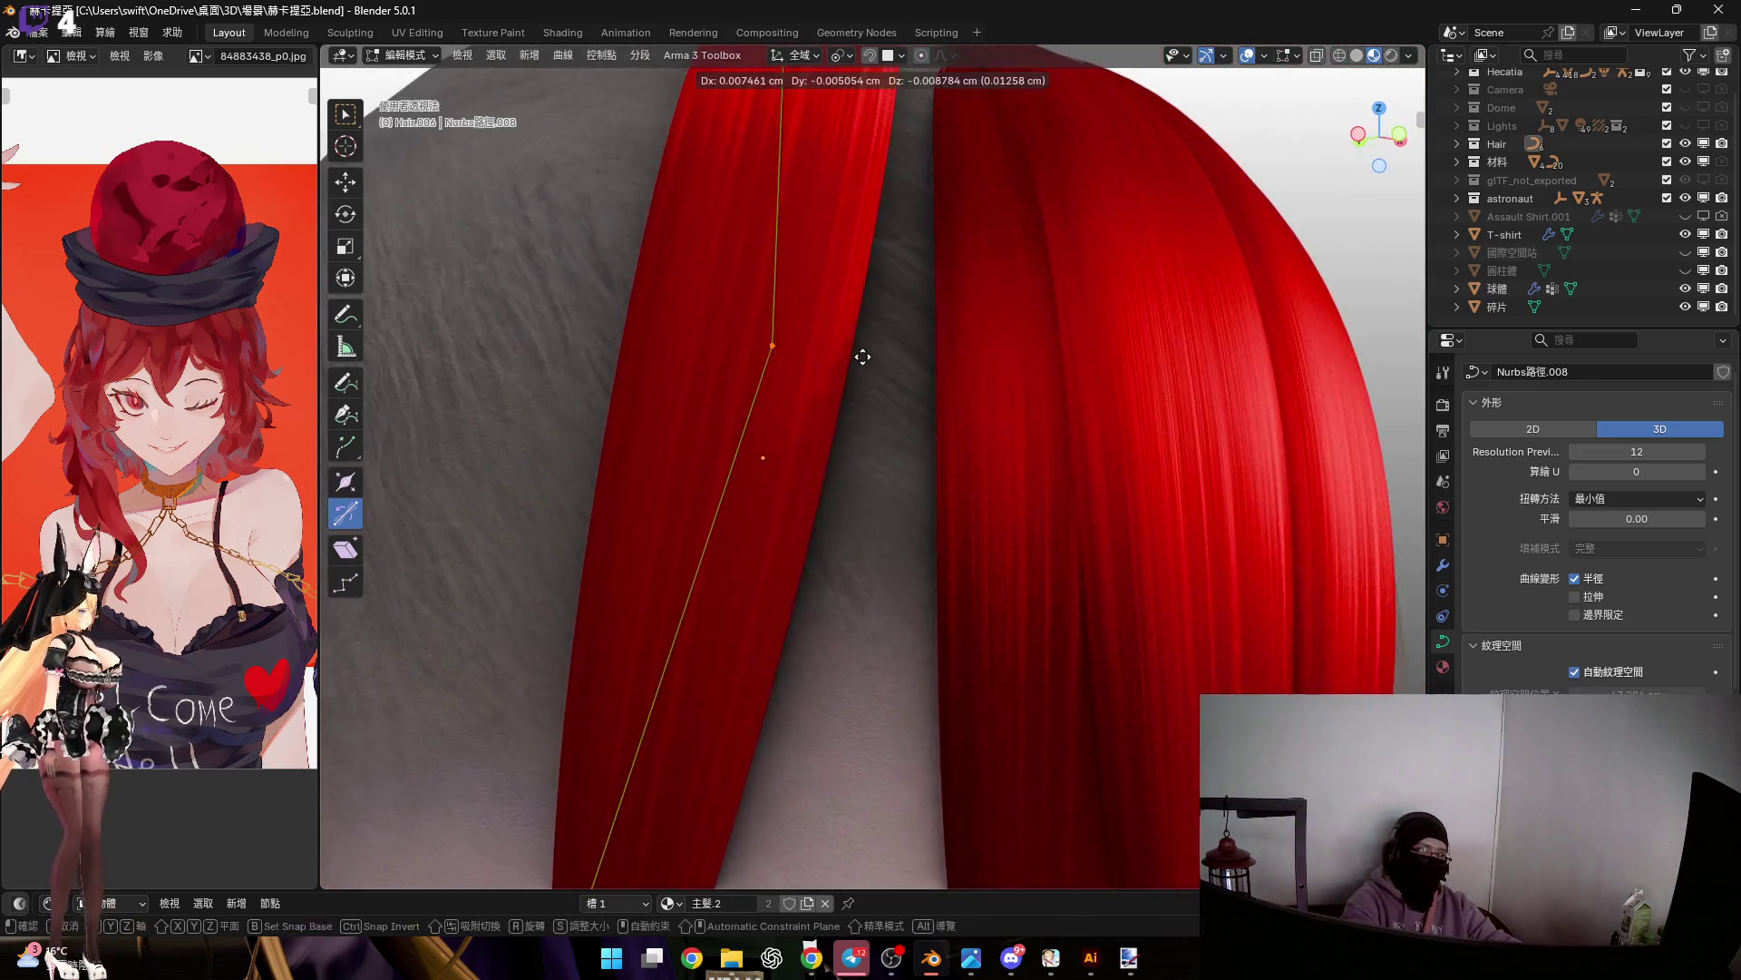
pyautogui.click(898, 404)
pyautogui.moveTo(855, 416)
pyautogui.mouseDown(button='middle')
pyautogui.moveTo(805, 381)
pyautogui.moveTo(833, 448)
pyautogui.mouseUp(button='middle')
pyautogui.moveTo(895, 509)
pyautogui.mouseDown(button='middle')
pyautogui.moveTo(1039, 570)
pyautogui.moveTo(971, 493)
pyautogui.moveTo(1032, 453)
pyautogui.moveTo(871, 544)
pyautogui.mouseUp(button='middle')
pyautogui.press('r')
pyautogui.click(1035, 587)
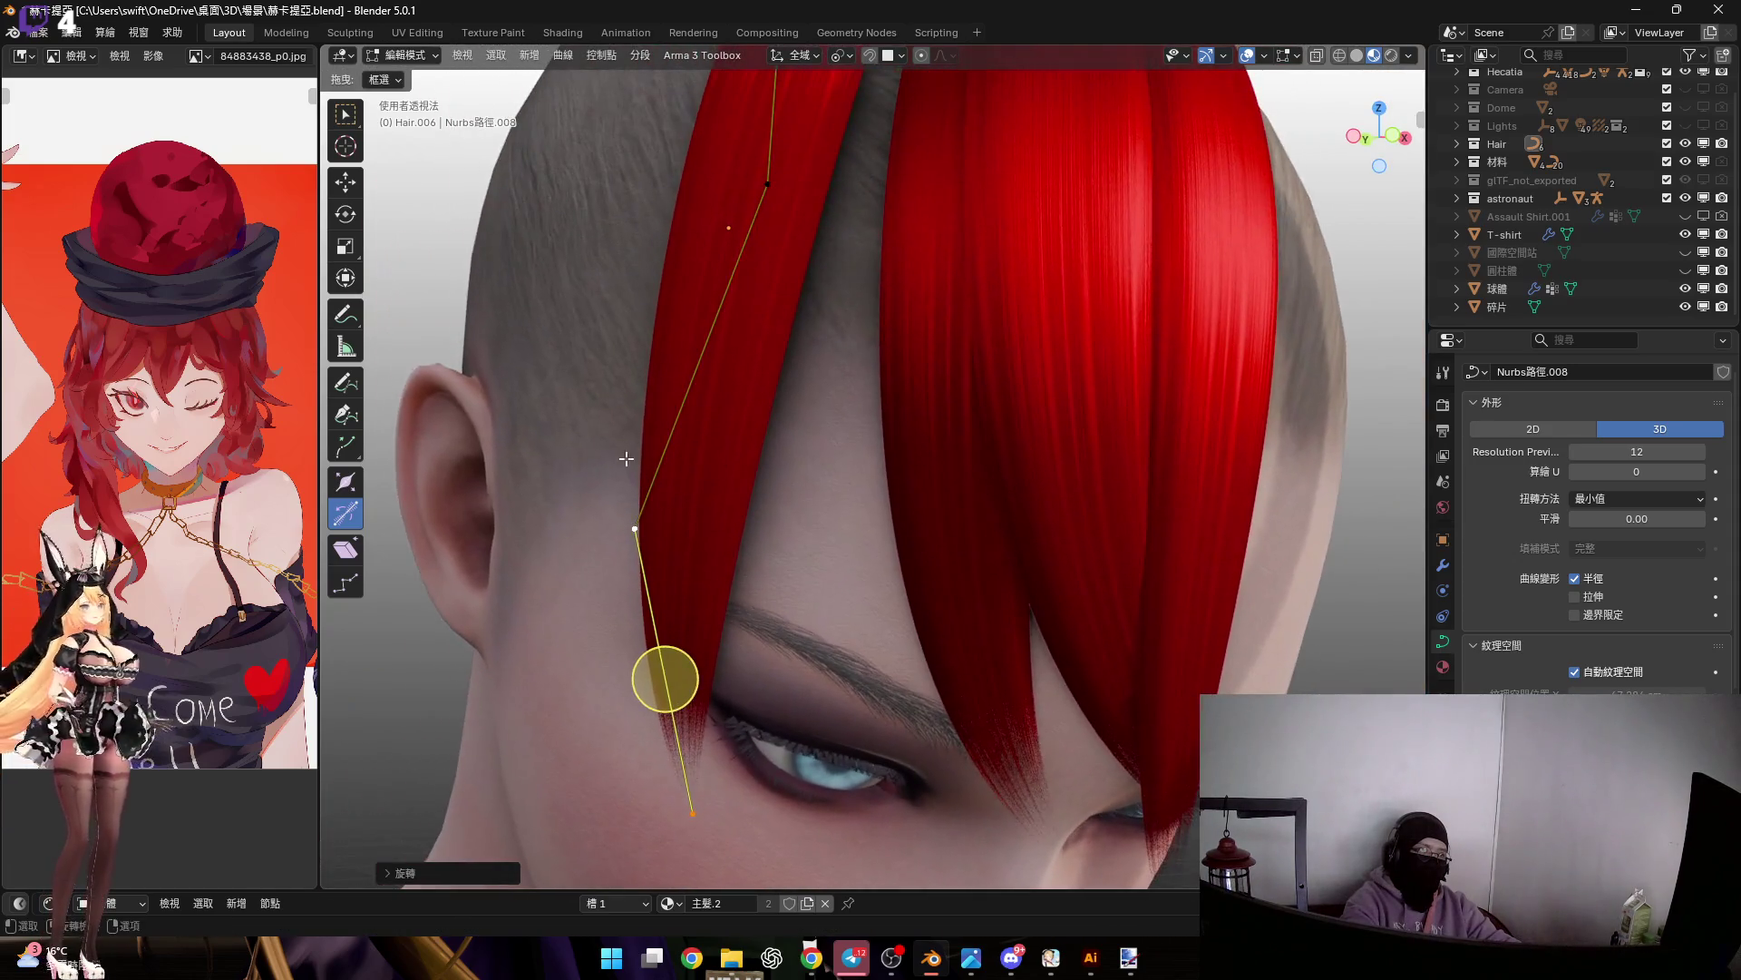
# Slide the point along local Y and rotate it around Z past the temple
pyautogui.scroll(3, 870, 544)
pyautogui.press('g')
pyautogui.press('y')
pyautogui.press('y')
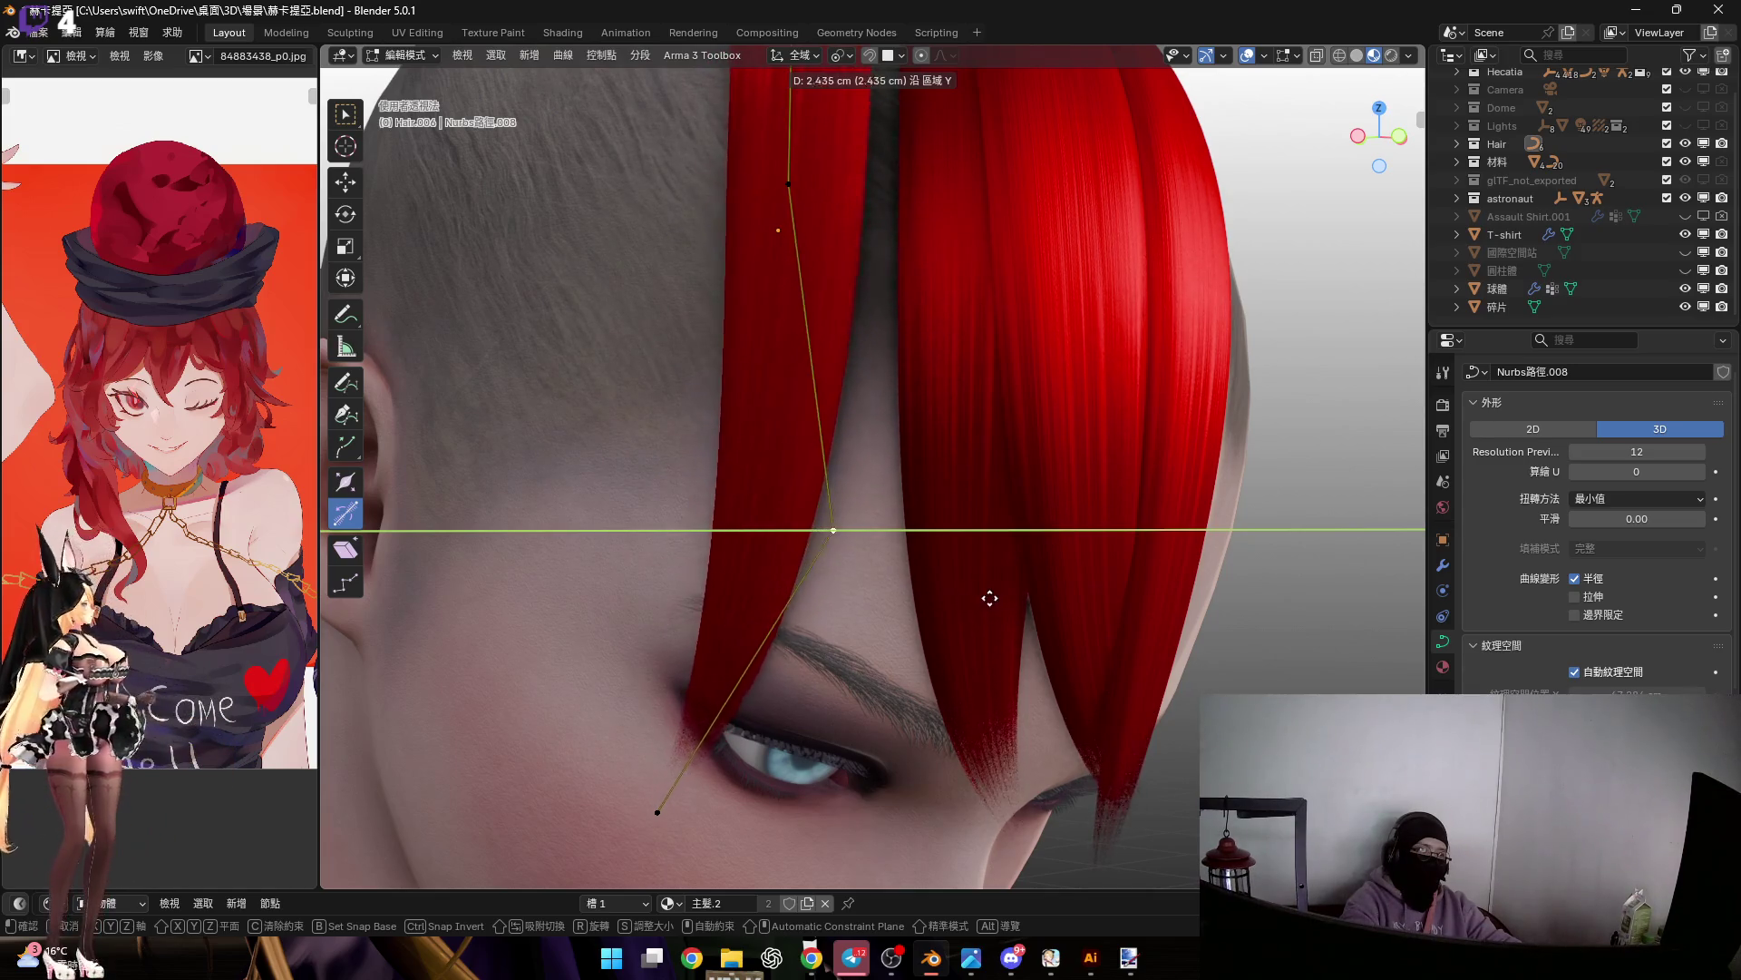
pyautogui.click(965, 581)
pyautogui.scroll(-5, 933, 466)
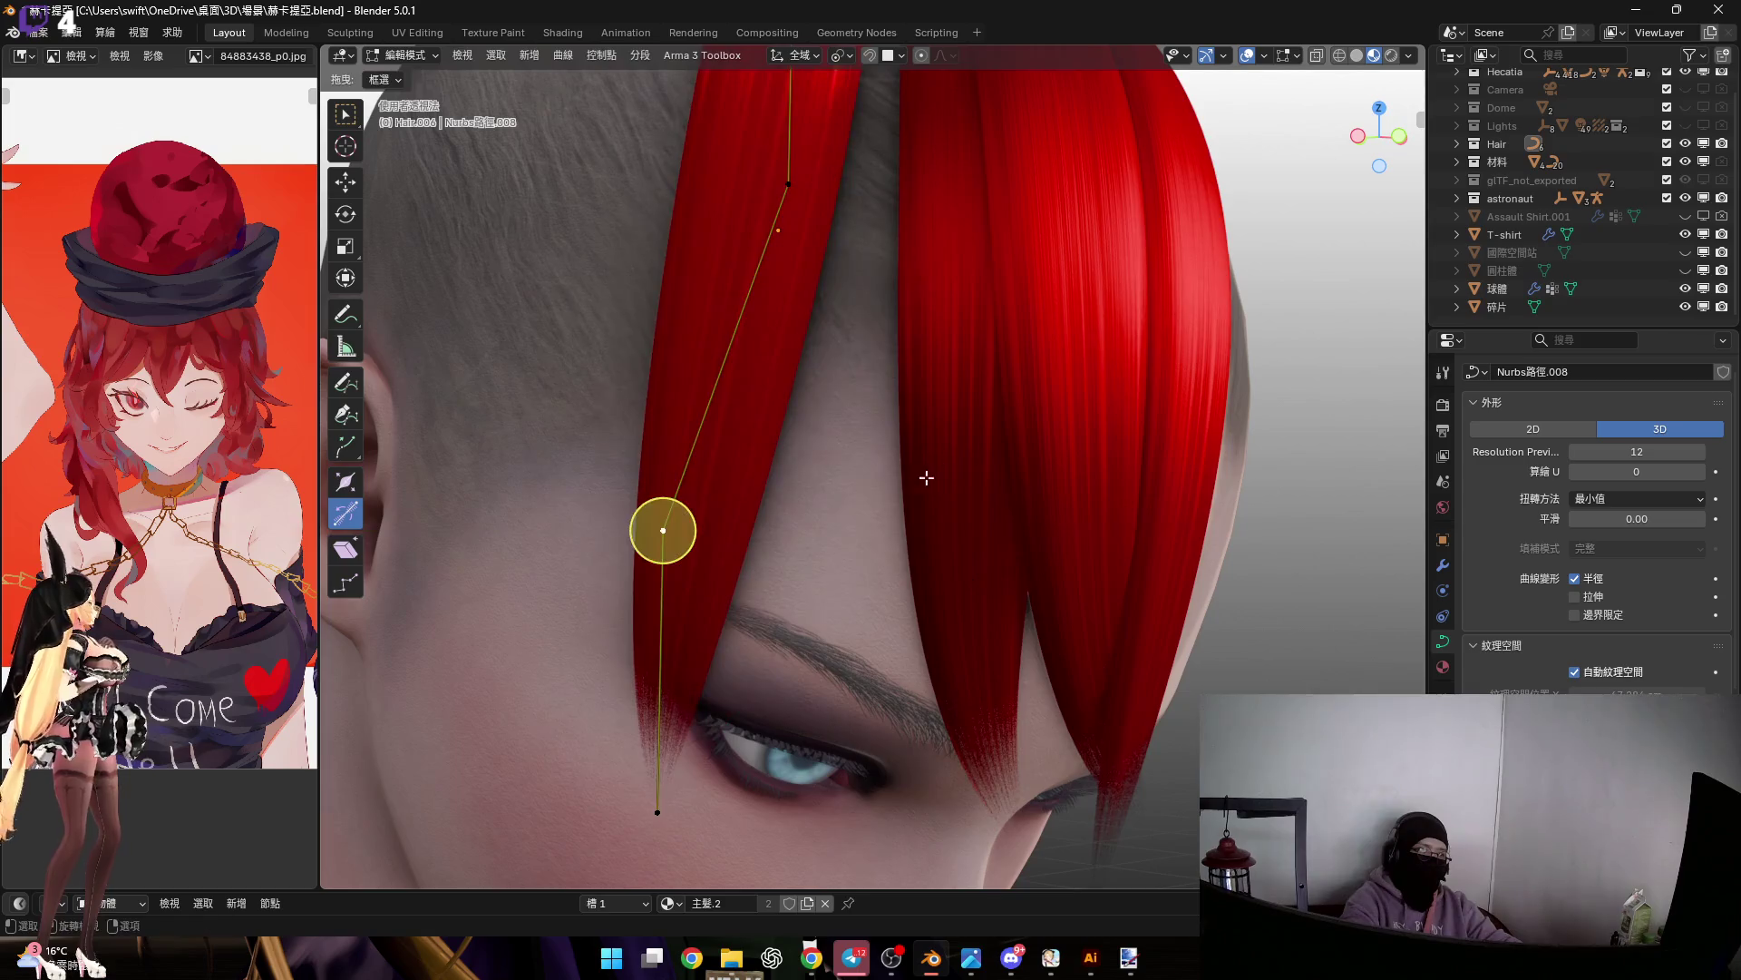
pyautogui.scroll(4, 952, 408)
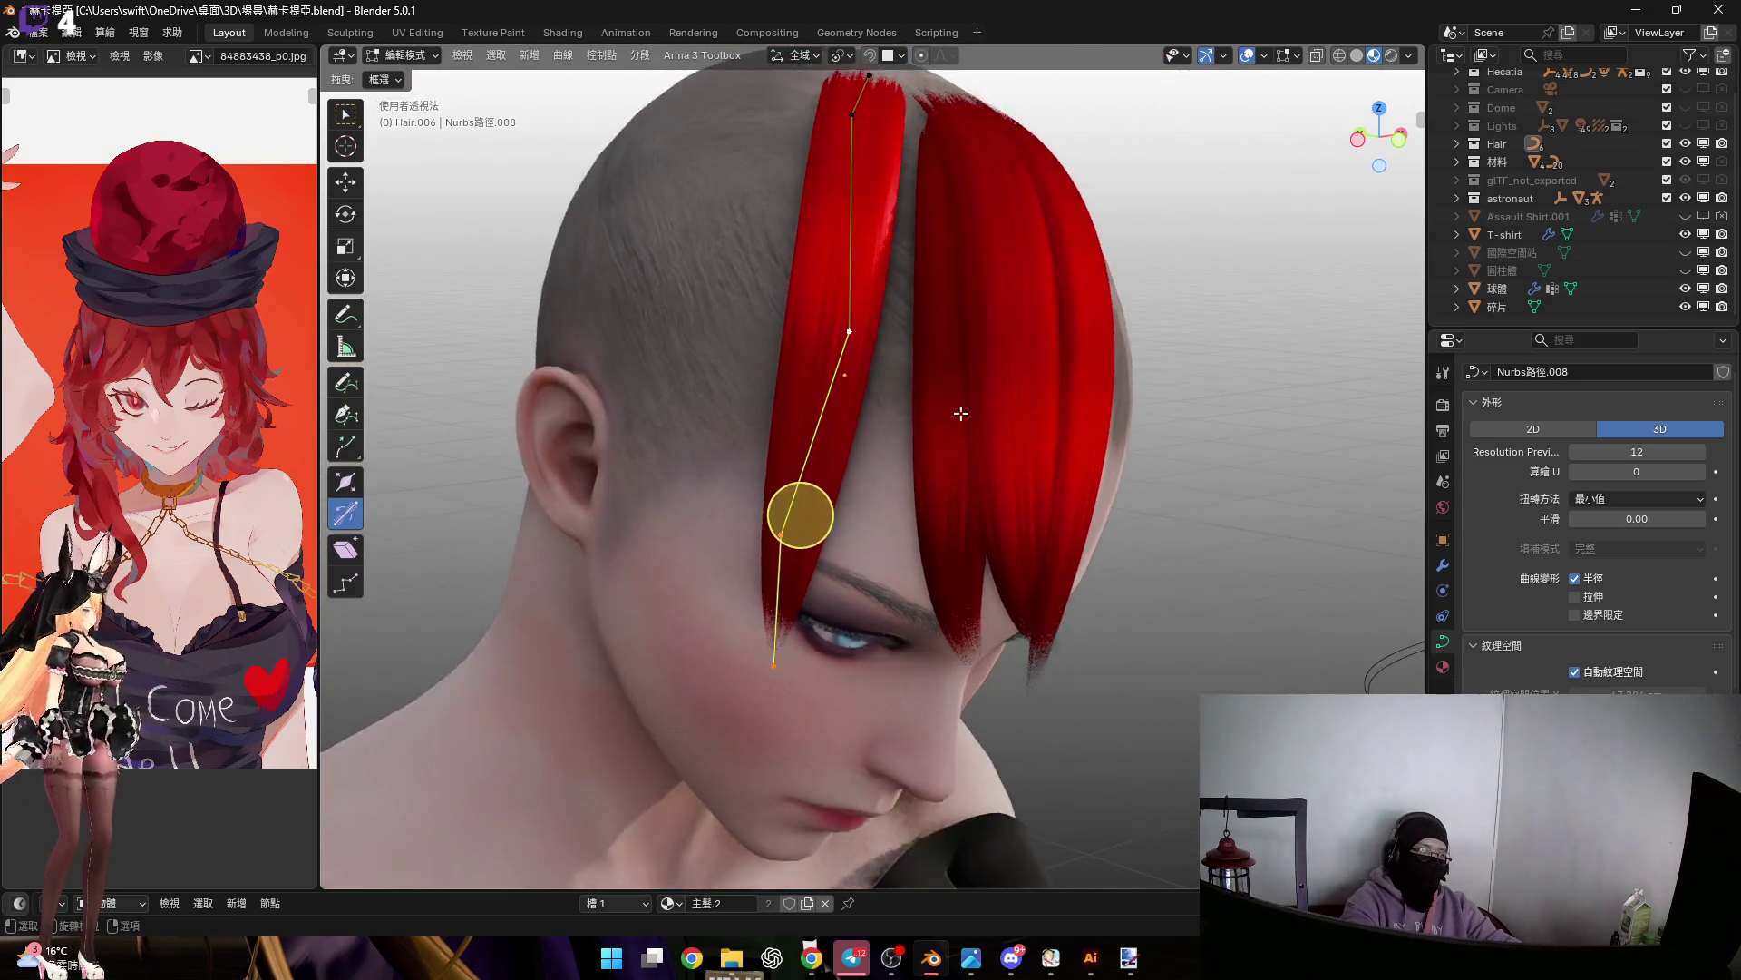
pyautogui.press('r')
pyautogui.press('z')
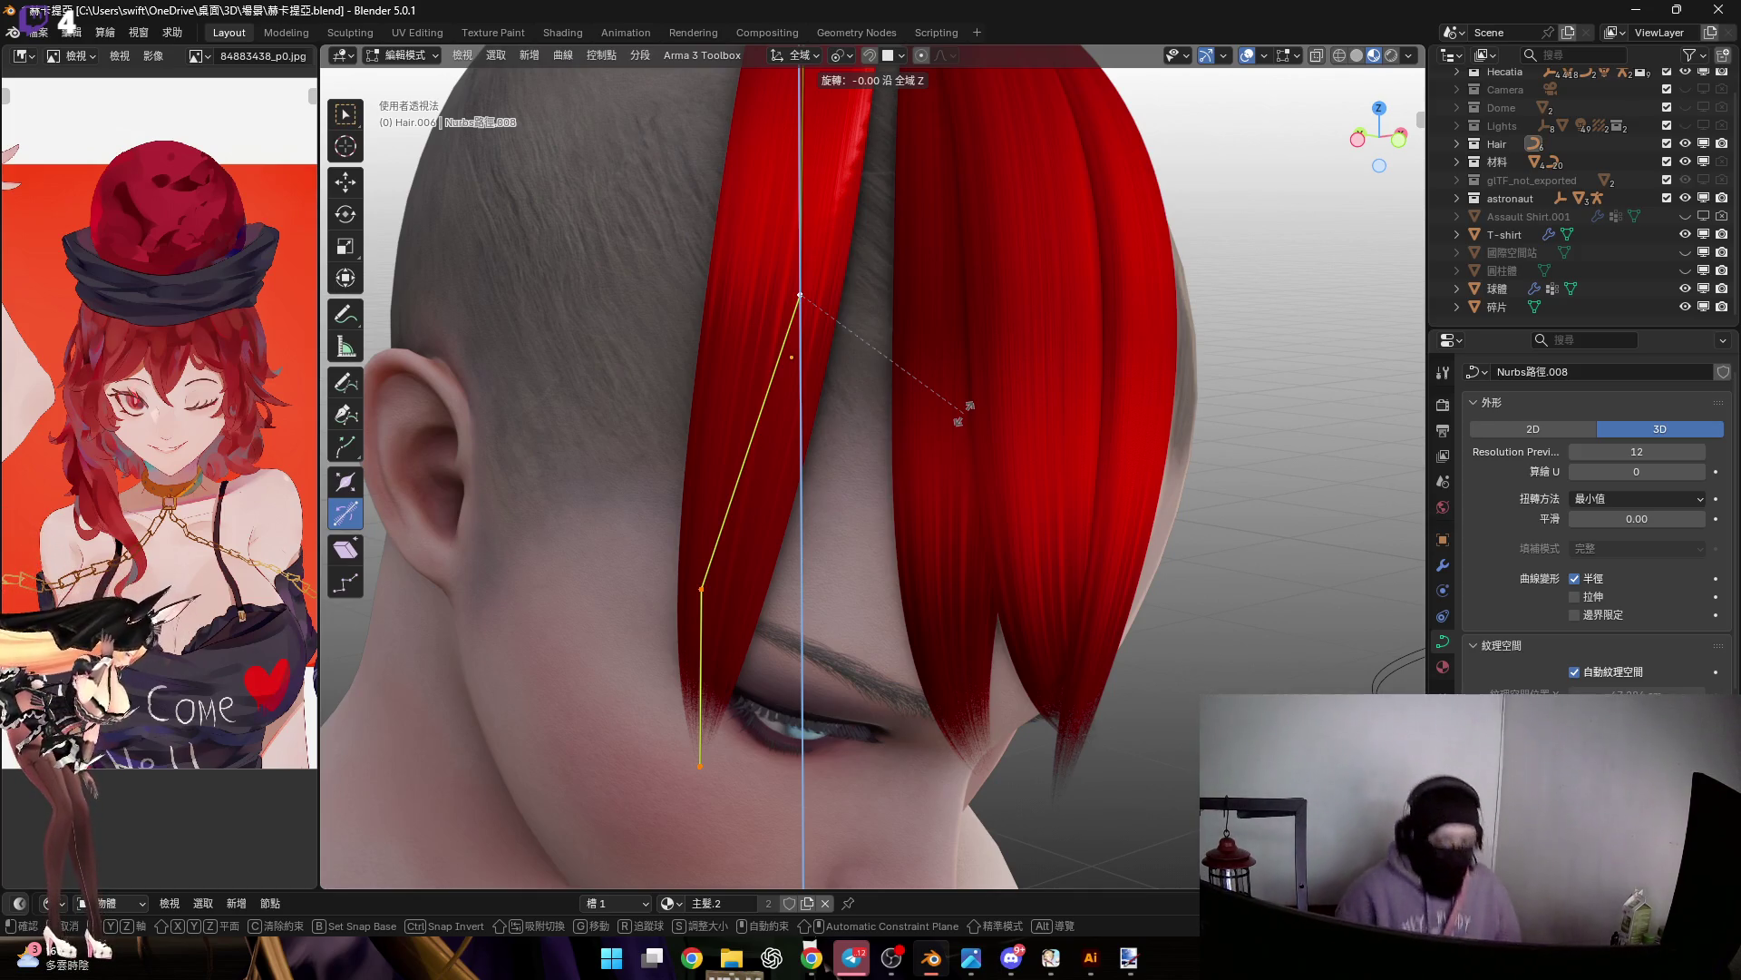
pyautogui.click(975, 412)
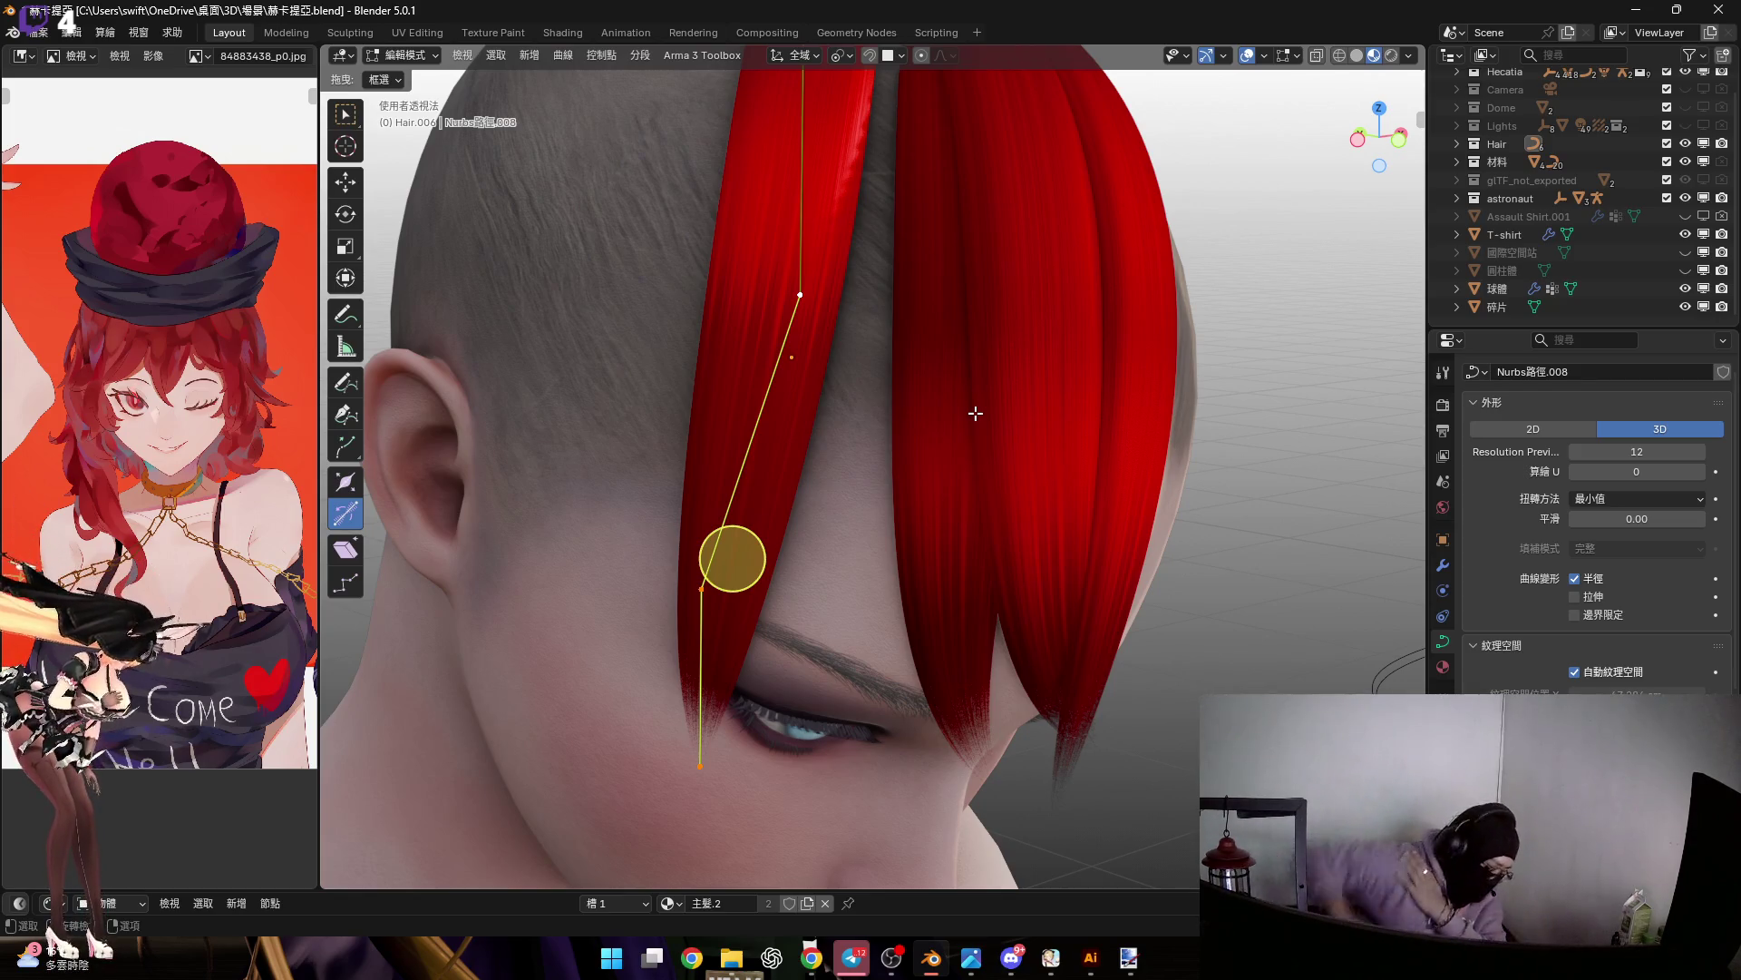
pyautogui.moveTo(976, 412)
pyautogui.keyDown('shift'); pyautogui.mouseDown(button='middle')
pyautogui.moveTo(907, 426)
pyautogui.moveTo(910, 405)
pyautogui.moveTo(949, 417)
pyautogui.moveTo(1037, 470)
pyautogui.mouseUp(button='middle'); pyautogui.keyUp('shift')
# Rotate the point around X, then around Z, so the tip ends beside the eye
pyautogui.press('r')
pyautogui.press('x')
pyautogui.press('Escape')
pyautogui.press('r')
pyautogui.press('x')
pyautogui.press('x')
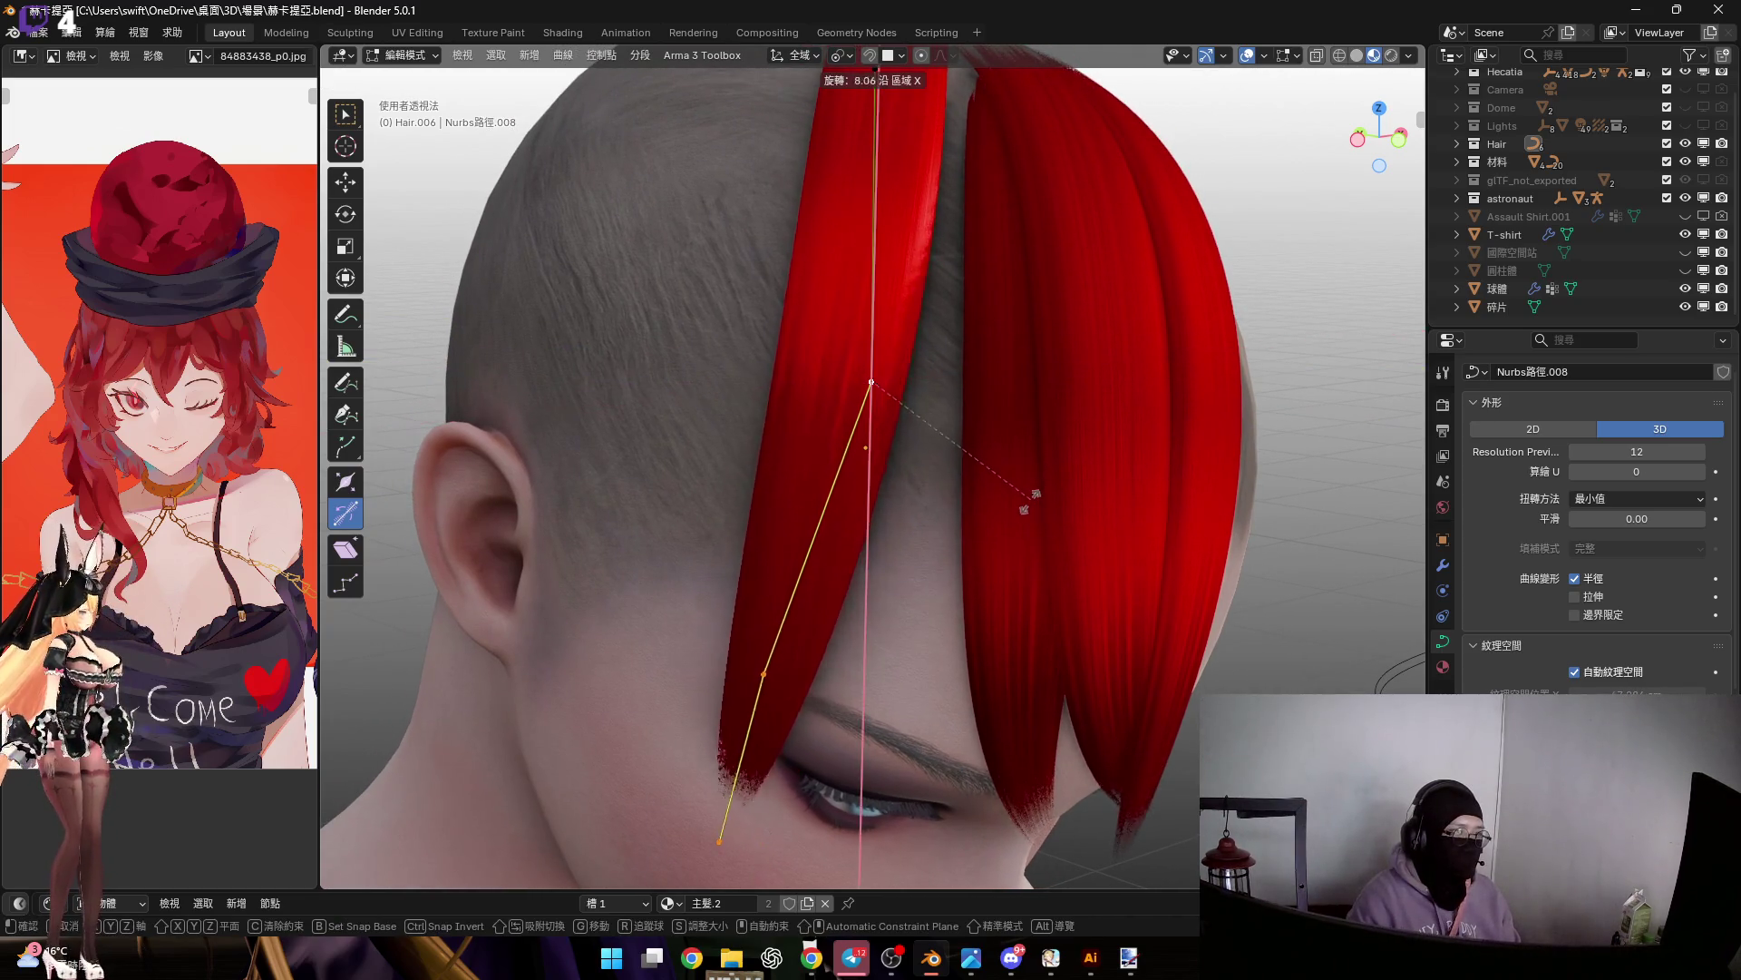
pyautogui.click(966, 544)
pyautogui.moveTo(967, 548)
pyautogui.mouseDown(button='middle')
pyautogui.moveTo(898, 690)
pyautogui.moveTo(862, 676)
pyautogui.moveTo(851, 665)
pyautogui.moveTo(1026, 556)
pyautogui.moveTo(1004, 521)
pyautogui.moveTo(1103, 536)
pyautogui.moveTo(684, 645)
pyautogui.moveTo(704, 708)
pyautogui.moveTo(875, 505)
pyautogui.moveTo(770, 476)
pyautogui.mouseUp(button='middle')
pyautogui.press('r')
pyautogui.press('z')
pyautogui.click(1098, 555)
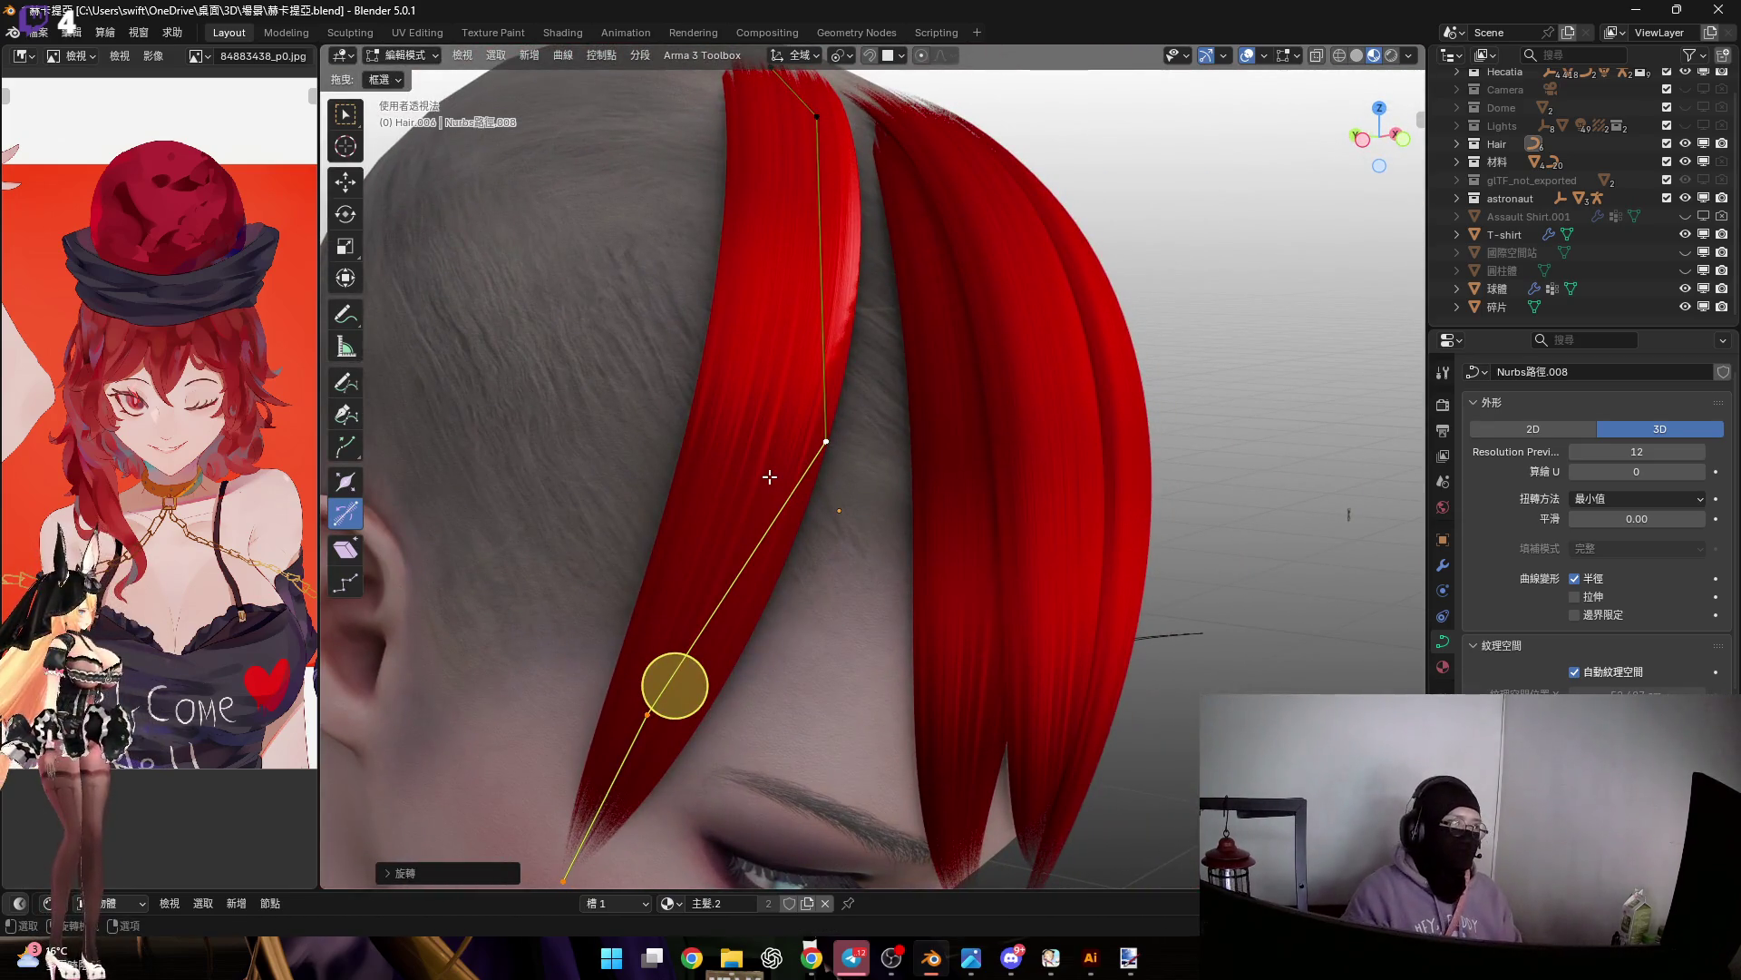
# Change the Hair.006 strand's thickness with Alt+S
pyautogui.scroll(-5, 934, 434)
pyautogui.moveTo(934, 434); pyautogui.dragTo(840, 432, button='middle')
pyautogui.scroll(3, 840, 431)
pyautogui.scroll(1, 840, 432)
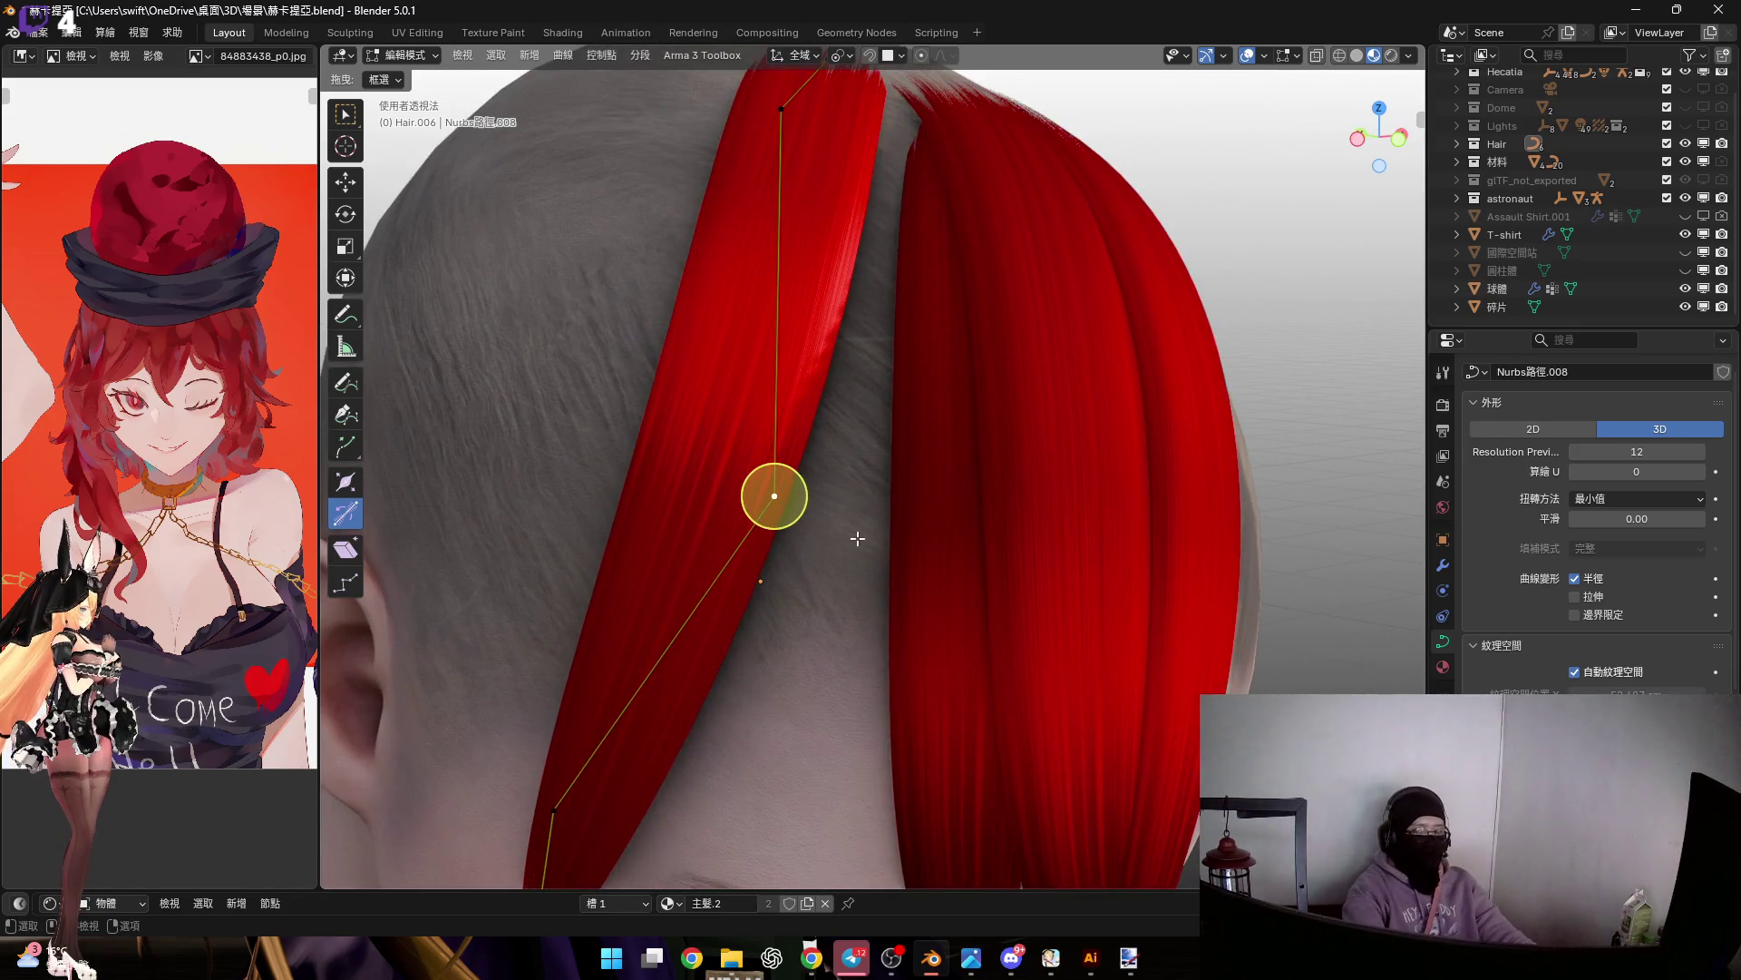
pyautogui.click(903, 606)
pyautogui.moveTo(853, 495)
pyautogui.mouseDown(button='middle')
pyautogui.moveTo(830, 517)
pyautogui.moveTo(743, 390)
pyautogui.moveTo(658, 380)
pyautogui.moveTo(627, 568)
pyautogui.mouseUp(button='middle')
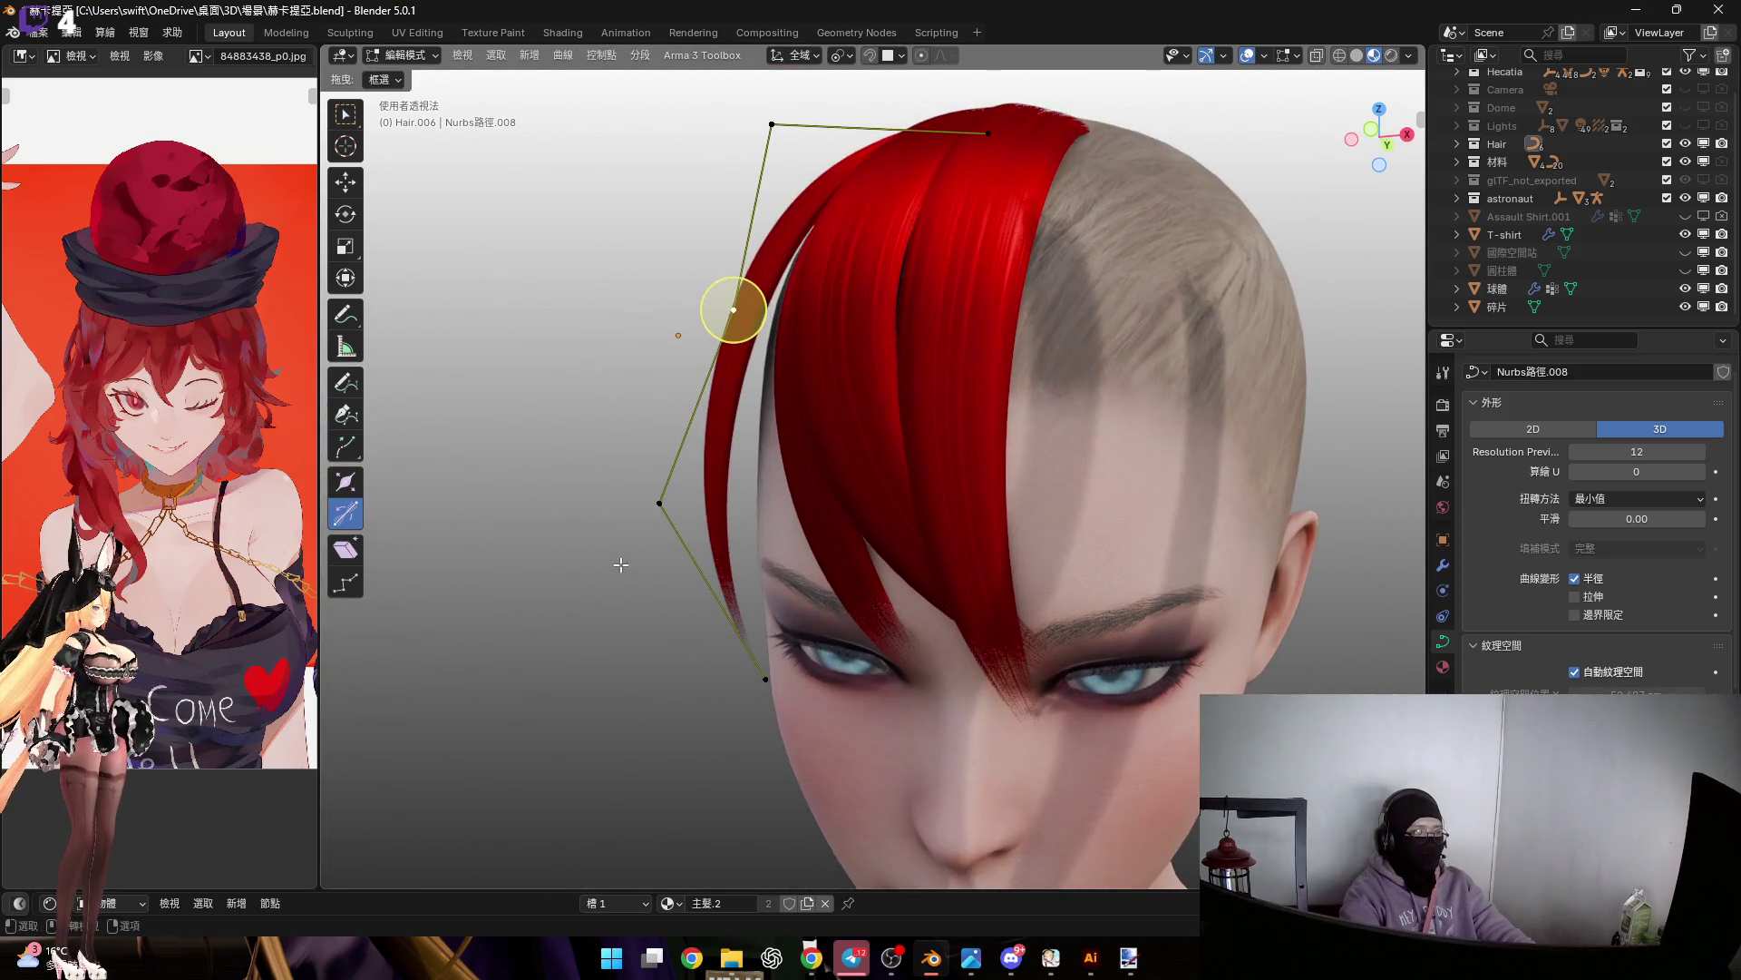
# Adjust the strand's points along local Y to angle the side lock further outward
pyautogui.scroll(2, 797, 498)
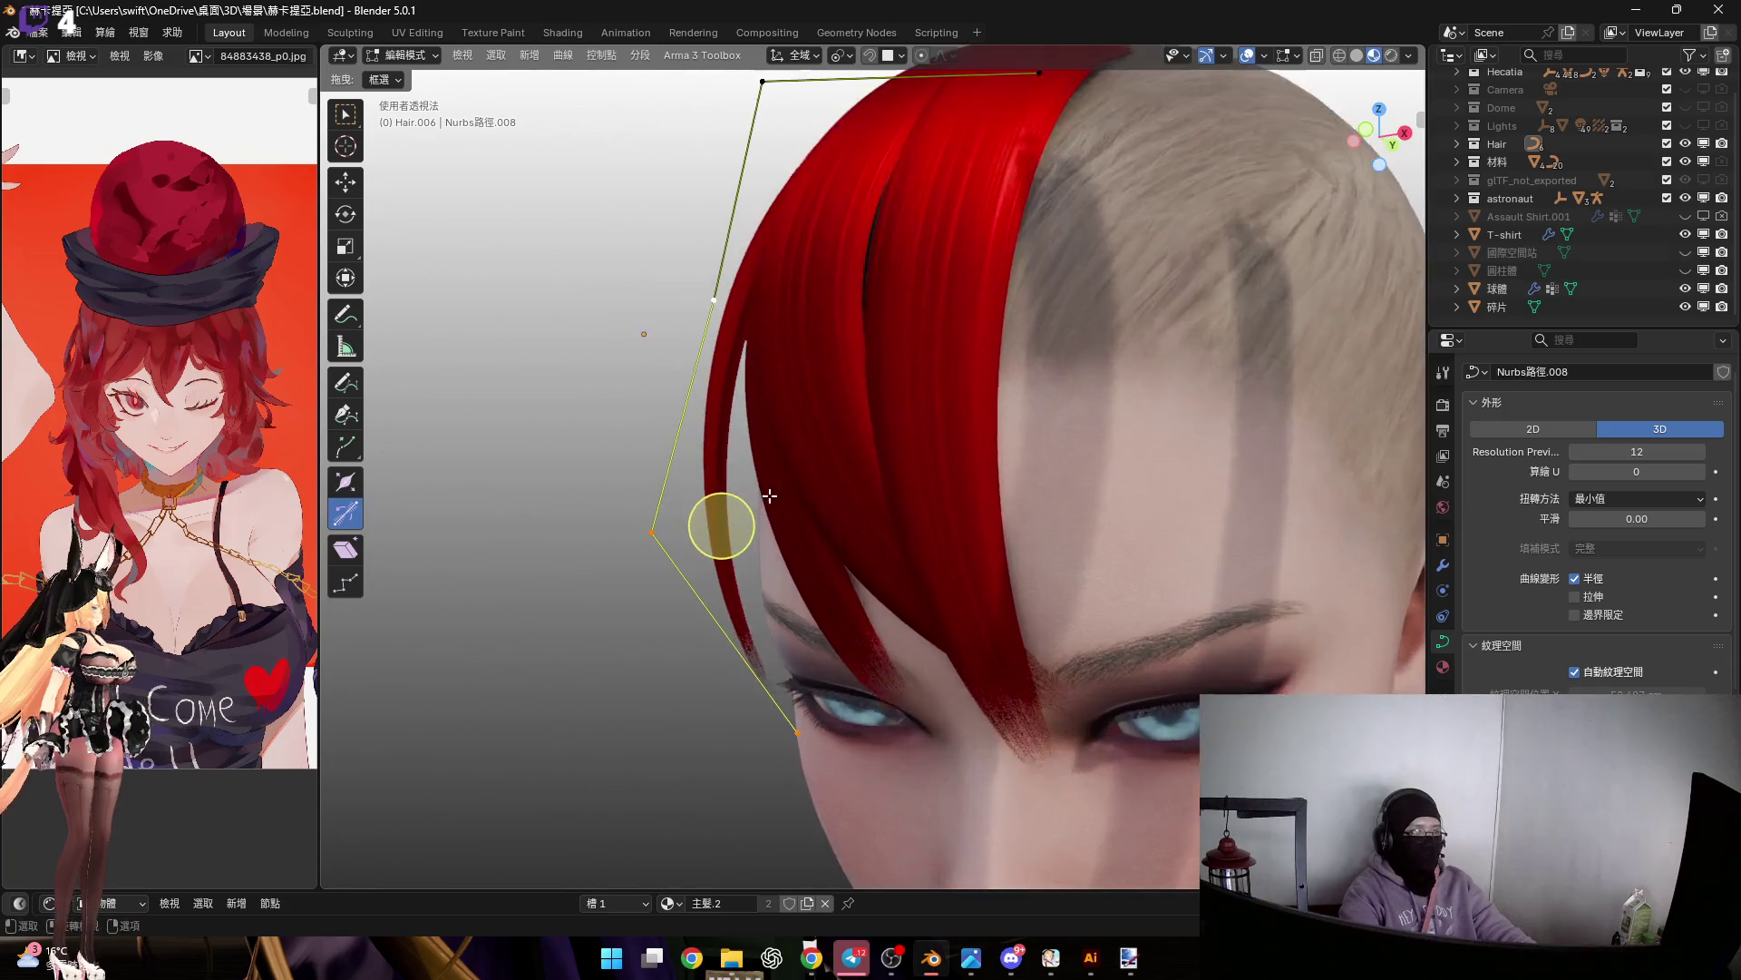
pyautogui.hotkey('alt', 's')
pyautogui.press('y')
pyautogui.press('y')
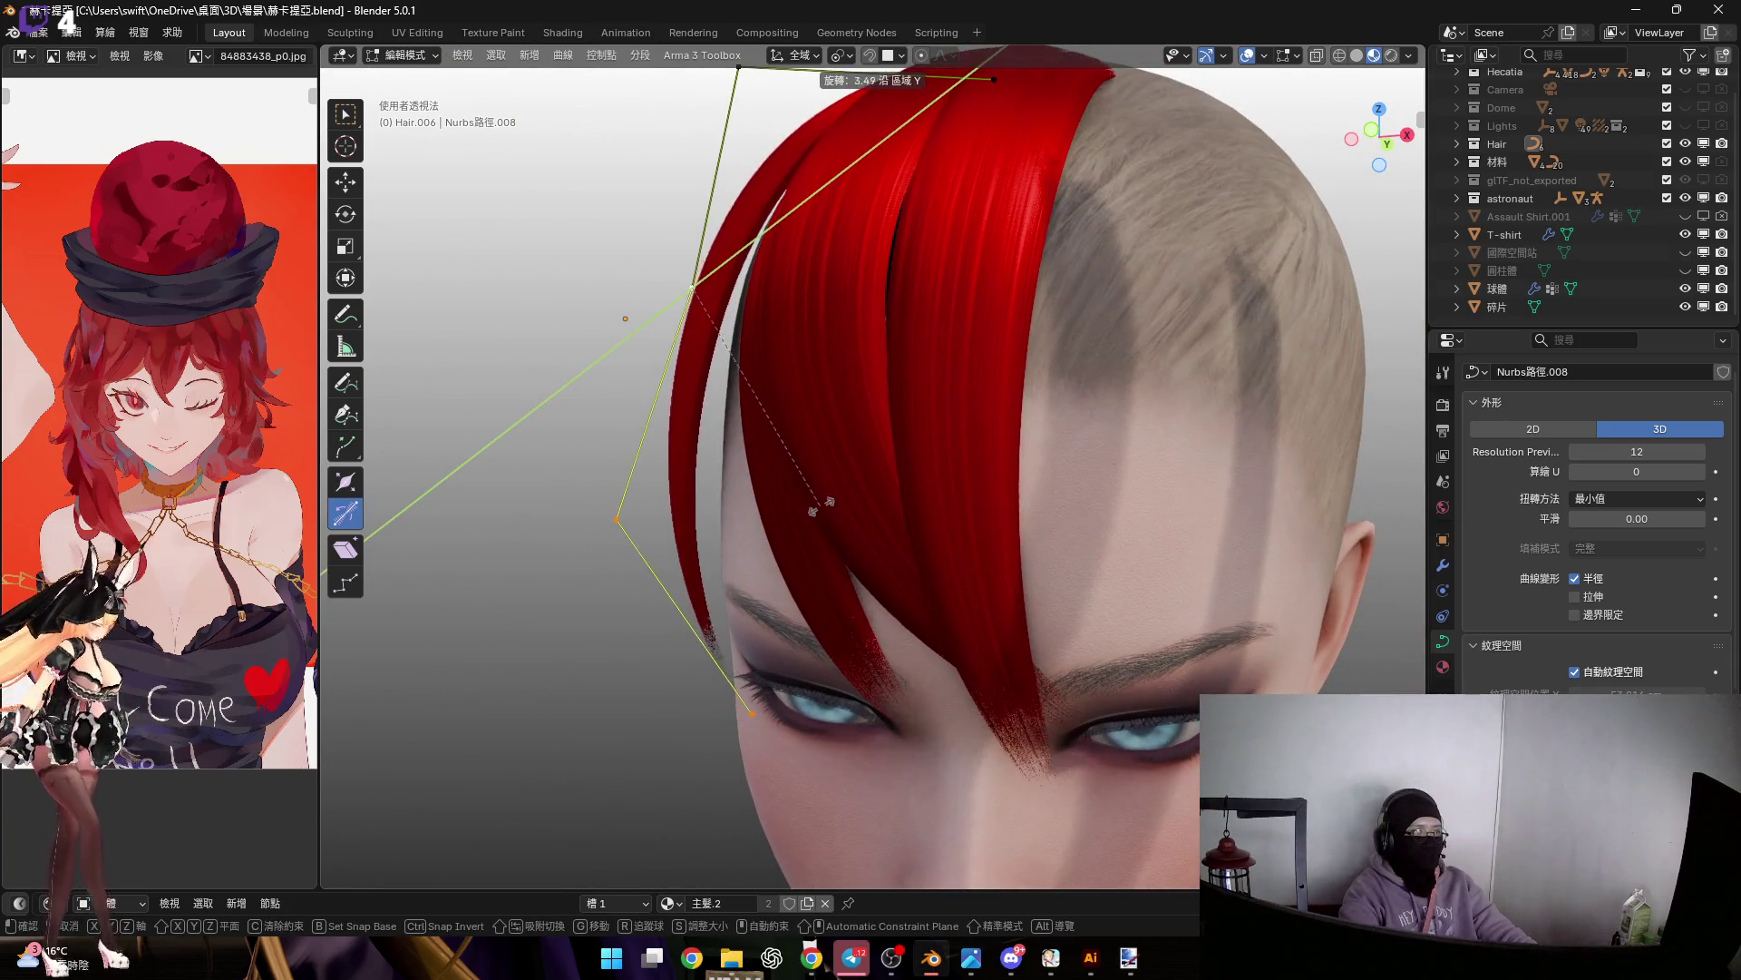
pyautogui.click(821, 511)
pyautogui.moveTo(821, 510)
pyautogui.mouseDown(button='middle')
pyautogui.moveTo(836, 493)
pyautogui.moveTo(708, 342)
pyautogui.moveTo(766, 505)
pyautogui.moveTo(771, 490)
pyautogui.mouseUp(button='middle')
pyautogui.click(712, 317)
pyautogui.moveTo(712, 318); pyautogui.dragTo(787, 474, button='middle')
pyautogui.scroll(2, 771, 458)
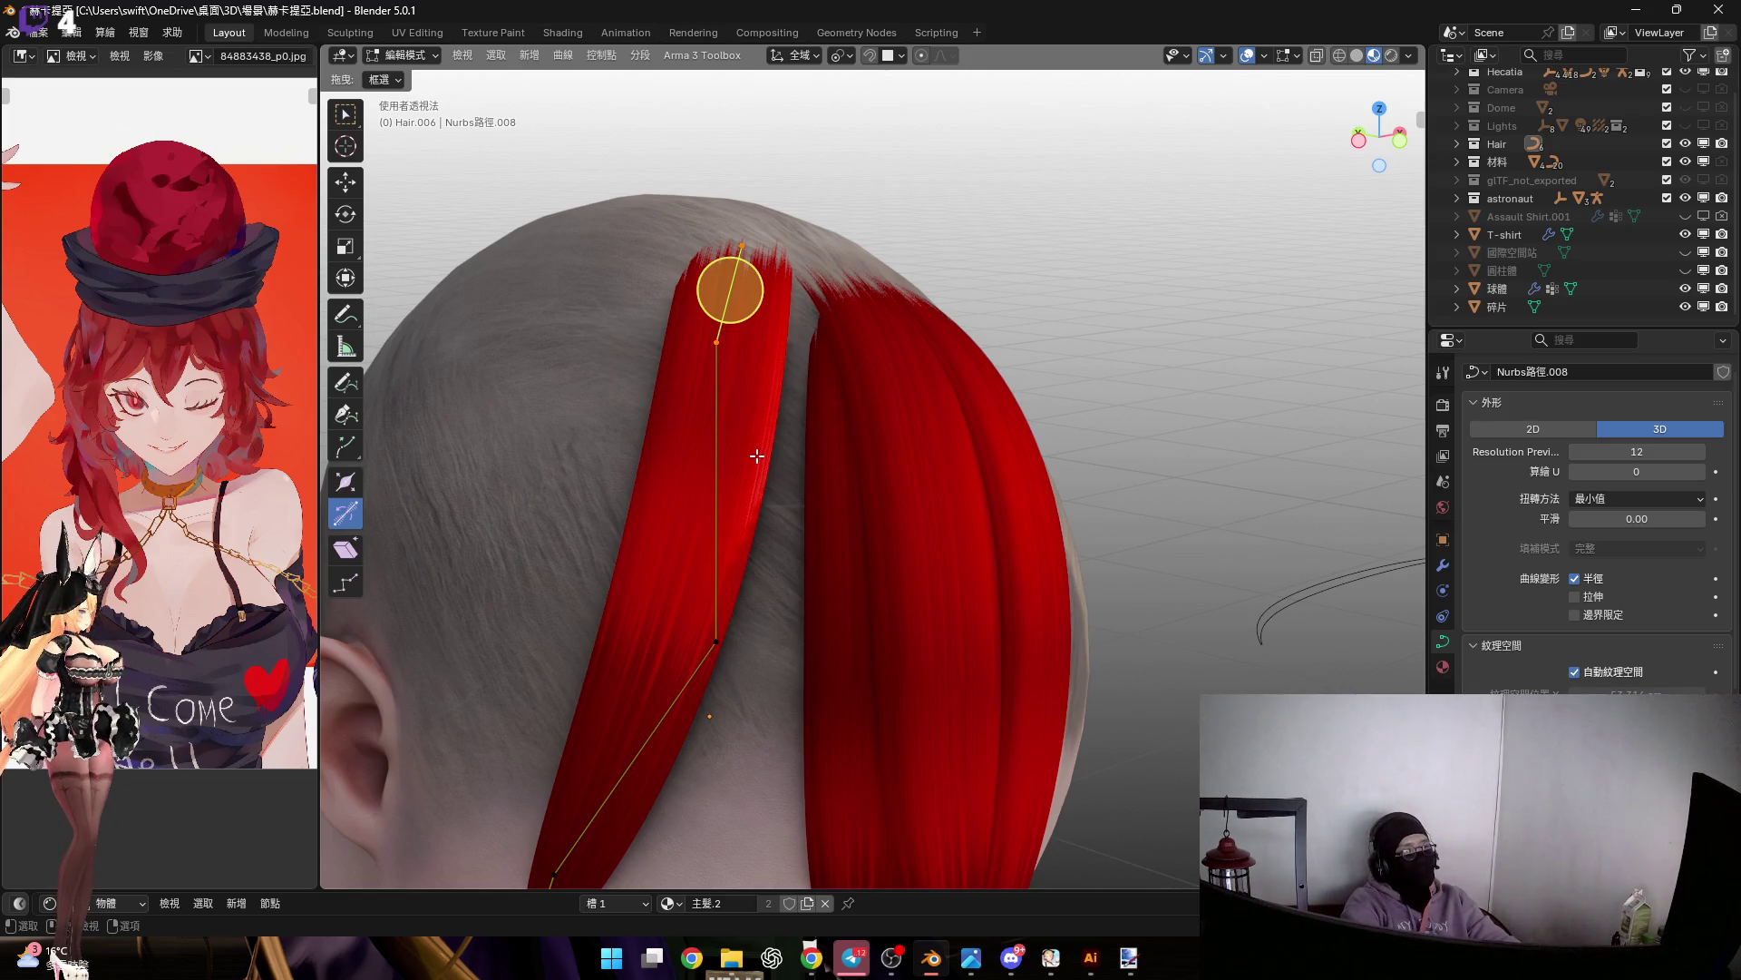
# Return to Object Mode and duplicate Hair.006 to create Hair.007
pyautogui.press('Tab')
pyautogui.scroll(-5, 757, 449)
pyautogui.moveTo(751, 439)
pyautogui.mouseDown(button='middle')
pyautogui.moveTo(705, 339)
pyautogui.moveTo(660, 323)
pyautogui.moveTo(705, 367)
pyautogui.moveTo(707, 307)
pyautogui.moveTo(675, 384)
pyautogui.mouseUp(button='middle')
pyautogui.scroll(3, 688, 363)
pyautogui.hotkey('shift', 'd')
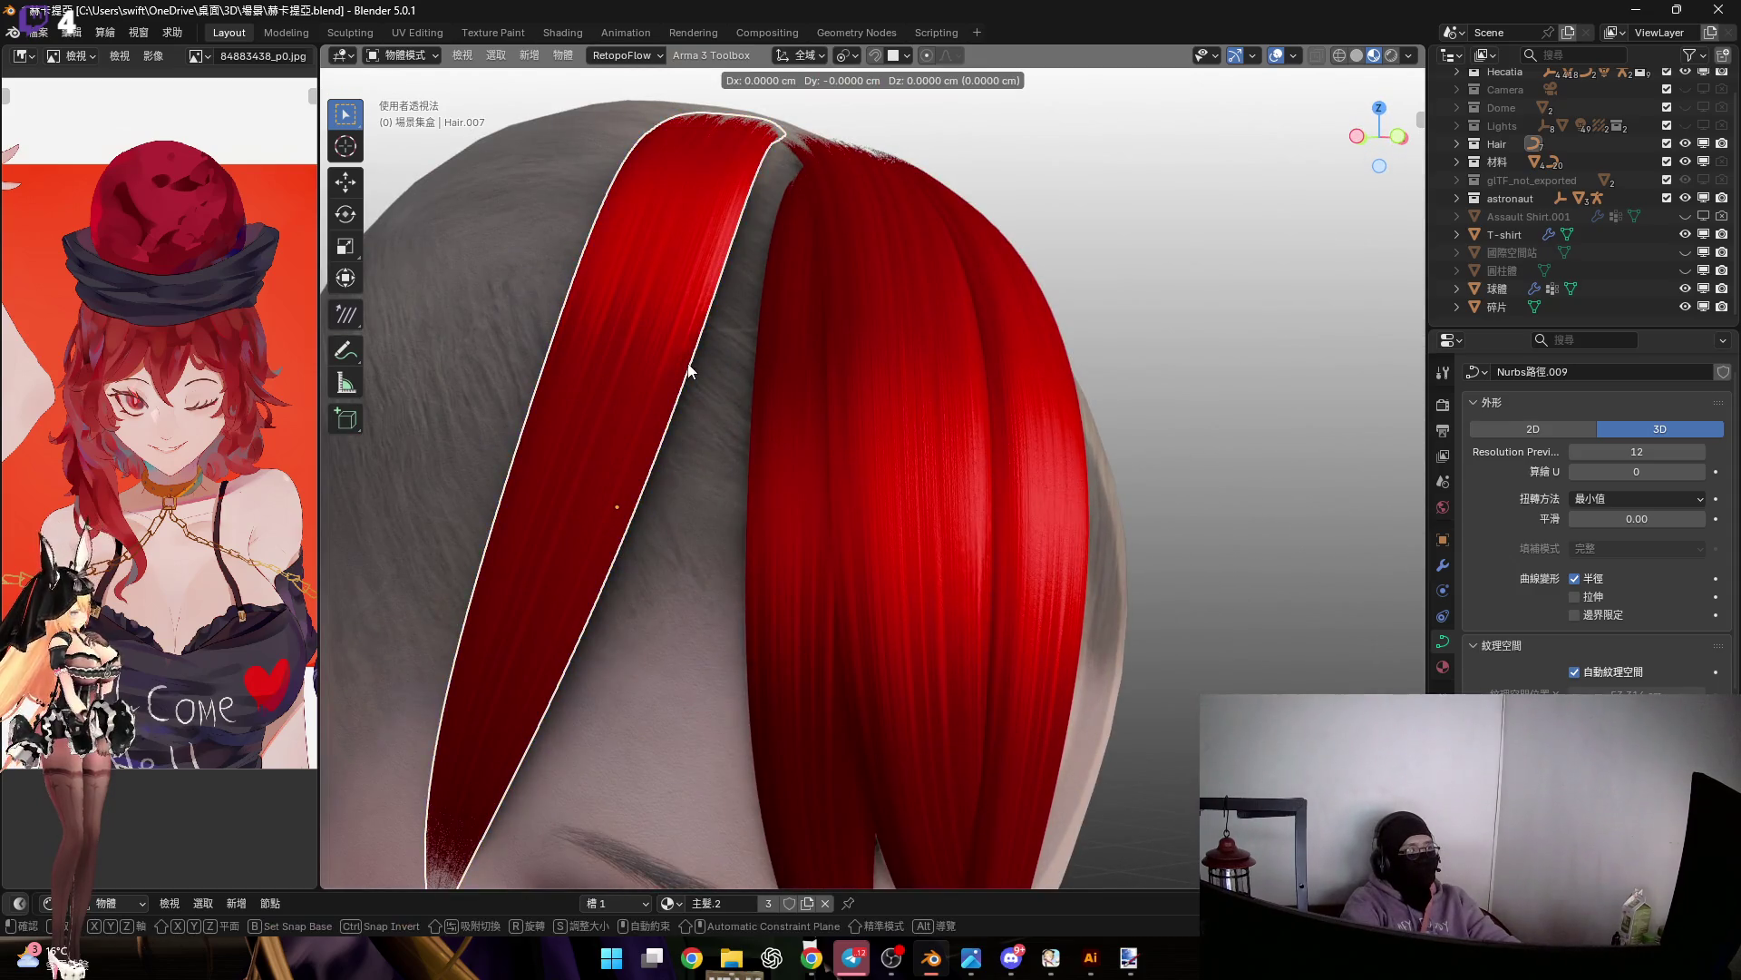
# Slide the Hair.007 copy along its local Y axis to a new spot
pyautogui.press('g')
pyautogui.press('y')
pyautogui.press('y')
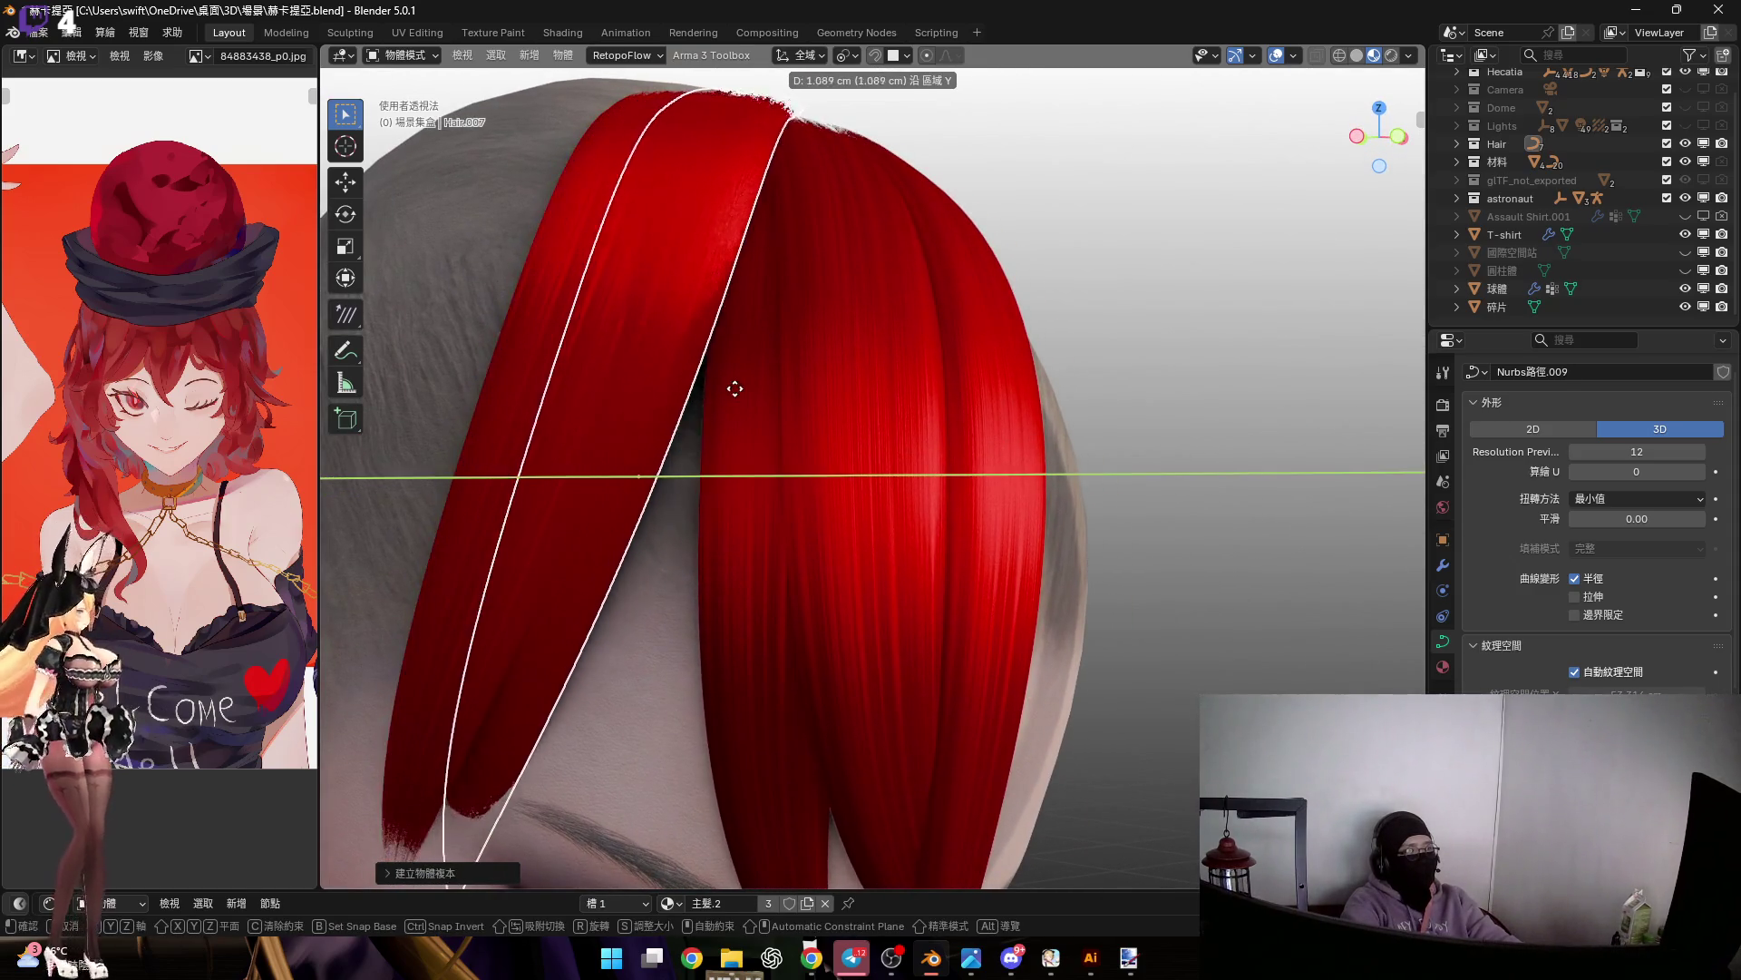
pyautogui.click(776, 411)
pyautogui.moveTo(776, 411)
pyautogui.mouseDown(button='middle')
pyautogui.moveTo(725, 395)
pyautogui.moveTo(735, 381)
pyautogui.mouseUp(button='middle')
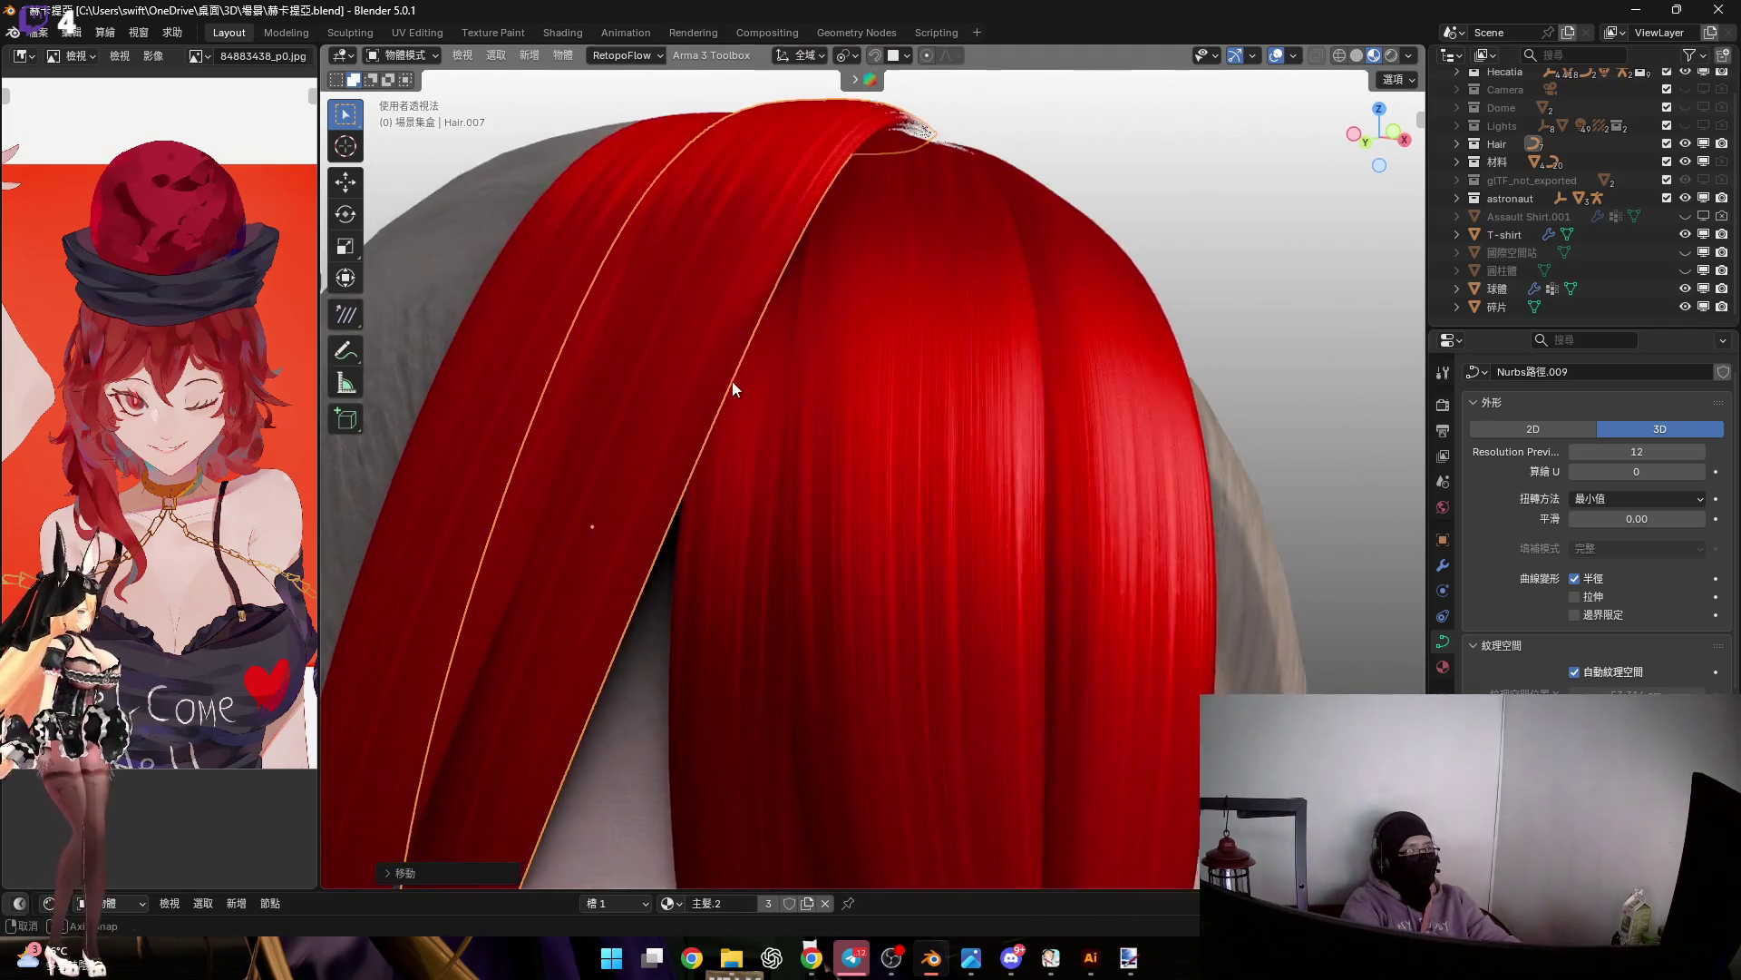
pyautogui.scroll(-3, 735, 381)
pyautogui.moveTo(732, 486)
pyautogui.mouseDown(button='middle')
pyautogui.moveTo(797, 350)
pyautogui.moveTo(871, 381)
pyautogui.mouseUp(button='middle')
# Rotate the Hair.007 copy around X, then local Y, then freely
pyautogui.press('r')
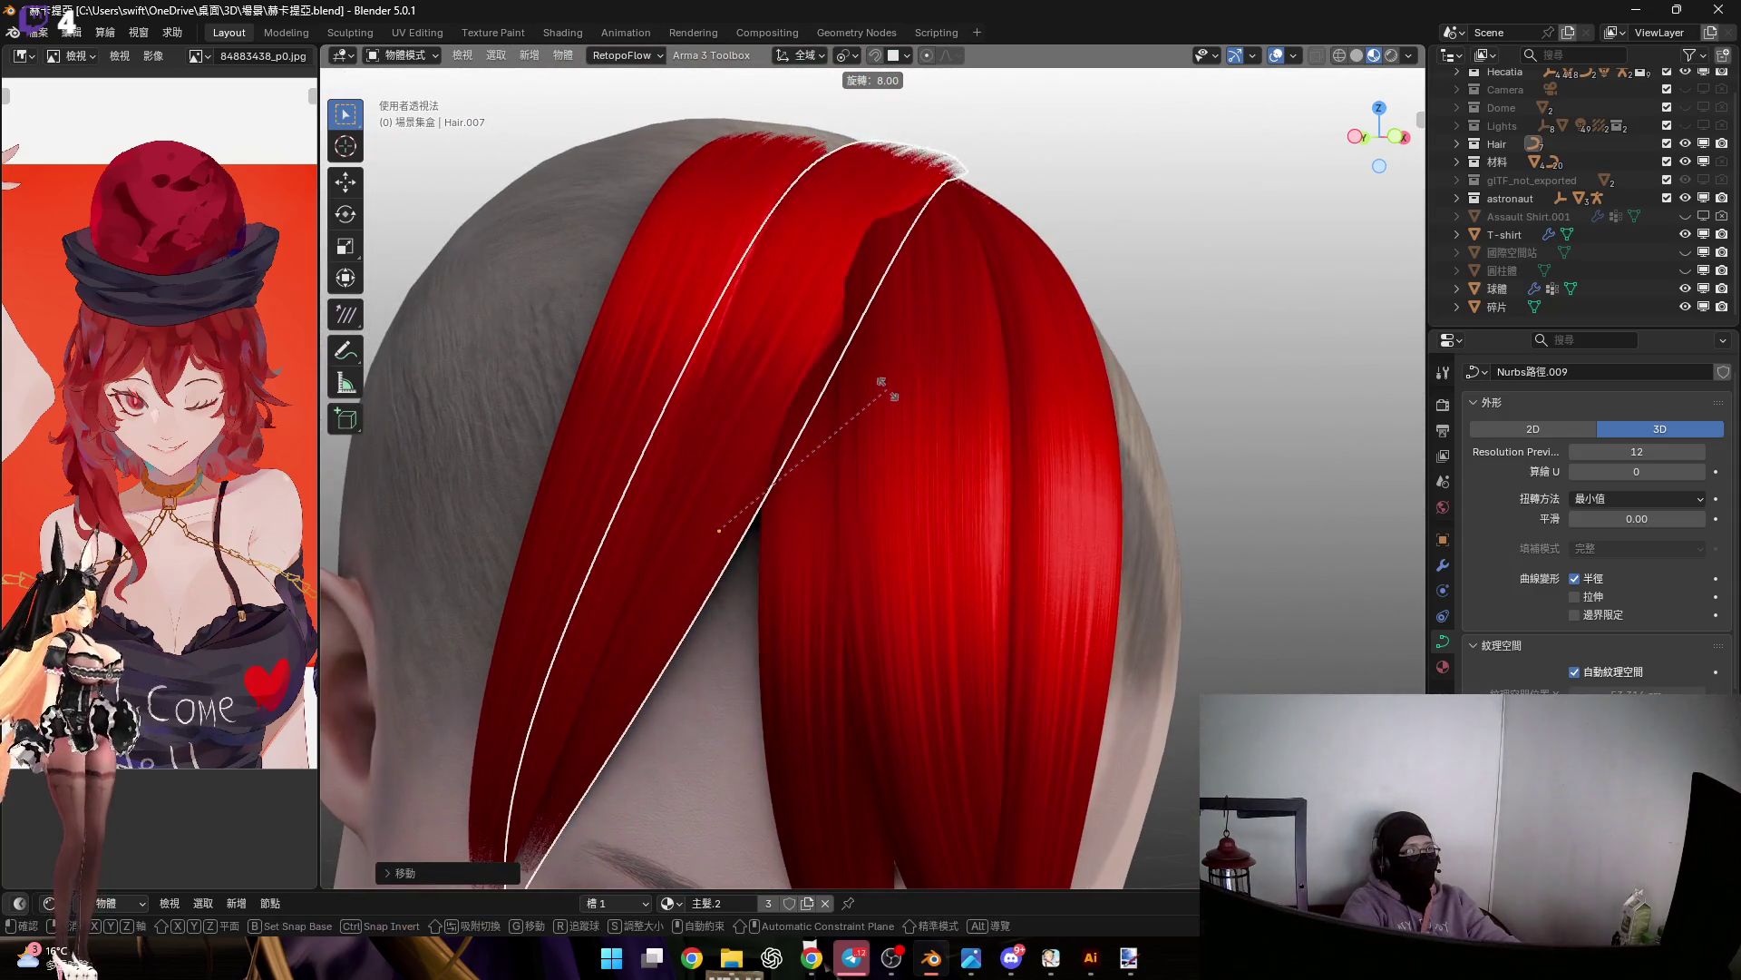
pyautogui.moveTo(805, 319)
pyautogui.keyDown('alt'); pyautogui.mouseDown(button='middle')
pyautogui.moveTo(884, 466)
pyautogui.moveTo(812, 404)
pyautogui.moveTo(903, 431)
pyautogui.moveTo(751, 361)
pyautogui.moveTo(718, 366)
pyautogui.moveTo(801, 388)
pyautogui.mouseUp(button='middle'); pyautogui.keyUp('alt')
pyautogui.press('x')
pyautogui.click(882, 460)
pyautogui.press('r')
pyautogui.press('y')
pyautogui.press('y')
pyautogui.click(847, 407)
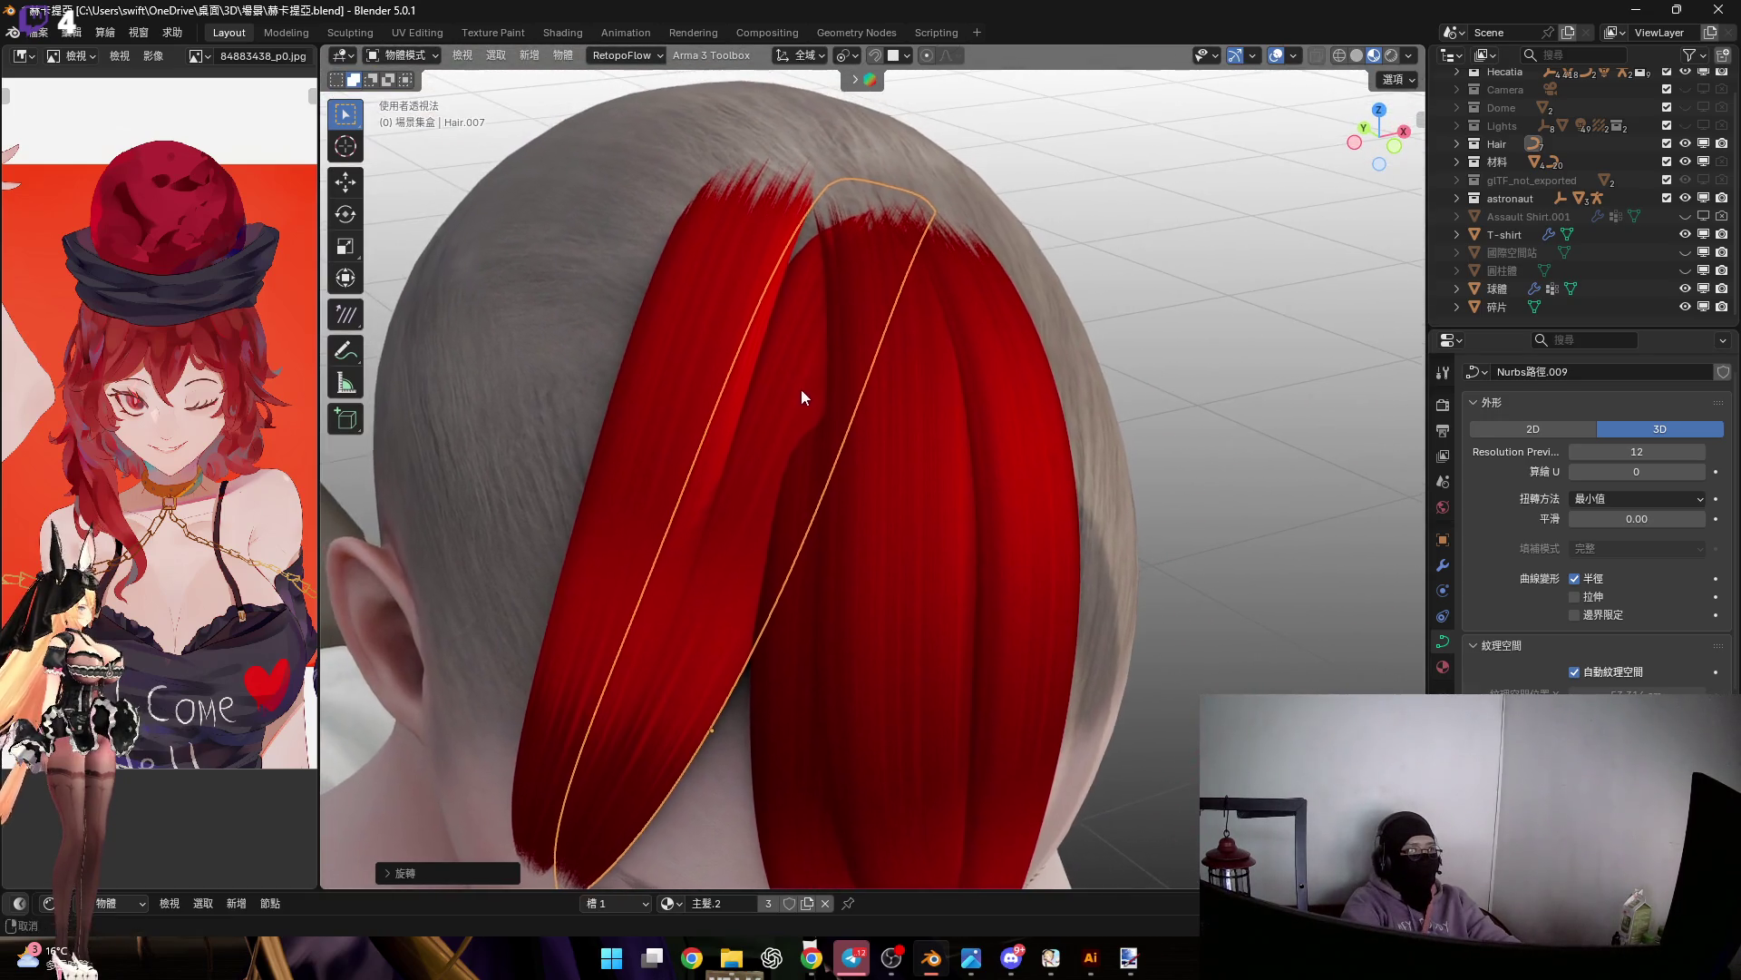
pyautogui.press('r')
pyautogui.click(852, 490)
# Delete the Hair.007 copy, leaving the existing red bang strands
pyautogui.moveTo(852, 489)
pyautogui.mouseDown(button='middle')
pyautogui.moveTo(829, 351)
pyautogui.moveTo(847, 373)
pyautogui.moveTo(812, 378)
pyautogui.moveTo(863, 342)
pyautogui.moveTo(816, 399)
pyautogui.mouseUp(button='middle')
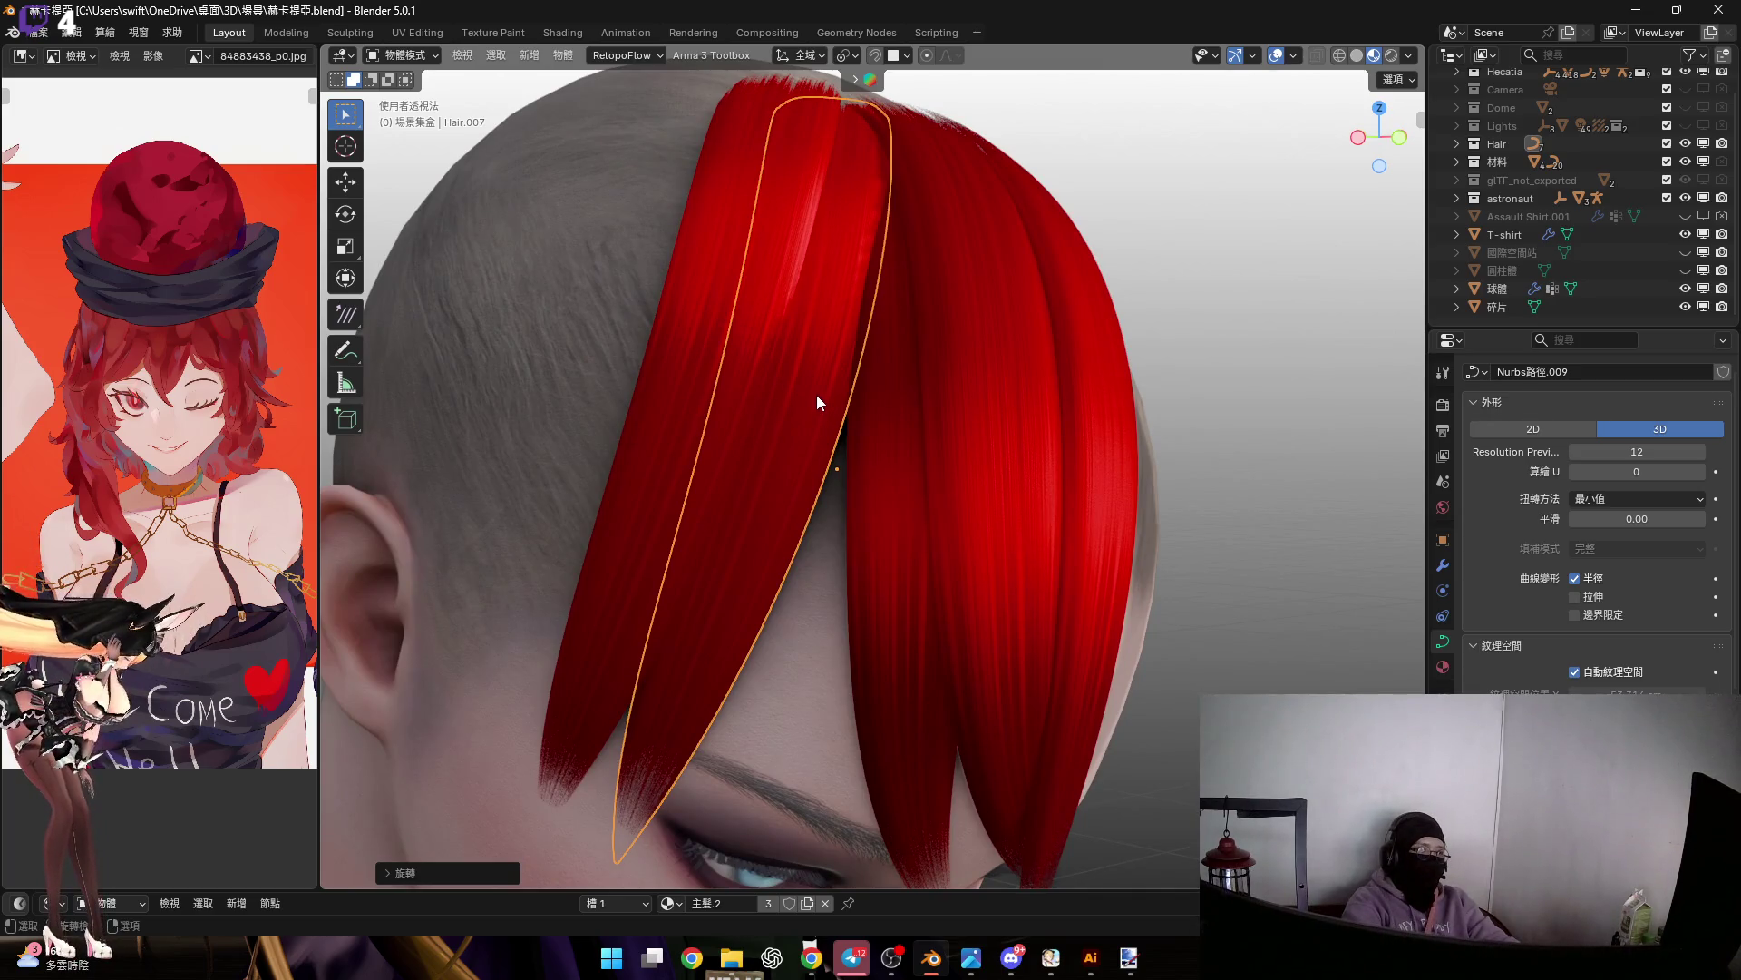
pyautogui.moveTo(818, 390)
pyautogui.mouseDown(button='middle')
pyautogui.moveTo(823, 285)
pyautogui.moveTo(813, 307)
pyautogui.mouseUp(button='middle')
pyautogui.scroll(2, 813, 307)
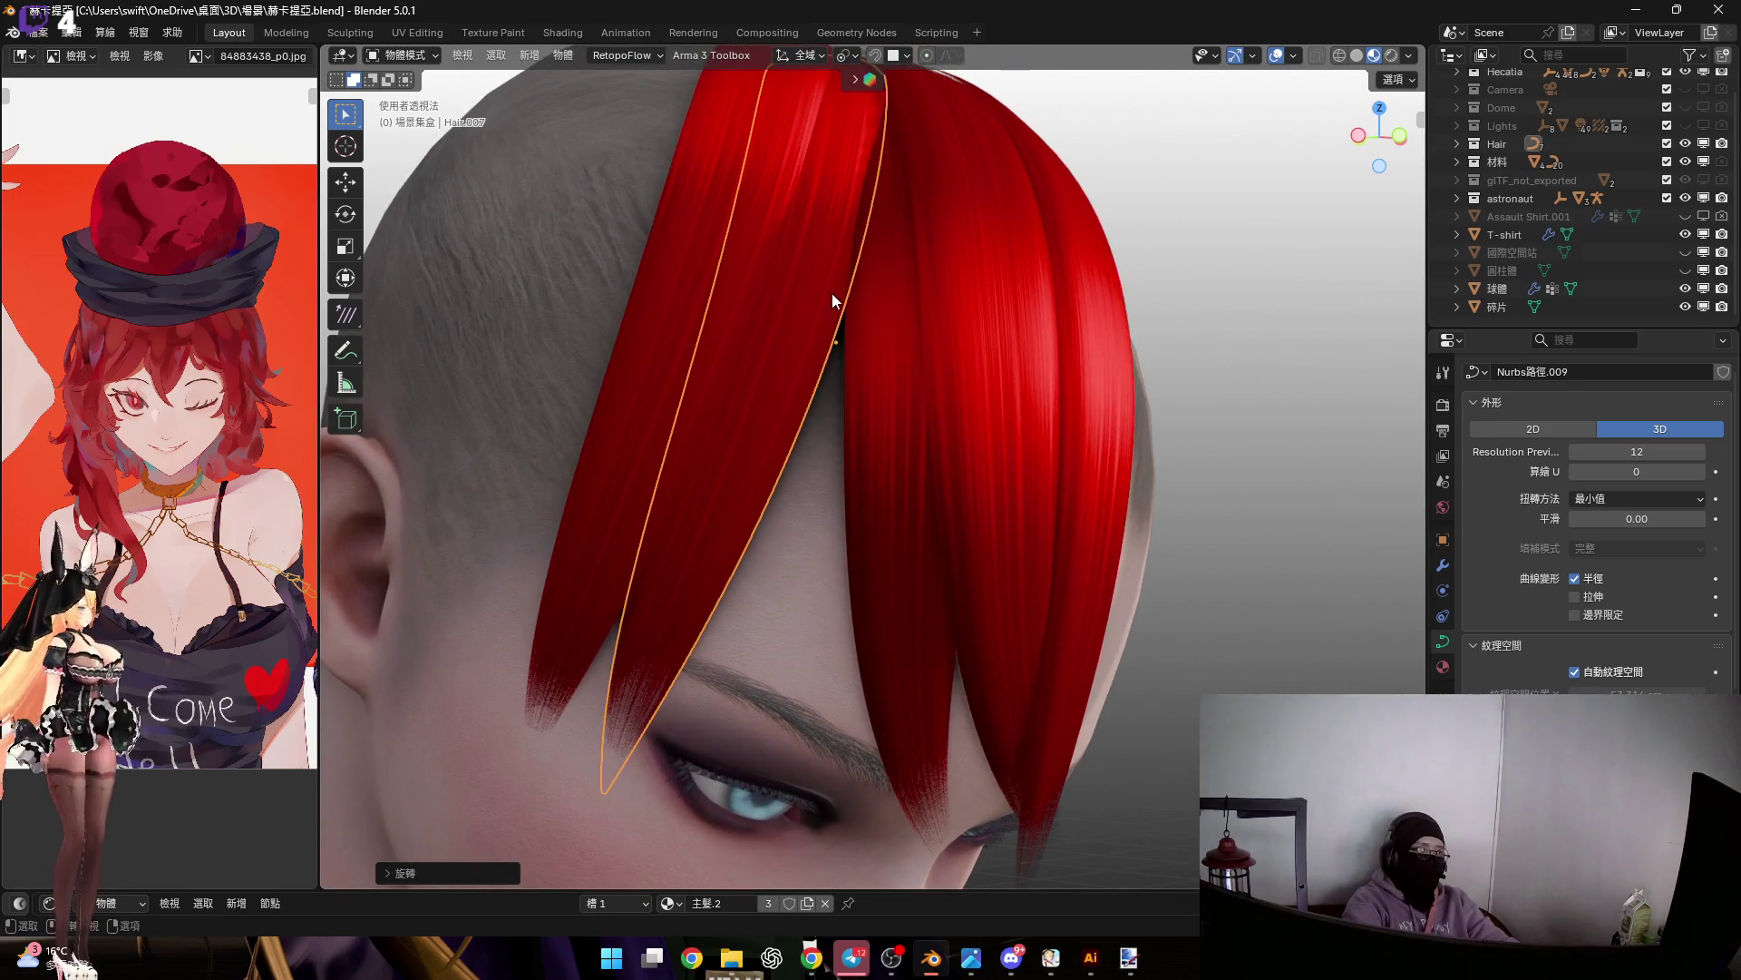
pyautogui.press('Return')
pyautogui.scroll(-4, 1165, 415)
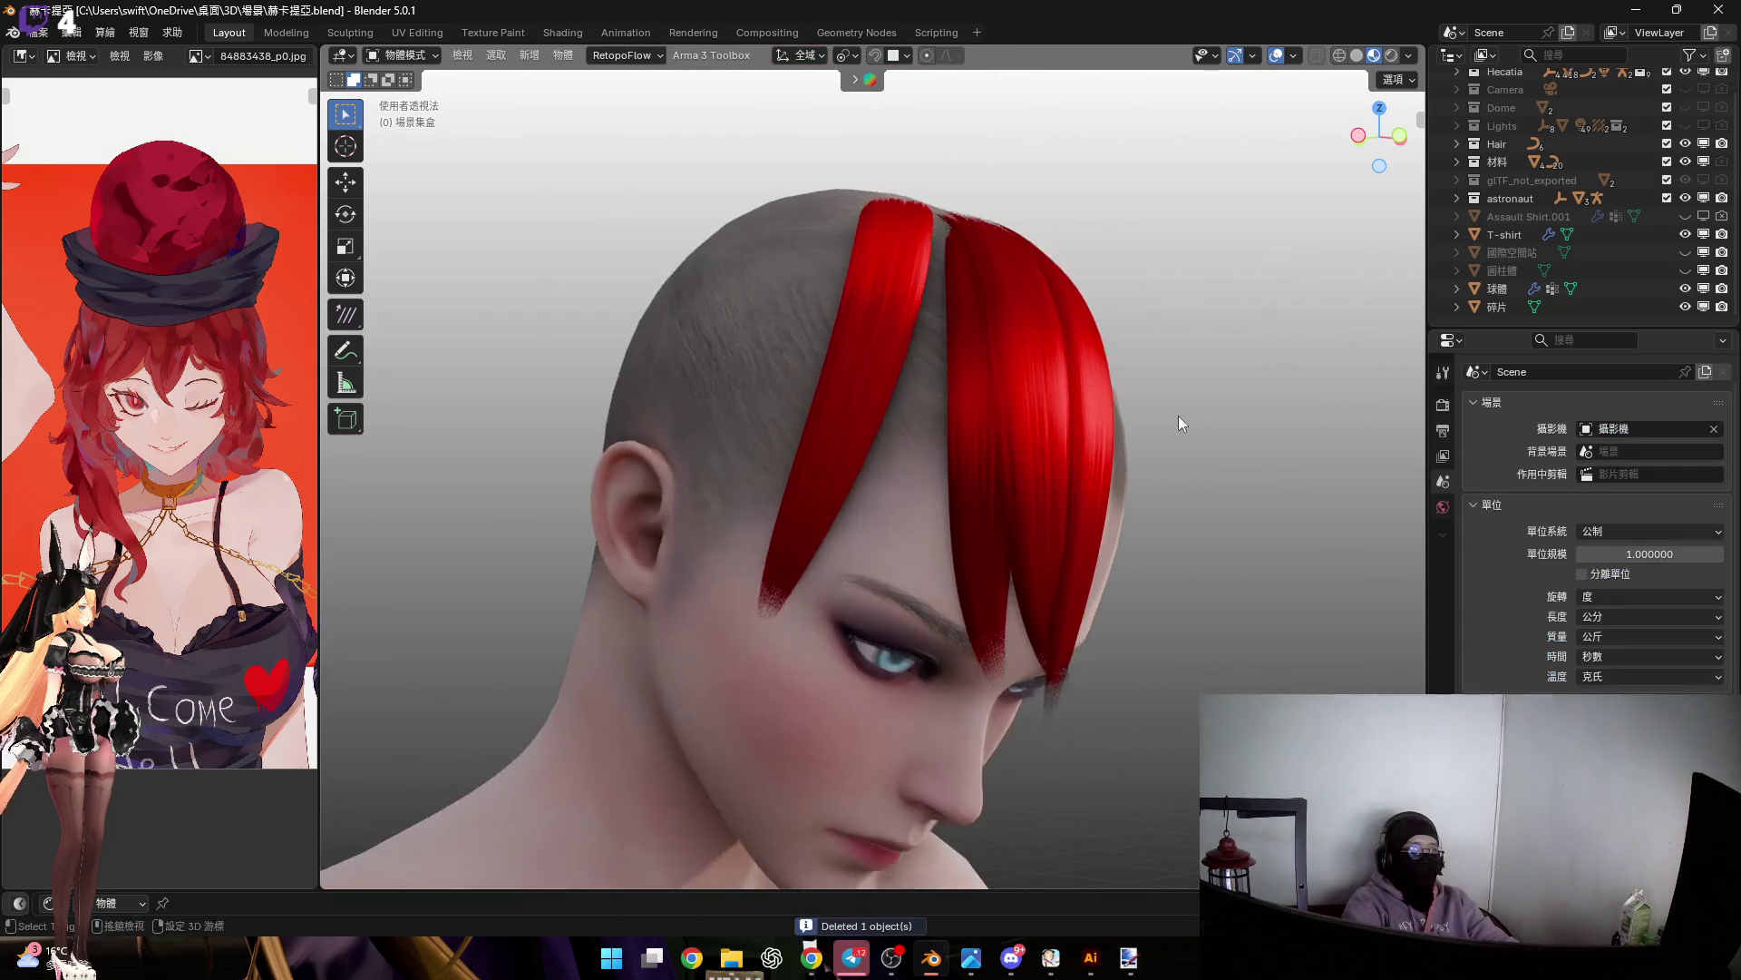
pyautogui.moveTo(1165, 416); pyautogui.dragTo(925, 392, button='middle')
# Frame Hair.001 and make a duplicate of it, viewed from the front
pyautogui.hotkey('ctrl', 'z')
pyautogui.press('KP_Decimal')
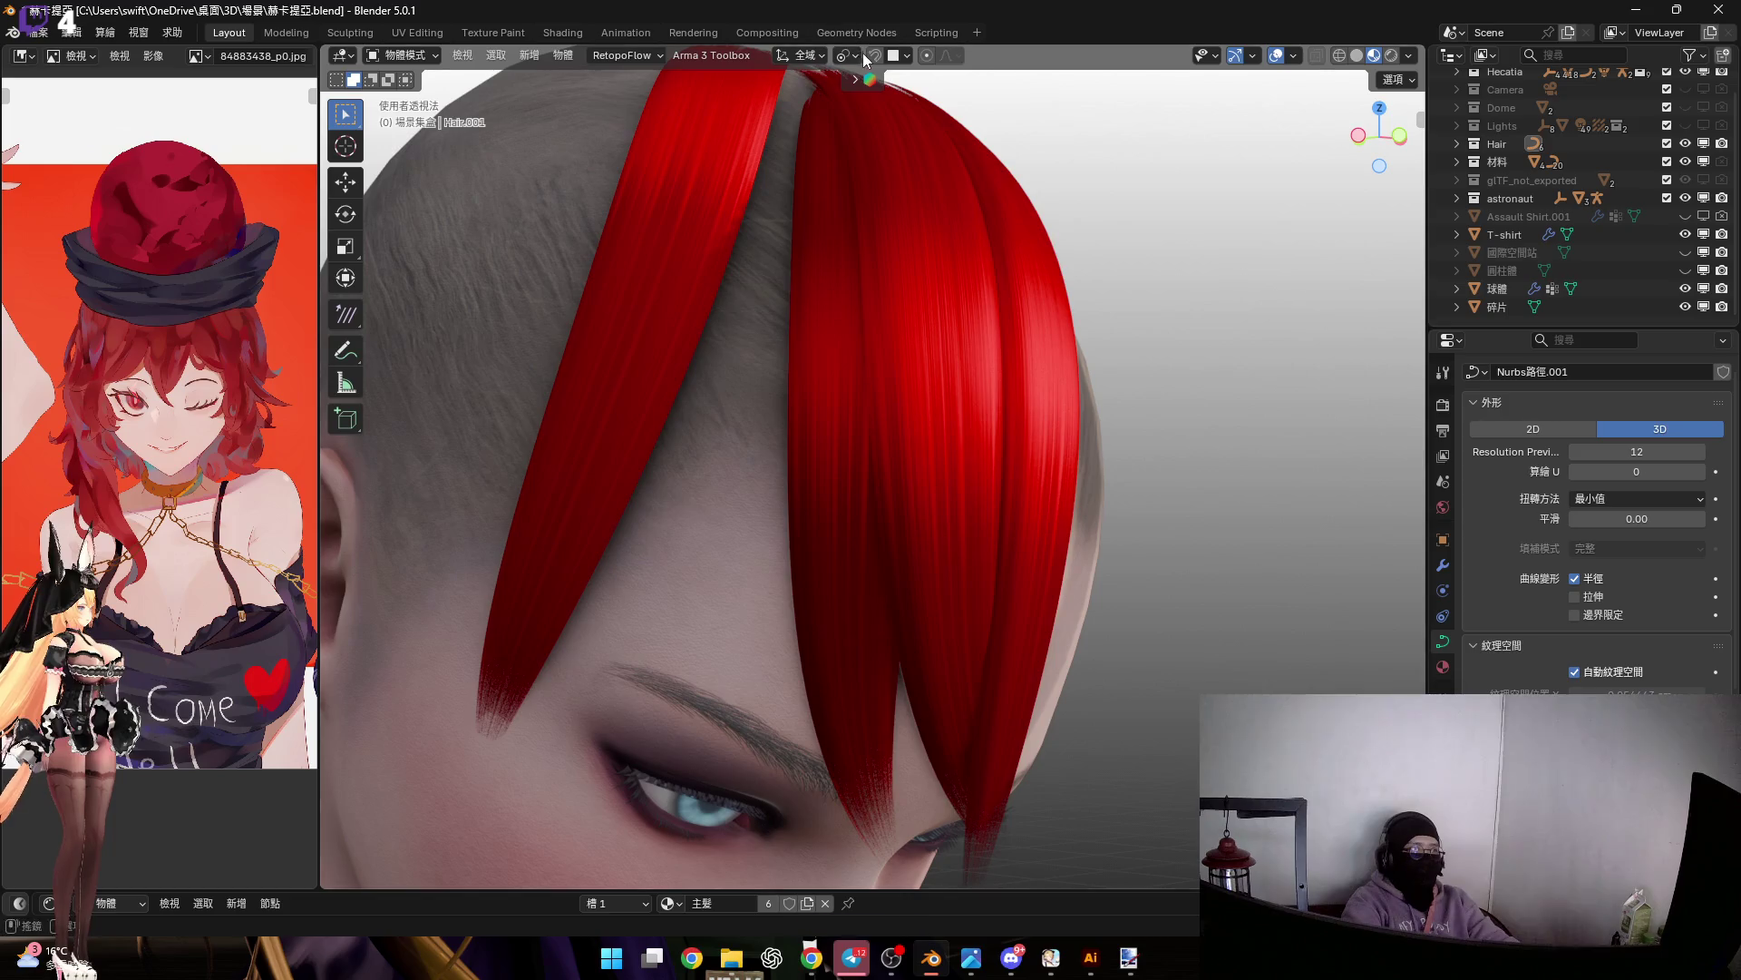
pyautogui.hotkey('shift', 'd')
pyautogui.click(935, 59)
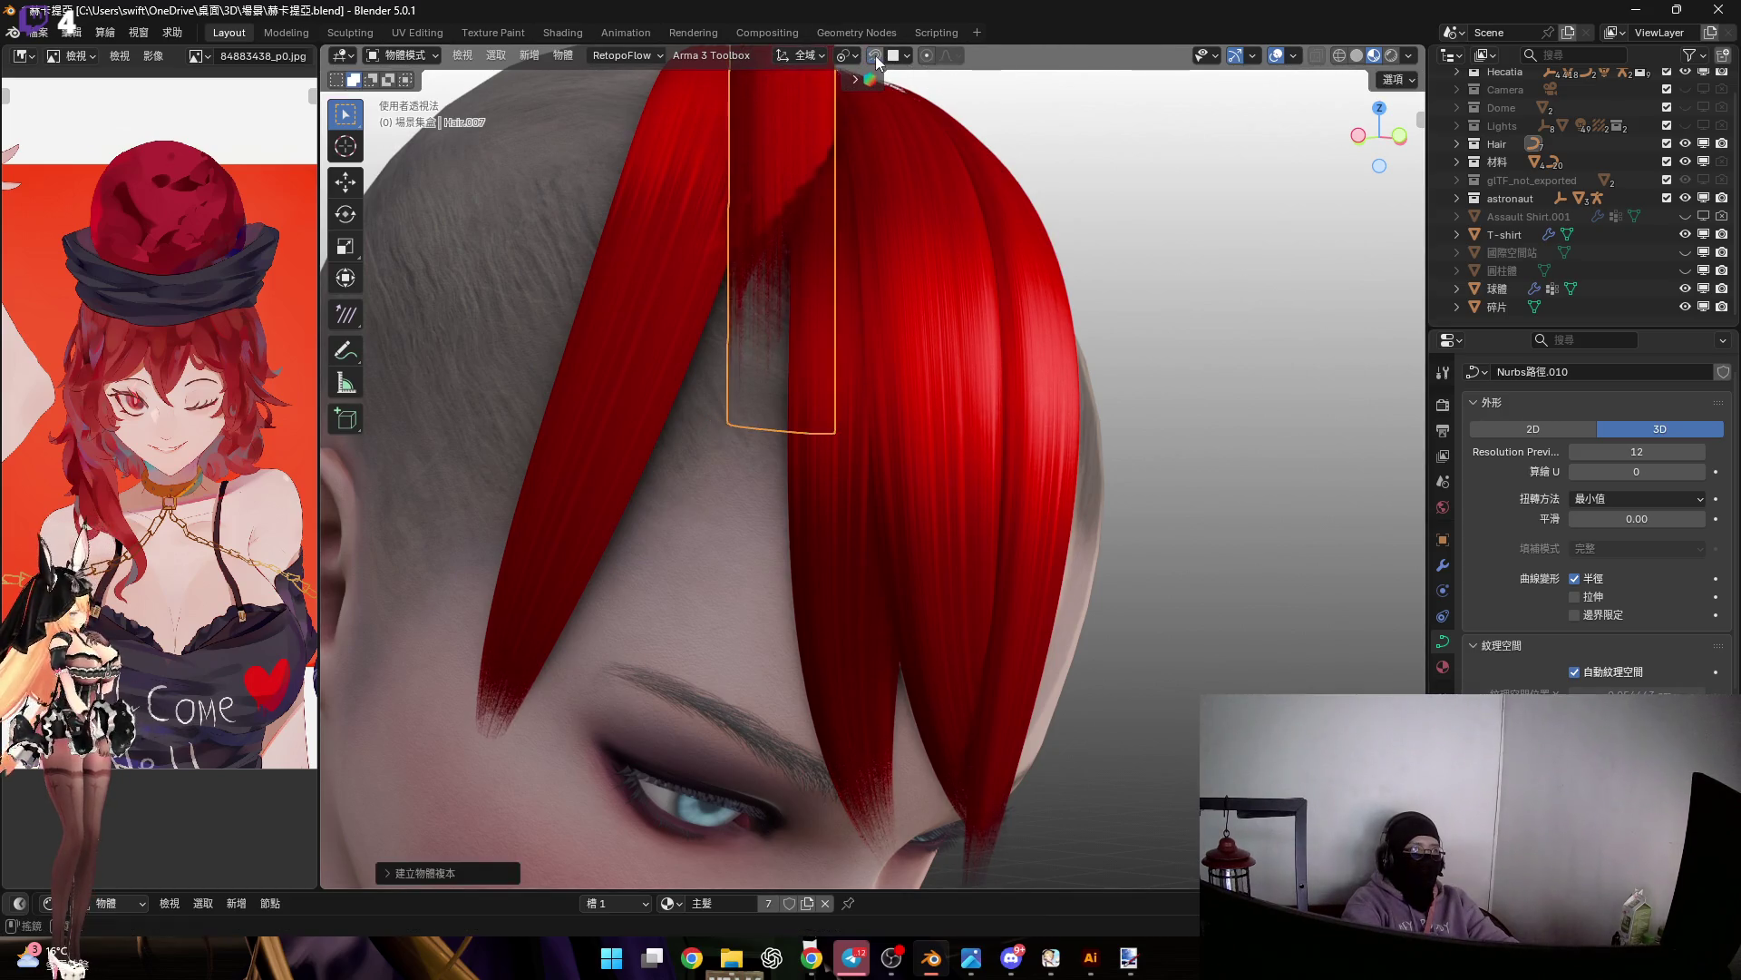
pyautogui.moveTo(1394, 134); pyautogui.dragTo(927, 460)
pyautogui.scroll(-2, 925, 456)
# Stretch the duplicate along Z and lower it so it hangs over the face
pyautogui.press('s')
pyautogui.press('z')
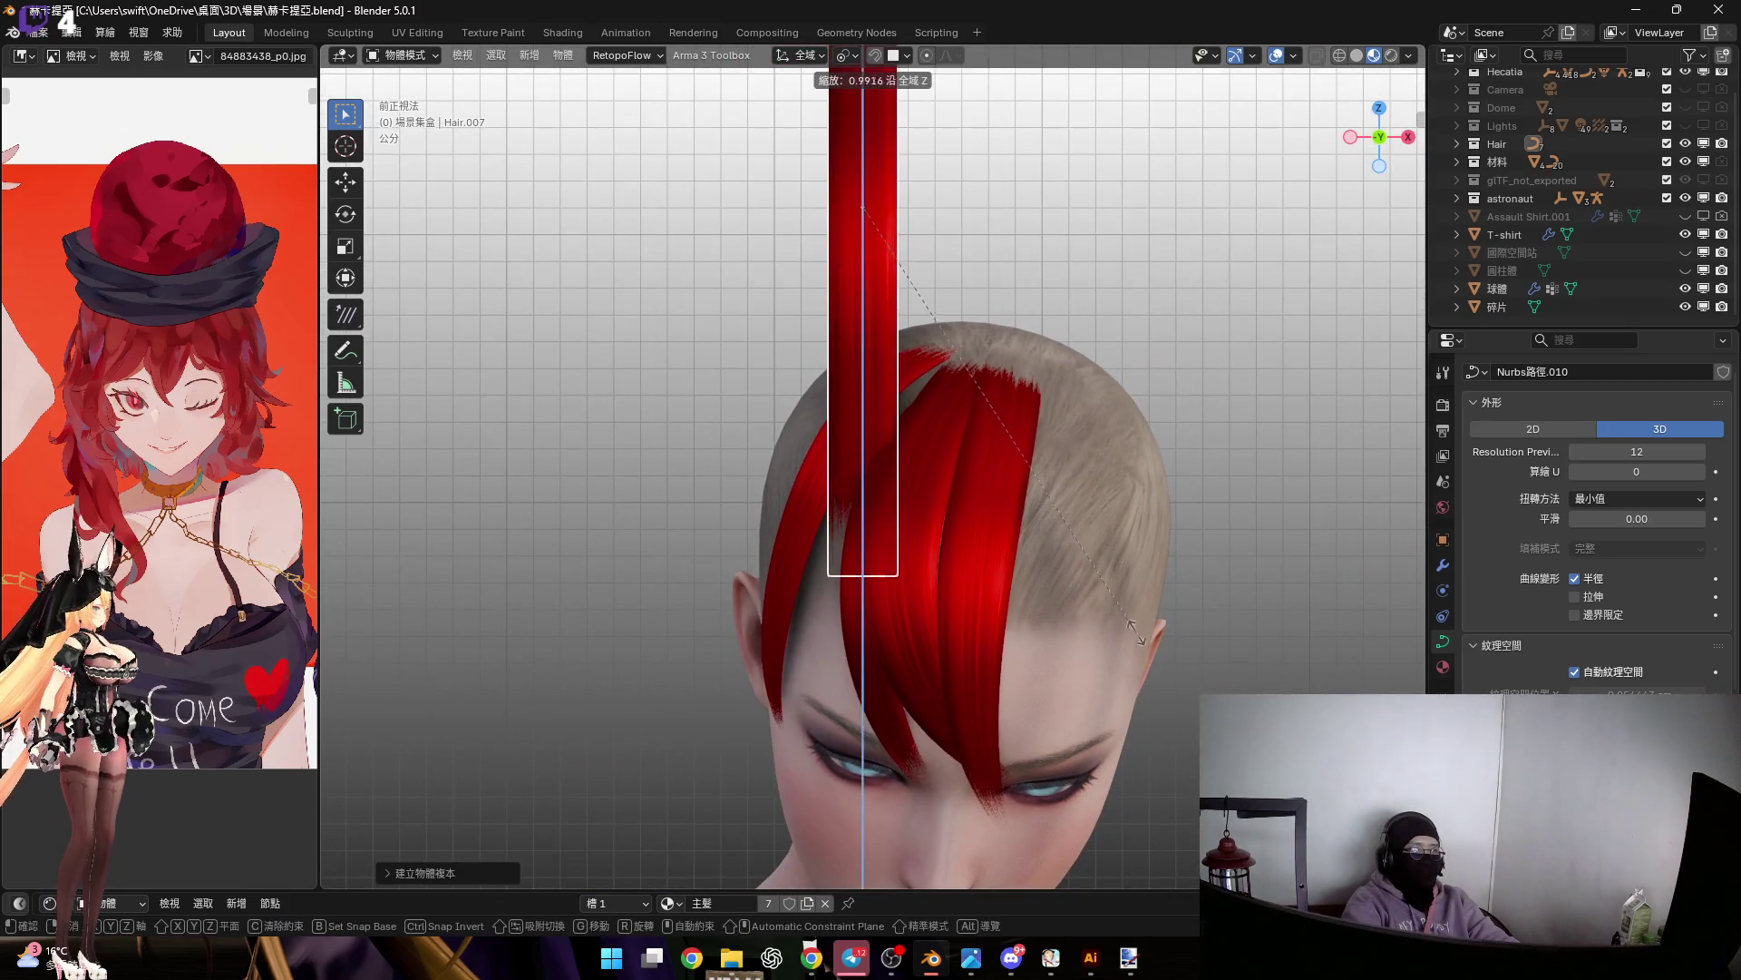
pyautogui.click(1030, 455)
pyautogui.scroll(-3, 978, 478)
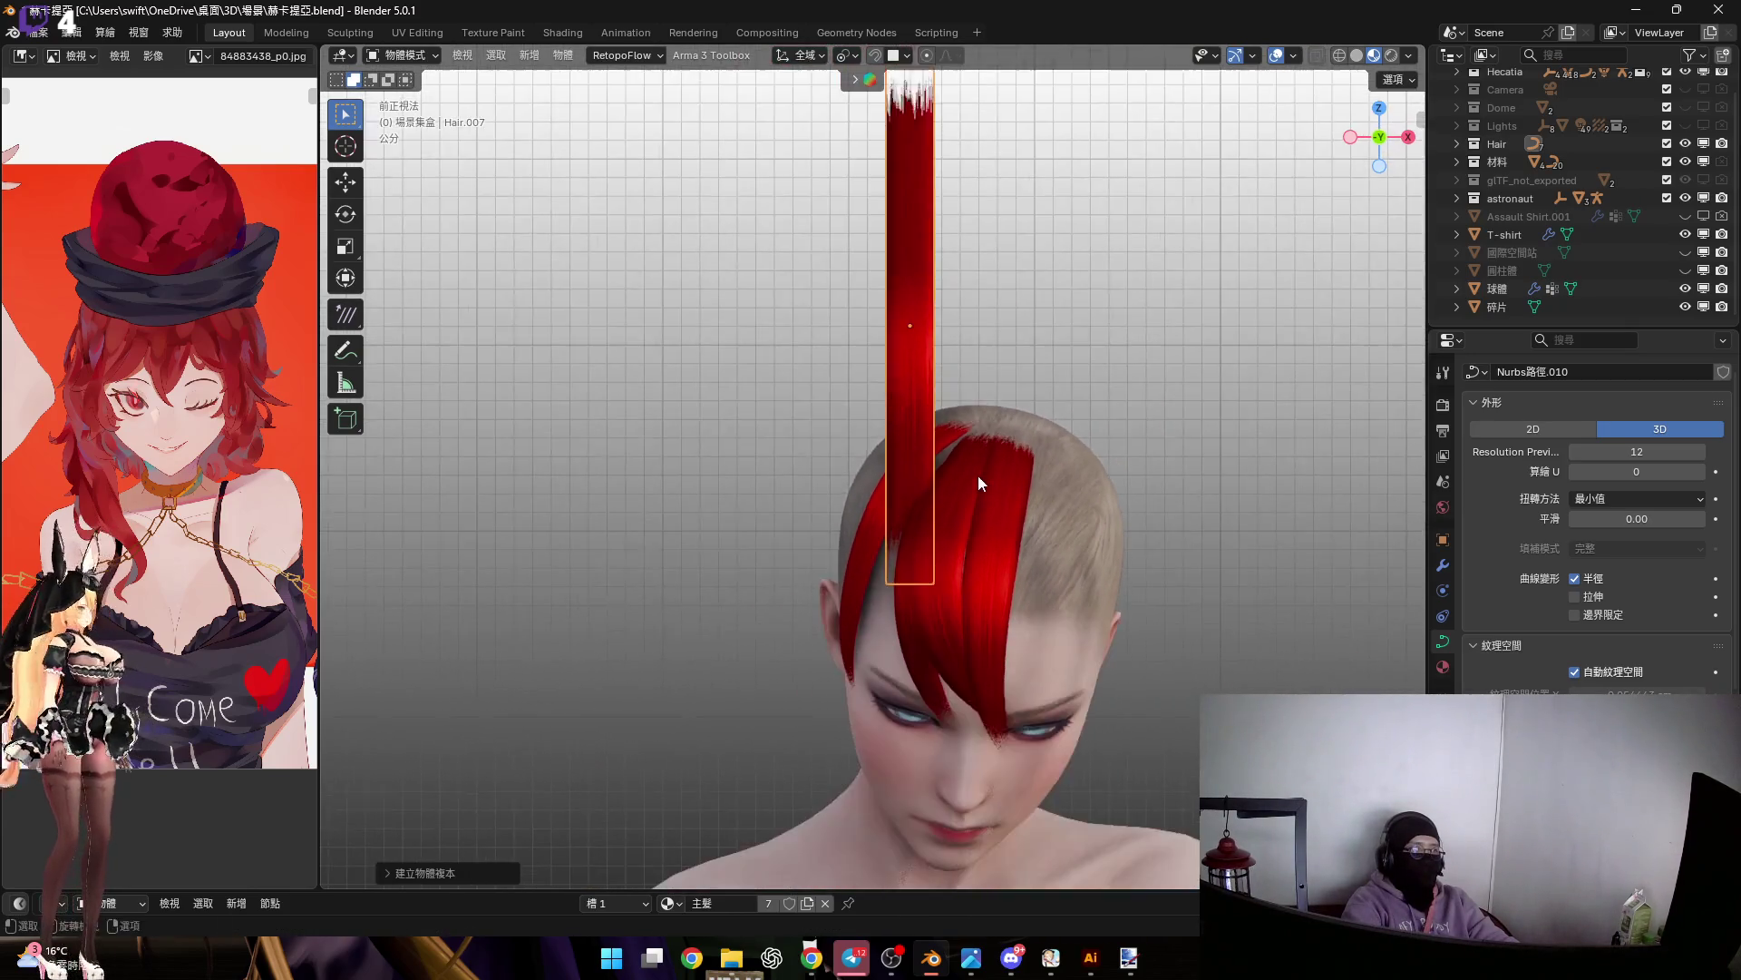
pyautogui.scroll(2, 955, 441)
pyautogui.press('g')
pyautogui.press('z')
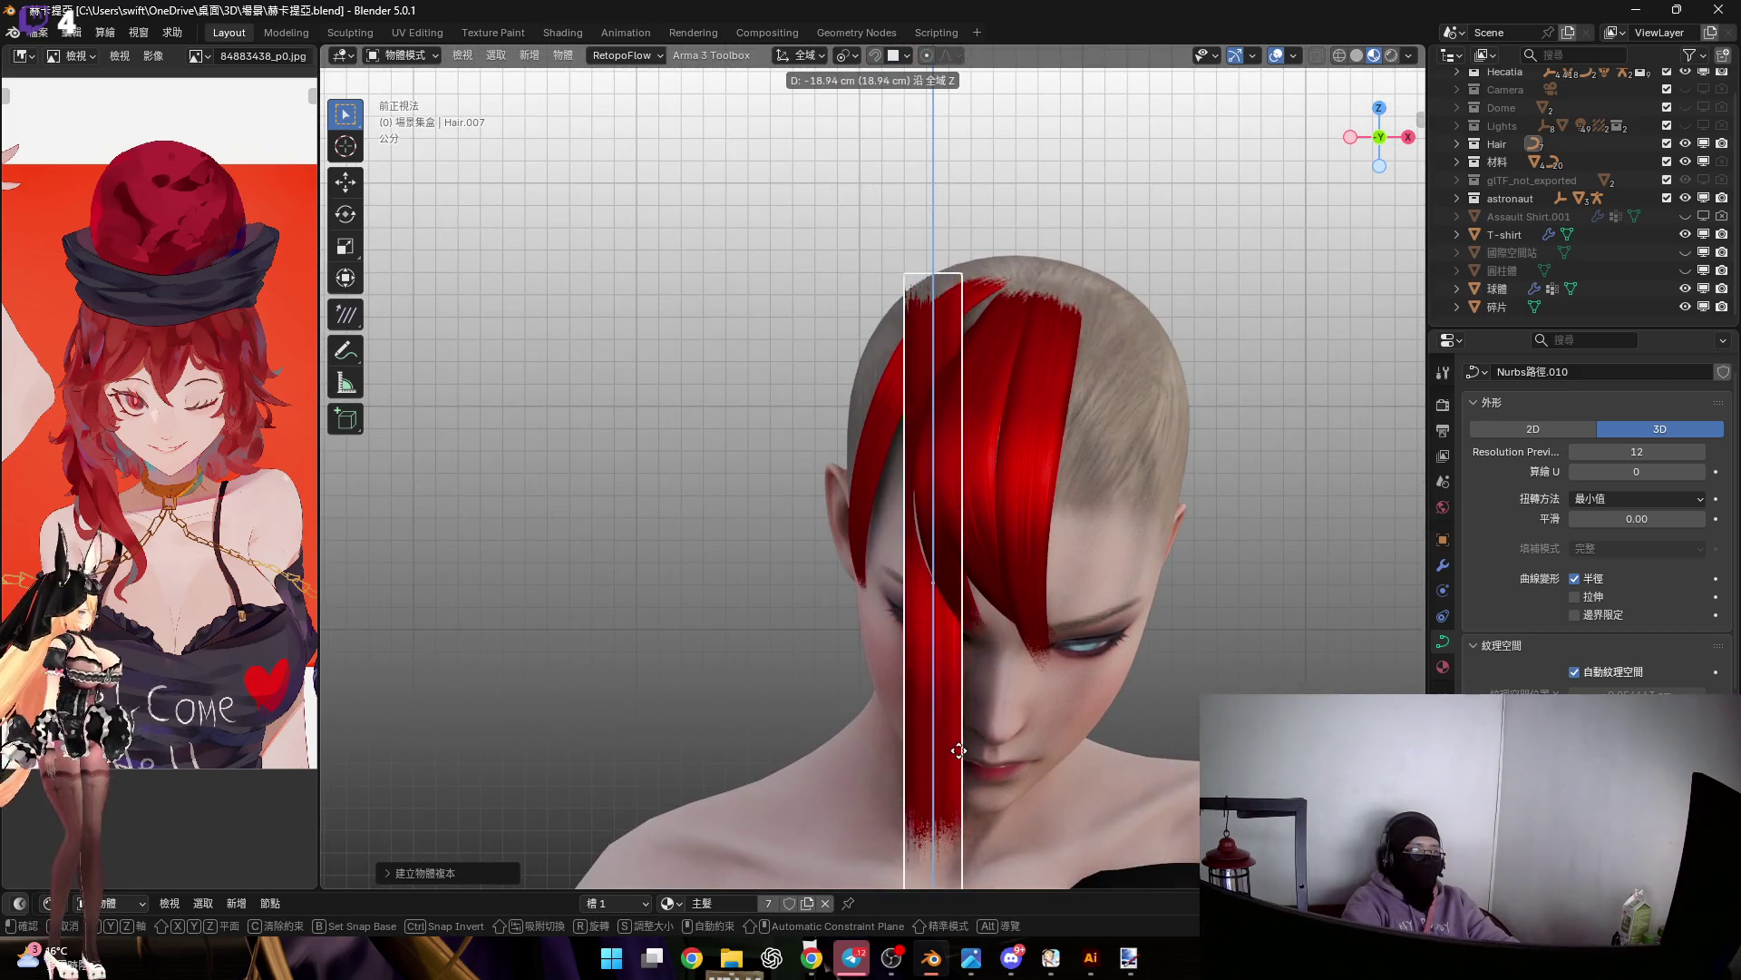
pyautogui.click(925, 450)
pyautogui.moveTo(925, 451)
pyautogui.mouseDown(button='middle')
pyautogui.moveTo(962, 437)
pyautogui.moveTo(974, 329)
pyautogui.moveTo(980, 400)
pyautogui.moveTo(932, 372)
pyautogui.moveTo(917, 398)
pyautogui.moveTo(930, 361)
pyautogui.mouseUp(button='middle')
# In Edit Mode, twist the strand's top control point so the root bends back onto the scalp
pyautogui.press('Tab')
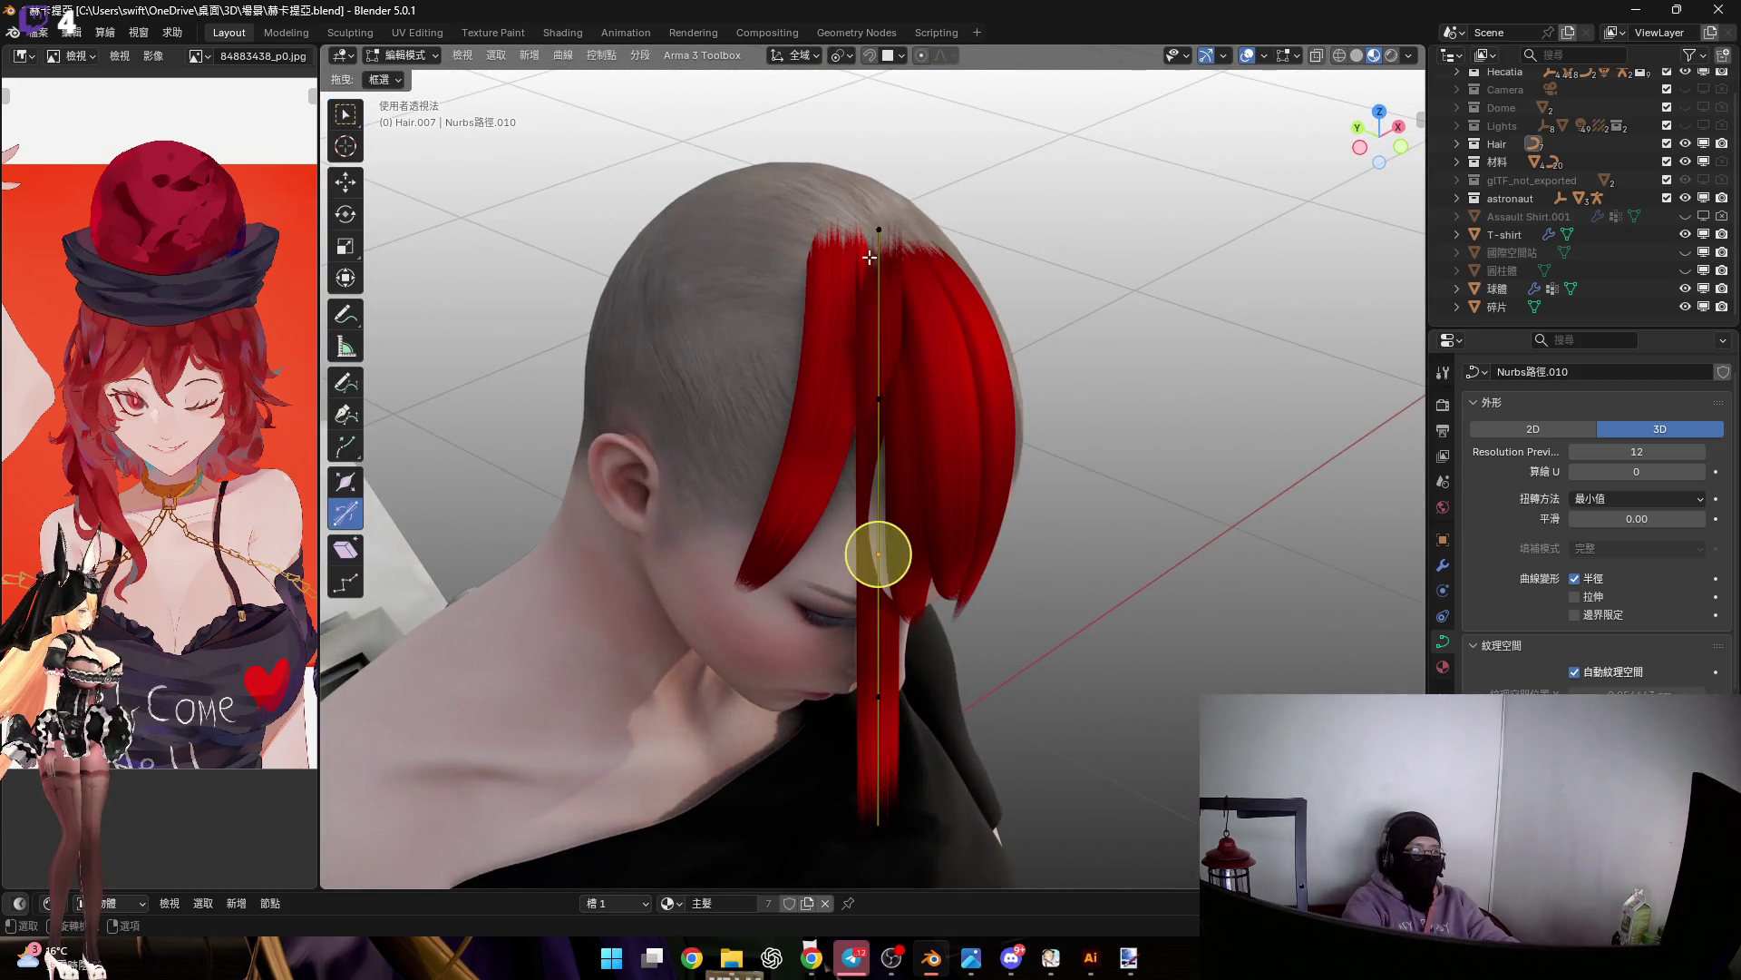
pyautogui.press('x')
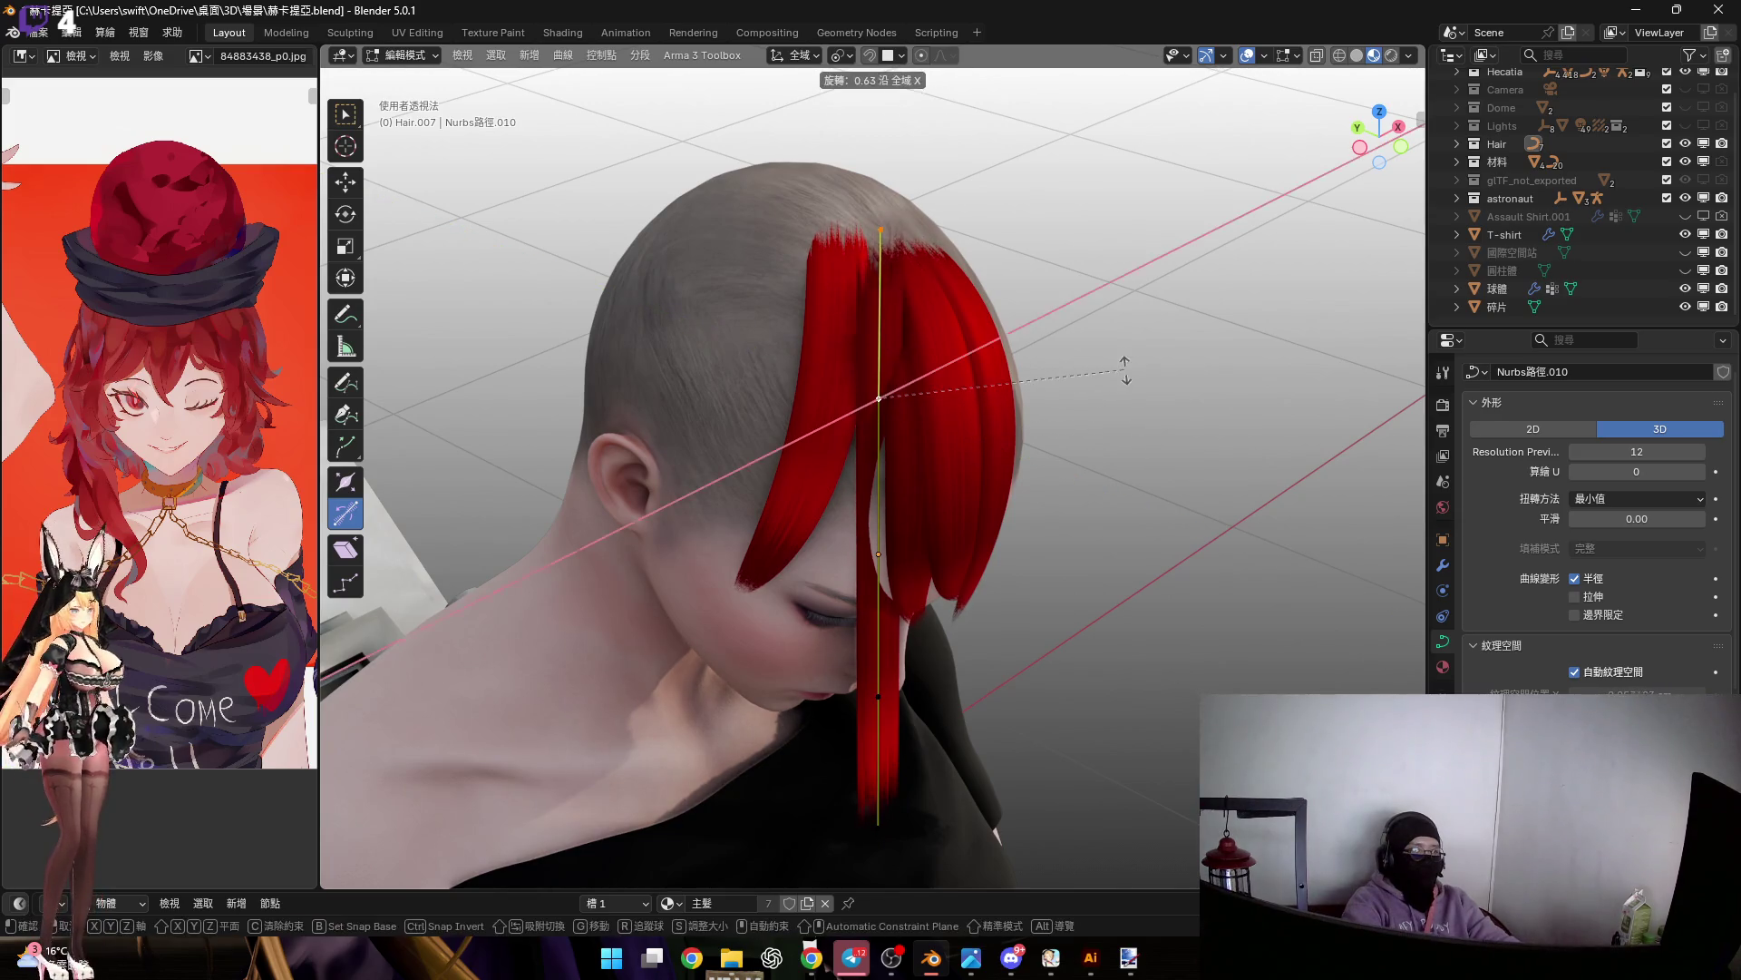
pyautogui.moveTo(1066, 81); pyautogui.dragTo(1098, 297, button='middle')
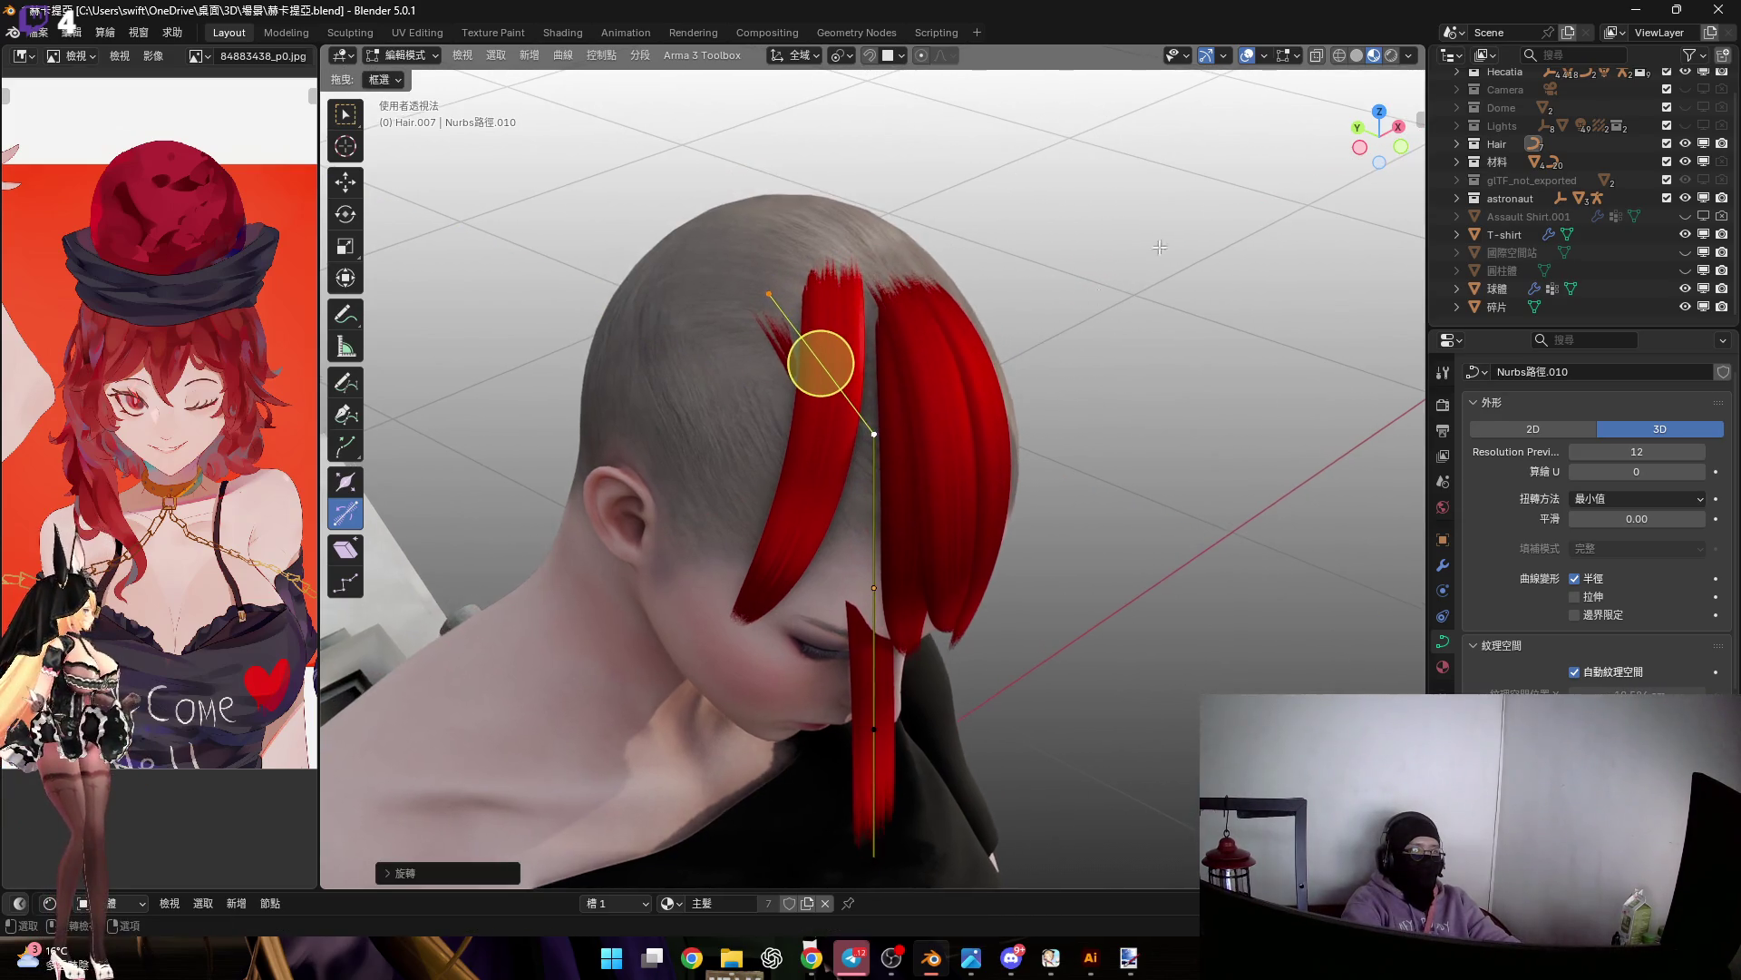
pyautogui.click(1359, 147)
pyautogui.scroll(3, 876, 393)
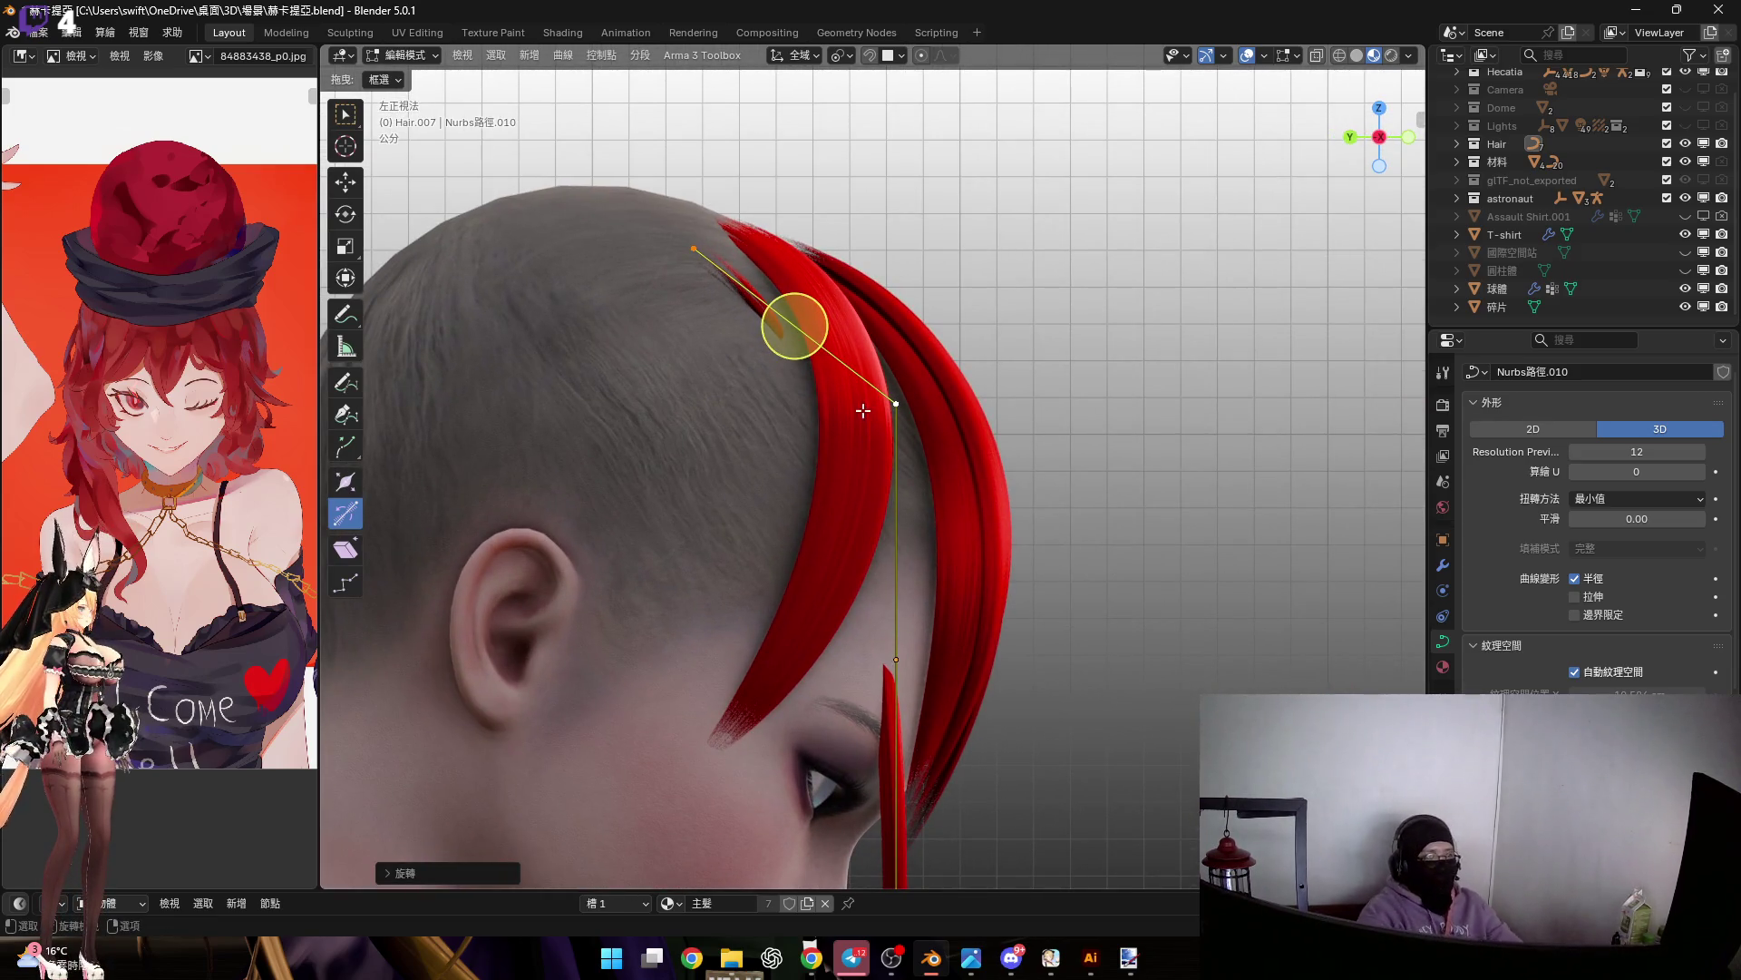
pyautogui.scroll(-4, 959, 486)
pyautogui.scroll(5, 789, 476)
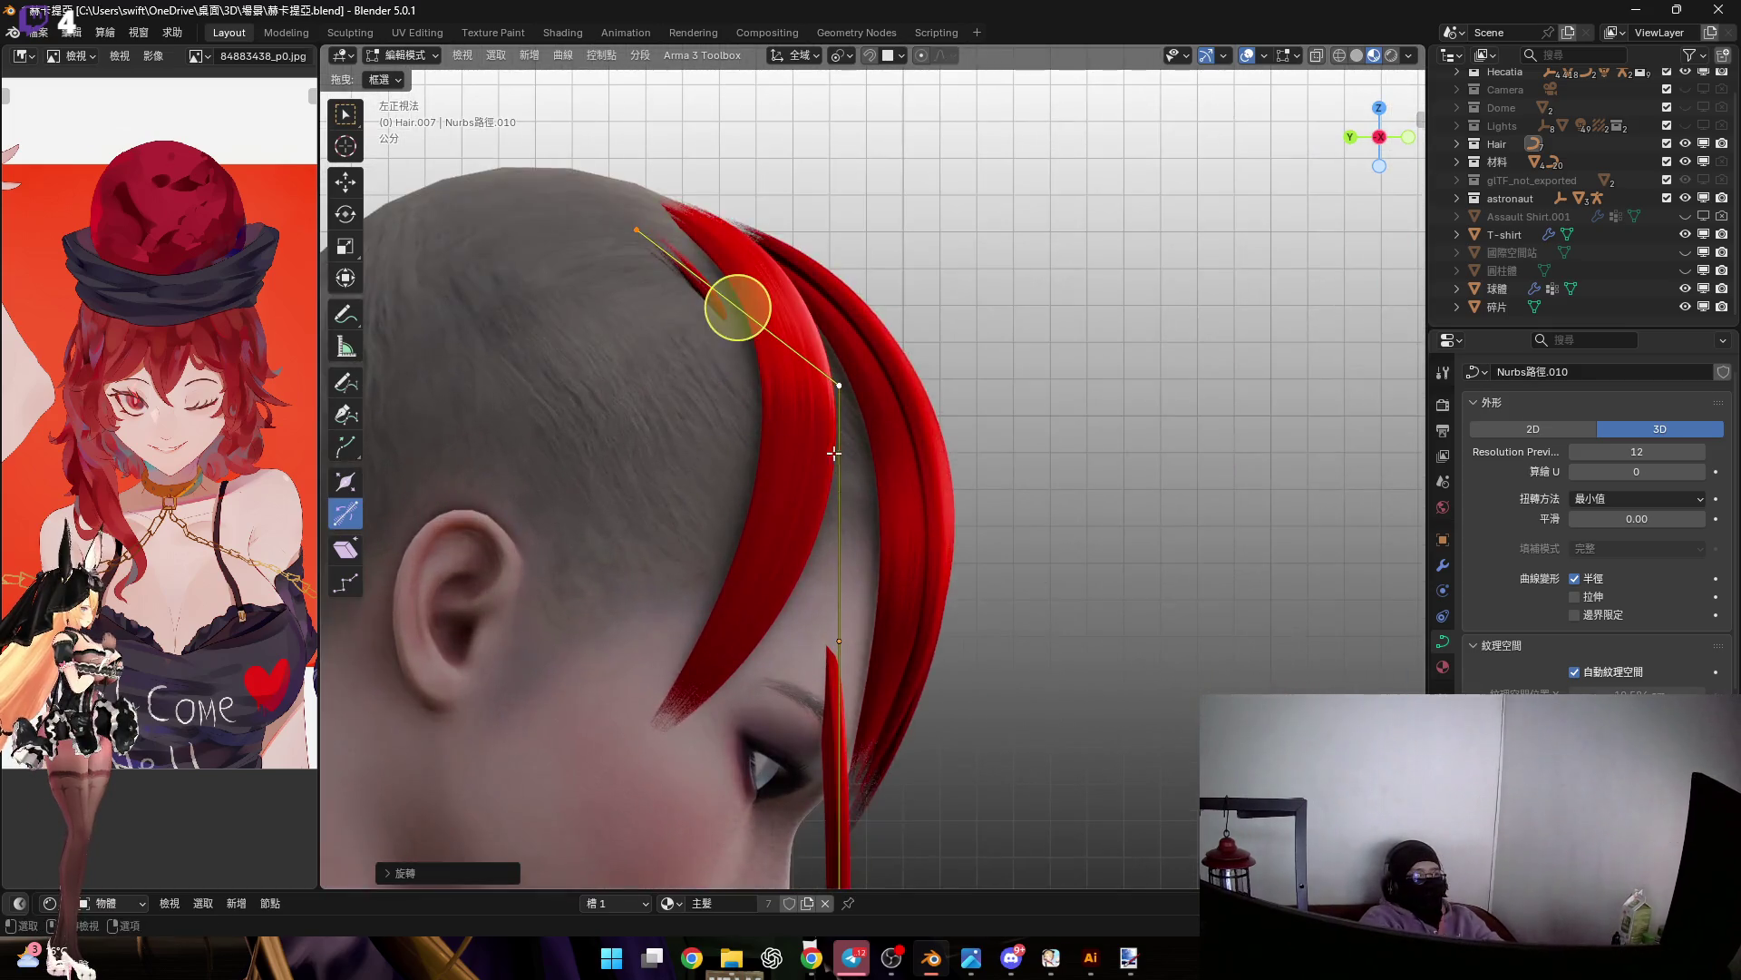
pyautogui.scroll(-1, 797, 478)
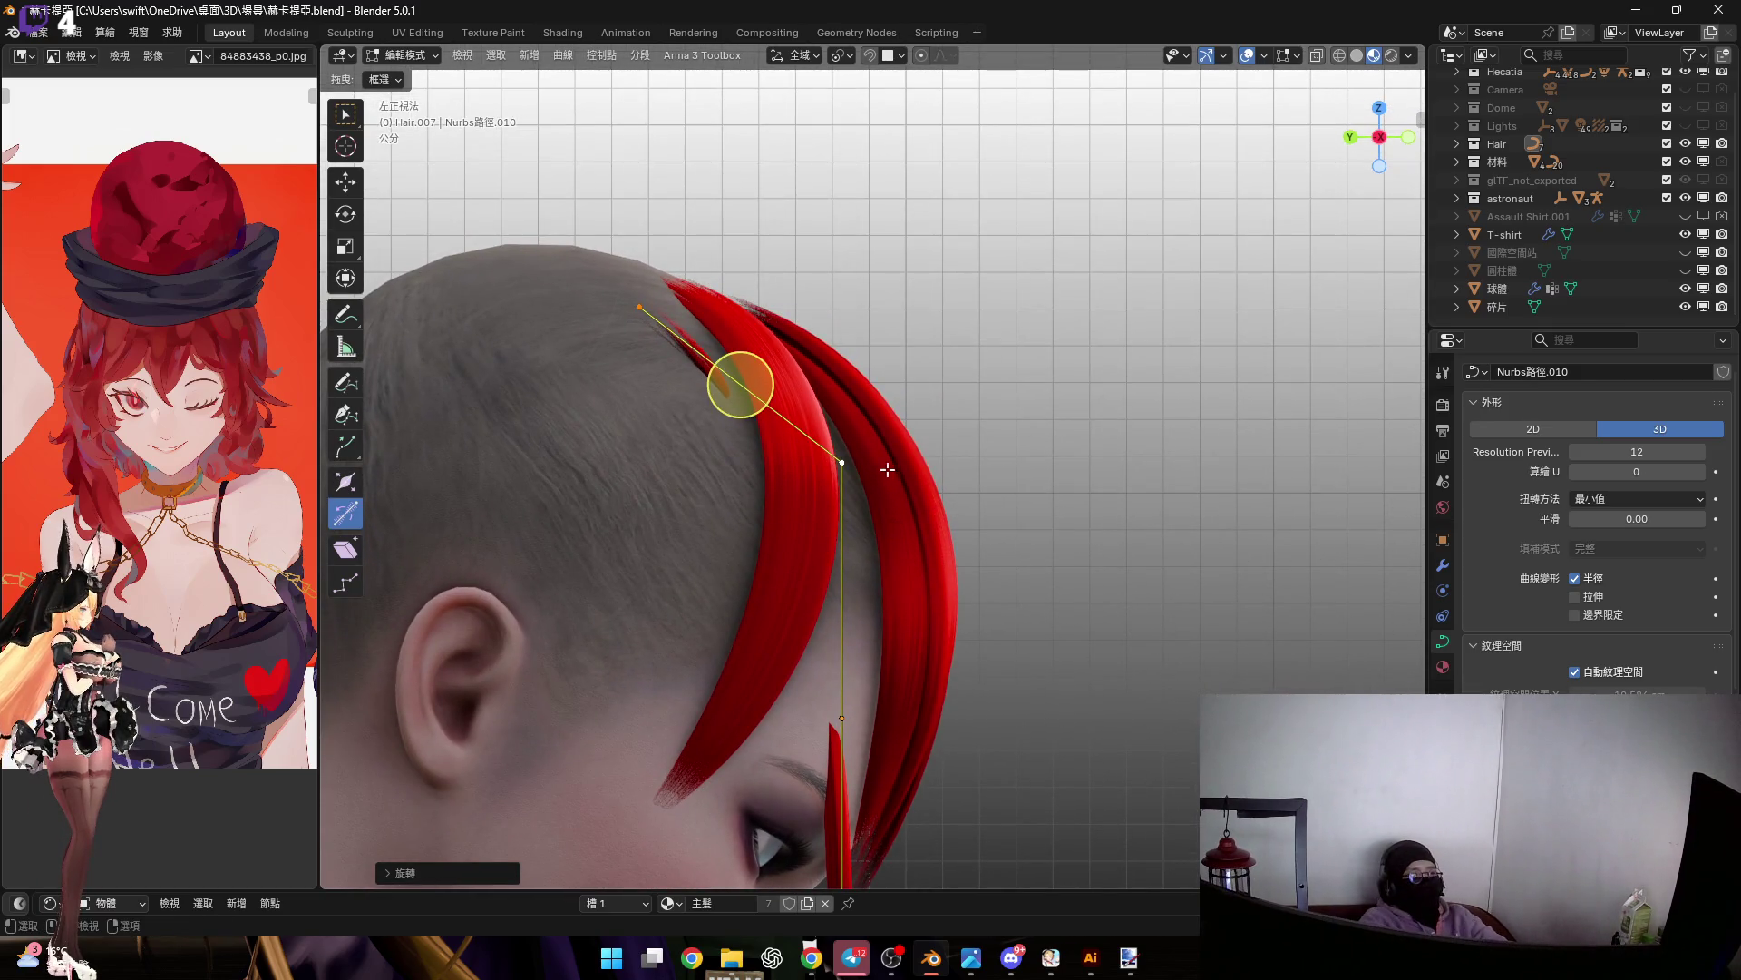
pyautogui.keyDown('shift'); pyautogui.scroll(2, 889, 468); pyautogui.keyUp('shift')
pyautogui.keyDown('shift'); pyautogui.moveTo(835, 515); pyautogui.dragTo(839, 509, button='middle'); pyautogui.keyUp('shift')
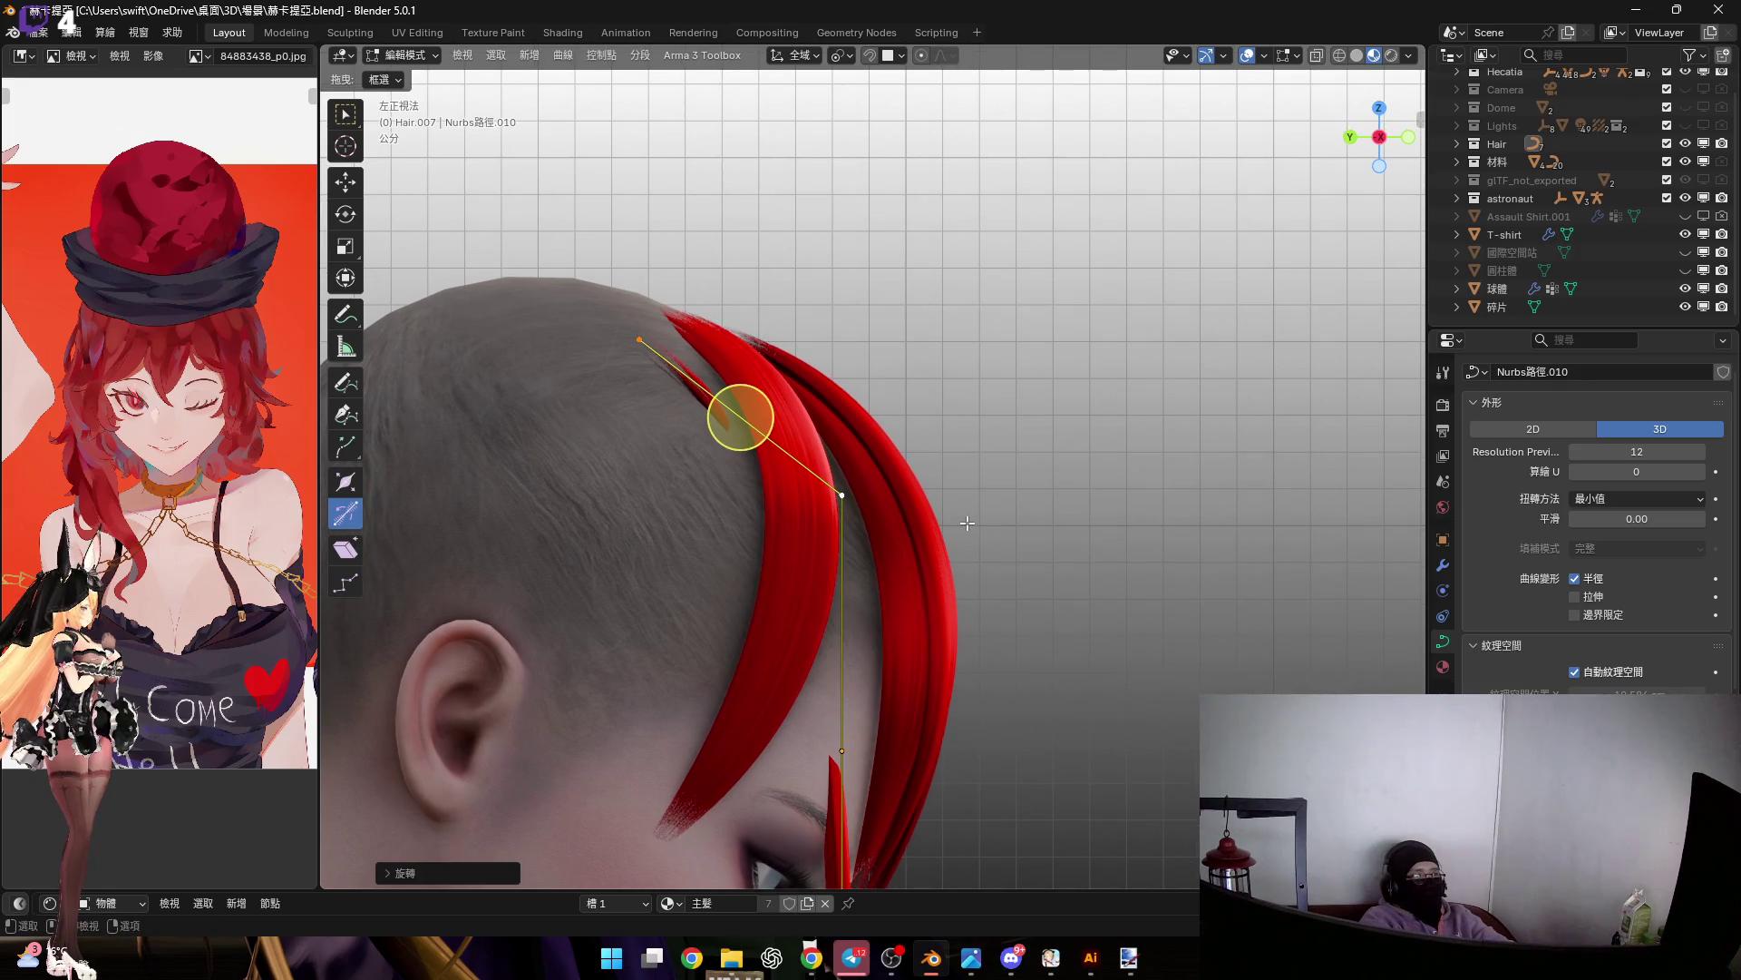
pyautogui.moveTo(967, 520); pyautogui.dragTo(981, 515)
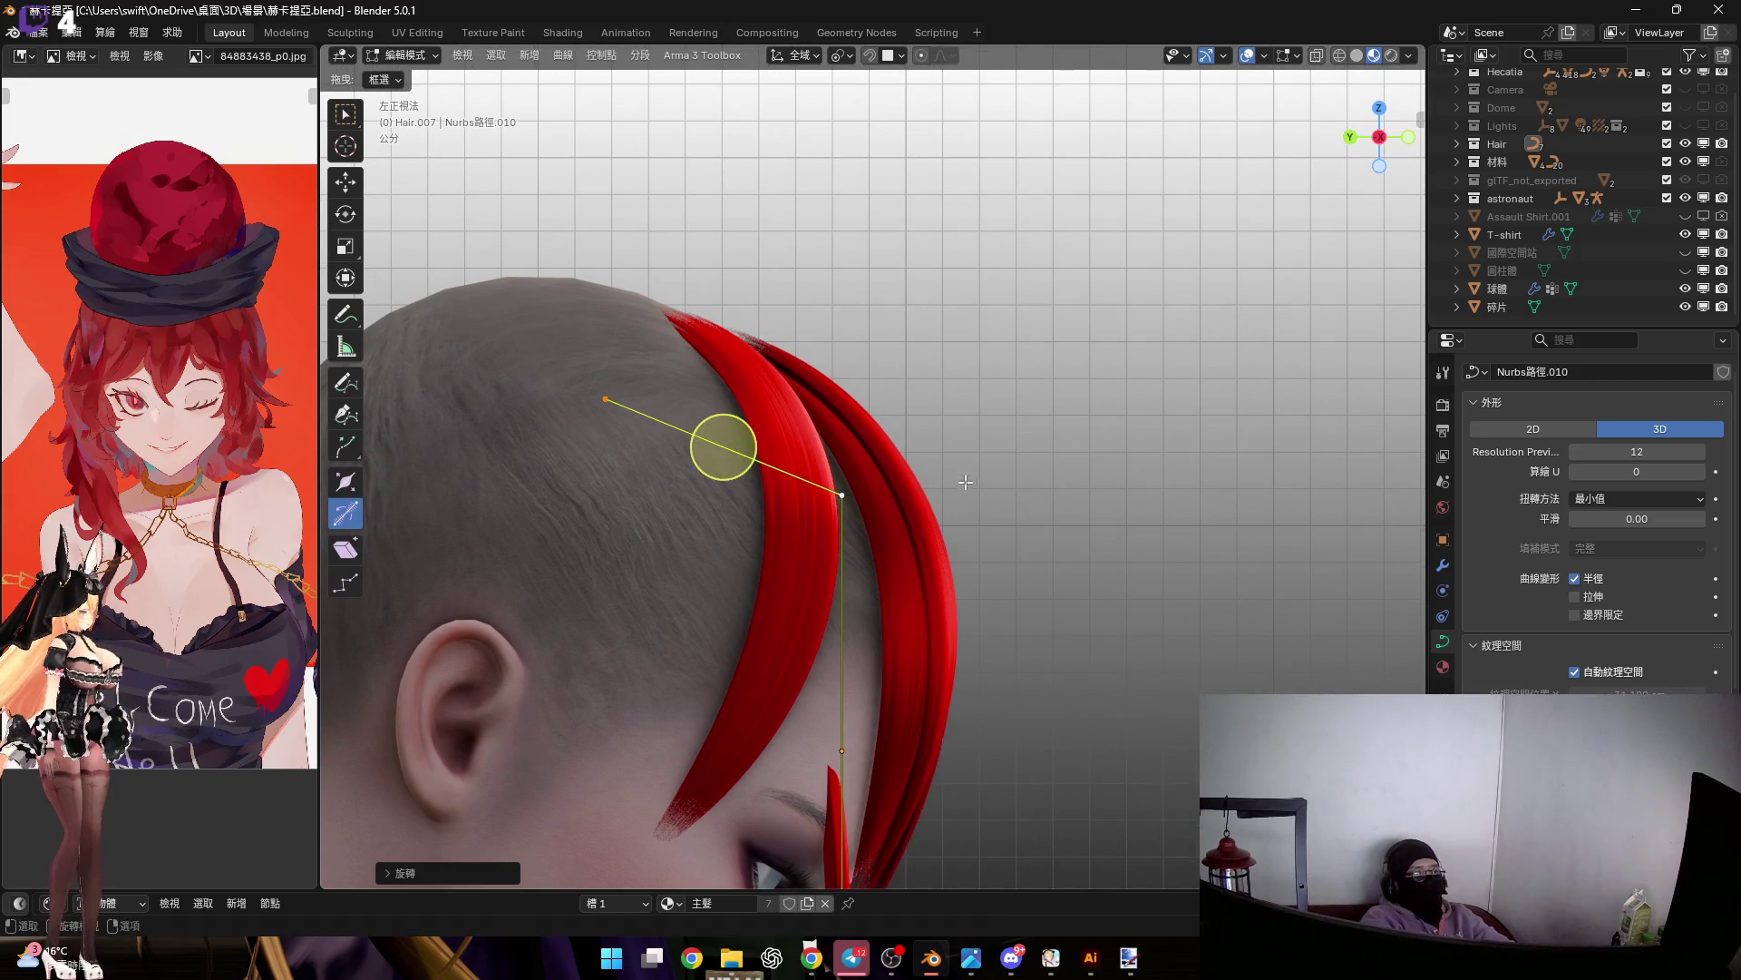
pyautogui.scroll(-3, 982, 514)
# Move the whole Hair.007 strand along the Y axis
pyautogui.press('Tab')
pyautogui.keyDown('shift'); pyautogui.moveTo(994, 528); pyautogui.dragTo(904, 519, button='middle'); pyautogui.keyUp('shift')
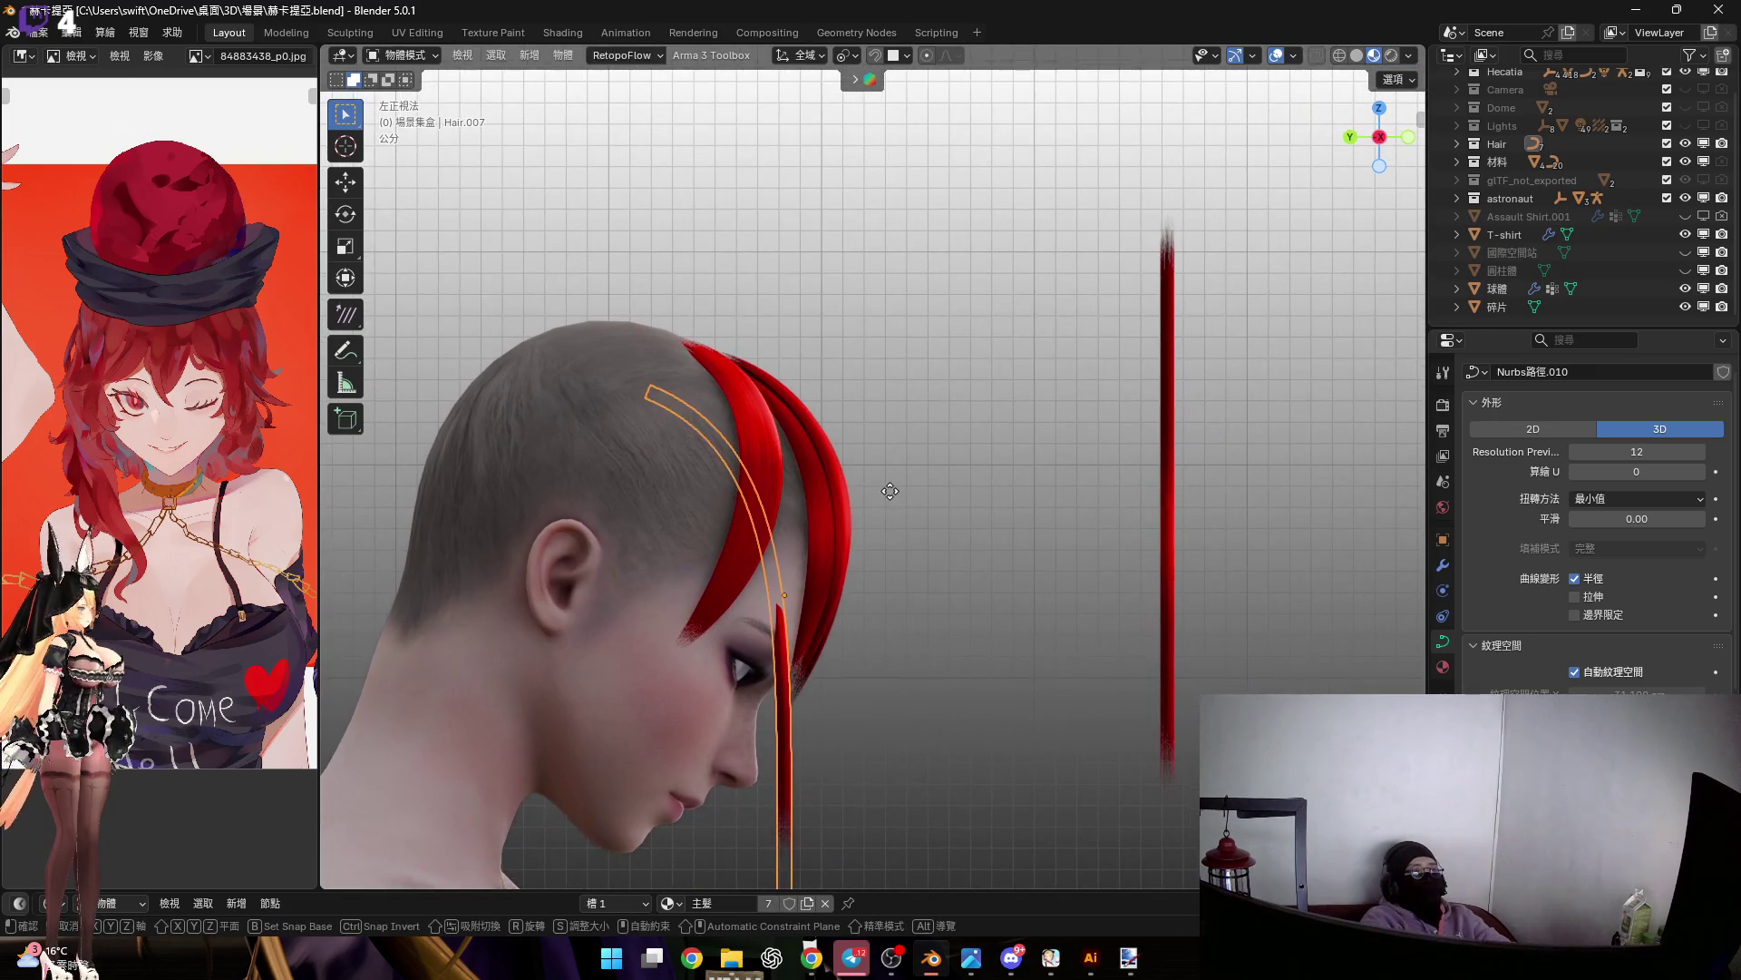
pyautogui.press('g')
pyautogui.press('y')
pyautogui.click(960, 423)
# From front view, shrink the strand tip's radius with Alt+S, then select the middle control point
pyautogui.press('Tab')
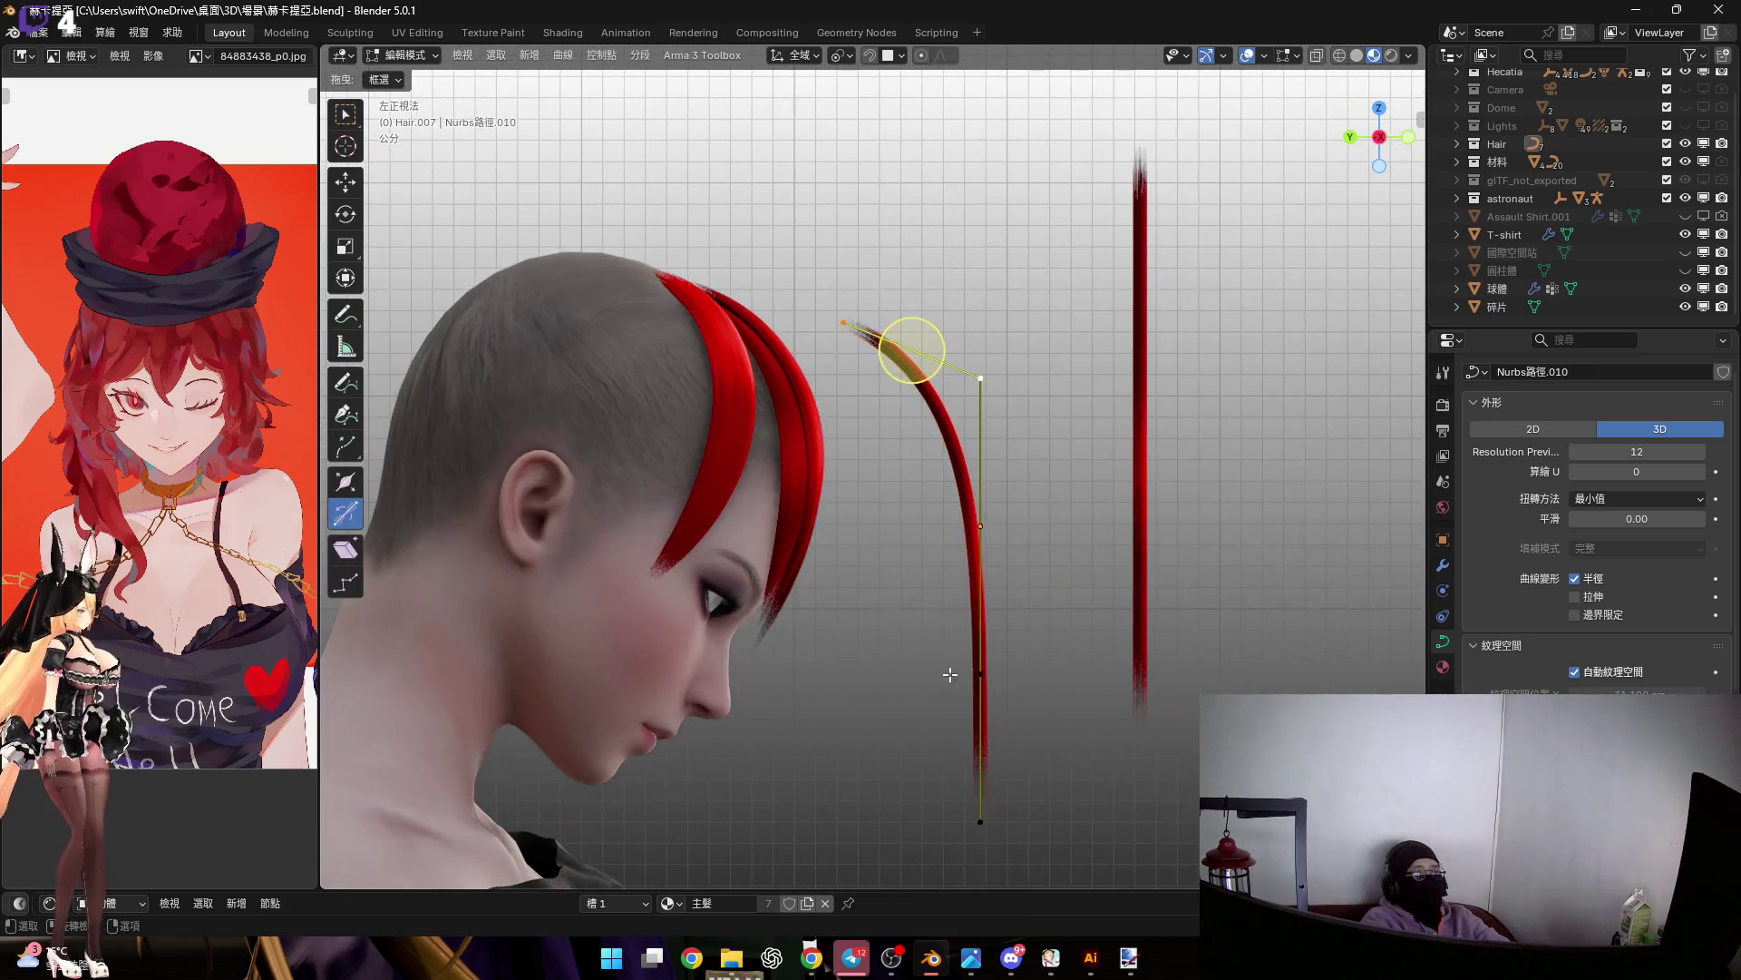
pyautogui.scroll(2, 871, 578)
pyautogui.click(1408, 139)
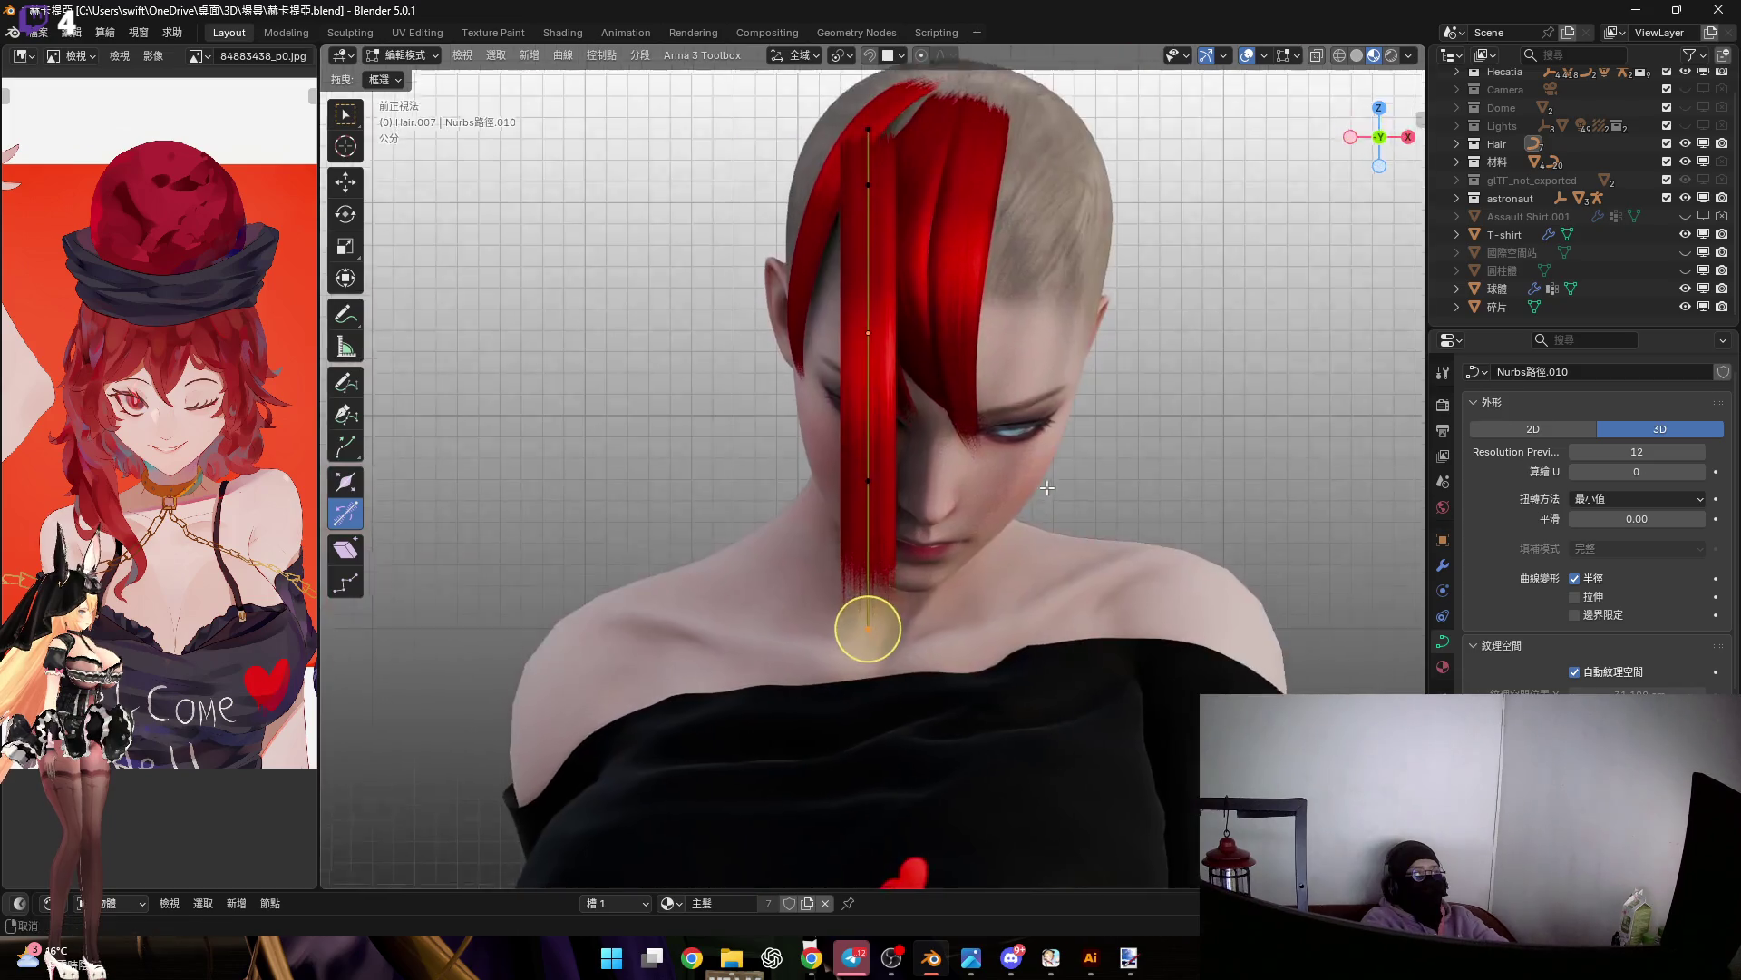
pyautogui.scroll(2, 871, 580)
pyautogui.hotkey('alt', 's')
pyautogui.click(862, 585)
pyautogui.scroll(-1, 861, 585)
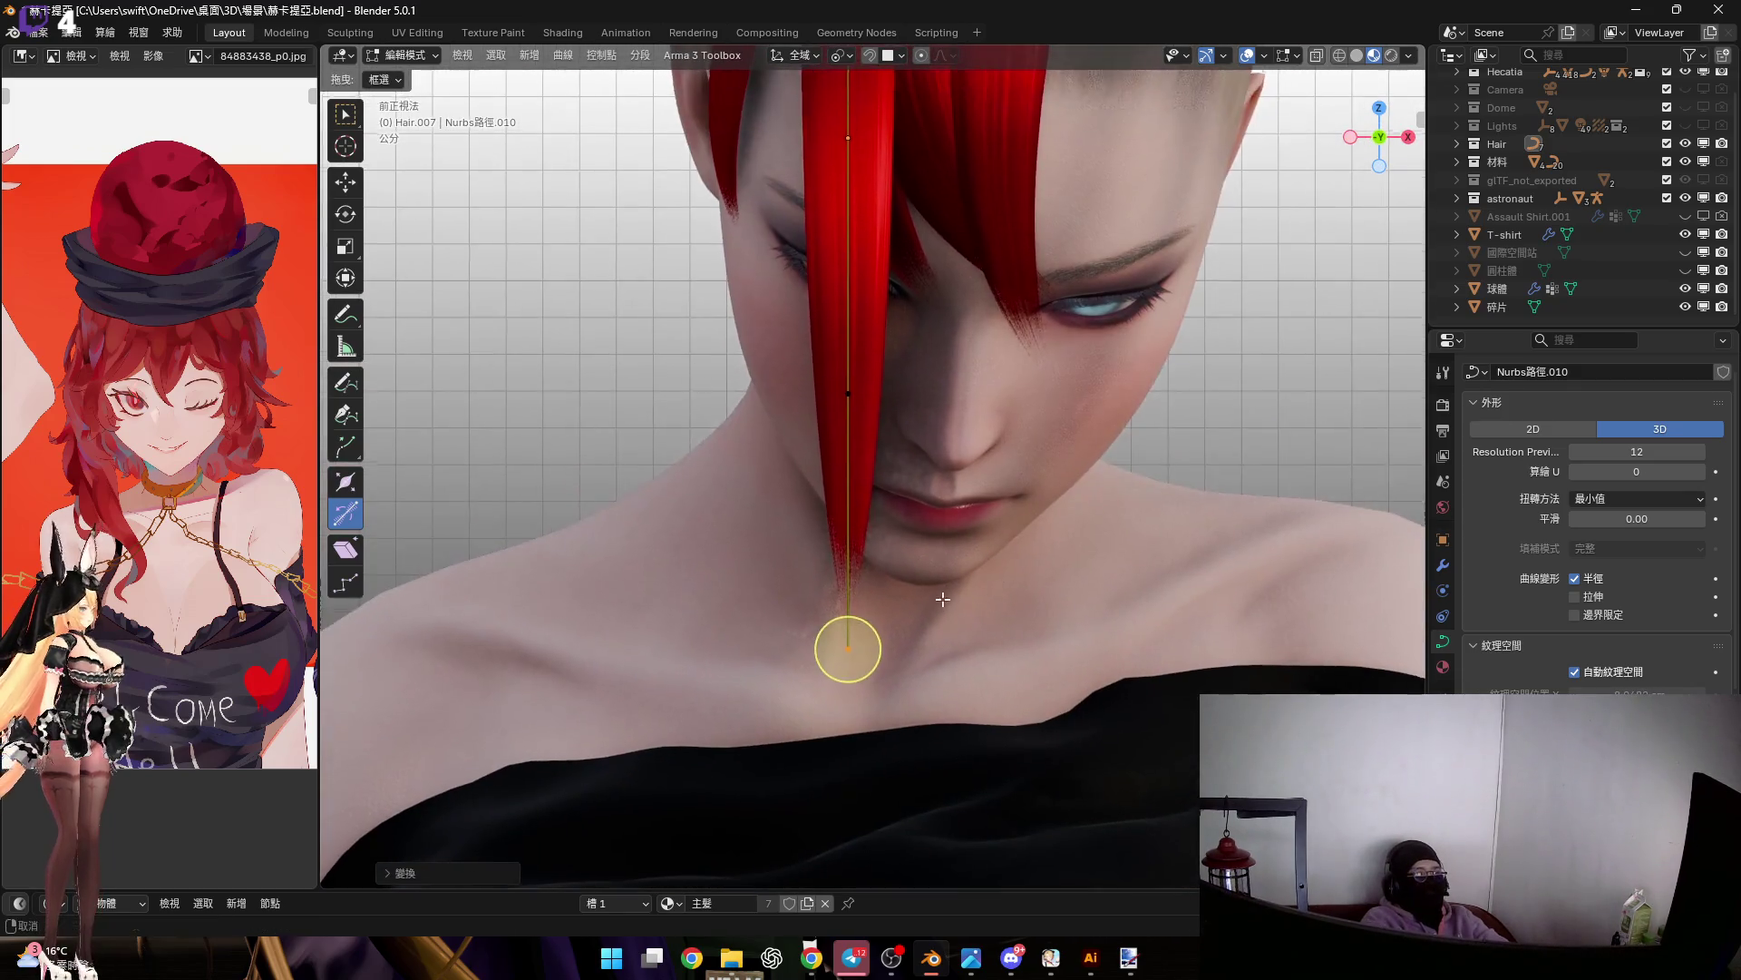
pyautogui.scroll(-2, 970, 615)
pyautogui.click(862, 405)
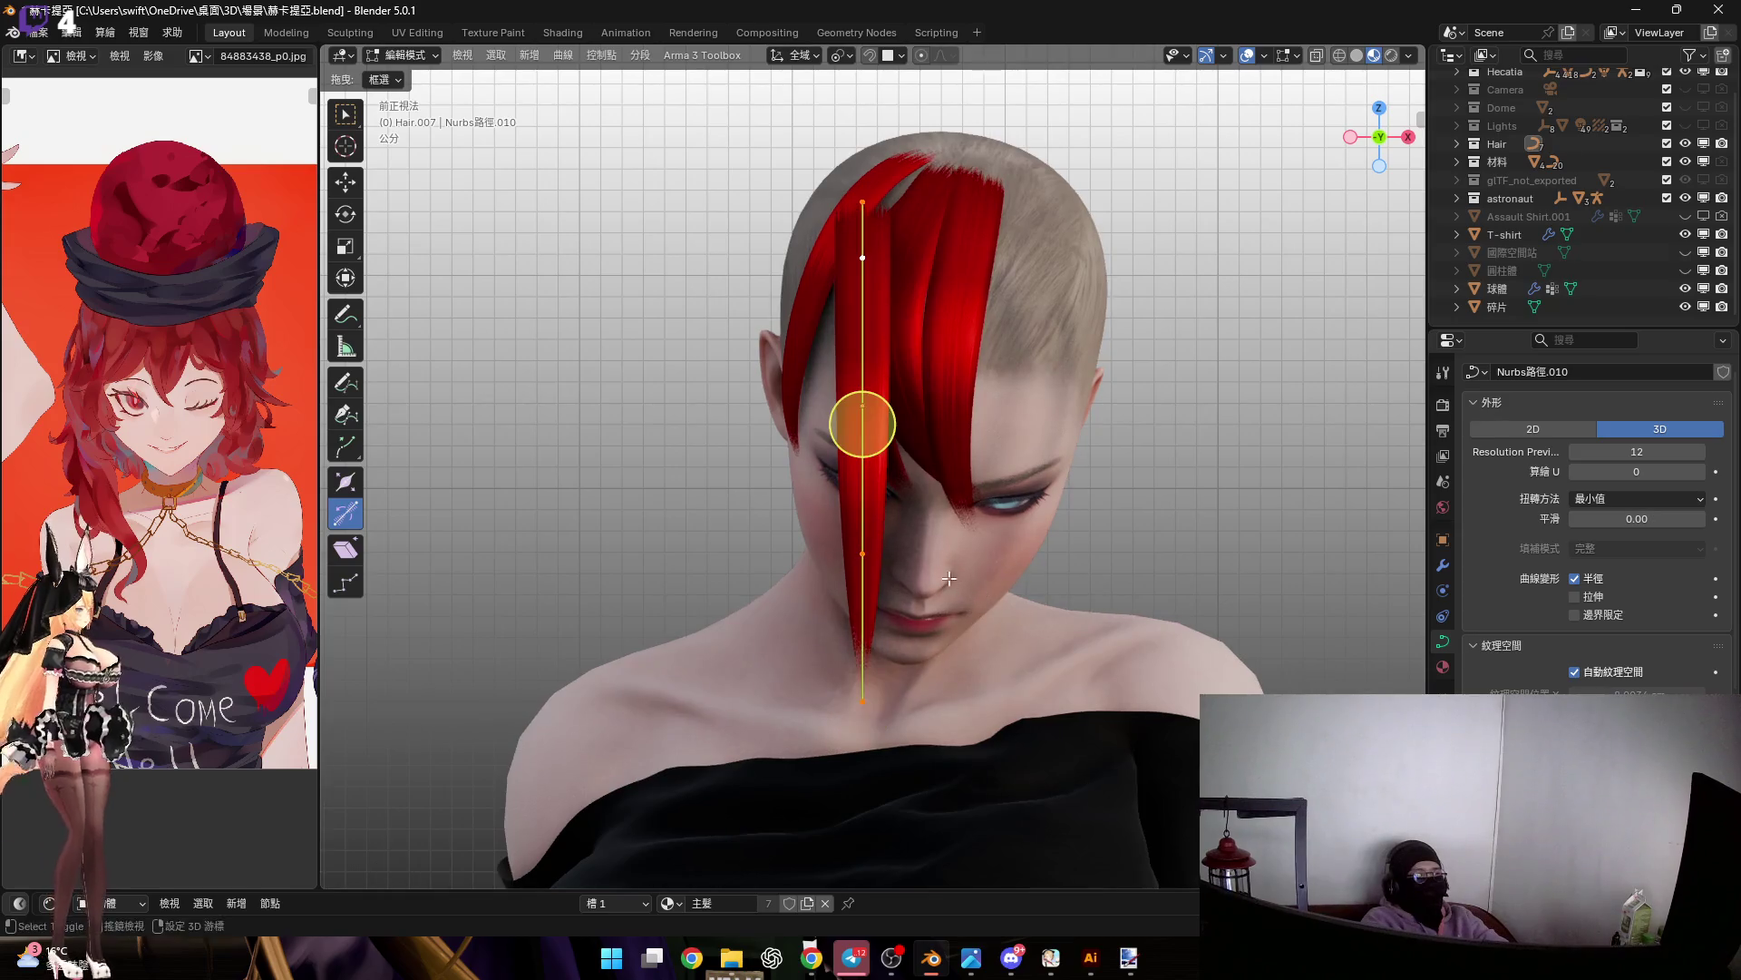
pyautogui.scroll(2, 998, 545)
pyautogui.moveTo(1159, 739)
pyautogui.mouseDown(button='middle')
pyautogui.moveTo(1011, 478)
pyautogui.moveTo(1146, 633)
pyautogui.mouseUp(button='middle')
# Scale the selected control points so the lock sweeps outward from the hairline
pyautogui.scroll(-2, 1145, 632)
pyautogui.press('s')
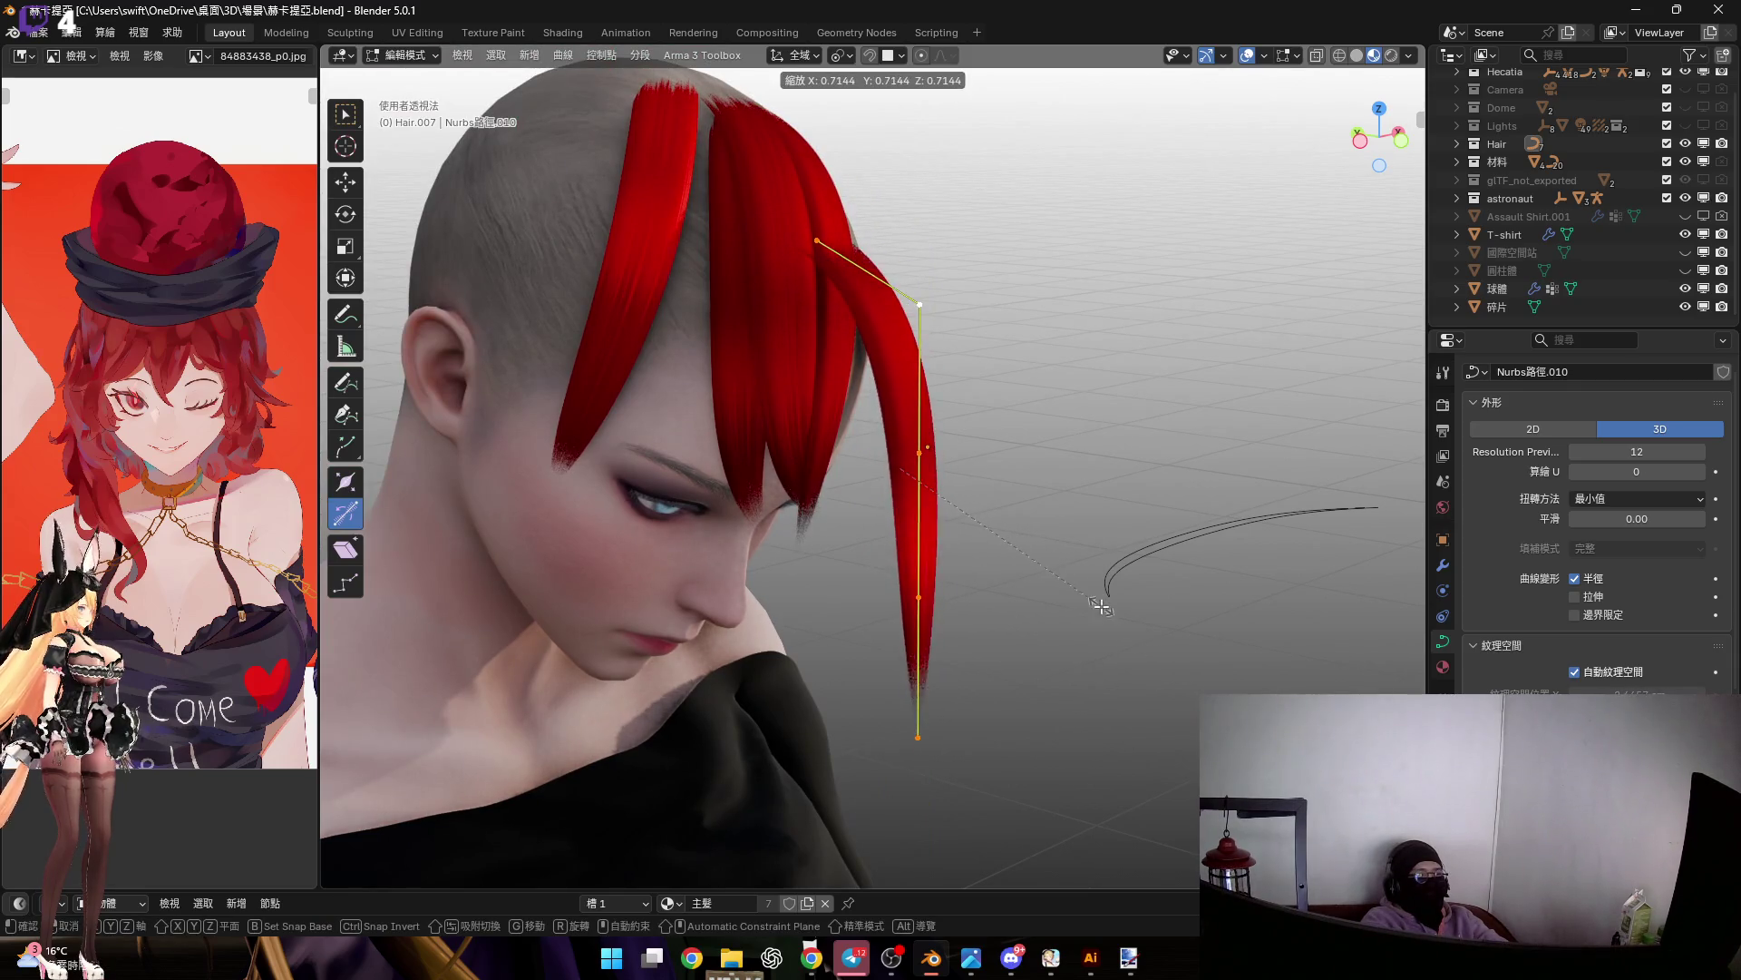
pyautogui.press('Escape')
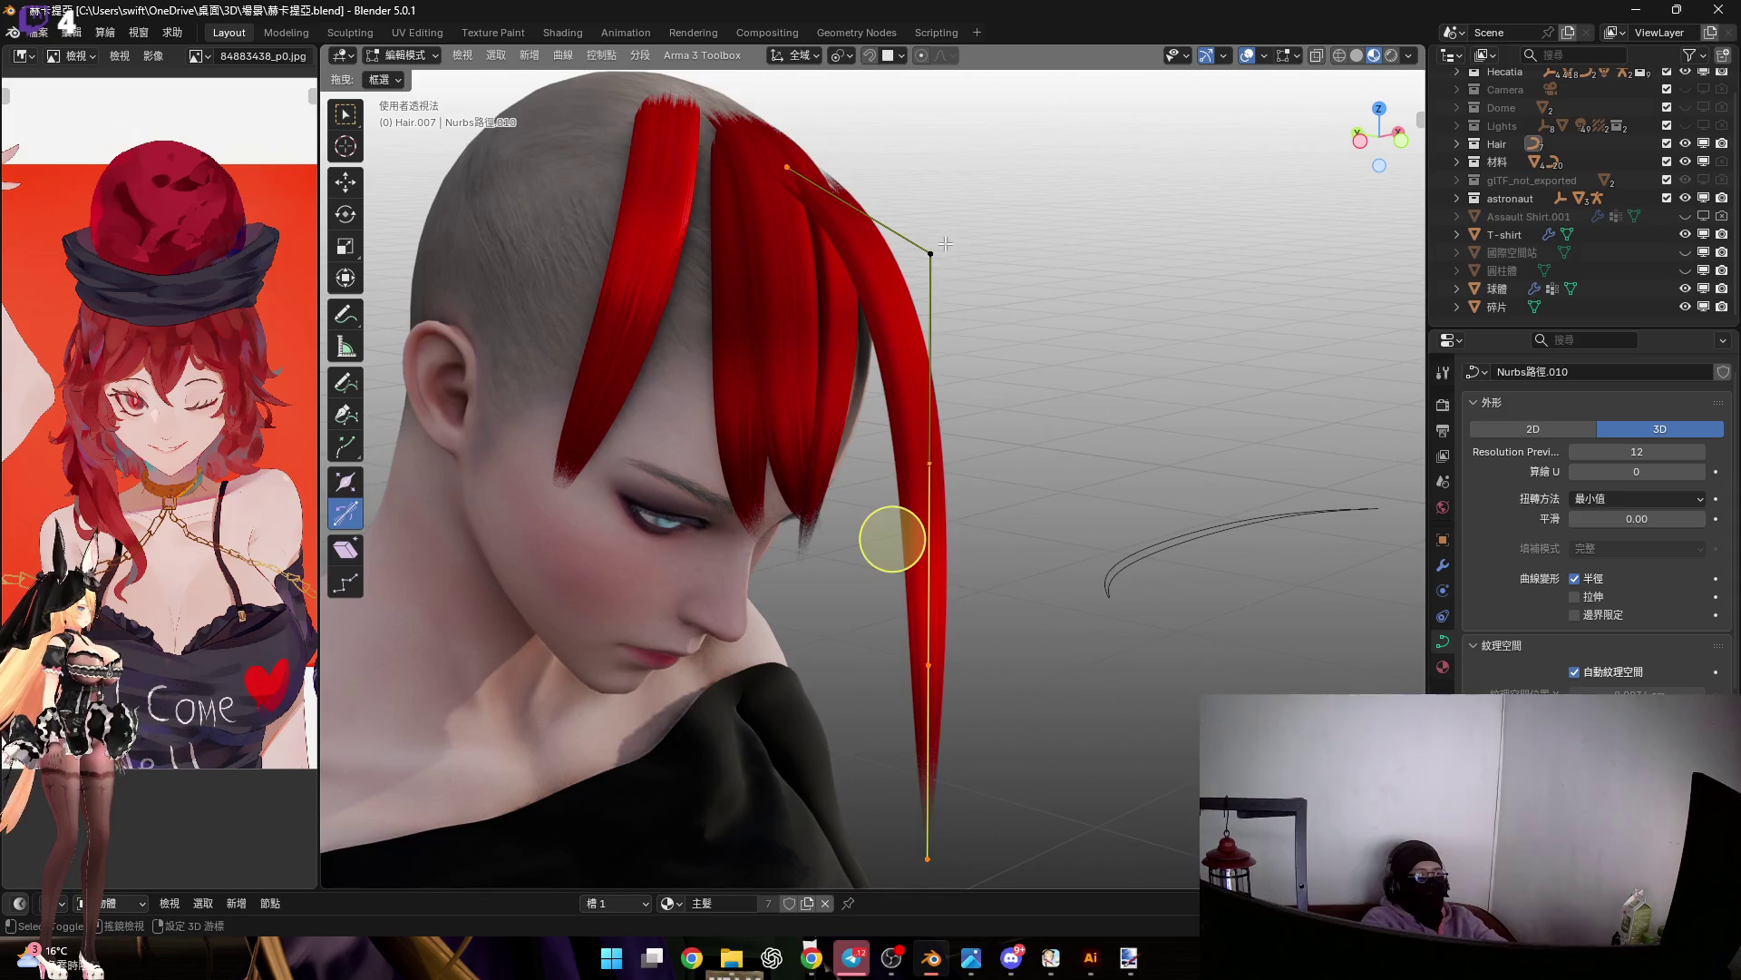
pyautogui.press('s')
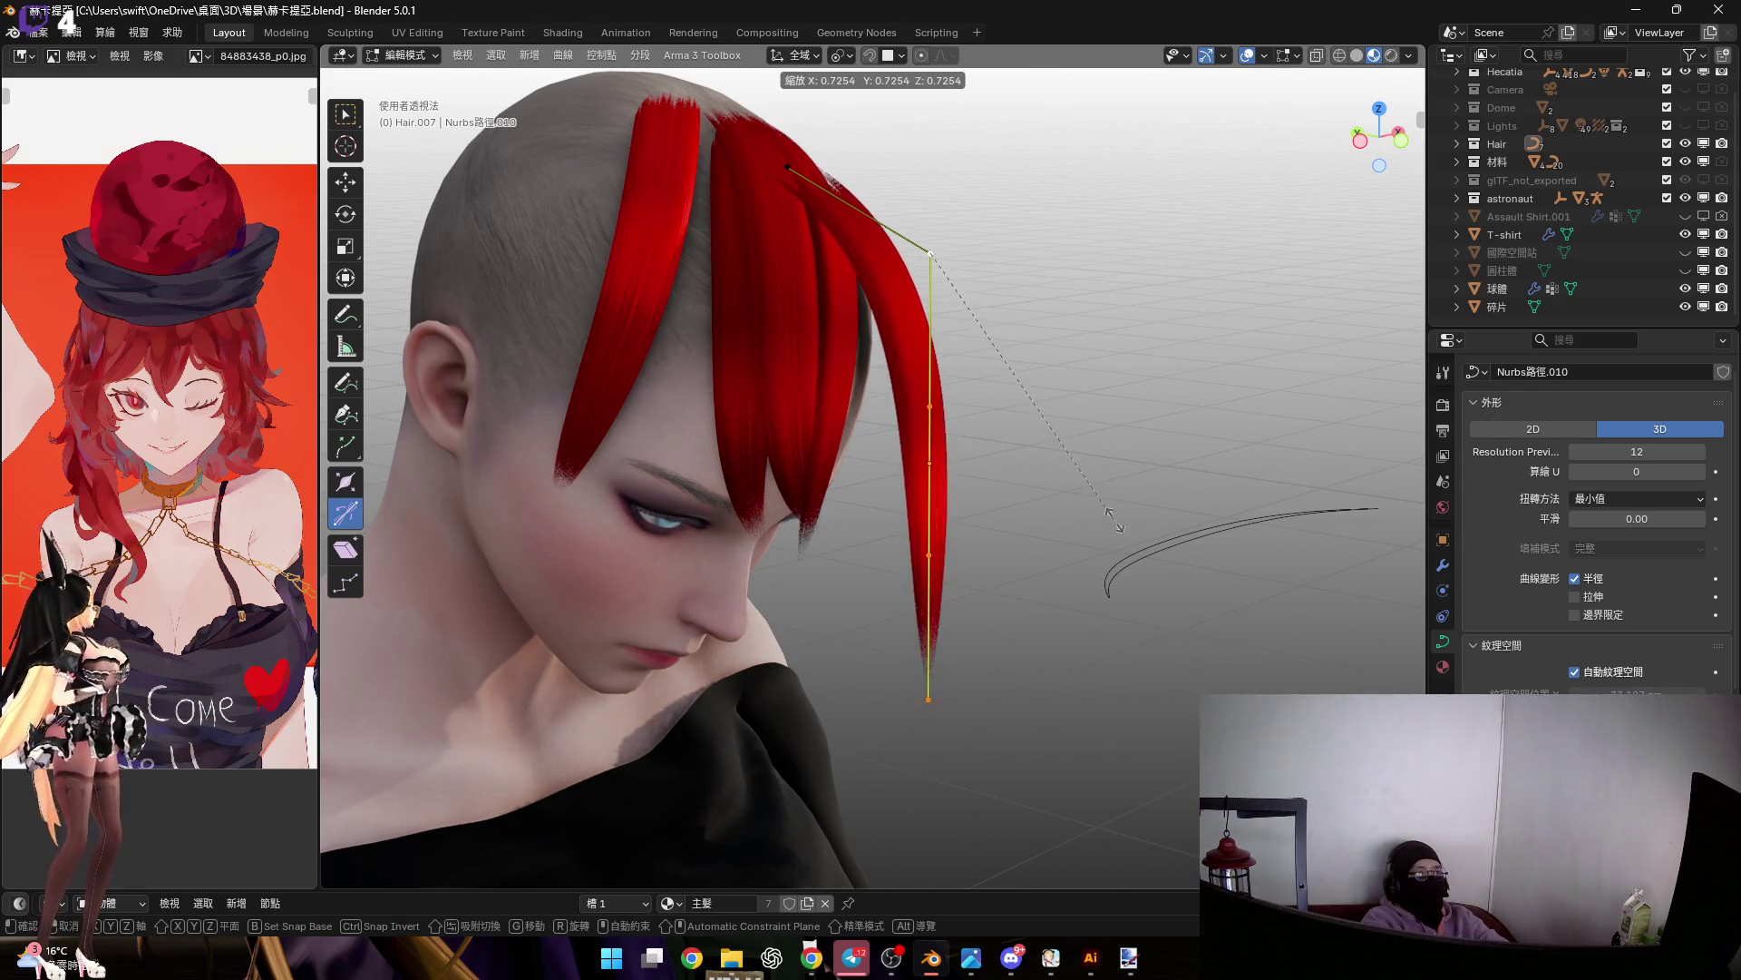
pyautogui.click(1104, 489)
pyautogui.moveTo(926, 455); pyautogui.dragTo(943, 531, button='middle')
pyautogui.press('s')
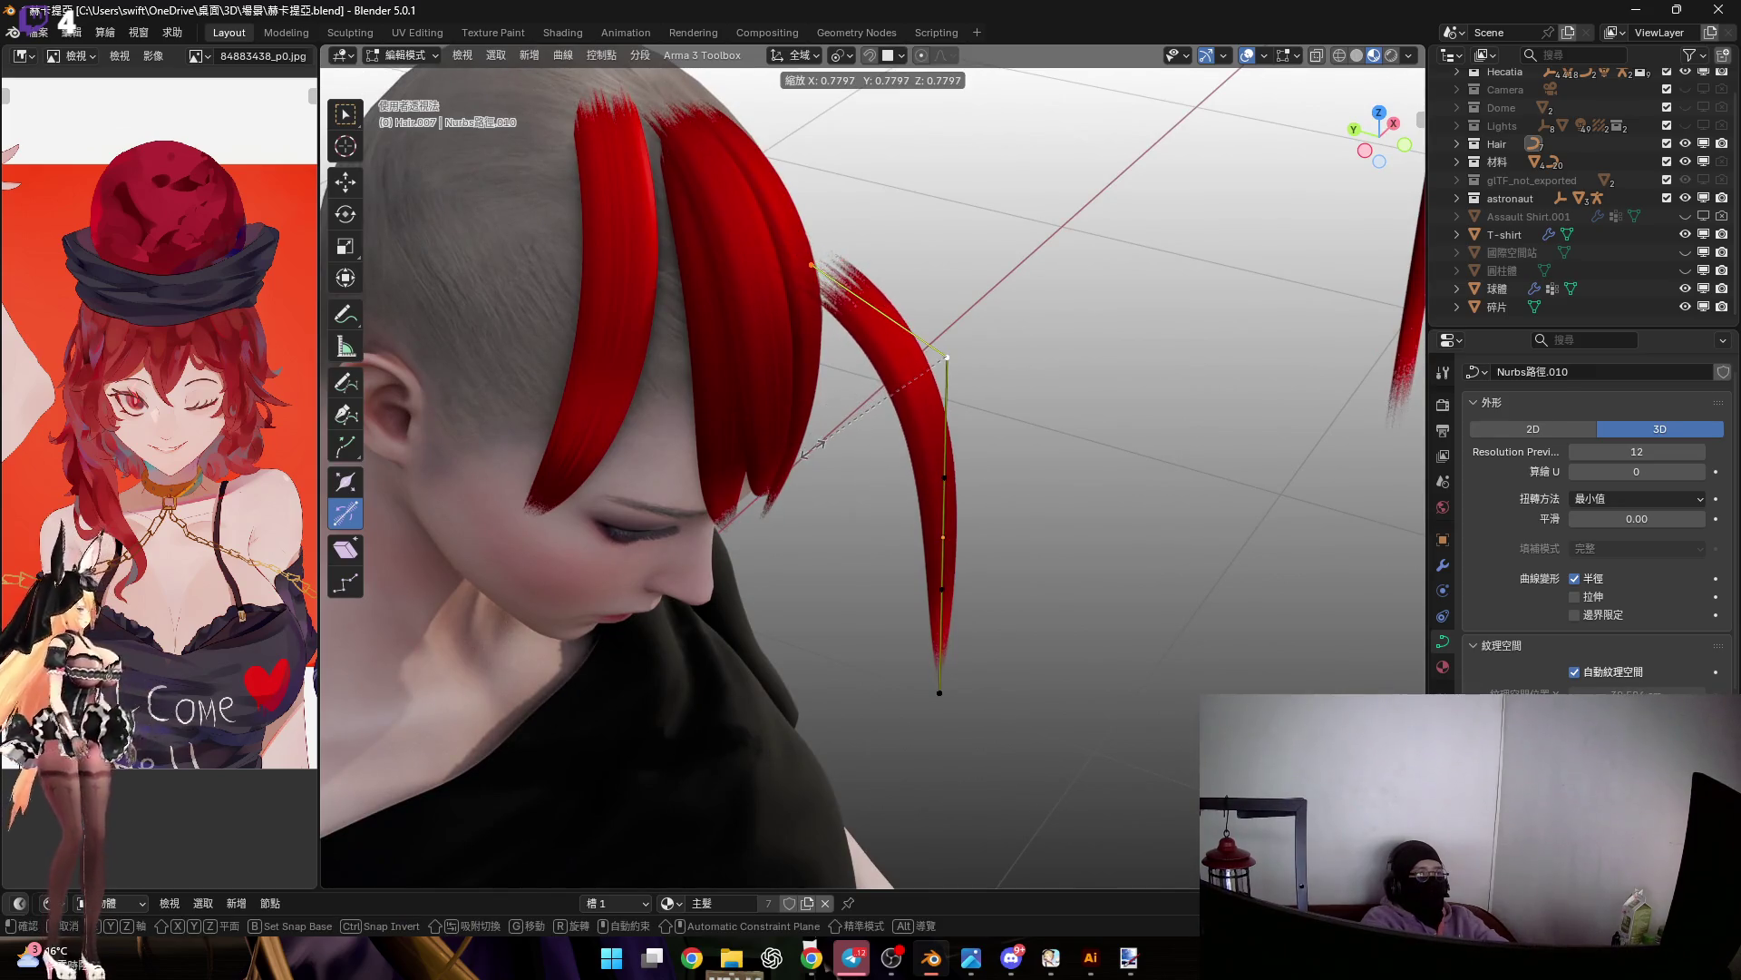
pyautogui.click(794, 444)
# Rotate the tip point from side view to taper the lock, then return to Object Mode
pyautogui.moveTo(1045, 408); pyautogui.dragTo(1167, 318, button='middle')
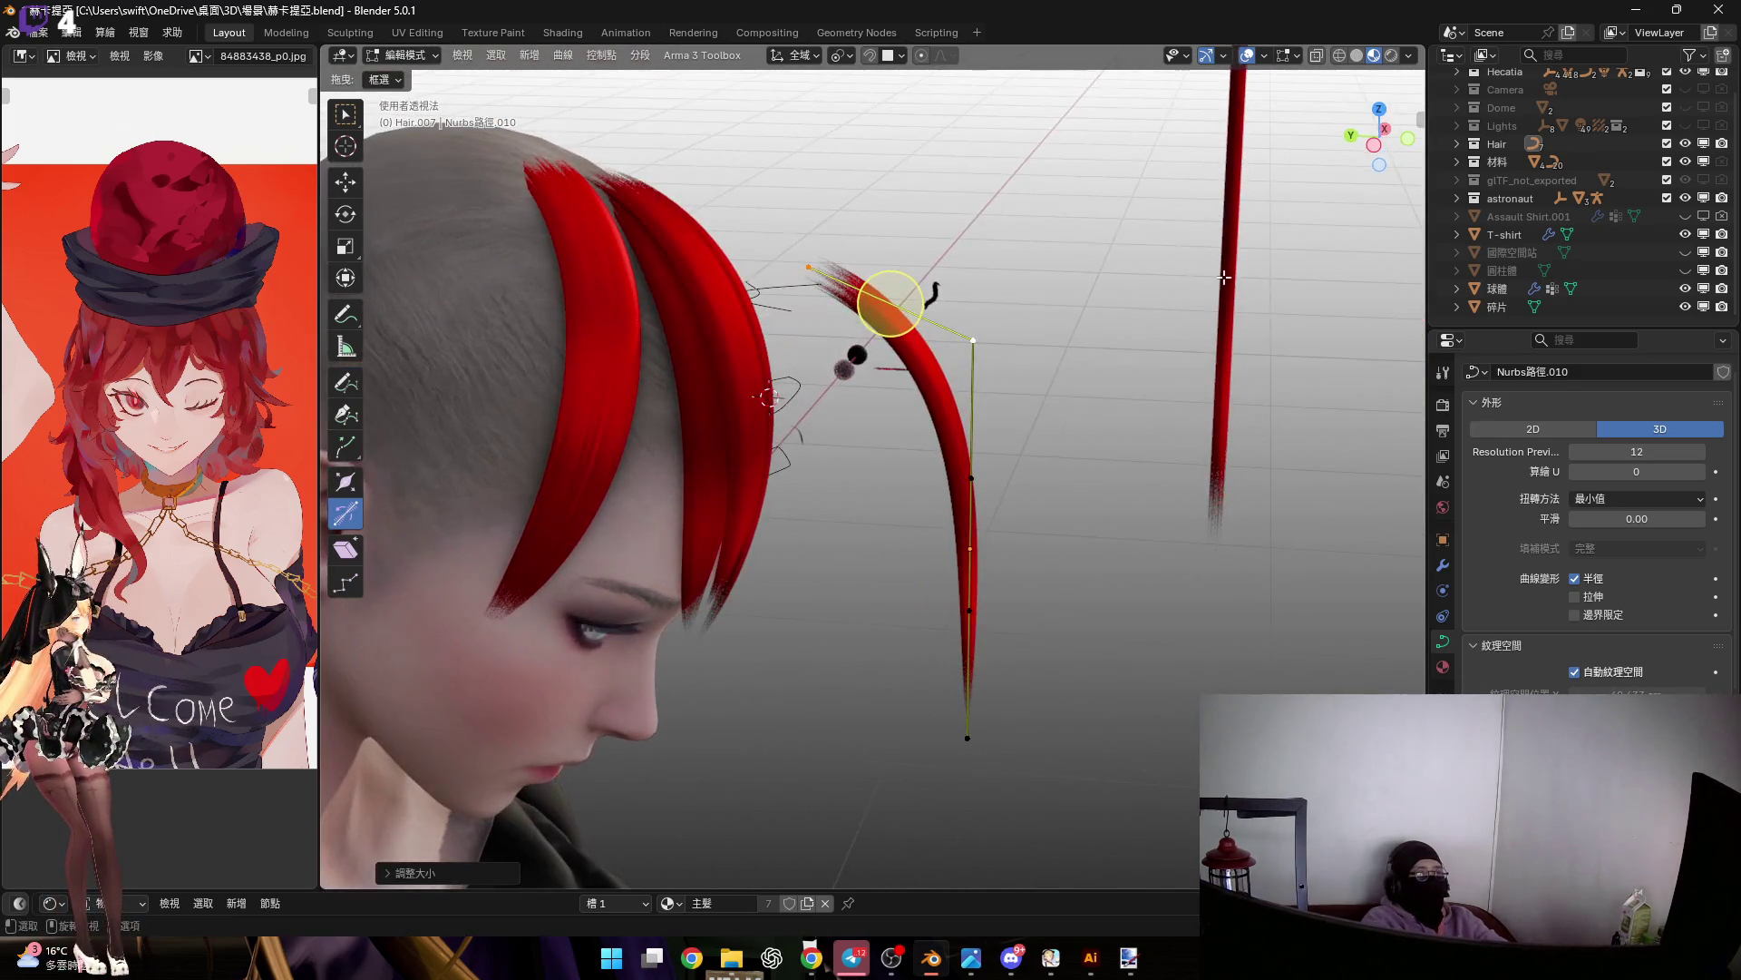
pyautogui.click(1370, 147)
pyautogui.press('r')
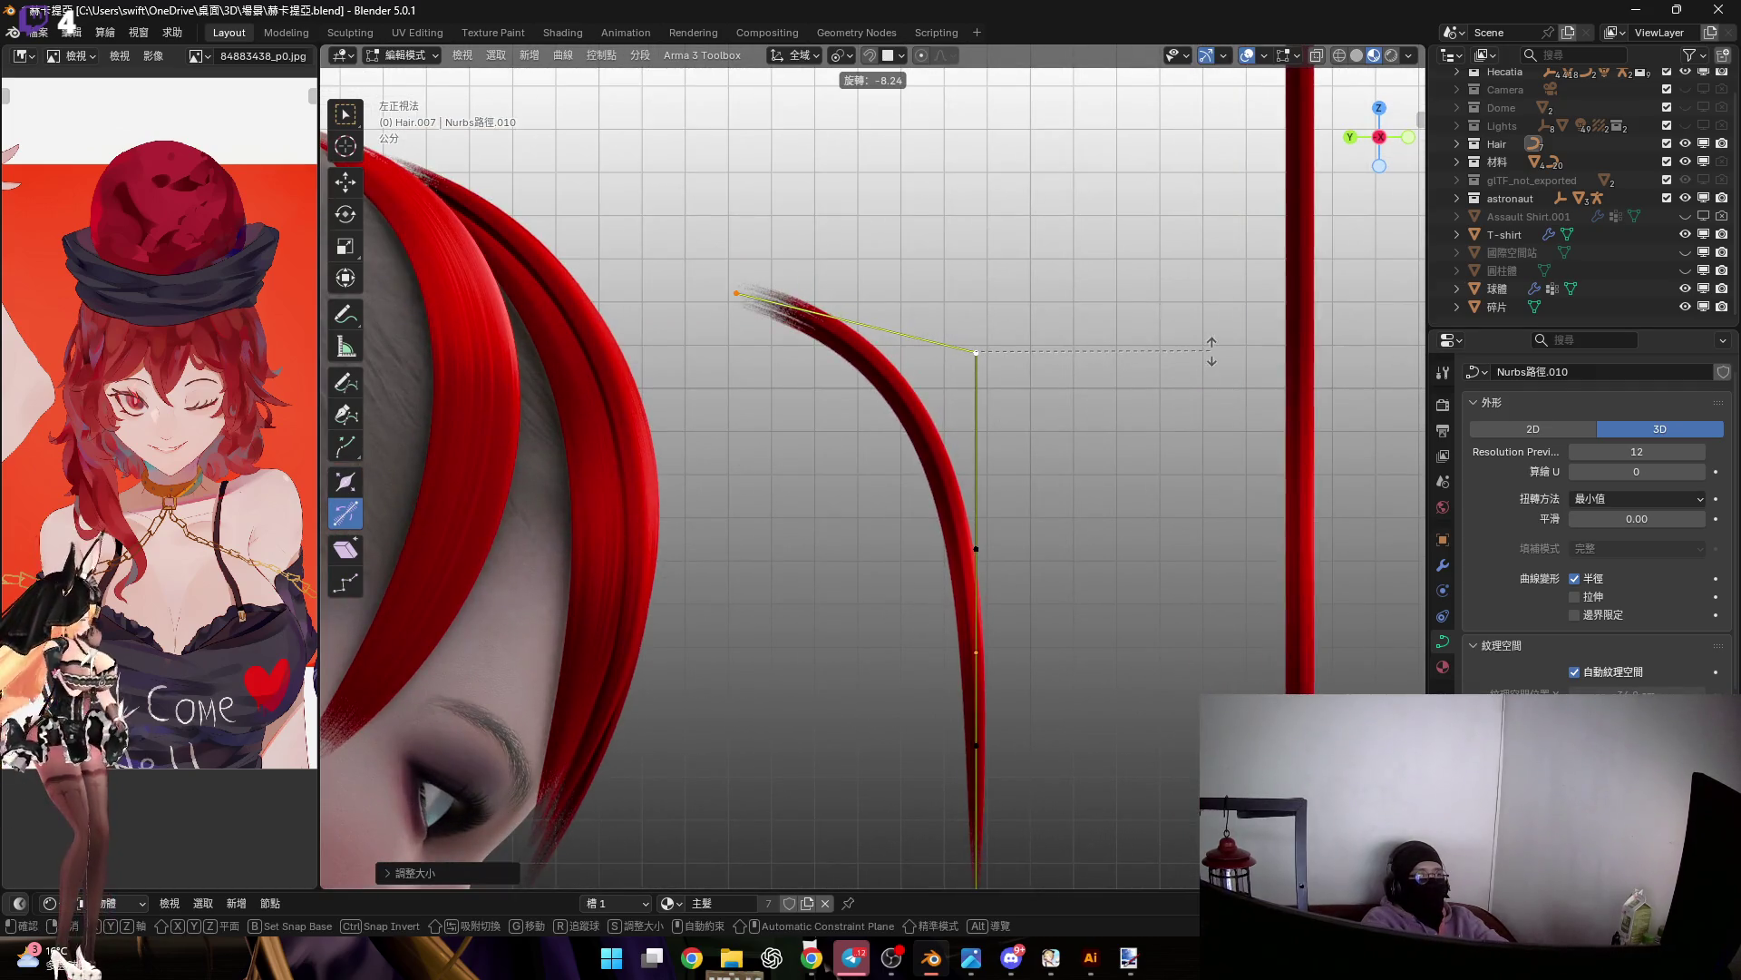
pyautogui.moveTo(1211, 367)
pyautogui.mouseDown(button='middle')
pyautogui.moveTo(998, 326)
pyautogui.moveTo(1022, 382)
pyautogui.moveTo(968, 430)
pyautogui.moveTo(1001, 416)
pyautogui.moveTo(1049, 452)
pyautogui.moveTo(1080, 524)
pyautogui.mouseUp(button='middle')
pyautogui.click(1049, 358)
pyautogui.press('Tab')
# Shift Hair.007 along Y and rotate it about its X axis
pyautogui.press('g')
pyautogui.press('y')
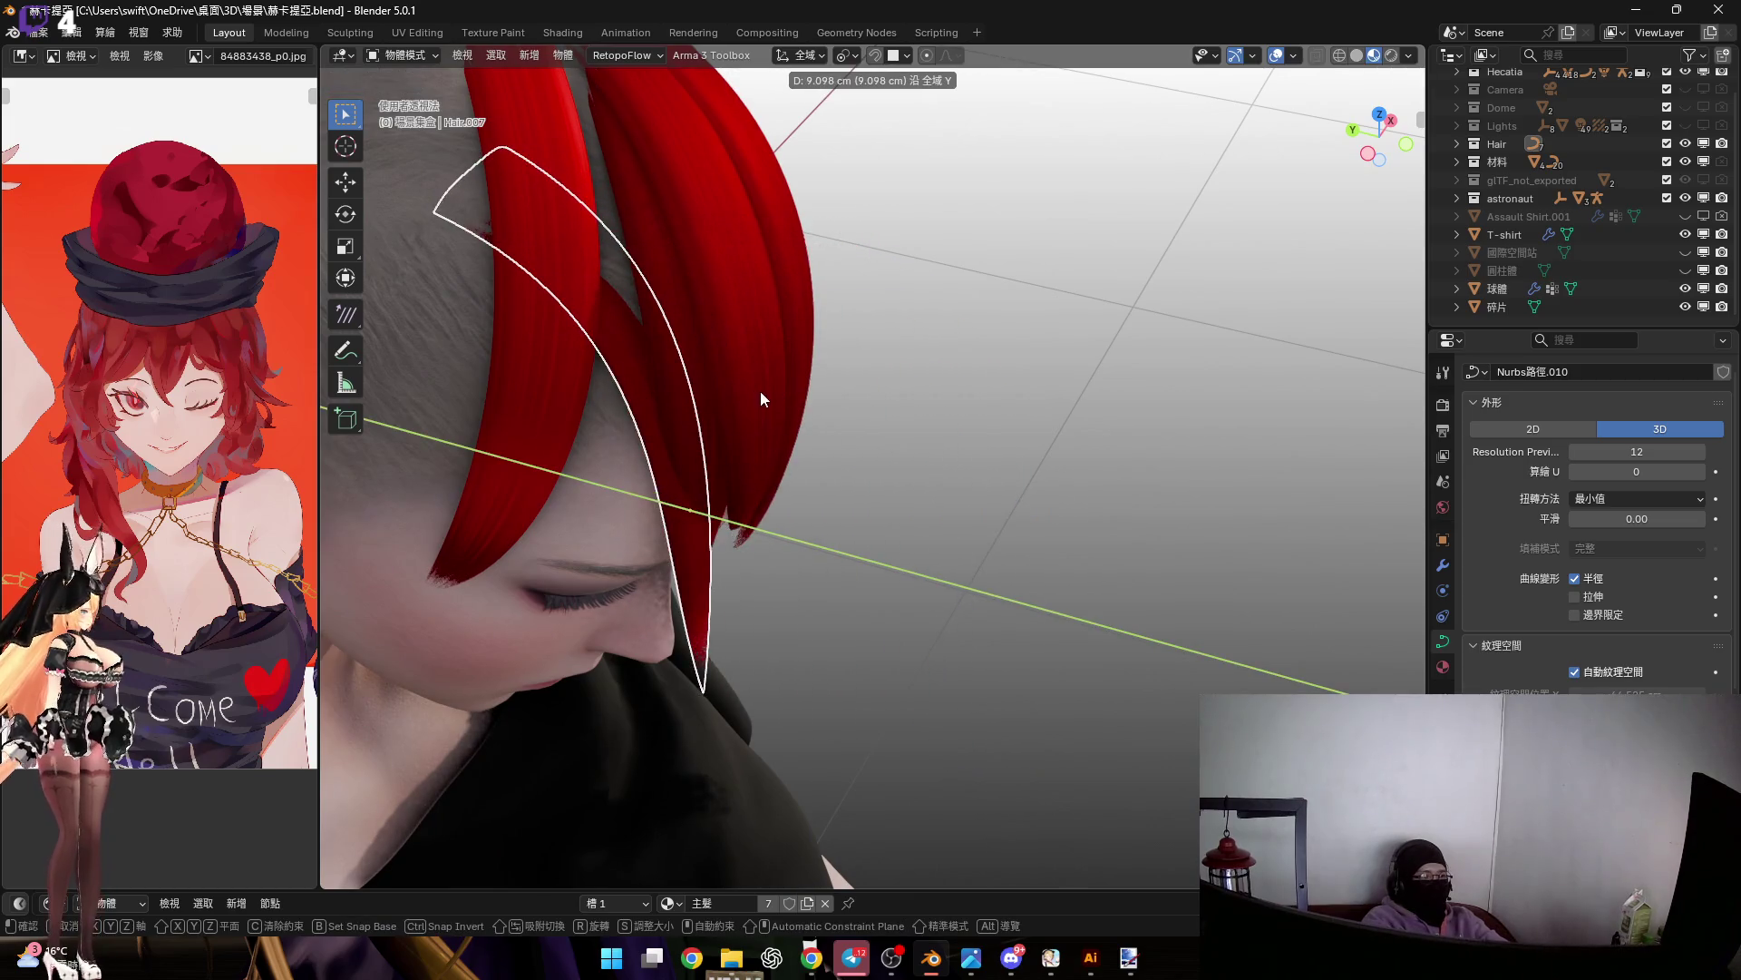
pyautogui.click(864, 470)
pyautogui.moveTo(864, 470)
pyautogui.mouseDown(button='middle')
pyautogui.moveTo(843, 492)
pyautogui.moveTo(950, 519)
pyautogui.mouseUp(button='middle')
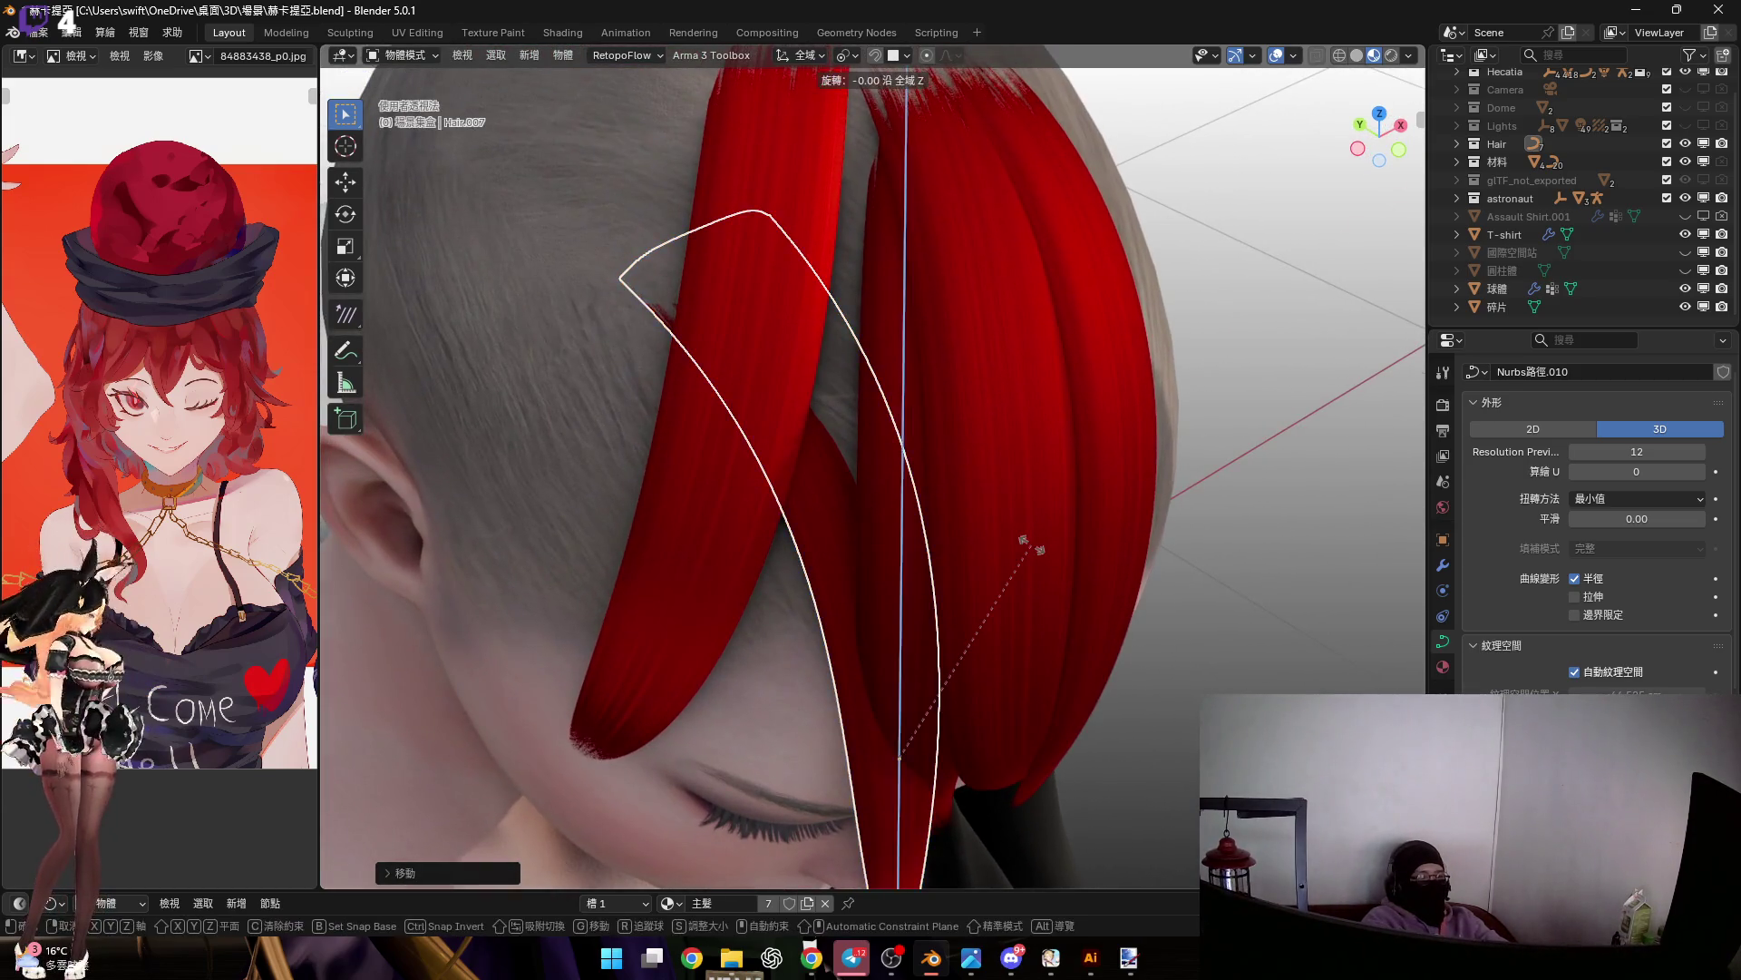
pyautogui.press('r')
pyautogui.press('x')
pyautogui.press('x')
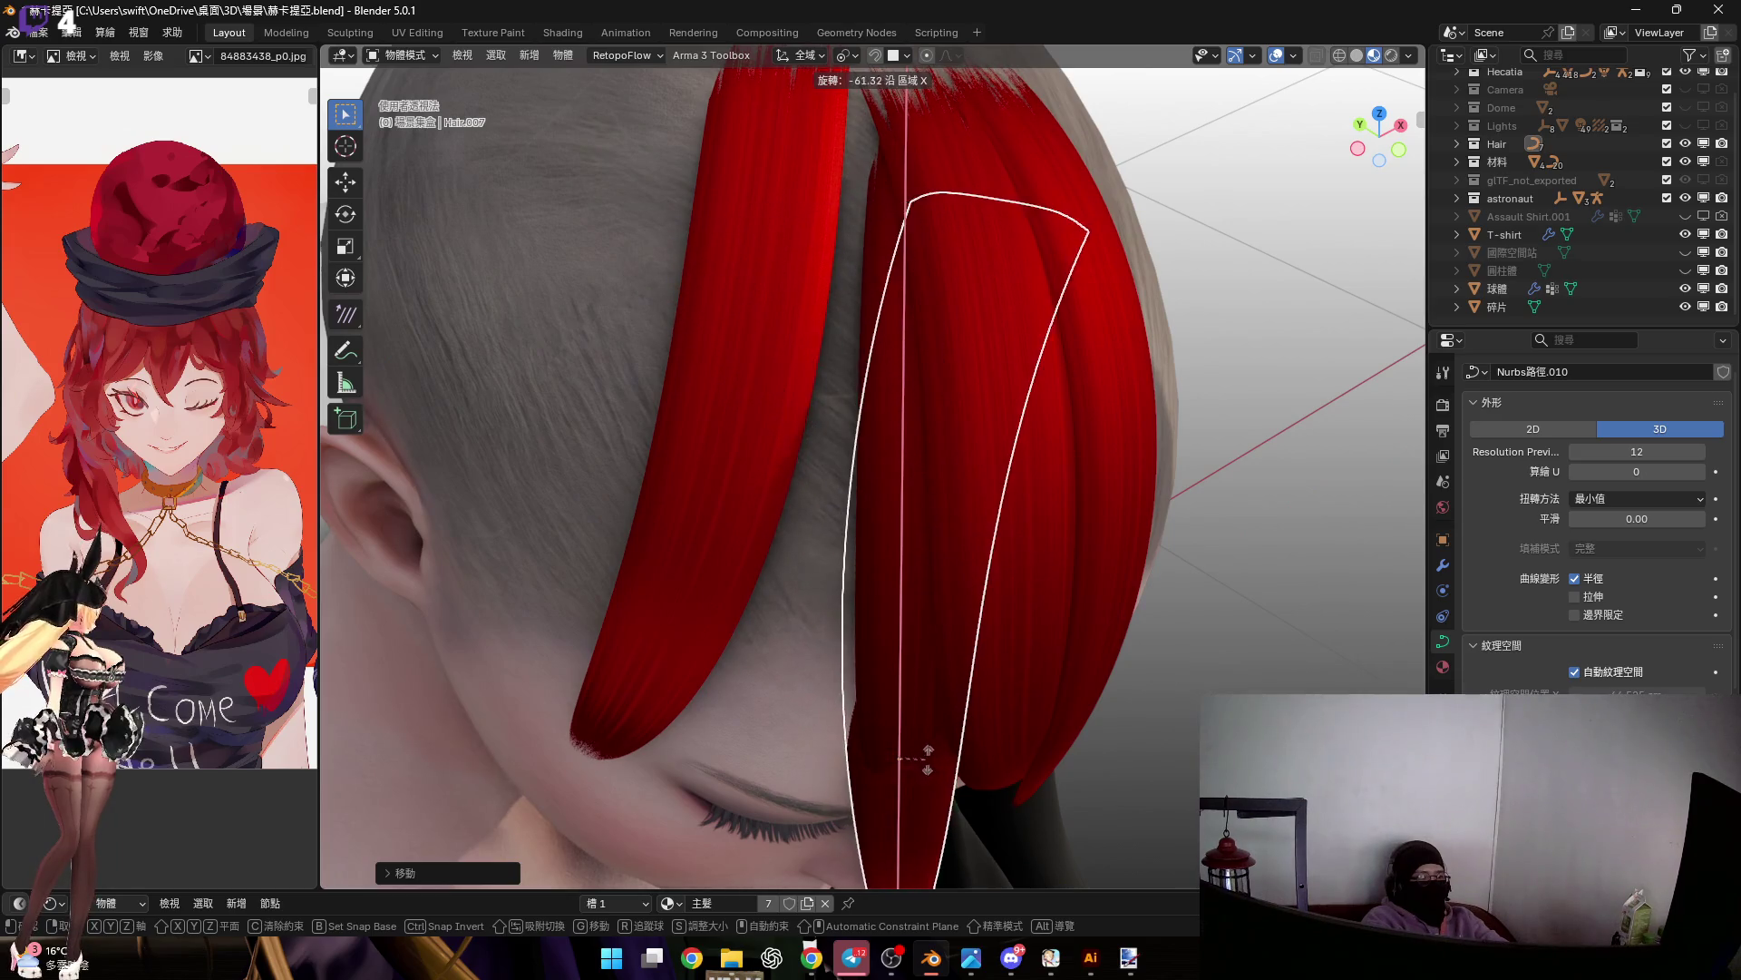
pyautogui.click(1071, 615)
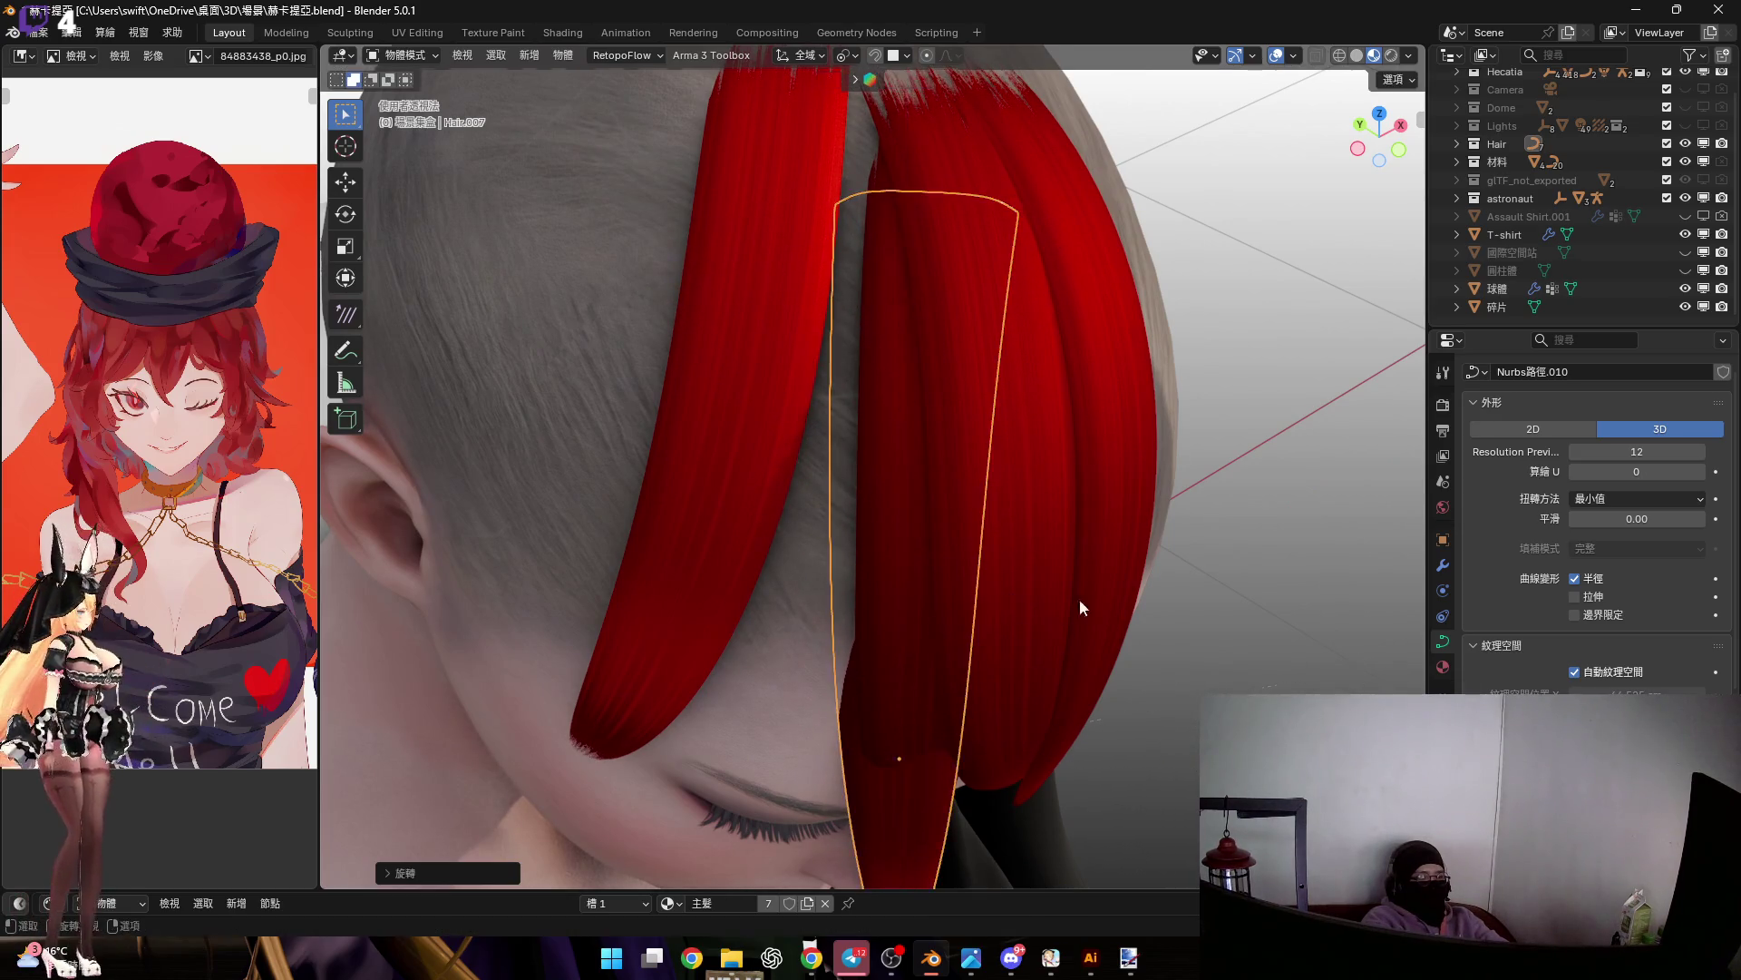
# In front view, raise the strand higher and rotate it around the vertical Z axis
pyautogui.click(1399, 151)
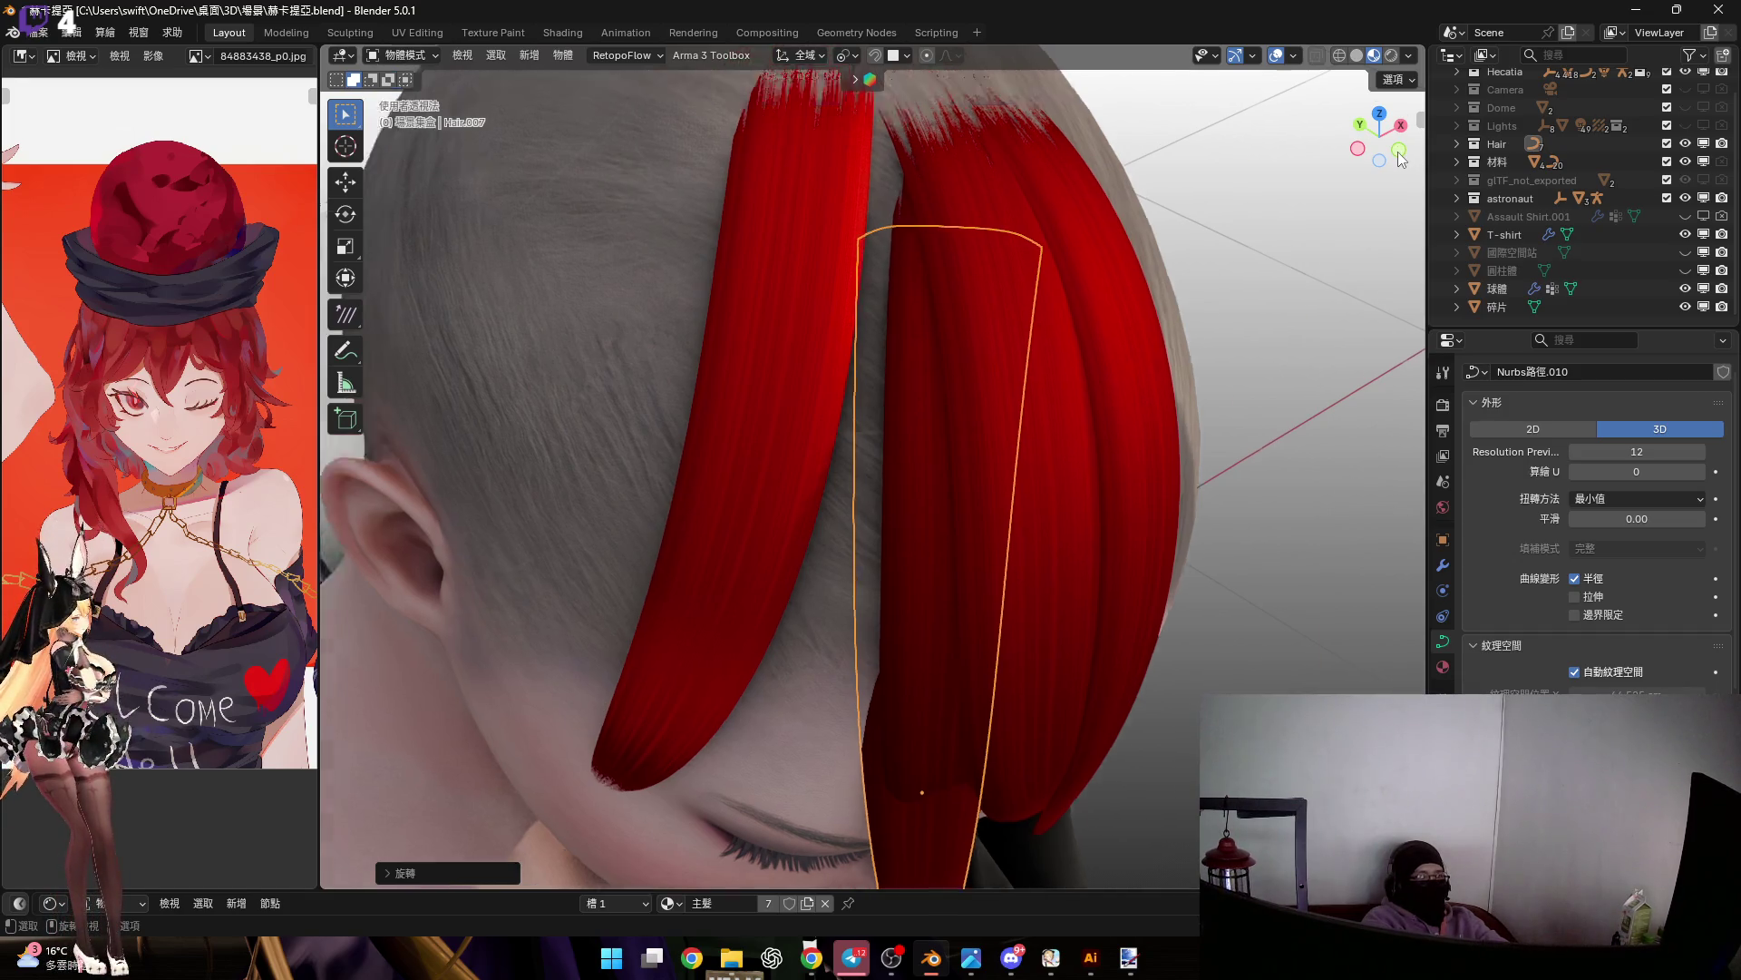
pyautogui.press('g')
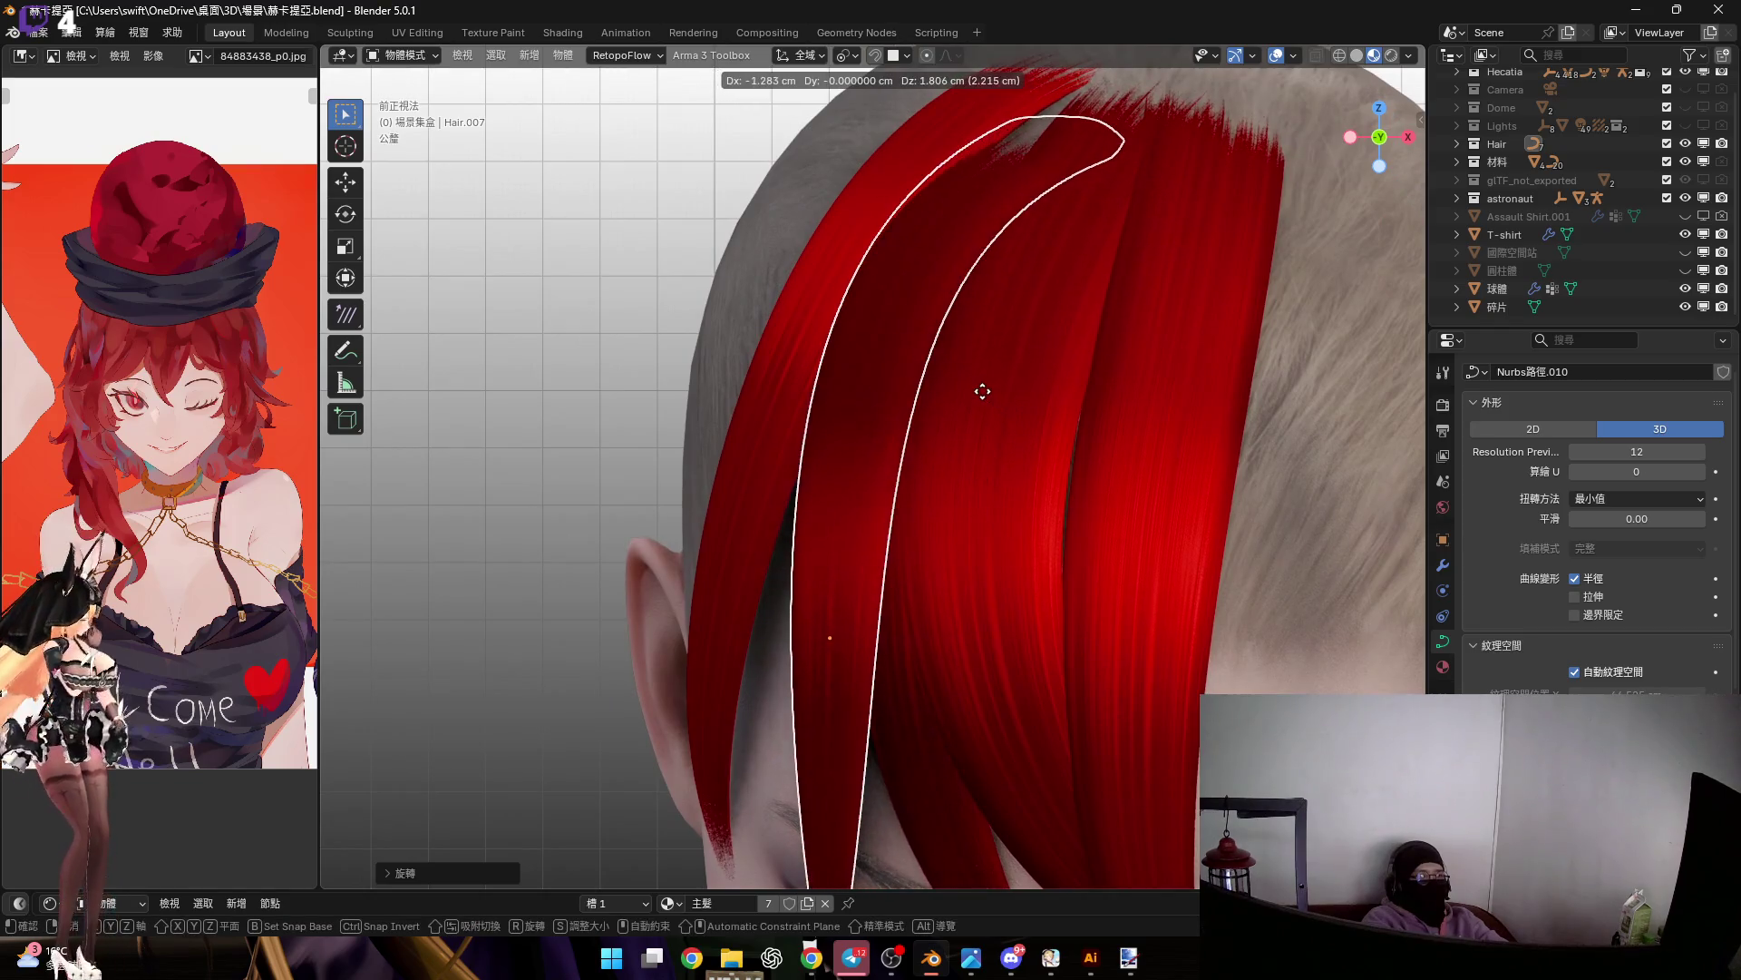
pyautogui.click(969, 388)
pyautogui.moveTo(969, 387)
pyautogui.mouseDown(button='middle')
pyautogui.moveTo(1170, 373)
pyautogui.moveTo(1092, 367)
pyautogui.moveTo(1100, 390)
pyautogui.mouseUp(button='middle')
pyautogui.press('r')
pyautogui.press('y')
pyautogui.press('z')
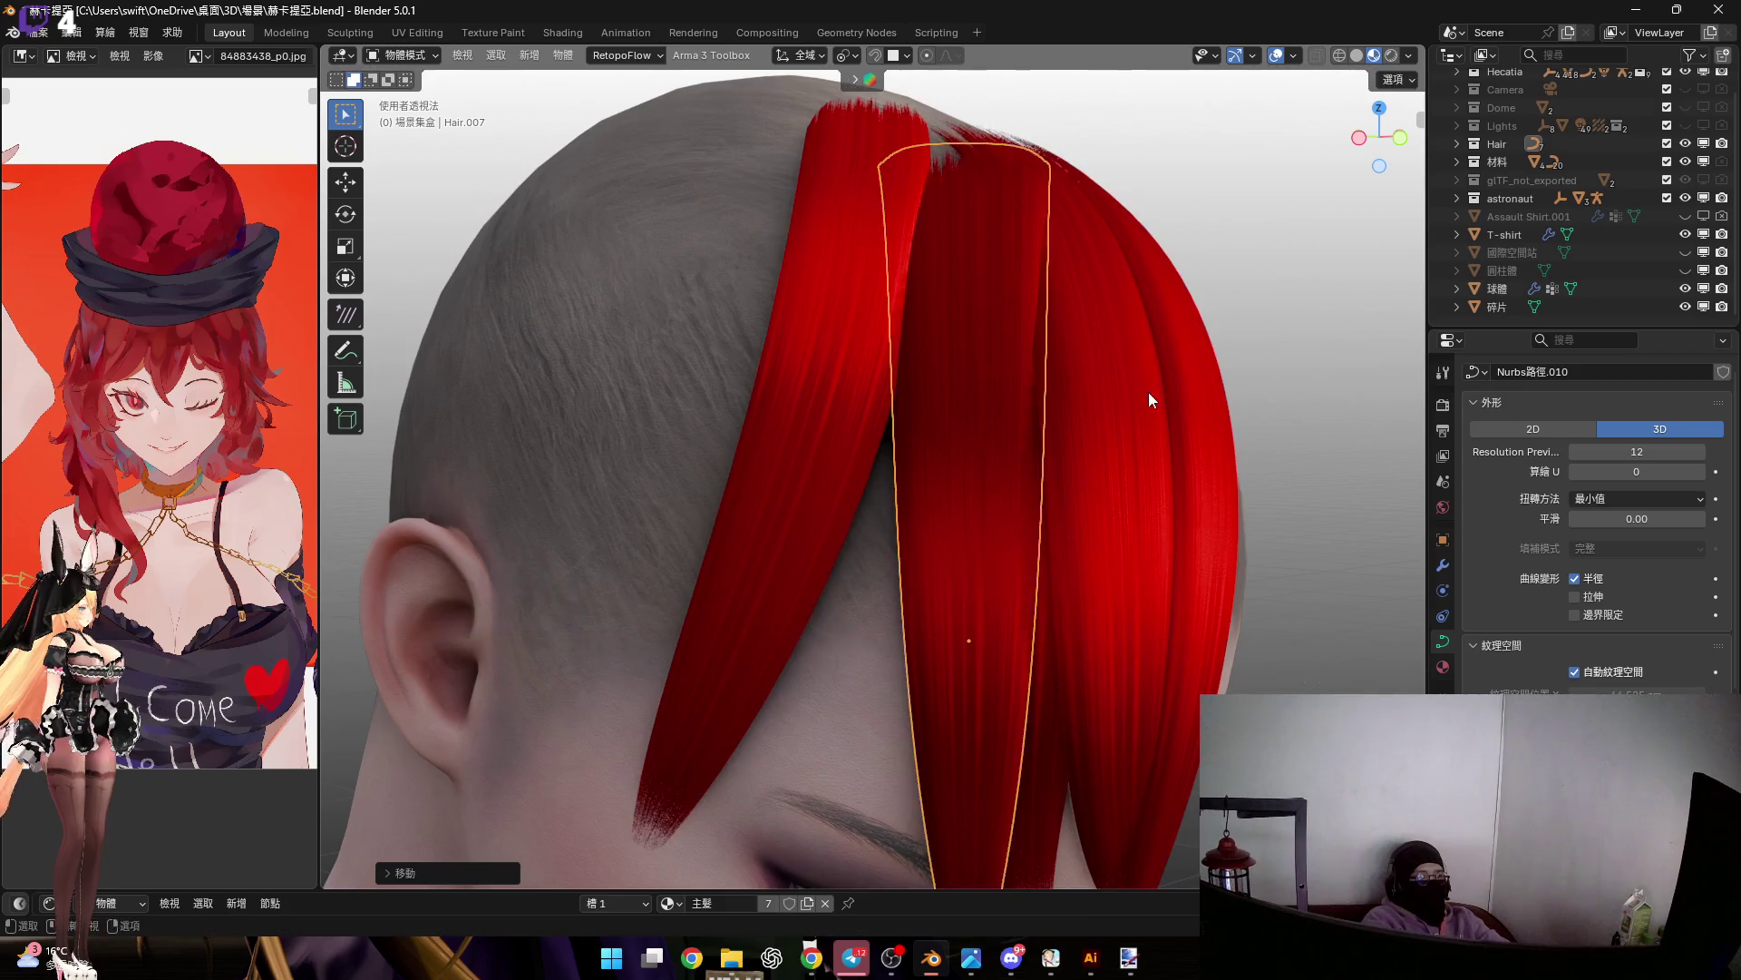
pyautogui.click(1102, 414)
# Reposition the strand twice and rotate it about its local Z axis
pyautogui.moveTo(1102, 414)
pyautogui.mouseDown(button='middle')
pyautogui.moveTo(1041, 504)
pyautogui.moveTo(1025, 498)
pyautogui.moveTo(1138, 453)
pyautogui.moveTo(1063, 460)
pyautogui.moveTo(1063, 422)
pyautogui.mouseUp(button='middle')
pyautogui.press('g')
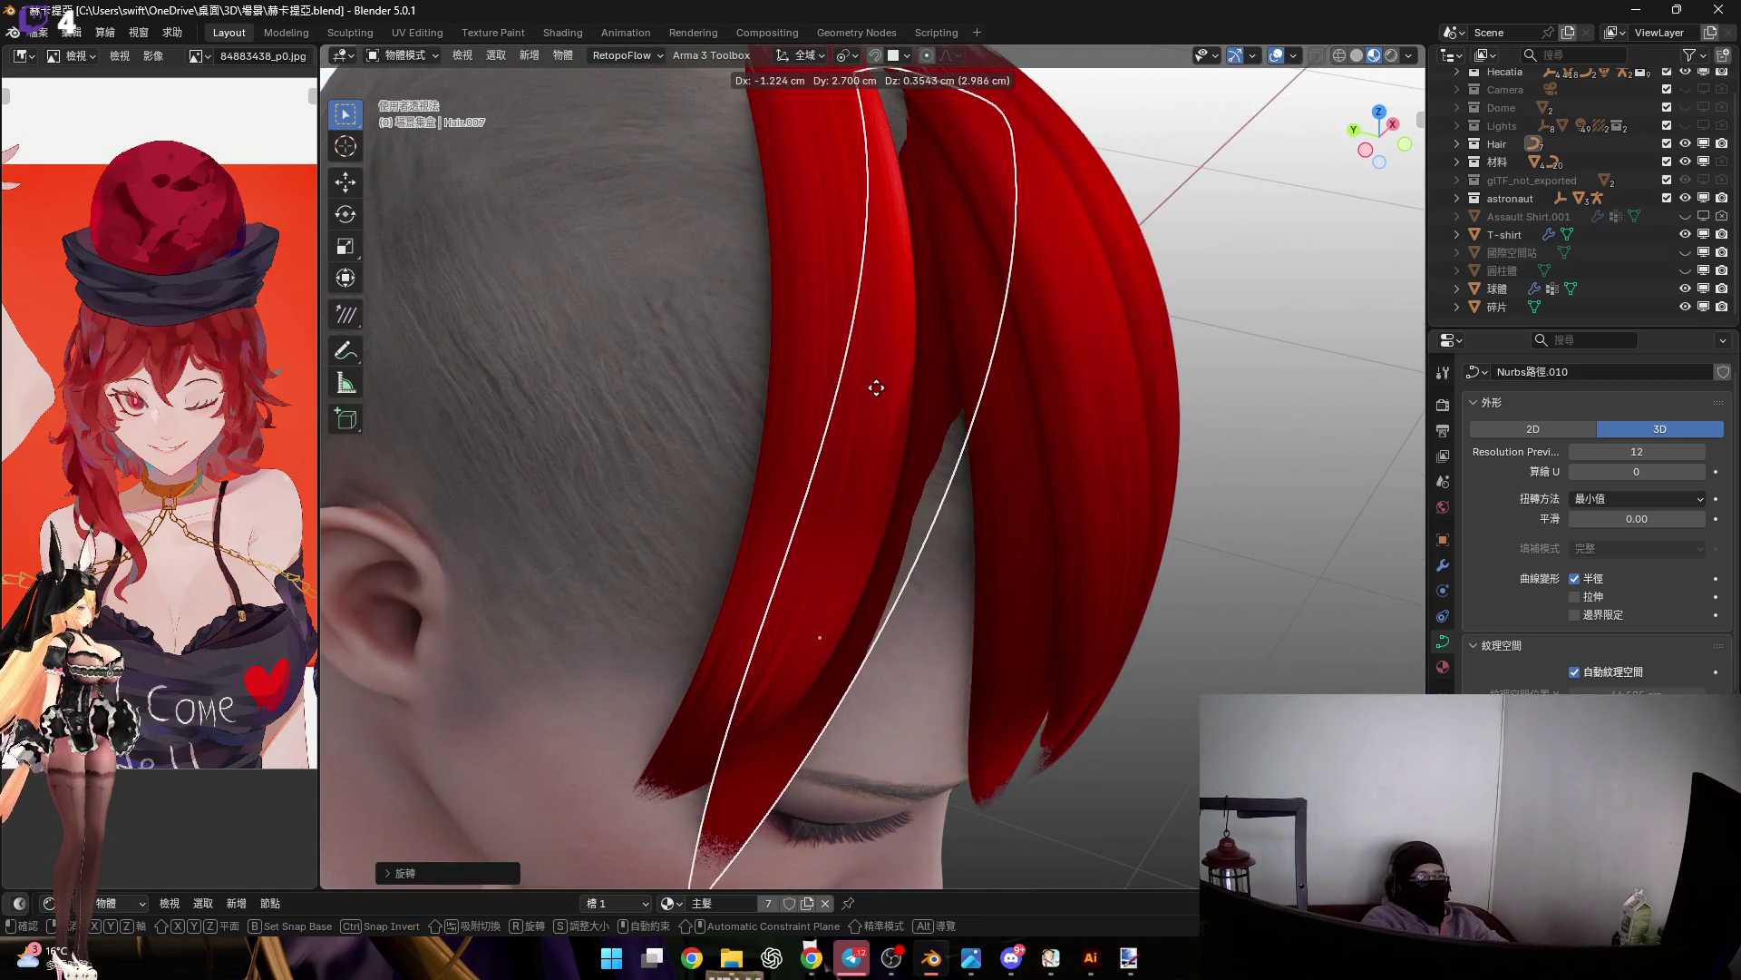
pyautogui.click(901, 337)
pyautogui.moveTo(901, 338)
pyautogui.mouseDown(button='middle')
pyautogui.moveTo(963, 363)
pyautogui.moveTo(966, 326)
pyautogui.moveTo(963, 385)
pyautogui.moveTo(1156, 429)
pyautogui.mouseUp(button='middle')
pyautogui.press('g')
pyautogui.click(978, 359)
pyautogui.press('s')
pyautogui.press('r')
pyautogui.press('z')
pyautogui.press('z')
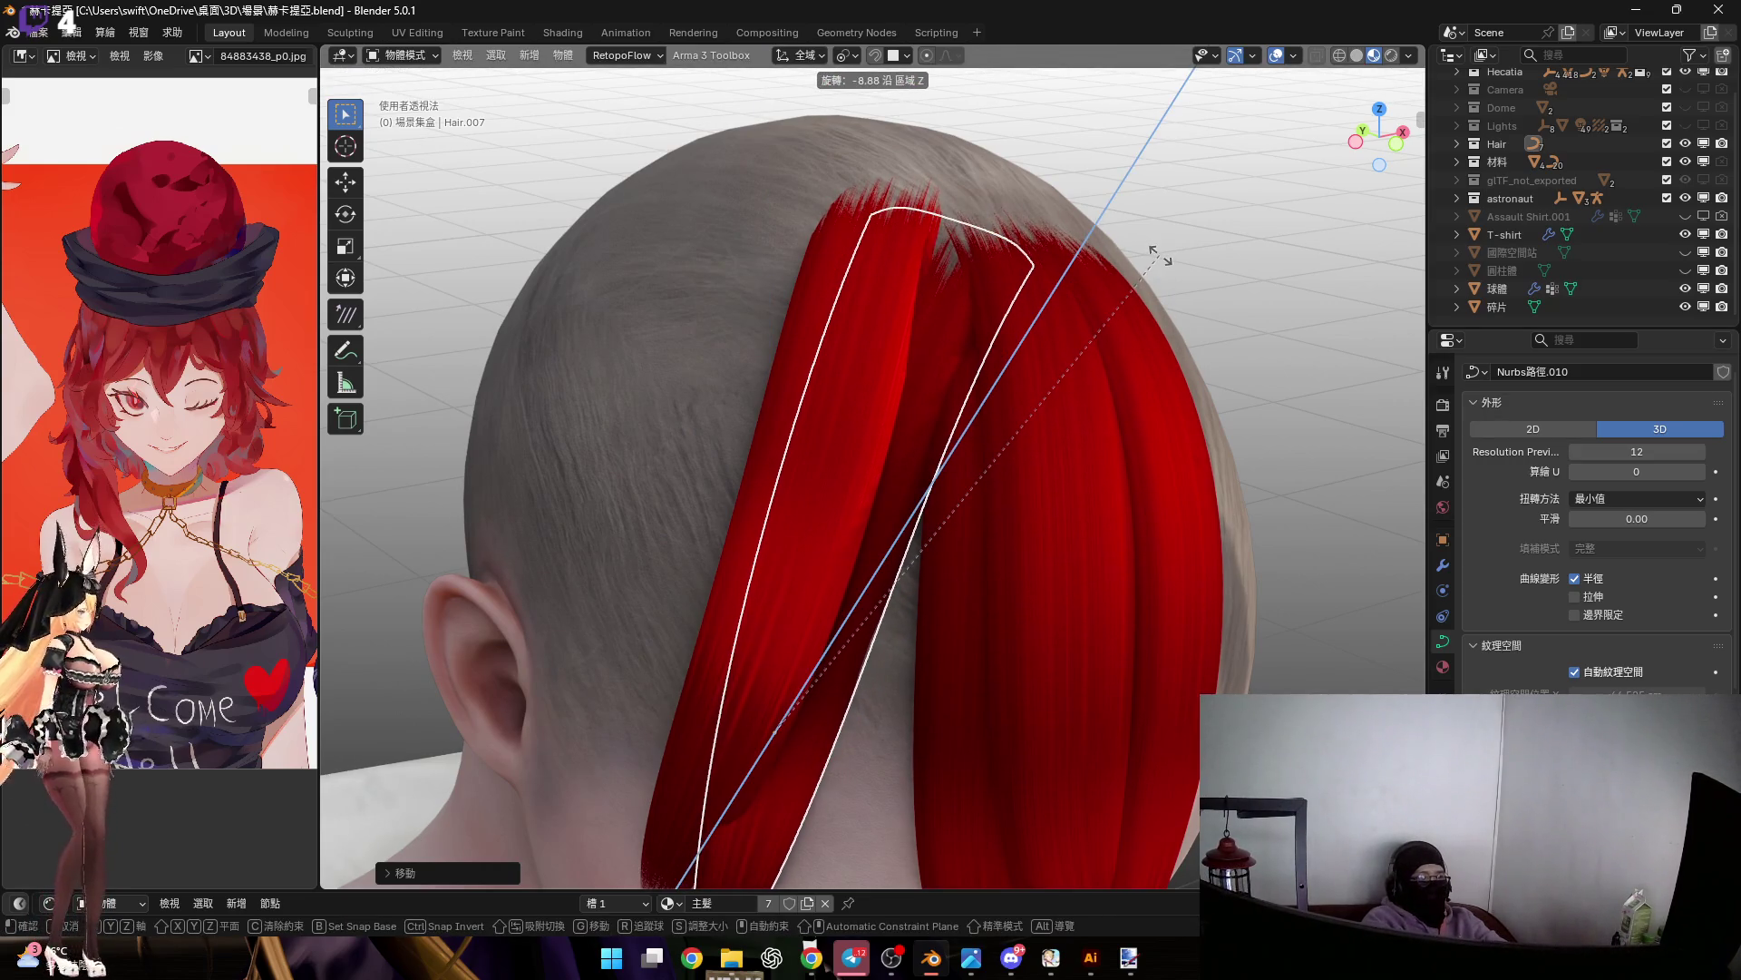
pyautogui.click(999, 418)
# Rotate the strand about X and slide it along local Y across the forehead
pyautogui.moveTo(1021, 456)
pyautogui.mouseDown(button='middle')
pyautogui.moveTo(1031, 325)
pyautogui.moveTo(1063, 385)
pyautogui.mouseUp(button='middle')
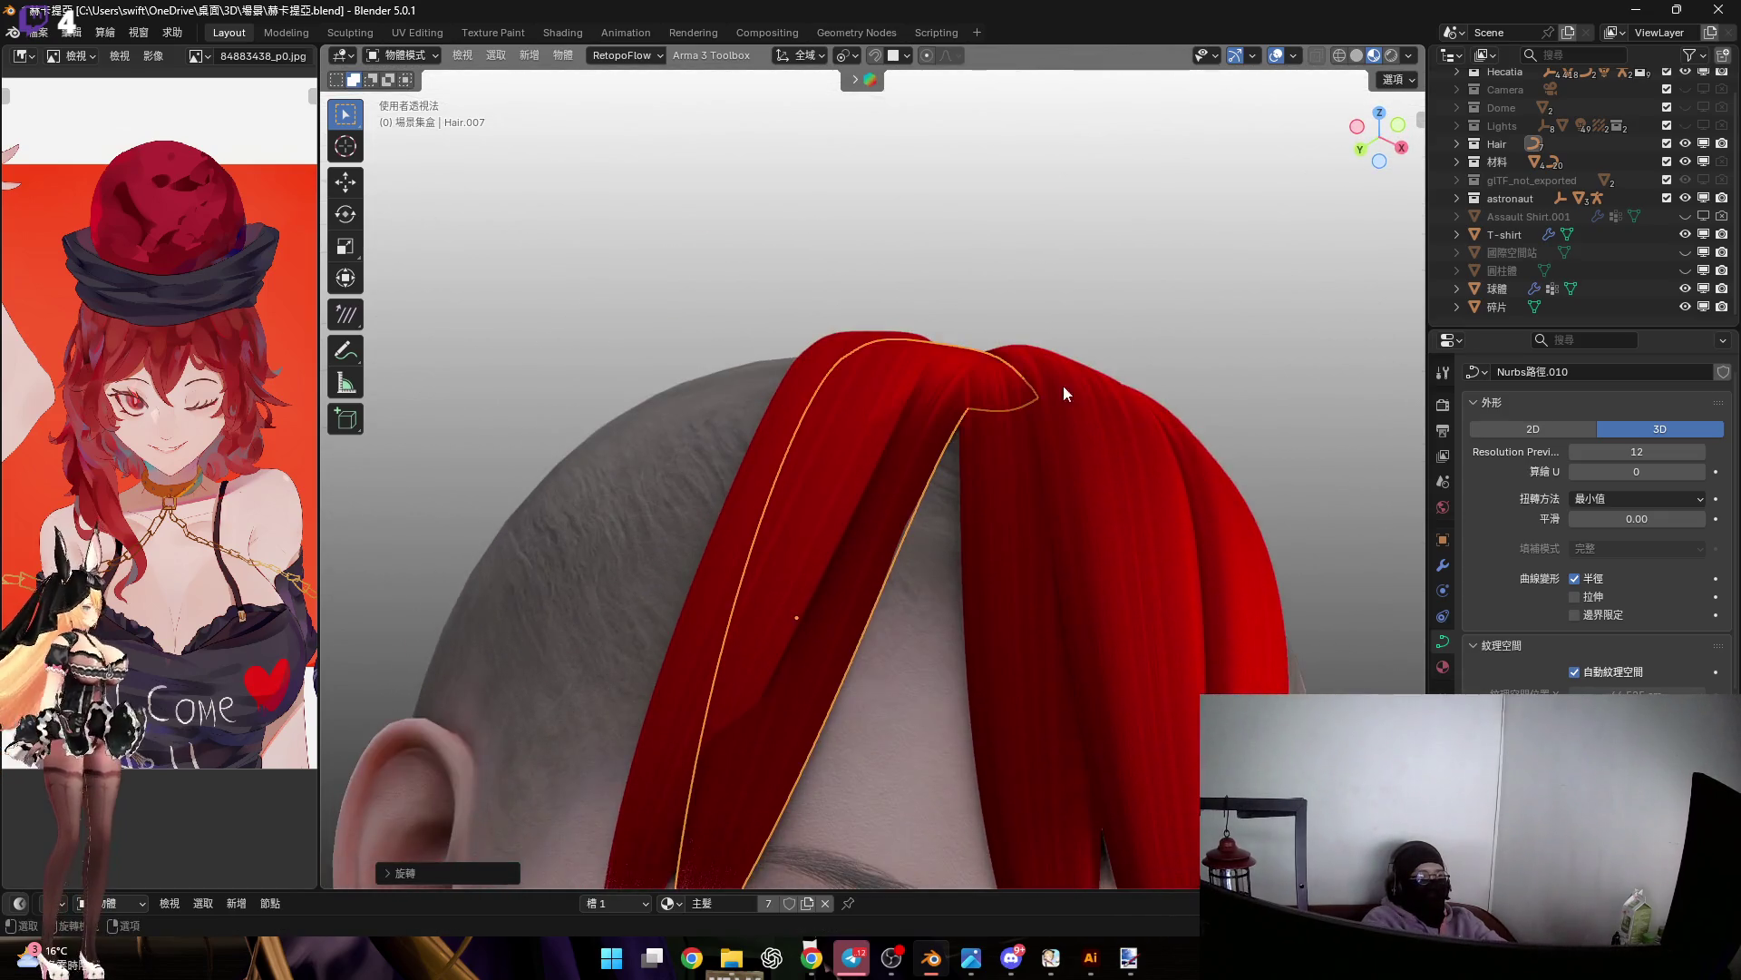
pyautogui.press('r')
pyautogui.press('x')
pyautogui.click(987, 334)
pyautogui.moveTo(987, 334)
pyautogui.mouseDown(button='middle')
pyautogui.moveTo(972, 395)
pyautogui.moveTo(992, 420)
pyautogui.moveTo(907, 378)
pyautogui.moveTo(1048, 363)
pyautogui.moveTo(934, 416)
pyautogui.mouseUp(button='middle')
pyautogui.press('g')
pyautogui.press('y')
pyautogui.press('y')
pyautogui.click(970, 426)
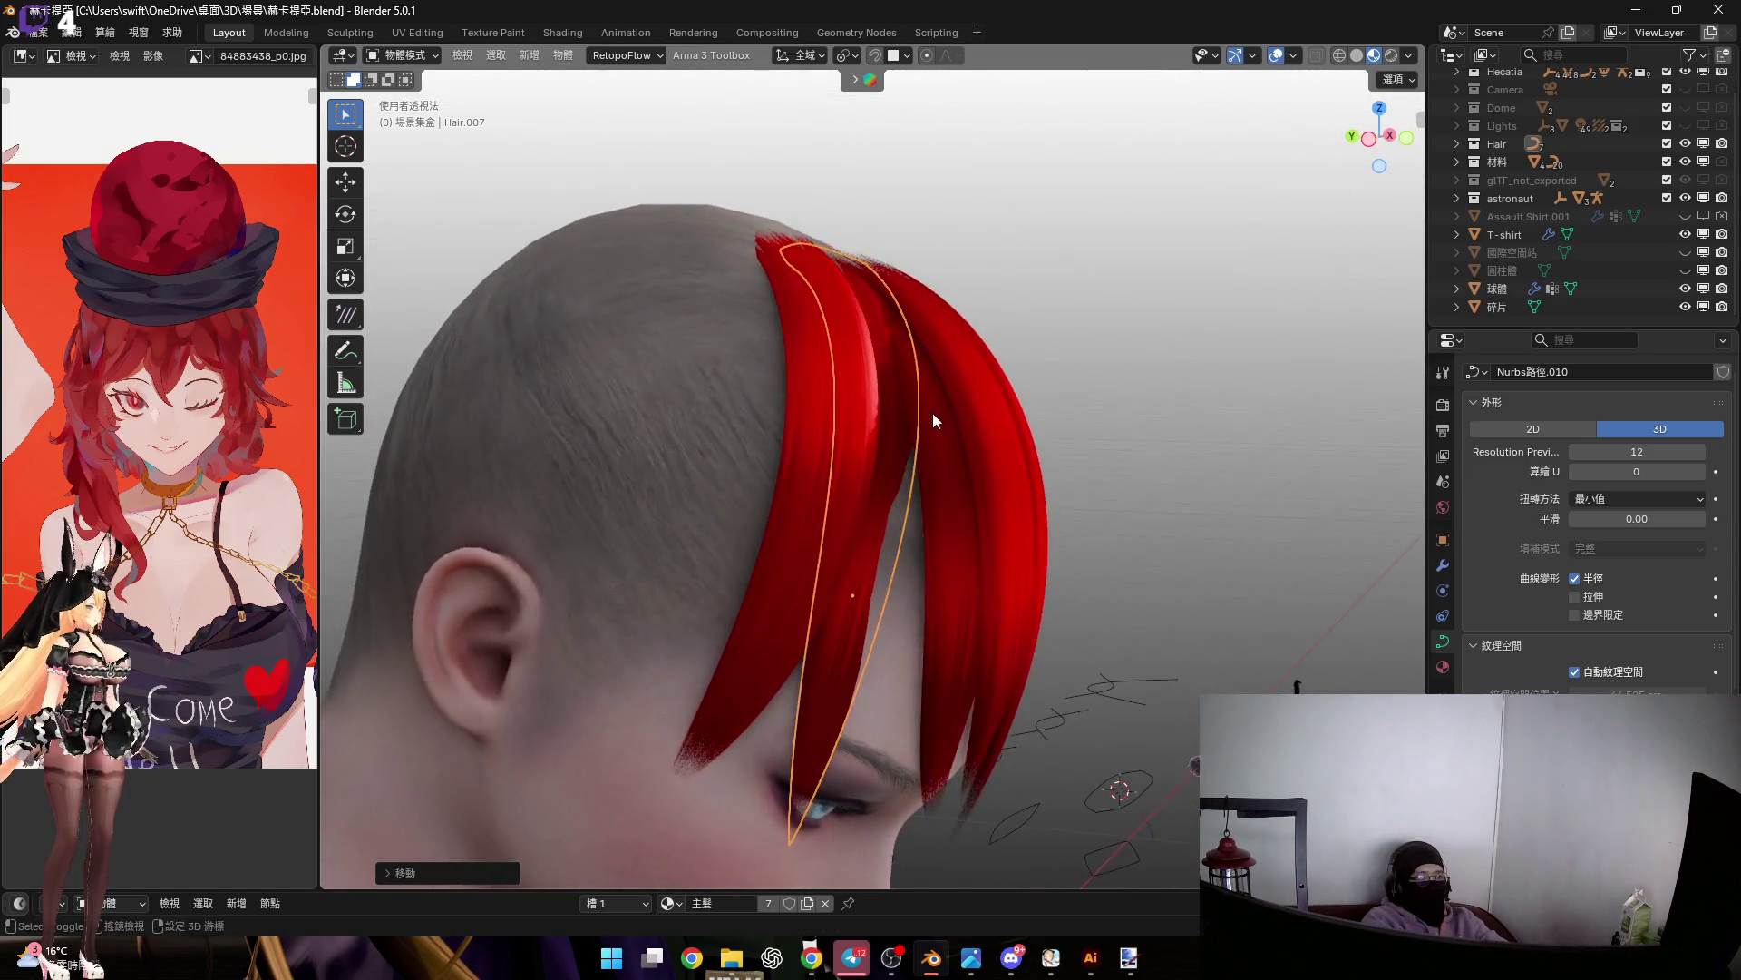
# In Edit Mode, move a tip control point along Z so it reaches beside the eye
pyautogui.press('Tab')
pyautogui.moveTo(944, 524); pyautogui.dragTo(889, 523, button='middle')
pyautogui.scroll(5, 889, 524)
pyautogui.press('g')
pyautogui.press('z')
pyautogui.press('z')
pyautogui.moveTo(941, 595)
pyautogui.mouseDown(button='middle')
pyautogui.moveTo(921, 462)
pyautogui.moveTo(949, 327)
pyautogui.moveTo(817, 474)
pyautogui.moveTo(907, 489)
pyautogui.moveTo(934, 445)
pyautogui.moveTo(963, 465)
pyautogui.moveTo(871, 526)
pyautogui.moveTo(897, 544)
pyautogui.moveTo(919, 606)
pyautogui.moveTo(1417, 145)
pyautogui.mouseUp(button='middle')
pyautogui.press('z')
pyautogui.press('z')
pyautogui.press('z')
pyautogui.click(910, 513)
# Rotate the selected Hair.007 bang control point about the vertical Z axis
pyautogui.scroll(-5, 964, 465)
pyautogui.scroll(3, 961, 544)
pyautogui.keyDown('shift'); pyautogui.moveTo(962, 544); pyautogui.dragTo(971, 662, button='middle'); pyautogui.keyUp('shift')
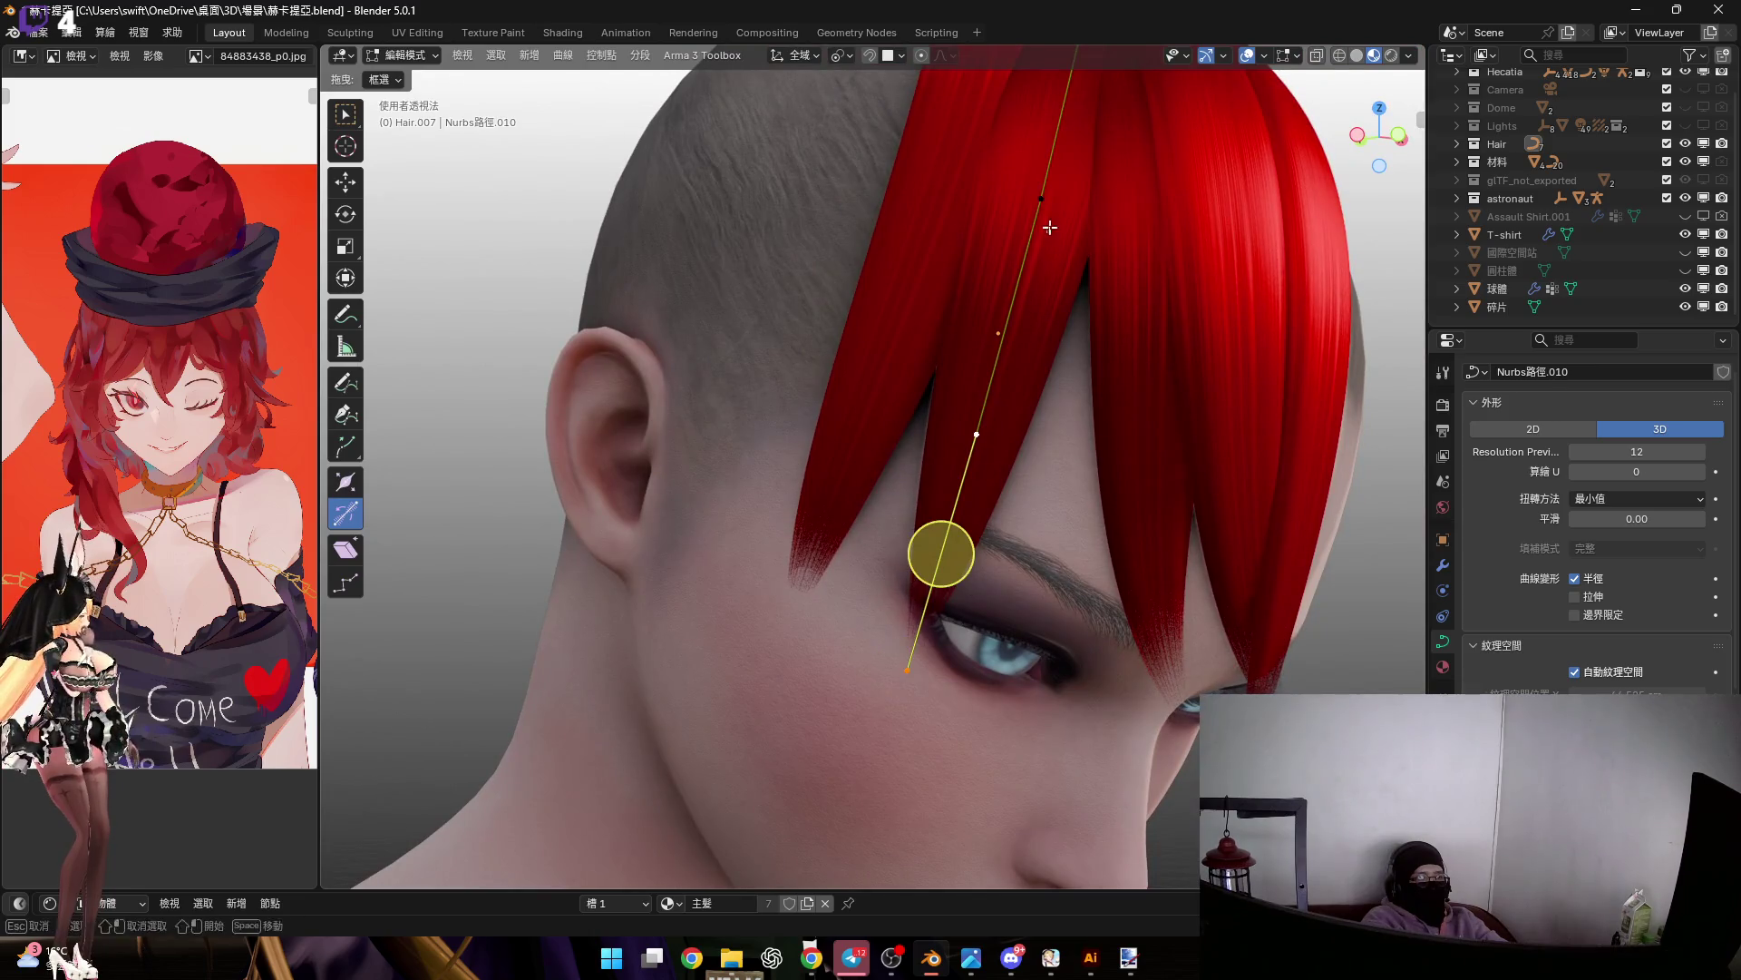
pyautogui.keyDown('shift'); pyautogui.moveTo(1060, 273); pyautogui.dragTo(1116, 308, button='middle'); pyautogui.keyUp('shift')
pyautogui.scroll(2, 1115, 308)
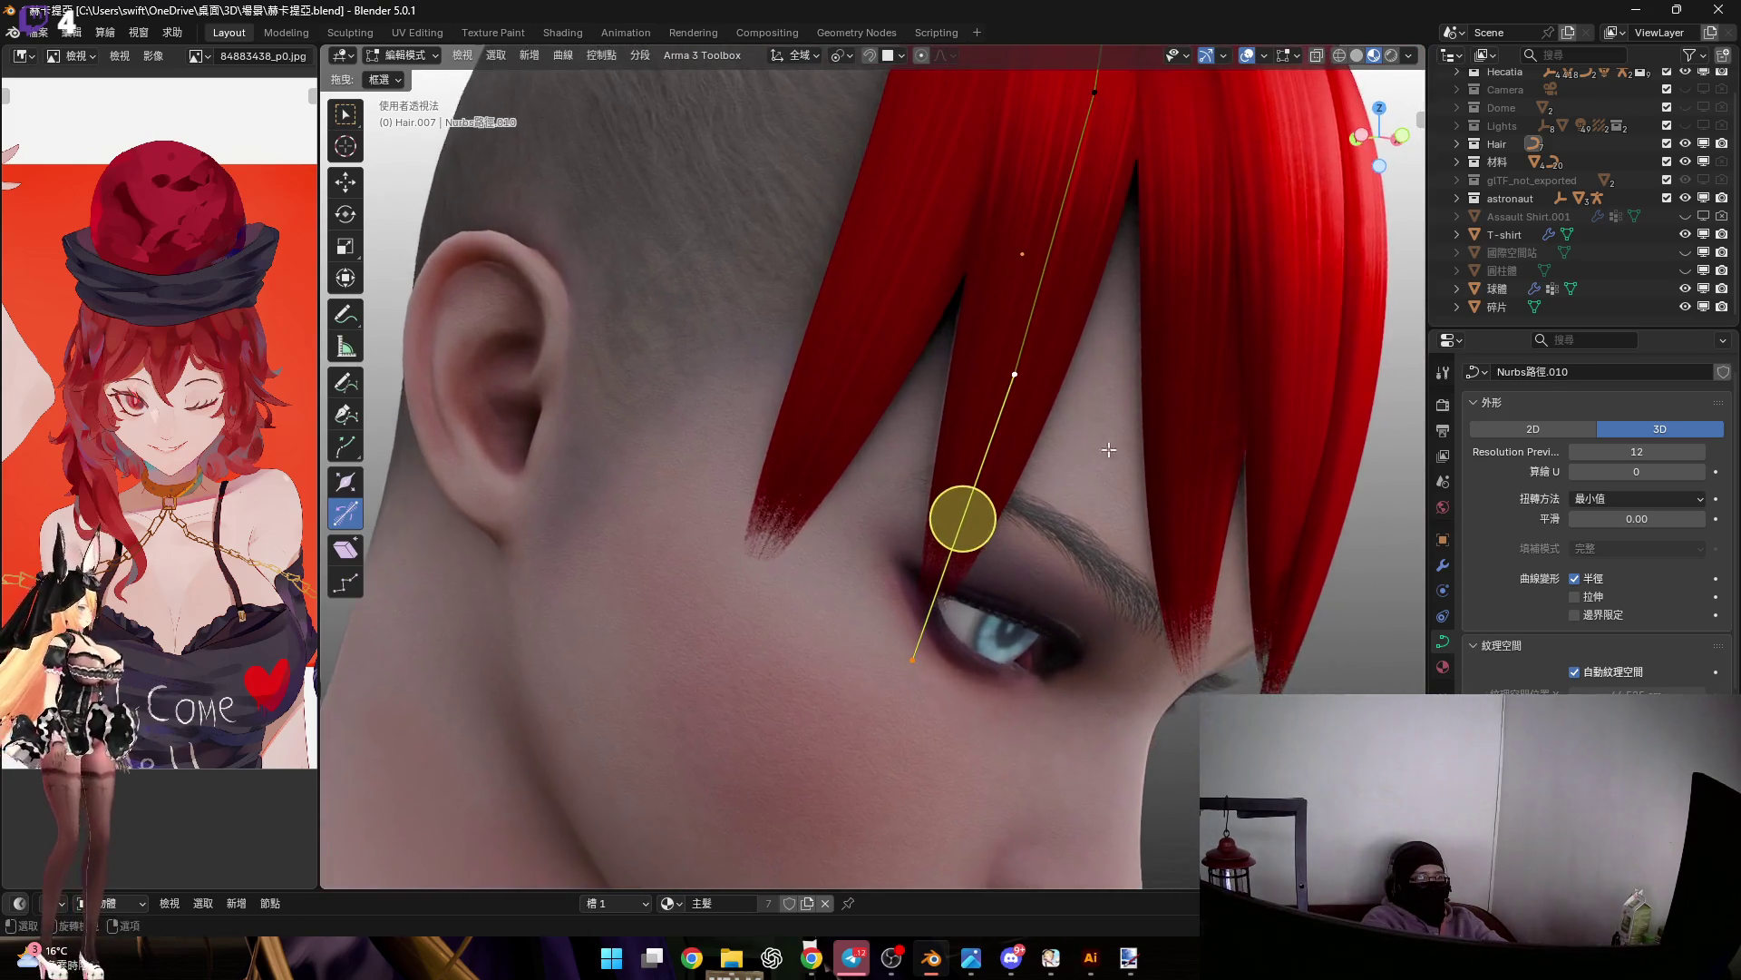
pyautogui.press('r')
pyautogui.press('y')
pyautogui.press('z')
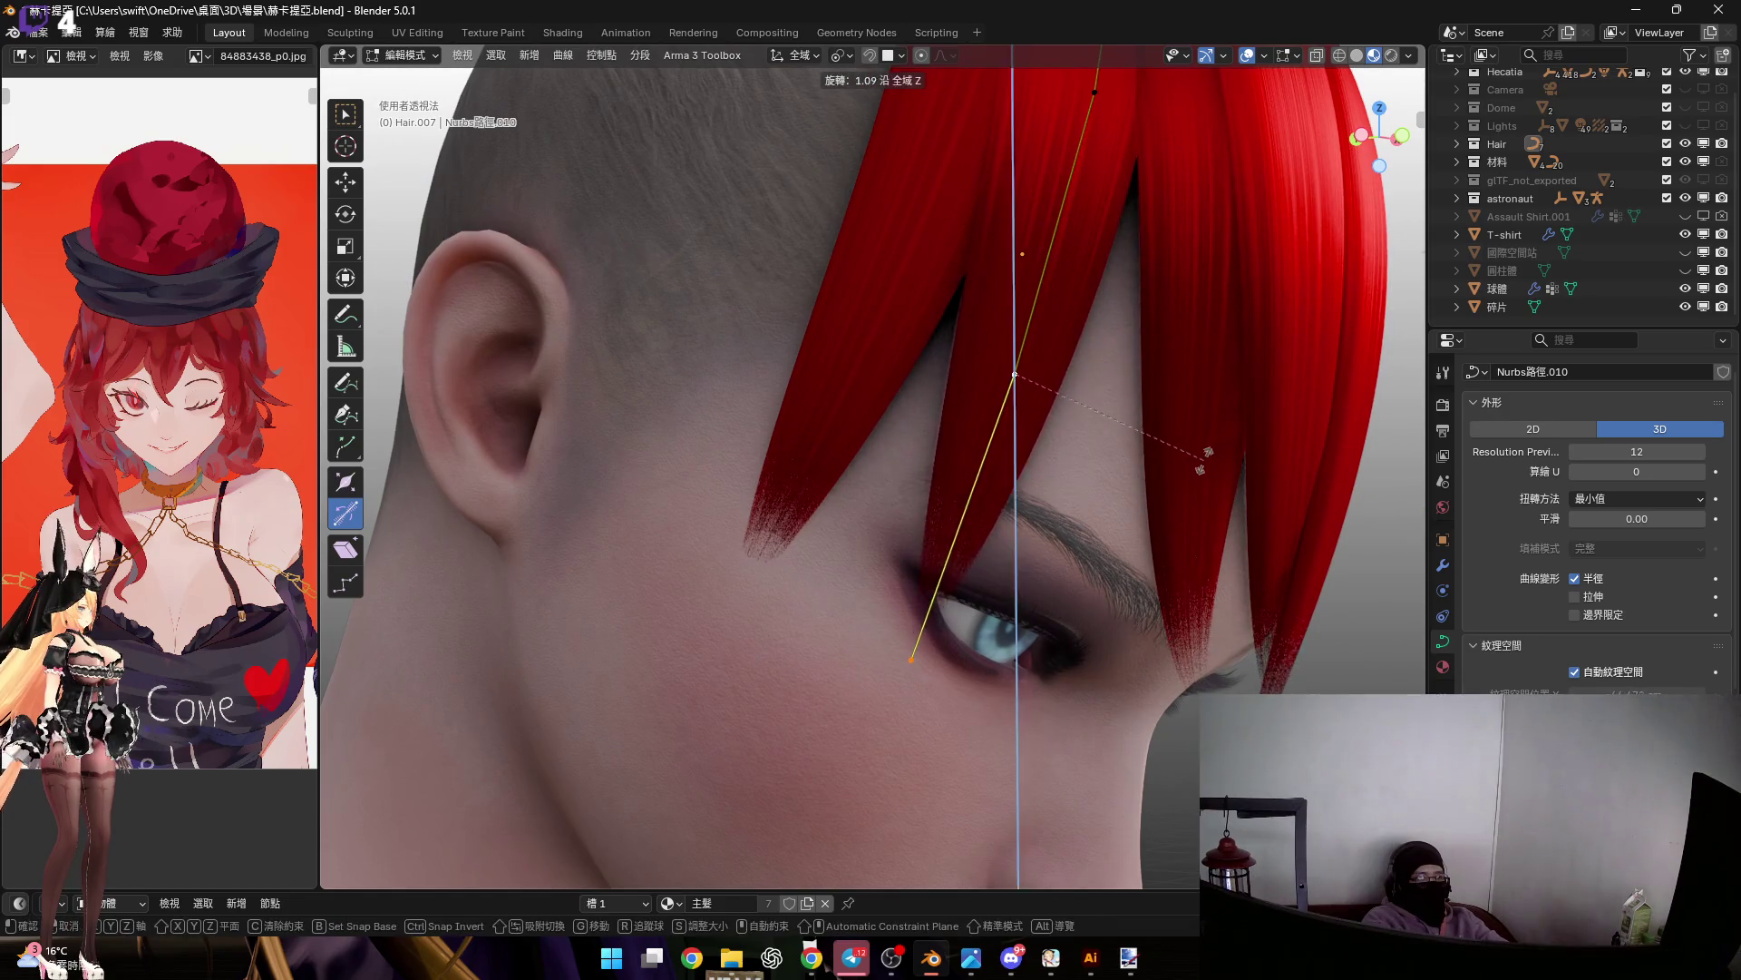
pyautogui.moveTo(1172, 537)
pyautogui.keyDown('alt'); pyautogui.mouseDown(button='middle')
pyautogui.moveTo(964, 544)
pyautogui.moveTo(1141, 467)
pyautogui.mouseUp(button='middle'); pyautogui.keyUp('alt')
pyautogui.click(1132, 526)
# Twist the Hair.007 bang at the selected point with Ctrl+T tilt
pyautogui.moveTo(902, 517); pyautogui.dragTo(1088, 556, button='middle')
pyautogui.moveTo(1113, 367); pyautogui.dragTo(1062, 383)
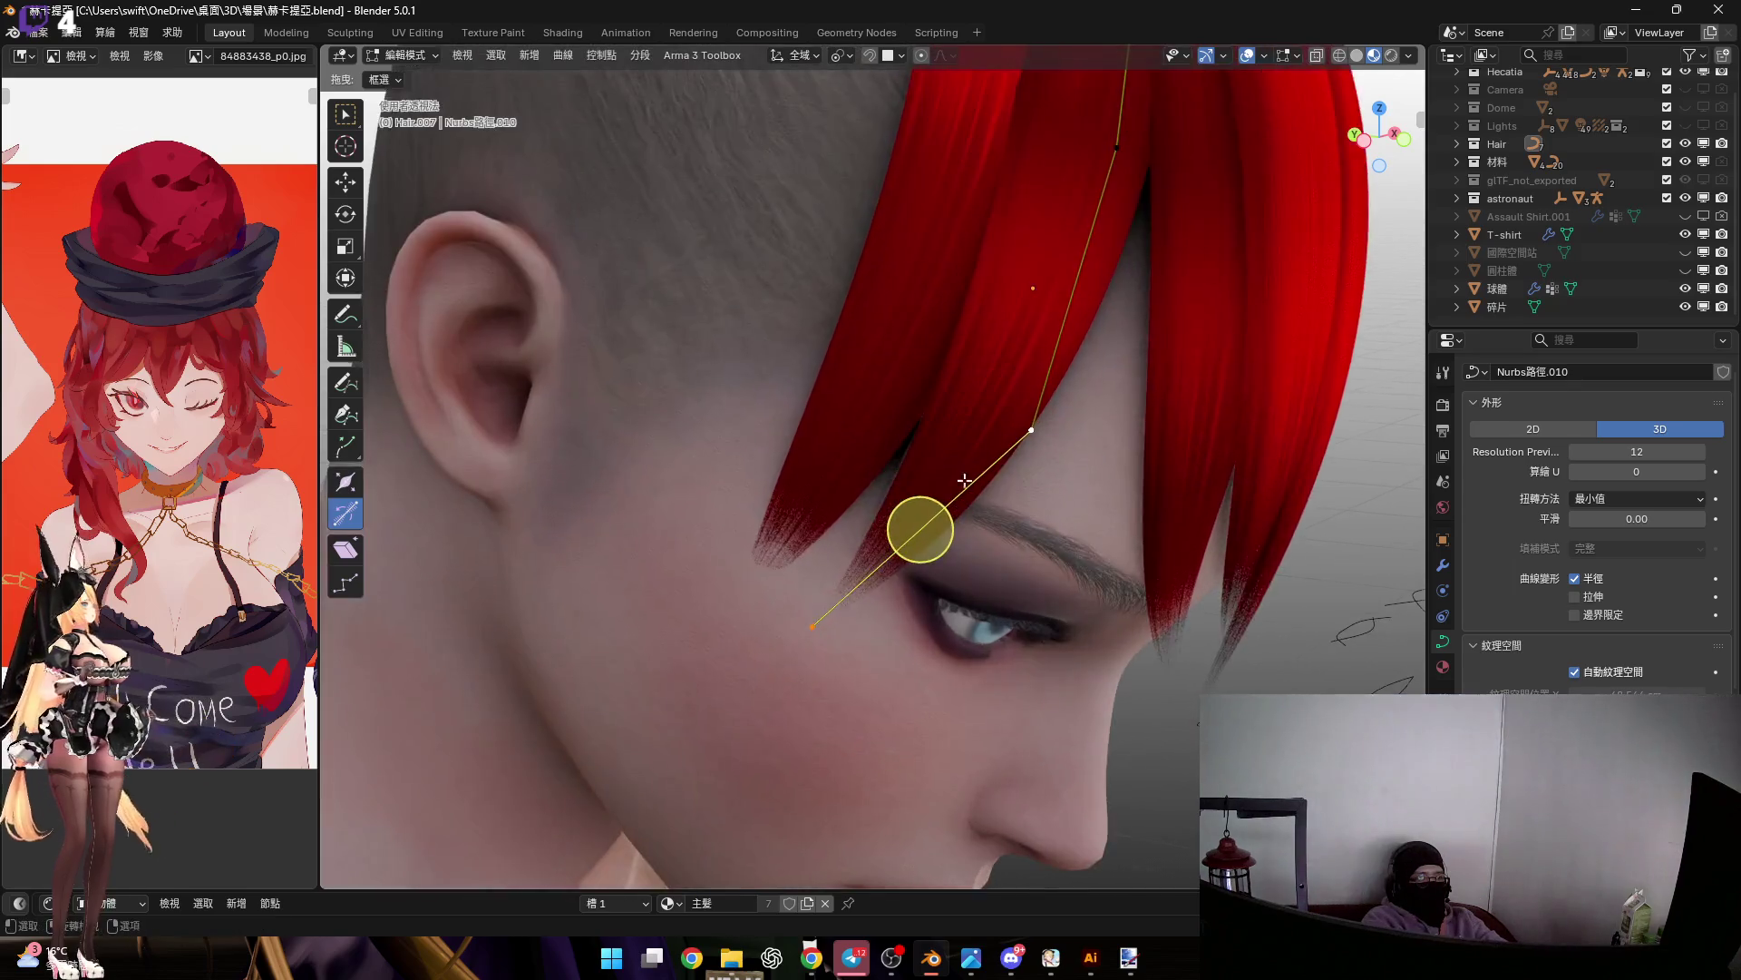
pyautogui.click(957, 553)
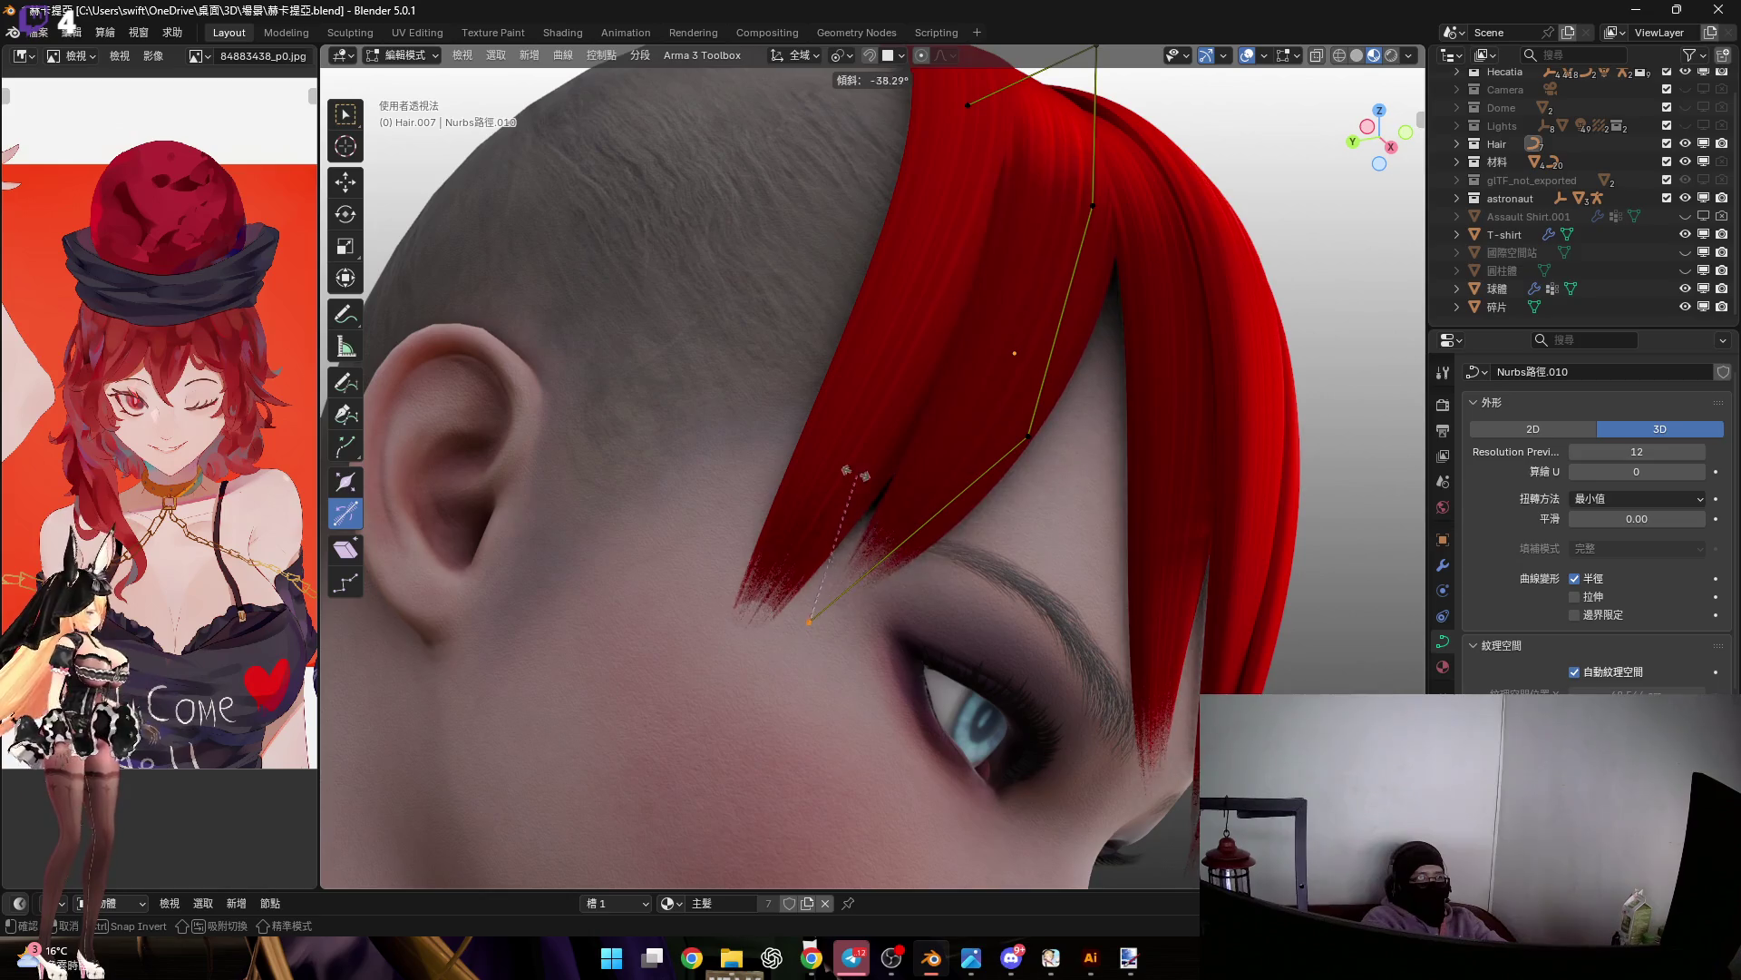
pyautogui.click(807, 482)
pyautogui.moveTo(807, 482)
pyautogui.mouseDown(button='middle')
pyautogui.moveTo(684, 711)
pyautogui.moveTo(708, 723)
pyautogui.moveTo(867, 515)
pyautogui.moveTo(804, 526)
pyautogui.moveTo(1004, 521)
pyautogui.moveTo(818, 659)
pyautogui.mouseUp(button='middle')
pyautogui.hotkey('ctrl', 't')
pyautogui.click(1062, 498)
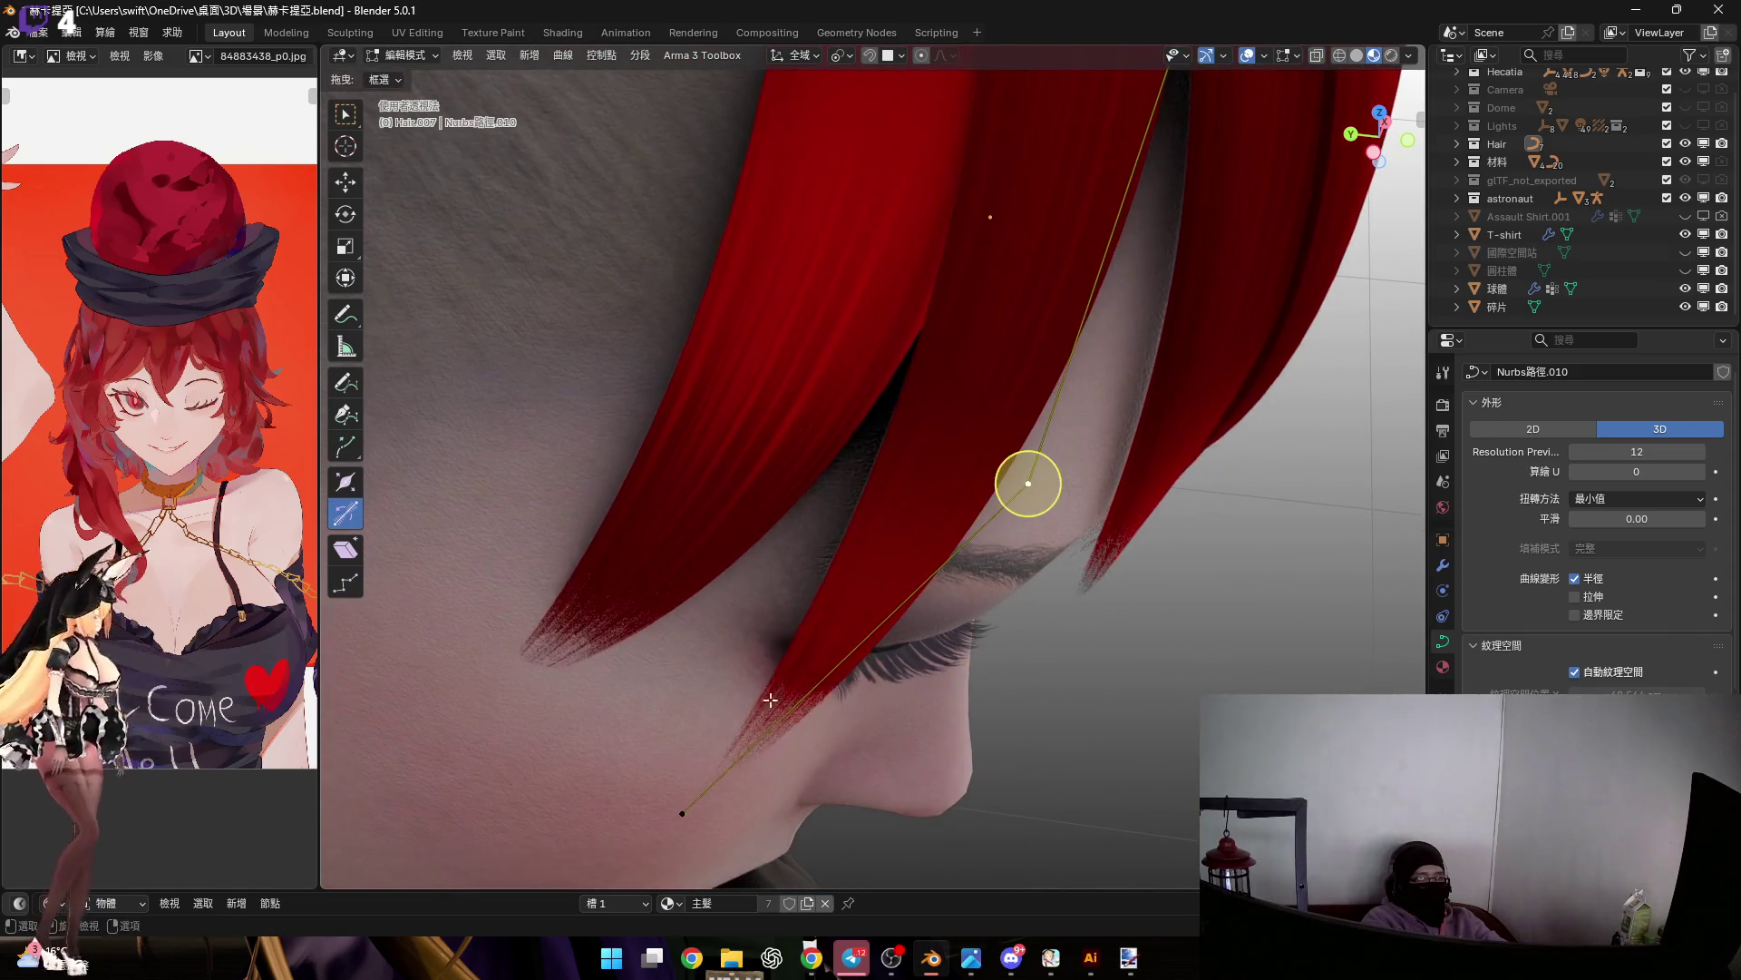
pyautogui.moveTo(943, 606); pyautogui.dragTo(970, 572, button='middle')
pyautogui.moveTo(859, 715); pyautogui.dragTo(870, 694)
pyautogui.click(865, 694)
# Adjust the bang's thickness at the point with shrink/fatten (Alt+S)
pyautogui.moveTo(865, 694)
pyautogui.mouseDown(button='middle')
pyautogui.moveTo(922, 447)
pyautogui.moveTo(944, 474)
pyautogui.moveTo(925, 439)
pyautogui.moveTo(1213, 612)
pyautogui.moveTo(979, 590)
pyautogui.moveTo(976, 407)
pyautogui.mouseUp(button='middle')
pyautogui.click(1235, 641)
pyautogui.hotkey('alt', 's')
pyautogui.click(1031, 486)
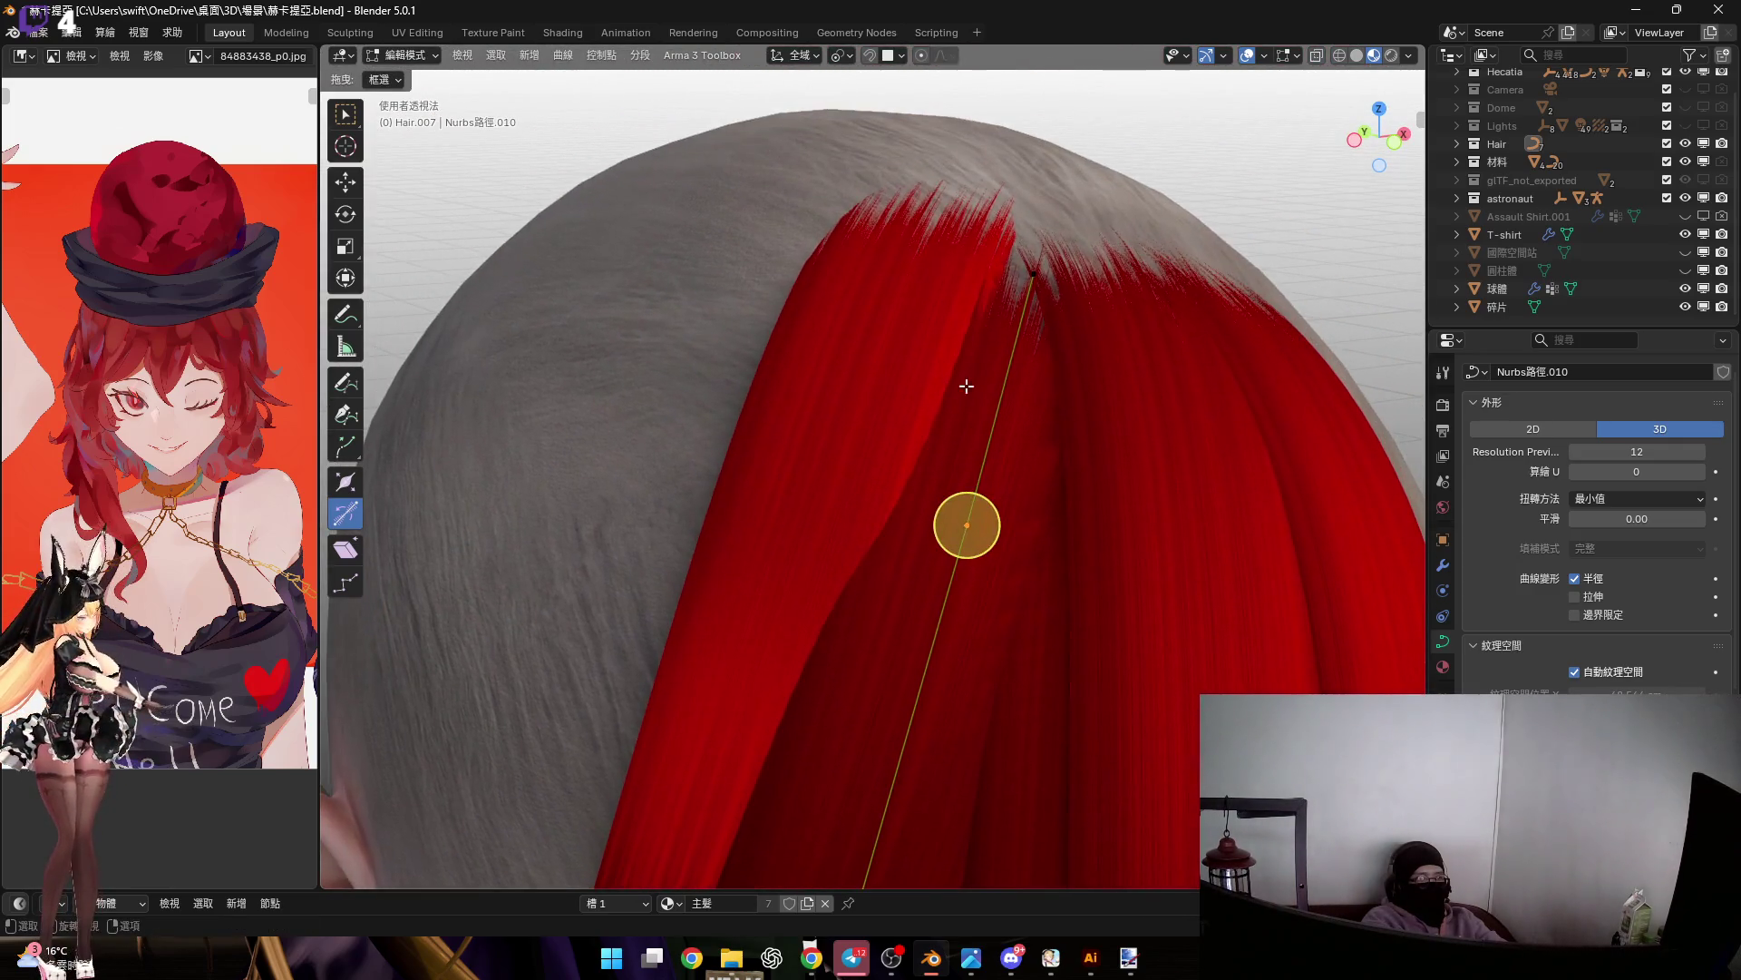
pyautogui.hotkey('alt', 's')
pyautogui.rightClick(1116, 545)
# Select the bang's top control point and rotate it about local Y
pyautogui.click(1033, 272)
pyautogui.moveTo(1032, 272)
pyautogui.mouseDown(button='middle')
pyautogui.moveTo(1053, 486)
pyautogui.moveTo(1060, 250)
pyautogui.mouseUp(button='middle')
pyautogui.press('r')
pyautogui.moveTo(1078, 536)
pyautogui.mouseDown(button='middle')
pyautogui.moveTo(1200, 498)
pyautogui.moveTo(1006, 451)
pyautogui.moveTo(1064, 329)
pyautogui.moveTo(1019, 385)
pyautogui.moveTo(1017, 473)
pyautogui.mouseUp(button='middle')
pyautogui.press('y')
pyautogui.press('y')
pyautogui.click(1176, 535)
# Scale the selected bang points, then rotate them about local Z
pyautogui.moveTo(968, 321)
pyautogui.mouseDown(button='middle')
pyautogui.moveTo(983, 287)
pyautogui.moveTo(949, 388)
pyautogui.mouseUp(button='middle')
pyautogui.press('s')
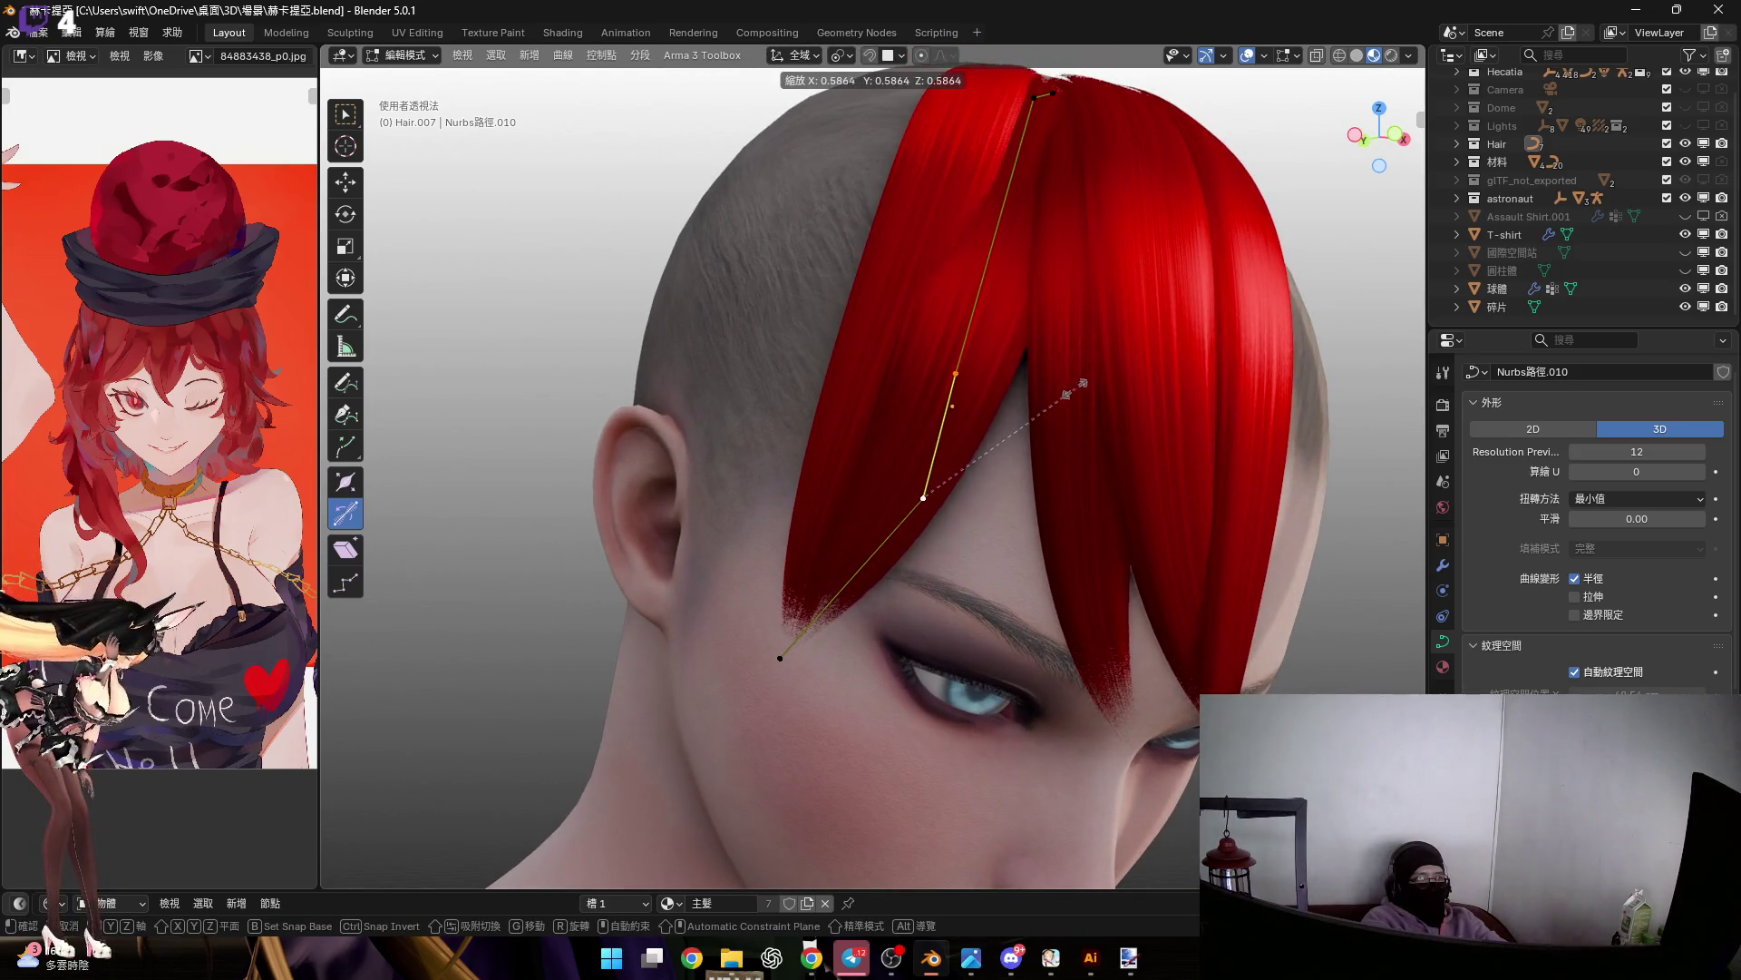
pyautogui.click(1108, 345)
pyautogui.moveTo(941, 415); pyautogui.dragTo(917, 408, button='middle')
pyautogui.press('r')
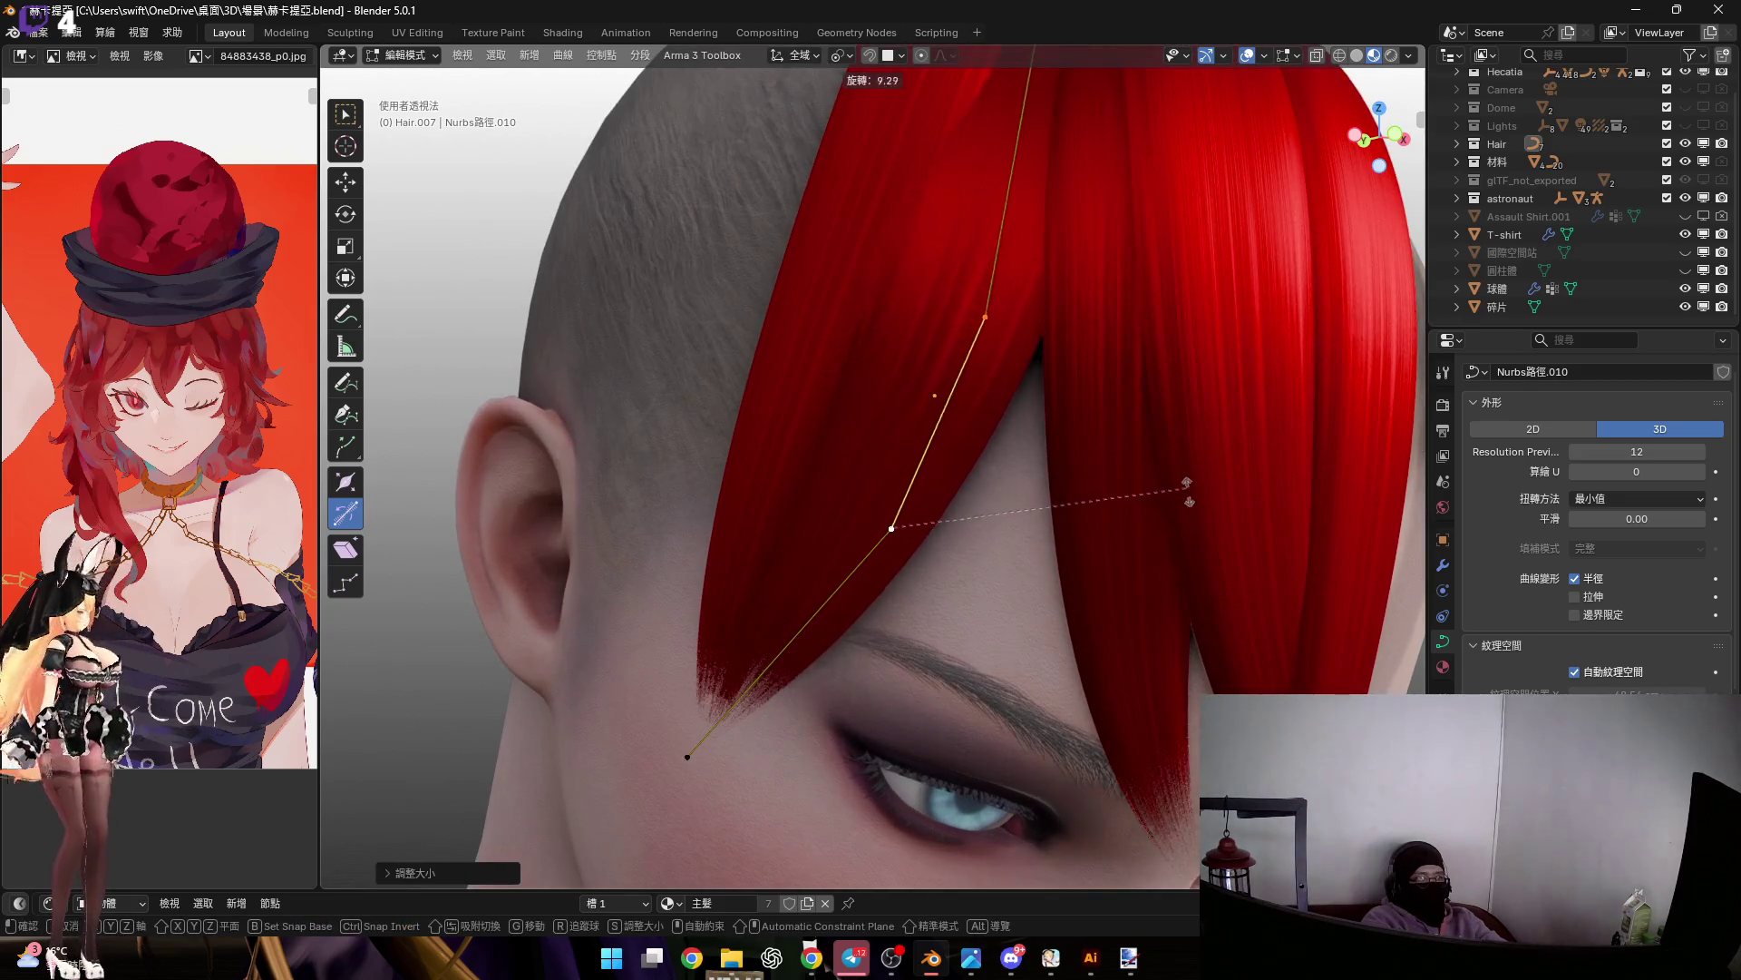
pyautogui.press('z')
pyautogui.press('z')
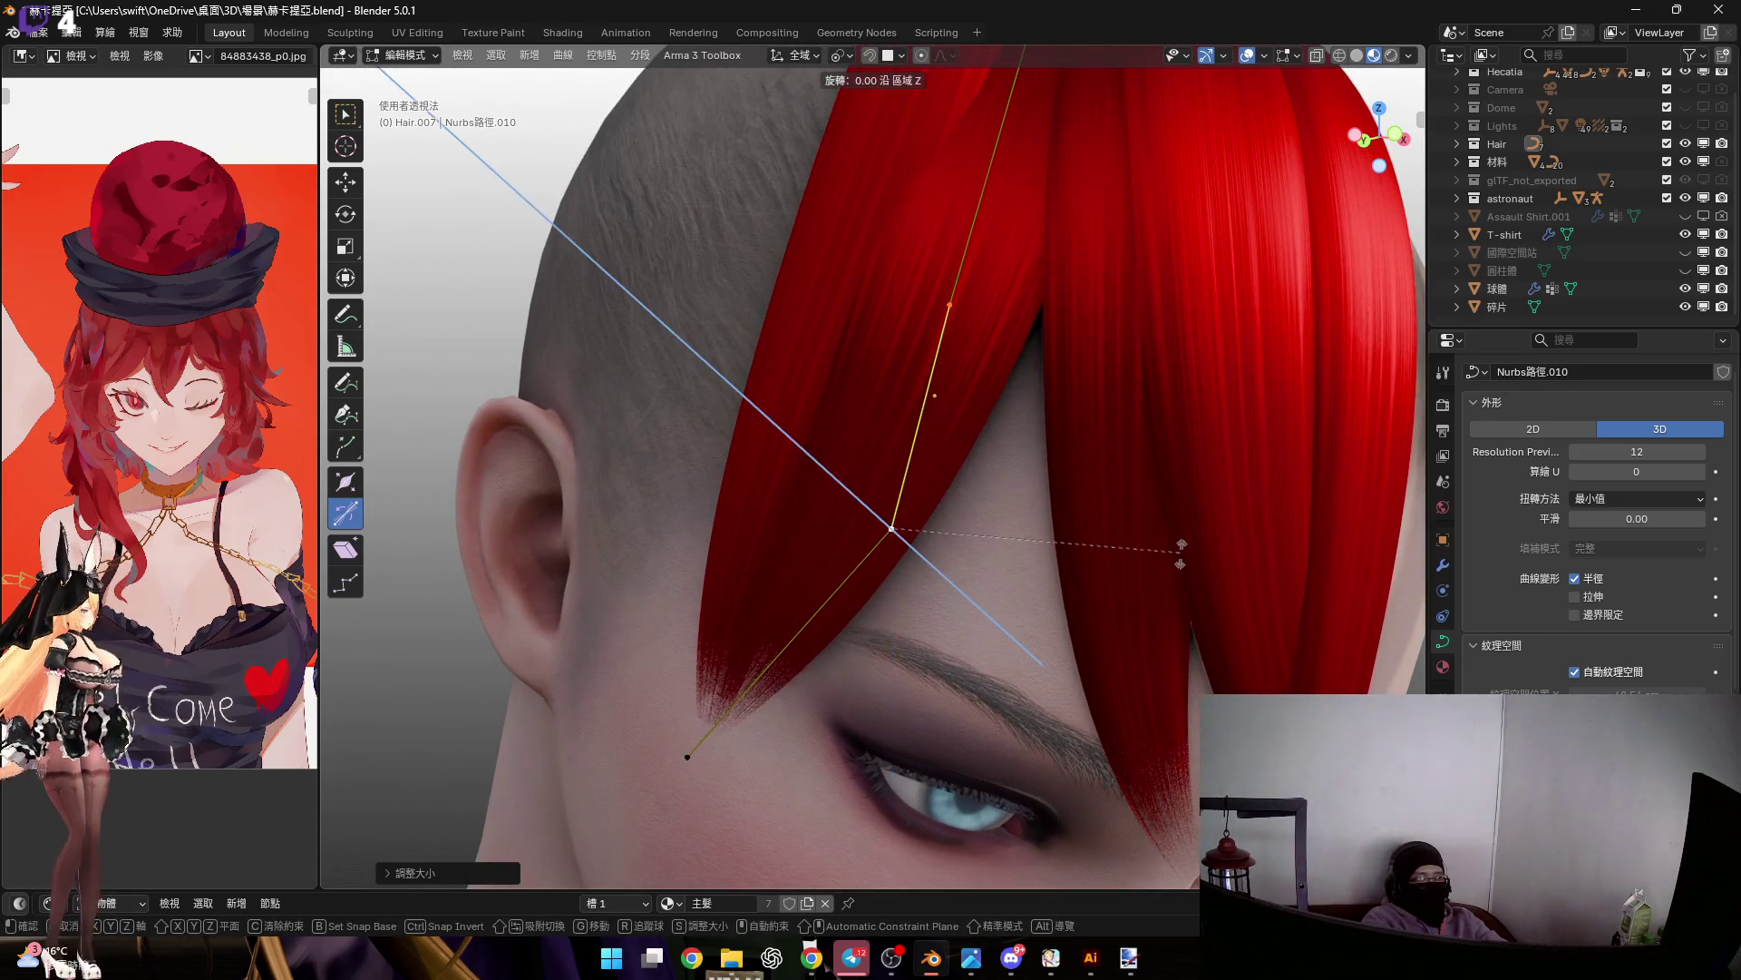
pyautogui.click(1191, 721)
# Rotate the selected points about the Y axis to bend the bang
pyautogui.moveTo(1191, 721)
pyautogui.mouseDown(button='middle')
pyautogui.moveTo(1185, 399)
pyautogui.moveTo(810, 662)
pyautogui.mouseUp(button='middle')
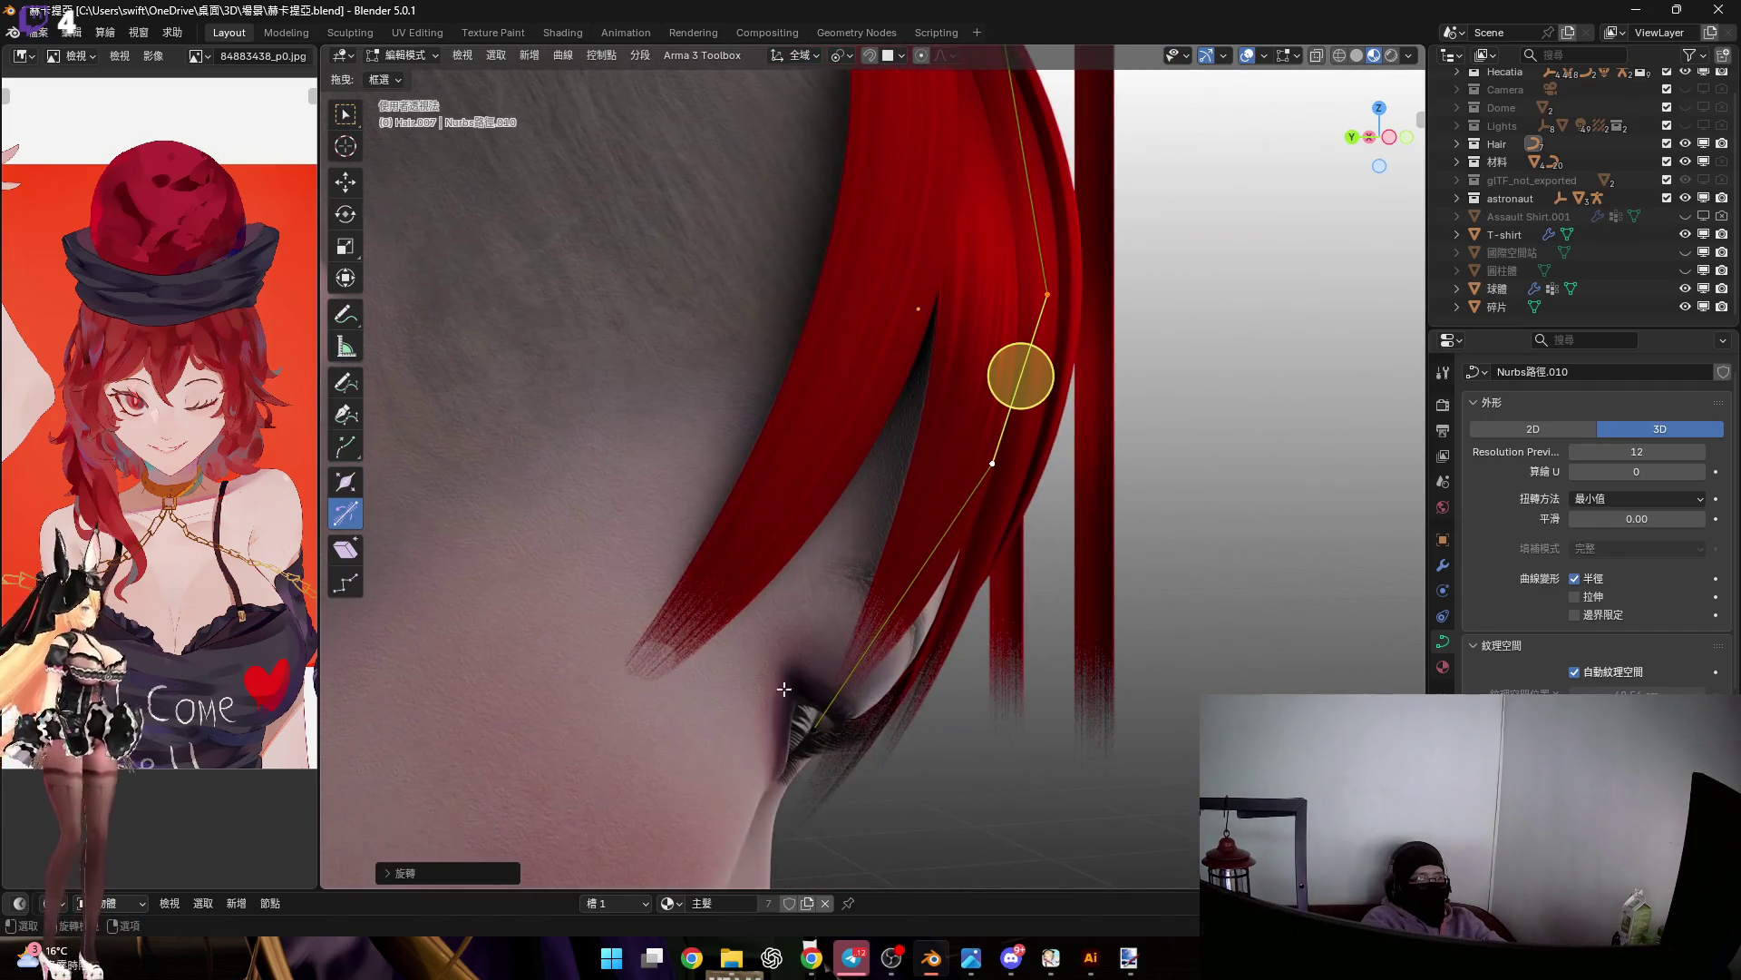
pyautogui.moveTo(1020, 331); pyautogui.dragTo(1118, 494, button='middle')
pyautogui.press('r')
pyautogui.press('y')
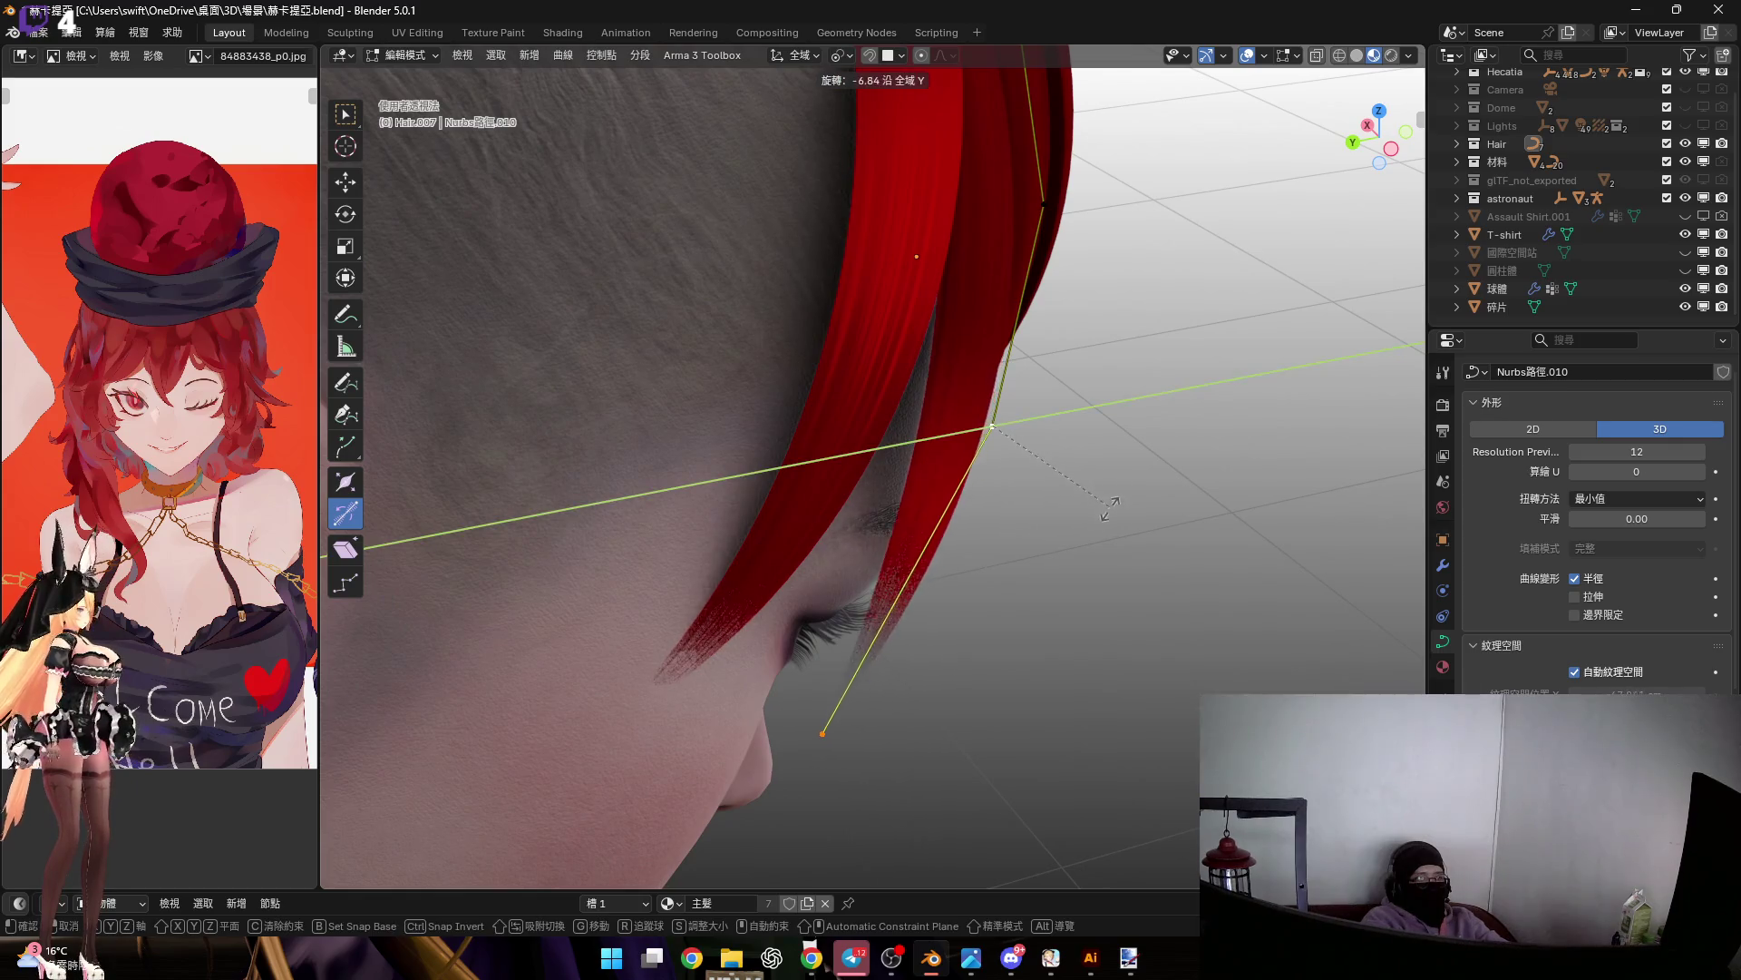
pyautogui.click(874, 544)
# Rotate the points again about Y and freely so the bang sweeps over the eye
pyautogui.moveTo(874, 544)
pyautogui.mouseDown(button='middle')
pyautogui.moveTo(848, 556)
pyautogui.moveTo(856, 572)
pyautogui.moveTo(828, 554)
pyautogui.moveTo(922, 603)
pyautogui.mouseUp(button='middle')
pyautogui.press('r')
pyautogui.press('y')
pyautogui.click(1088, 515)
pyautogui.moveTo(997, 562)
pyautogui.mouseDown(button='middle')
pyautogui.moveTo(905, 602)
pyautogui.moveTo(862, 591)
pyautogui.mouseUp(button='middle')
pyautogui.press('r')
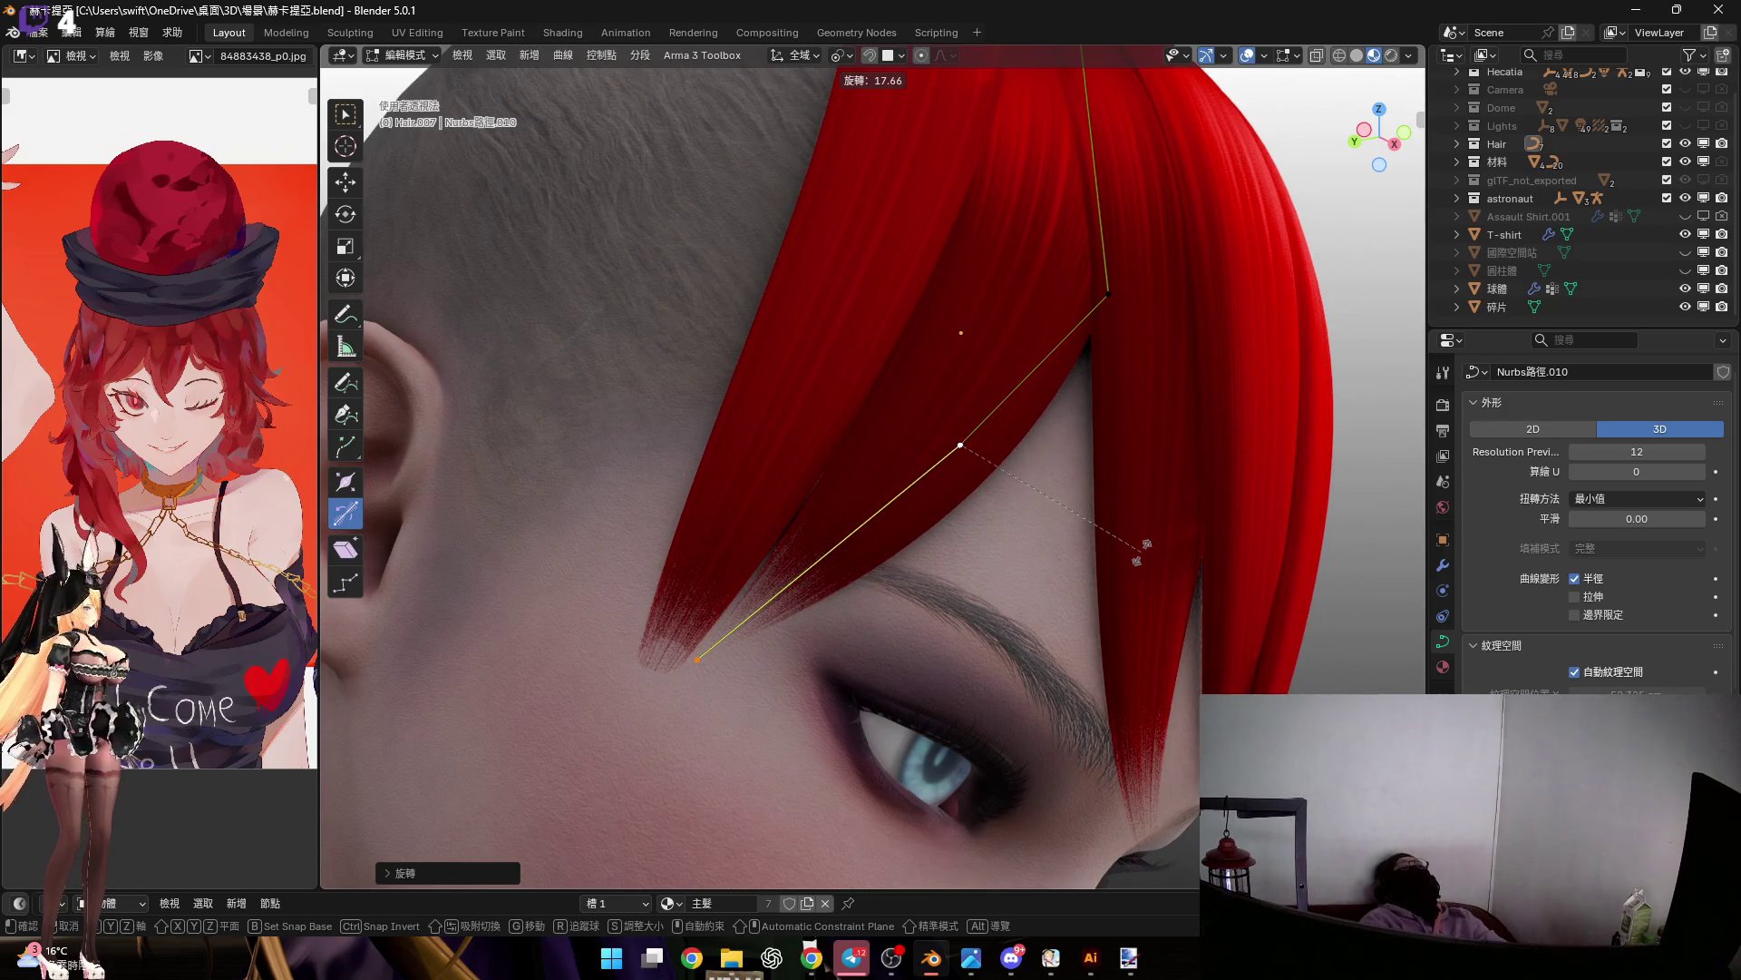
pyautogui.click(824, 549)
# Rotate the Hair.006 strand's lower control point outward and leave Edit Mode
pyautogui.moveTo(825, 549)
pyautogui.mouseDown(button='middle')
pyautogui.moveTo(813, 576)
pyautogui.moveTo(848, 583)
pyautogui.moveTo(907, 494)
pyautogui.moveTo(876, 499)
pyautogui.mouseUp(button='middle')
pyautogui.scroll(3, 821, 389)
pyautogui.moveTo(821, 389)
pyautogui.mouseDown(button='middle')
pyautogui.moveTo(829, 503)
pyautogui.moveTo(844, 498)
pyautogui.moveTo(773, 620)
pyautogui.mouseUp(button='middle')
pyautogui.click(802, 497)
pyautogui.click(742, 609)
pyautogui.press('r')
pyautogui.click(1066, 542)
pyautogui.moveTo(1067, 542)
pyautogui.mouseDown(button='middle')
pyautogui.moveTo(948, 439)
pyautogui.moveTo(789, 424)
pyautogui.moveTo(836, 451)
pyautogui.moveTo(871, 445)
pyautogui.mouseUp(button='middle')
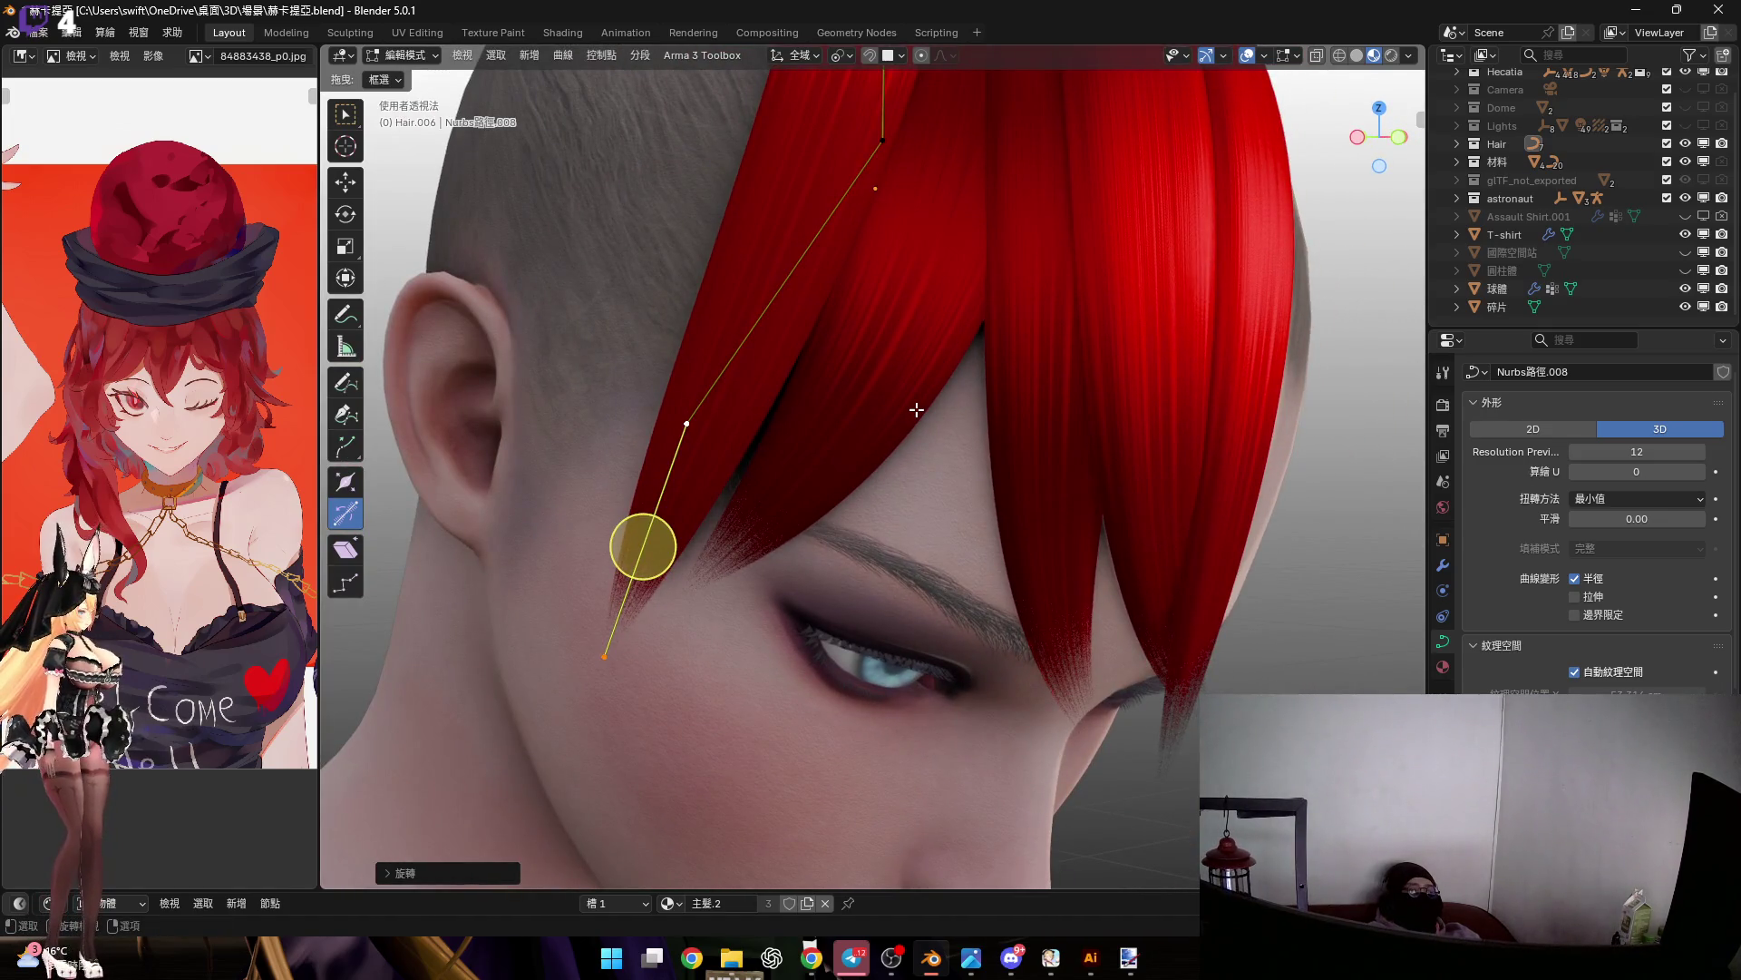
pyautogui.press('Tab')
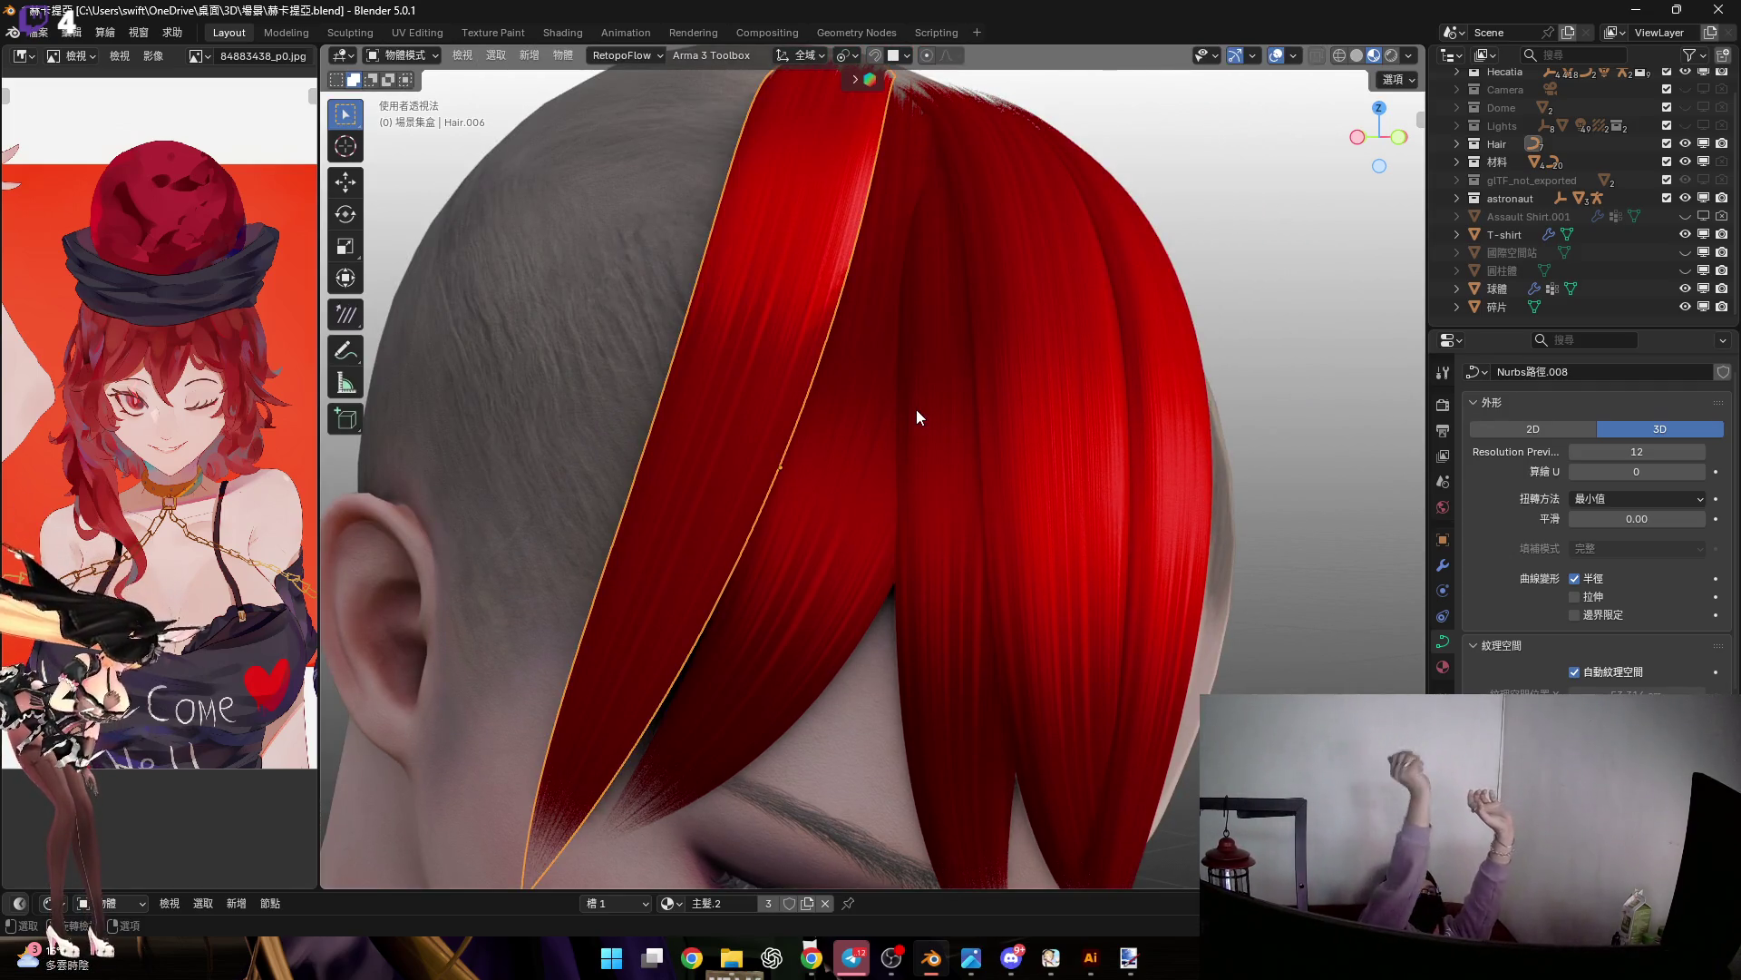
# Raise the Hair.004 curve point along the vertical Z axis
pyautogui.moveTo(955, 359); pyautogui.dragTo(903, 473, button='middle')
pyautogui.scroll(-3, 954, 367)
pyautogui.moveTo(943, 495)
pyautogui.mouseDown(button='middle')
pyautogui.moveTo(957, 377)
pyautogui.moveTo(867, 454)
pyautogui.moveTo(909, 481)
pyautogui.moveTo(930, 356)
pyautogui.moveTo(1139, 334)
pyautogui.mouseUp(button='middle')
pyautogui.scroll(3, 934, 427)
pyautogui.press('g')
pyautogui.press('z')
pyautogui.click(911, 428)
# Rotate the Hair.004 curve segment slightly toward the scalp
pyautogui.scroll(3, 948, 356)
pyautogui.press('r')
pyautogui.rightClick(1119, 241)
pyautogui.press('r')
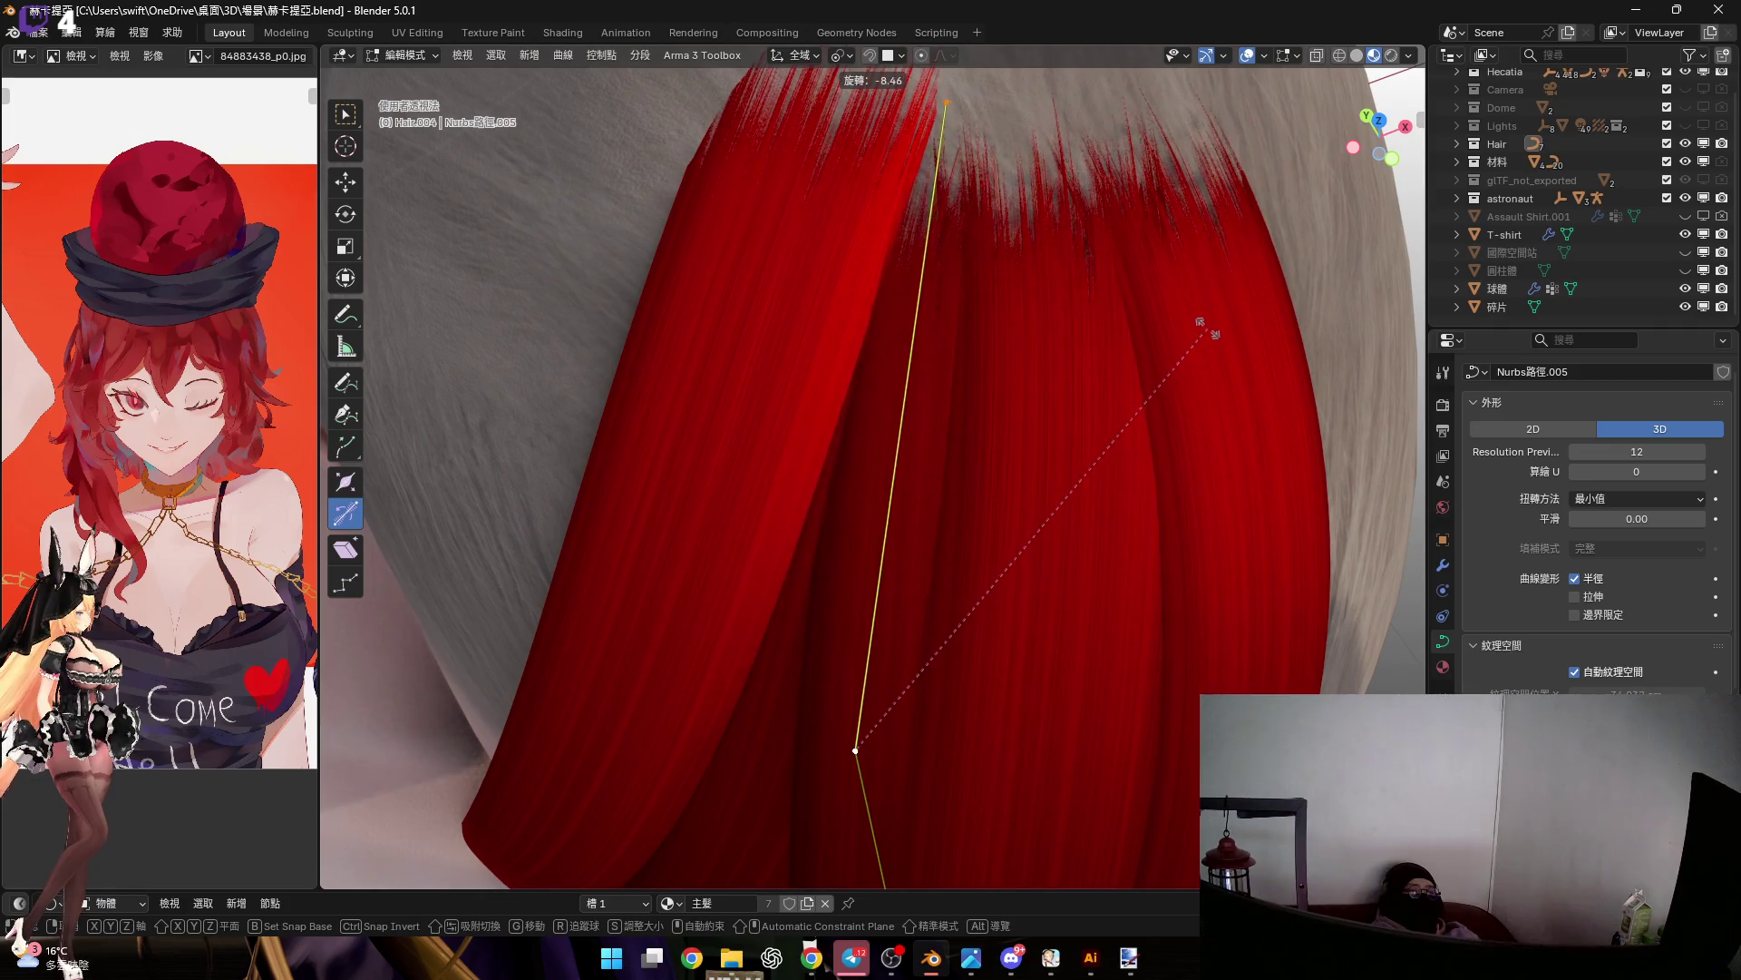
pyautogui.click(1209, 331)
# Rotate the segment about the Y axis and return to Object Mode
pyautogui.moveTo(957, 354); pyautogui.dragTo(1098, 262, button='middle')
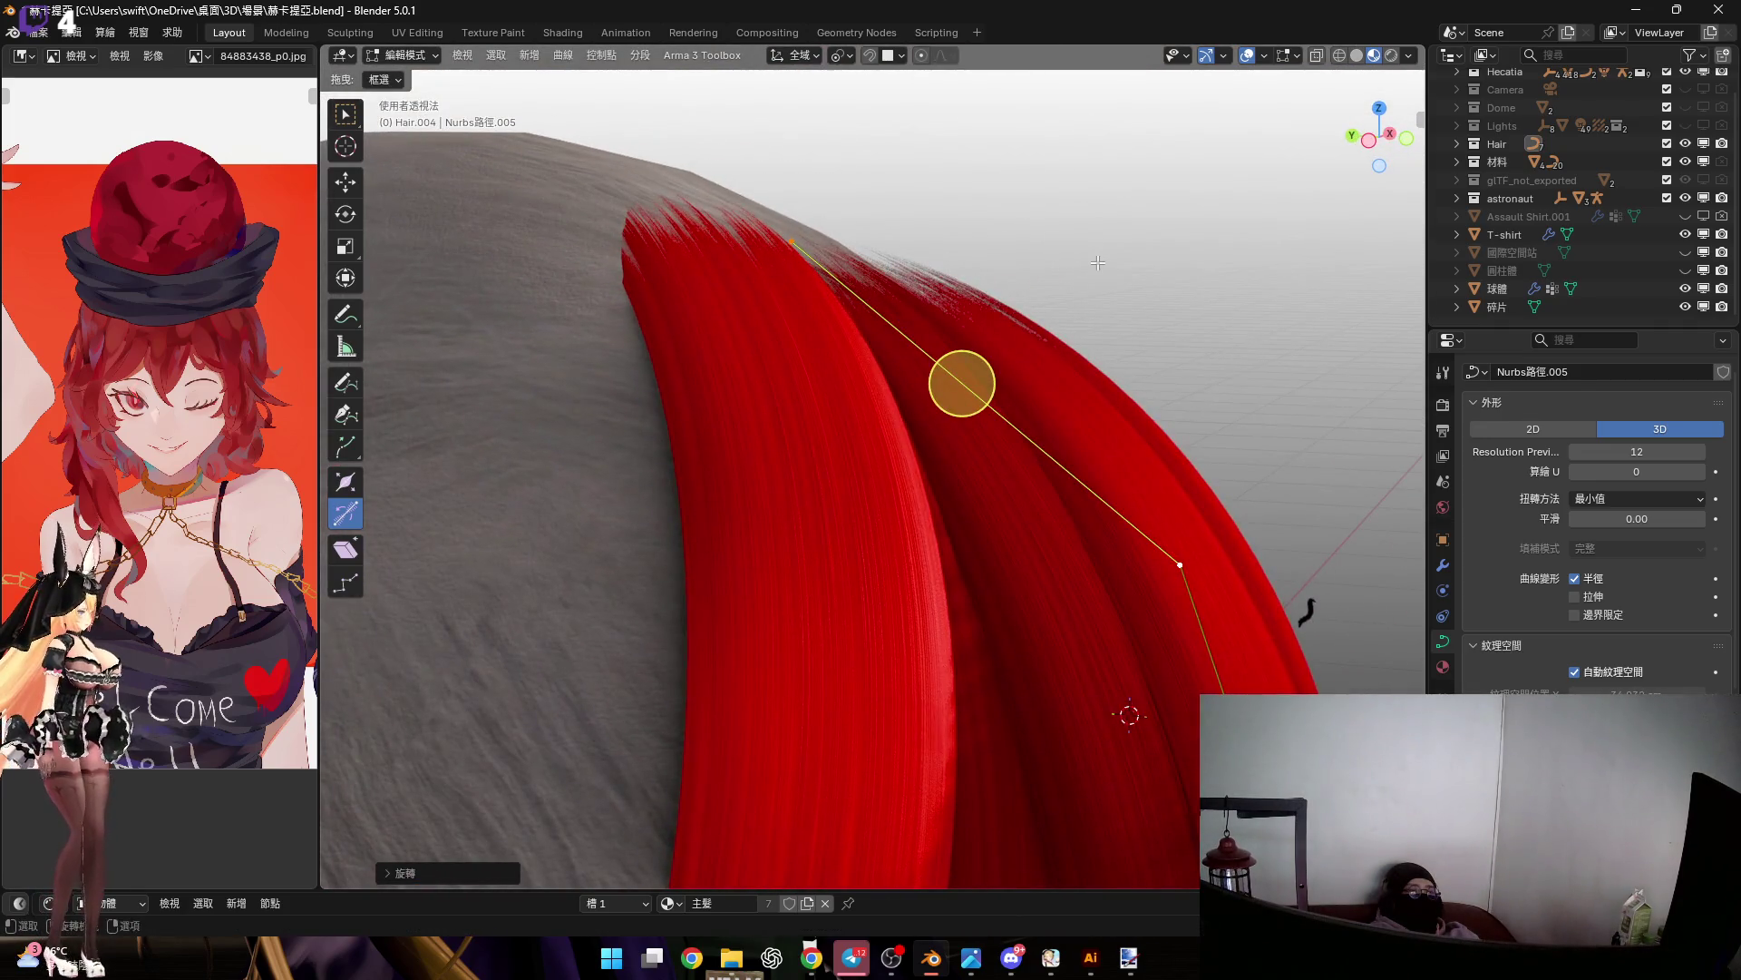
pyautogui.press('r')
pyautogui.press('y')
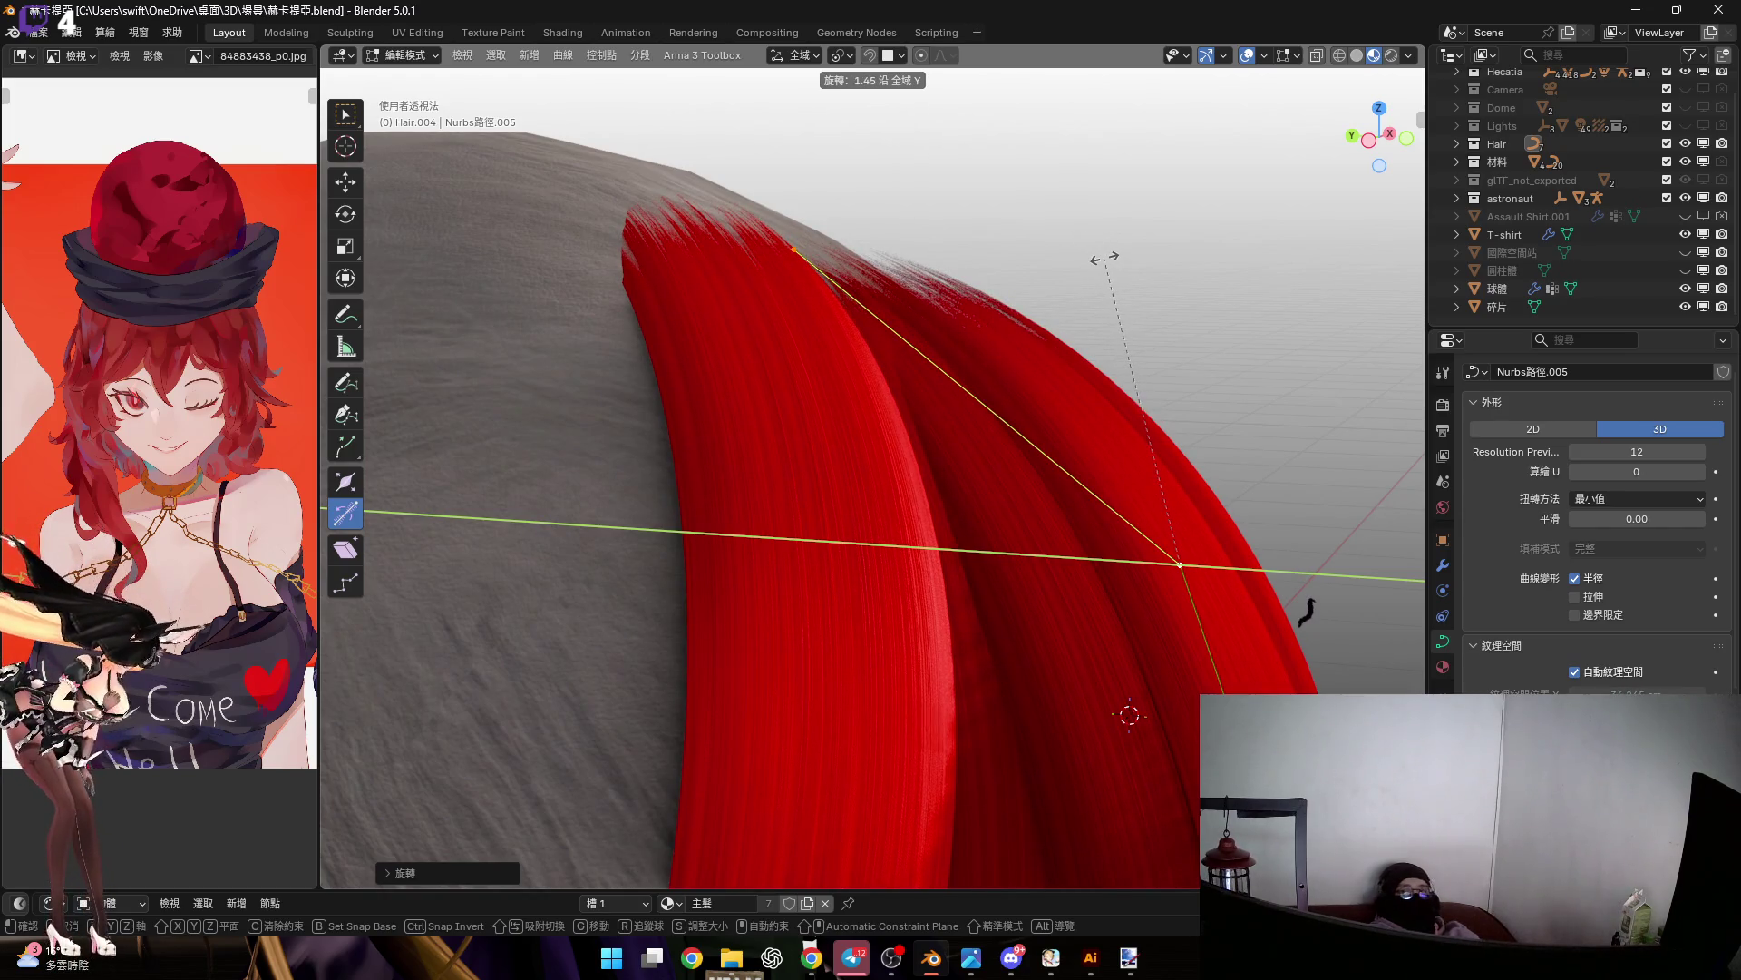
pyautogui.click(1106, 259)
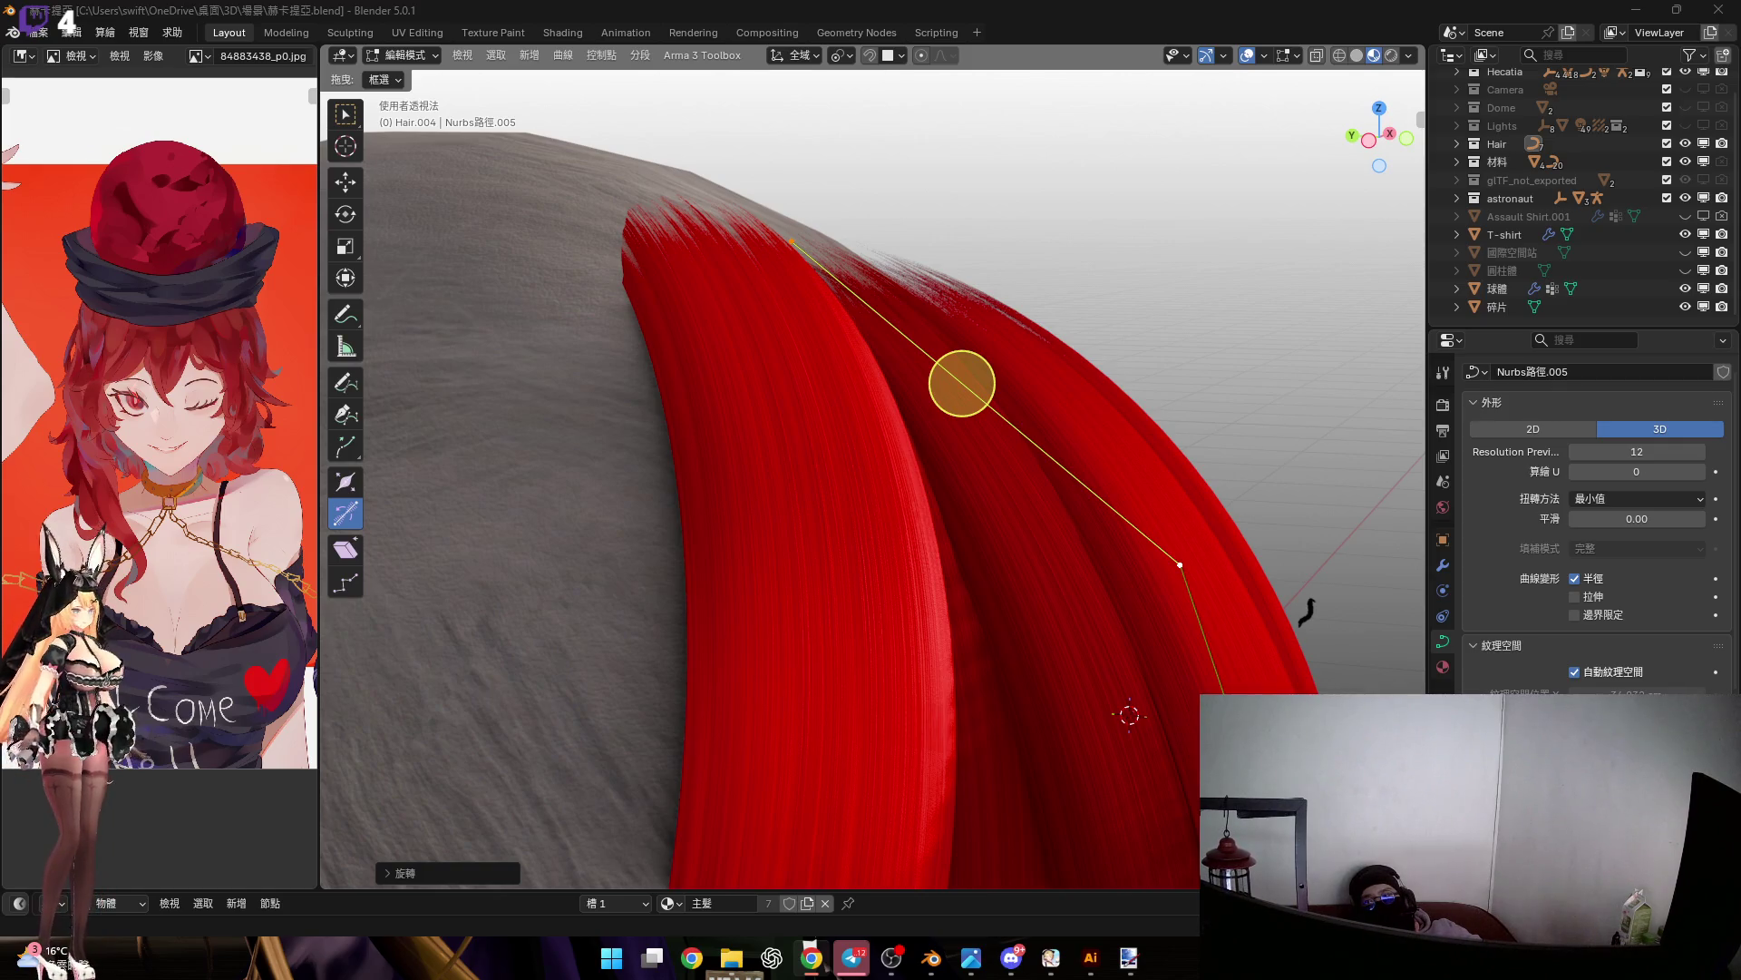
pyautogui.moveTo(870, 519)
pyautogui.mouseDown(button='middle')
pyautogui.moveTo(988, 467)
pyautogui.moveTo(1034, 417)
pyautogui.moveTo(944, 369)
pyautogui.moveTo(944, 481)
pyautogui.moveTo(856, 469)
pyautogui.moveTo(956, 449)
pyautogui.mouseUp(button='middle')
pyautogui.press('Tab')
pyautogui.moveTo(949, 336); pyautogui.dragTo(851, 364, button='middle')
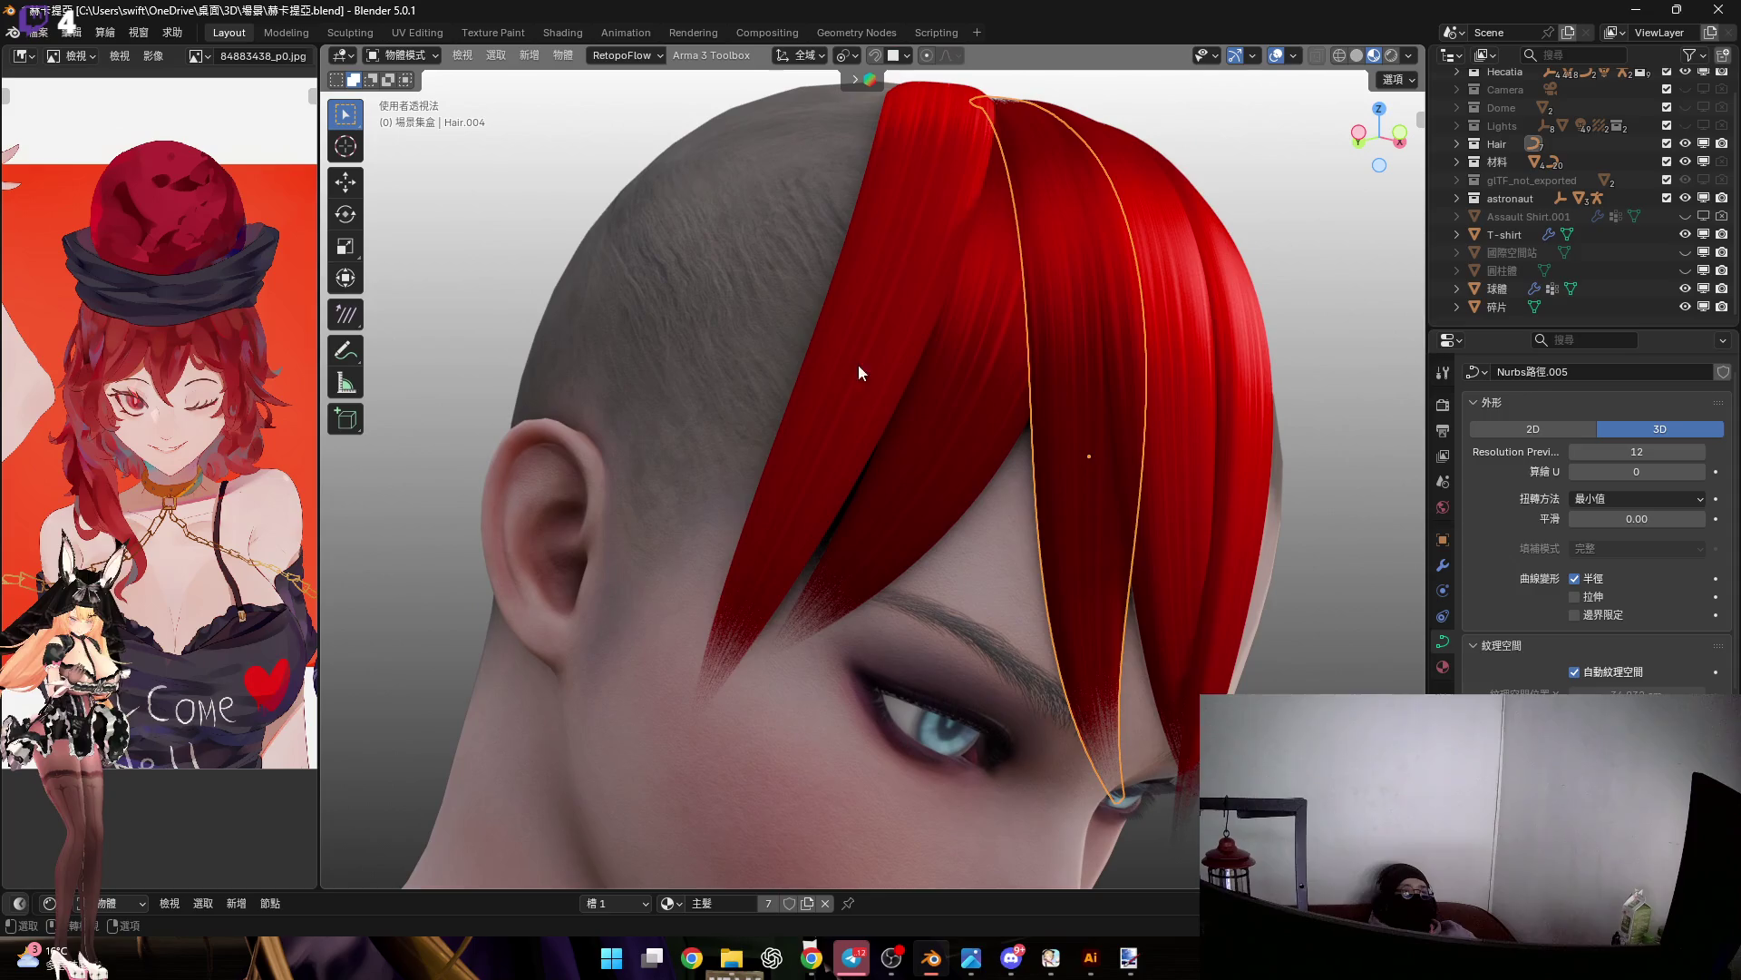
# Move a Hair.006 control point sideways along X, then exit its Edit Mode
pyautogui.click(970, 351)
pyautogui.press('Tab')
pyautogui.scroll(5, 952, 375)
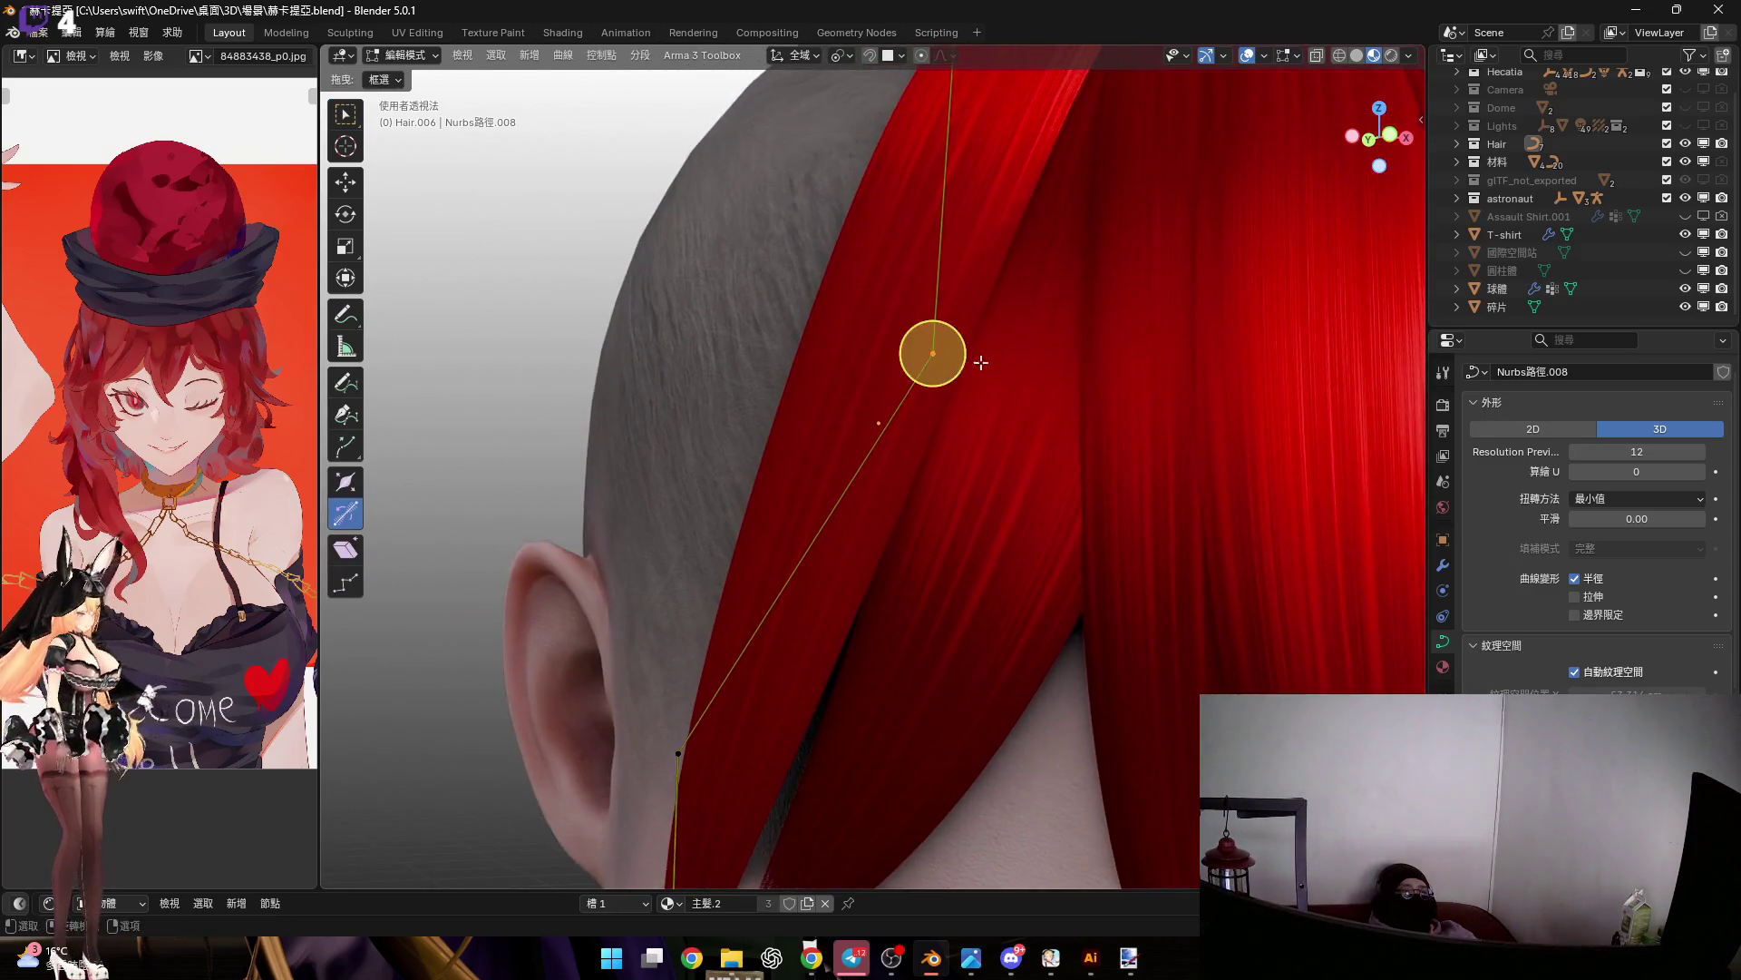
pyautogui.moveTo(952, 374); pyautogui.dragTo(971, 428, button='middle')
pyautogui.press('g')
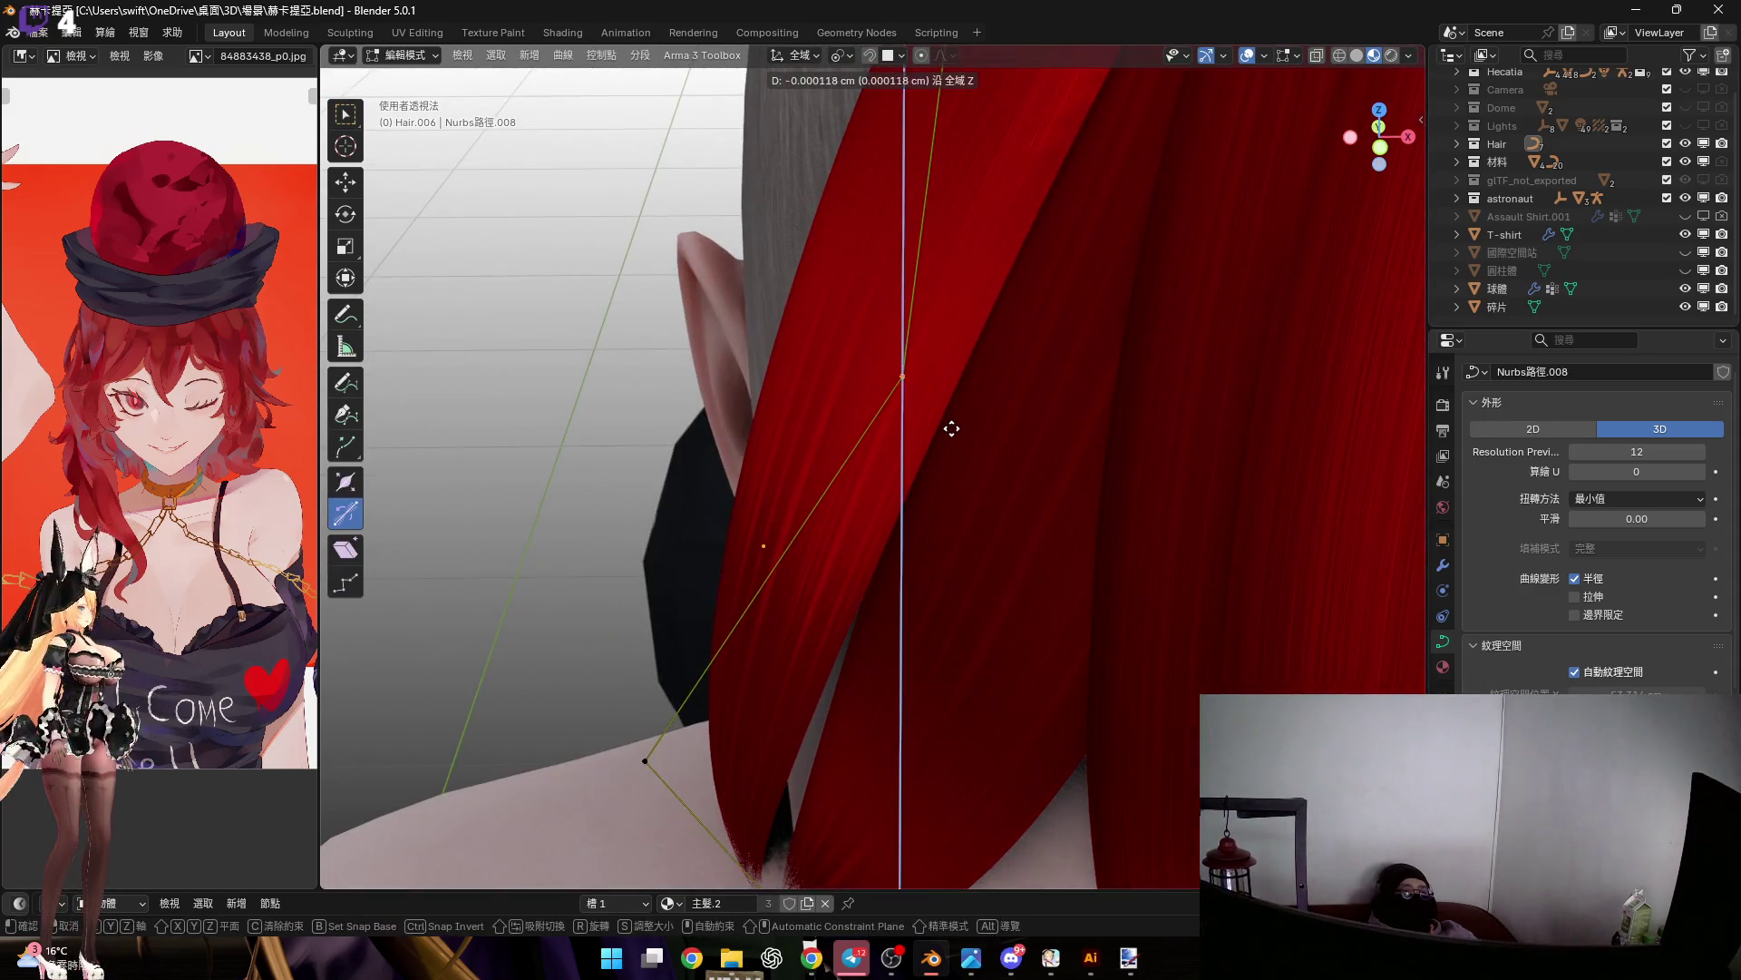
pyautogui.press('x')
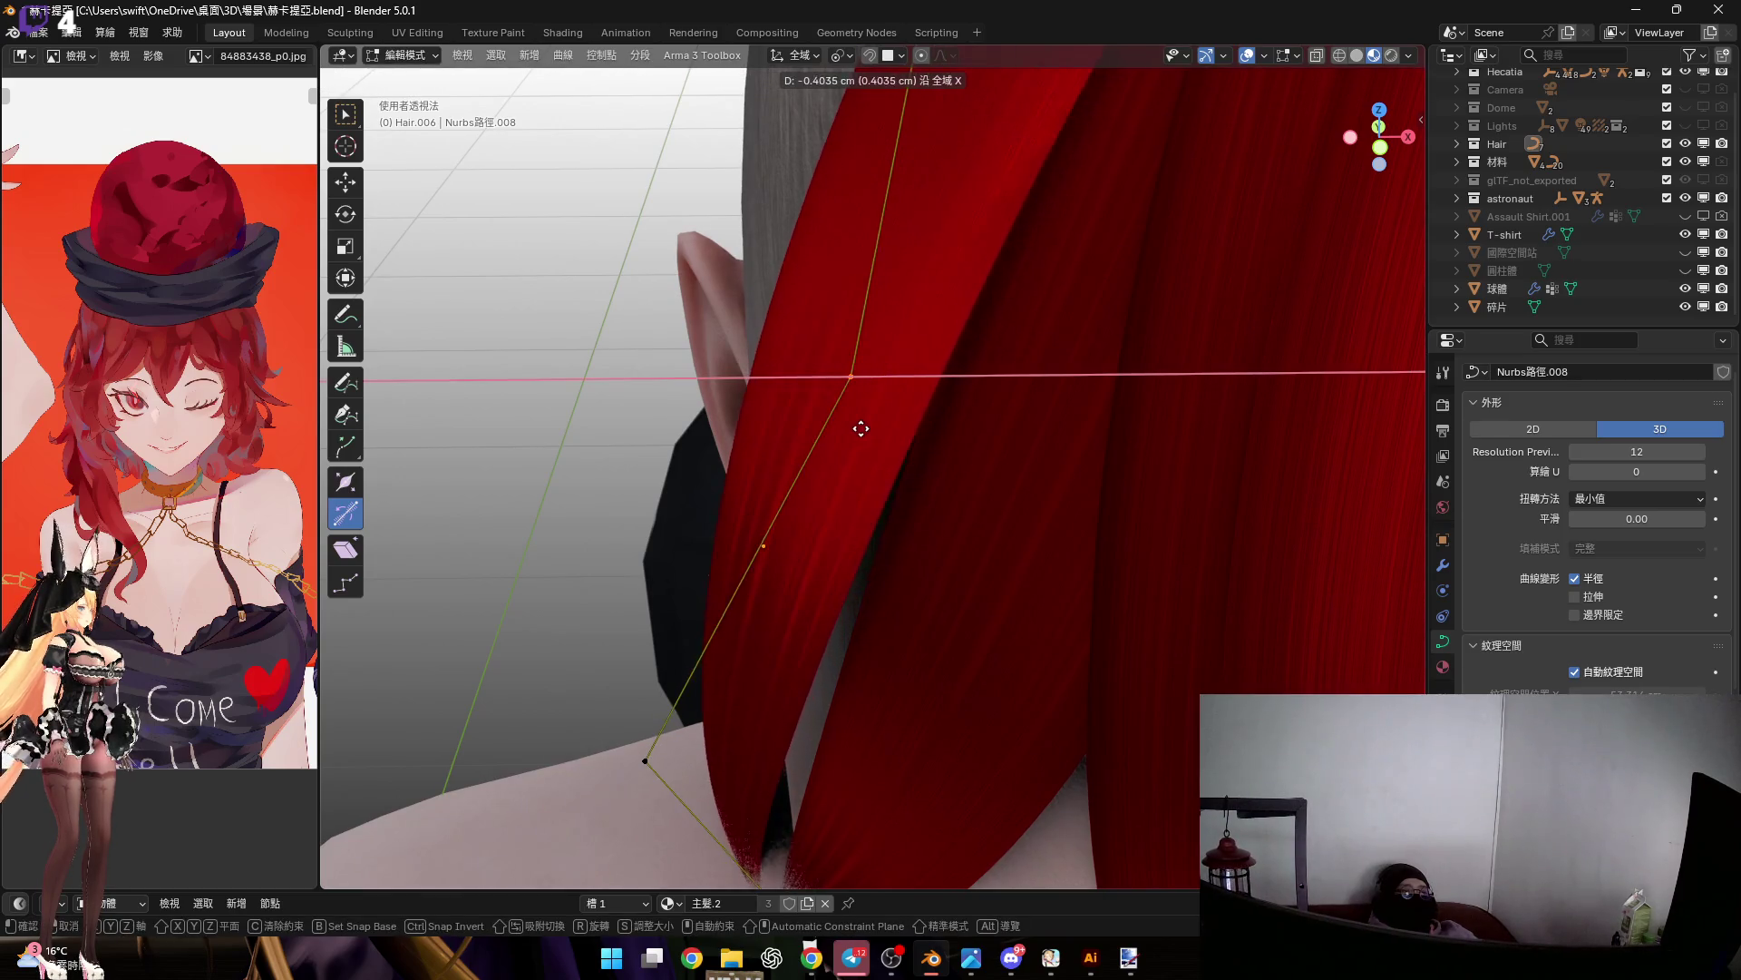
pyautogui.click(949, 491)
pyautogui.moveTo(949, 491)
pyautogui.mouseDown(button='middle')
pyautogui.moveTo(964, 326)
pyautogui.moveTo(938, 412)
pyautogui.moveTo(792, 297)
pyautogui.moveTo(854, 356)
pyautogui.mouseUp(button='middle')
pyautogui.press('Tab')
# Select a Hair.007 bang control point and reposition it along Y and X
pyautogui.click(940, 372)
pyautogui.press('Tab')
pyautogui.scroll(3, 820, 451)
pyautogui.click(793, 448)
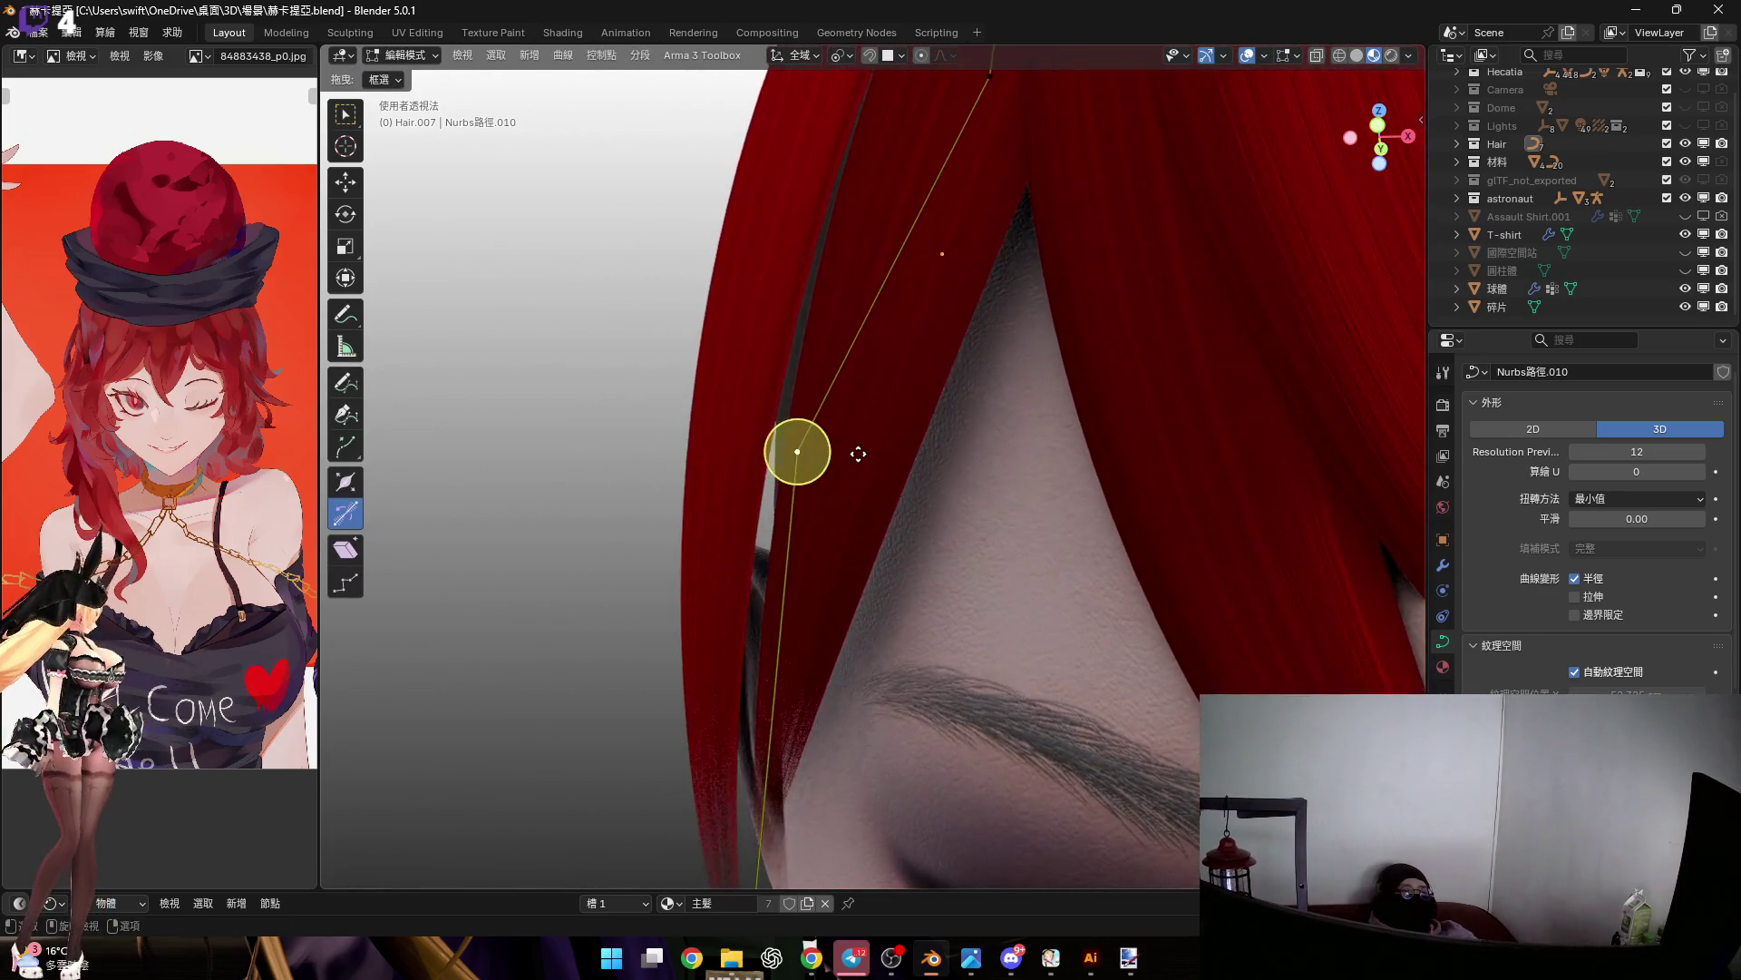
pyautogui.press('g')
pyautogui.press('y')
pyautogui.press('z')
pyautogui.press('x')
pyautogui.click(829, 452)
pyautogui.press('g')
pyautogui.press('x')
pyautogui.click(828, 416)
# Switch transform orientation to Local and move the bang point along local Z
pyautogui.scroll(-3, 828, 416)
pyautogui.moveTo(829, 416)
pyautogui.mouseDown(button='middle')
pyautogui.moveTo(864, 401)
pyautogui.moveTo(905, 426)
pyautogui.moveTo(800, 411)
pyautogui.mouseUp(button='middle')
pyautogui.scroll(3, 813, 427)
pyautogui.click(807, 57)
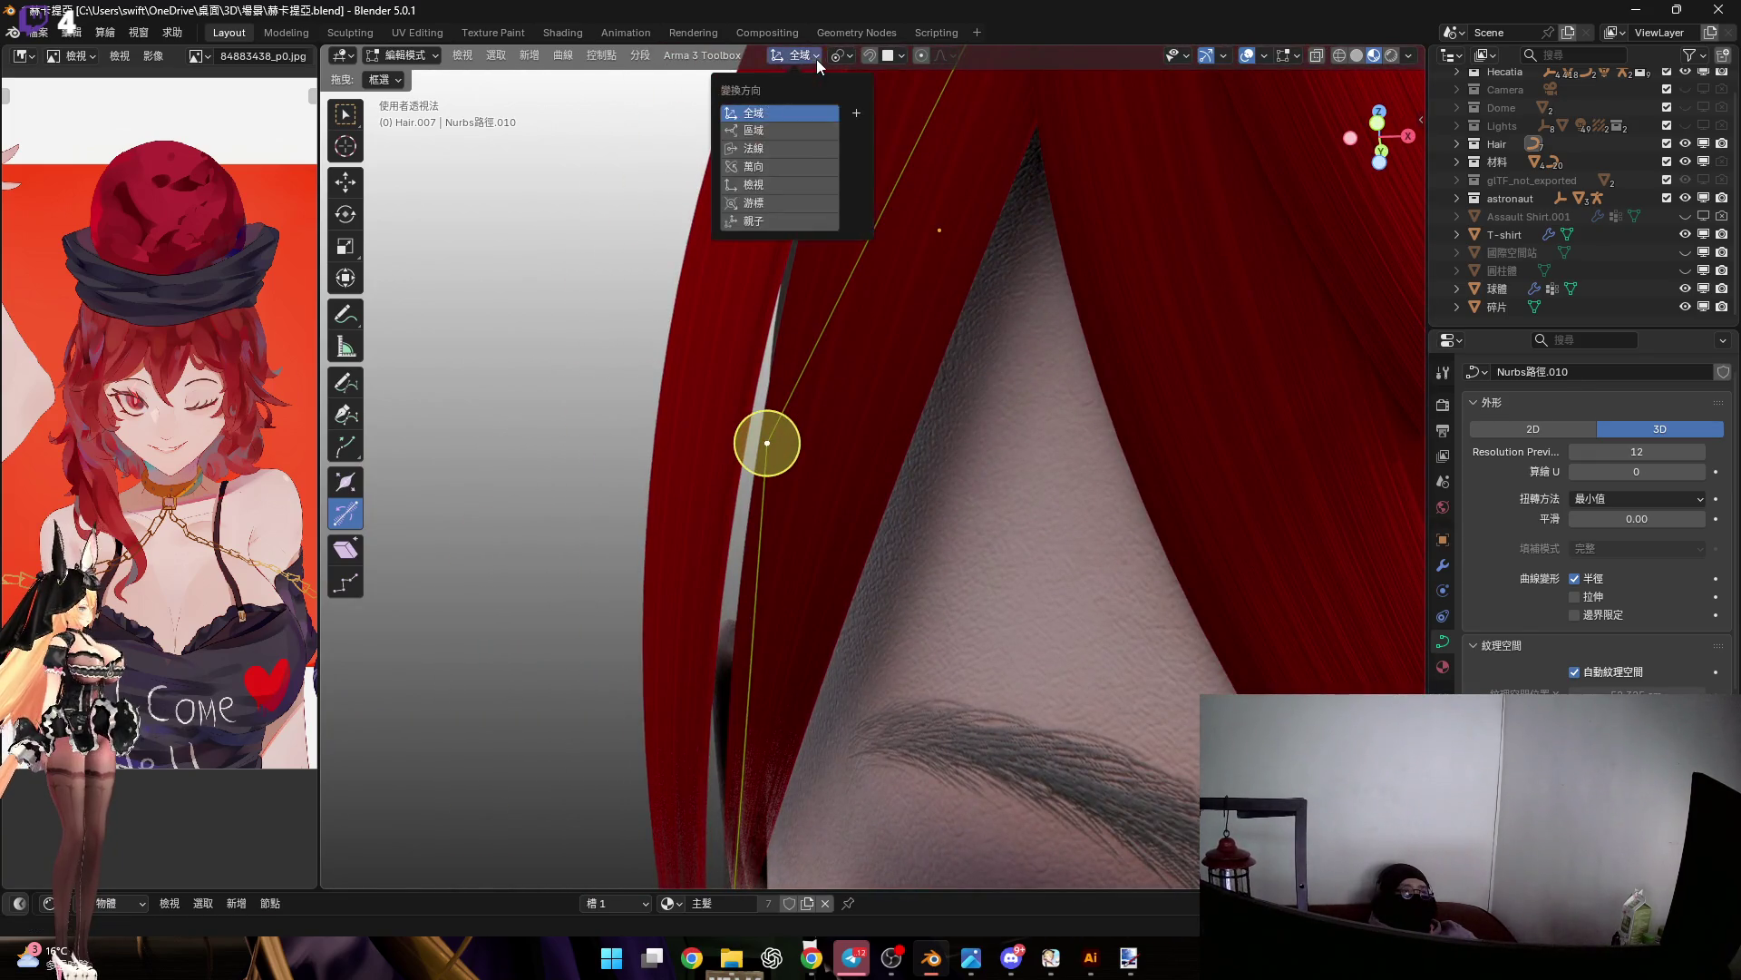
pyautogui.click(817, 133)
pyautogui.moveTo(834, 458)
pyautogui.mouseDown(button='middle')
pyautogui.moveTo(846, 467)
pyautogui.moveTo(846, 421)
pyautogui.mouseUp(button='middle')
pyautogui.press('g')
pyautogui.press('z')
pyautogui.keyDown('alt'); pyautogui.scroll(3, 814, 428); pyautogui.keyUp('alt')
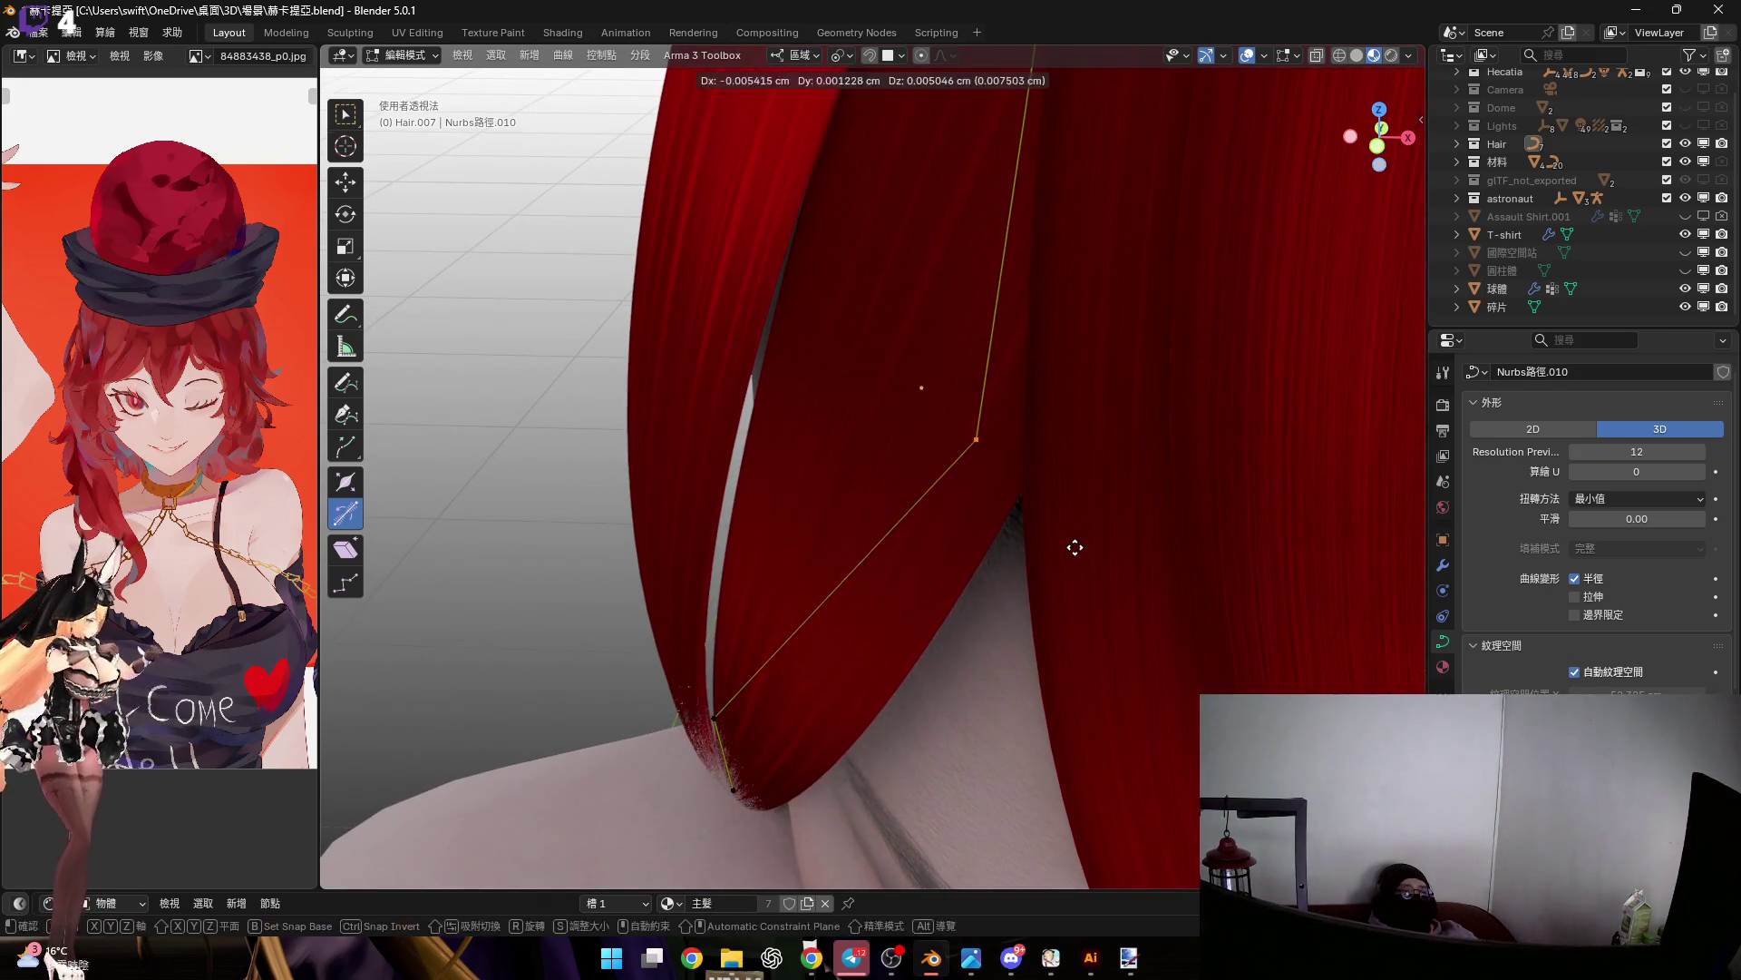
pyautogui.click(1005, 552)
# Nudge the bang's control point twice more along local Z, setting its tip beside the eye
pyautogui.moveTo(995, 454)
pyautogui.mouseDown(button='middle')
pyautogui.moveTo(1073, 381)
pyautogui.moveTo(1015, 389)
pyautogui.moveTo(929, 451)
pyautogui.moveTo(899, 420)
pyautogui.moveTo(1034, 556)
pyautogui.moveTo(944, 439)
pyautogui.moveTo(941, 404)
pyautogui.moveTo(971, 390)
pyautogui.moveTo(983, 469)
pyautogui.moveTo(898, 486)
pyautogui.moveTo(898, 444)
pyautogui.moveTo(935, 518)
pyautogui.moveTo(897, 464)
pyautogui.mouseUp(button='middle')
pyautogui.scroll(-3, 929, 451)
pyautogui.press('g')
pyautogui.press('z')
pyautogui.press('z')
pyautogui.click(1010, 550)
pyautogui.press('g')
pyautogui.press('z')
pyautogui.press('z')
pyautogui.click(949, 469)
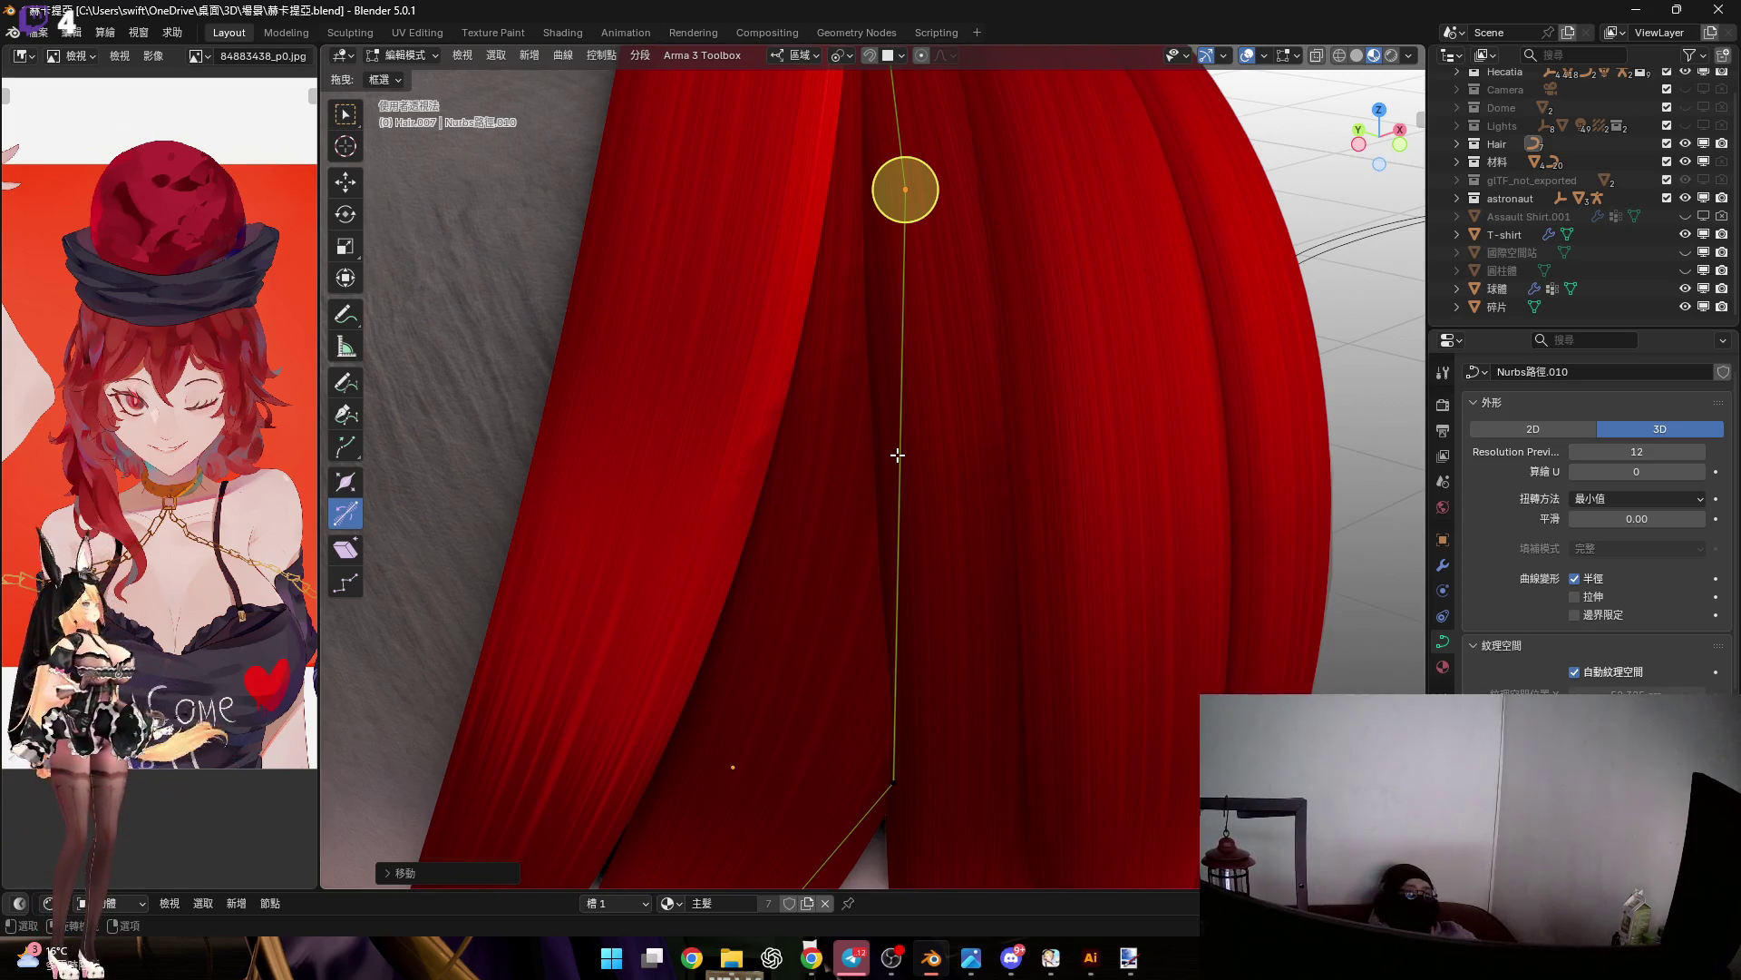
pyautogui.scroll(-5, 808, 572)
# Rotate the Hair.007 bang's selected points twice to angle it toward the eyebrow
pyautogui.moveTo(803, 563)
pyautogui.mouseDown(button='middle')
pyautogui.moveTo(758, 527)
pyautogui.moveTo(790, 564)
pyautogui.moveTo(860, 529)
pyautogui.moveTo(785, 563)
pyautogui.moveTo(823, 475)
pyautogui.moveTo(805, 506)
pyautogui.mouseUp(button='middle')
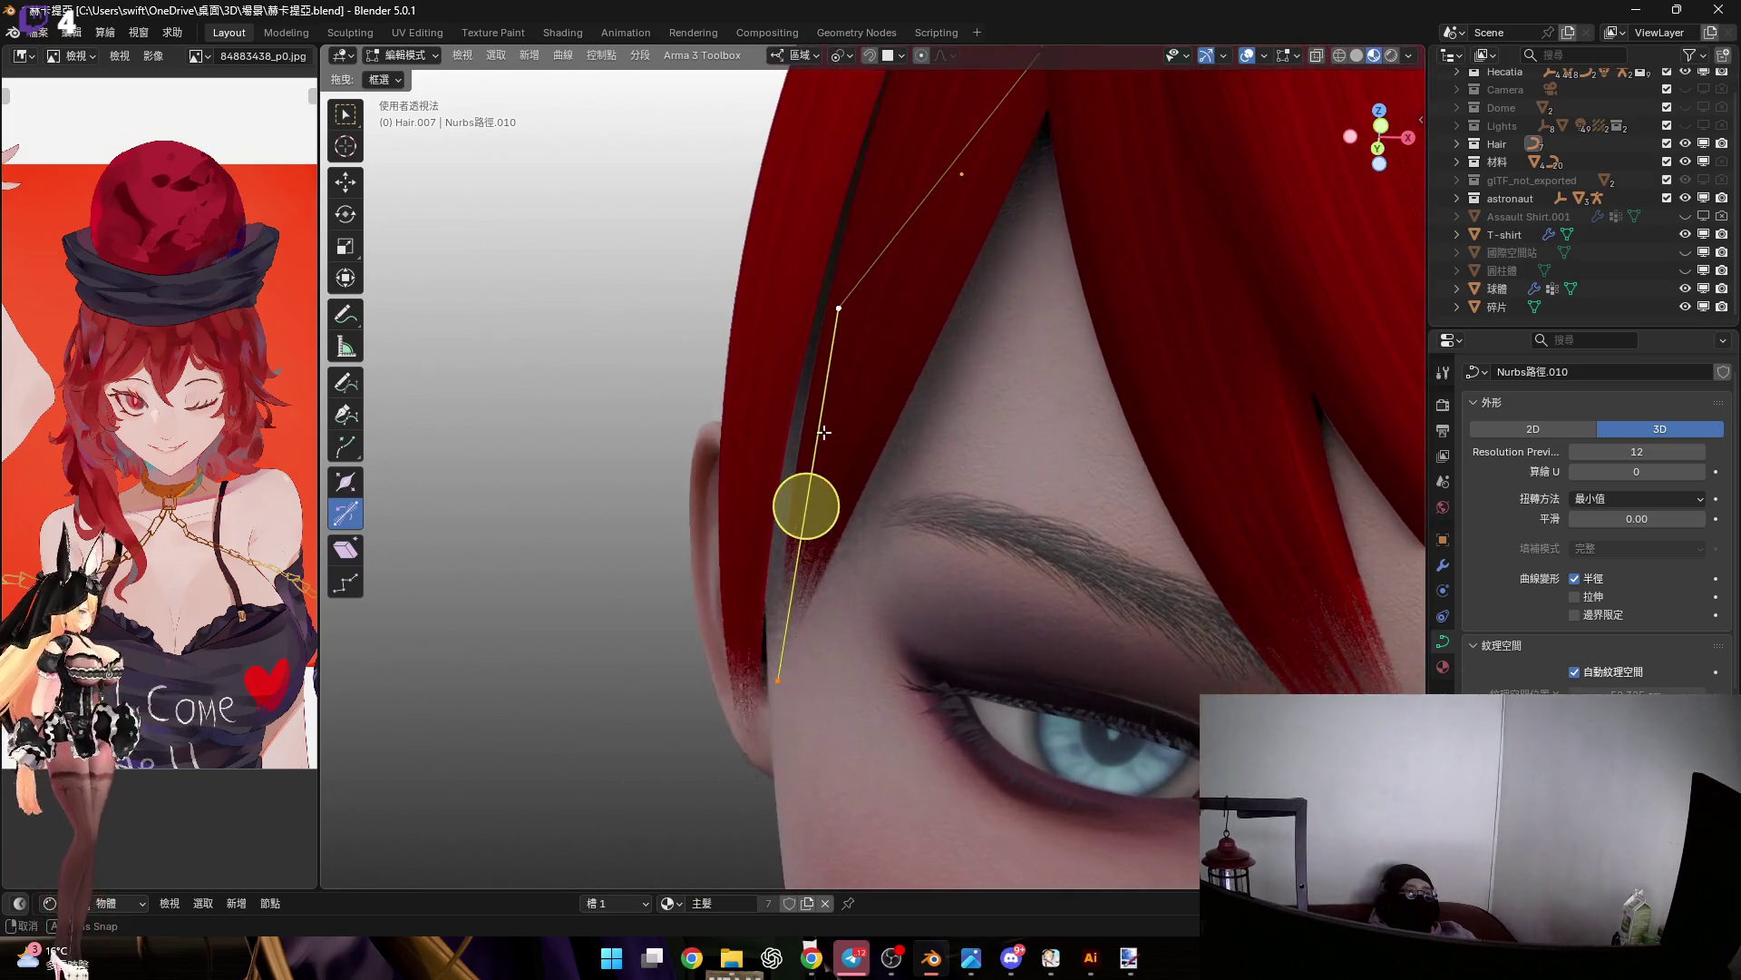
pyautogui.press('r')
pyautogui.moveTo(973, 456)
pyautogui.mouseDown(button='middle')
pyautogui.moveTo(816, 641)
pyautogui.moveTo(765, 614)
pyautogui.moveTo(1050, 549)
pyautogui.mouseUp(button='middle')
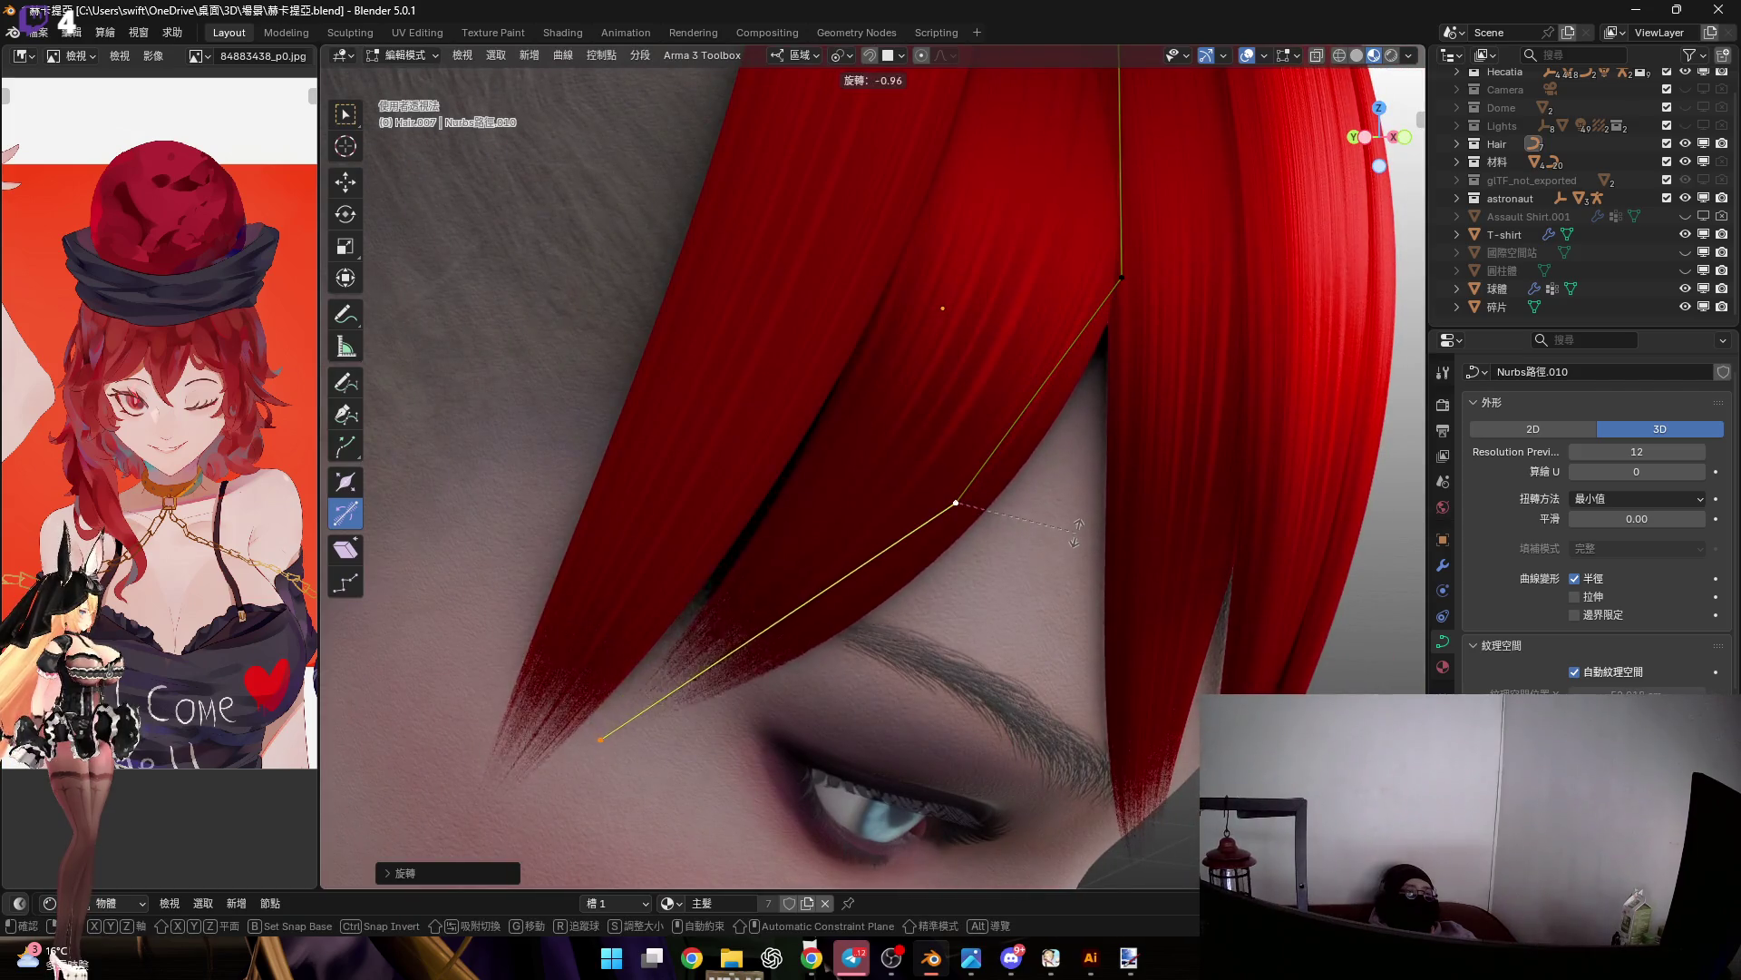
pyautogui.click(1075, 535)
pyautogui.moveTo(768, 710); pyautogui.dragTo(993, 478, button='middle')
pyautogui.press('r')
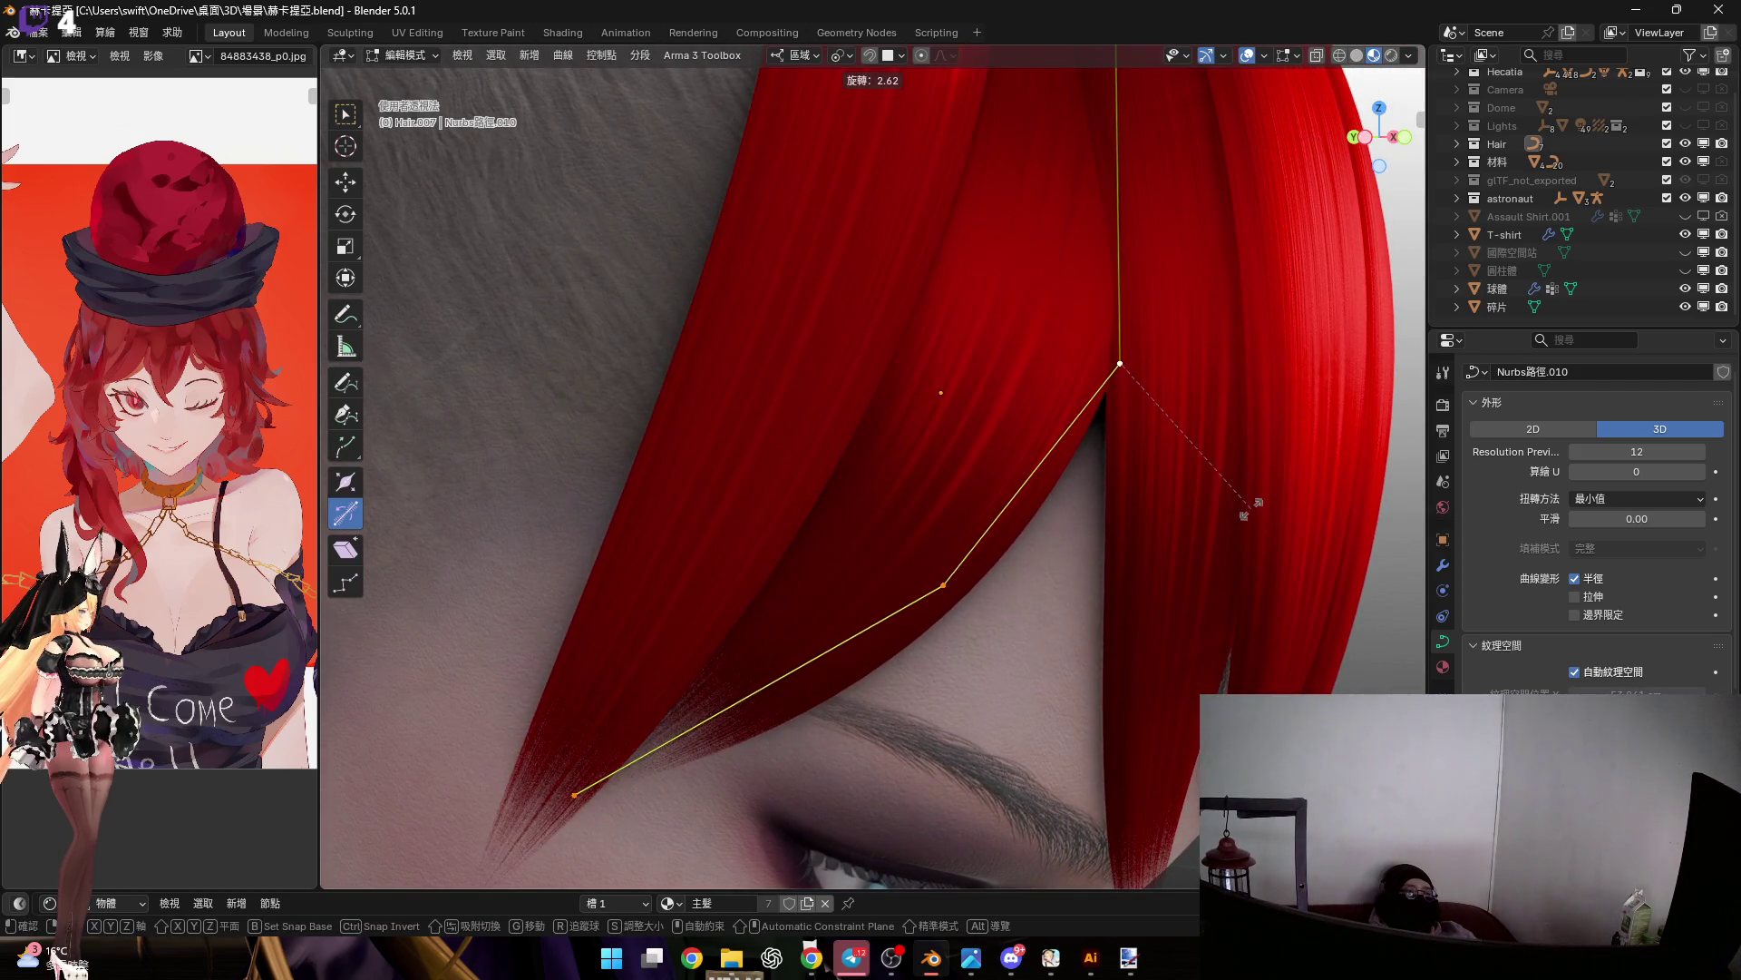
pyautogui.click(1257, 502)
# Resize the selected strand points, first enlarging and then shrinking them
pyautogui.moveTo(887, 592)
pyautogui.mouseDown(button='middle')
pyautogui.moveTo(871, 611)
pyautogui.moveTo(1030, 466)
pyautogui.moveTo(1012, 292)
pyautogui.mouseUp(button='middle')
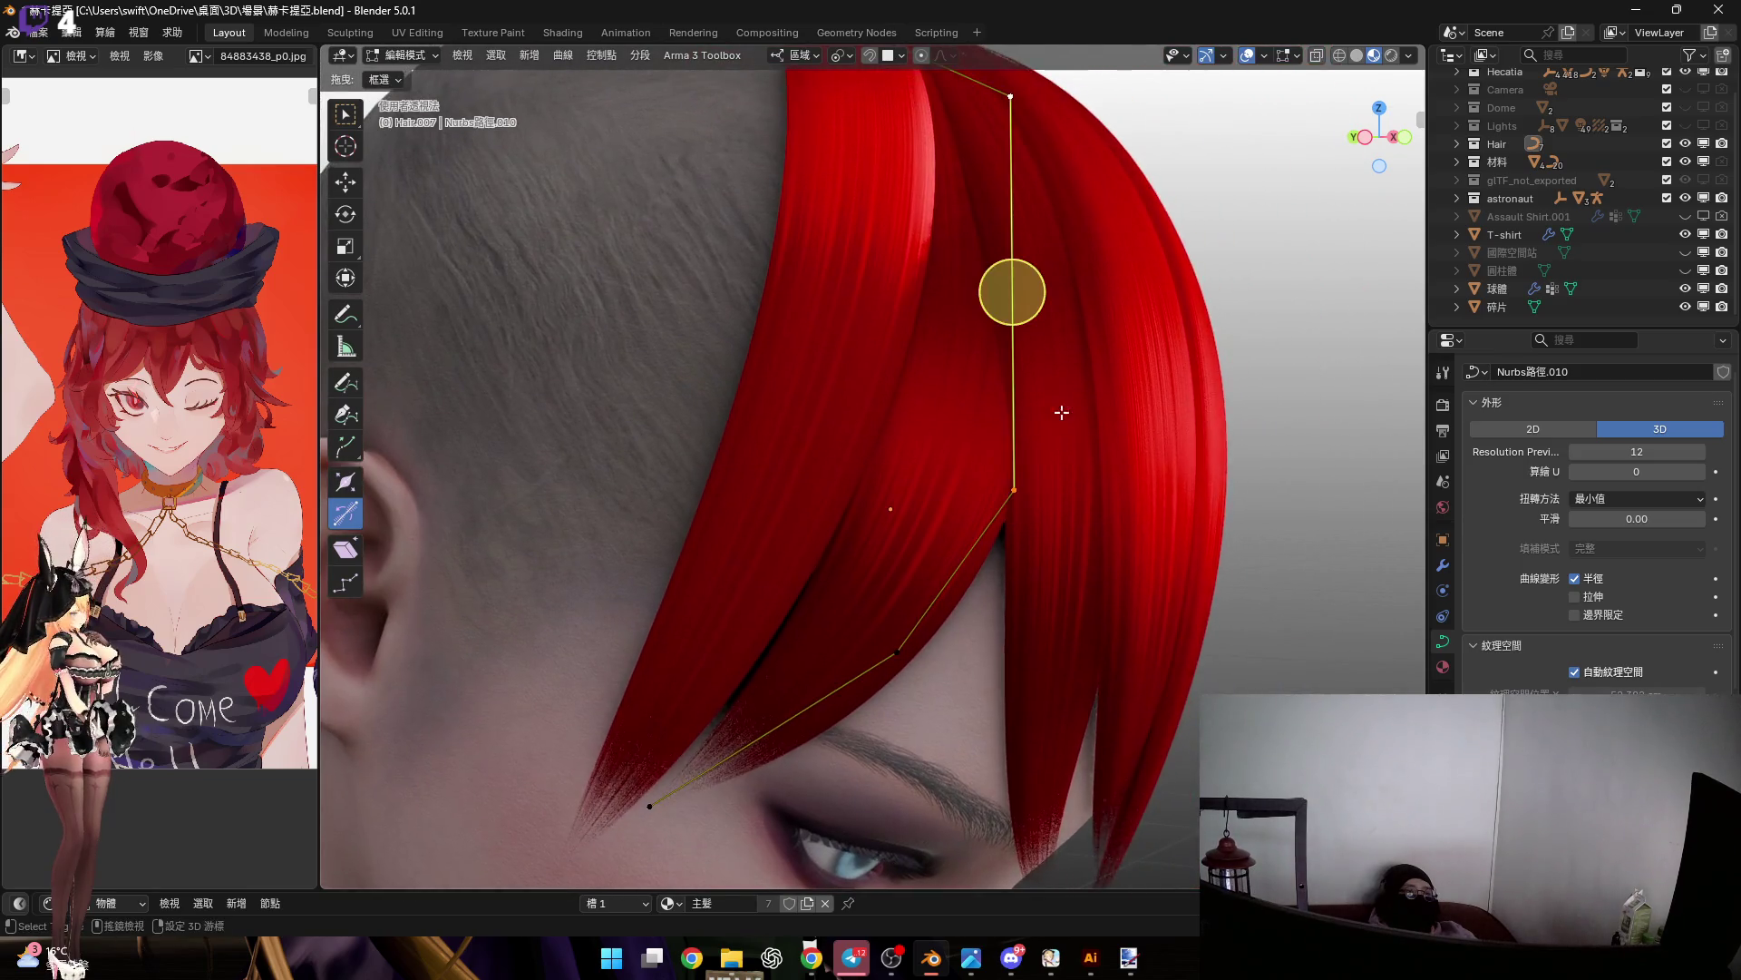
pyautogui.moveTo(1053, 391); pyautogui.dragTo(1091, 495, button='middle')
pyautogui.press('s')
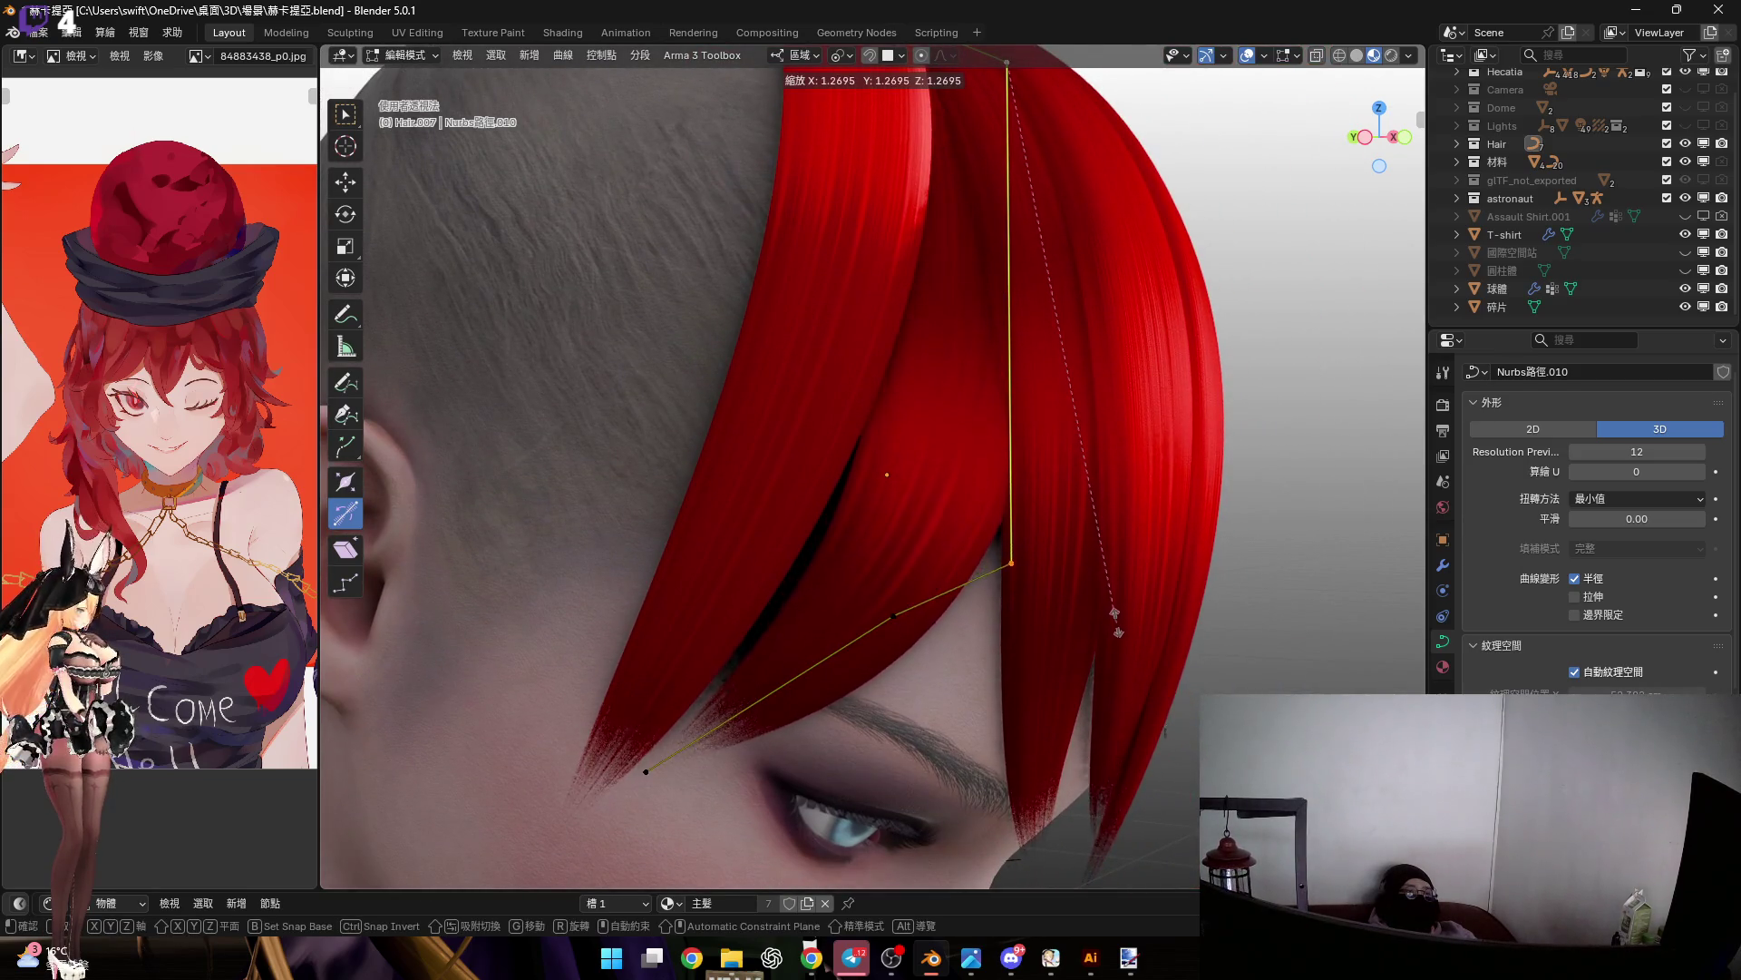
pyautogui.click(1114, 574)
pyautogui.moveTo(924, 661)
pyautogui.keyDown('shift'); pyautogui.mouseDown(button='middle')
pyautogui.moveTo(1071, 526)
pyautogui.moveTo(985, 421)
pyautogui.moveTo(988, 448)
pyautogui.moveTo(996, 358)
pyautogui.mouseUp(button='middle'); pyautogui.keyUp('shift')
pyautogui.press('s')
pyautogui.click(1102, 563)
# Select the strand's top control point, nudge it slightly, and resize it
pyautogui.click(996, 347)
pyautogui.moveTo(995, 347); pyautogui.dragTo(991, 358)
pyautogui.moveTo(991, 359); pyautogui.dragTo(890, 461, button='middle')
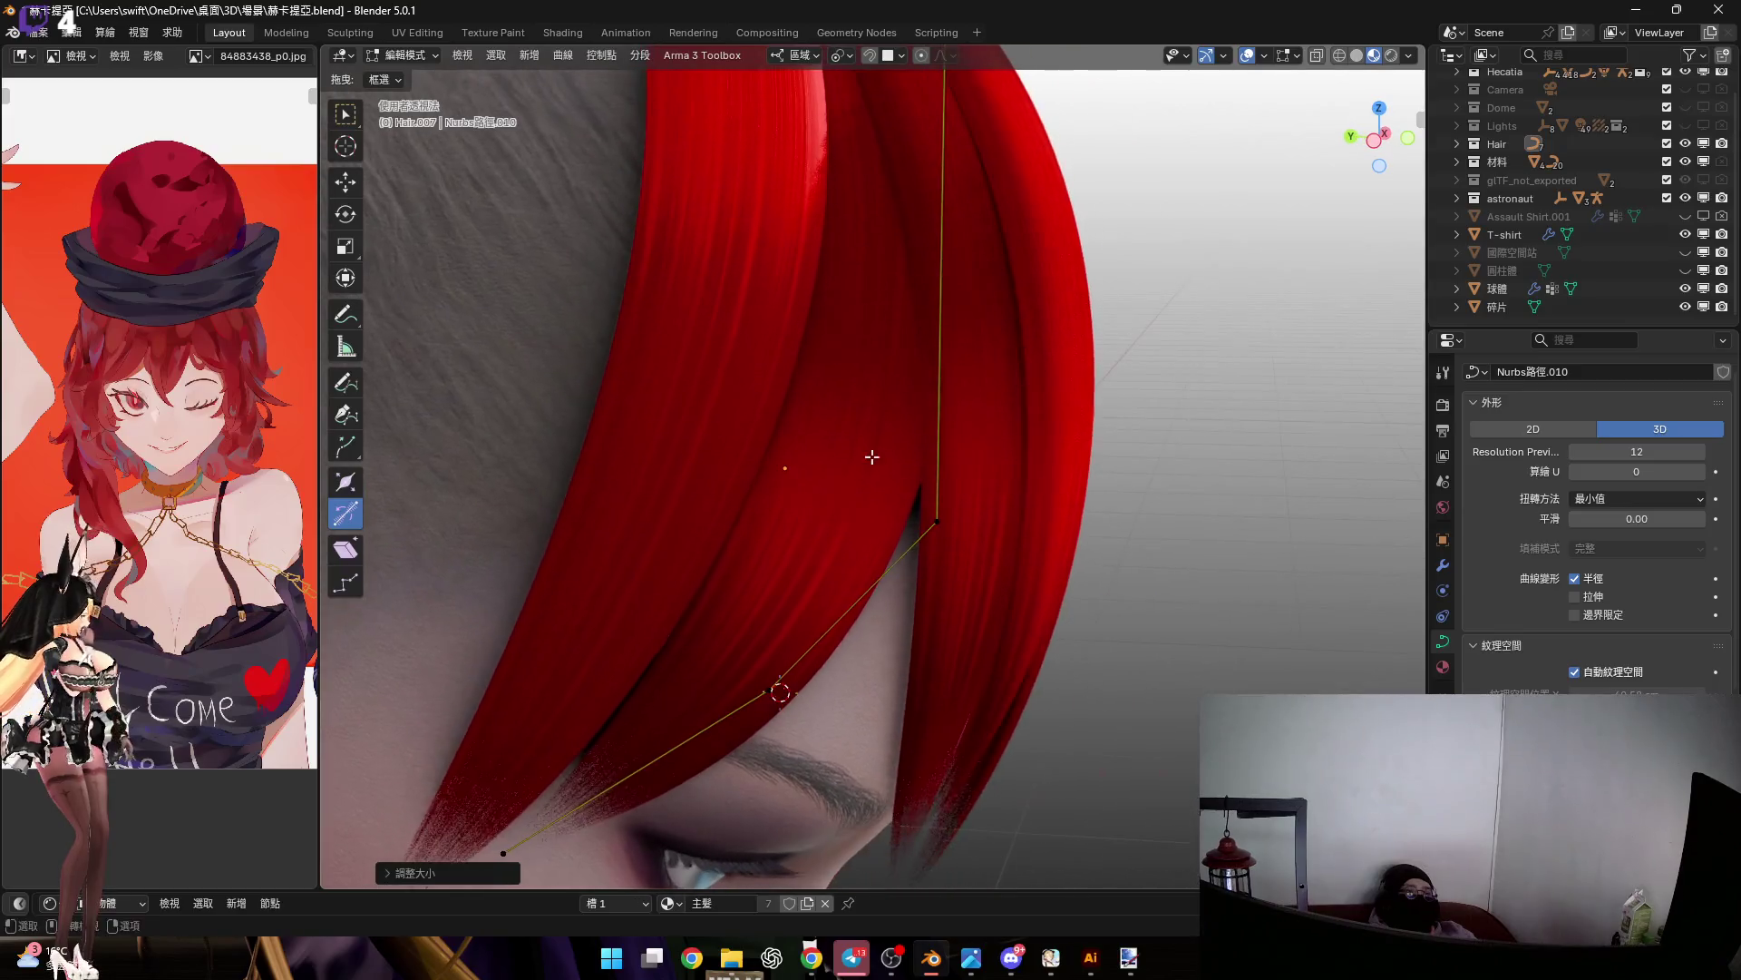
pyautogui.moveTo(935, 525); pyautogui.dragTo(934, 535)
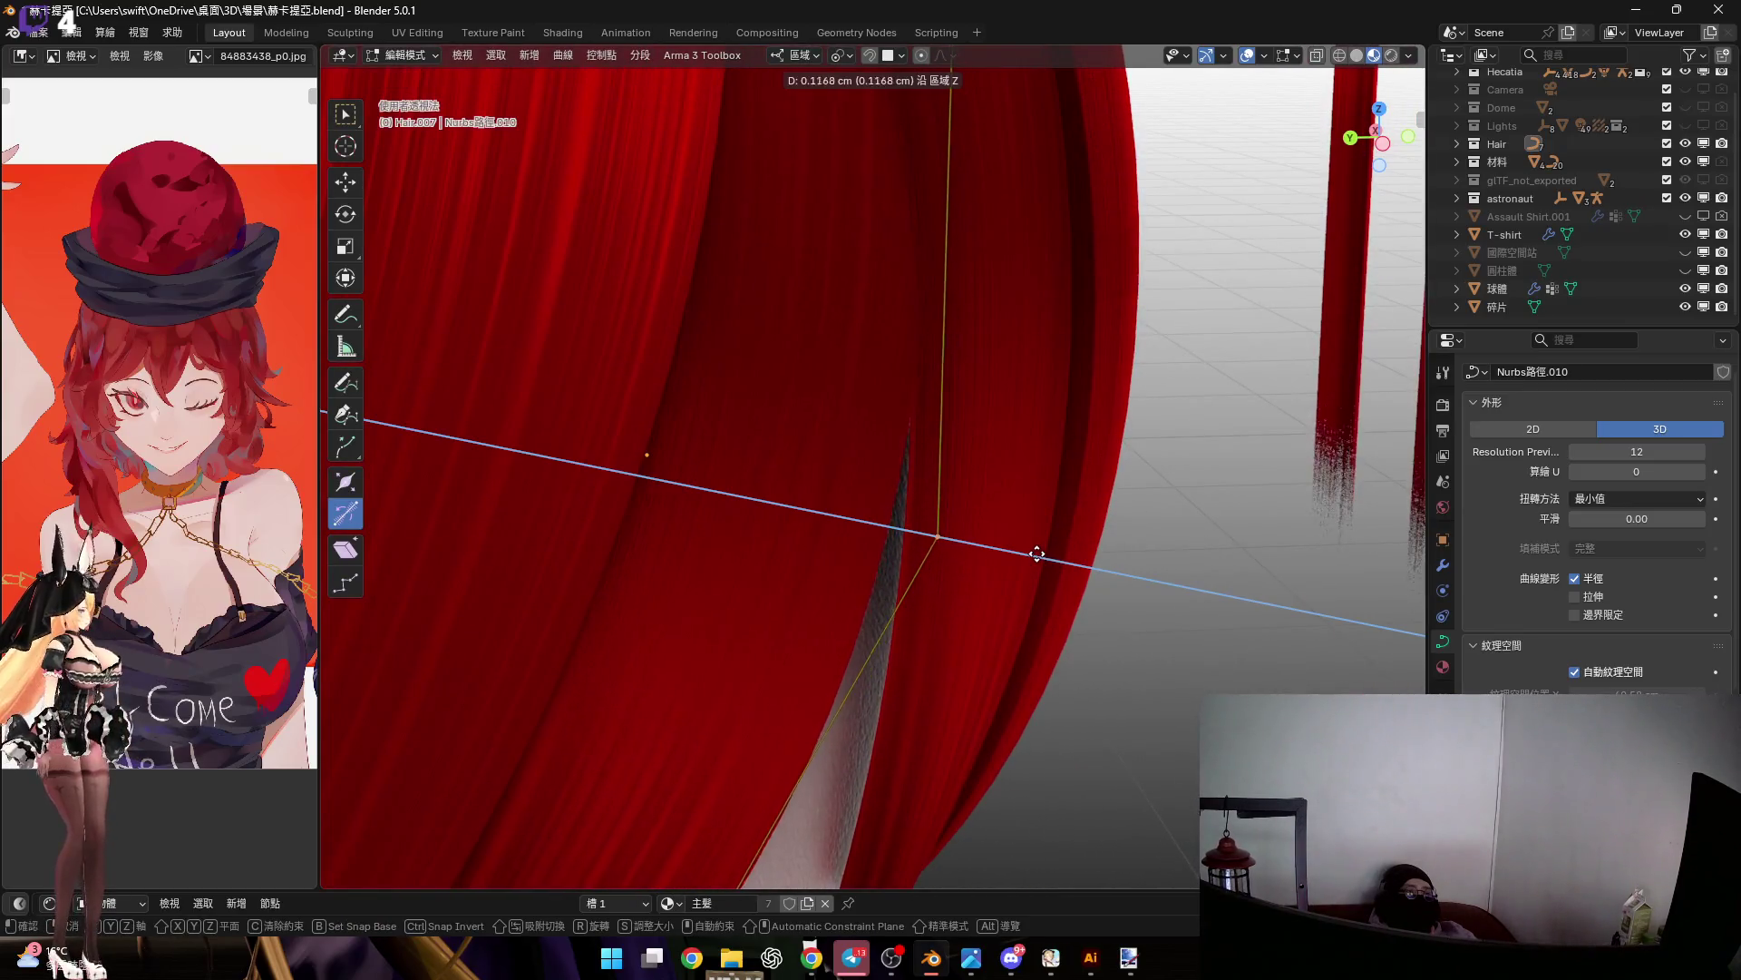
pyautogui.moveTo(1036, 553)
pyautogui.mouseDown(button='middle')
pyautogui.moveTo(1015, 545)
pyautogui.moveTo(968, 611)
pyautogui.moveTo(949, 462)
pyautogui.moveTo(664, 281)
pyautogui.mouseUp(button='middle')
pyautogui.press('s')
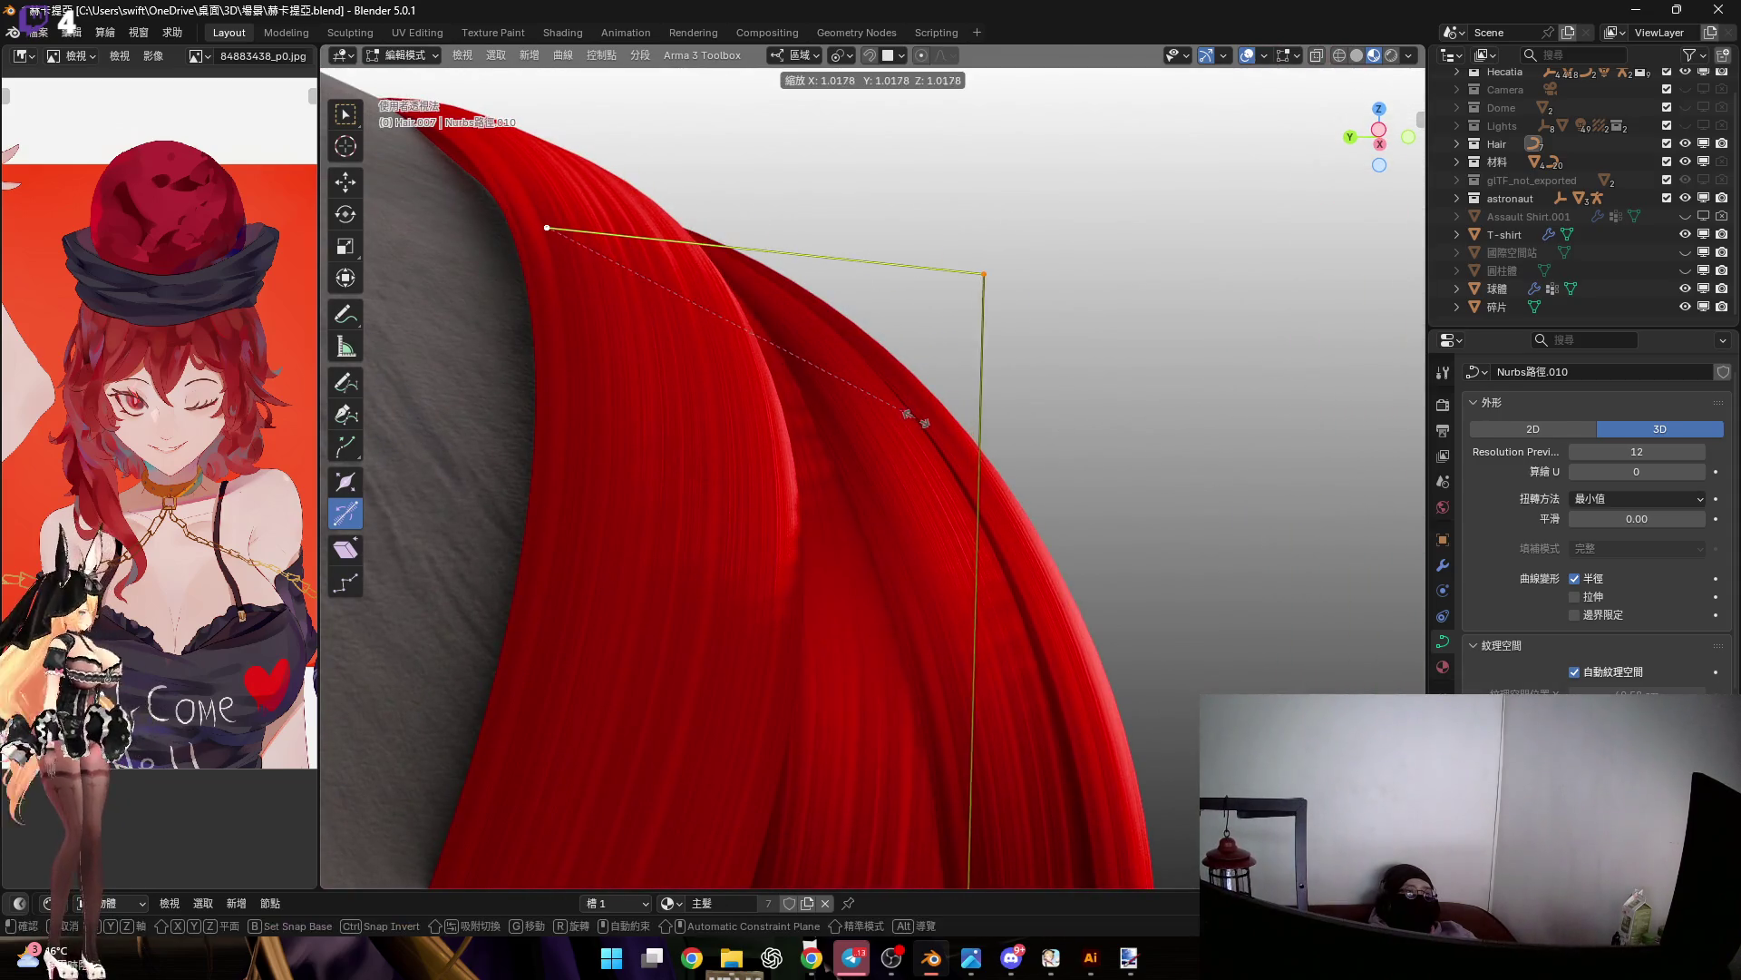
pyautogui.click(925, 419)
# Check the reshaped Hair.007 bang and return to Object Mode
pyautogui.moveTo(925, 419)
pyautogui.mouseDown(button='middle')
pyautogui.moveTo(844, 517)
pyautogui.moveTo(836, 447)
pyautogui.moveTo(894, 583)
pyautogui.moveTo(943, 341)
pyautogui.moveTo(1107, 358)
pyautogui.moveTo(893, 334)
pyautogui.moveTo(1112, 354)
pyautogui.mouseUp(button='middle')
pyautogui.scroll(-4, 850, 469)
pyautogui.scroll(5, 942, 341)
pyautogui.scroll(-5, 1112, 353)
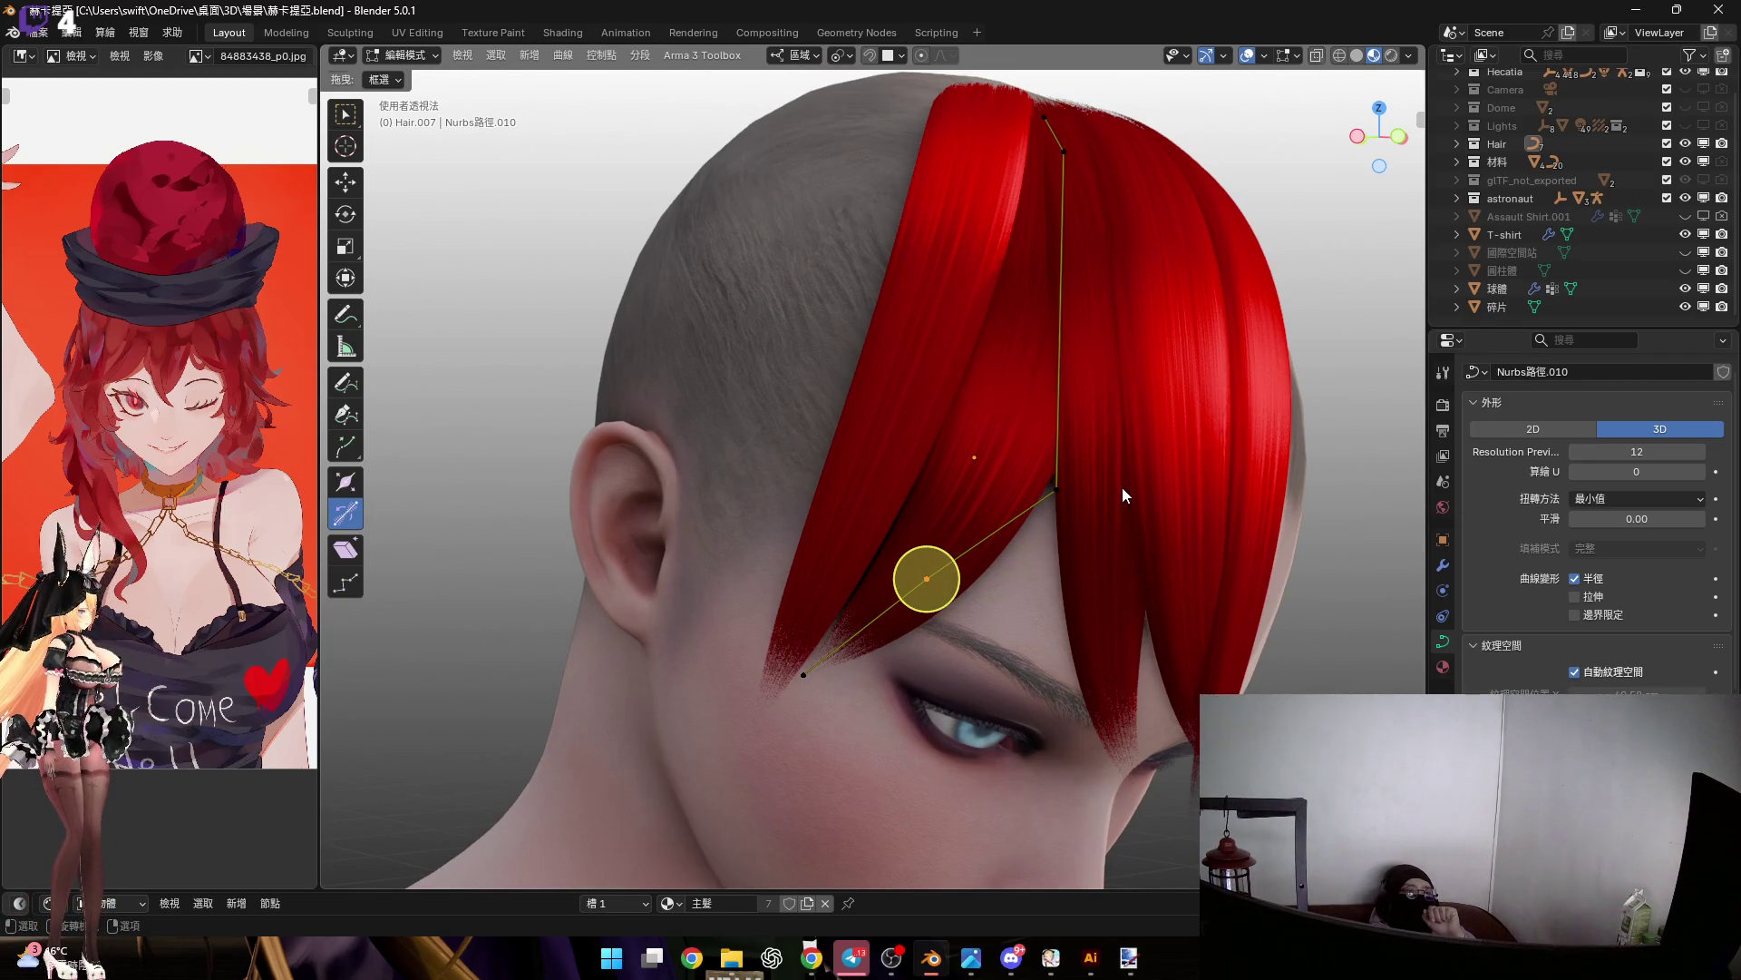
pyautogui.press('Tab')
# Inspect the red hair from several angles and select the Hair.003 strand
pyautogui.scroll(-6, 1155, 504)
pyautogui.moveTo(1147, 504)
pyautogui.mouseDown(button='middle')
pyautogui.moveTo(1092, 509)
pyautogui.moveTo(1135, 502)
pyautogui.moveTo(1006, 410)
pyautogui.moveTo(1181, 401)
pyautogui.mouseUp(button='middle')
pyautogui.moveTo(1063, 415); pyautogui.dragTo(918, 448, button='middle')
pyautogui.scroll(4, 1047, 399)
pyautogui.moveTo(1046, 399)
pyautogui.mouseDown(button='middle')
pyautogui.moveTo(1058, 365)
pyautogui.moveTo(1025, 366)
pyautogui.moveTo(886, 437)
pyautogui.moveTo(830, 310)
pyautogui.moveTo(890, 303)
pyautogui.mouseUp(button='middle')
pyautogui.scroll(2, 1039, 368)
pyautogui.scroll(3, 829, 299)
pyautogui.click(879, 325)
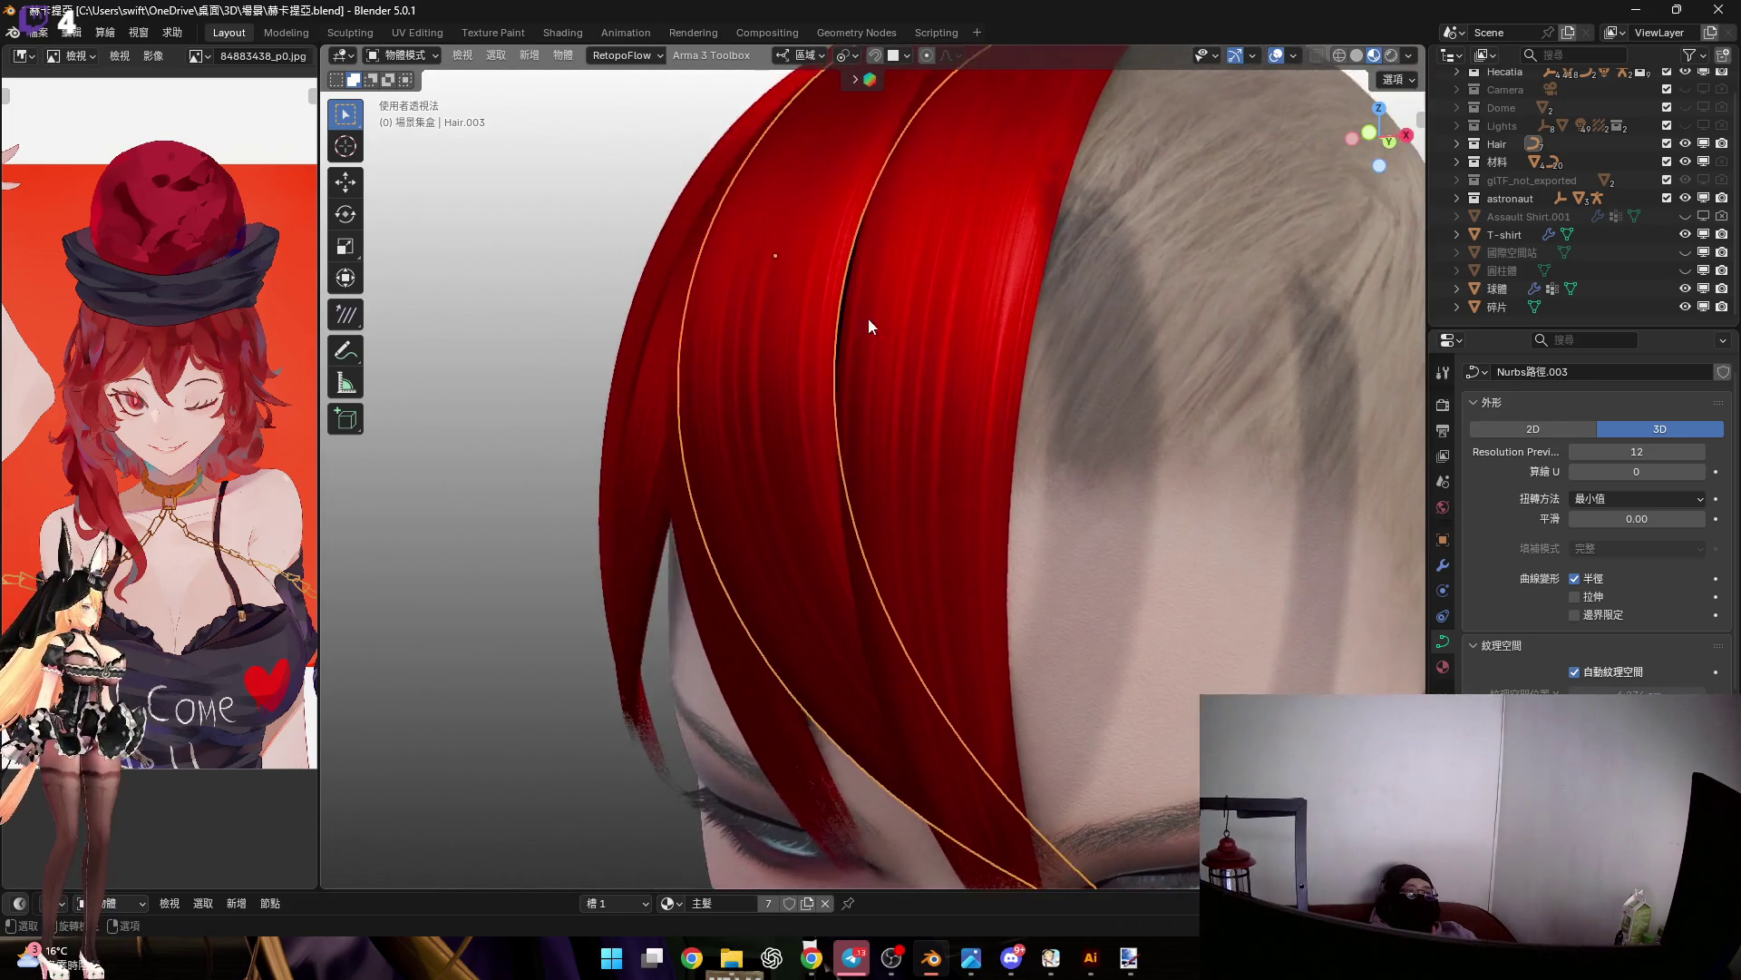
# Move a Hair.003 control point along its local Y axis
pyautogui.press('Tab')
pyautogui.scroll(4, 847, 357)
pyautogui.press('g')
pyautogui.press('y')
pyautogui.press('y')
pyautogui.click(866, 346)
pyautogui.moveTo(867, 347)
pyautogui.mouseDown(button='middle')
pyautogui.moveTo(953, 377)
pyautogui.moveTo(1123, 389)
pyautogui.moveTo(831, 454)
pyautogui.moveTo(849, 468)
pyautogui.moveTo(708, 357)
pyautogui.moveTo(912, 485)
pyautogui.moveTo(752, 414)
pyautogui.mouseUp(button='middle')
# Move Hair.003 control points twice along local Z and leave Edit Mode
pyautogui.press('g')
pyautogui.press('z')
pyautogui.press('z')
pyautogui.click(1095, 386)
pyautogui.press('g')
pyautogui.press('z')
pyautogui.press('z')
pyautogui.click(899, 481)
pyautogui.press('Tab')
# Select the body suit, then the Hair.001 strand, ending on a head close-up
pyautogui.moveTo(873, 405)
pyautogui.mouseDown(button='middle')
pyautogui.moveTo(873, 341)
pyautogui.moveTo(939, 285)
pyautogui.moveTo(845, 352)
pyautogui.moveTo(871, 353)
pyautogui.mouseUp(button='middle')
pyautogui.click(1222, 421)
pyautogui.moveTo(1221, 421)
pyautogui.mouseDown(button='middle')
pyautogui.moveTo(912, 432)
pyautogui.moveTo(1226, 362)
pyautogui.mouseUp(button='middle')
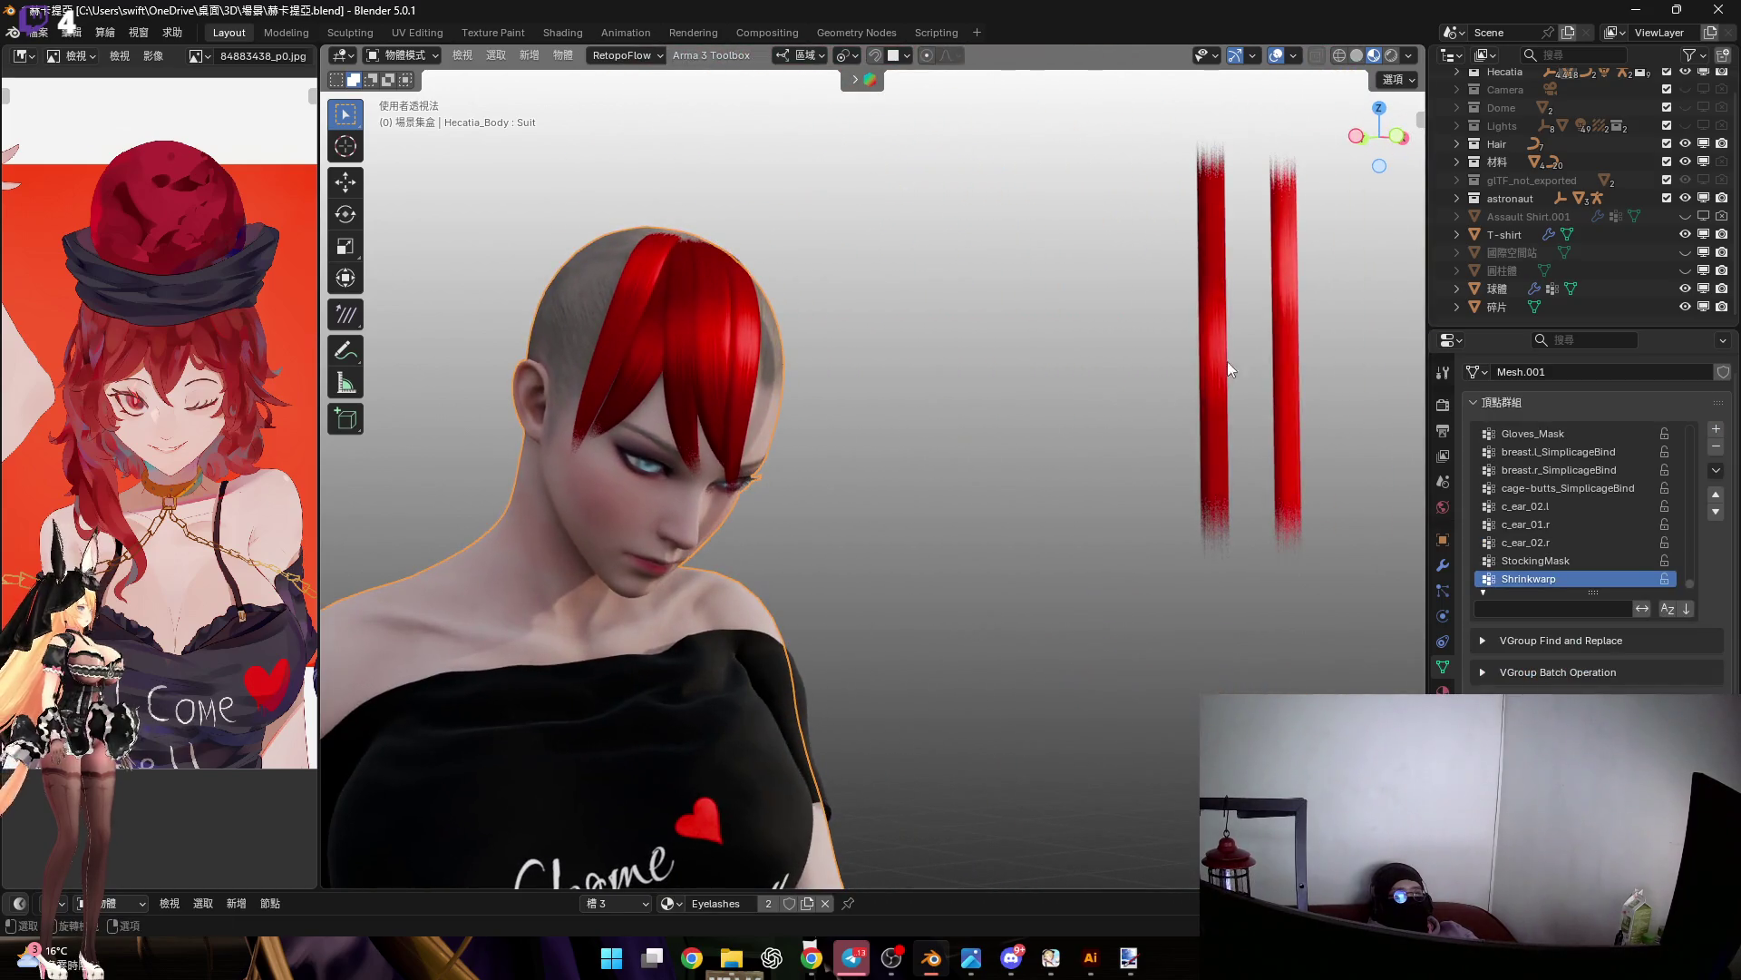
pyautogui.click(1212, 390)
pyautogui.moveTo(705, 341)
pyautogui.mouseDown(button='middle')
pyautogui.moveTo(830, 341)
pyautogui.moveTo(950, 437)
pyautogui.moveTo(775, 388)
pyautogui.moveTo(795, 303)
pyautogui.moveTo(639, 247)
pyautogui.moveTo(775, 327)
pyautogui.mouseUp(button='middle')
pyautogui.scroll(-3, 775, 388)
pyautogui.scroll(5, 775, 327)
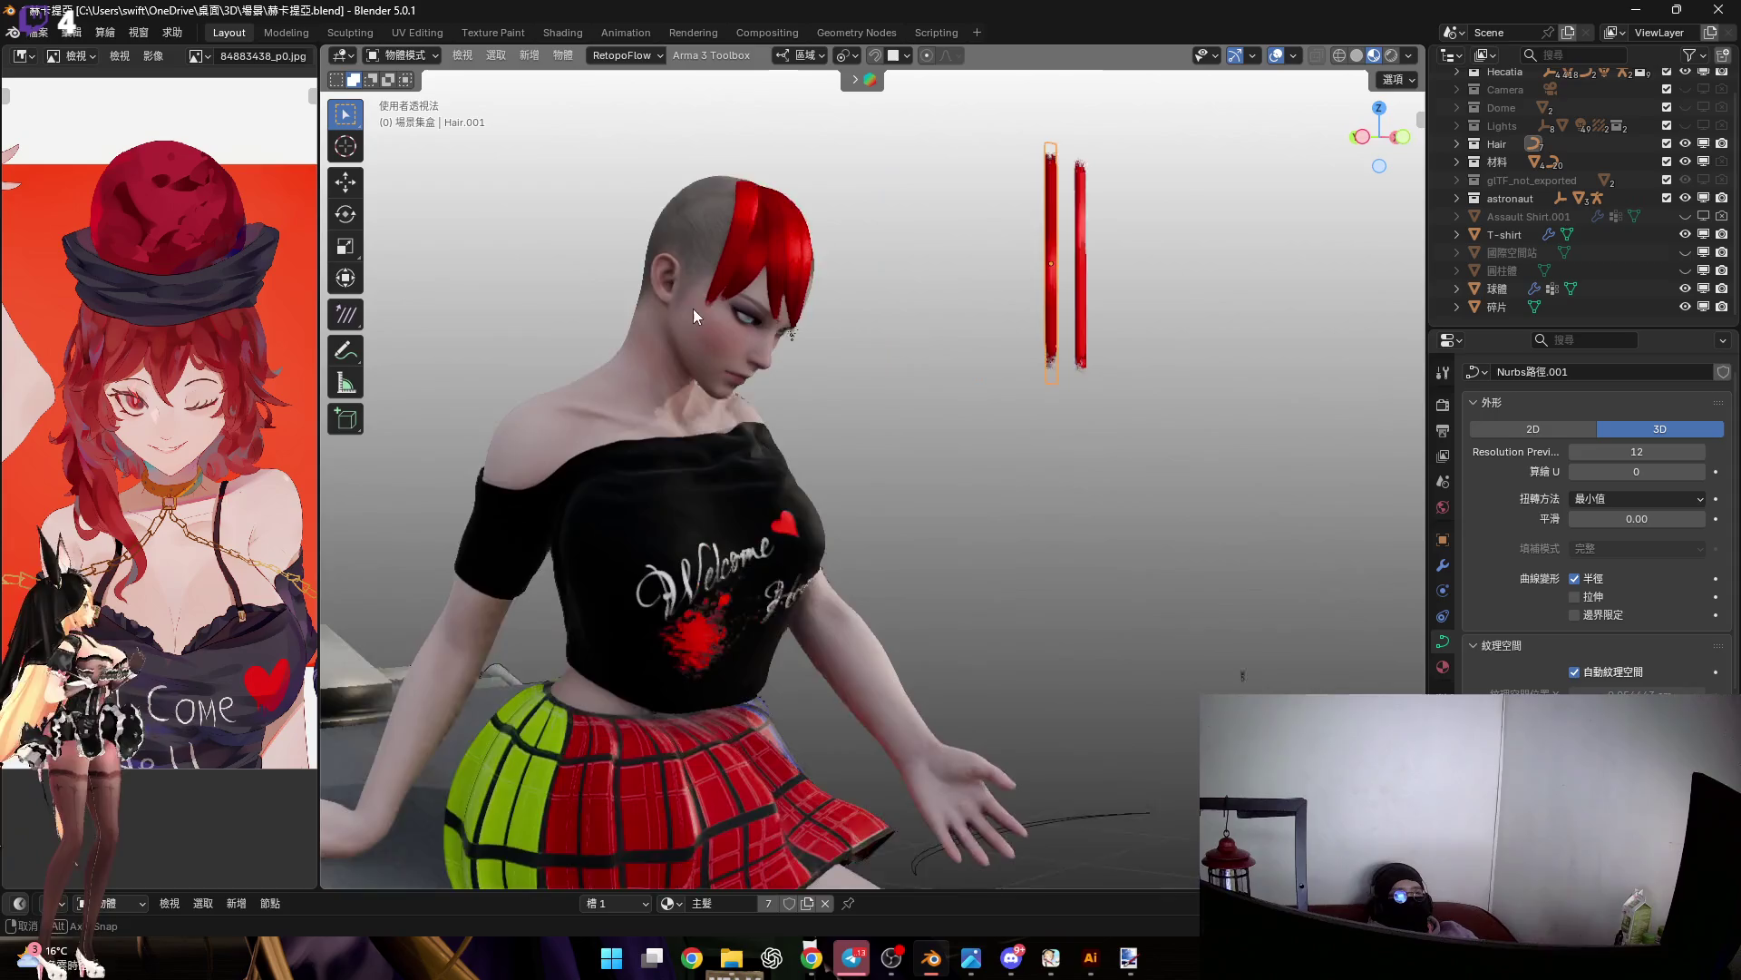
pyautogui.moveTo(731, 270)
pyautogui.mouseDown(button='middle')
pyautogui.moveTo(706, 276)
pyautogui.moveTo(778, 302)
pyautogui.moveTo(488, 334)
pyautogui.moveTo(1102, 368)
pyautogui.mouseUp(button='middle')
# Duplicate the Hair.005 strand to create the new Hair.008 strand
pyautogui.click(513, 364)
pyautogui.moveTo(566, 371); pyautogui.dragTo(833, 308, button='middle')
pyautogui.scroll(3, 833, 308)
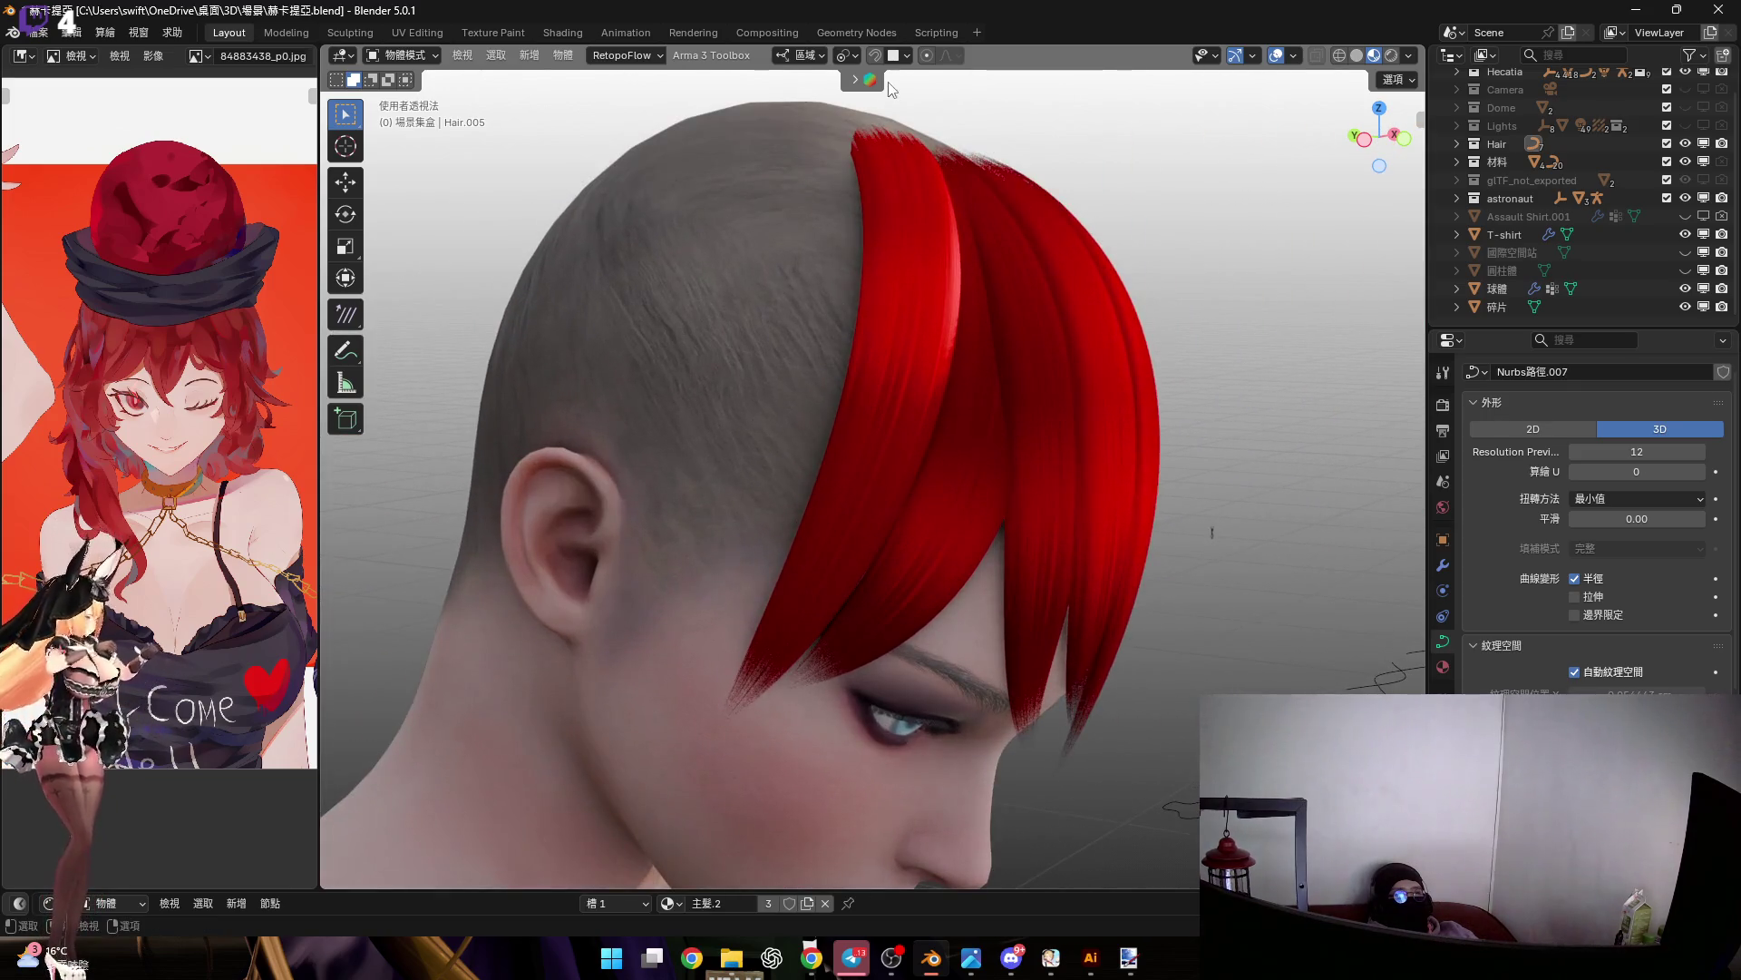
pyautogui.moveTo(758, 377); pyautogui.dragTo(855, 346, button='middle')
pyautogui.hotkey('shift', 'd')
pyautogui.click(907, 290)
pyautogui.moveTo(907, 290)
pyautogui.mouseDown(button='middle')
pyautogui.moveTo(1036, 305)
pyautogui.moveTo(928, 293)
pyautogui.mouseUp(button='middle')
# From the front view, begin rotating Hair.008 around the vertical Z axis
pyautogui.click(1401, 149)
pyautogui.scroll(3, 973, 468)
pyautogui.moveTo(972, 468); pyautogui.dragTo(1059, 464, button='middle')
pyautogui.press('r')
pyautogui.press('z')
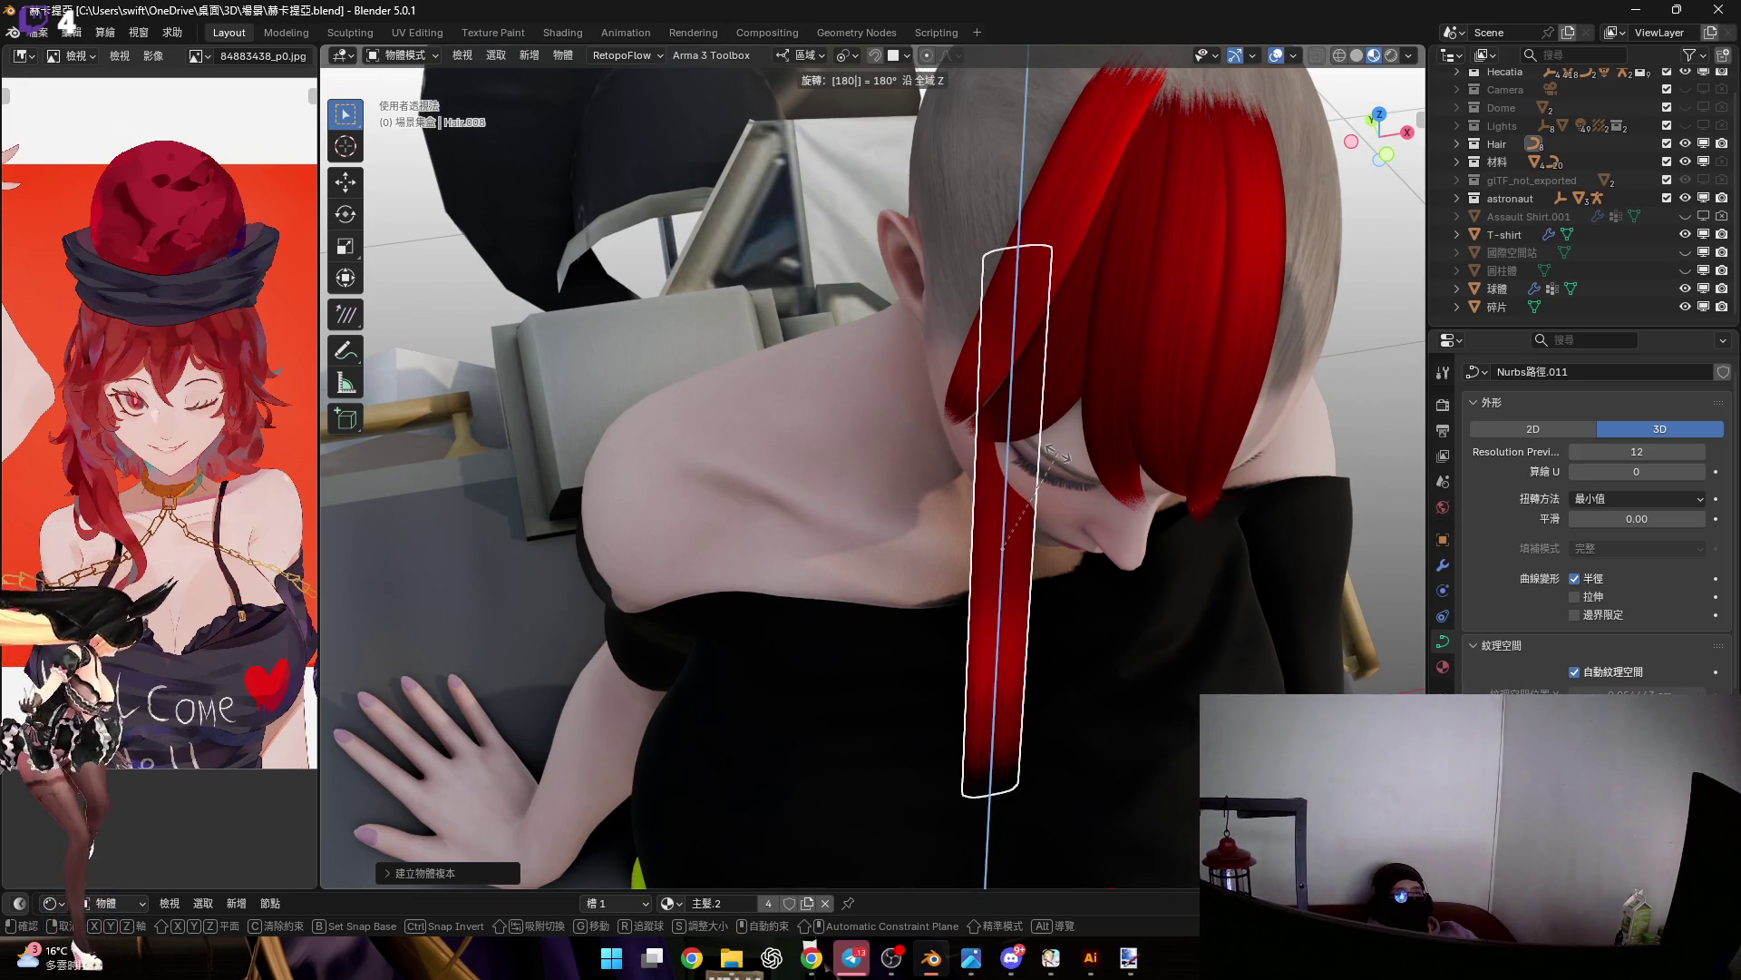
# Rotate Hair.008 90° around Z and raise it along Z
pyautogui.press('BackSpace')
pyautogui.press('BackSpace')
pyautogui.press('BackSpace')
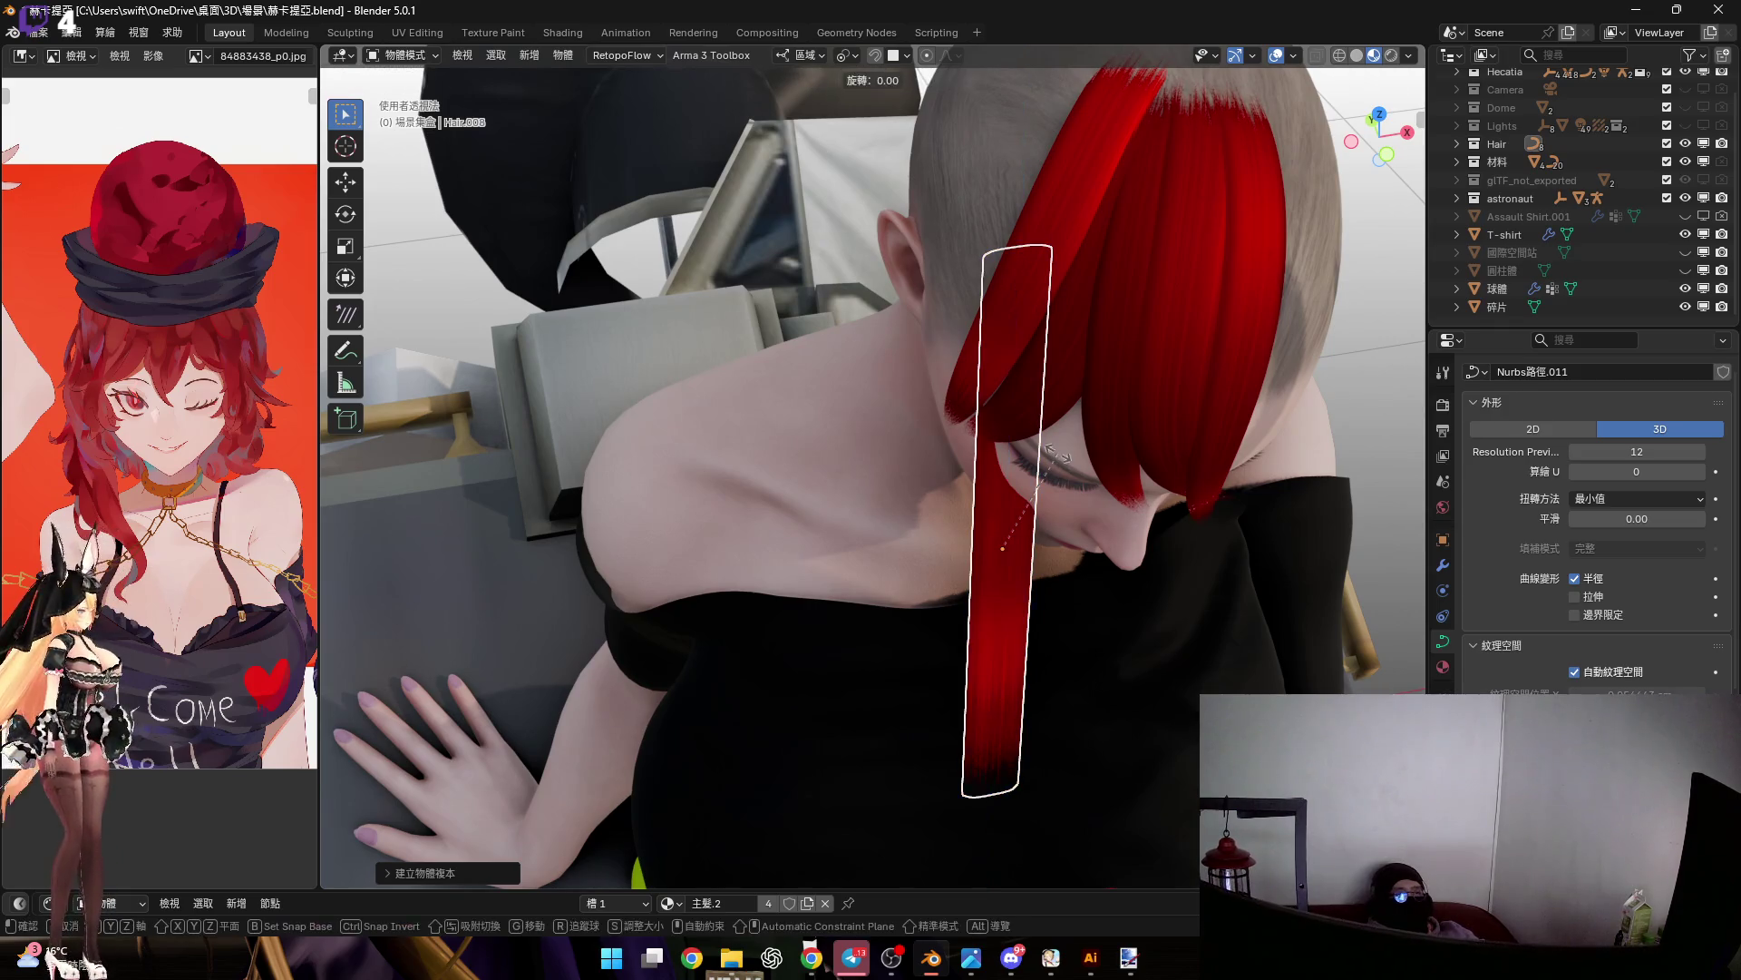
pyautogui.write('90')
pyautogui.moveTo(1052, 465)
pyautogui.mouseDown(button='middle')
pyautogui.moveTo(925, 355)
pyautogui.moveTo(1097, 417)
pyautogui.mouseUp(button='middle')
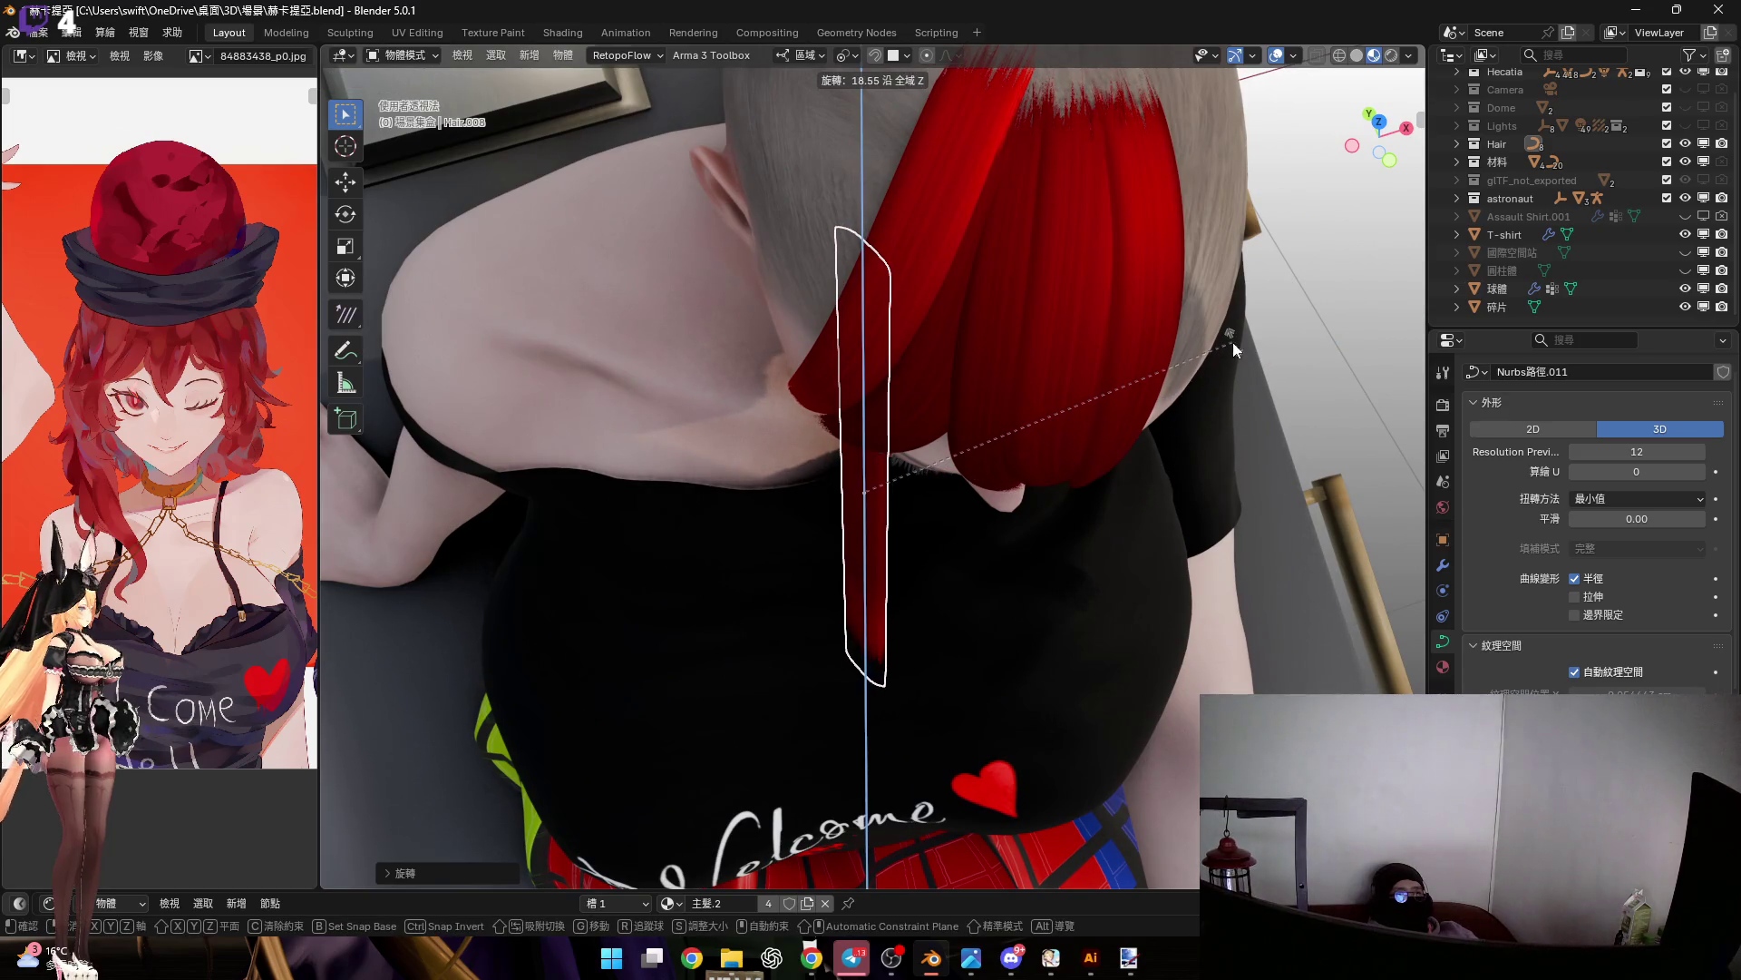
pyautogui.moveTo(992, 401)
pyautogui.mouseDown(button='middle')
pyautogui.moveTo(971, 256)
pyautogui.moveTo(978, 289)
pyautogui.mouseUp(button='middle')
pyautogui.press('g')
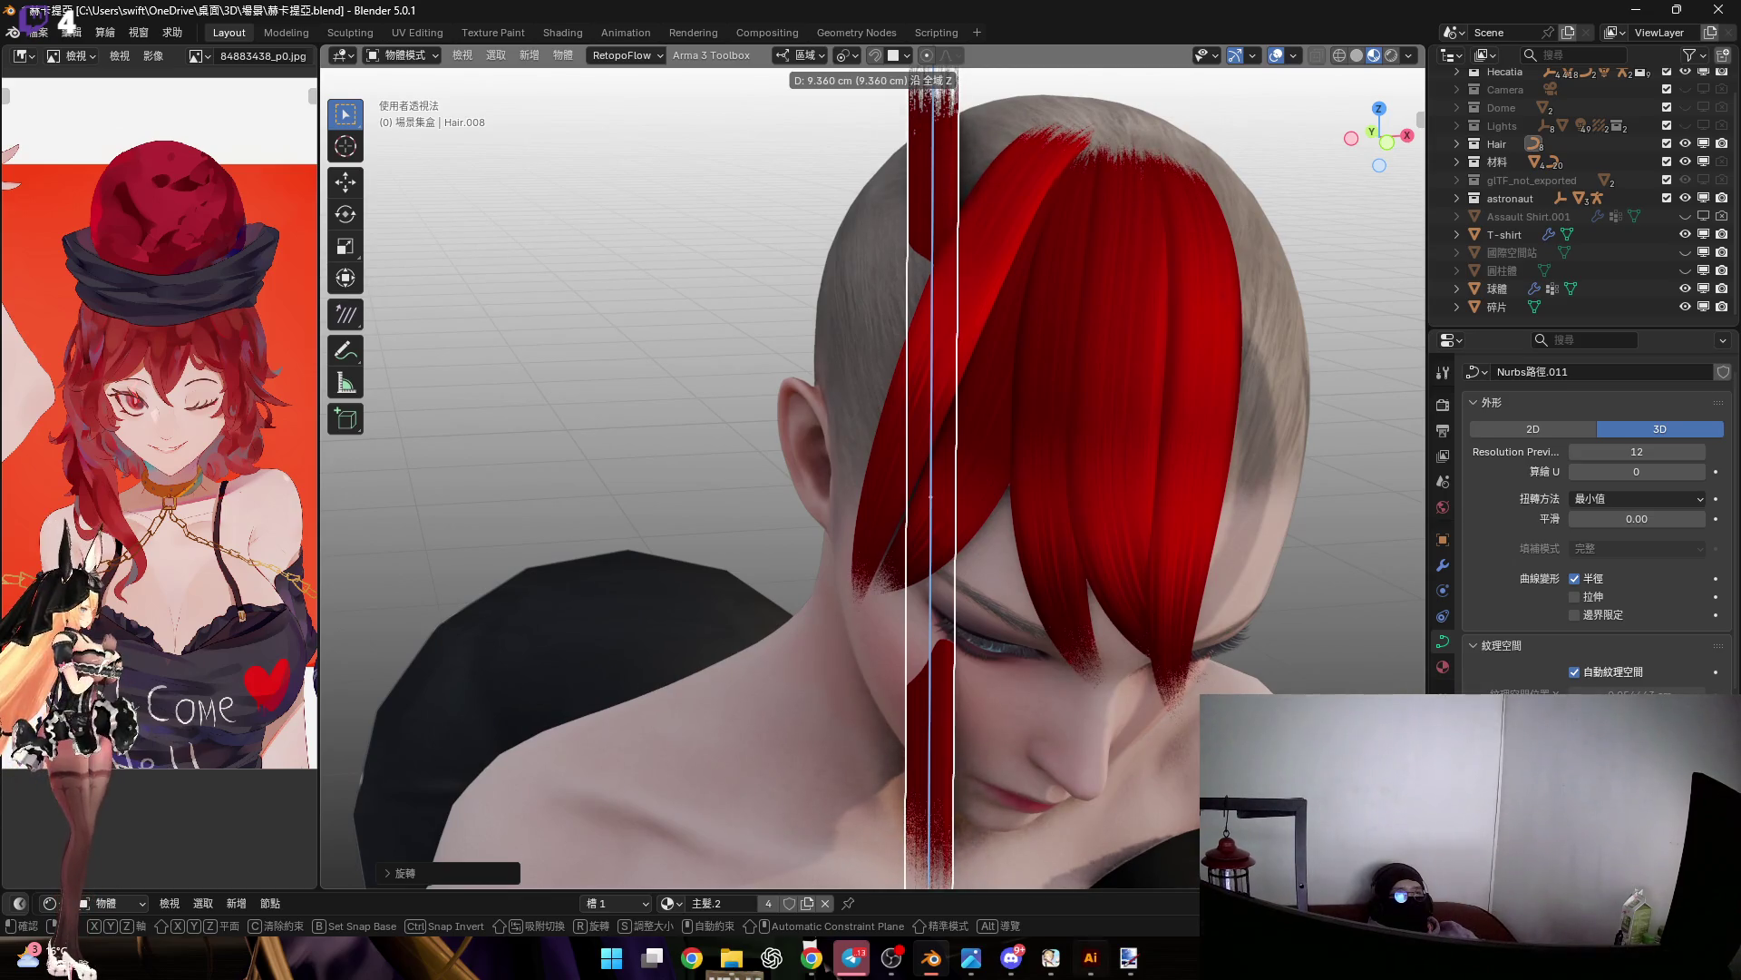
pyautogui.click(970, 686)
pyautogui.moveTo(971, 686)
pyautogui.mouseDown(button='middle')
pyautogui.moveTo(1043, 370)
pyautogui.moveTo(1091, 340)
pyautogui.moveTo(1087, 465)
pyautogui.mouseUp(button='middle')
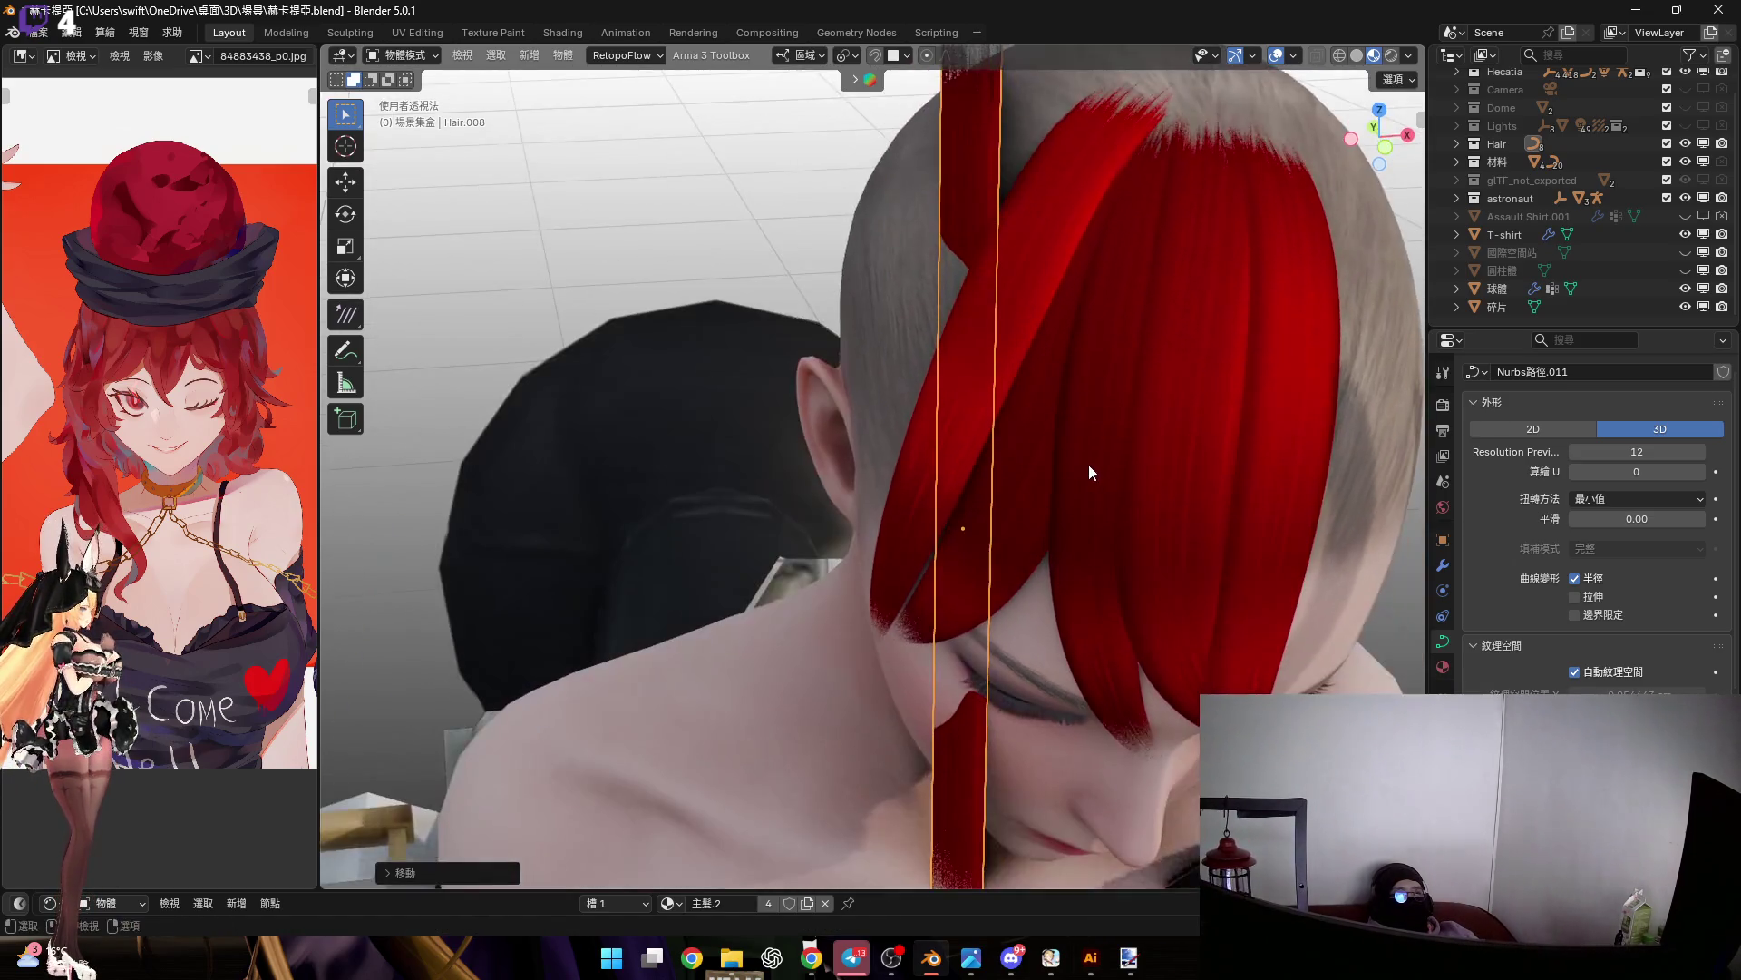
# Shift Hair.008 sideways along X beside the head and enter Edit Mode
pyautogui.press('g')
pyautogui.press('x')
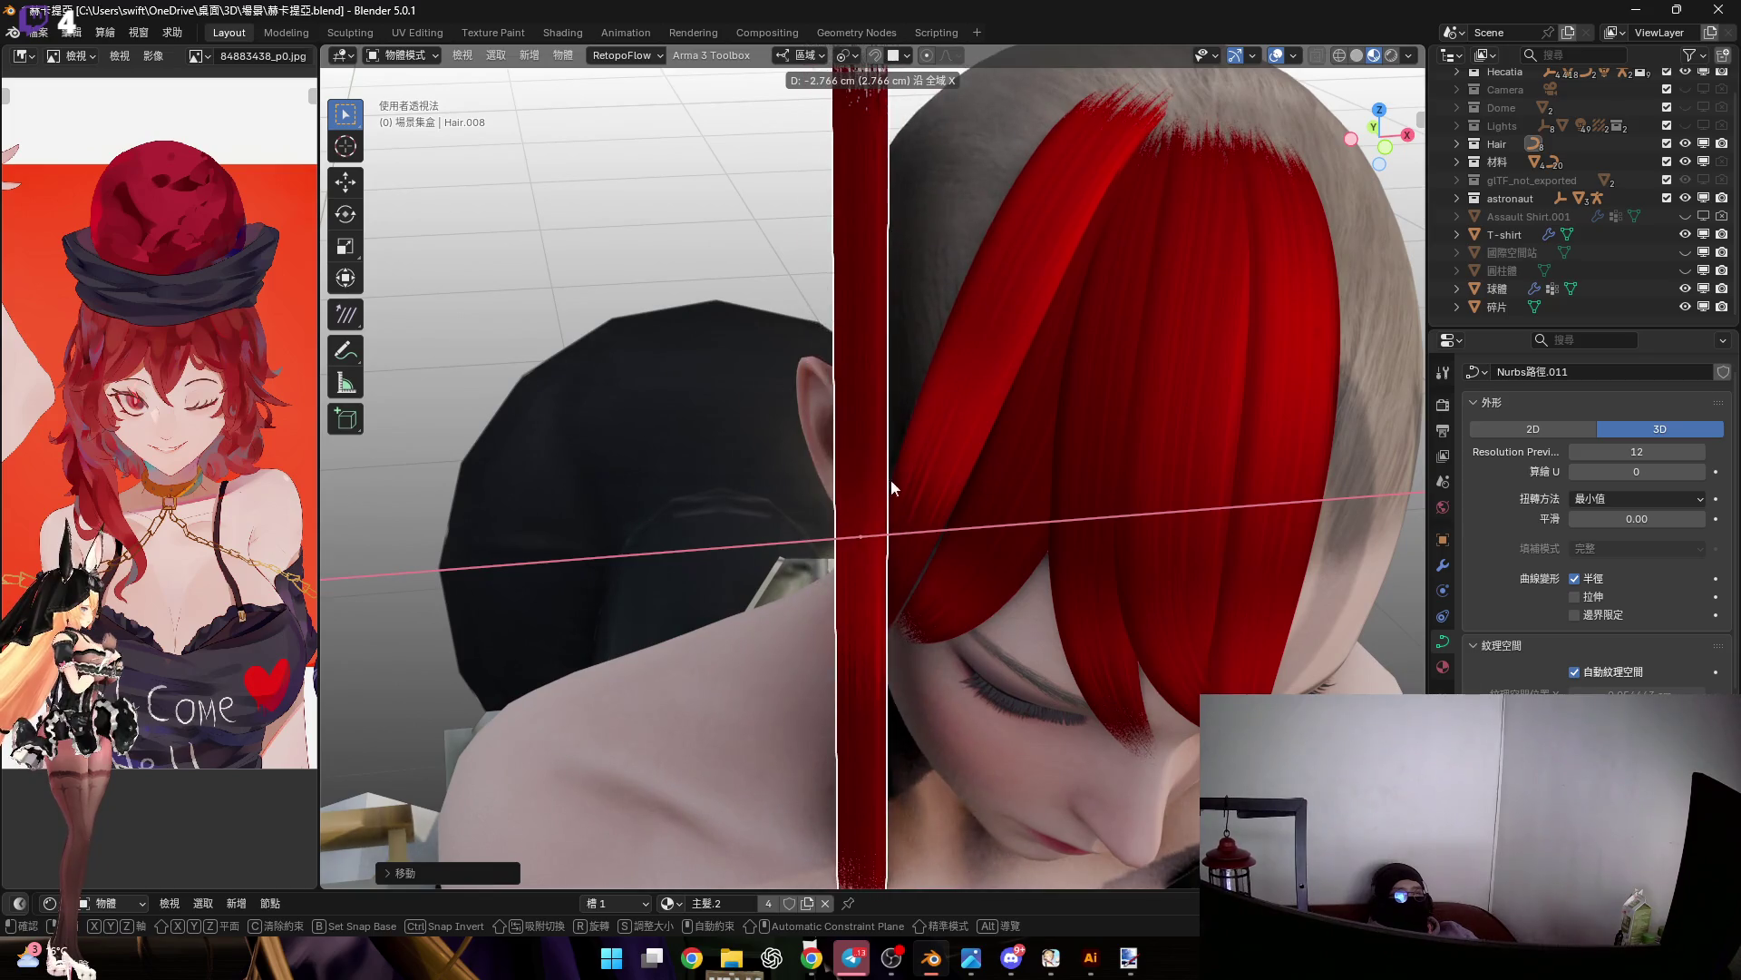
pyautogui.click(902, 464)
pyautogui.moveTo(902, 464); pyautogui.dragTo(992, 390, button='middle')
pyautogui.press('Tab')
pyautogui.scroll(2, 905, 334)
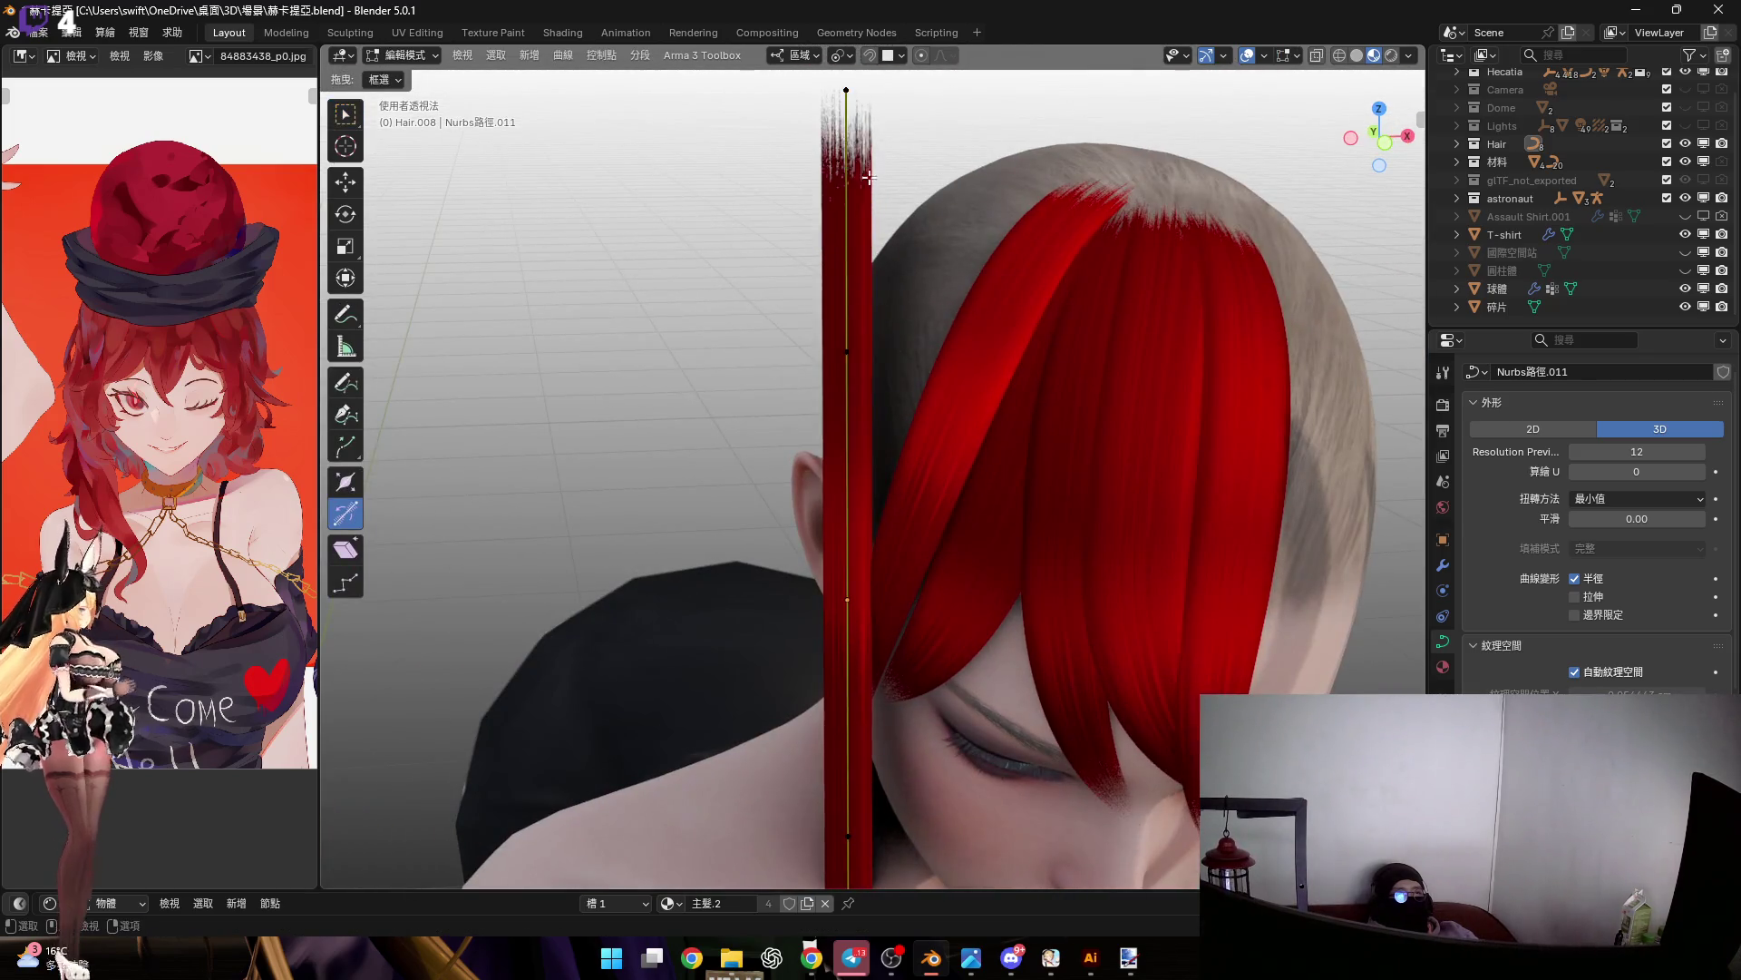
# Shift the points along X and rotate the upper part, including around local Y
pyautogui.scroll(2, 879, 356)
pyautogui.press('g')
pyautogui.press('x')
pyautogui.click(1102, 410)
pyautogui.press('r')
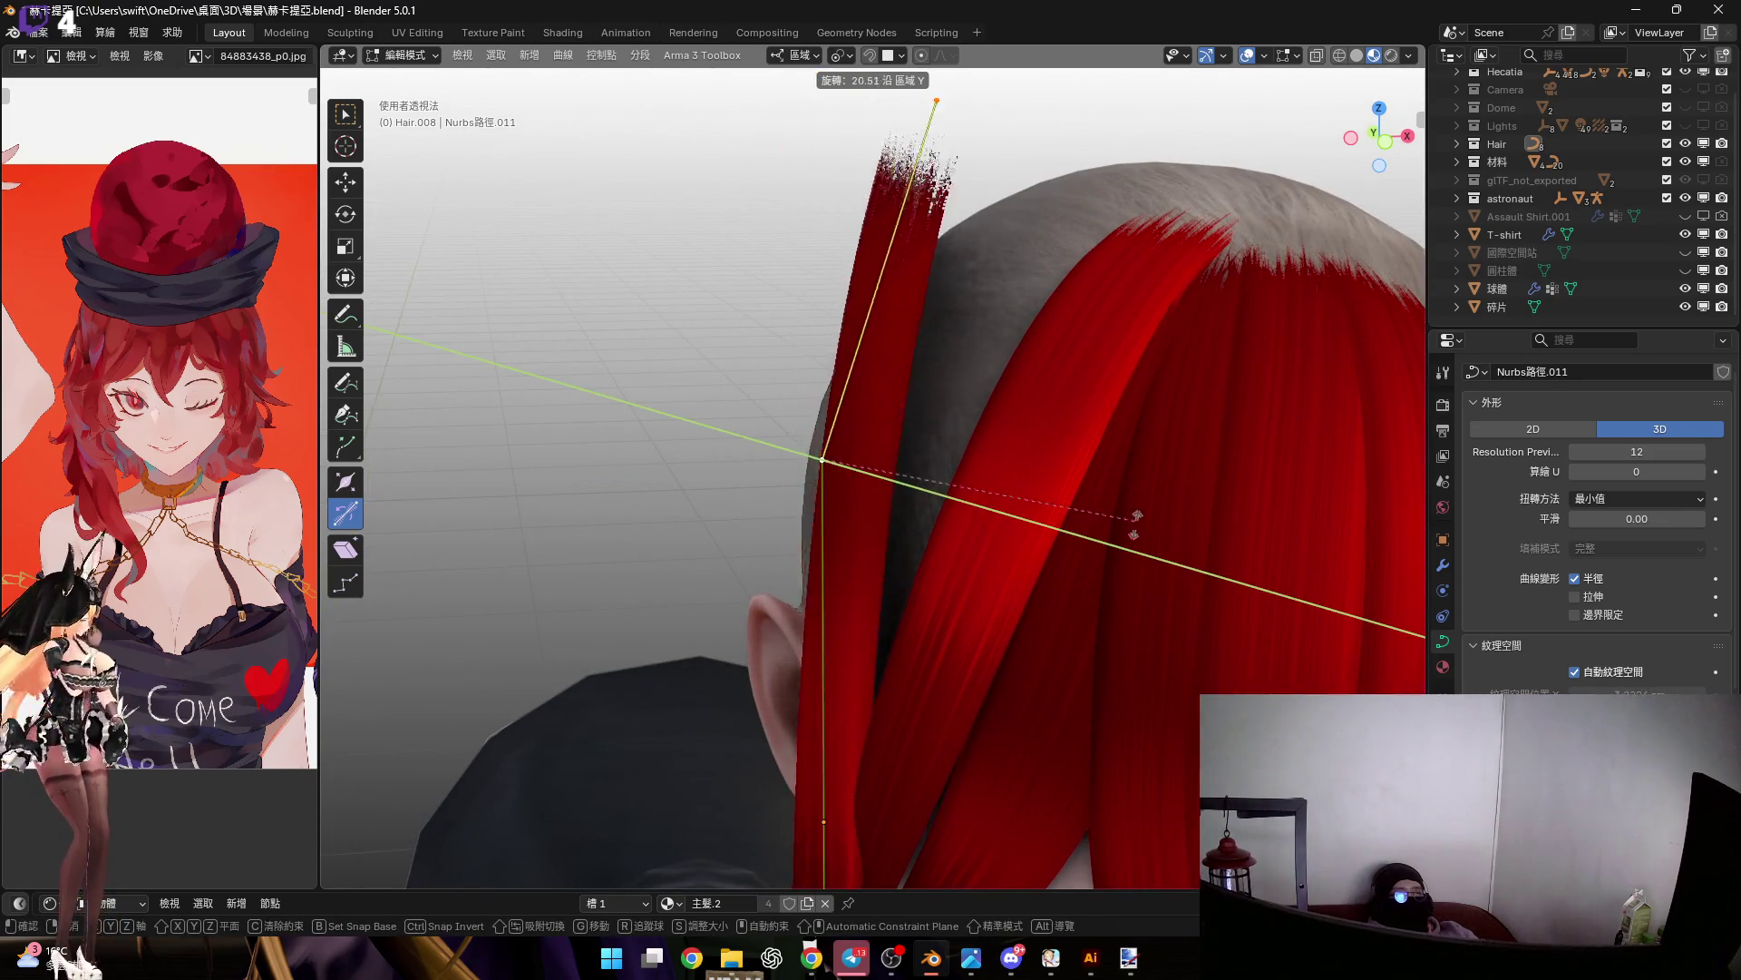
pyautogui.click(868, 321)
pyautogui.moveTo(868, 321)
pyautogui.mouseDown(button='middle')
pyautogui.moveTo(1051, 401)
pyautogui.moveTo(887, 404)
pyautogui.moveTo(801, 362)
pyautogui.moveTo(869, 312)
pyautogui.moveTo(995, 350)
pyautogui.mouseUp(button='middle')
pyautogui.press('r')
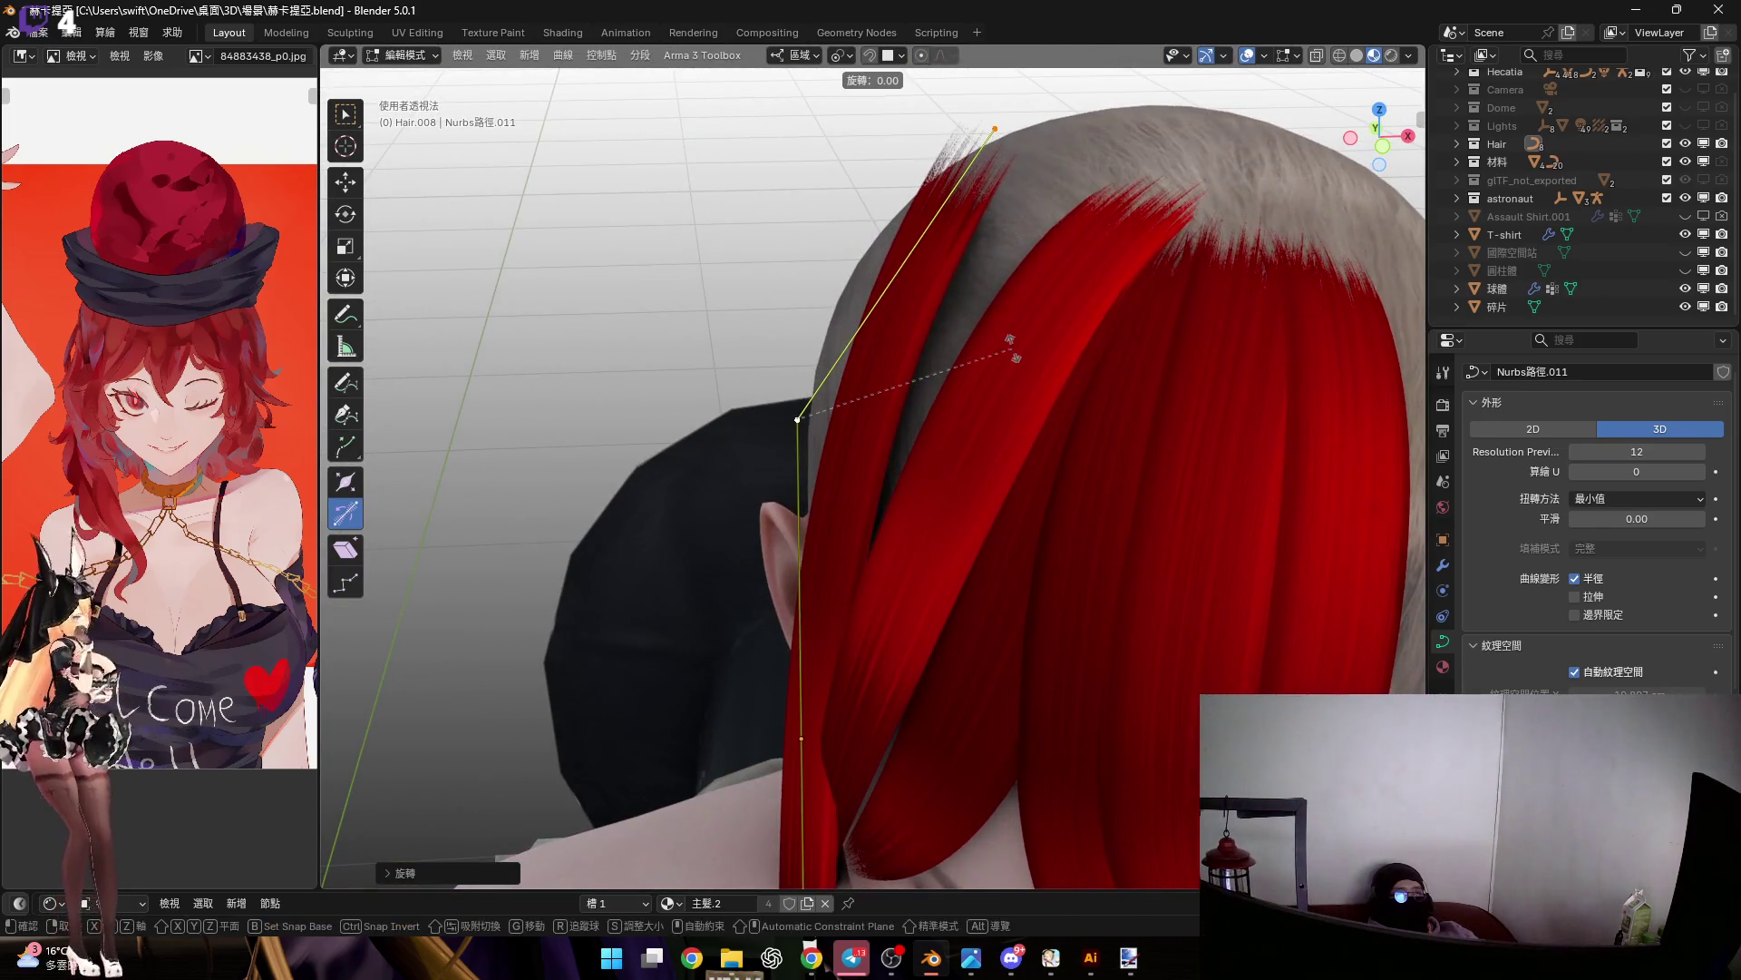
pyautogui.press('y')
pyautogui.click(1031, 400)
# Thin the strand's bottom end by shrinking its radius with Alt+S
pyautogui.moveTo(1031, 400)
pyautogui.mouseDown(button='middle')
pyautogui.moveTo(890, 202)
pyautogui.moveTo(808, 218)
pyautogui.moveTo(934, 273)
pyautogui.moveTo(794, 603)
pyautogui.moveTo(933, 583)
pyautogui.moveTo(858, 604)
pyautogui.moveTo(872, 643)
pyautogui.moveTo(828, 668)
pyautogui.moveTo(828, 731)
pyautogui.mouseUp(button='middle')
pyautogui.click(793, 603)
pyautogui.hotkey('alt', 's')
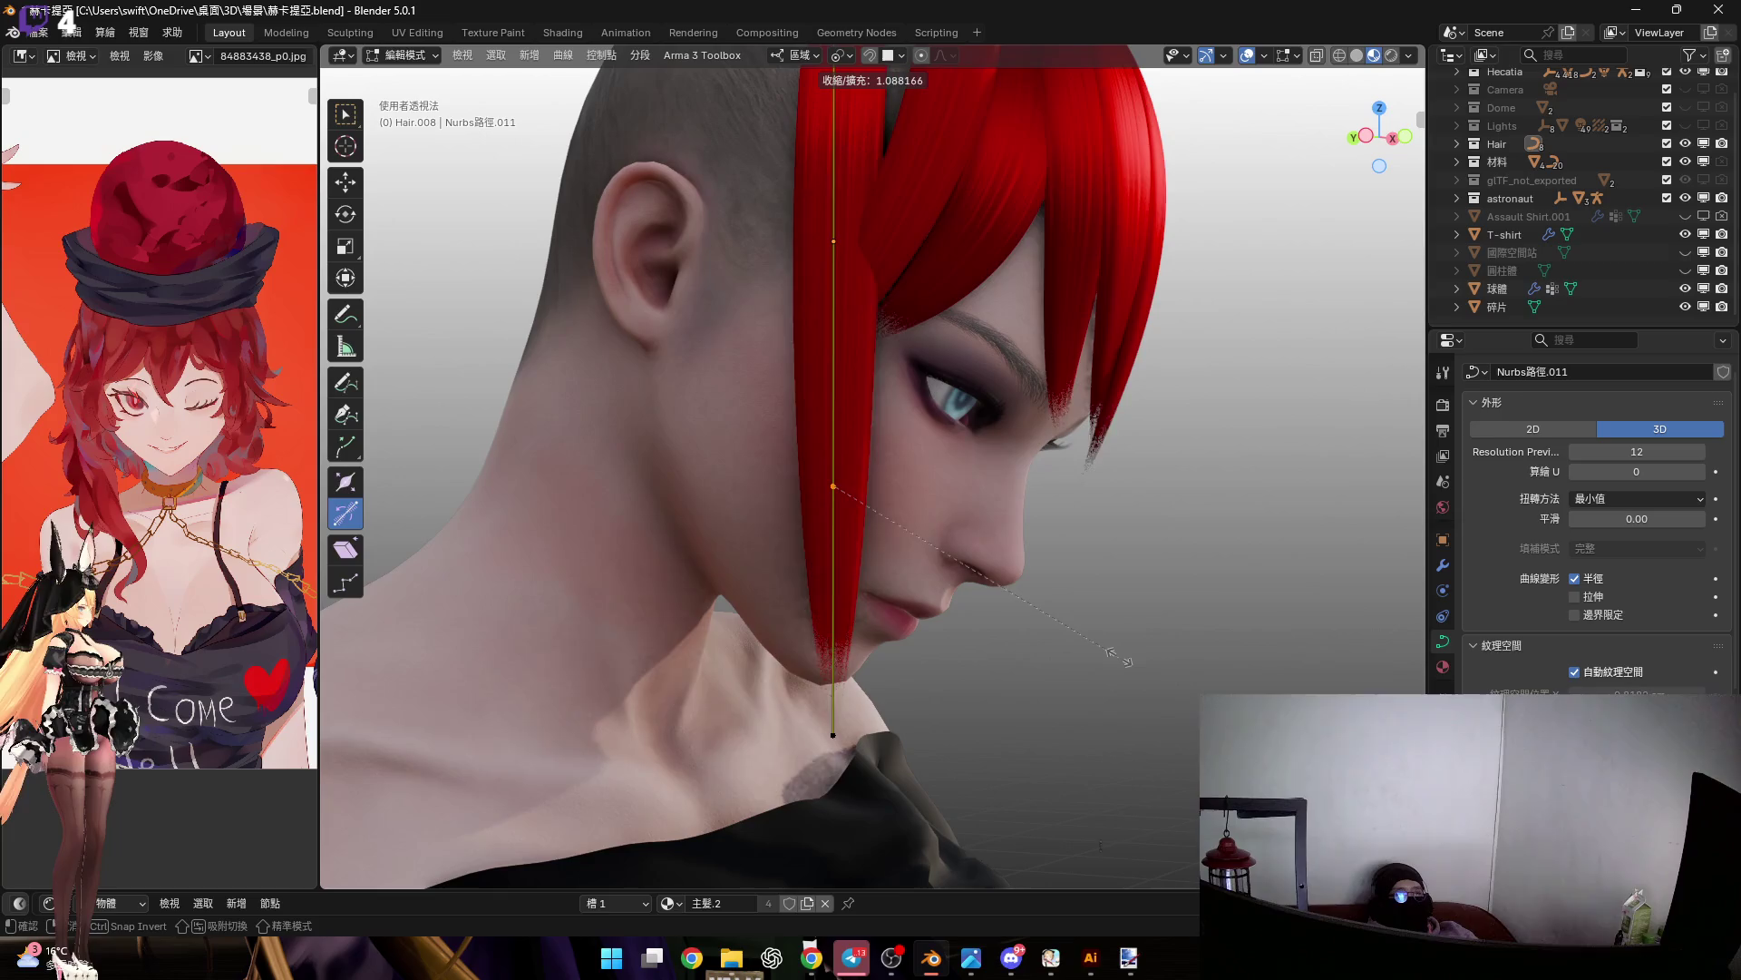
pyautogui.click(1108, 655)
pyautogui.moveTo(1108, 654); pyautogui.dragTo(840, 385, button='middle')
pyautogui.click(840, 636)
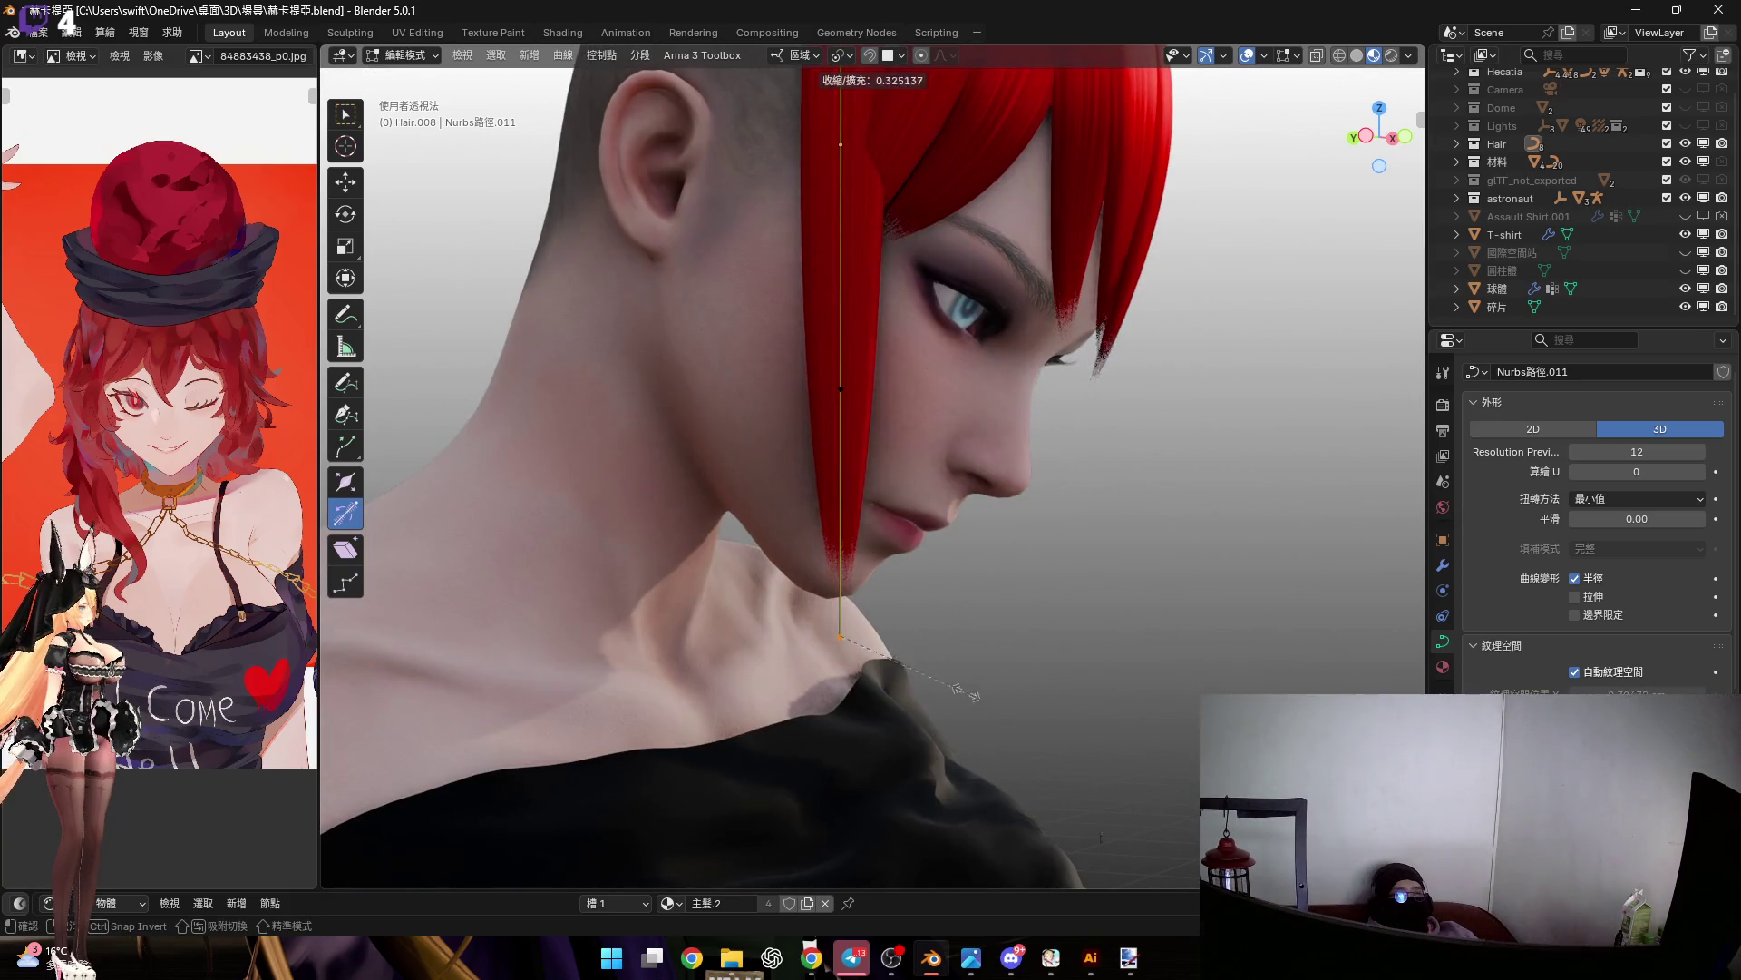
pyautogui.click(973, 695)
# Narrow the strand near its tip and thin the tip just below the chin
pyautogui.moveTo(973, 695); pyautogui.dragTo(930, 692, button='middle')
pyautogui.moveTo(863, 451)
pyautogui.mouseDown(button='middle')
pyautogui.moveTo(927, 448)
pyautogui.moveTo(829, 497)
pyautogui.mouseUp(button='middle')
pyautogui.rightClick(927, 448)
pyautogui.click(829, 497)
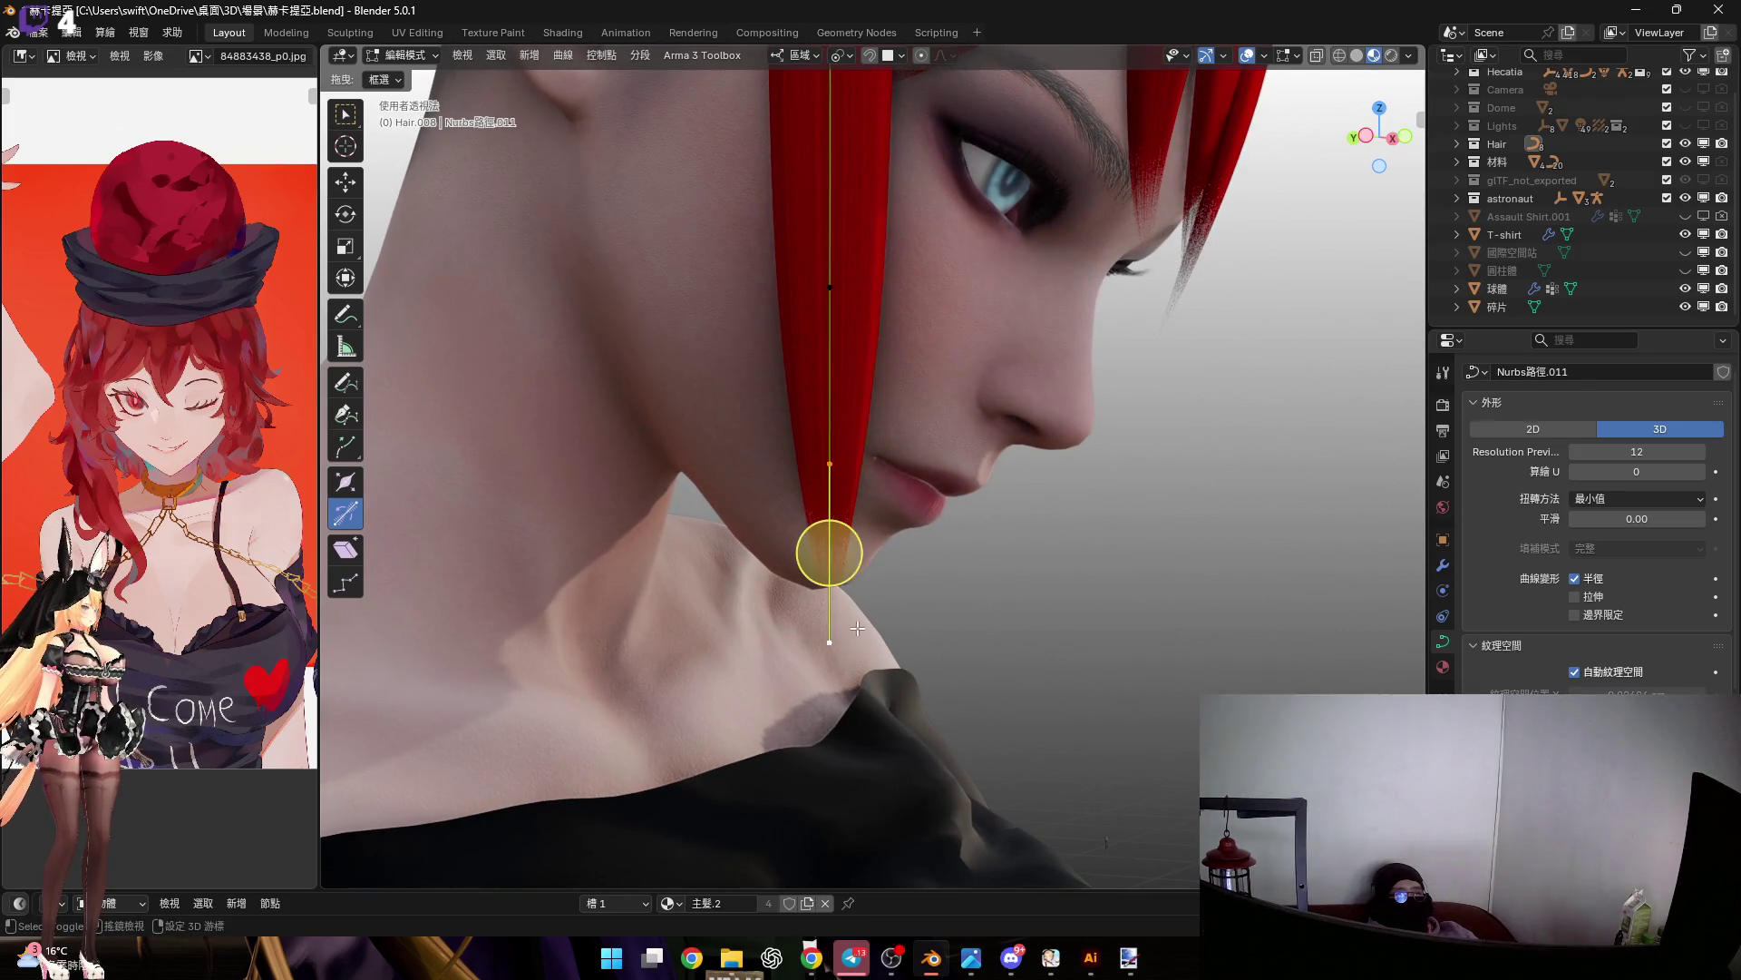
pyautogui.press('s')
pyautogui.click(1017, 568)
pyautogui.scroll(4, 998, 599)
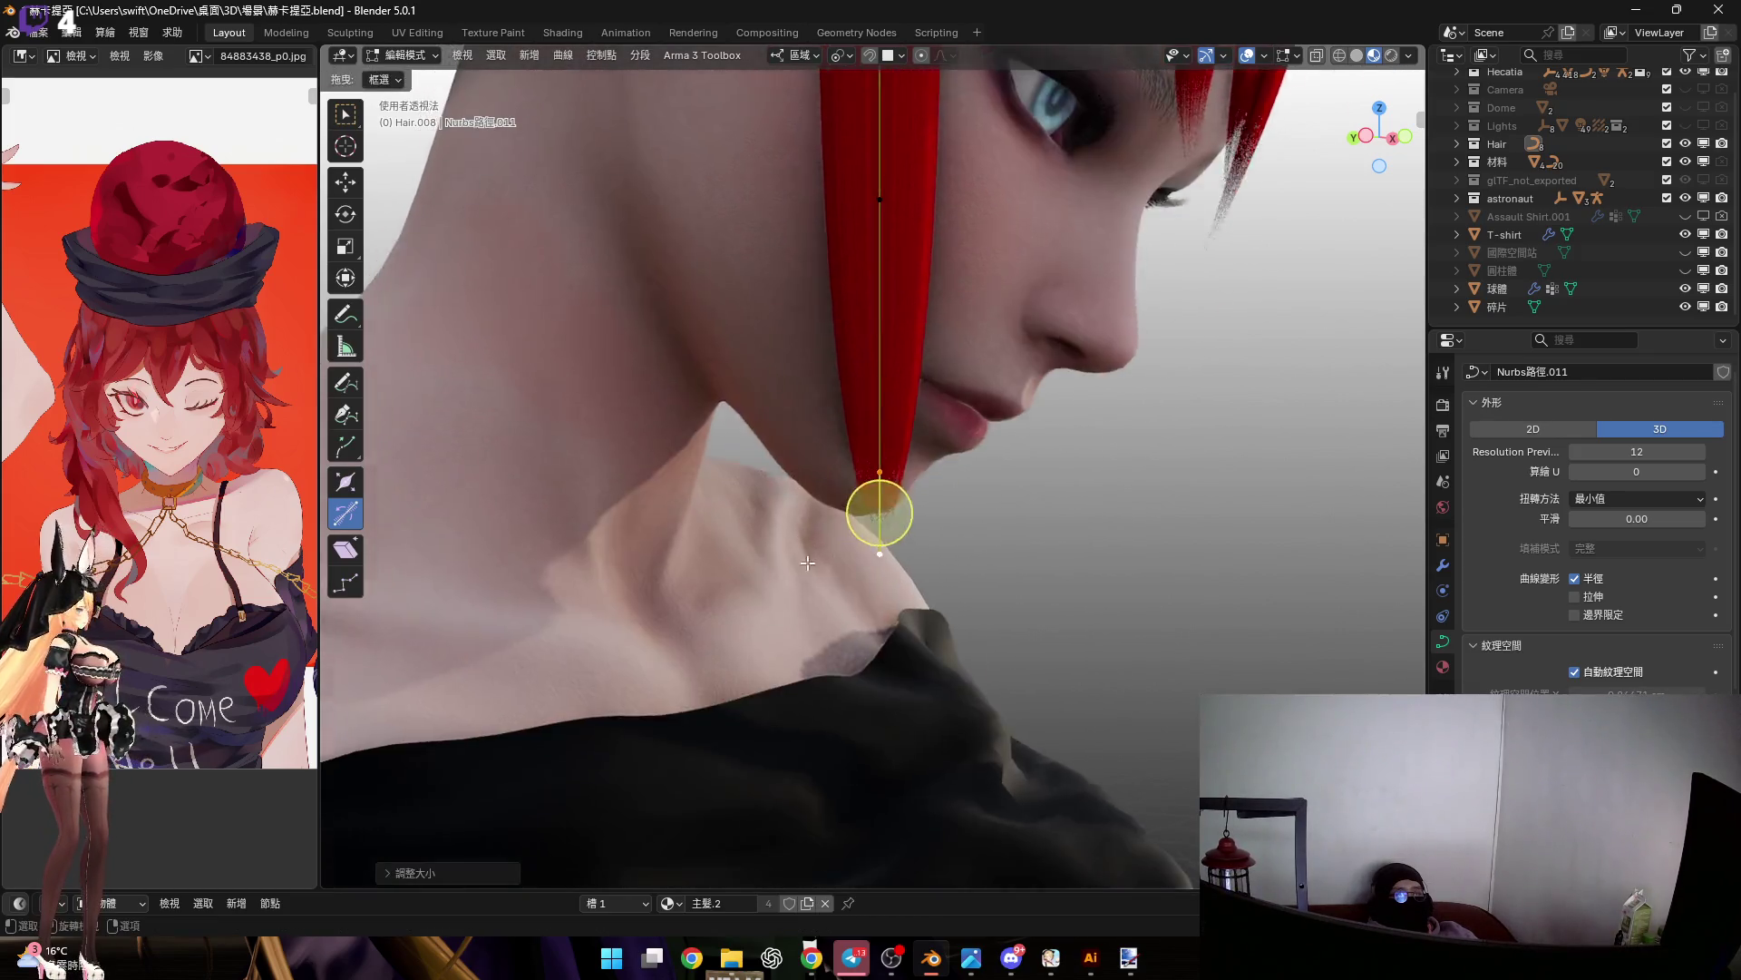
pyautogui.keyDown('shift'); pyautogui.moveTo(973, 645); pyautogui.dragTo(891, 681, button='middle'); pyautogui.keyUp('shift')
pyautogui.hotkey('alt', 's')
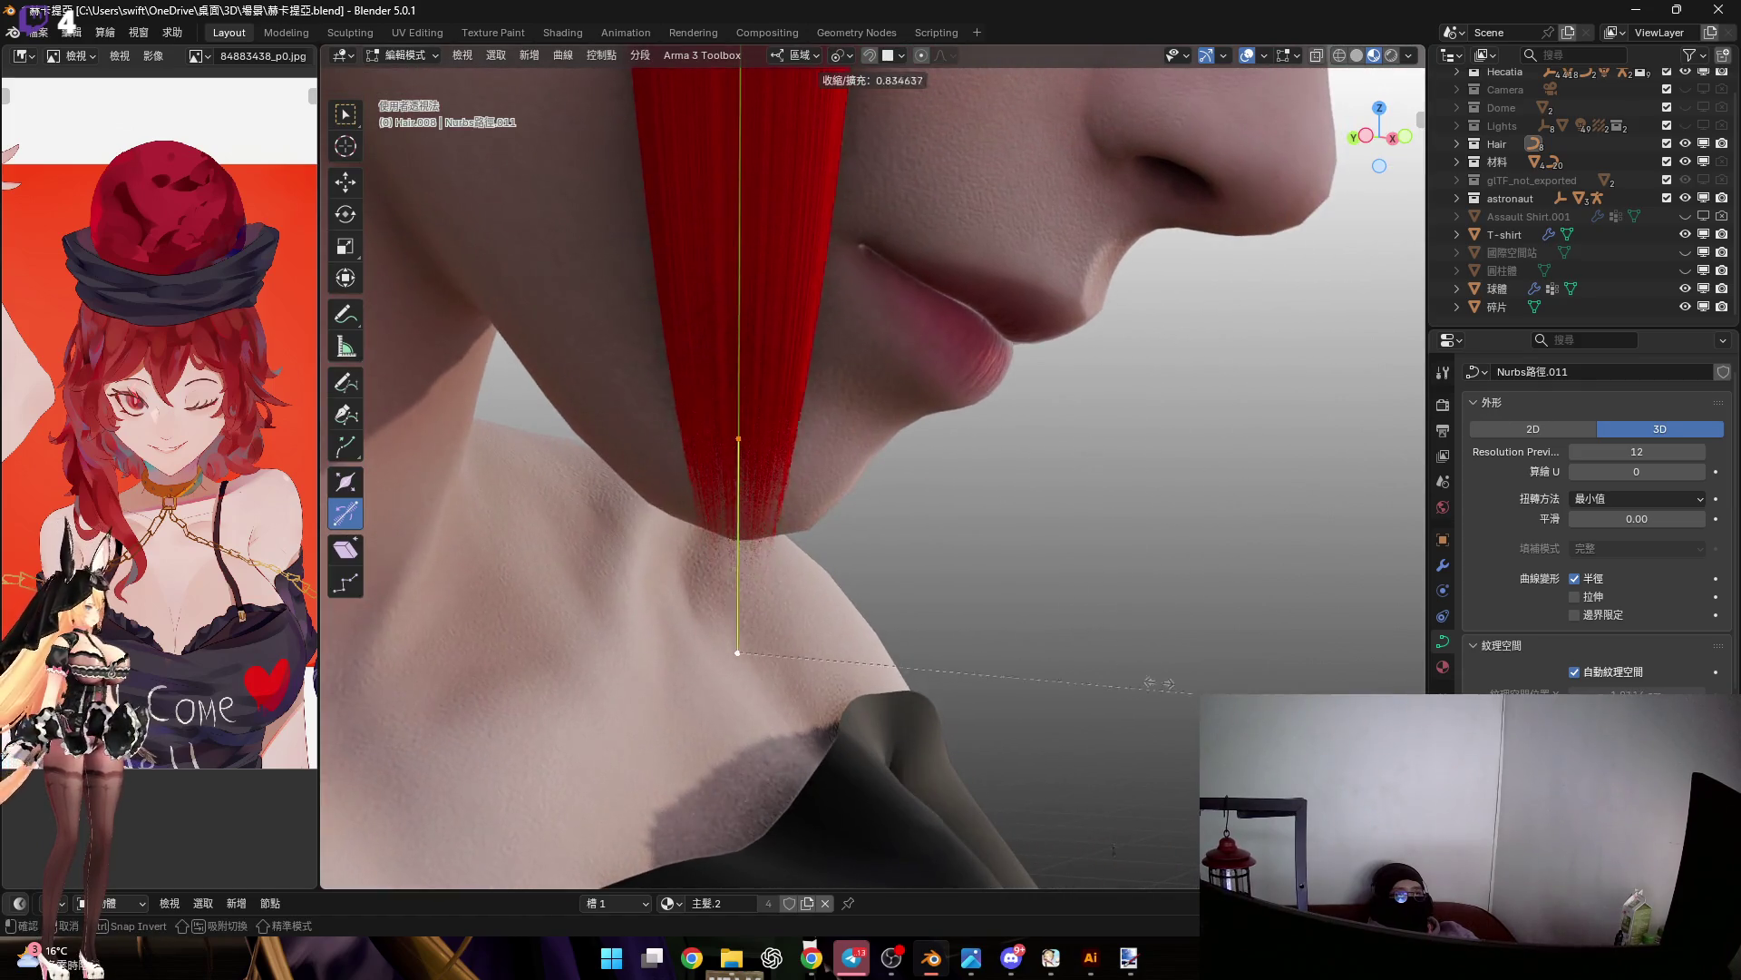
pyautogui.click(904, 591)
# Reposition one control point and return to Object Mode
pyautogui.moveTo(904, 590)
pyautogui.mouseDown(button='middle')
pyautogui.moveTo(692, 465)
pyautogui.moveTo(875, 487)
pyautogui.moveTo(844, 531)
pyautogui.moveTo(904, 548)
pyautogui.moveTo(756, 328)
pyautogui.moveTo(964, 459)
pyautogui.moveTo(967, 420)
pyautogui.moveTo(898, 428)
pyautogui.moveTo(922, 370)
pyautogui.moveTo(907, 408)
pyautogui.moveTo(961, 400)
pyautogui.moveTo(964, 342)
pyautogui.moveTo(1004, 319)
pyautogui.mouseUp(button='middle')
pyautogui.press('g')
pyautogui.click(894, 545)
pyautogui.press('Tab')
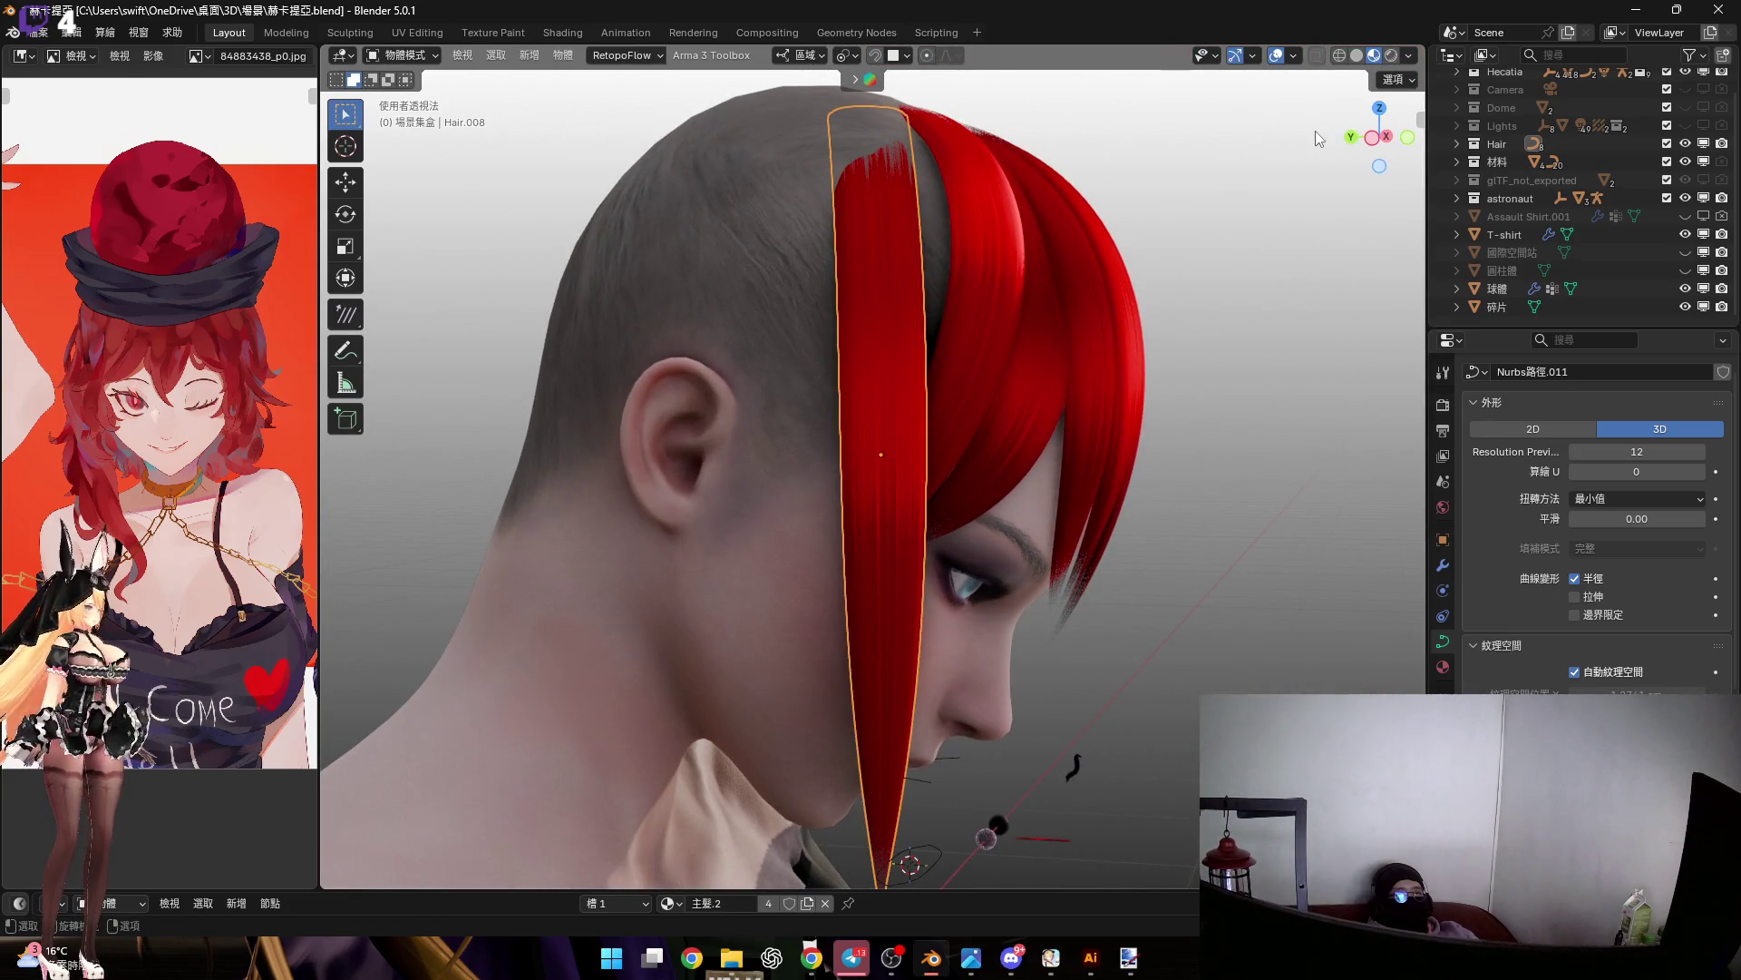
# From the left side view, rotate the Hair.008 strip toward the head
pyautogui.click(1386, 138)
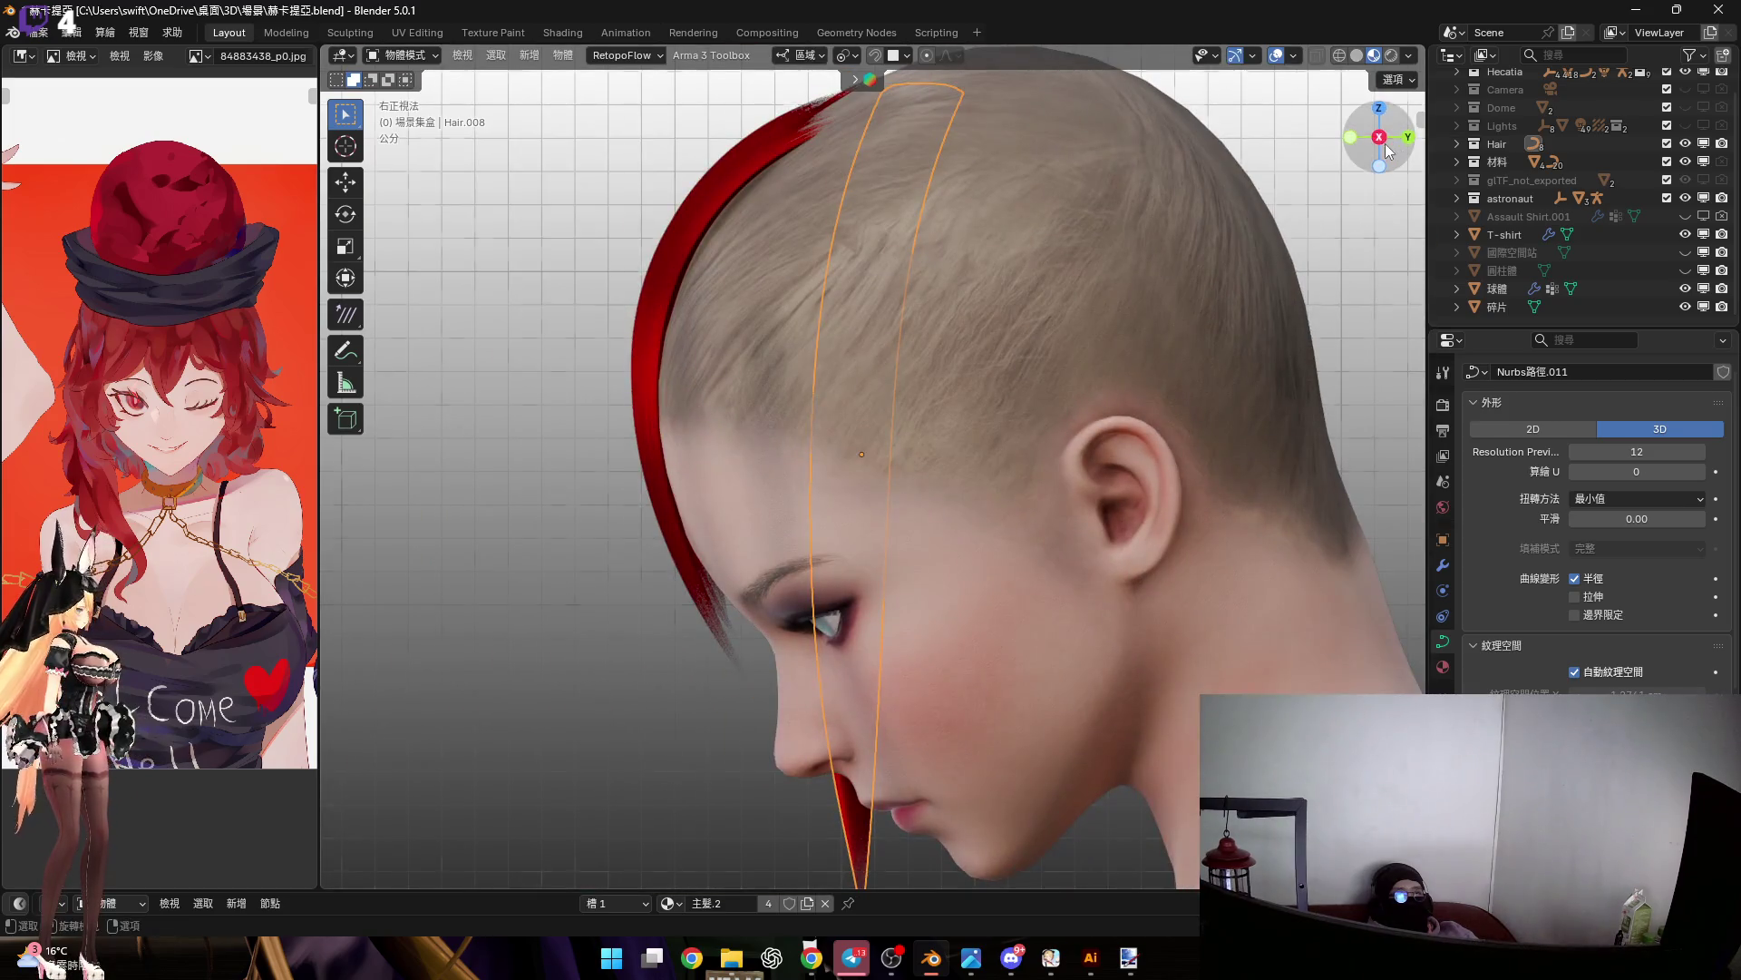
pyautogui.click(1380, 138)
pyautogui.scroll(3, 882, 398)
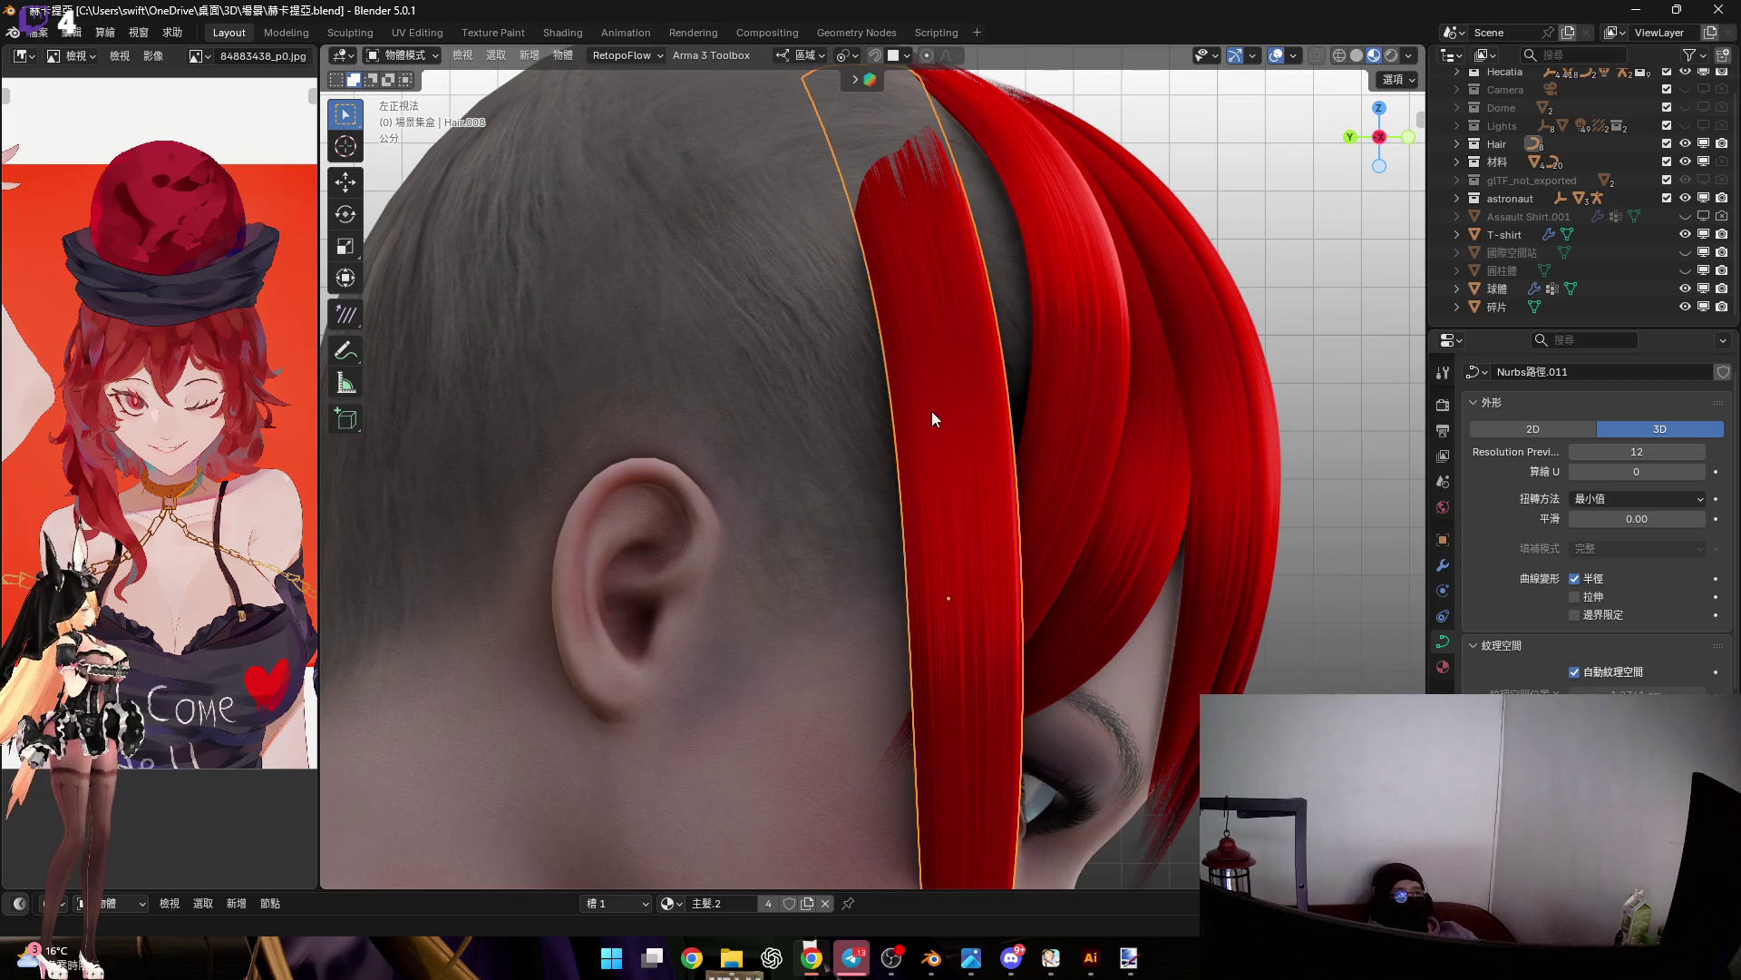
pyautogui.moveTo(907, 350)
pyautogui.mouseDown(button='middle')
pyautogui.moveTo(911, 332)
pyautogui.moveTo(1385, 189)
pyautogui.mouseUp(button='middle')
pyautogui.click(1371, 162)
pyautogui.scroll(3, 907, 390)
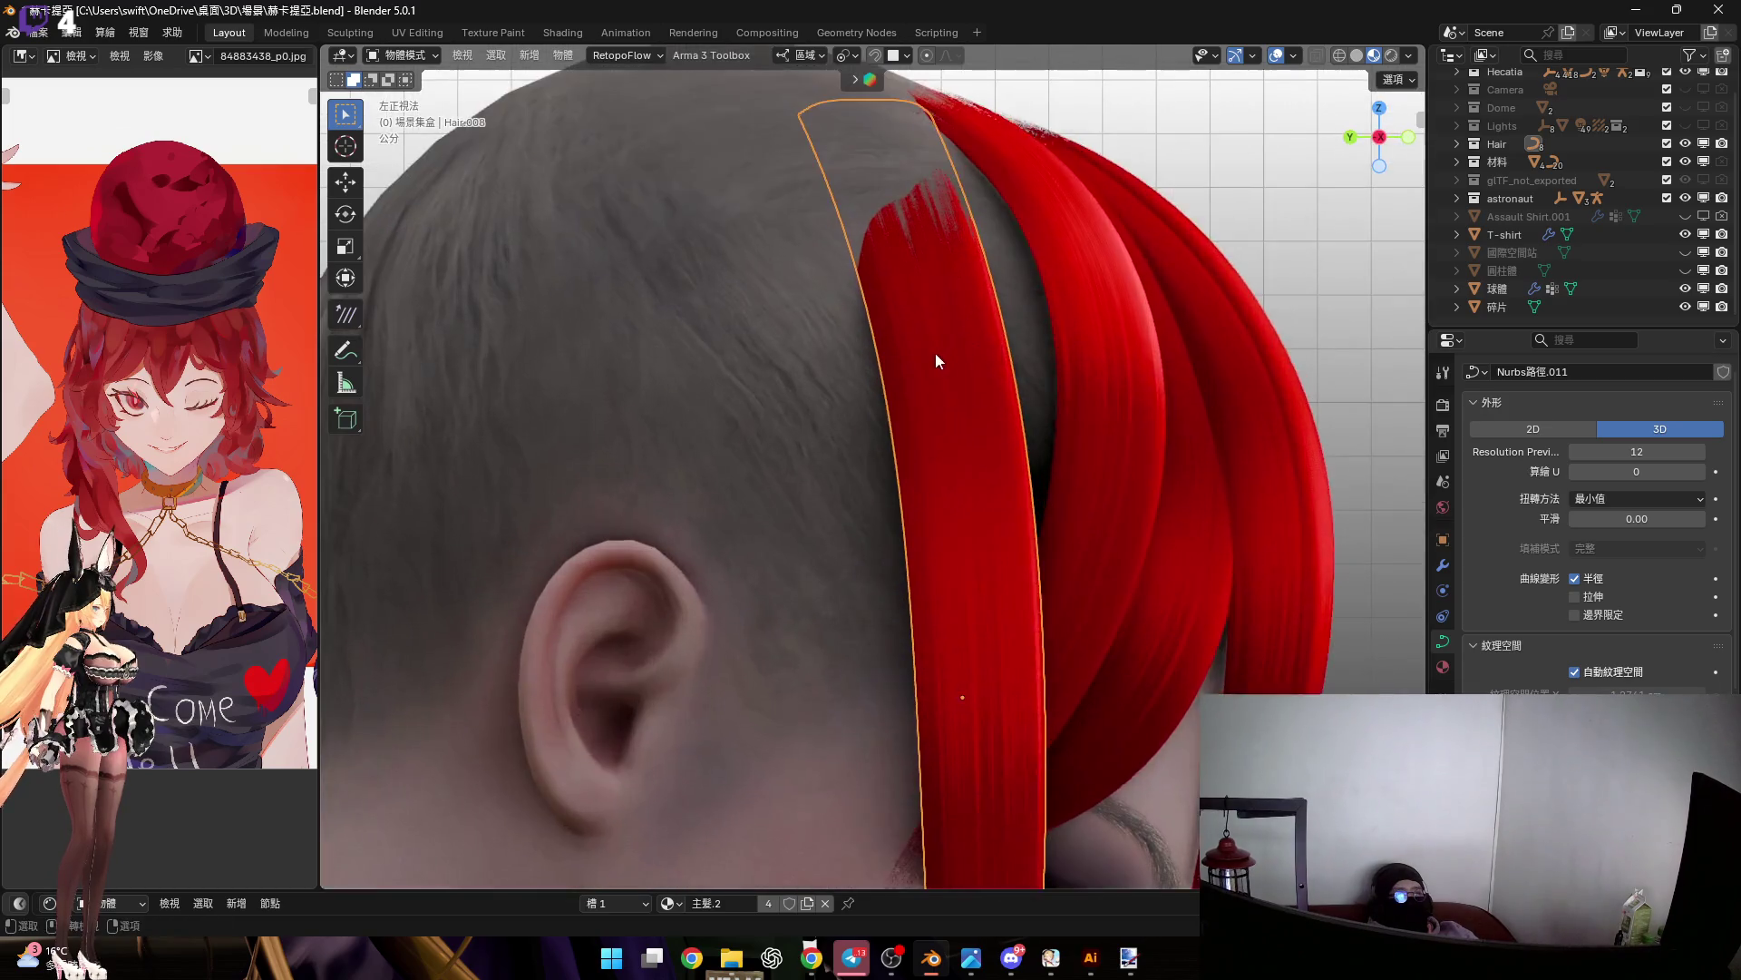
pyautogui.moveTo(1059, 355); pyautogui.dragTo(872, 420, button='middle')
pyautogui.scroll(-3, 1127, 394)
pyautogui.press('r')
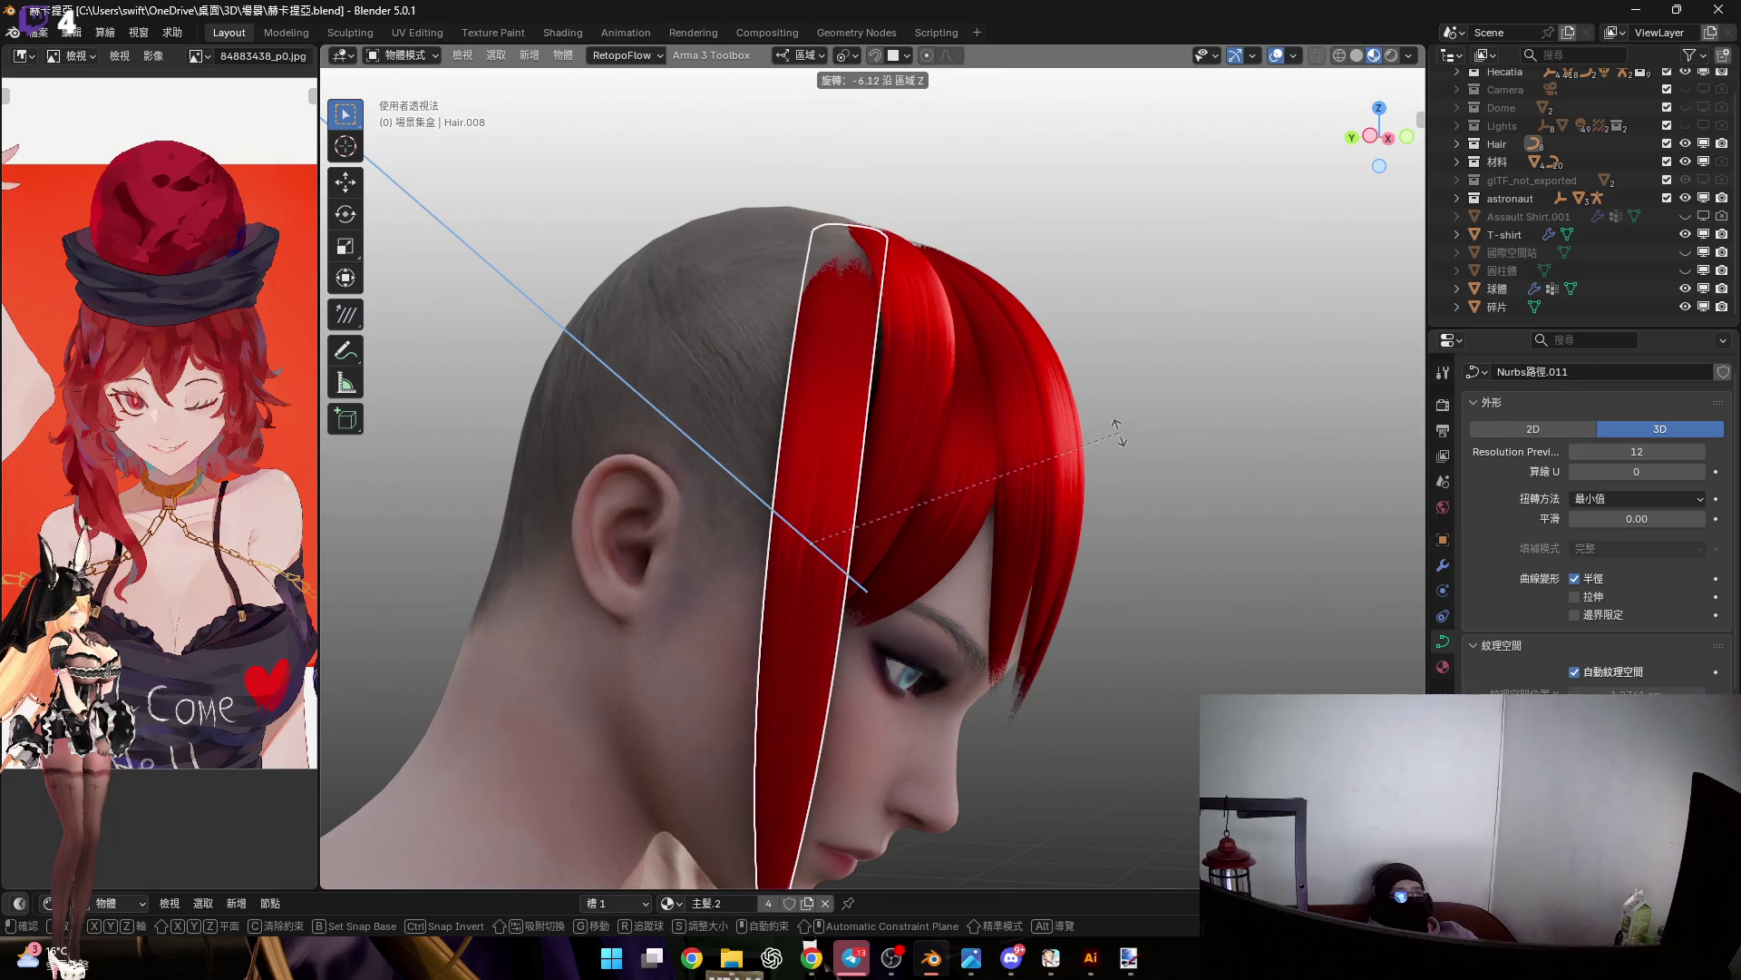
pyautogui.click(837, 383)
pyautogui.moveTo(836, 382)
pyautogui.mouseDown(button='middle')
pyautogui.moveTo(885, 406)
pyautogui.moveTo(858, 350)
pyautogui.moveTo(1172, 396)
pyautogui.moveTo(759, 357)
pyautogui.moveTo(831, 417)
pyautogui.moveTo(1077, 455)
pyautogui.mouseUp(button='middle')
# Shift the strip along local X and rotate it around local Y
pyautogui.press('g')
pyautogui.press('x')
pyautogui.press('x')
pyautogui.click(820, 372)
pyautogui.press('r')
pyautogui.press('y')
pyautogui.press('y')
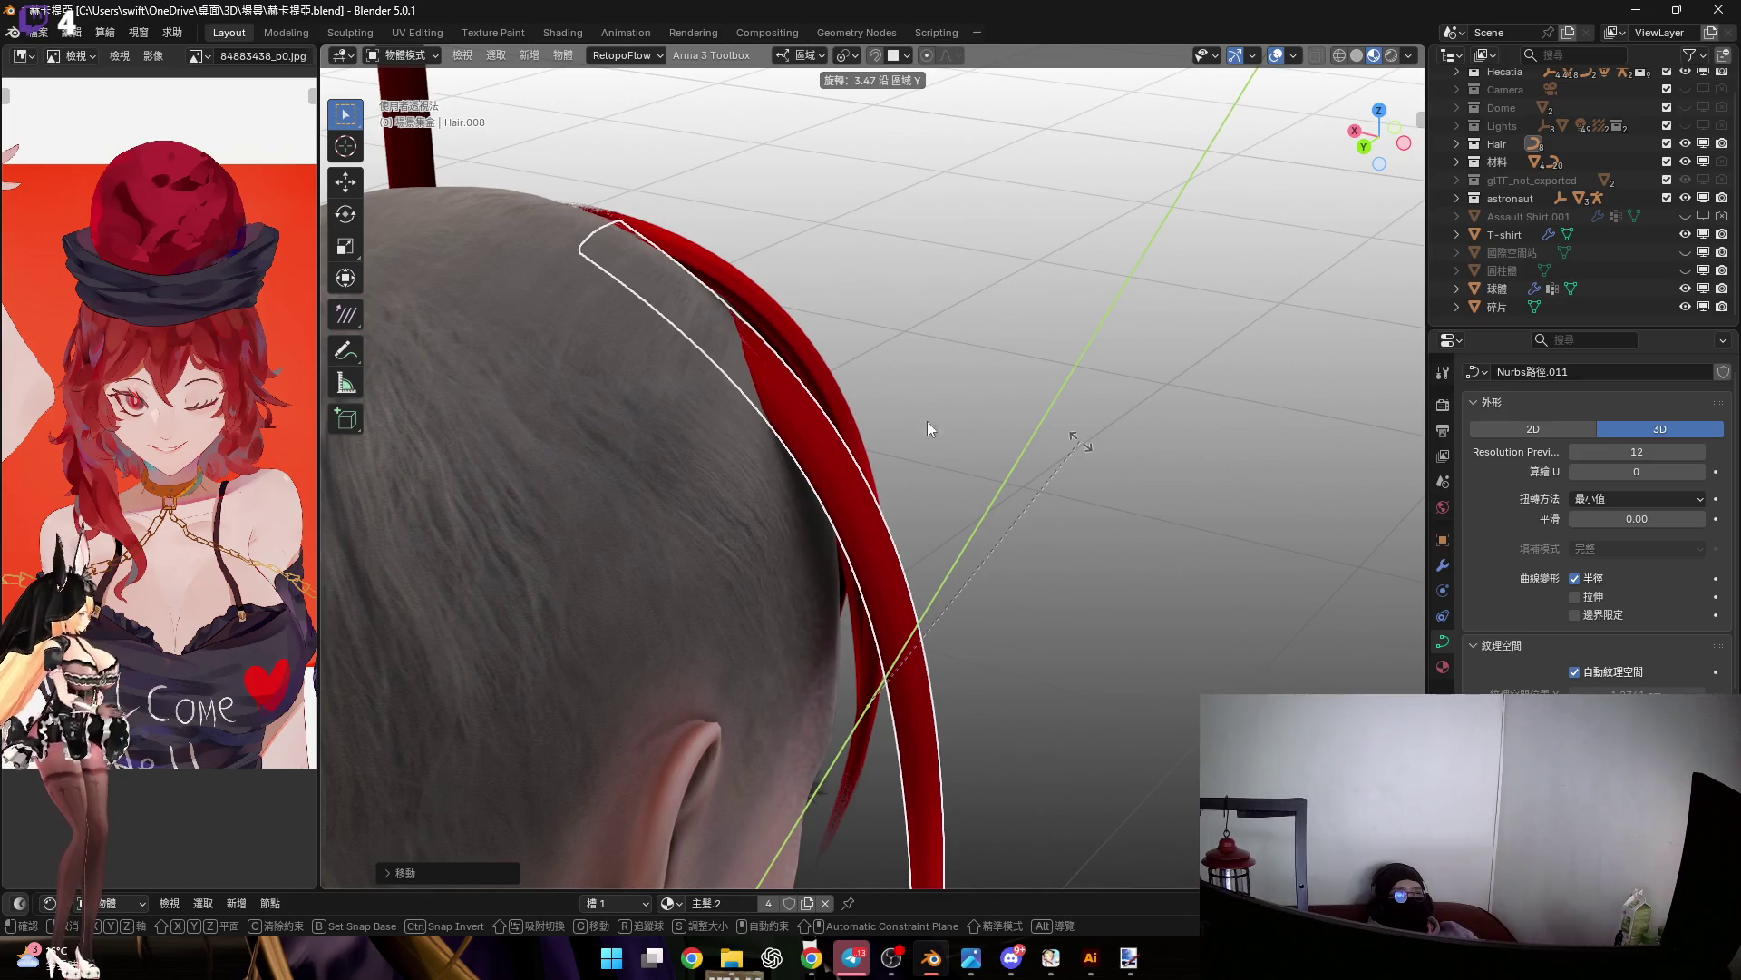
pyautogui.click(858, 443)
pyautogui.moveTo(858, 444)
pyautogui.mouseDown(button='middle')
pyautogui.moveTo(793, 452)
pyautogui.moveTo(838, 459)
pyautogui.mouseUp(button='middle')
# Nudge the strip further along X against the scalp and select a control point in Edit Mode
pyautogui.press('g')
pyautogui.press('x')
pyautogui.press('x')
pyautogui.click(759, 400)
pyautogui.press('Tab')
pyautogui.click(864, 485)
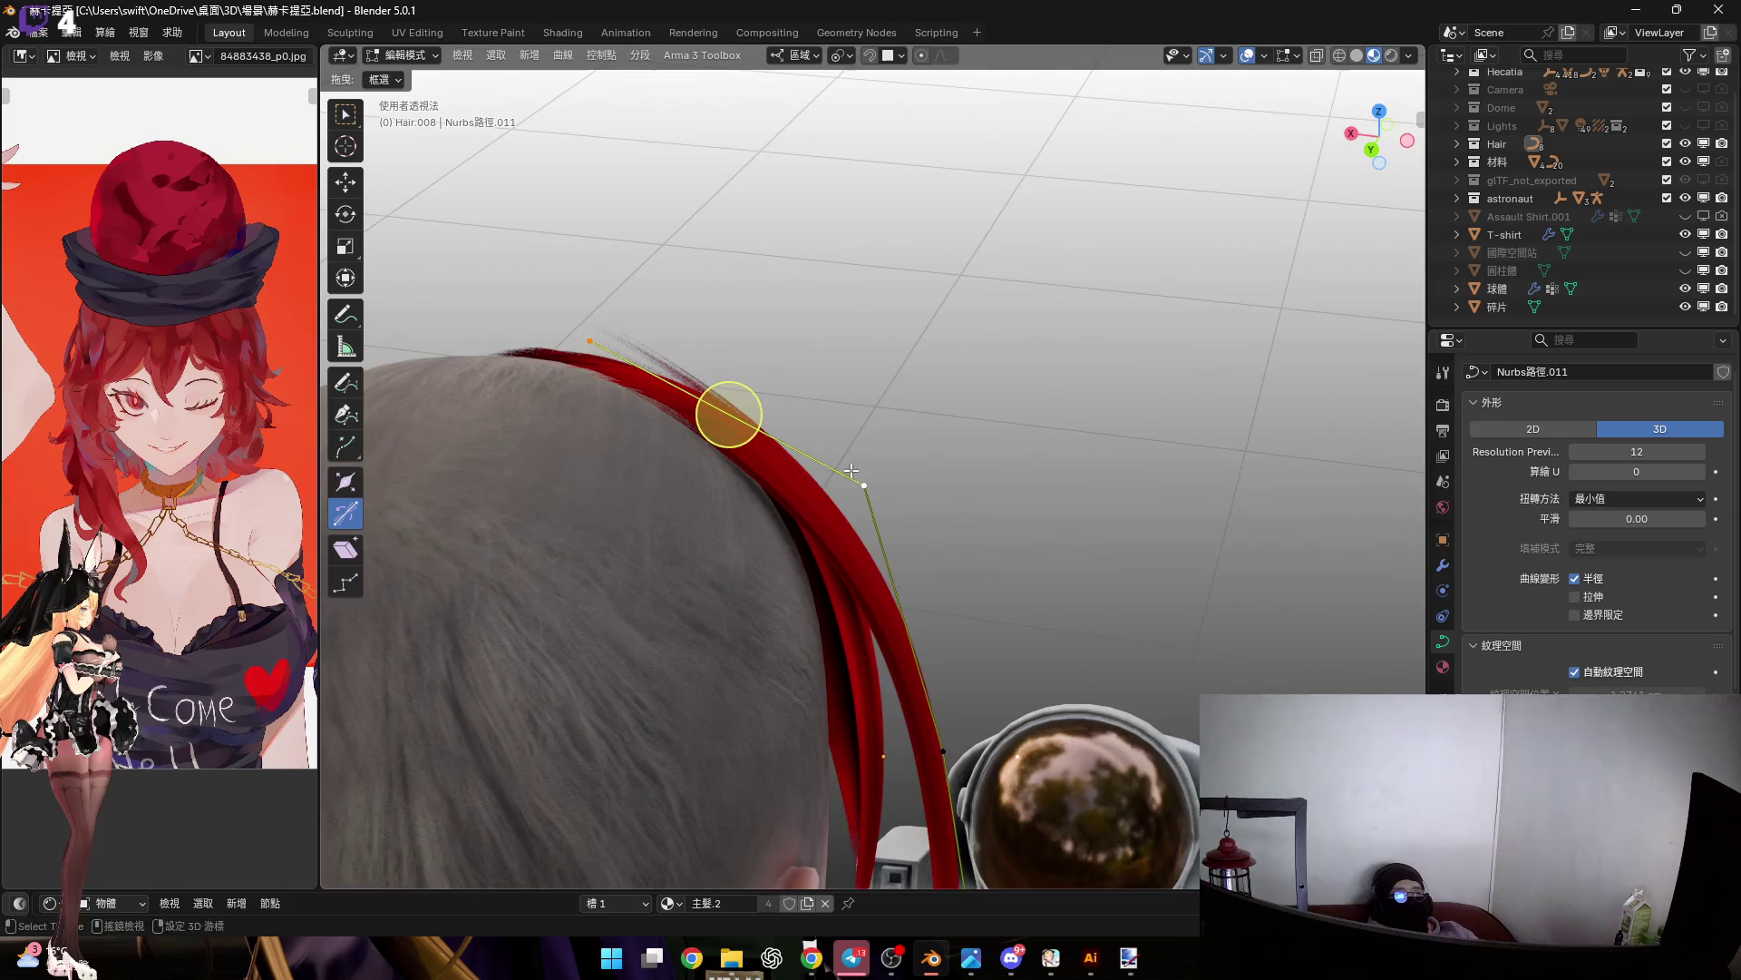
# Rotate the selected side-lock control points around the local Y axis
pyautogui.moveTo(728, 408); pyautogui.dragTo(825, 381, button='middle')
pyautogui.press('r')
pyautogui.press('y')
pyautogui.press('y')
pyautogui.click(1005, 441)
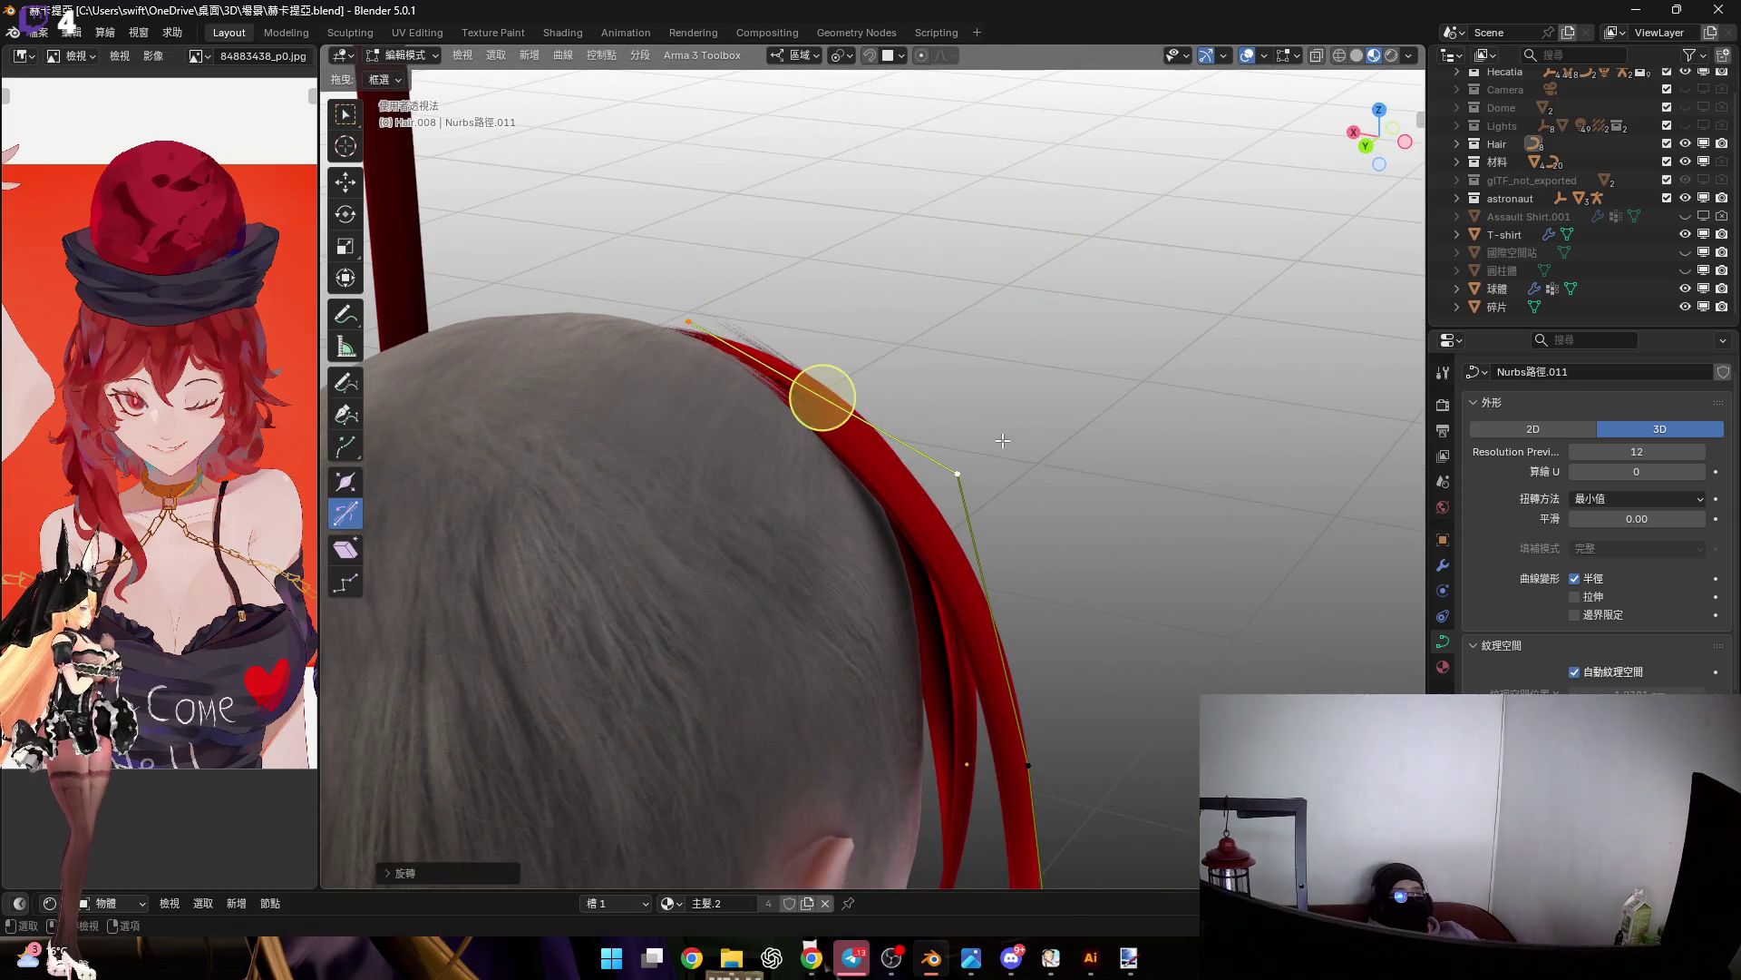
# Subdivide the side-lock curve to add a midpoint control point
pyautogui.moveTo(865, 437); pyautogui.dragTo(972, 351, button='middle')
pyautogui.rightClick(972, 351)
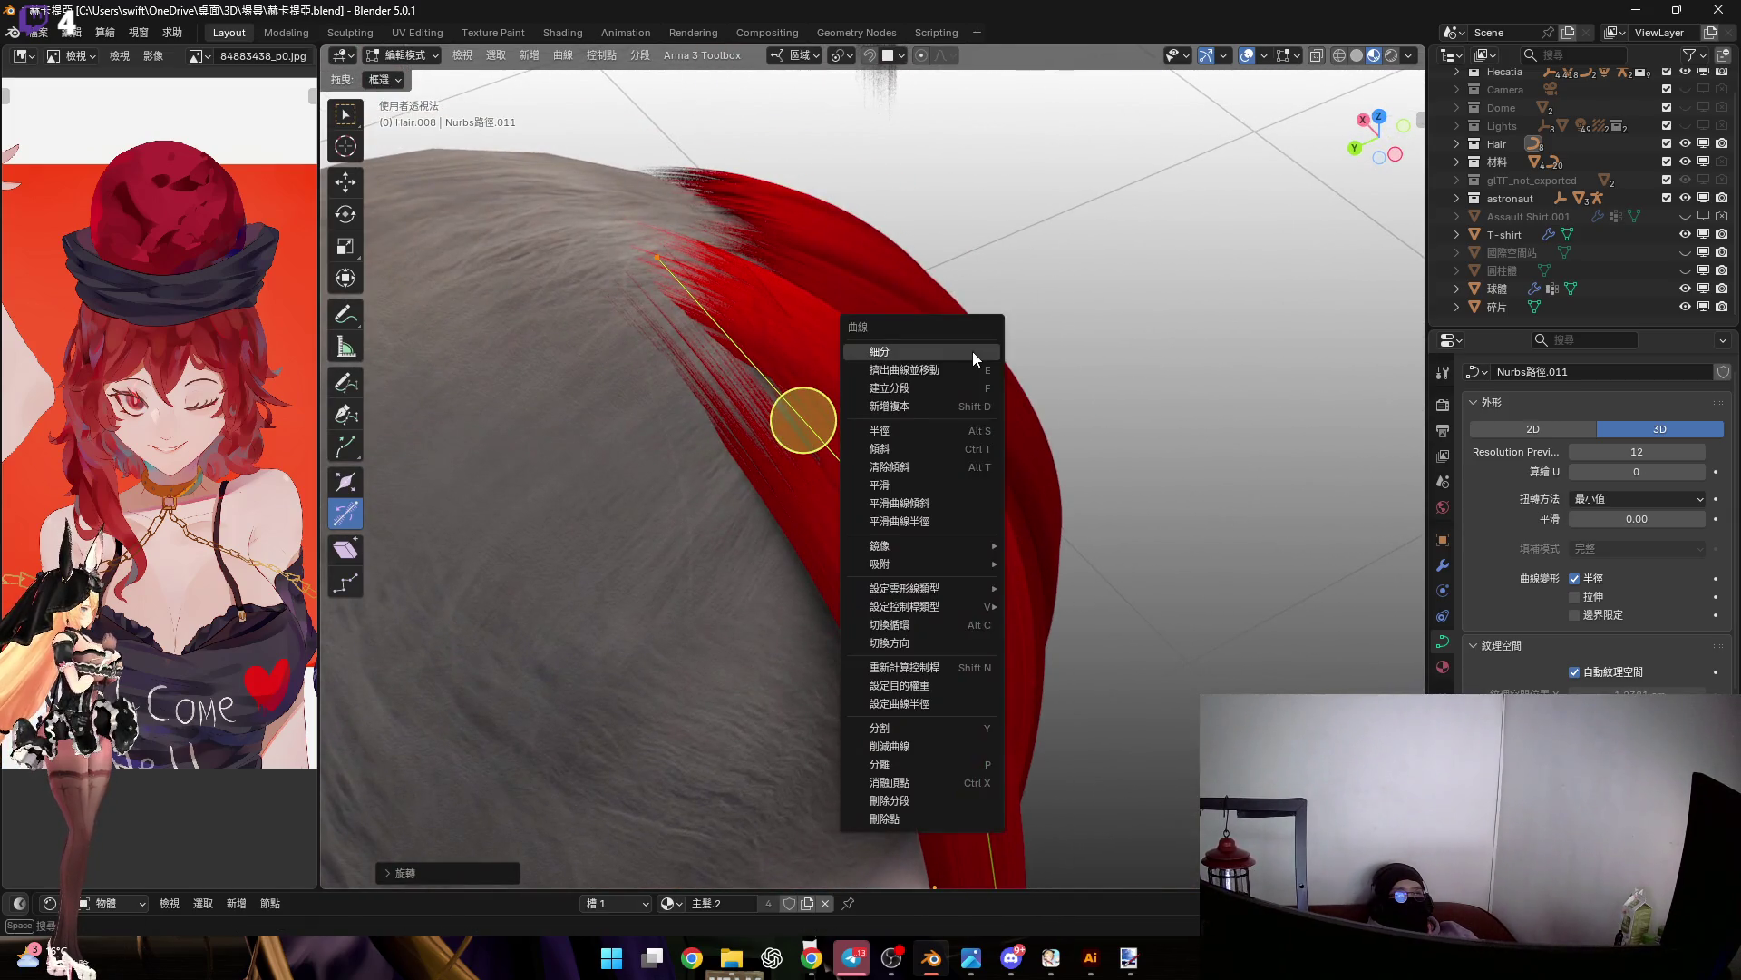
pyautogui.click(972, 350)
# Rotate the control points twice more around local Y to bend the strand over the scalp
pyautogui.moveTo(983, 443)
pyautogui.mouseDown(button='middle')
pyautogui.moveTo(975, 408)
pyautogui.moveTo(902, 439)
pyautogui.moveTo(945, 457)
pyautogui.moveTo(1205, 400)
pyautogui.mouseUp(button='middle')
pyautogui.press('r')
pyautogui.press('y')
pyautogui.press('y')
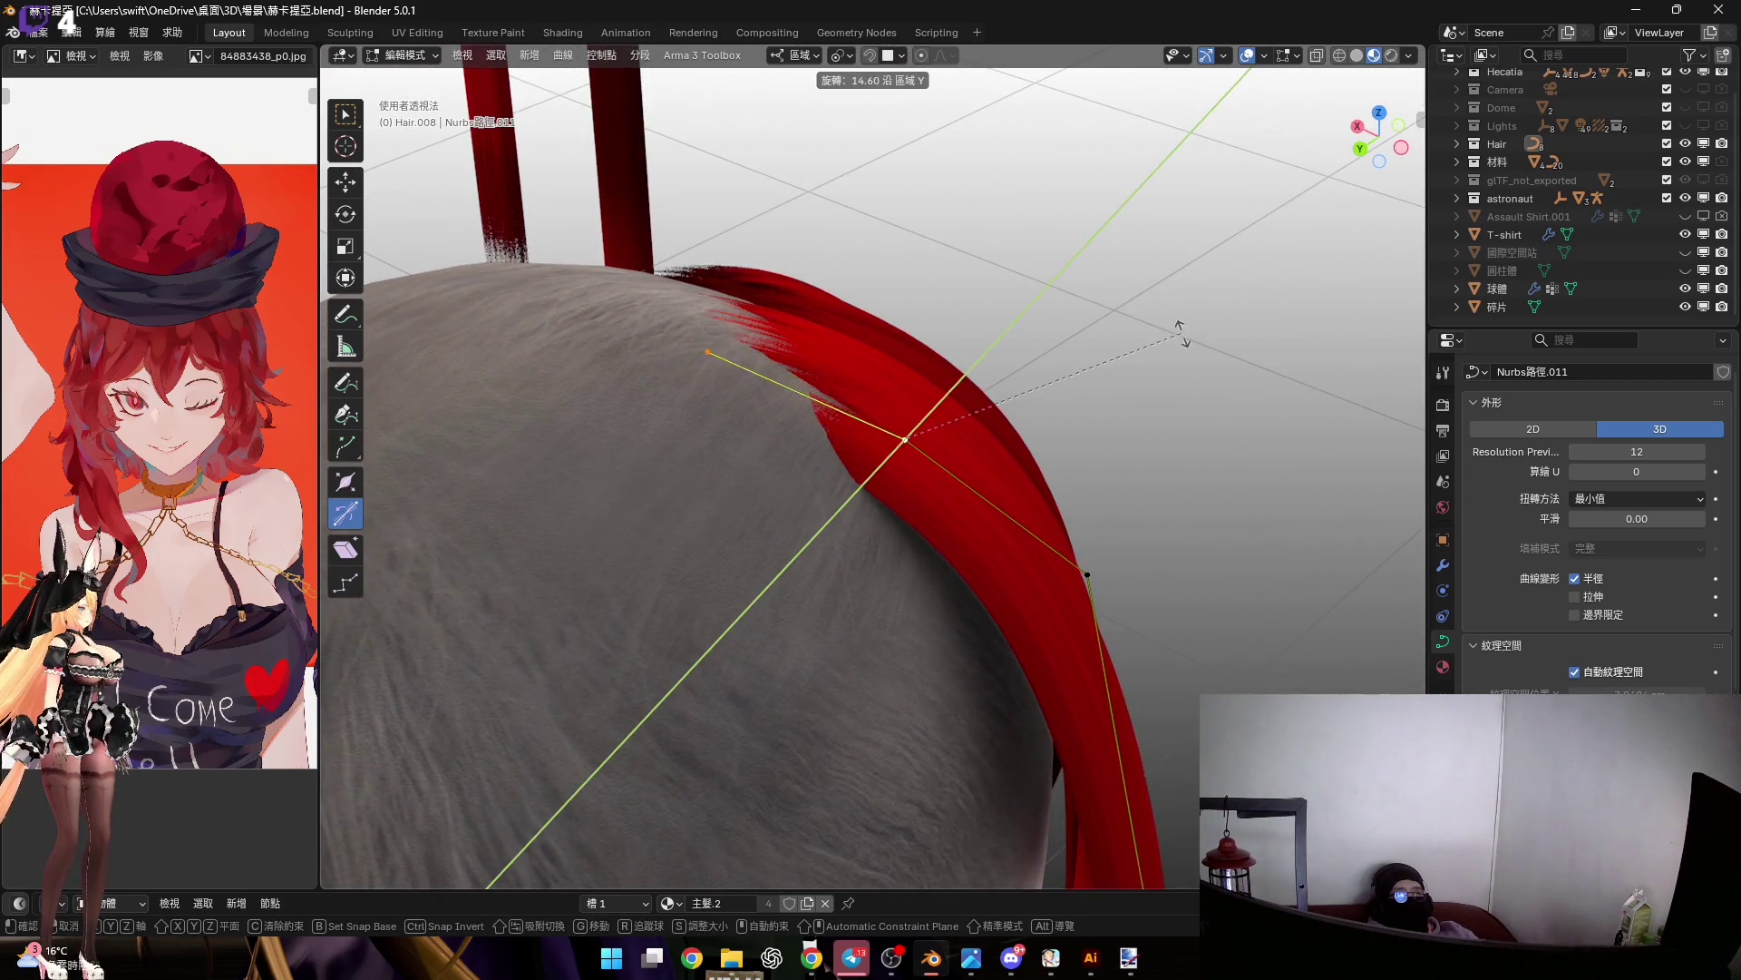
pyautogui.click(1202, 362)
pyautogui.moveTo(1202, 363)
pyautogui.mouseDown(button='middle')
pyautogui.moveTo(715, 240)
pyautogui.moveTo(774, 221)
pyautogui.moveTo(956, 350)
pyautogui.moveTo(861, 308)
pyautogui.mouseUp(button='middle')
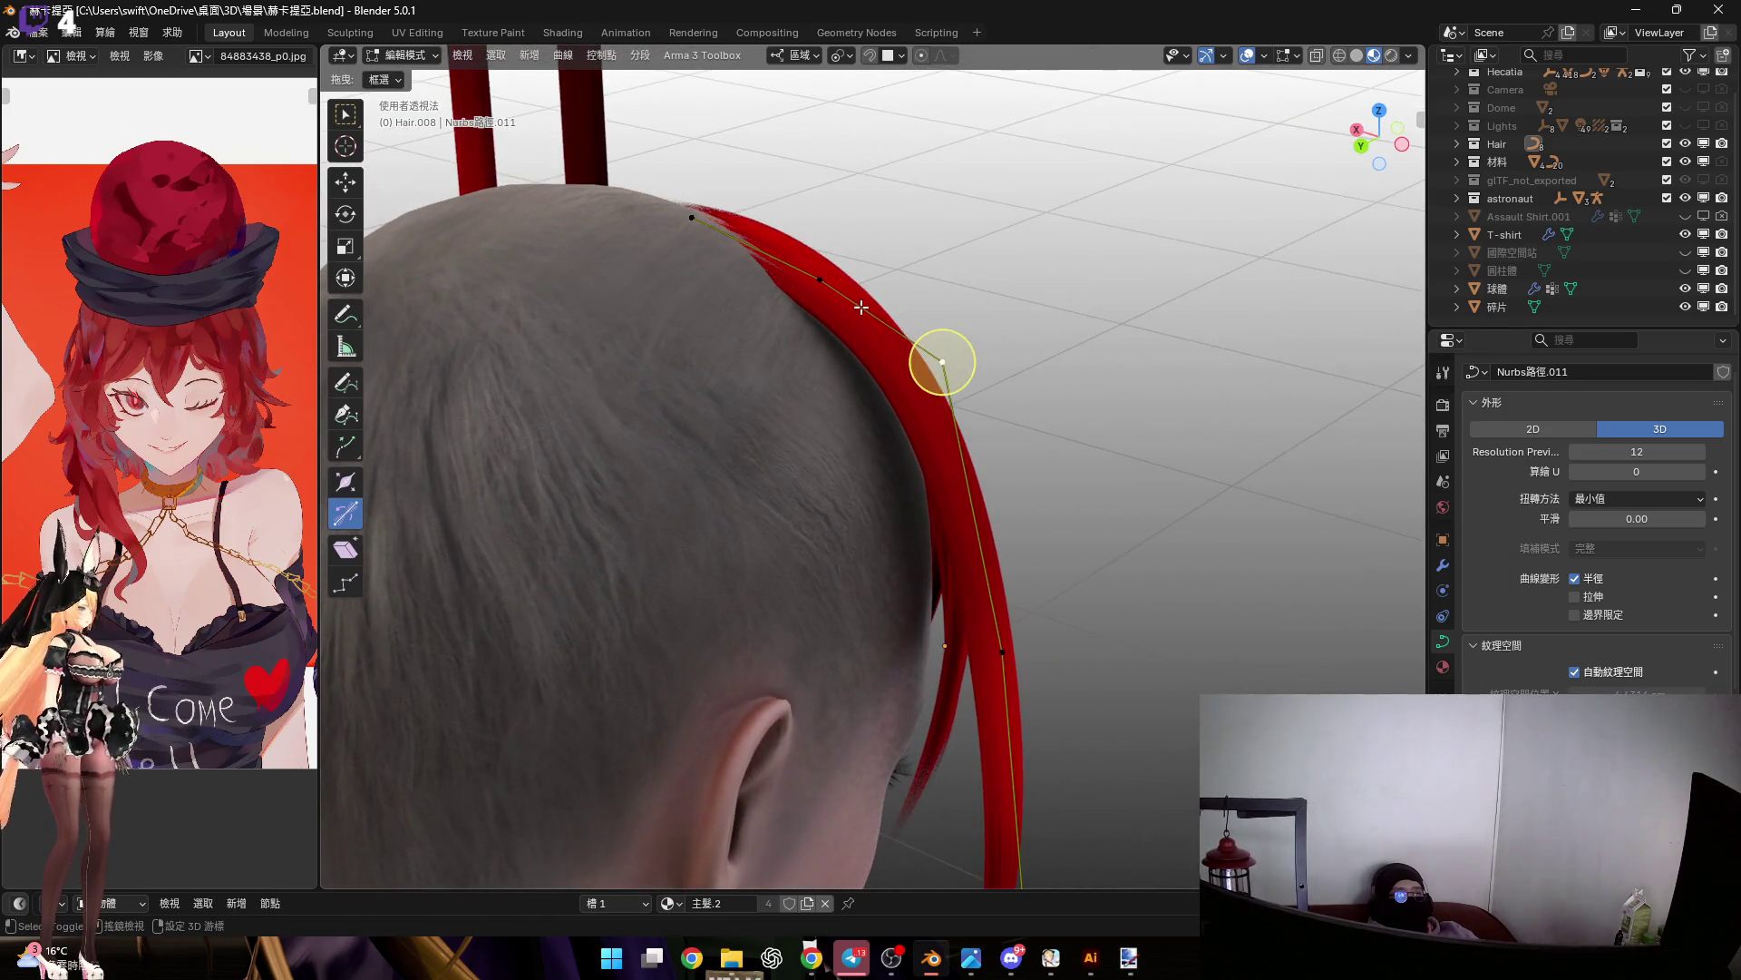
pyautogui.moveTo(923, 577); pyautogui.dragTo(923, 381, button='middle')
pyautogui.scroll(-2, 924, 285)
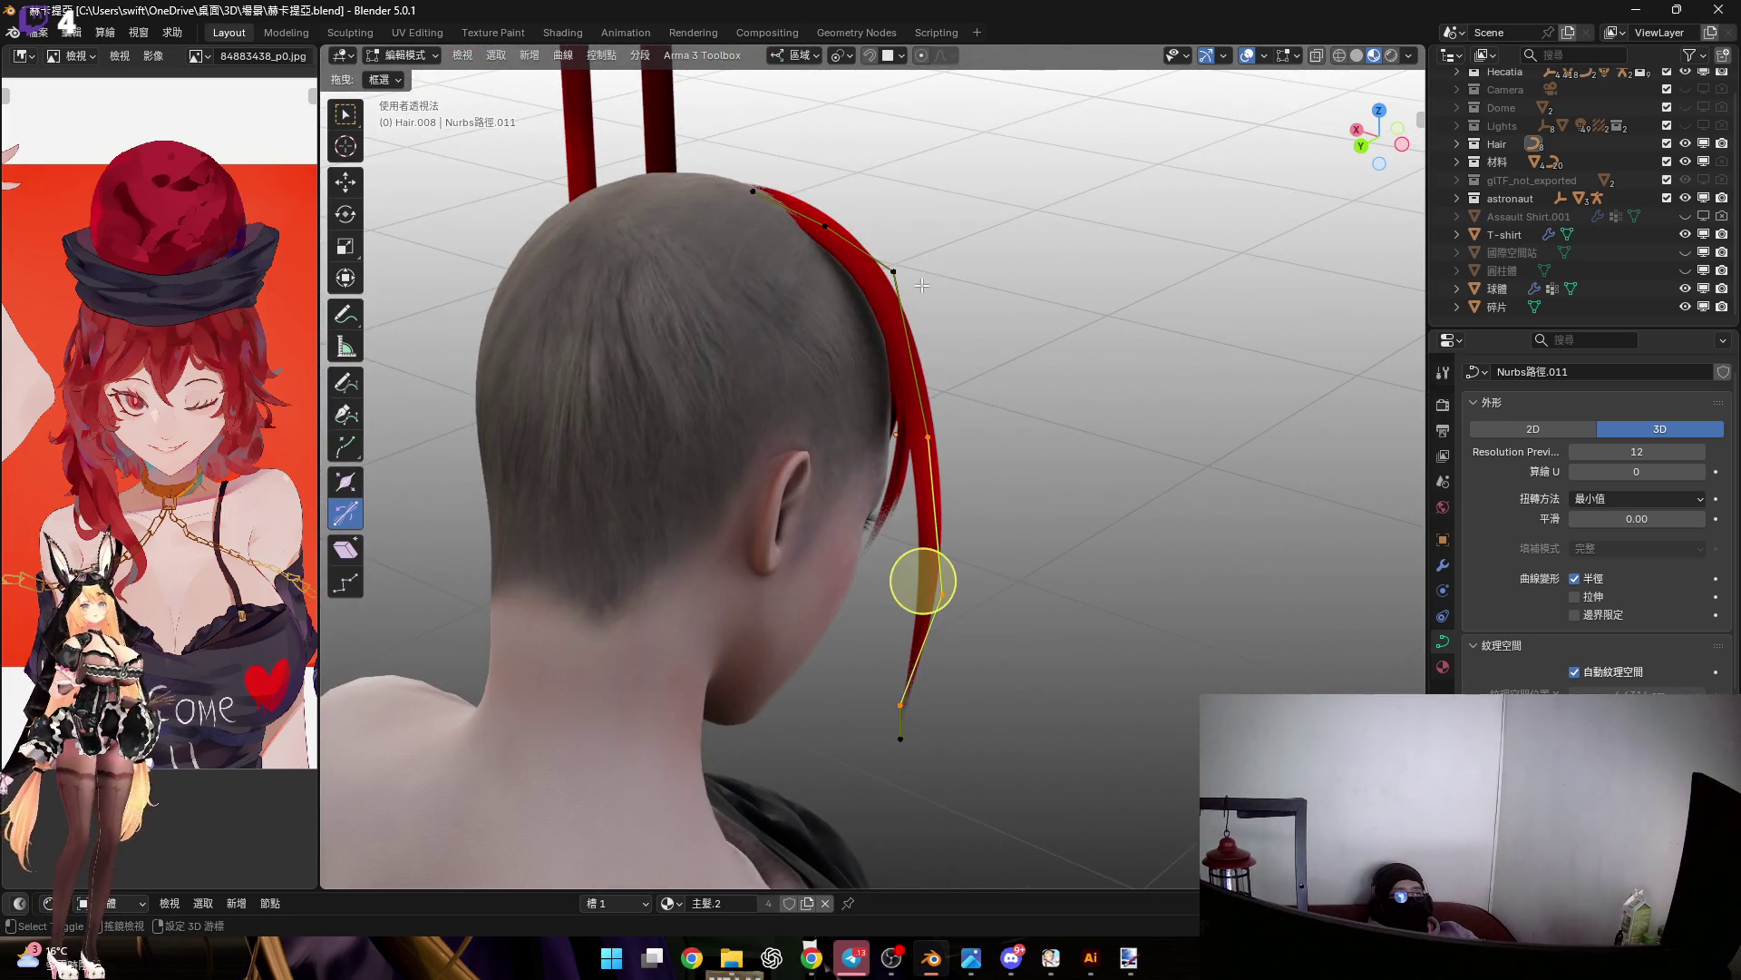
pyautogui.scroll(5, 853, 346)
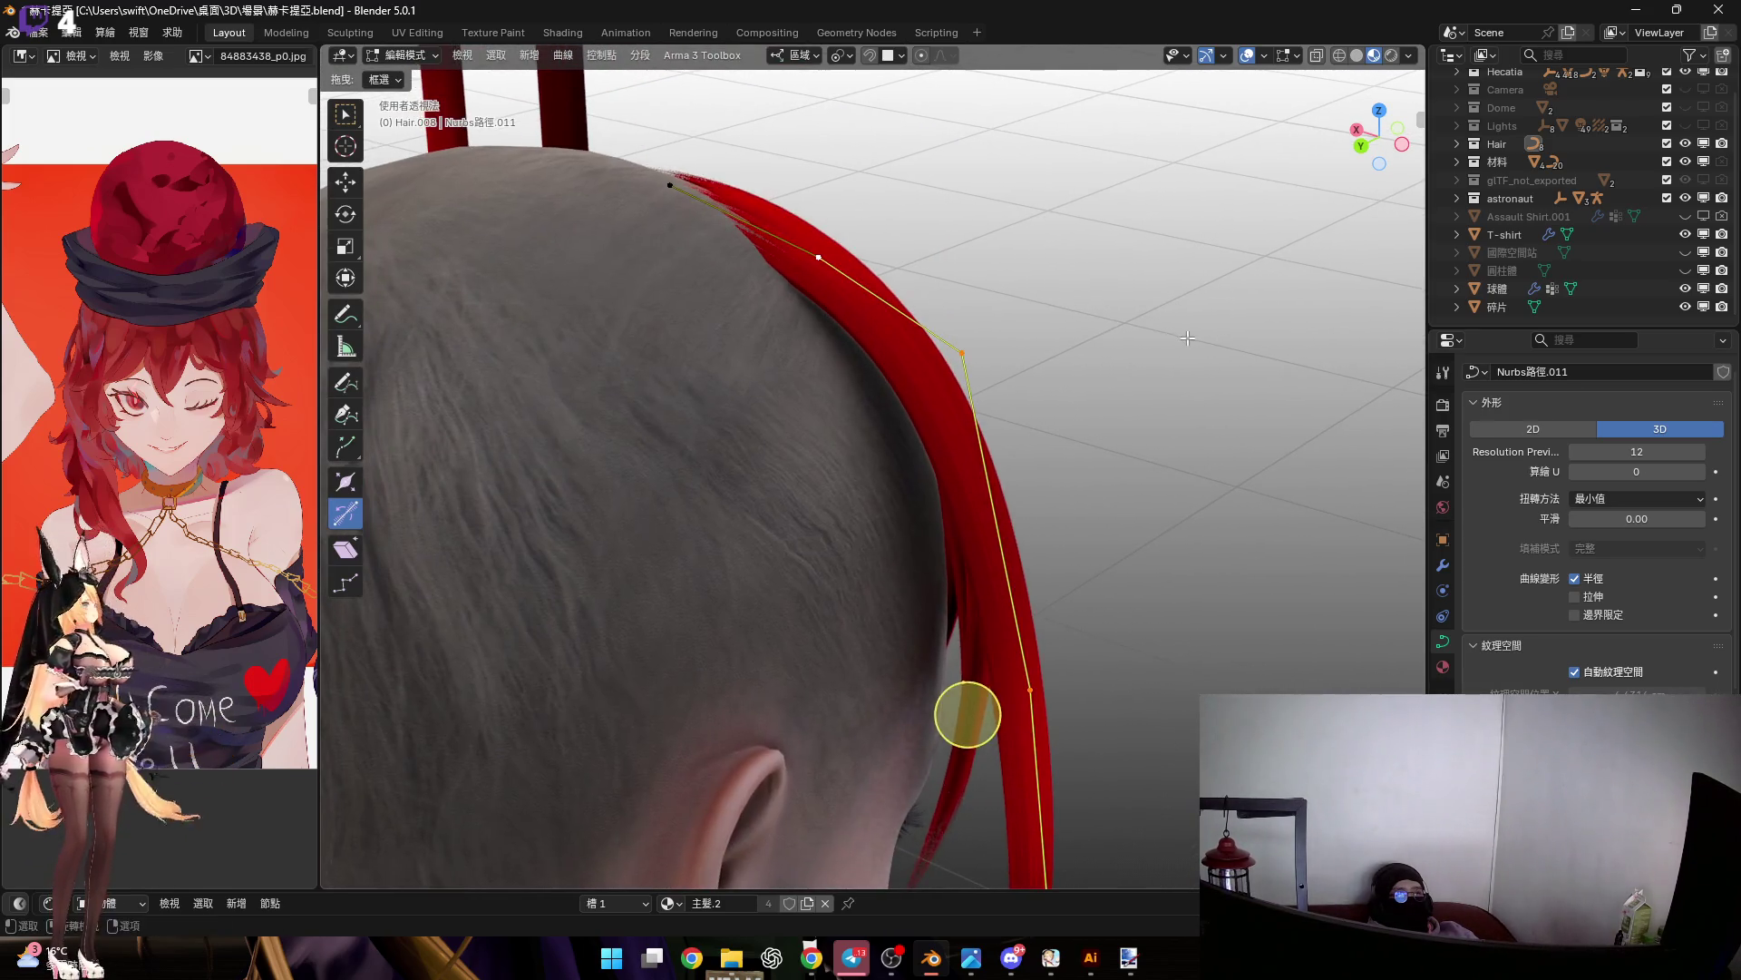
pyautogui.press('r')
pyautogui.press('y')
pyautogui.press('y')
pyautogui.click(894, 720)
# Move the selected points along Z so the strand sits against the head
pyautogui.moveTo(894, 720)
pyautogui.mouseDown(button='middle')
pyautogui.moveTo(913, 603)
pyautogui.moveTo(934, 632)
pyautogui.mouseUp(button='middle')
pyautogui.moveTo(957, 409)
pyautogui.mouseDown(button='middle')
pyautogui.moveTo(910, 362)
pyautogui.moveTo(1018, 575)
pyautogui.moveTo(1014, 509)
pyautogui.mouseUp(button='middle')
pyautogui.moveTo(954, 440)
pyautogui.mouseDown(button='middle')
pyautogui.moveTo(785, 420)
pyautogui.moveTo(890, 431)
pyautogui.moveTo(871, 447)
pyautogui.moveTo(1070, 363)
pyautogui.moveTo(1391, 179)
pyautogui.mouseUp(button='middle')
pyautogui.press('g')
pyautogui.press('z')
pyautogui.press('z')
pyautogui.click(906, 463)
# In the left side view, move the curve point along the Y axis
pyautogui.click(1377, 142)
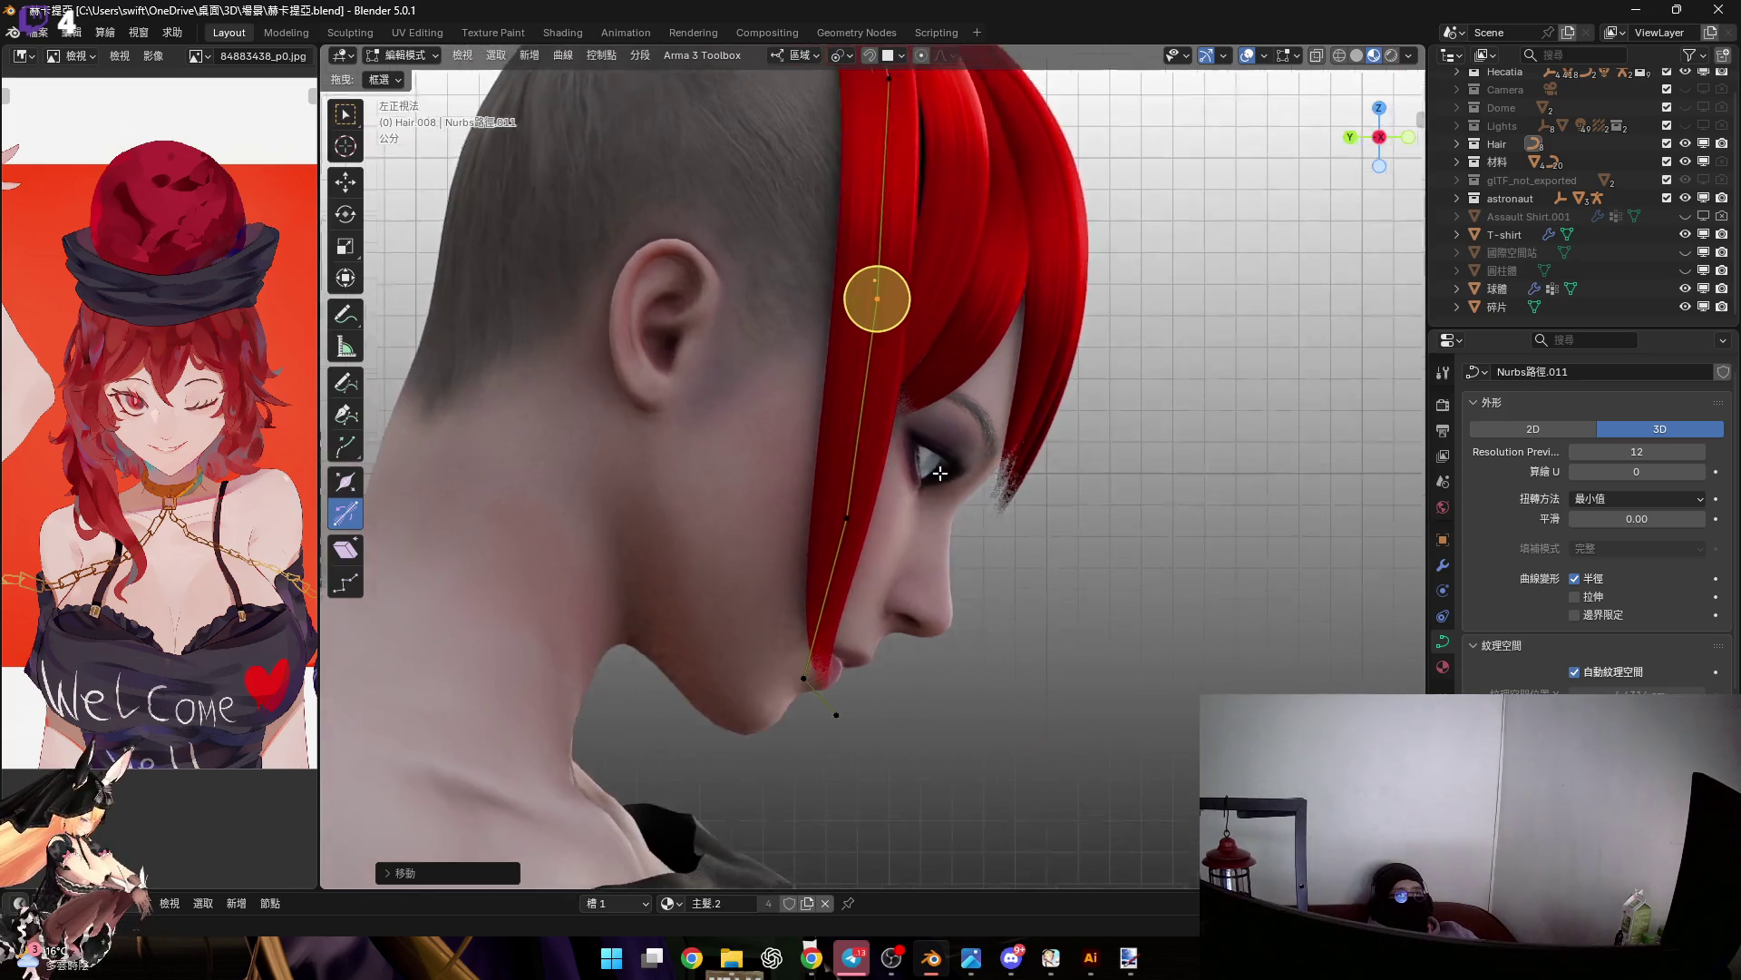
pyautogui.scroll(4, 921, 575)
pyautogui.scroll(1, 921, 575)
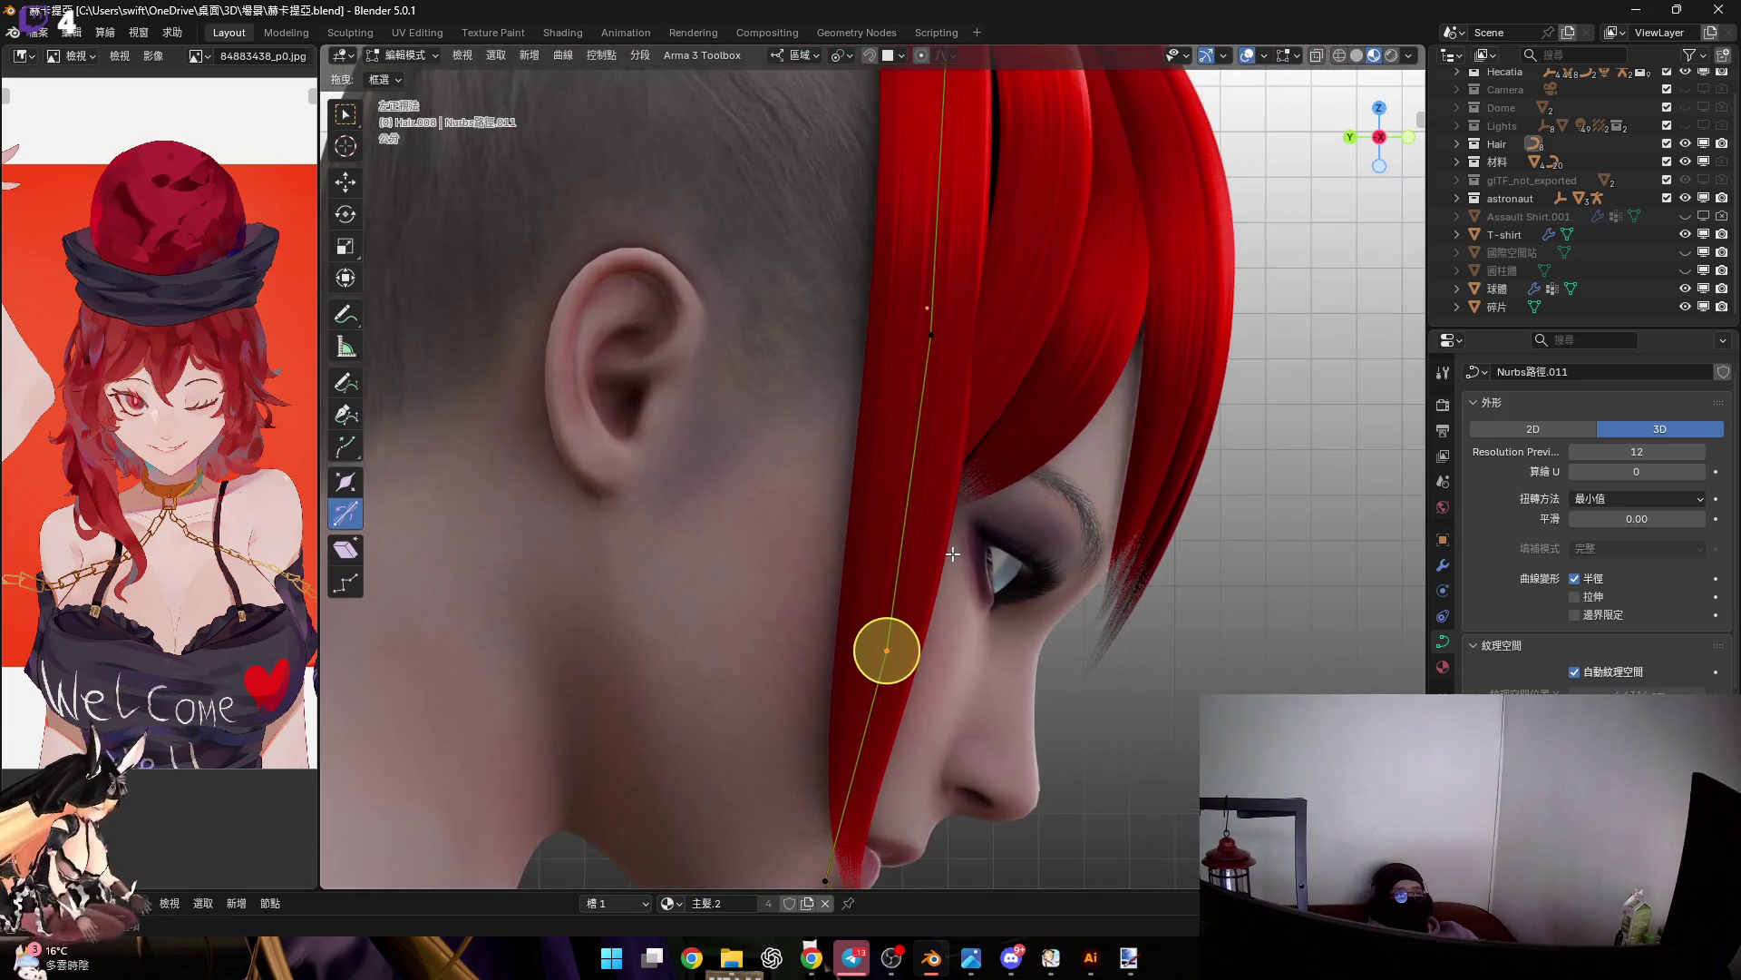
pyautogui.press('g')
pyautogui.press('y')
pyautogui.click(830, 549)
# In front view, rotate the selected control points to angle the strand
pyautogui.moveTo(830, 549)
pyautogui.mouseDown(button='middle')
pyautogui.moveTo(742, 614)
pyautogui.moveTo(810, 623)
pyautogui.moveTo(785, 561)
pyautogui.mouseUp(button='middle')
pyautogui.click(1380, 136)
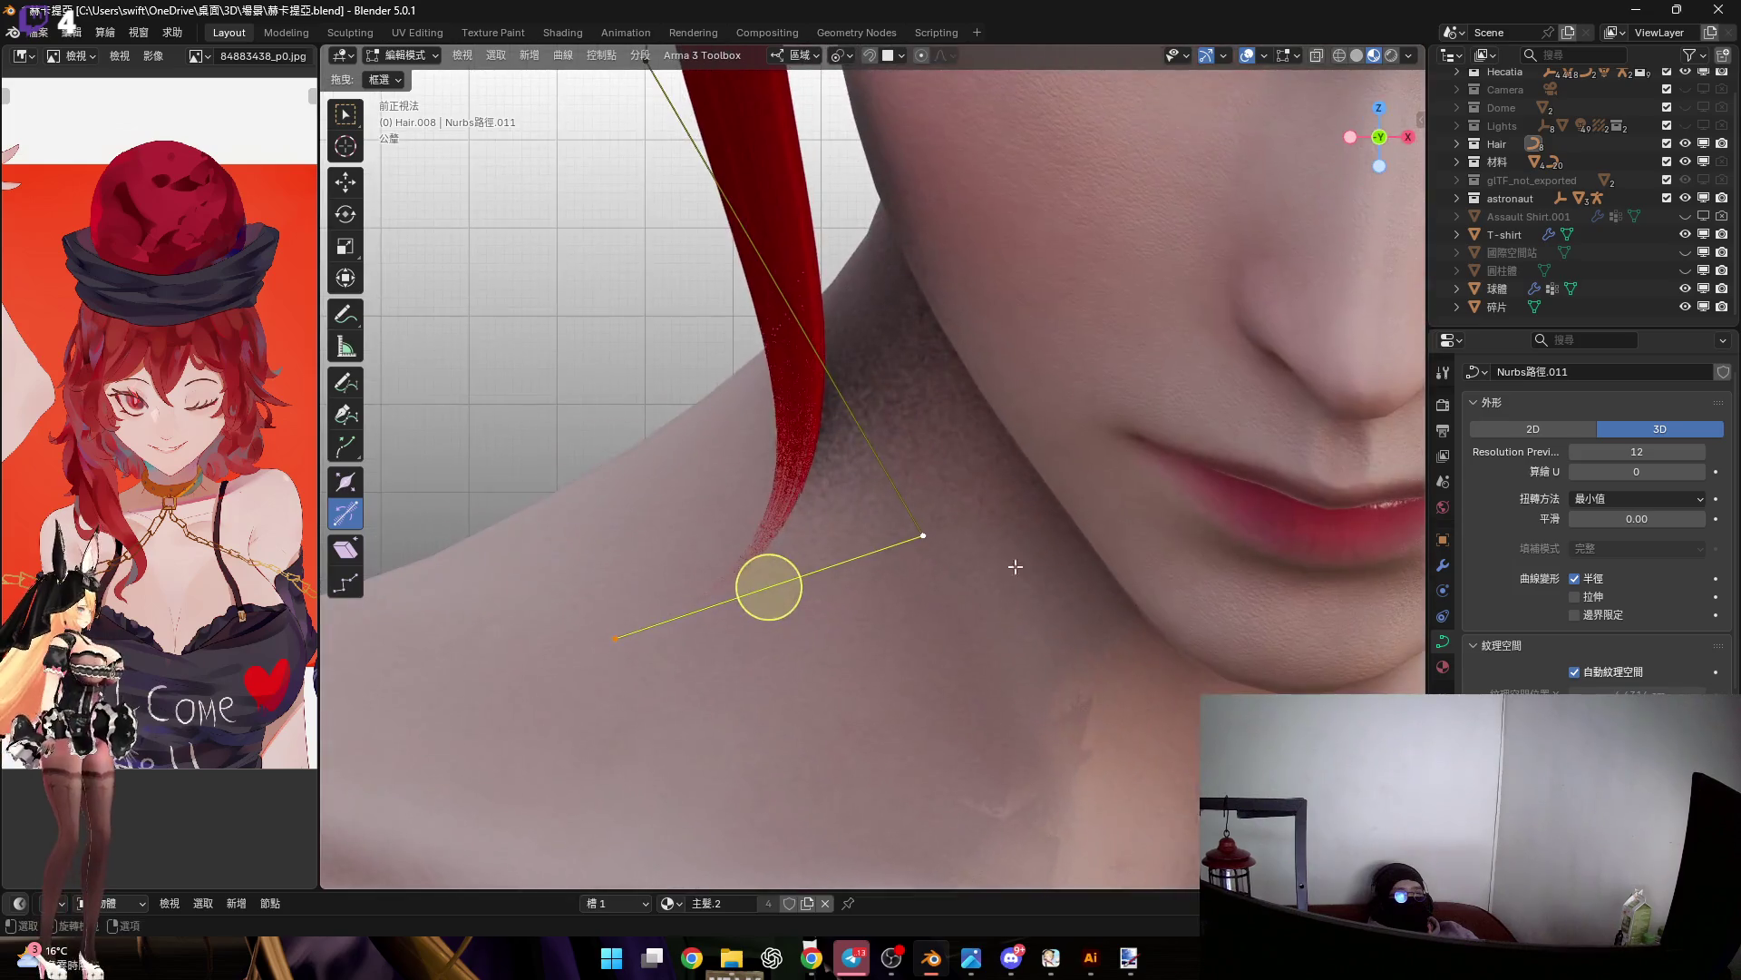
pyautogui.press('r')
pyautogui.click(1092, 522)
# Box-select control points on the strand and adjust its twist near the ear
pyautogui.moveTo(1079, 489); pyautogui.dragTo(1043, 616, button='middle')
pyautogui.moveTo(710, 309); pyautogui.dragTo(955, 523)
pyautogui.moveTo(955, 523)
pyautogui.mouseDown(button='middle')
pyautogui.moveTo(1065, 566)
pyautogui.moveTo(971, 499)
pyautogui.mouseUp(button='middle')
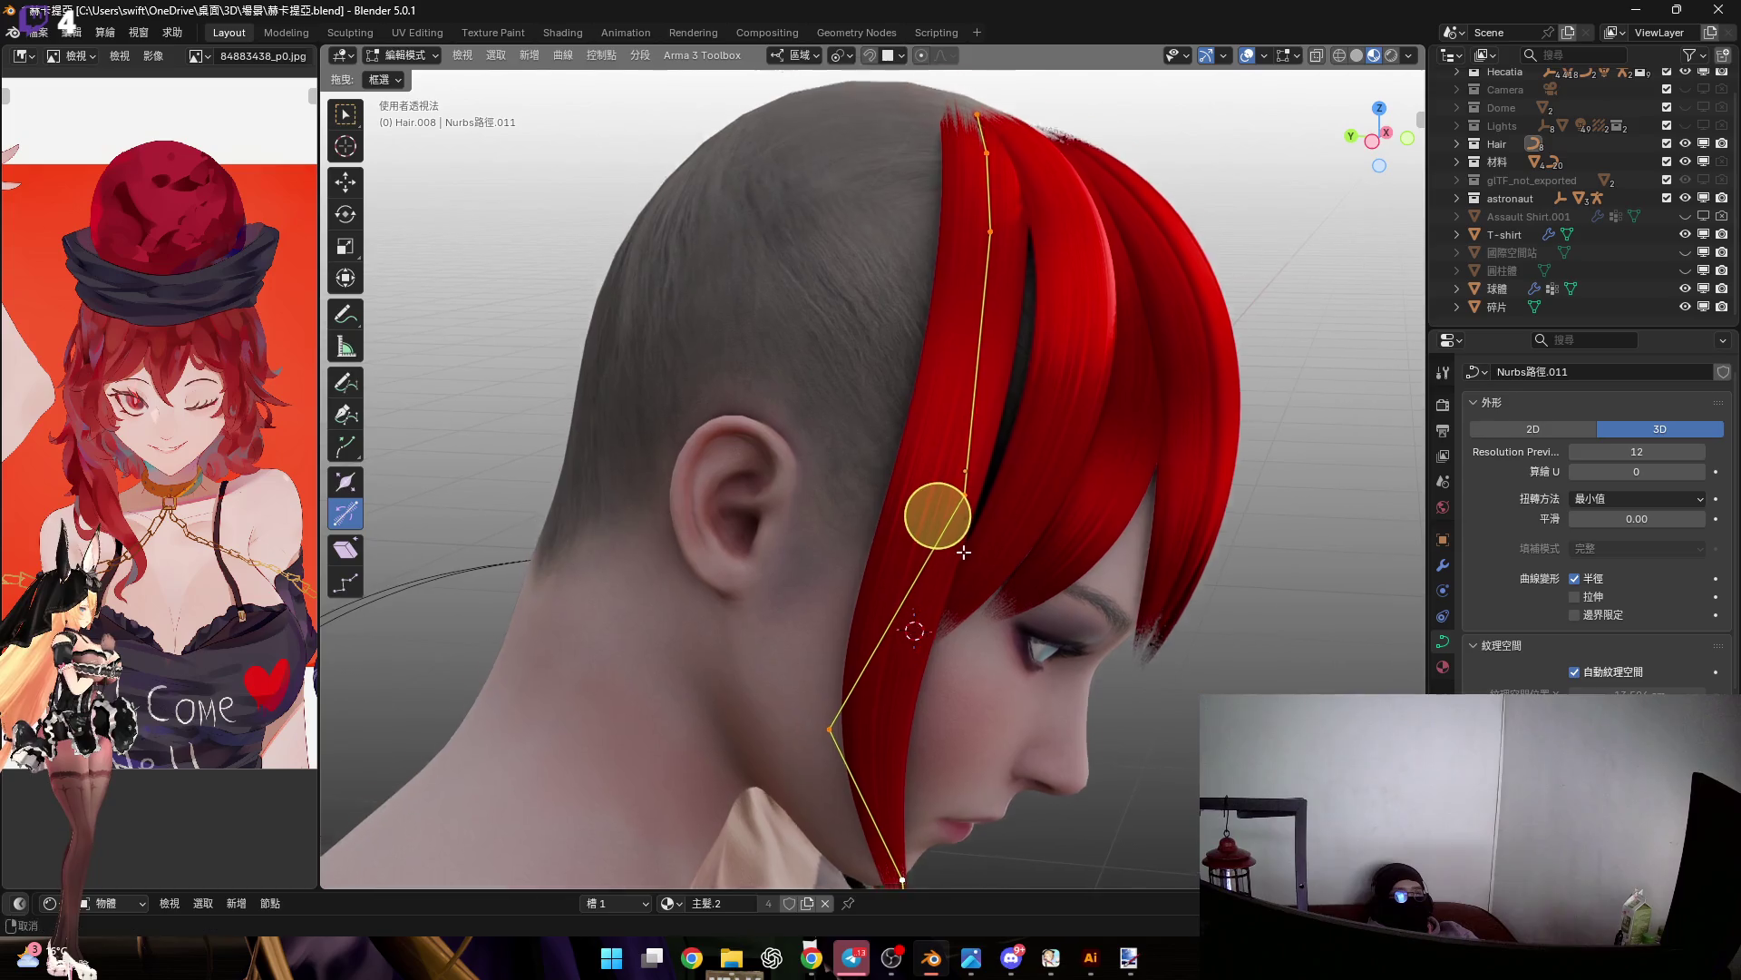
pyautogui.scroll(5, 989, 581)
pyautogui.click(998, 634)
# Scale the points' radius with Alt+S twice to adjust the strand thickness
pyautogui.moveTo(998, 634)
pyautogui.mouseDown(button='middle')
pyautogui.moveTo(965, 507)
pyautogui.moveTo(987, 463)
pyautogui.mouseUp(button='middle')
pyautogui.scroll(4, 974, 539)
pyautogui.scroll(-4, 965, 507)
pyautogui.hotkey('alt', 's')
pyautogui.click(1094, 544)
pyautogui.moveTo(1095, 544)
pyautogui.mouseDown(button='middle')
pyautogui.moveTo(995, 438)
pyautogui.moveTo(1005, 458)
pyautogui.moveTo(984, 447)
pyautogui.moveTo(1018, 420)
pyautogui.moveTo(975, 426)
pyautogui.mouseUp(button='middle')
pyautogui.scroll(3, 995, 438)
pyautogui.hotkey('alt', 's')
pyautogui.click(1015, 470)
# Tilt the strand at the point with Ctrl+T and select the control point near the jaw
pyautogui.scroll(-2, 983, 447)
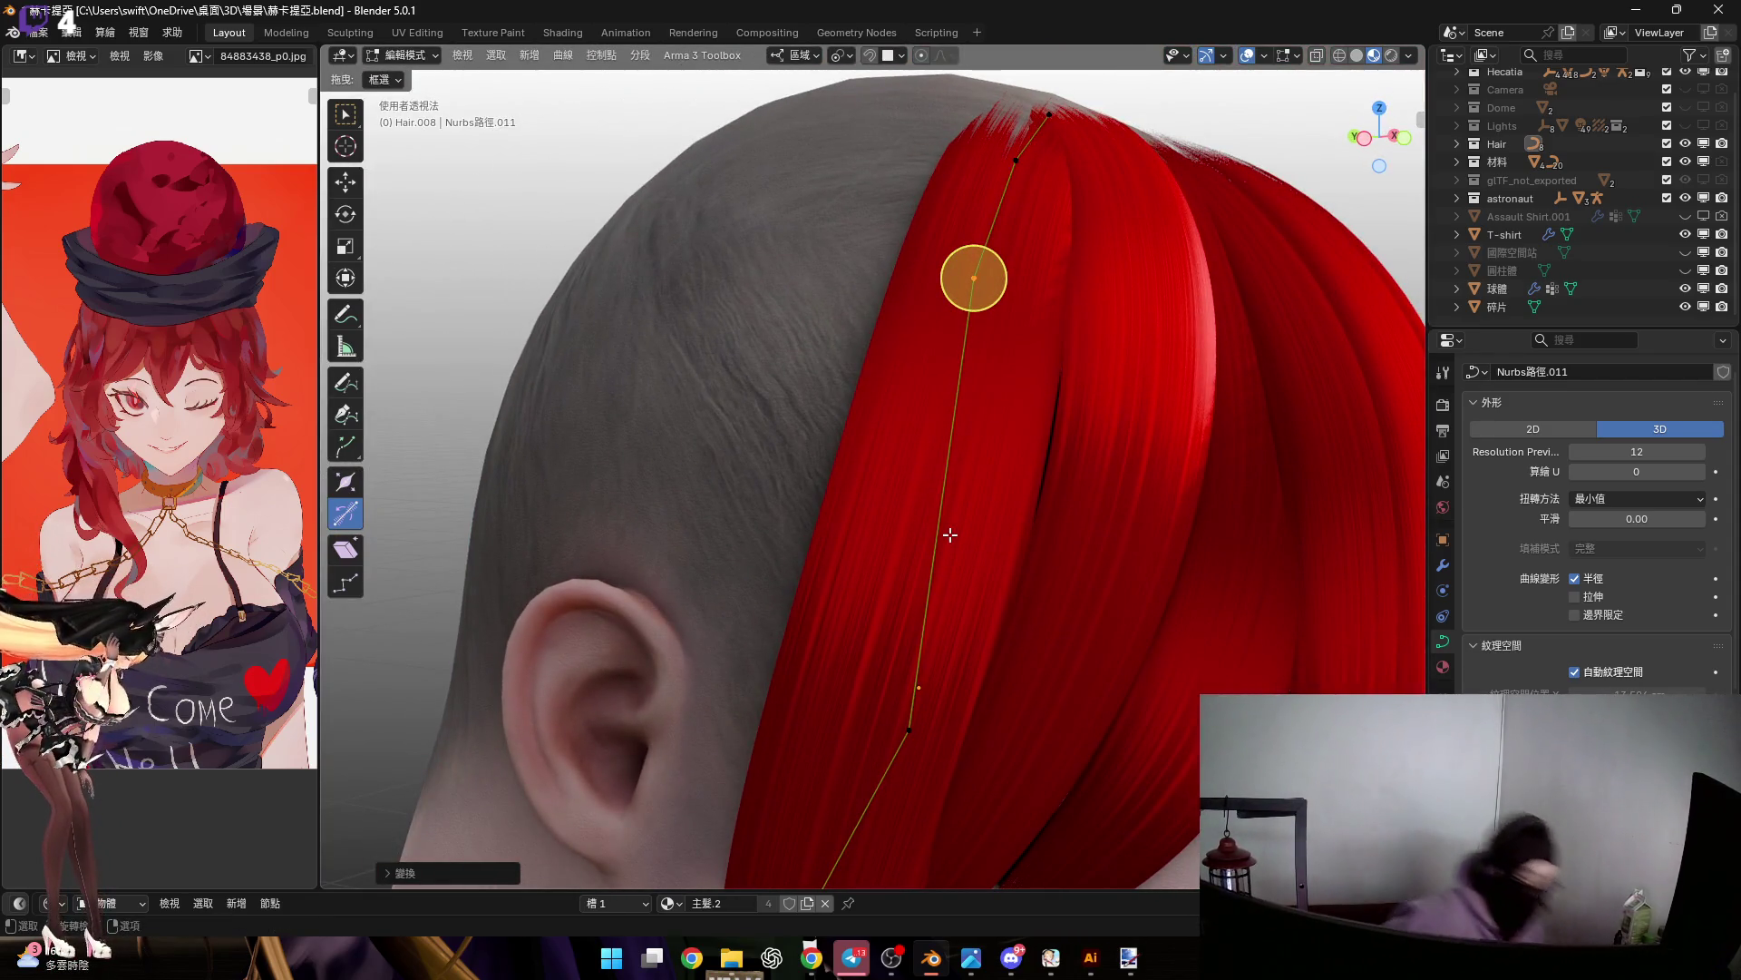
pyautogui.scroll(-3, 964, 553)
pyautogui.moveTo(965, 552)
pyautogui.mouseDown(button='middle')
pyautogui.moveTo(997, 508)
pyautogui.moveTo(1177, 493)
pyautogui.moveTo(1050, 496)
pyautogui.moveTo(996, 546)
pyautogui.moveTo(905, 555)
pyautogui.moveTo(992, 416)
pyautogui.moveTo(875, 543)
pyautogui.mouseUp(button='middle')
pyautogui.scroll(2, 984, 550)
pyautogui.hotkey('ctrl', 't')
pyautogui.click(982, 541)
pyautogui.click(932, 552)
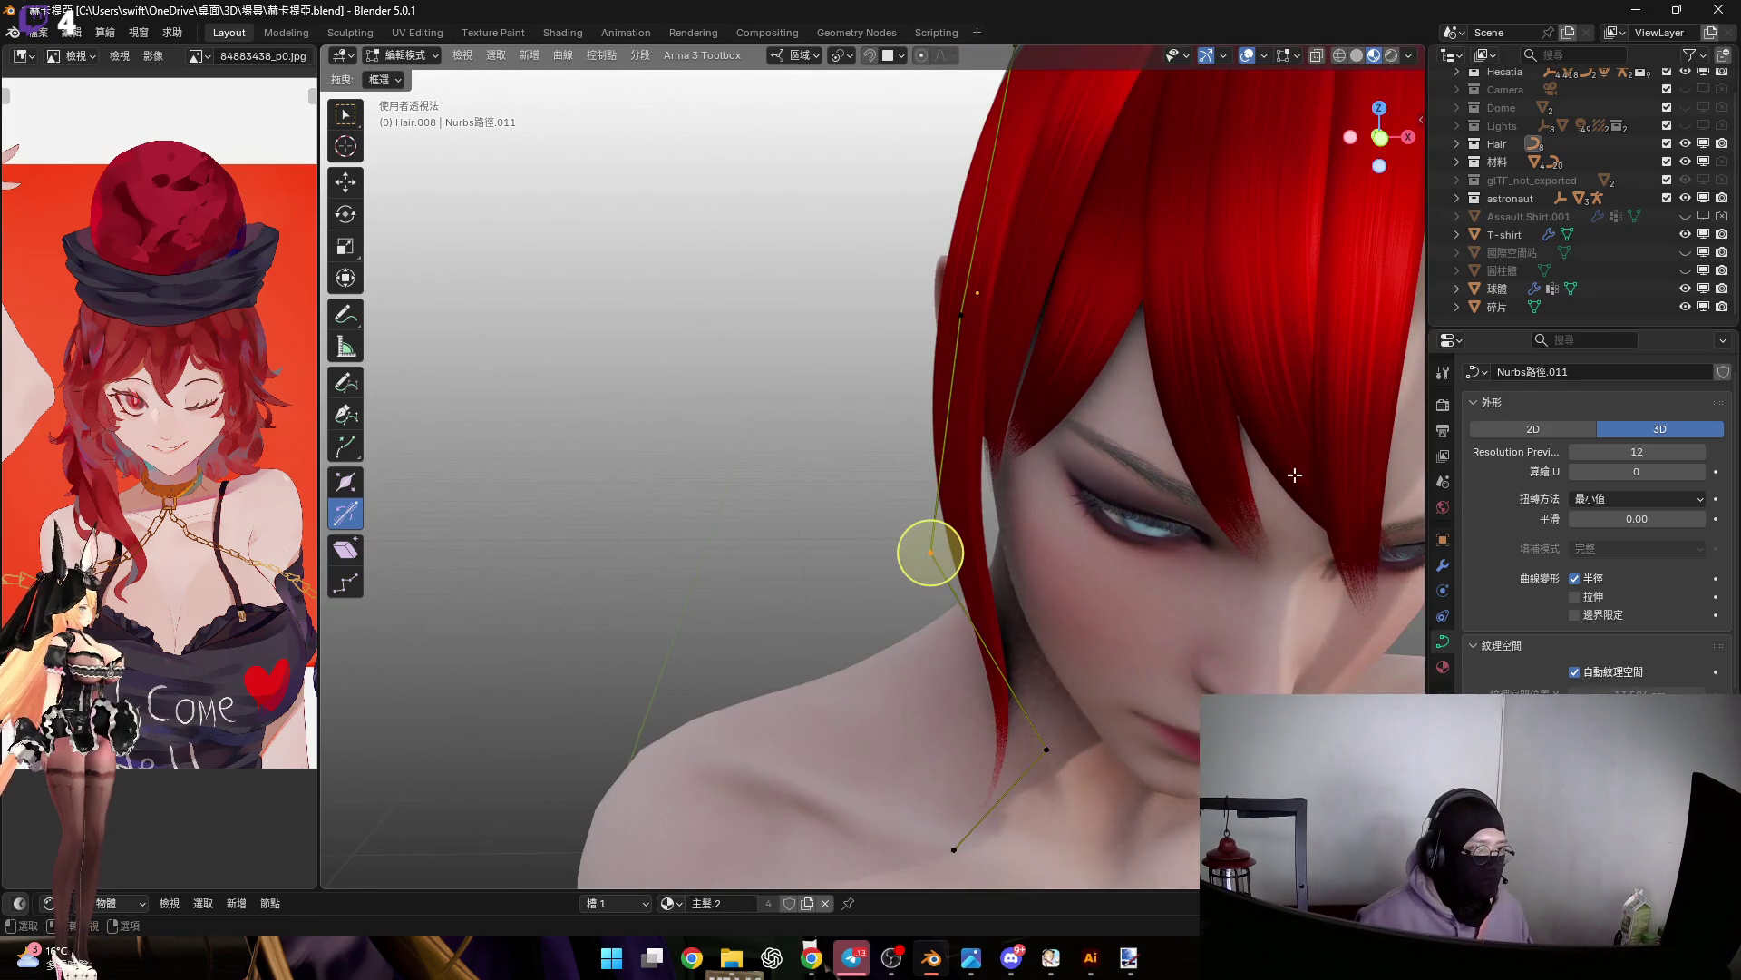
# In Front view, box-select the lower control points and rotate them around Y to curve inward
pyautogui.moveTo(1386, 159); pyautogui.dragTo(1380, 138)
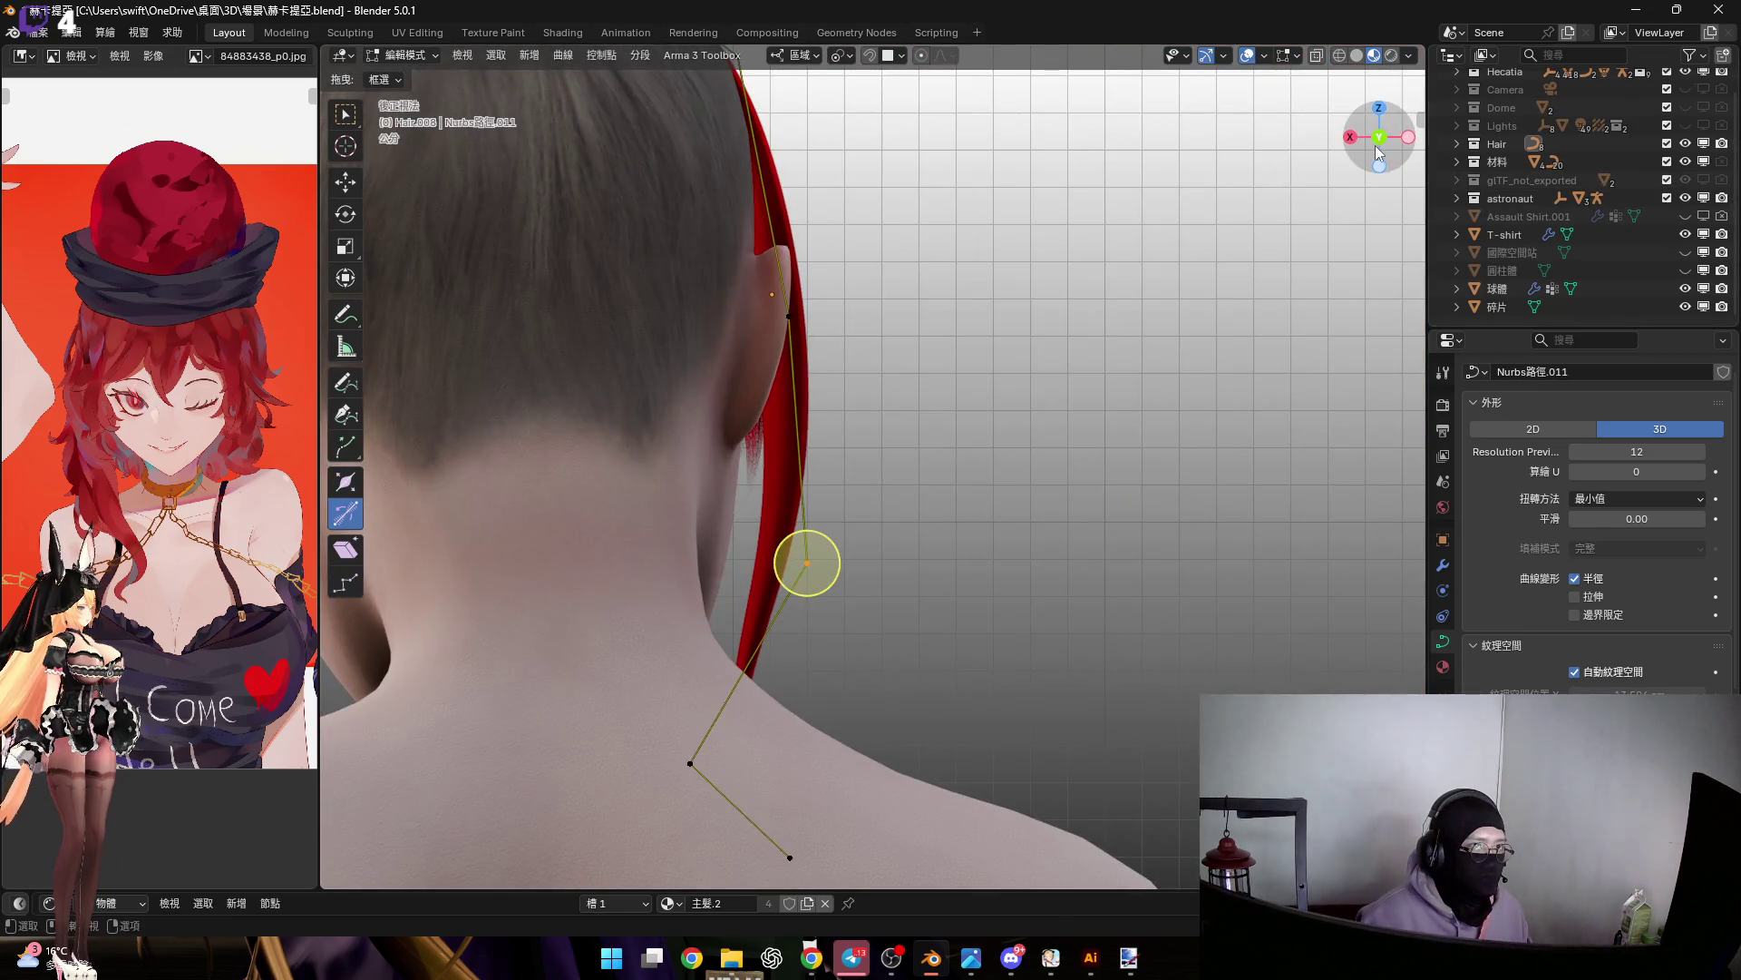
pyautogui.click(1380, 137)
pyautogui.scroll(2, 824, 465)
pyautogui.keyDown('shift'); pyautogui.moveTo(1088, 870); pyautogui.dragTo(1030, 637, button='middle'); pyautogui.keyUp('shift')
pyautogui.click(1080, 678)
pyautogui.keyDown('shift'); pyautogui.moveTo(951, 422); pyautogui.dragTo(951, 335, button='middle'); pyautogui.keyUp('shift')
pyautogui.scroll(-2, 946, 570)
pyautogui.press('b')
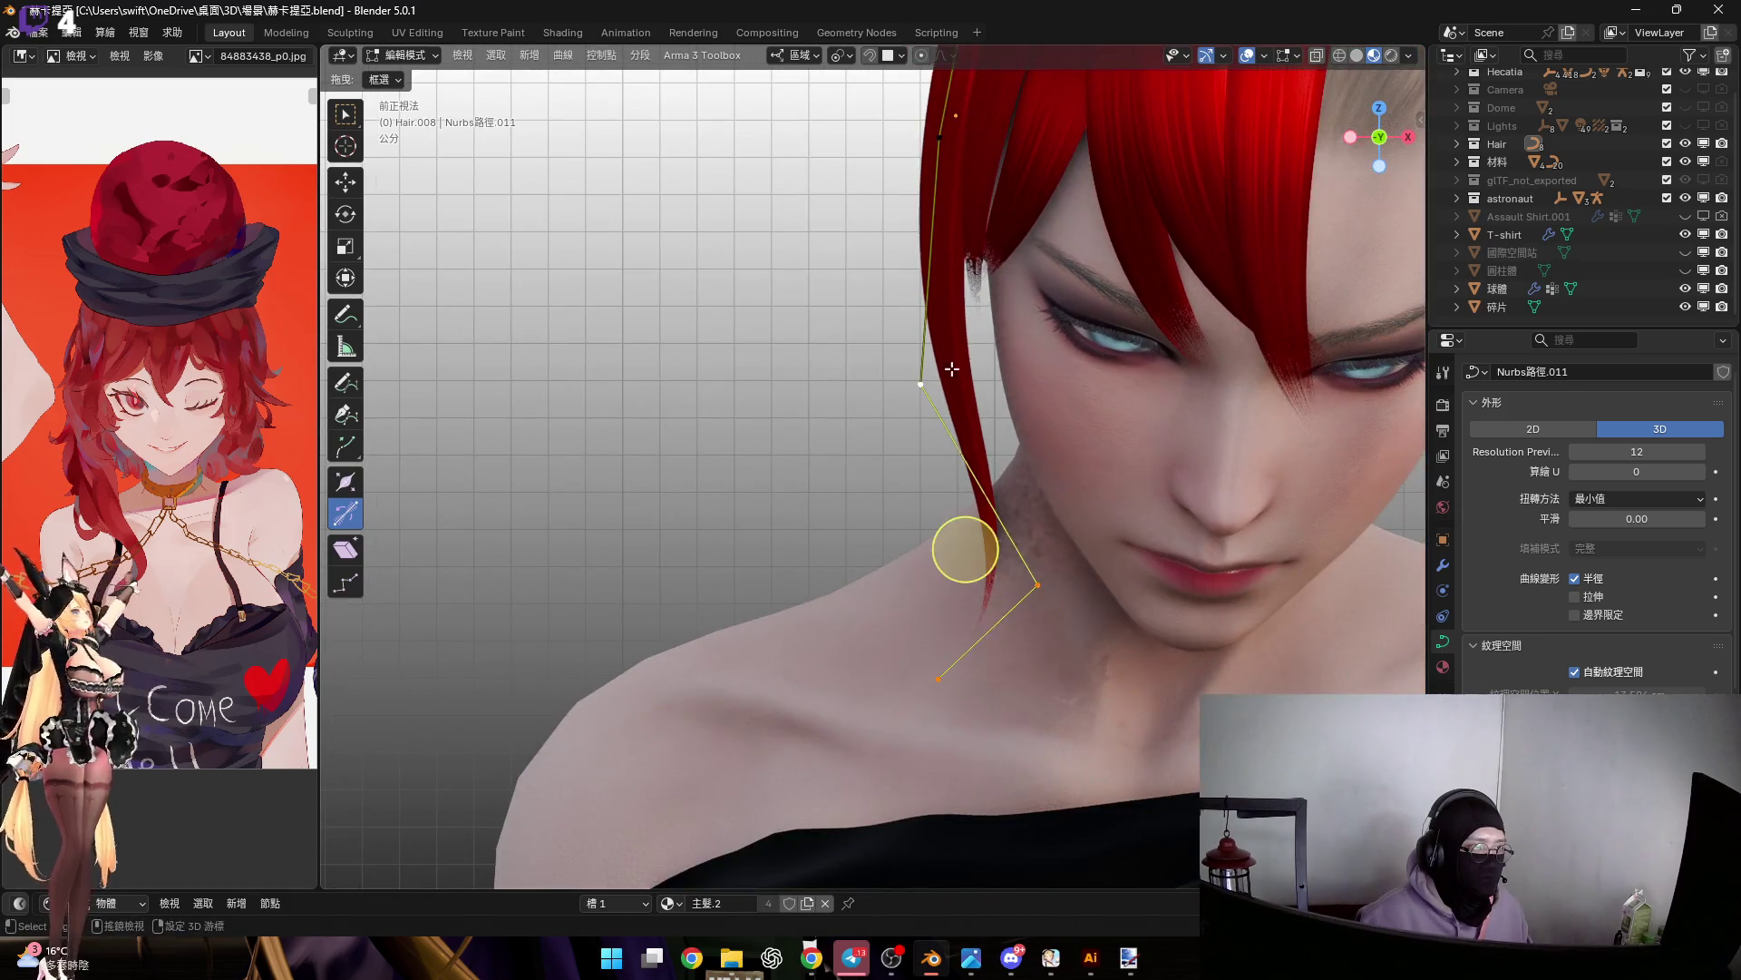
pyautogui.scroll(1, 952, 360)
pyautogui.press('r')
pyautogui.press('y')
pyautogui.press('y')
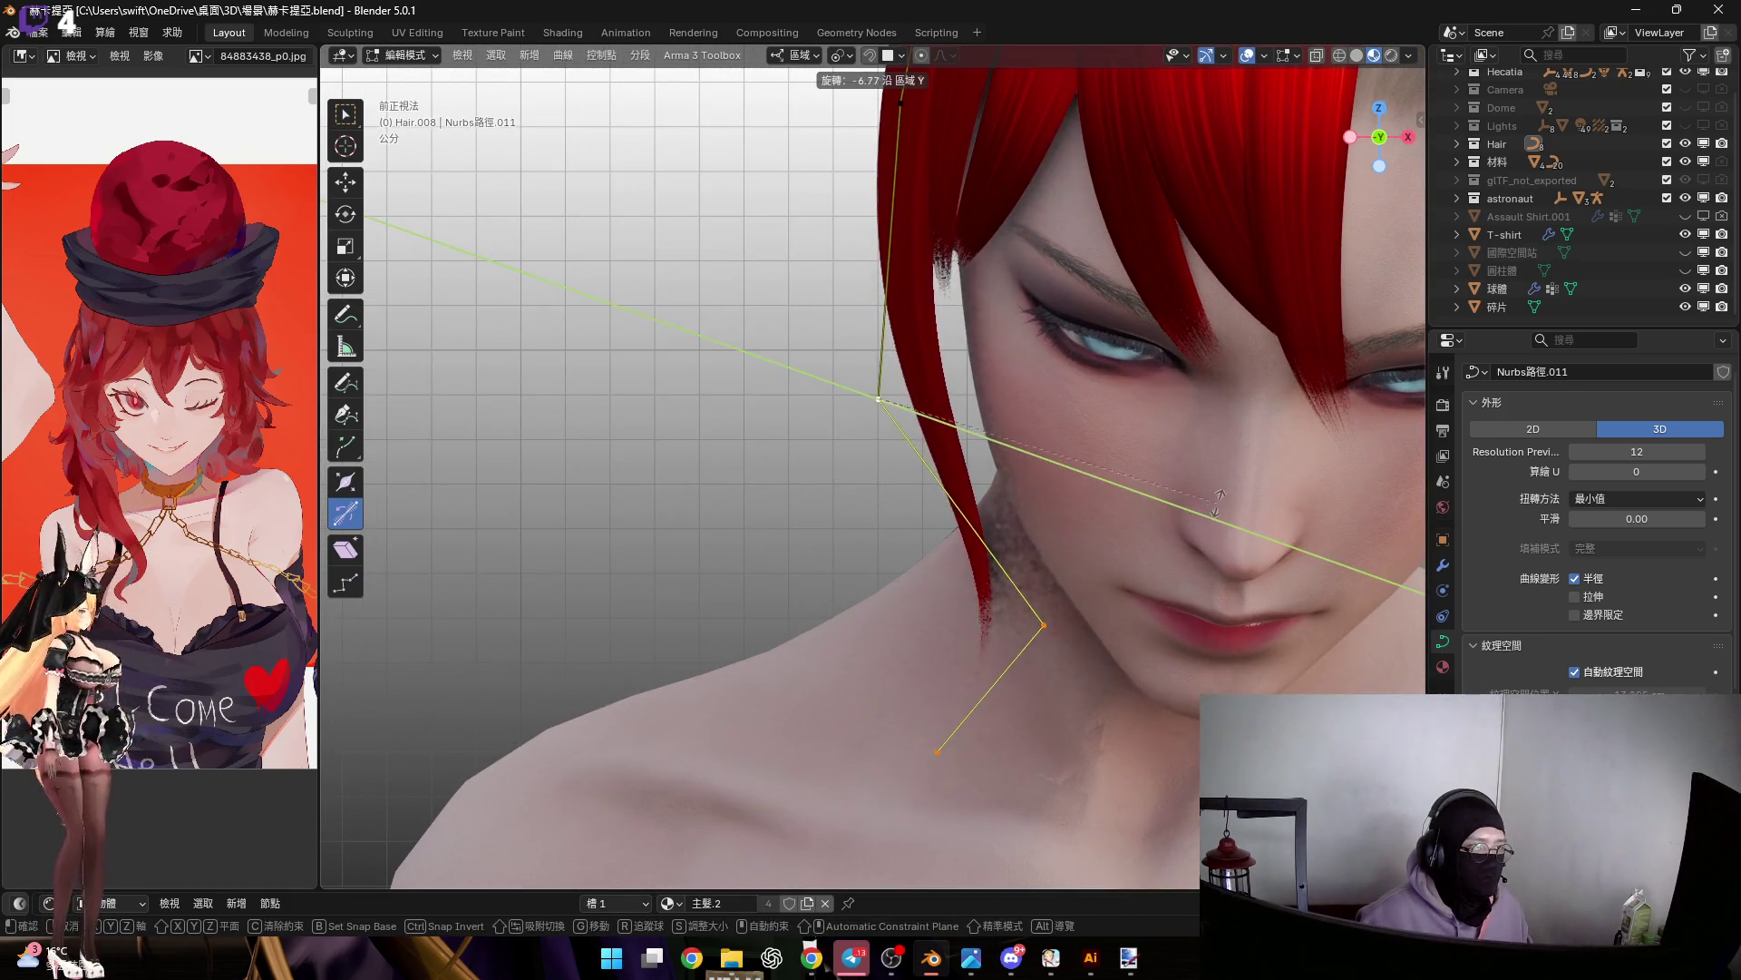
pyautogui.click(1243, 478)
# Move the upper control point along Z so the lock's end drops toward the jawline
pyautogui.keyDown('shift'); pyautogui.moveTo(964, 584); pyautogui.dragTo(995, 789, button='middle'); pyautogui.keyUp('shift')
pyautogui.click(930, 261)
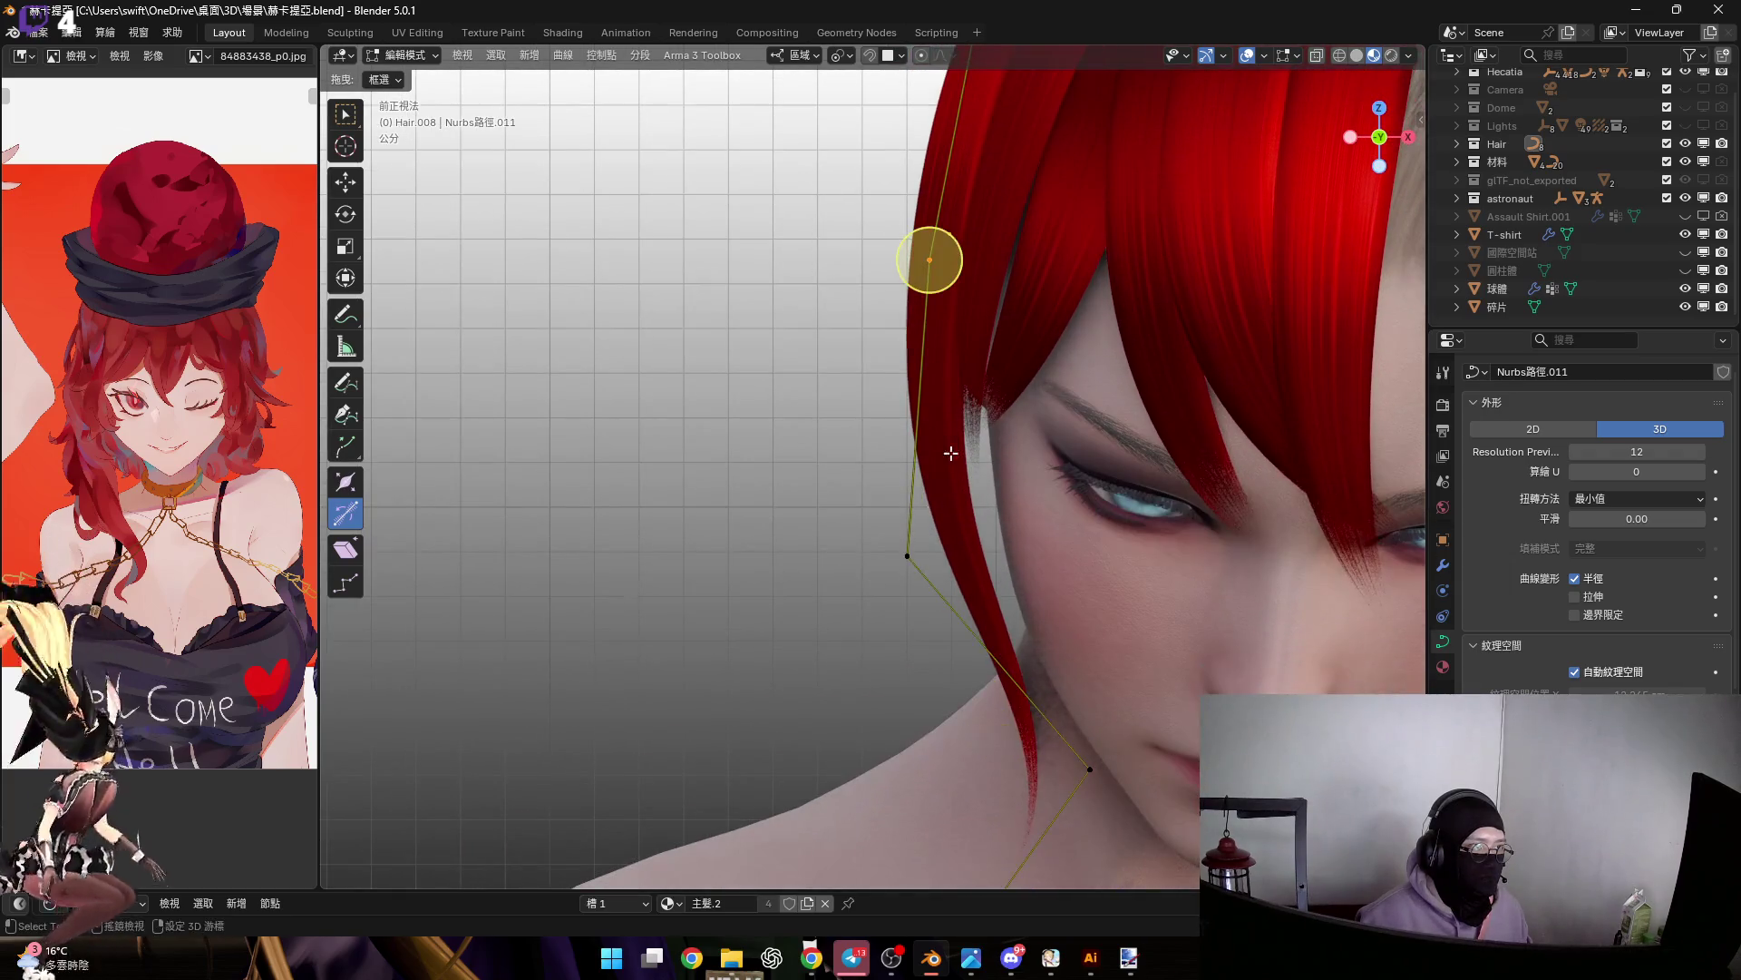
pyautogui.moveTo(847, 495); pyautogui.dragTo(1124, 799)
pyautogui.keyDown('shift'); pyautogui.moveTo(959, 261); pyautogui.dragTo(949, 328, button='middle'); pyautogui.keyUp('shift')
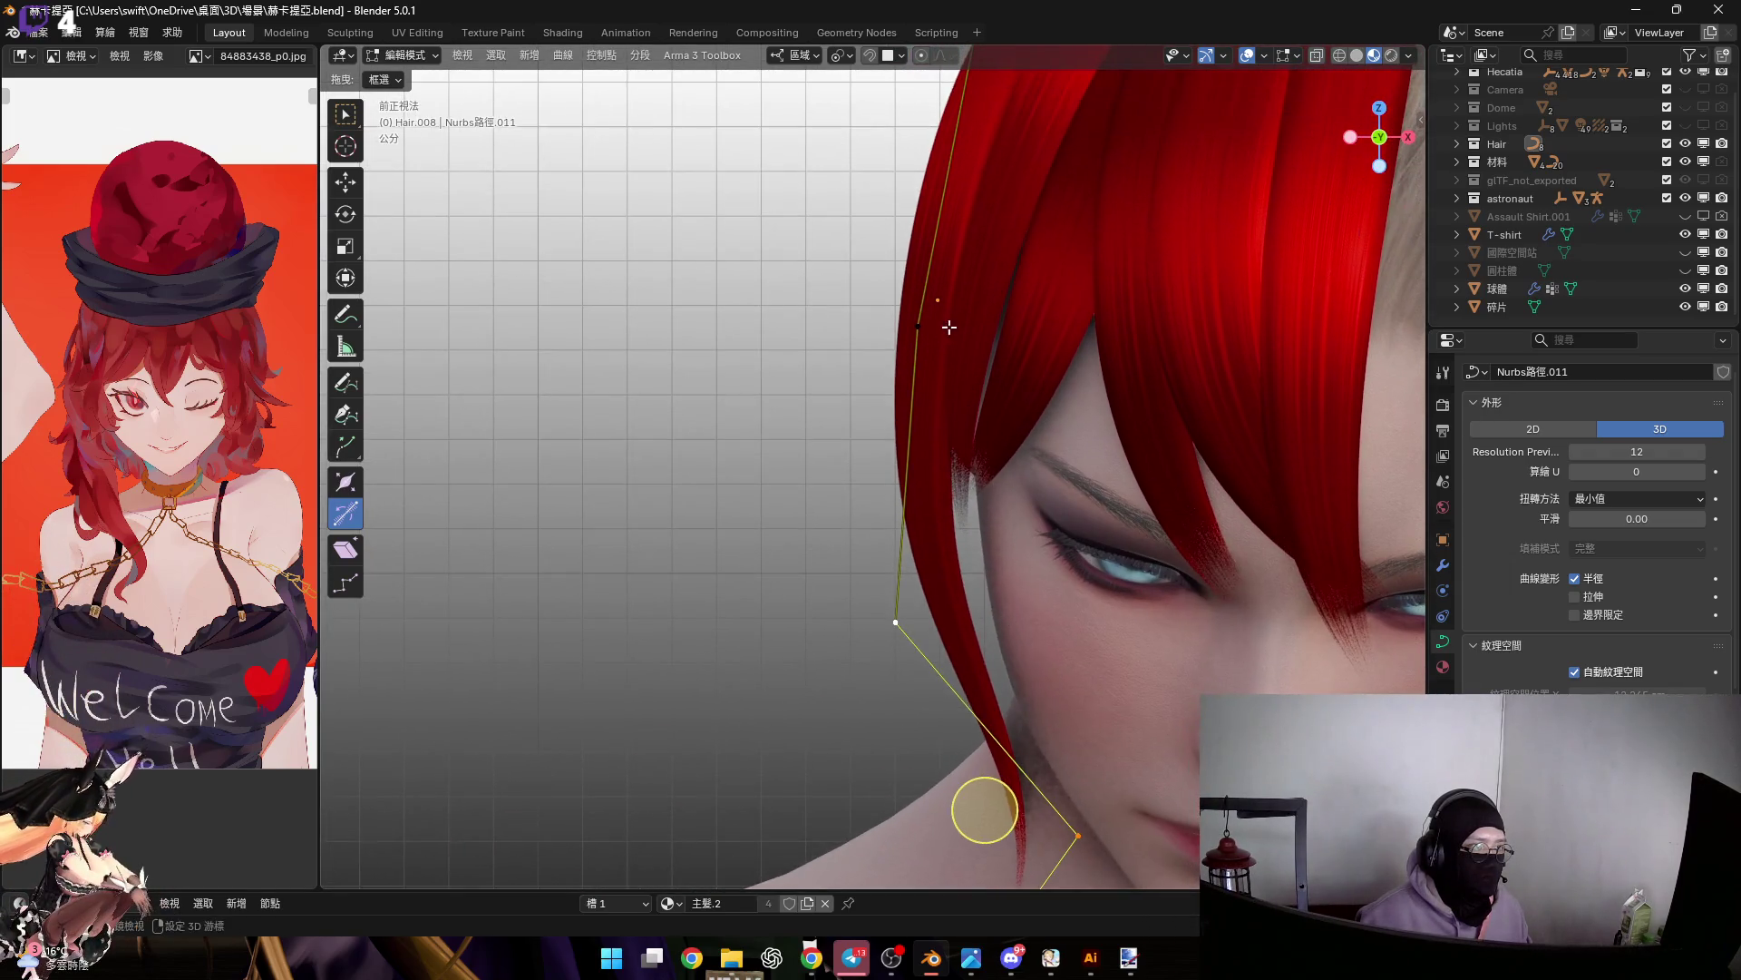
pyautogui.scroll(1, 1011, 429)
pyautogui.moveTo(1011, 429)
pyautogui.keyDown('shift'); pyautogui.mouseDown(button='middle')
pyautogui.moveTo(1022, 483)
pyautogui.moveTo(1042, 459)
pyautogui.mouseUp(button='middle'); pyautogui.keyUp('shift')
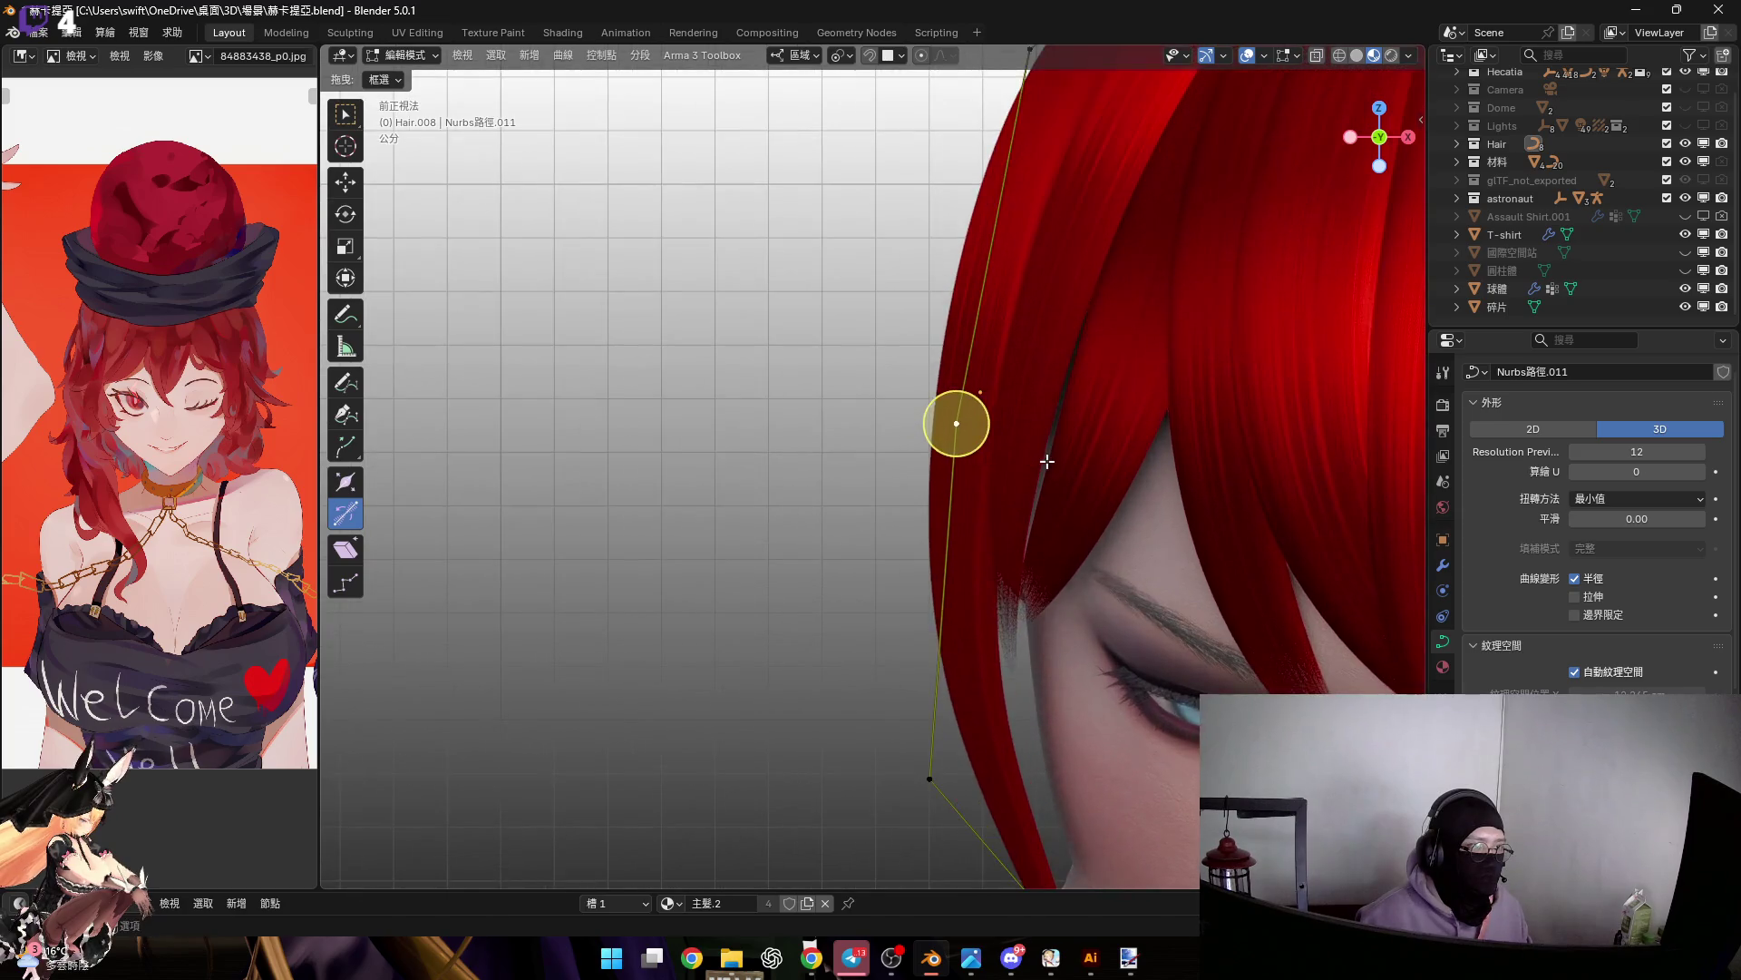
pyautogui.press('g')
pyautogui.press('z')
pyautogui.click(1030, 459)
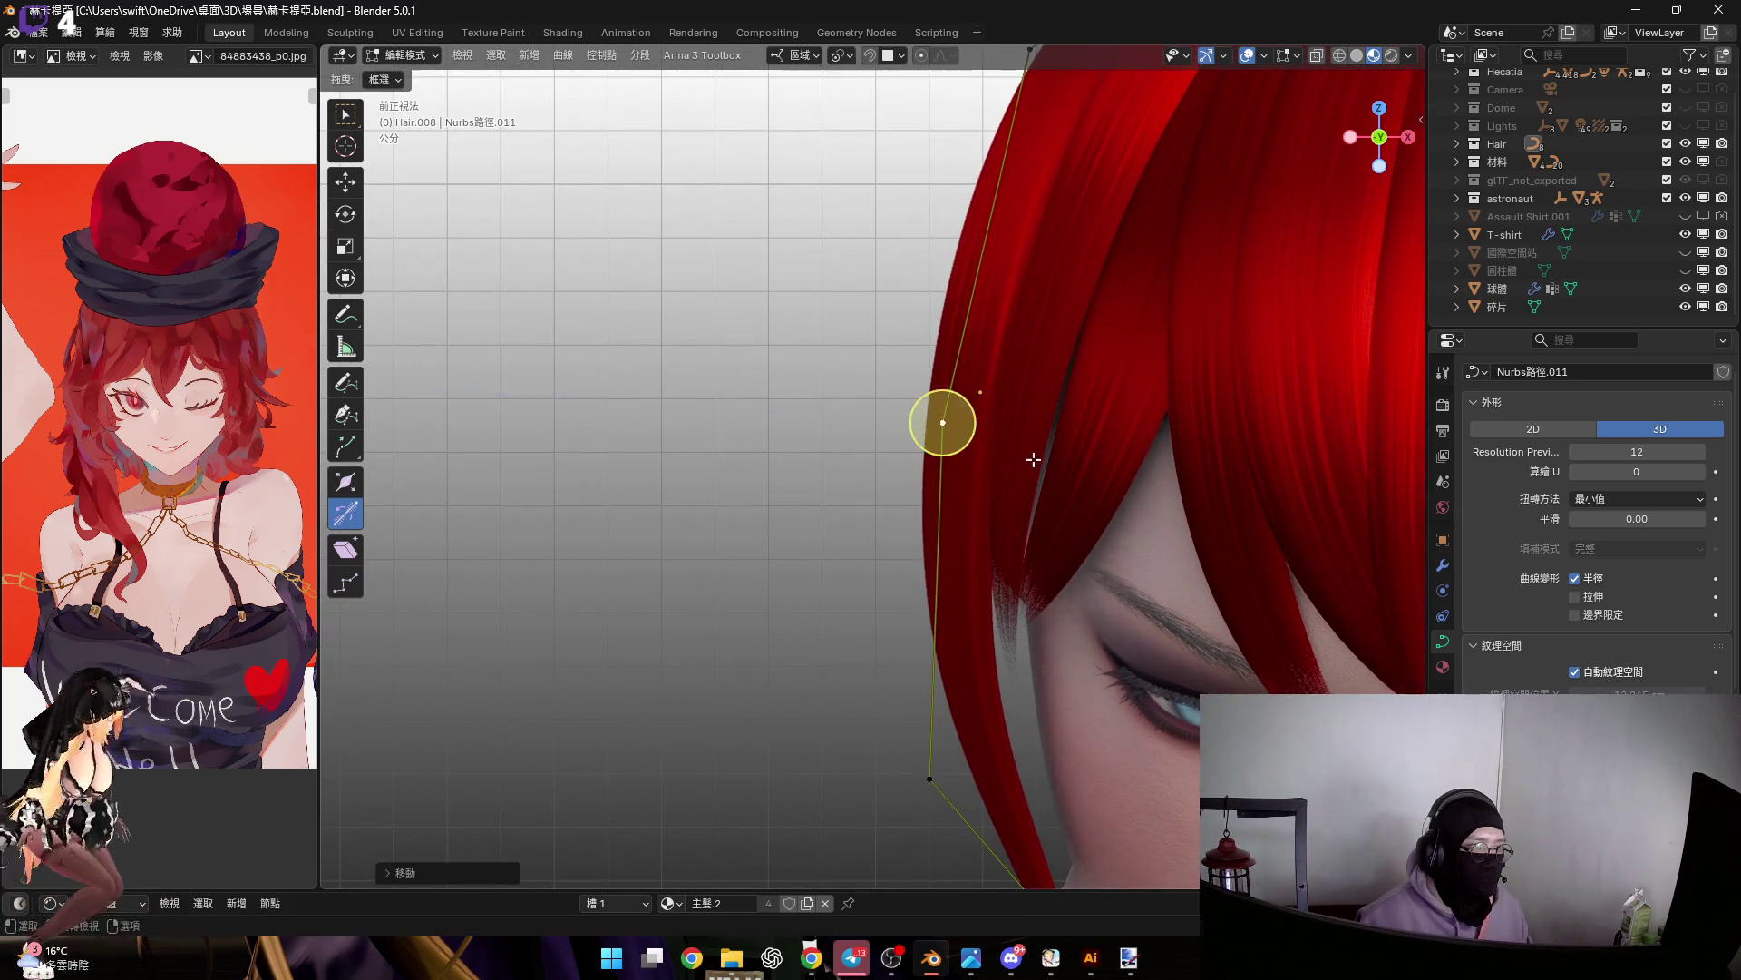
pyautogui.scroll(-3, 1005, 424)
pyautogui.keyDown('shift'); pyautogui.moveTo(1005, 423); pyautogui.dragTo(984, 334, button='middle'); pyautogui.keyUp('shift')
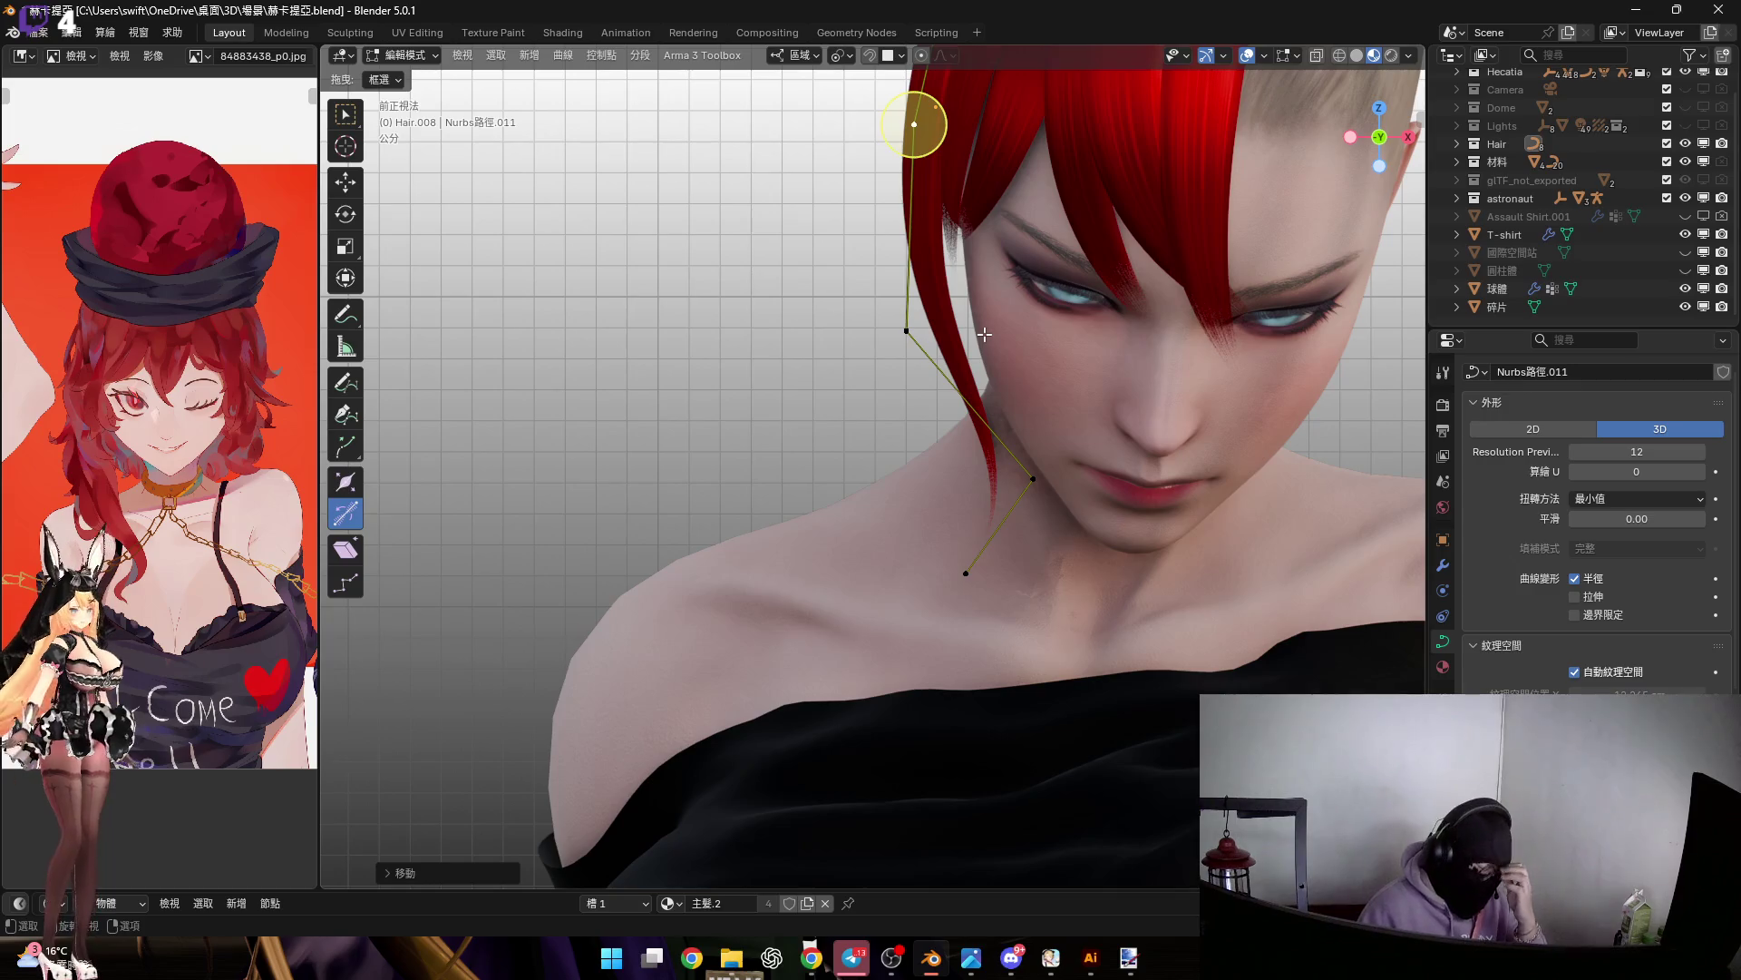
pyautogui.moveTo(962, 385)
pyautogui.mouseDown(button='middle')
pyautogui.moveTo(1007, 460)
pyautogui.moveTo(966, 420)
pyautogui.mouseUp(button='middle')
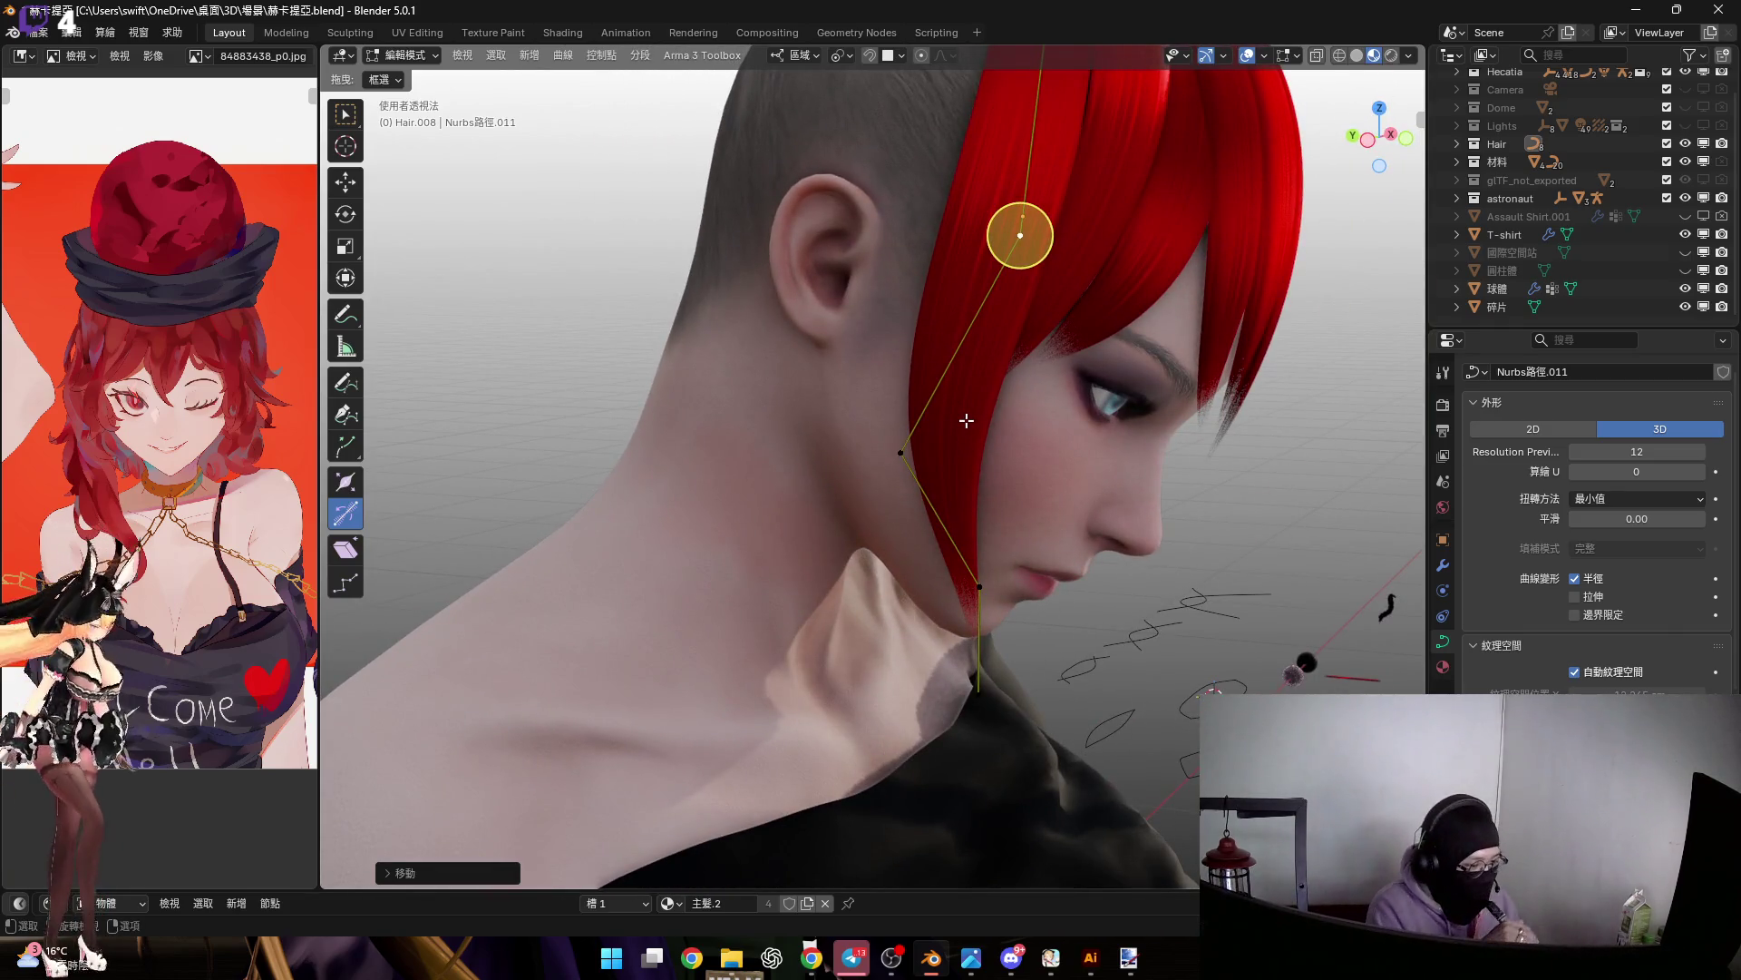
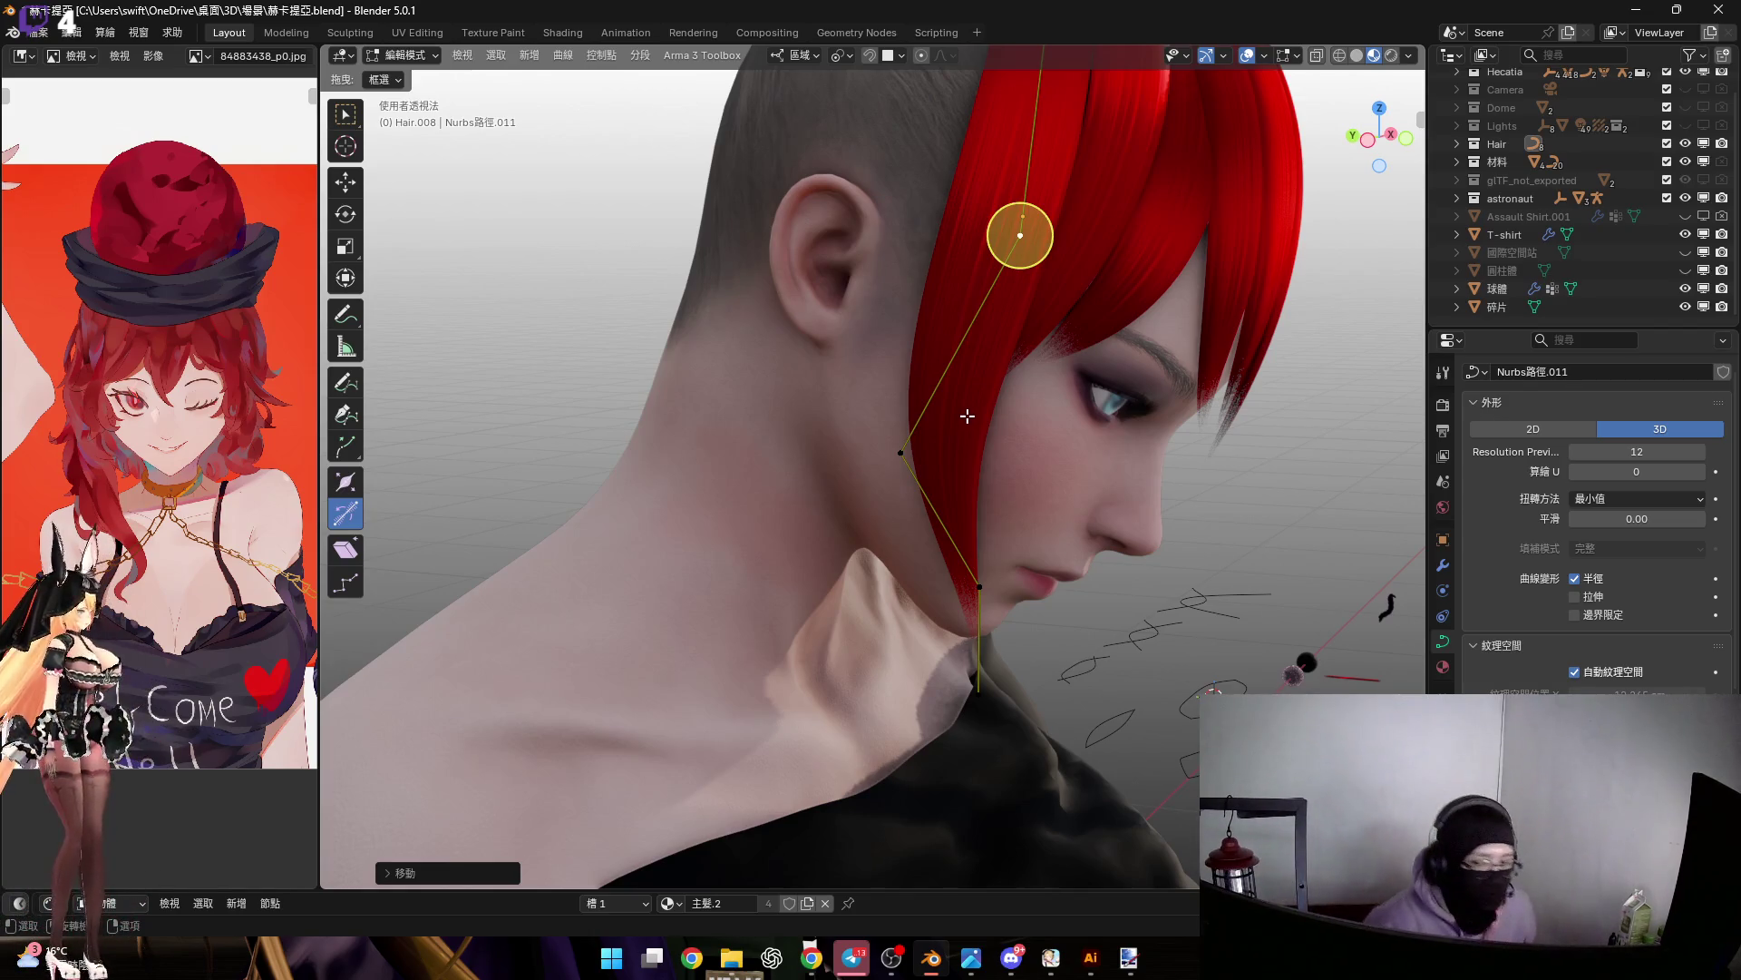
# Twist the red hair strand at its selected point with Ctrl+T
pyautogui.moveTo(994, 376)
pyautogui.mouseDown(button='middle')
pyautogui.moveTo(972, 333)
pyautogui.moveTo(1022, 505)
pyautogui.moveTo(961, 345)
pyautogui.mouseUp(button='middle')
pyautogui.scroll(2, 972, 334)
pyautogui.hotkey('ctrl', 't')
pyautogui.click(1033, 309)
pyautogui.scroll(-2, 1033, 310)
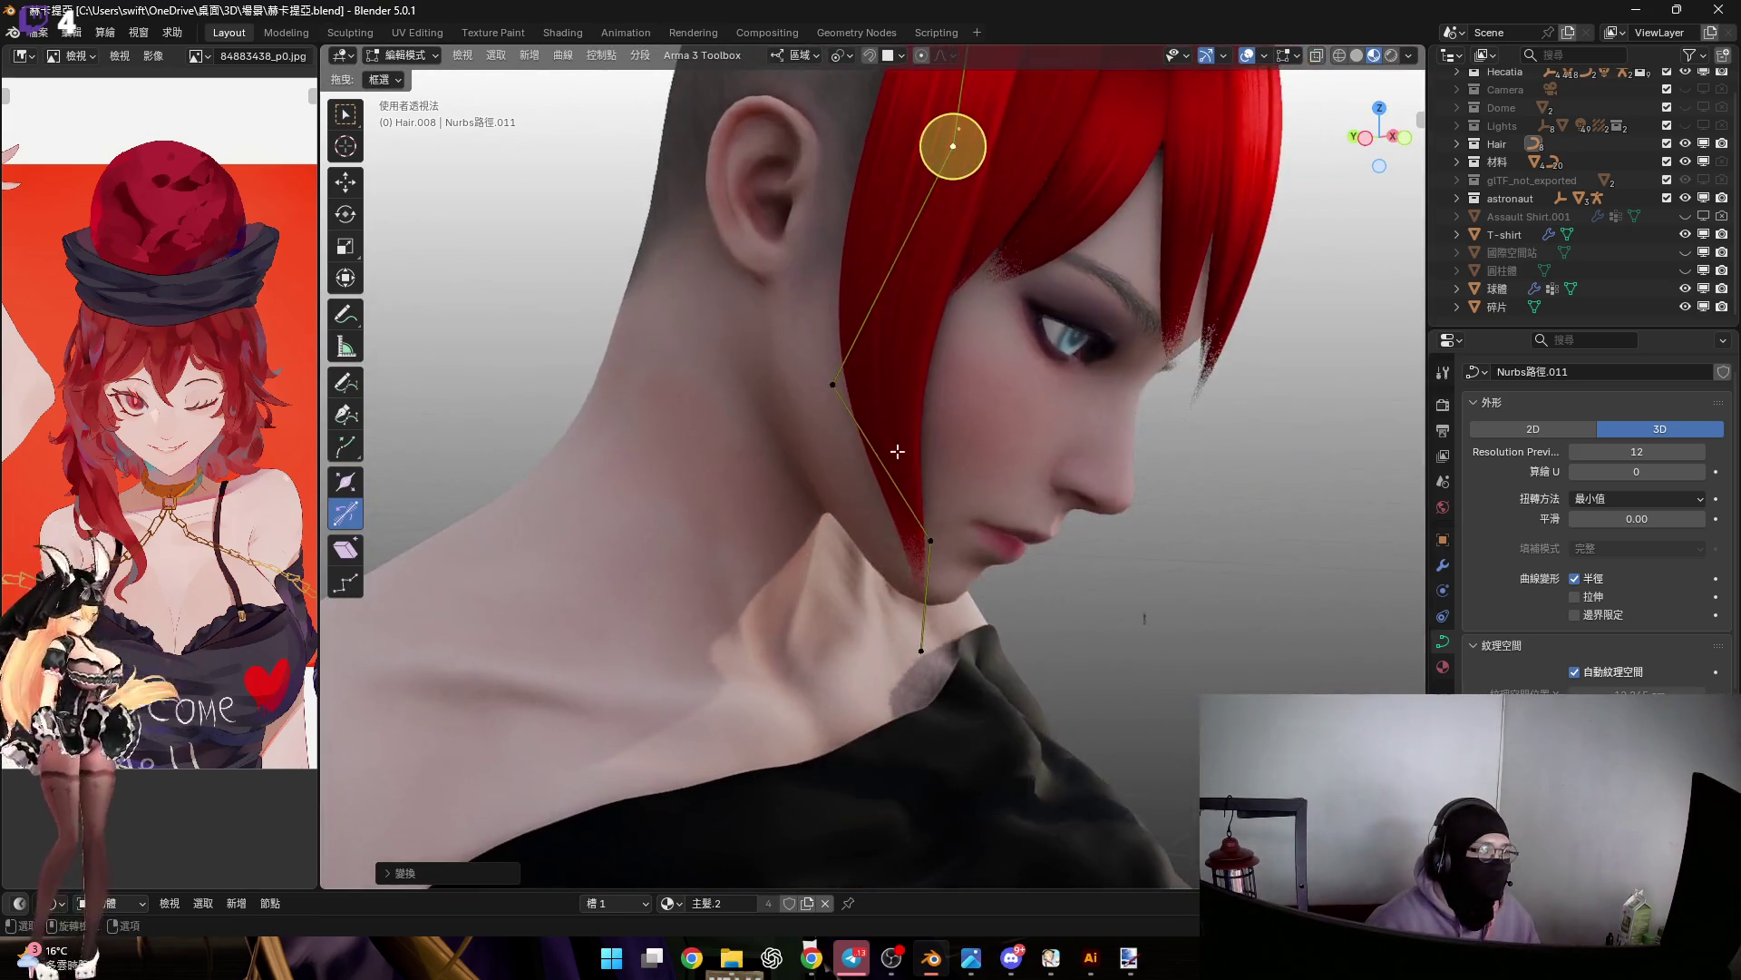
# Subdivide the hair curve to add a midpoint and pull it toward the jaw
pyautogui.click(829, 379)
pyautogui.scroll(3, 828, 379)
pyautogui.moveTo(828, 379); pyautogui.dragTo(908, 359, button='middle')
pyautogui.keyDown('shift'); pyautogui.click(949, 620); pyautogui.keyUp('shift')
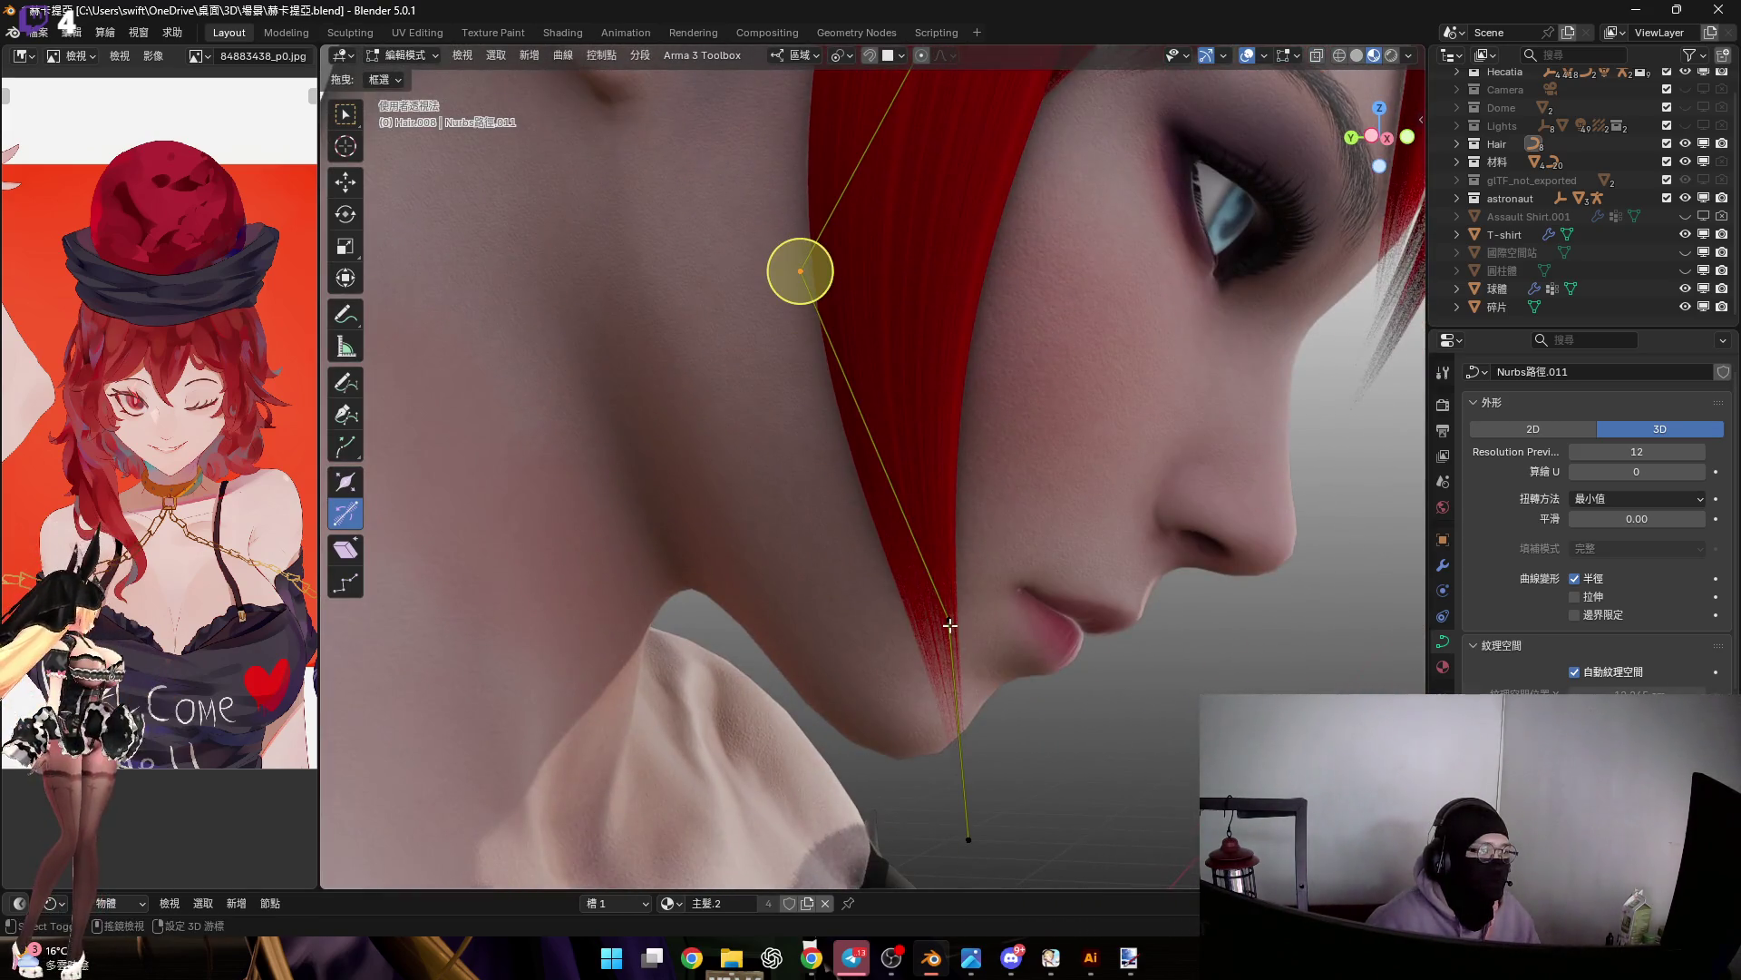
pyautogui.rightClick(972, 439)
pyautogui.click(972, 439)
pyautogui.scroll(-3, 922, 448)
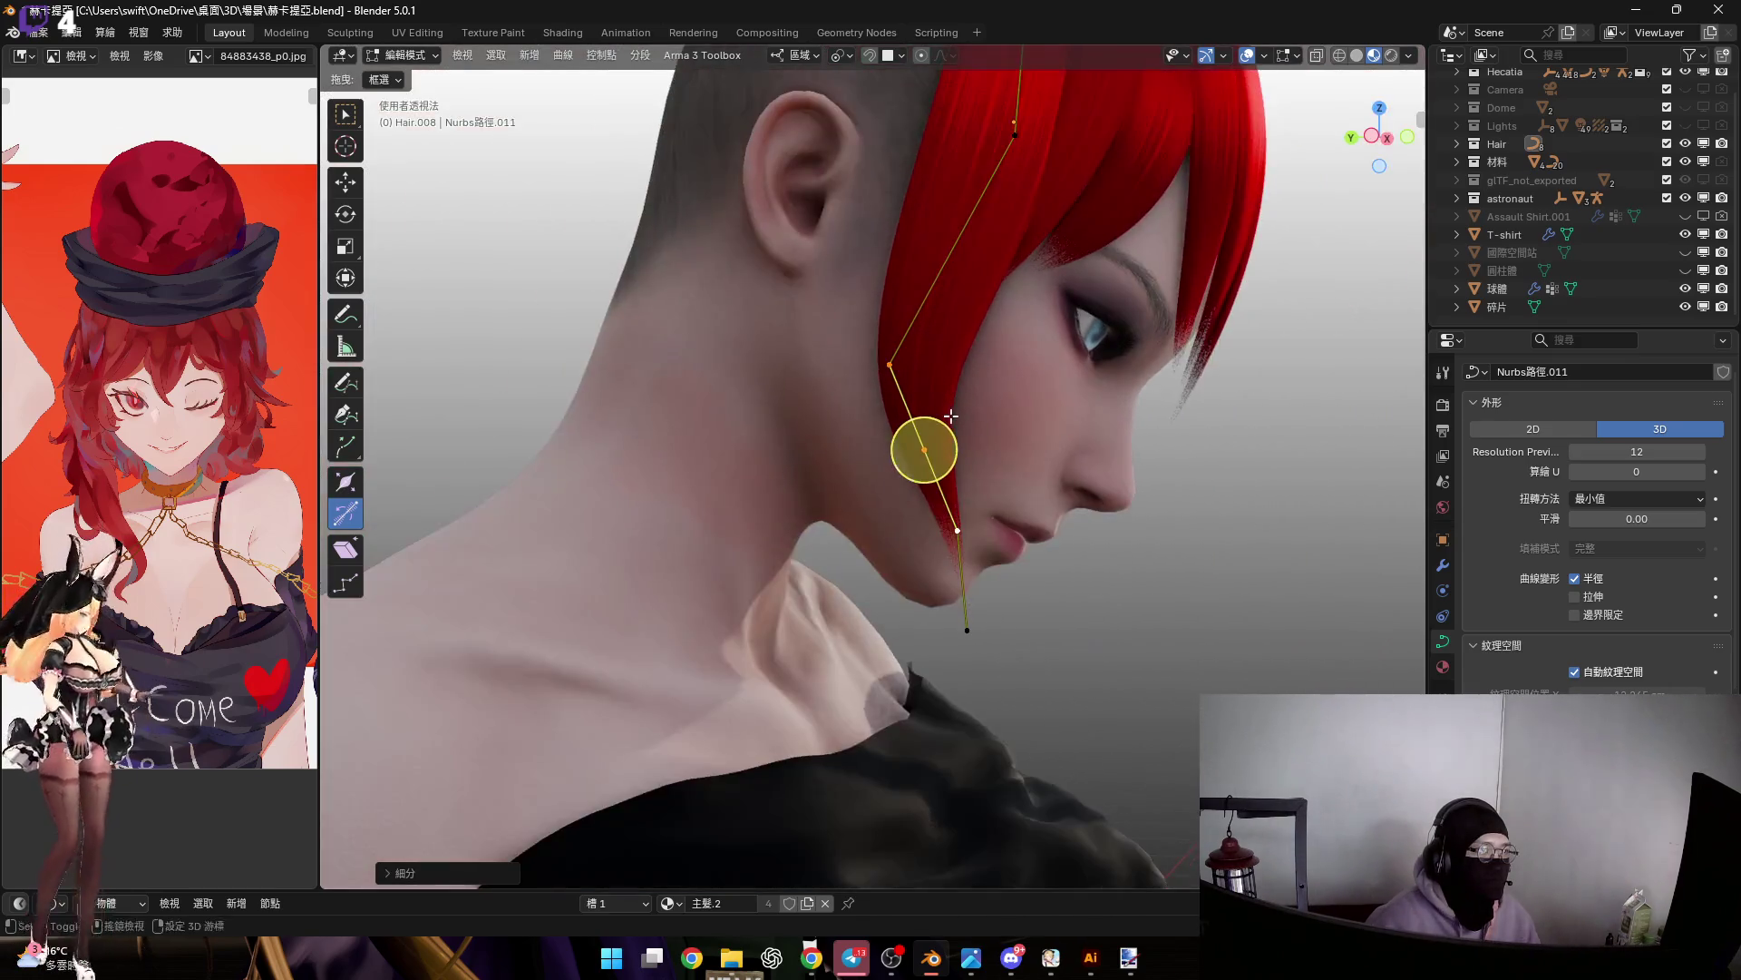
pyautogui.scroll(3, 921, 439)
pyautogui.moveTo(932, 447); pyautogui.dragTo(848, 454)
# Change the strand thickness with Alt+S at the middle and upper control points
pyautogui.hotkey('alt', 's')
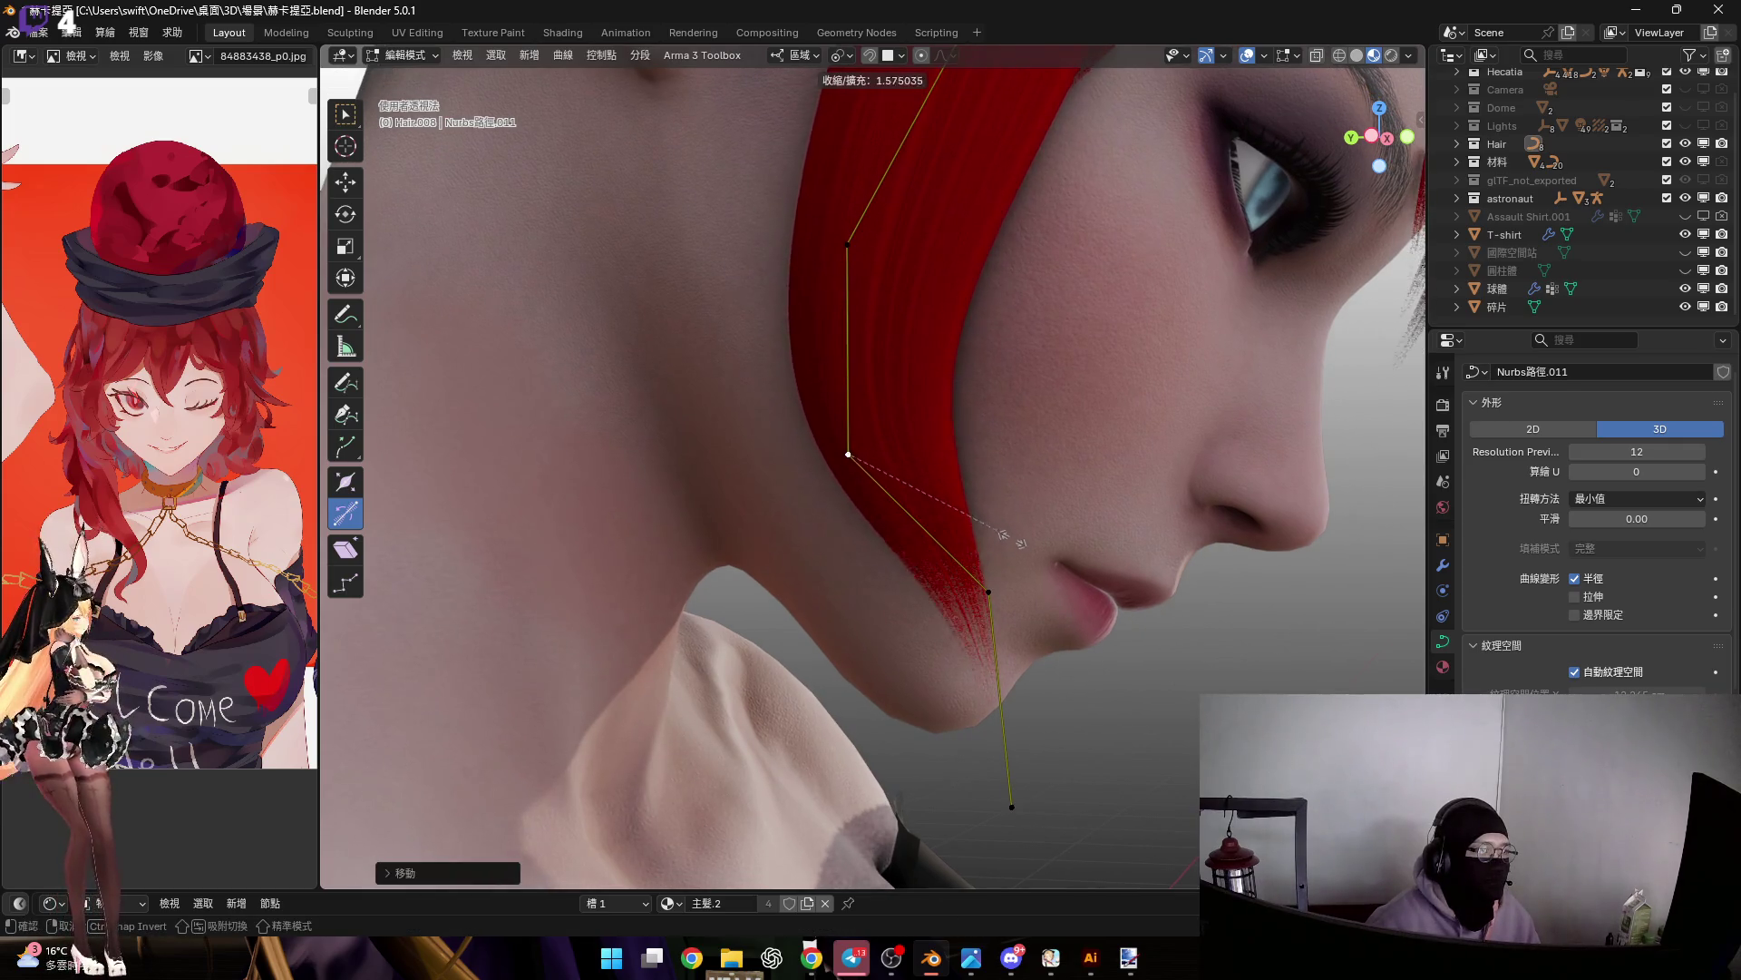
pyautogui.click(843, 451)
pyautogui.keyDown('shift'); pyautogui.moveTo(844, 450); pyautogui.dragTo(839, 591, button='middle'); pyautogui.keyUp('shift')
pyautogui.moveTo(786, 274); pyautogui.dragTo(1052, 487)
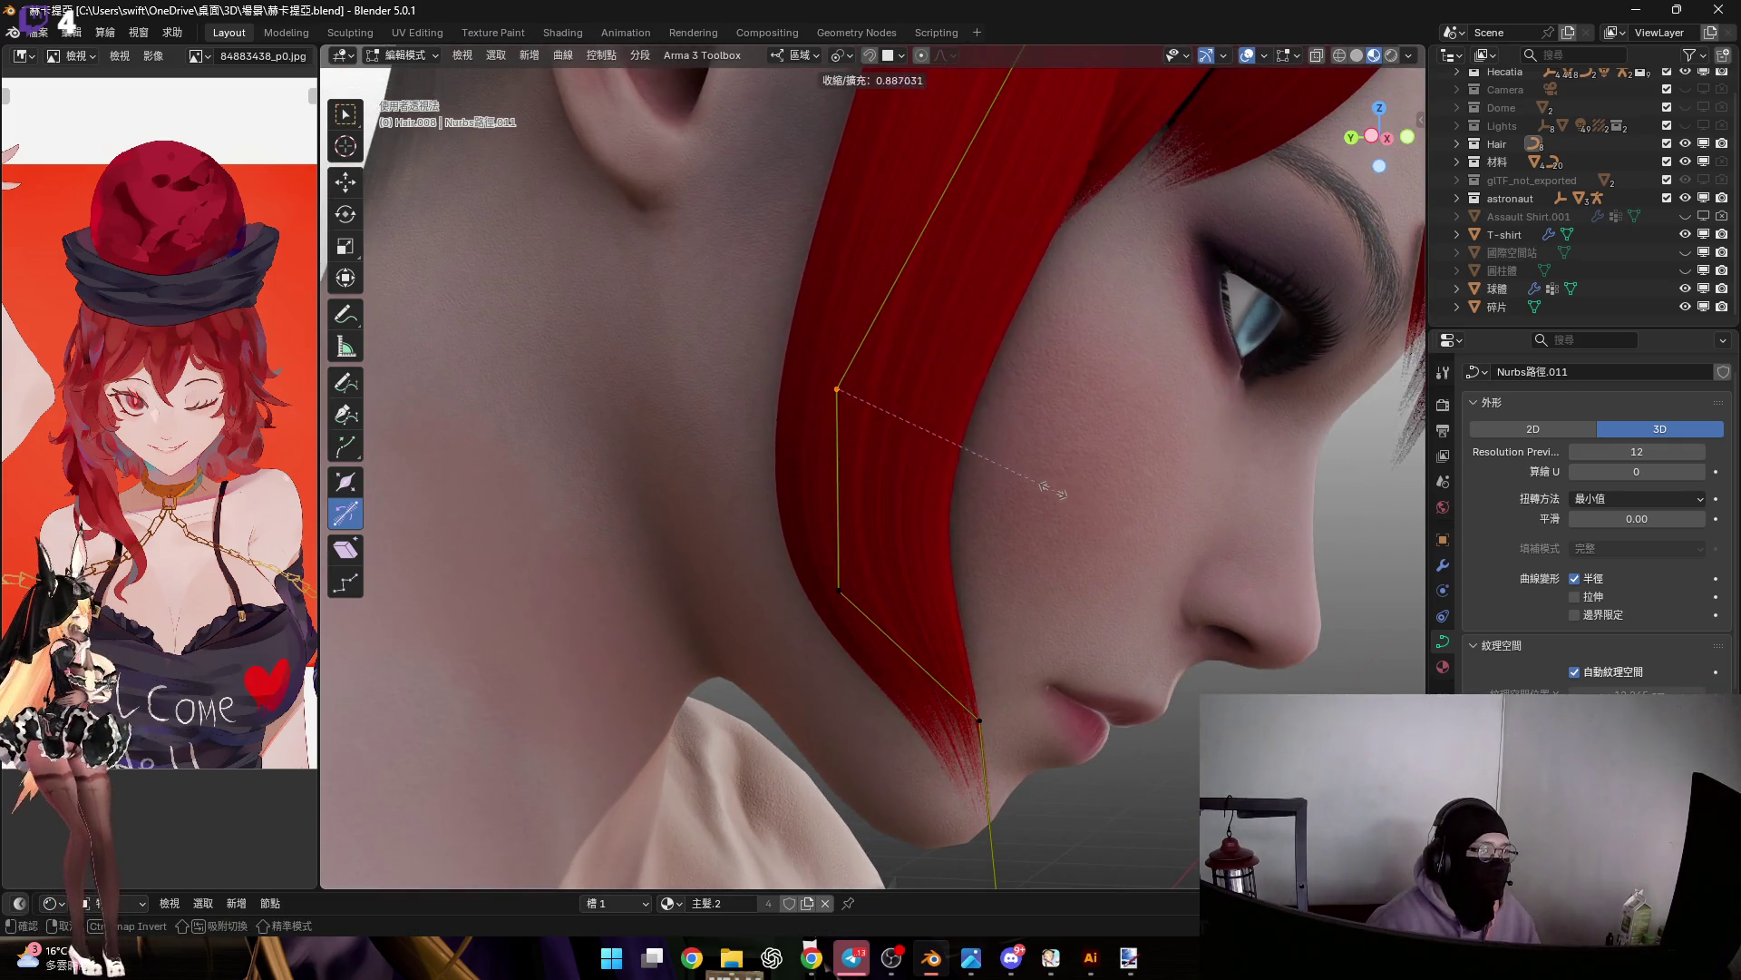
pyautogui.press('KP_Decimal')
pyautogui.hotkey('alt', 's')
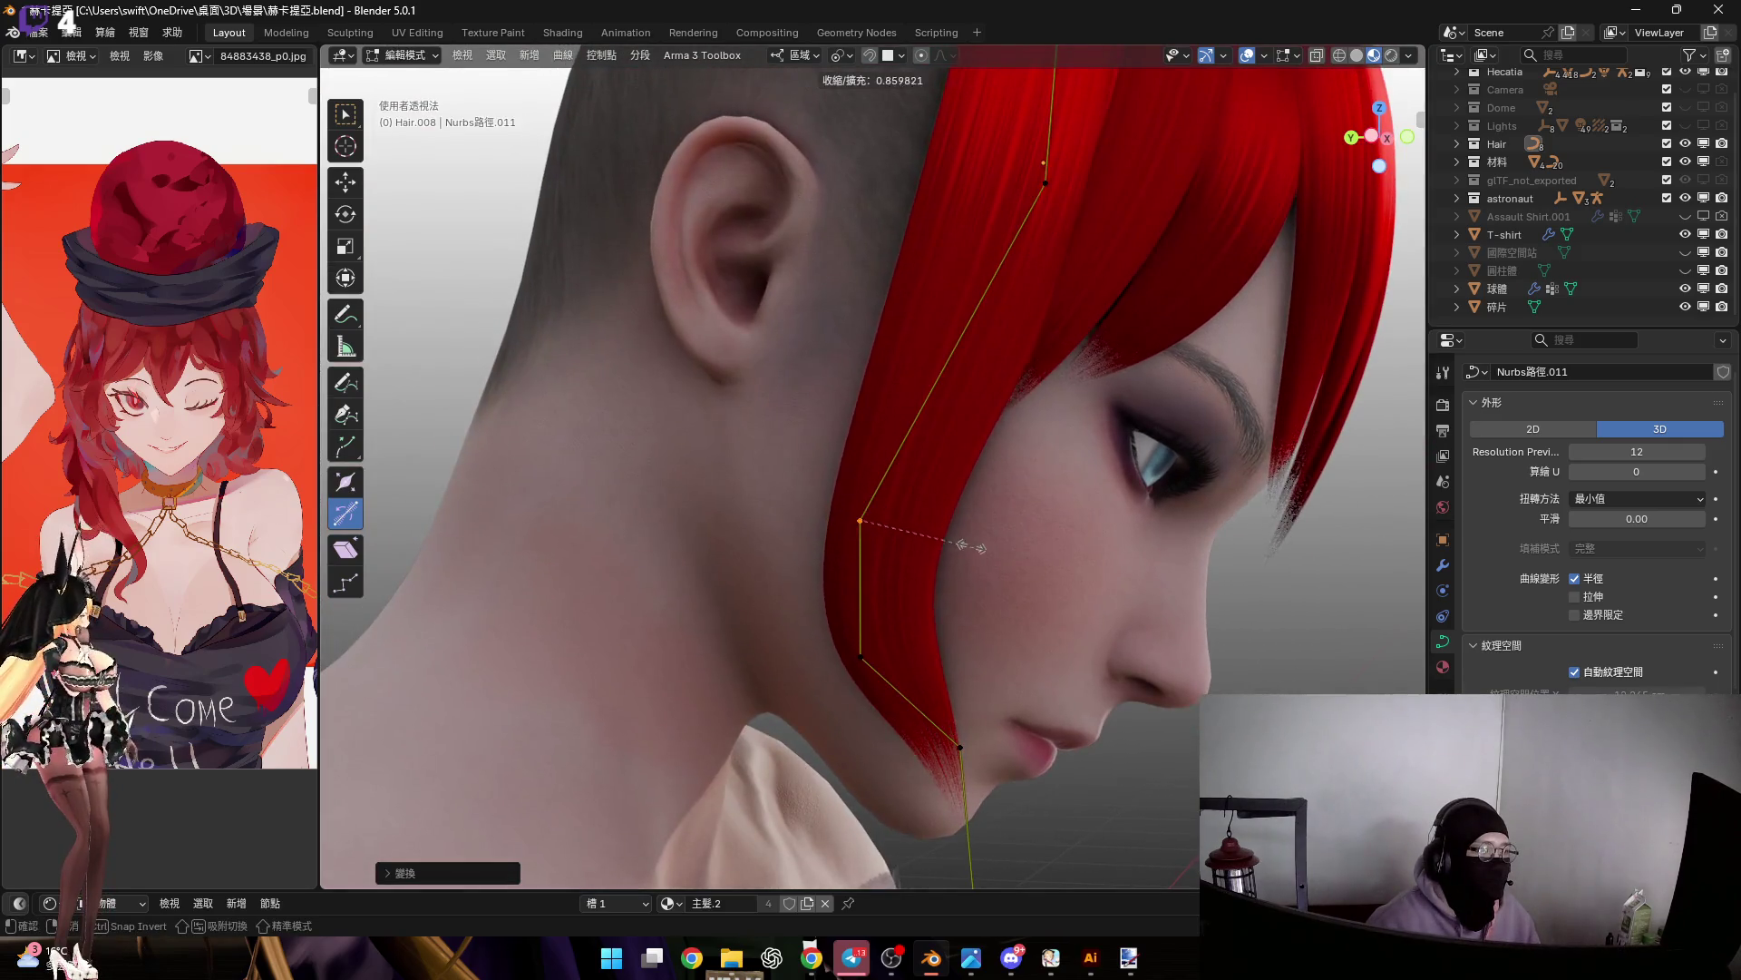
pyautogui.click(955, 542)
# Scale the selected curve point, then twist the strand at the top point
pyautogui.moveTo(998, 381)
pyautogui.keyDown('shift'); pyautogui.mouseDown(button='middle')
pyautogui.moveTo(980, 453)
pyautogui.moveTo(994, 404)
pyautogui.moveTo(952, 376)
pyautogui.mouseUp(button='middle'); pyautogui.keyUp('shift')
pyautogui.moveTo(897, 509); pyautogui.dragTo(961, 417, button='middle')
pyautogui.press('s')
pyautogui.click(991, 534)
pyautogui.moveTo(910, 361); pyautogui.dragTo(894, 366, button='middle')
pyautogui.moveTo(914, 557)
pyautogui.mouseDown(button='middle')
pyautogui.moveTo(897, 526)
pyautogui.moveTo(911, 513)
pyautogui.mouseUp(button='middle')
pyautogui.hotkey('ctrl', 't')
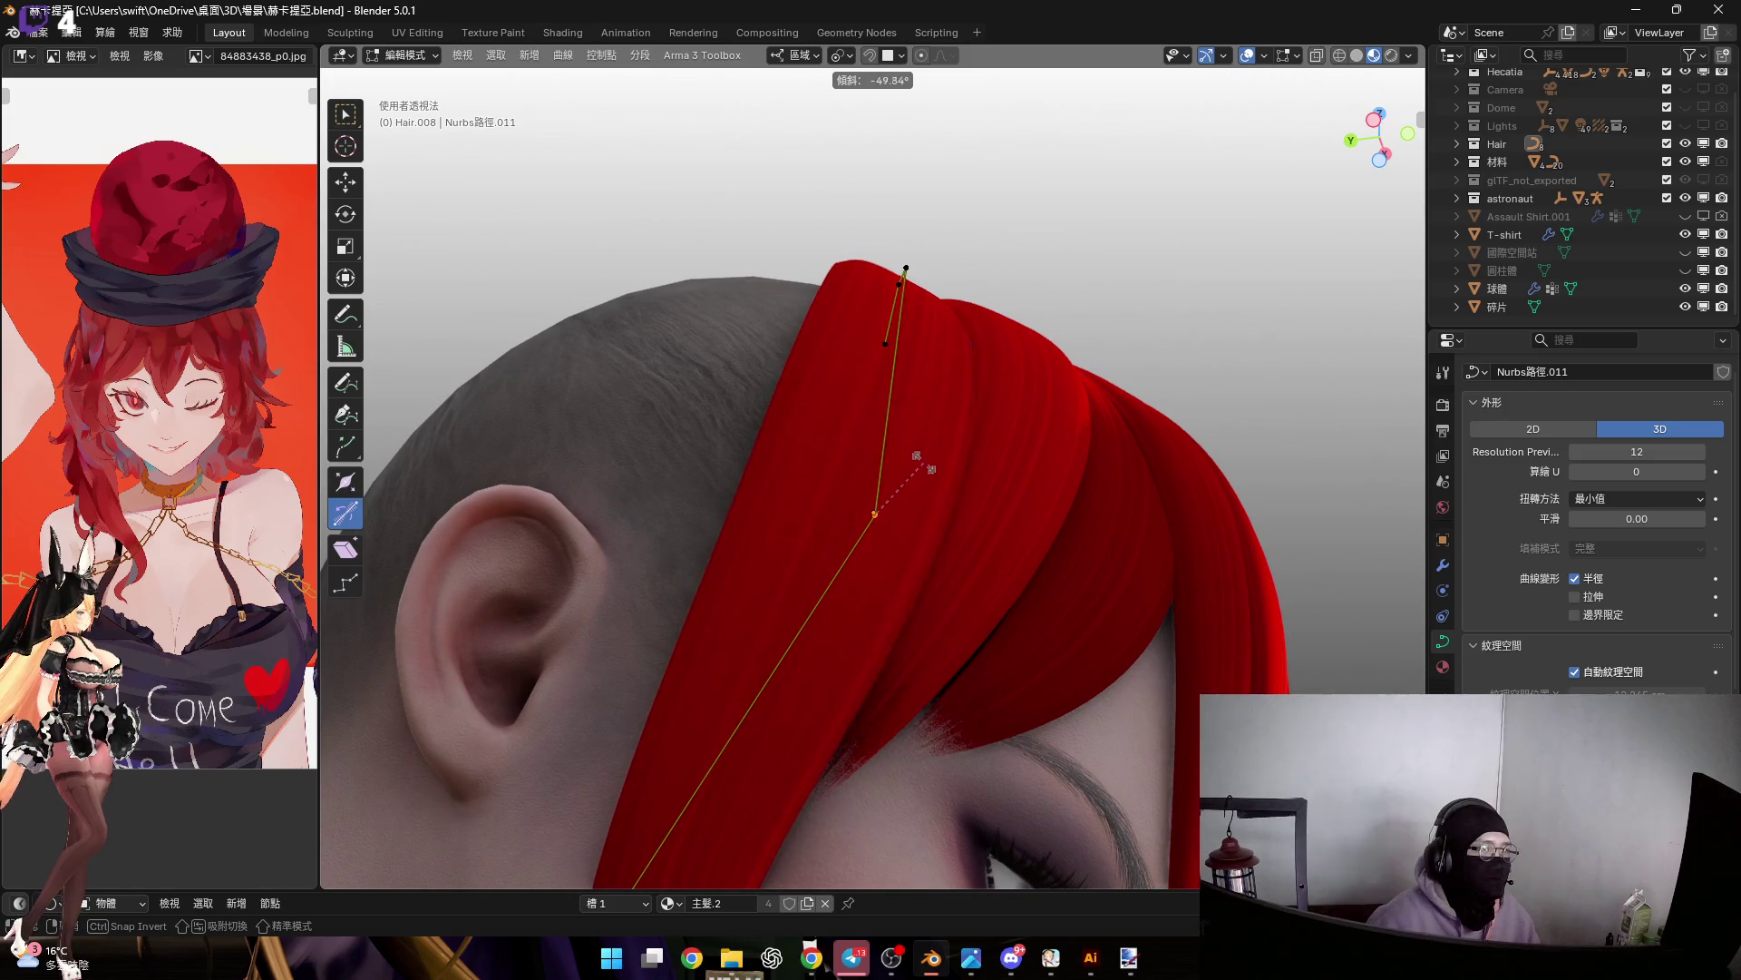
pyautogui.click(930, 465)
# Move the top point along its local Z axis in two passes
pyautogui.moveTo(925, 439)
pyautogui.mouseDown(button='middle')
pyautogui.moveTo(895, 416)
pyautogui.moveTo(924, 420)
pyautogui.mouseUp(button='middle')
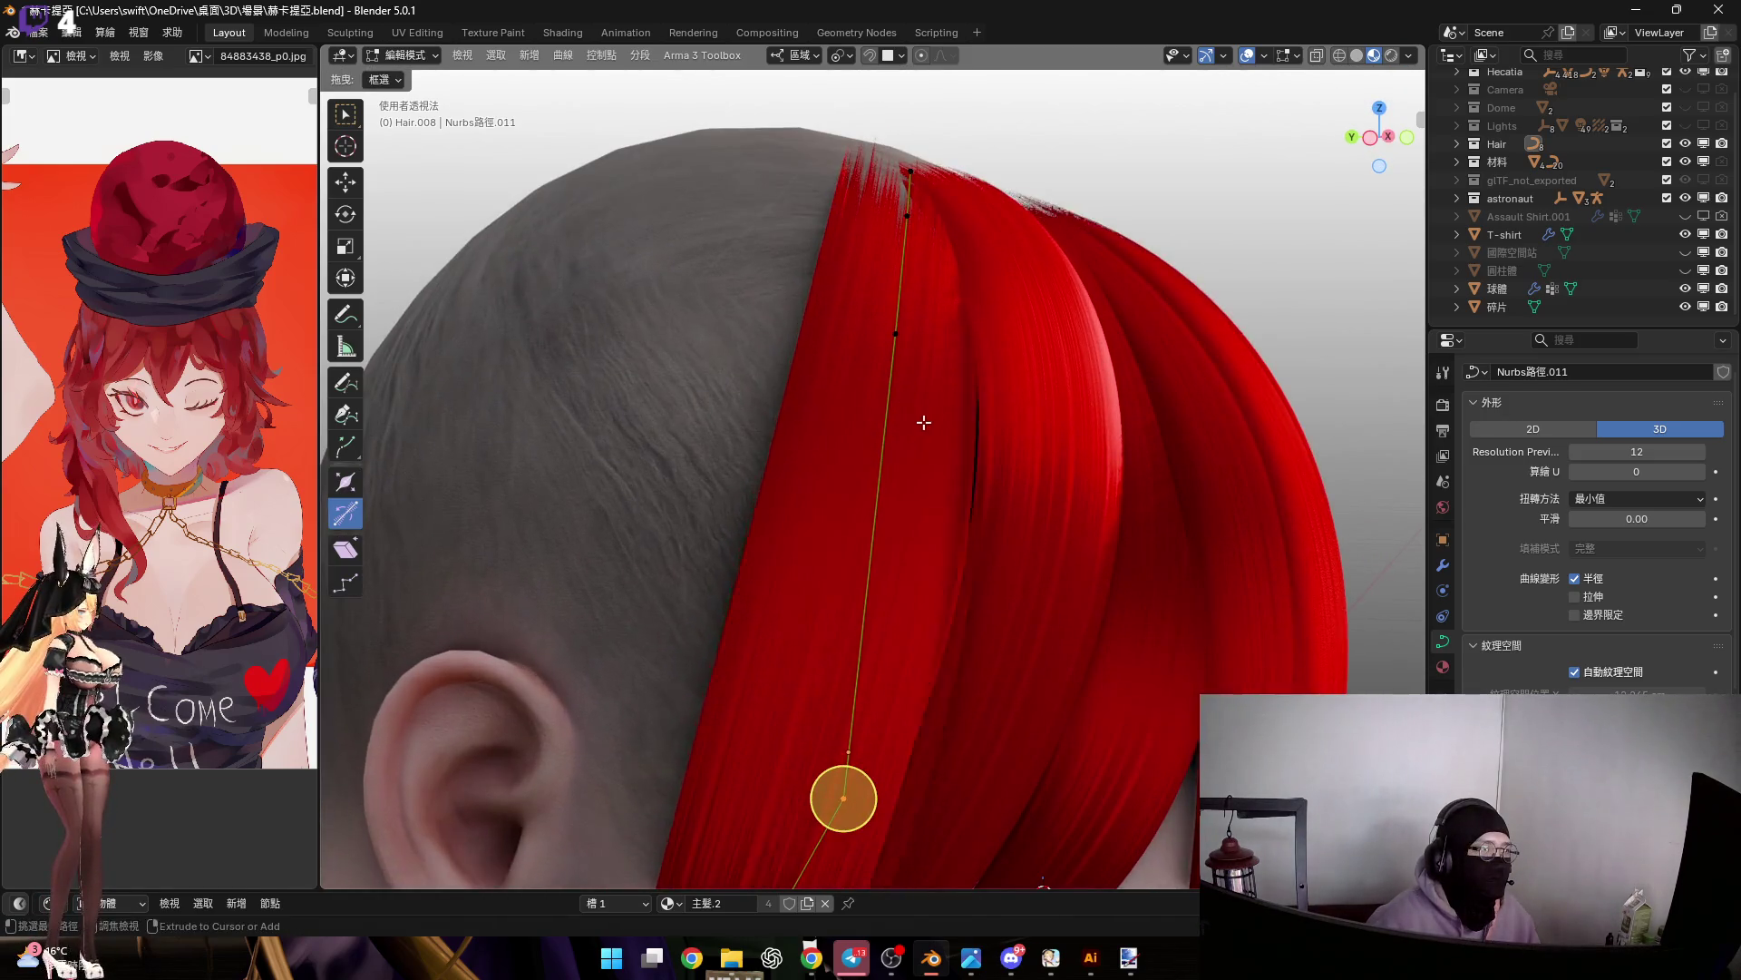
pyautogui.moveTo(913, 357)
pyautogui.mouseDown(button='middle')
pyautogui.moveTo(906, 394)
pyautogui.moveTo(856, 396)
pyautogui.moveTo(937, 393)
pyautogui.mouseUp(button='middle')
pyautogui.scroll(3, 937, 393)
pyautogui.press('g')
pyautogui.press('z')
pyautogui.click(944, 446)
pyautogui.scroll(-6, 953, 466)
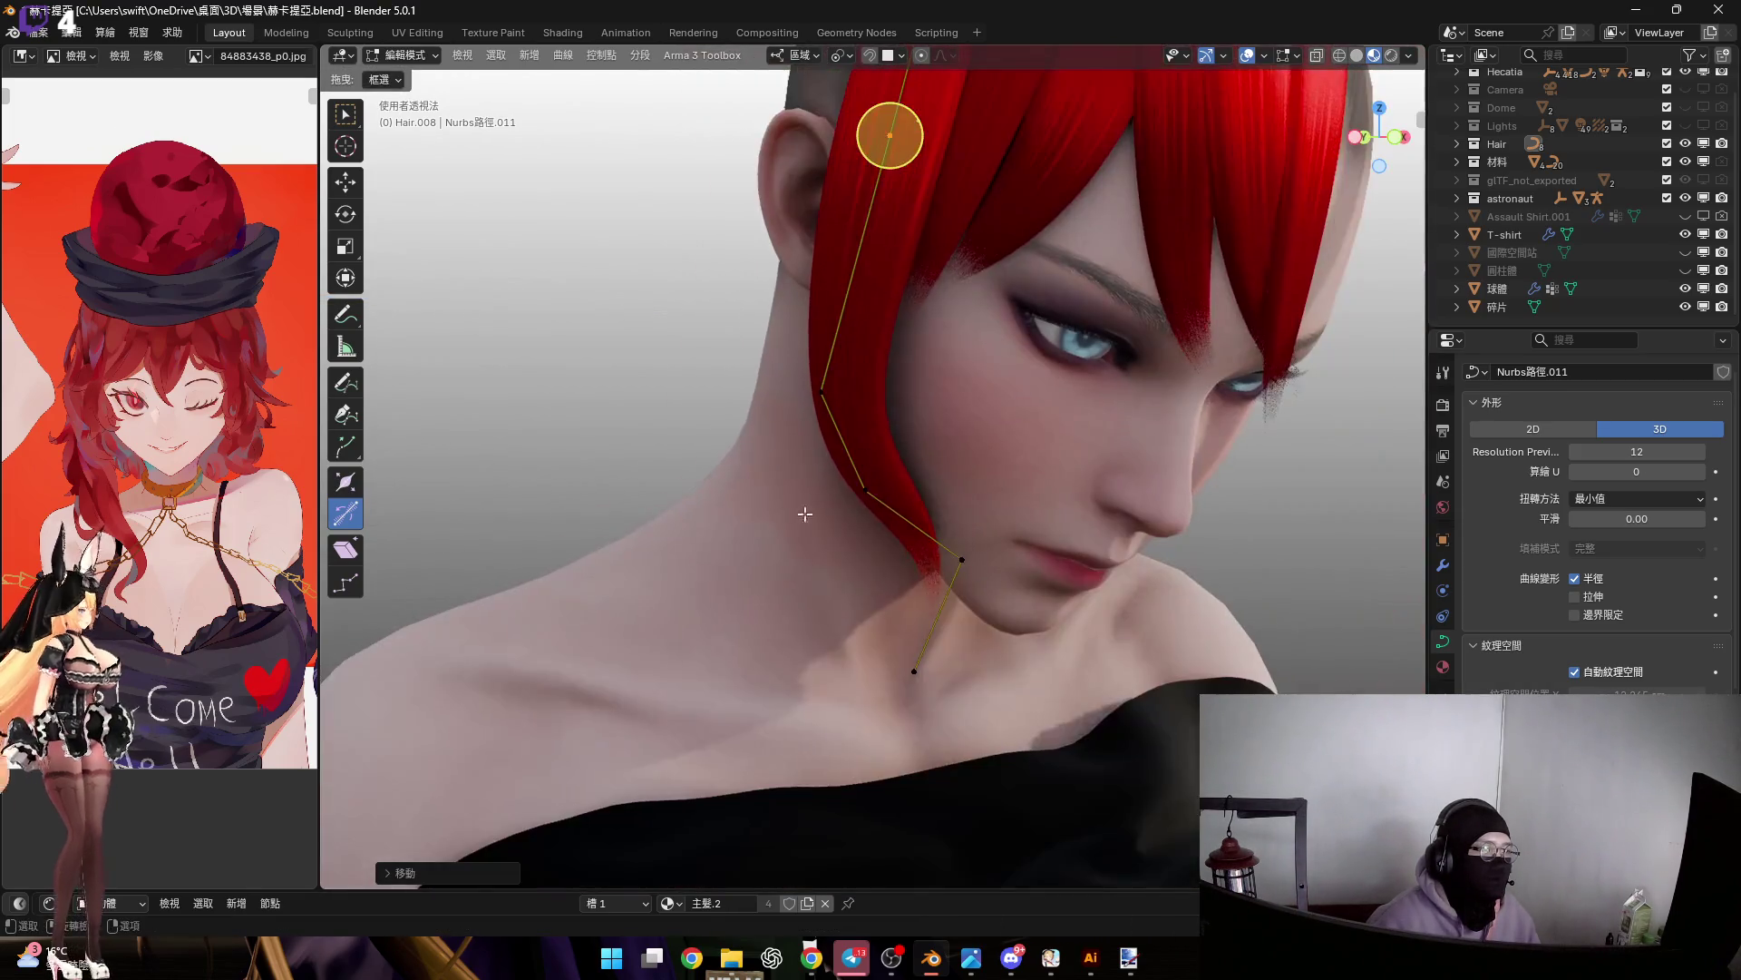
pyautogui.scroll(3, 990, 545)
pyautogui.press('g')
pyautogui.press('z')
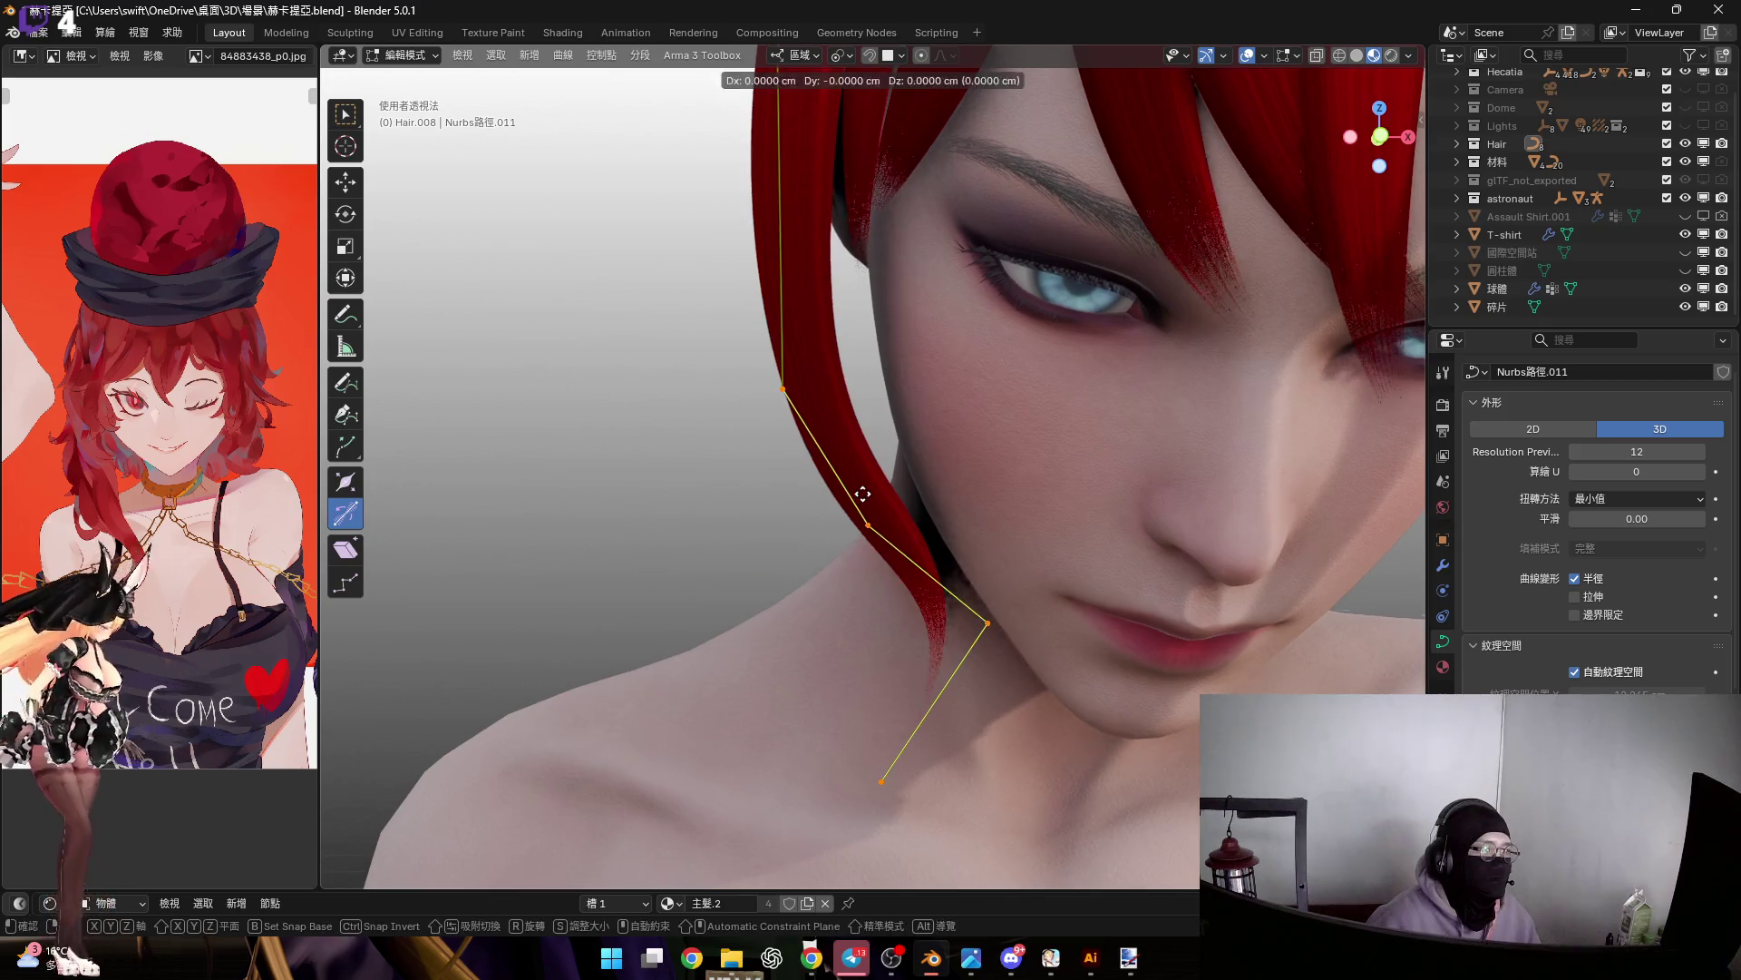
pyautogui.click(889, 488)
# Rotate the point around local Z, tilt the strand, and return to Object Mode
pyautogui.moveTo(890, 488)
pyautogui.mouseDown(button='middle')
pyautogui.moveTo(933, 680)
pyautogui.moveTo(922, 544)
pyautogui.moveTo(958, 603)
pyautogui.moveTo(956, 535)
pyautogui.moveTo(948, 555)
pyautogui.mouseUp(button='middle')
pyautogui.press('r')
pyautogui.press('z')
pyautogui.press('z')
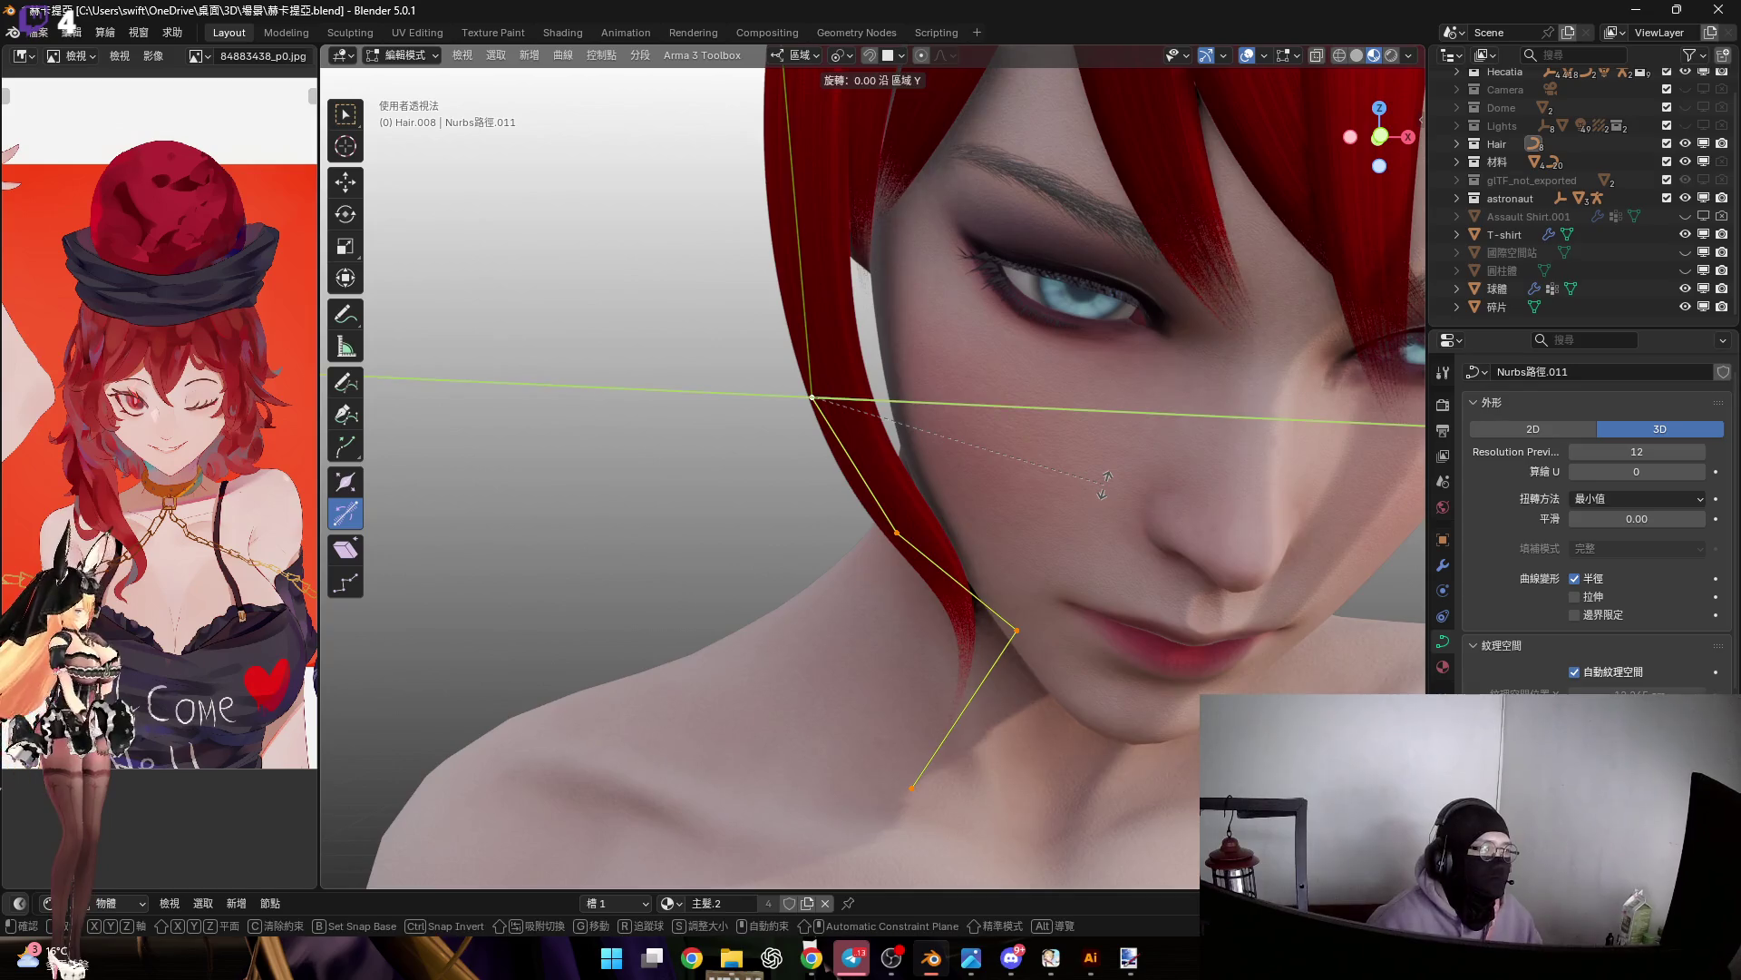
pyautogui.click(1104, 502)
pyautogui.moveTo(1104, 502)
pyautogui.mouseDown(button='middle')
pyautogui.moveTo(1198, 508)
pyautogui.moveTo(961, 556)
pyautogui.moveTo(968, 634)
pyautogui.moveTo(1124, 611)
pyautogui.moveTo(1001, 533)
pyautogui.moveTo(980, 563)
pyautogui.moveTo(945, 536)
pyautogui.moveTo(995, 622)
pyautogui.moveTo(969, 573)
pyautogui.moveTo(948, 572)
pyautogui.mouseUp(button='middle')
pyautogui.moveTo(948, 571); pyautogui.dragTo(940, 579)
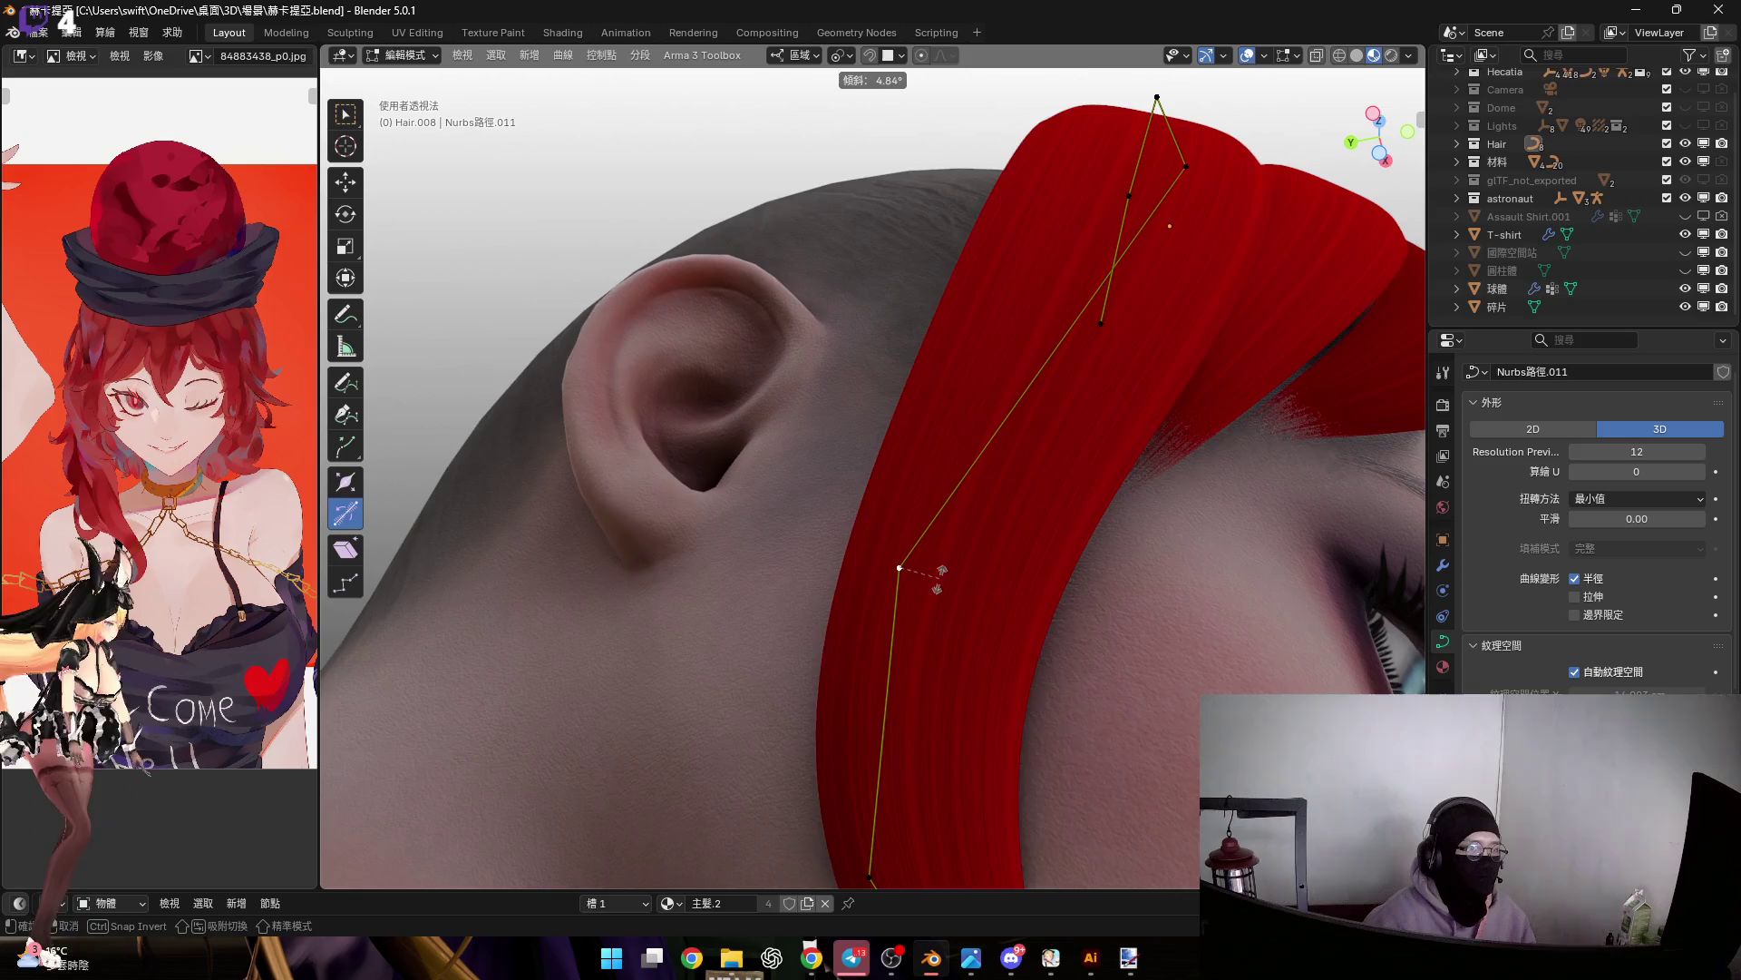
pyautogui.click(944, 558)
pyautogui.moveTo(943, 557)
pyautogui.mouseDown(button='middle')
pyautogui.moveTo(843, 498)
pyautogui.moveTo(870, 653)
pyautogui.moveTo(828, 603)
pyautogui.moveTo(896, 613)
pyautogui.moveTo(1025, 475)
pyautogui.mouseUp(button='middle')
pyautogui.scroll(-3, 948, 541)
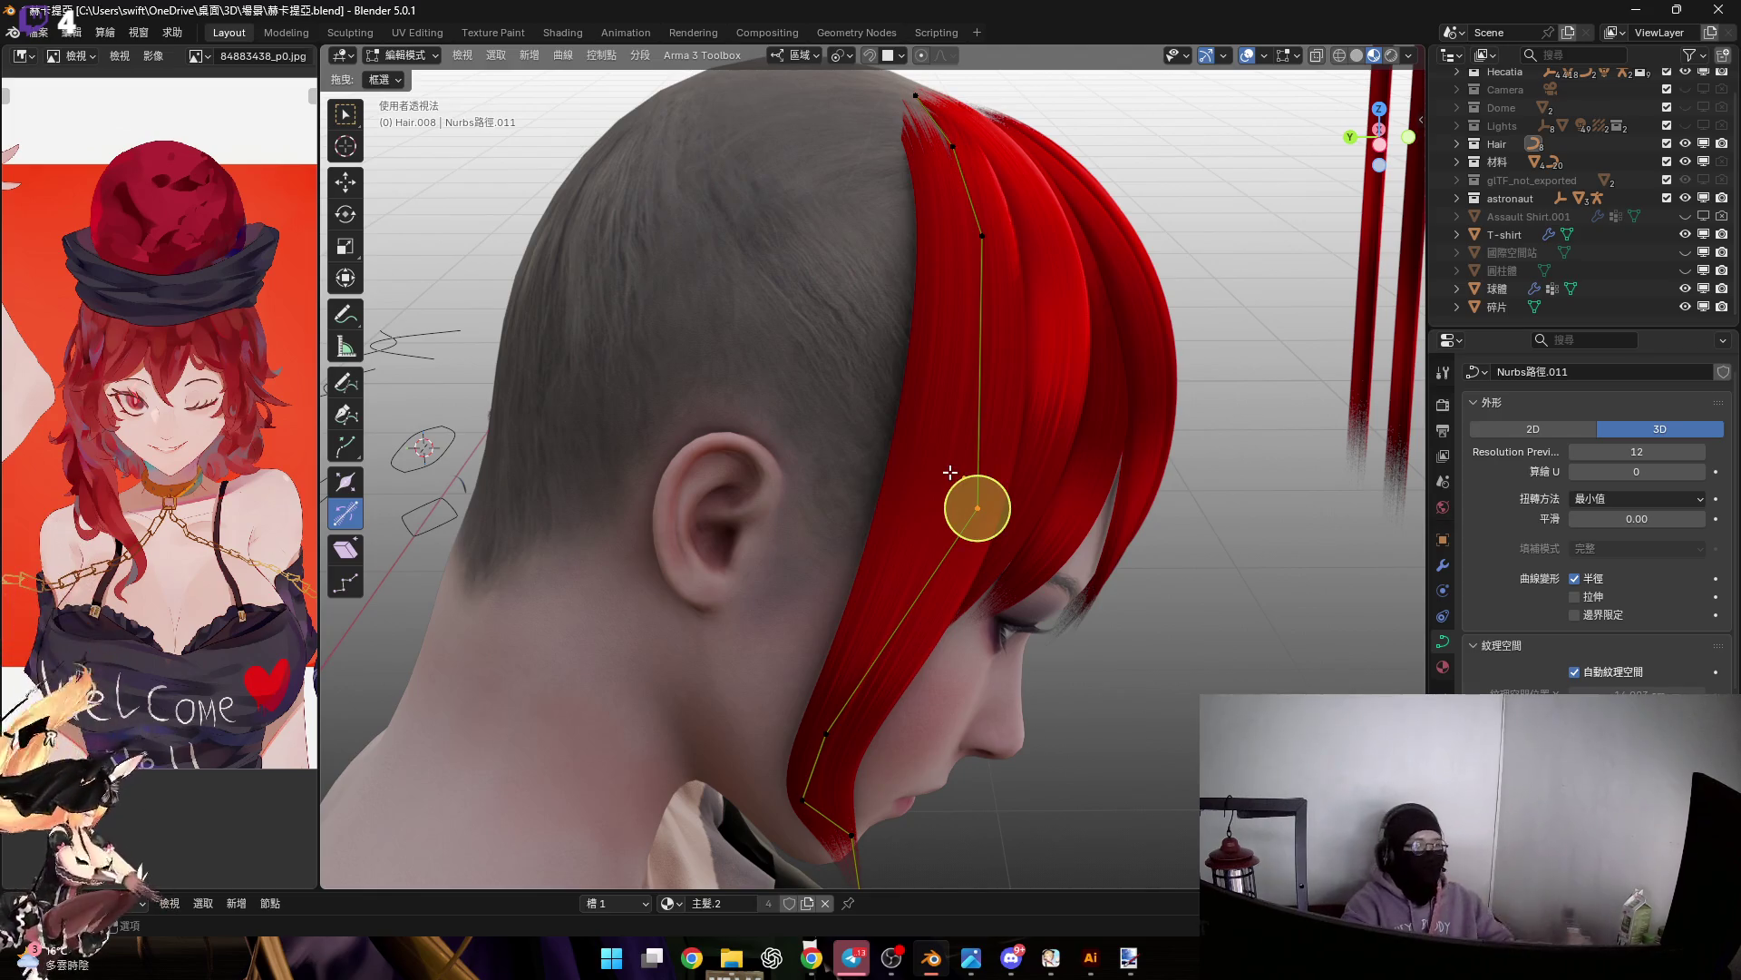
pyautogui.moveTo(947, 474); pyautogui.dragTo(998, 478, button='middle')
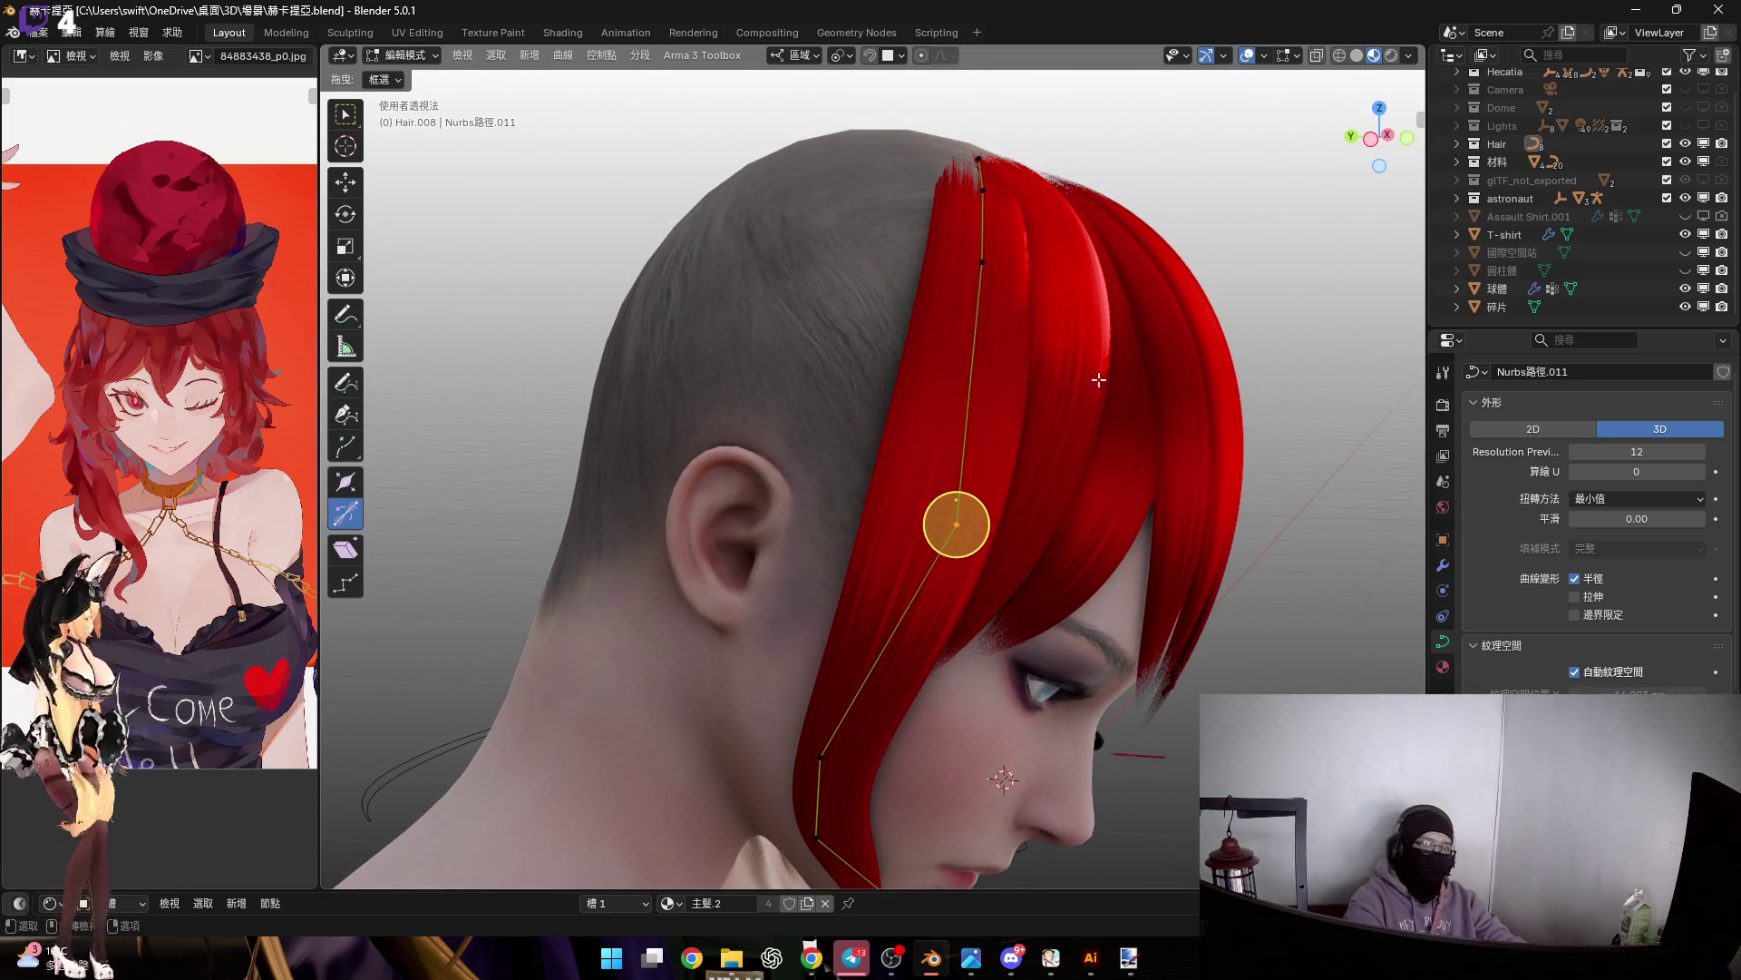
pyautogui.press('Tab')
# Switch to front view and unhide the space station 國際空間站
pyautogui.scroll(-4, 1096, 380)
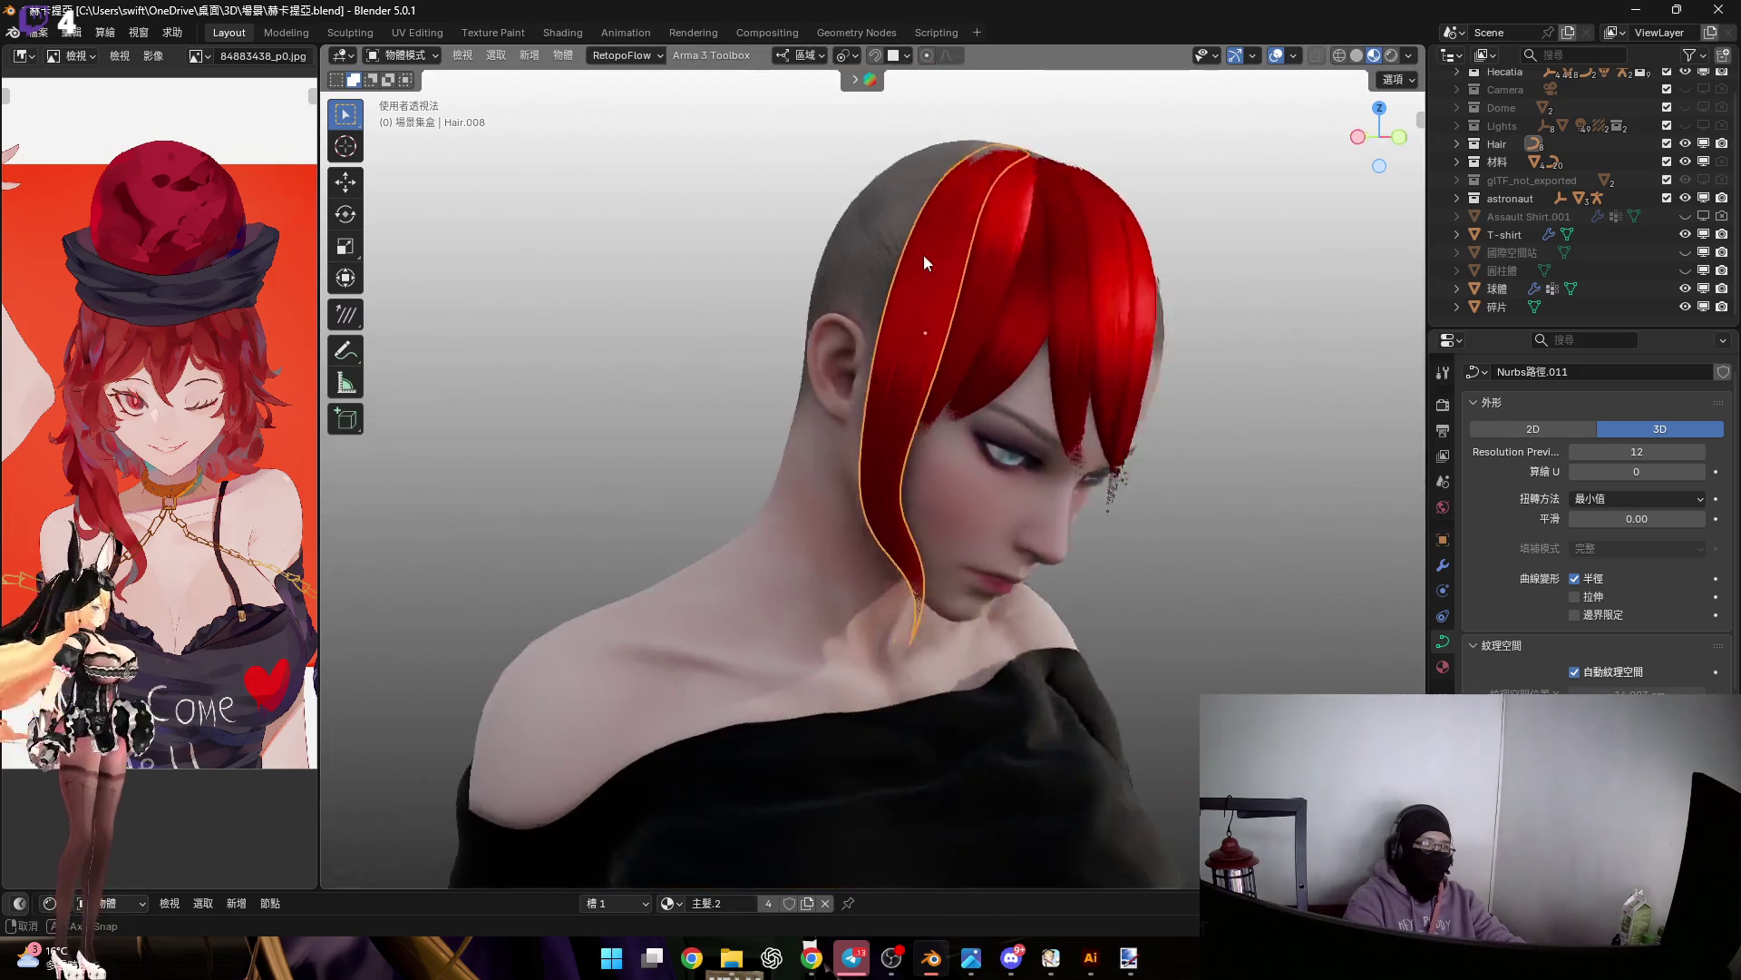
pyautogui.press('KP_1')
pyautogui.scroll(2, 1050, 238)
pyautogui.scroll(-5, 1050, 241)
pyautogui.moveTo(1075, 259)
pyautogui.mouseDown(button='middle')
pyautogui.moveTo(1060, 357)
pyautogui.moveTo(994, 300)
pyautogui.moveTo(1069, 358)
pyautogui.mouseUp(button='middle')
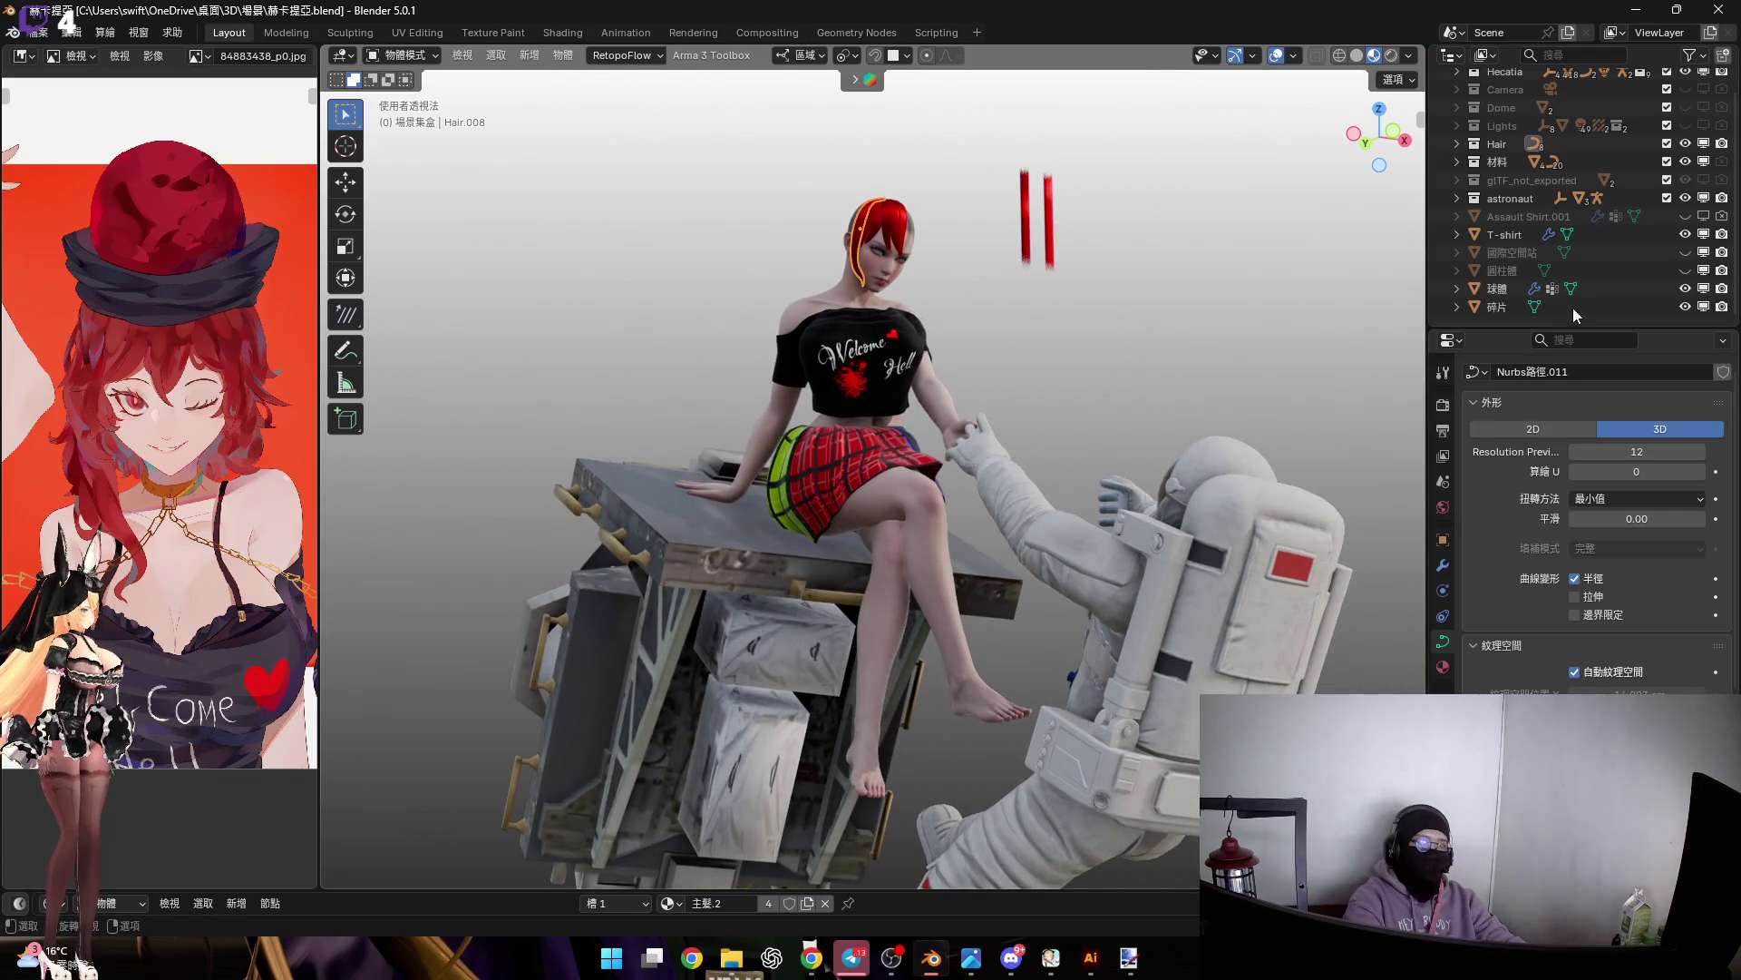
pyautogui.click(1683, 252)
pyautogui.scroll(2, 936, 408)
pyautogui.moveTo(932, 427)
pyautogui.mouseDown(button='middle')
pyautogui.moveTo(949, 405)
pyautogui.moveTo(867, 420)
pyautogui.moveTo(911, 442)
pyautogui.mouseUp(button='middle')
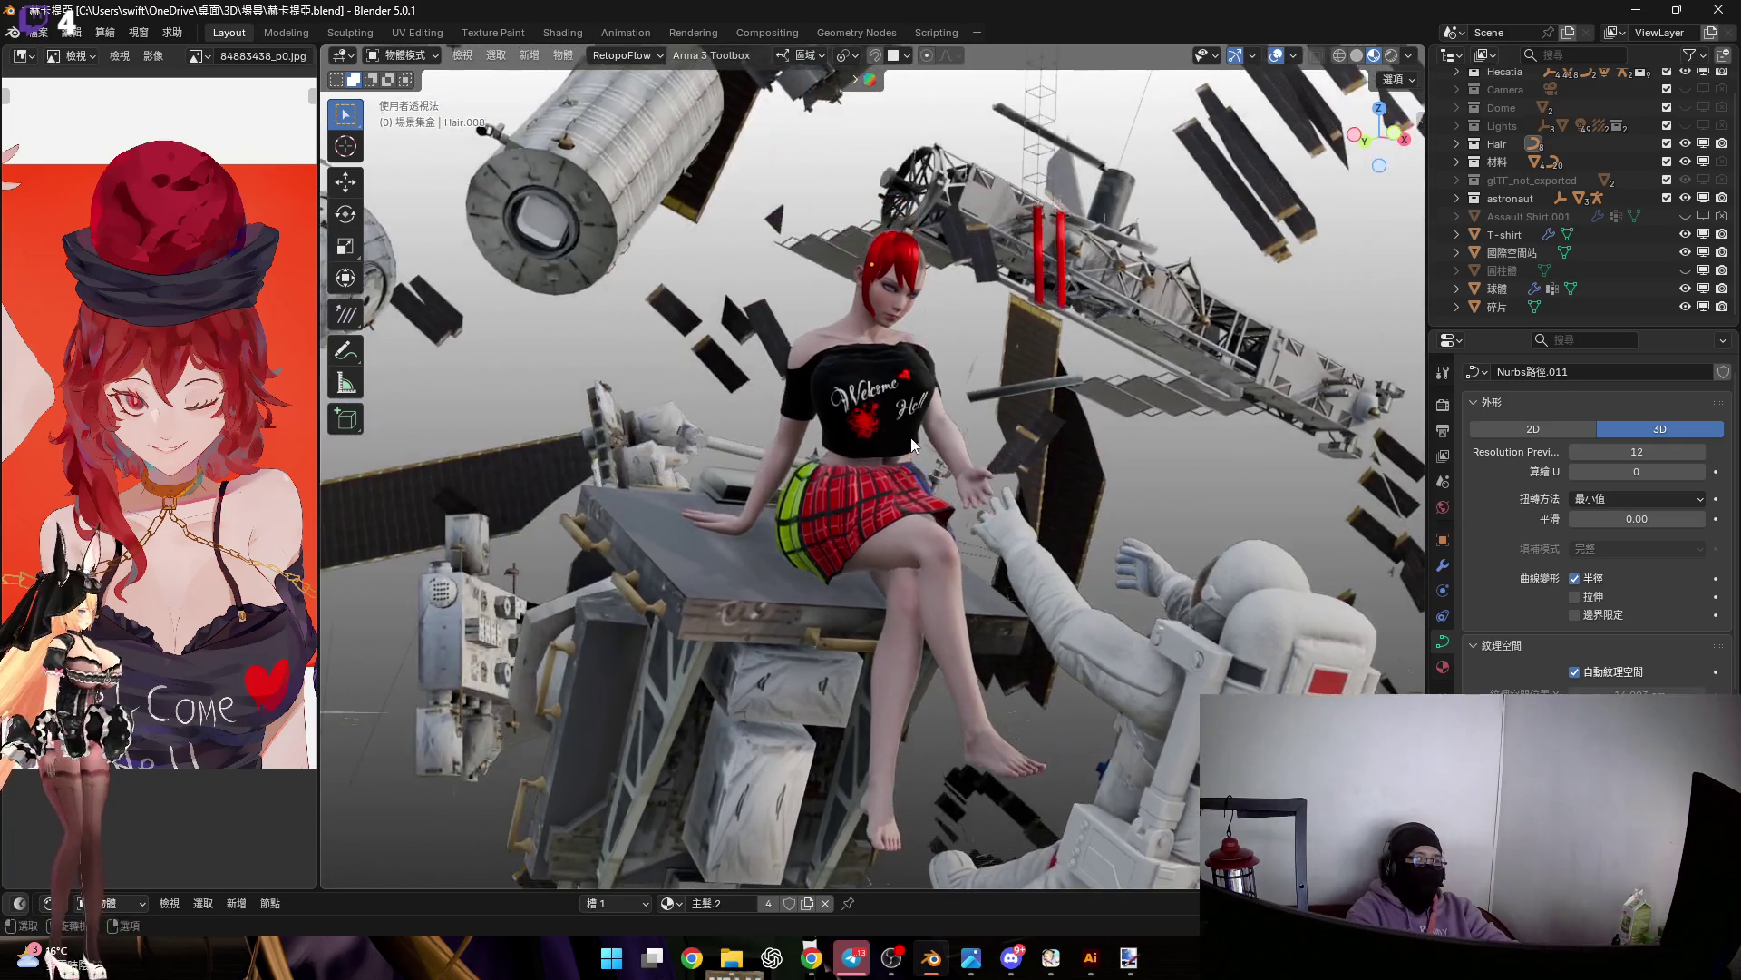
# Select the T-shirt, then the red pole curve Hair.001, closing in on the character
pyautogui.click(911, 440)
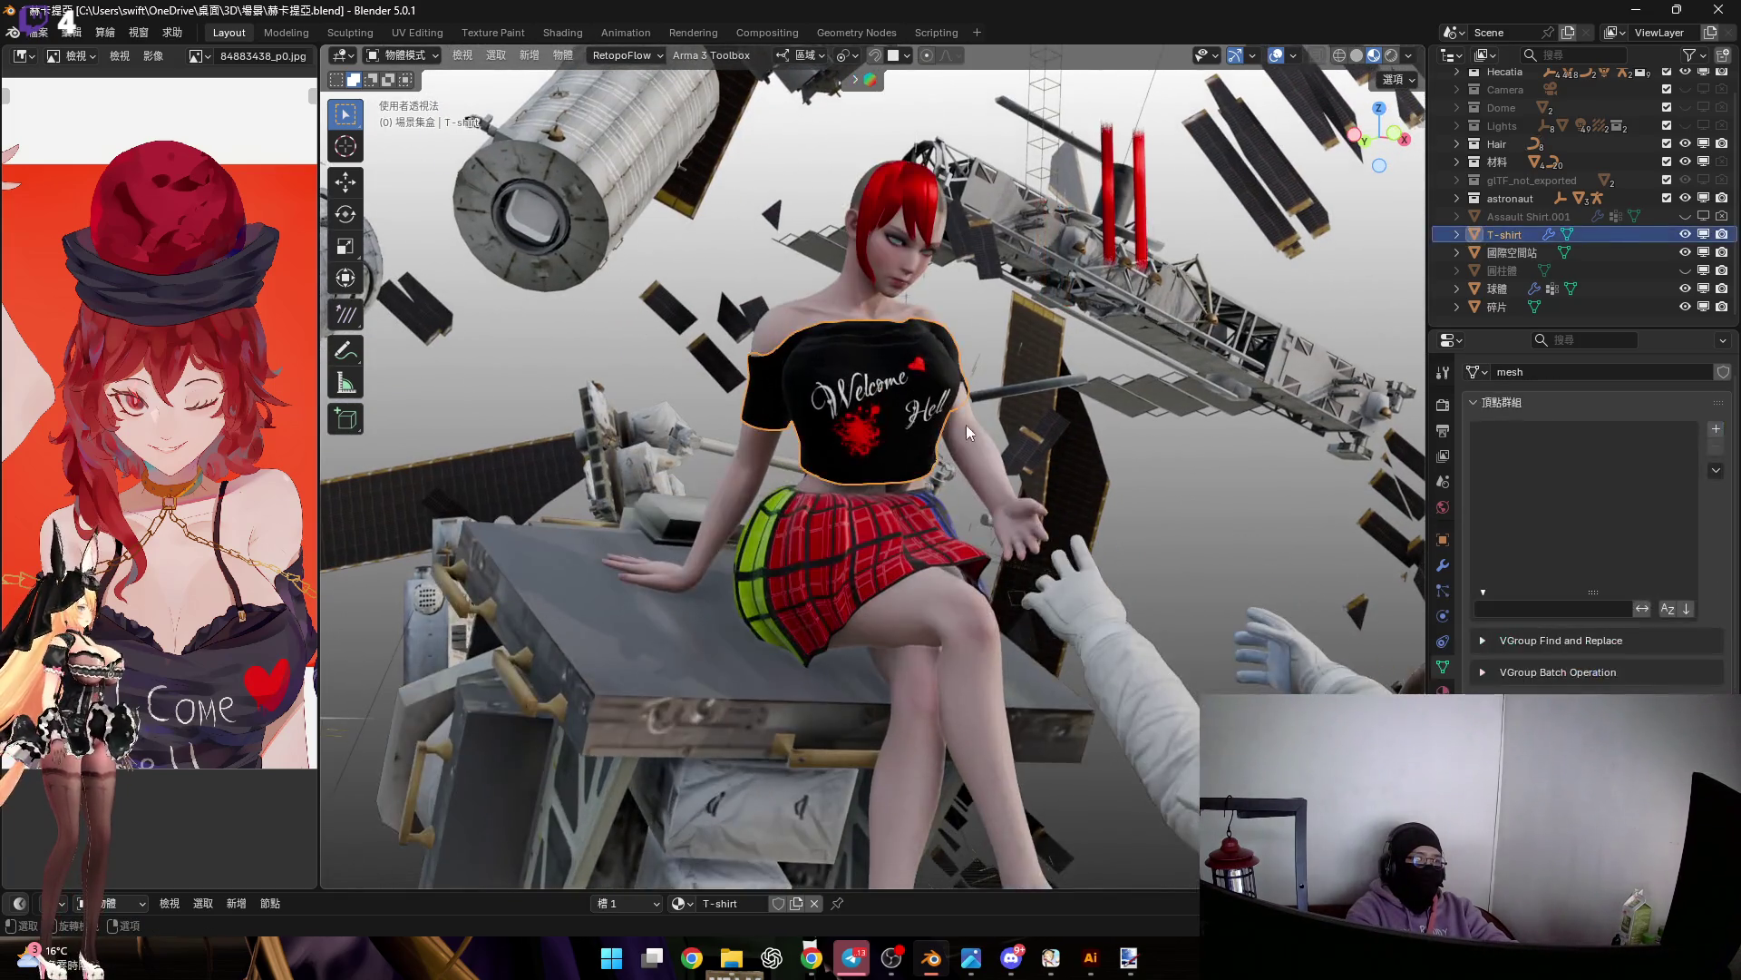
pyautogui.scroll(2, 981, 468)
pyautogui.scroll(-4, 987, 428)
pyautogui.scroll(1, 953, 421)
pyautogui.click(1031, 263)
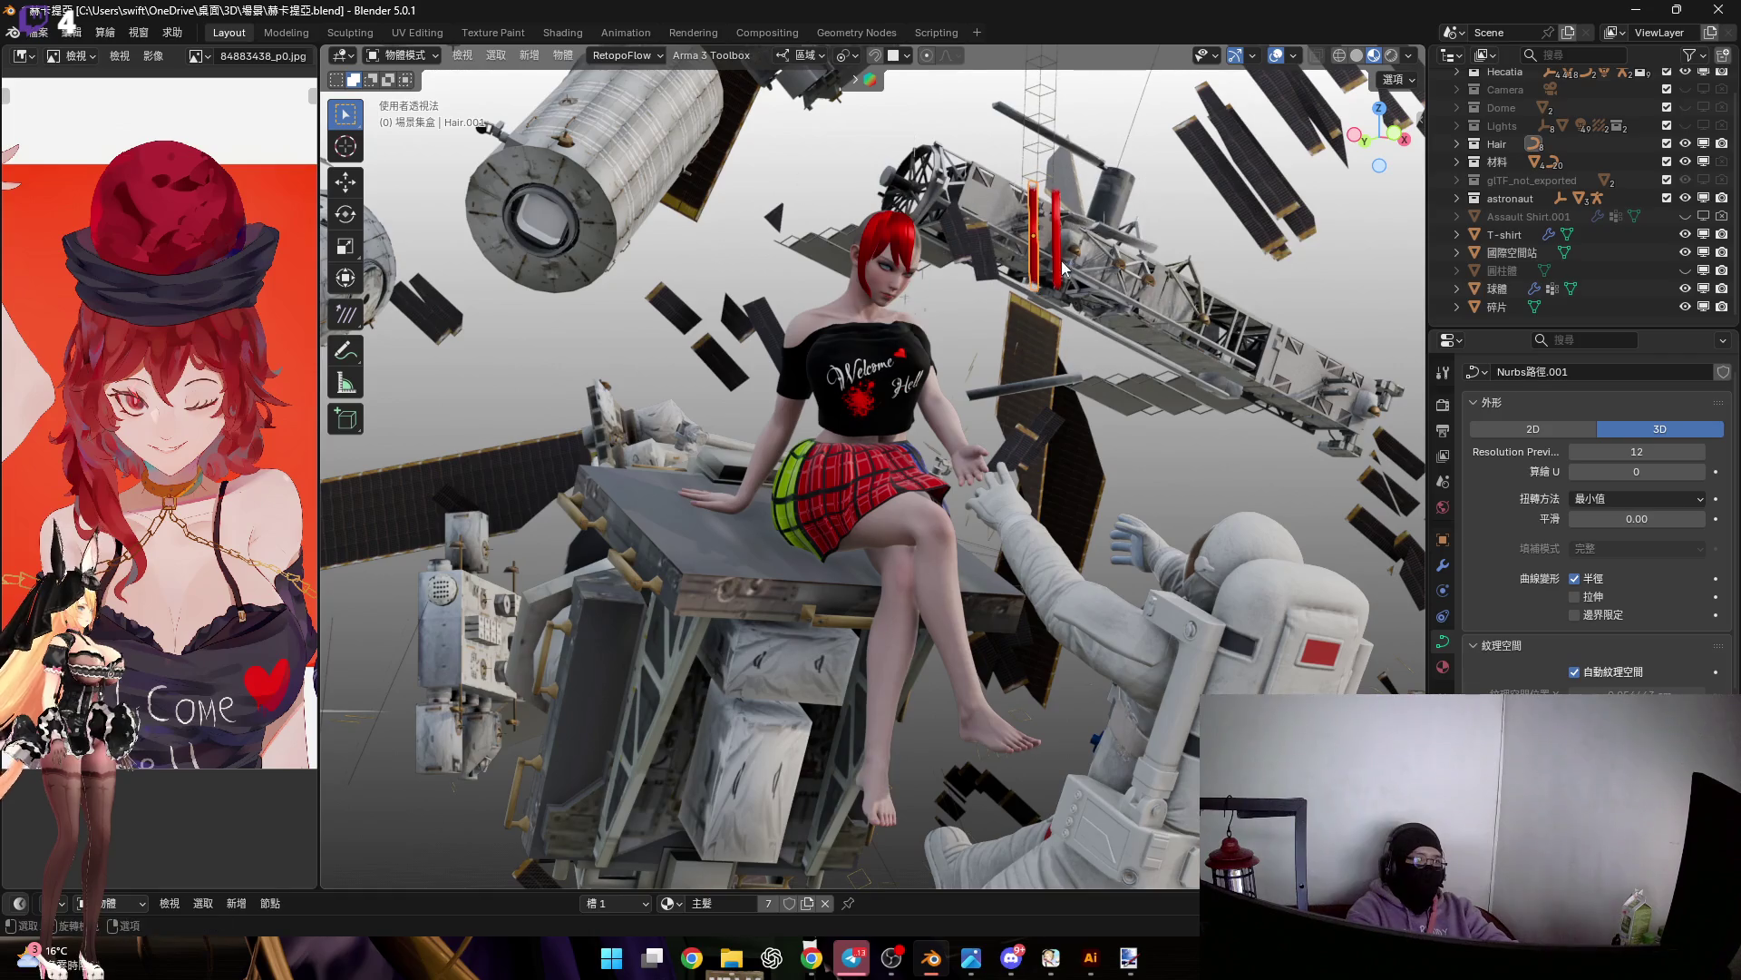
pyautogui.moveTo(916, 330)
pyautogui.mouseDown(button='middle')
pyautogui.moveTo(993, 306)
pyautogui.moveTo(1031, 374)
pyautogui.moveTo(1020, 361)
pyautogui.moveTo(1036, 497)
pyautogui.moveTo(1009, 585)
pyautogui.moveTo(958, 531)
pyautogui.mouseUp(button='middle')
pyautogui.moveTo(705, 524); pyautogui.dragTo(796, 477, button='middle')
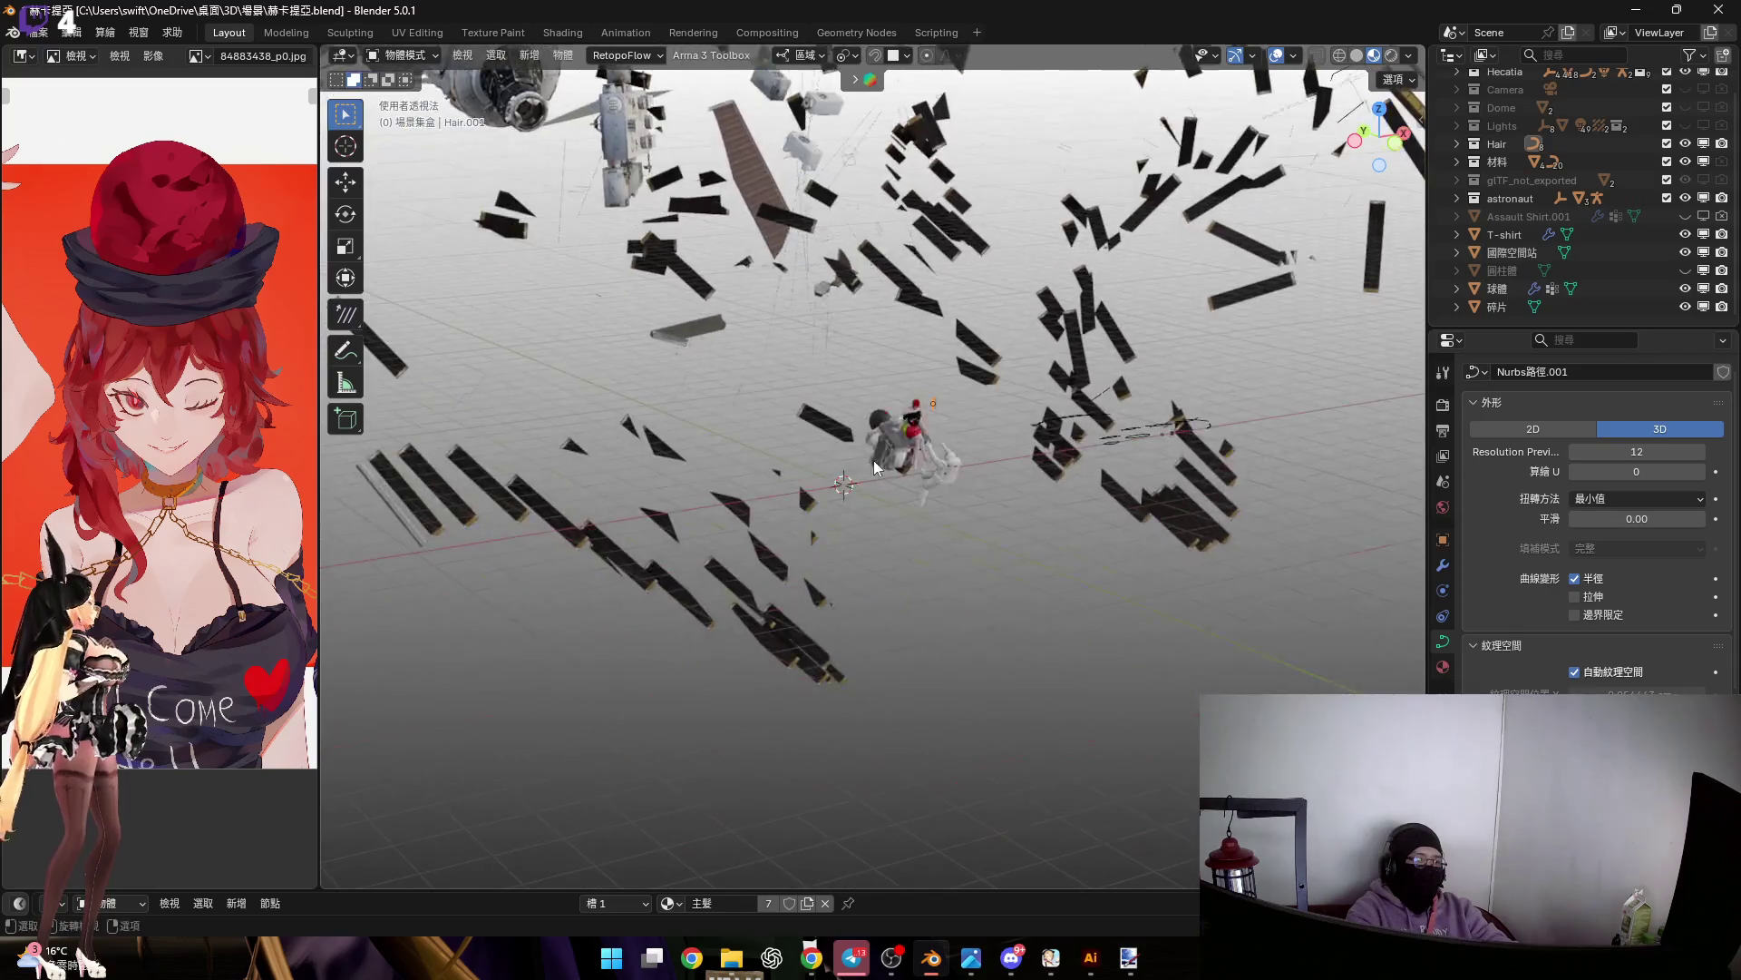
pyautogui.scroll(5, 914, 419)
pyautogui.moveTo(912, 396)
pyautogui.mouseDown(button='middle')
pyautogui.moveTo(911, 444)
pyautogui.moveTo(935, 426)
pyautogui.mouseUp(button='middle')
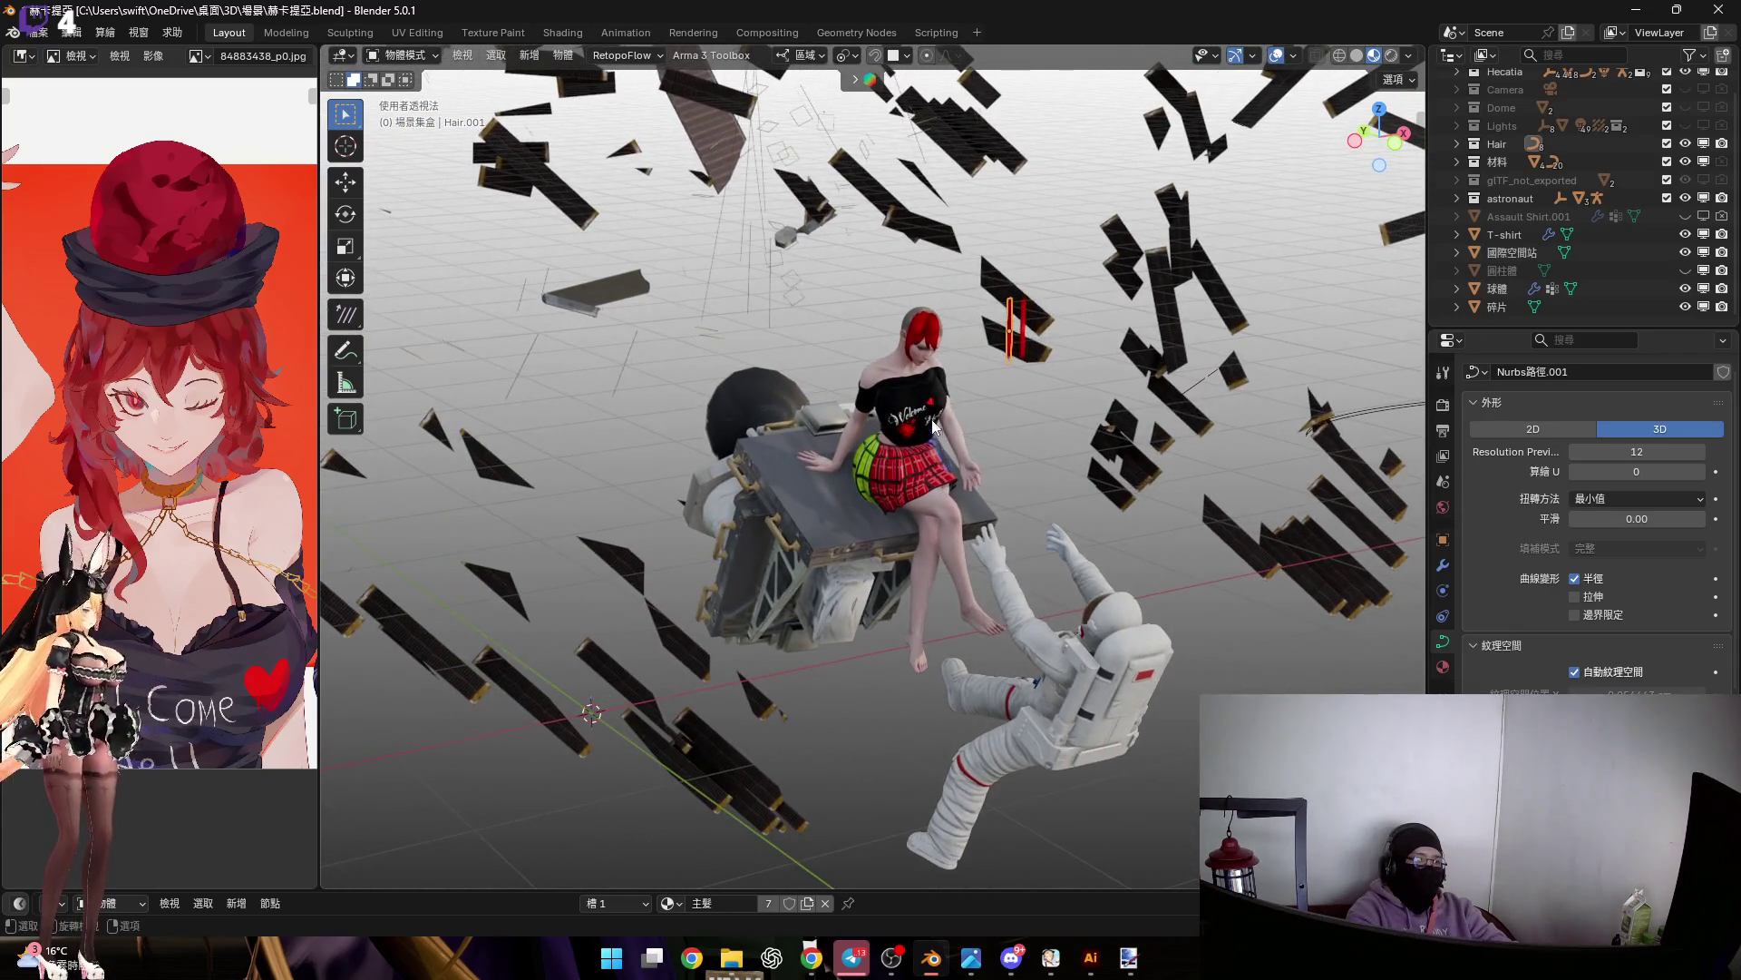
# Bring up the Snap, Apply-transforms and Add menus
pyautogui.hotkey('shift', 's')
pyautogui.press('Escape')
pyautogui.hotkey('ctrl', 'a')
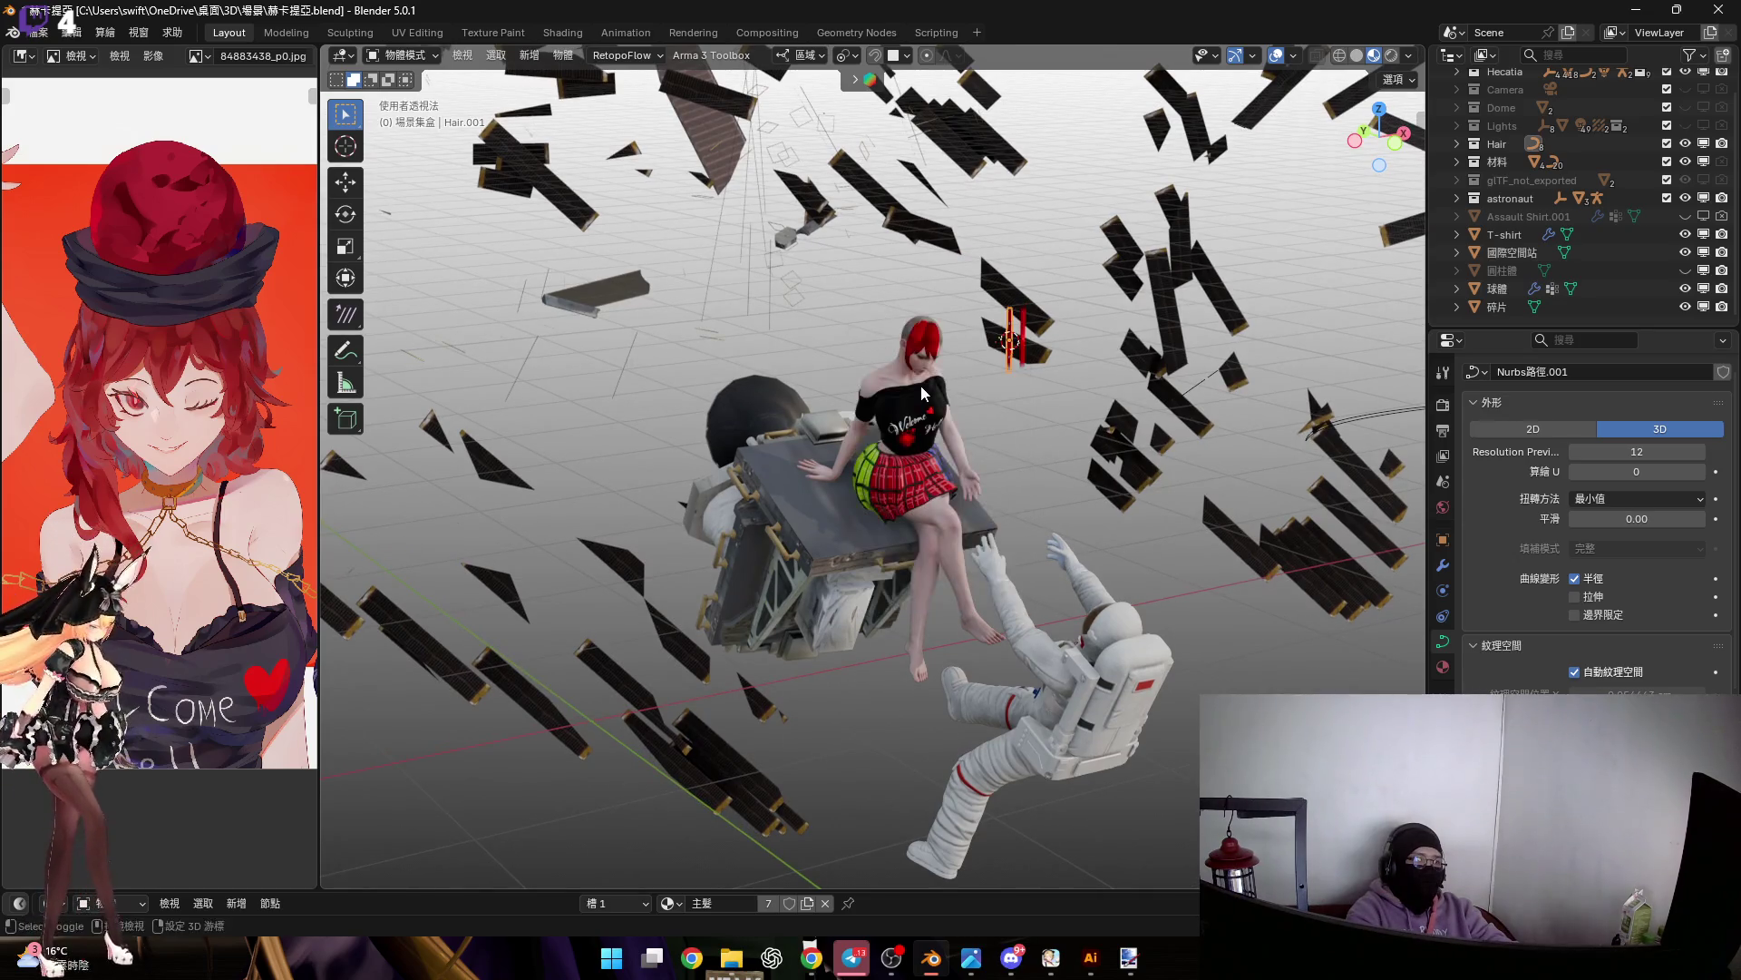
pyautogui.hotkey('shift', 'a')
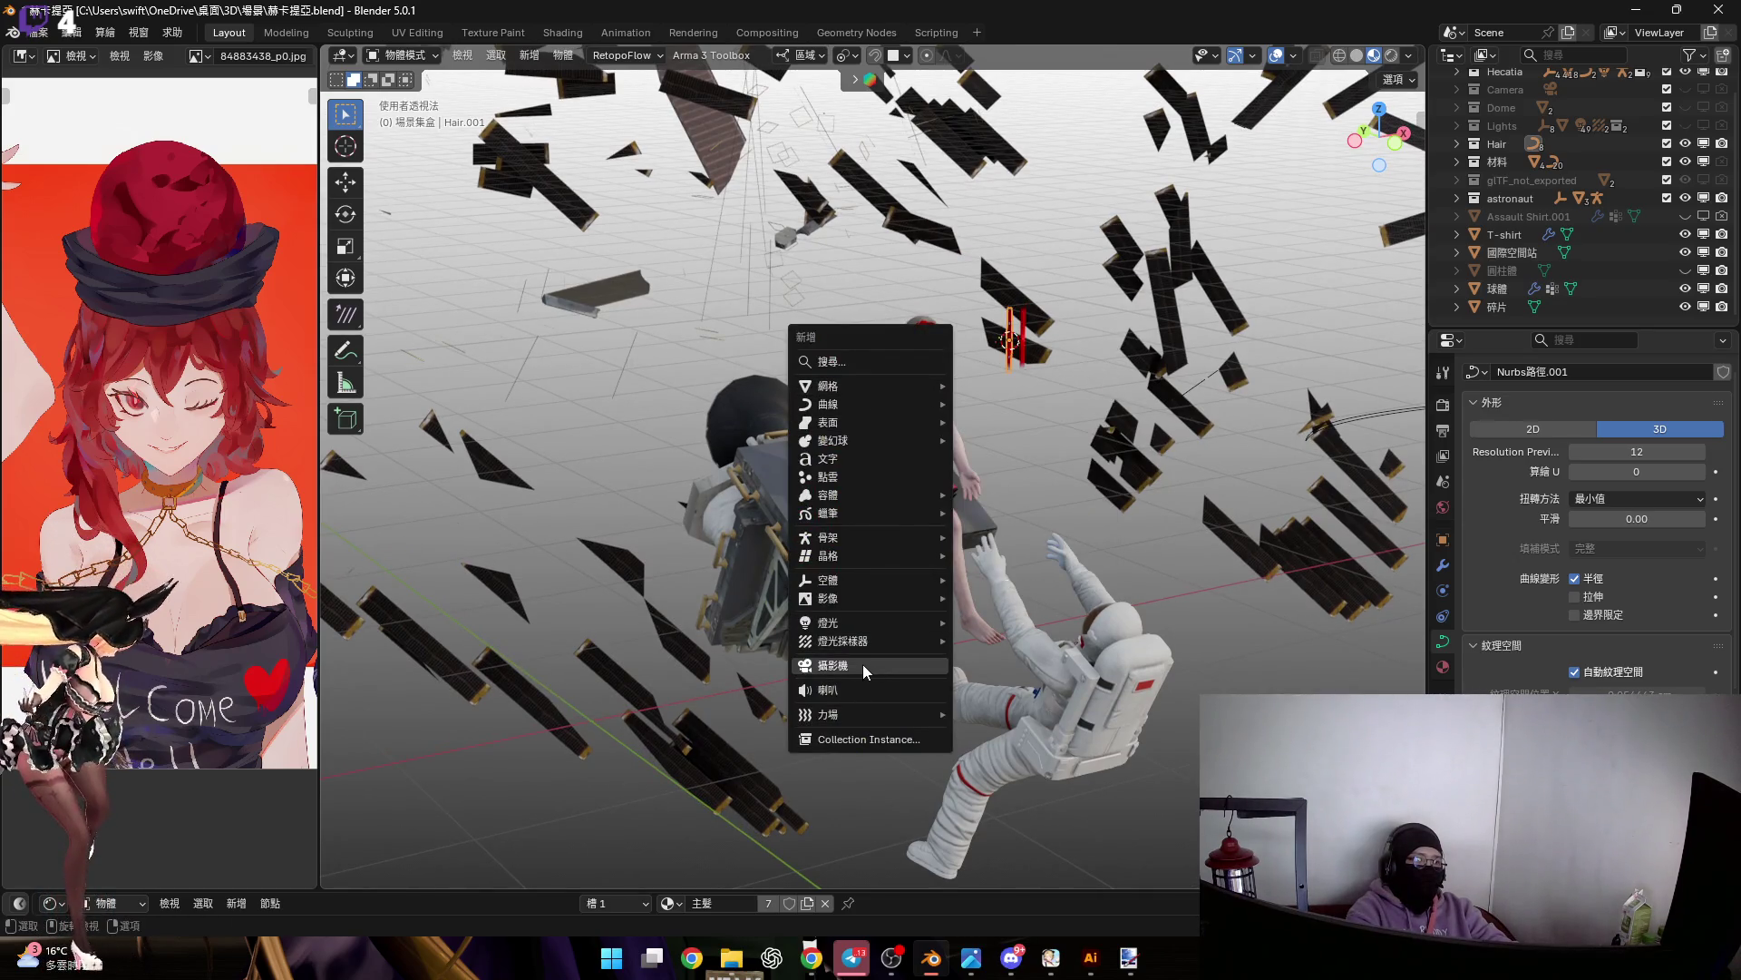
# Add a new camera, then delete the extra camera 攝影機.001
pyautogui.press('Return')
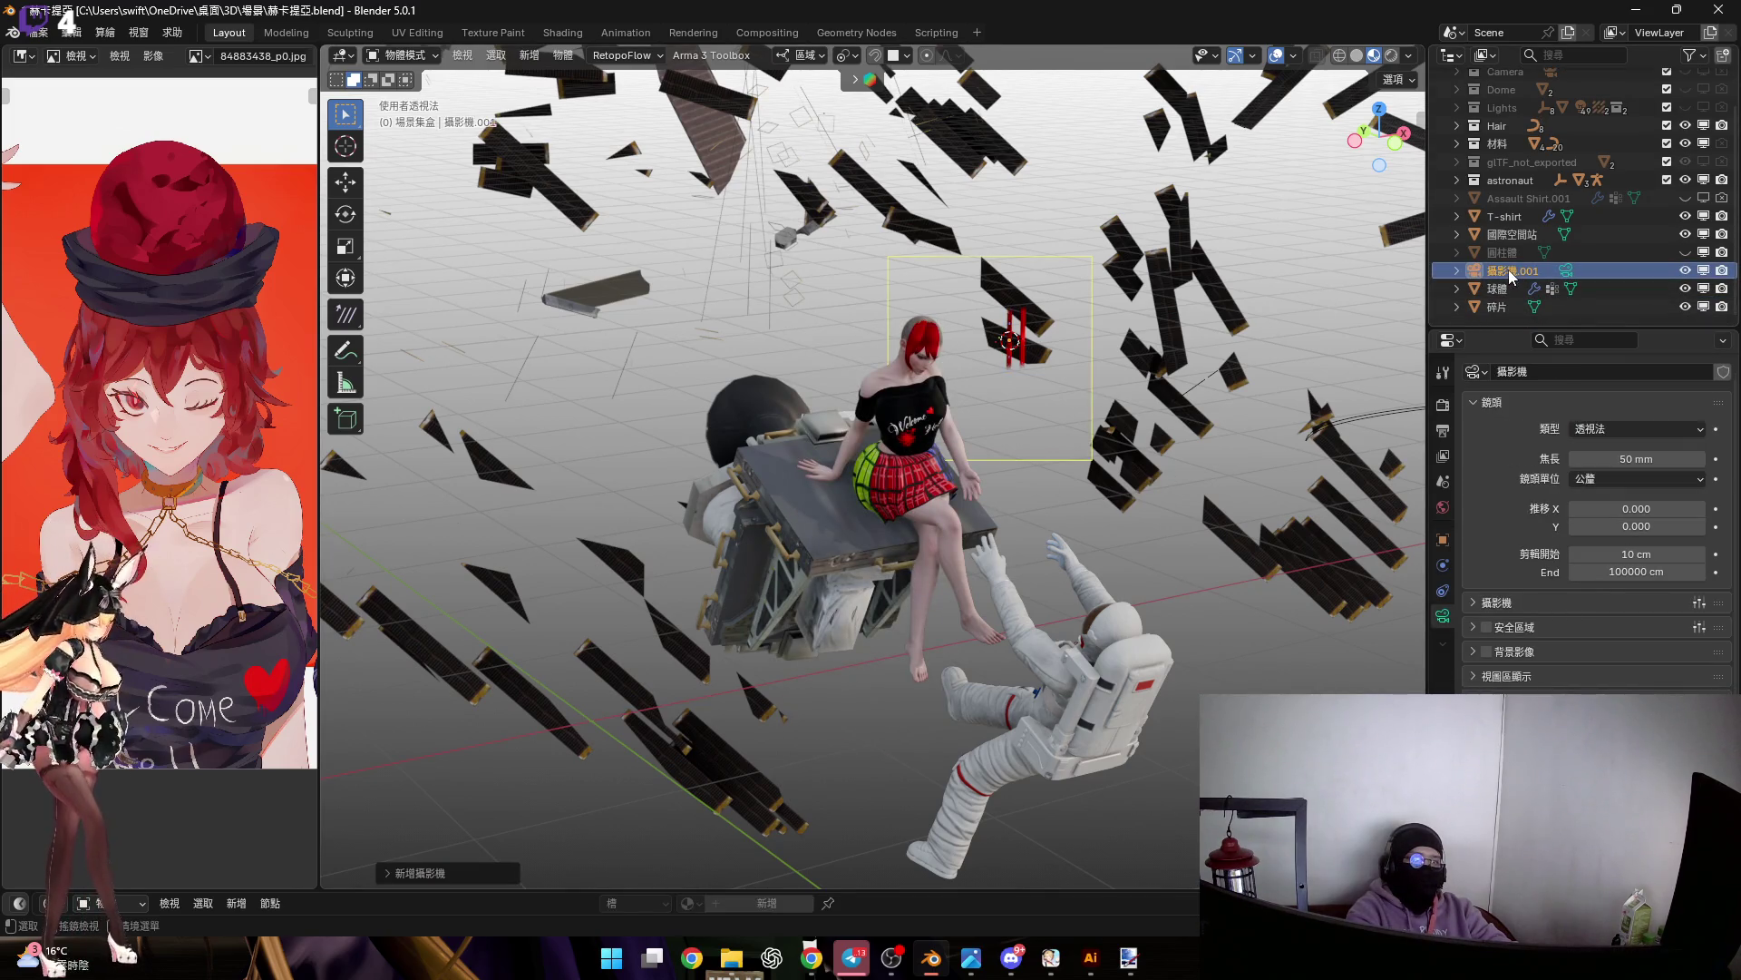
pyautogui.scroll(2, 1504, 248)
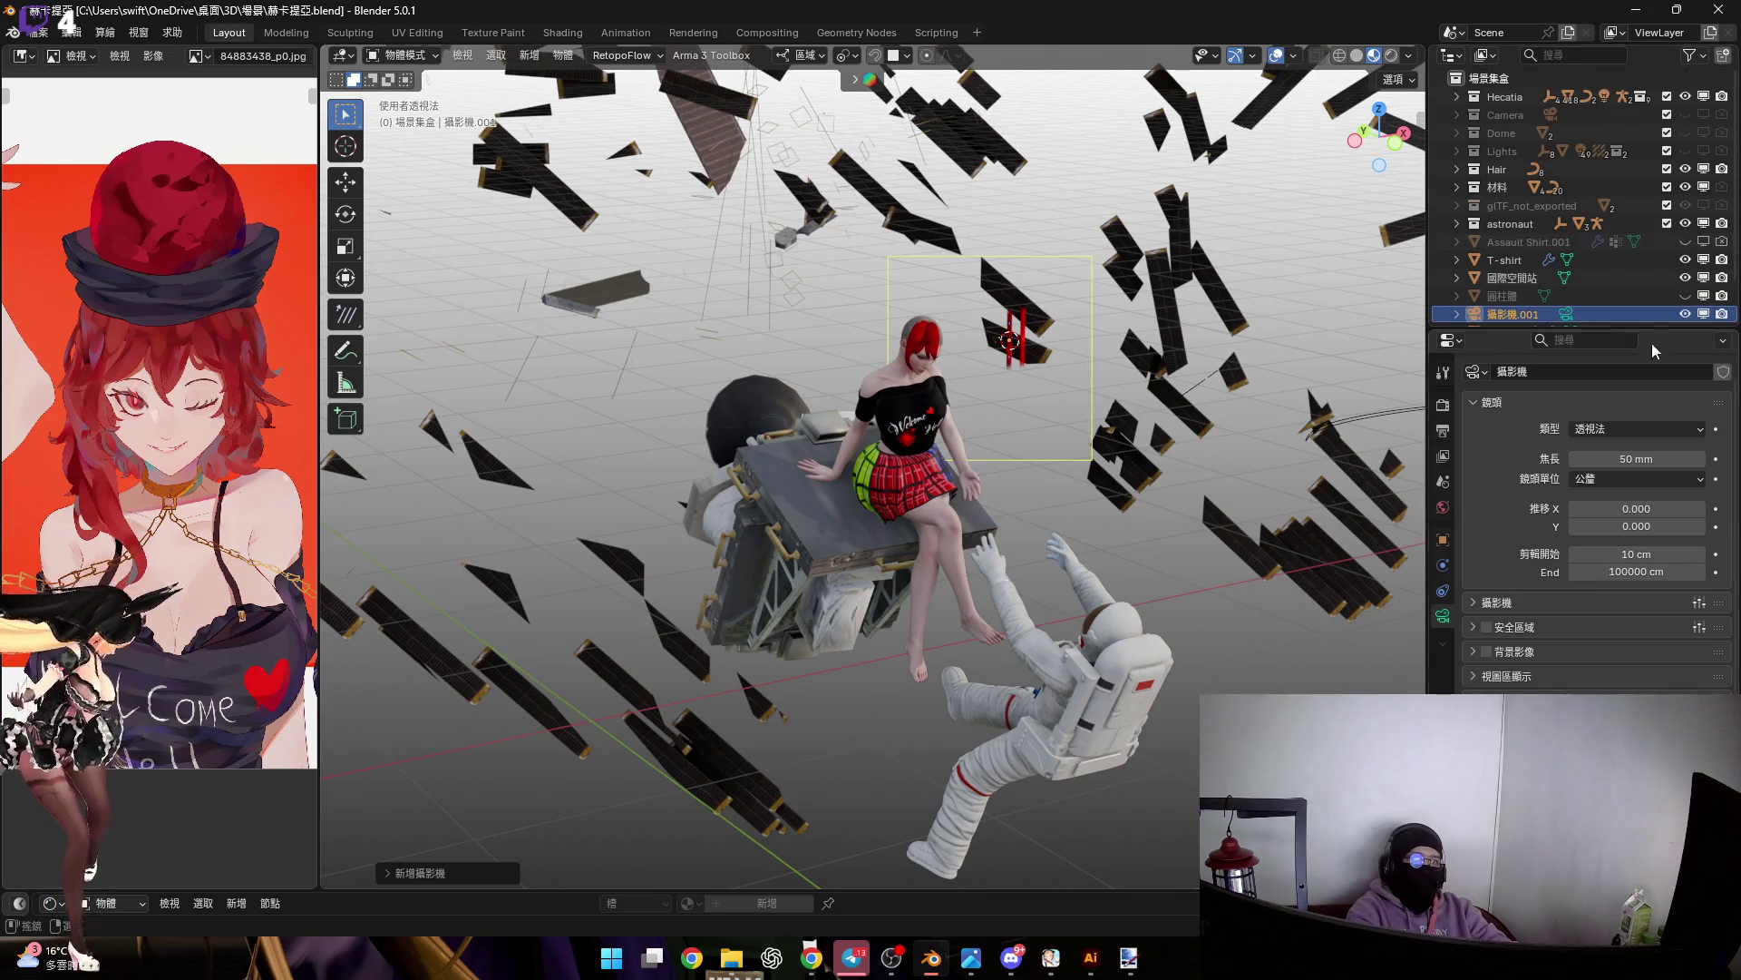
pyautogui.rightClick(1526, 319)
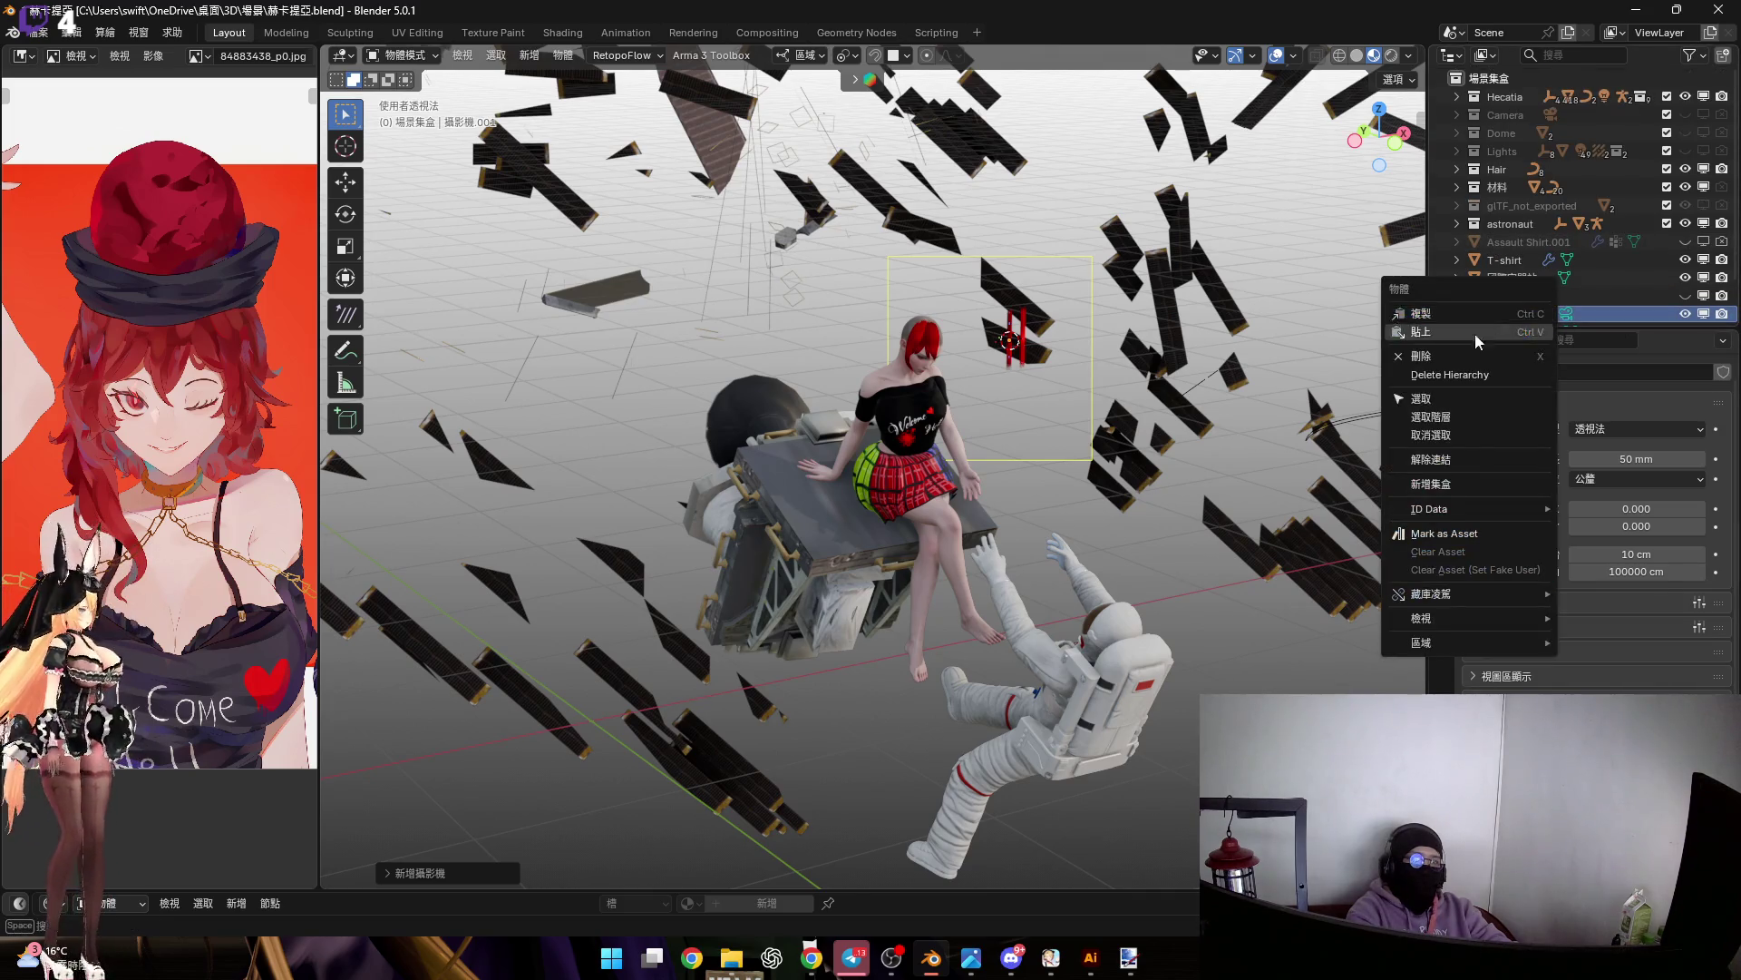
pyautogui.press('x')
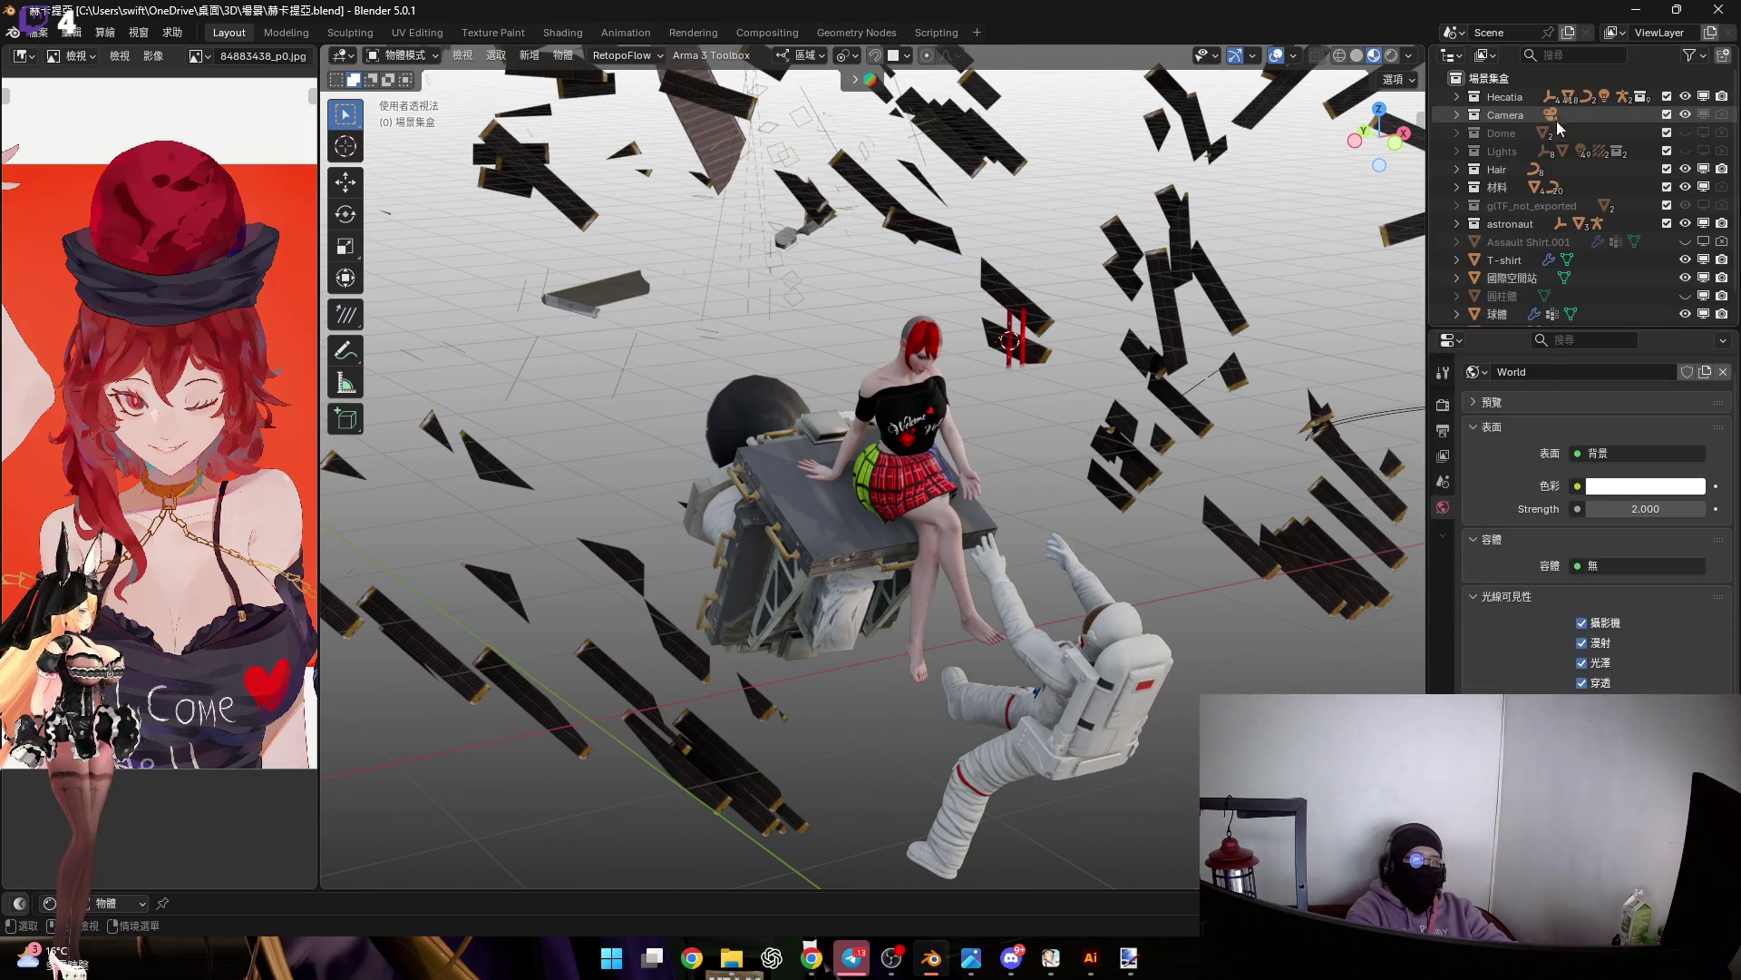
# Select the existing camera 攝影機 and snap it to the 3D cursor
pyautogui.click(1458, 116)
pyautogui.click(1052, 409)
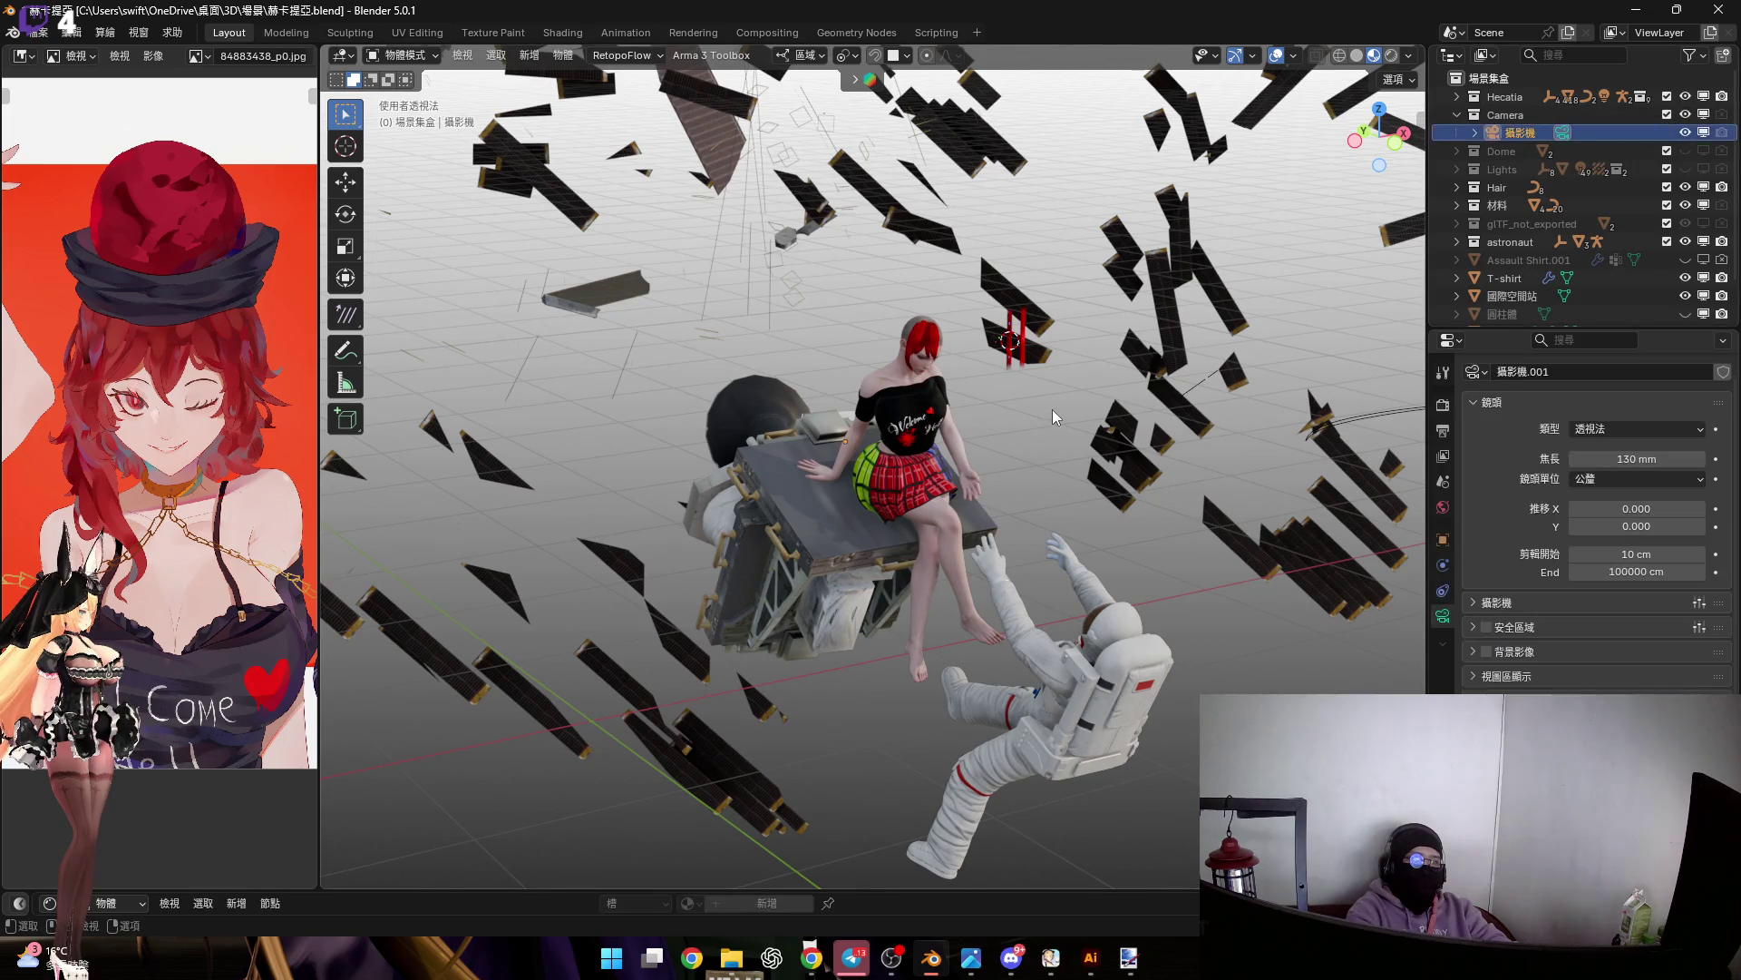
pyautogui.rightClick(1052, 410)
pyautogui.moveTo(970, 595)
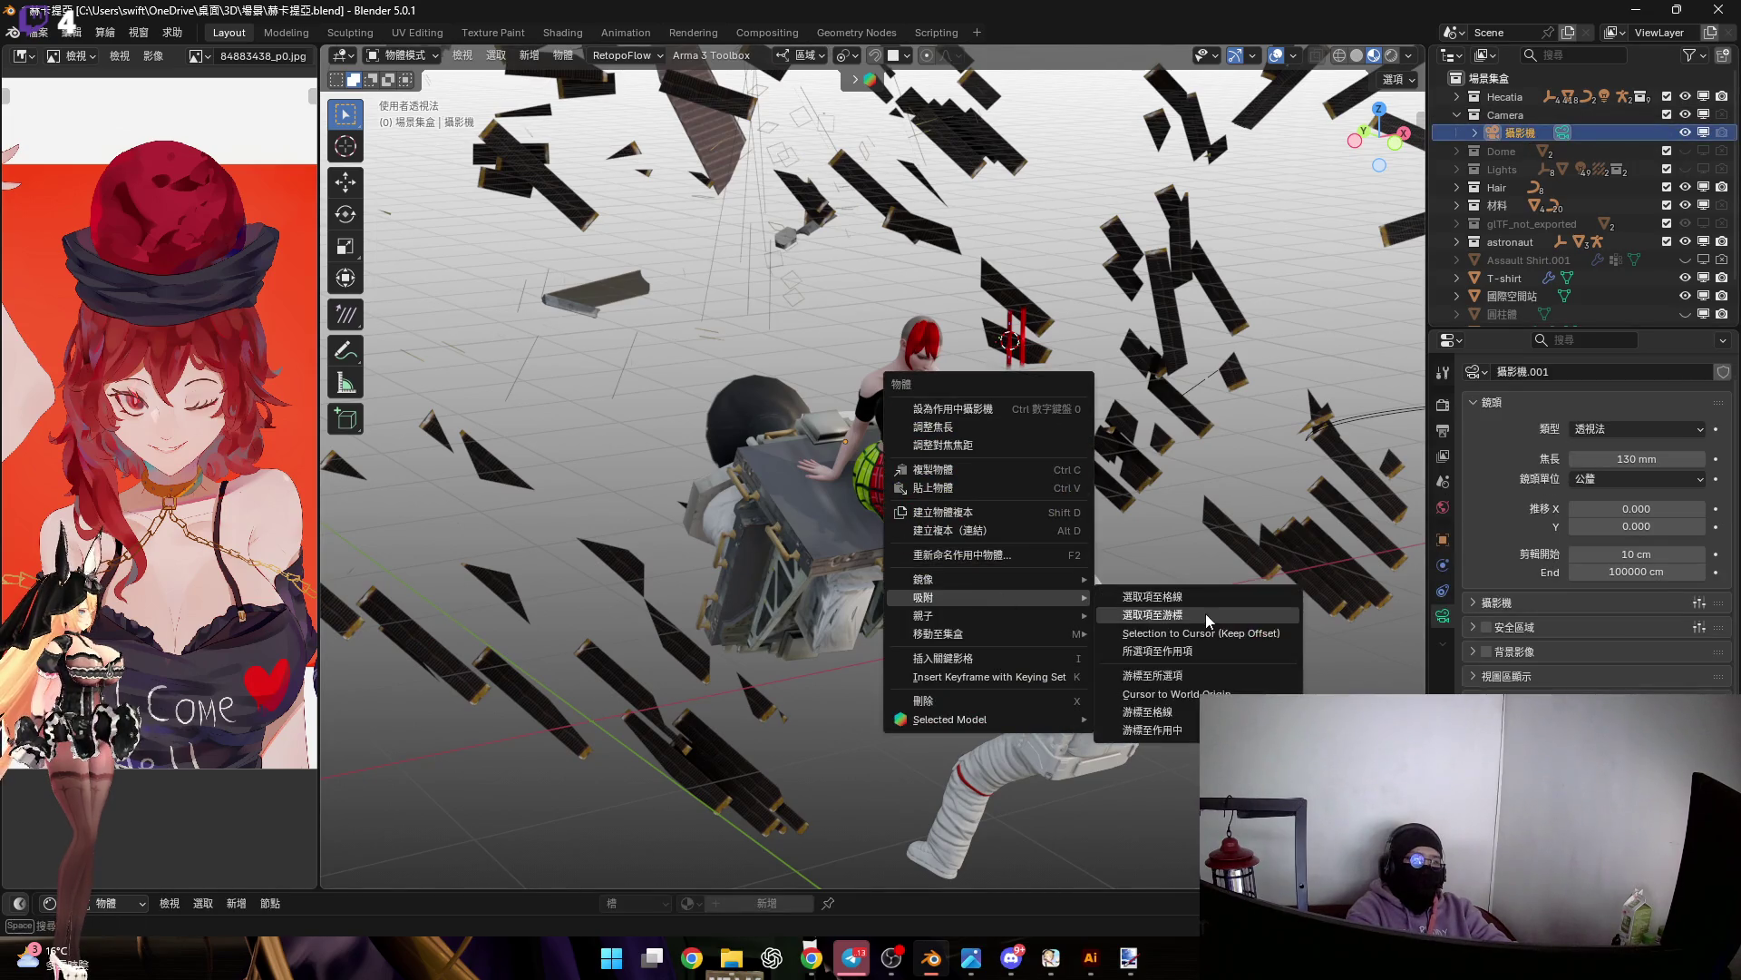
pyautogui.press('Return')
pyautogui.moveTo(1023, 390)
pyautogui.mouseDown(button='middle')
pyautogui.moveTo(922, 368)
pyautogui.moveTo(945, 334)
pyautogui.moveTo(888, 328)
pyautogui.moveTo(907, 358)
pyautogui.moveTo(864, 370)
pyautogui.moveTo(996, 399)
pyautogui.mouseUp(button='middle')
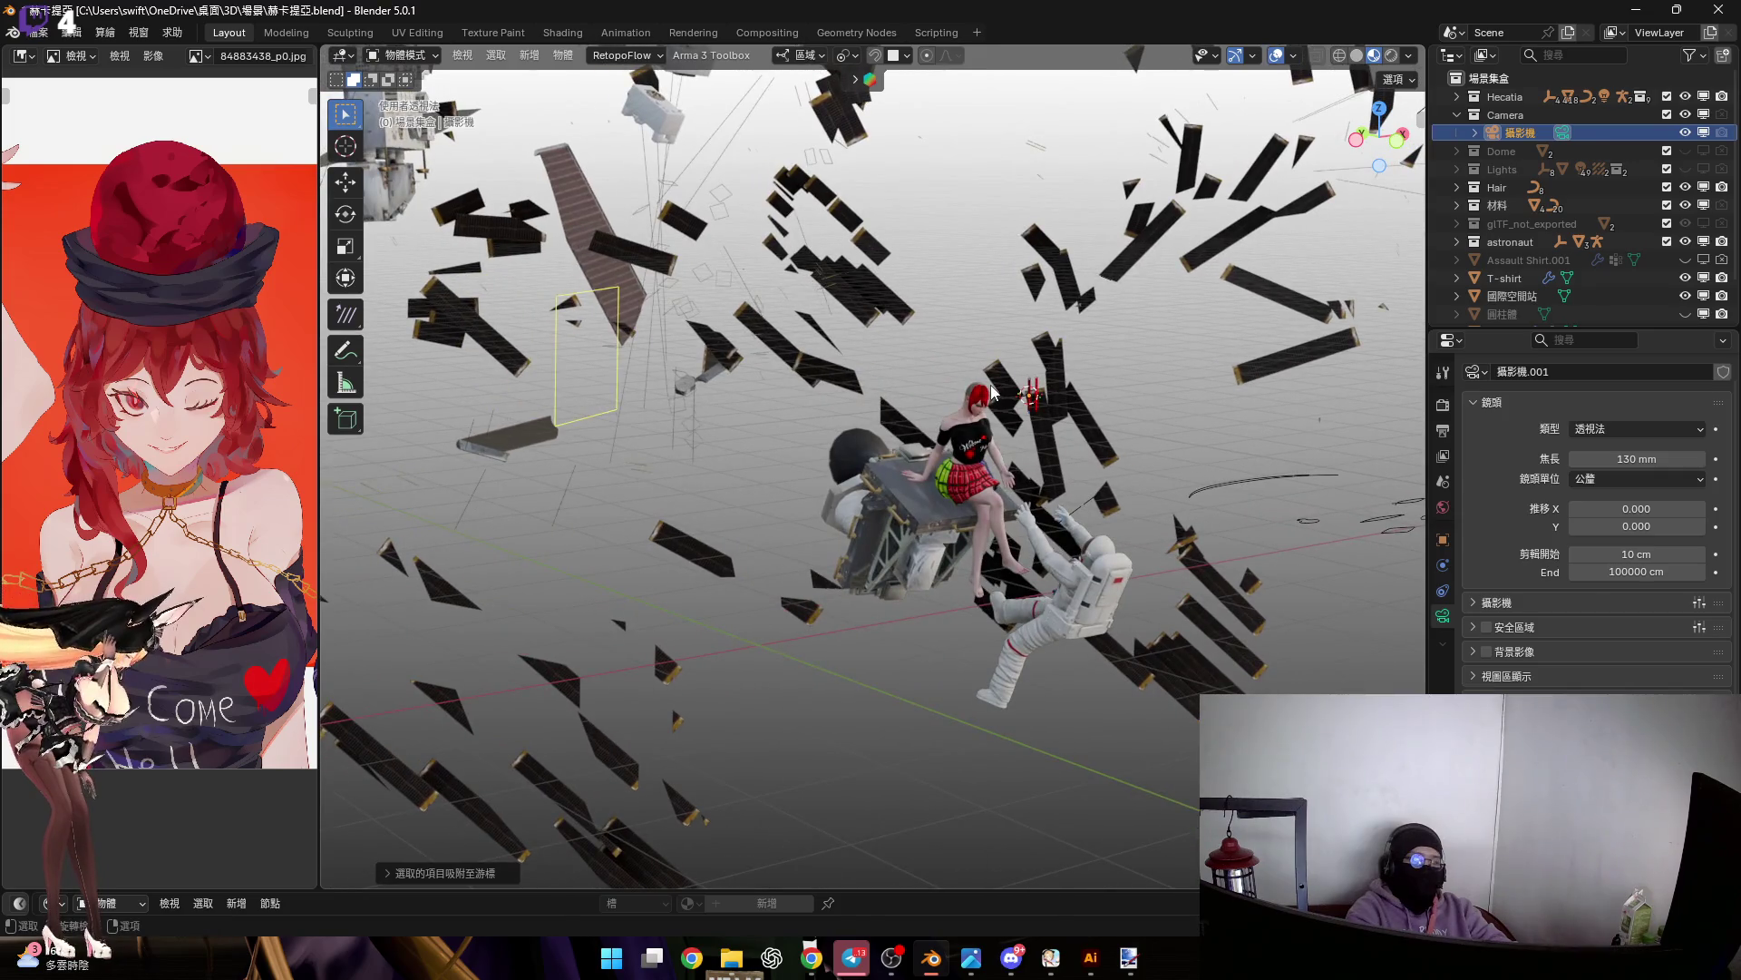
# Look through the camera, move it to frame the station, and enlarge the lower editor
pyautogui.press('KP_0')
pyautogui.hotkey('ctrl', 'z')
pyautogui.hotkey('ctrl', 'z')
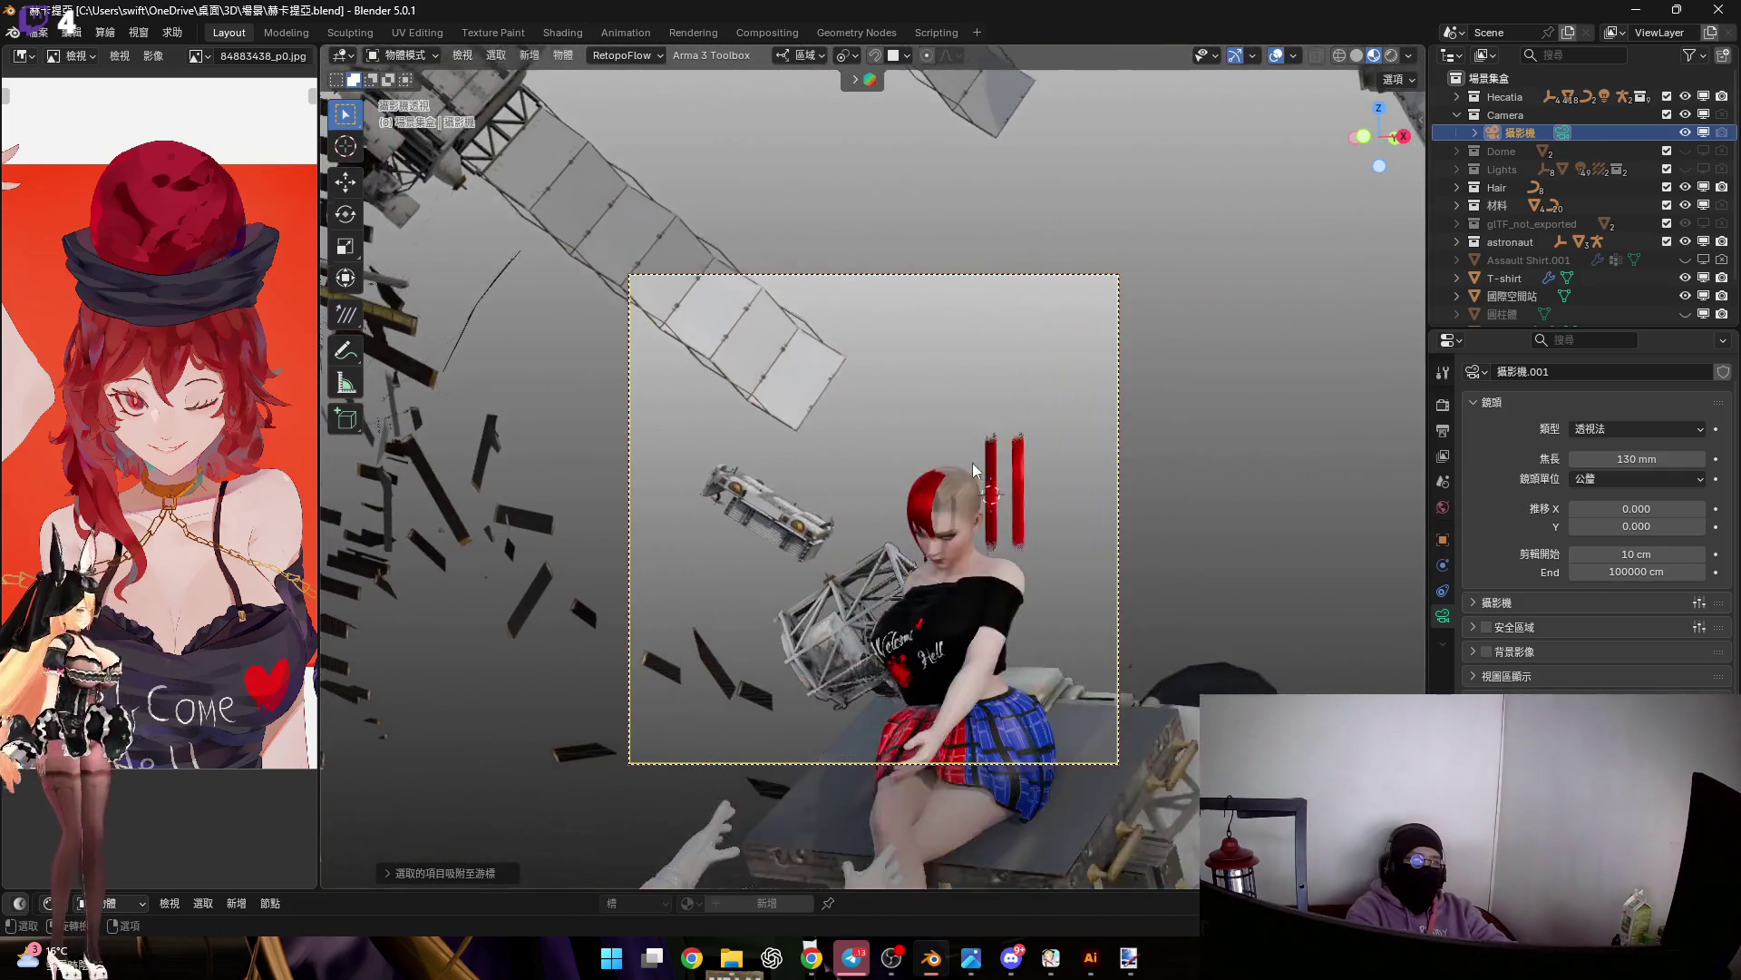
pyautogui.press('g')
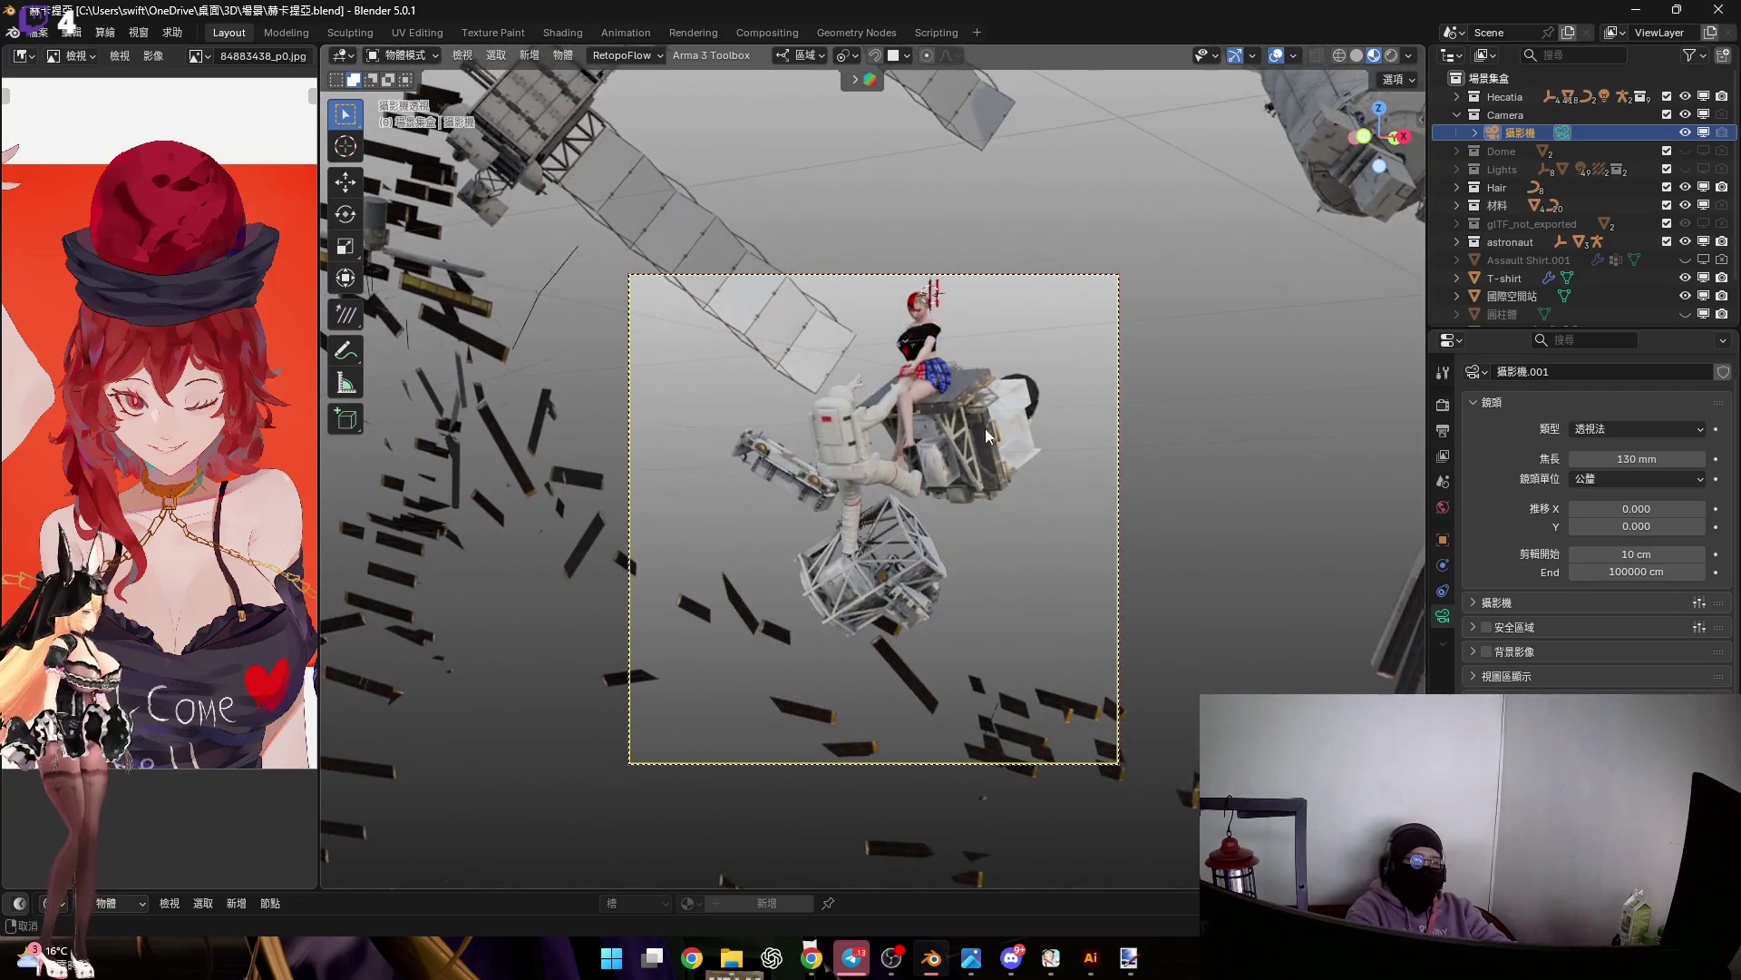
pyautogui.press('g')
pyautogui.press('g')
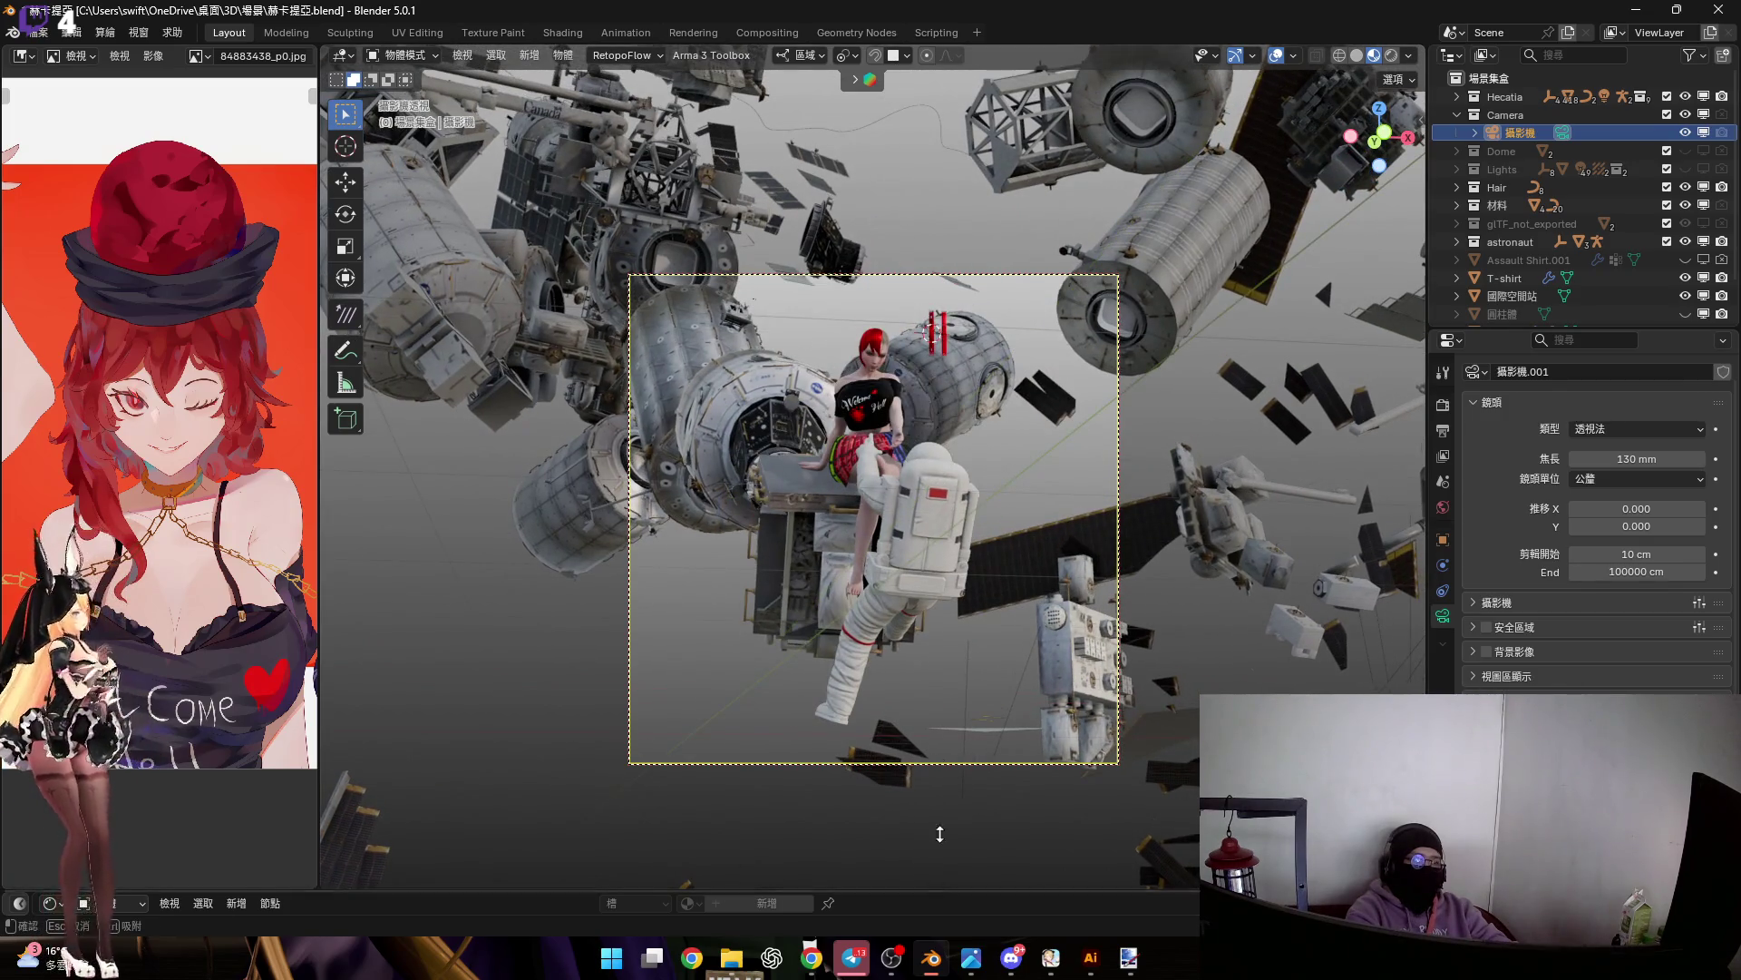
pyautogui.moveTo(939, 891); pyautogui.dragTo(943, 716)
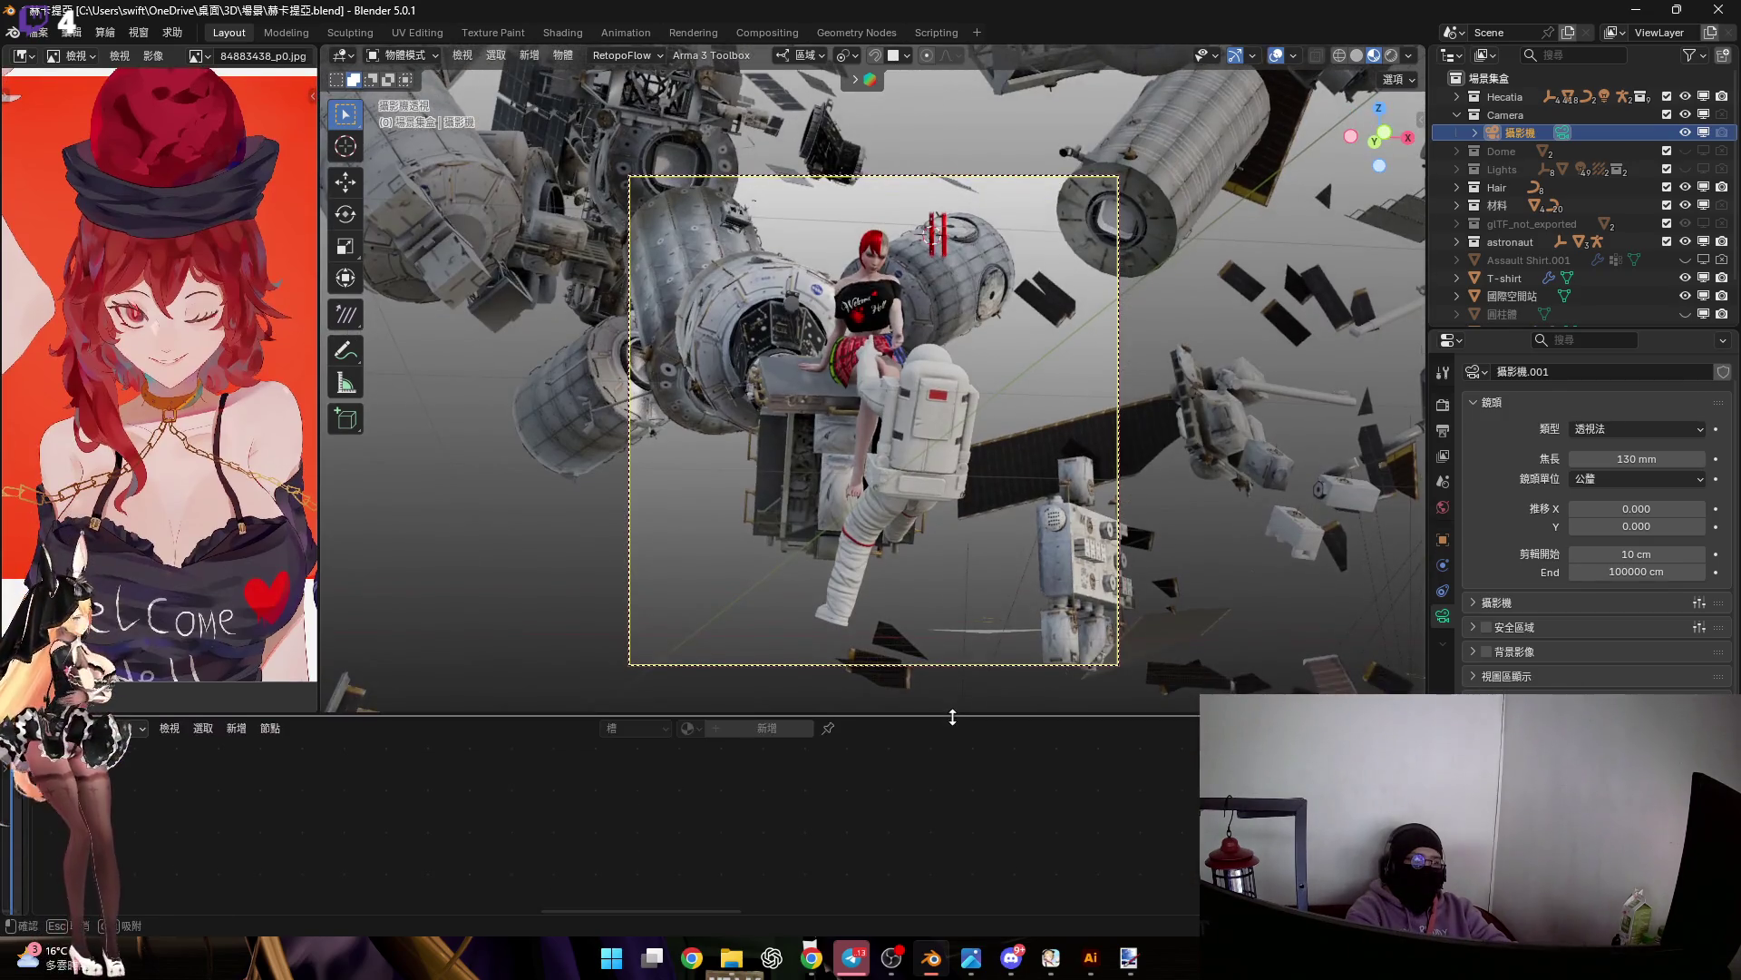
# Enable Scene World lighting in the viewport shading options
pyautogui.click(1404, 54)
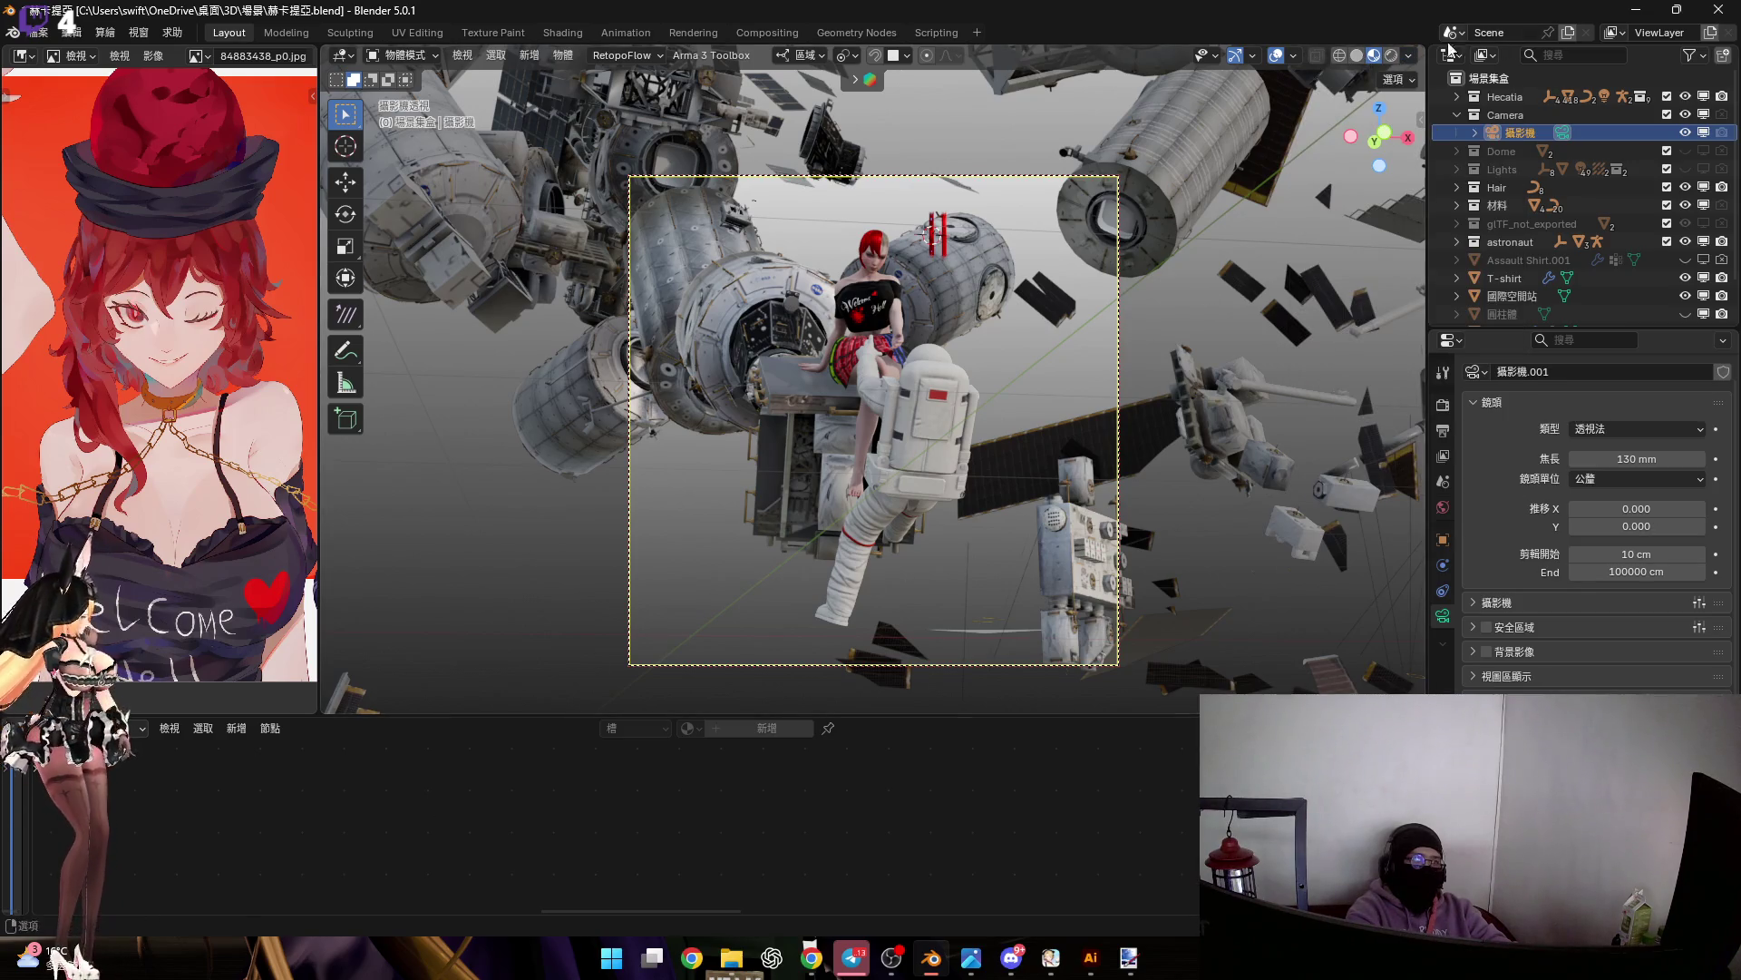
pyautogui.click(1409, 56)
pyautogui.click(1299, 166)
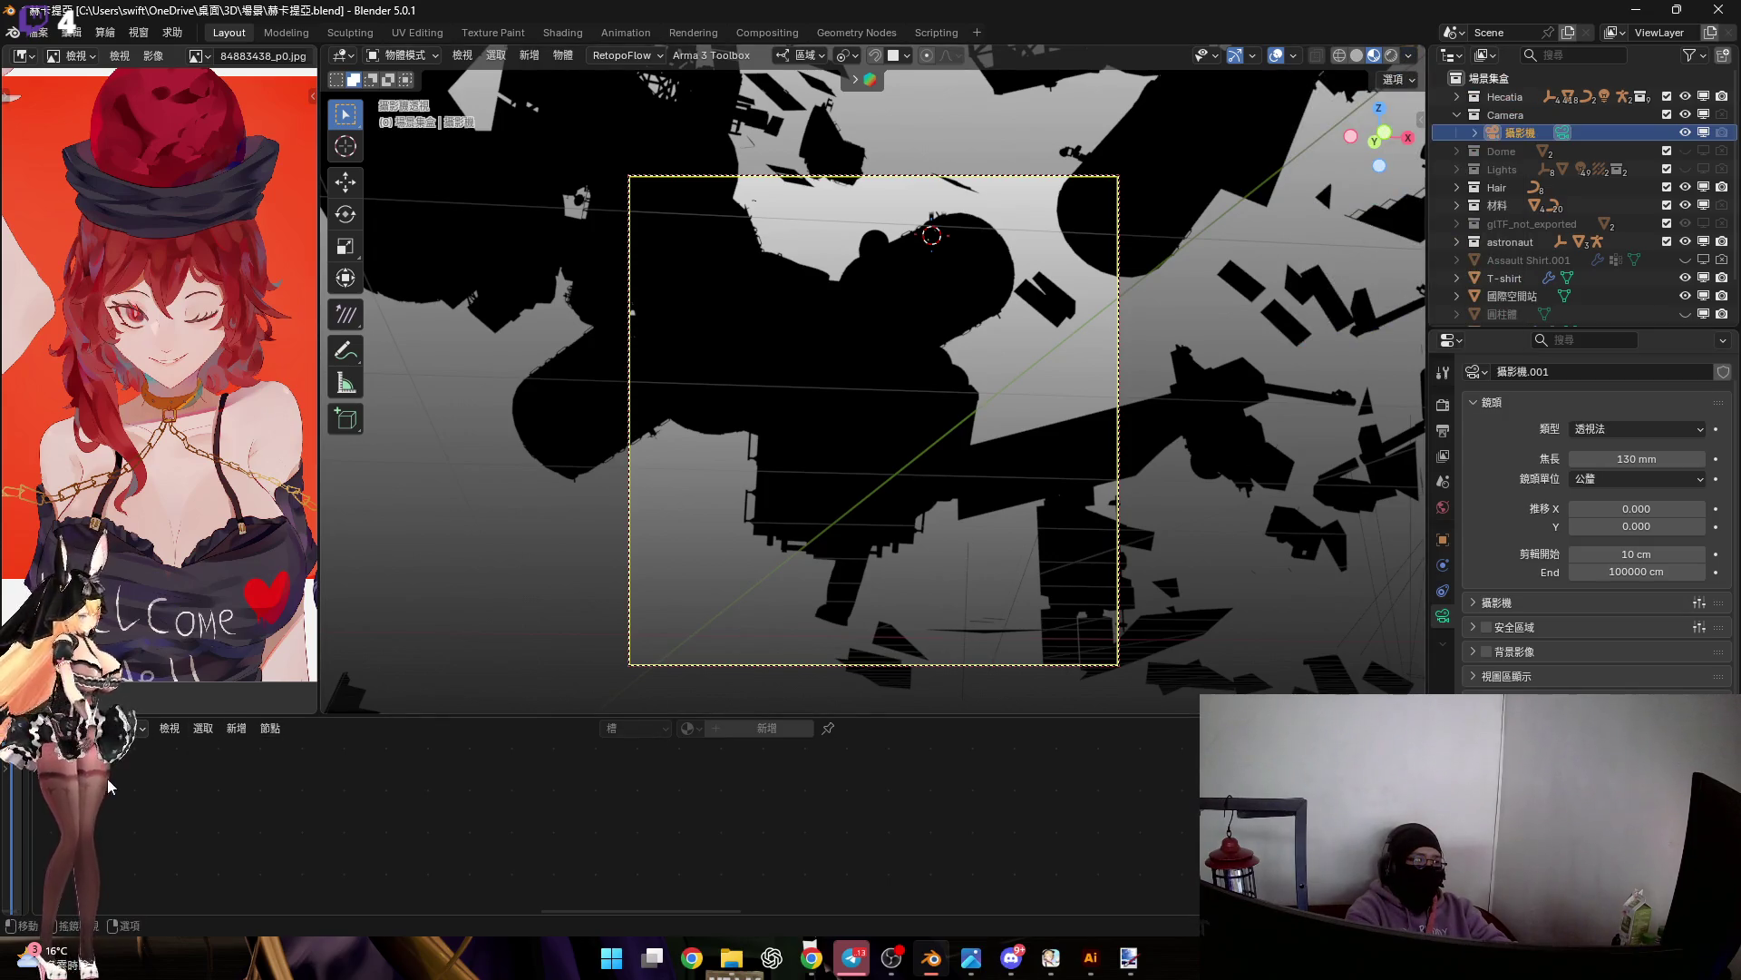
# Turn the widened lower area into a Shader Editor showing the World node tree
pyautogui.moveTo(34, 799); pyautogui.dragTo(400, 799)
pyautogui.click(423, 728)
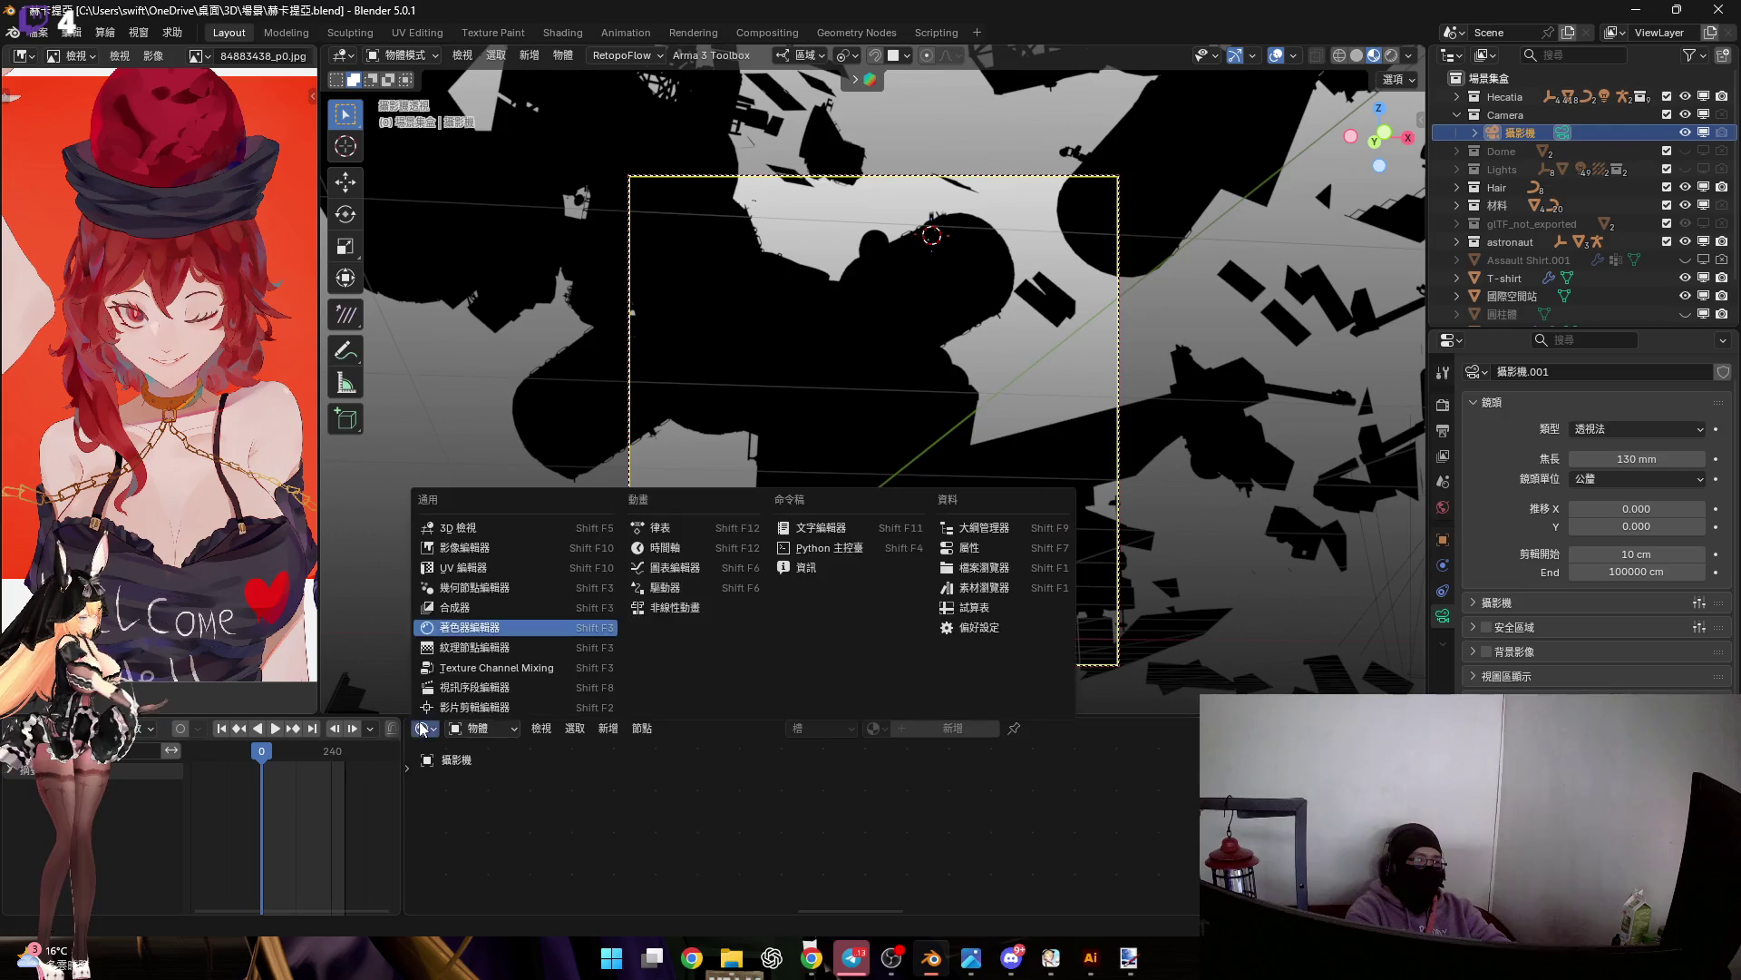
pyautogui.click(515, 628)
pyautogui.click(483, 729)
pyautogui.click(483, 793)
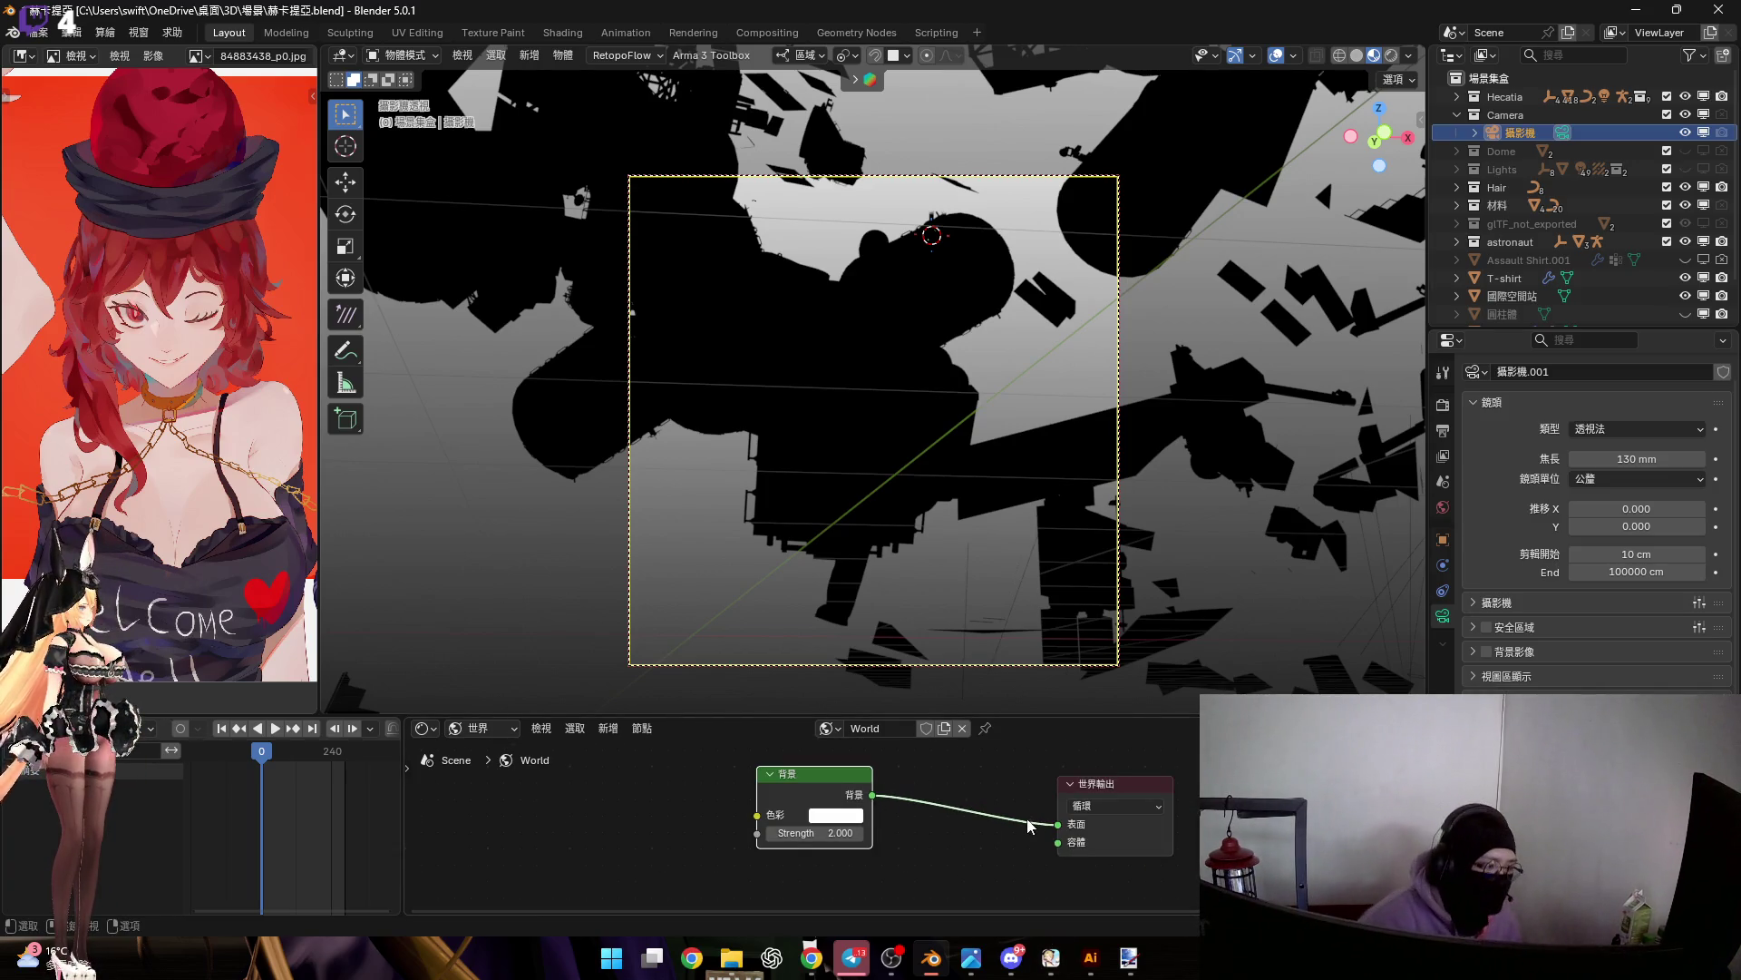
# Bring up the untitled.blend window with the planet and spaceship scene
pyautogui.moveTo(731, 957)
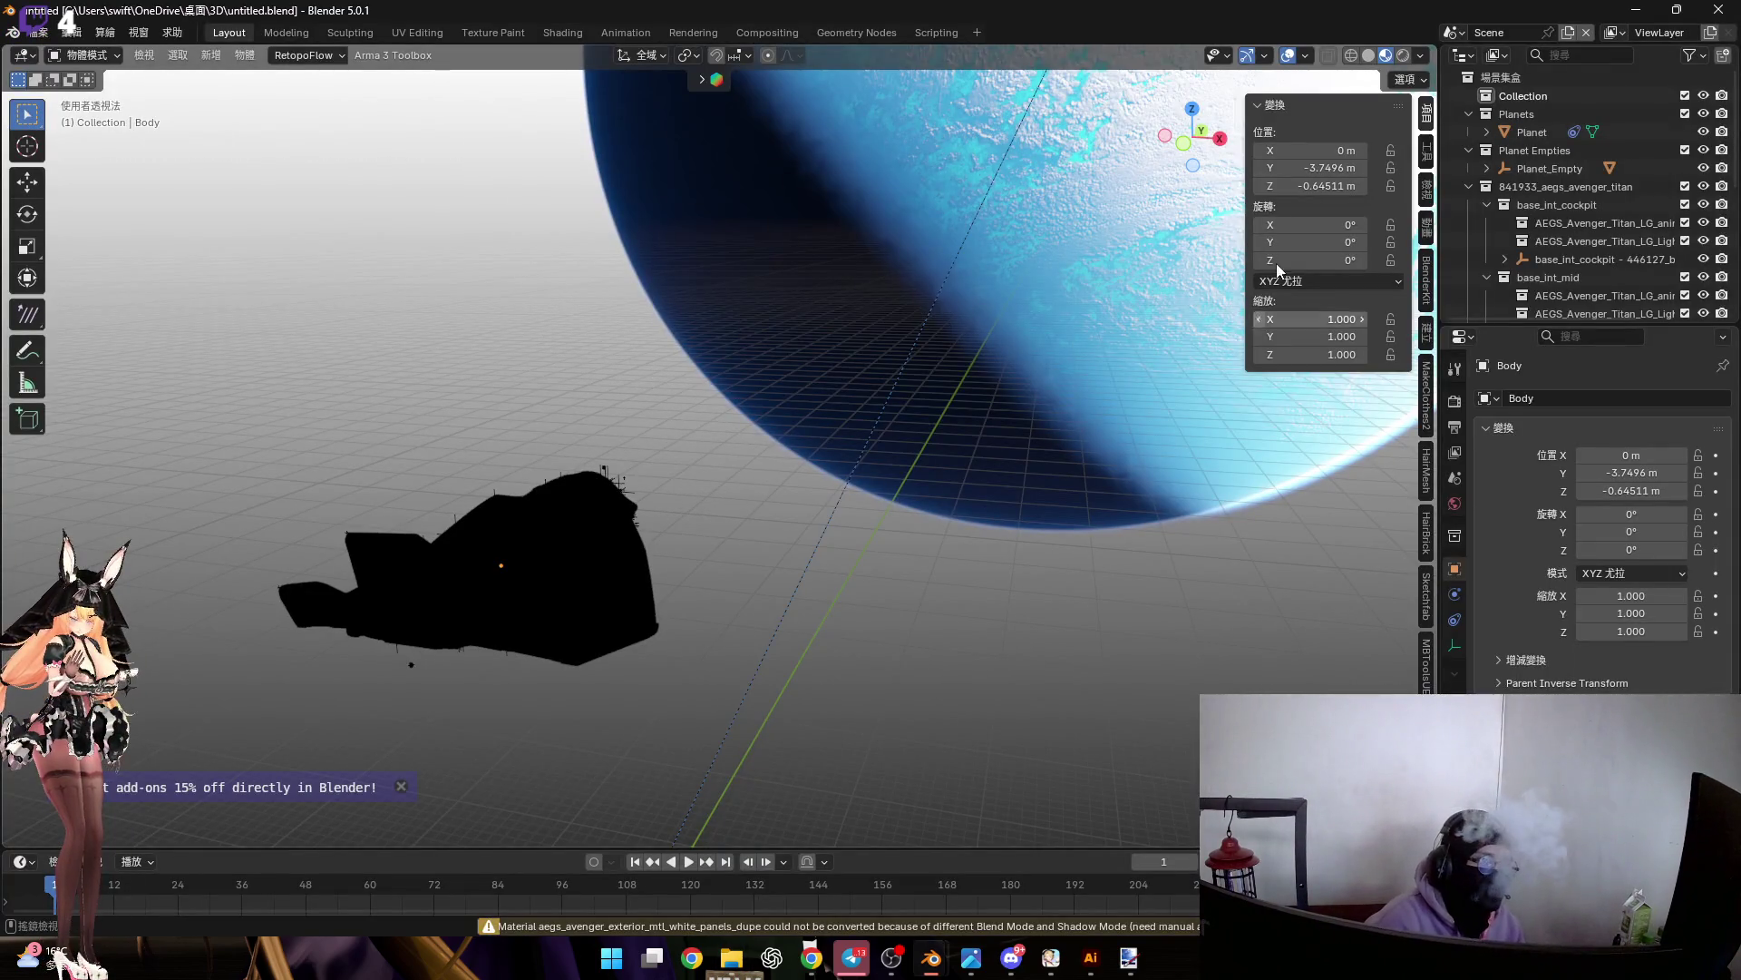
# Preview Rendered shading, return to Material Preview, and collapse the 841933_aegs_avenger_titan collection
pyautogui.click(1398, 64)
pyautogui.click(1385, 55)
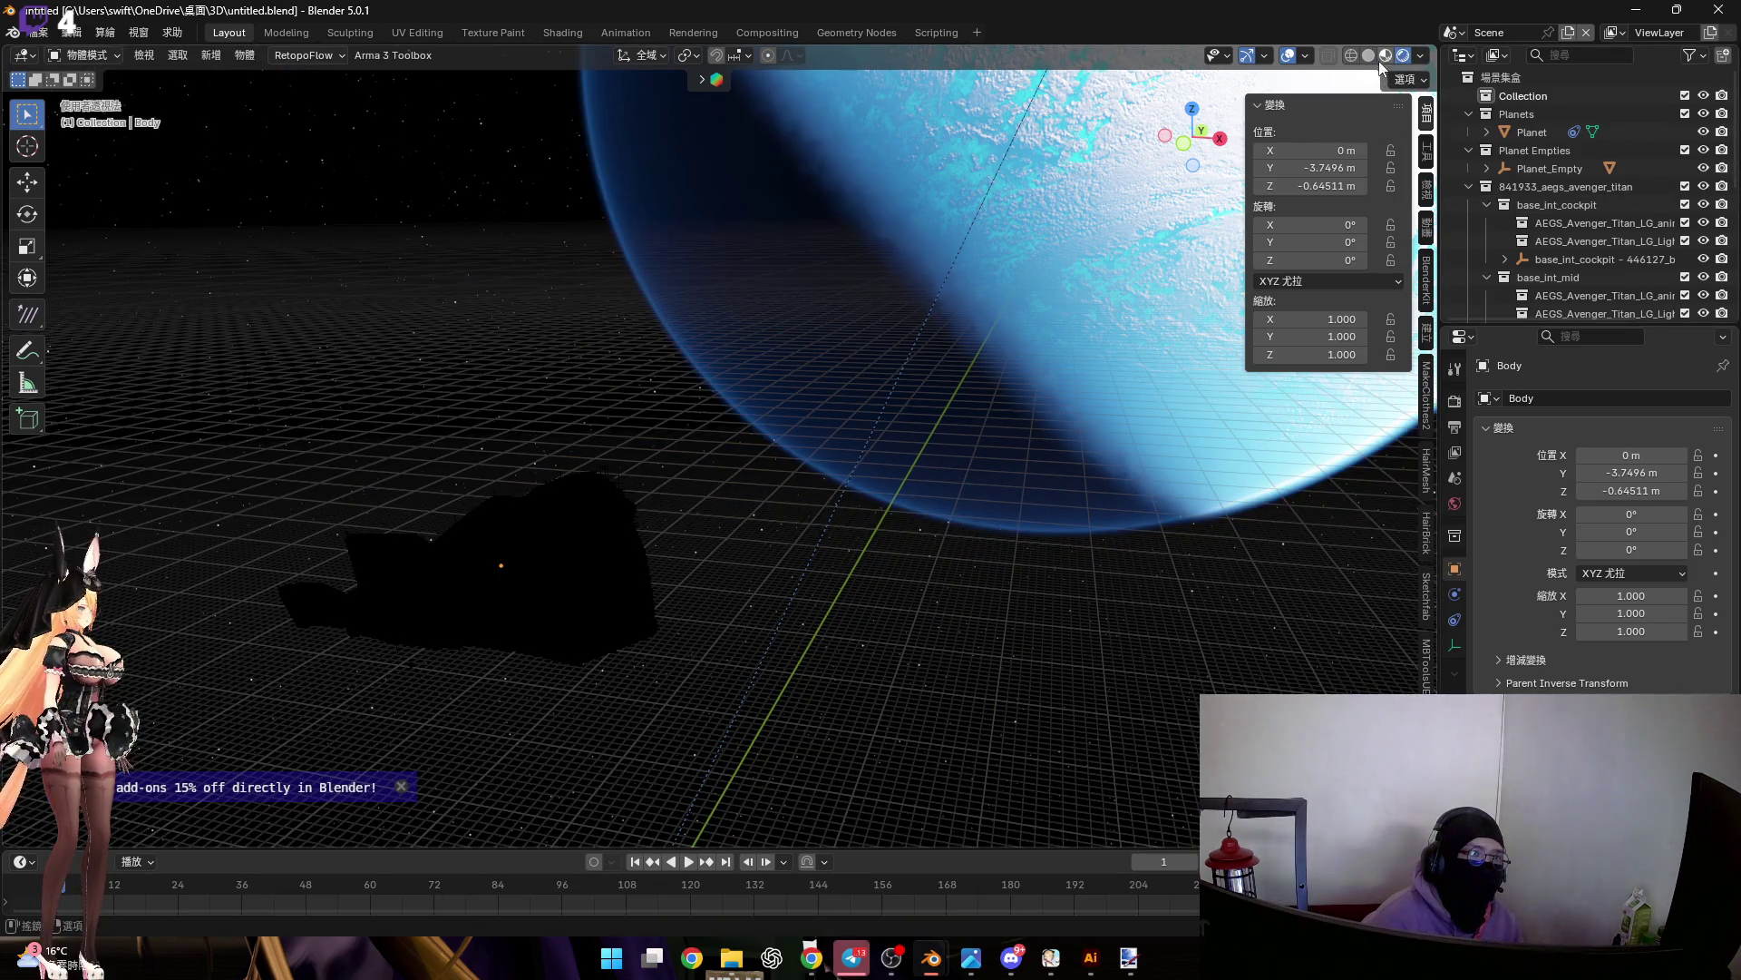
pyautogui.scroll(-4, 1523, 266)
pyautogui.scroll(3, 1522, 263)
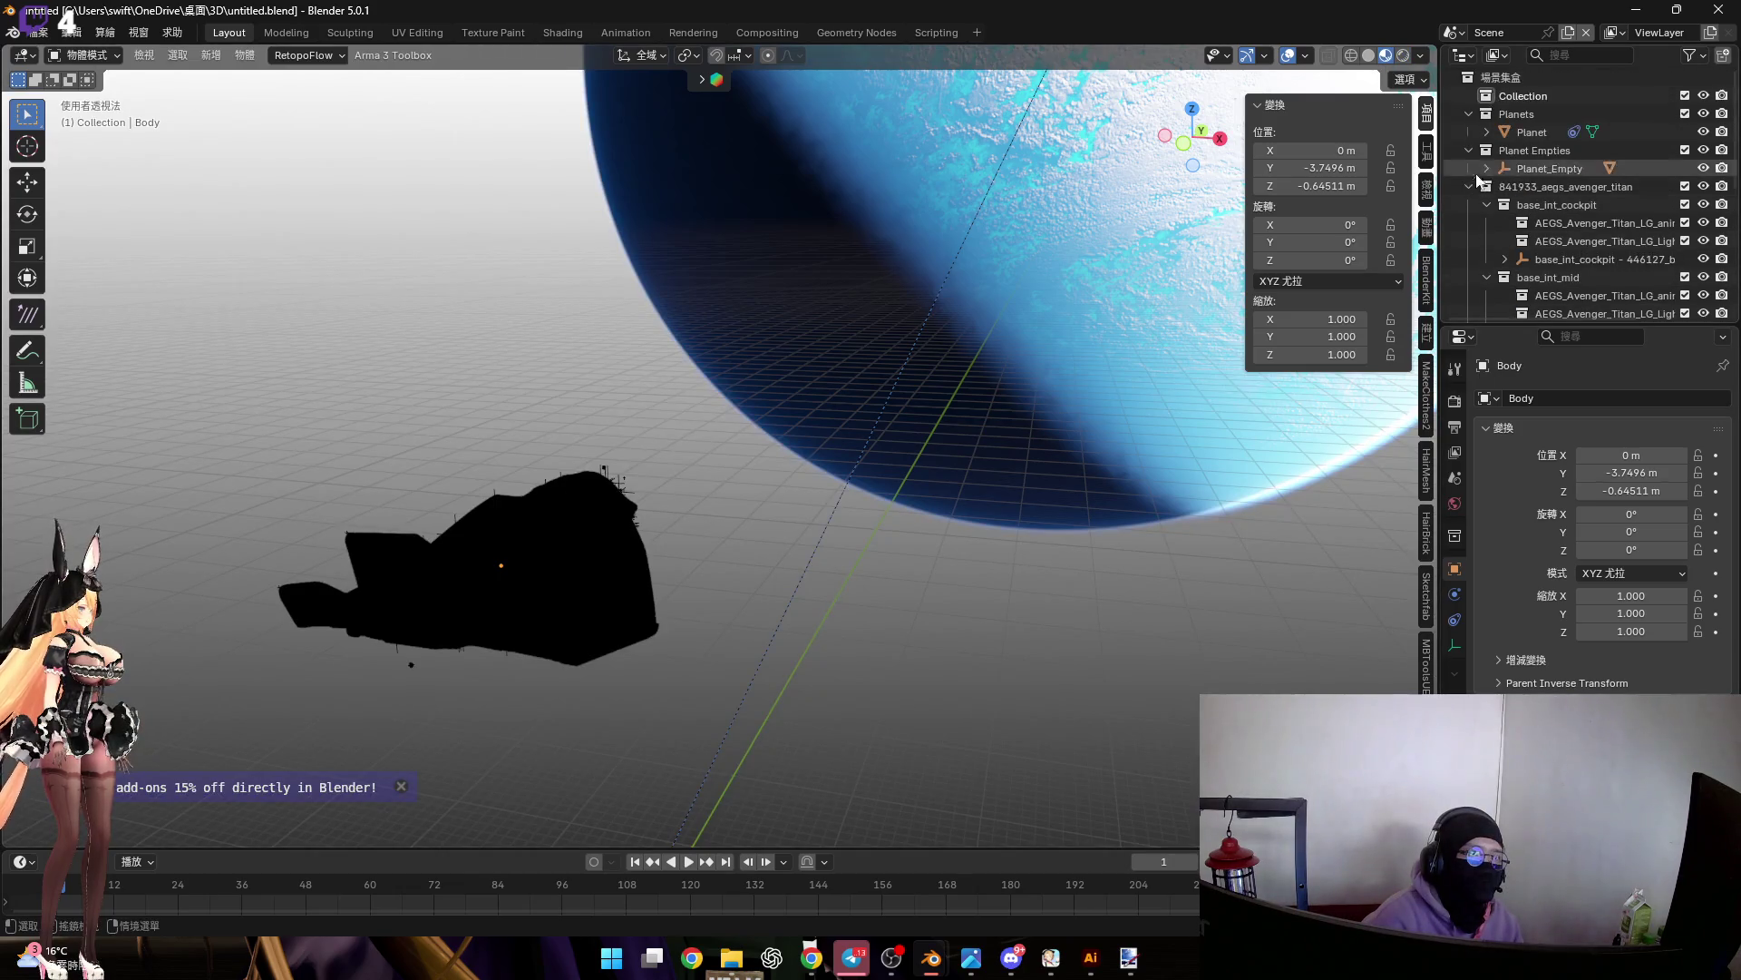
pyautogui.click(1470, 150)
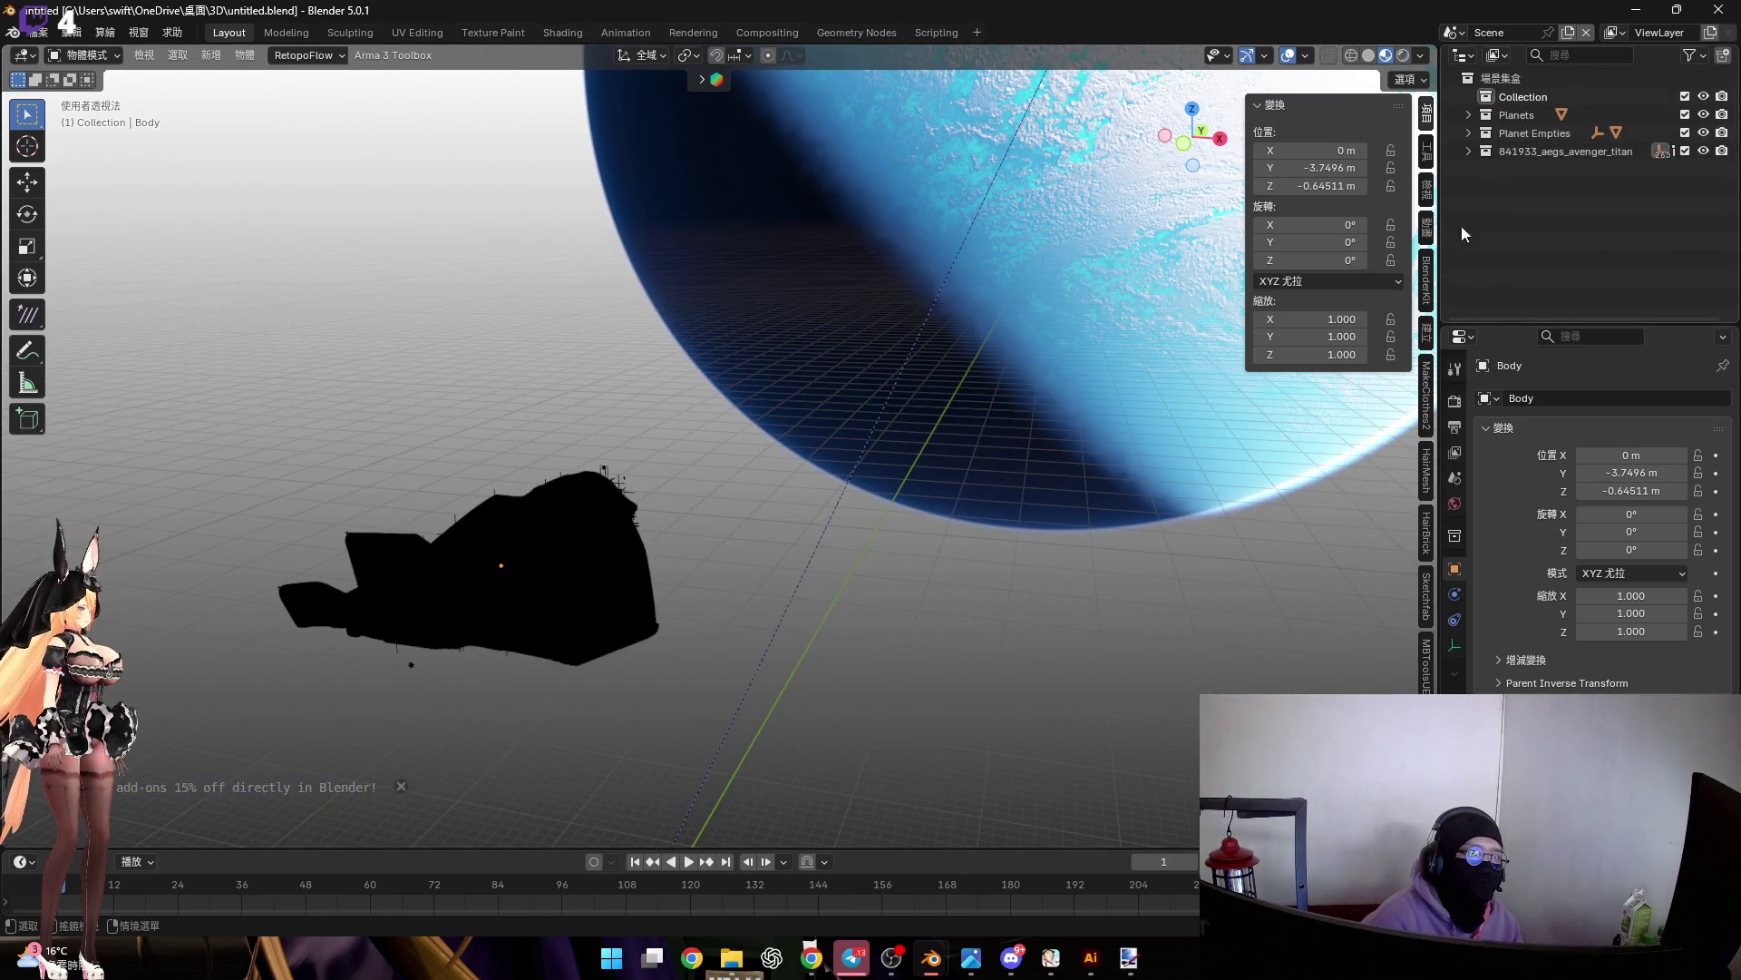
# Enlarge the timeline and make it a World Shader Editor showing the Starfield node tree
pyautogui.moveTo(953, 849); pyautogui.dragTo(1029, 470)
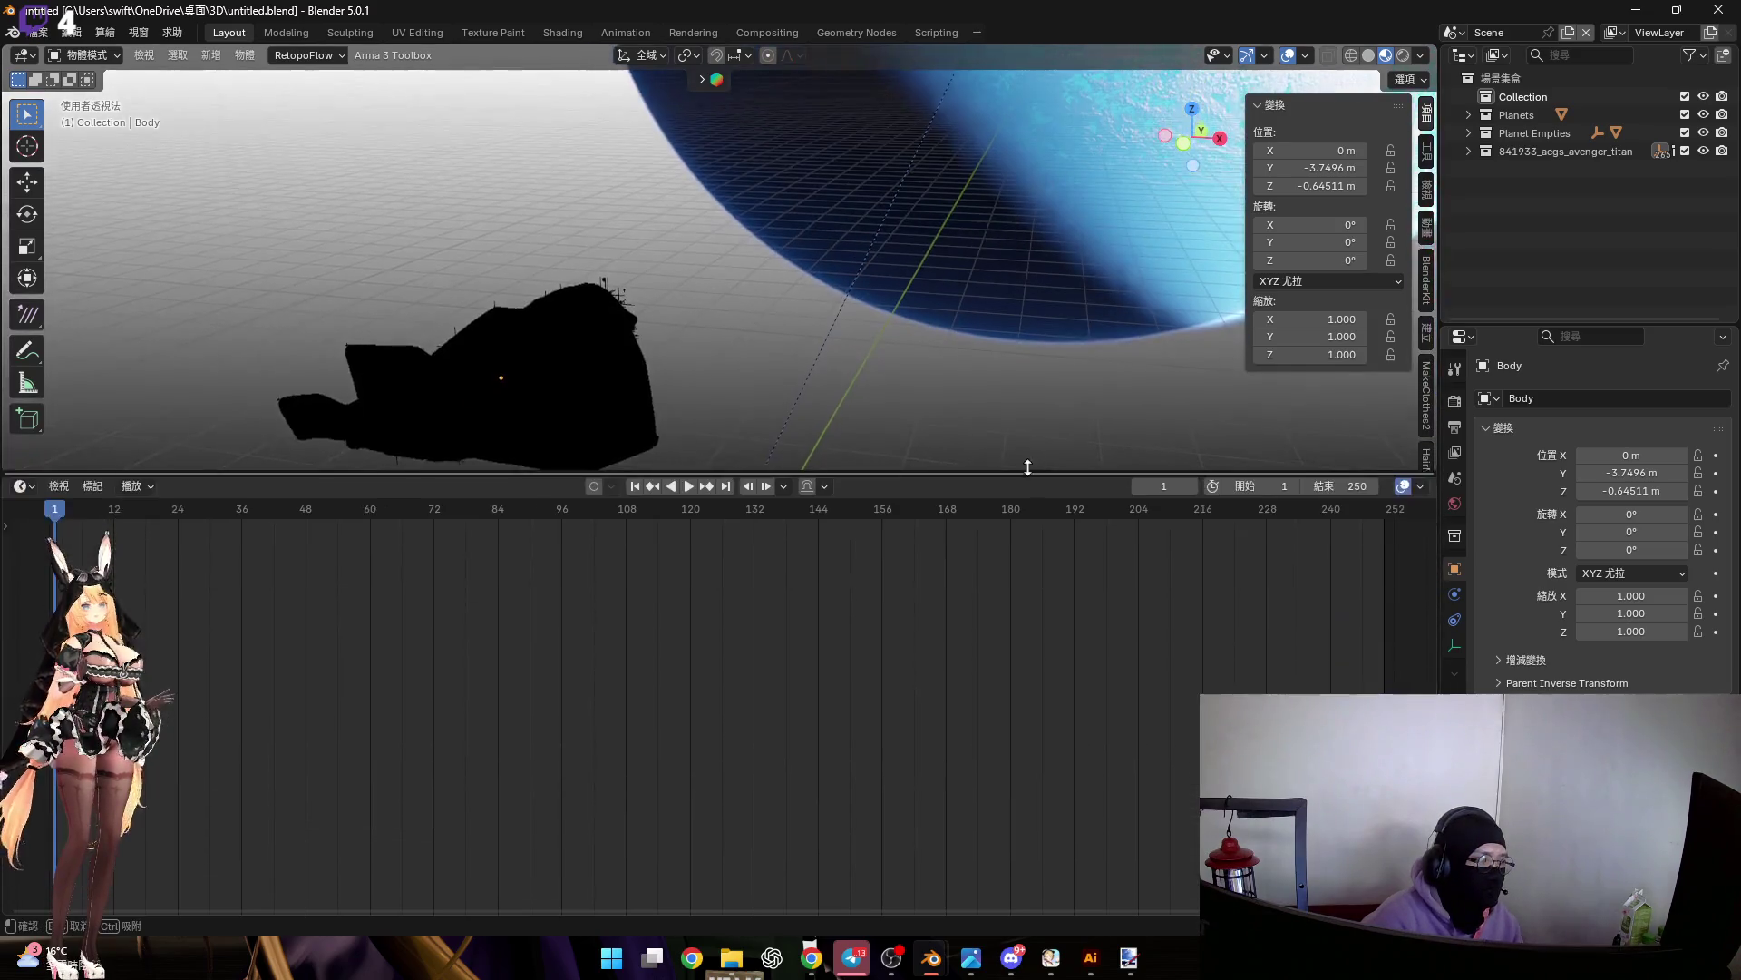
pyautogui.click(31, 483)
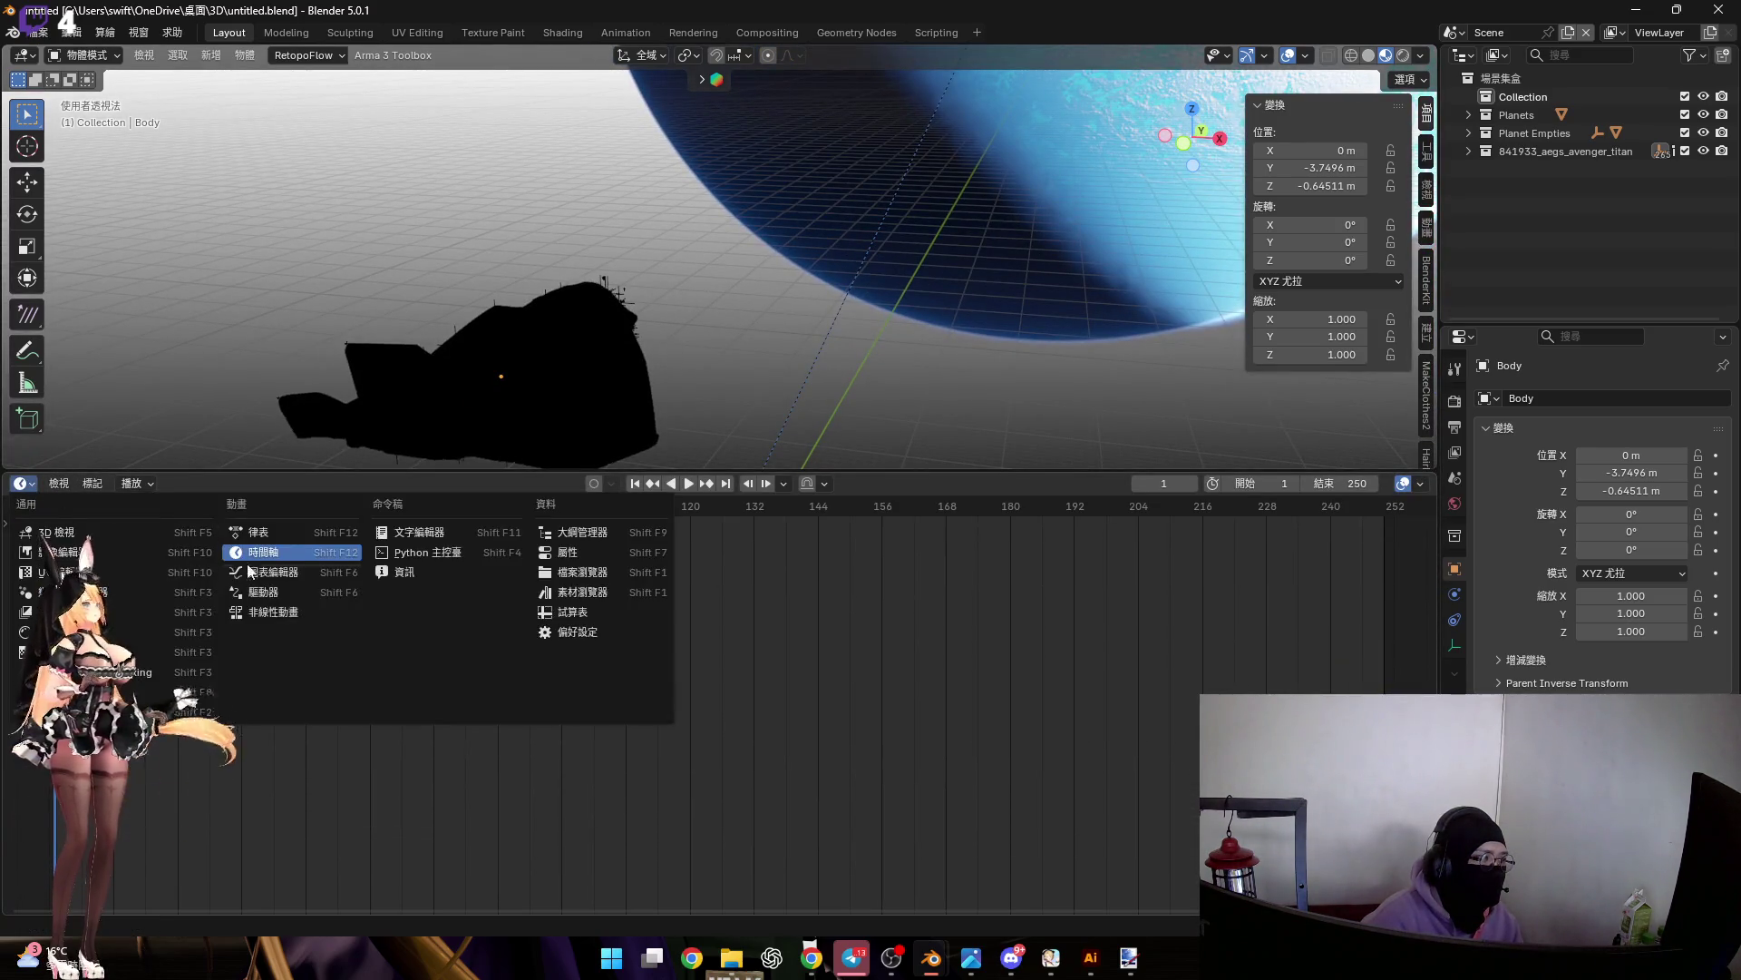
pyautogui.click(145, 642)
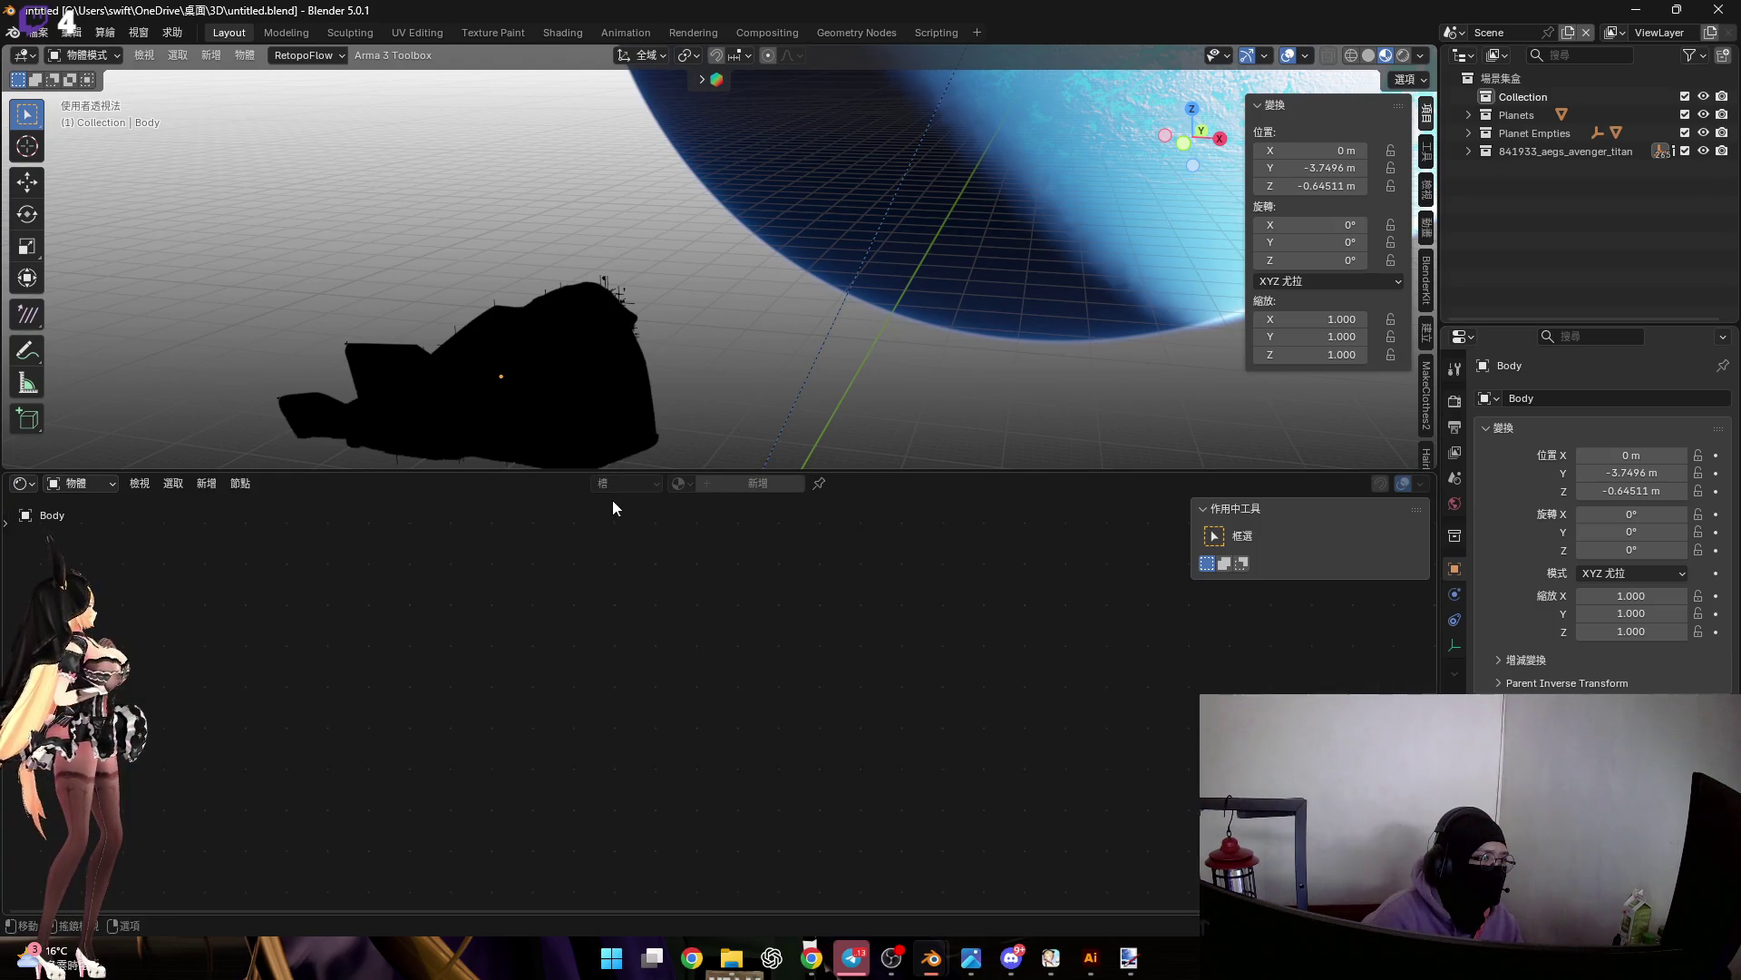
pyautogui.click(82, 485)
pyautogui.click(101, 544)
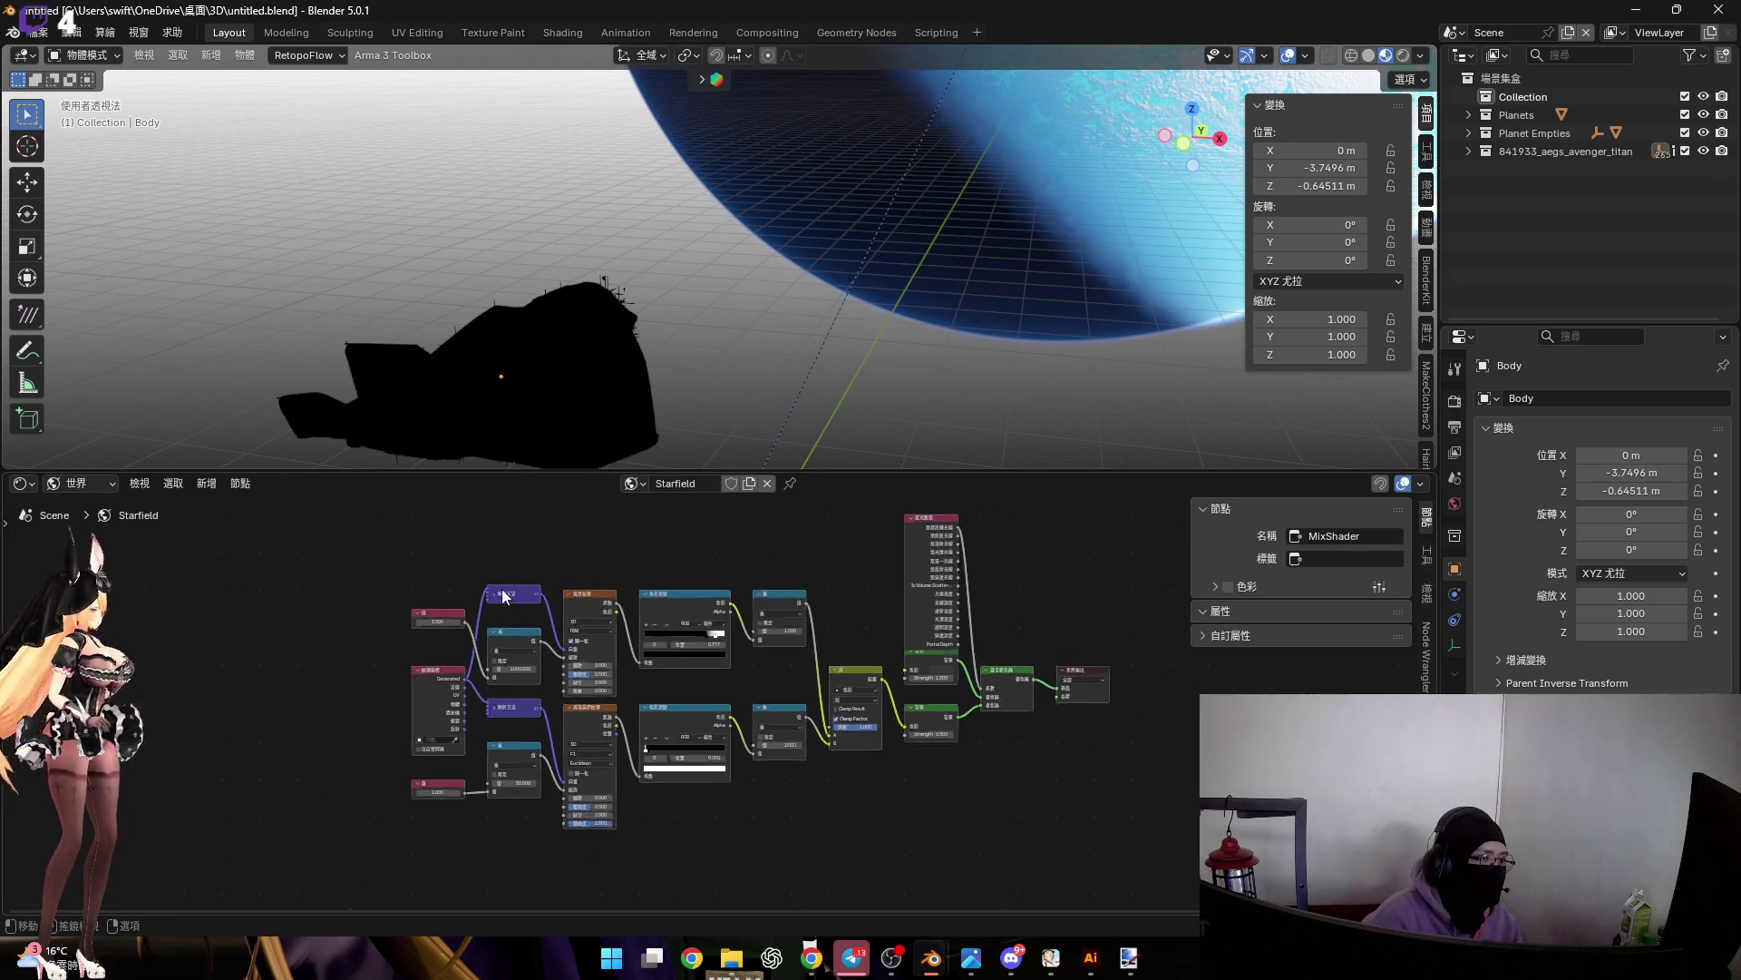
# Zoom around the Starfield node tree, then switch to the Hecatia project window
pyautogui.scroll(-3, 715, 623)
pyautogui.scroll(5, 716, 623)
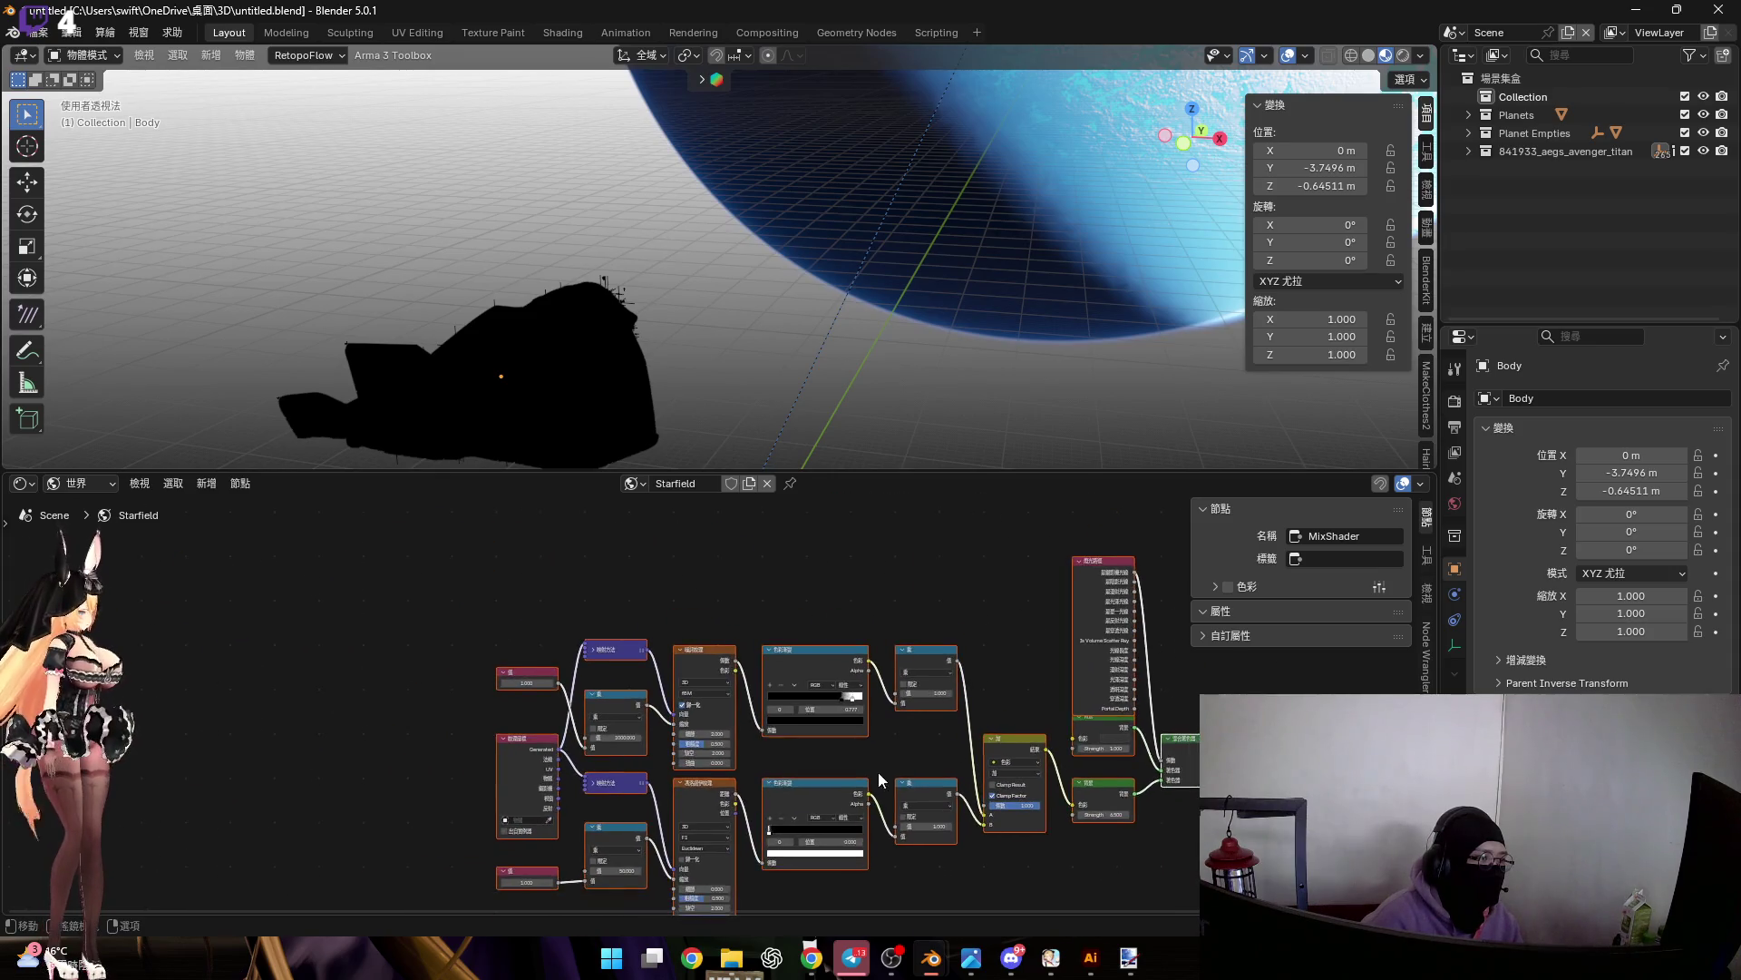
pyautogui.scroll(3, 887, 771)
pyautogui.scroll(-3, 656, 663)
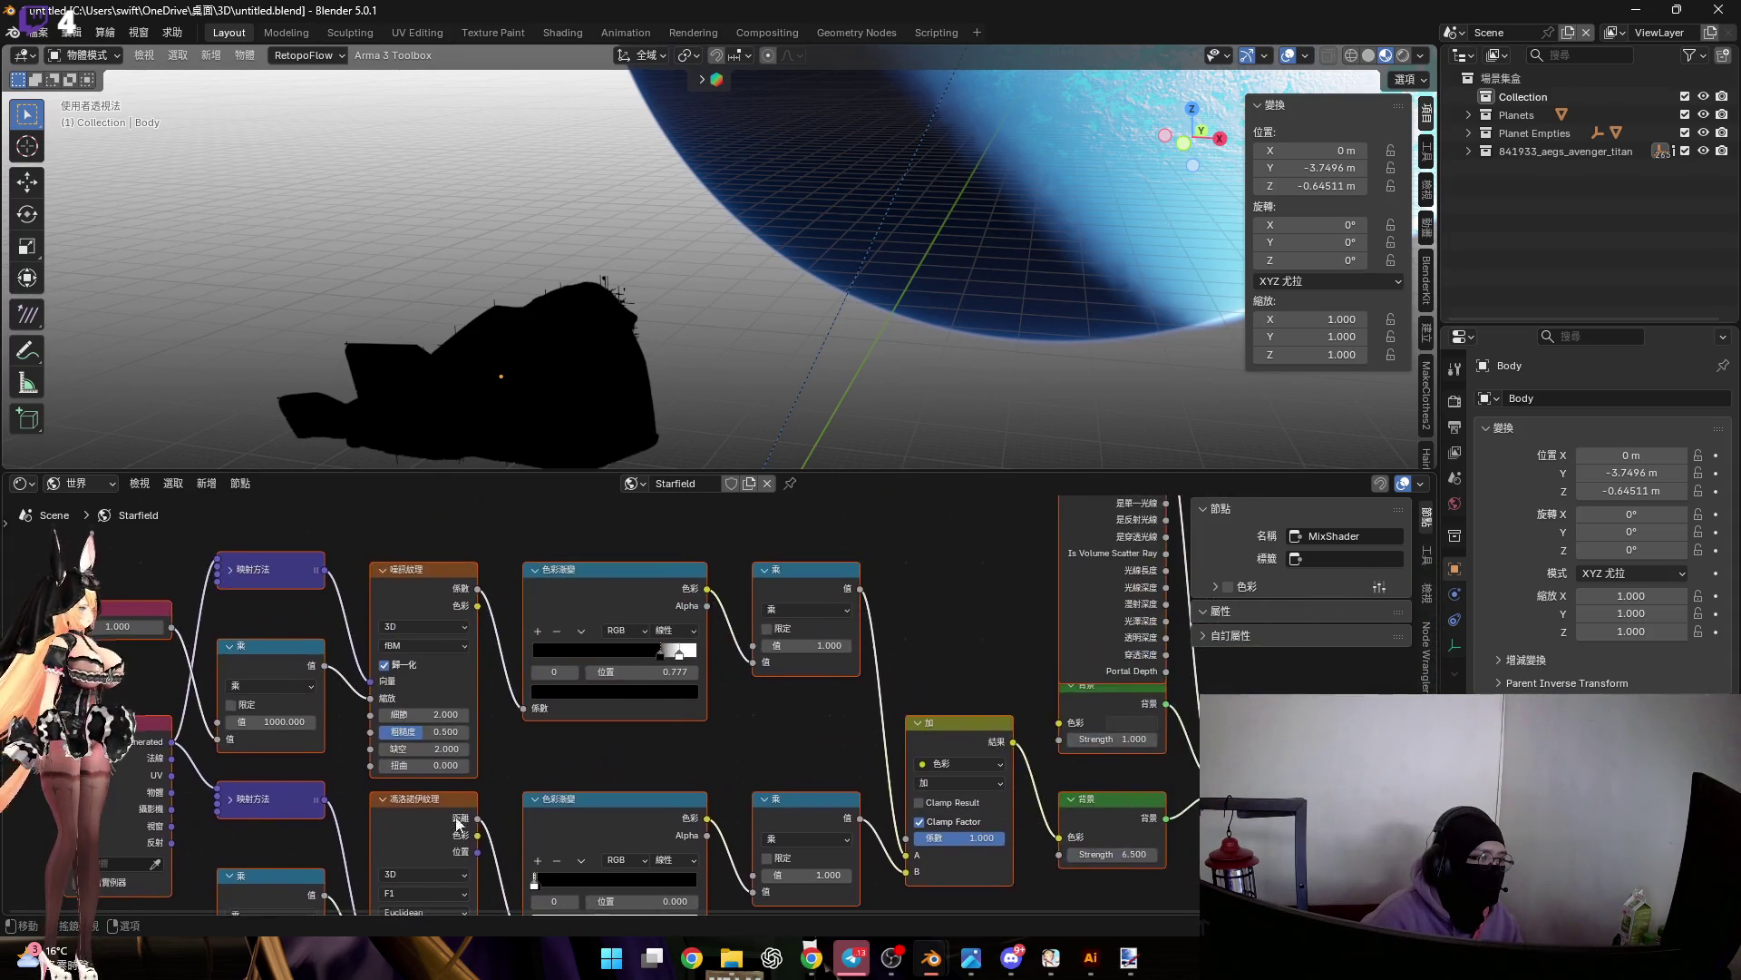
pyautogui.scroll(-1, 1107, 812)
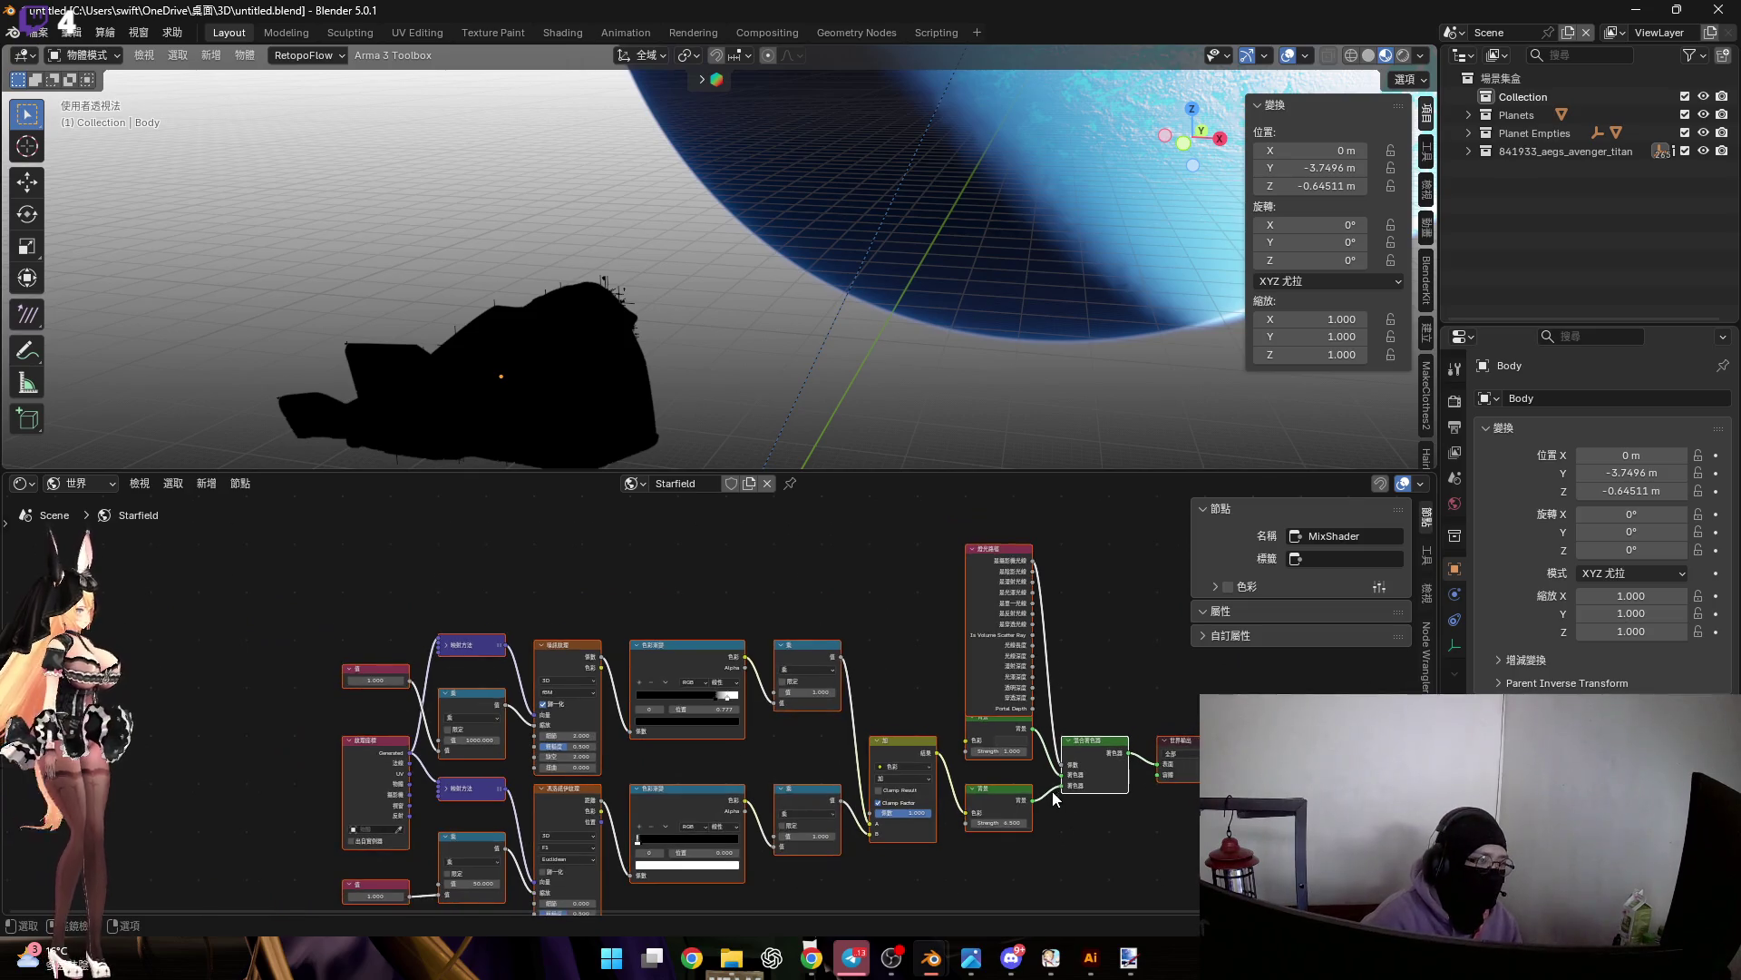
pyautogui.moveTo(934, 957)
pyautogui.click(833, 866)
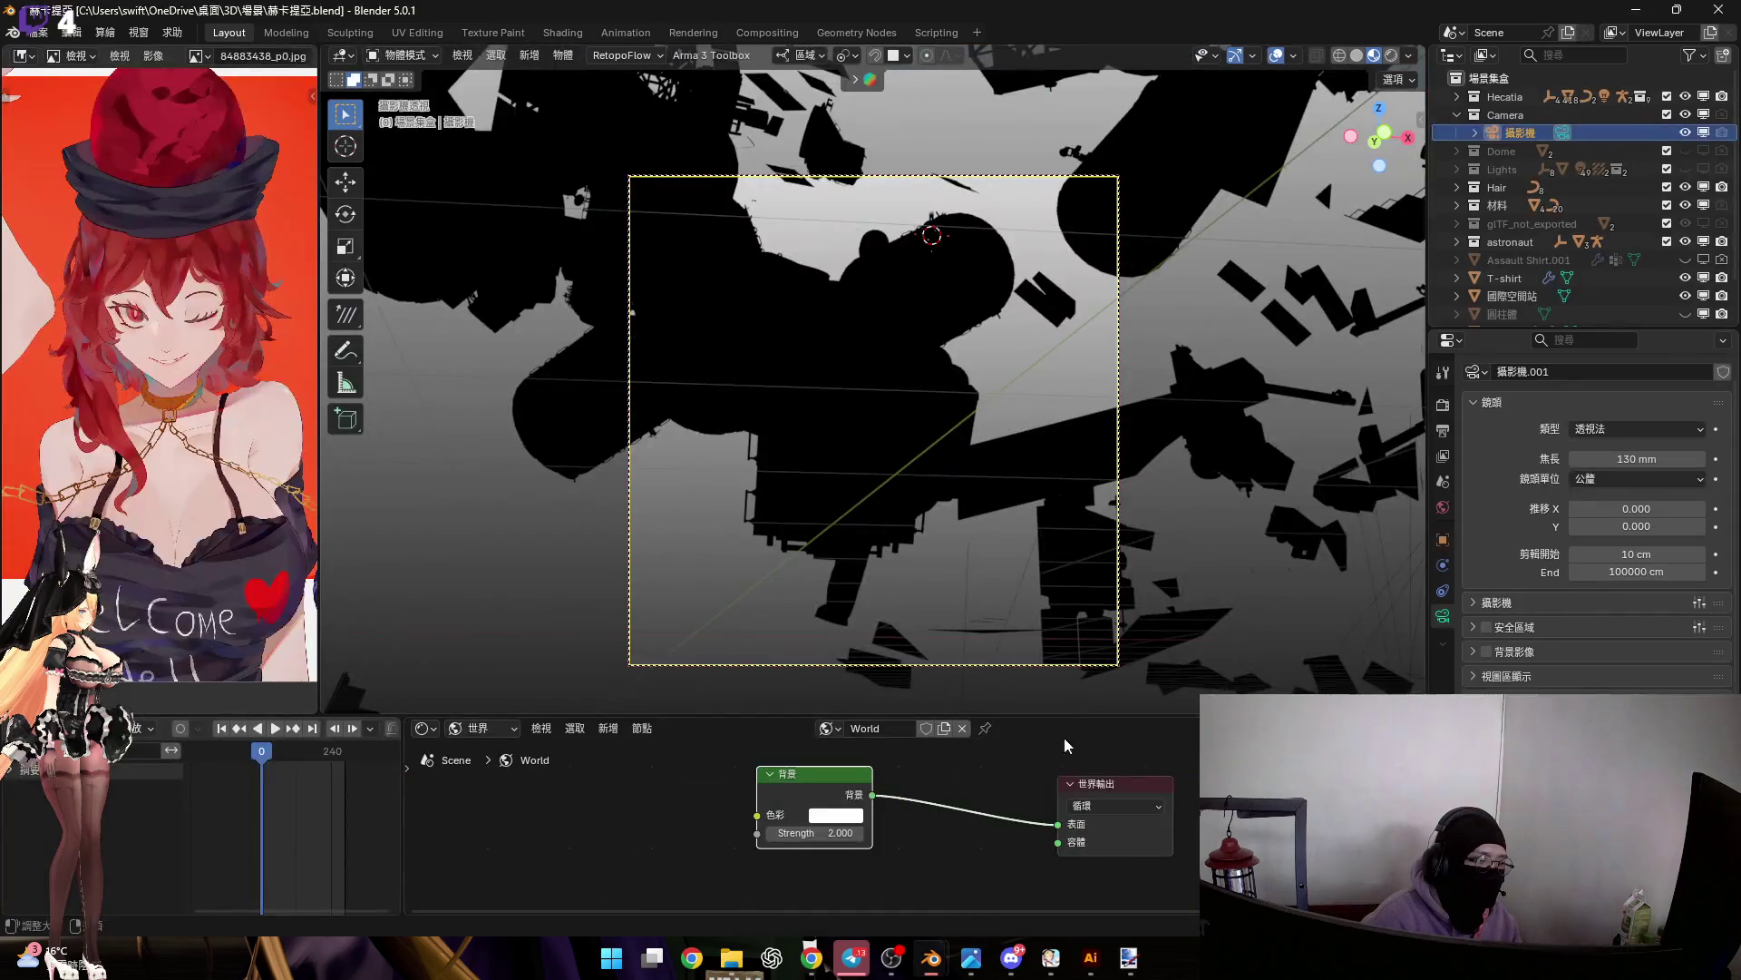
# Delete the Background and World Output nodes, undo a trial paste, and return to untitled.blend
pyautogui.moveTo(638, 776); pyautogui.dragTo(1188, 871)
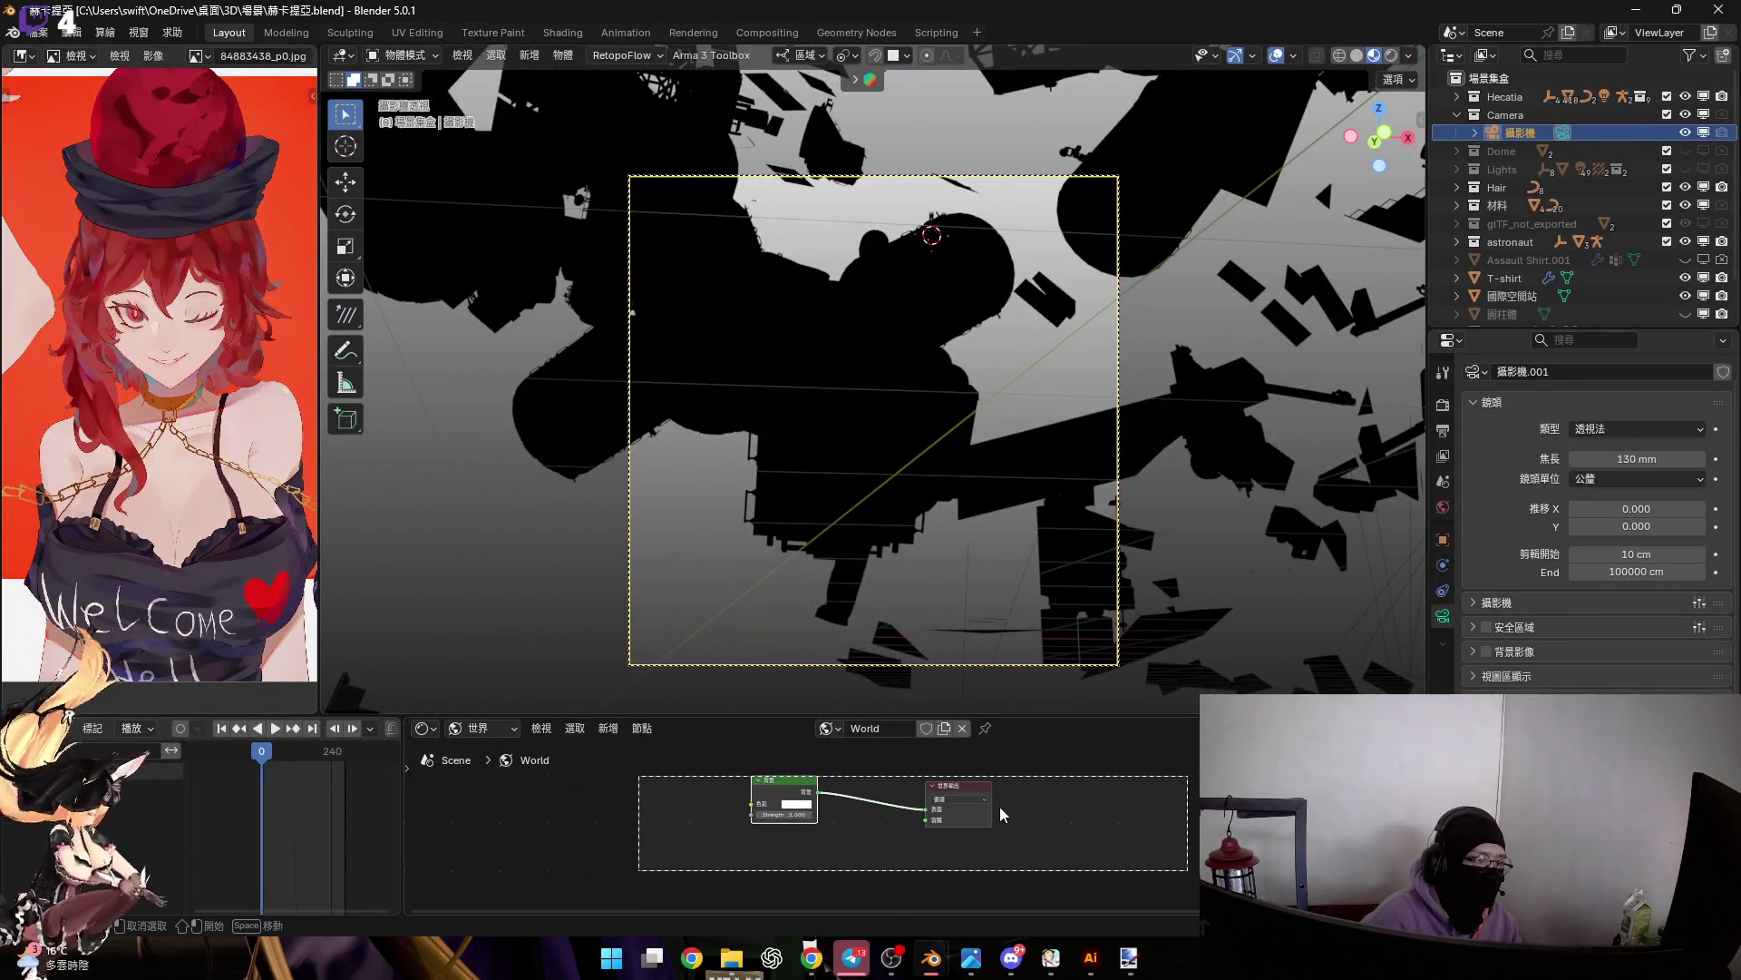
pyautogui.press('Delete')
pyautogui.hotkey('ctrl', 'v')
pyautogui.scroll(4, 873, 813)
pyautogui.hotkey('ctrl', 'z')
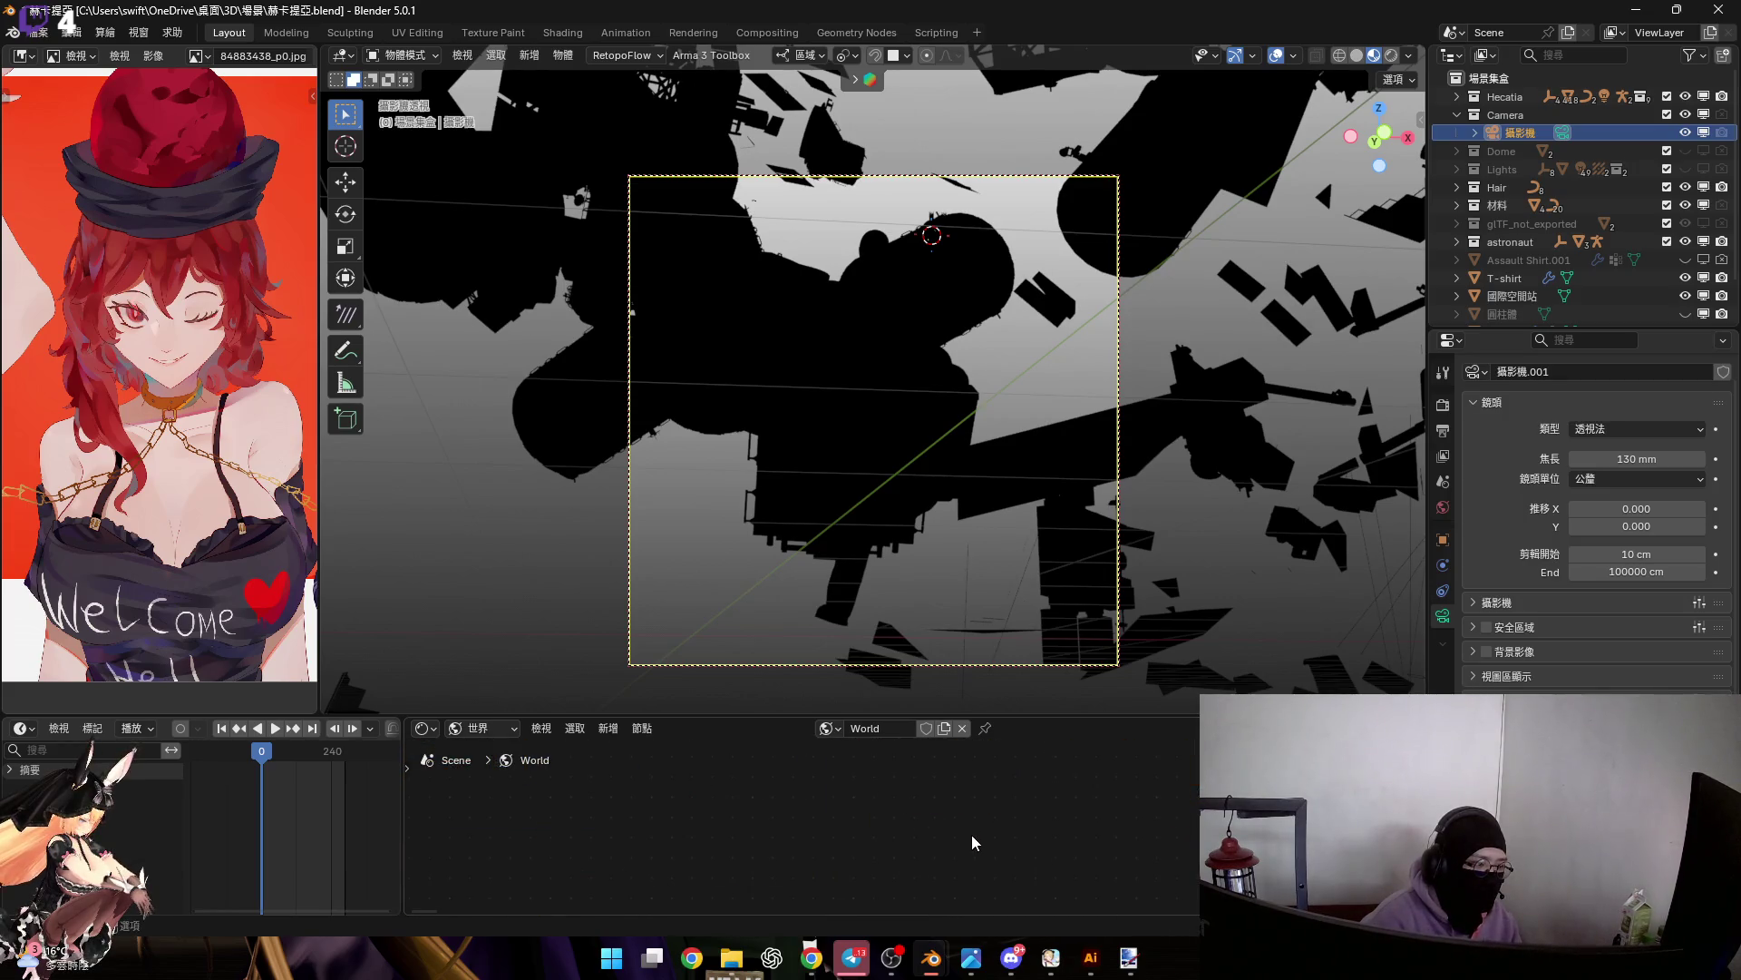
pyautogui.moveTo(931, 957)
pyautogui.click(1025, 863)
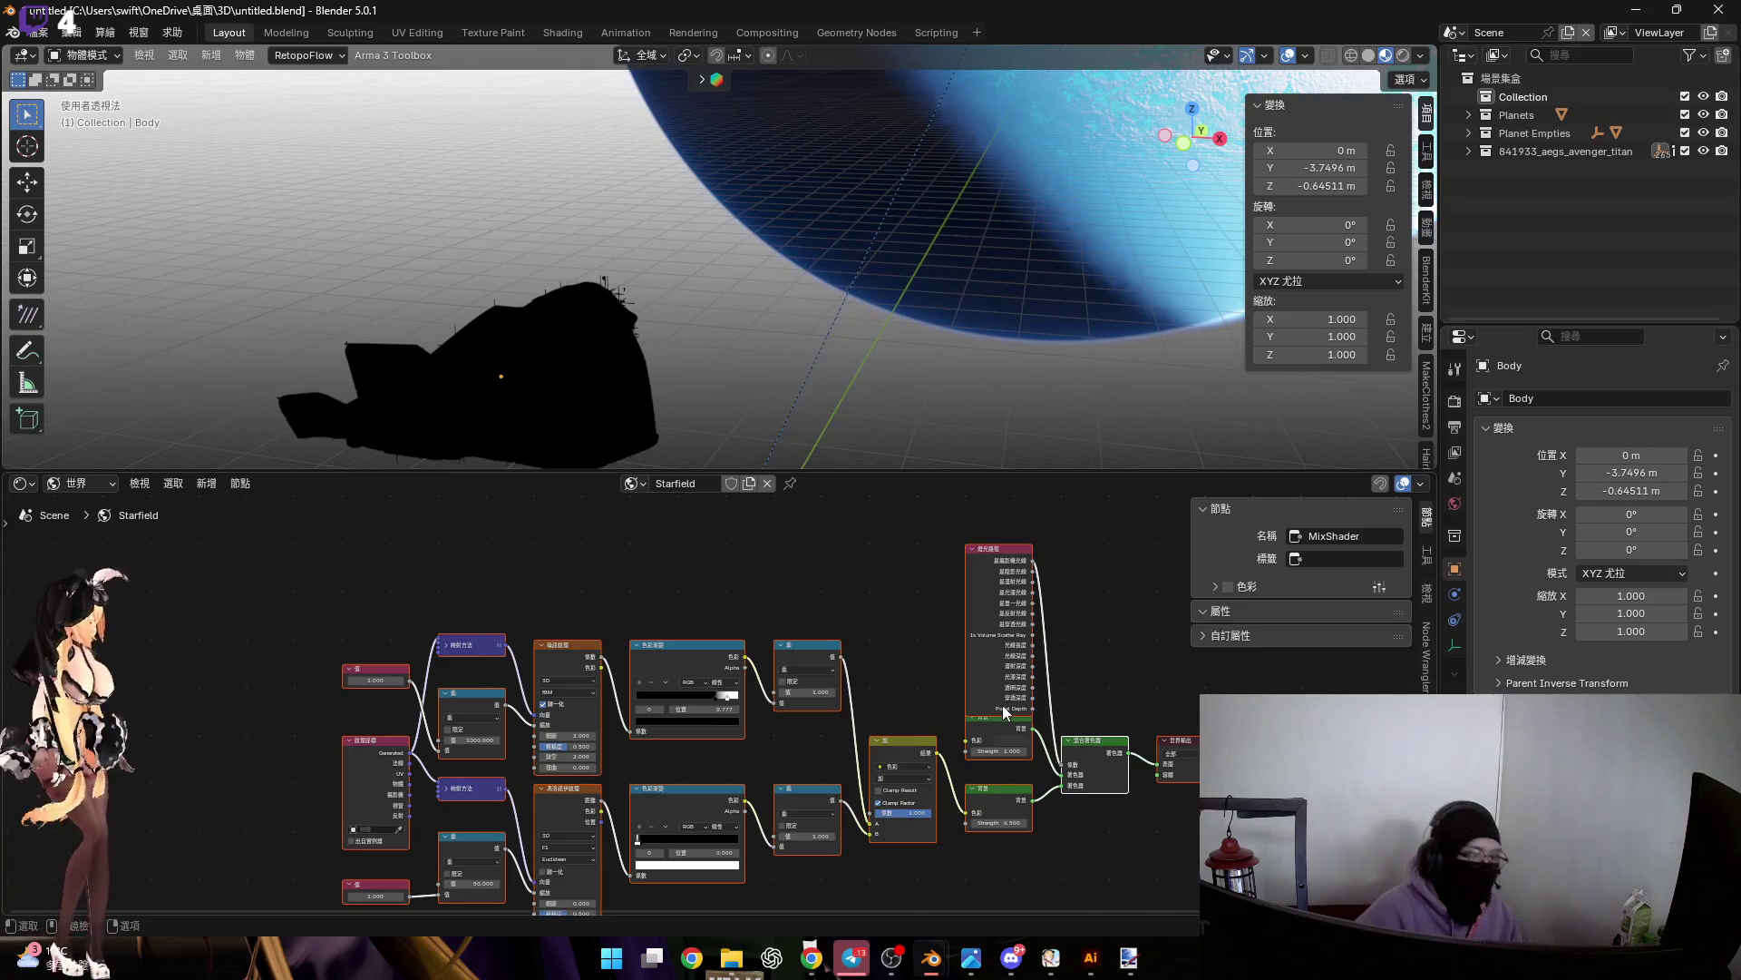
pyautogui.scroll(3, 819, 732)
pyautogui.scroll(-3, 1016, 647)
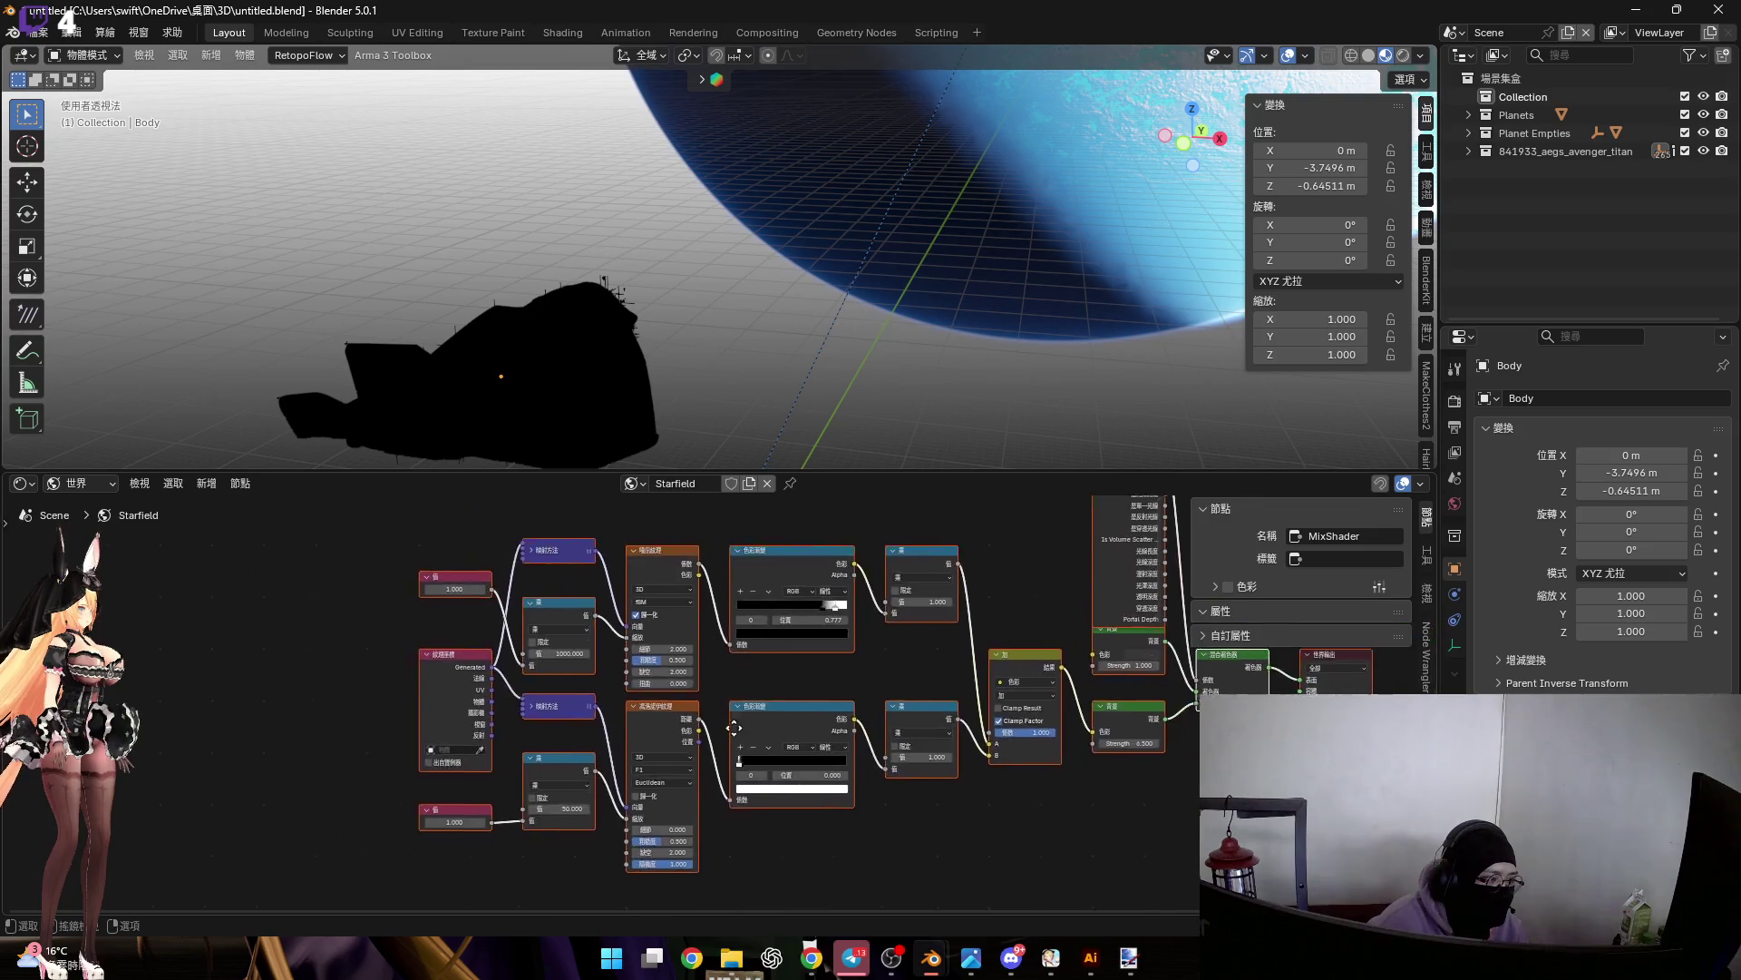
pyautogui.scroll(3, 797, 824)
pyautogui.scroll(2, 620, 793)
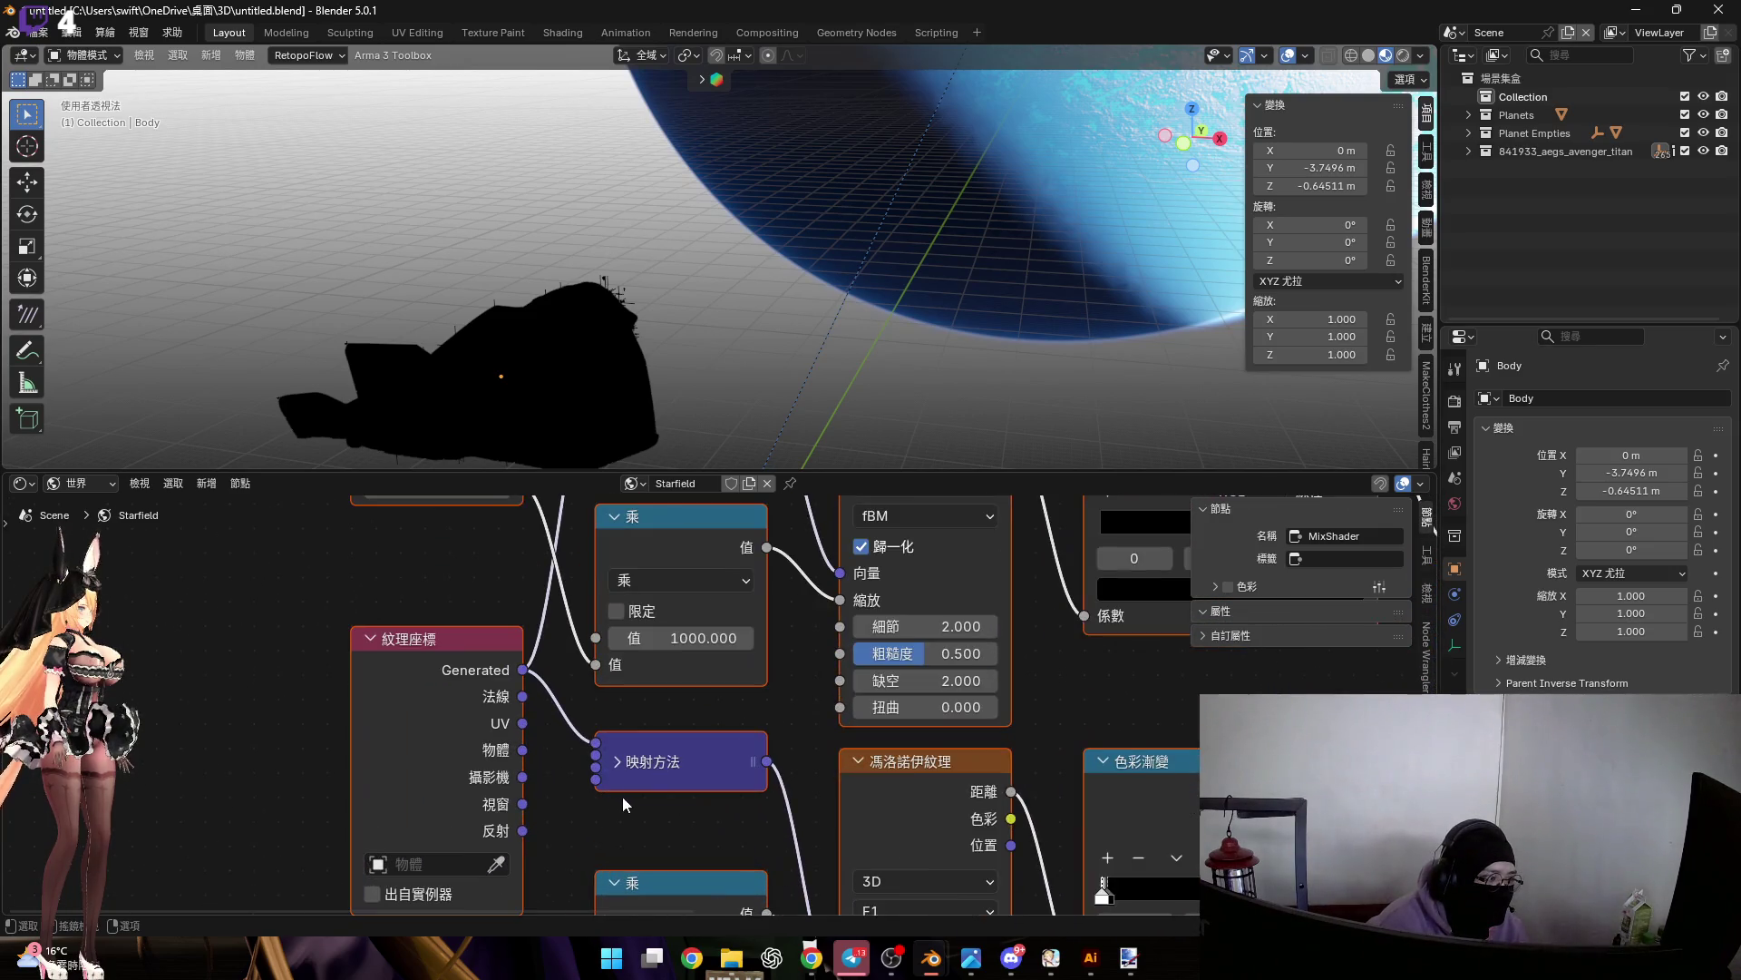
pyautogui.scroll(-2, 626, 784)
pyautogui.scroll(-3, 663, 761)
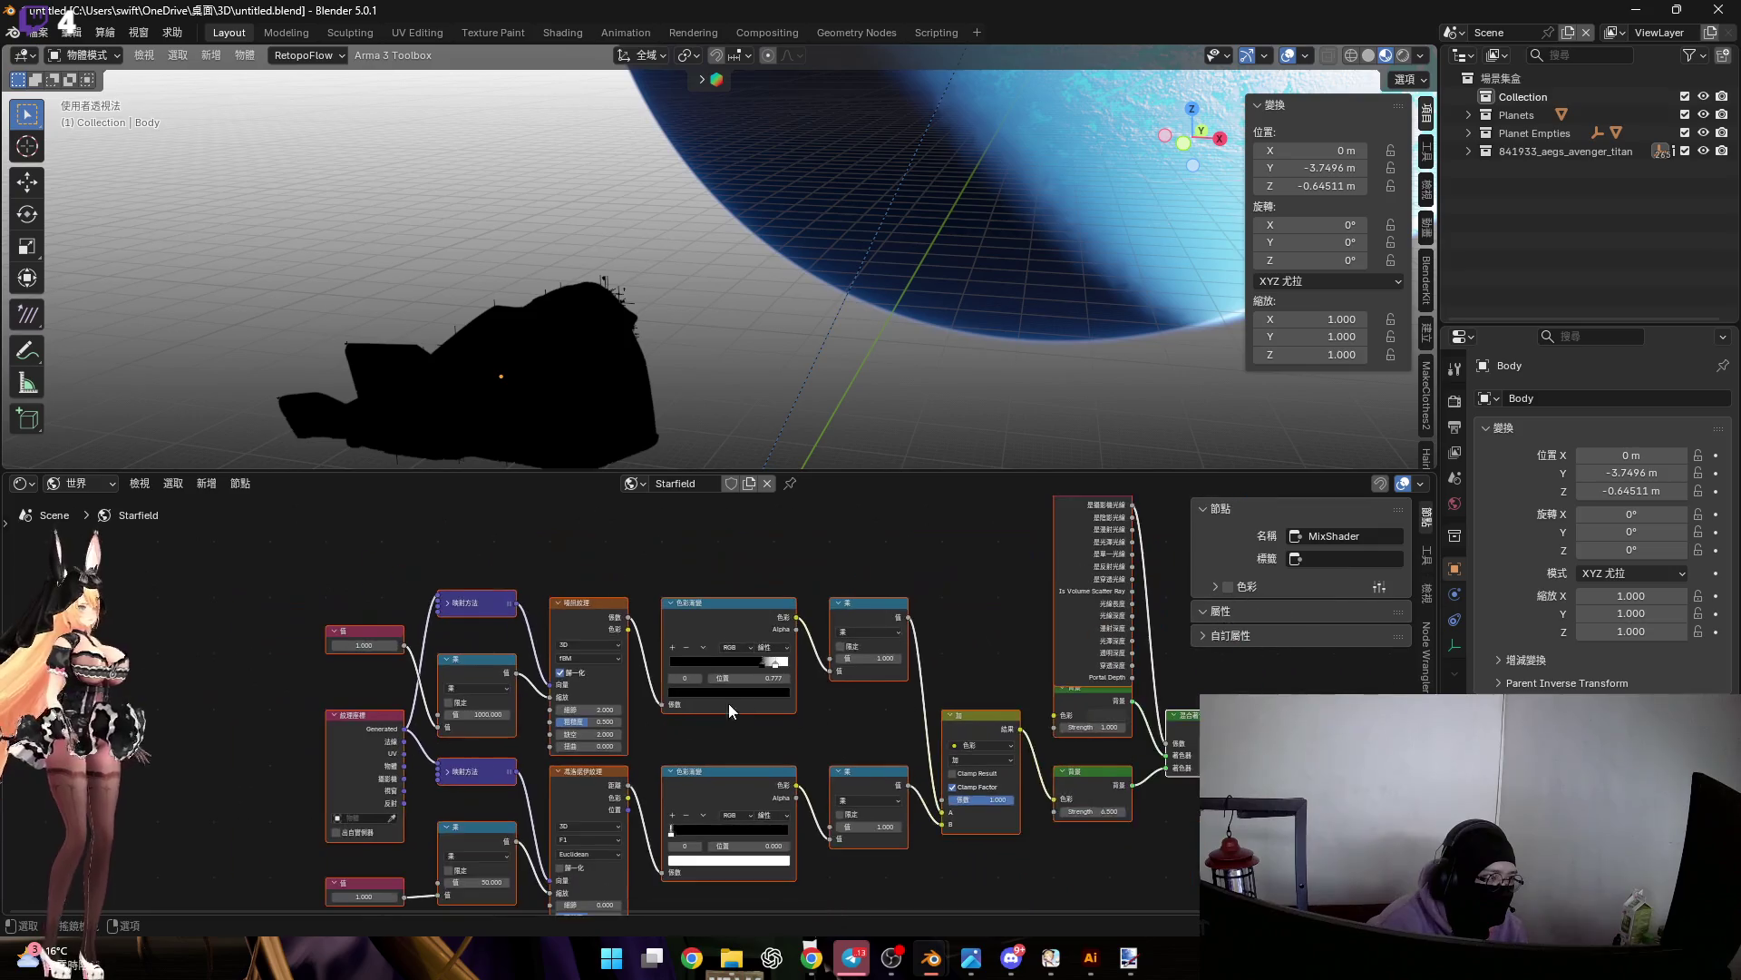
pyautogui.keyDown('ctrl'); pyautogui.scroll(-3, 718, 705); pyautogui.keyUp('ctrl')
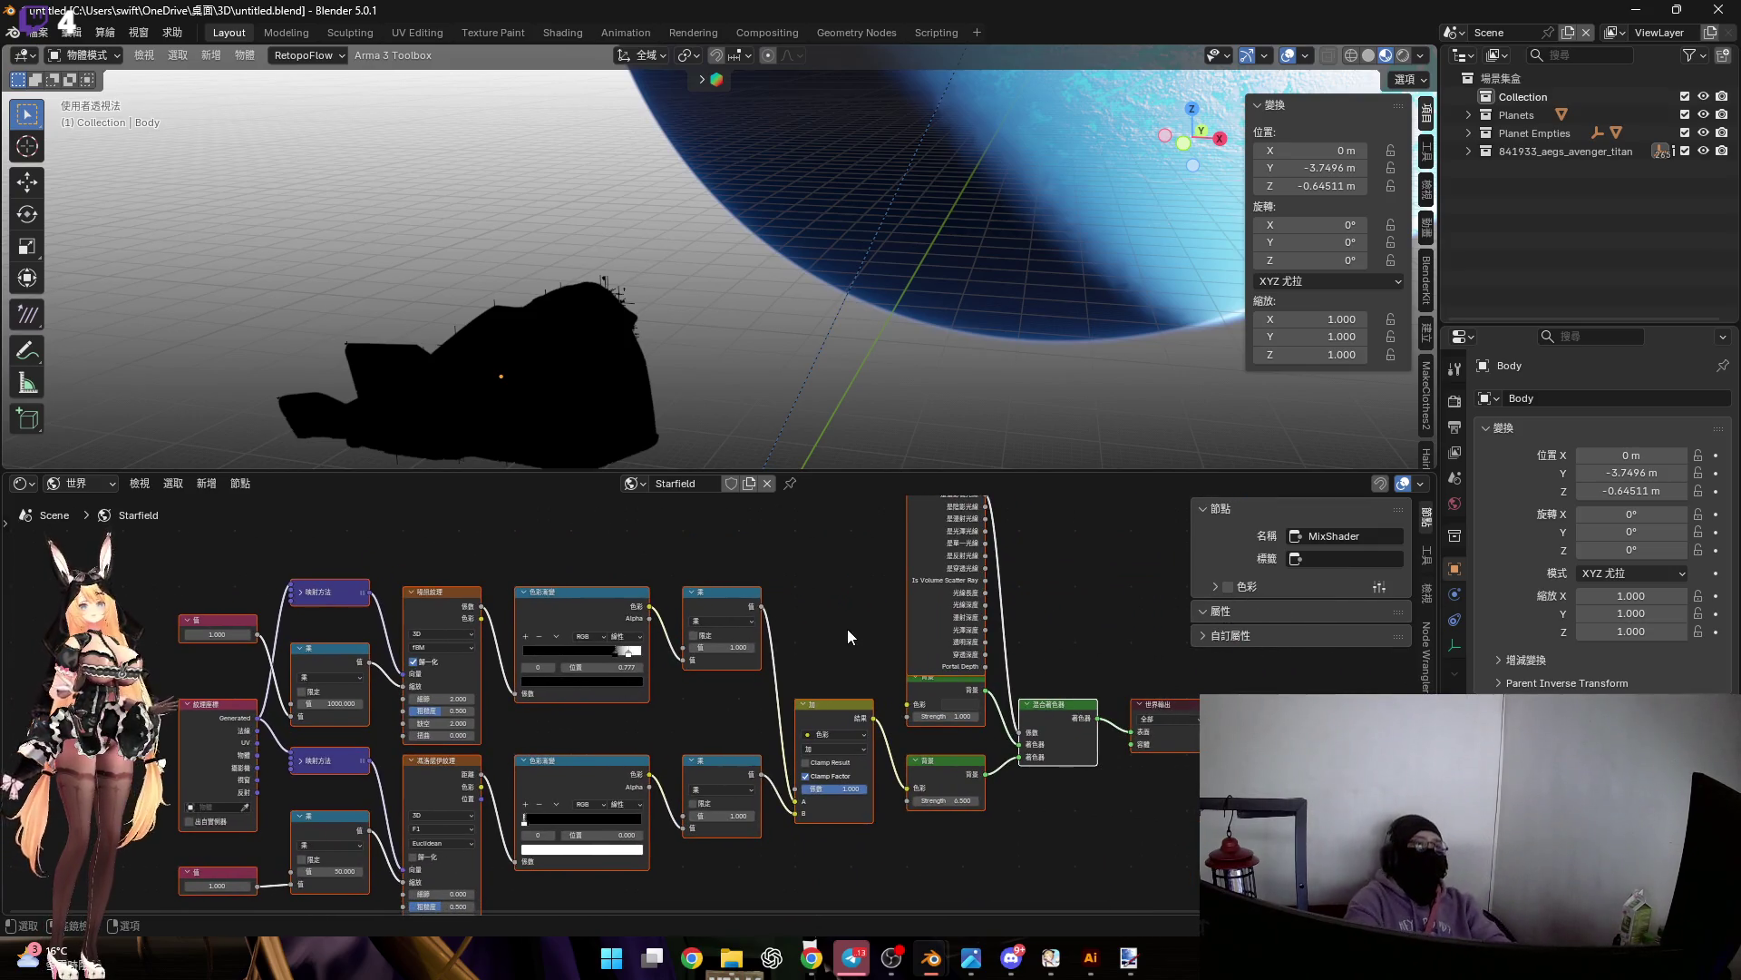
pyautogui.scroll(-1, 808, 631)
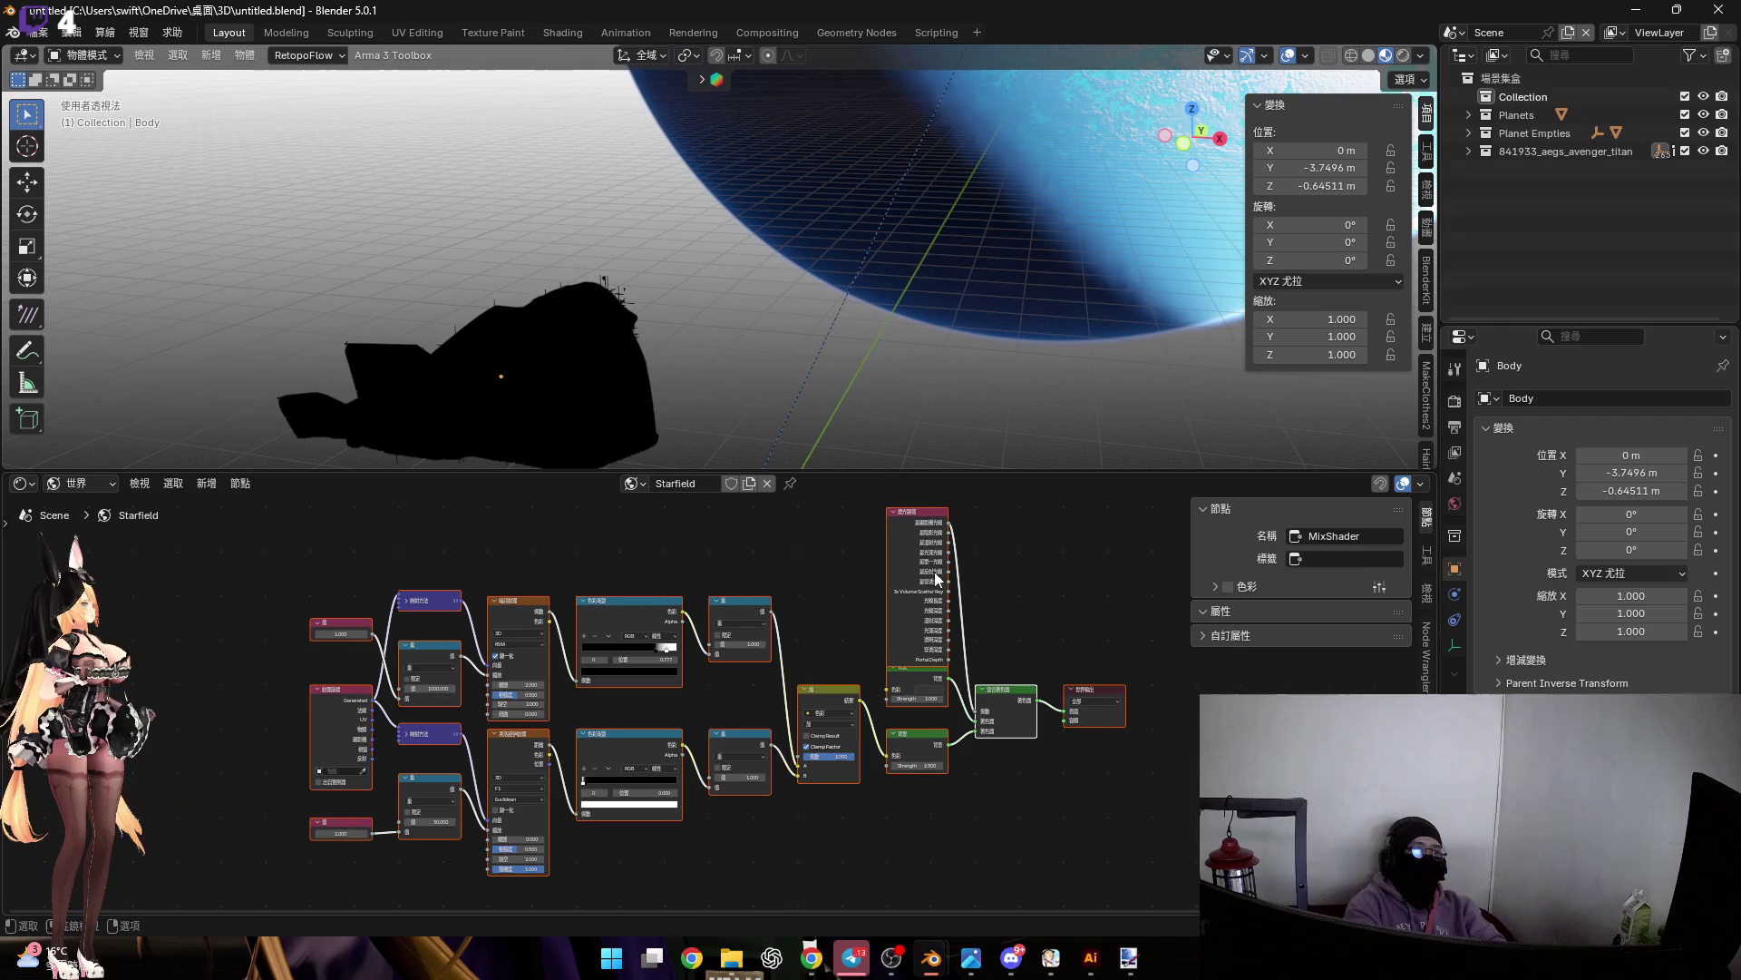
pyautogui.scroll(6, 886, 590)
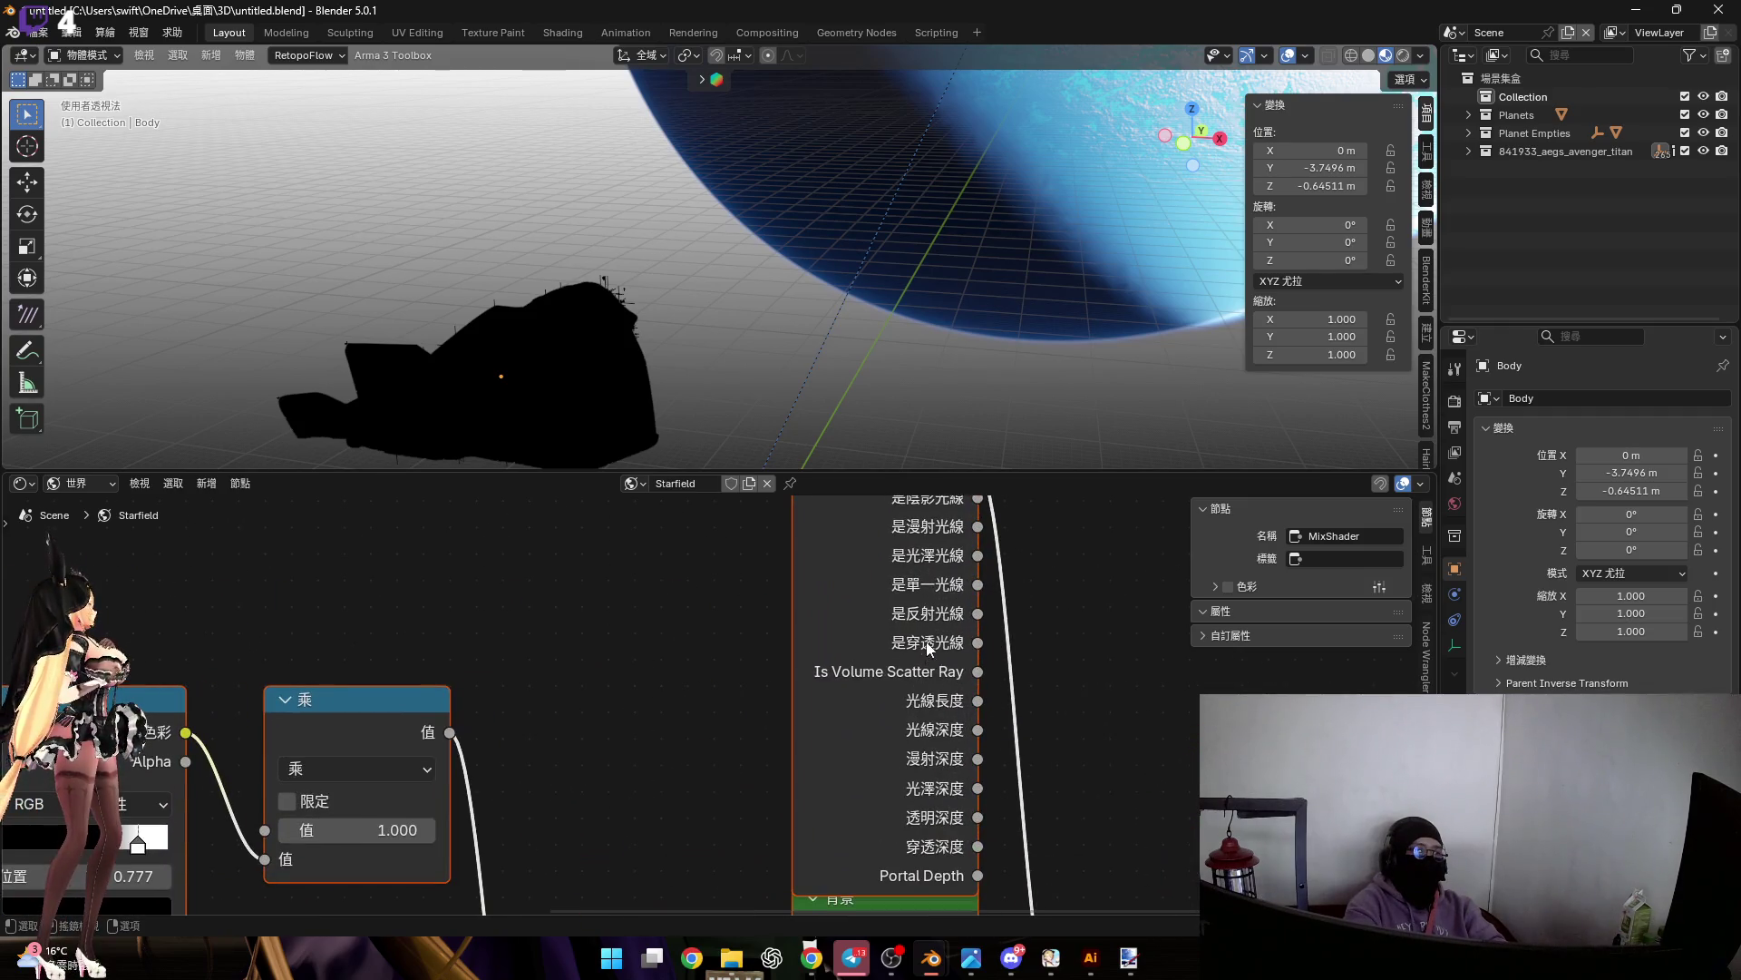
pyautogui.click(1420, 55)
pyautogui.click(1317, 164)
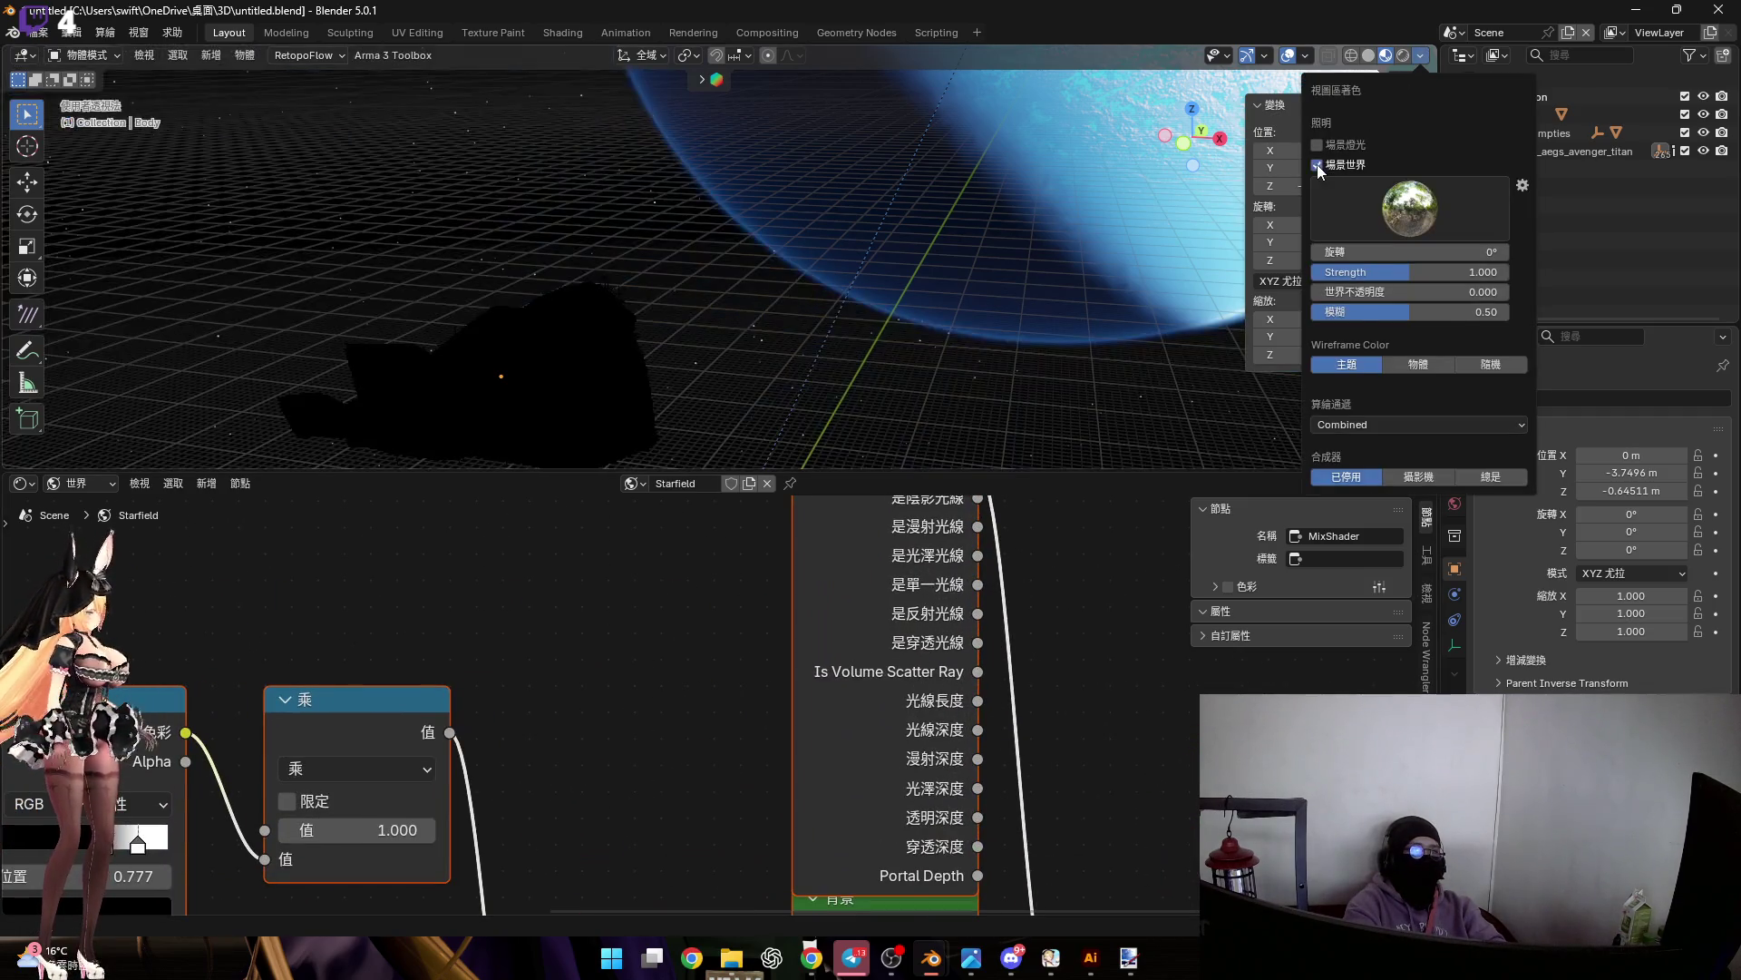
pyautogui.scroll(-8, 818, 604)
pyautogui.press('b')
pyautogui.moveTo(433, 580); pyautogui.dragTo(1249, 835)
pyautogui.scroll(5, 1270, 721)
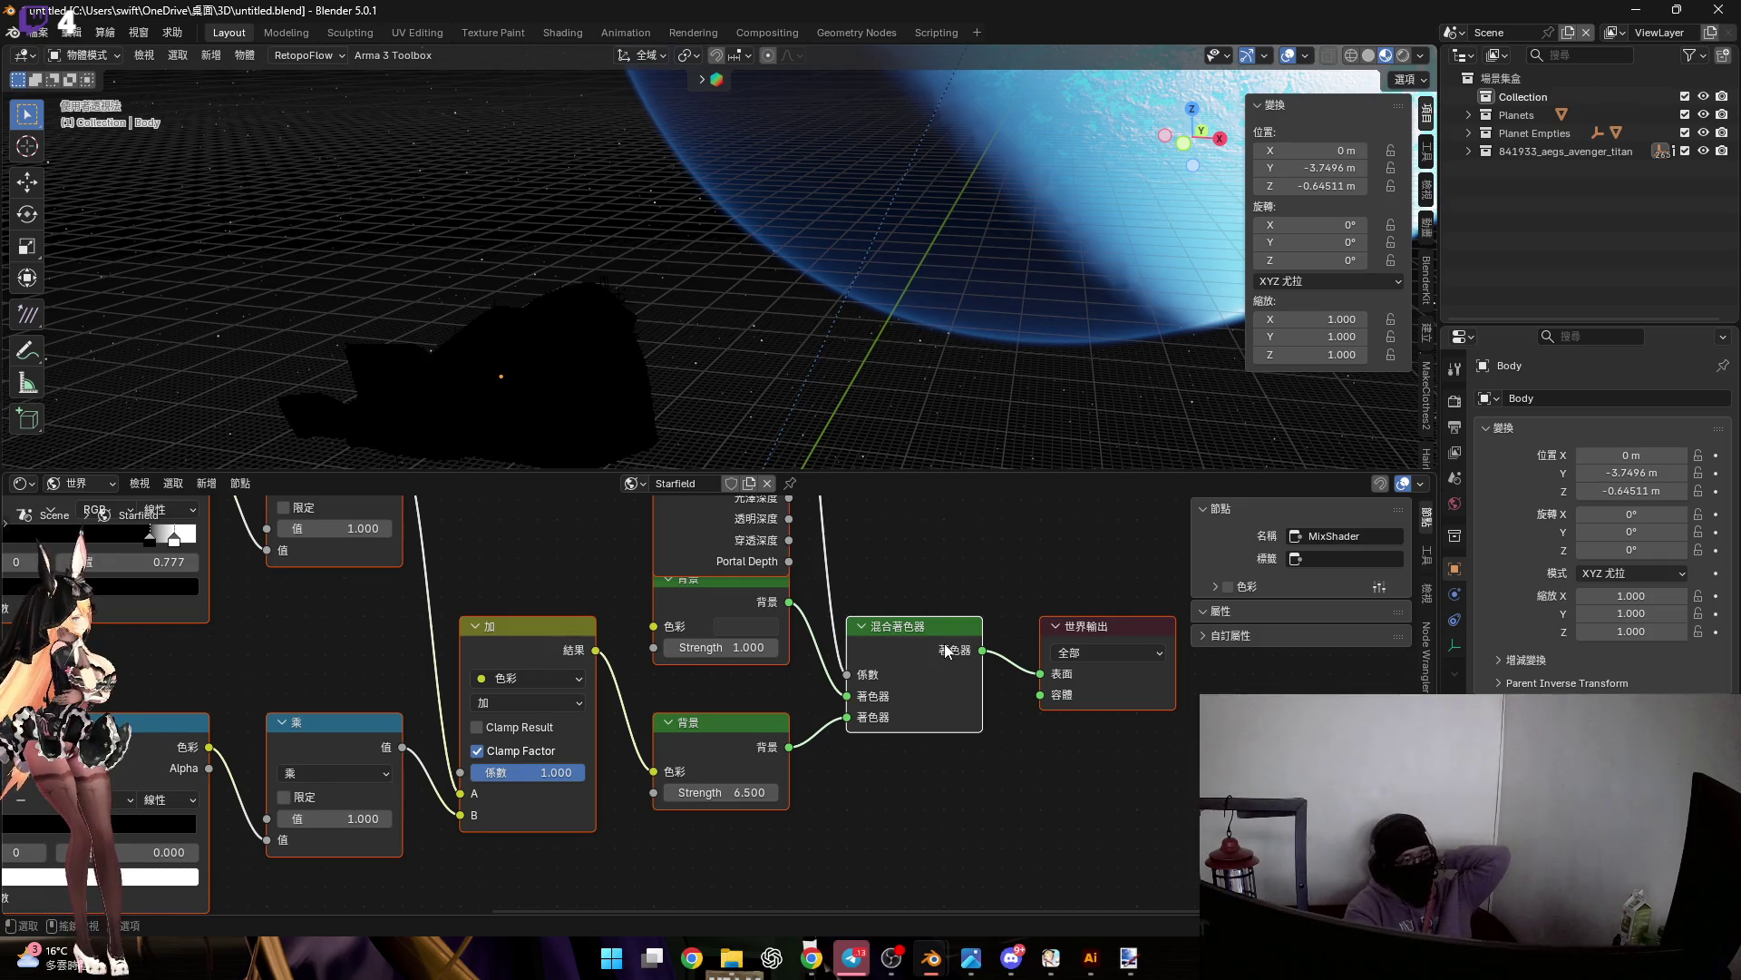
pyautogui.scroll(-2, 1053, 610)
pyautogui.keyDown('ctrl'); pyautogui.scroll(5, 740, 792); pyautogui.keyUp('ctrl')
pyautogui.keyDown('ctrl'); pyautogui.scroll(3, 578, 751); pyautogui.keyUp('ctrl')
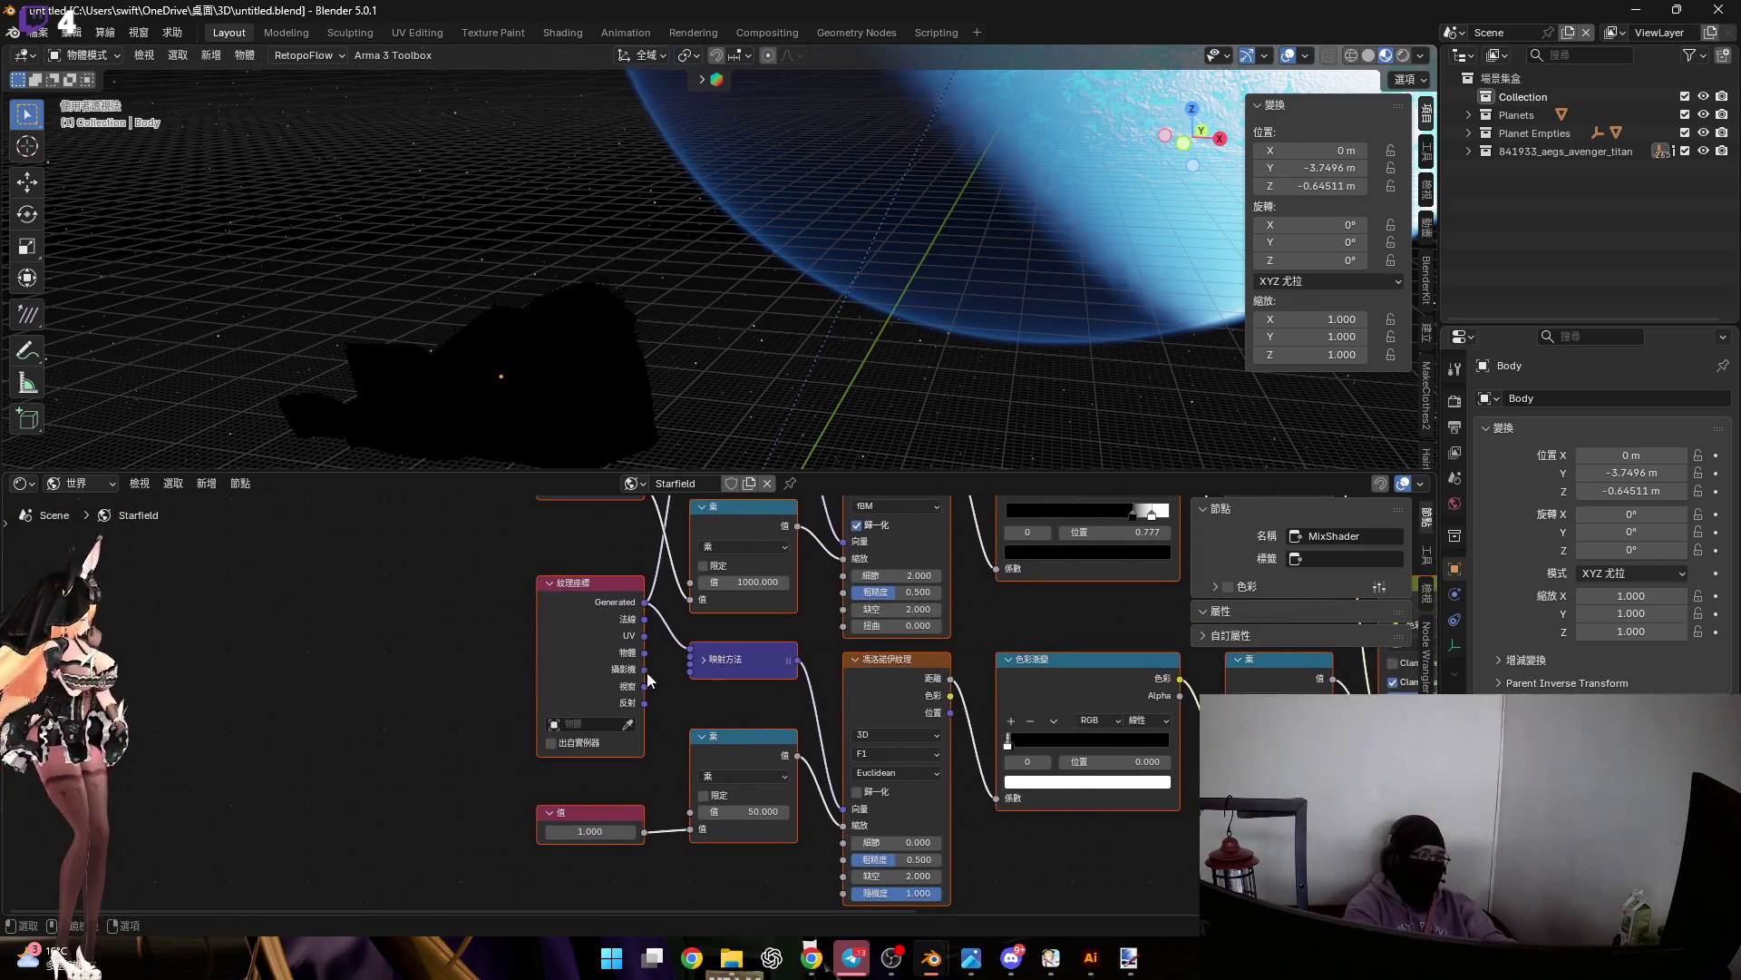
pyautogui.scroll(3, 622, 700)
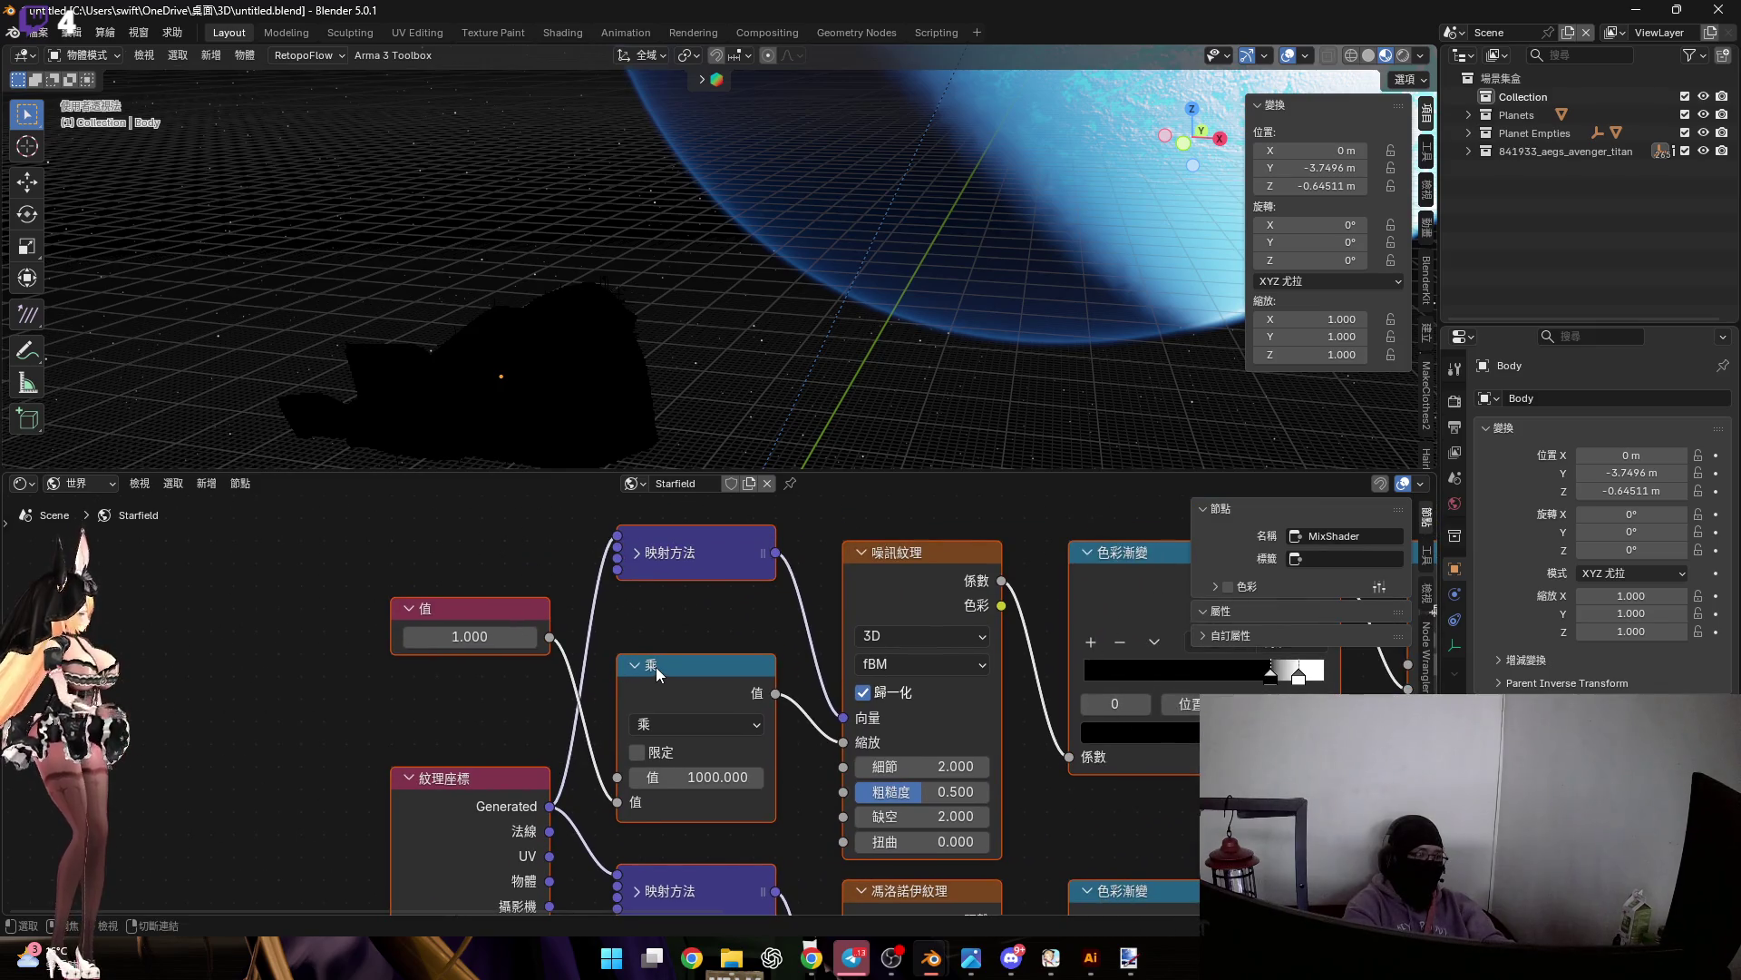
pyautogui.scroll(-6, 673, 665)
pyautogui.scroll(-1, 717, 647)
pyautogui.scroll(2, 798, 717)
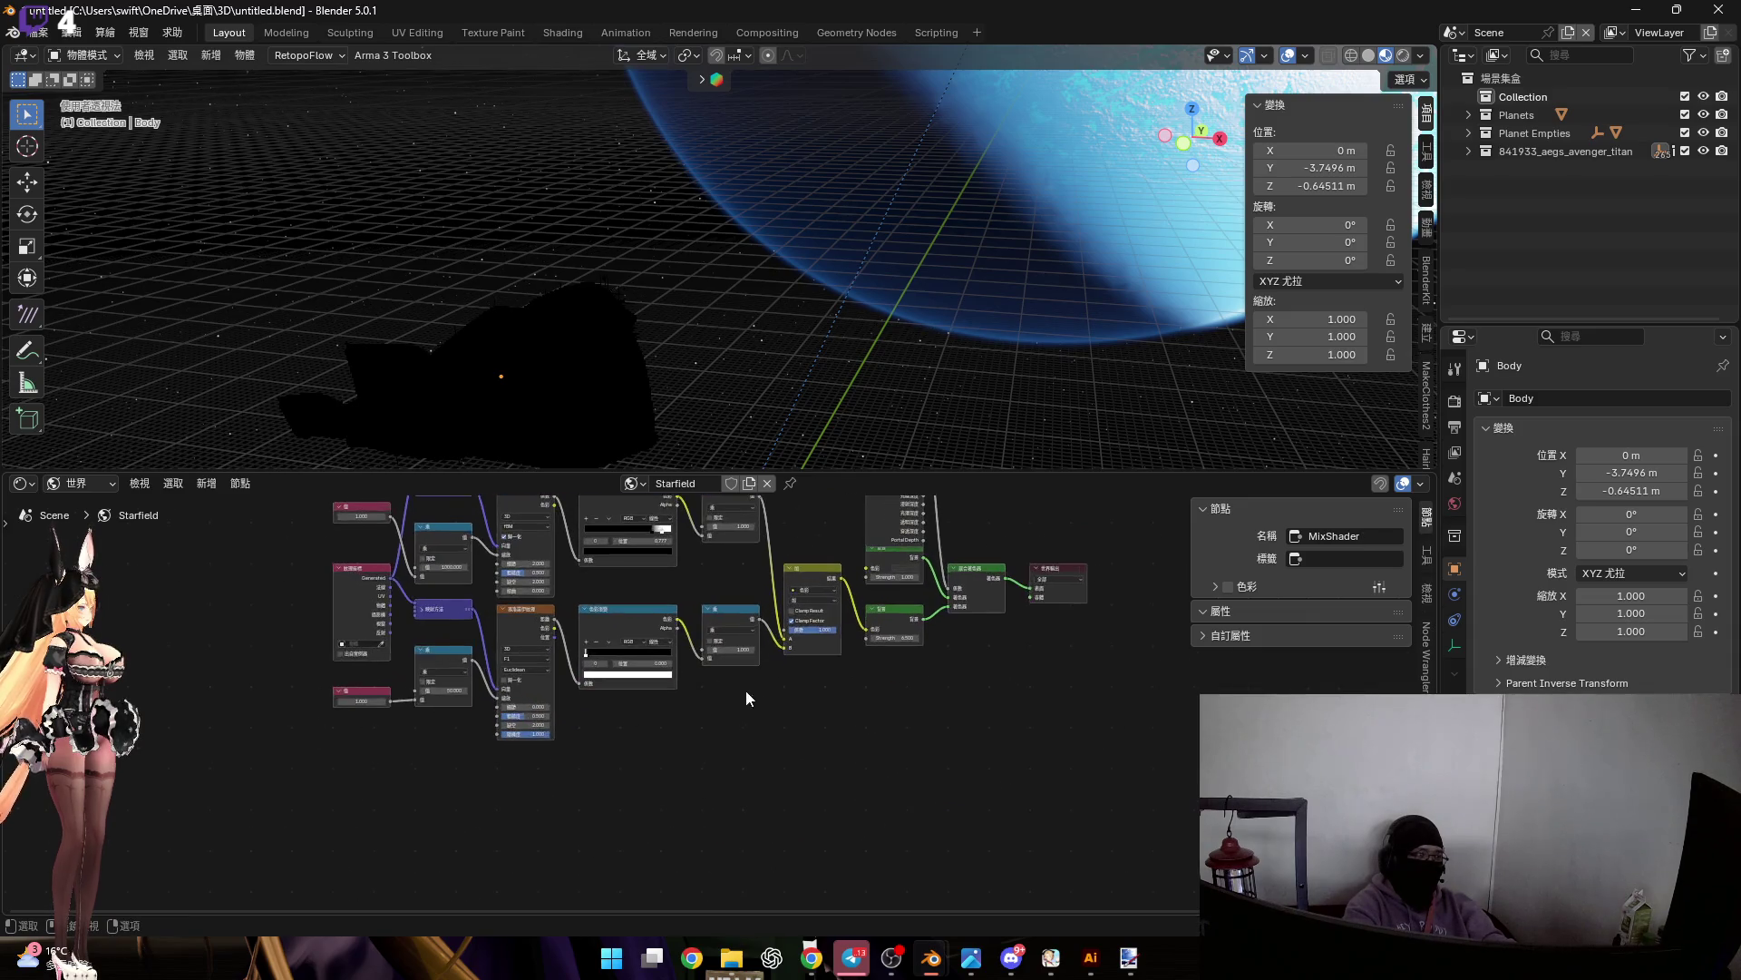
pyautogui.moveTo(931, 957)
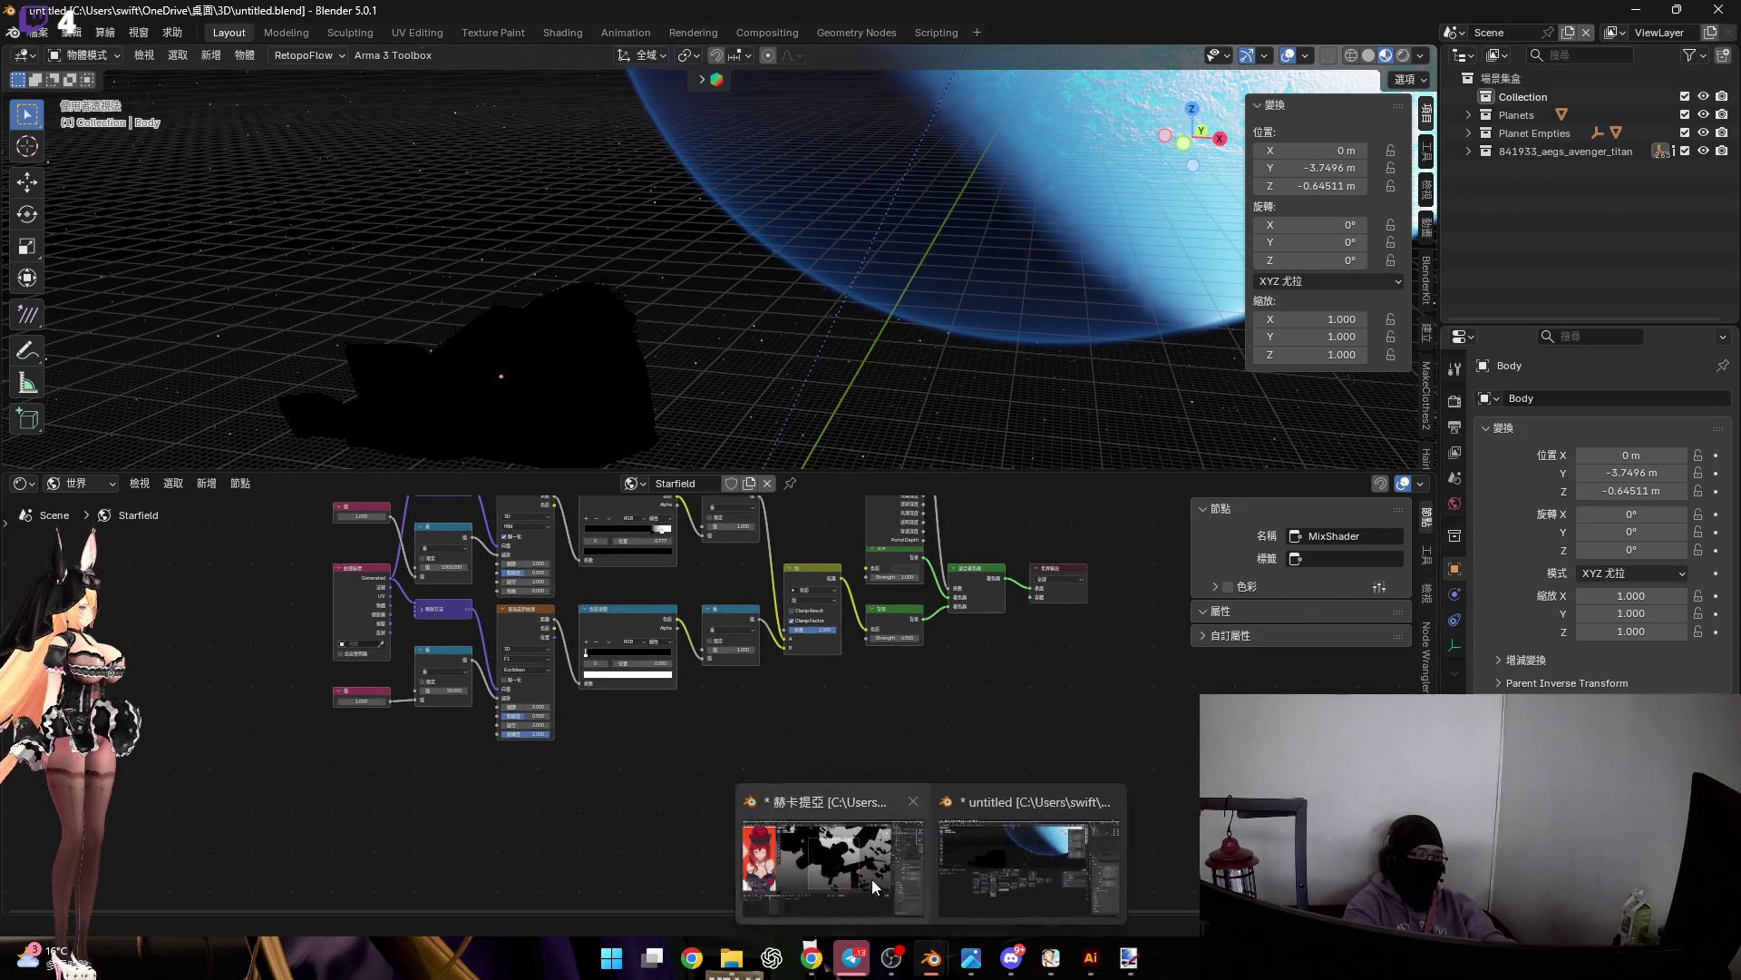
# Bring 赫卡提亞.blend to the front maximized and enlarge its node editor area
pyautogui.click(875, 880)
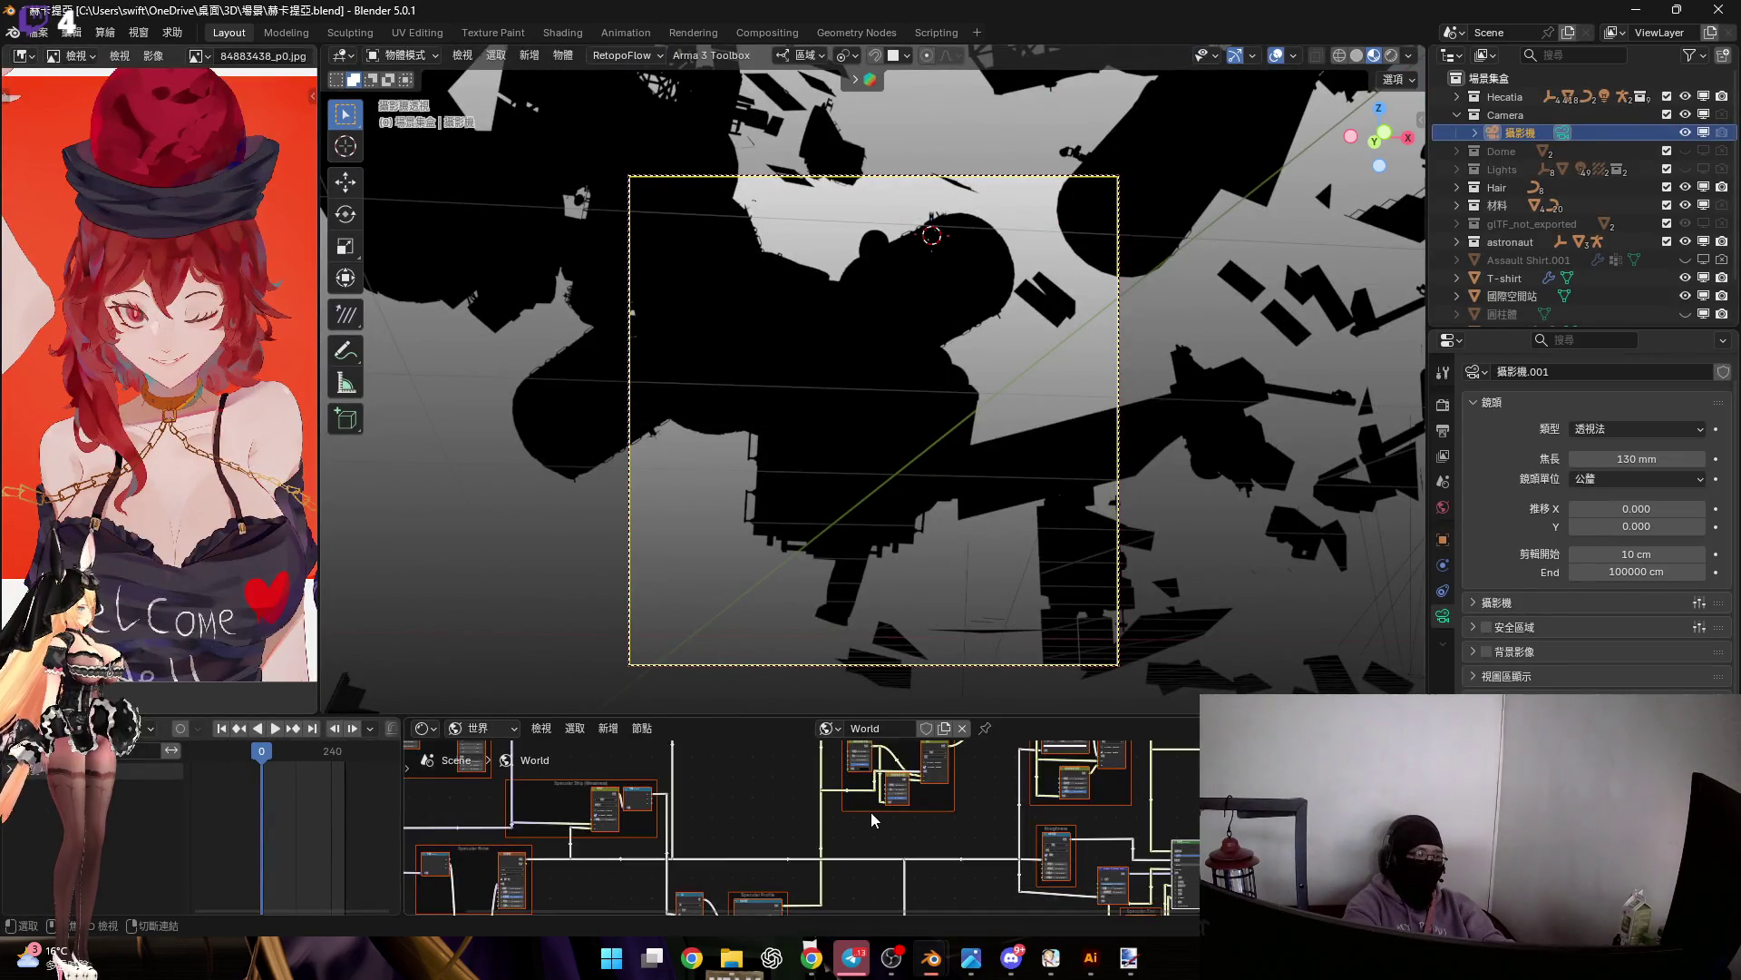
pyautogui.moveTo(931, 957)
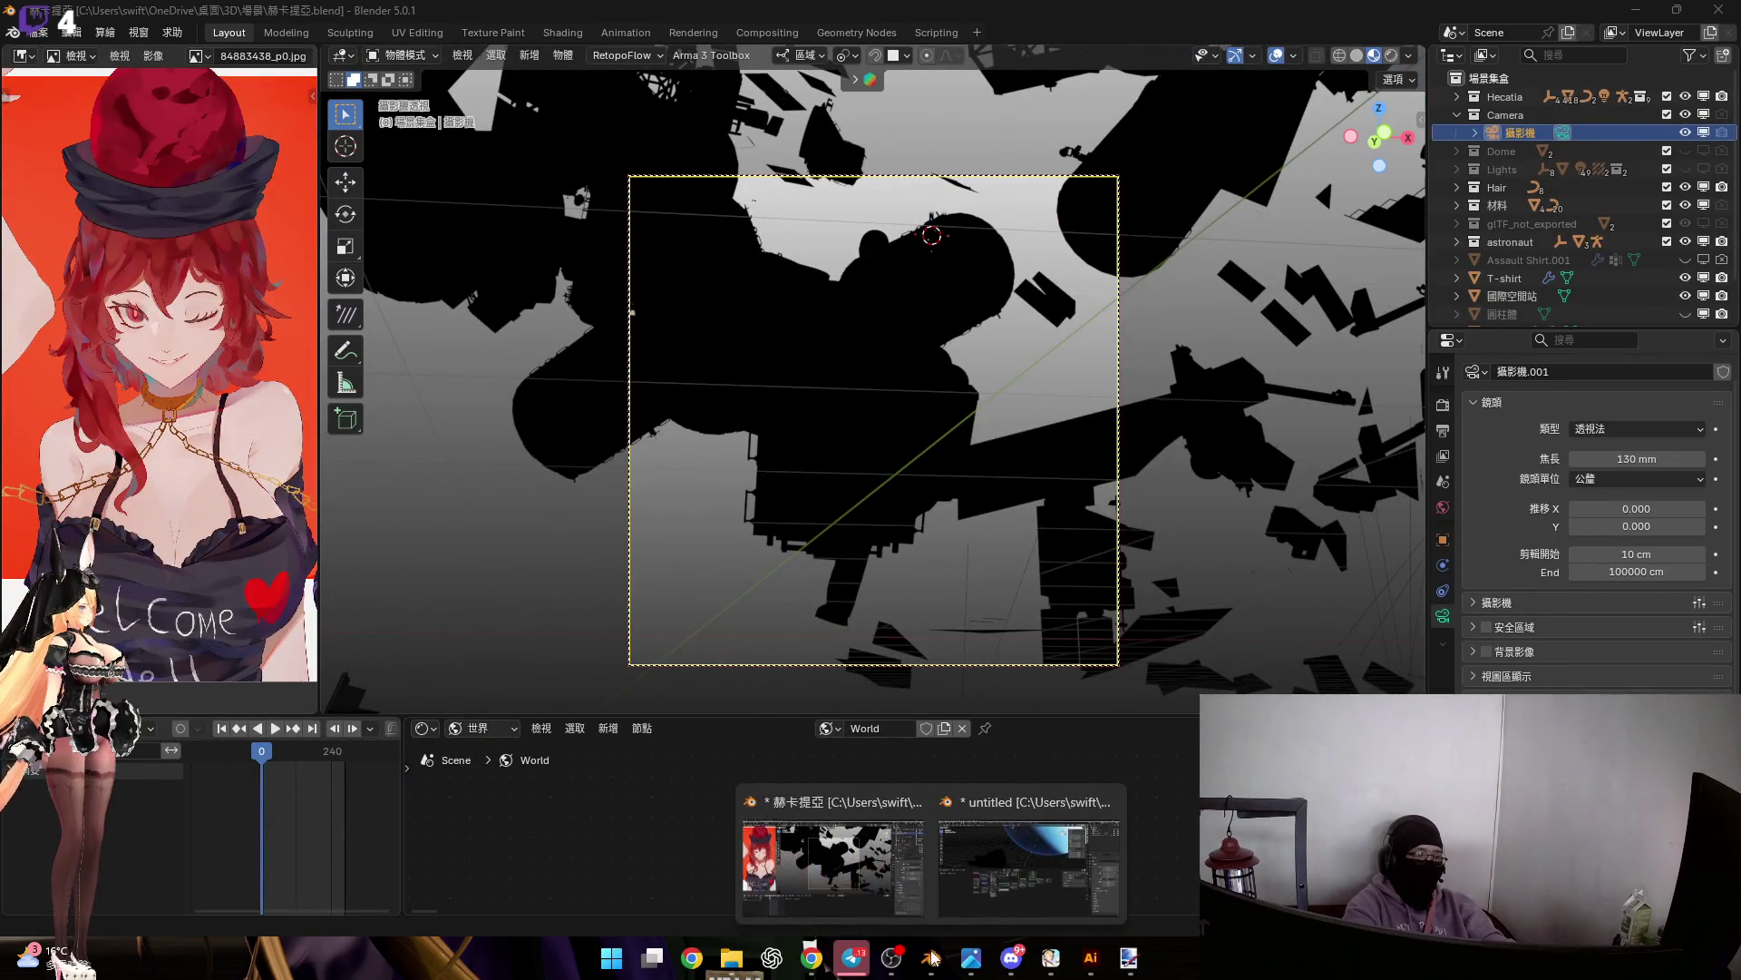
pyautogui.click(1070, 871)
pyautogui.doubleClick(1297, 27)
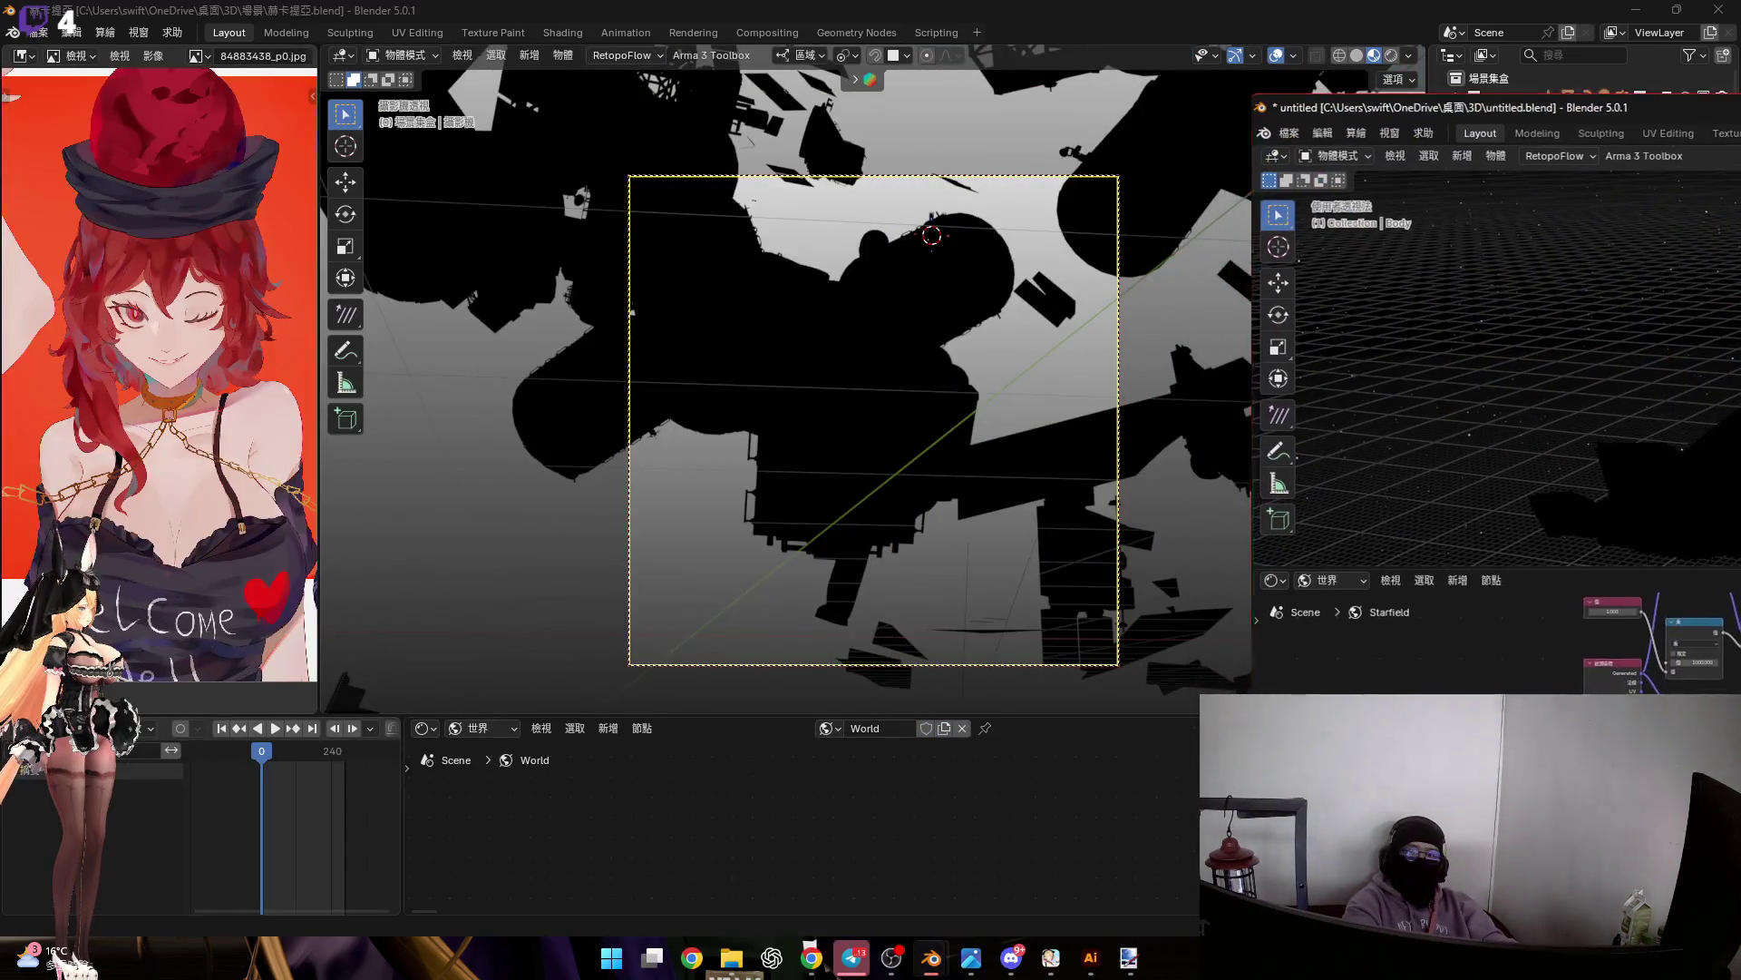
pyautogui.click(1297, 28)
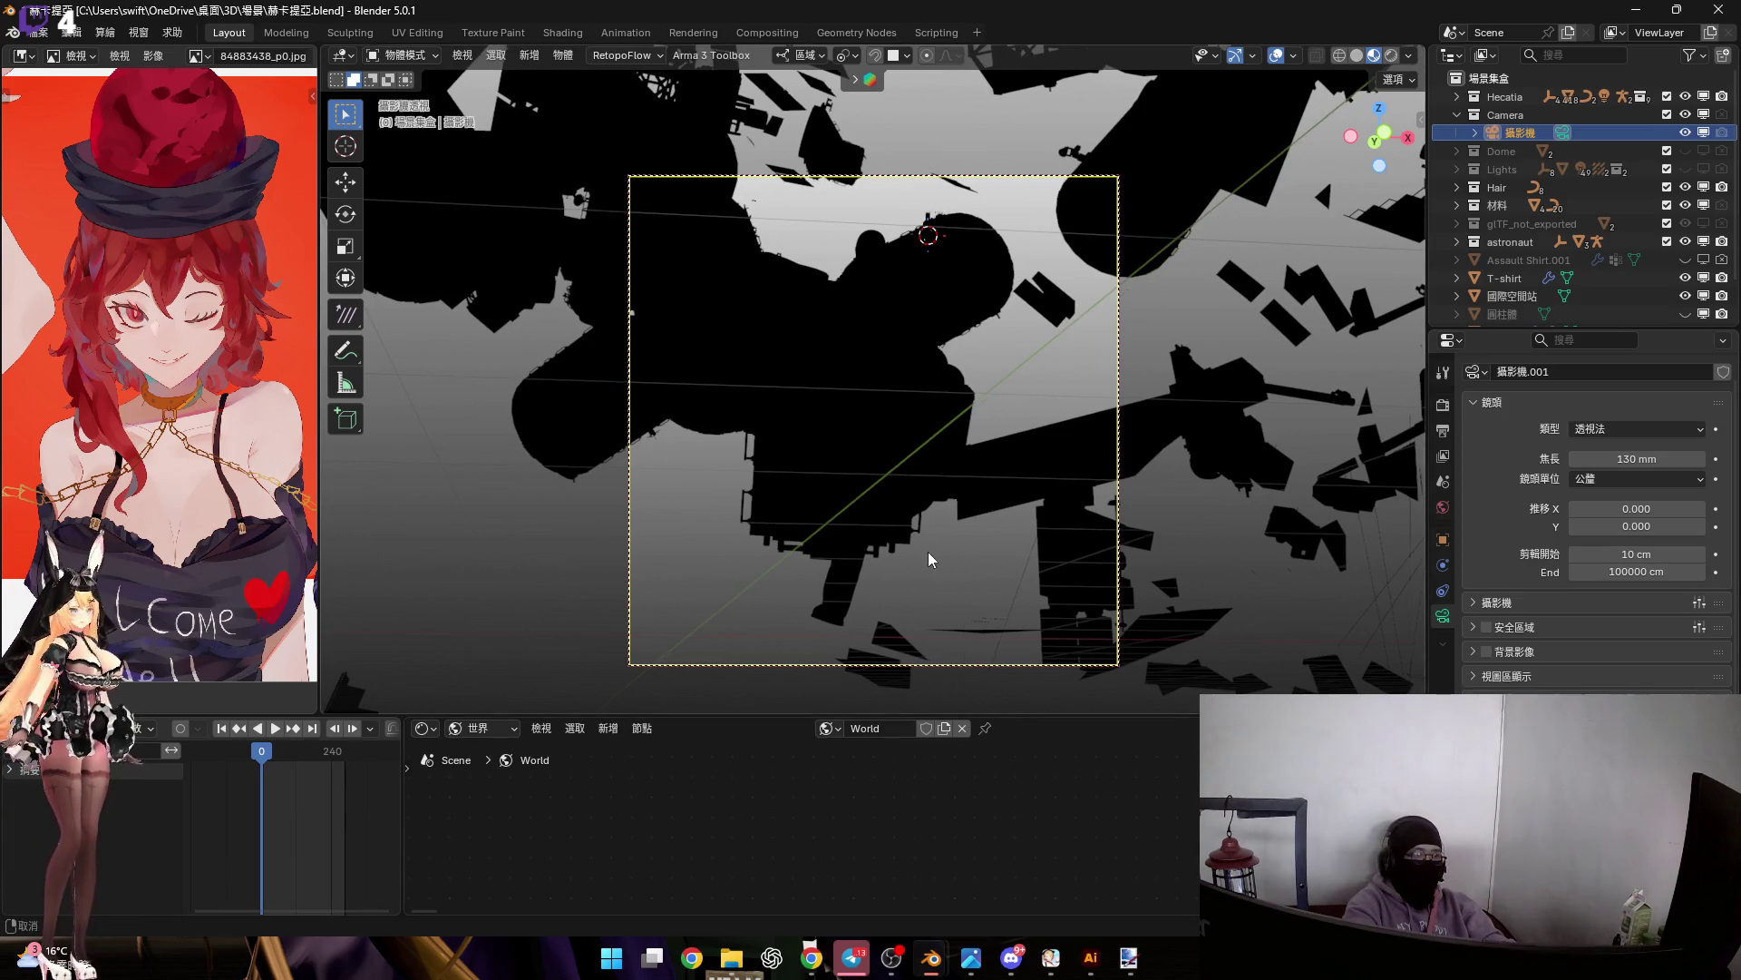
pyautogui.moveTo(1038, 719); pyautogui.dragTo(1037, 447)
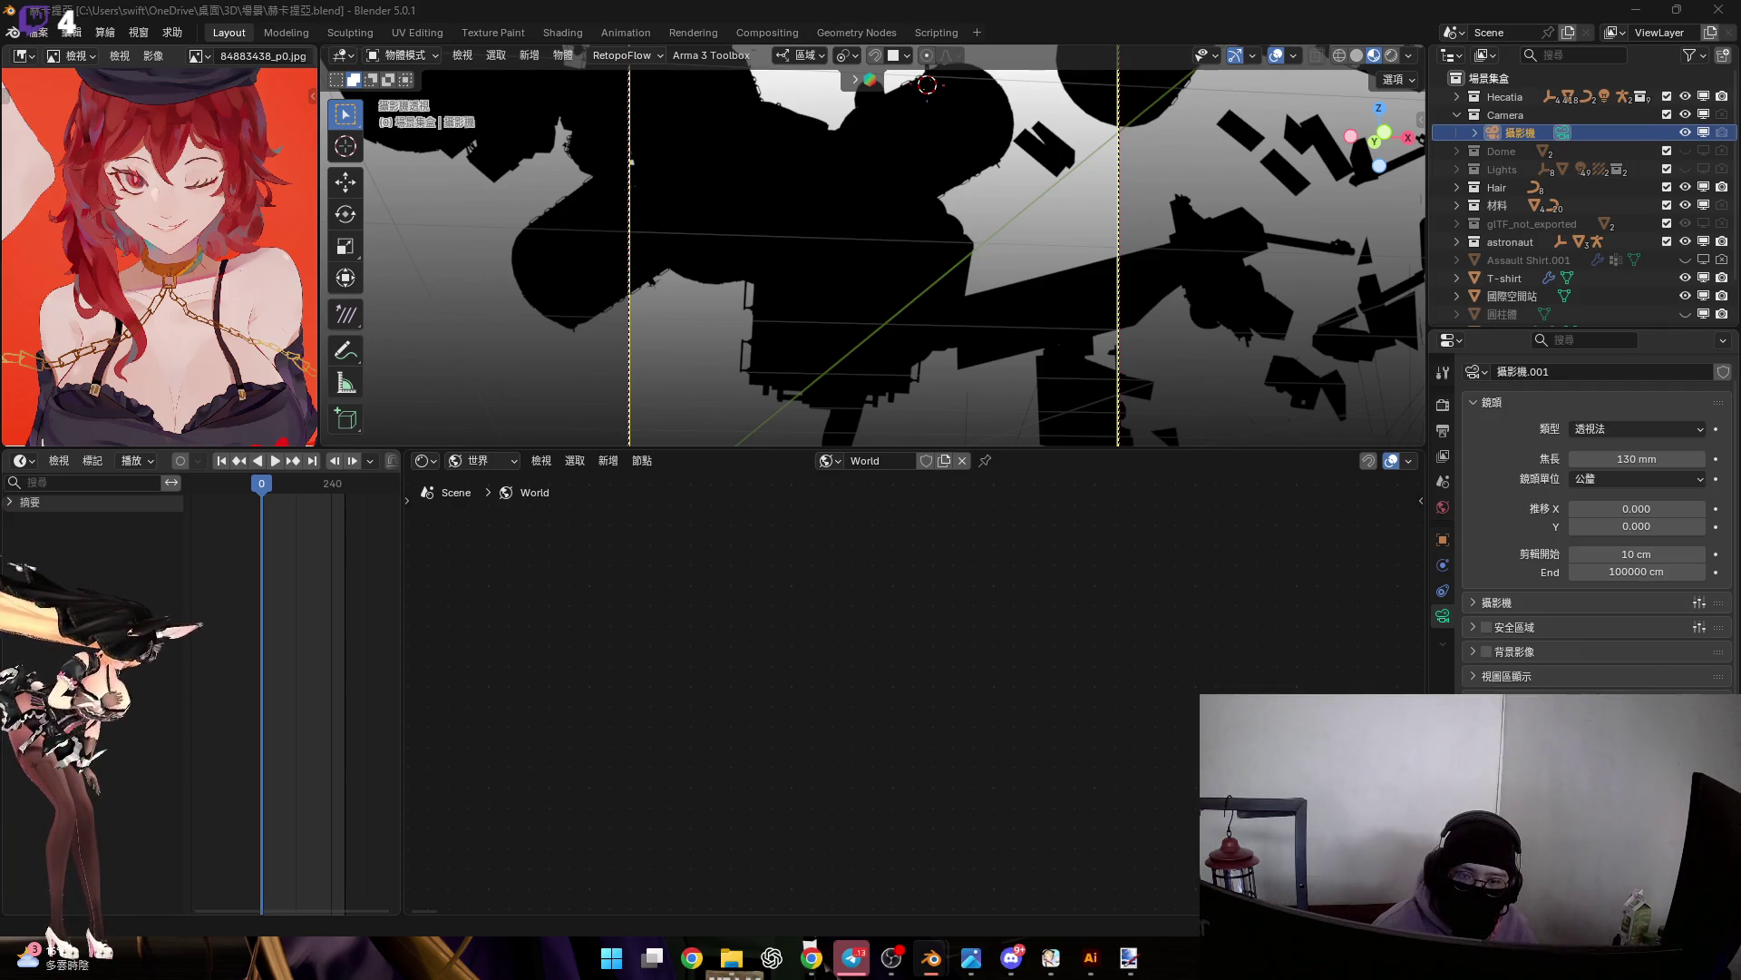
# Add a Value node to the World tree and set it to 1.000
pyautogui.hotkey('shift', 'a')
pyautogui.write('s')
pyautogui.press('BackSpace')
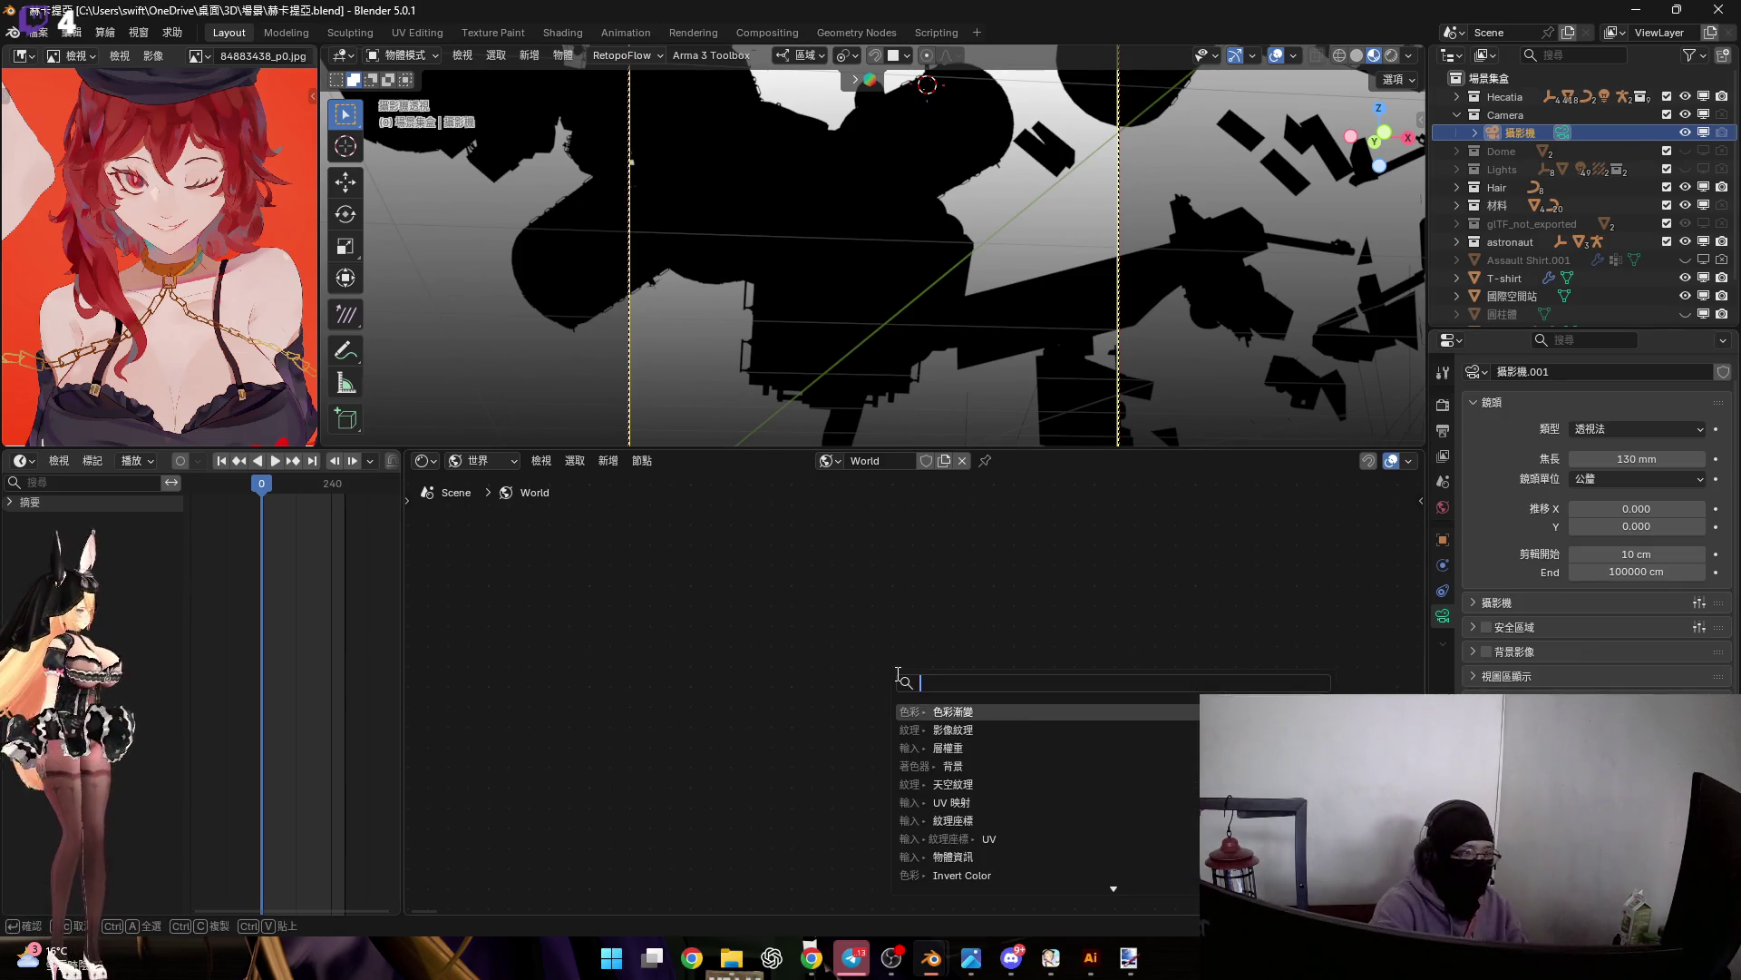
pyautogui.press('Down')
pyautogui.press('Down')
pyautogui.press('Down')
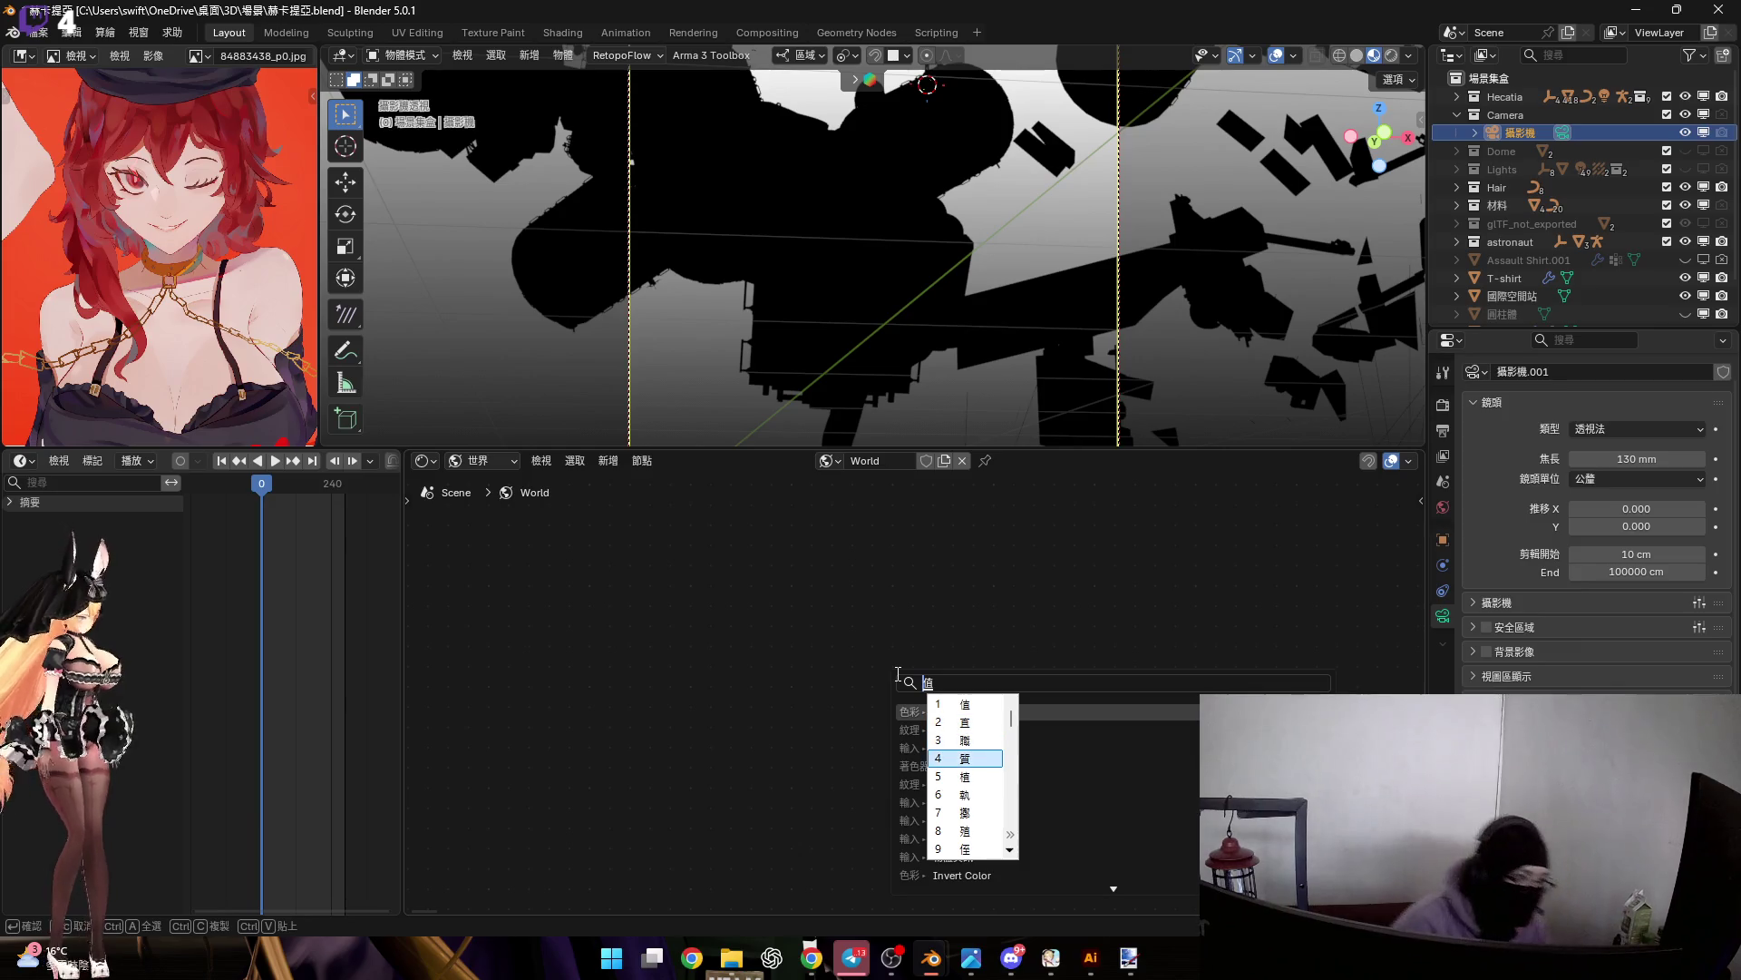
pyautogui.press('Return')
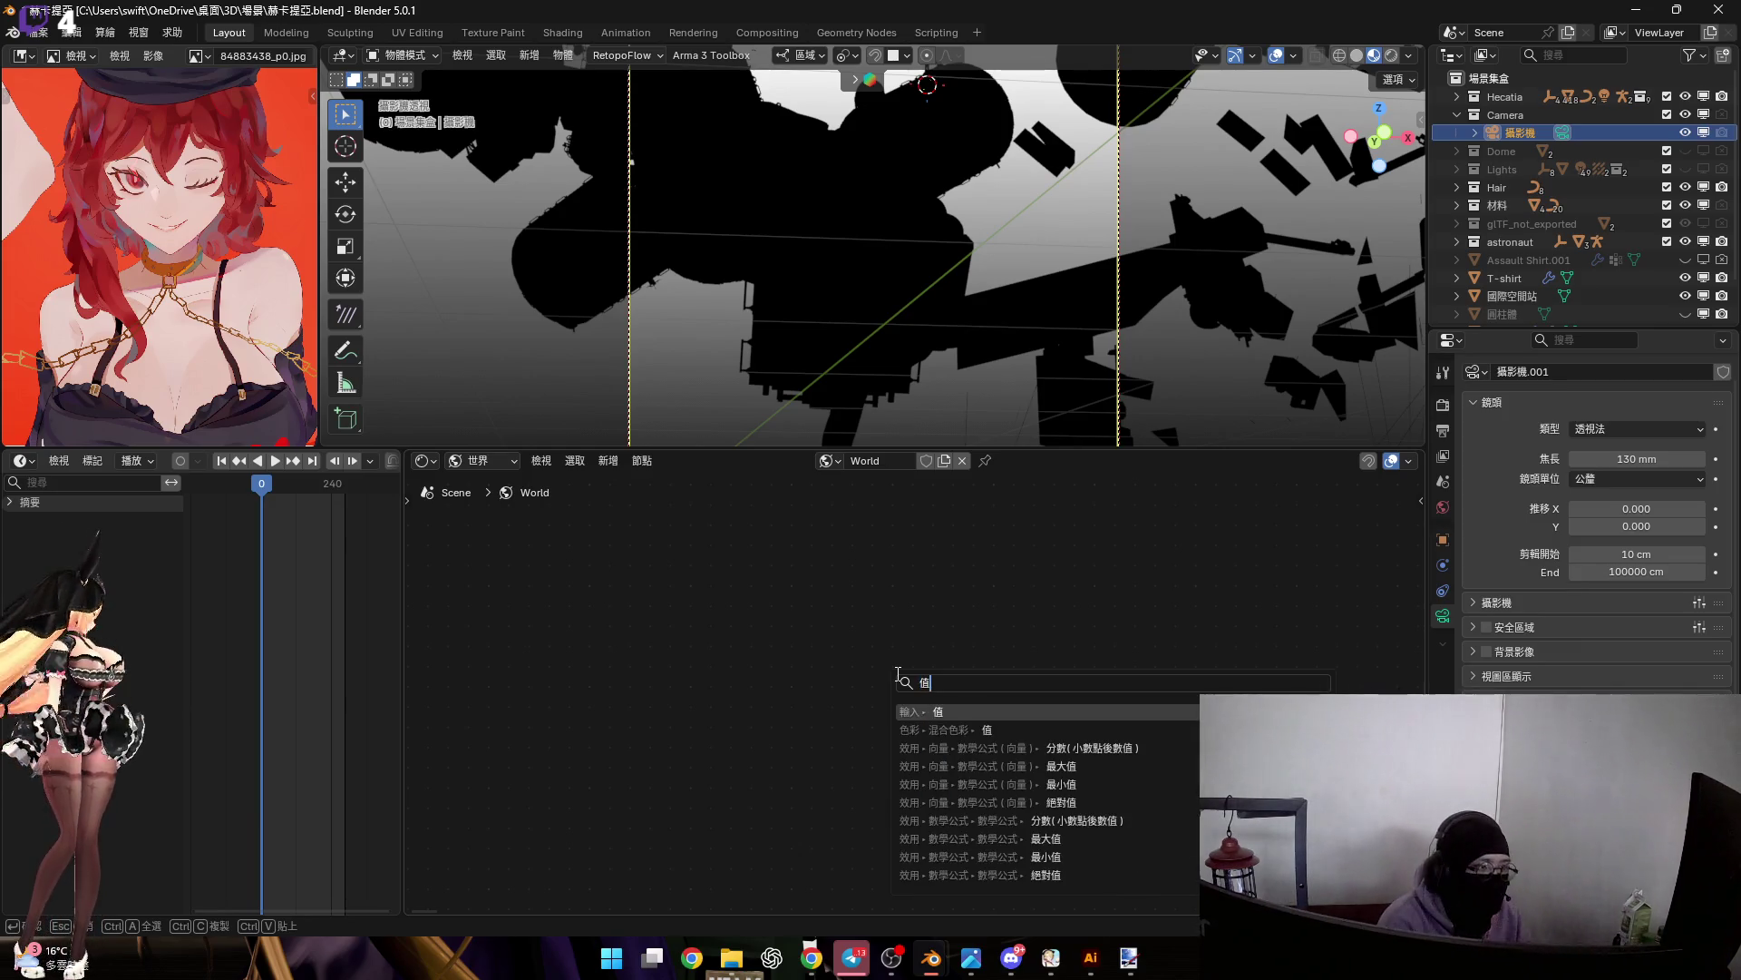
pyautogui.press('Return')
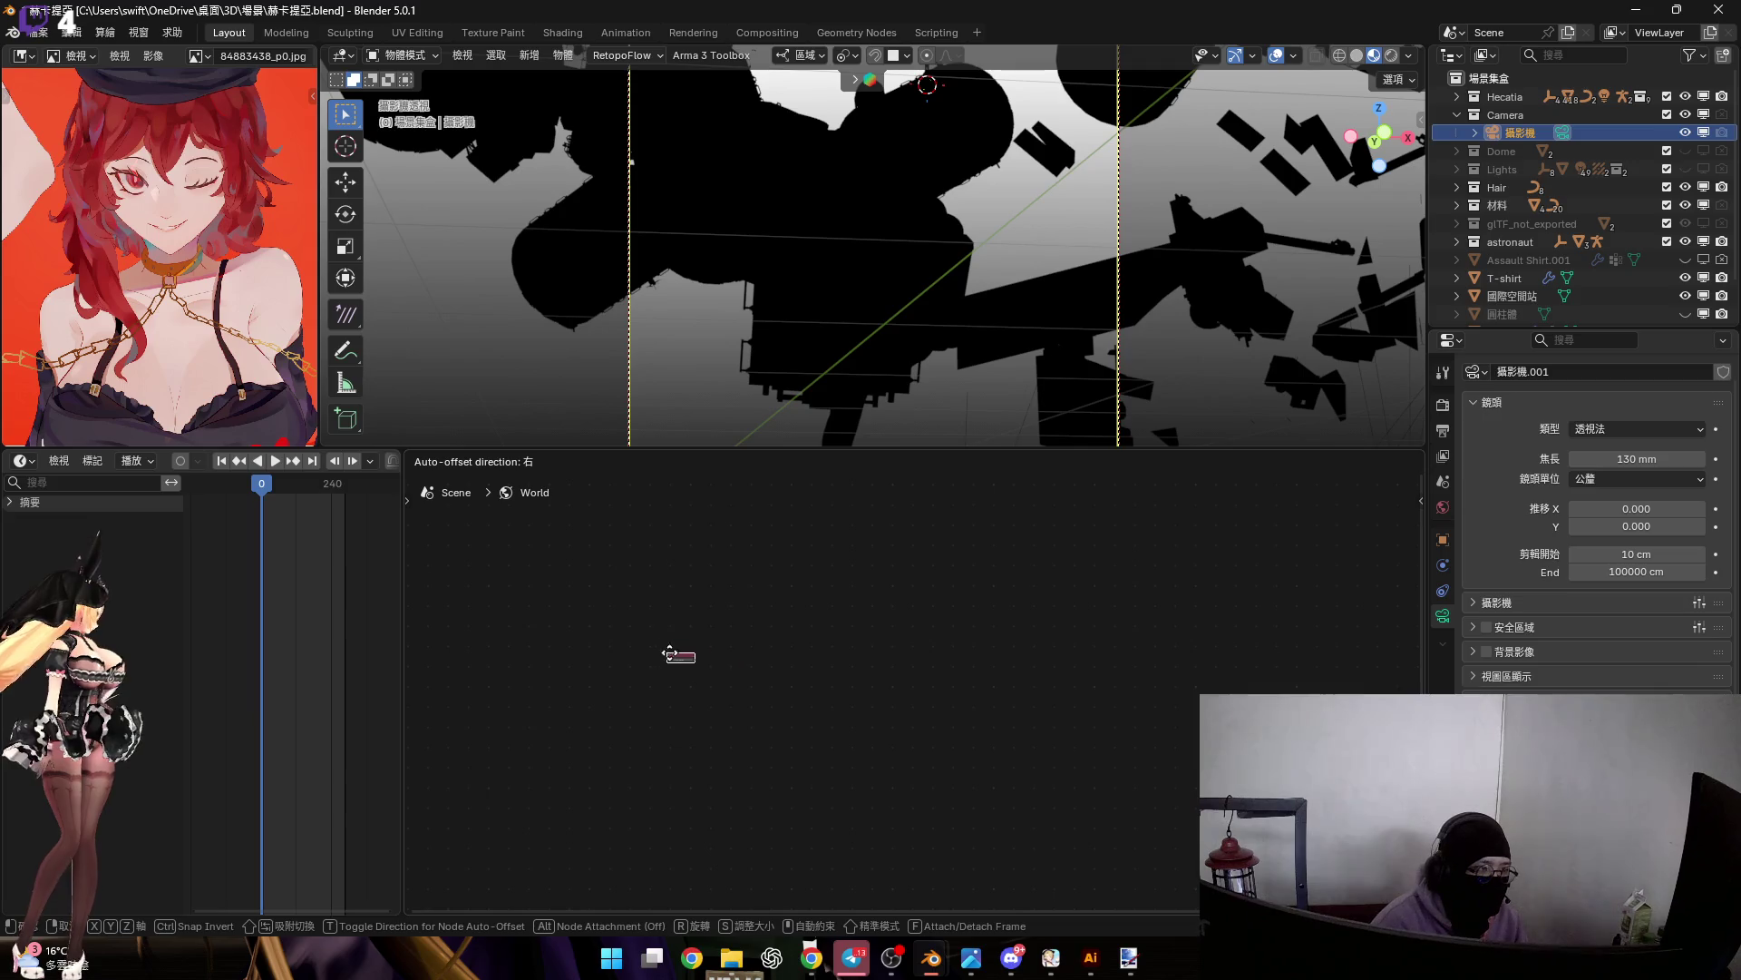
pyautogui.click(717, 665)
pyautogui.scroll(8, 734, 669)
pyautogui.scroll(-1, 853, 665)
pyautogui.click(753, 687)
pyautogui.press('Return')
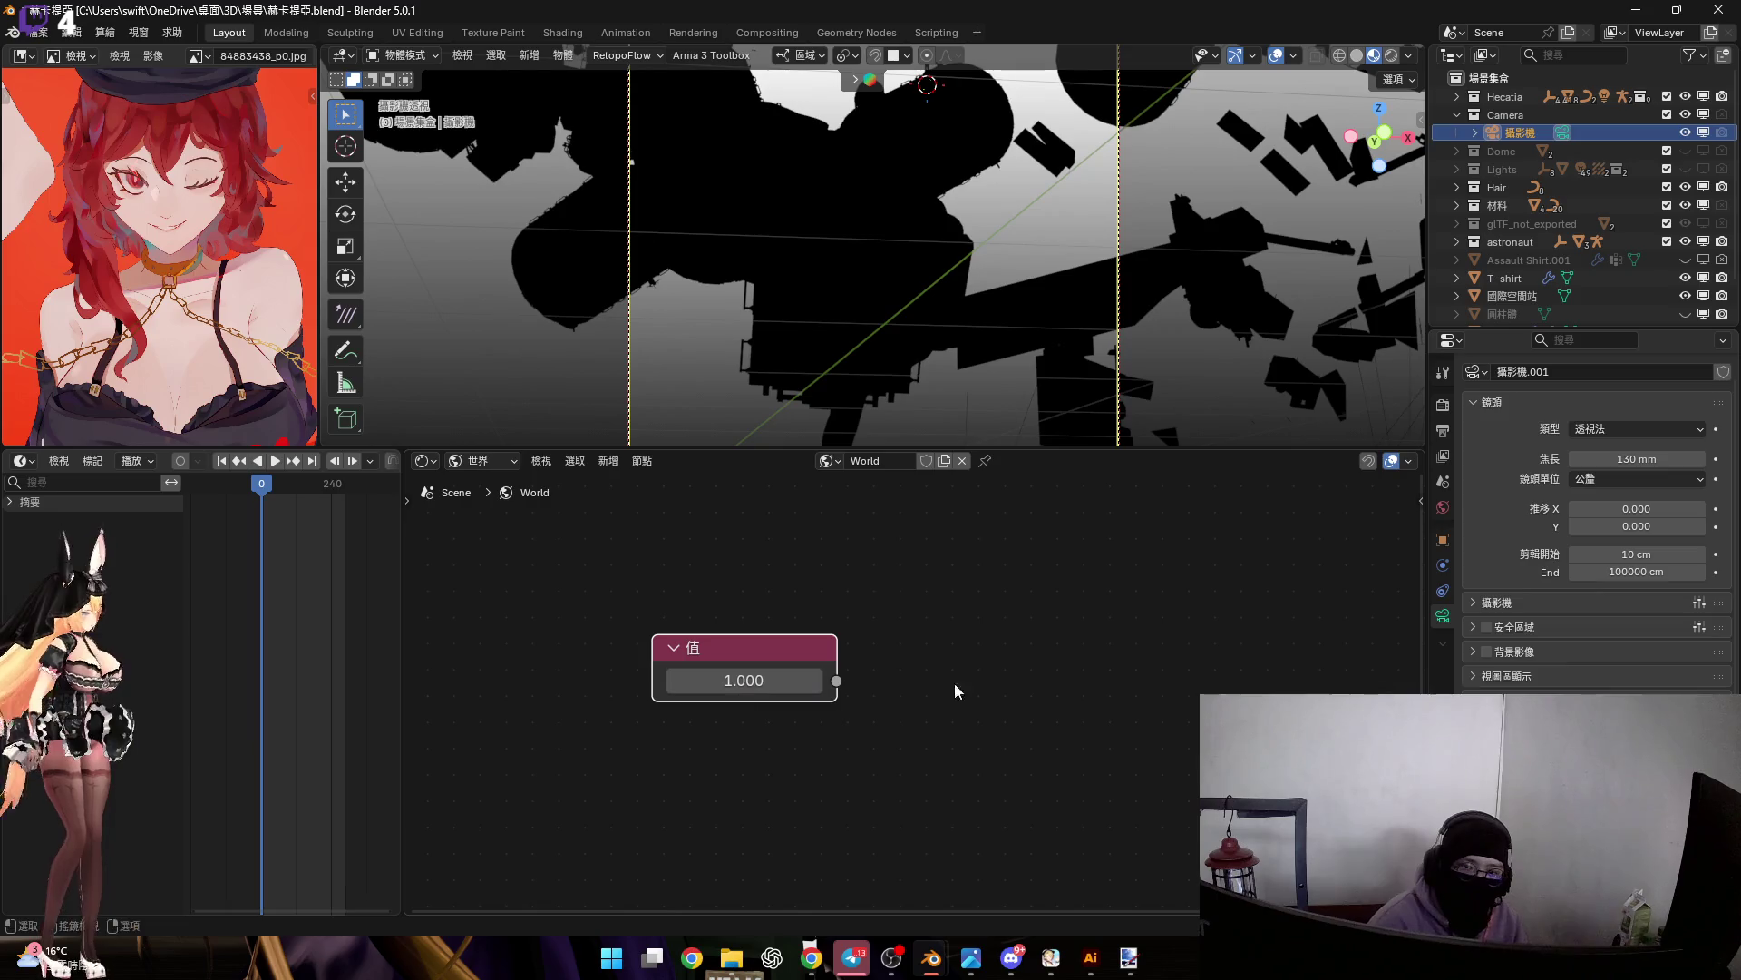
# Add a Texture Coordinate node below the Value node
pyautogui.hotkey('shift', 'a')
pyautogui.click(842, 662)
pyautogui.write('紋理')
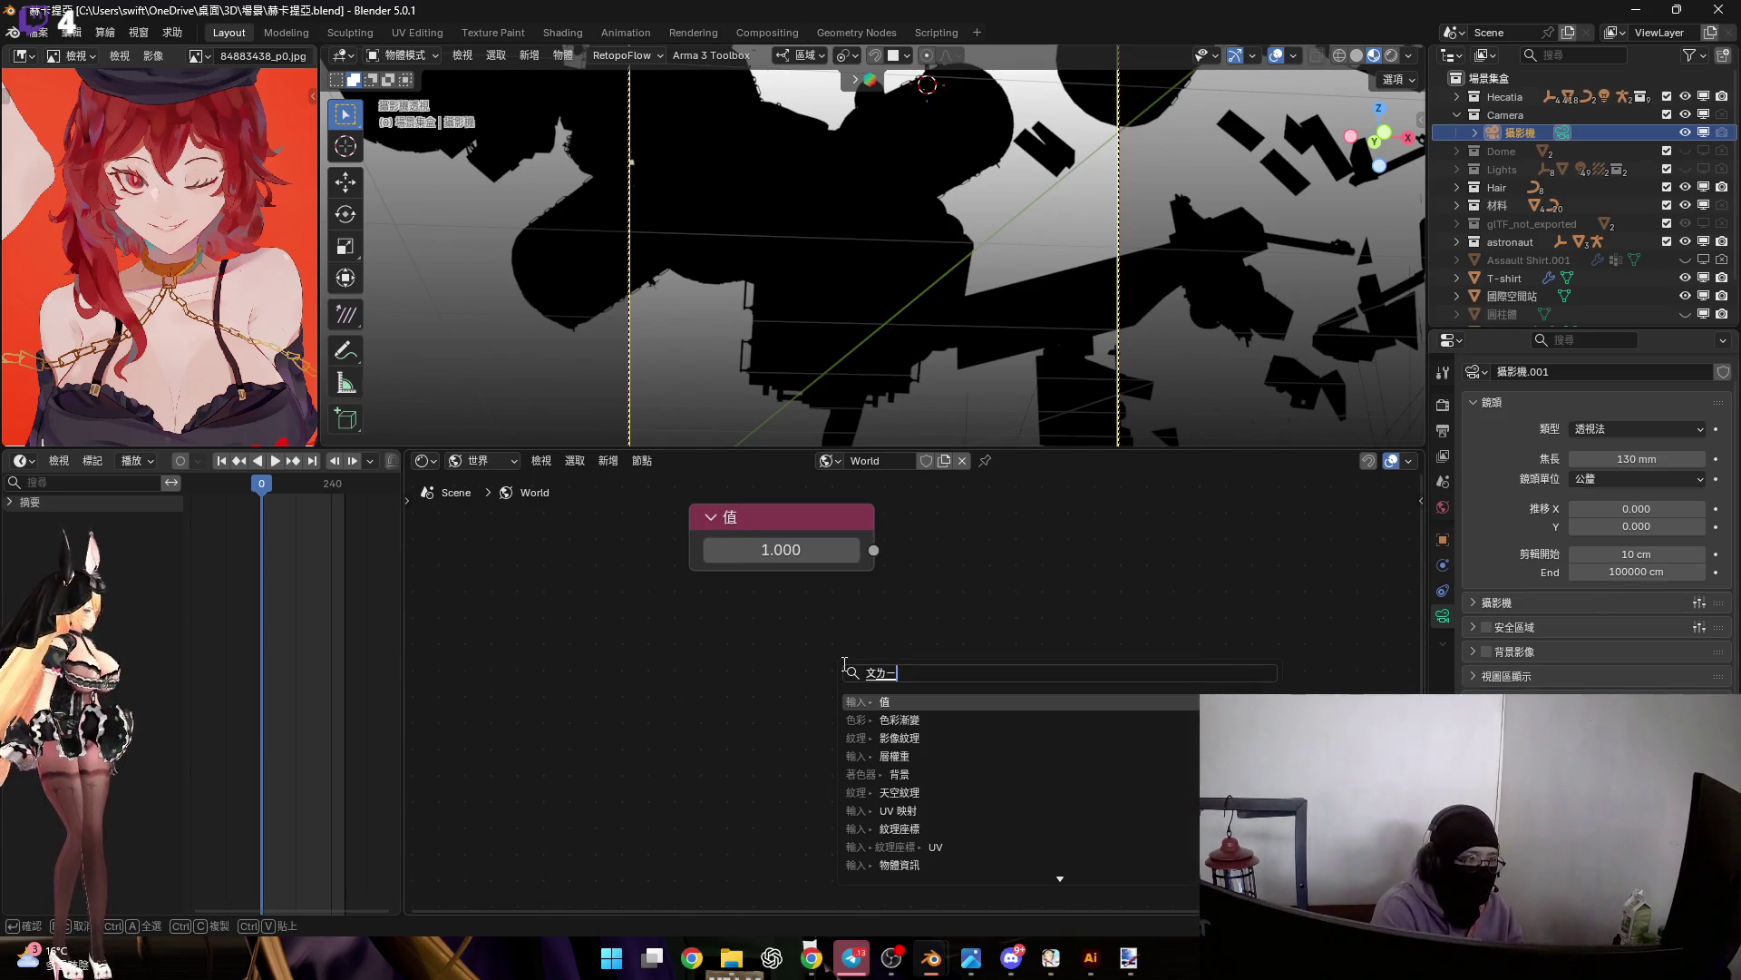
pyautogui.click(907, 720)
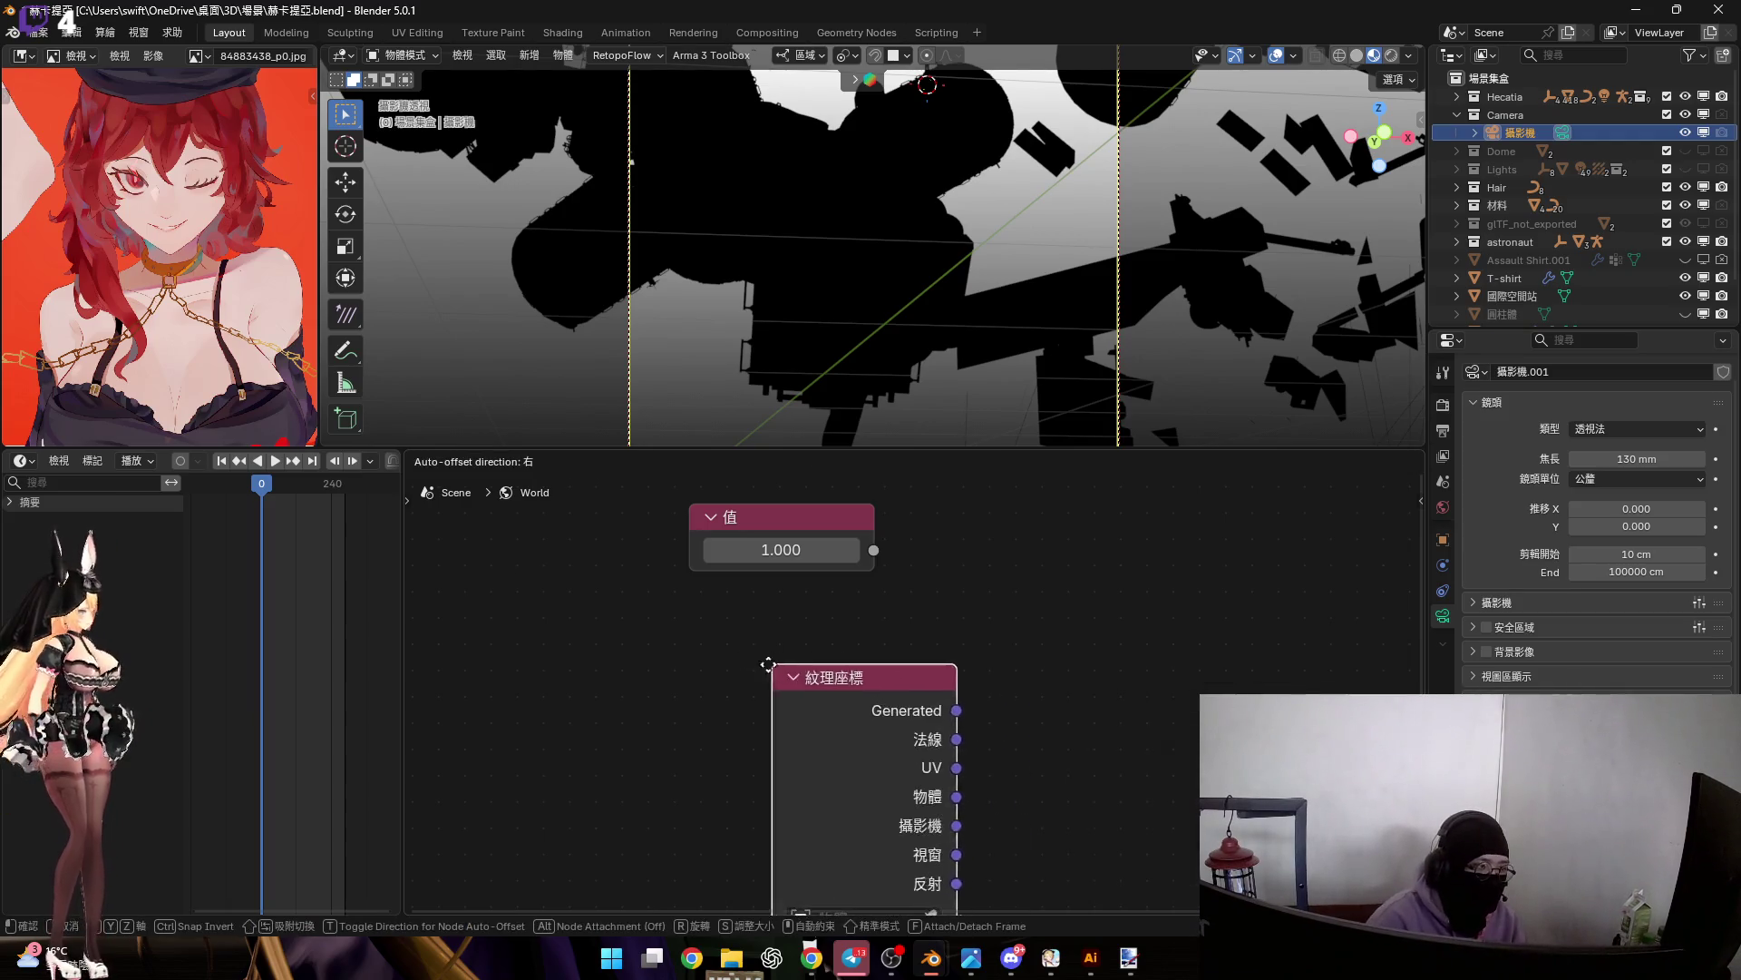
pyautogui.click(995, 669)
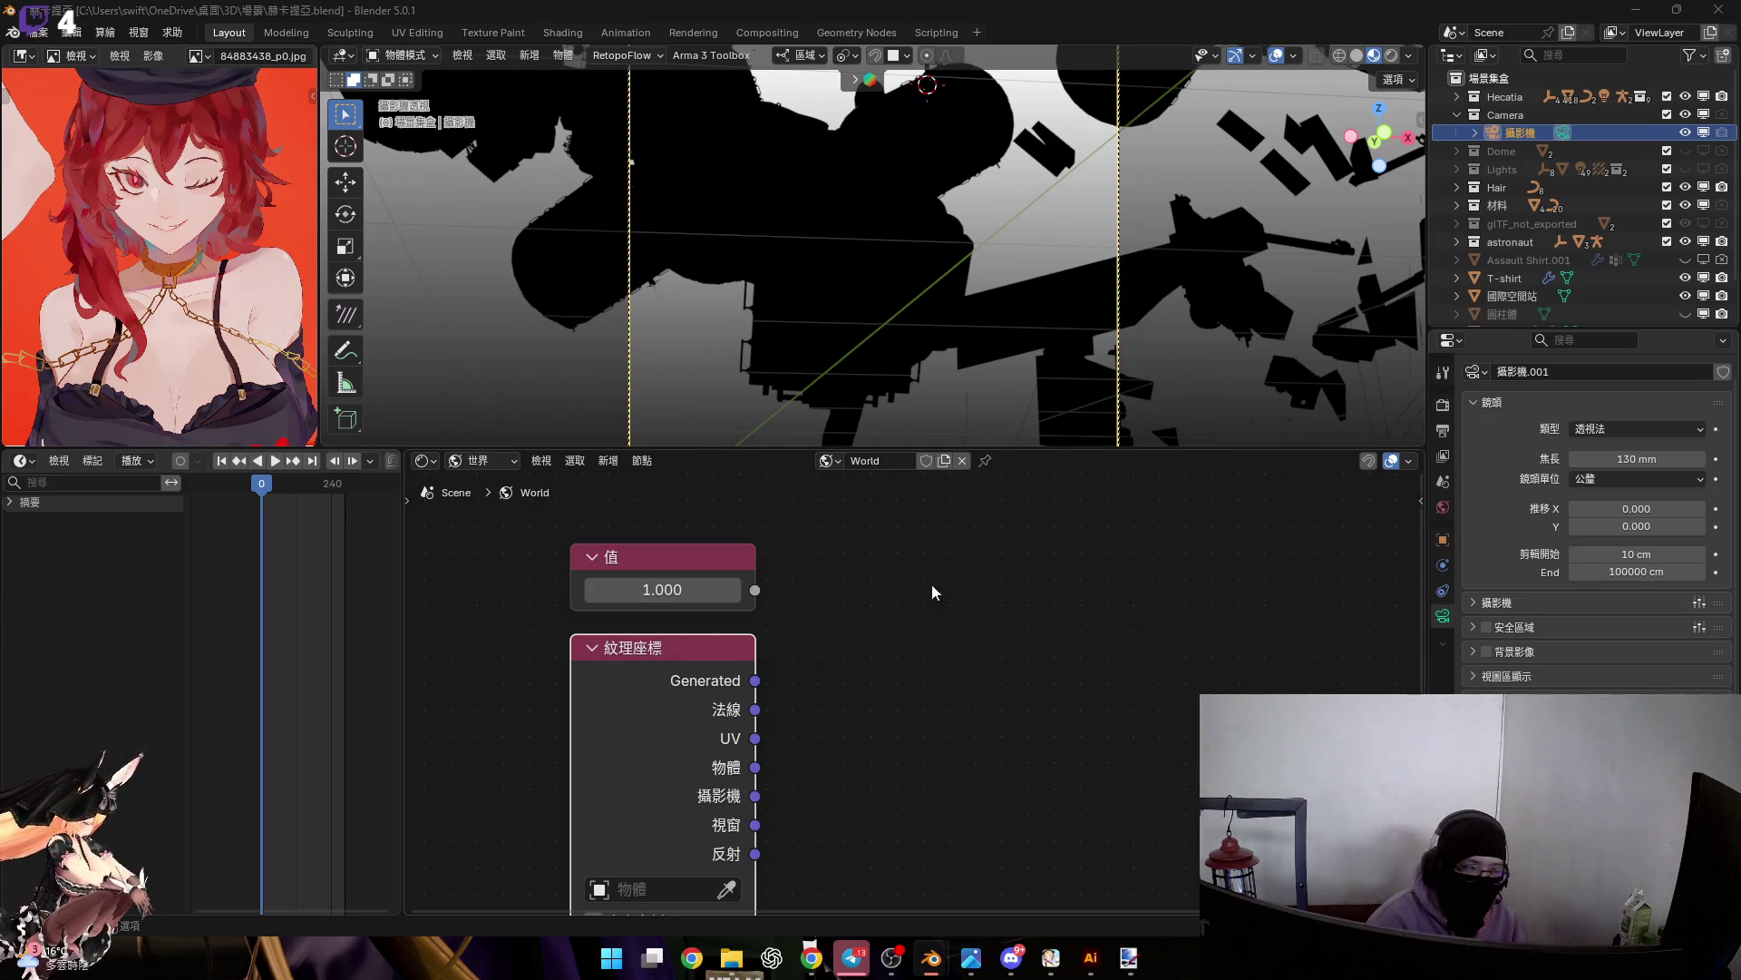
pyautogui.moveTo(831, 665); pyautogui.dragTo(801, 686, button='middle')
# Feed Texture Coordinate's Generated output into a new collapsed Mapping node above right of Value
pyautogui.moveTo(725, 701); pyautogui.dragTo(865, 594)
pyautogui.write('映射')
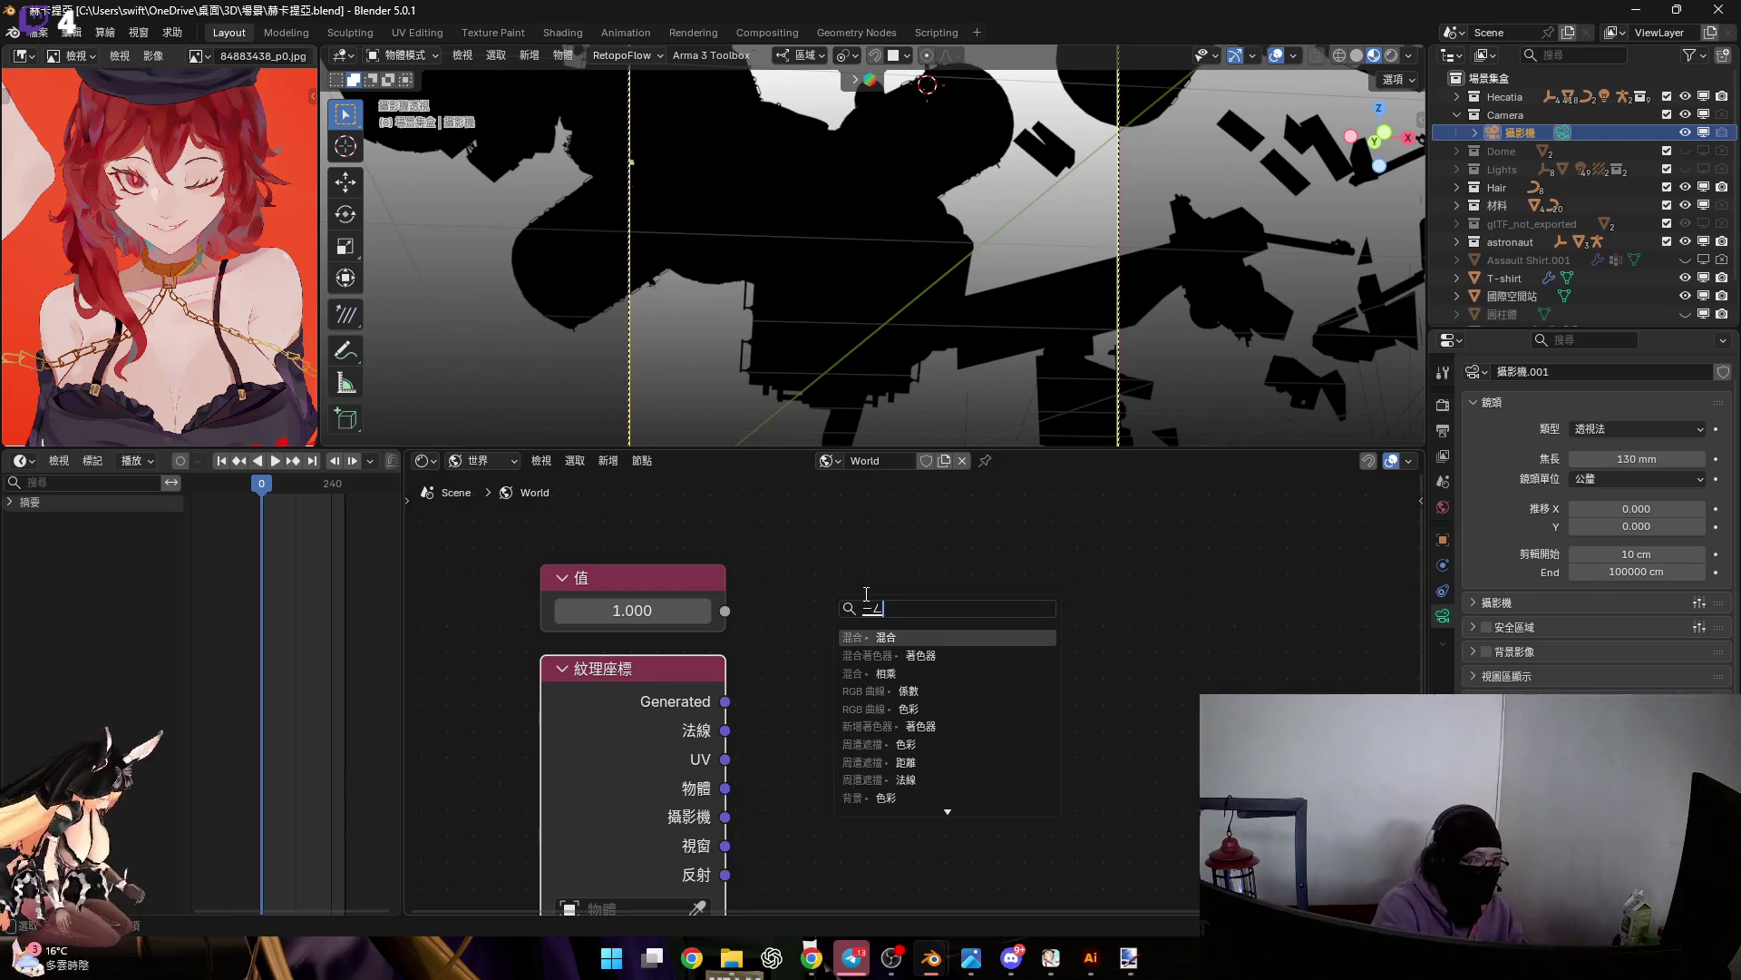
pyautogui.press('Down')
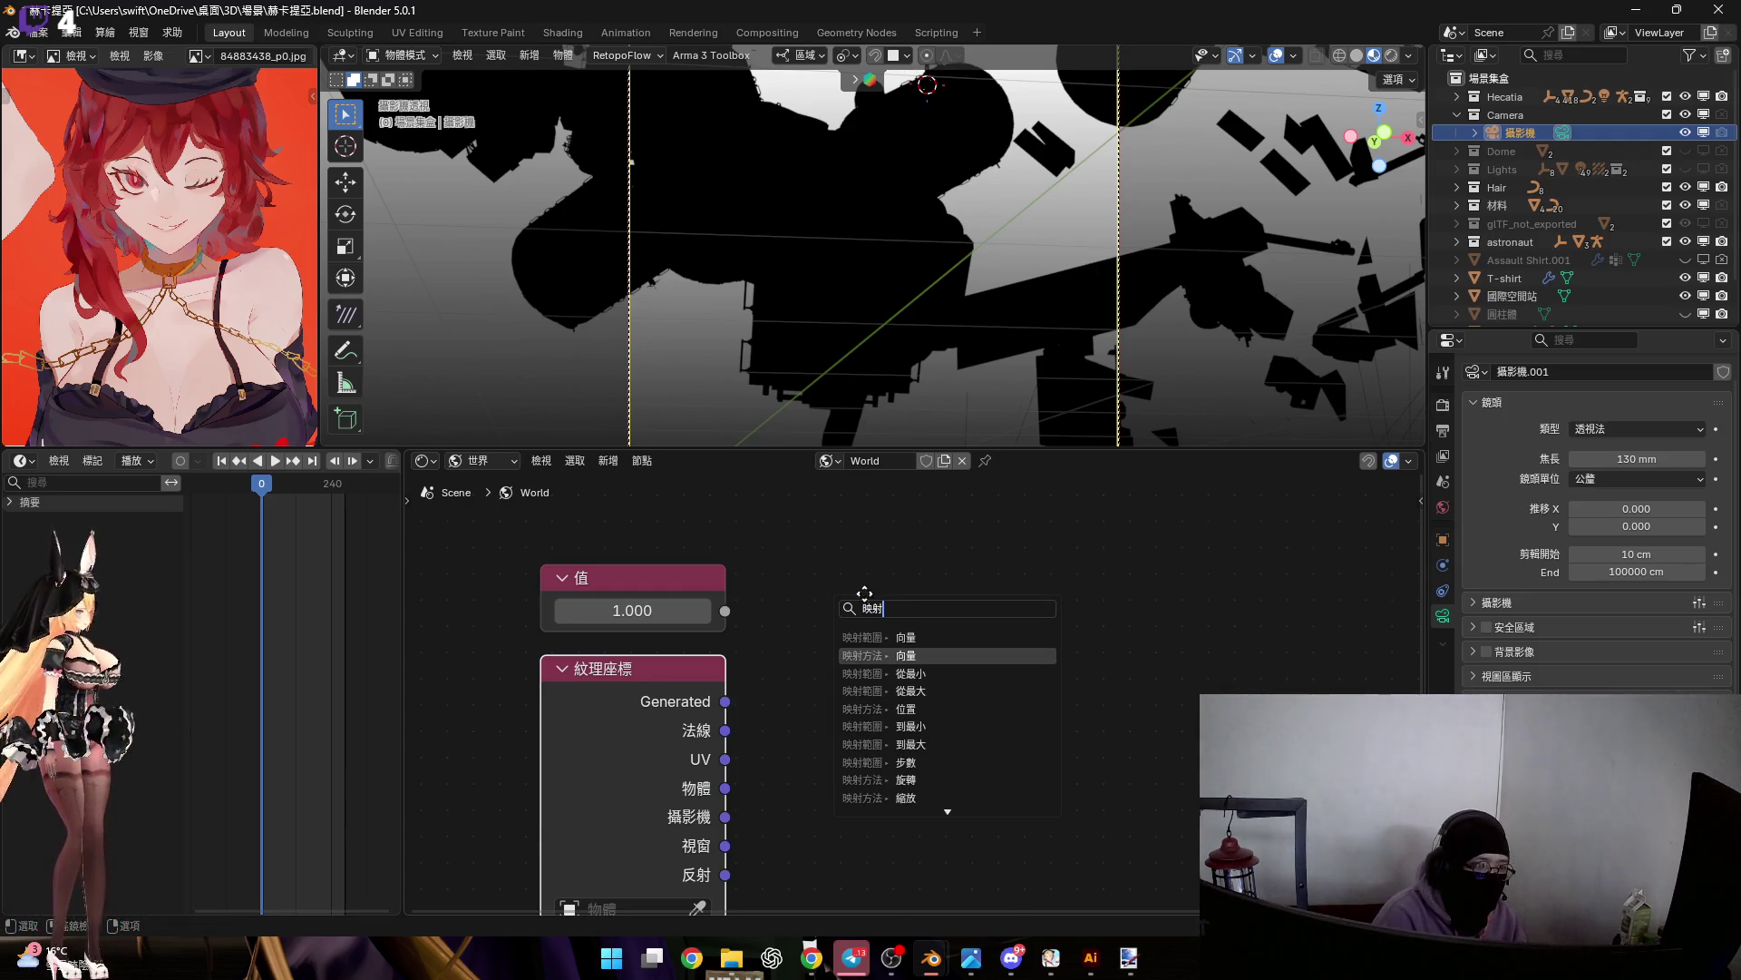
pyautogui.press('Return')
pyautogui.click(850, 587)
pyautogui.moveTo(918, 600); pyautogui.dragTo(862, 537)
pyautogui.moveTo(876, 706); pyautogui.dragTo(869, 660, button='middle')
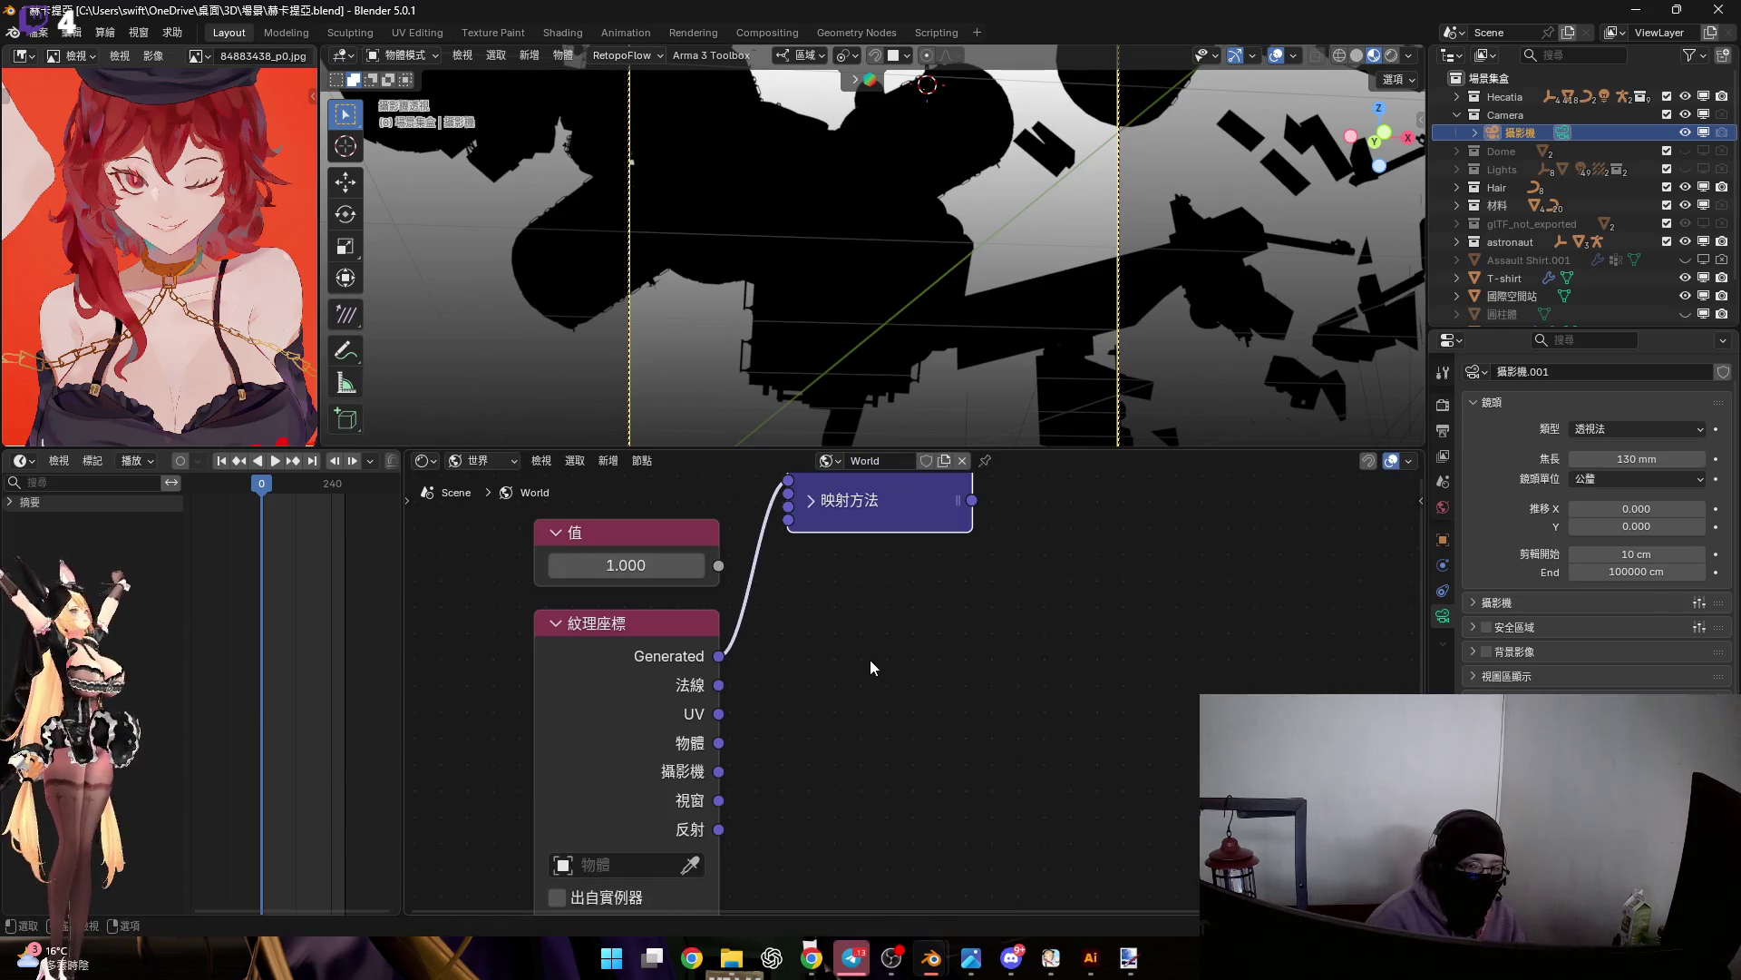
# Link the Value output into a new Math Multiply node placed beside it
pyautogui.moveTo(719, 565); pyautogui.dragTo(903, 703)
pyautogui.write('ㄊㄥ6')
pyautogui.press('Down')
pyautogui.press('Down')
pyautogui.press('Down')
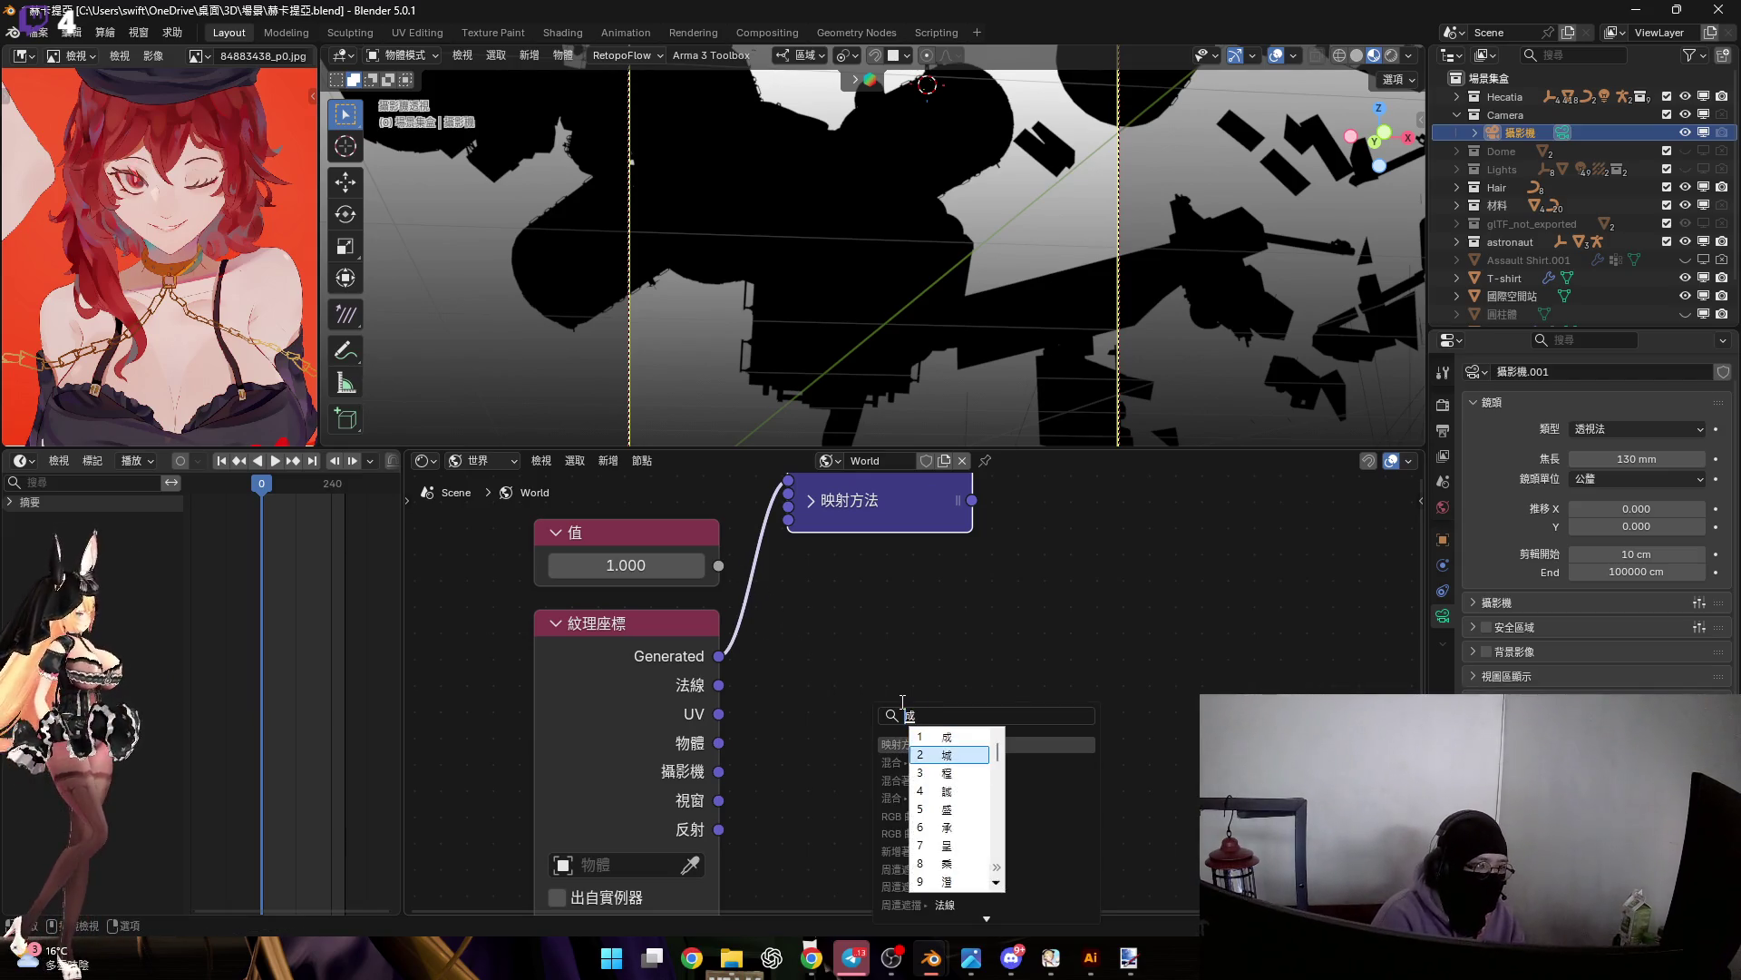
pyautogui.press('Down')
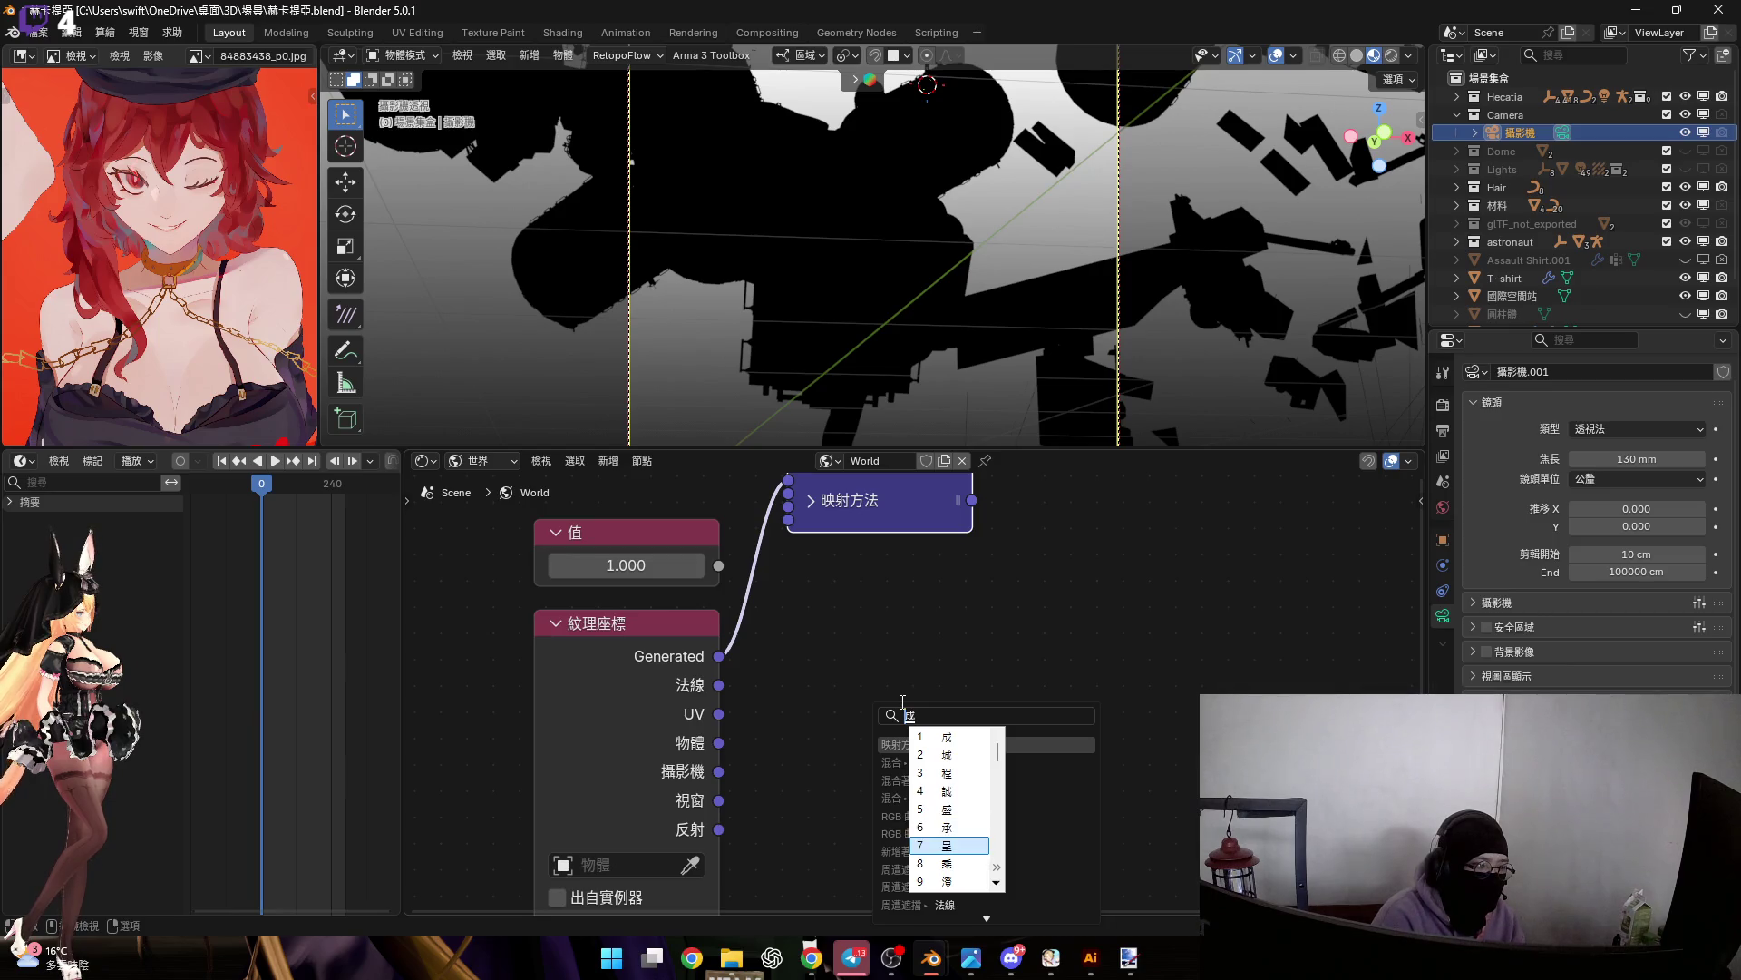
pyautogui.press('Down')
pyautogui.press('Return')
pyautogui.press('Return')
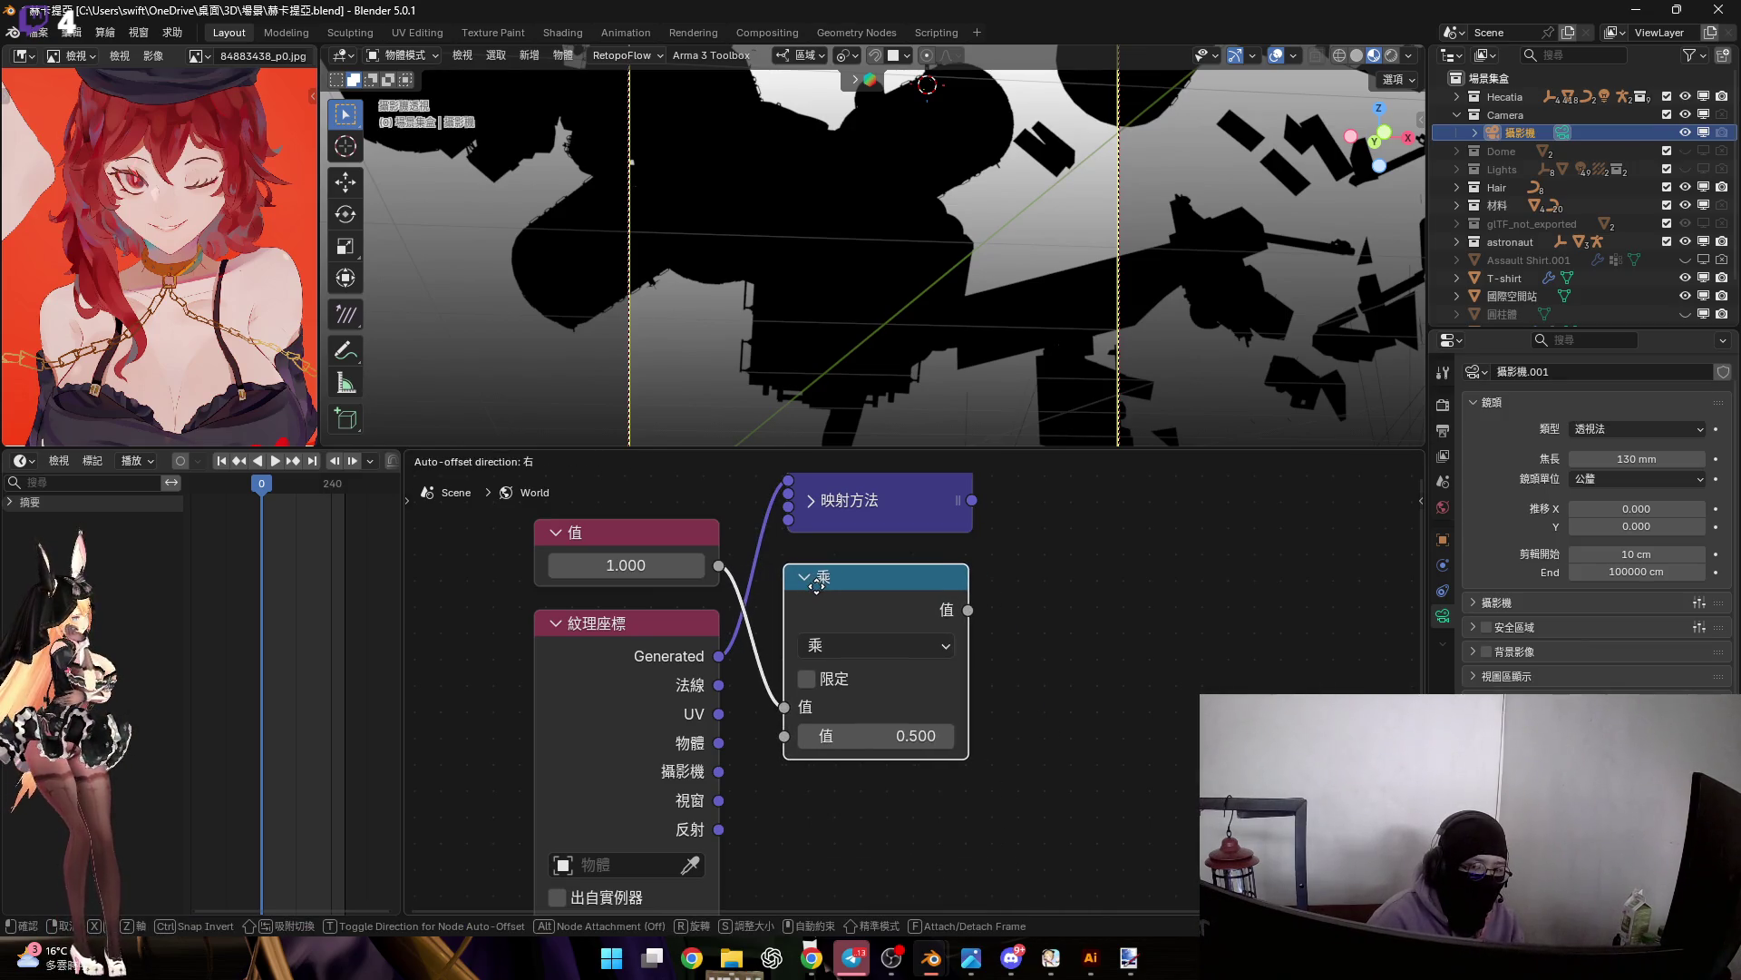
pyautogui.click(871, 728)
# Set the Multiply node's second value to 1000
pyautogui.click(875, 735)
pyautogui.write('1000')
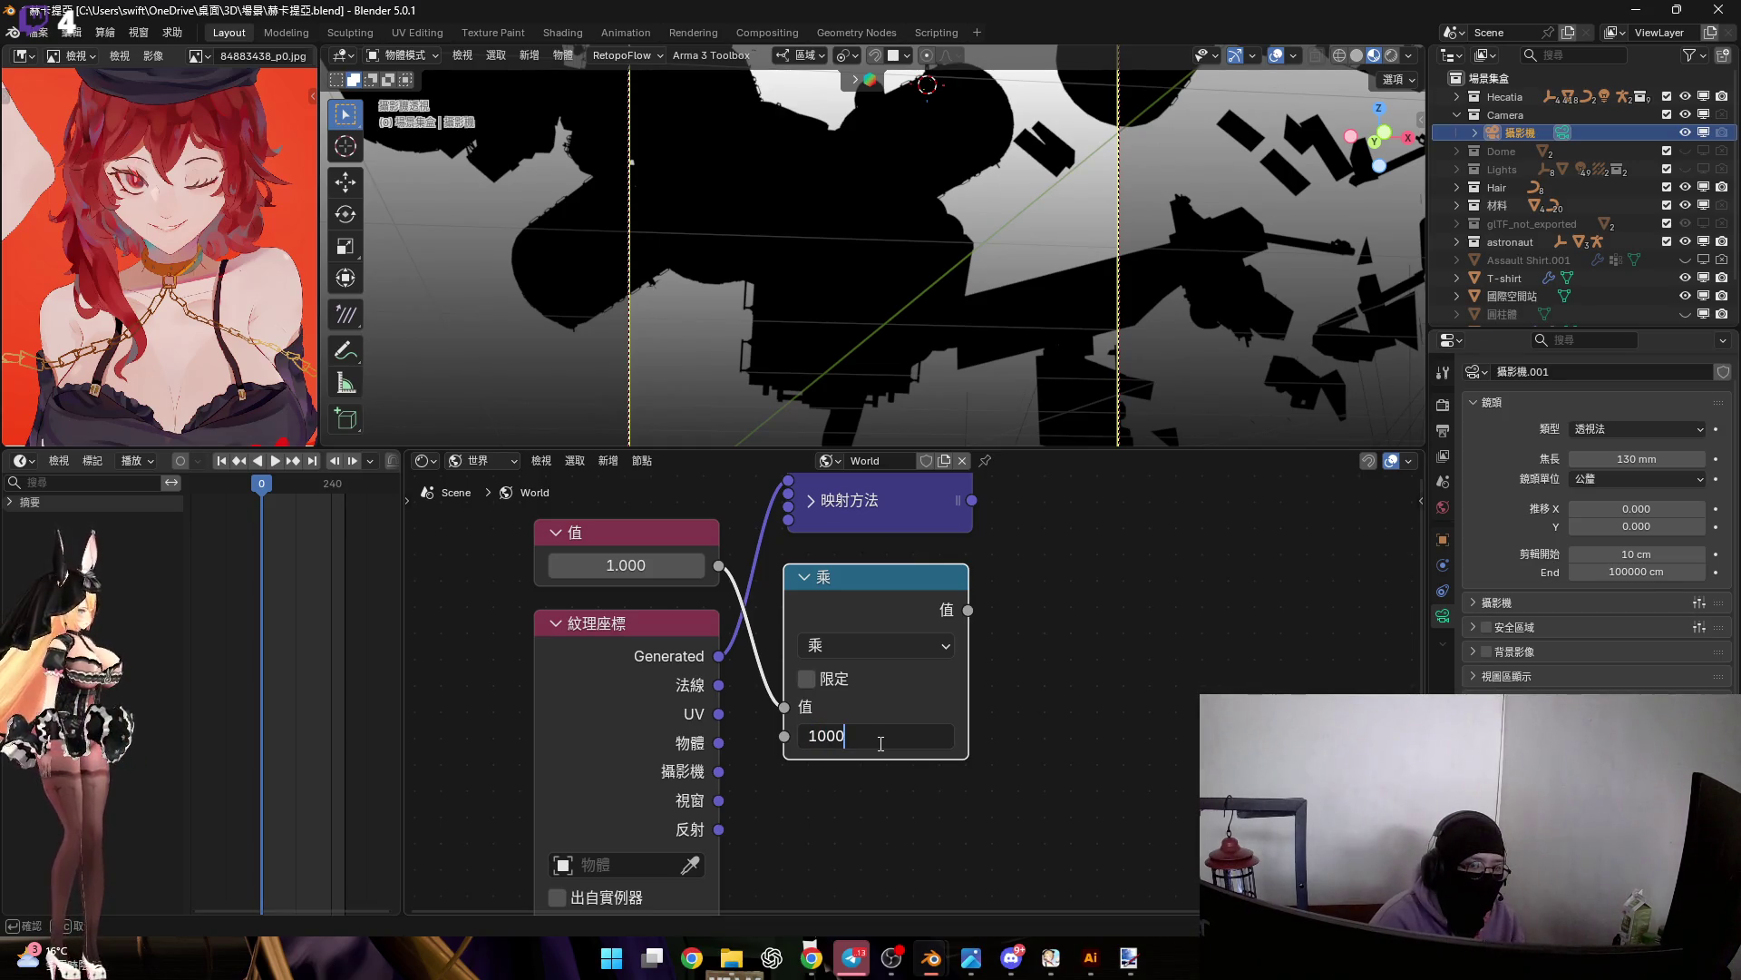
pyautogui.press('Return')
pyautogui.keyDown('shift'); pyautogui.scroll(-3, 1005, 671); pyautogui.keyUp('shift')
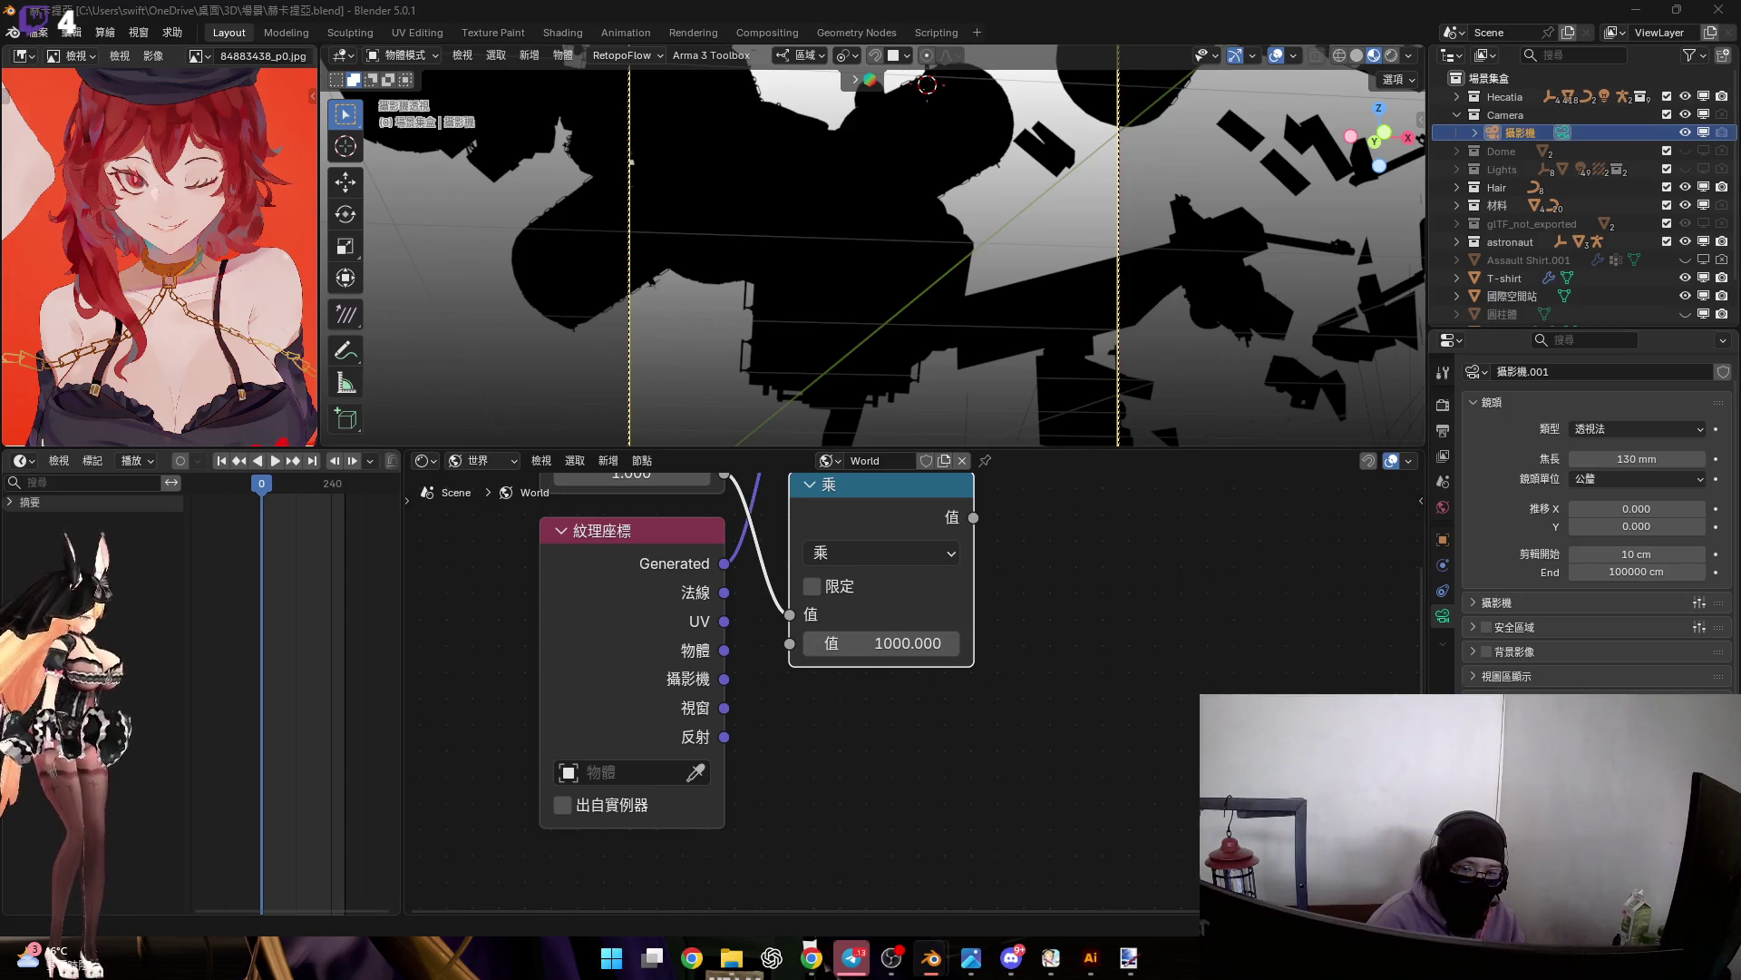
pyautogui.scroll(-2, 888, 635)
pyautogui.scroll(1, 879, 544)
# Duplicate the Mapping node below Multiply and feed it from the Generated output
pyautogui.hotkey('shift', 'd')
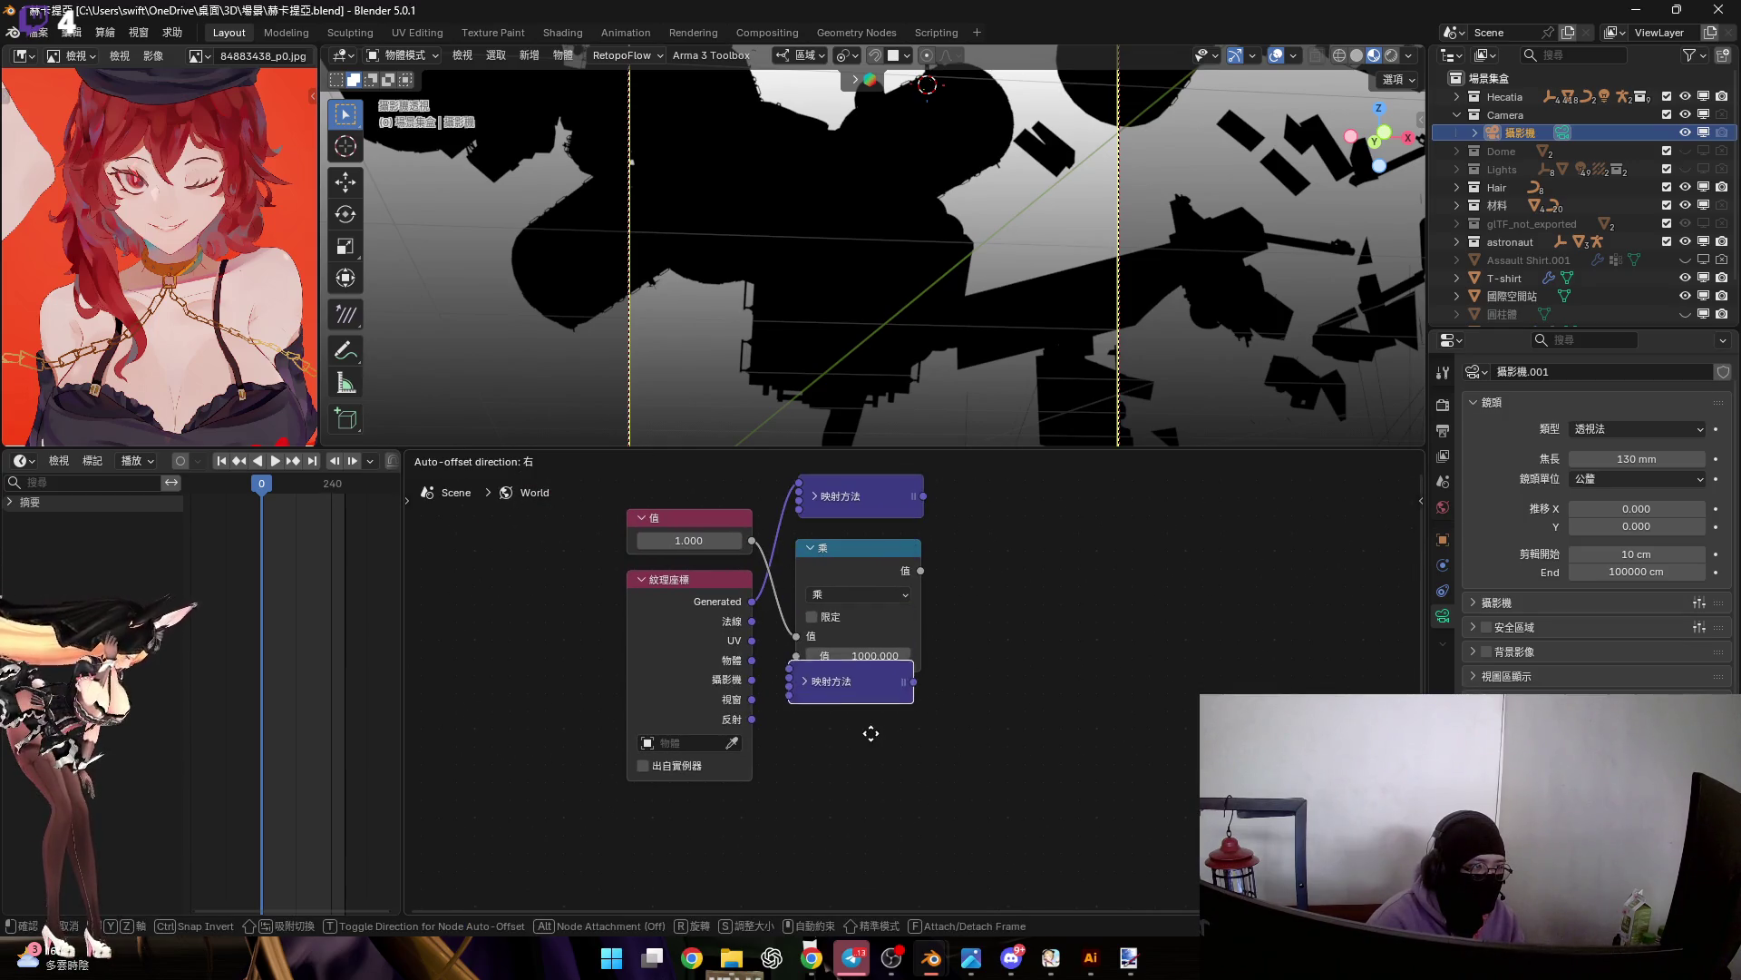
pyautogui.click(802, 643)
pyautogui.moveTo(752, 601)
pyautogui.mouseDown()
pyautogui.moveTo(802, 712)
pyautogui.moveTo(828, 713)
pyautogui.mouseUp()
pyautogui.click(814, 715)
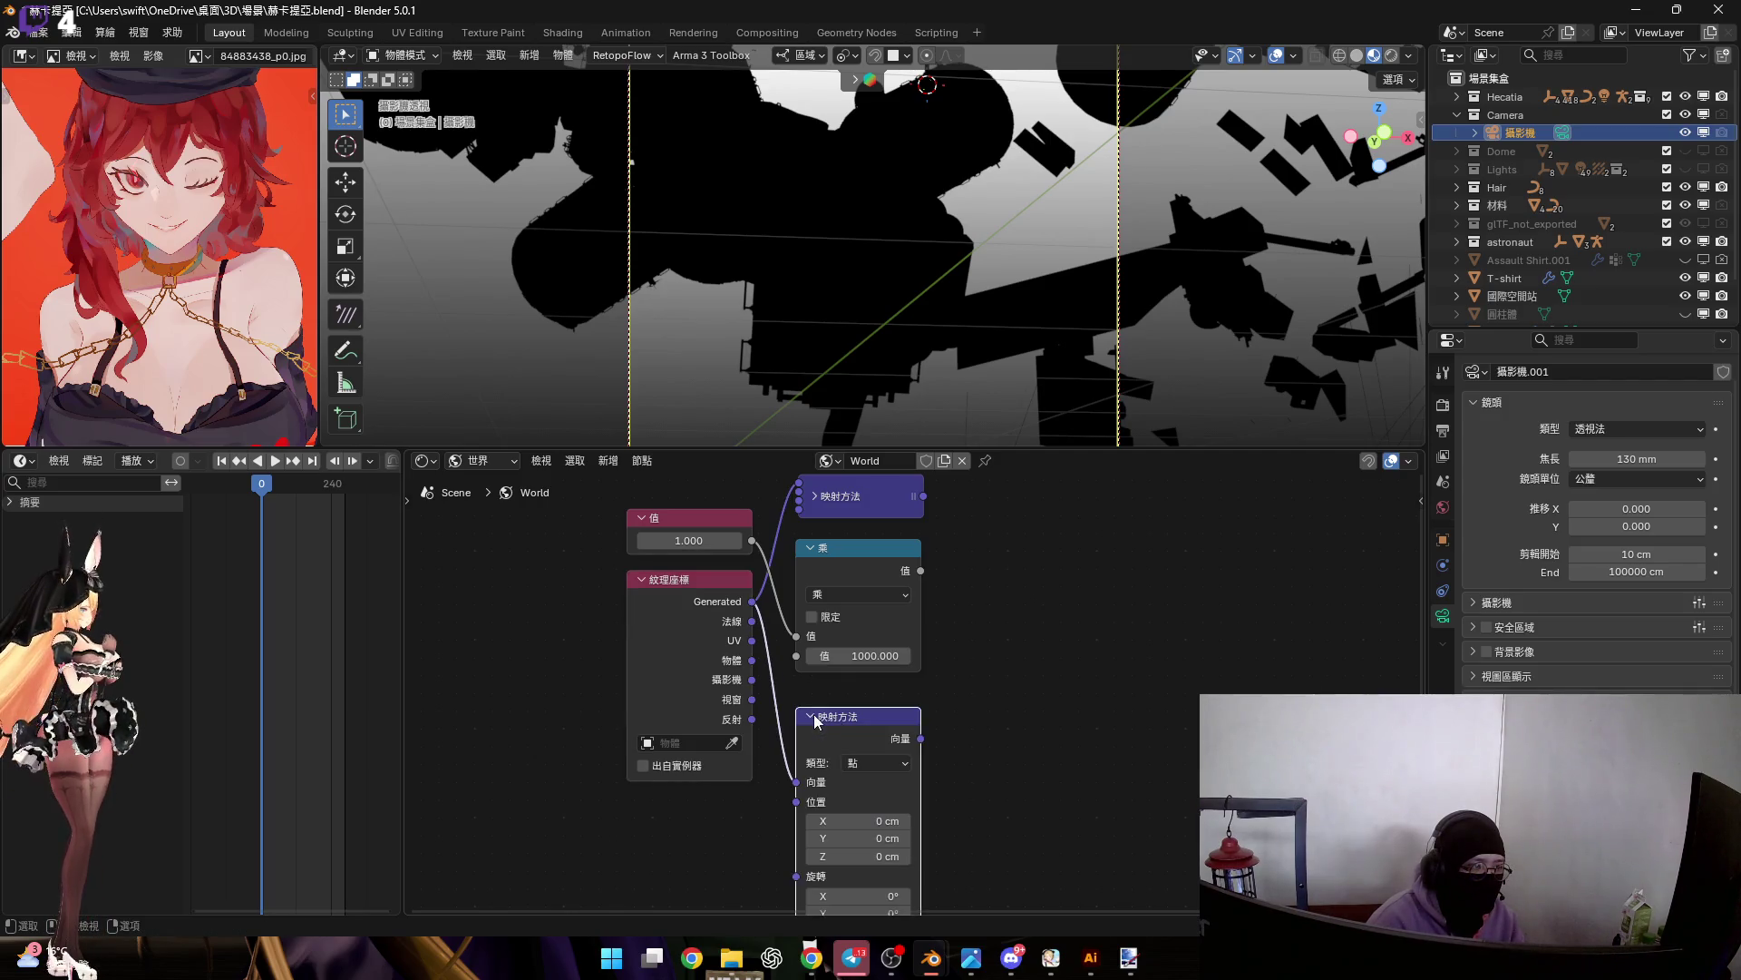
pyautogui.click(814, 715)
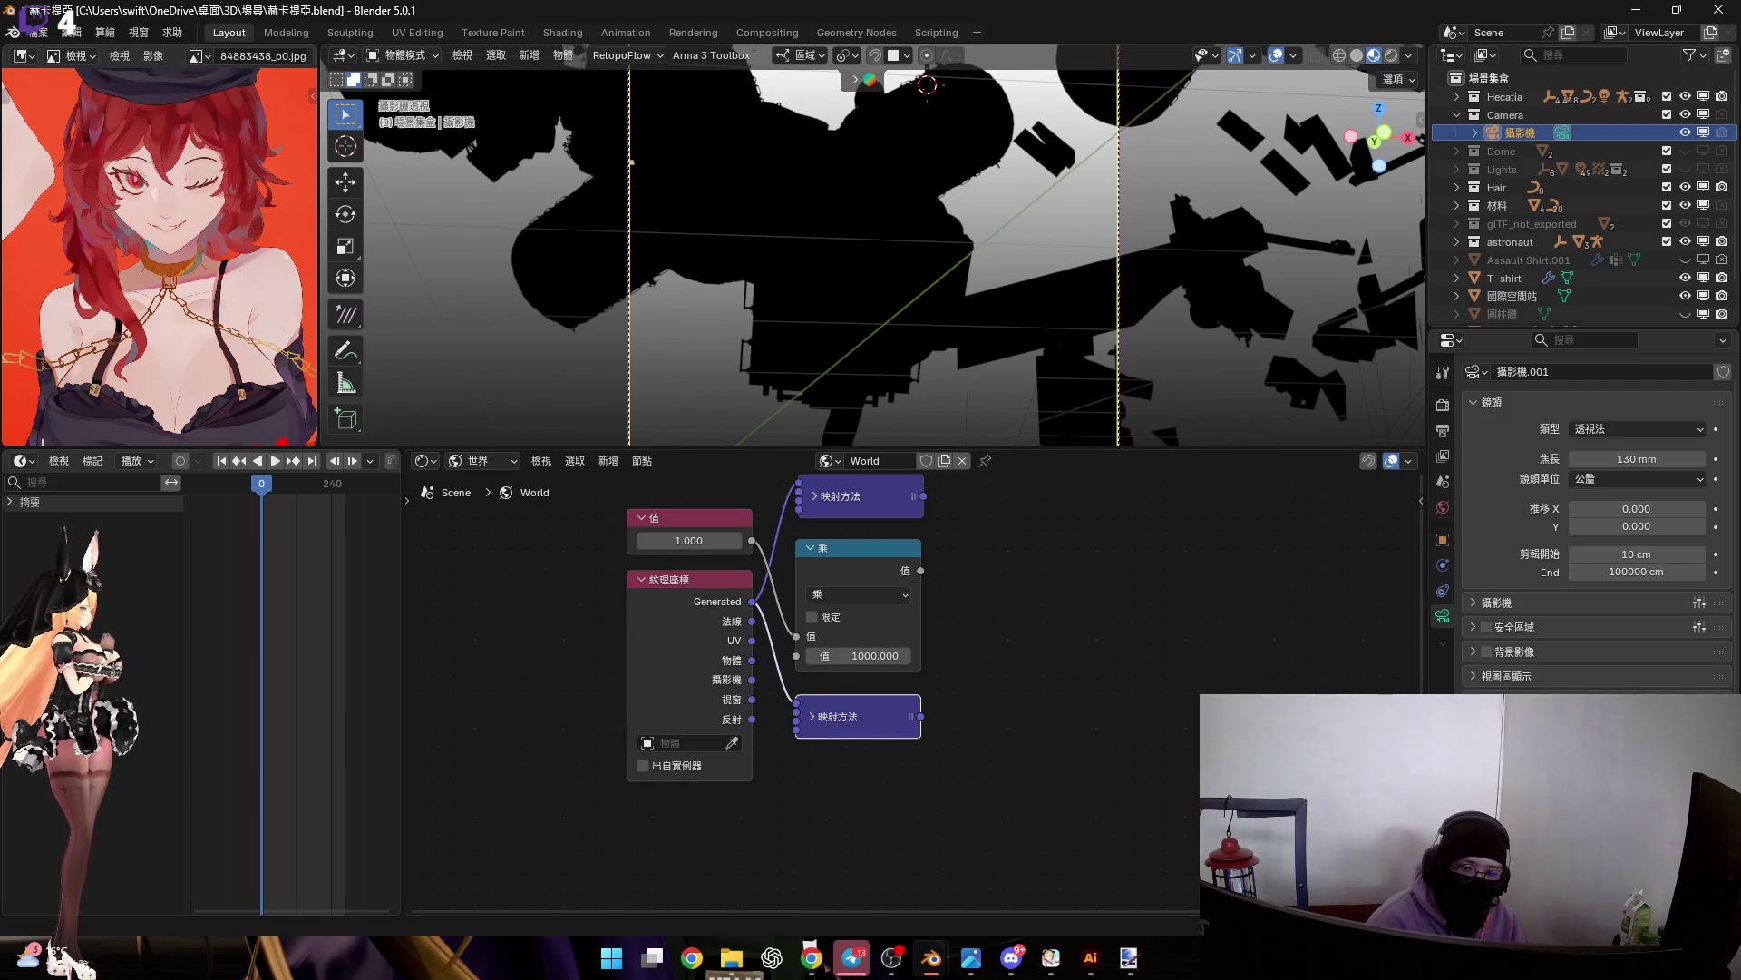
pyautogui.scroll(-1, 846, 620)
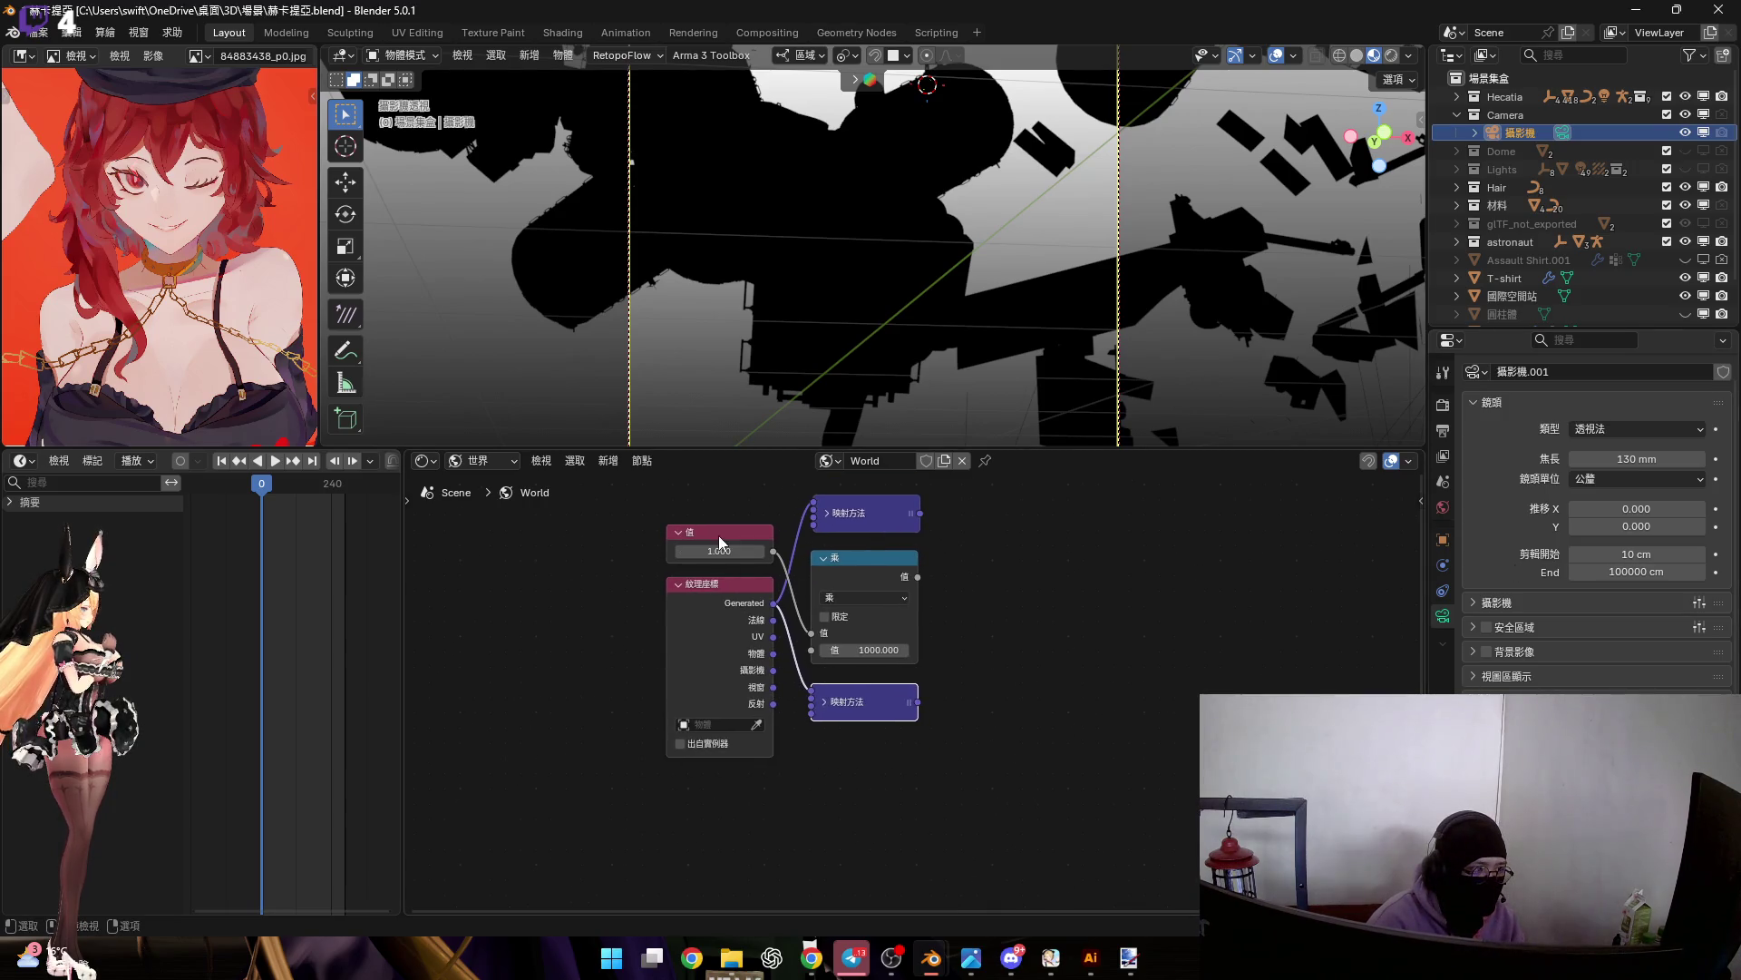
# Duplicate the Value node and place the copy below the others
pyautogui.click(722, 539)
pyautogui.hotkey('shift', 'd')
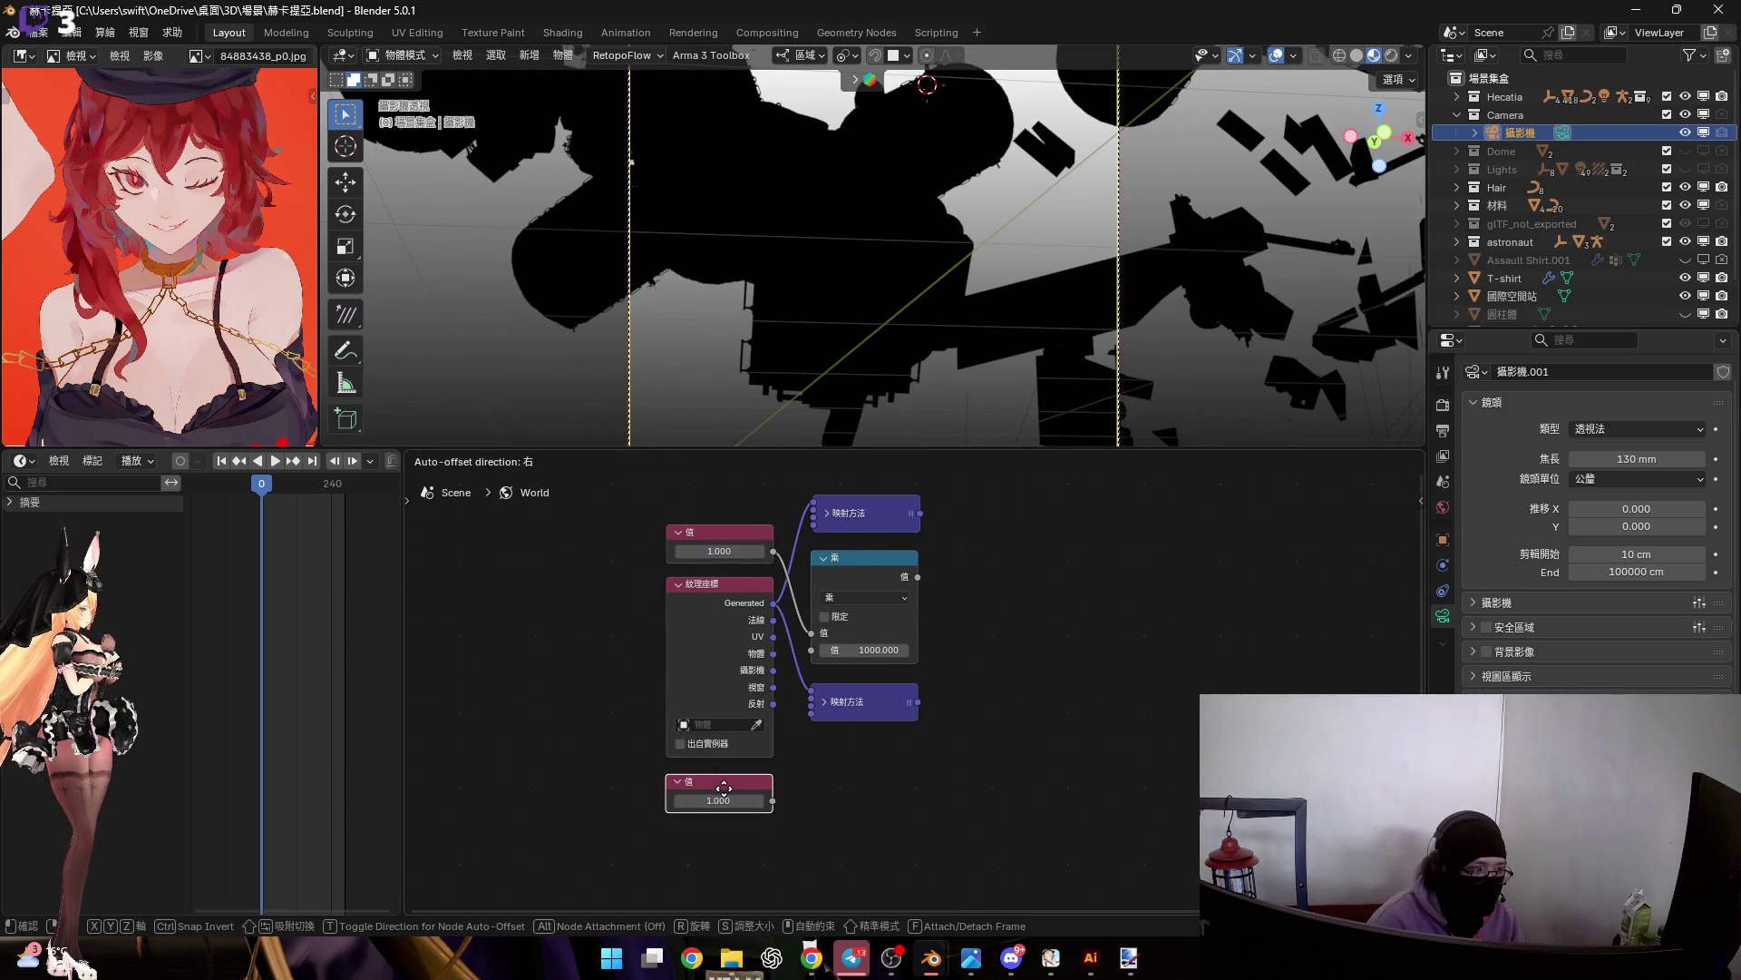
pyautogui.click(724, 788)
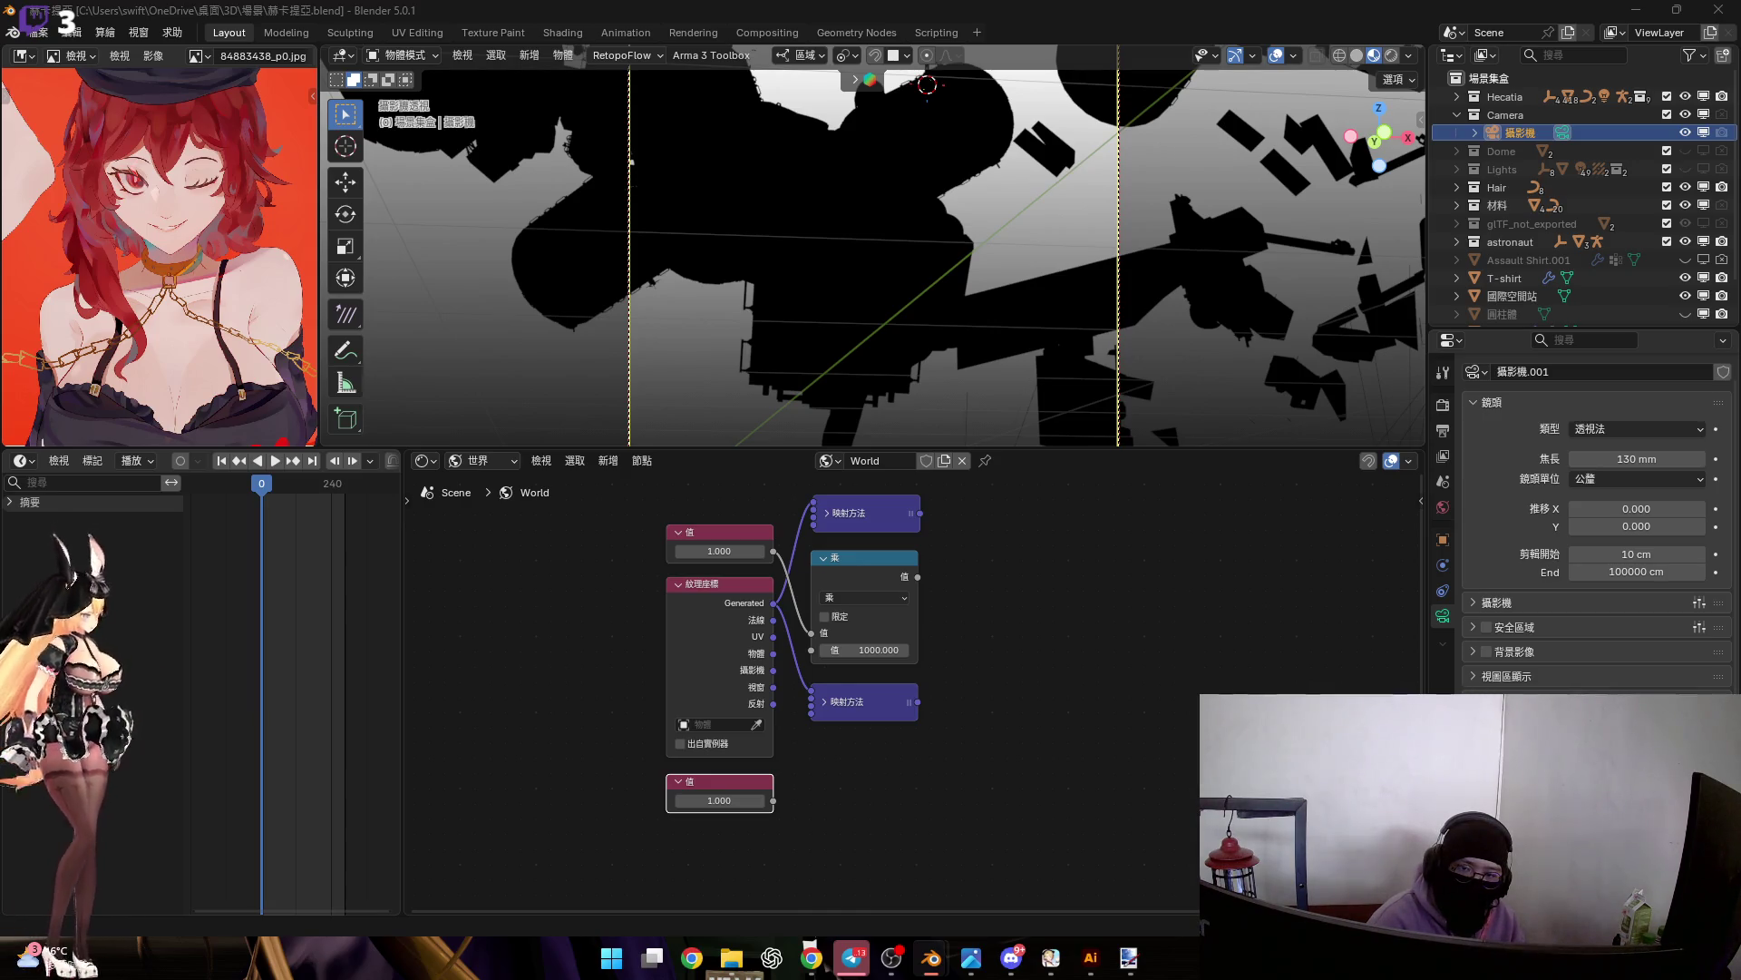
pyautogui.hscroll(5, 916, 735)
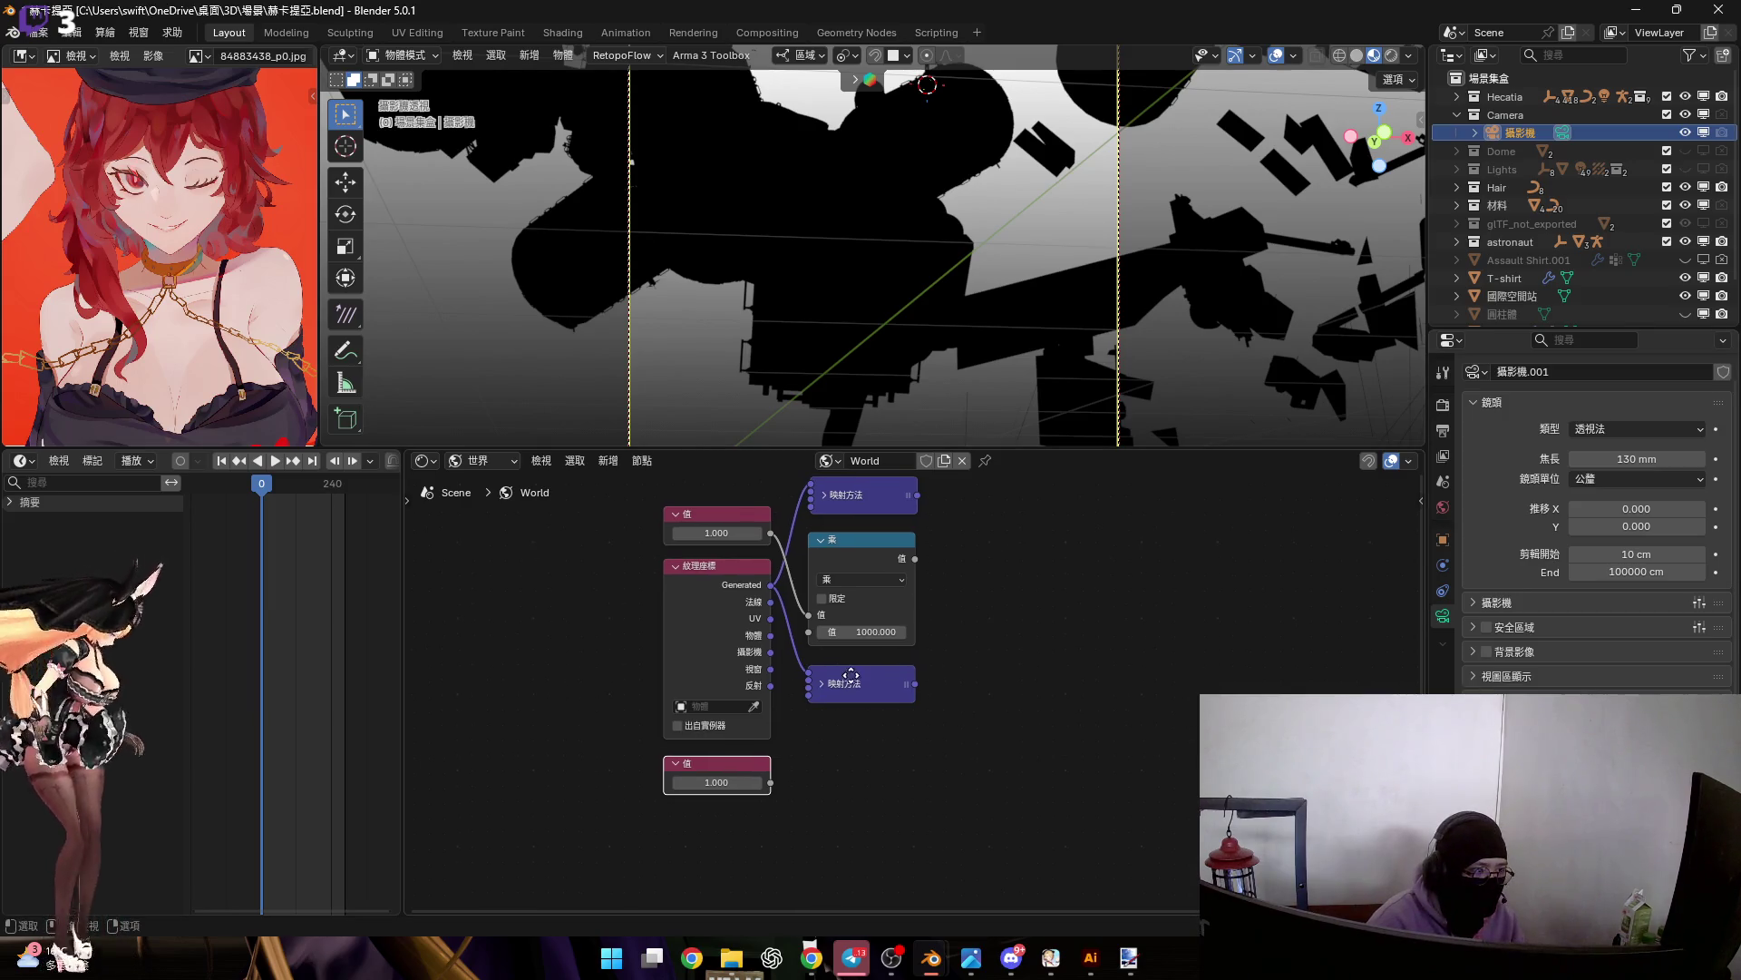
pyautogui.moveTo(679, 789)
pyautogui.mouseDown()
pyautogui.moveTo(905, 760)
pyautogui.moveTo(786, 762)
pyautogui.mouseUp()
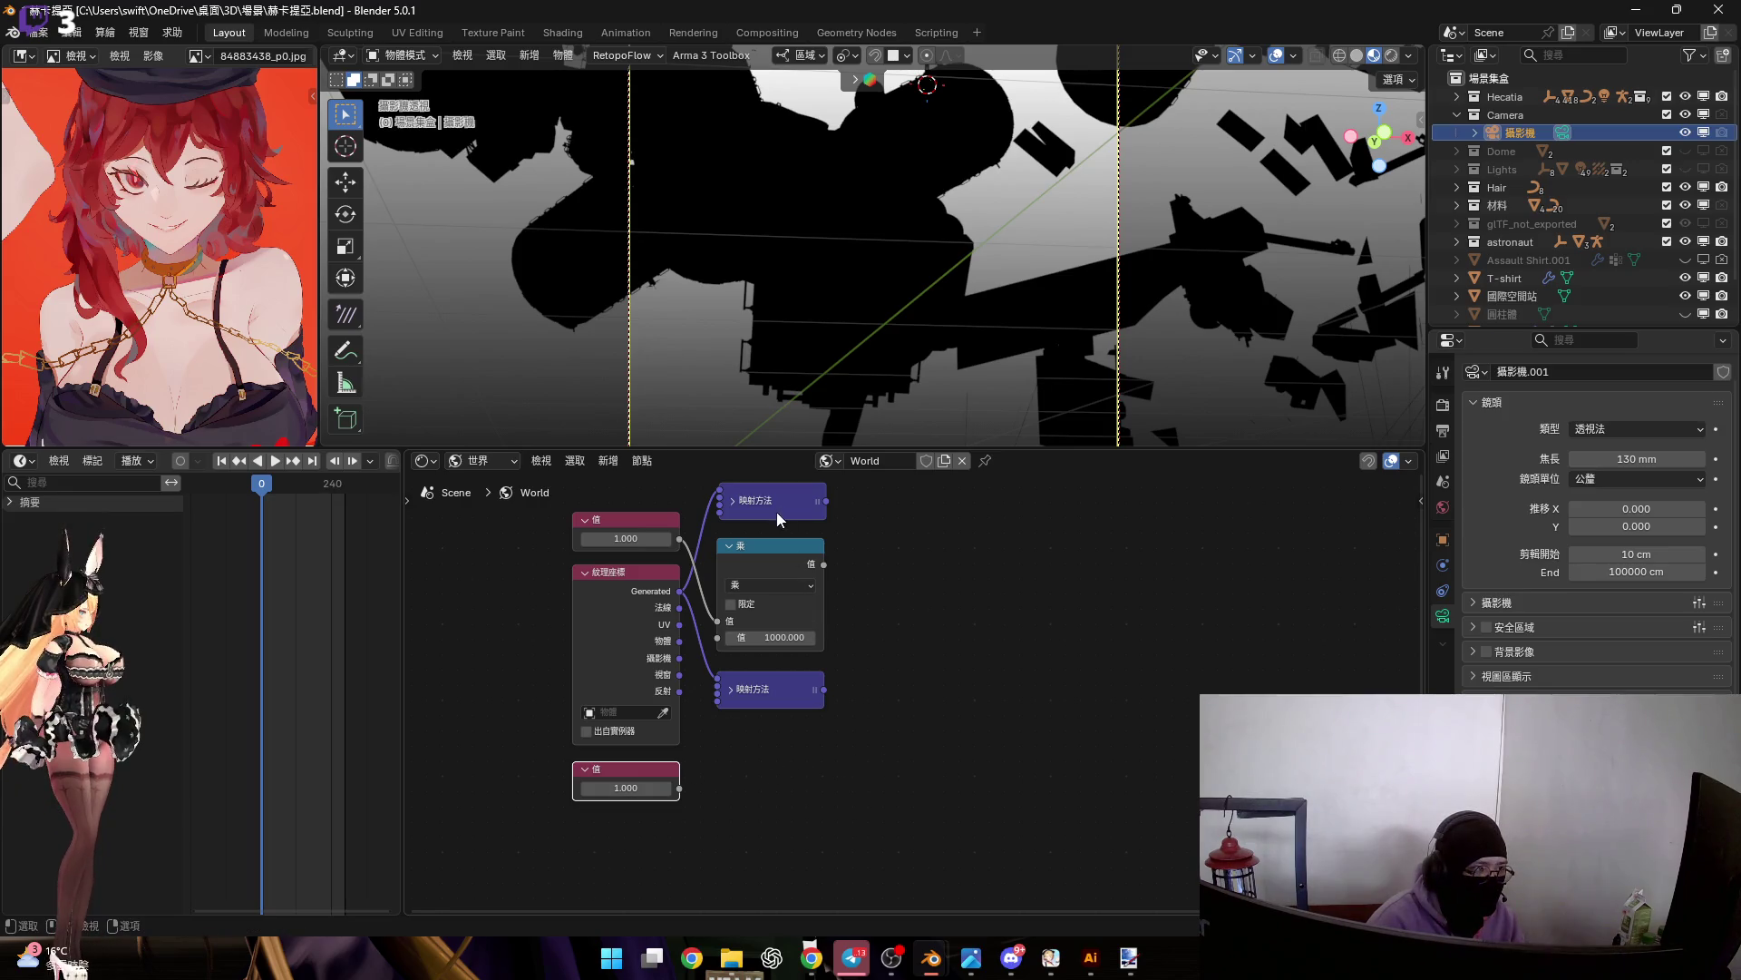
# Duplicate the Multiply node, connect the lower Value node into it, and set it to 50
pyautogui.click(764, 557)
pyautogui.hotkey('shift', 'd')
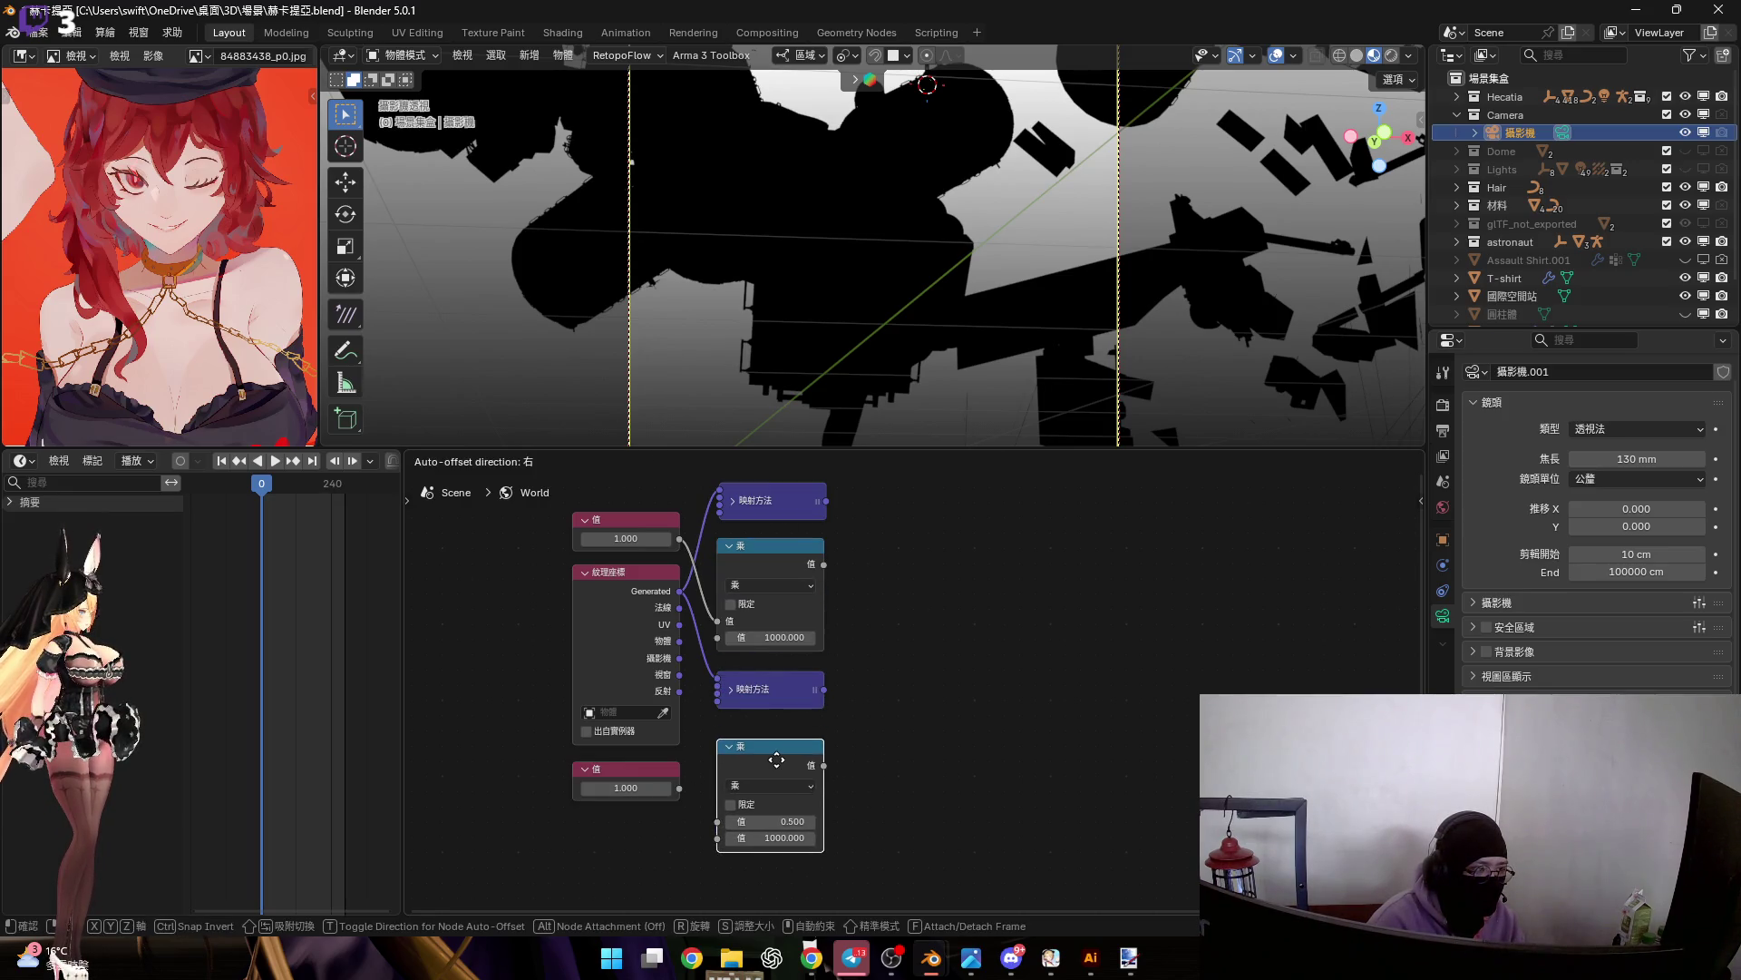
pyautogui.click(777, 766)
pyautogui.scroll(3, 715, 751)
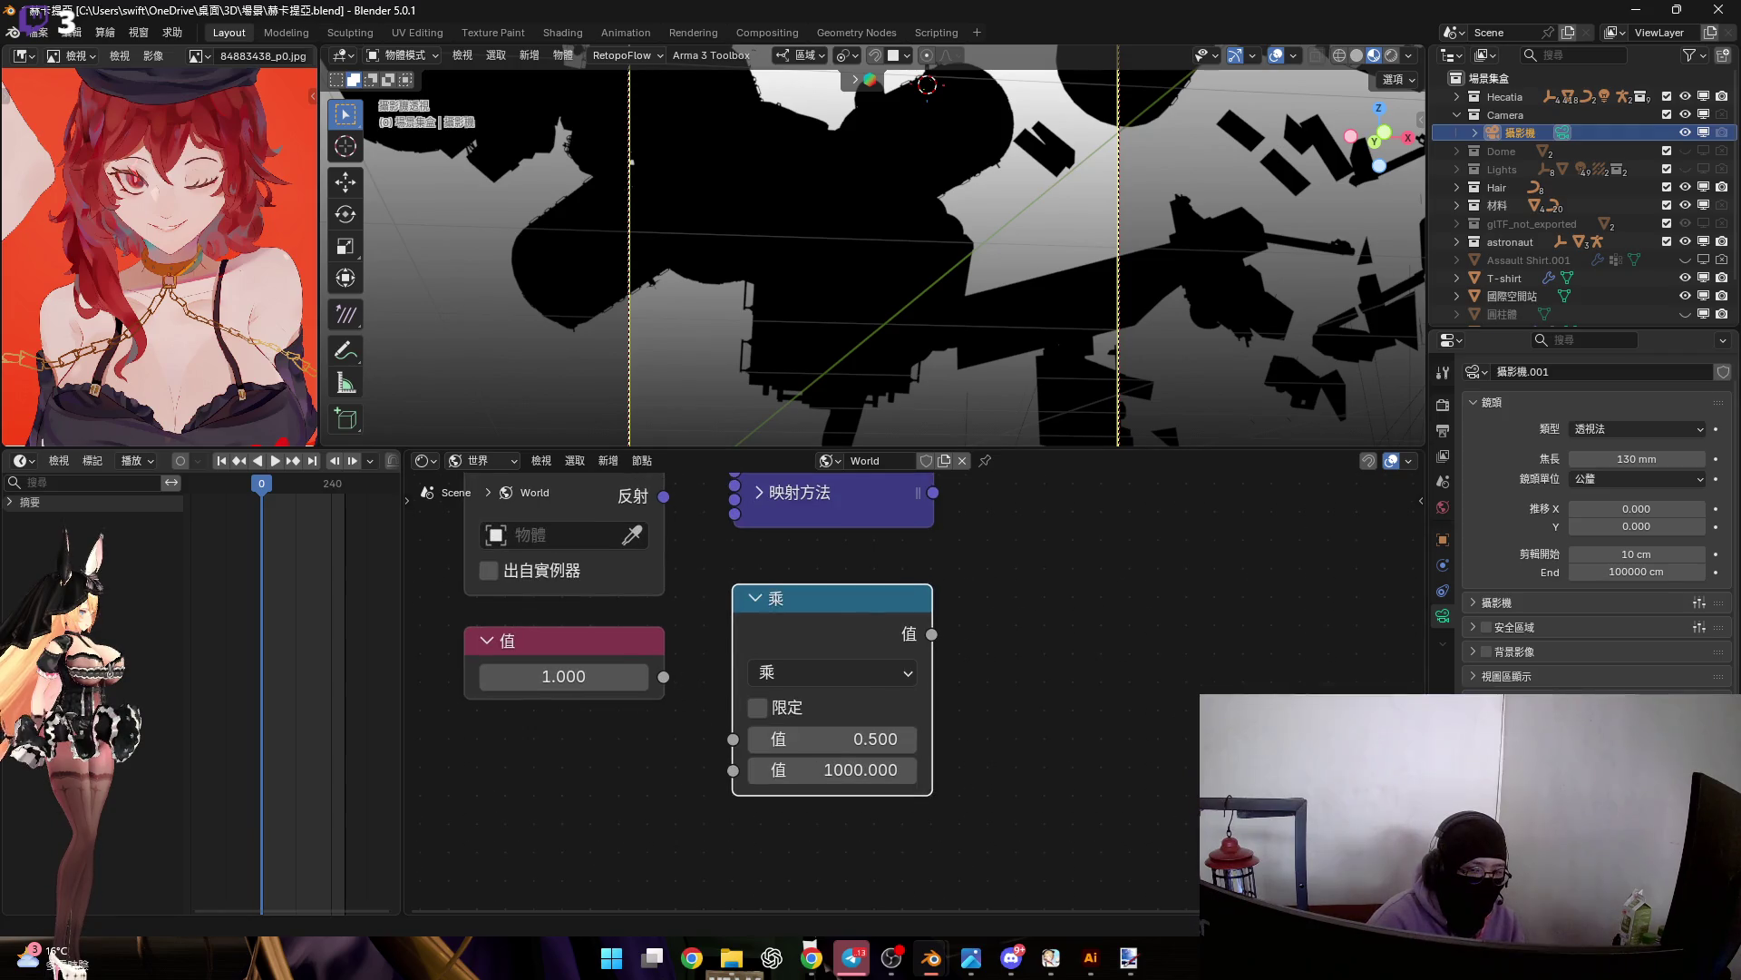
pyautogui.moveTo(664, 676)
pyautogui.mouseDown()
pyautogui.moveTo(728, 766)
pyautogui.moveTo(803, 722)
pyautogui.mouseUp()
pyautogui.click(804, 733)
pyautogui.write('50')
pyautogui.press('Return')
pyautogui.scroll(-1, 921, 718)
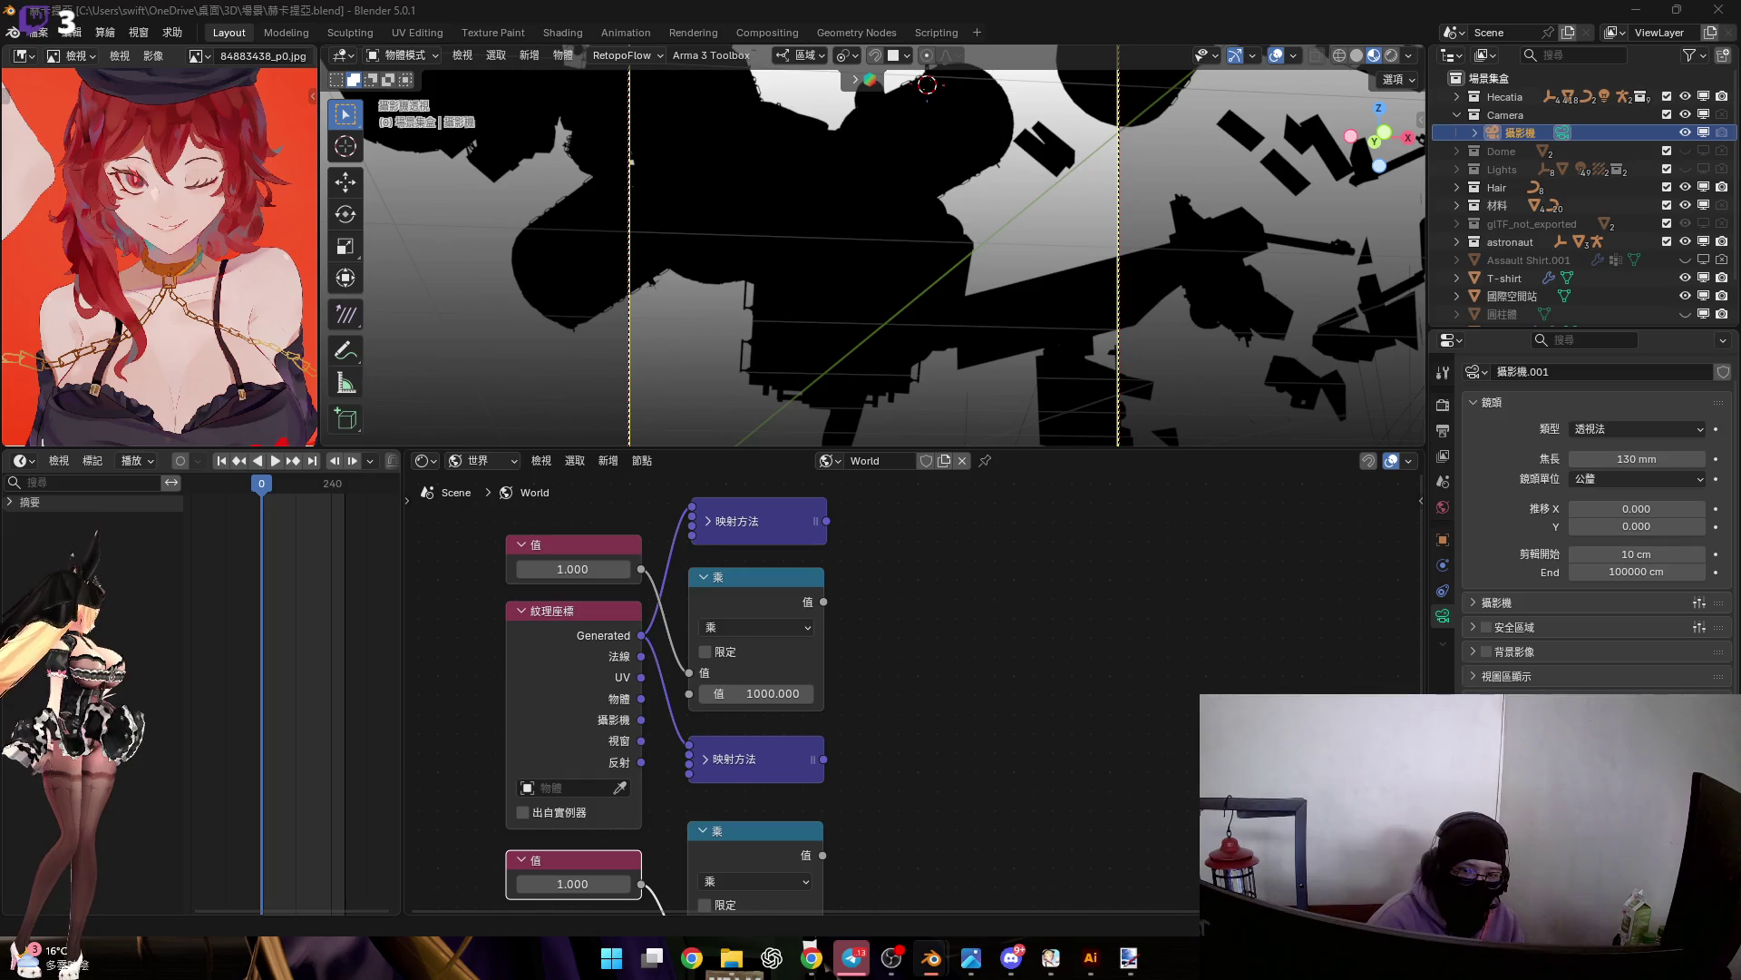
pyautogui.press('Home')
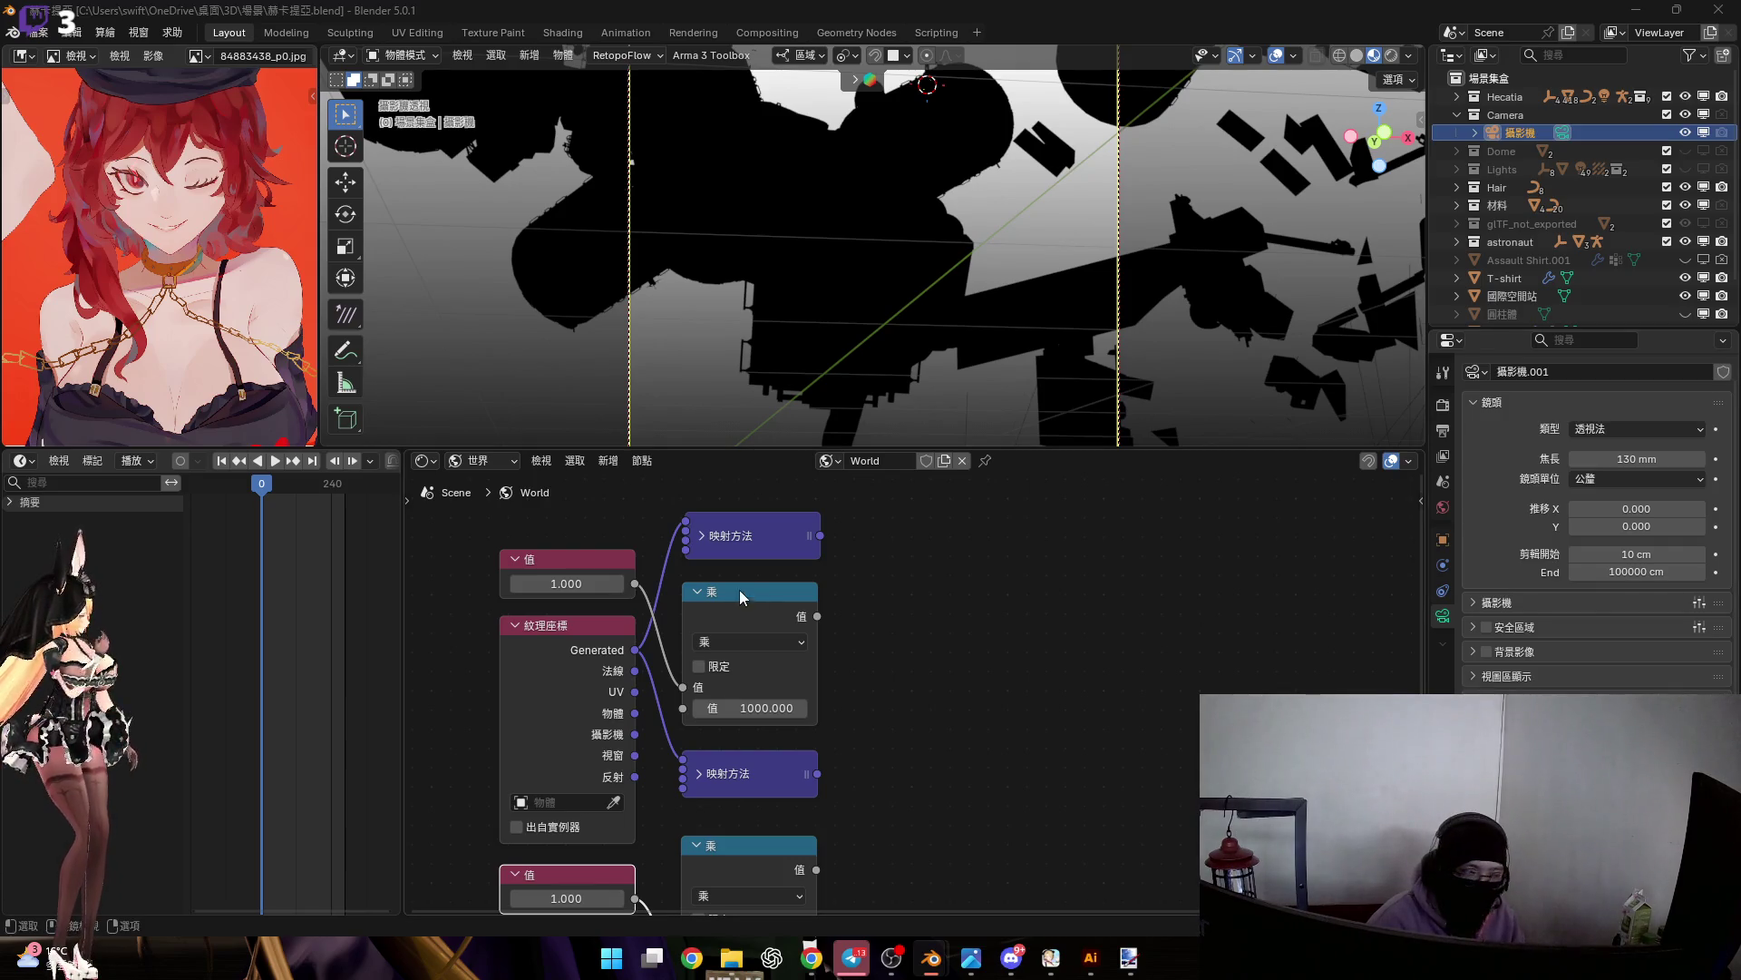
pyautogui.moveTo(879, 634); pyautogui.dragTo(851, 725, button='middle')
pyautogui.moveTo(792, 626); pyautogui.dragTo(884, 668)
# Add a Noise Texture fed by the top Mapping, with the 1000× Multiply driving its Scale
pyautogui.write('噪')
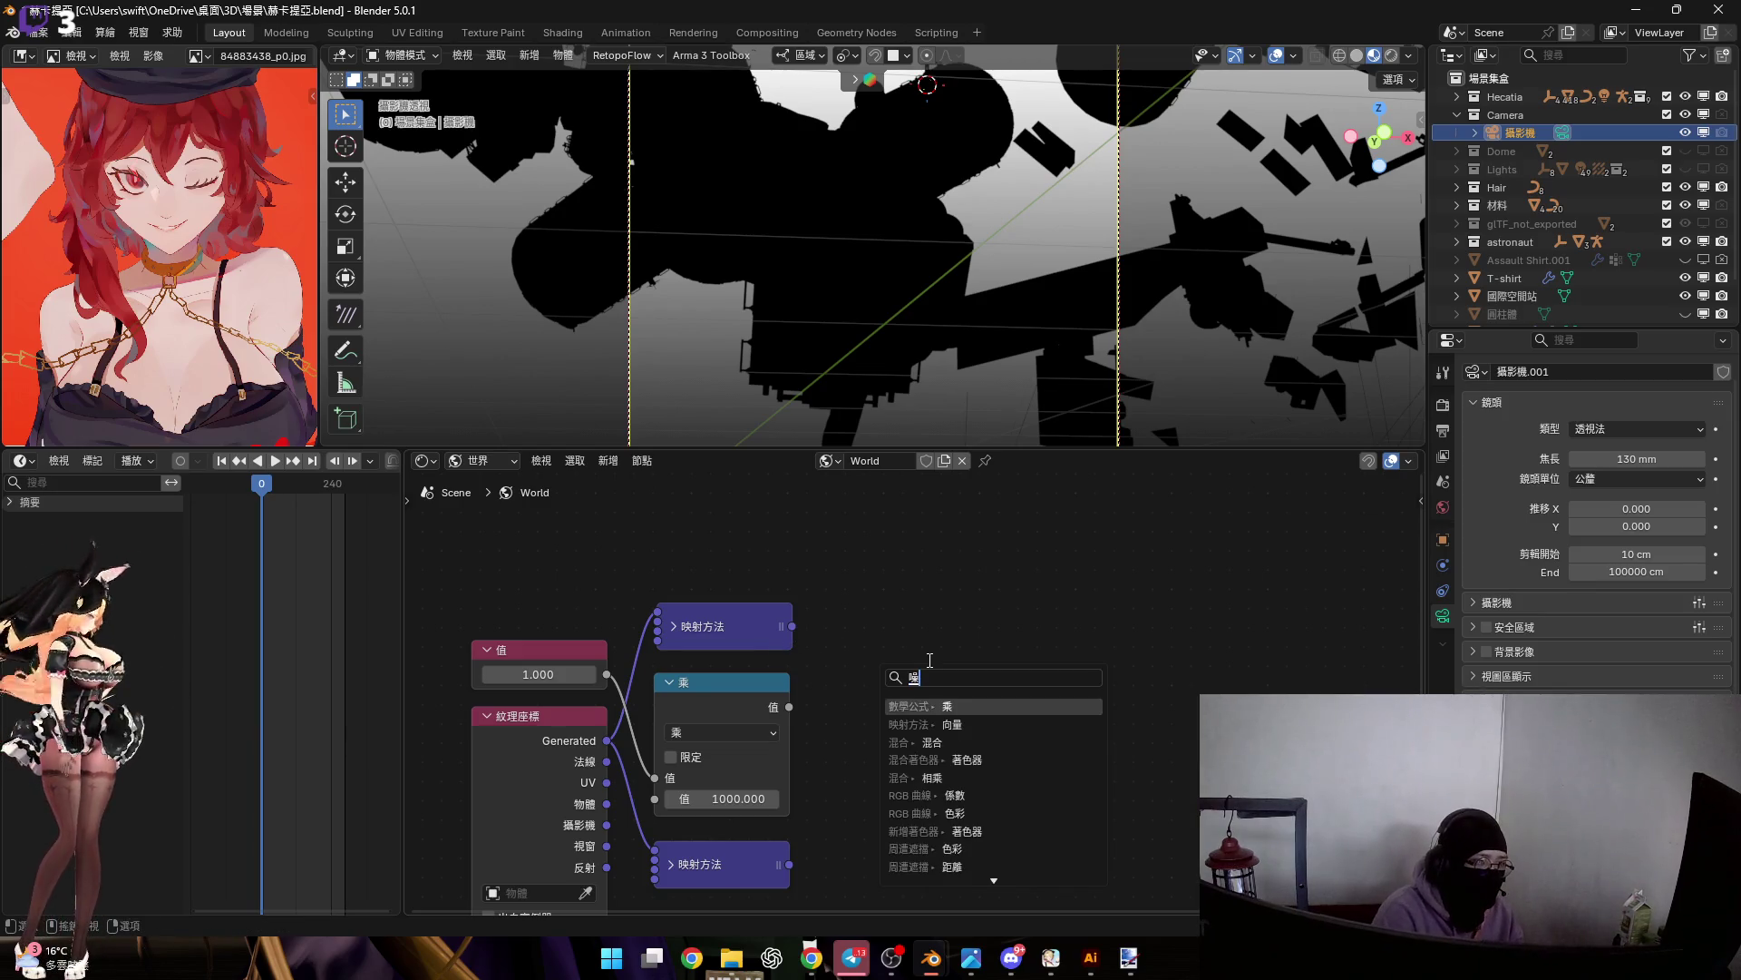
pyautogui.press('Return')
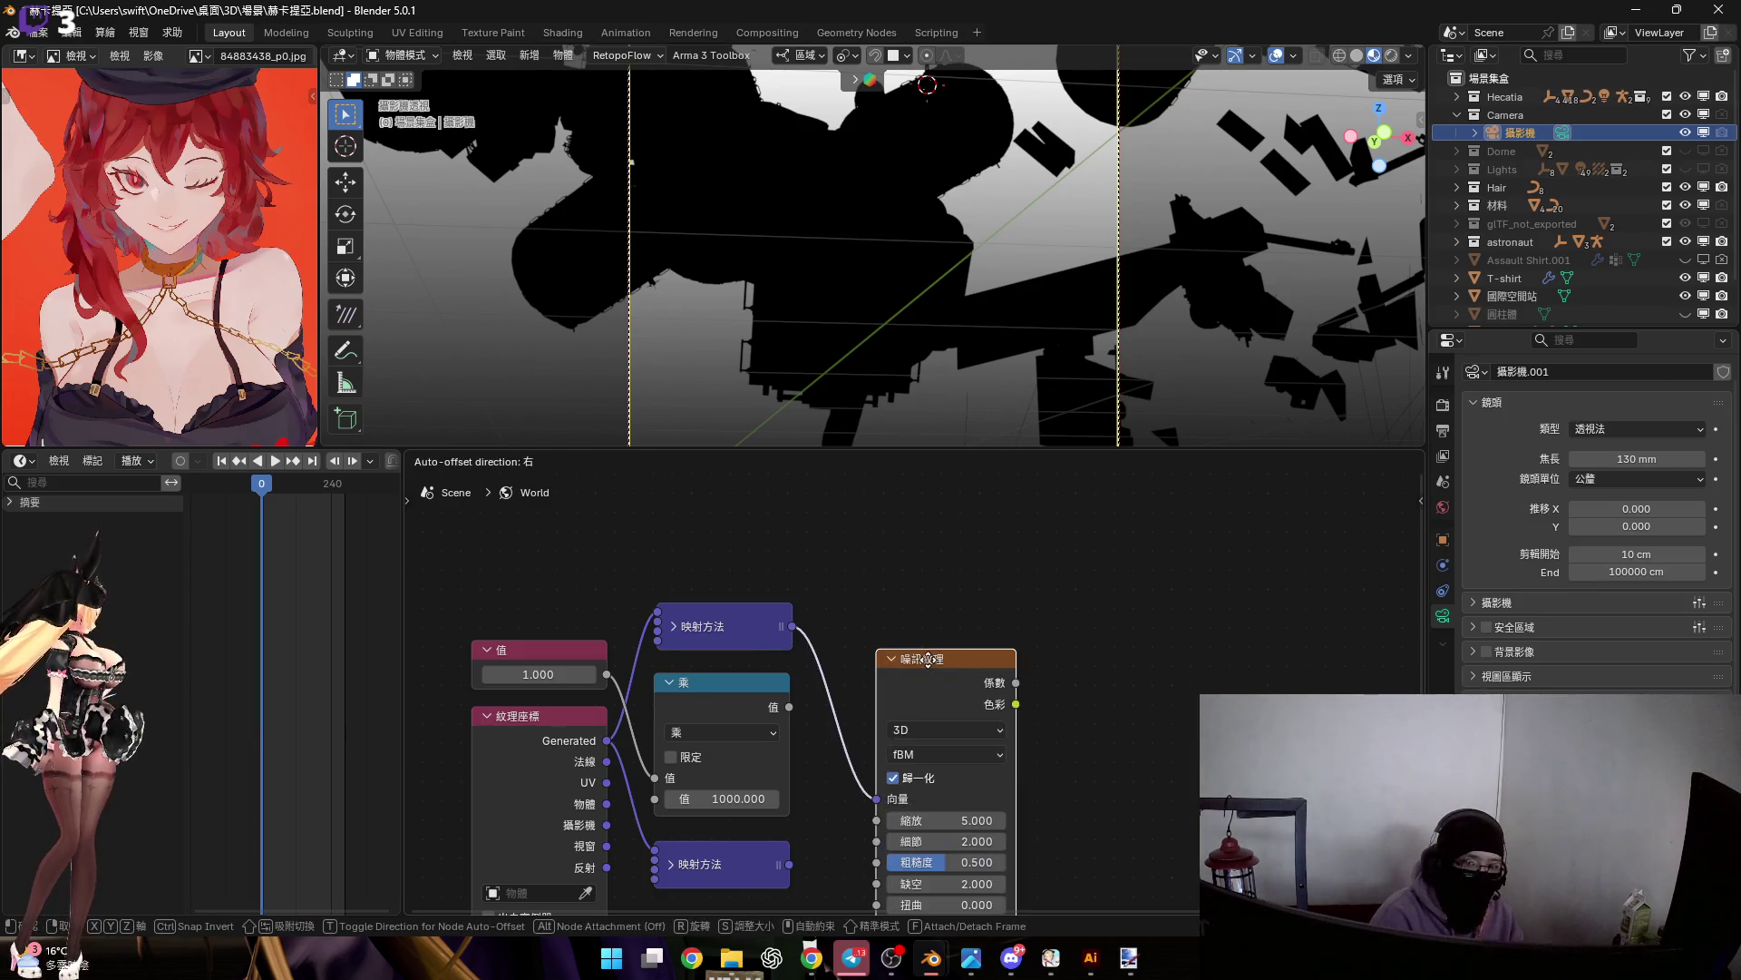
pyautogui.click(900, 737)
pyautogui.scroll(1, 900, 684)
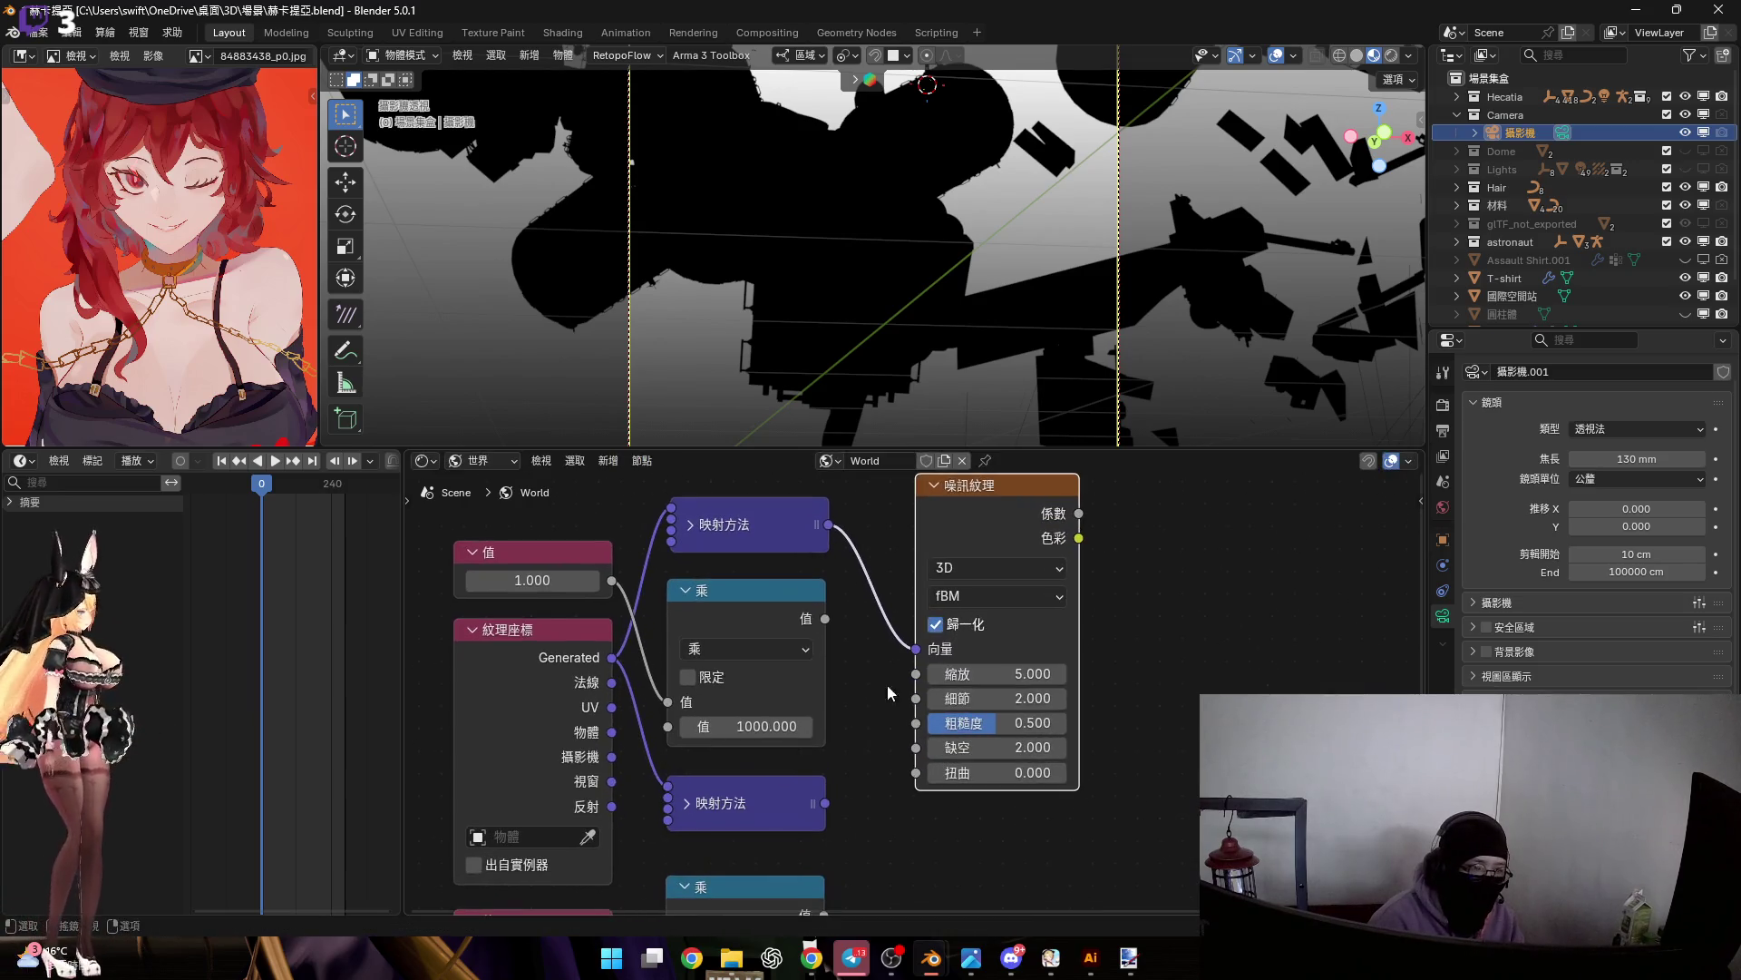
pyautogui.moveTo(821, 618); pyautogui.dragTo(912, 671)
pyautogui.moveTo(1150, 655); pyautogui.dragTo(969, 612)
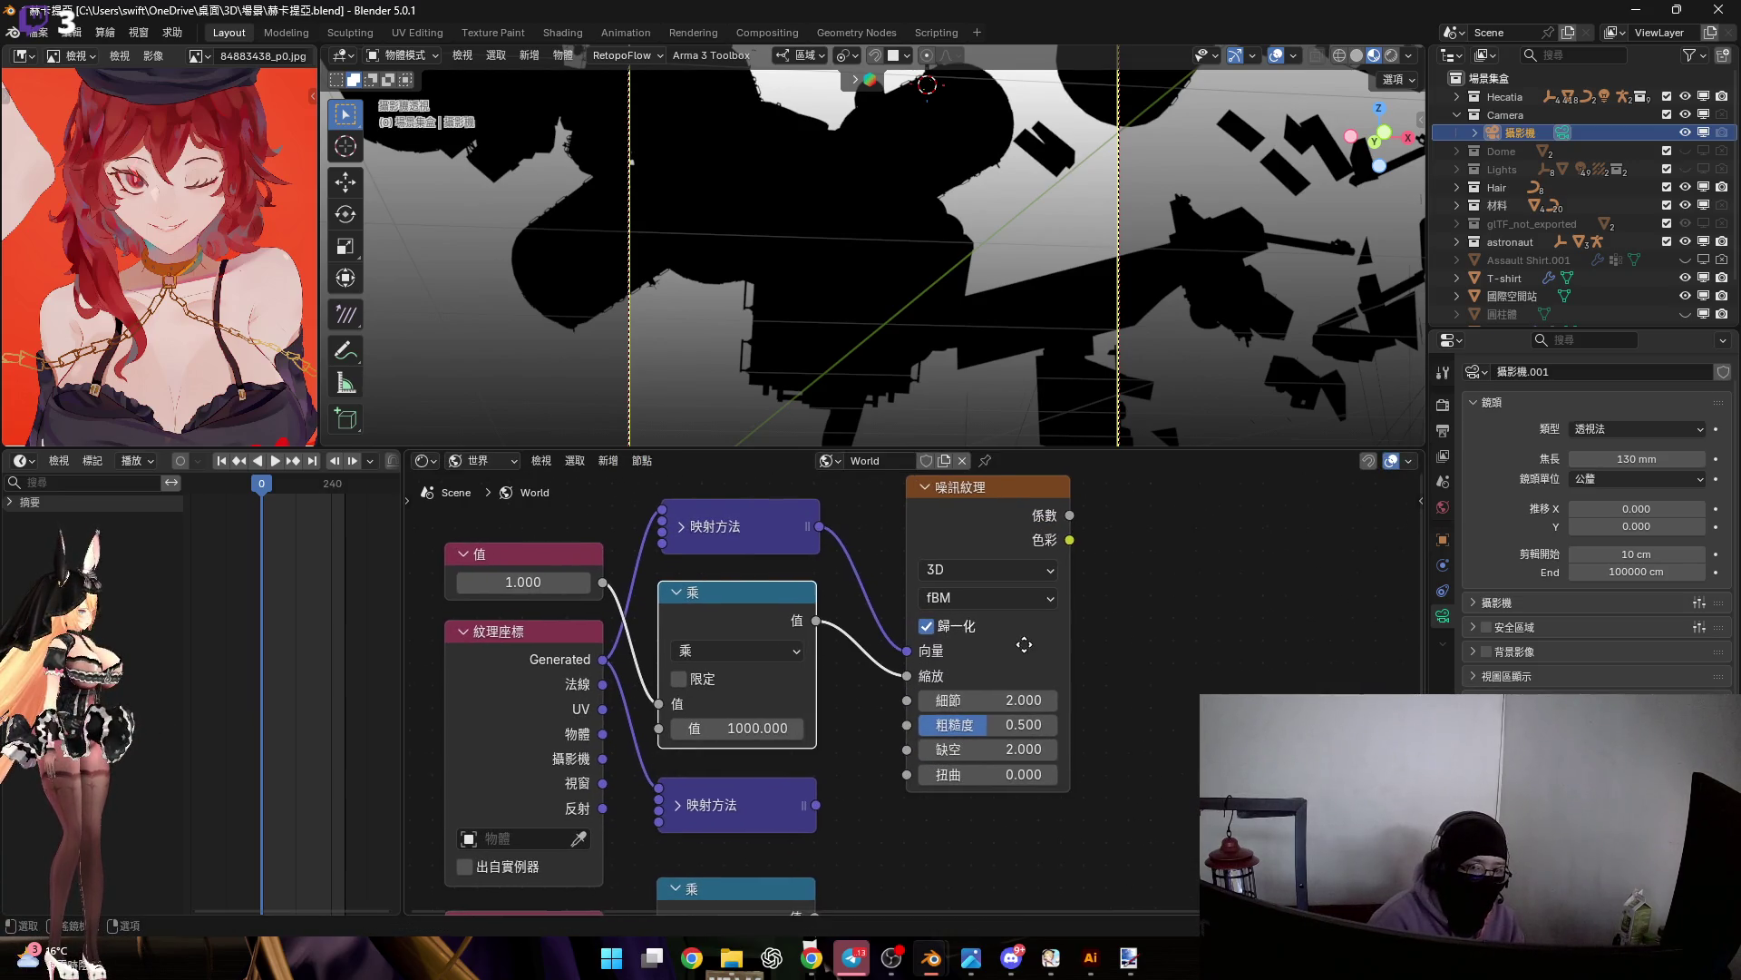
pyautogui.scroll(3, 969, 612)
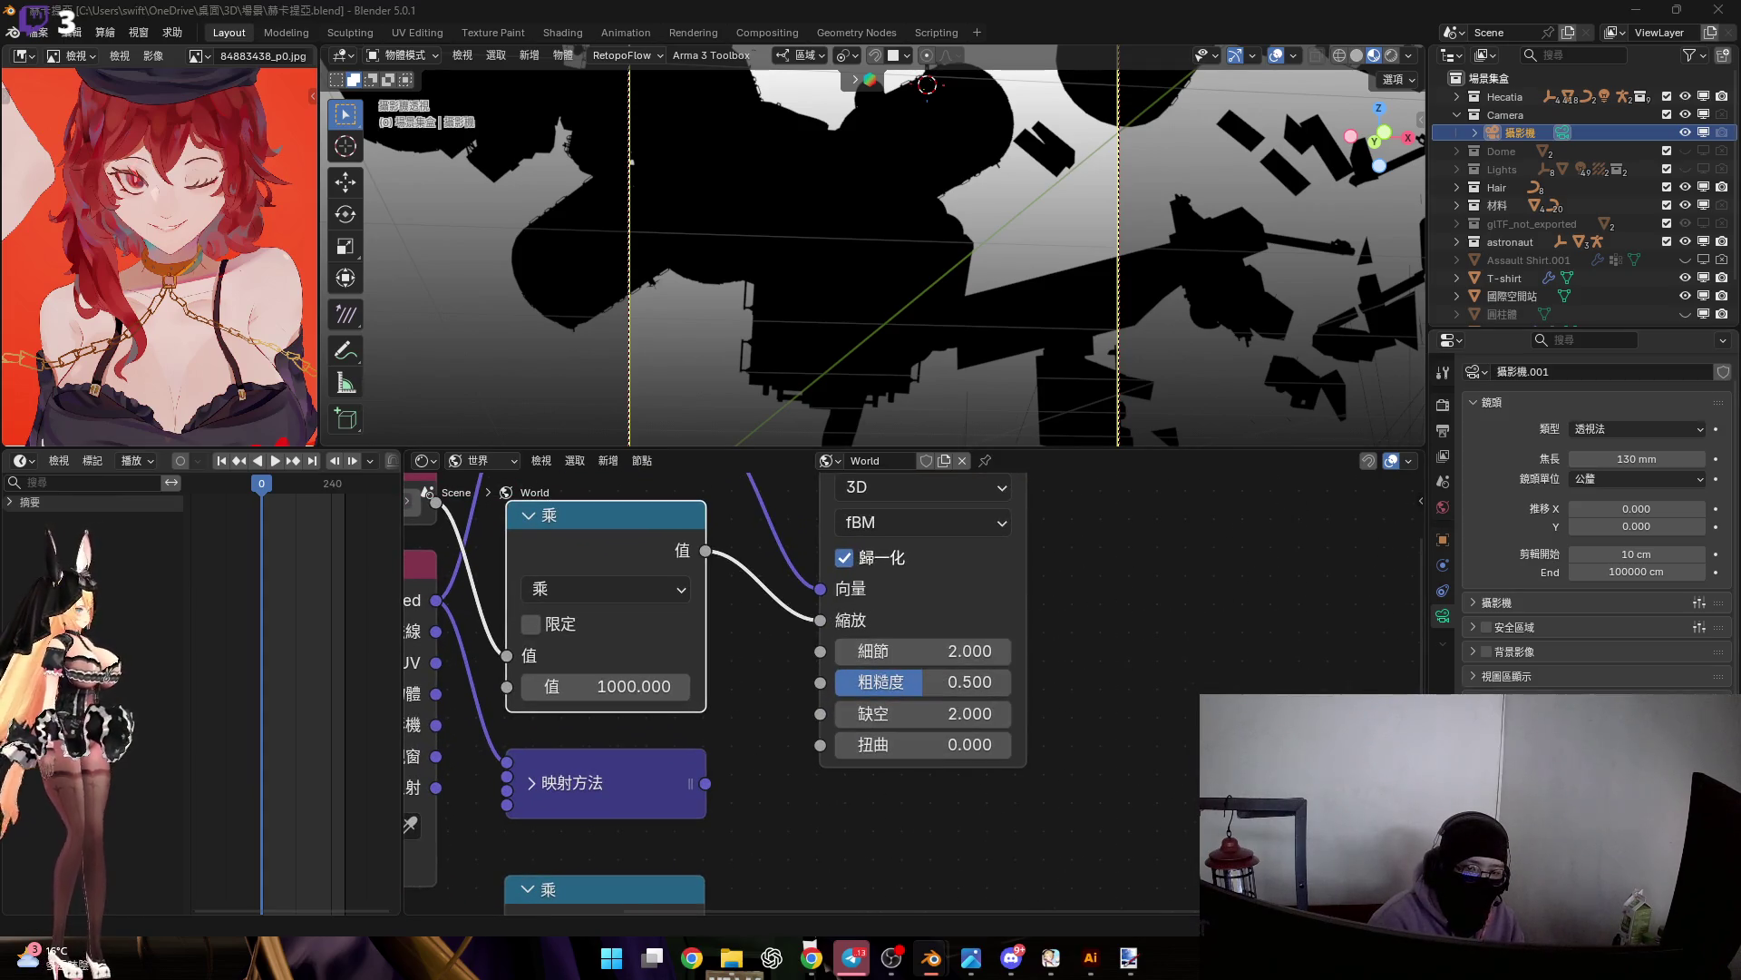
pyautogui.keyDown('shift'); pyautogui.scroll(-4, 820, 716); pyautogui.keyUp('shift')
pyautogui.scroll(-1, 836, 709)
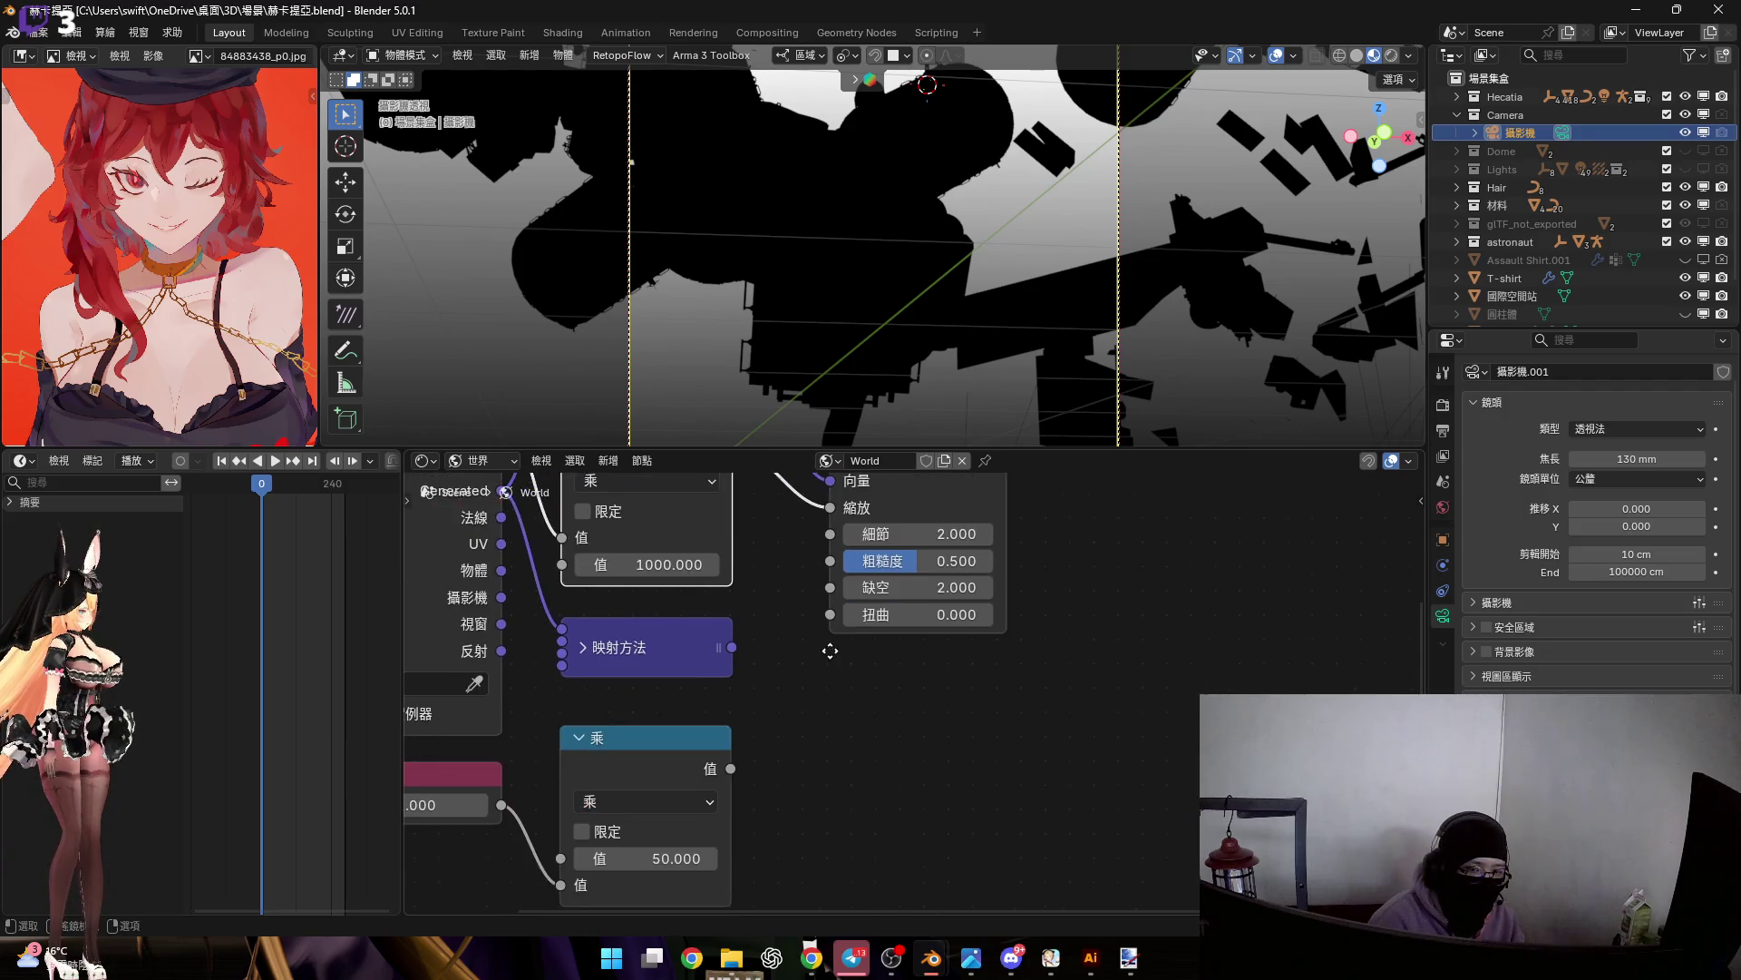
# Add a Voronoi Texture fed by the lower Mapping, with the 50× Multiply driving its Scale
pyautogui.moveTo(731, 644); pyautogui.dragTo(878, 695)
pyautogui.write('z/6')
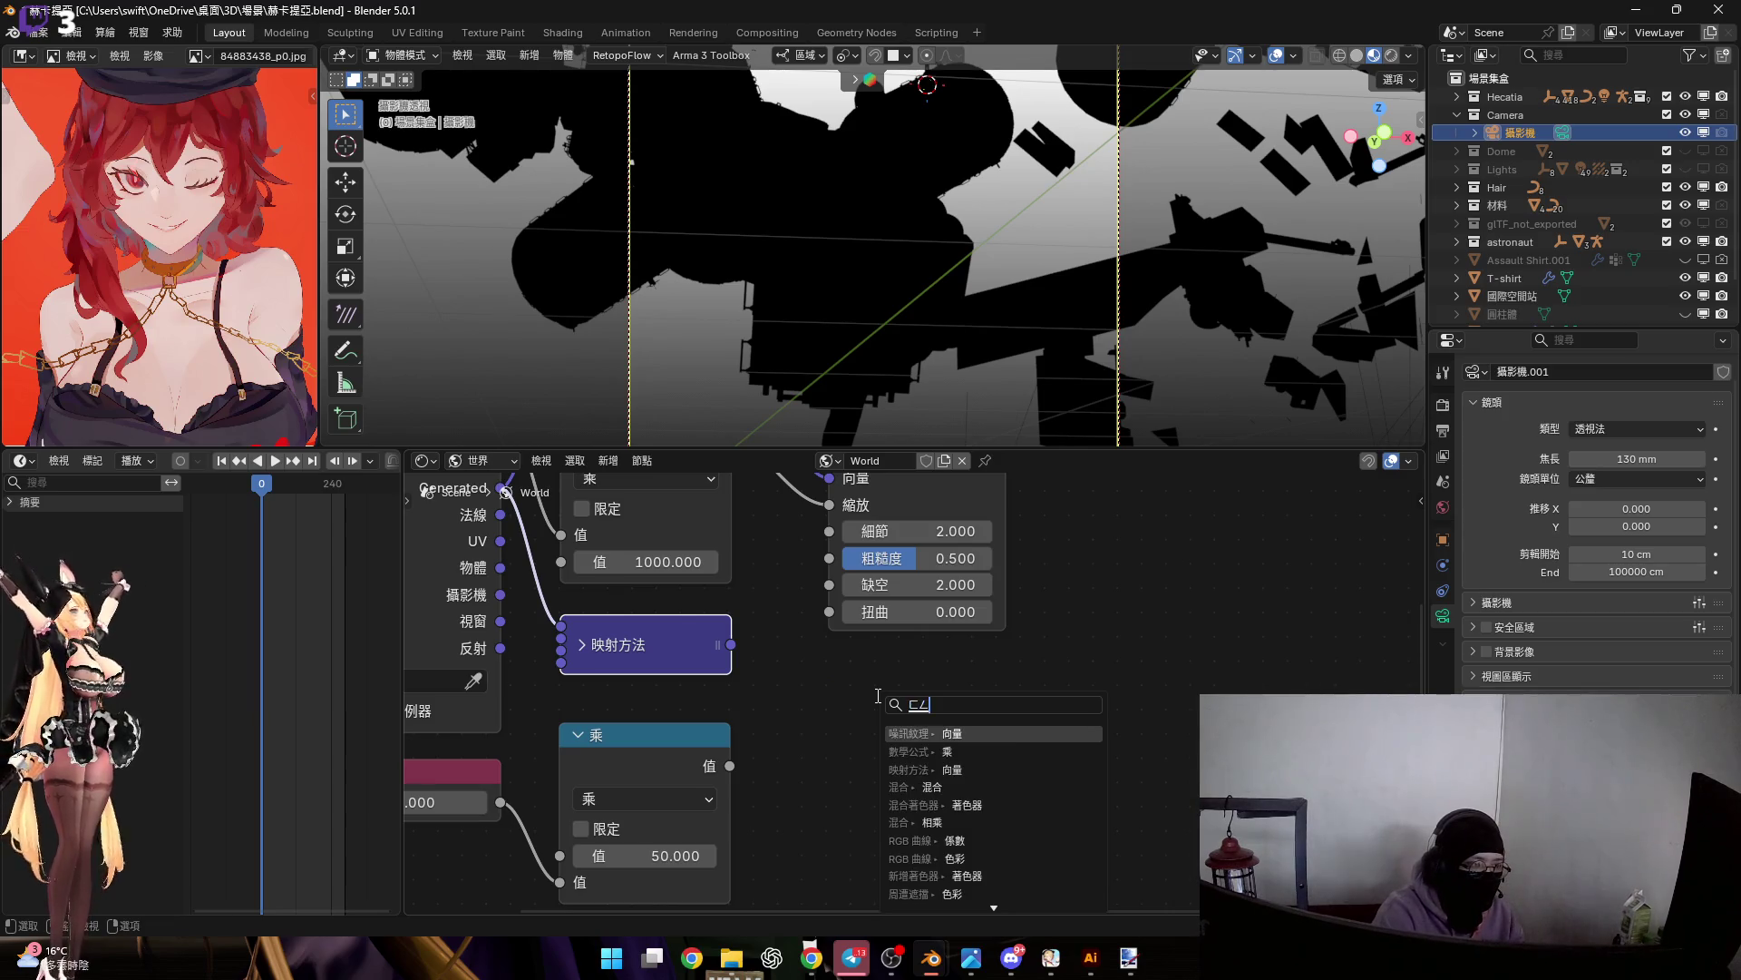
pyautogui.press('Down')
pyautogui.press('Return')
pyautogui.press('Return')
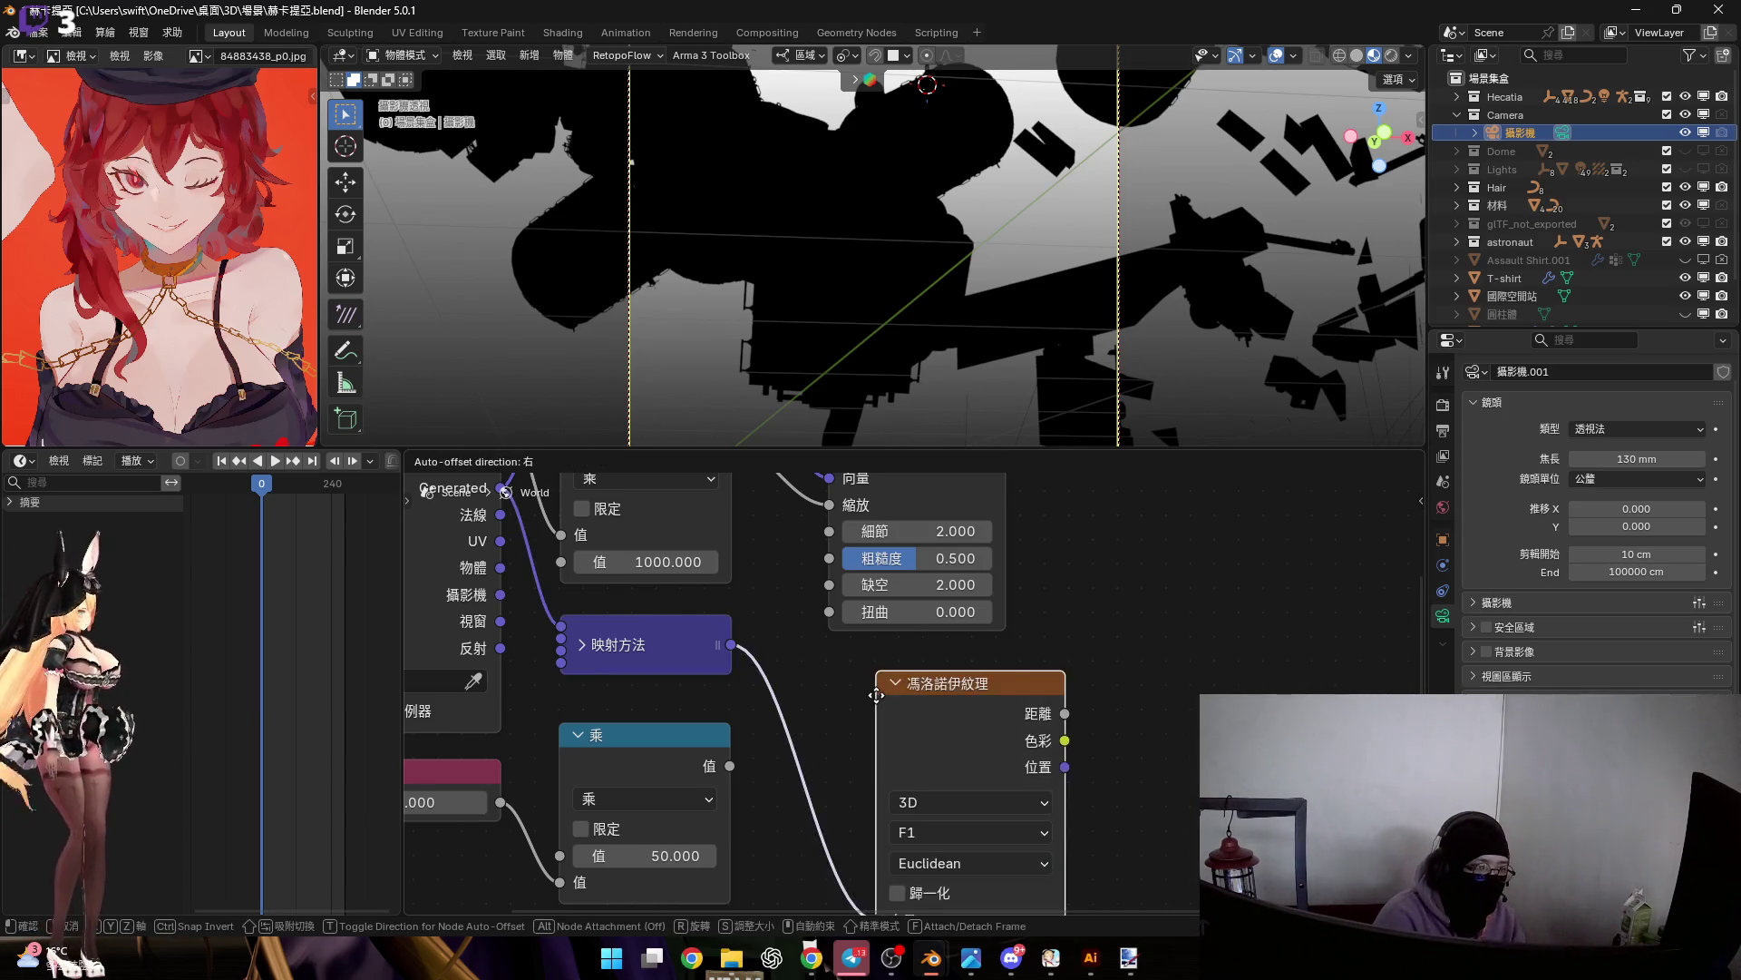
pyautogui.click(889, 717)
pyautogui.keyDown('shift'); pyautogui.scroll(-2, 966, 642); pyautogui.keyUp('shift')
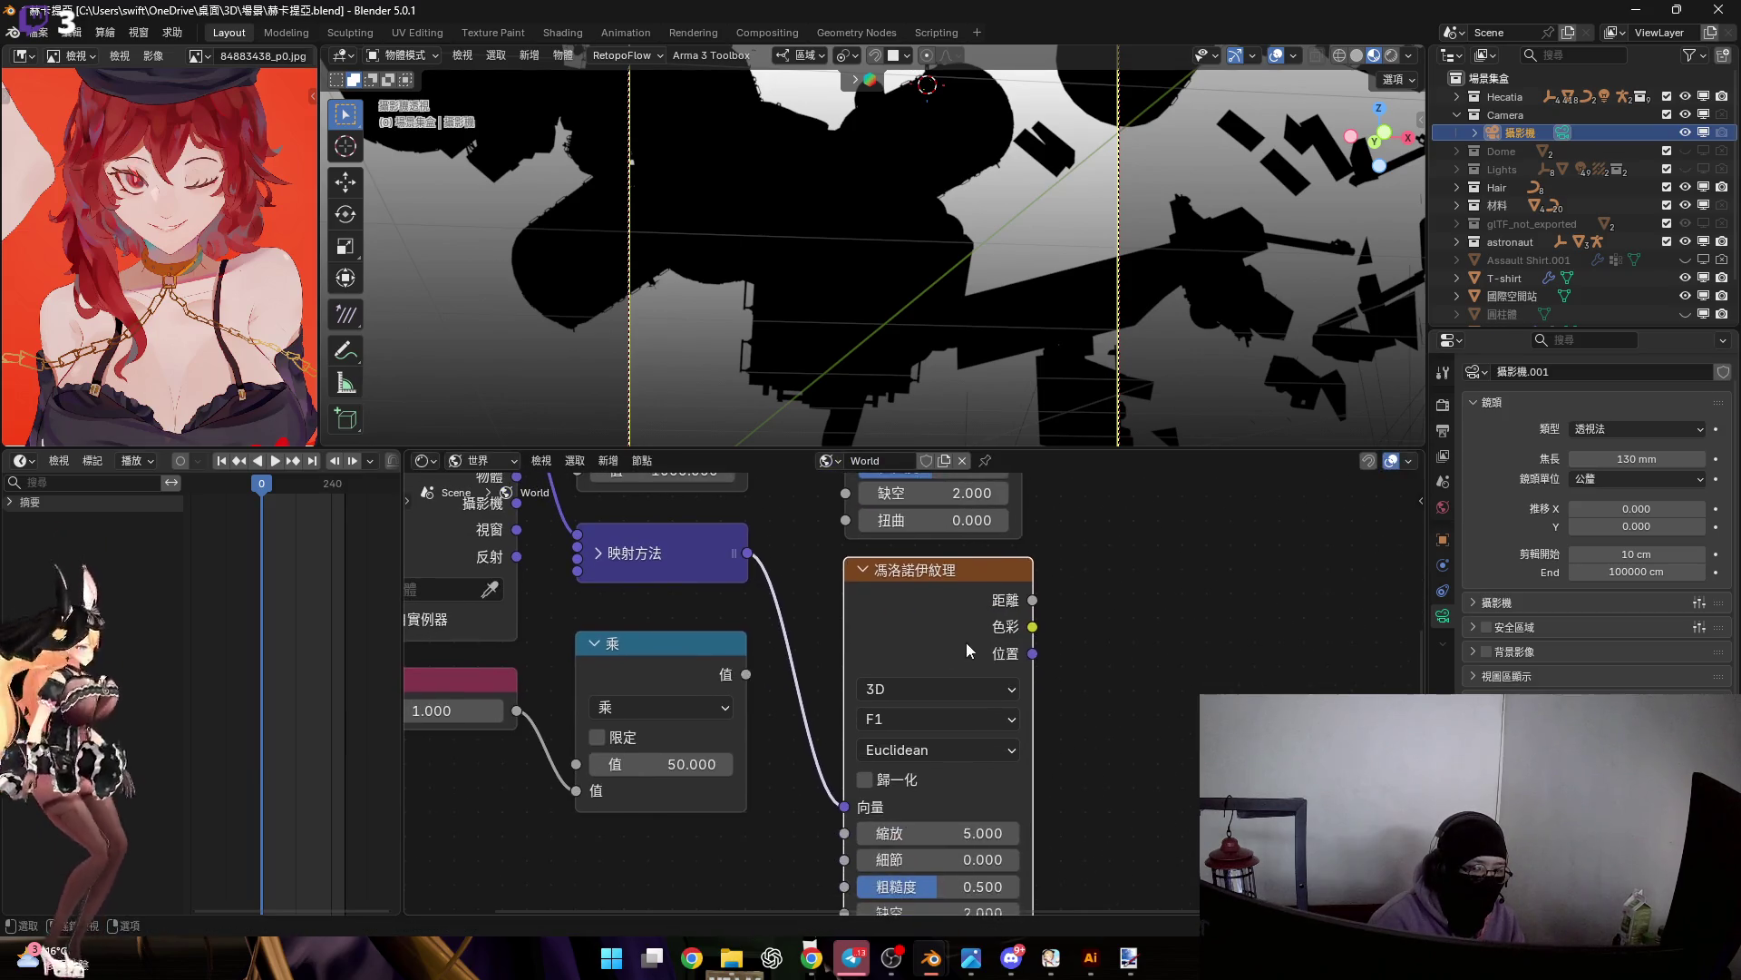
pyautogui.scroll(-2, 765, 639)
pyautogui.moveTo(746, 596)
pyautogui.mouseDown()
pyautogui.moveTo(812, 716)
pyautogui.moveTo(862, 710)
pyautogui.mouseUp()
# Add a Color Ramp fed by the Noise Texture's Factor output
pyautogui.scroll(2, 861, 710)
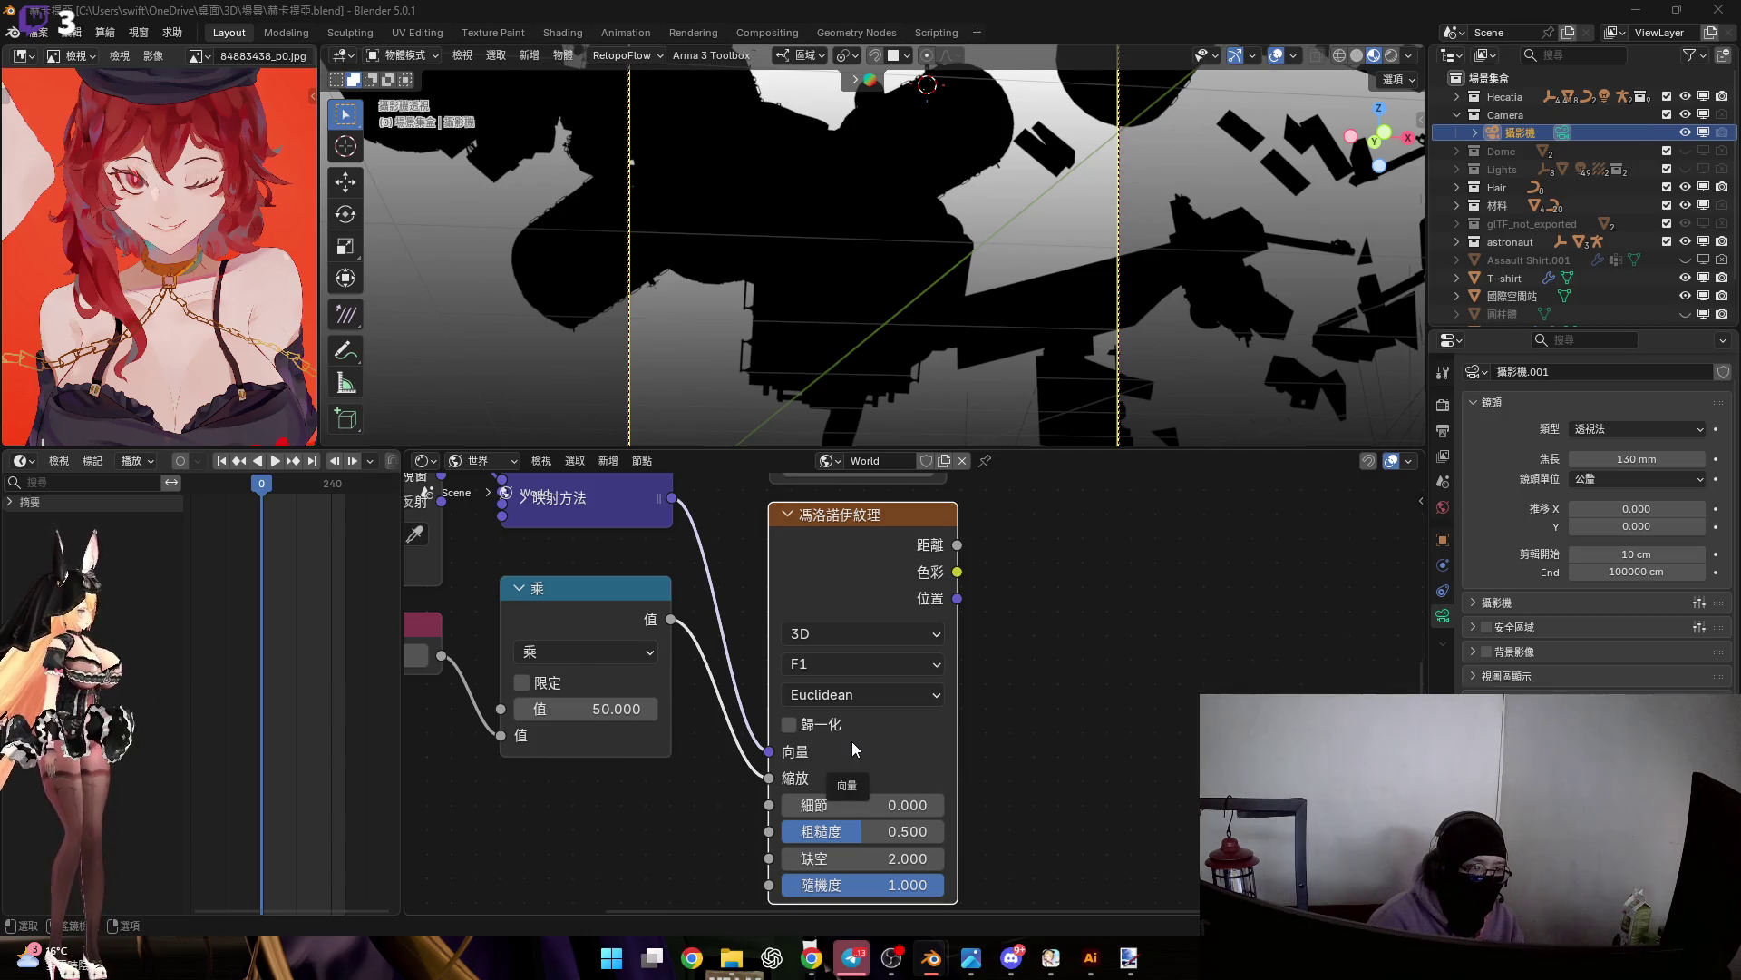
pyautogui.scroll(-2, 1004, 583)
pyautogui.moveTo(1004, 583)
pyautogui.mouseDown(button='middle')
pyautogui.moveTo(825, 722)
pyautogui.moveTo(813, 674)
pyautogui.mouseUp(button='middle')
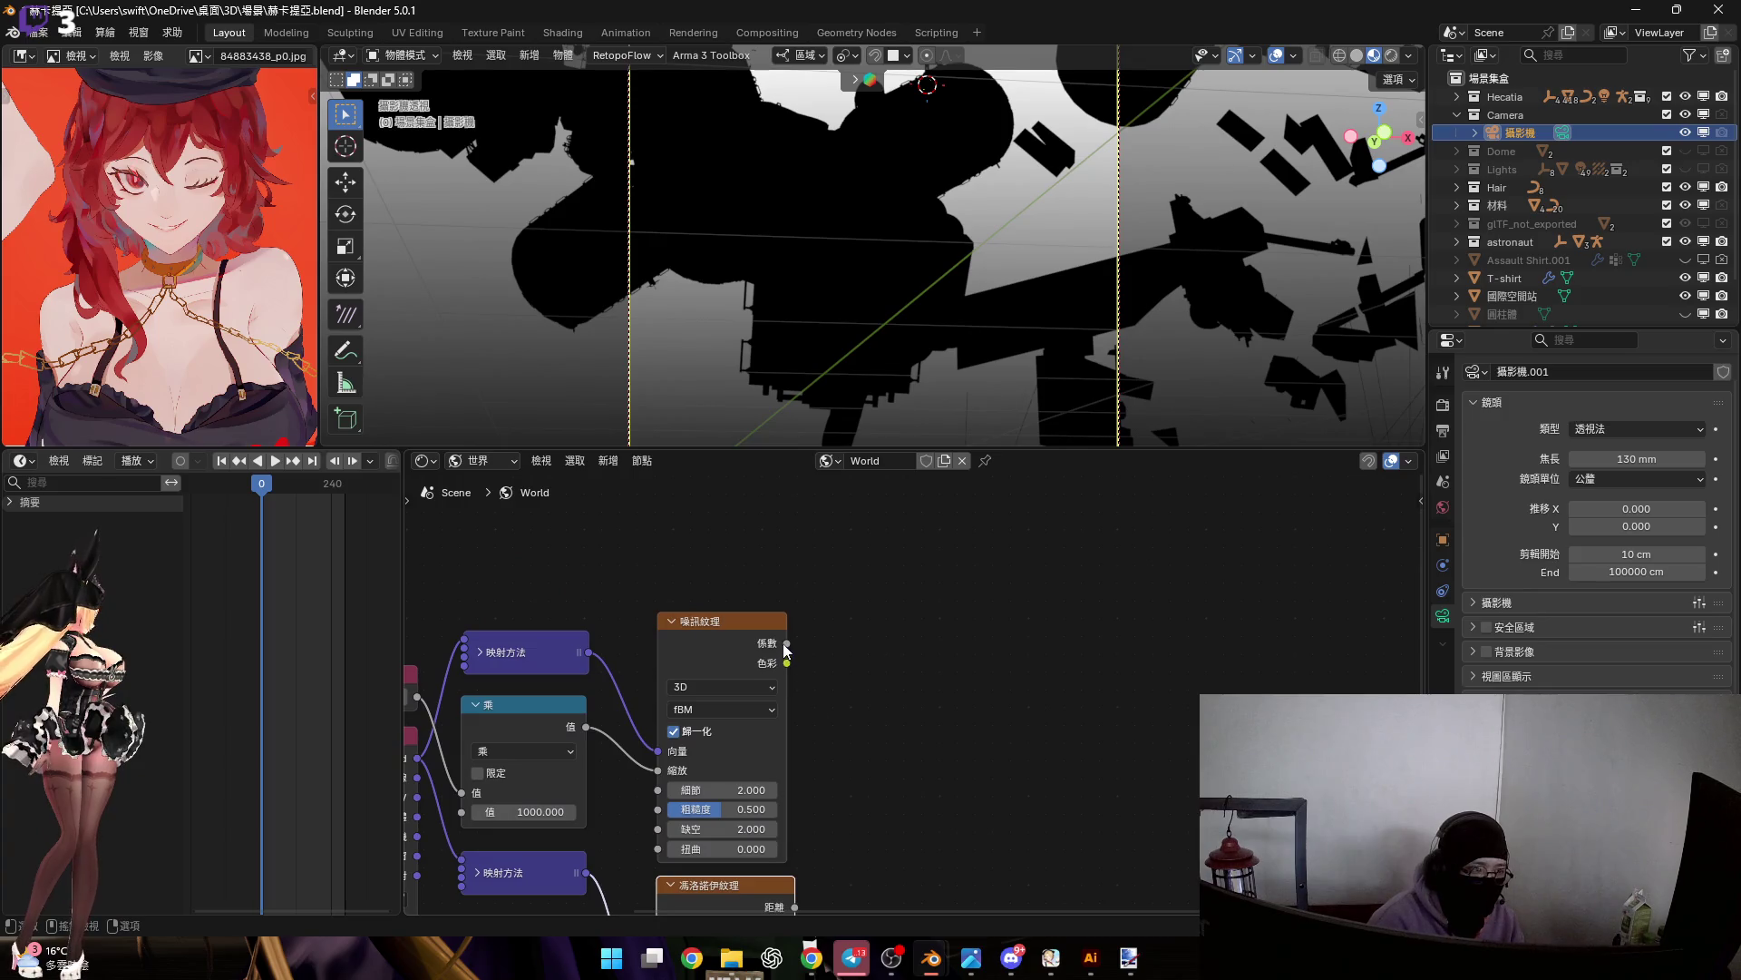
pyautogui.hotkey('ctrl', 'f')
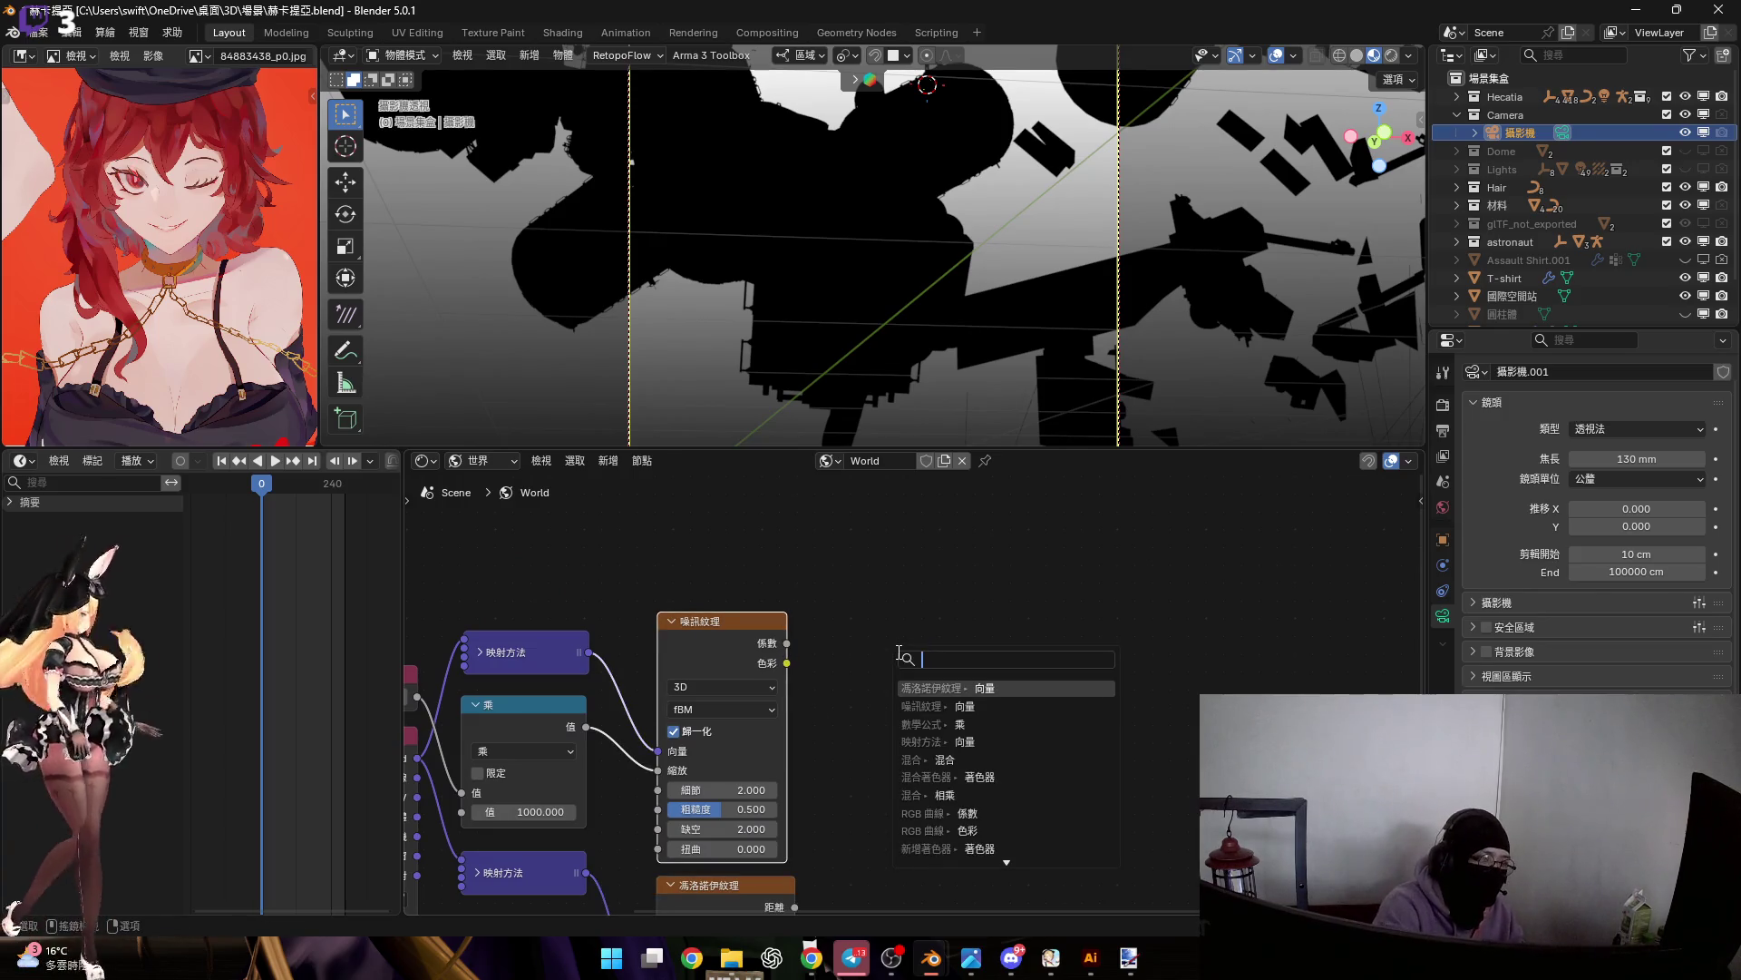
pyautogui.write('ramp')
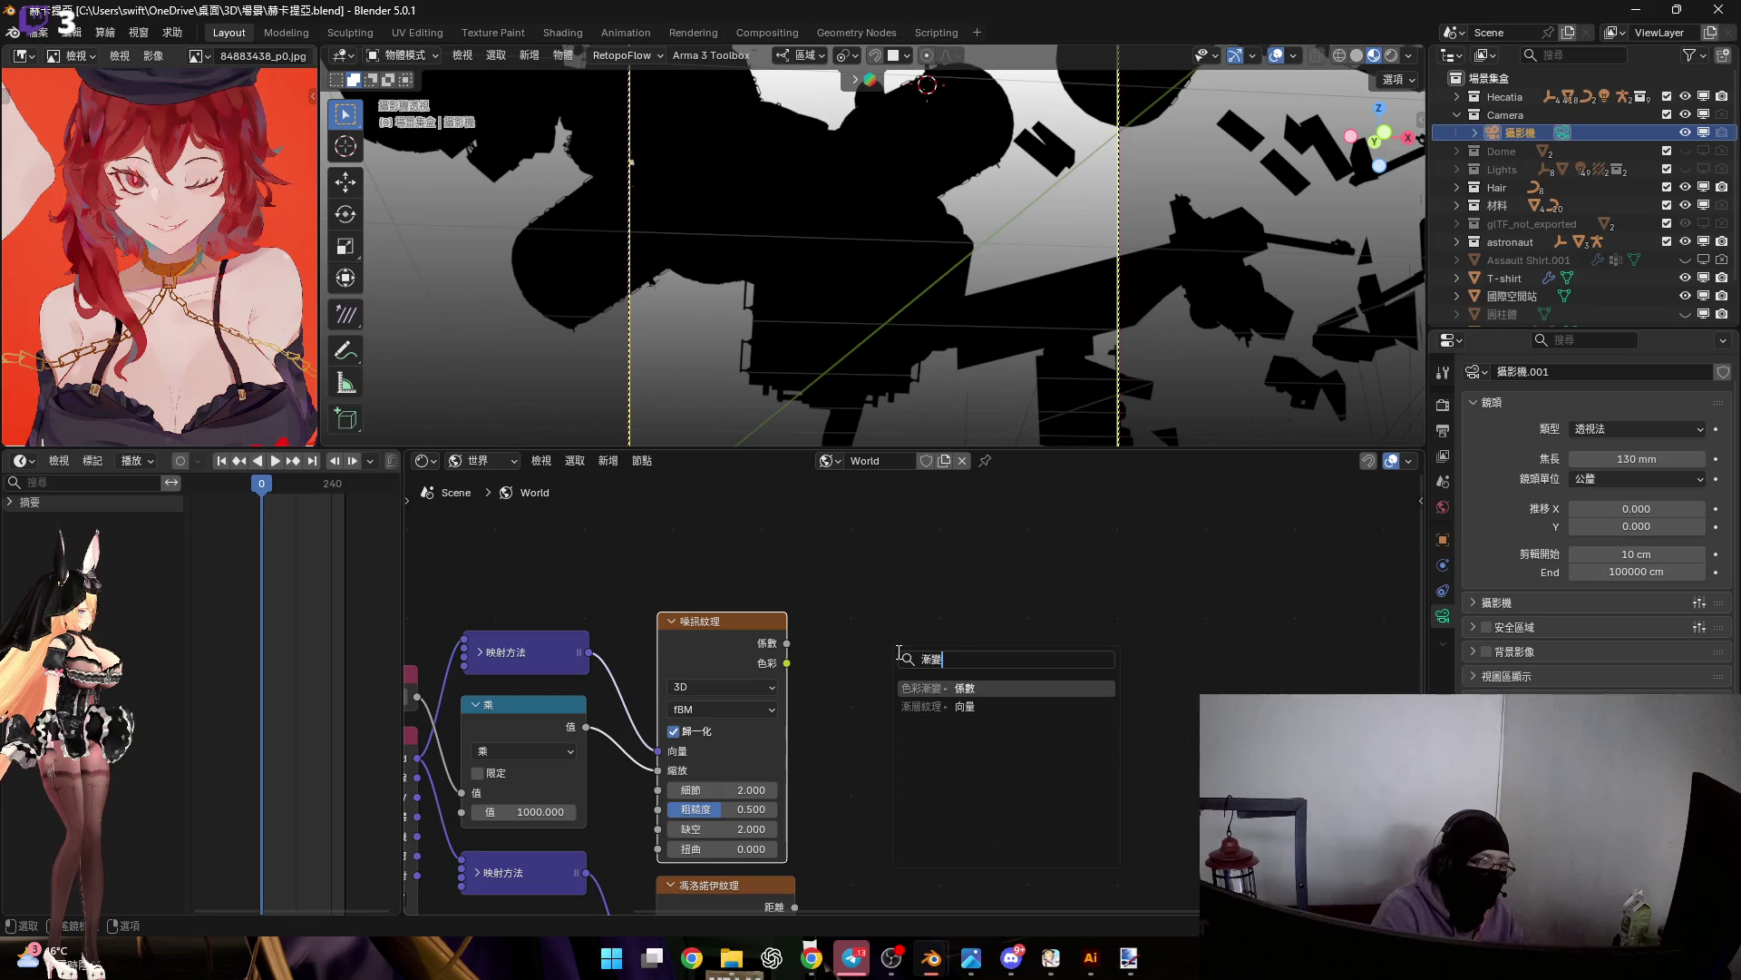
pyautogui.press('Return')
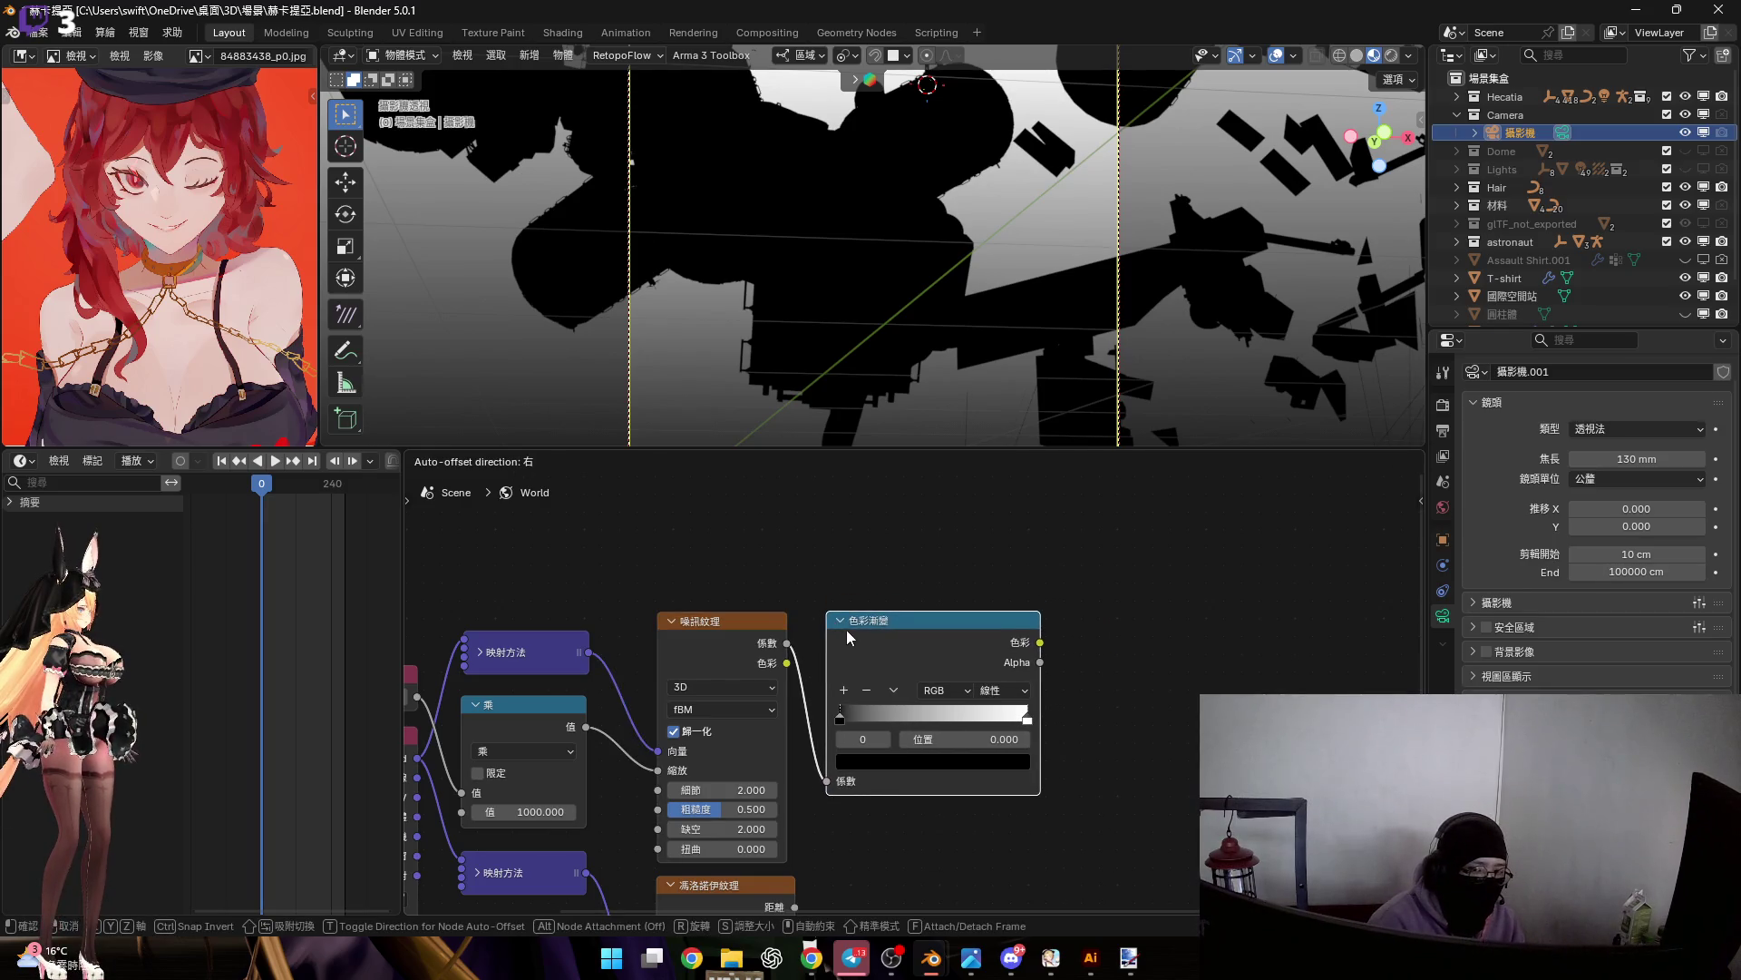
pyautogui.click(842, 633)
pyautogui.scroll(2, 738, 732)
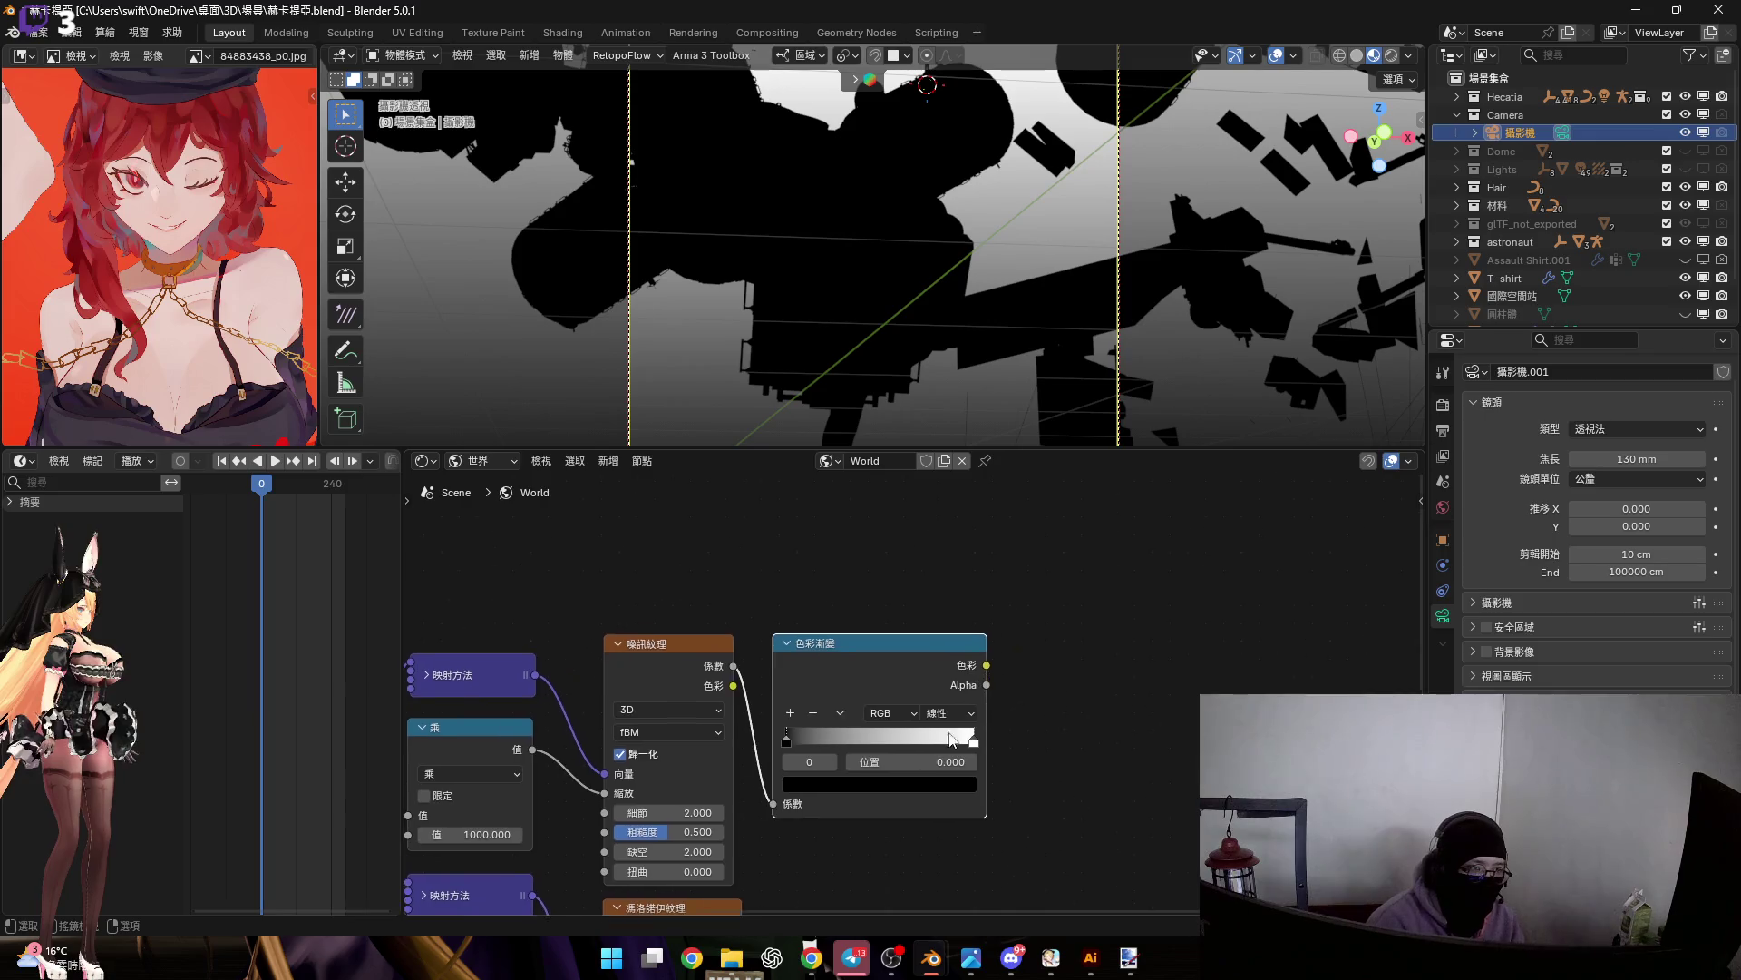
pyautogui.press('g')
pyautogui.click(761, 727)
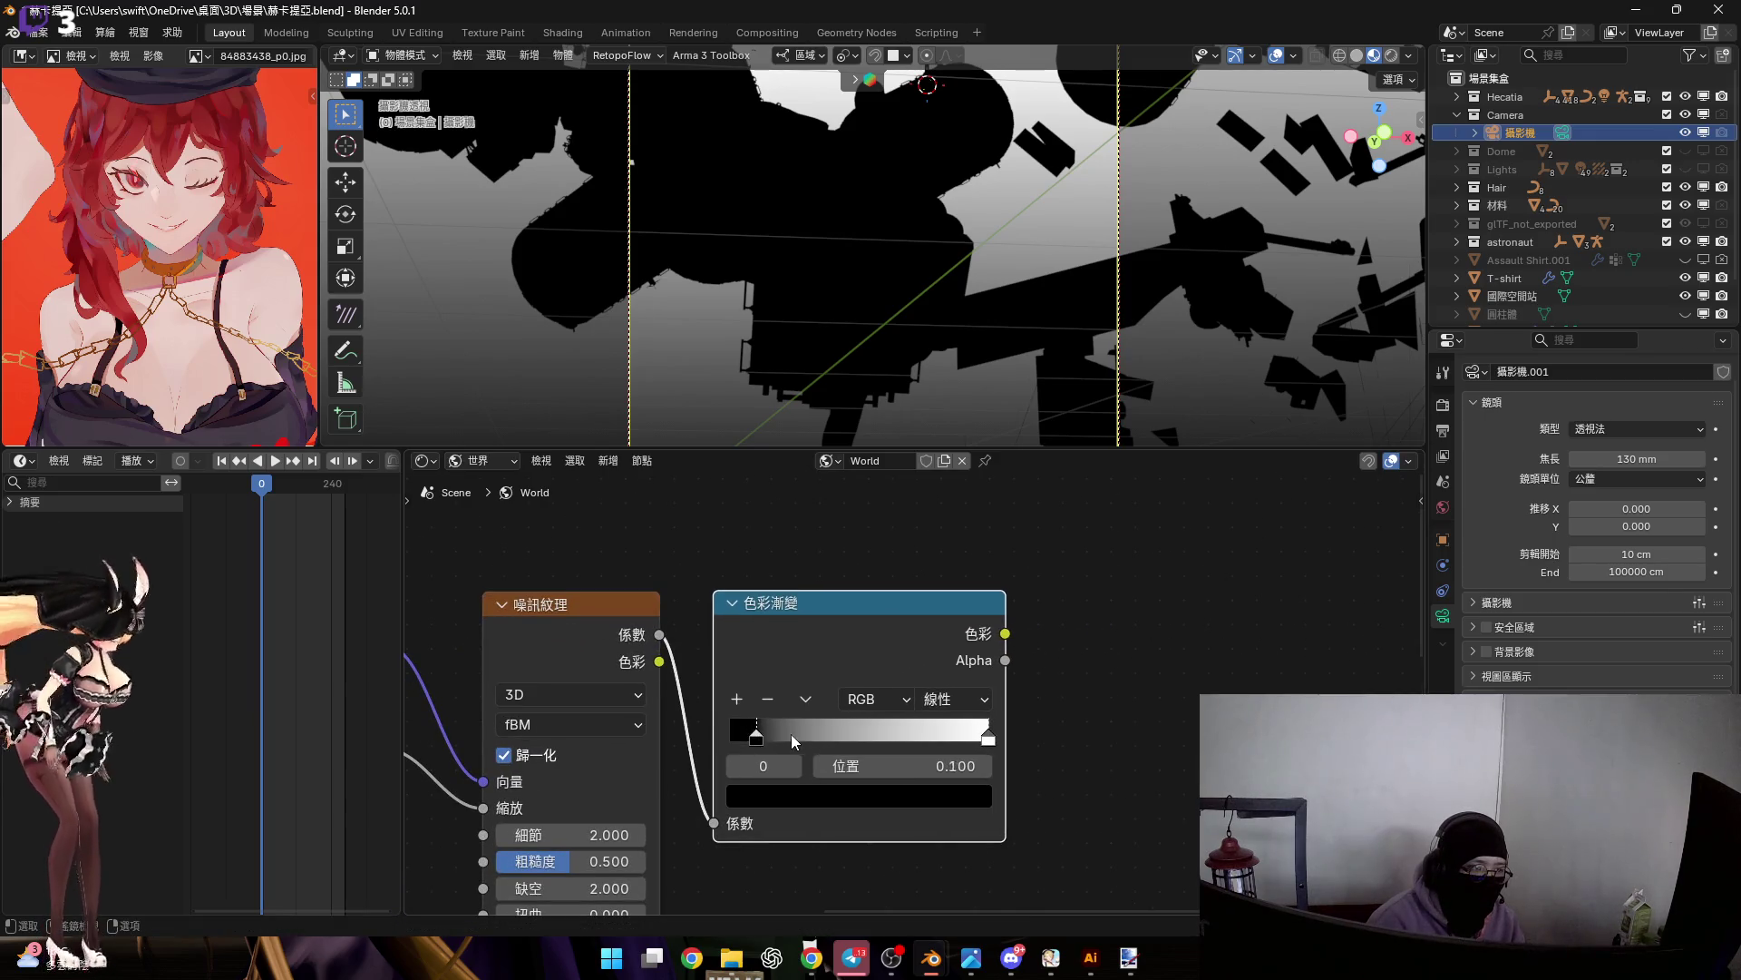
# Move the Noise Color Ramp's black stop to position 0.8
pyautogui.moveTo(778, 733); pyautogui.dragTo(891, 732)
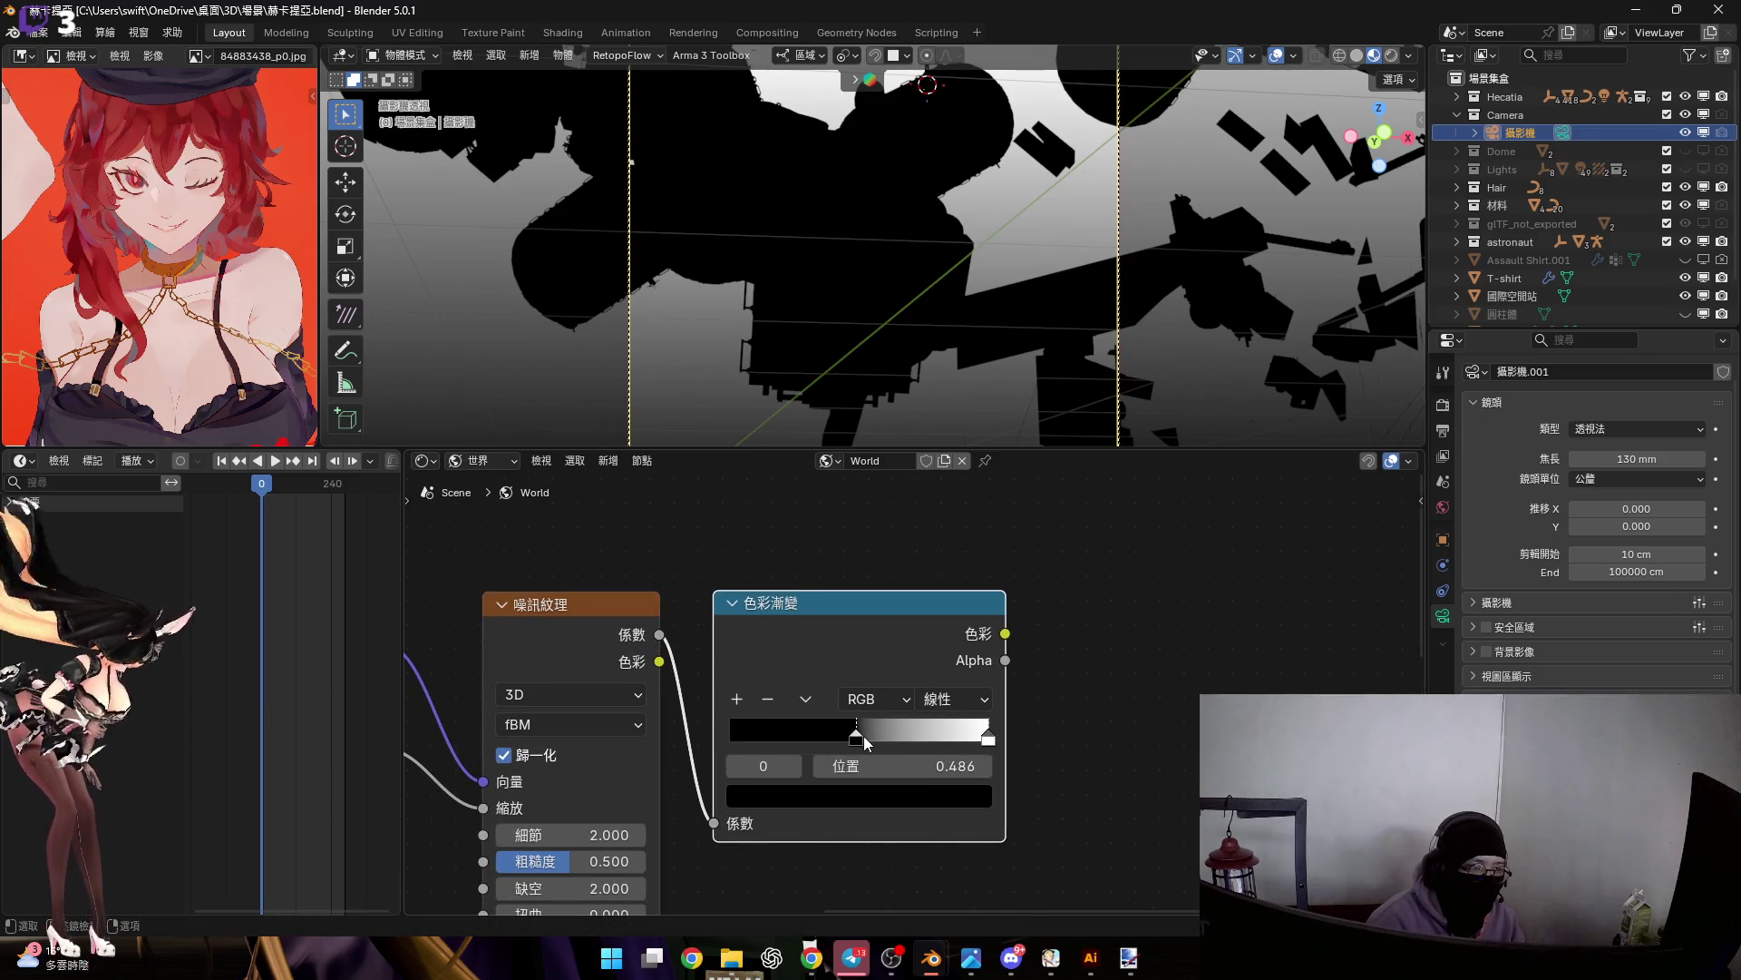
pyautogui.click(920, 761)
pyautogui.write('.7')
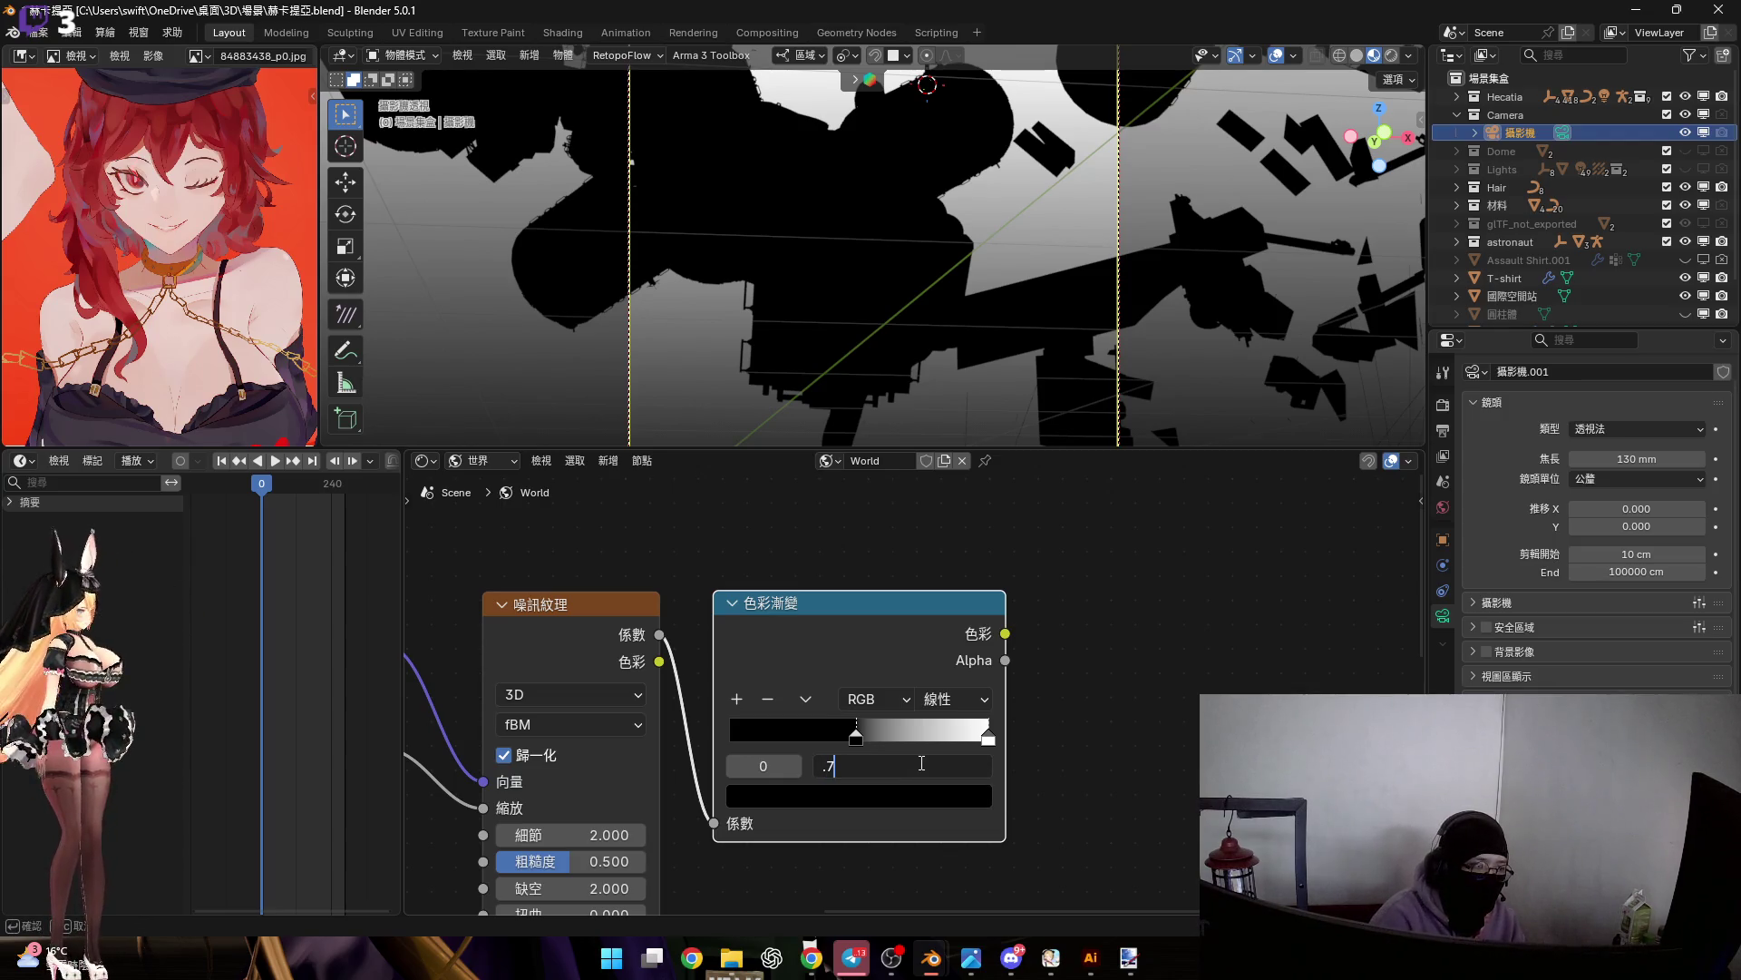
pyautogui.write('8')
pyautogui.press('BackSpace')
pyautogui.press('BackSpace')
pyautogui.write('8')
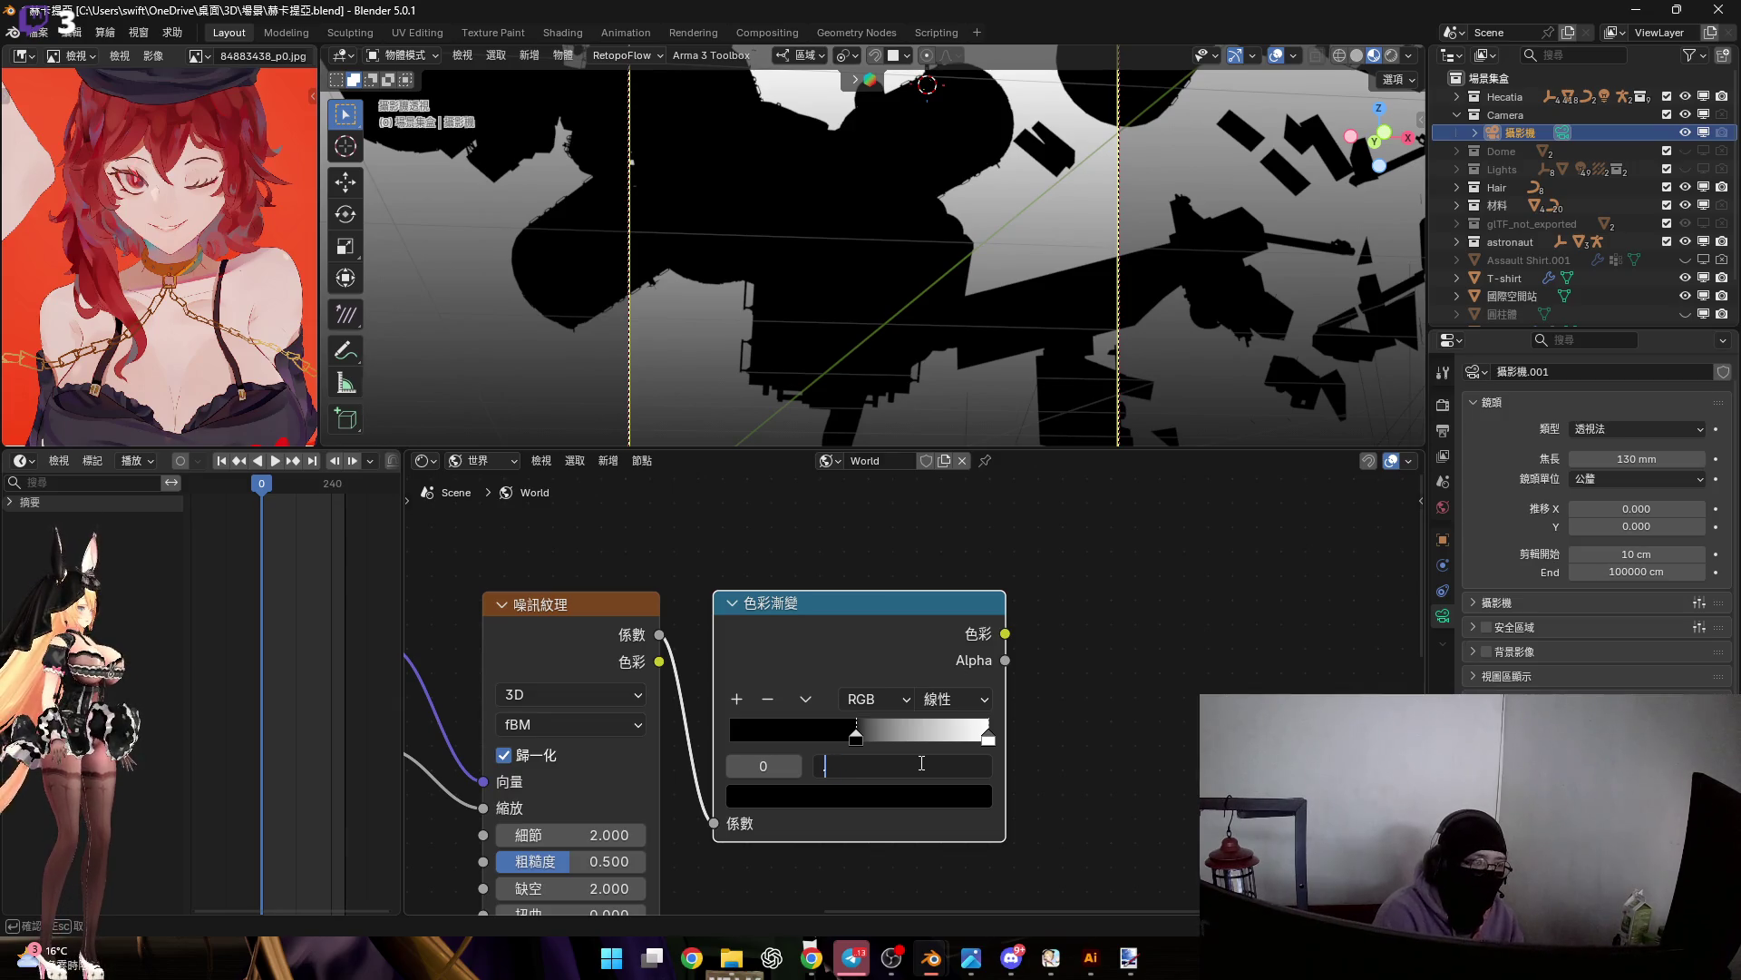
pyautogui.press('Return')
pyautogui.scroll(-2, 1034, 649)
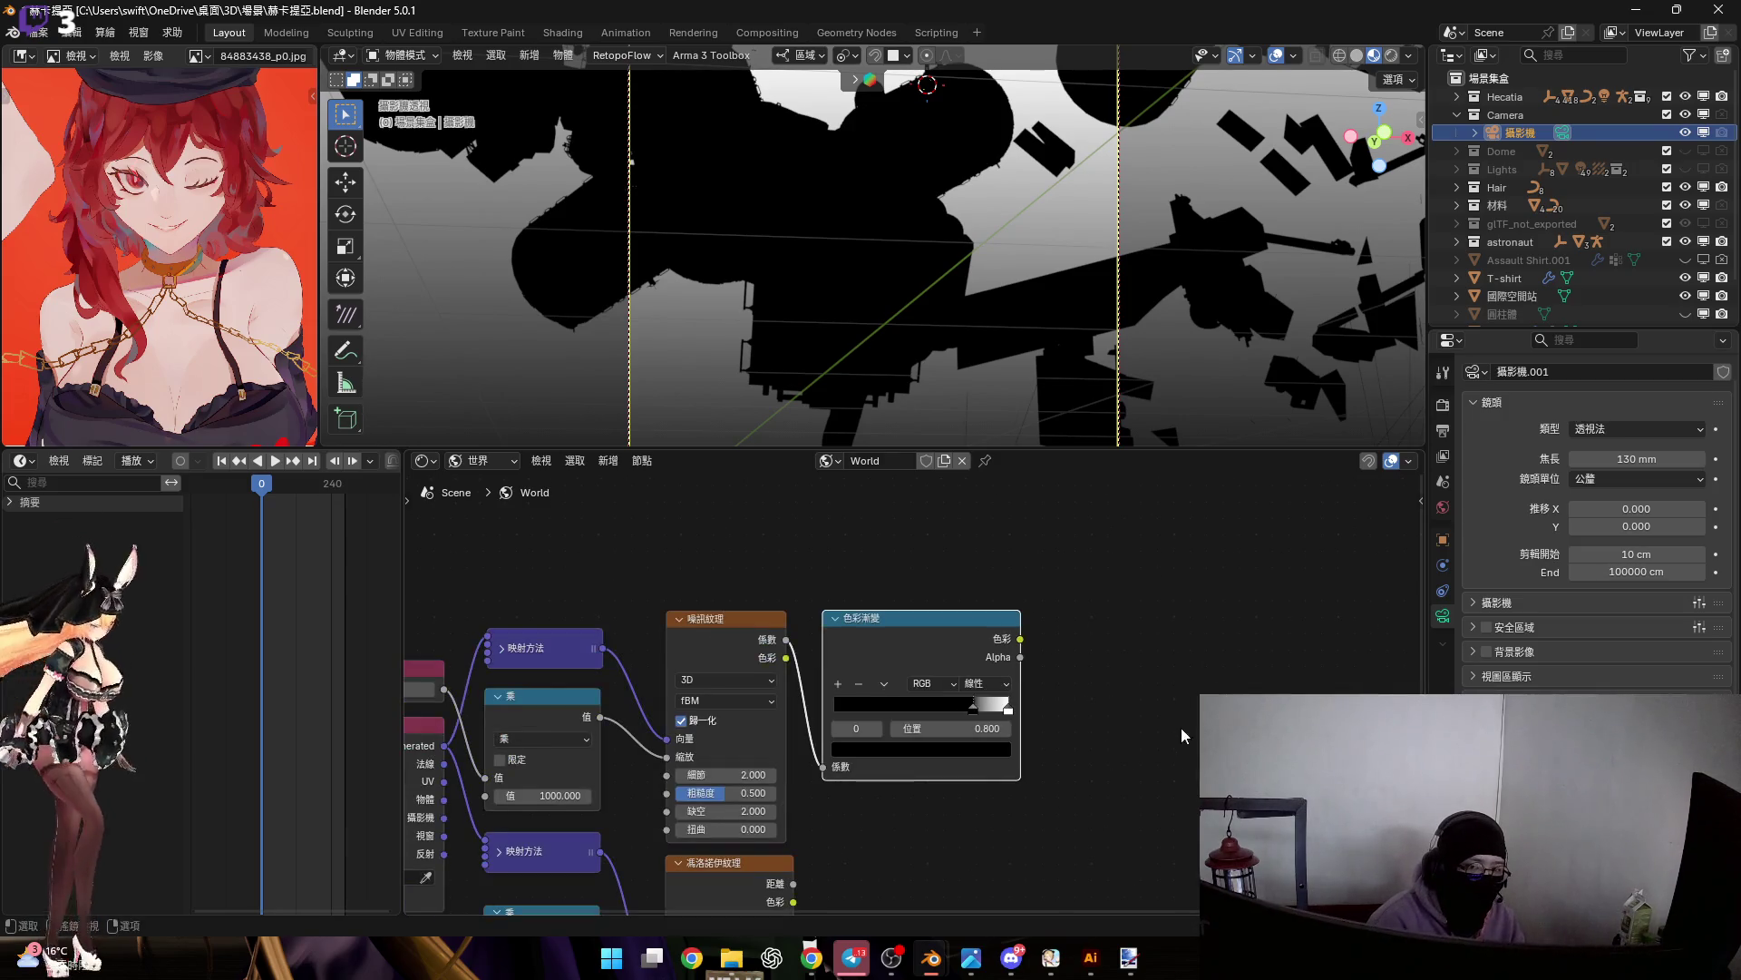
# Duplicate the Color Ramp beside the Voronoi and feed it the Voronoi Distance output
pyautogui.moveTo(995, 839)
pyautogui.mouseDown(button='middle')
pyautogui.moveTo(944, 711)
pyautogui.moveTo(831, 670)
pyautogui.mouseUp(button='middle')
pyautogui.keyDown('ctrl'); pyautogui.hscroll(-2, 831, 669); pyautogui.keyUp('ctrl')
pyautogui.keyDown('shift'); pyautogui.scroll(3, 895, 682); pyautogui.keyUp('shift')
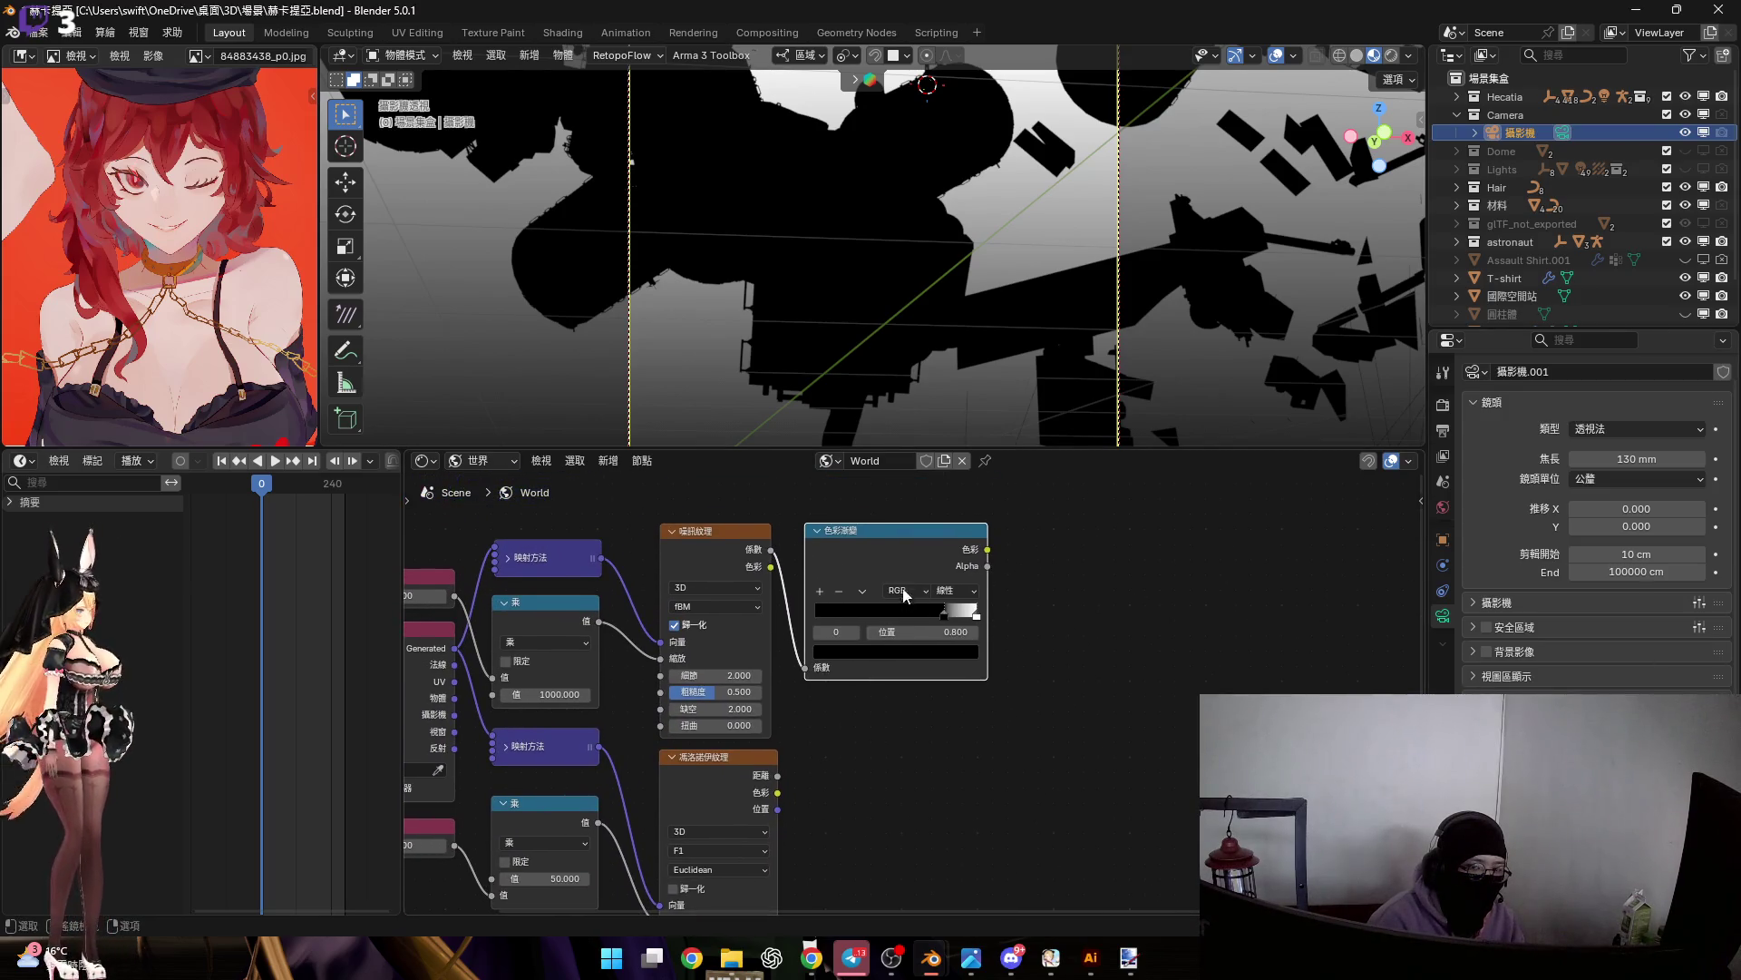
pyautogui.keyDown('shift'); pyautogui.scroll(-1, 904, 599); pyautogui.keyUp('shift')
pyautogui.hotkey('shift', 'd')
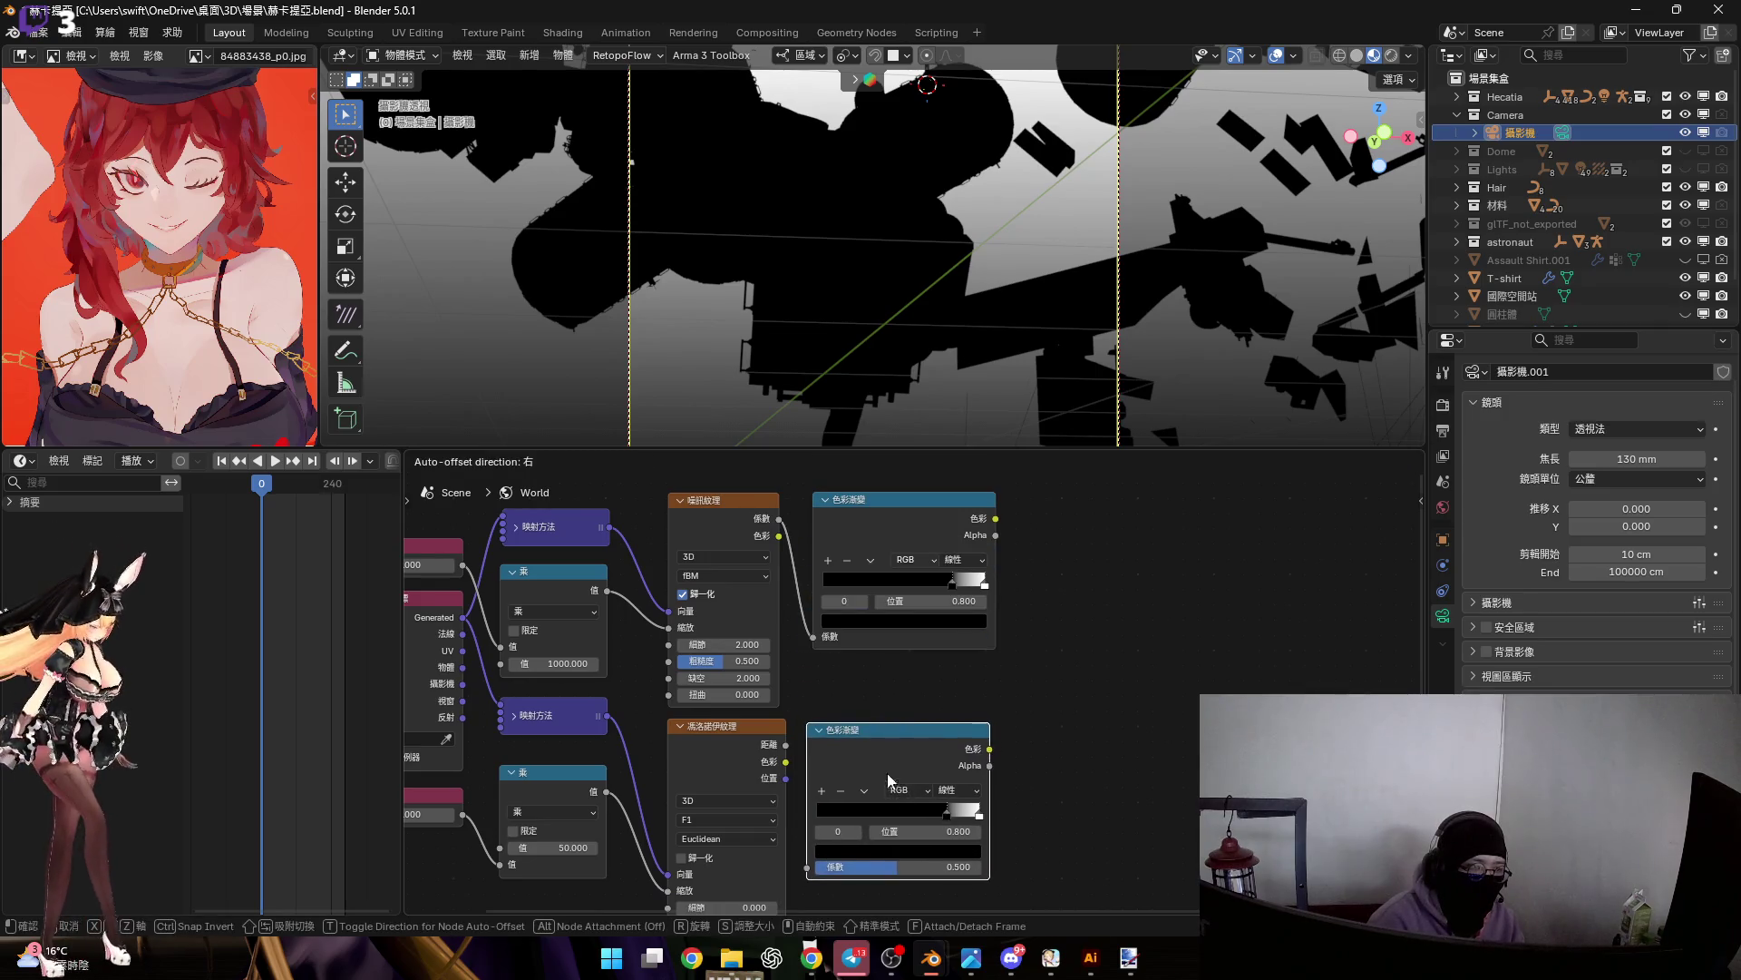
pyautogui.click(895, 785)
pyautogui.scroll(3, 871, 780)
pyautogui.moveTo(739, 576); pyautogui.dragTo(781, 773)
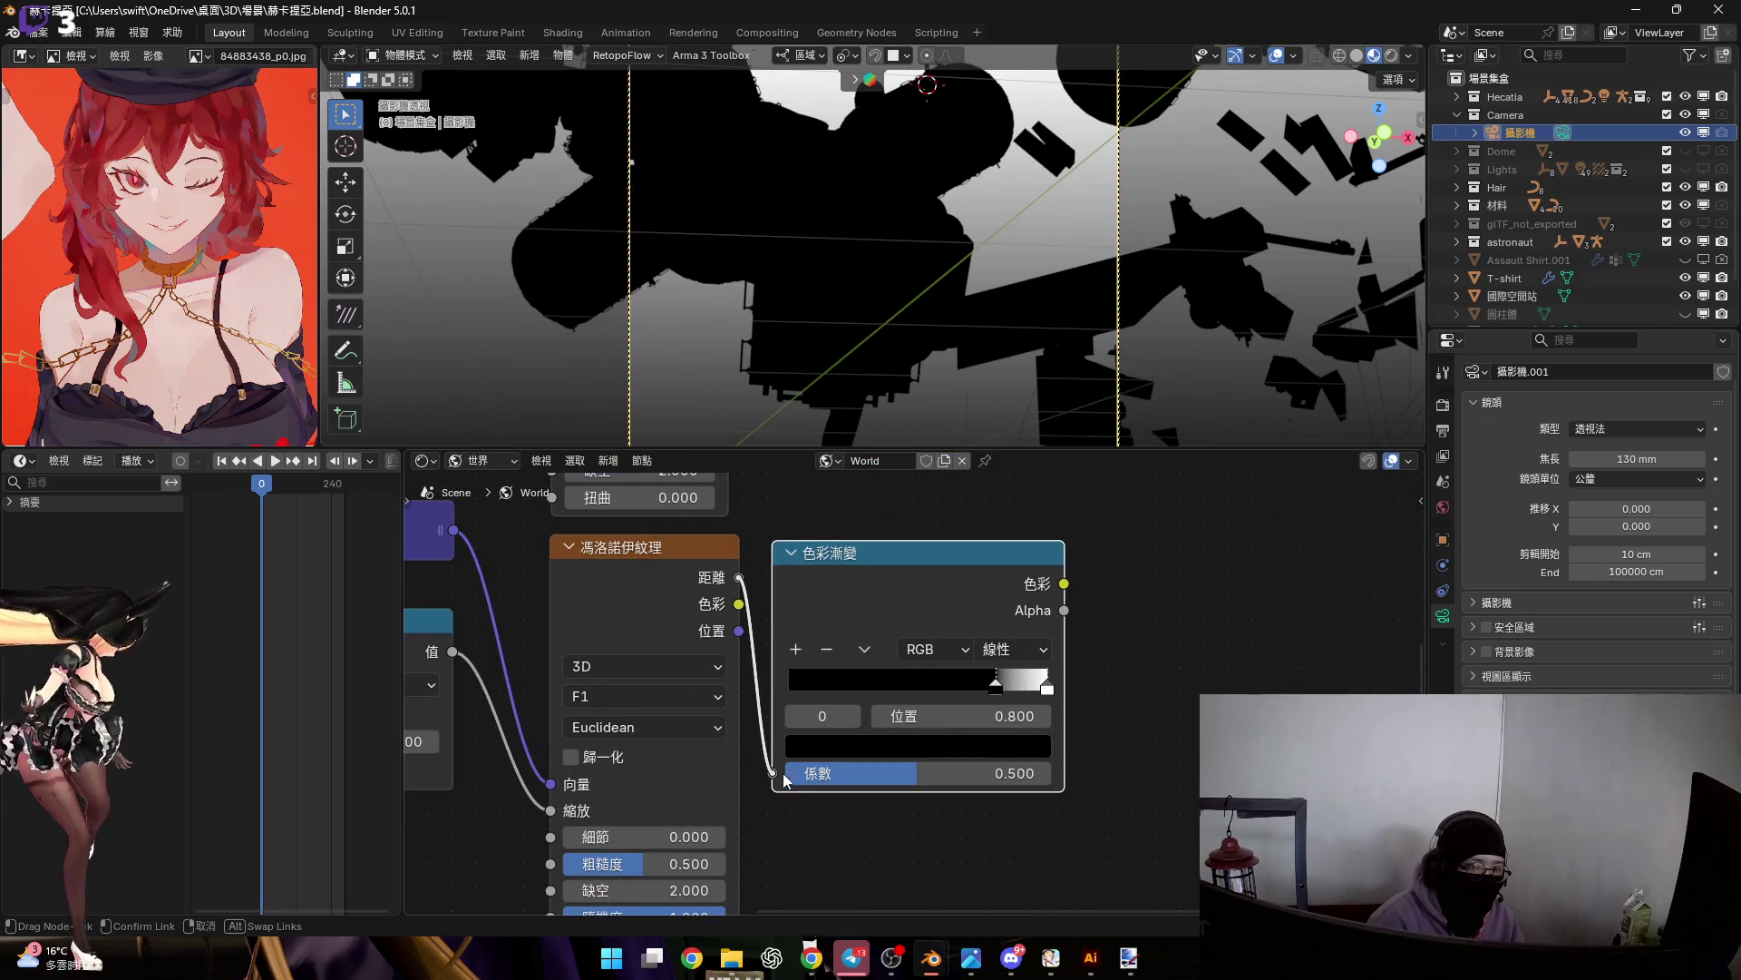
pyautogui.moveTo(975, 695); pyautogui.dragTo(976, 695)
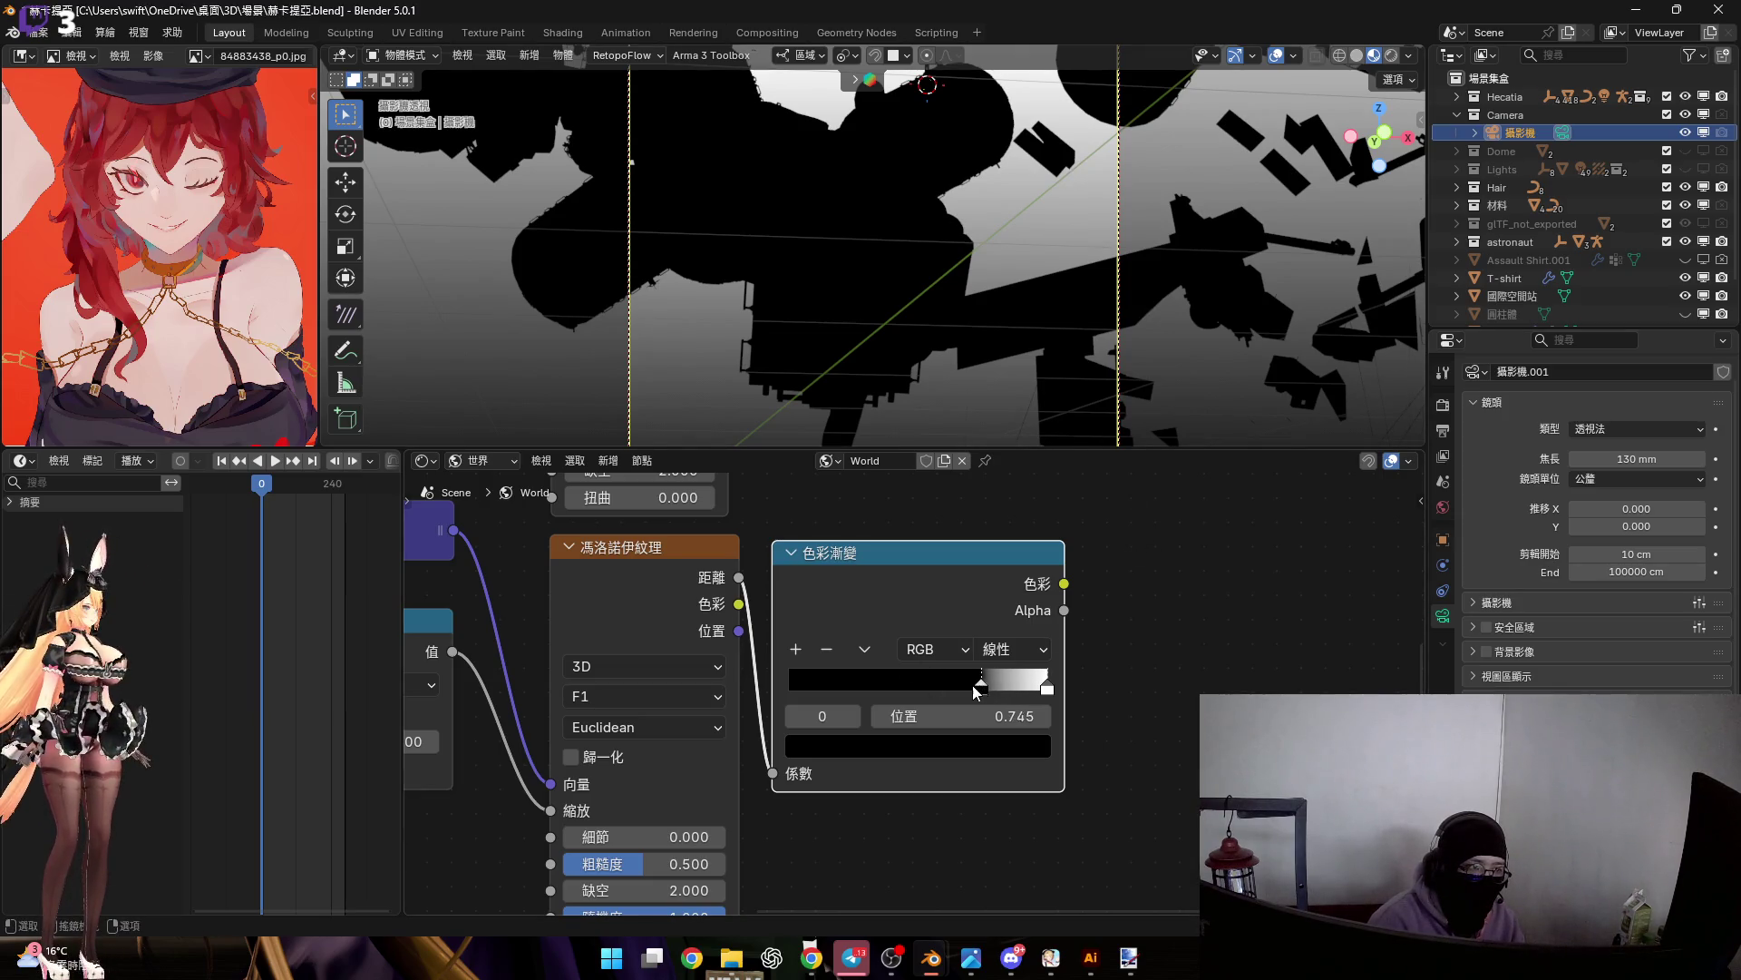
# Set the Voronoi ramp's black stop to the far left and white stop to 0.02
pyautogui.moveTo(995, 687); pyautogui.dragTo(744, 690)
pyautogui.click(1048, 690)
pyautogui.click(998, 716)
pyautogui.write('1.00')
pyautogui.press('BackSpace')
pyautogui.press('BackSpace')
pyautogui.press('BackSpace')
pyautogui.write('0.02')
pyautogui.press('Return')
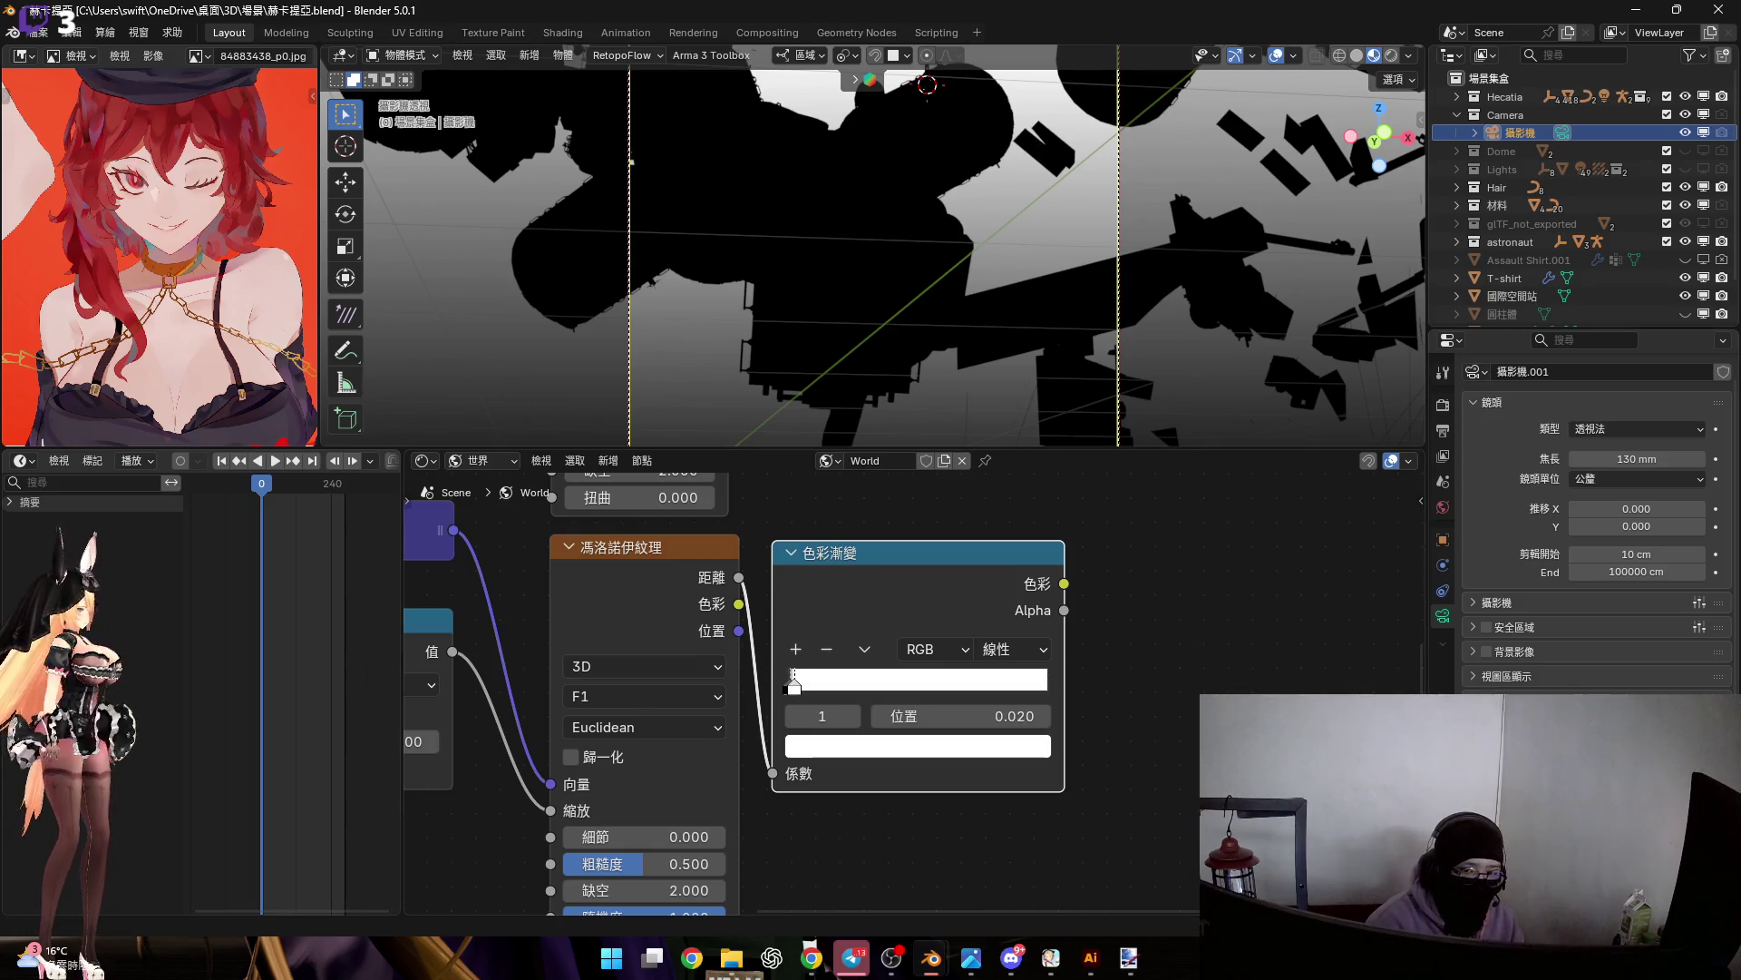
# Cancel the stray Color Ramp link and frame the whole World node tree in view
pyautogui.scroll(-3, 1105, 551)
pyautogui.scroll(3, 960, 677)
pyautogui.moveTo(947, 678); pyautogui.dragTo(1044, 695)
pyautogui.press('Escape')
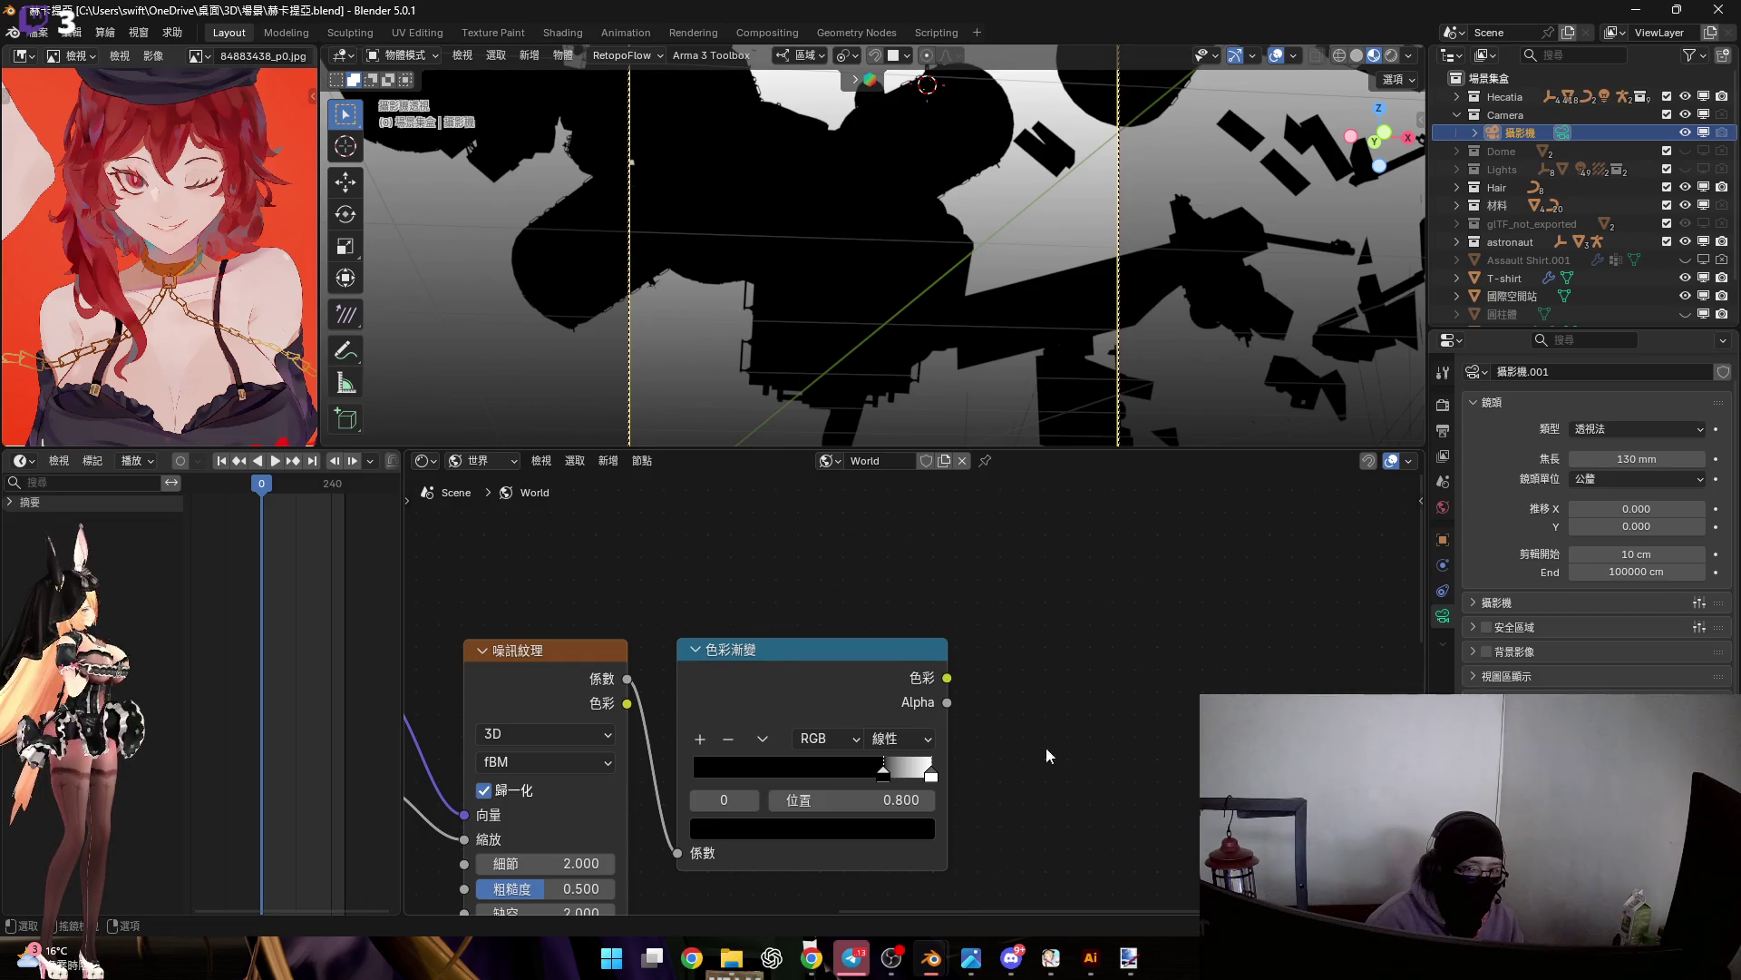
pyautogui.press('Home')
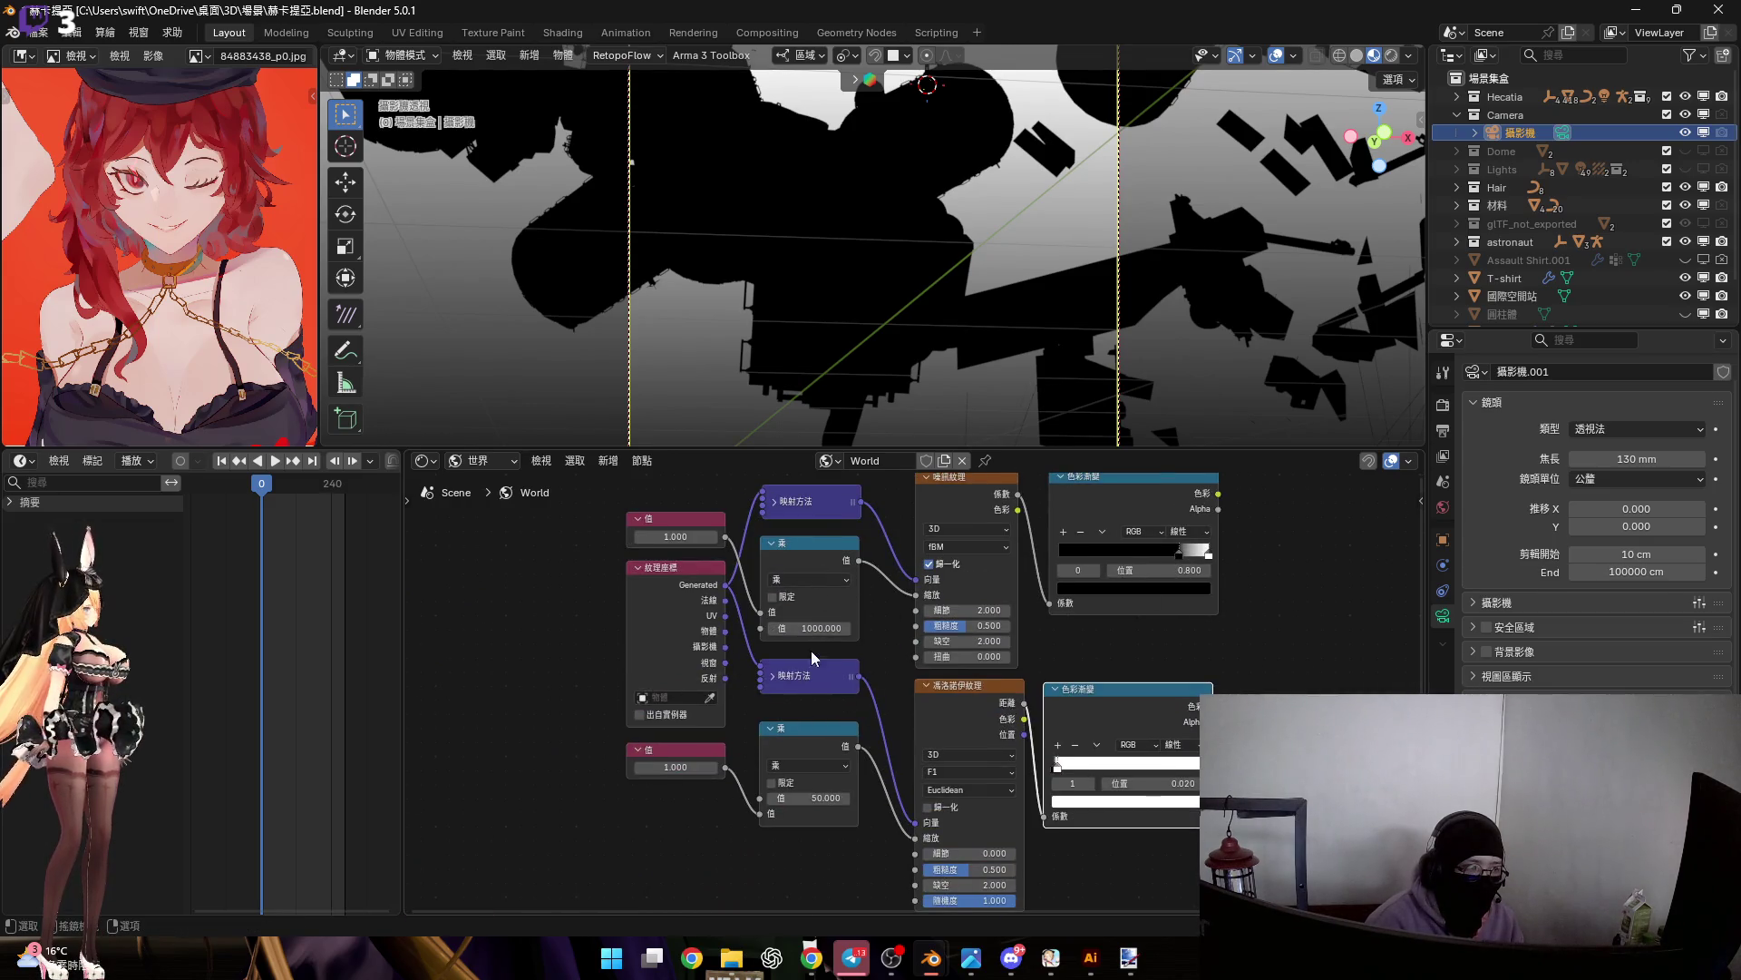
pyautogui.moveTo(1201, 654); pyautogui.dragTo(914, 669, button='middle')
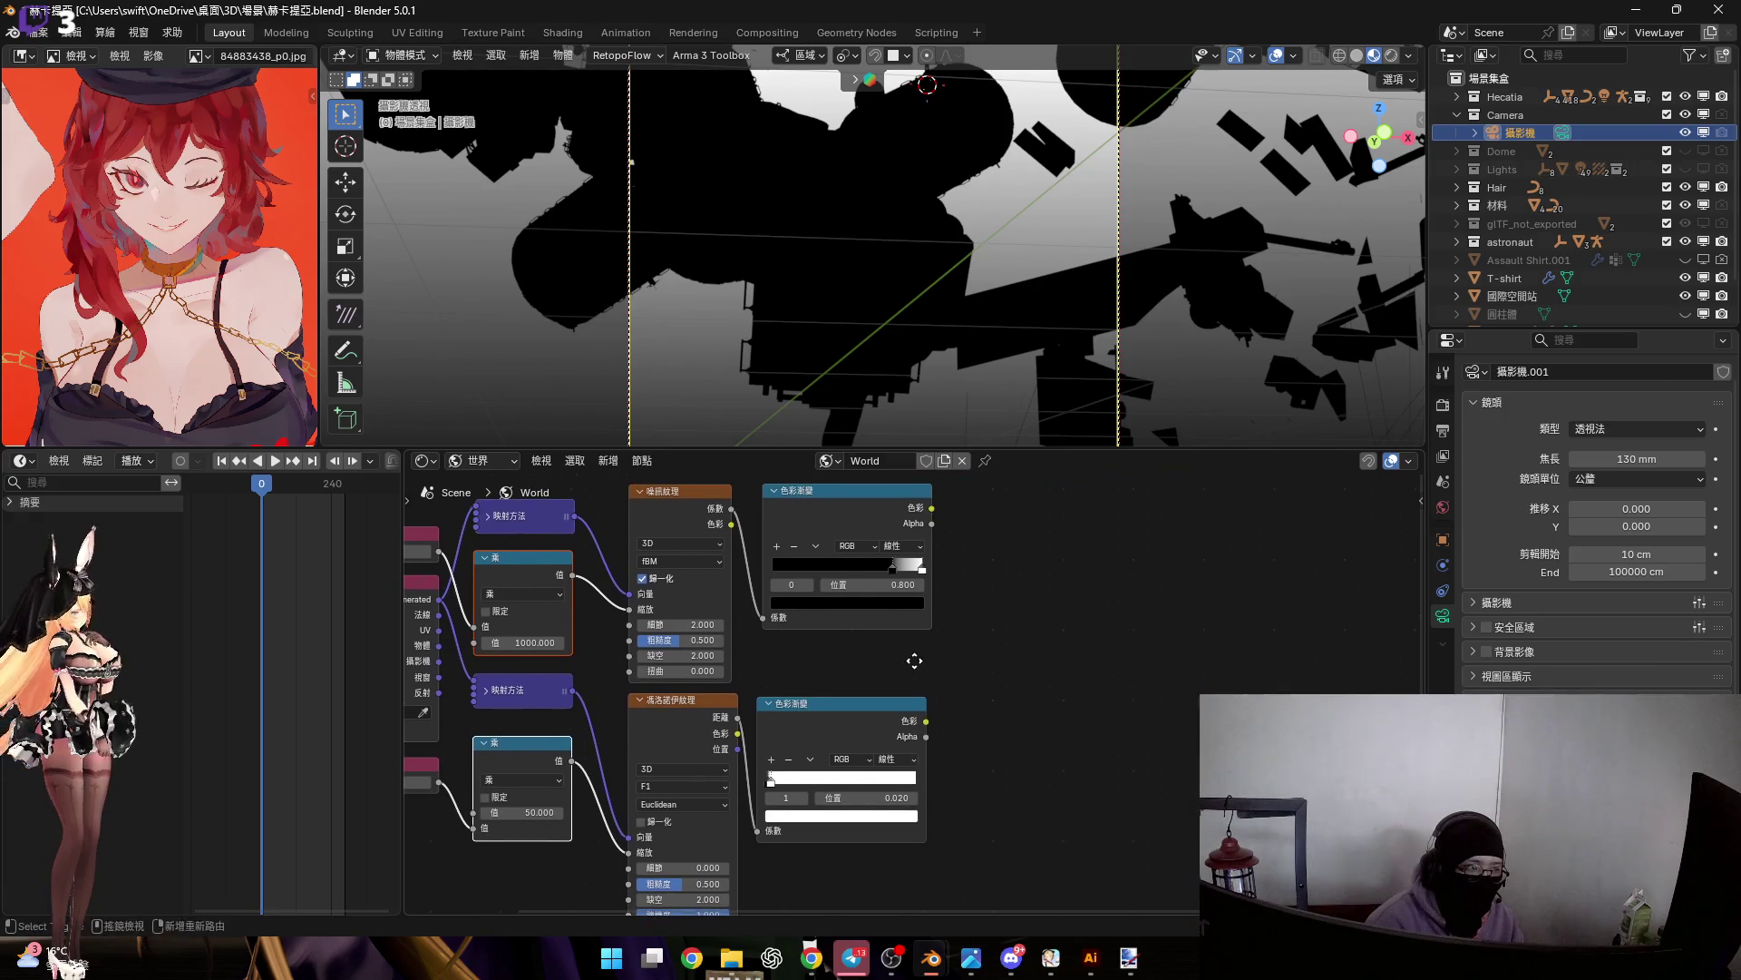
# Duplicate the two Multiply nodes, feed the Noise Color Ramp into the upper copy, and set it to 1
pyautogui.hotkey('shift', 'd')
pyautogui.click(1092, 621)
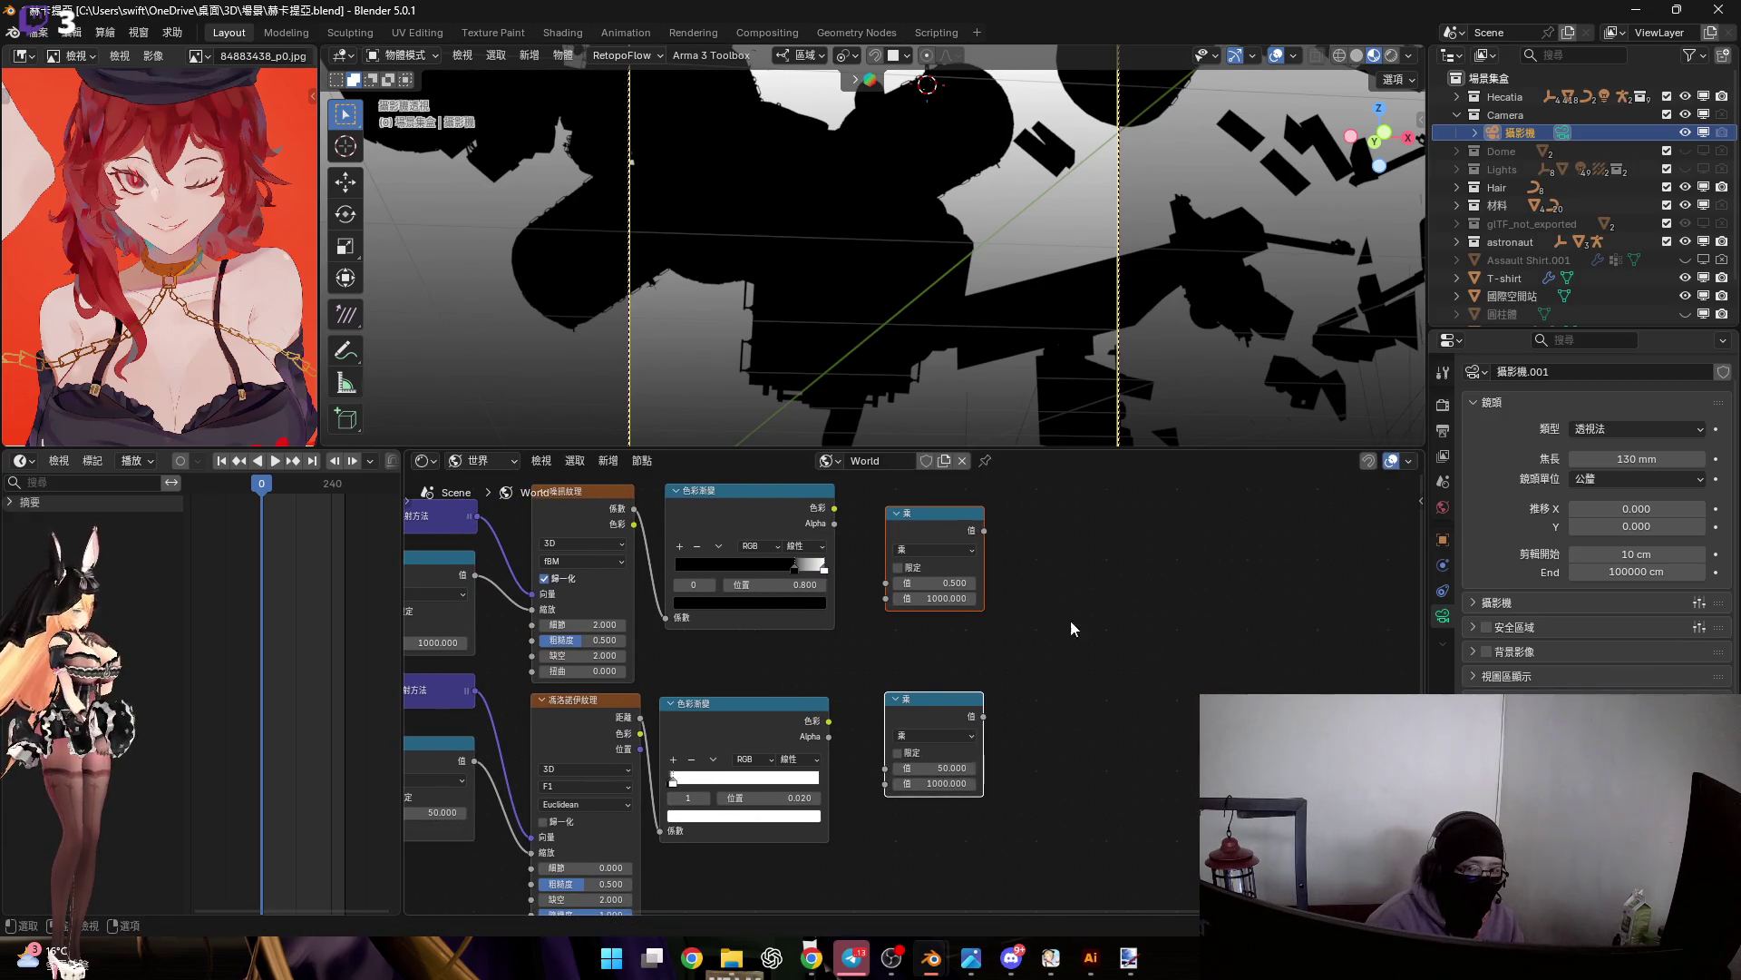
pyautogui.scroll(2, 1092, 620)
pyautogui.moveTo(823, 506)
pyautogui.mouseDown()
pyautogui.moveTo(914, 651)
pyautogui.moveTo(989, 633)
pyautogui.mouseUp()
pyautogui.click(990, 624)
pyautogui.write('1')
pyautogui.press('Return')
# Feed the Voronoi Color Ramp into the lower new Multiply and set its value to 1
pyautogui.scroll(-2, 796, 676)
pyautogui.moveTo(797, 677)
pyautogui.mouseDown(button='middle')
pyautogui.moveTo(829, 569)
pyautogui.moveTo(814, 617)
pyautogui.mouseUp(button='middle')
pyautogui.scroll(1, 1076, 672)
pyautogui.moveTo(814, 618); pyautogui.dragTo(874, 685)
pyautogui.click(946, 668)
pyautogui.write('1')
pyautogui.press('Return')
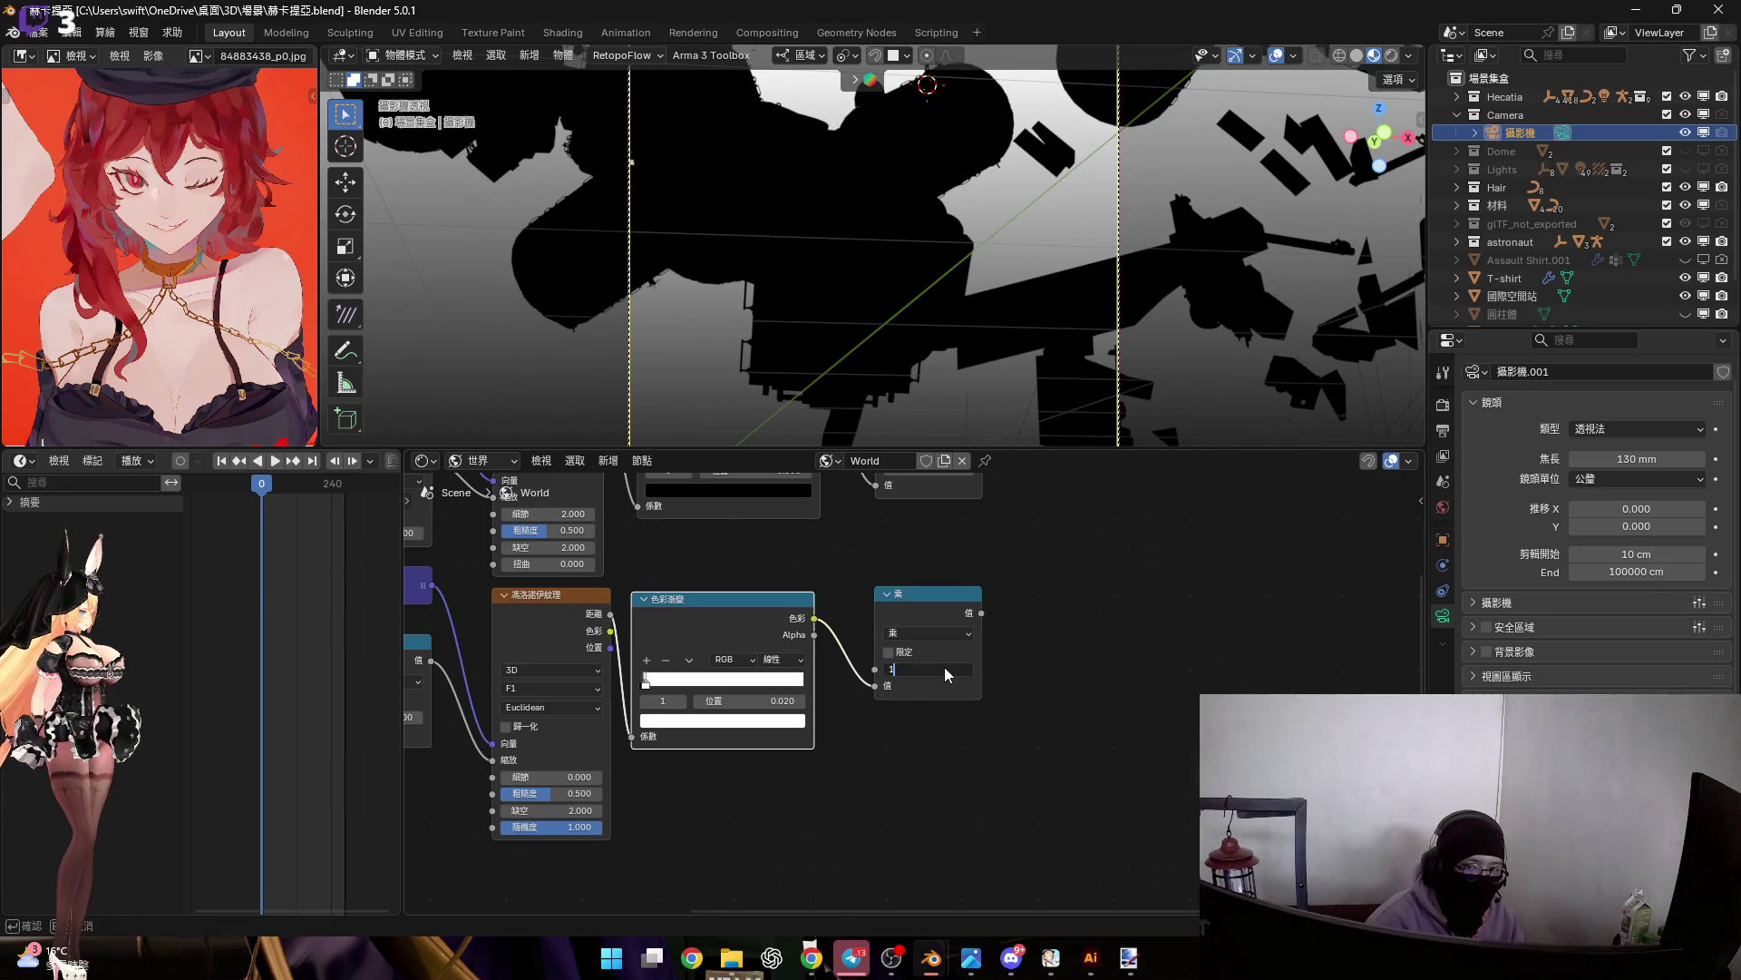
# Add a Math Add node after the Multiplies, link the lower Multiply, then delete it
pyautogui.scroll(-3, 999, 689)
pyautogui.moveTo(999, 671)
pyautogui.mouseDown(button='middle')
pyautogui.moveTo(857, 720)
pyautogui.moveTo(864, 666)
pyautogui.mouseUp(button='middle')
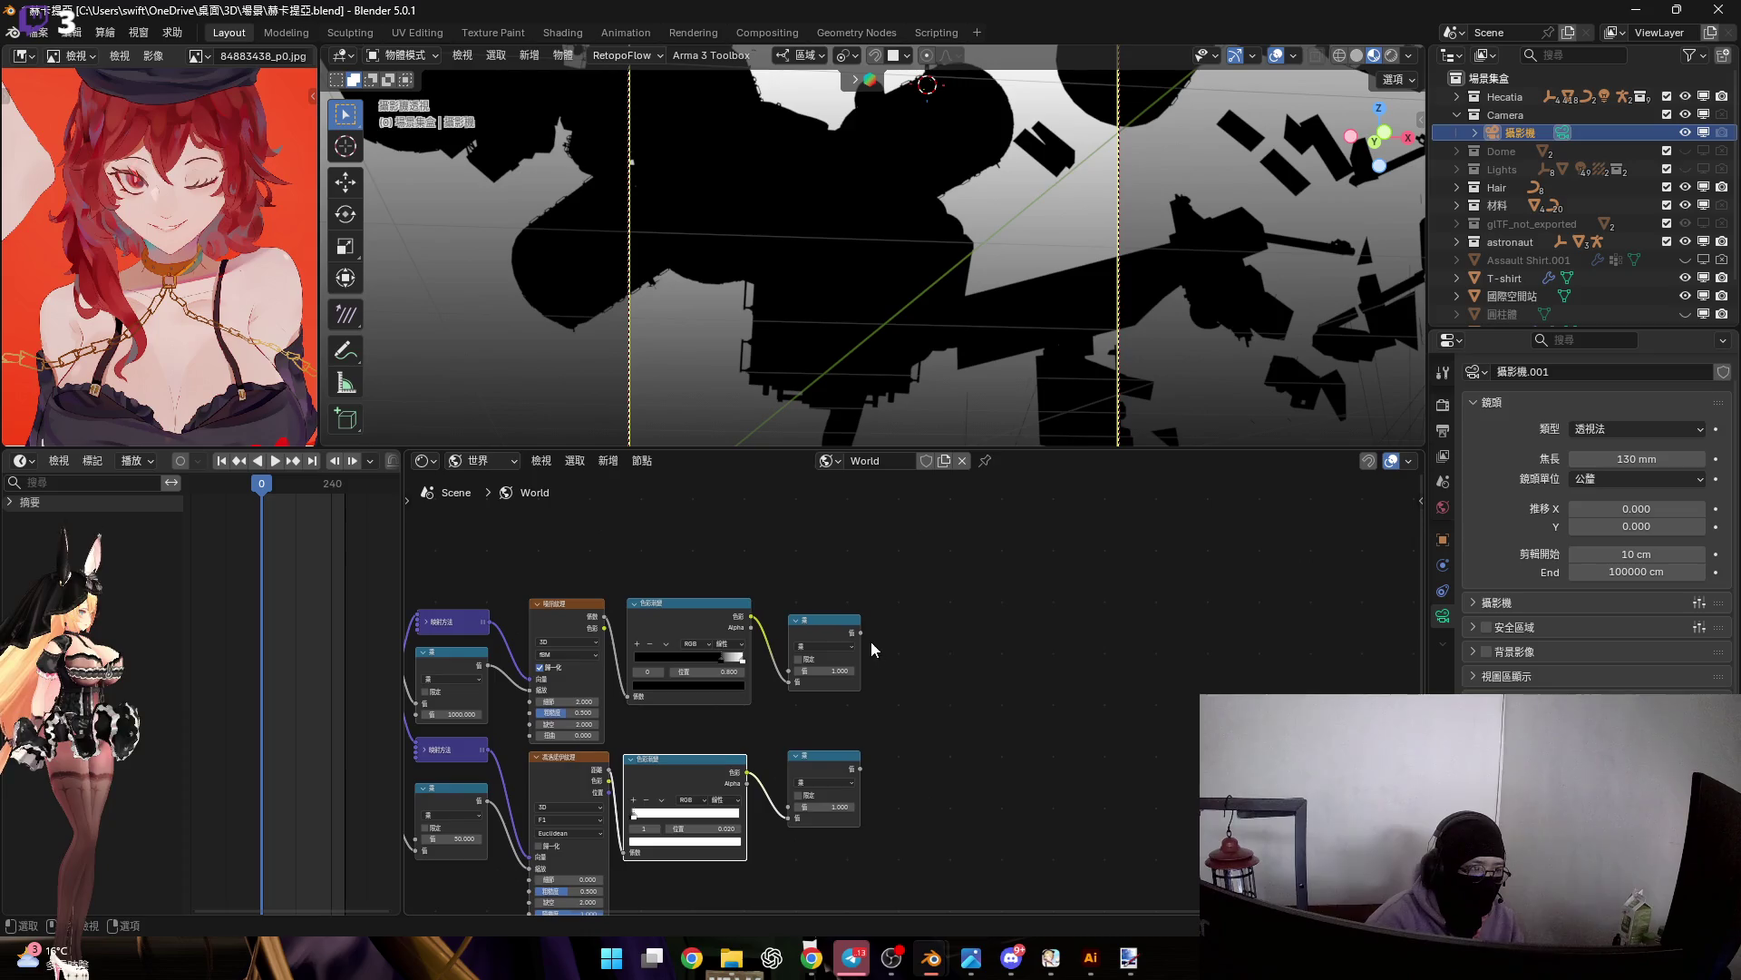
pyautogui.hotkey('shift', 'a')
pyautogui.write('ㄐㄧㄚ')
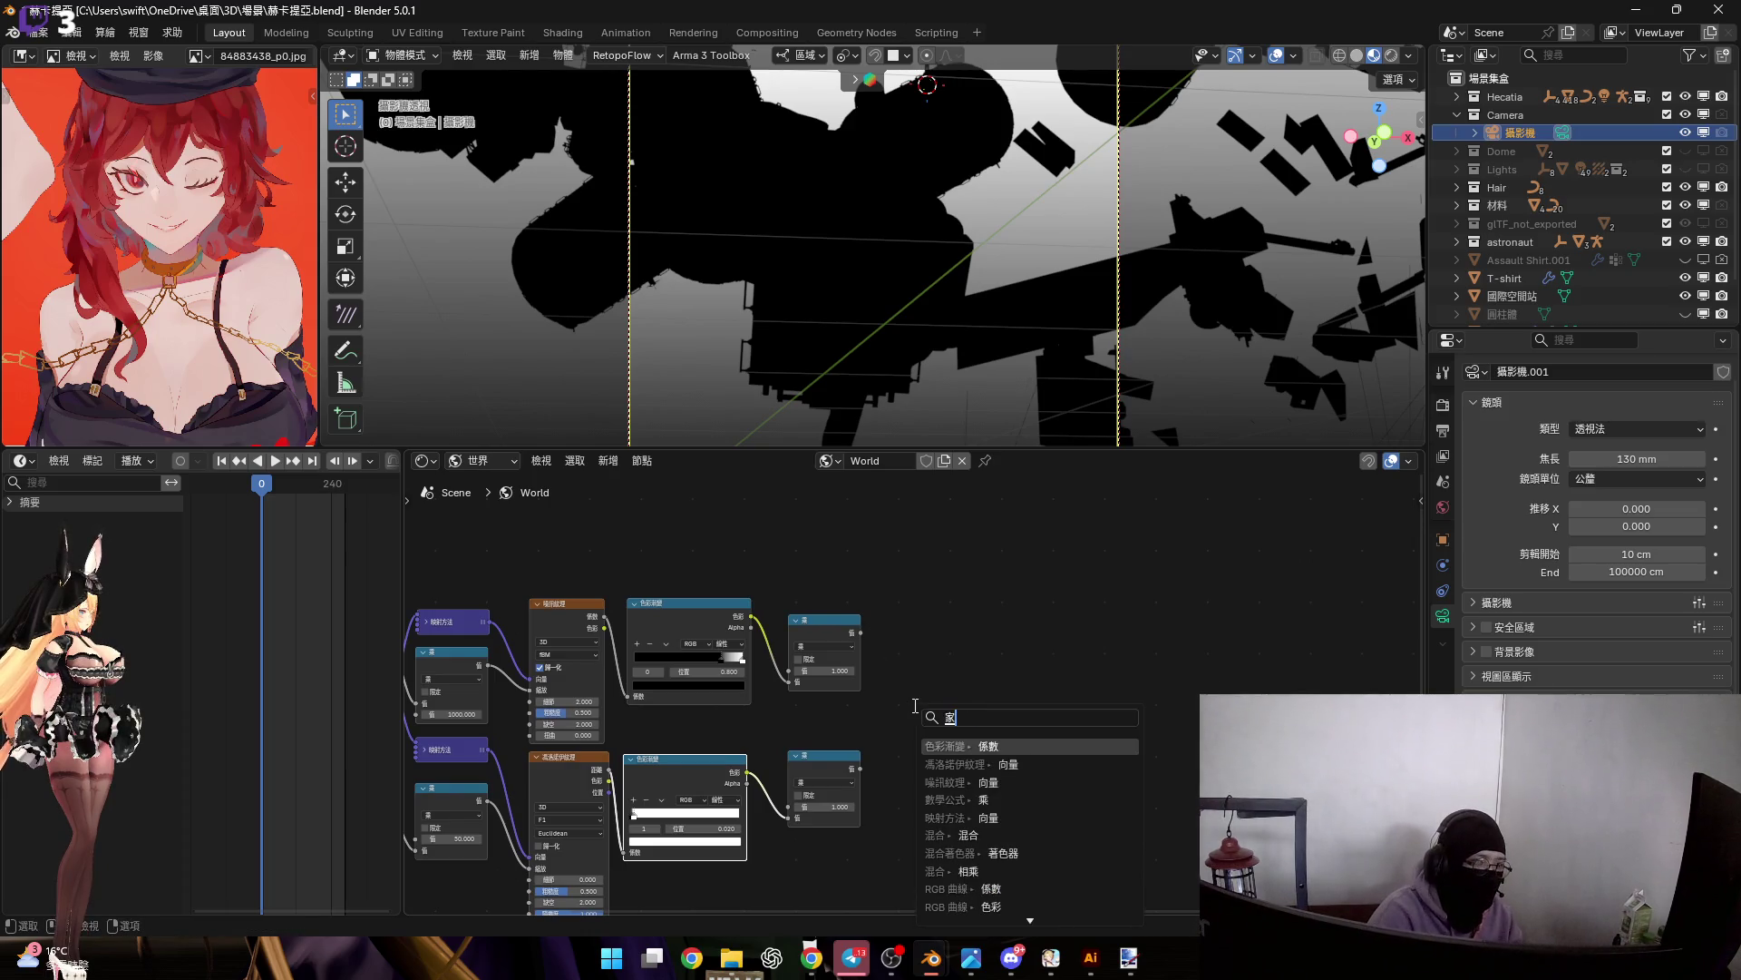
pyautogui.press('space')
pyautogui.press('Return')
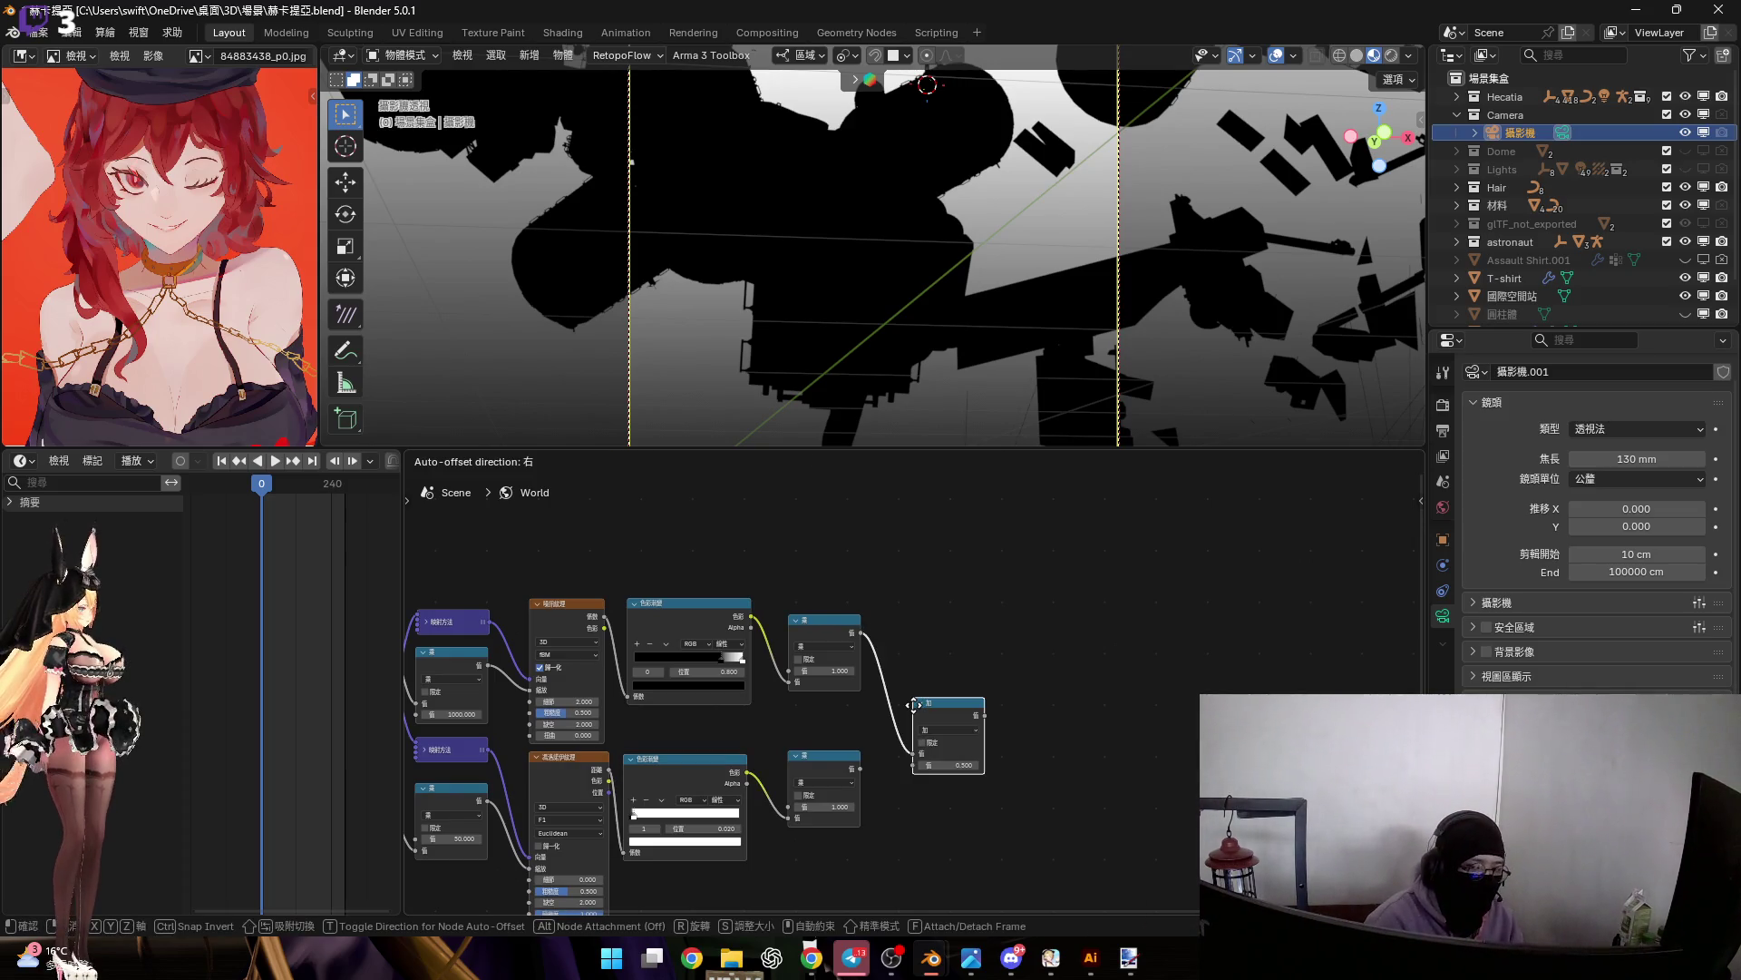
pyautogui.click(913, 704)
pyautogui.scroll(2, 919, 751)
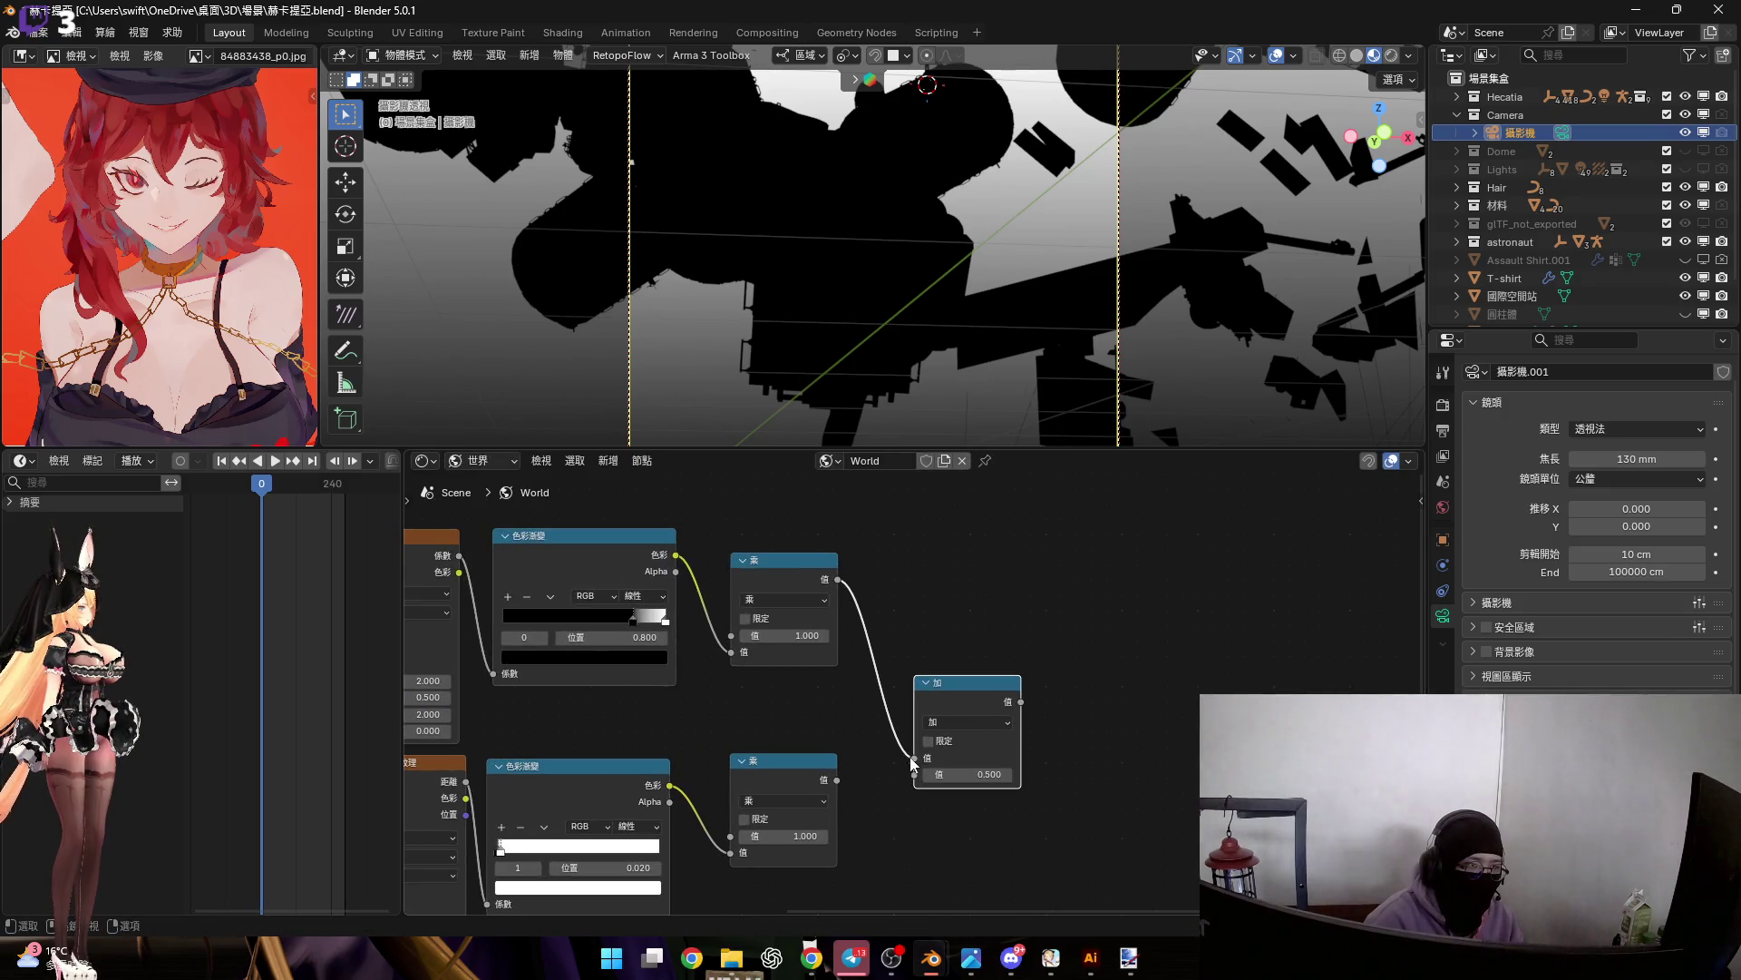
pyautogui.moveTo(837, 779)
pyautogui.mouseDown()
pyautogui.moveTo(968, 776)
pyautogui.moveTo(919, 782)
pyautogui.mouseUp()
pyautogui.press('x')
# Combine both Multiply outputs in a Mix node set to Add instead
pyautogui.moveTo(837, 580); pyautogui.dragTo(923, 627)
pyautogui.write('加')
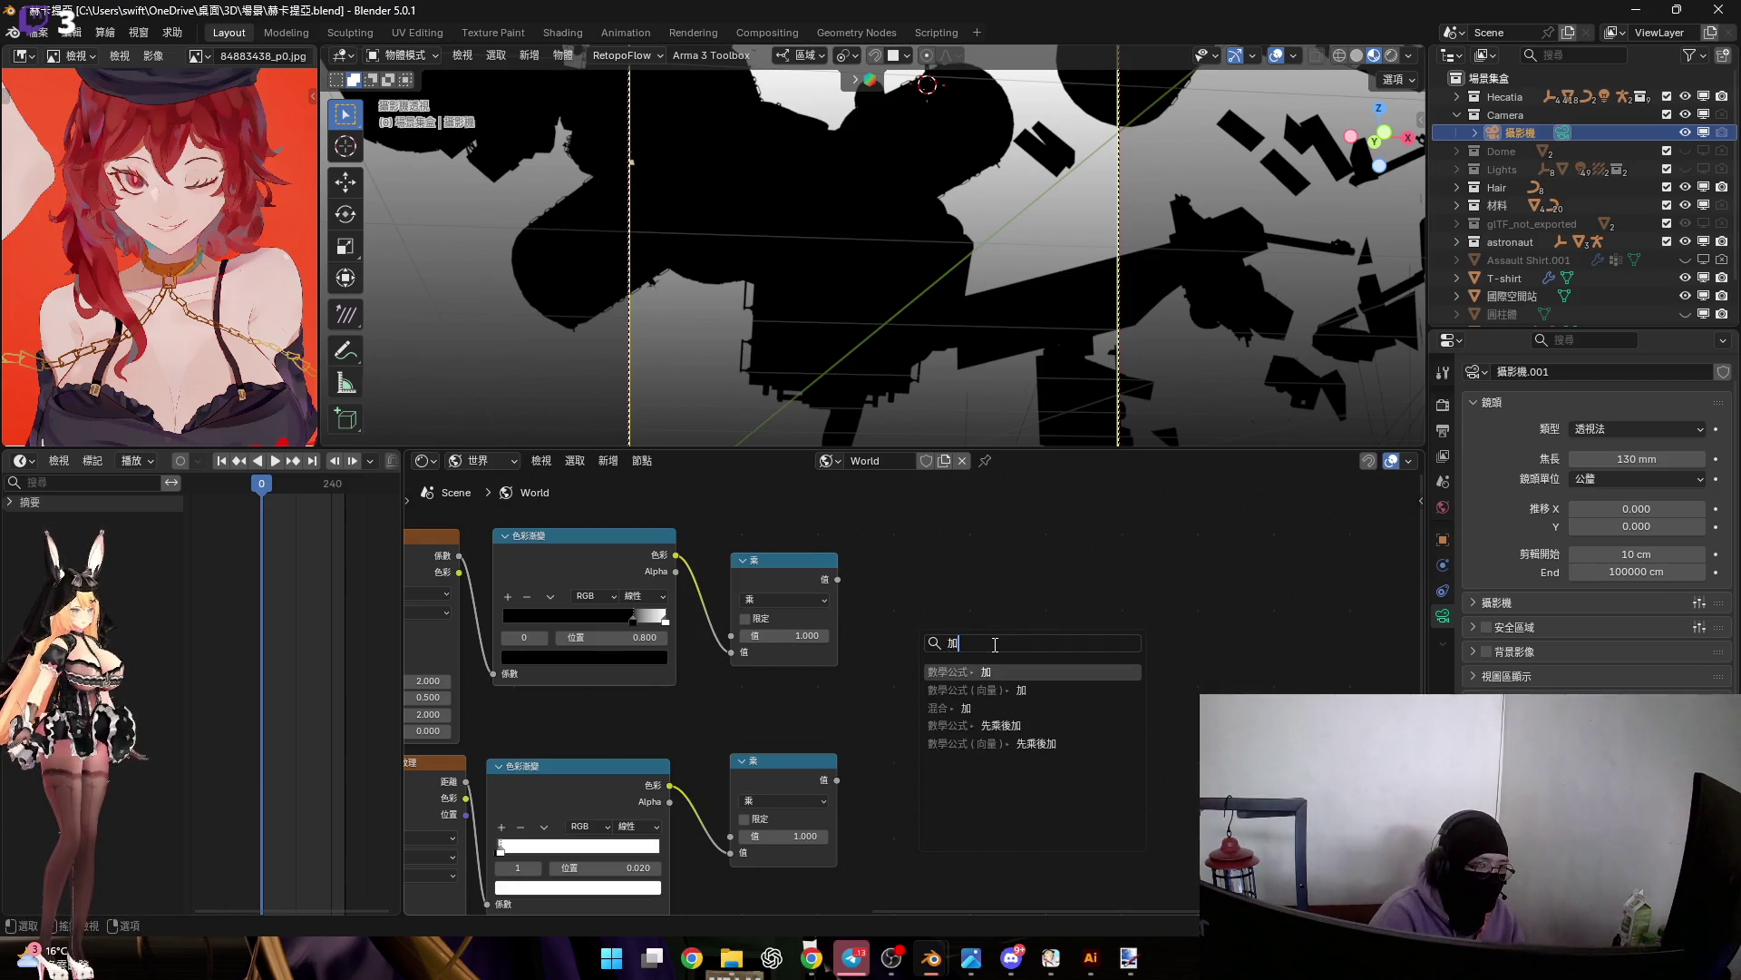
pyautogui.press('Down')
pyautogui.press('Down')
pyautogui.press('Return')
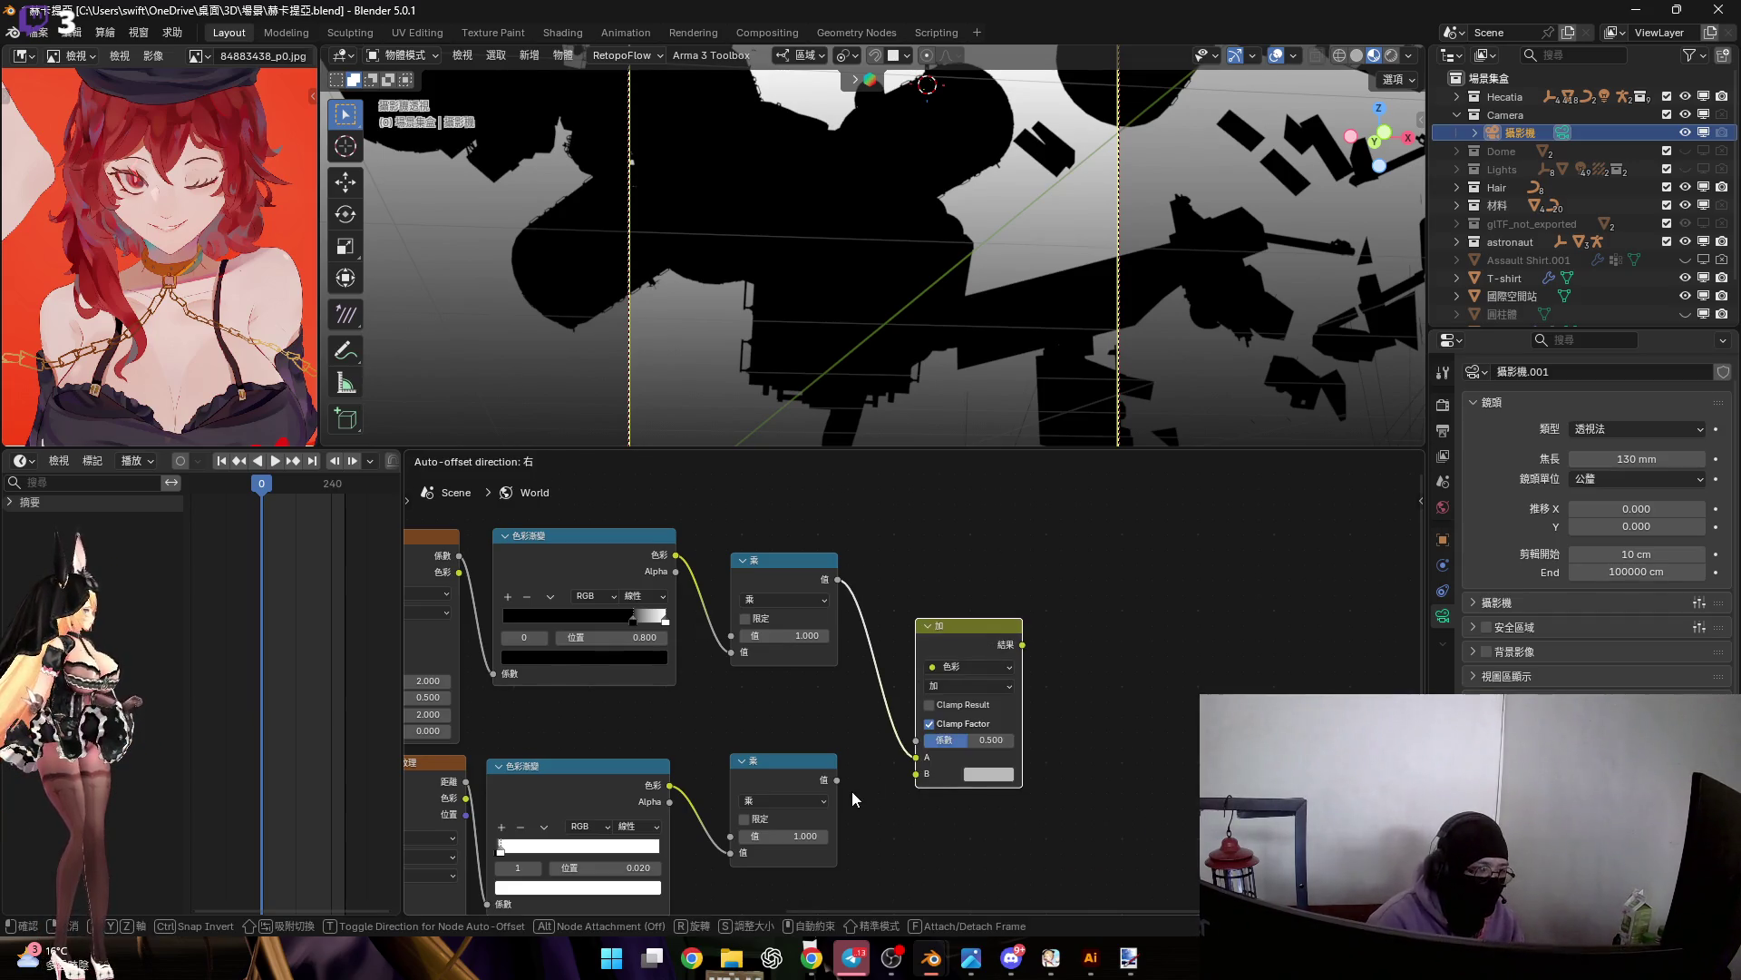
pyautogui.click(856, 787)
pyautogui.moveTo(837, 778); pyautogui.dragTo(929, 782)
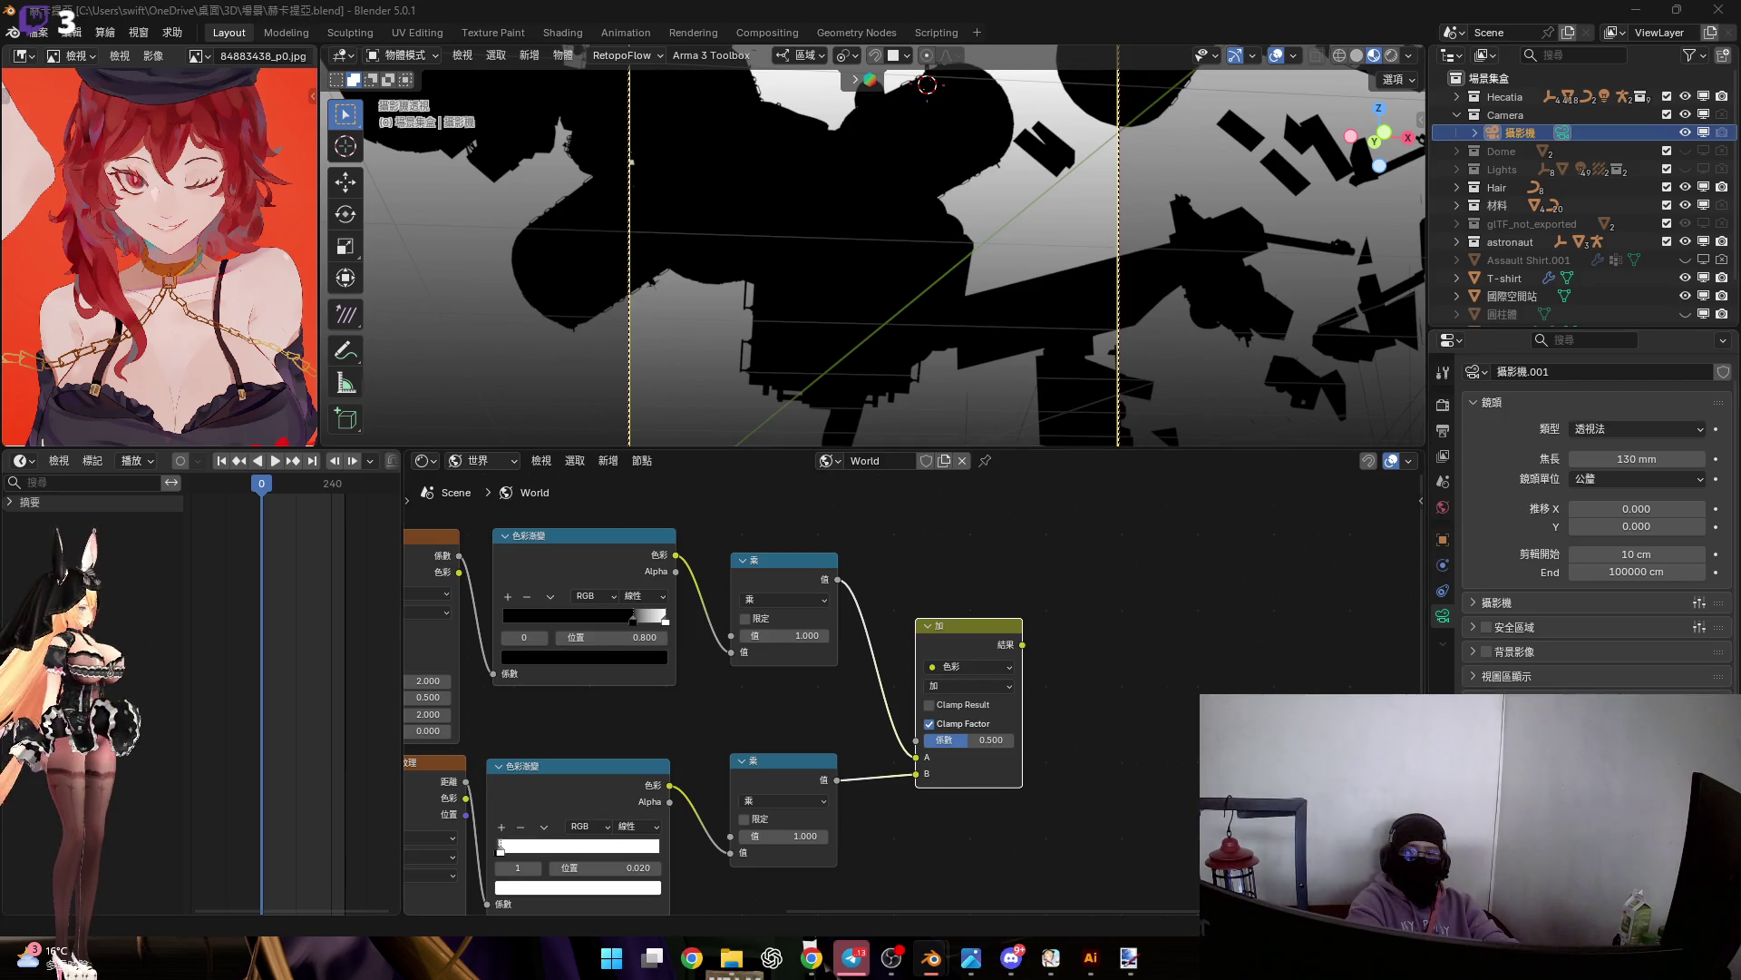
pyautogui.scroll(-2, 1037, 680)
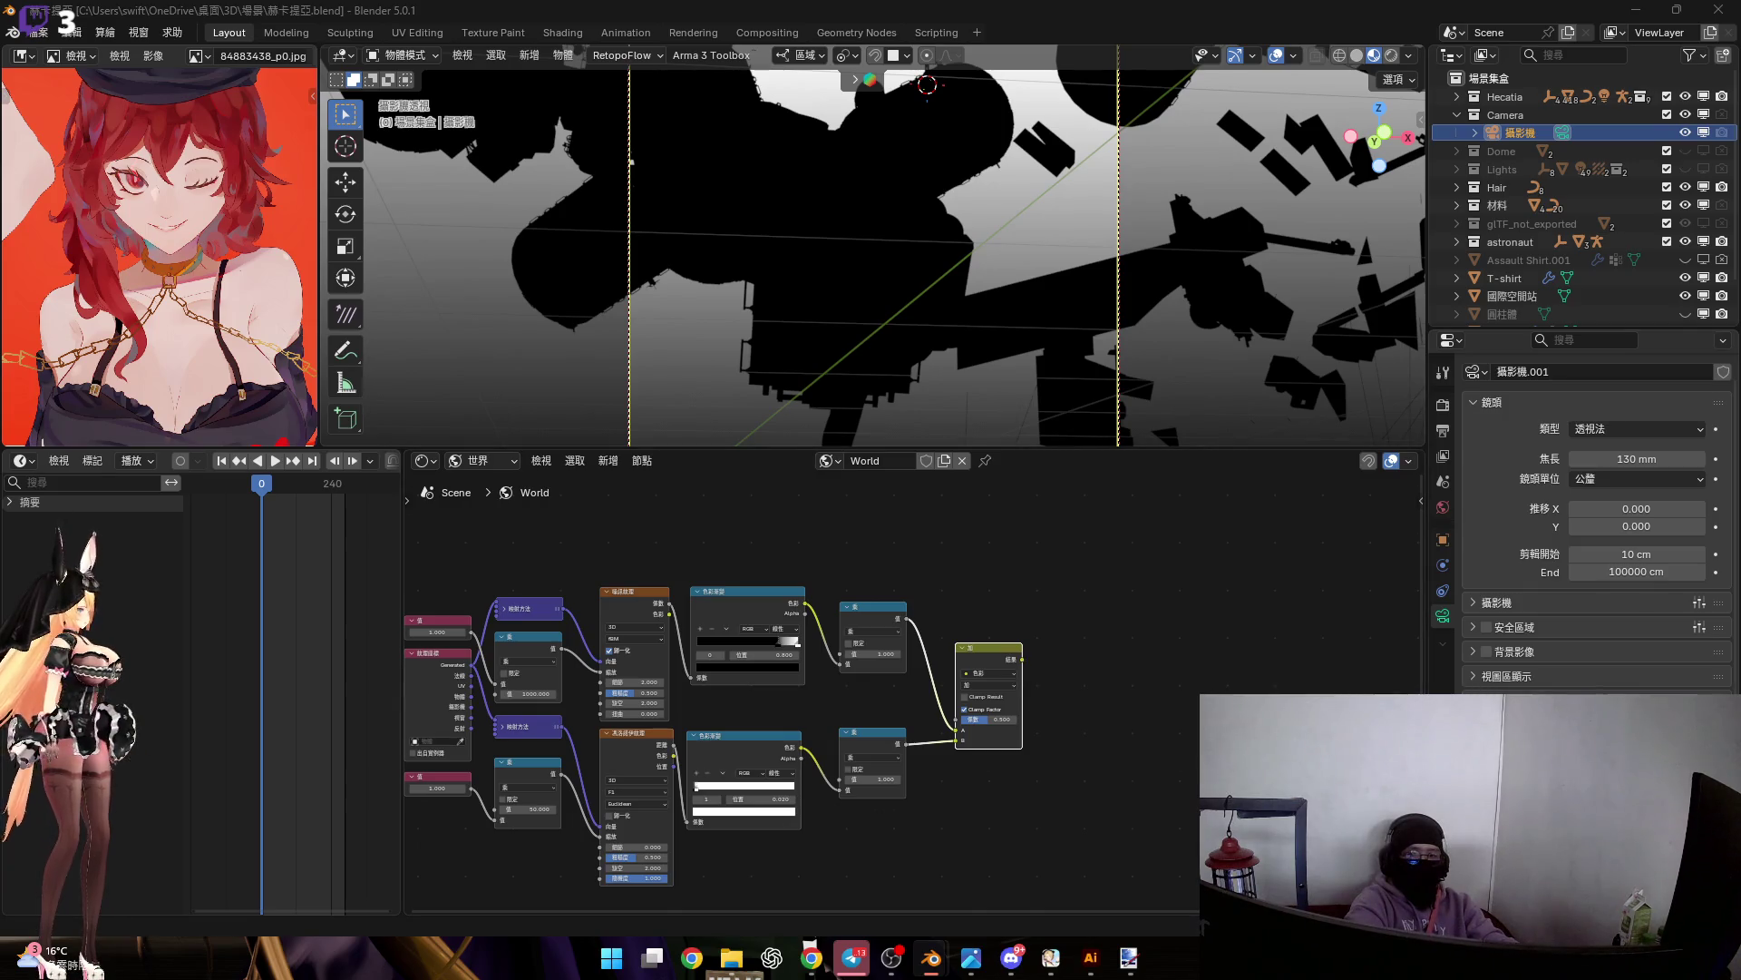
pyautogui.scroll(5, 880, 689)
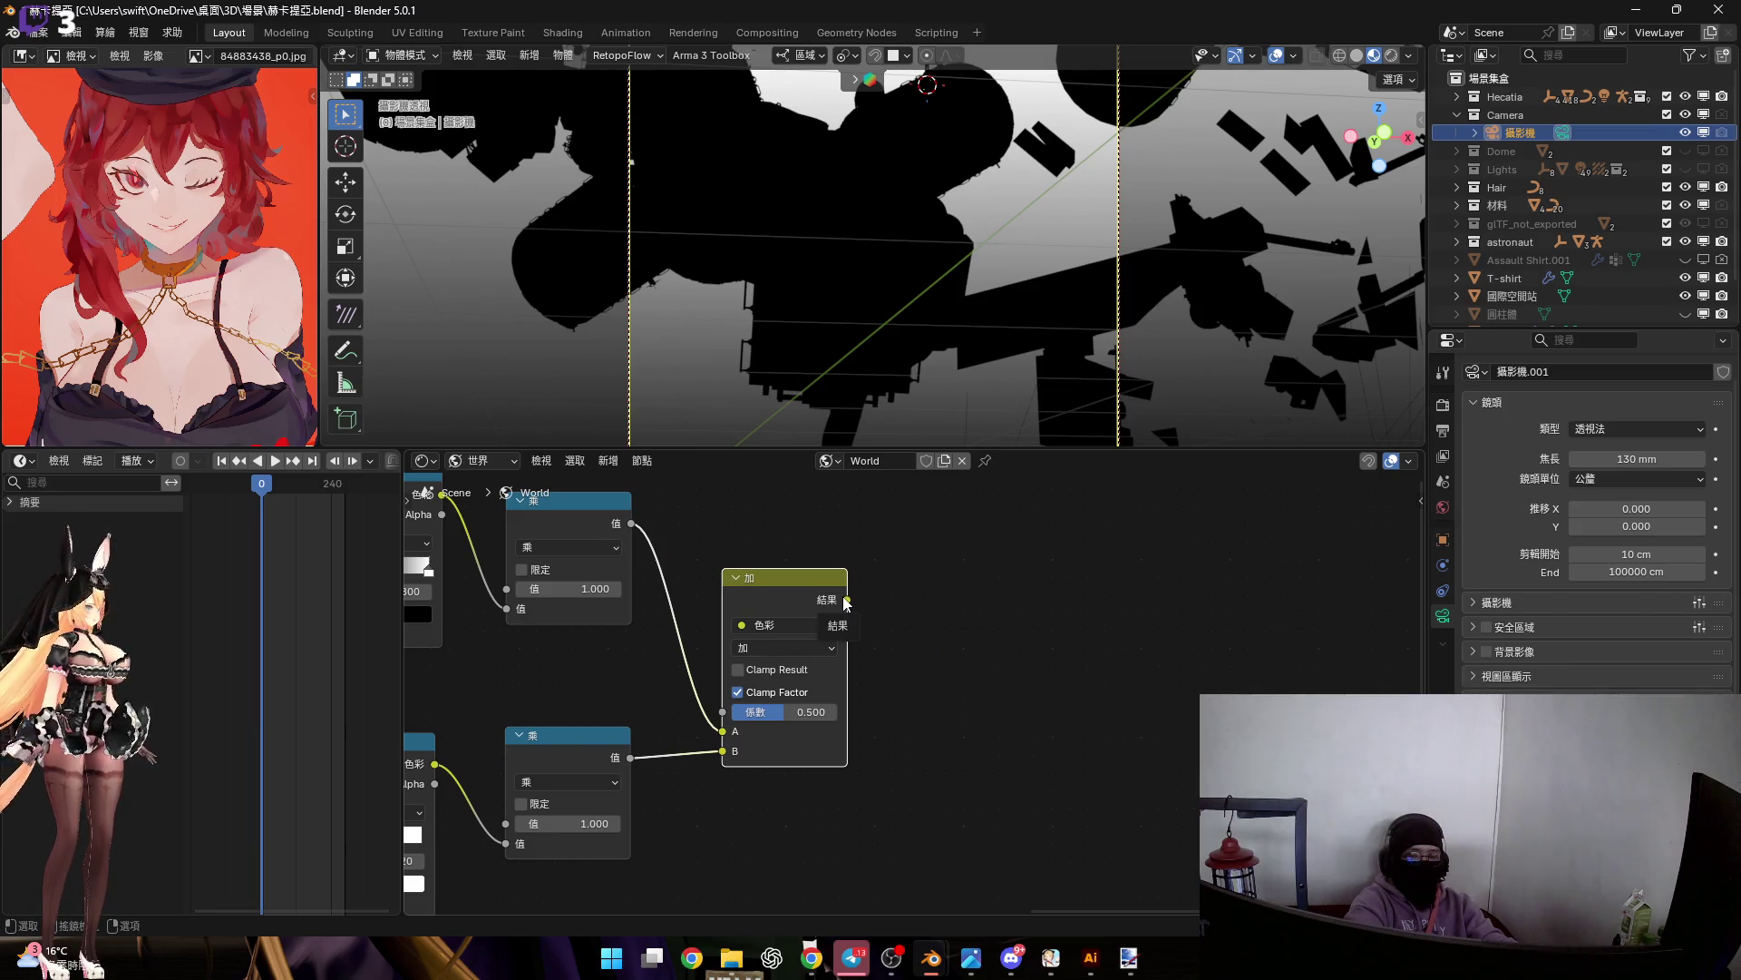
pyautogui.moveTo(846, 601)
pyautogui.mouseDown()
pyautogui.moveTo(902, 611)
pyautogui.moveTo(928, 640)
pyautogui.mouseUp()
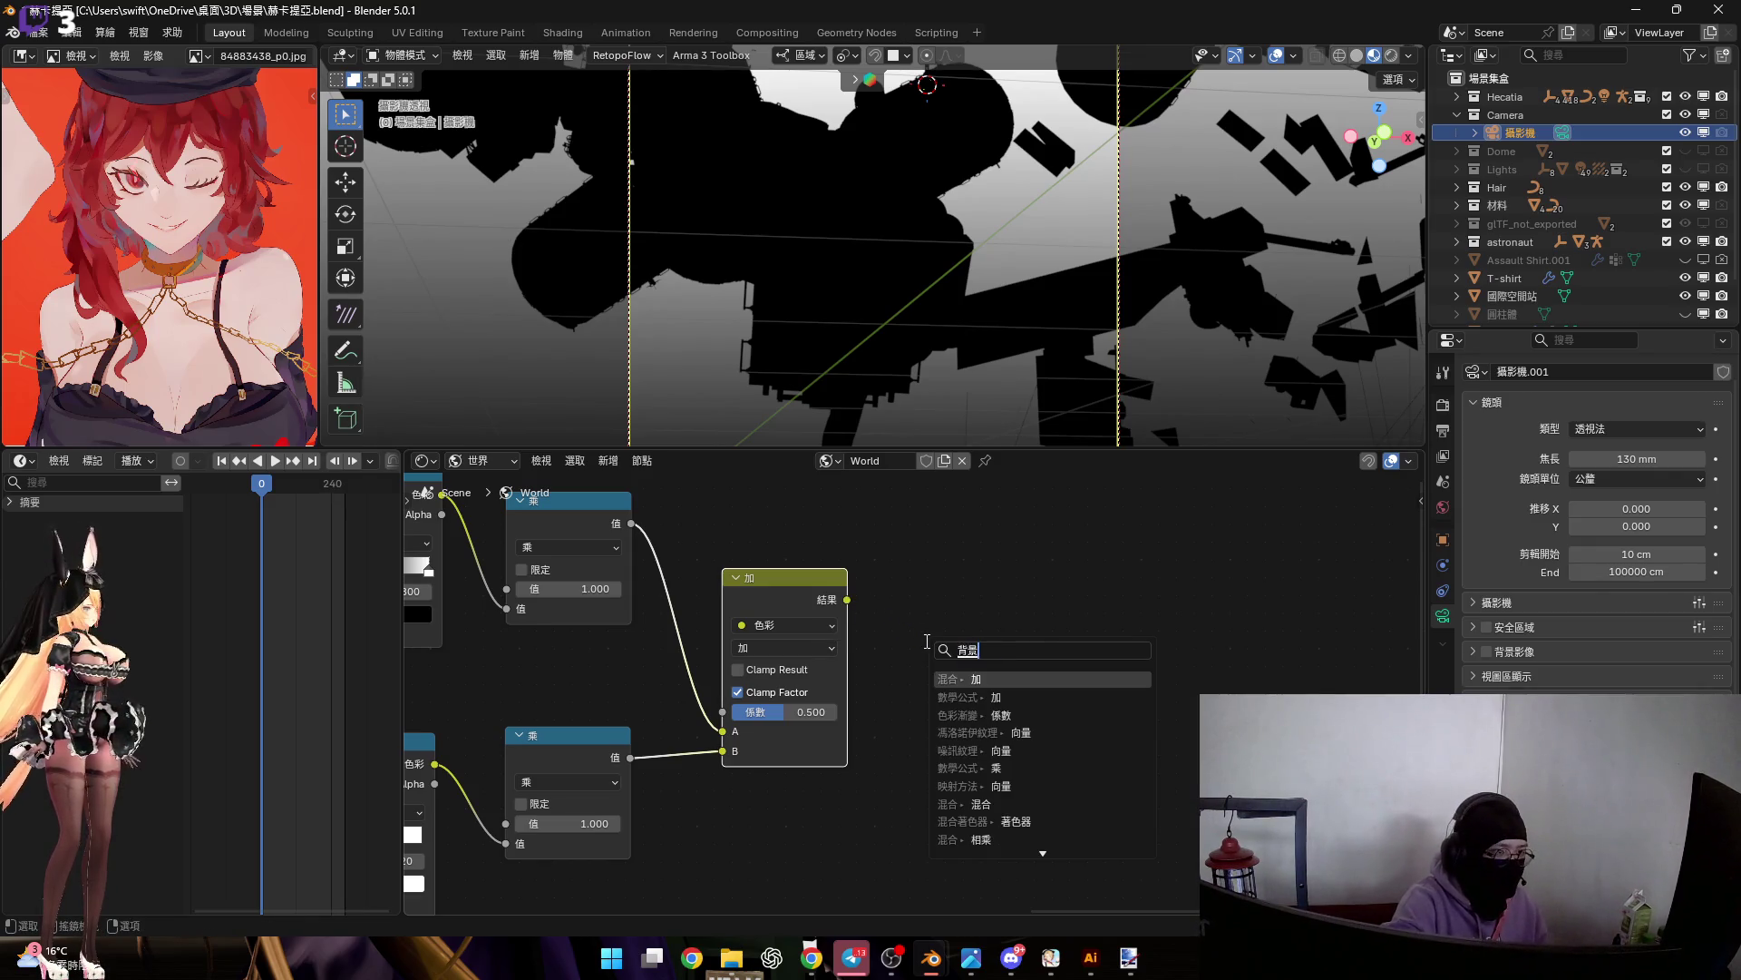
# Feed the Add result into a new Background node with strength 6.5
pyautogui.write('背景')
pyautogui.press('Return')
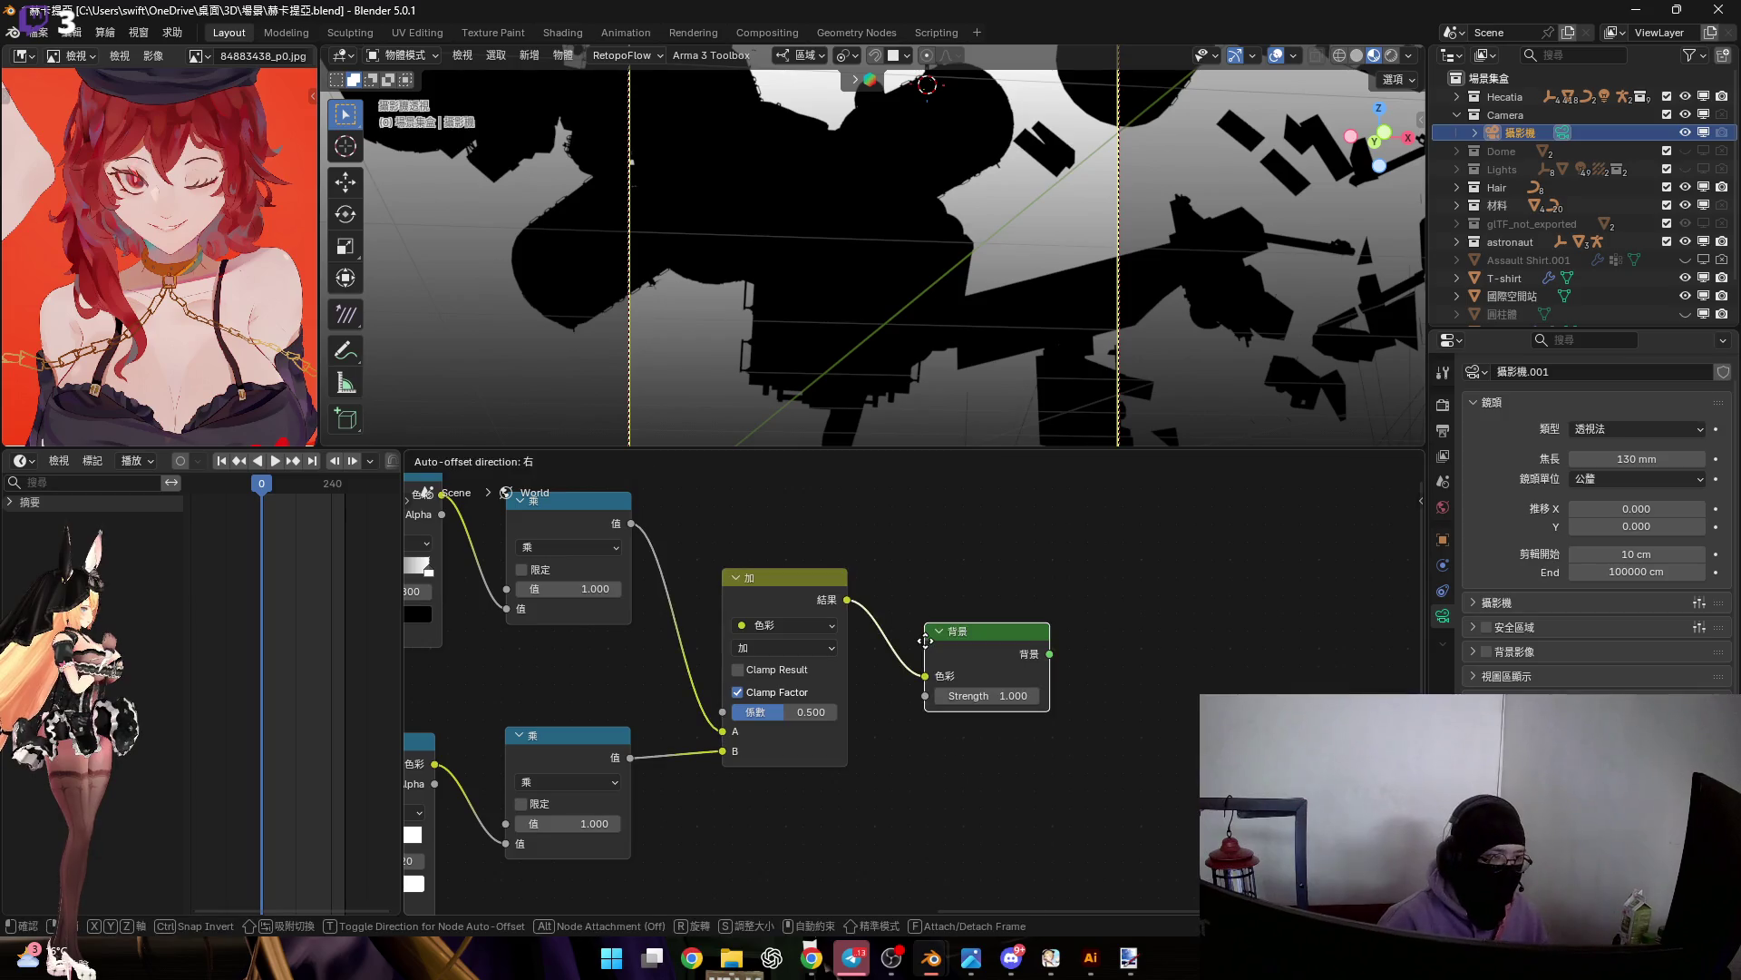
pyautogui.click(897, 666)
pyautogui.click(972, 721)
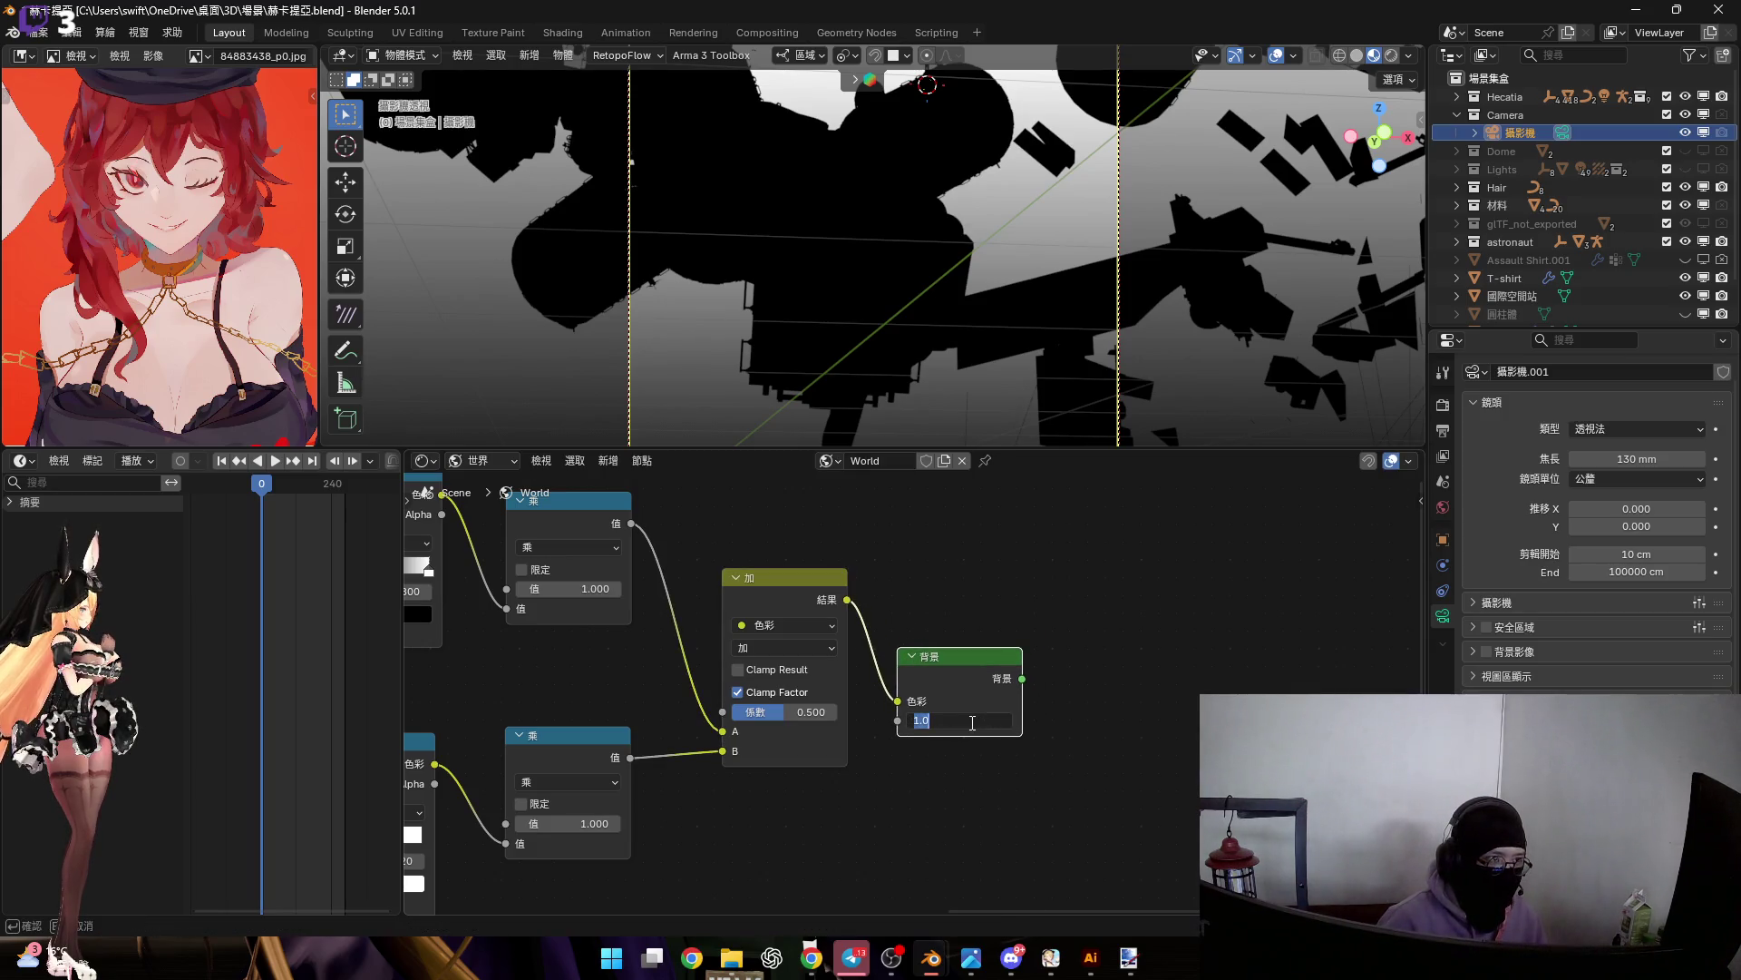
pyautogui.write('6.5')
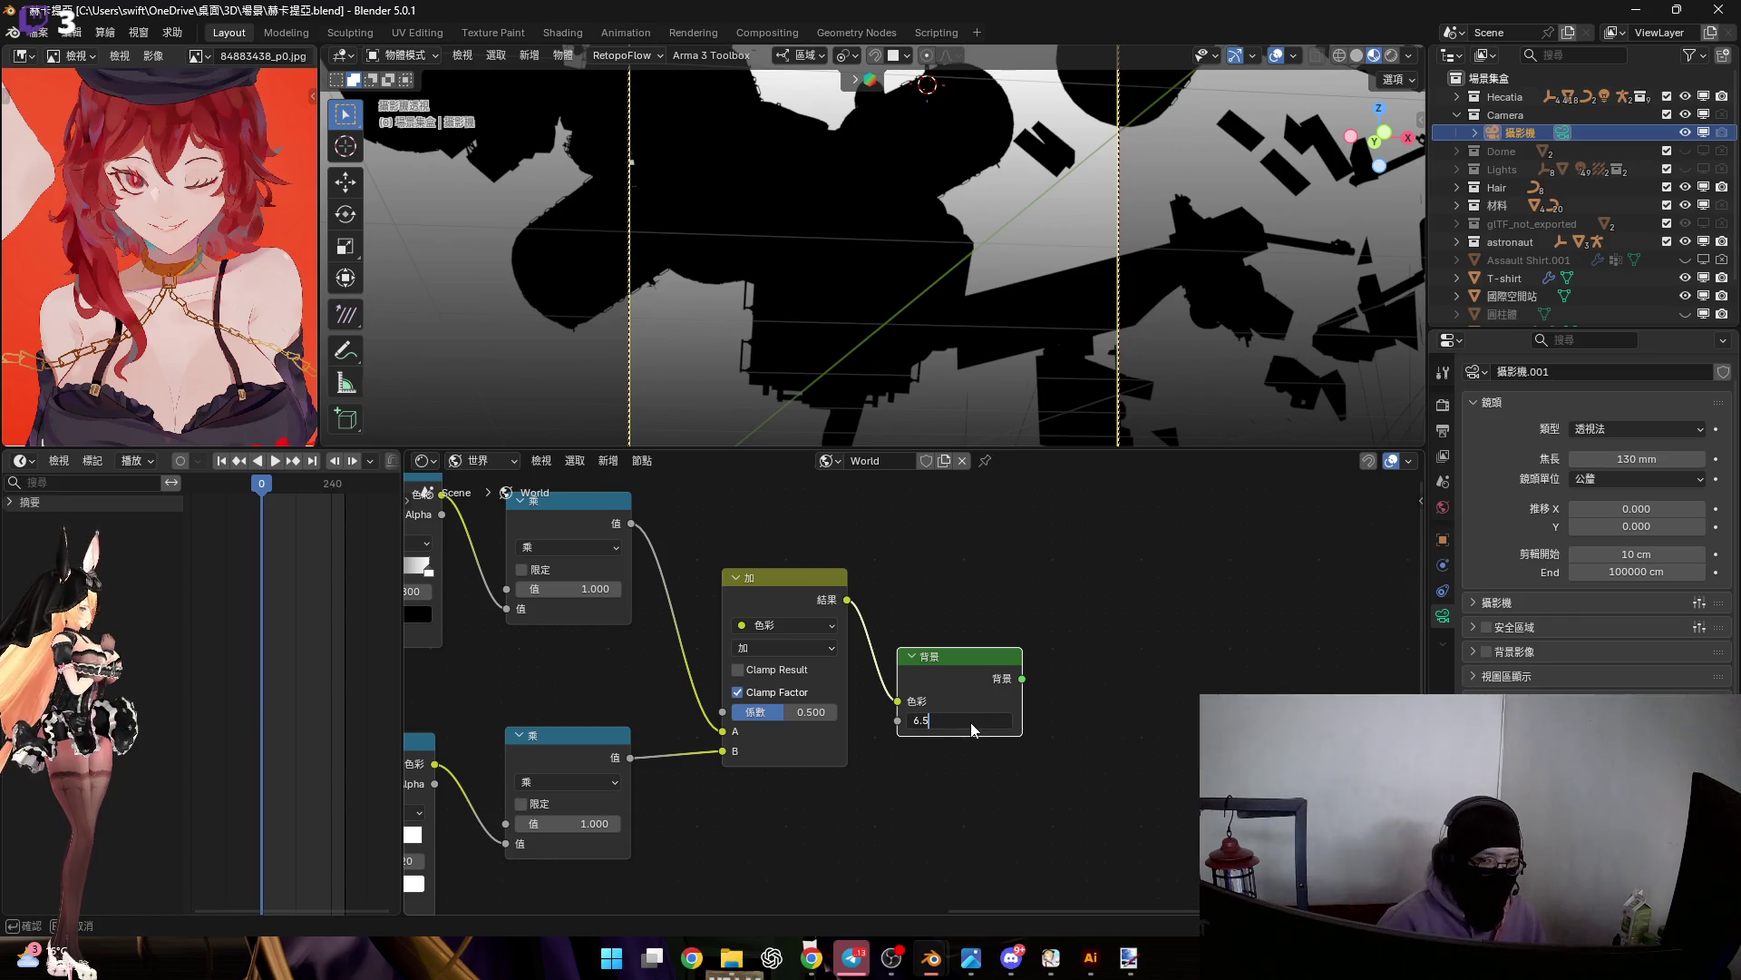
pyautogui.press('Return')
pyautogui.scroll(-2, 934, 699)
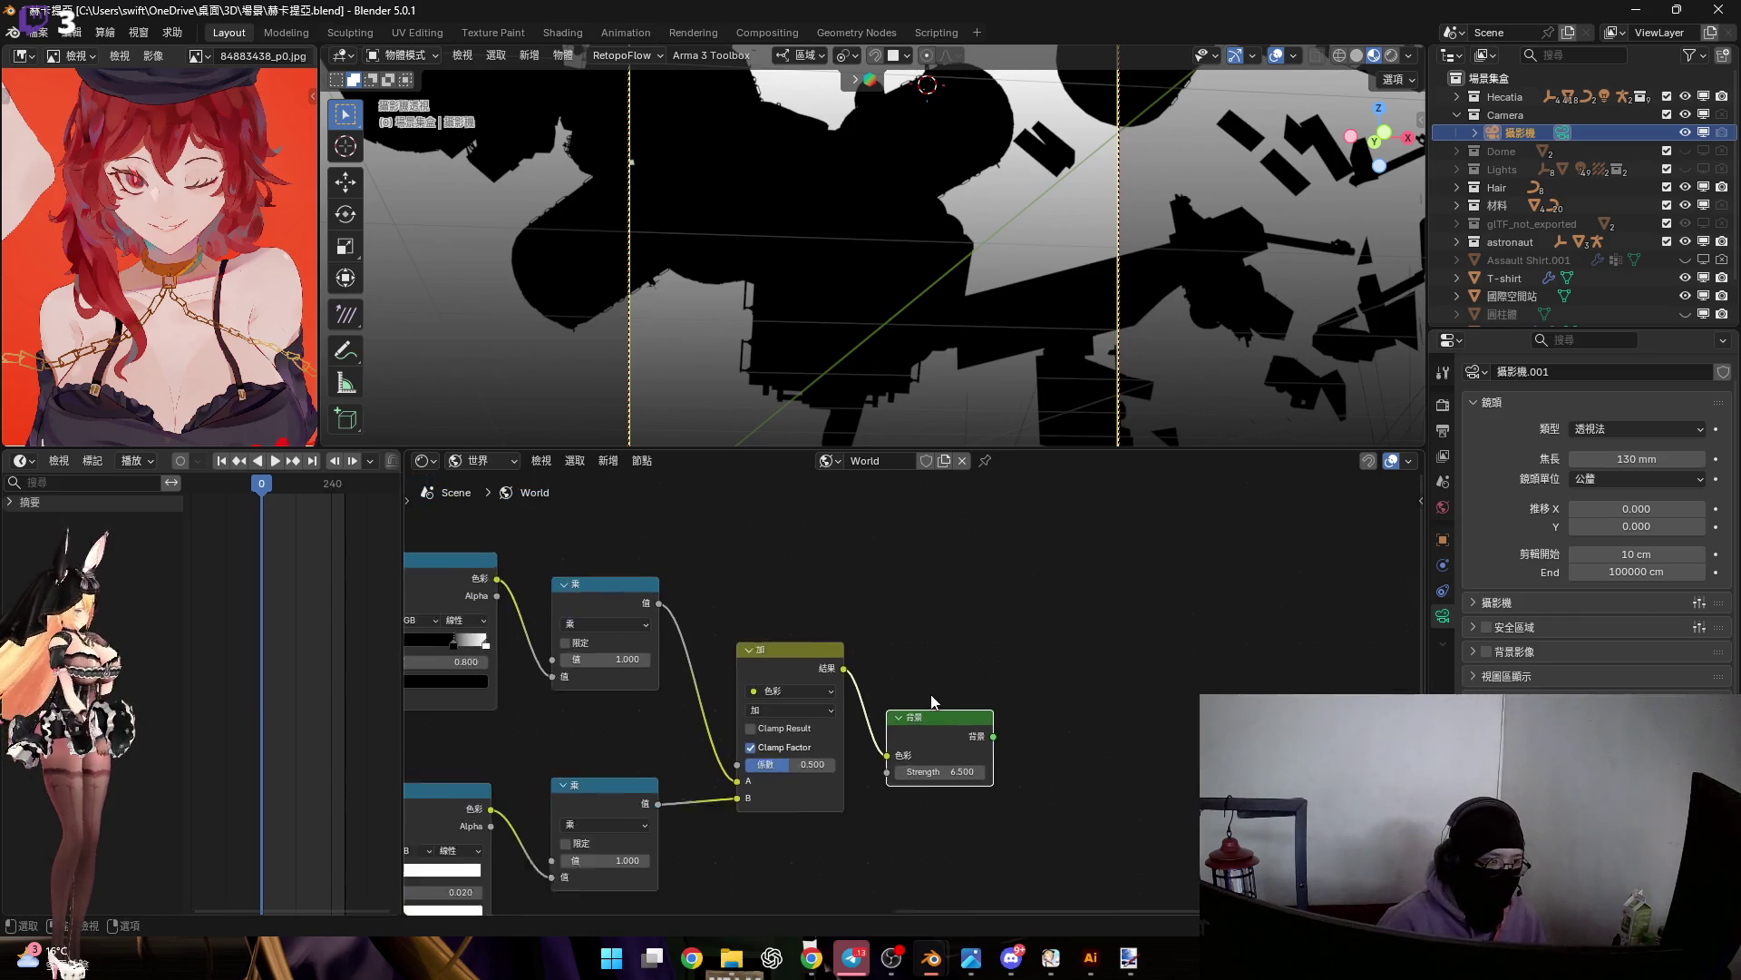
pyautogui.scroll(2, 943, 722)
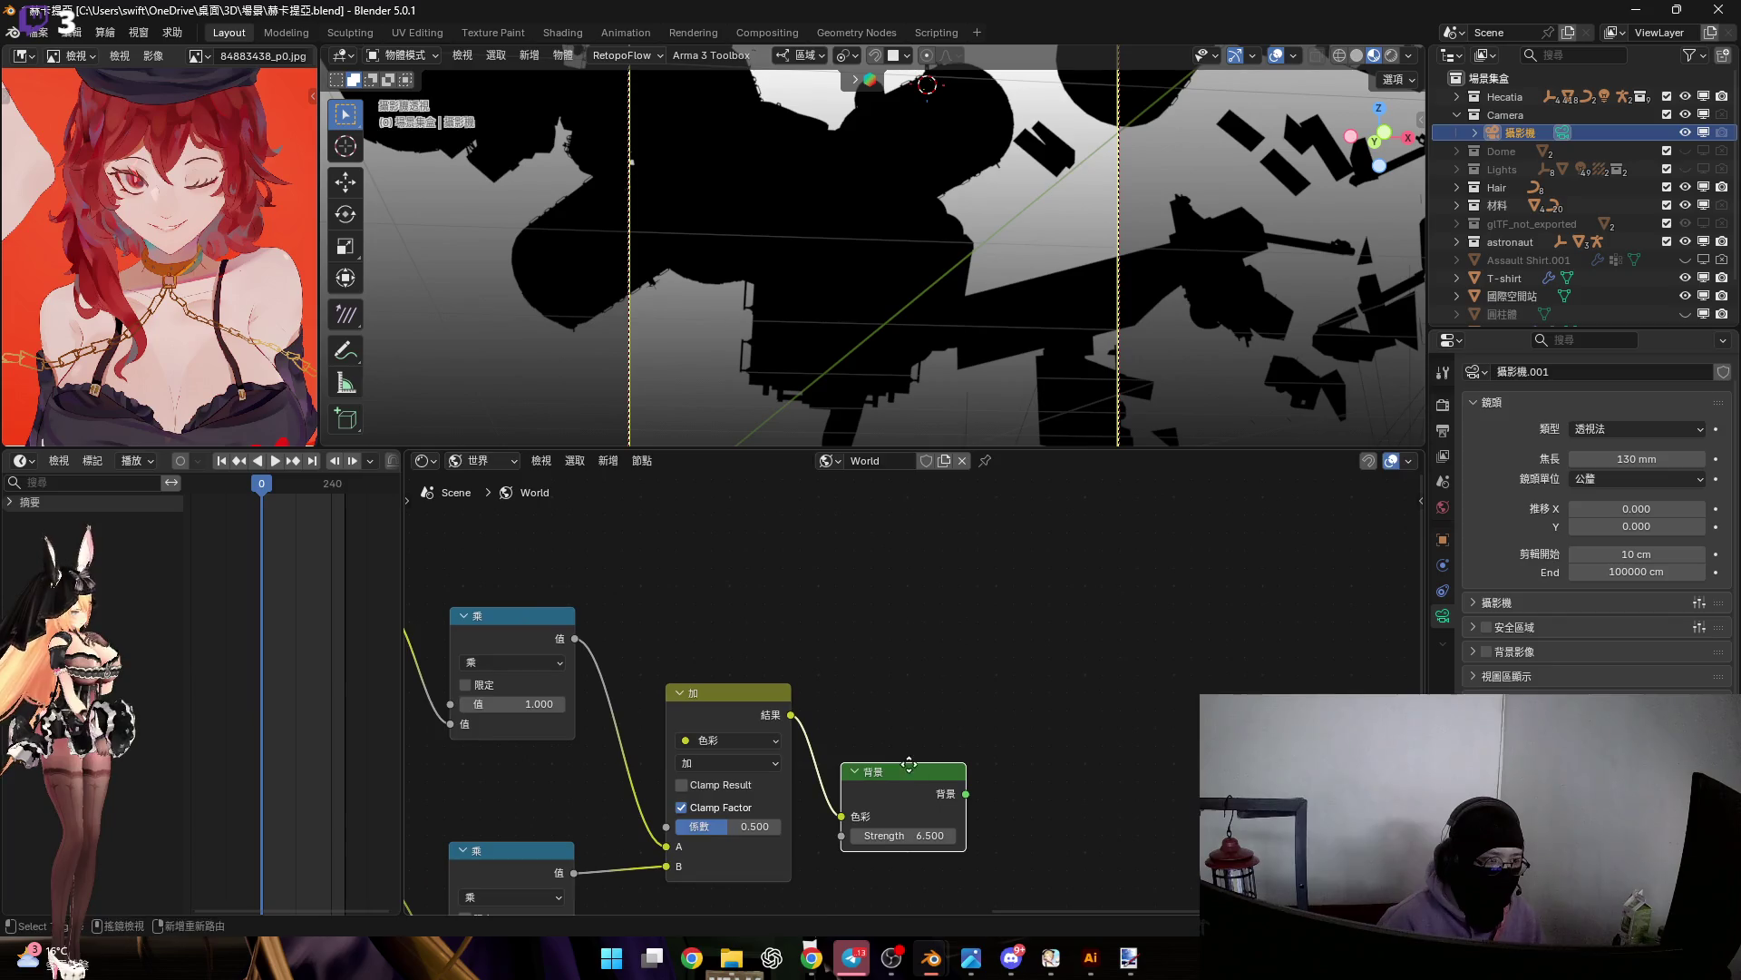
# Duplicate the Background and give the copy dark grey #373737 colour and strength 1
pyautogui.hotkey('shift', 'd')
pyautogui.click(907, 654)
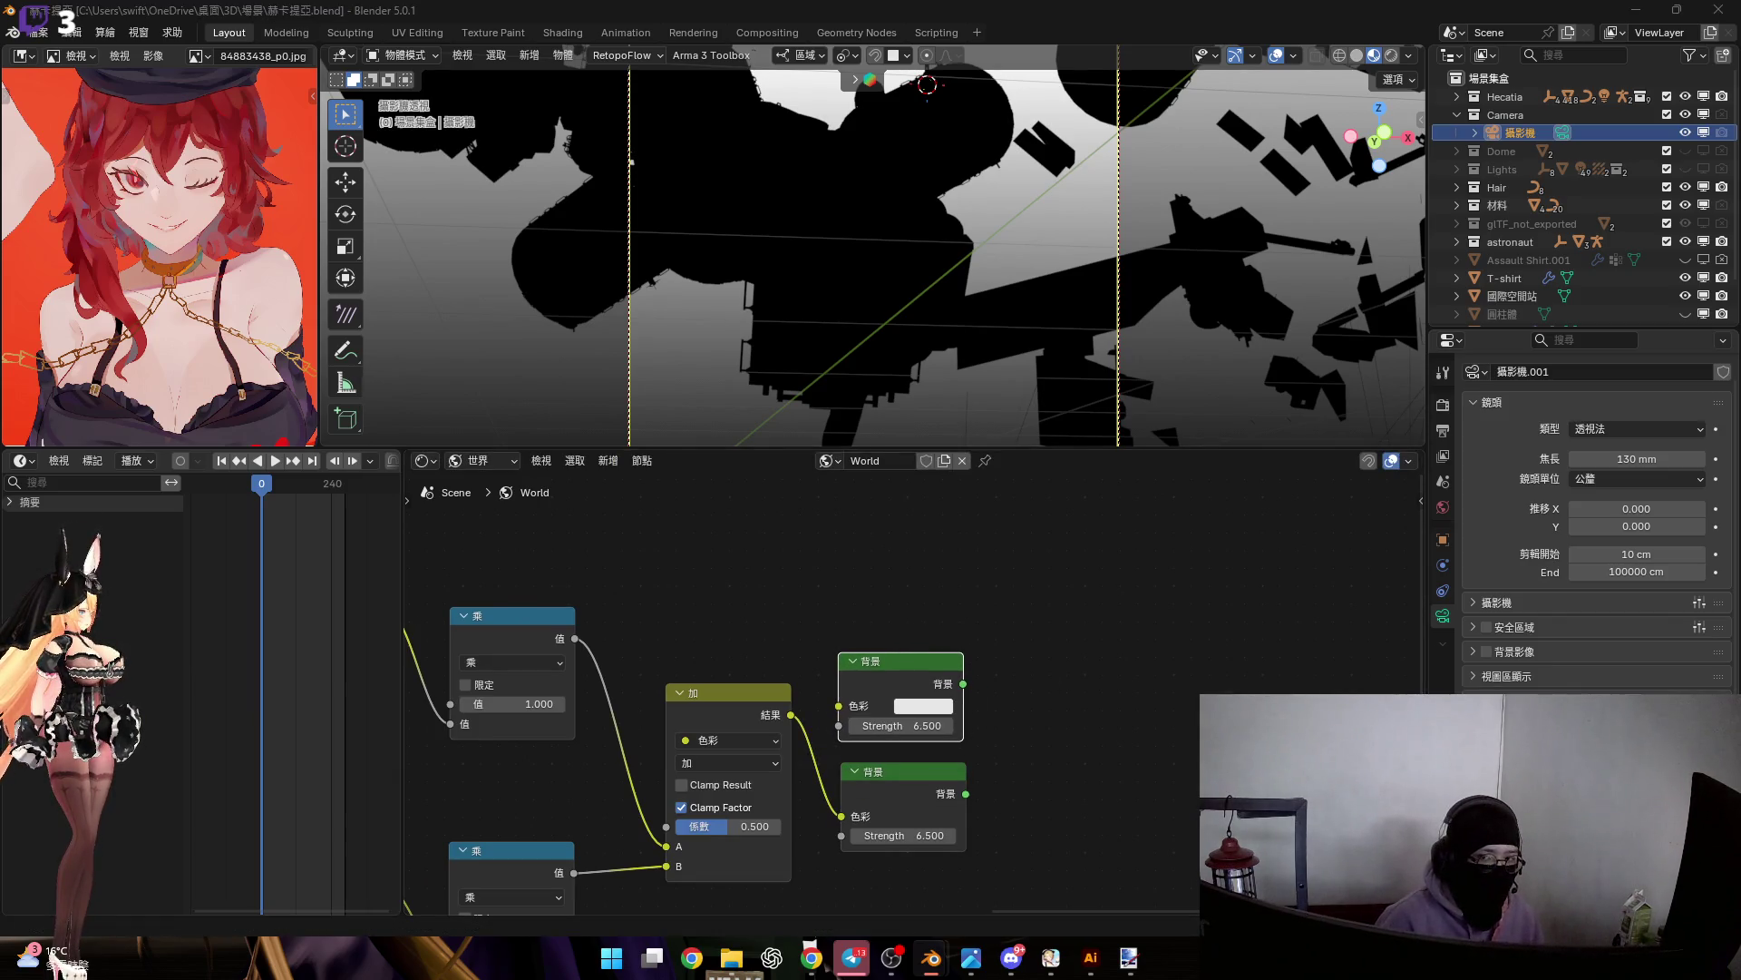
pyautogui.click(934, 706)
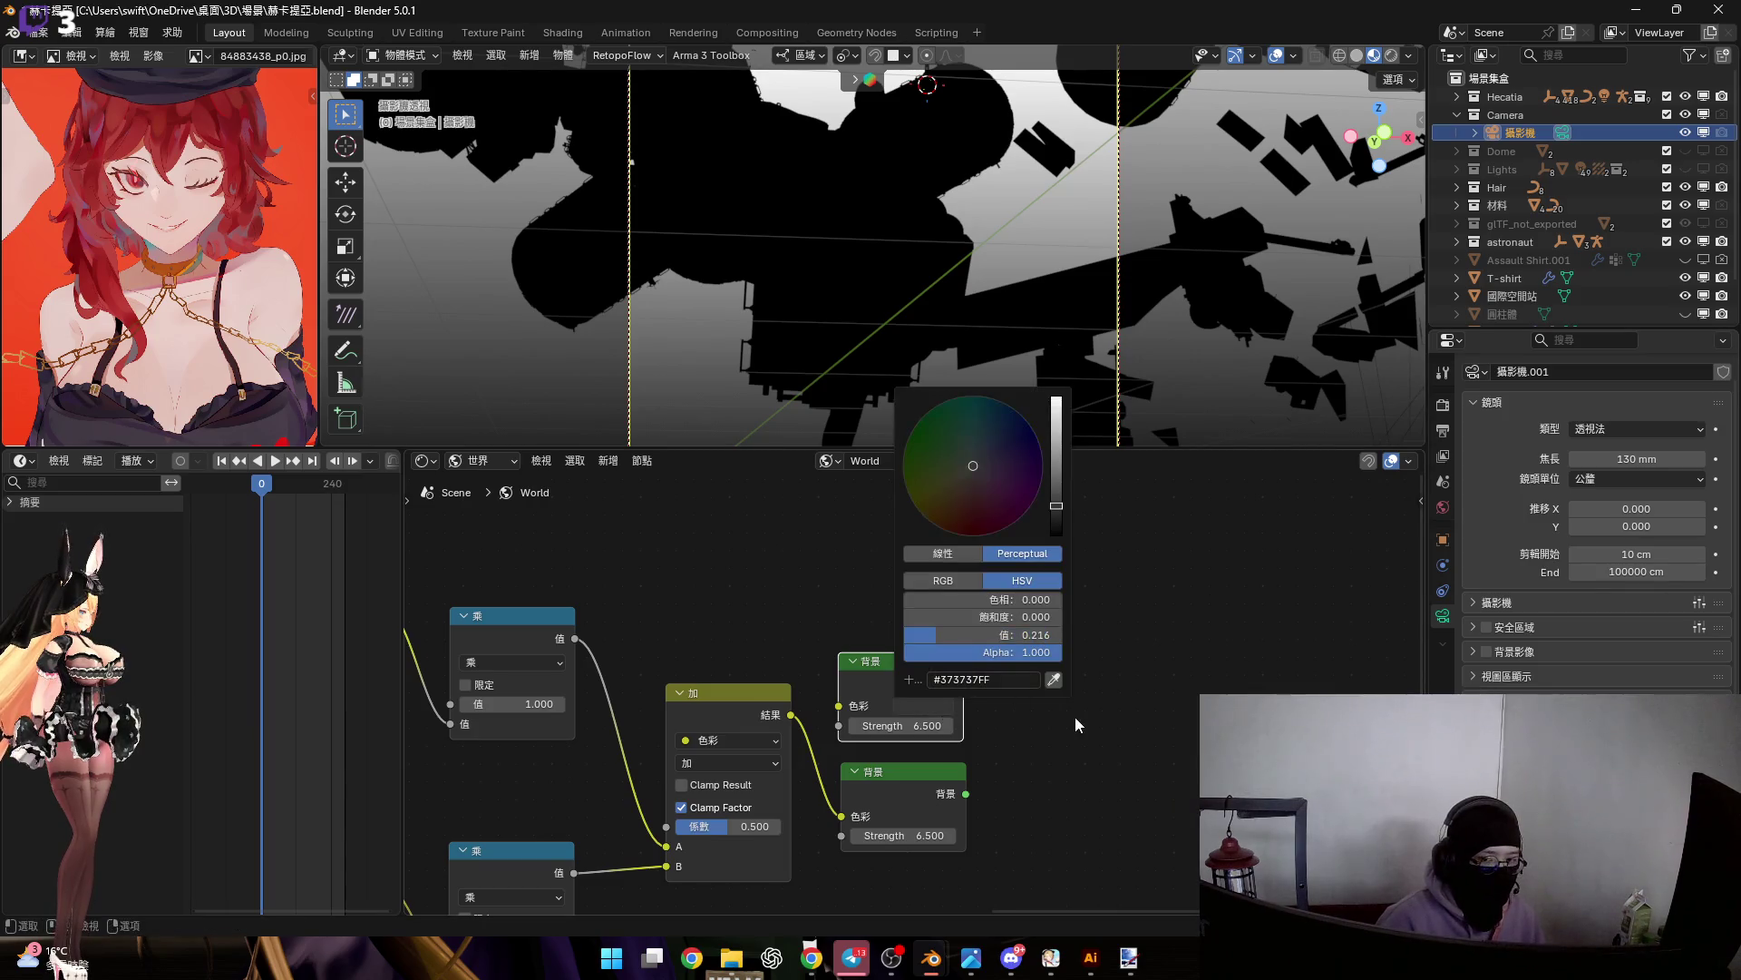
pyautogui.click(917, 726)
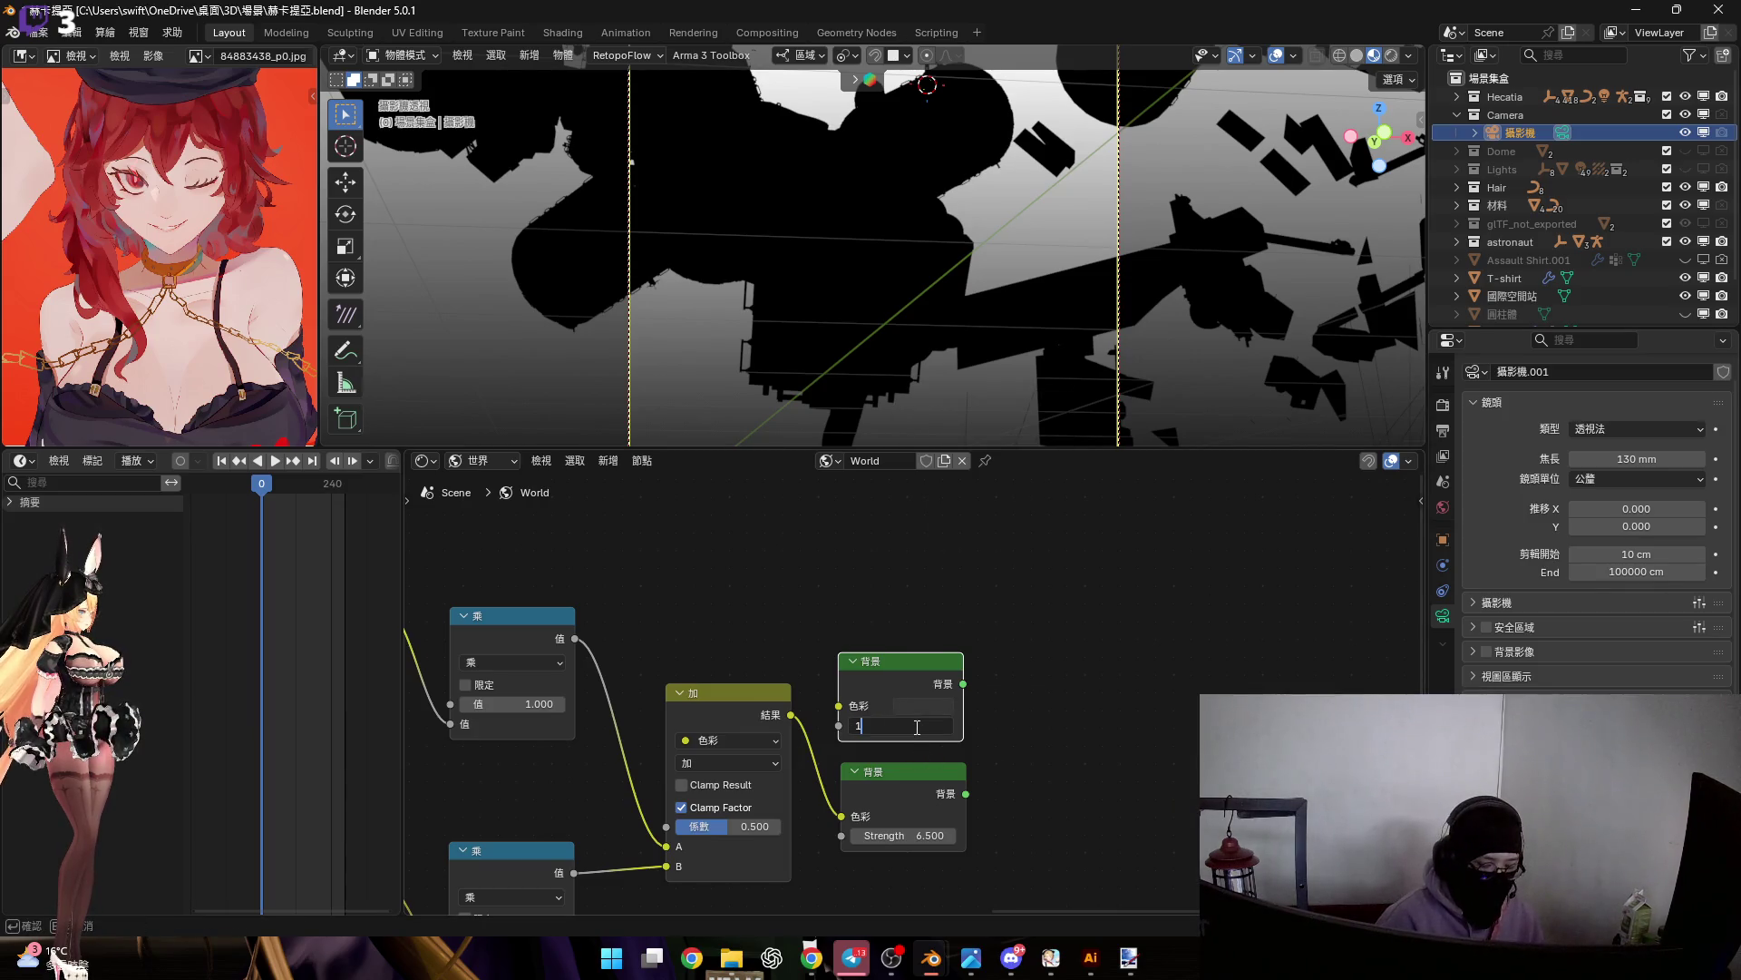
pyautogui.write('1')
pyautogui.press('Return')
pyautogui.scroll(-2, 916, 726)
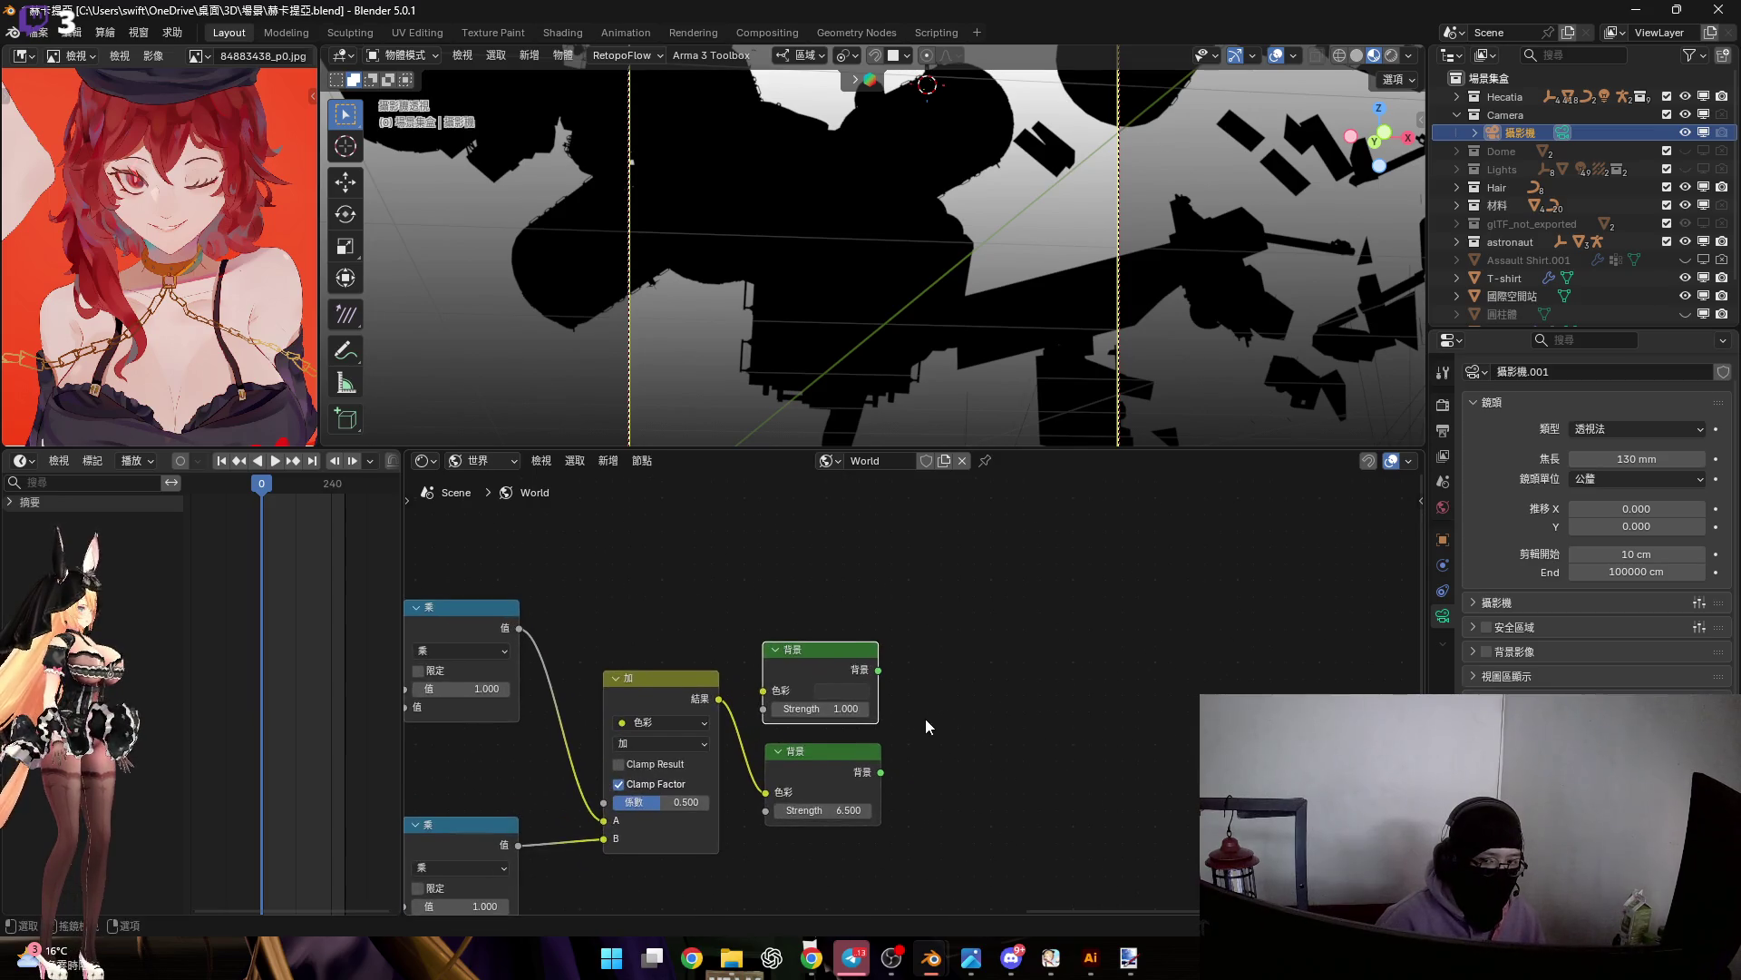
# Blend the strength-6.5 and dark grey Backgrounds through a new Mix Shader
pyautogui.hotkey('shift', 'a')
pyautogui.write('ㄏㄨㄣ')
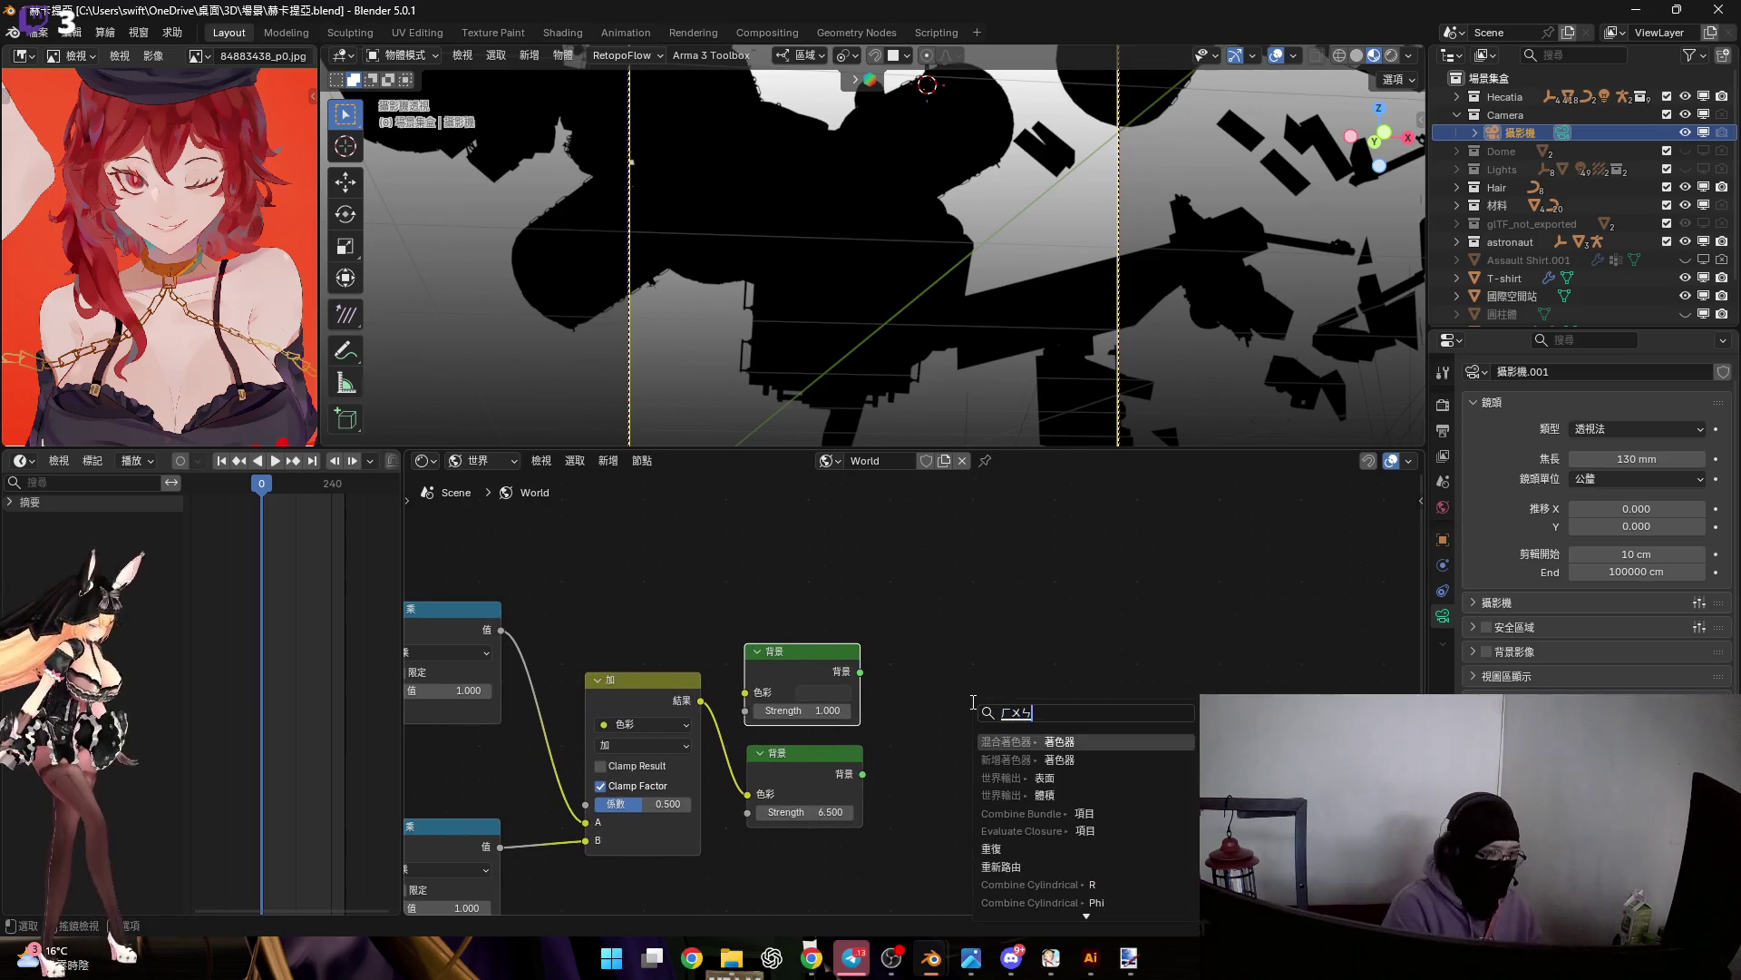
pyautogui.press('space')
pyautogui.press('Return')
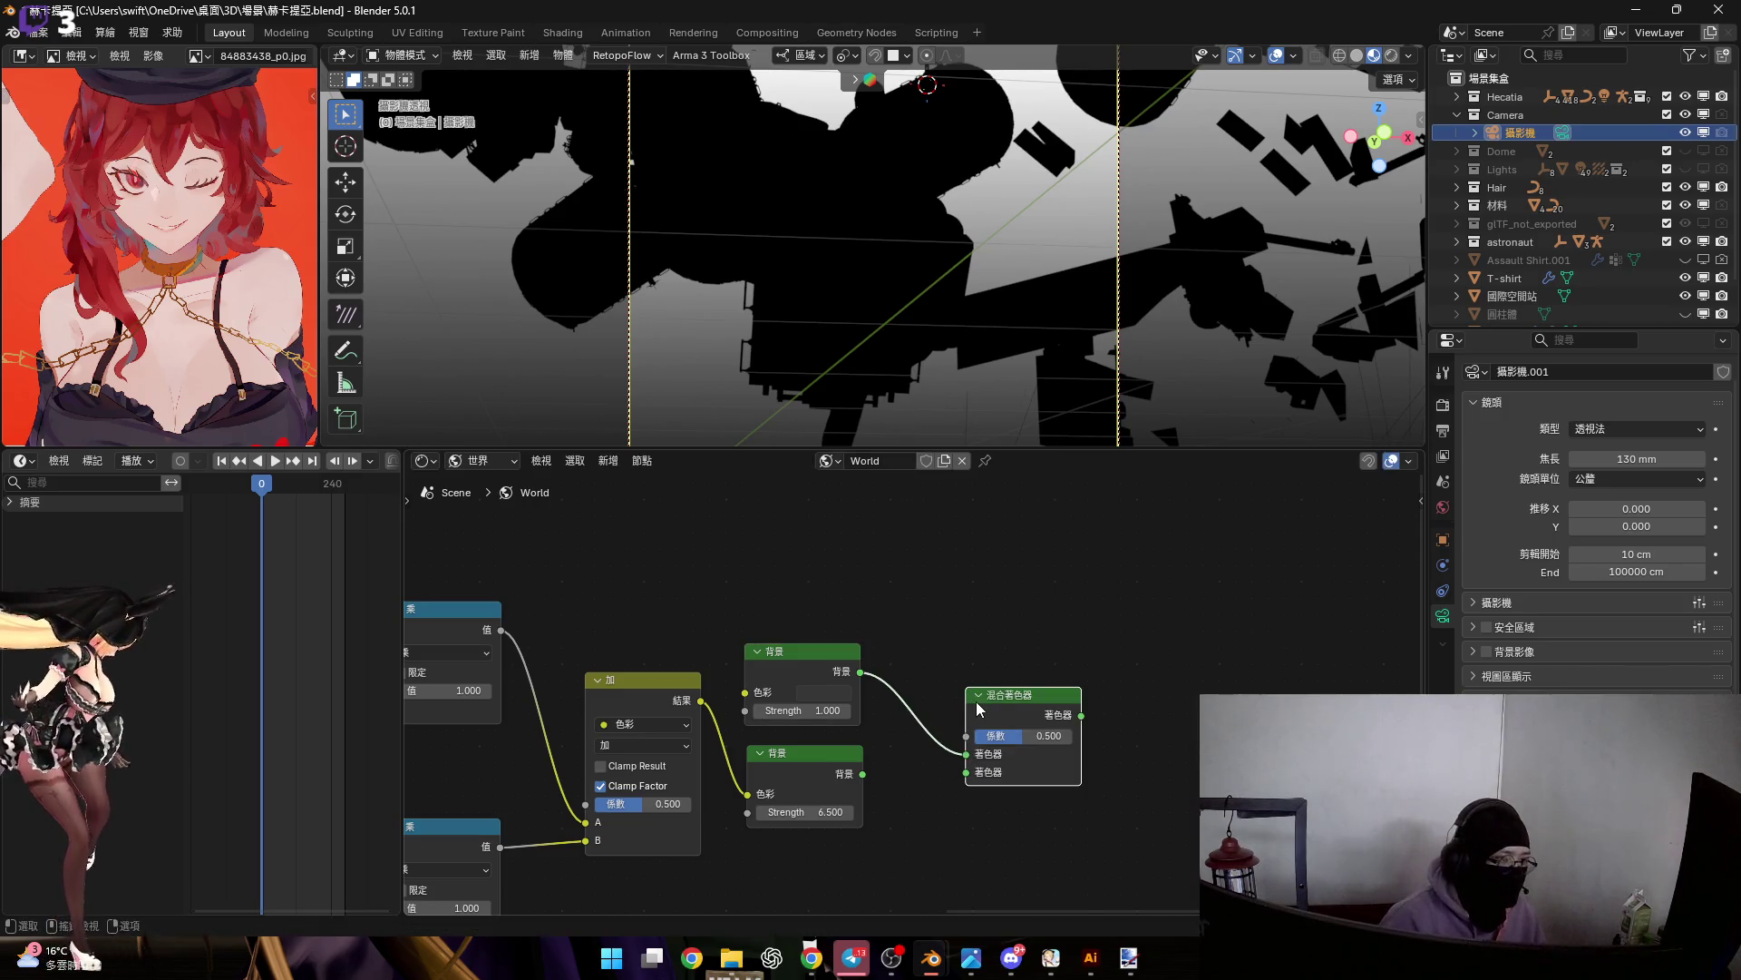
pyautogui.scroll(2, 1007, 712)
pyautogui.moveTo(1043, 727); pyautogui.dragTo(978, 691)
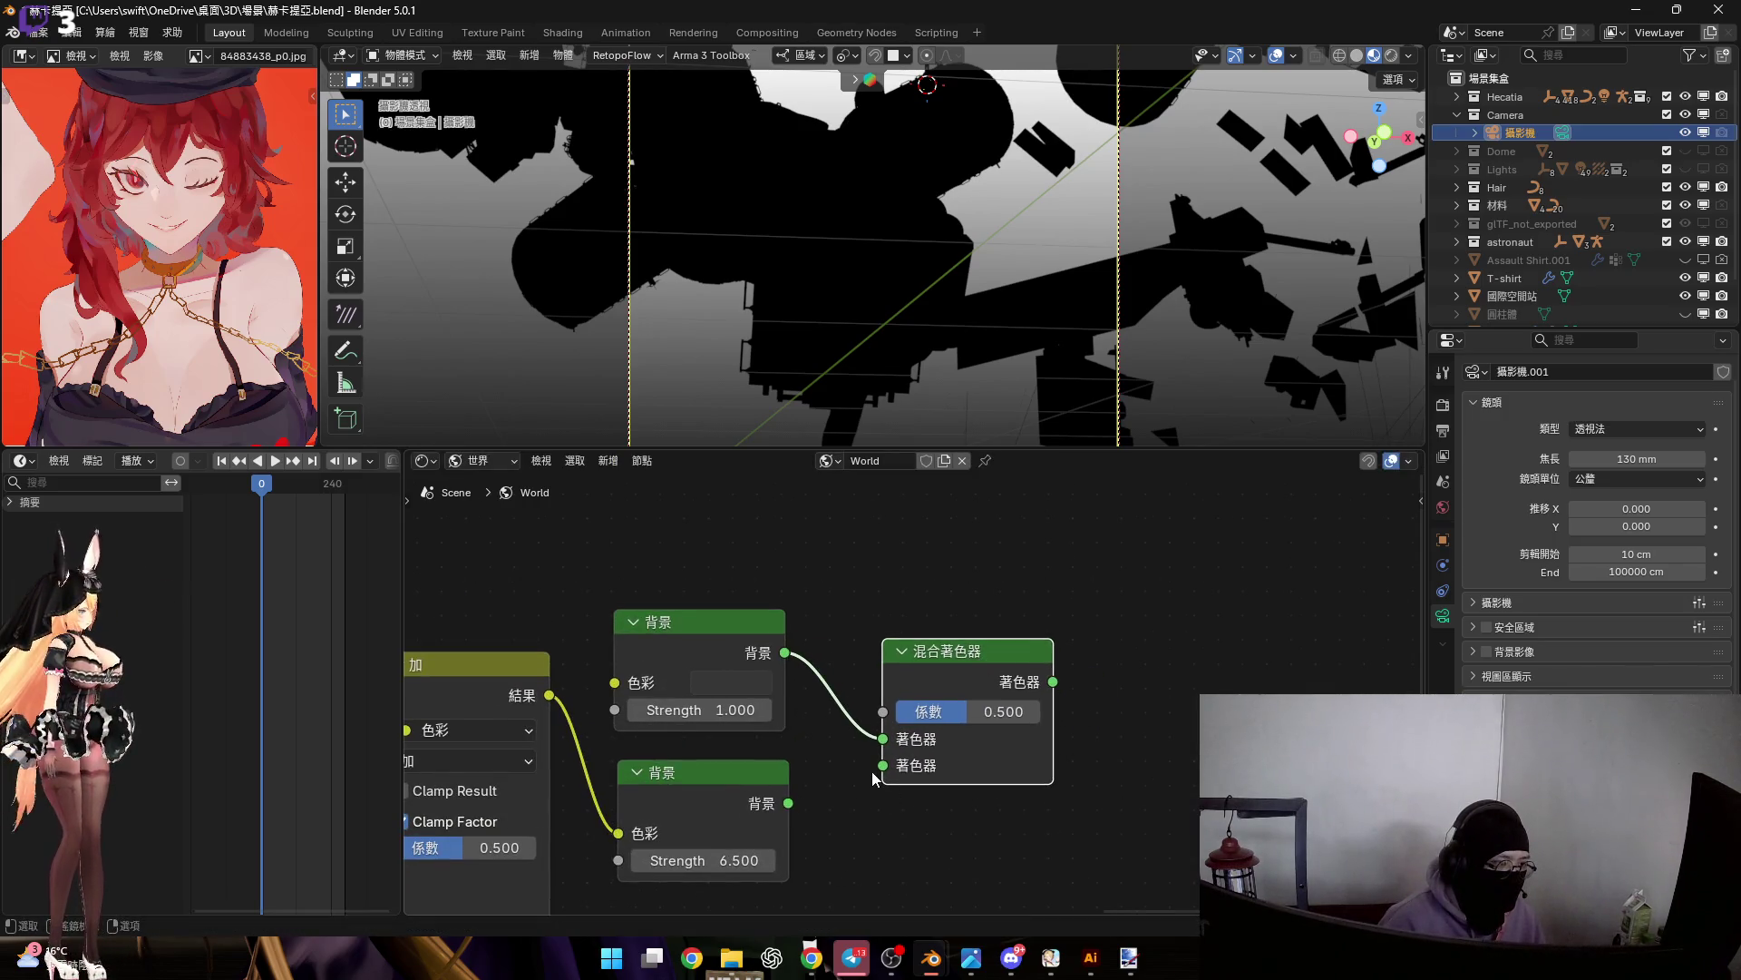
pyautogui.moveTo(789, 803); pyautogui.dragTo(880, 767)
pyautogui.moveTo(1173, 767); pyautogui.dragTo(1177, 746)
pyautogui.scroll(-4, 1177, 746)
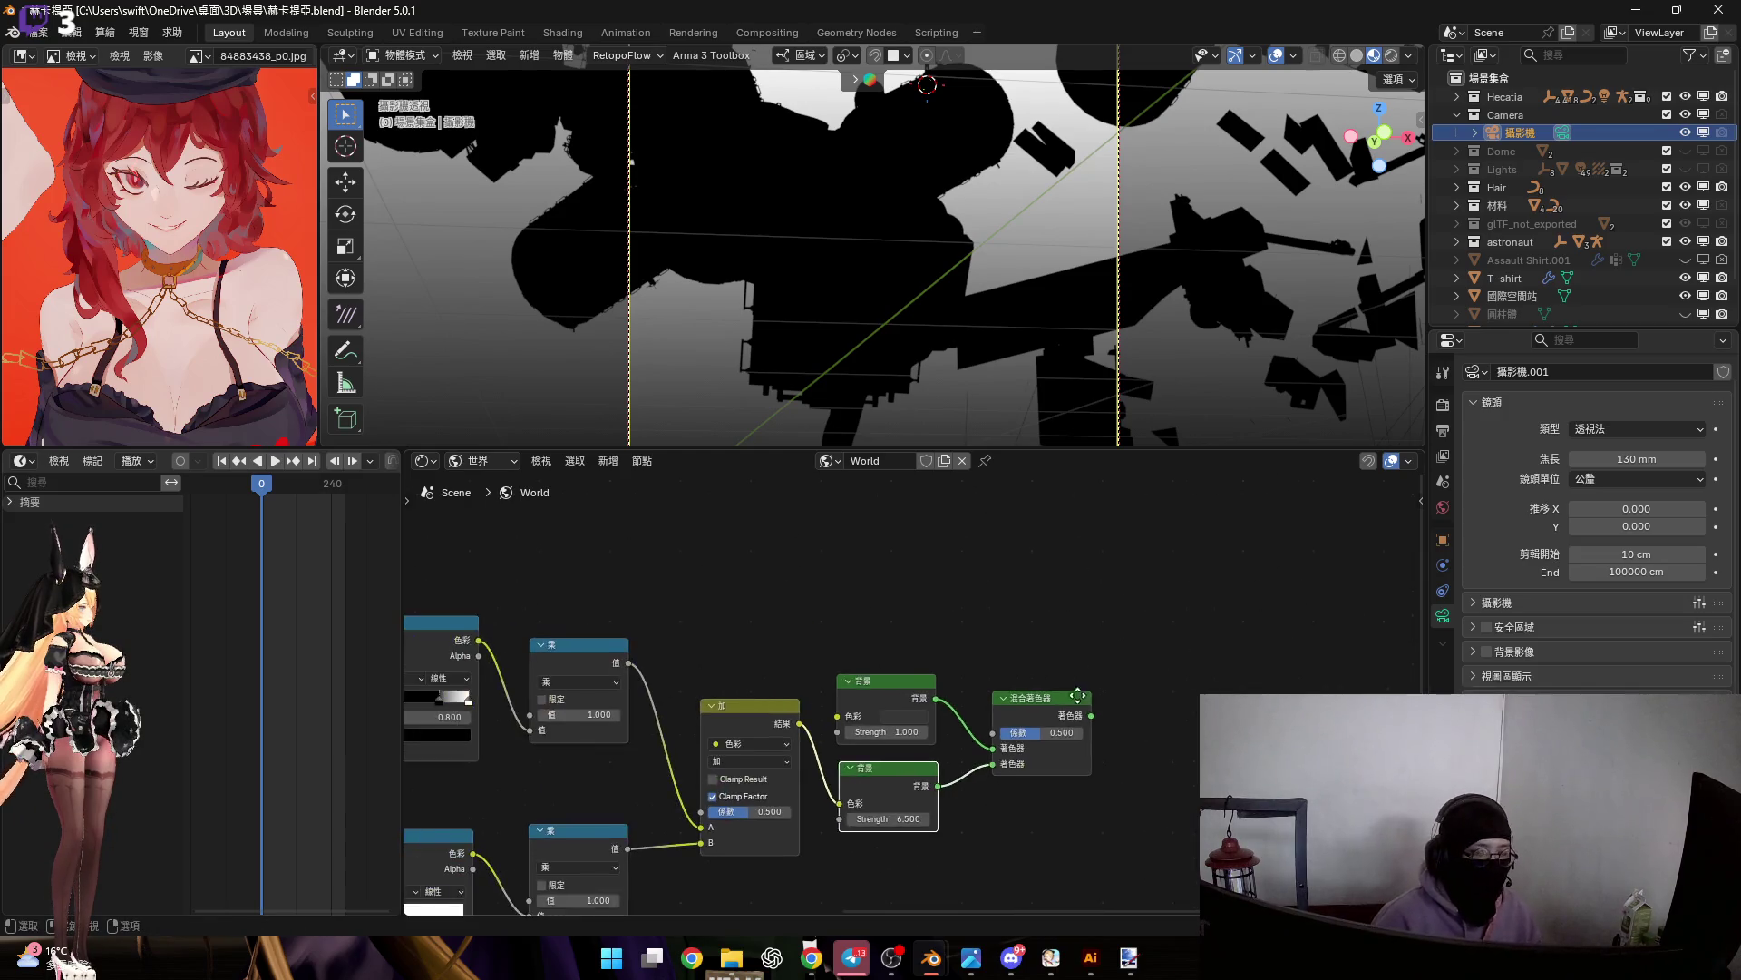